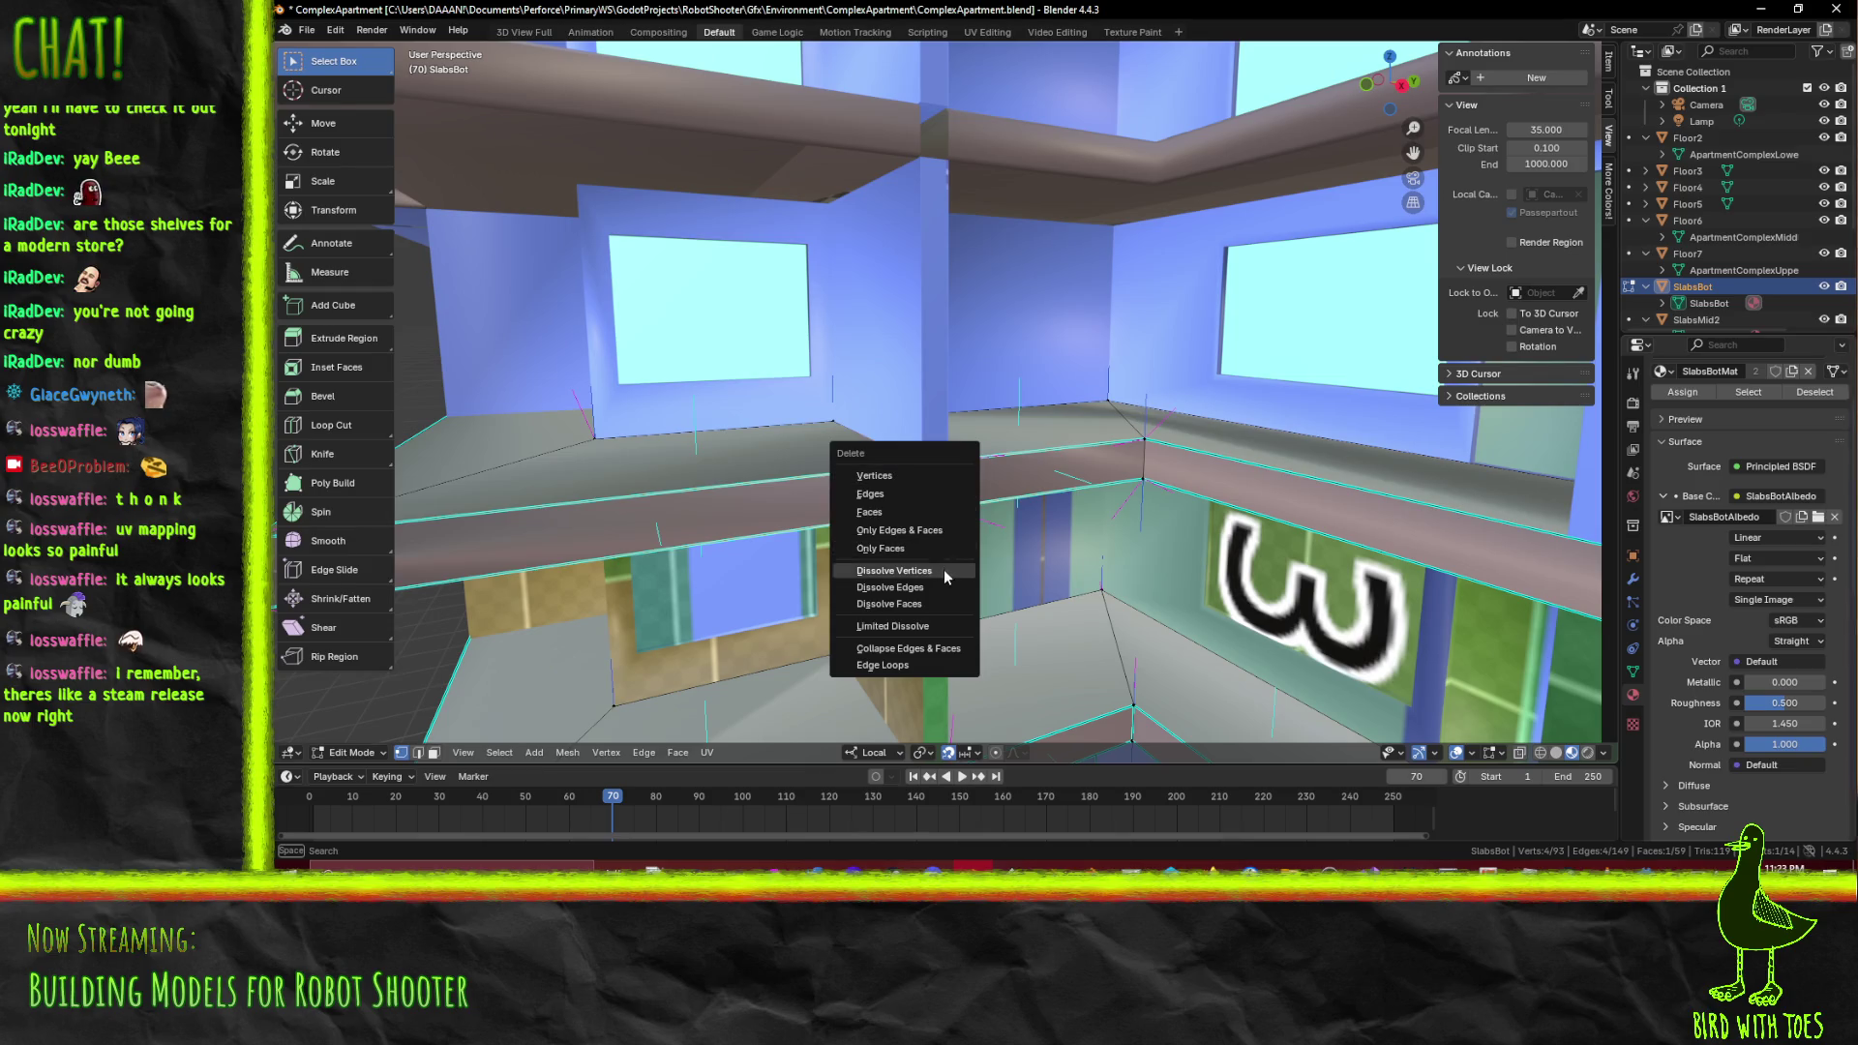
Undo the previous dissolve, then dissolve the two edges at the slab's corner joint
key("ctrl+z")
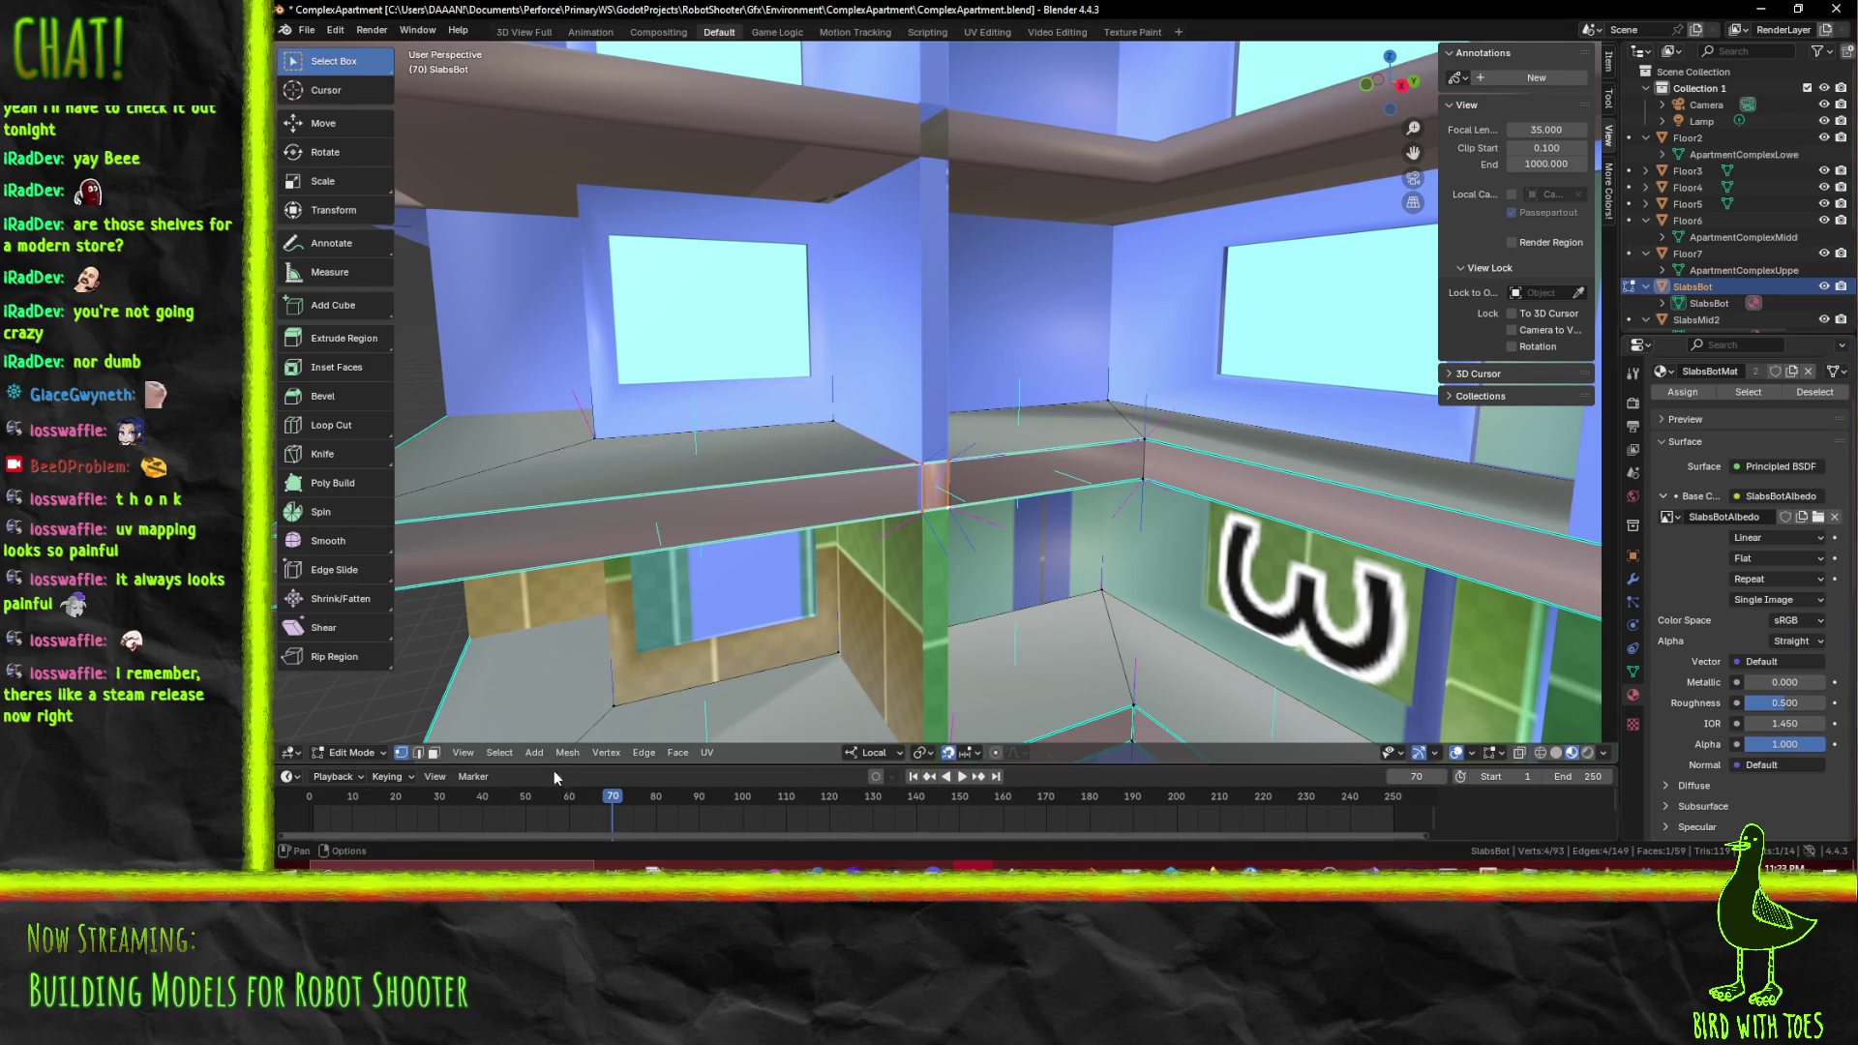
left_click(918, 508)
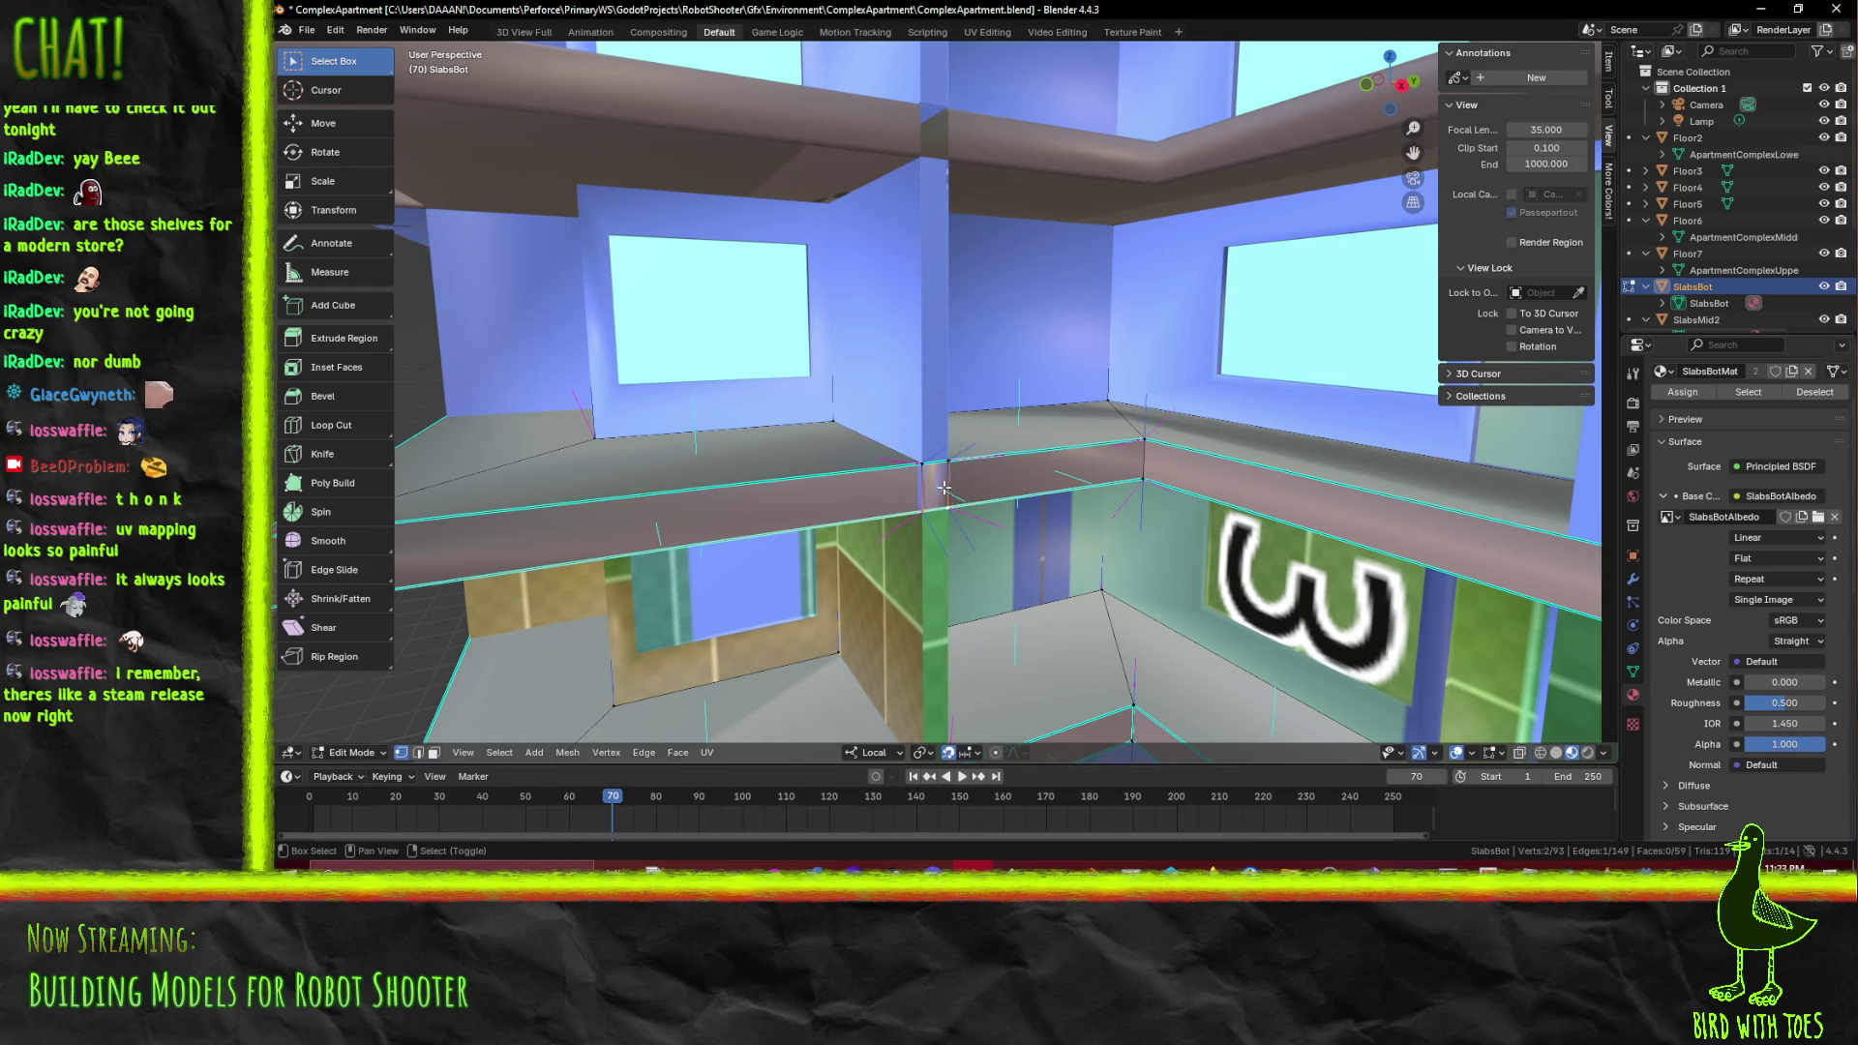
key("2")
left_click(931, 487)
key("x")
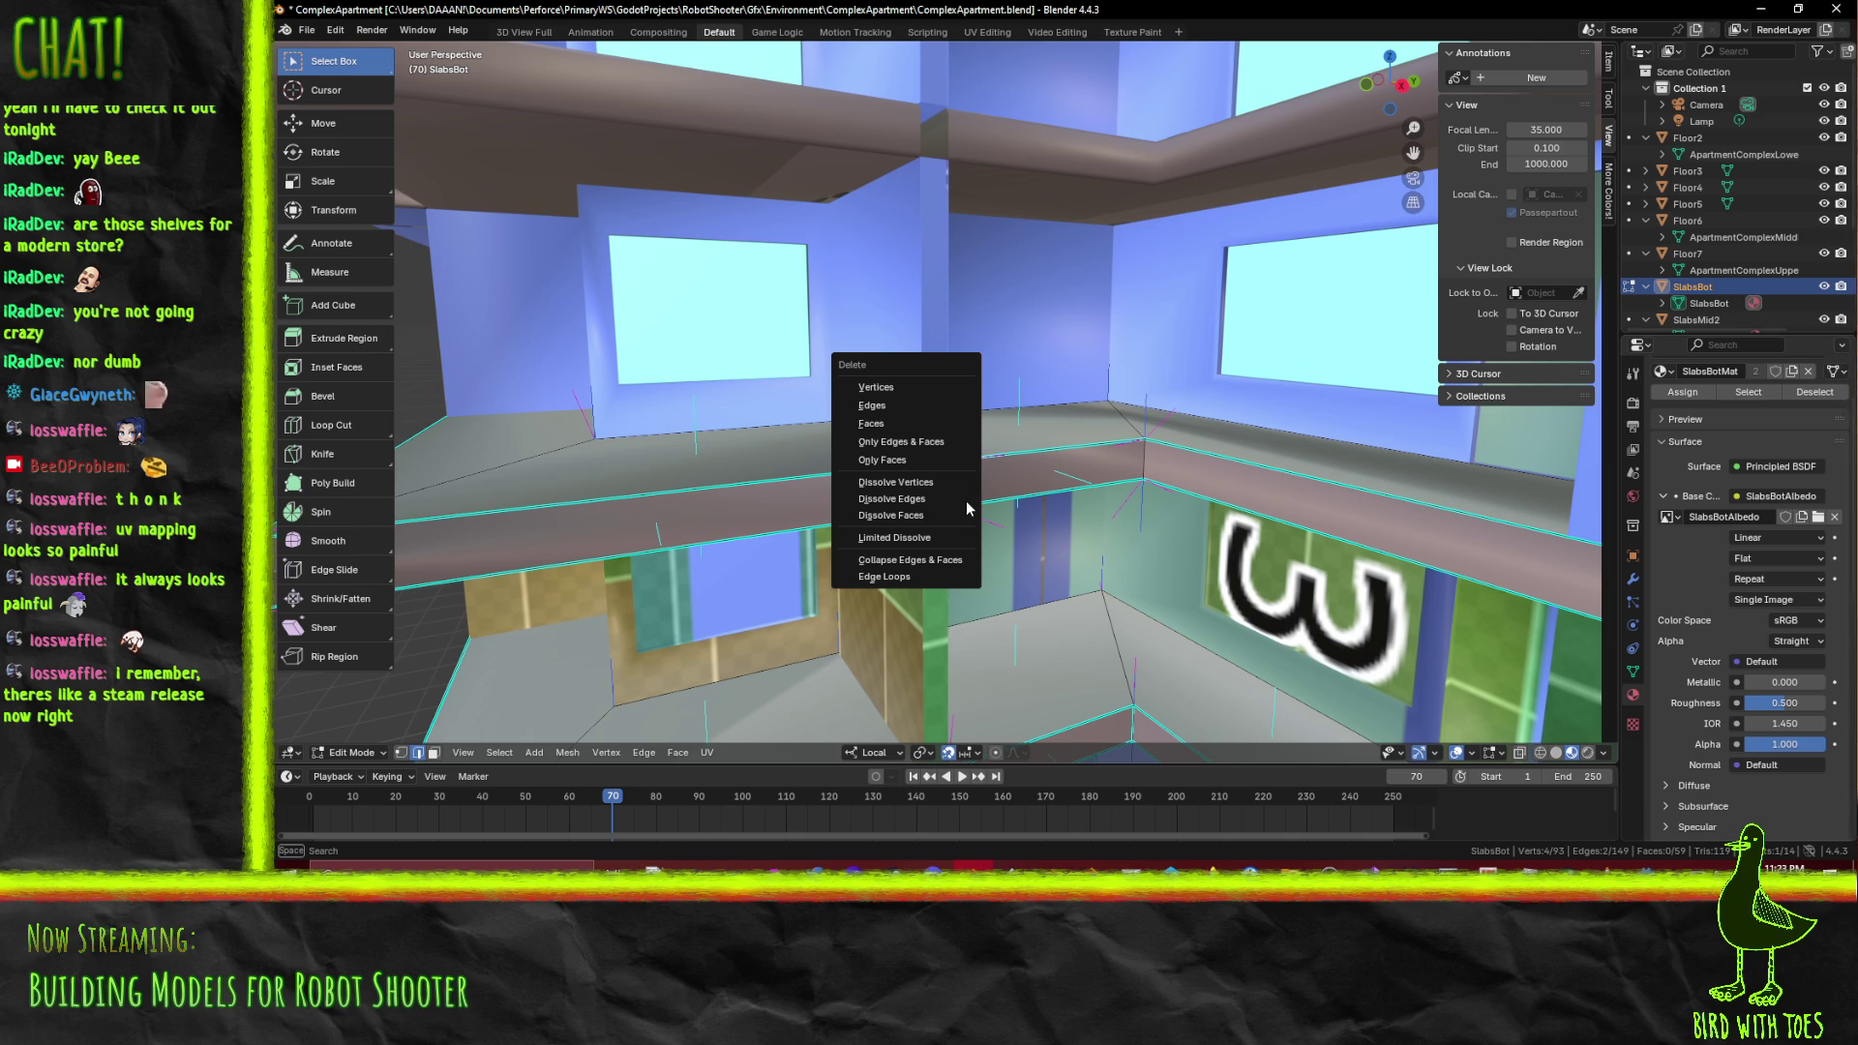
left_click(928, 499)
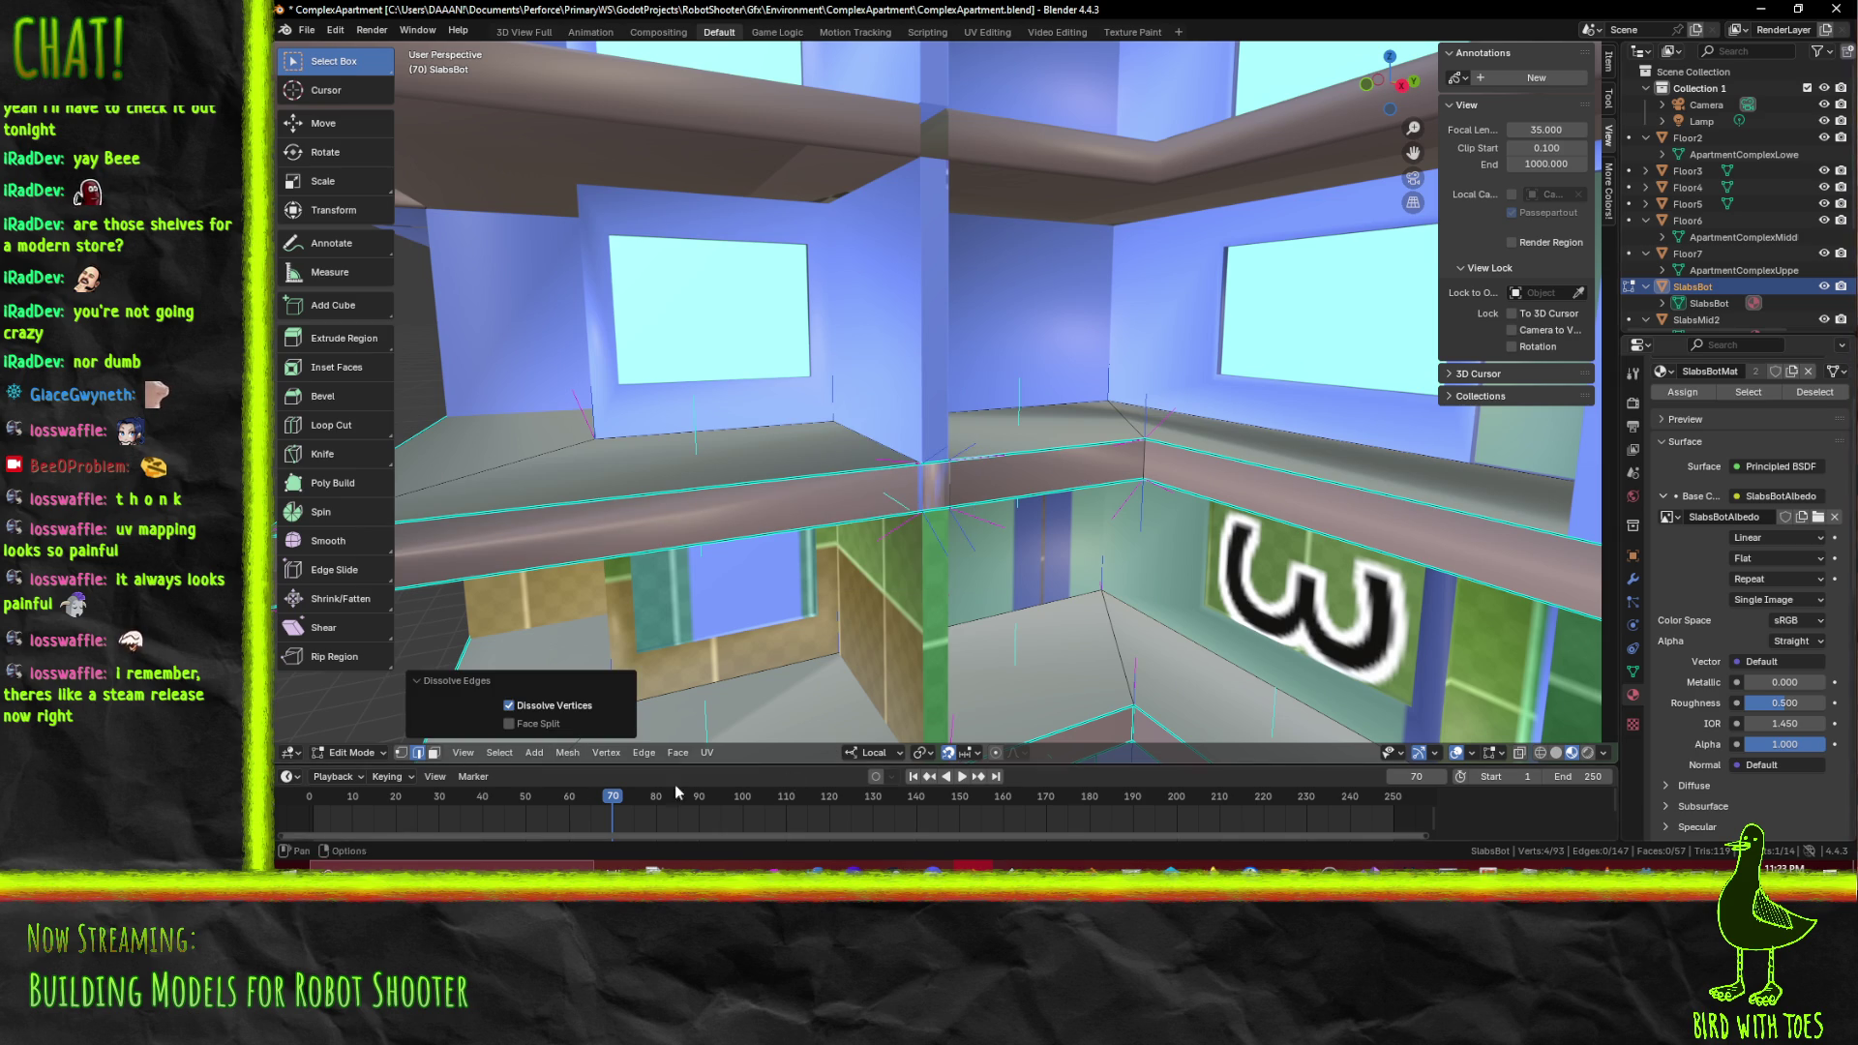
Switch to vertex selection and dissolve the remaining joint geometry twice more
key("1")
key("x")
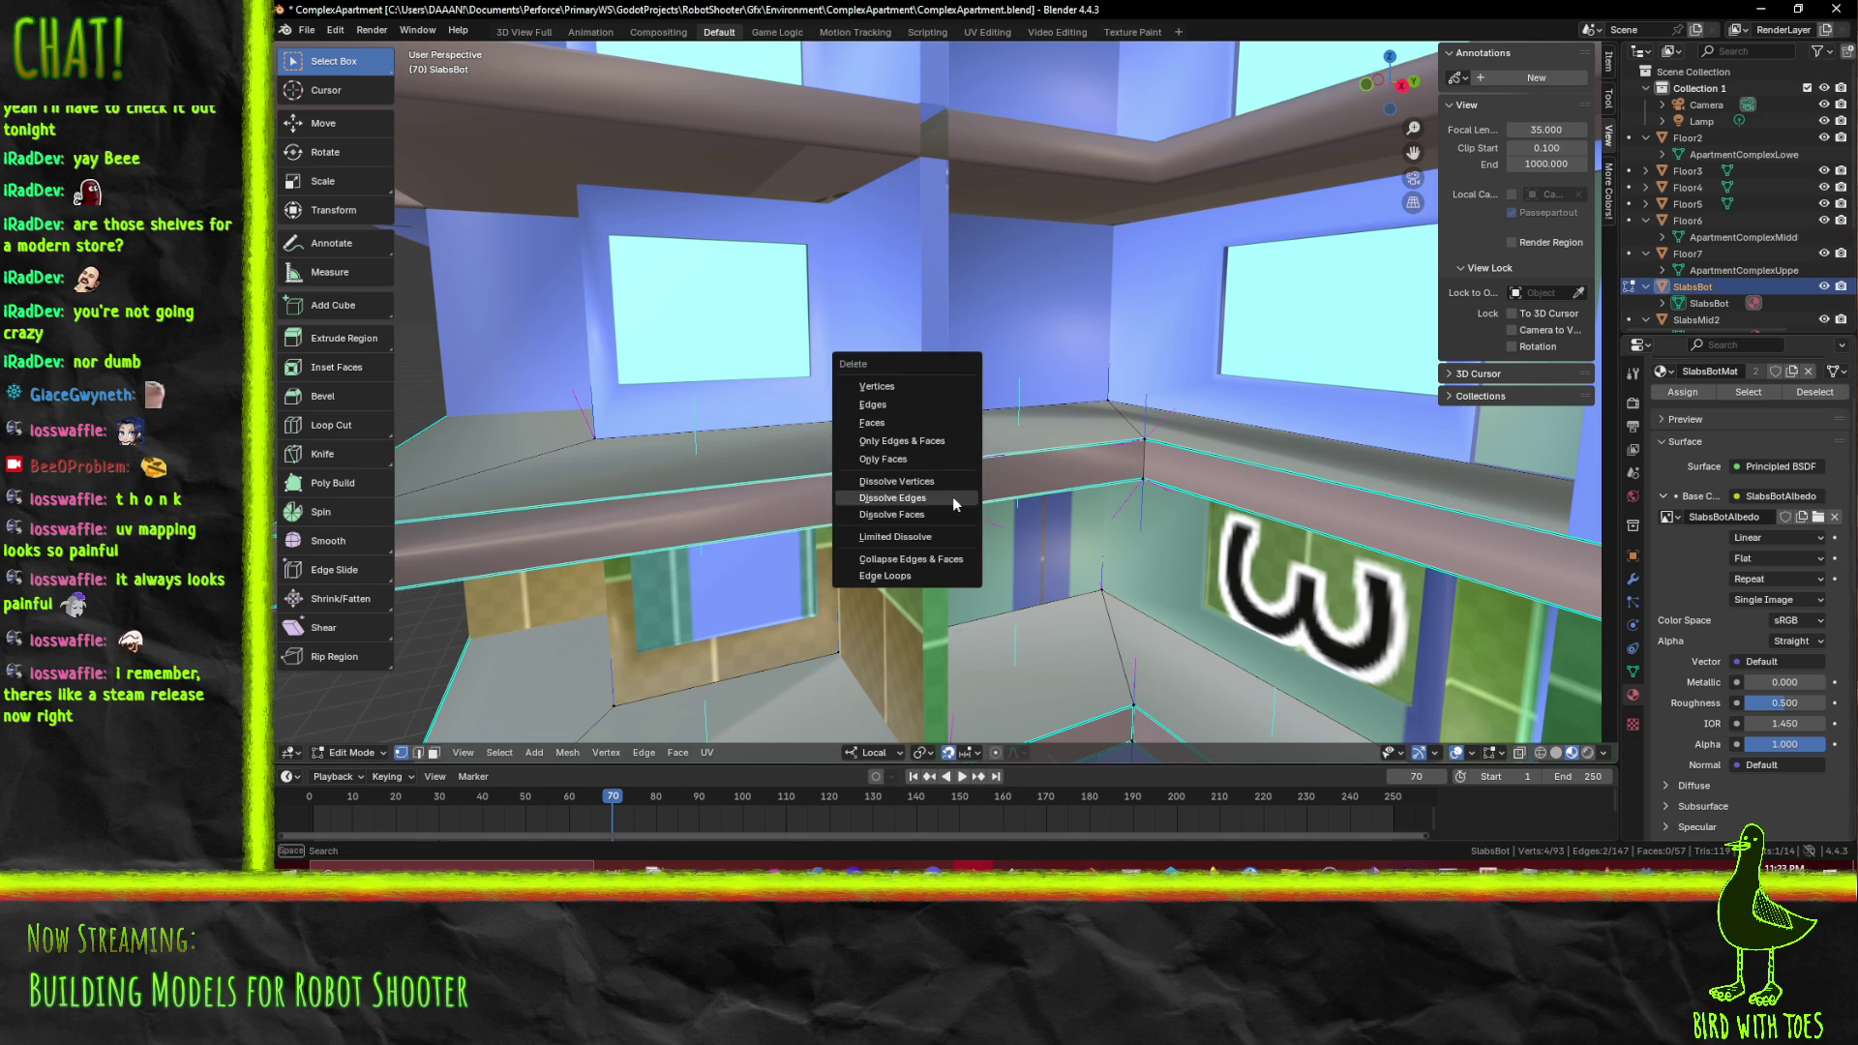
left_click(931, 497)
key("x")
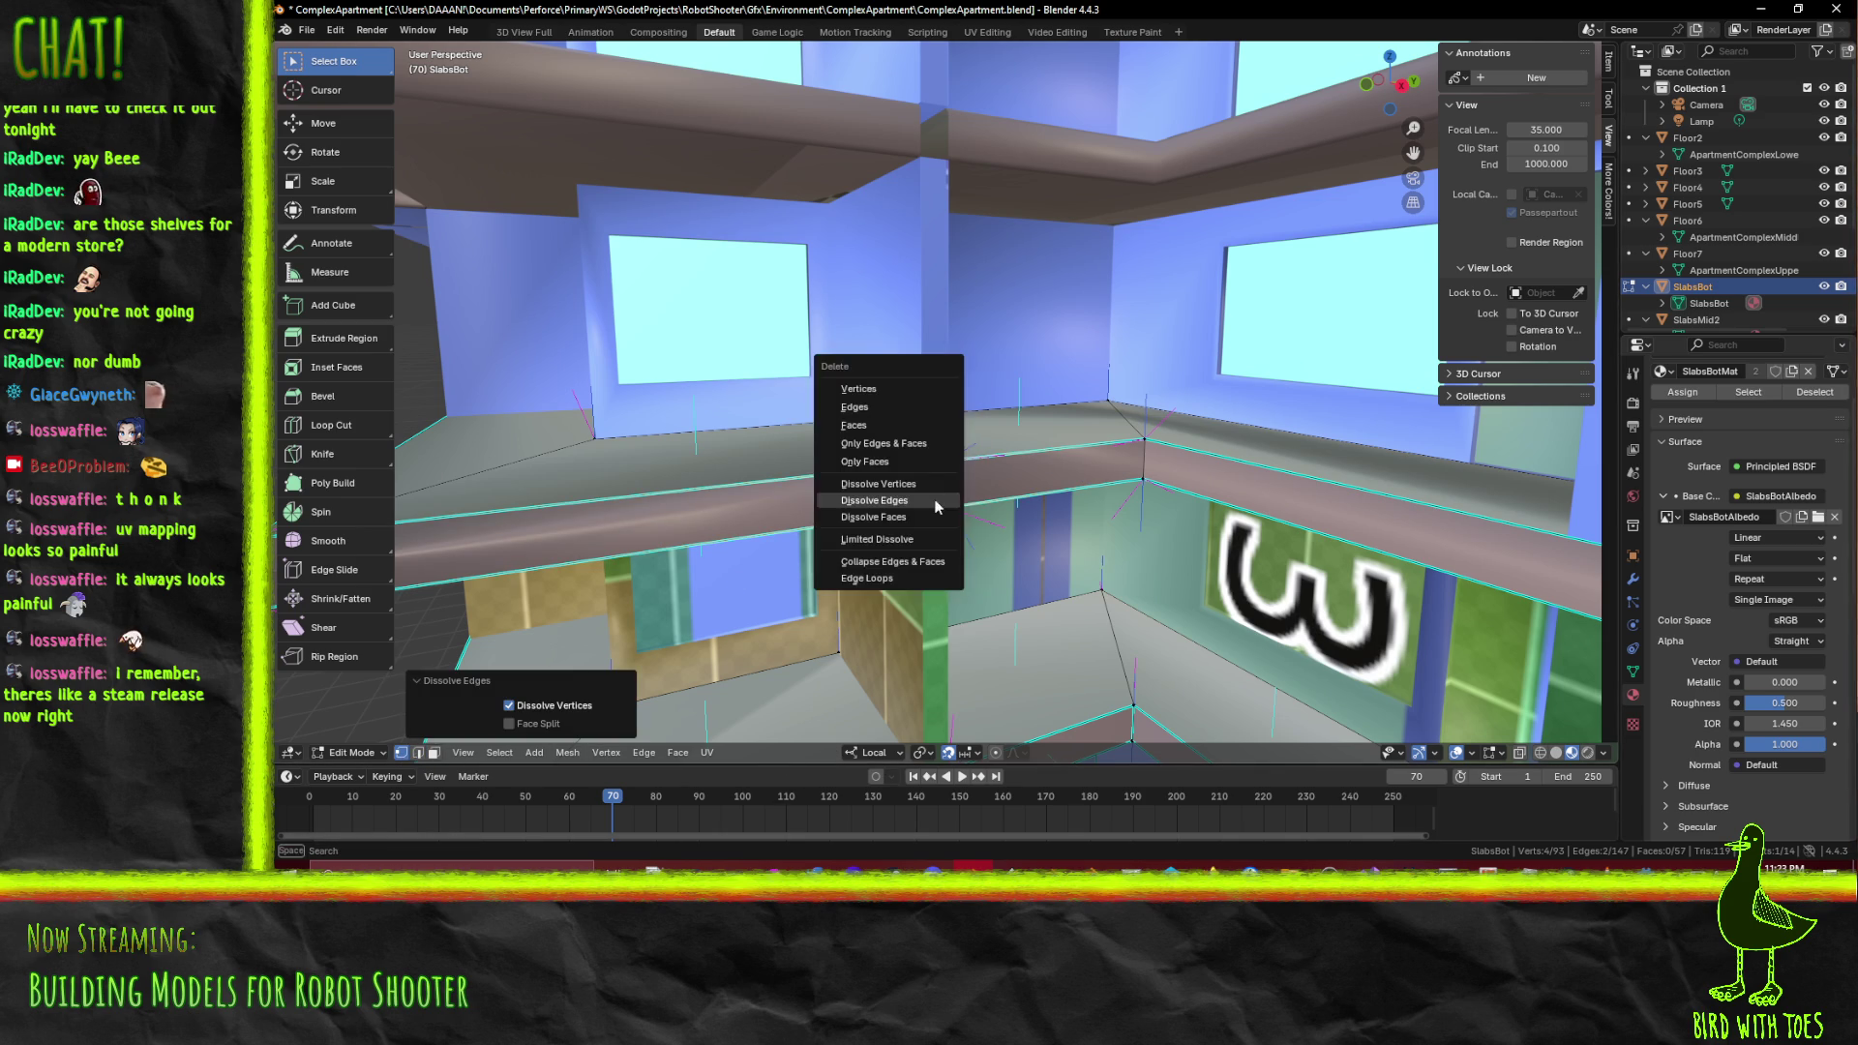
left_click(924, 499)
Dissolve the single joint vertex and the adjacent joint edge, then inspect the corner
left_click(921, 503)
key("x")
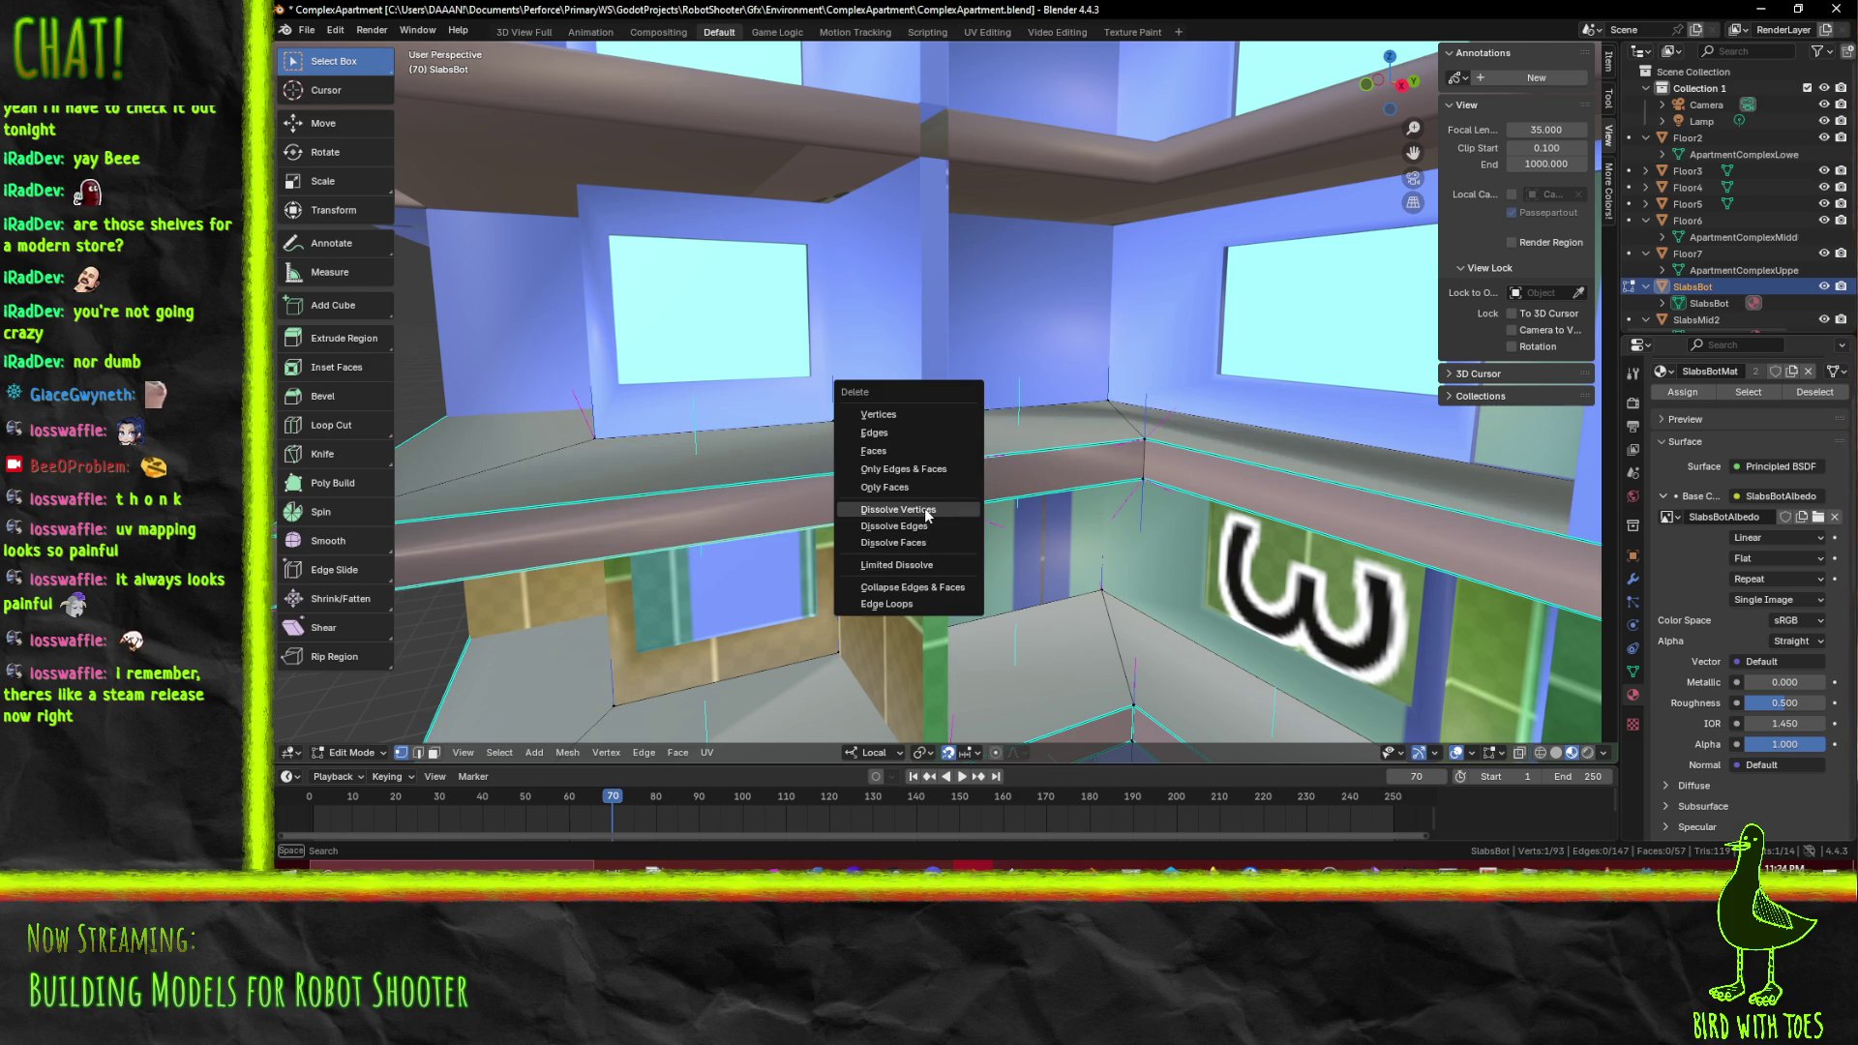
left_click(898, 509)
left_click(958, 510)
key("x")
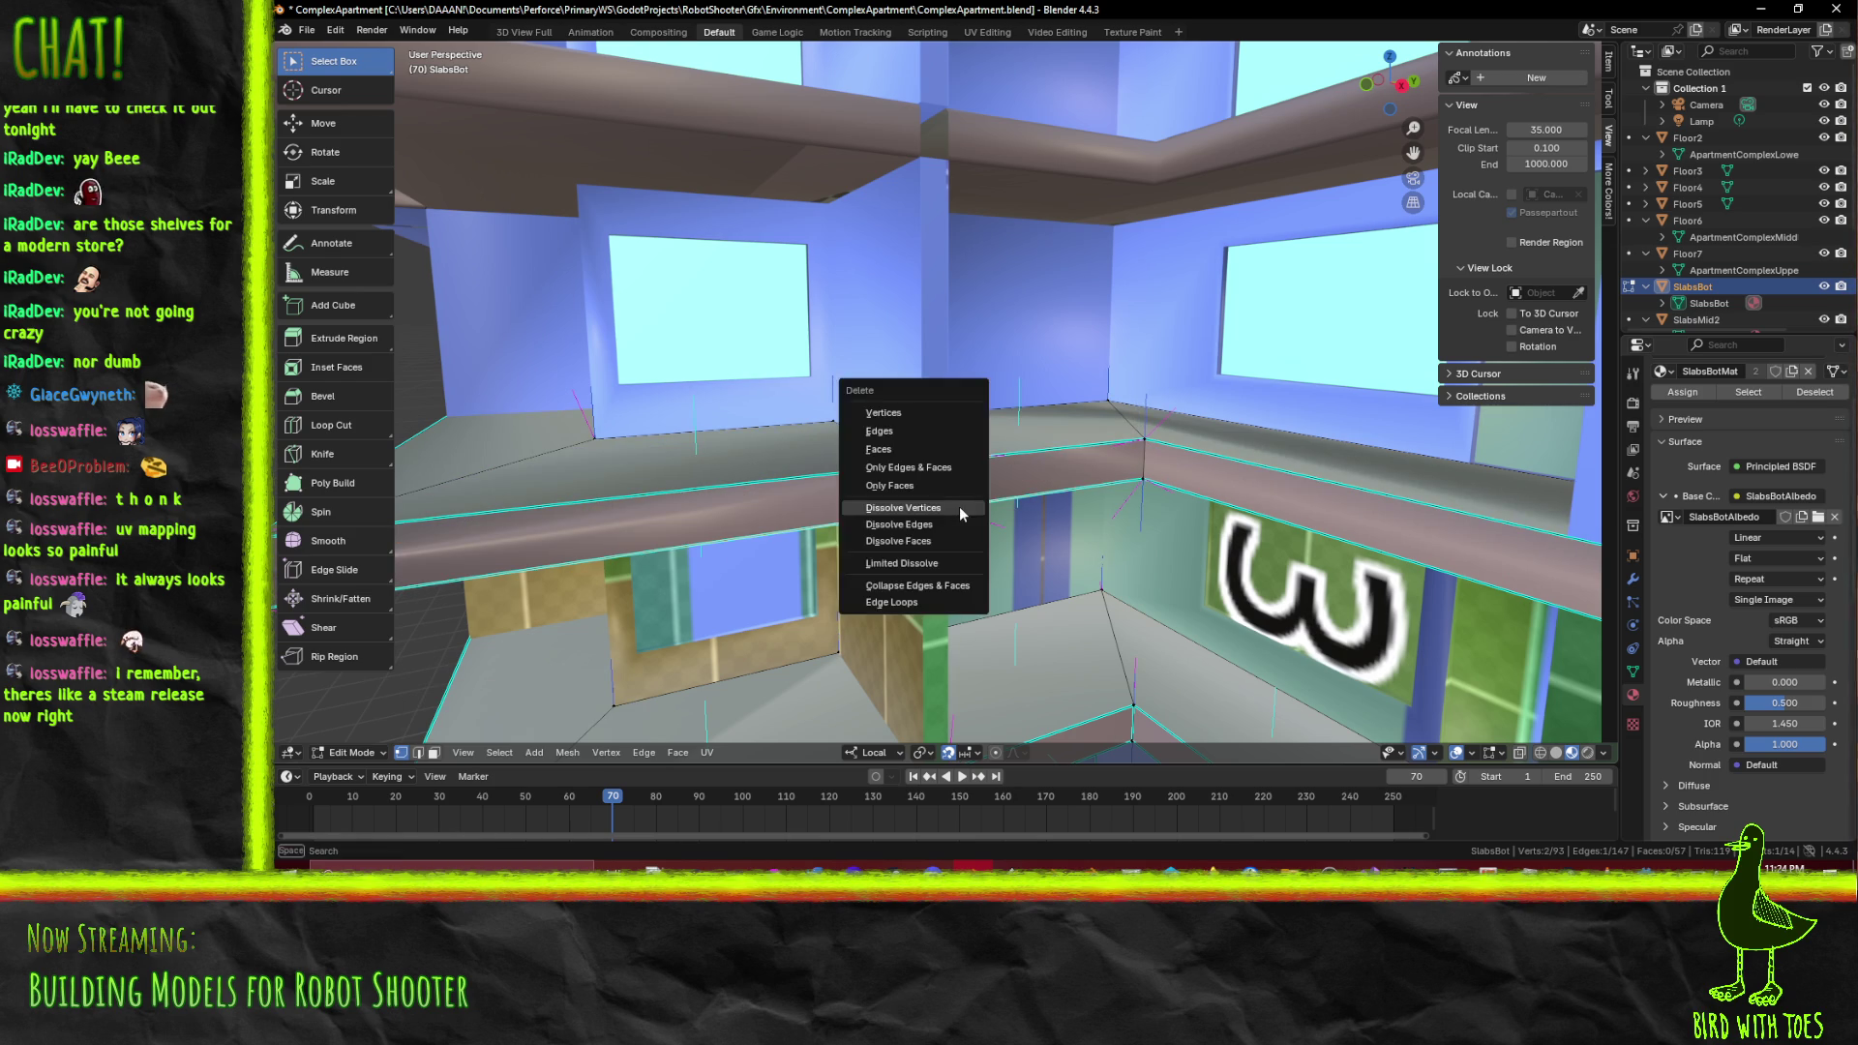
left_click(961, 507)
left_click_drag(964, 507, 865, 504)
Undo the vertex dissolve, retry dissolving the joint edges and vertices, and undo the last one
key("ctrl+z")
key("x")
left_click(939, 567)
key("x")
left_click(908, 552)
key("ctrl+z")
Connect the two slab corner vertices with a new edge using J
scroll("up", 3)
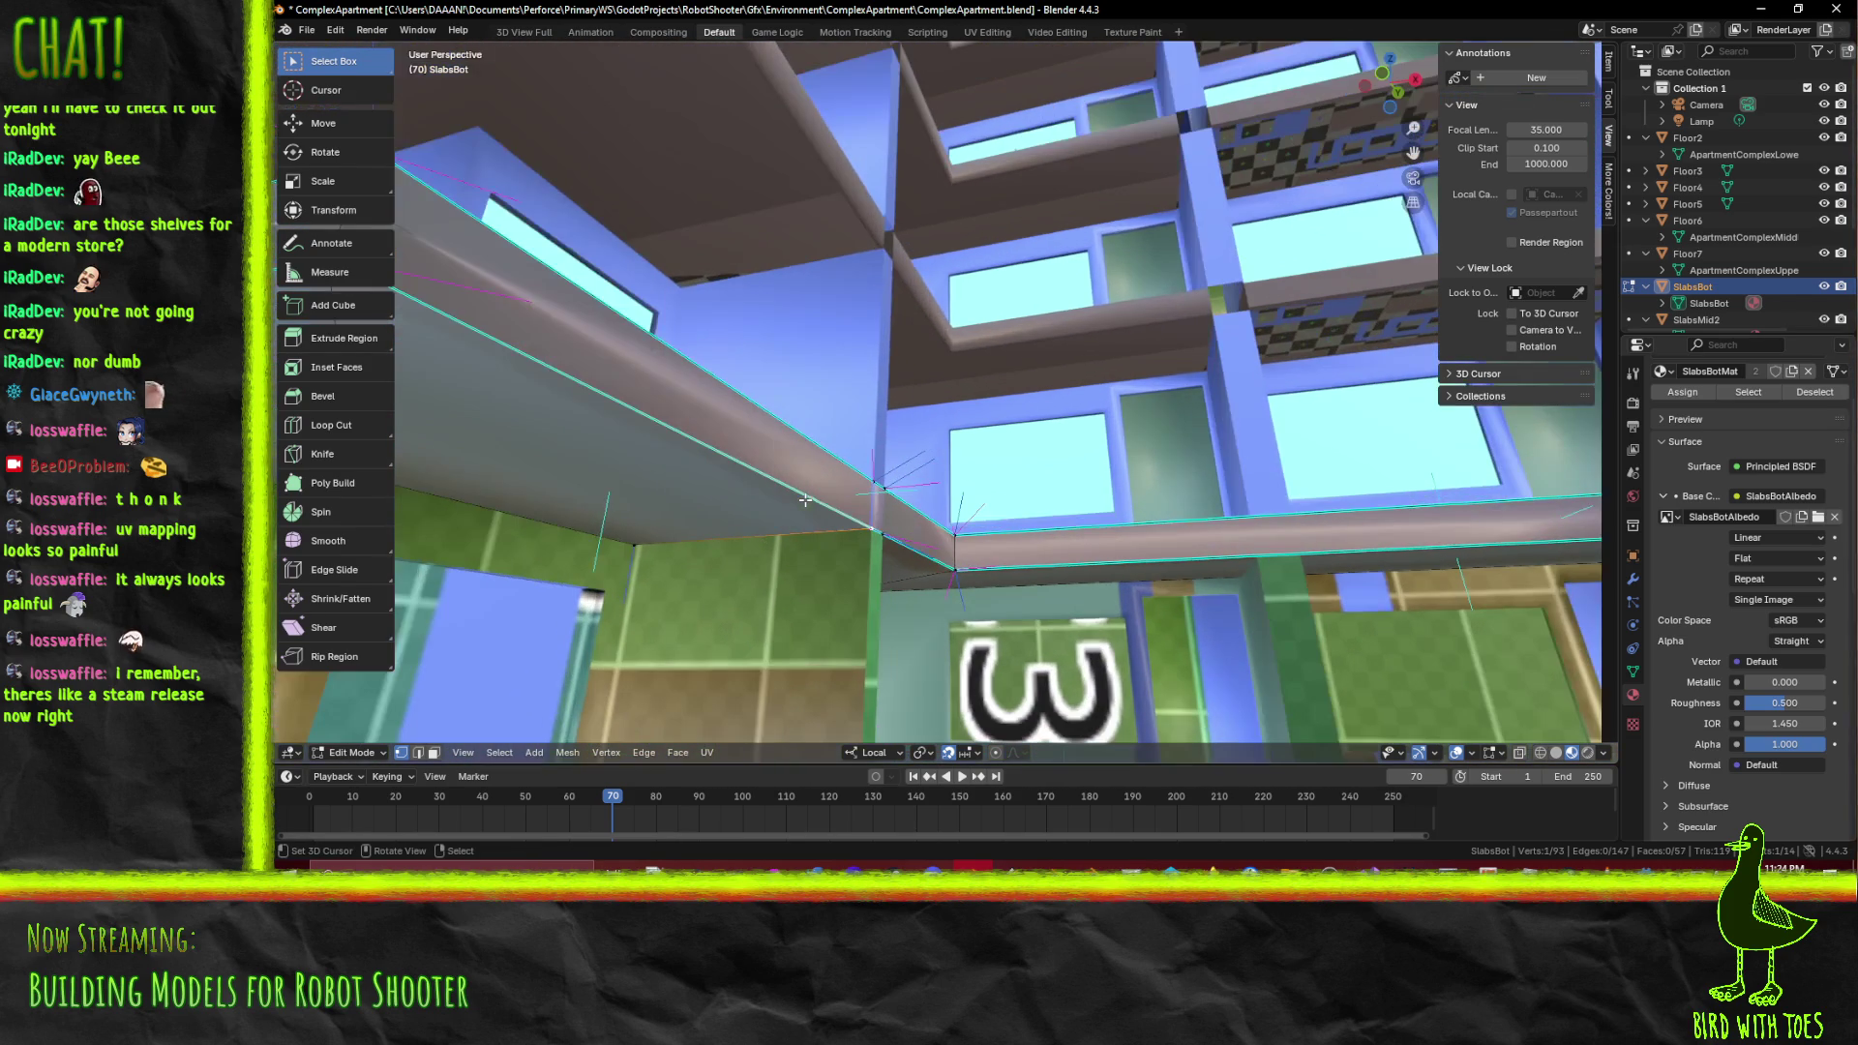
left_click_drag(744, 510, 835, 540)
left_click(835, 539)
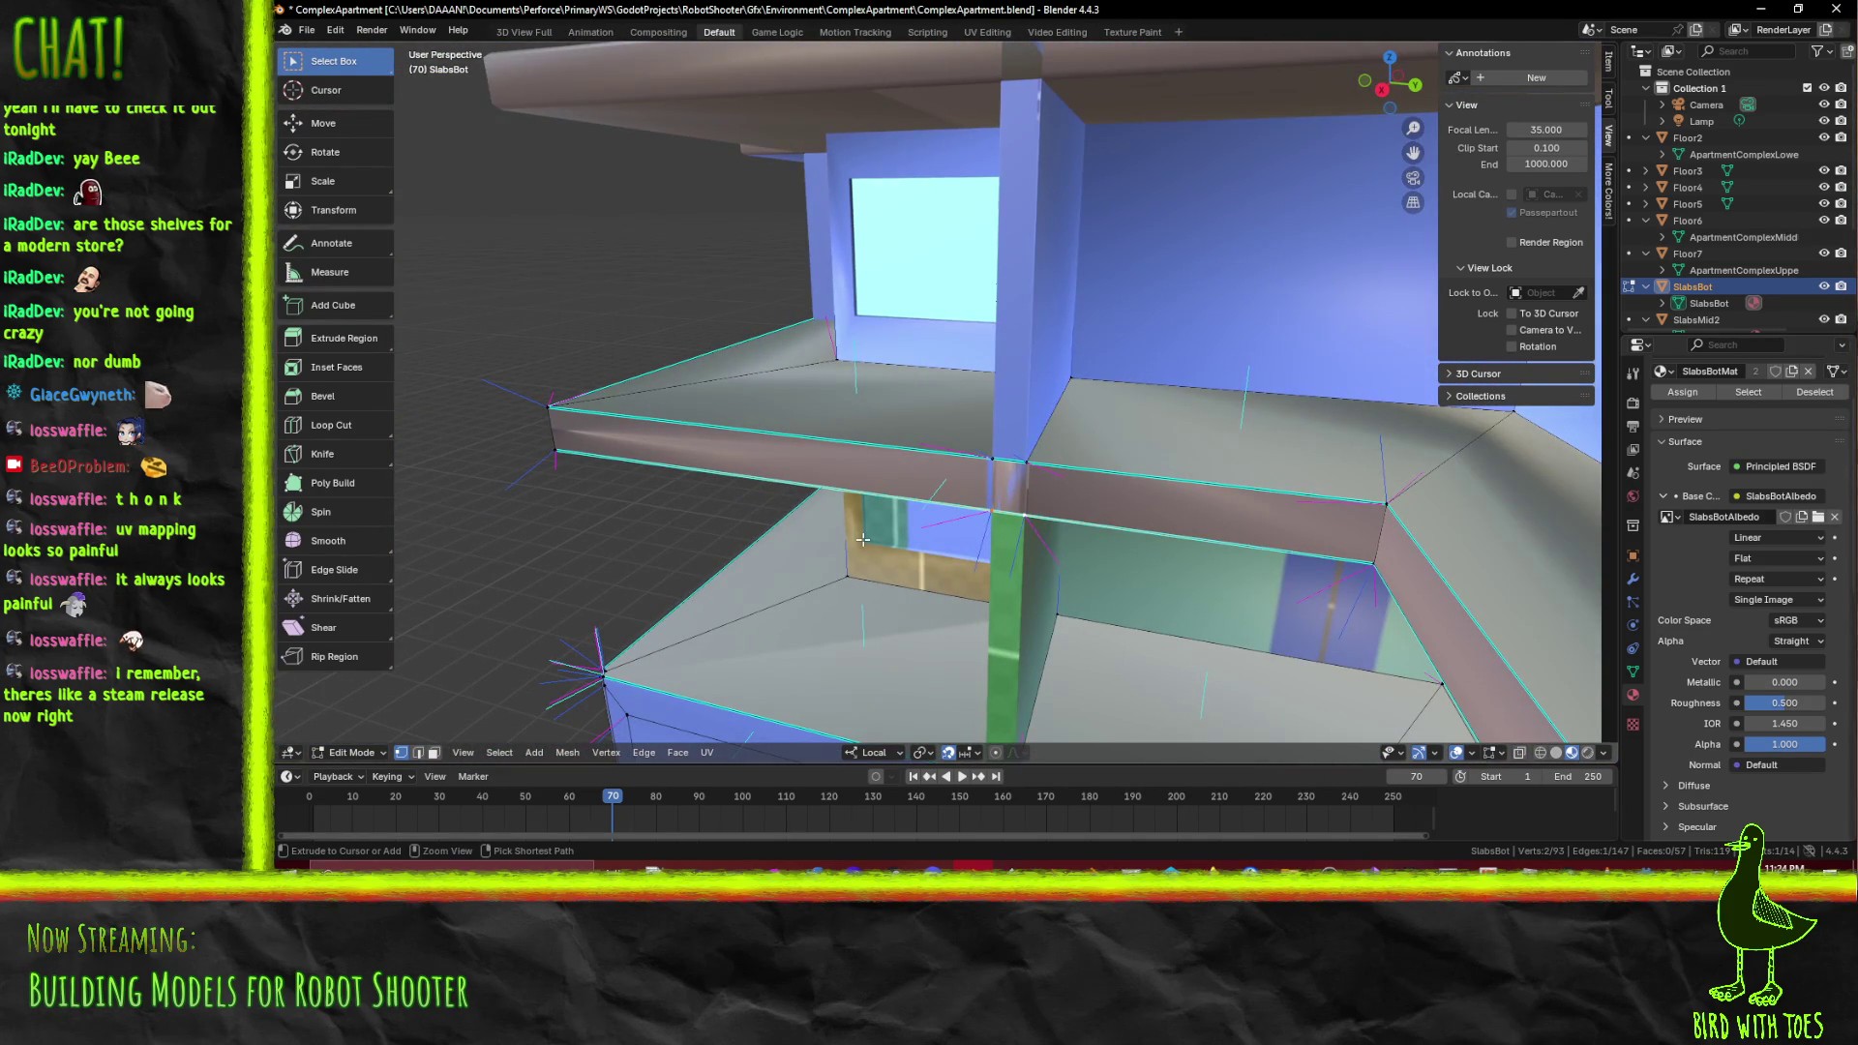
key("j")
key("2")
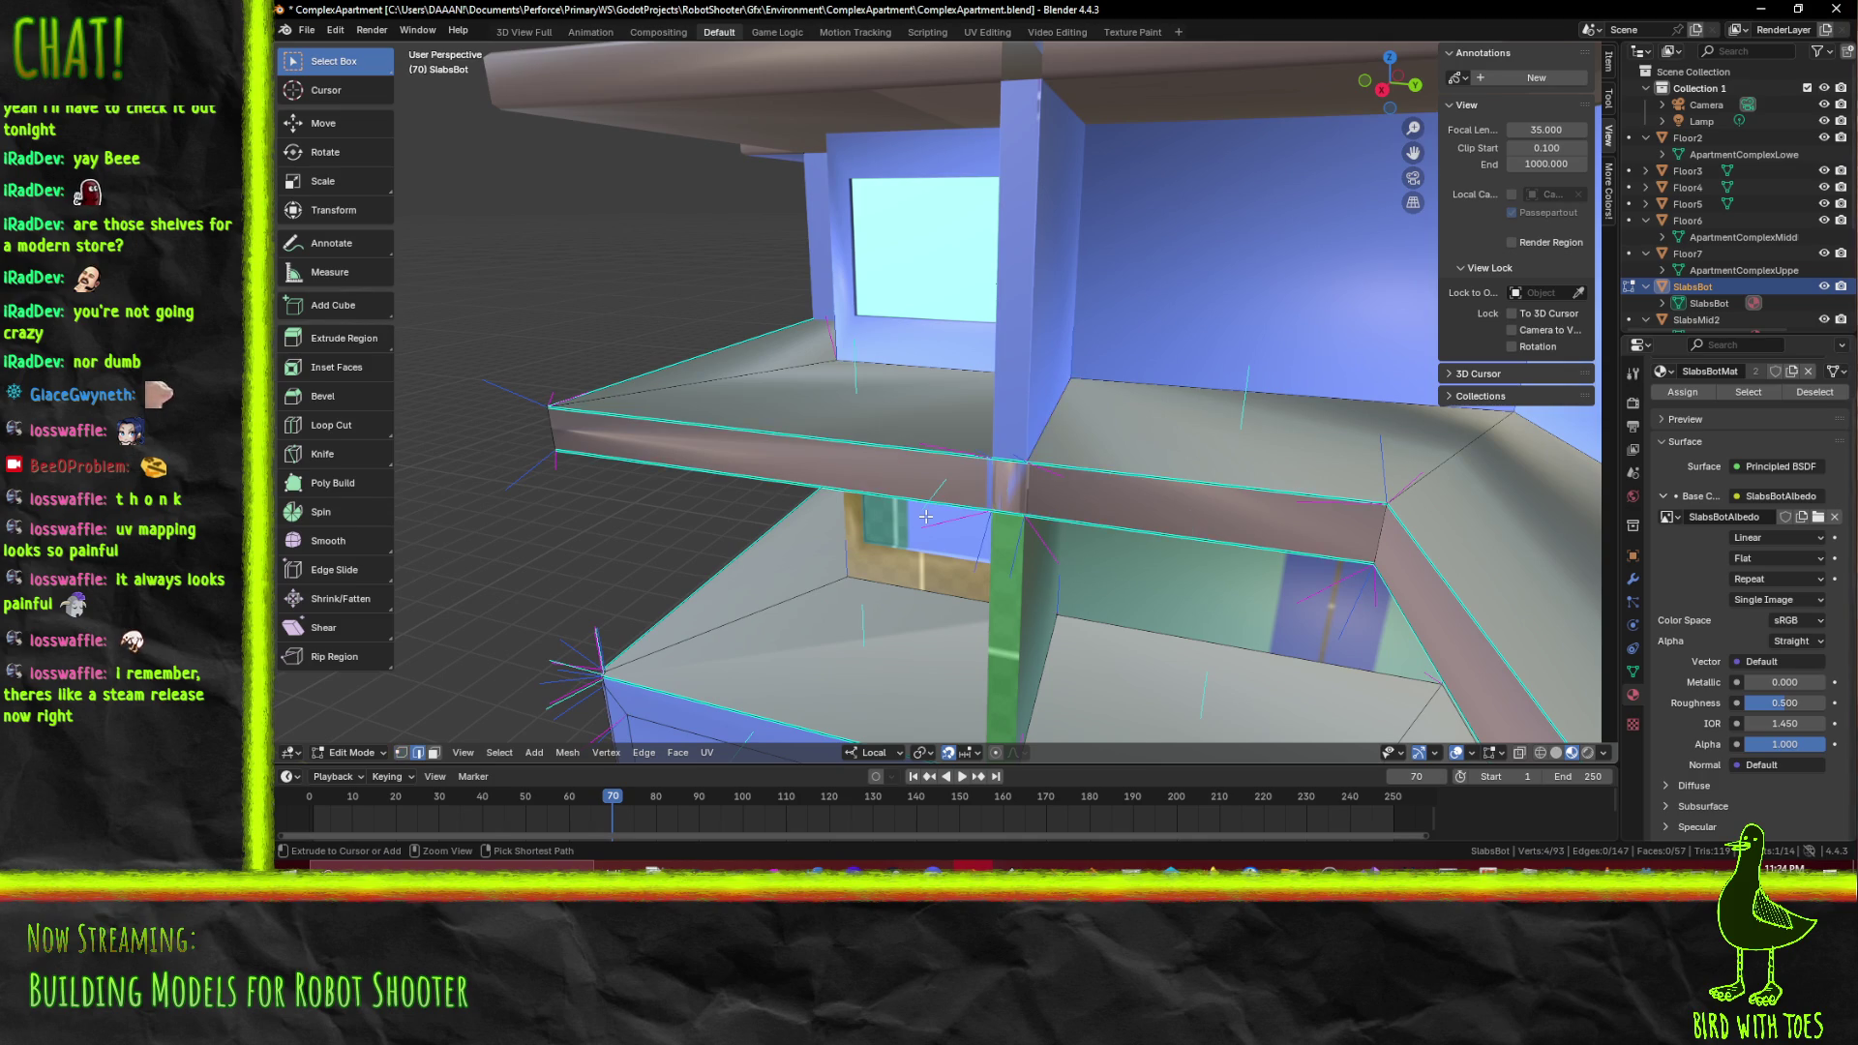
key("alt+a")
Mark the new slab corner edges as sharp through the F3 search
left_click_drag(926, 517, 801, 465)
right_click(755, 633)
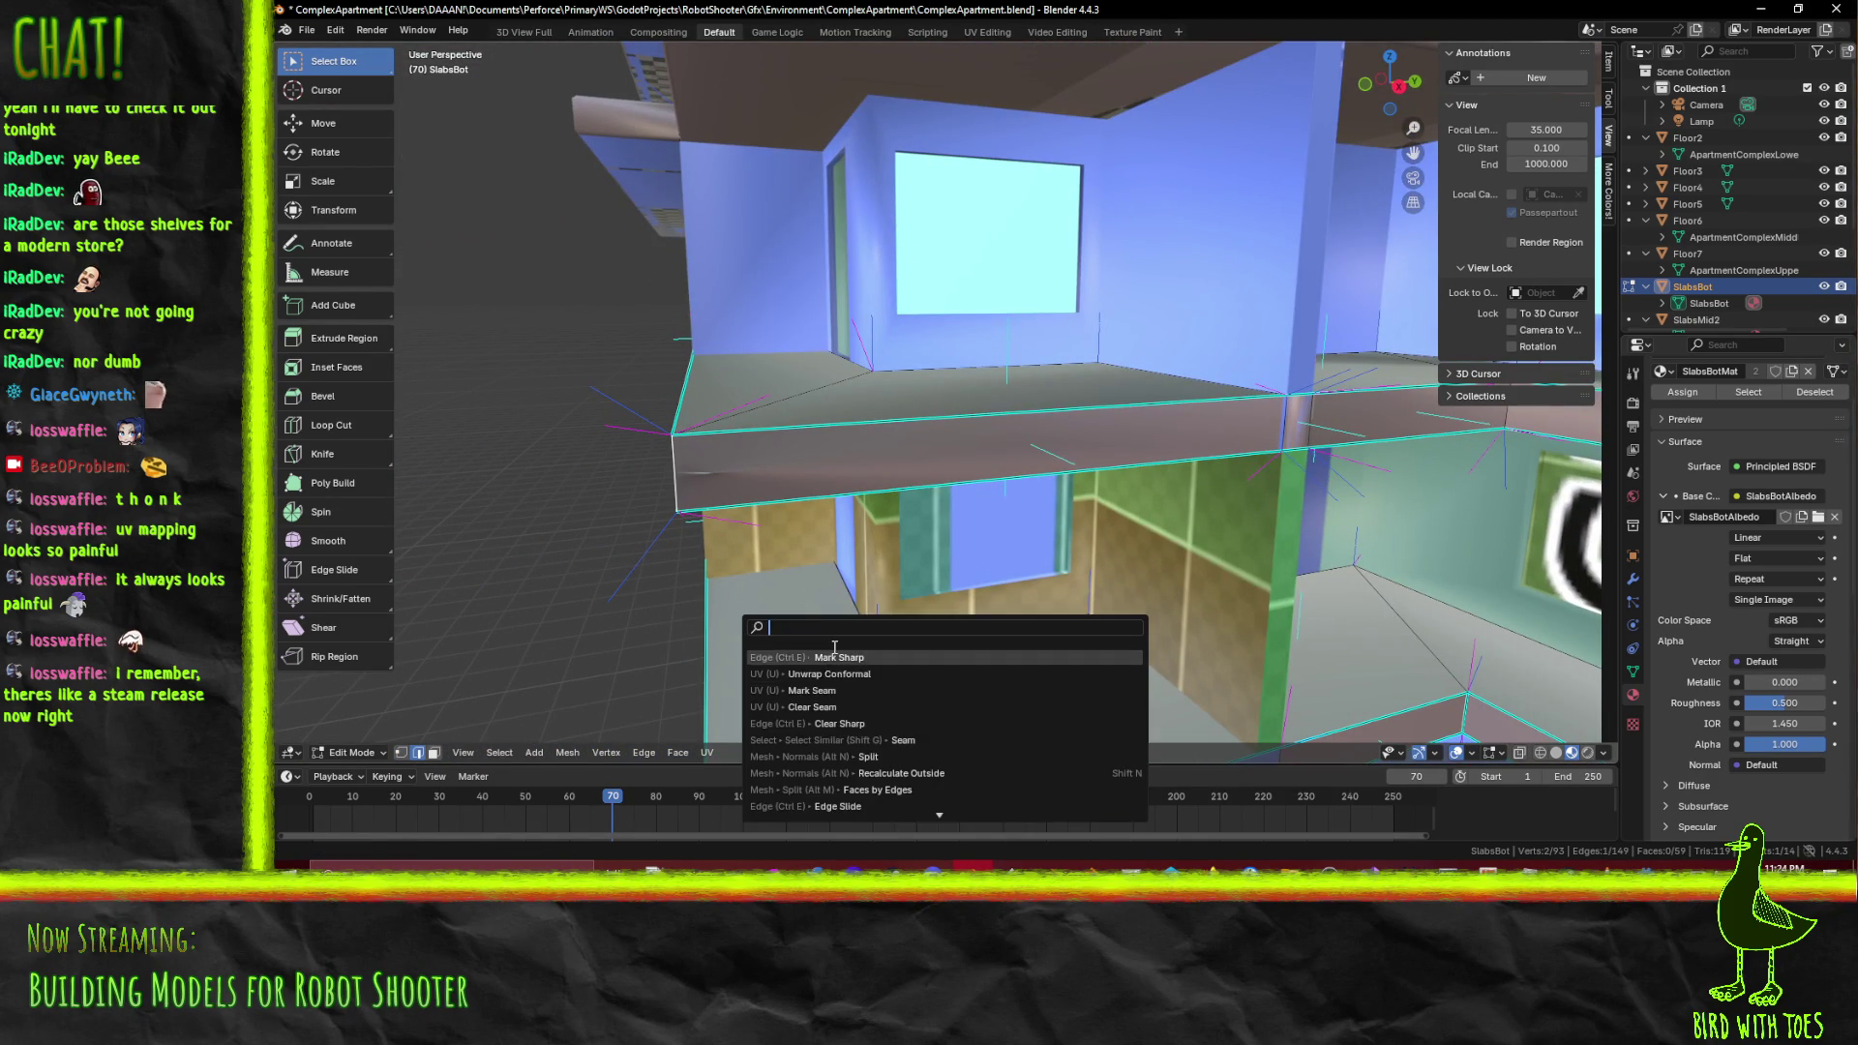
key("alt+a")
left_click_drag(675, 488, 1195, 328)
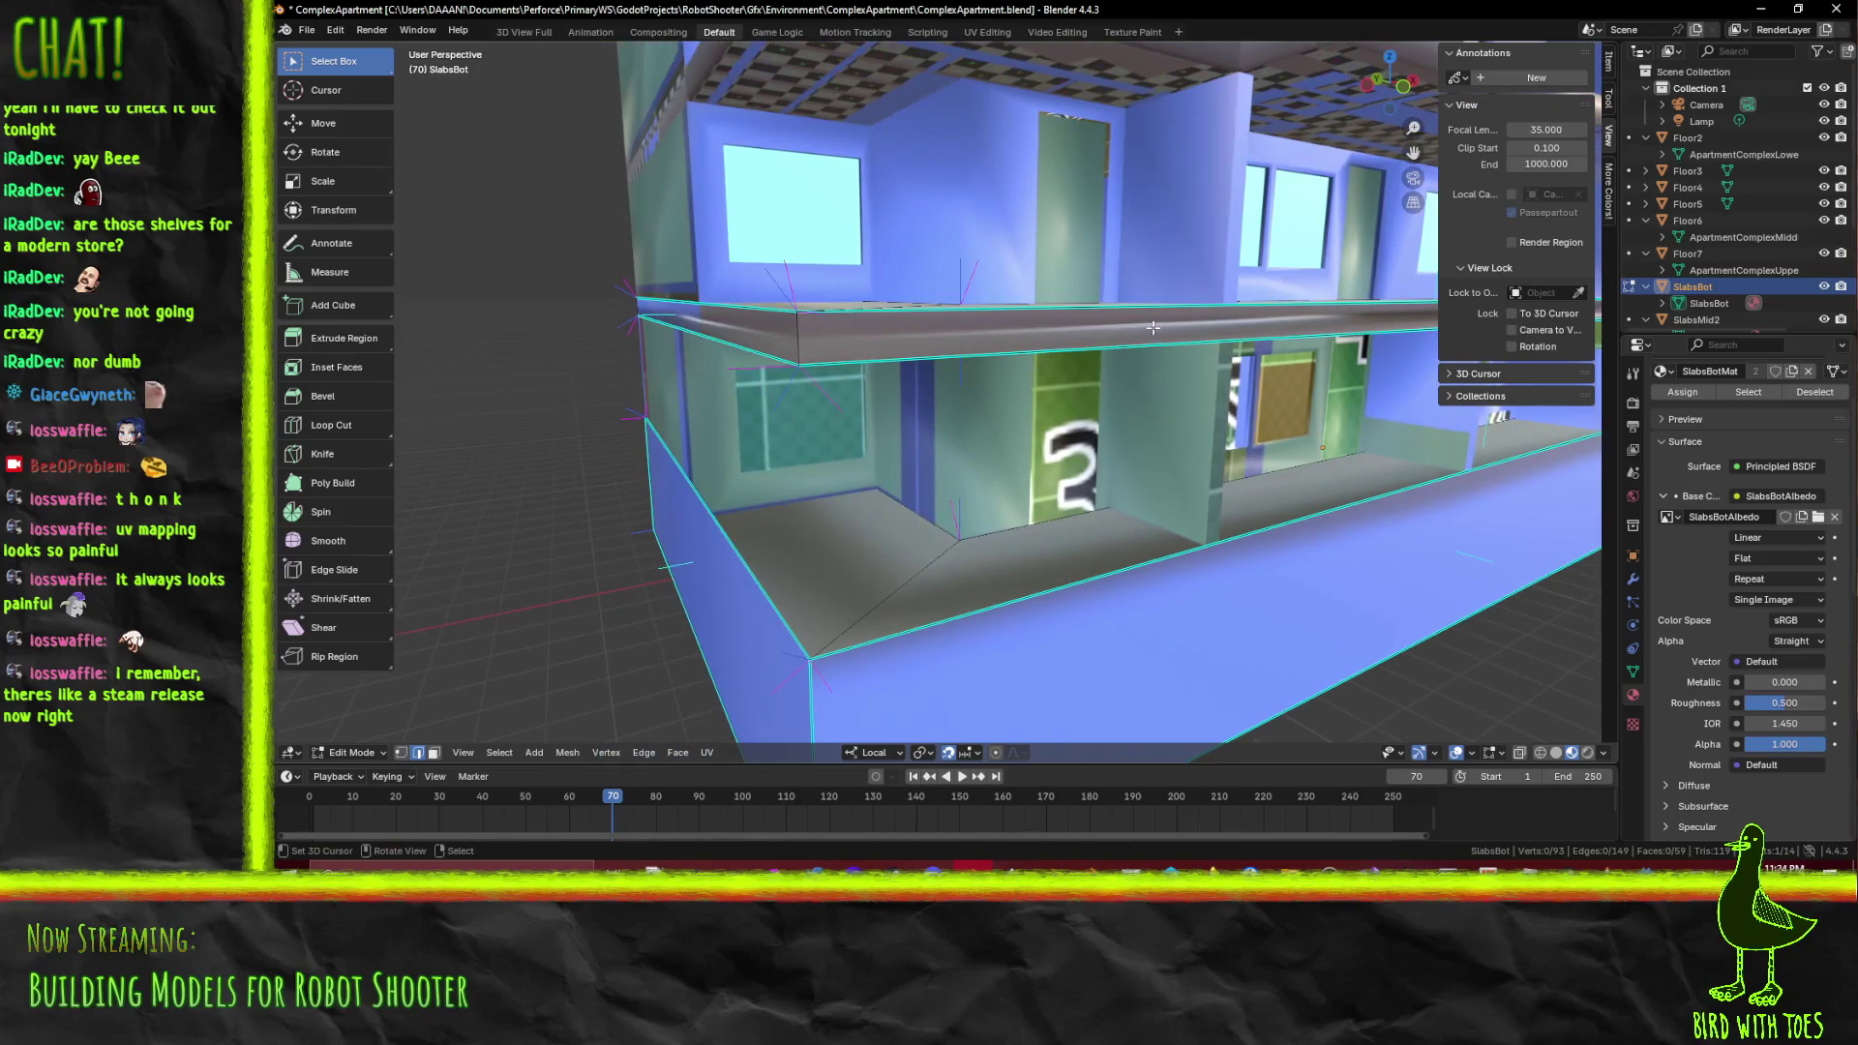
key("F3")
left_click(850, 358)
left_click_drag(850, 358, 829, 436)
scroll("up", 3)
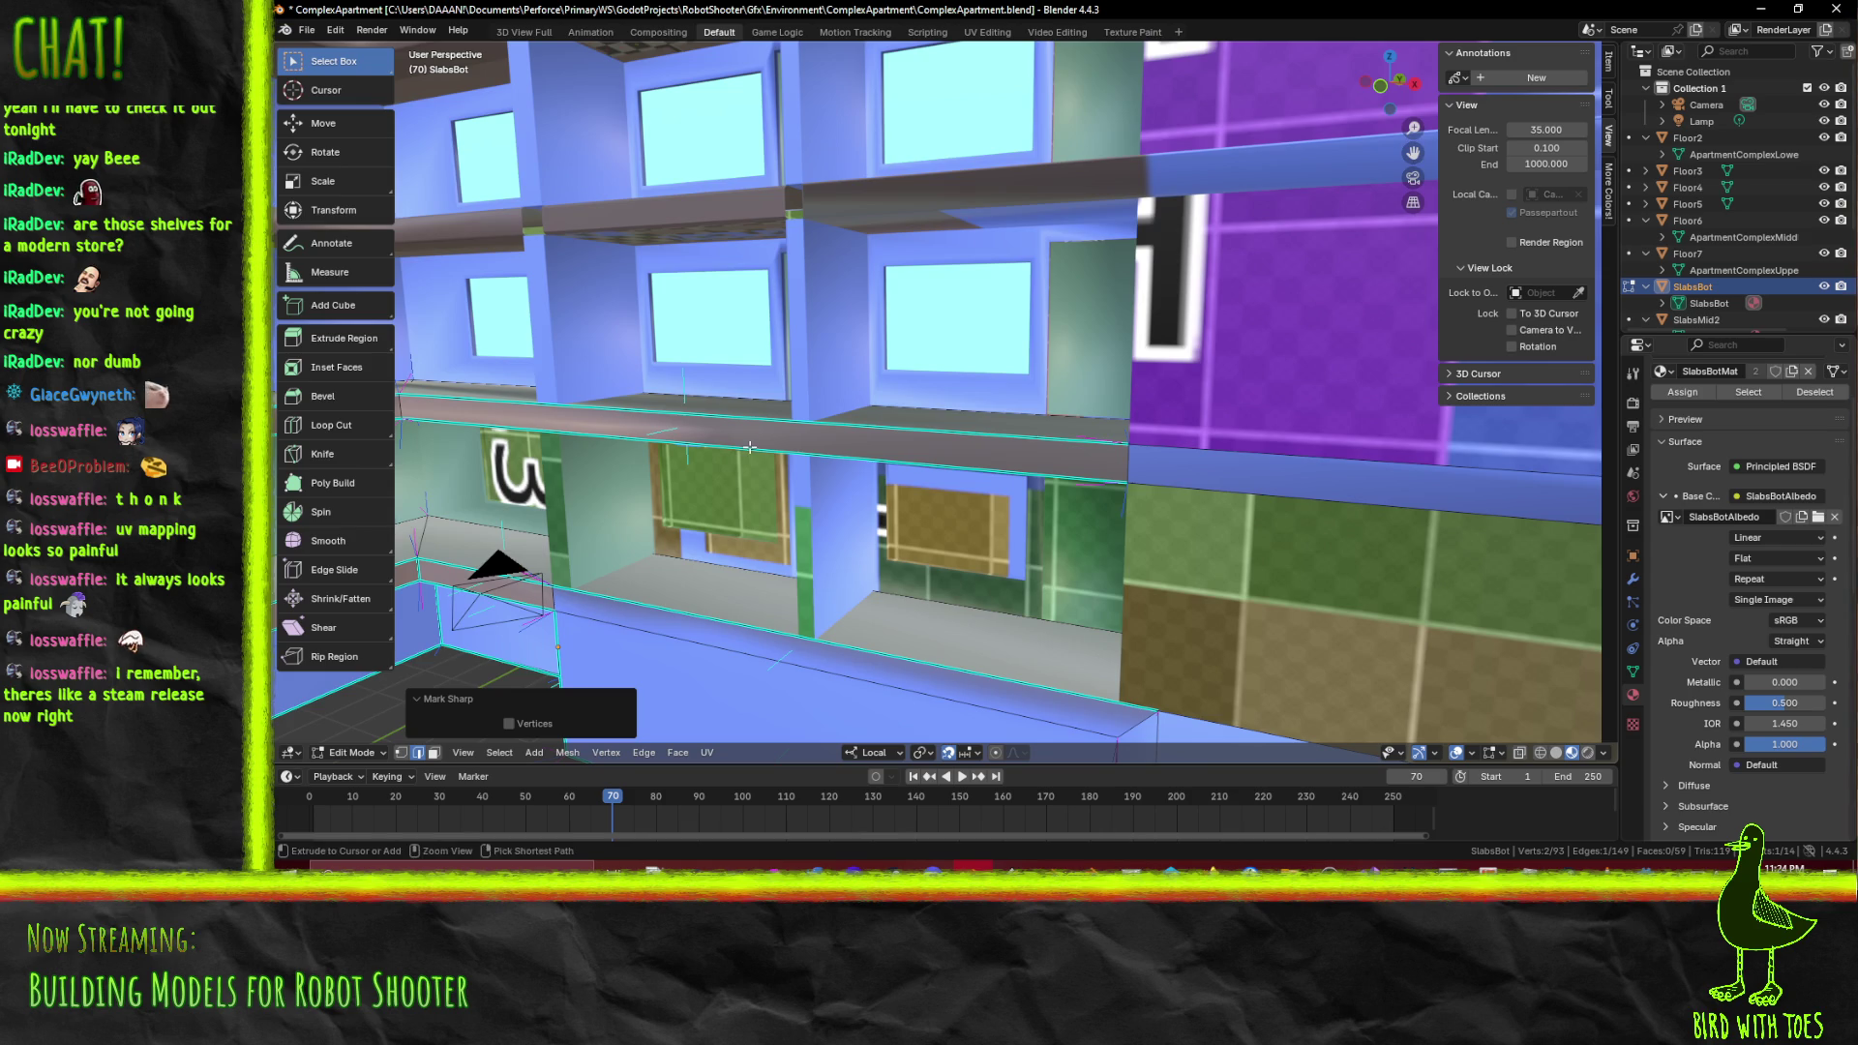
Save ComplexApartment.blend and return SlabsBot to Object Mode
key("ctrl+s")
scroll("down", 3)
key("Tab")
left_click_drag(753, 430, 851, 470)
scroll("up", 3)
scroll("down", 3)
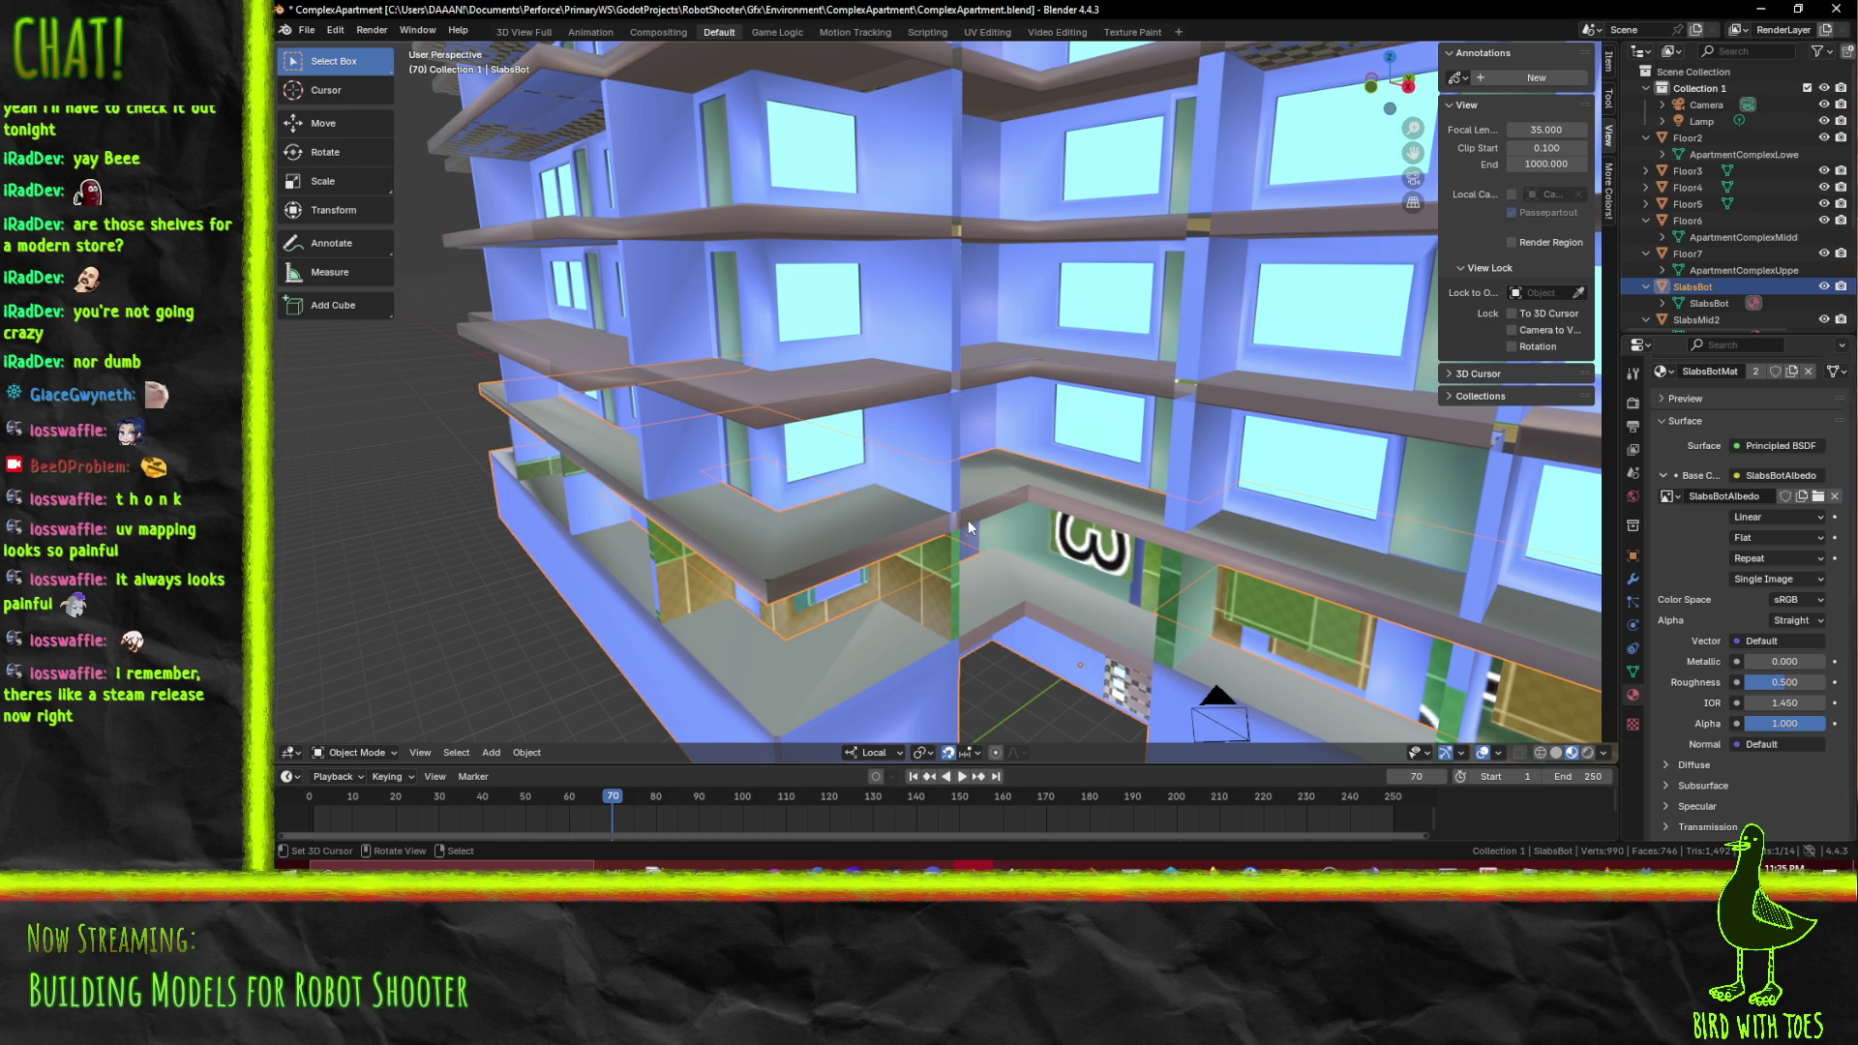
Select the Floor3 object and enter Edit Mode facing the facade
key("Tab")
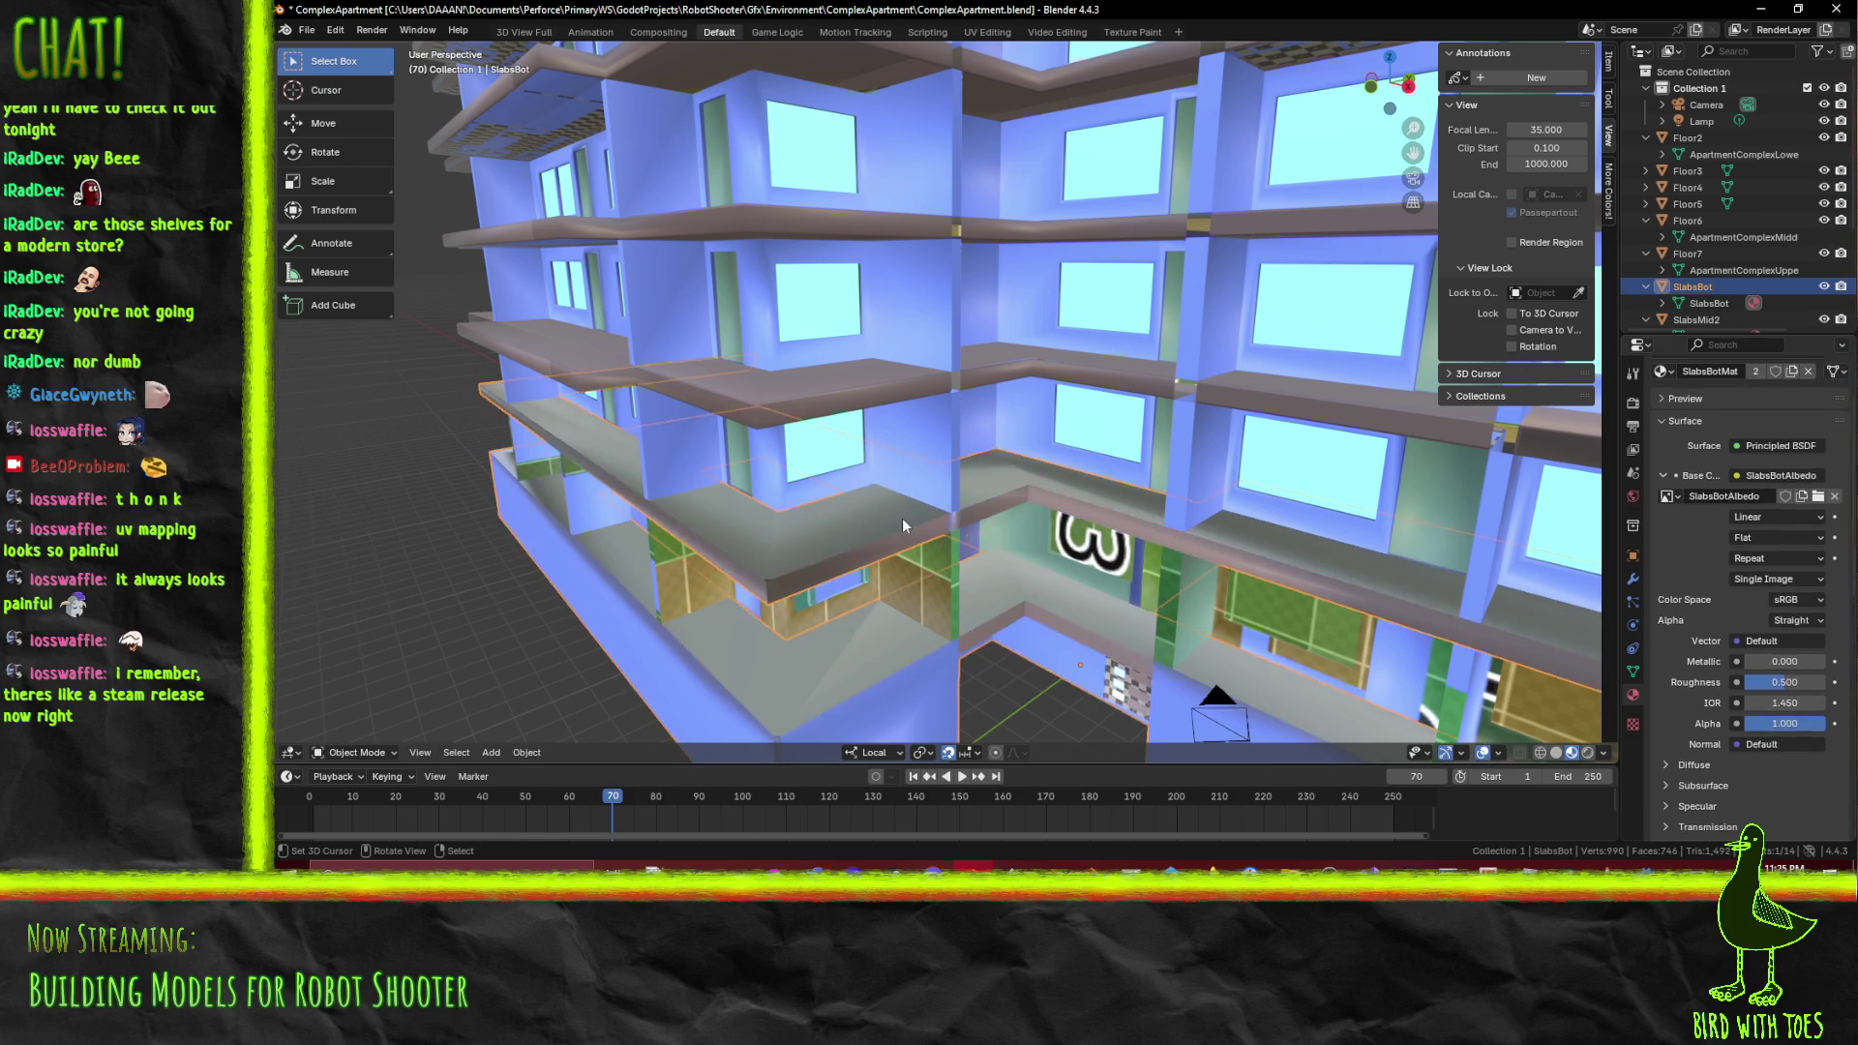
key("Tab")
left_click(844, 496)
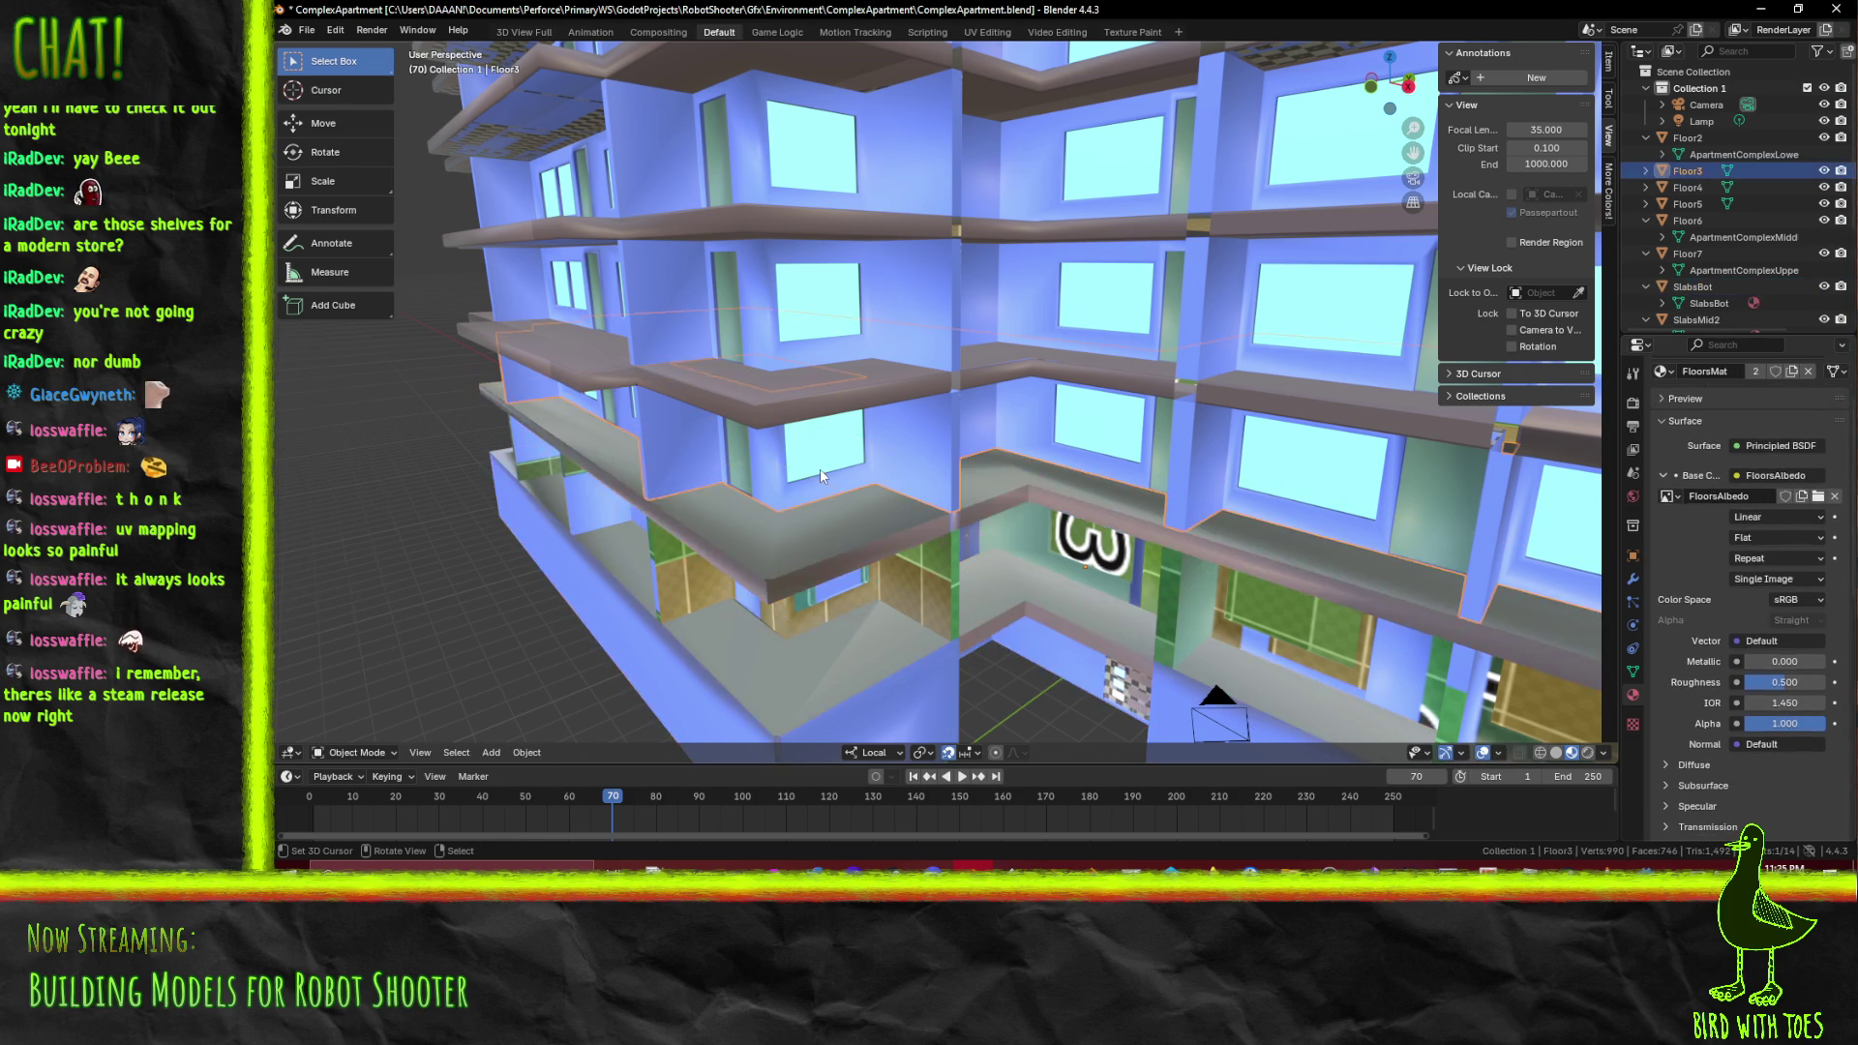
key("Tab")
left_click_drag(802, 465, 925, 448)
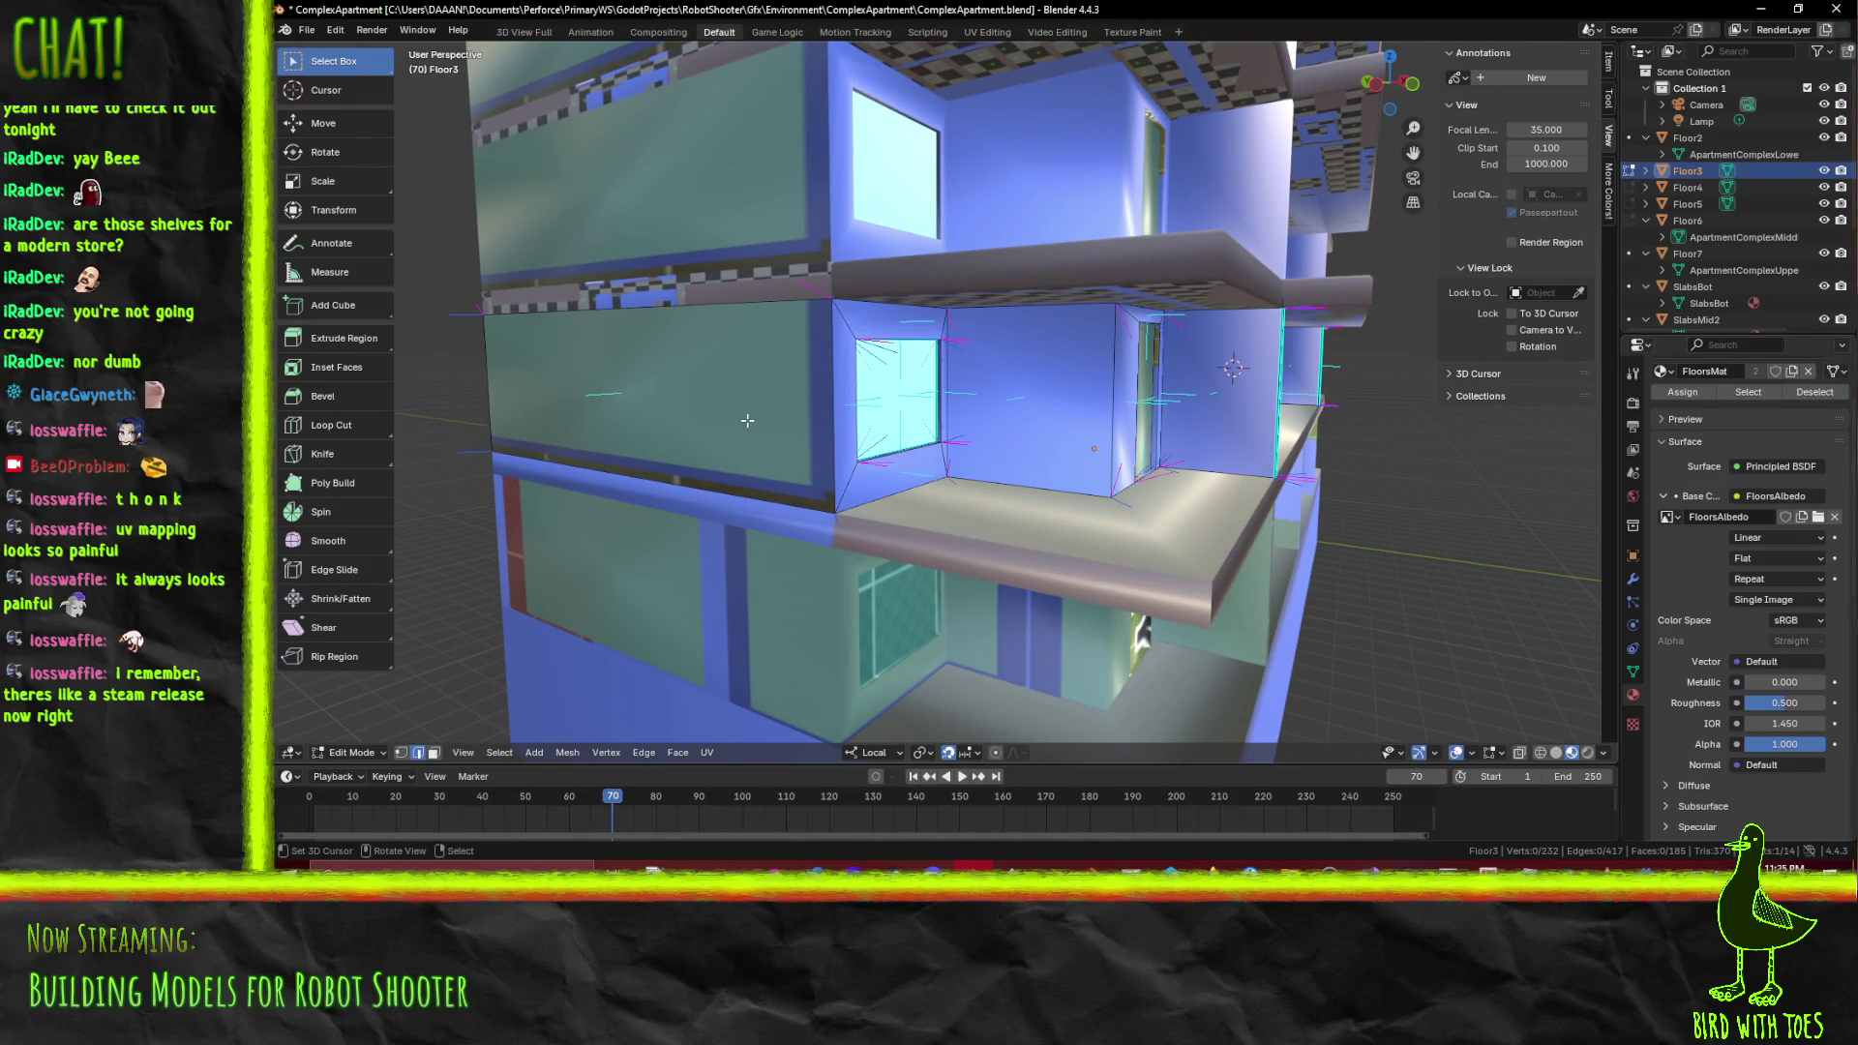
Select and frame Floor3's green wall face, then switch to the Texture Paint workspace
left_click(704, 427)
scroll("down", 3)
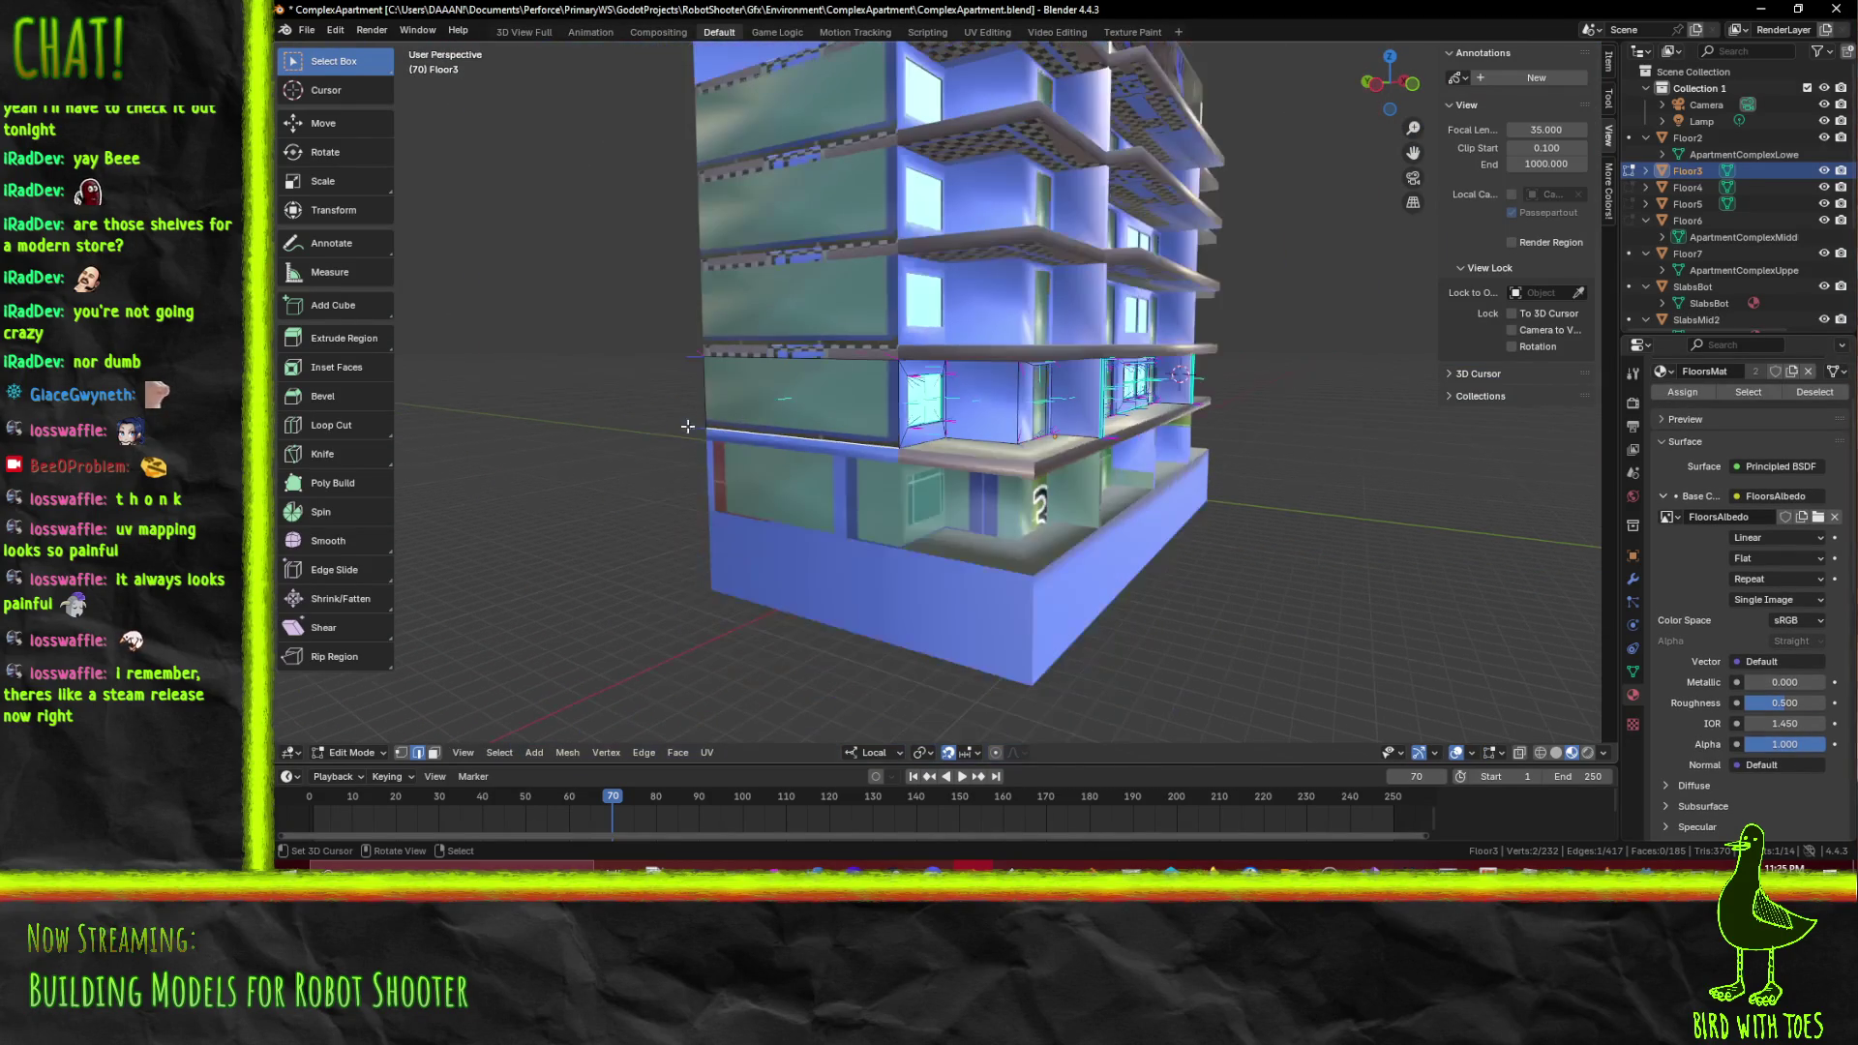
left_click(432, 753)
left_click(749, 415)
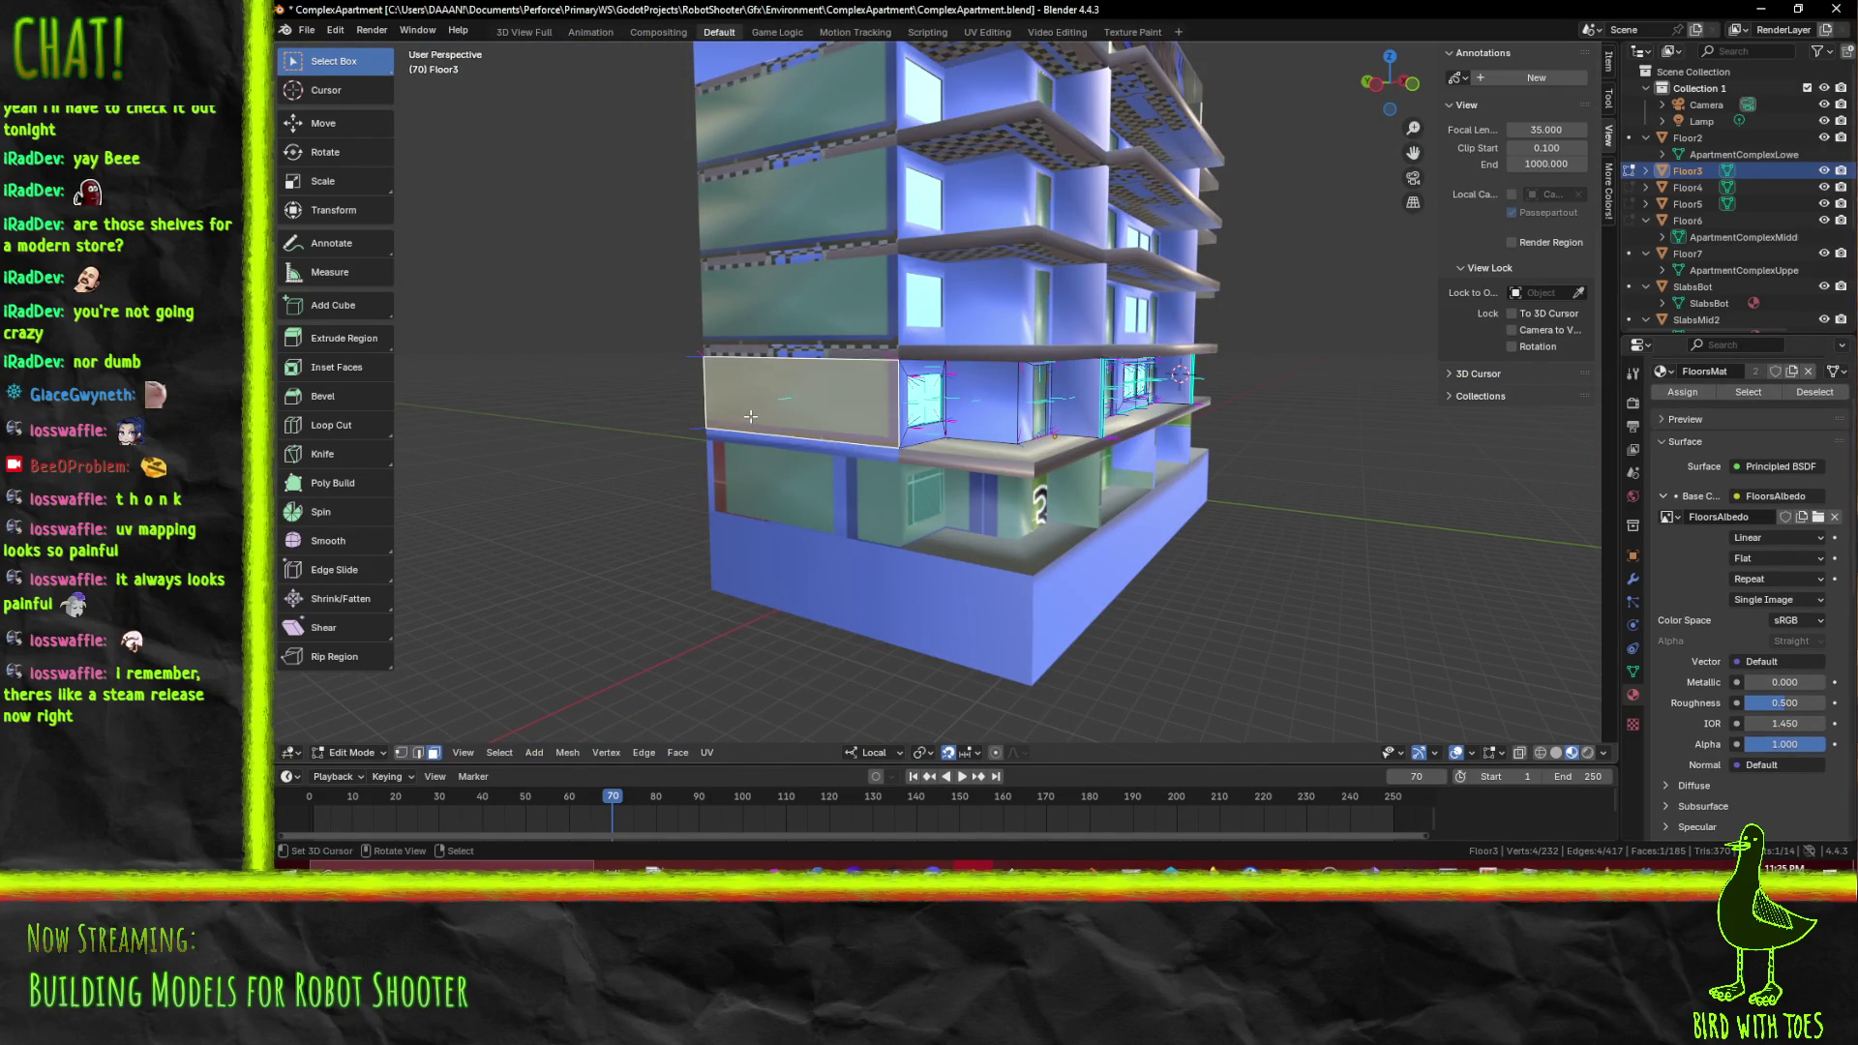
key("KP_Decimal")
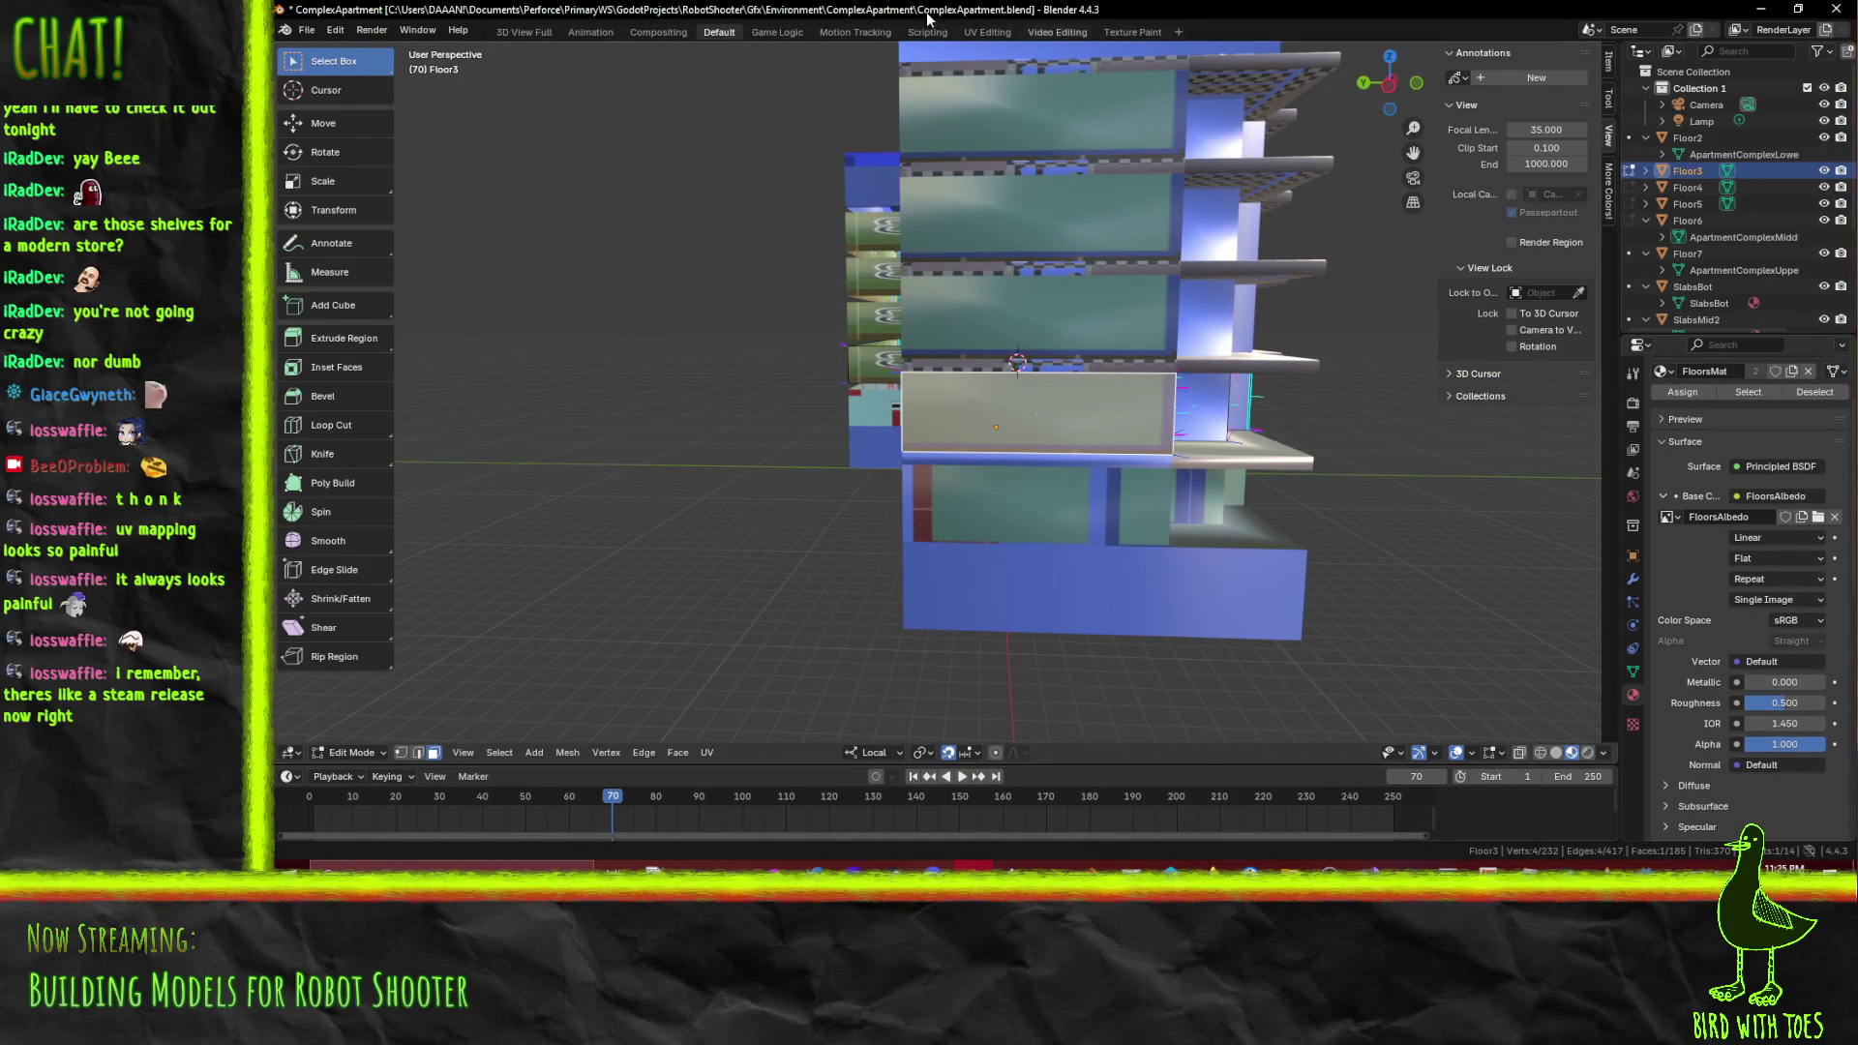
left_click(1136, 33)
Sample the wall's blue as brush colour and paint it across the front facade
left_click(1674, 638)
left_click(1695, 612)
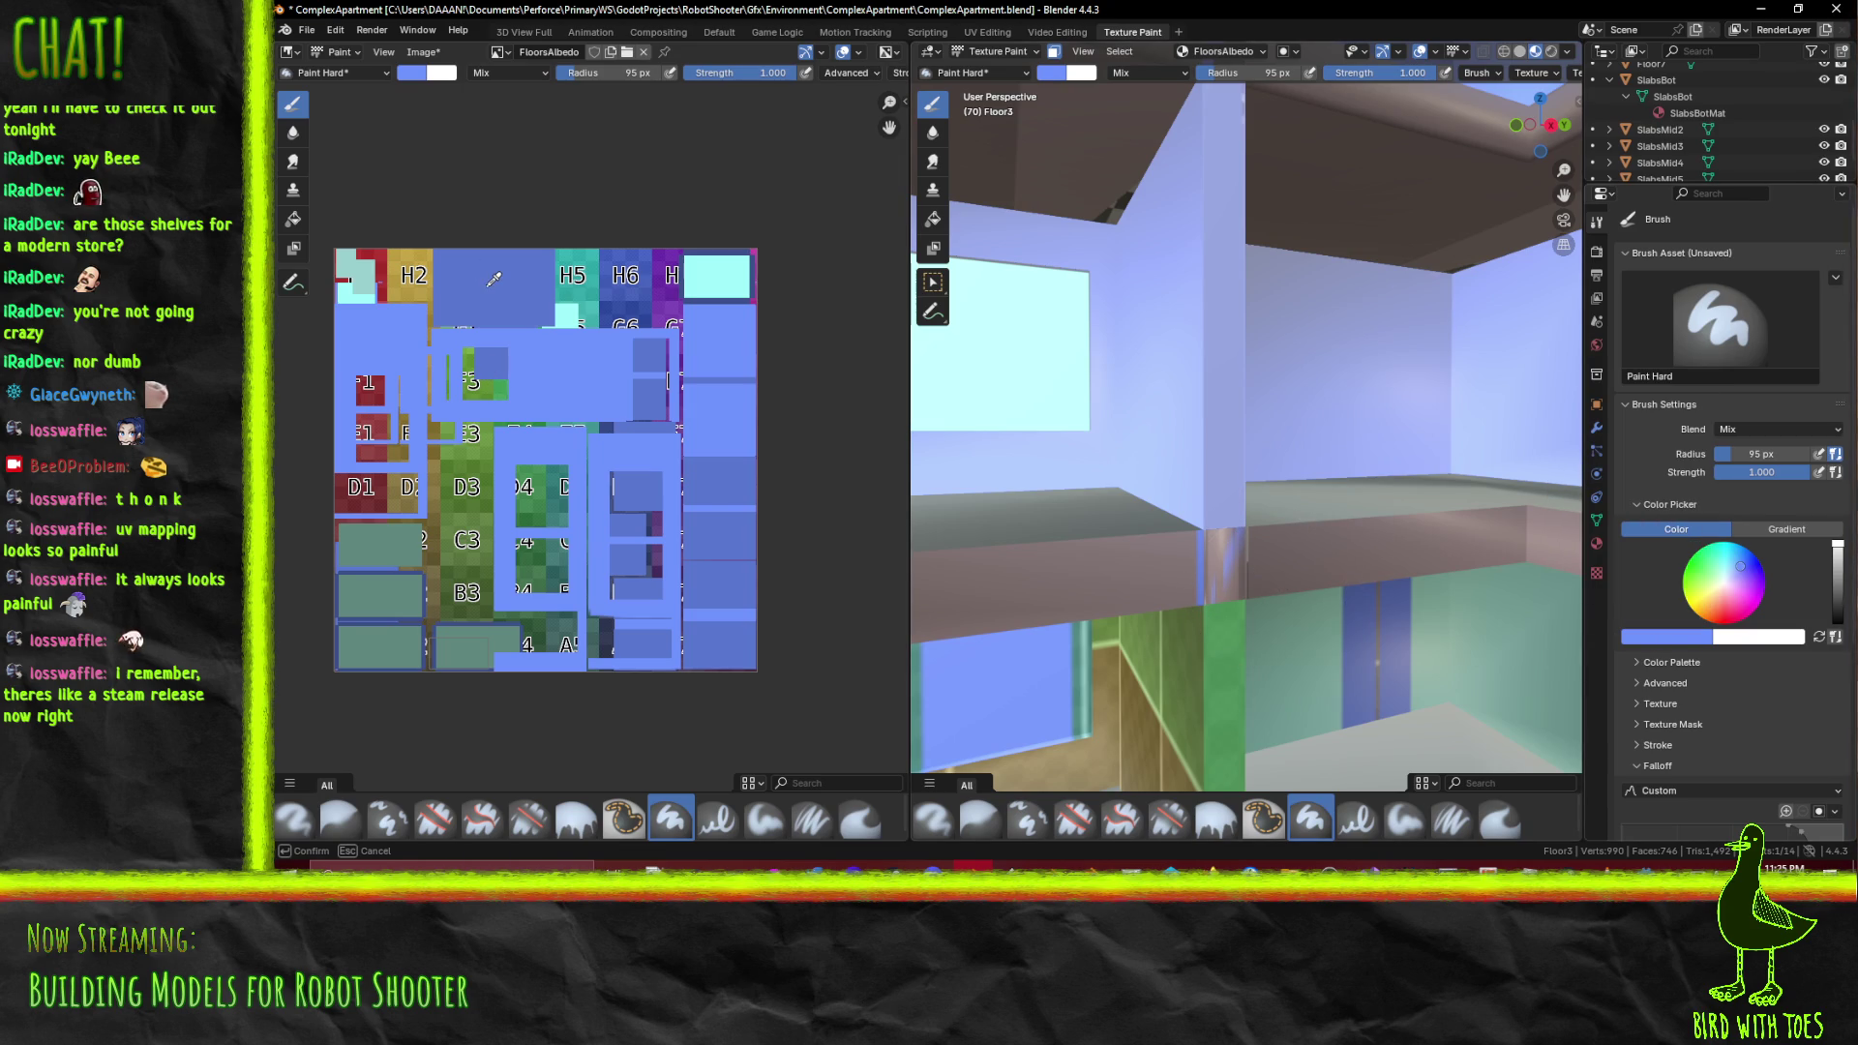
left_click(716, 494)
left_click_drag(1209, 484, 1183, 455)
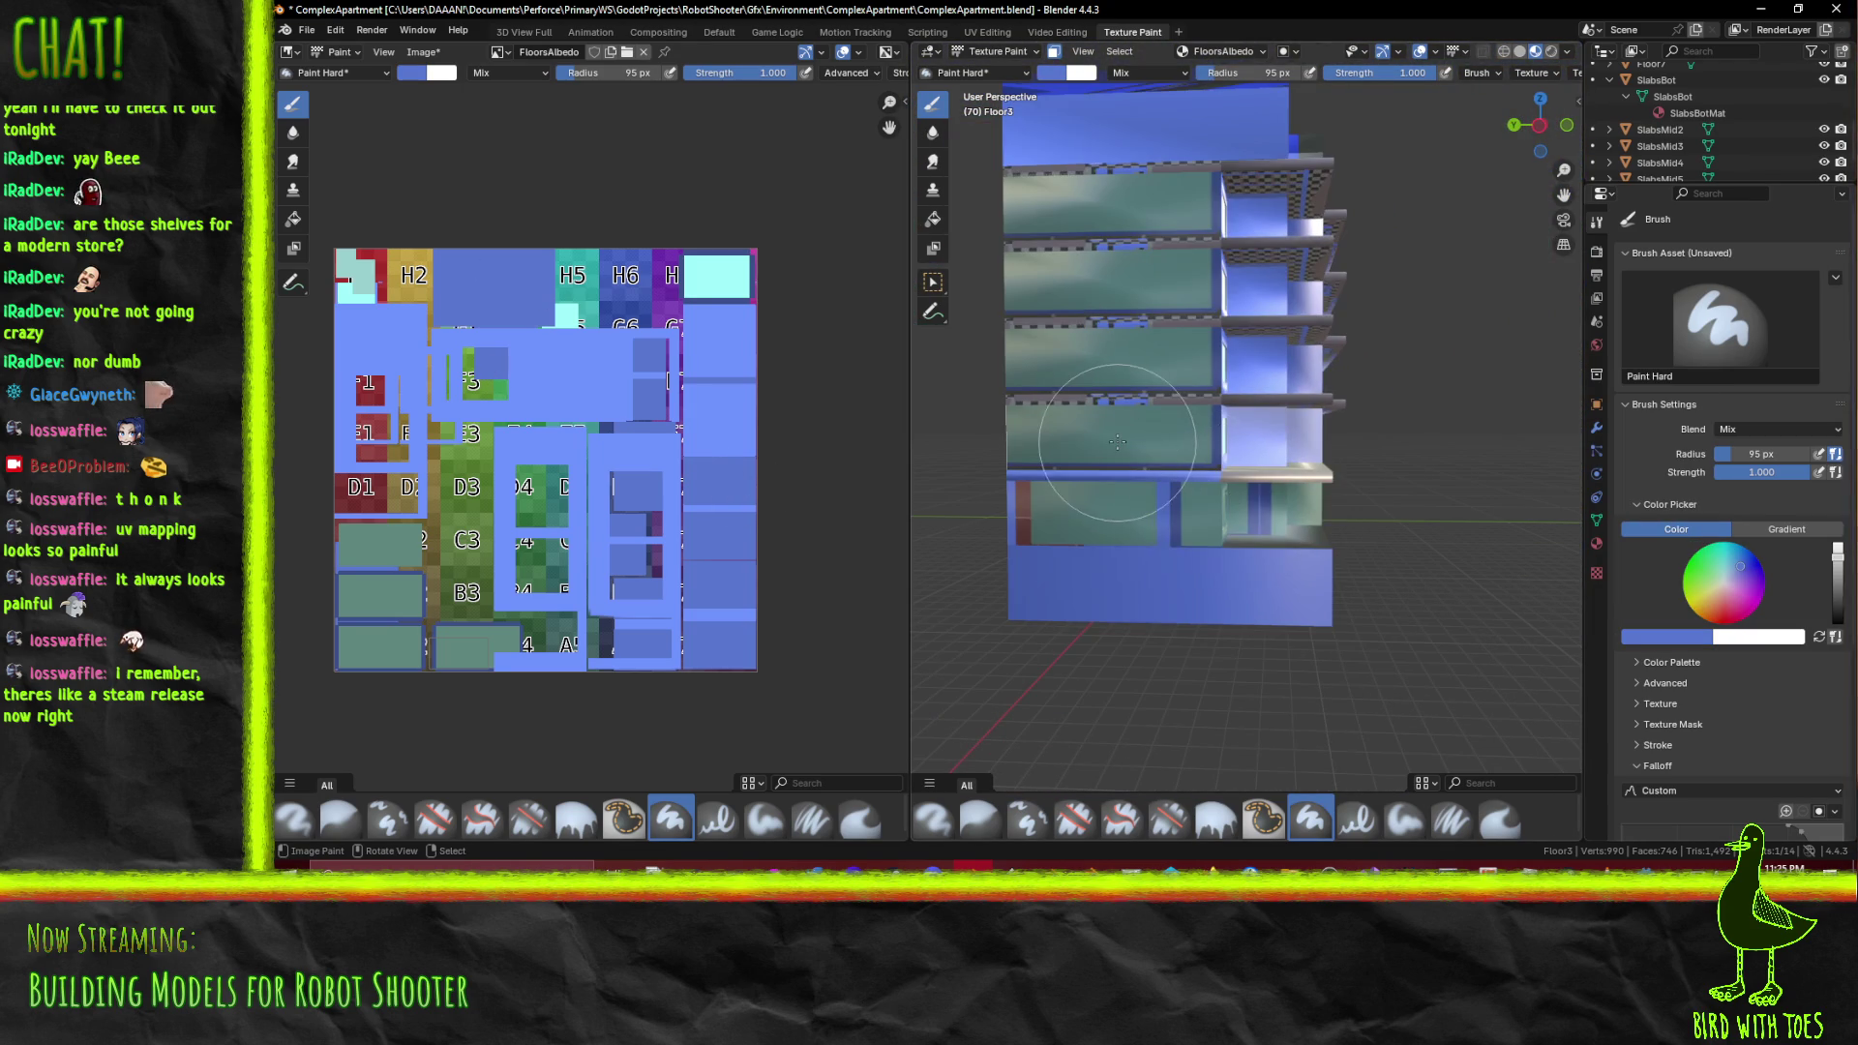
left_click_drag(1016, 427, 1215, 442)
scroll("up", 3)
scroll("down", 3)
left_click(1184, 452)
left_click_drag(1216, 442, 894, 437)
Resample the blue from the UV texture and paint over the 9H floor labels
left_click_drag(931, 465, 1016, 464)
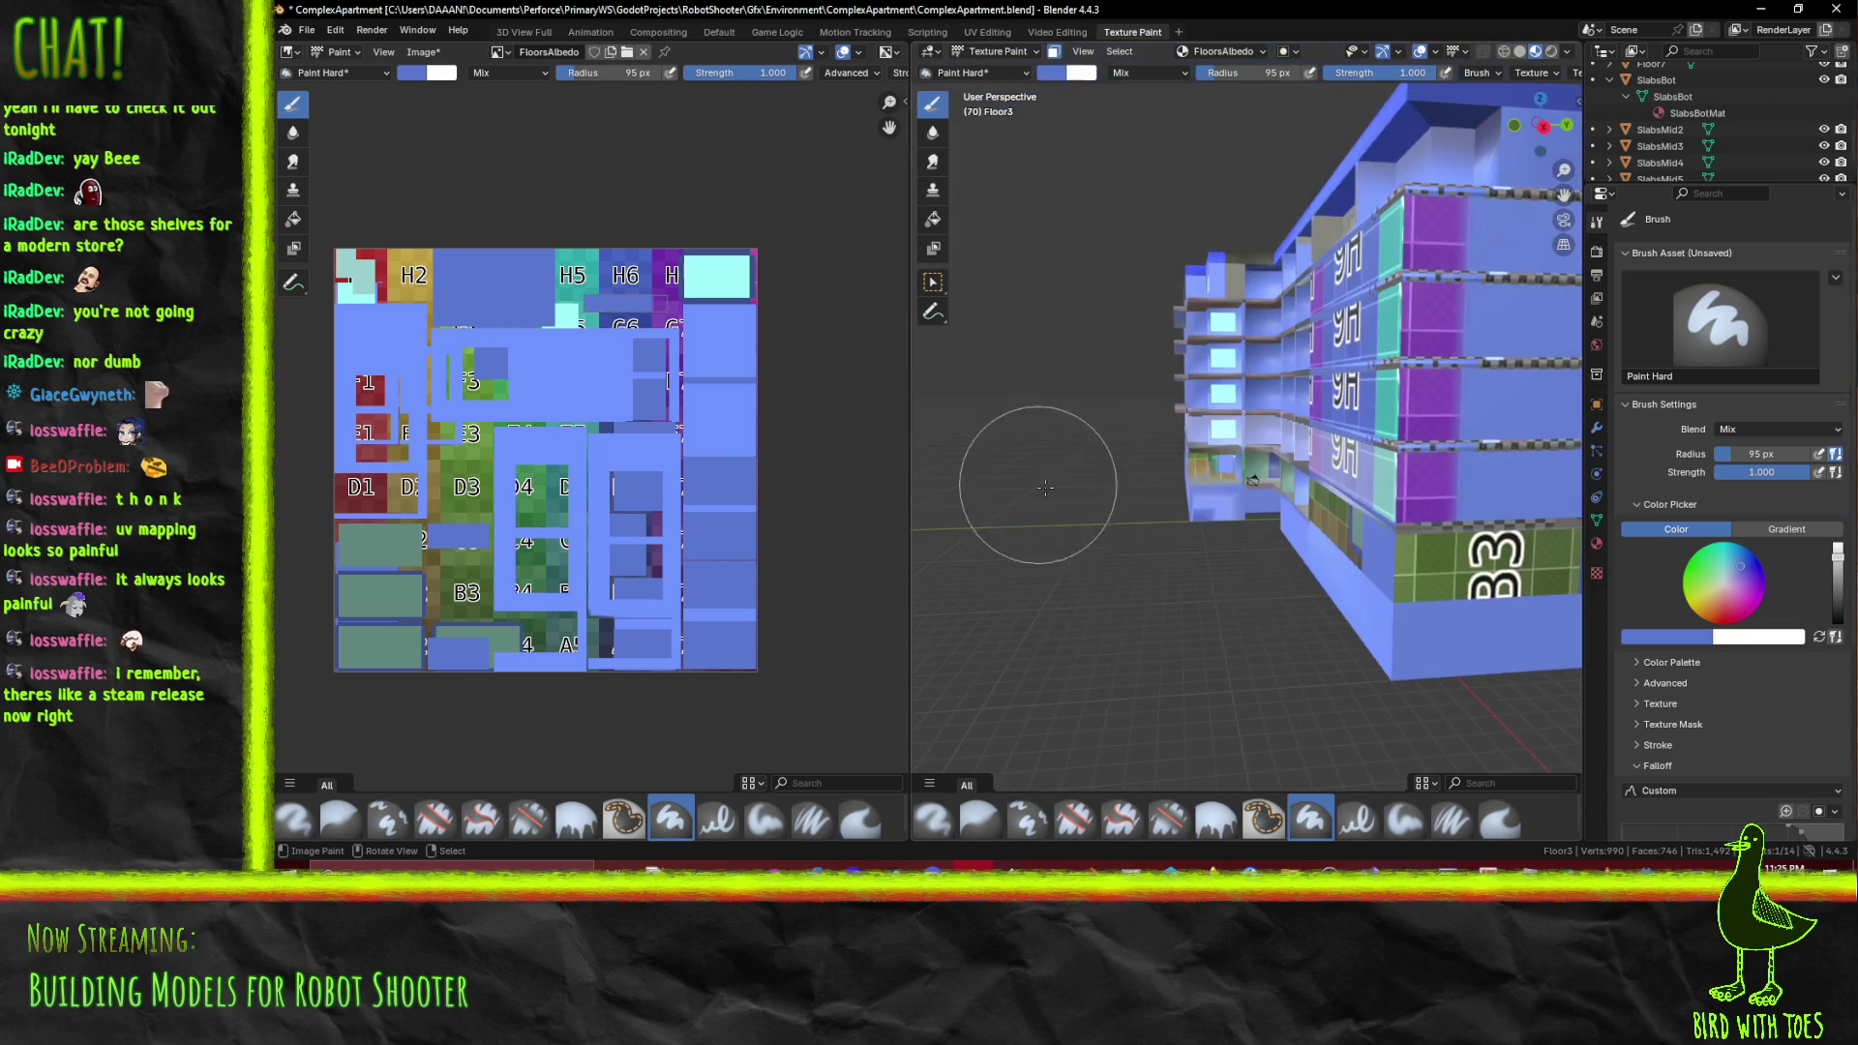
left_click_drag(1252, 480, 1043, 468)
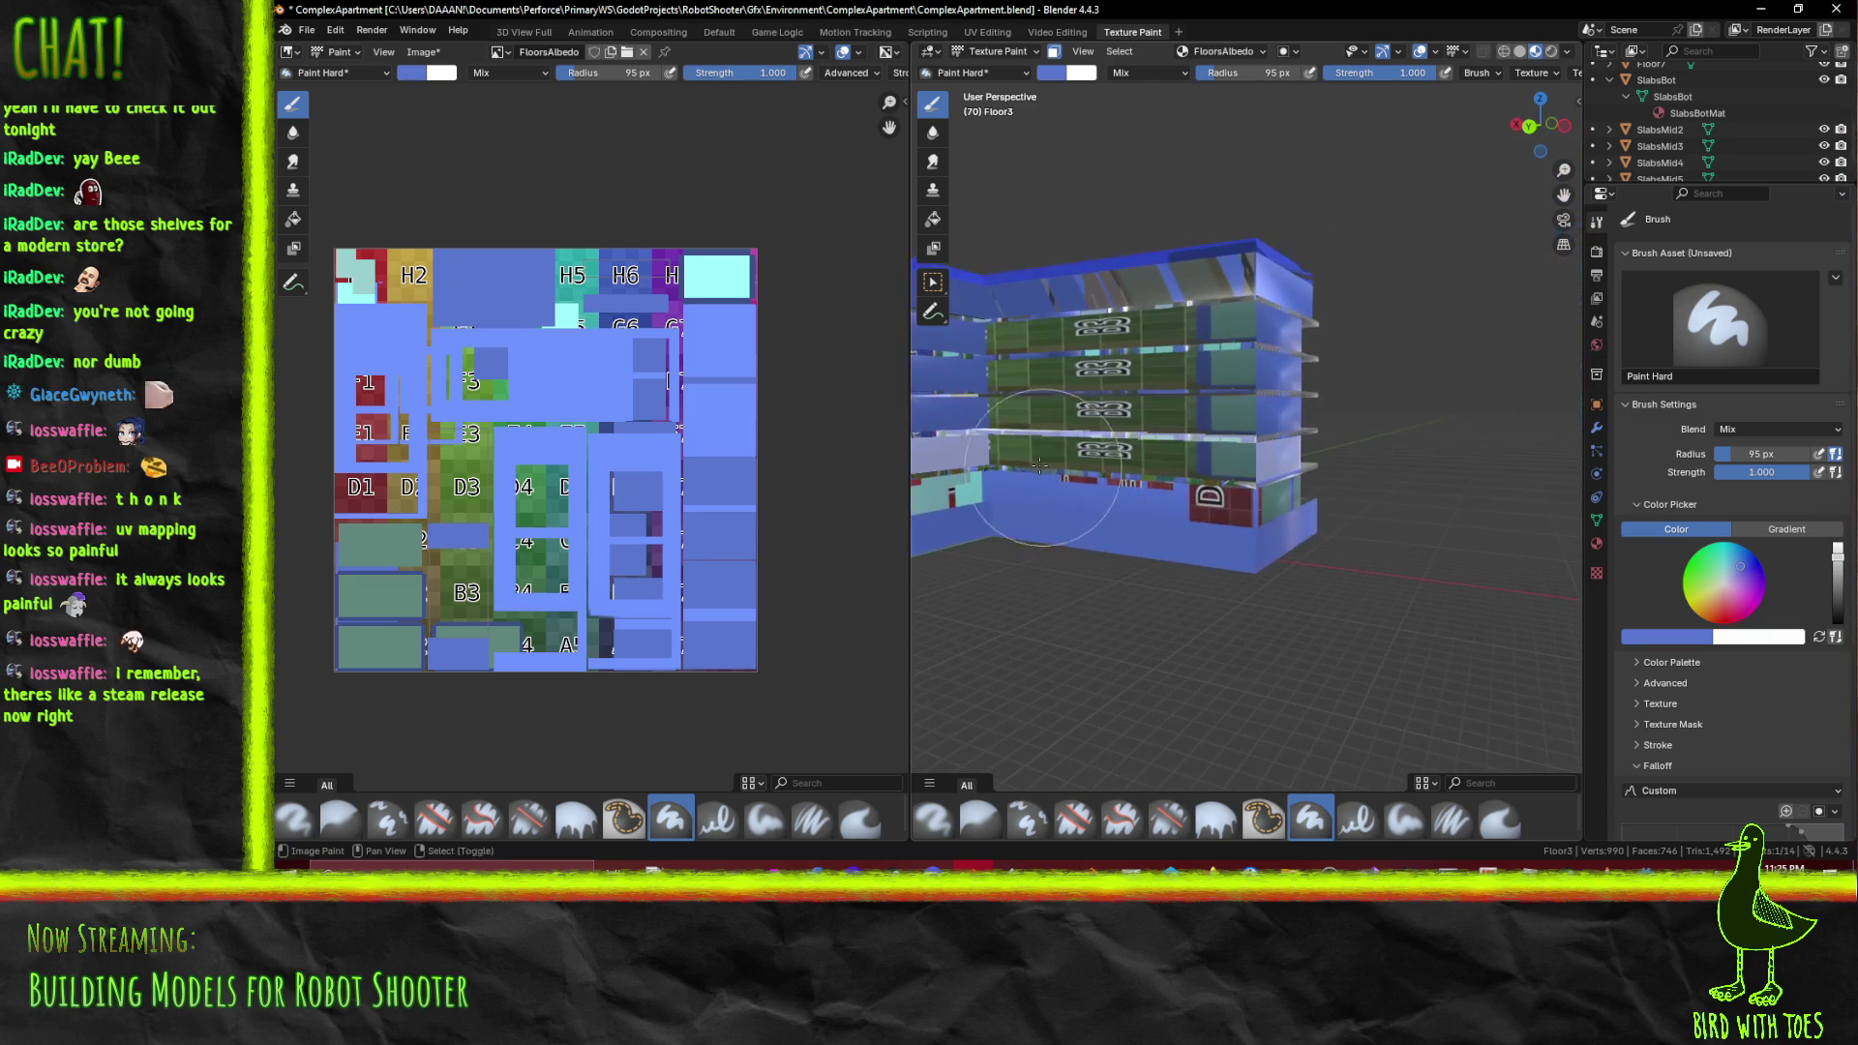
left_click_drag(1259, 465, 945, 435)
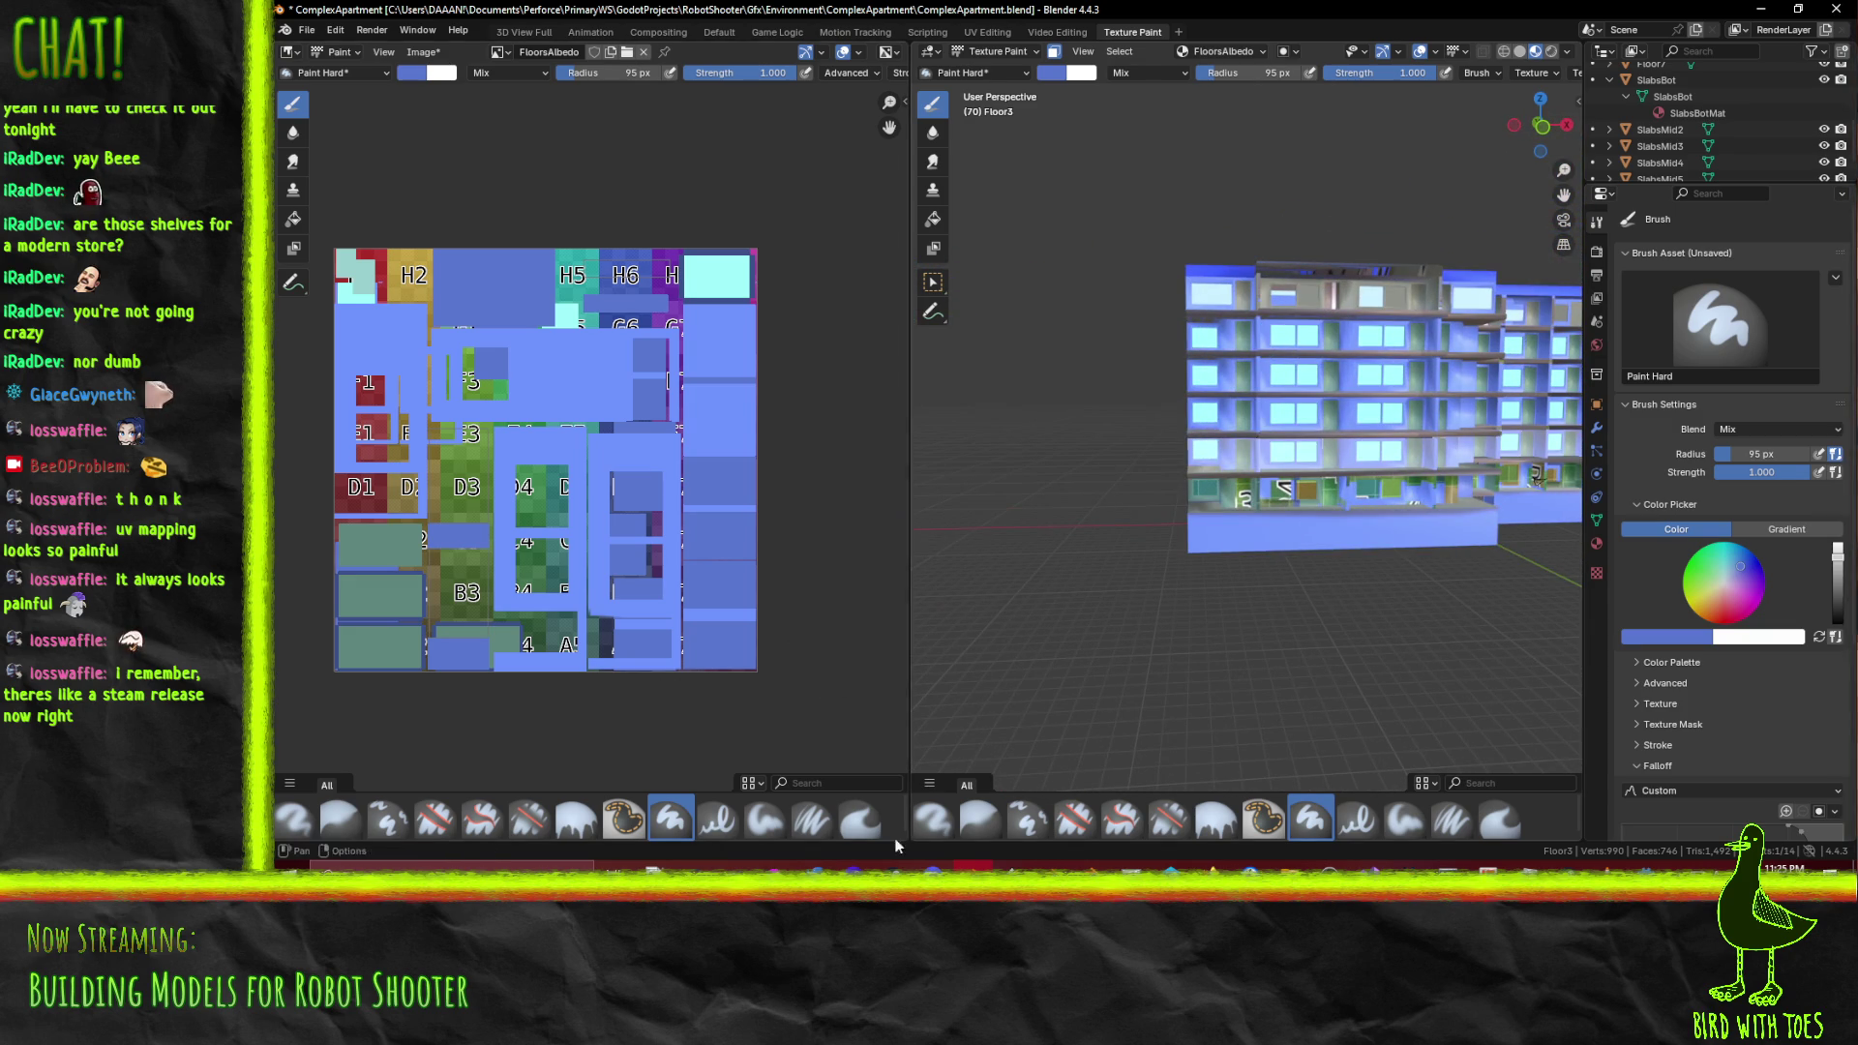
right_click(1654, 631)
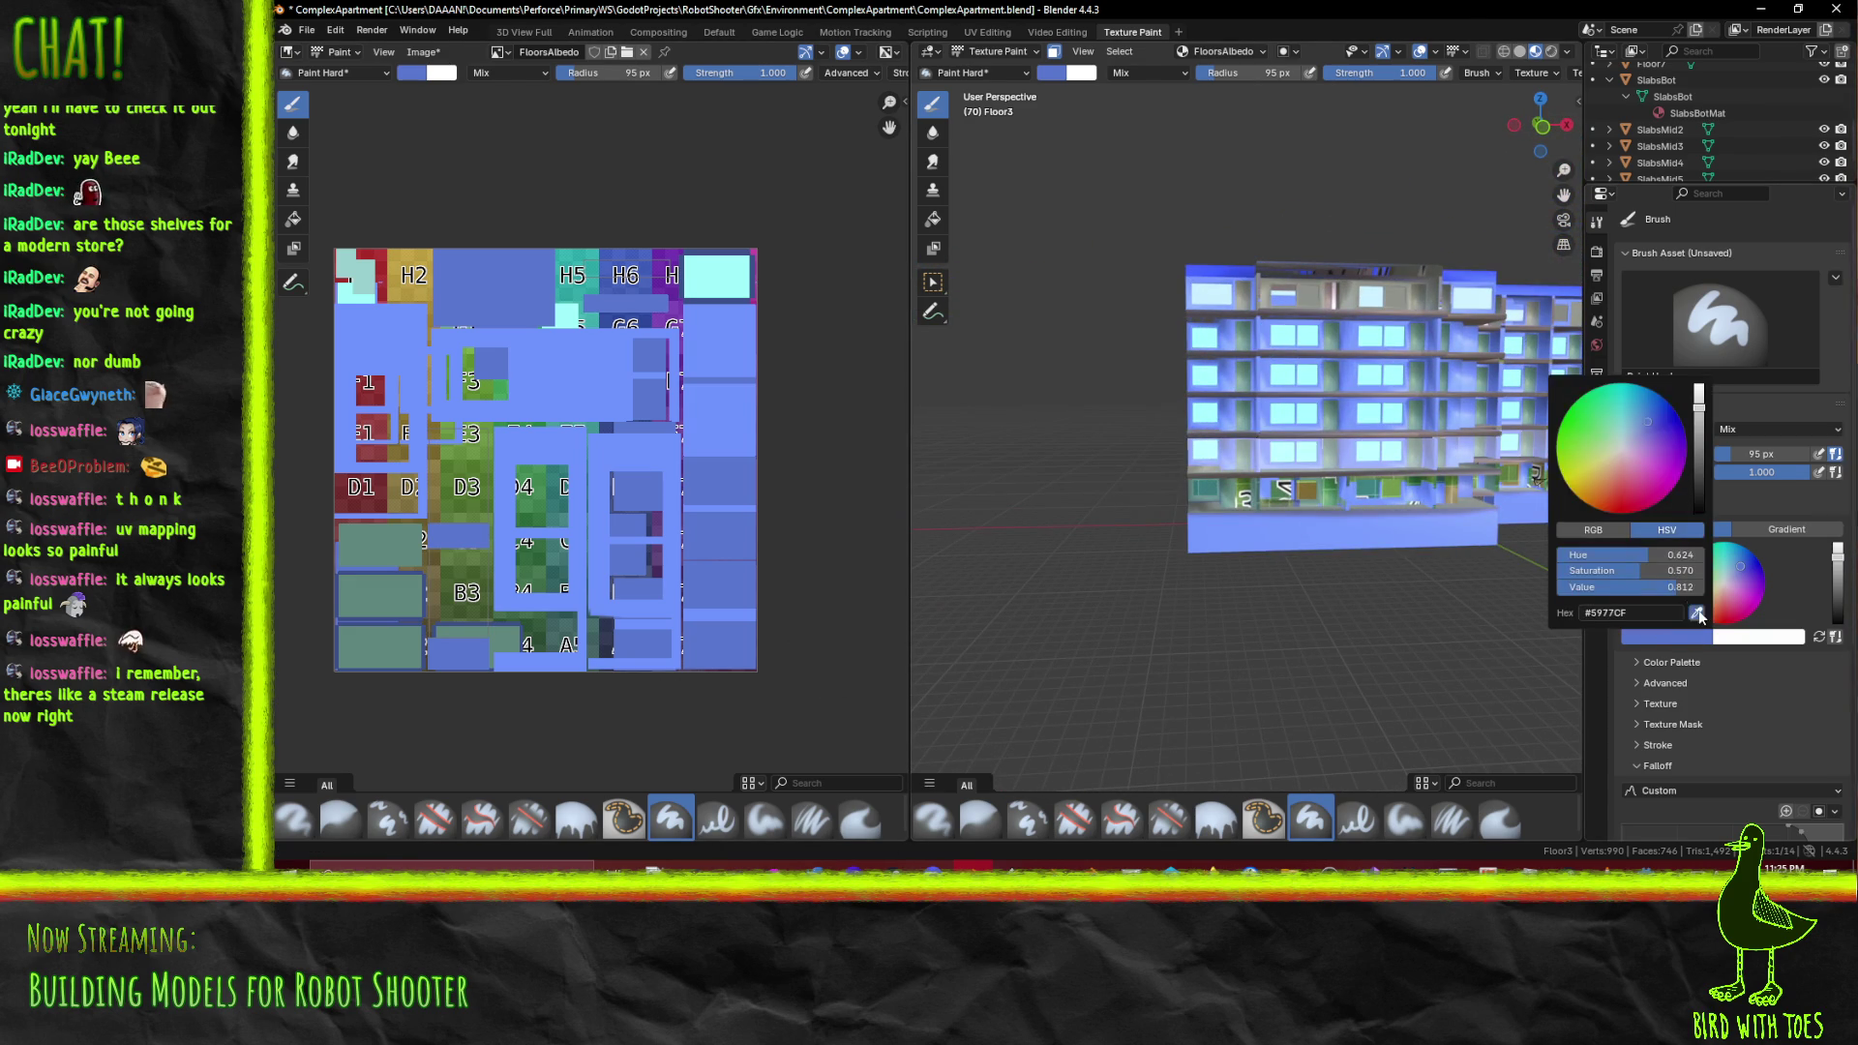
left_click(1698, 615)
left_click(395, 332)
left_click_drag(1203, 387, 840, 435)
left_click_drag(1258, 435, 1325, 472)
scroll("down", 3)
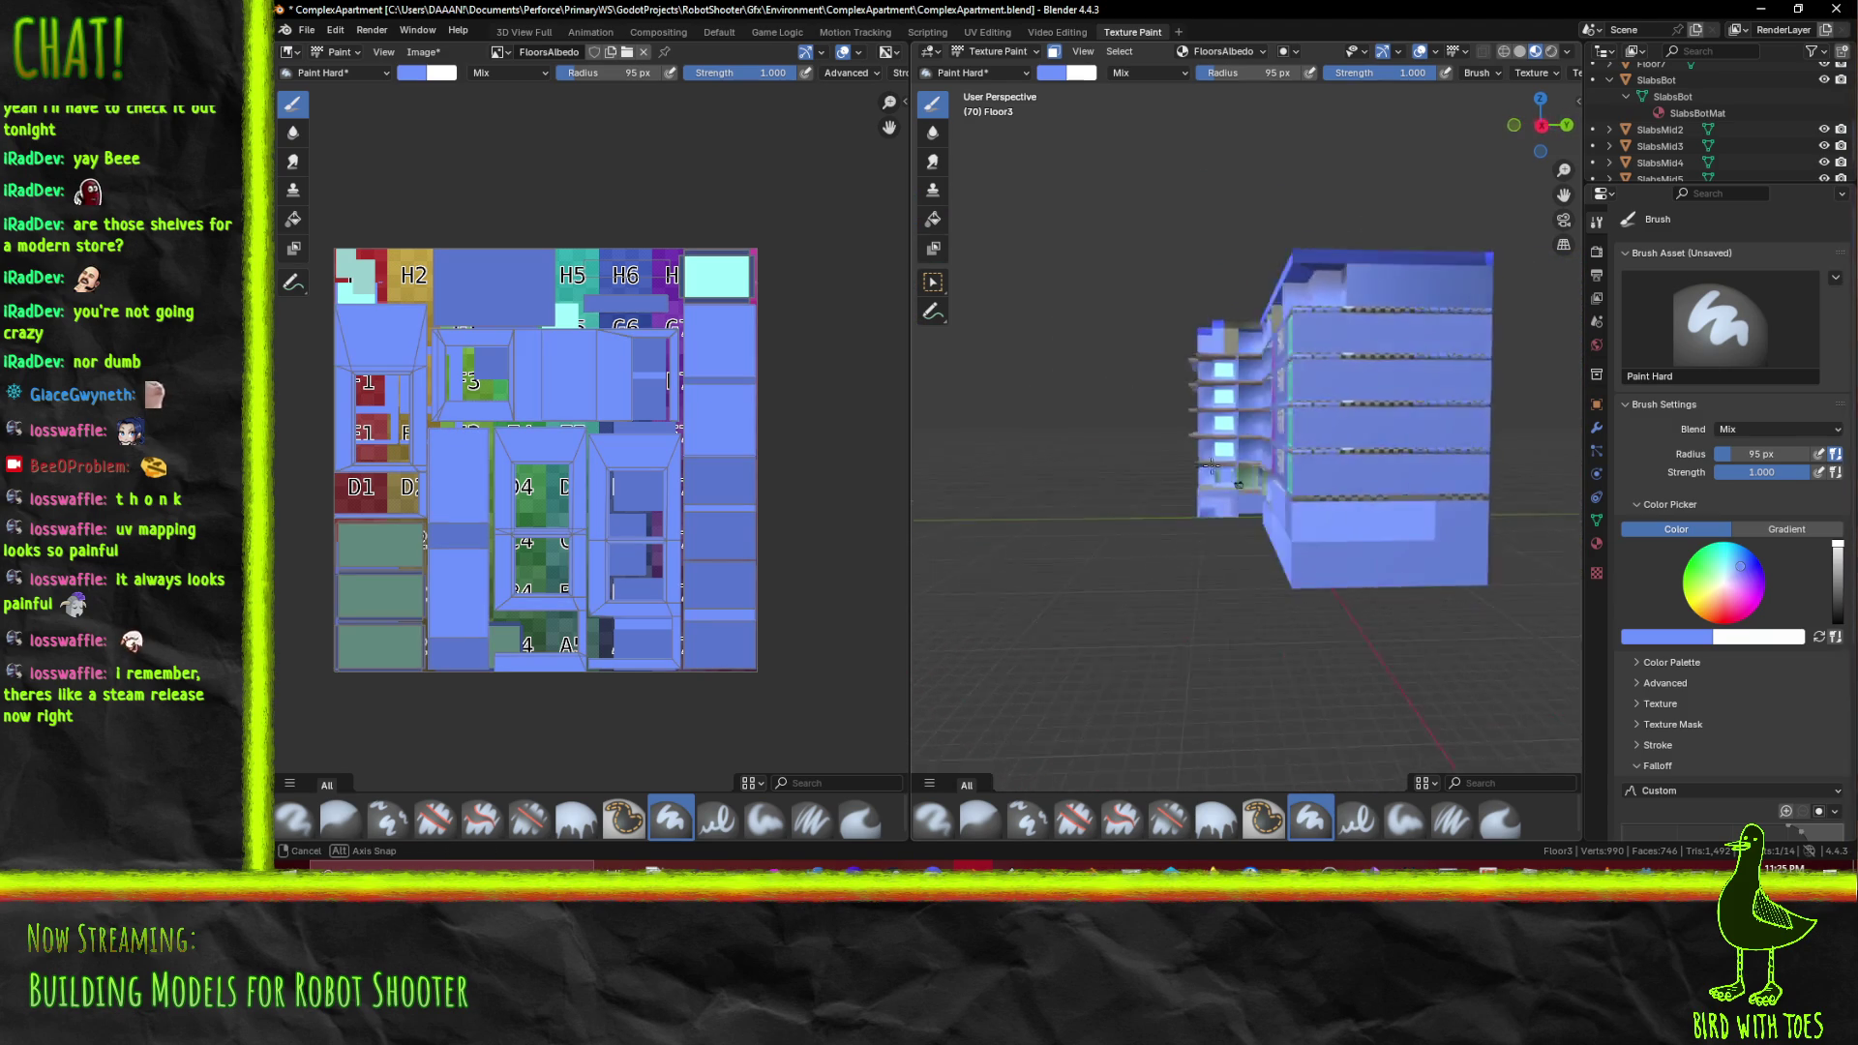
scroll("down", 3)
left_click_drag(1314, 476, 1296, 407)
left_click_drag(1297, 406, 1295, 482)
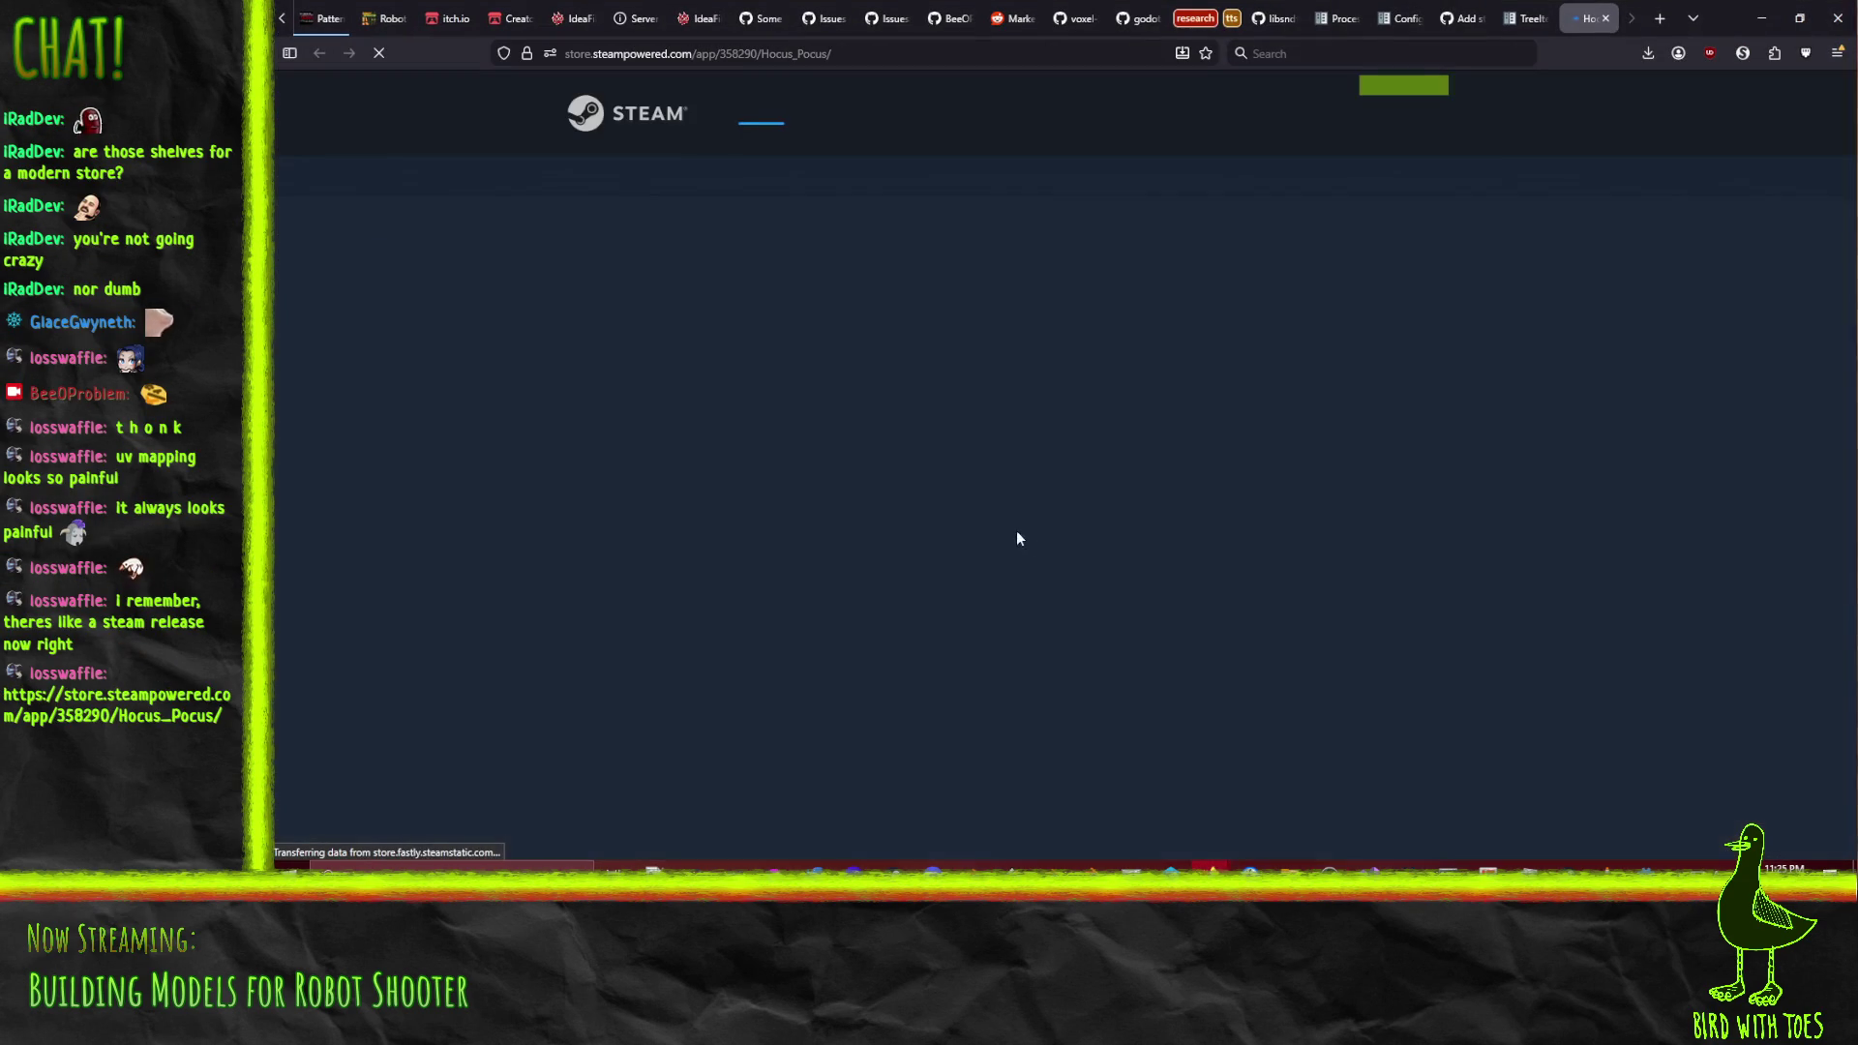
Scroll through the Hocus Pocus Steam page (CDN$ 5.49, Very Positive, 1994) and back up
scroll("down", 3)
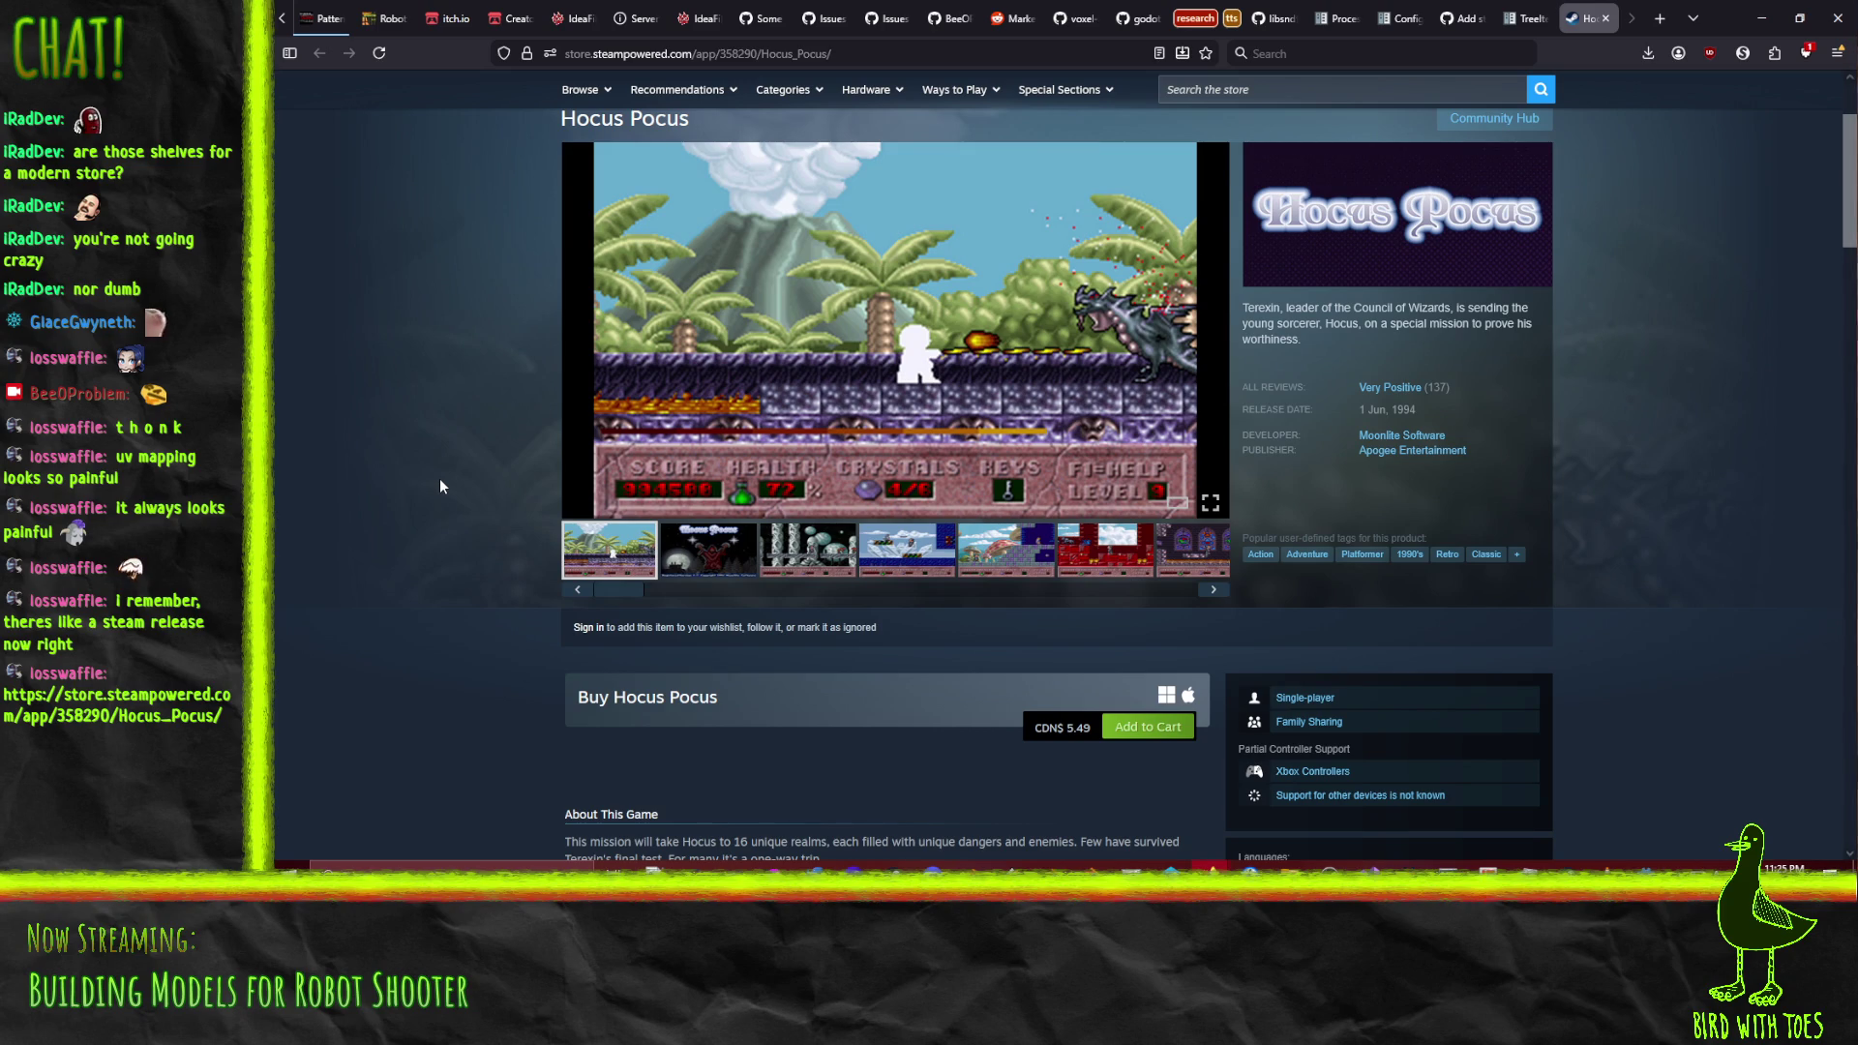
scroll("down", 3)
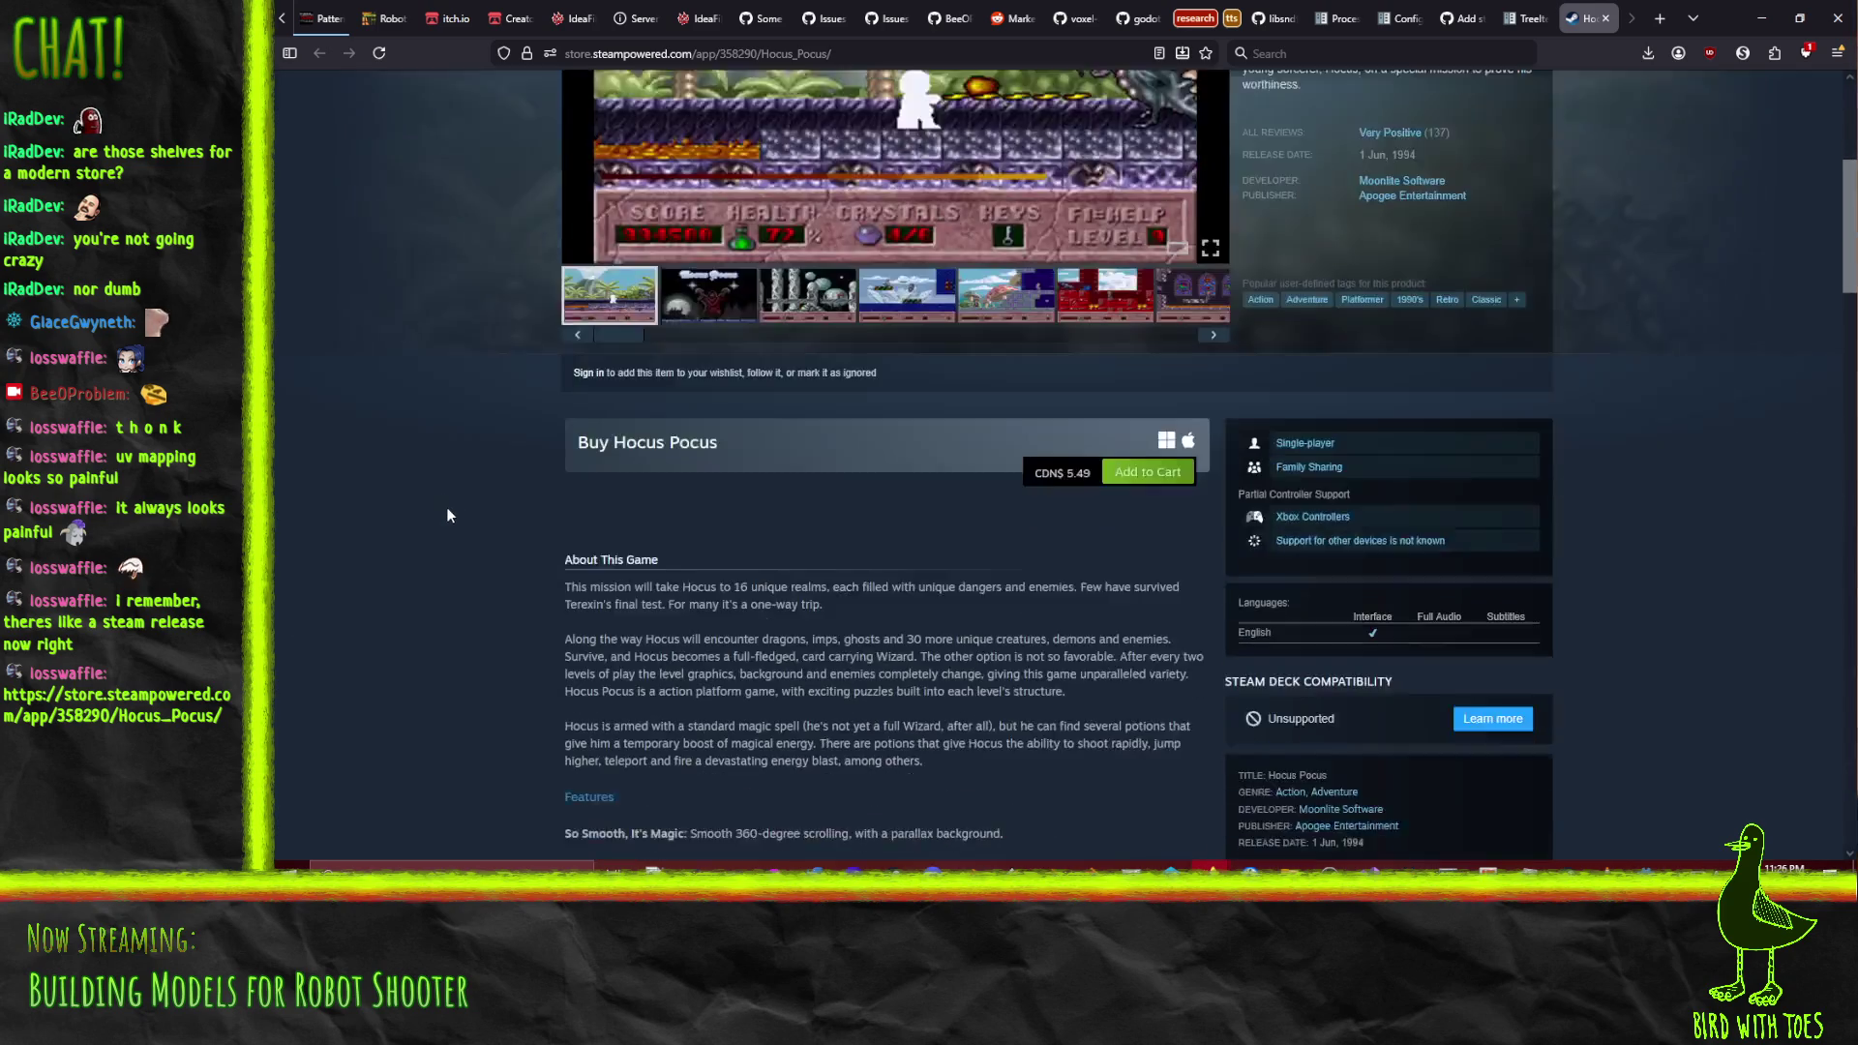
scroll("up", 3)
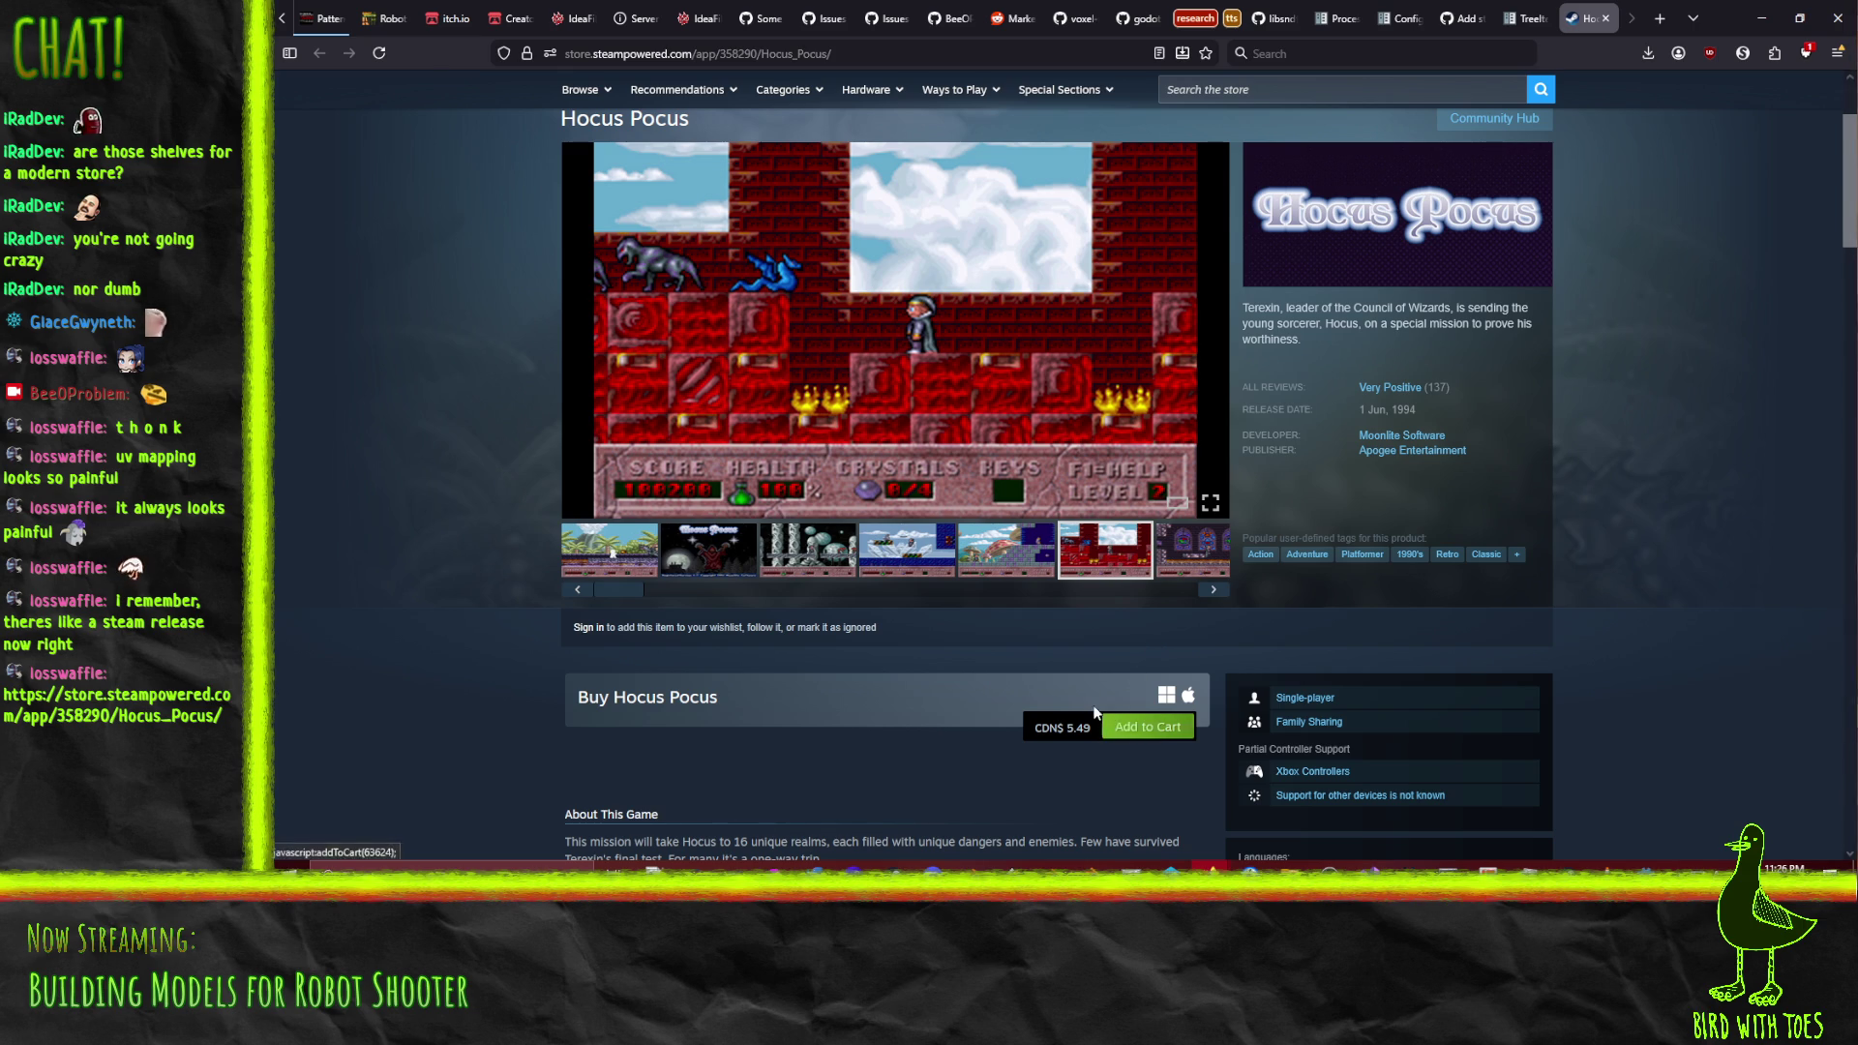
scroll("up", 3)
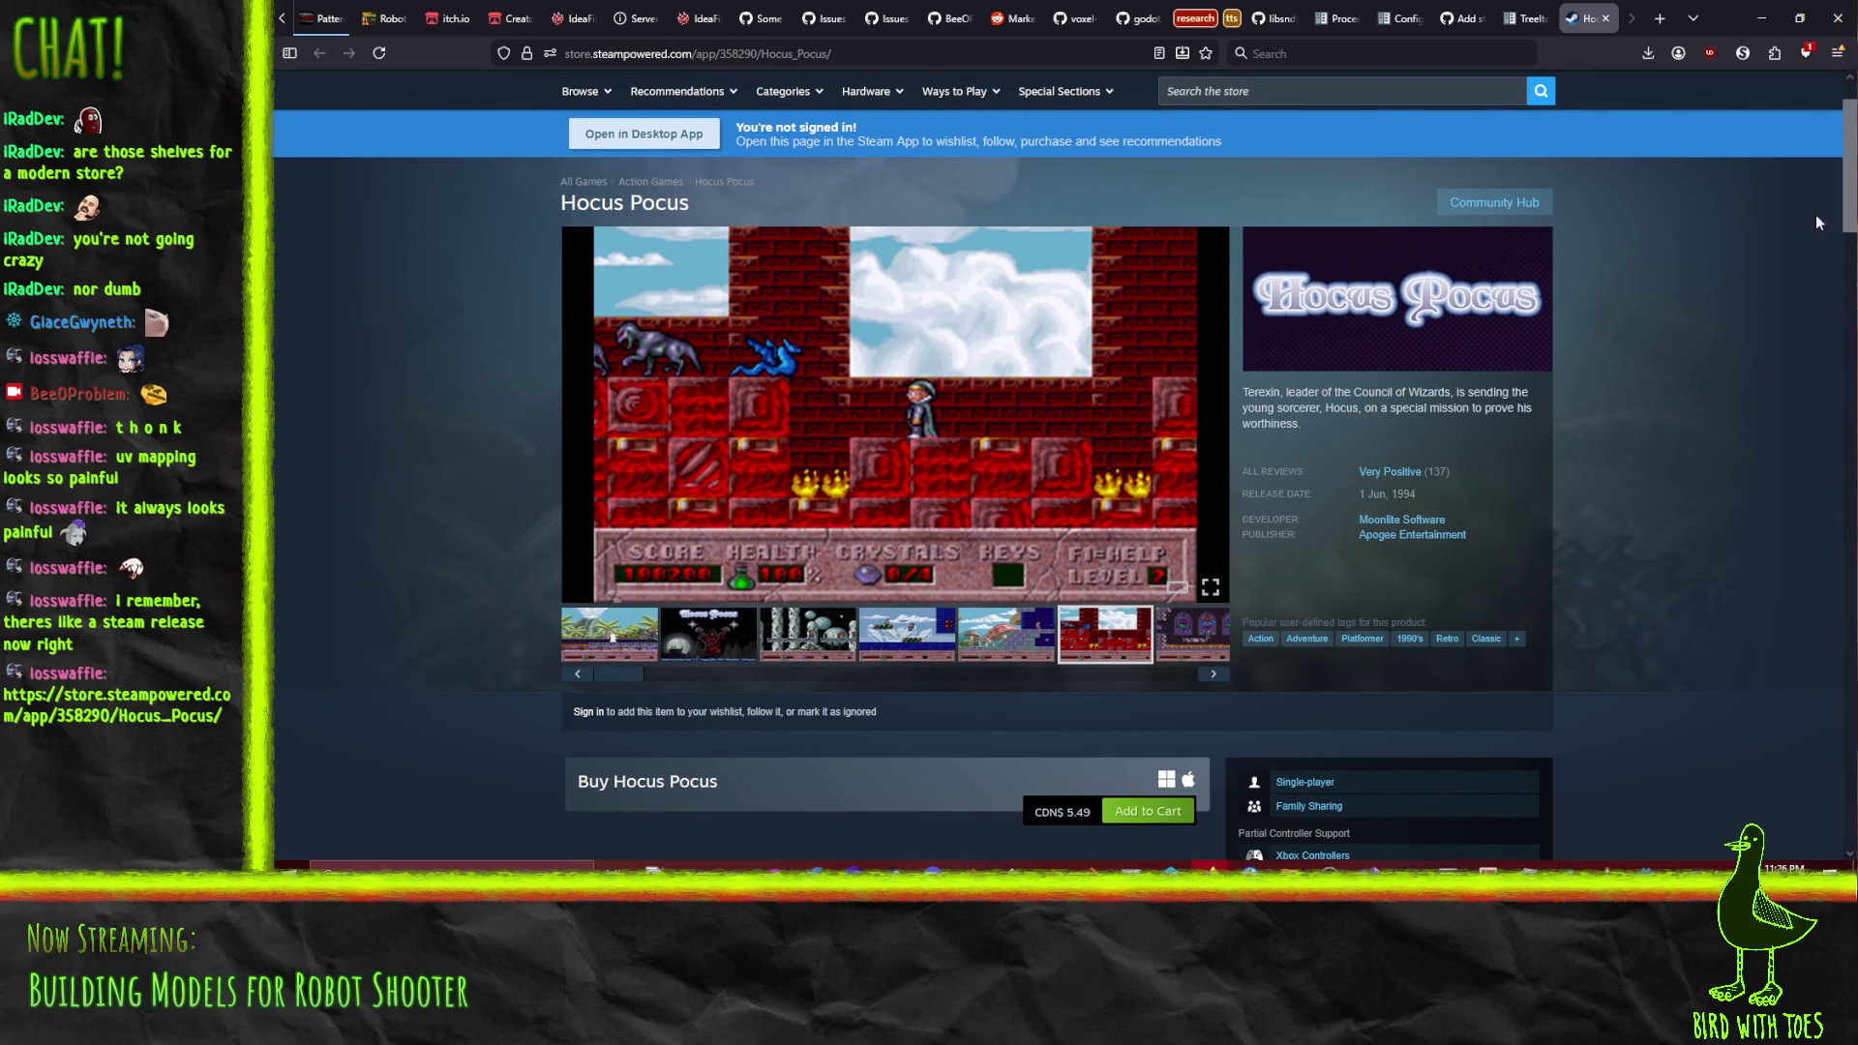
Close the Steam page and return to the apartment model in Blender
left_click(1607, 18)
key("alt+Tab")
left_click_drag(1181, 606, 1305, 461)
key("Tab")
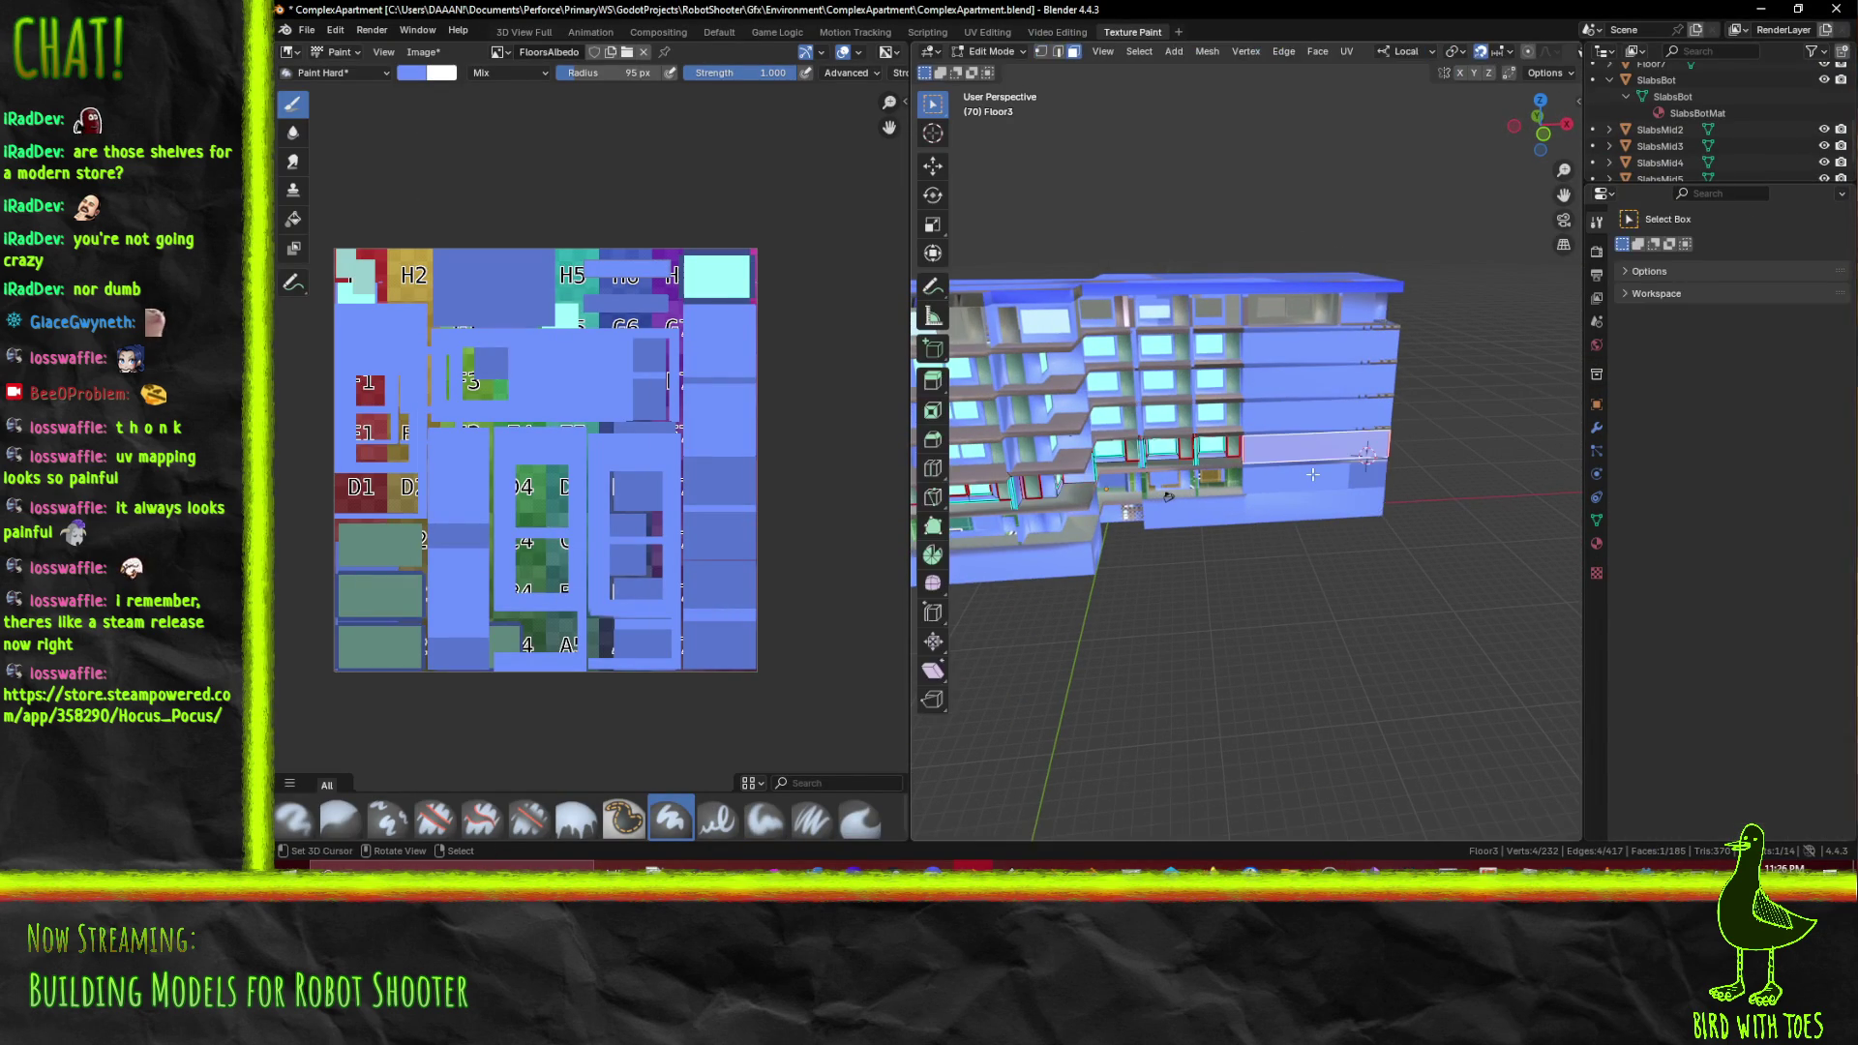
key("Tab")
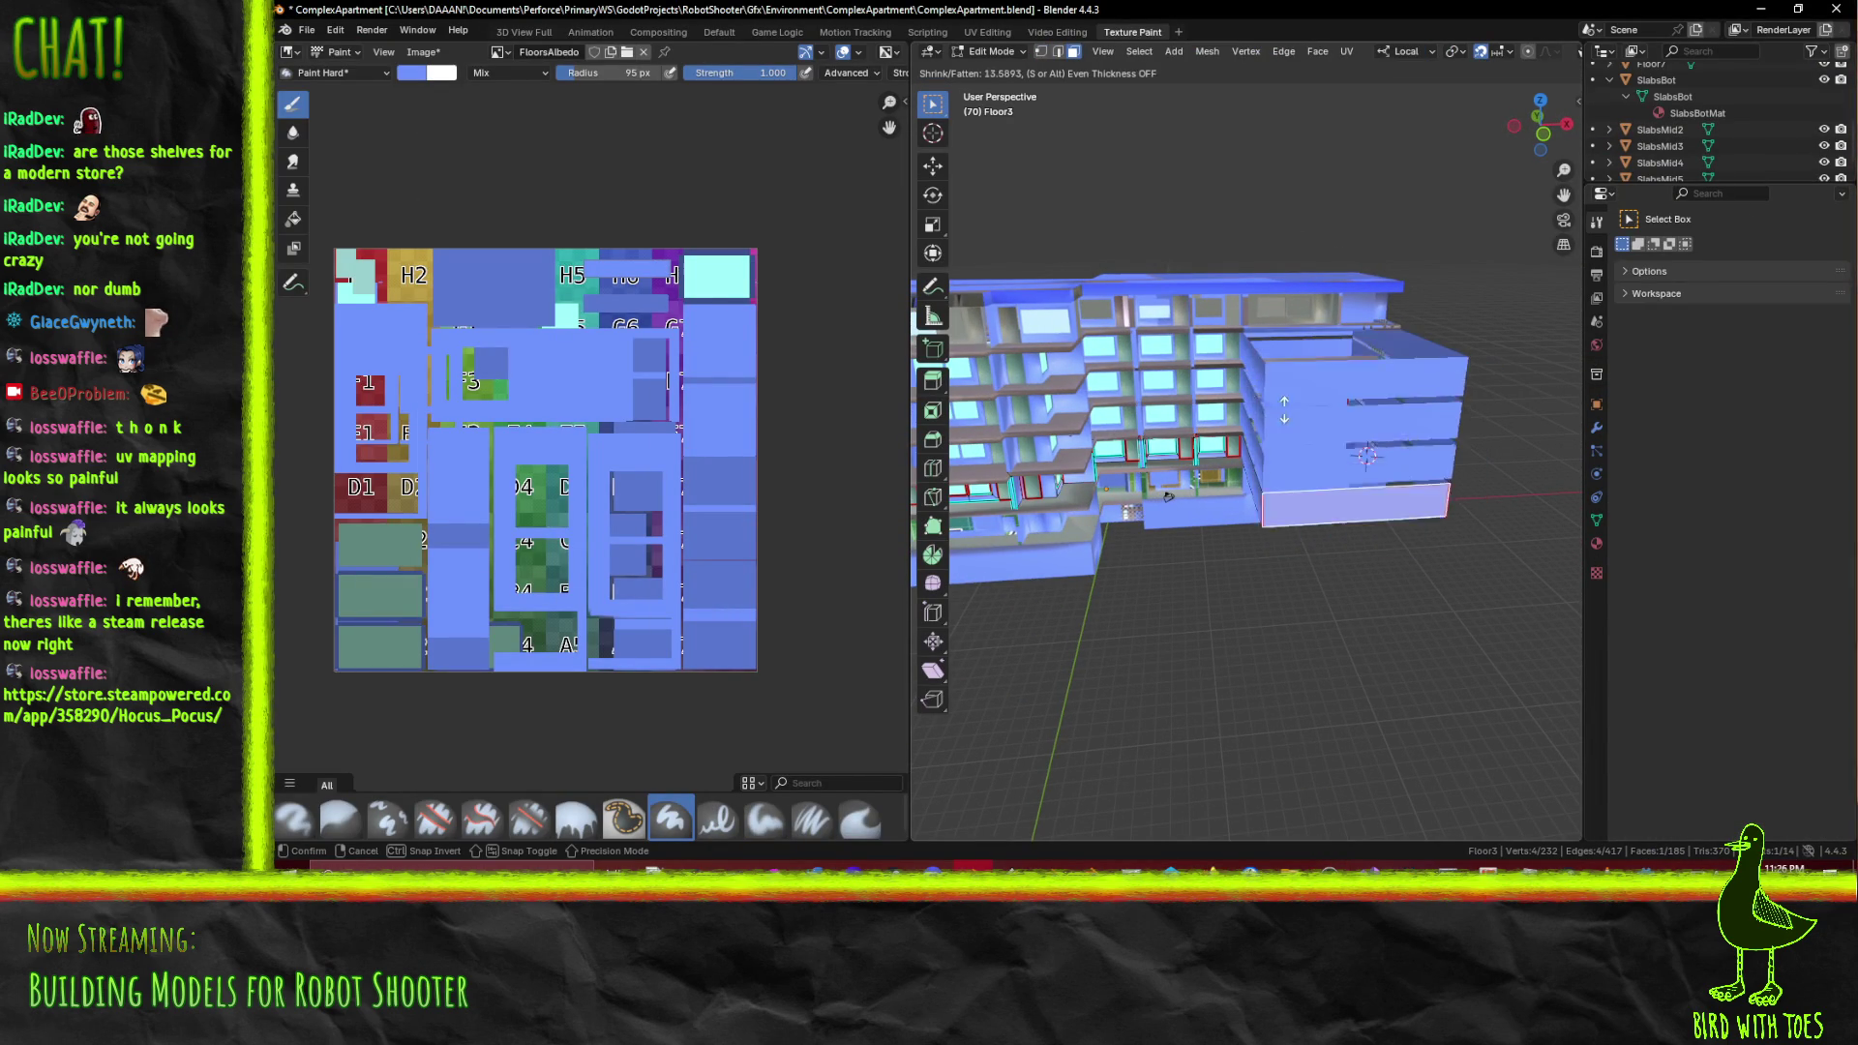
key("Tab")
key("alt+s")
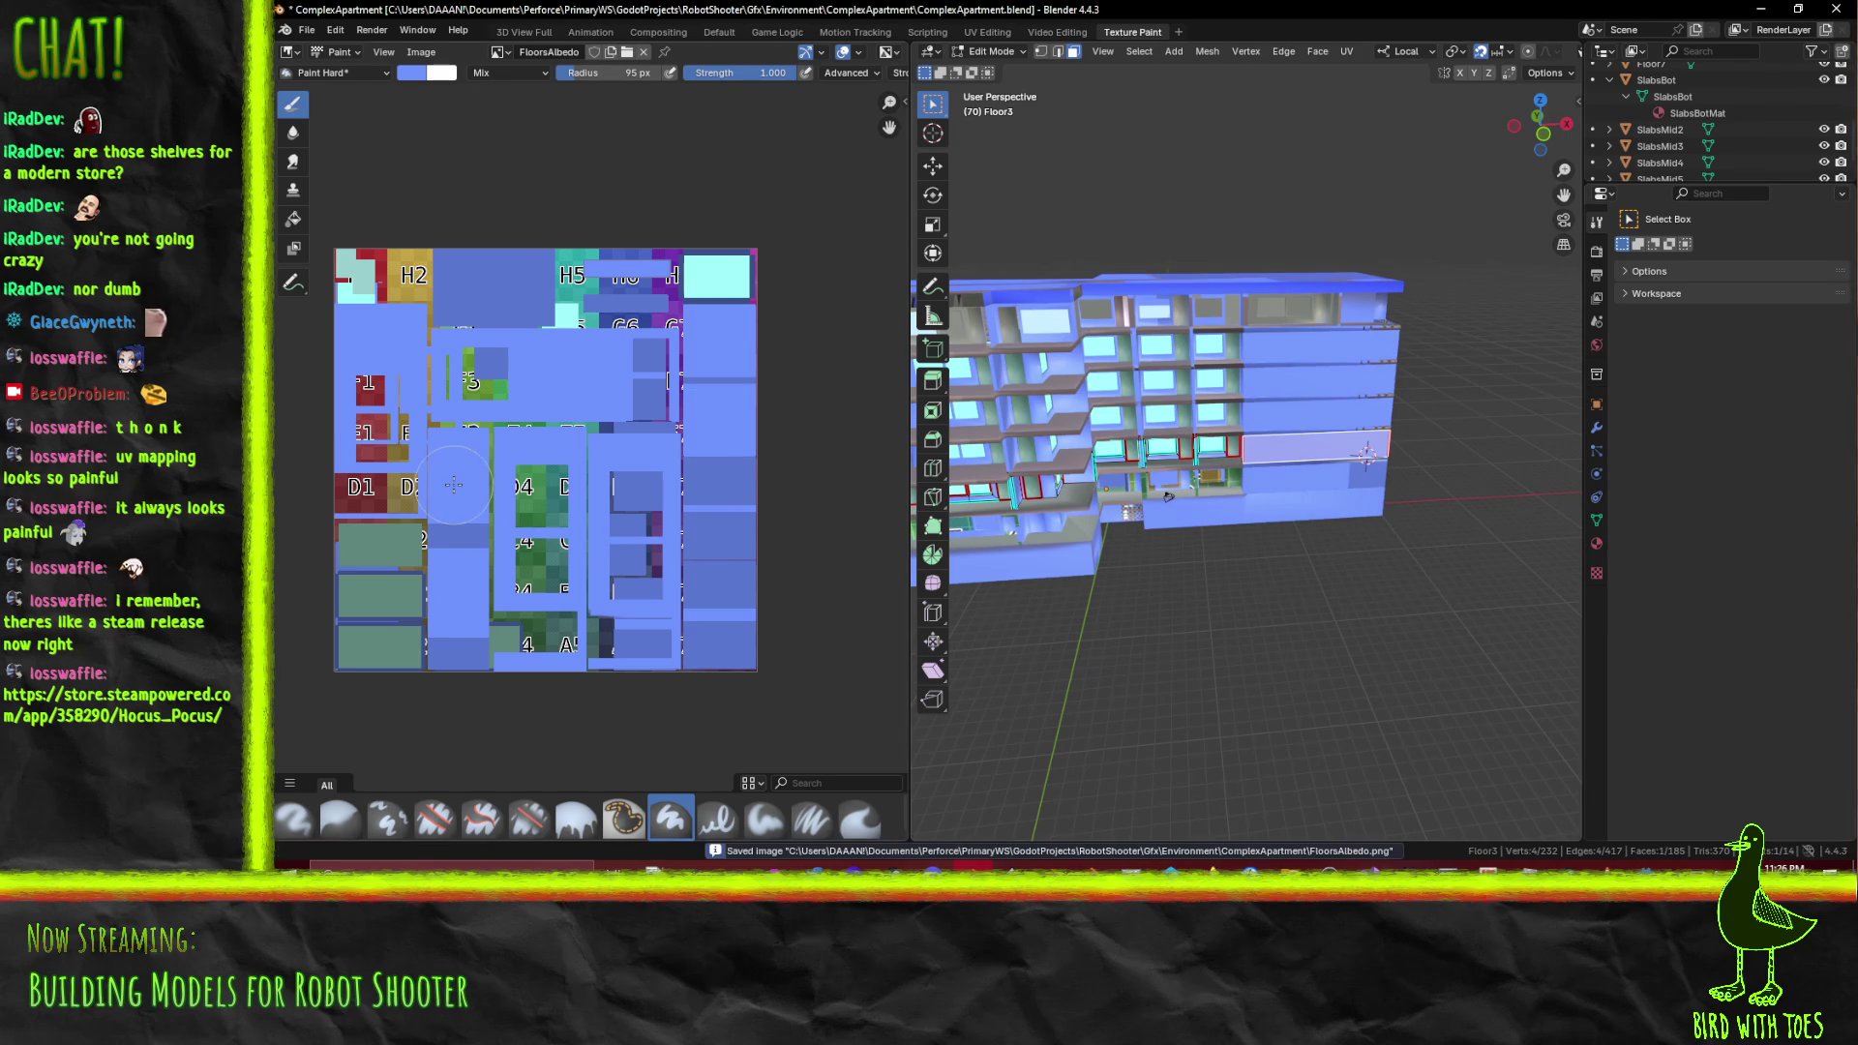
Save the painted FloorsAlbedo image and switch to the Default workspace
key("Tab")
left_click_drag(1174, 414, 1146, 532)
key("Tab")
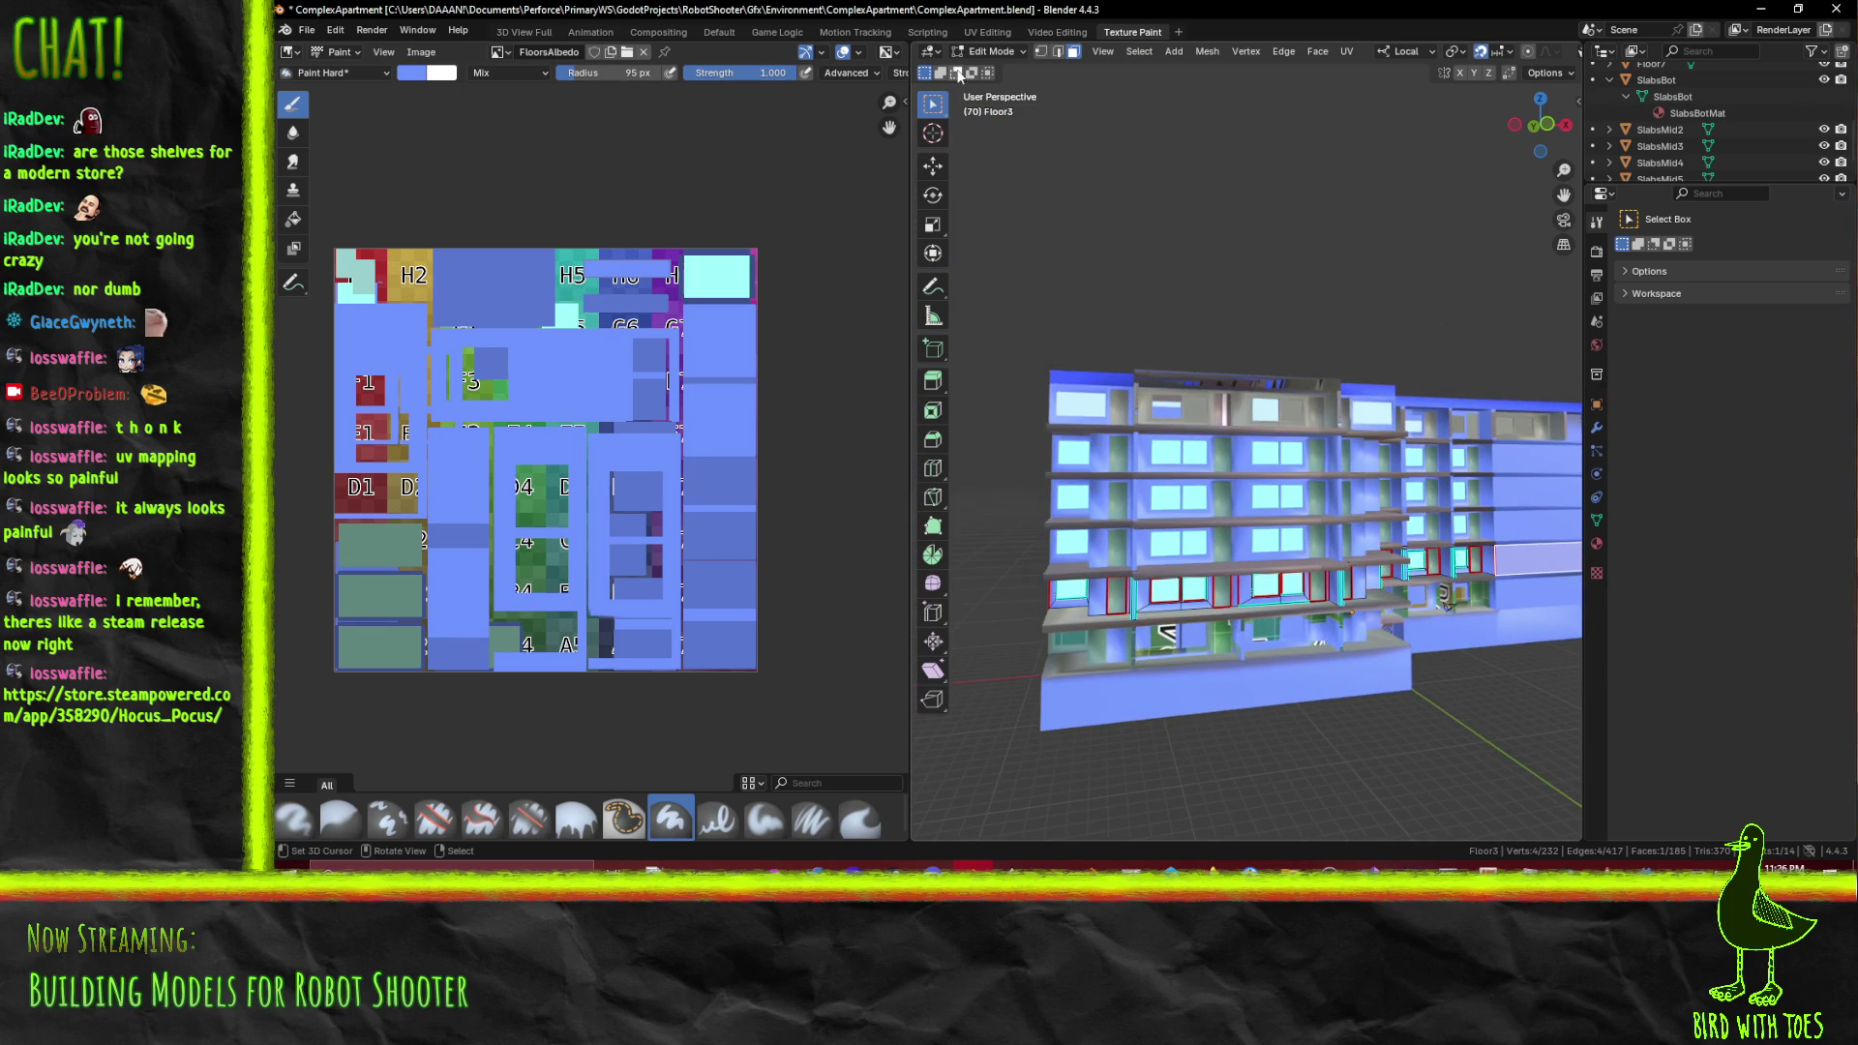
left_click(709, 32)
left_click_drag(899, 393, 987, 435)
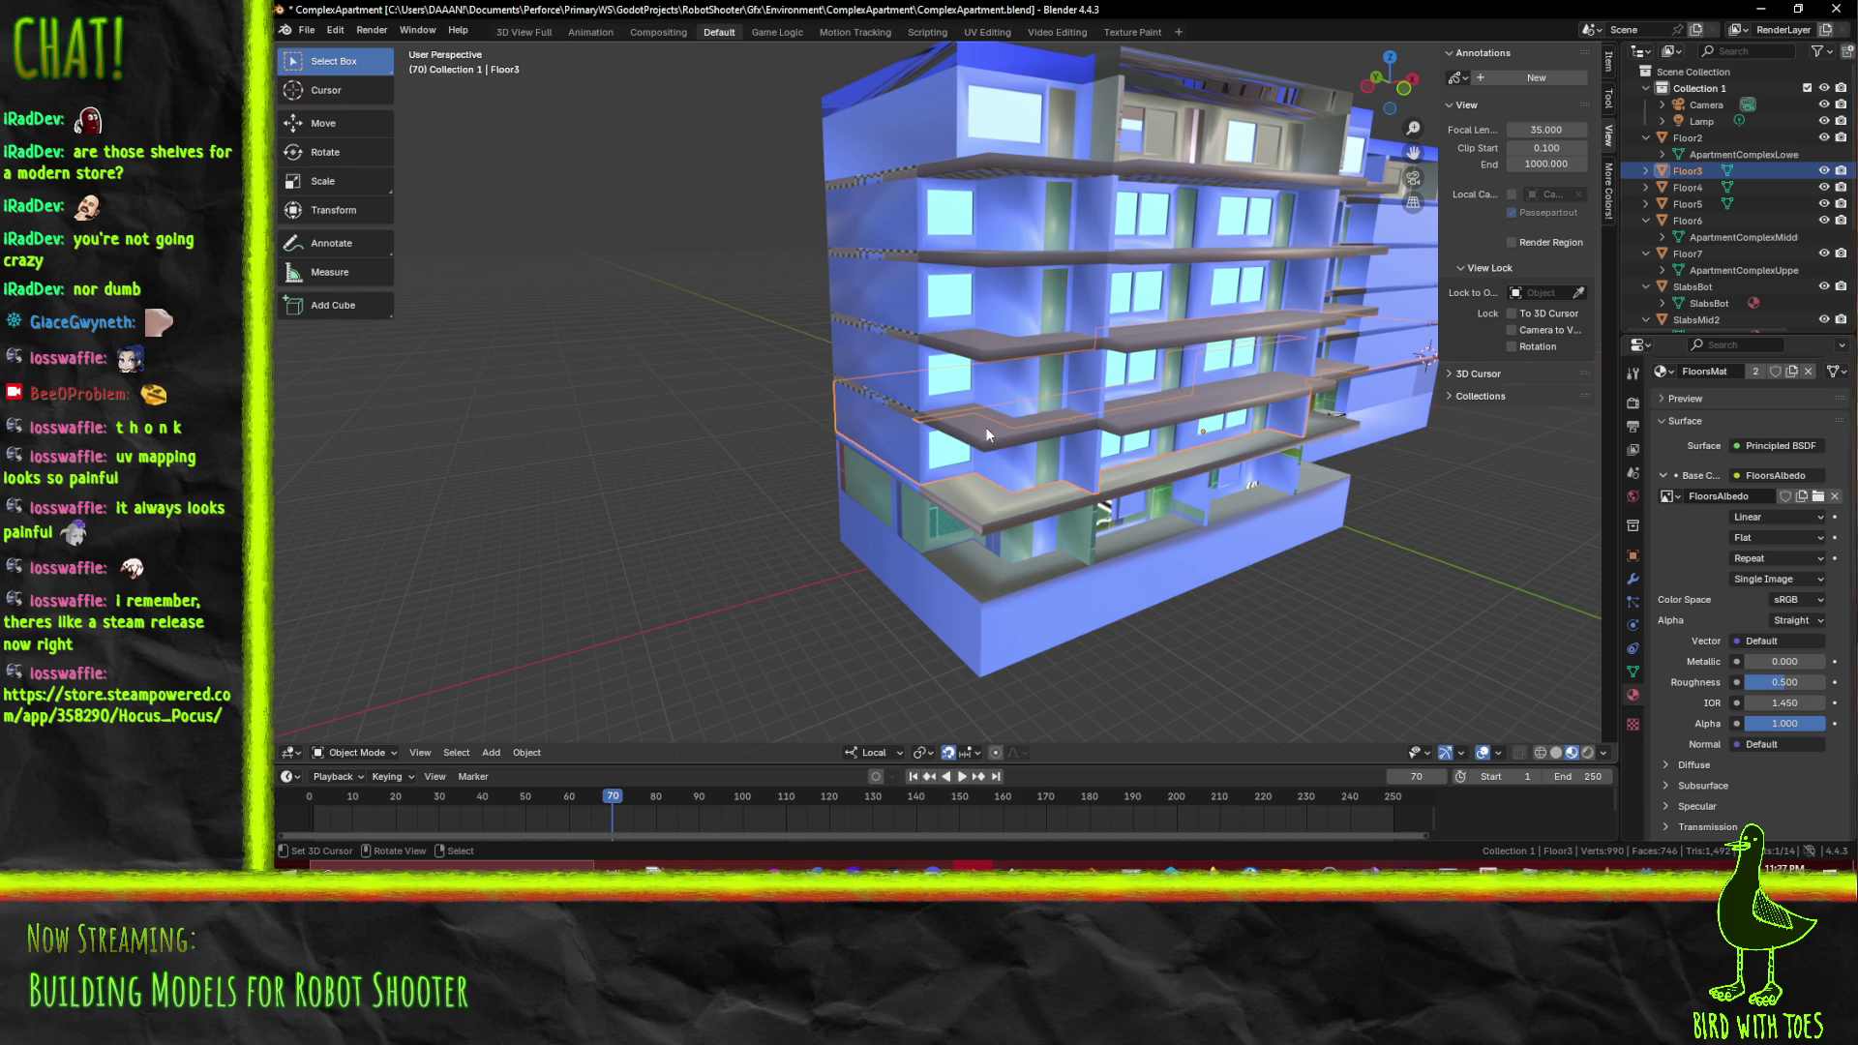
Move in close to the building's floors and select Floor2
left_click_drag(985, 427, 1013, 476)
left_click_drag(1250, 509, 1229, 465)
left_click_drag(1100, 468, 1065, 398)
key("Tab")
key("Tab")
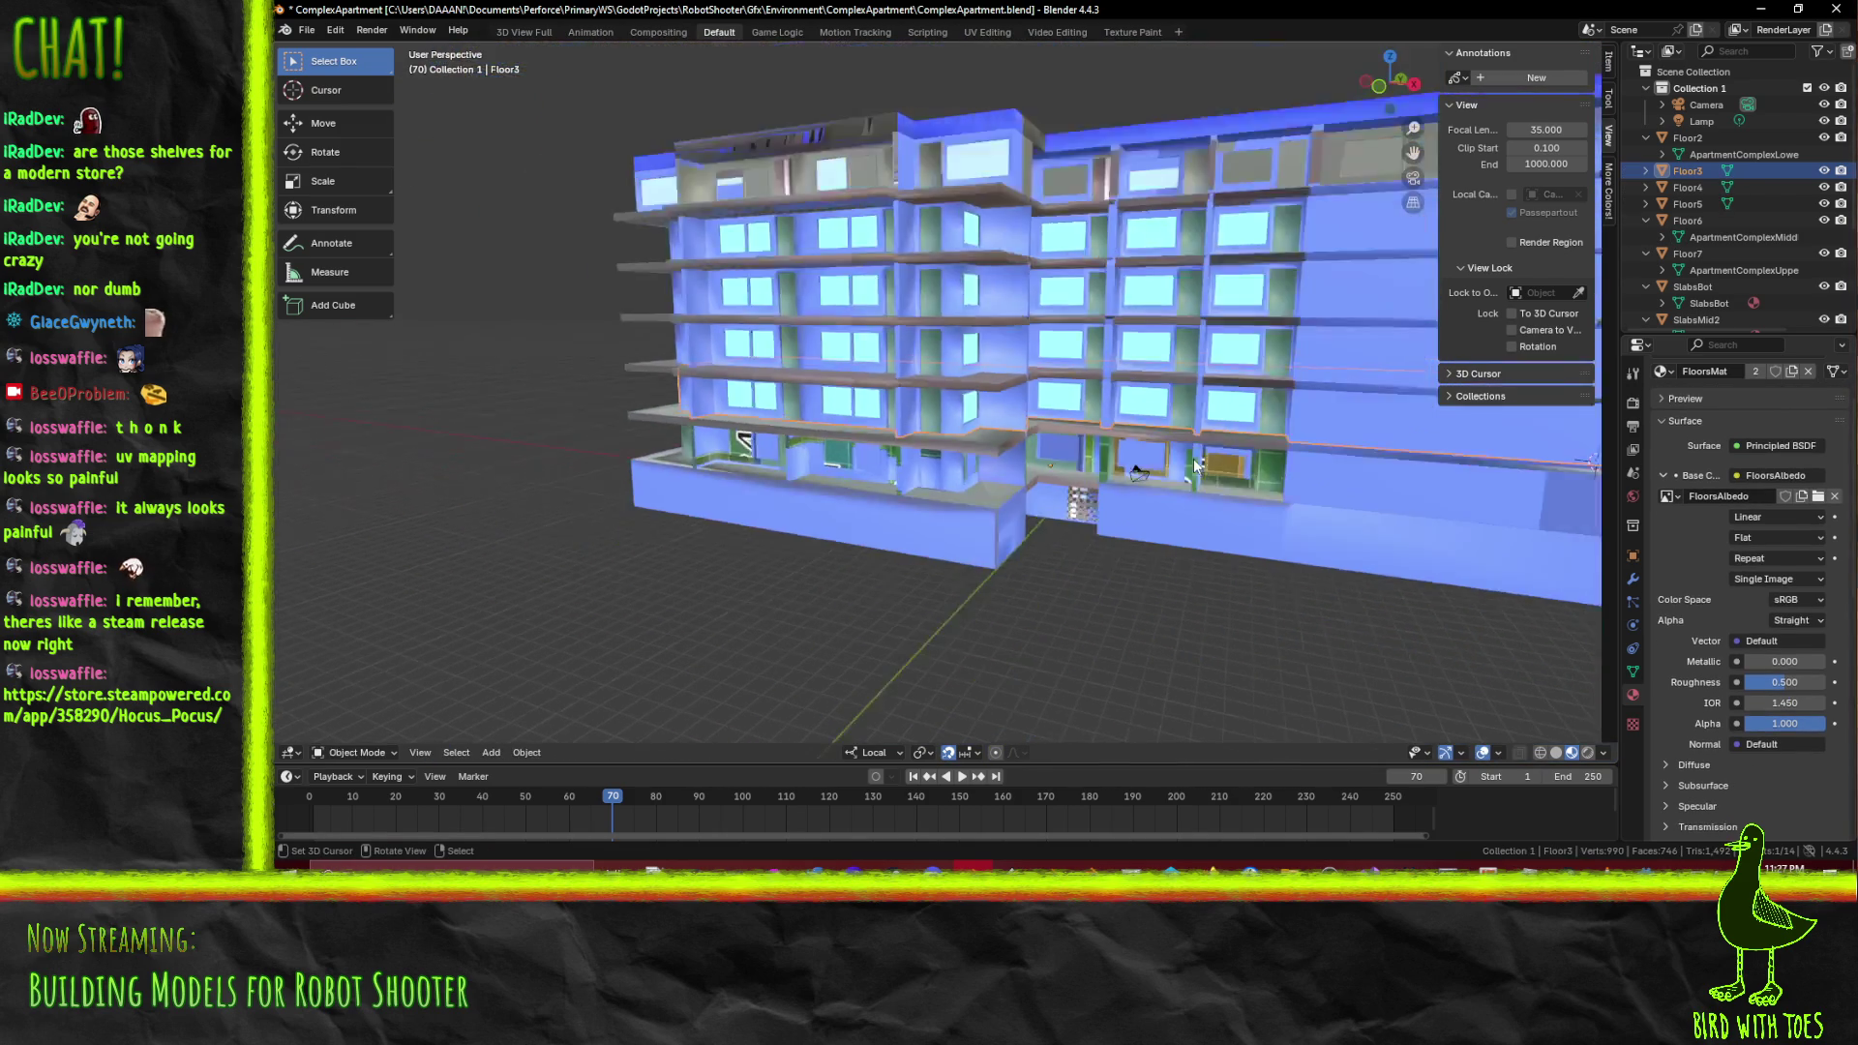
scroll("down", 3)
key("Tab")
key("Tab")
left_click(1155, 470)
left_click_drag(1155, 470, 1016, 398)
scroll("up", 3)
Reselect Floor2 instead of Floor3 and delete it from the model
left_click(1007, 392)
left_click(984, 492)
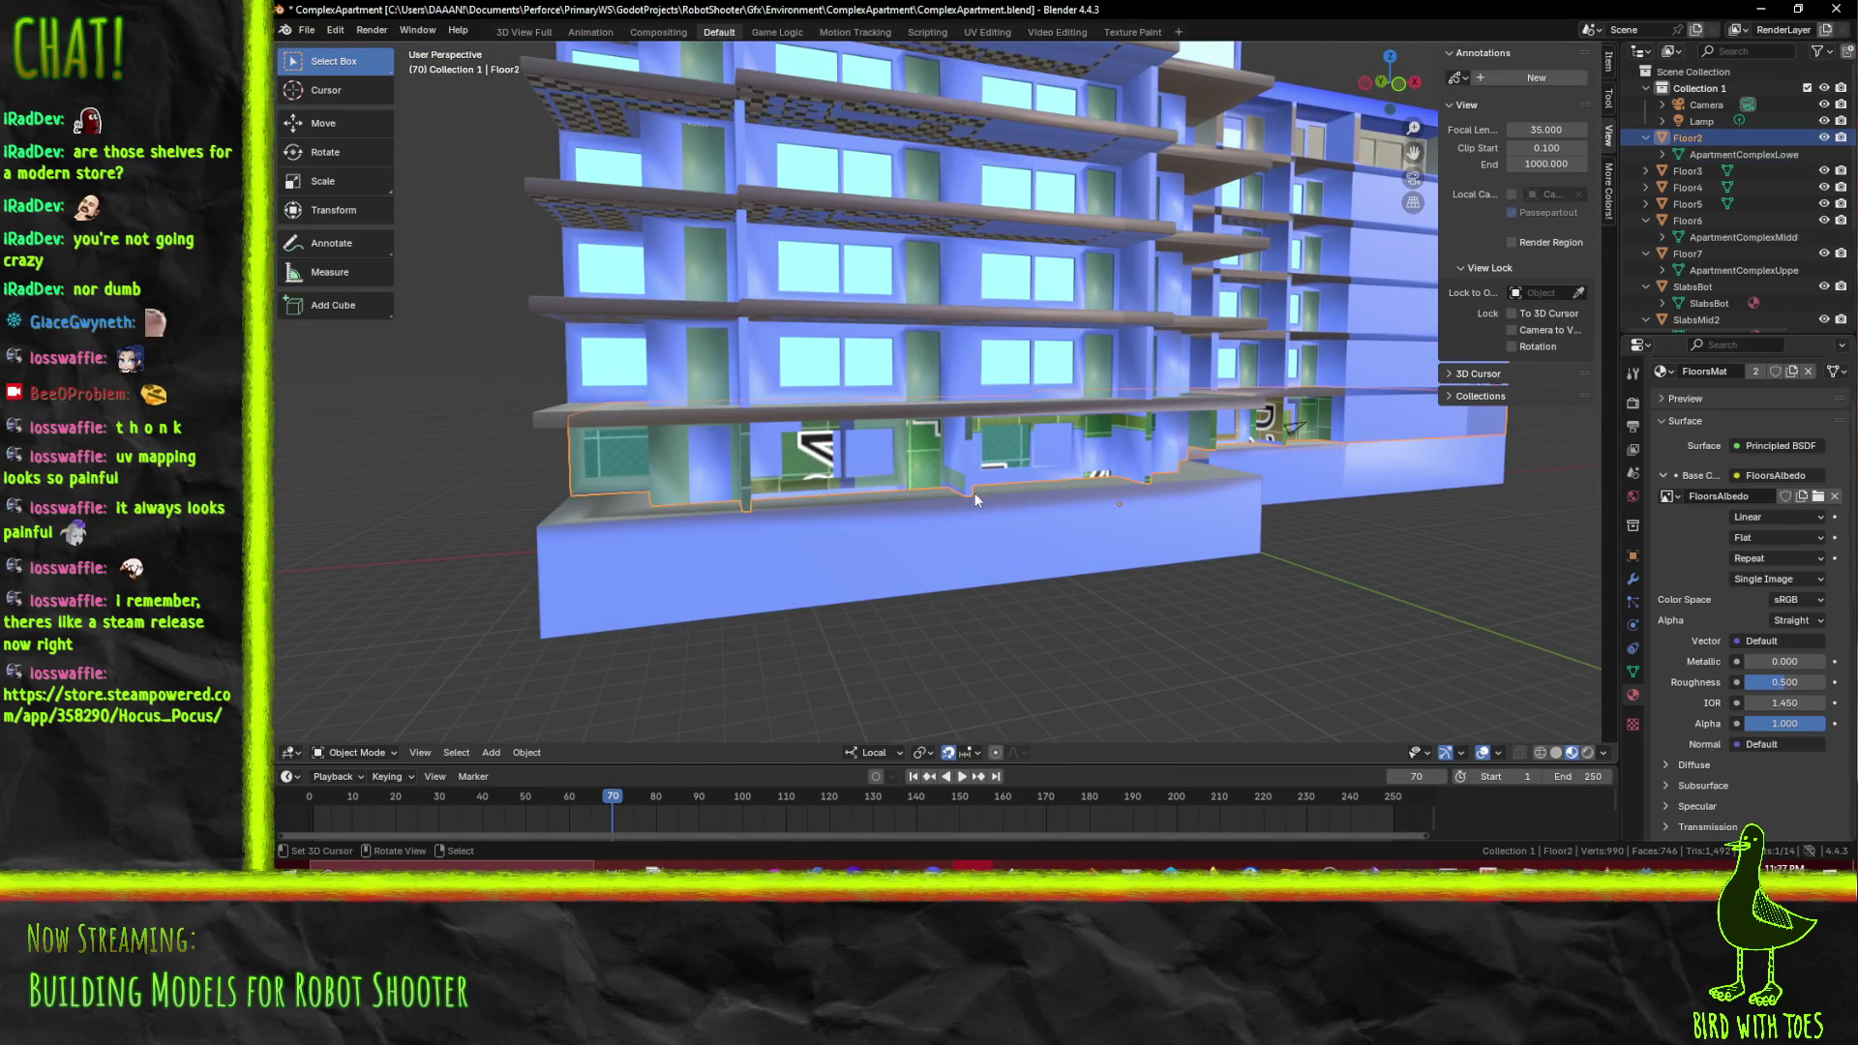
left_click_drag(944, 461, 1026, 463)
scroll("up", 3)
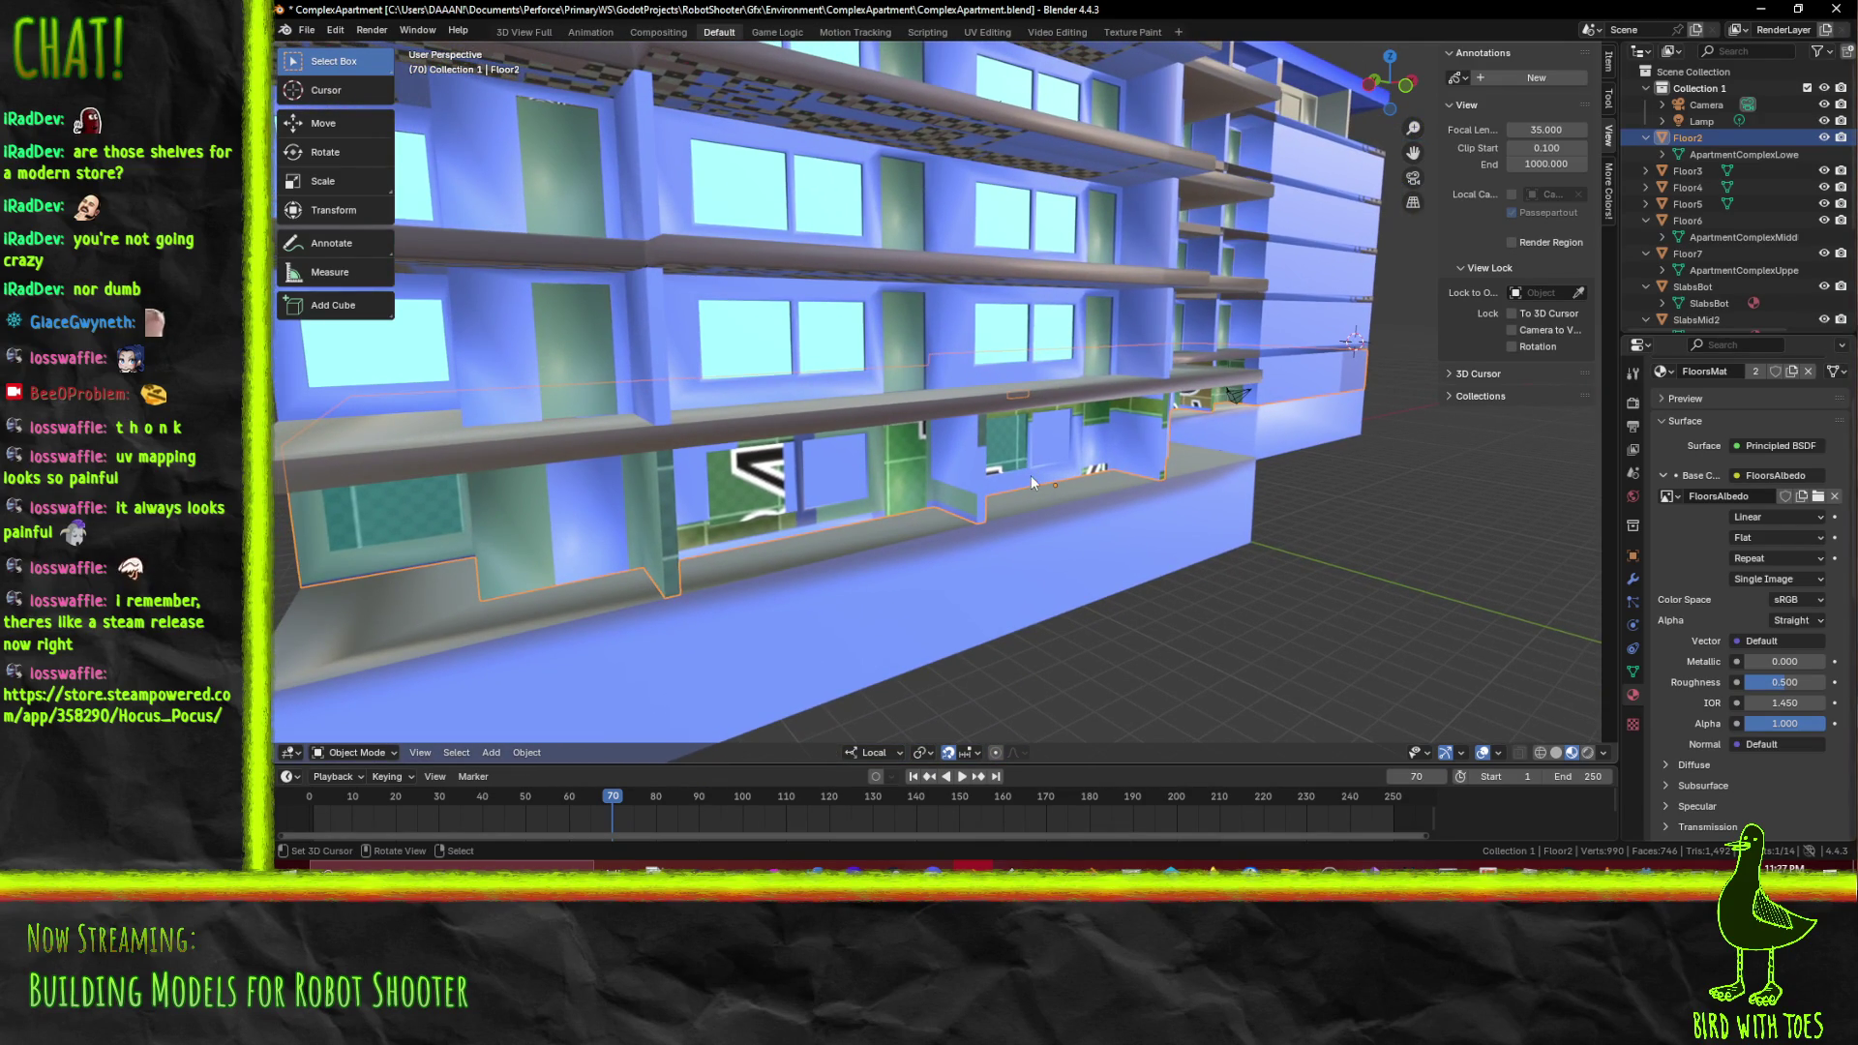
scroll("down", 3)
left_click_drag(909, 335, 979, 435)
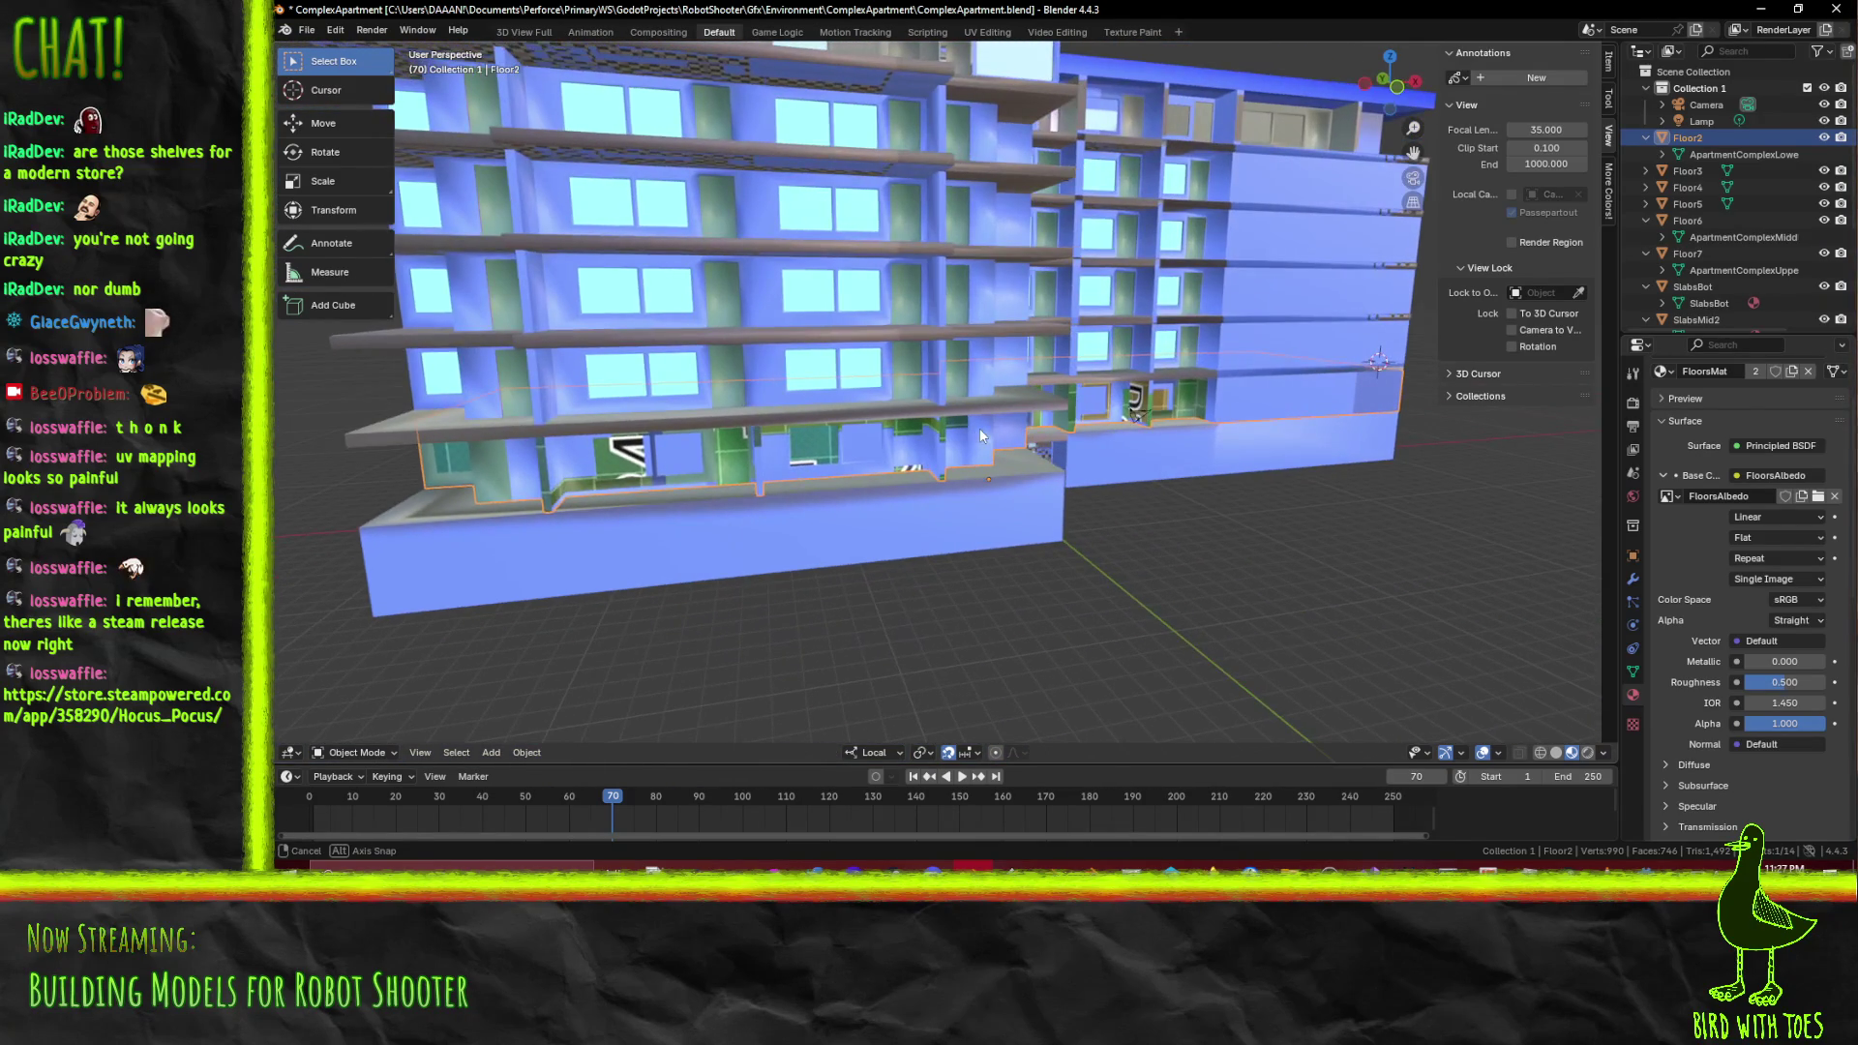
left_click_drag(813, 464, 853, 437)
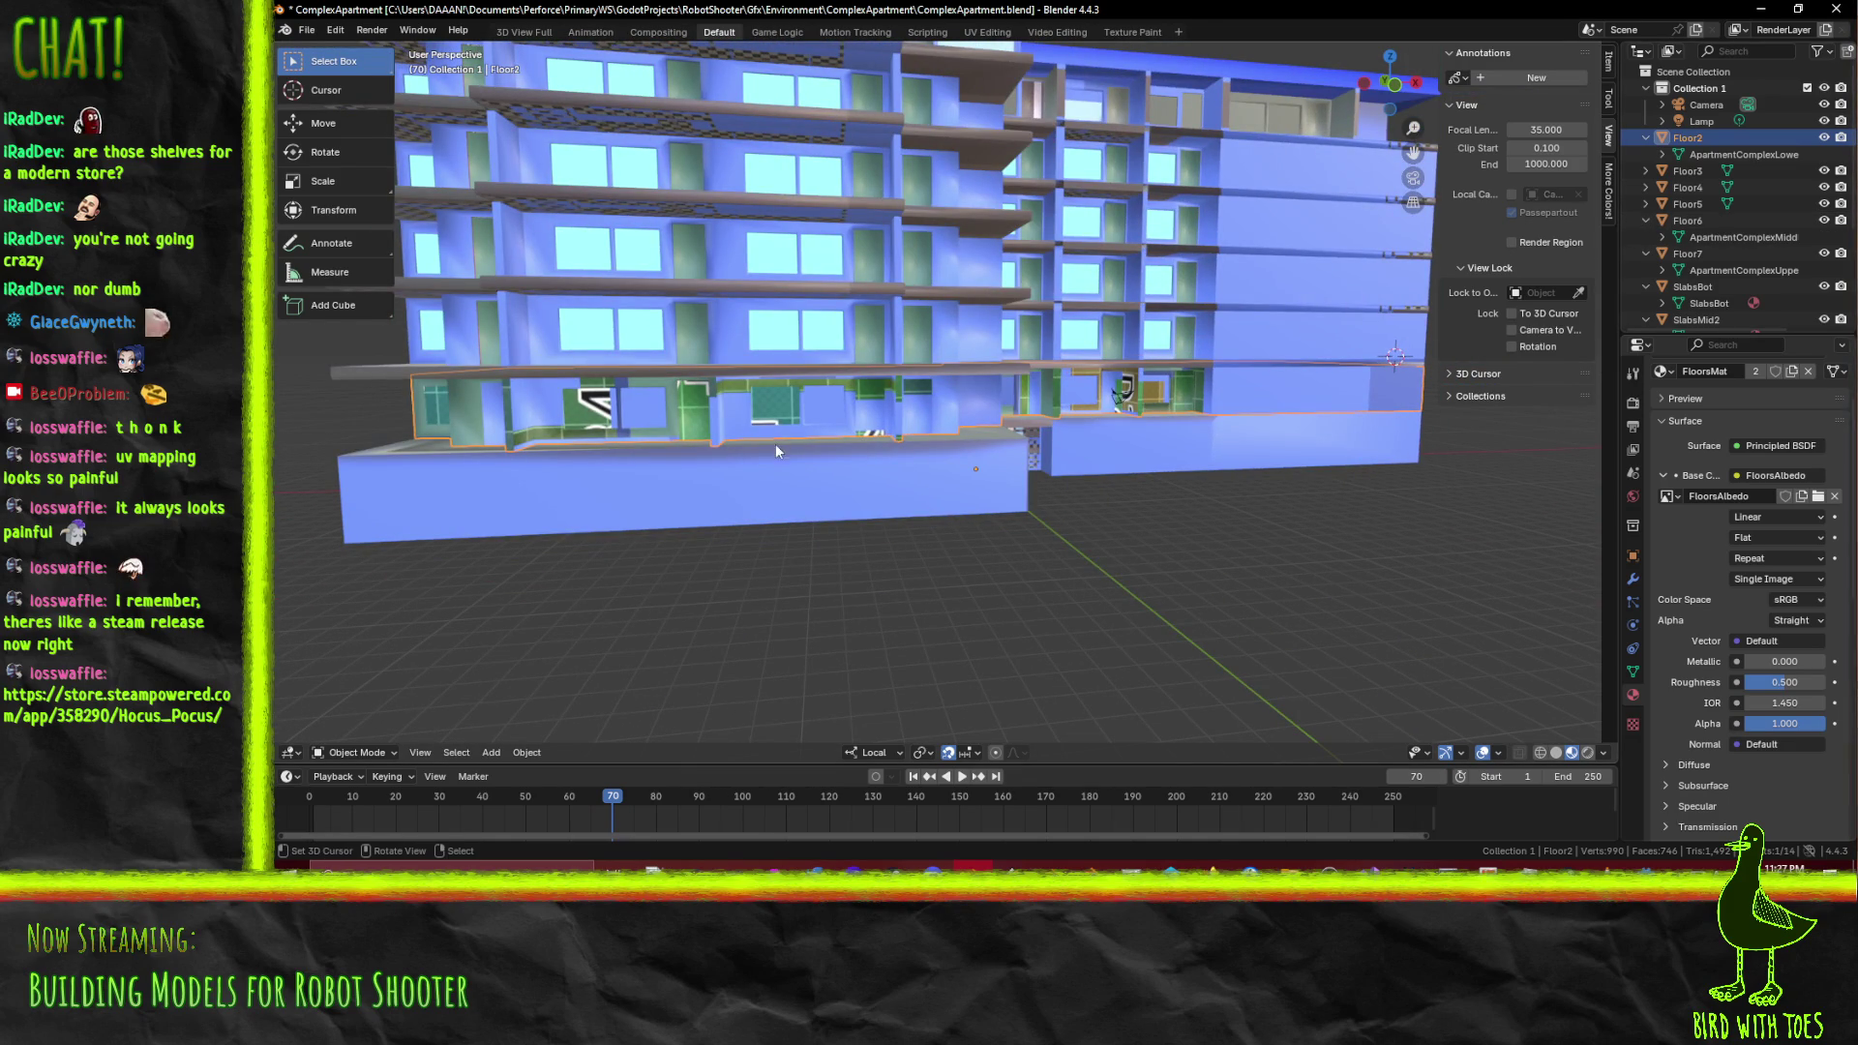
key("x")
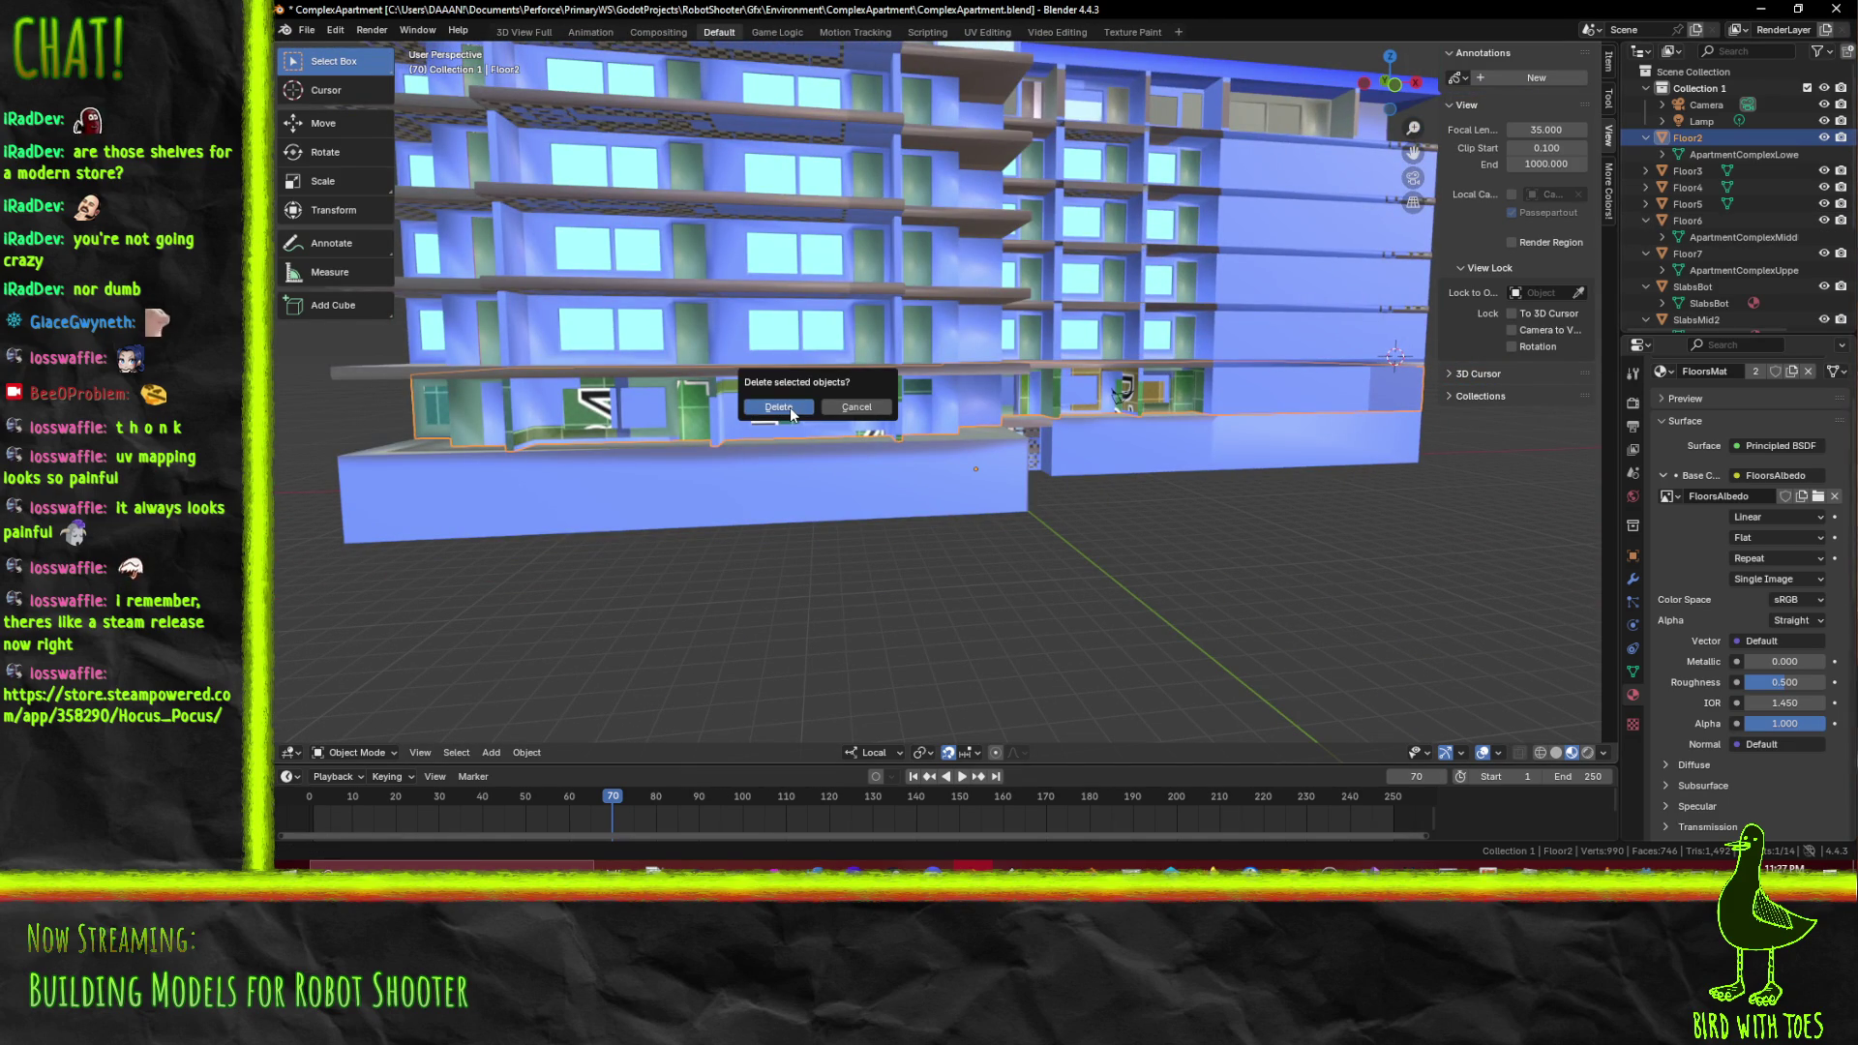
left_click(789, 408)
left_click(746, 334)
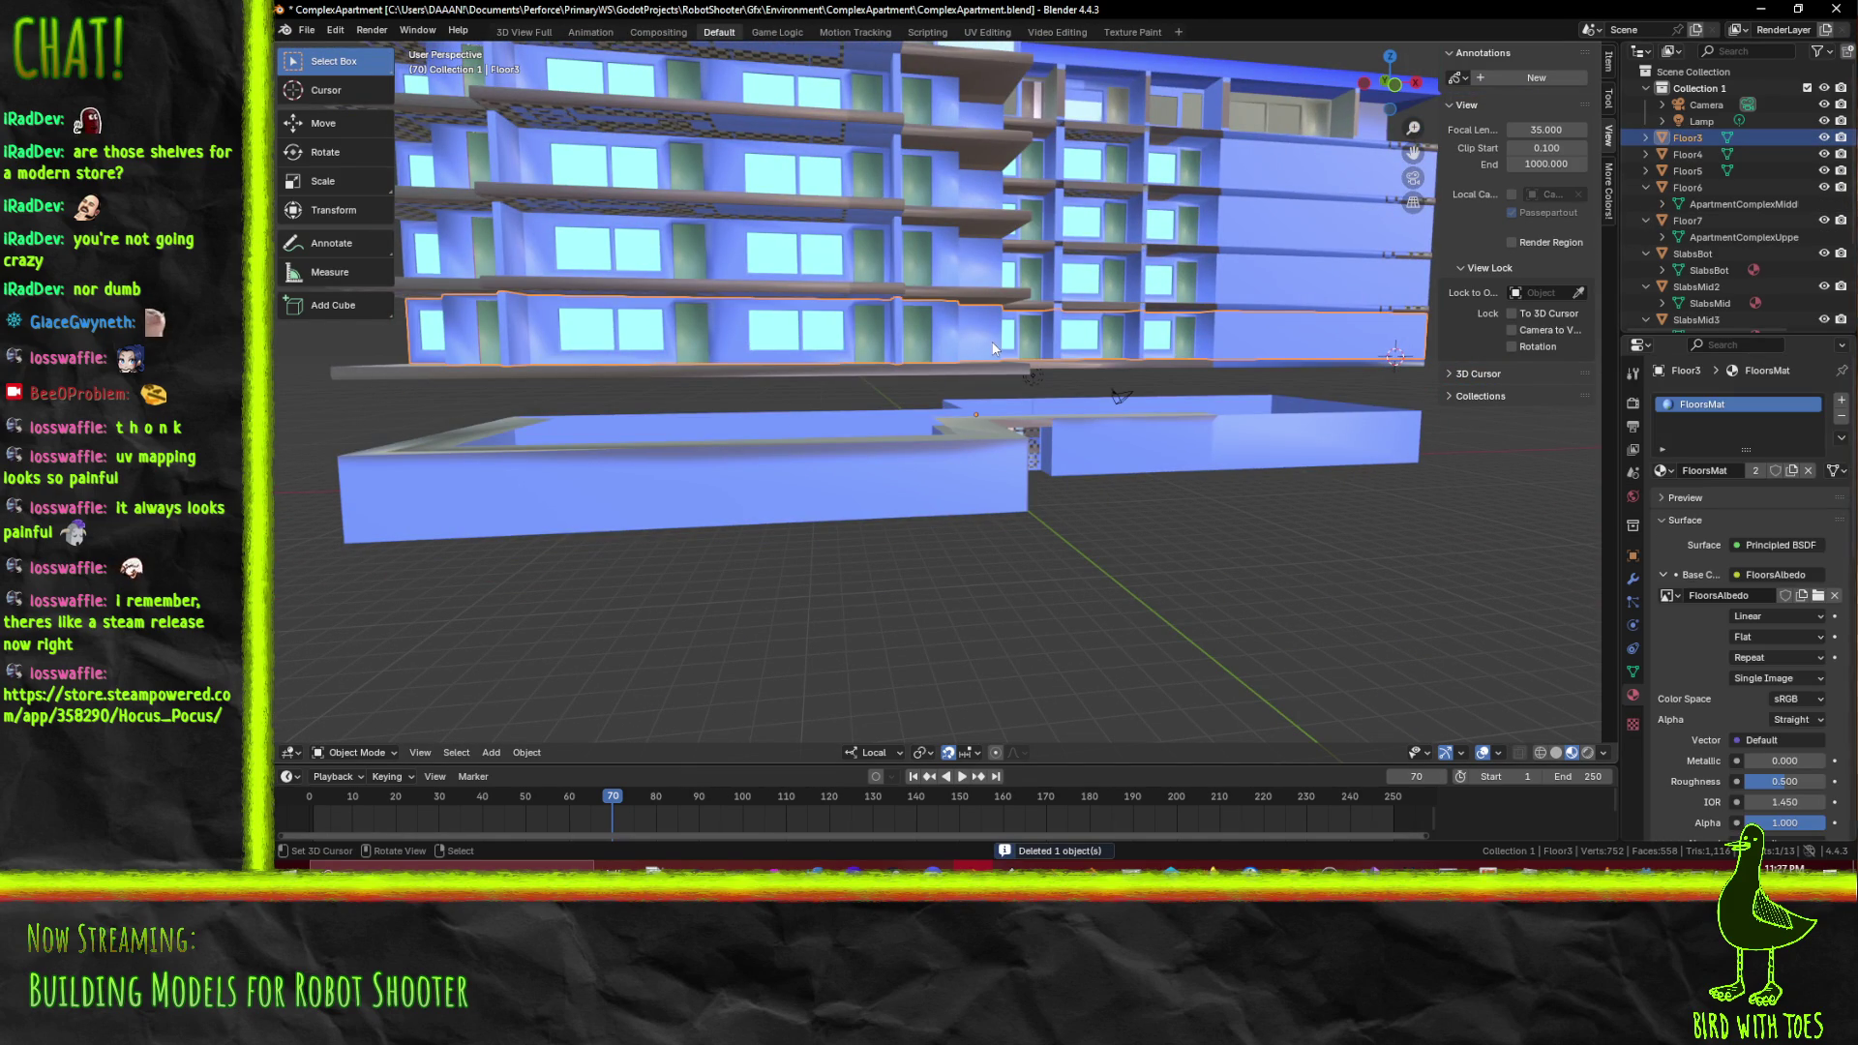
key("F3")
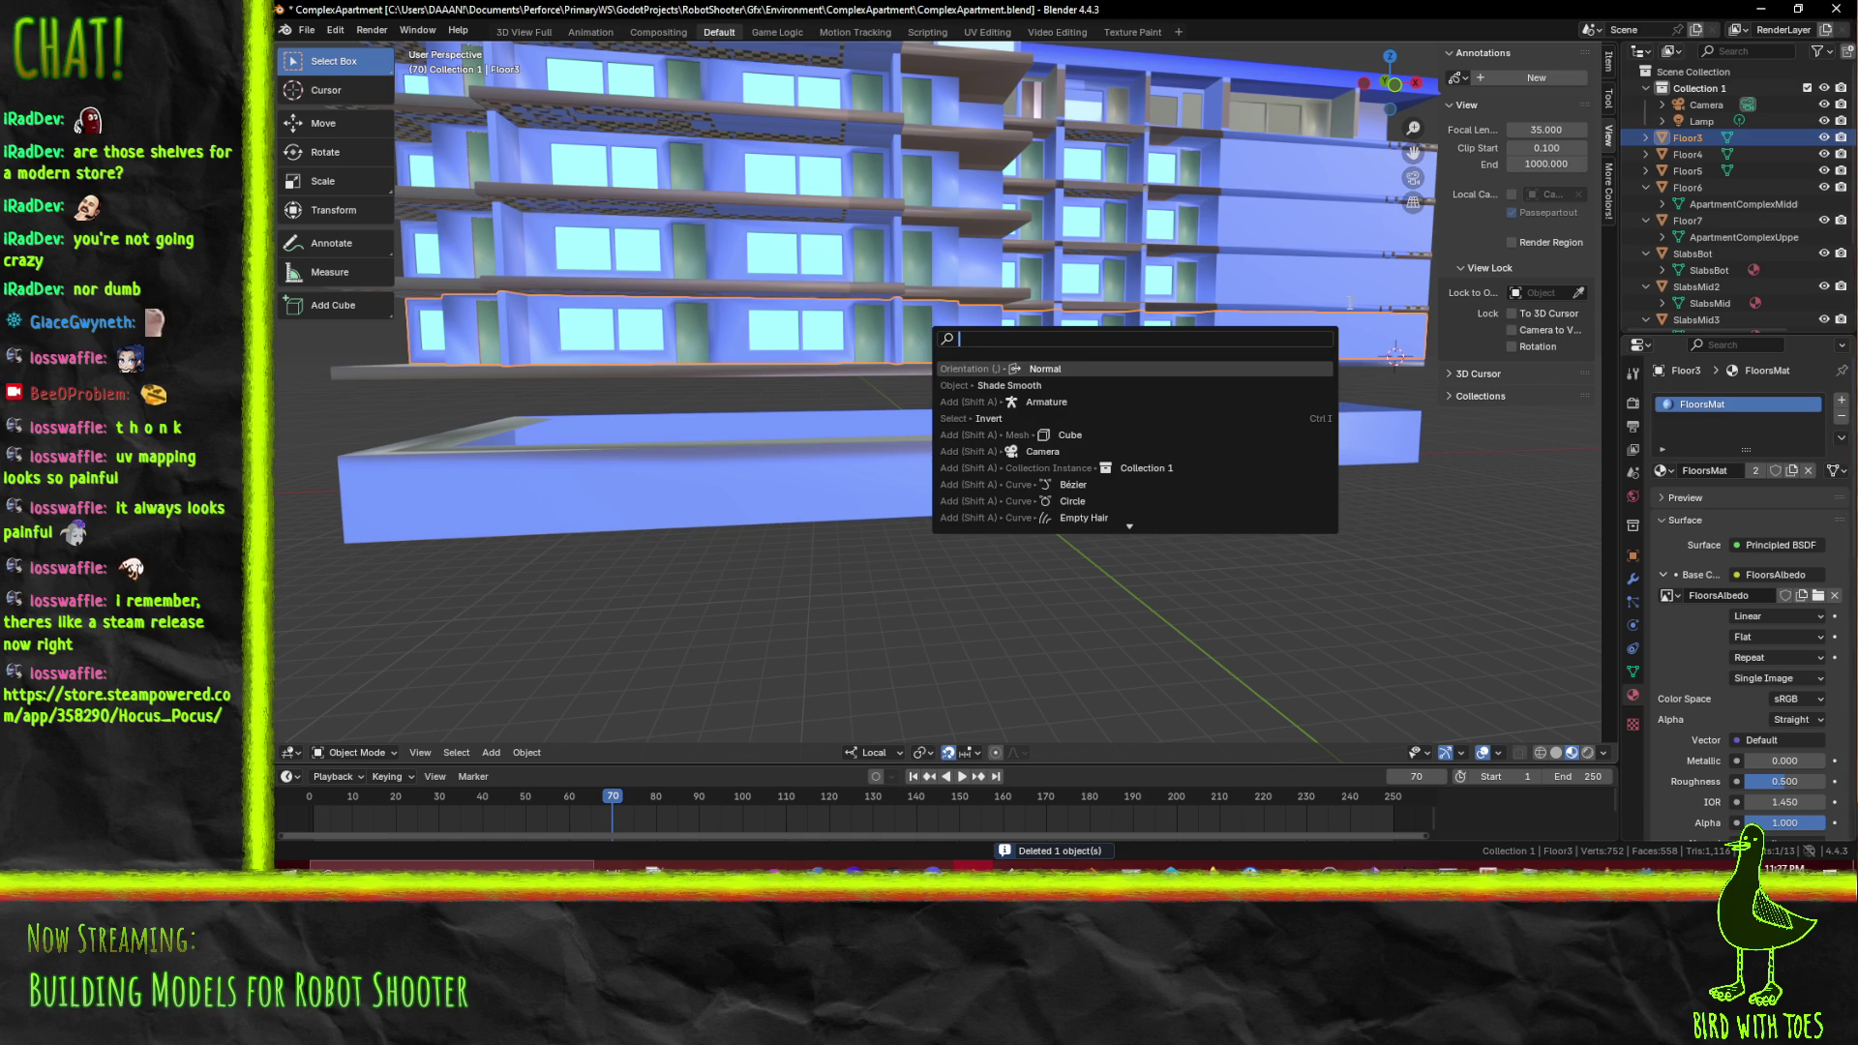
right_click(1695, 141)
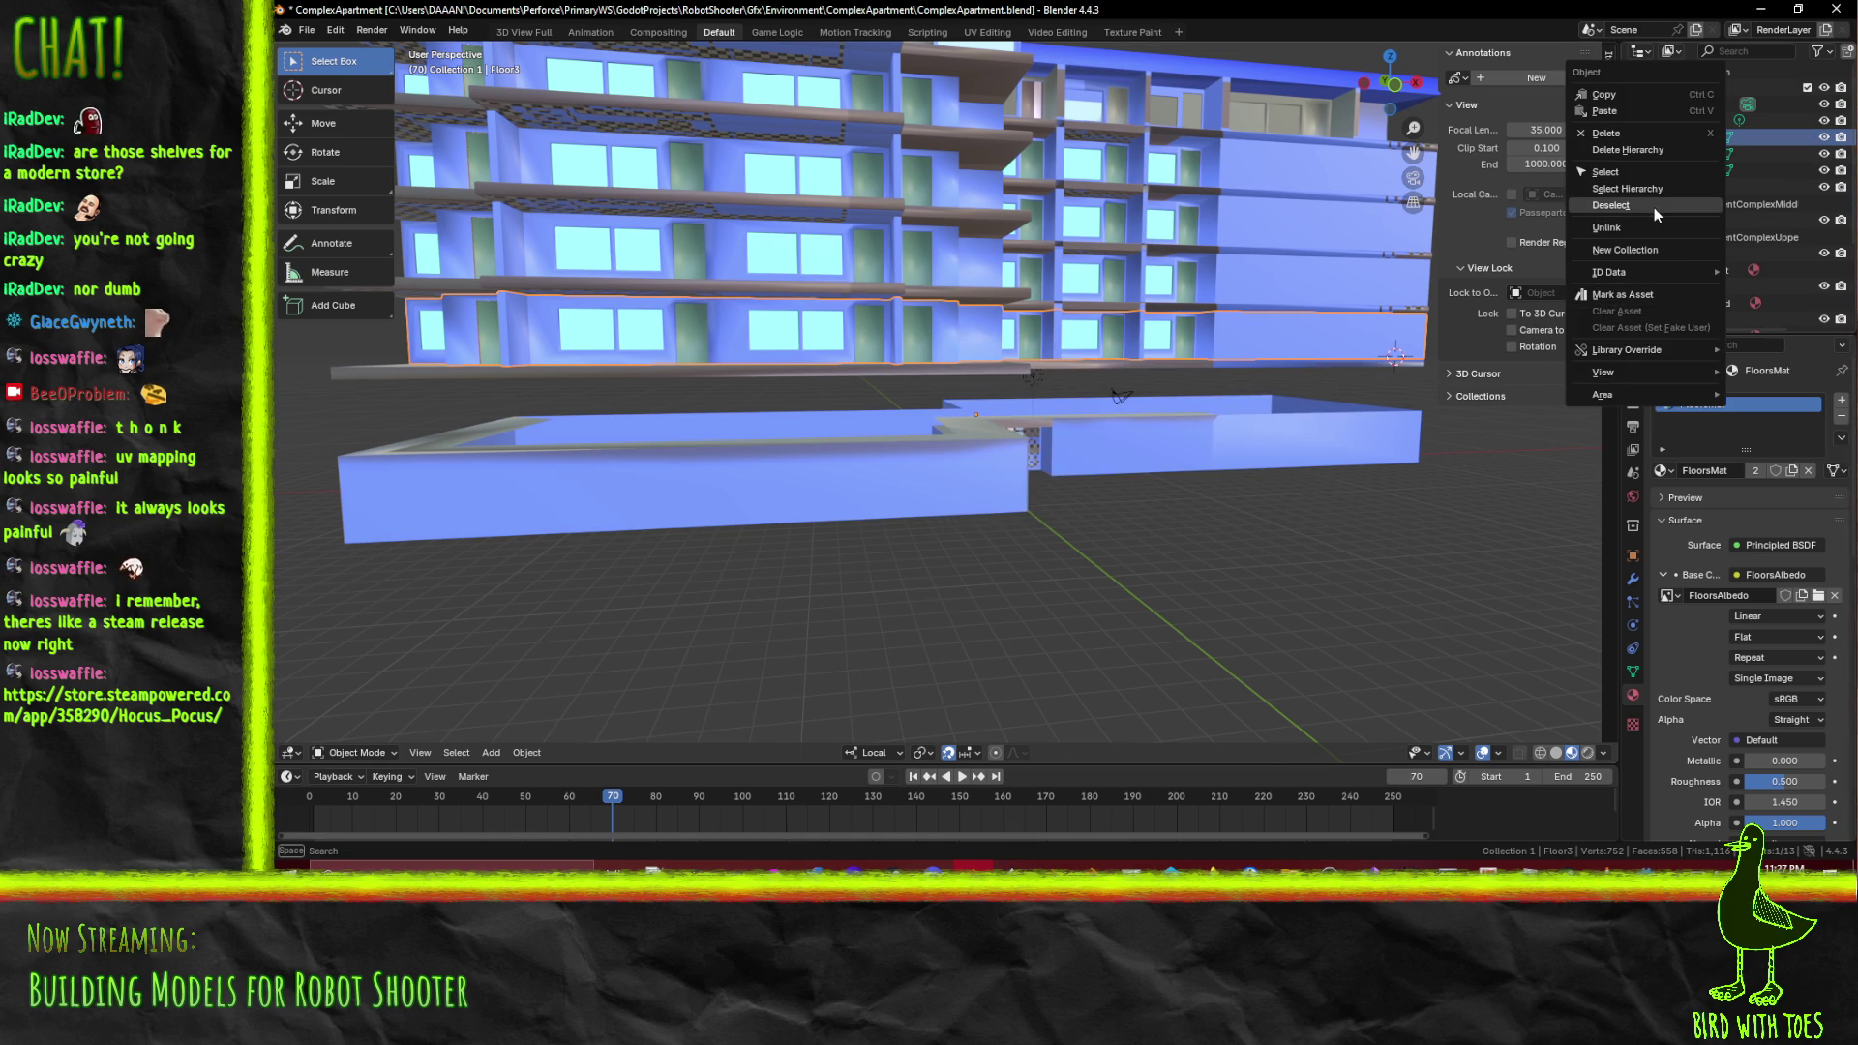
Copy and paste Floor3 in the Outliner, renaming the pasted Floor3.001 to Floor2
left_click(1627, 95)
right_click(1614, 135)
left_click(1615, 153)
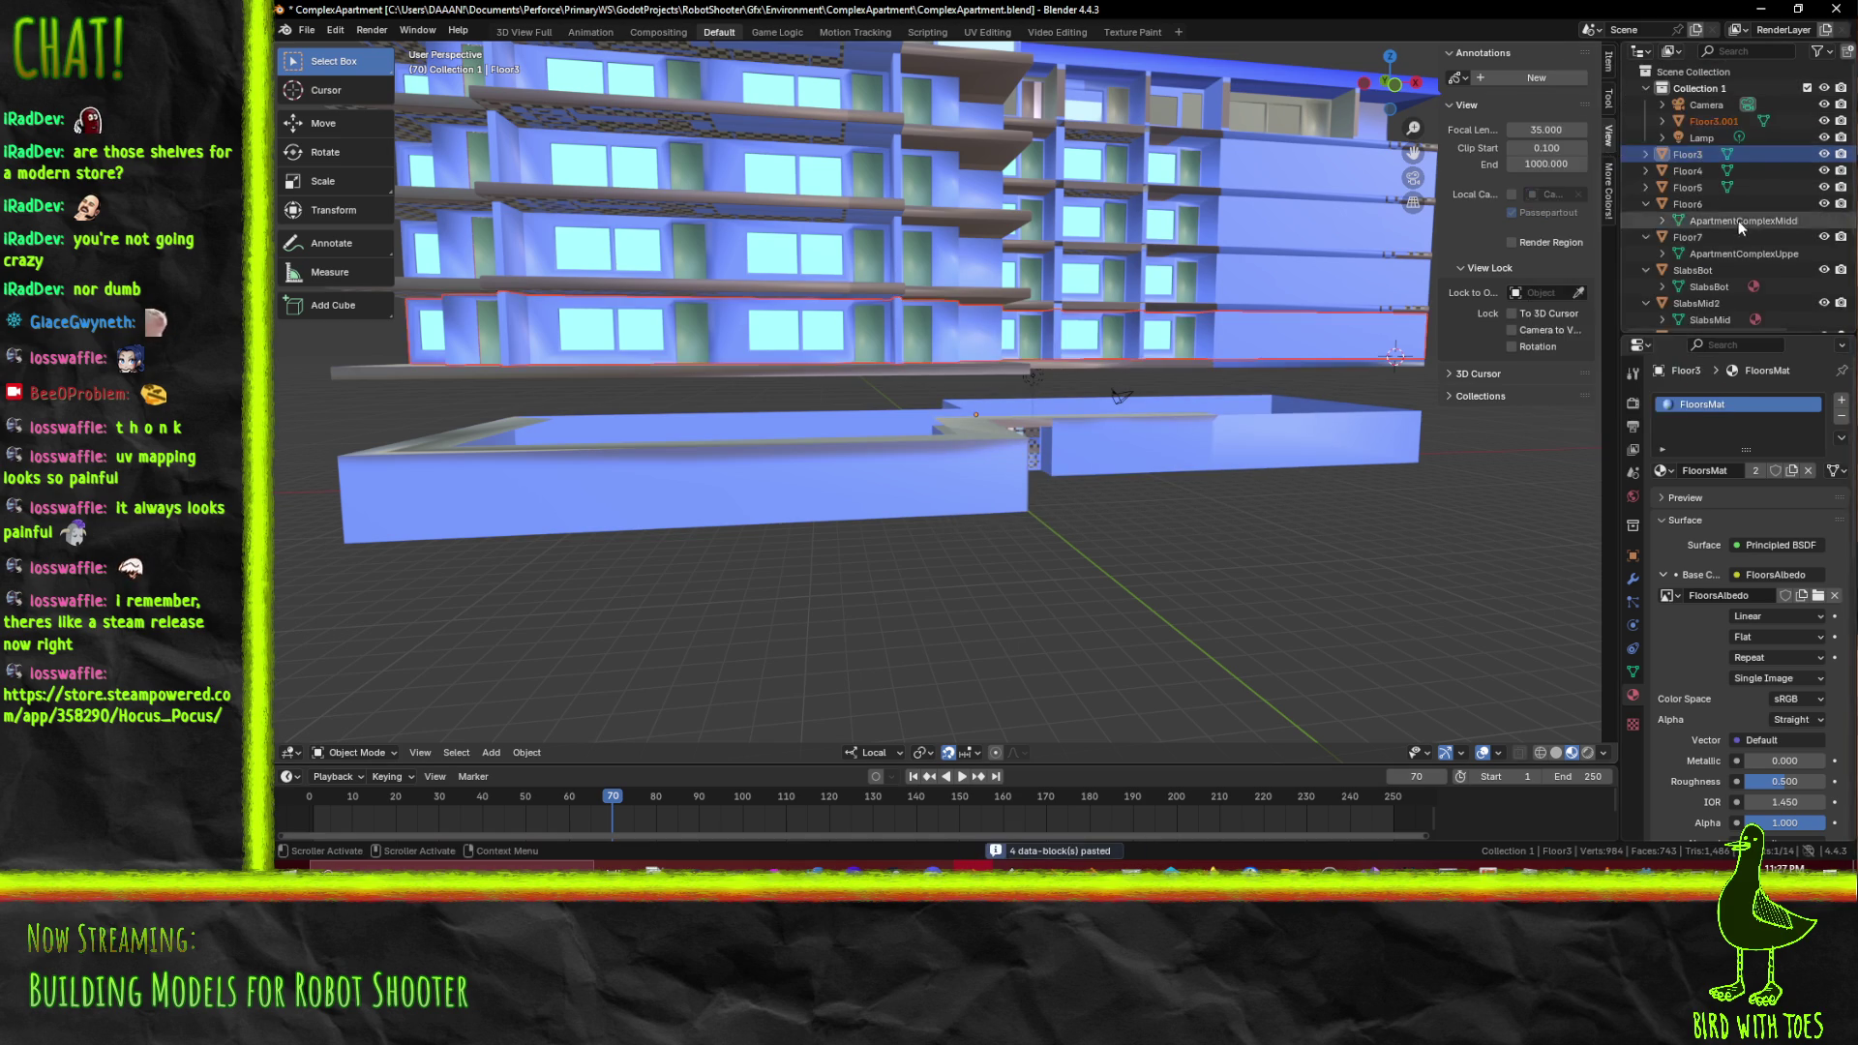
left_click(1685, 118)
left_click_drag(1707, 164, 1684, 435)
left_click_drag(1681, 341, 1689, 273)
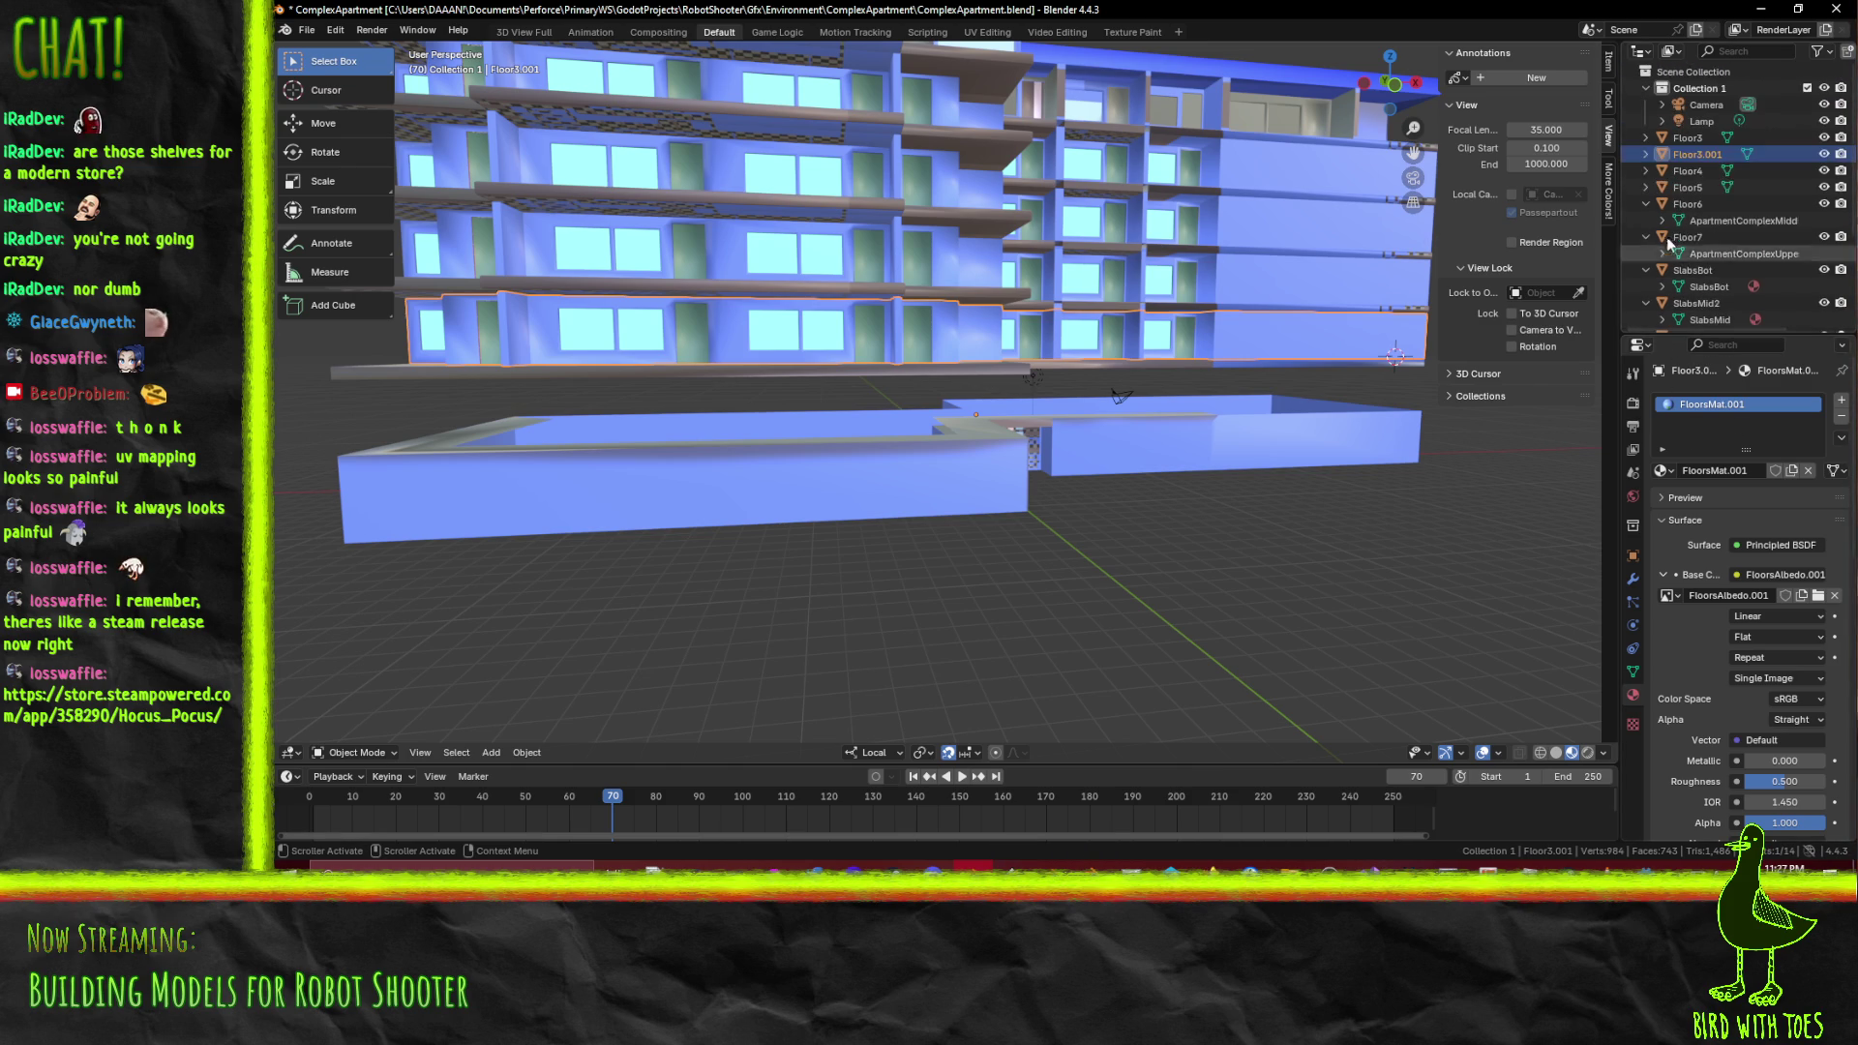
double_click(1719, 155)
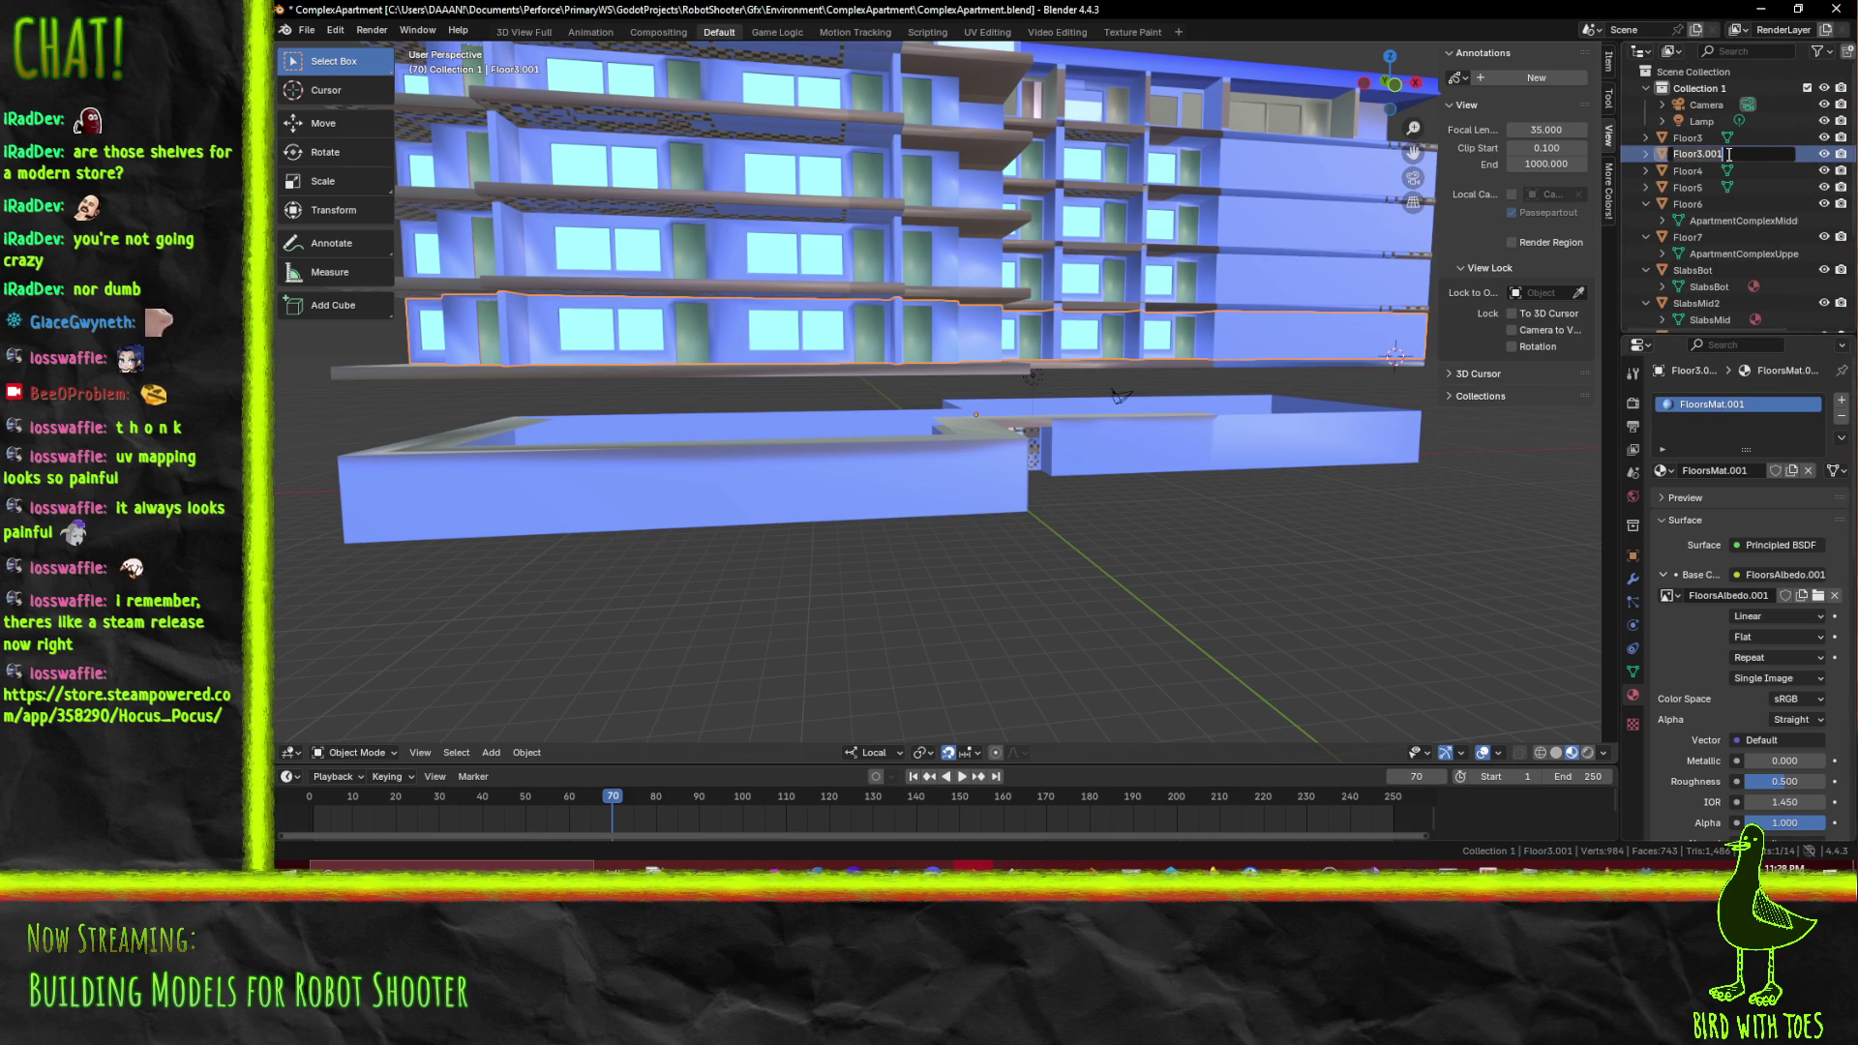
type("2")
key("Return")
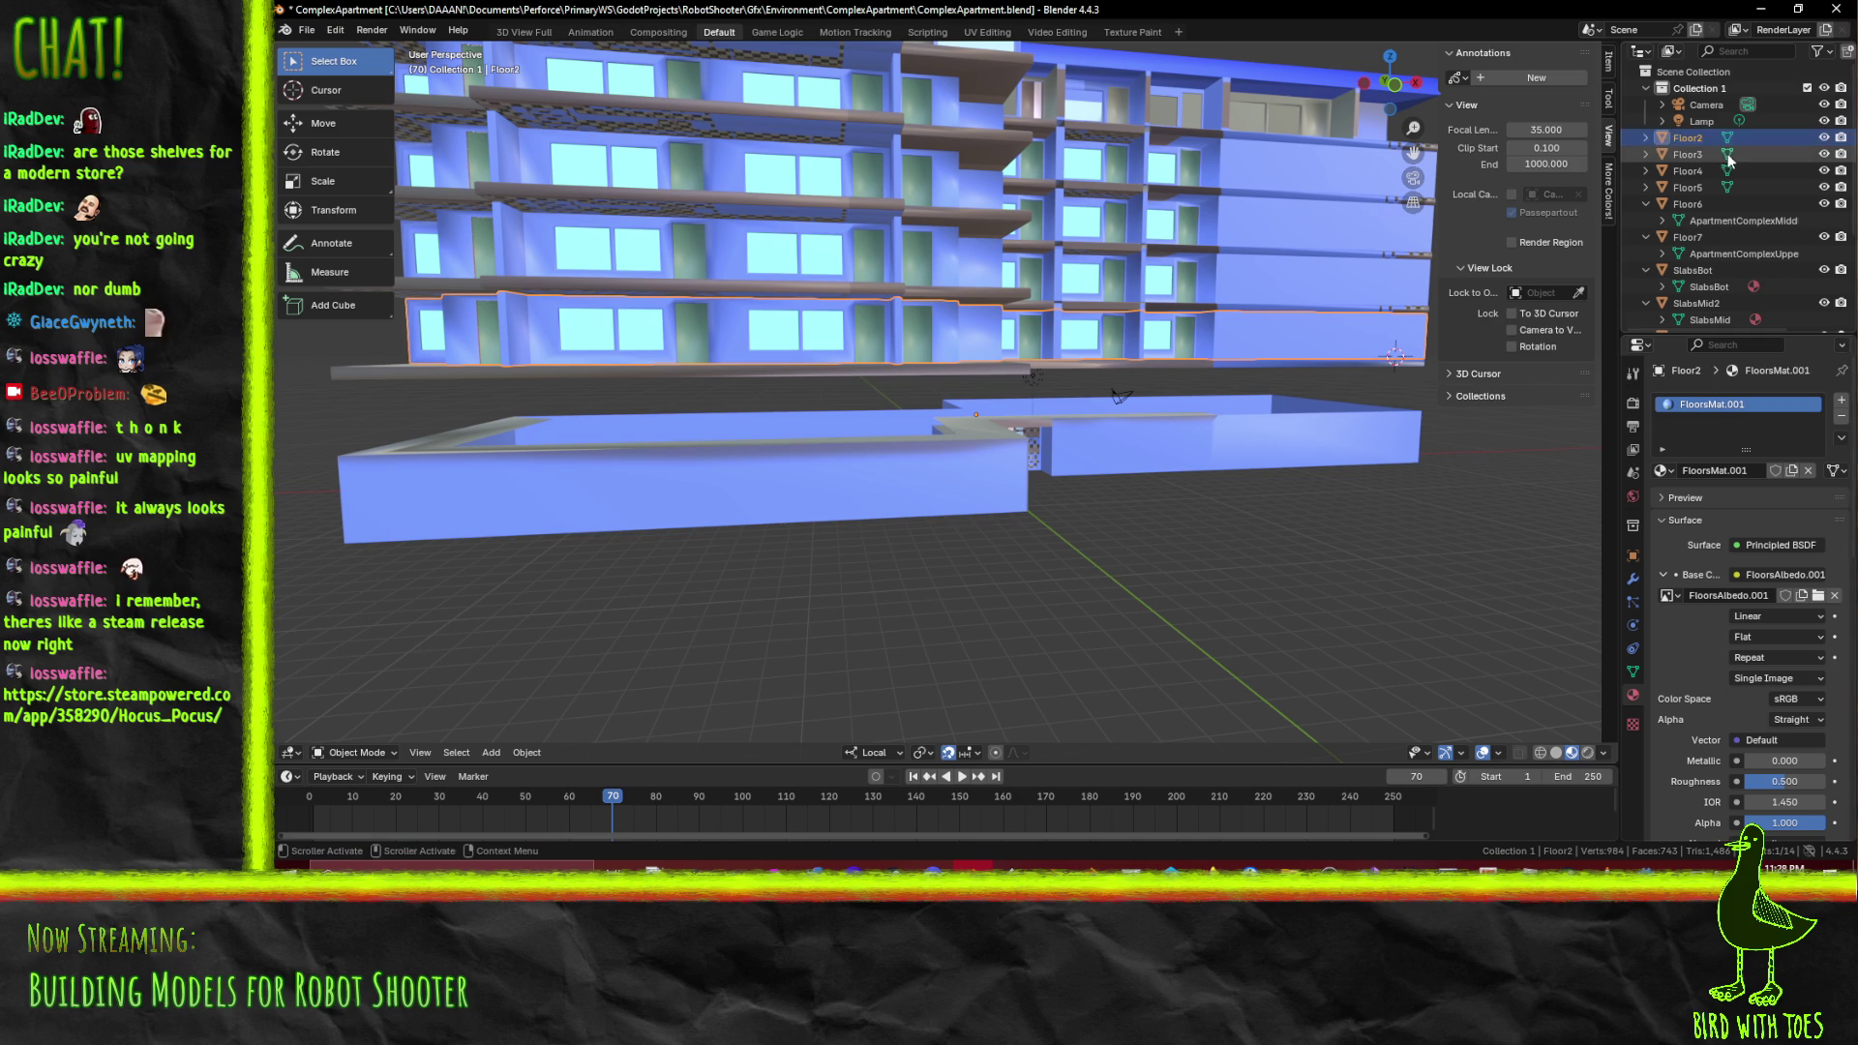
Lower Floor2 by 4 units along Z and frame it in front view
key("g")
key("z")
key("z")
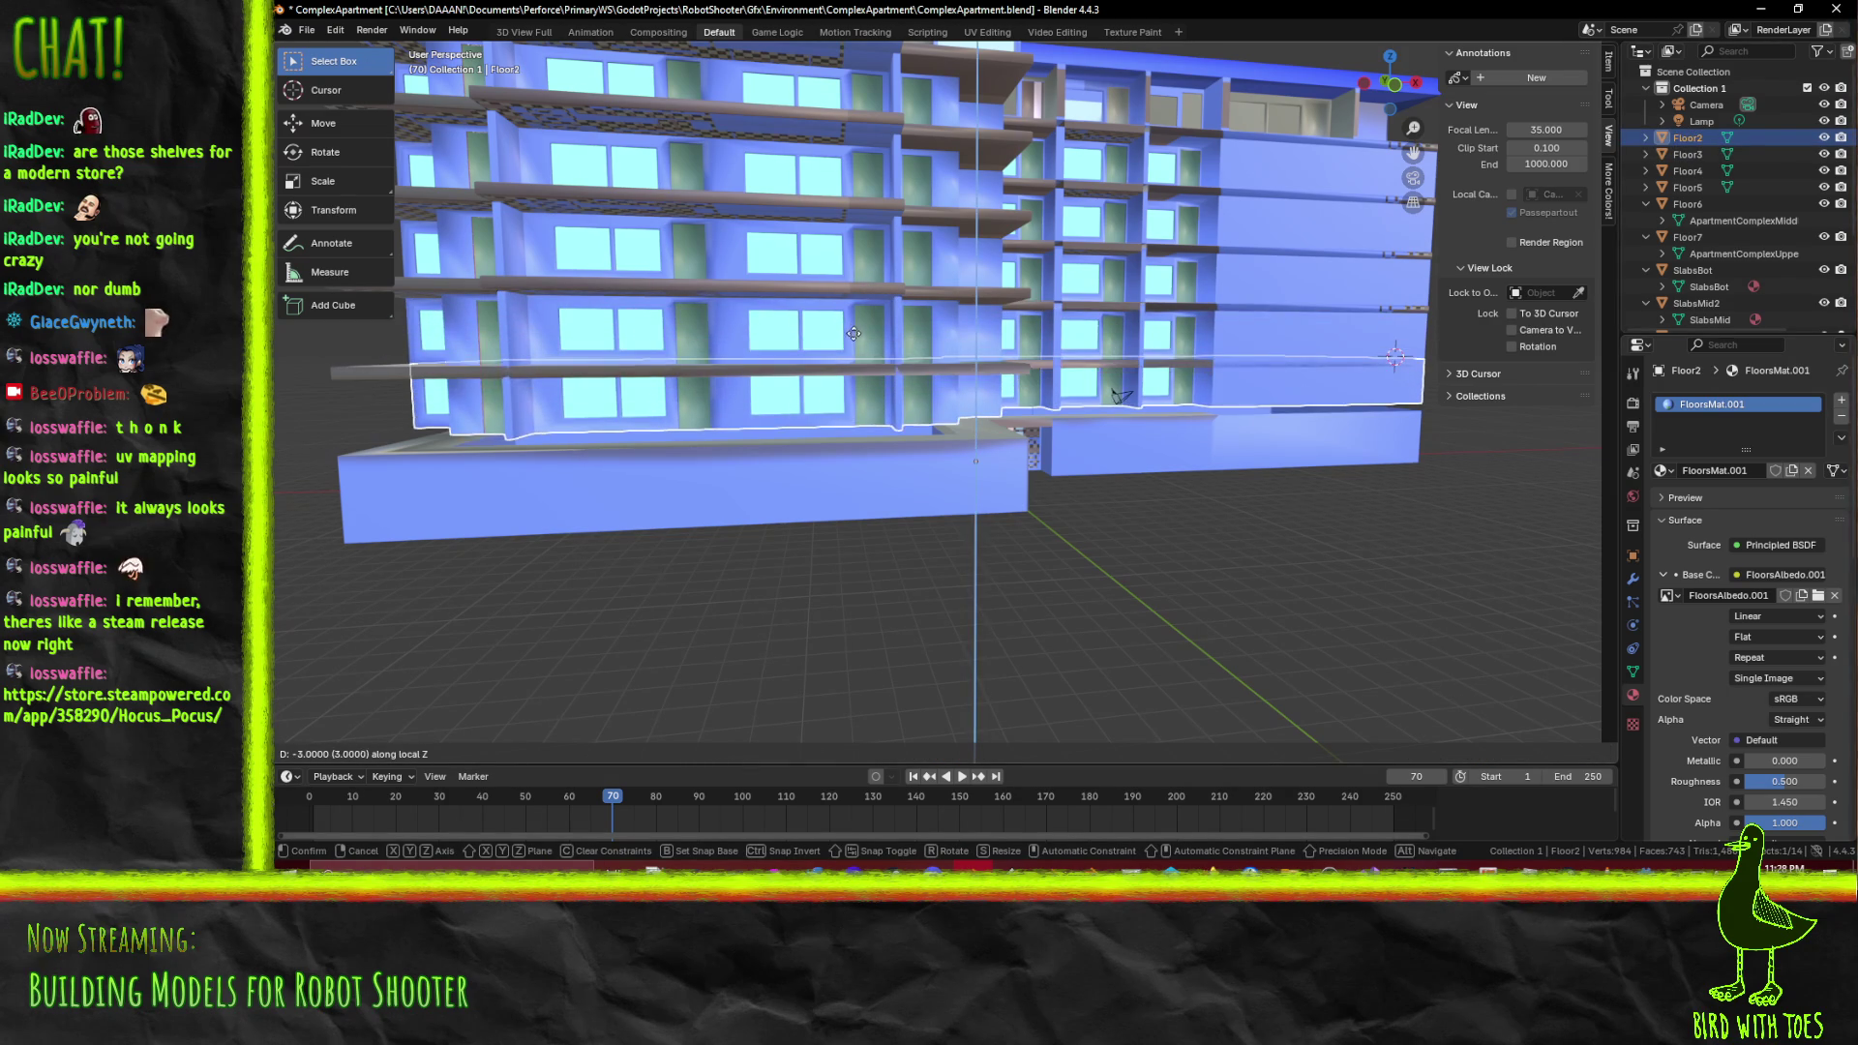
mouse_move(846, 349)
key("Return")
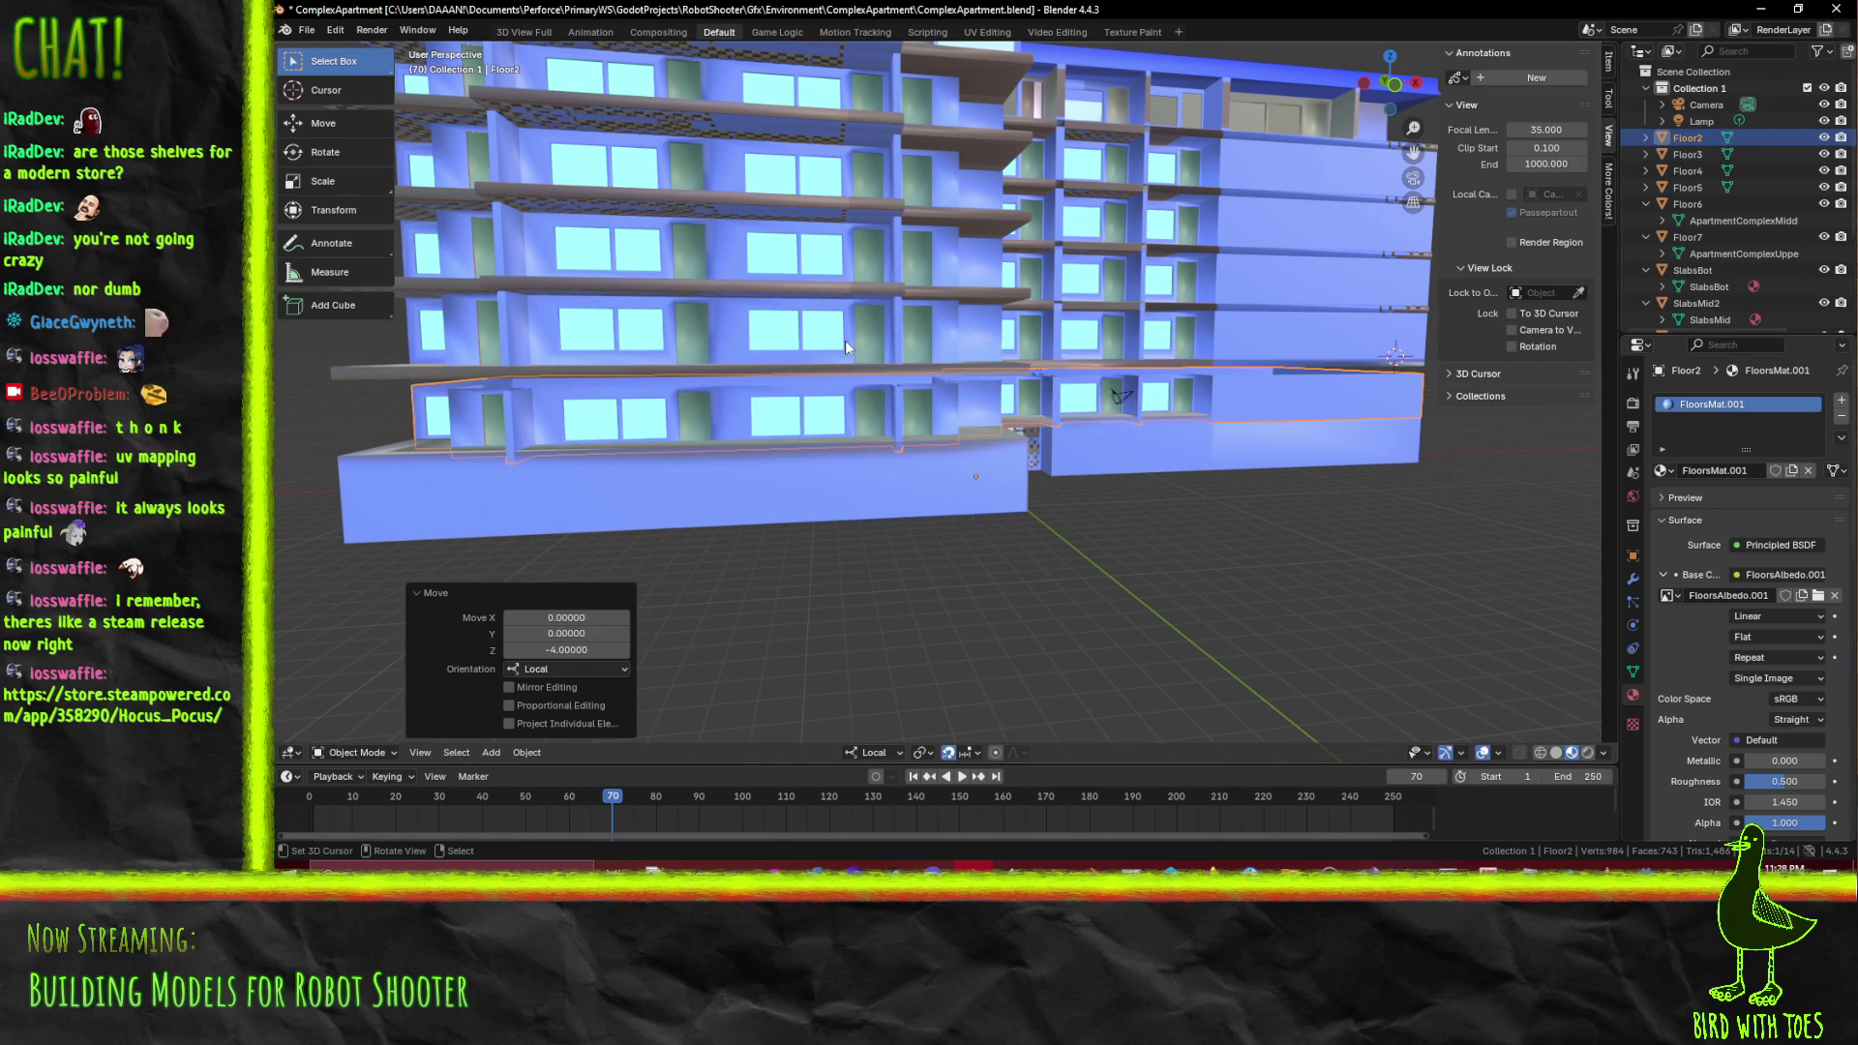
key("KP_1")
key("KP_Decimal")
key("g")
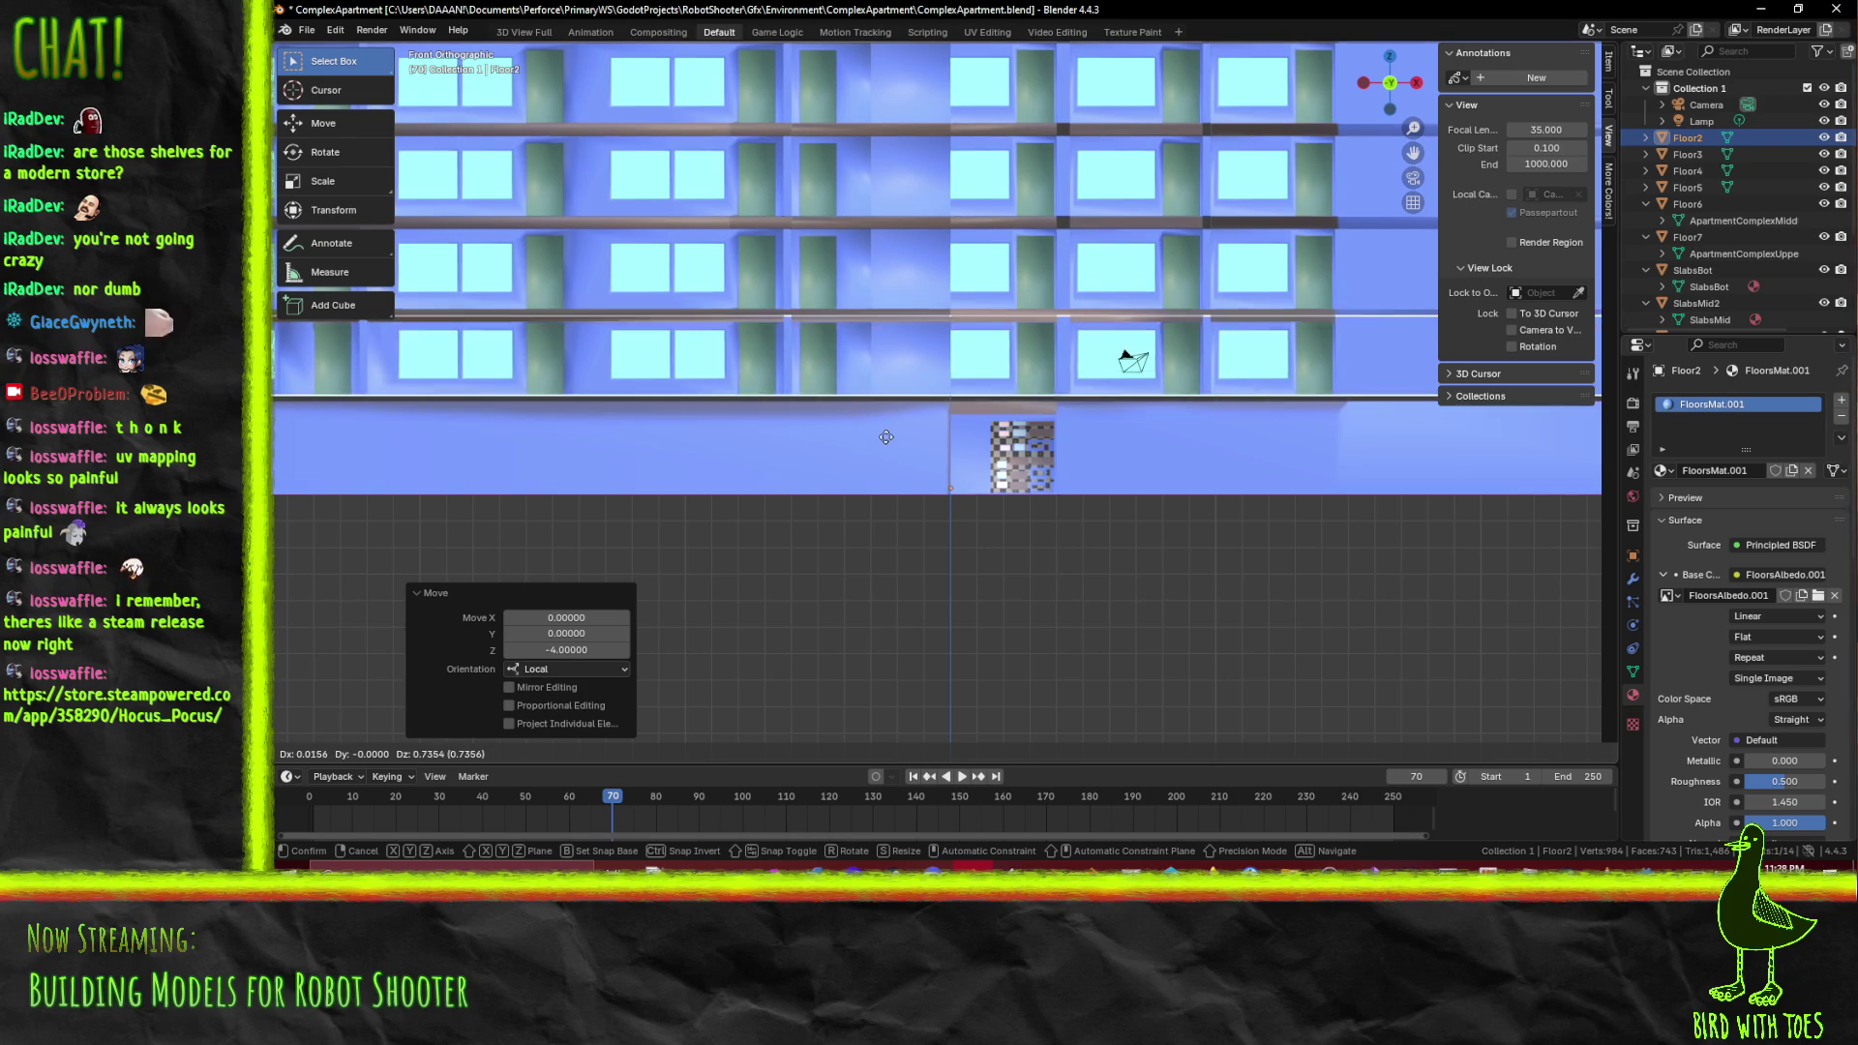
mouse_move(885, 445)
key("Escape")
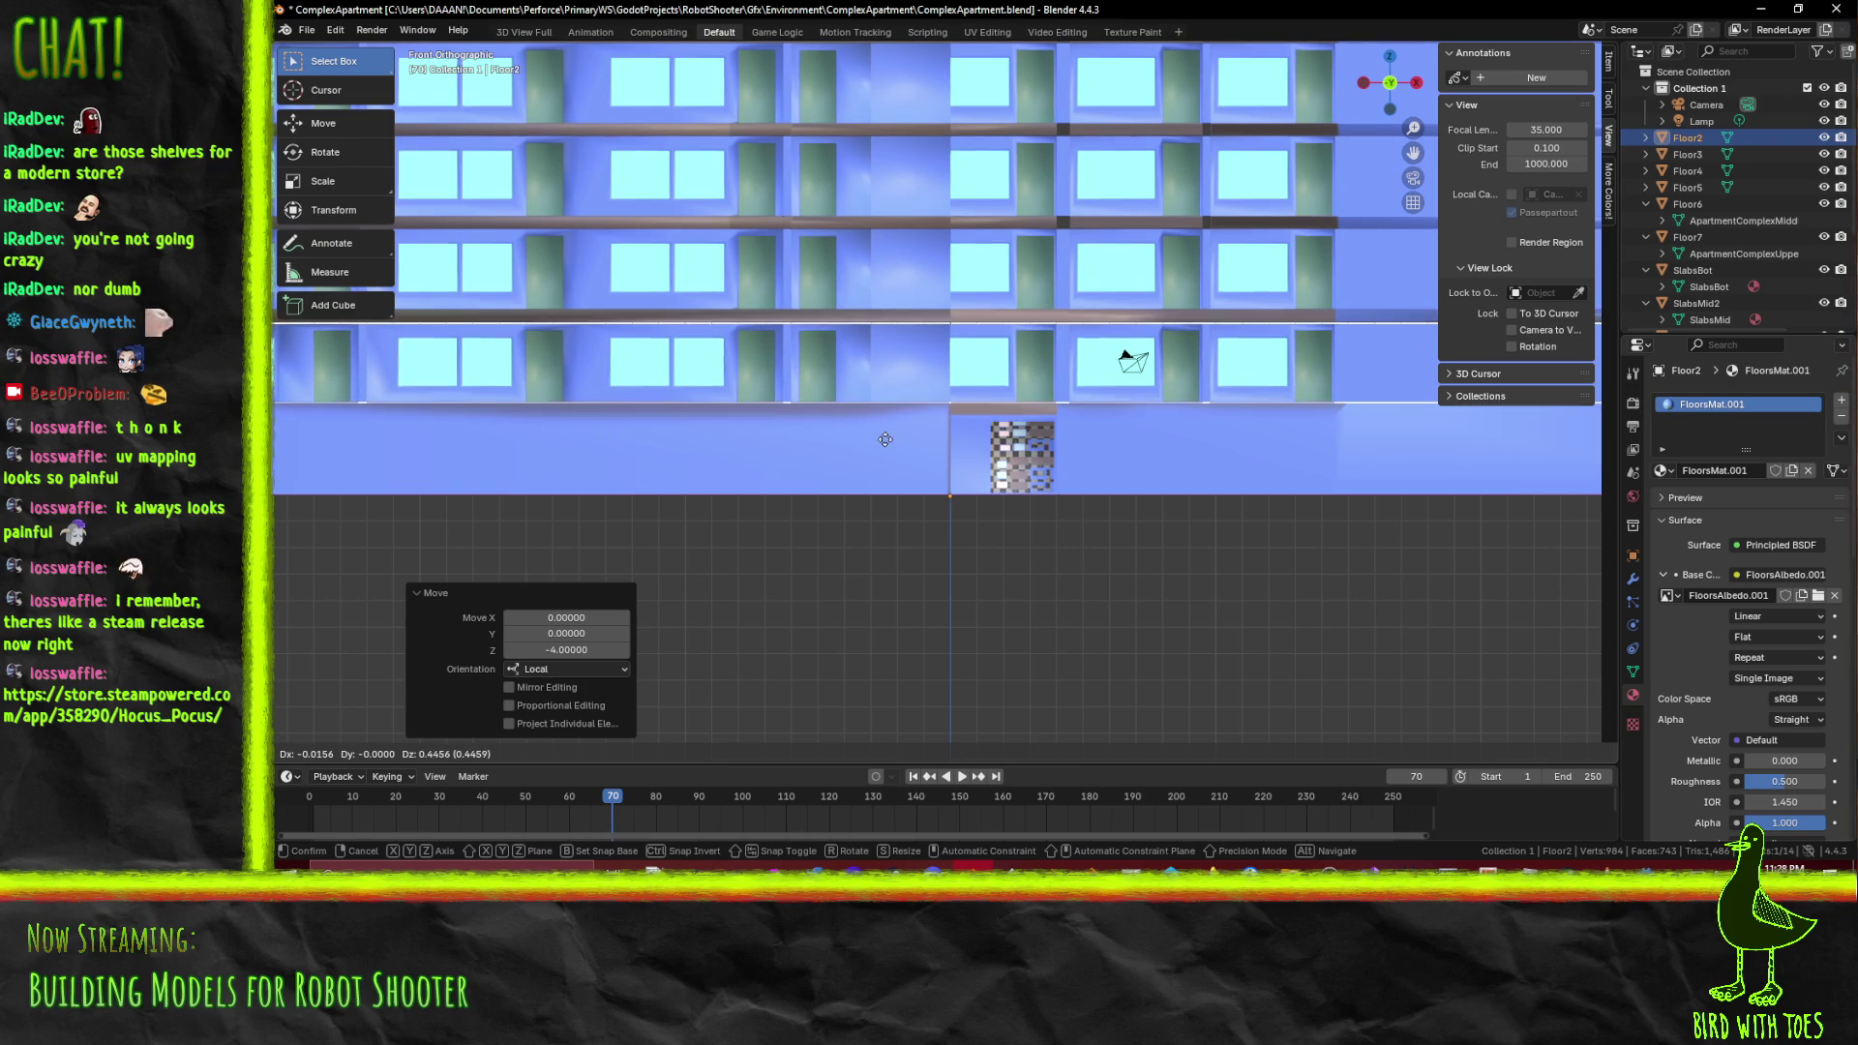
Raise Floor2 by 0.5 units and save ComplexApartment.blend
scroll("up", 3)
key("g")
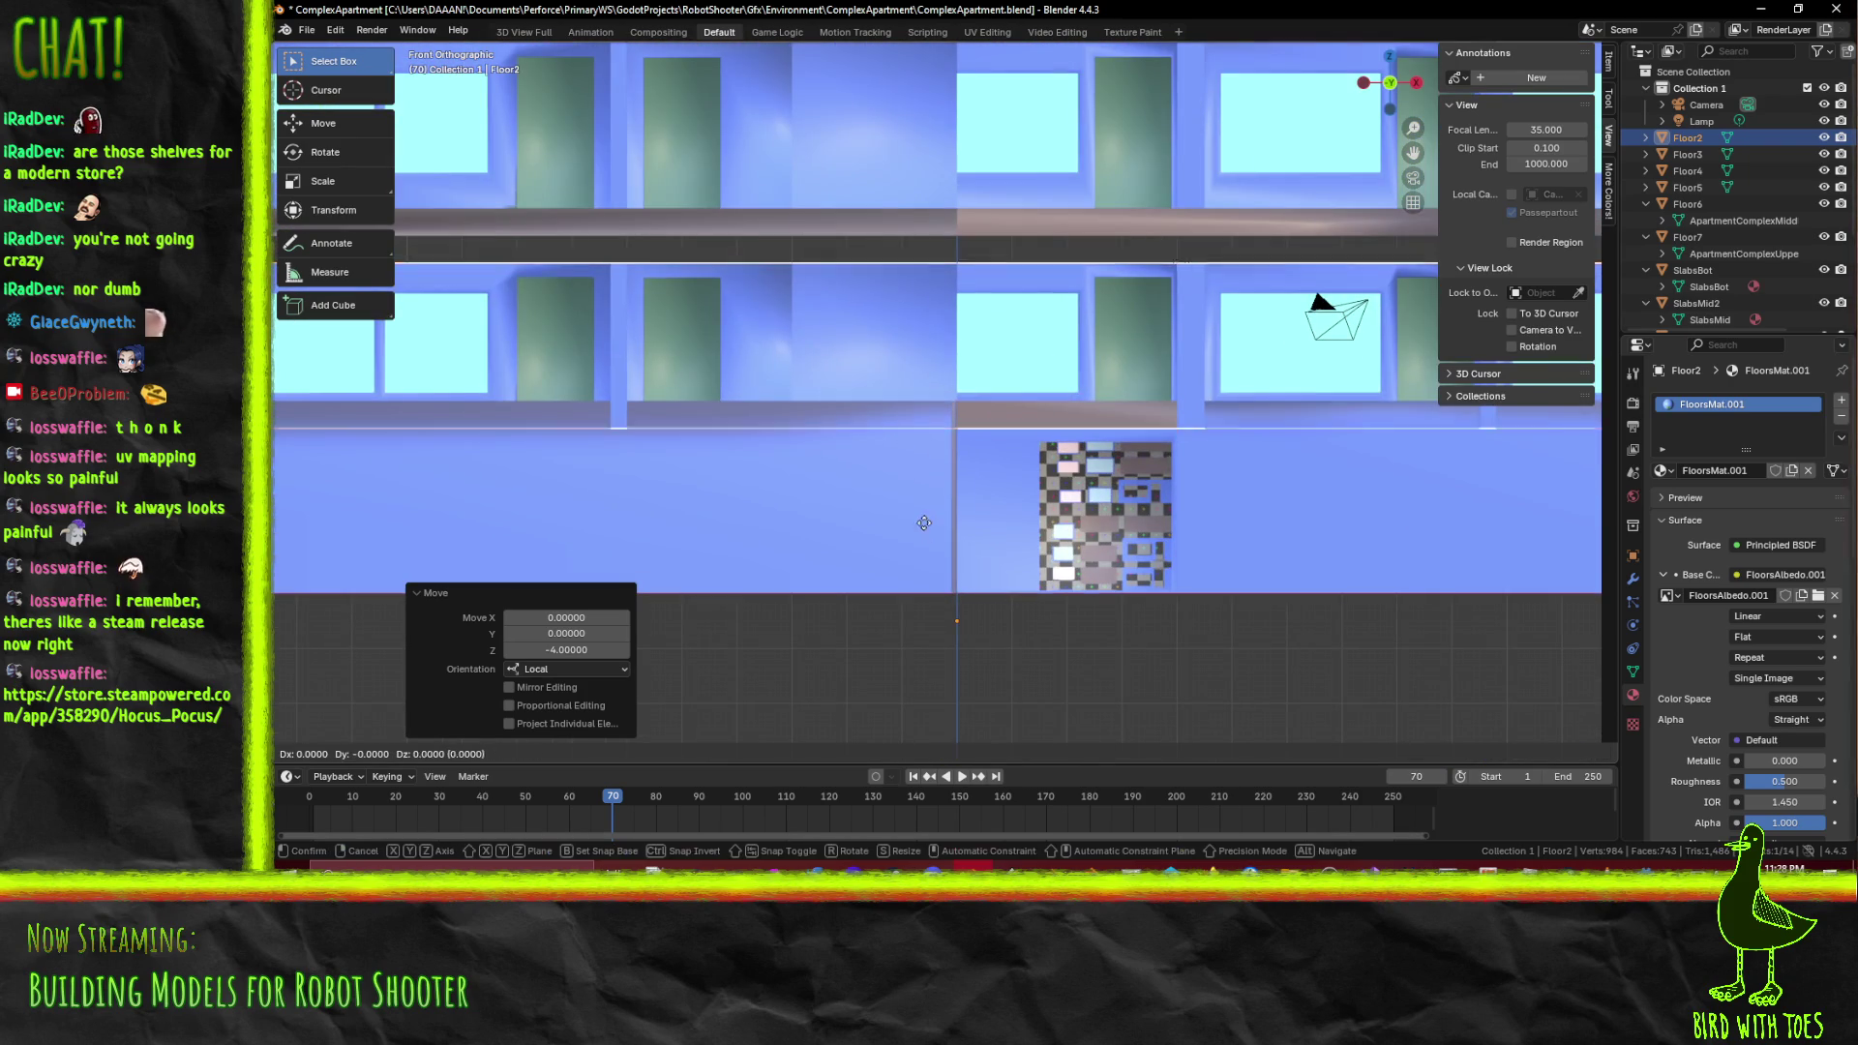
left_click(923, 499)
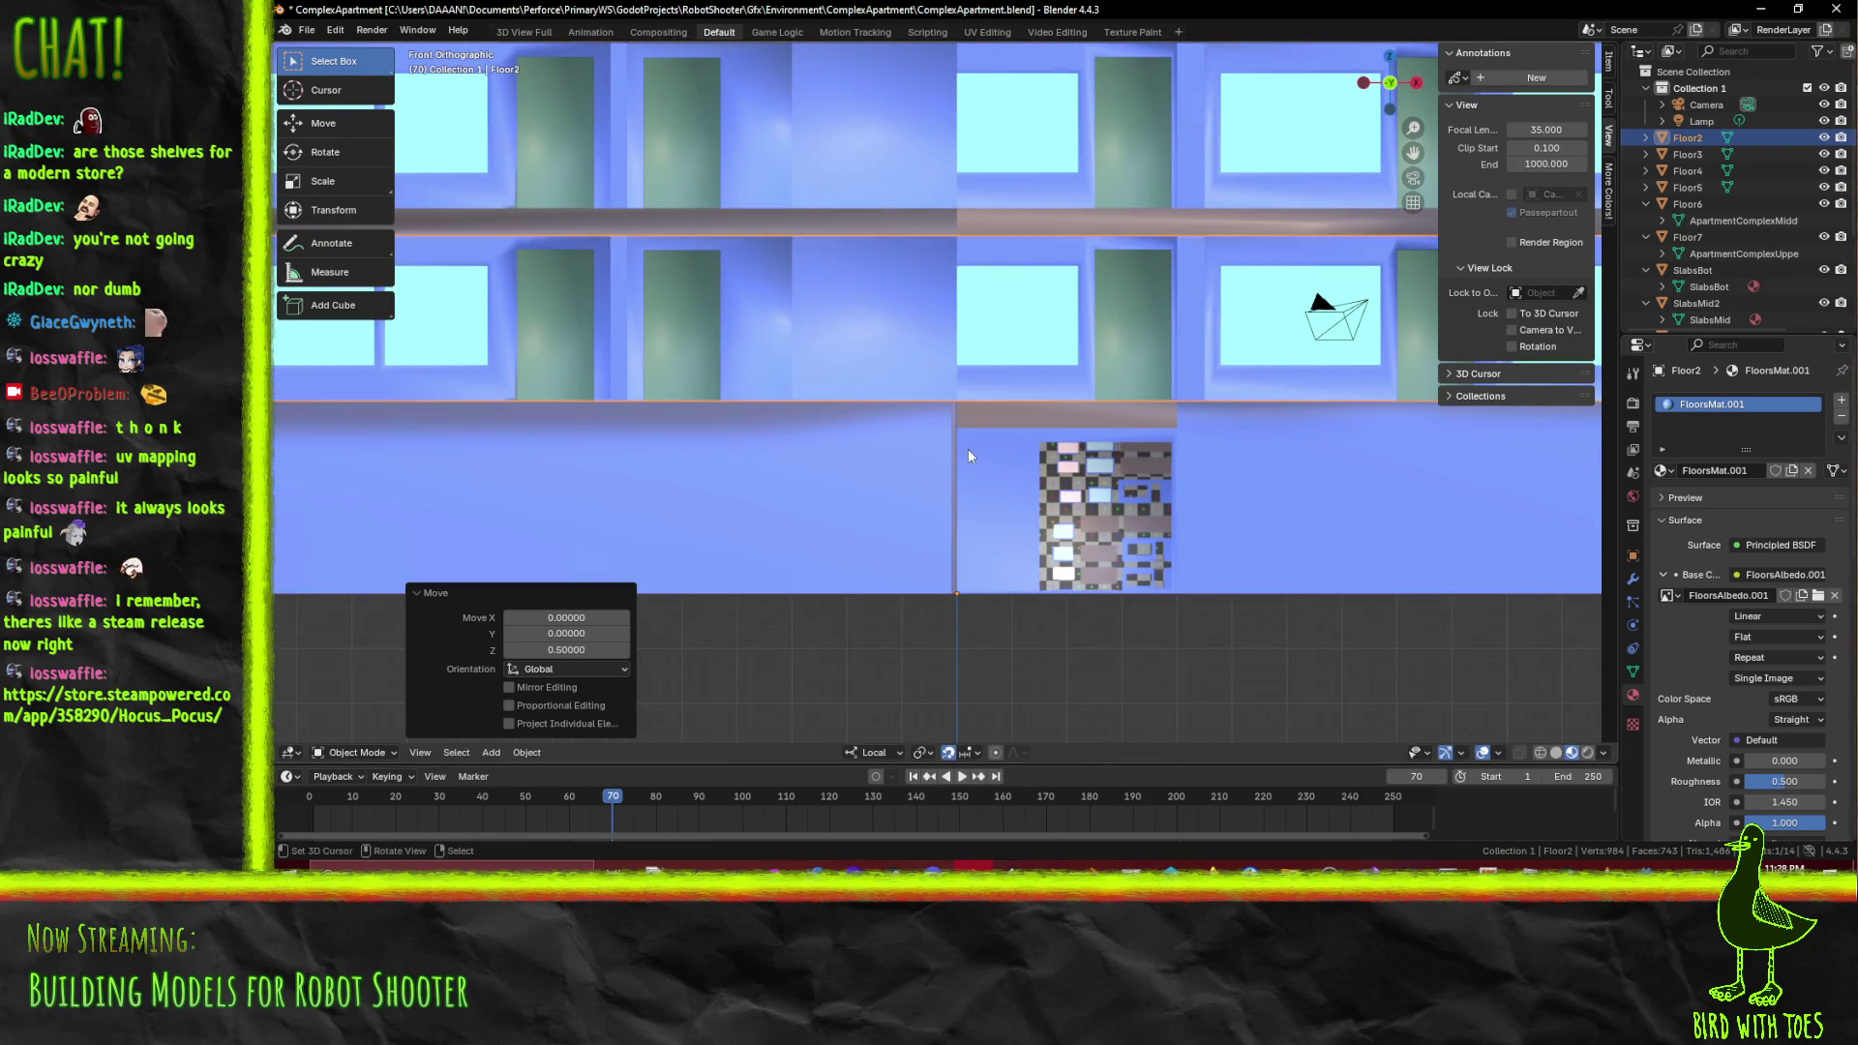
scroll("down", 3)
left_click_drag(946, 472, 875, 409)
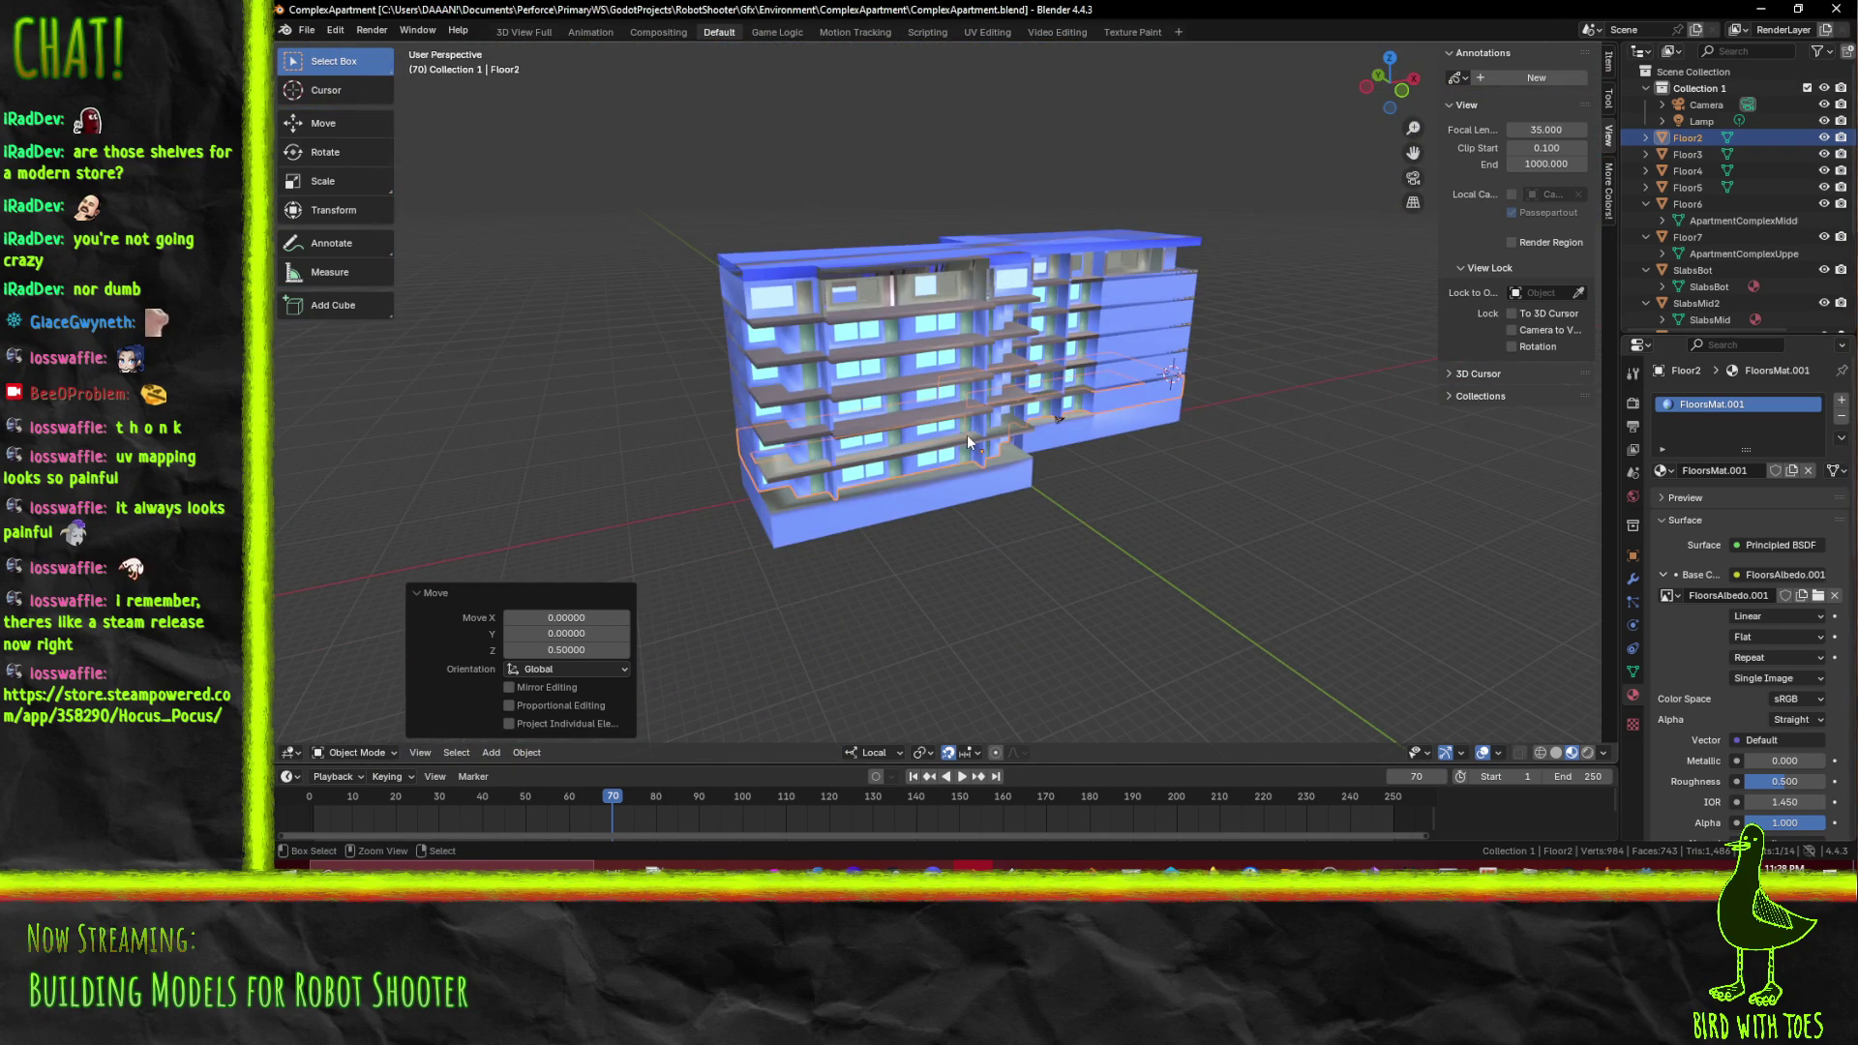
key("ctrl+s")
scroll("up", 3)
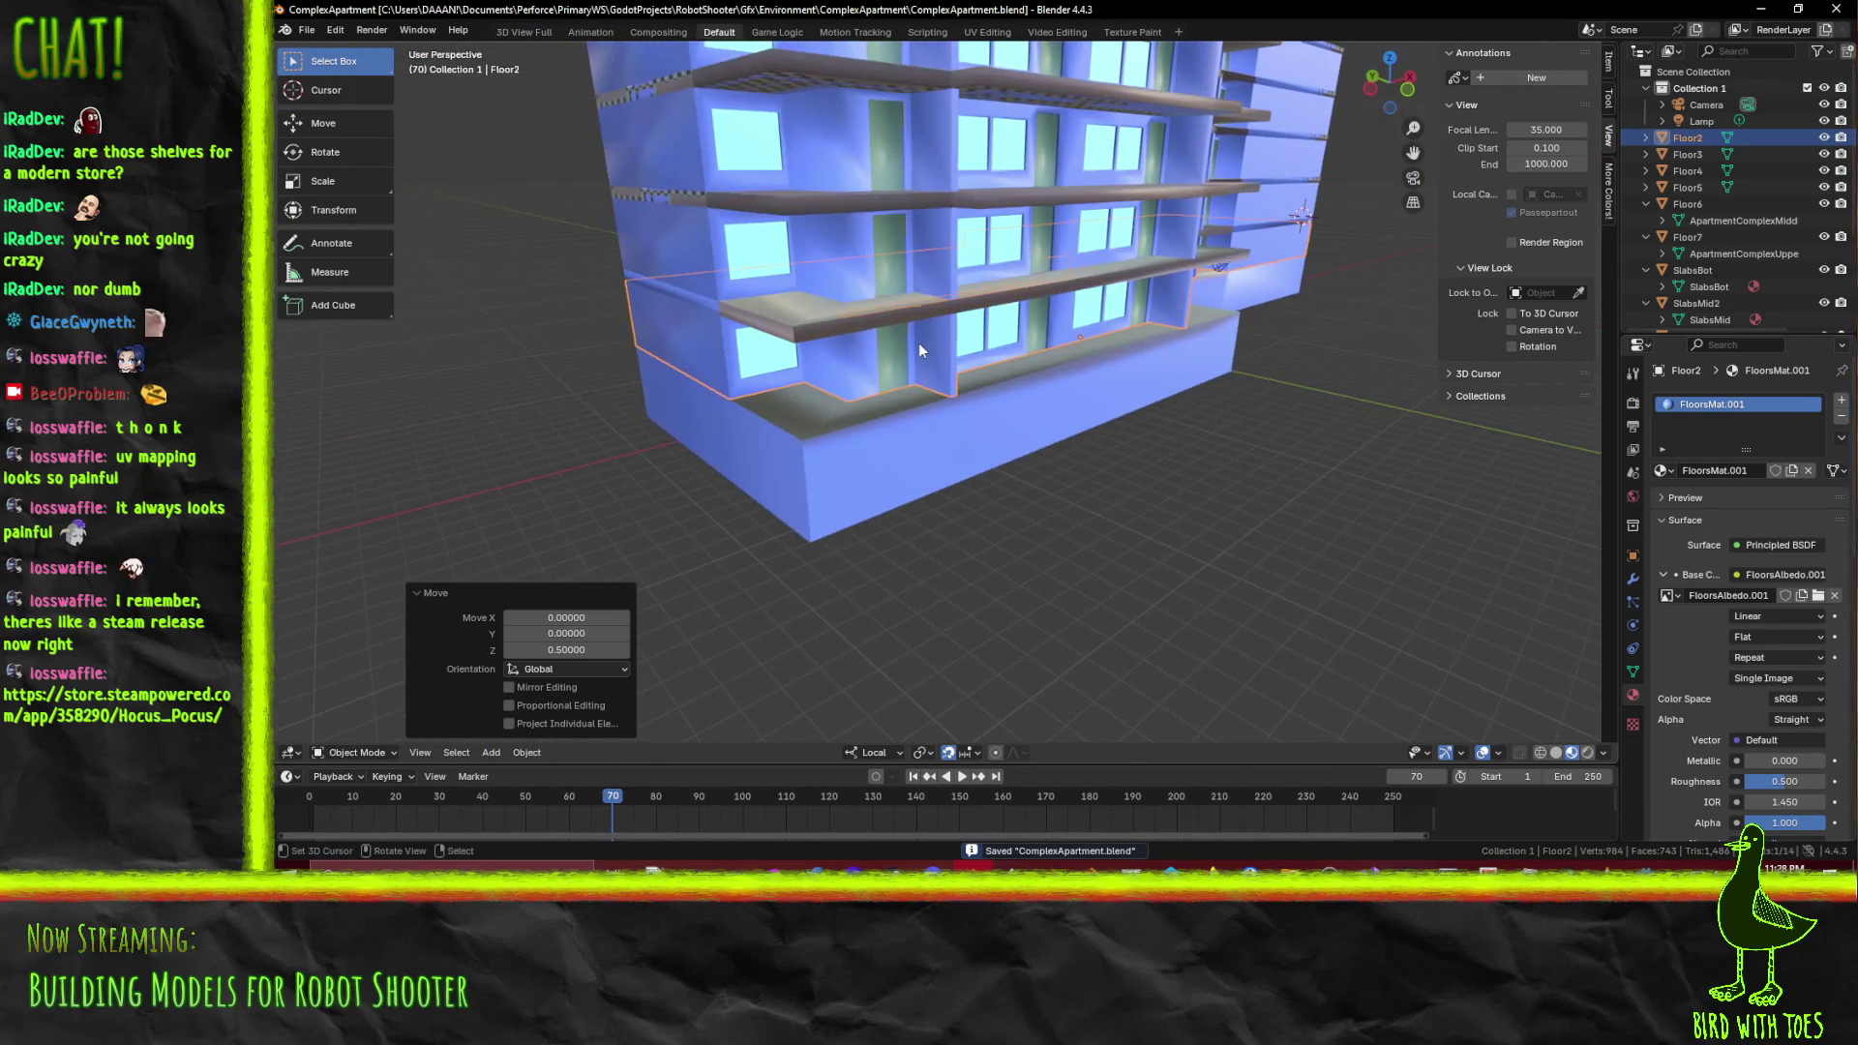
Collapse the Floor6 and Floor7 entries in the Outliner, then select Floor2
left_click_drag(920, 342, 834, 640)
left_click_drag(774, 340, 931, 405)
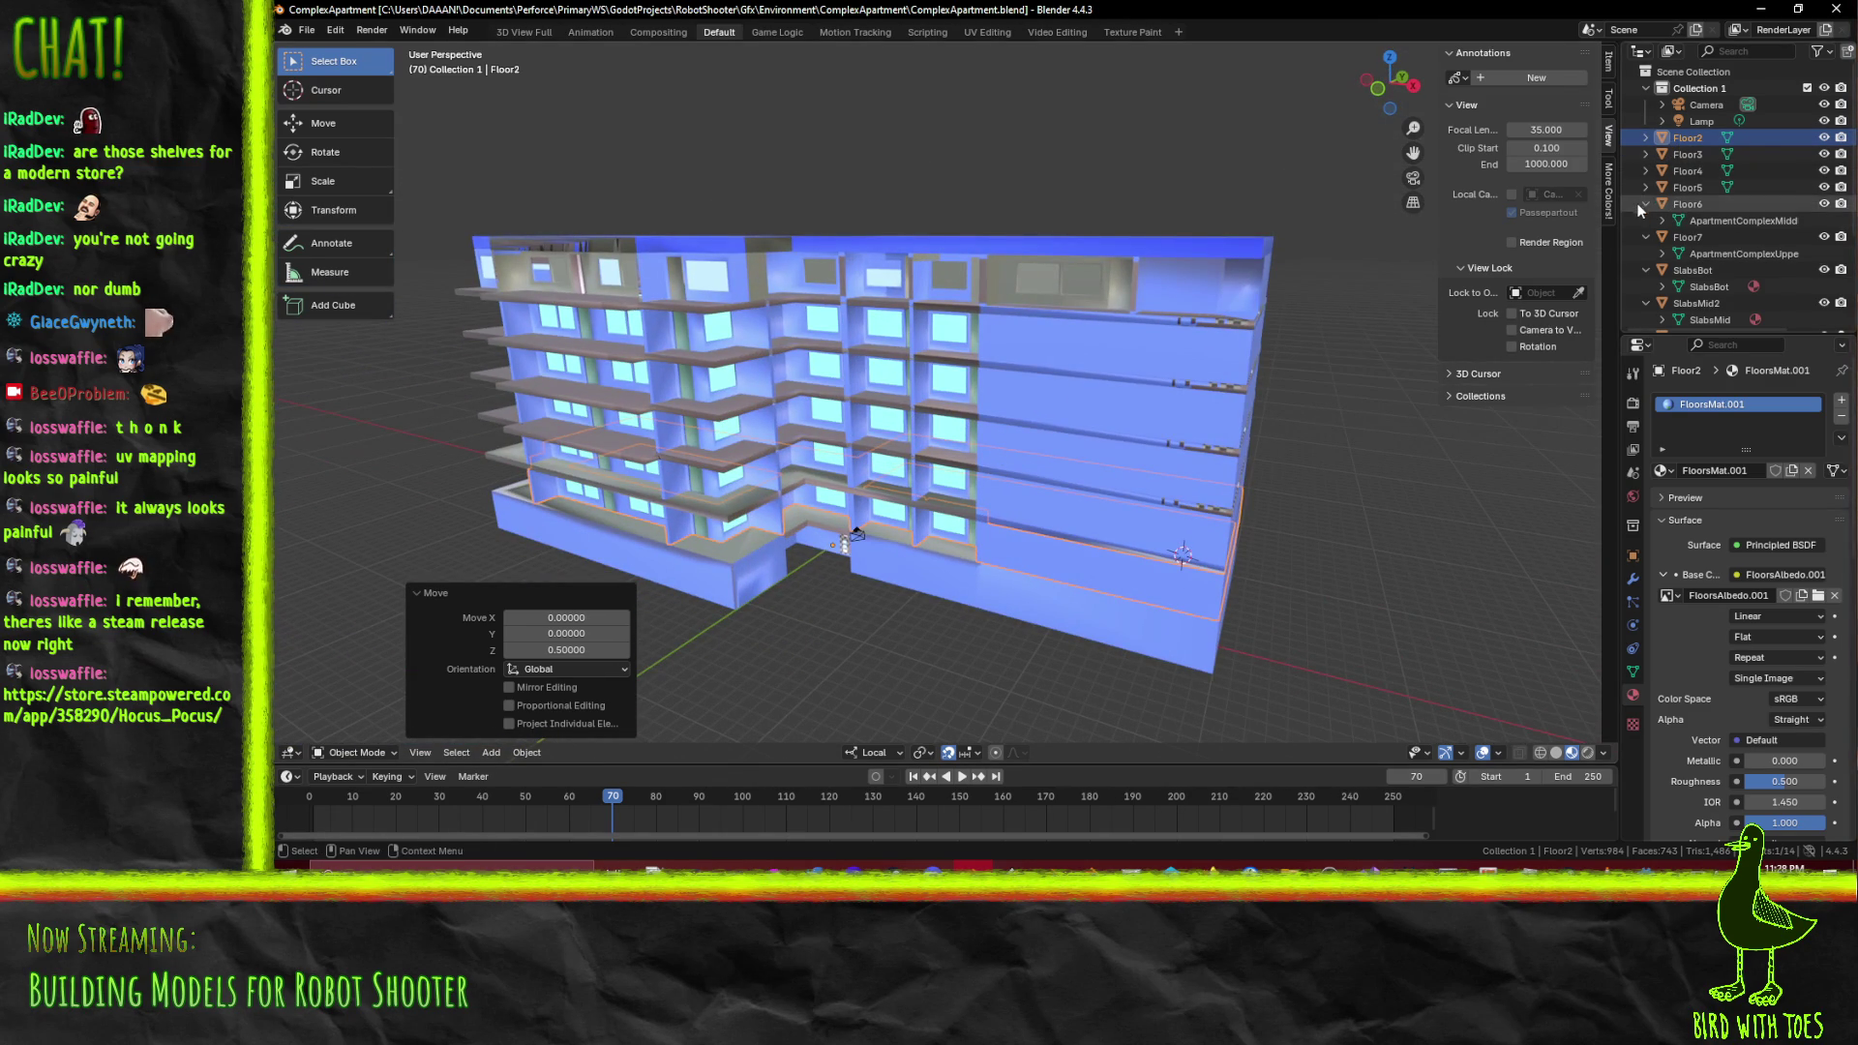
left_click(1644, 204)
left_click(1644, 220)
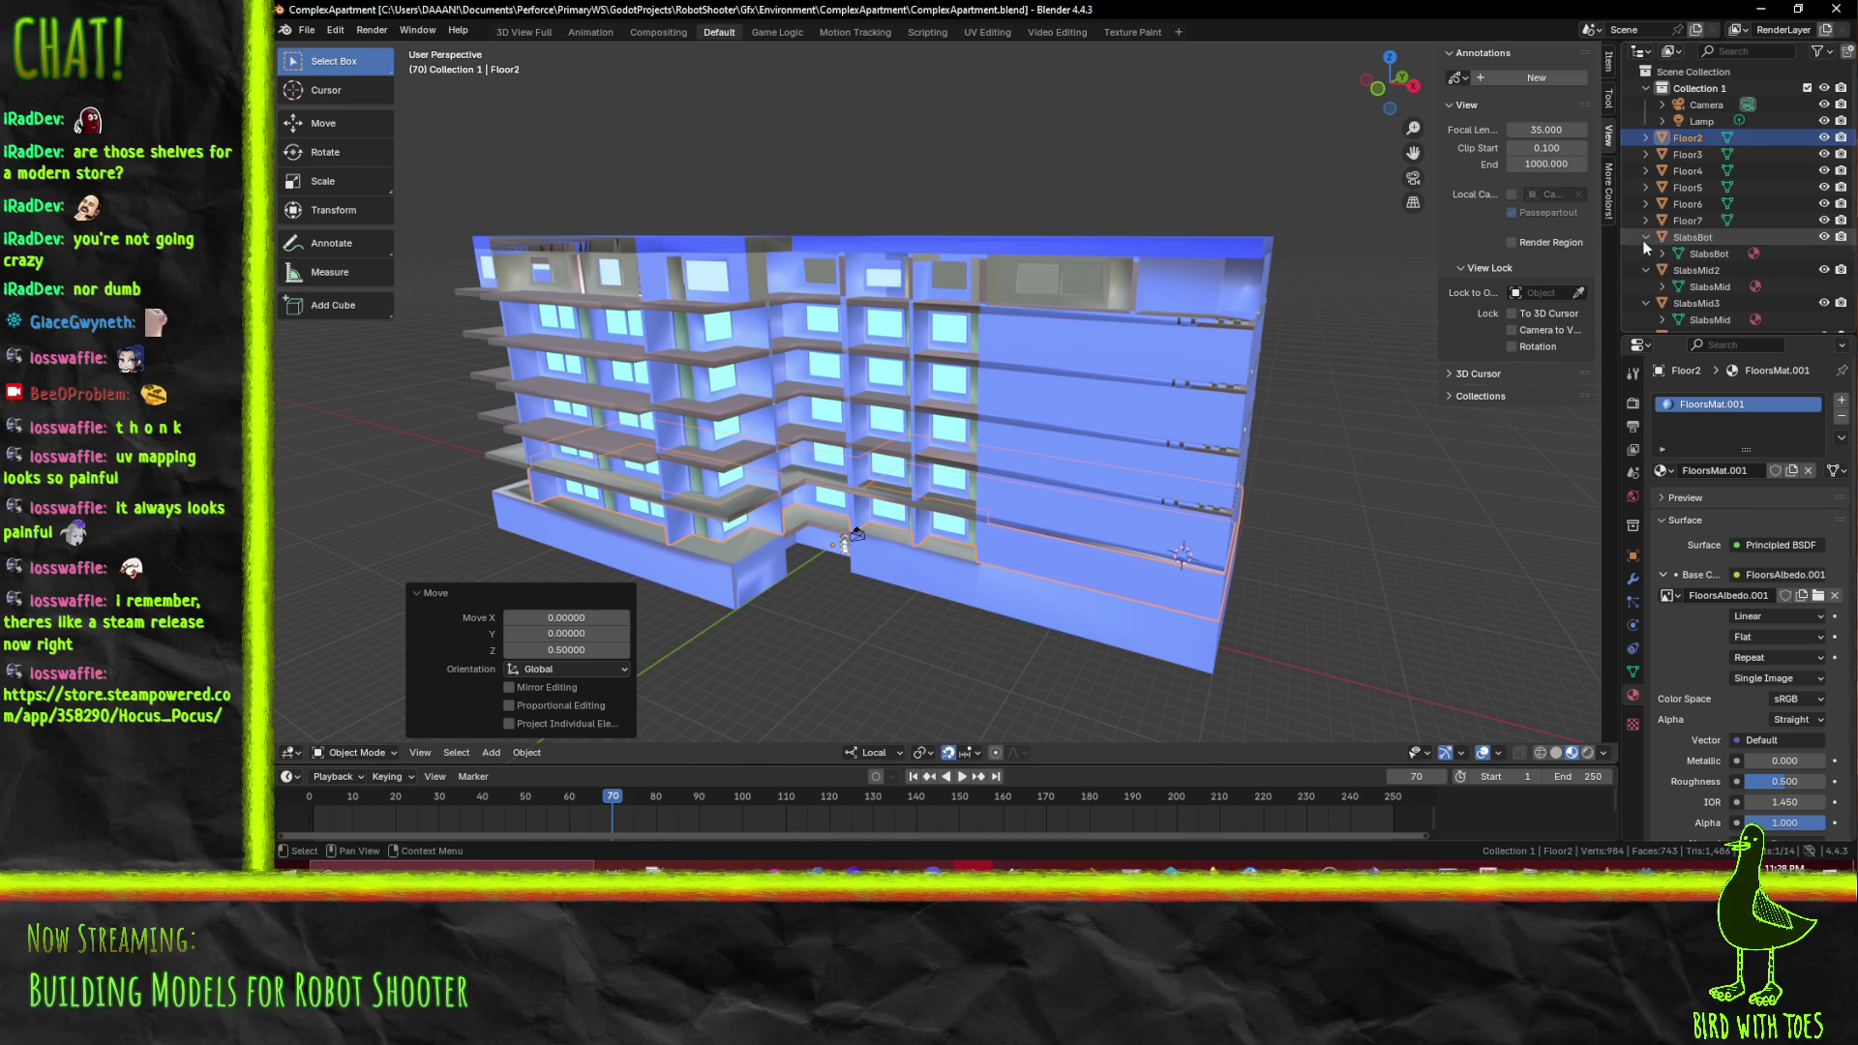
left_click(1731, 204)
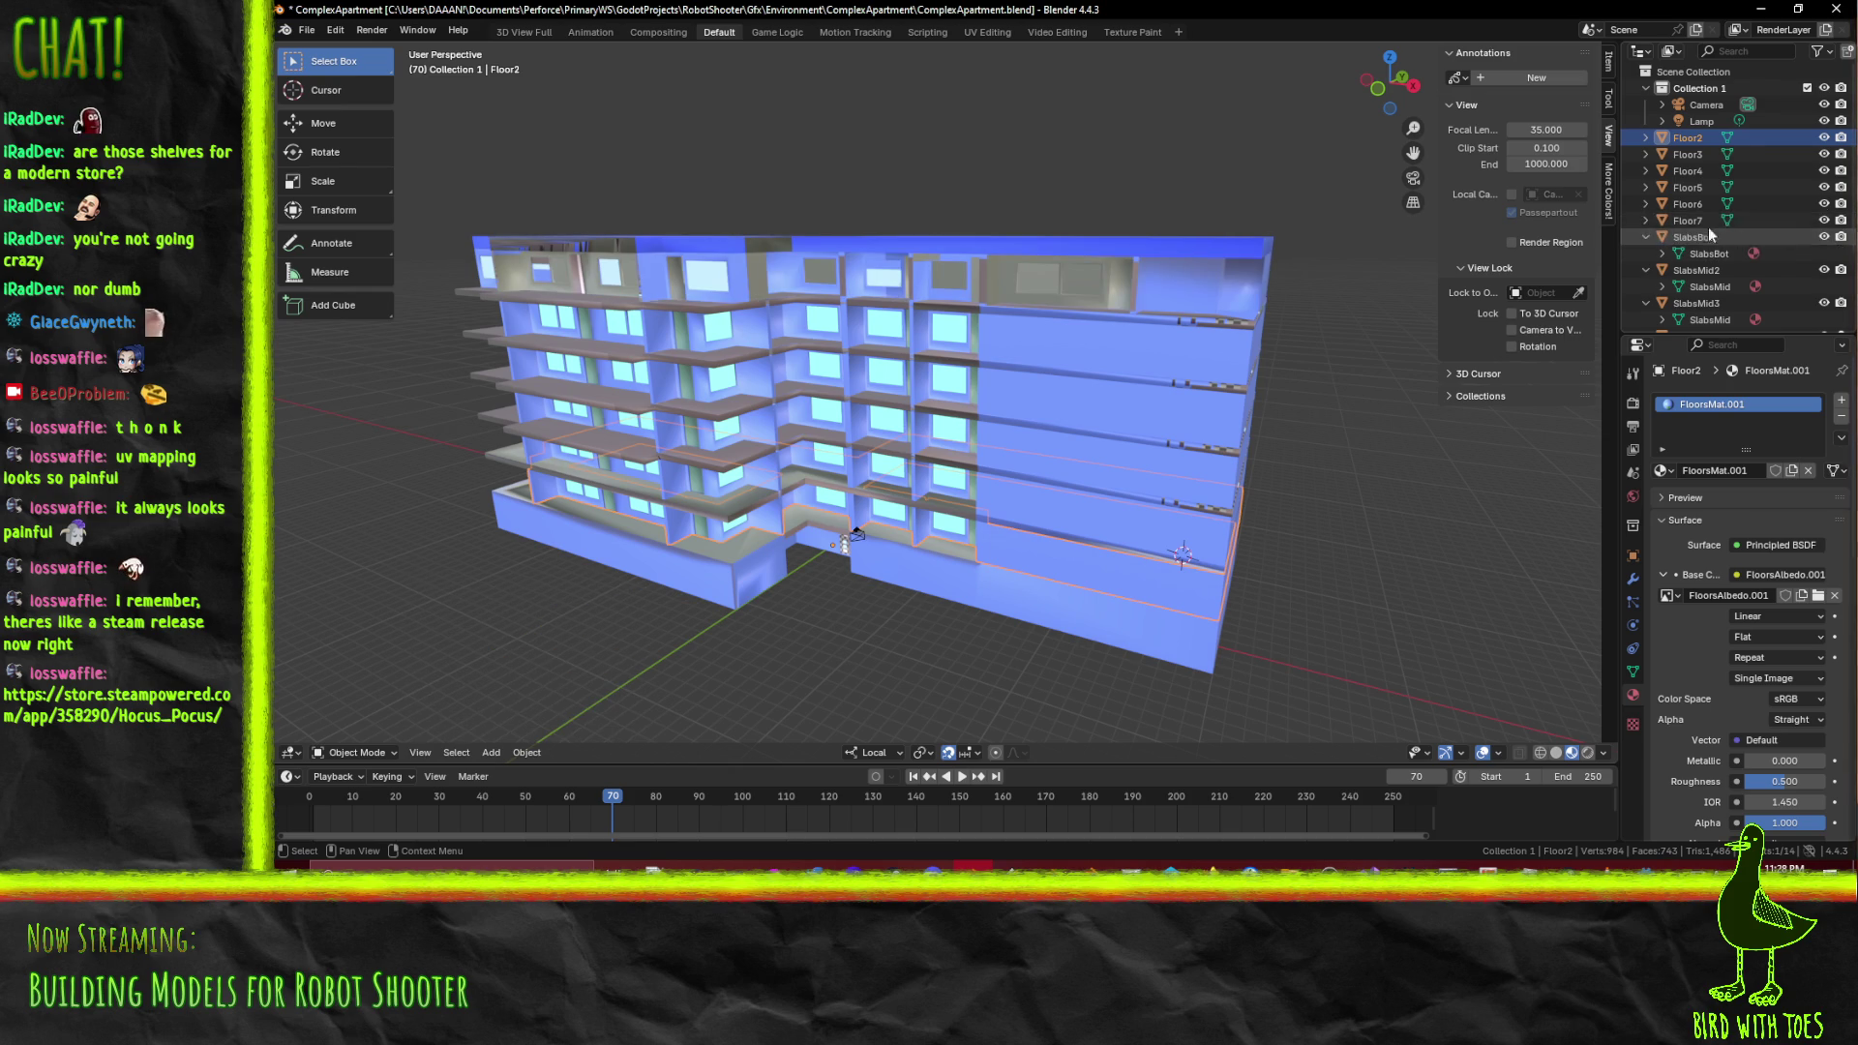
left_click(1688, 146)
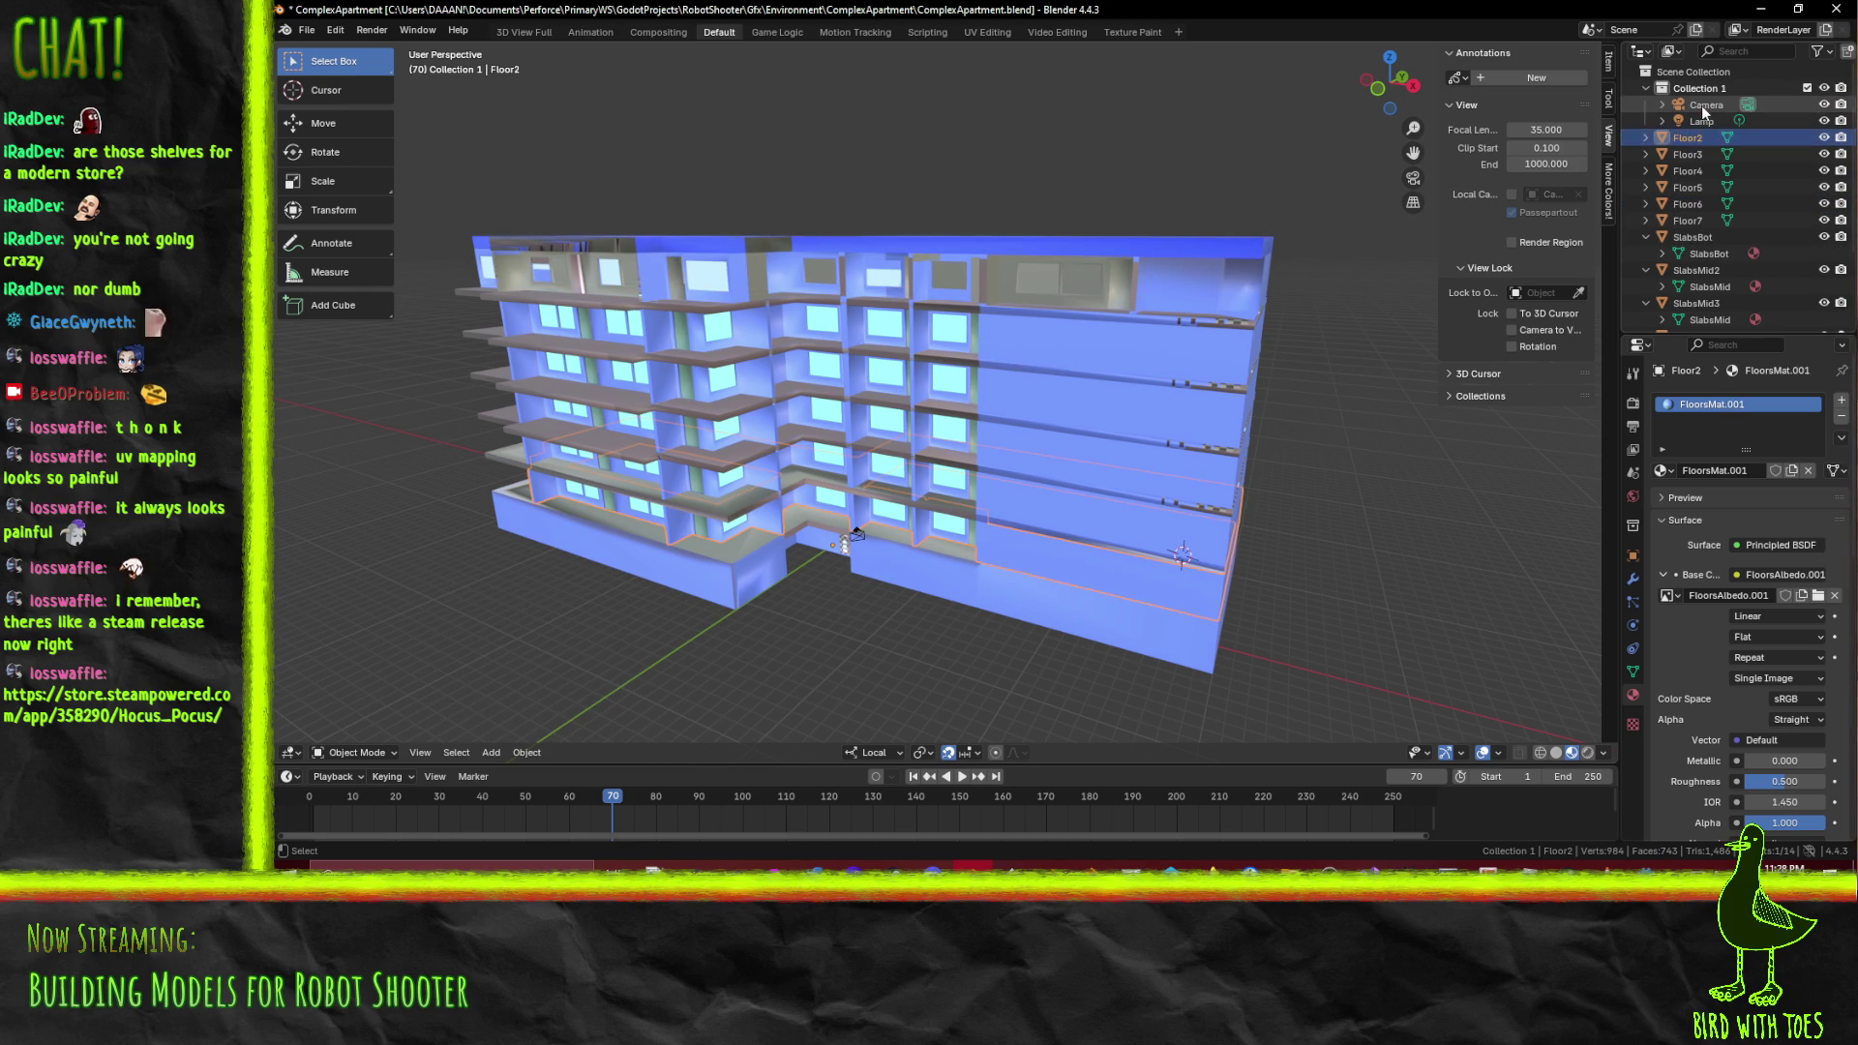
Paste the copied floor, rename Floor3.001 to Floor72, and move it after Floor7 in the Outliner
key("ctrl+v")
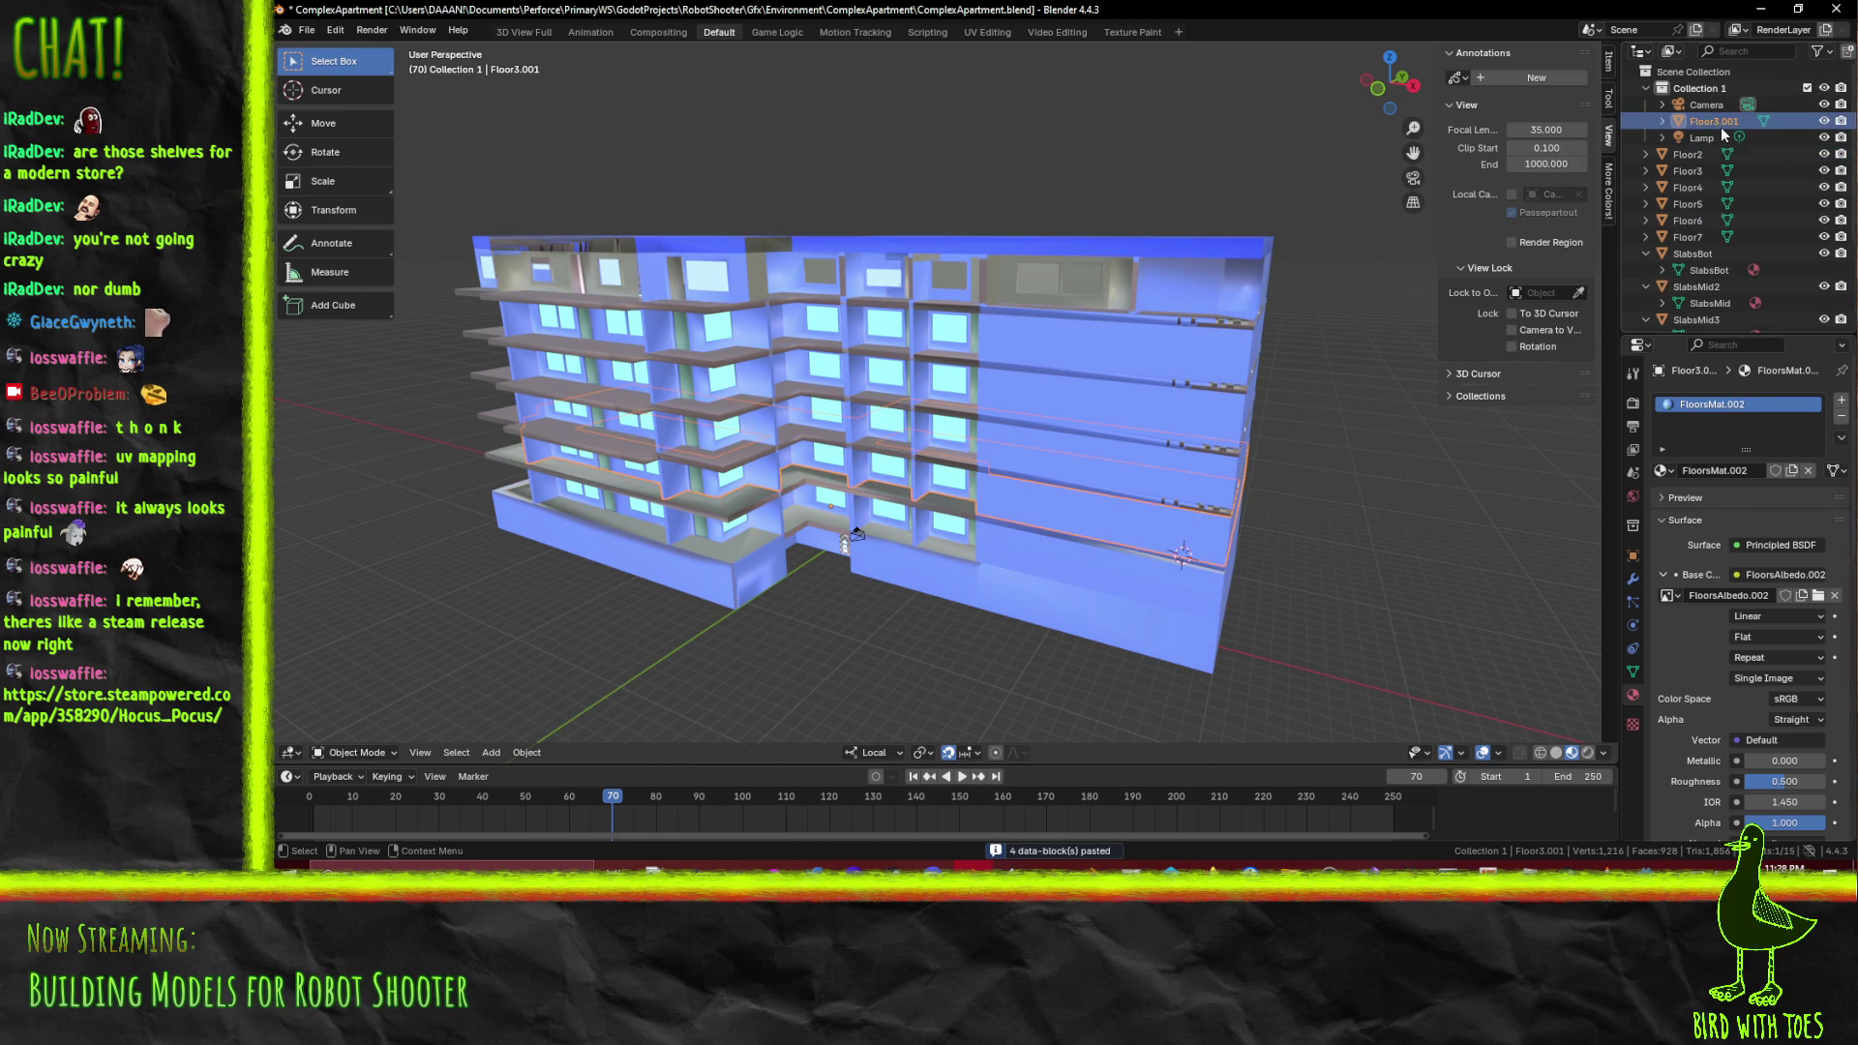
double_click(1750, 121)
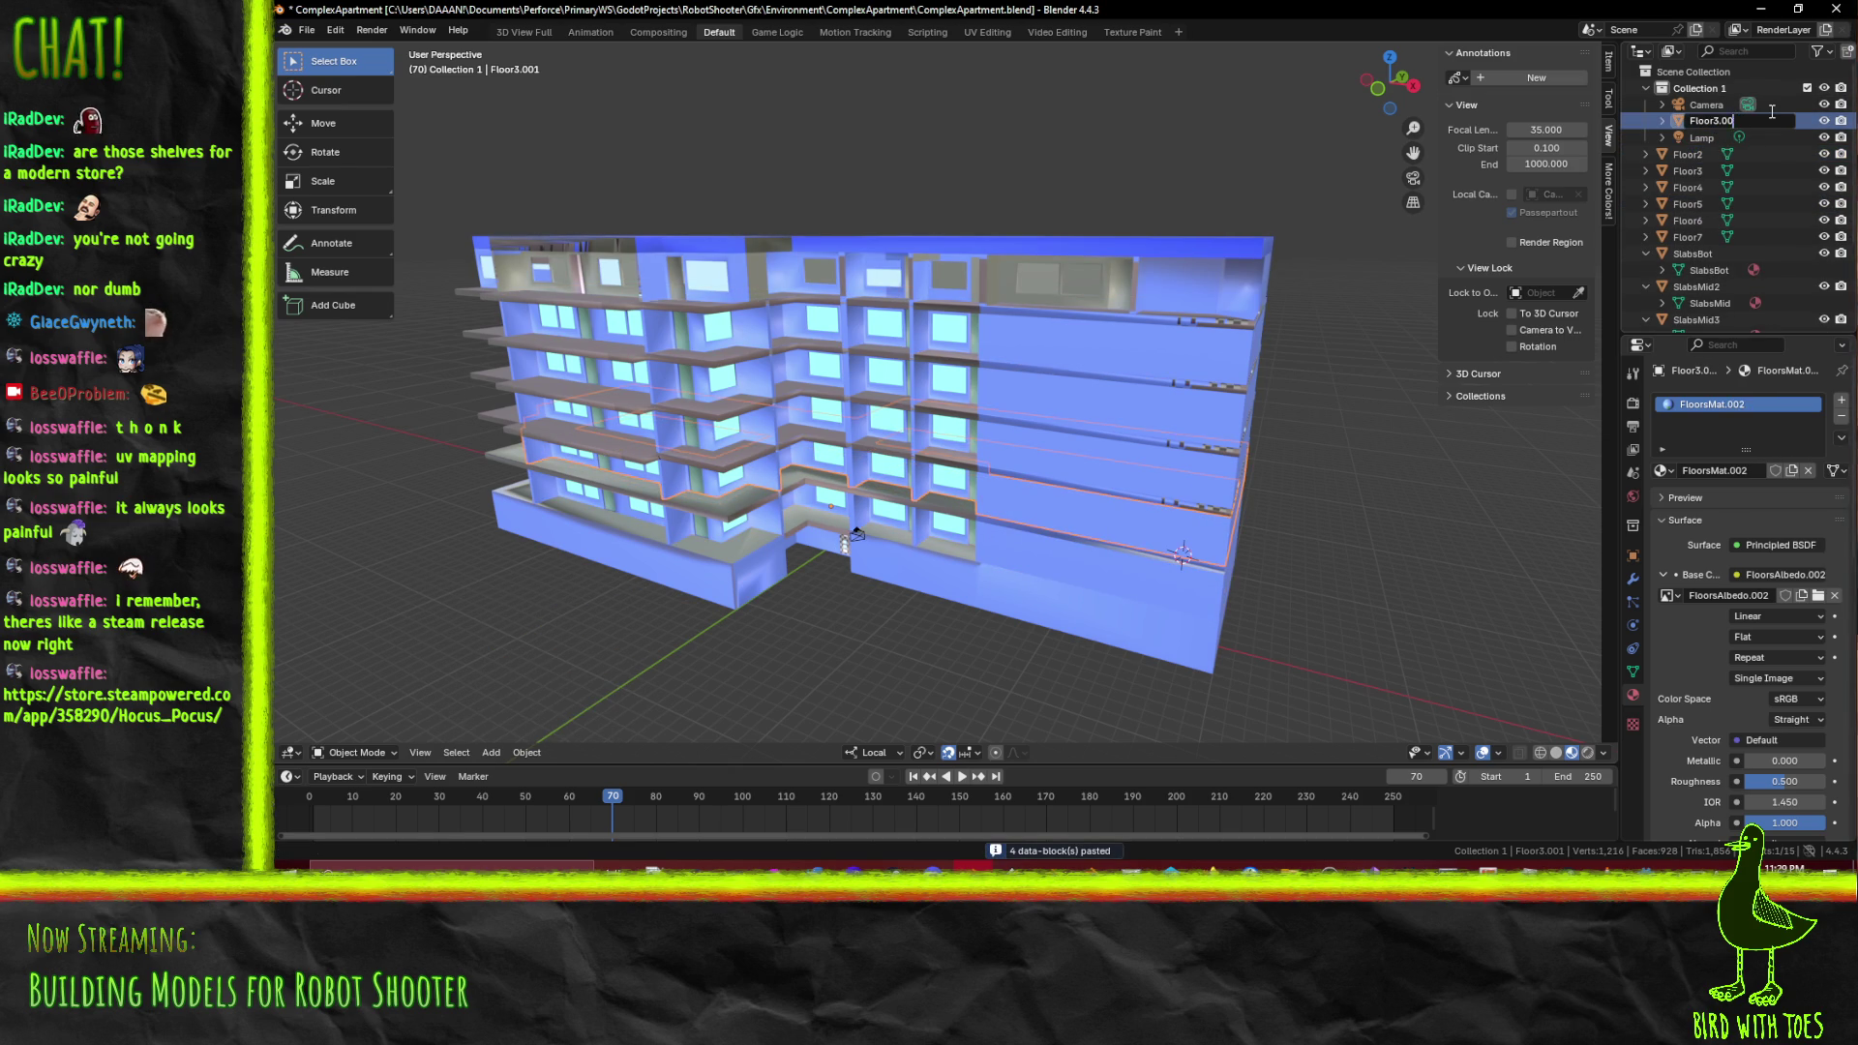
type("7")
key("Return")
left_click_drag(1701, 126, 1689, 254)
left_click(1649, 221)
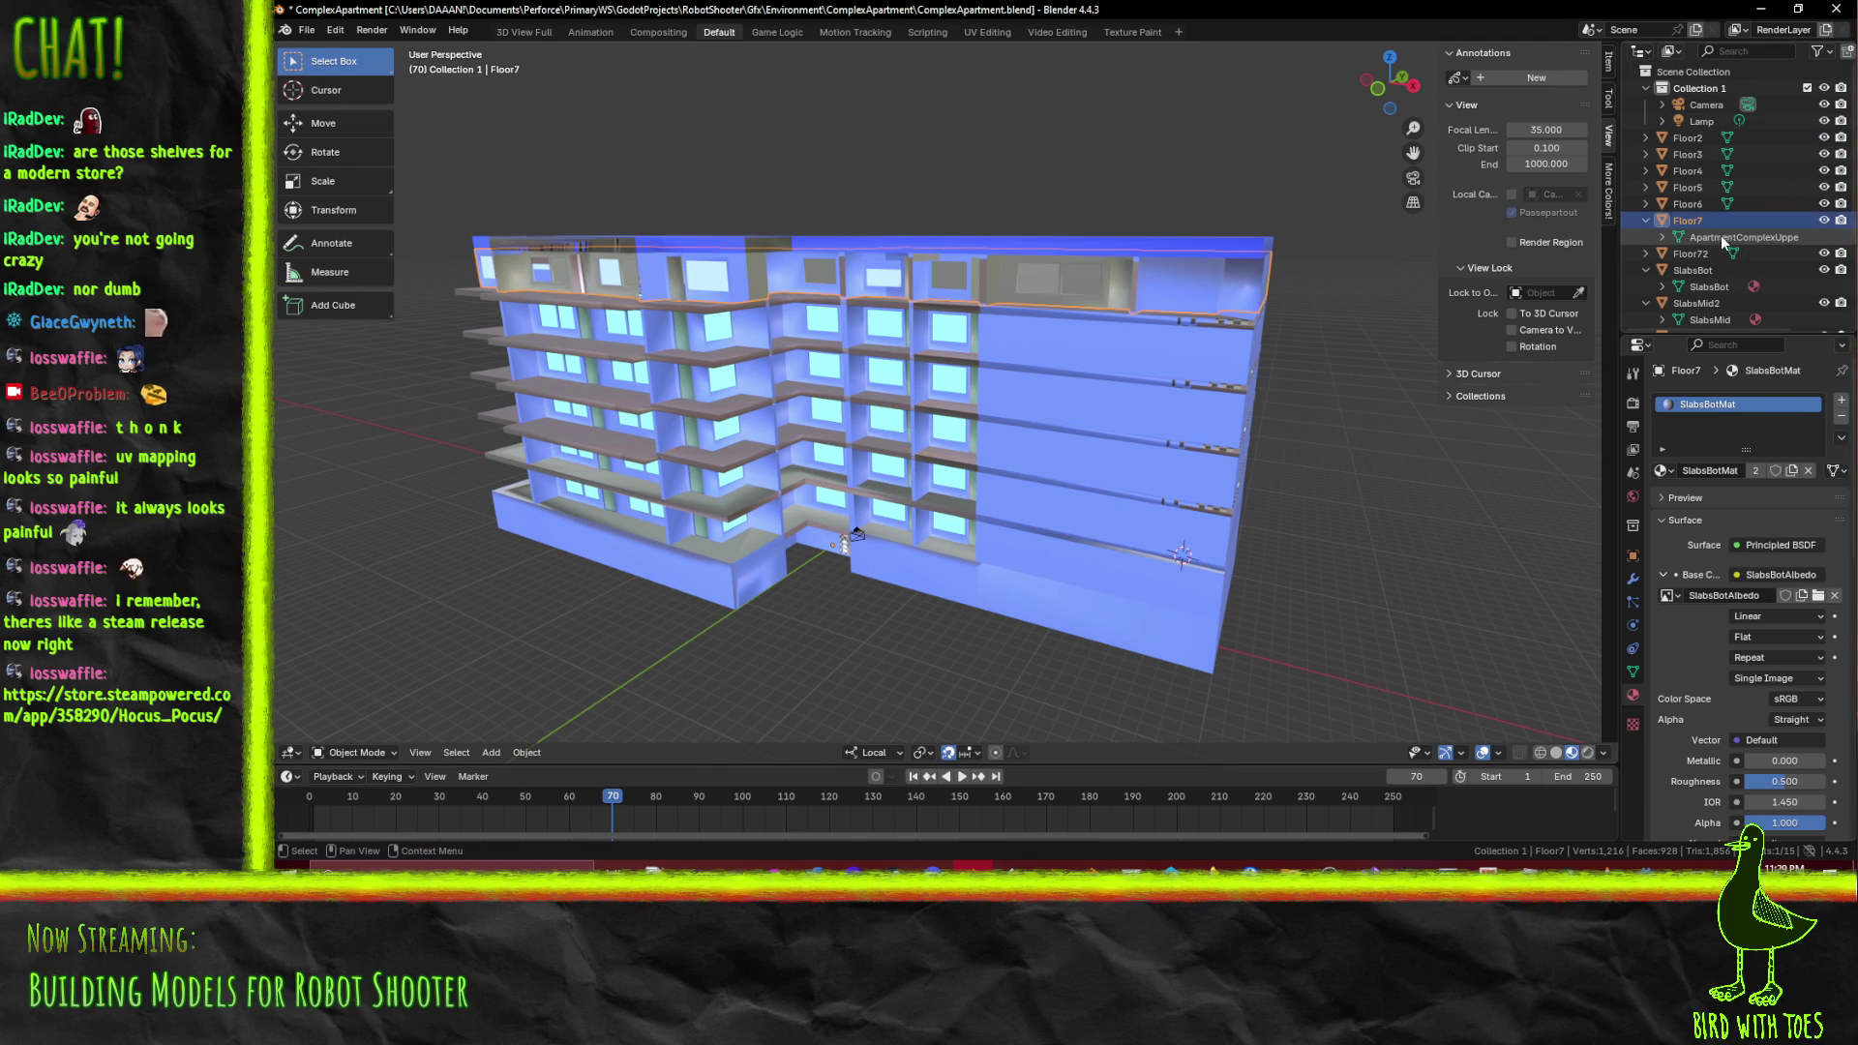
Expand Floor72, Floor2 and Floor3 in the Outliner to reveal their meshes
left_click(1645, 253)
left_click(1697, 271)
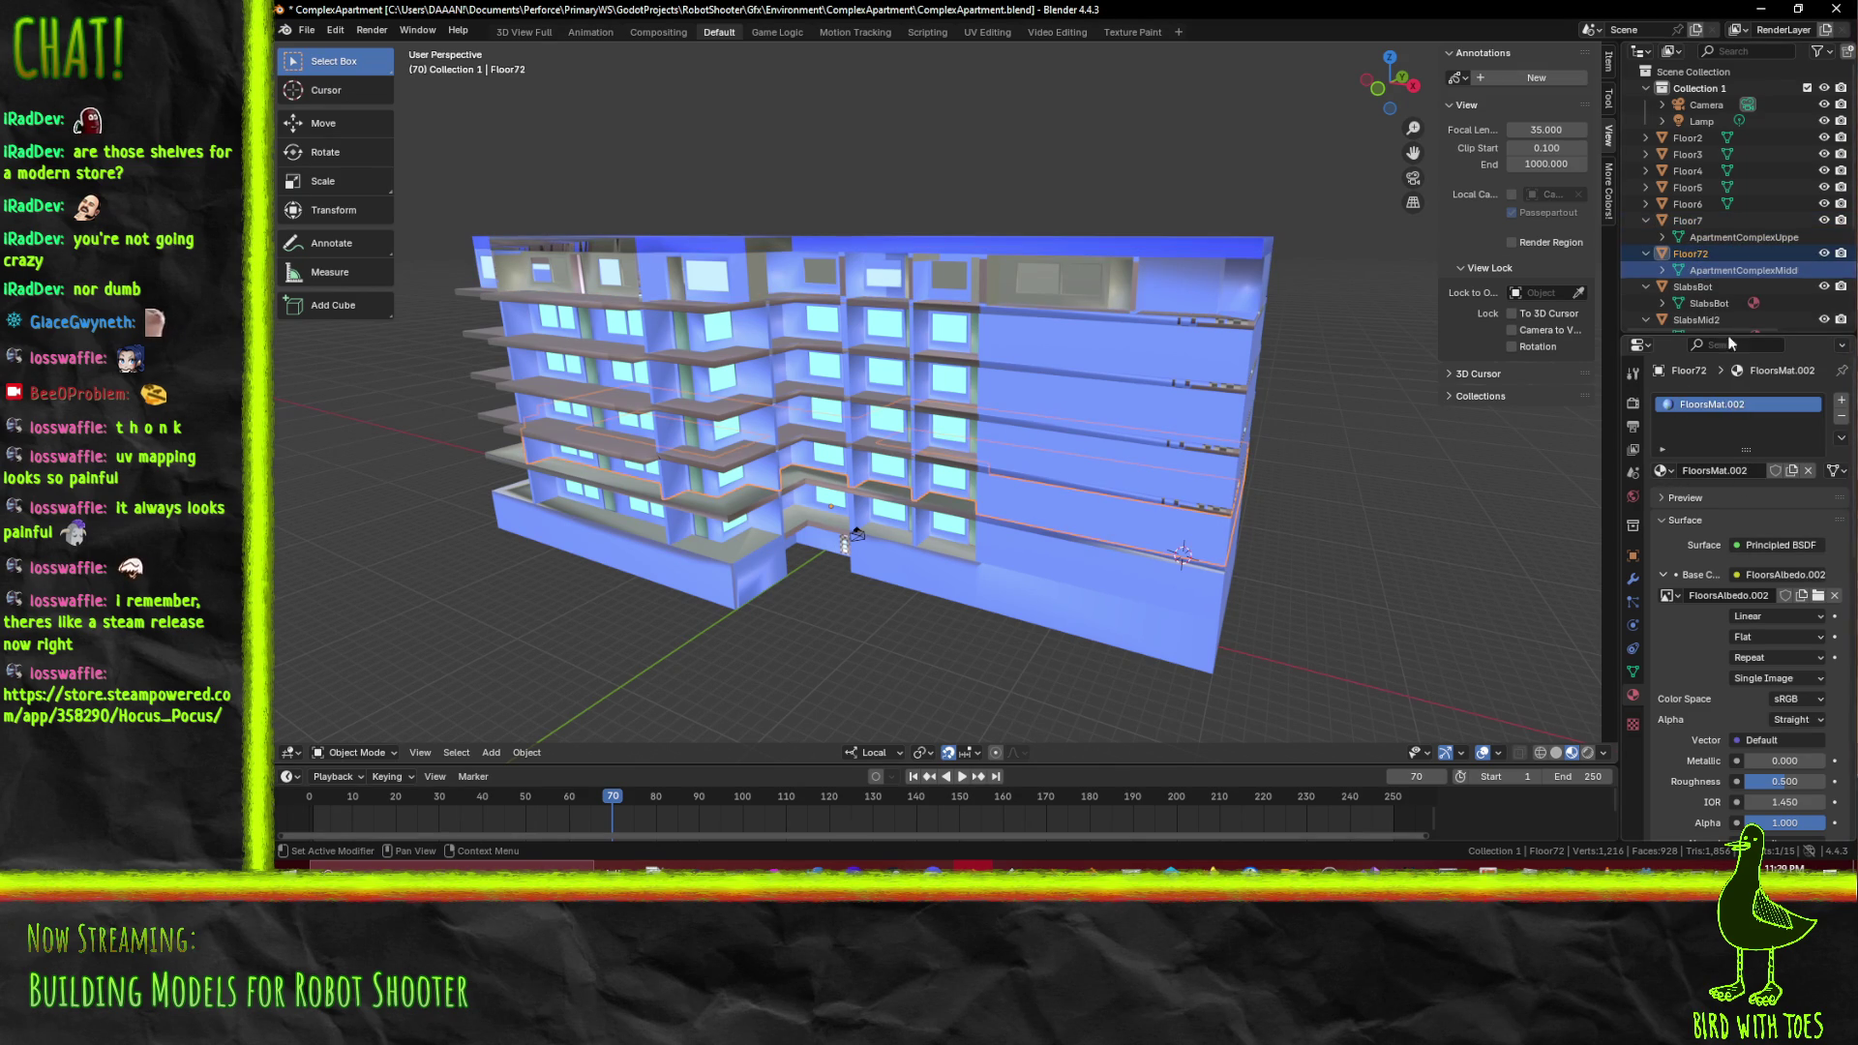
left_click(1646, 138)
left_click(1688, 139)
left_click(1645, 171)
left_click(1693, 189)
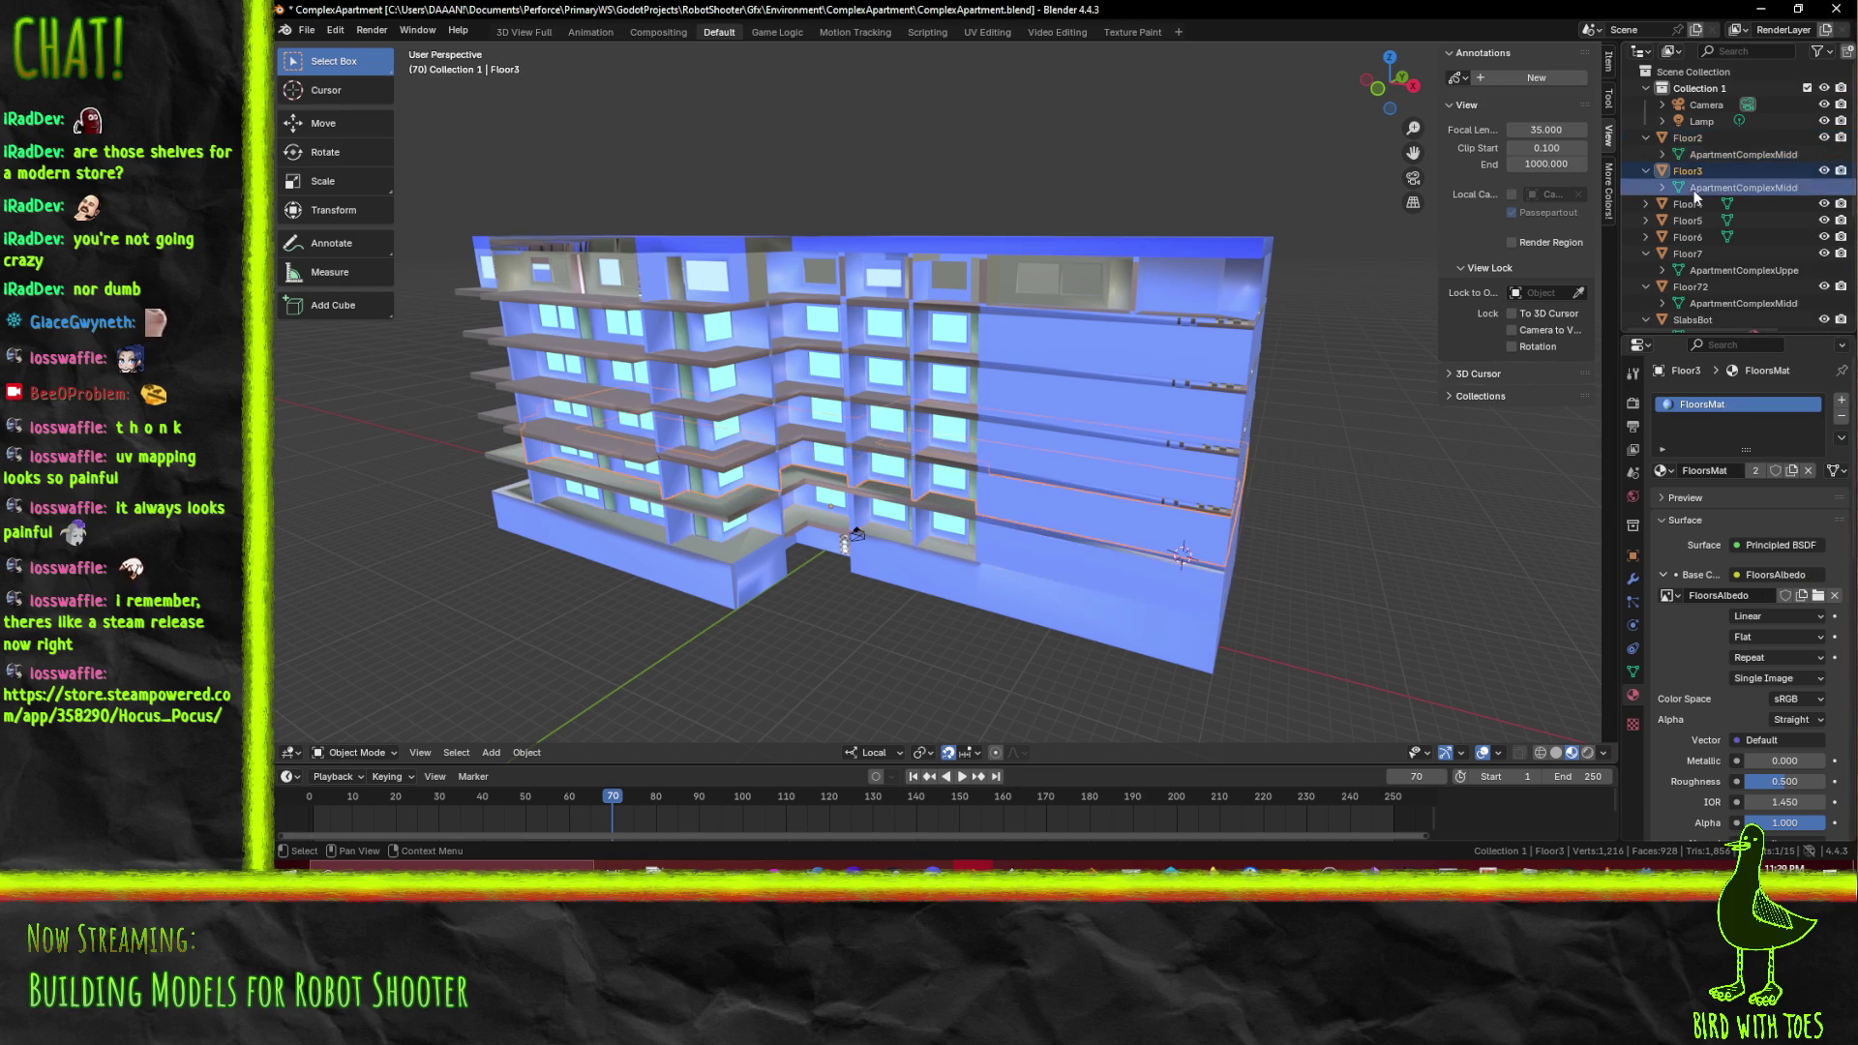
Check Floor2's material list unchanged, then bring up its mesh data and the list of available meshes
left_click(1728, 154)
left_click(1663, 471)
left_click(1664, 471)
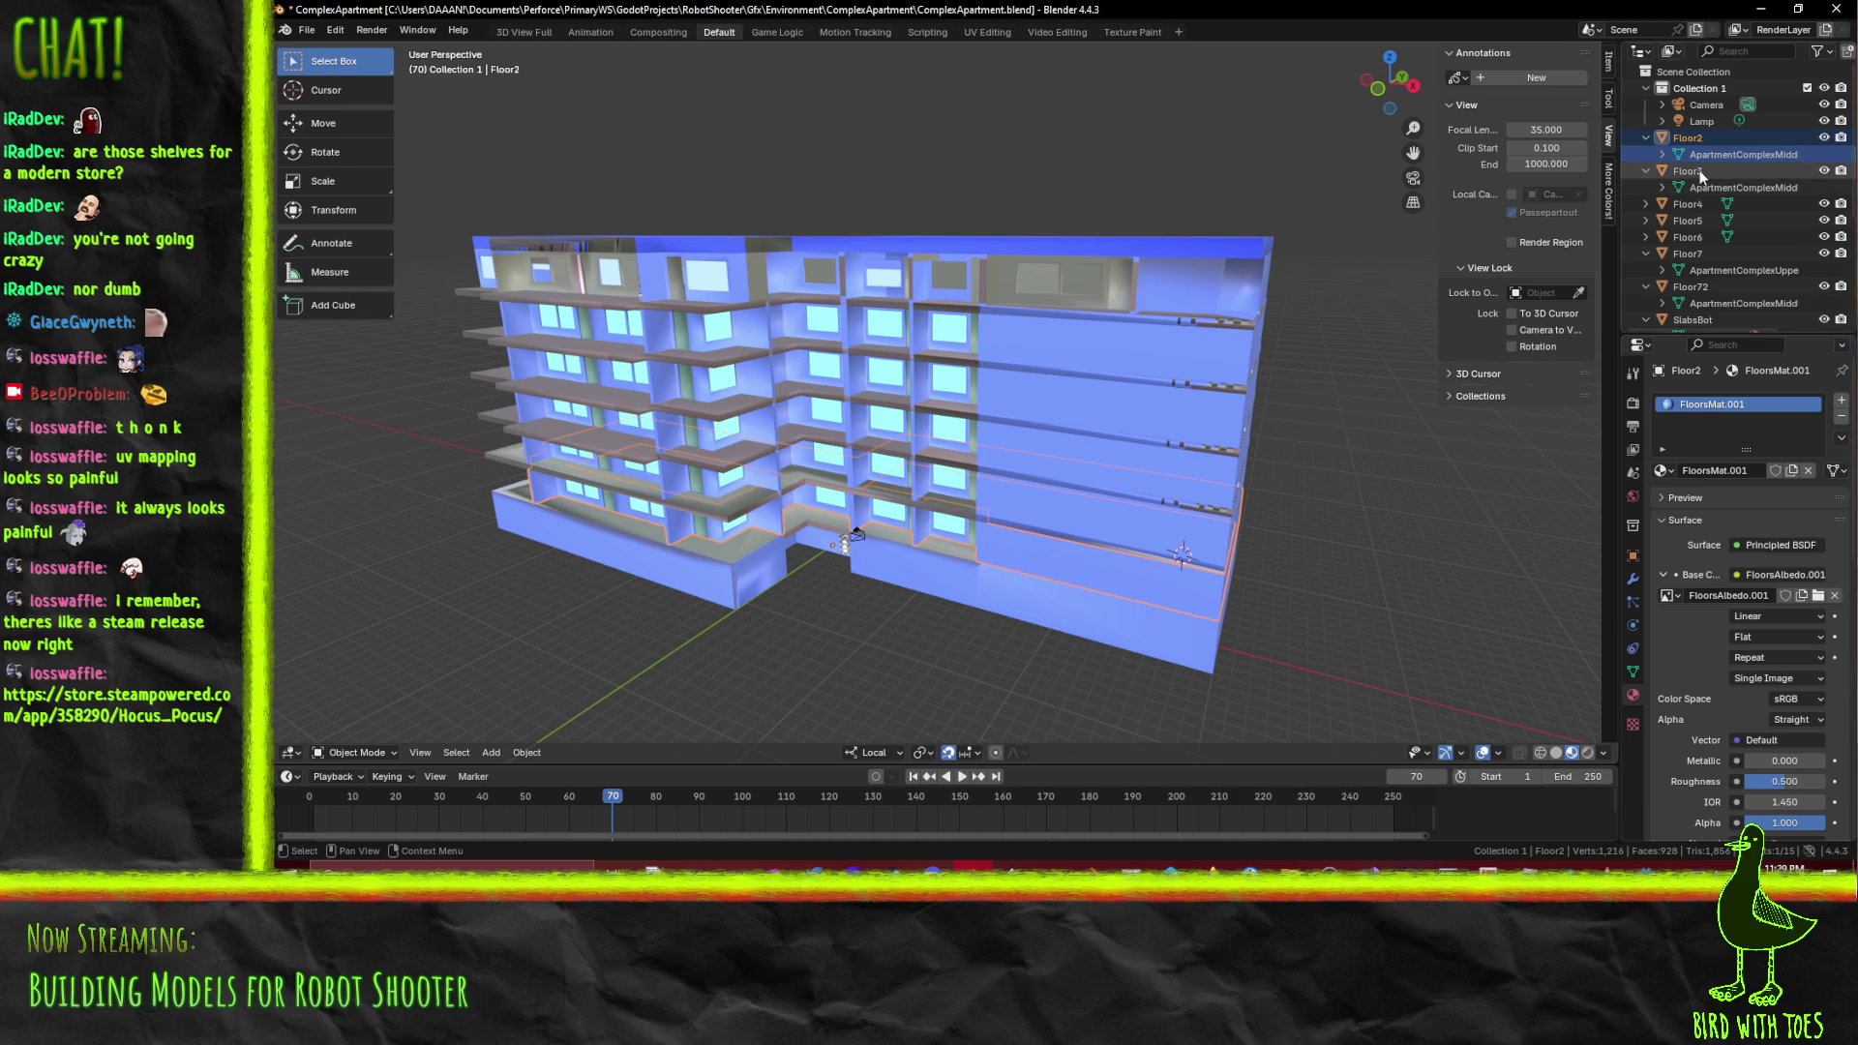
left_click(1727, 156)
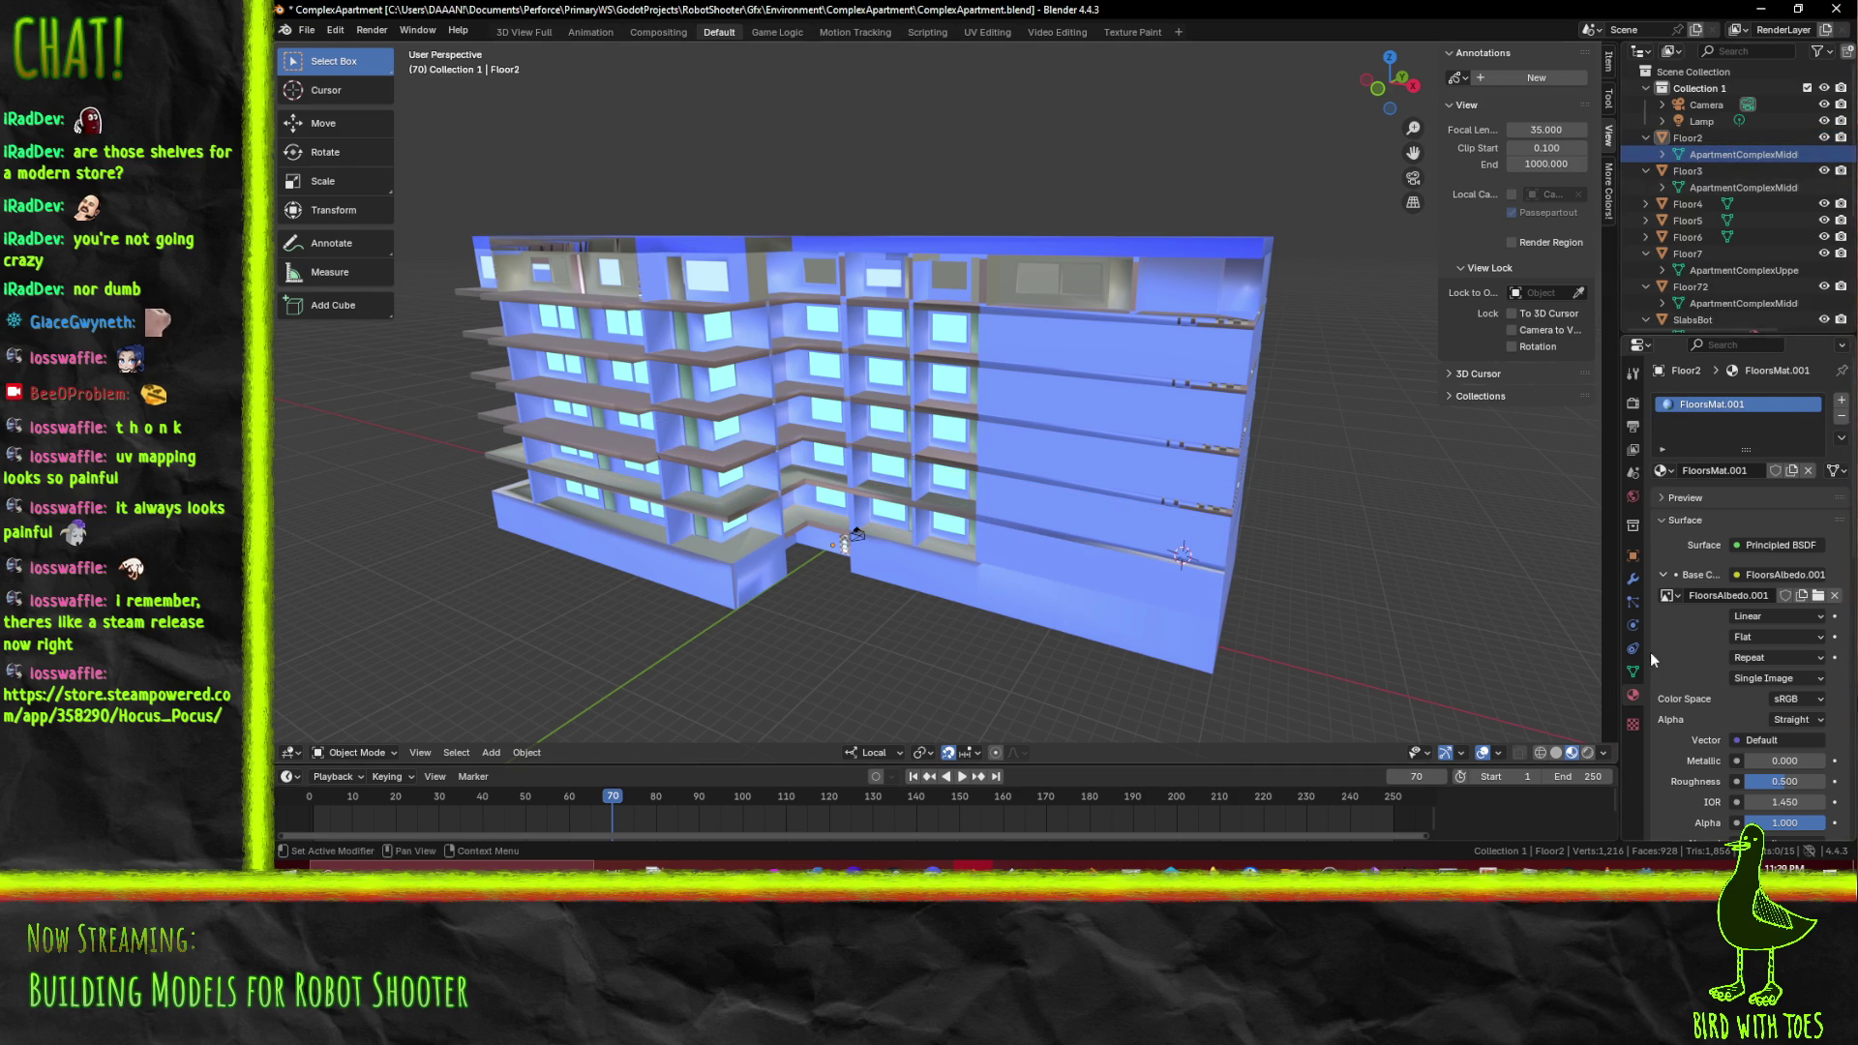
left_click(1633, 671)
left_click(1666, 400)
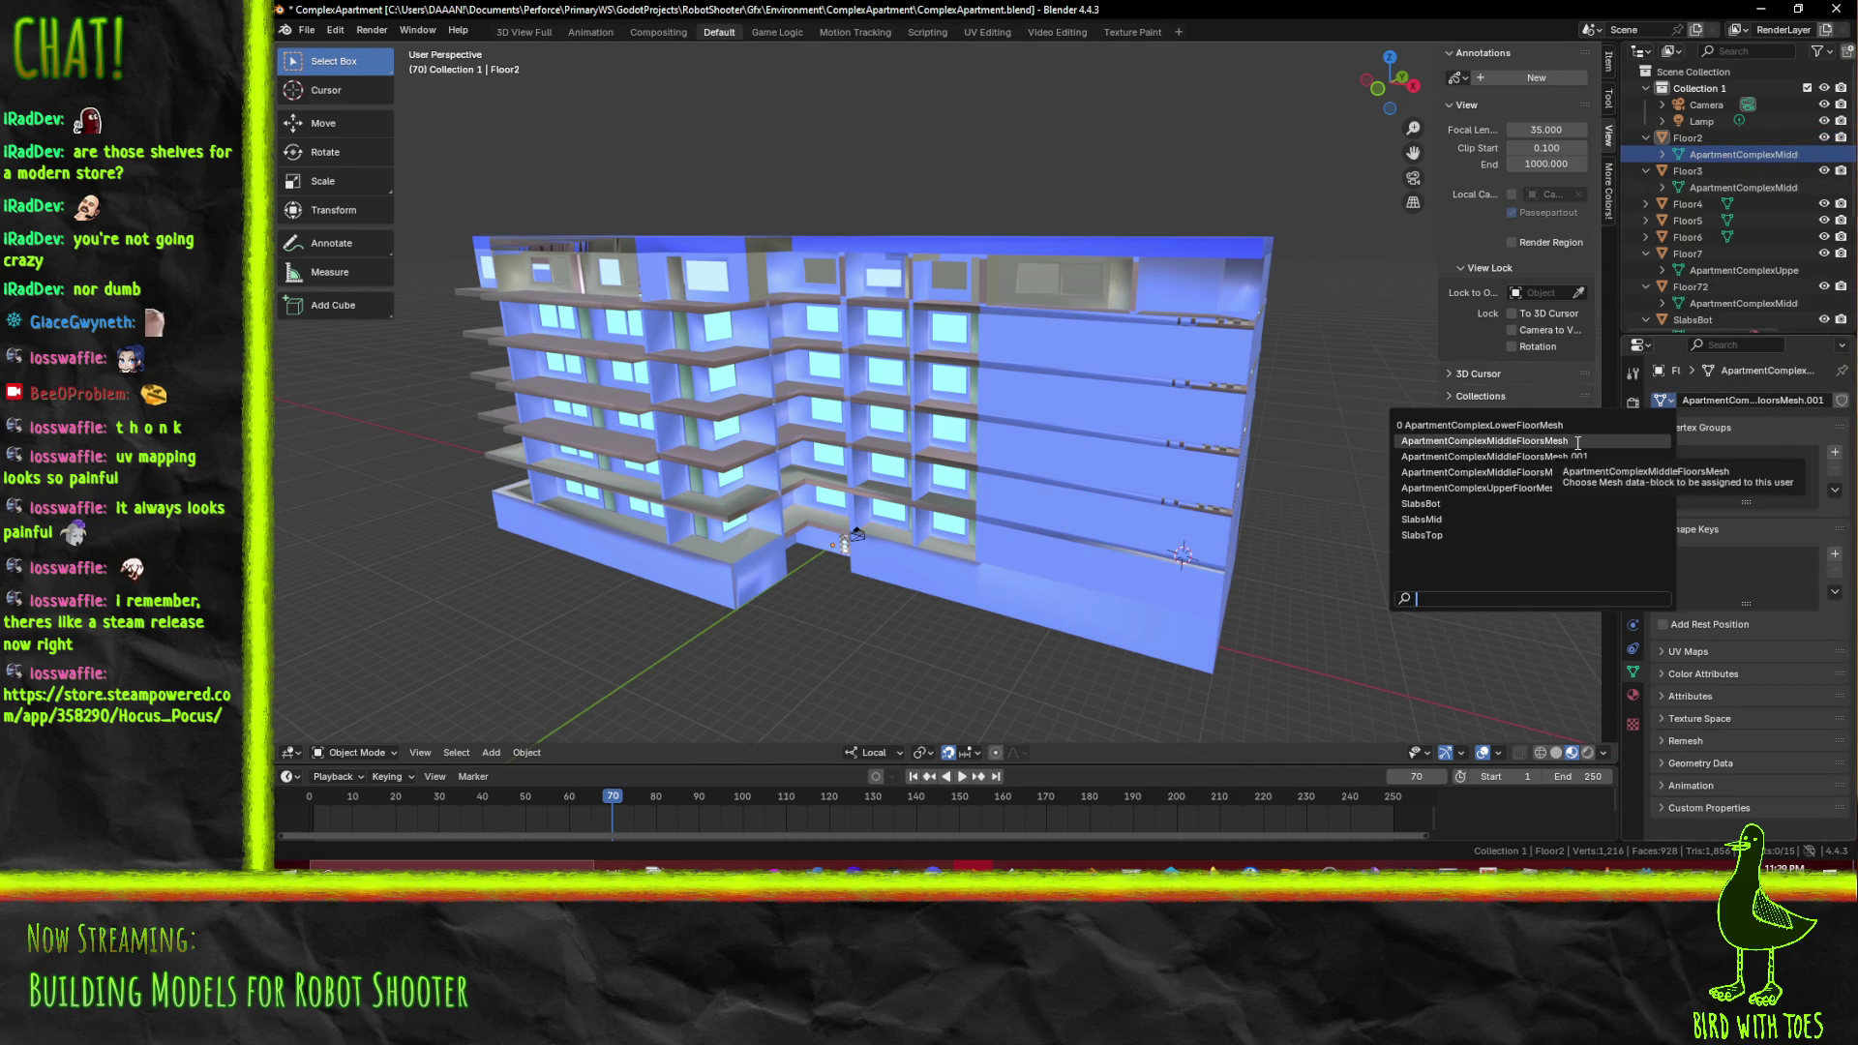
Assign ApartmentComplexMiddleFloorsMesh to Floor2, then compare the Floor3 and Floor72 meshes
left_click(1577, 442)
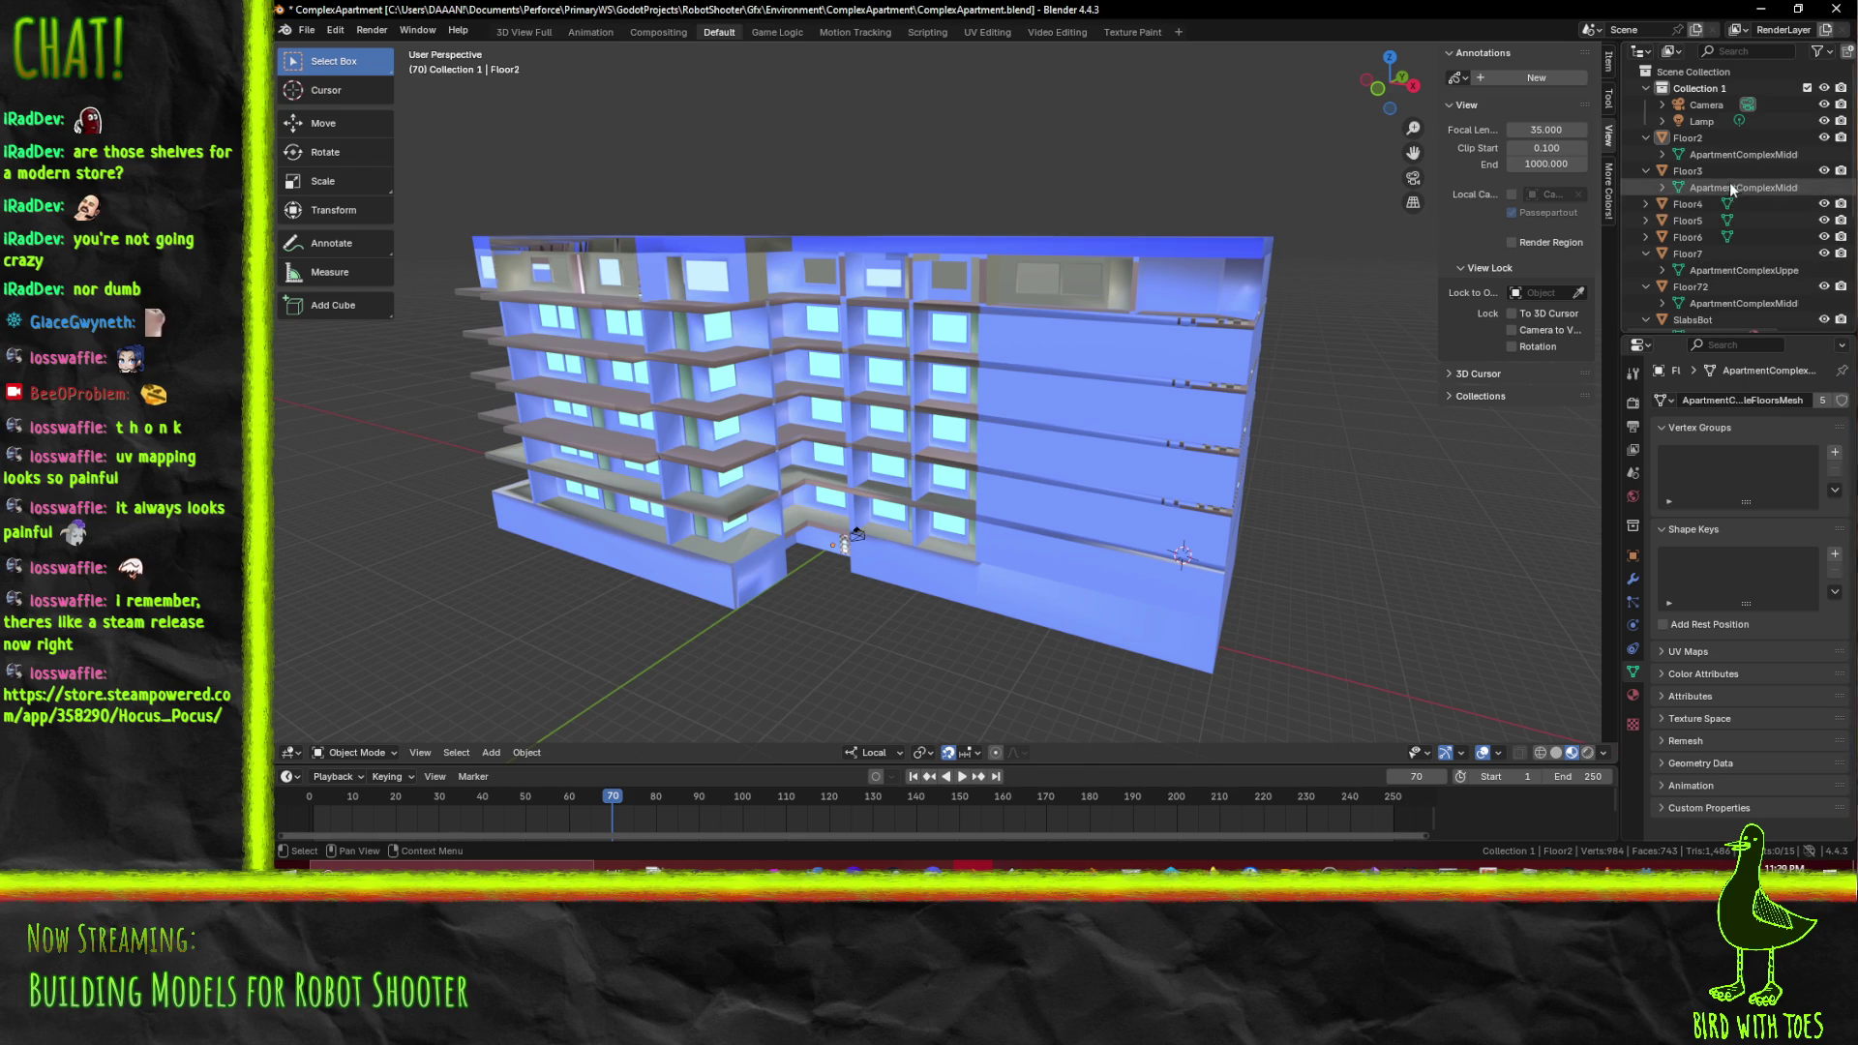
left_click(1780, 189)
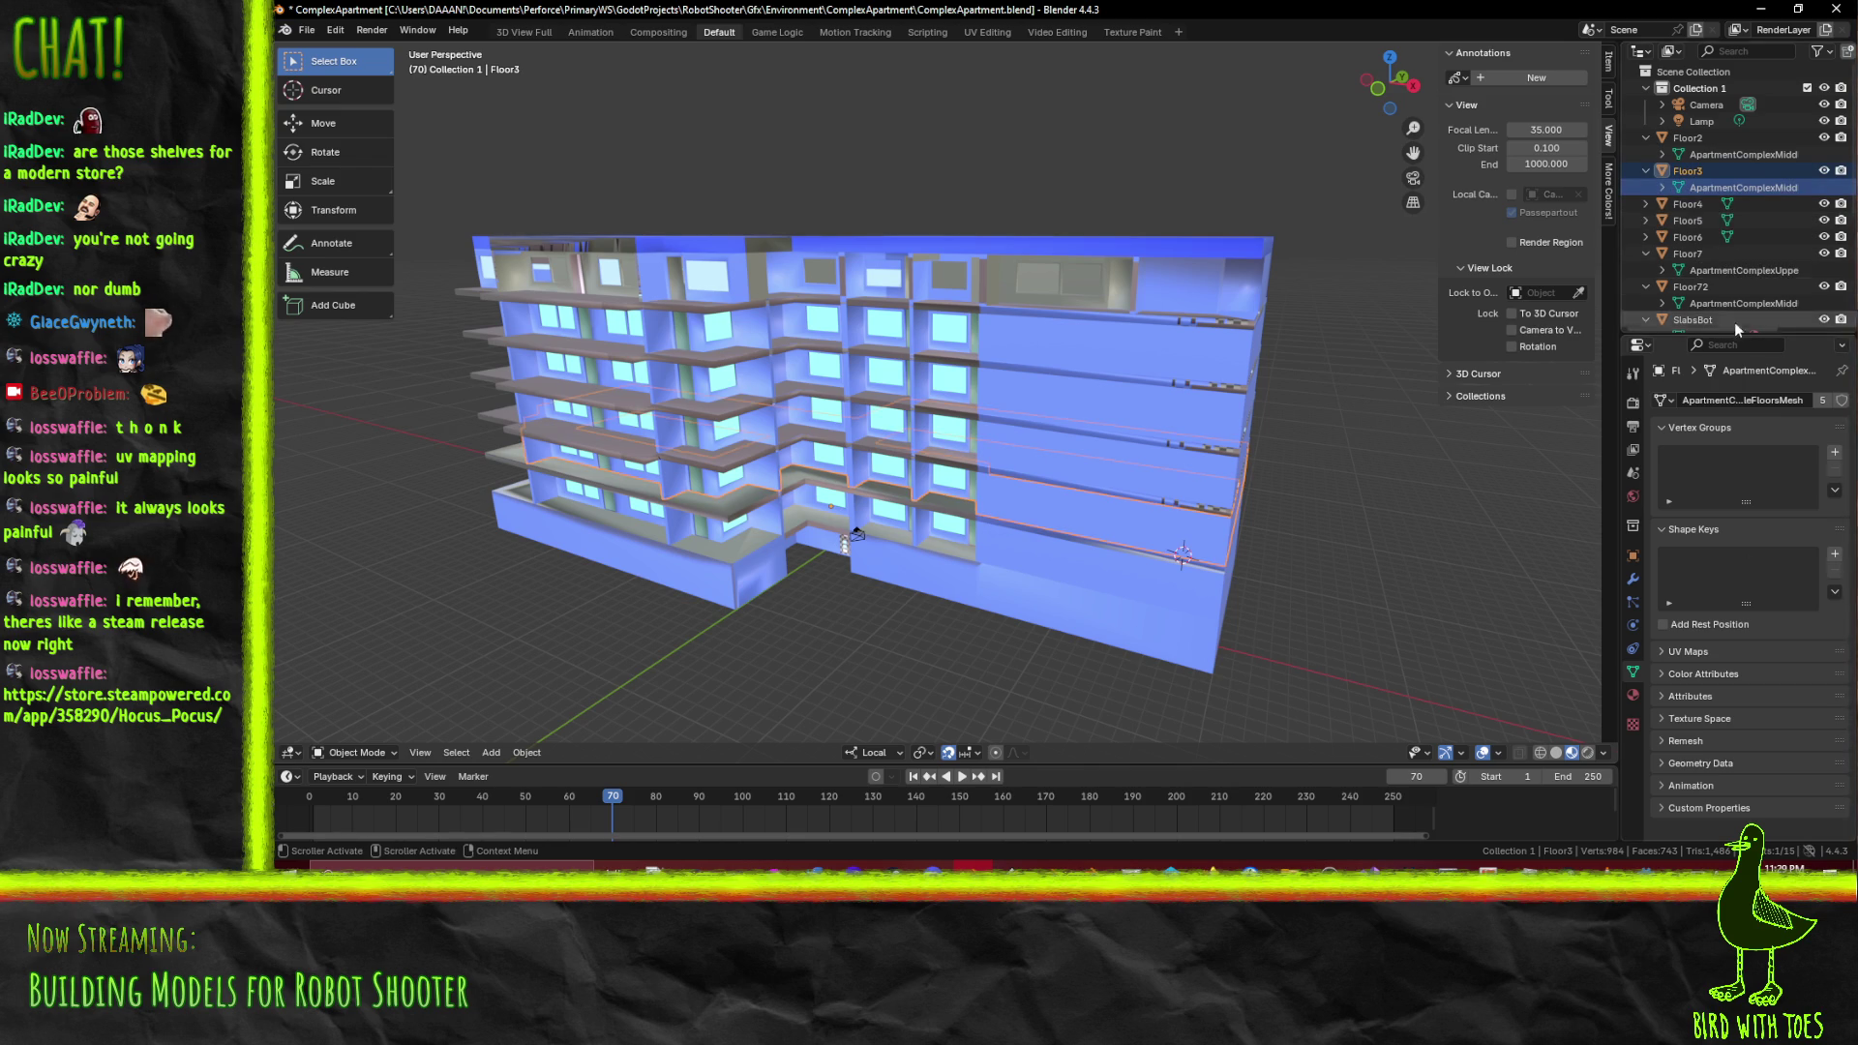
left_click(1745, 305)
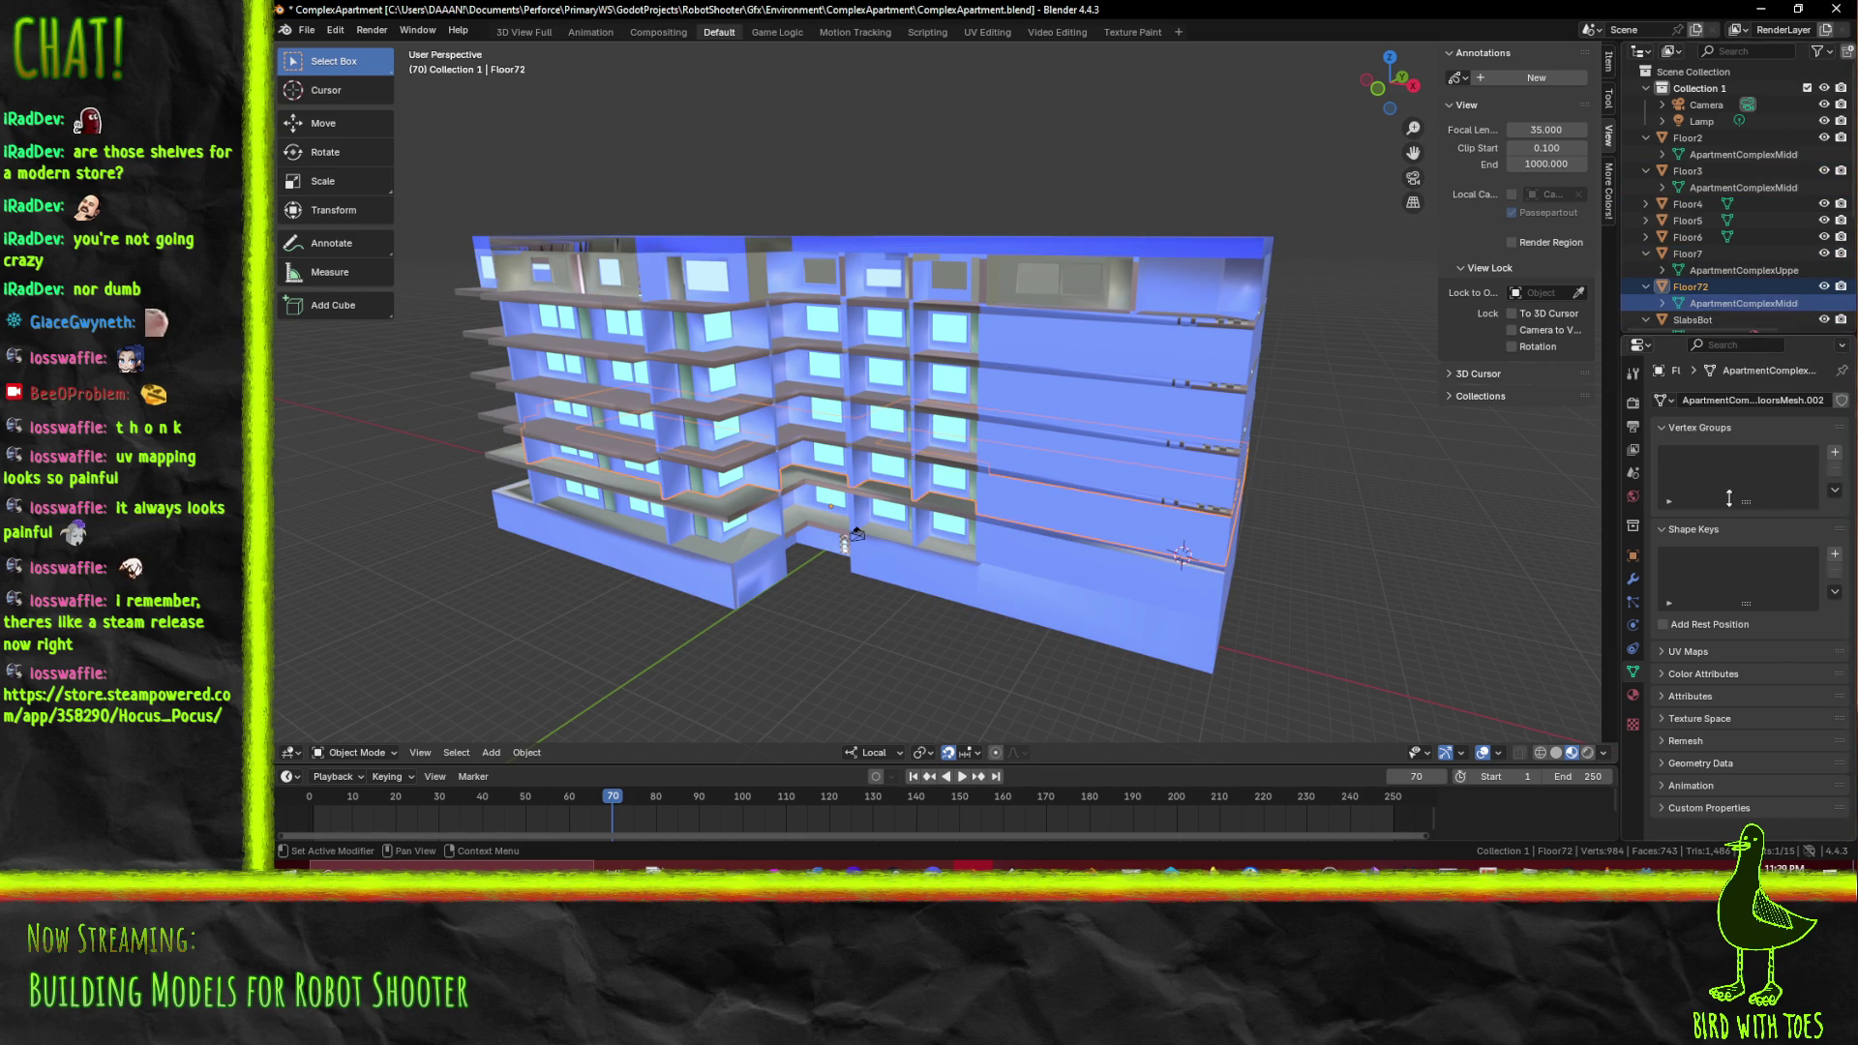
left_click(1661, 400)
left_click_drag(1055, 411, 984, 407)
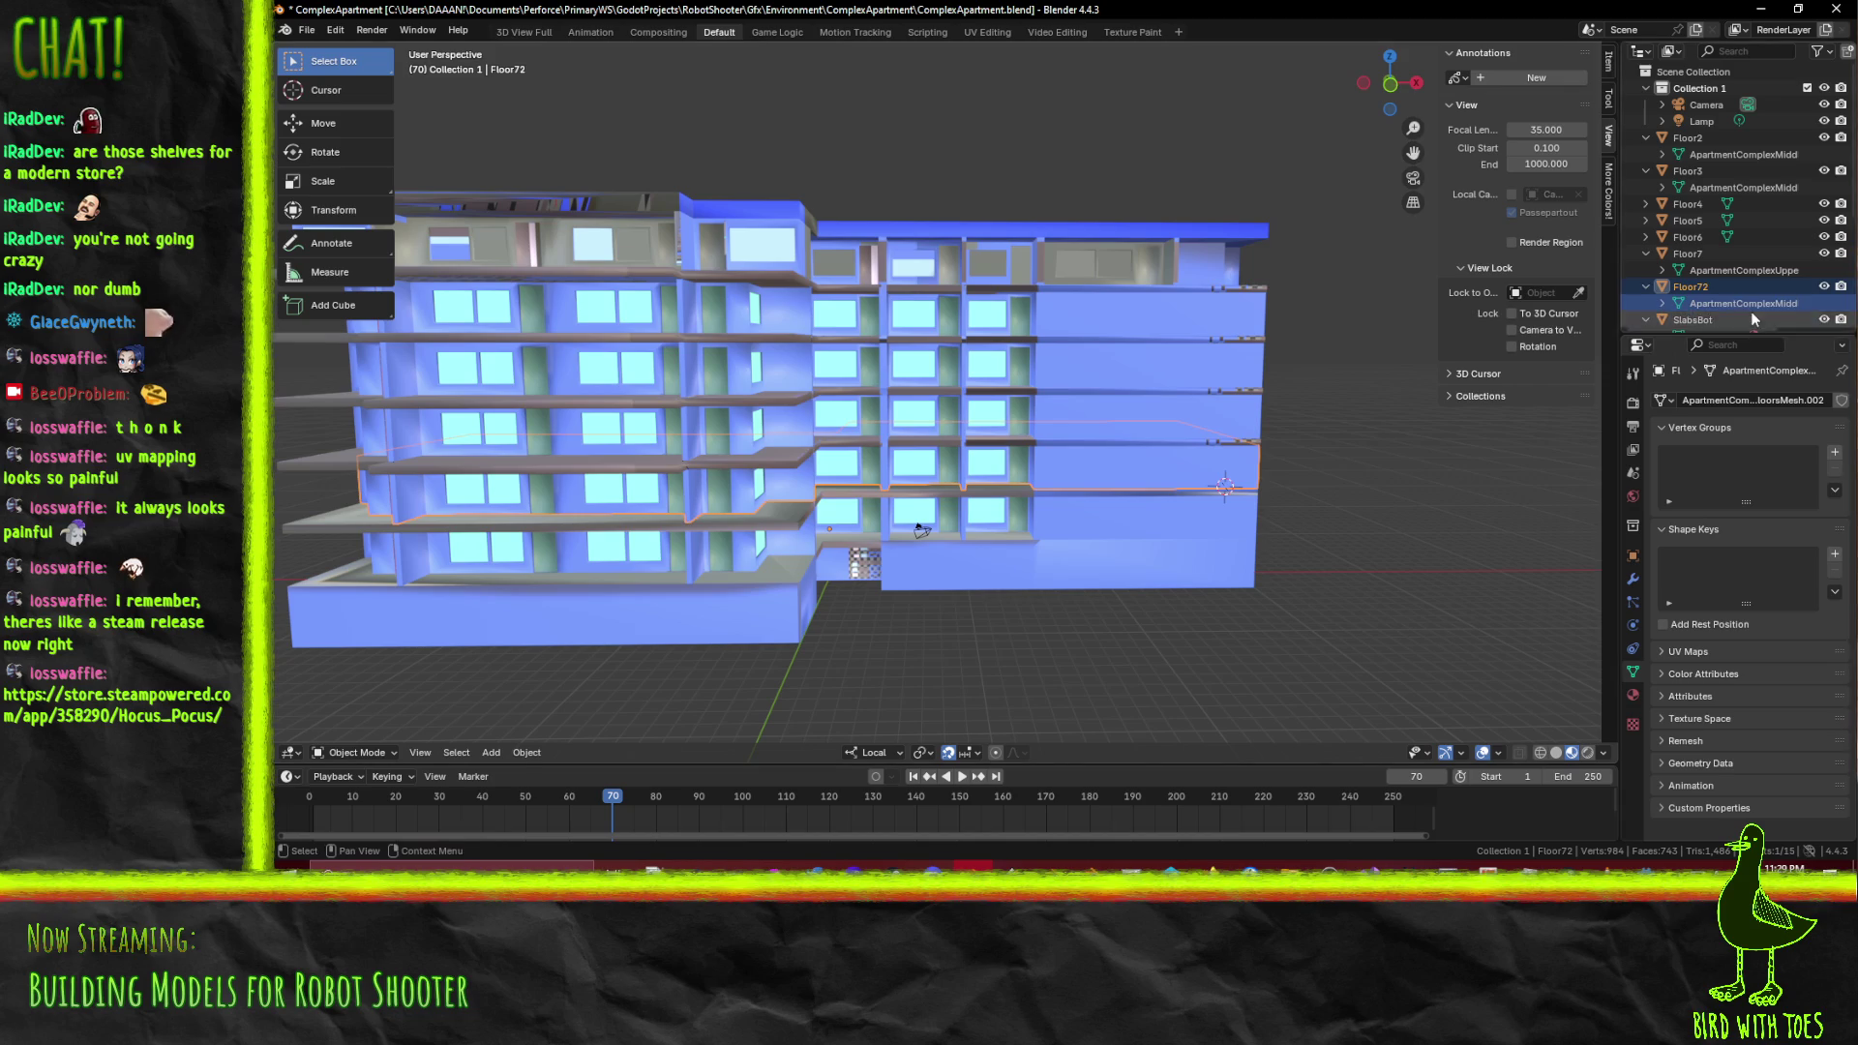
Raise Floor72 14 units along its local Z axis to sit atop the building
key("Tab")
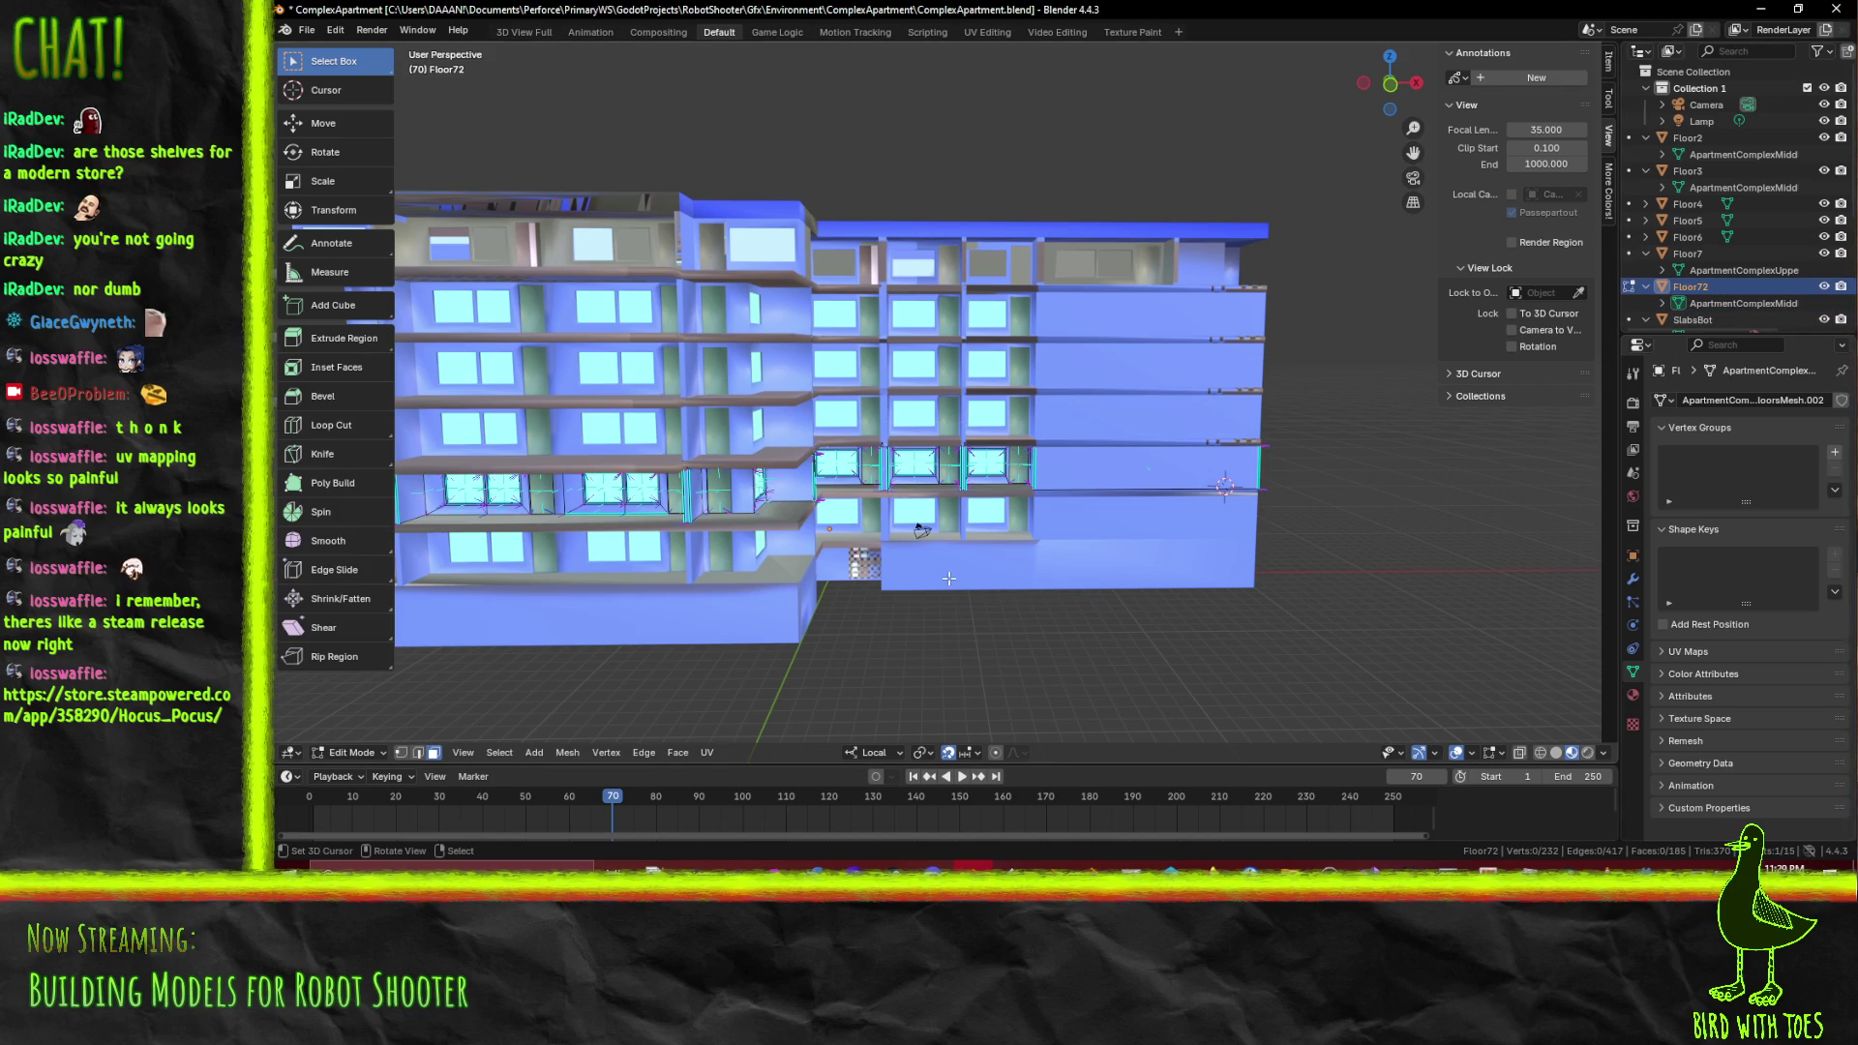
key("Tab")
key("g")
key("z")
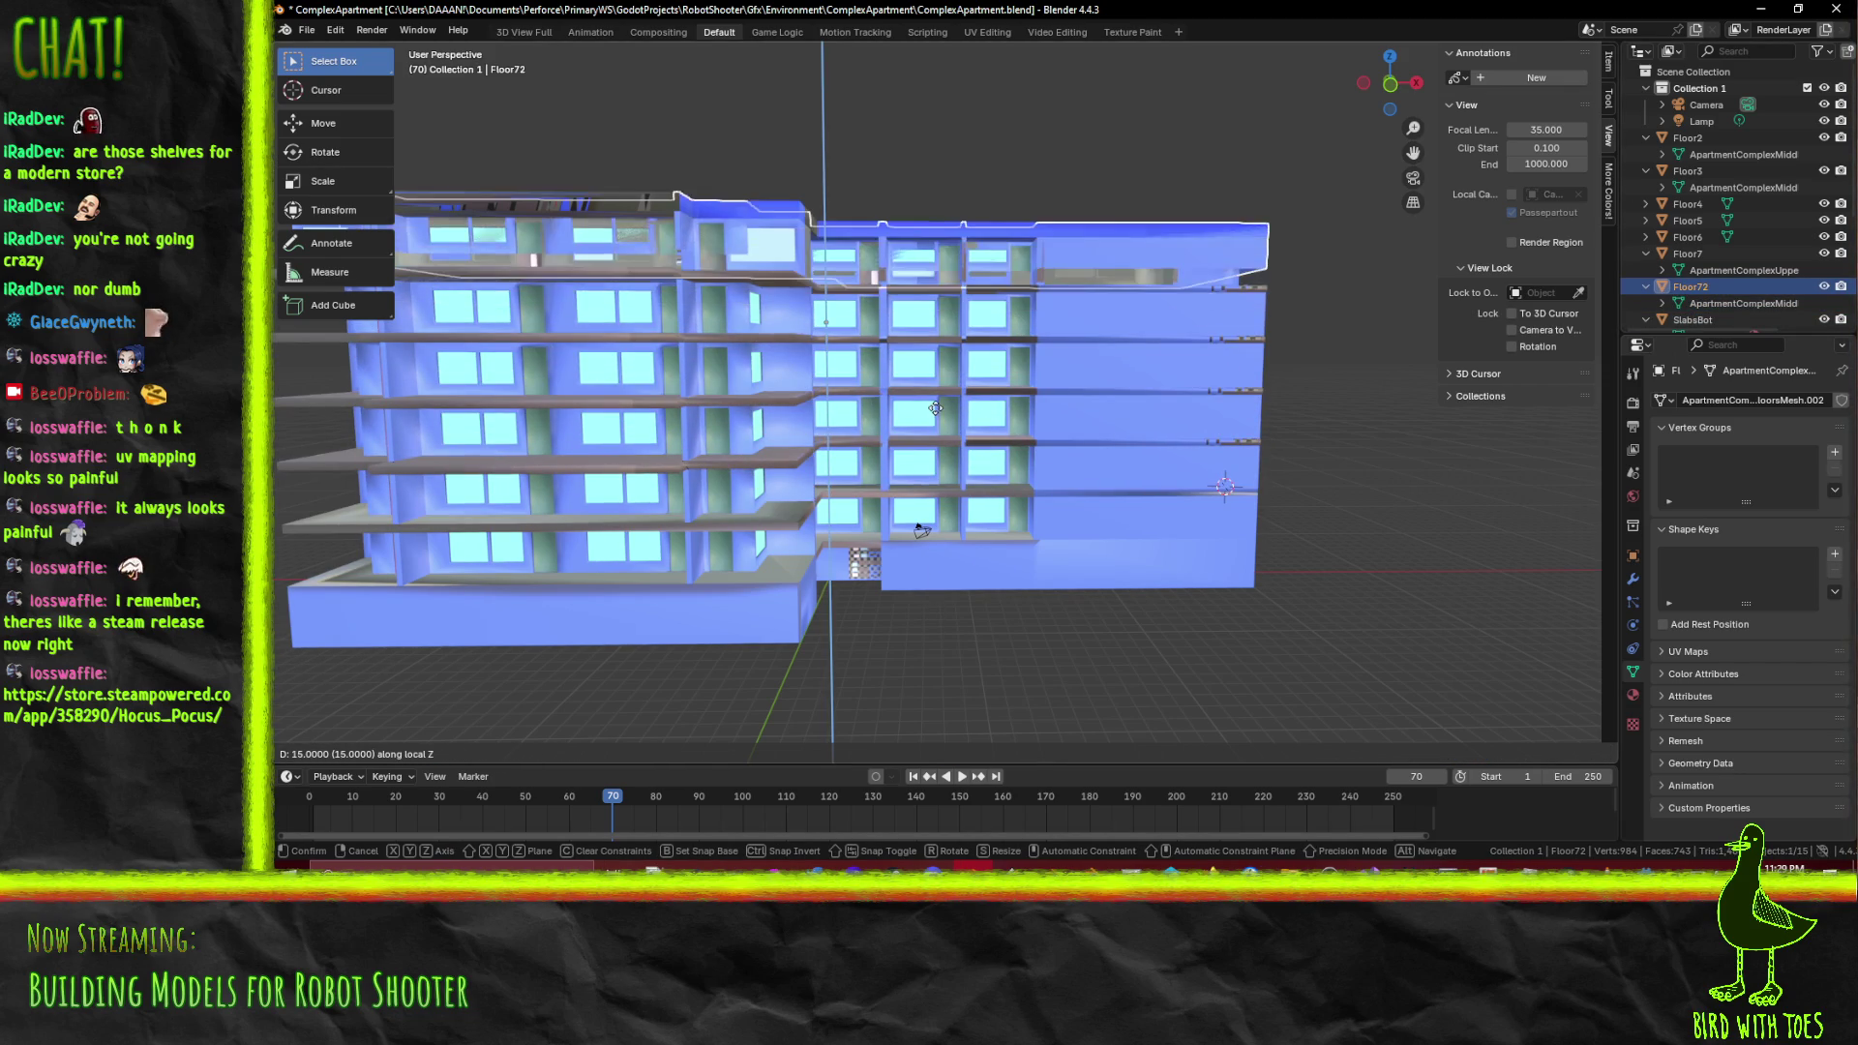
left_click(937, 415)
left_click_drag(936, 415, 1045, 438)
In Edit Mode on Floor72, select a vertical corner edge of the top floor
key("Tab")
left_click(1040, 445)
scroll("up", 3)
scroll("down", 3)
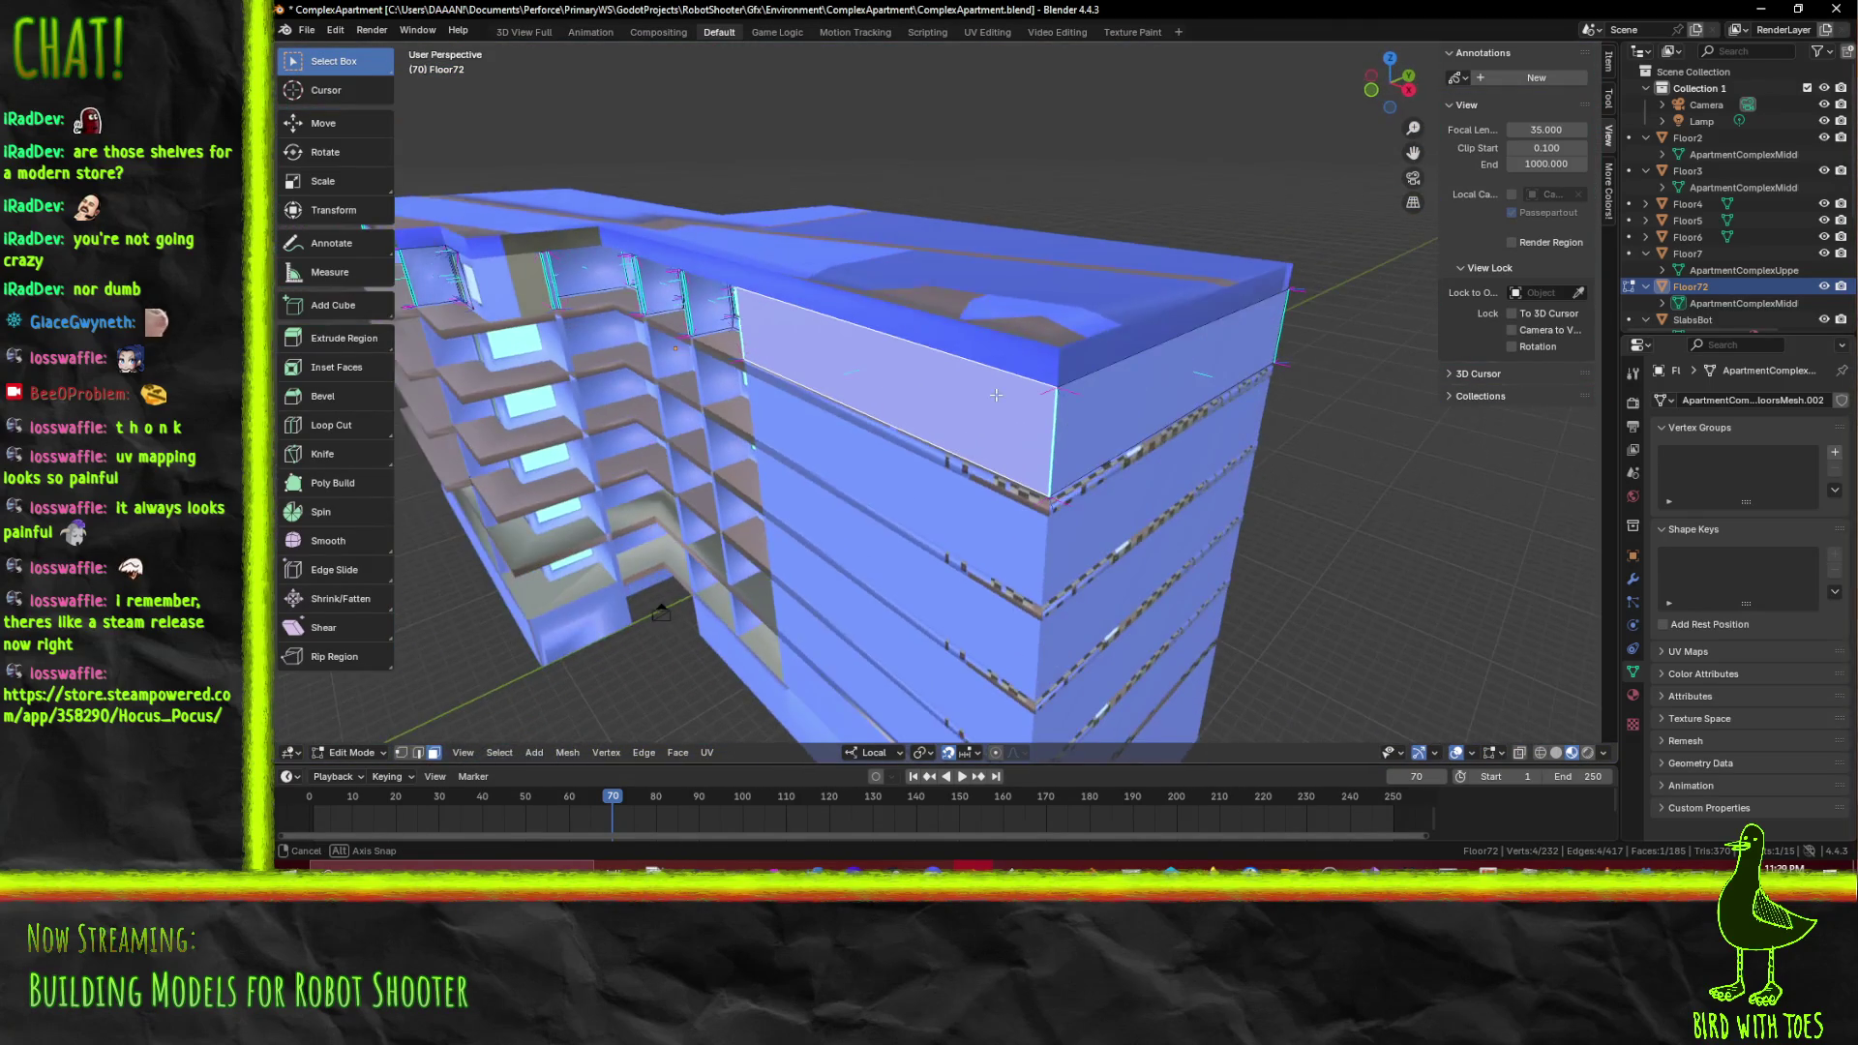
left_click(1080, 433)
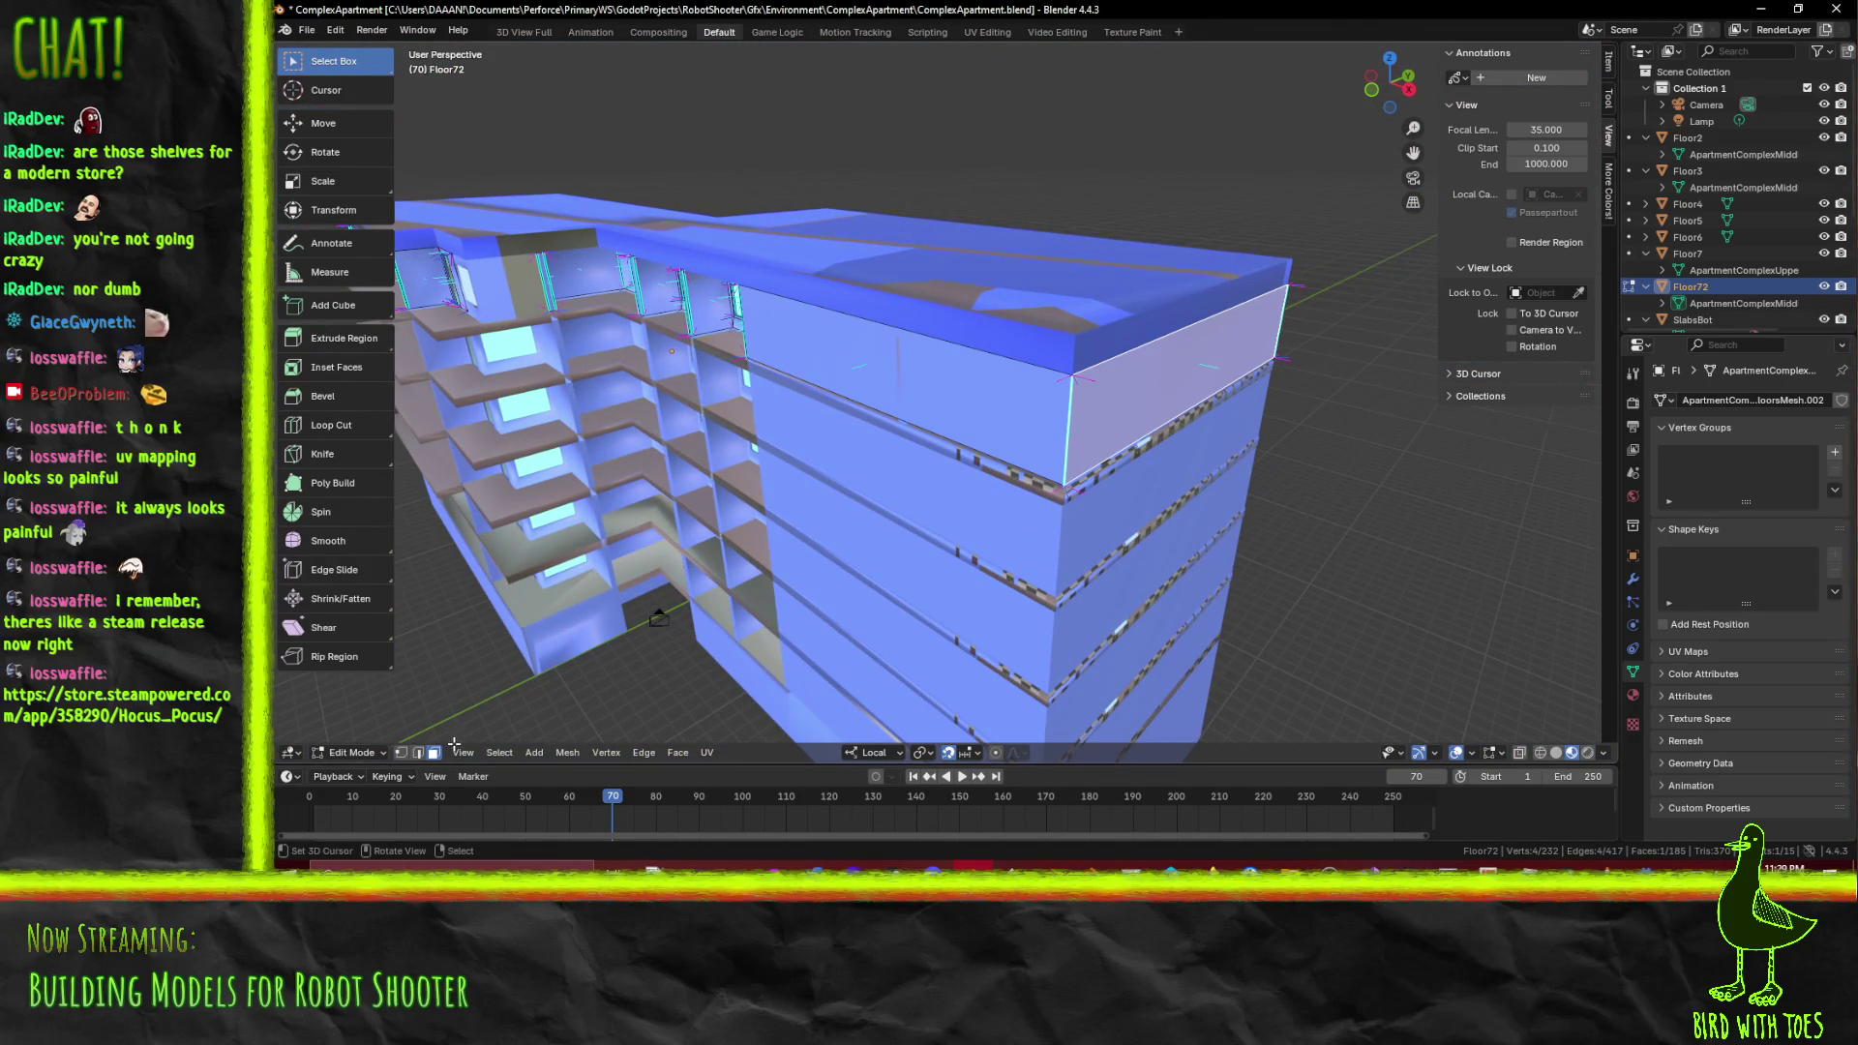
left_click(1070, 429)
key("F3")
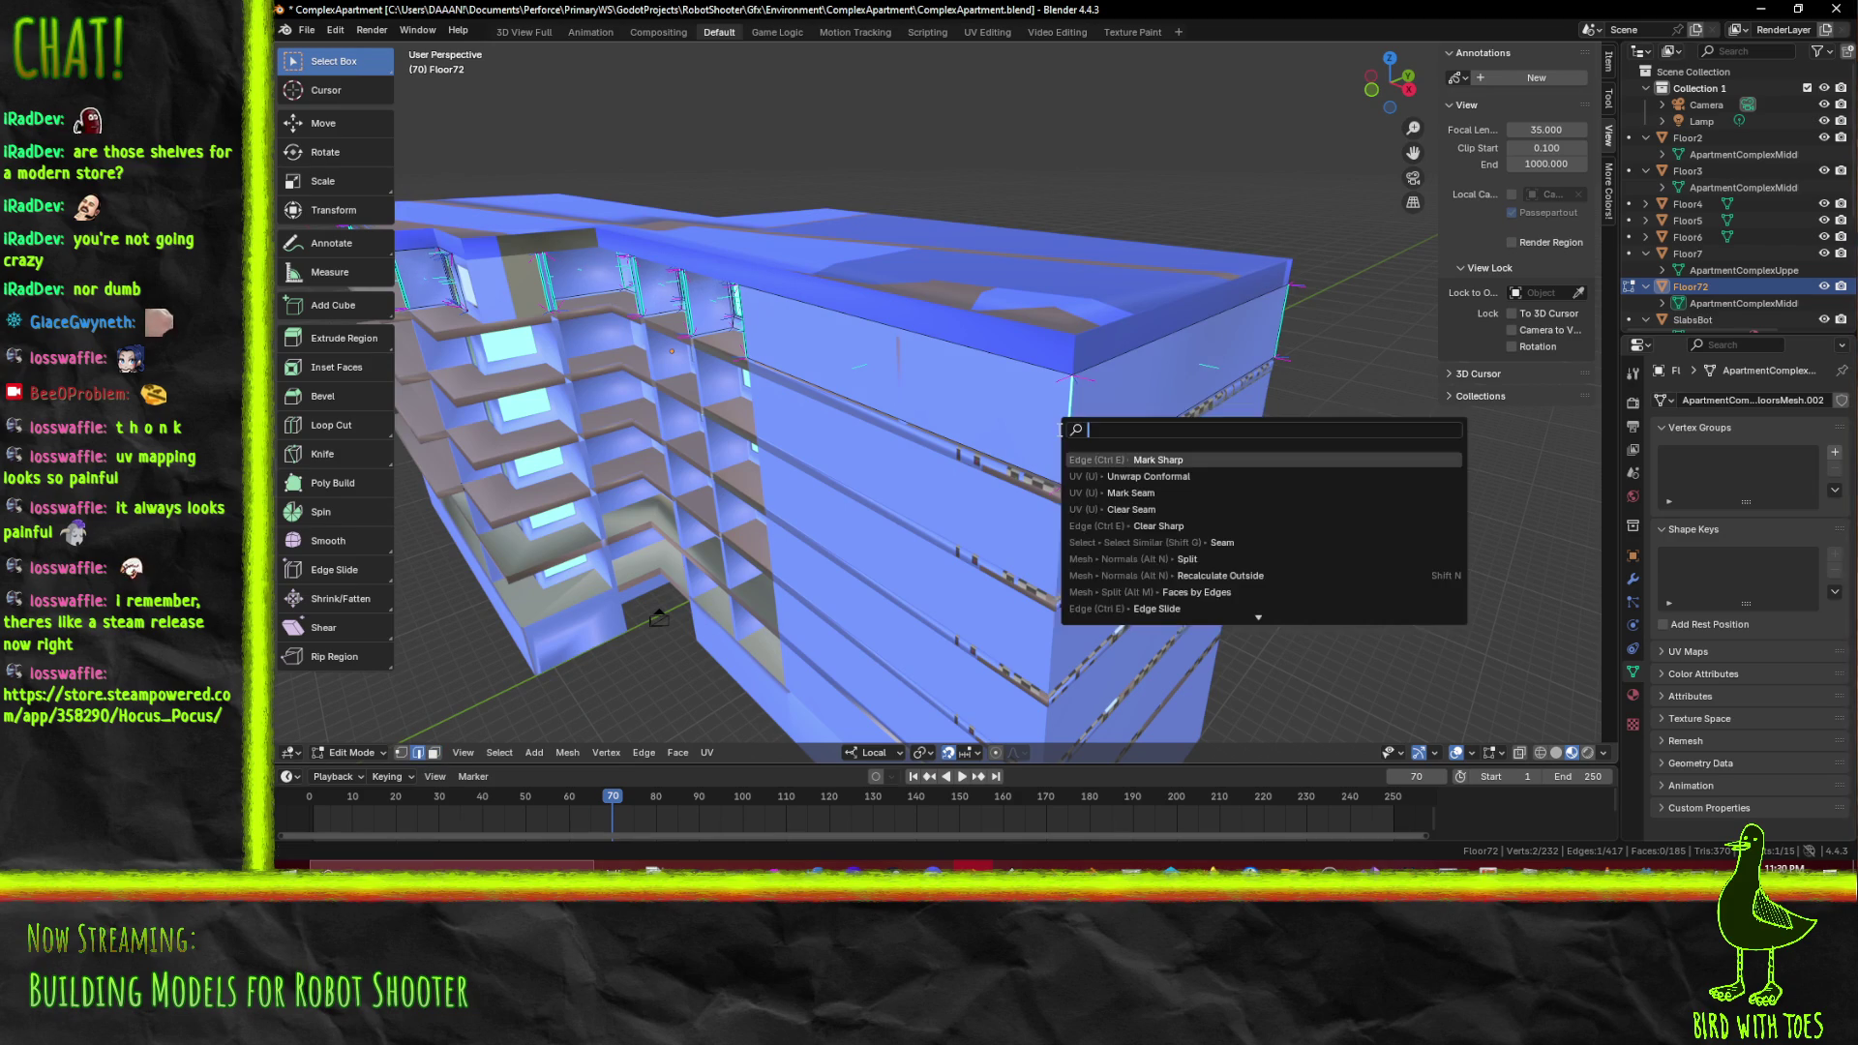
Apply Edge Split (Faces by Edges) along the chosen edge and select a newly split edge
type("split")
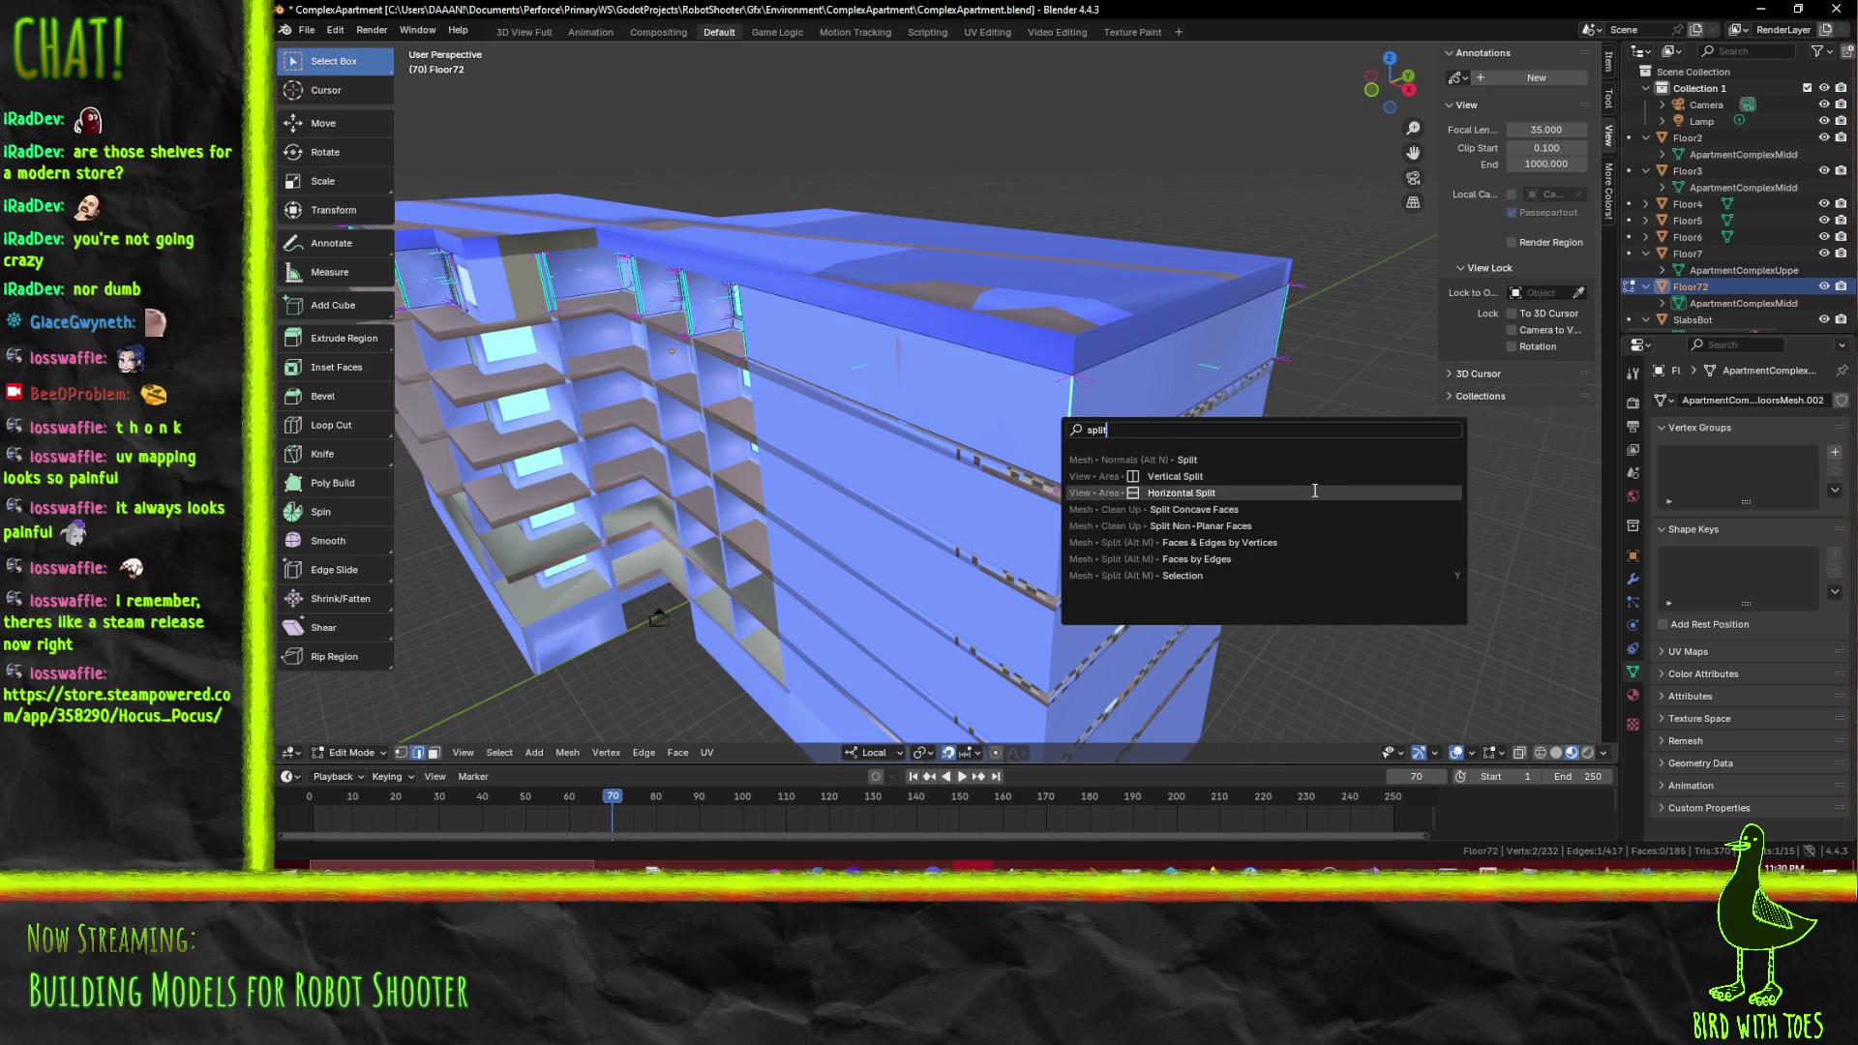
left_click(1267, 558)
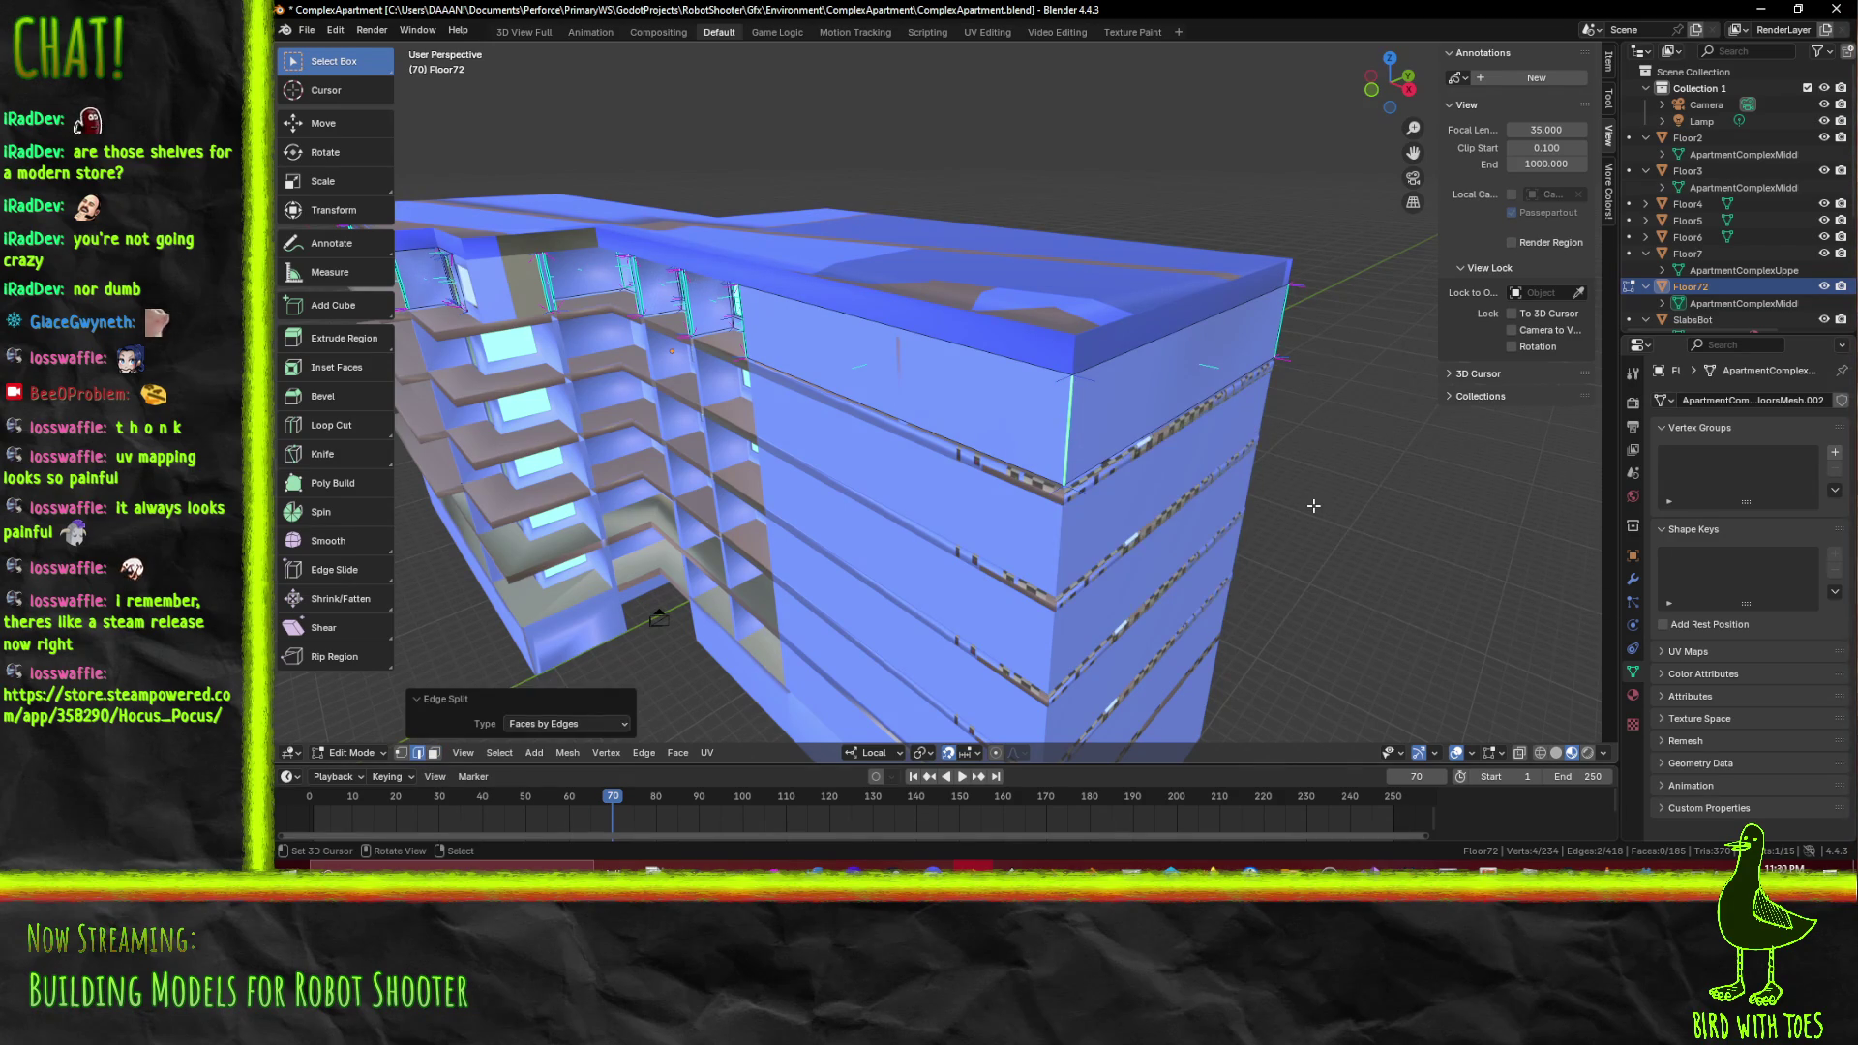
left_click(1278, 492)
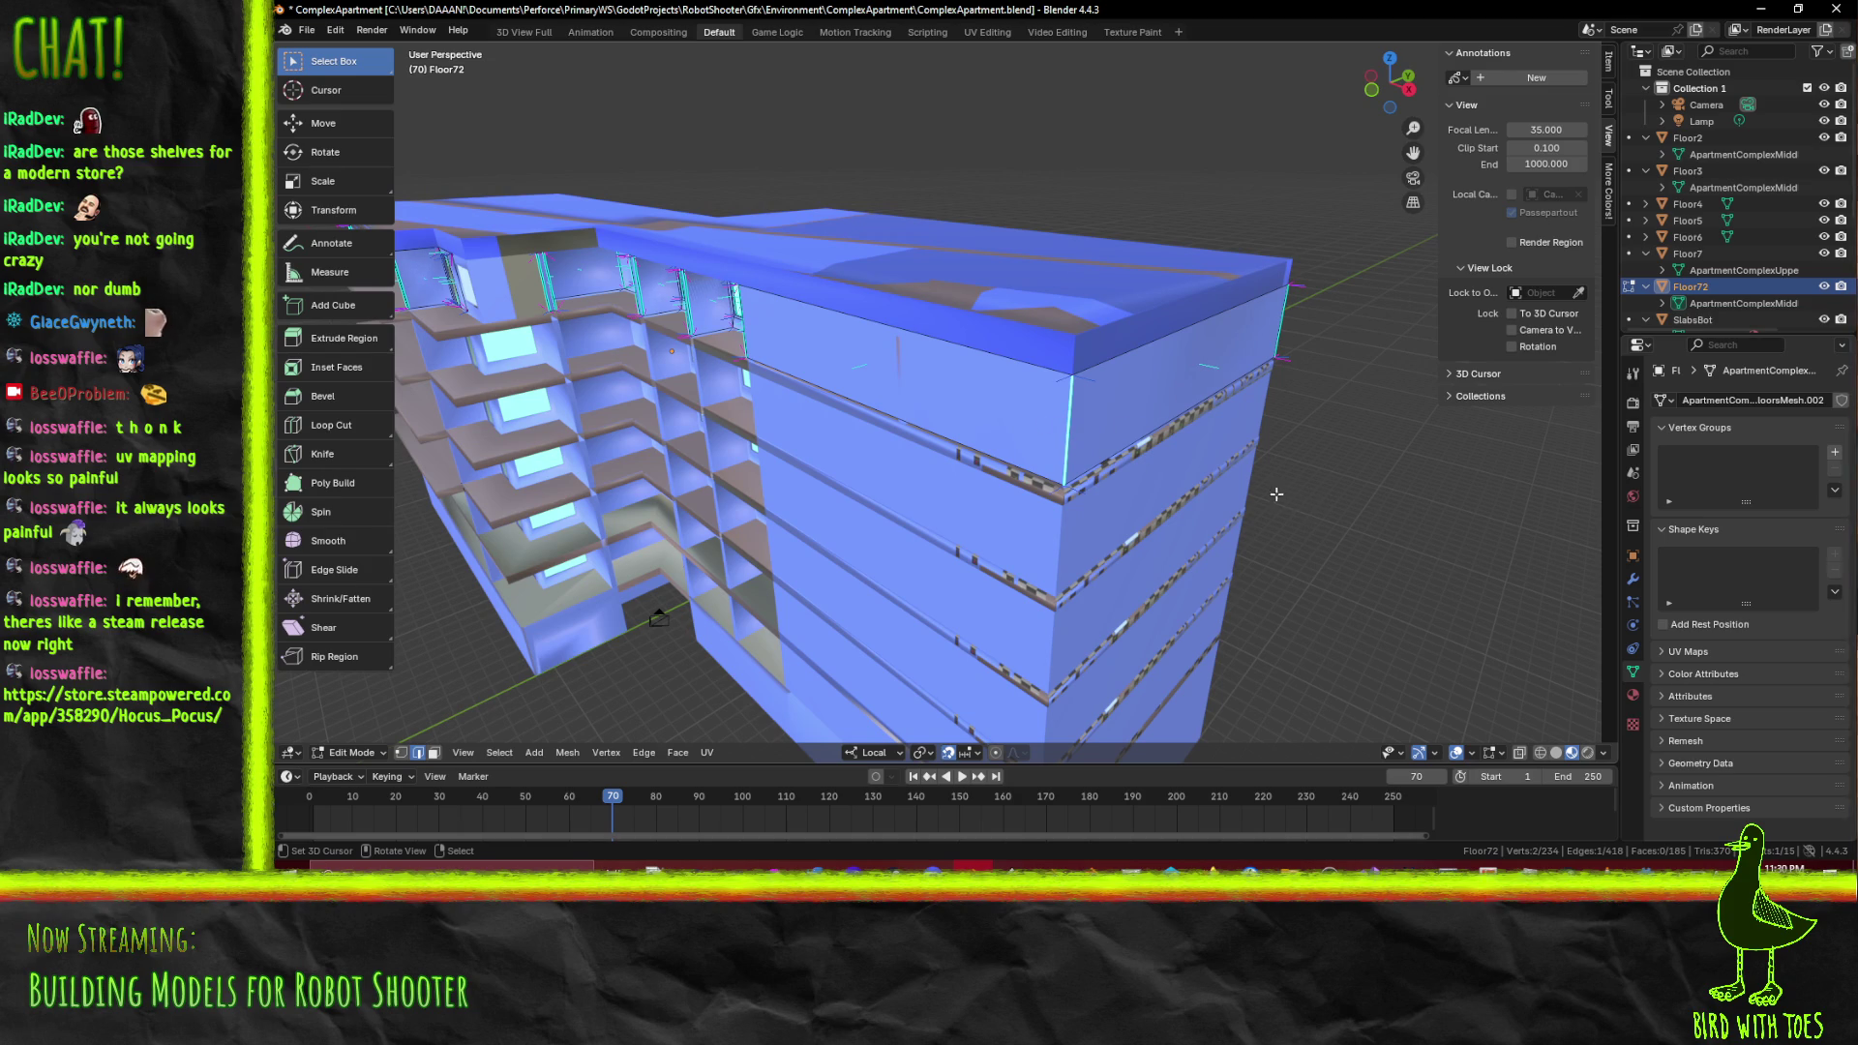
key("g")
key("x")
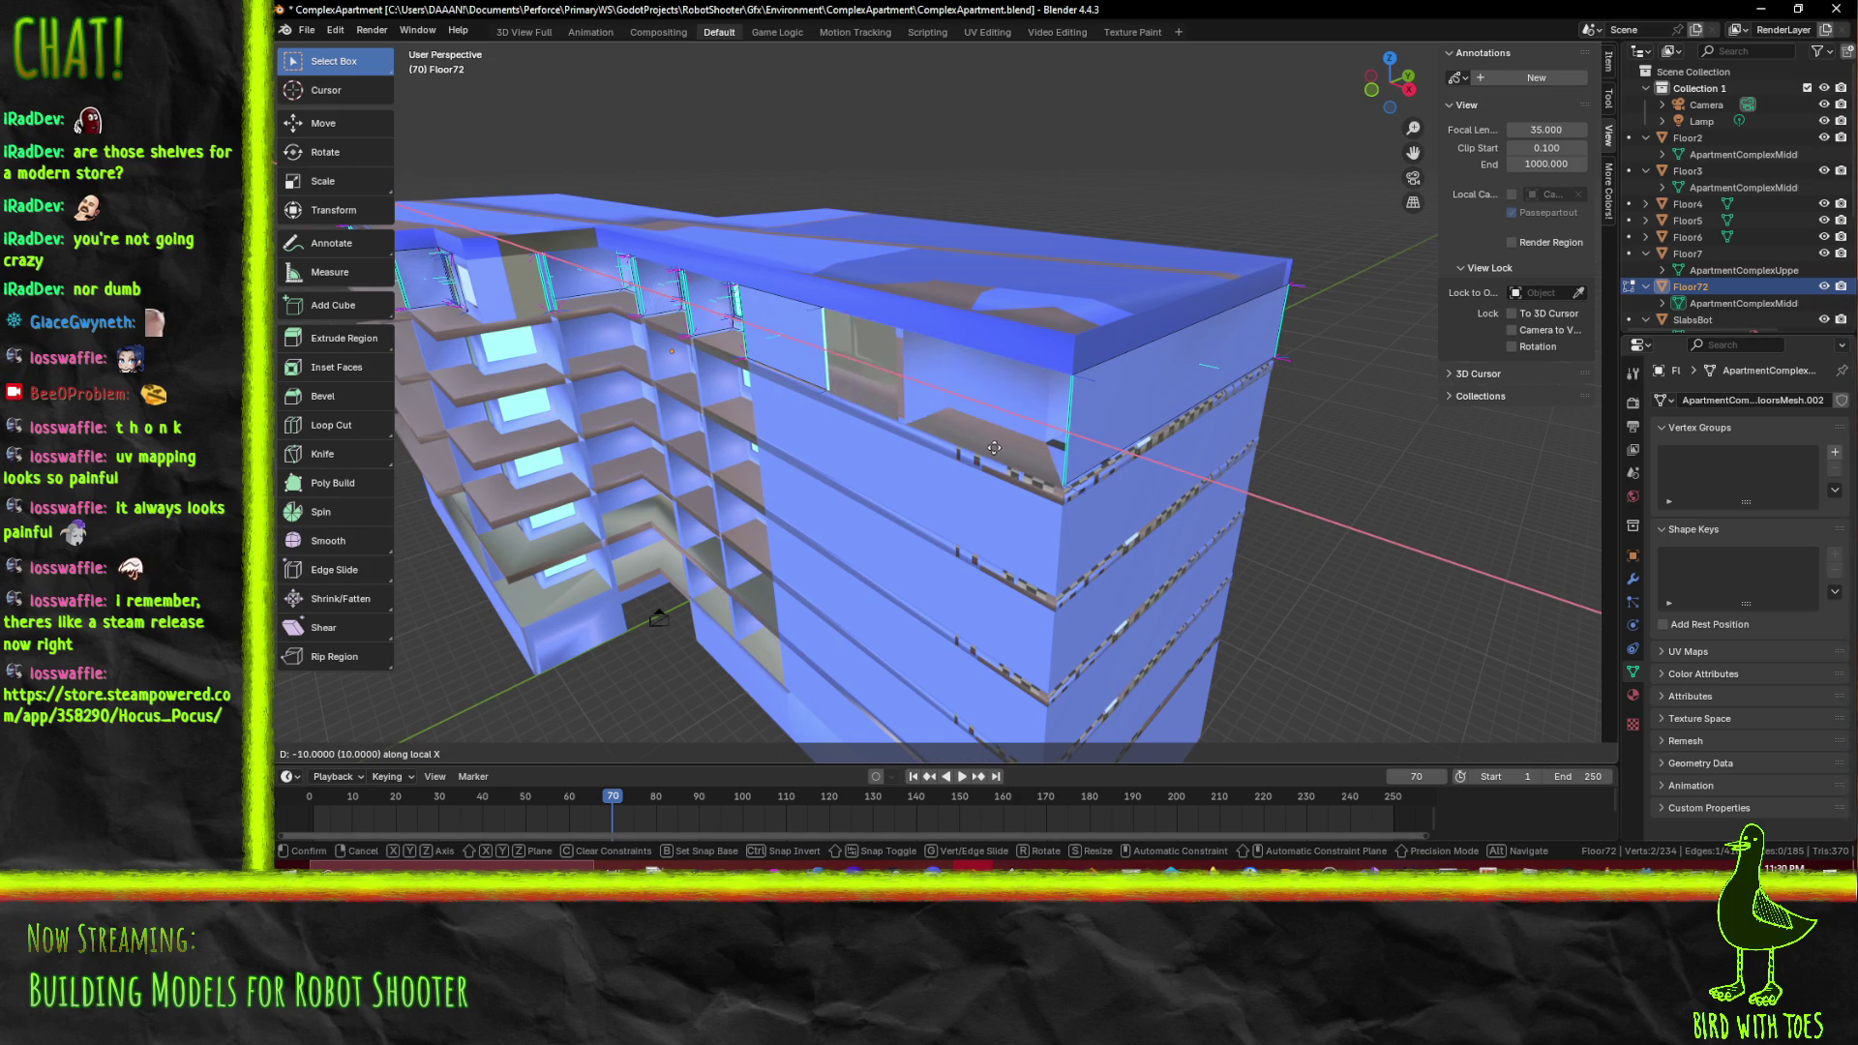
Move the split edge -15 along local X and orbit to inspect the top-floor windows
left_click(919, 434)
scroll("up", 3)
left_click_drag(919, 434, 987, 422)
scroll("up", 3)
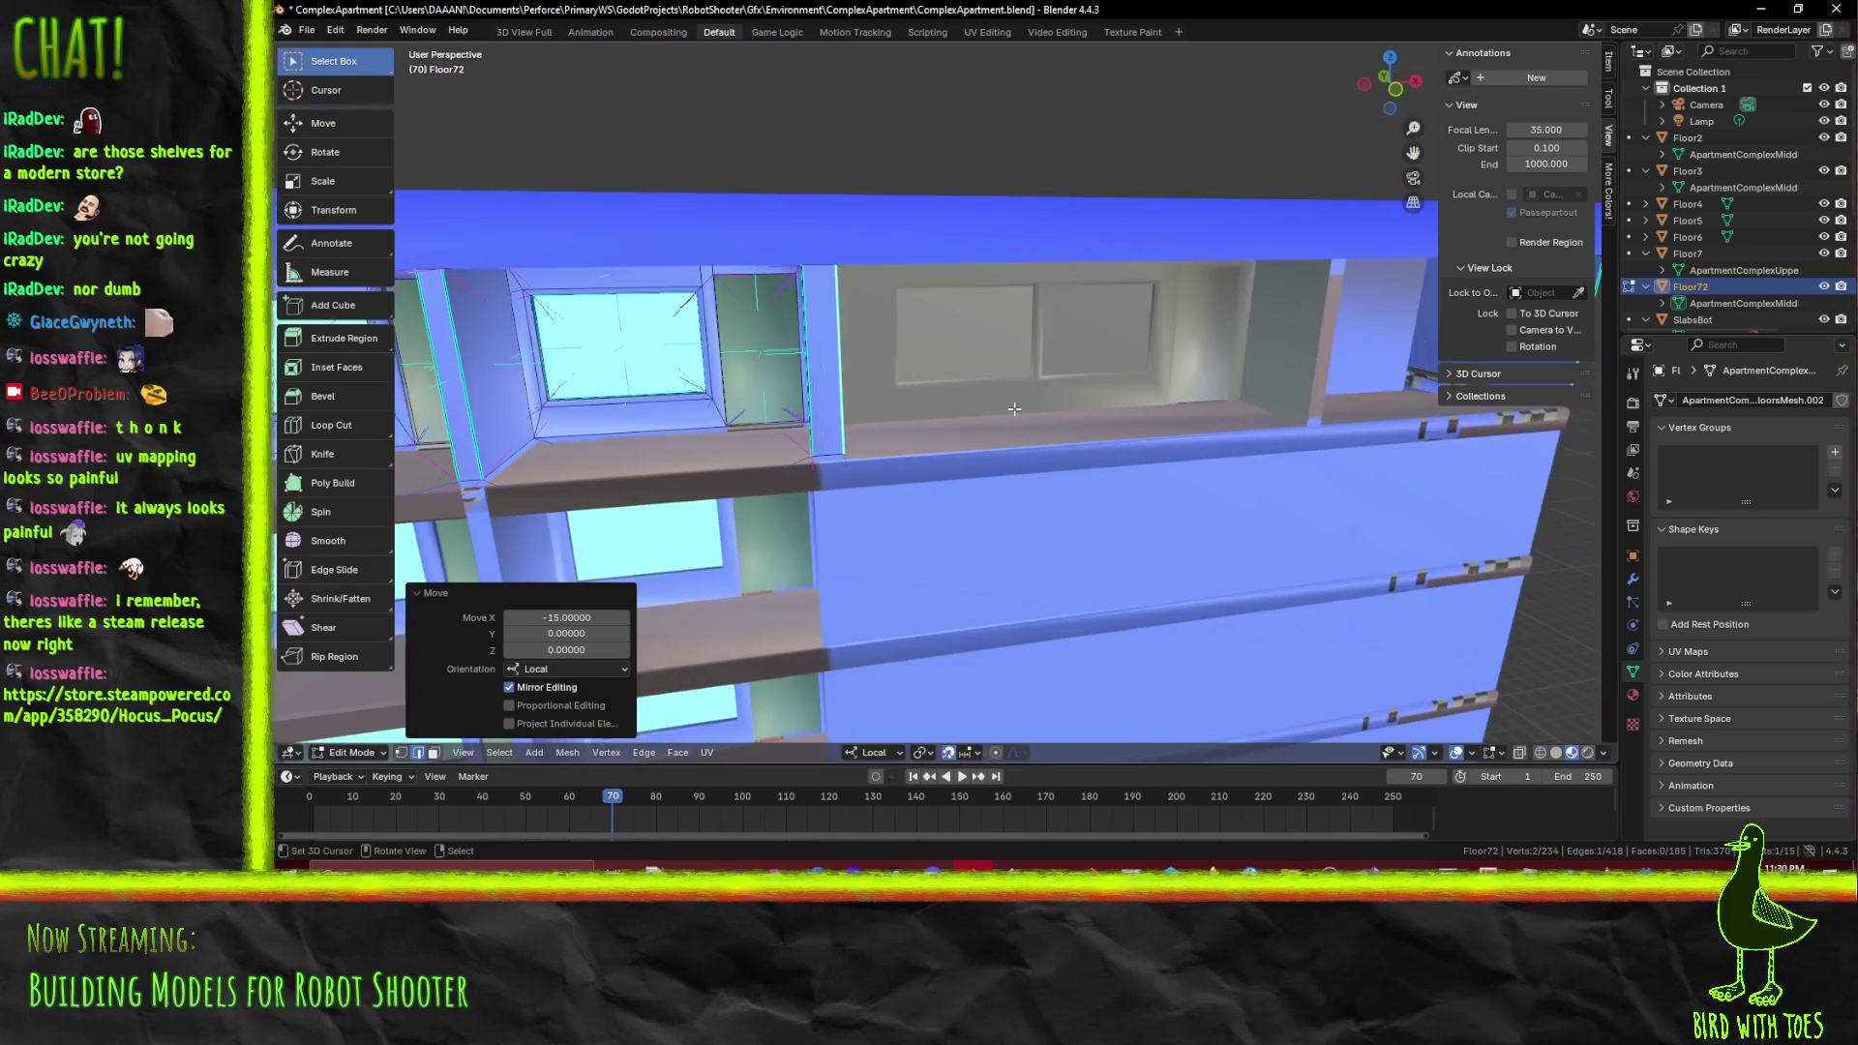
key("g")
key("x")
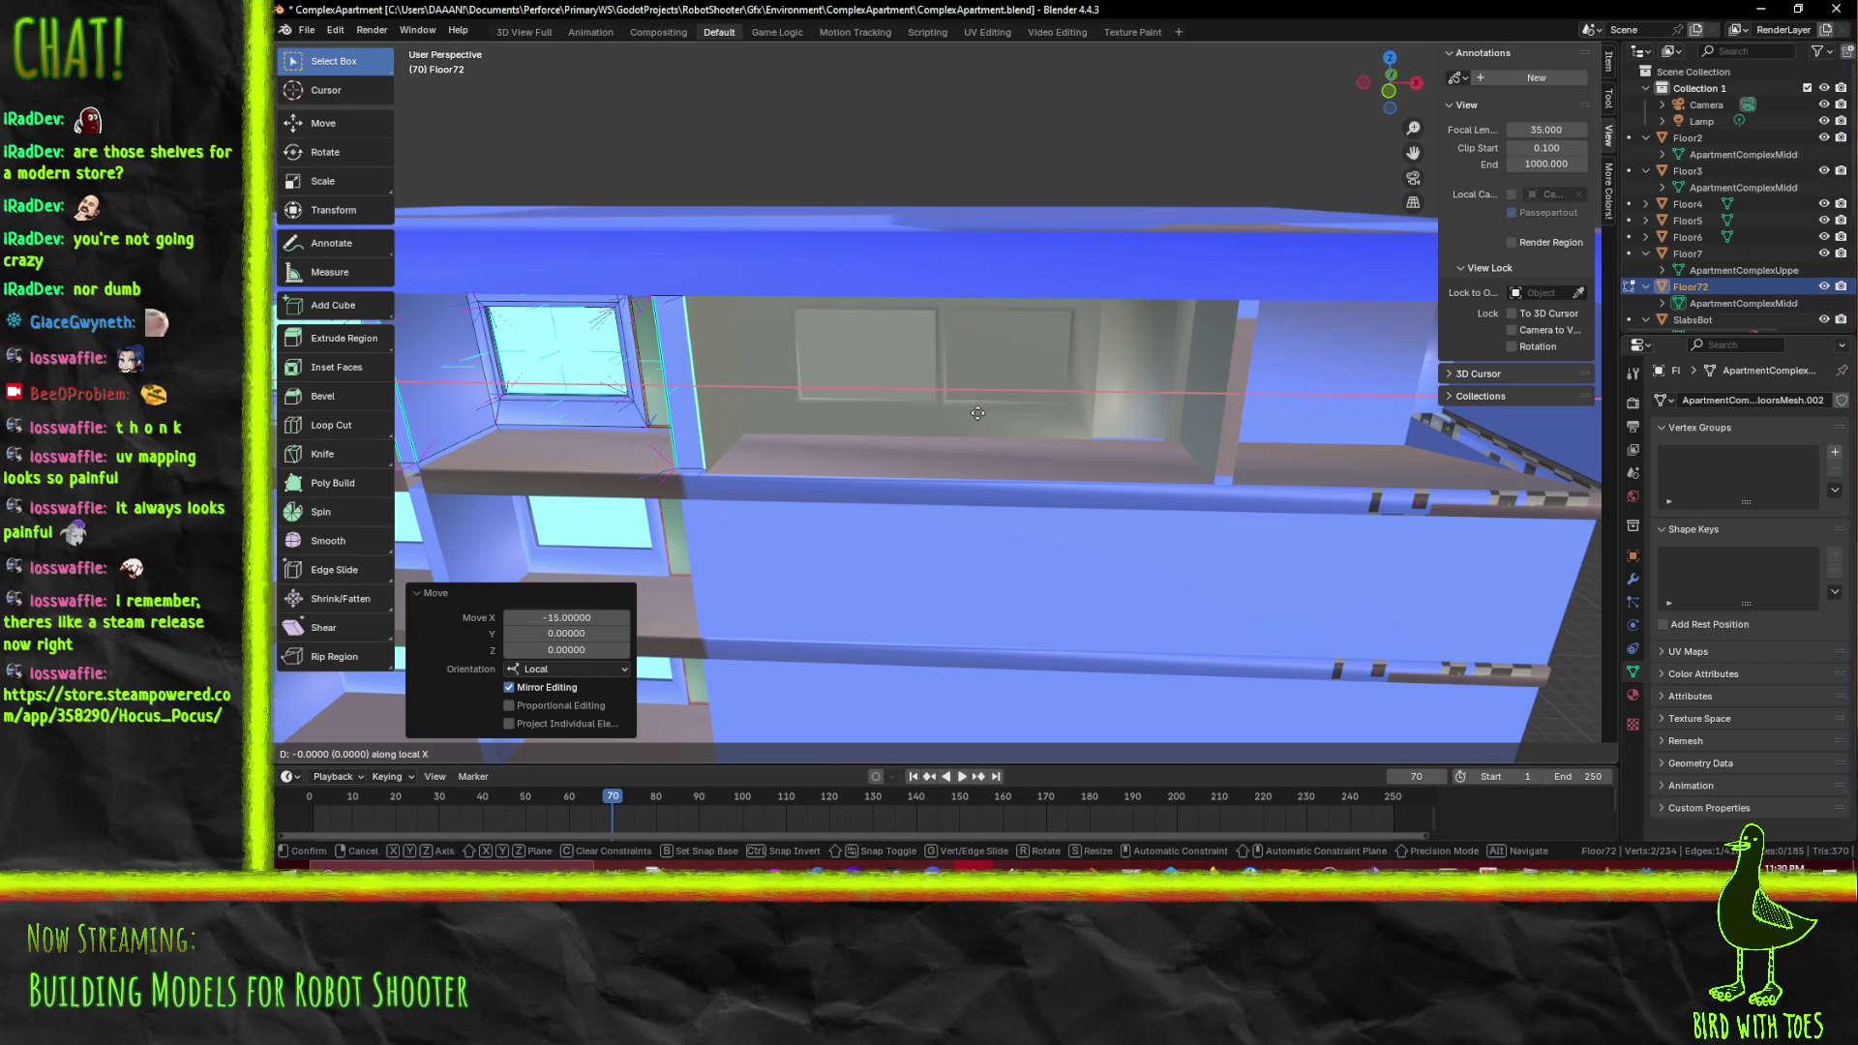
key("Escape")
left_click_drag(983, 417, 936, 429)
From top view, extrude the edge 1.9 units, then undo the extrusion
key("z")
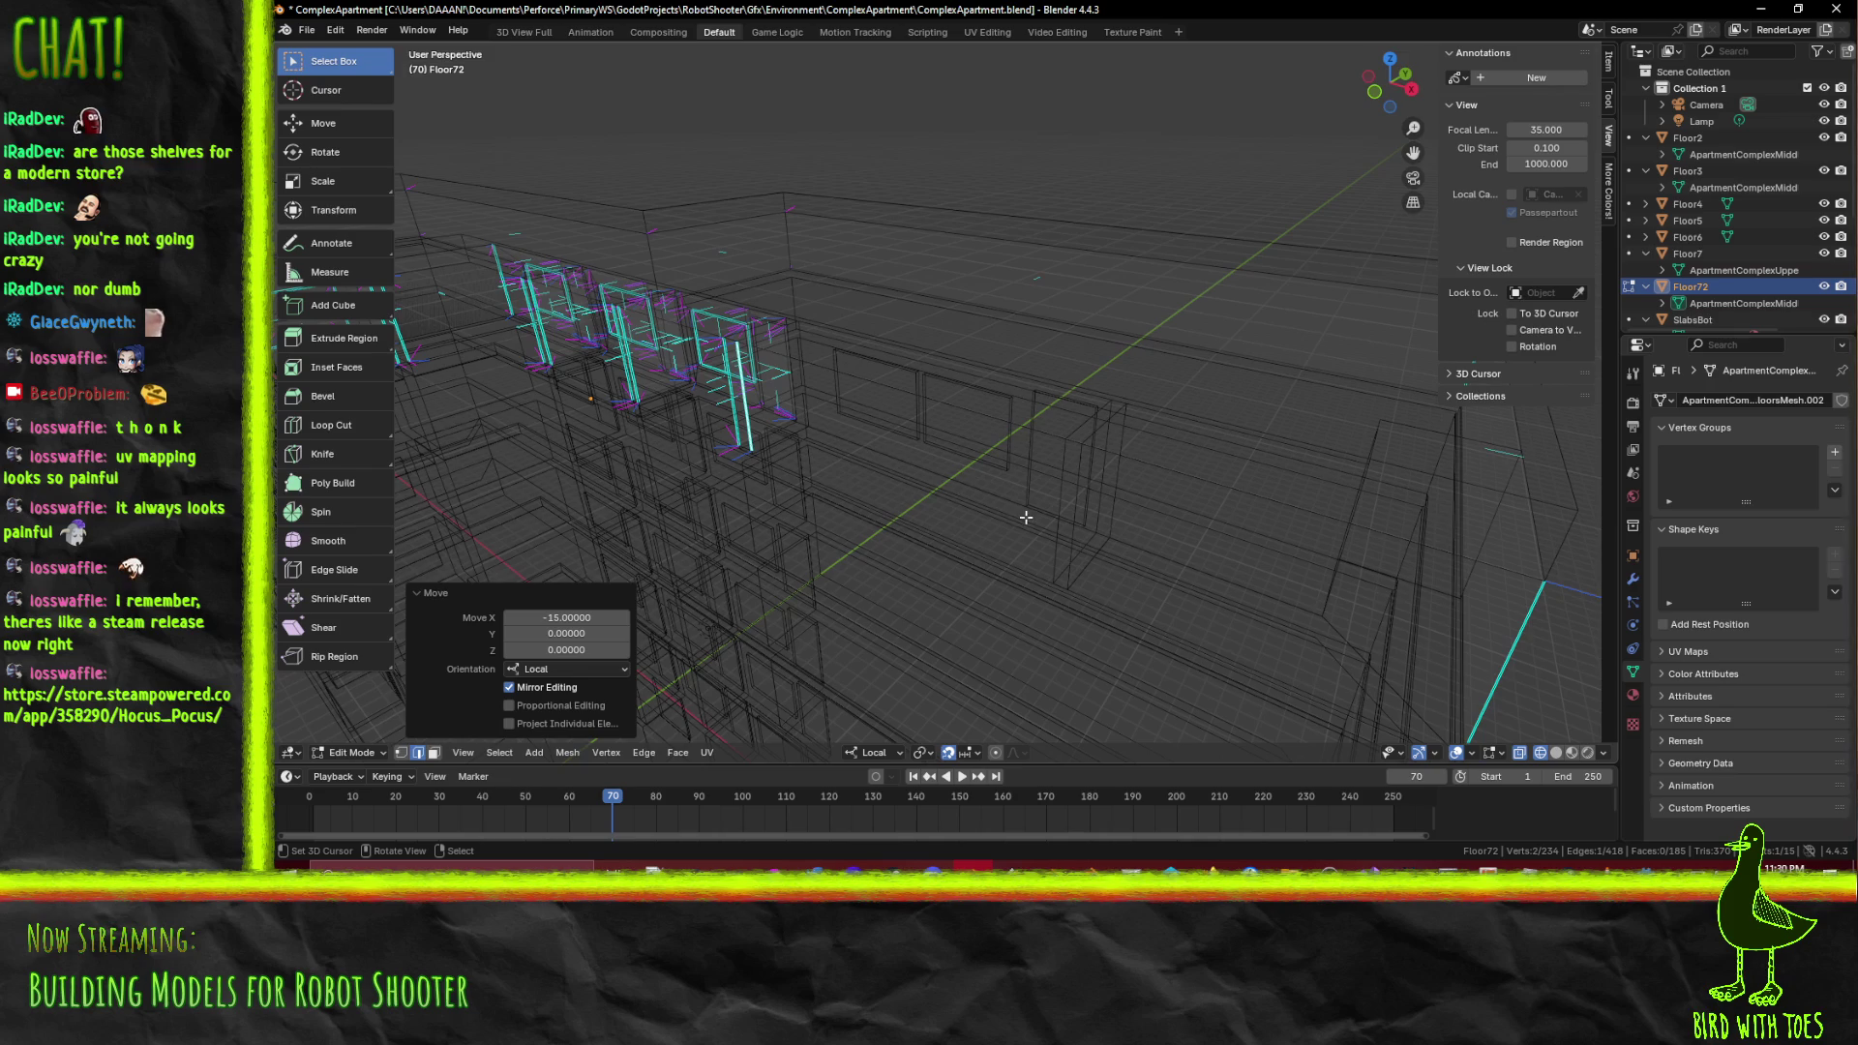
key("KP_7")
scroll("up", 3)
left_click_drag(1074, 566, 1067, 424)
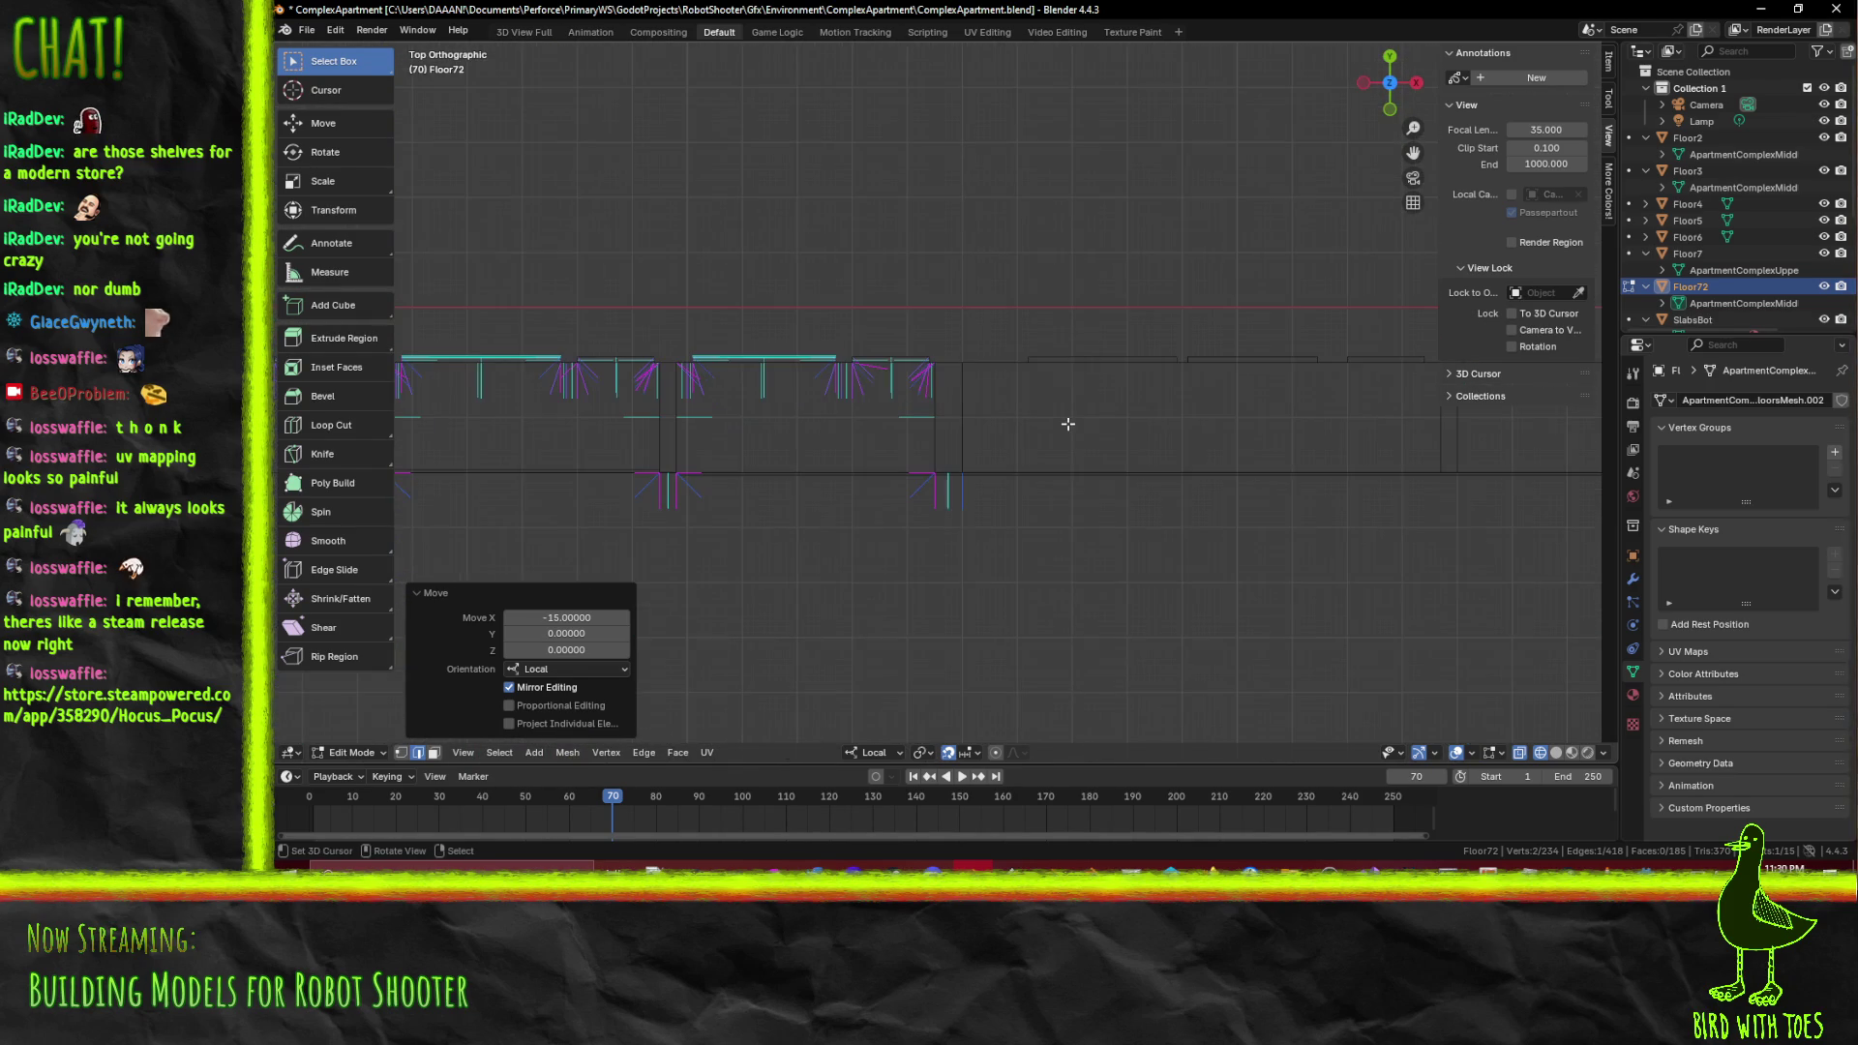
key("e")
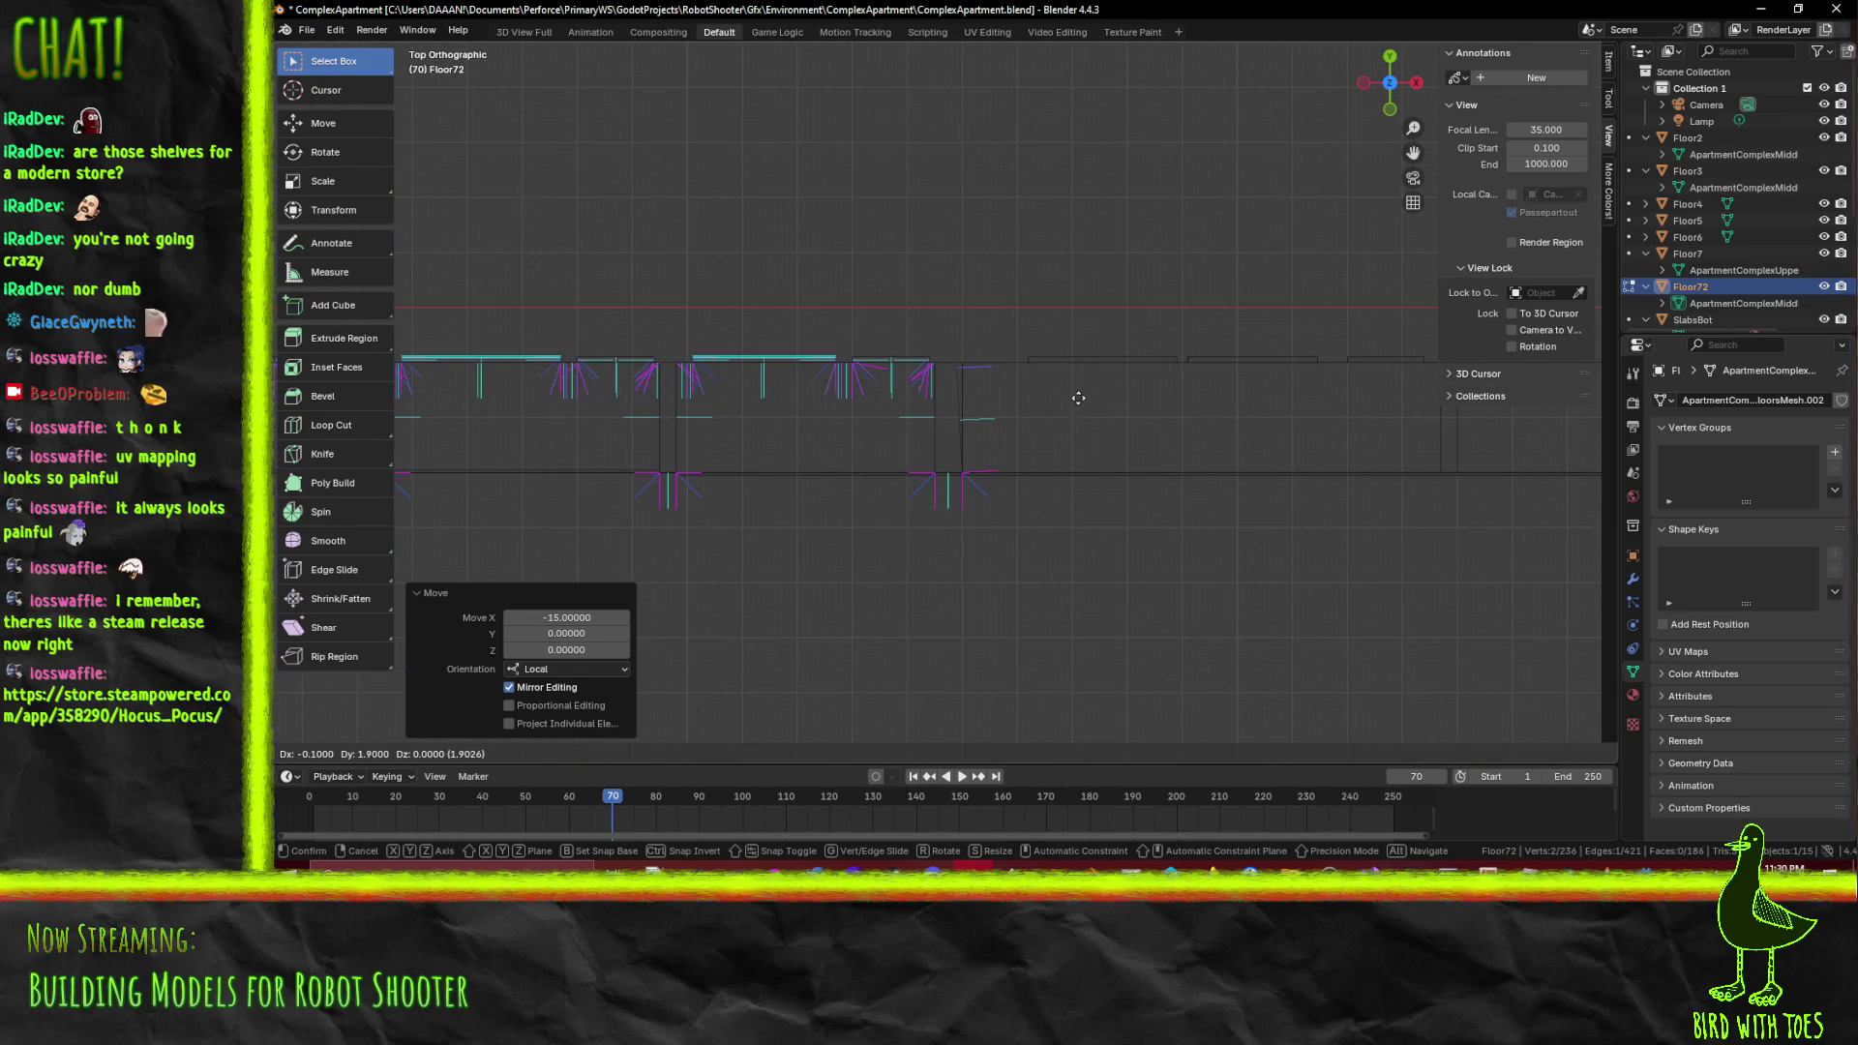
left_click(1083, 390)
left_click_drag(1165, 439, 1141, 407)
key("z")
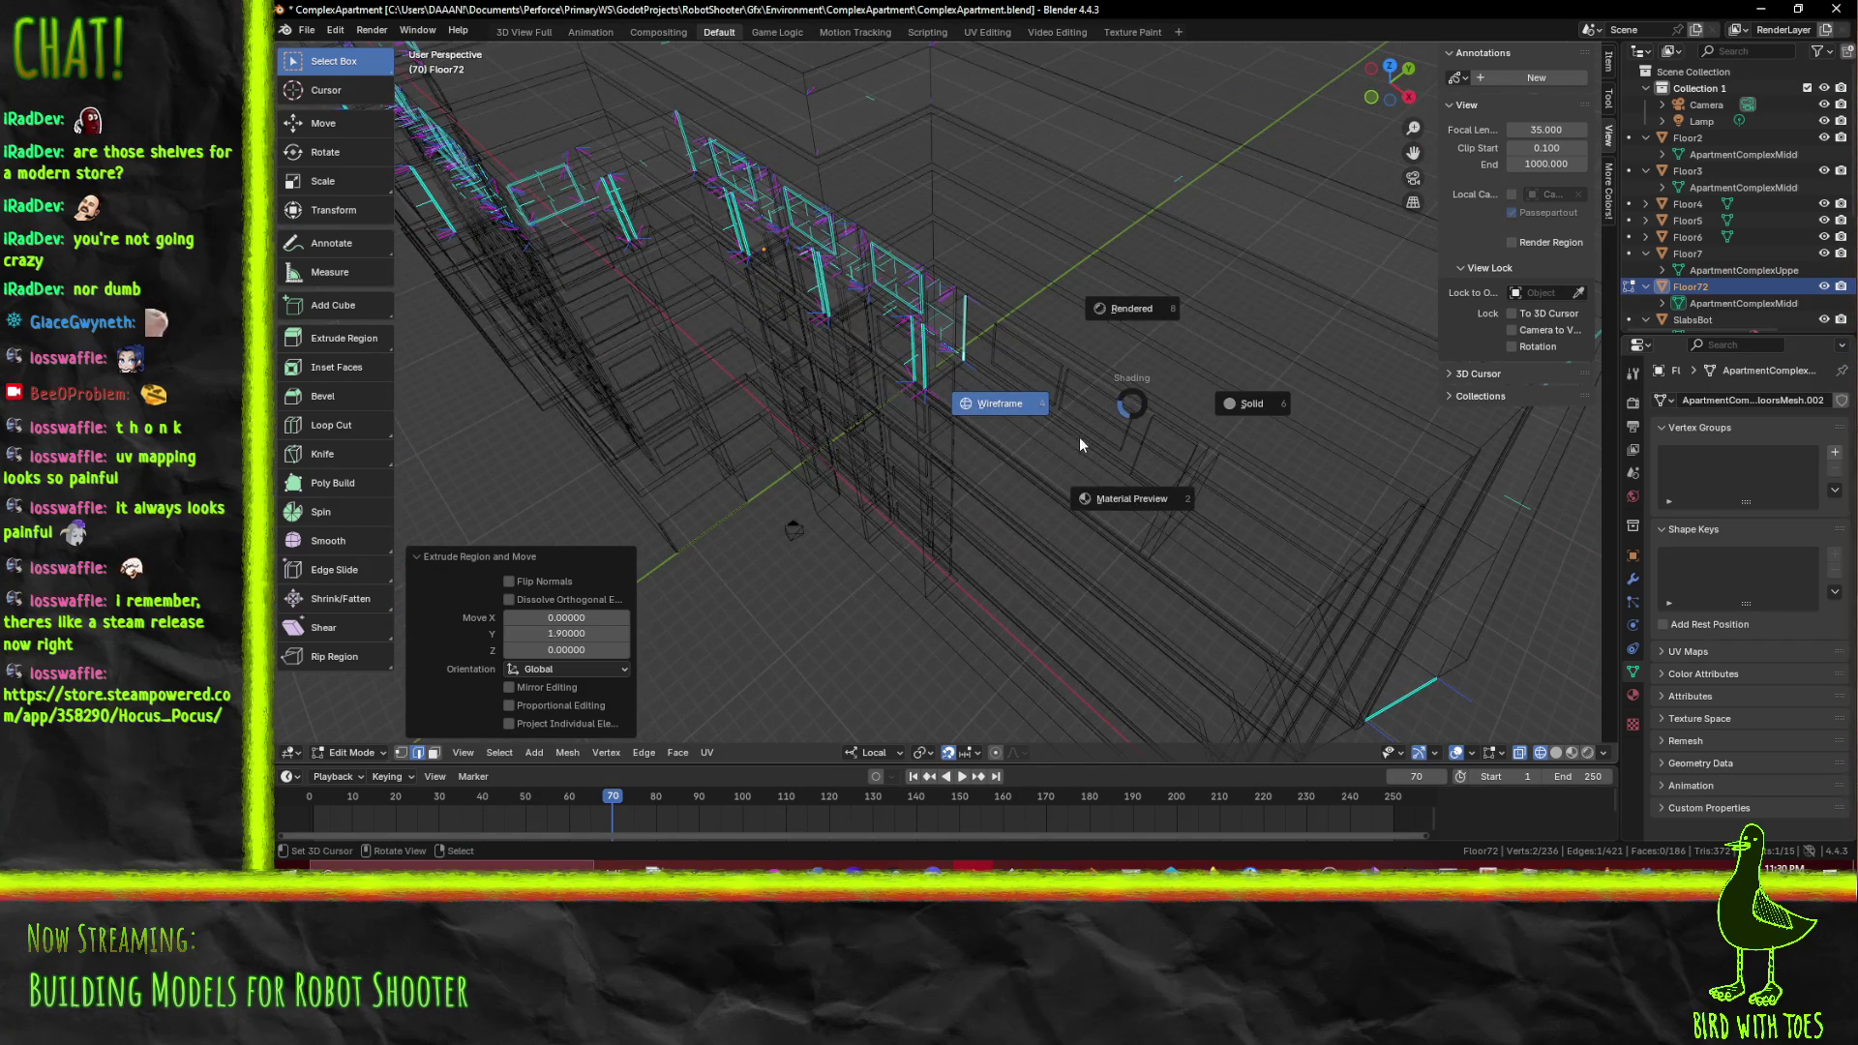
key("Escape")
key("ctrl+z")
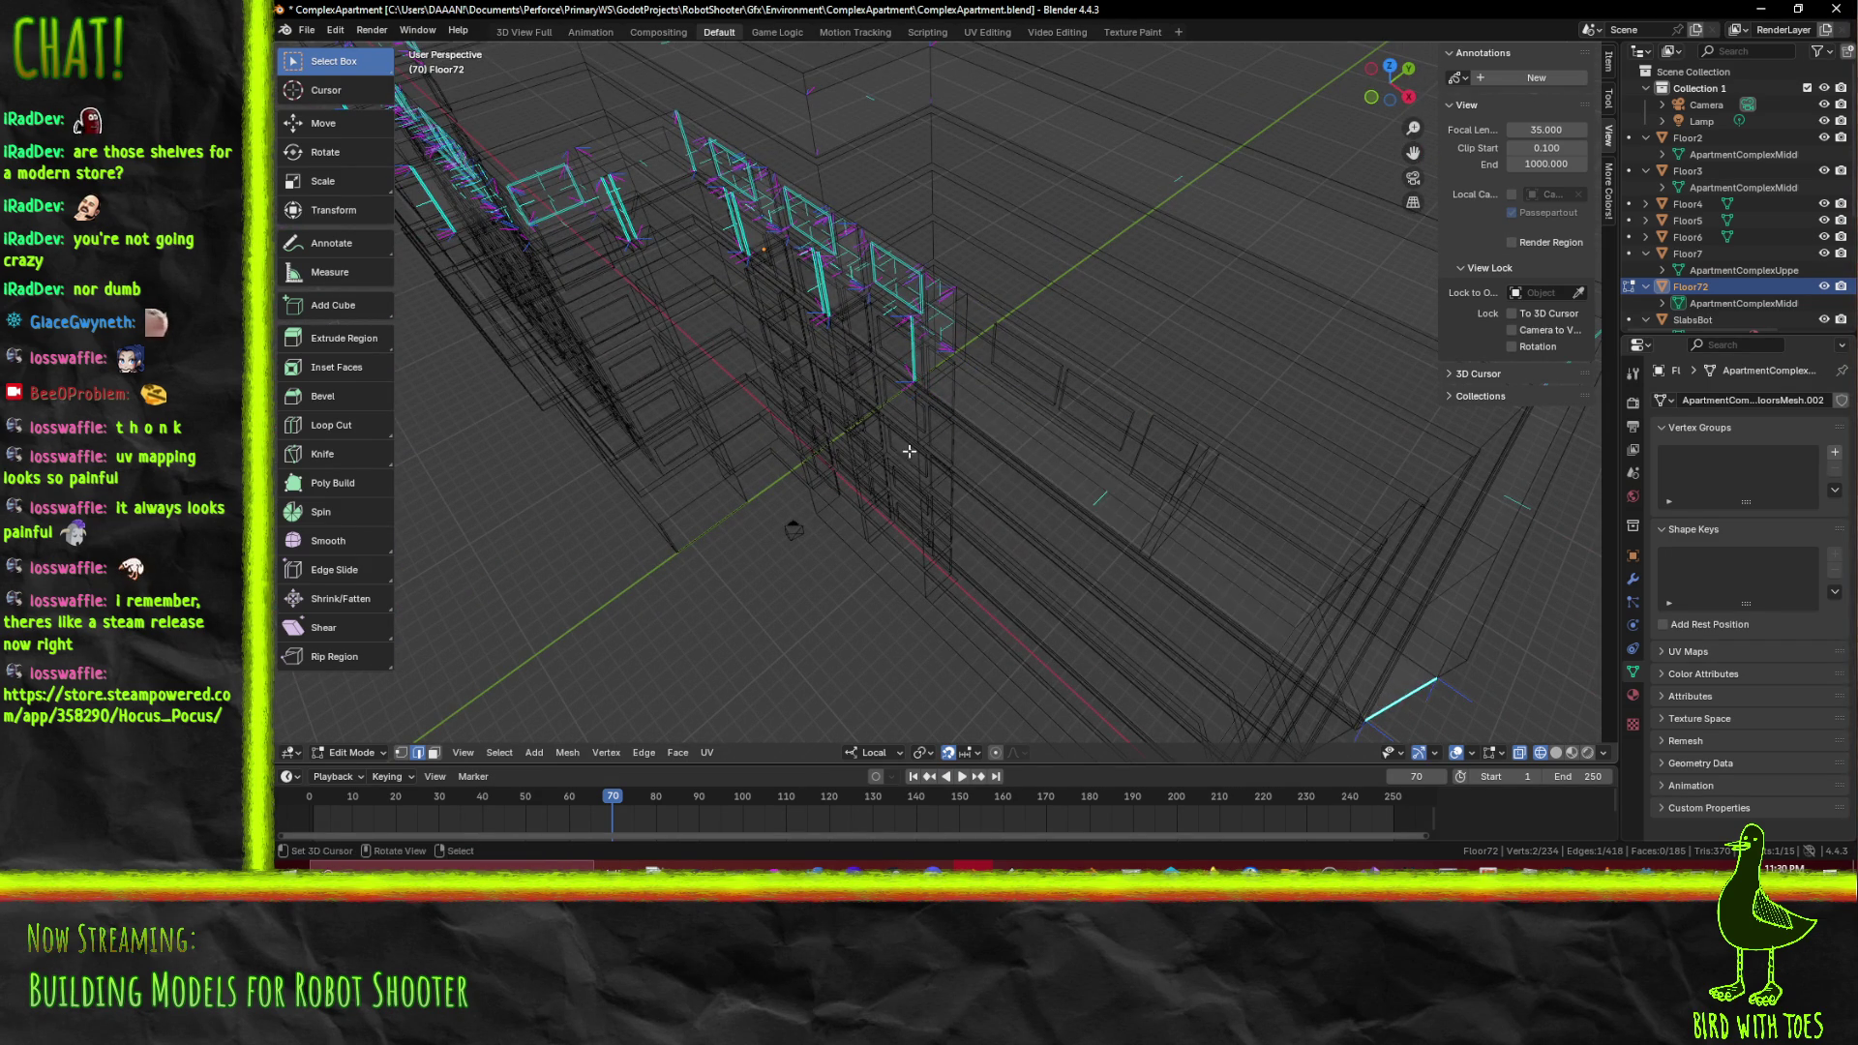
left_click_drag(1025, 493, 1060, 477)
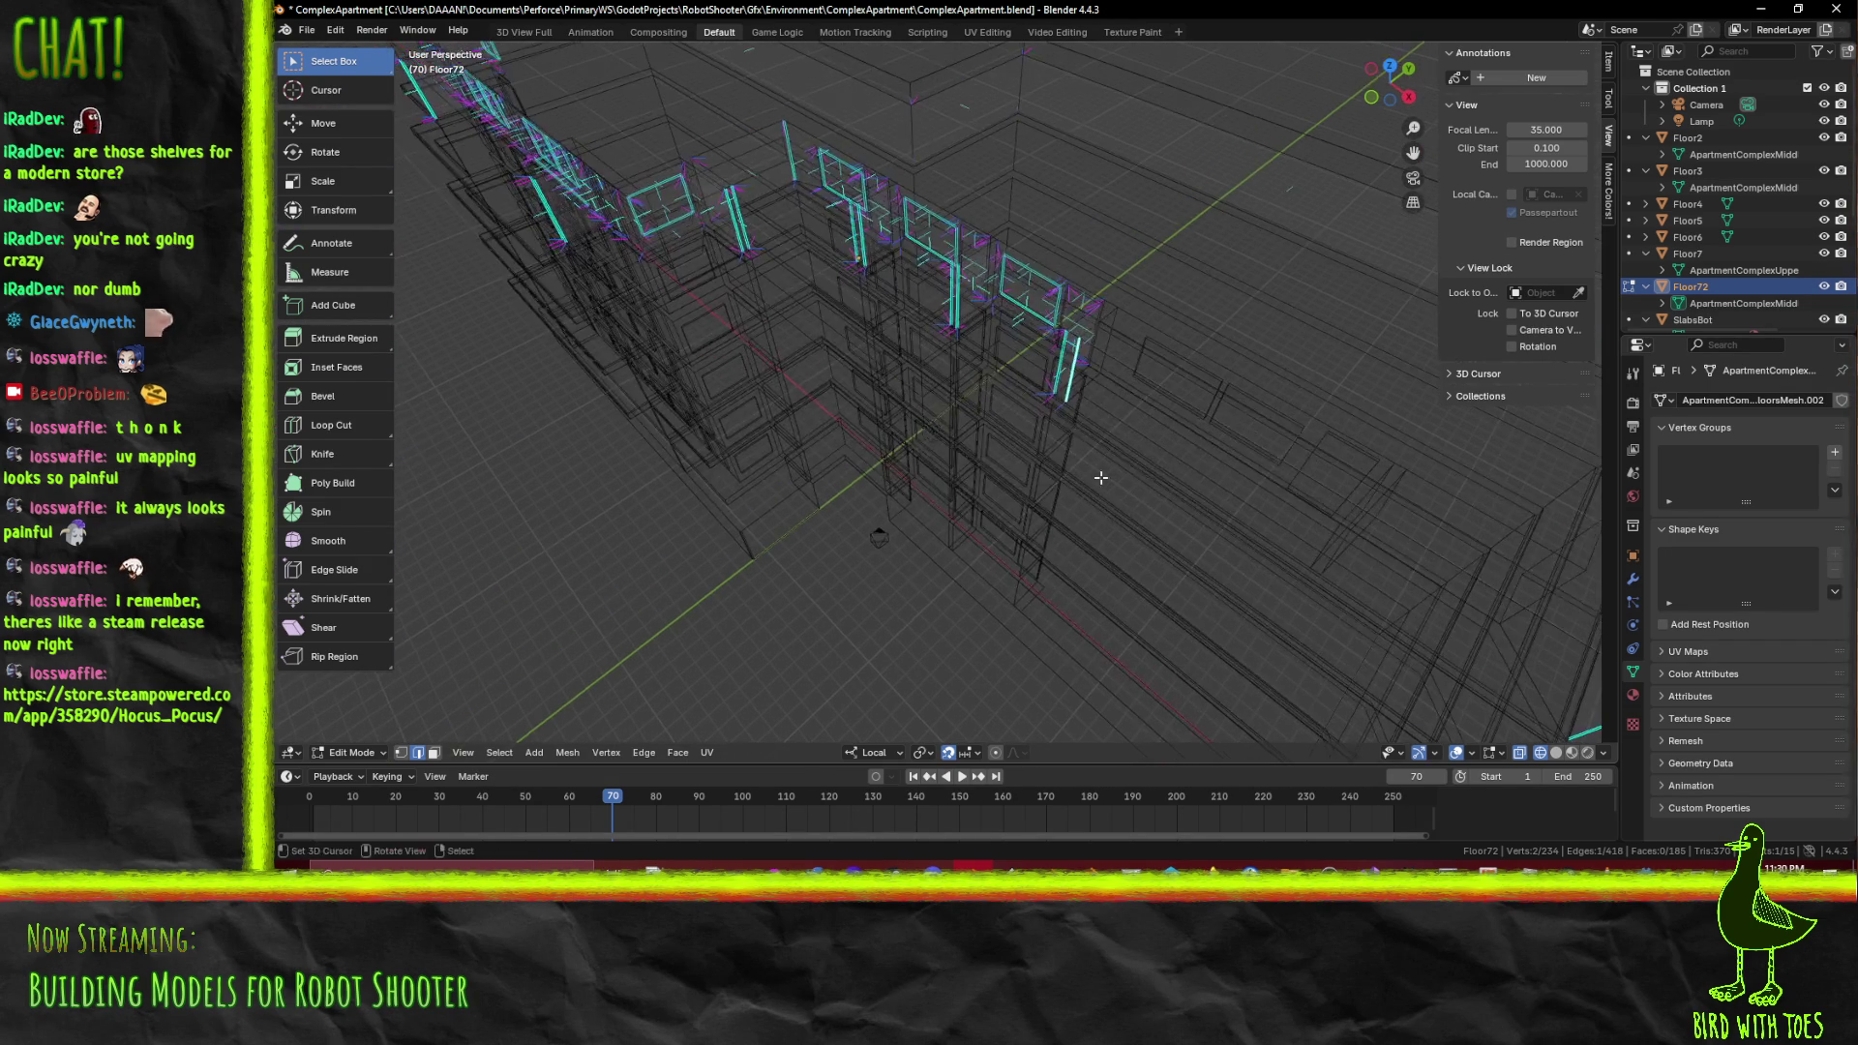
Switch the viewport to Material Preview shading and look at the facade from the front
key("z")
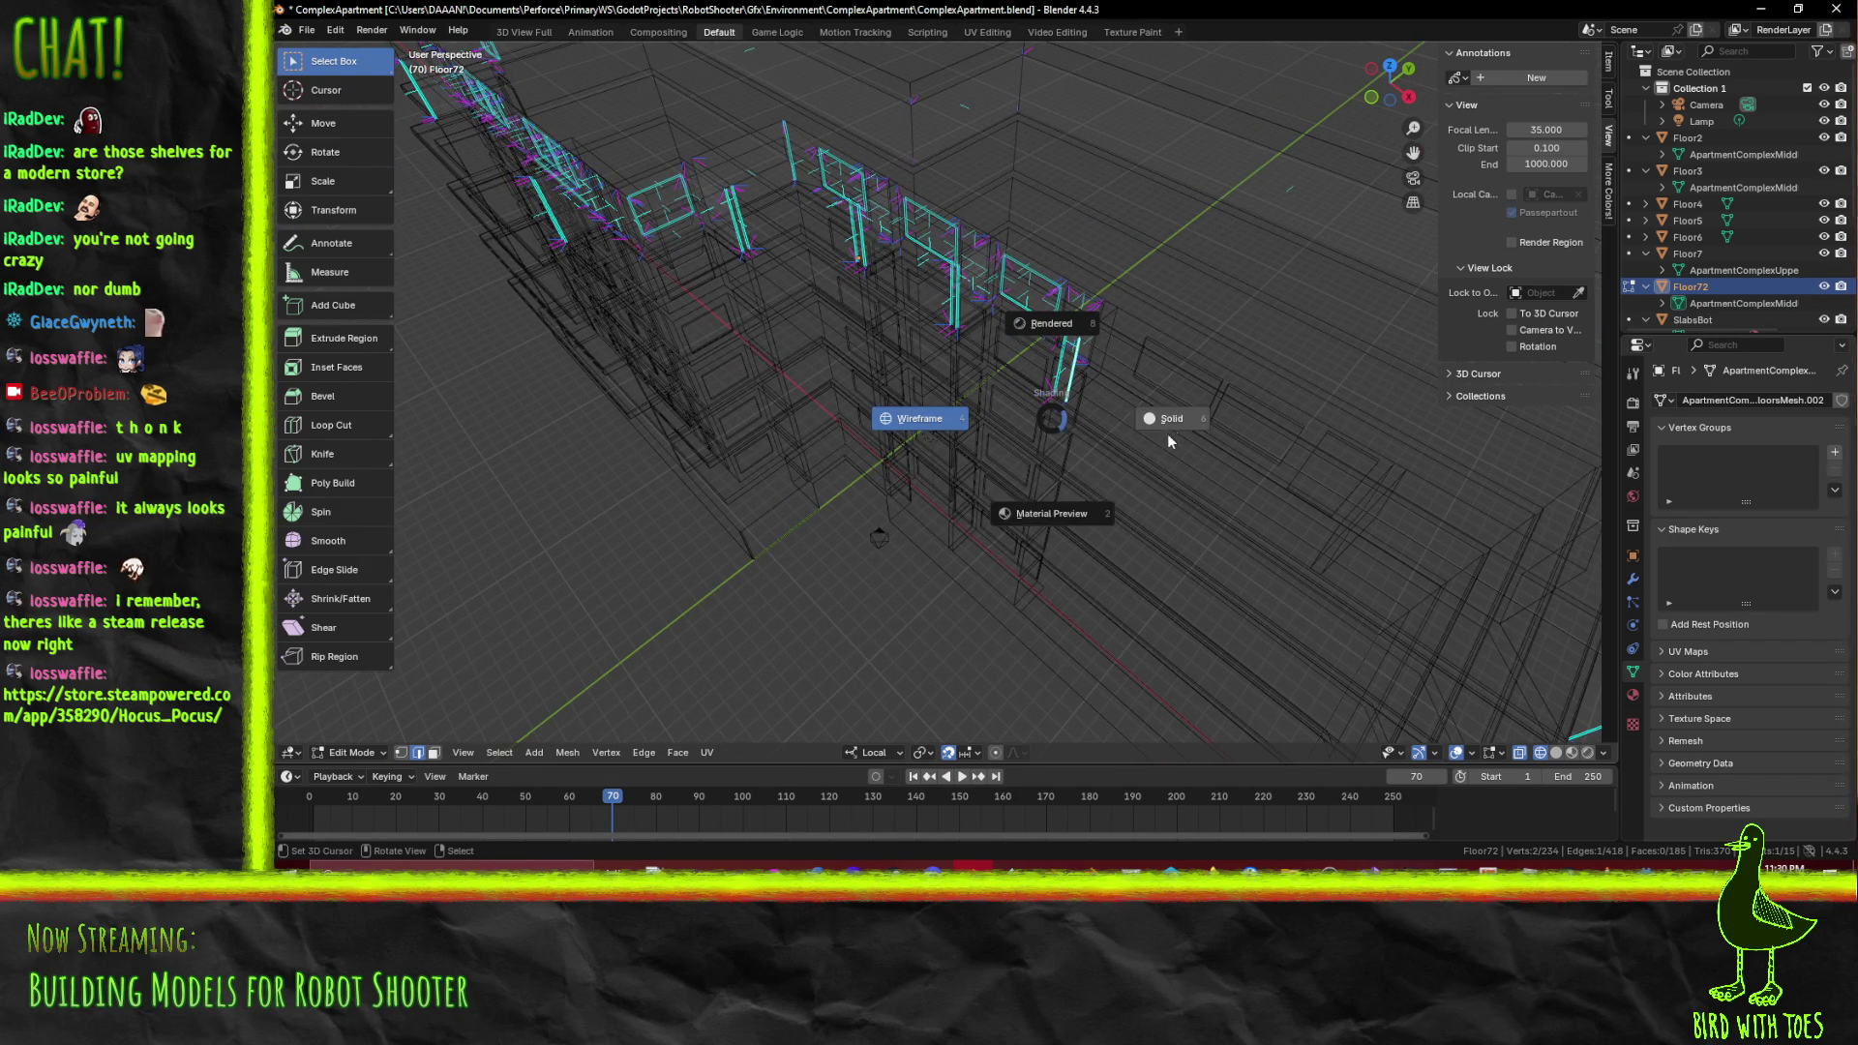
left_click(1051, 514)
left_click_drag(1051, 514, 869, 411)
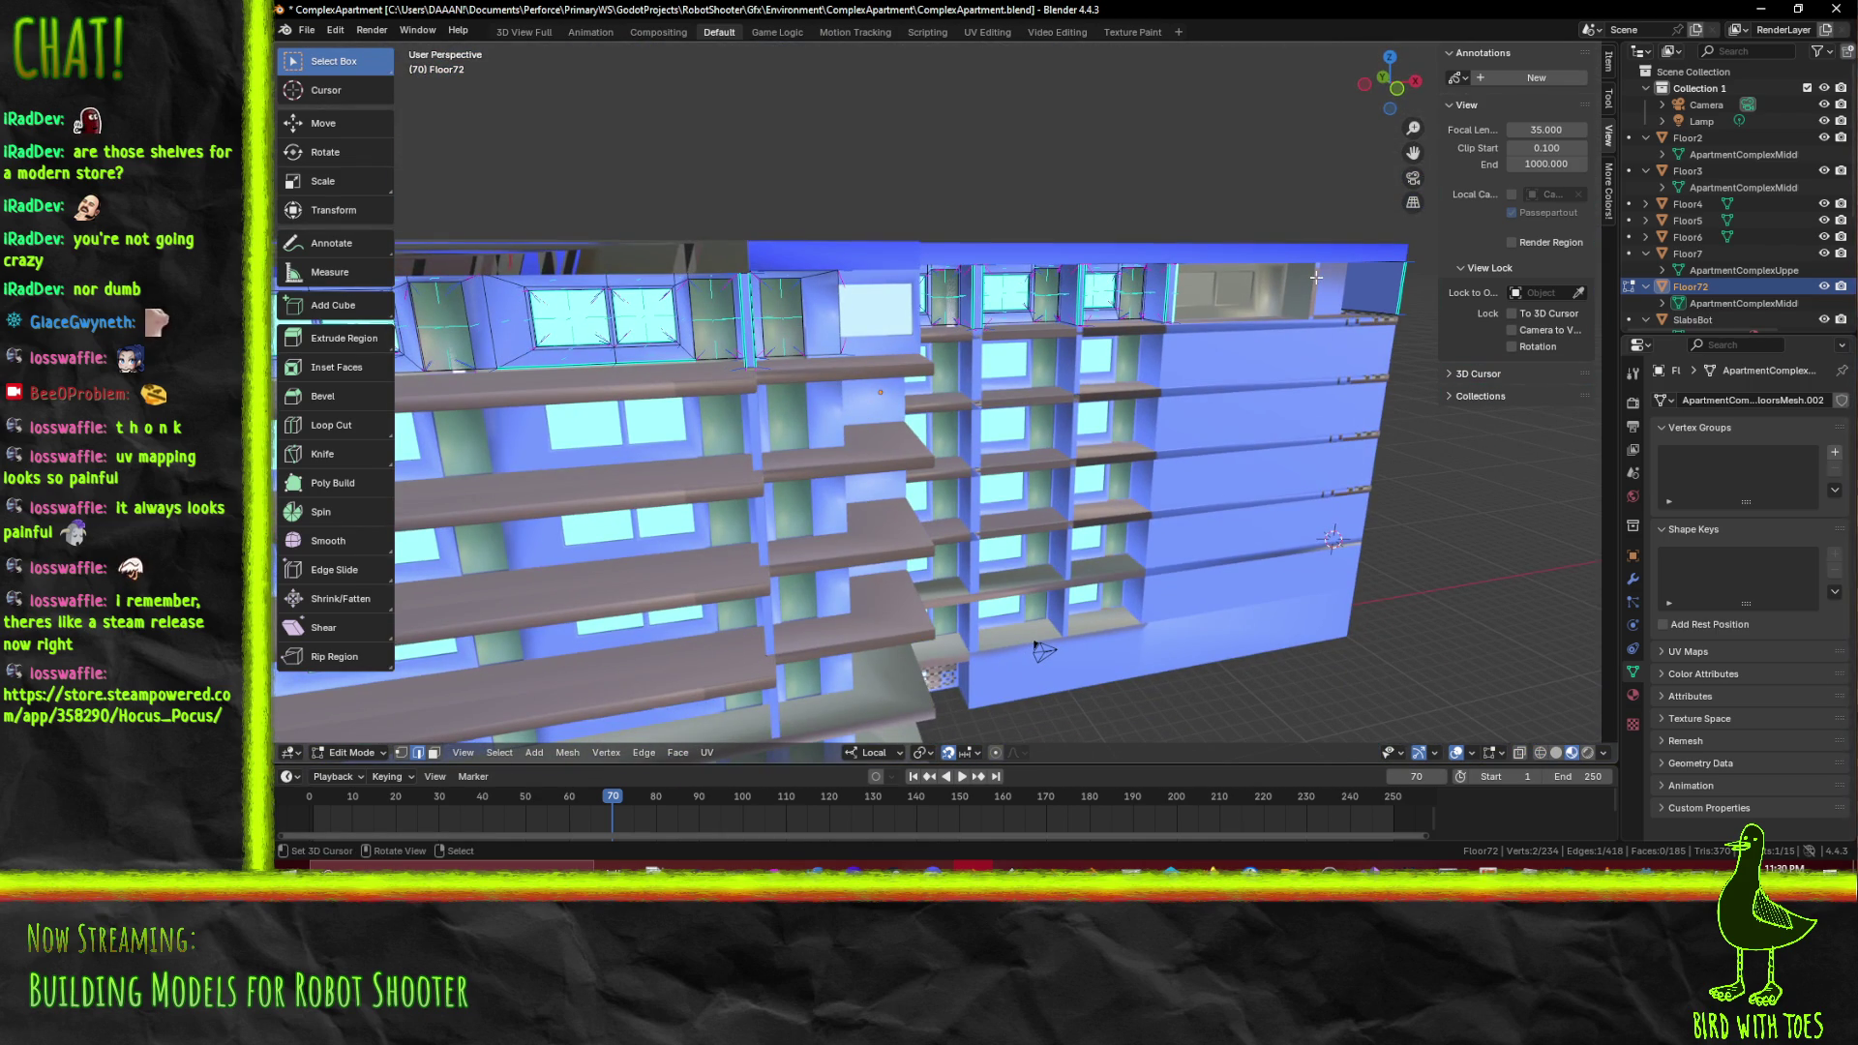
Select the slanted faces left of and above the windows, the vertical bay face, and another bay face
scroll("up", 3)
scroll("up", 3)
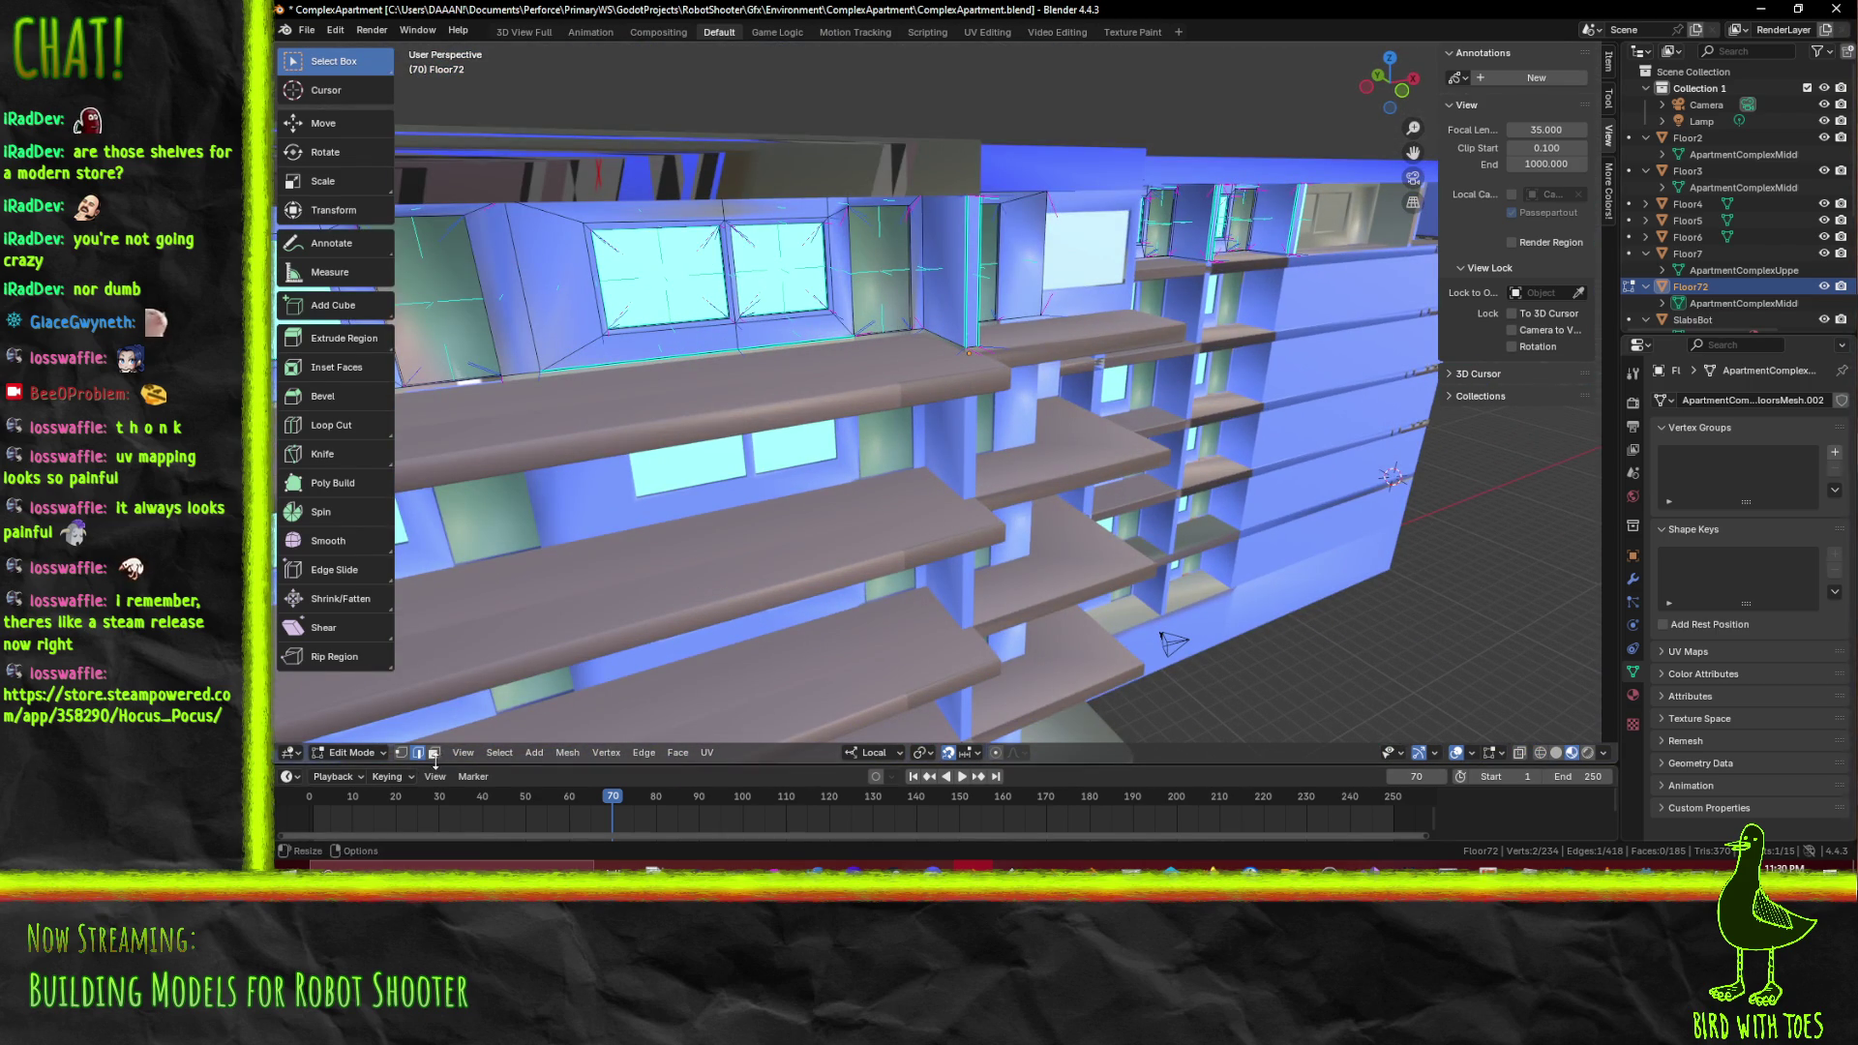
left_click_drag(435, 764, 436, 766)
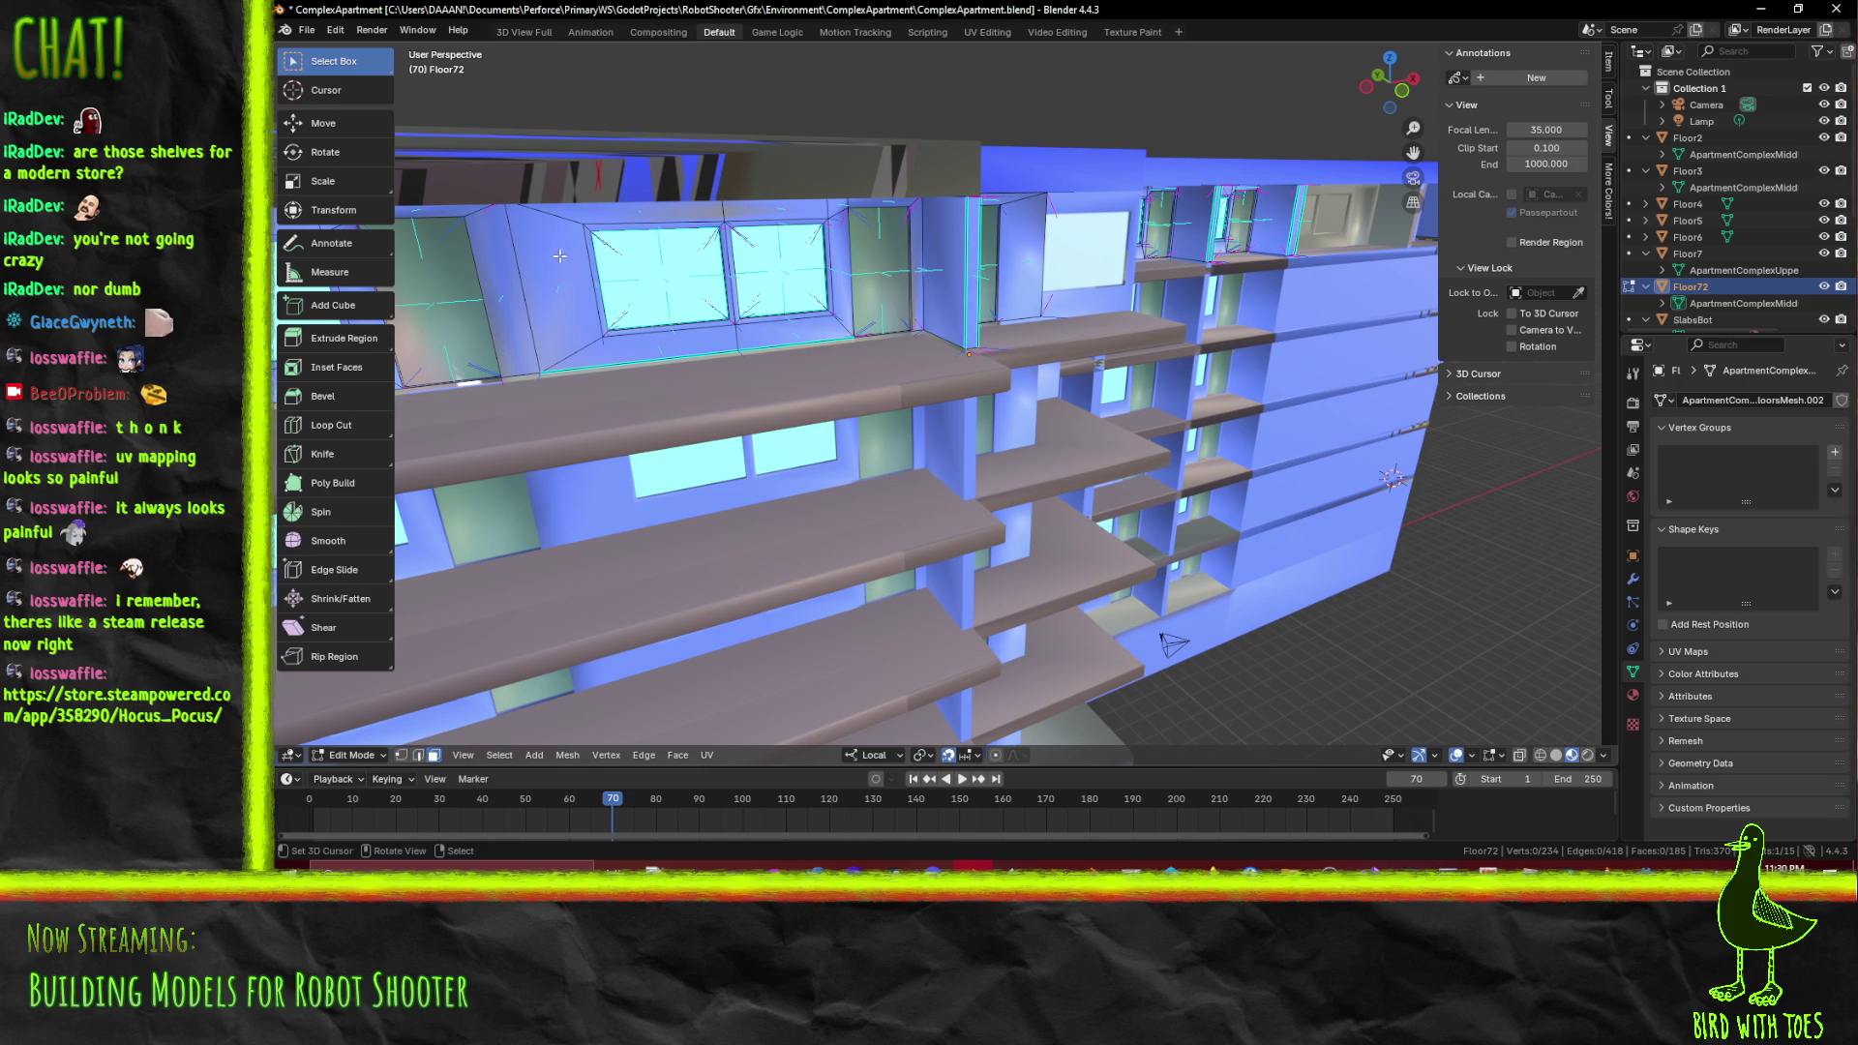
left_click(562, 258)
left_click(774, 205)
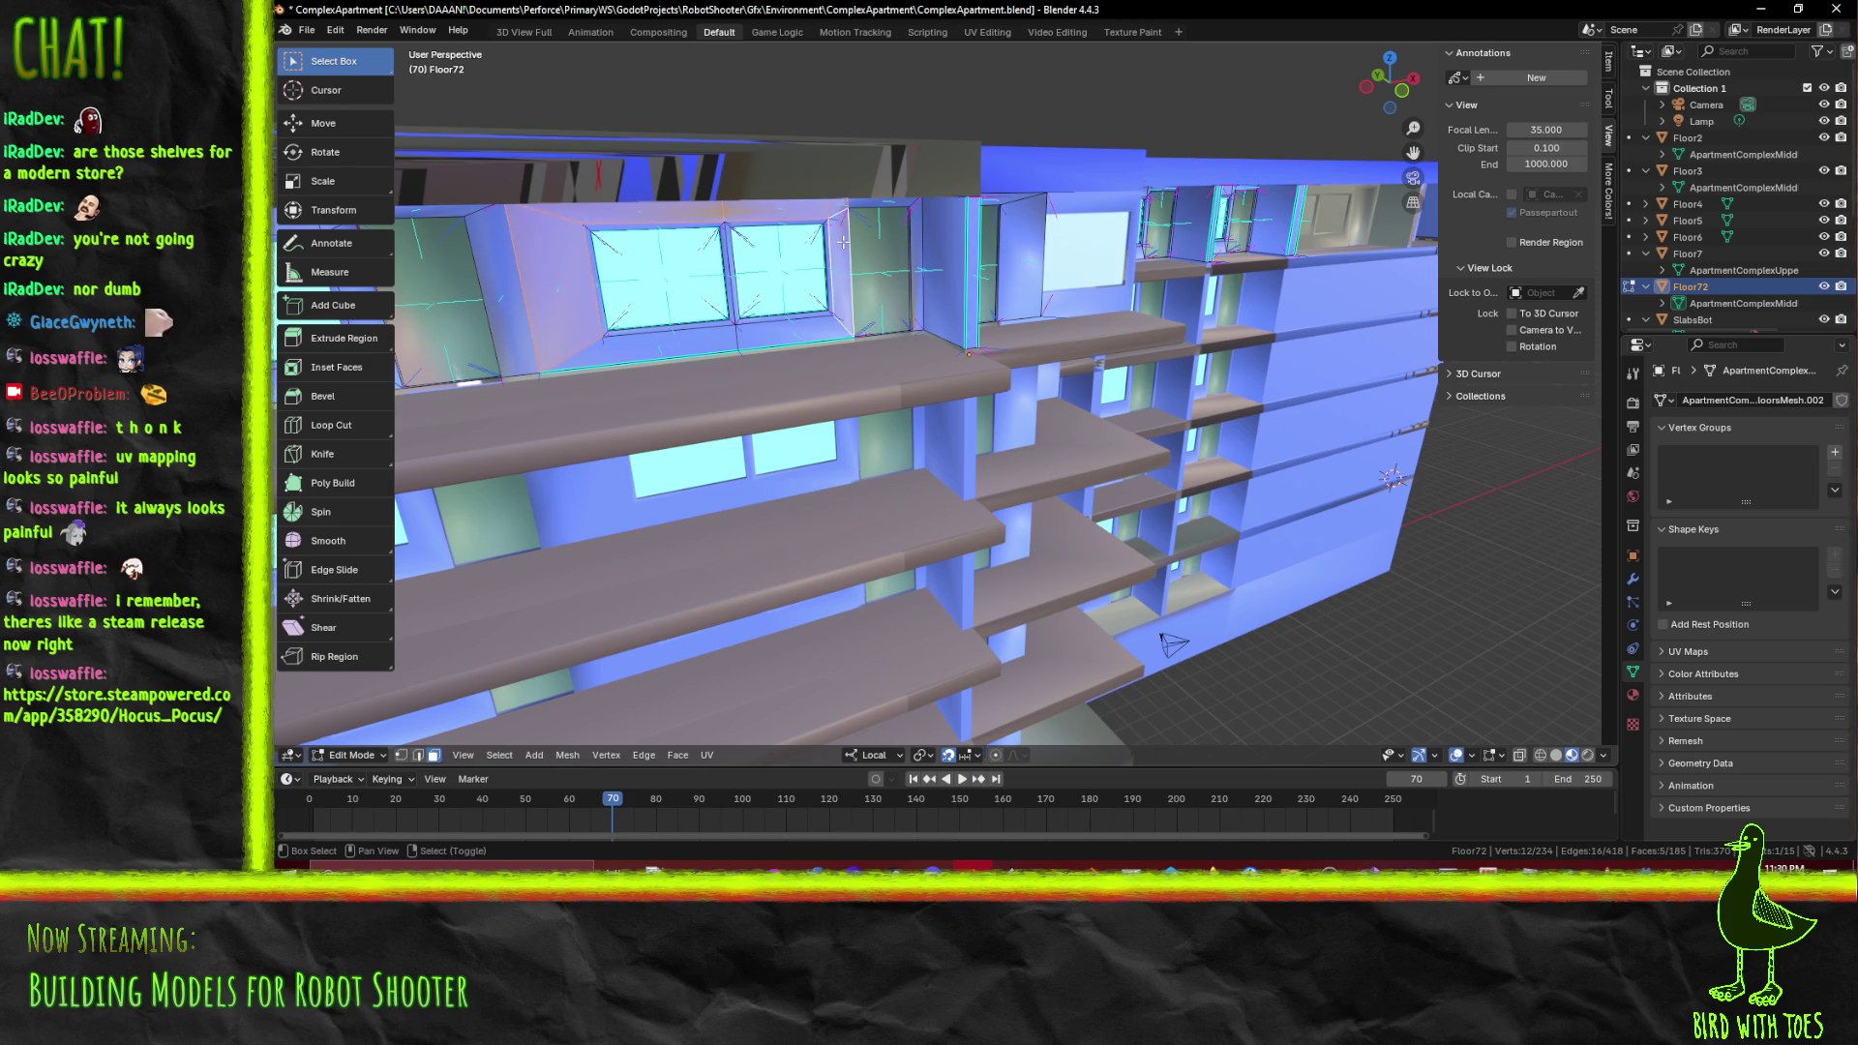
left_click(949, 315)
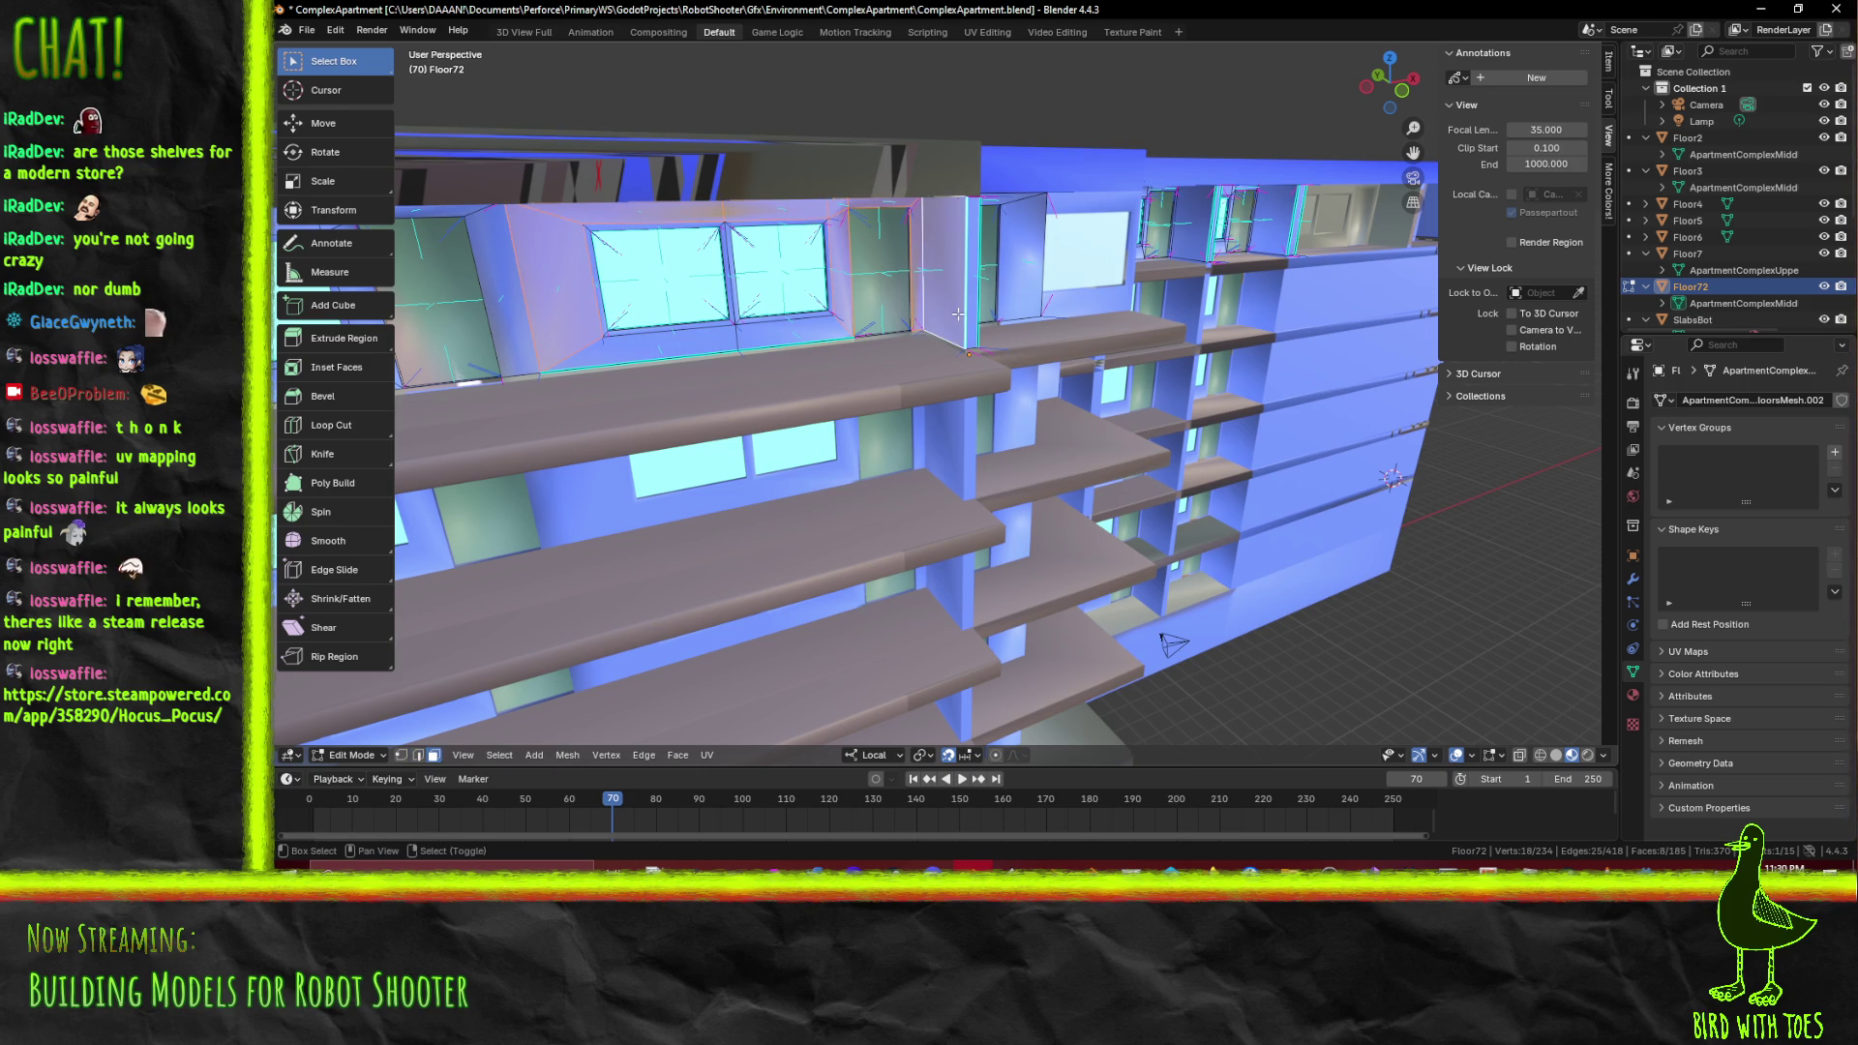
left_click_drag(970, 318, 1312, 328)
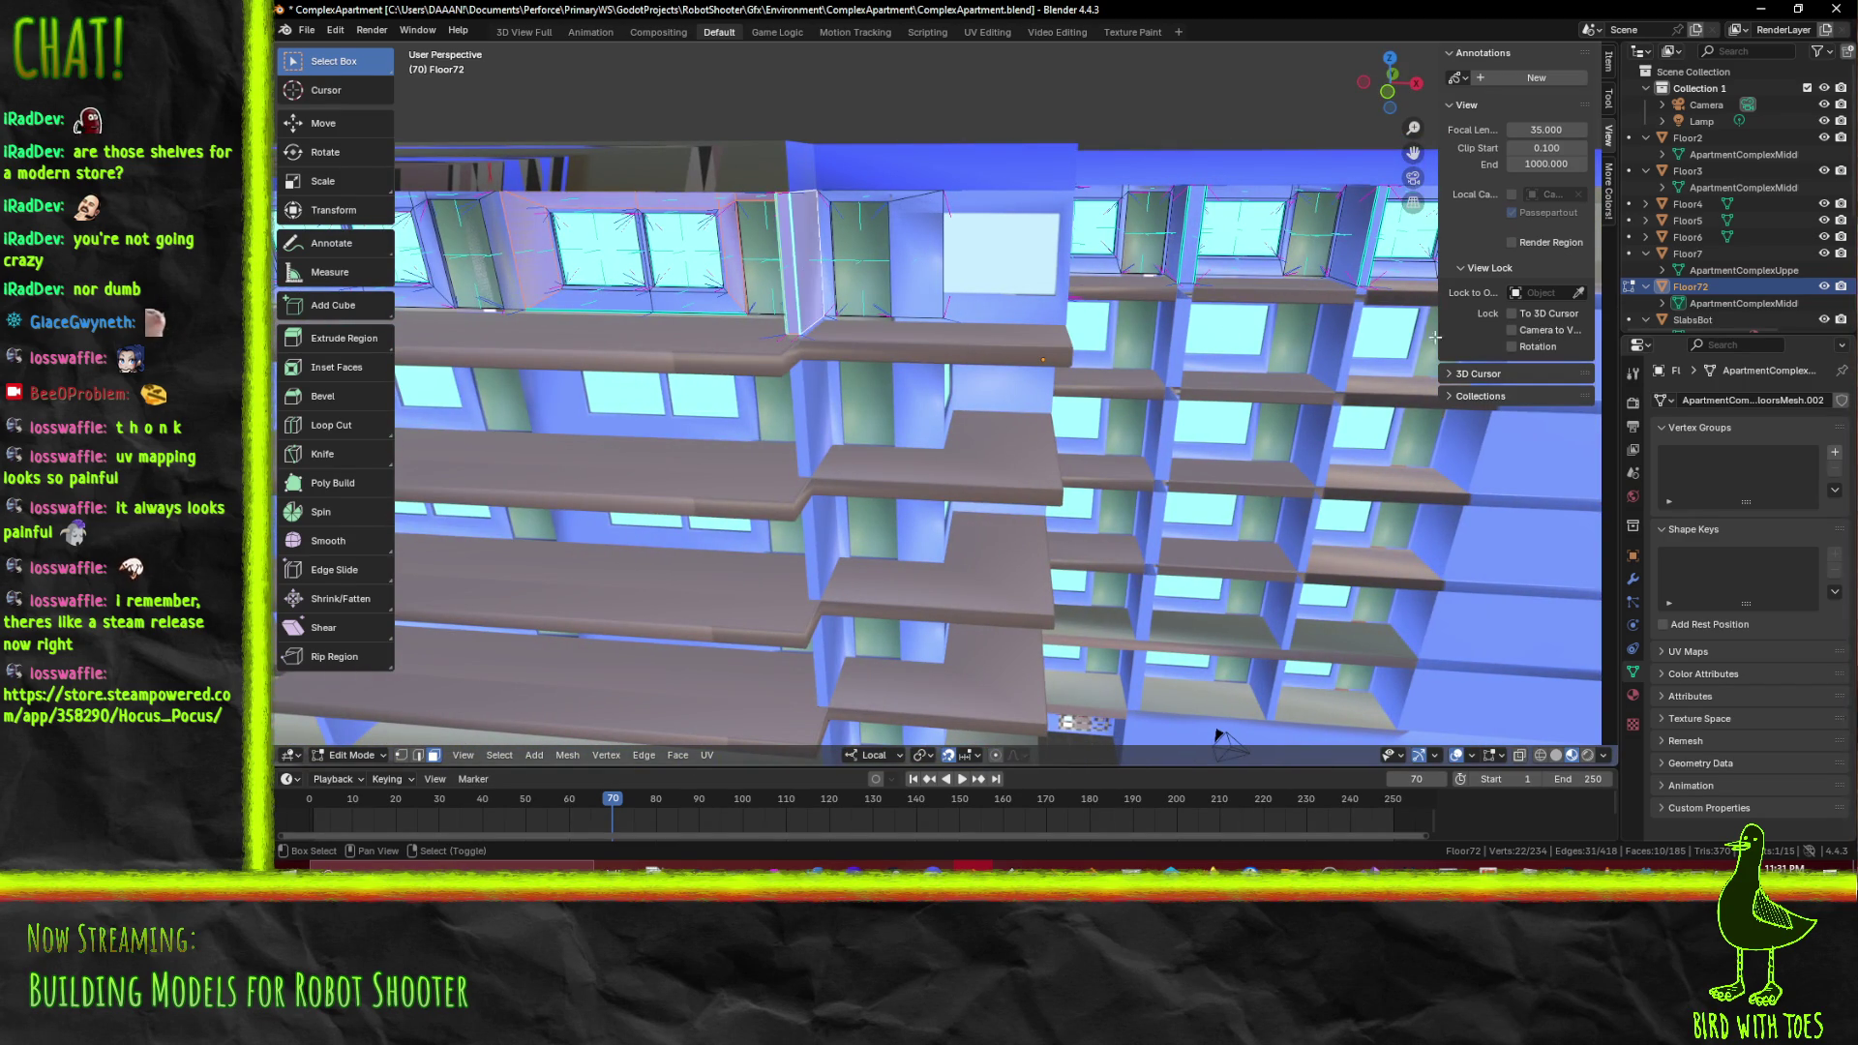
left_click_drag(1234, 449, 919, 334)
scroll("up", 3)
left_click_drag(1010, 265, 925, 426)
left_click(1040, 329)
In Wireframe shading, add the right sloped bay face, window faces and another bay face
key("z")
left_click(873, 428)
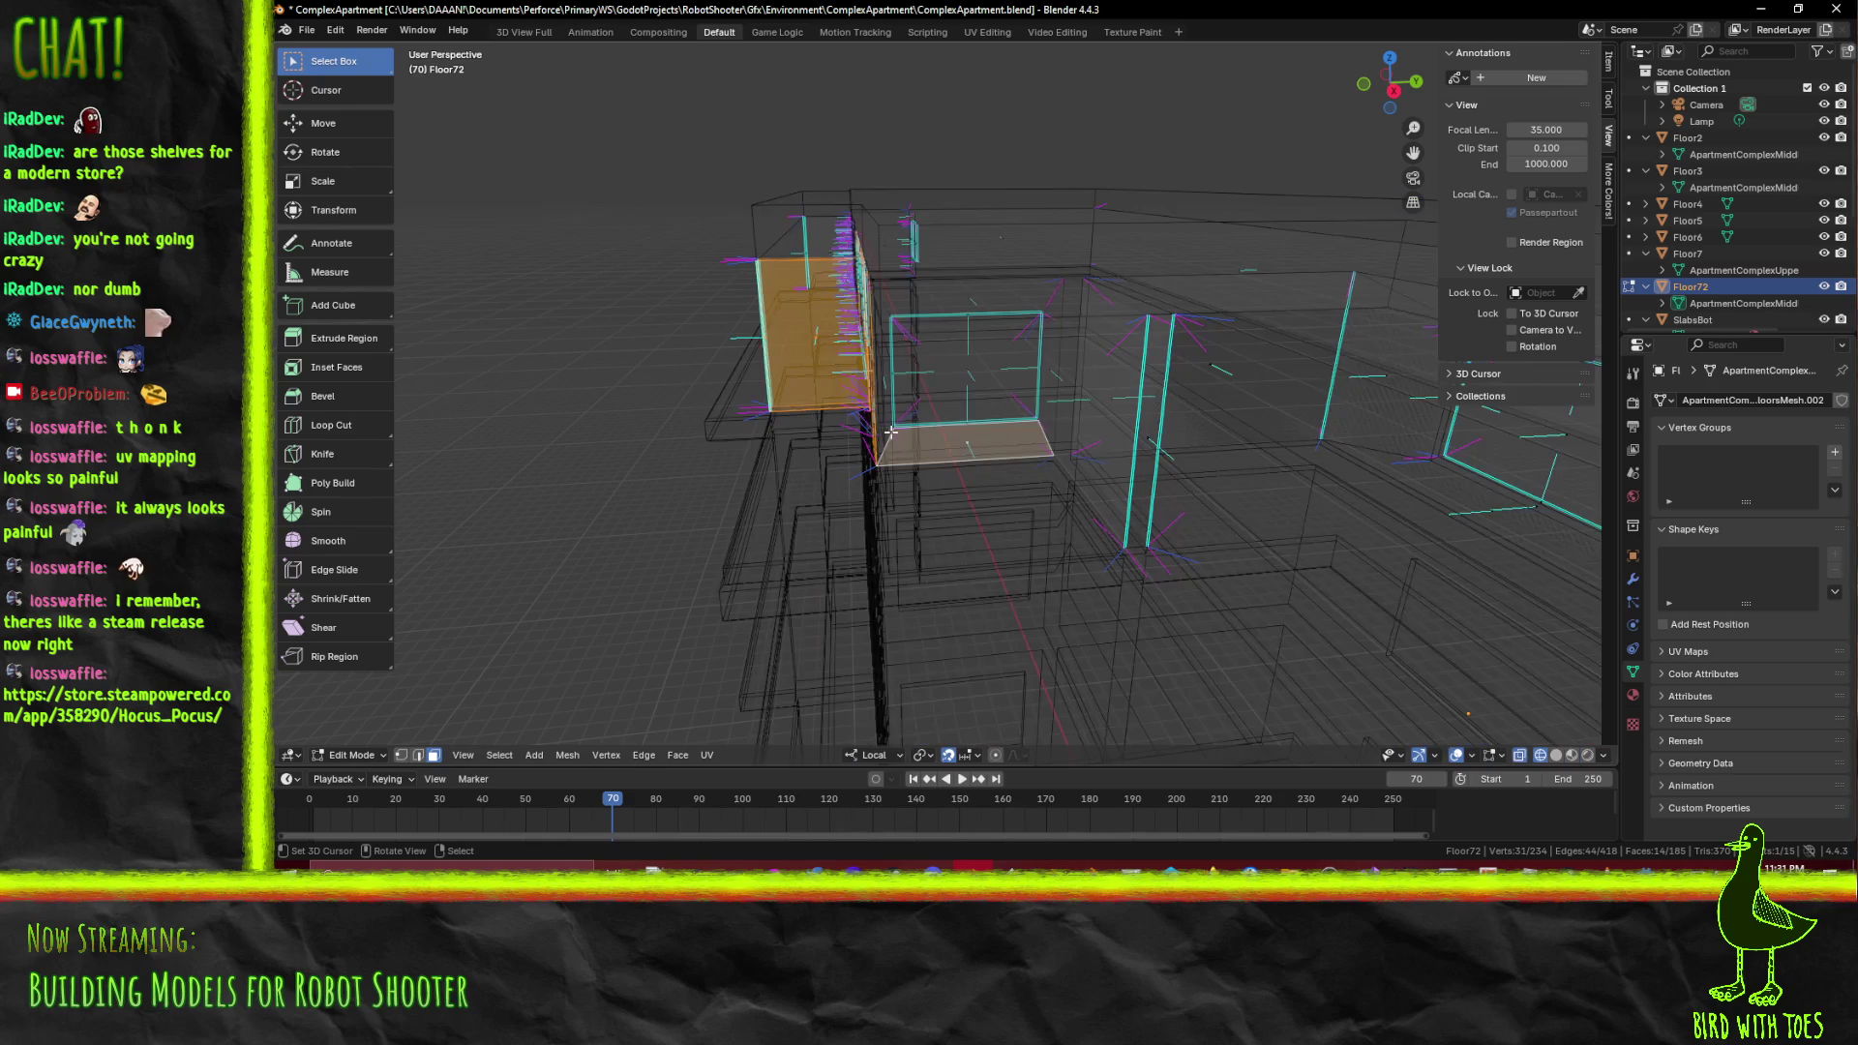
left_click_drag(904, 422, 925, 343)
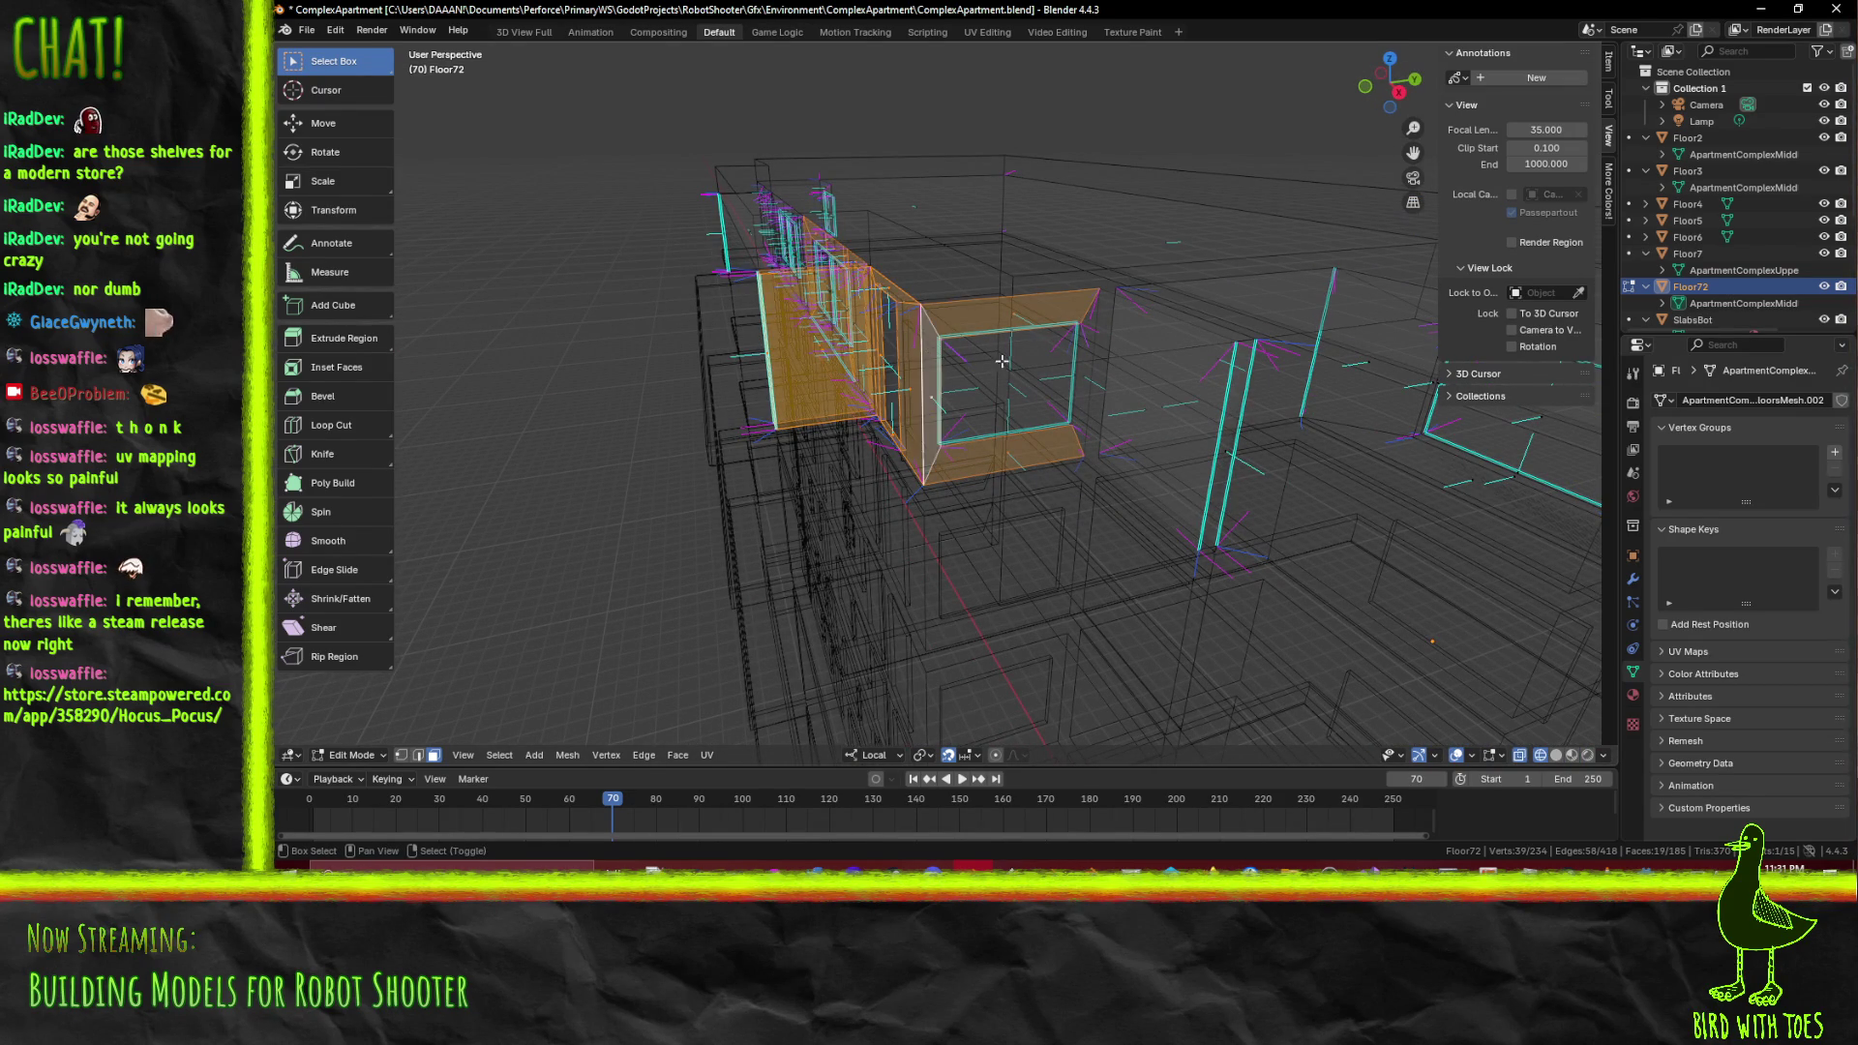
left_click(1087, 349)
left_click_drag(1088, 349, 1034, 468)
left_click(1026, 329)
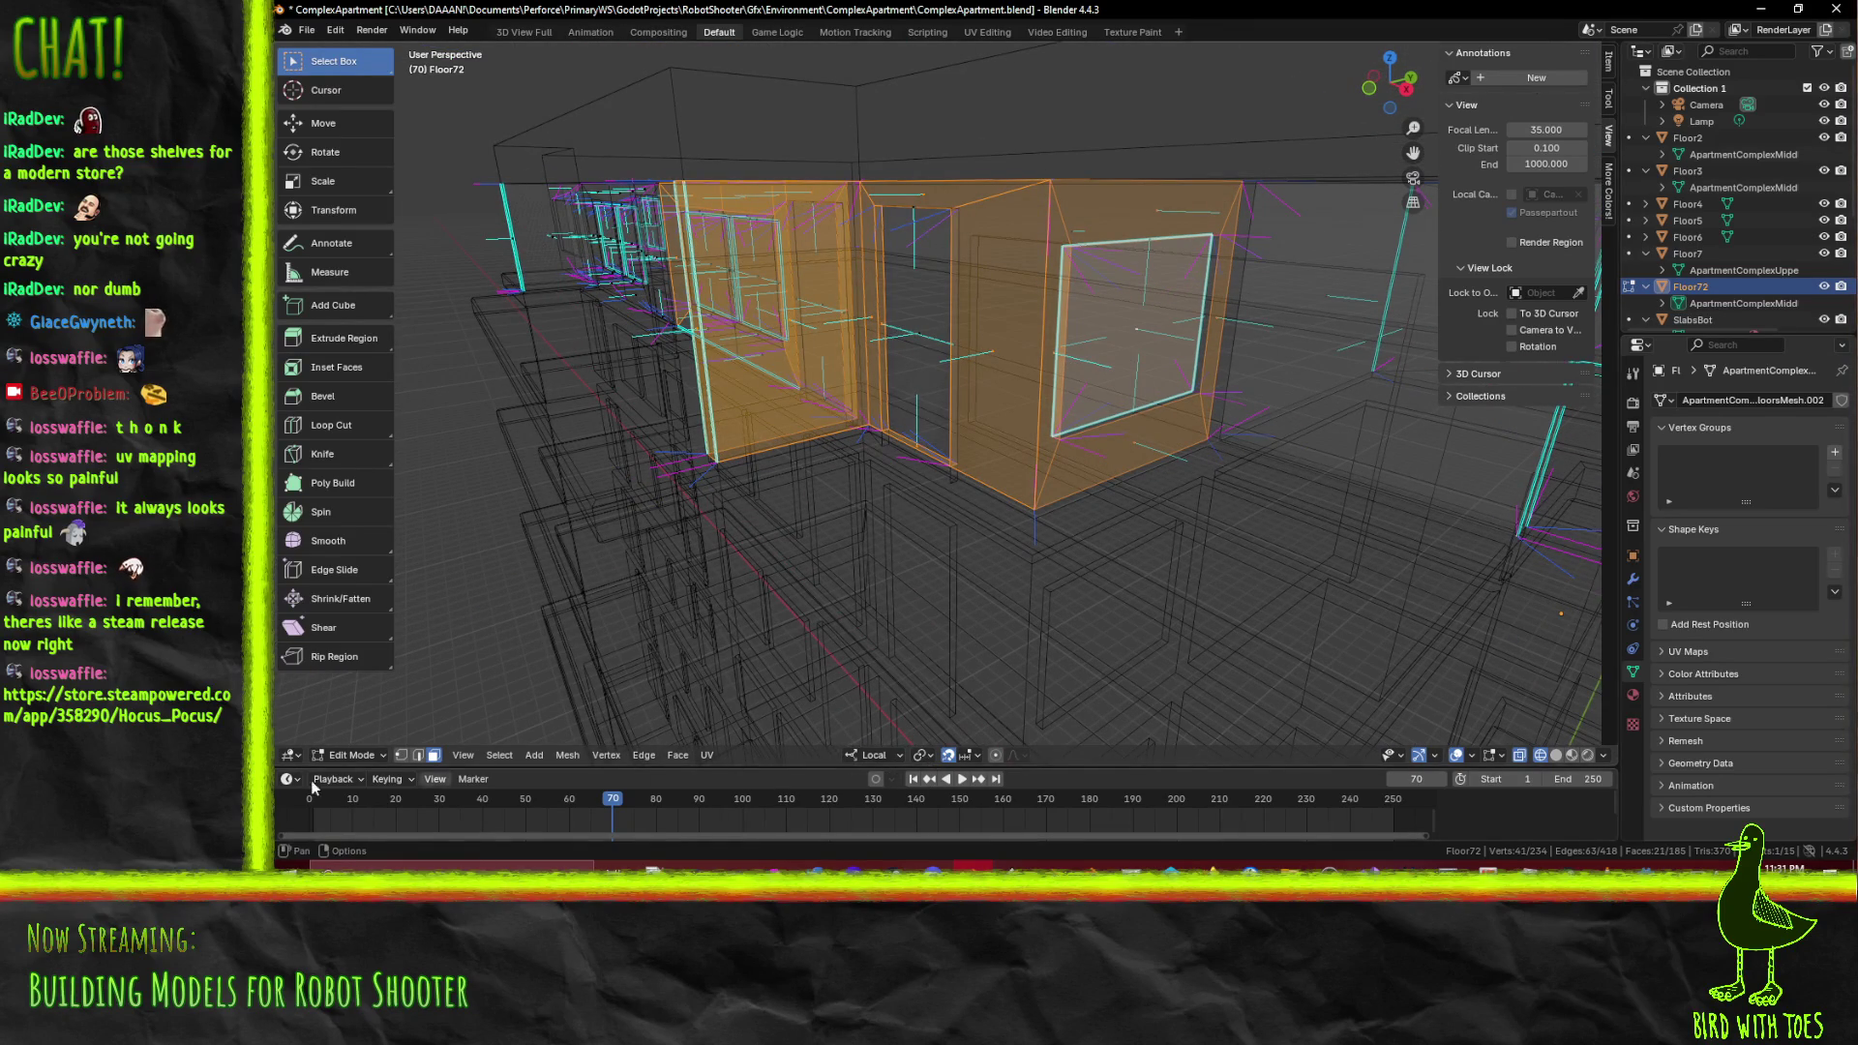
left_click(401, 757)
left_click_drag(968, 435, 1257, 358)
left_click(1287, 354)
left_click(1231, 347)
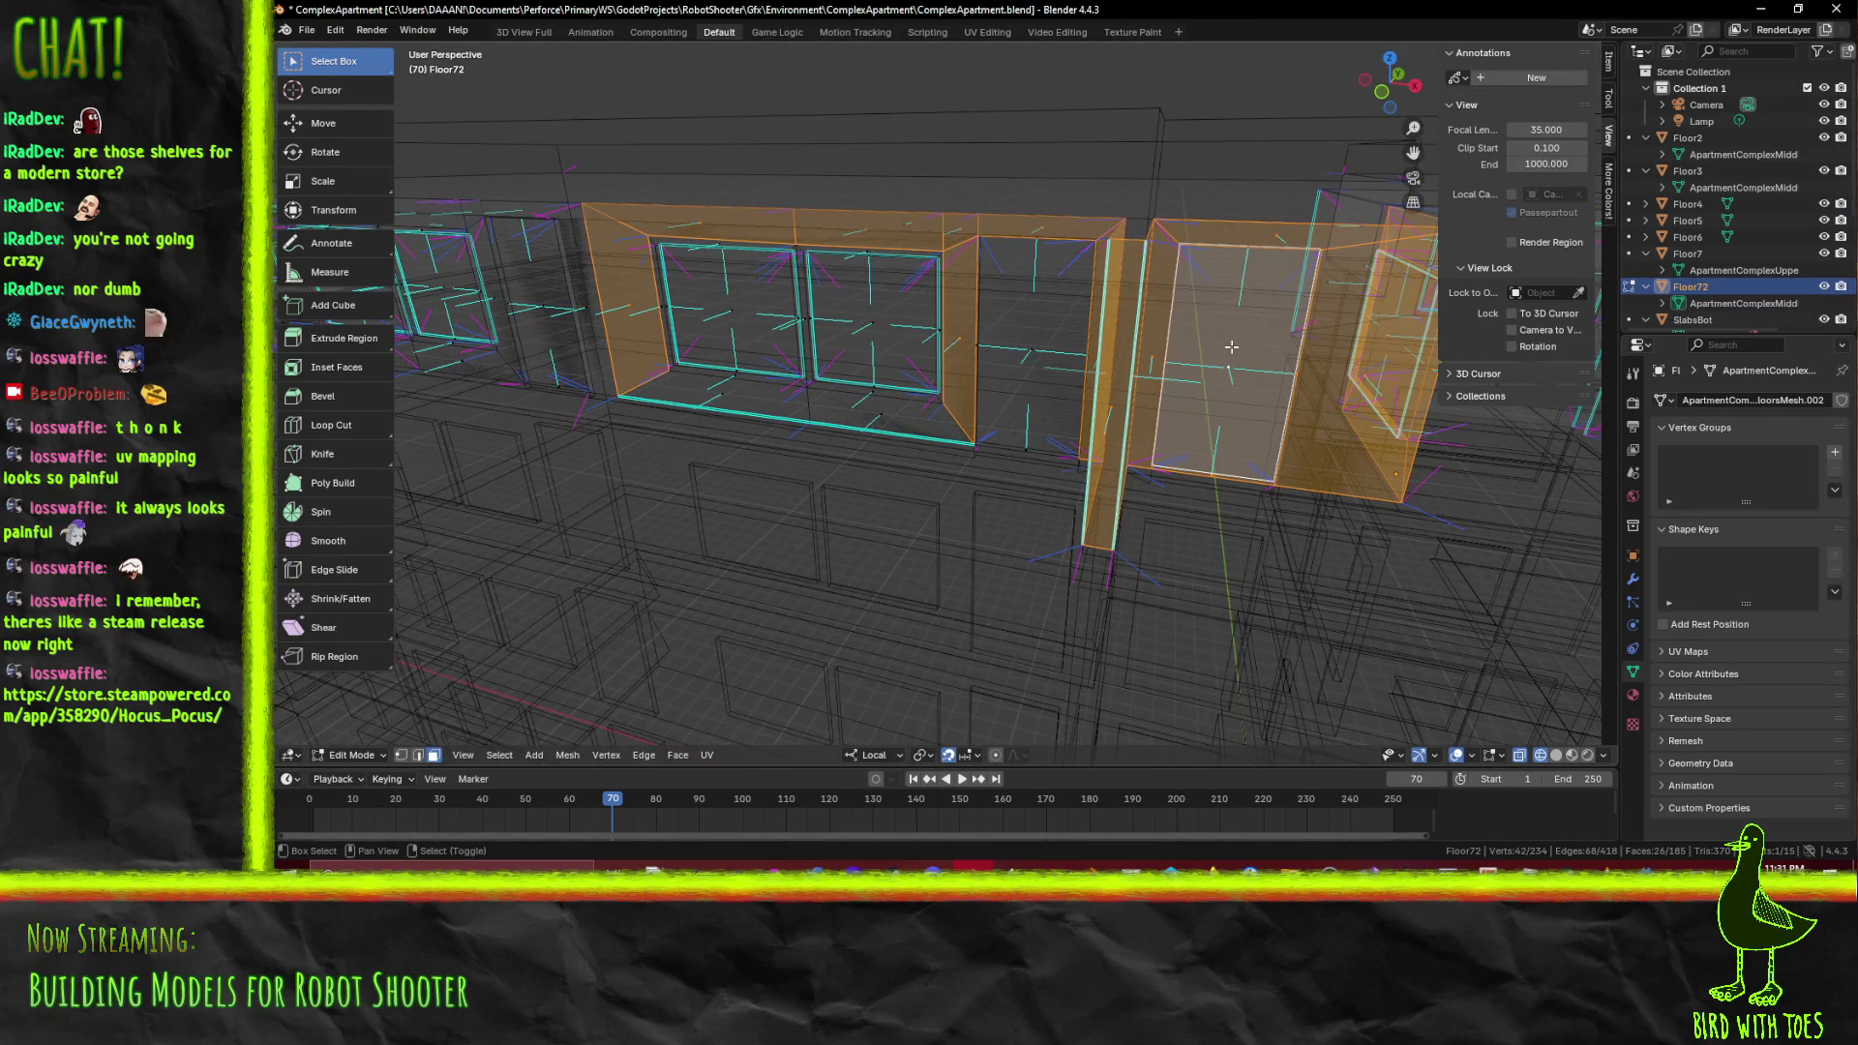
Add both window panes, both sills, the strip under the left window, and the top and side frame strips
left_click(760, 319)
left_click(855, 319)
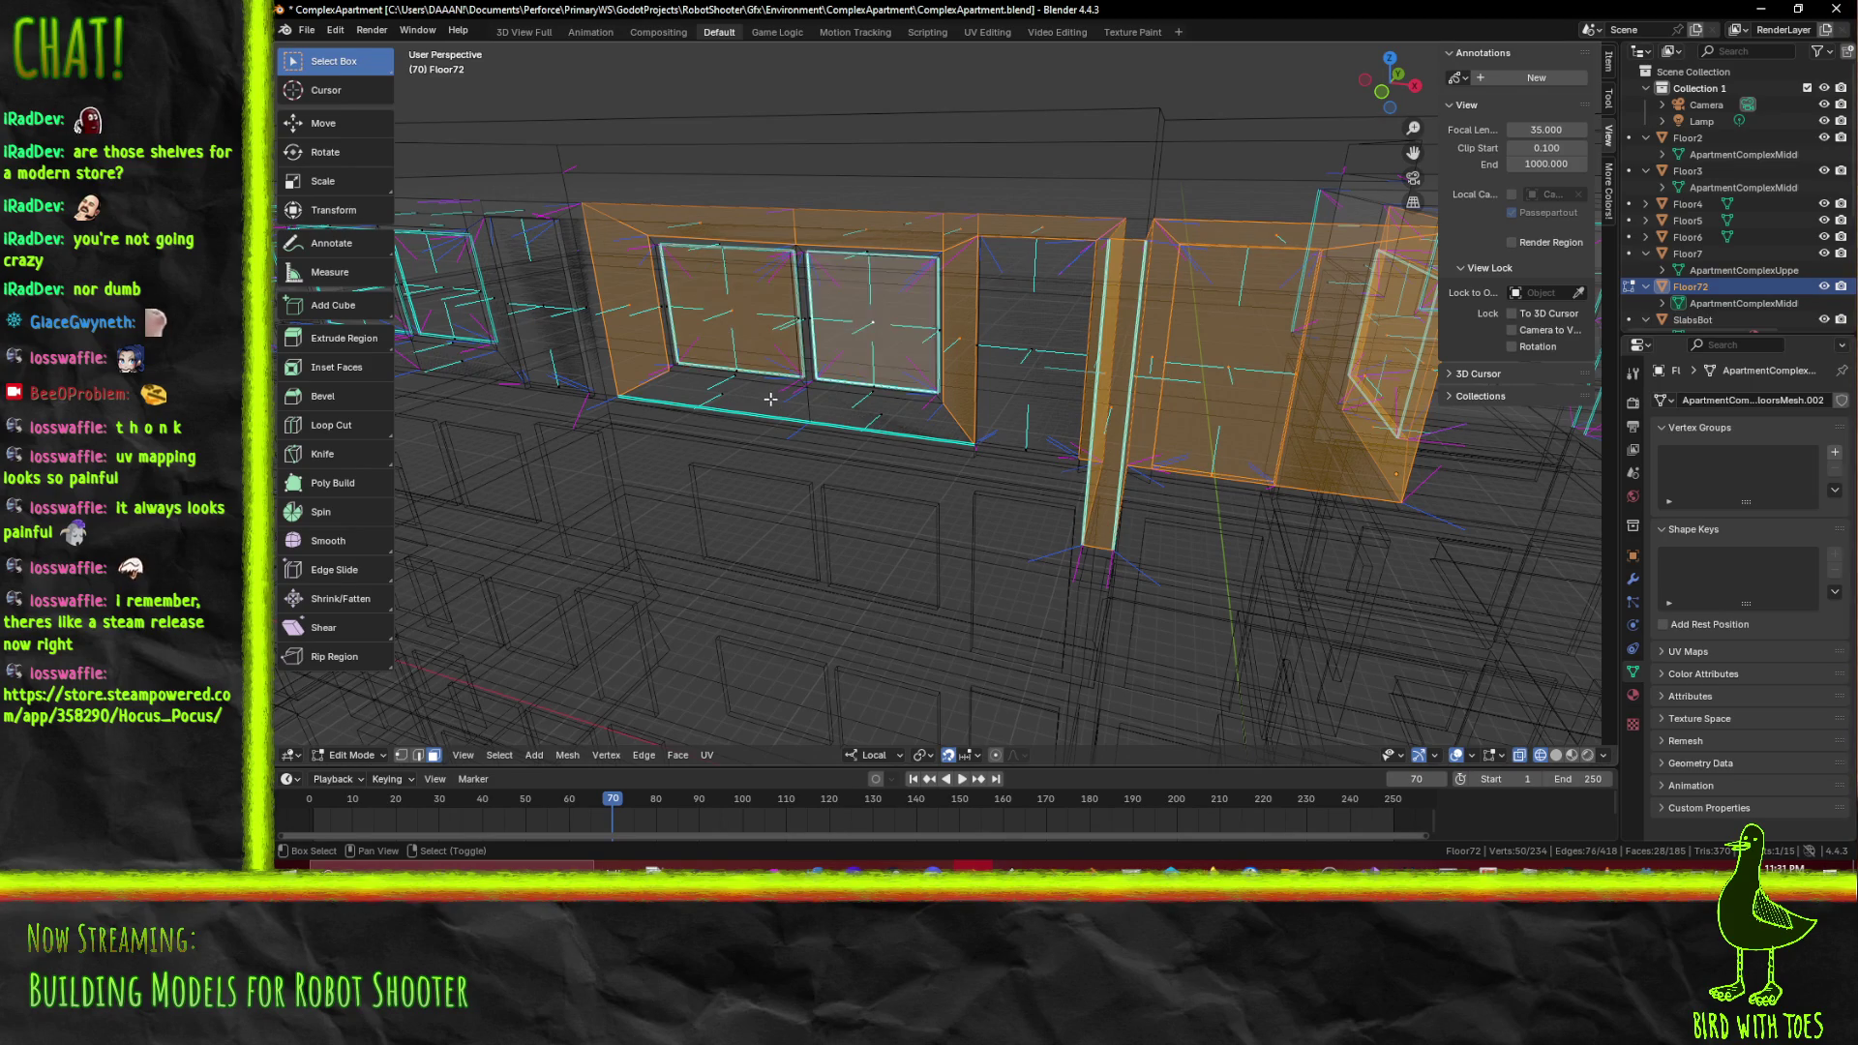
left_click(764, 401)
left_click(856, 415)
left_click(711, 376)
scroll("up", 3)
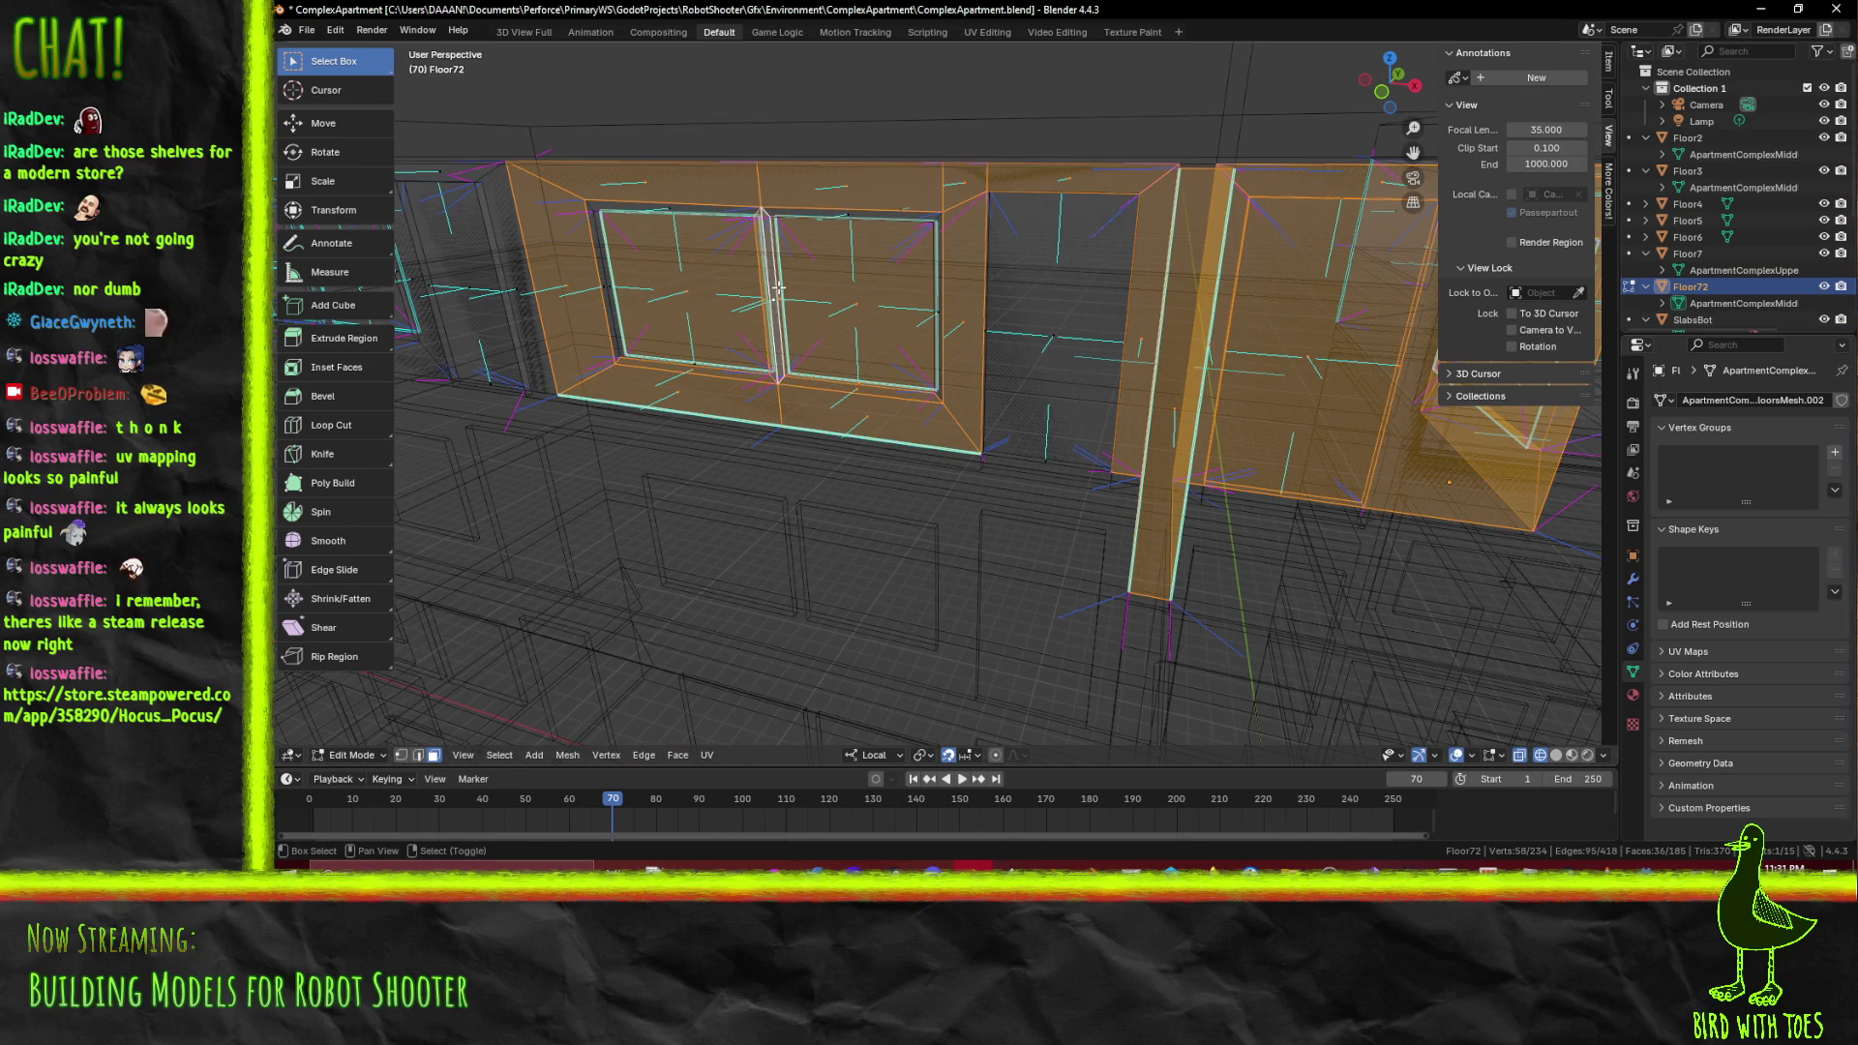
left_click(817, 216)
left_click(664, 208)
left_click(596, 242)
left_click(940, 263)
Switch to vertex selection and add the remaining bay faces to the selection
left_click_drag(941, 262, 687, 707)
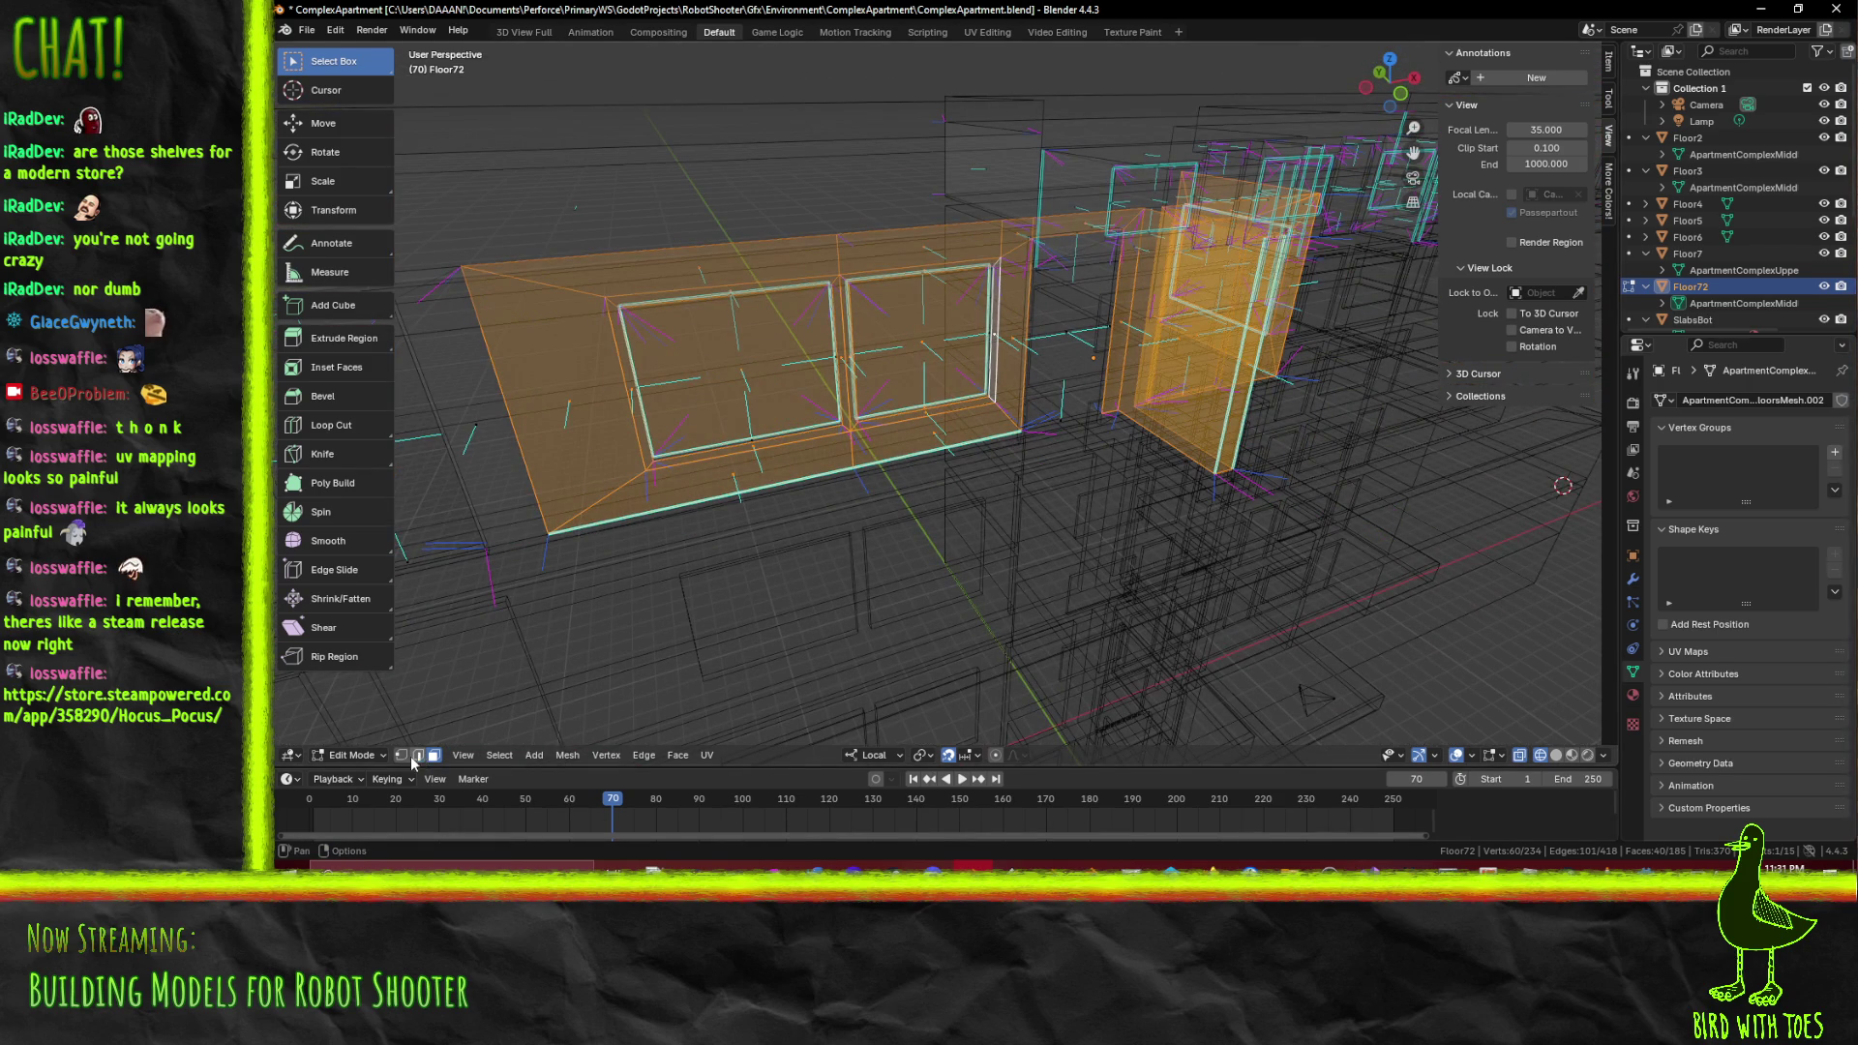
key("1")
left_click_drag(677, 629, 991, 372)
left_click(992, 372)
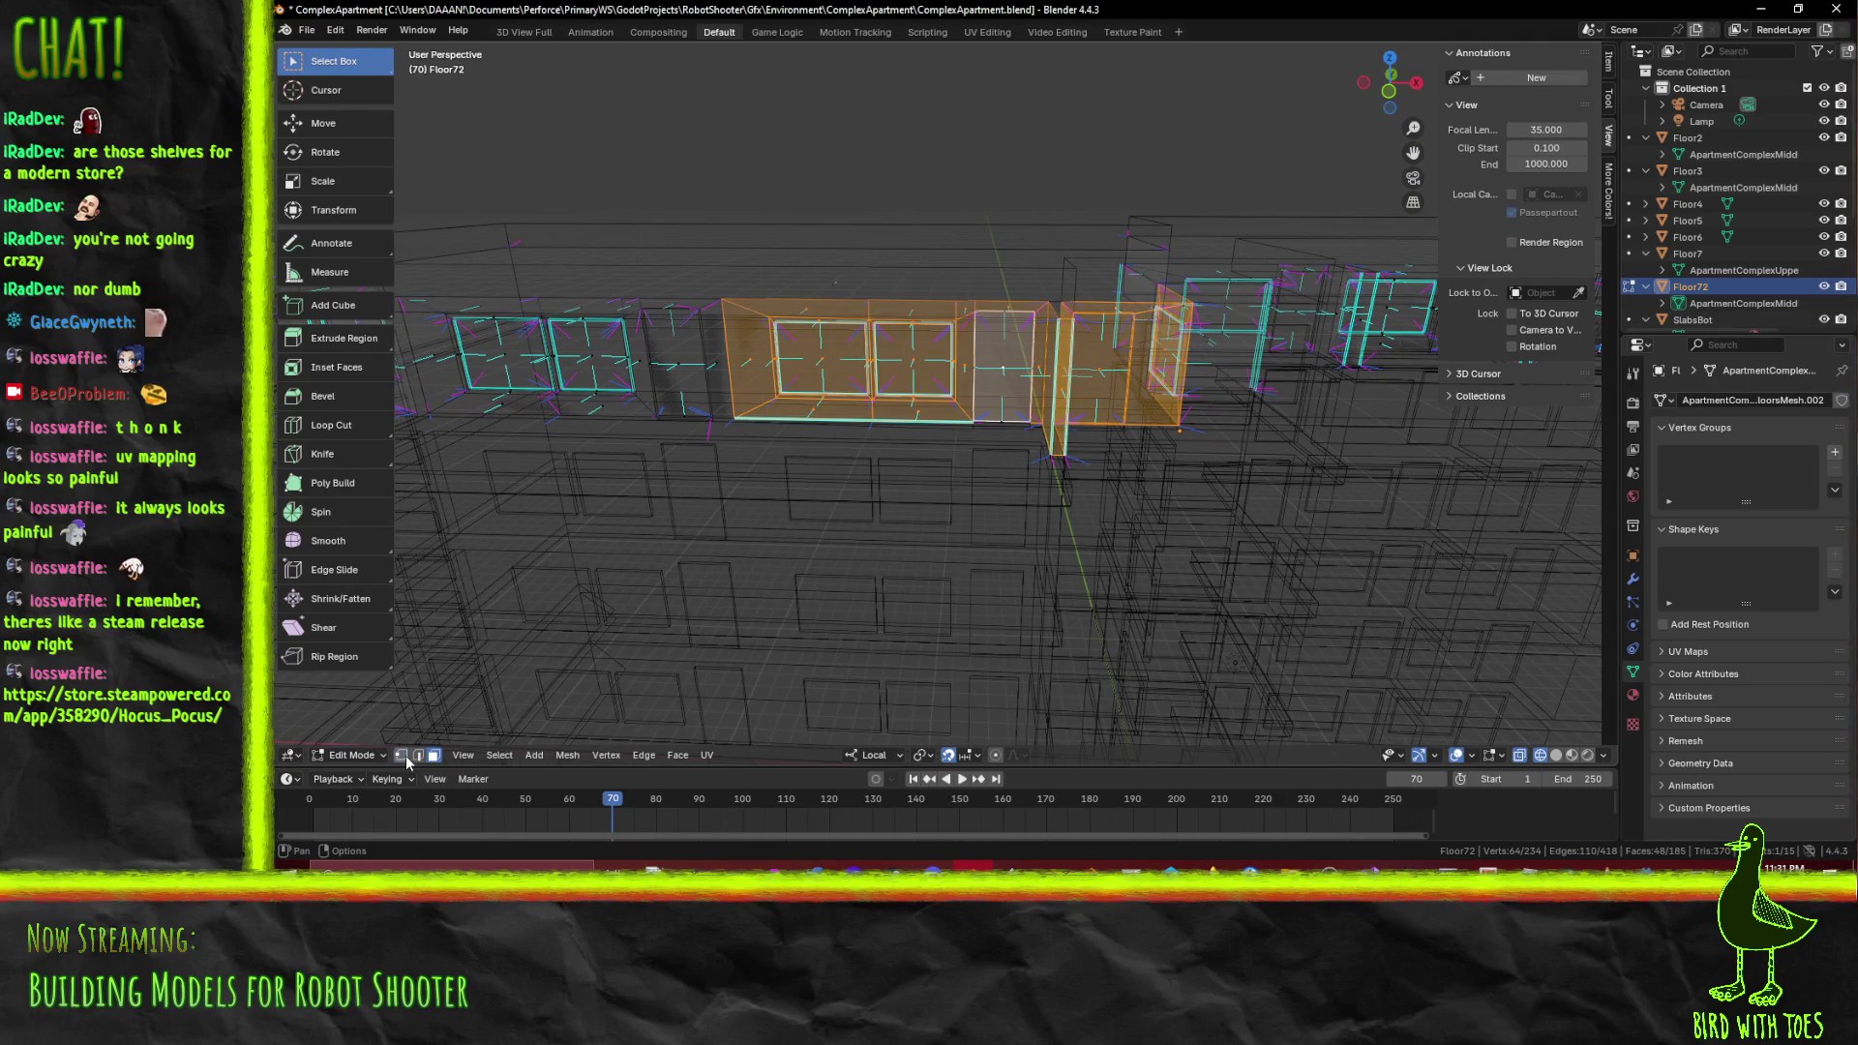
left_click(433, 755)
Check the bay in Material Preview, return to Wireframe, then view Material Preview from Top Orthographic
key("z")
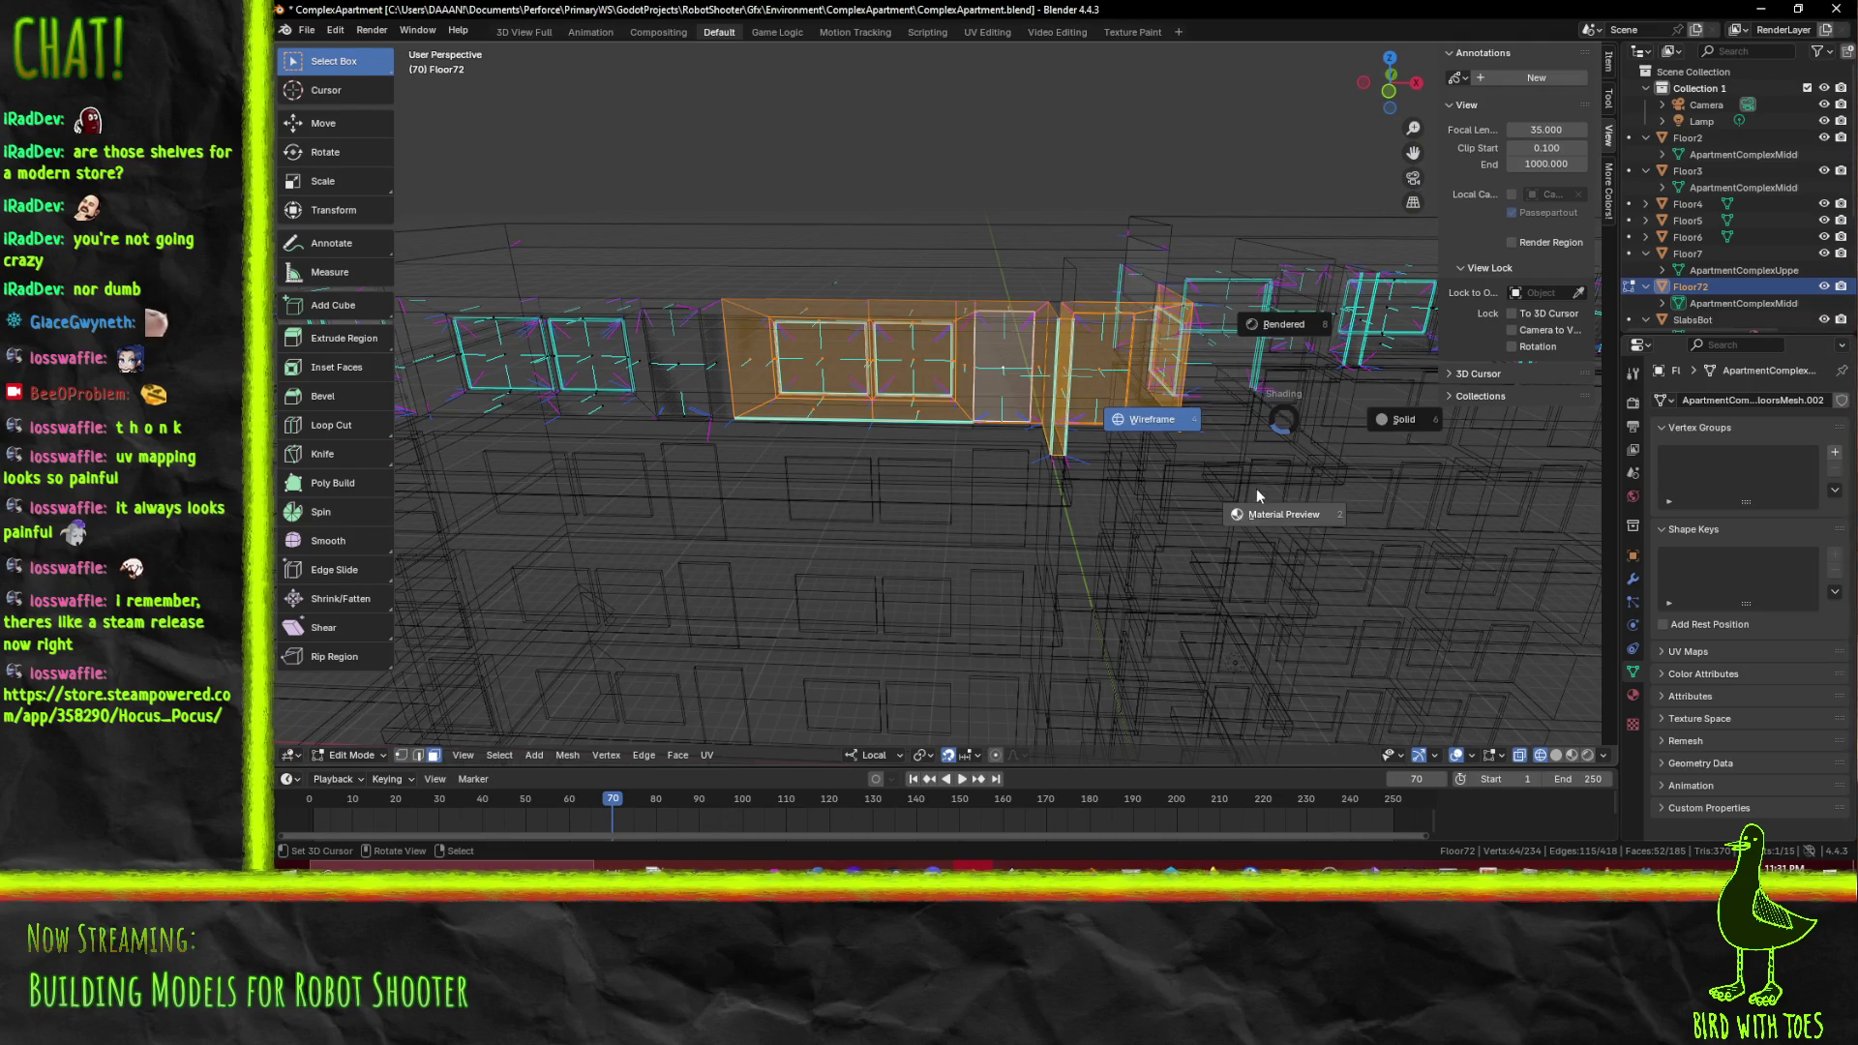
left_click(1272, 513)
left_click_drag(1273, 513, 872, 395)
key("z")
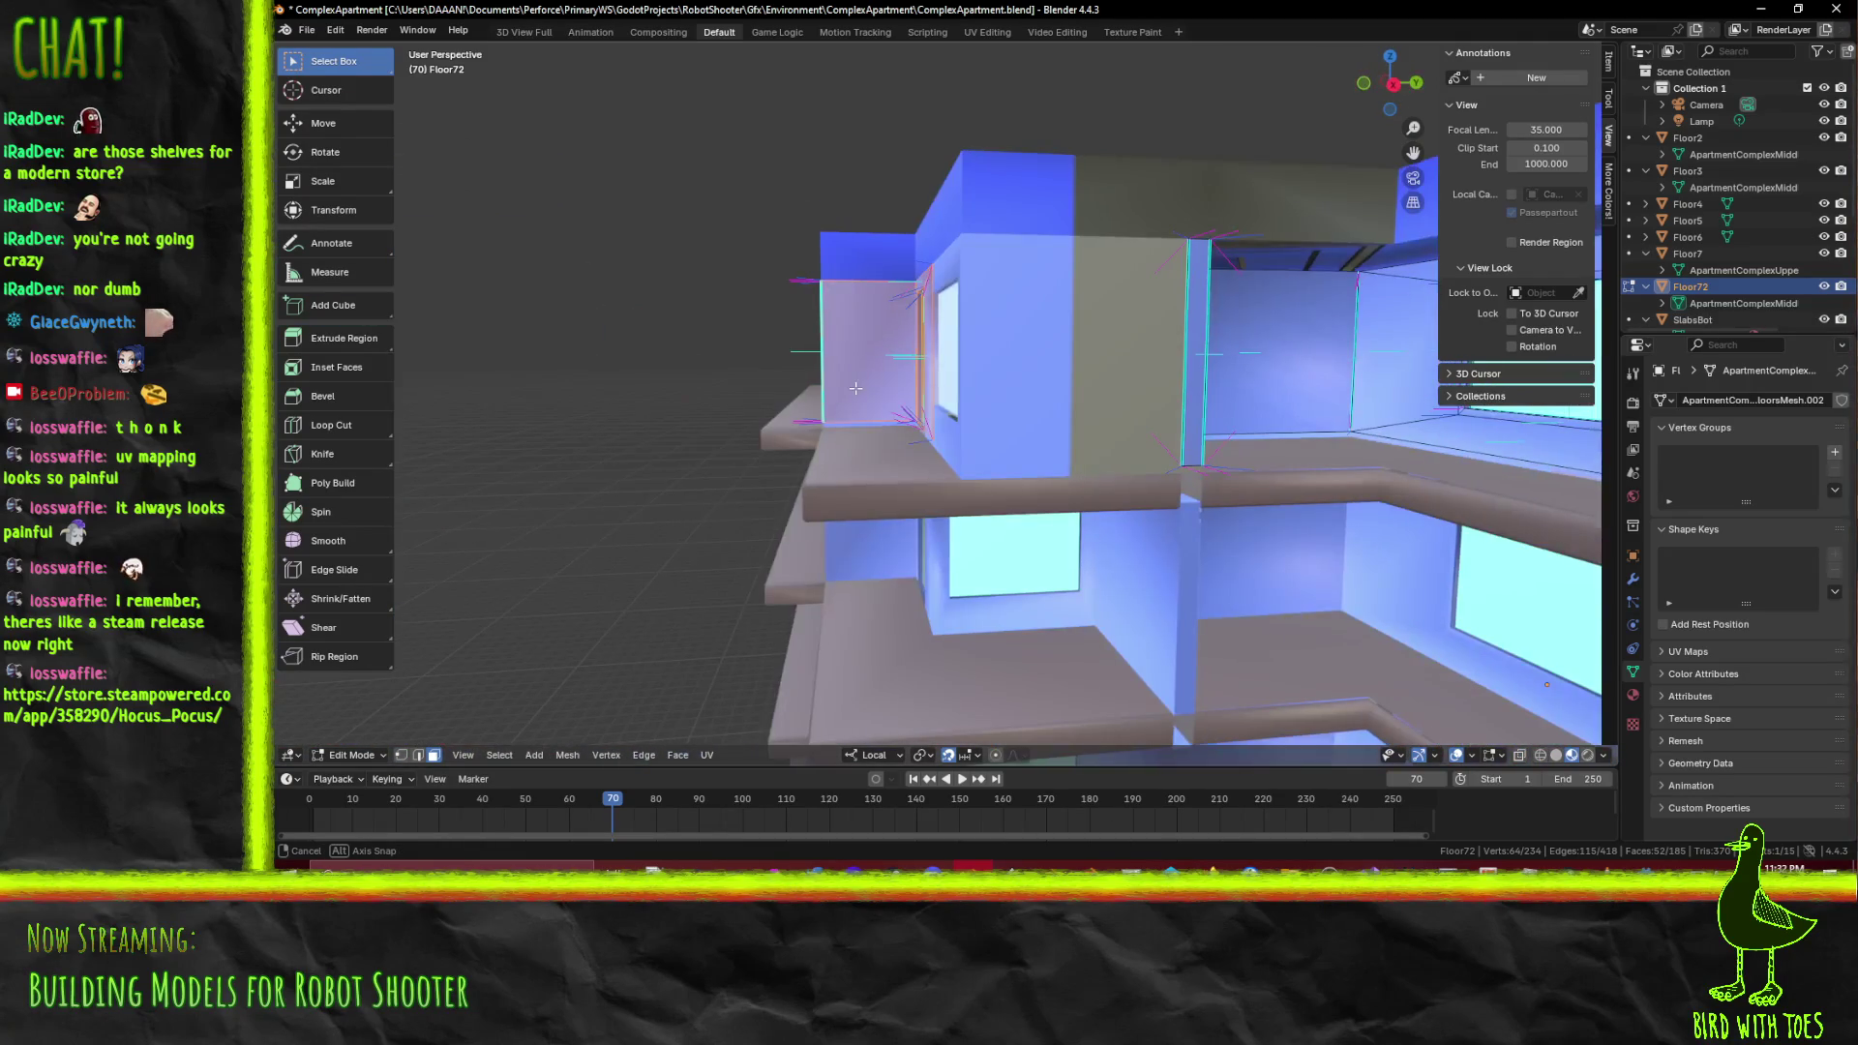
left_click(728, 395)
left_click_drag(728, 395, 929, 513)
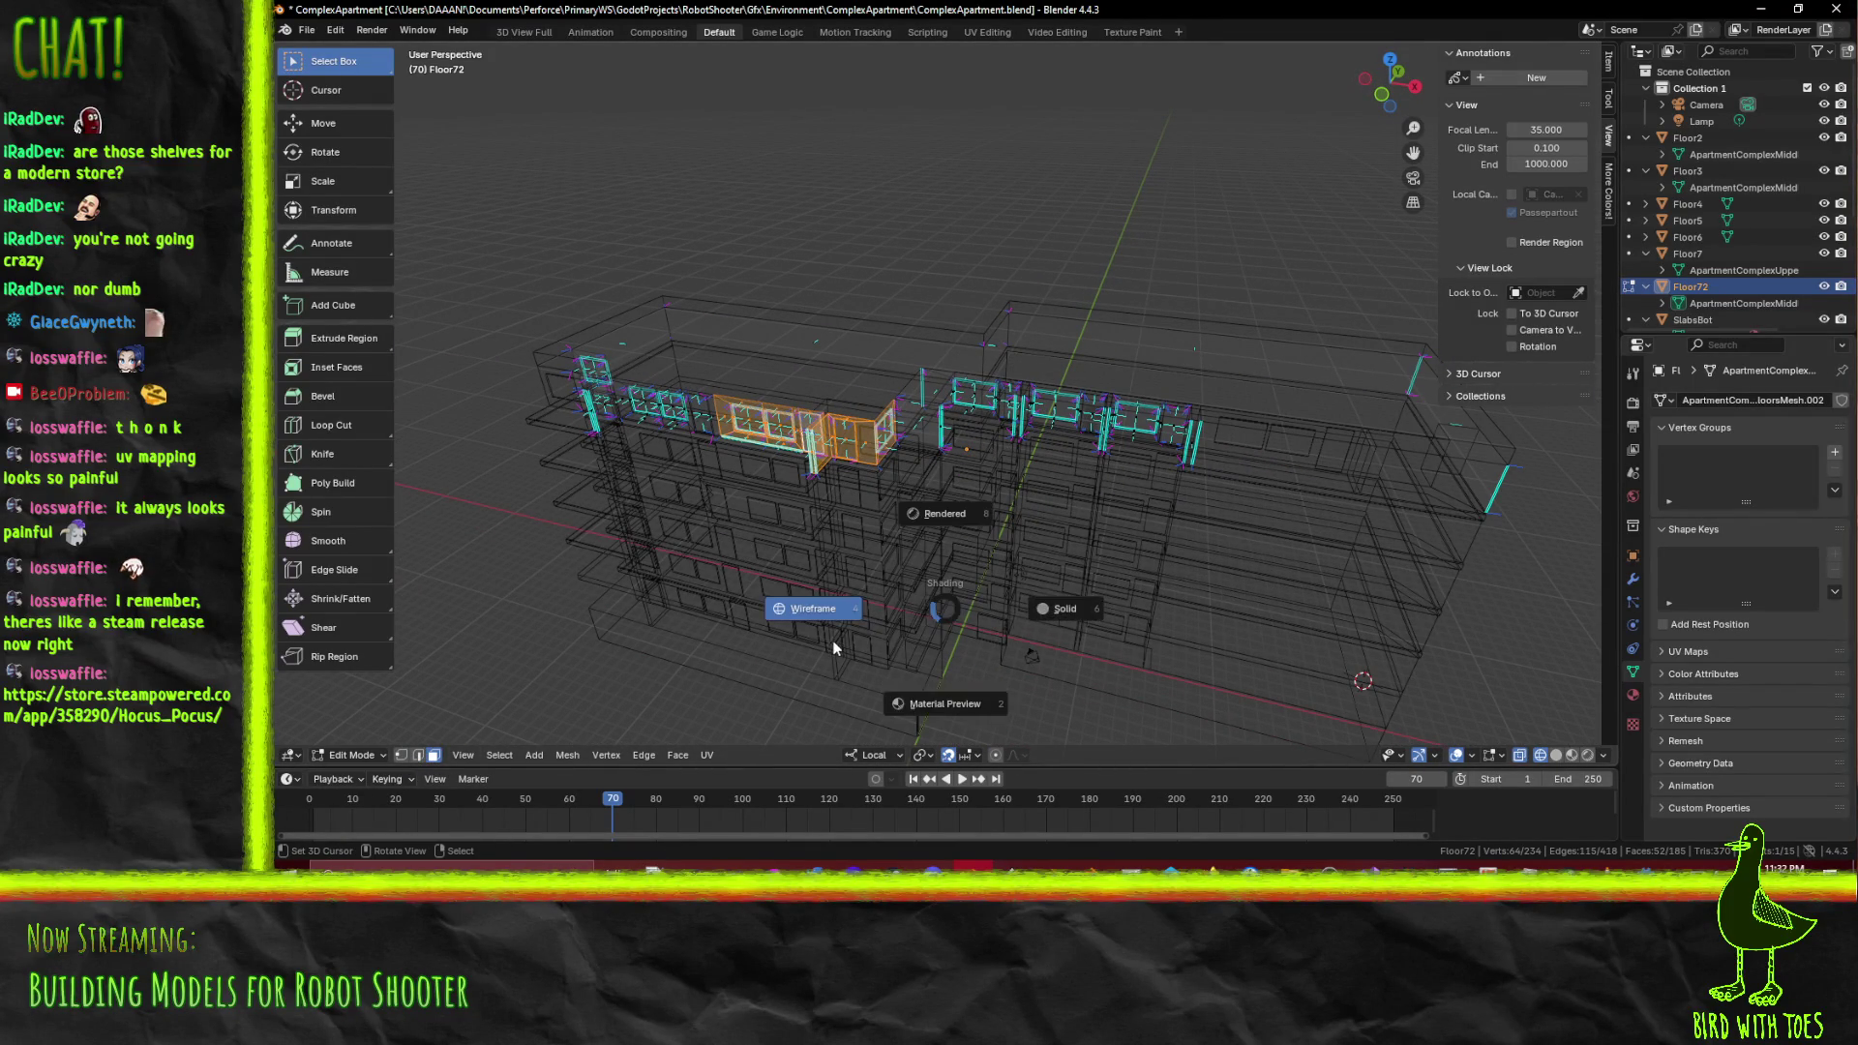
left_click(945, 705)
key("KP_7")
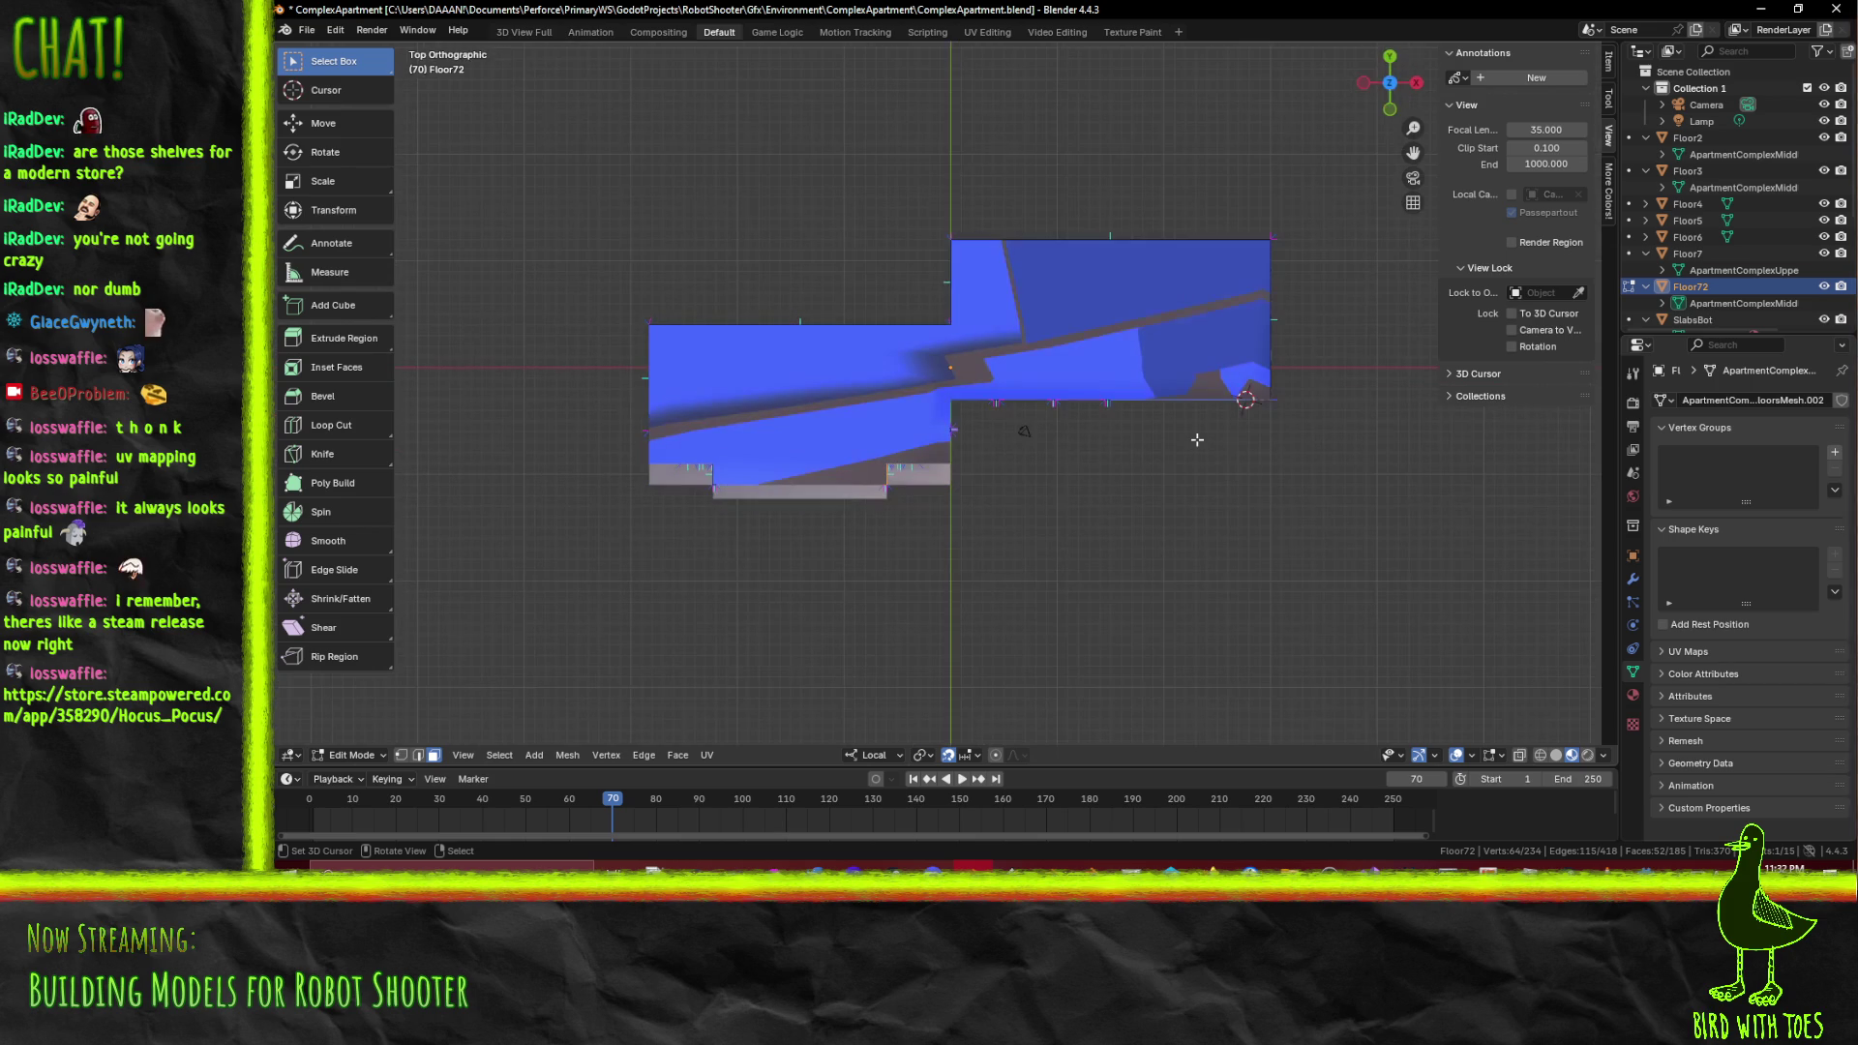
In wireframe, duplicate the window bay edges and move the copy along the wall
left_click(774, 505)
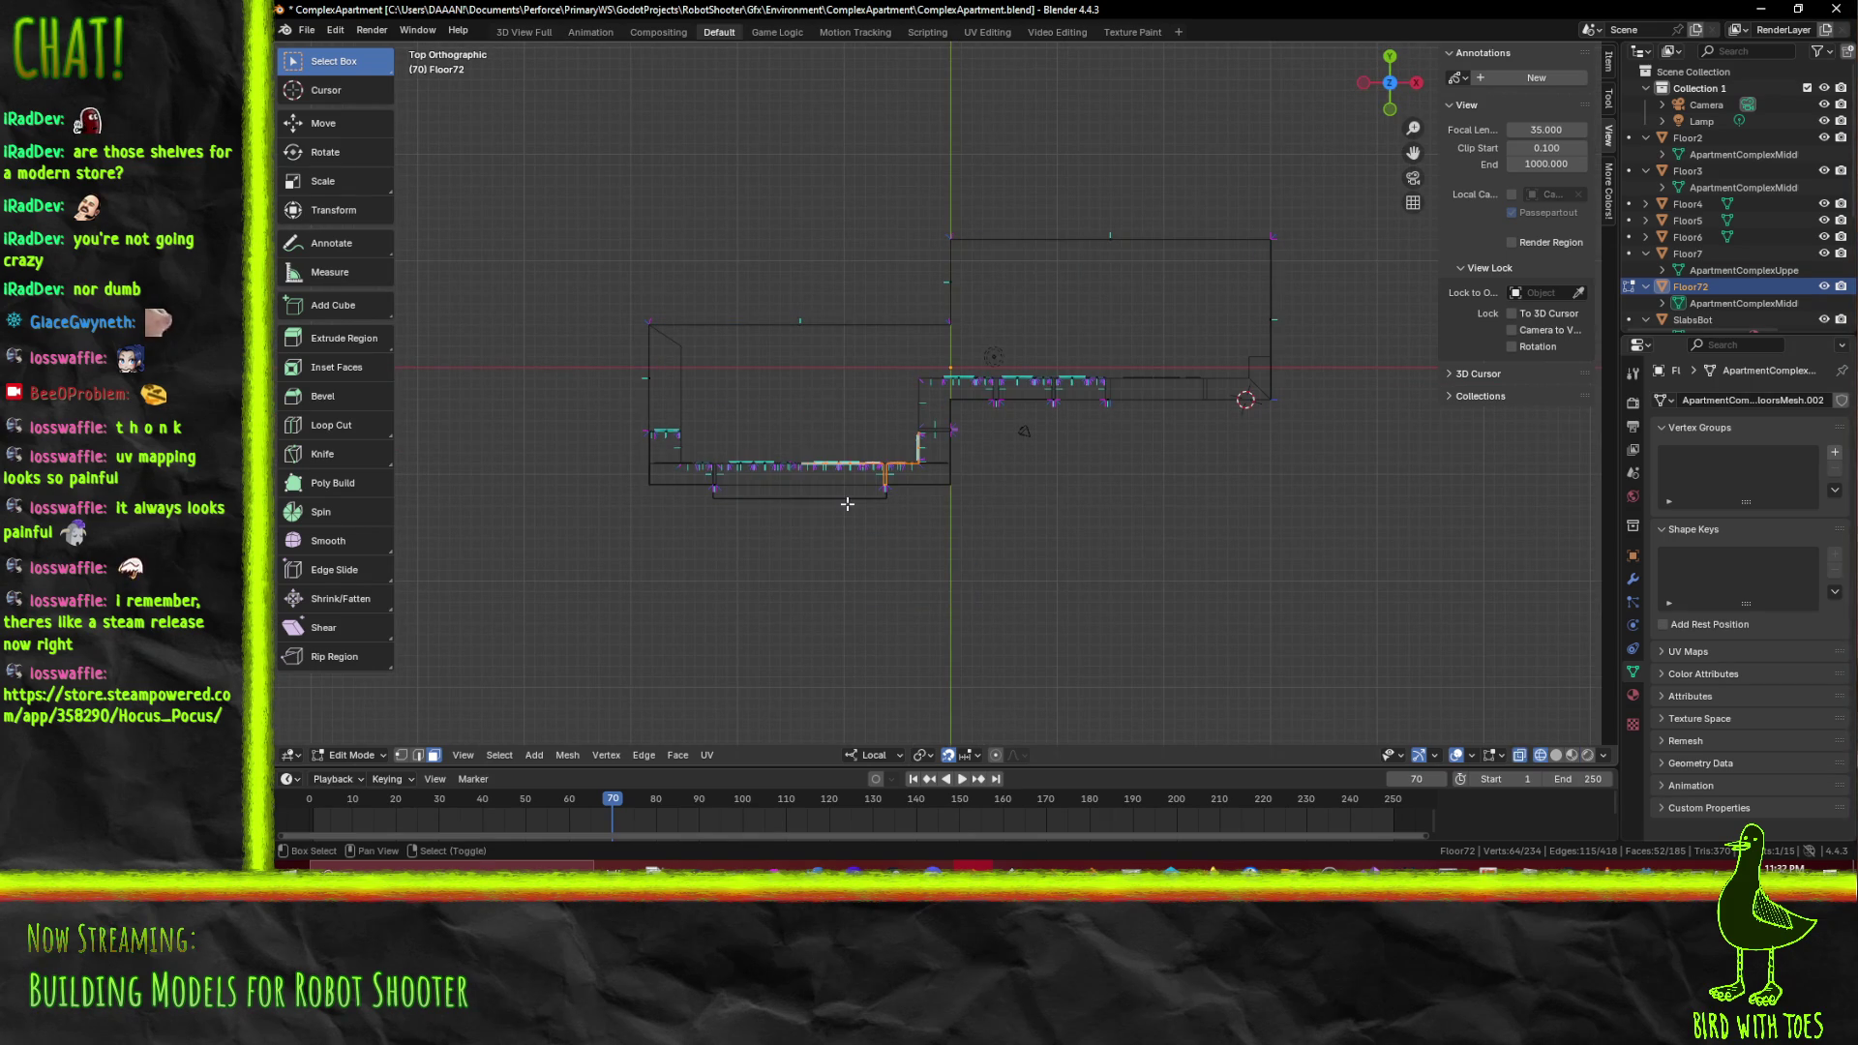
key("shift+d")
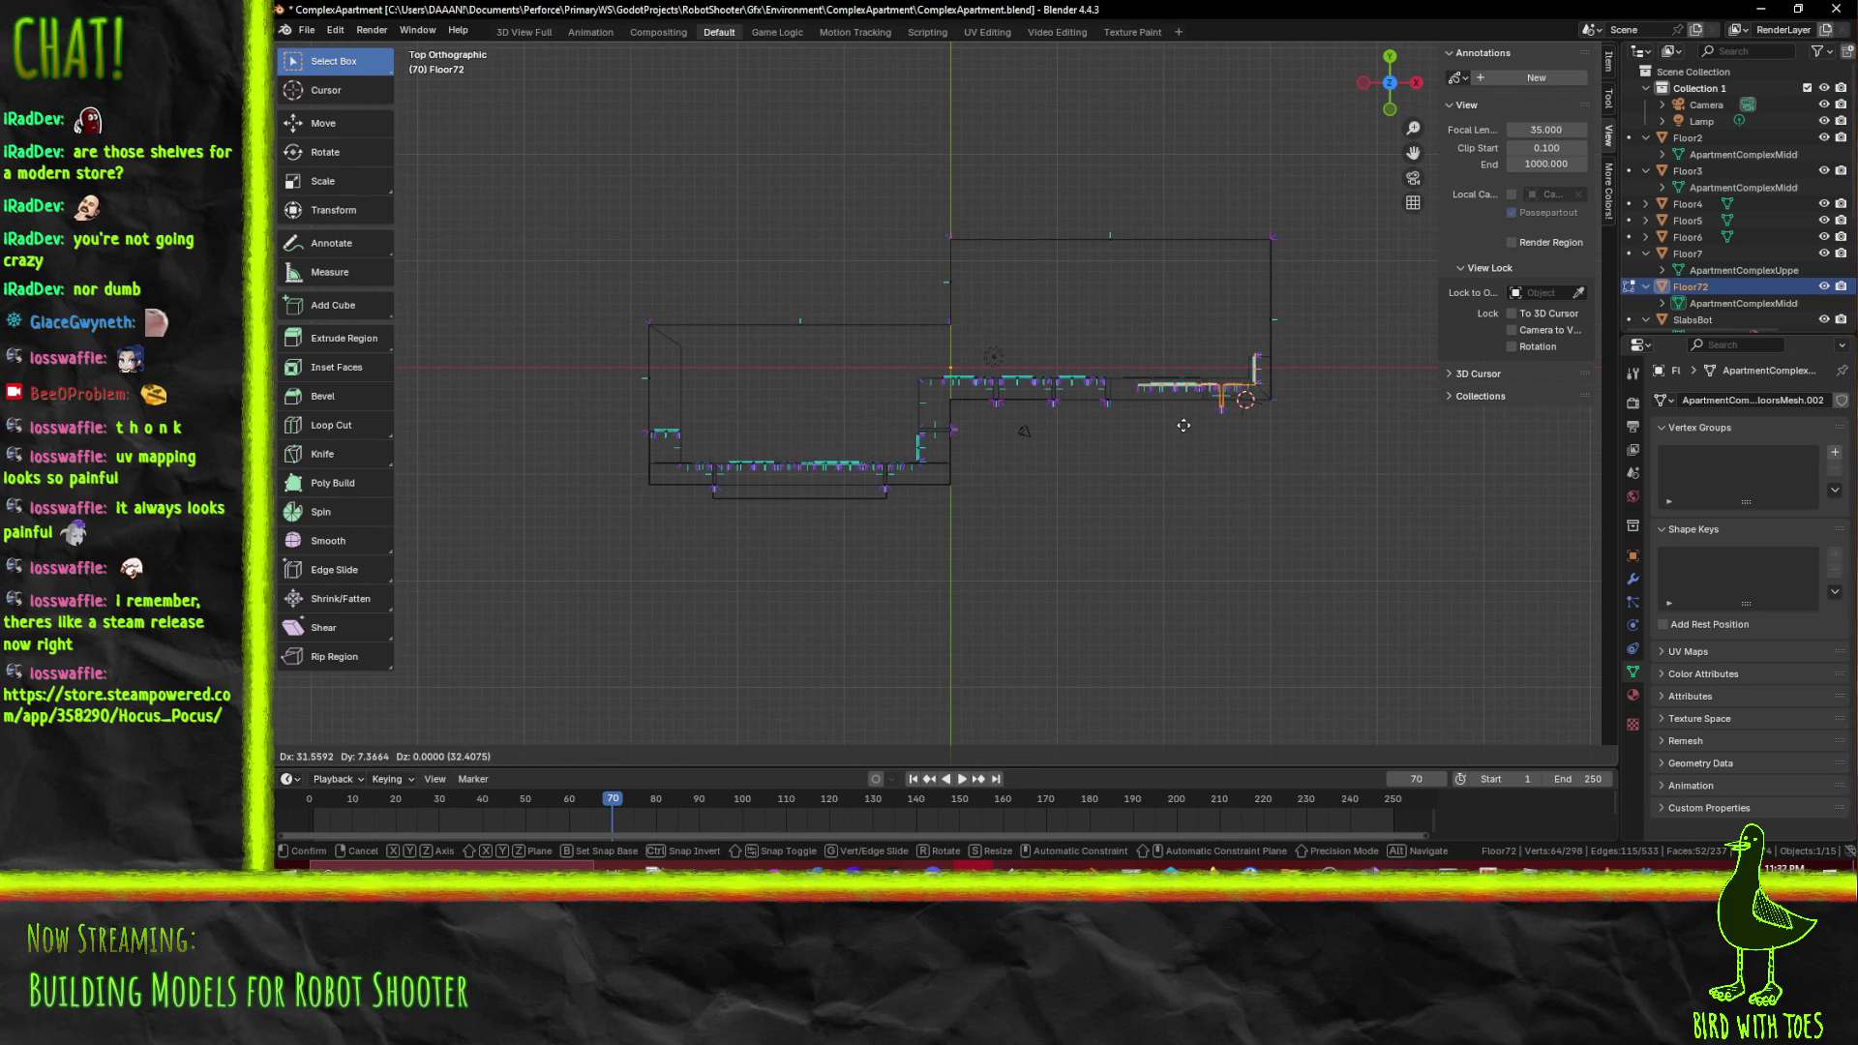
left_click(1182, 423)
scroll("up", 3)
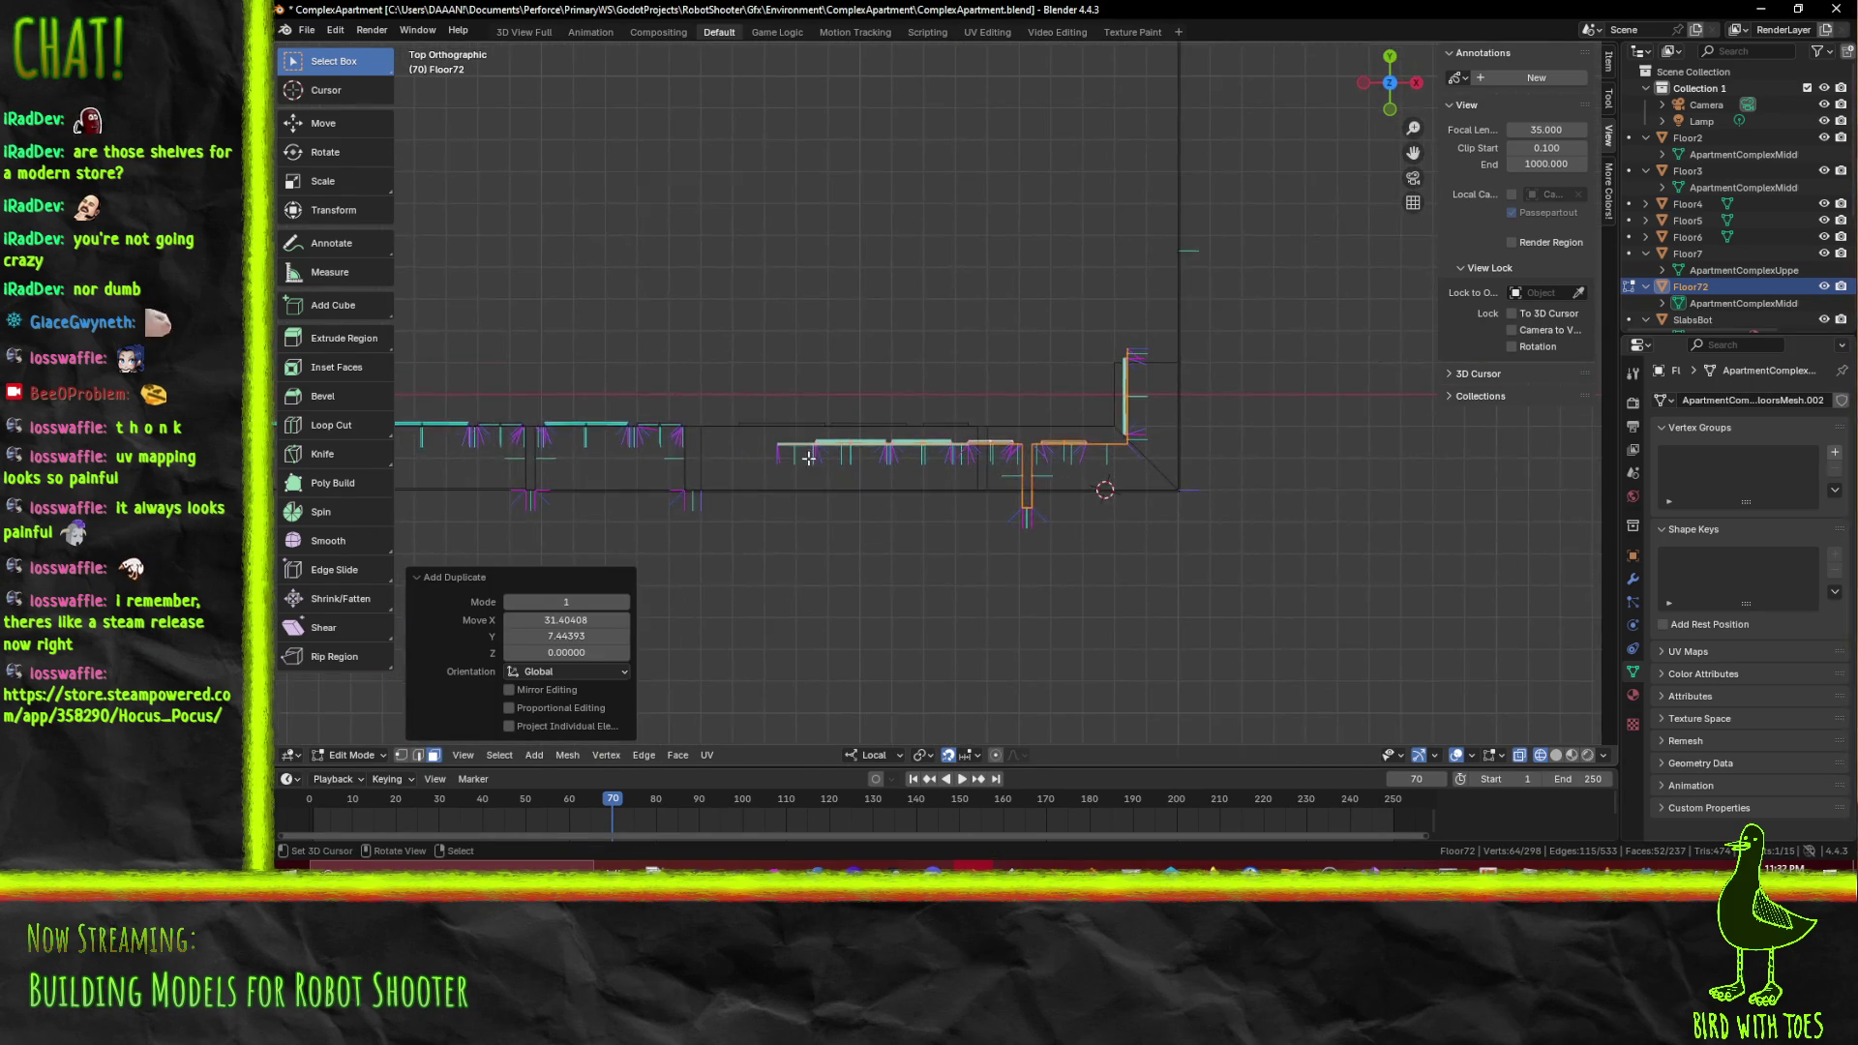
left_click_drag(934, 469, 891, 422)
key("g")
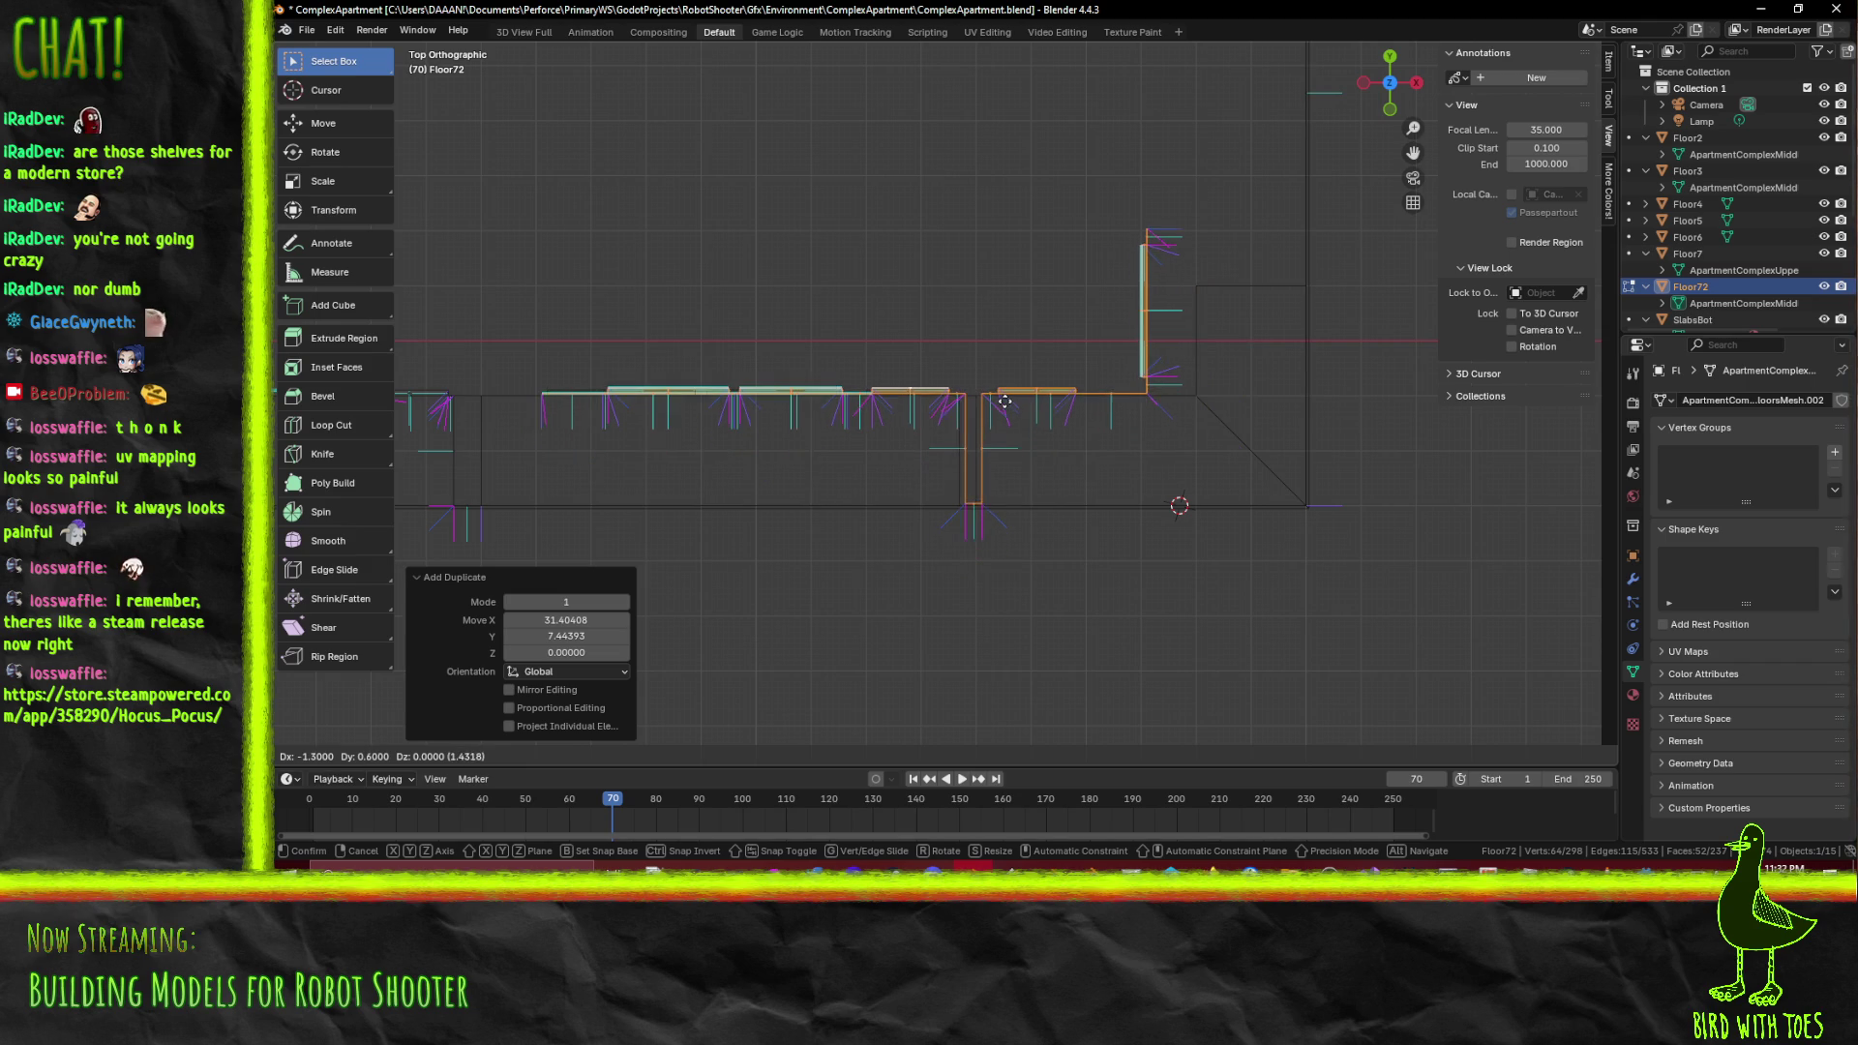
left_click(1002, 401)
scroll("up", 3)
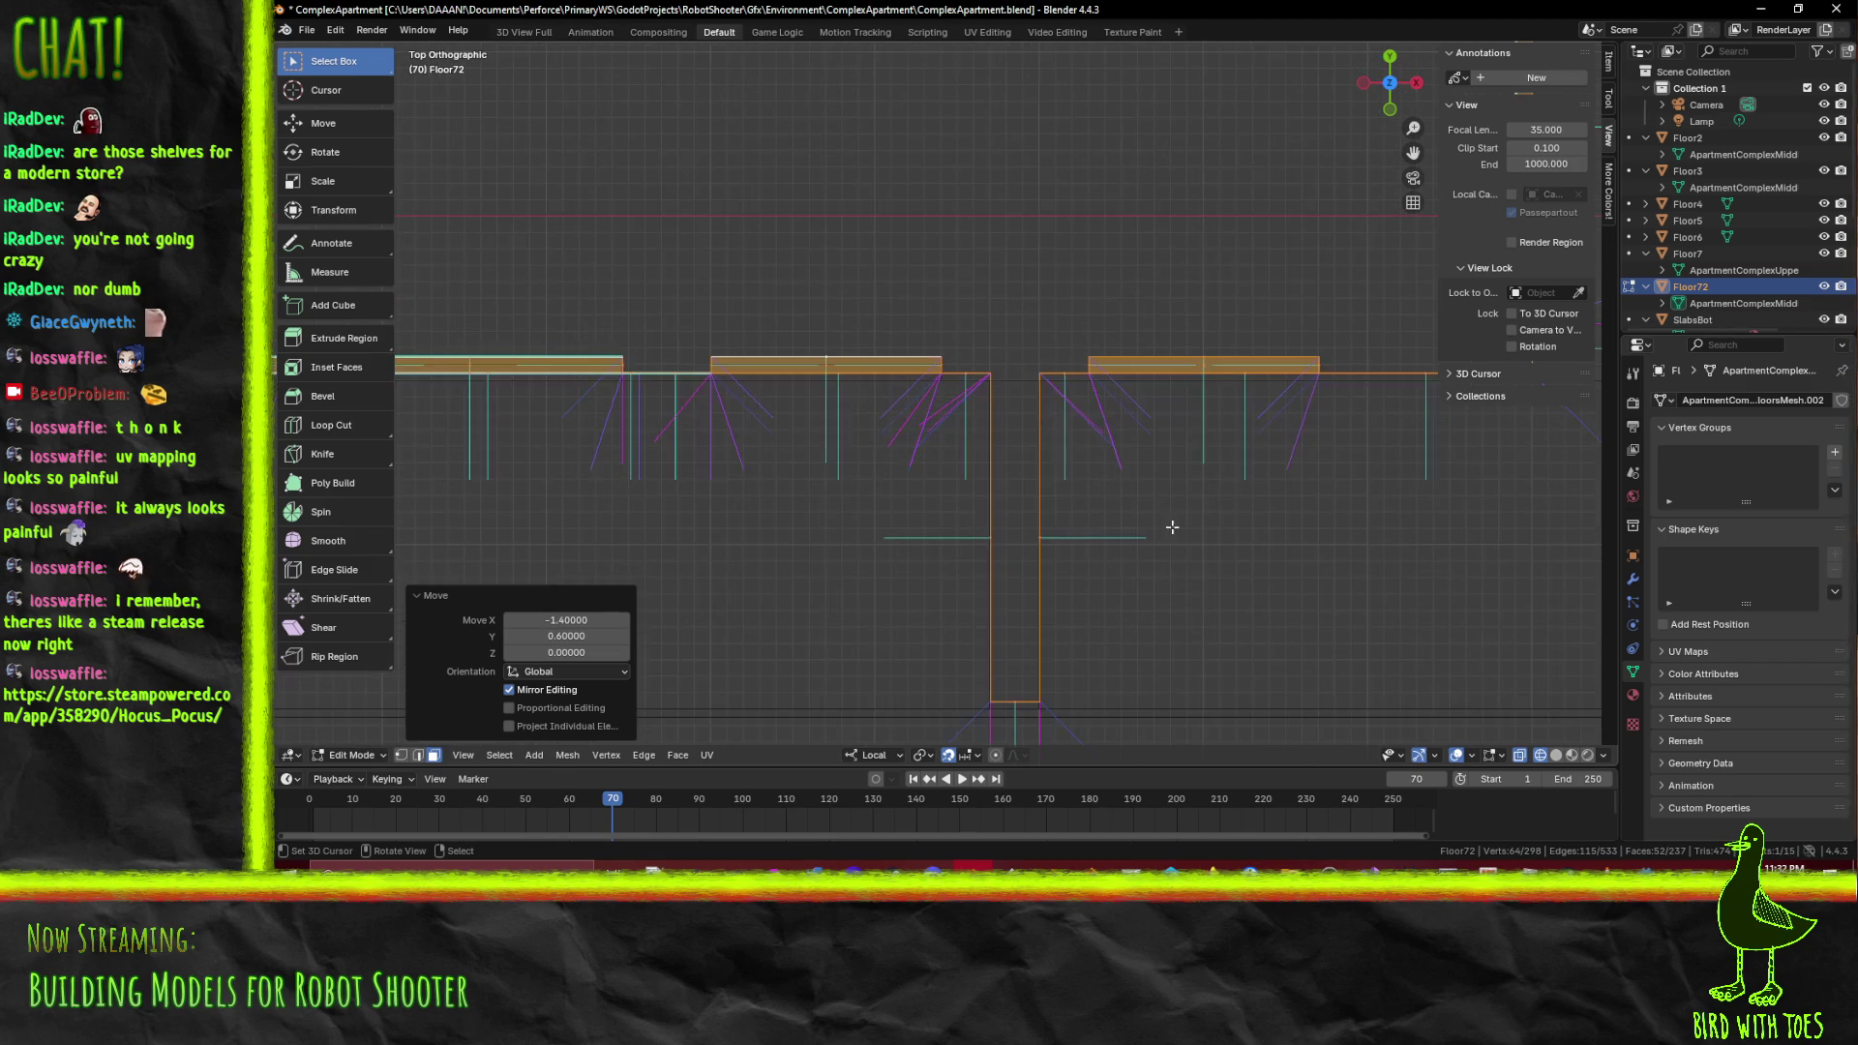
scroll("up", 3)
left_click_drag(1029, 369, 1029, 265)
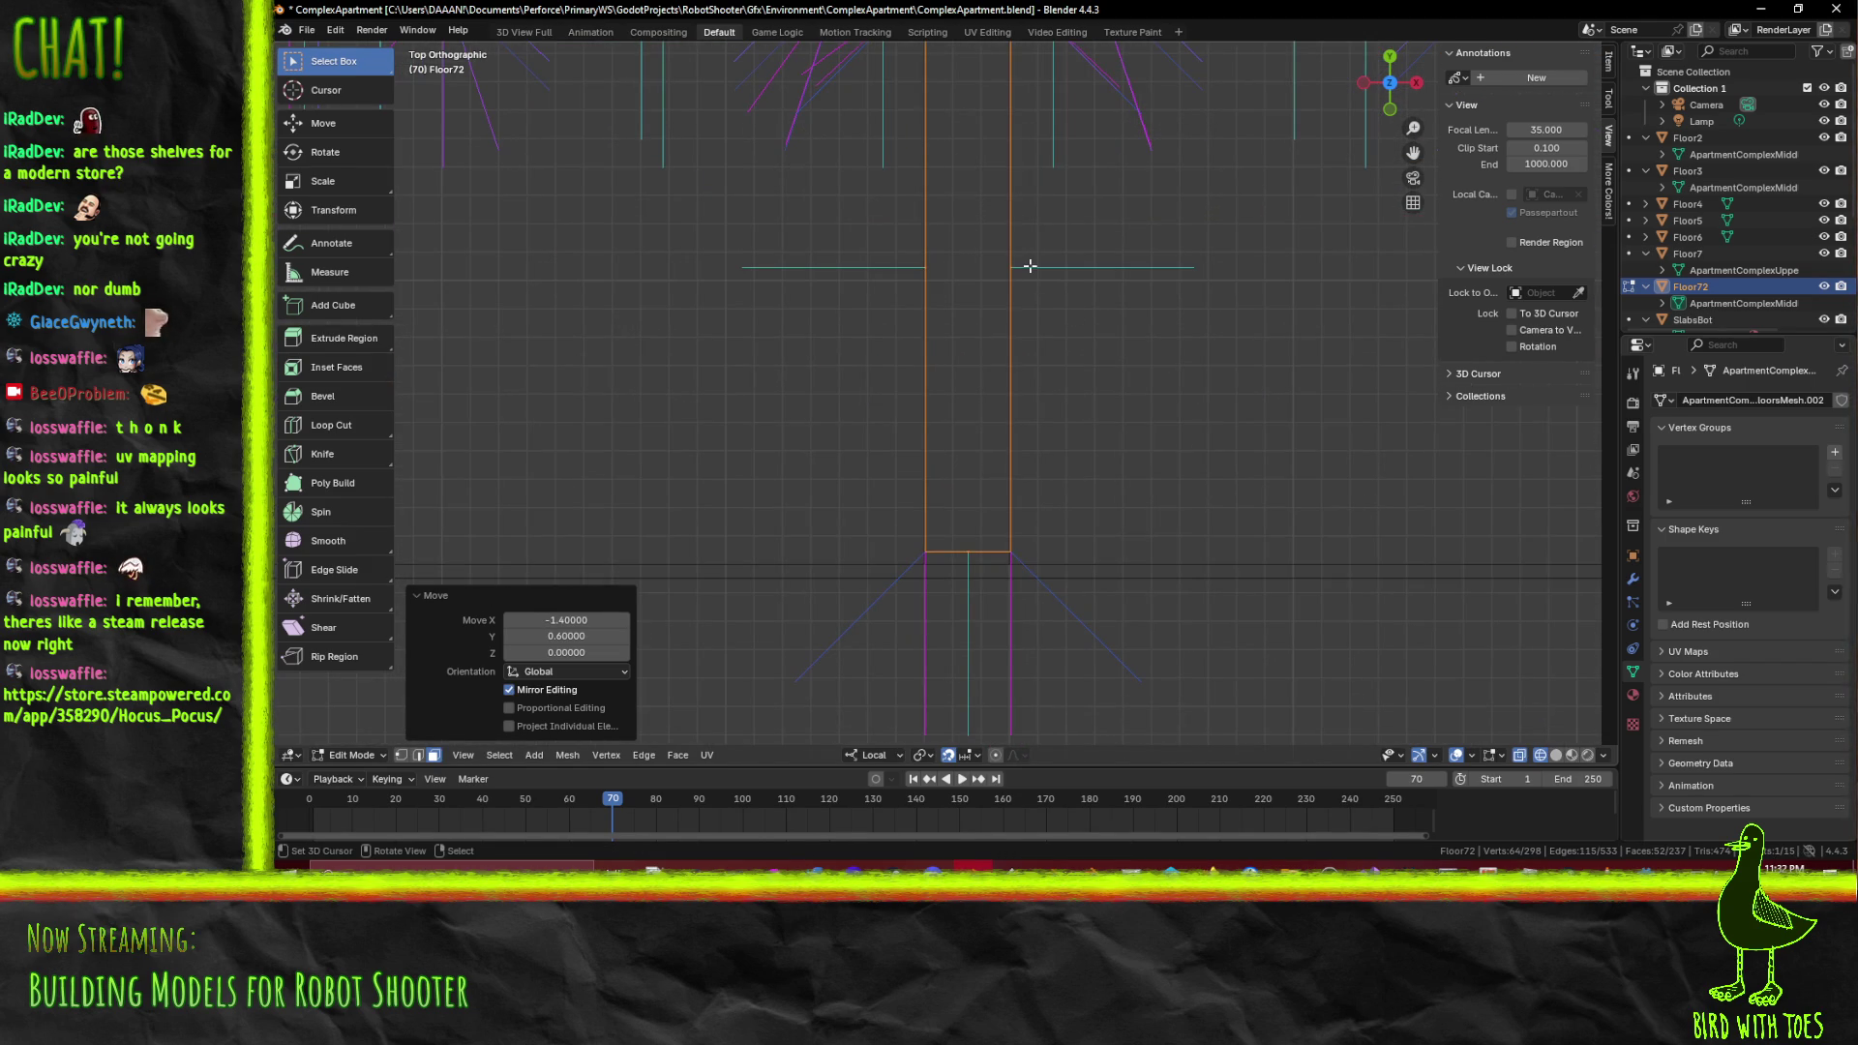
scroll("down", 3)
scroll("up", 3)
scroll("down", 3)
Undo that duplicate and frame the view on the selected bay geometry
key("ctrl+z")
scroll("up", 3)
scroll("down", 3)
scroll("up", 3)
key("g")
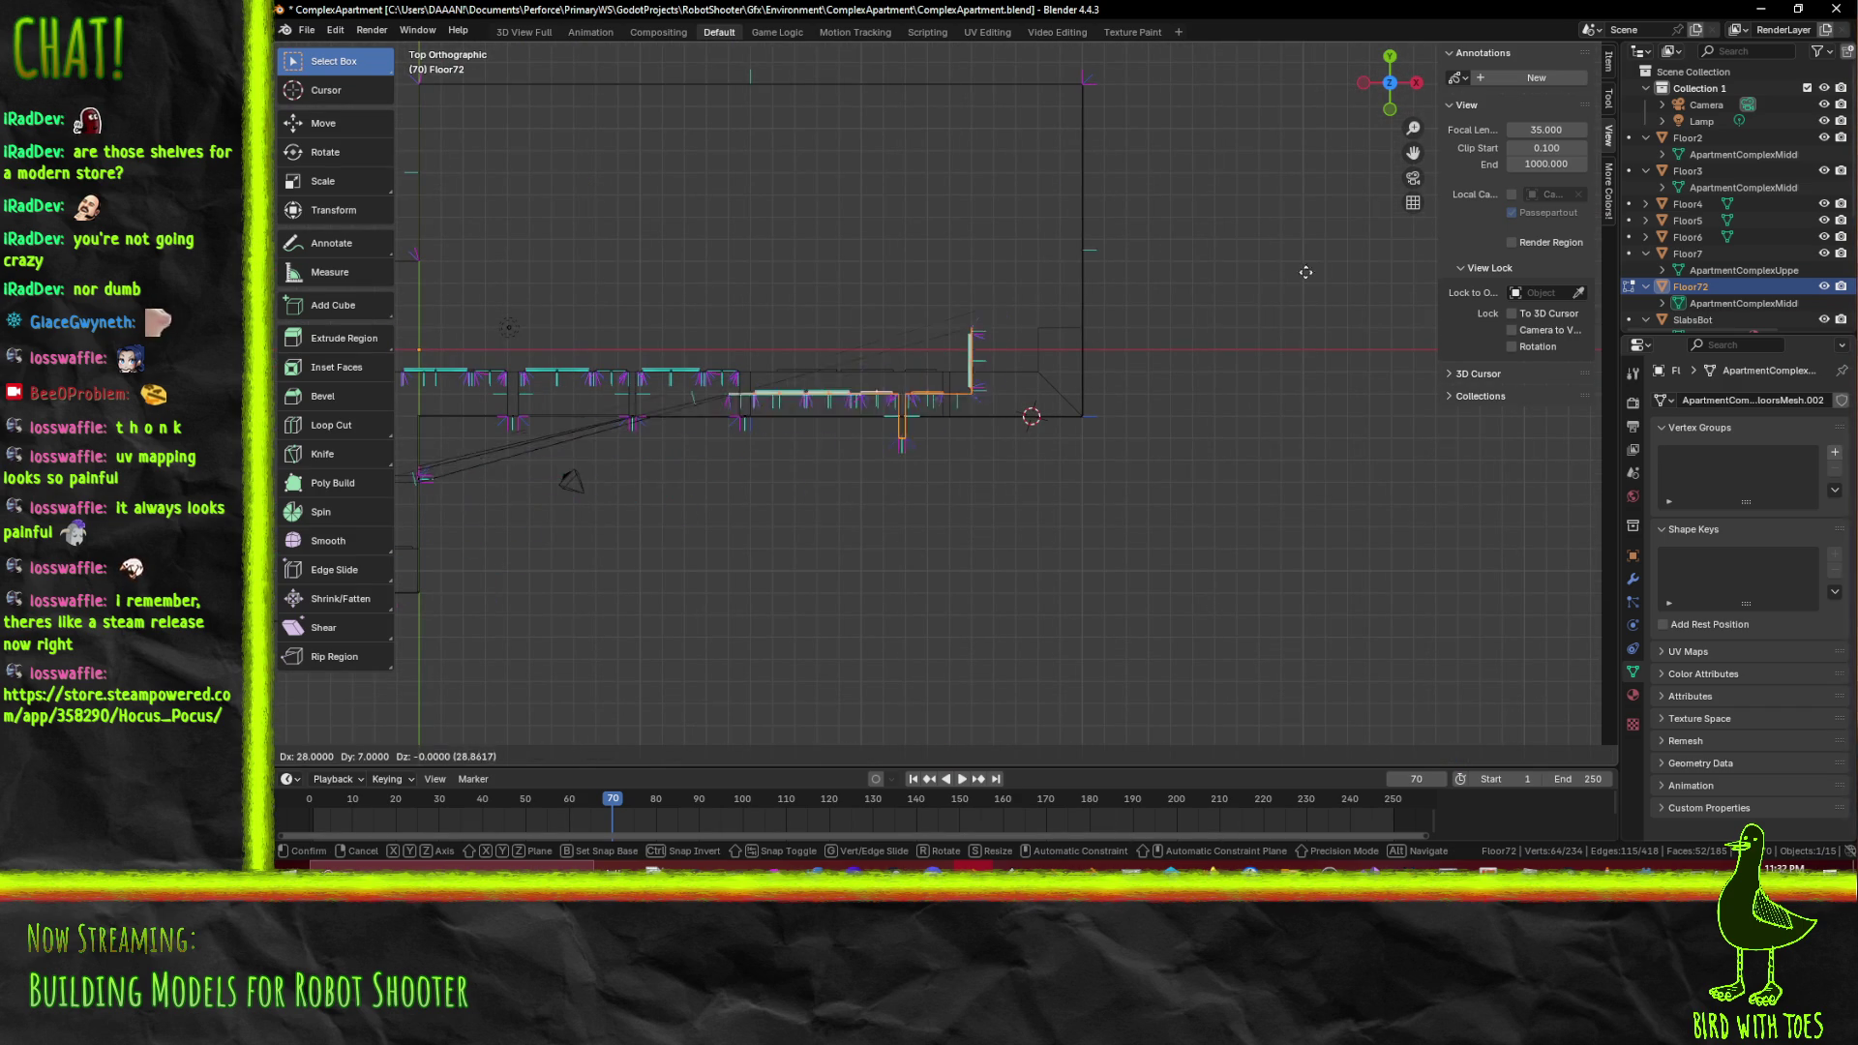
right_click(1294, 278)
key("KP_Decimal")
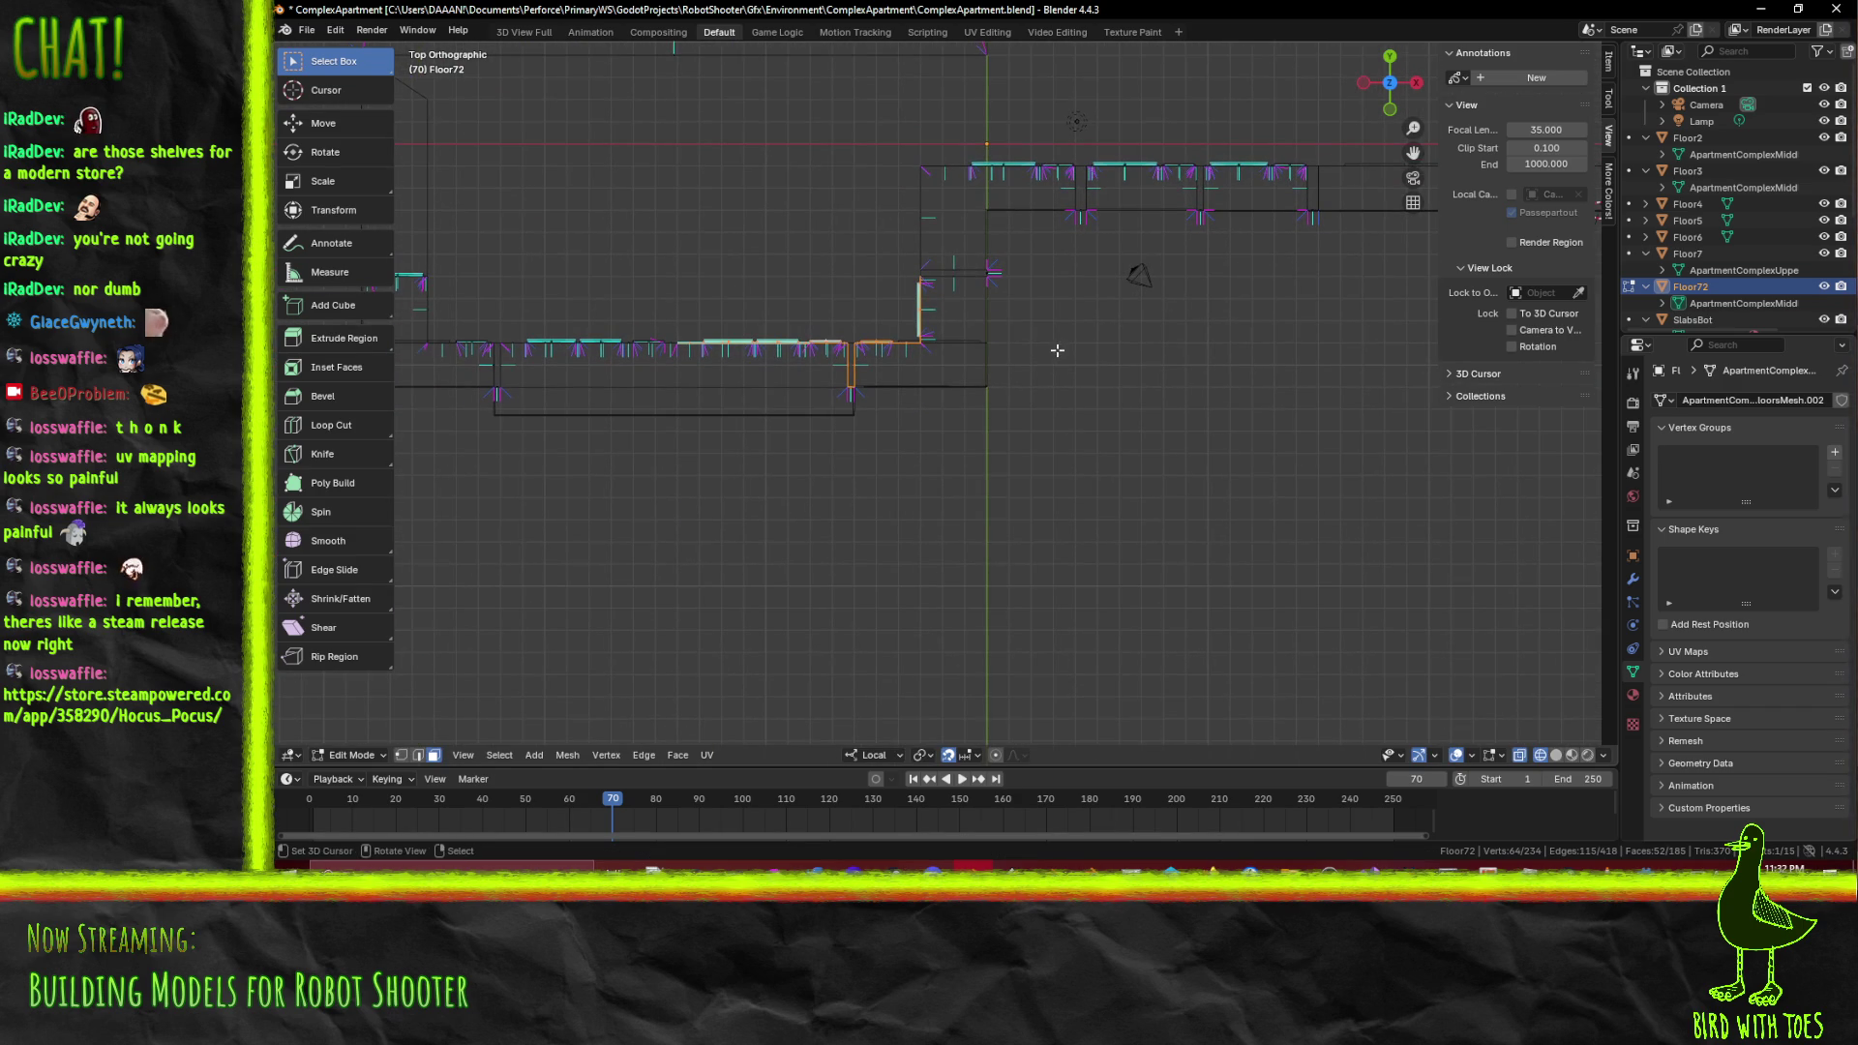
Duplicate the bay again at X 23, Y 7, then nudge the copy a further X 8, Y 1
key("shift+d")
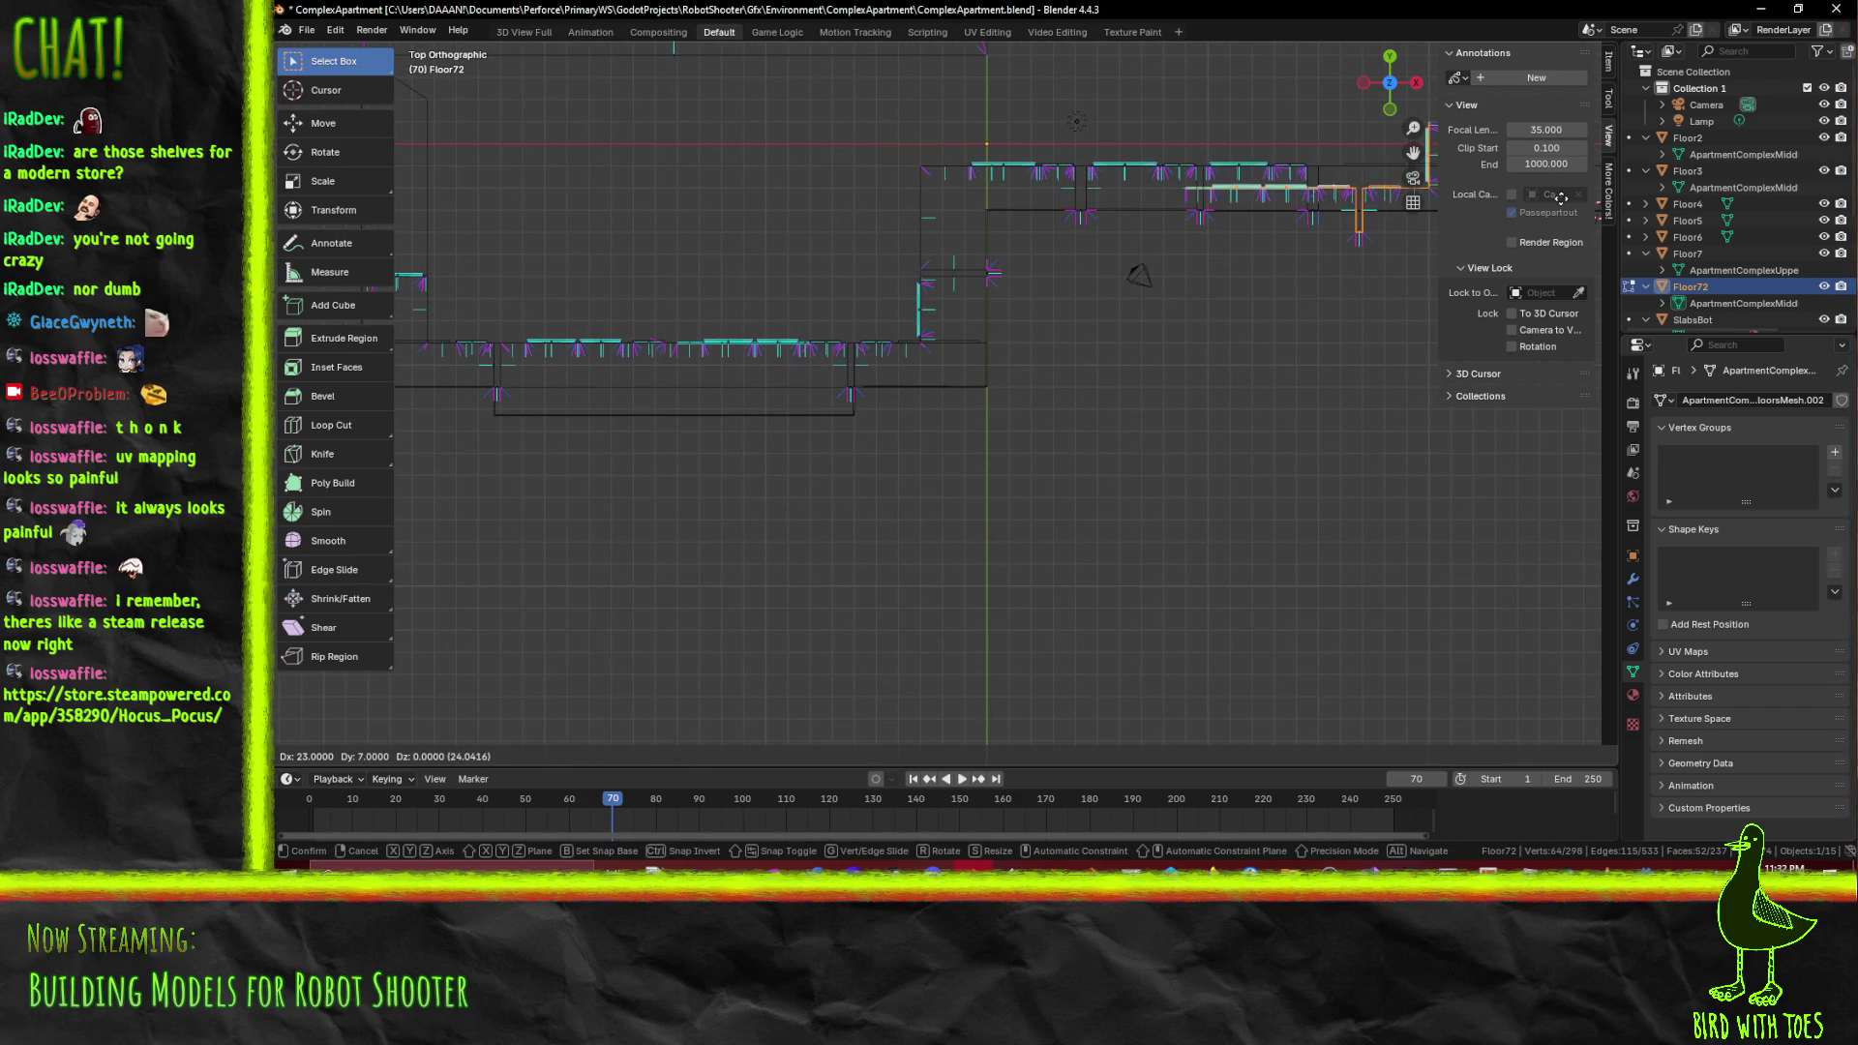
left_click(1560, 197)
scroll("down", 3)
key("g")
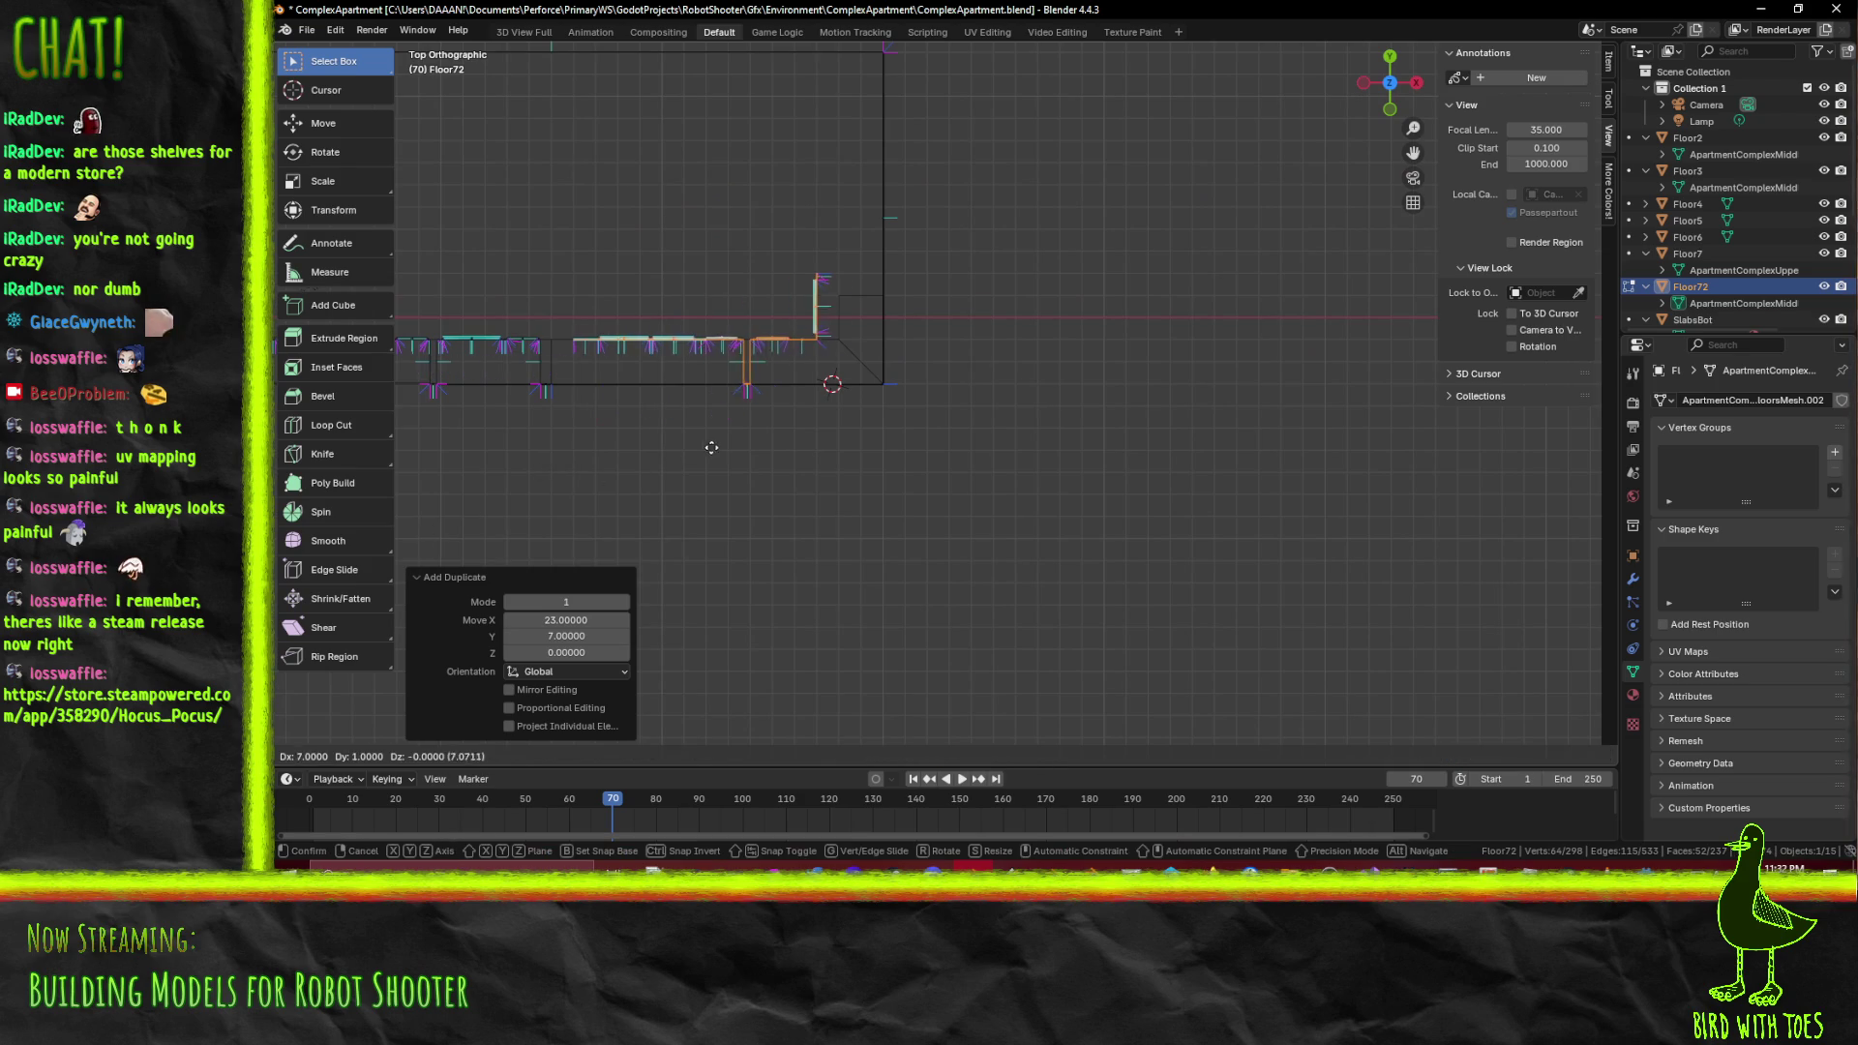
left_click(720, 447)
scroll("up", 3)
scroll("up", 3)
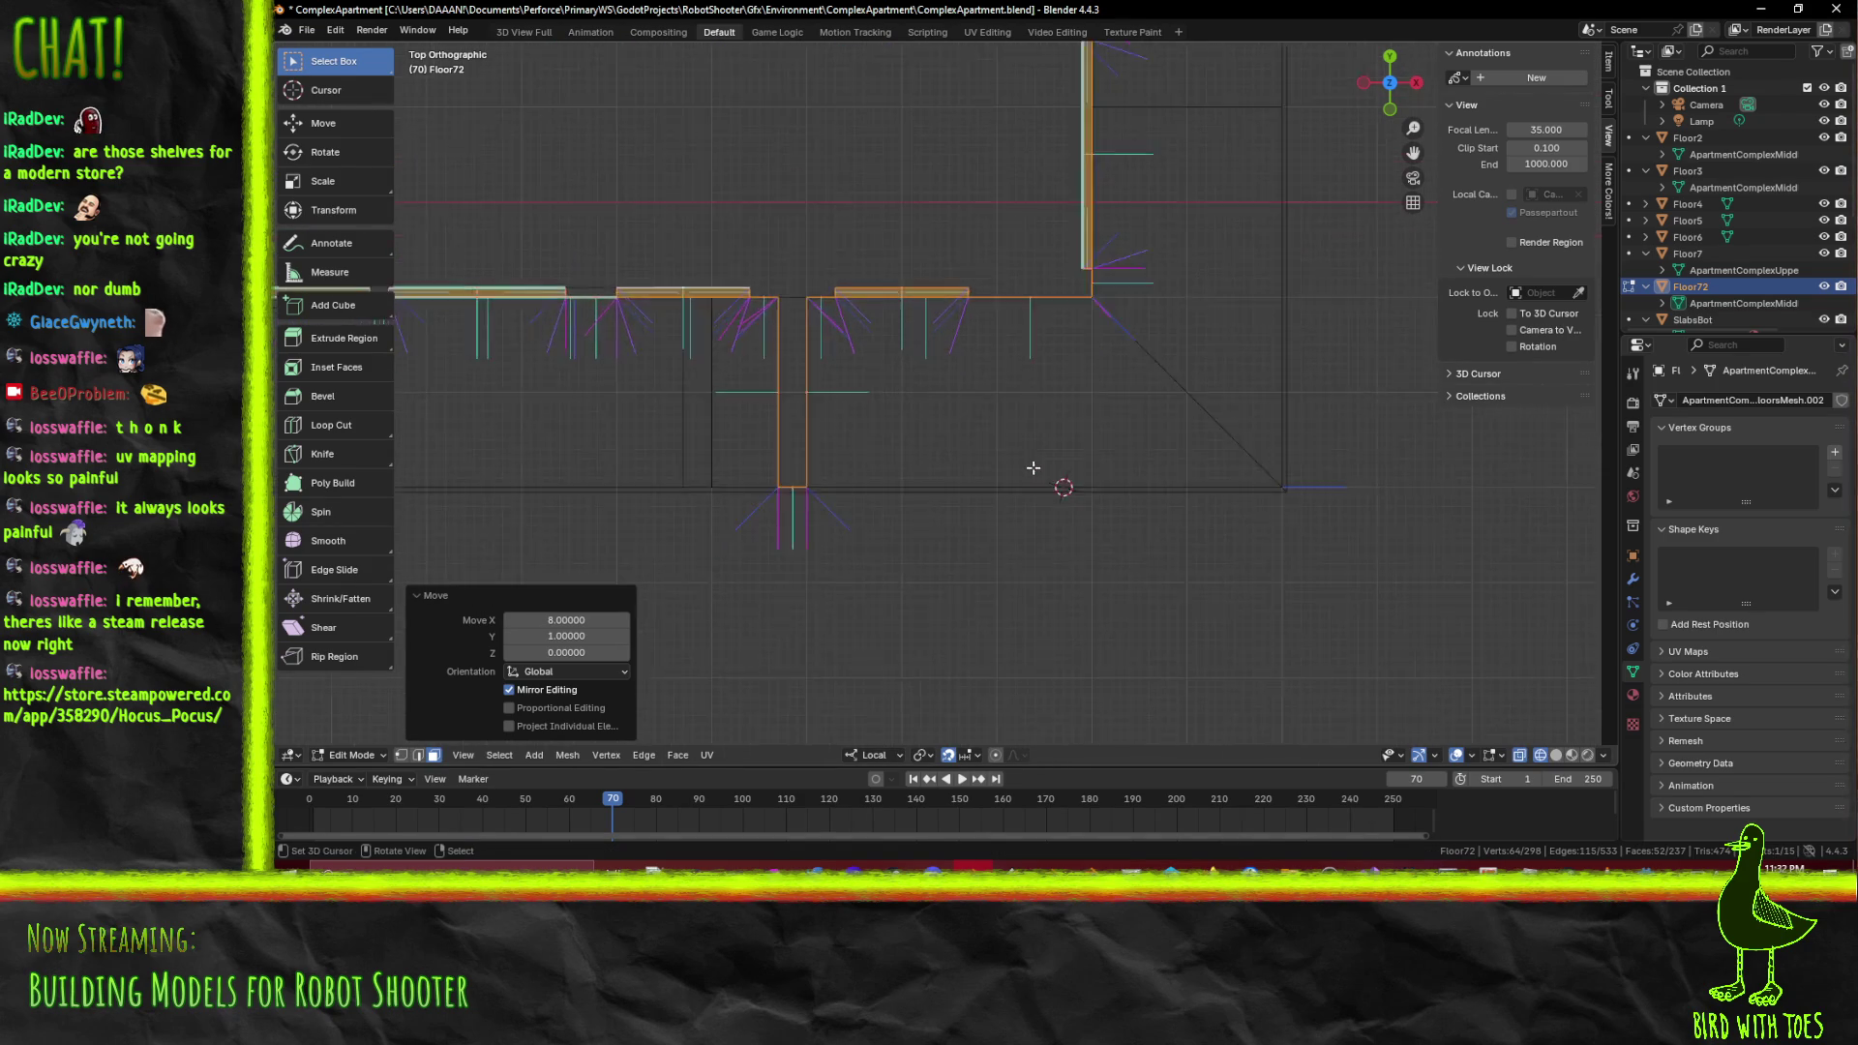
scroll("up", 3)
left_click_drag(671, 536, 887, 344)
scroll("down", 3)
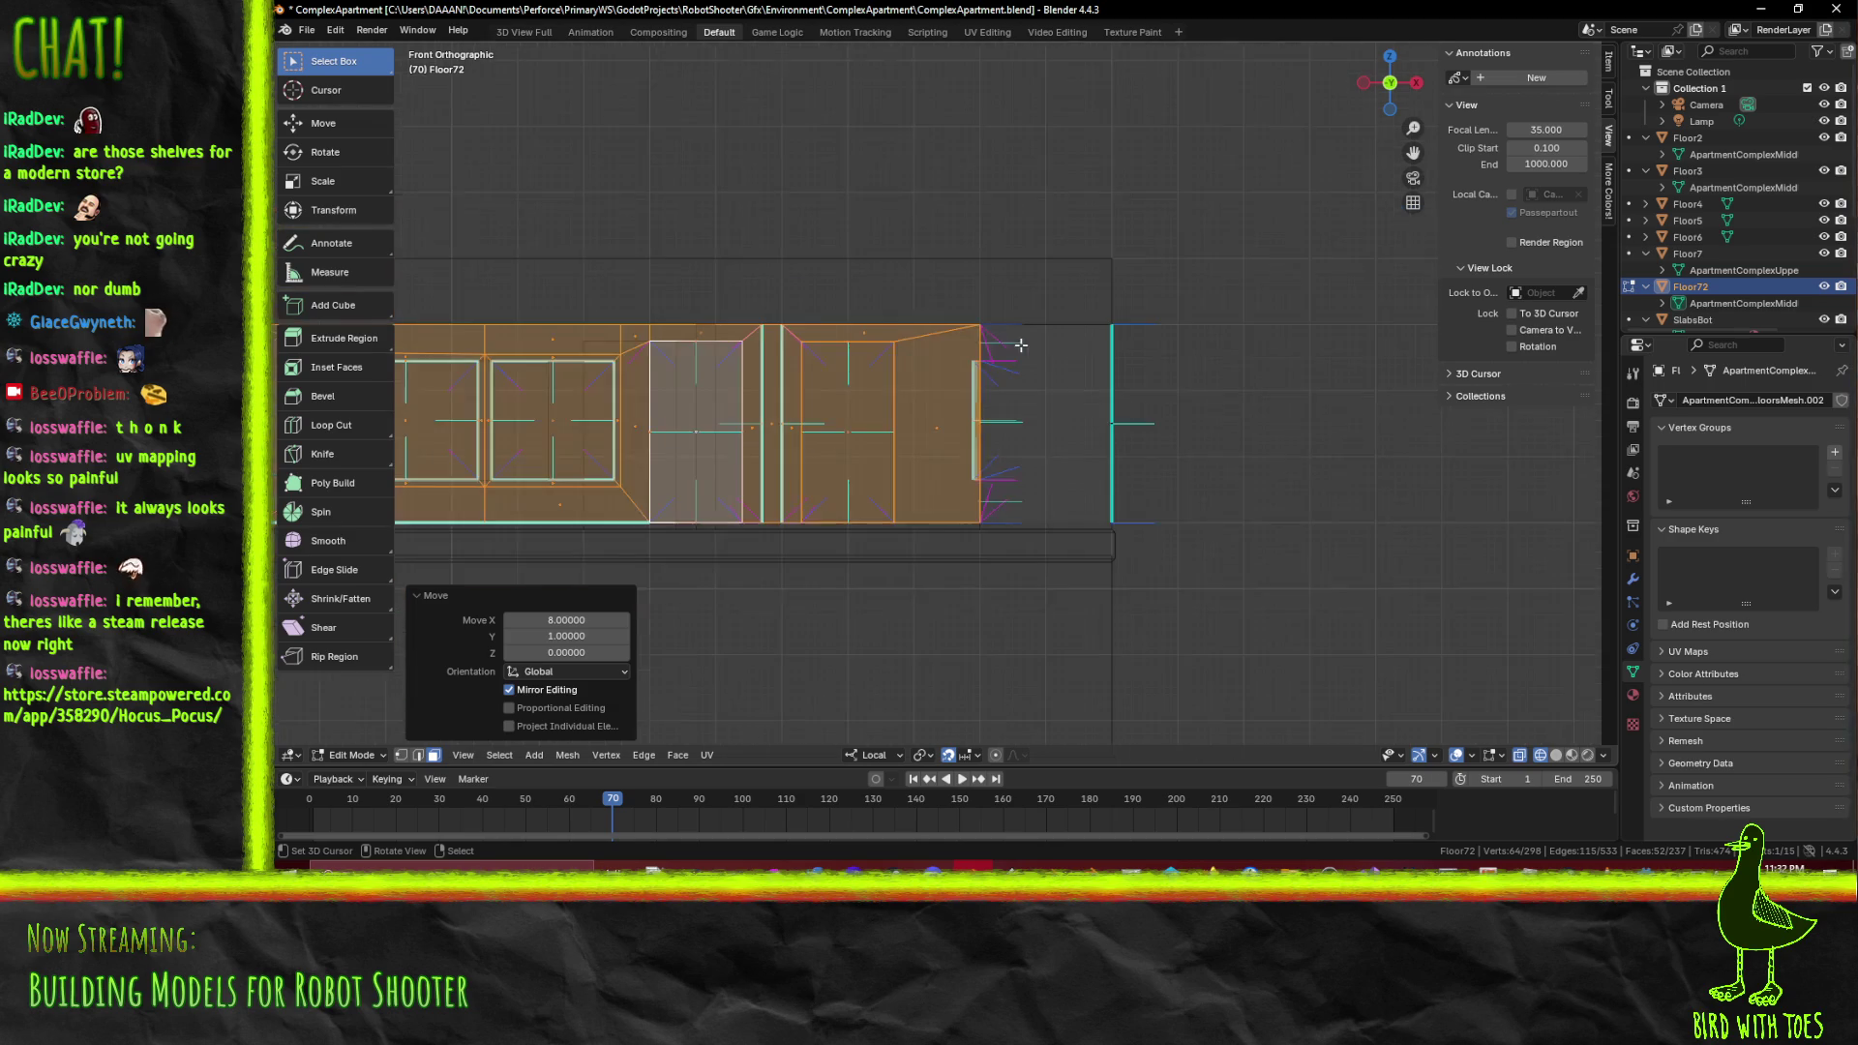
scroll("up", 3)
left_click_drag(1018, 192, 920, 386)
scroll("down", 3)
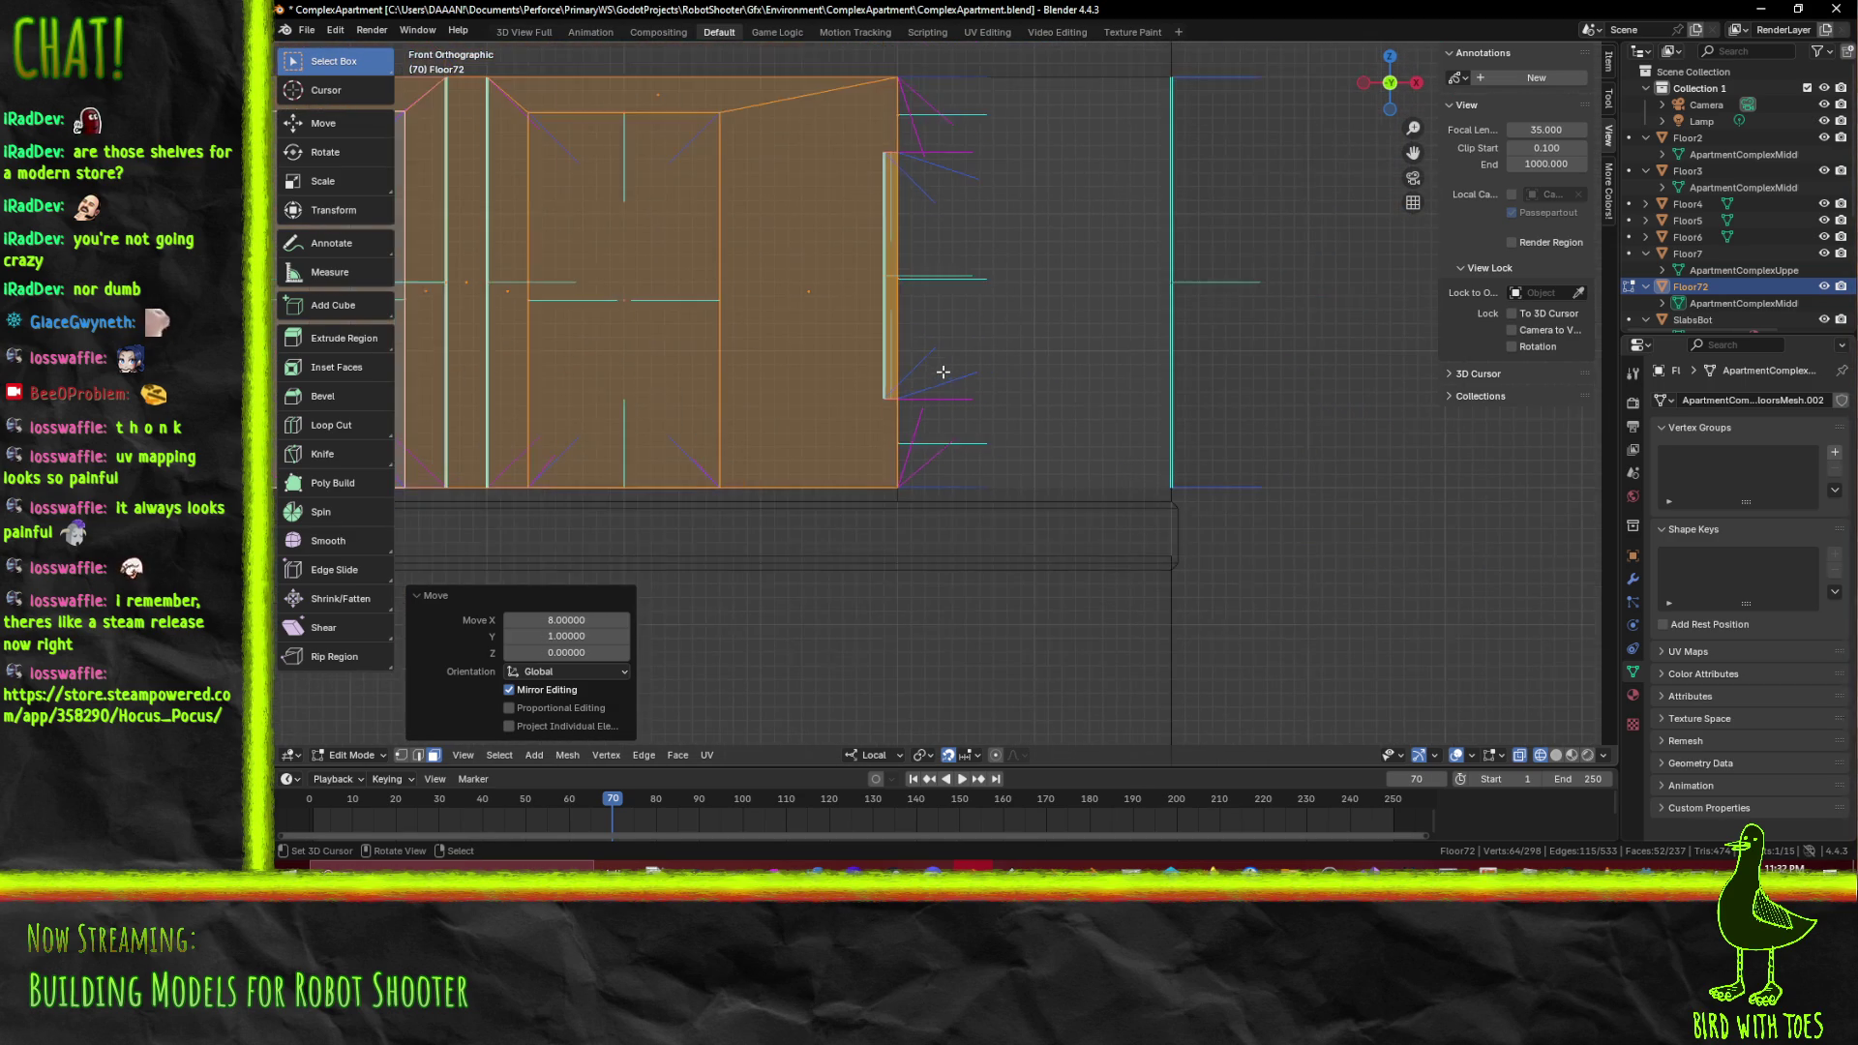
scroll("up", 3)
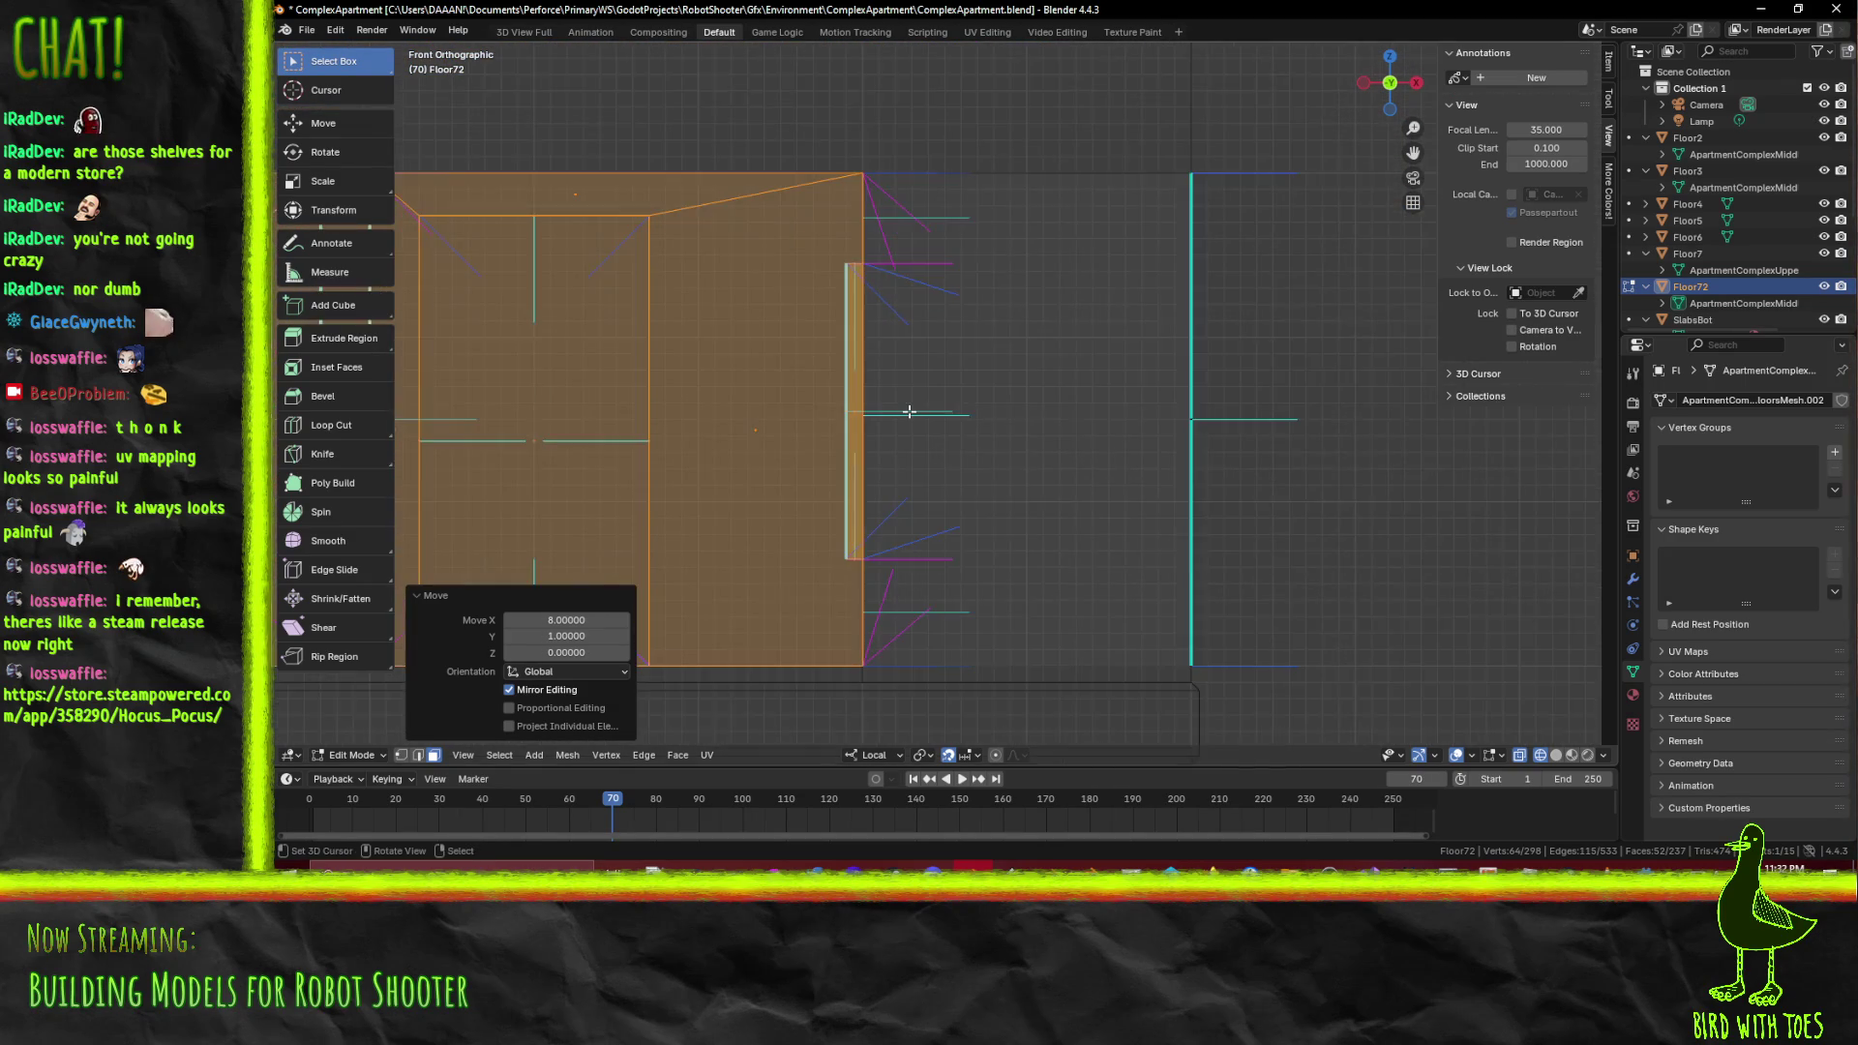
left_click_drag(914, 388, 891, 384)
scroll("down", 3)
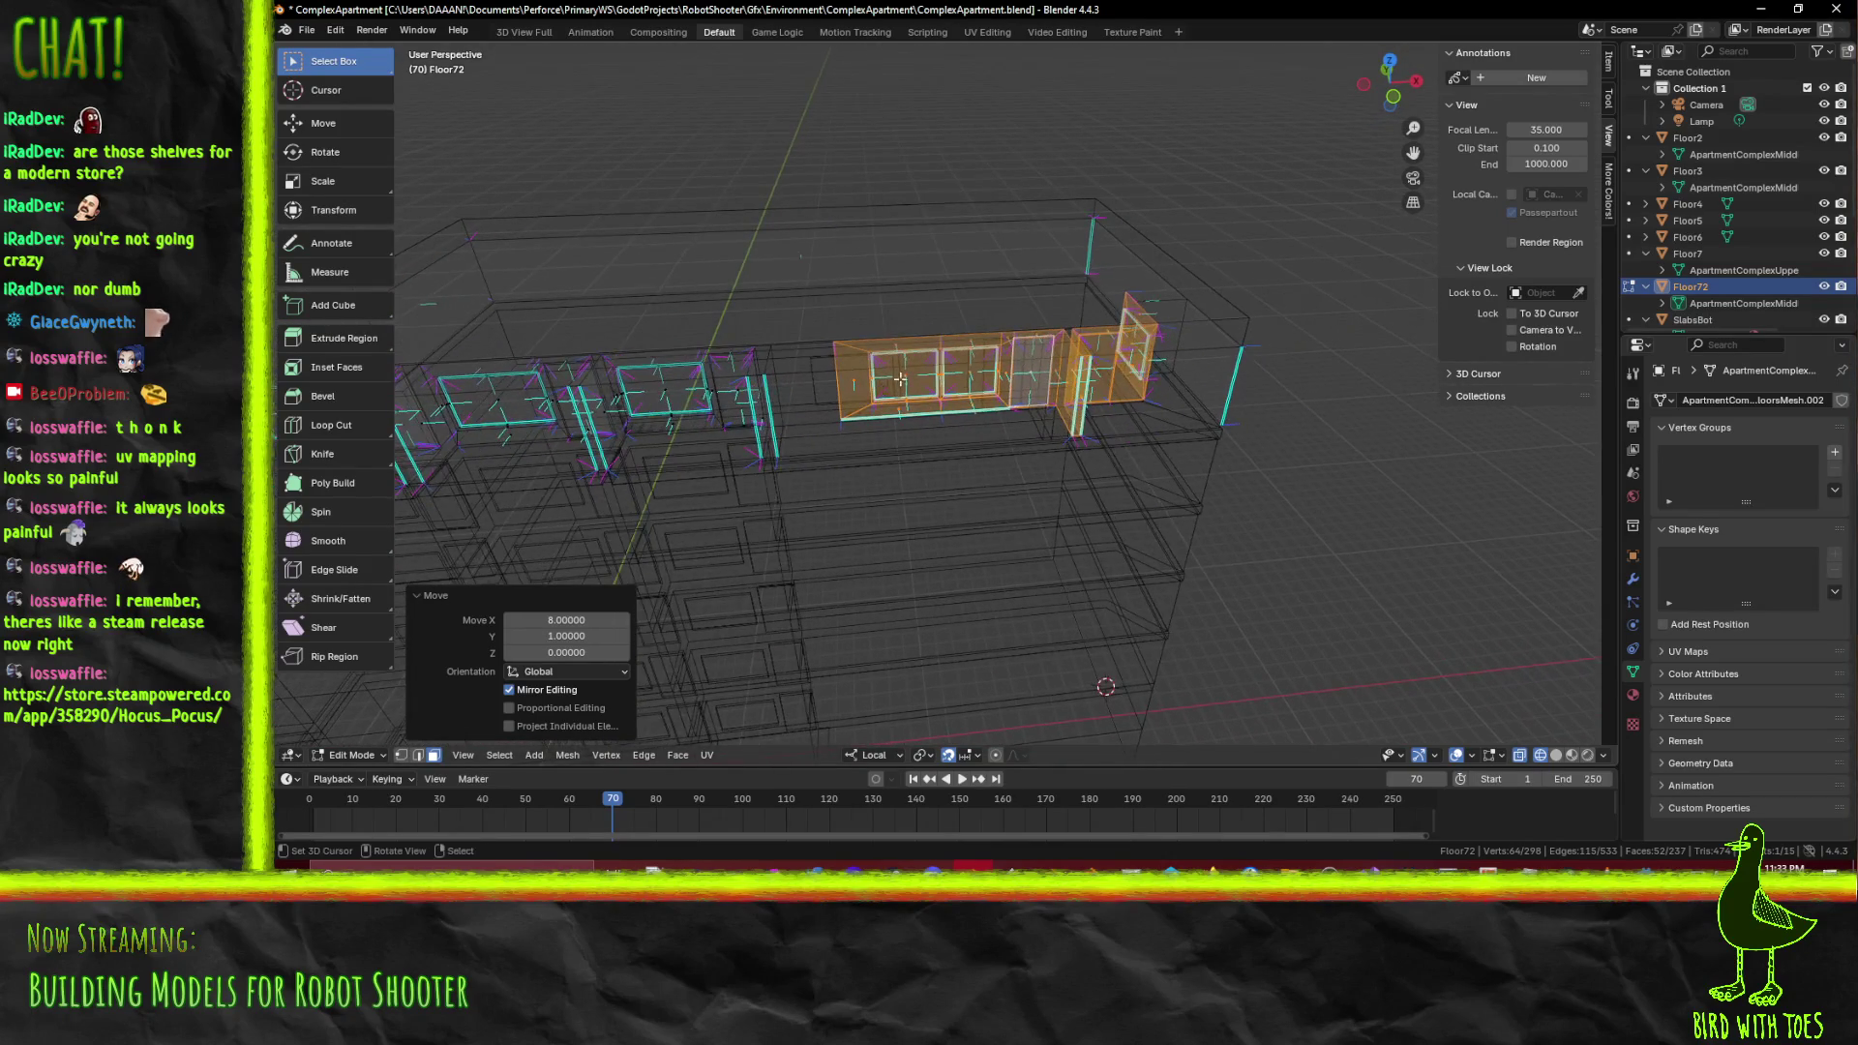
scroll("up", 3)
key("KP_7")
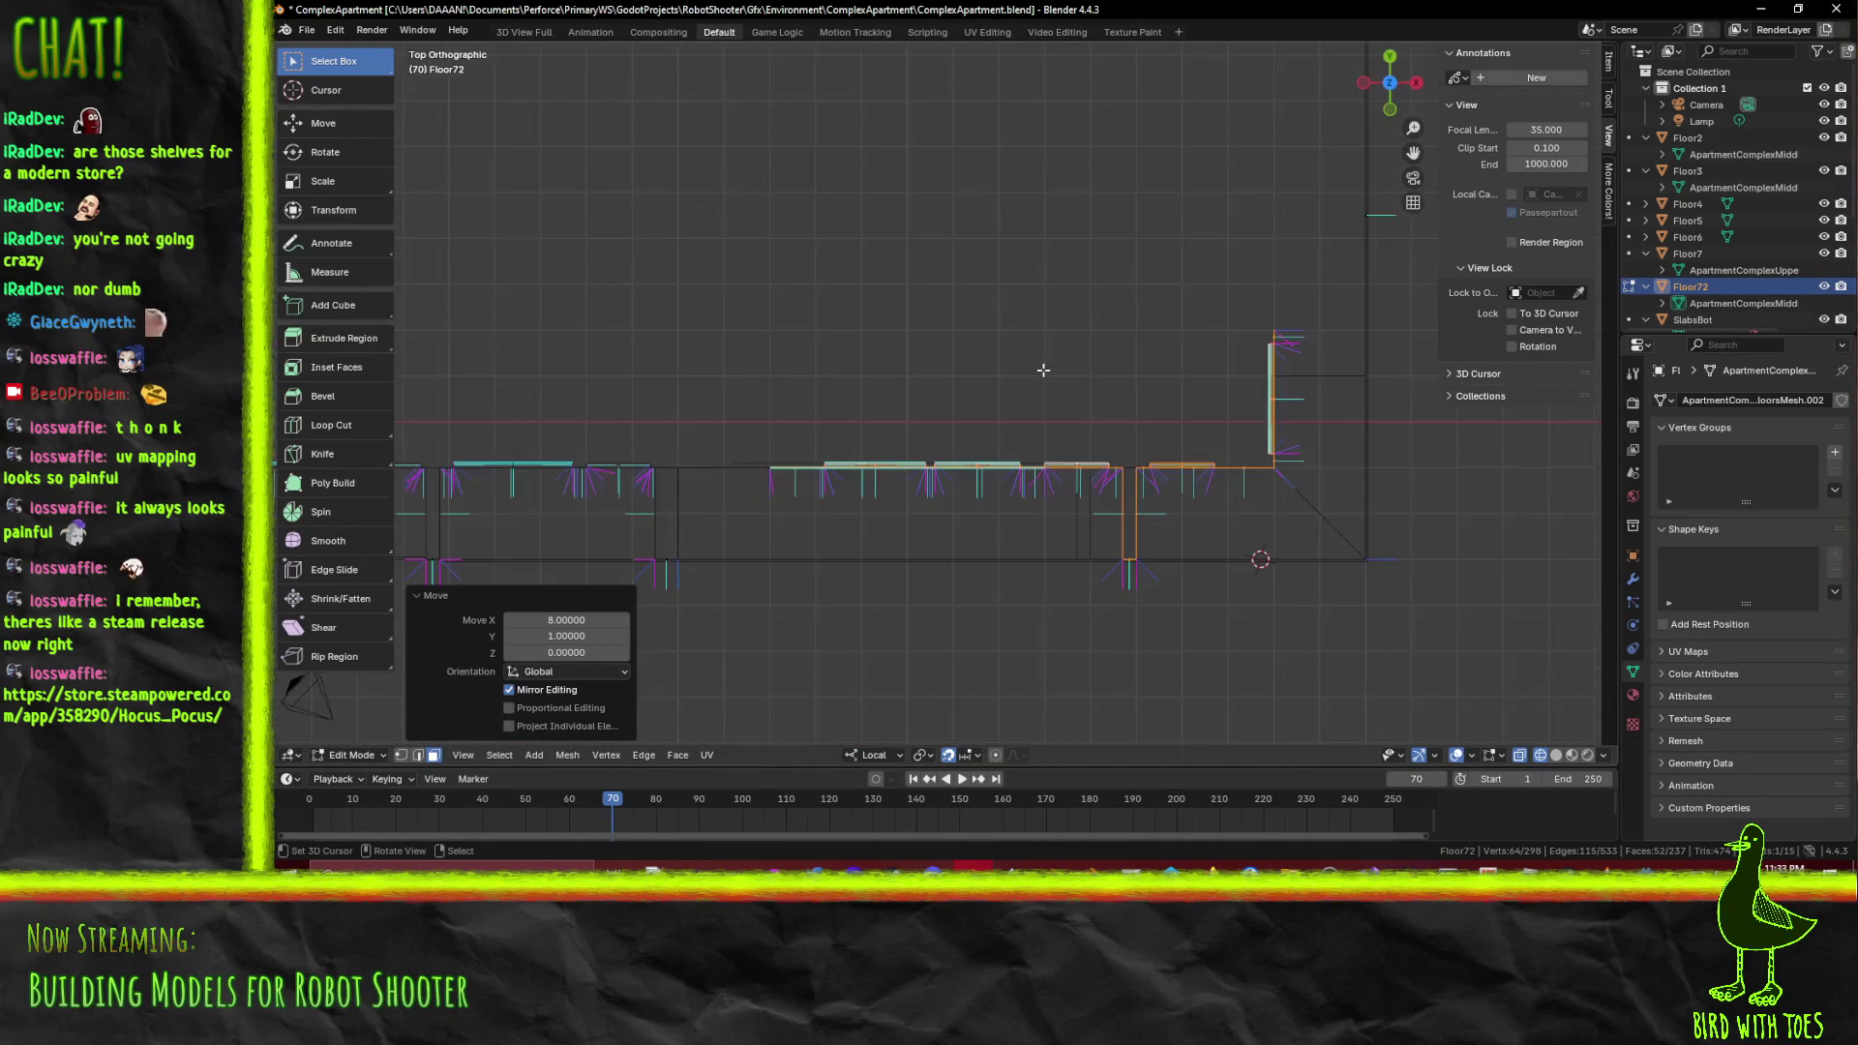
In vertex mode, box-select the bay wall vertices and shift them -1 along local X
left_click_drag(1042, 369, 994, 239)
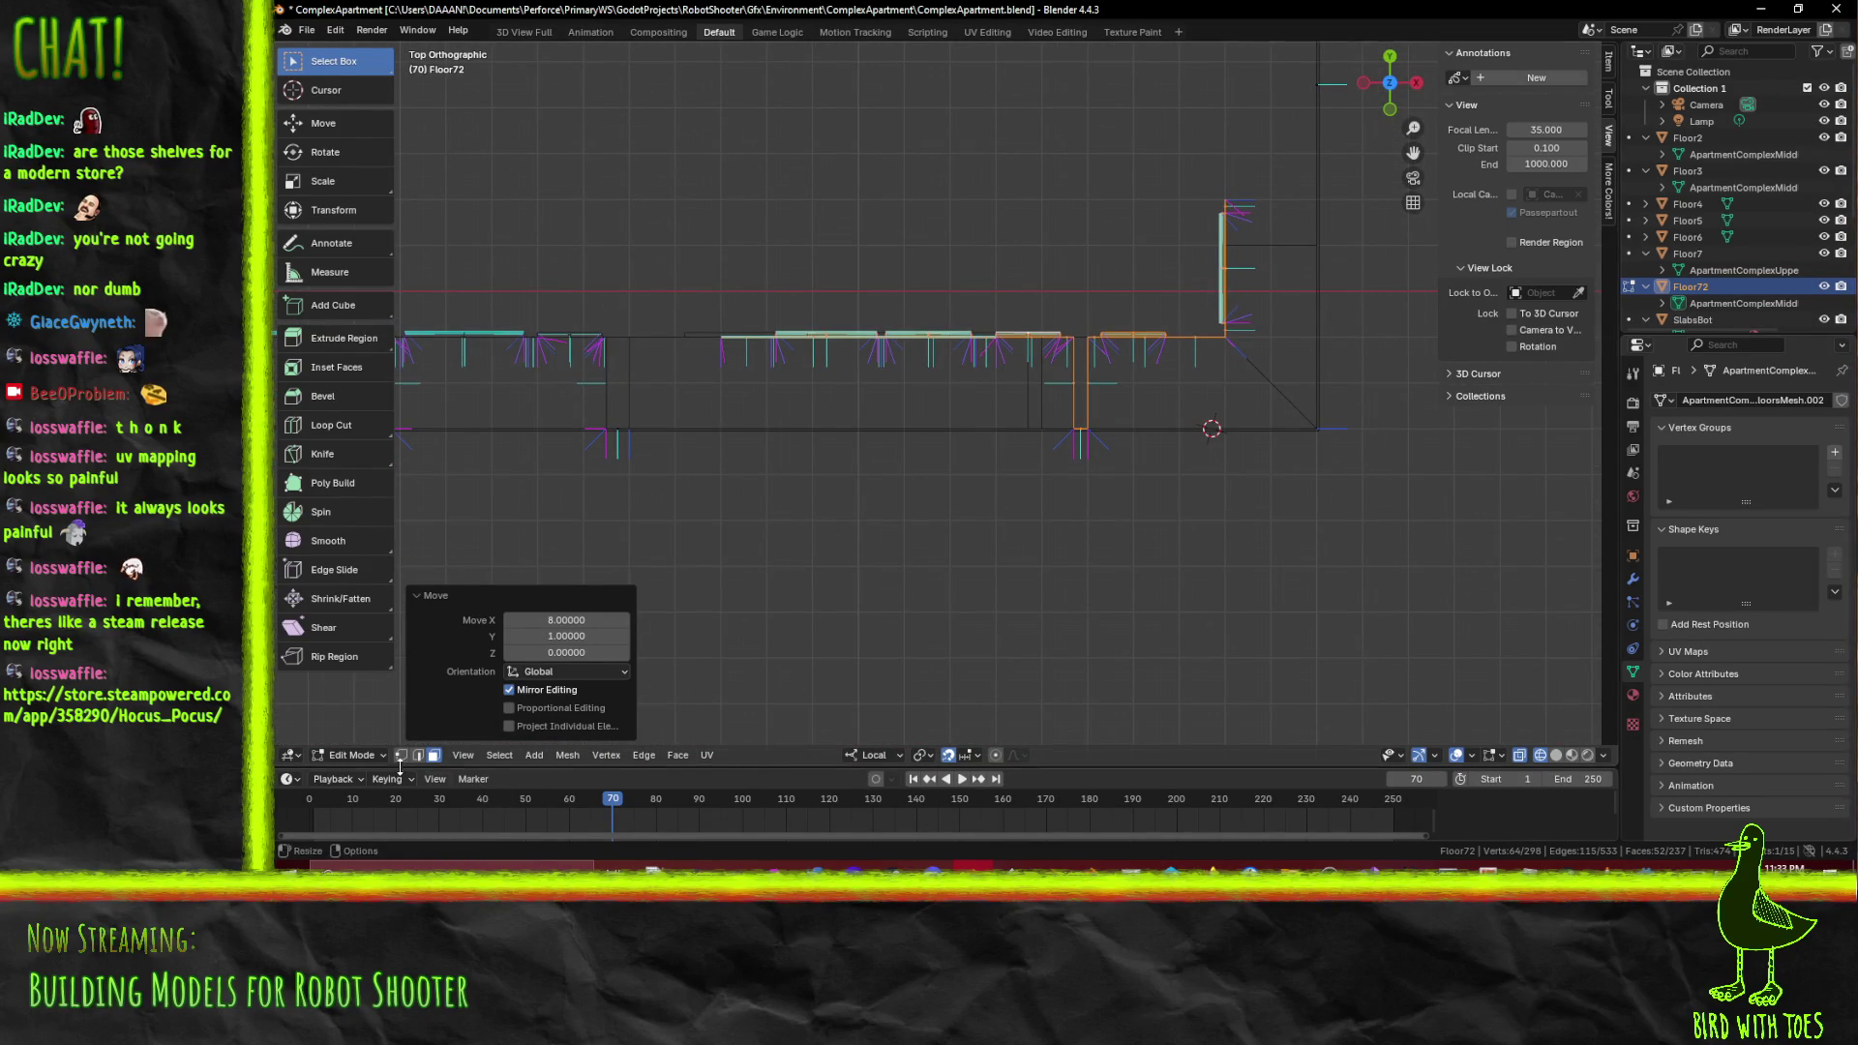
left_click(401, 755)
left_click(829, 539)
scroll("up", 3)
left_click_drag(627, 250, 1121, 488)
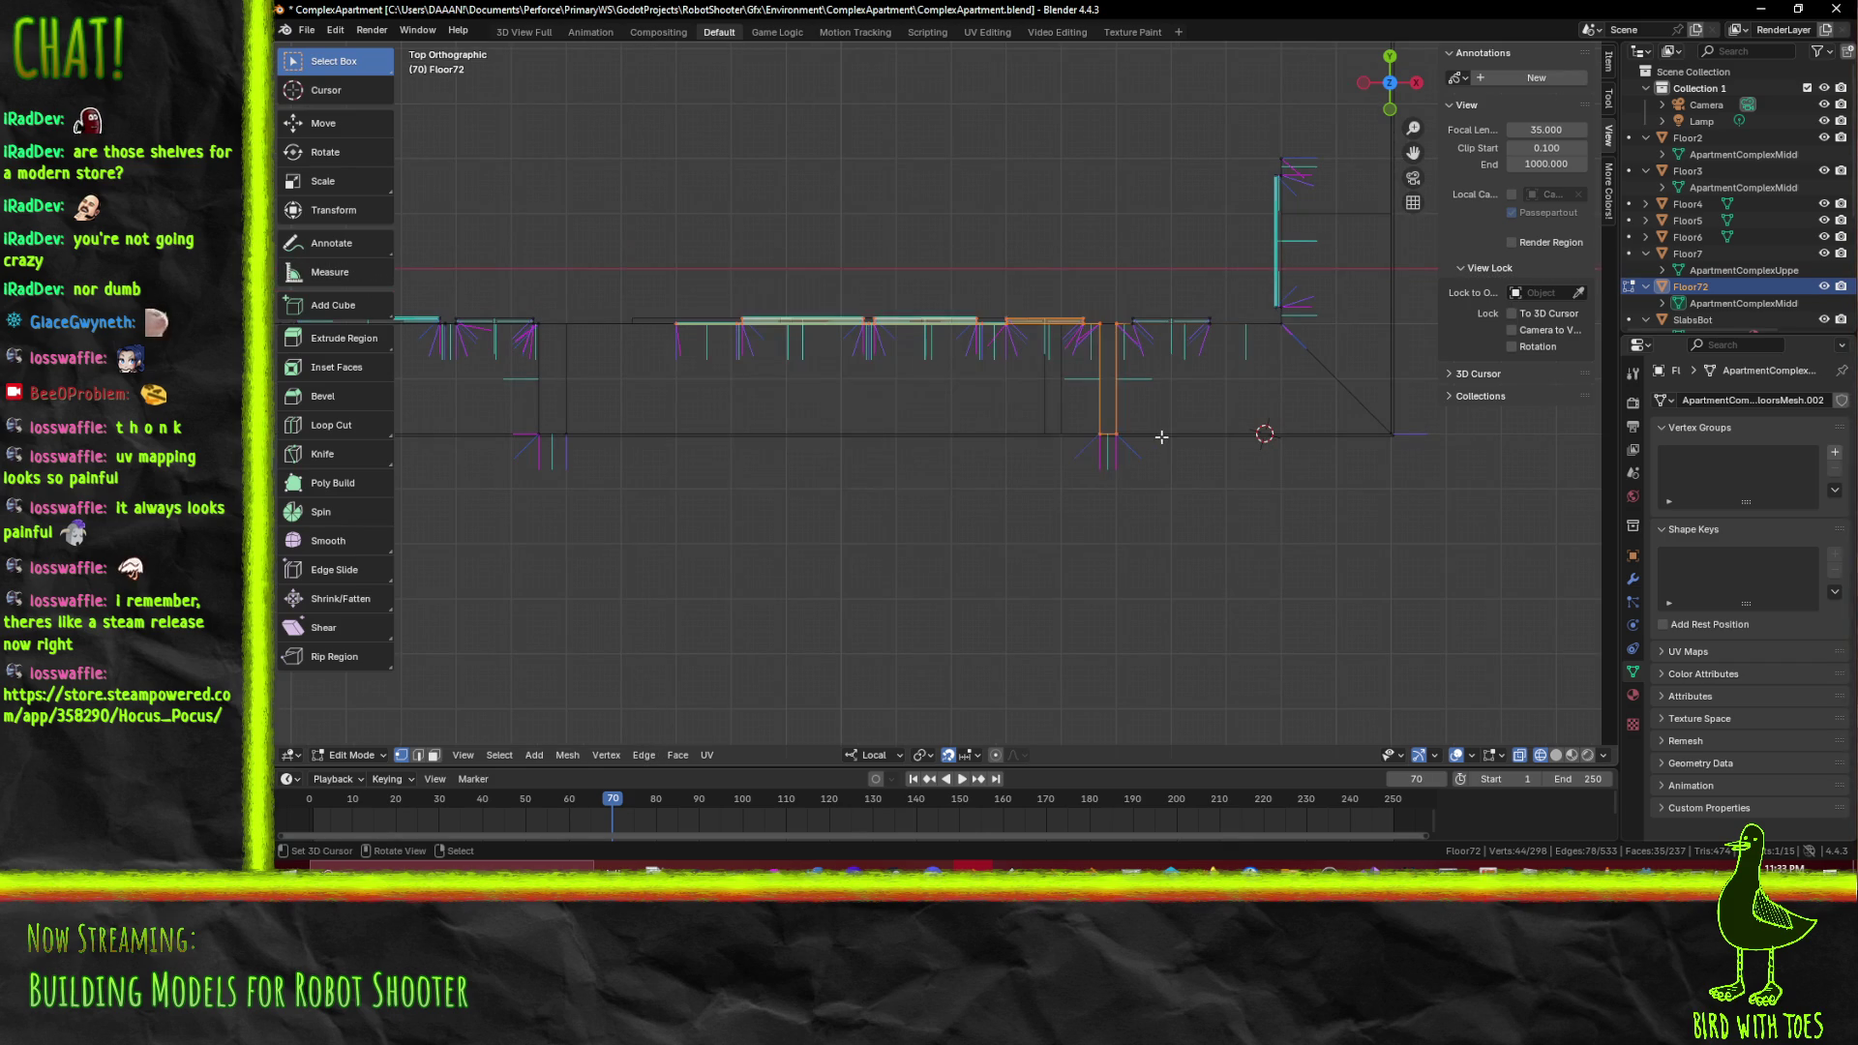
key("g")
key("x")
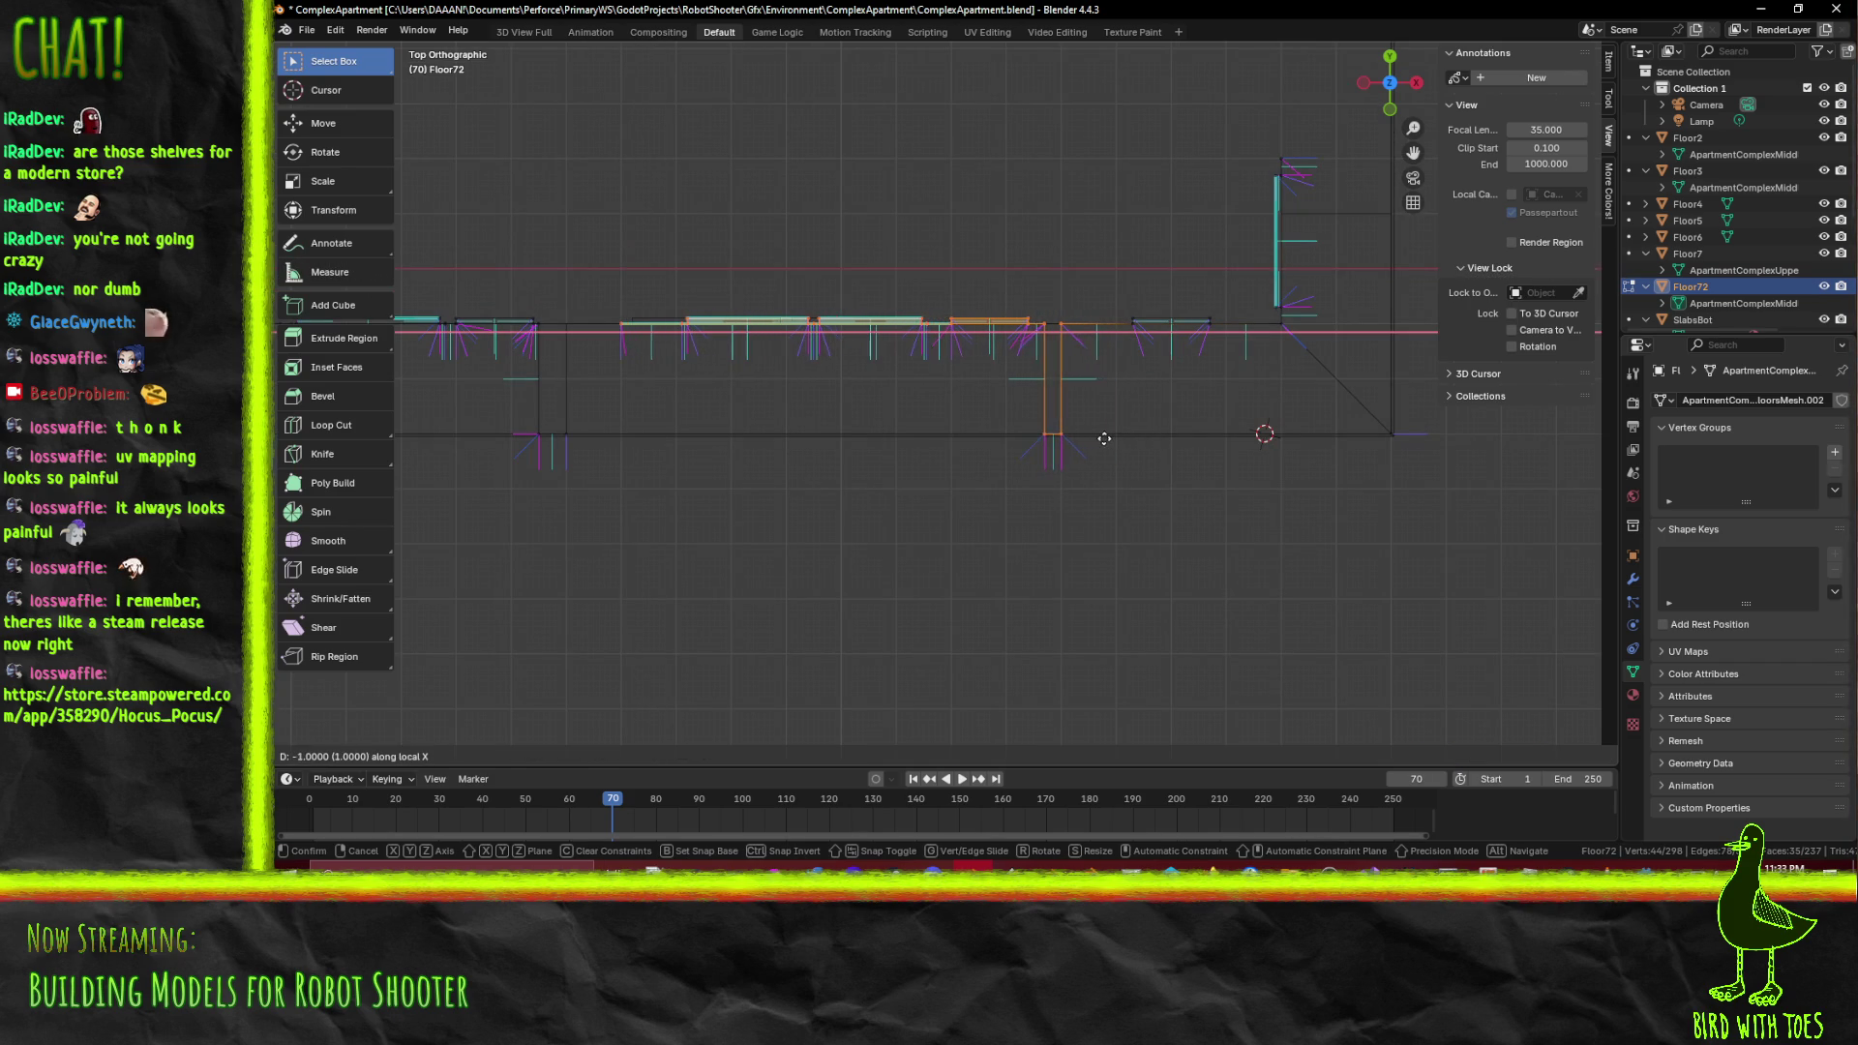
left_click(1104, 439)
left_click_drag(1086, 407, 858, 395)
From top view, box-select the orange bay edge and shift it -1 along local X
key("KP_7")
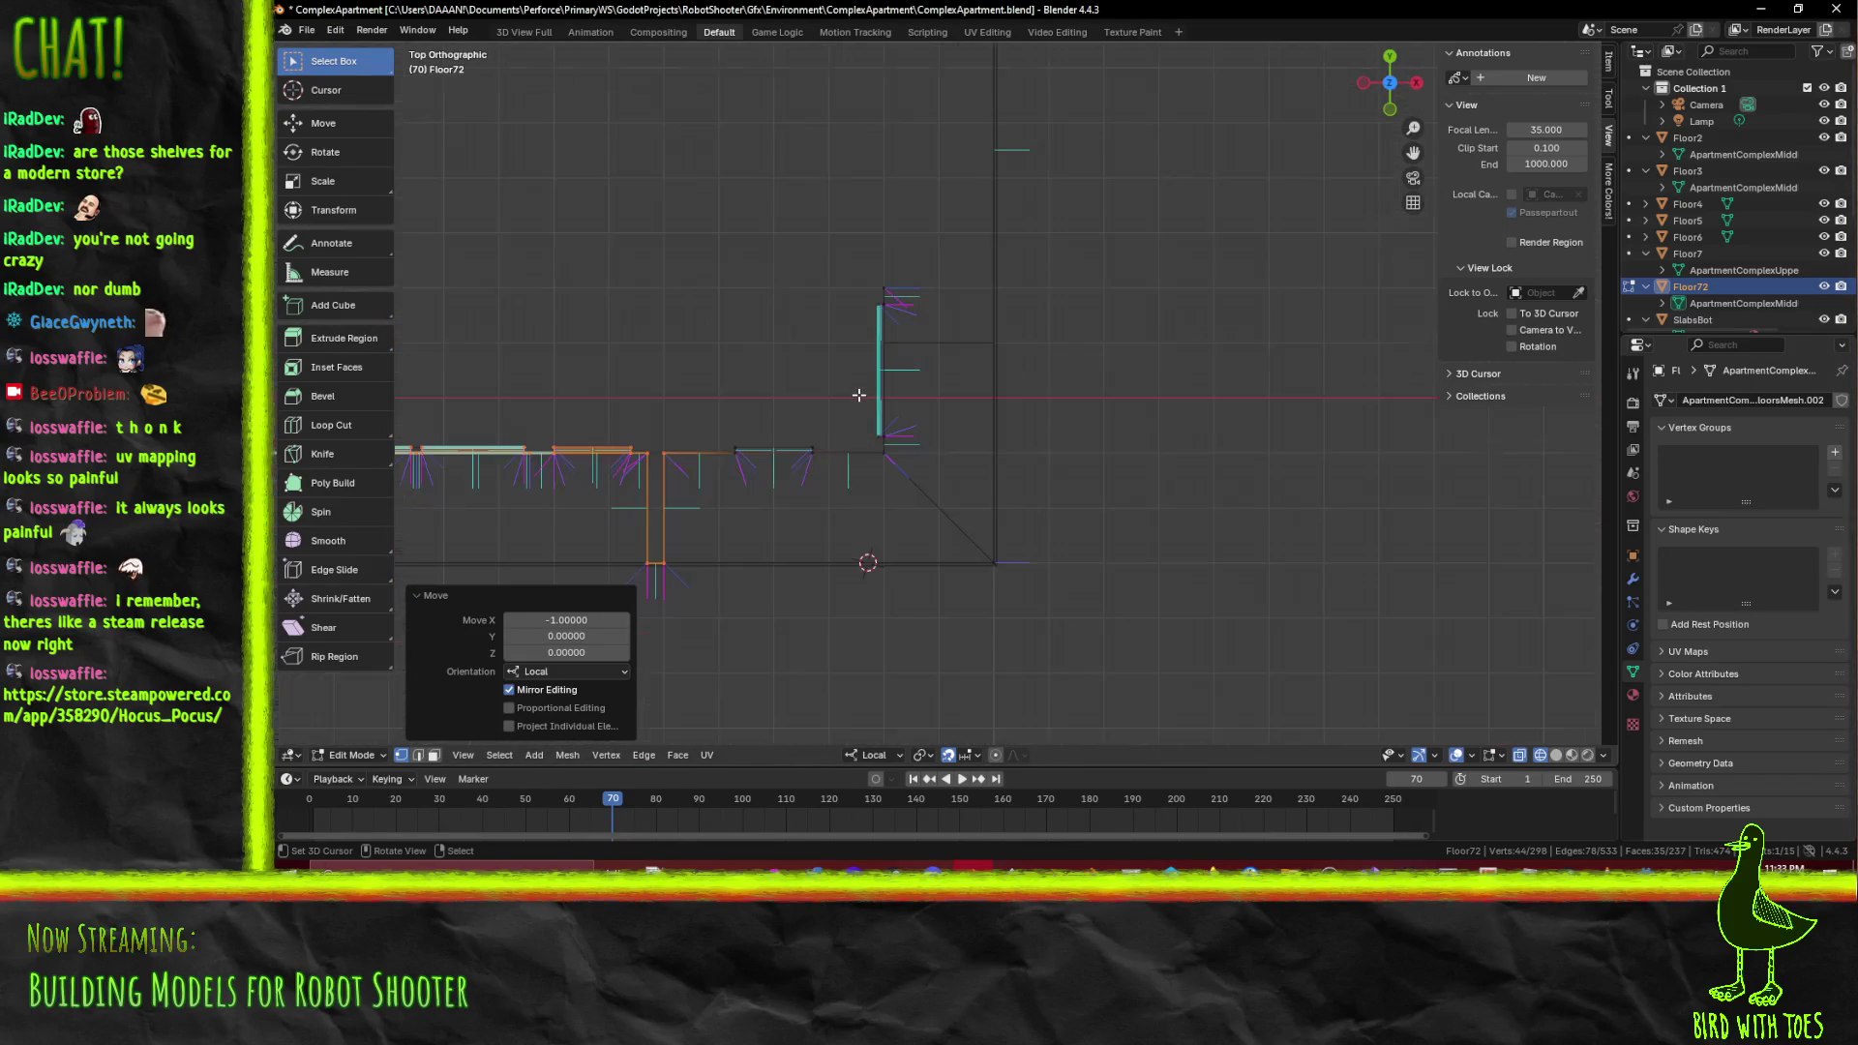
key("alt+a")
scroll("up", 3)
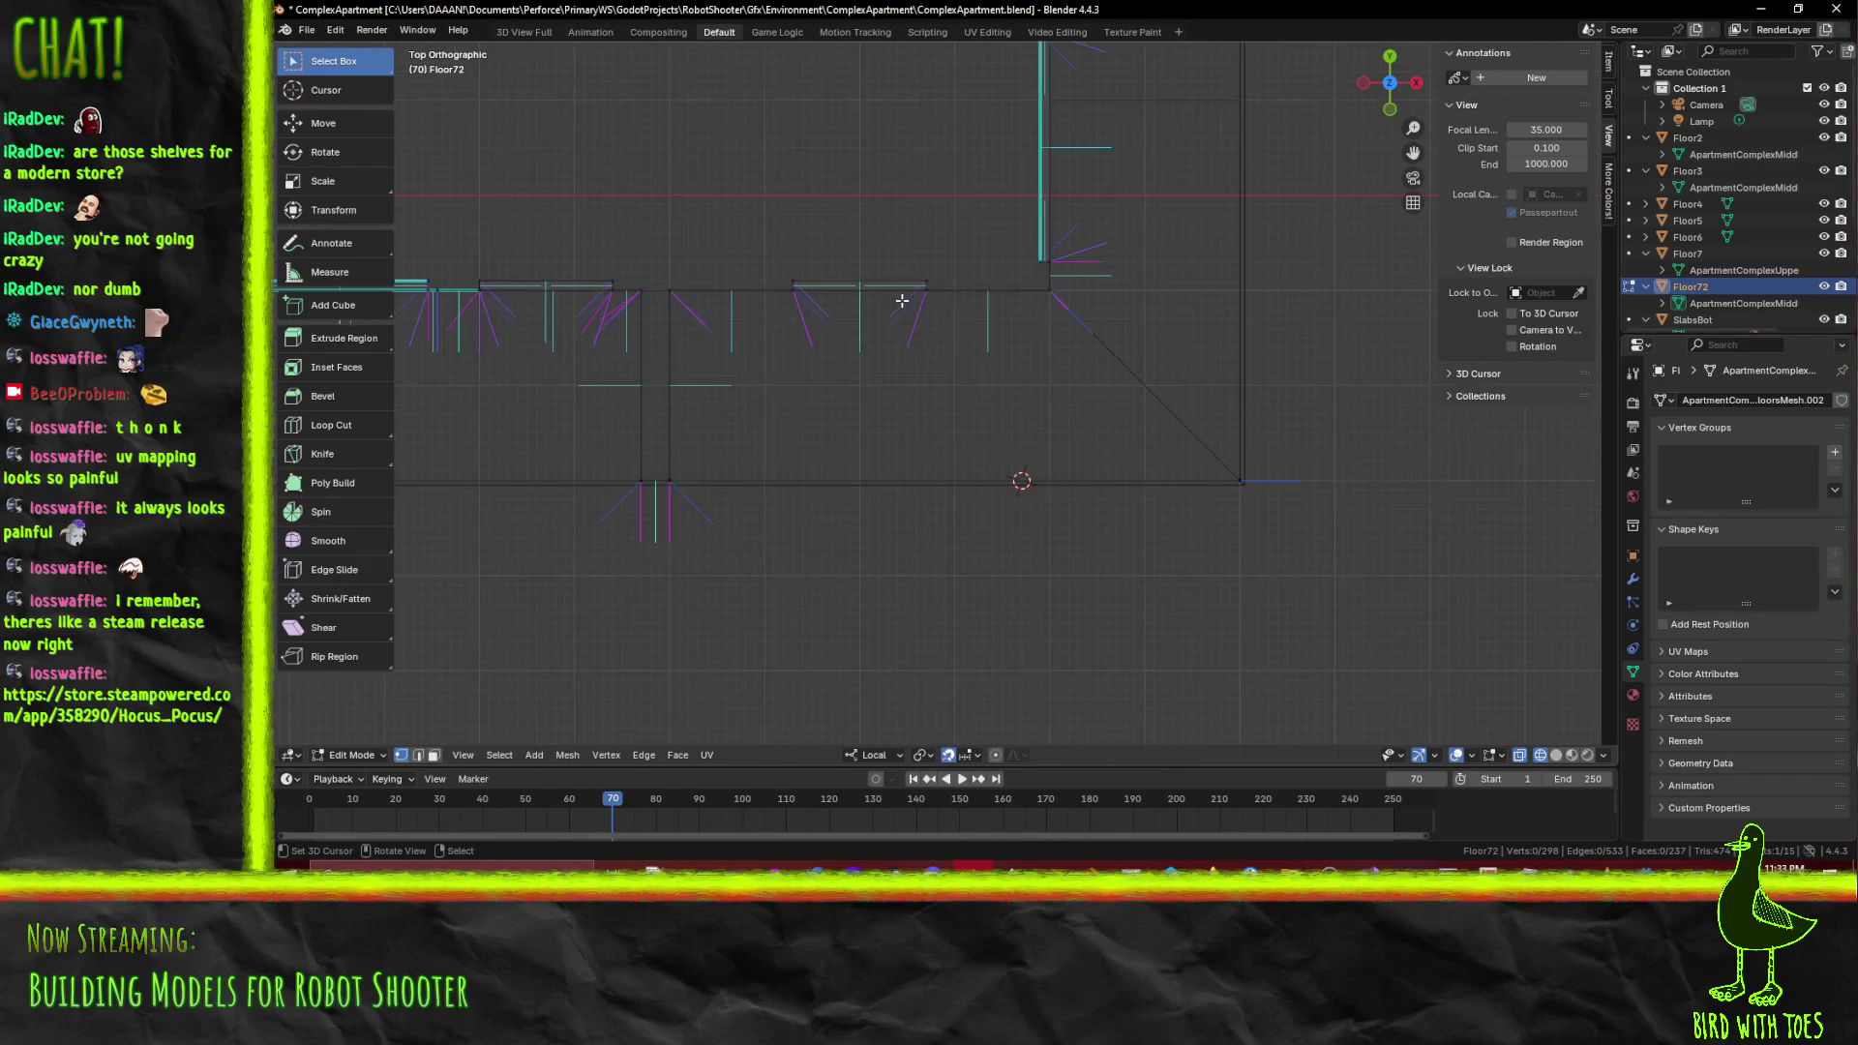
left_click_drag(763, 228, 965, 357)
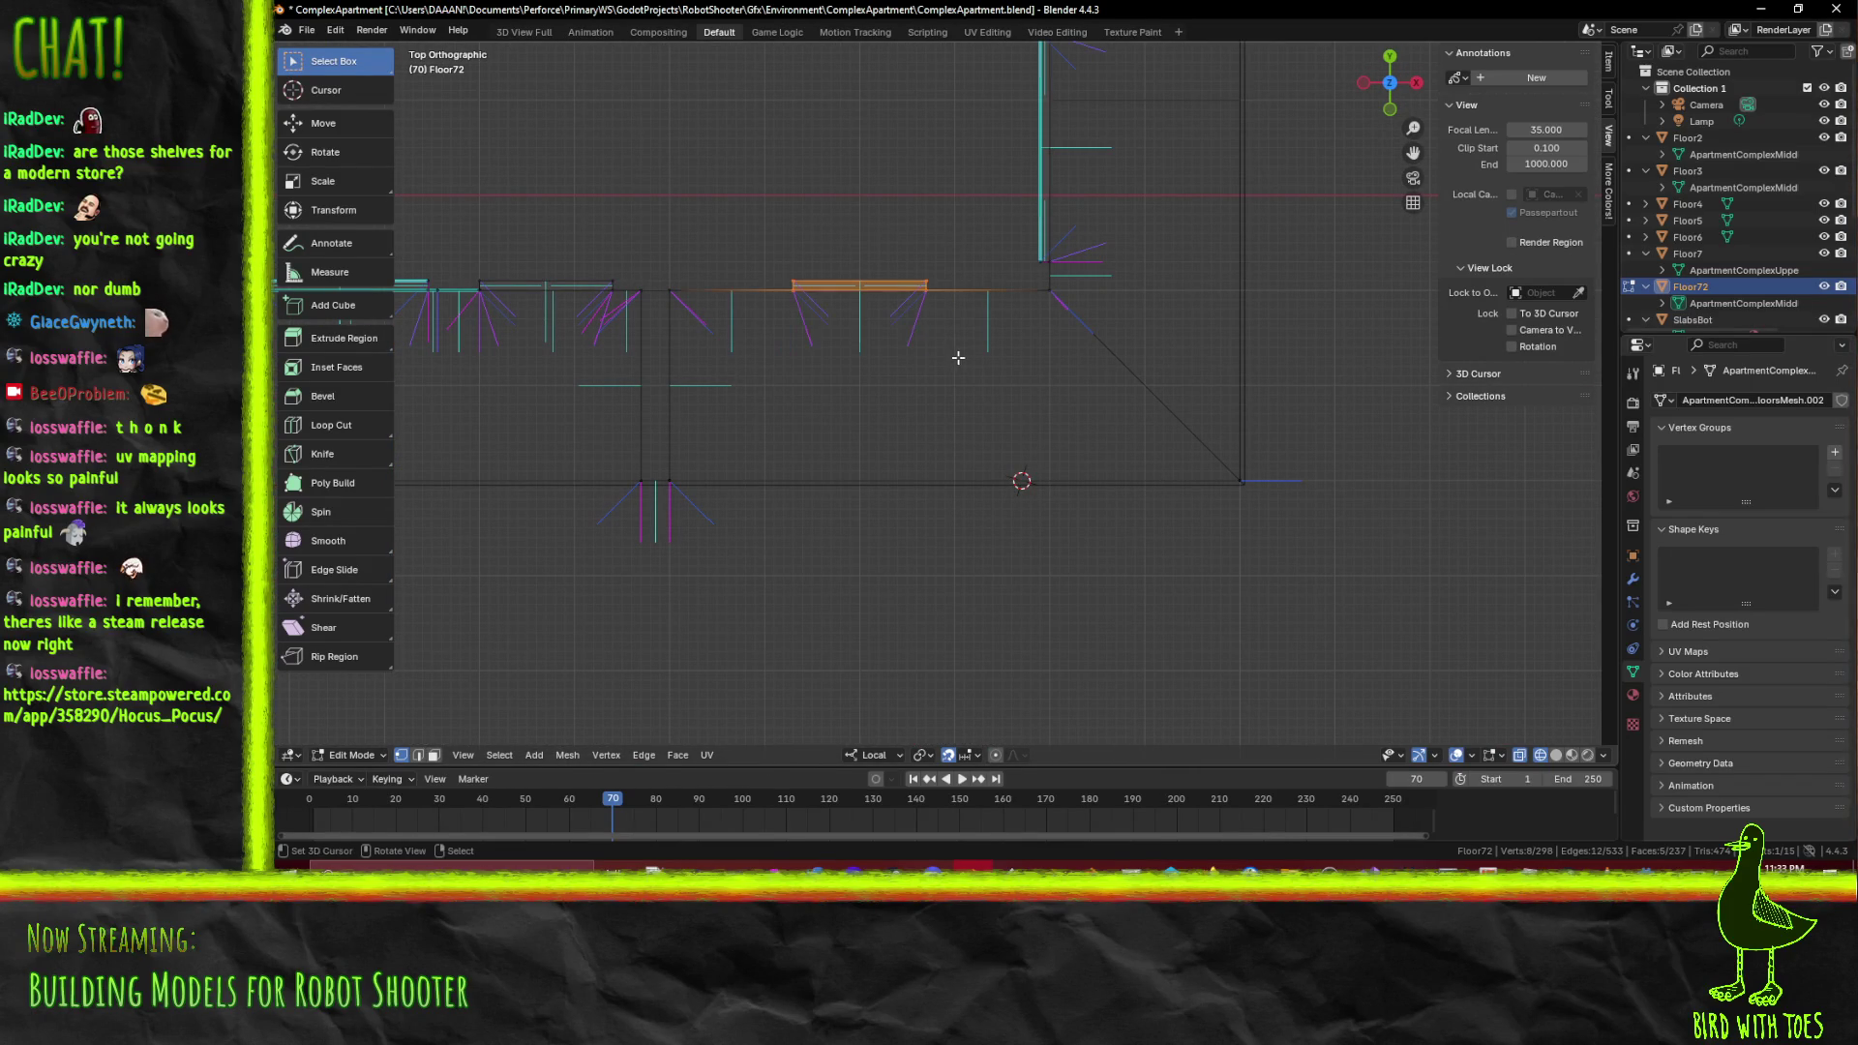
key("g")
key("x")
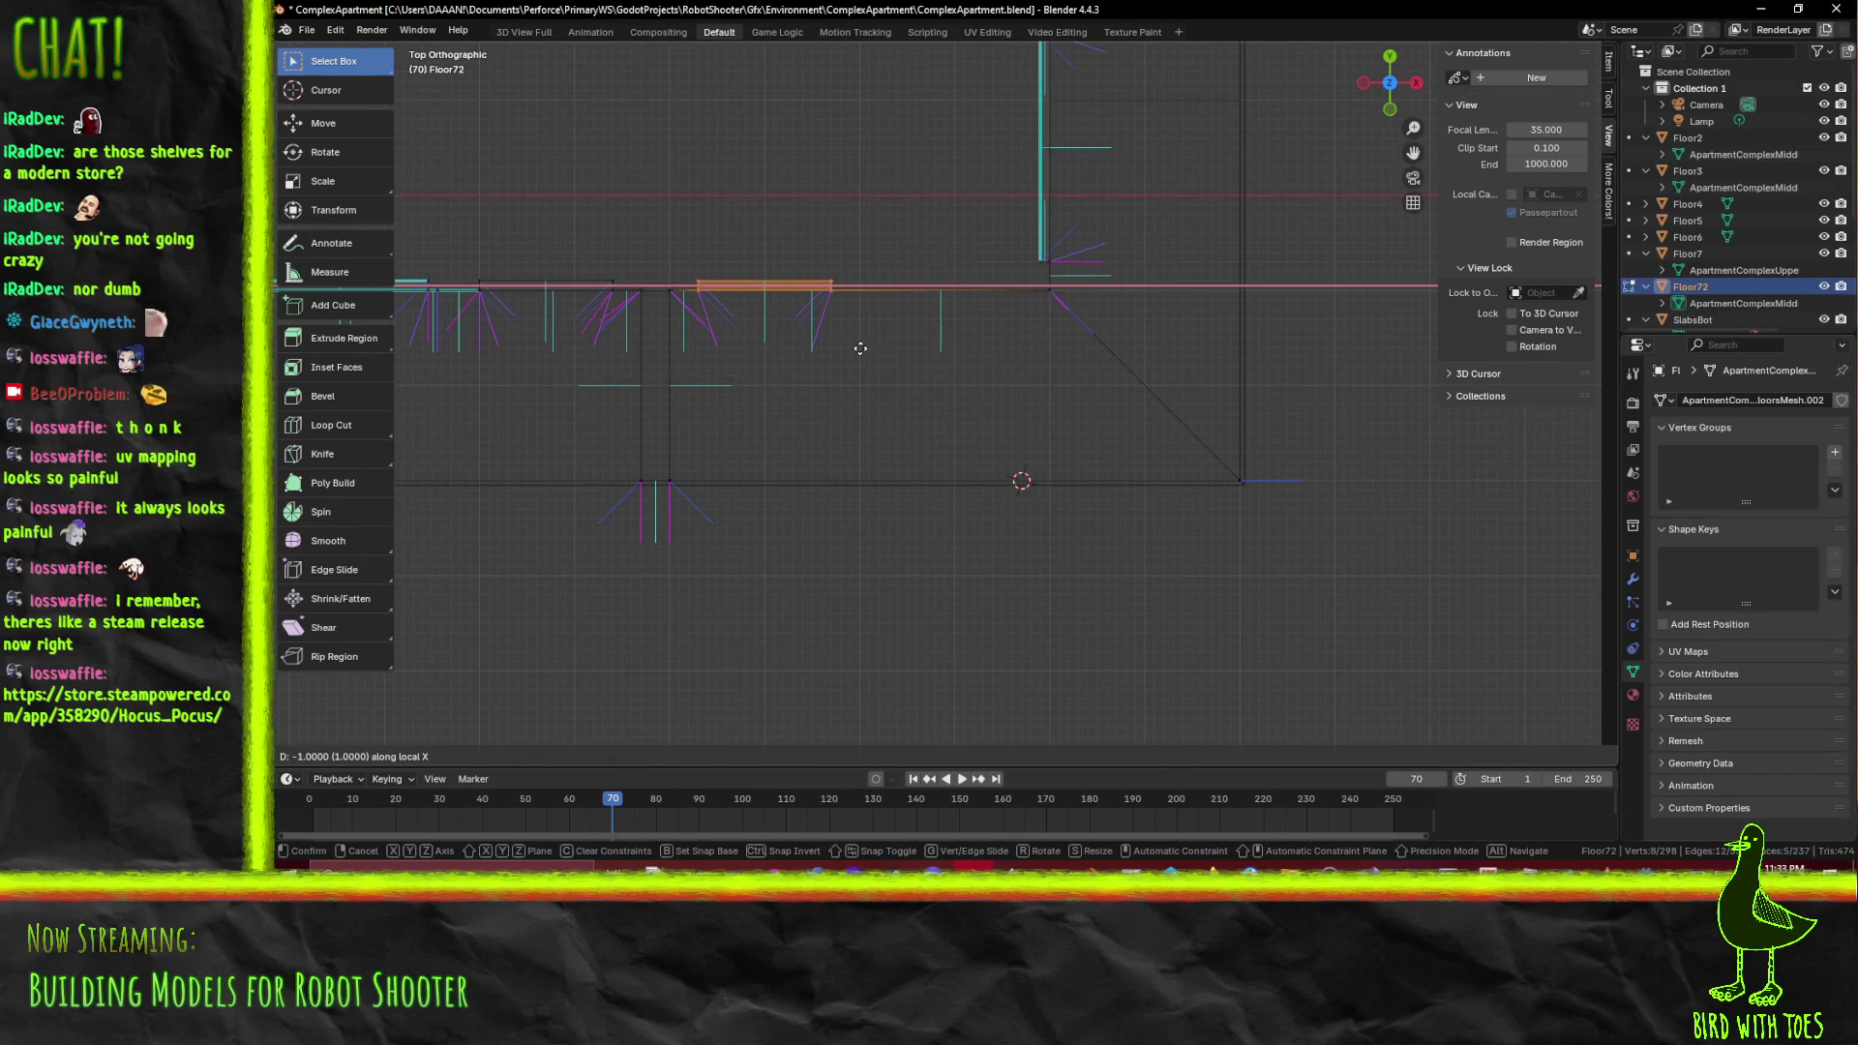
key("Return")
left_click_drag(860, 348, 1174, 346)
key("alt+a")
Switch to Material Preview and orbit to face the apartment windows
key("z")
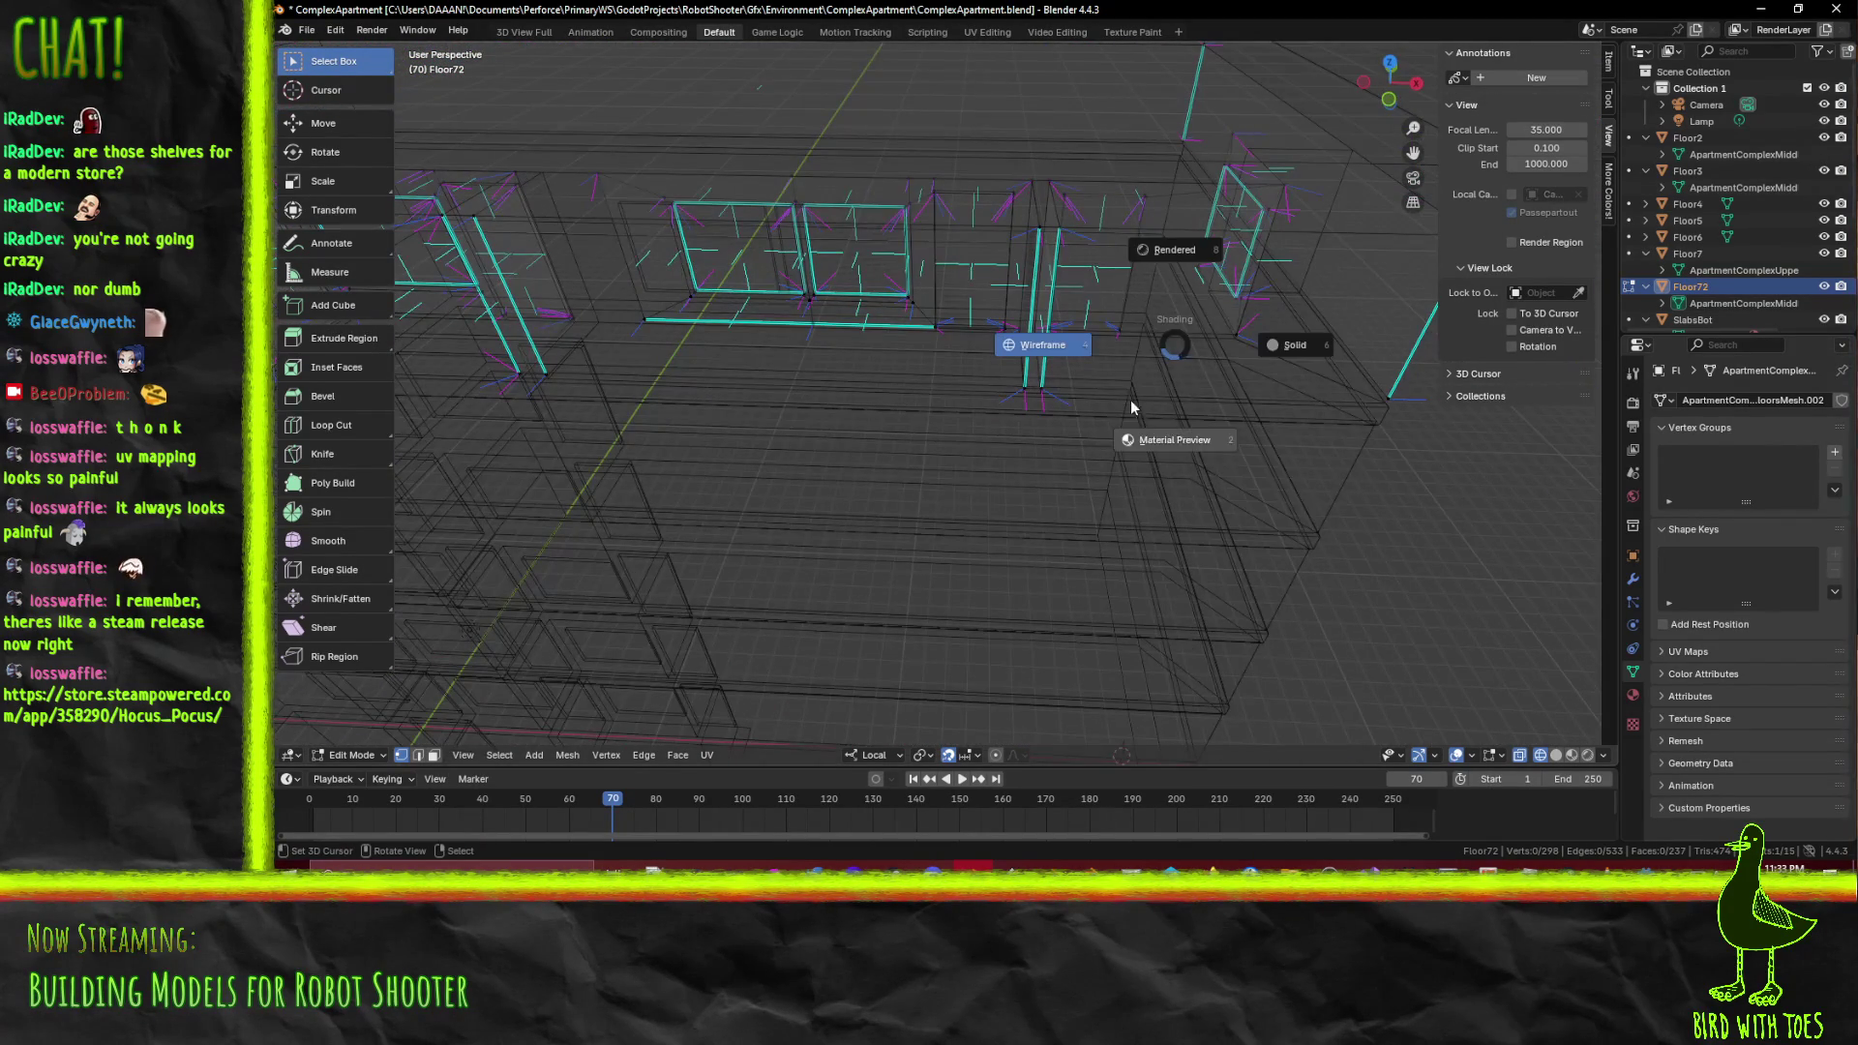
left_click(1120, 439)
left_click_drag(1119, 439, 934, 331)
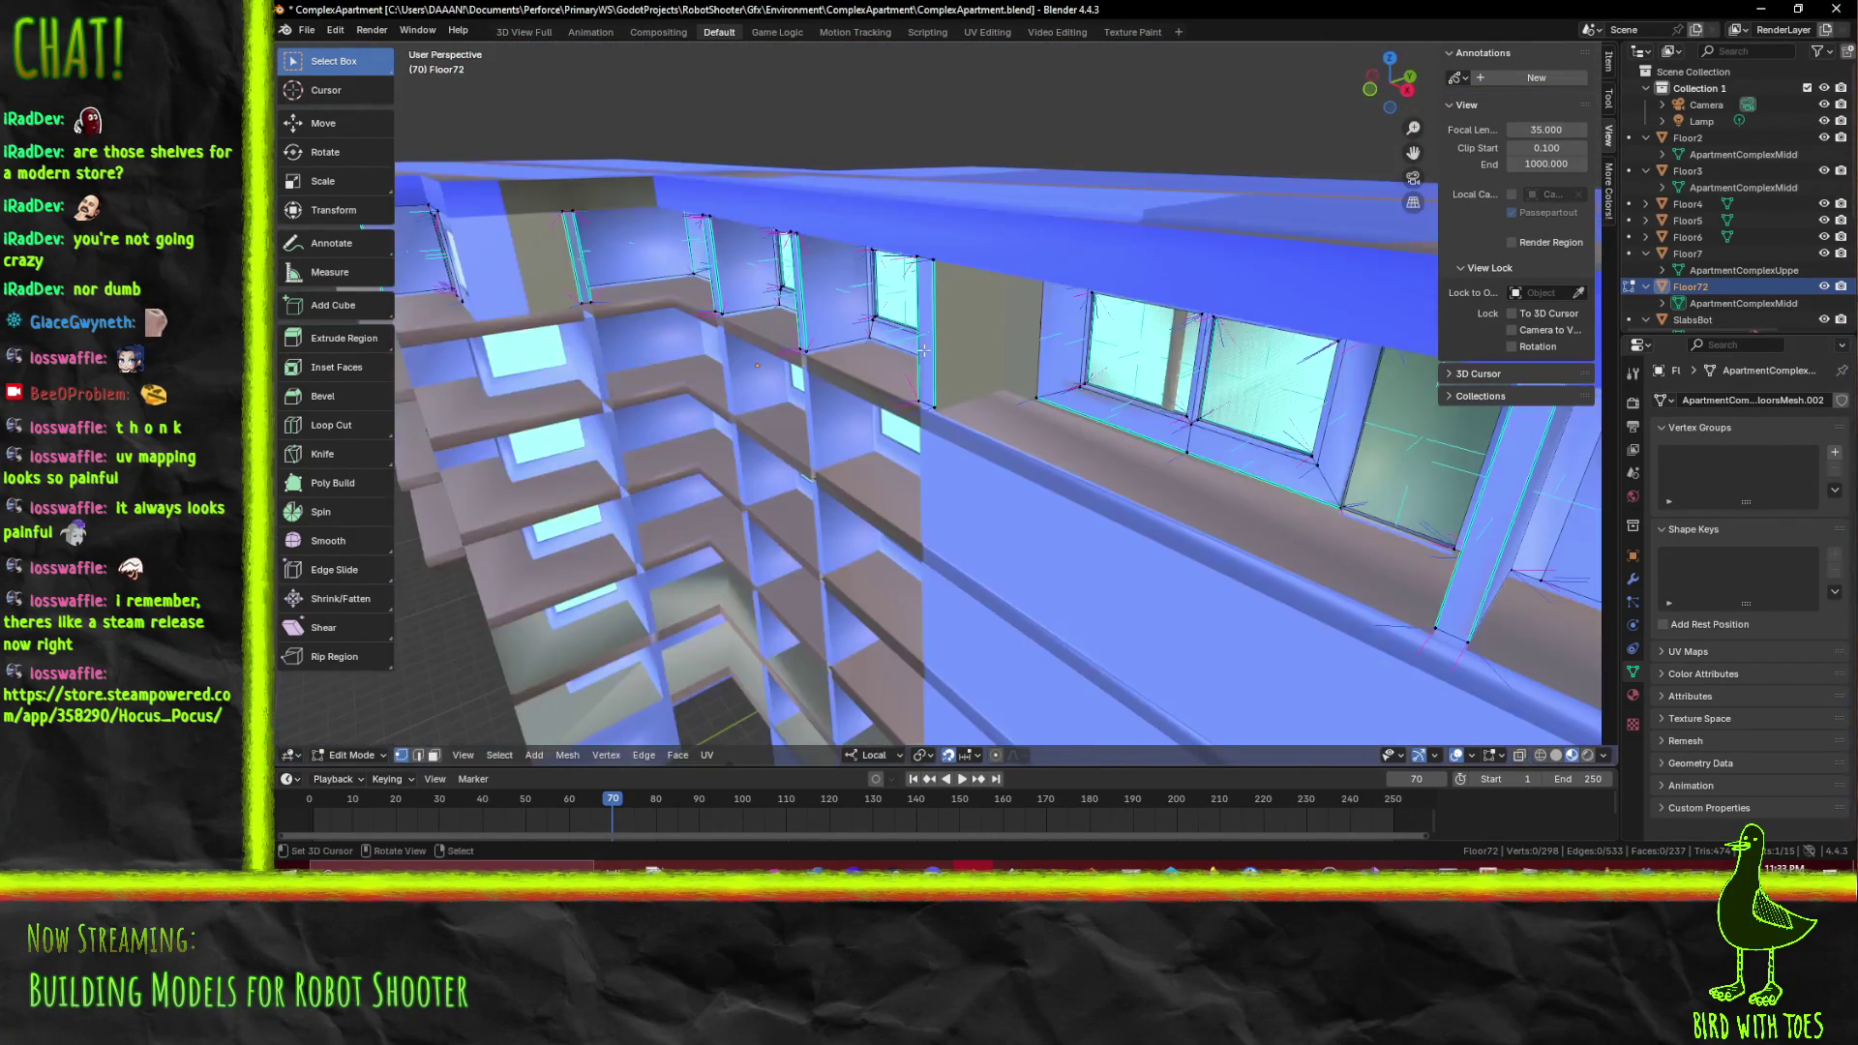
left_click_drag(1013, 399, 1093, 479)
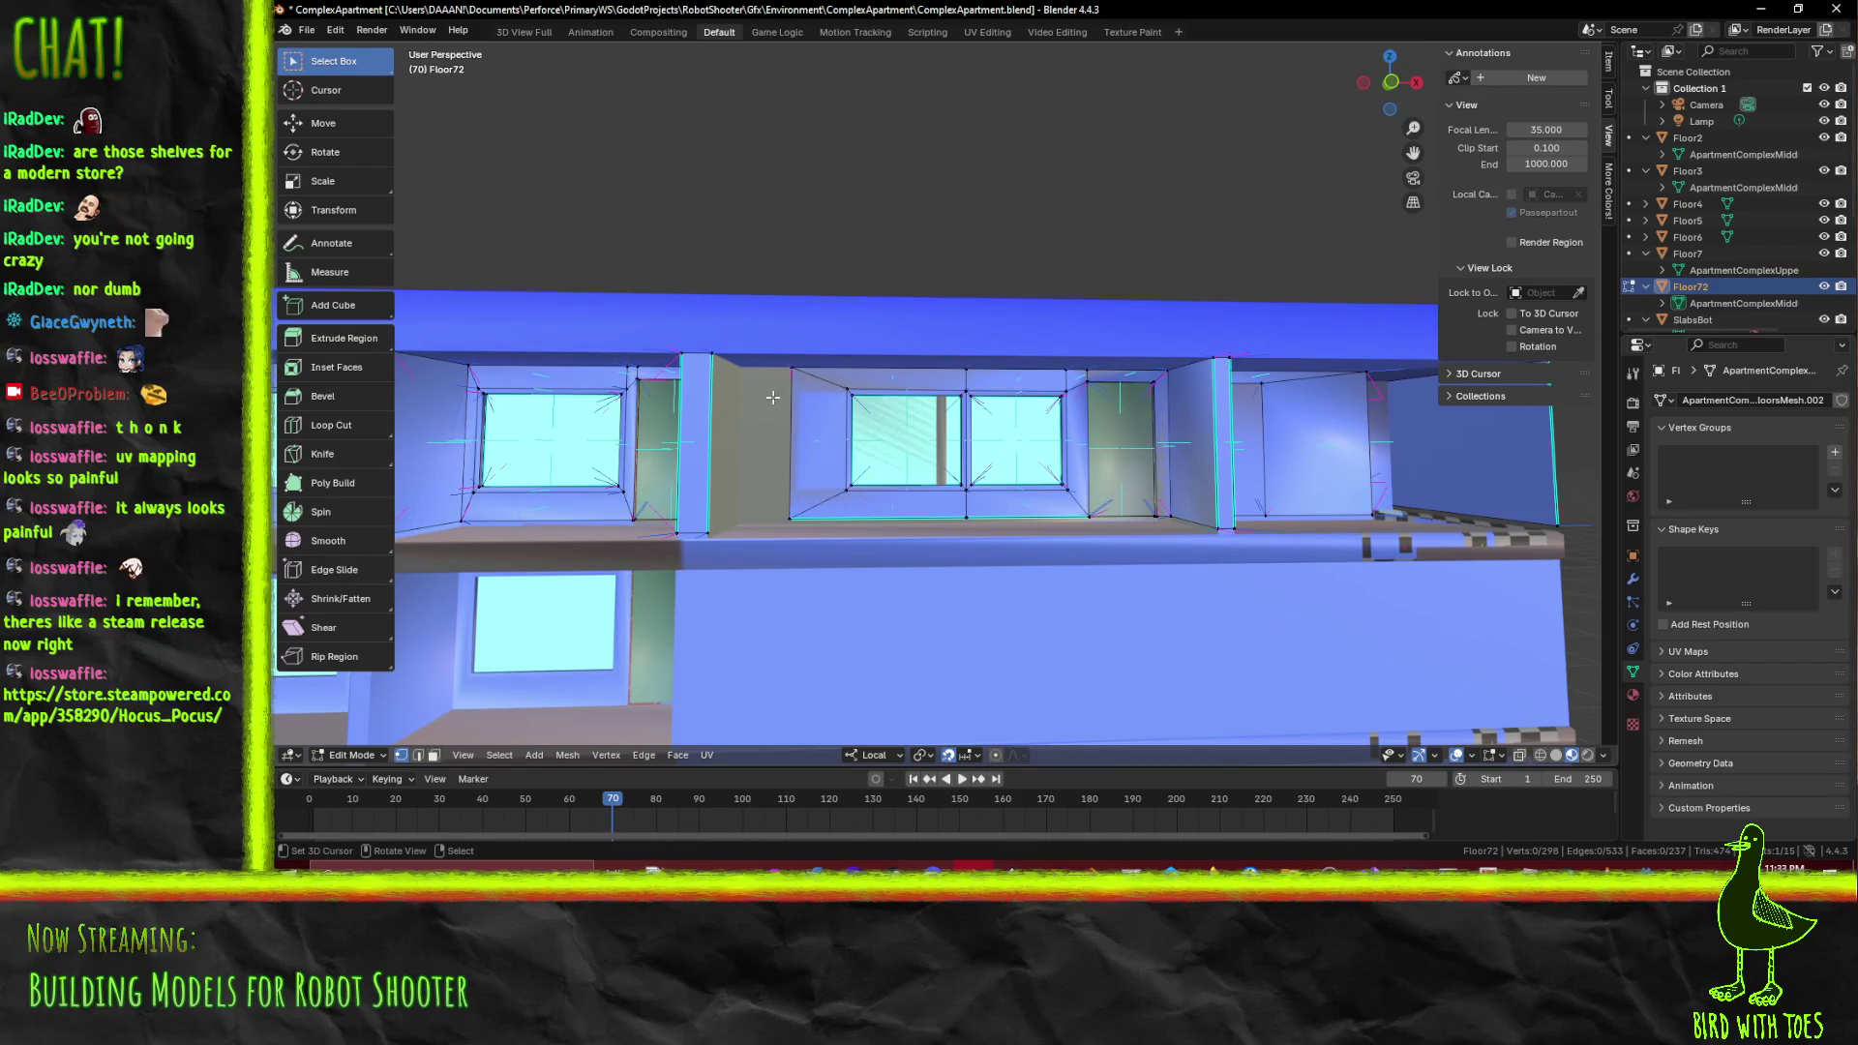
In wireframe, box-select and move the bay's window-wall faces, then box-select two bay vertices
key("z")
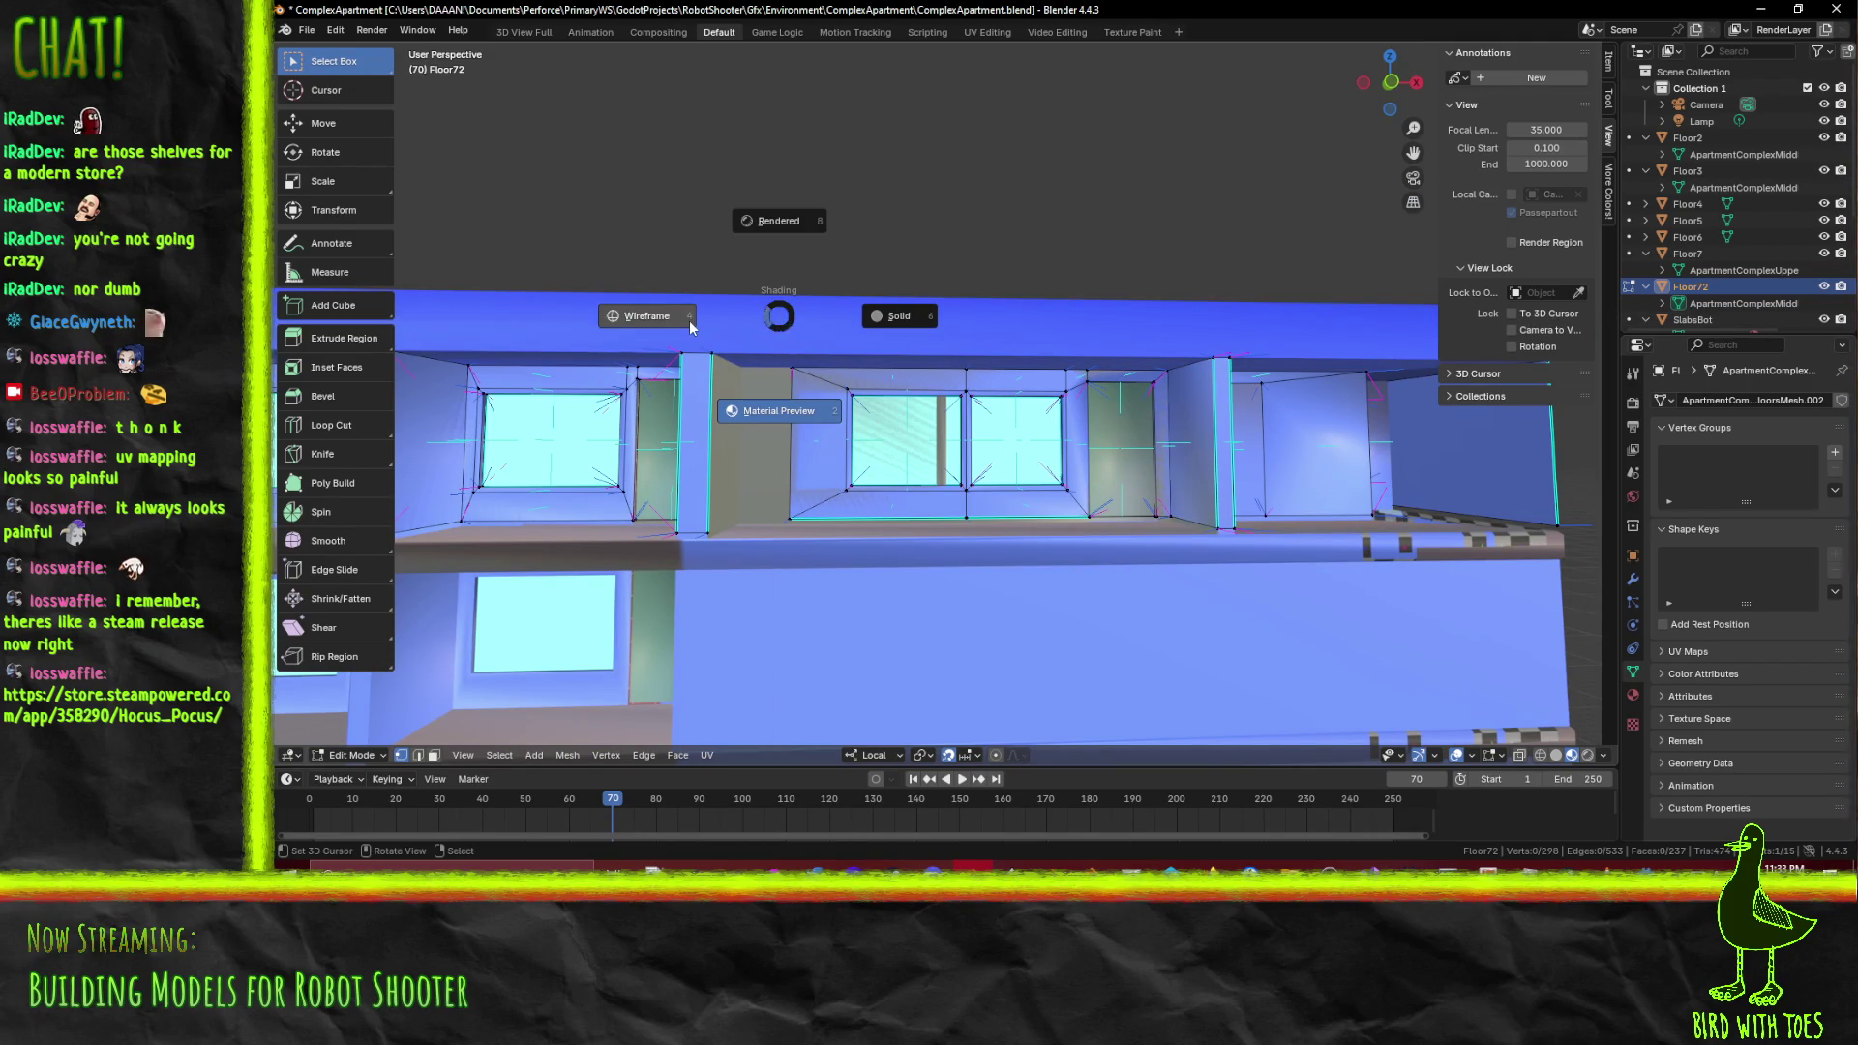
left_click(690, 327)
left_click_drag(759, 305, 1081, 587)
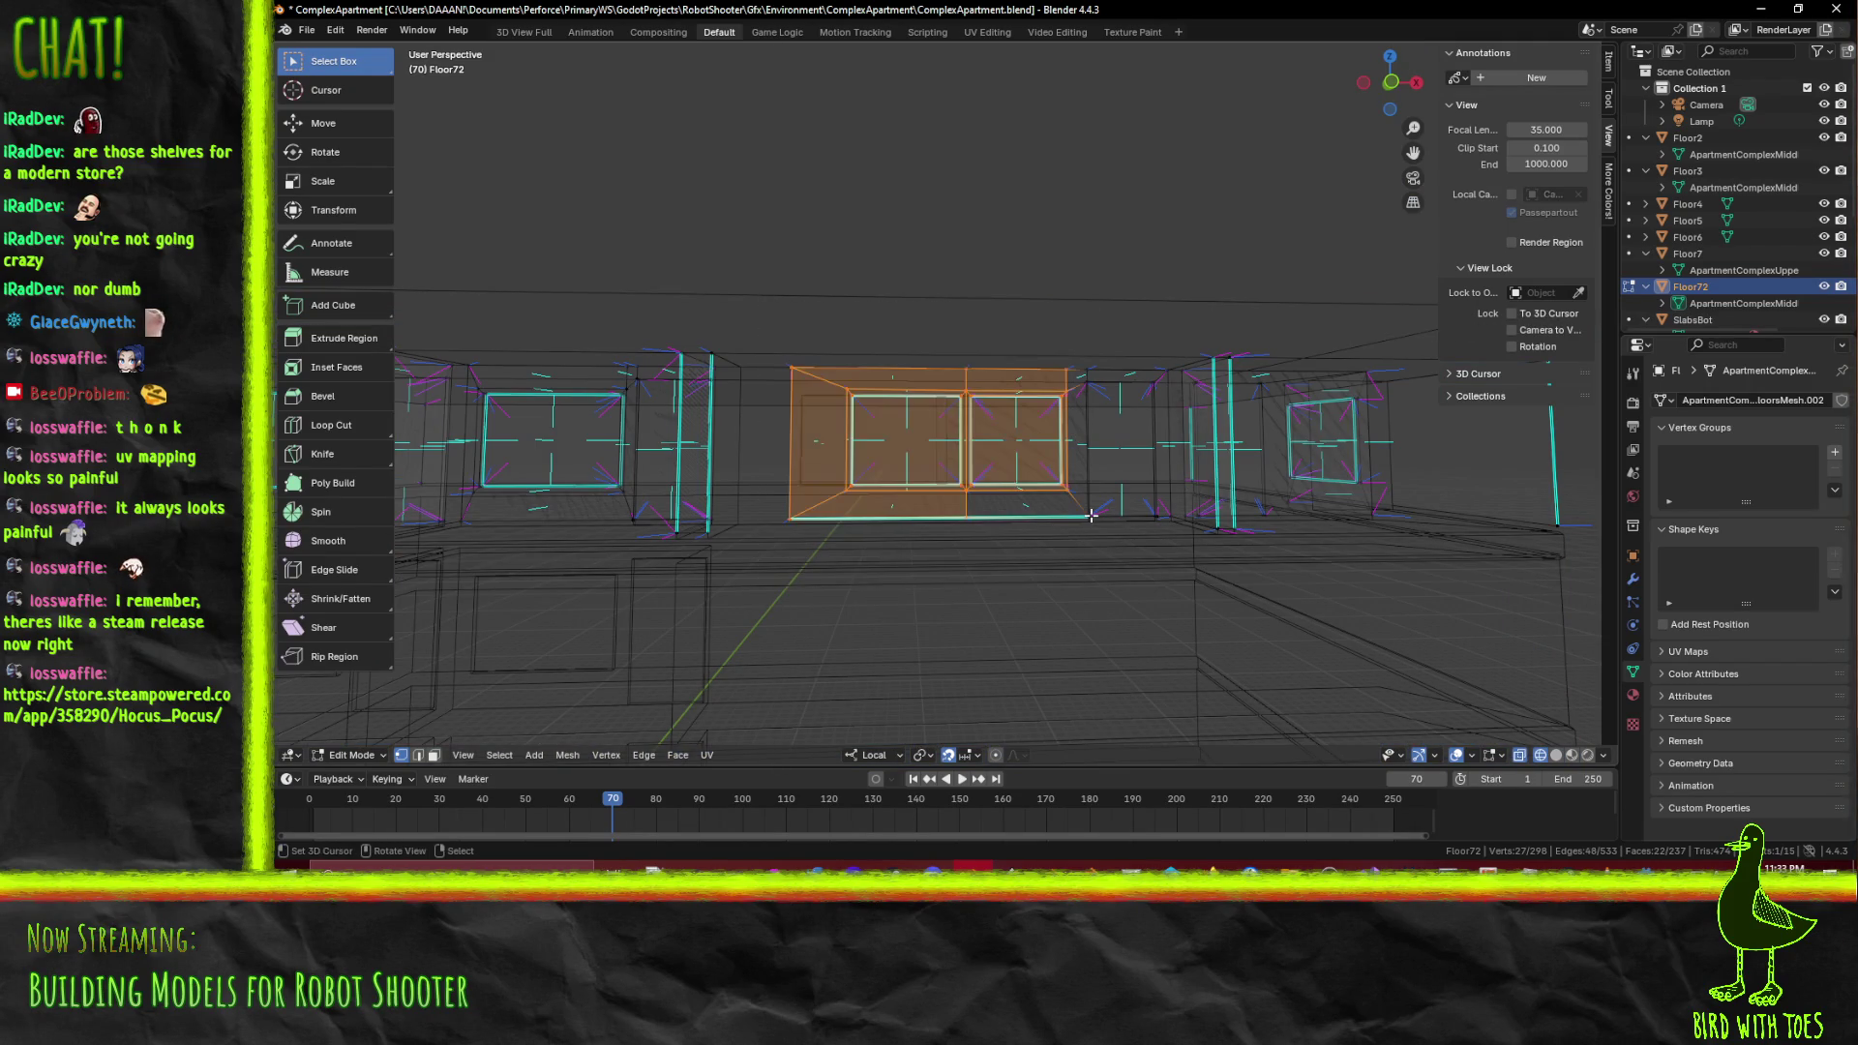
left_click_drag(1072, 516, 1044, 525)
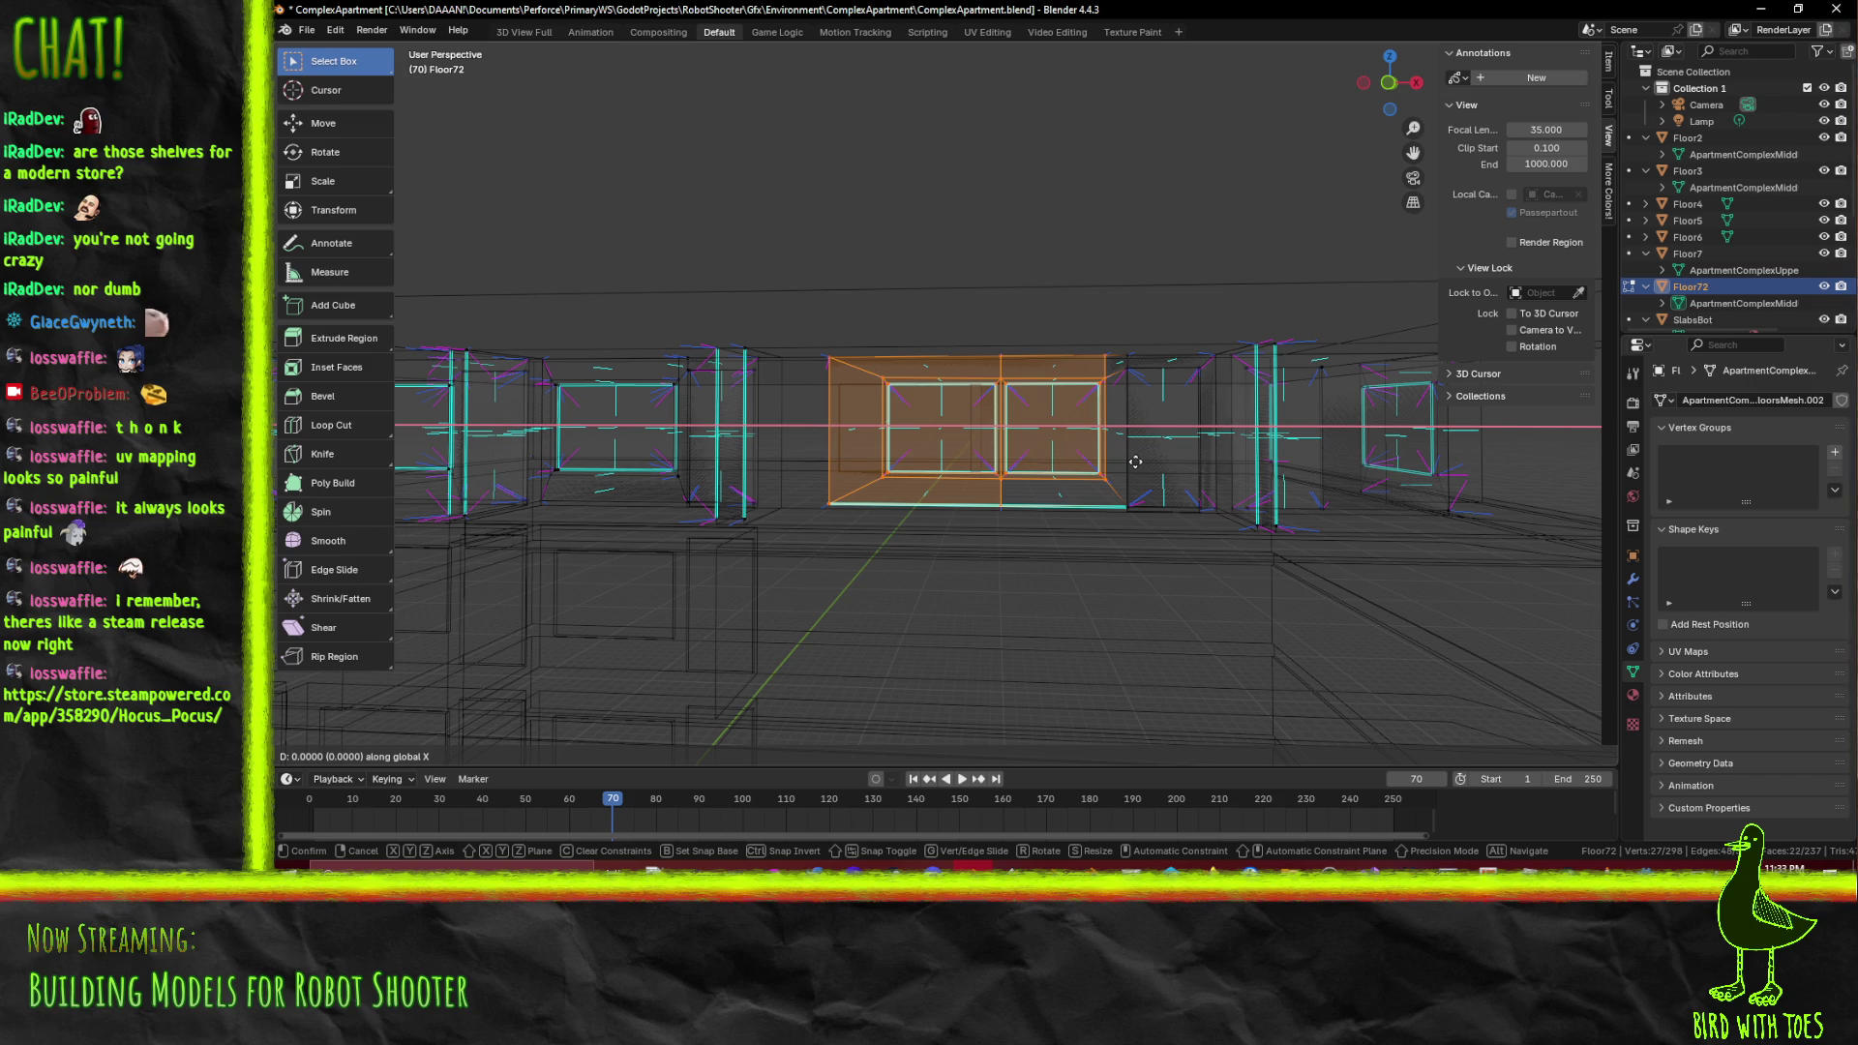
left_click(1090, 458)
key("alt+a")
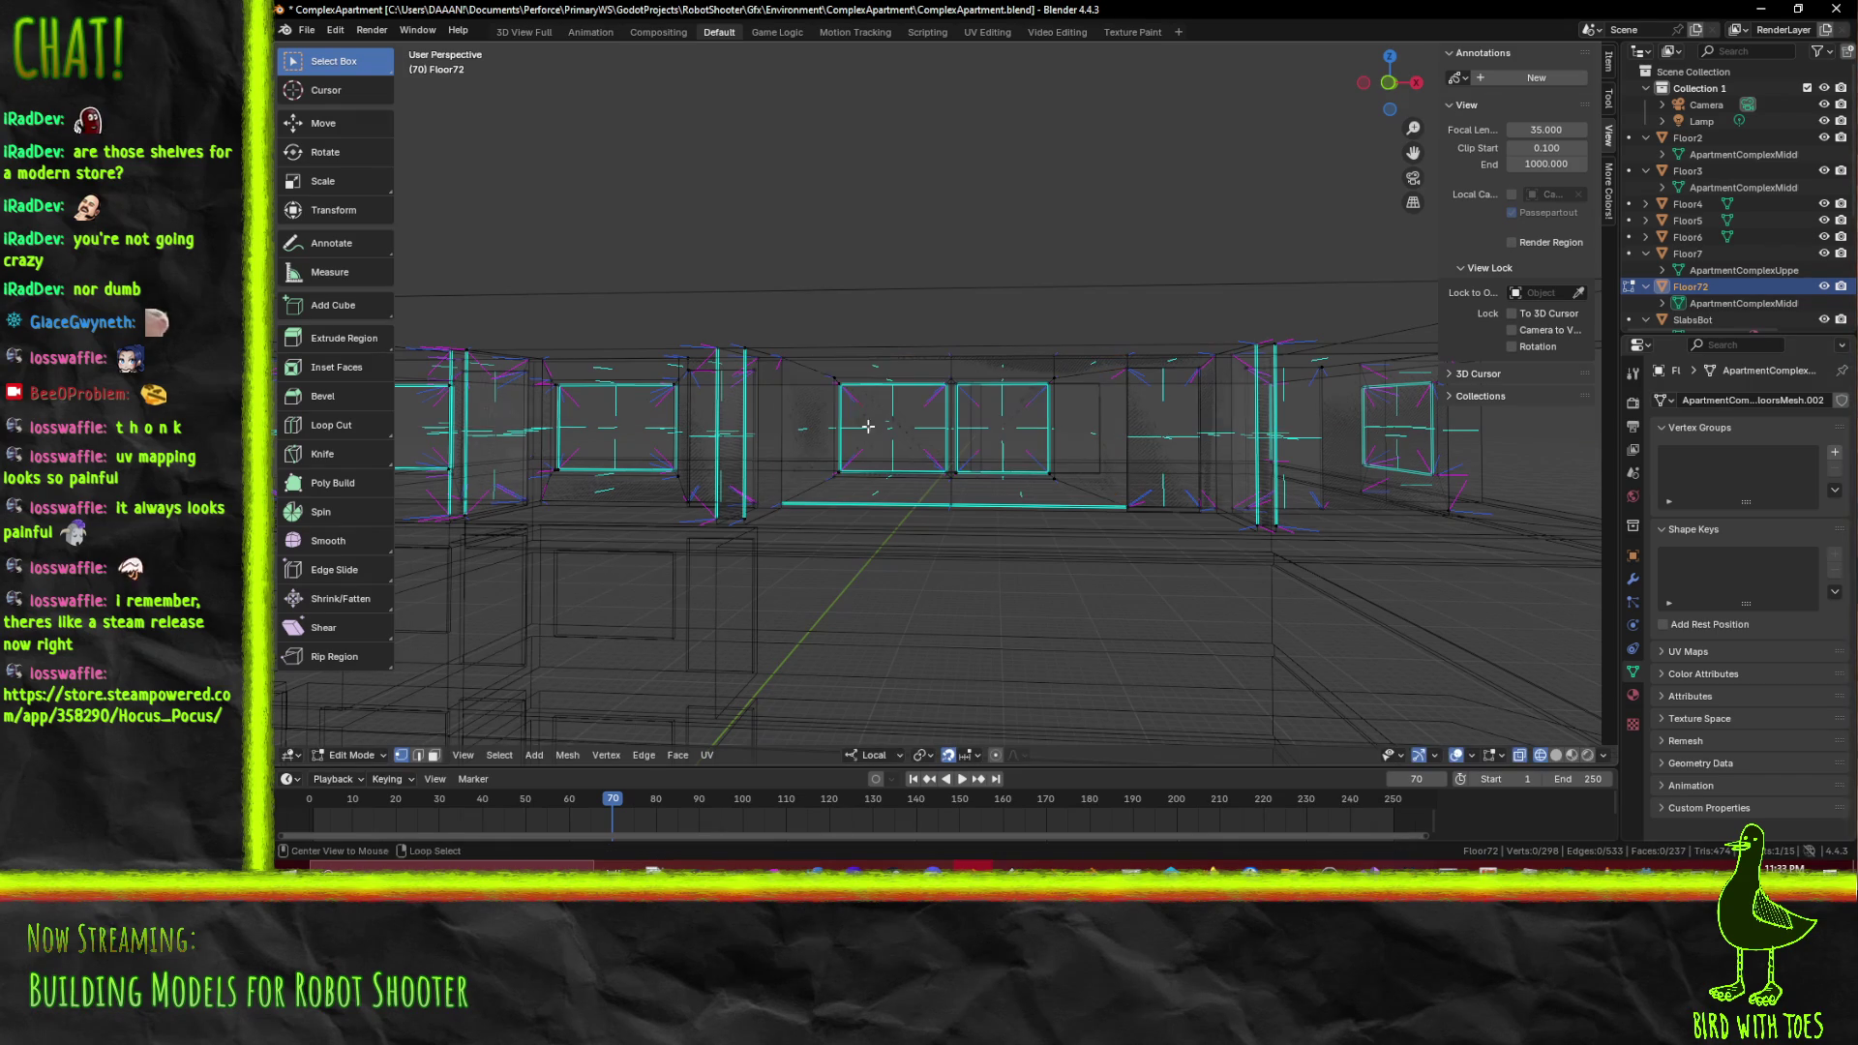
key("b")
left_click_drag(770, 345, 816, 554)
left_click_drag(816, 554, 845, 538)
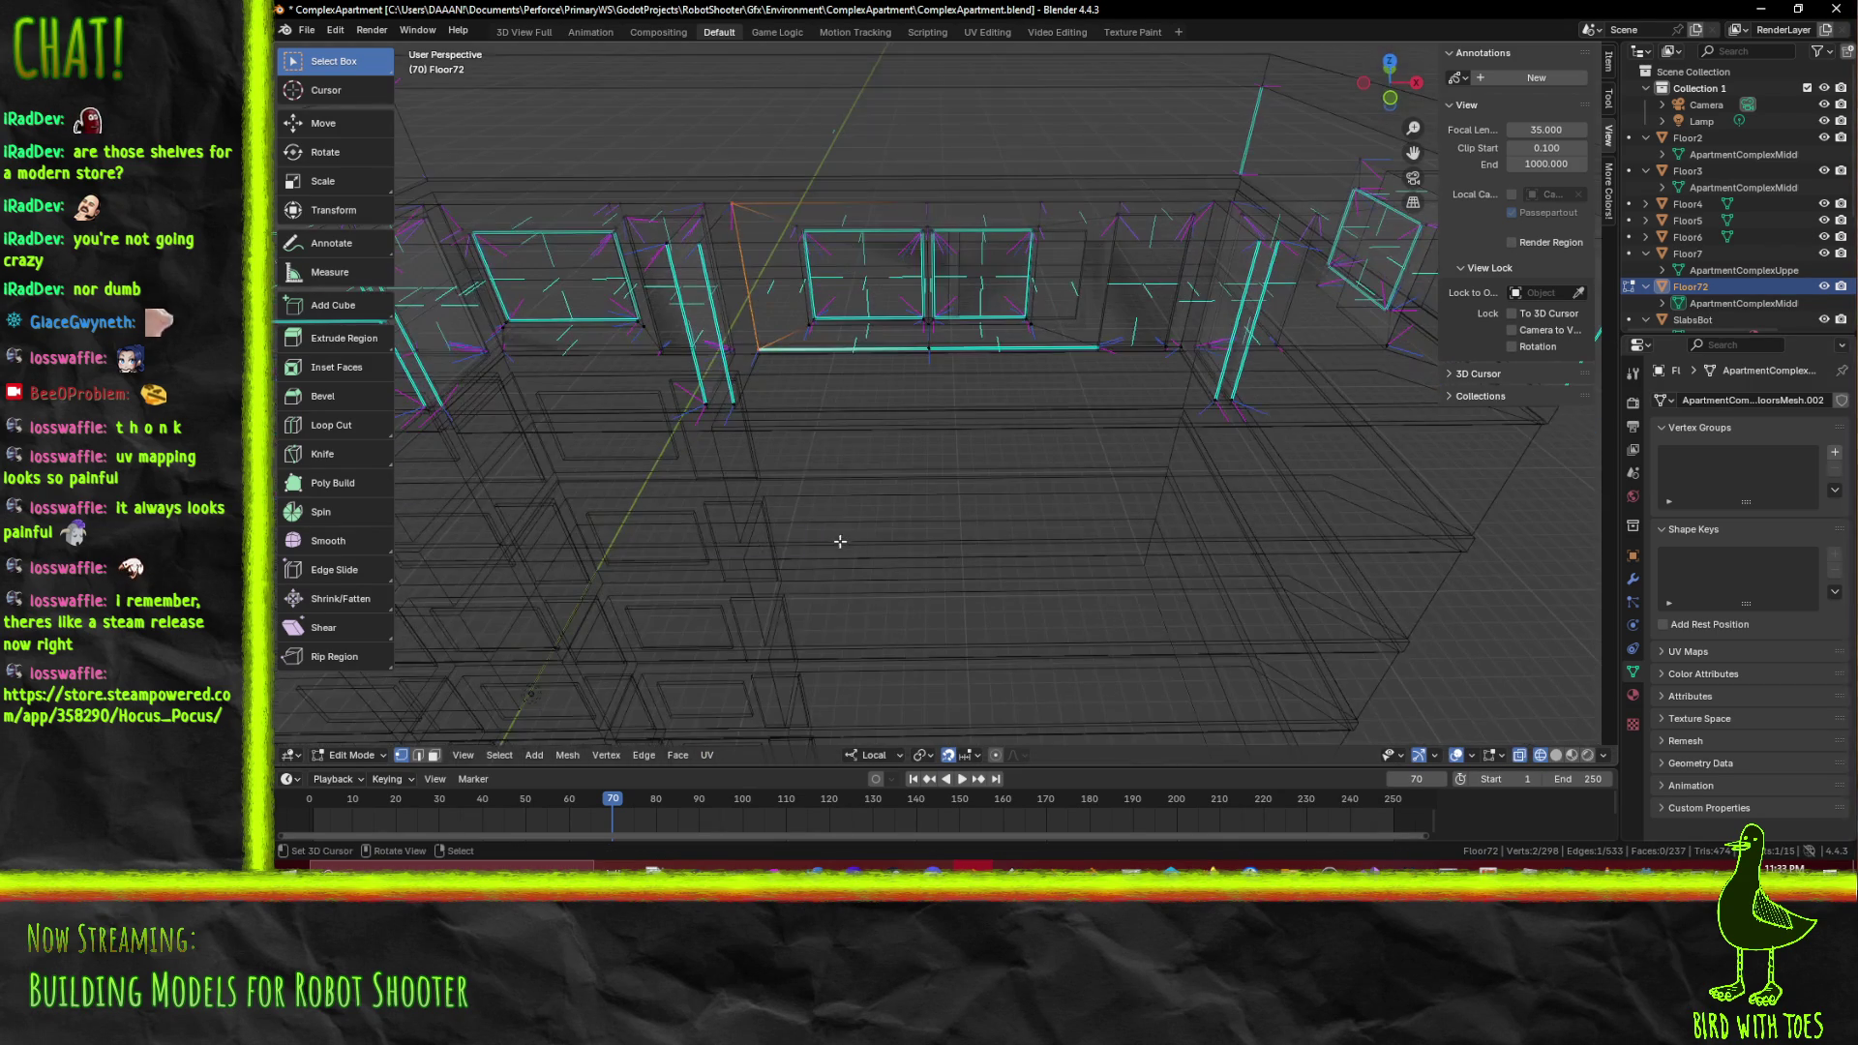
Return to Material Preview and orbit around the floor to inspect the window bays
key("z")
left_click(878, 635)
left_click_drag(878, 634, 1054, 483)
left_click_drag(1242, 395, 1145, 317)
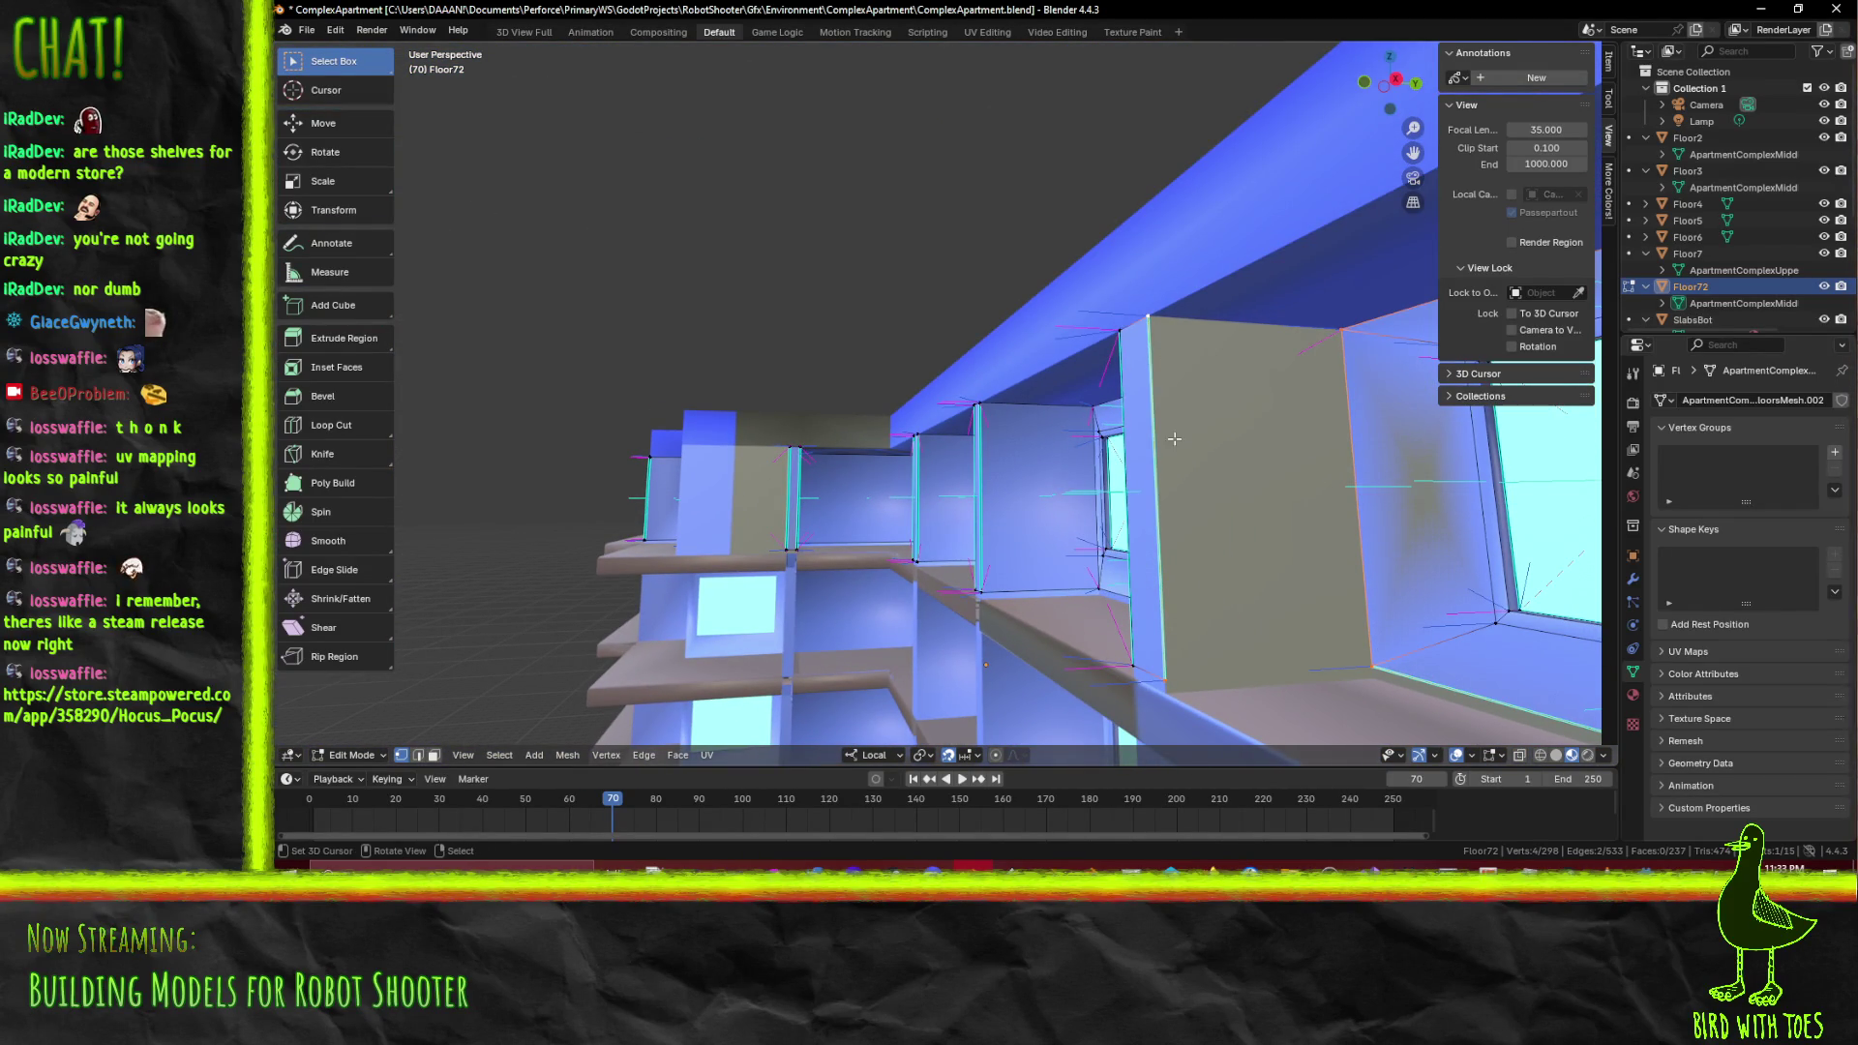
left_click_drag(1203, 484, 719, 484)
left_click_drag(952, 463, 830, 435)
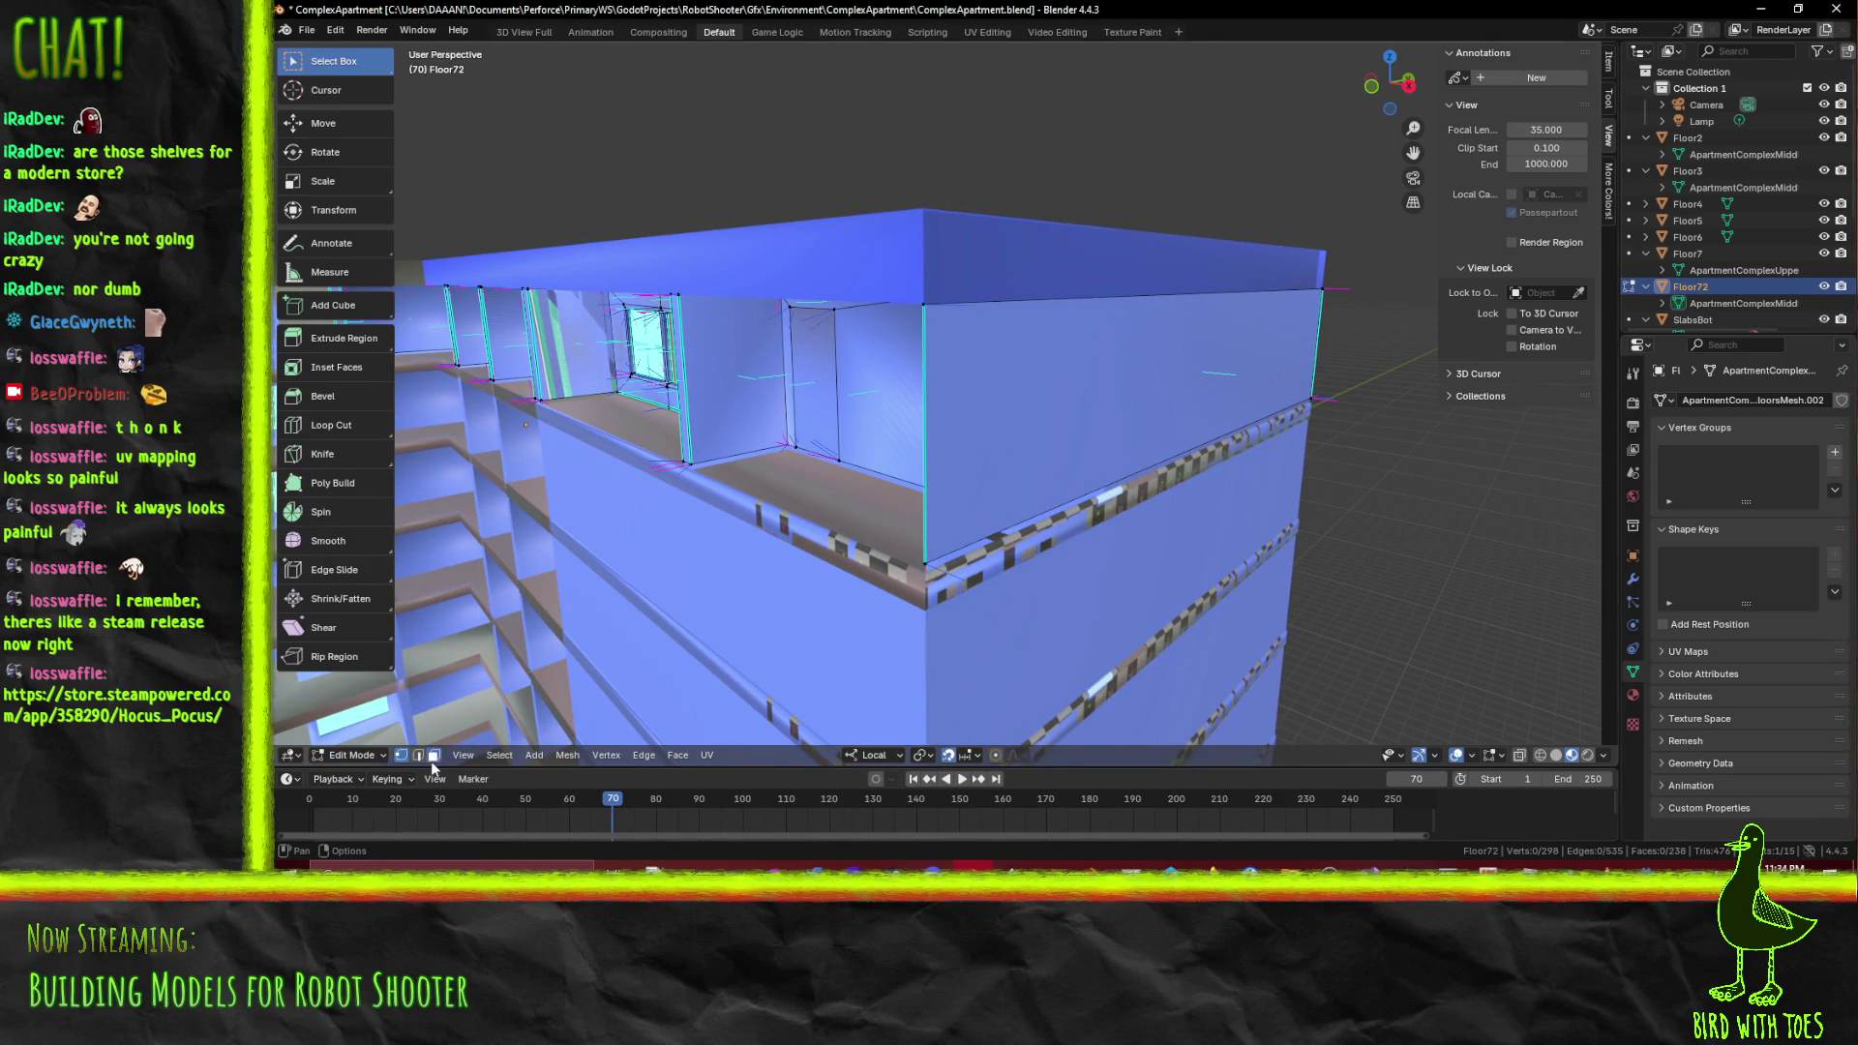
In edge mode, move the top floor's end-wall edge 4 units along local Y, then show wireframe
left_click(1159, 433)
key("x")
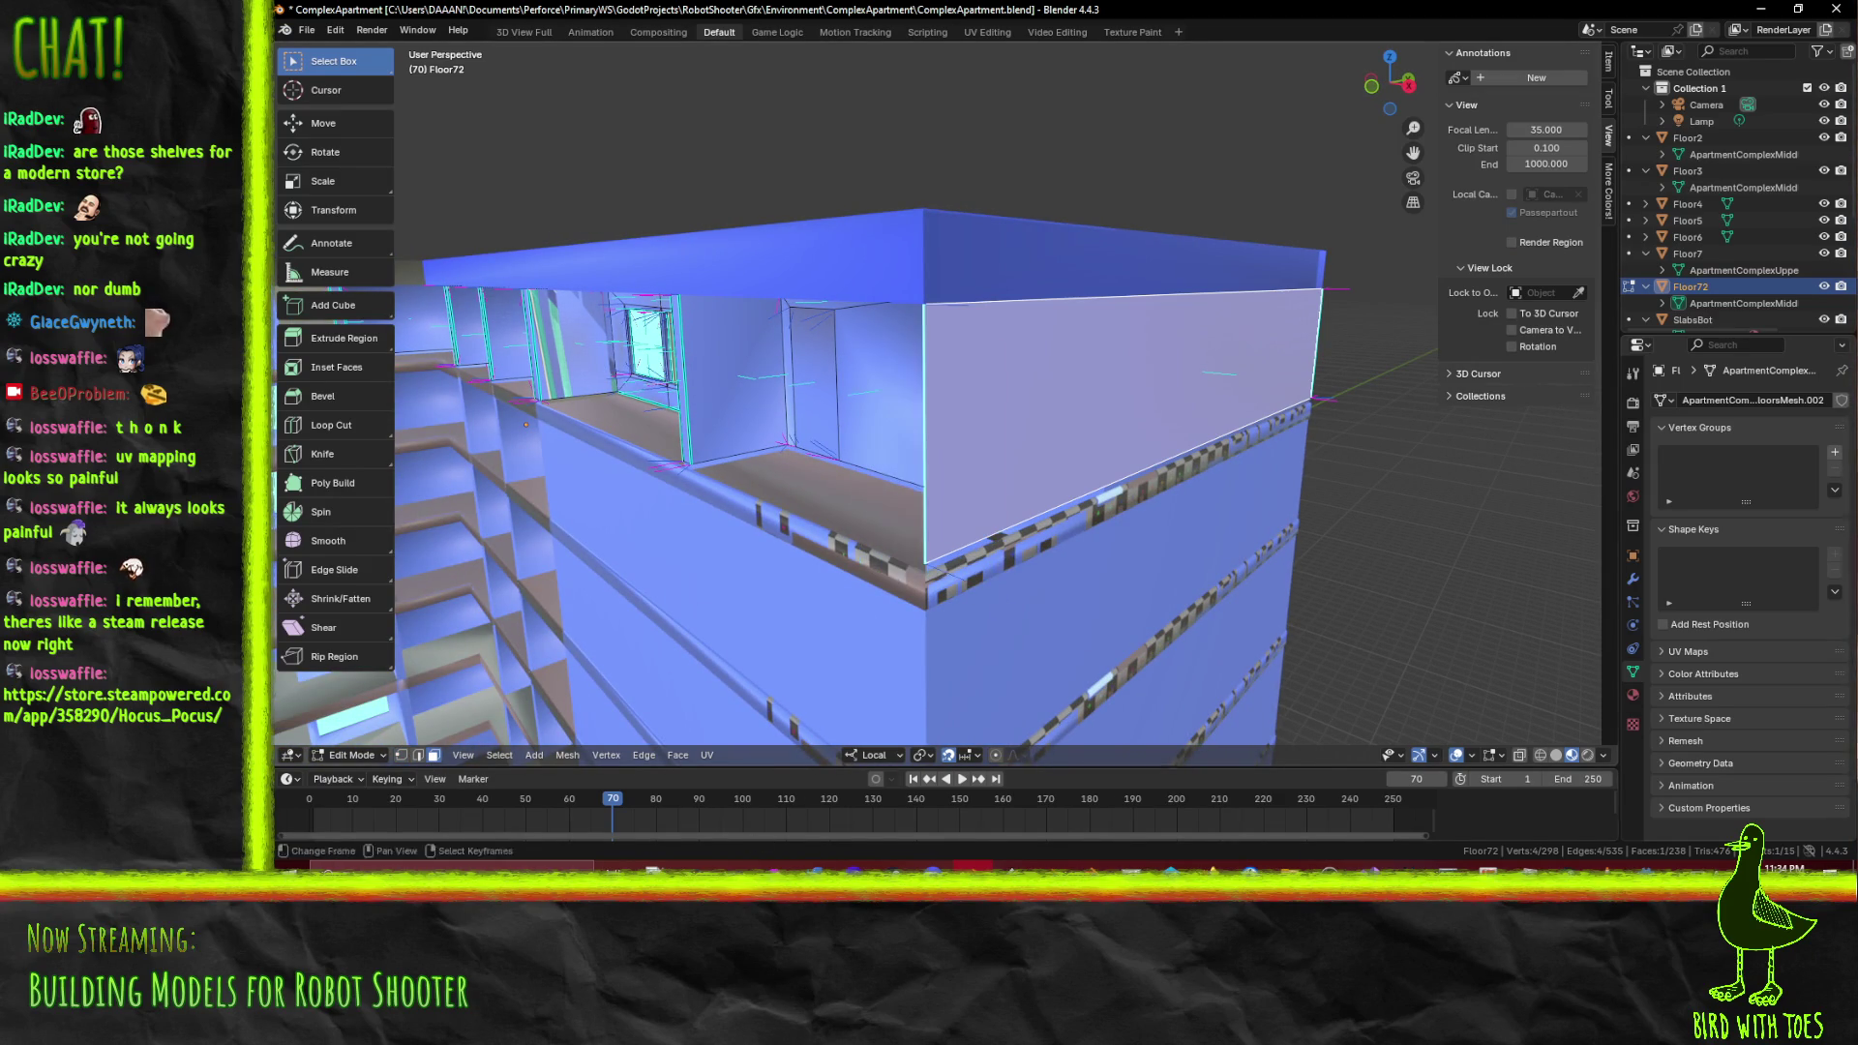
left_click(419, 756)
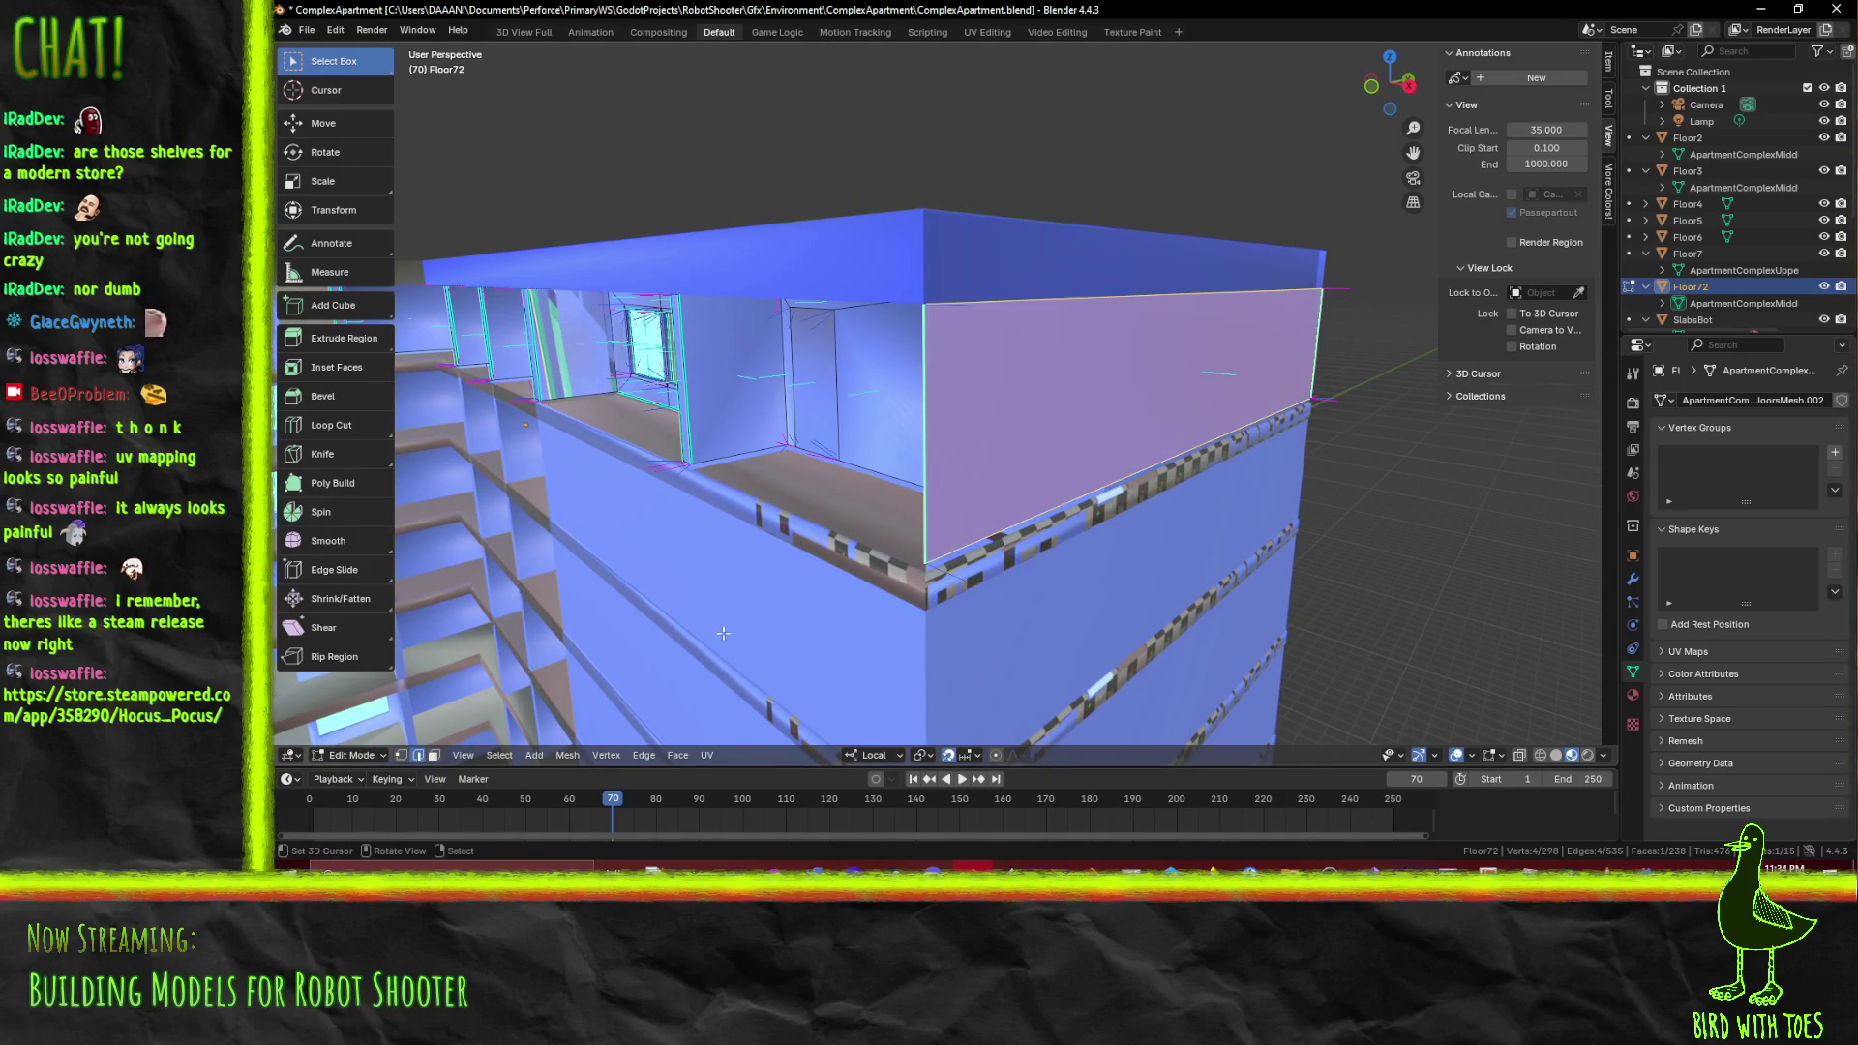
left_click(994, 495)
key("g")
key("y")
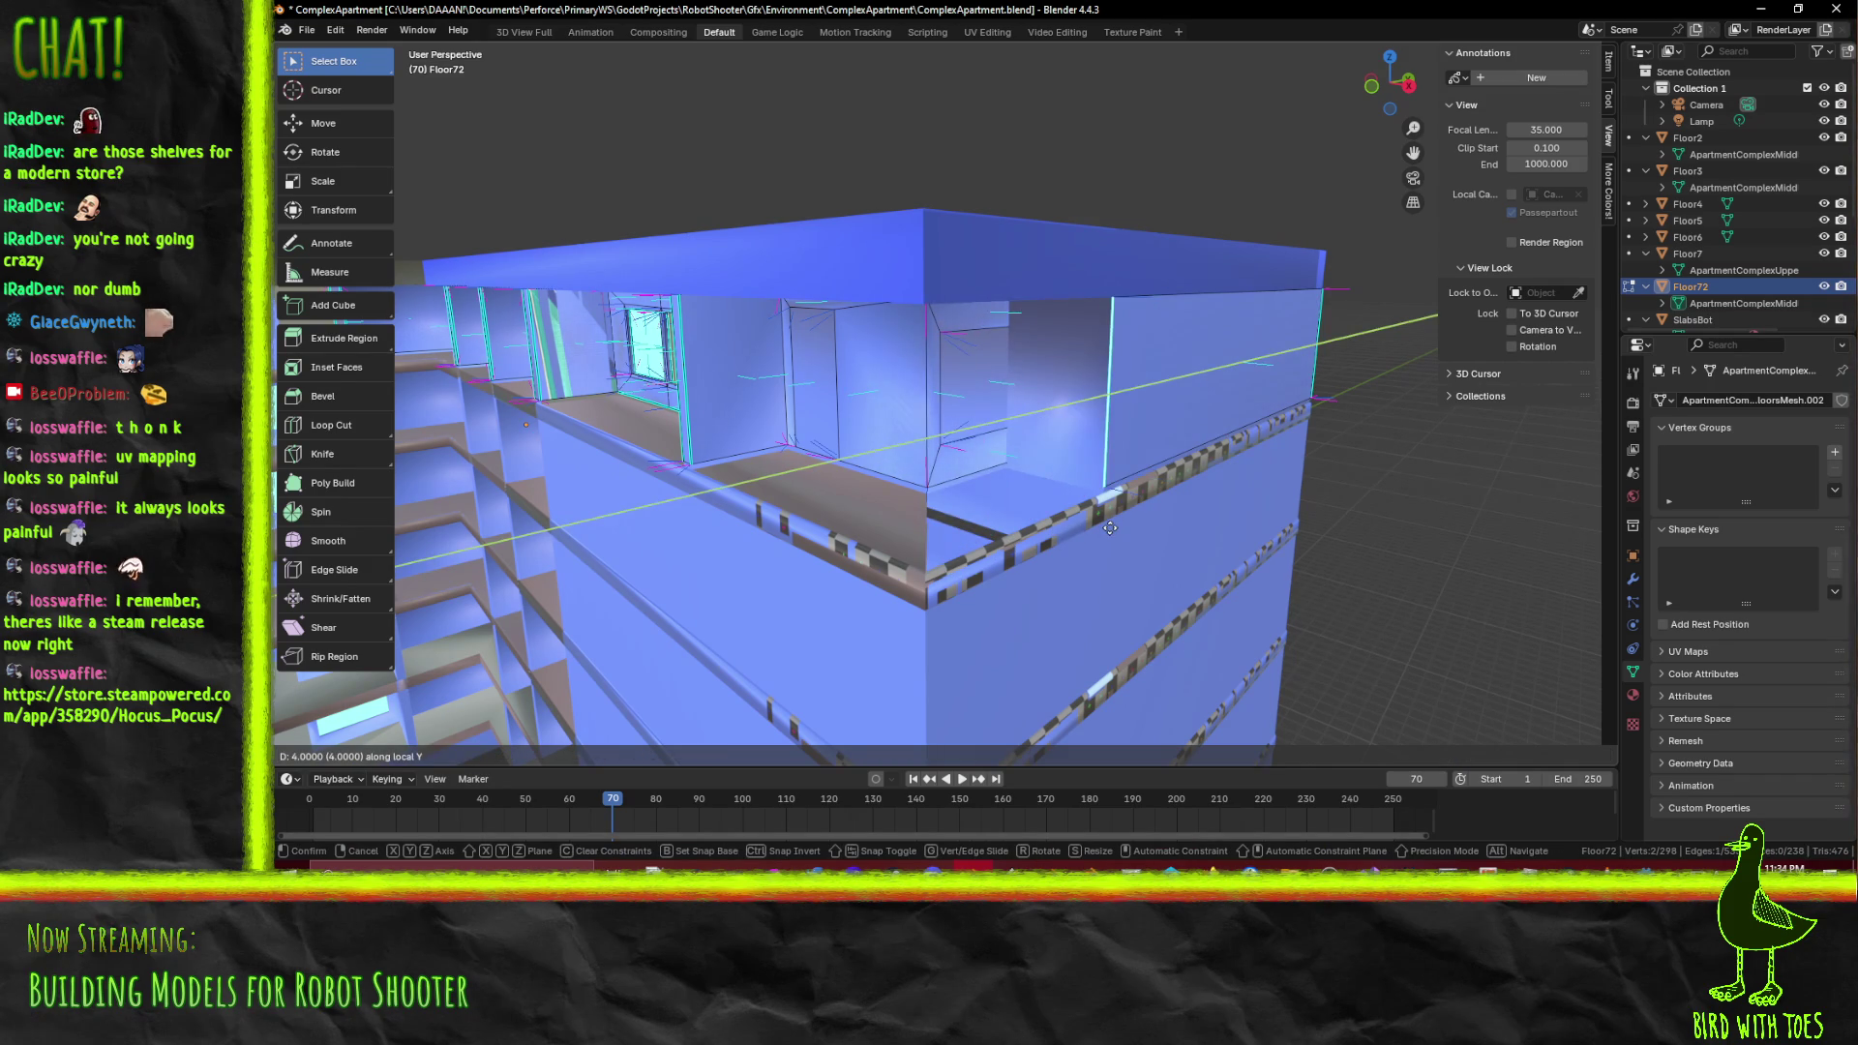
left_click(1106, 525)
left_click_drag(1107, 526, 987, 469)
key("z")
left_click(850, 473)
left_click_drag(849, 473, 1066, 448)
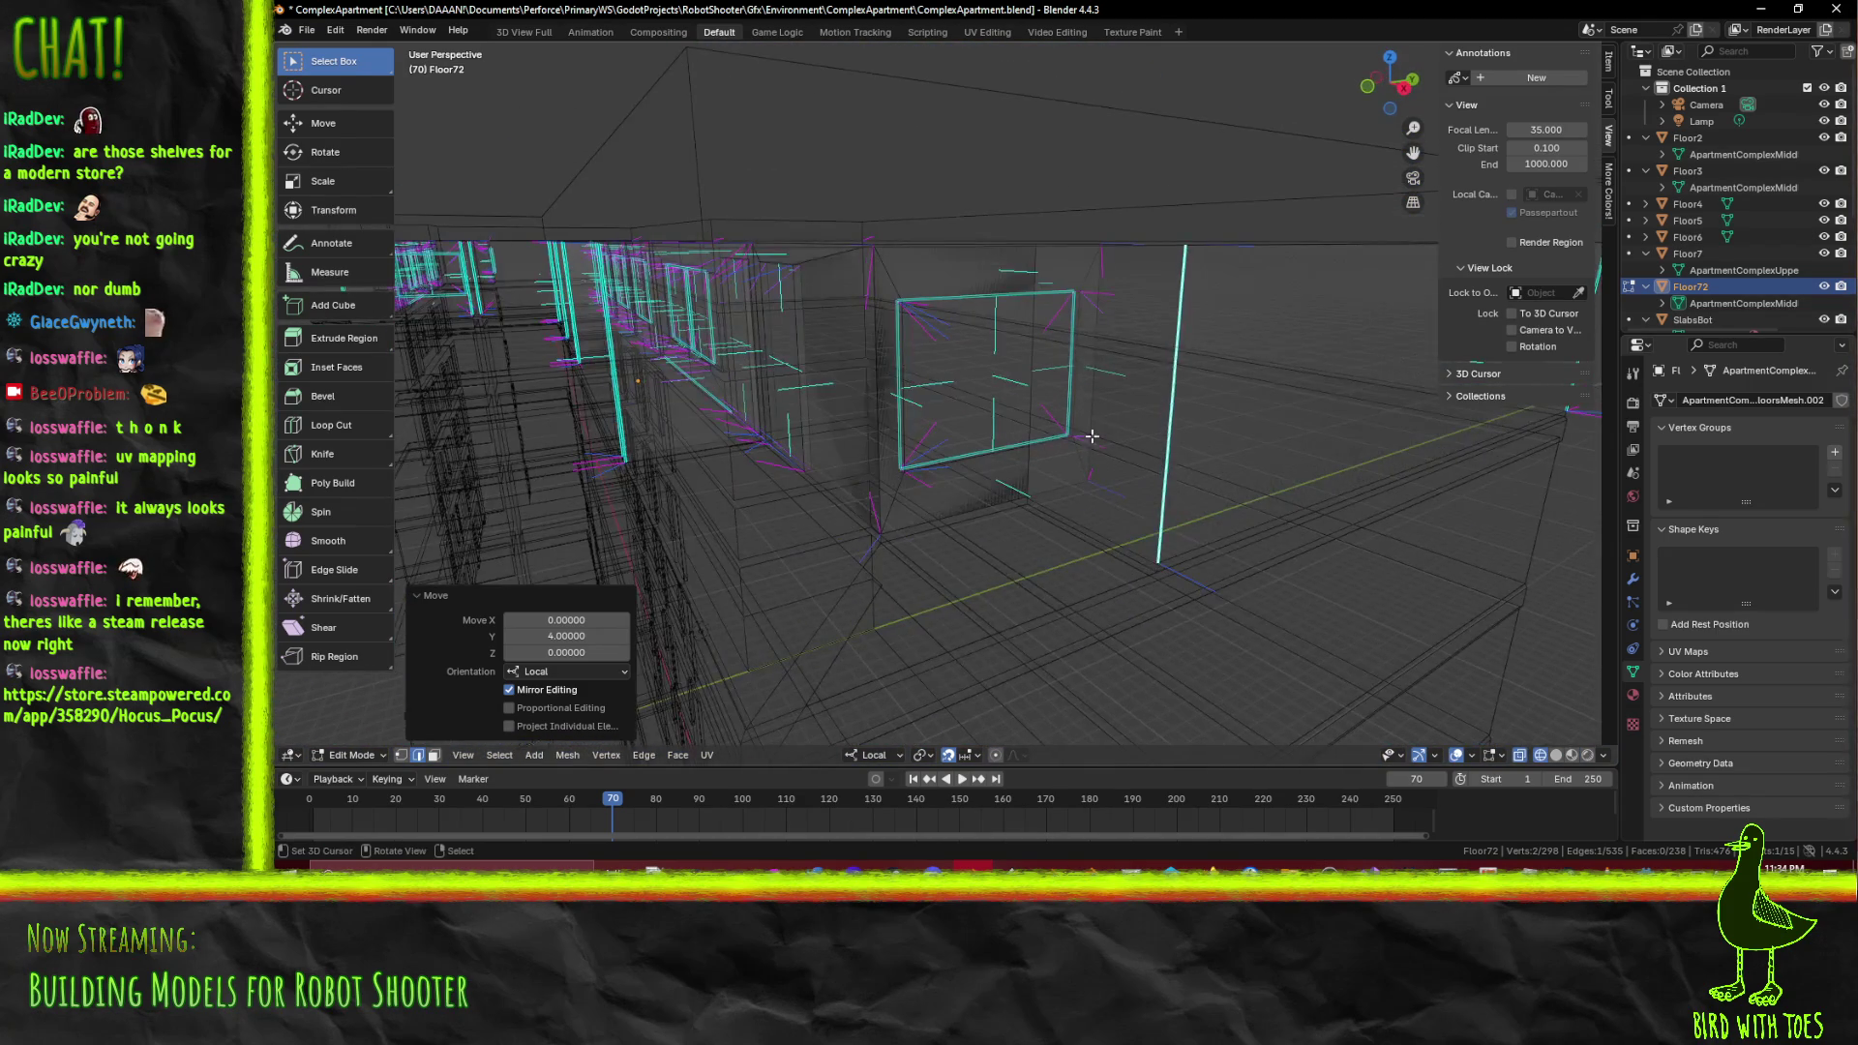
Move the wall edge back -1 along local Y and switch to Material Preview
scroll("up", 3)
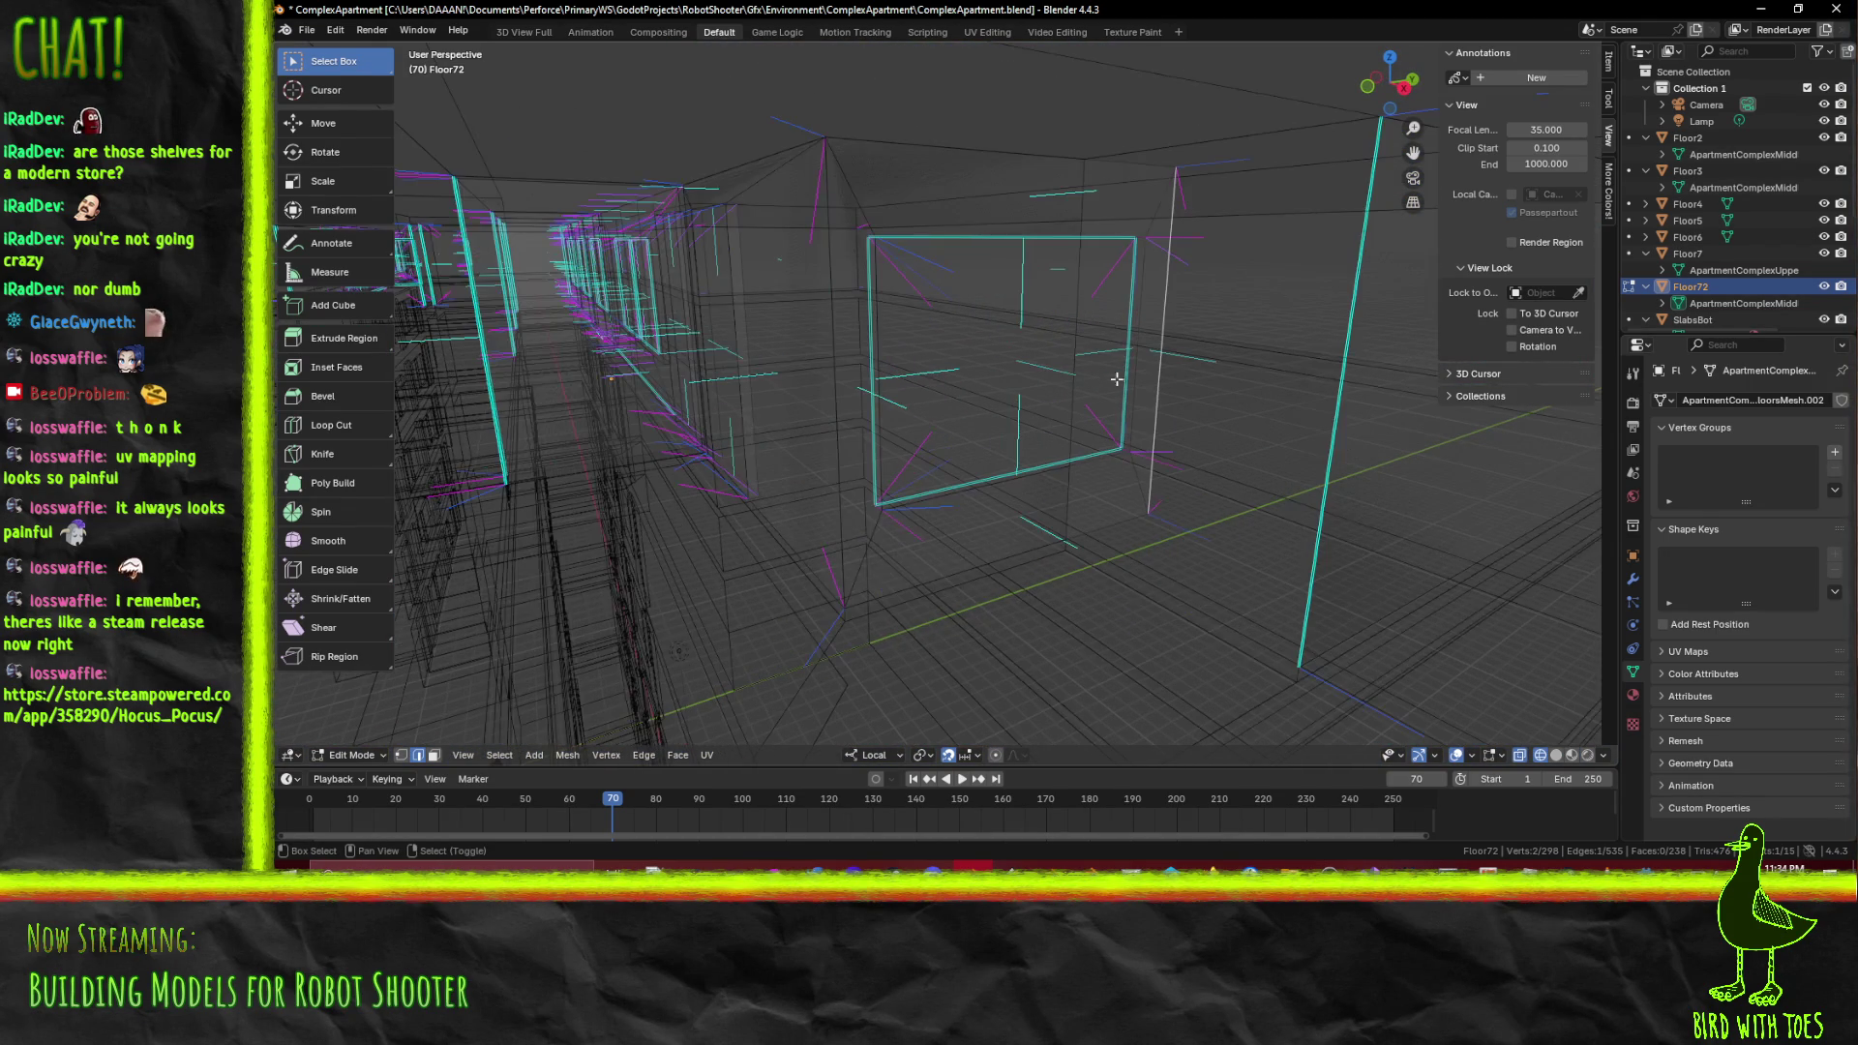
key("g")
key("x")
key("y")
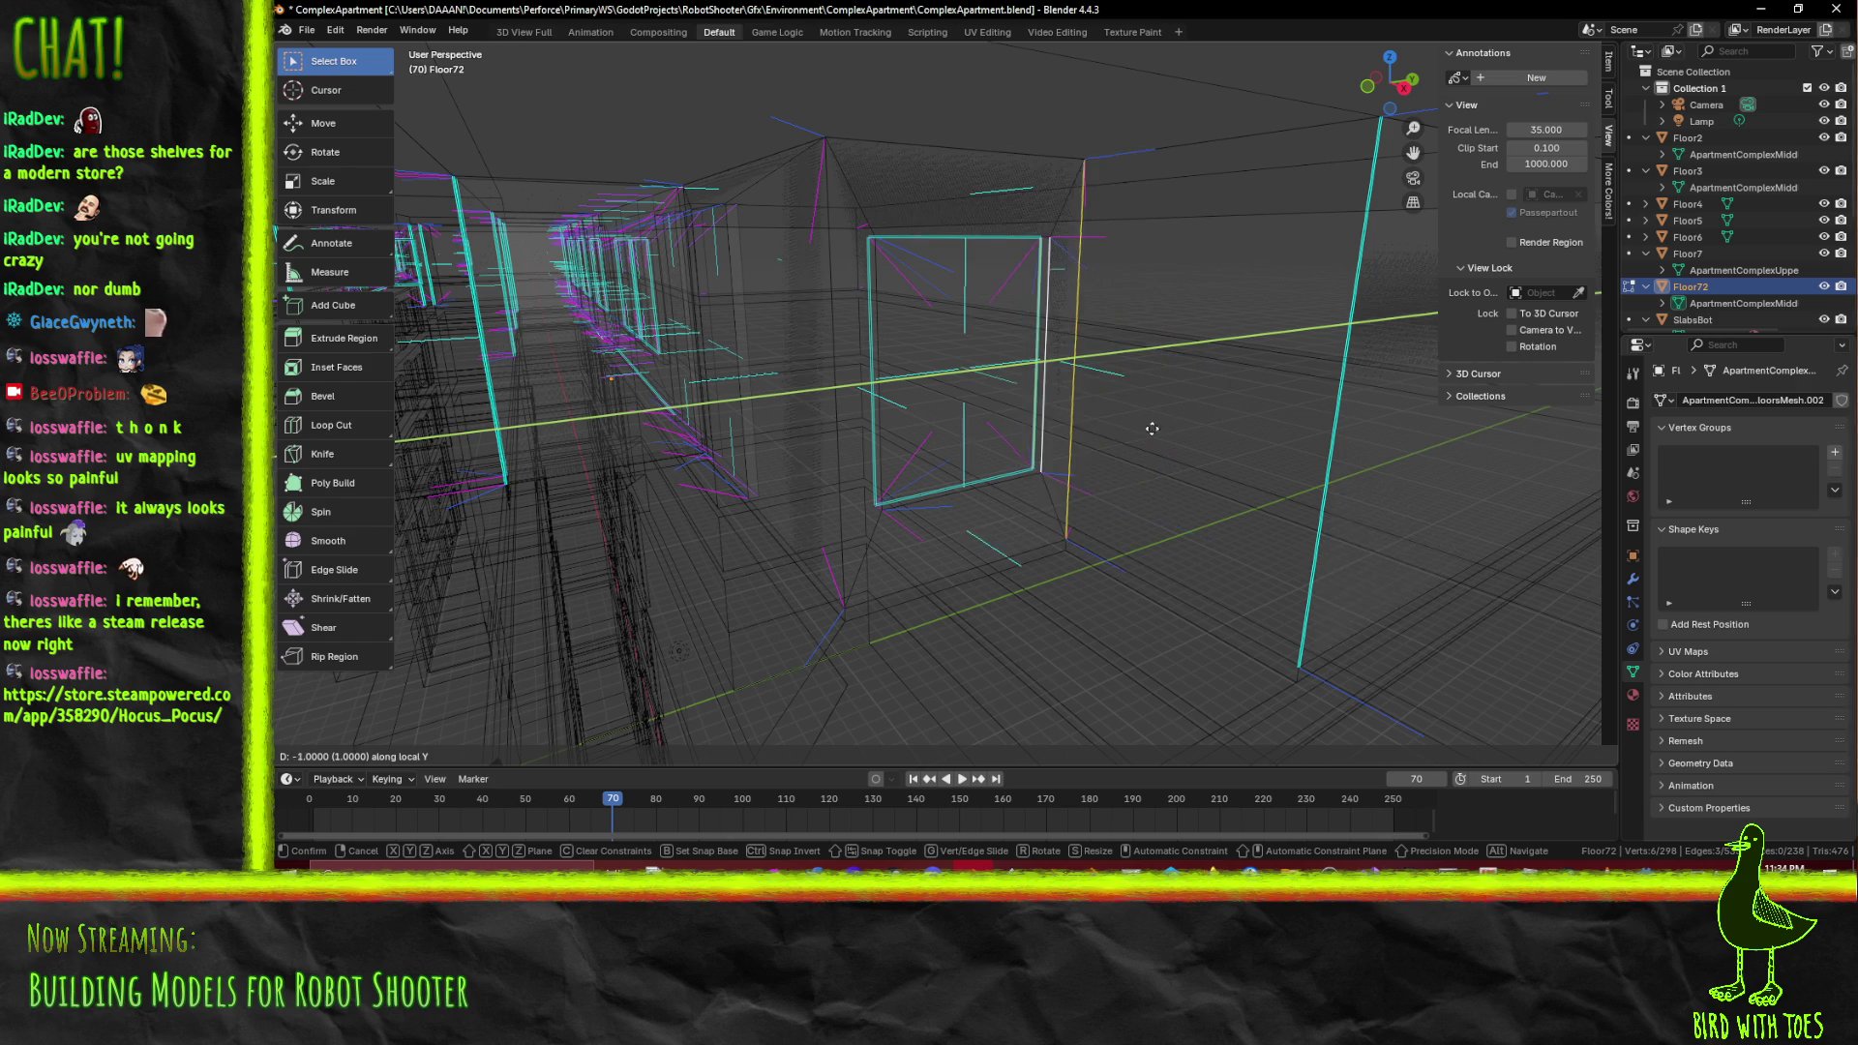
key("Return")
key("z")
left_click(1223, 548)
left_click_drag(1223, 547, 1078, 344)
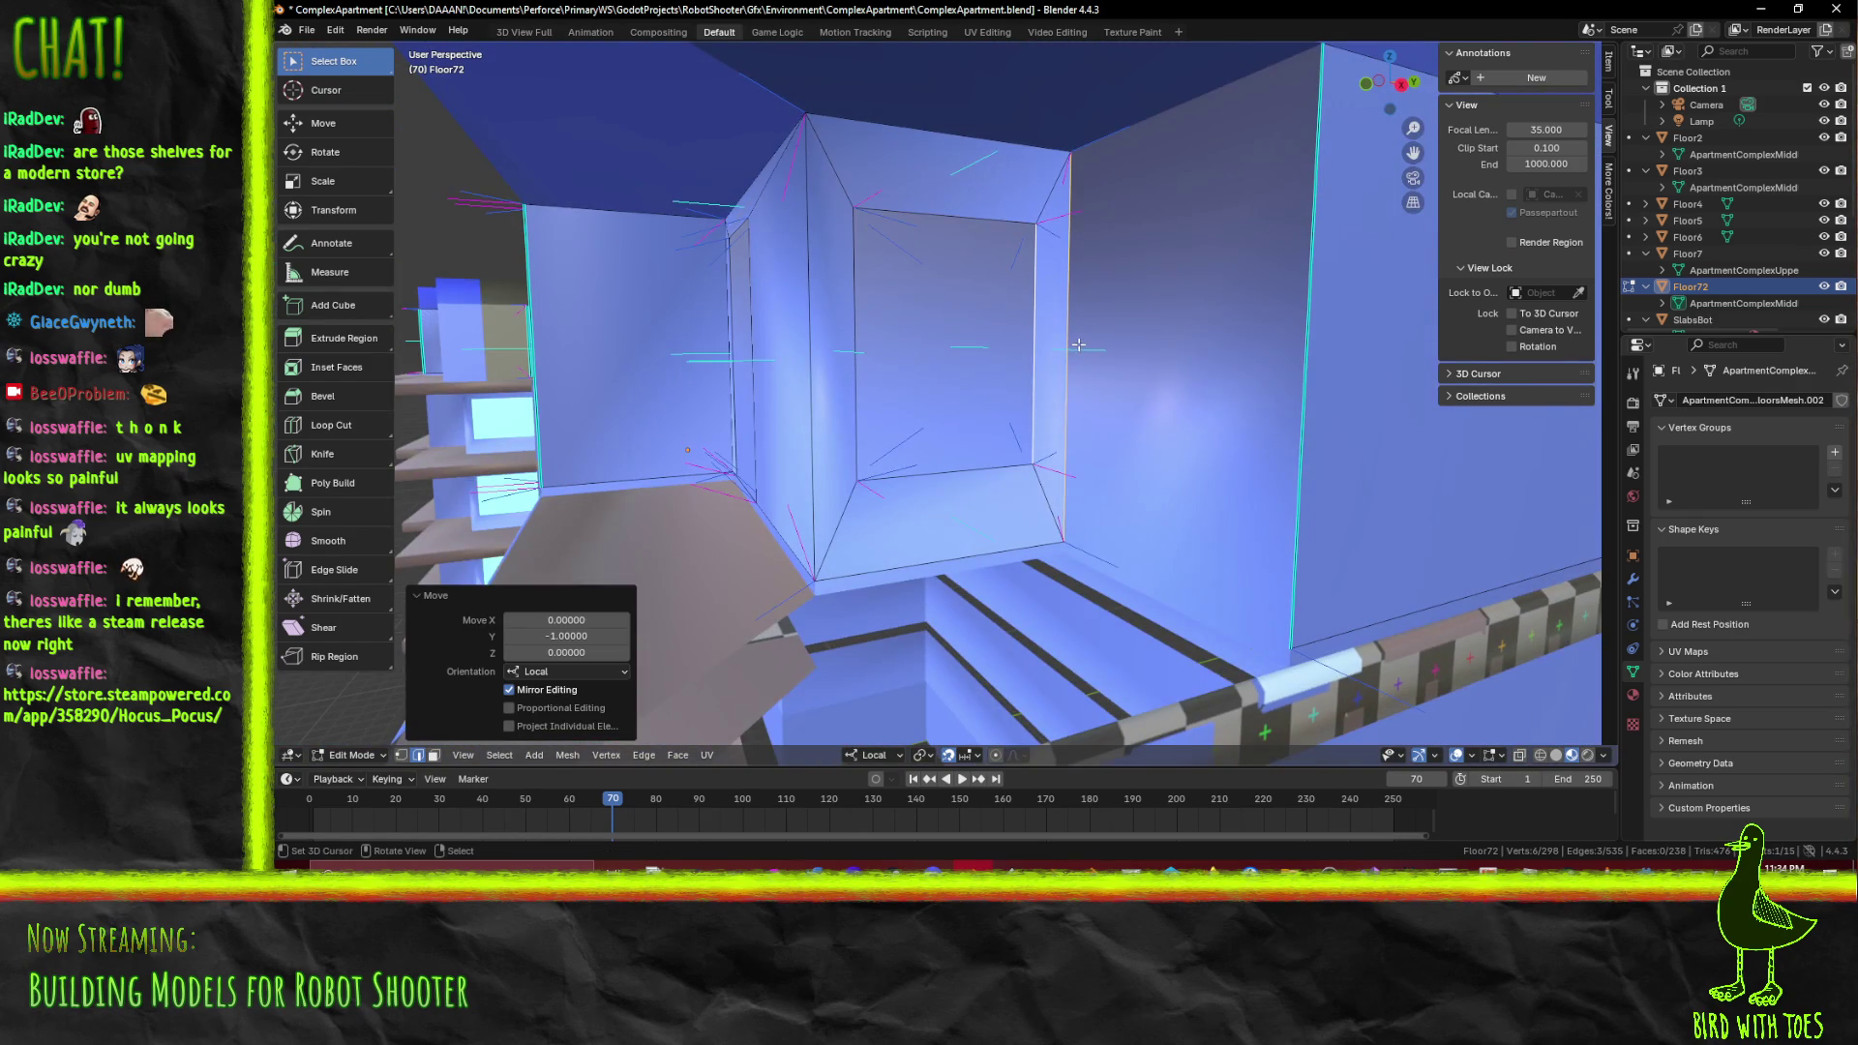
Fill a face between the gap's left and right vertical edges
left_click(1077, 345)
key("f")
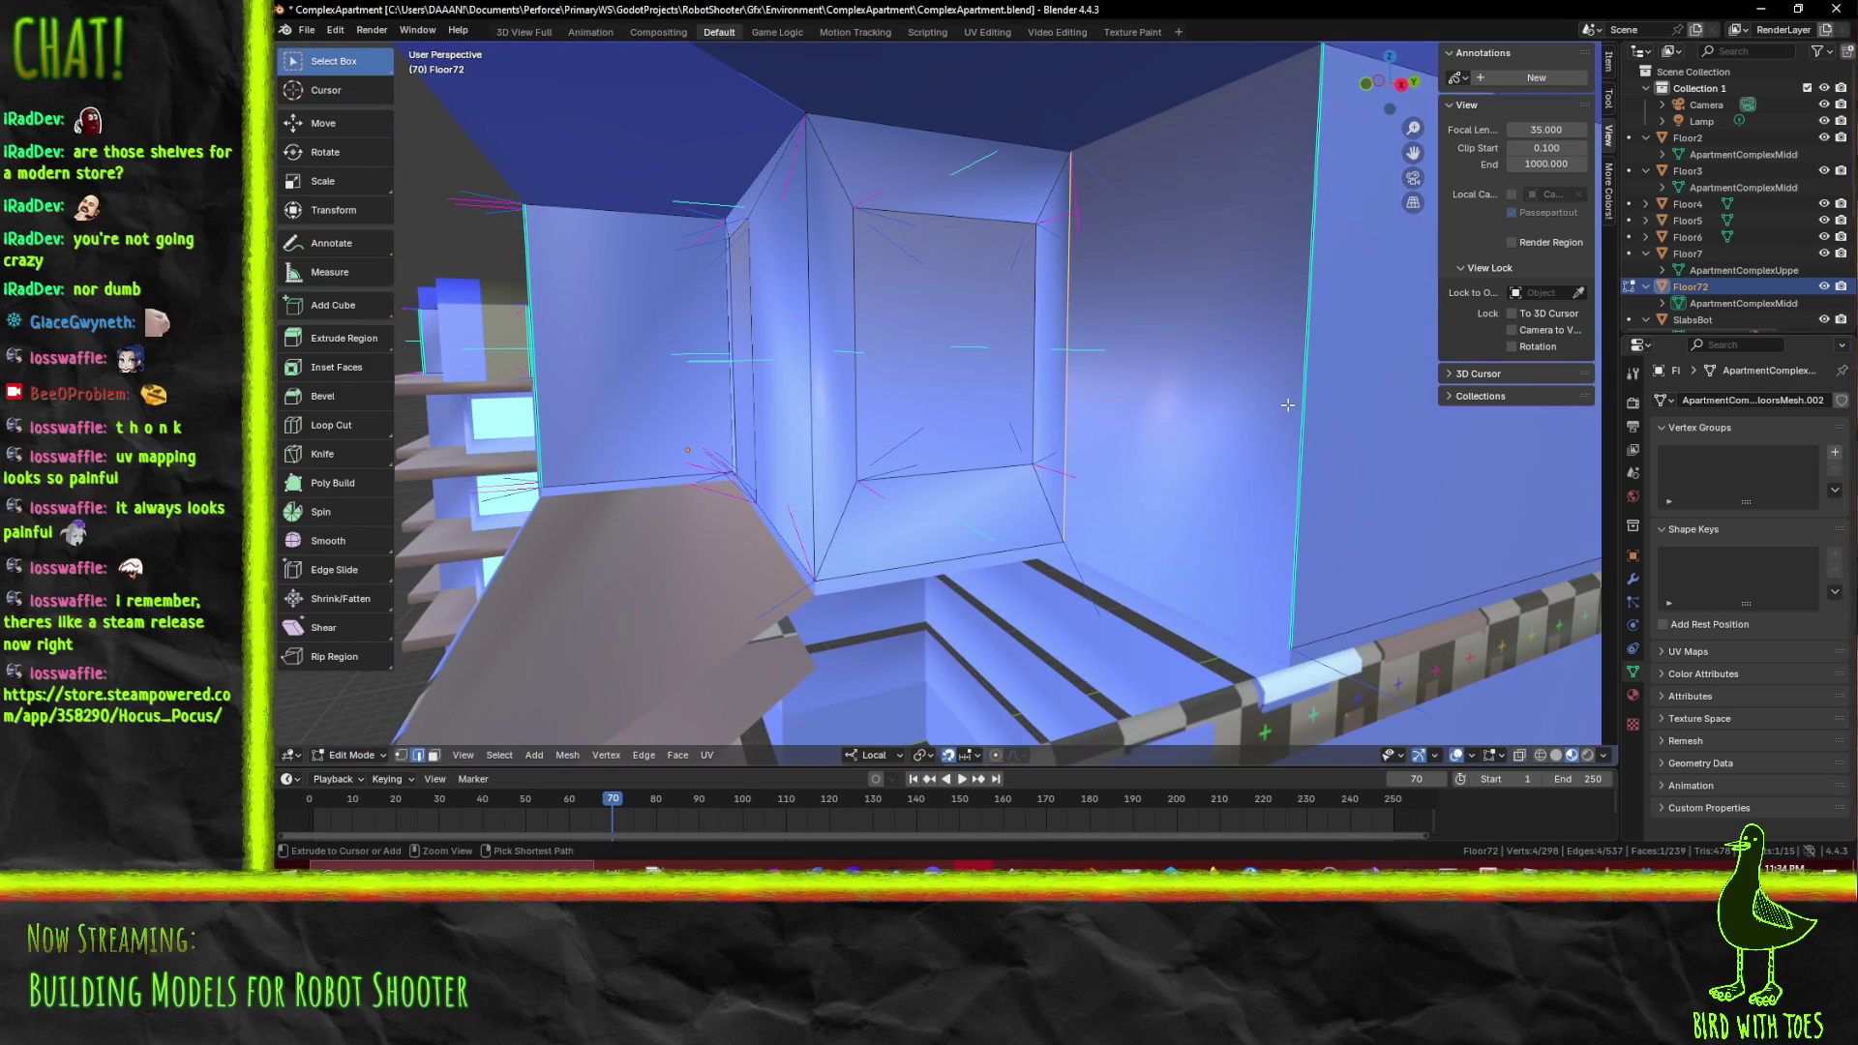
key("ctrl+z")
left_click(1066, 296)
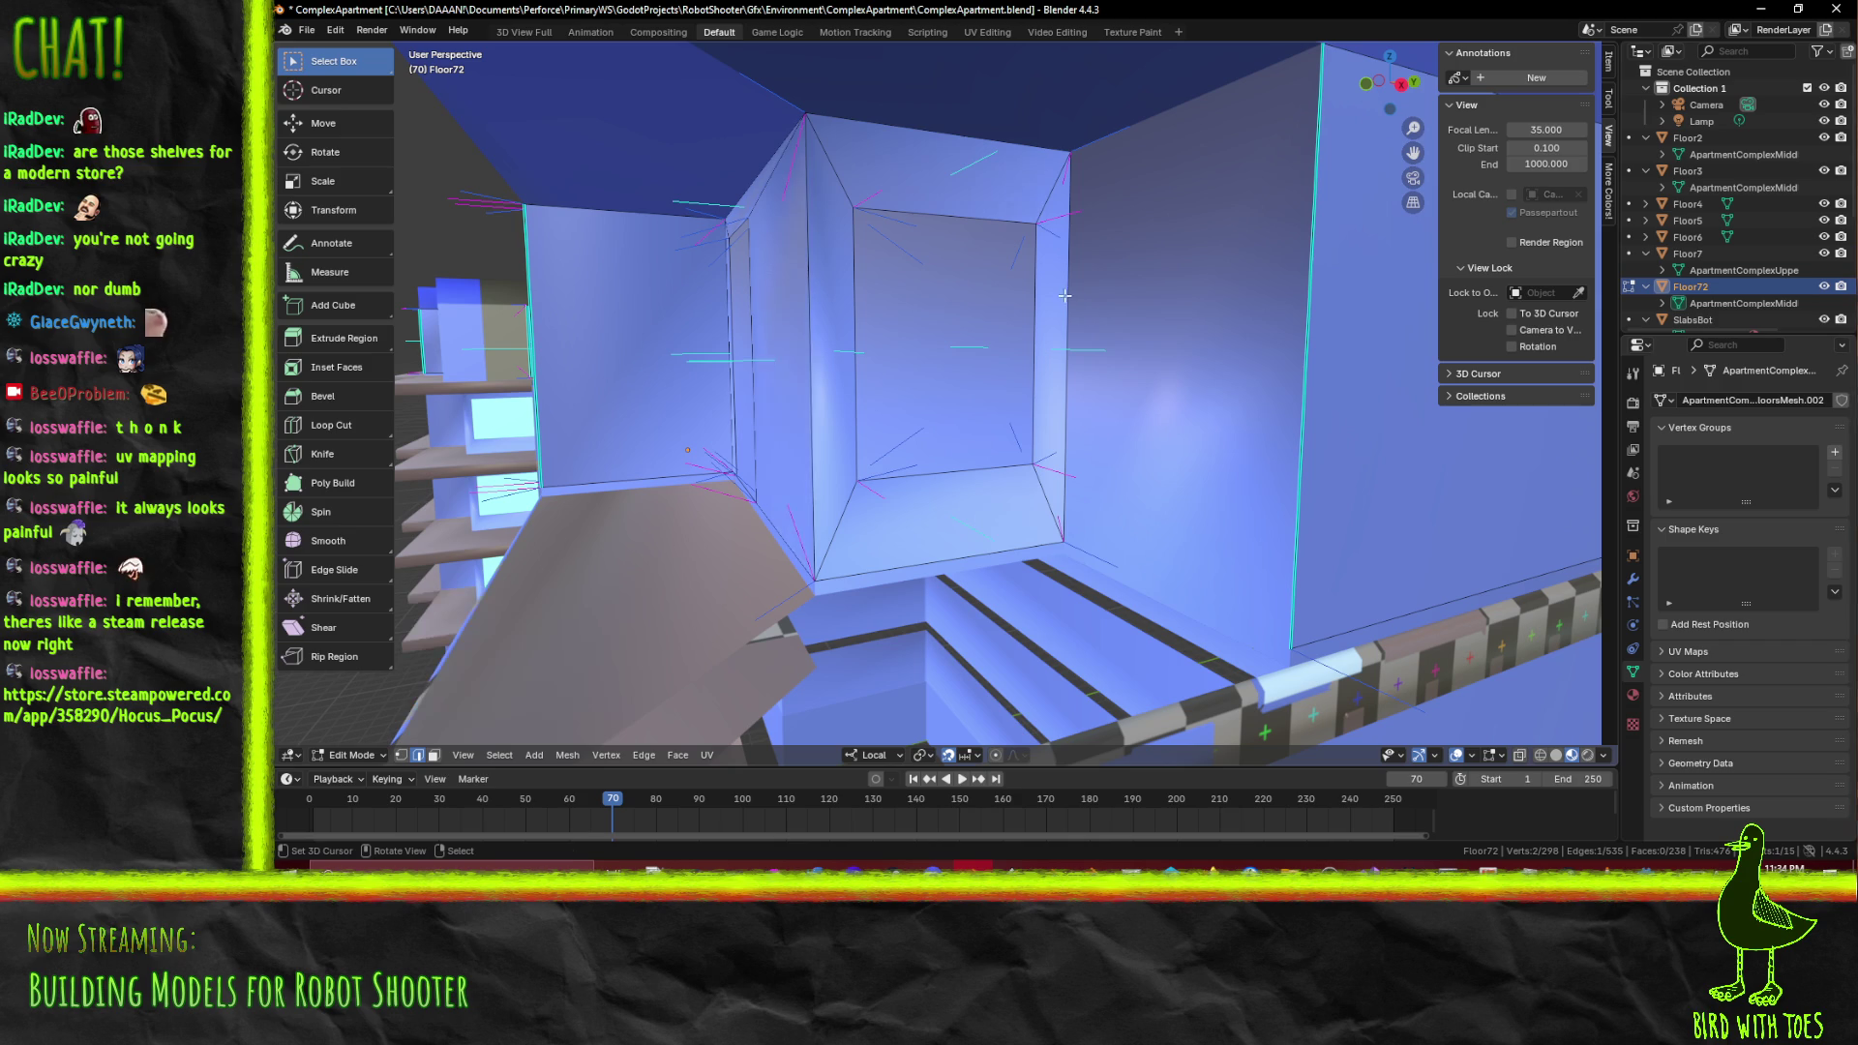
left_click(1065, 308)
left_click(1304, 348)
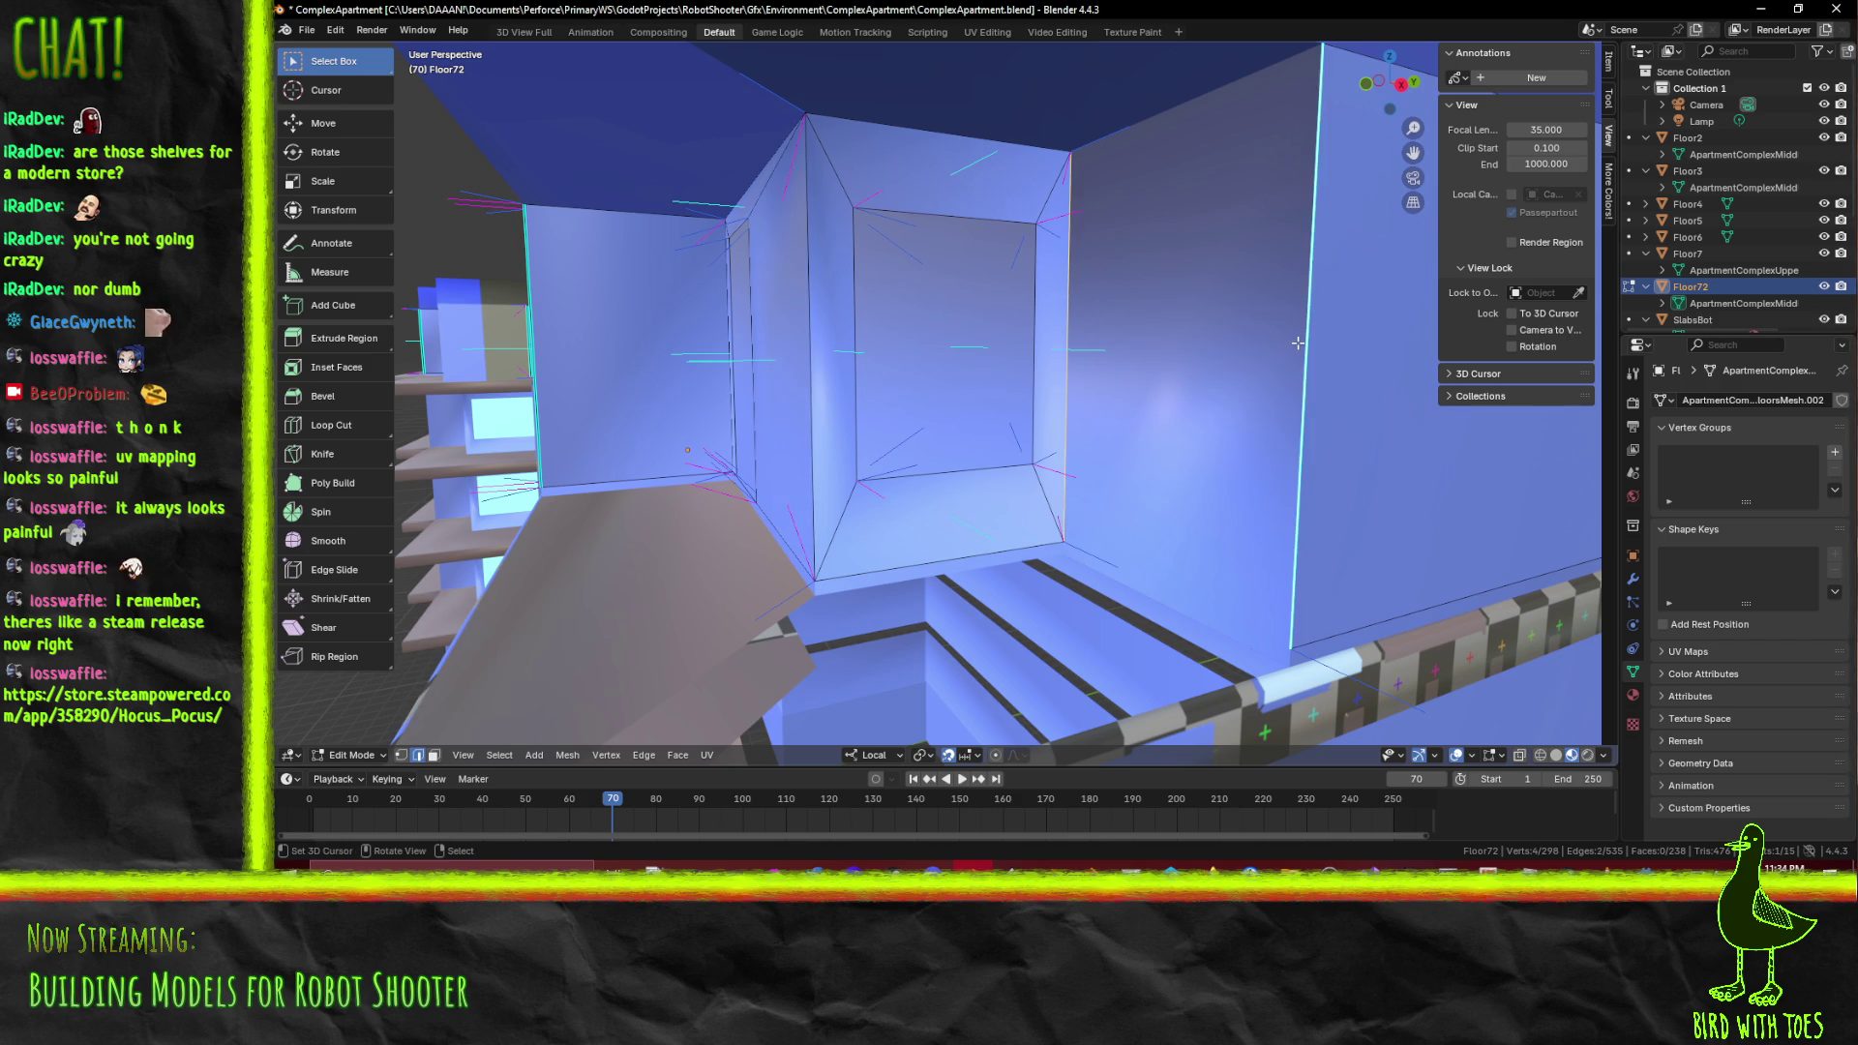
key("f")
left_click_drag(1249, 375, 1190, 393)
Select all floor geometry, hide Floor7 with its Outliner eye icon, and orbit the building
key("a")
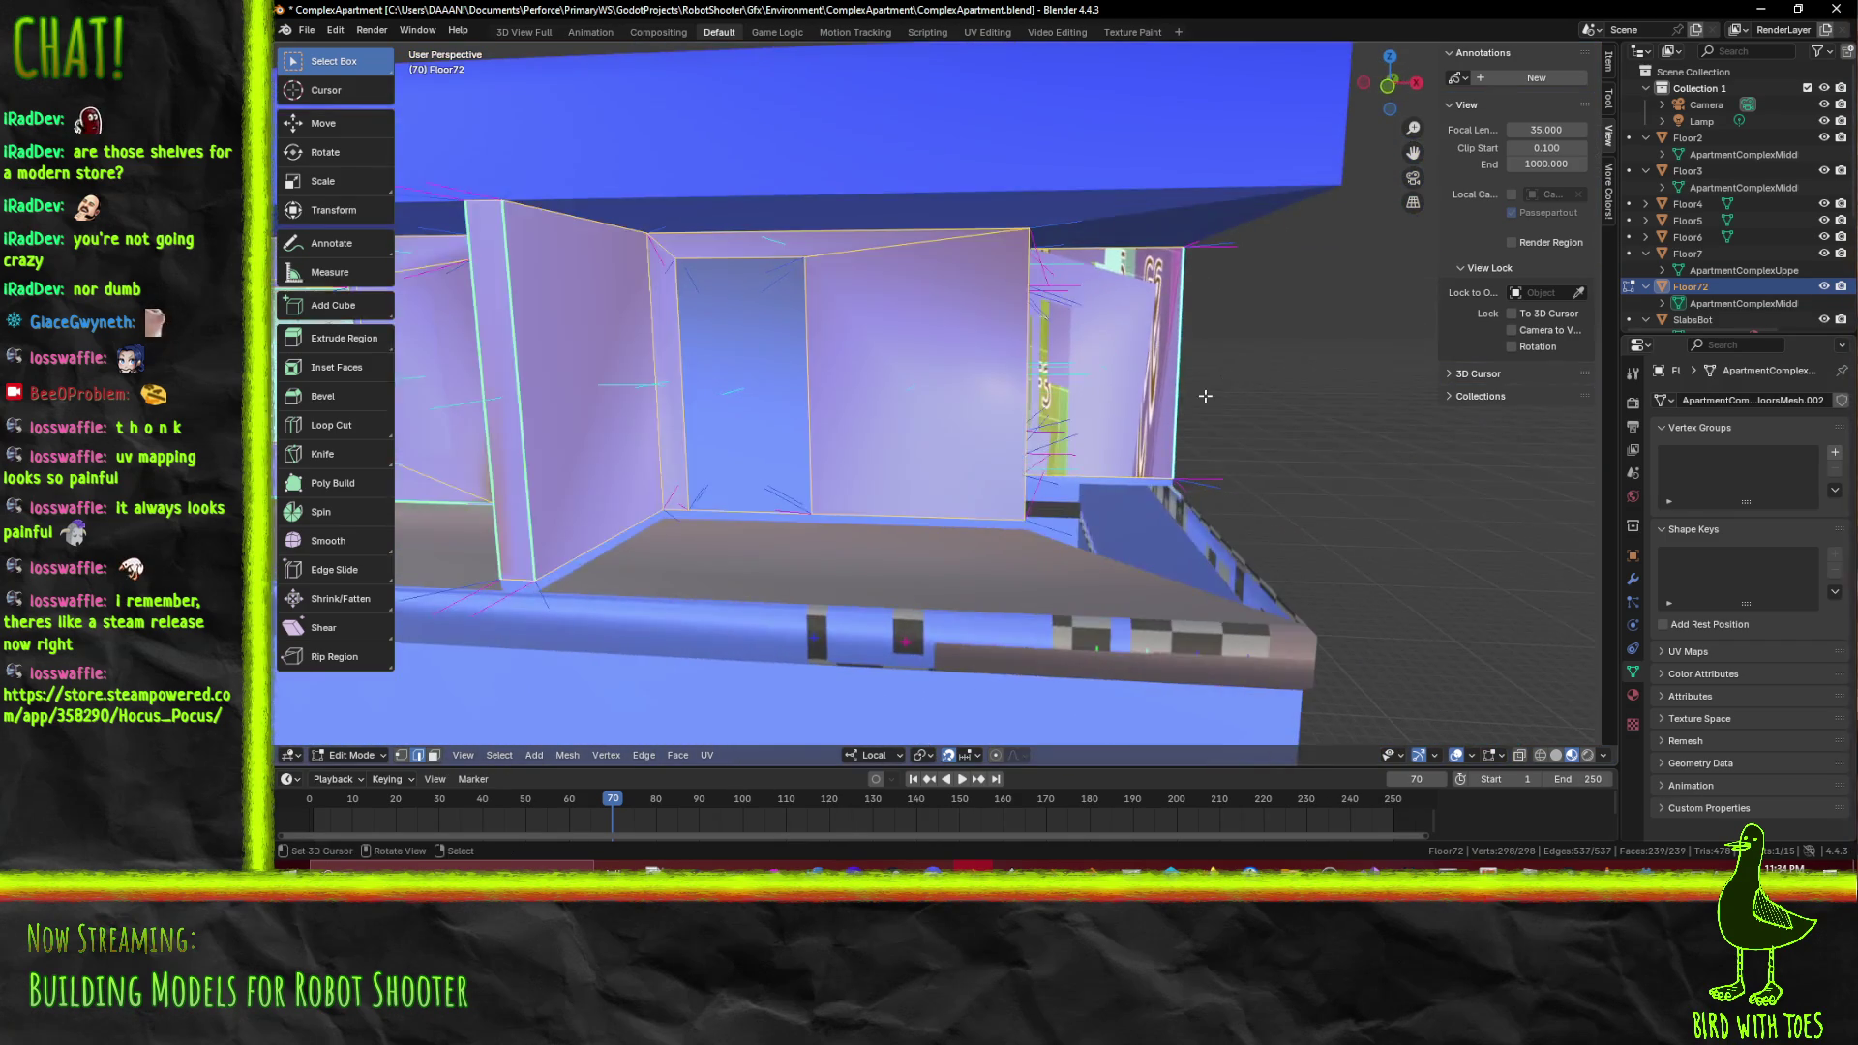
scroll("down", 3)
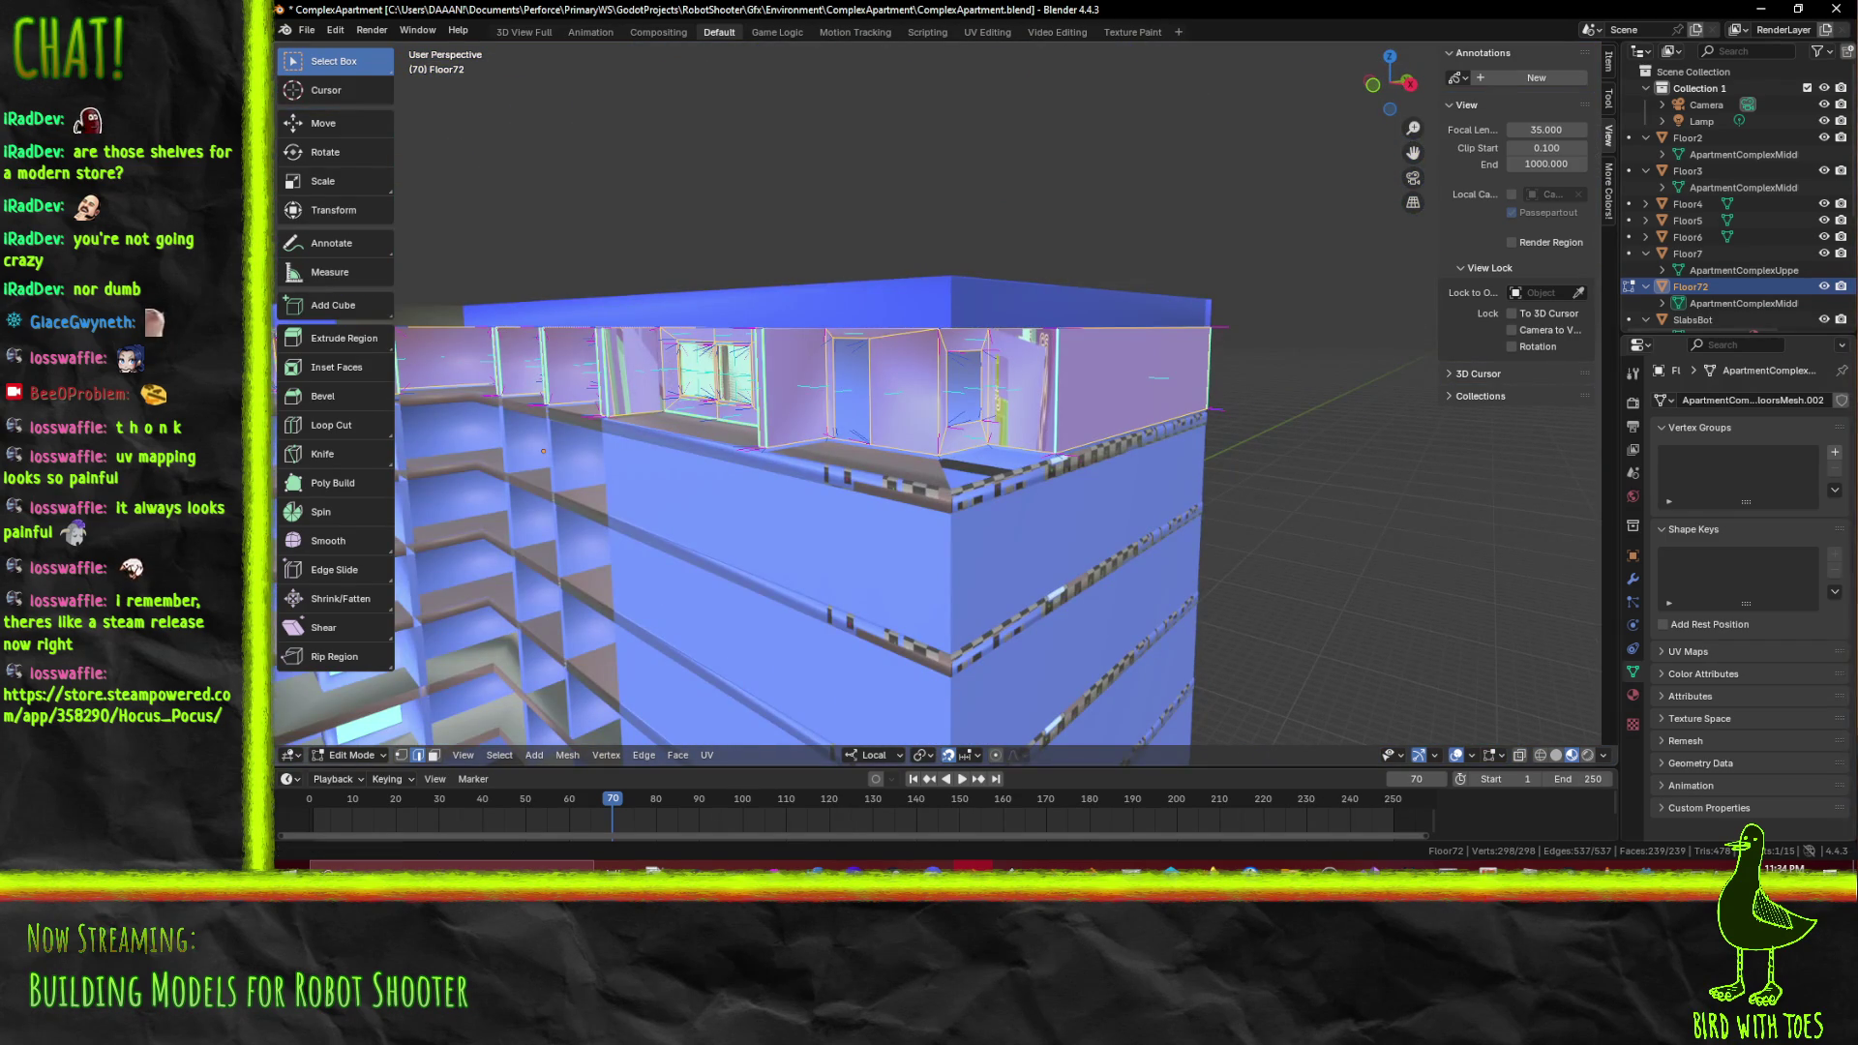
scroll("down", 3)
left_click(1824, 220)
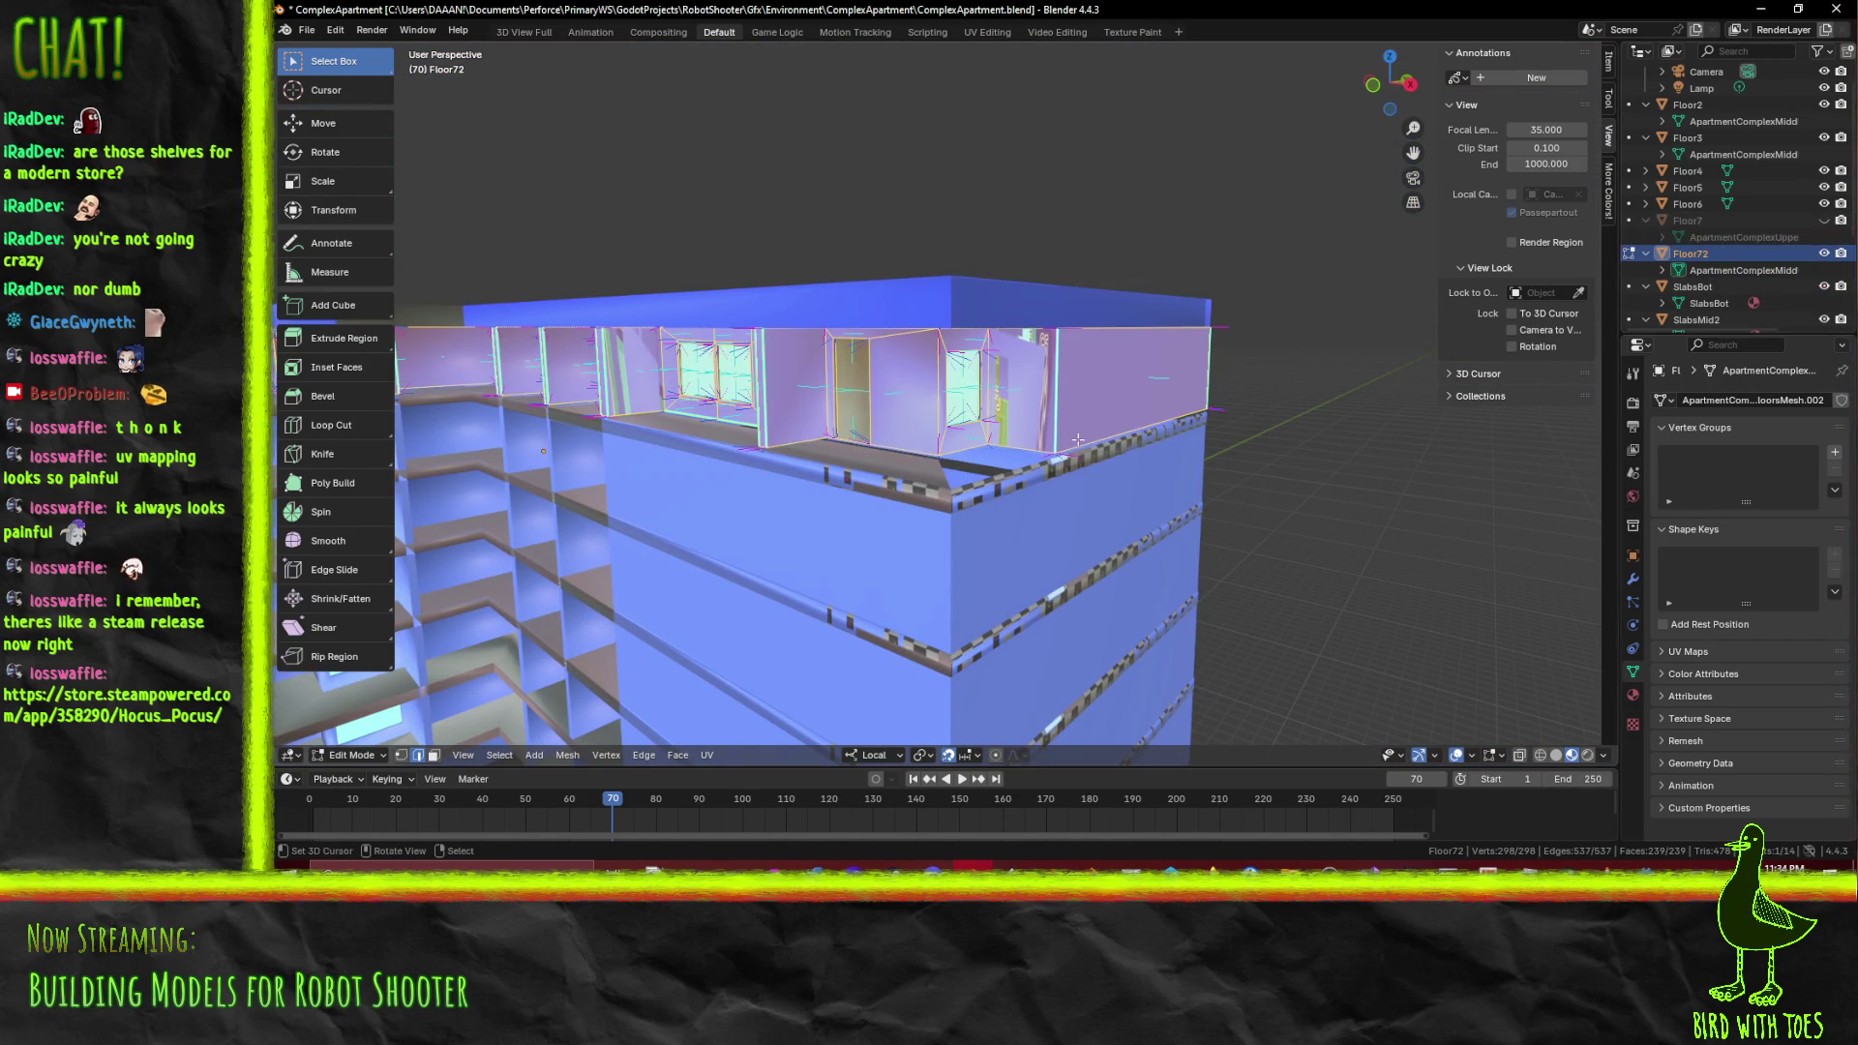
scroll("up", 3)
left_click_drag(1025, 416, 1221, 365)
scroll("down", 3)
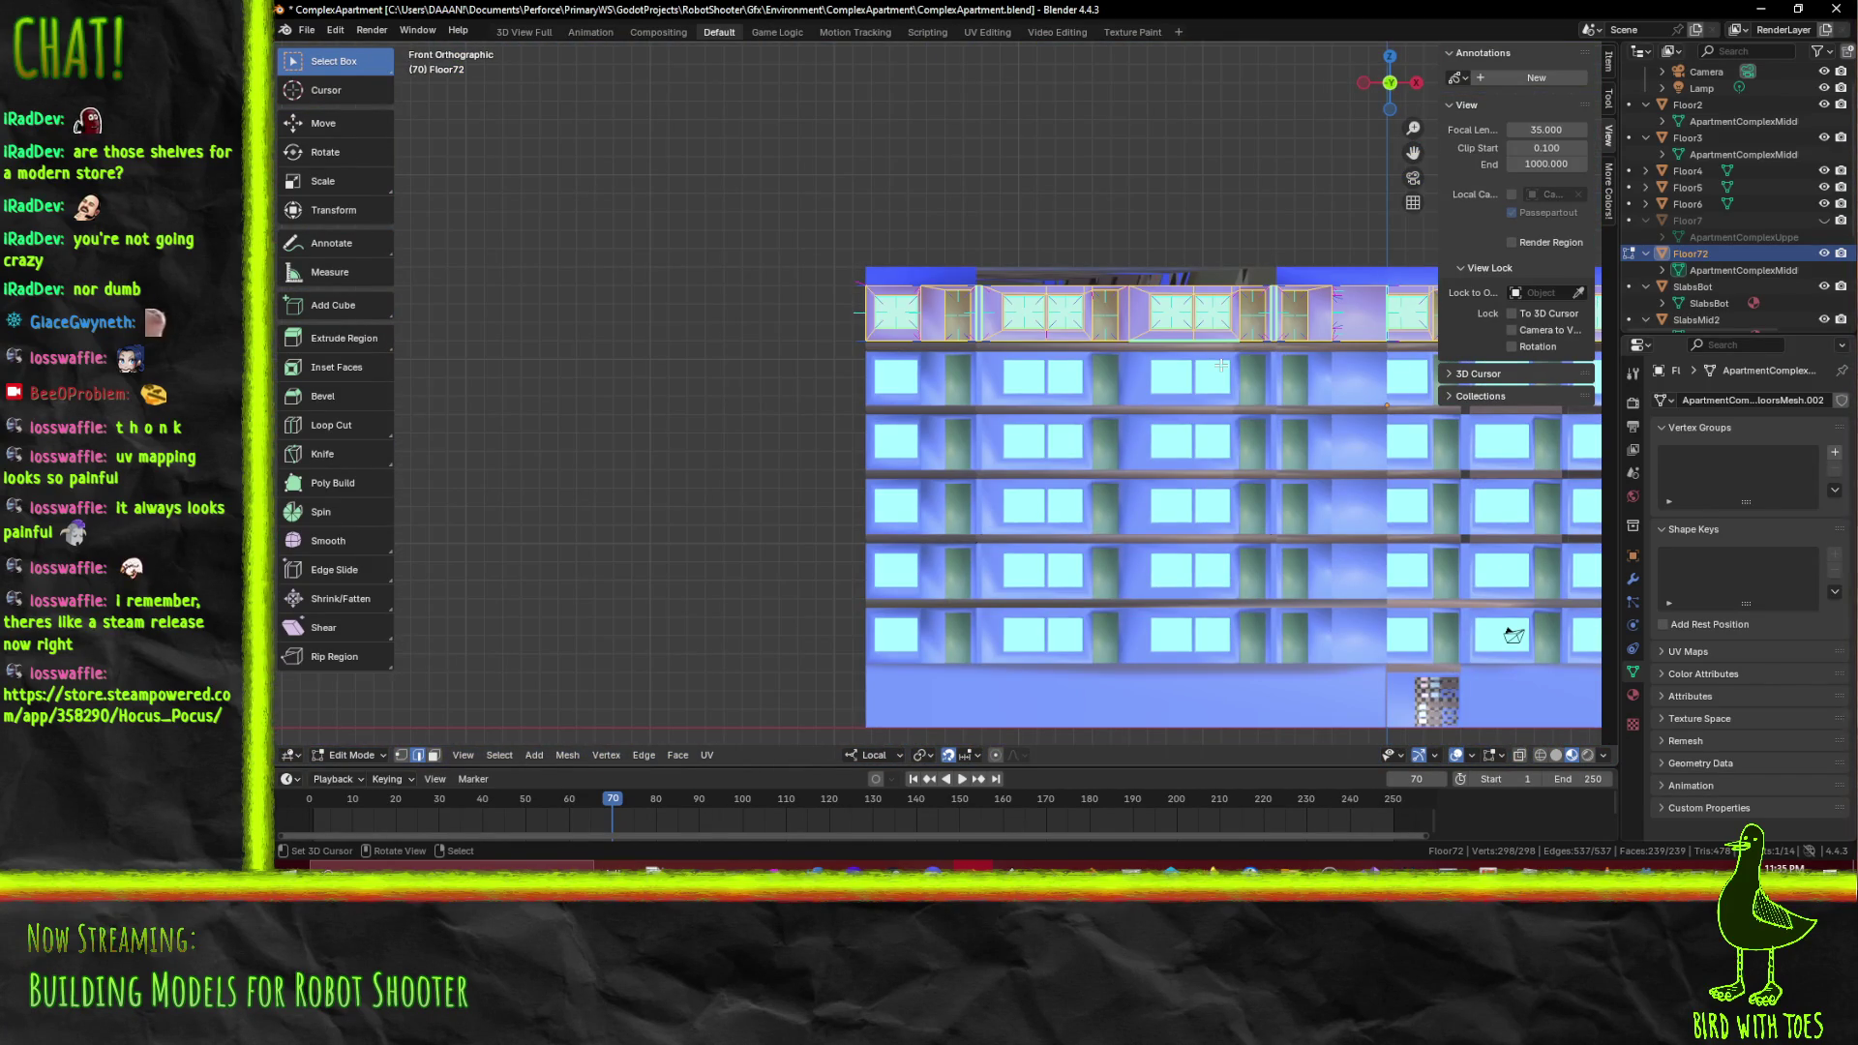
Deselect all, switch to wireframe and vertex select, and frame the top floor in front view
key("alt+a")
scroll("down", 3)
left_click_drag(967, 455, 813, 602)
key("z")
left_click(647, 624)
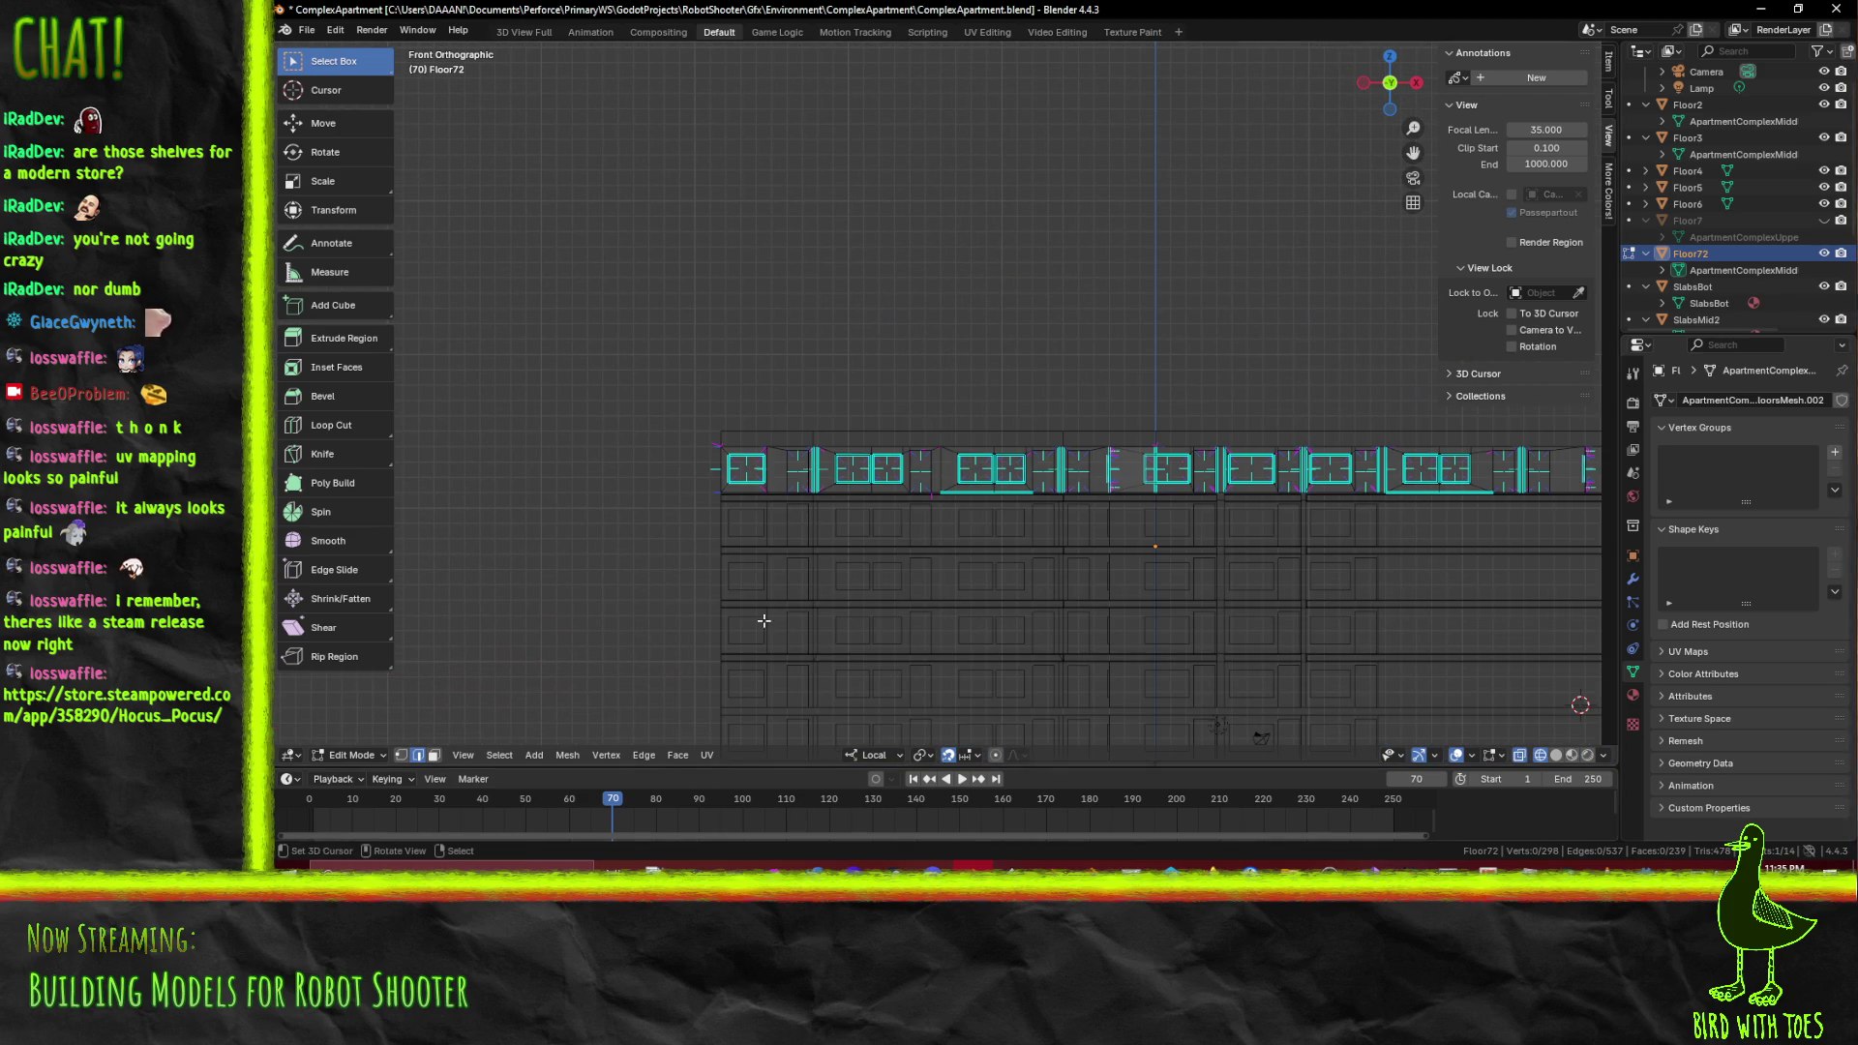
scroll("down", 3)
left_click(399, 758)
left_click_drag(968, 581, 1035, 552)
left_click_drag(1163, 539, 1121, 457)
Box-select the top window row vertices and lower them 0.1 along Z
key("b")
left_click_drag(700, 395, 1512, 508)
scroll("up", 3)
scroll("up", 3)
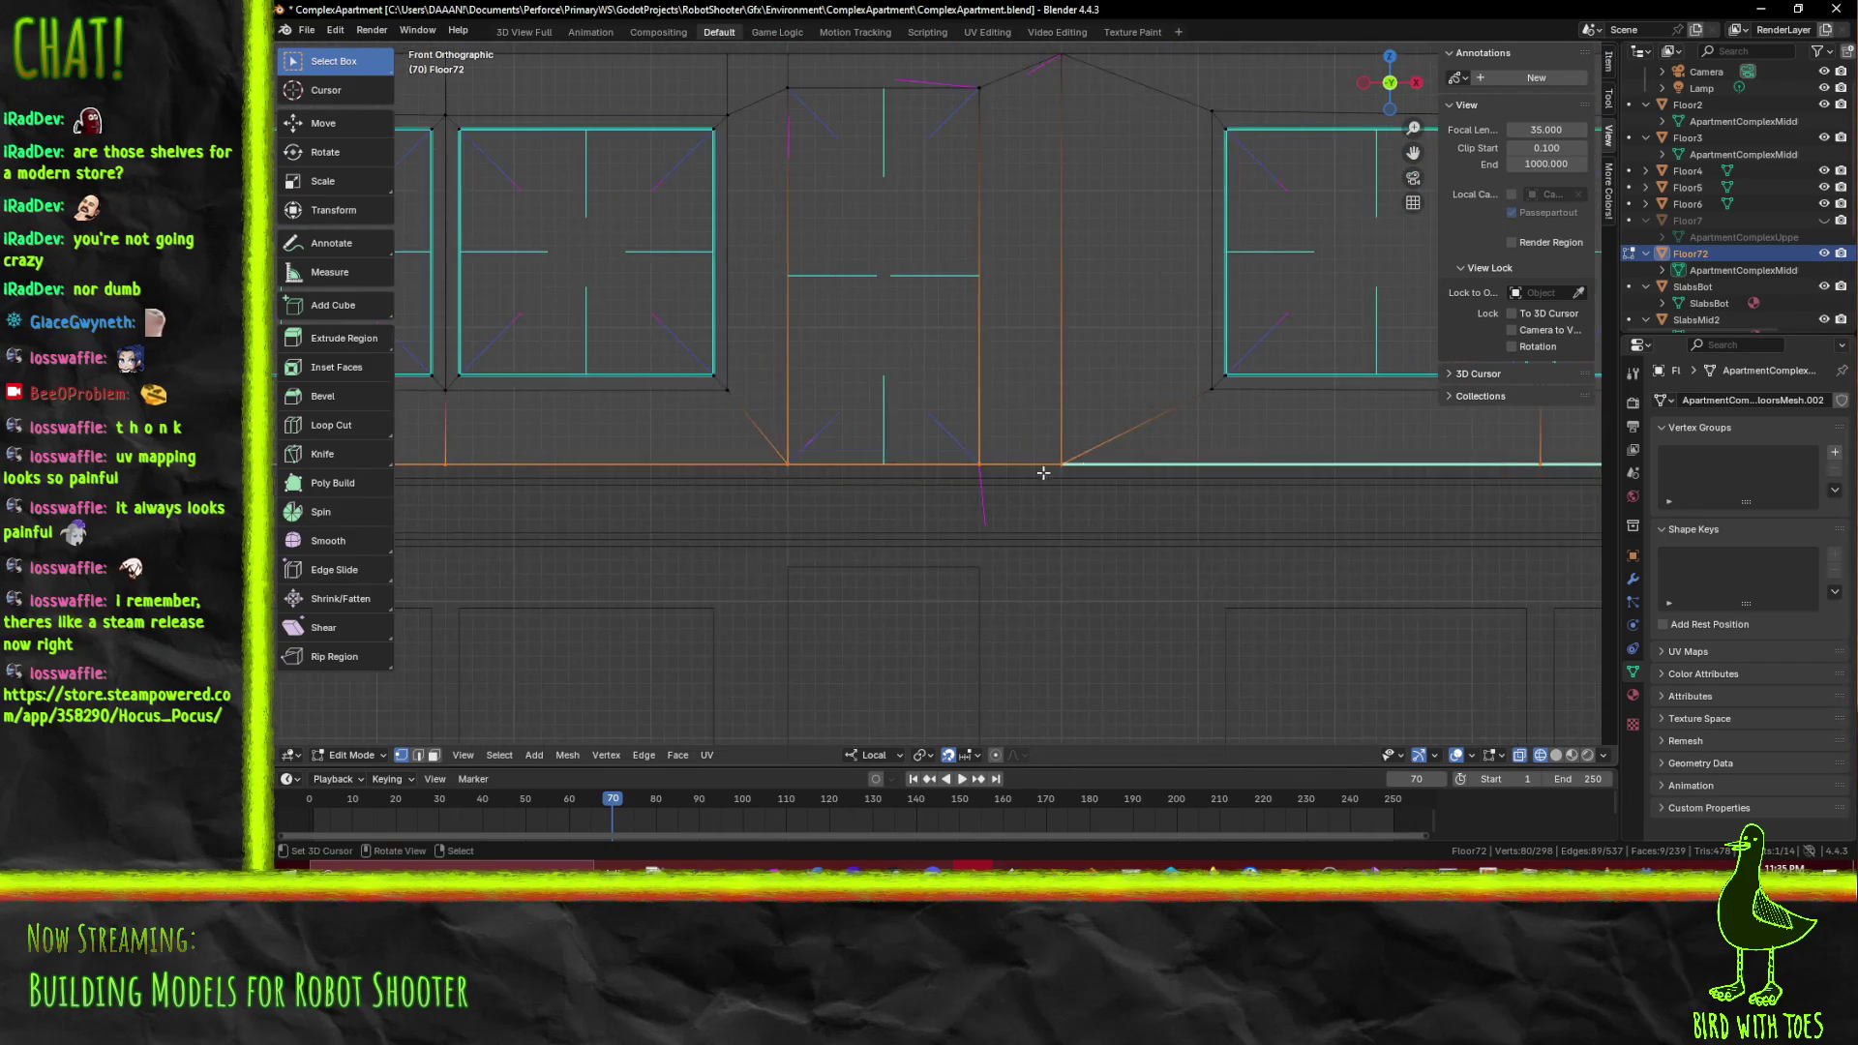
key("g")
key("y")
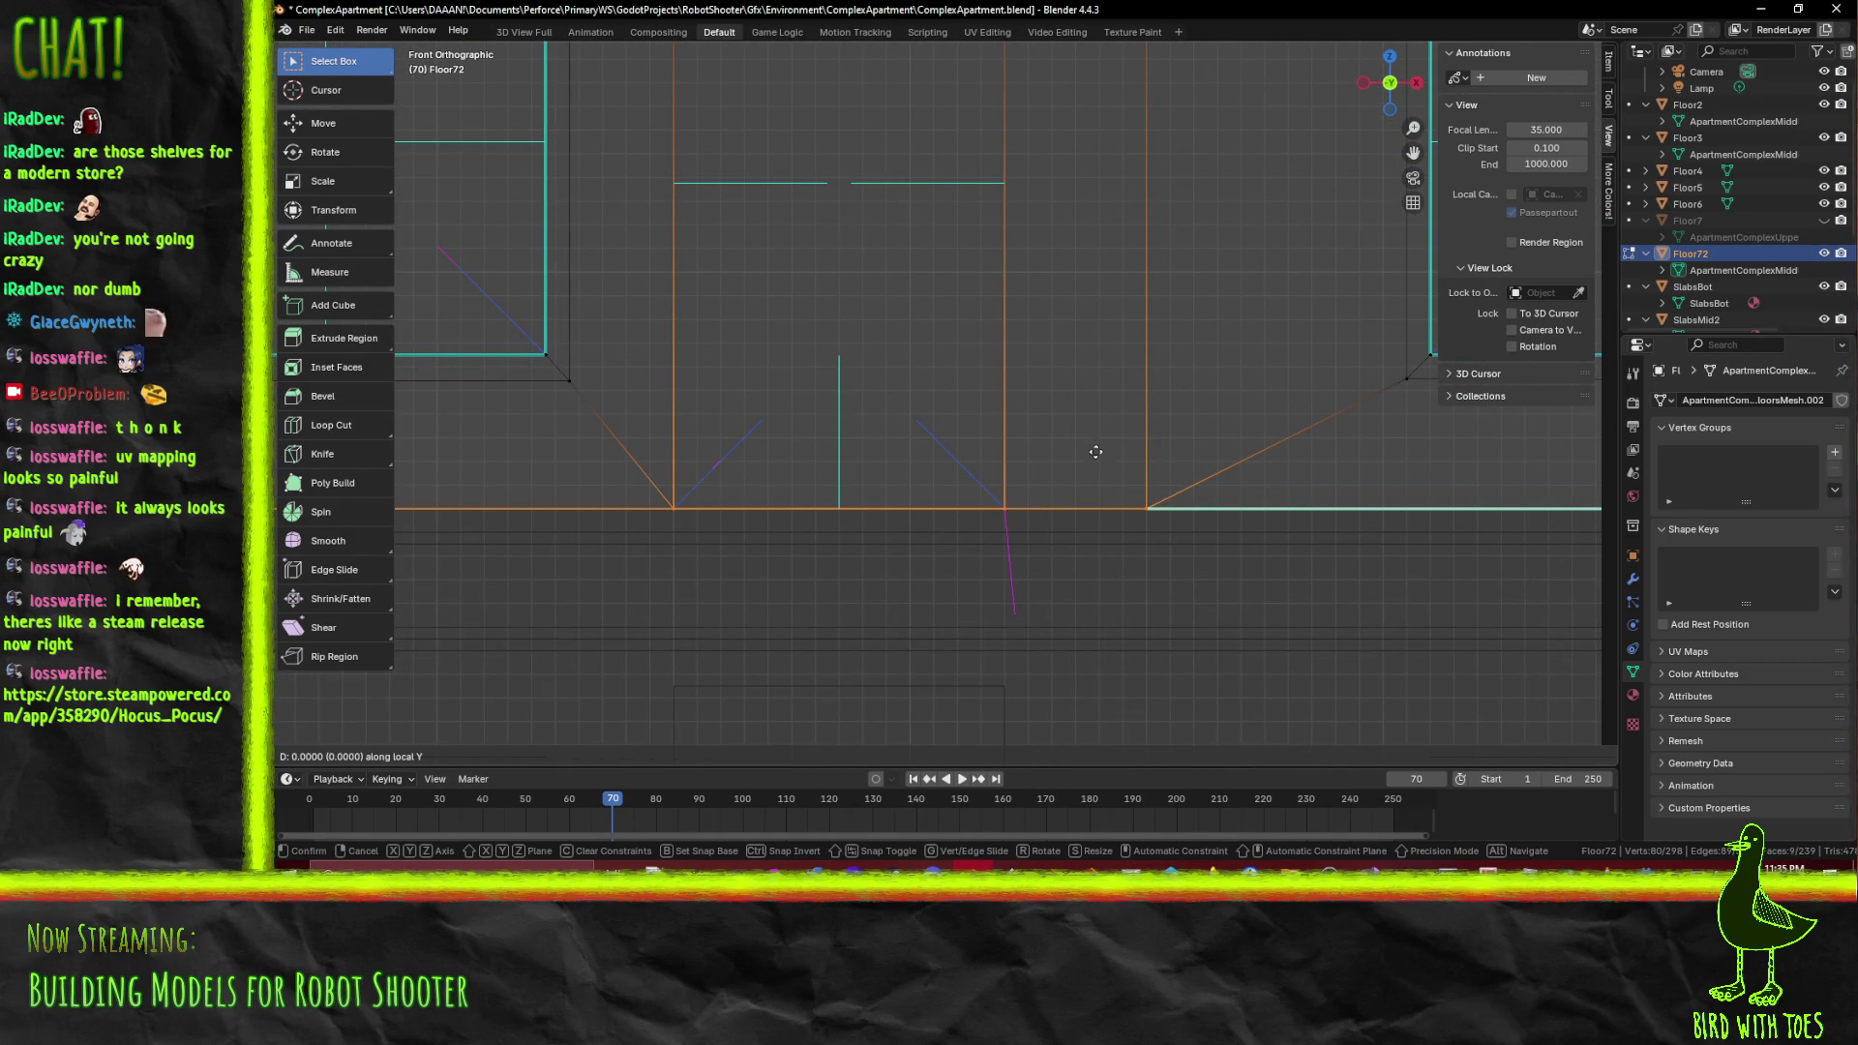
key("Escape")
type("z-0.1")
key("Return")
scroll("down", 3)
Return to Solid shading, save ComplexApartment.blend, and go back to Object Mode
key("z")
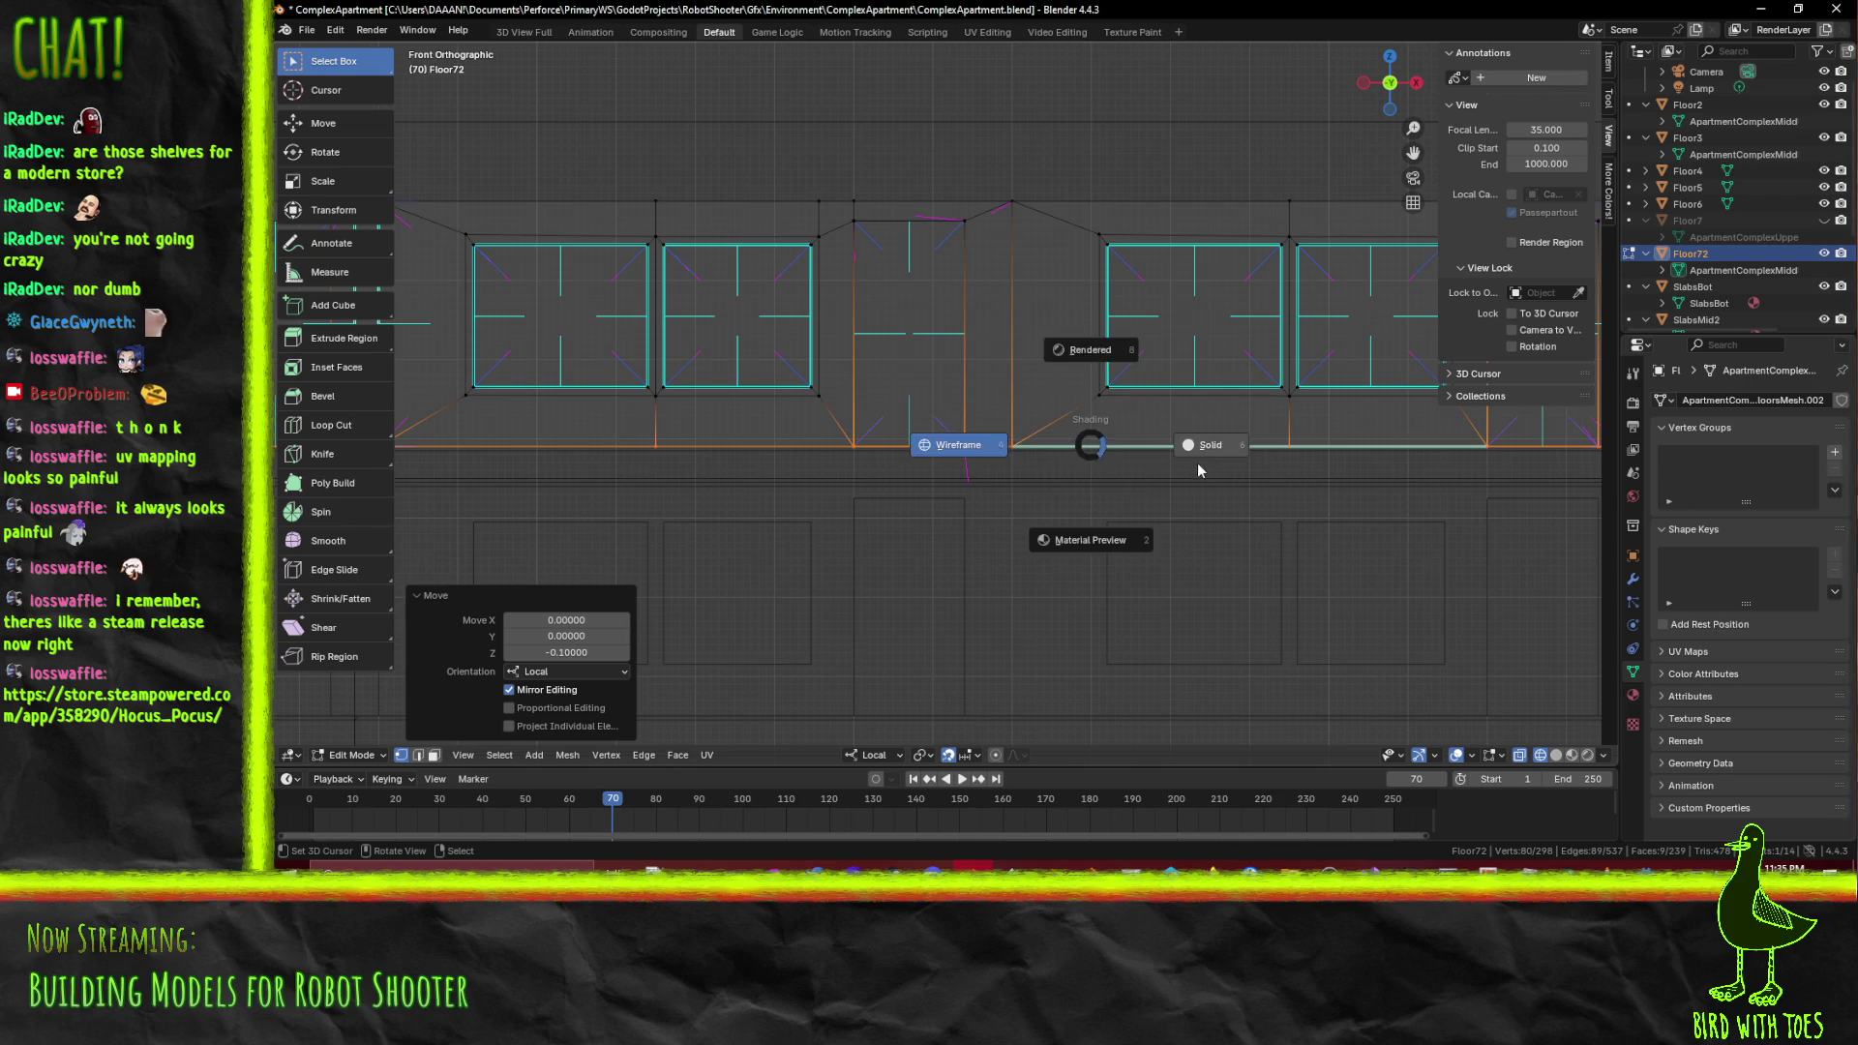
left_click(1198, 463)
left_click_drag(1045, 513, 873, 426)
key("ctrl+s")
scroll("down", 3)
left_click_drag(991, 442, 943, 493)
key("Tab")
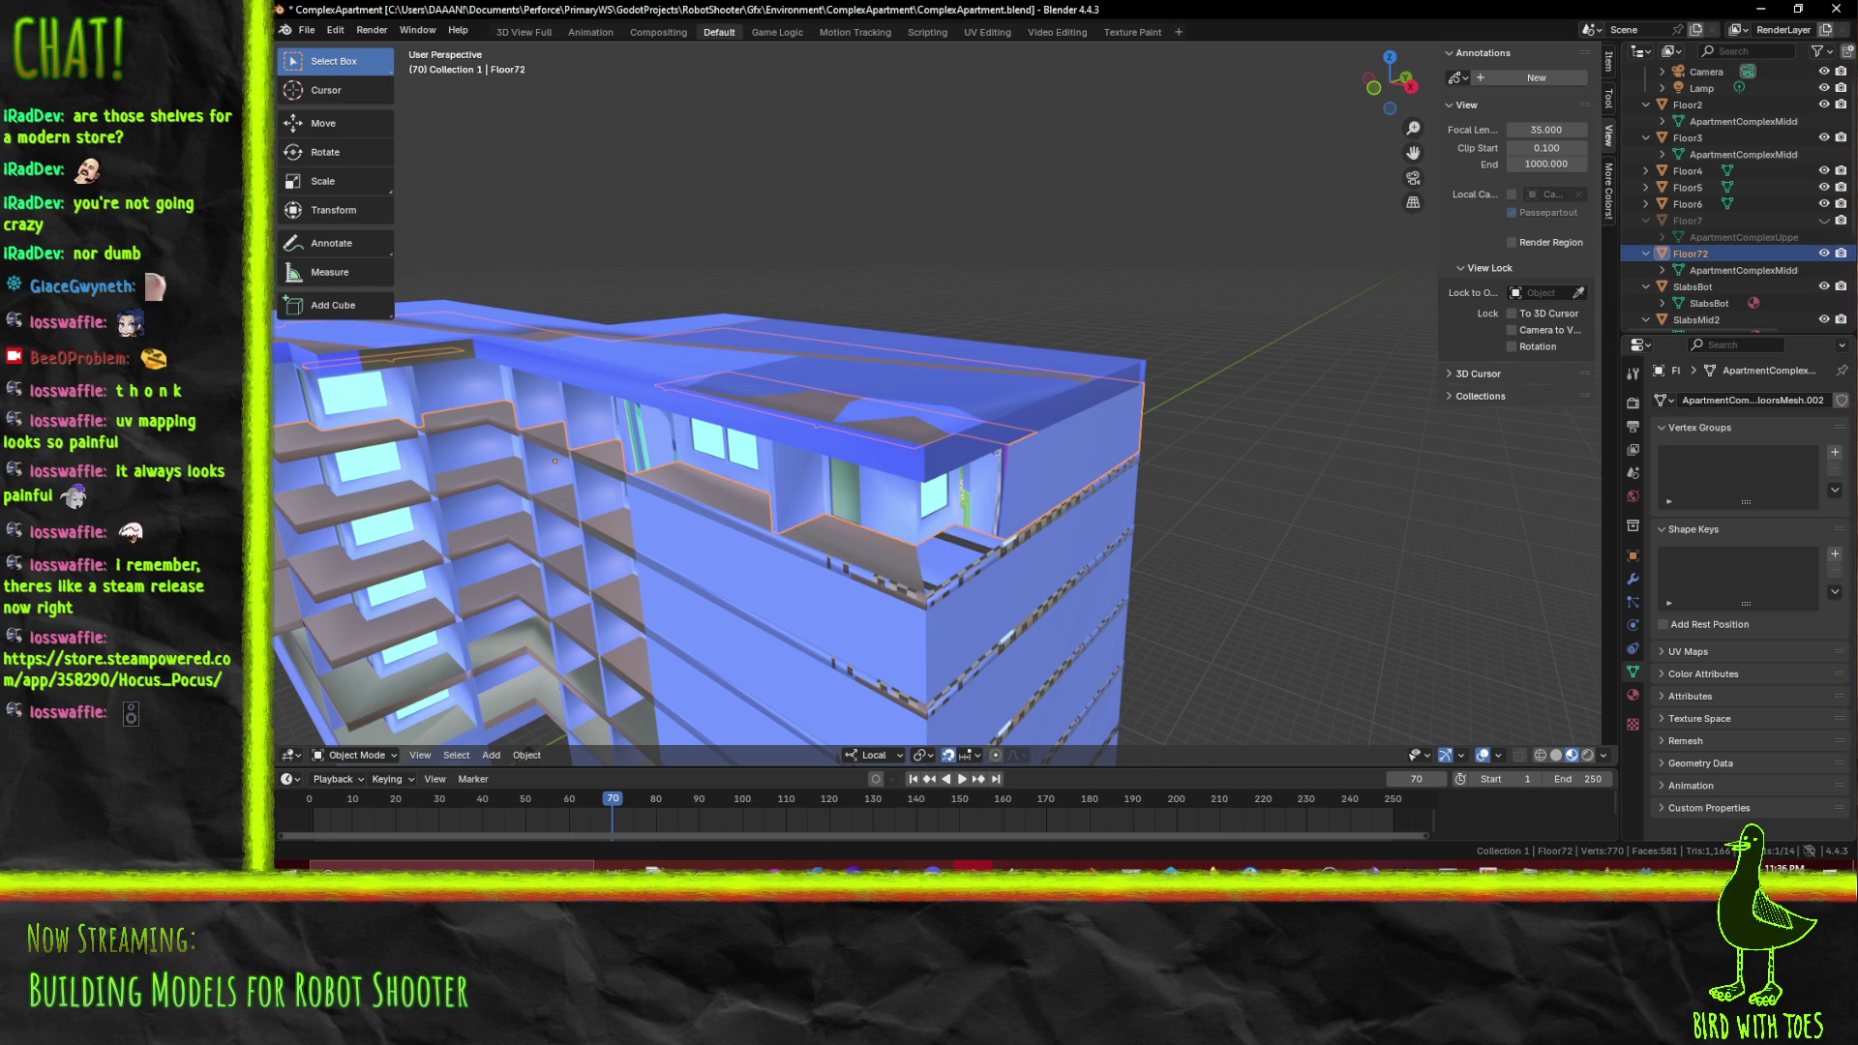
left_click_drag(960, 728, 1018, 530)
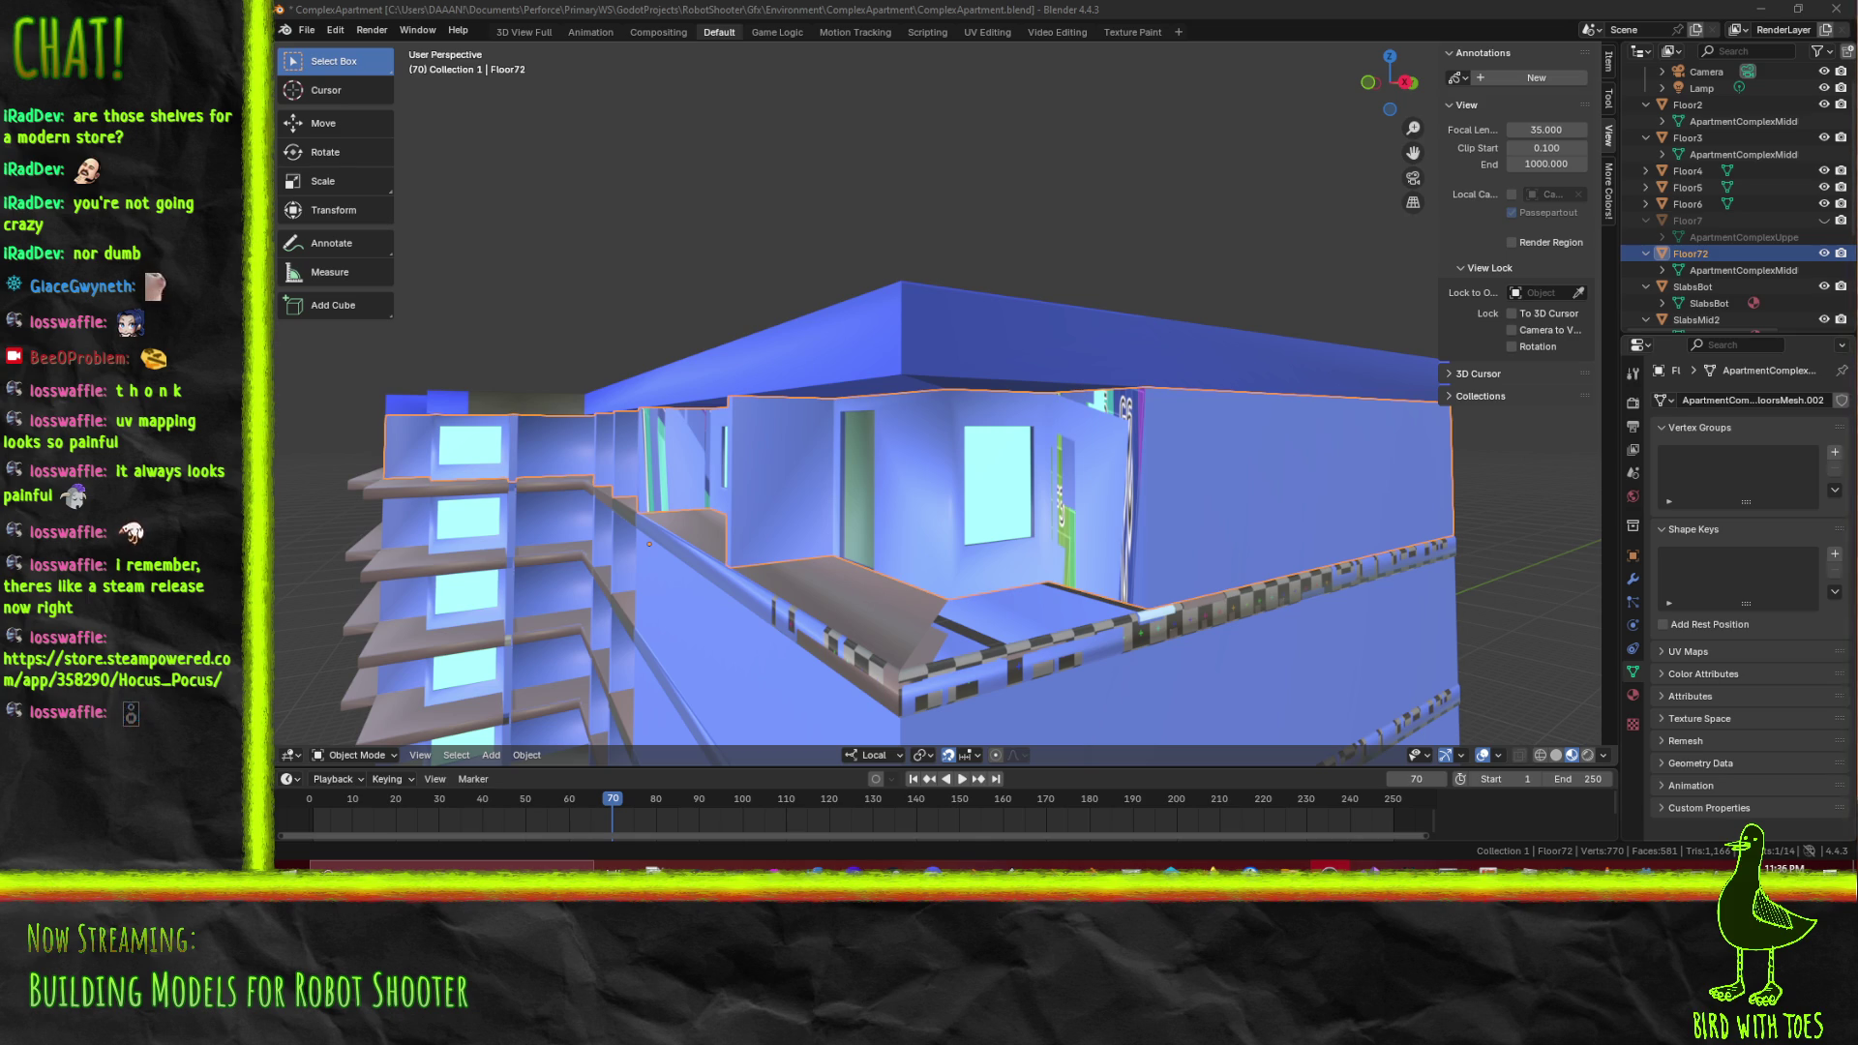
left_click_drag(876, 397, 1053, 329)
left_click_drag(987, 326, 1174, 339)
Select Floor6, then Floor72, toggling Edit Mode, and move closer to the shelves and windows
left_click(1215, 306)
key("Tab")
key("Tab")
left_click(1215, 306)
key("Tab")
left_click_drag(1215, 301, 1150, 305)
In Texture Paint, paint dark blue along the wall corner and over the large wall face
left_click(1130, 32)
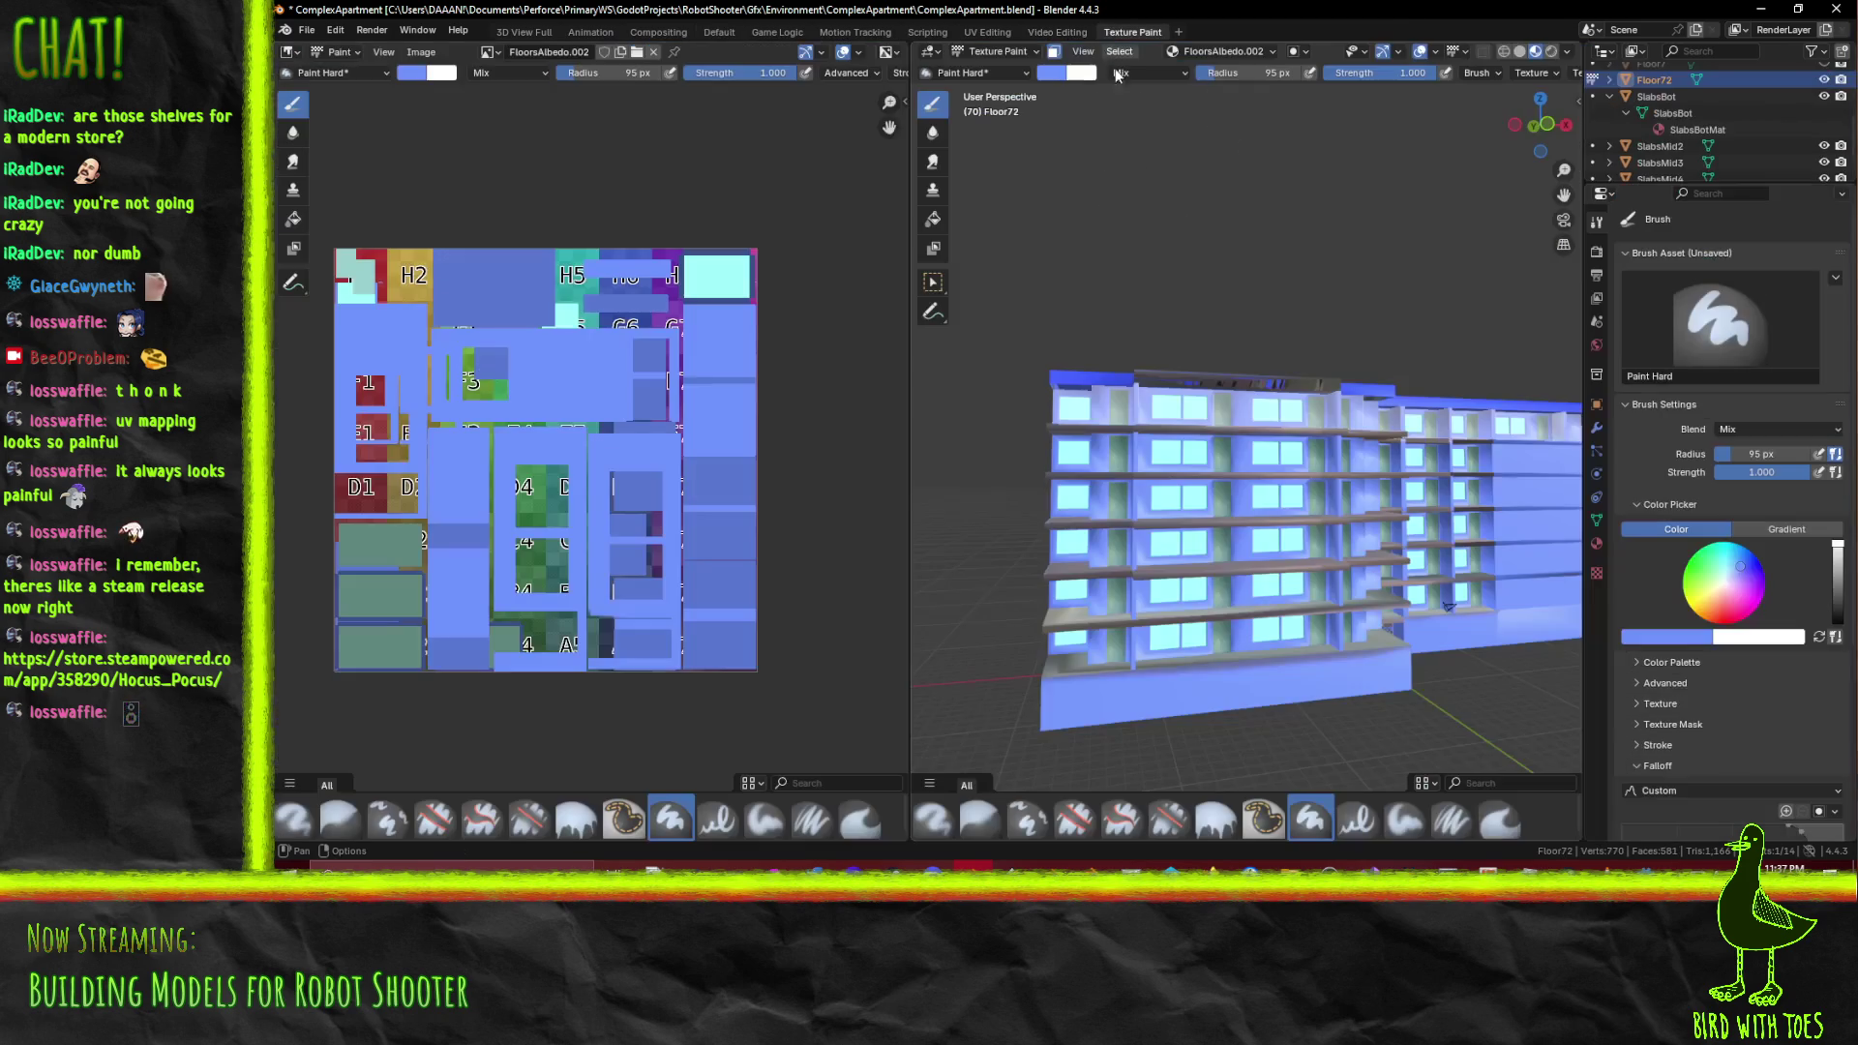
left_click_drag(1249, 416, 1312, 379)
left_click(1417, 389)
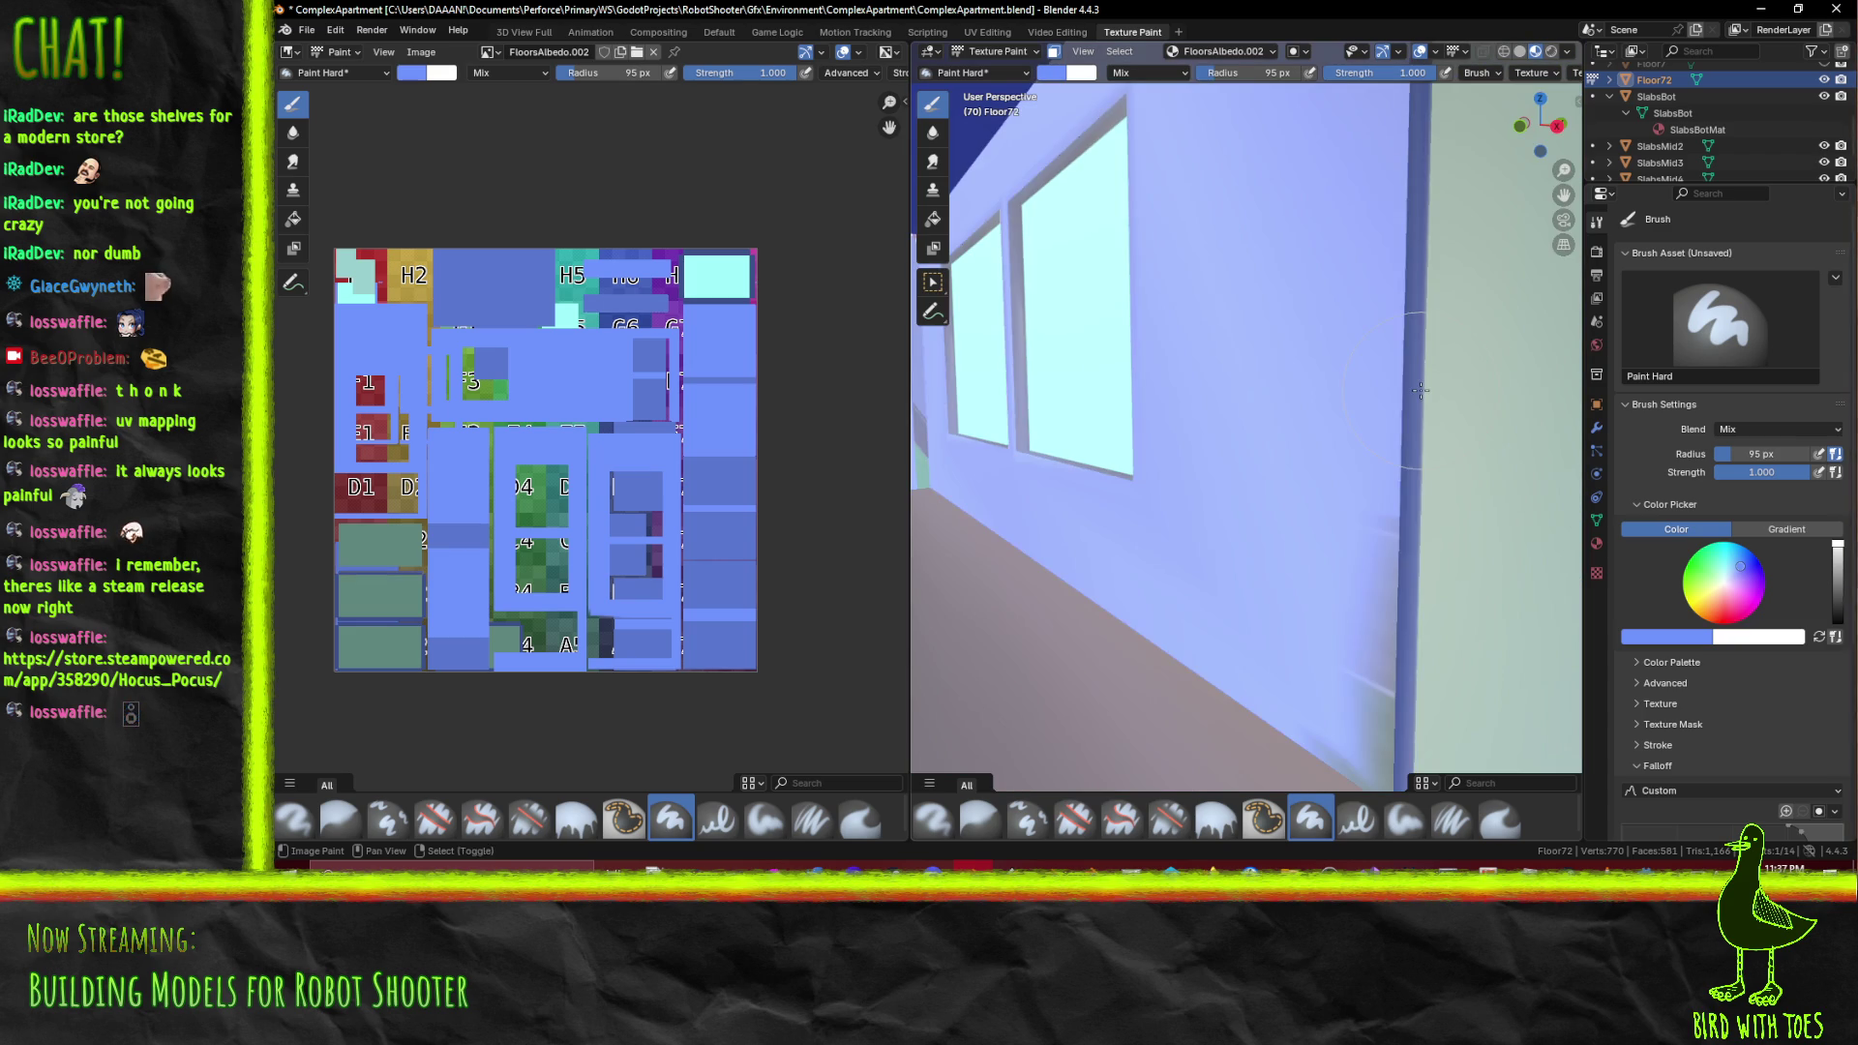
left_click(1377, 405)
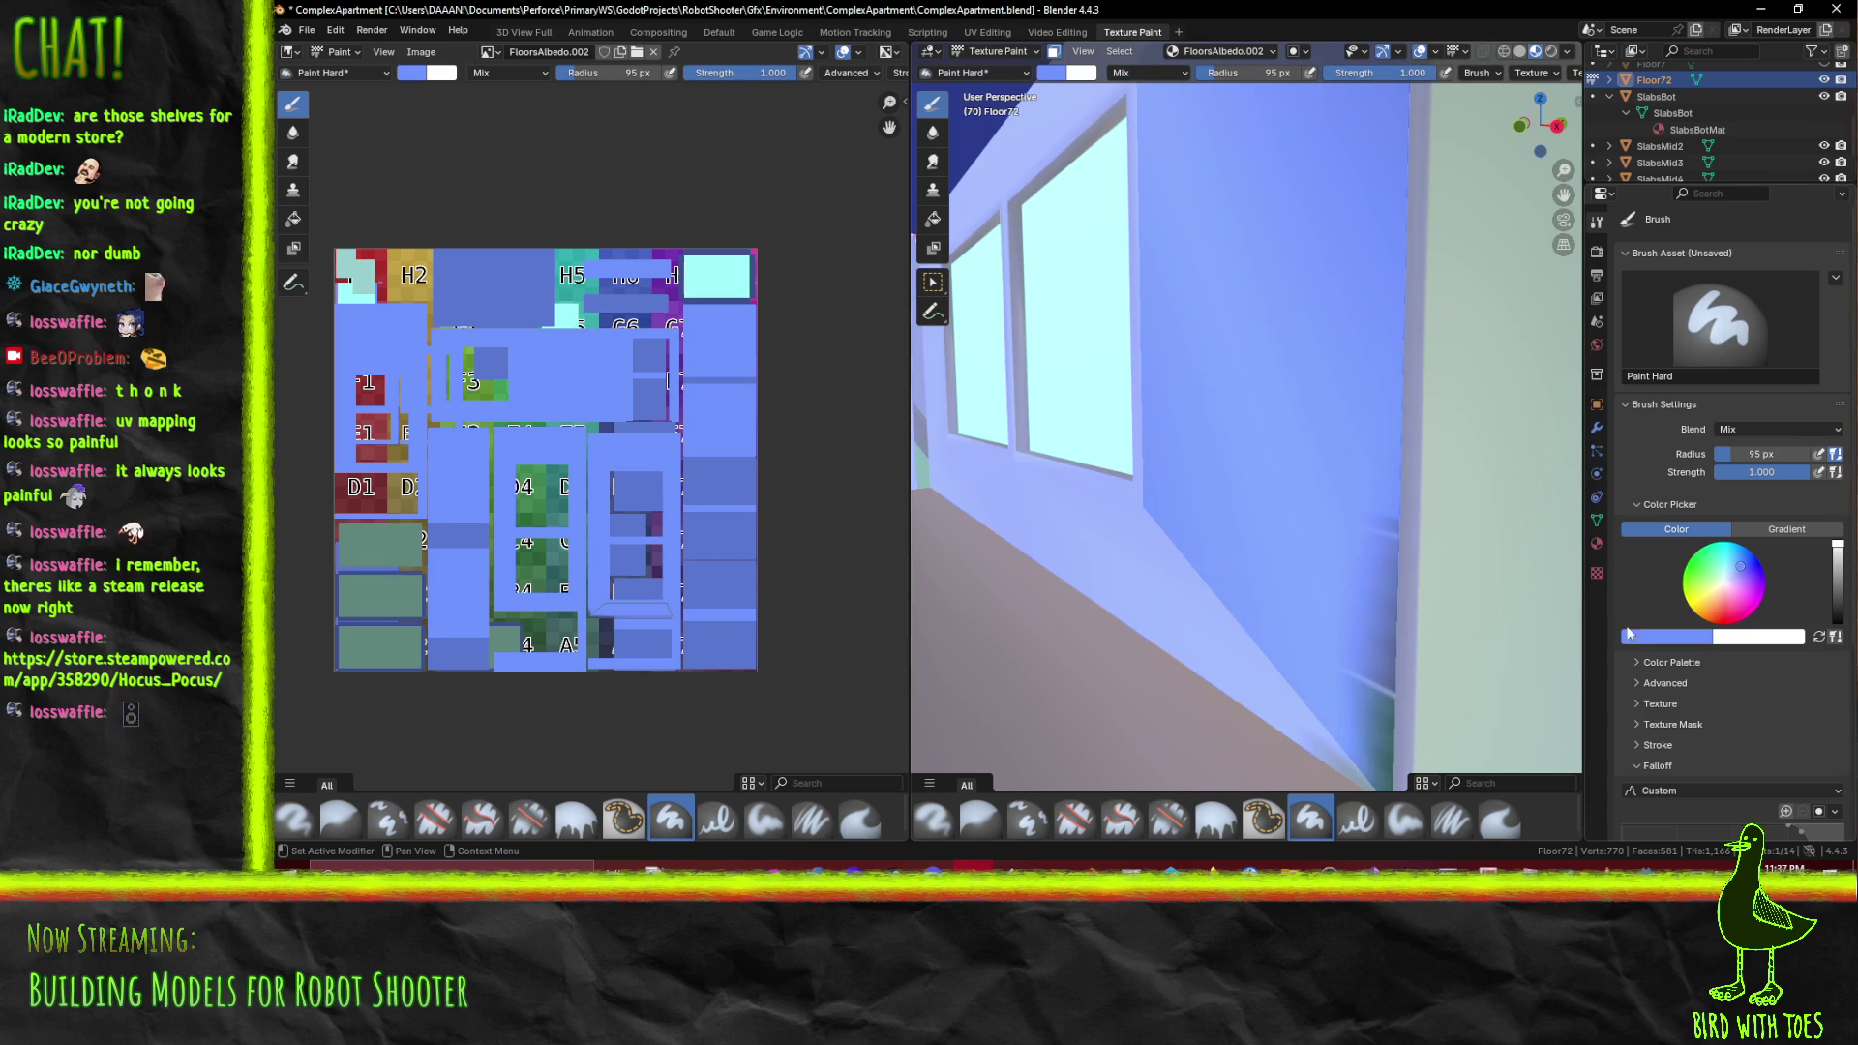
Sample a colour from the UV texture, paint over the greenish corner strip, then undo those blue strokes
left_click(1670, 635)
left_click(1698, 615)
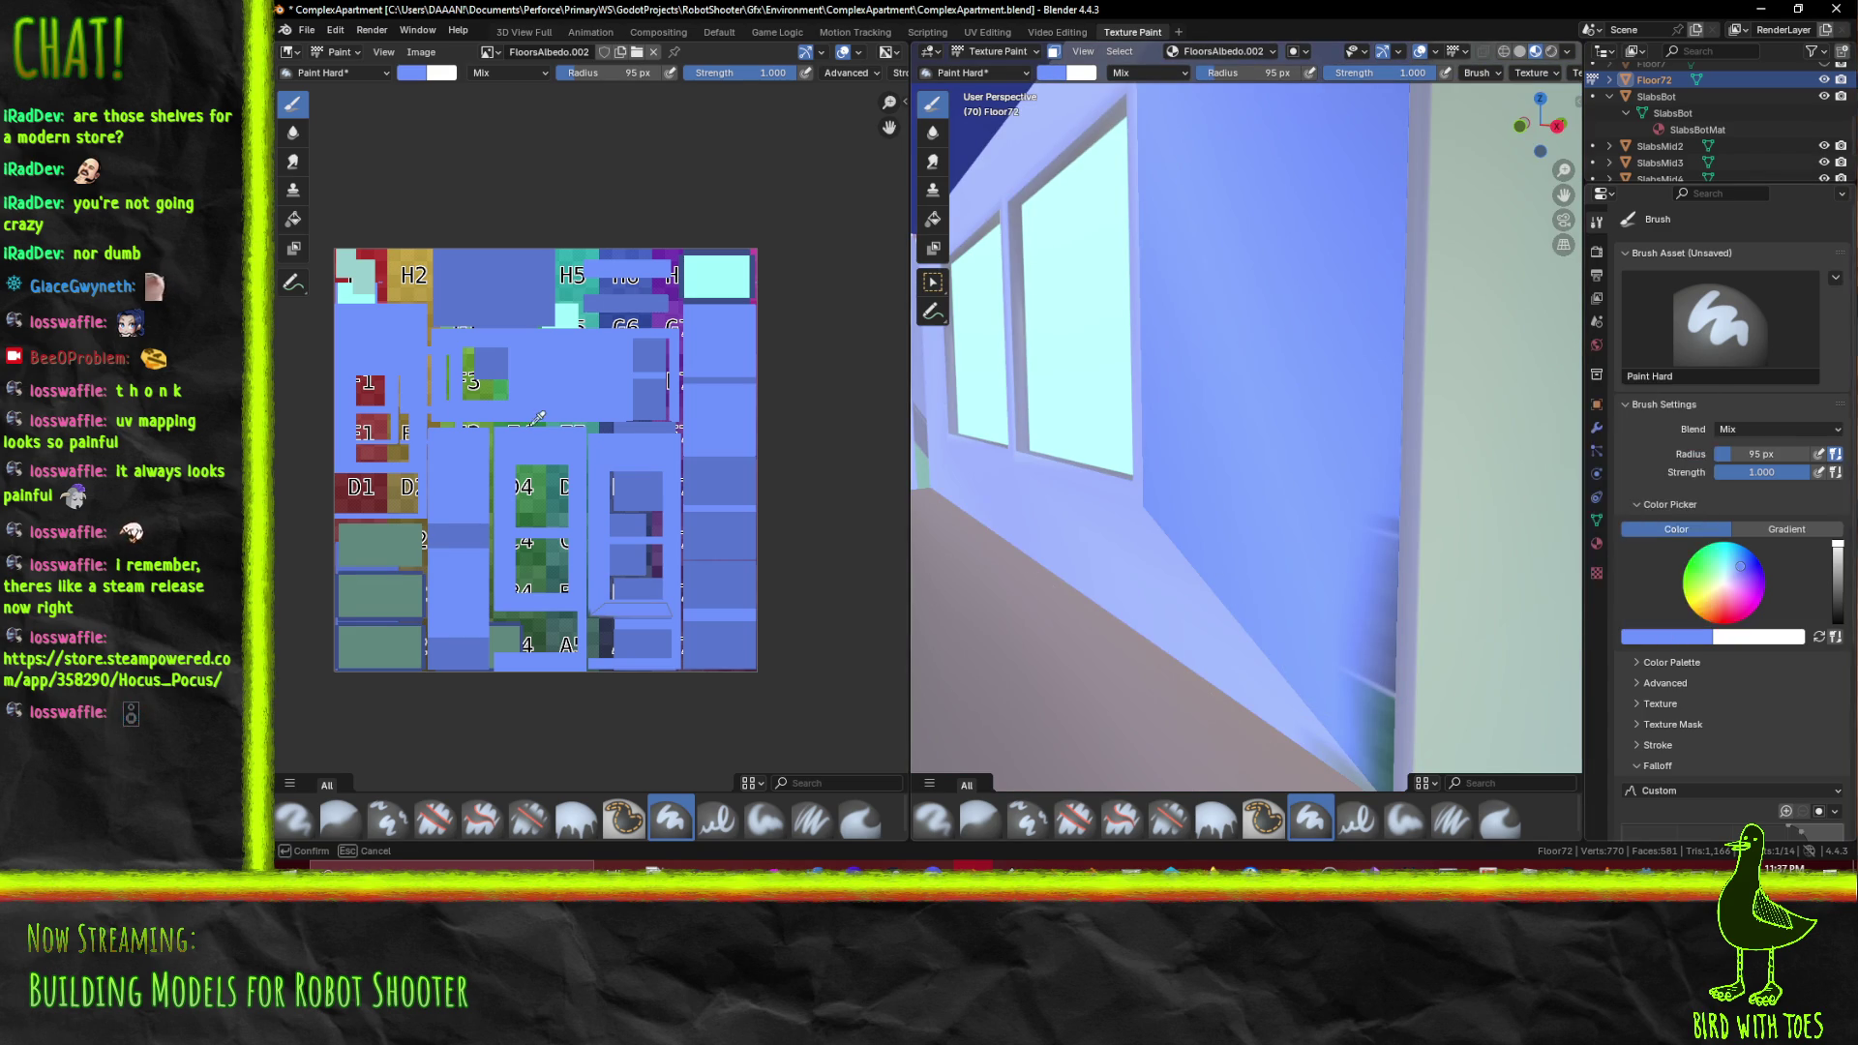
left_click_drag(1302, 735, 1346, 741)
left_click_drag(1340, 375, 1407, 420)
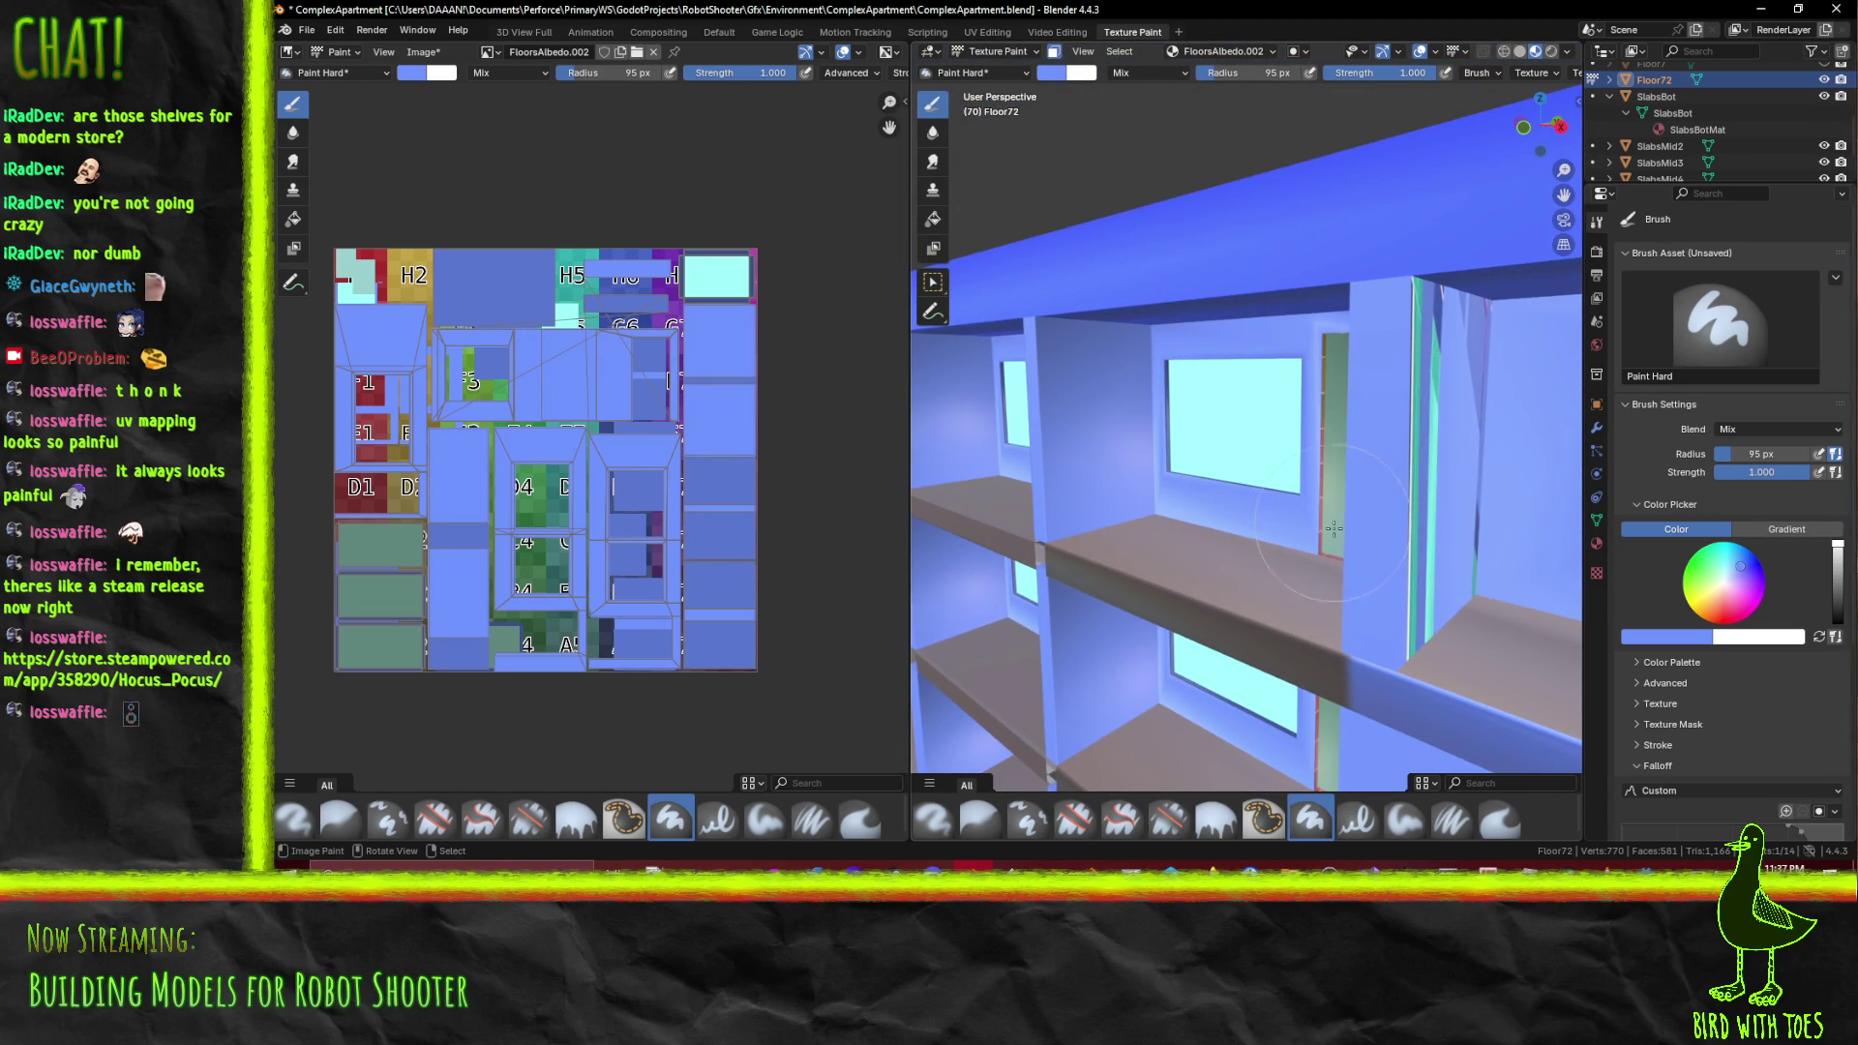
key("ctrl+z")
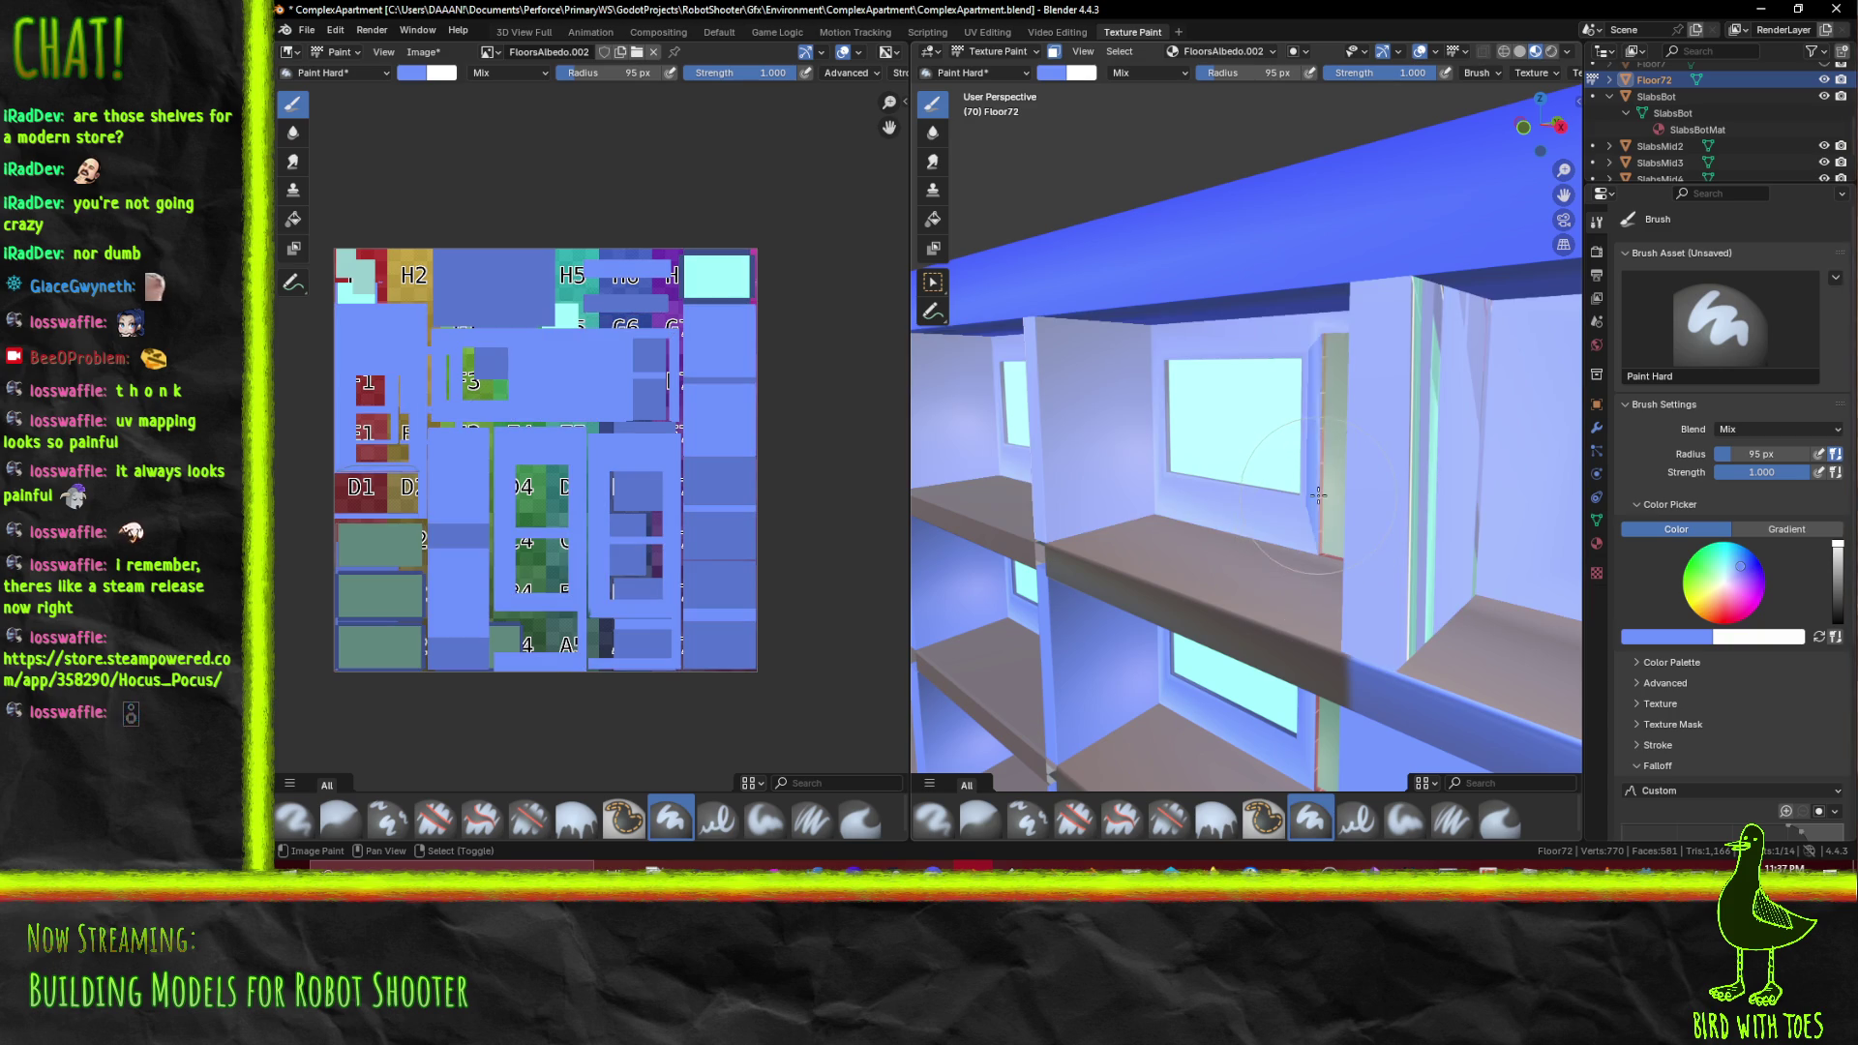
Paint the door's right edge strip blue and eyedrop a darker blue into the brush colour
left_click_drag(1321, 460, 1306, 350)
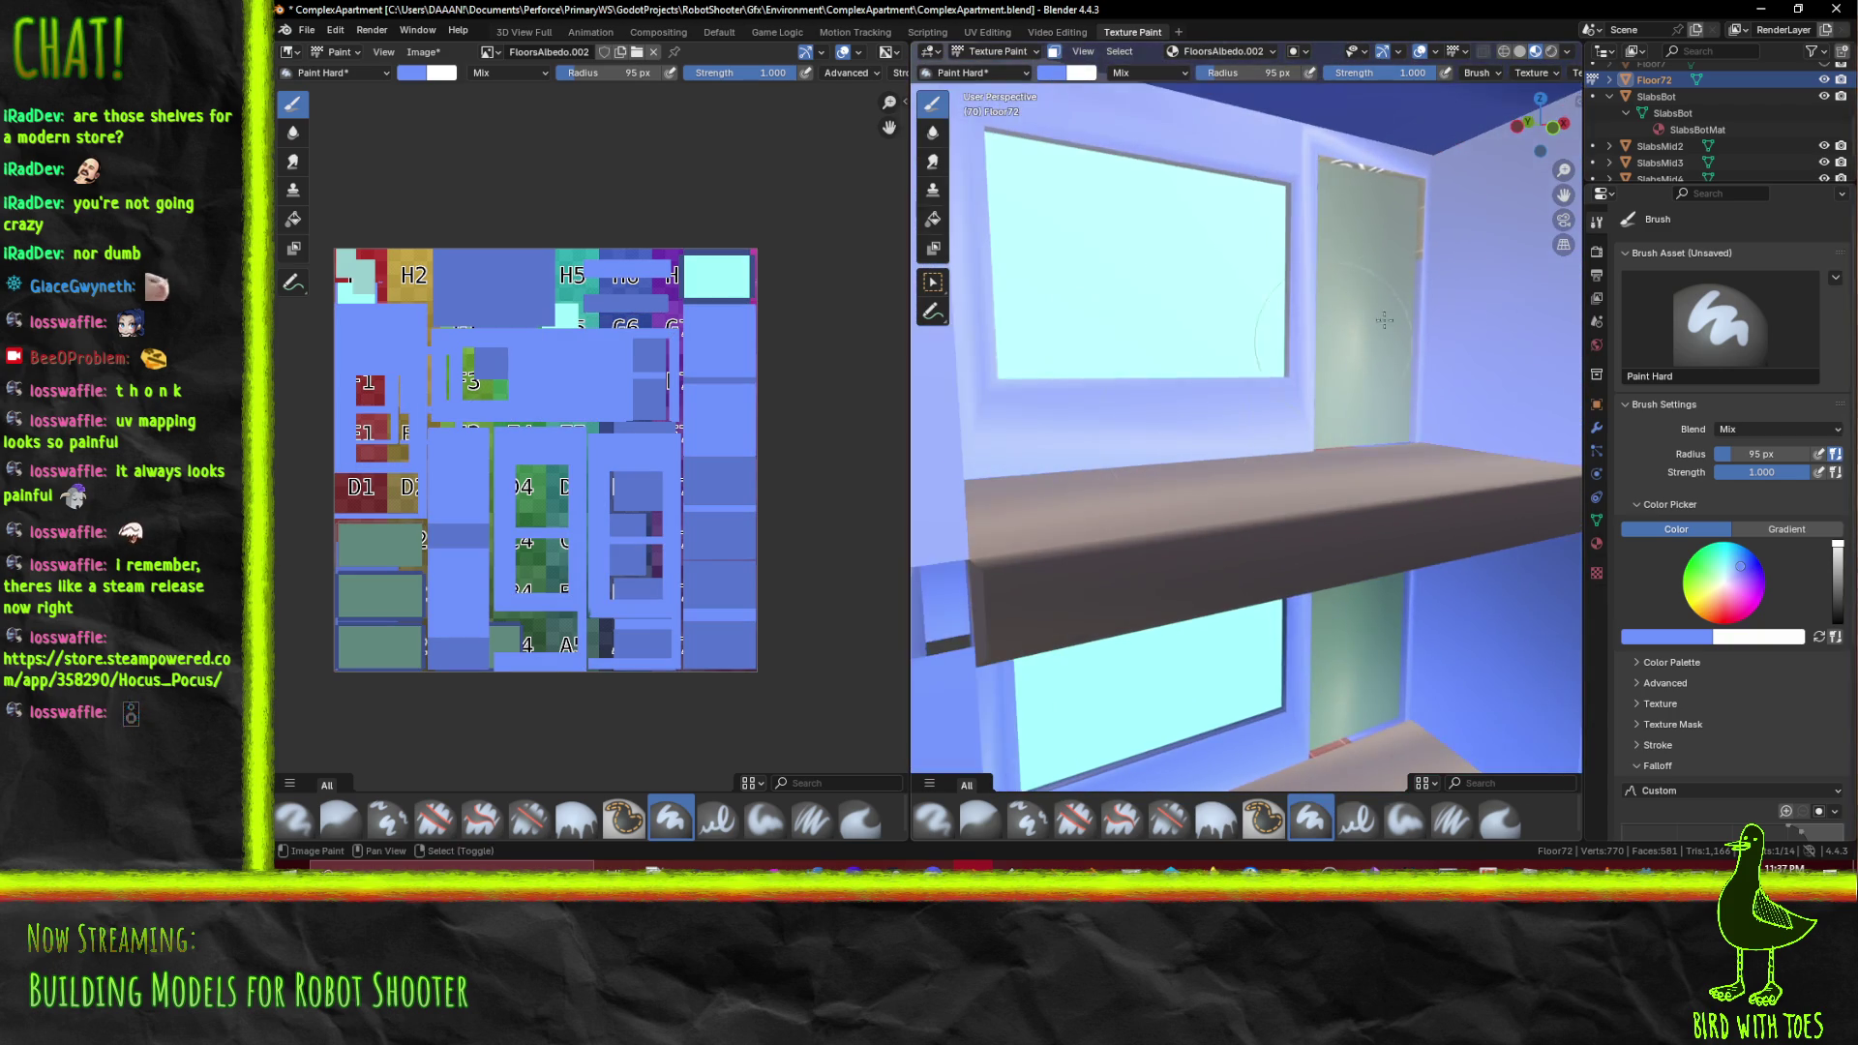
left_click_drag(1420, 202, 1405, 178)
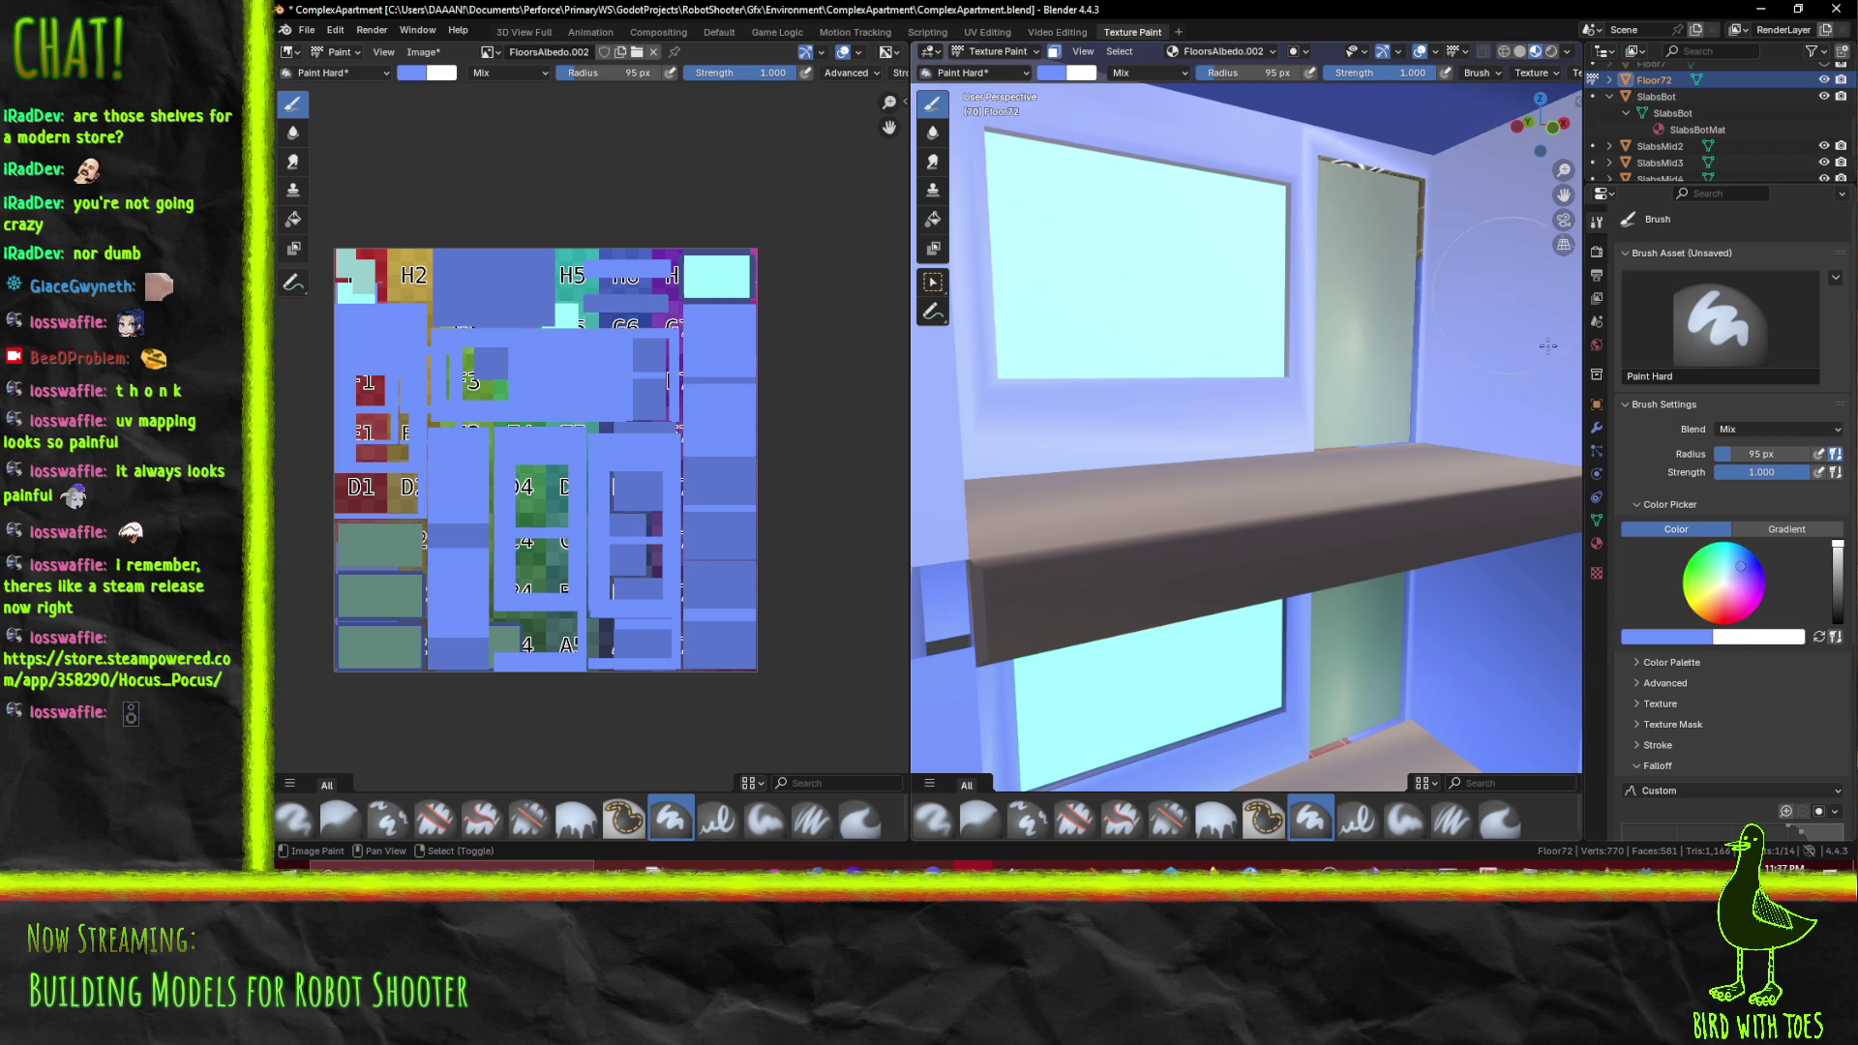
key("e")
left_click(1696, 616)
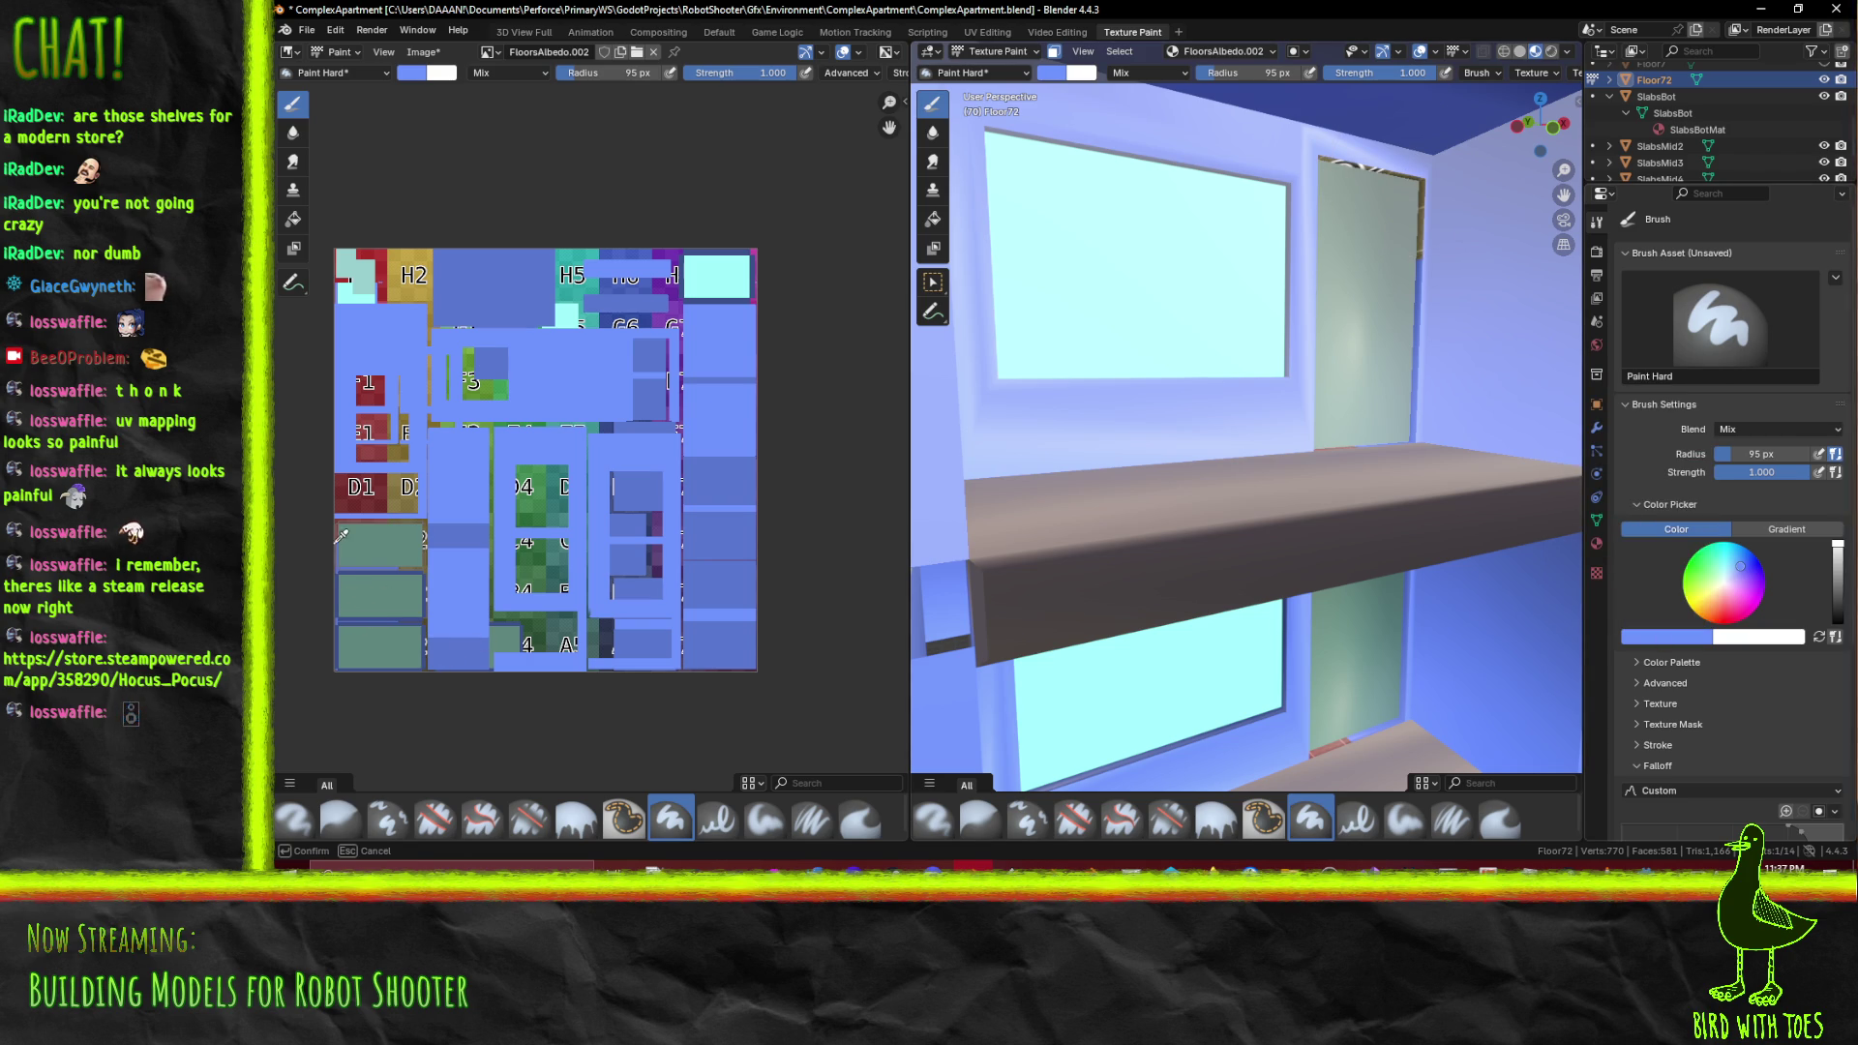
left_click(339, 583)
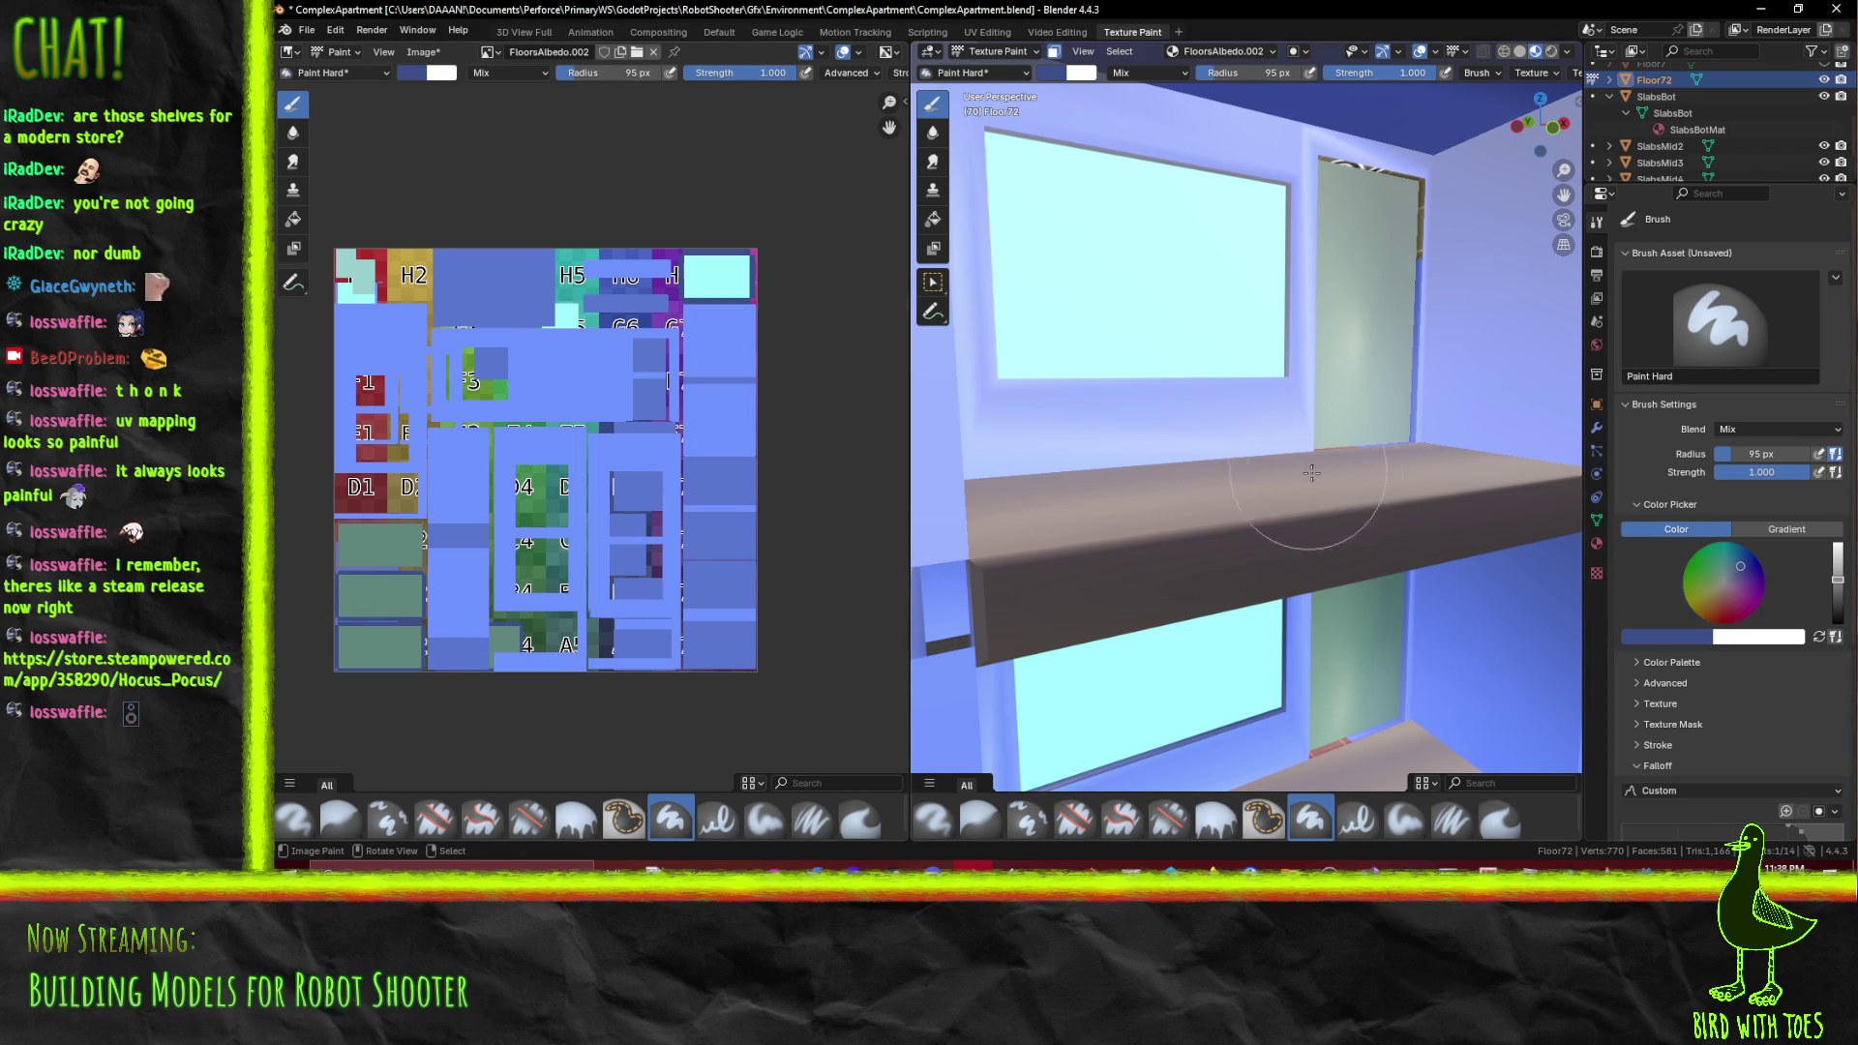
left_click_drag(1412, 278, 1327, 479)
left_click_drag(1134, 501, 1072, 483)
left_click_drag(1096, 610, 1221, 501)
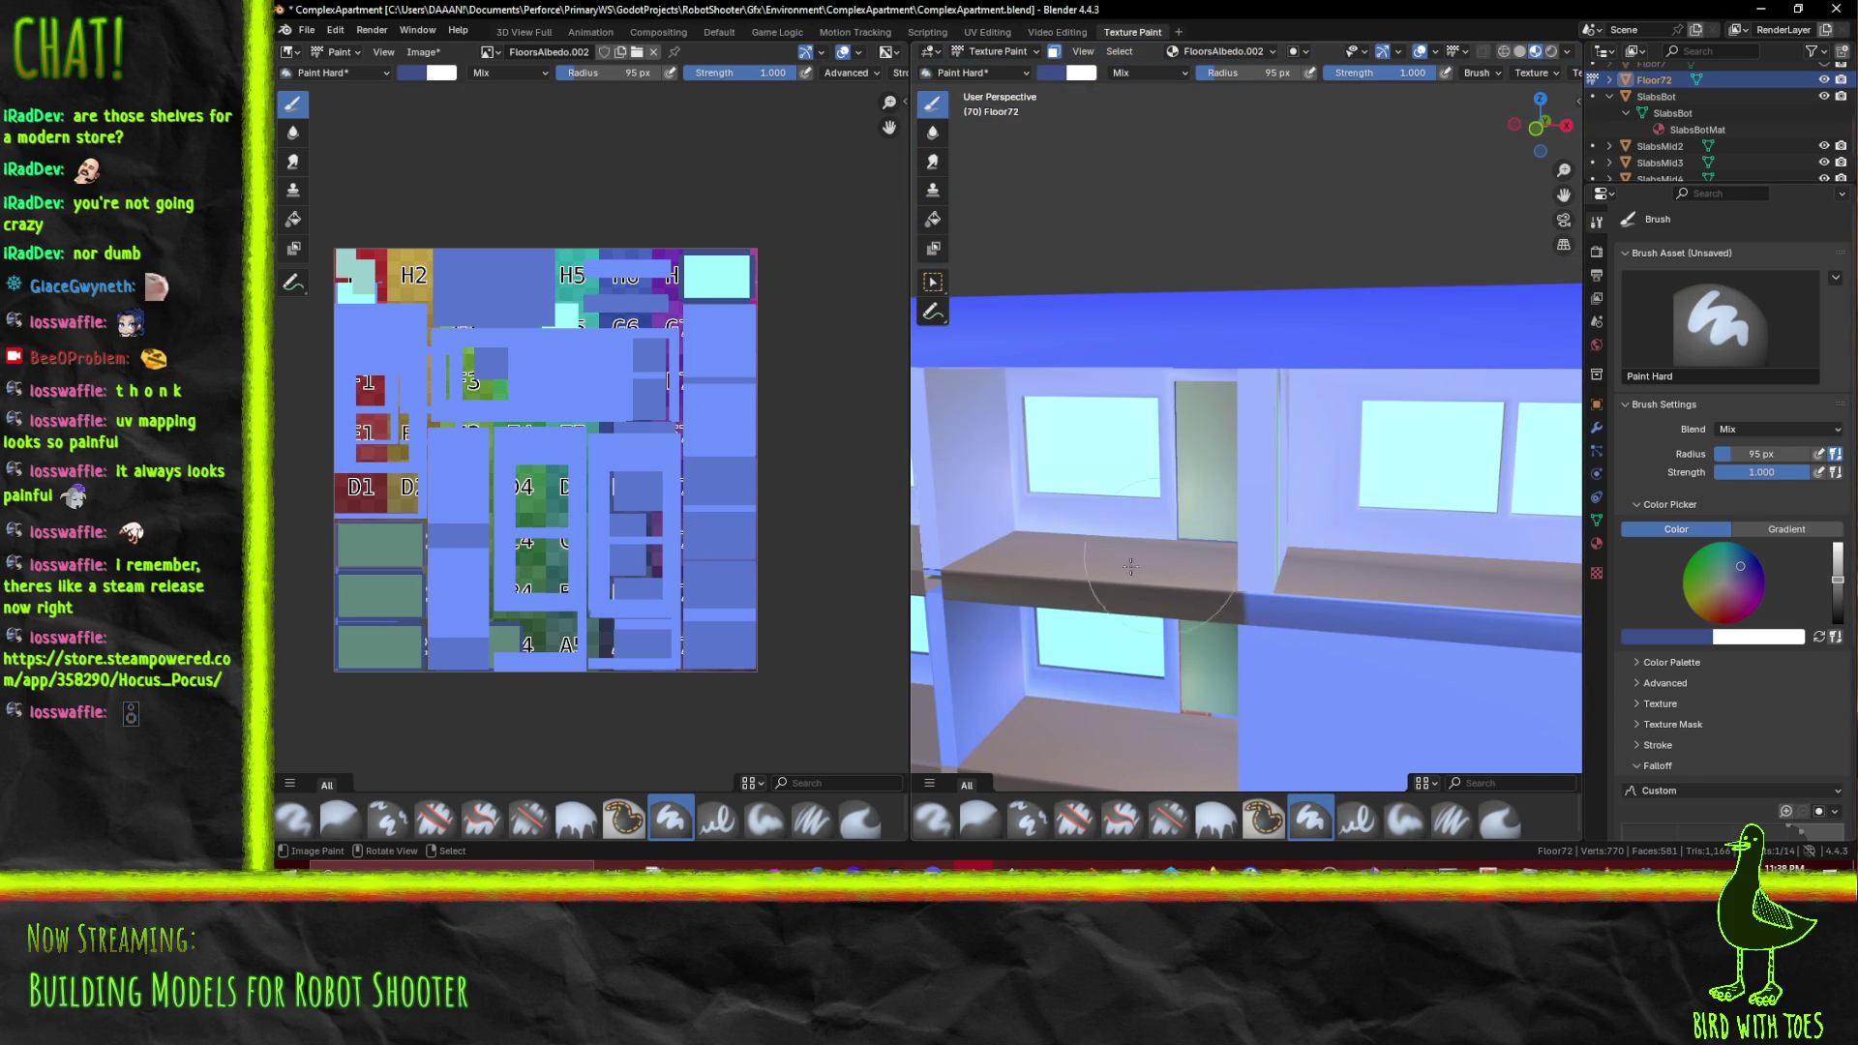
Save the painted FloorsAlbedo.png texture with Alt+S
key("alt+s")
scroll("up", 3)
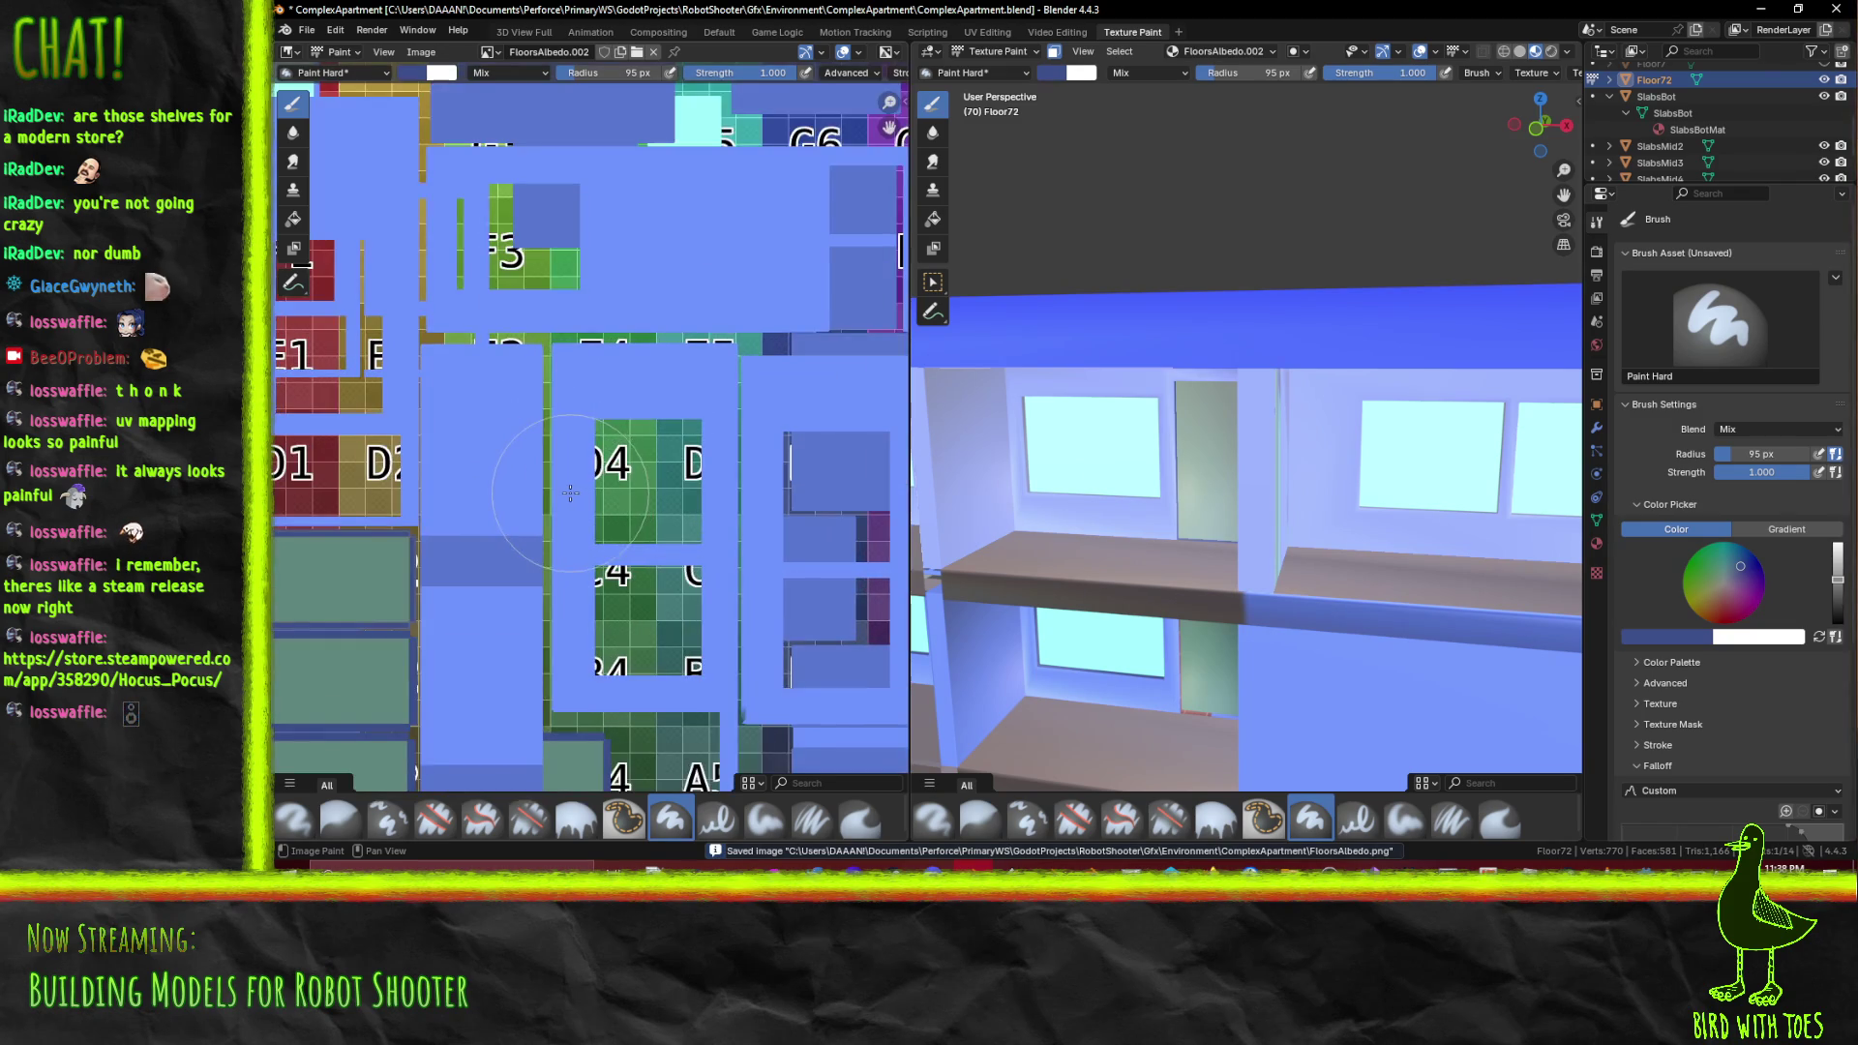
left_click_drag(548, 467, 602, 419)
scroll("down", 3)
Orbit out to face the building's side wall and switch to the UV Editing workspace
left_click_drag(1016, 503, 1325, 566)
scroll("up", 3)
left_click_drag(1127, 620, 1164, 612)
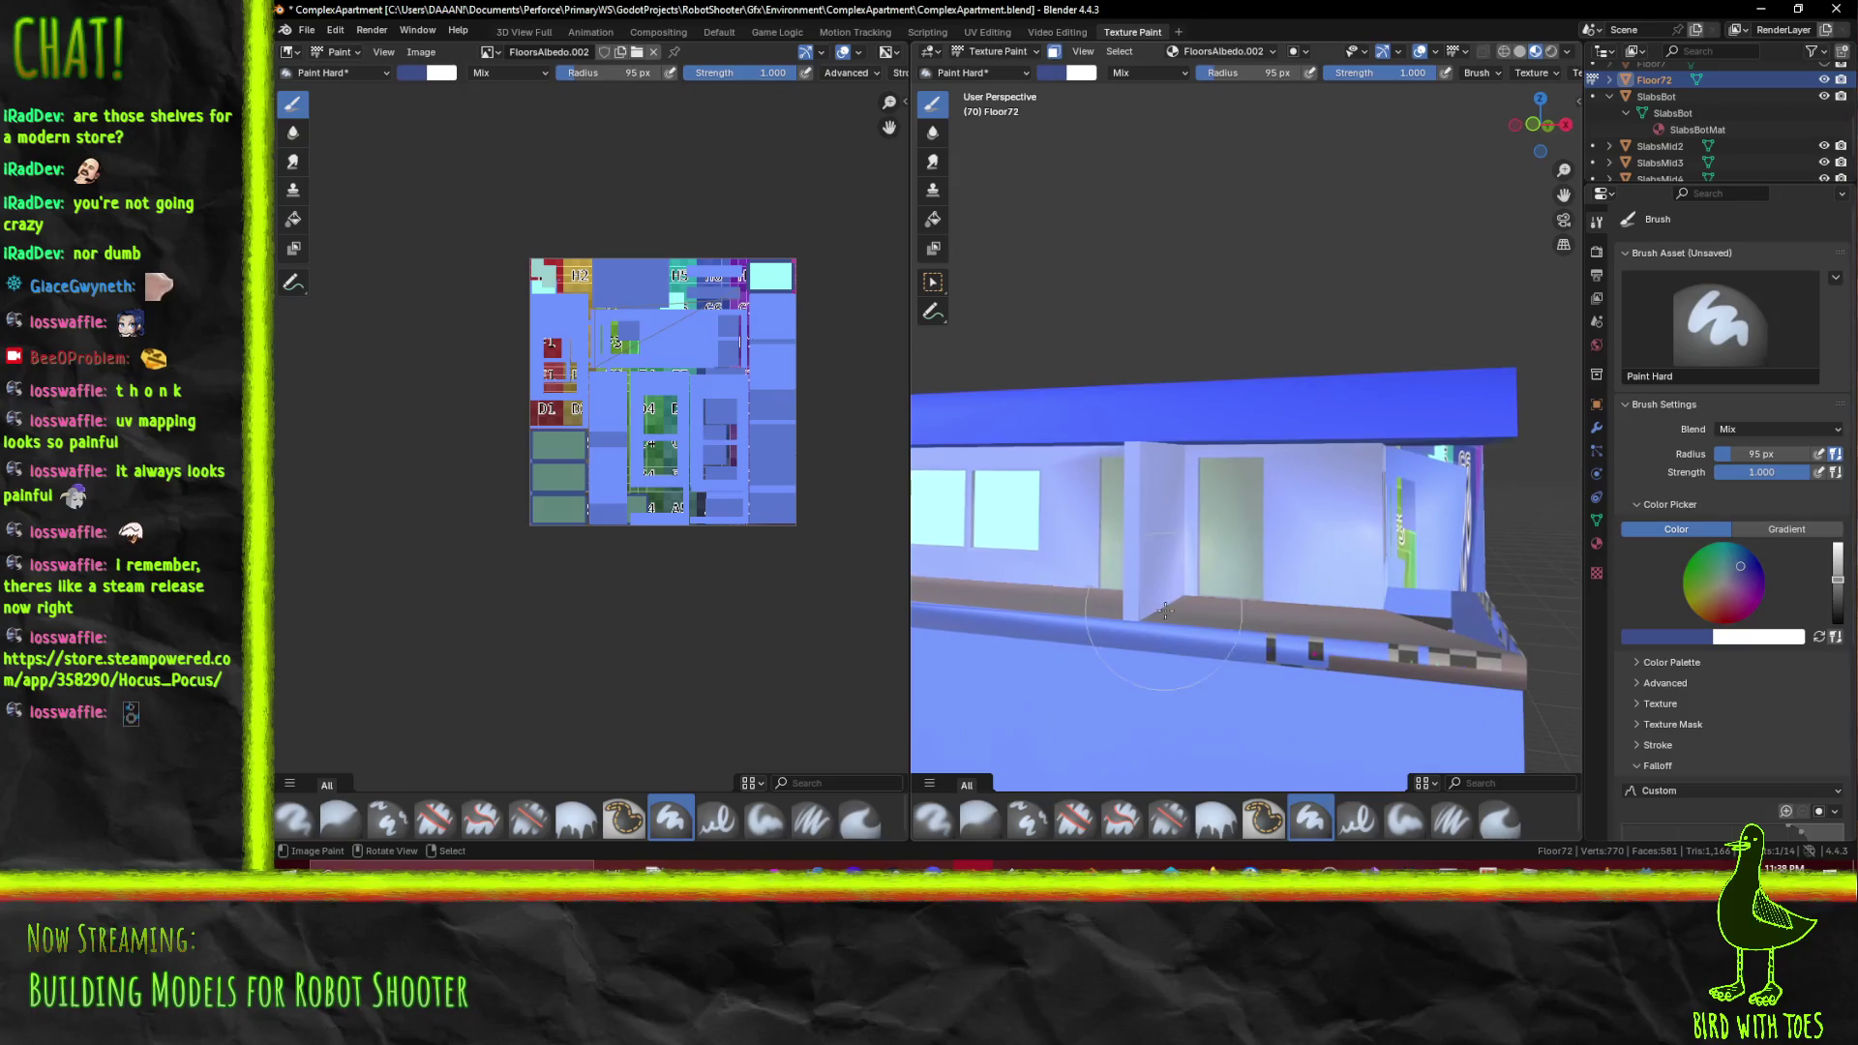
left_click_drag(1278, 588, 1228, 576)
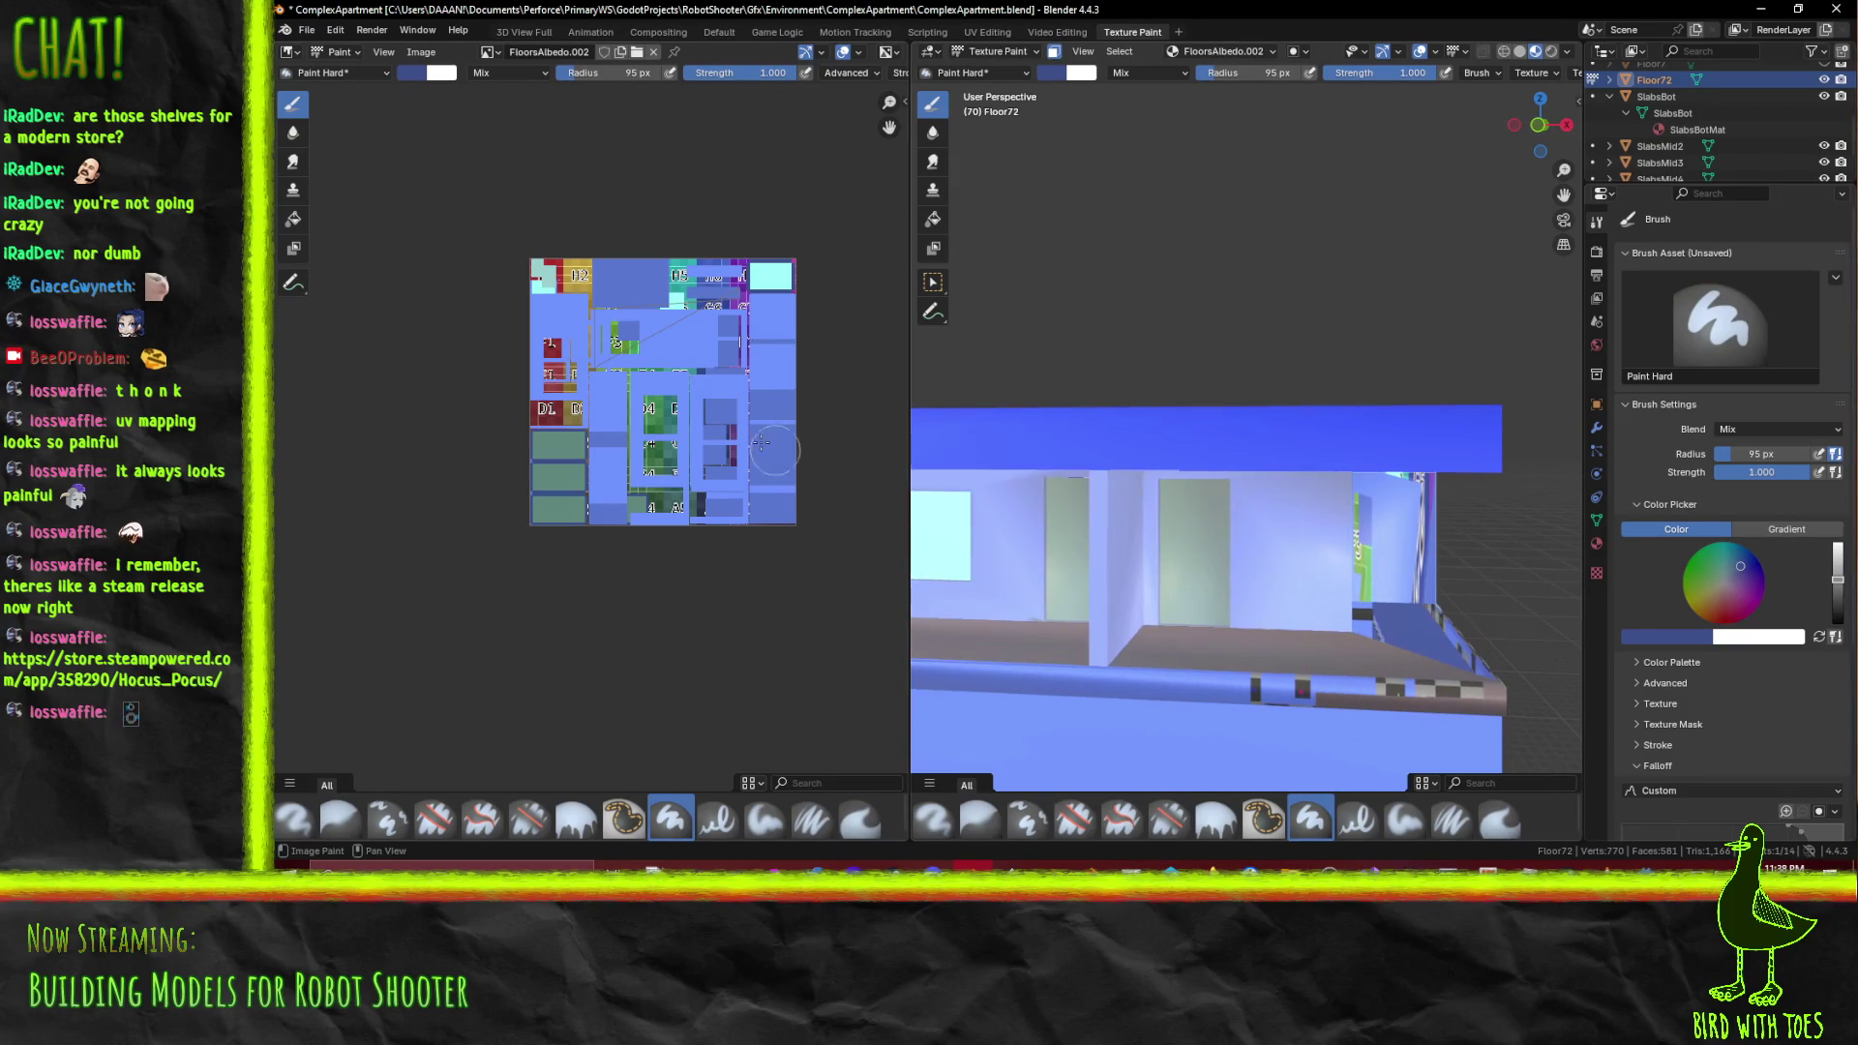
scroll("up", 3)
scroll("up", 3)
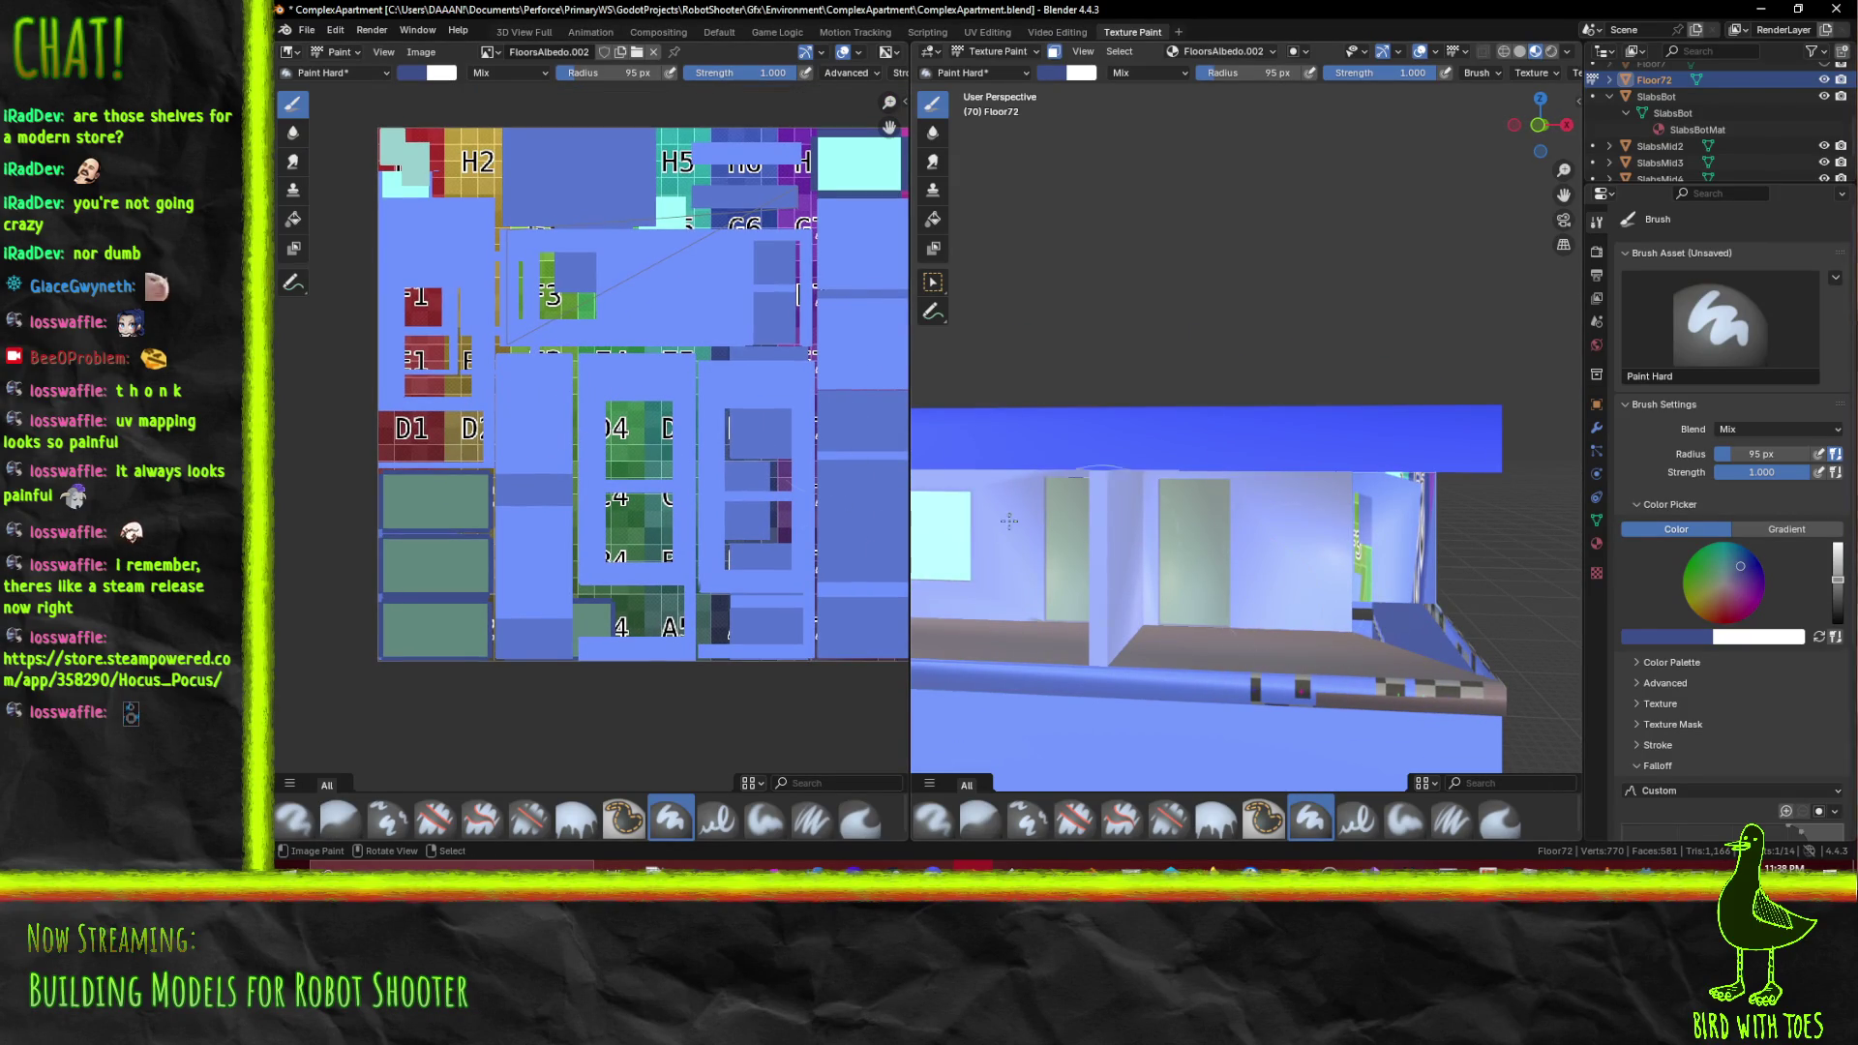
left_click(989, 33)
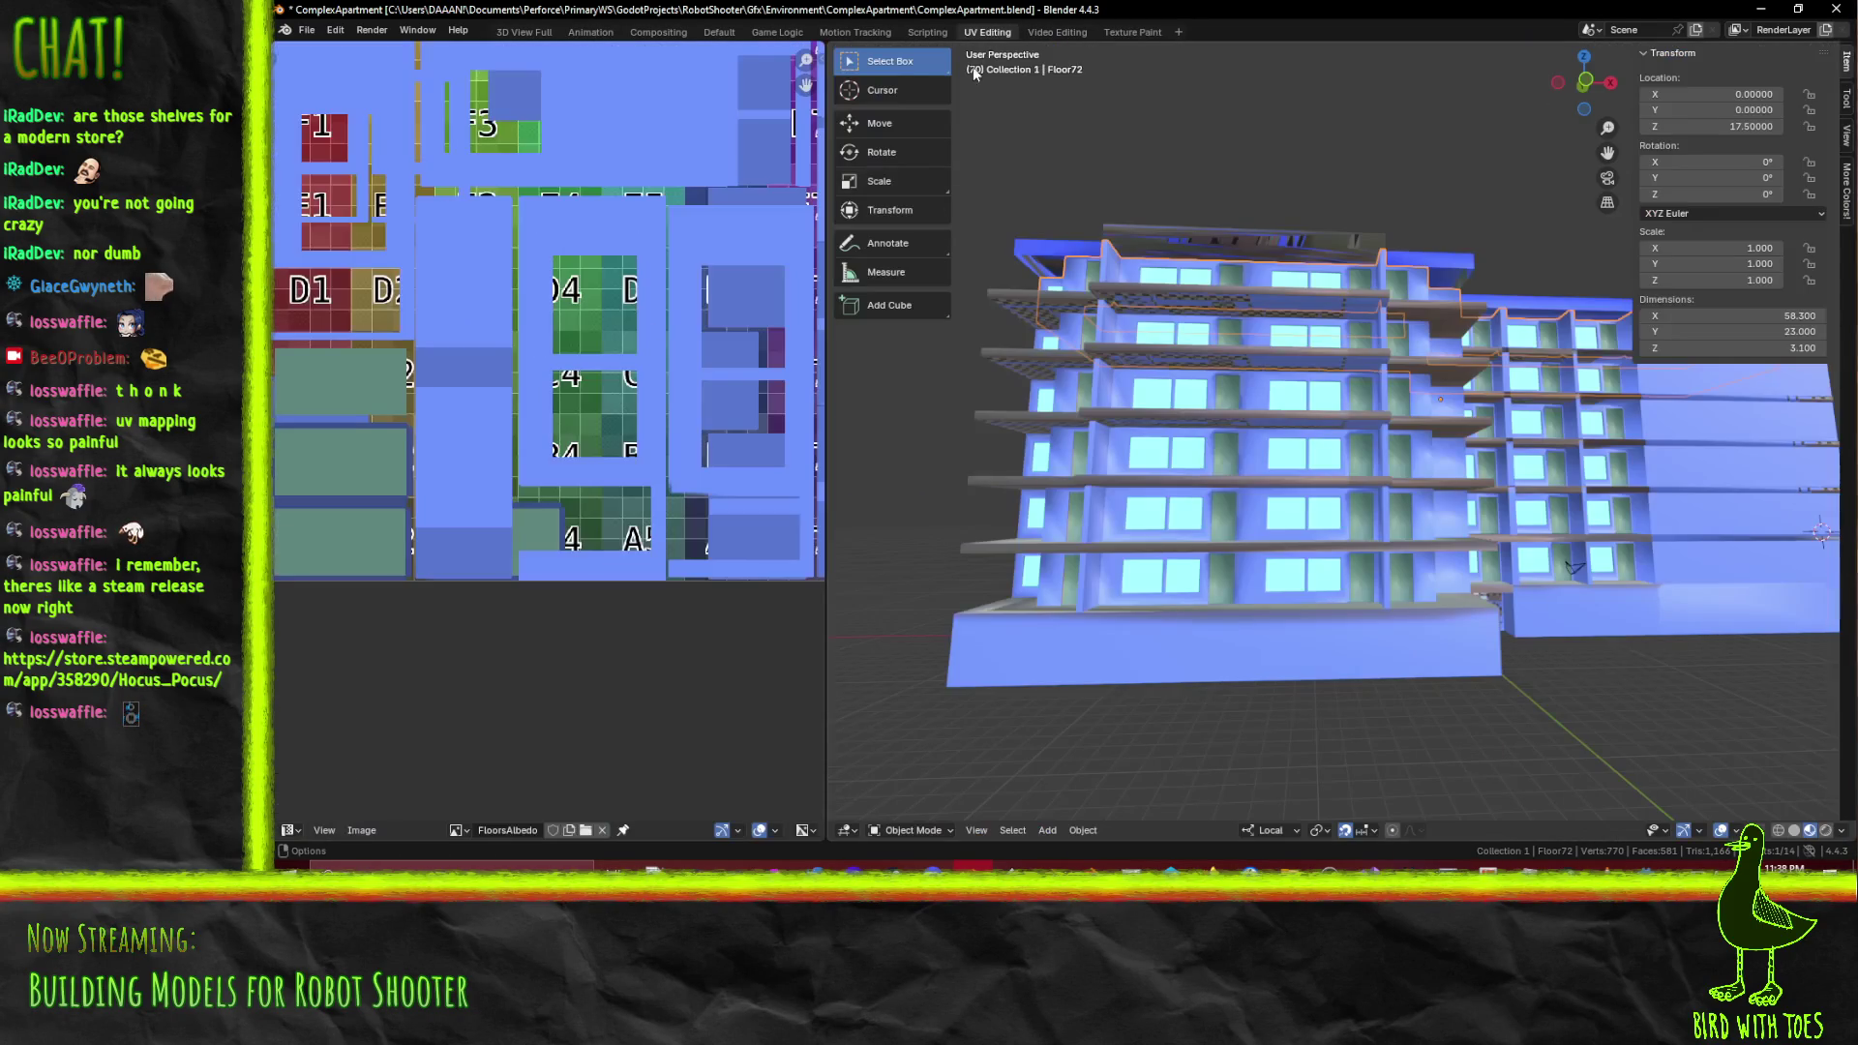
In Floor72's Edit Mode, select a balcony wall face and Unwrap Conformal via F3
scroll("up", 3)
left_click_drag(1258, 419, 1206, 396)
left_click(1641, 416)
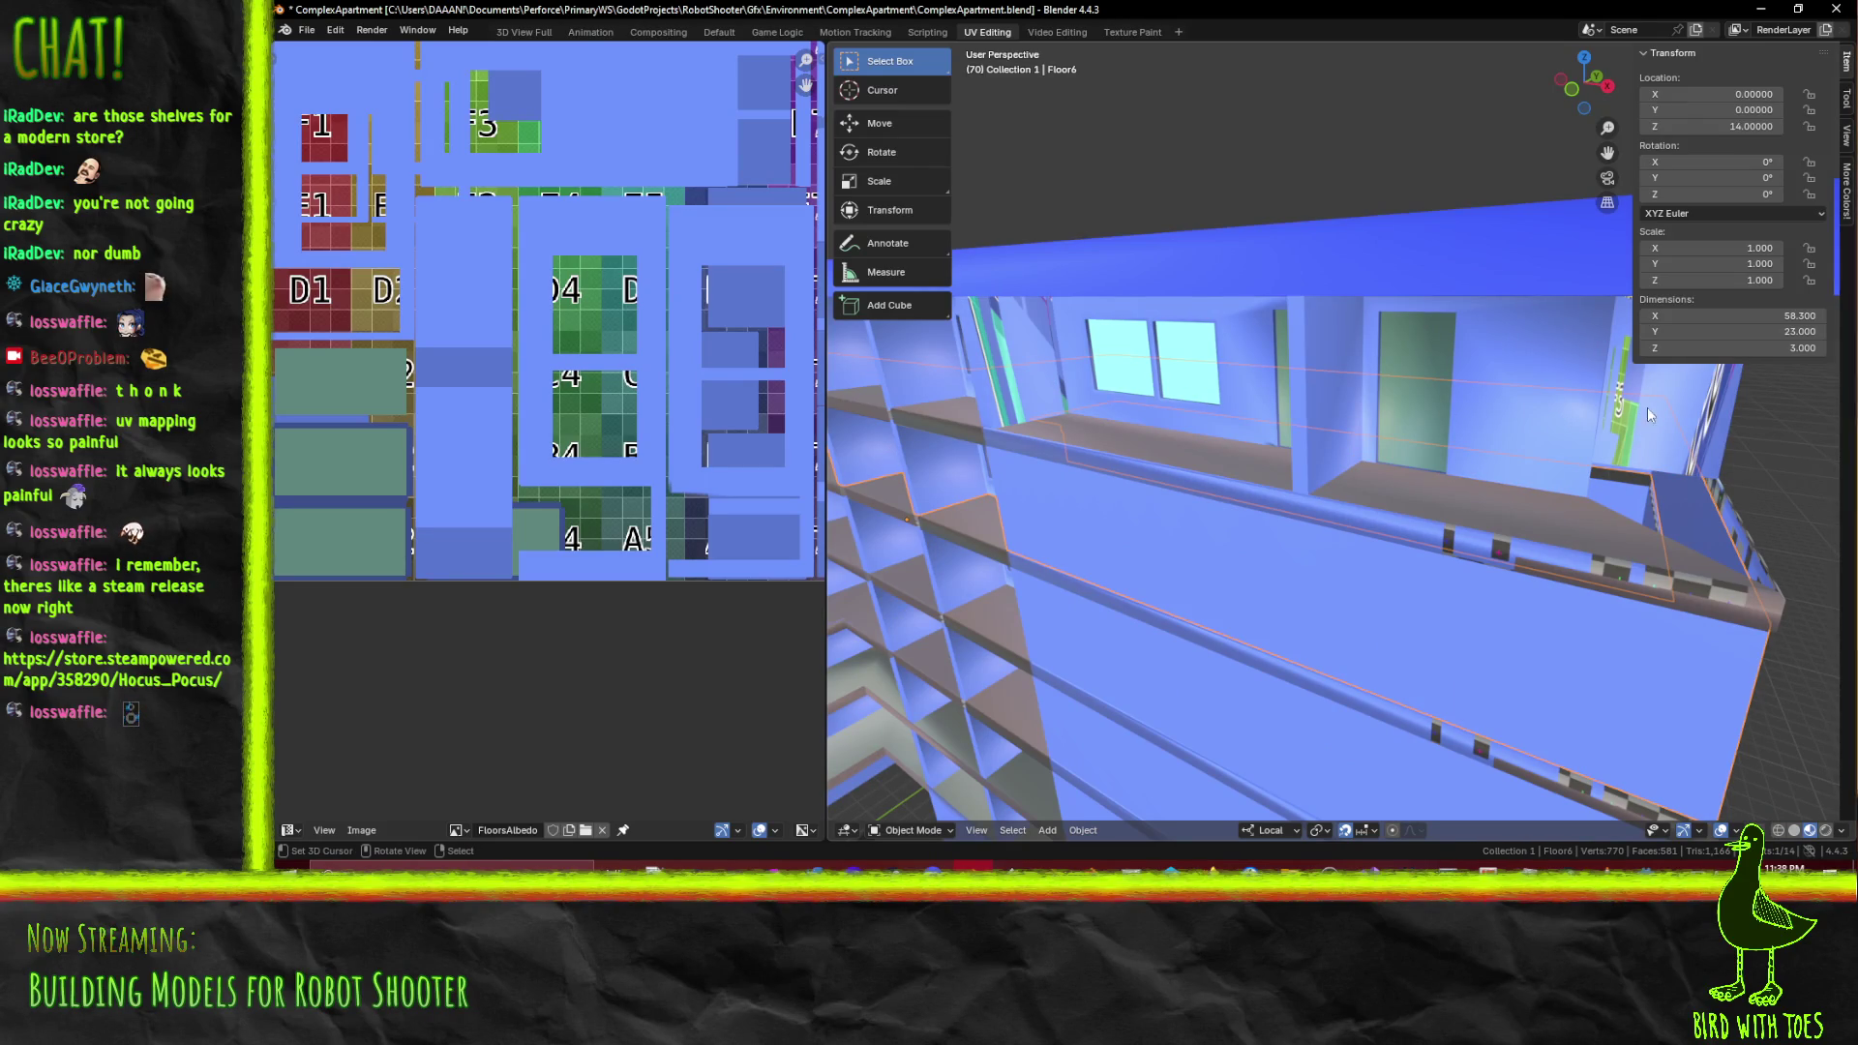
left_click(1028, 358)
key("Tab")
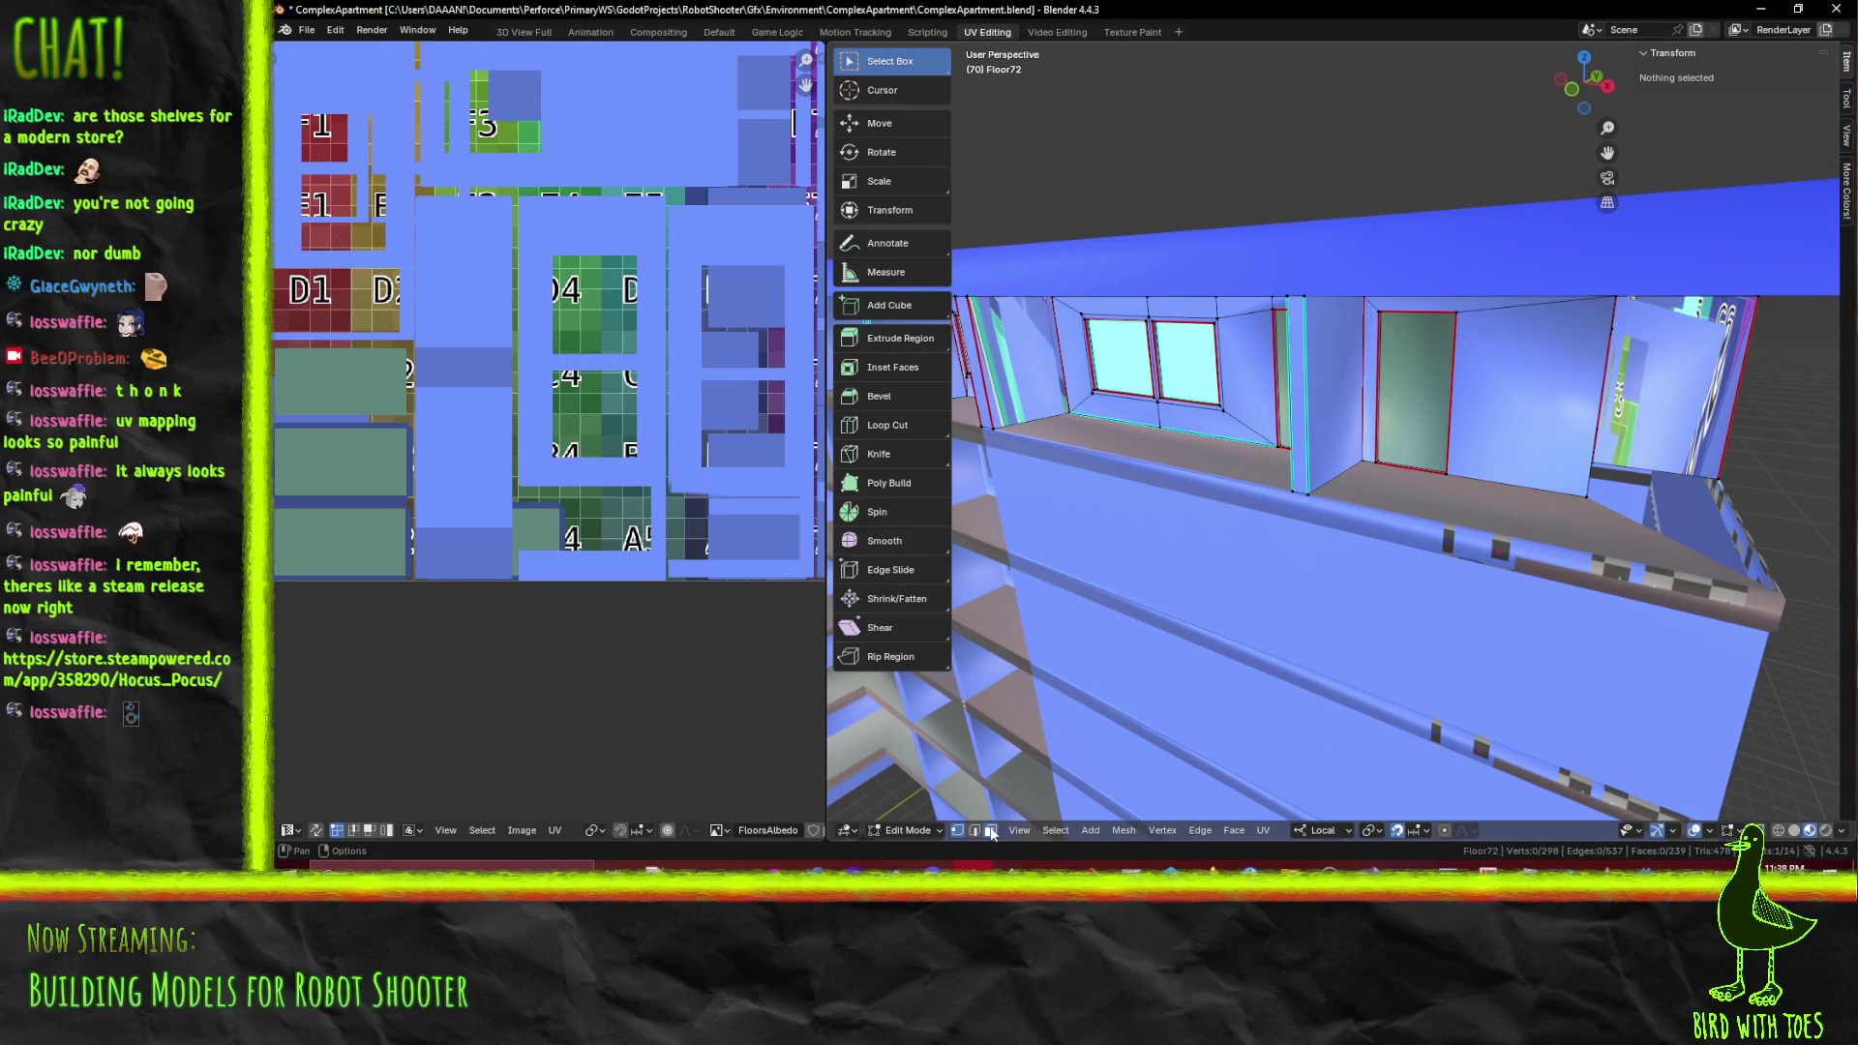
left_click(991, 834)
left_click(1028, 355)
key("F3")
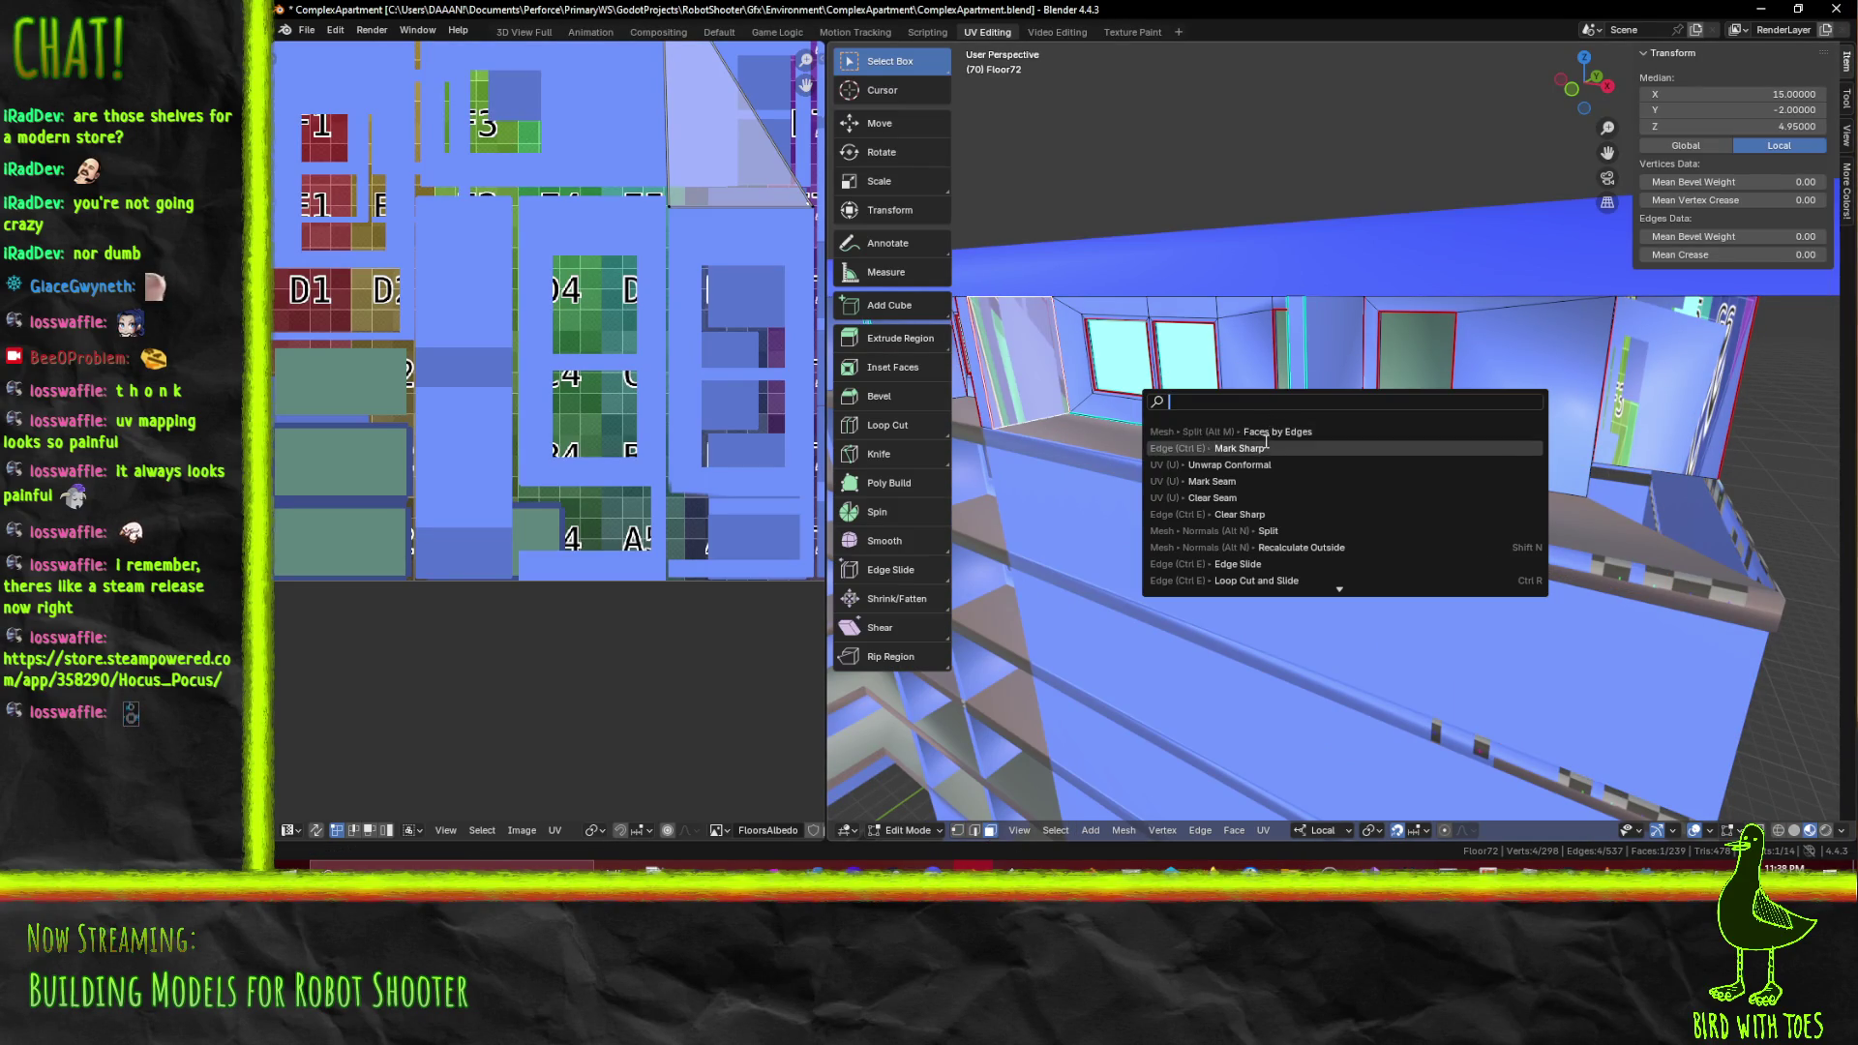
left_click(1229, 464)
Scale down the unwrapped UV island and move it up toward the plain blue area
scroll("down", 3)
key("a")
key("s")
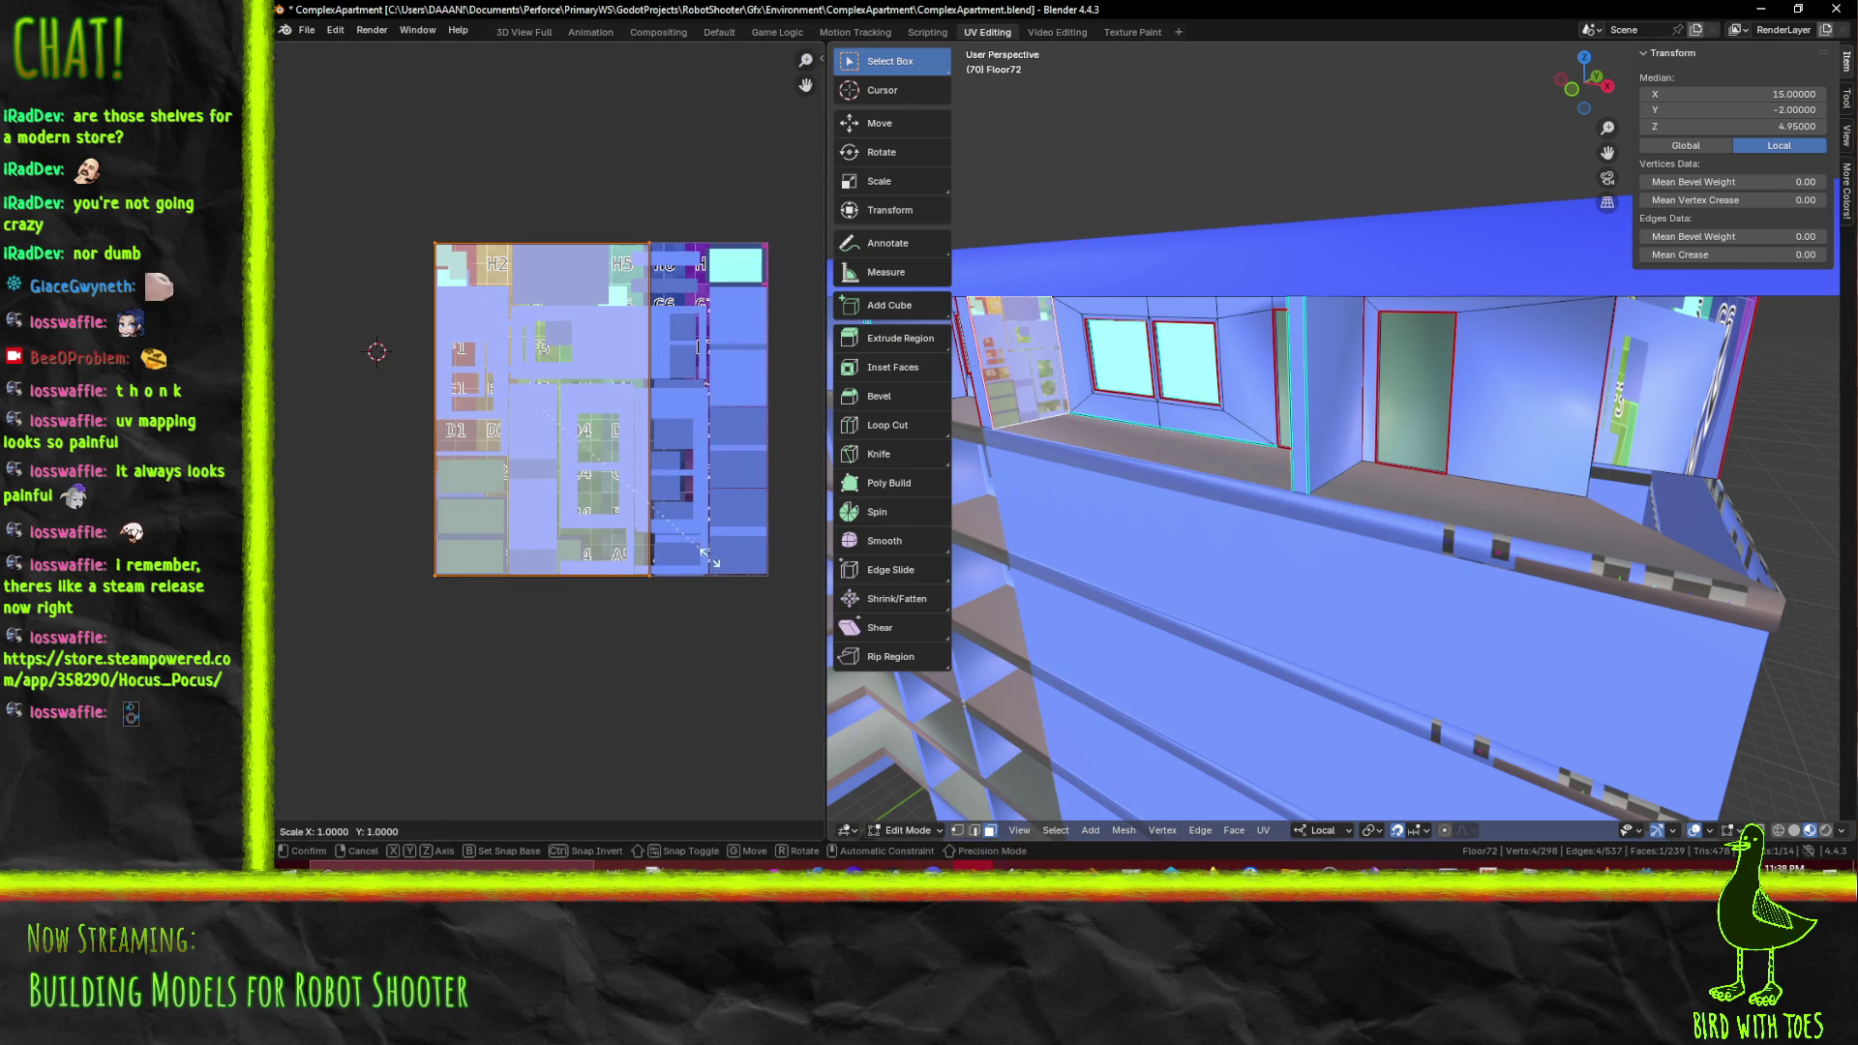
left_click(604, 479)
key("g")
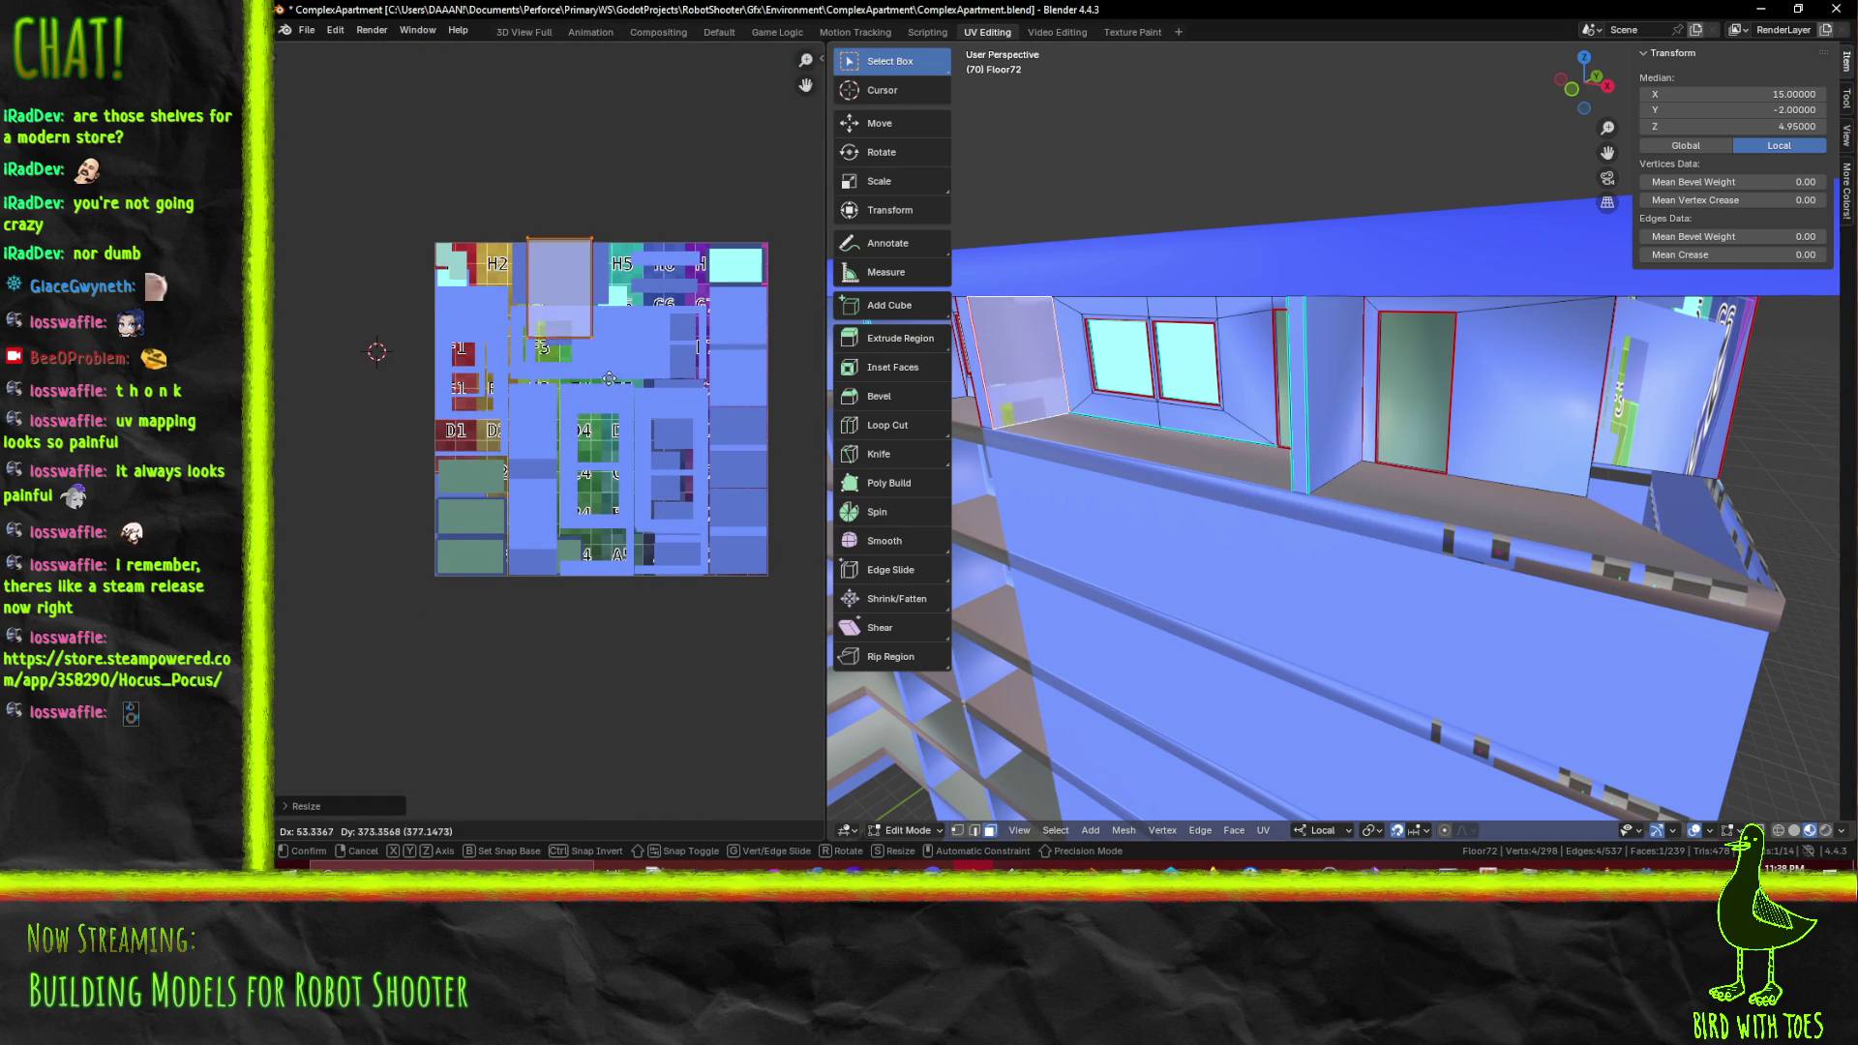
left_click(608, 361)
scroll("up", 3)
key("s")
left_click(658, 411)
scroll("down", 3)
key("s")
left_click(677, 491)
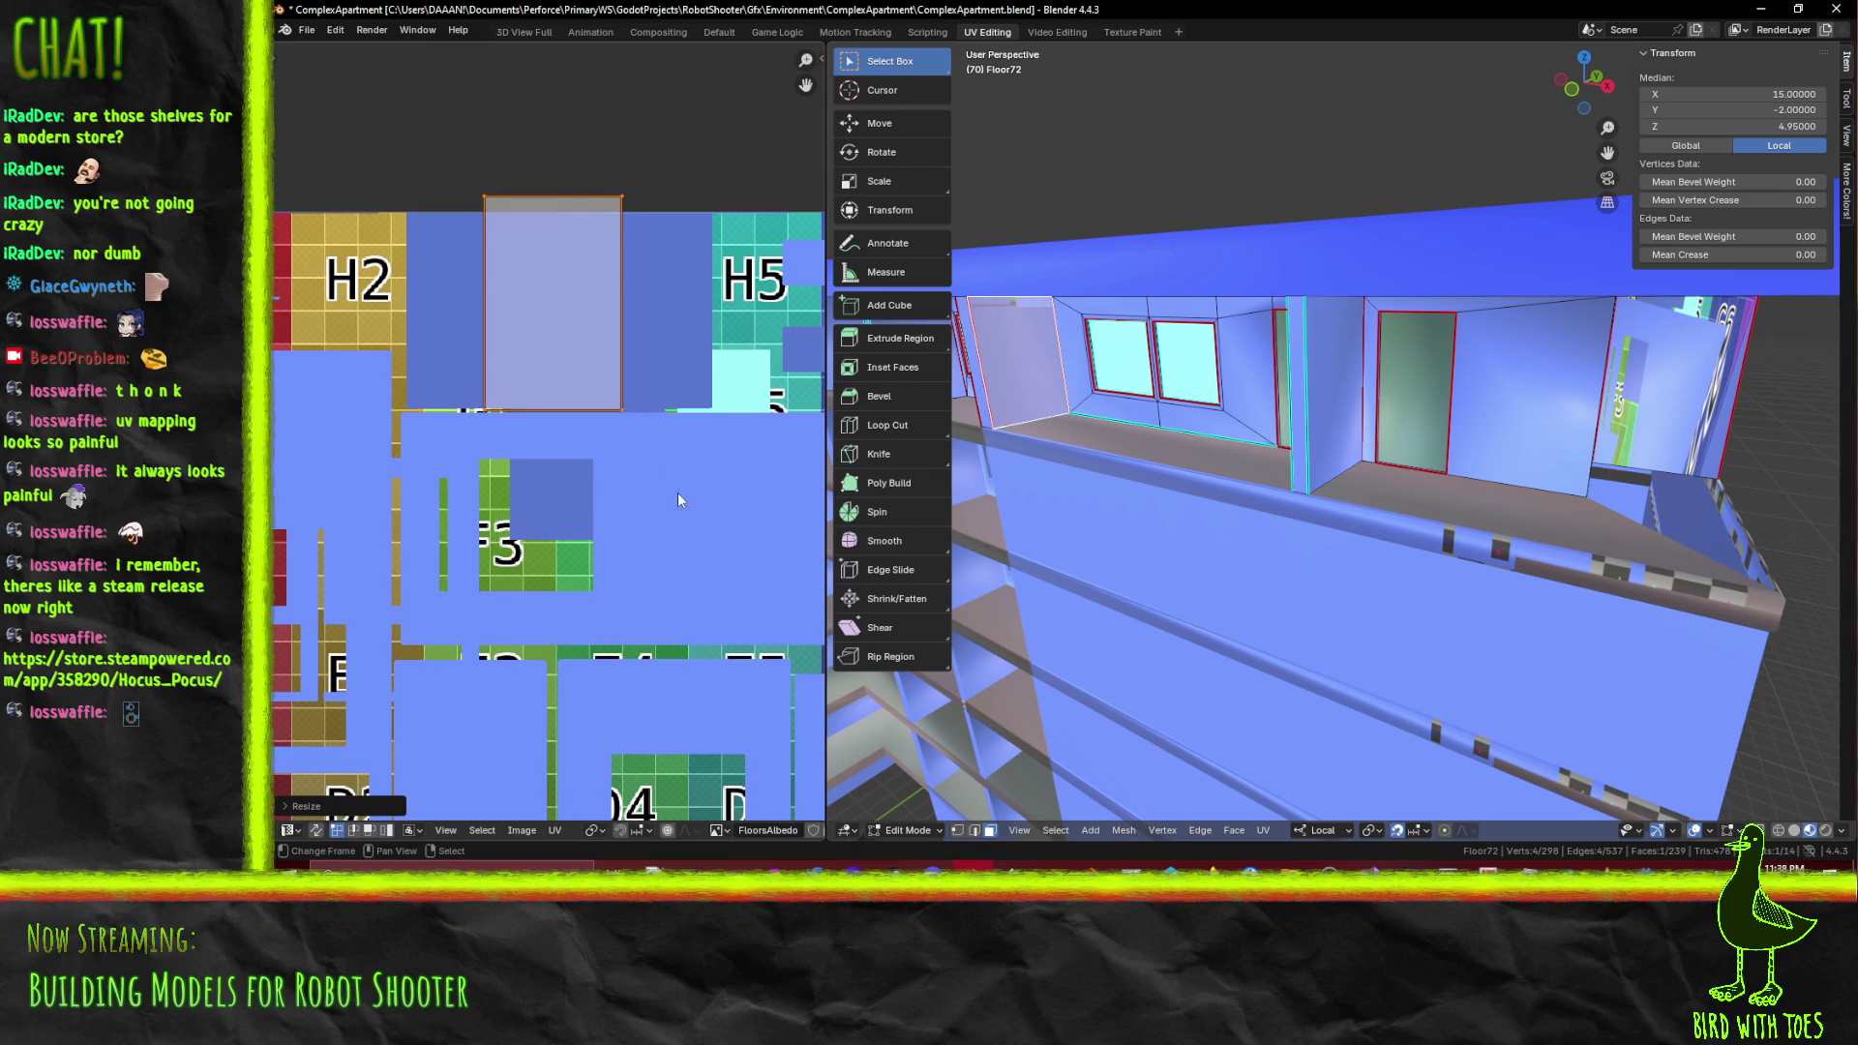
Fine-tune the island with Y- and X-constrained moves and a vertical scale to fit between H2 and H5
key("g")
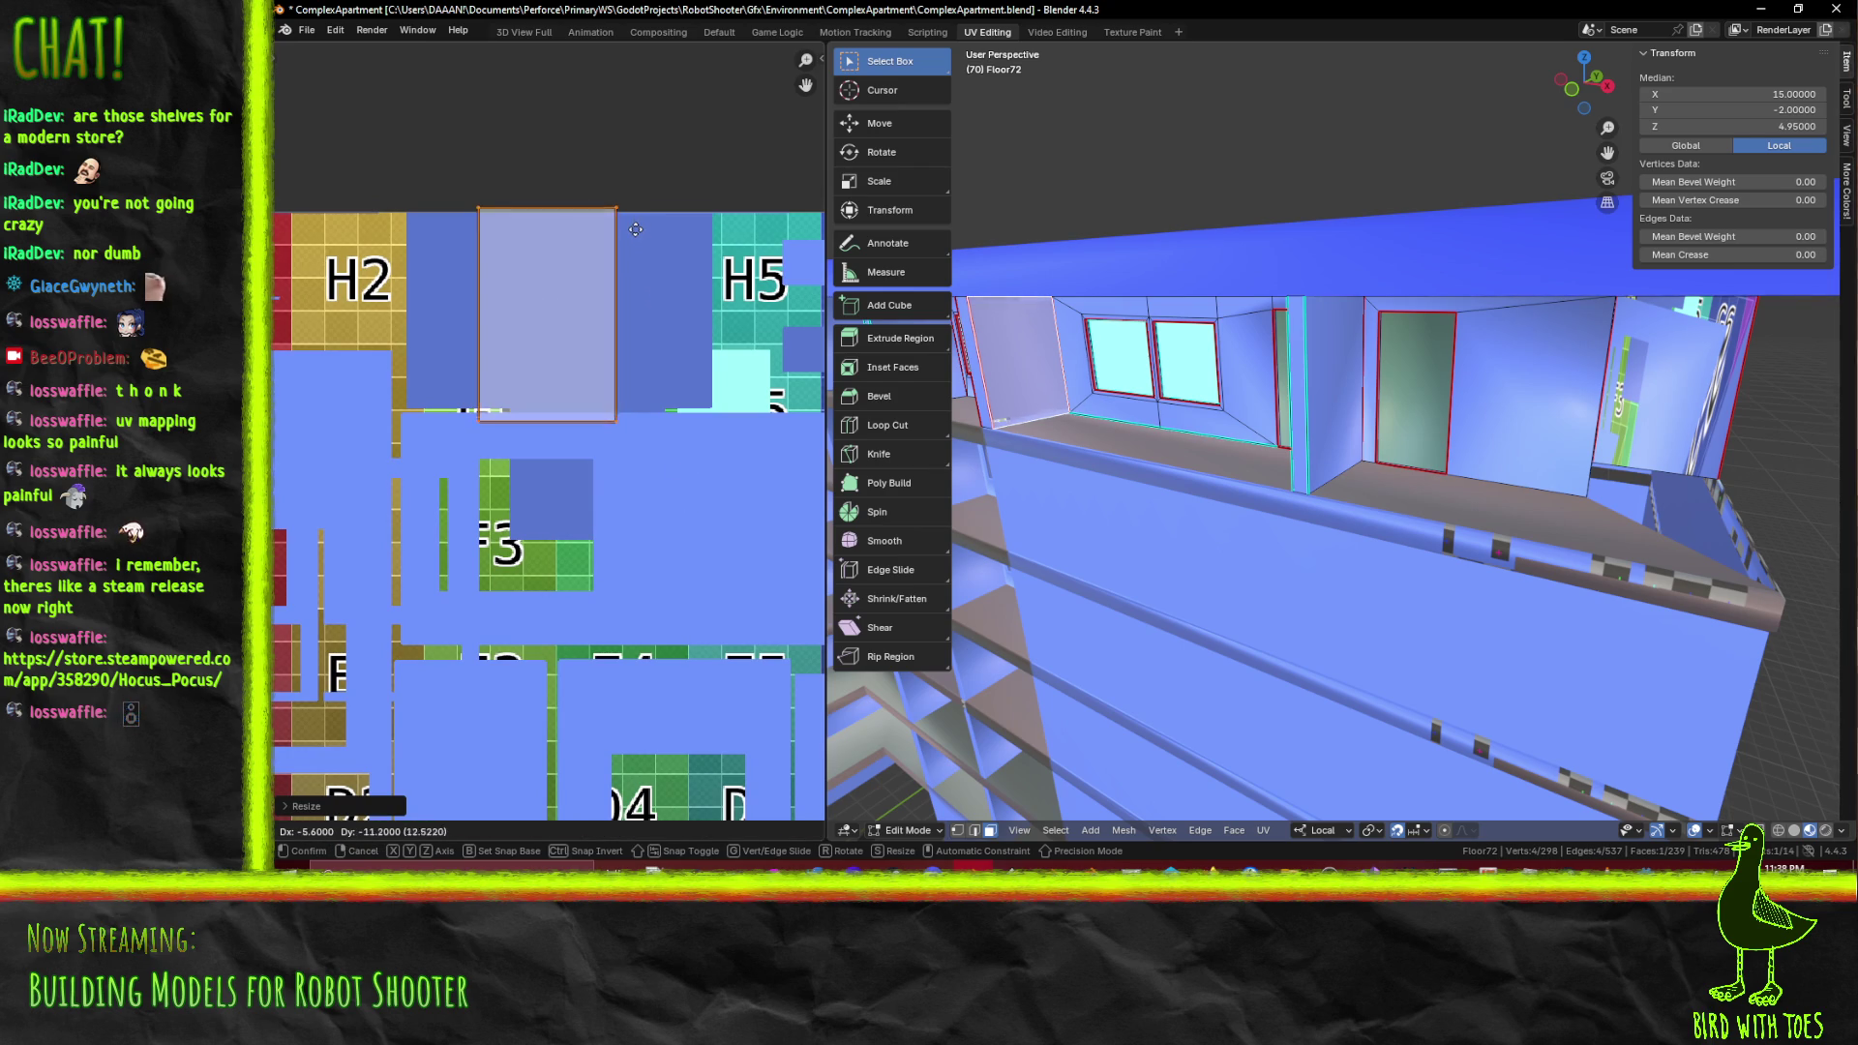
left_click(720, 431)
key("s")
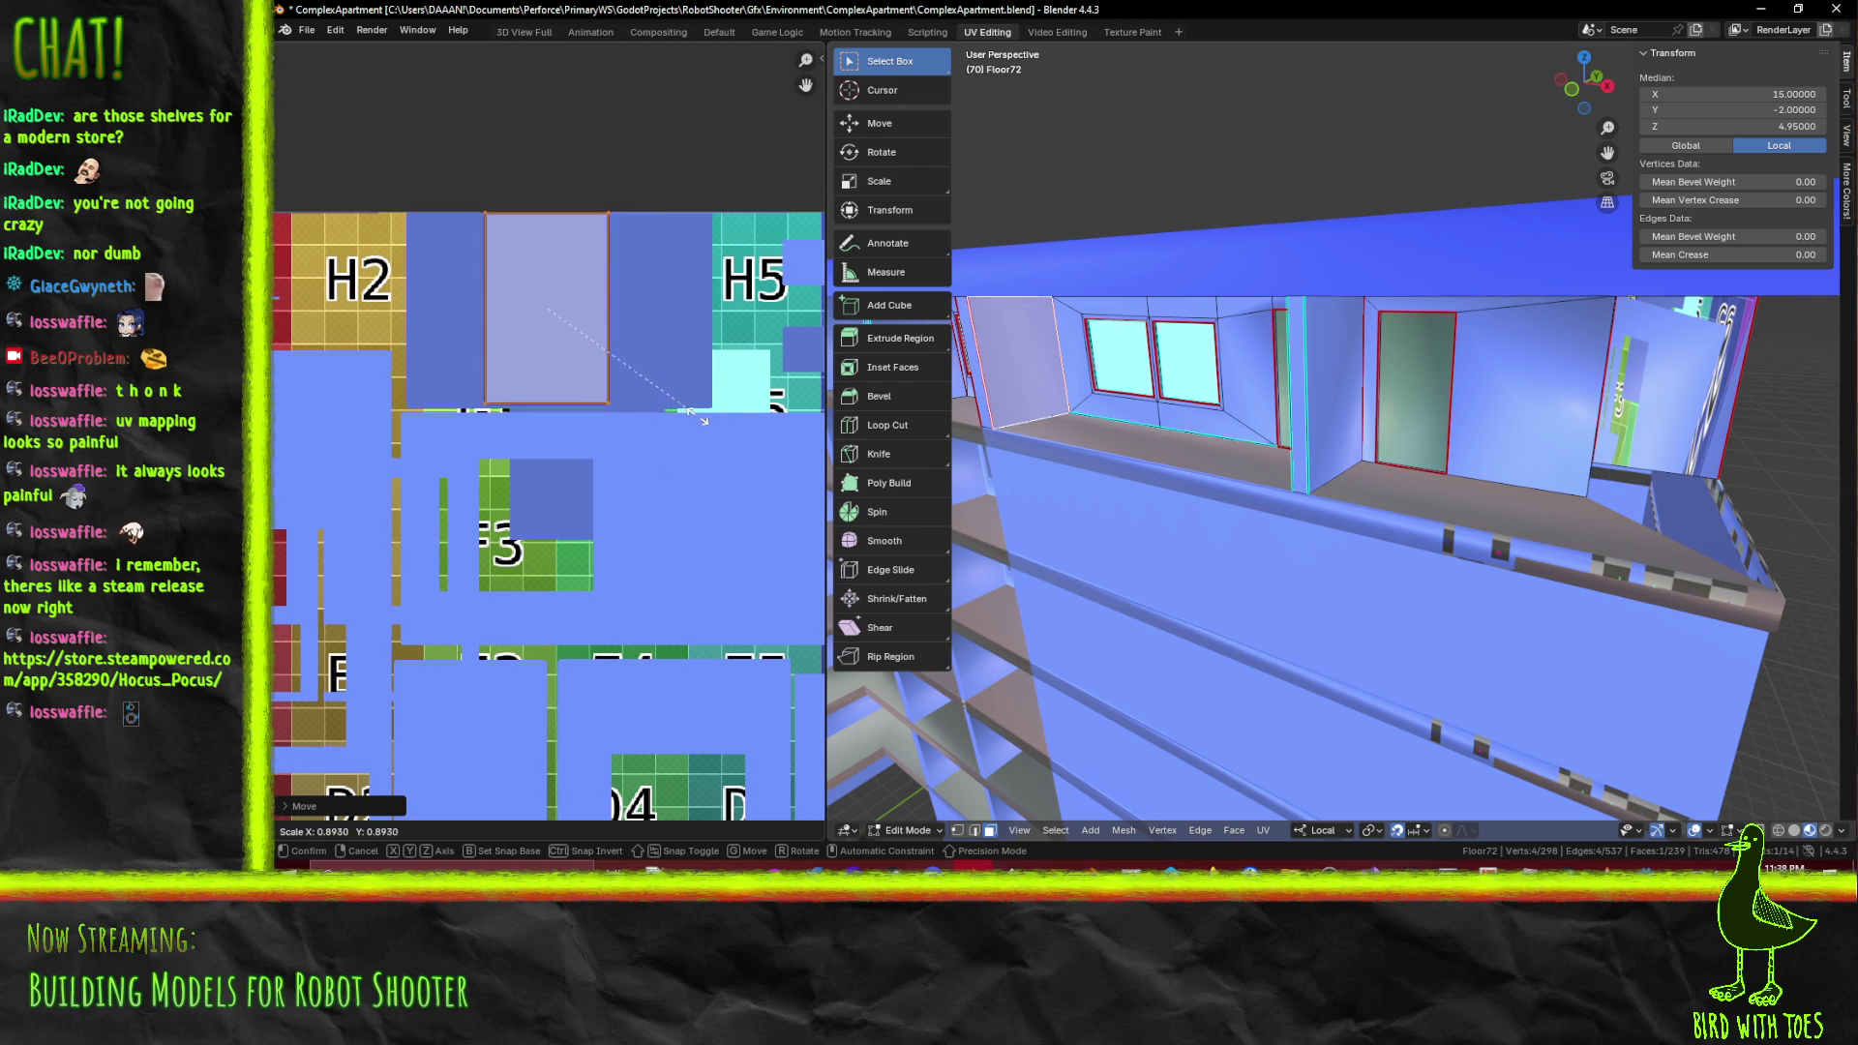
left_click(707, 422)
scroll("up", 3)
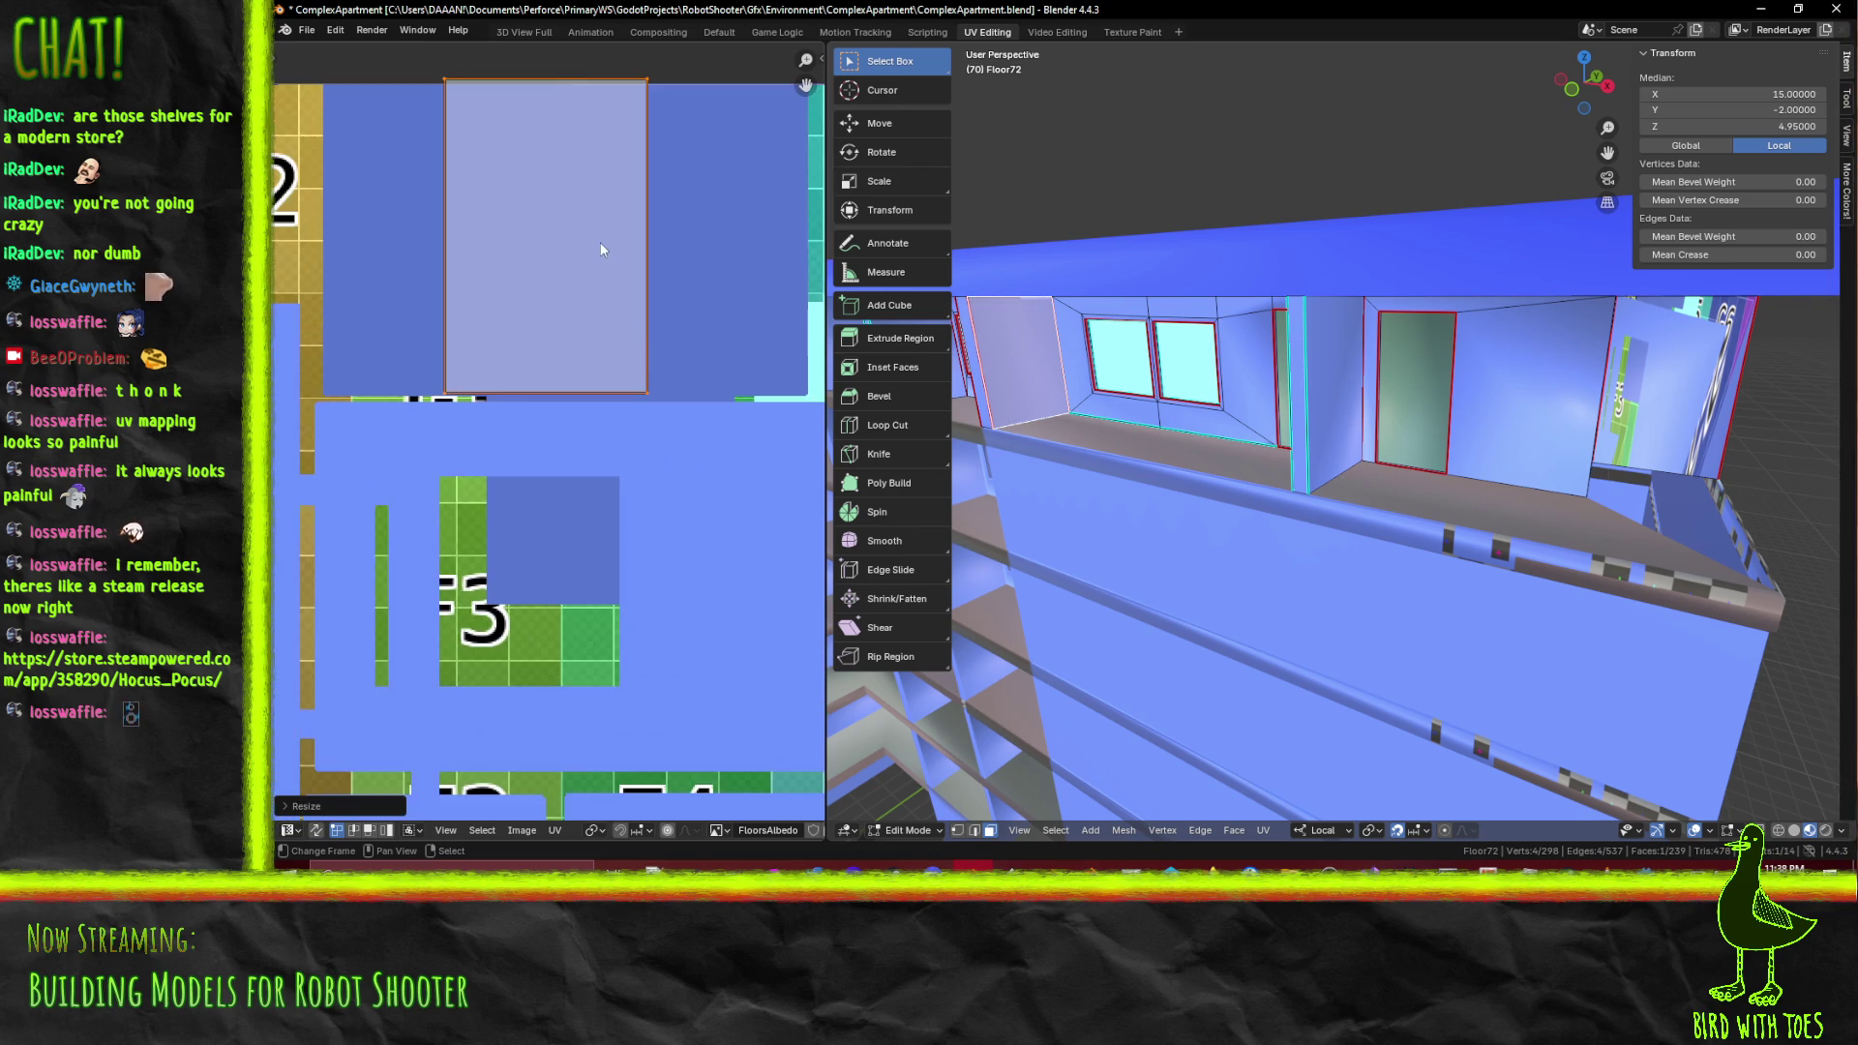
key("g")
key("y")
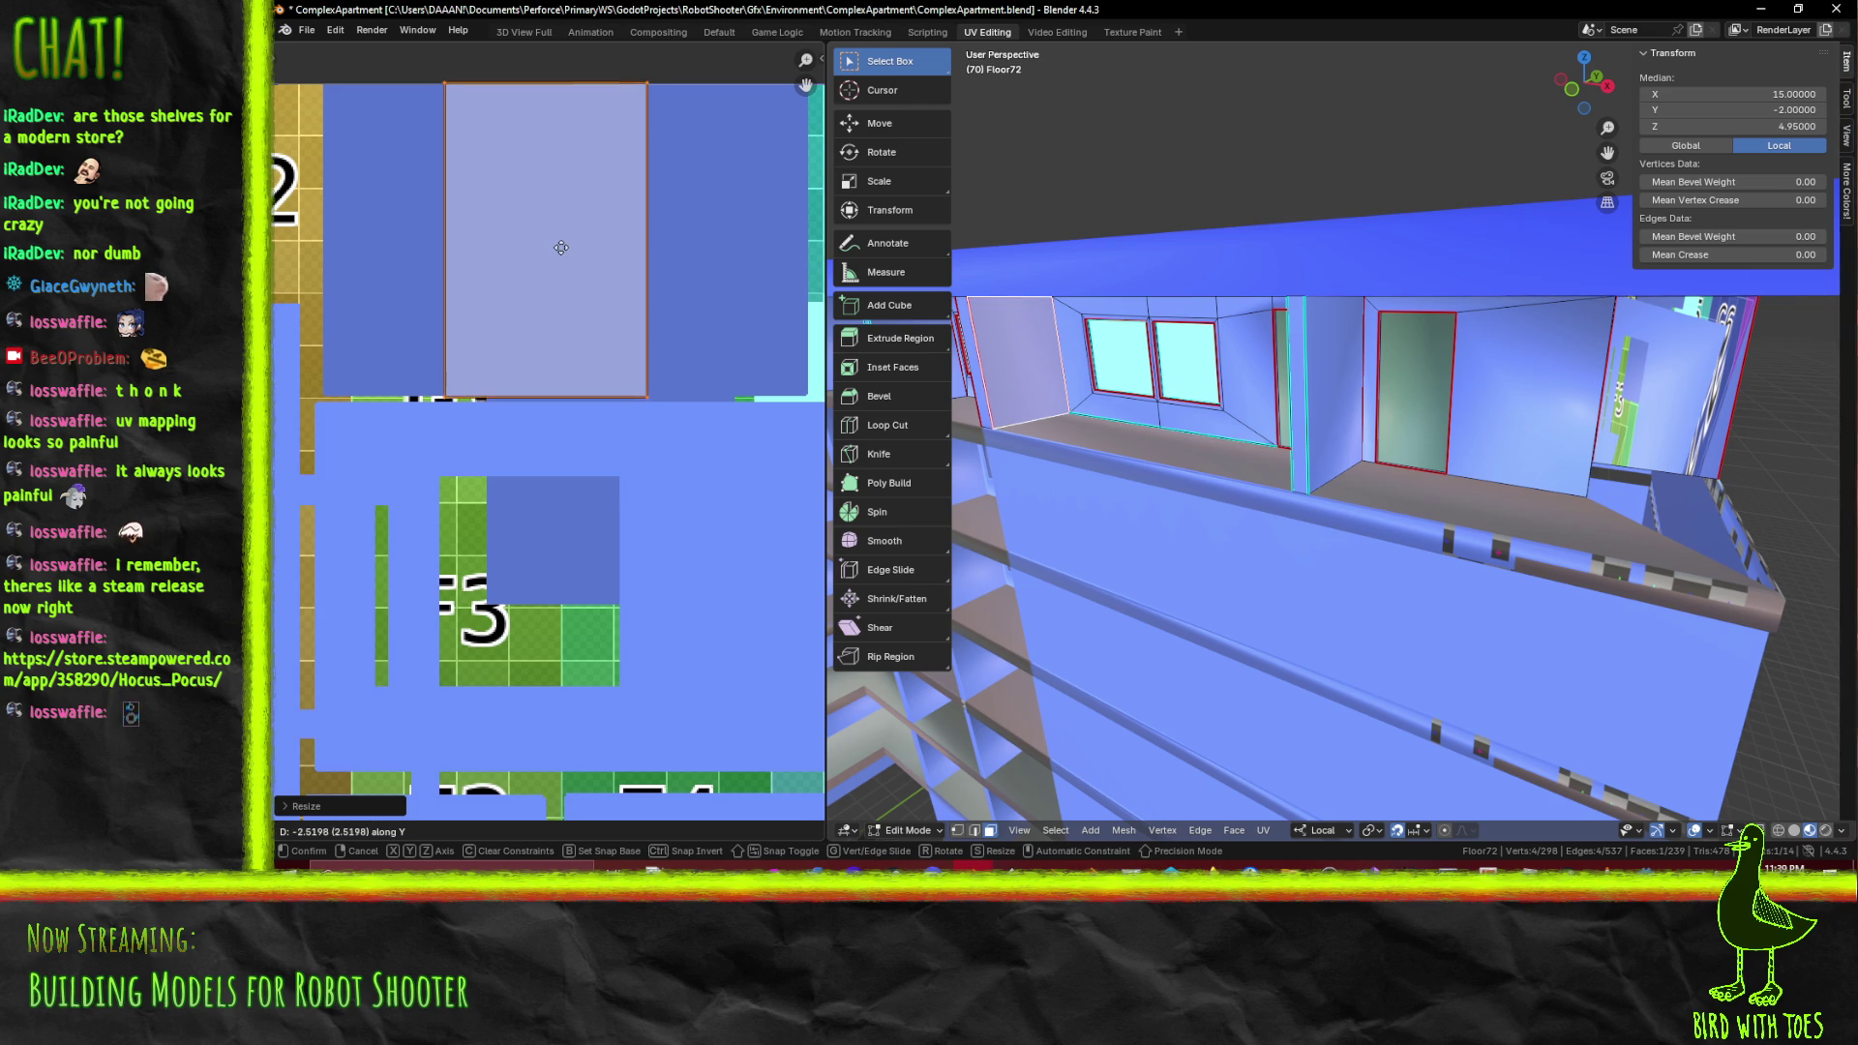
left_click(559, 247)
key("g")
key("x")
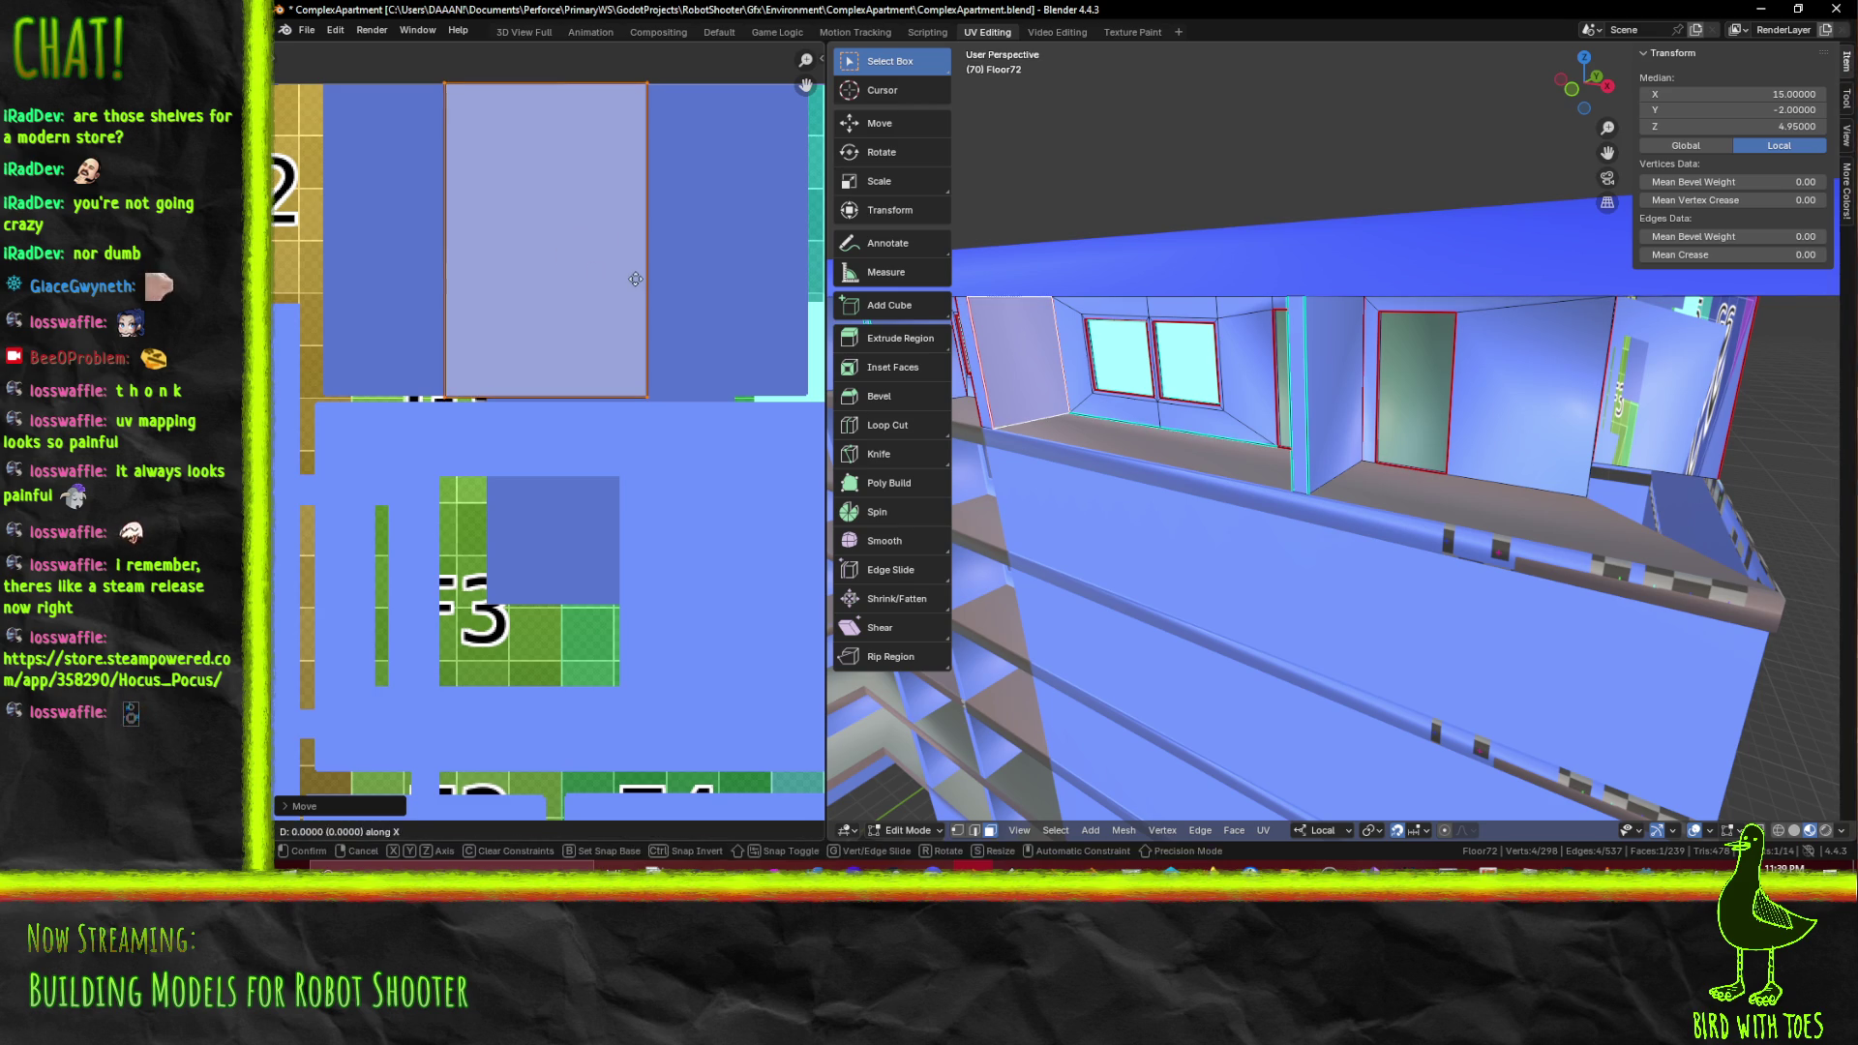
left_click(557, 277)
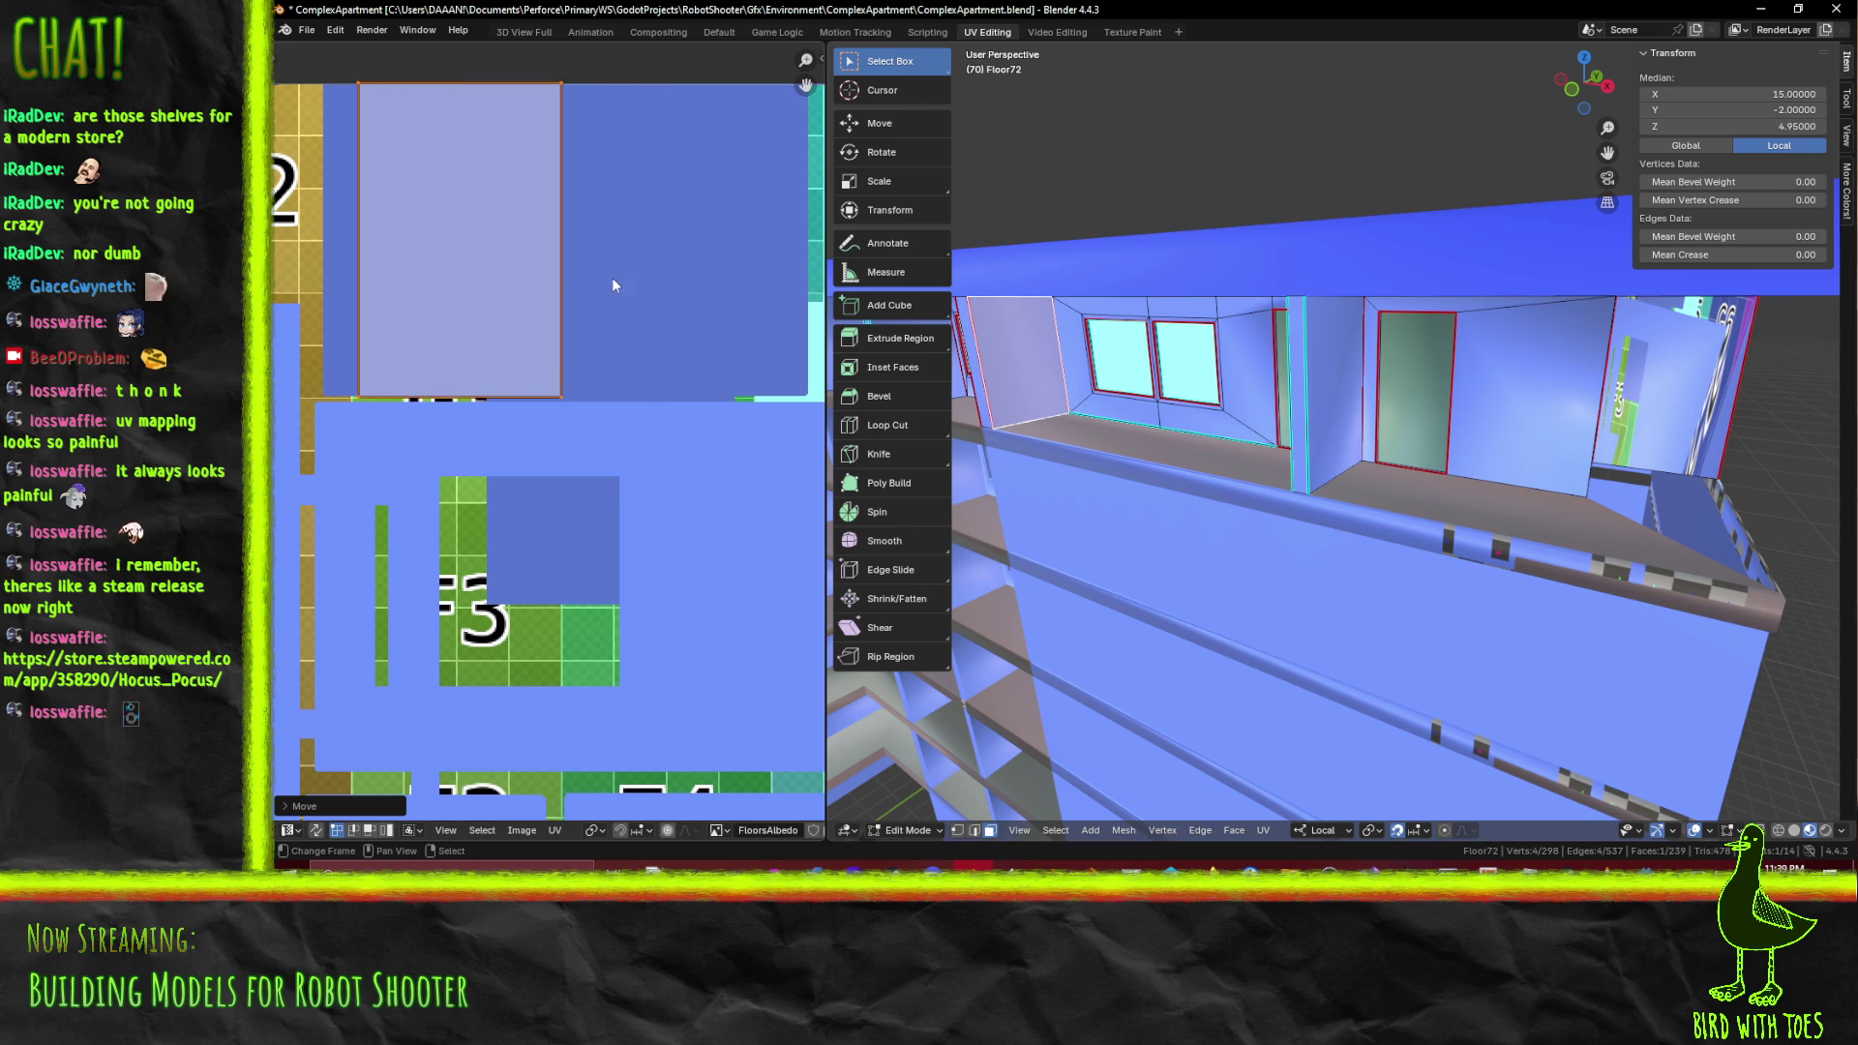
key("s")
key("y")
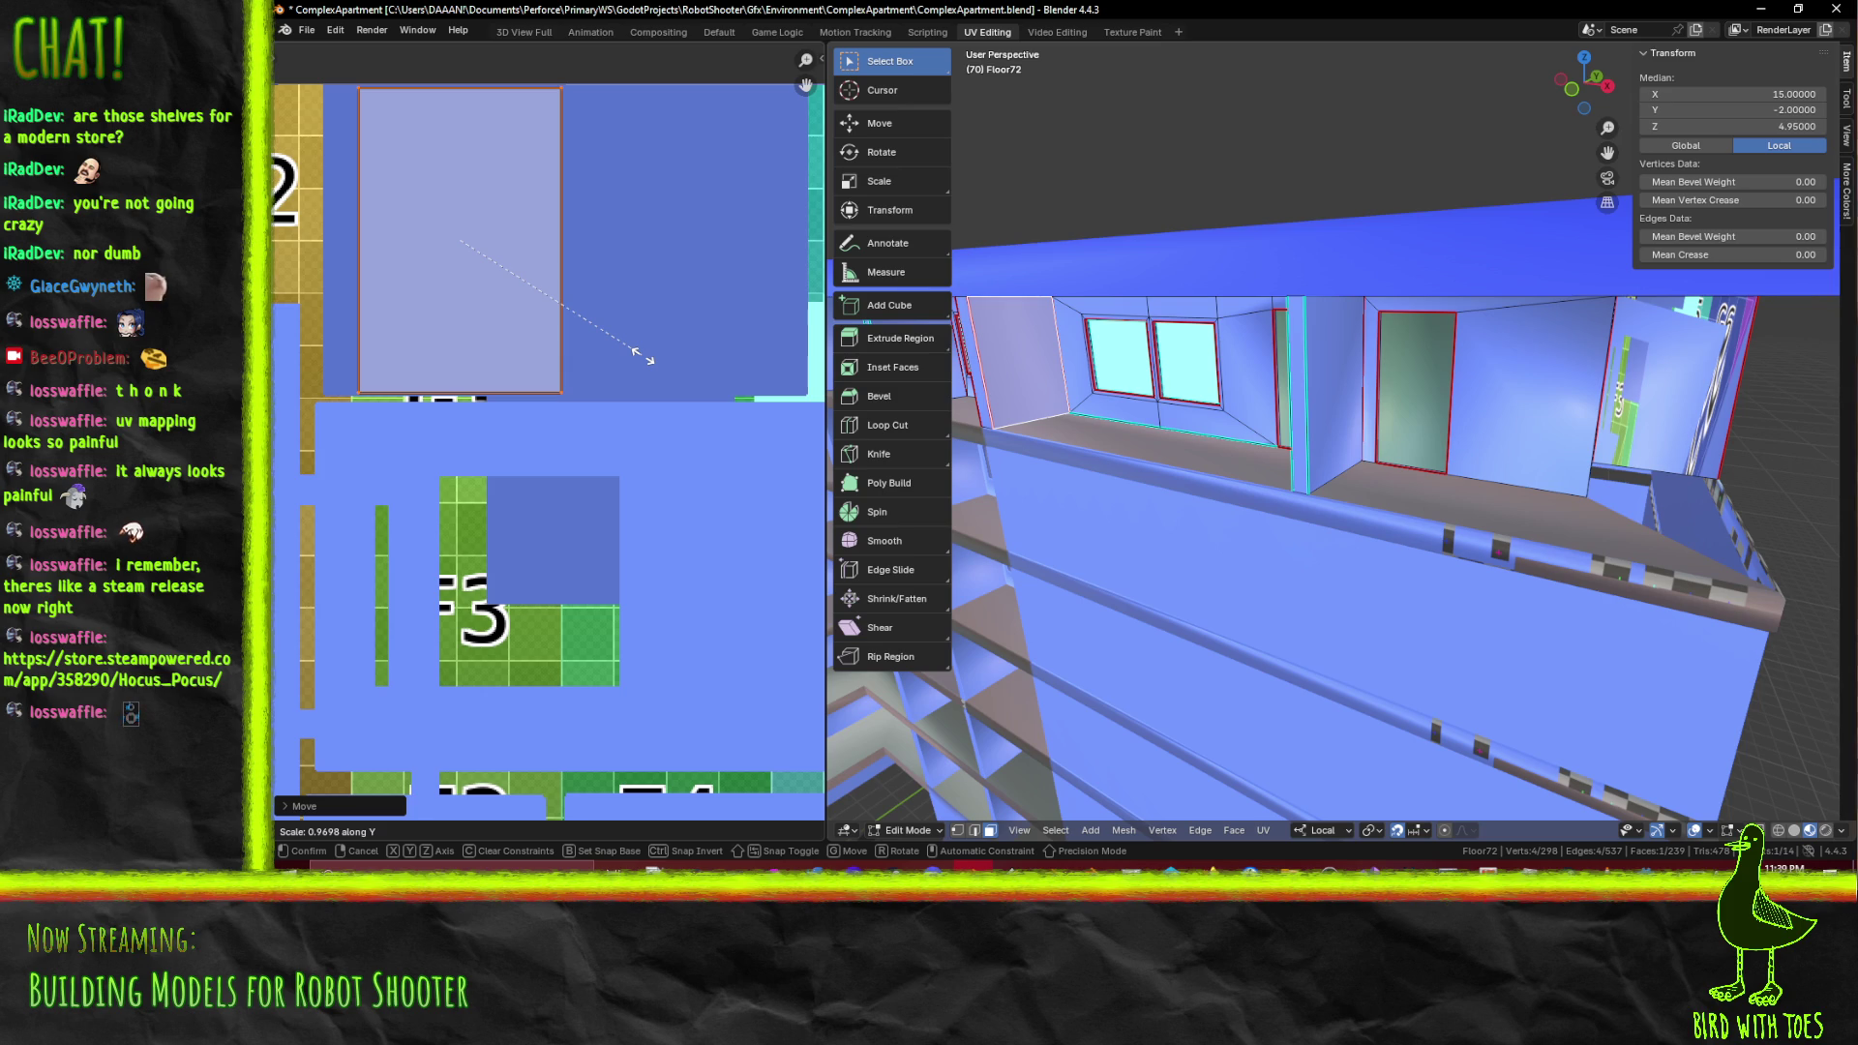
left_click(642, 358)
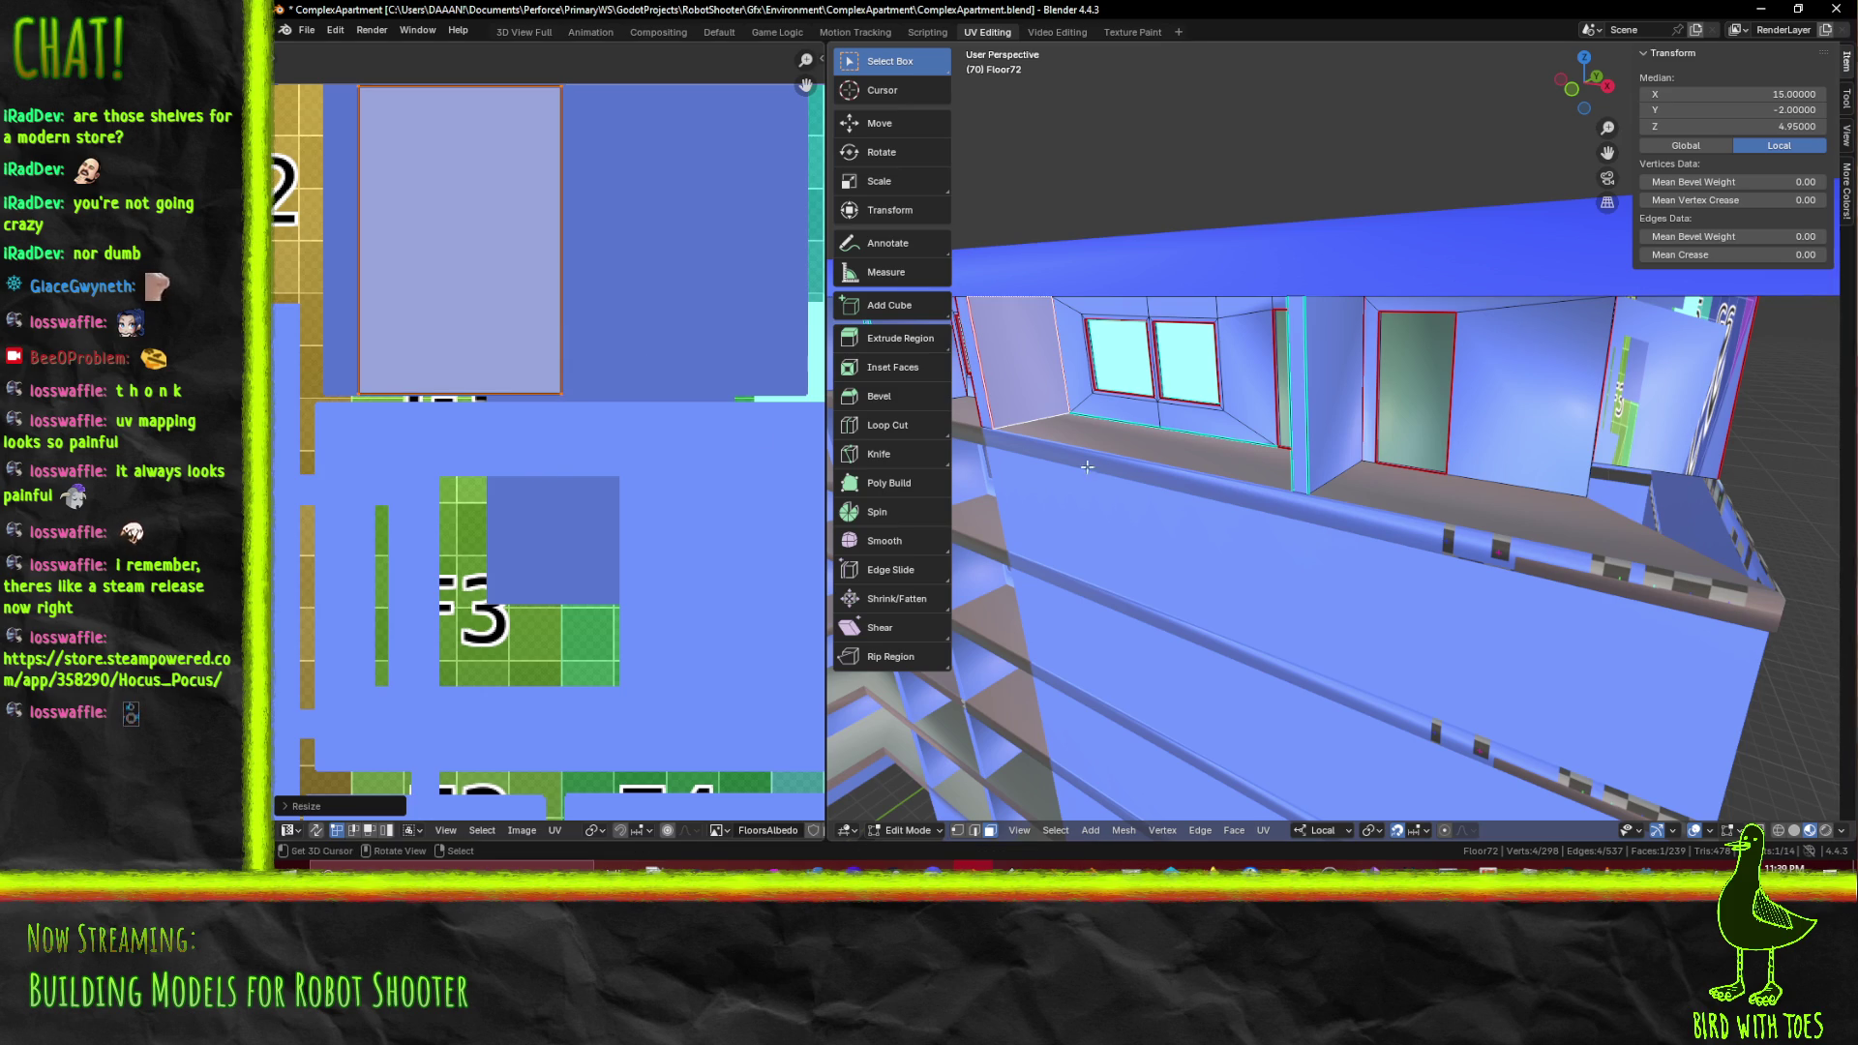
Deselect all faces and select the balcony's side wall face
key("alt+a")
left_click_drag(1241, 474, 1341, 365)
scroll("down", 3)
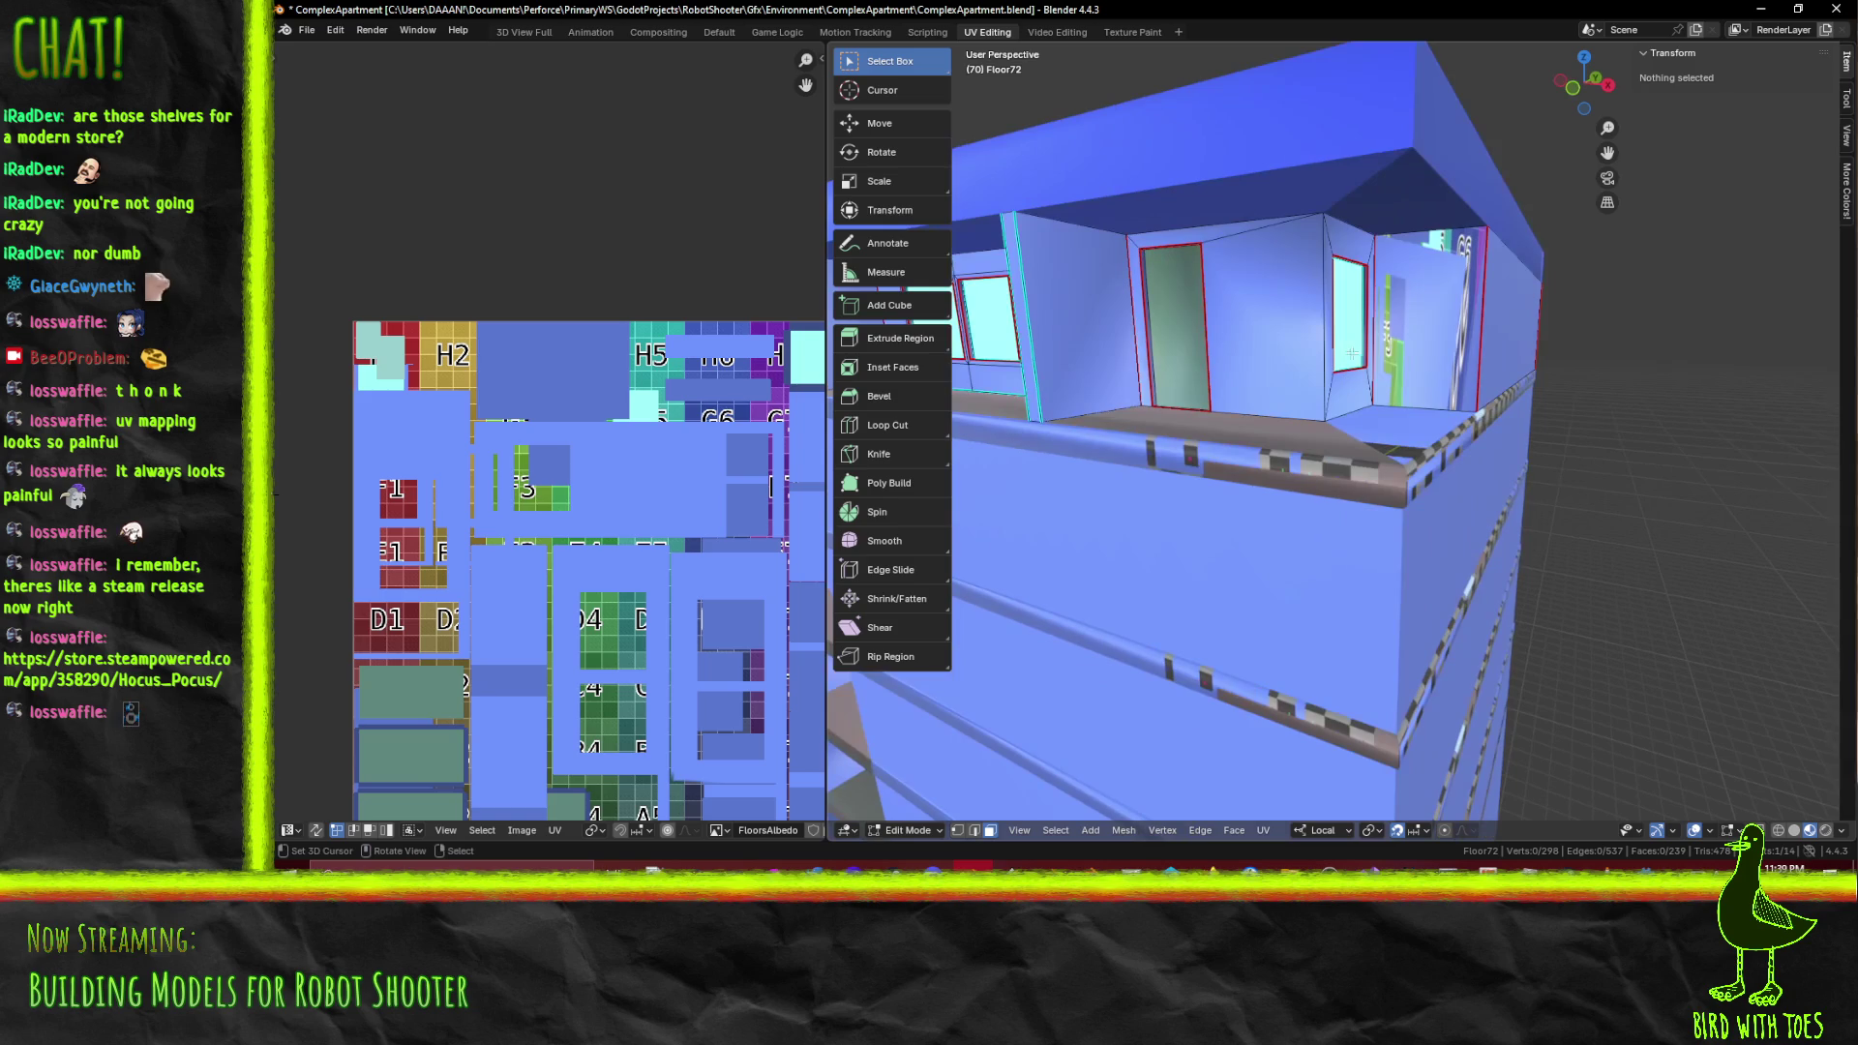
left_click(1418, 329)
Unwrap Conformal the balcony side wall face onto the green F5 tile, check it, and return to Texture Paint
key("a")
key("F3")
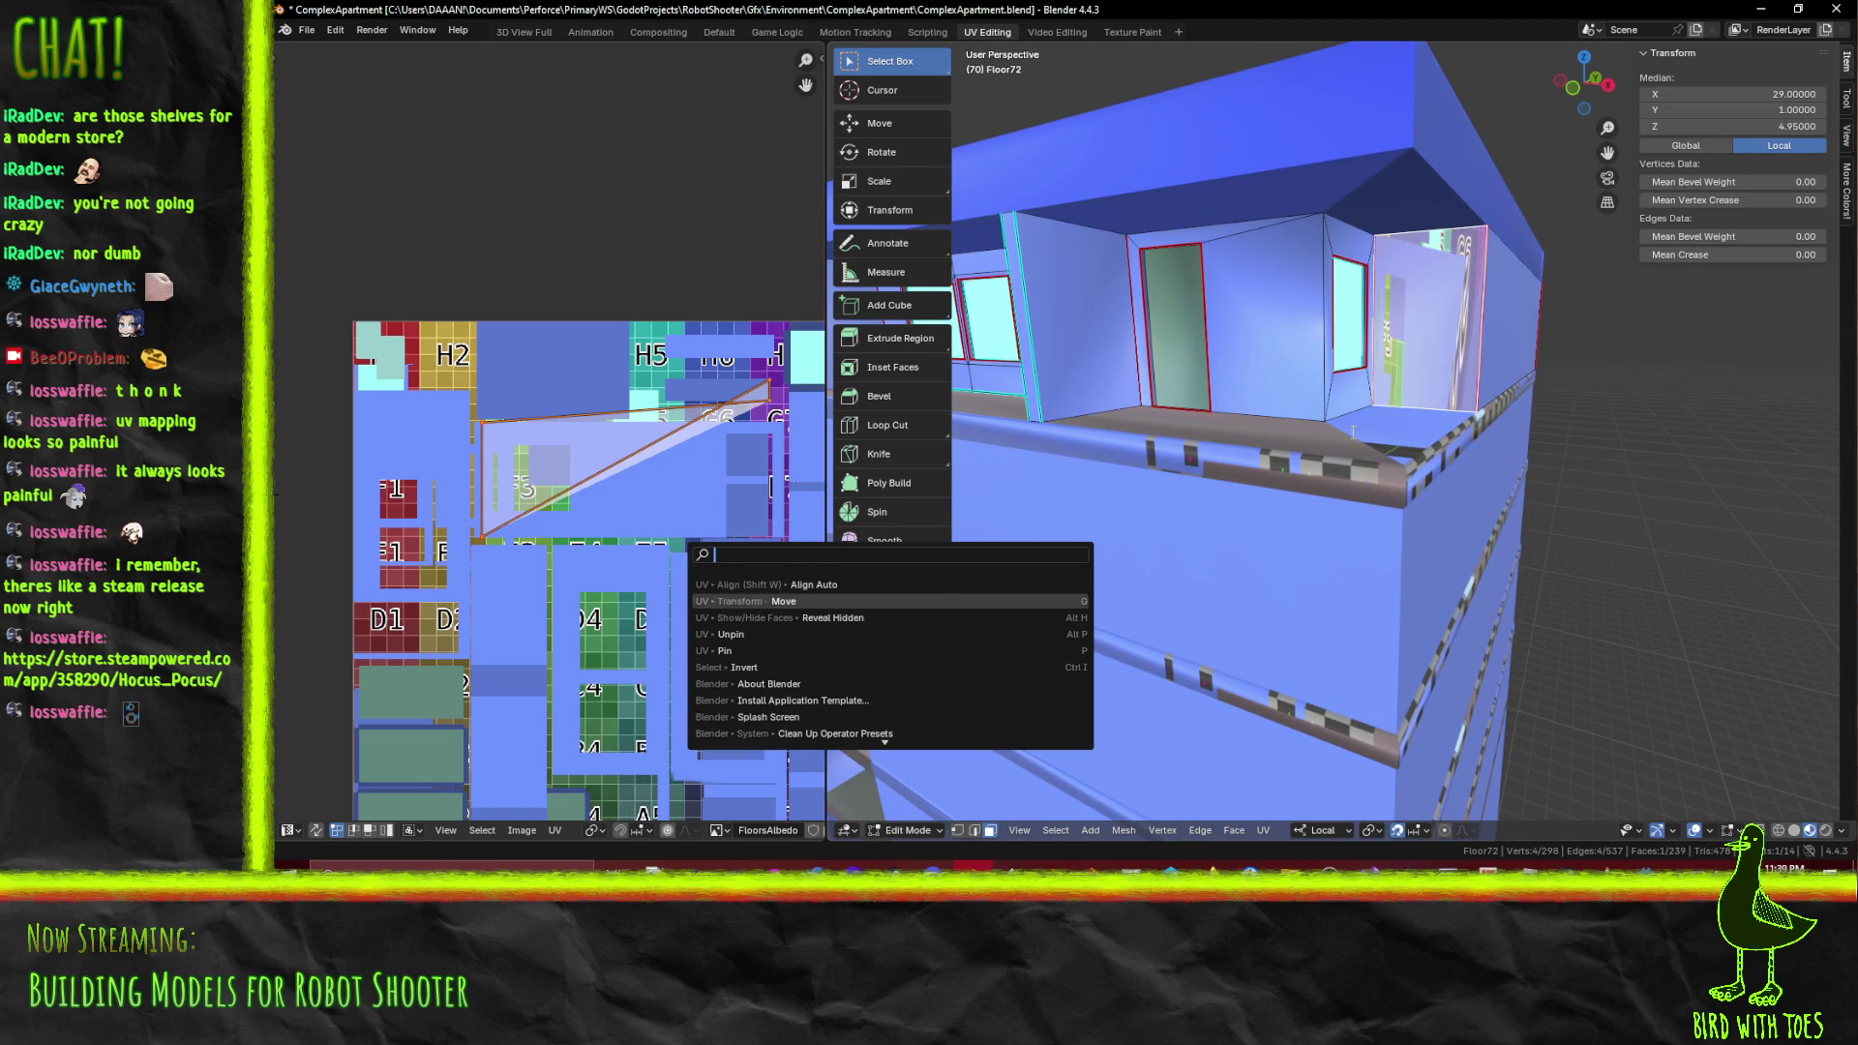
key("Escape")
key("F3")
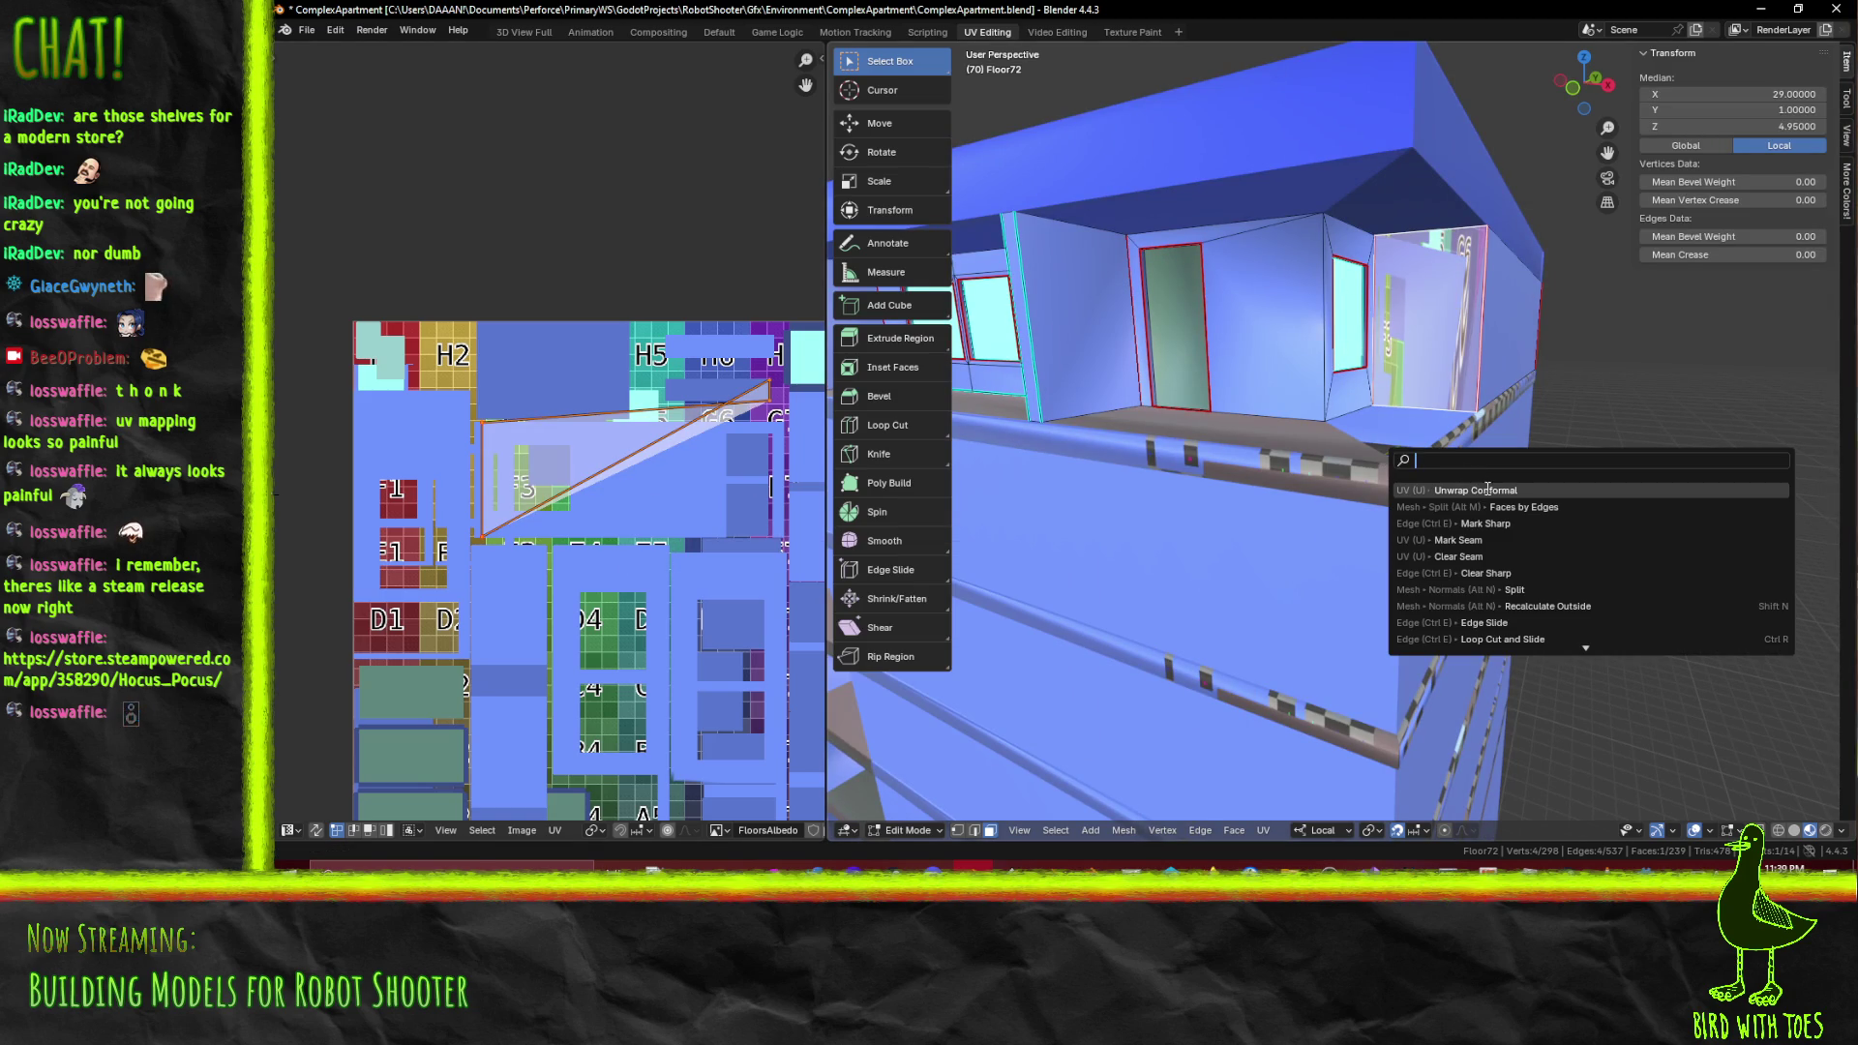
left_click(1487, 489)
scroll("up", 3)
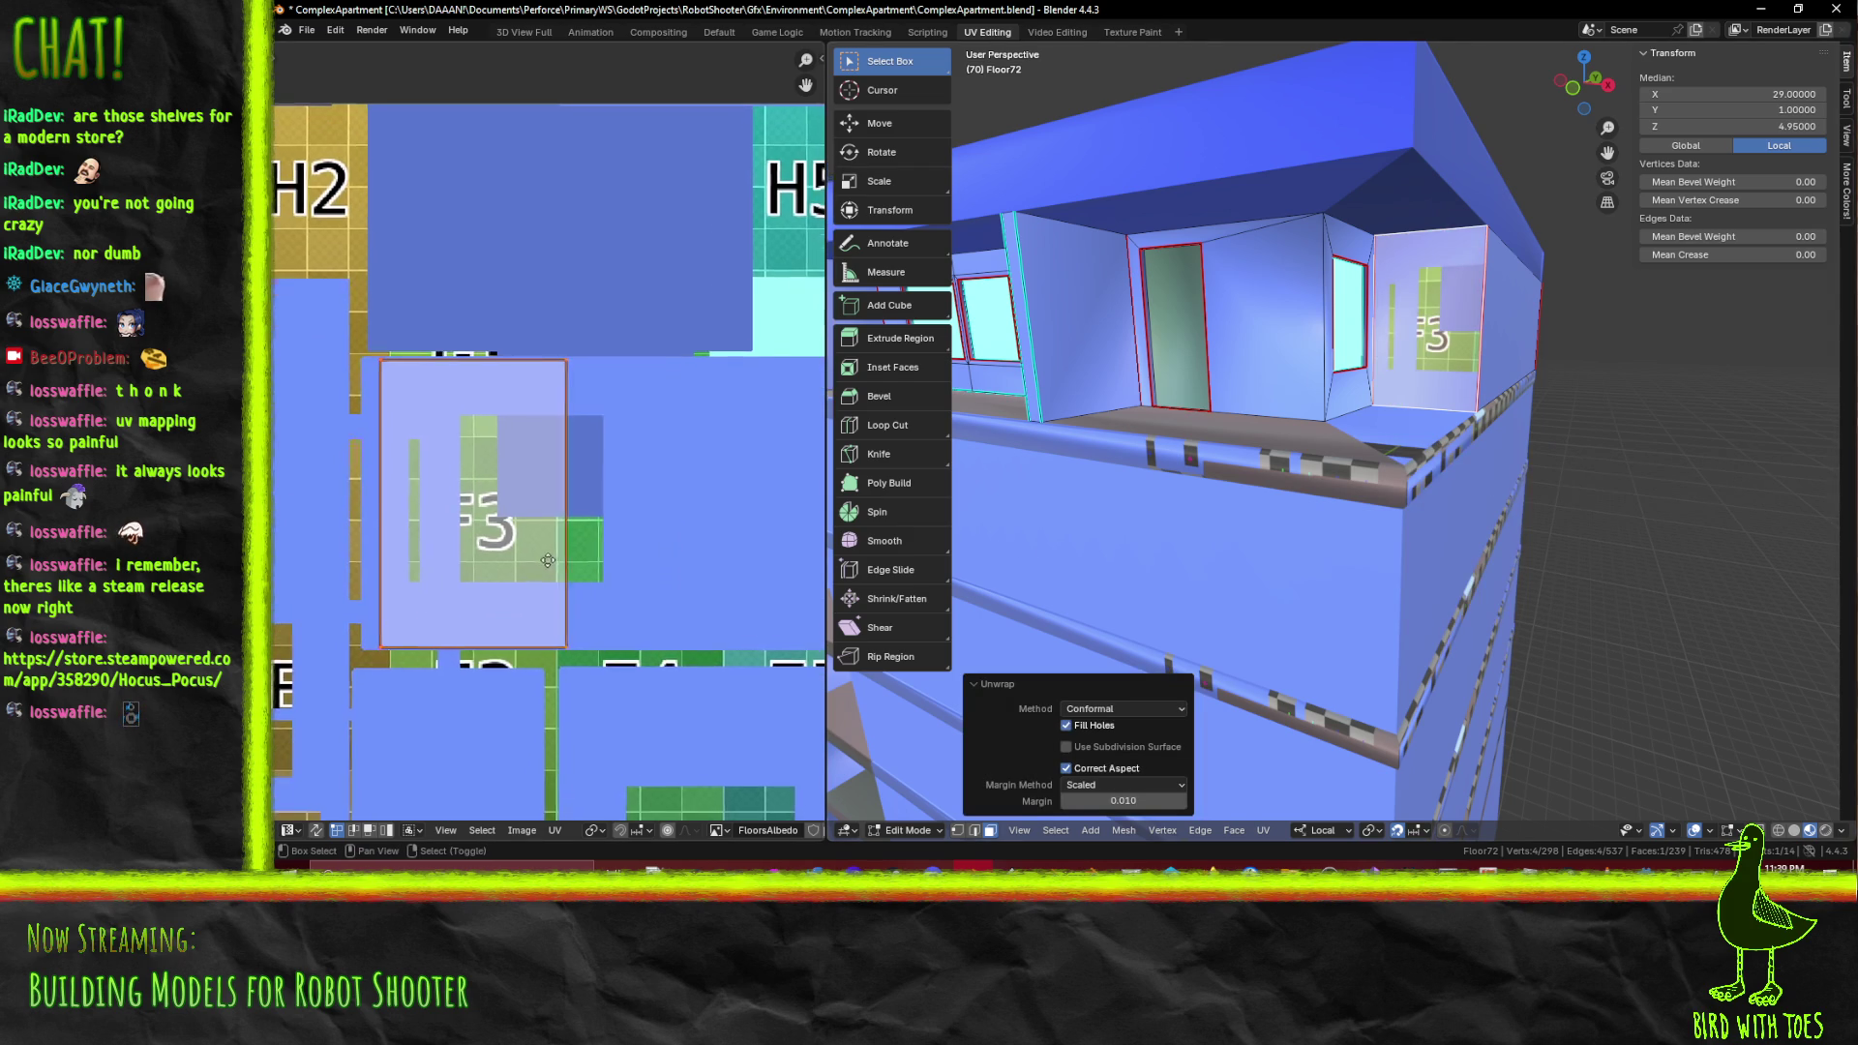
left_click_drag(1297, 416, 1254, 500)
left_click_drag(1356, 340, 1419, 385)
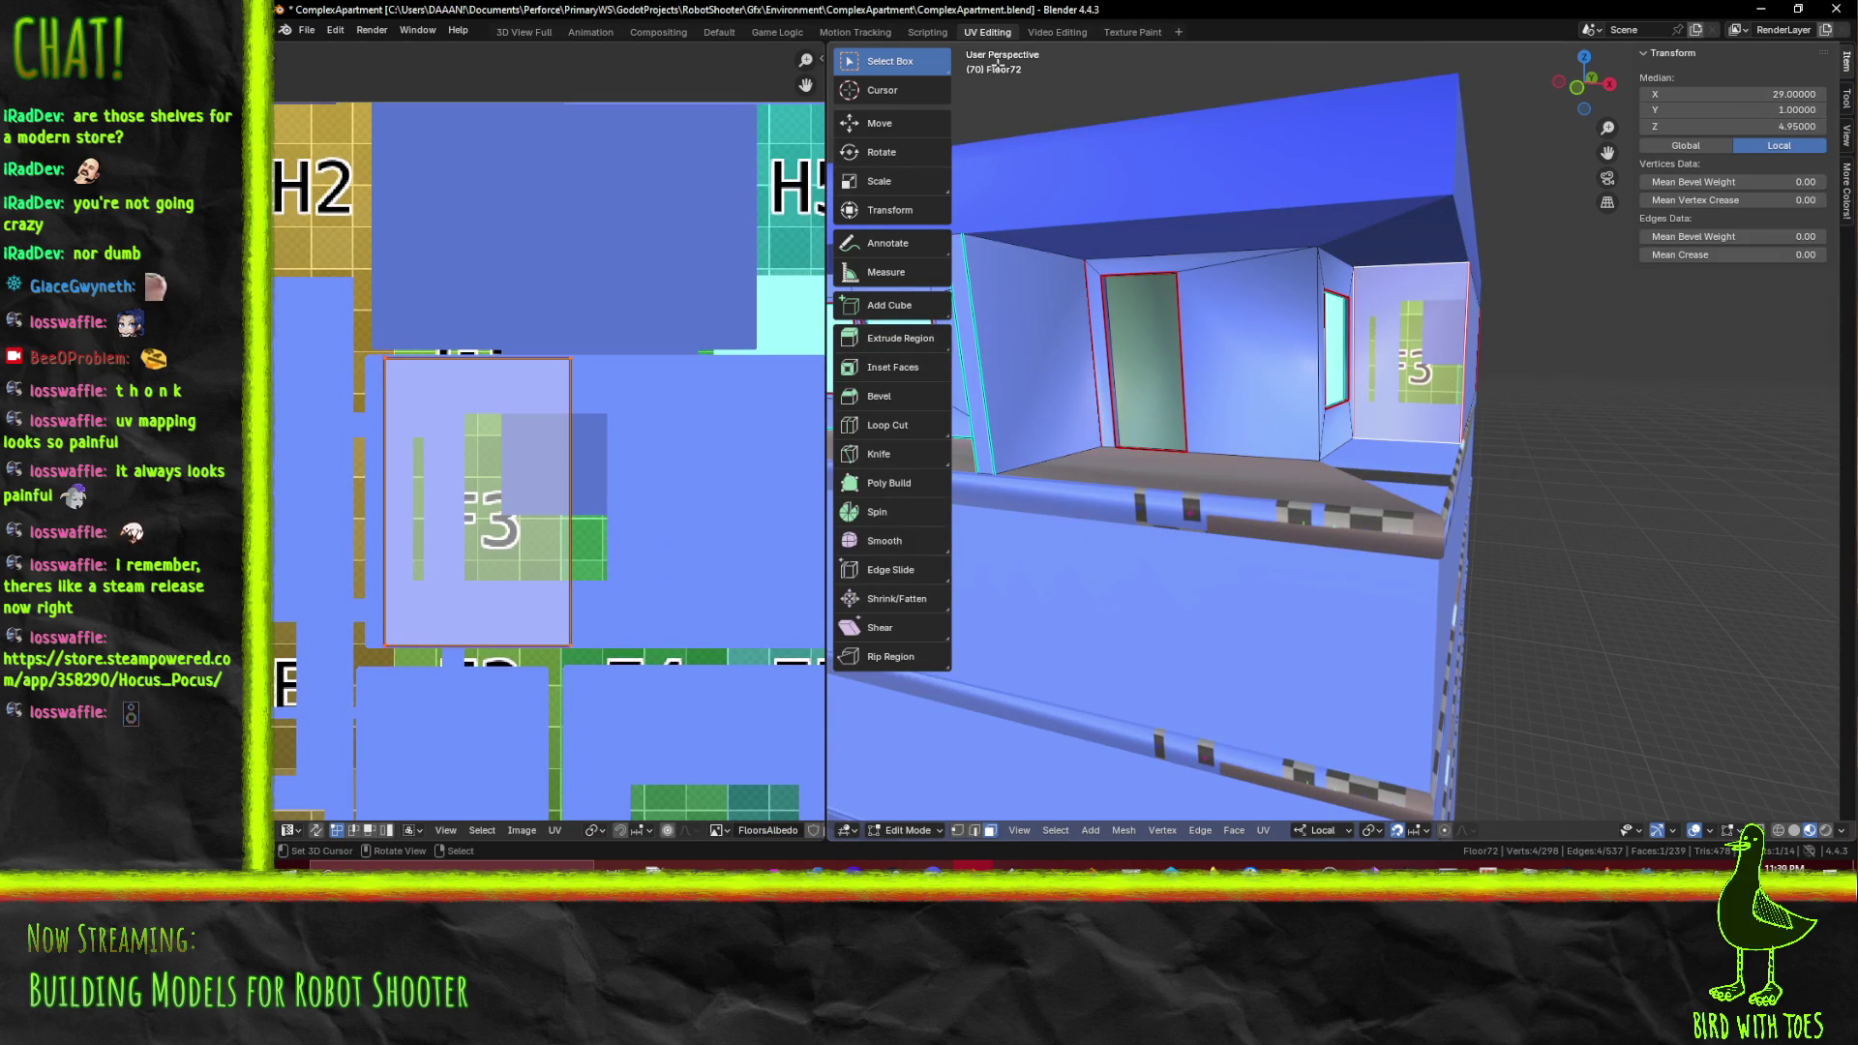
left_click(1132, 32)
Eyedrop a lighter blue from the texture and paint it over the green tile
left_click(1657, 635)
key("e")
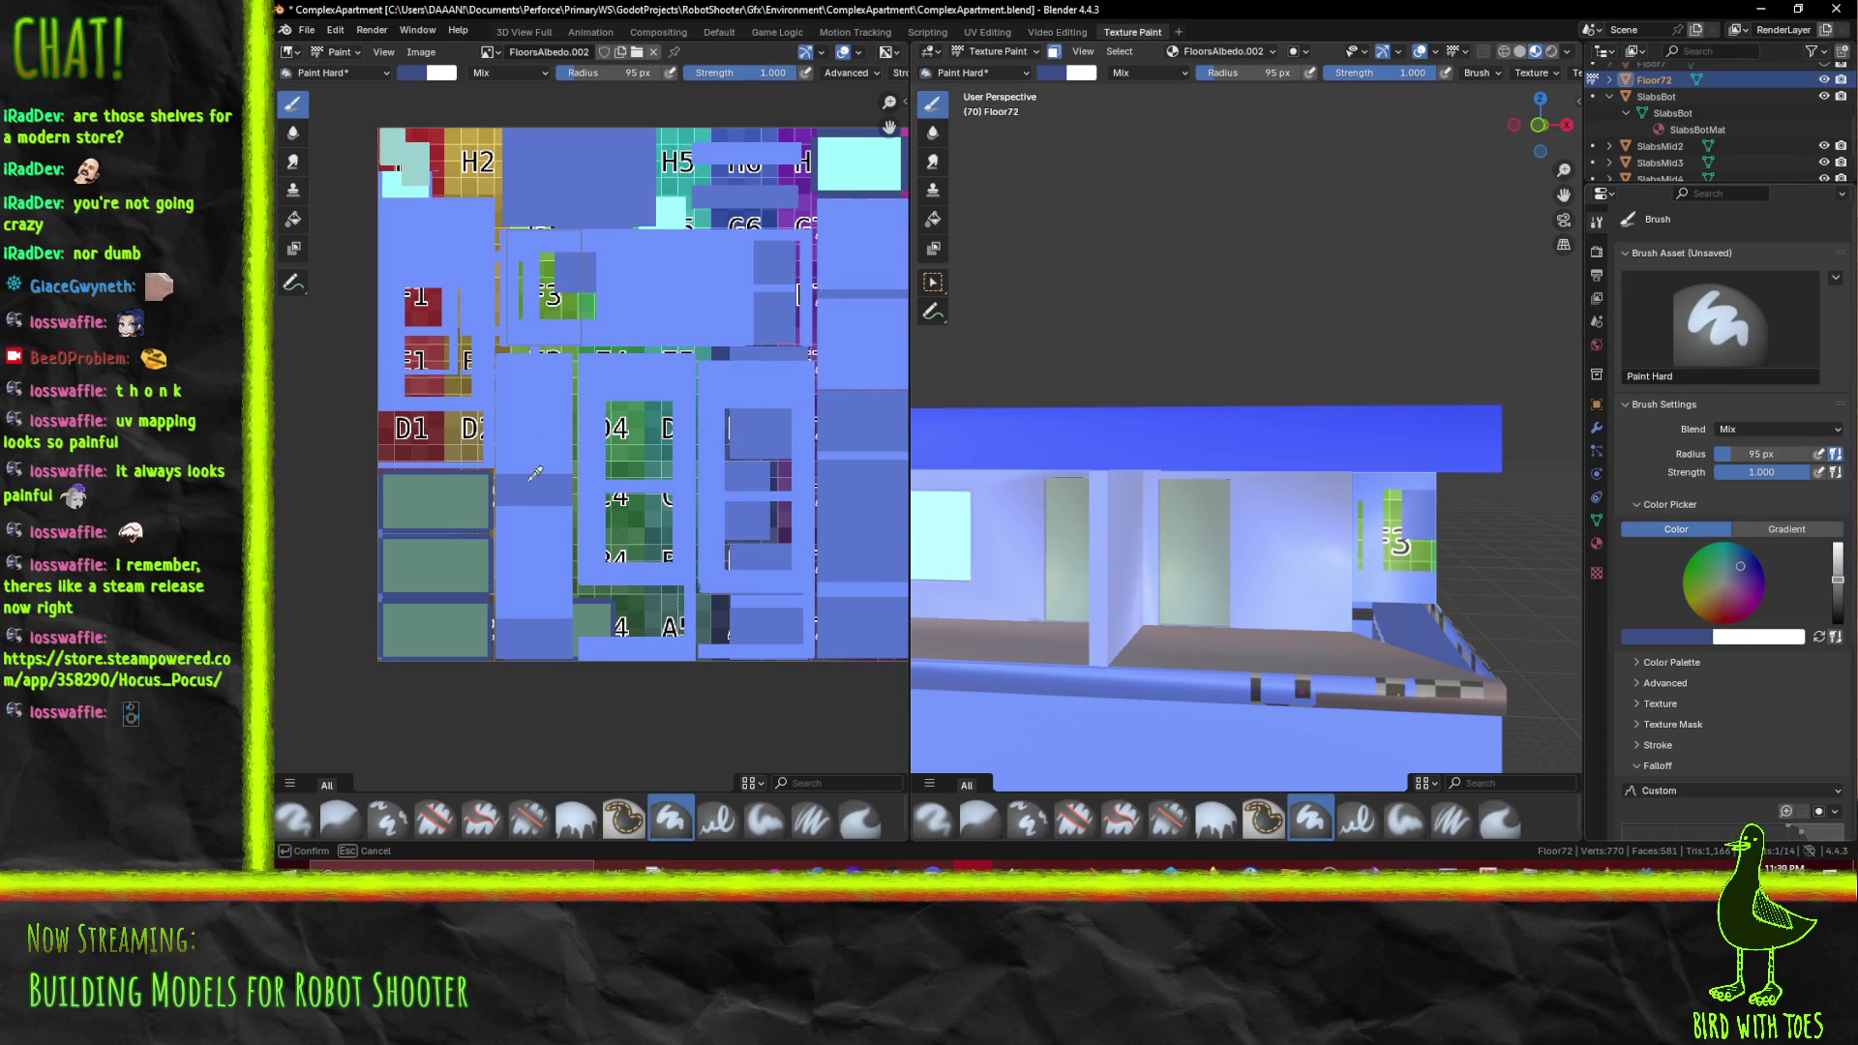
left_click(539, 381)
left_click_drag(1161, 581, 1099, 424)
left_click(1148, 611)
left_click_drag(1148, 610, 1166, 497)
Save the repainted FloorsAlbedo.png with Alt+S and clear the mesh selection in Edit Mode
key("alt+s")
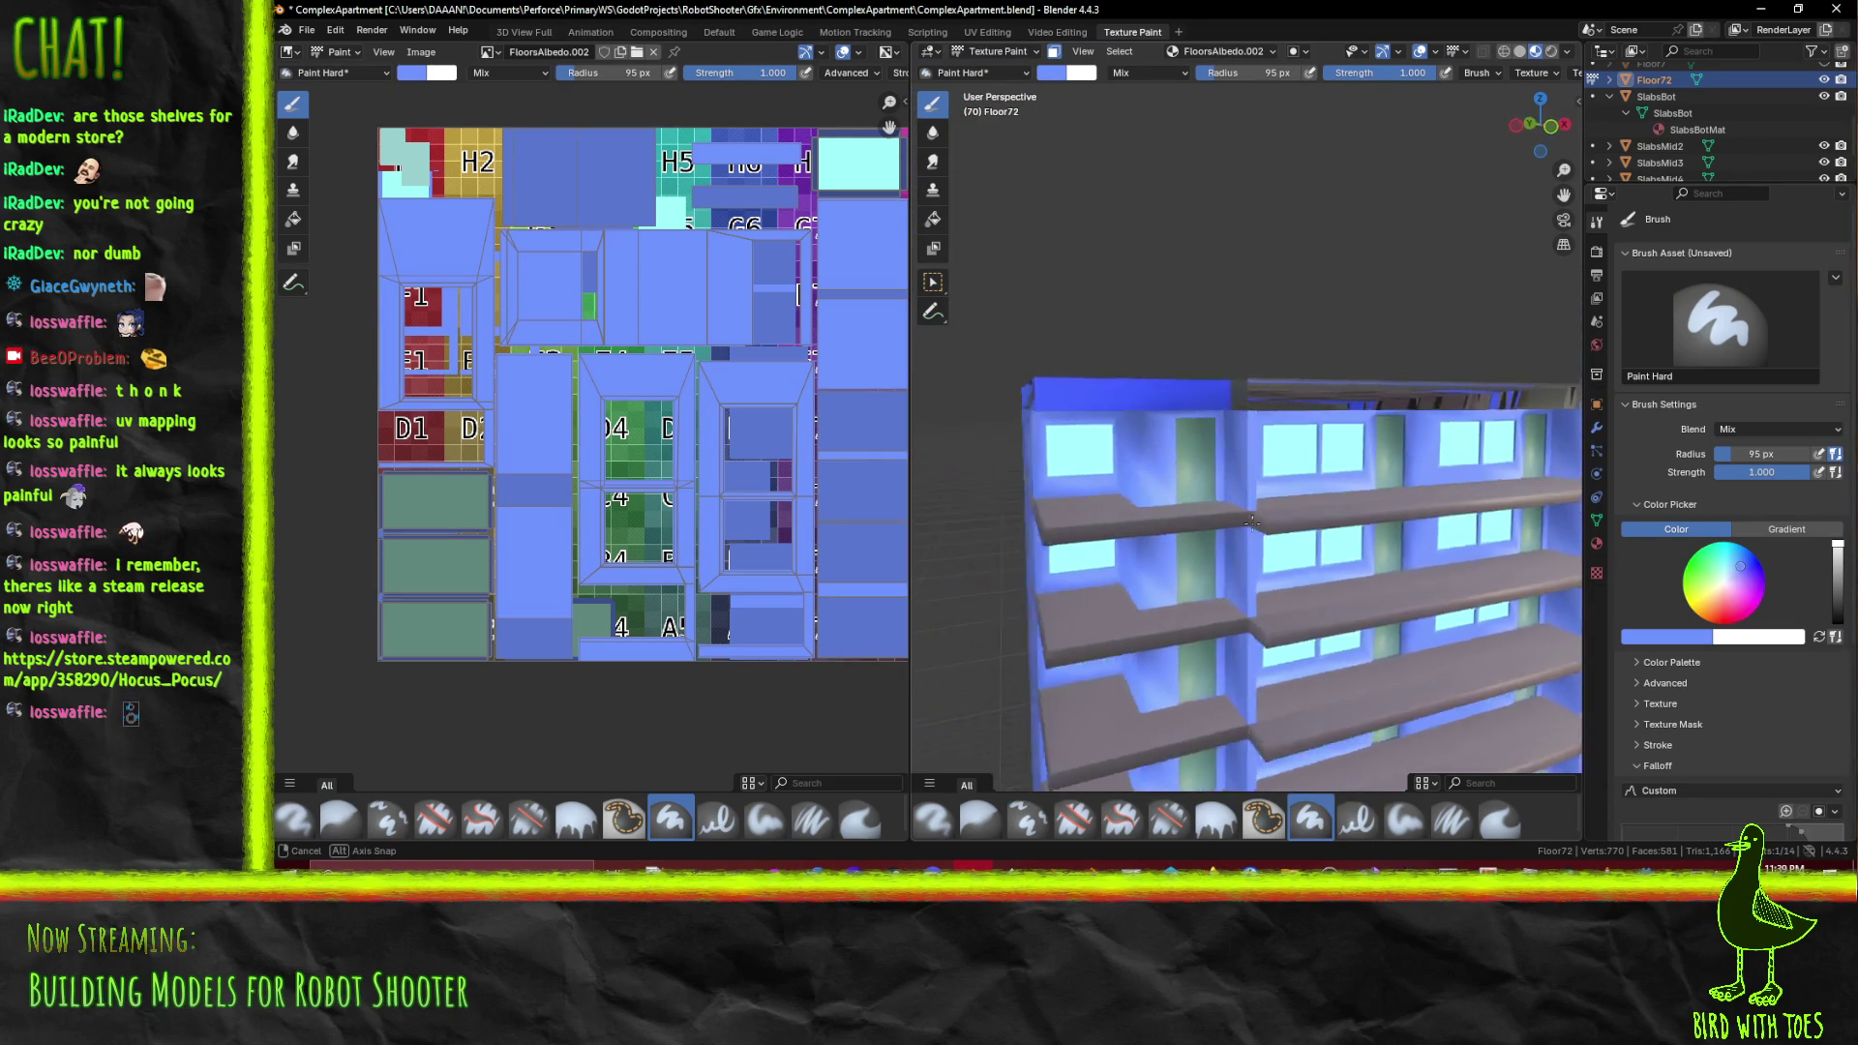
left_click_drag(1245, 511, 1229, 490)
scroll("up", 3)
key("Tab")
key("alt+a")
key("Tab")
key("Tab")
key("Tab")
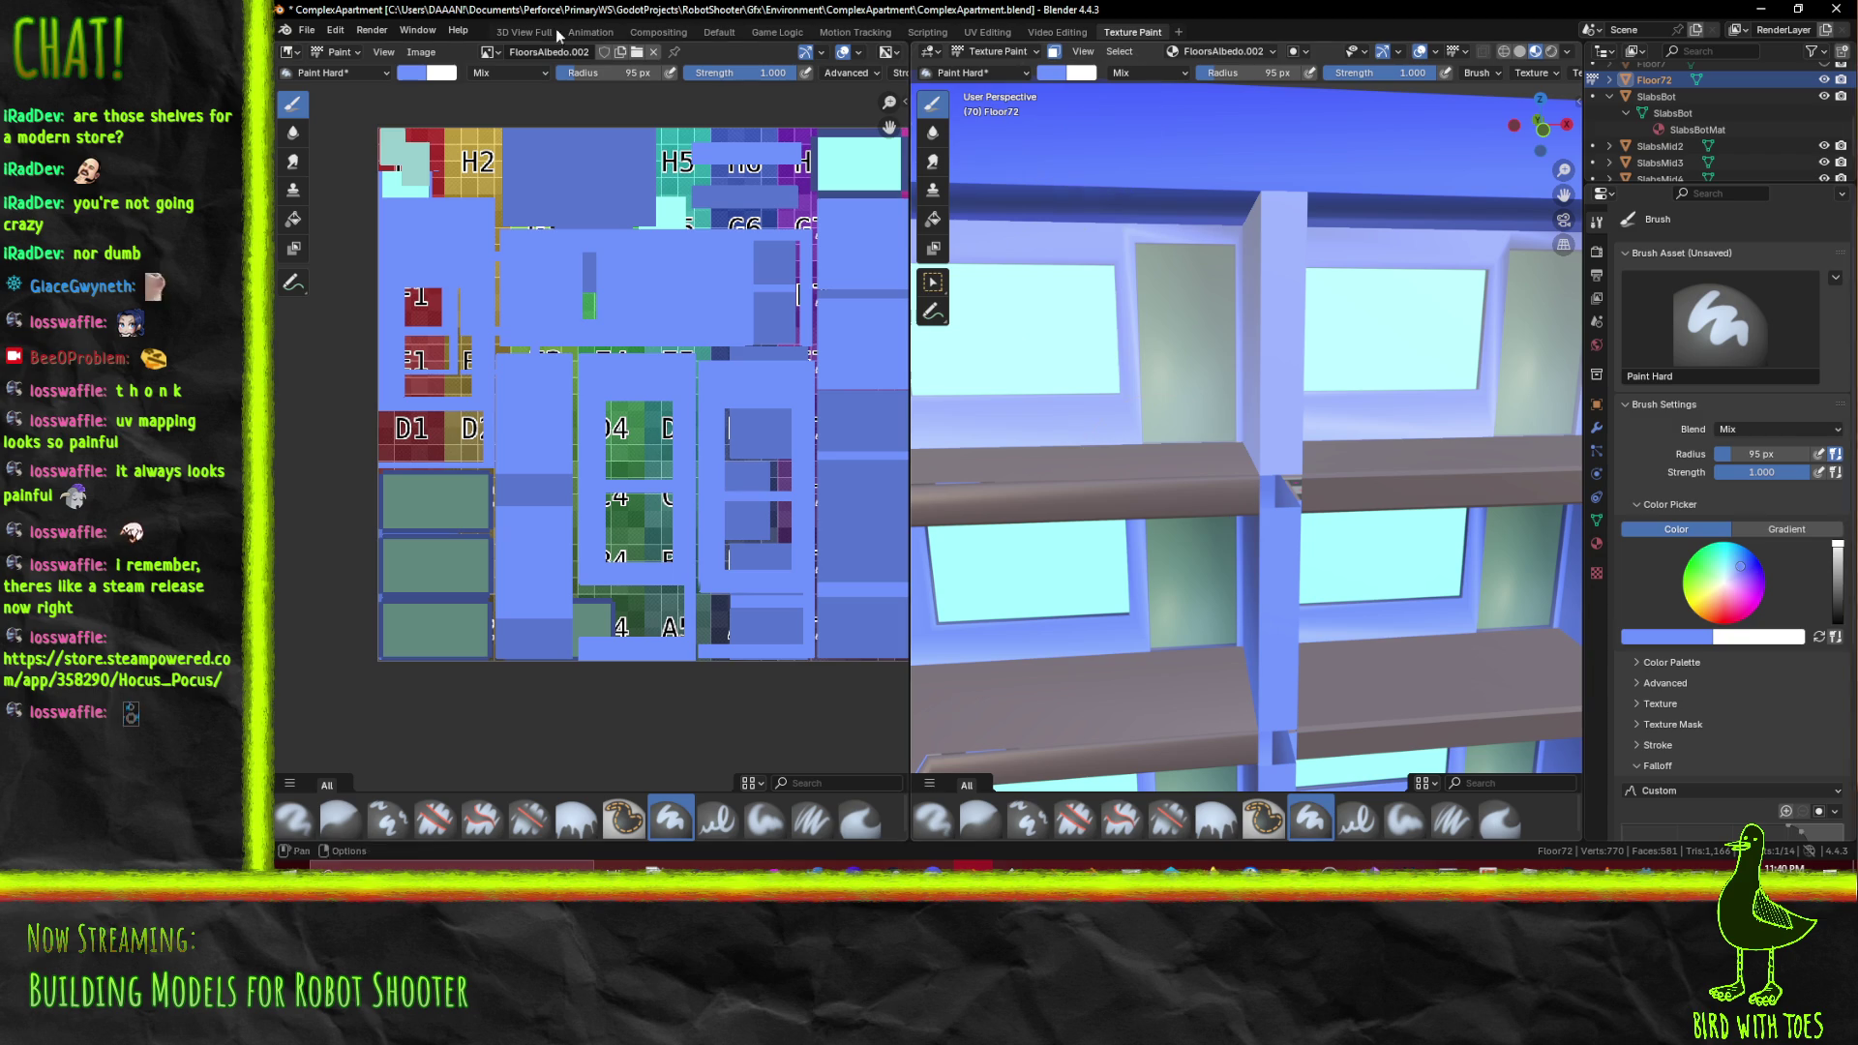
In the Default workspace, select the SlabsMid5 left slab's top face, then one short edge
left_click(719, 32)
left_click_drag(1048, 451, 972, 450)
left_click(739, 504)
left_click(418, 755)
left_click(745, 517)
Try selecting edges on the slab front, undoing each attempt
left_click(754, 540)
key("ctrl+z")
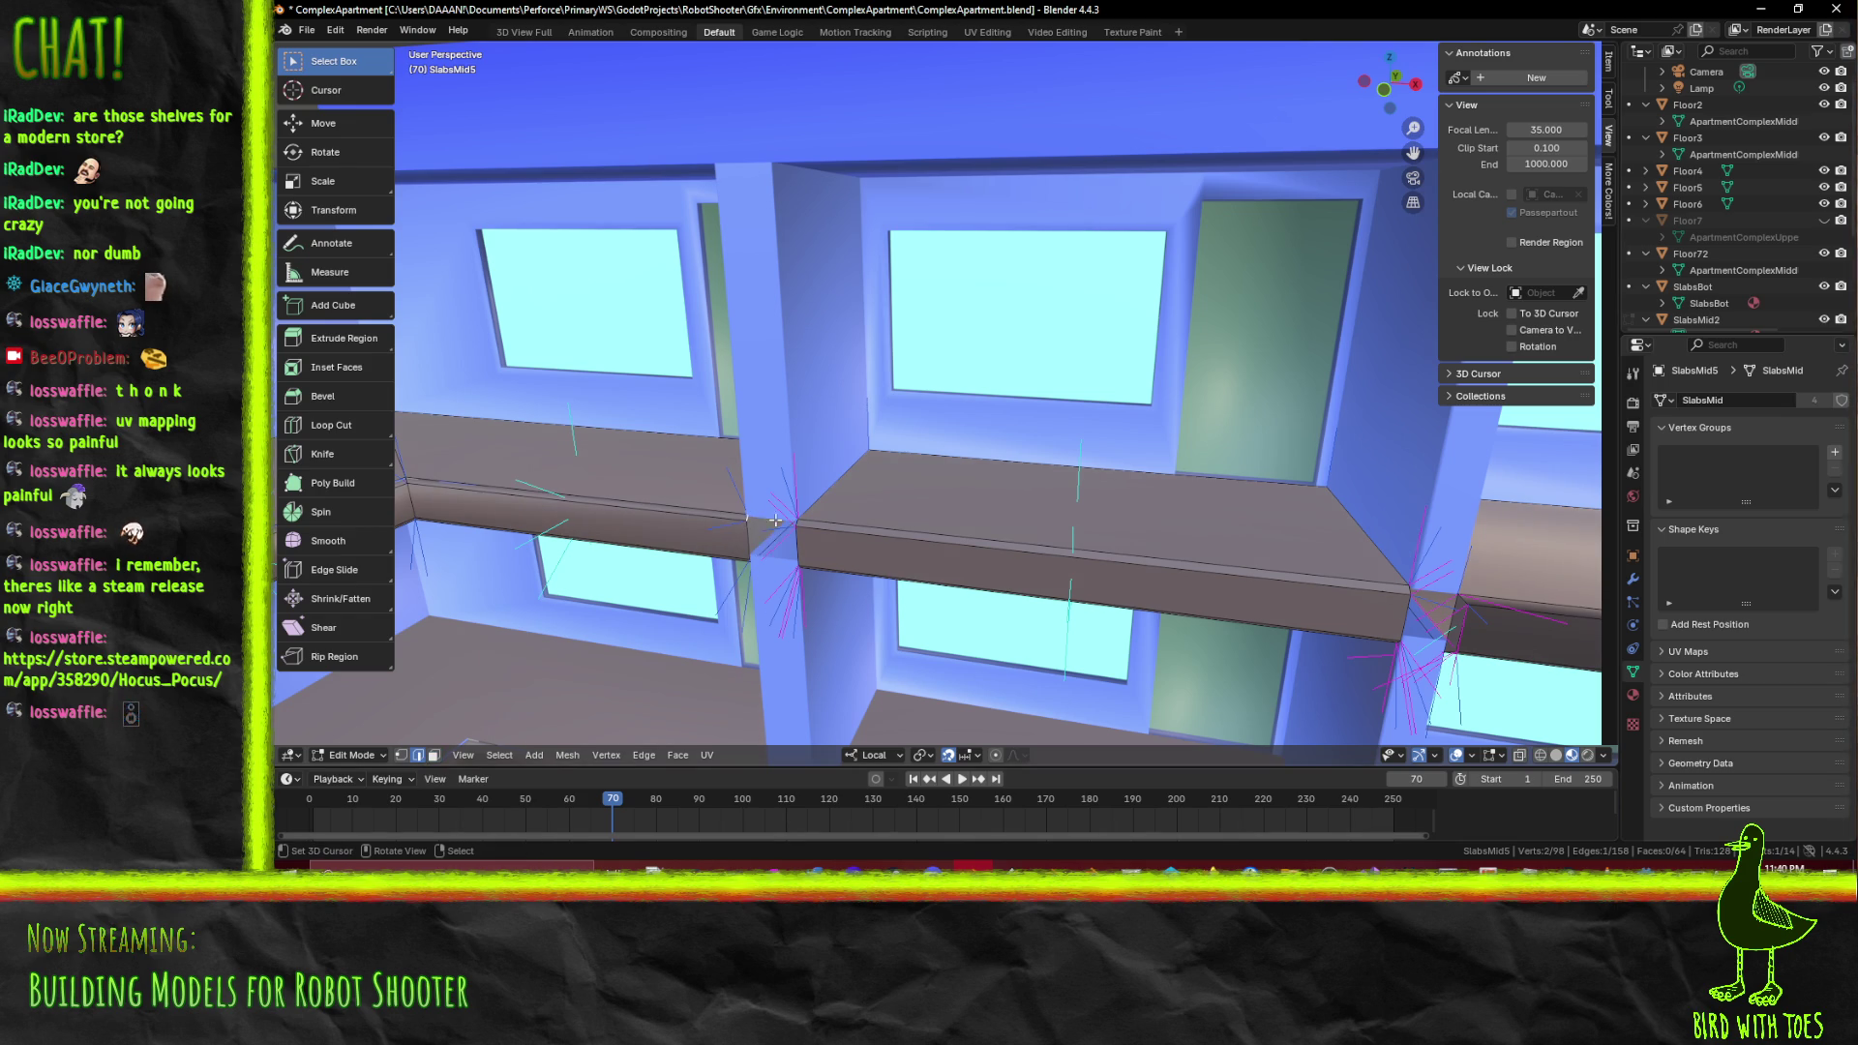
left_click(803, 521)
key("ctrl+z")
left_click(801, 525)
key("ctrl+z")
scroll("up", 3)
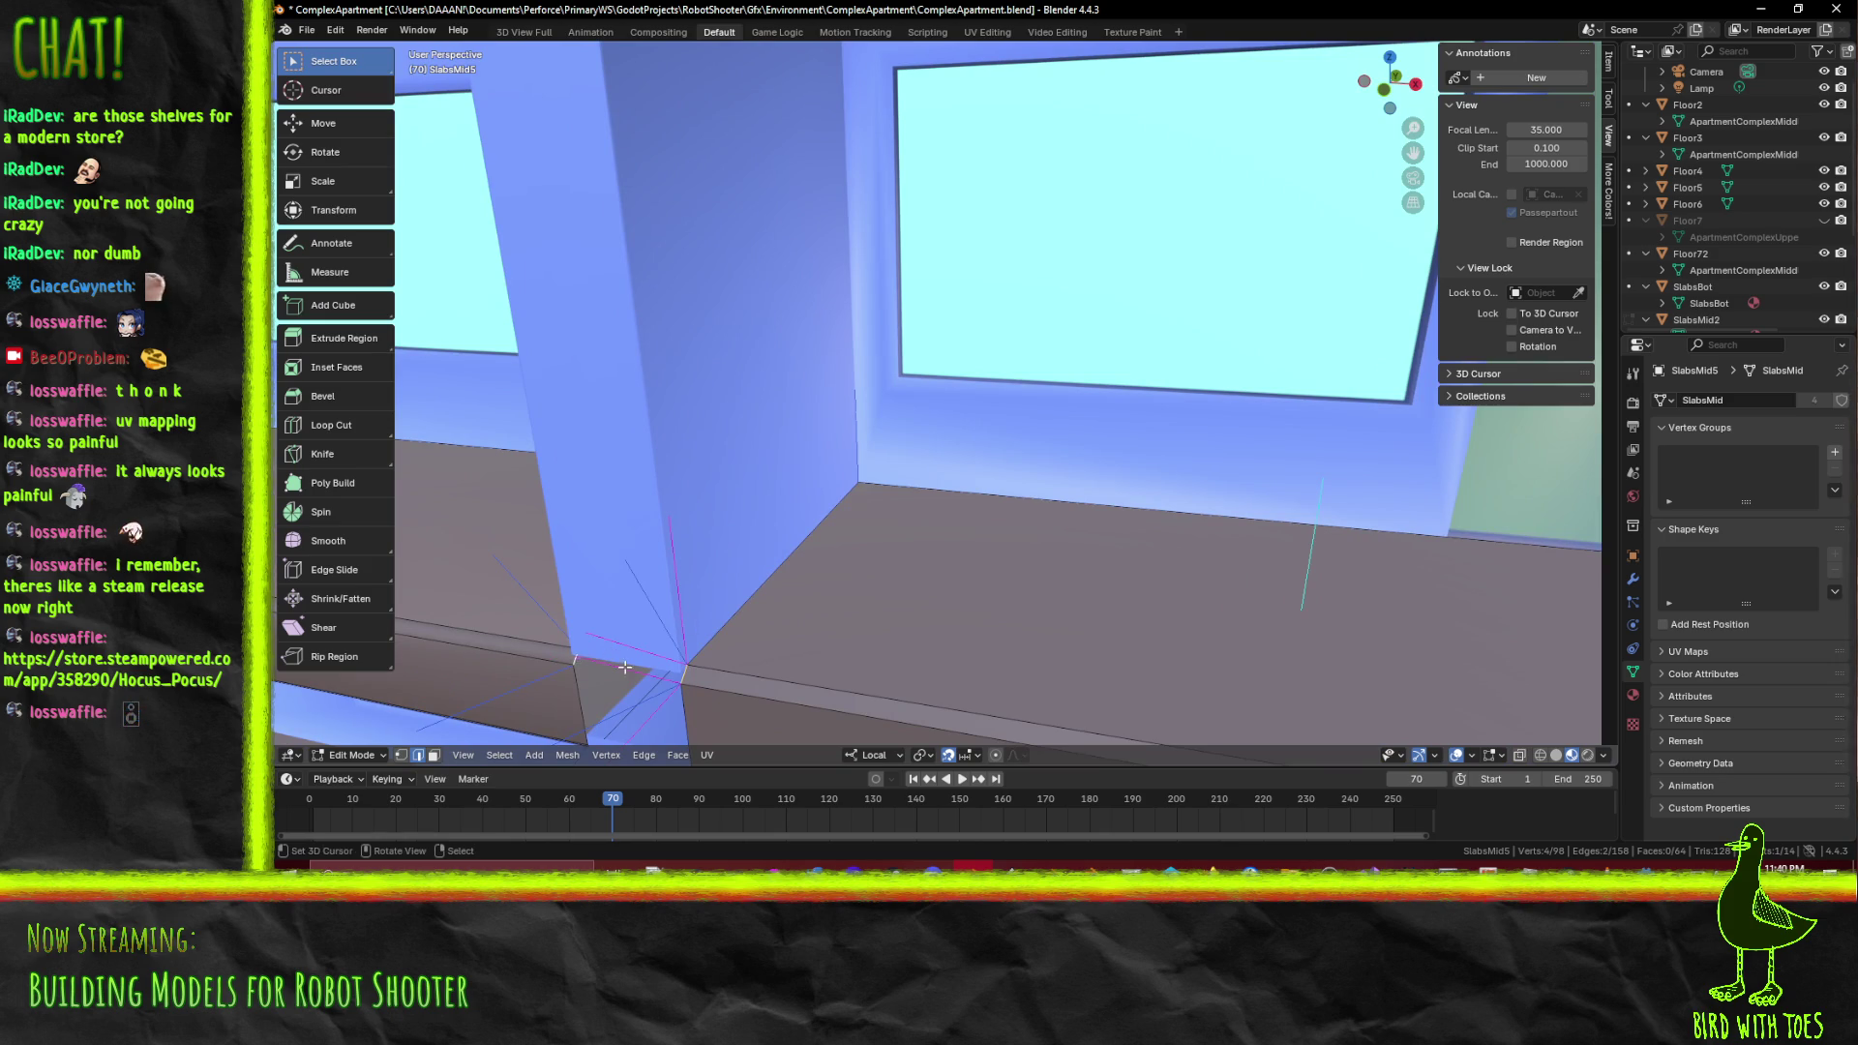
scroll("down", 3)
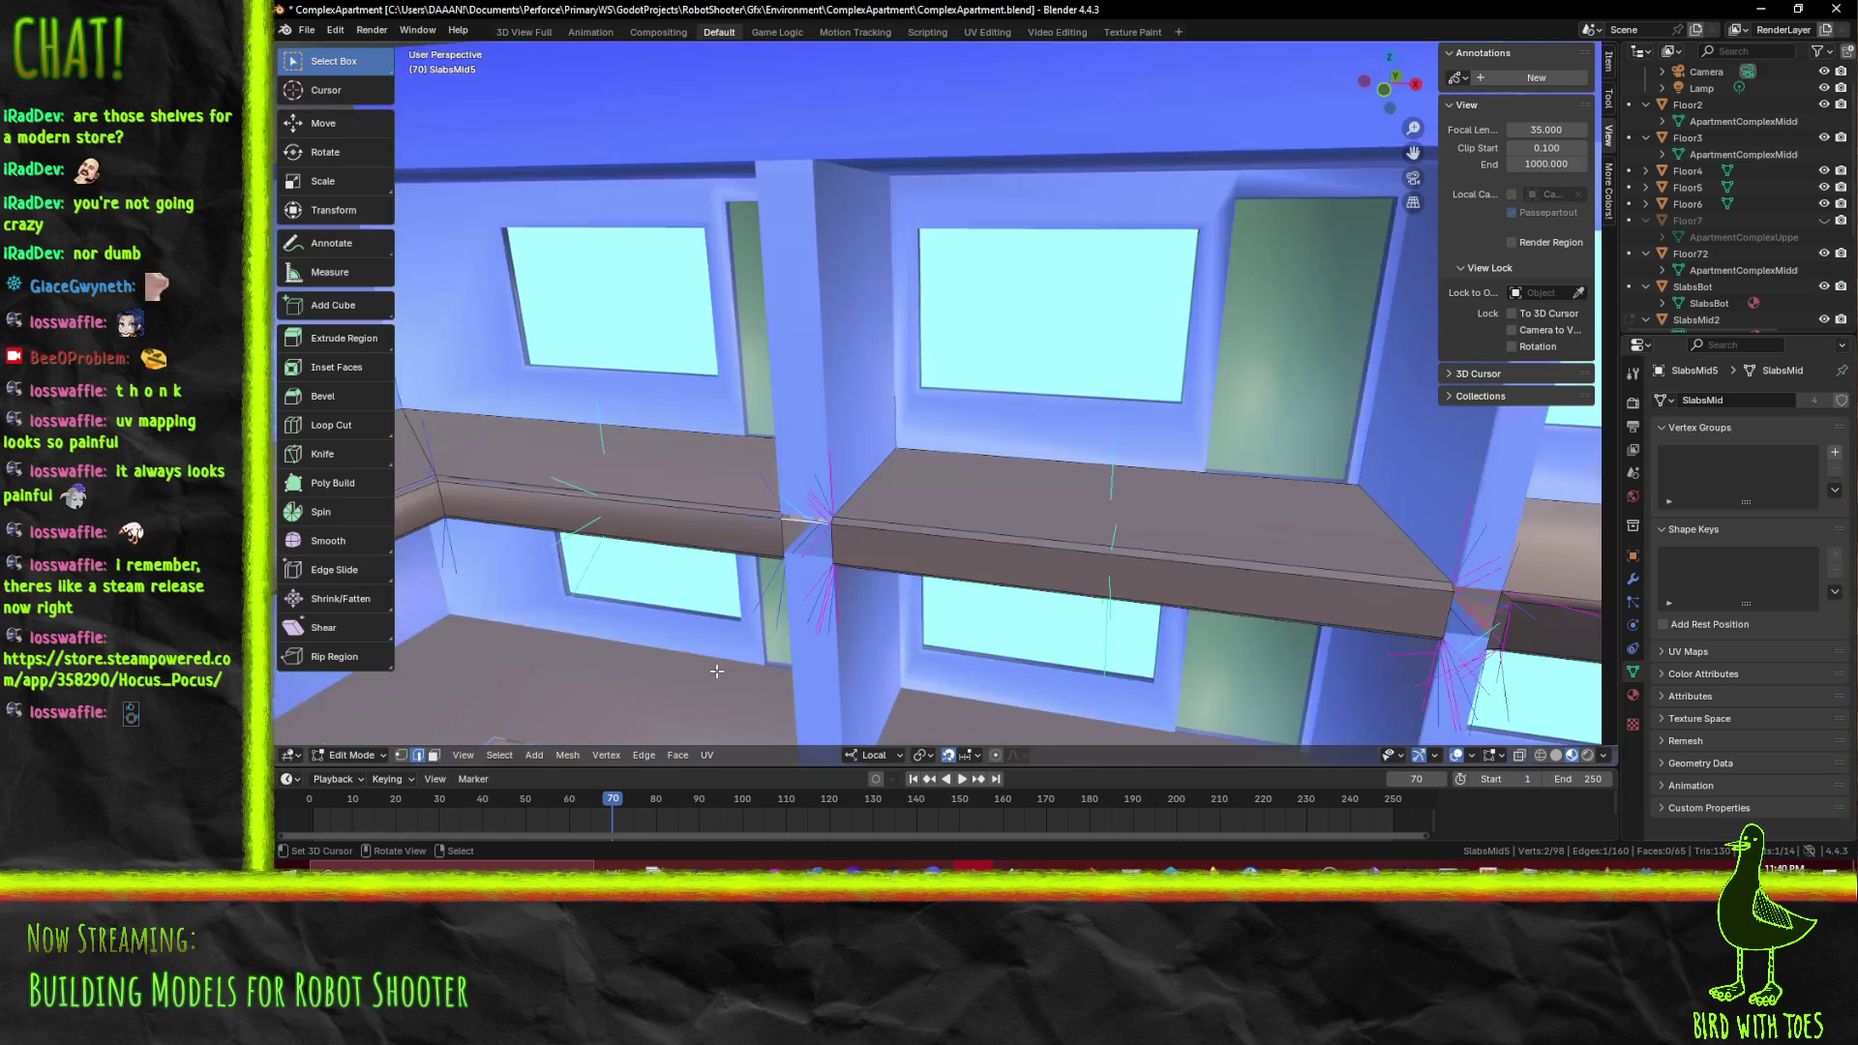
Orbit under the slab and select the slanted edges bordering the gap at the post top
left_click_drag(677, 667, 719, 661)
scroll("up", 3)
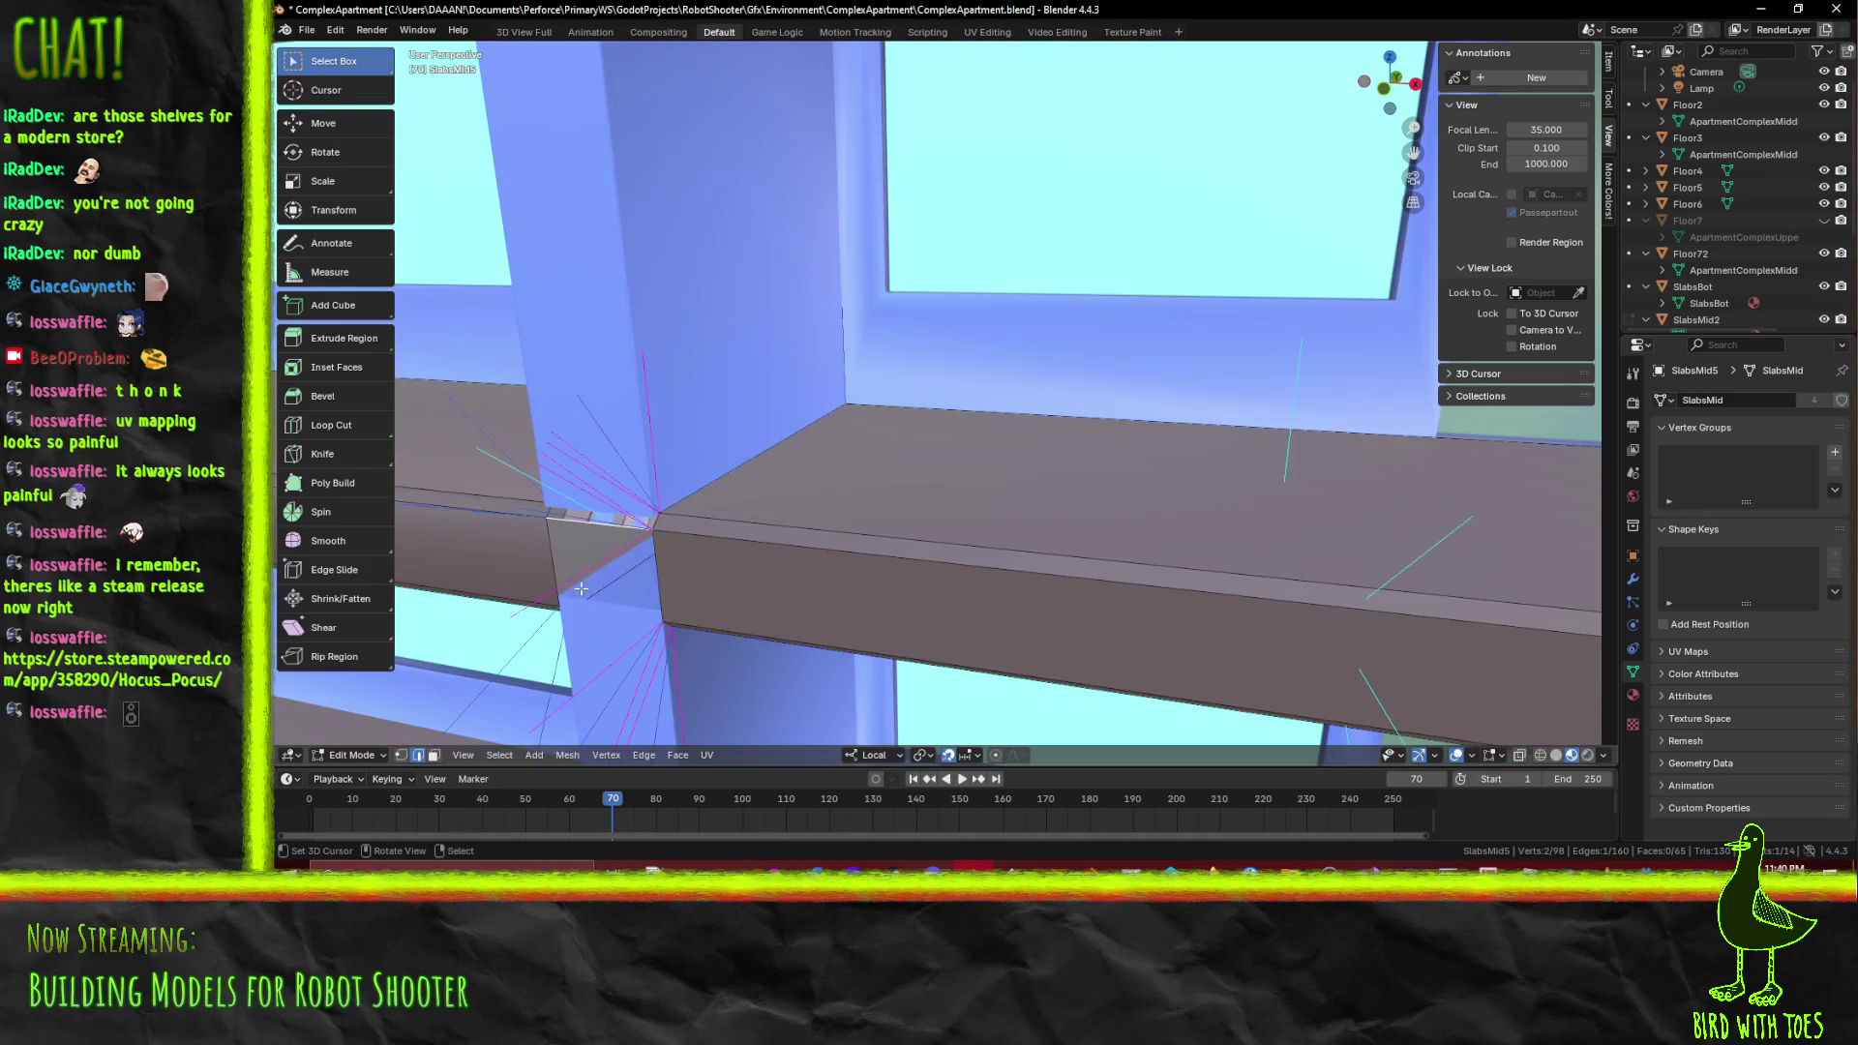
left_click_drag(595, 616, 958, 457)
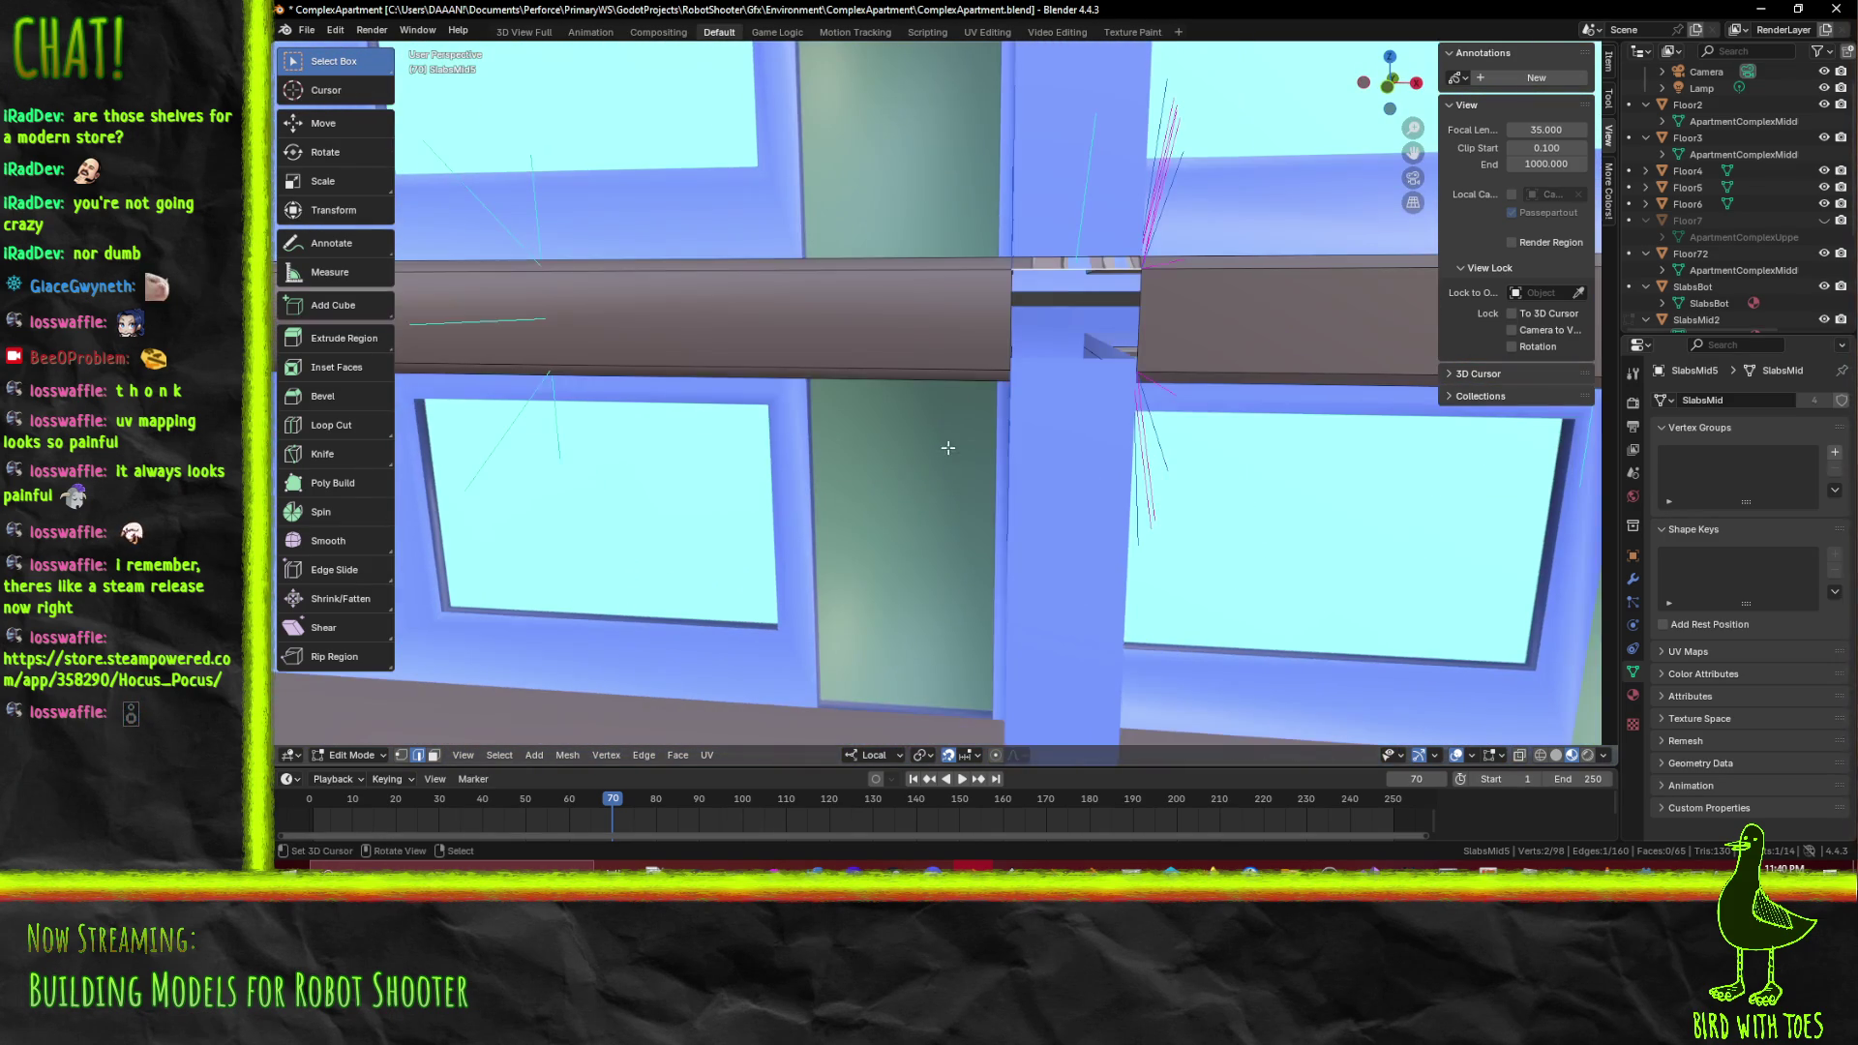
left_click_drag(1010, 385, 492, 224)
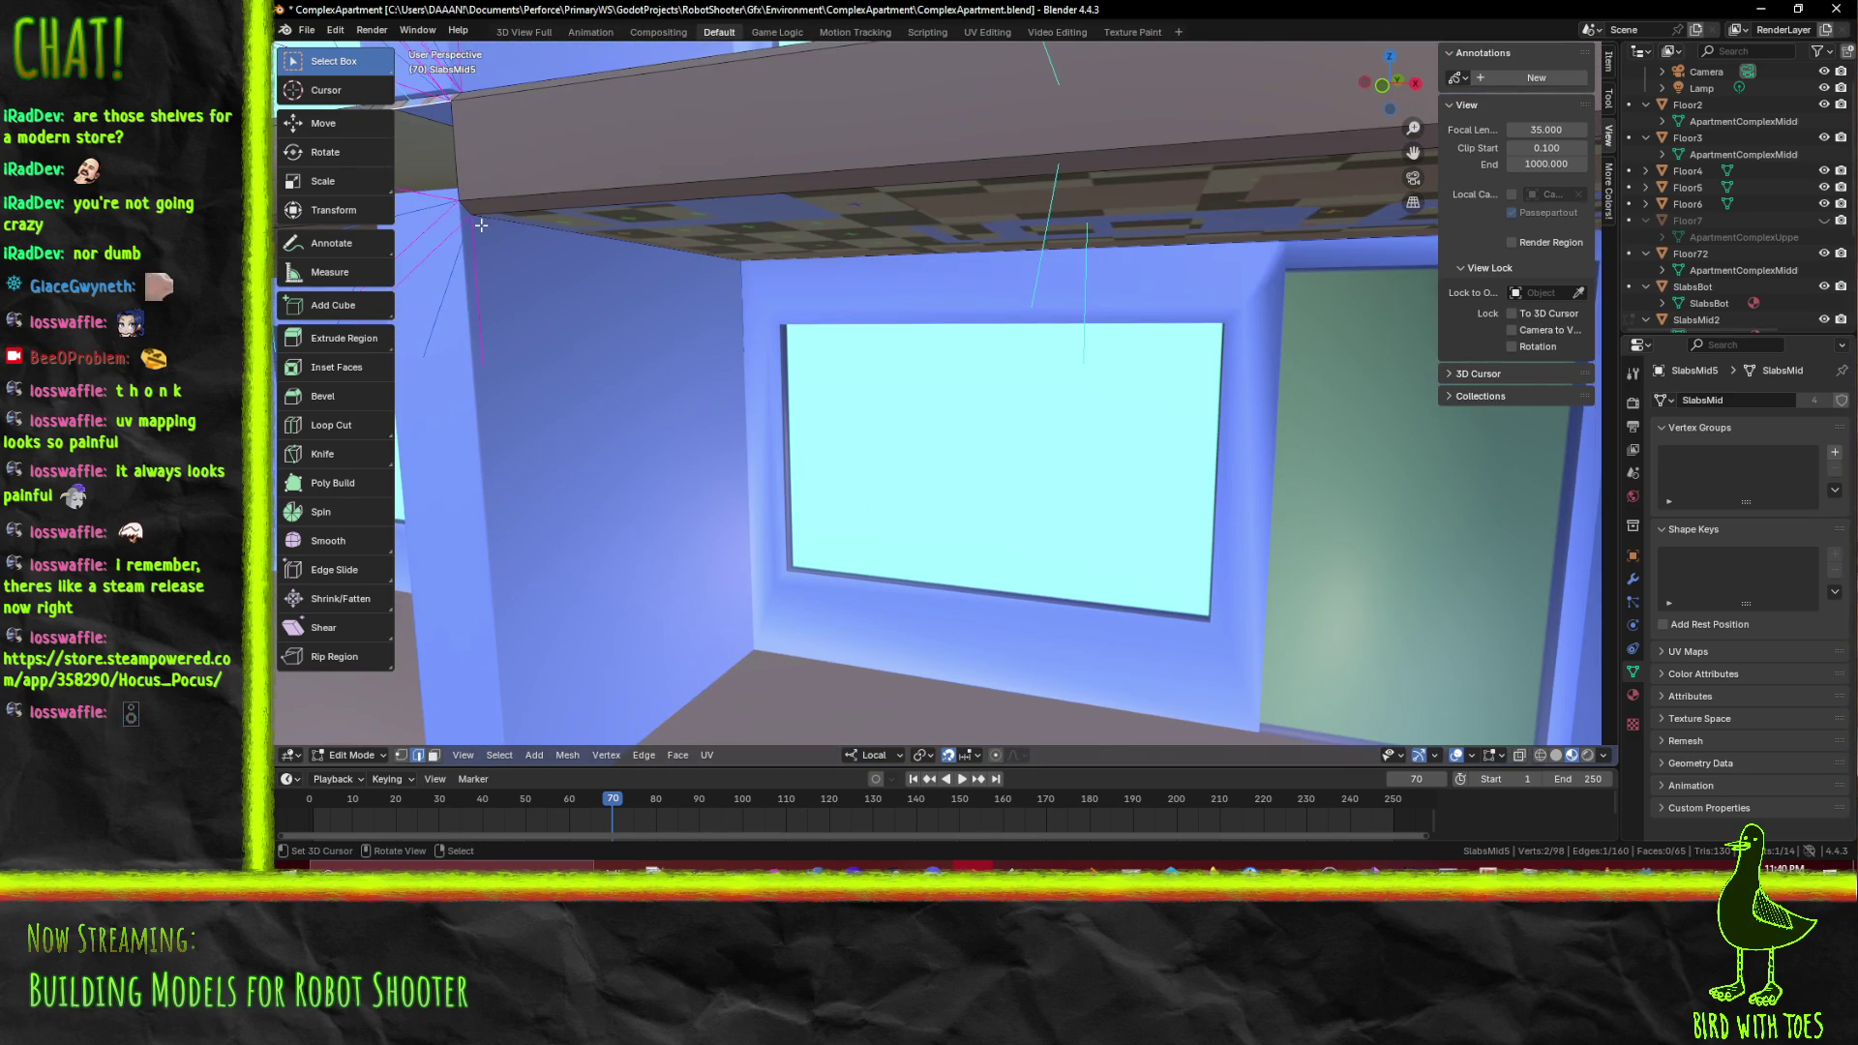
left_click(473, 211)
left_click(517, 210)
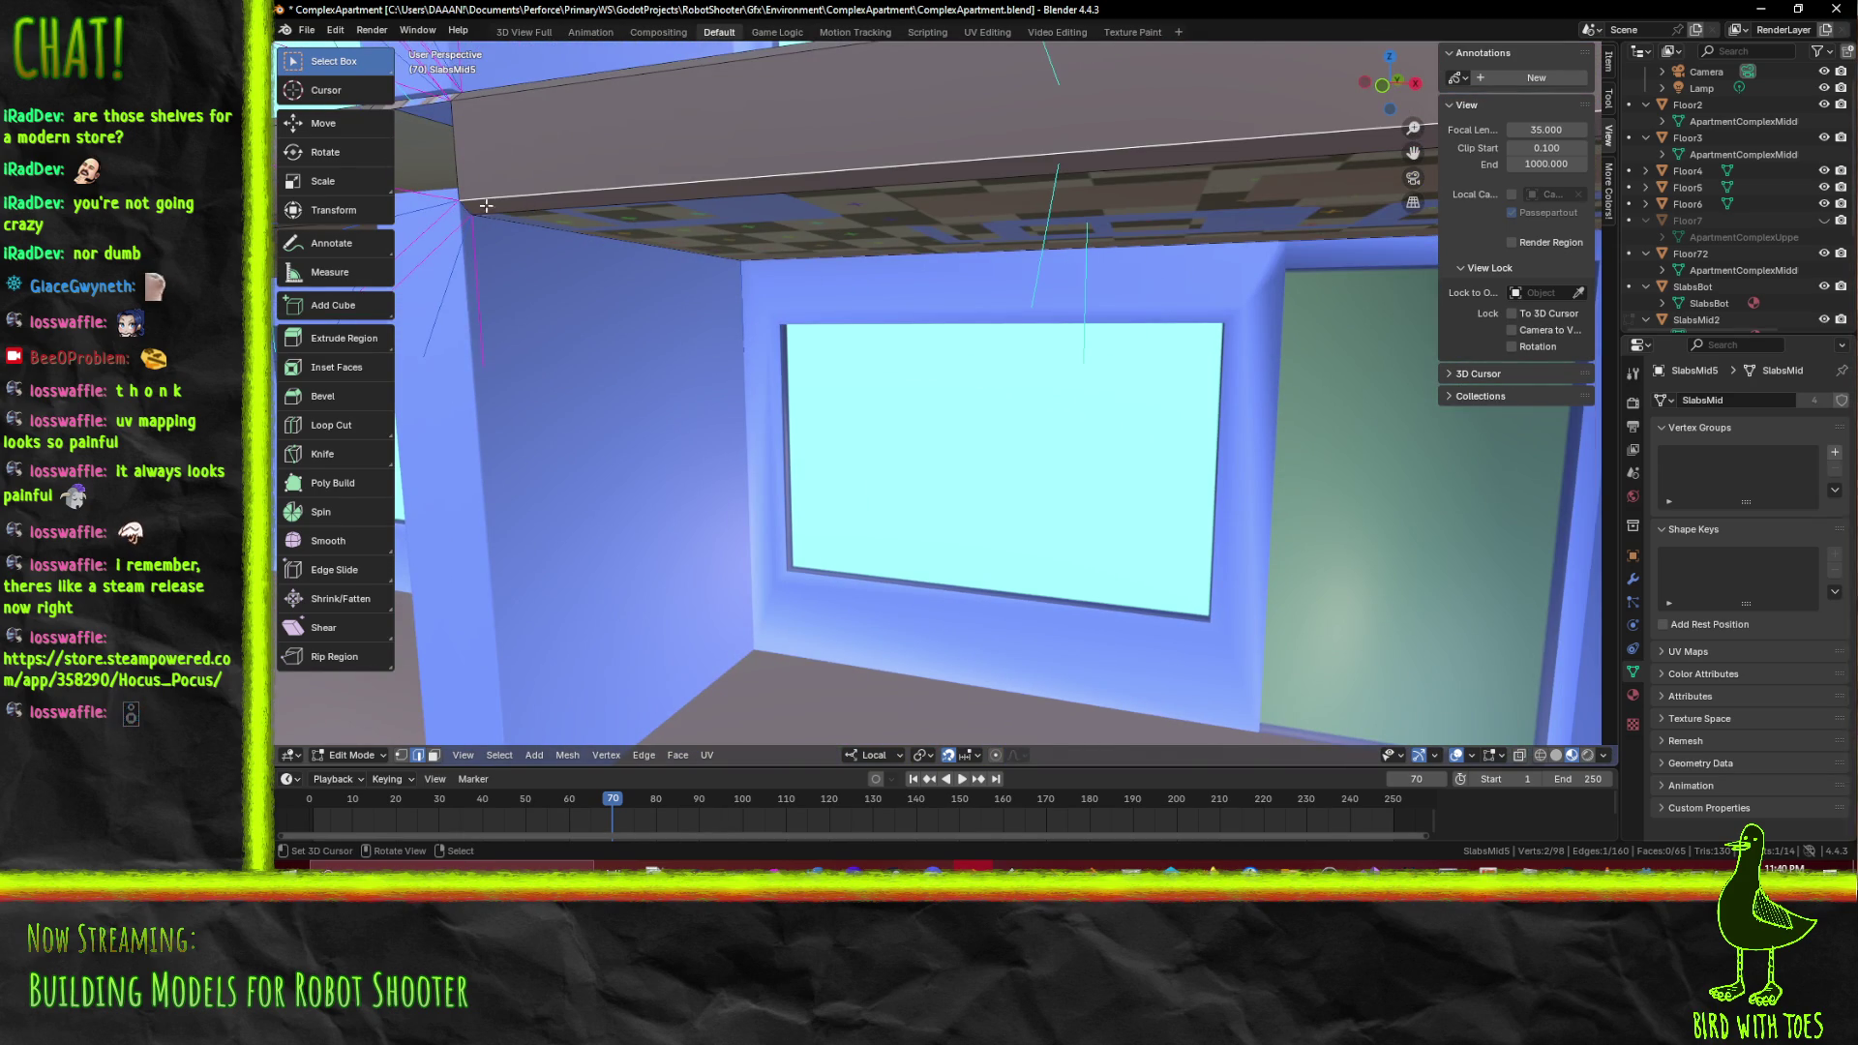
left_click(465, 205)
left_click_drag(511, 221, 878, 268)
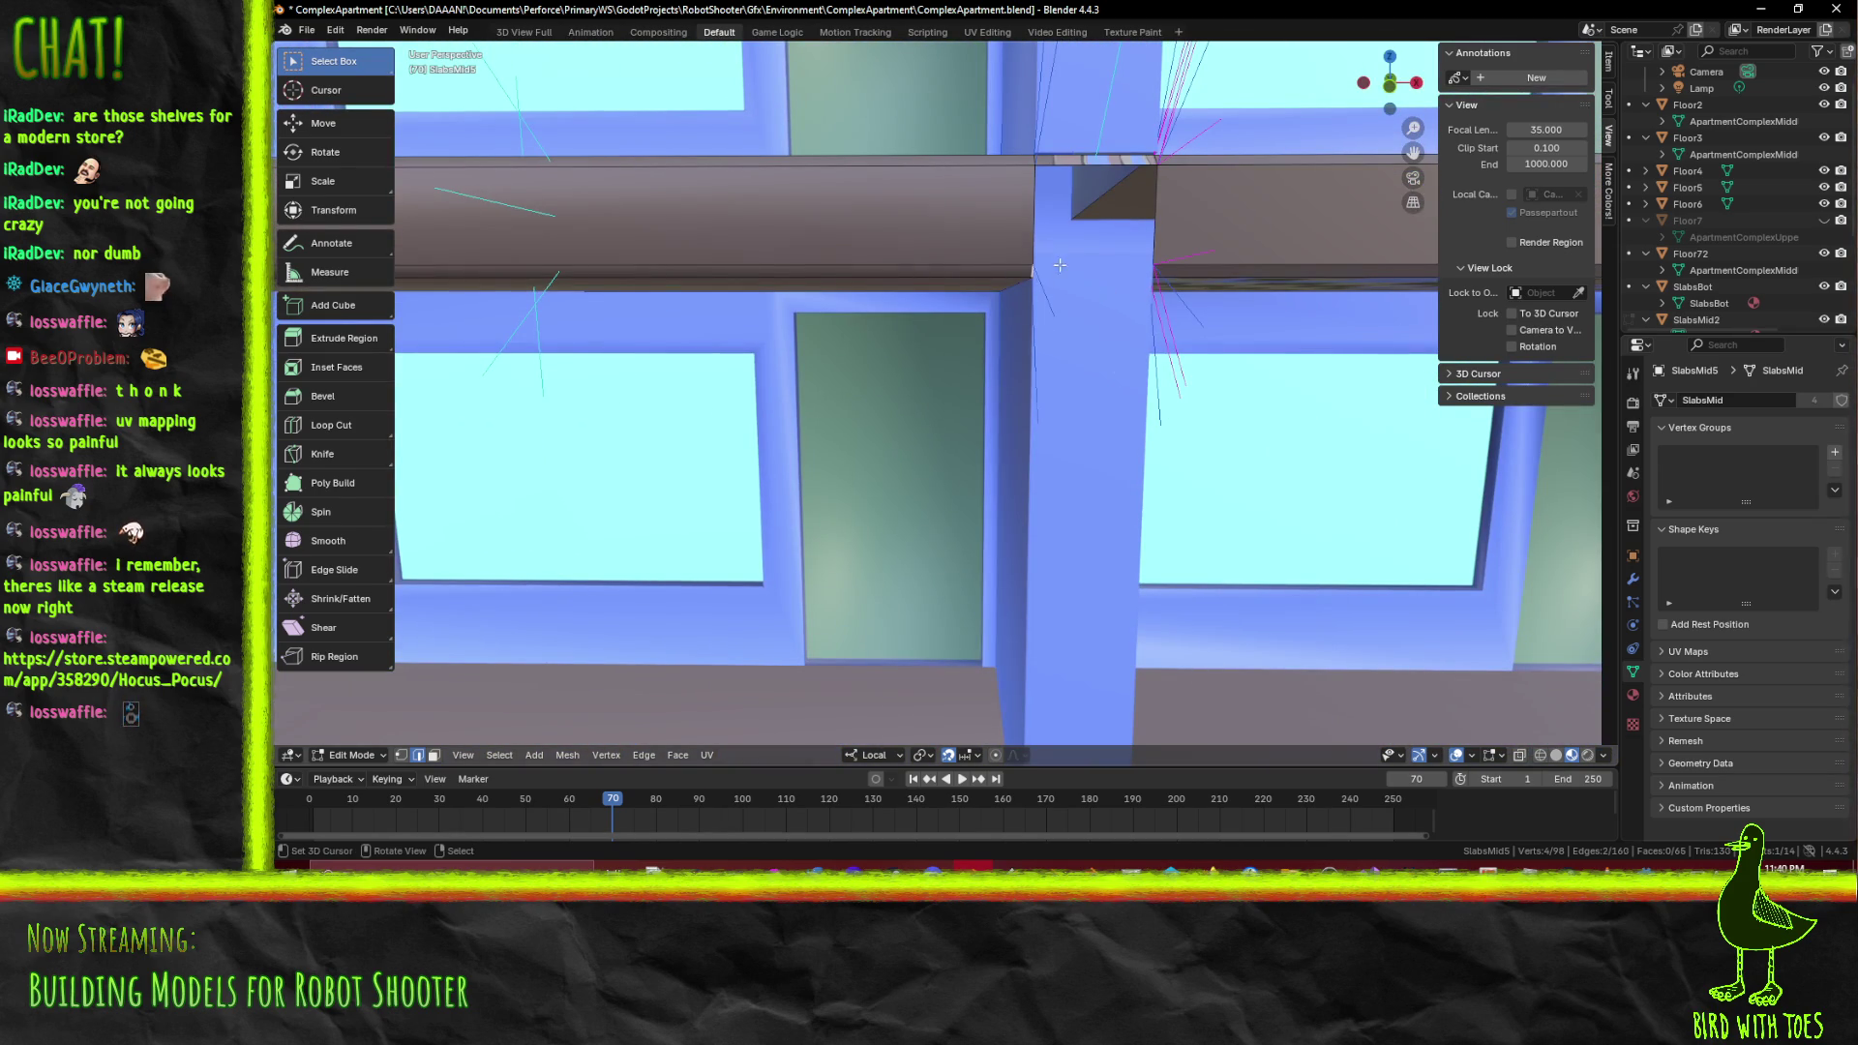
Fill the gap at the post top with F and inspect the new junction
key("f")
left_click_drag(1076, 277, 809, 486)
left_click(844, 393)
left_click_drag(828, 392, 1150, 475)
Delete the face at the slab junction with X > Faces, leaving a hole
key("3")
left_click(1156, 452)
key("x")
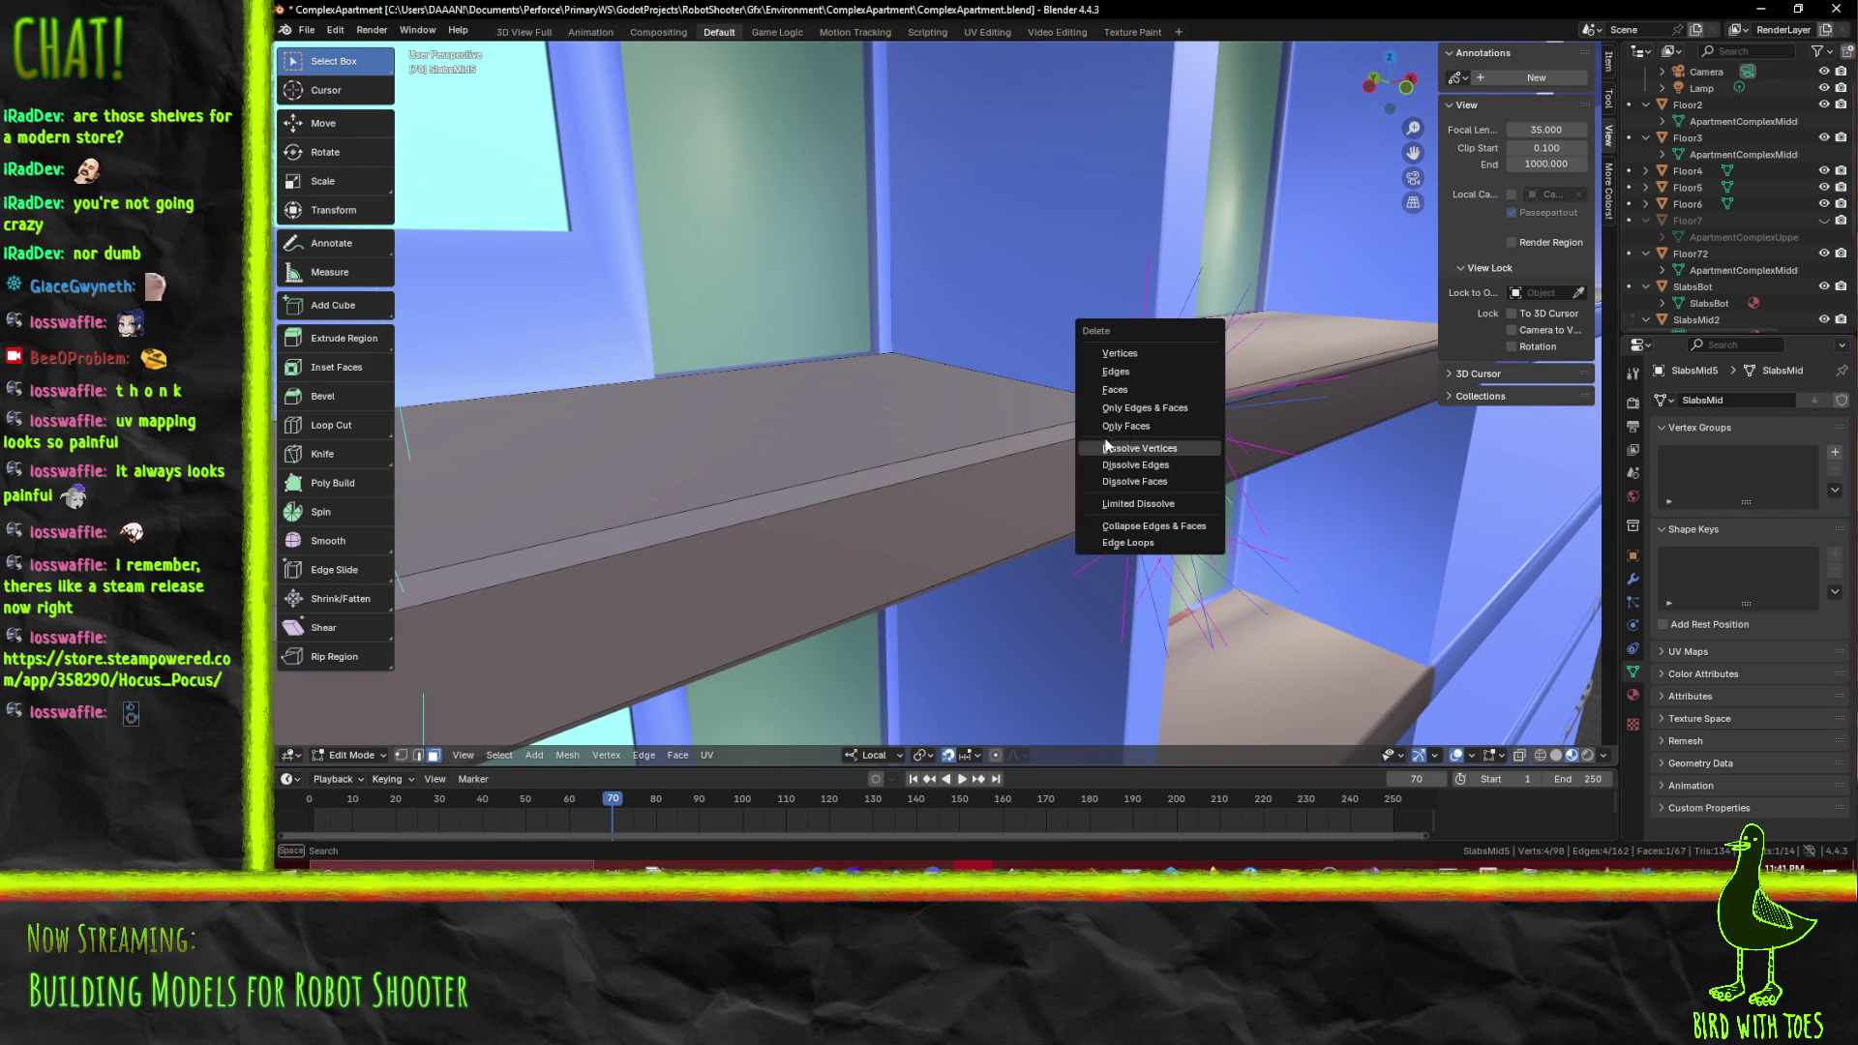
left_click(1140, 389)
Select the junction hole's border edges and fill both gaps with F, then clear the selection
key("2")
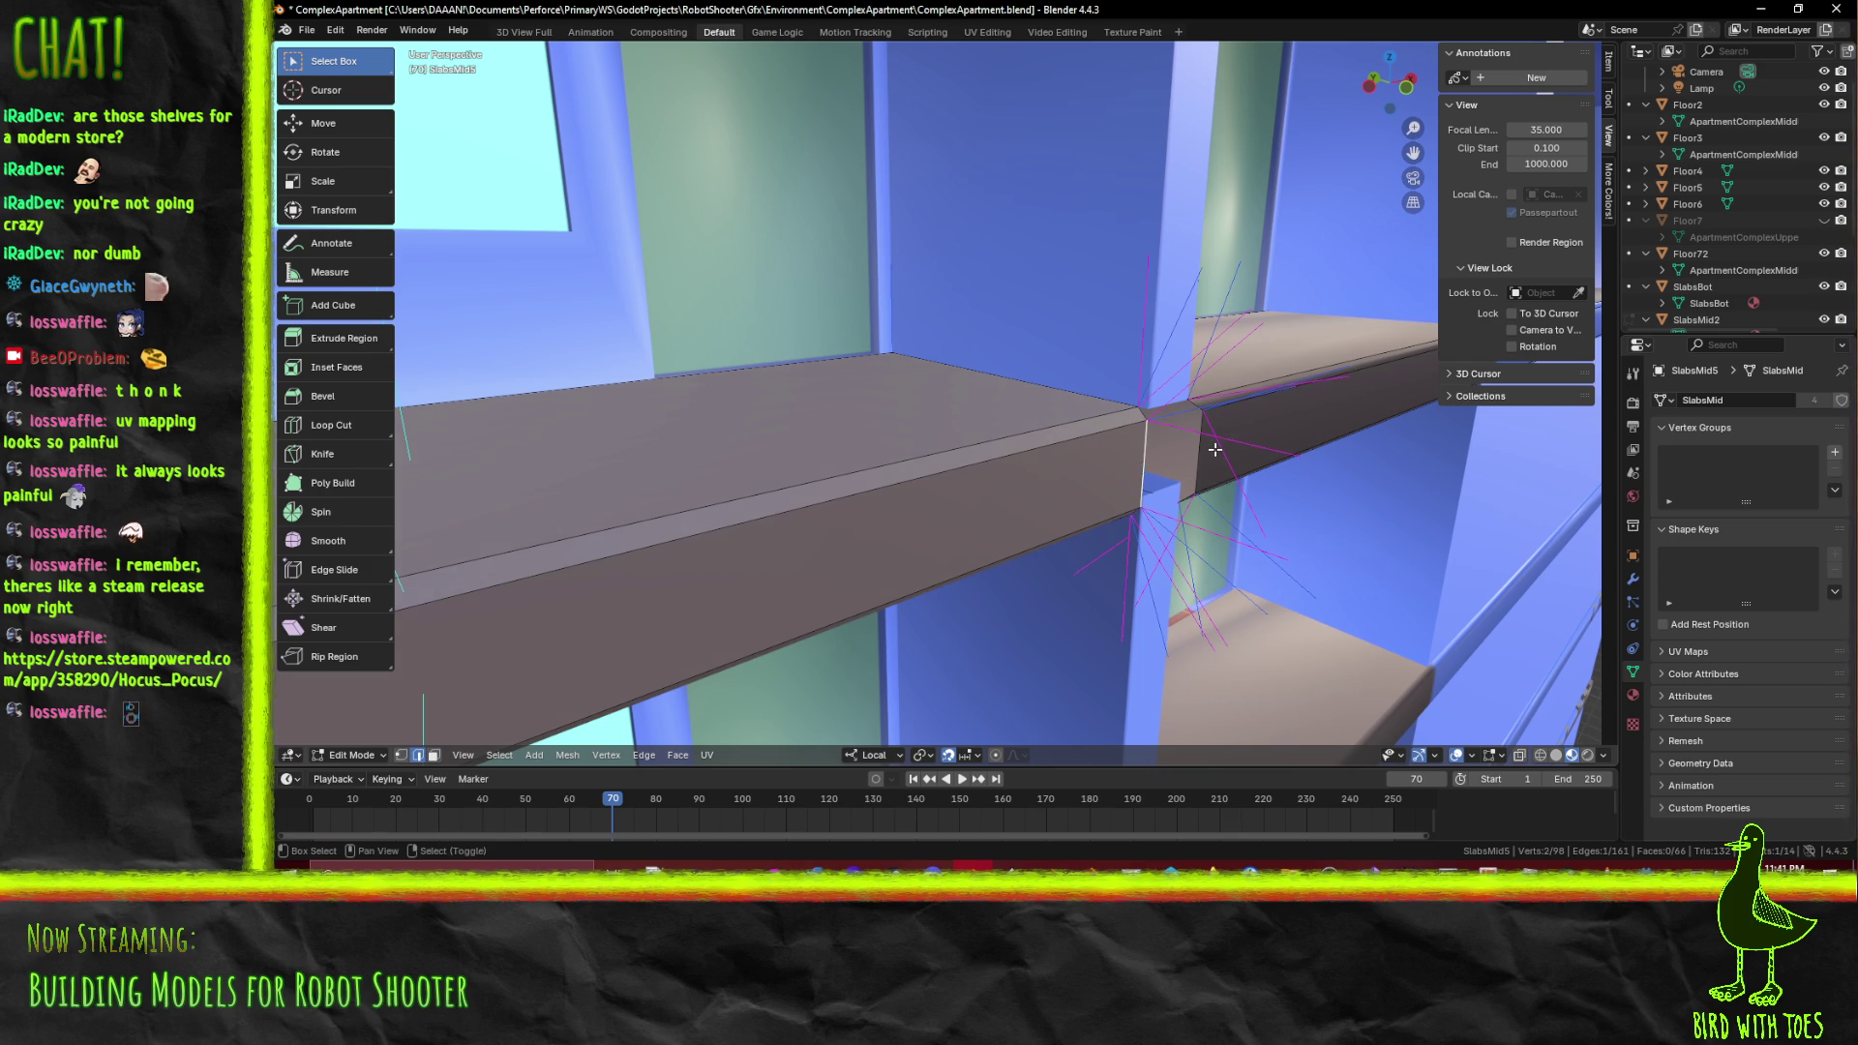
left_click(1134, 418)
key("f")
key("f")
left_click_drag(1138, 413, 1161, 363)
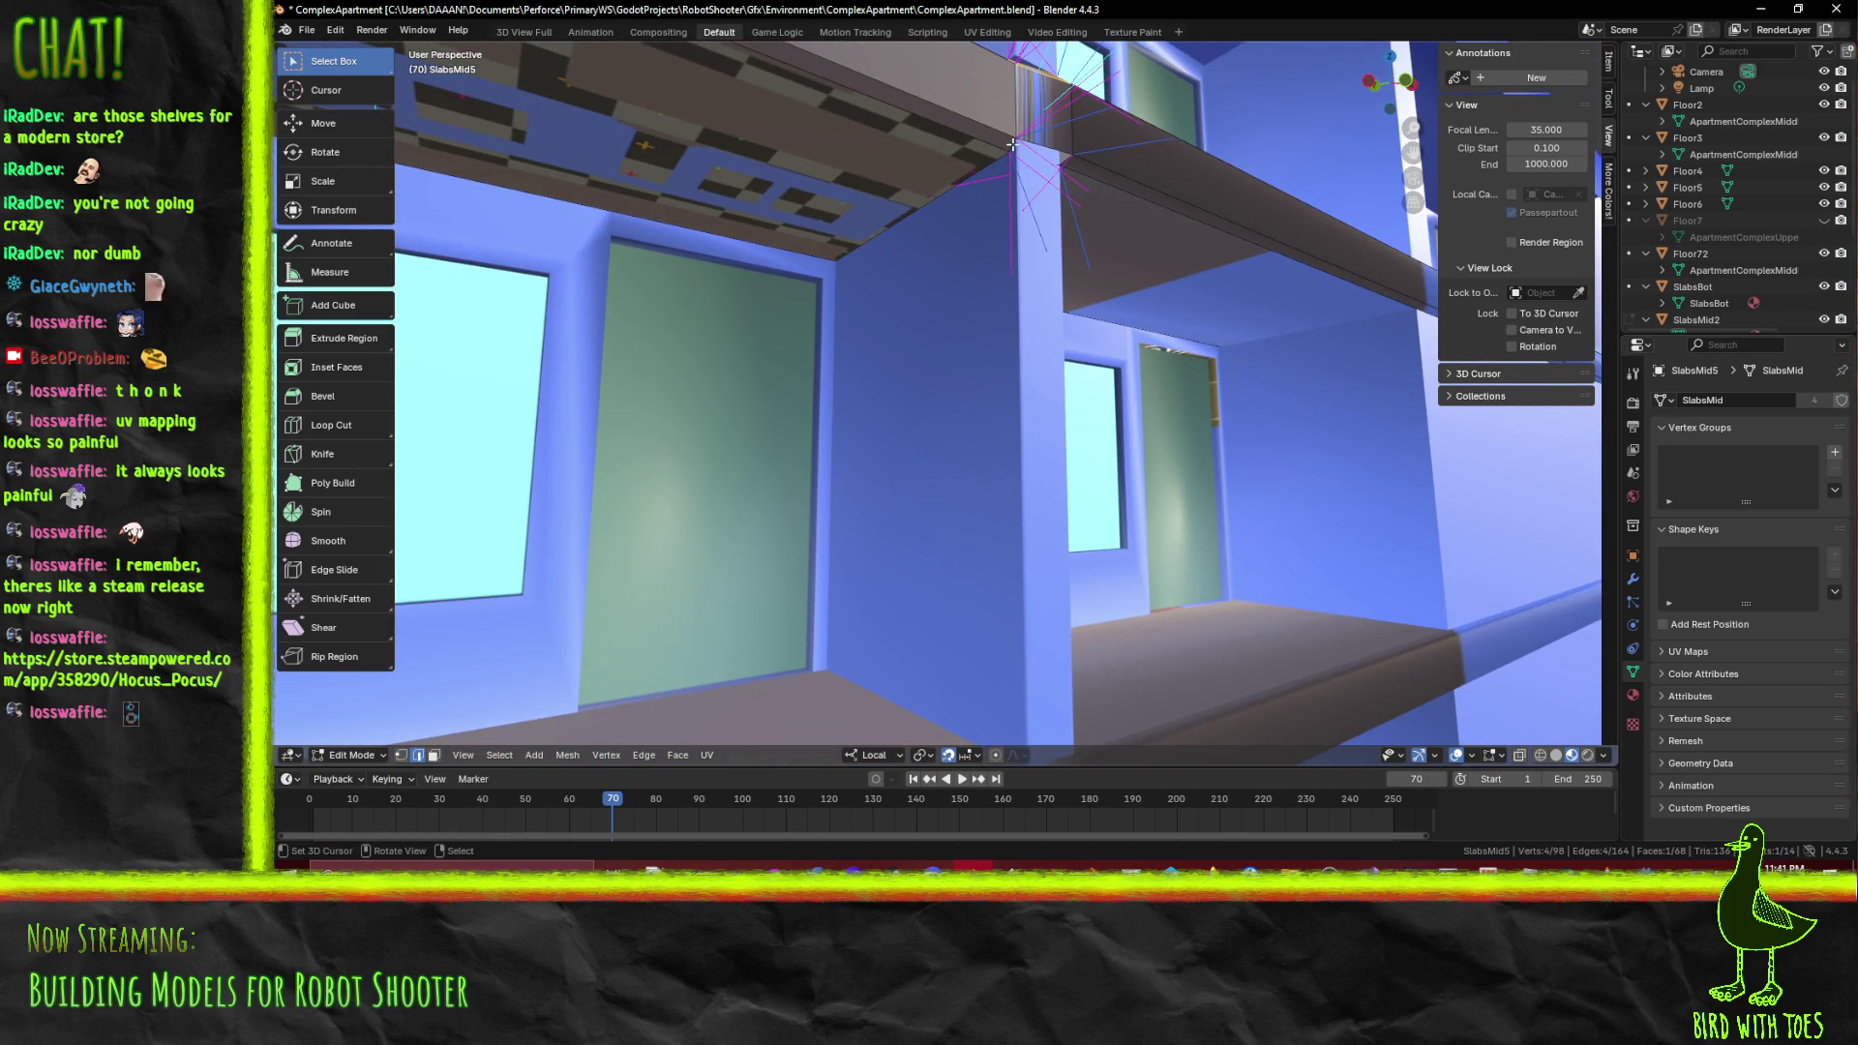
key("f")
key("alt+a")
Inspect the pillar junction and select the shelf's front, underside, lower strip and top faces
left_click_drag(1067, 160, 1177, 340)
left_click_drag(1234, 556, 1186, 530)
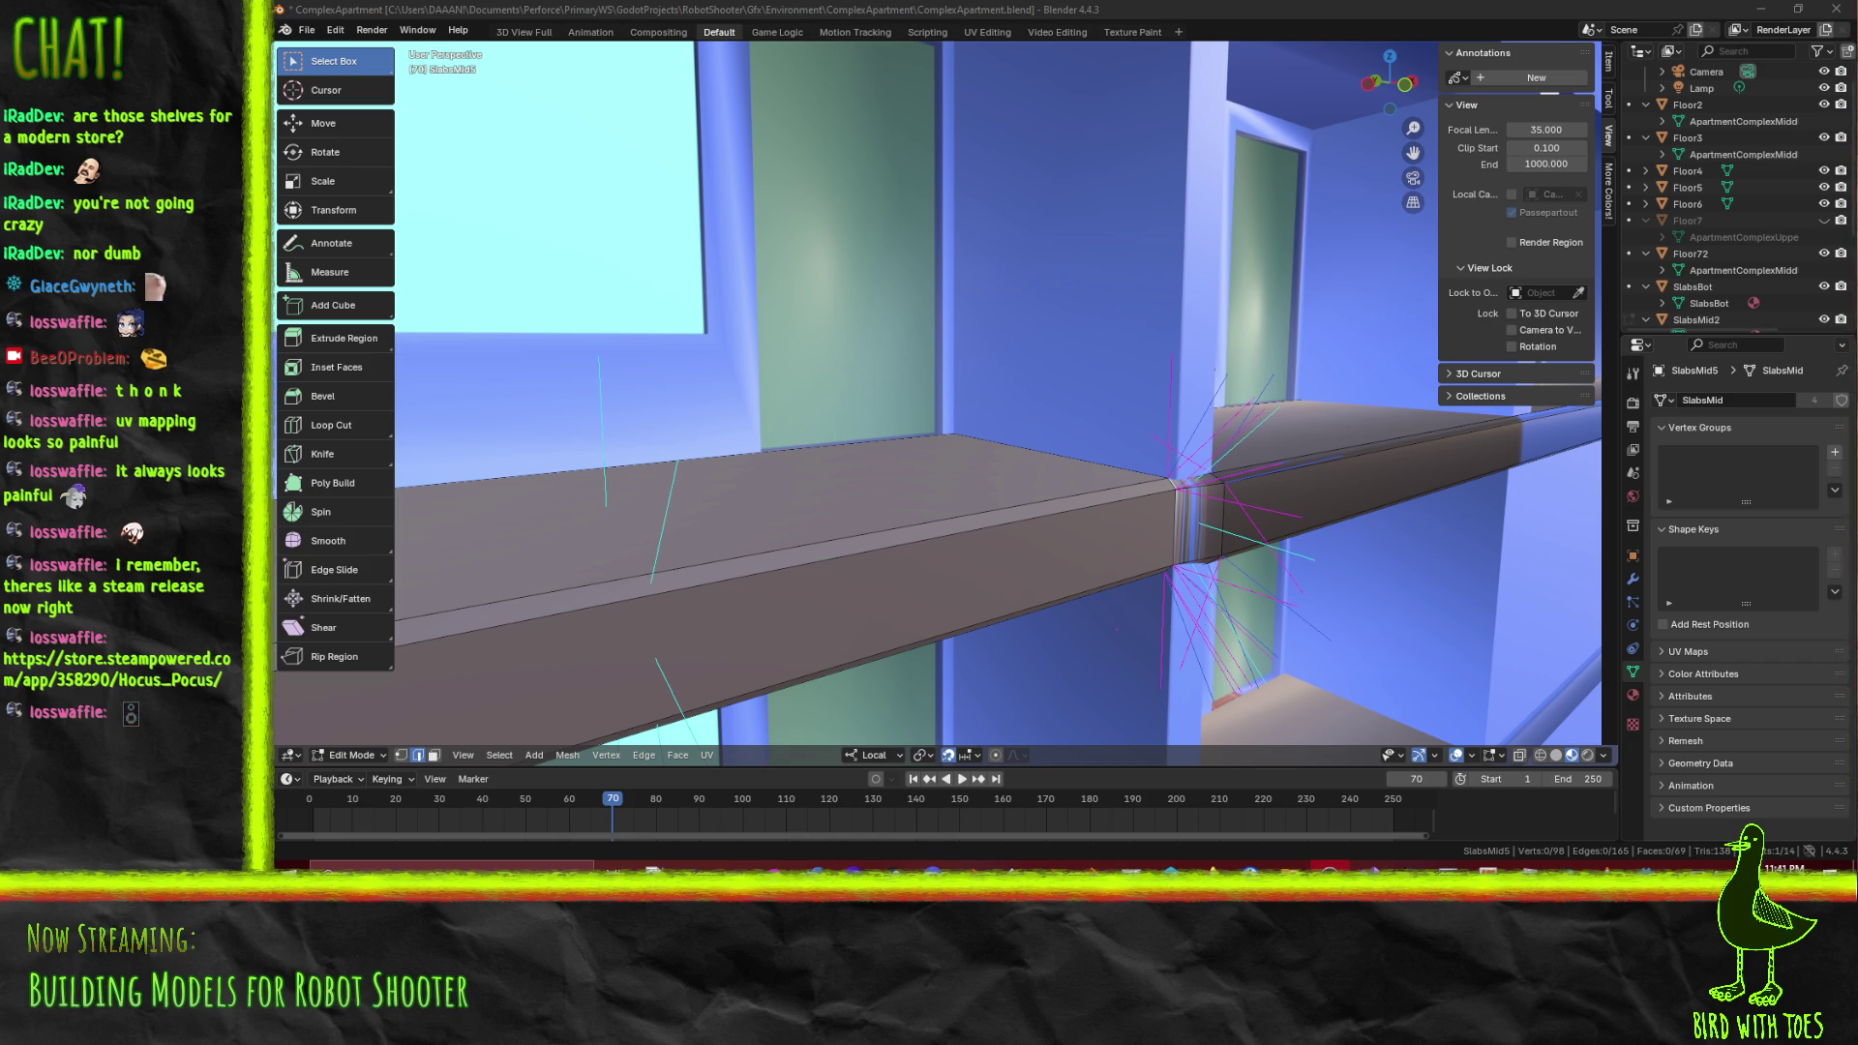
left_click_drag(1258, 580, 1344, 500)
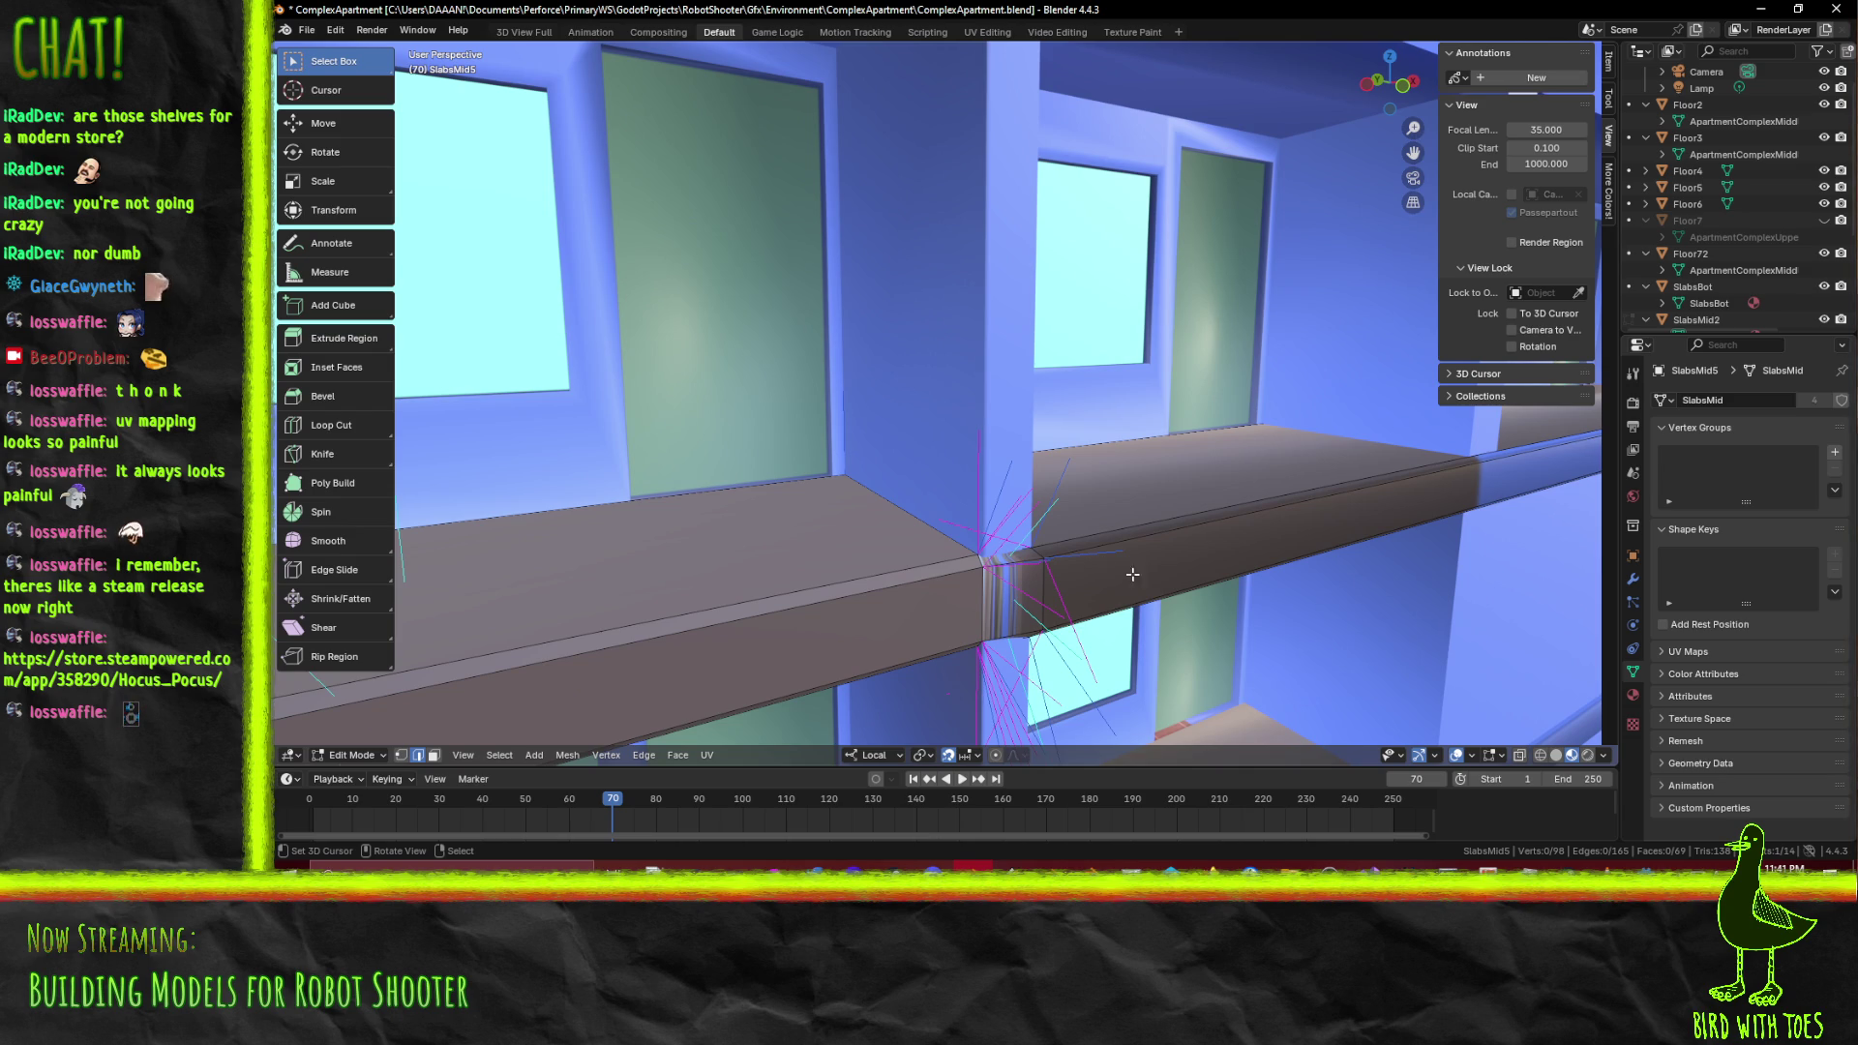
left_click_drag(1170, 572, 1069, 535)
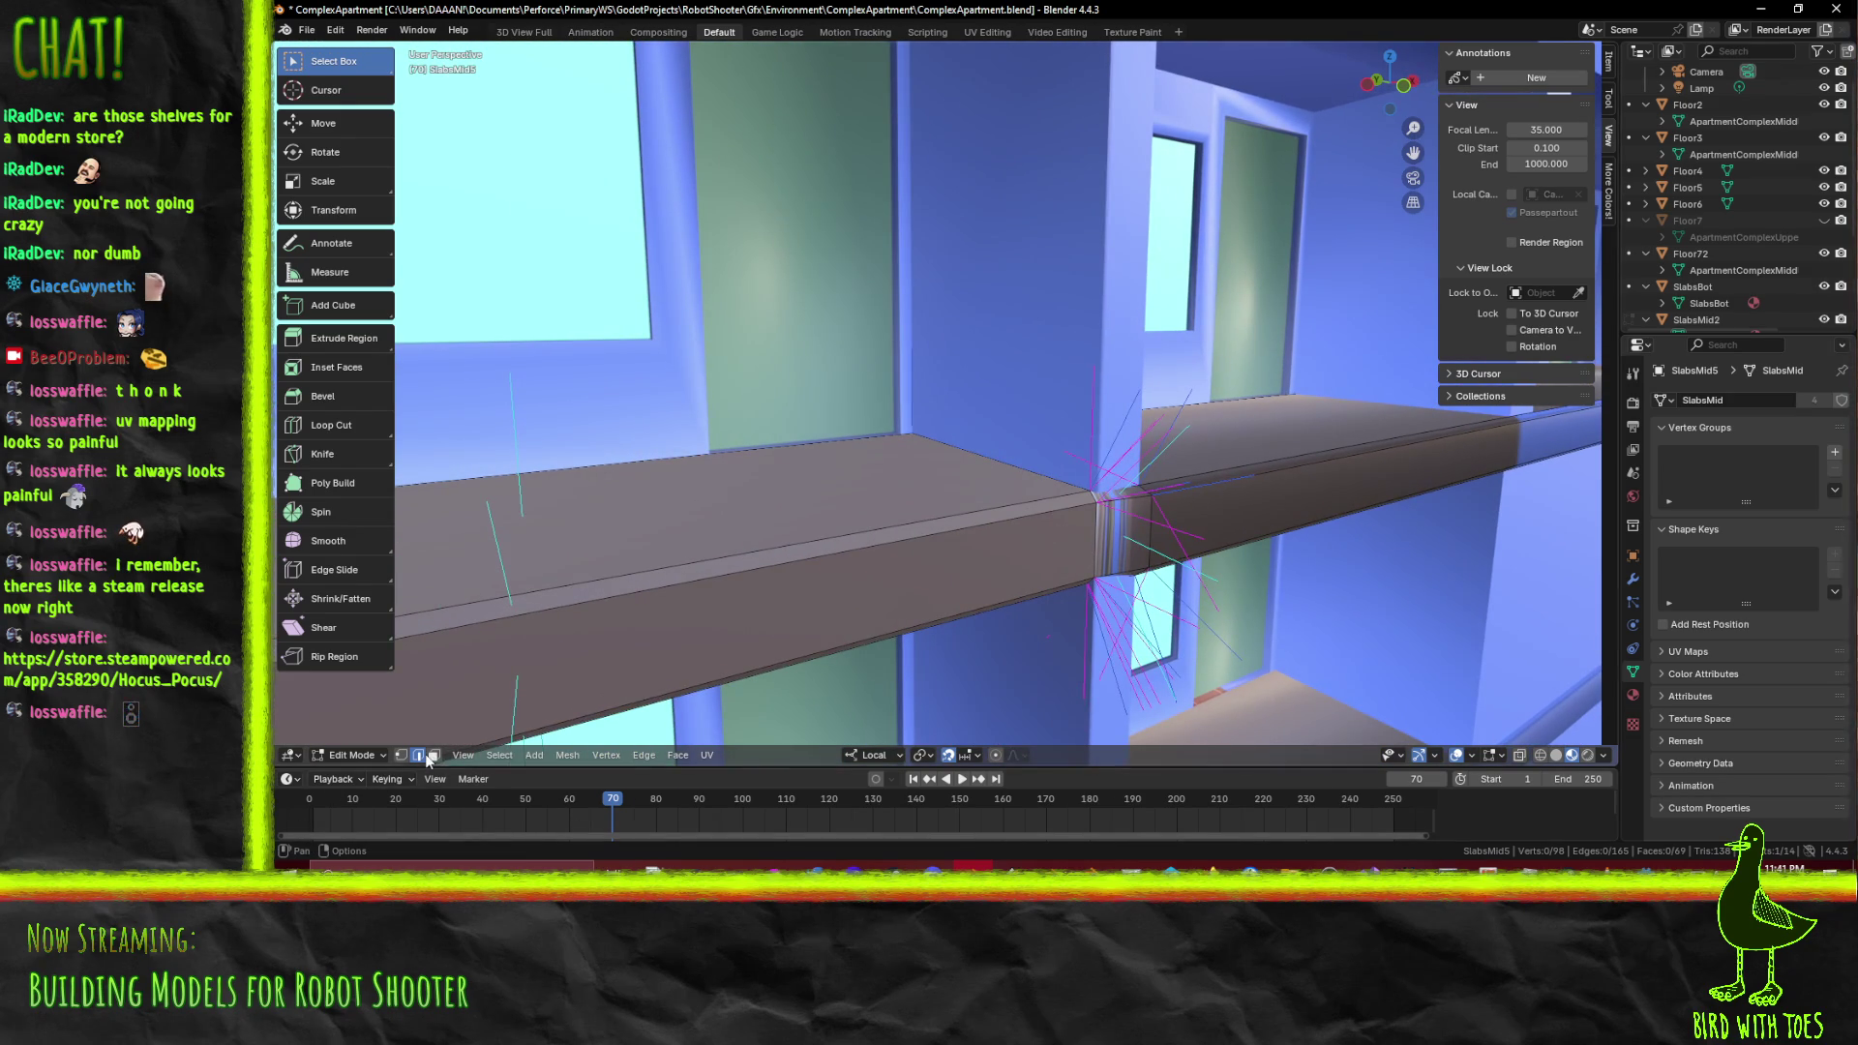
left_click(758, 554)
left_click_drag(759, 553, 882, 376)
left_click(850, 326)
left_click(882, 375)
left_click(875, 277)
left_click_drag(876, 277, 1009, 474)
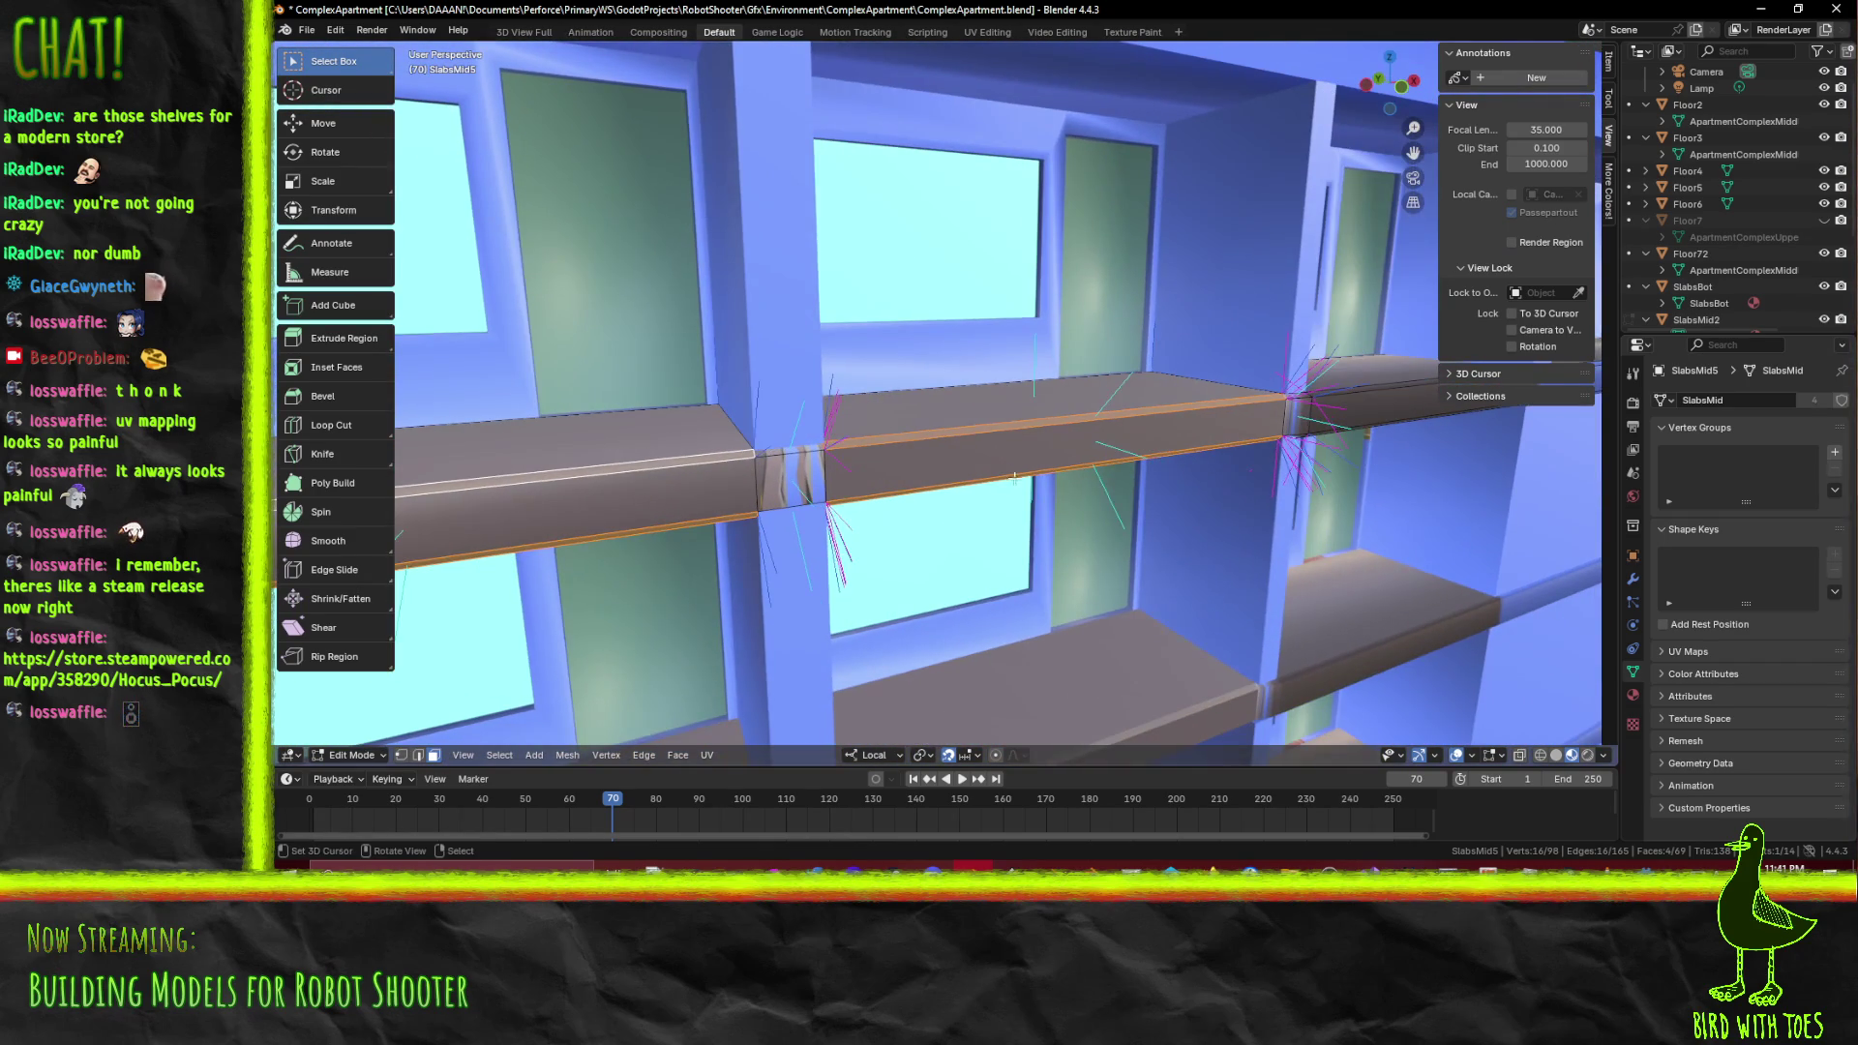
Abandon a first local-Y move and switch to a top orthographic view over the slab
key("g")
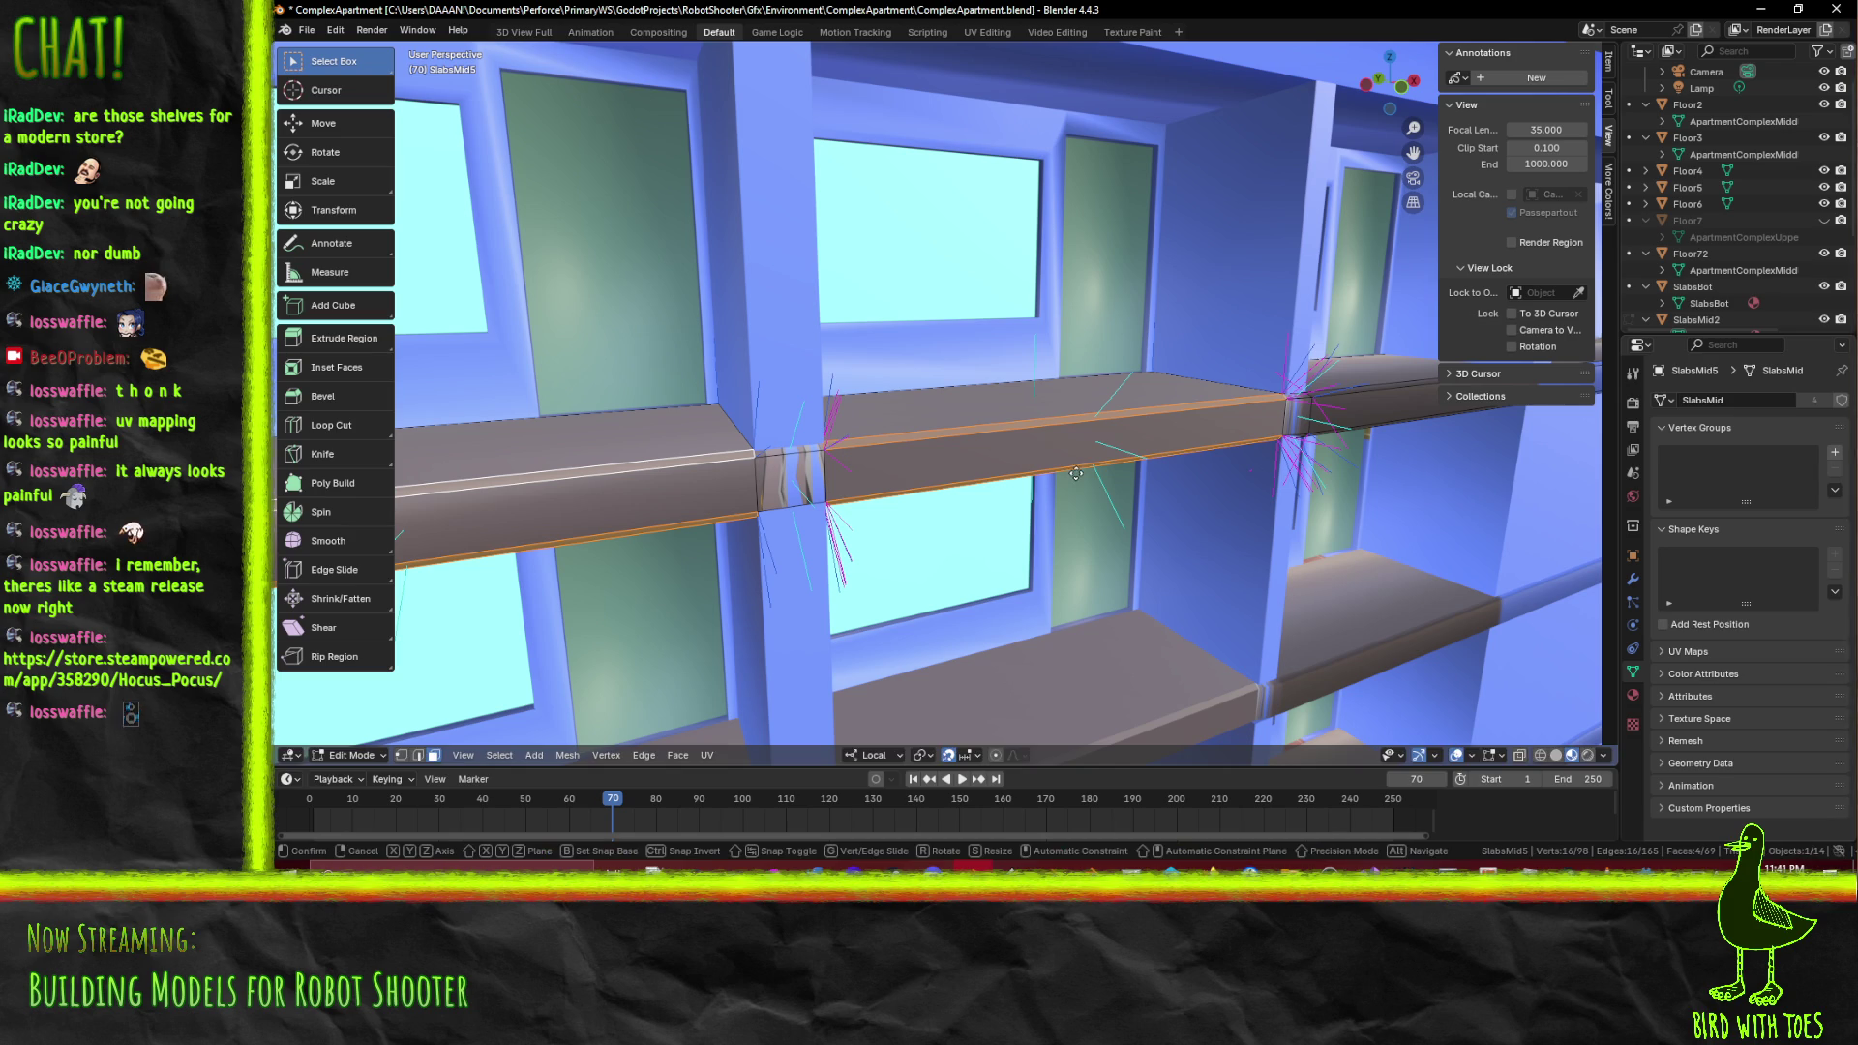
key("y")
key("y")
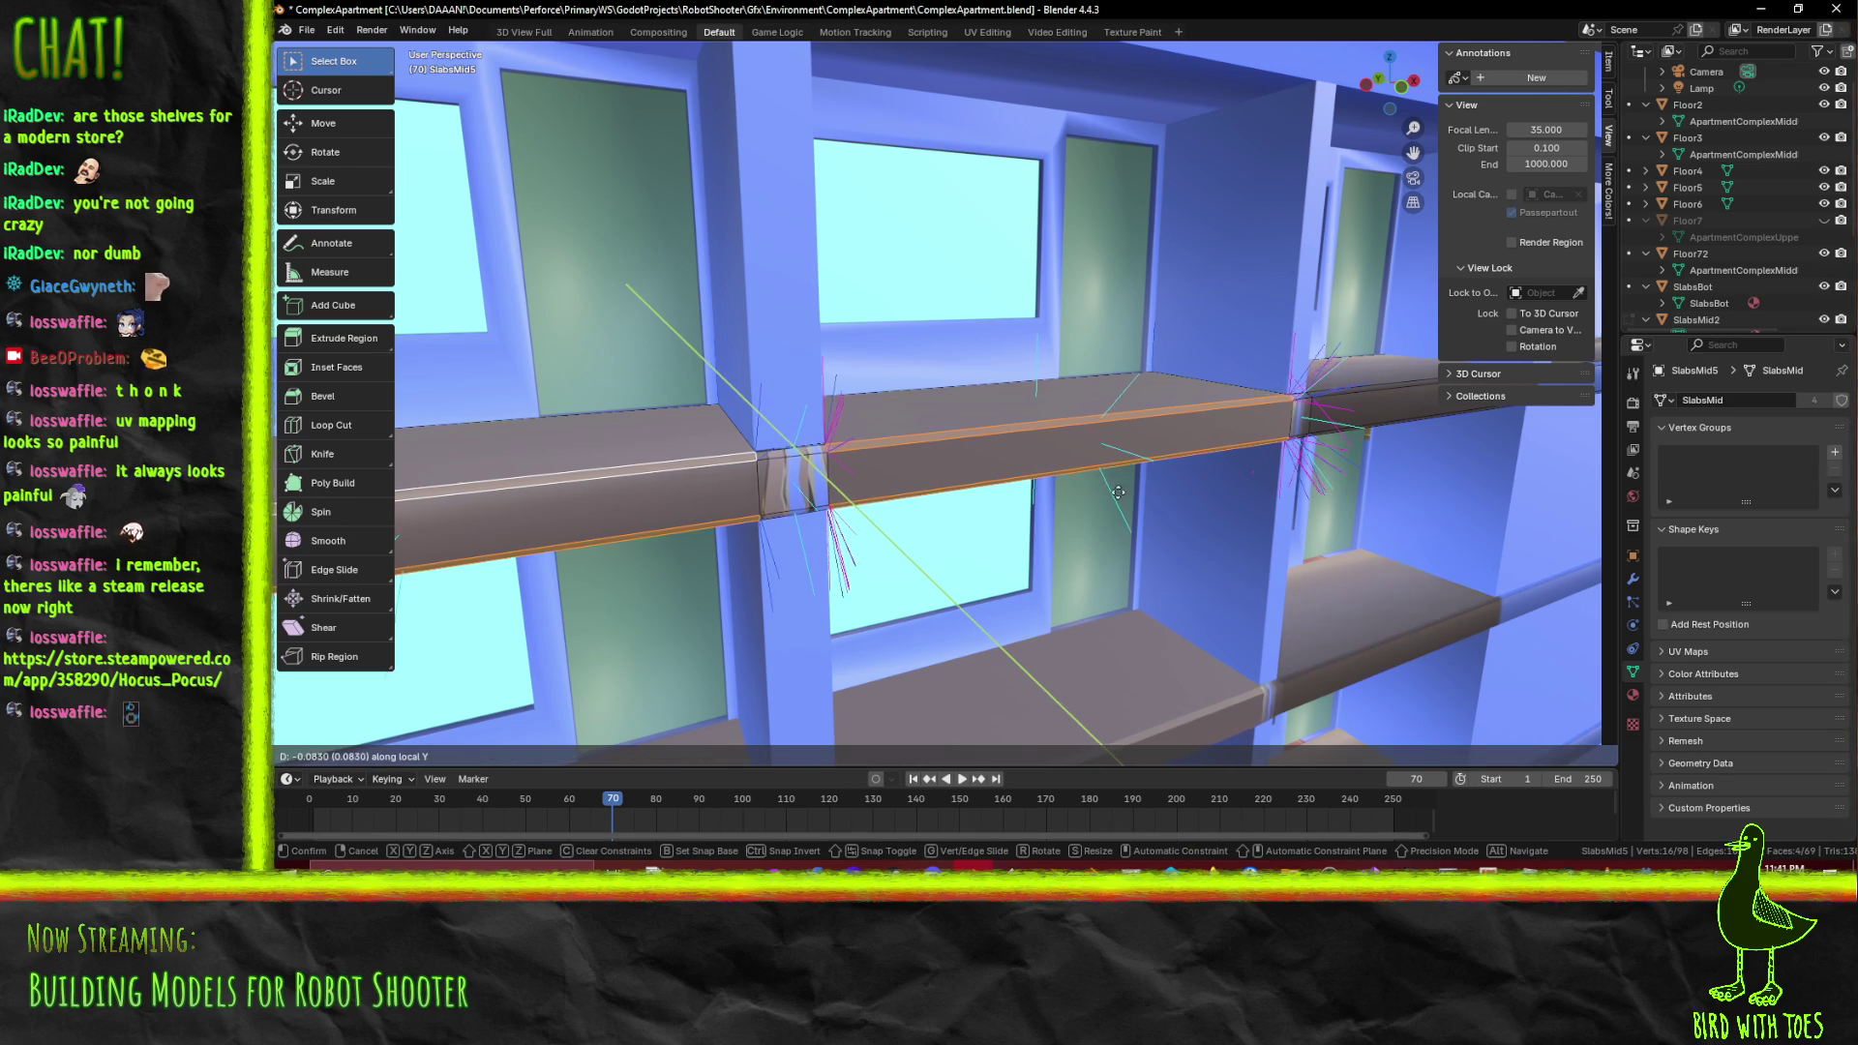
right_click(1138, 495)
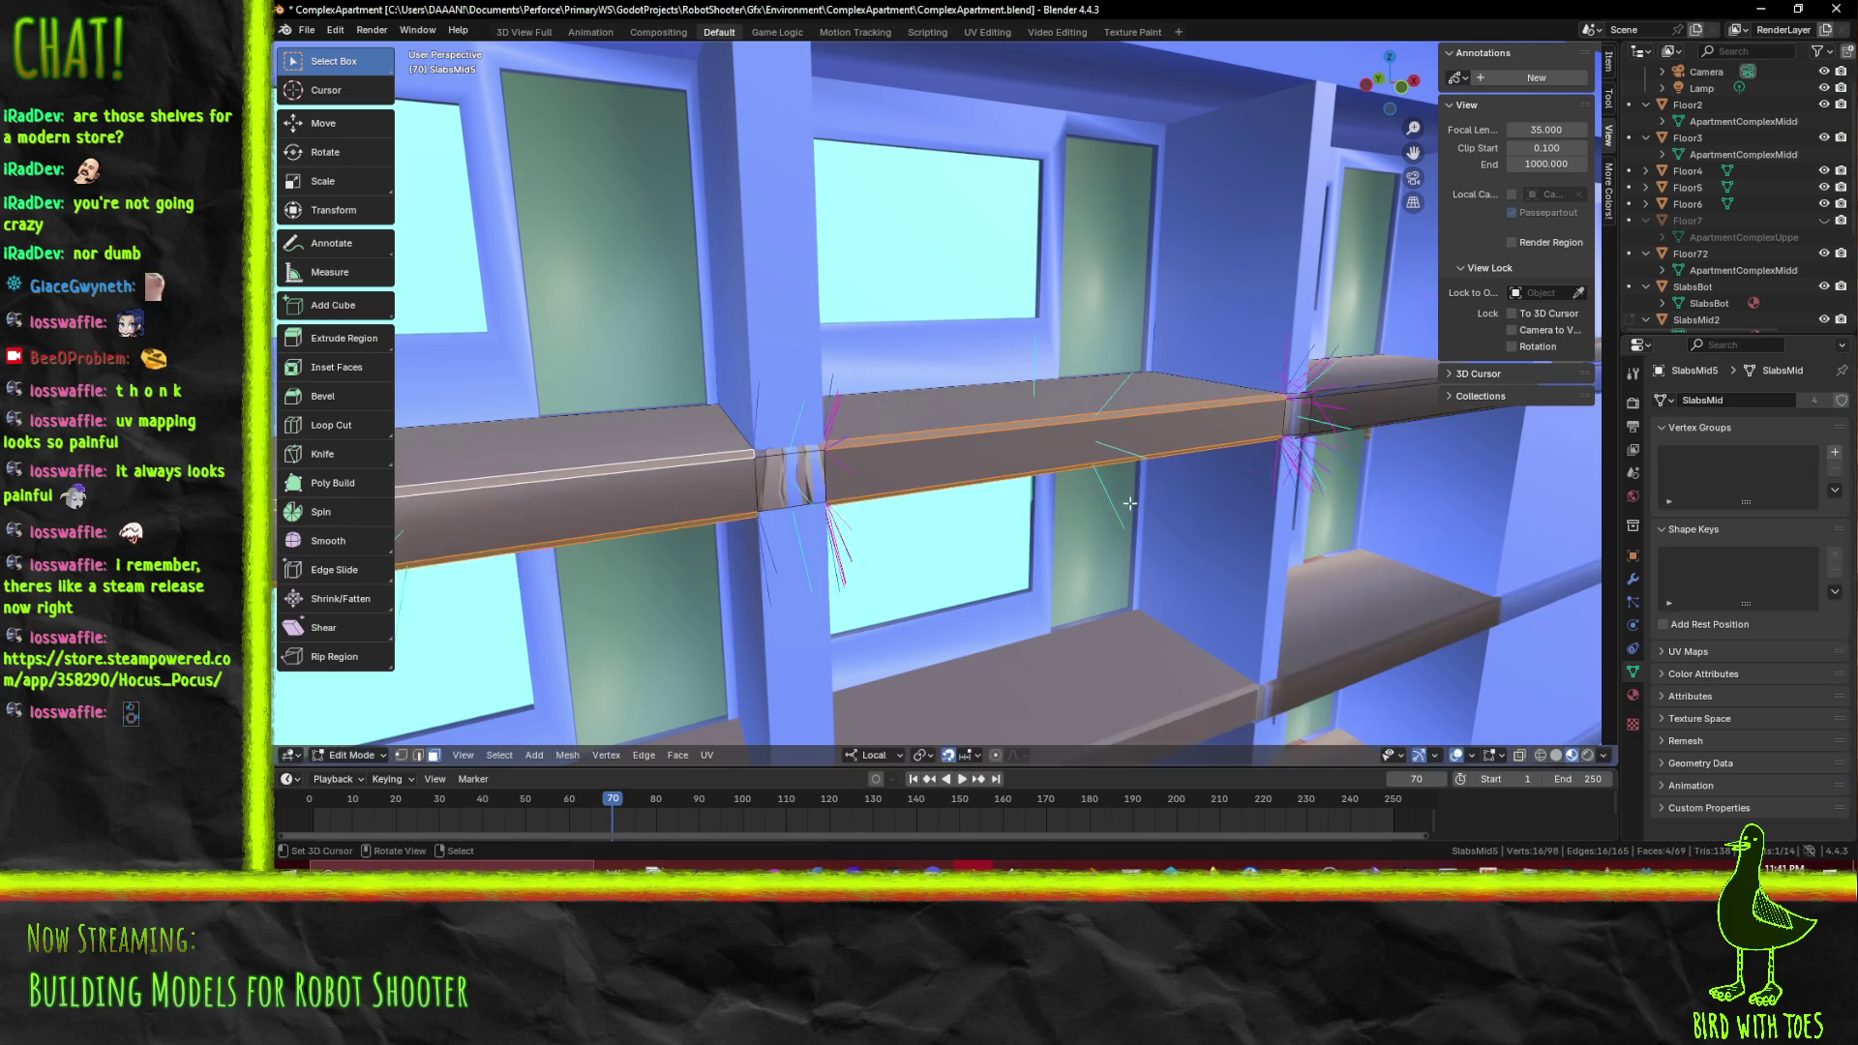
key("KP_5")
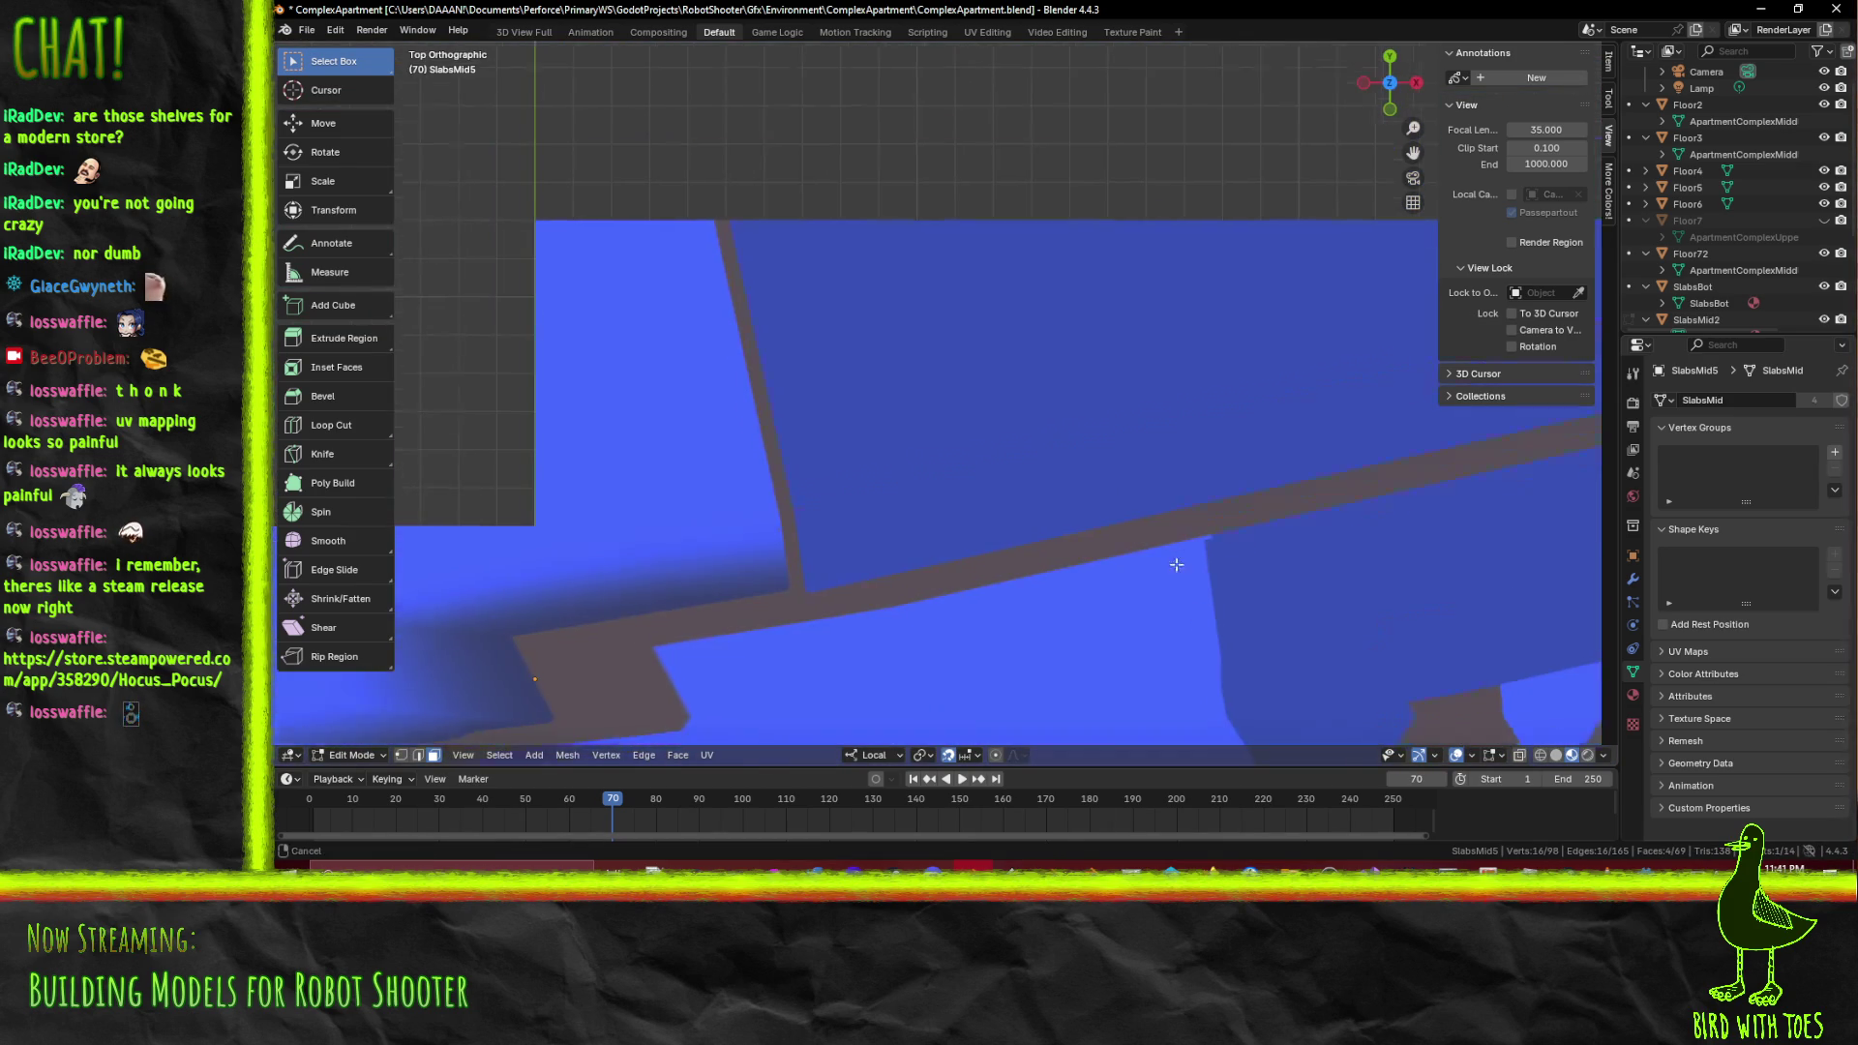
key("KP_7")
left_click_drag(1066, 222, 1013, 292)
Shift the selected SlabsMid5 faces -0.05 along local Y, then return to perspective
key("g")
key("y")
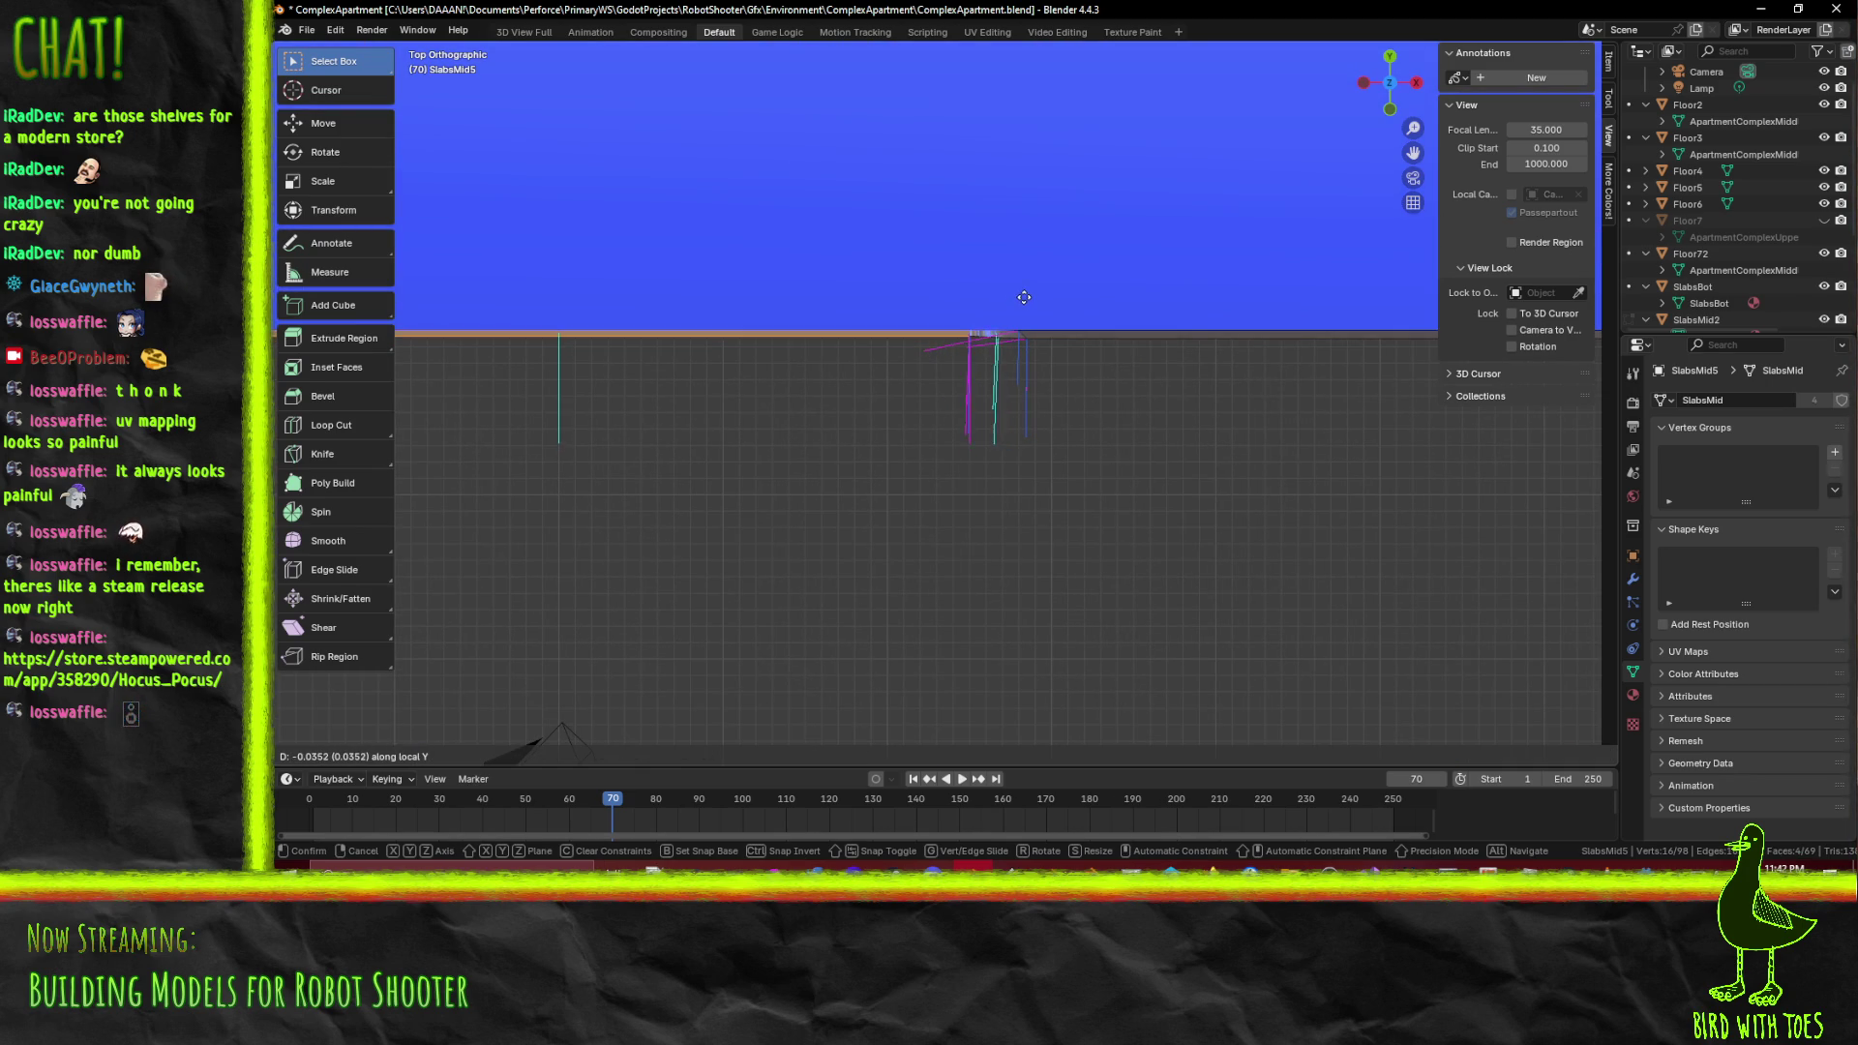
left_click(1027, 303)
scroll("up", 3)
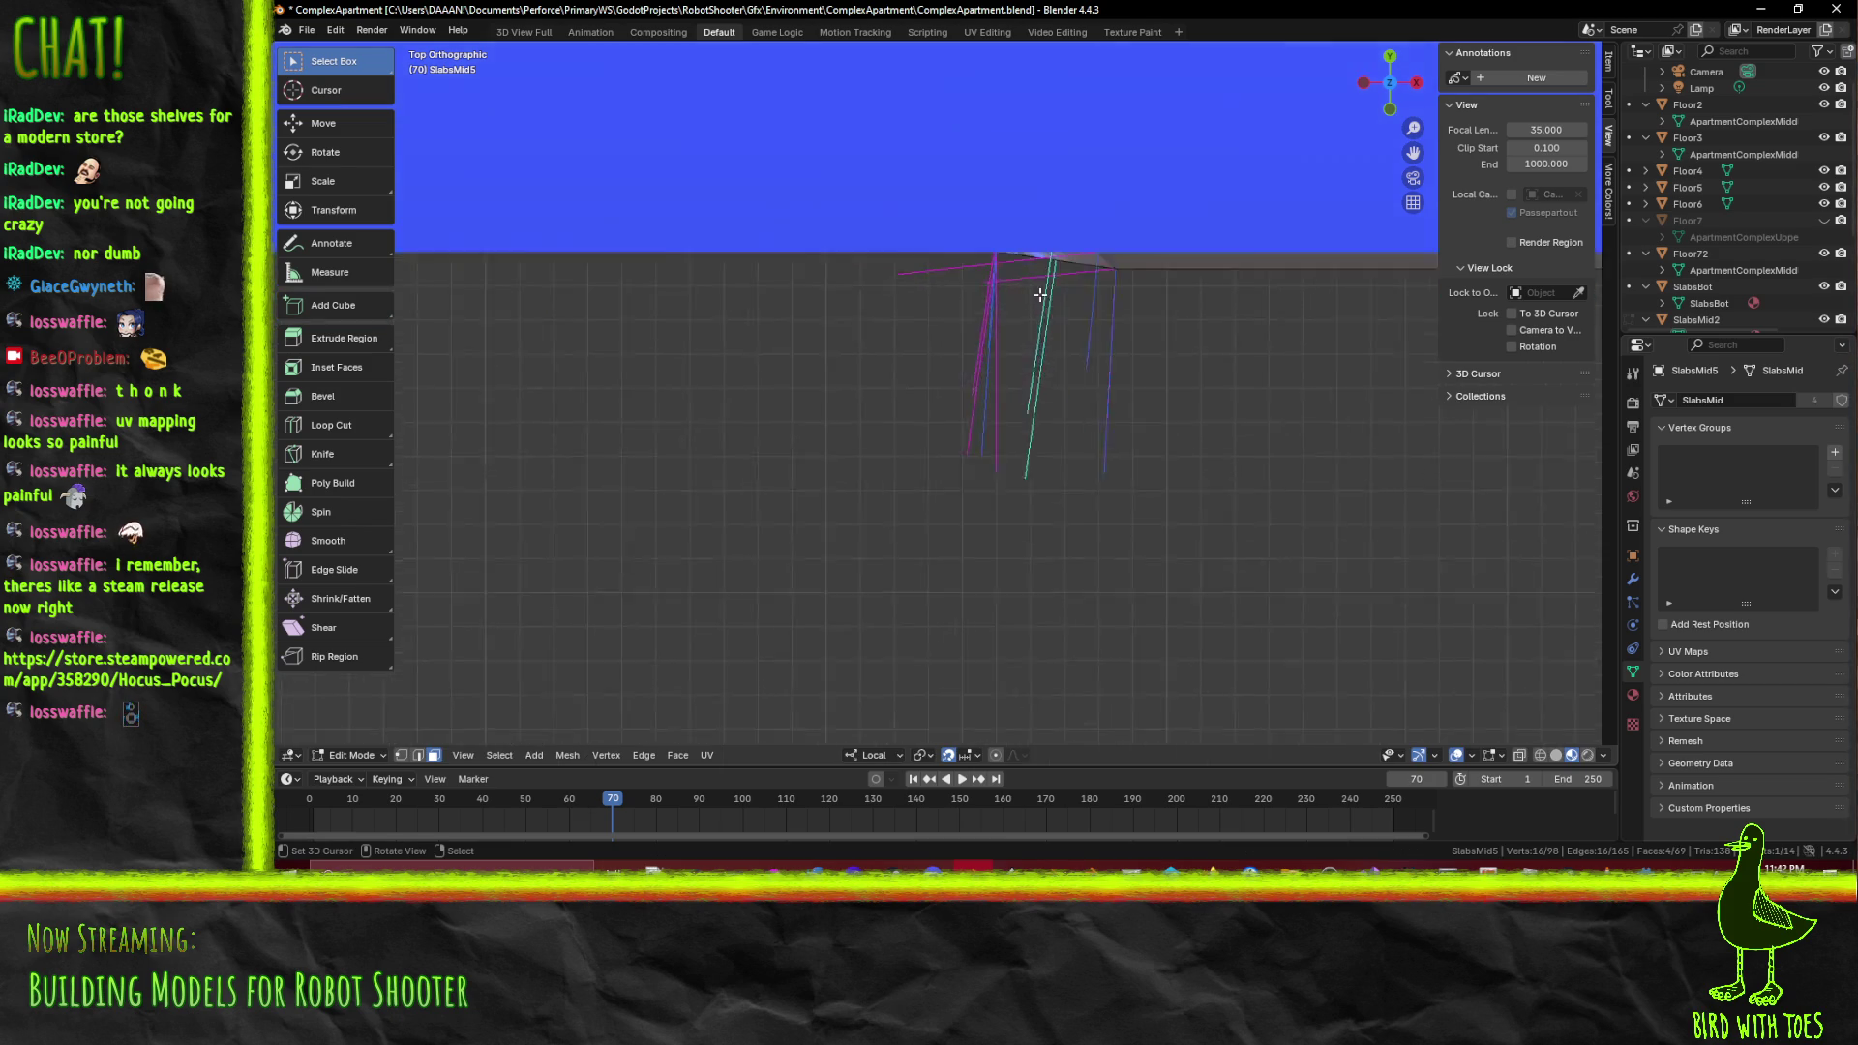
key("g")
key("y")
key("y")
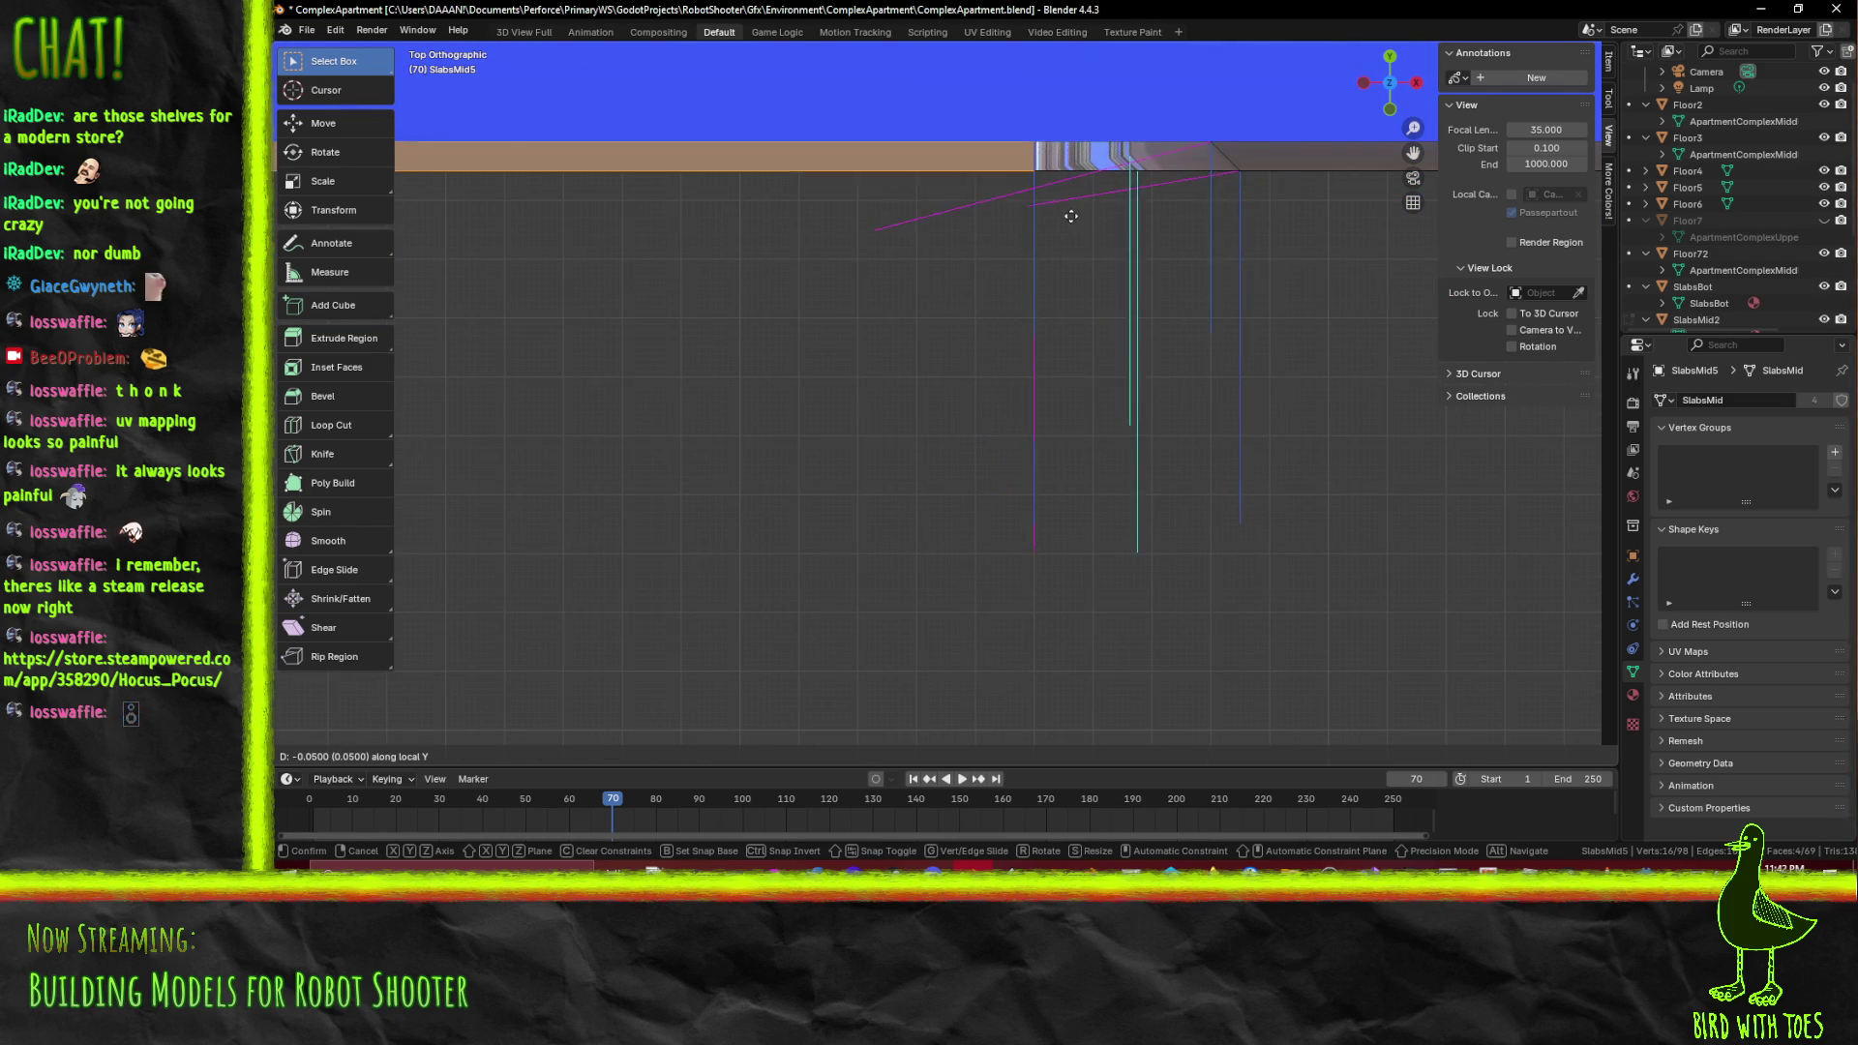
left_click(1072, 220)
left_click_drag(1072, 219, 846, 414)
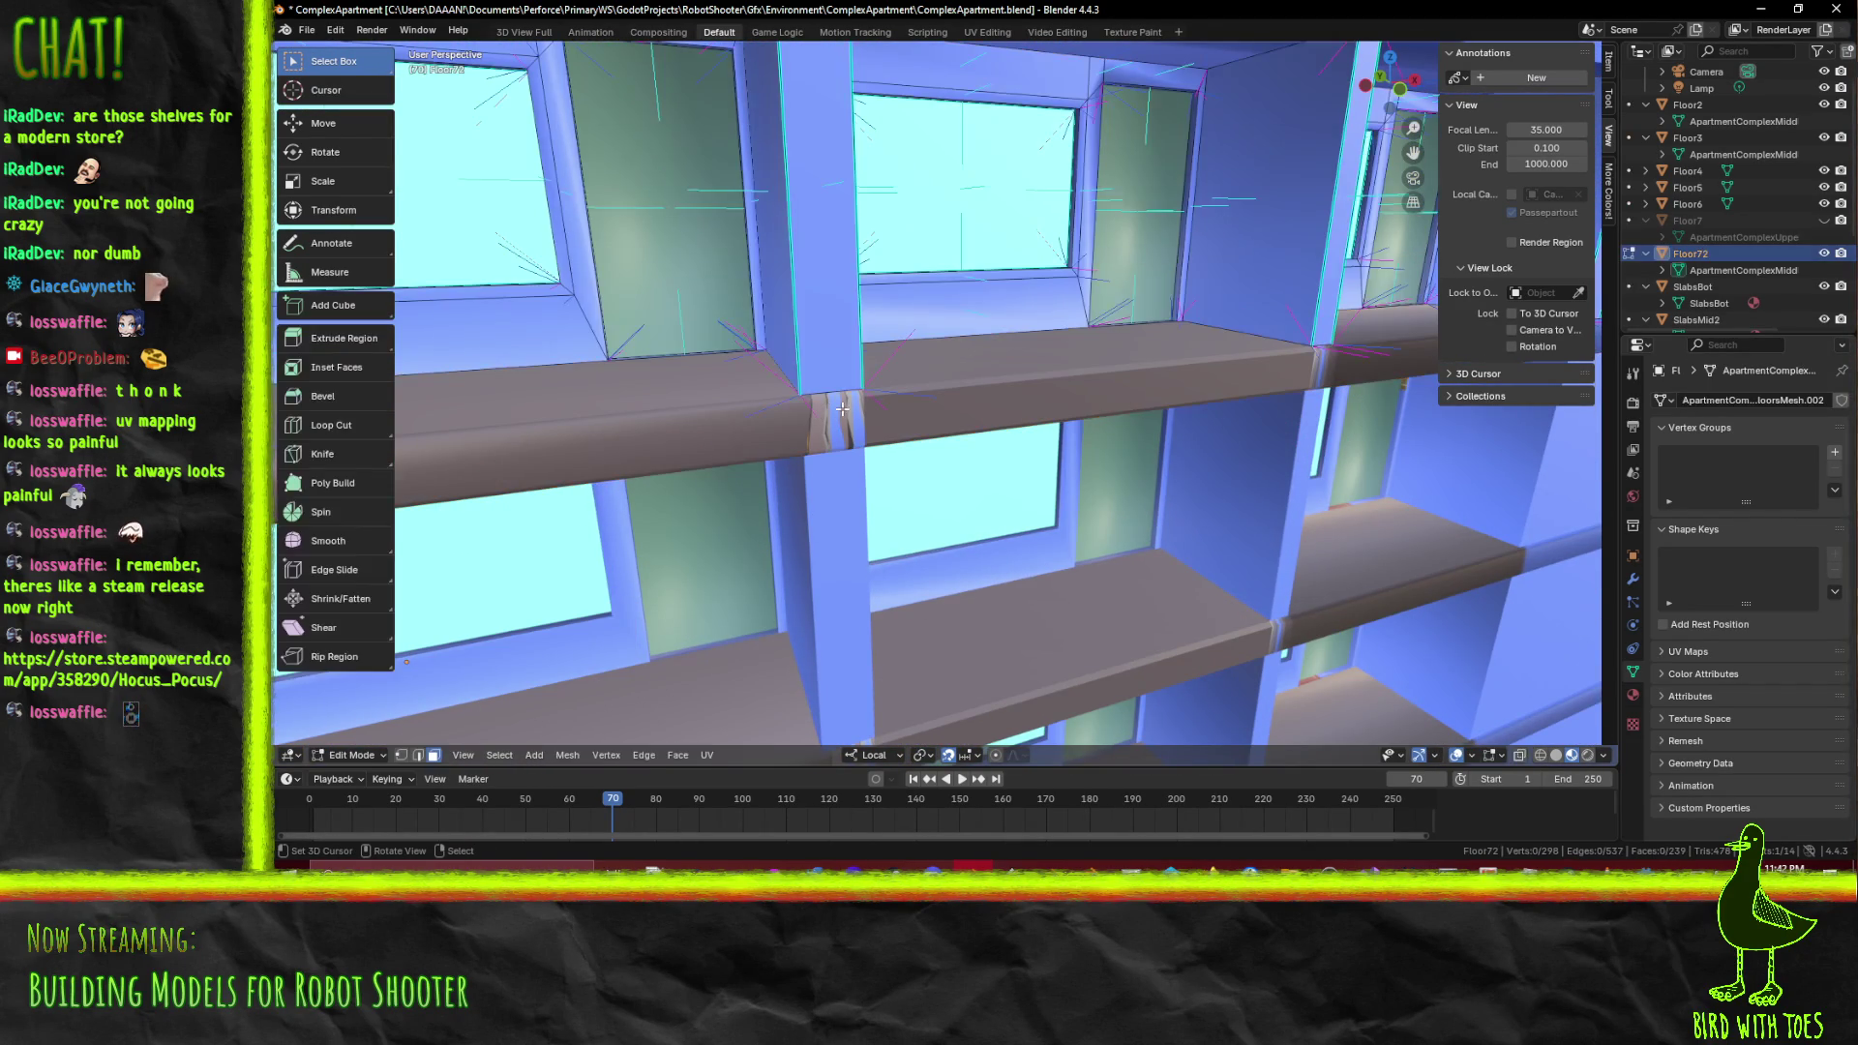
Select the slab joint's top and front faces and save ComplexApartment.blend
key("Tab")
key("Tab")
scroll("up", 3)
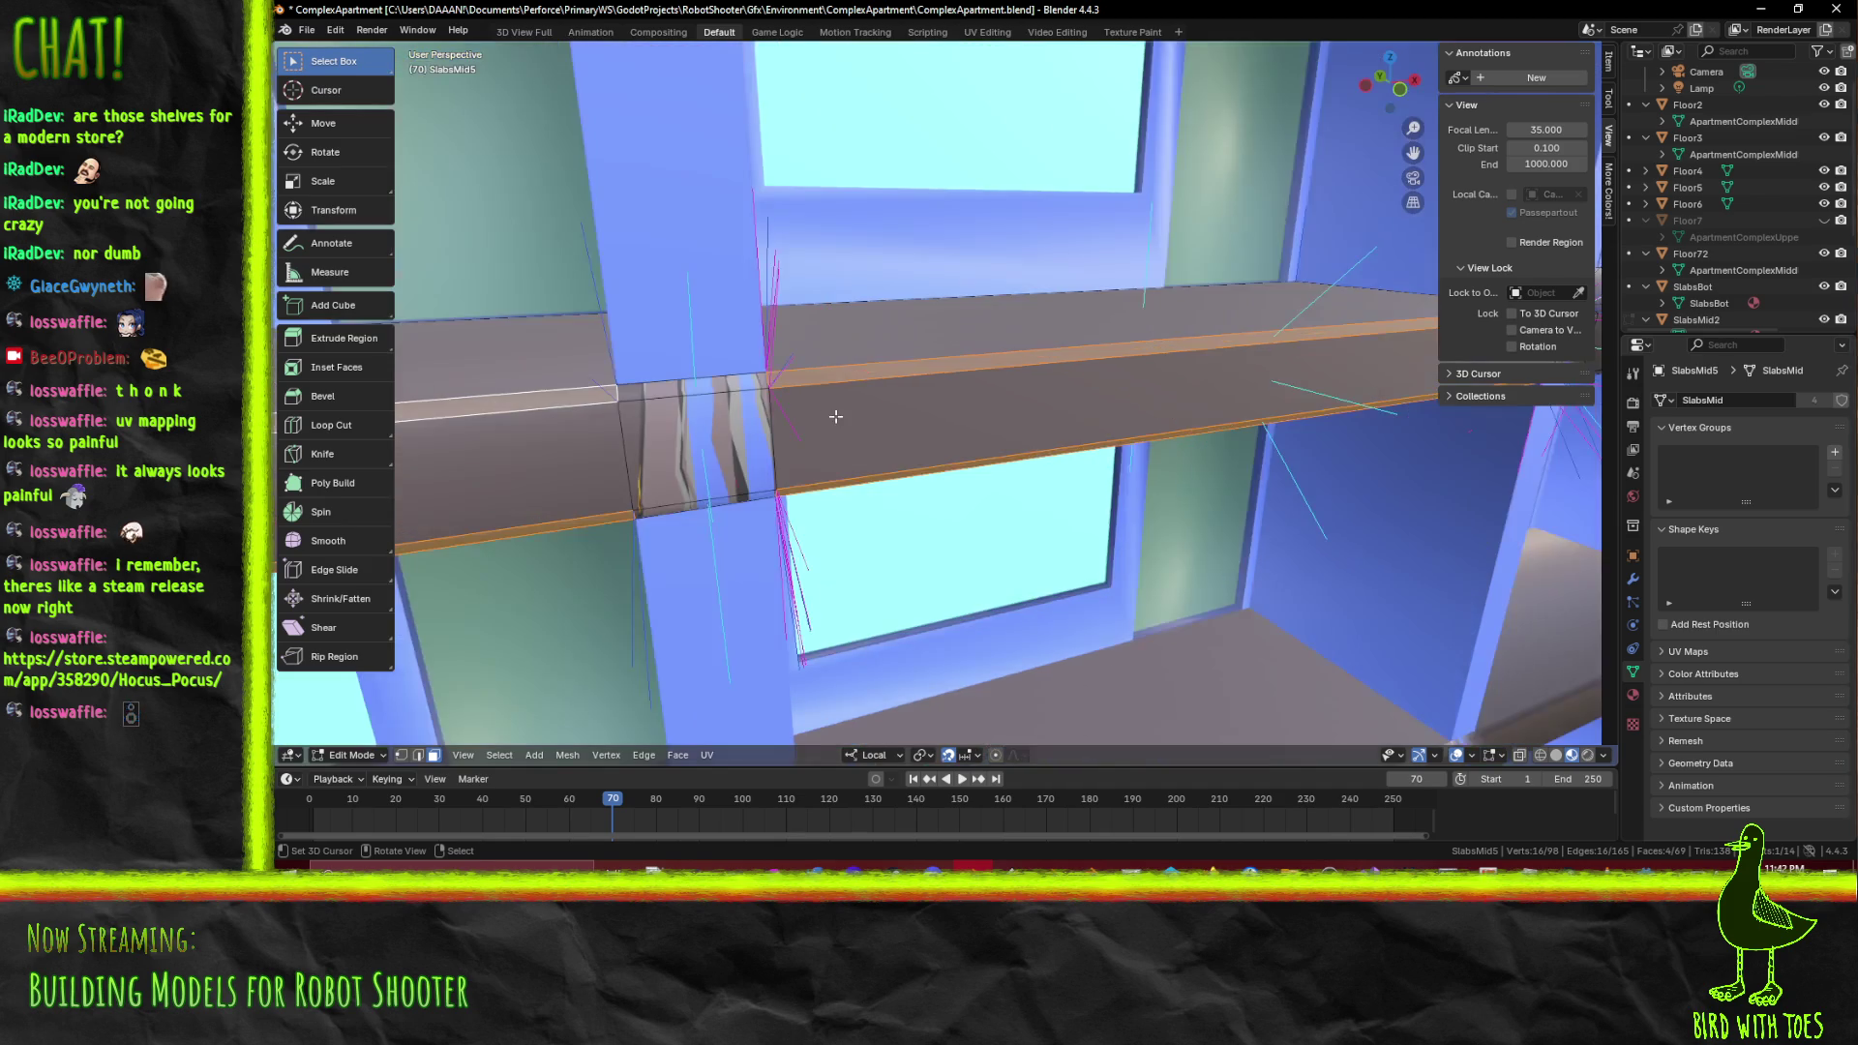
left_click(915, 468)
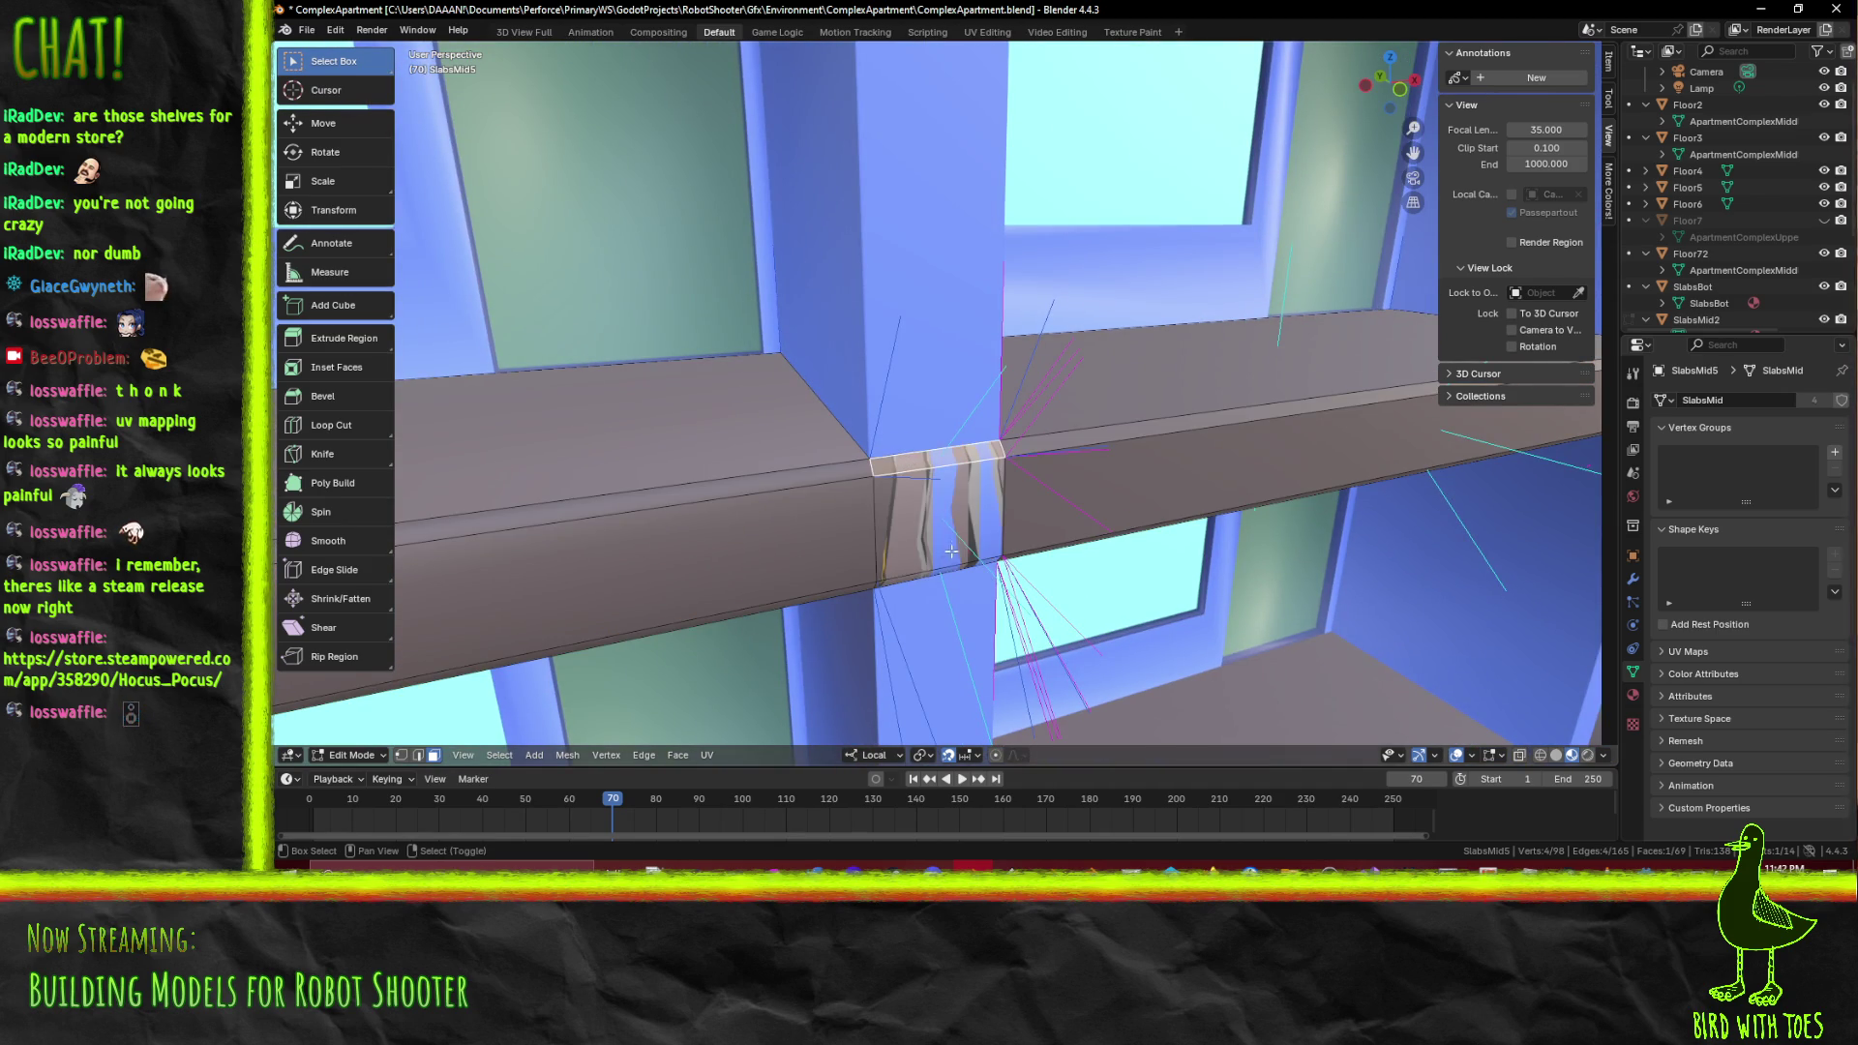
left_click(928, 566)
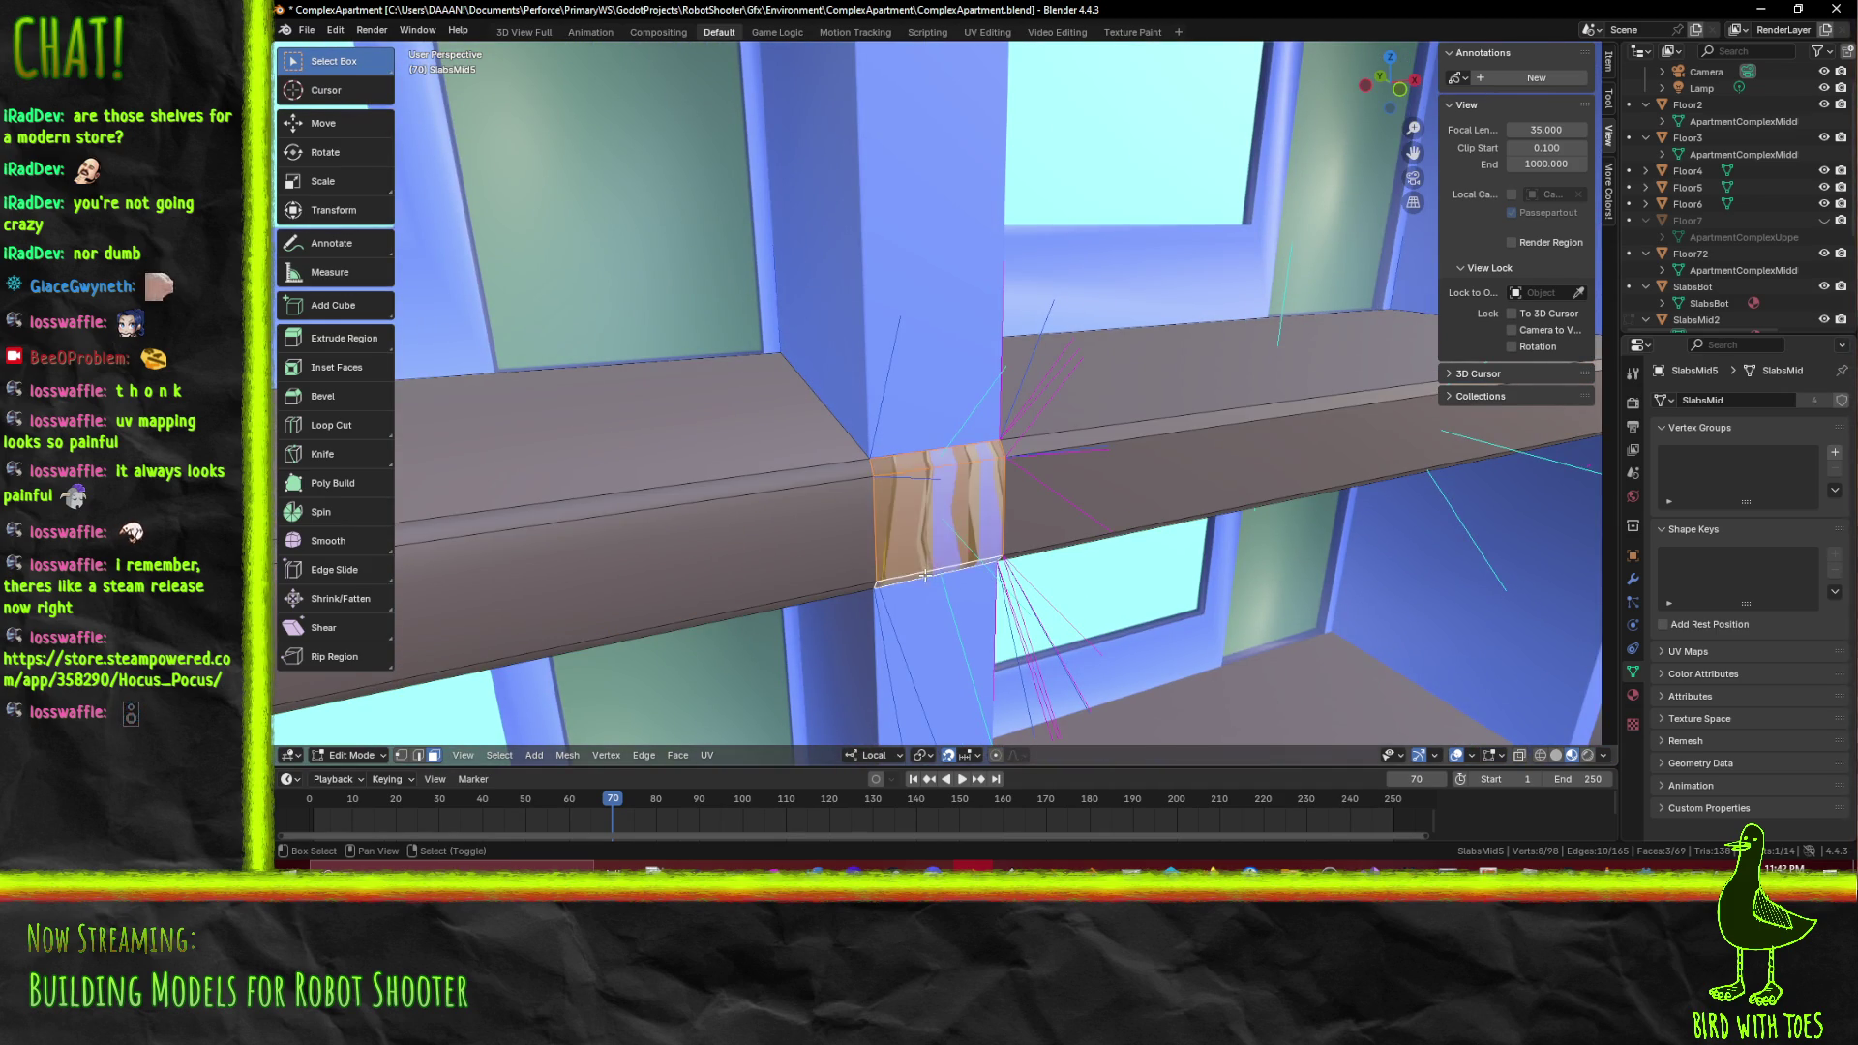
key("ctrl+s")
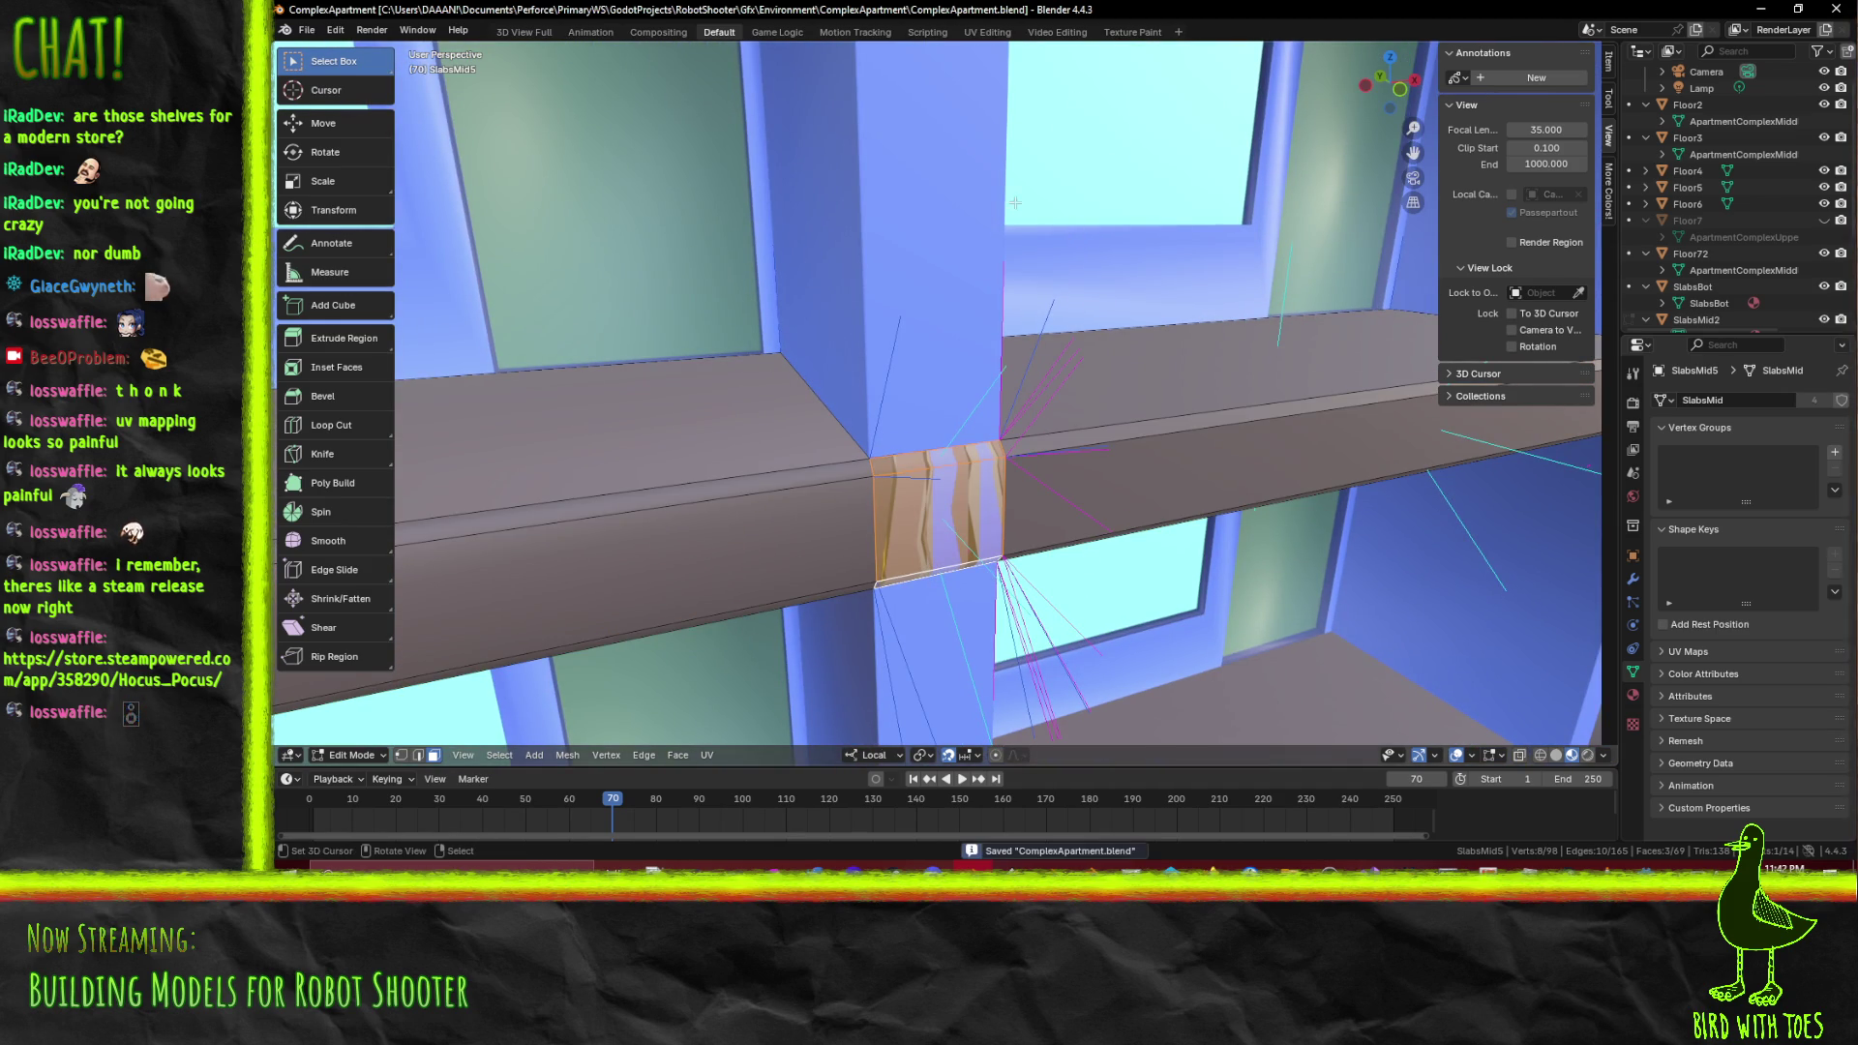
Show the selected joint faces in the UV Editing workspace beside FloorsAlbedo, zoomed in close
left_click(987, 31)
left_click_drag(1106, 500, 1509, 479)
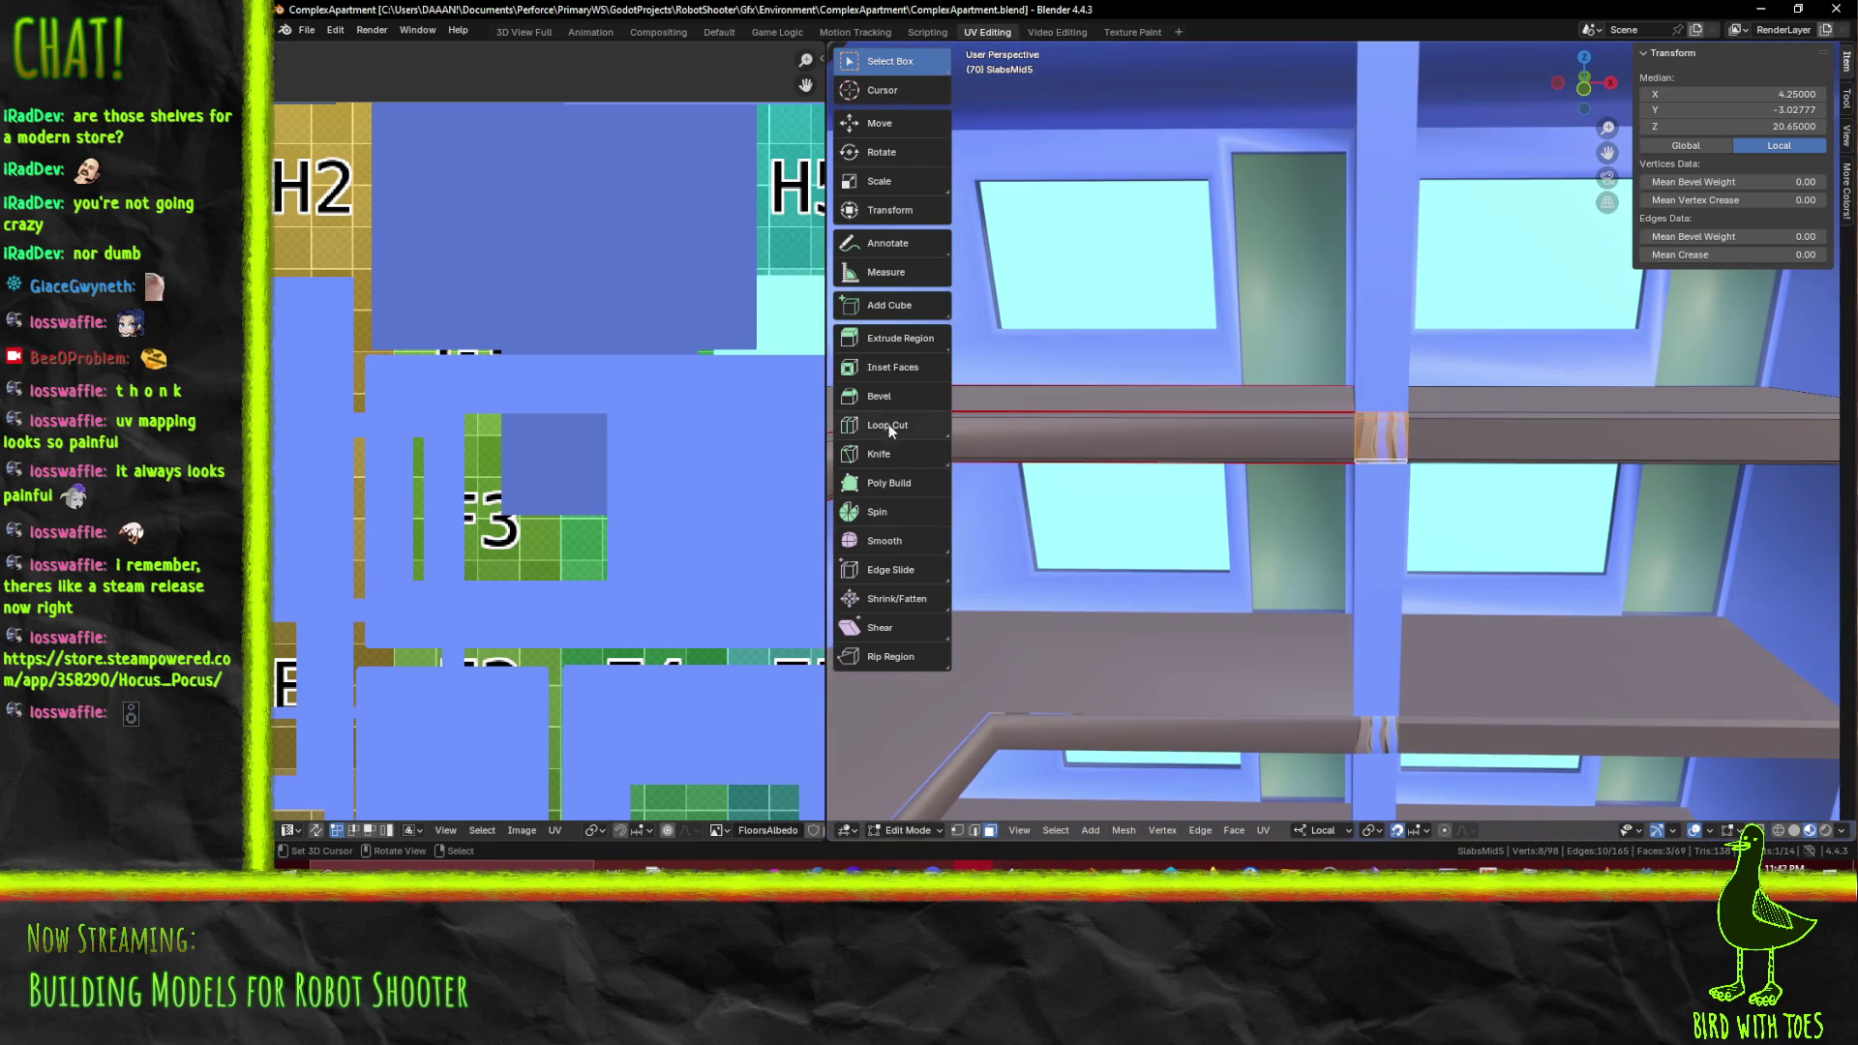
scroll("down", 3)
scroll("up", 3)
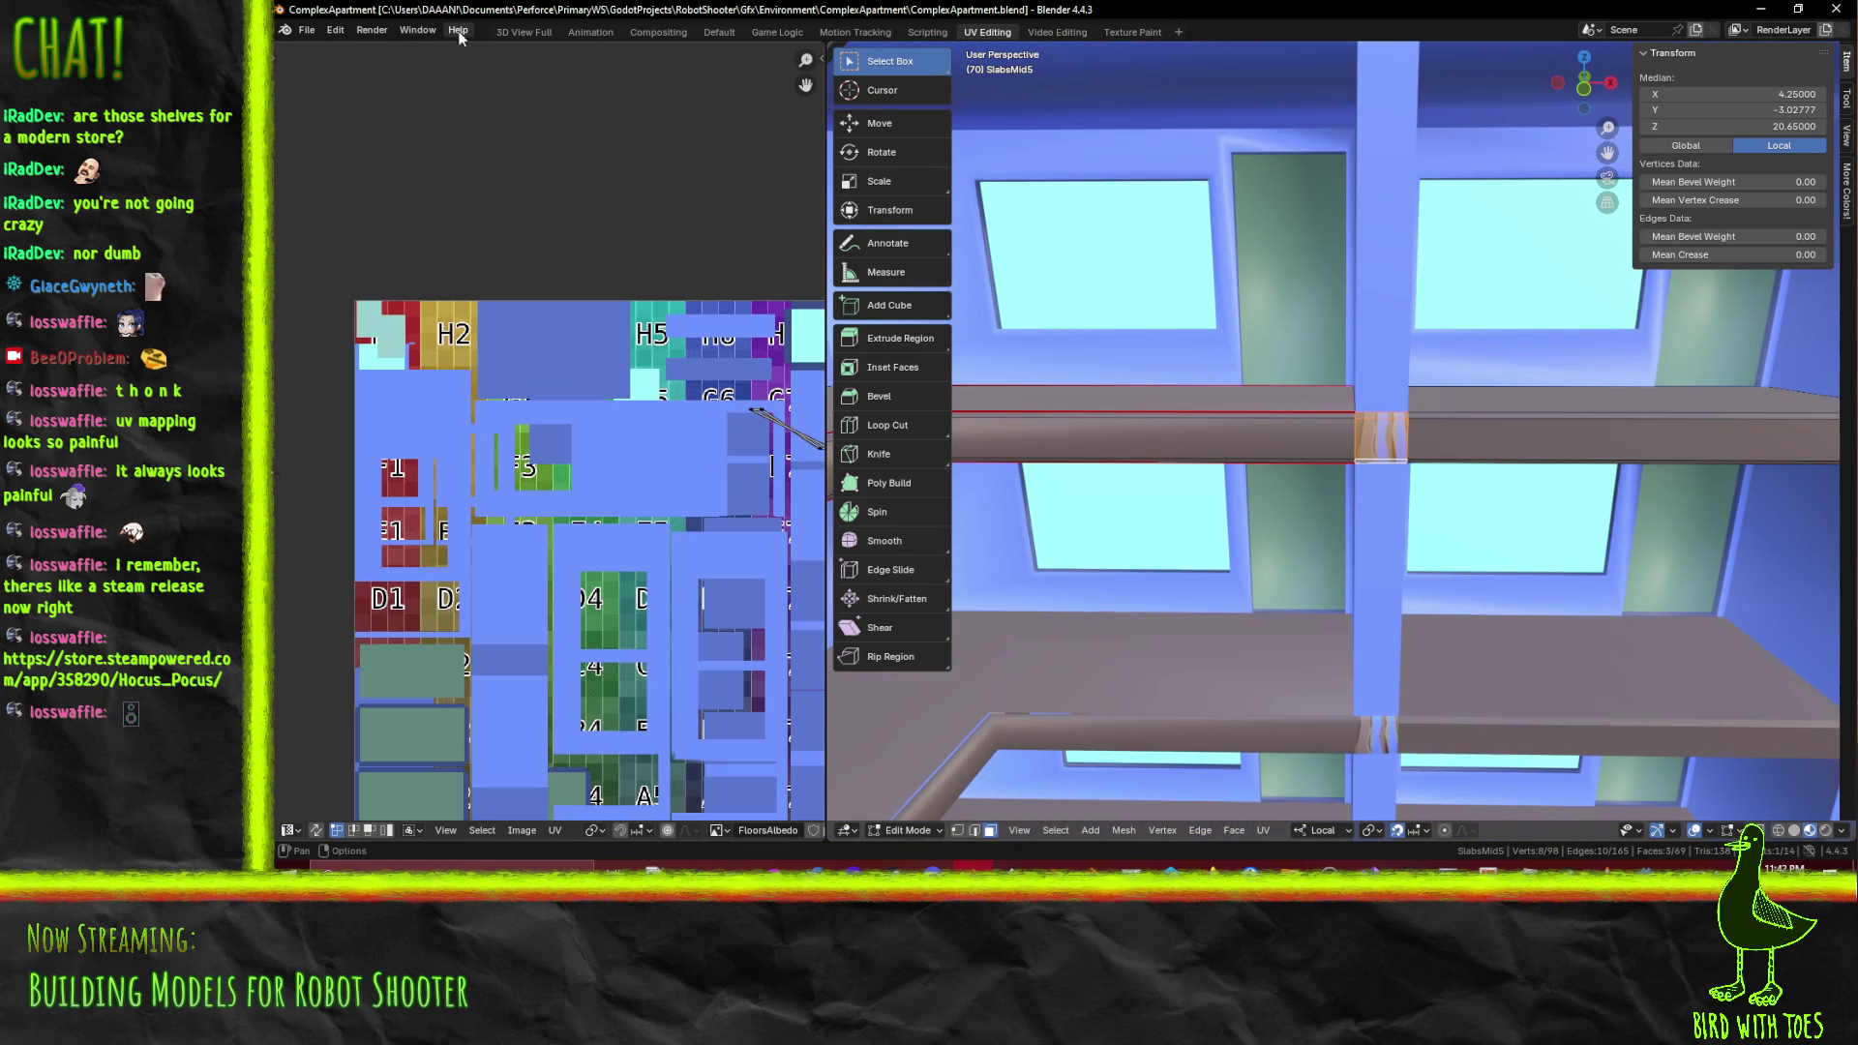
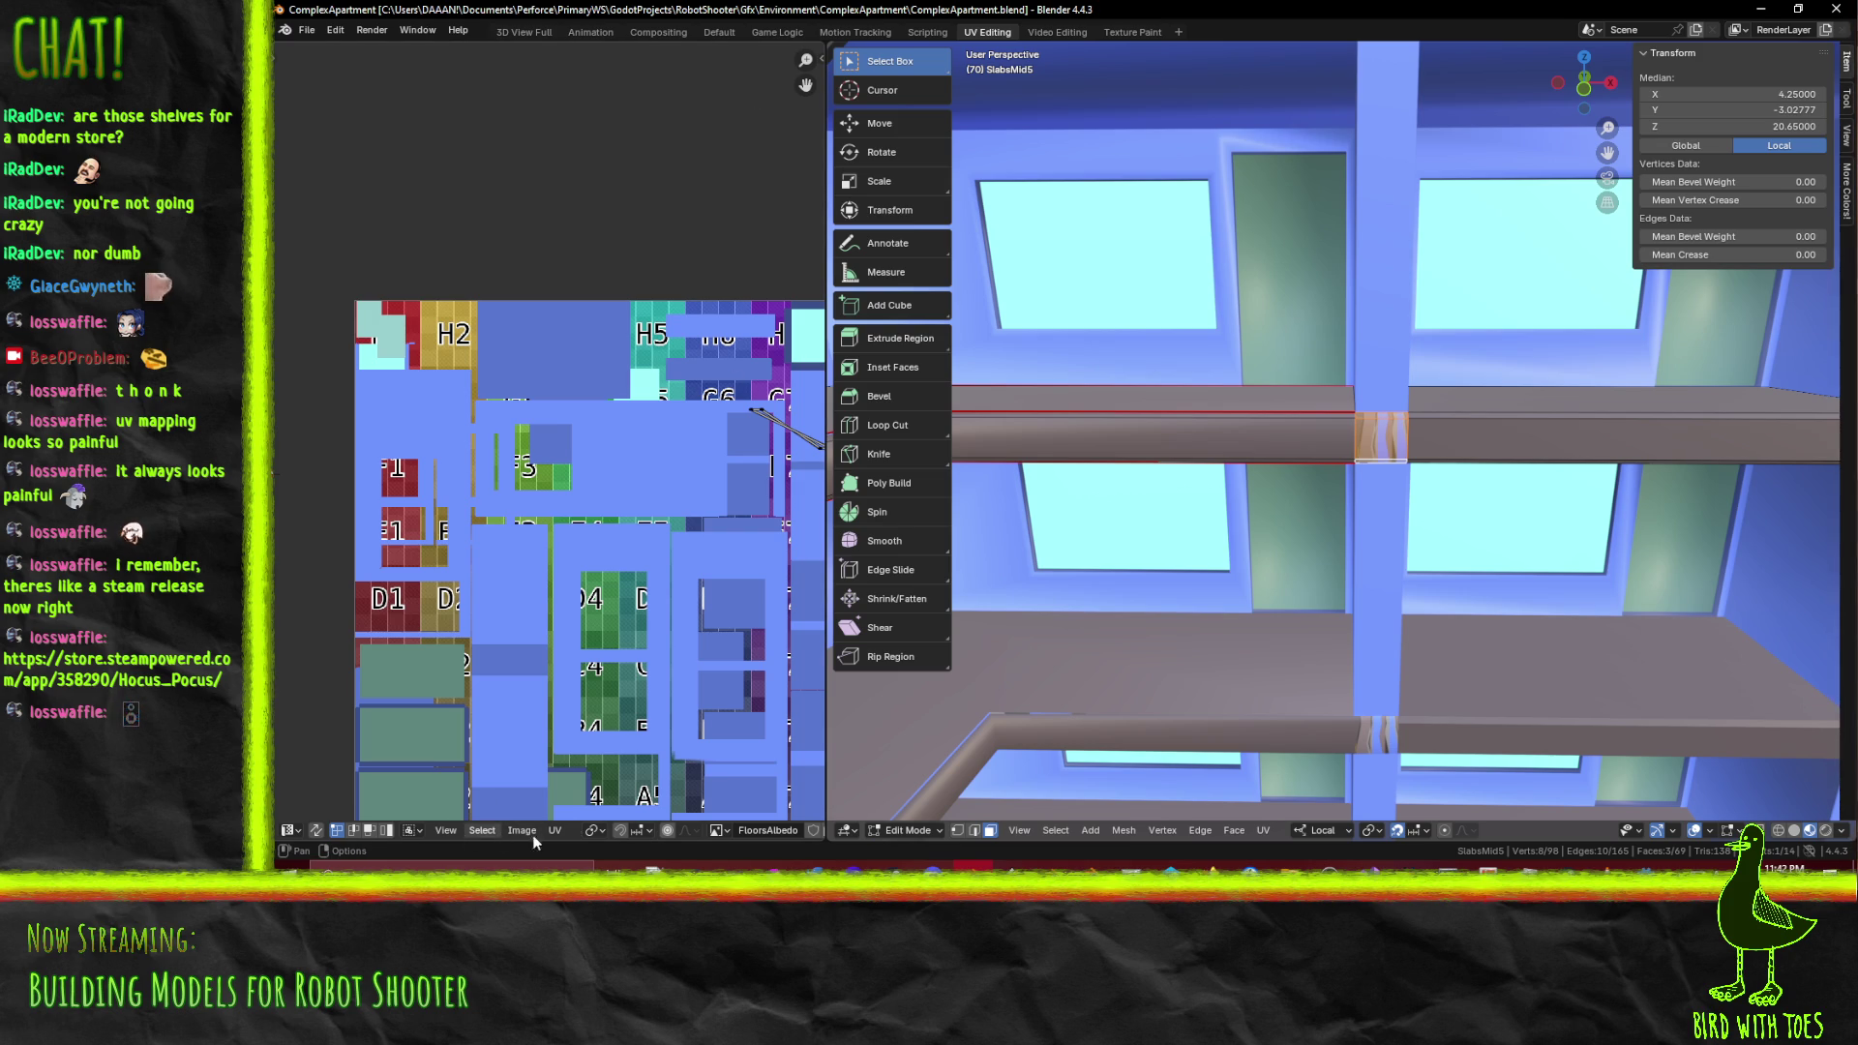
Display the SlabsMidAlbedo texture in the UV editor and fit it into view
left_click(719, 830)
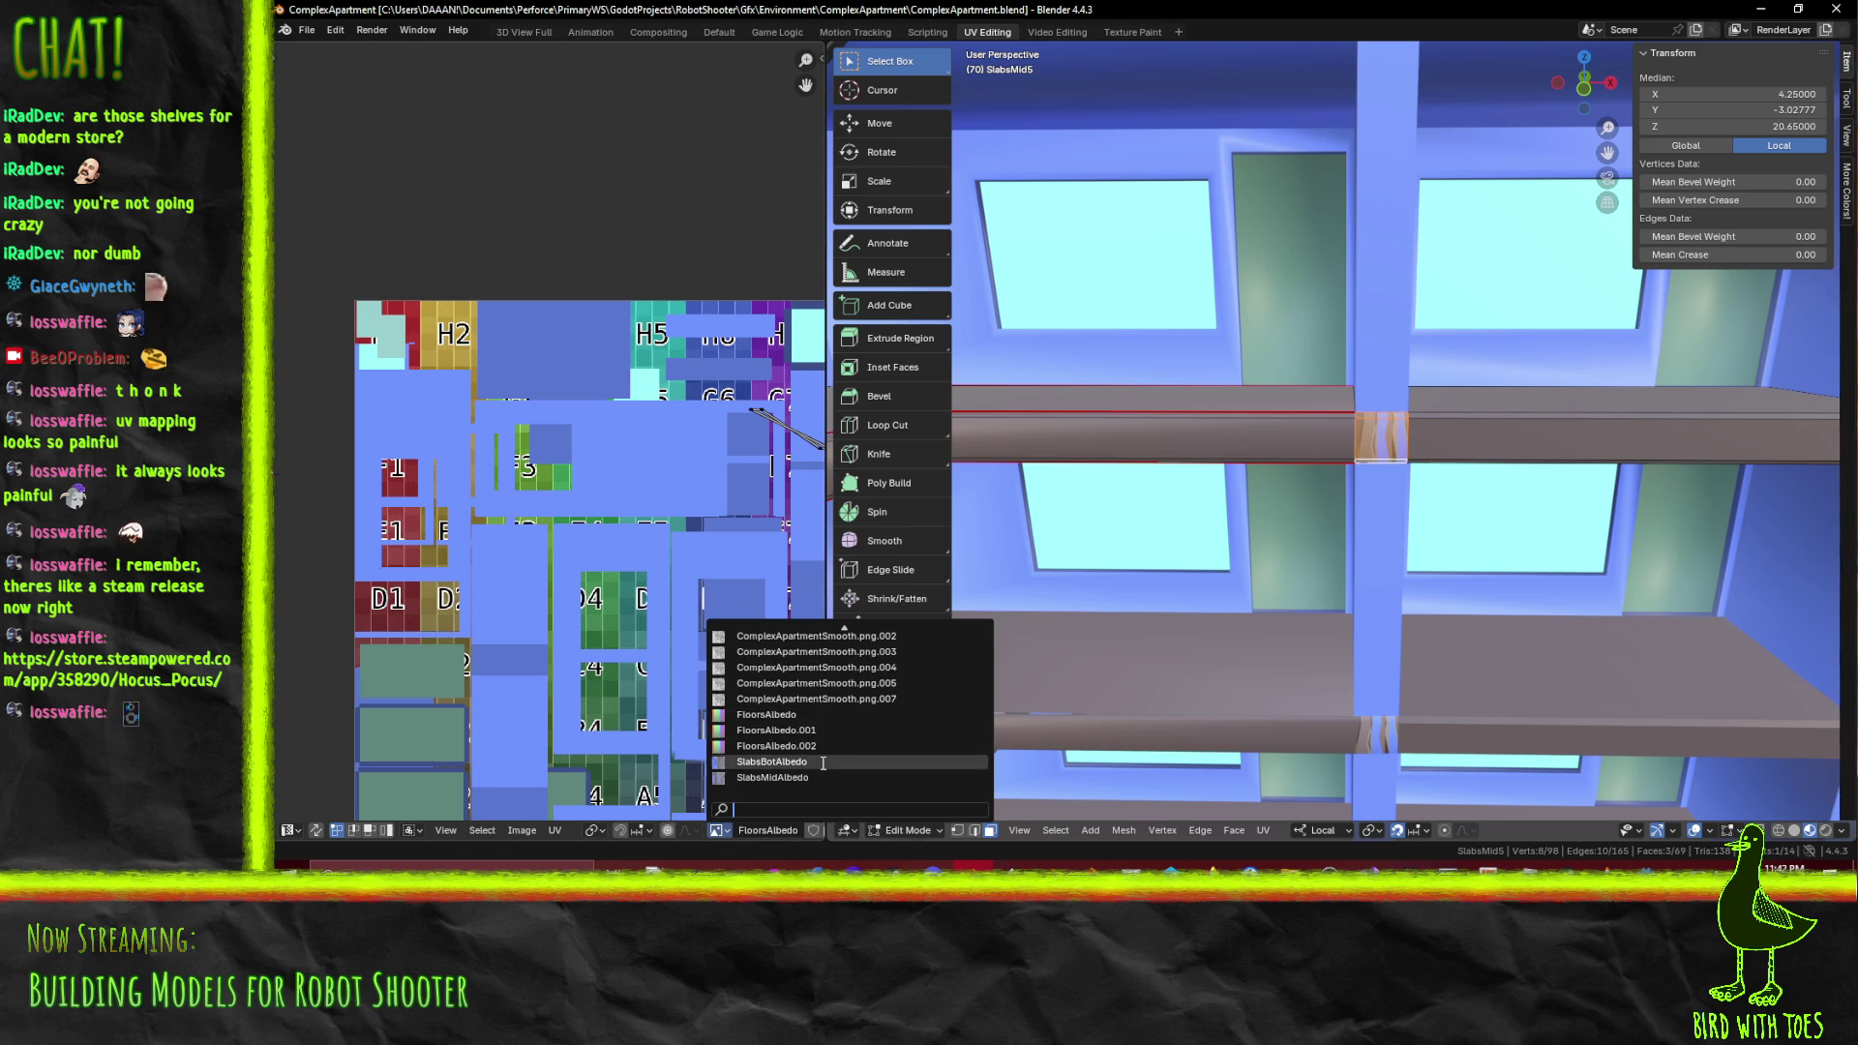
left_click(820, 780)
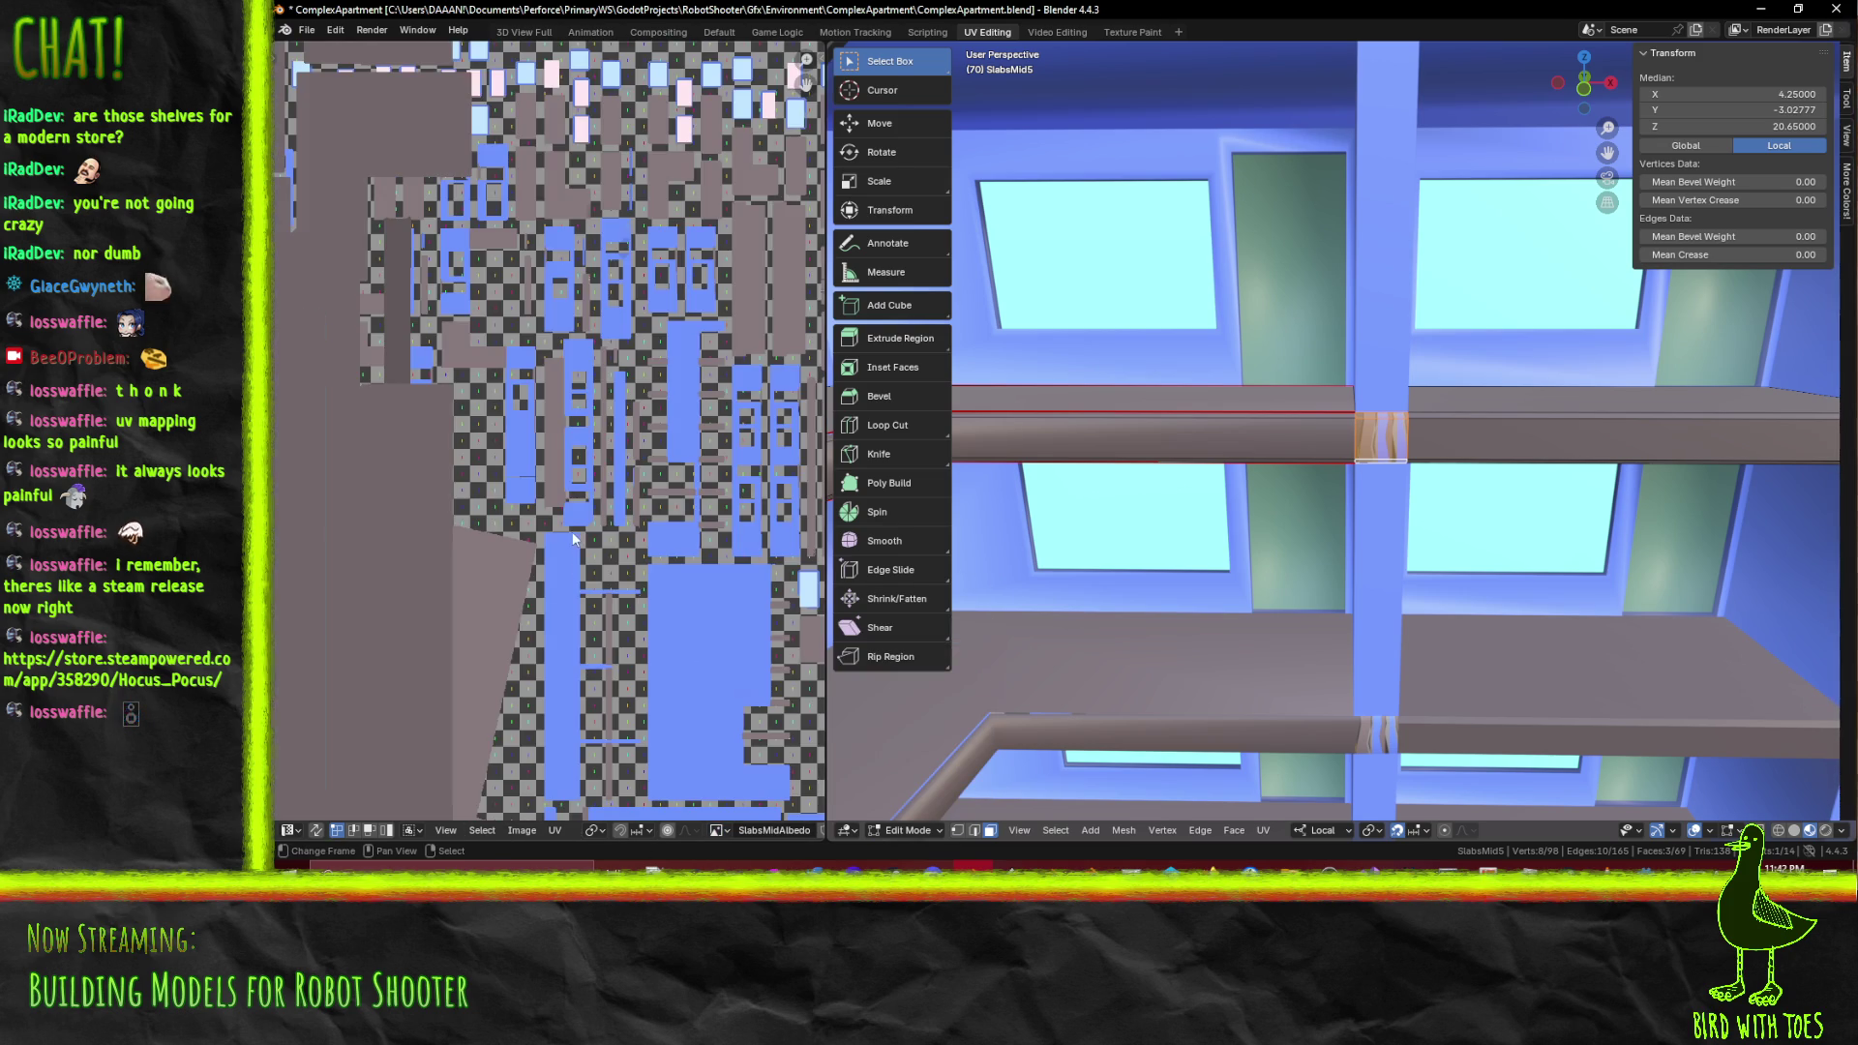
scroll("down", 3)
left_click_drag(573, 538, 492, 514)
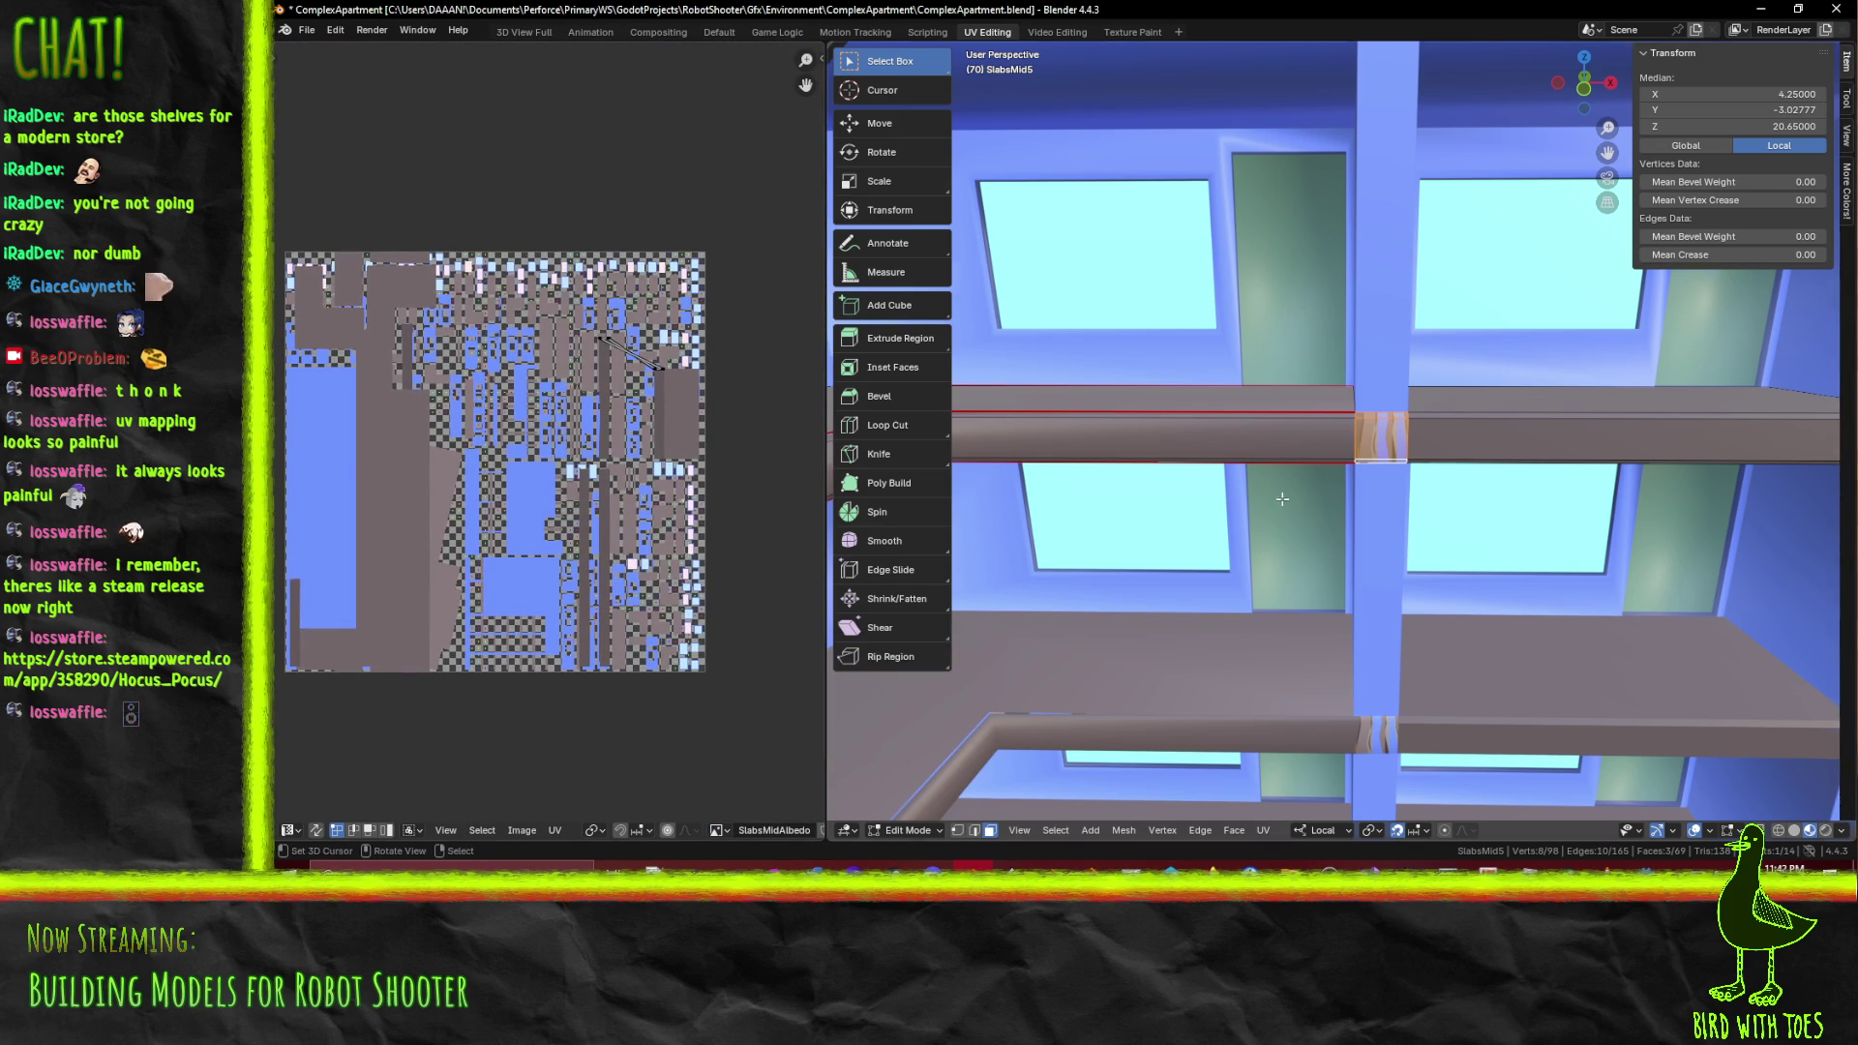
Select the left beam face of the slab in the 3D viewport
left_click(1308, 430)
left_click(1470, 440)
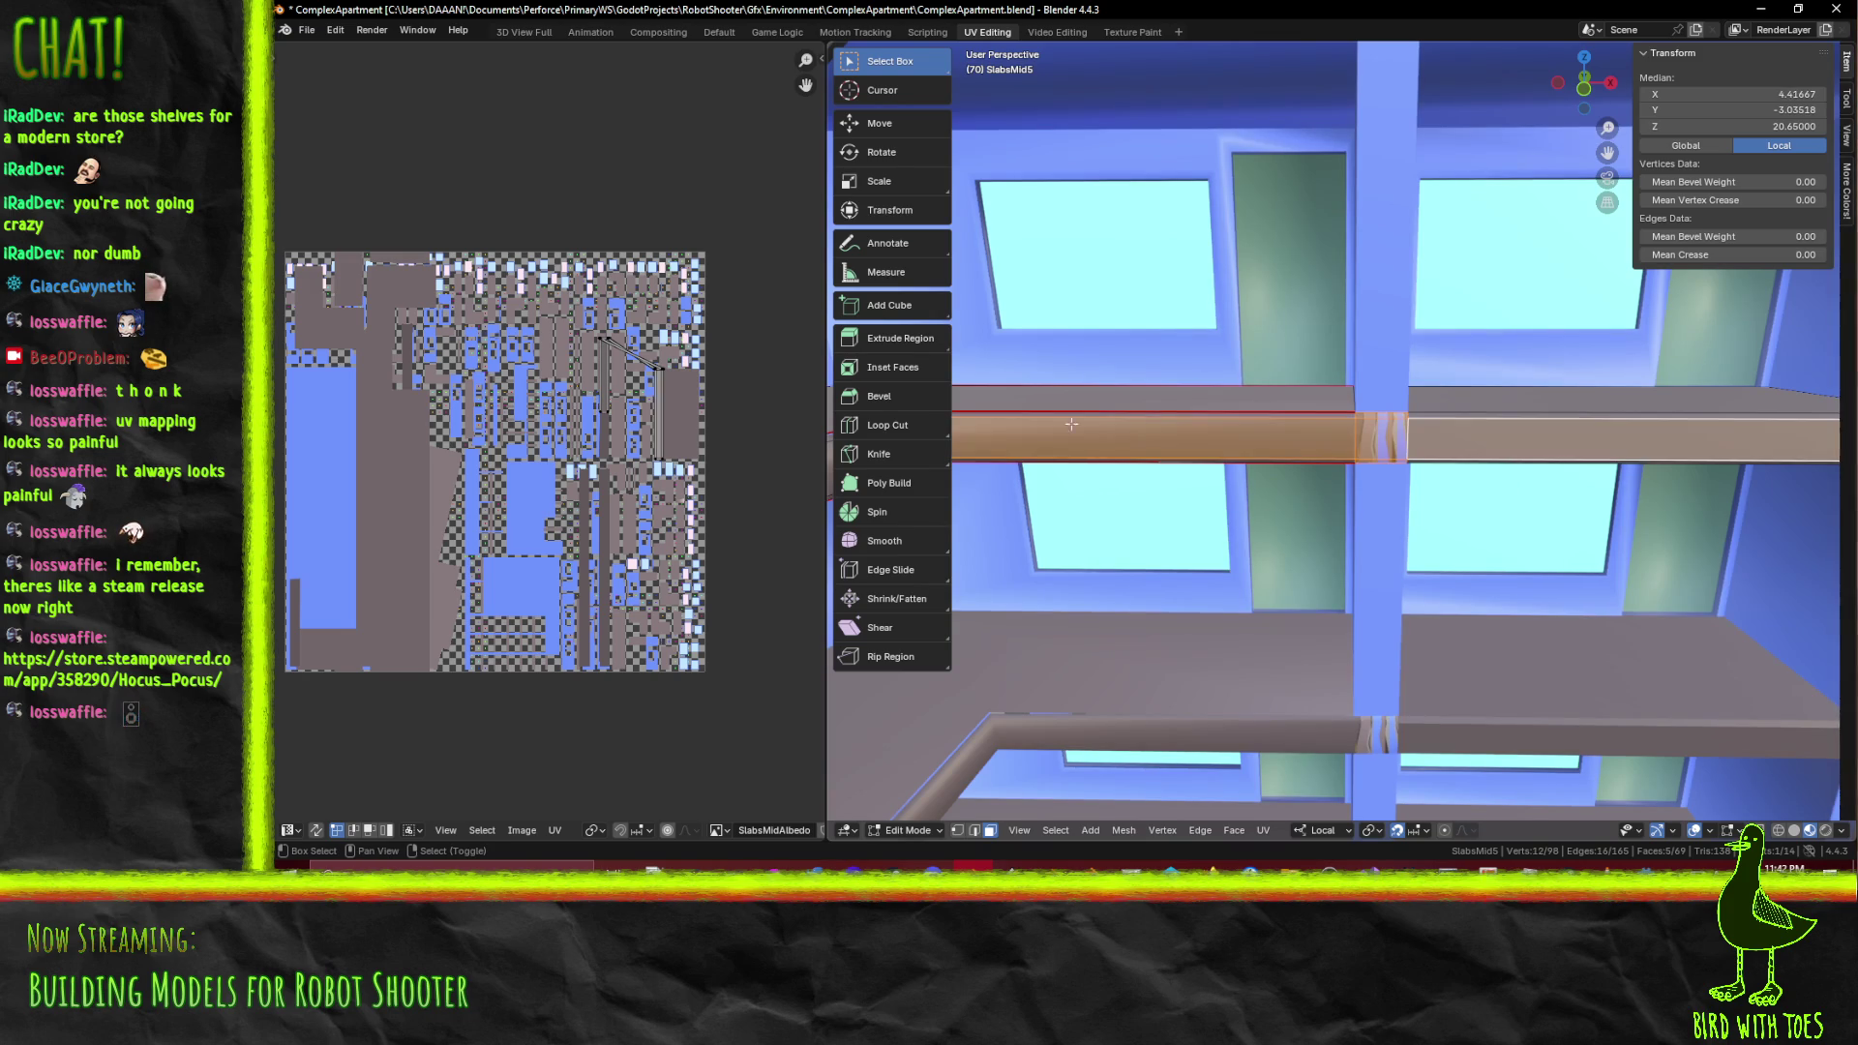
scroll("up", 3)
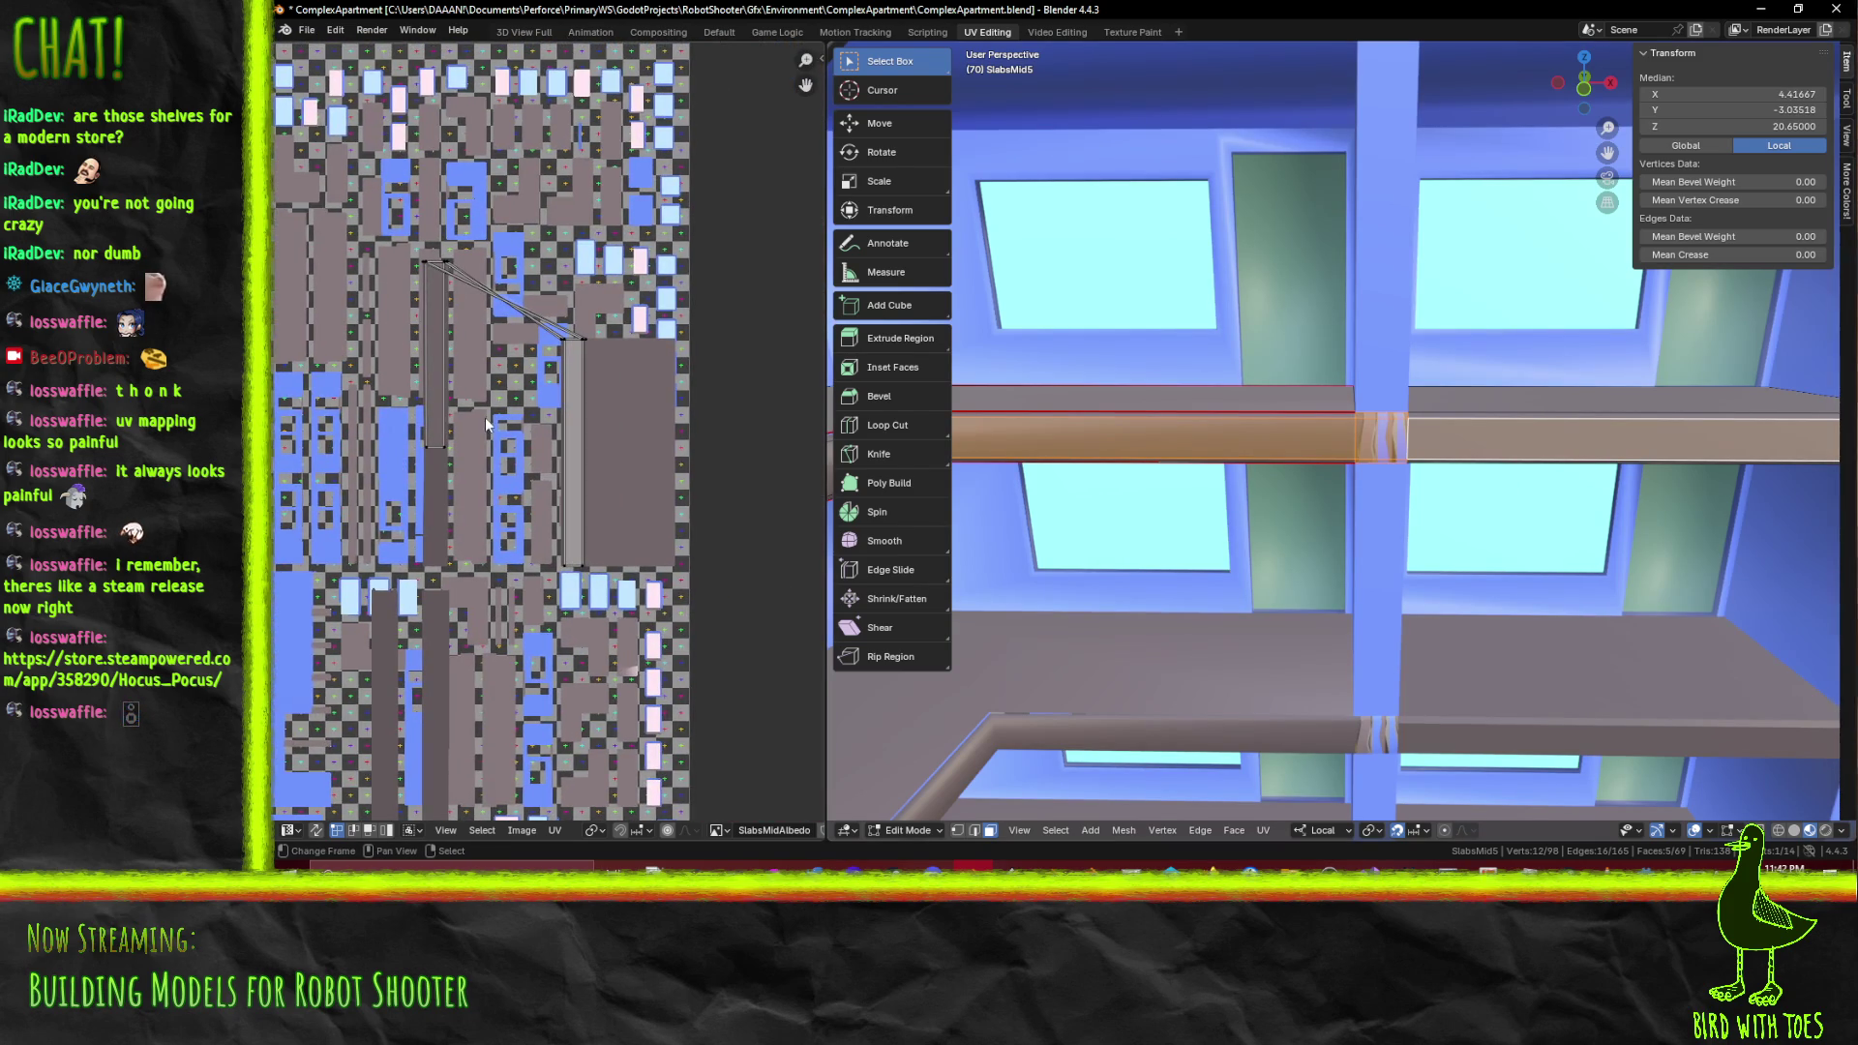
scroll("up", 3)
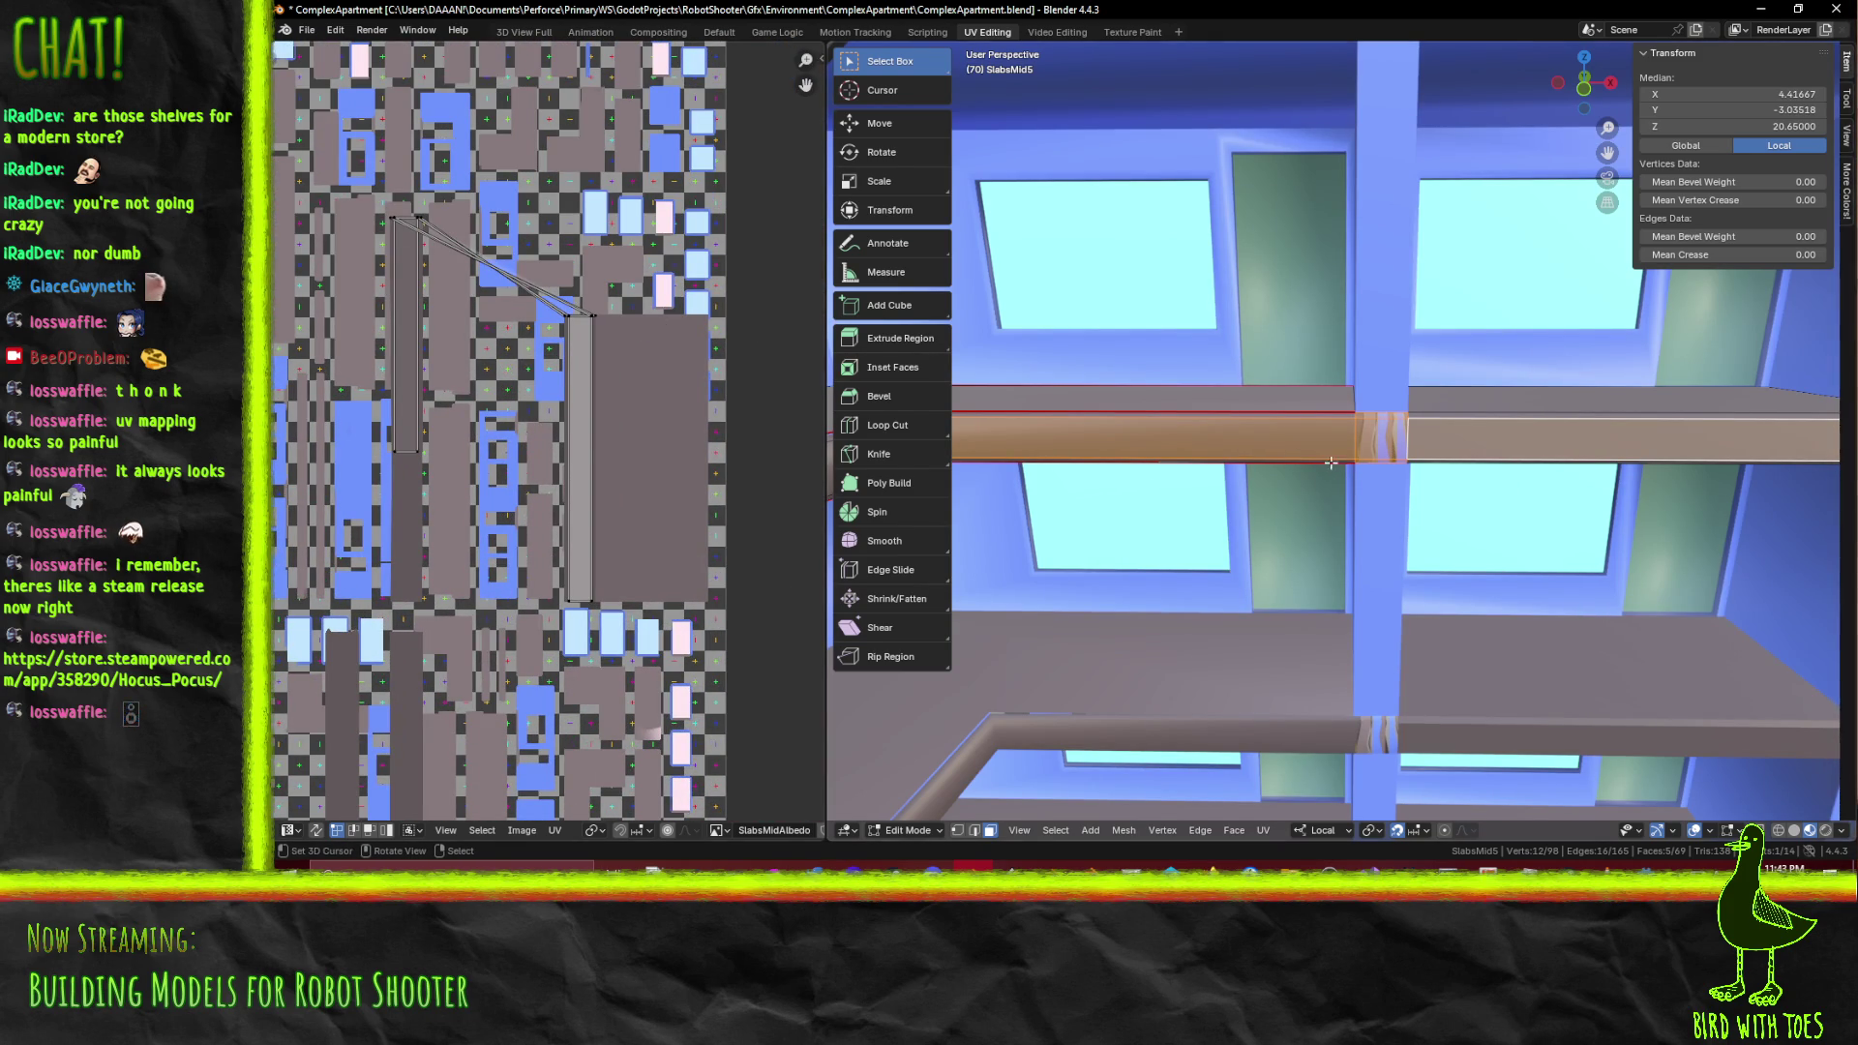
left_click(1418, 452)
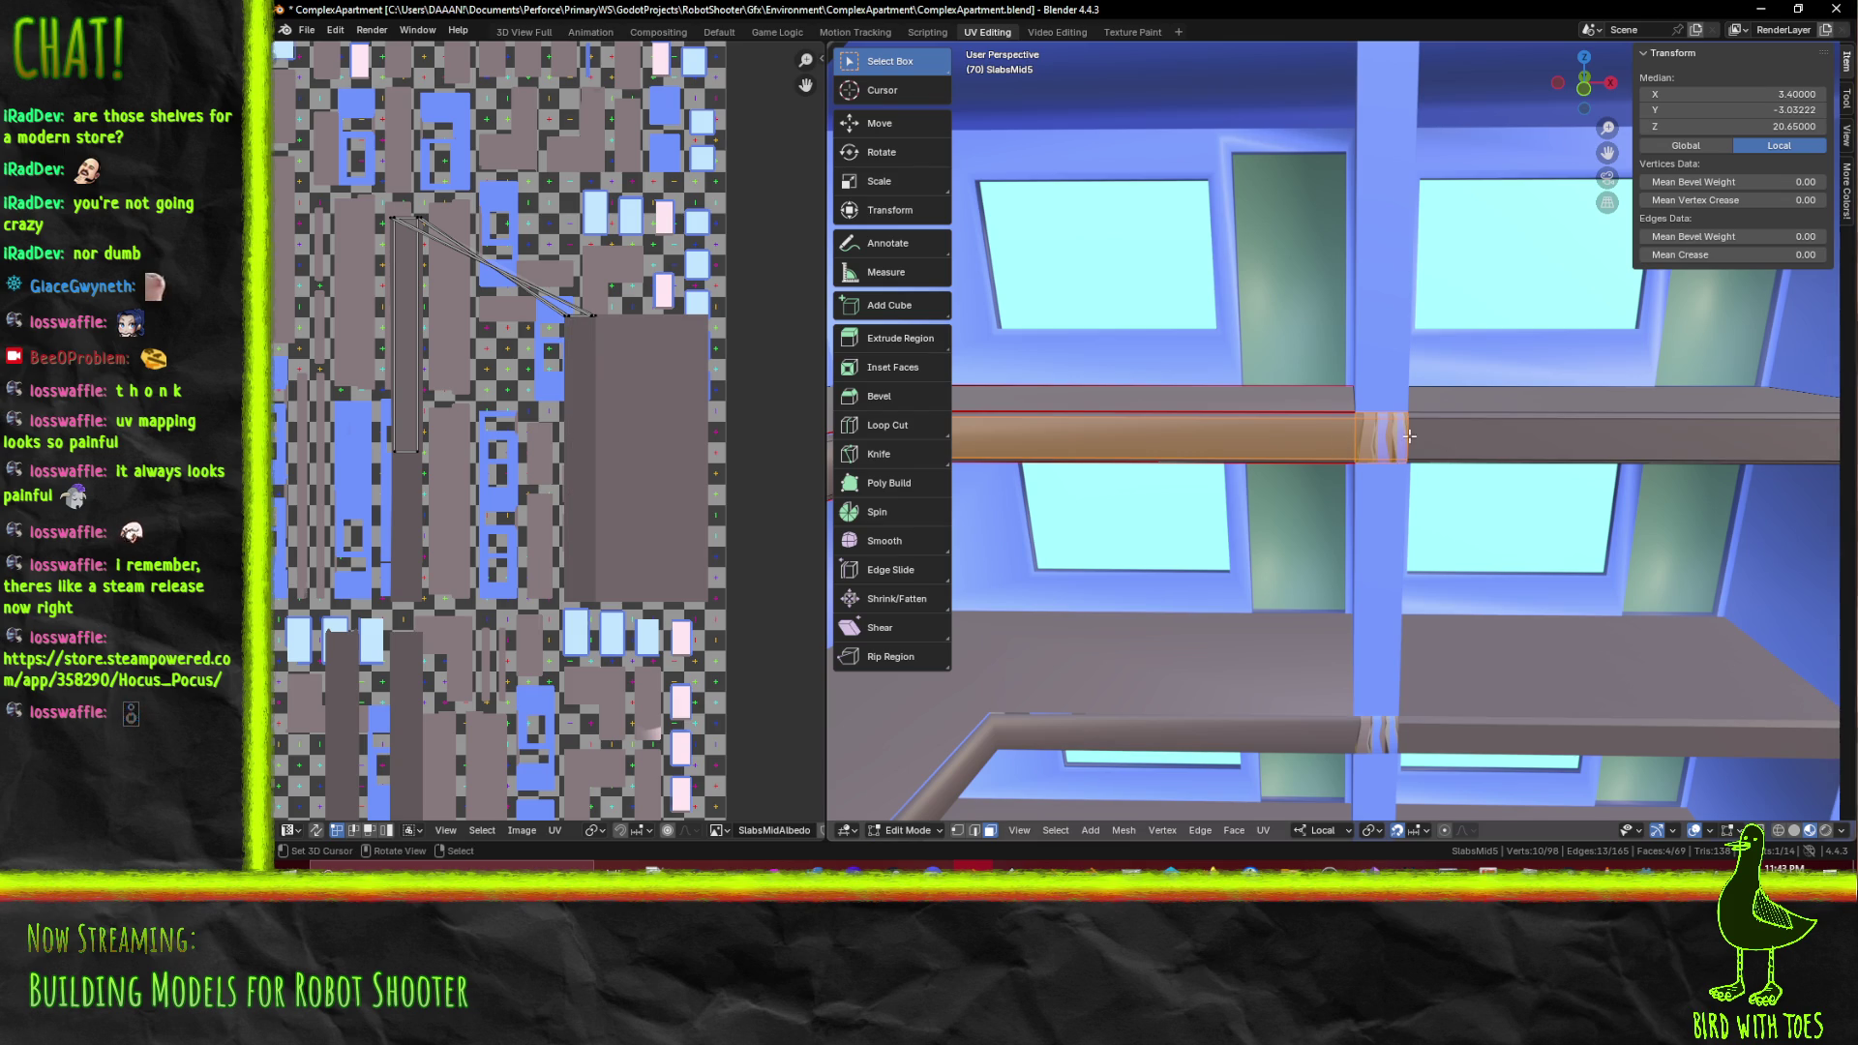
scroll("up", 3)
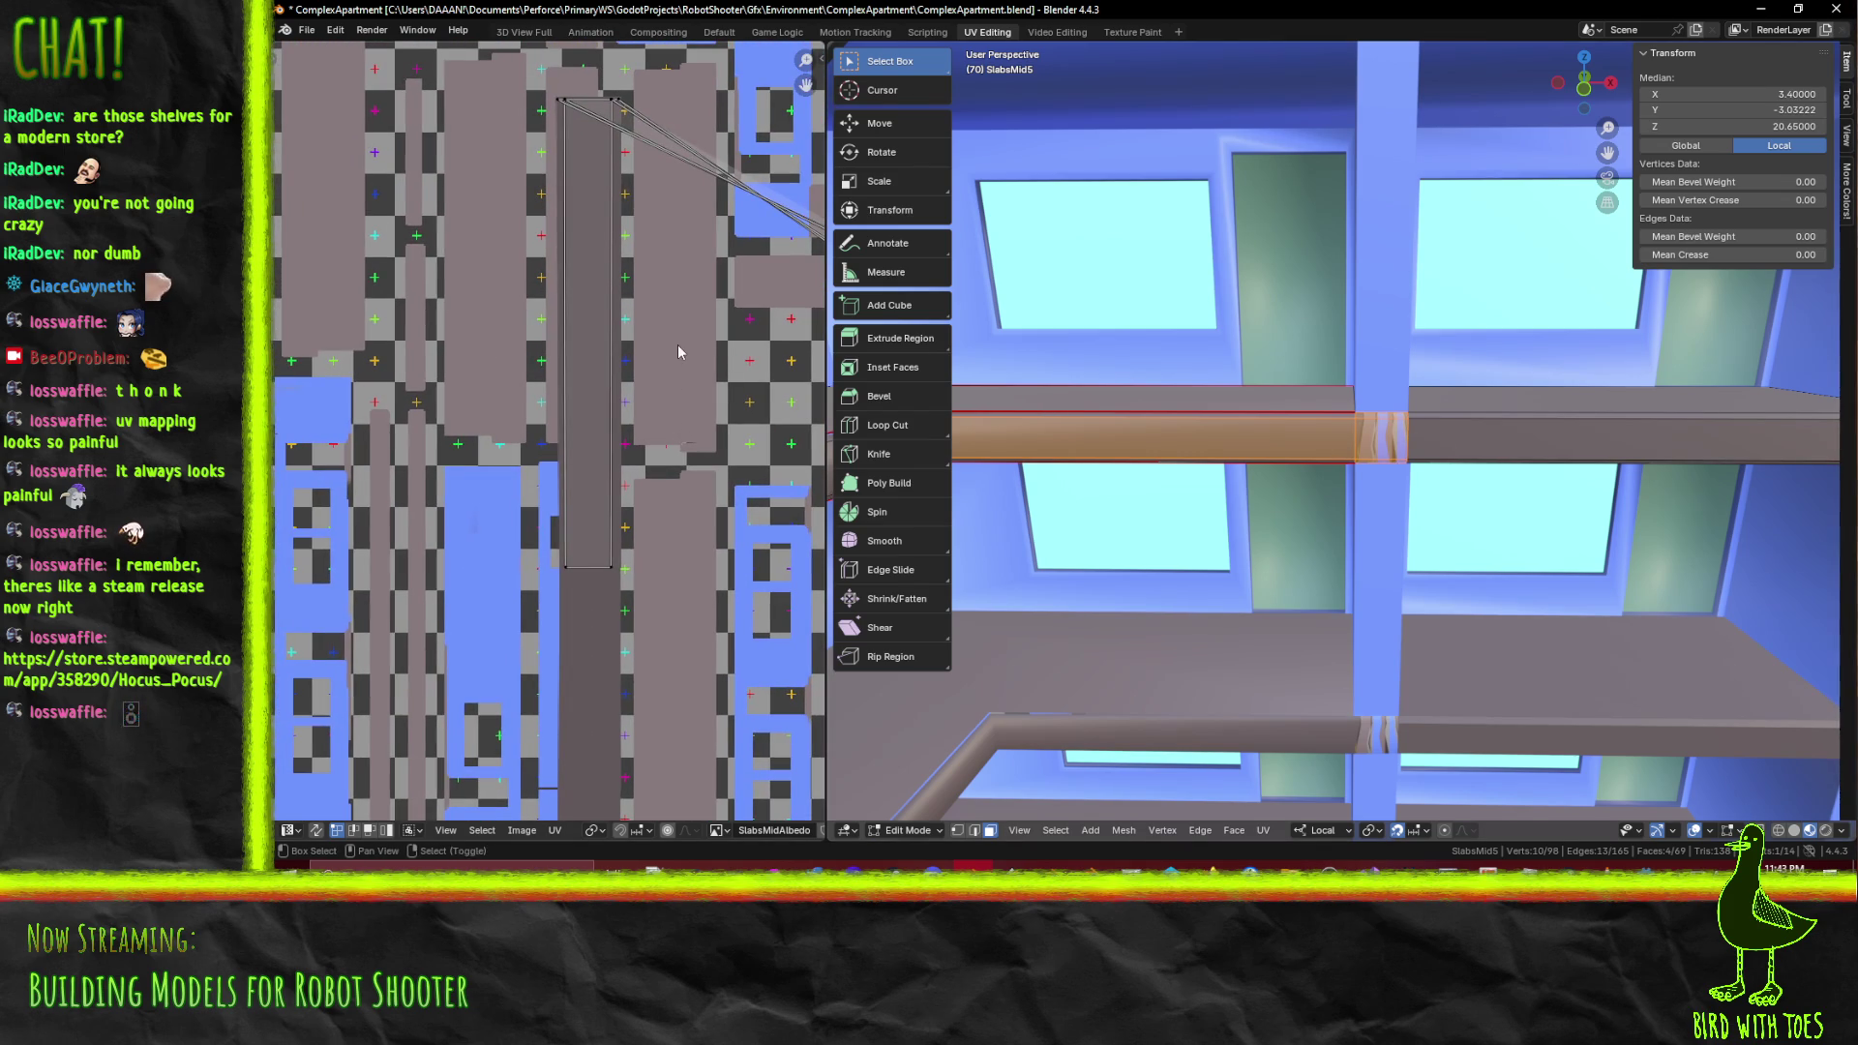
Pin the beam face's UV island: first its top vertices, then the whole island
left_click_drag(534, 71, 552, 161)
key("v")
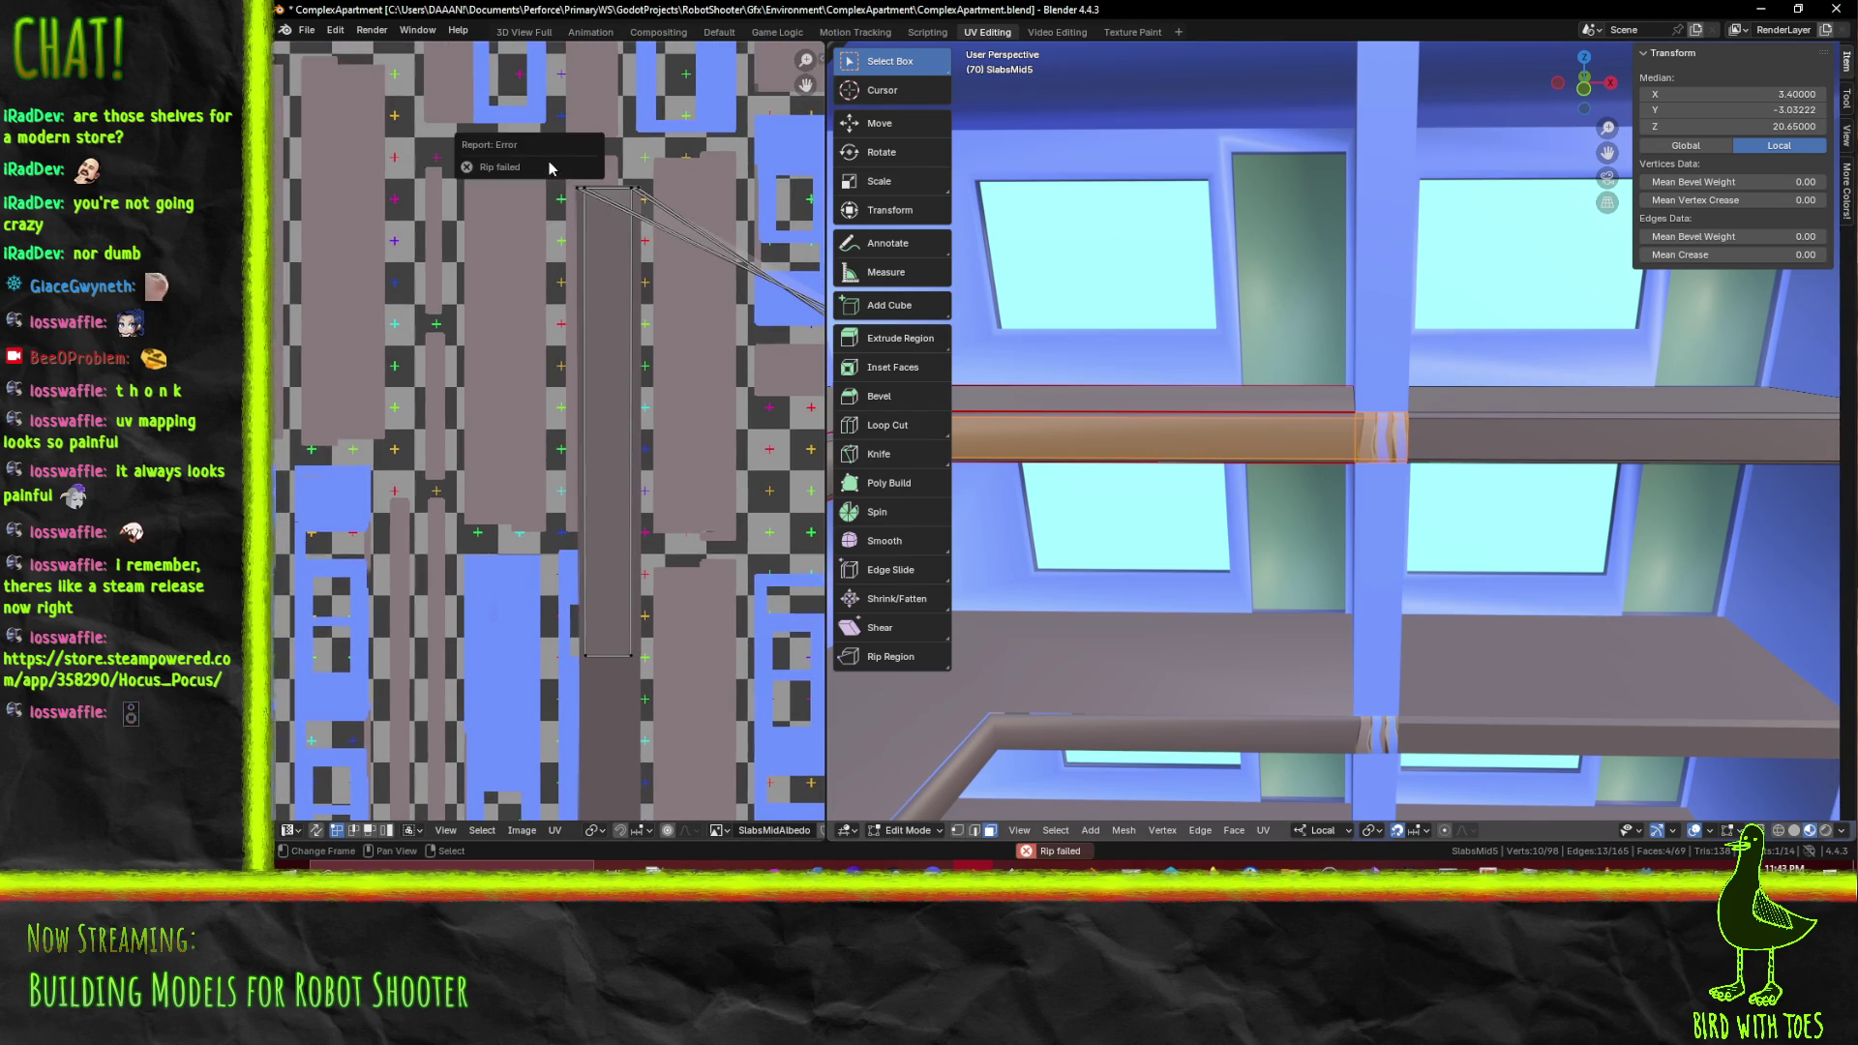
left_click_drag(542, 164, 683, 200)
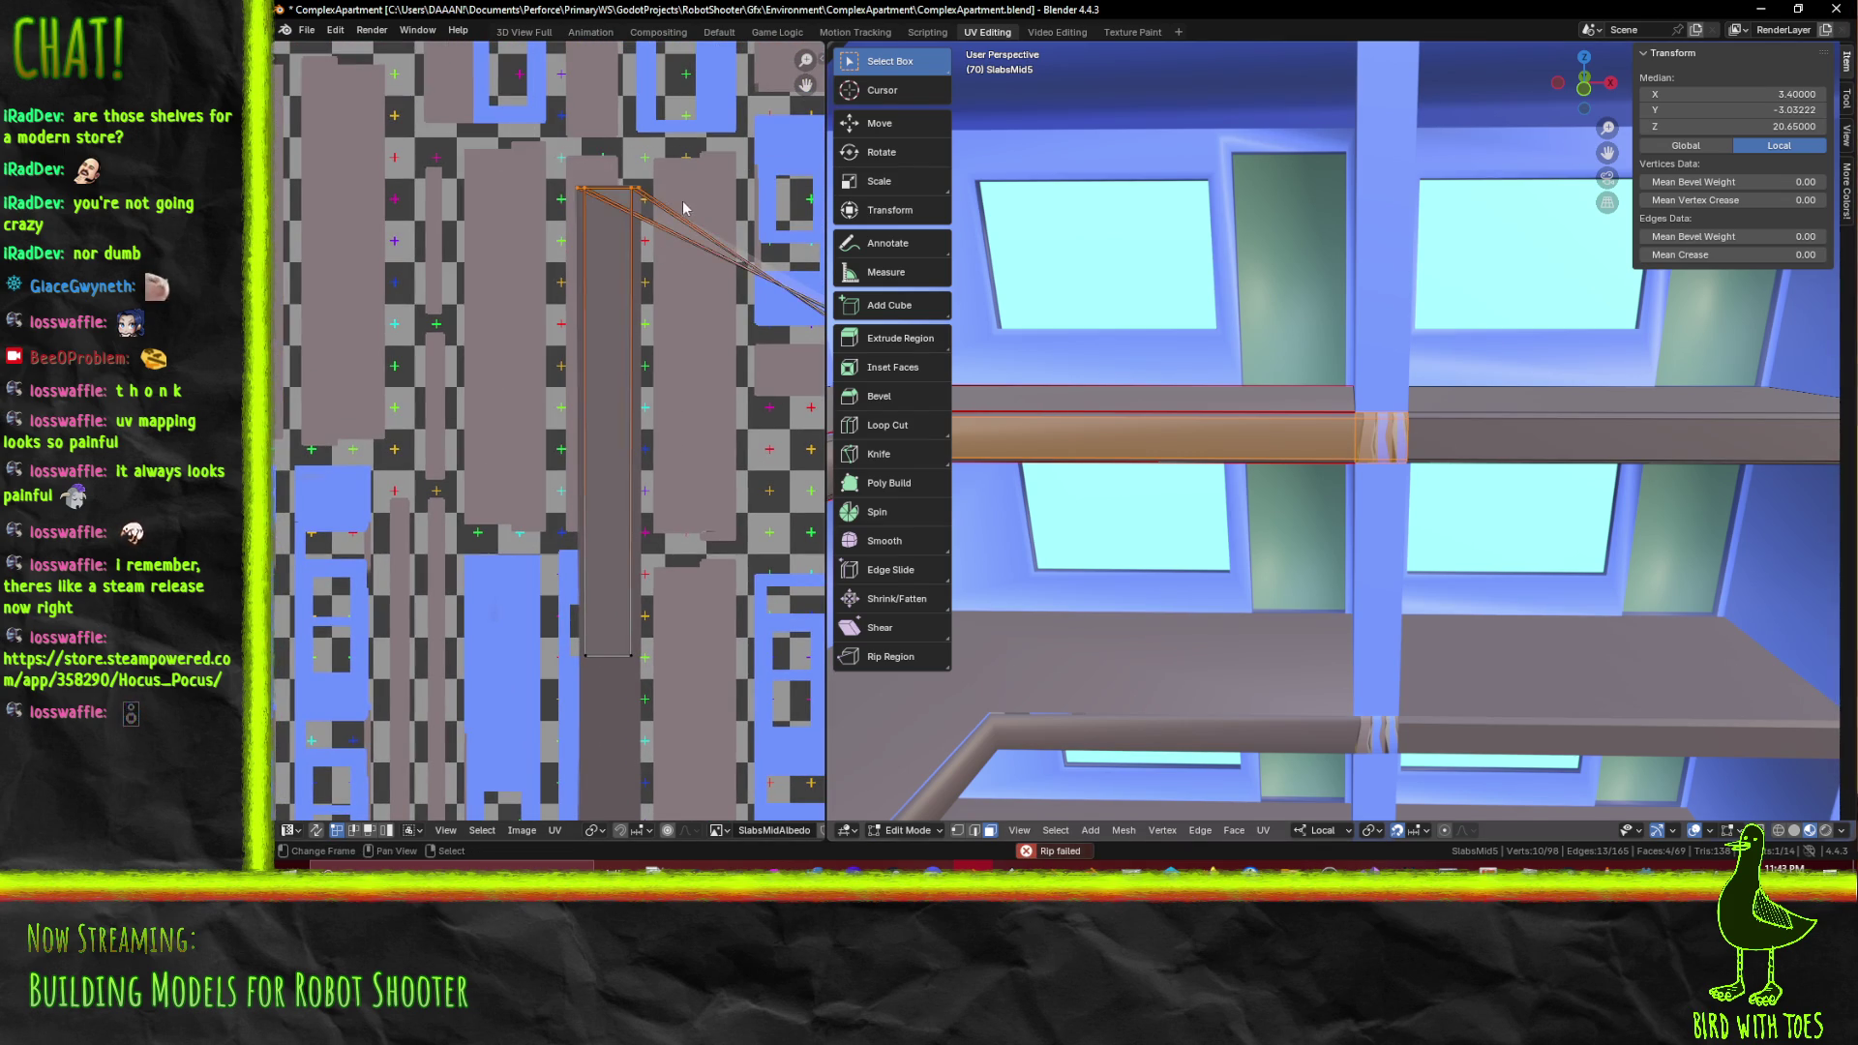
key("F3")
left_click(748, 296)
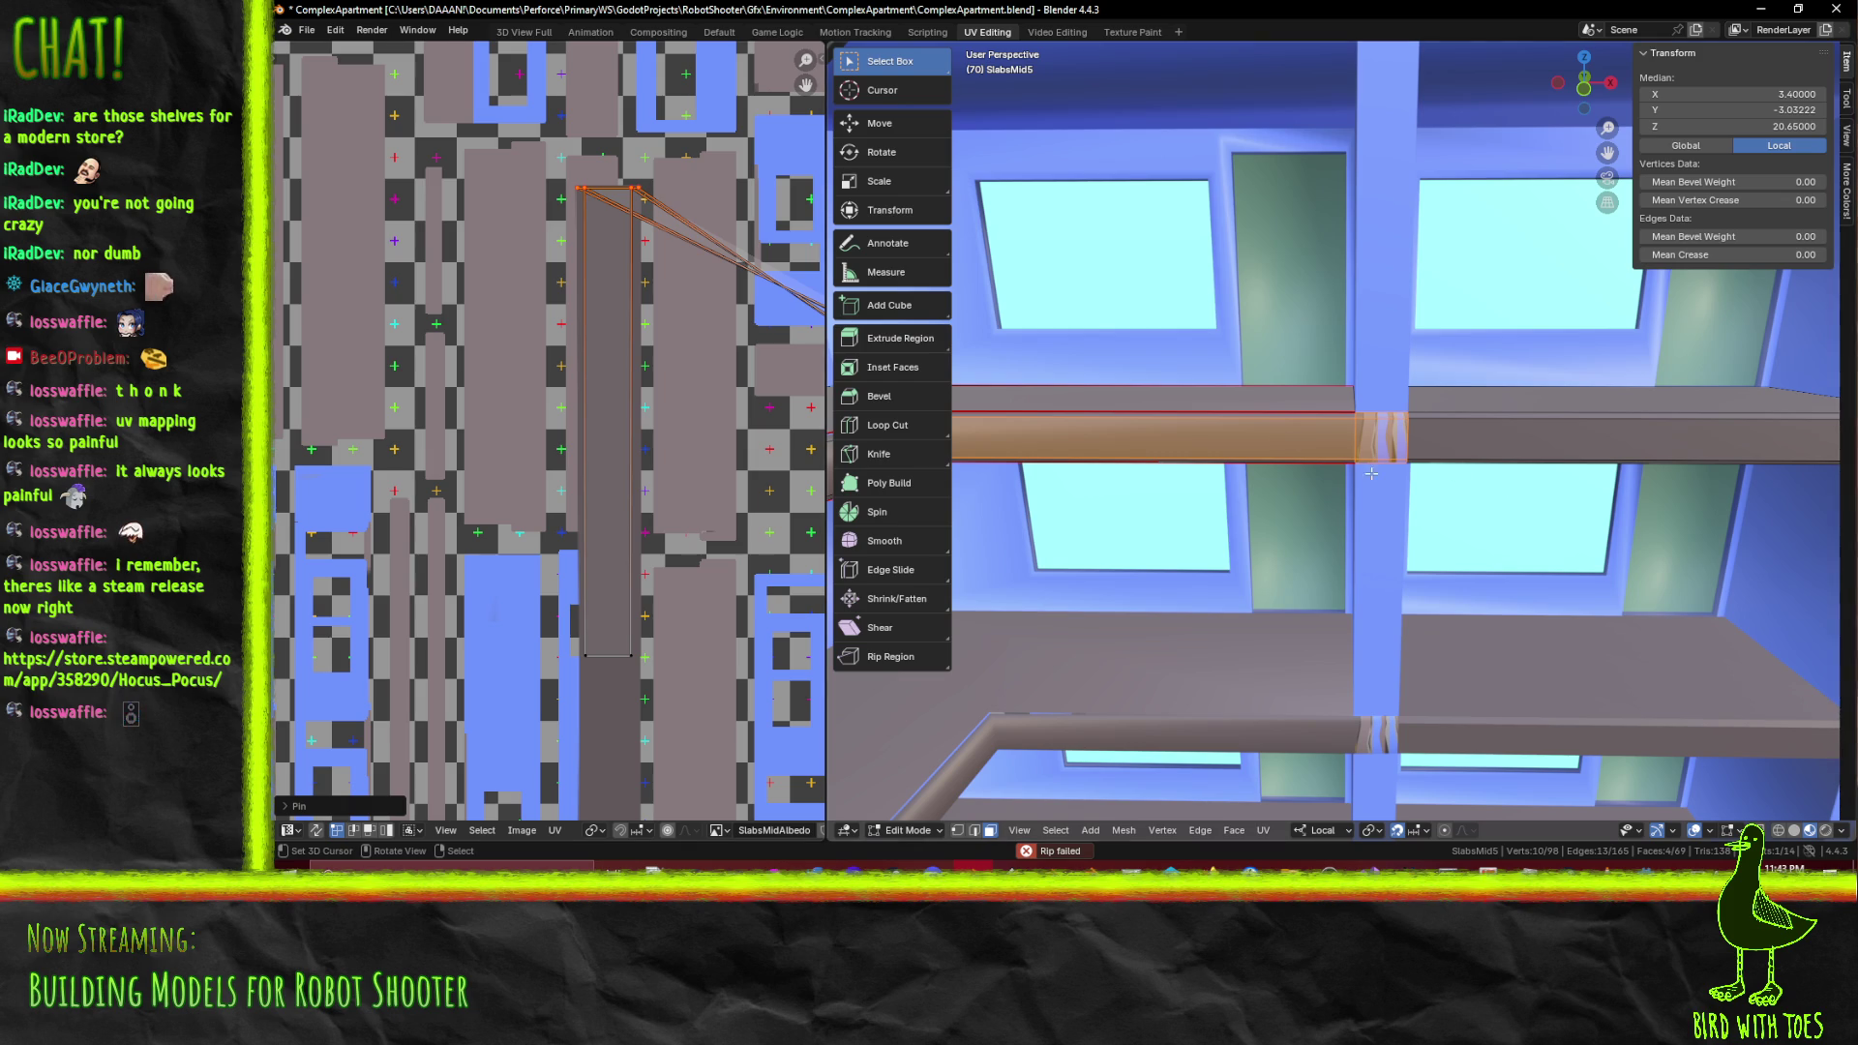
key("ctrl+l")
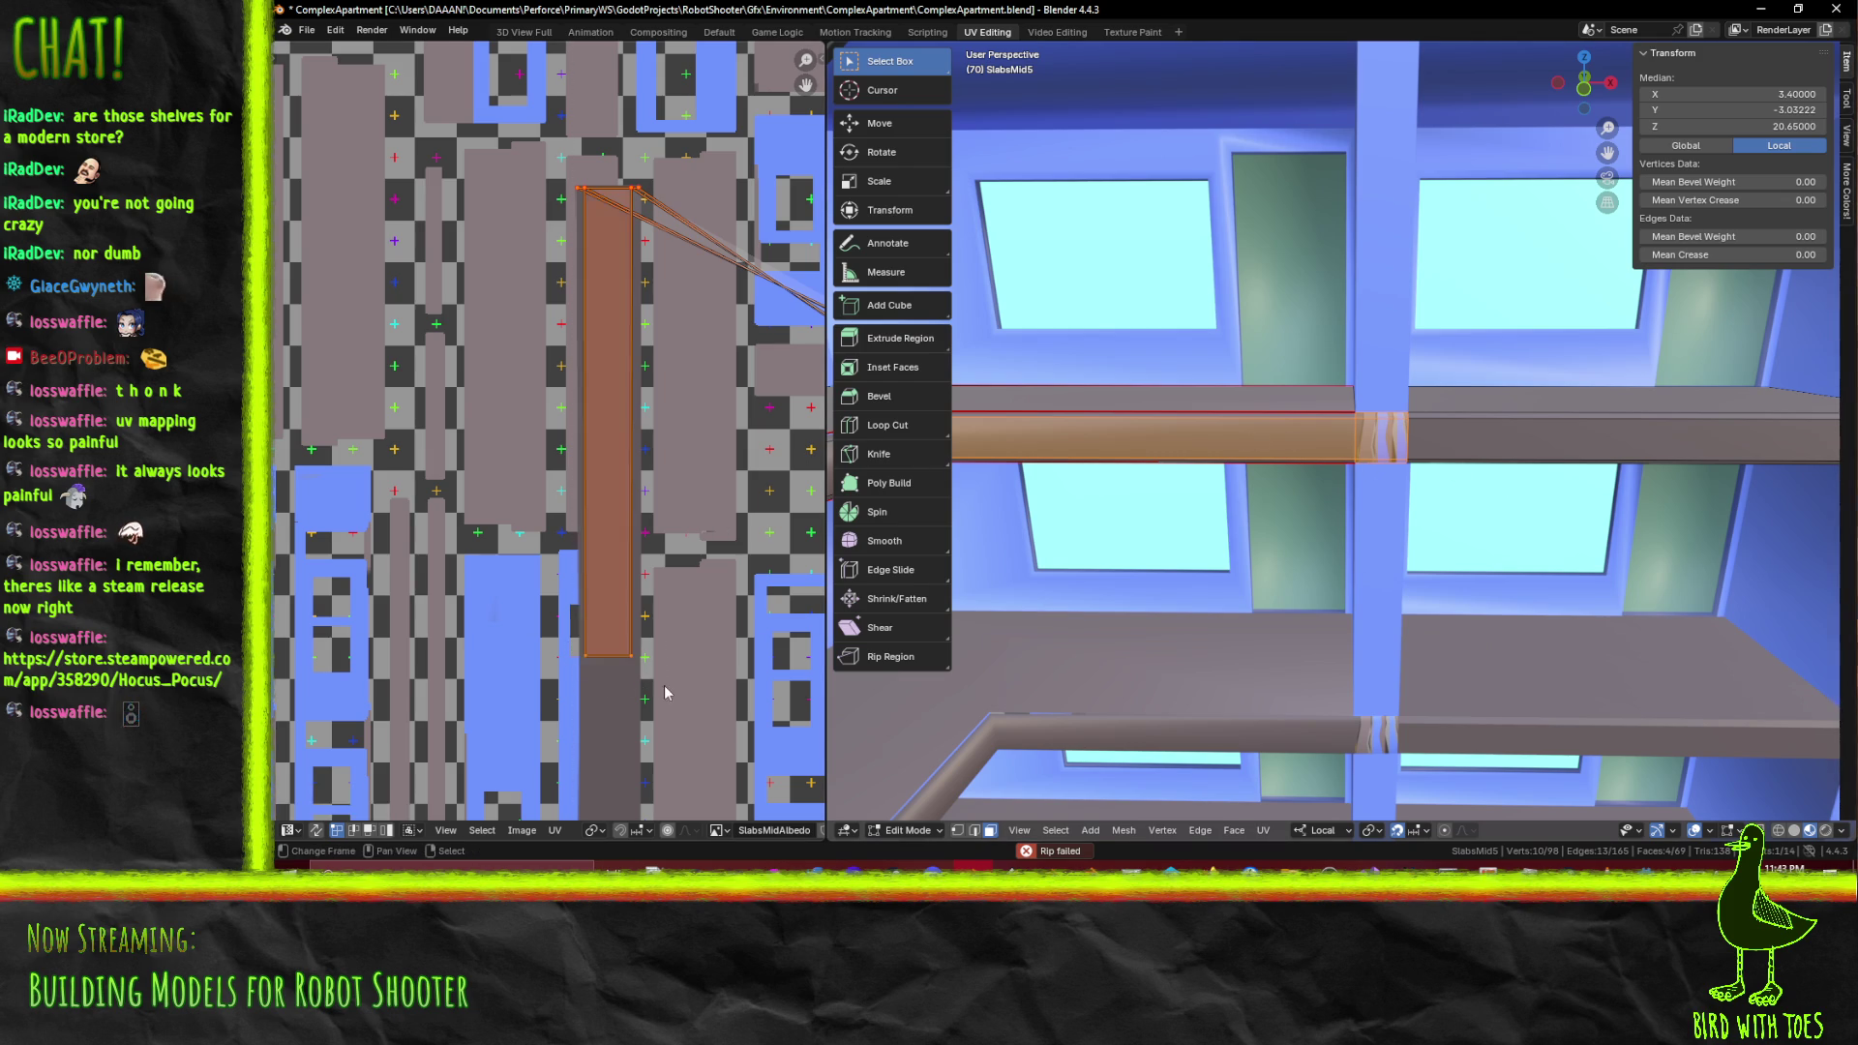
key("F3")
left_click(715, 685)
left_click_drag(1456, 418, 1436, 427)
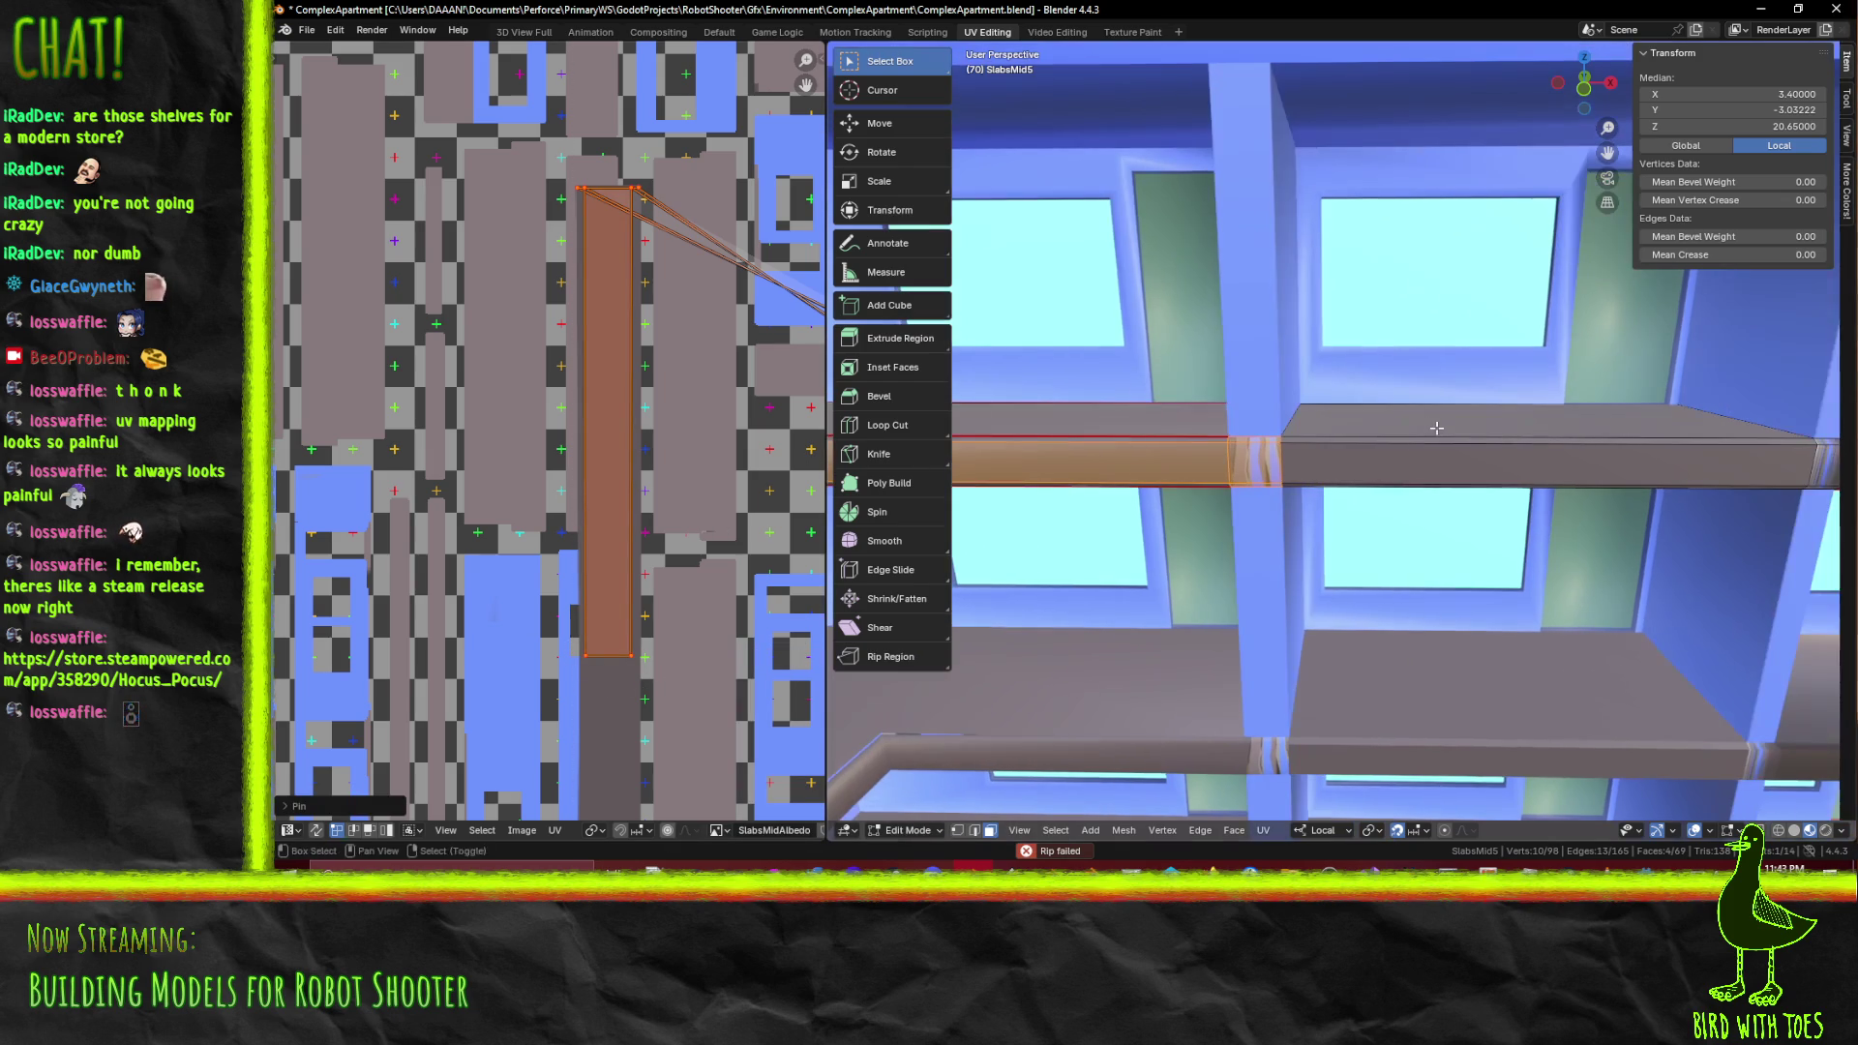
Unwrap the selected beam faces with Unwrap Conformal, then clear the selection
key("F3")
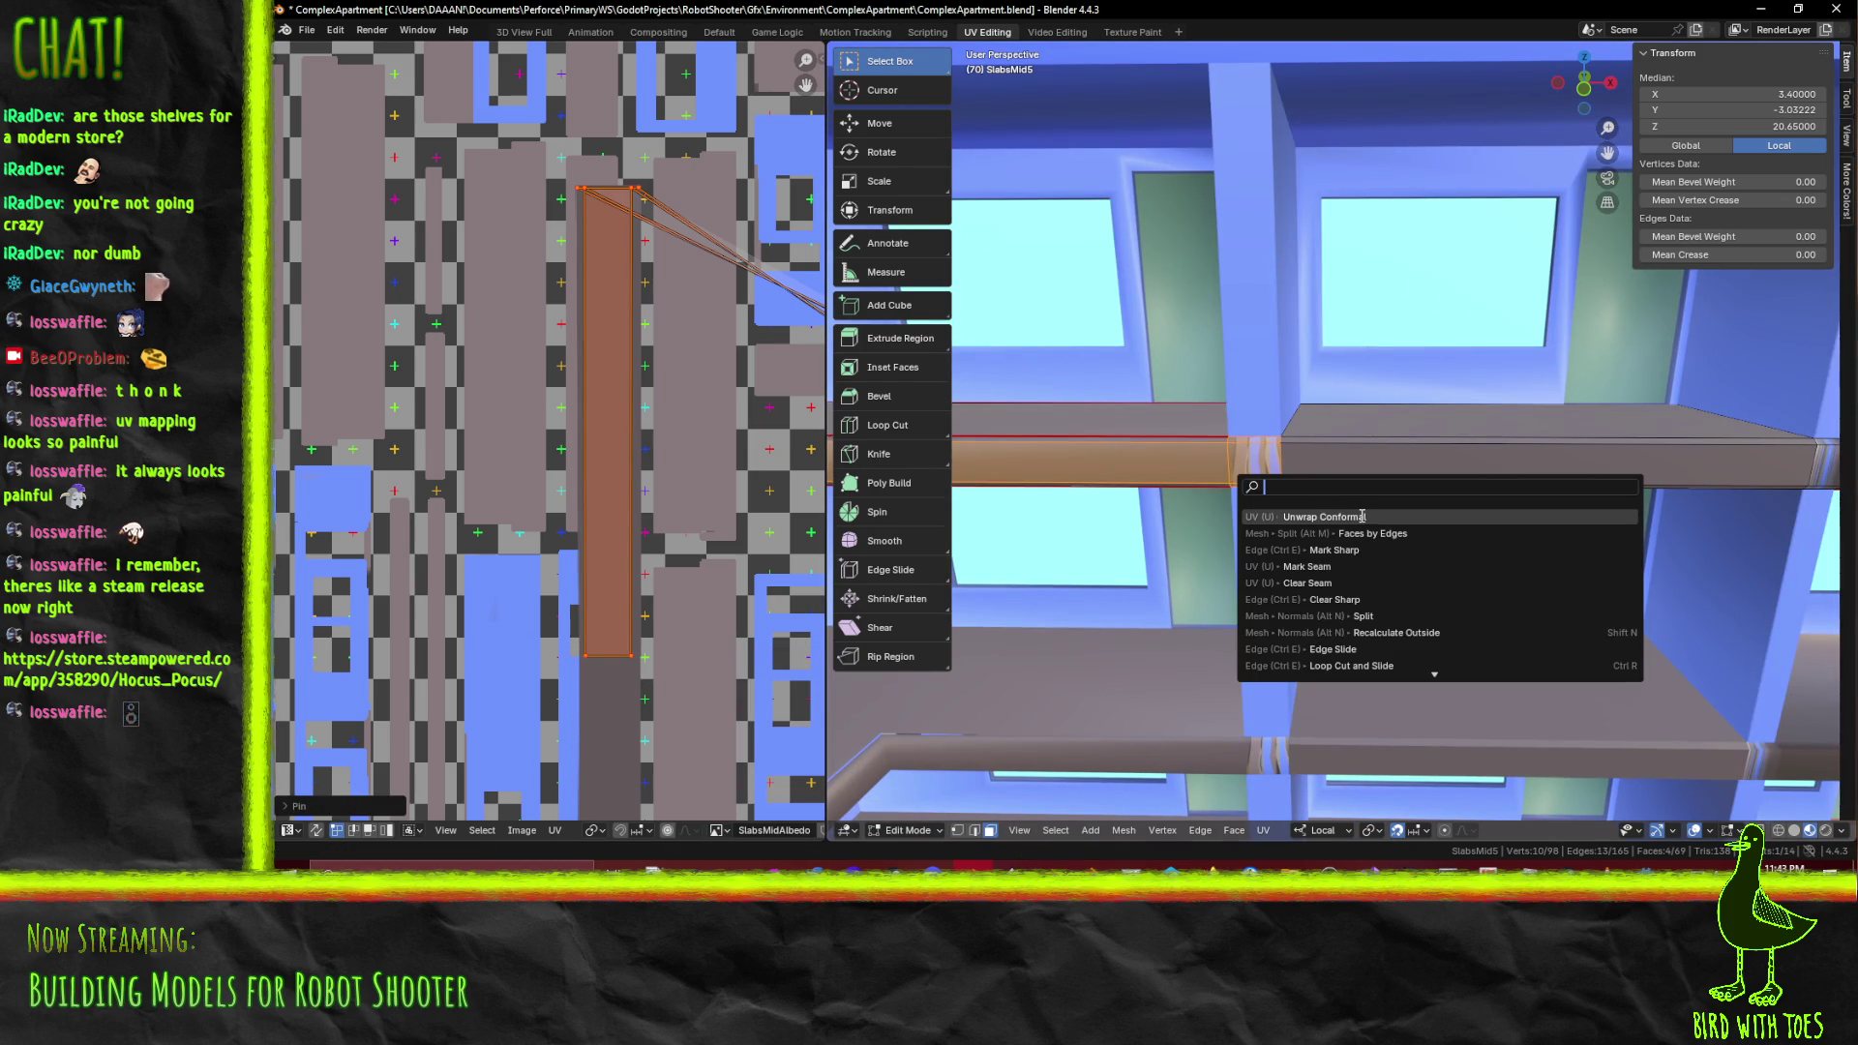
left_click(1361, 515)
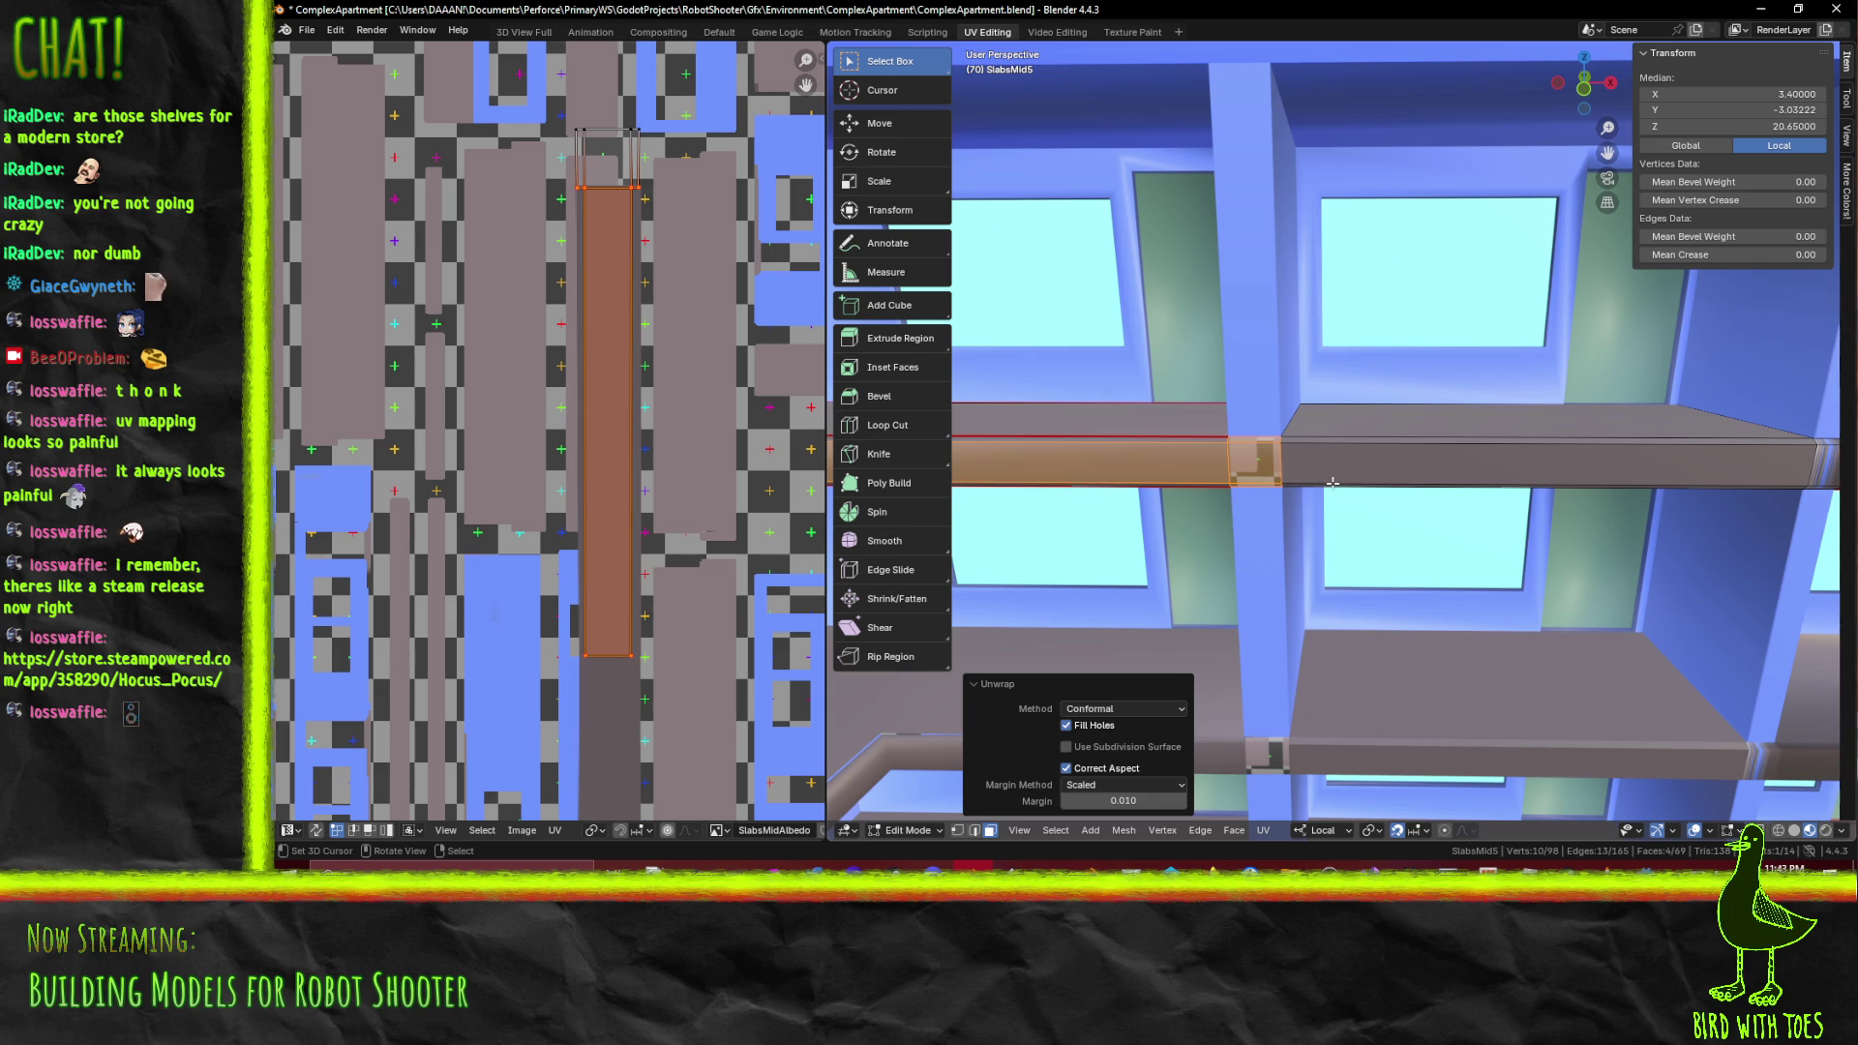
key("a")
scroll("down", 3)
scroll("up", 3)
scroll("up", 3)
scroll("down", 3)
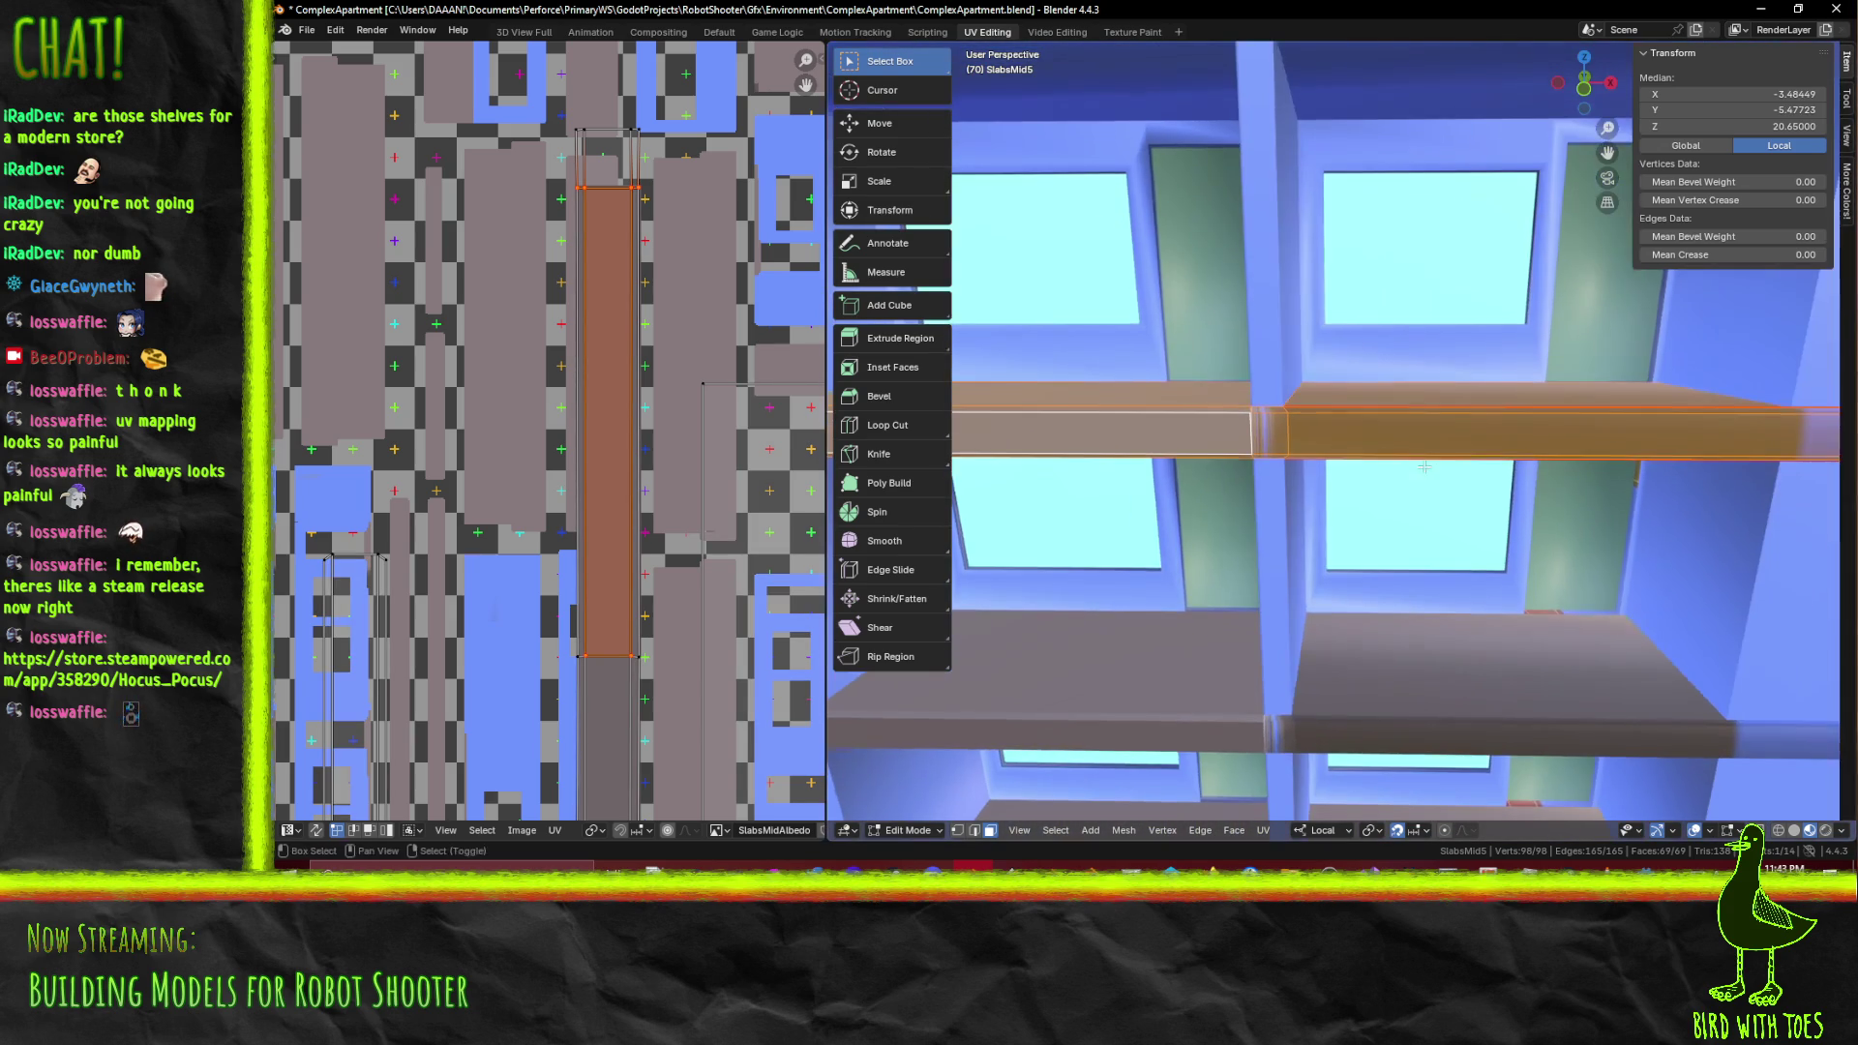
key("alt+a")
Select the shelf's small face, long strip and front face
left_click(1274, 453)
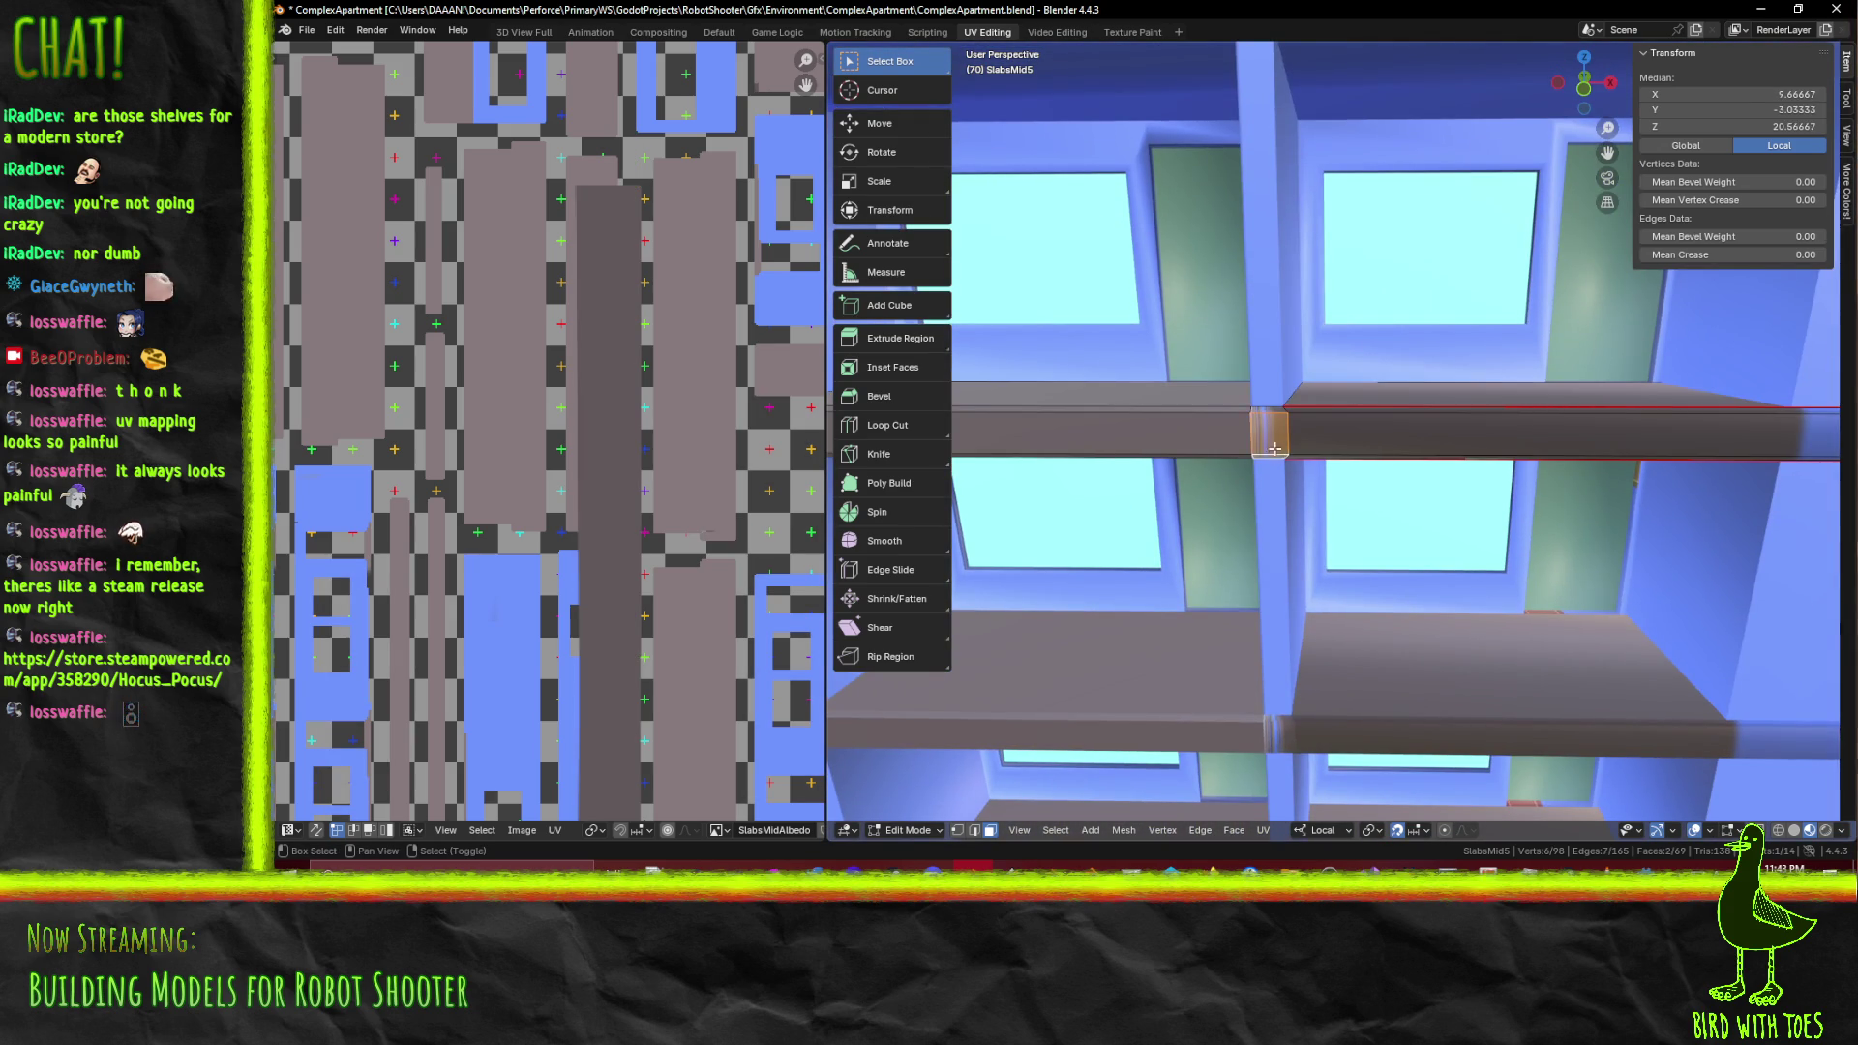
left_click(1326, 426)
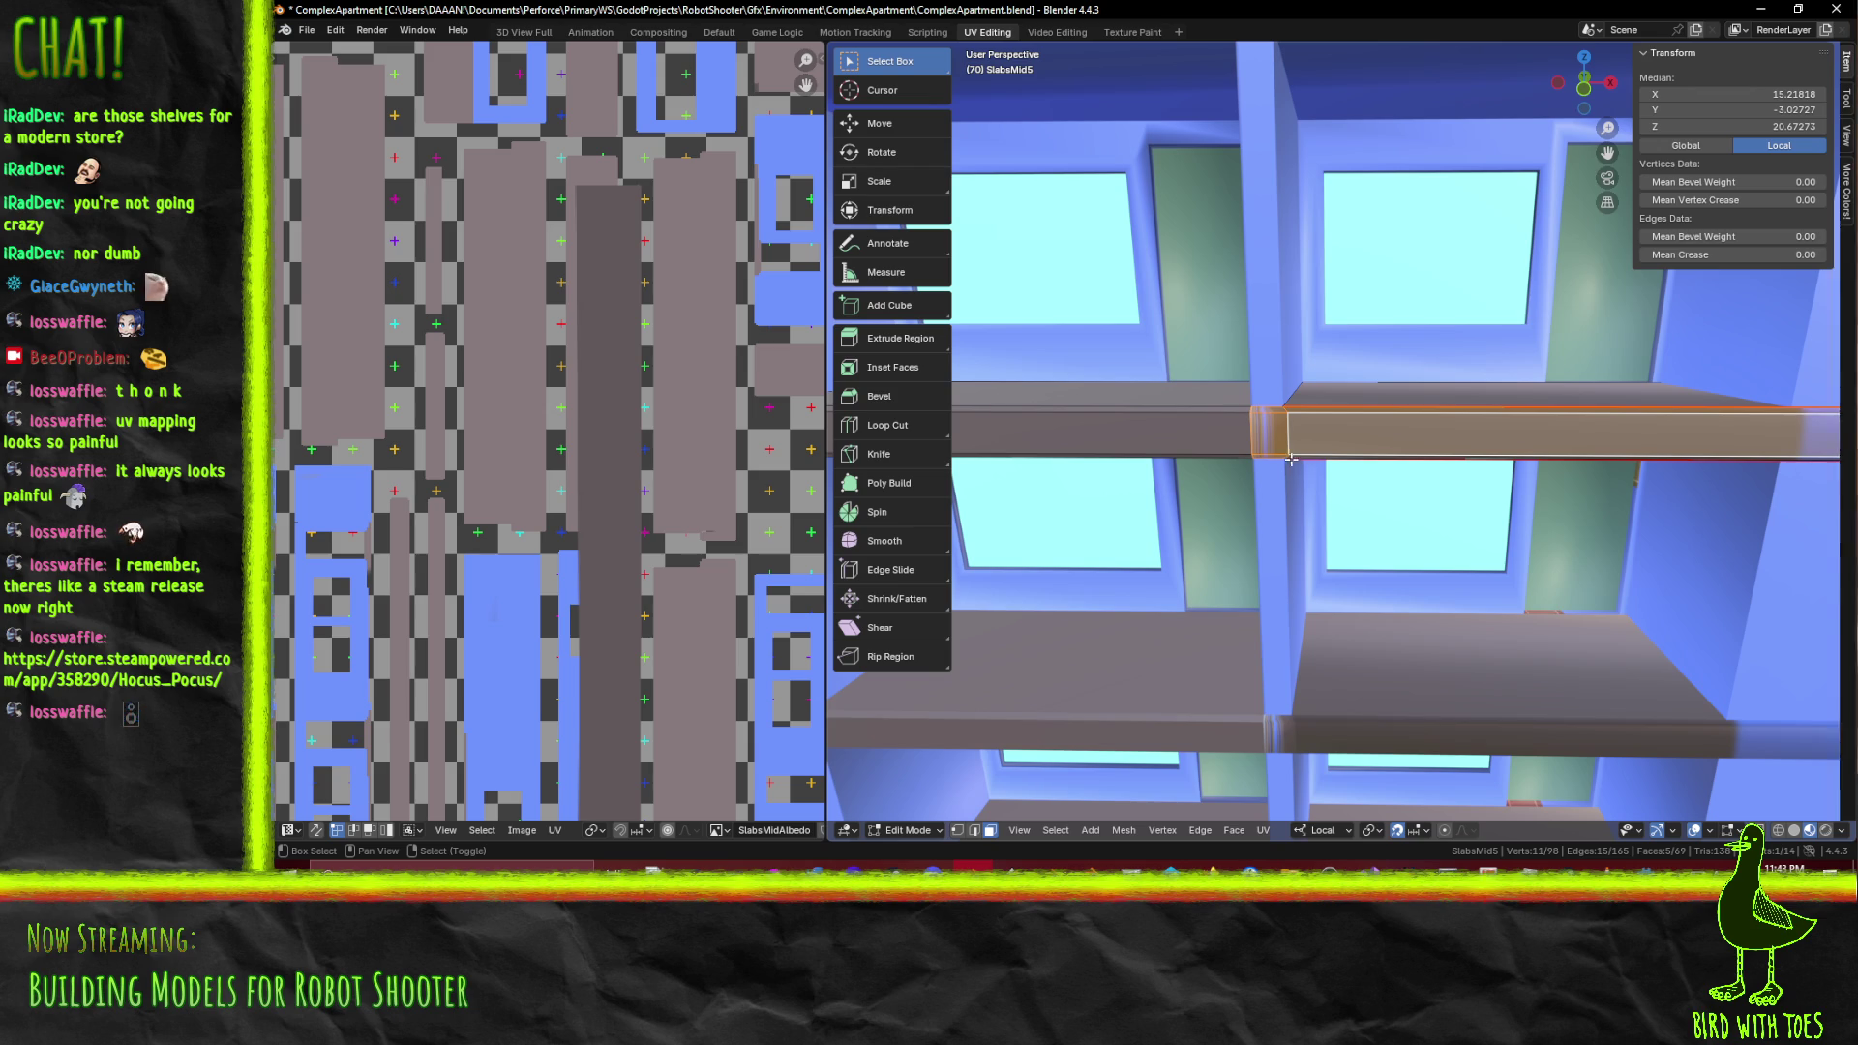
left_click(1295, 455)
scroll("down", 3)
scroll("up", 3)
Pin the tall thin shelf strip's UVs and re-unwrap the strip conformally
left_click_drag(705, 298, 420, 849)
scroll("up", 3)
left_click_drag(326, 546, 475, 617)
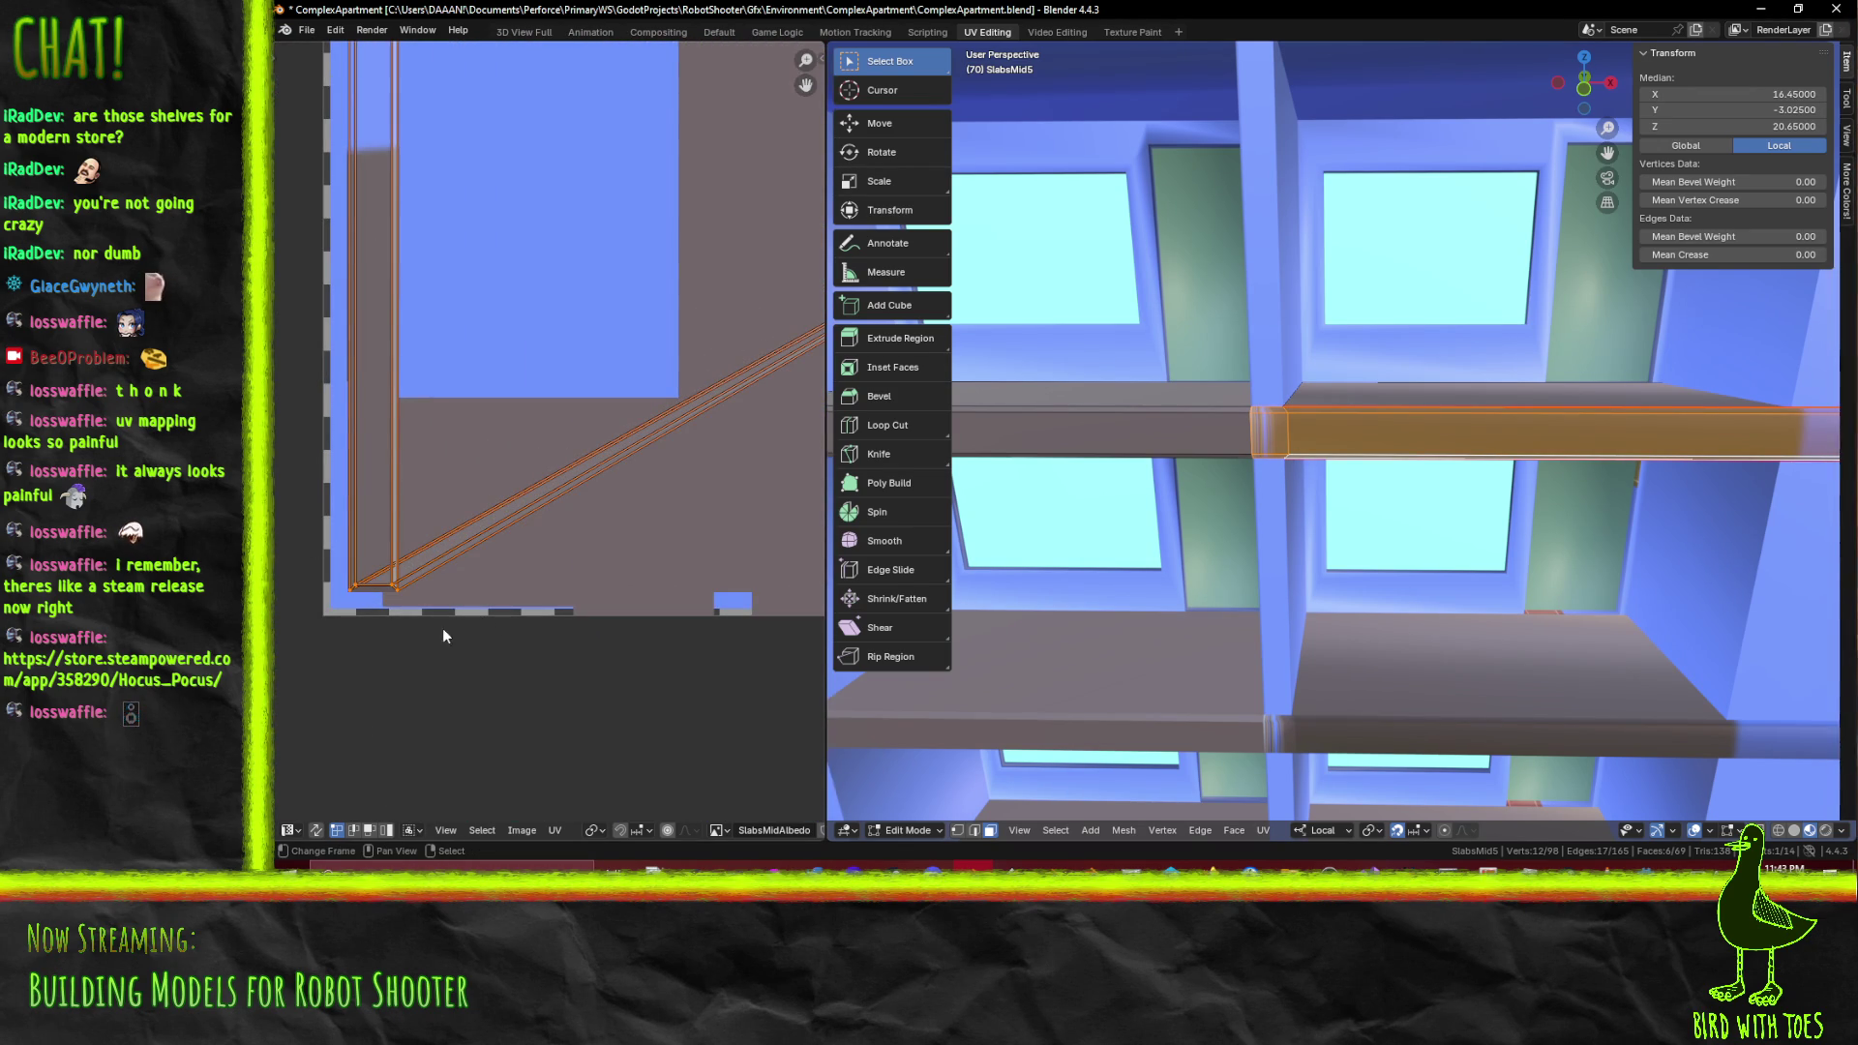
left_click_drag(453, 391, 473, 668)
left_click_drag(416, 484, 542, 259)
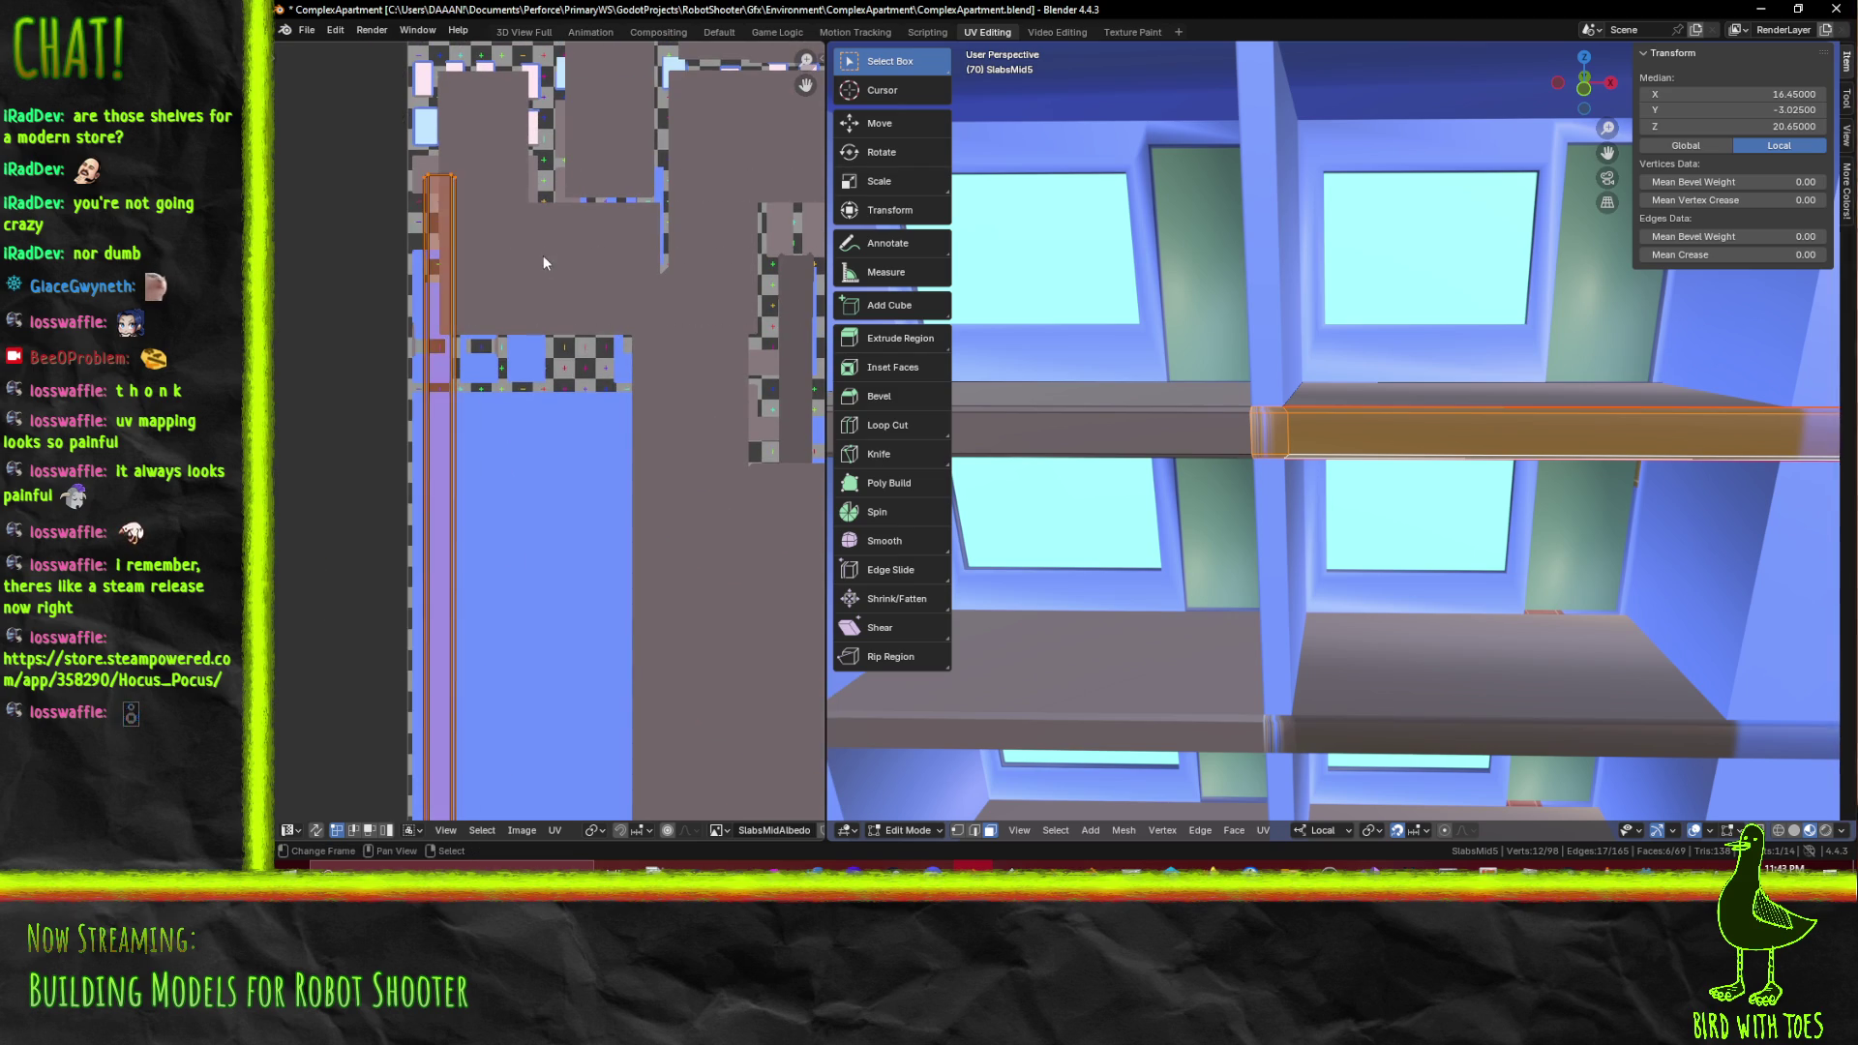
key("p")
key("F3")
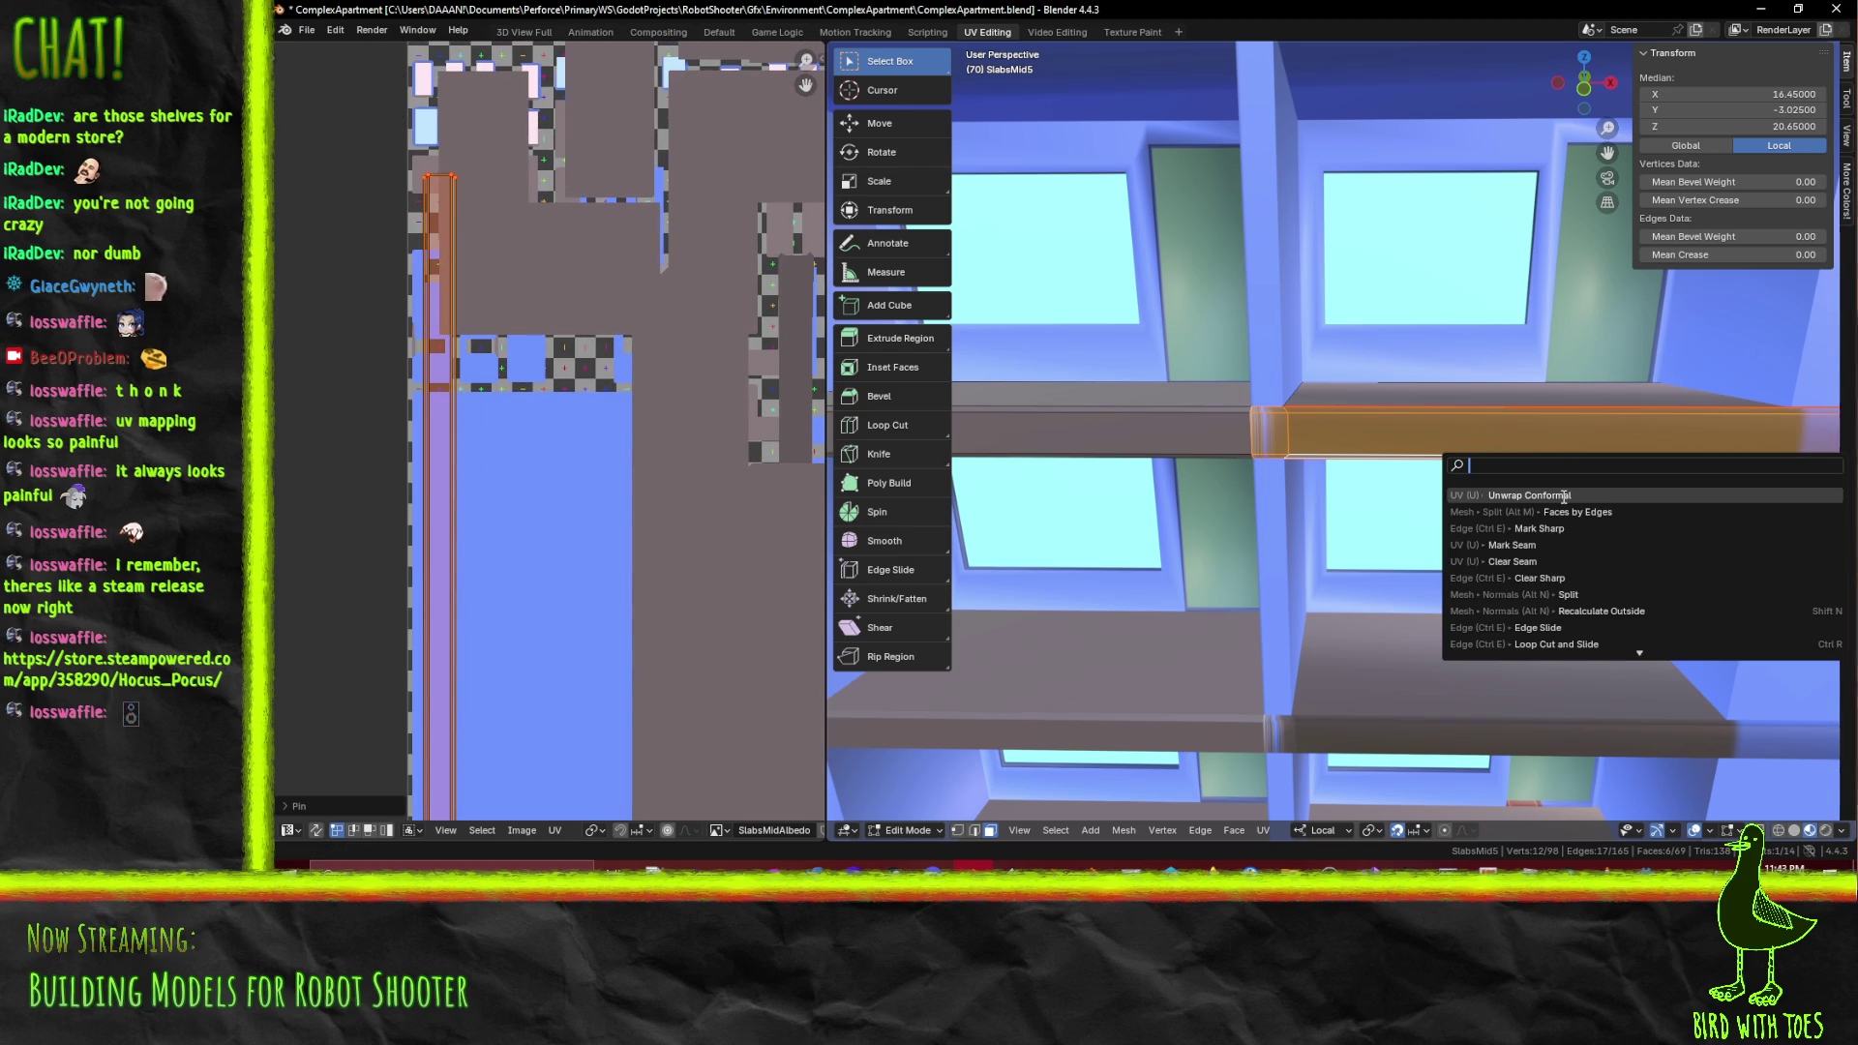
left_click(1564, 496)
Deselect the UV strip and switch to the Texture Paint workspace
scroll("down", 3)
left_click_drag(552, 765, 619, 407)
left_click(617, 591)
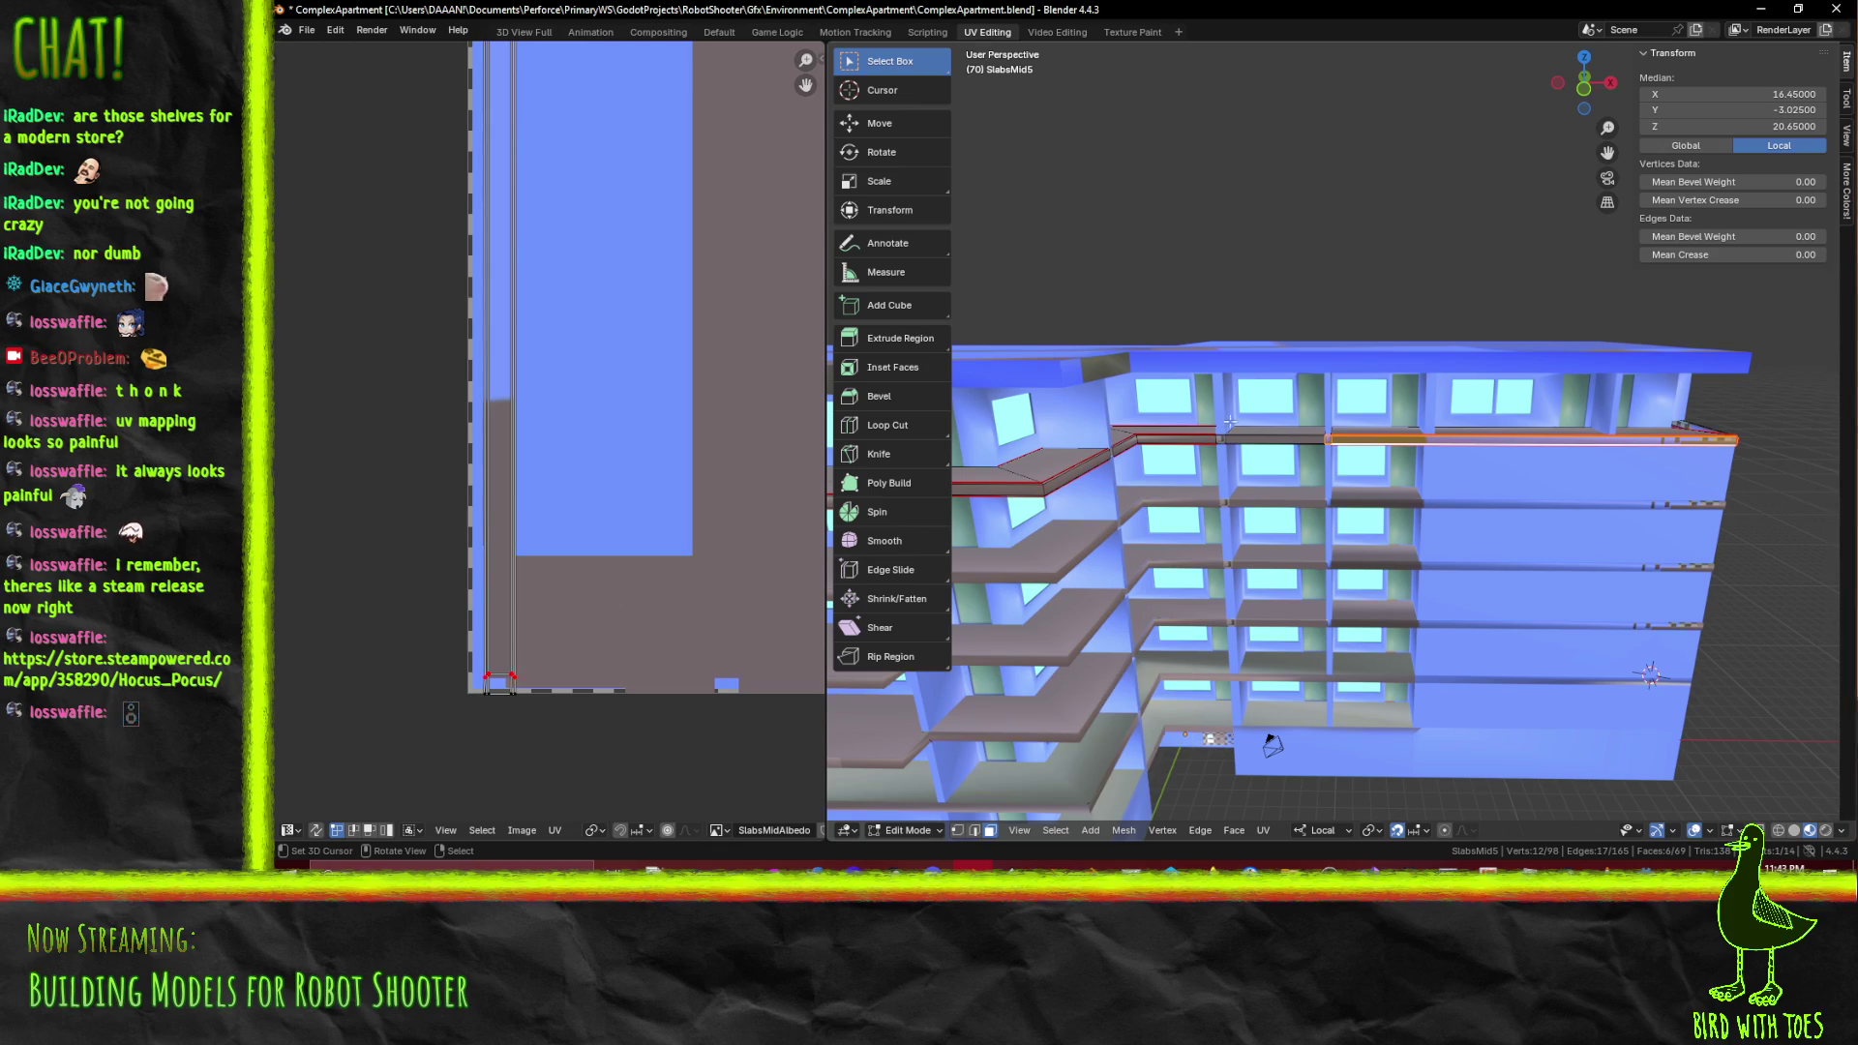
scroll("up", 3)
scroll("down", 3)
scroll("up", 3)
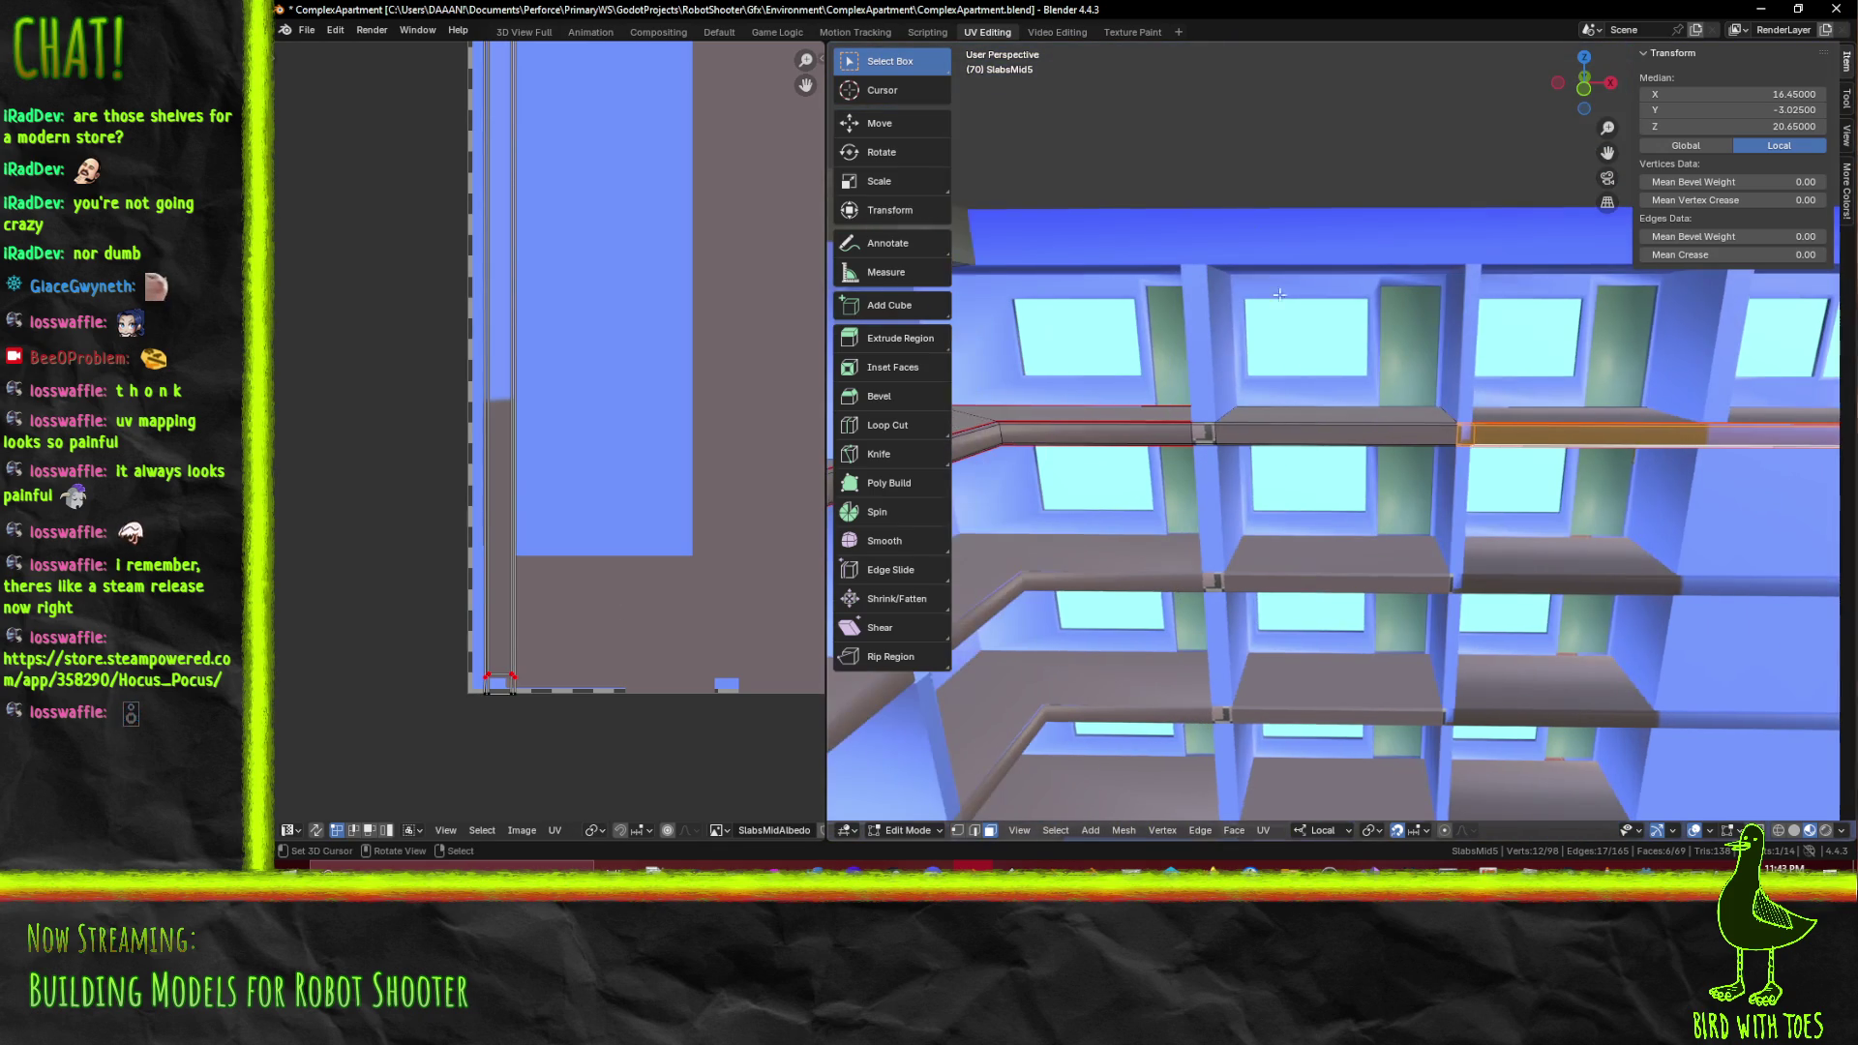
left_click(1132, 32)
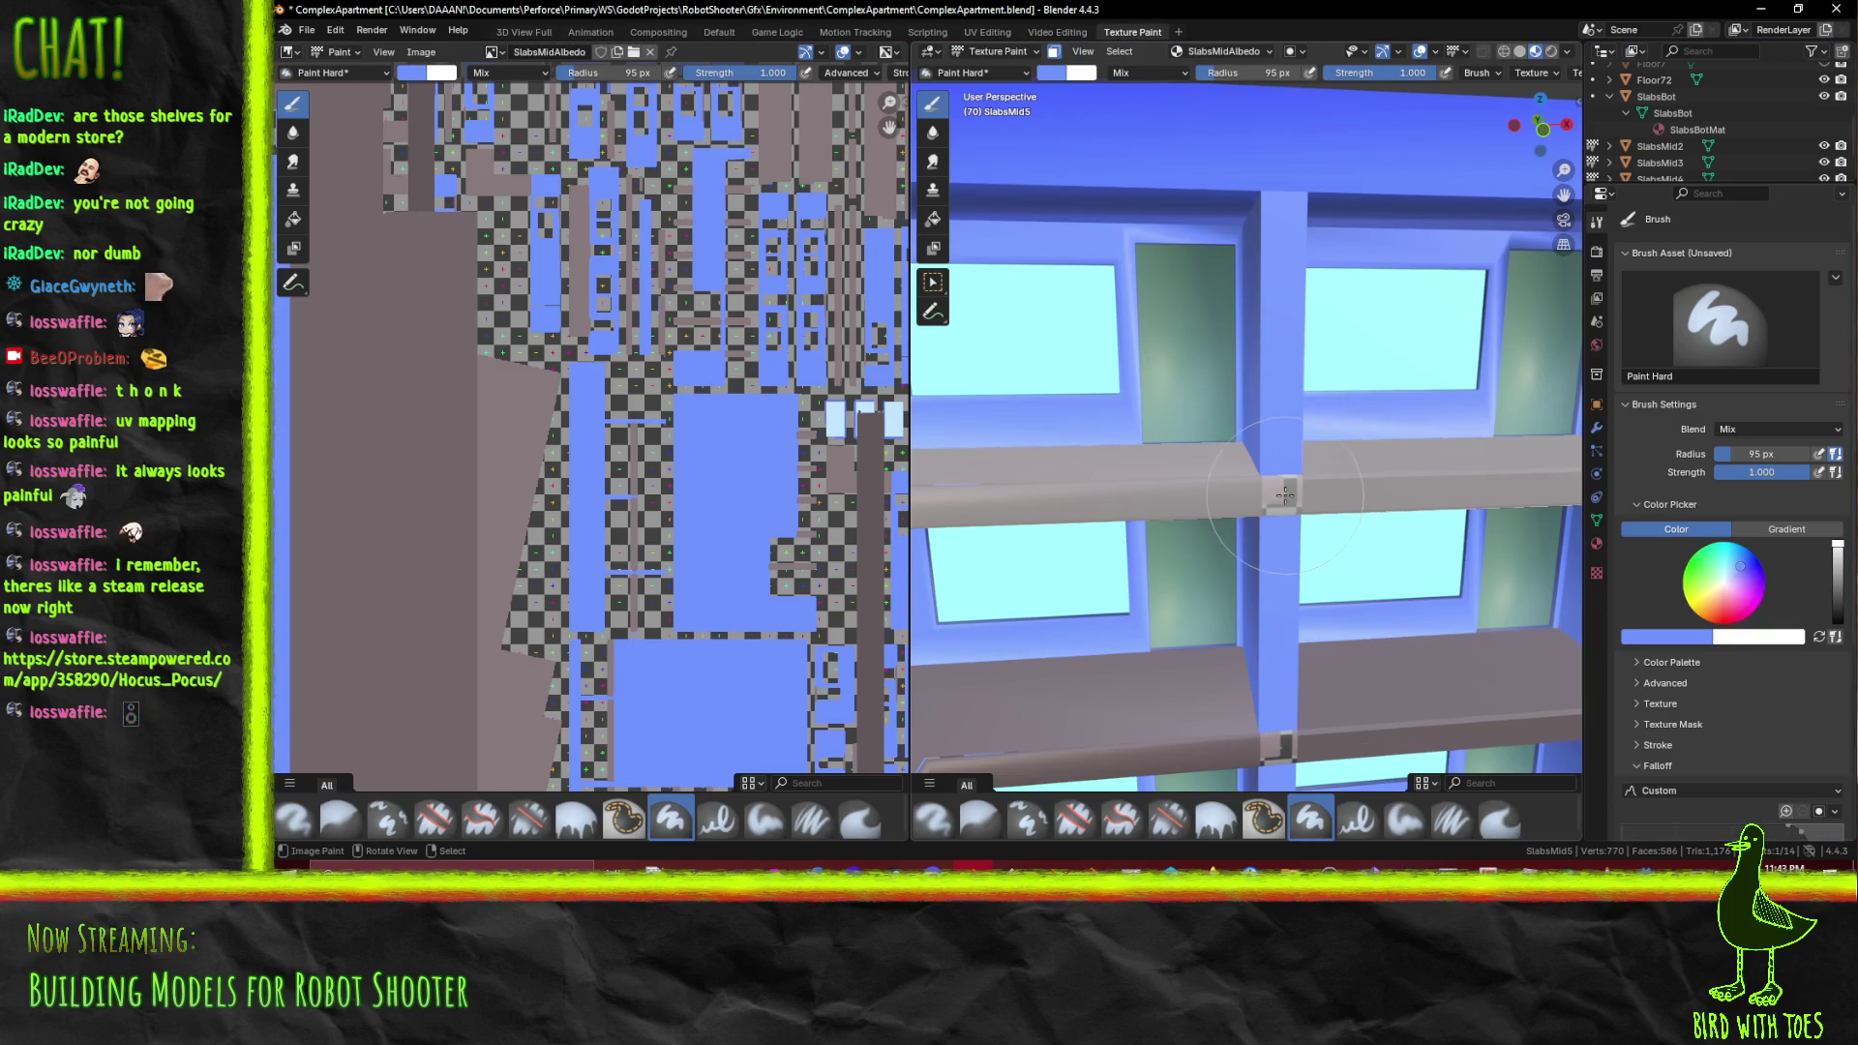
scroll("up", 3)
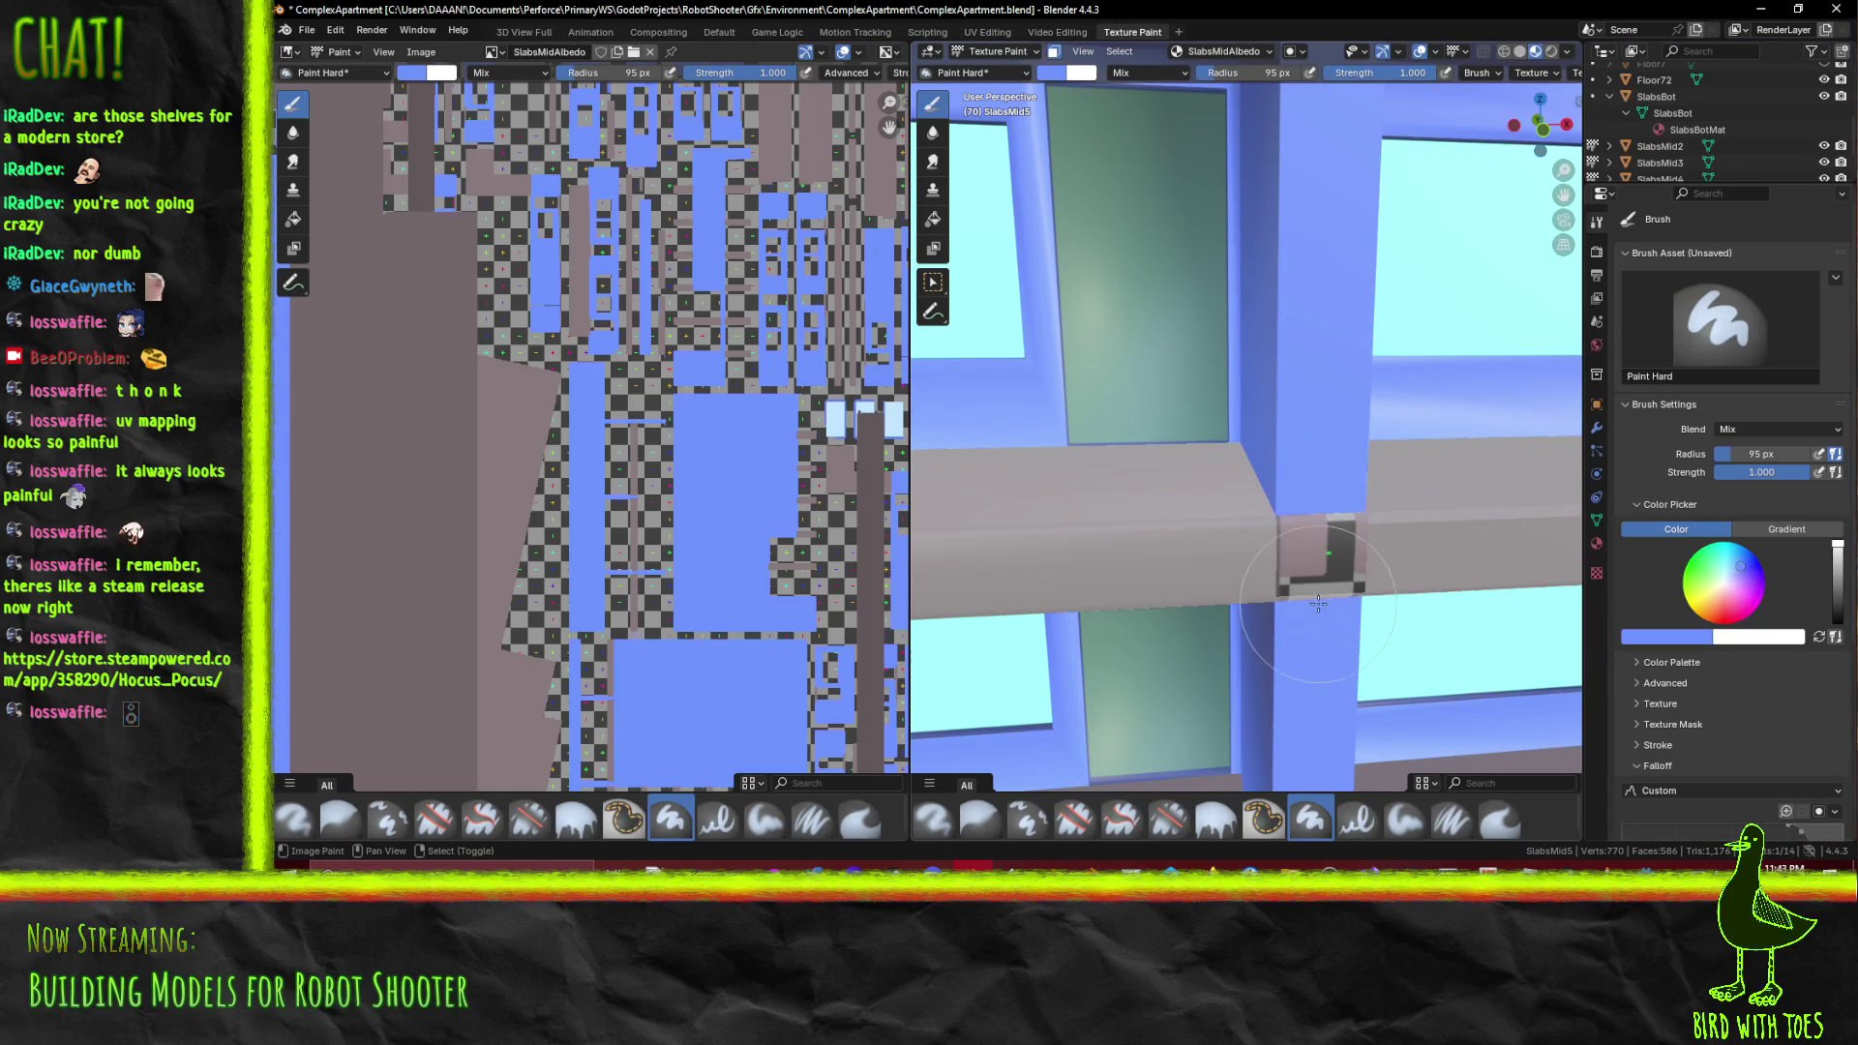
left_click_drag(1303, 595, 1086, 525)
left_click_drag(1274, 364, 1258, 360)
key("ctrl+z")
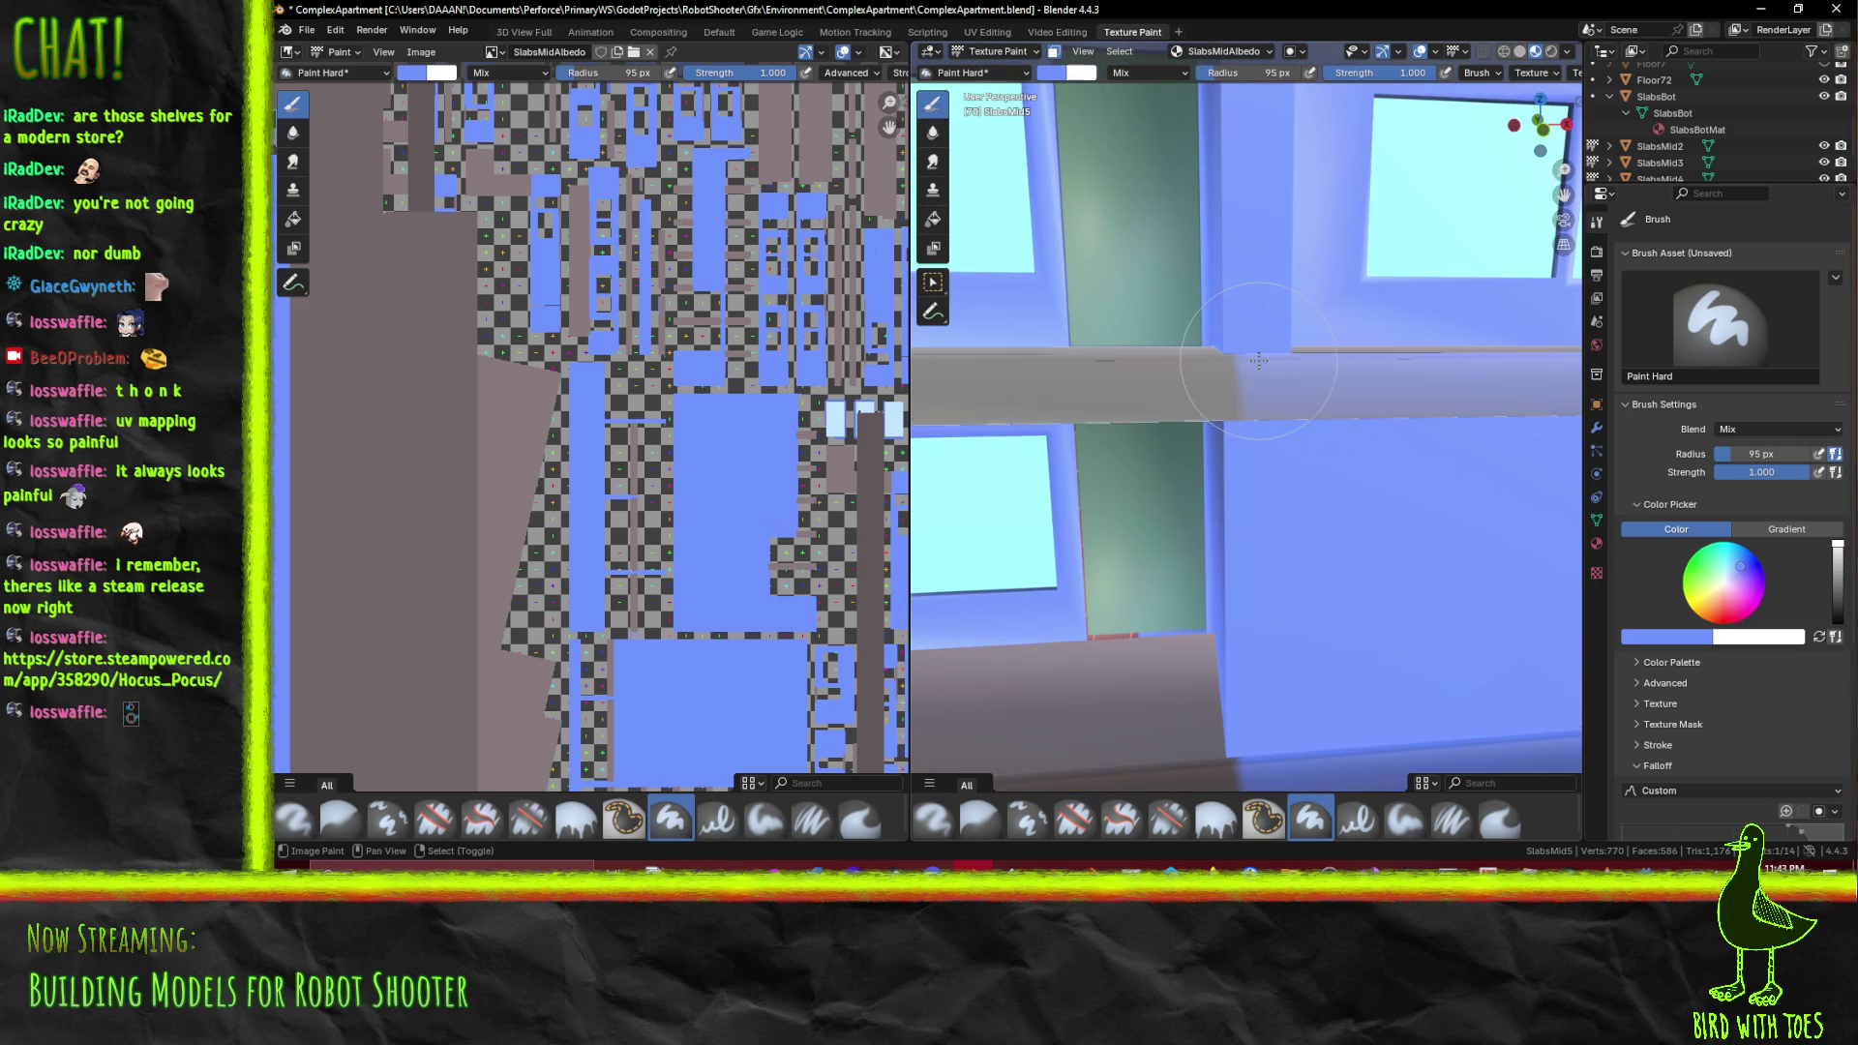
scroll("down", 3)
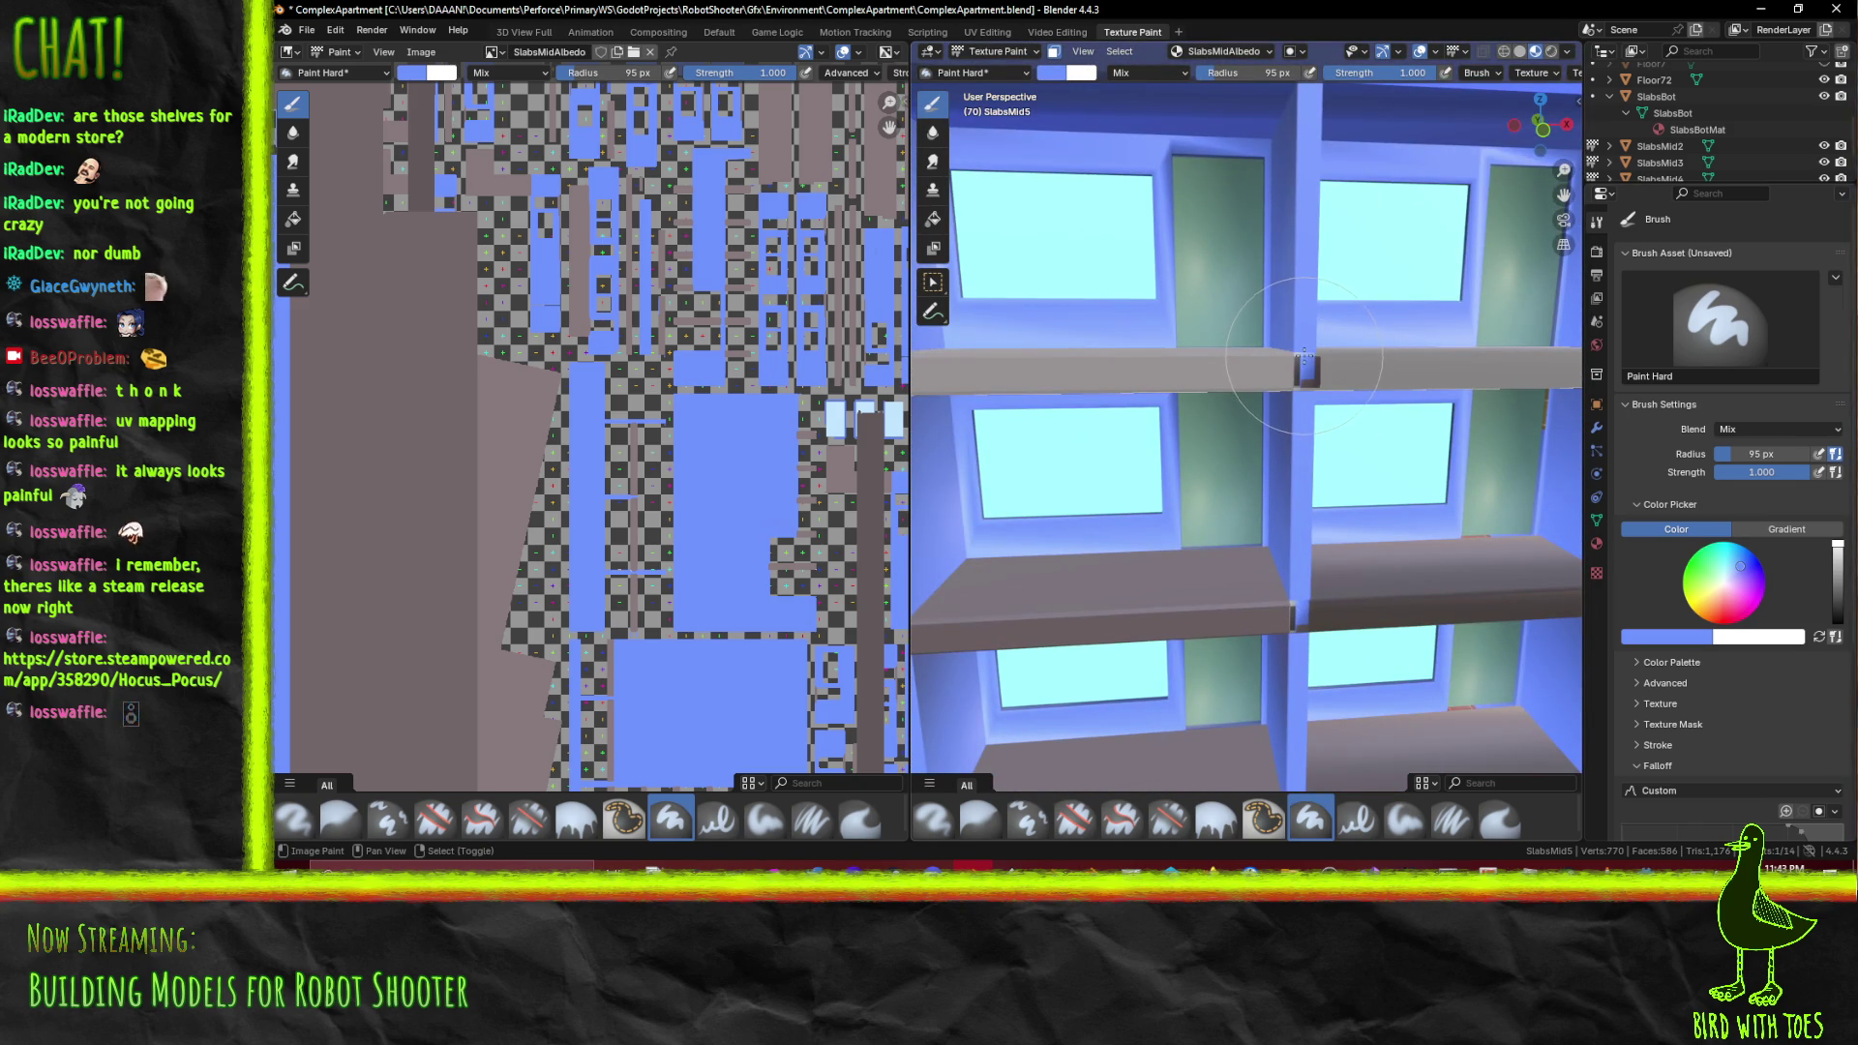
scroll("up", 3)
left_click_drag(1358, 339, 1210, 411)
scroll("down", 3)
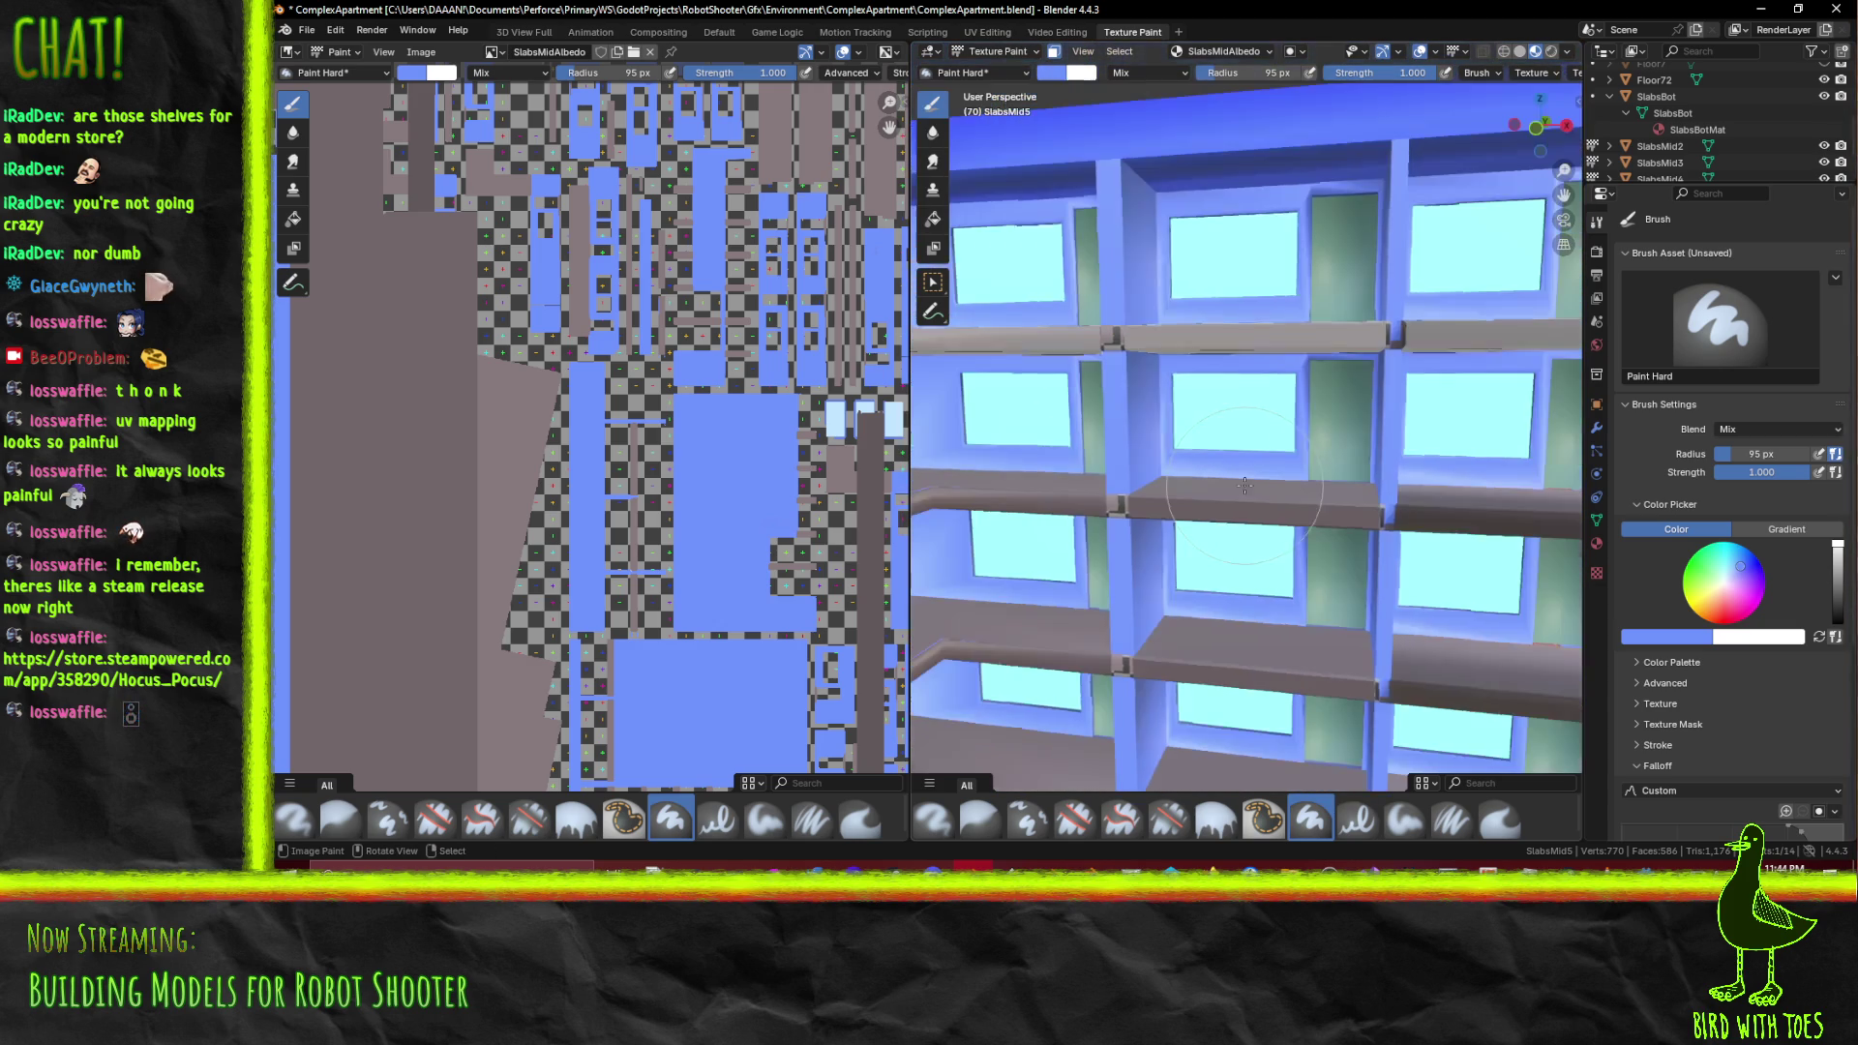
left_click_drag(1128, 437, 1159, 407)
scroll("down", 3)
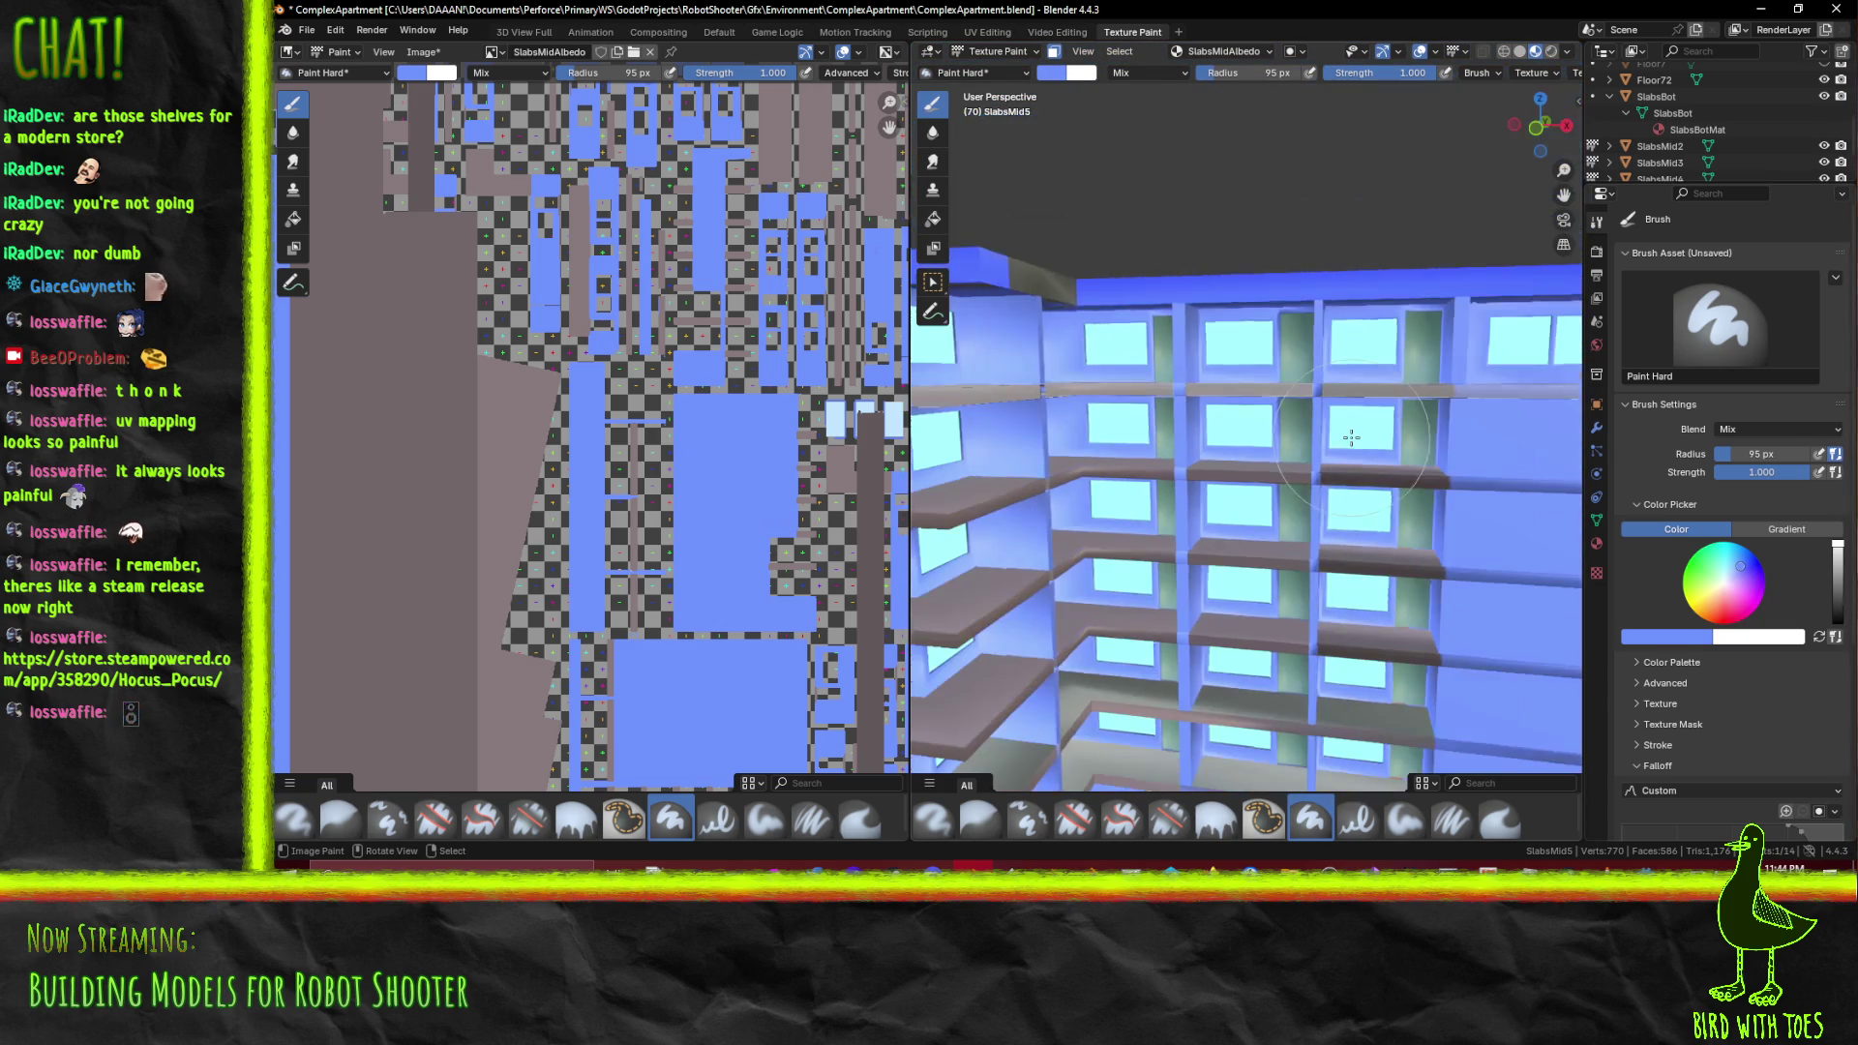
left_click_drag(1294, 426, 1359, 460)
Edit SlabsMid5 in edge select mode, zoomed onto the small face between shelf segments
key("Tab")
left_click(1365, 438)
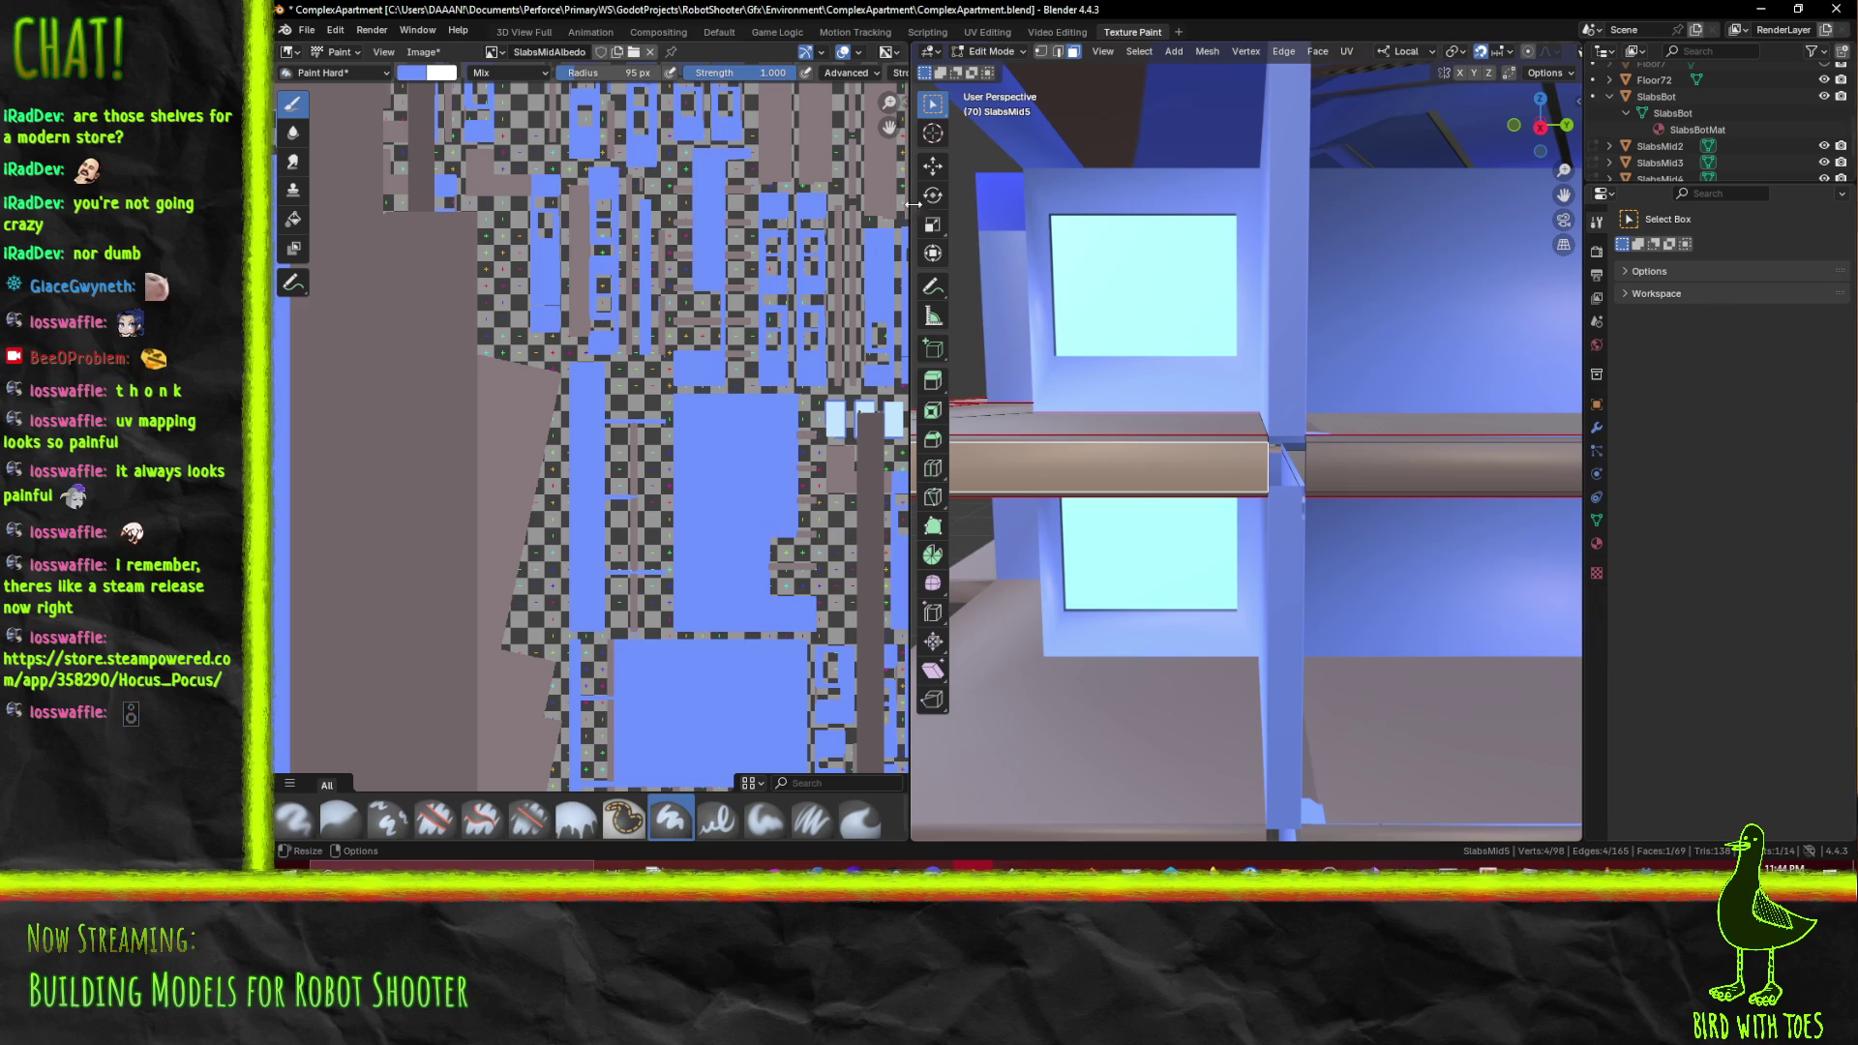
left_click(1057, 54)
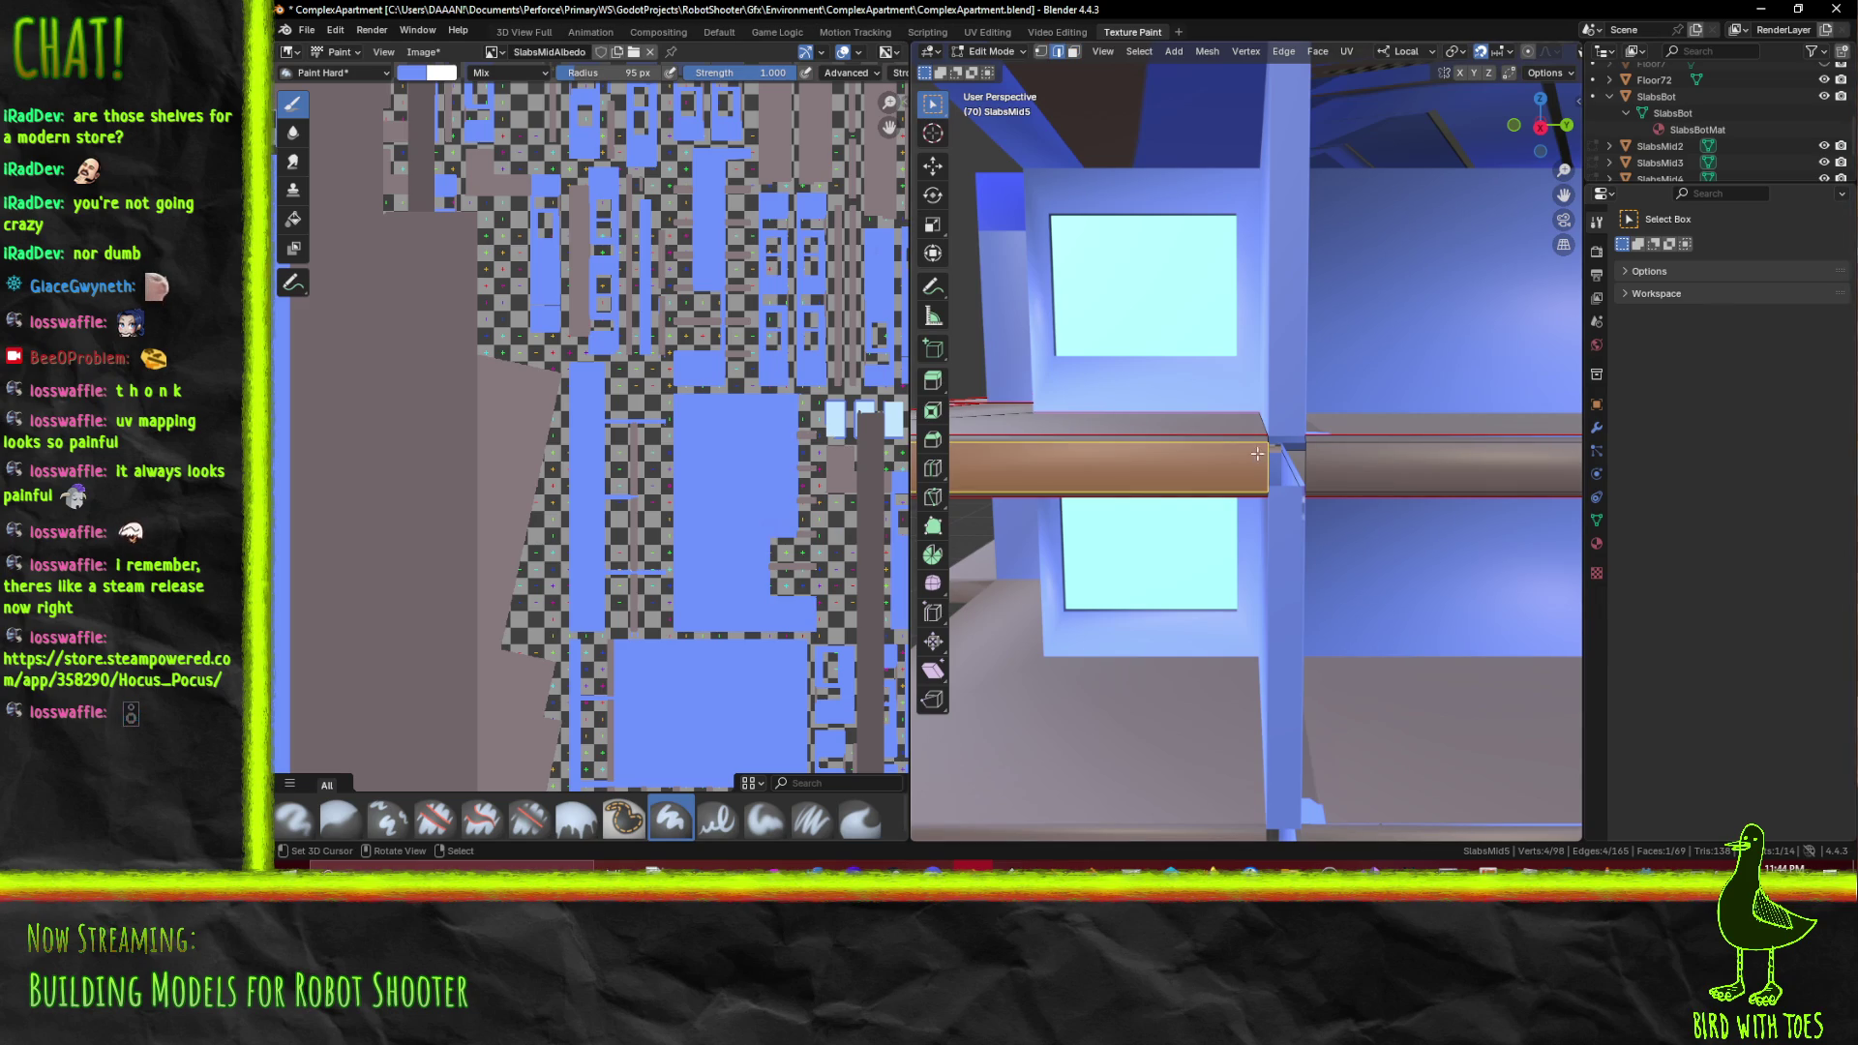
left_click(1306, 453)
key("KP_Decimal")
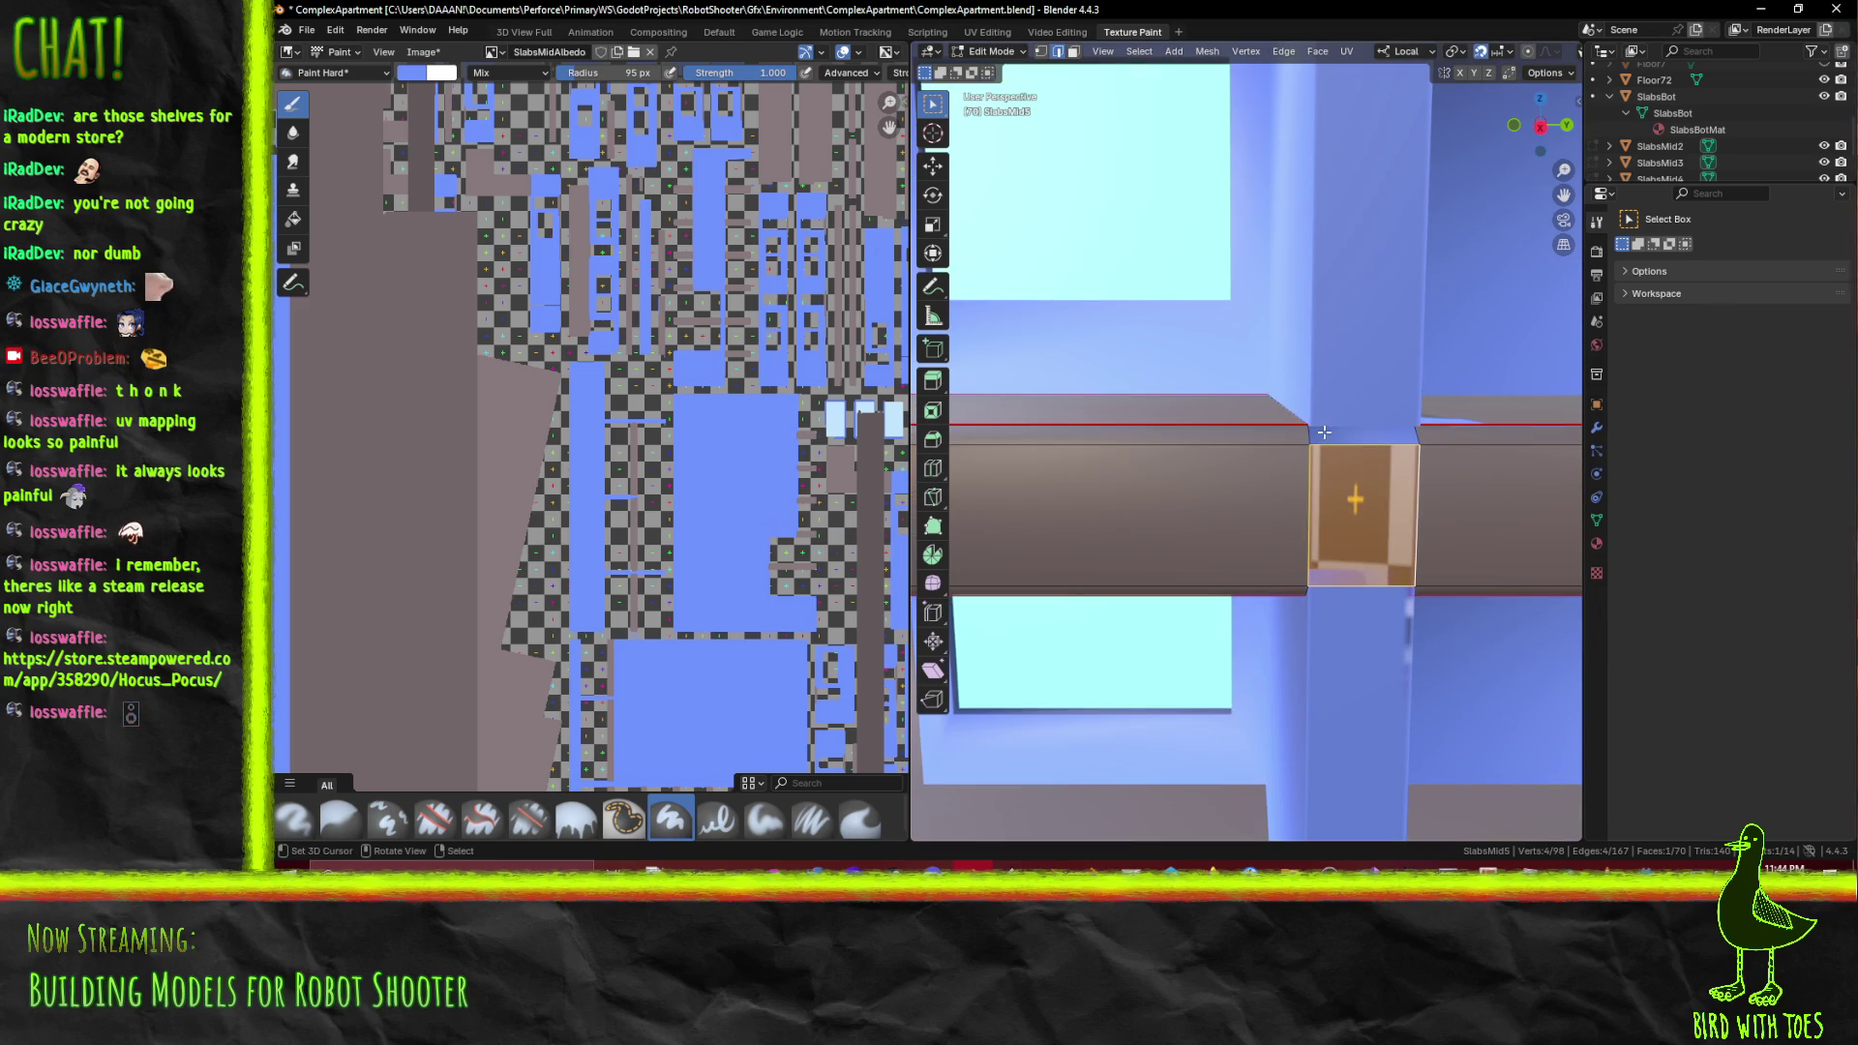
Fill the gap between the shelf segments with a new face from its two edges
left_click(1389, 435)
left_click(1363, 435)
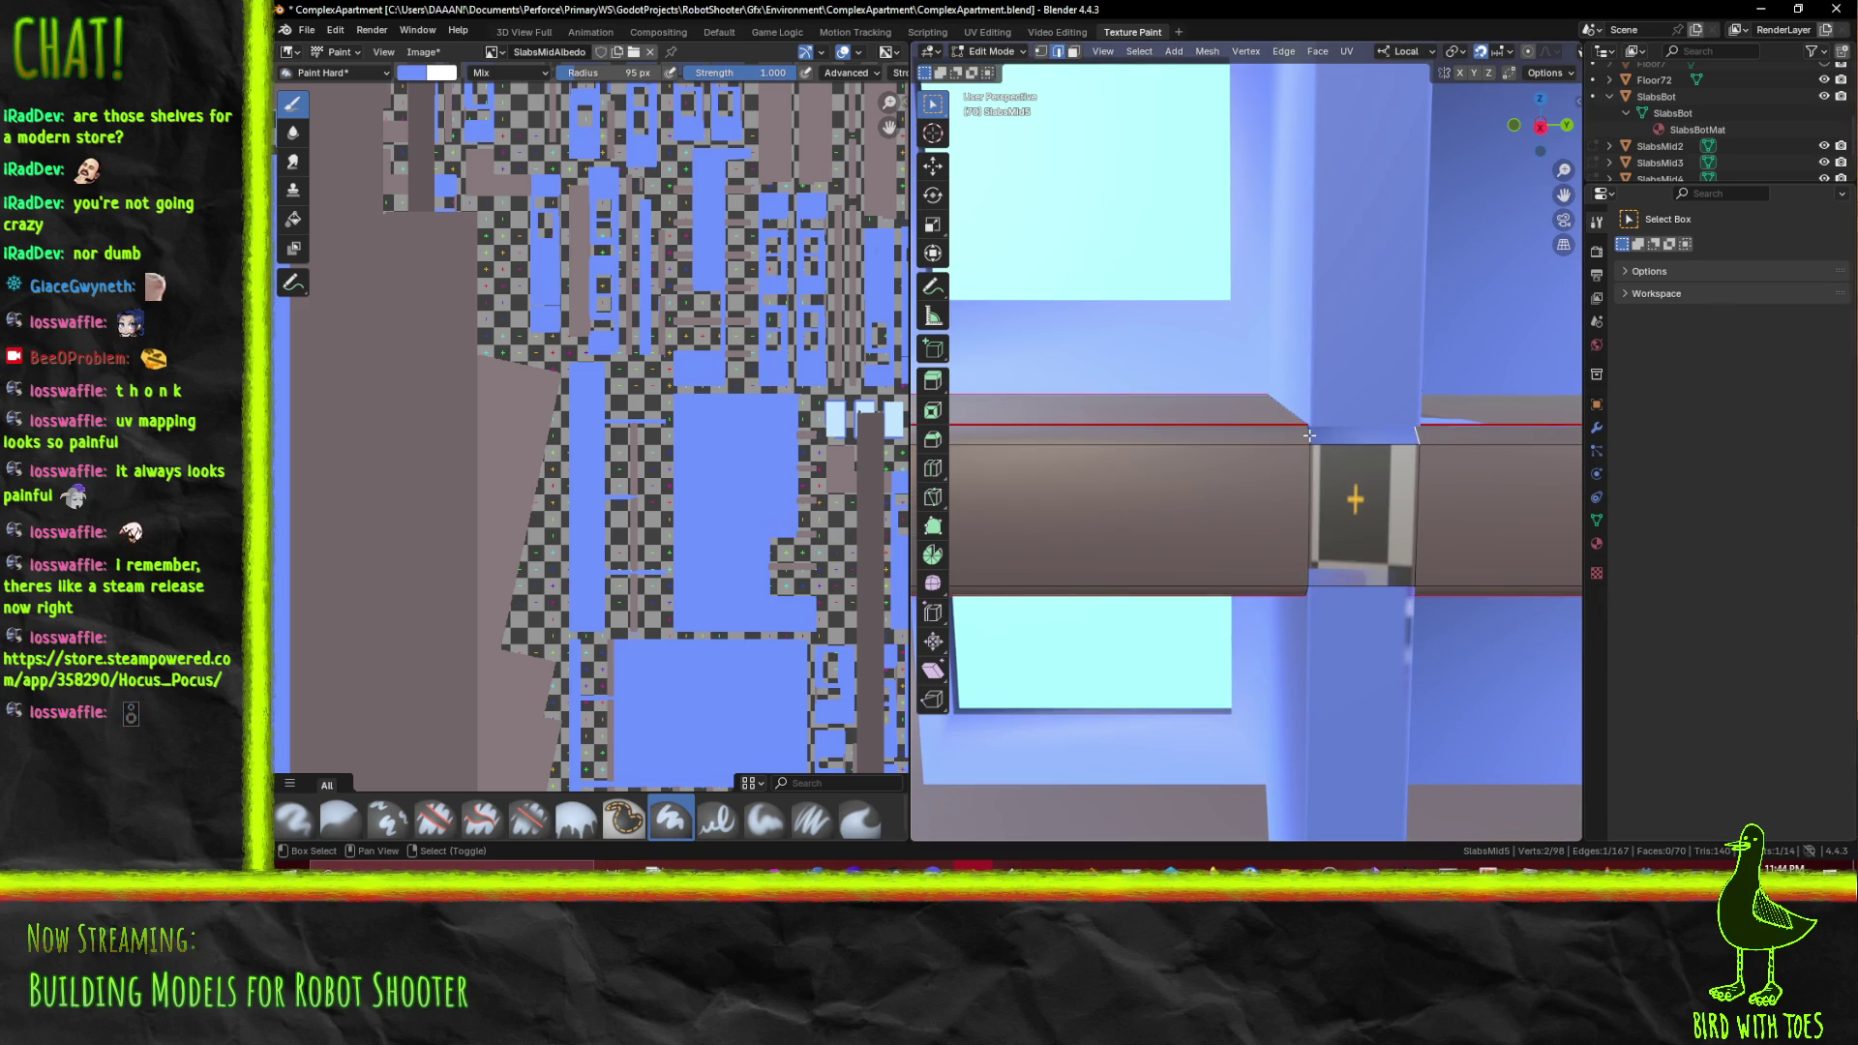
left_click(1308, 436)
key("f")
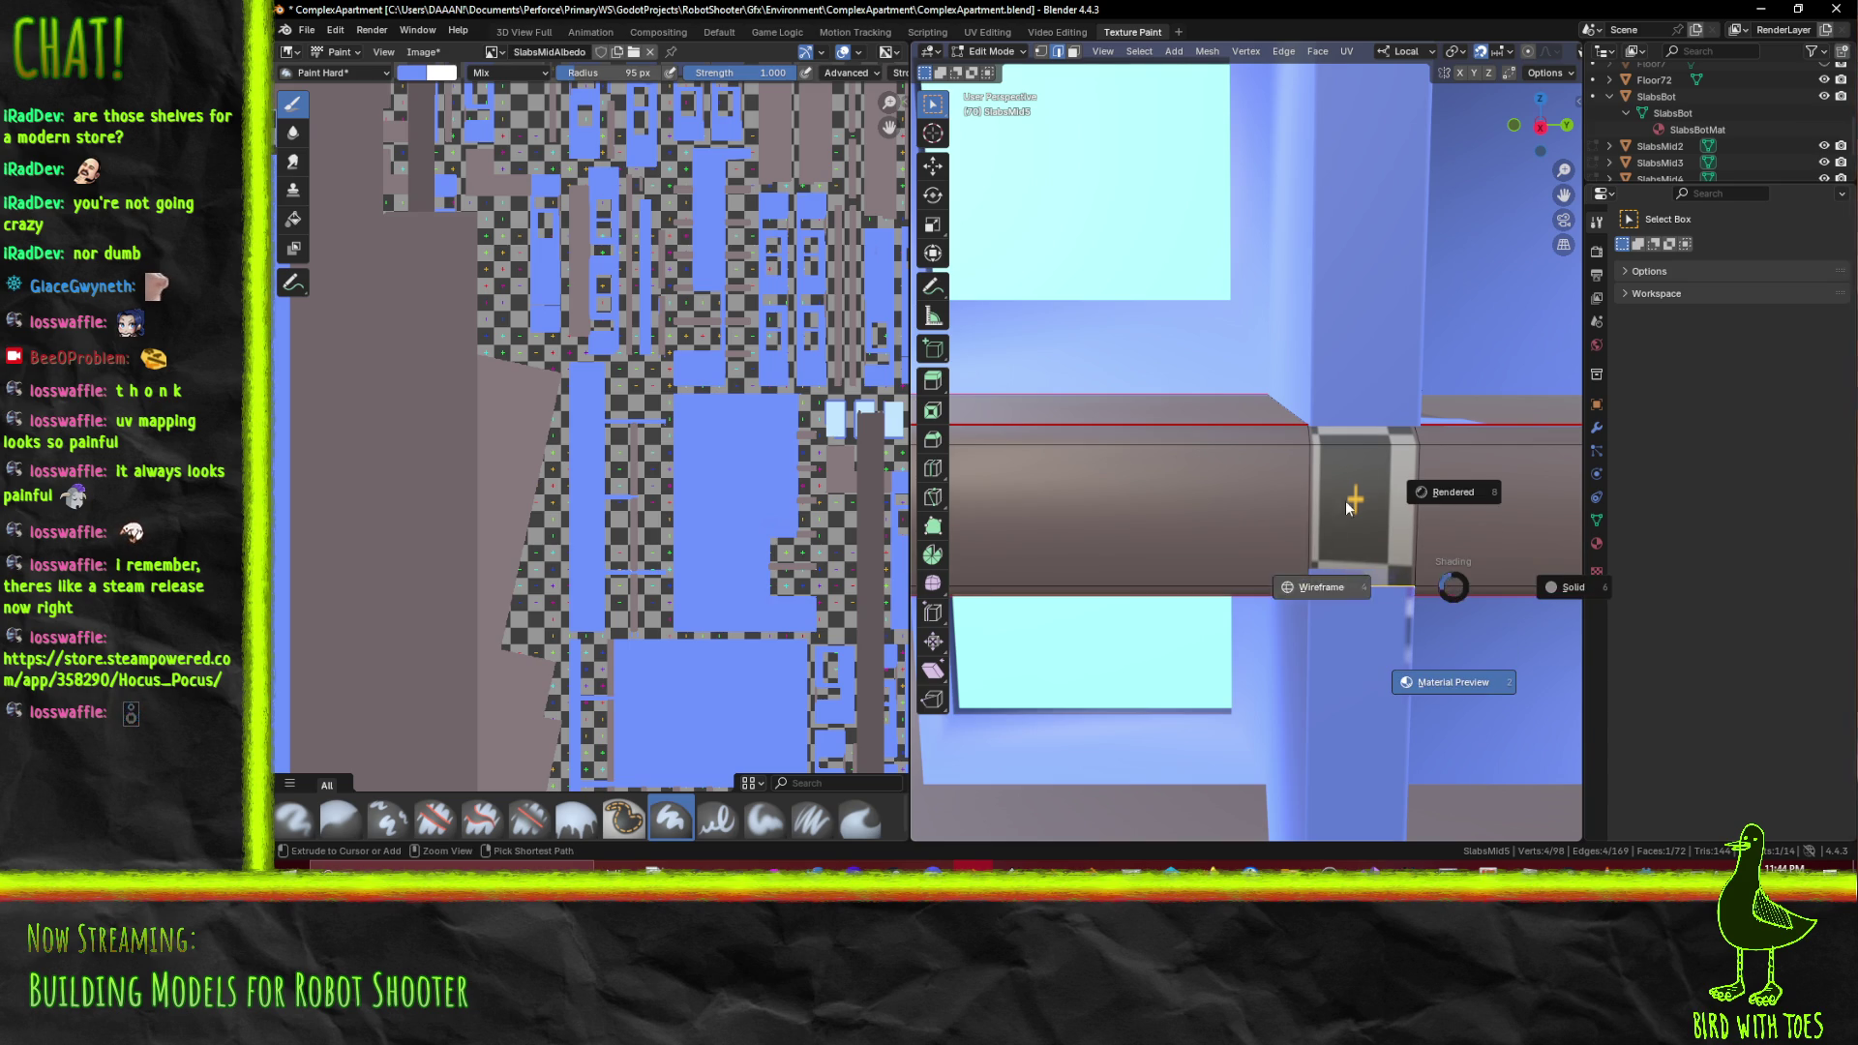
Select the thin strip faces along the shelf's top and bottom
left_click_drag(1407, 595, 1425, 556)
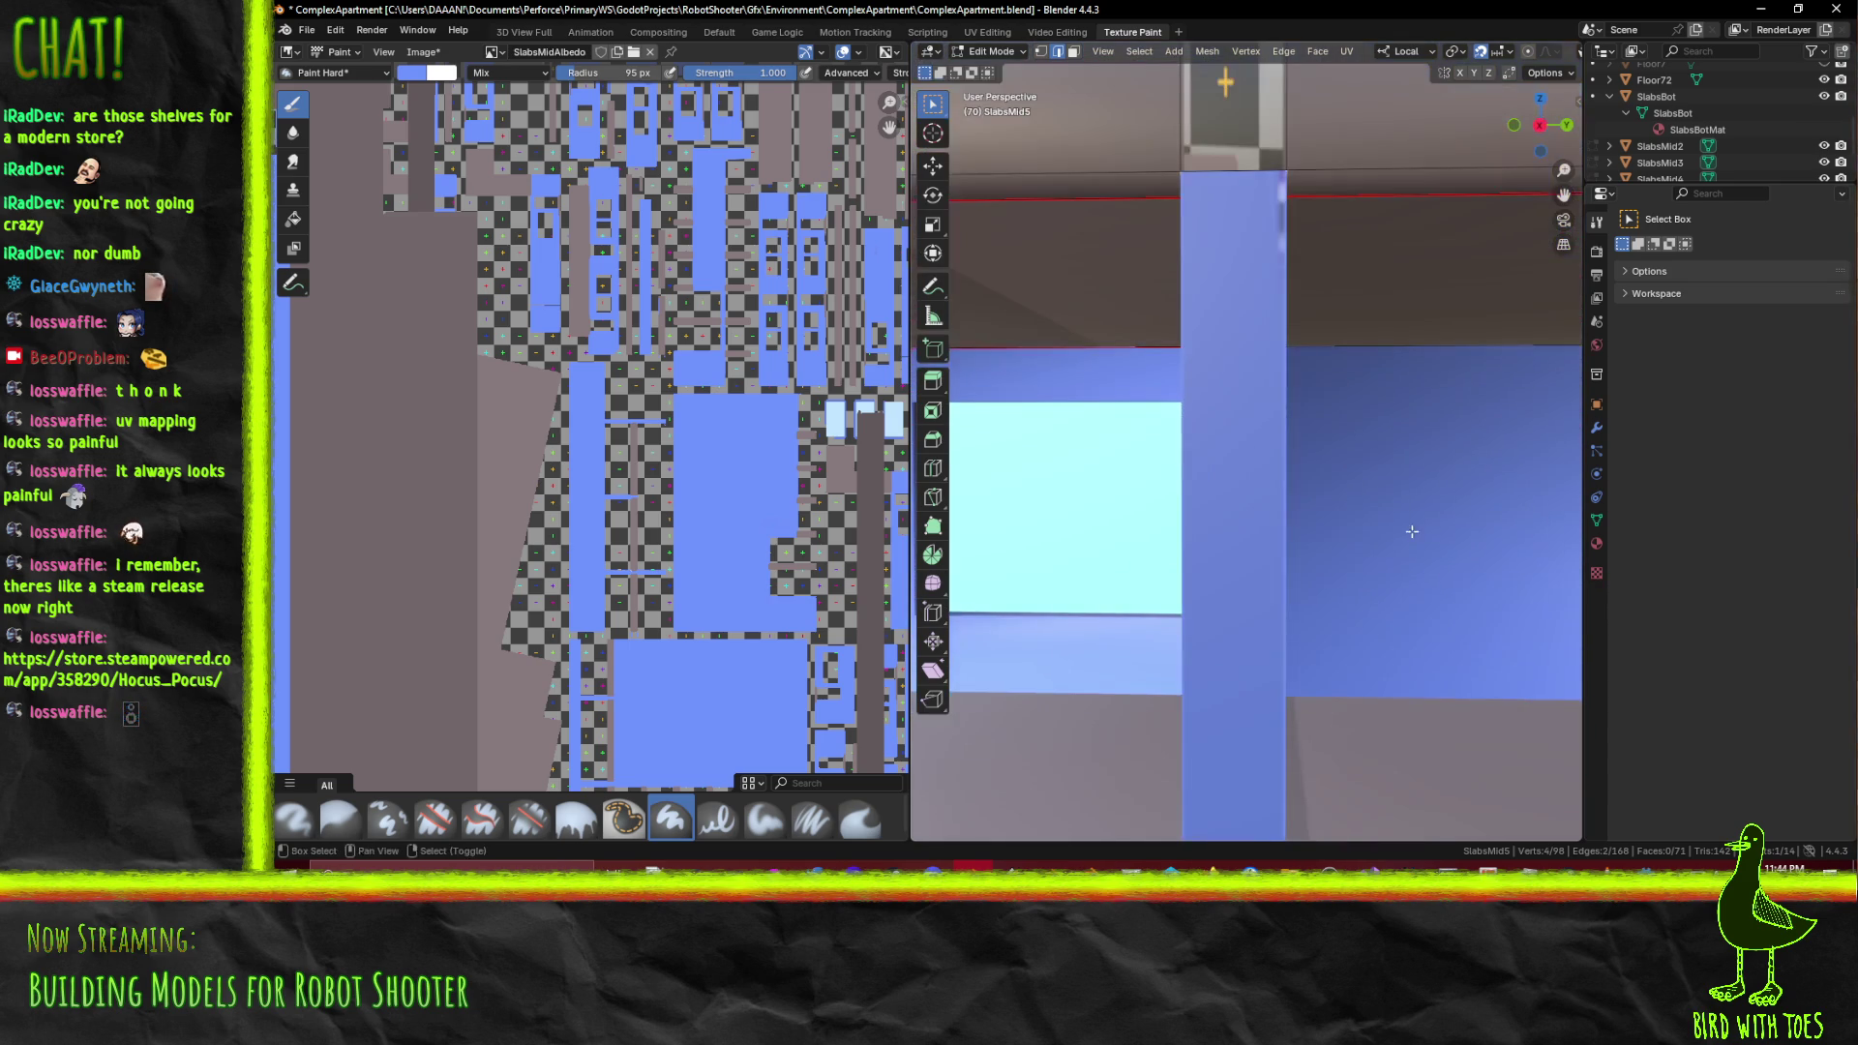
left_click_drag(1290, 179, 1308, 213)
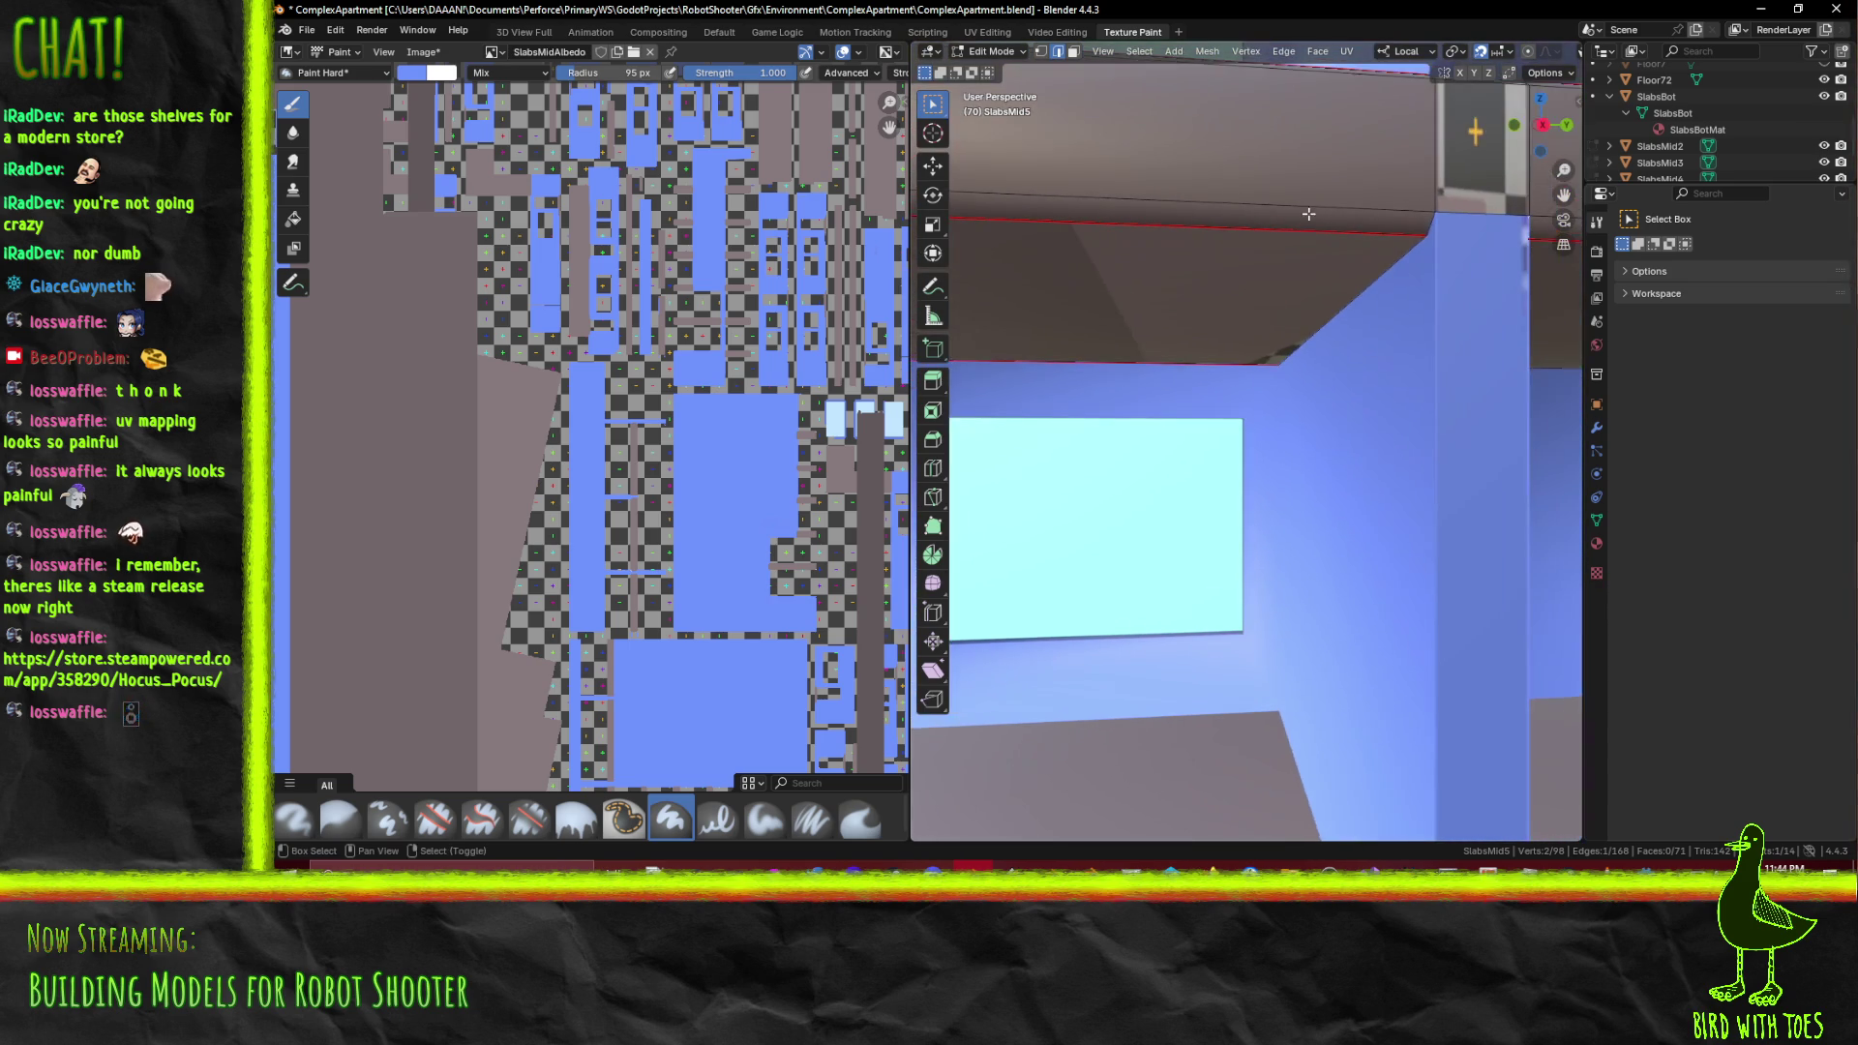
left_click_drag(1430, 235, 1403, 290)
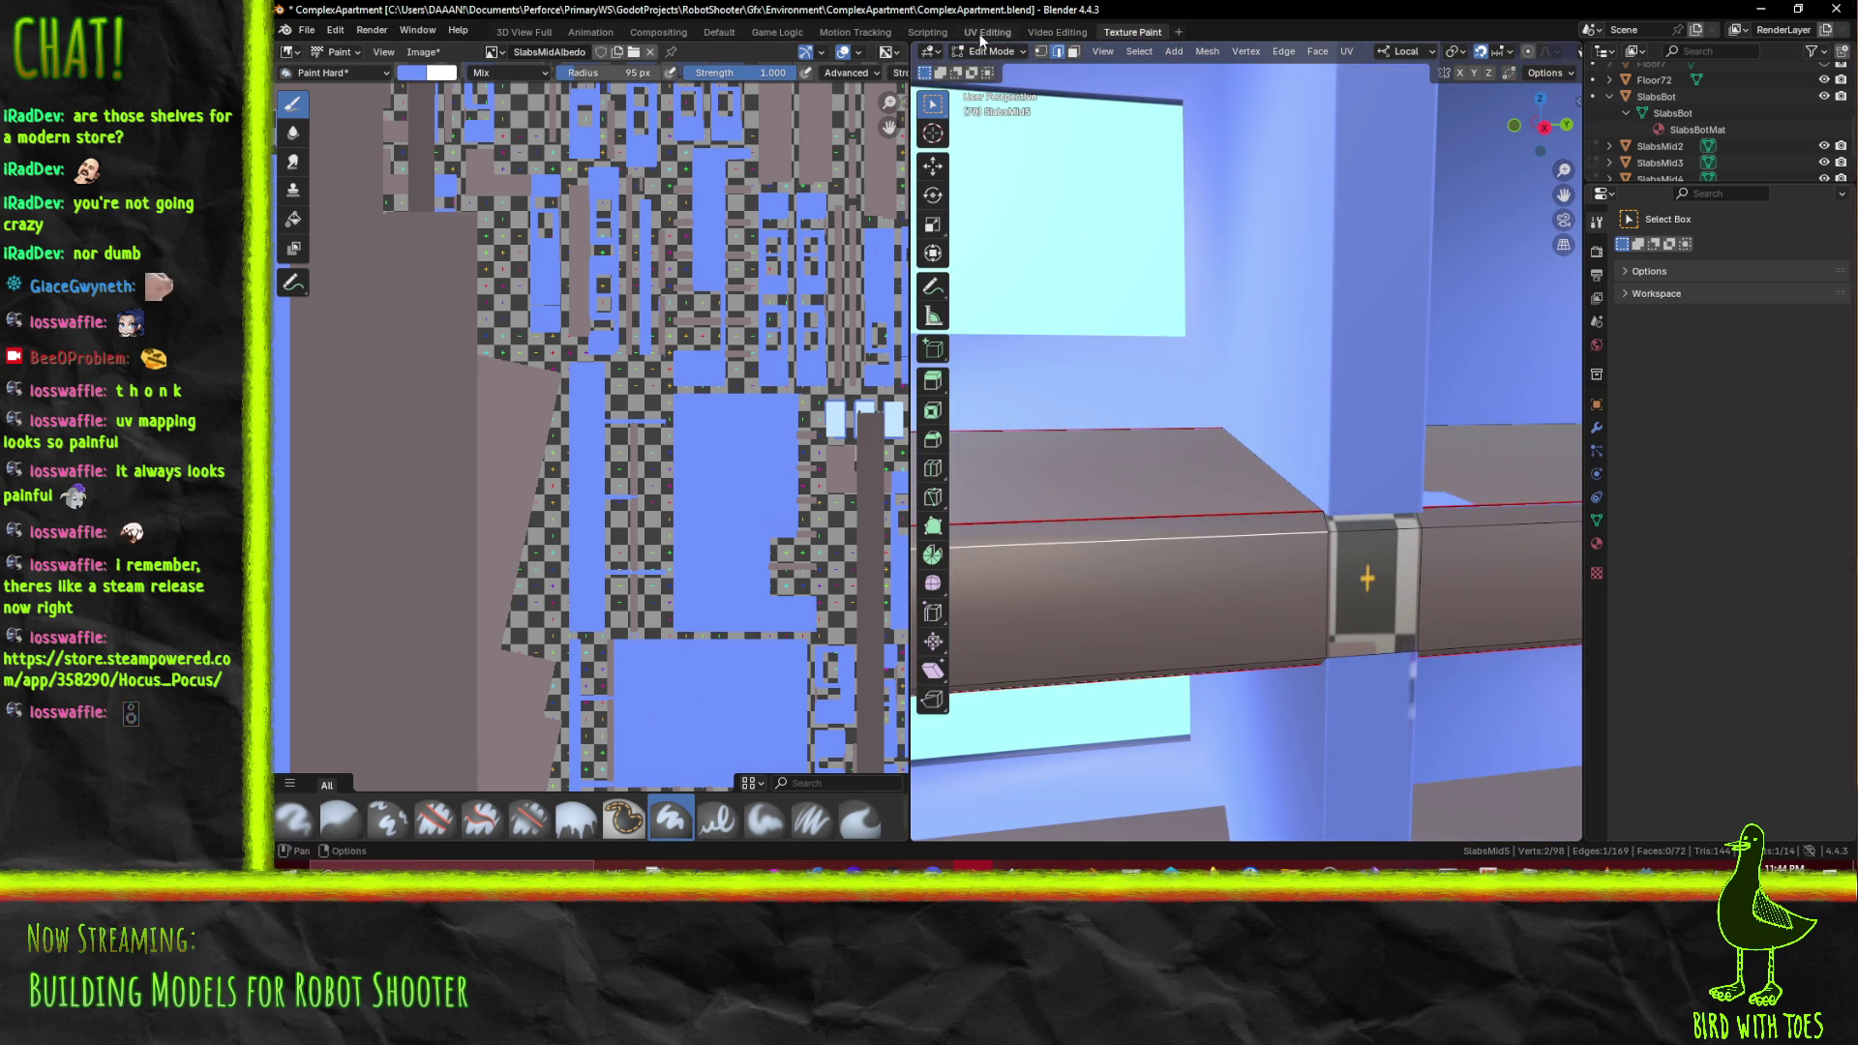
left_click(1268, 524)
left_click(1499, 511)
left_click(1364, 513)
left_click_drag(1276, 682, 1217, 455)
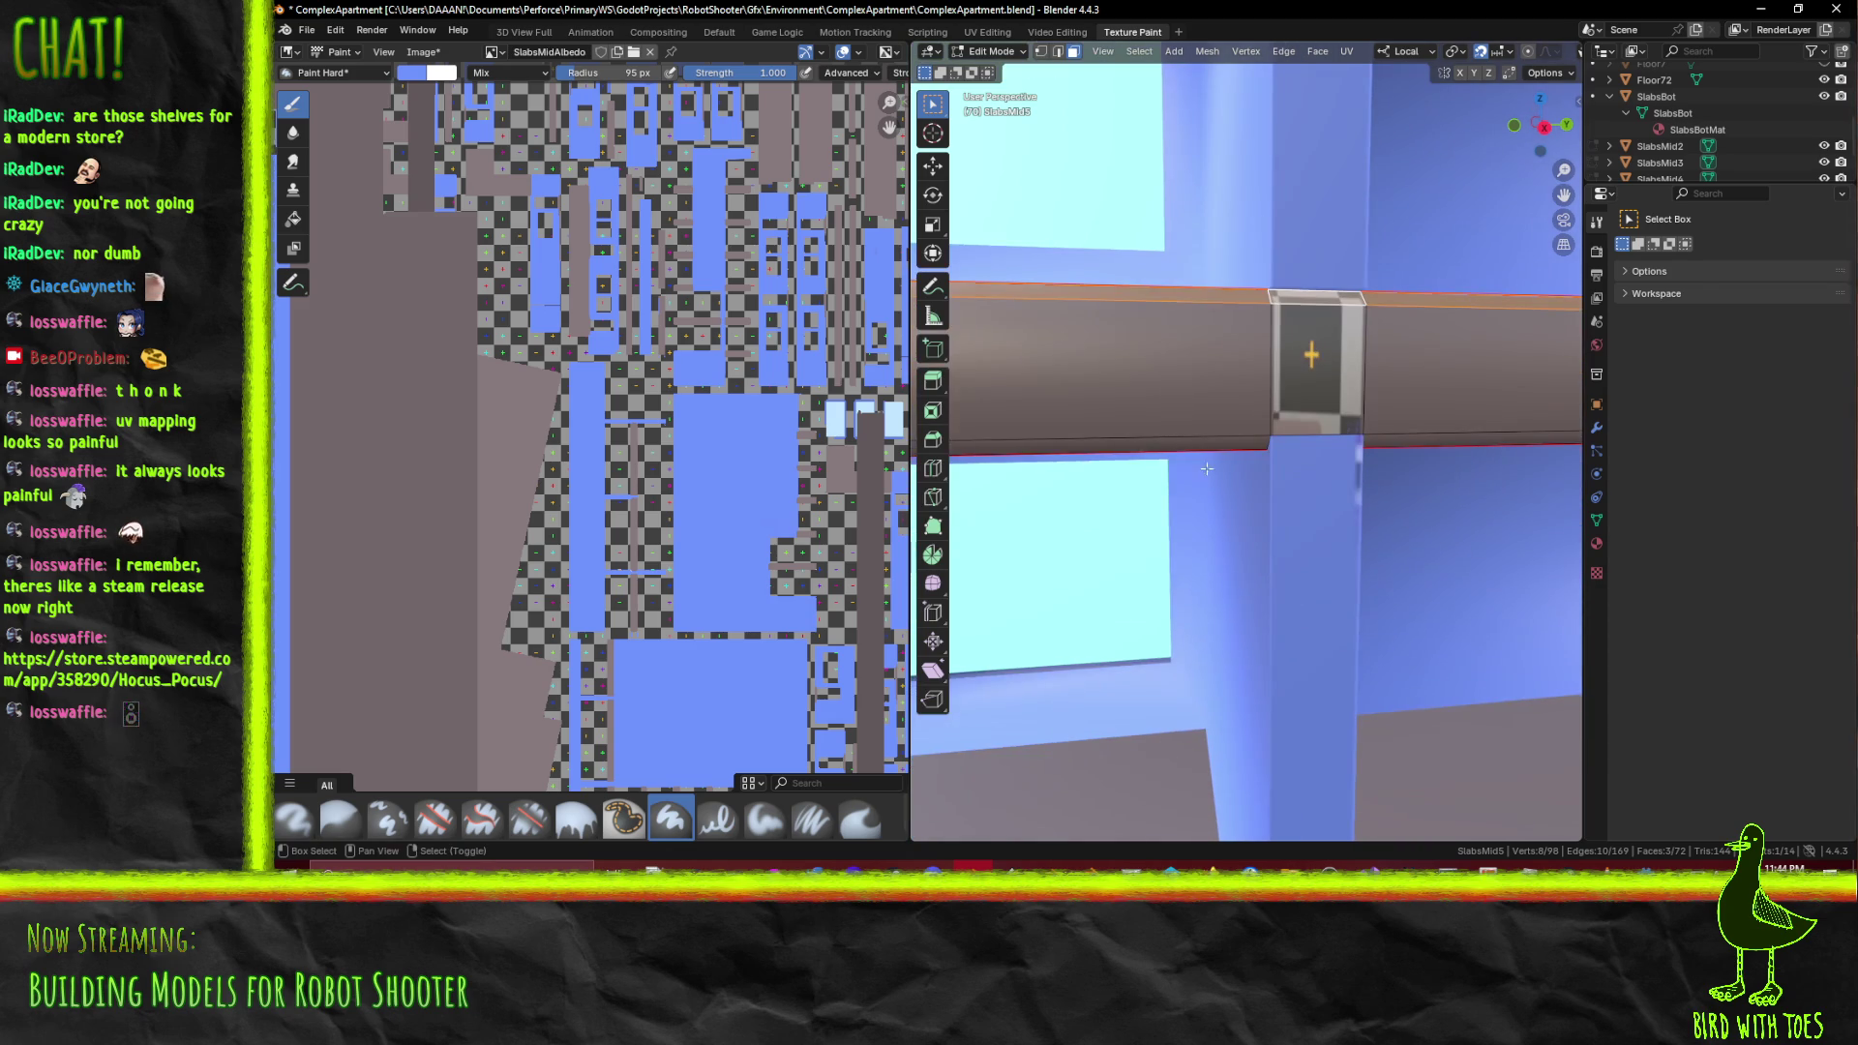
left_click(1225, 444)
left_click(1451, 441)
key("KP_7")
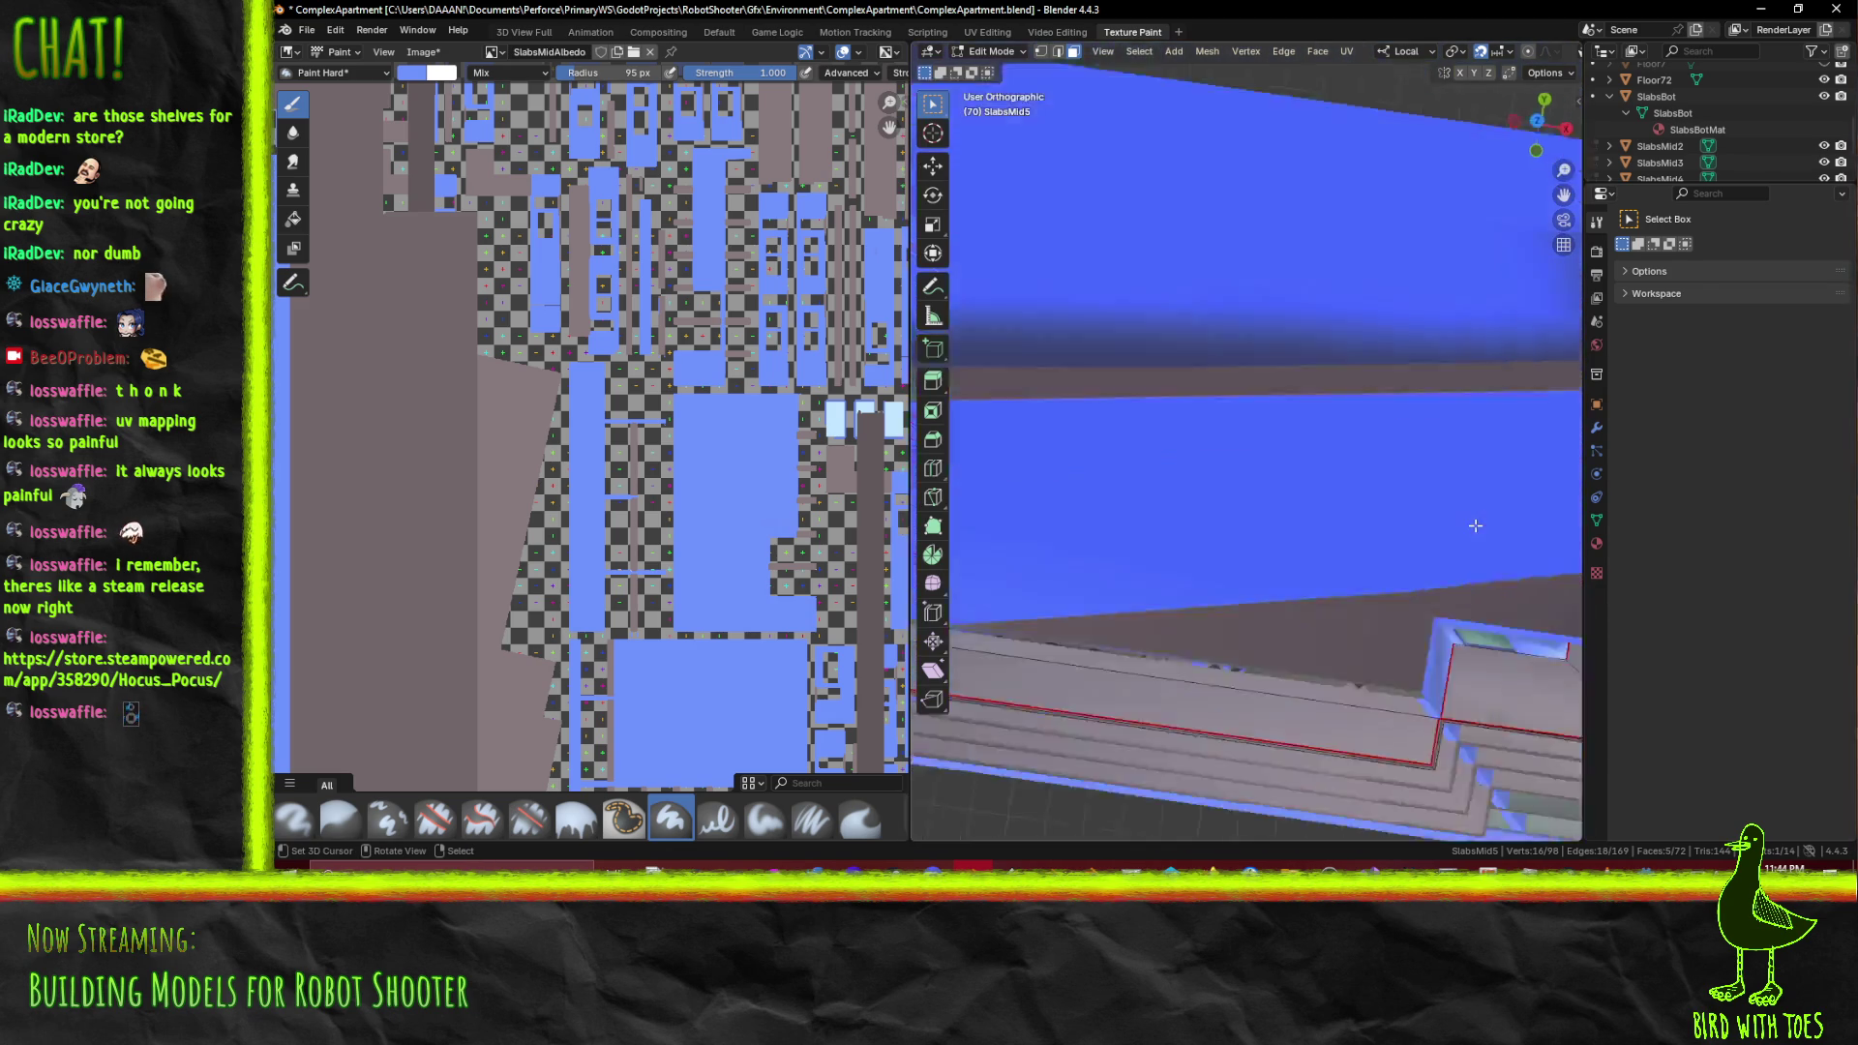
Move the shelf's end edge 0.1 along local X in Top Ortho
scroll("down", 3)
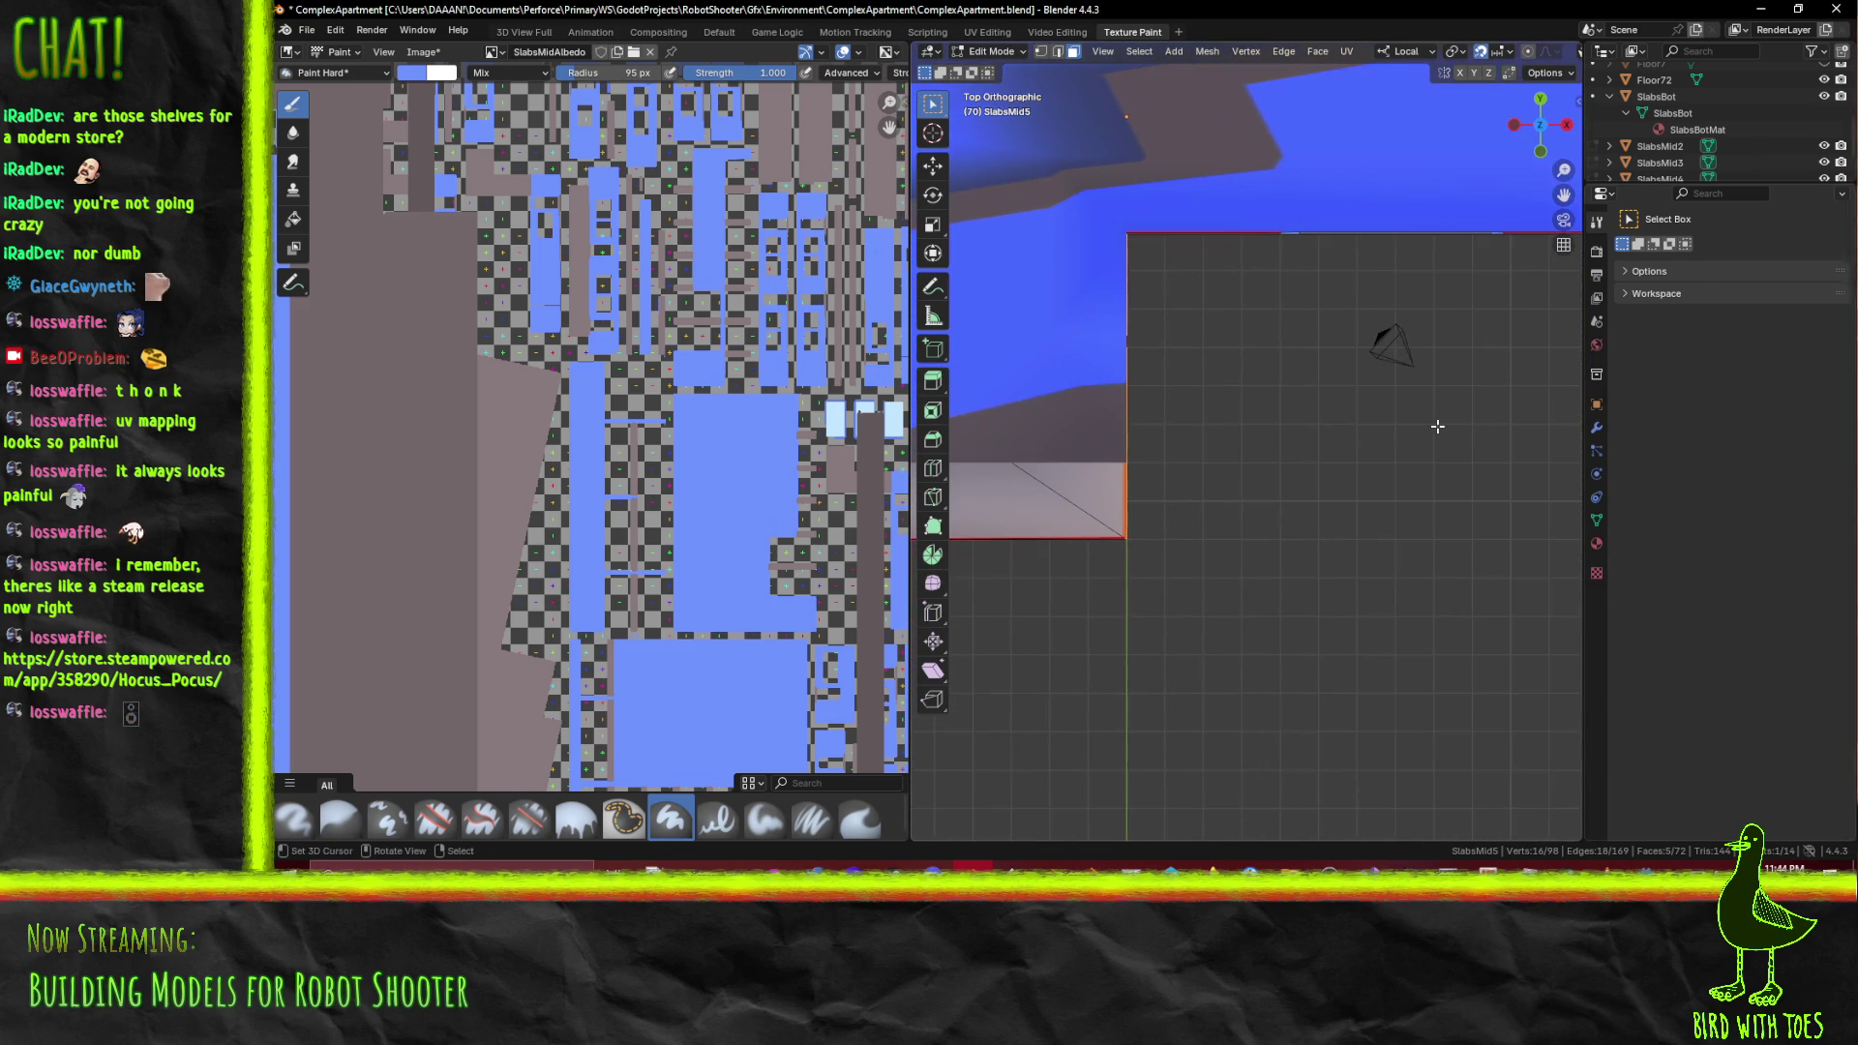
left_click_drag(1272, 539, 1292, 500)
scroll("up", 3)
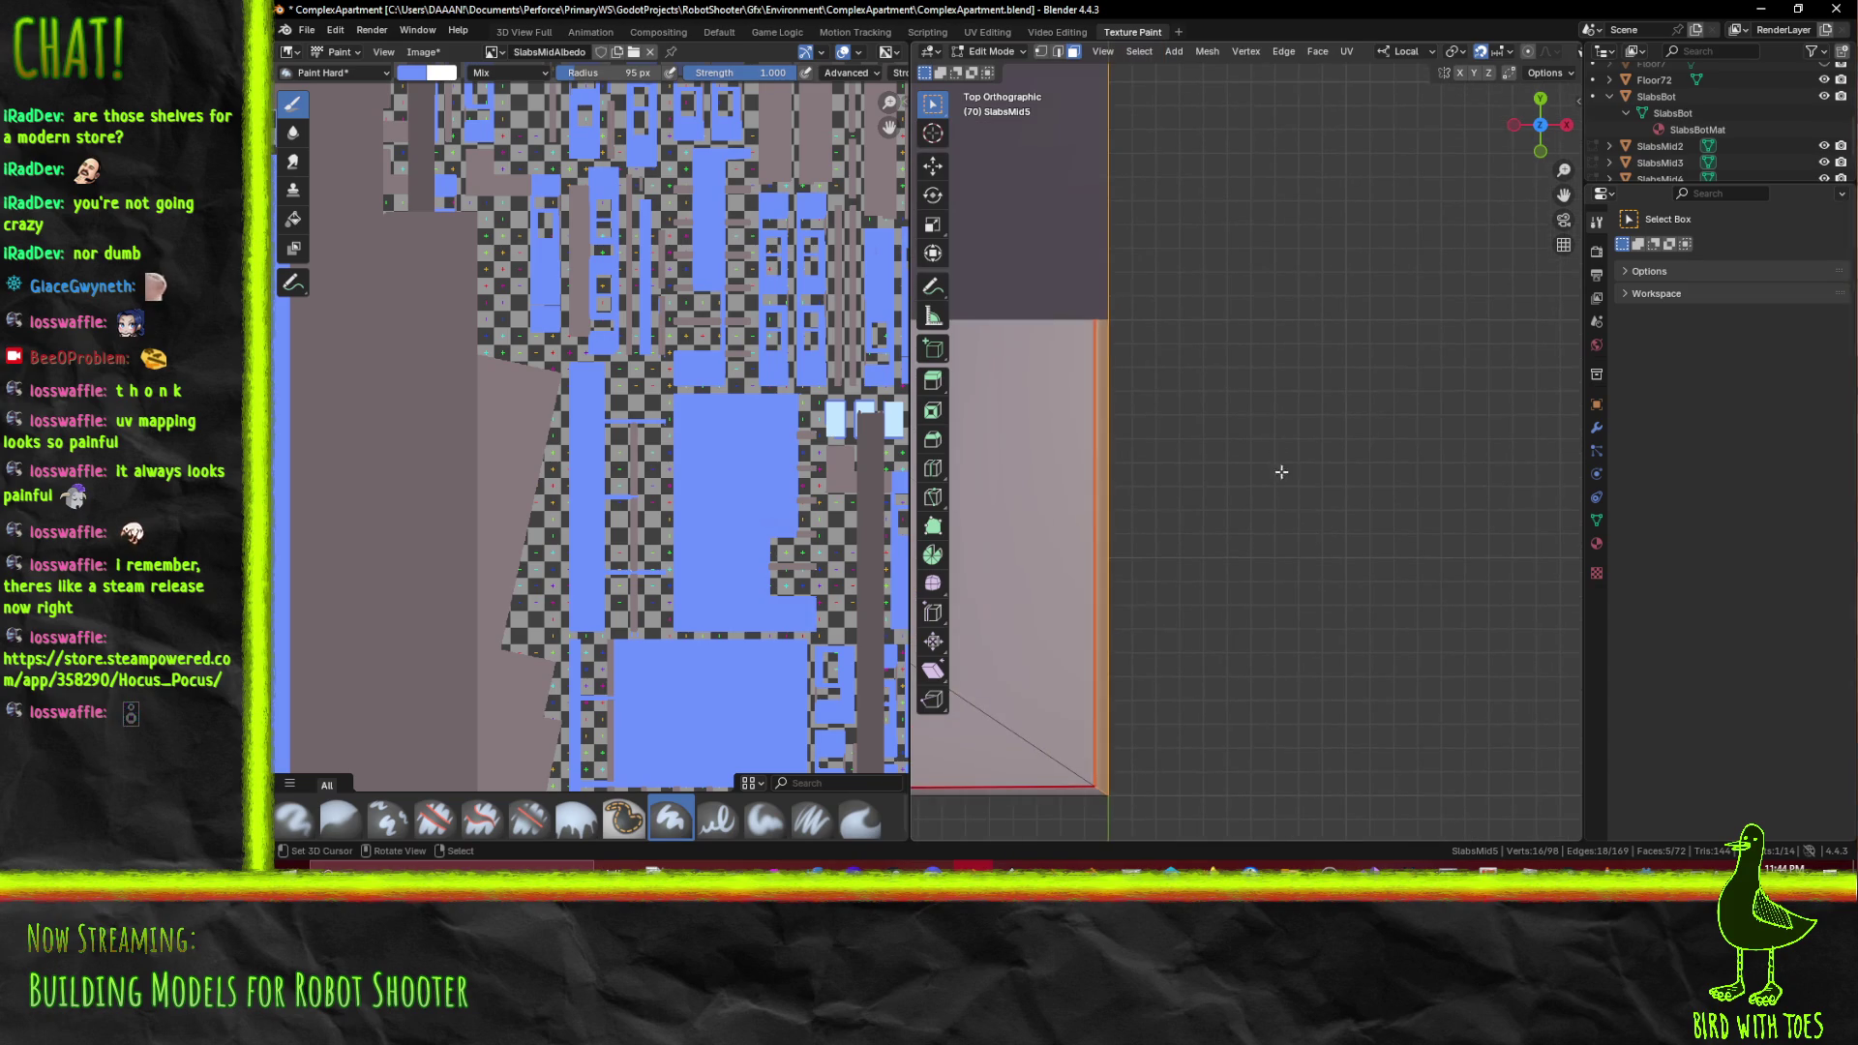
key("g")
key("x")
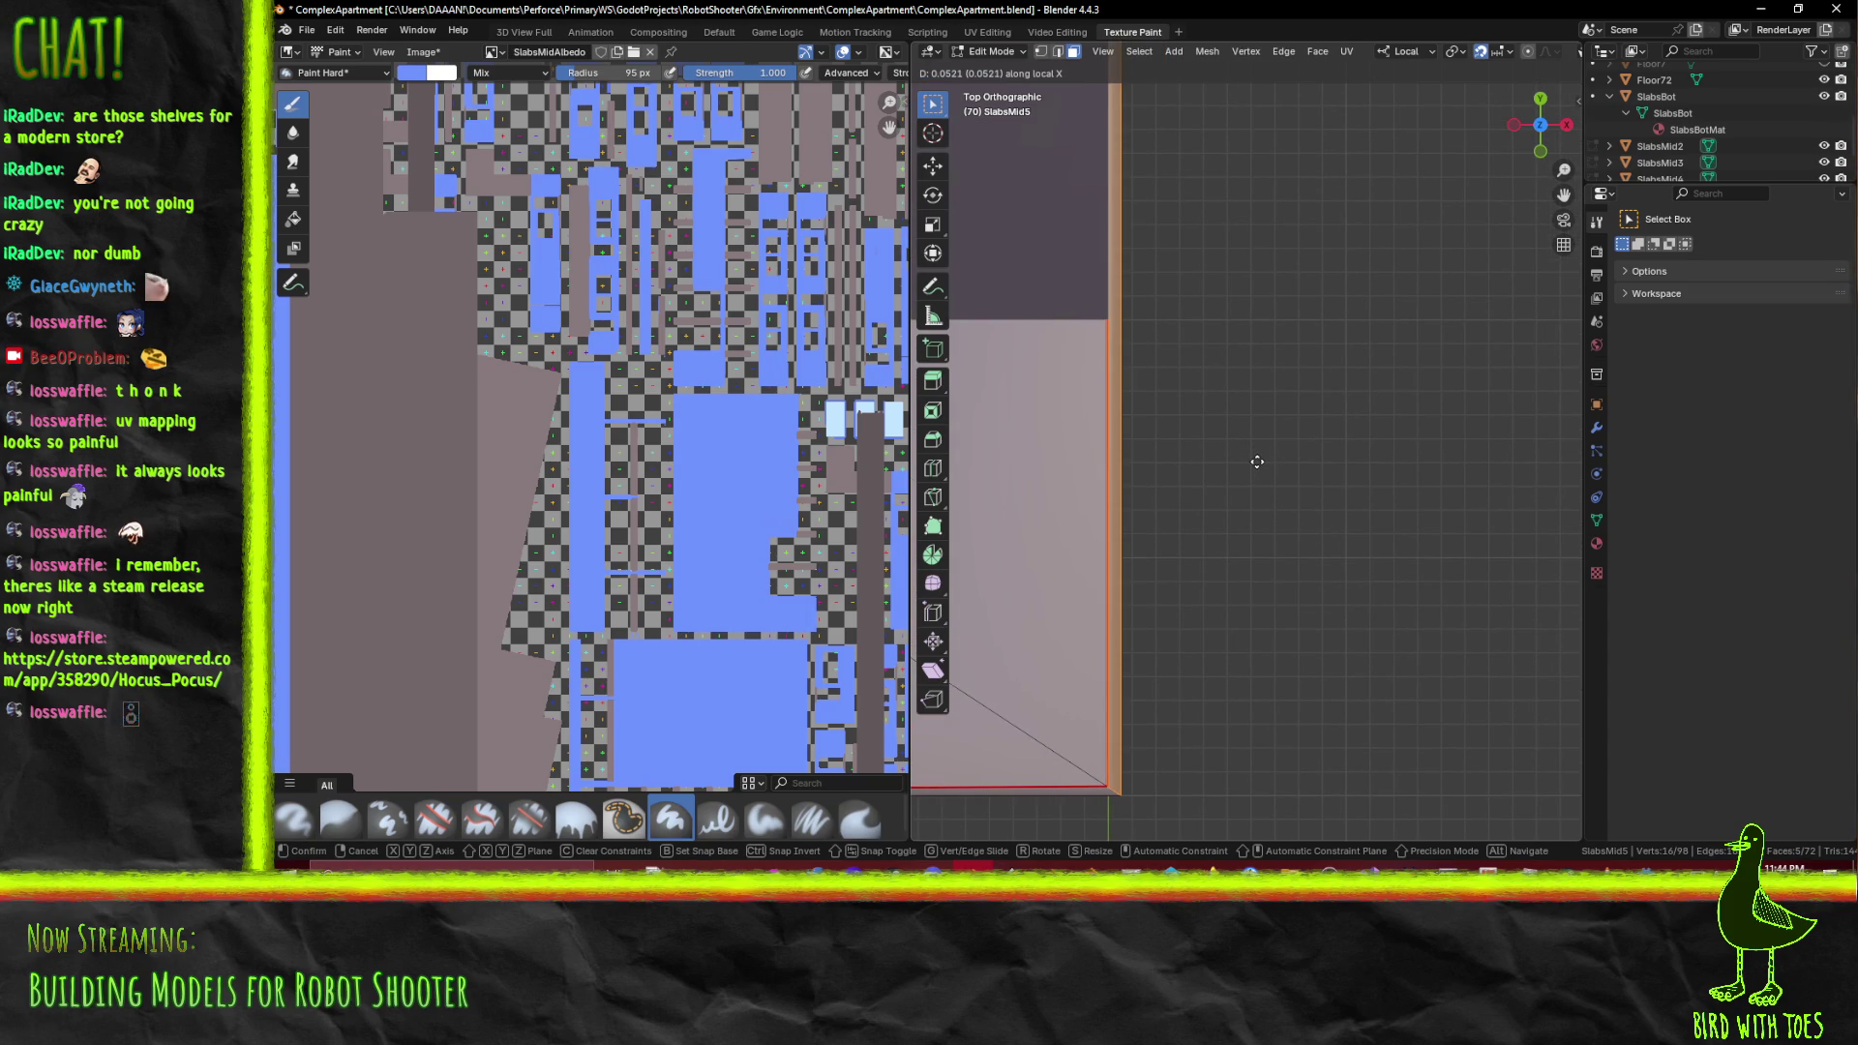
key("ctrl")
left_click(1257, 462)
left_click_drag(1257, 461, 1152, 372)
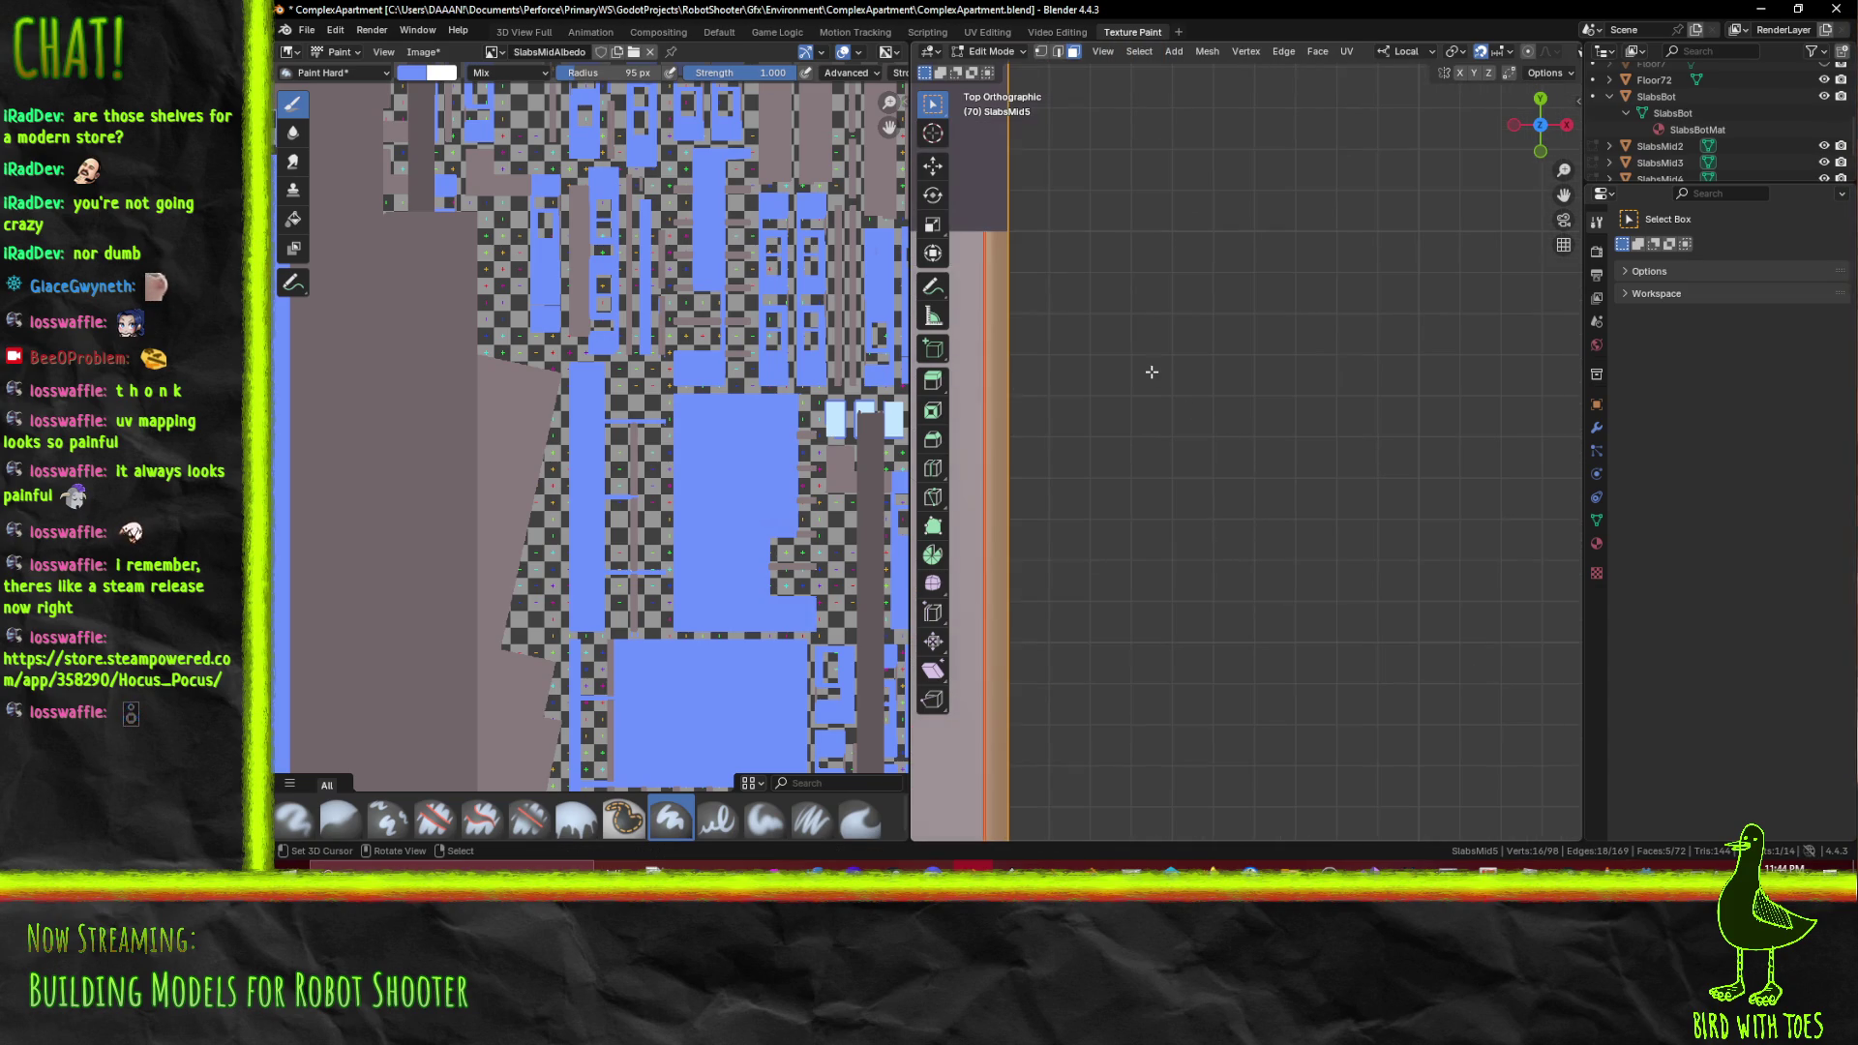
Redo the edge move with a smaller X offset and return to Texture Paint mode
key("g")
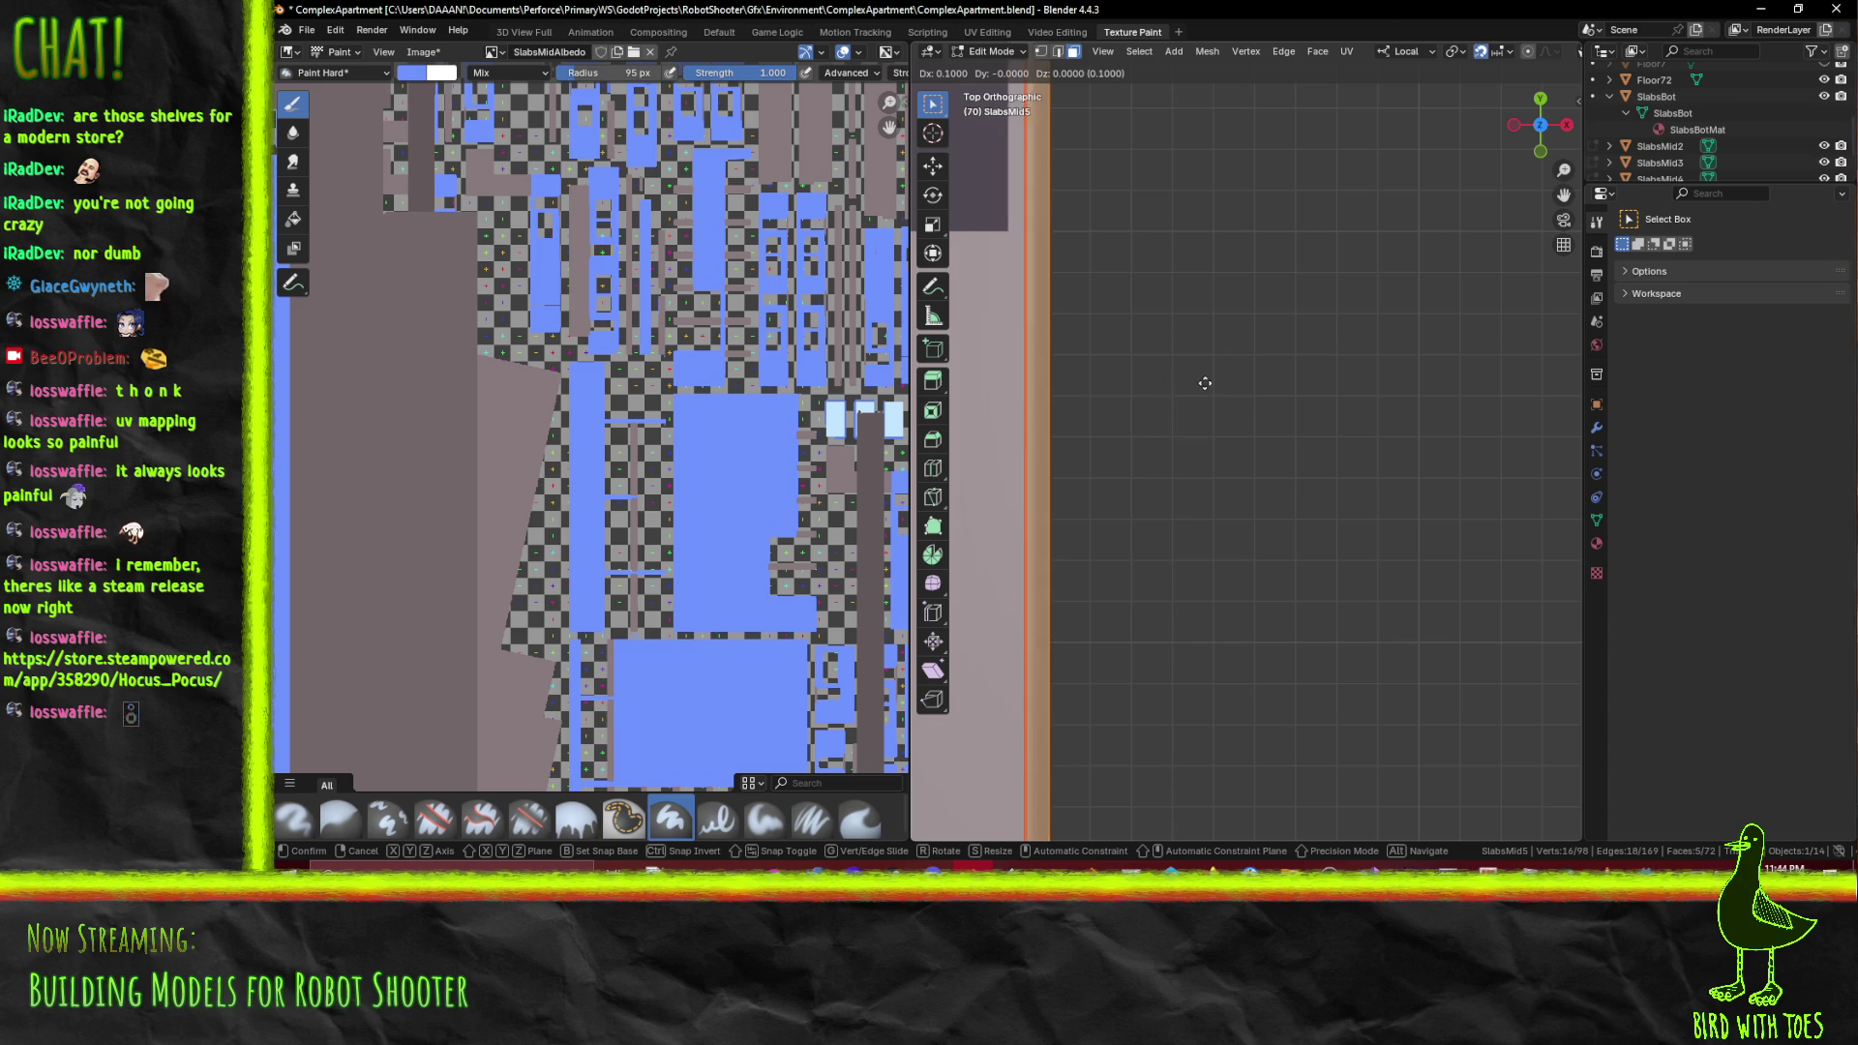
key("Escape")
scroll("up", 3)
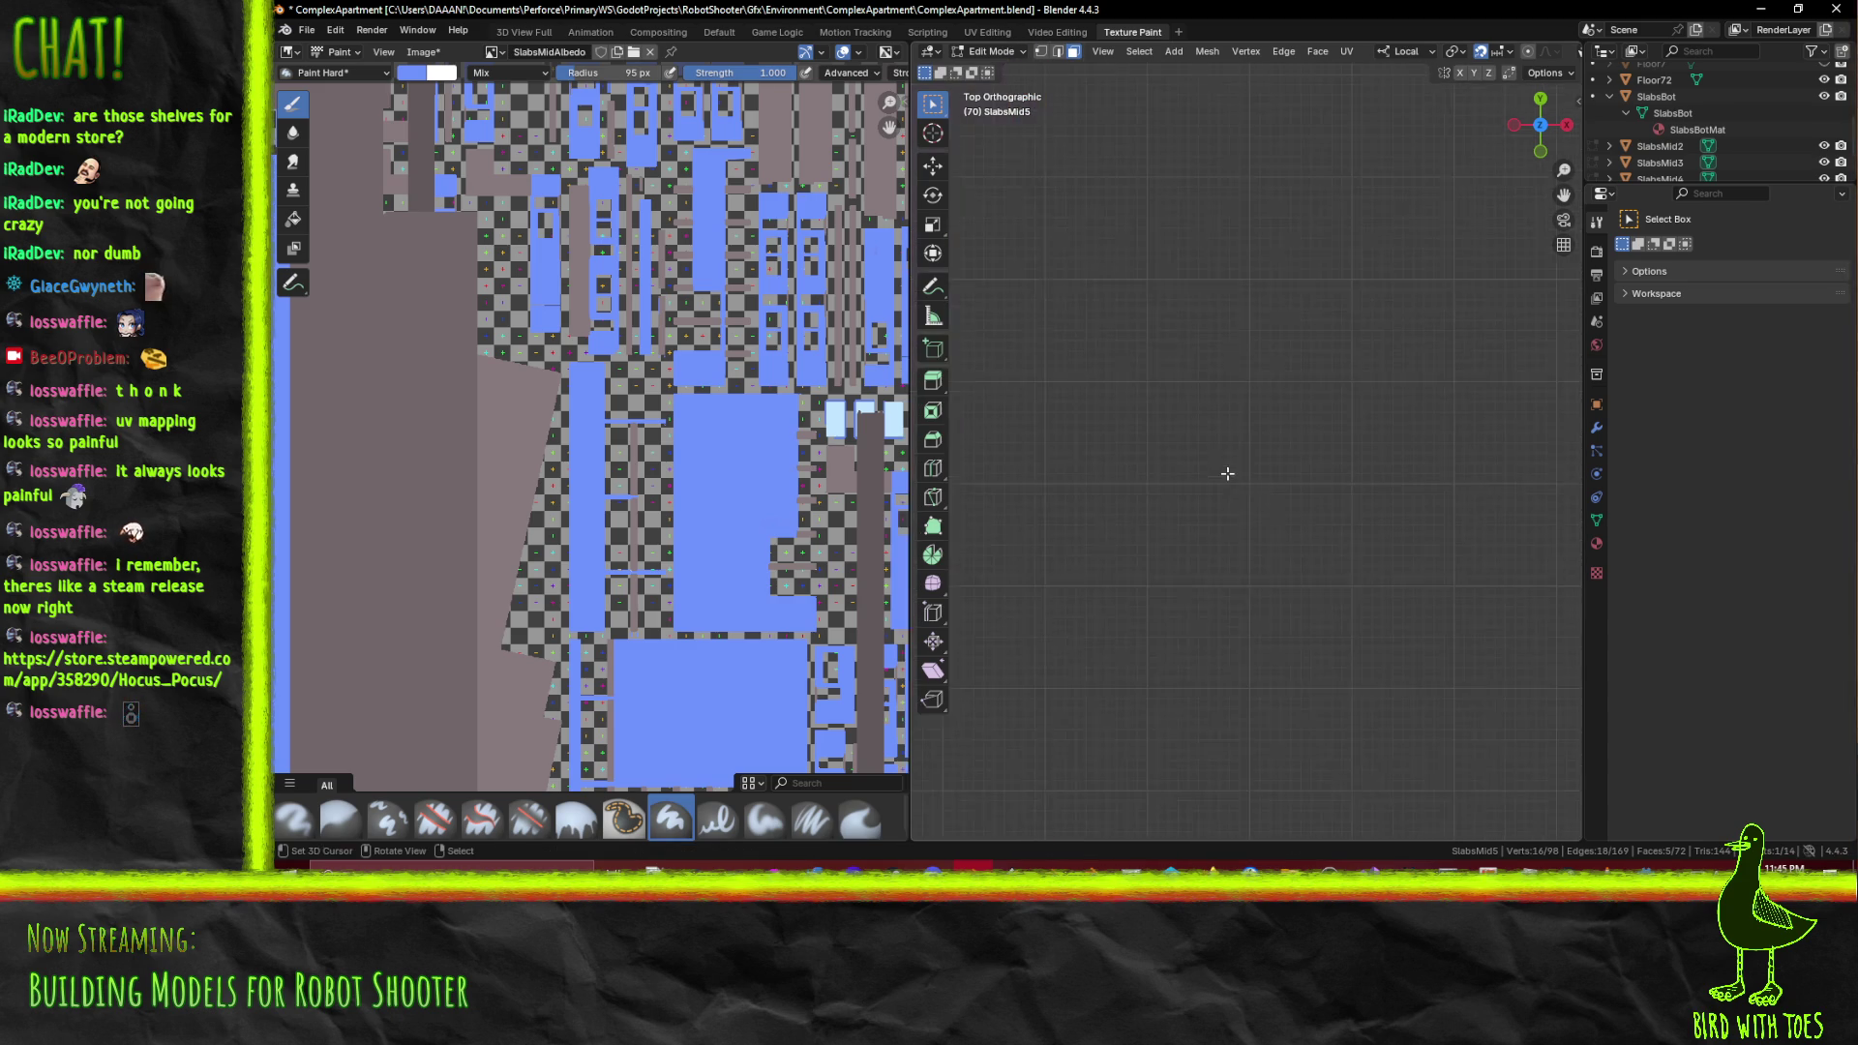
key("g")
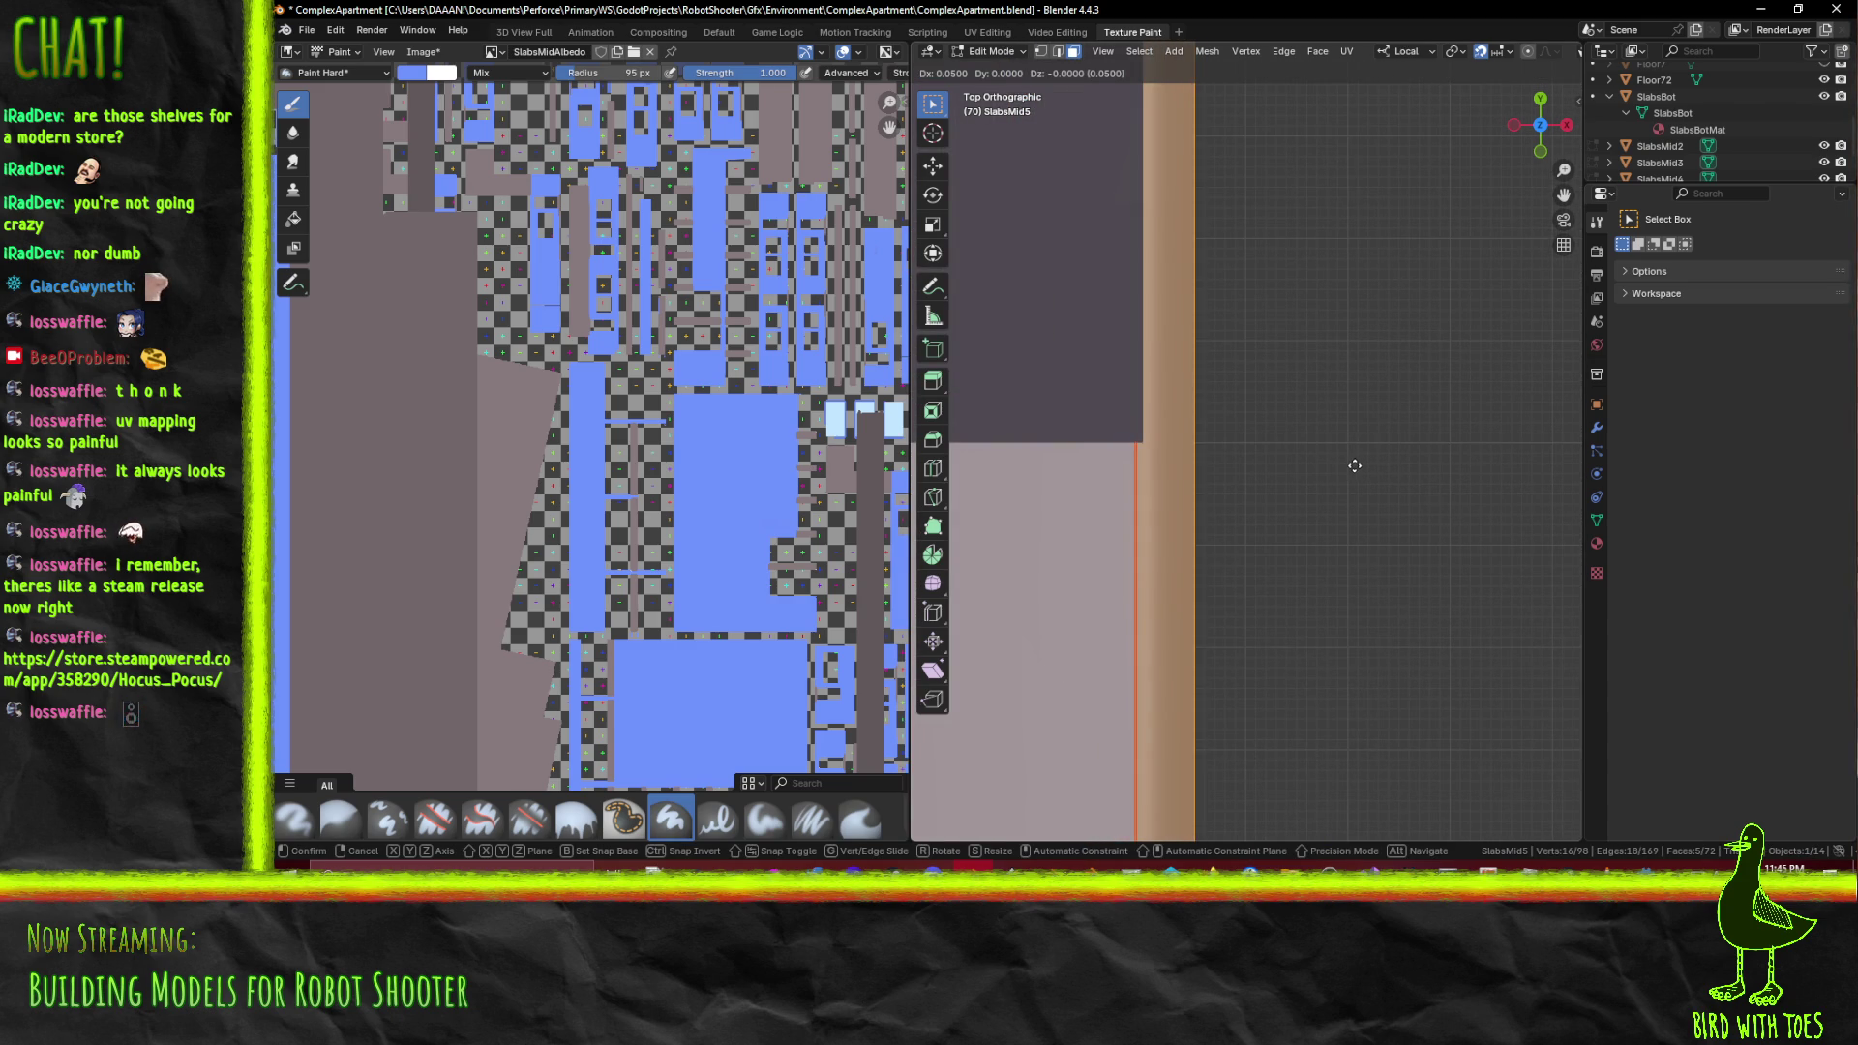
left_click(1355, 465)
left_click_drag(1348, 468, 1219, 463)
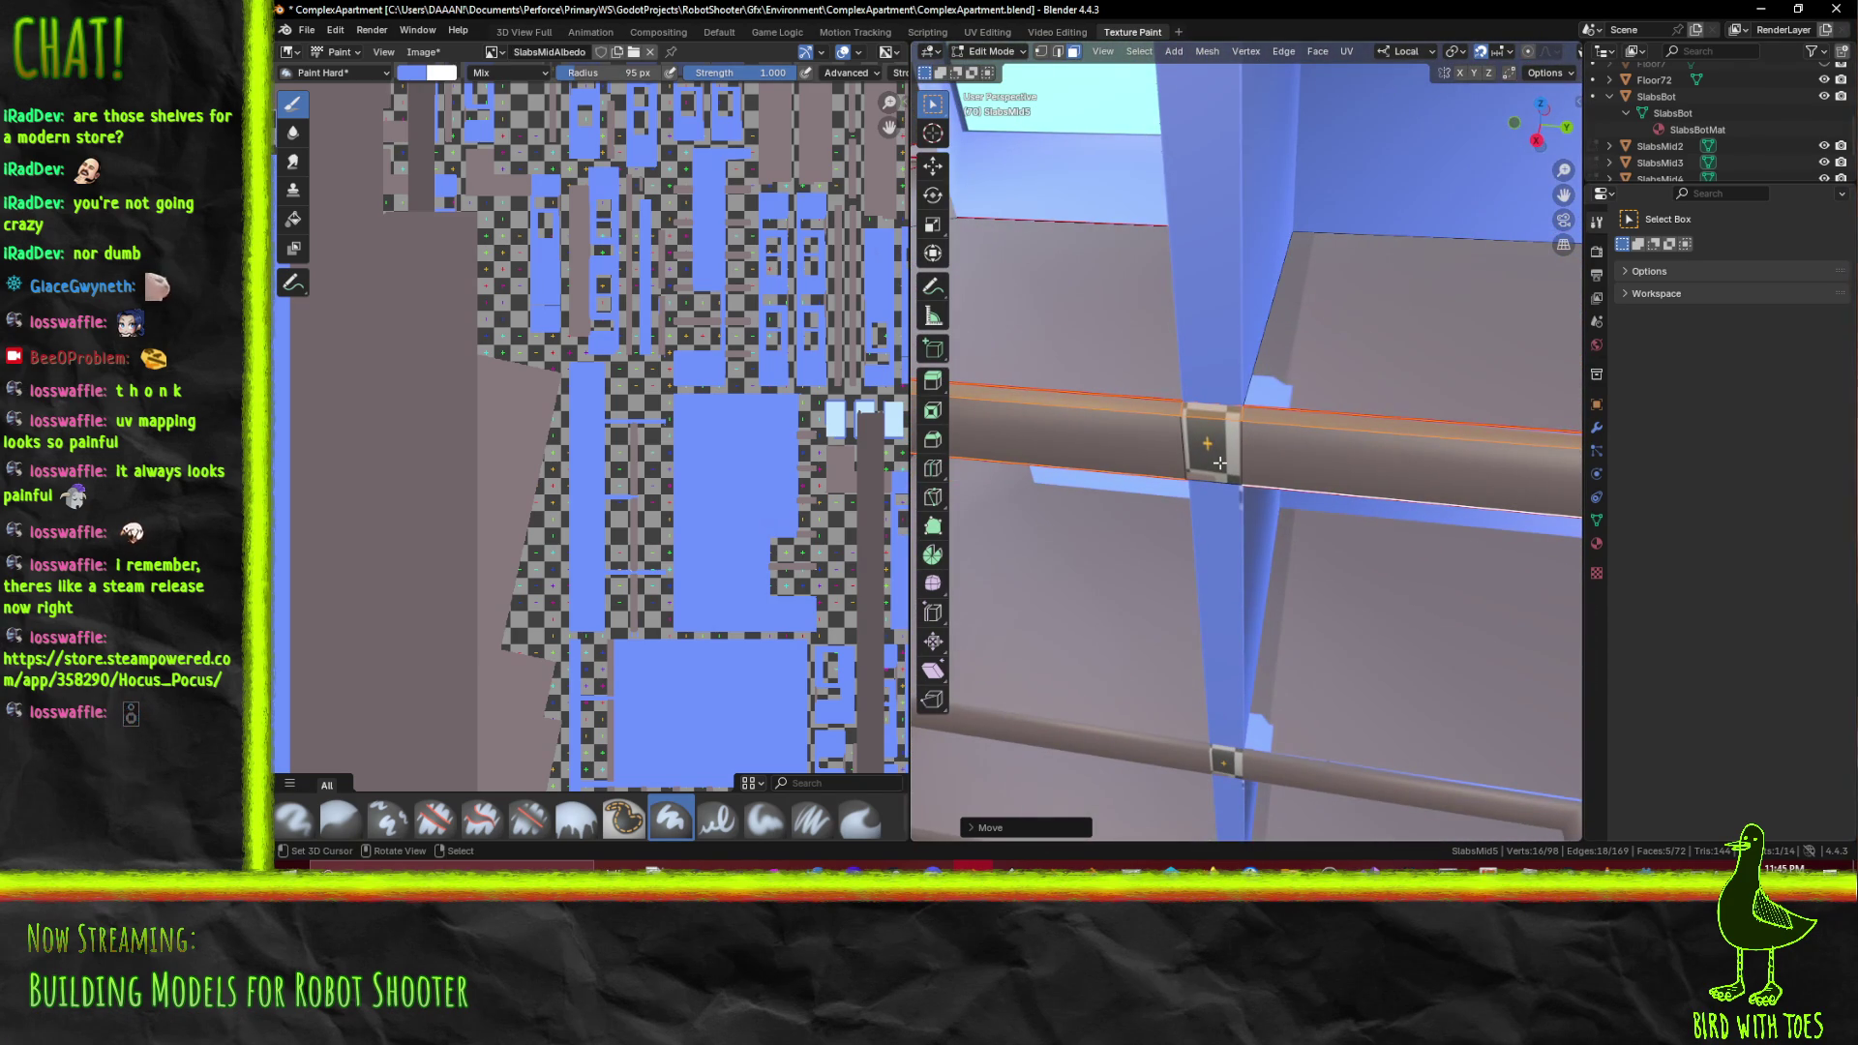
key("Tab")
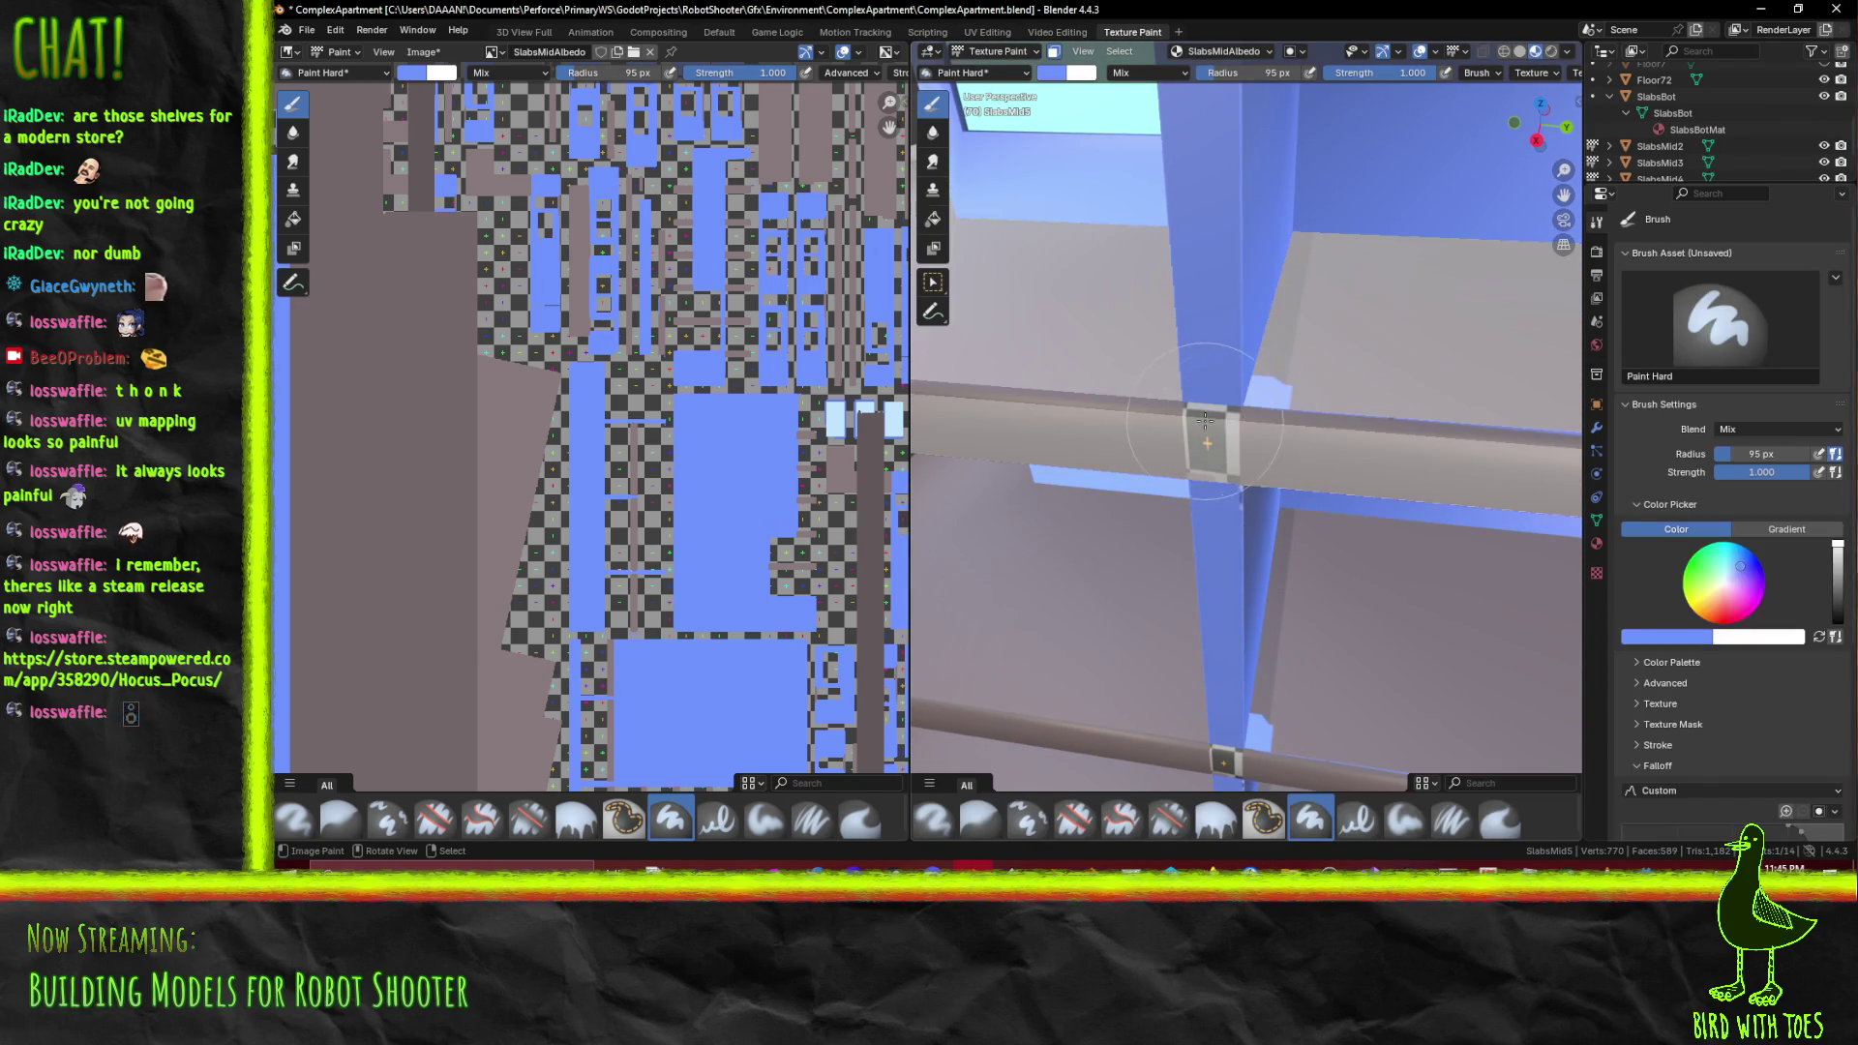
Open UV Editing, orbit out to the whole building, and select the SlabsMid4 shelf
left_click_drag(1204, 418, 1232, 579)
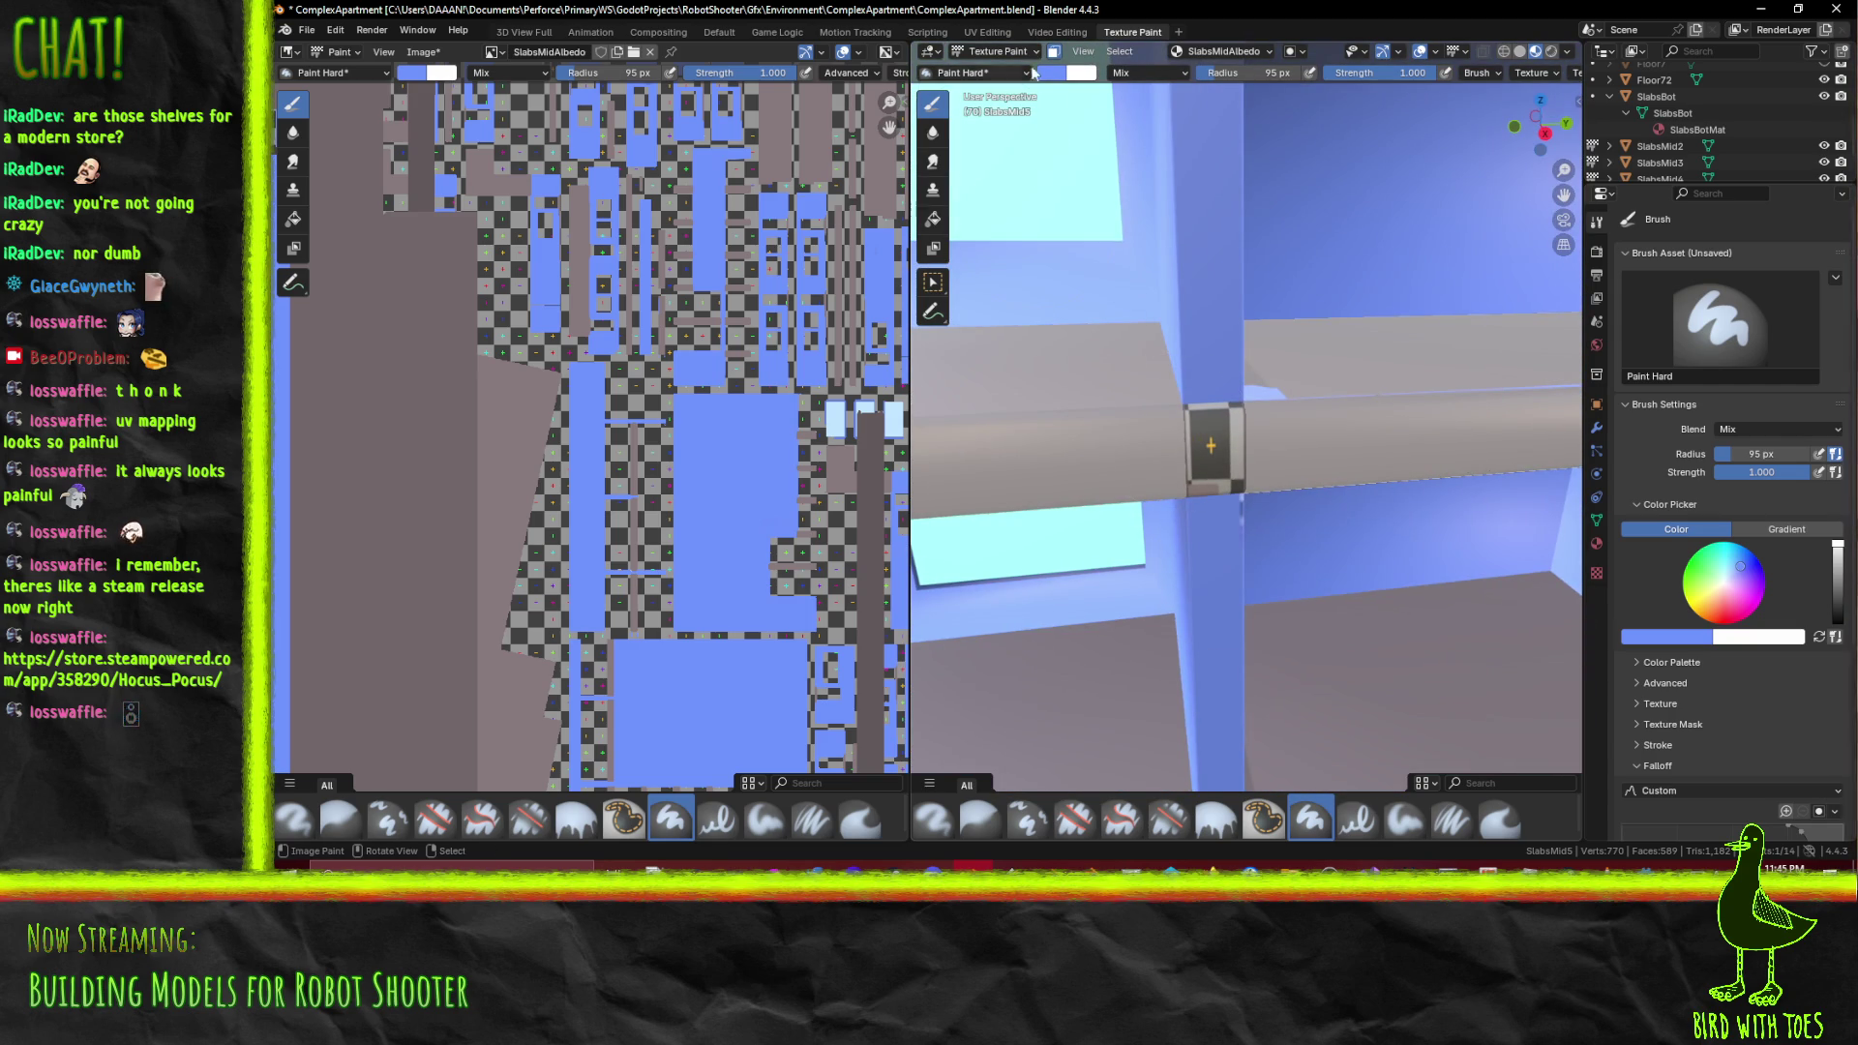
left_click(987, 32)
left_click_drag(1170, 434, 1280, 364)
scroll("up", 3)
scroll("down", 3)
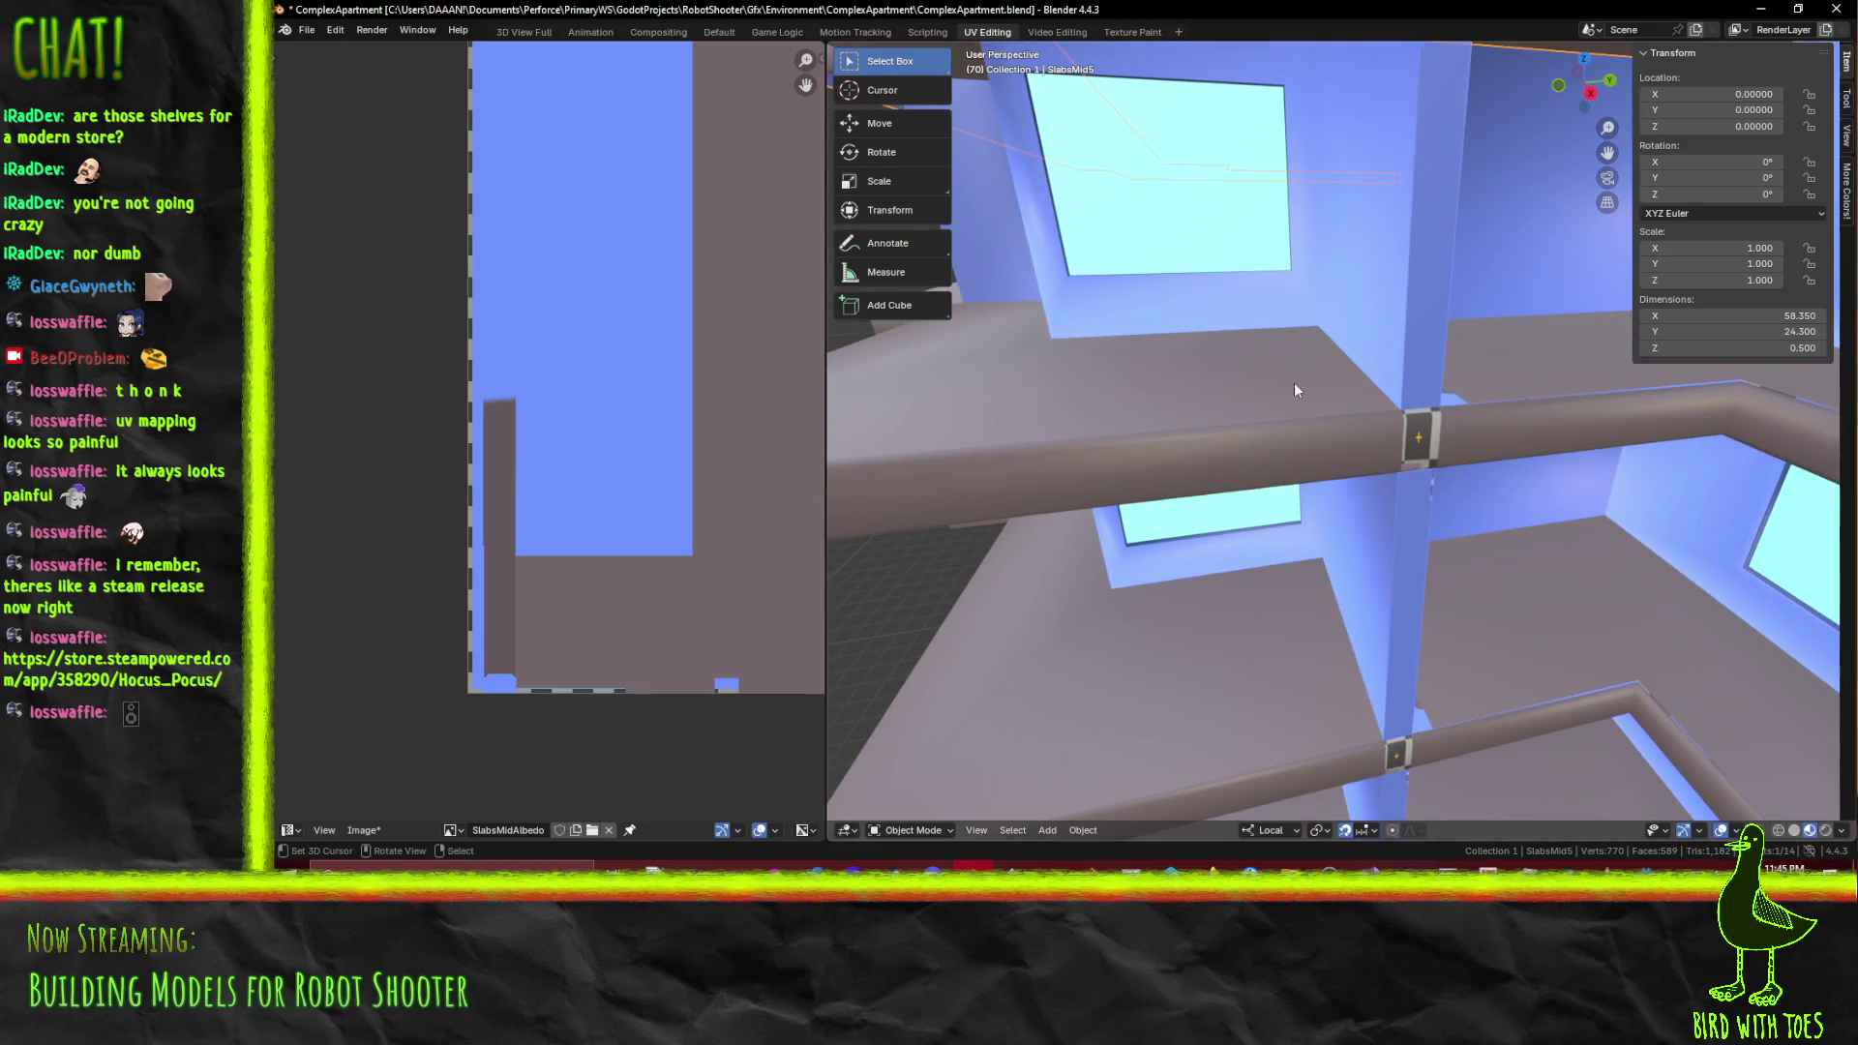
left_click(1411, 435)
Enter Edit Mode on SlabsMid4 and select its shelf faces, including the front face
key("Tab")
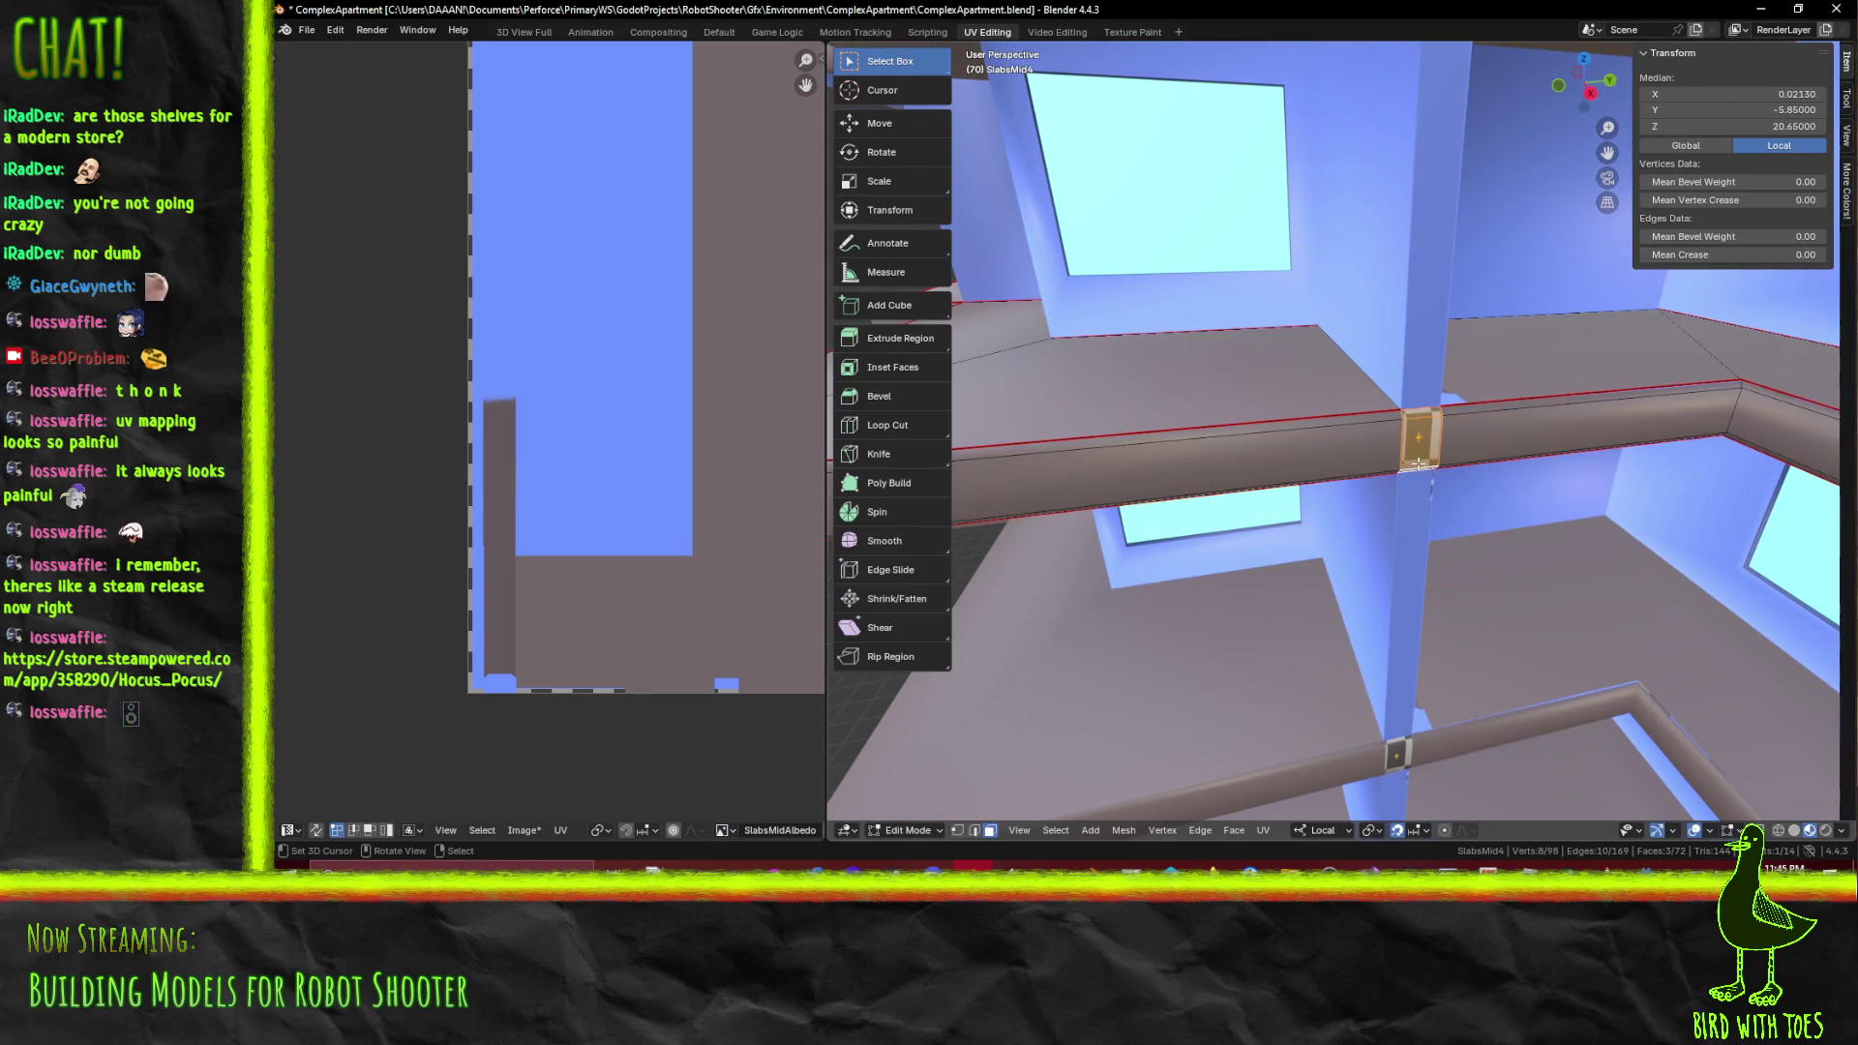
left_click(1310, 470)
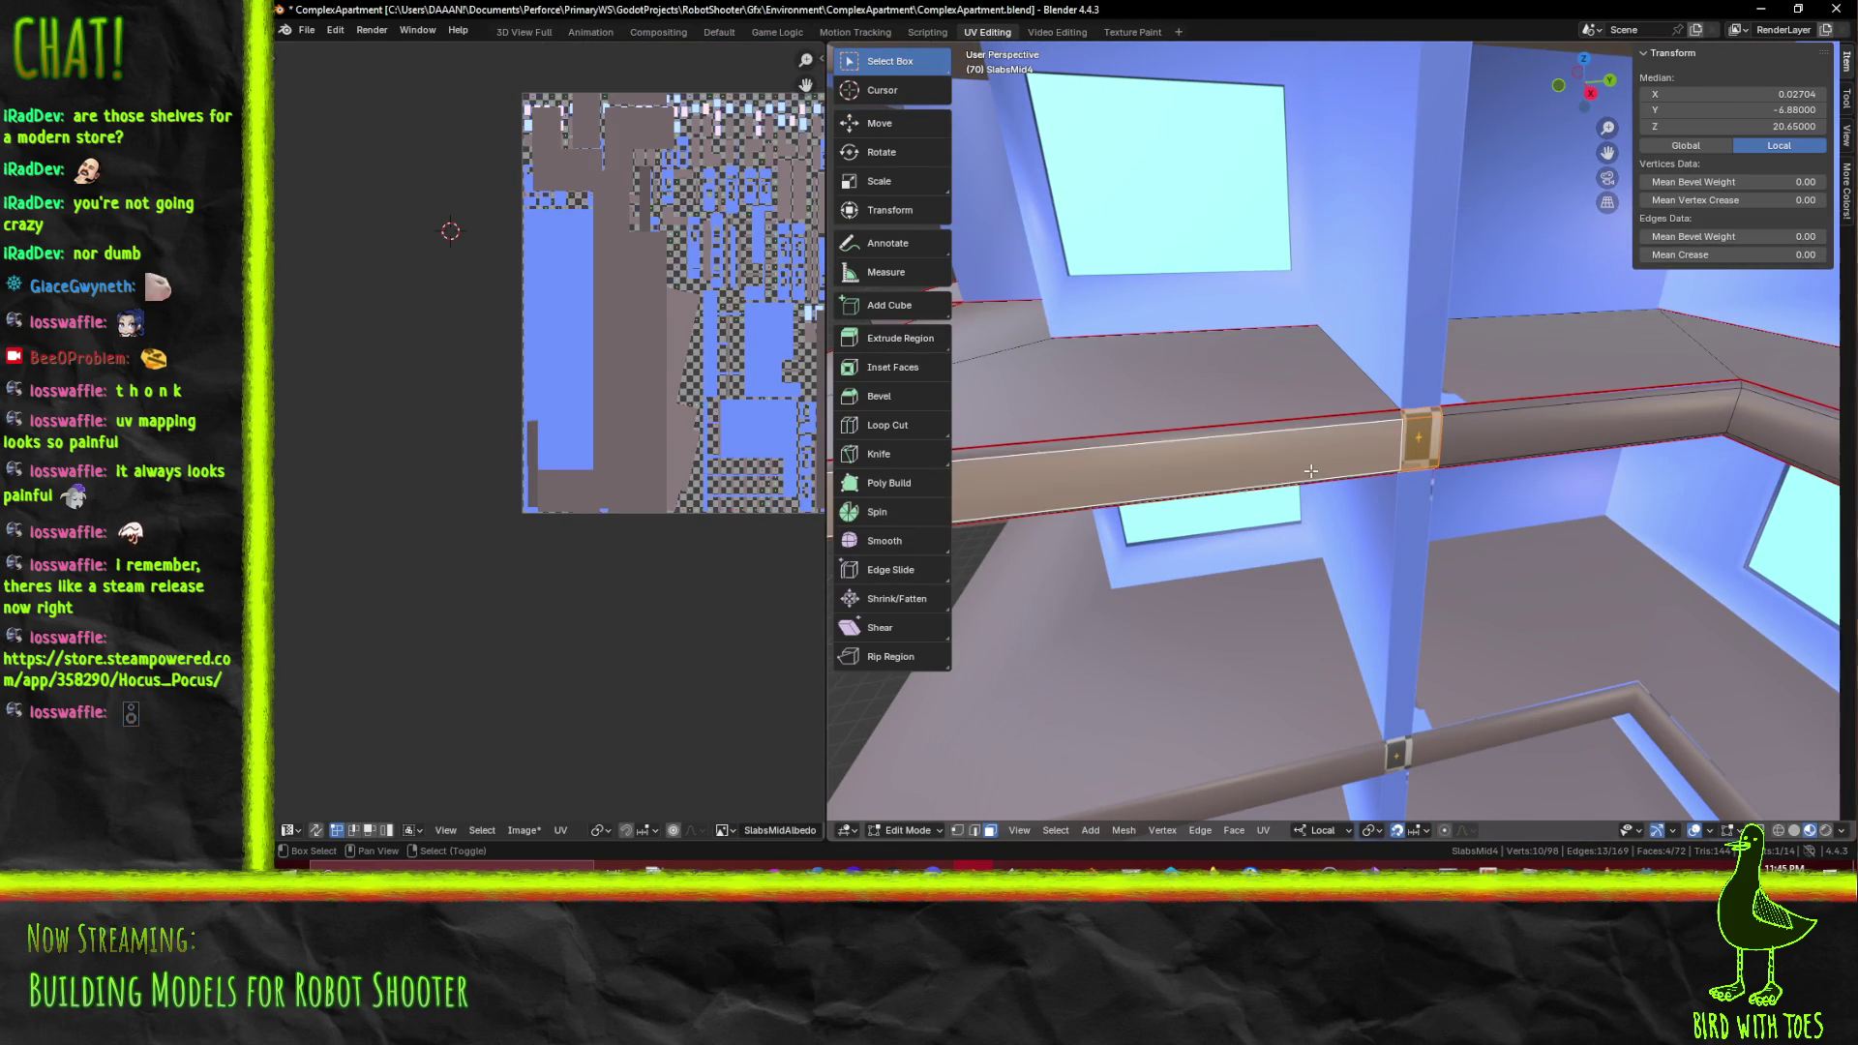
left_click(1304, 432)
left_click_drag(1304, 432, 1259, 361)
left_click(1270, 383)
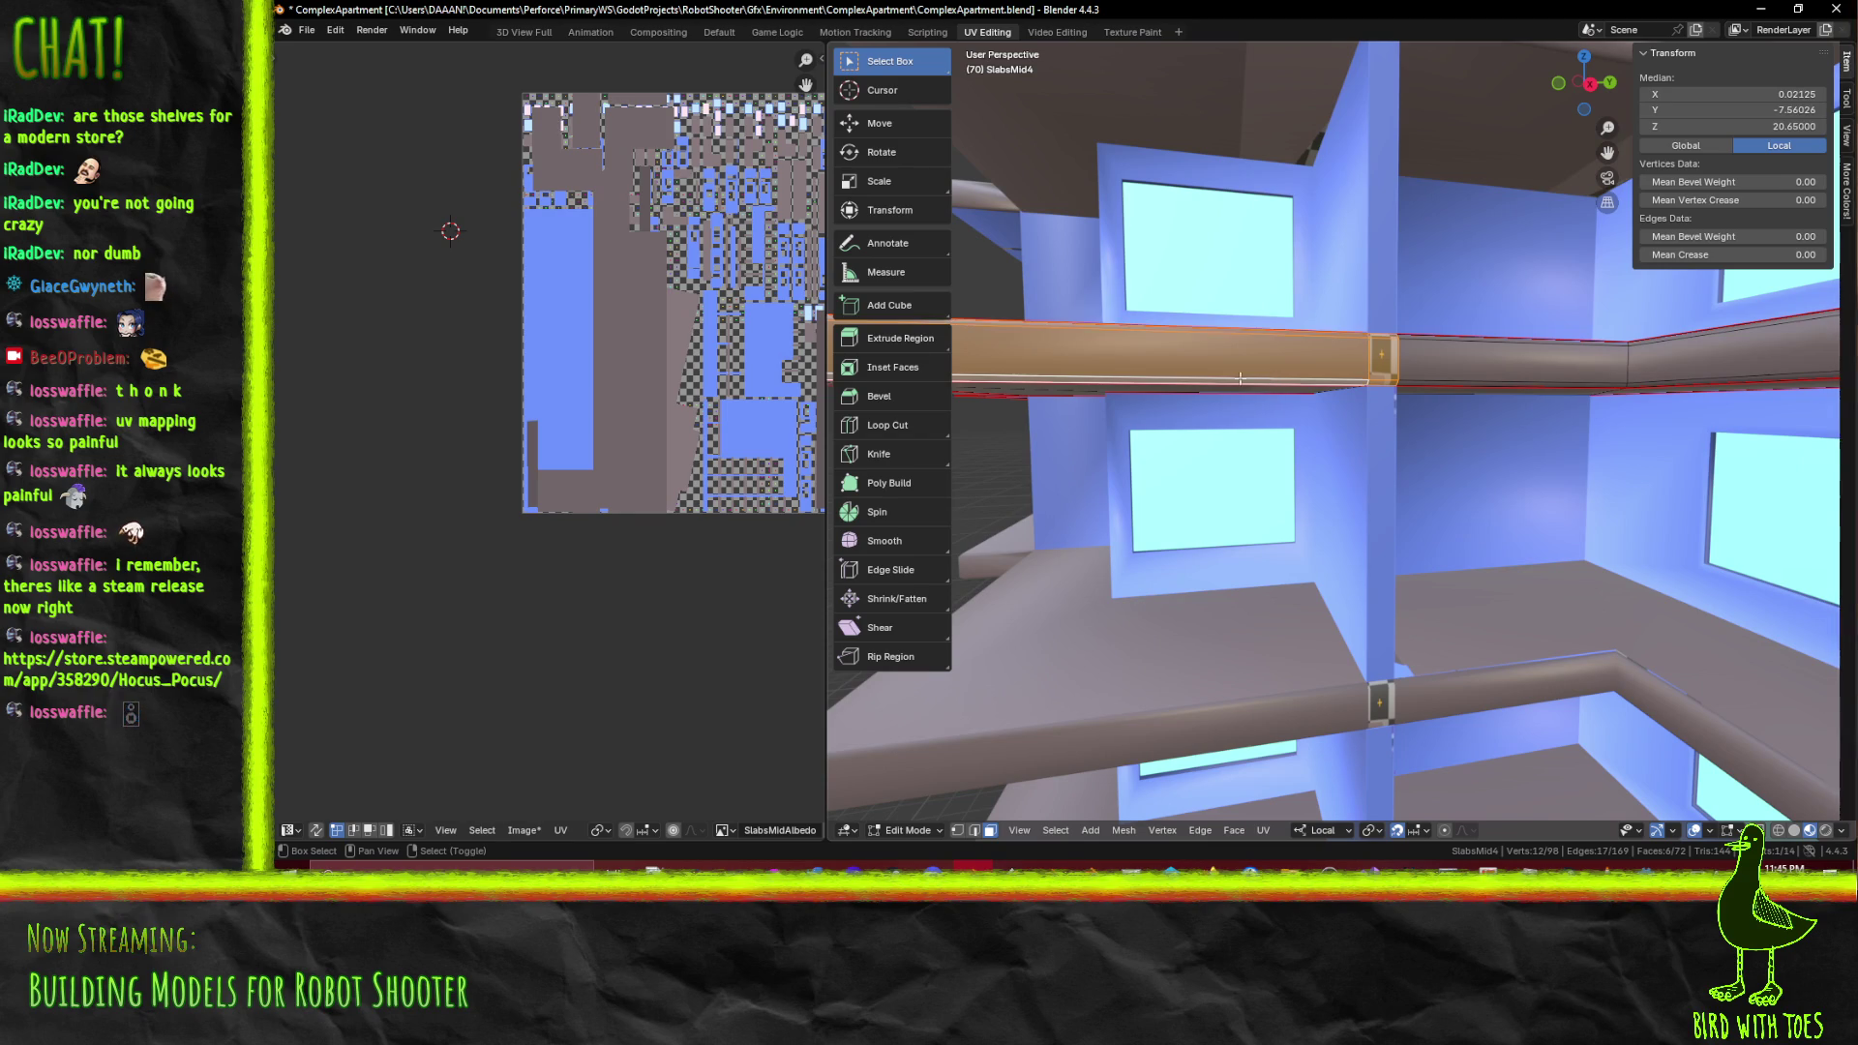
scroll("up", 3)
scroll("up", 3)
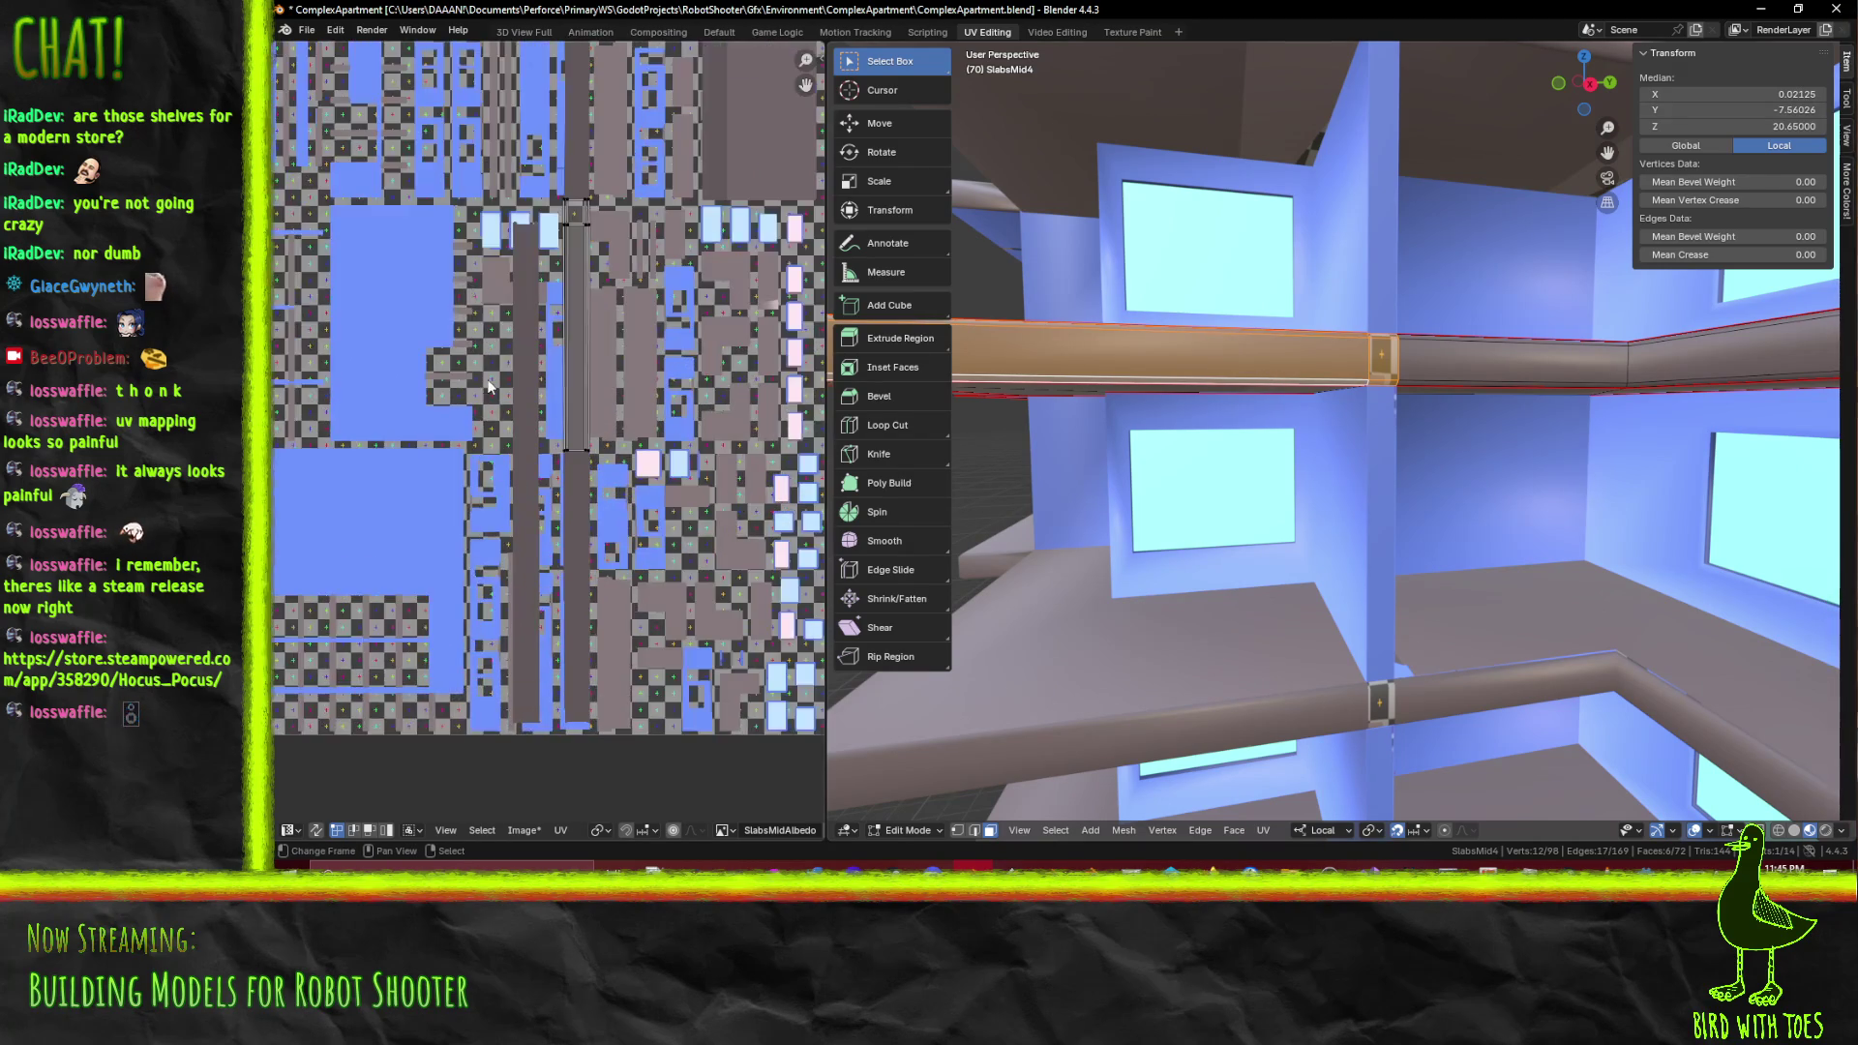
Pin the long UV island, re-unwrap the shelf conformally, and return to Texture Paint
left_click_drag(653, 216, 648, 358)
scroll("up", 3)
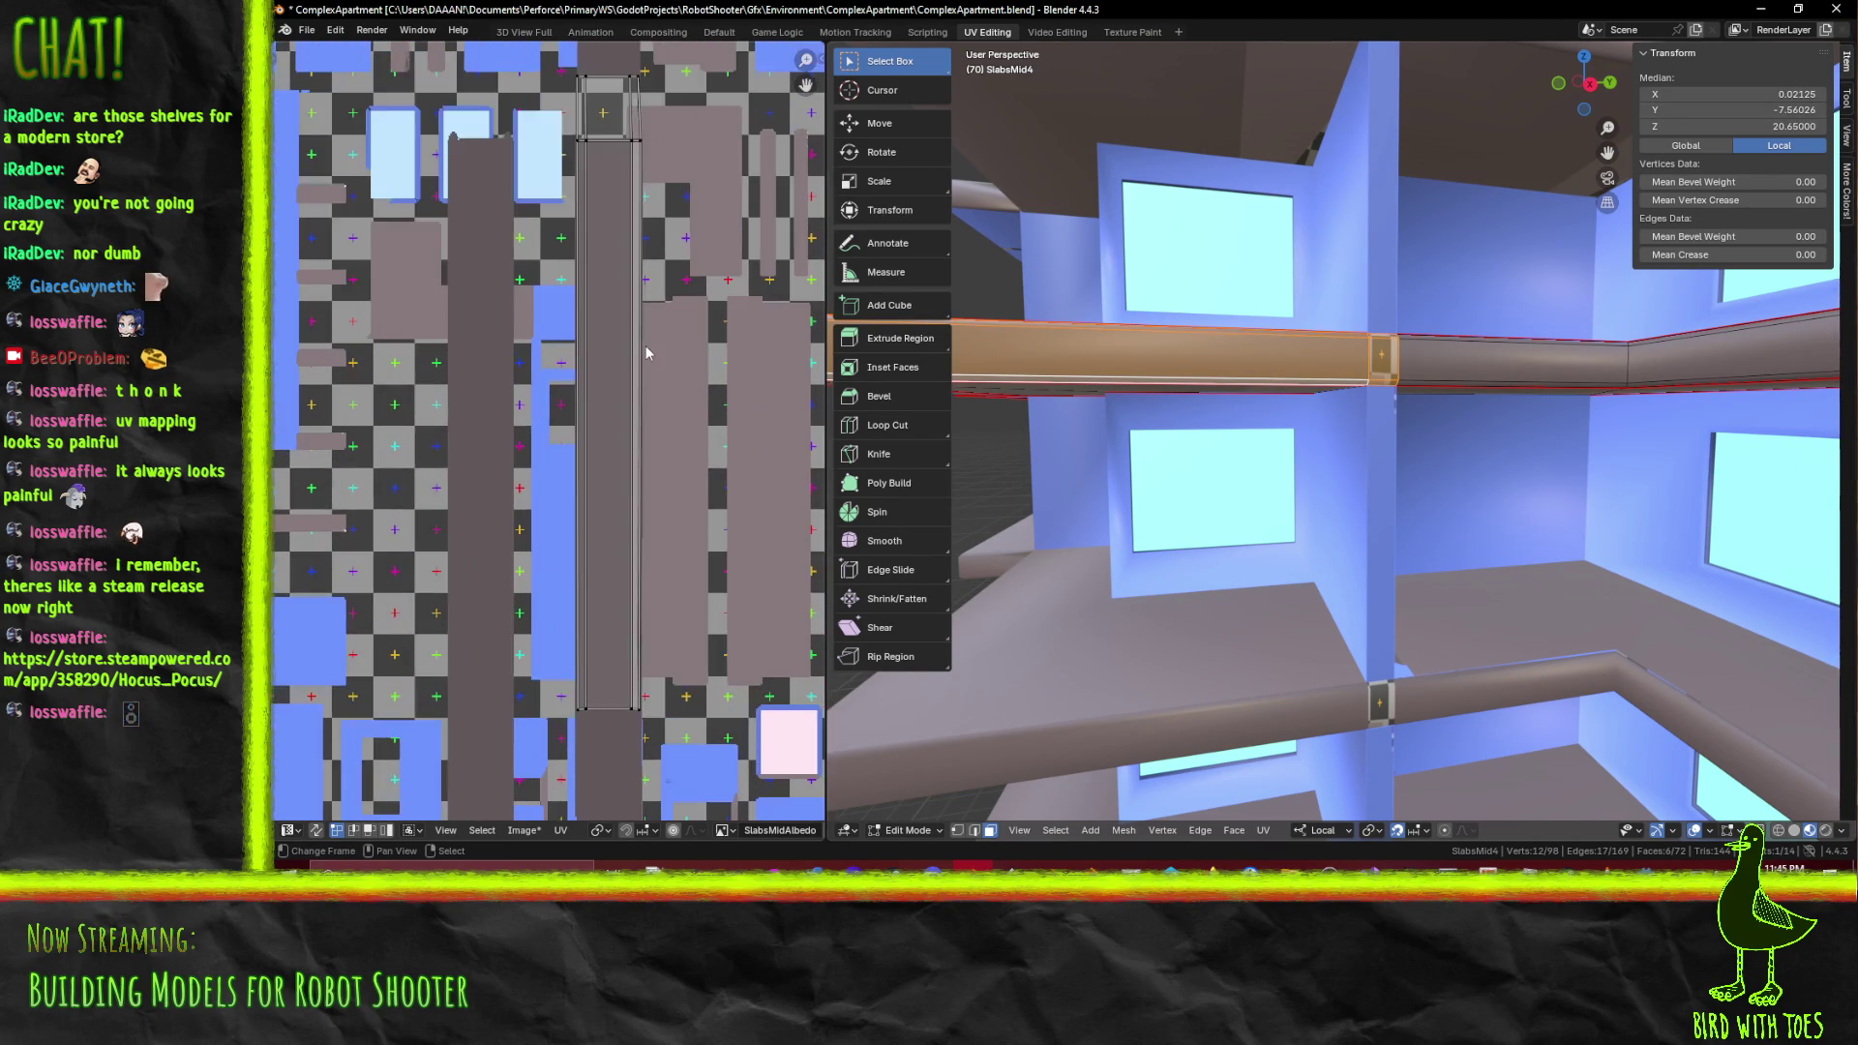
scroll("down", 3)
key("a")
key("p")
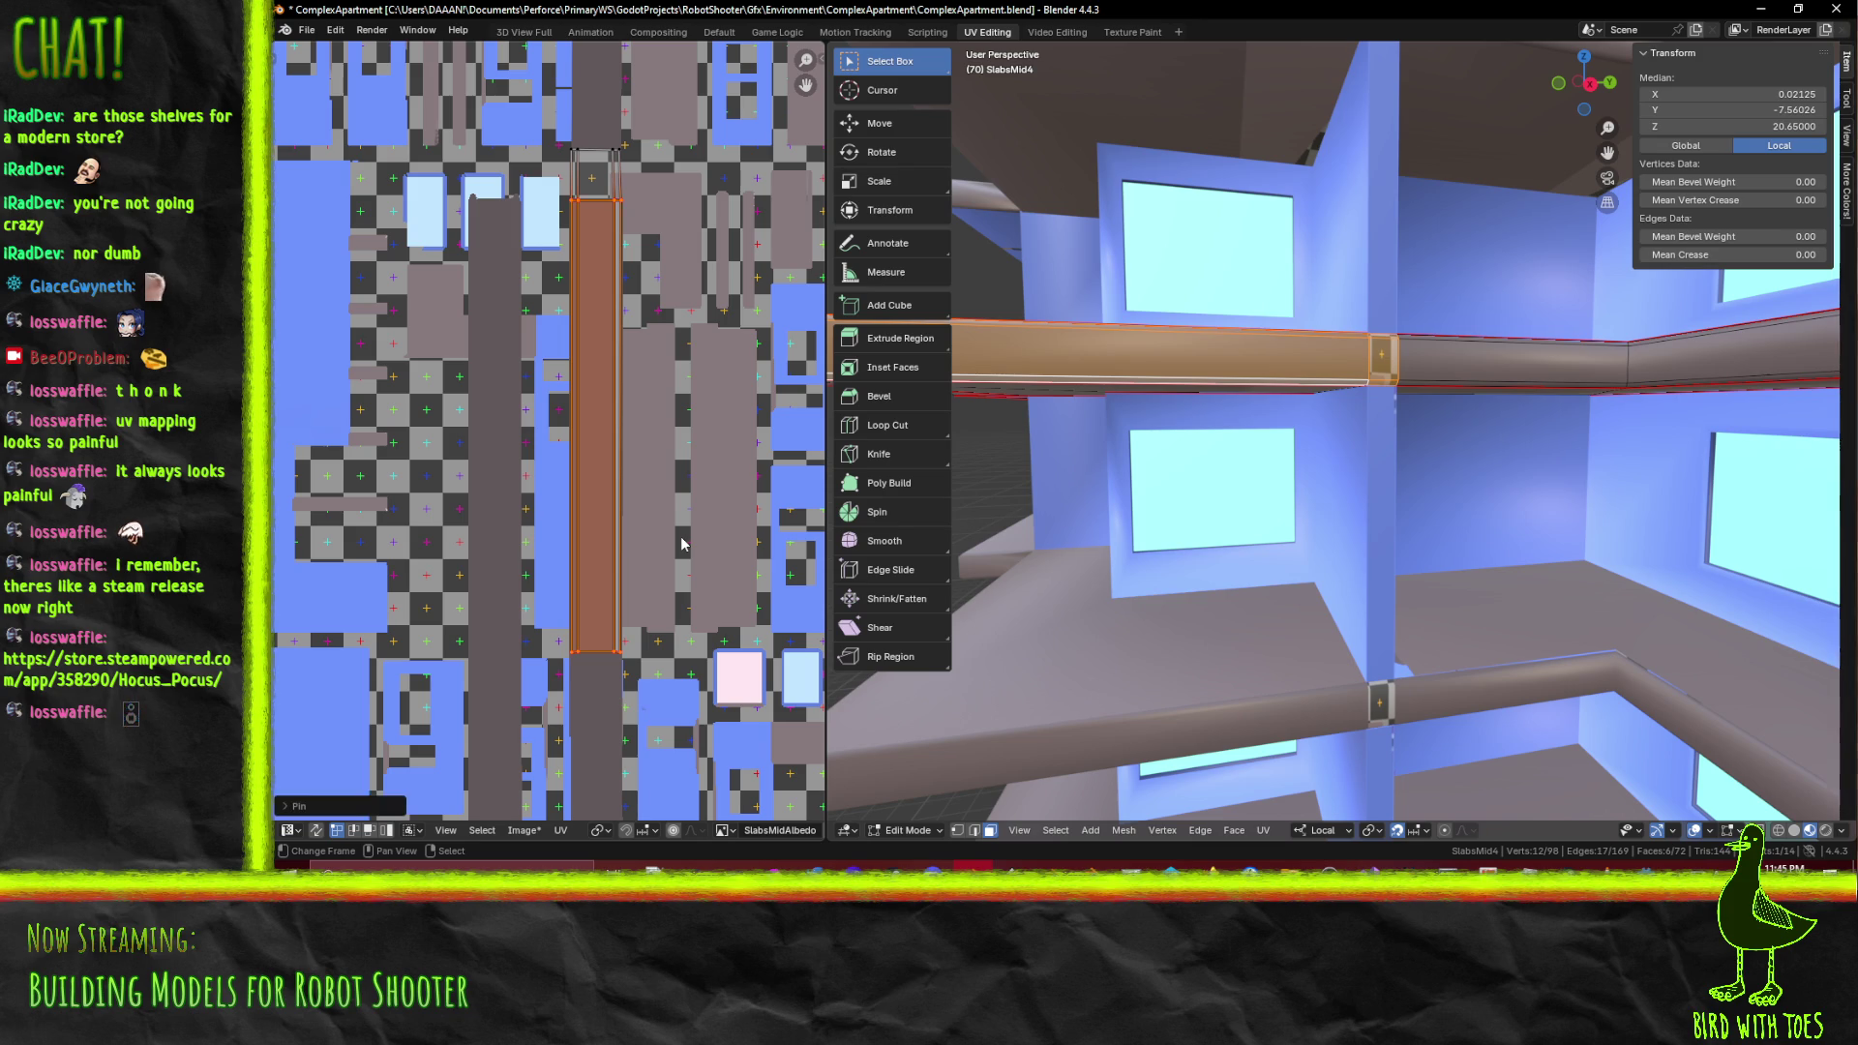
key("F3")
left_click(1480, 531)
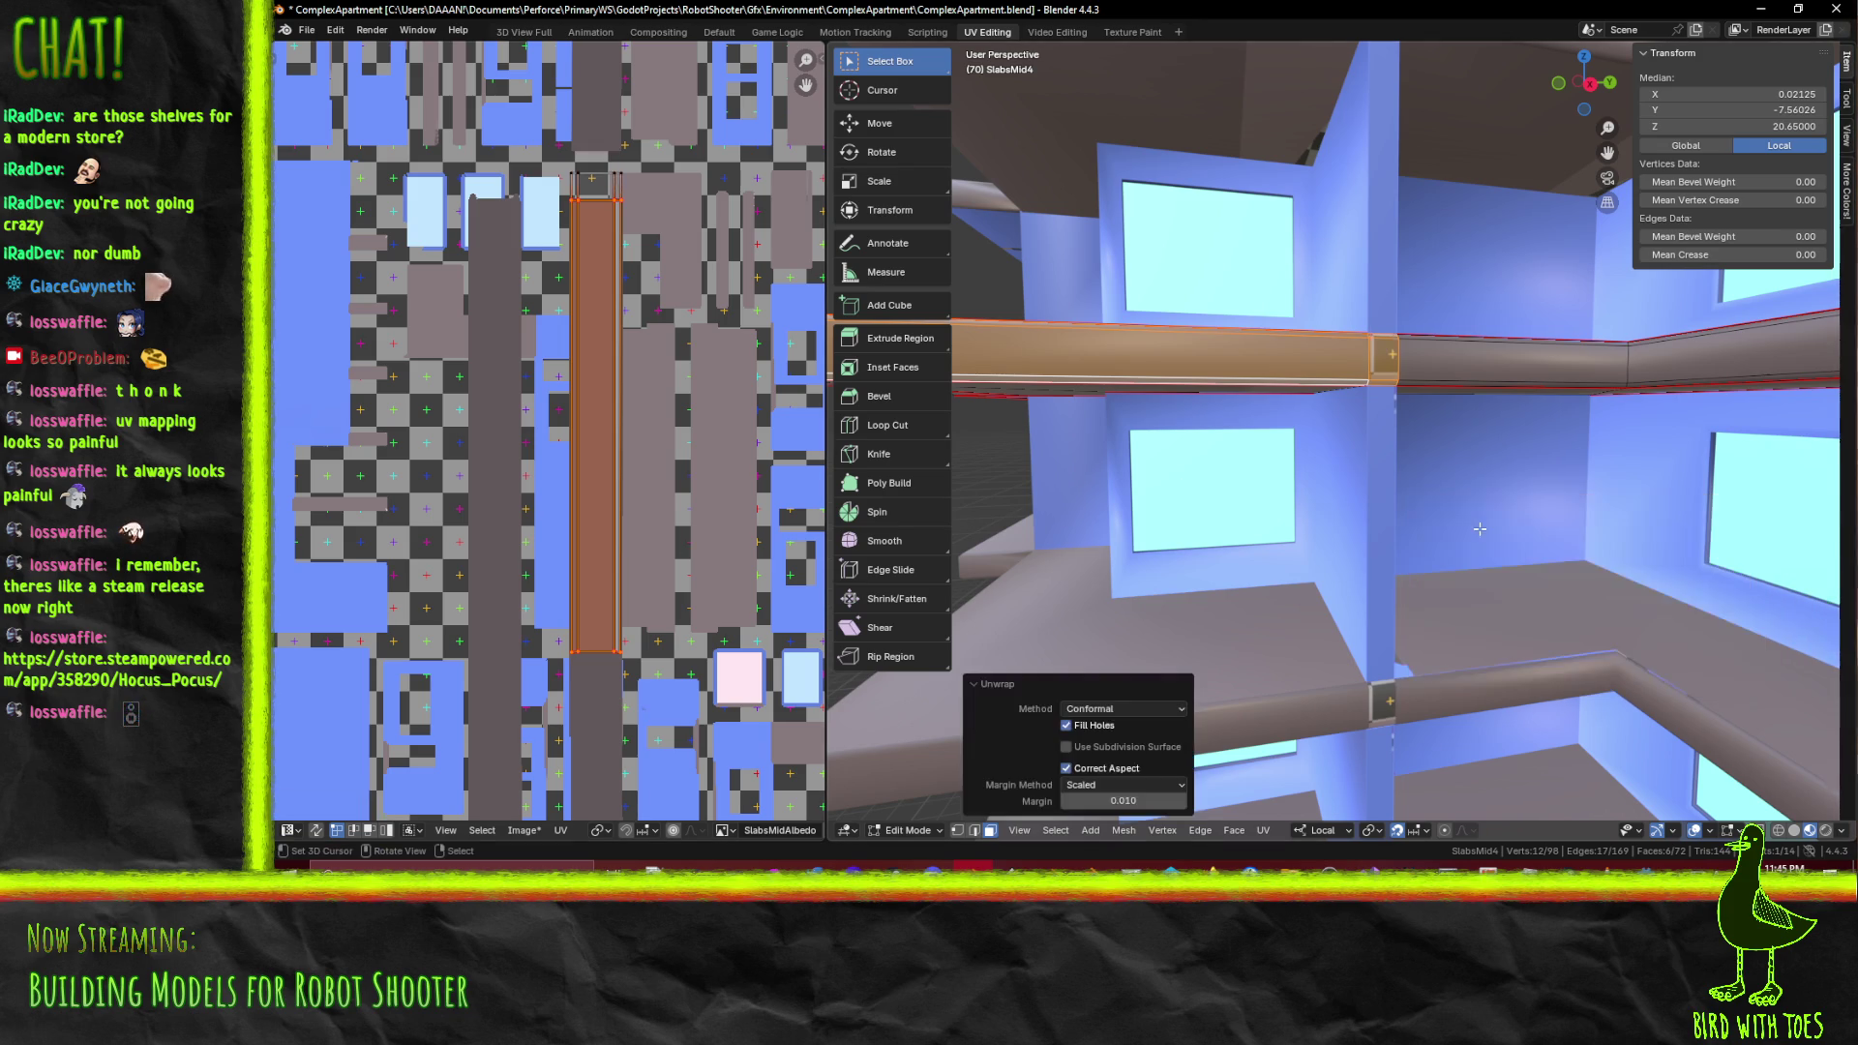
key("Tab")
left_click_drag(1473, 391, 1269, 234)
left_click(1132, 32)
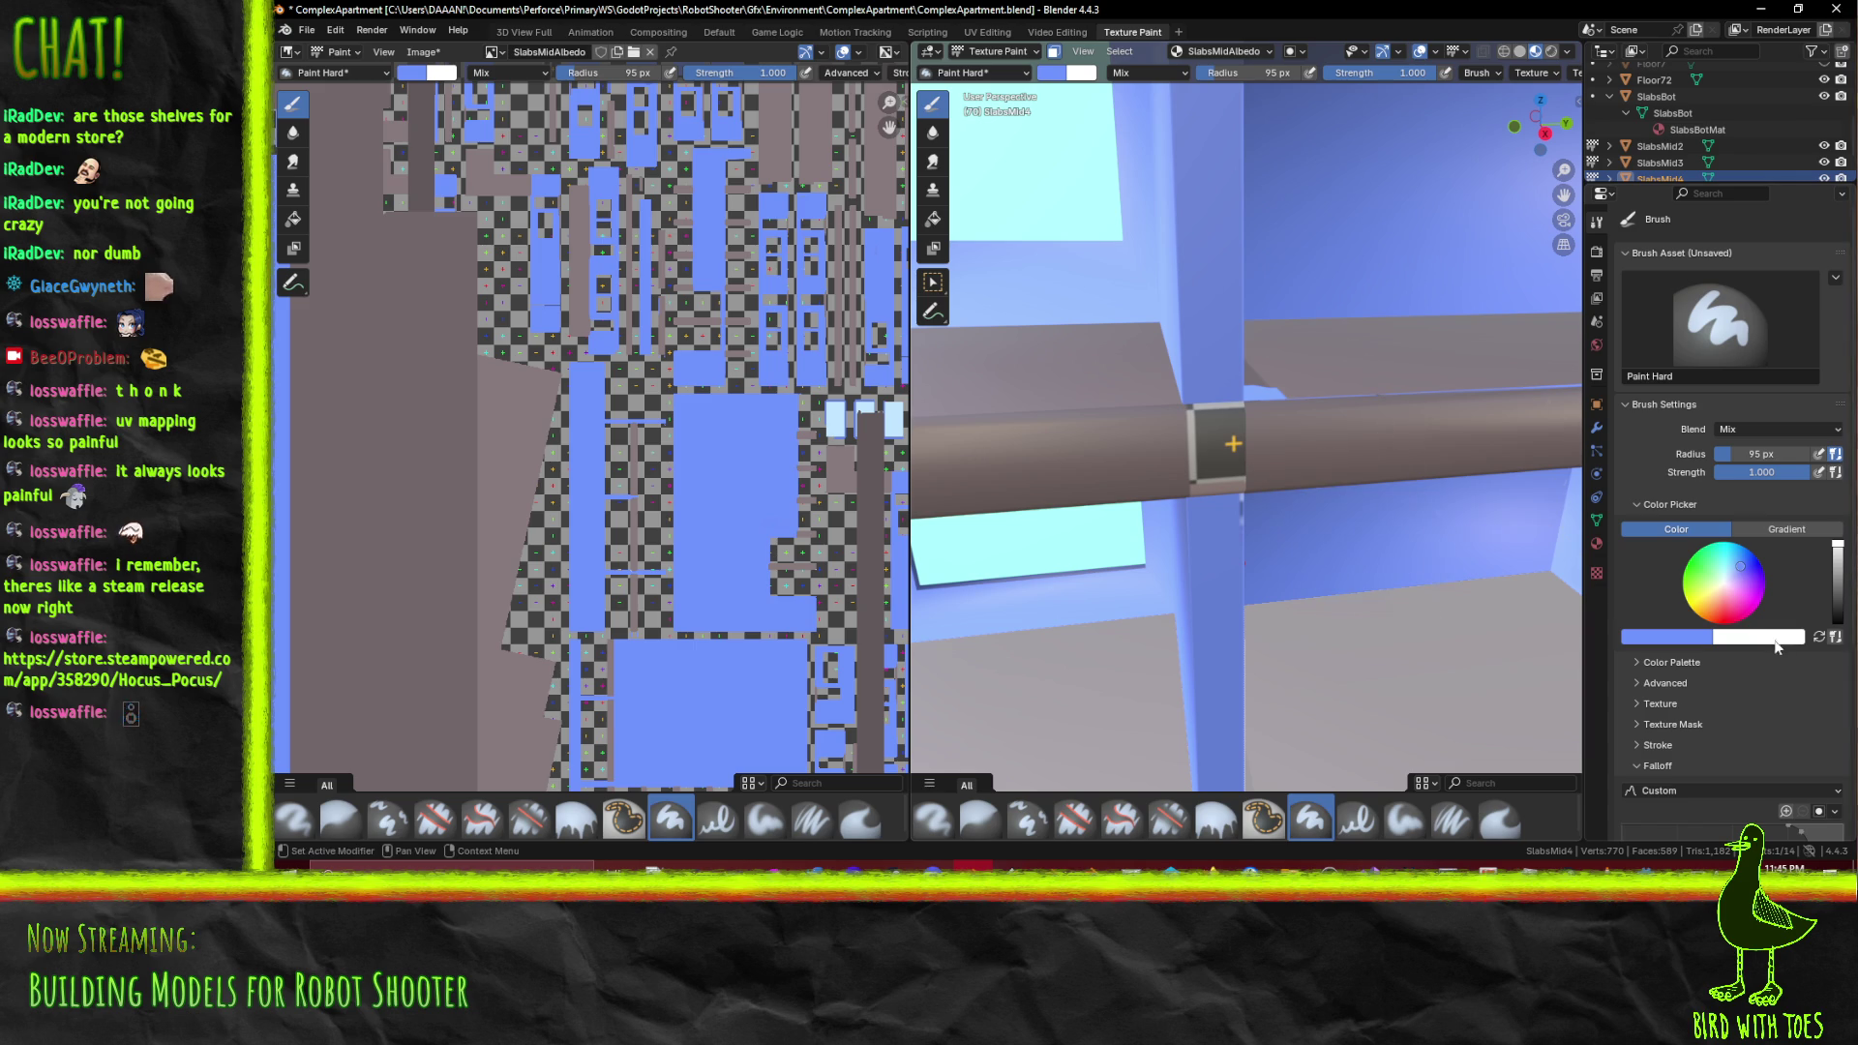
Bring the texture's lower-right part into view; open and close the brush colour picker
scroll("down", 3)
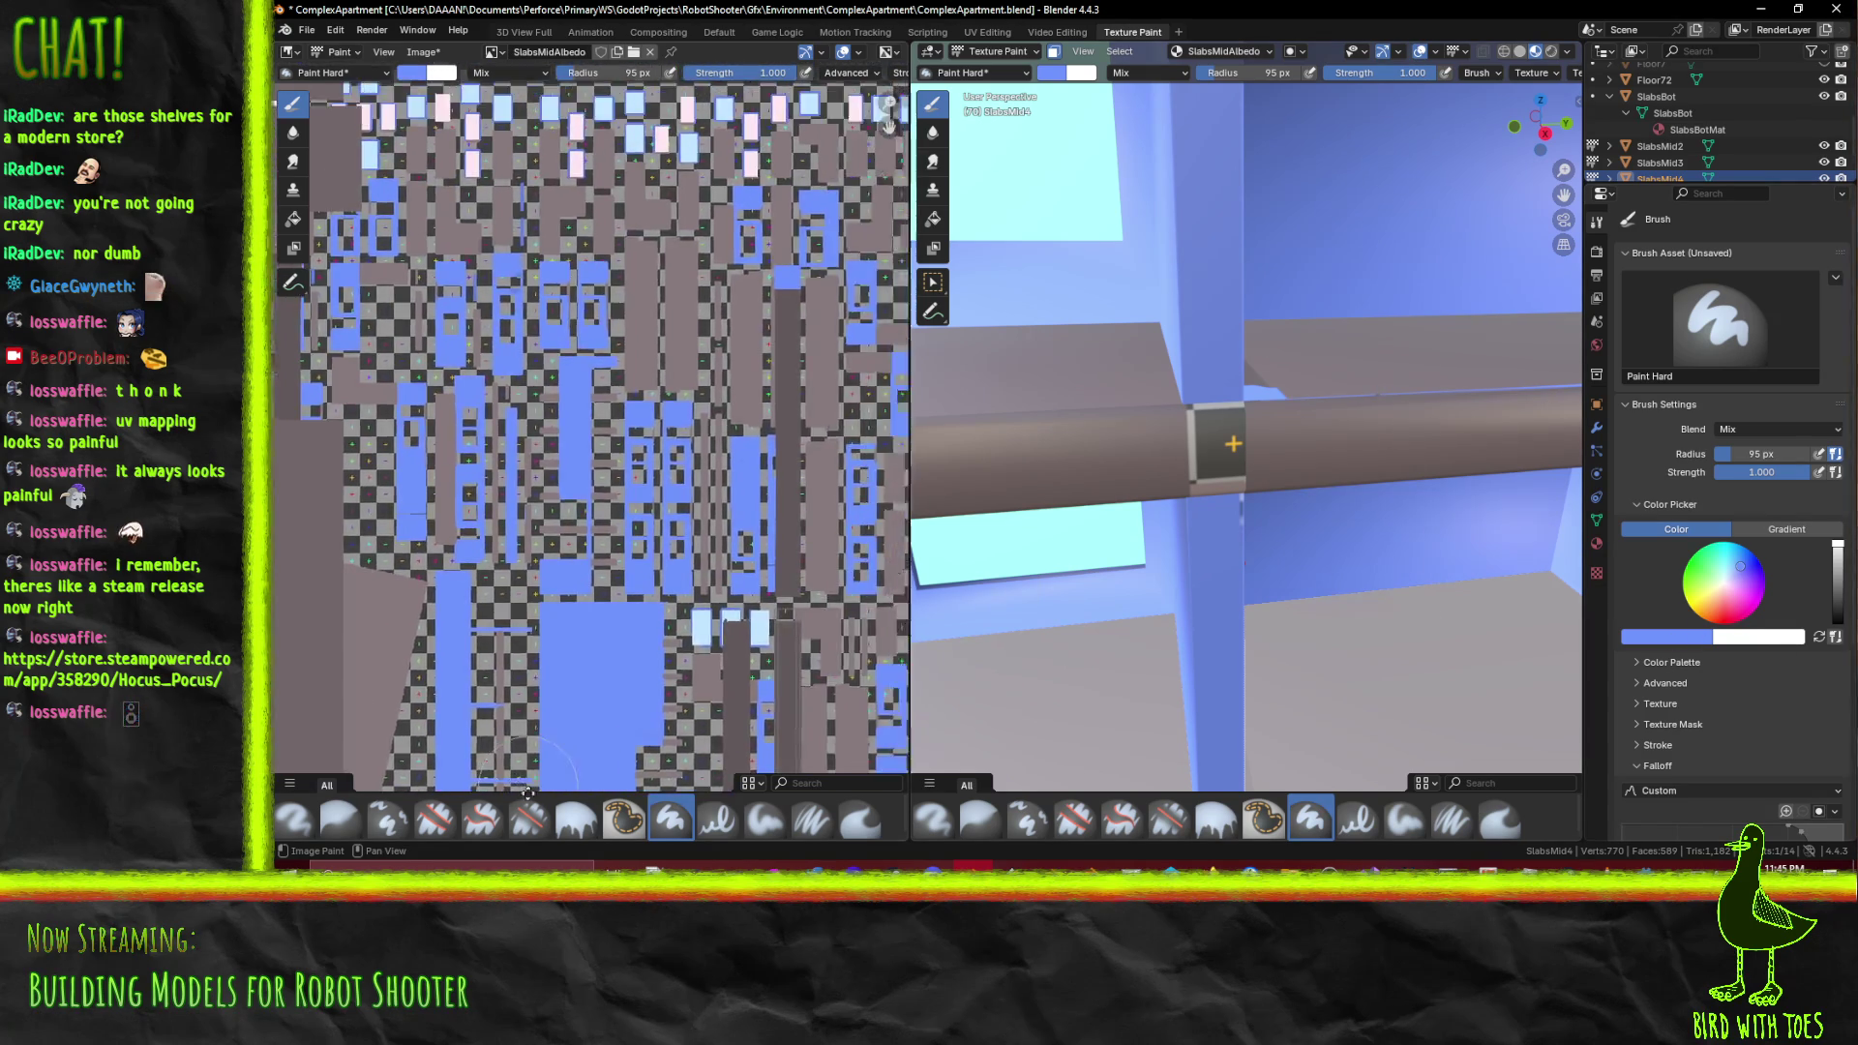
left_click_drag(545, 129, 280, 368)
scroll("down", 3)
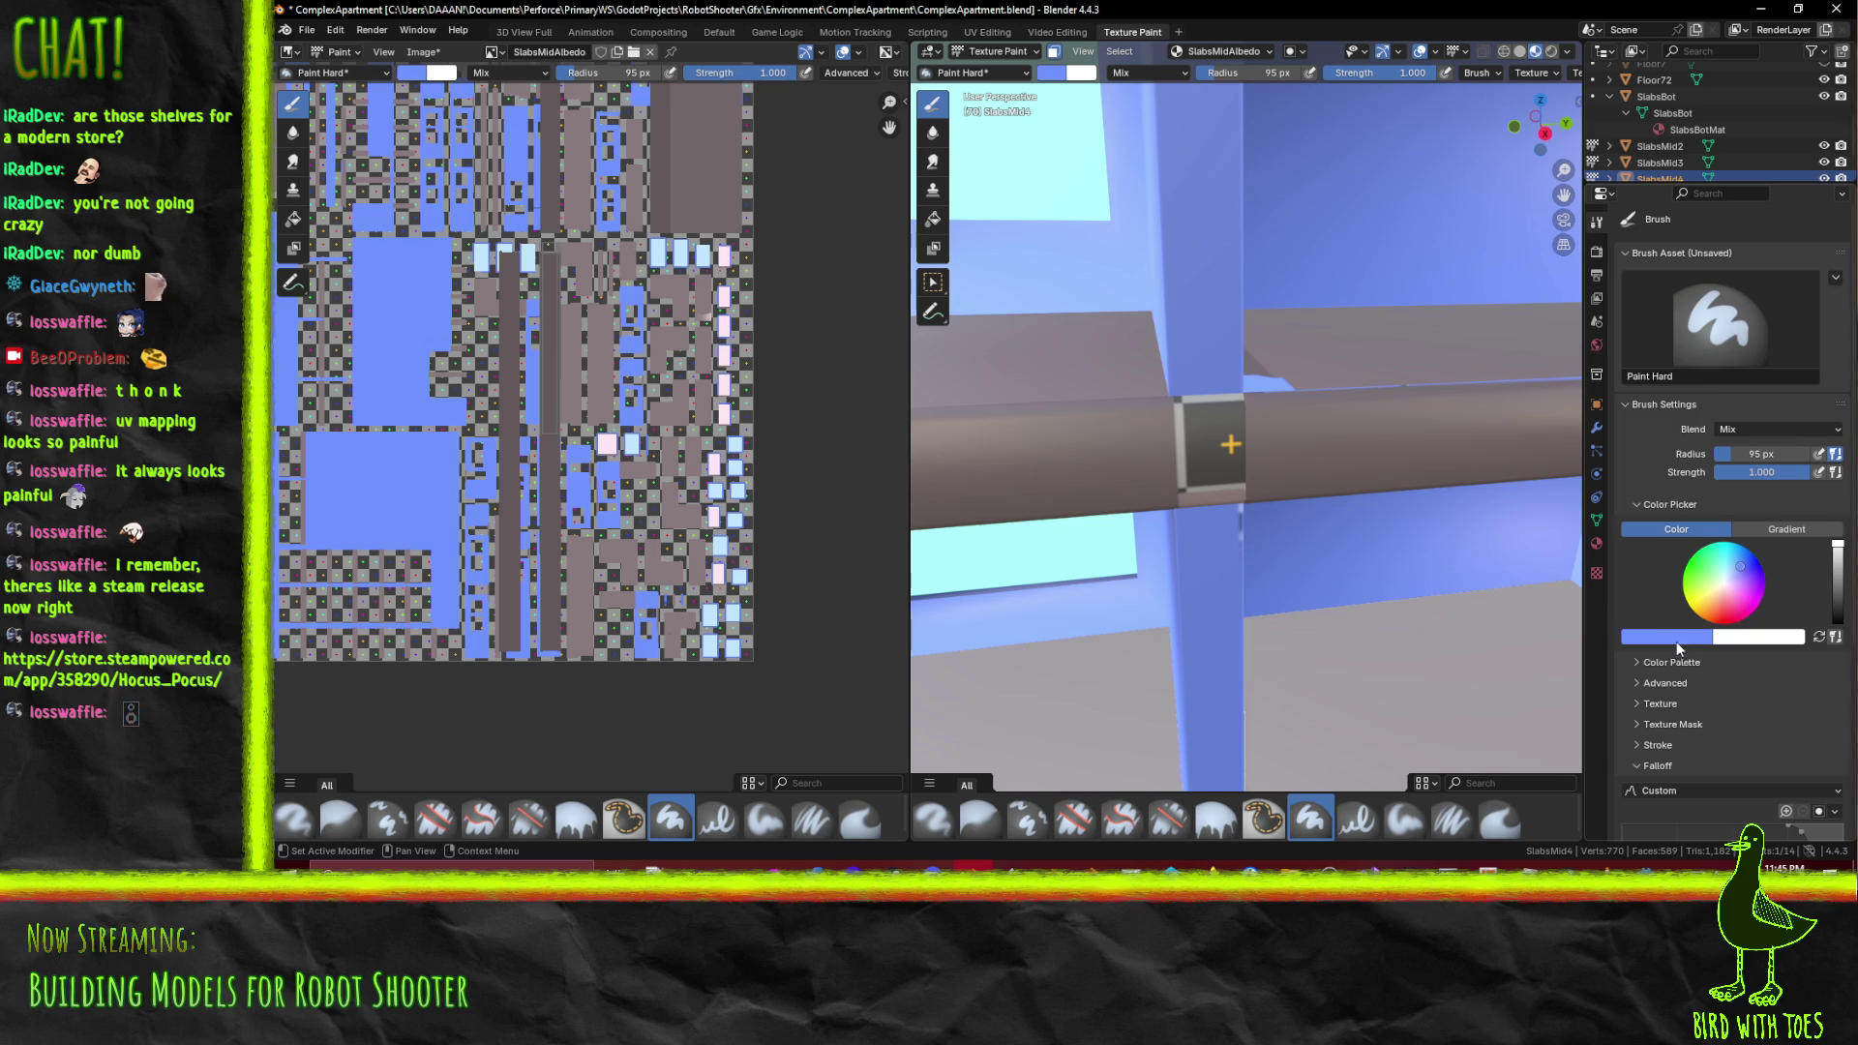
left_click(1674, 637)
left_click(1672, 635)
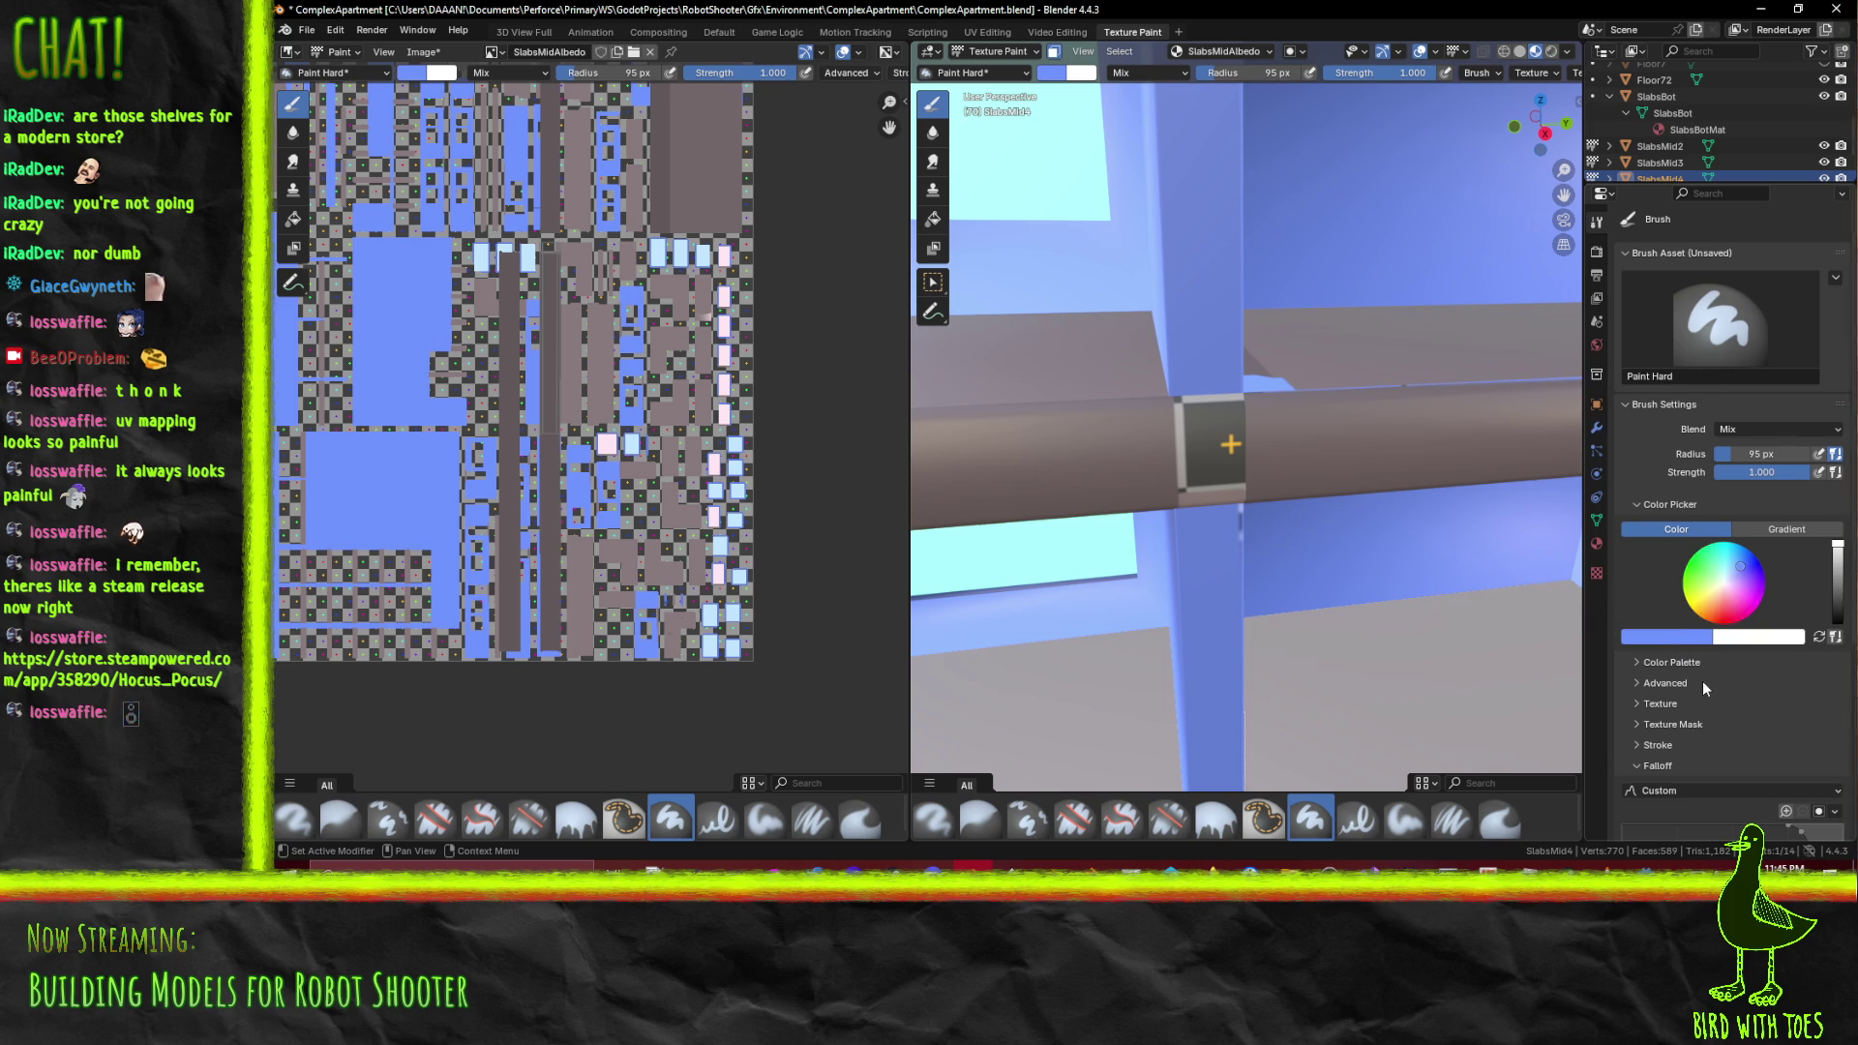
scroll("down", 3)
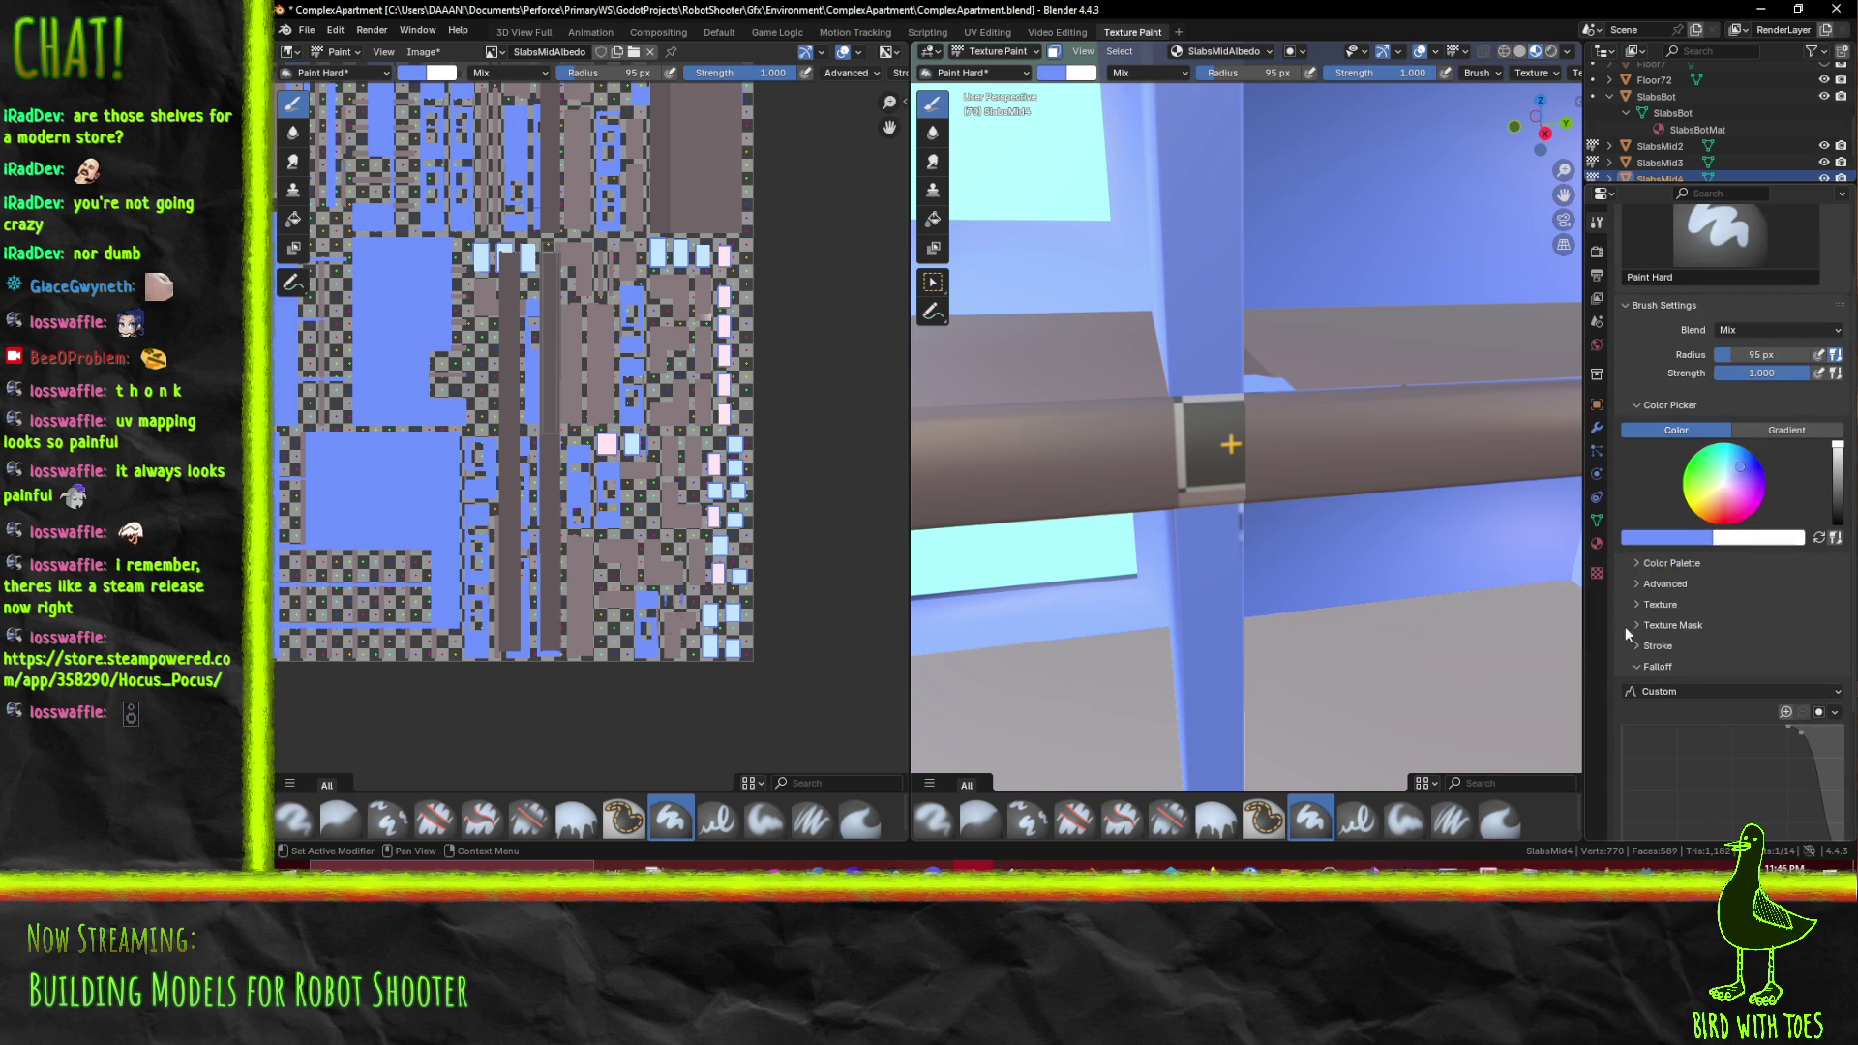
scroll("down", 3)
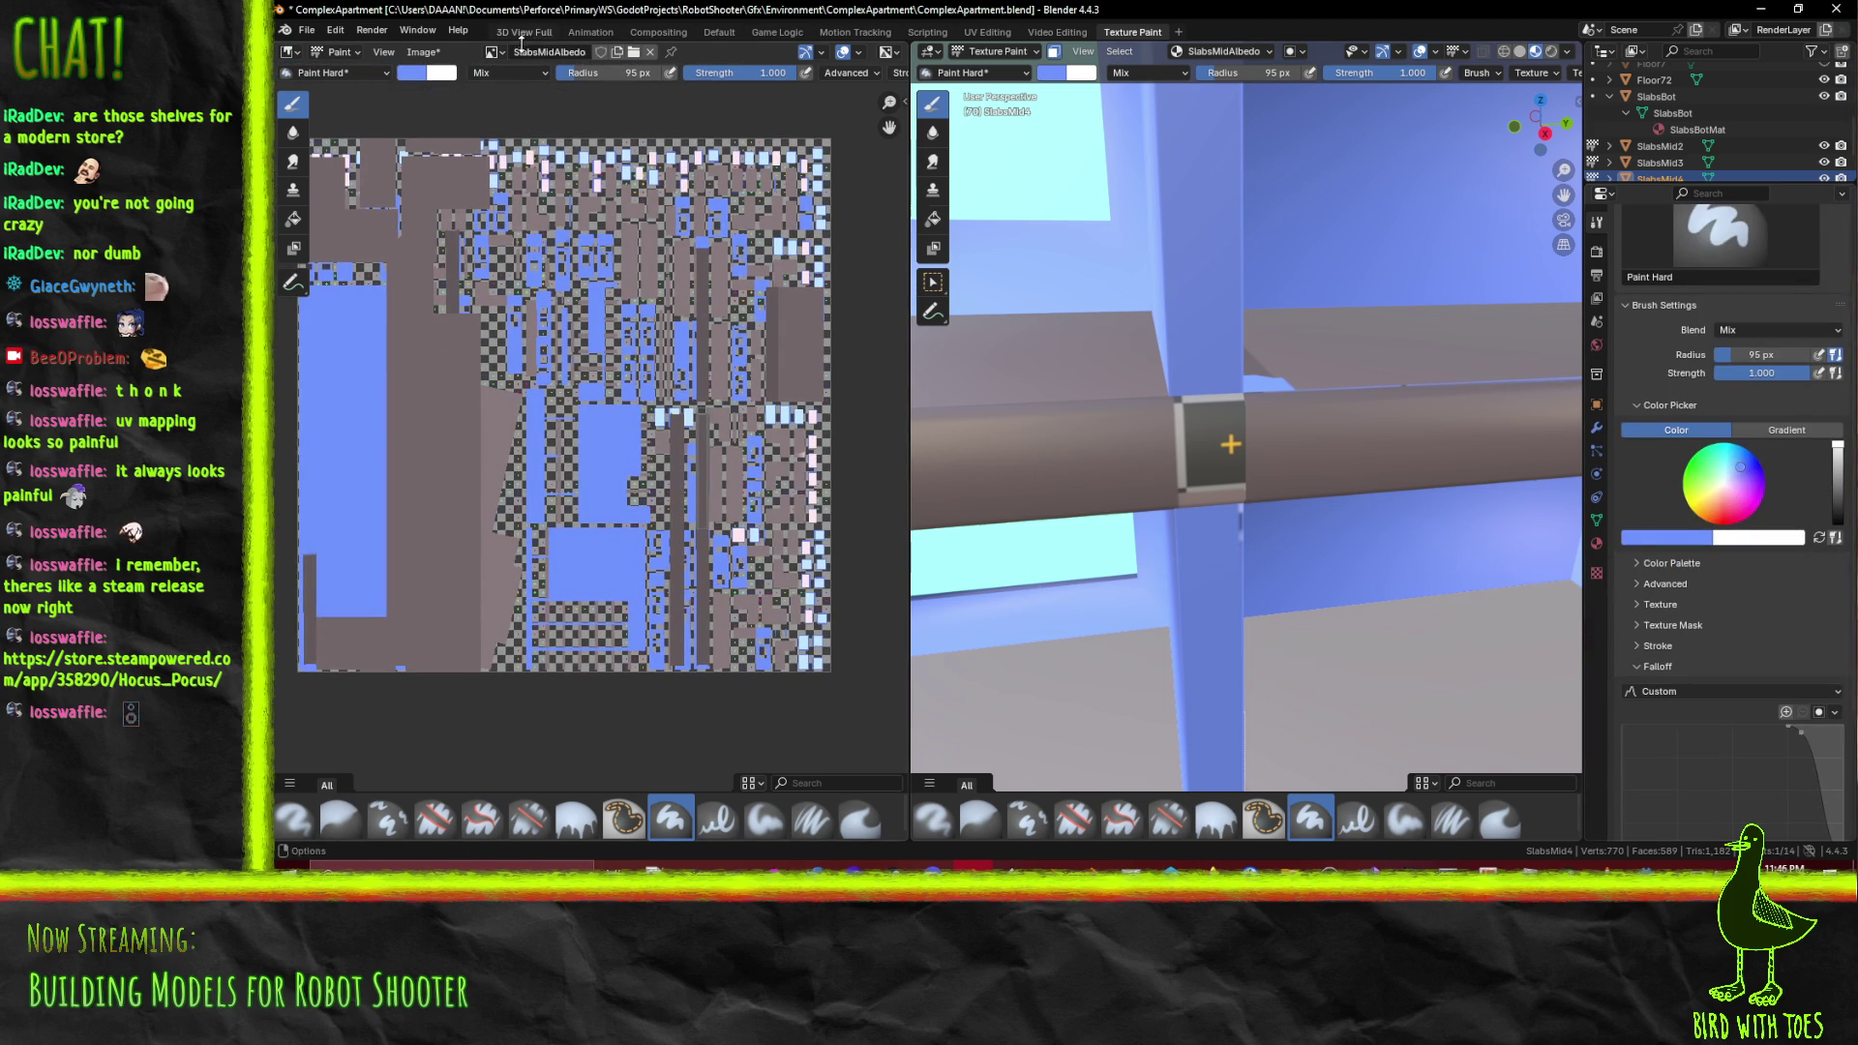
Sample a blue brush colour from FloorsAlbedo, then display SlabsMidAlbedo again
left_click(493, 51)
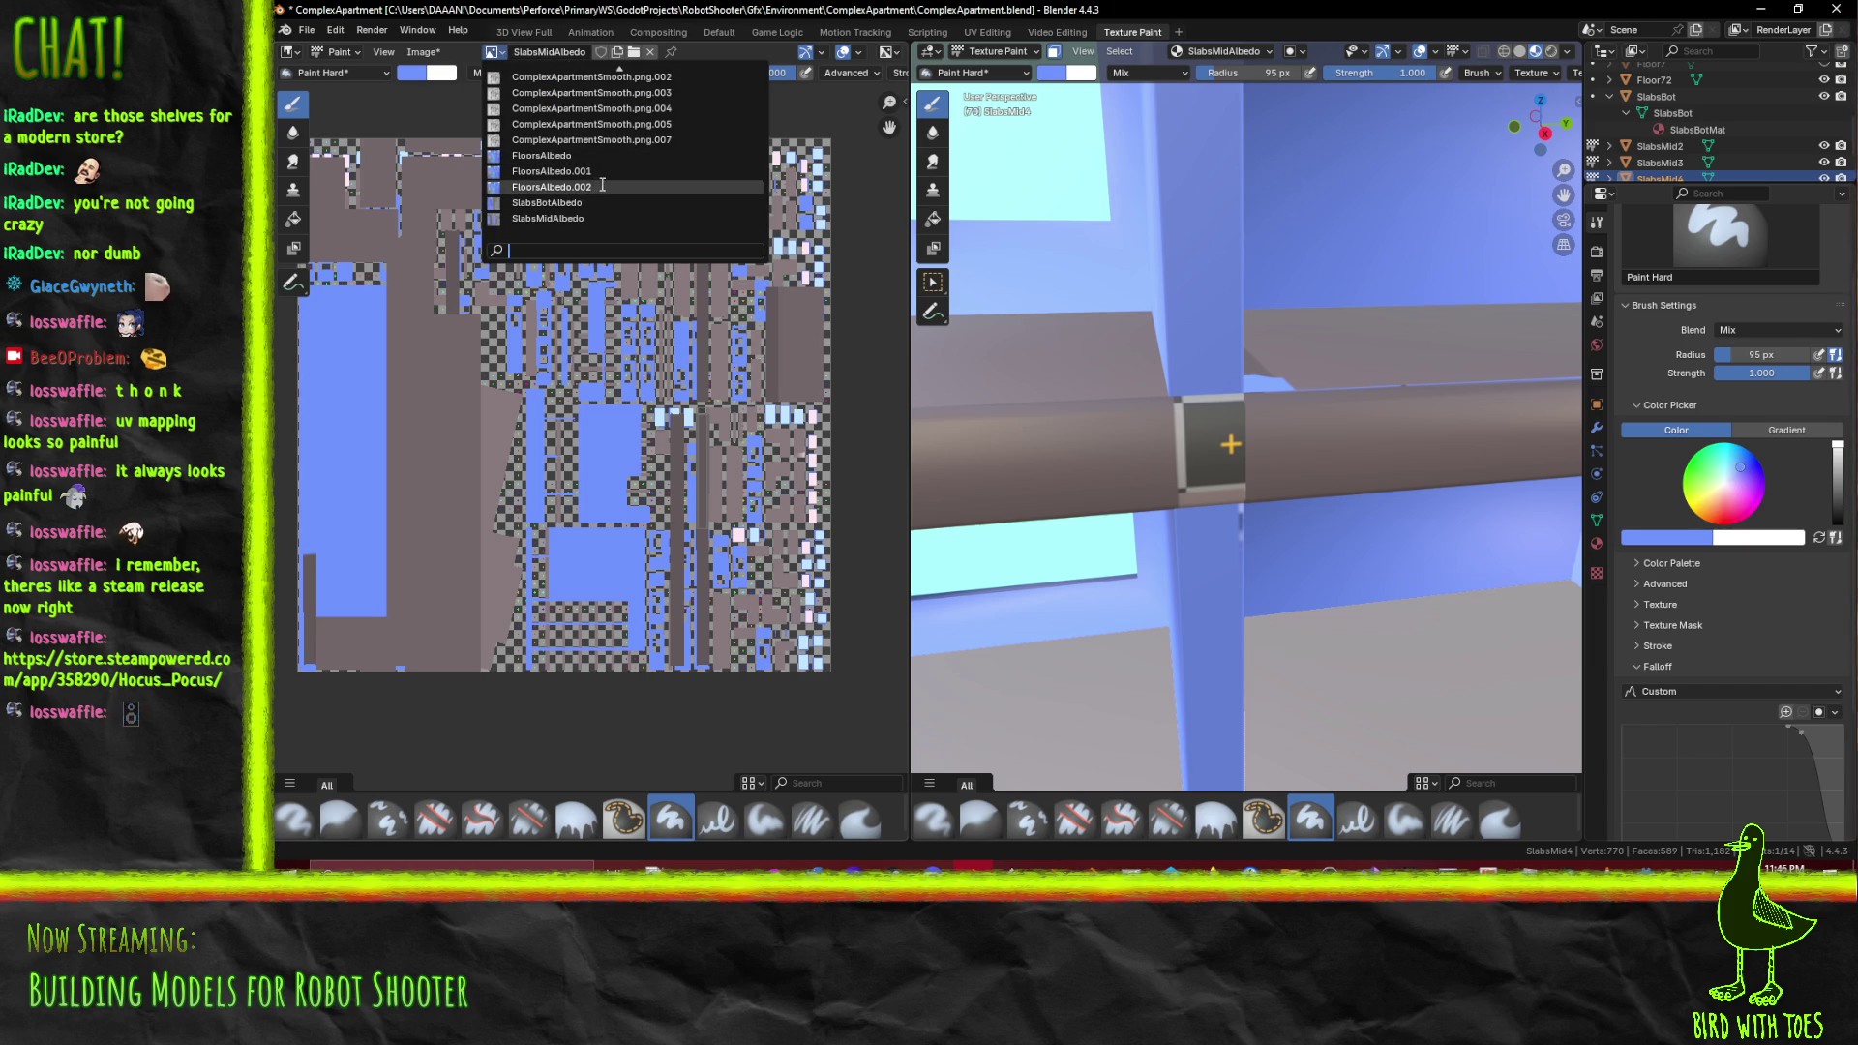
left_click(590, 155)
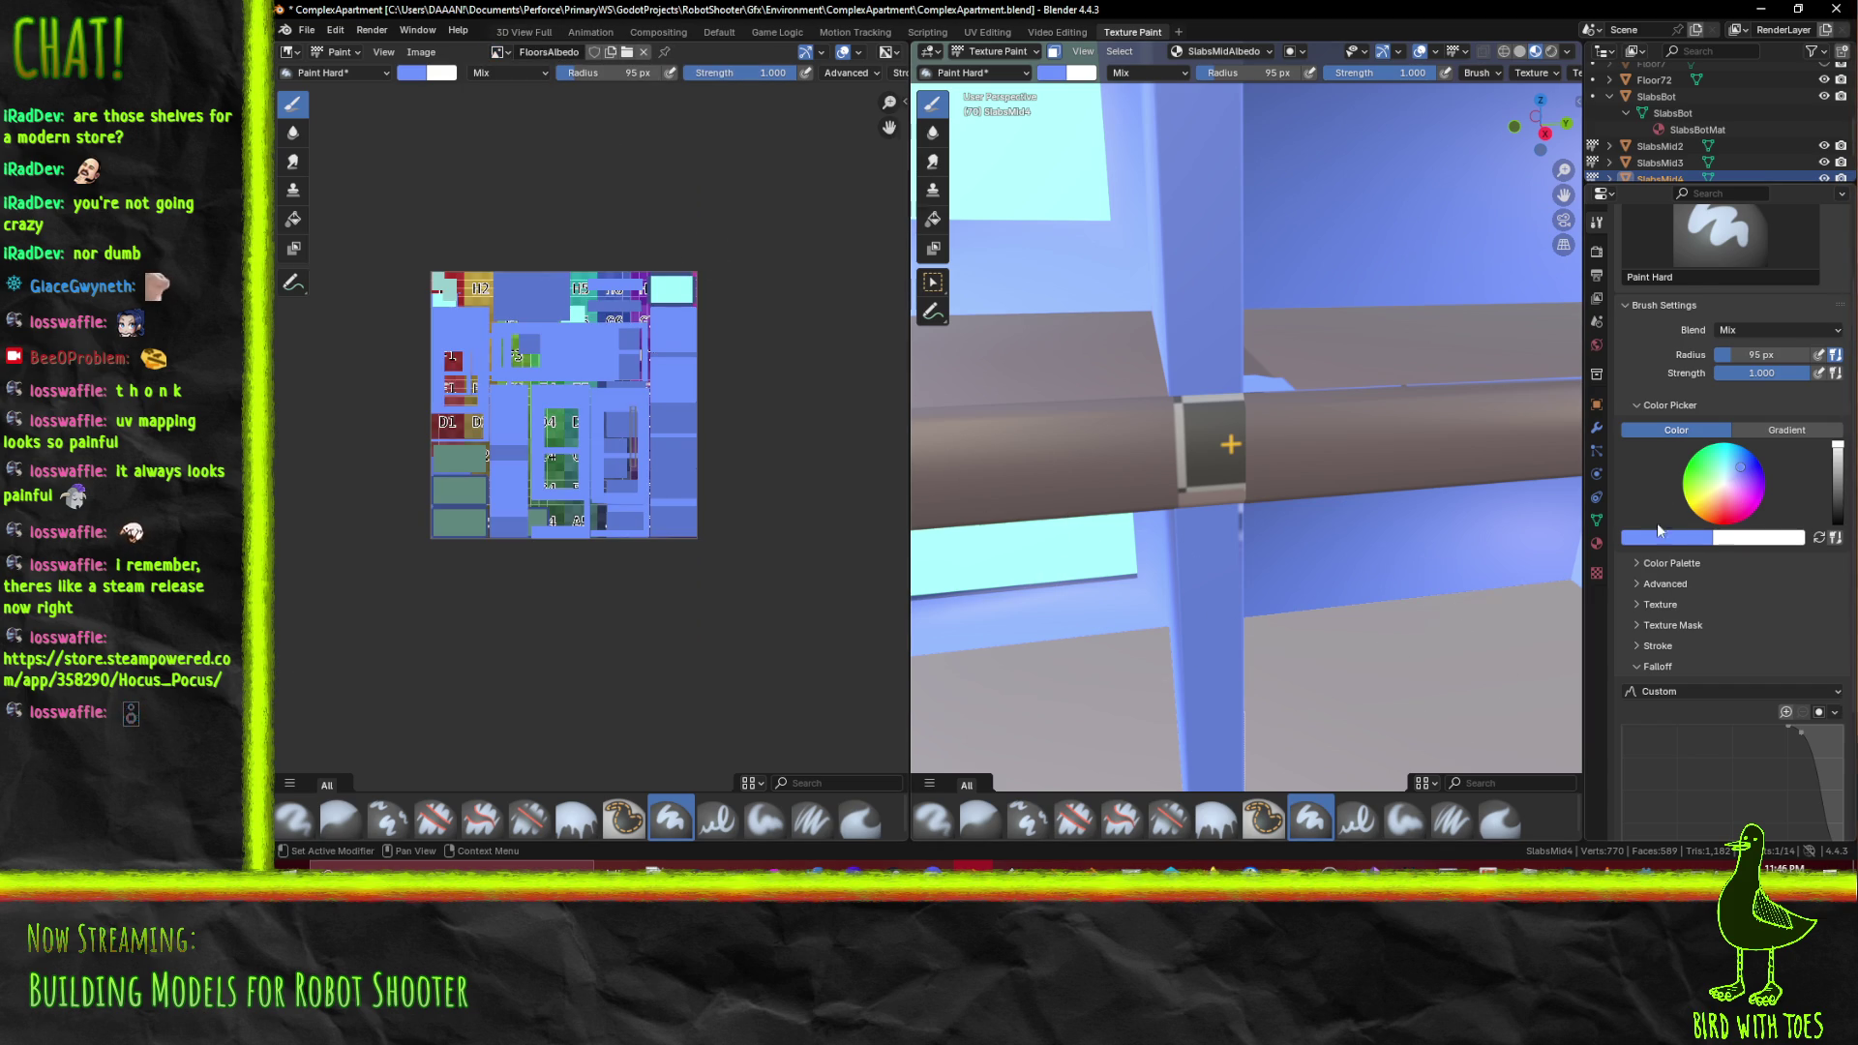
left_click(1693, 542)
left_click(1696, 514)
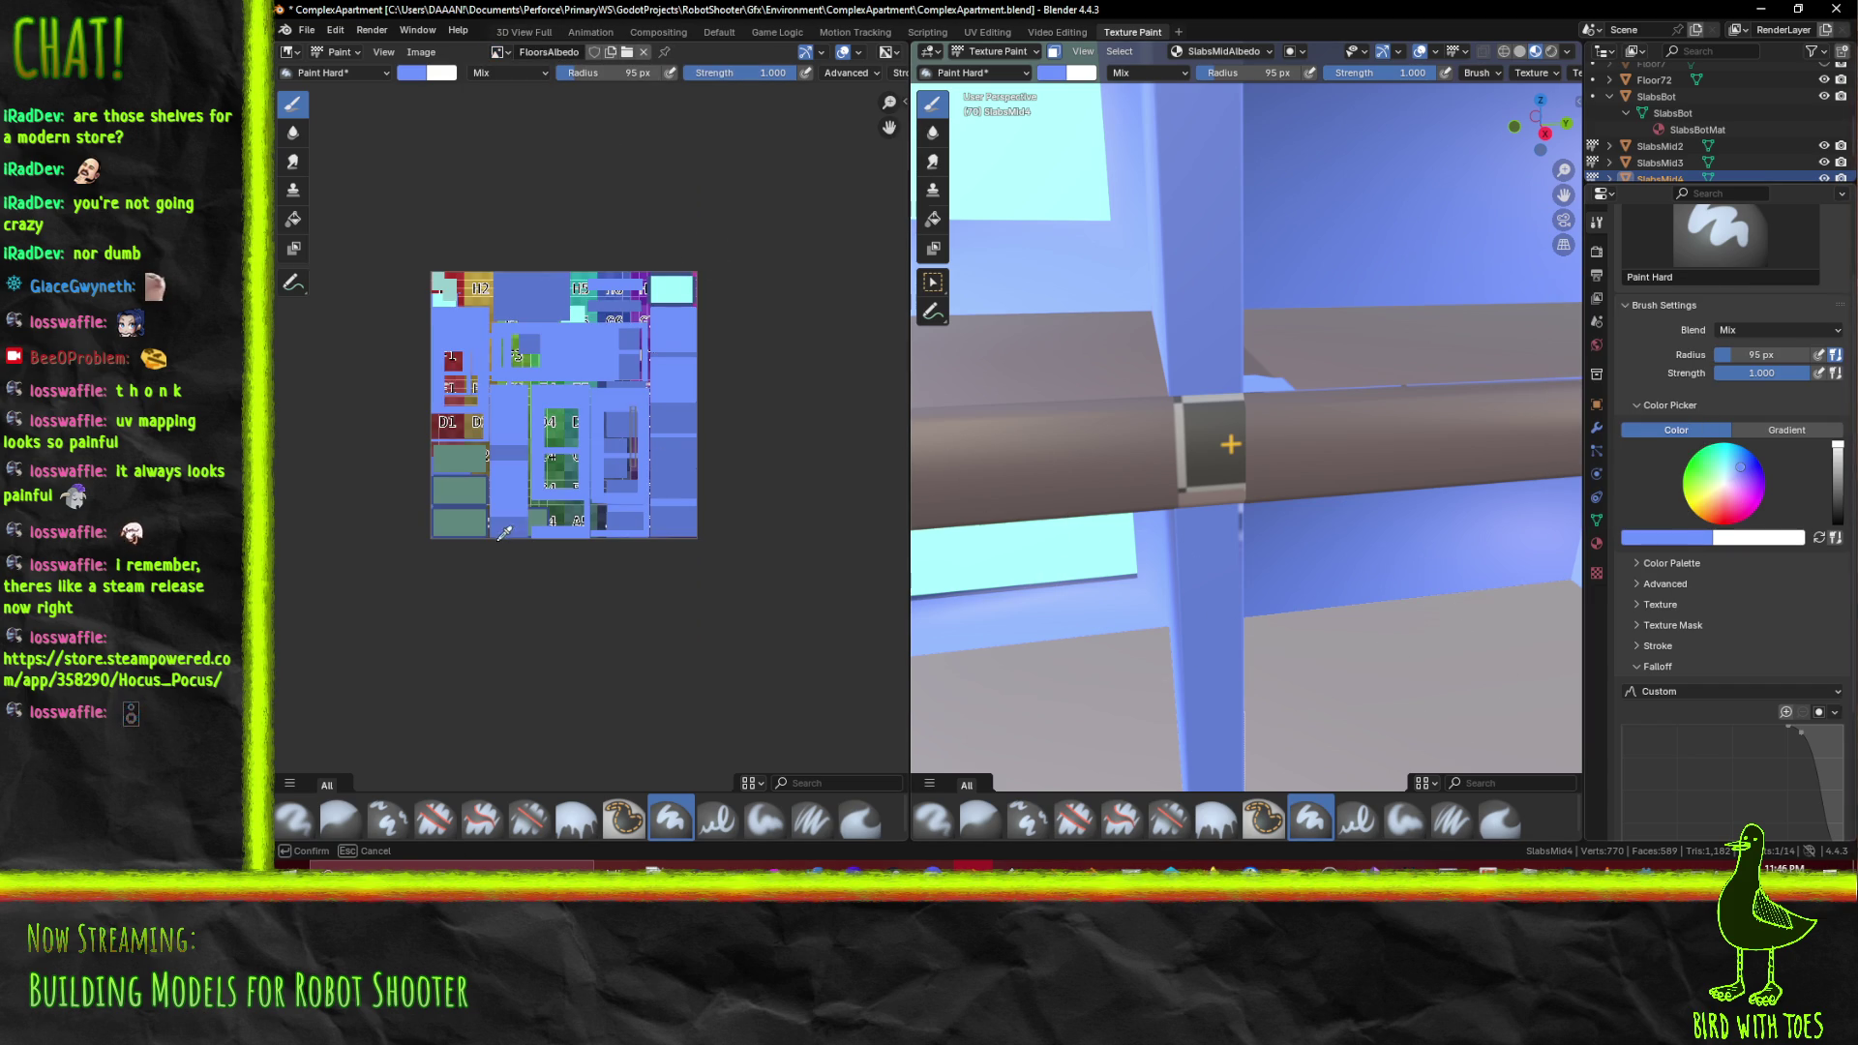
left_click(504, 533)
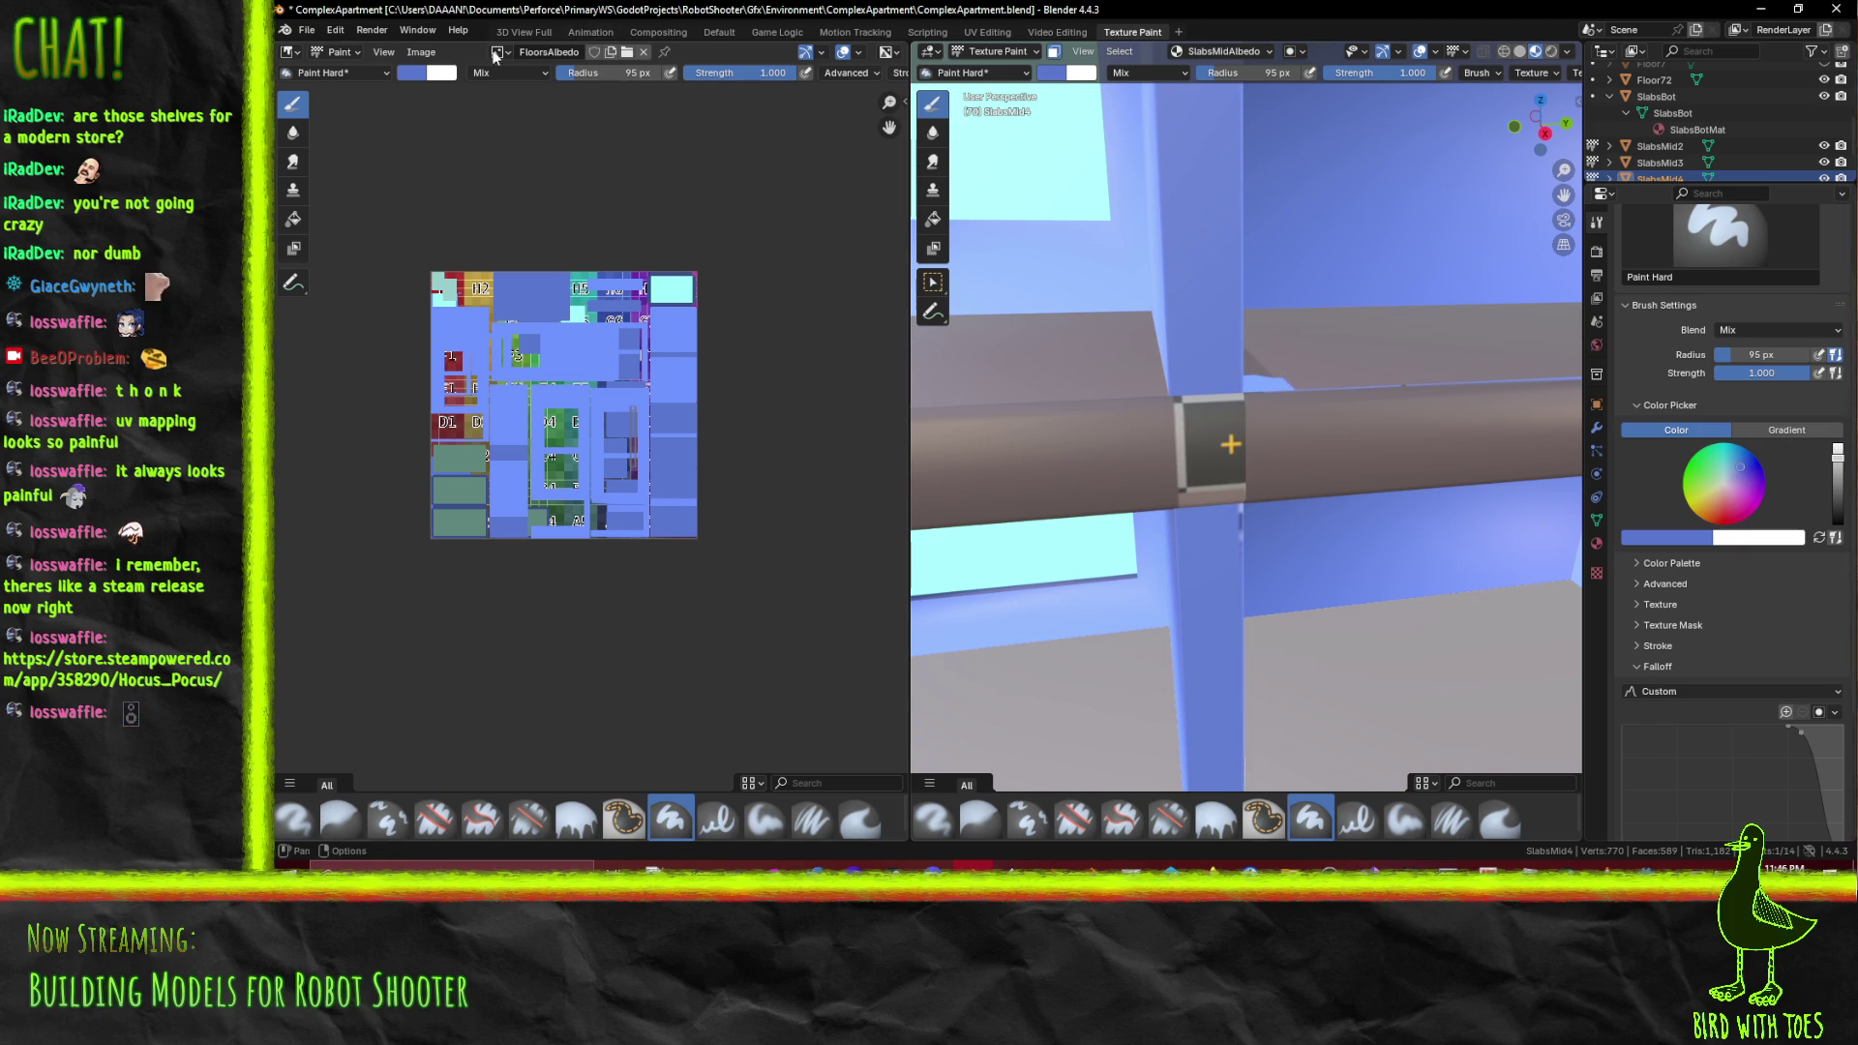
left_click(500, 52)
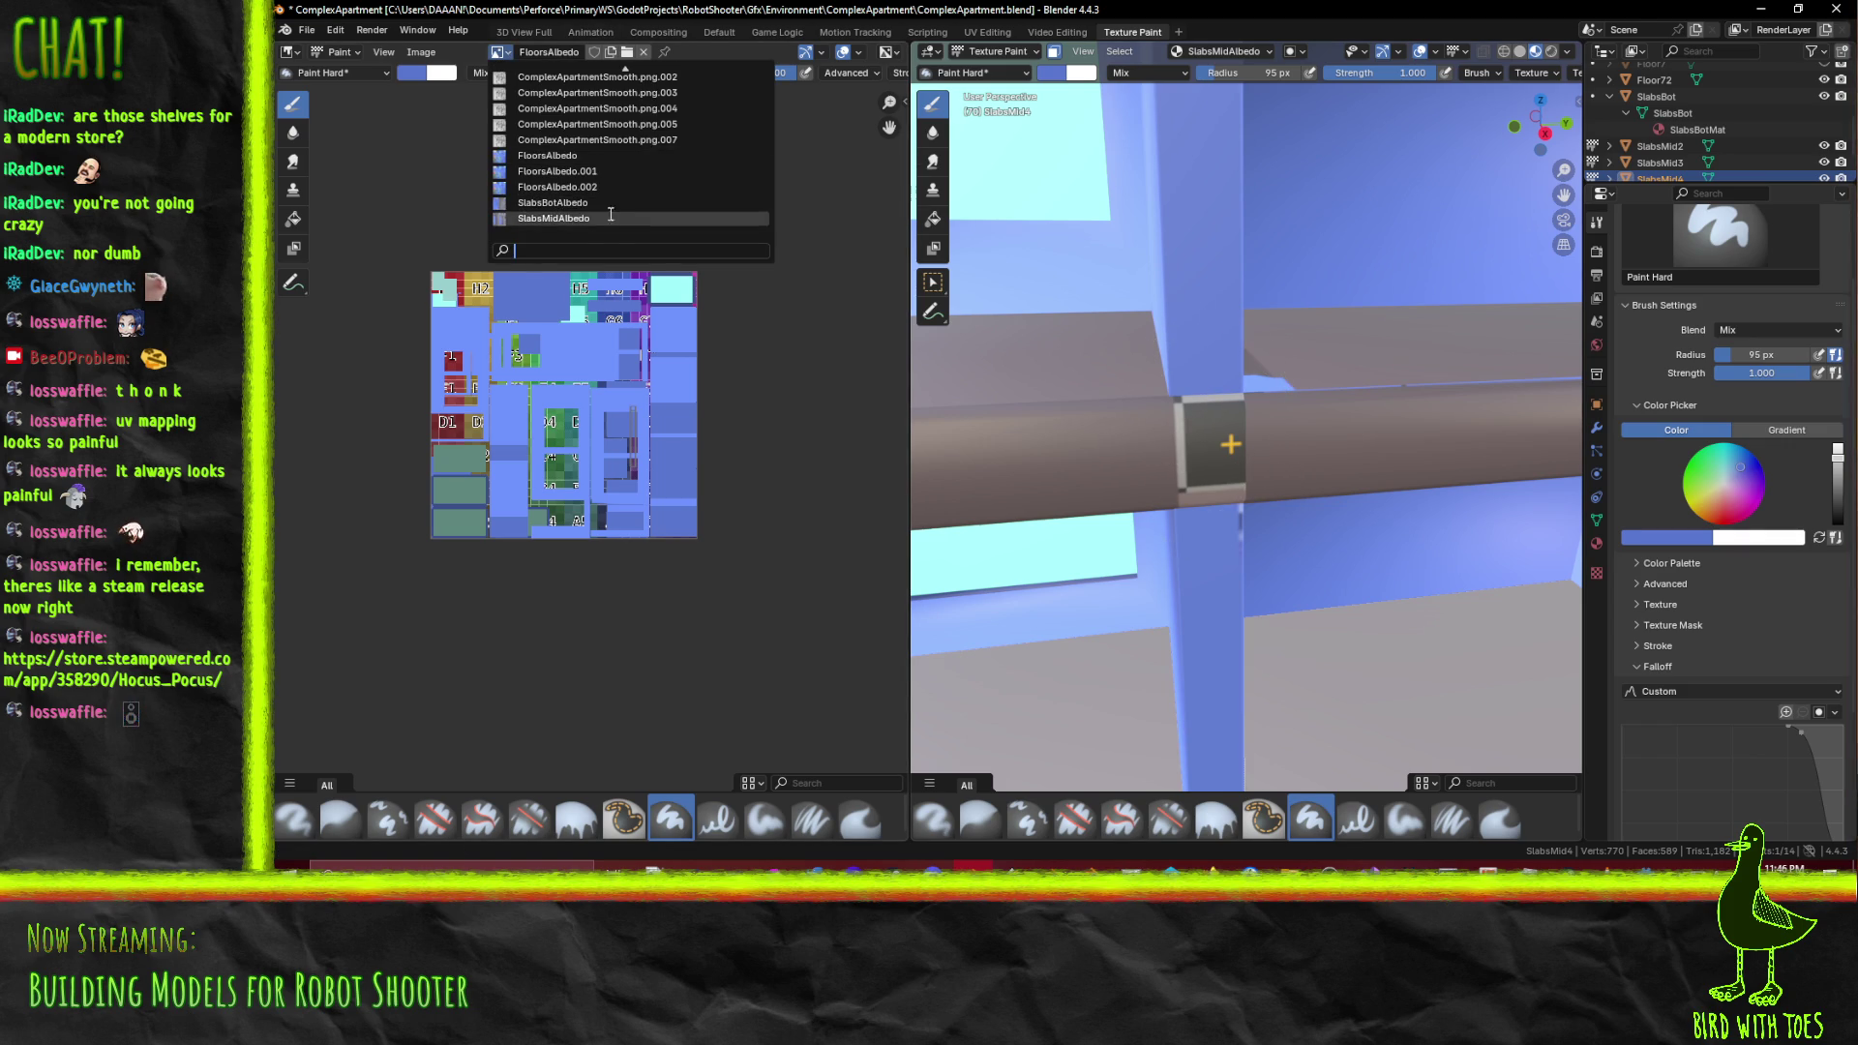
left_click(609, 218)
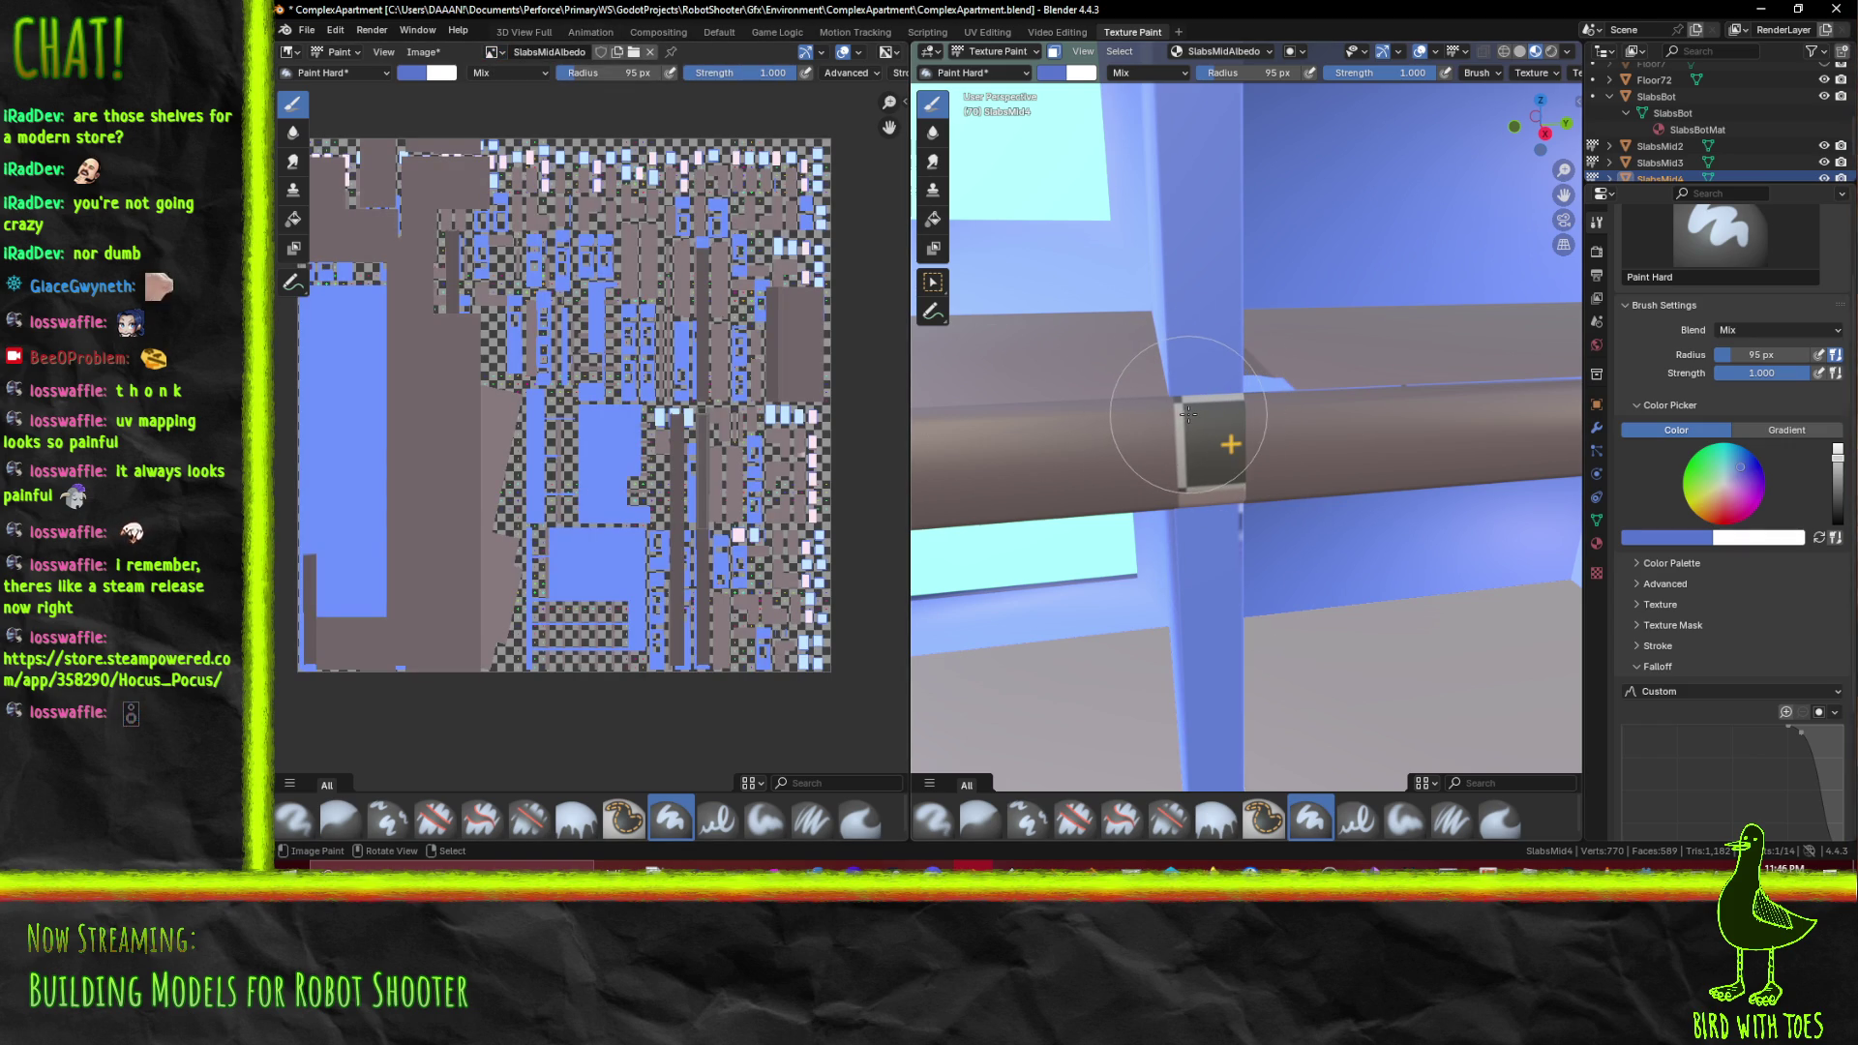
Eyedropper the slabs' grey-brown colour as the brush colour
scroll("down", 3)
left_click_drag(1167, 430, 1144, 450)
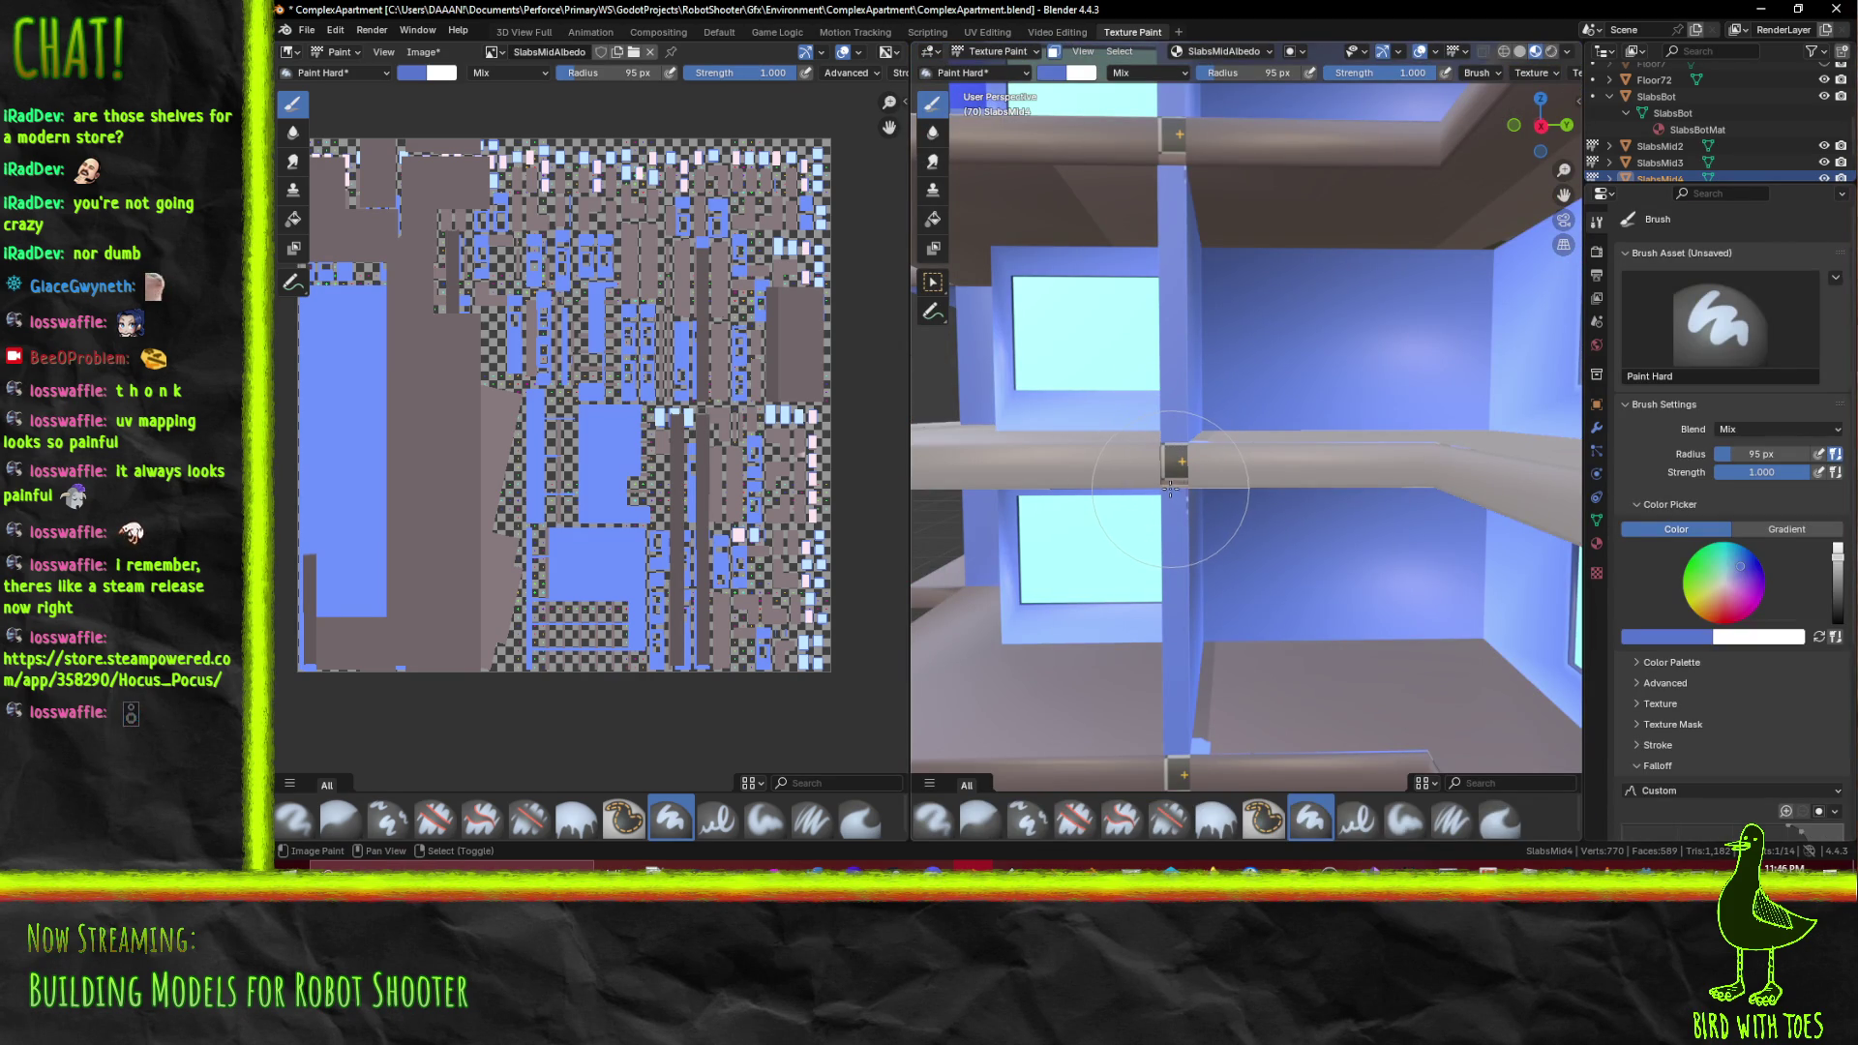
left_click_drag(1171, 494, 1144, 456)
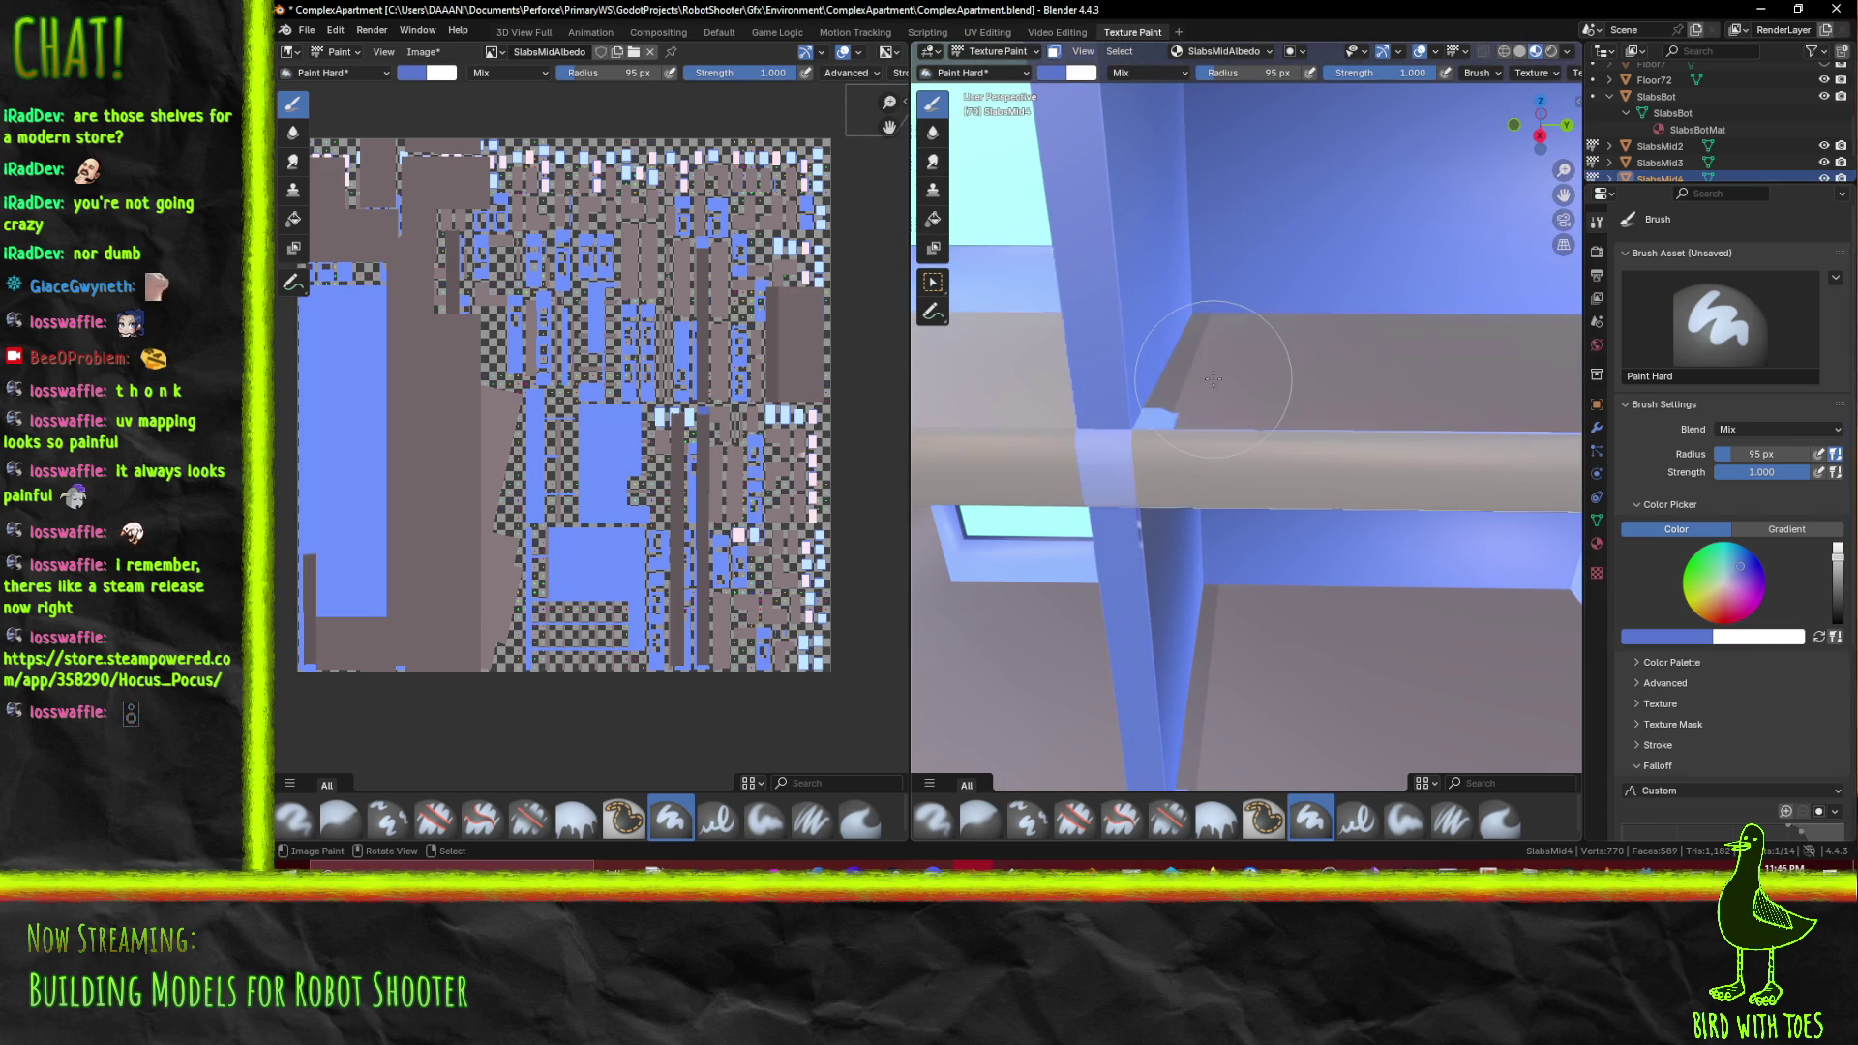
left_click(1701, 638)
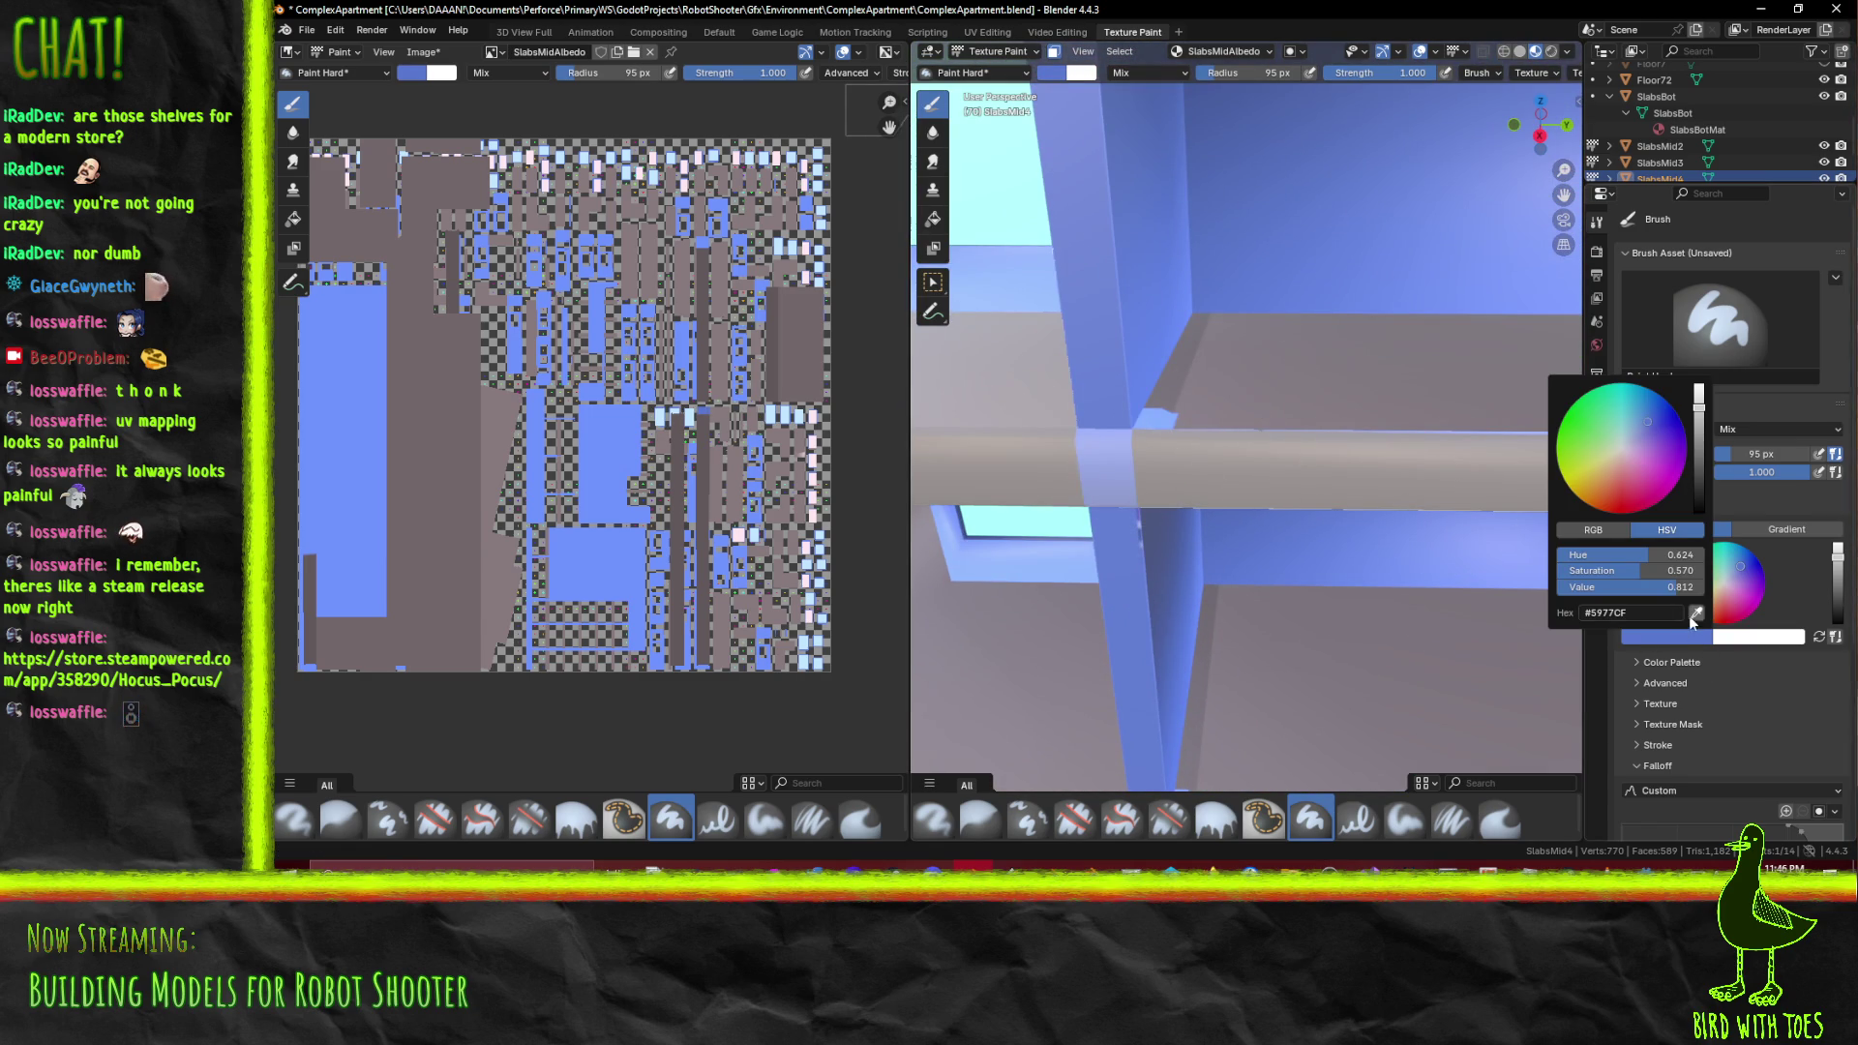
left_click(1695, 614)
left_click(452, 417)
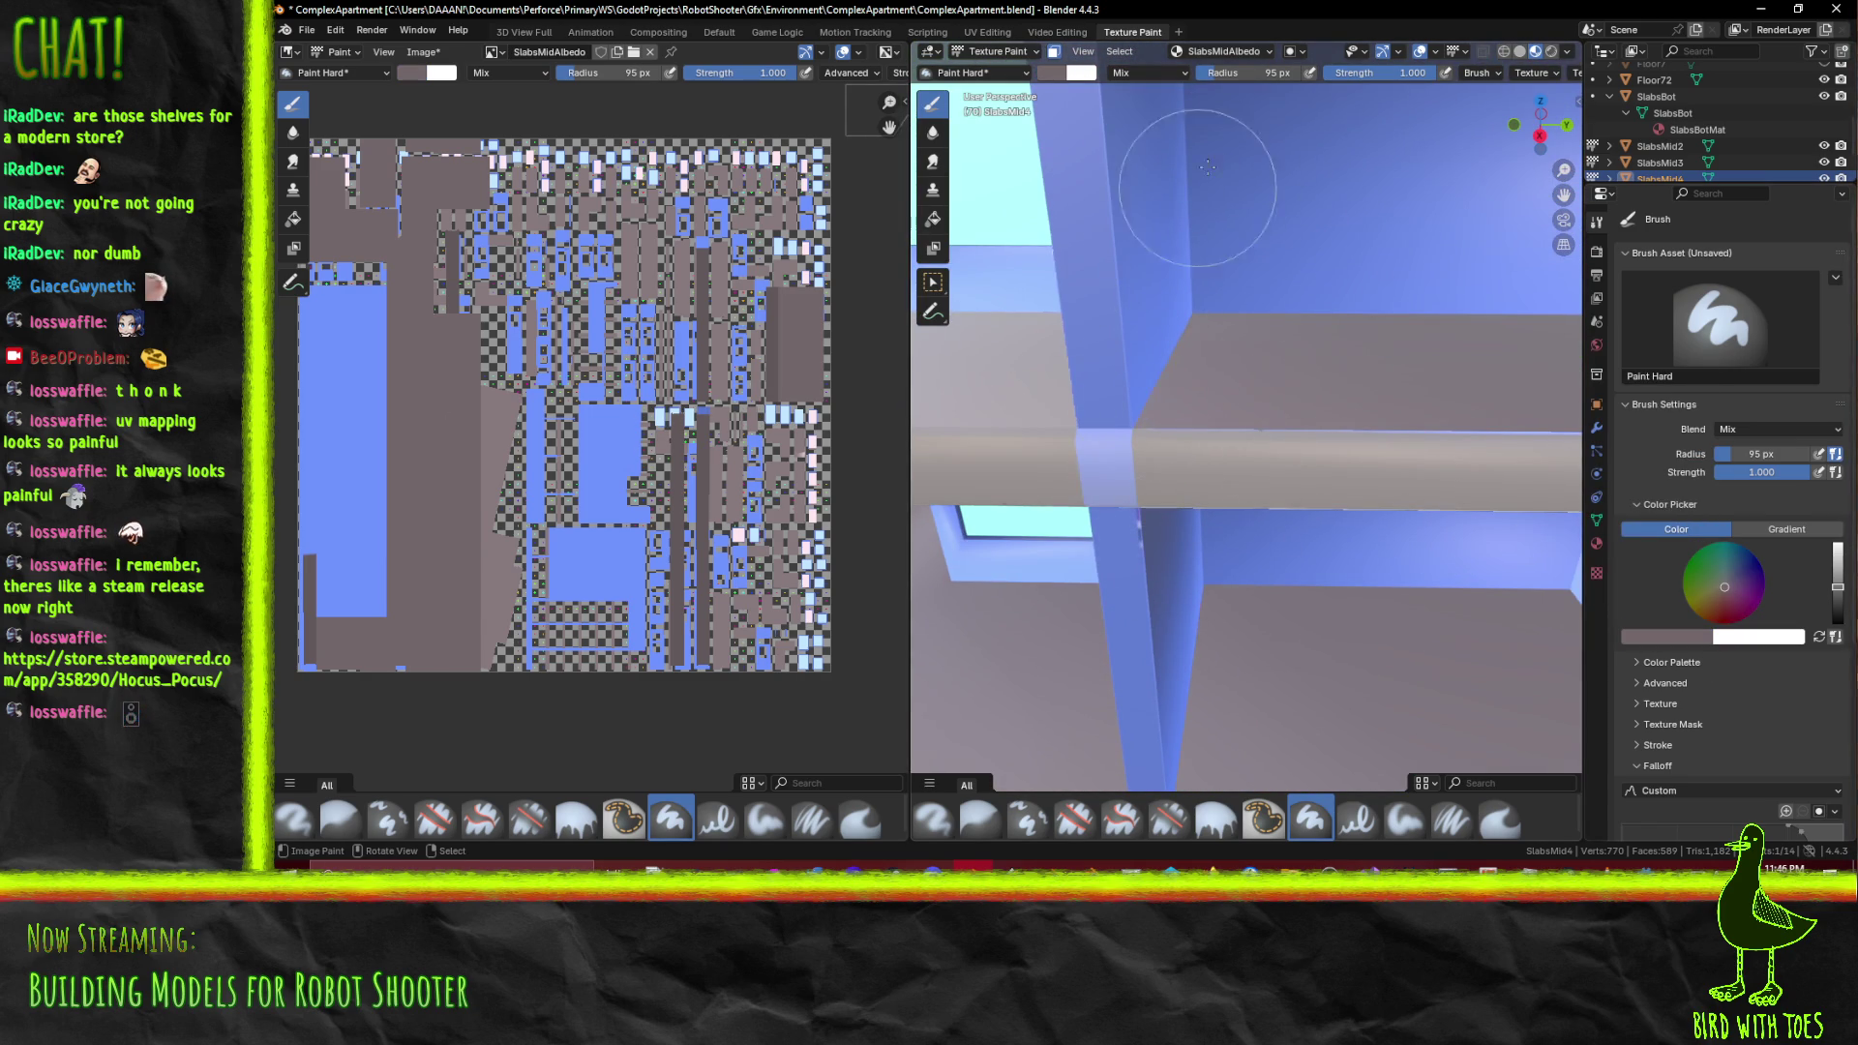
Save ComplexApartment.blend and switch to the Default workspace
left_click_drag(1216, 303, 1316, 462)
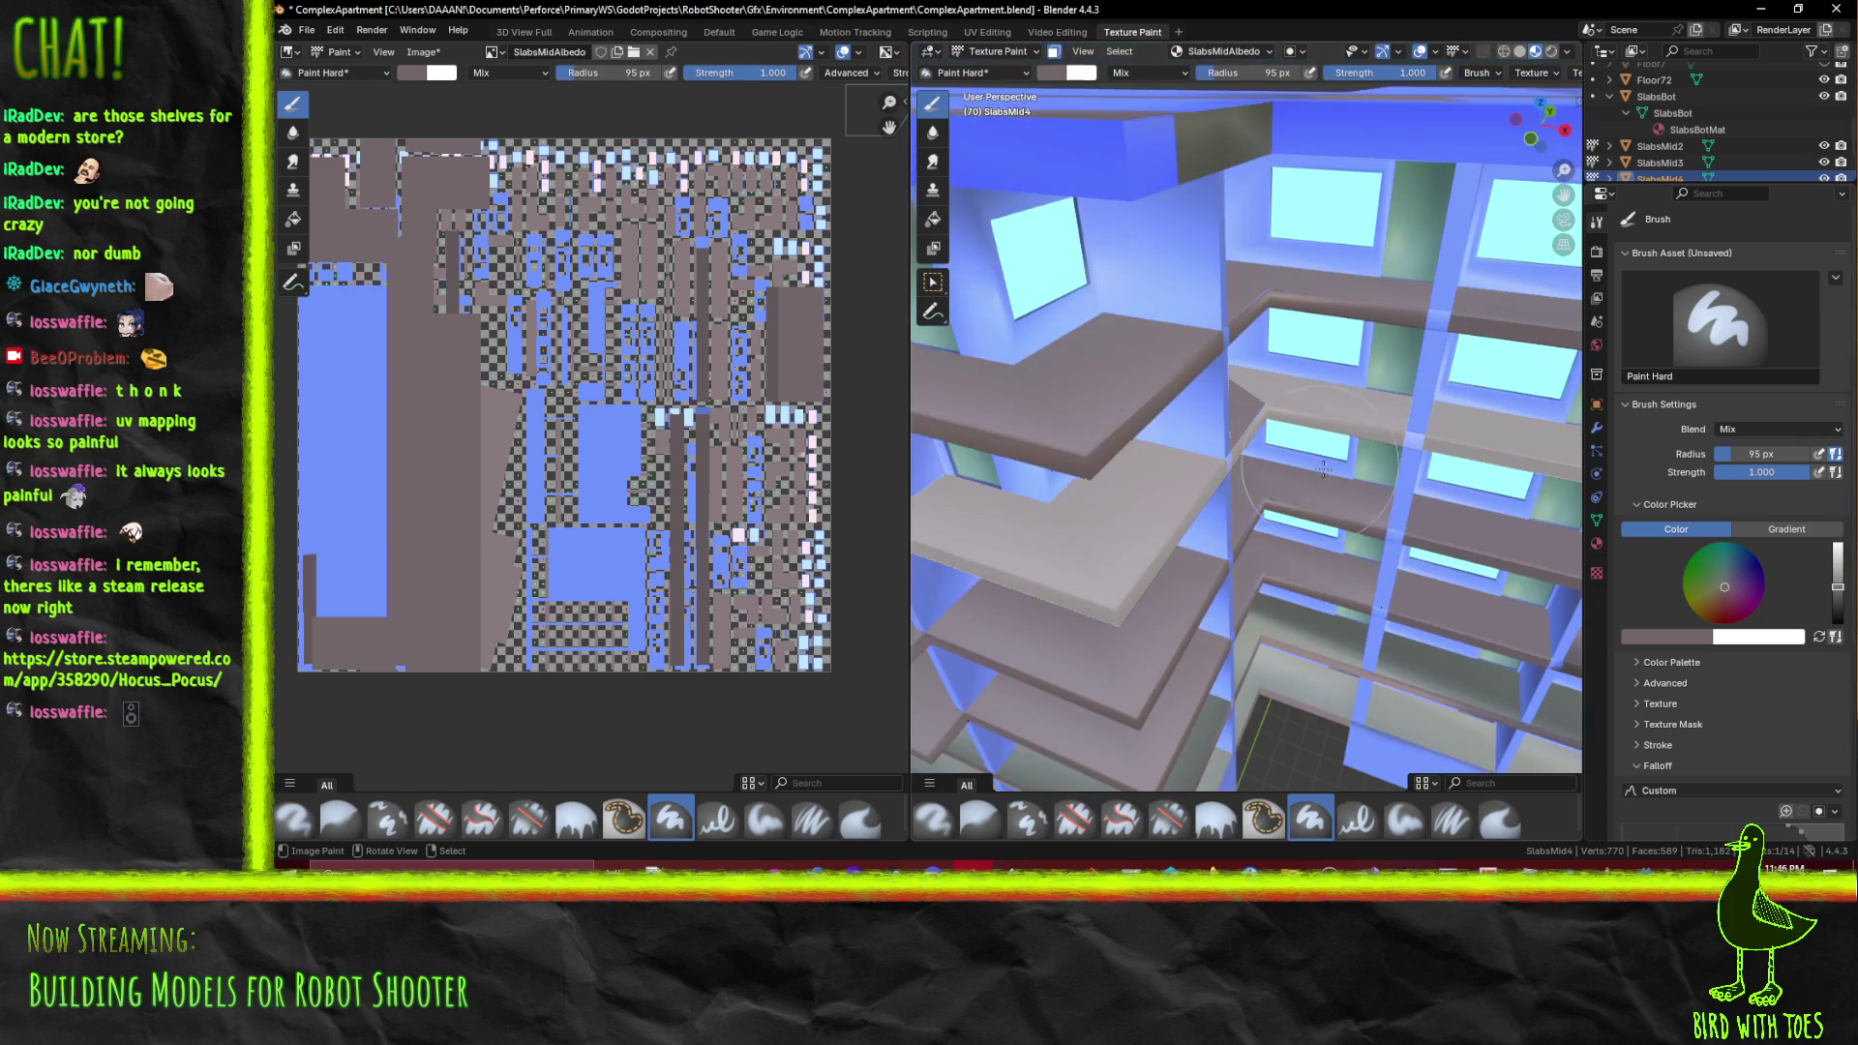
key("ctrl+s")
left_click_drag(1360, 537, 1065, 174)
left_click(931, 51)
left_click(931, 51)
left_click(931, 51)
left_click(719, 32)
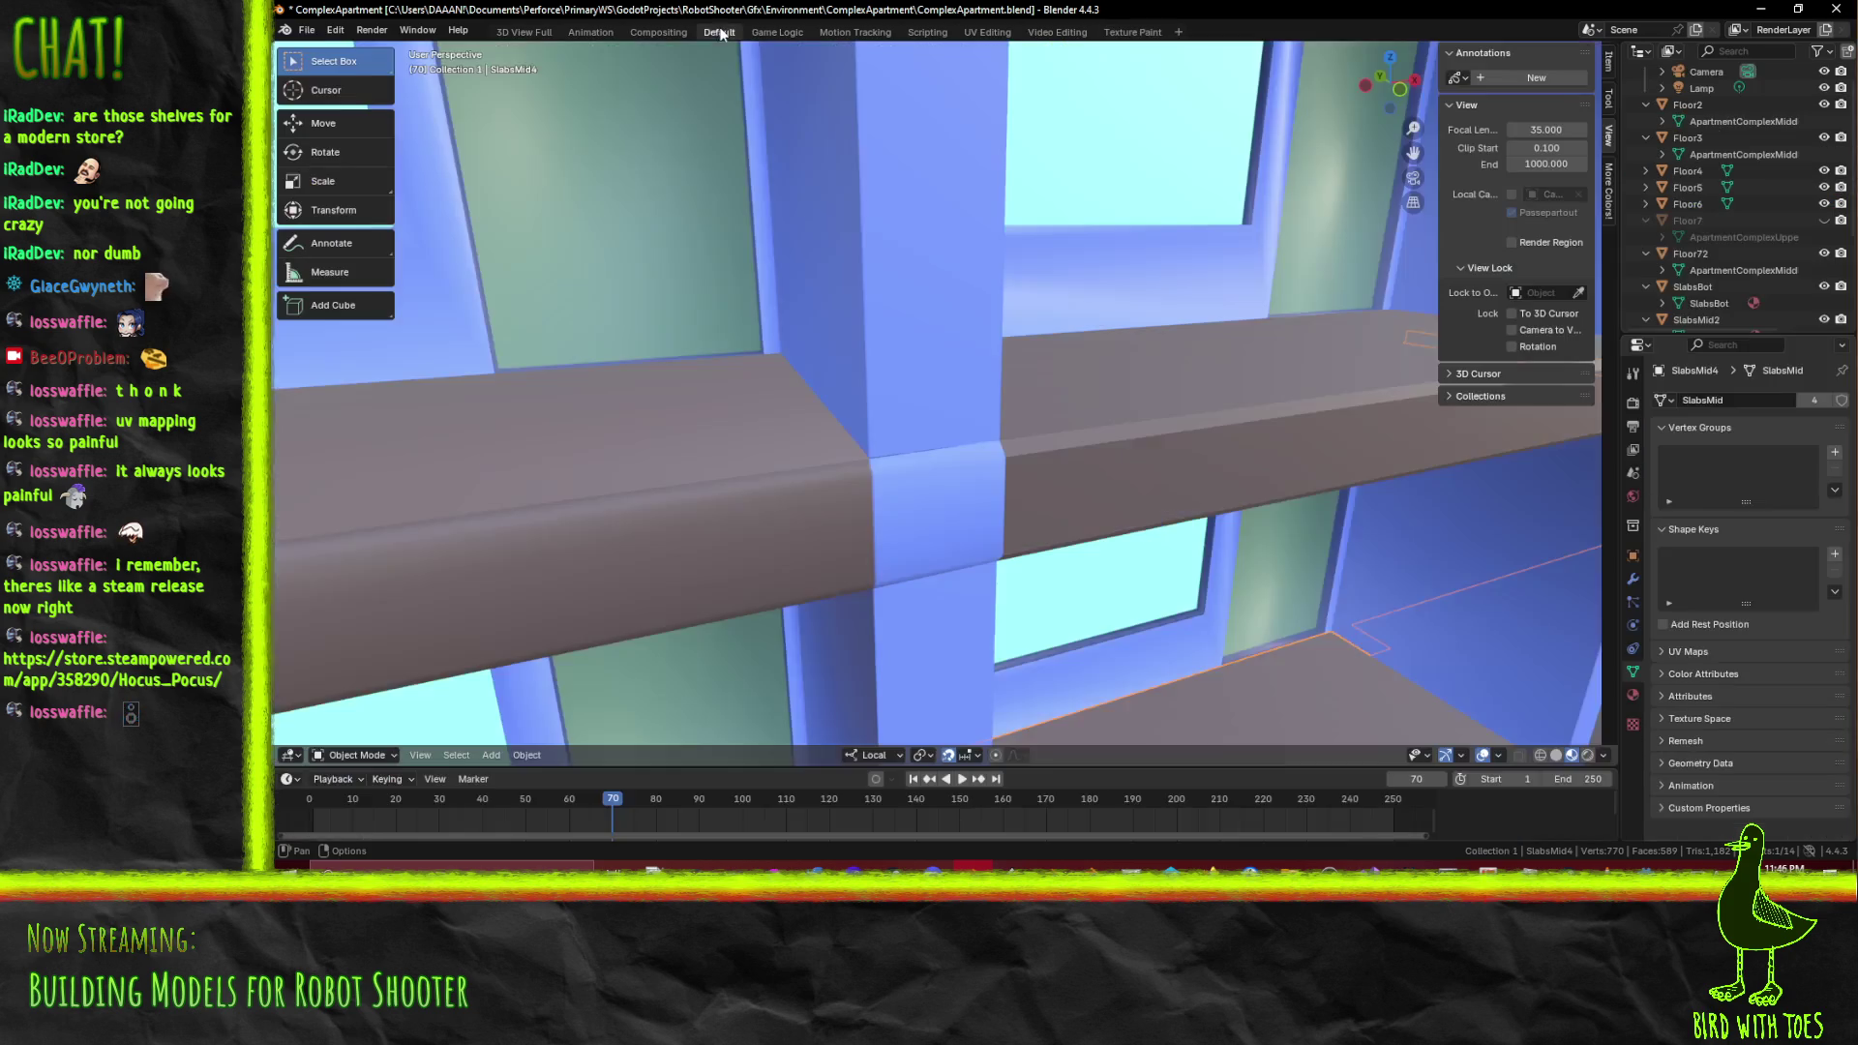
Toggle the slabs between Object and Edit Mode while orbiting to a frontal view of the building
scroll("down", 3)
key("Tab")
left_click_drag(974, 533, 989, 470)
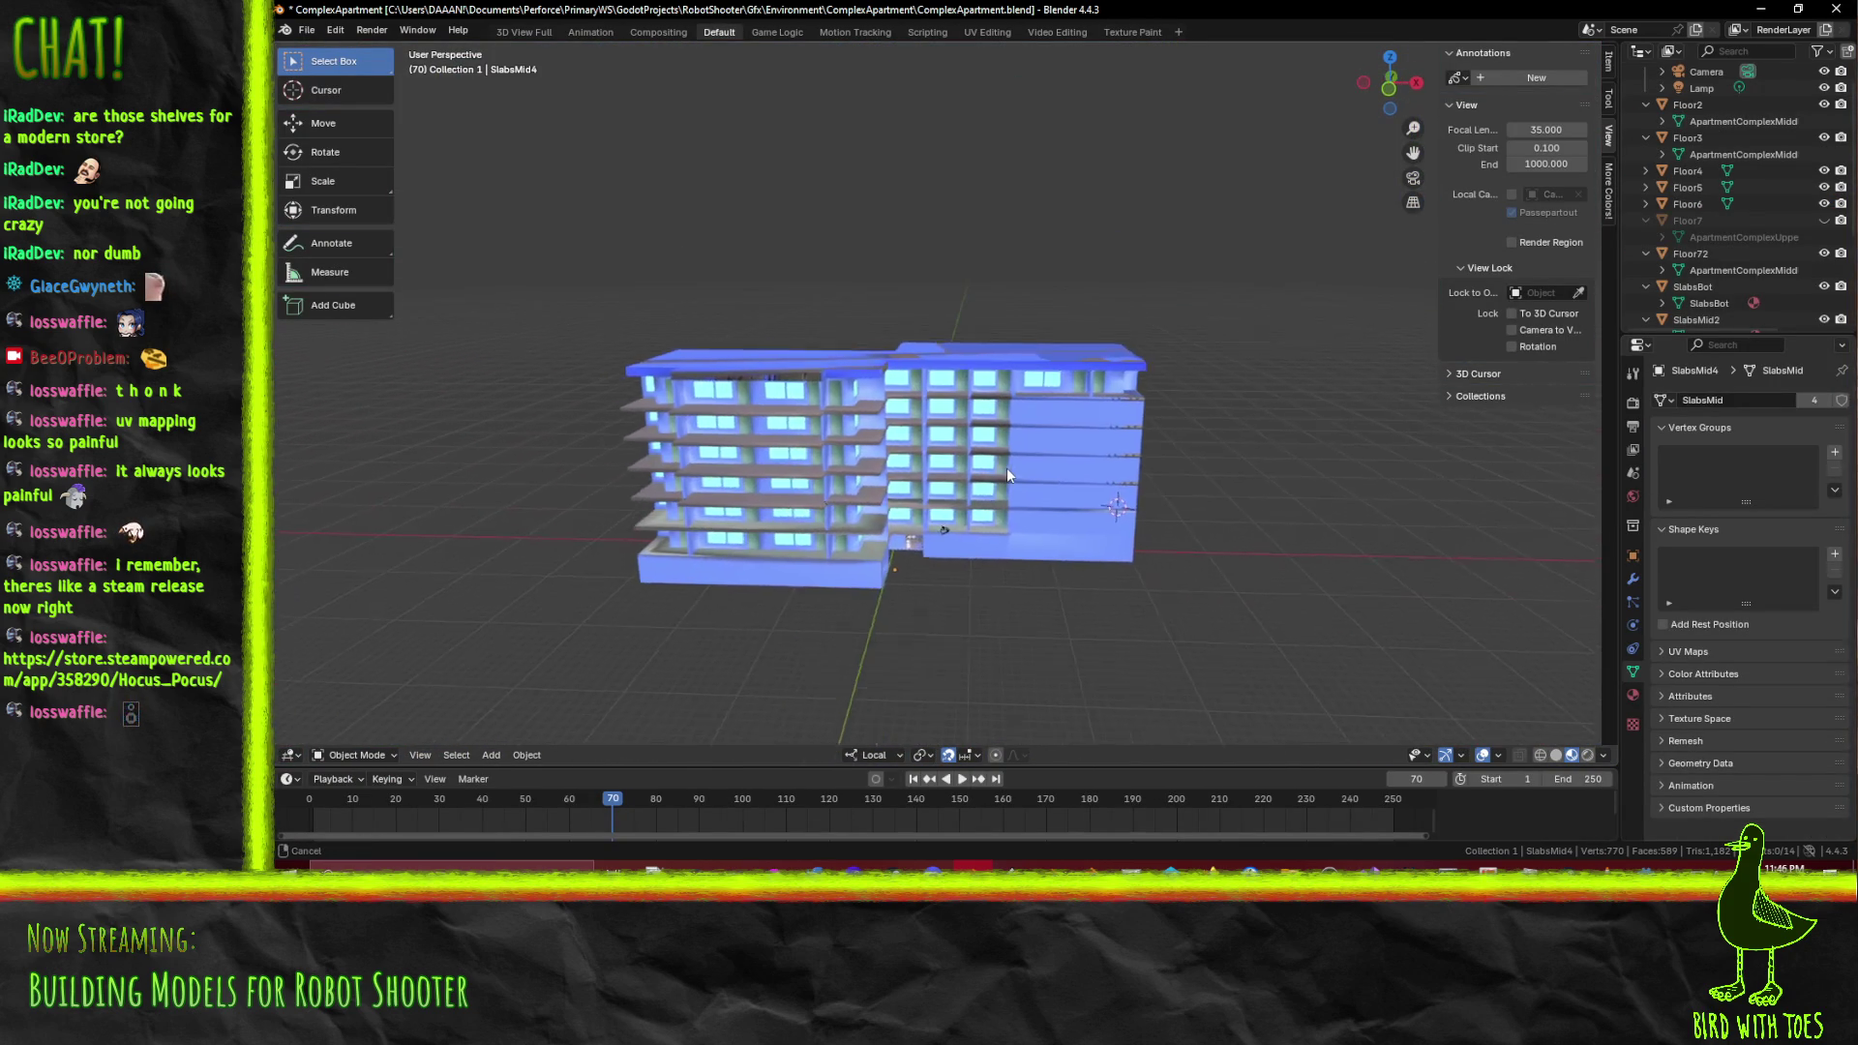
scroll("up", 3)
key("Tab")
key("Tab")
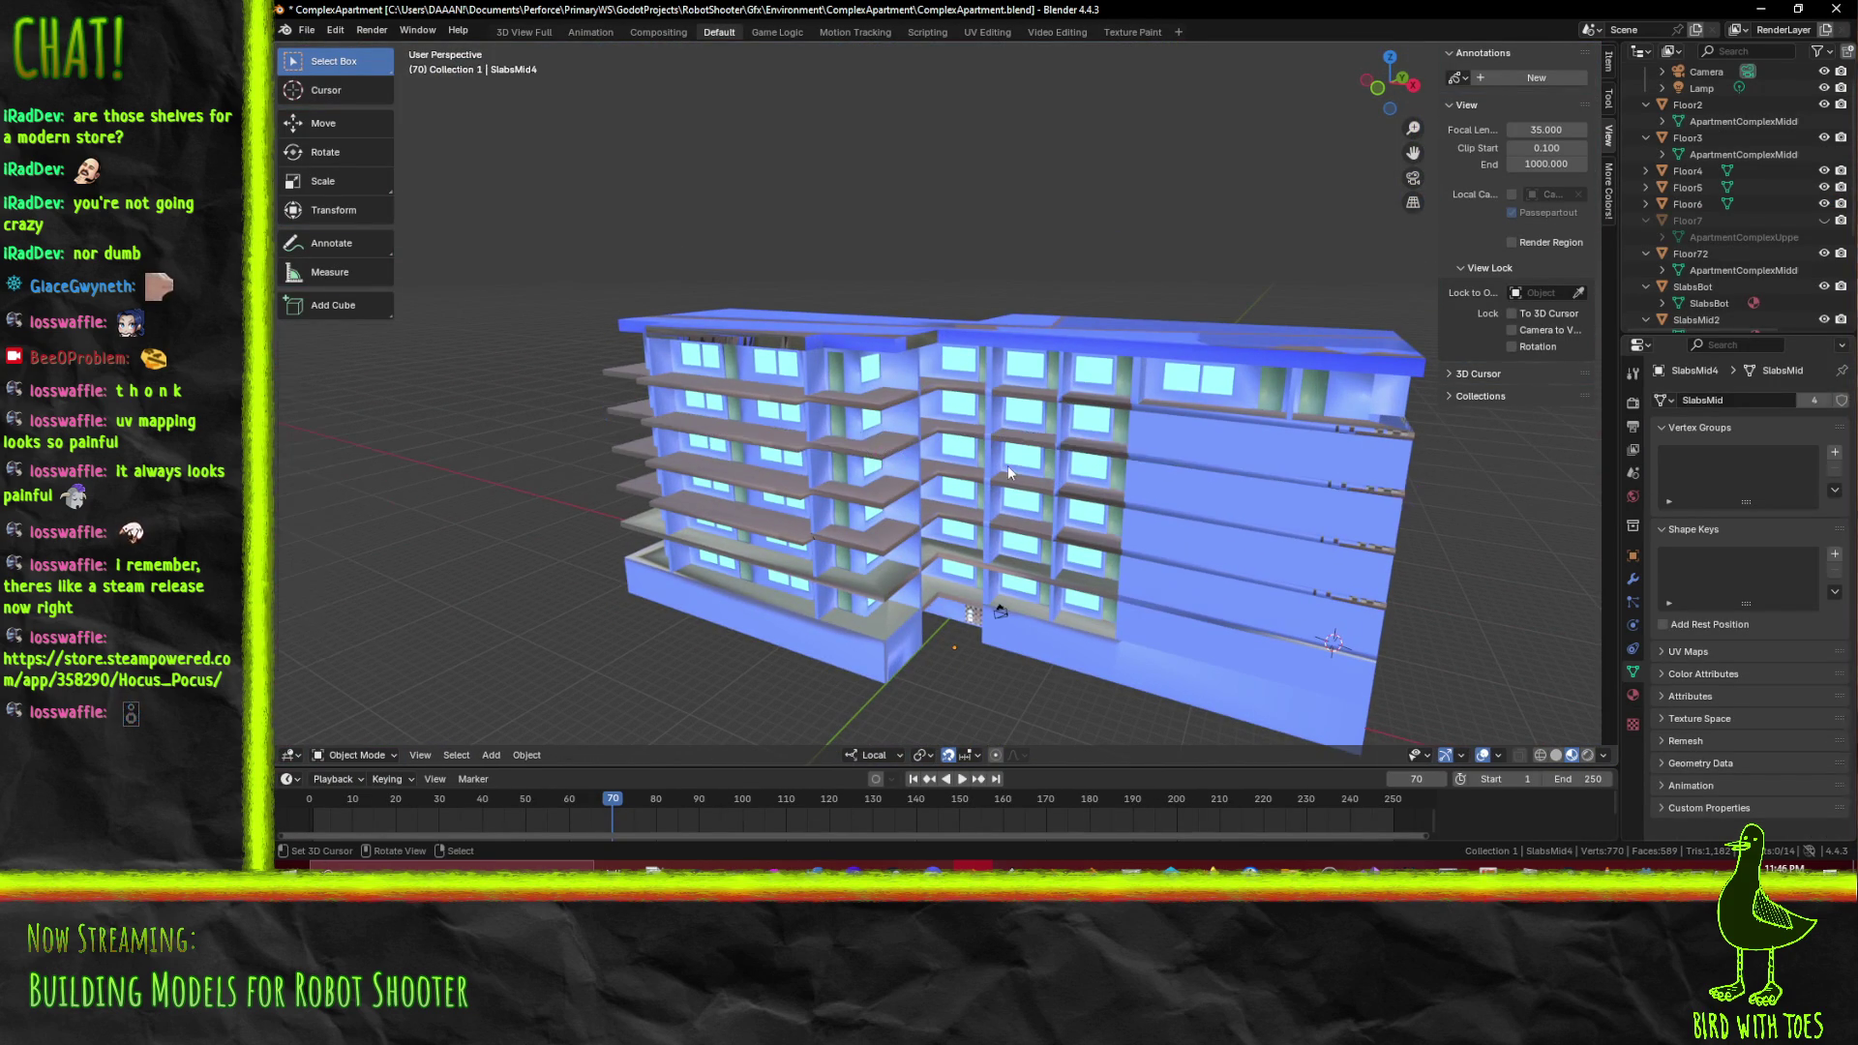
left_click_drag(1092, 516, 950, 524)
Zoom in on the middle slab in Edit Mode and select a strip of its edge faces
scroll("up", 3)
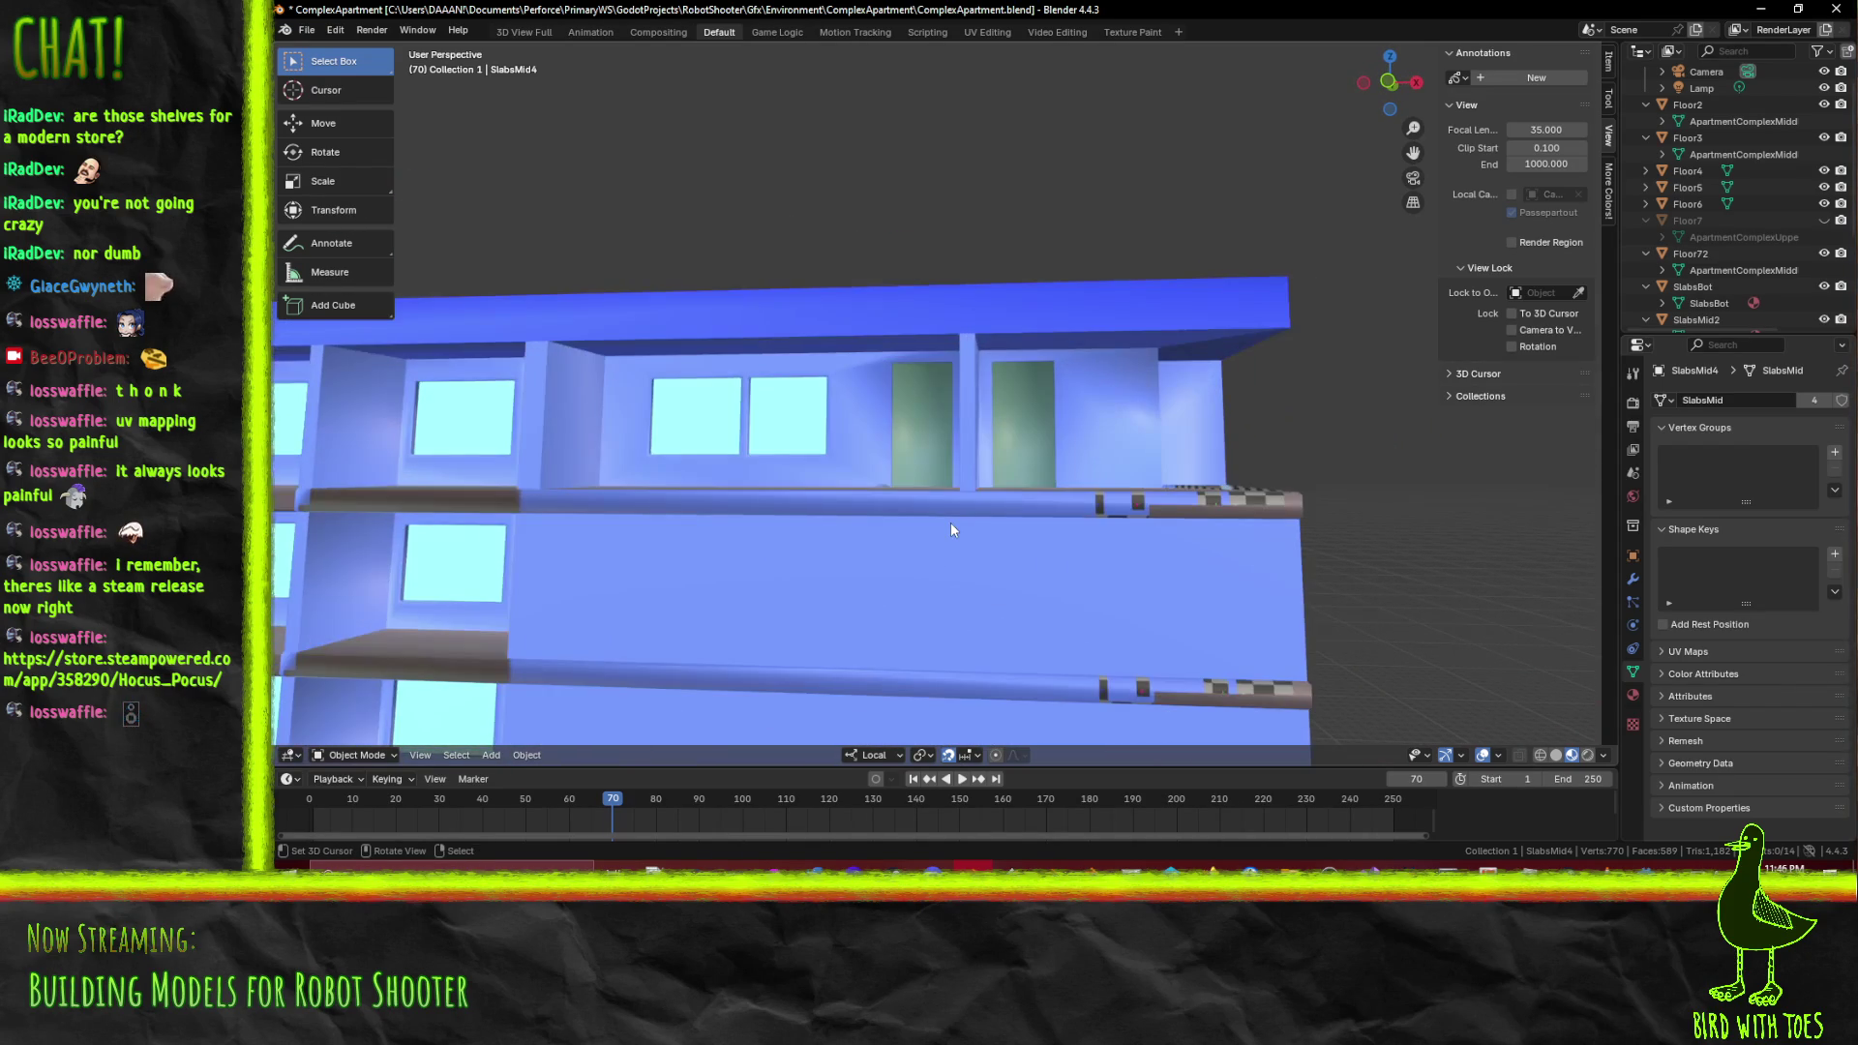
key("Tab")
left_click_drag(1070, 592, 936, 527)
scroll("up", 3)
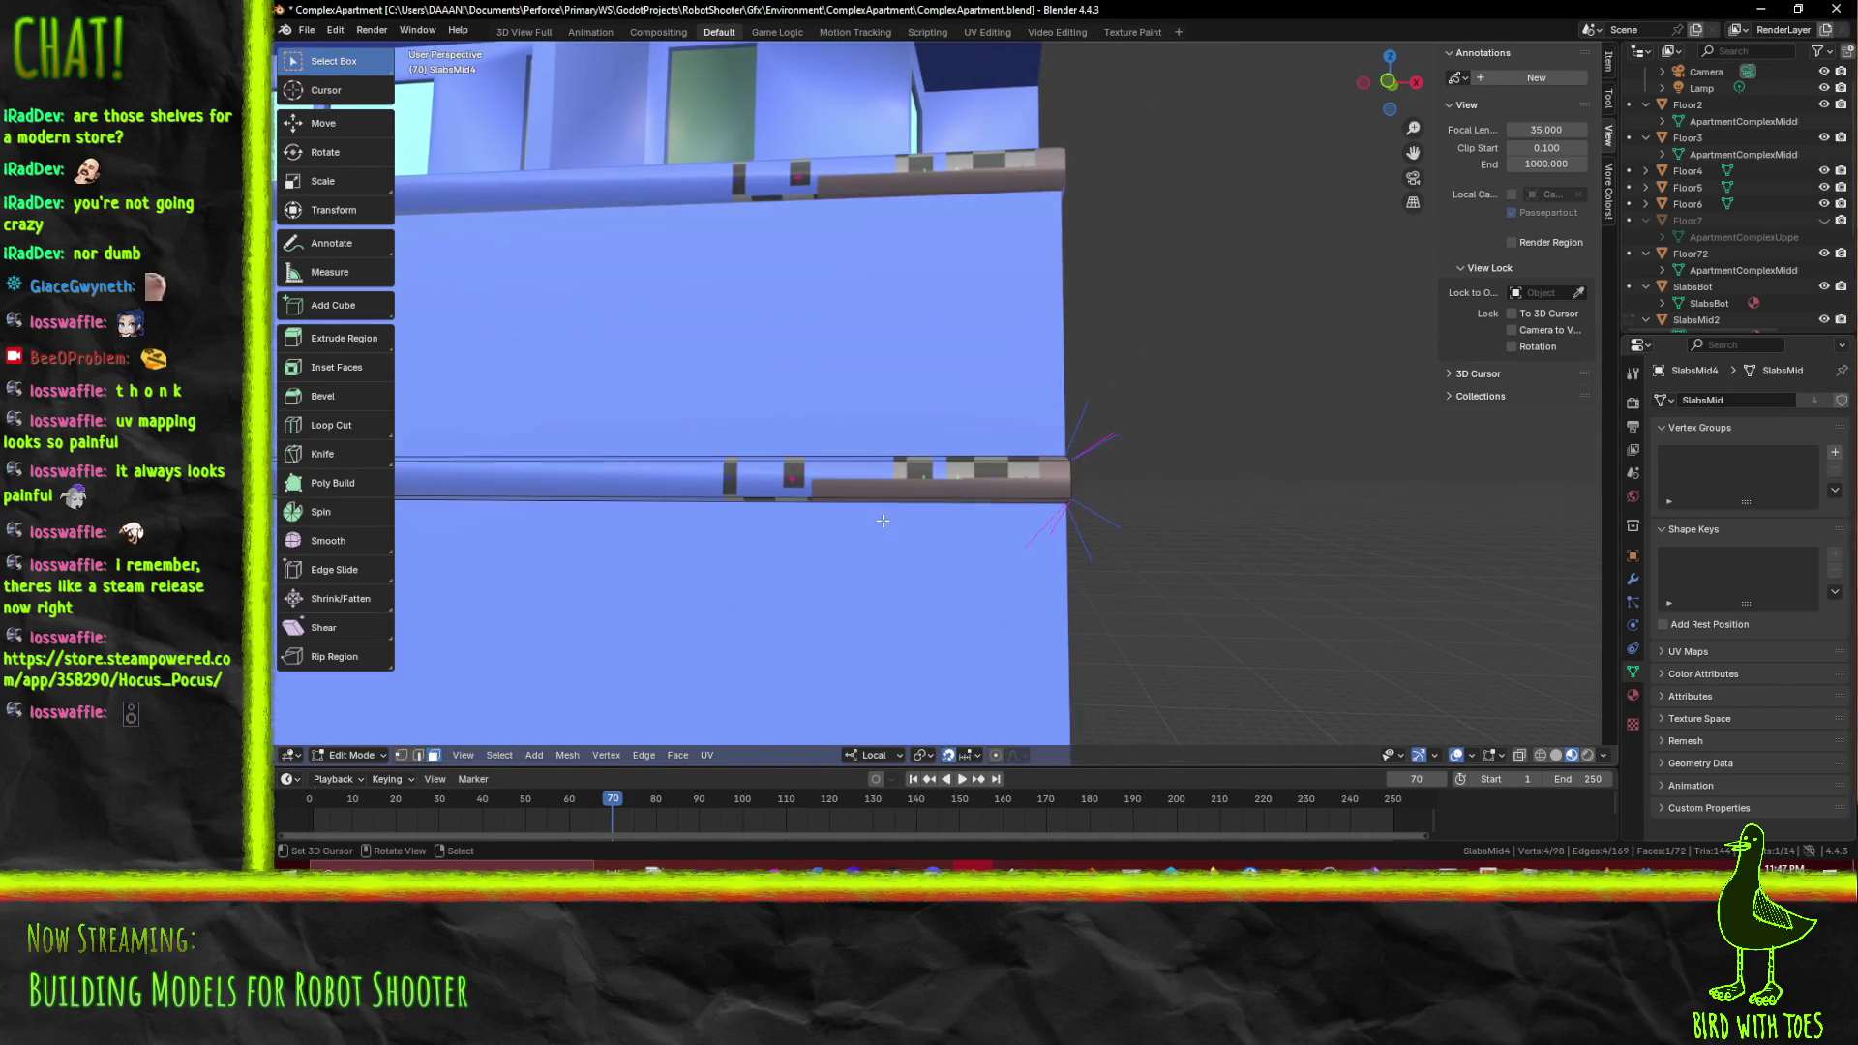
left_click(735, 492)
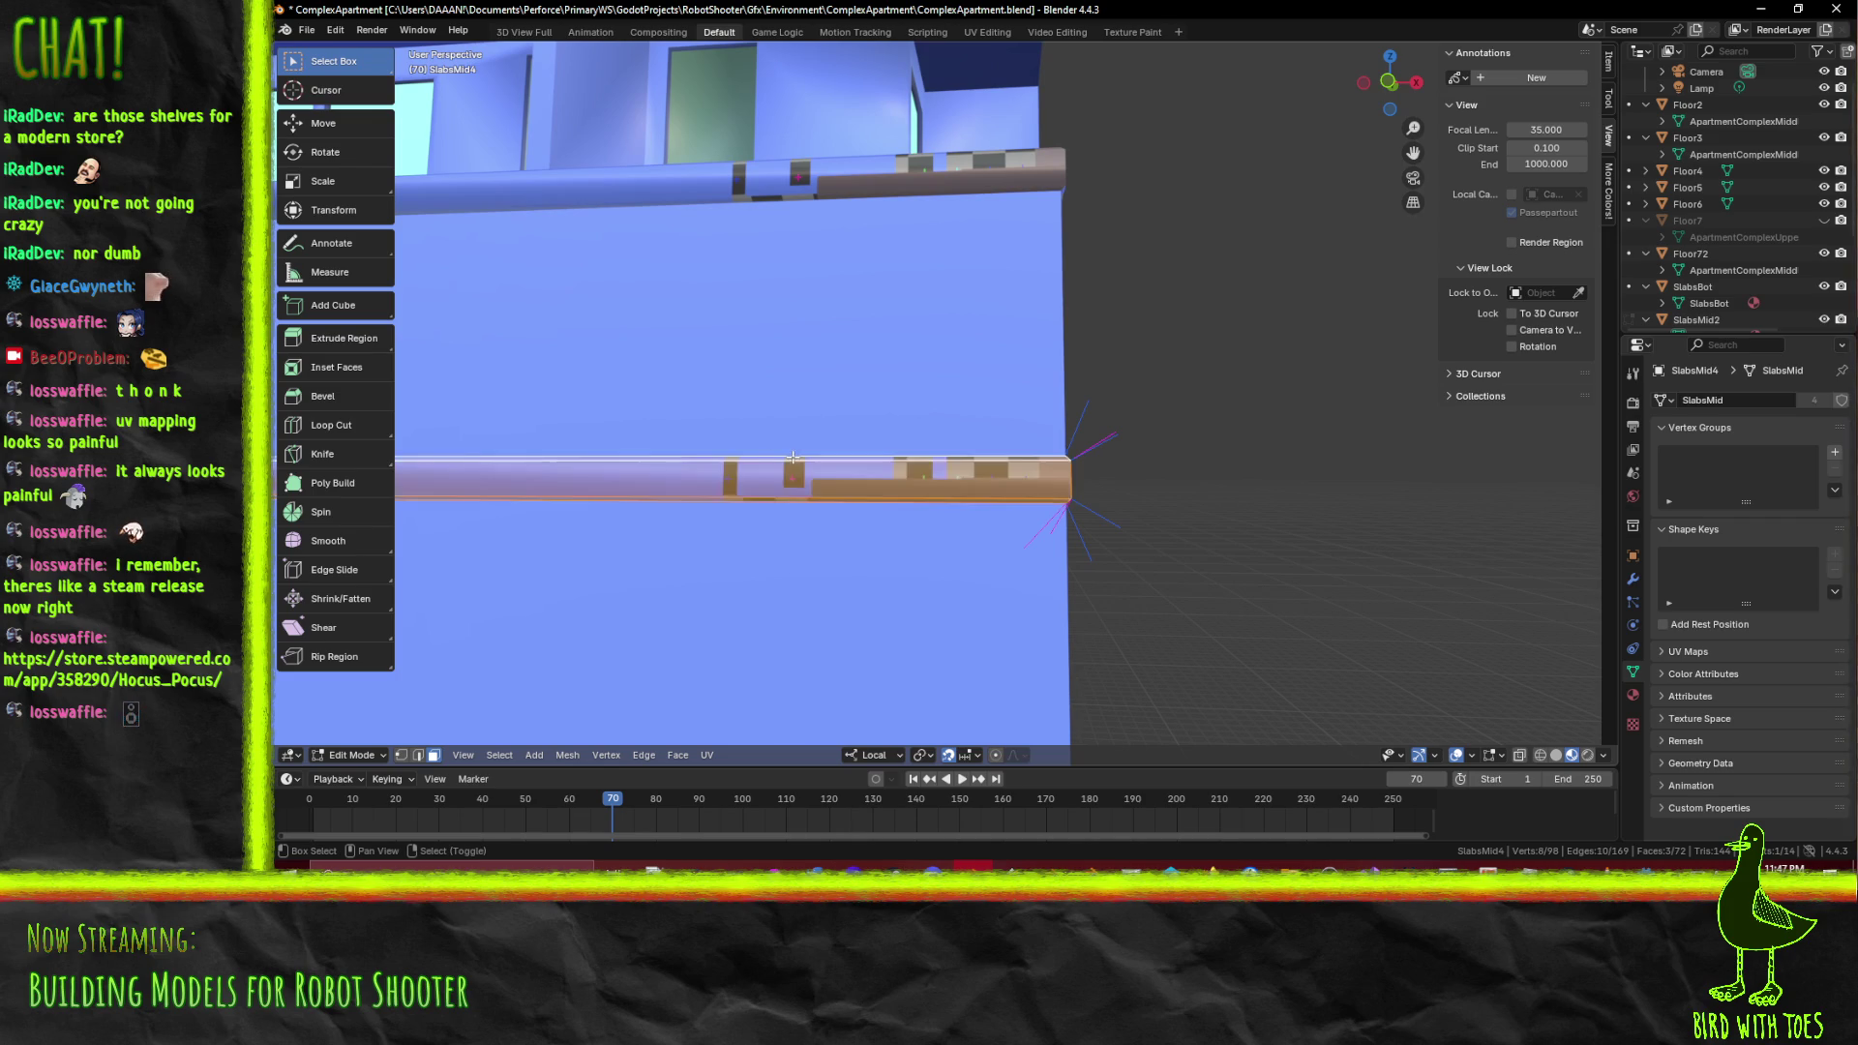
scroll("down", 3)
In the Texture Paint workspace, set the brush colour to blue sampled from the texture
left_click(1127, 32)
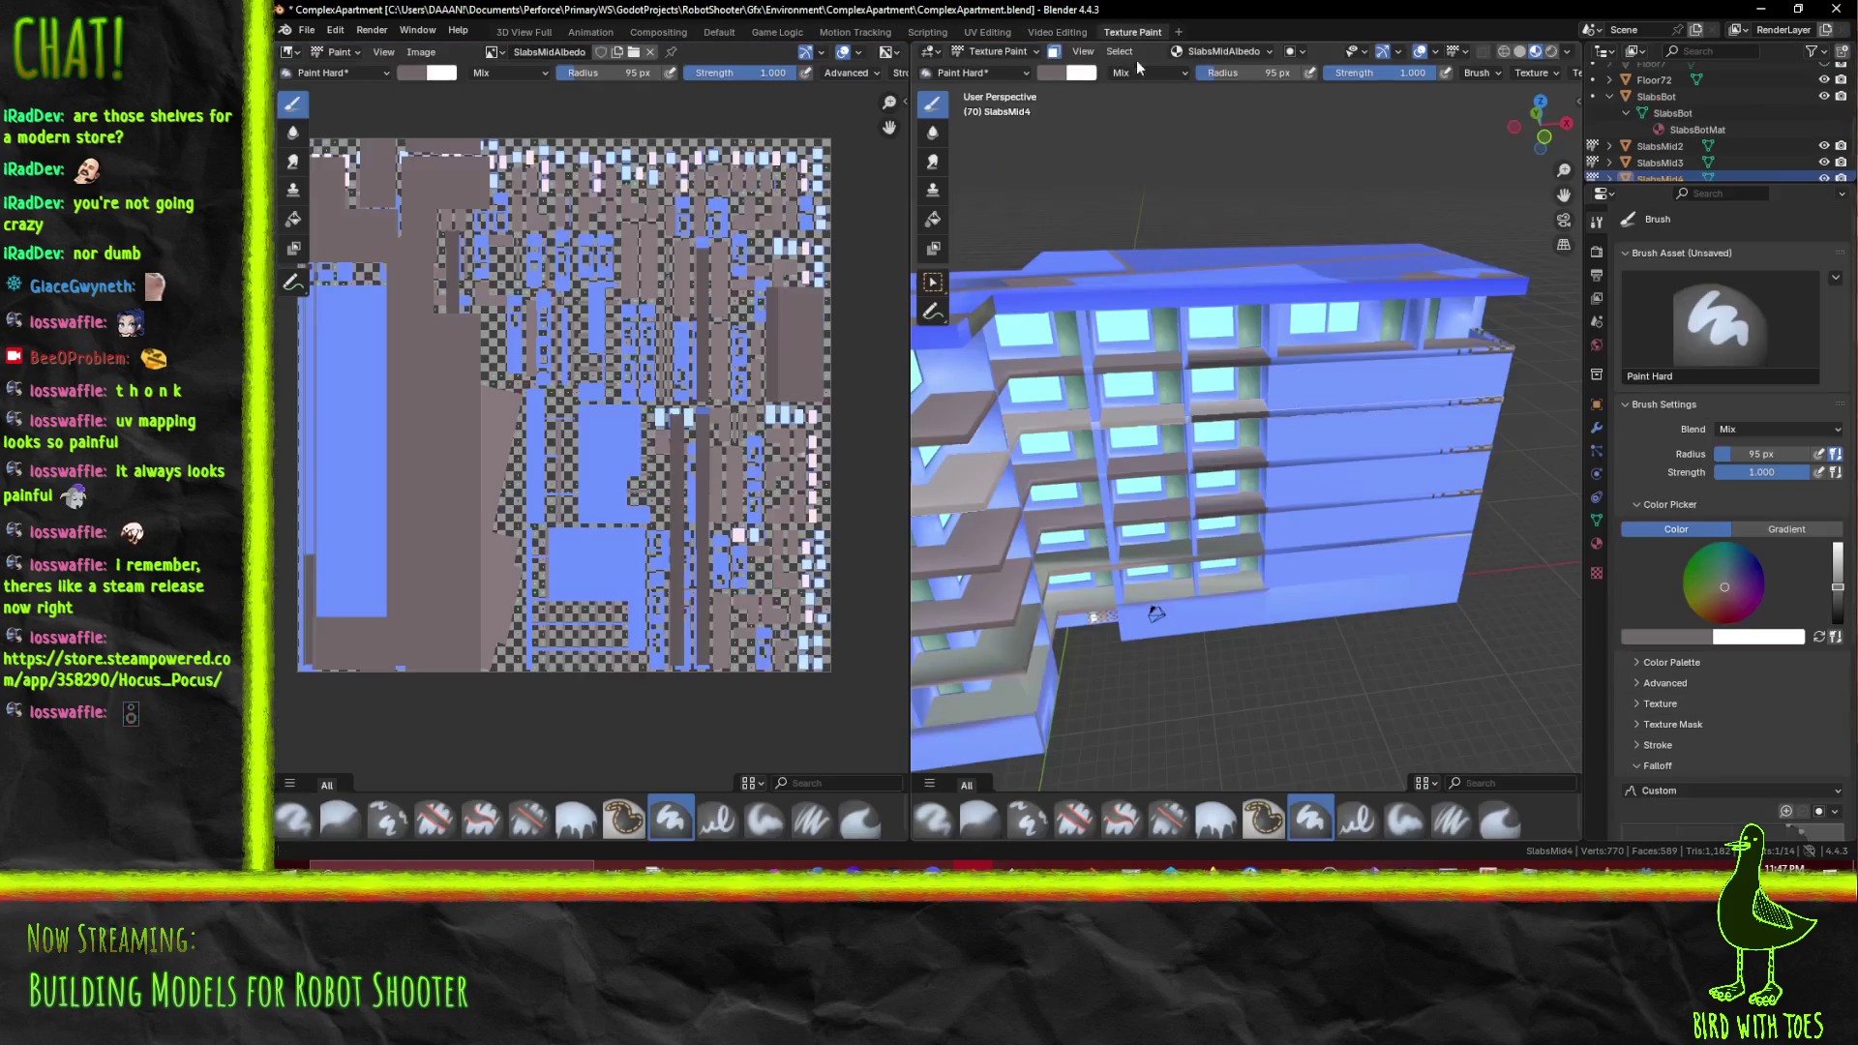
left_click(1669, 635)
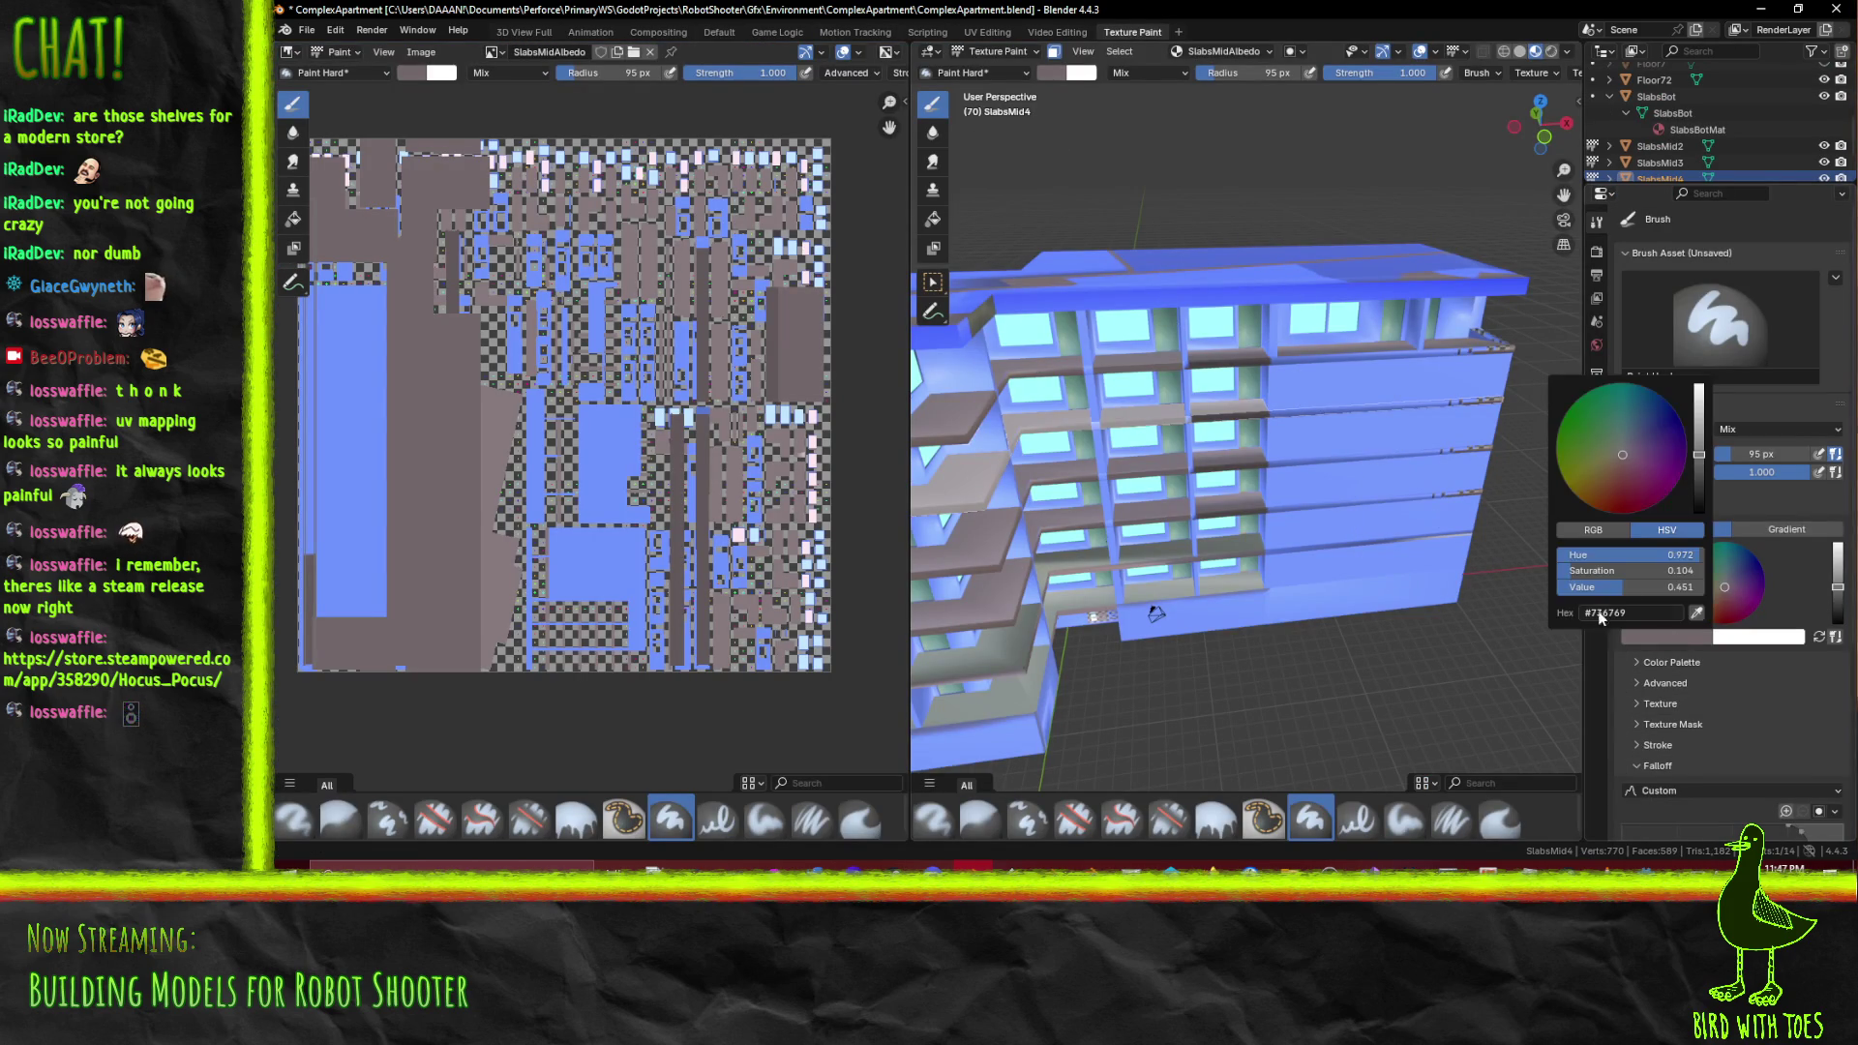
left_click(1694, 613)
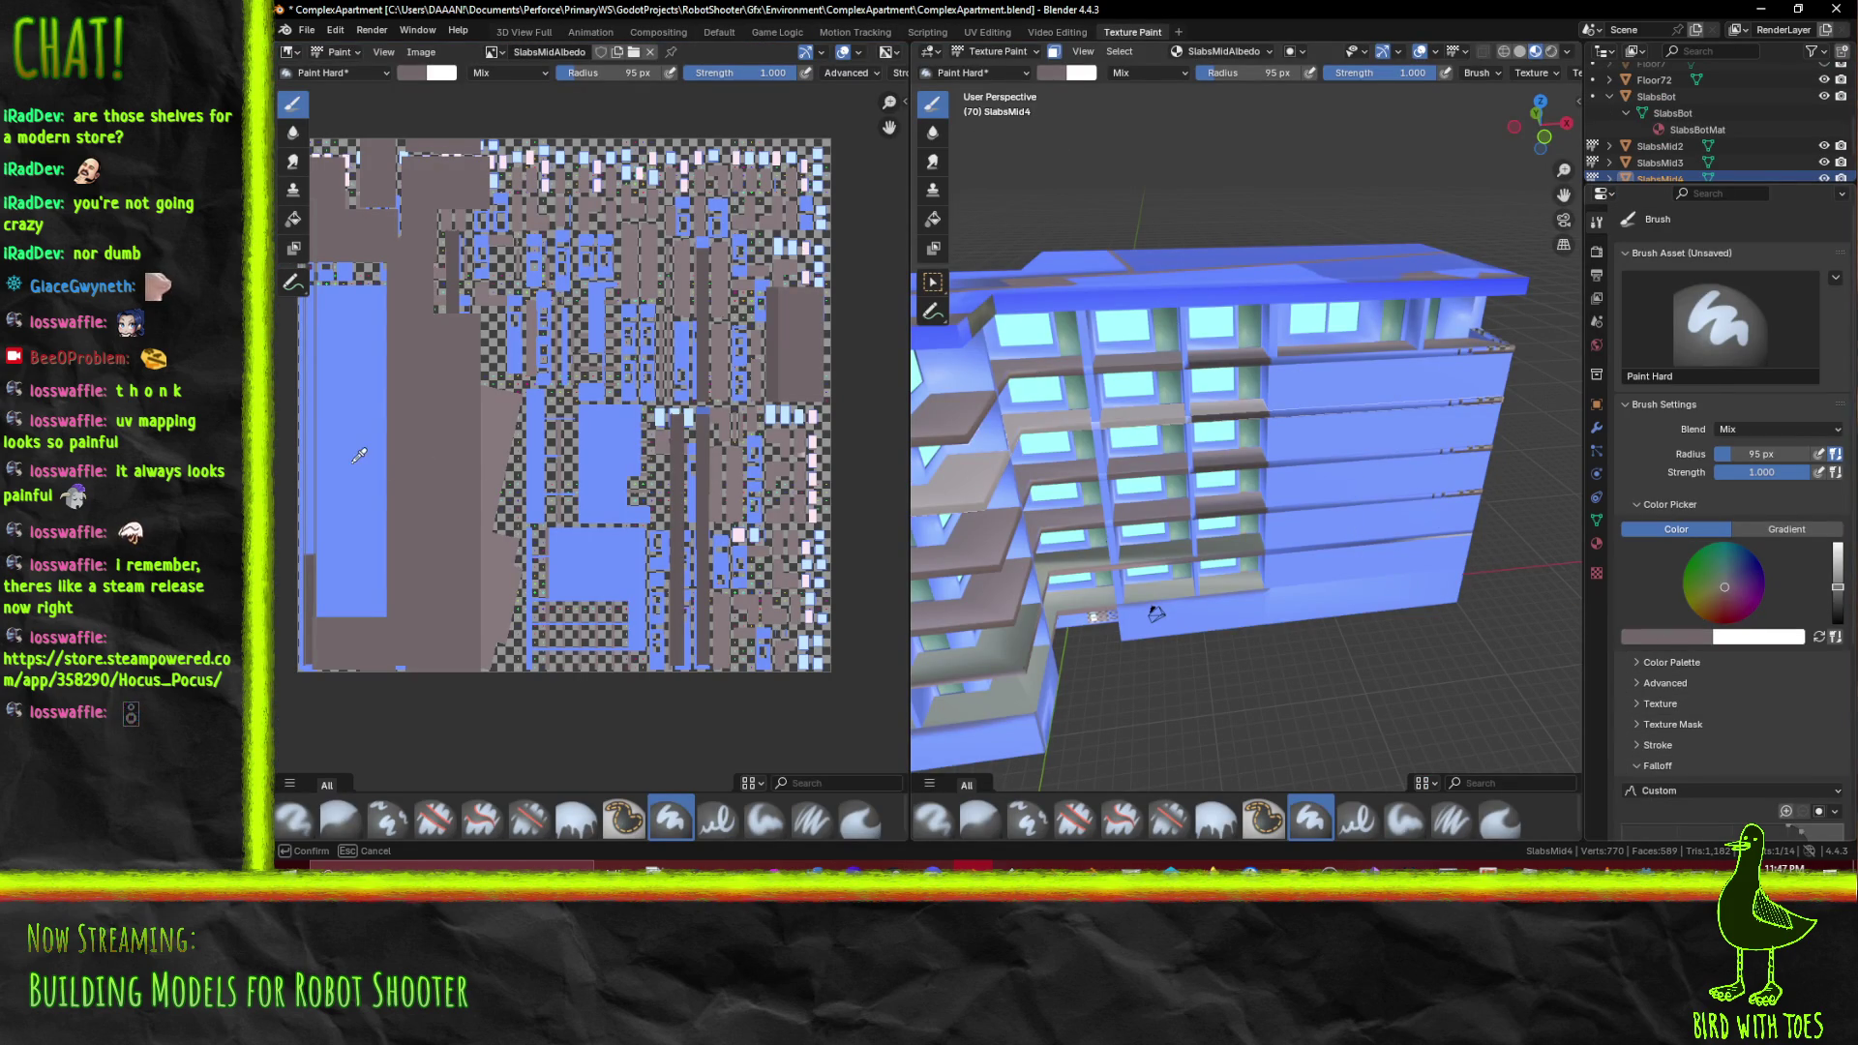
left_click(359, 455)
Paint the checkered ledge strips on the building's side wall solid blue, then enter Edit Mode
left_click_drag(1466, 413, 1152, 414)
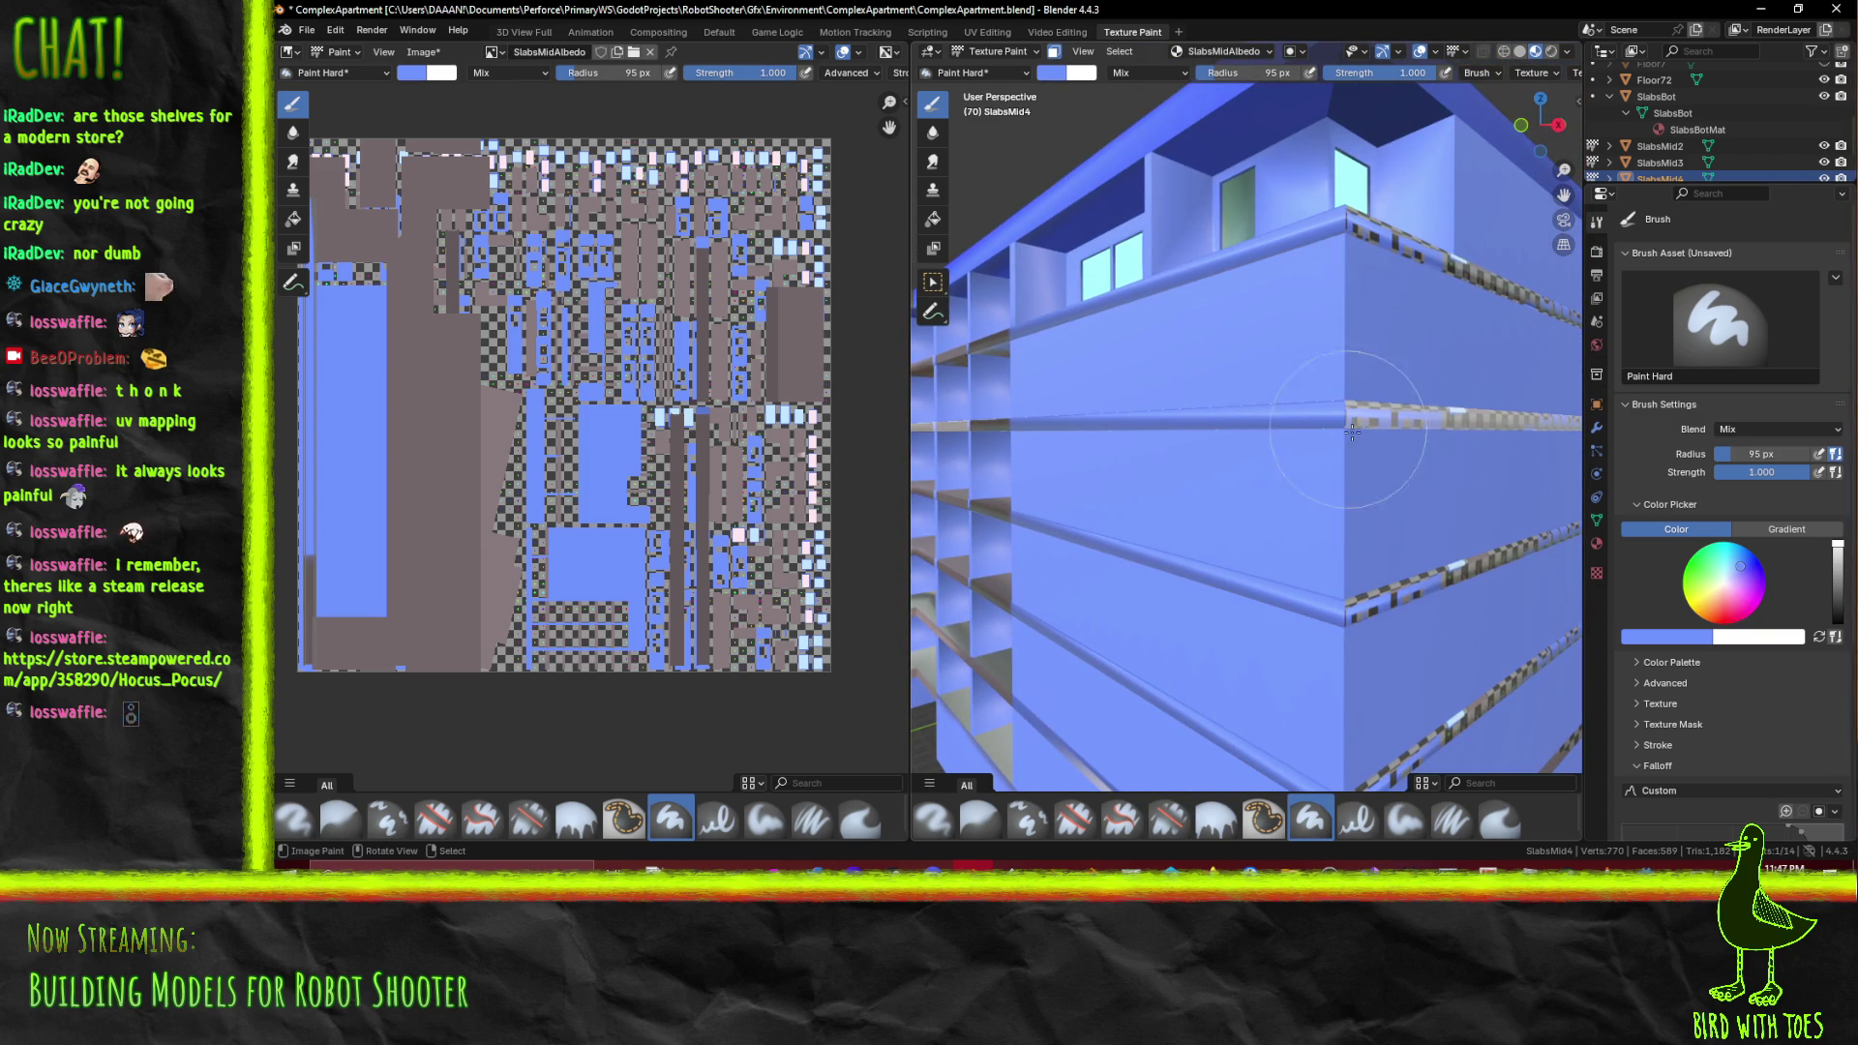
left_click(1398, 430)
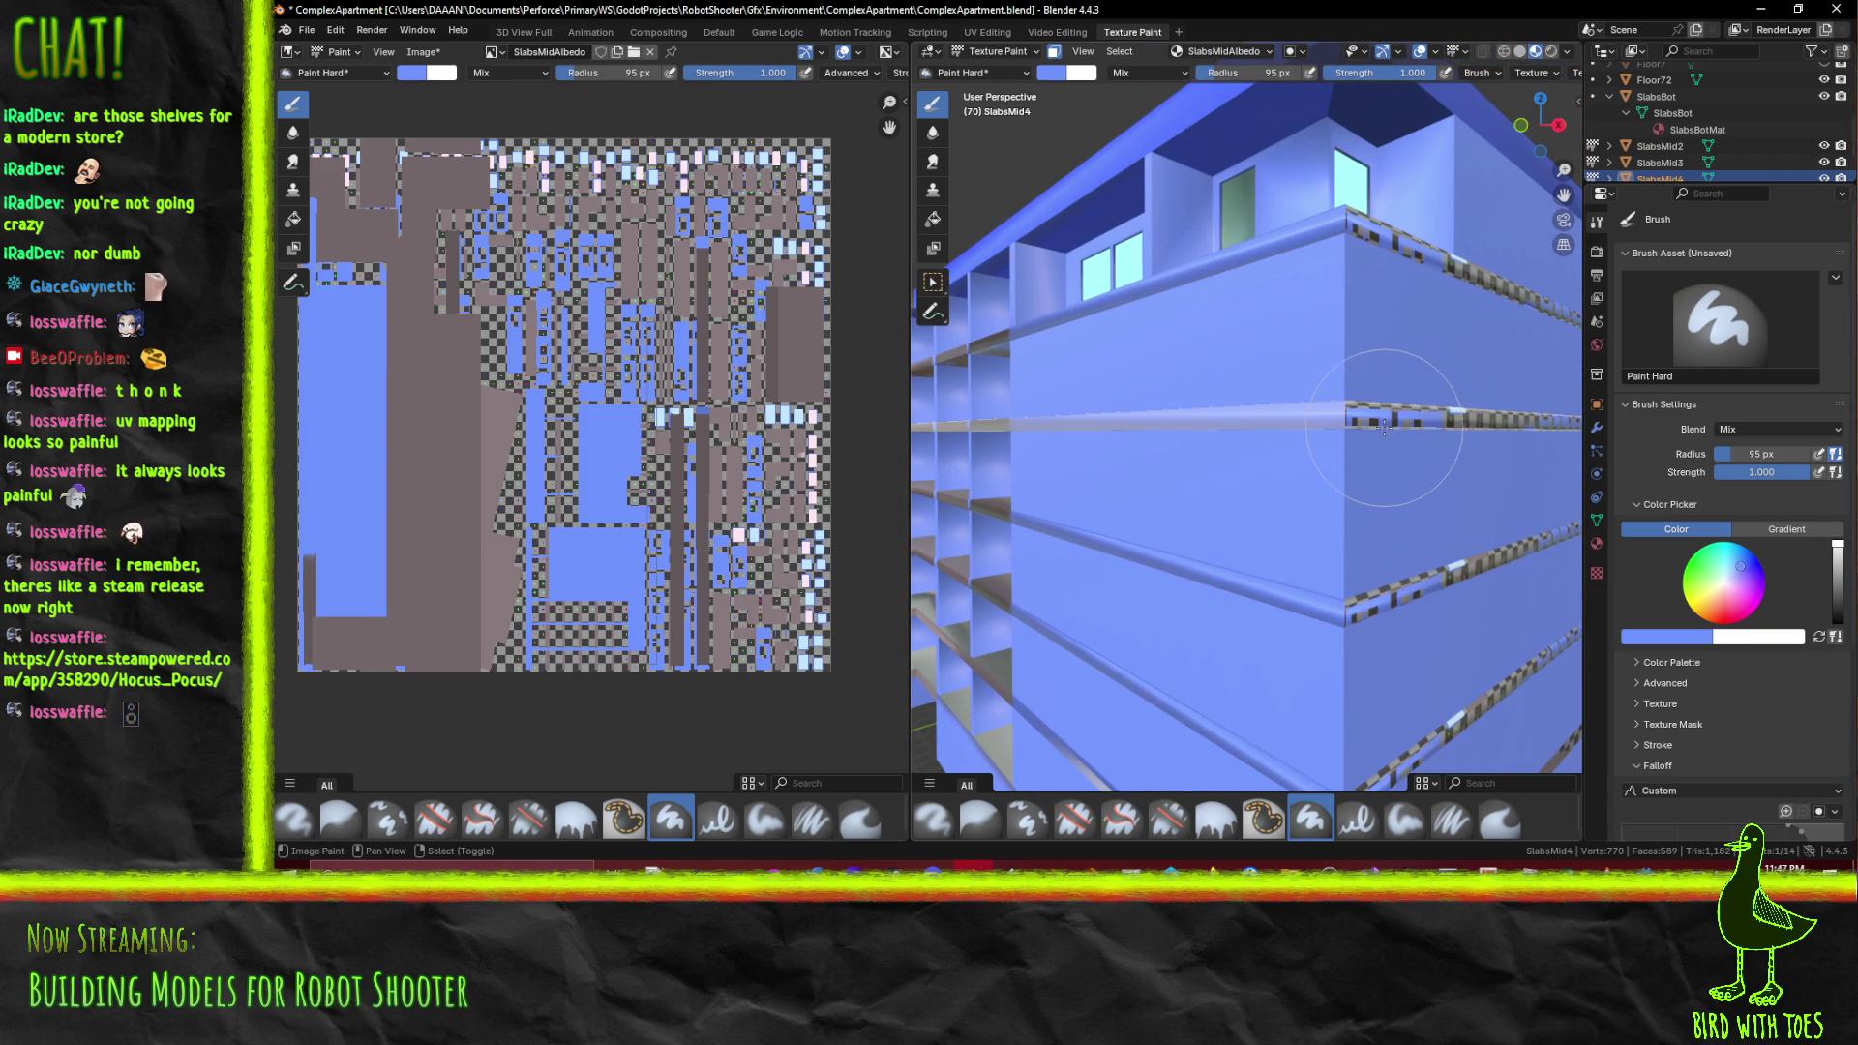
left_click_drag(1379, 407, 1470, 437)
left_click_drag(1469, 437, 1360, 251)
key("Tab")
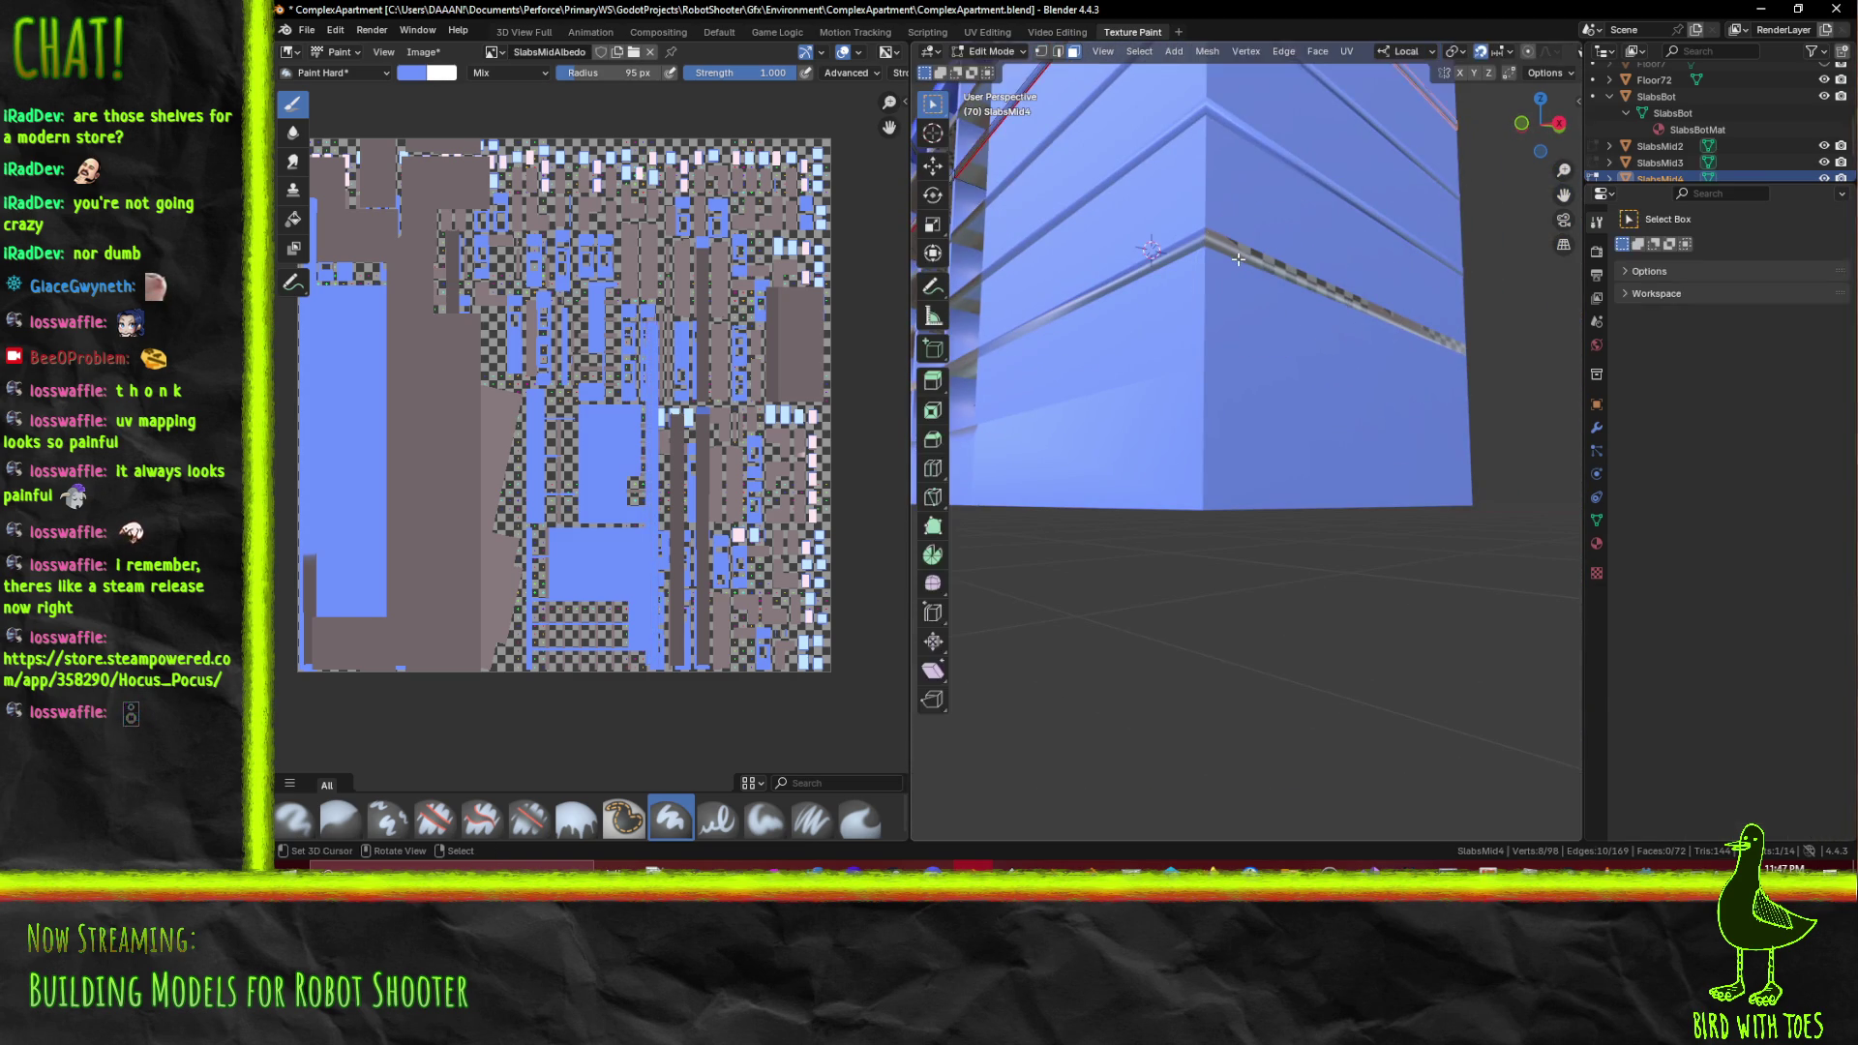
Make the bottom slabs SlabsBot the active object and select their shelf strip face
left_click_drag(1216, 254, 1179, 364)
key("Tab")
key("Tab")
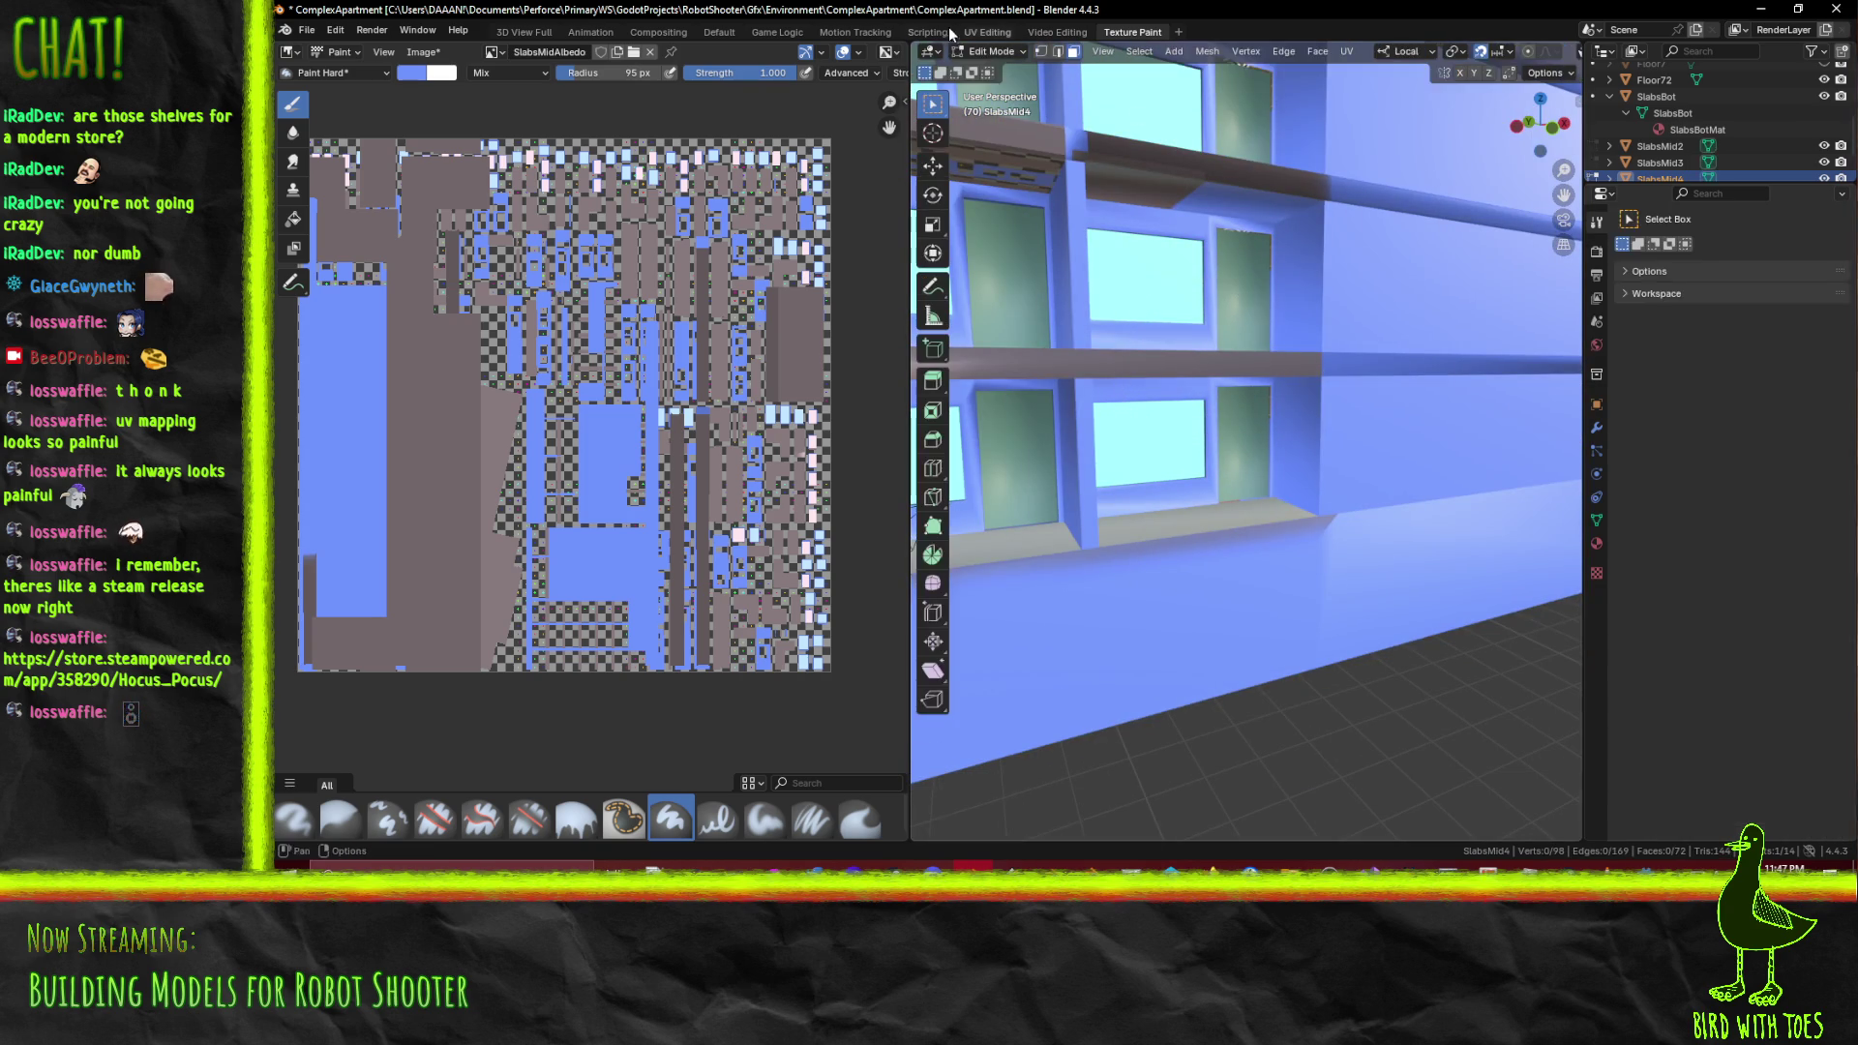
left_click(1209, 360)
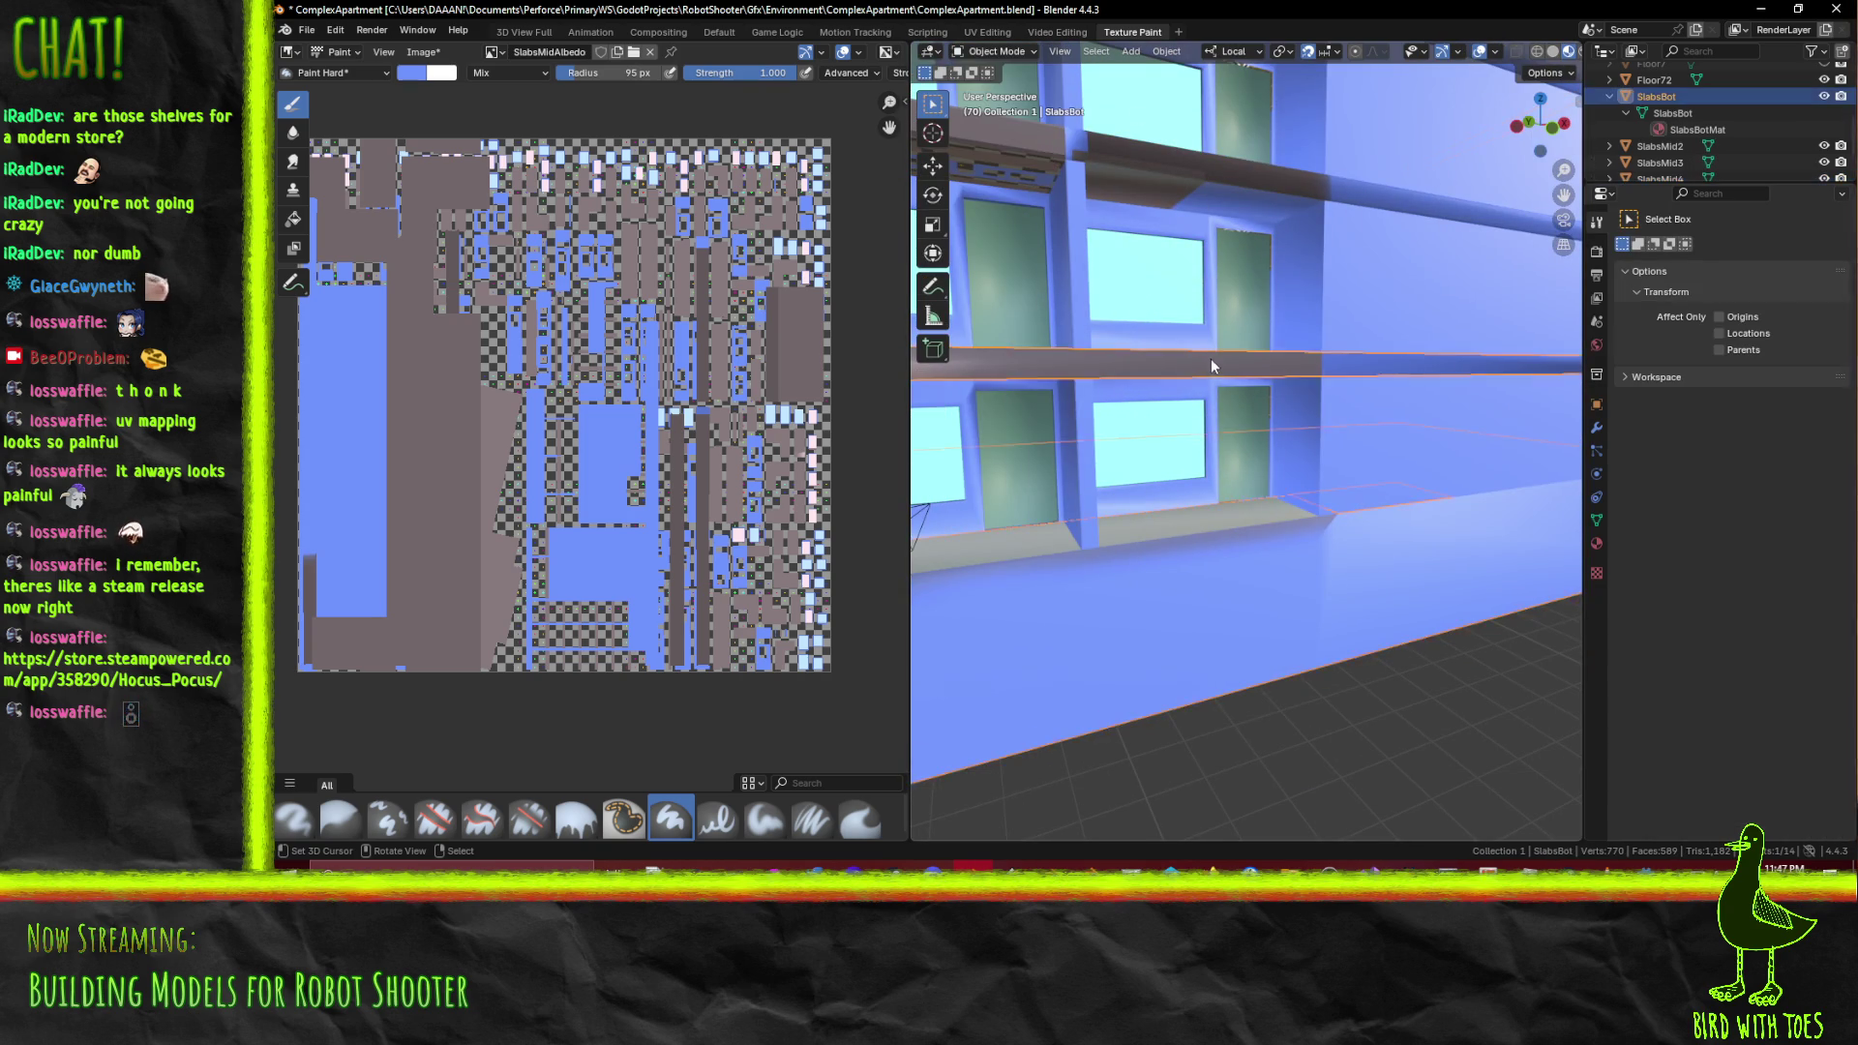
left_click_drag(1498, 381, 1146, 363)
left_click(1141, 362)
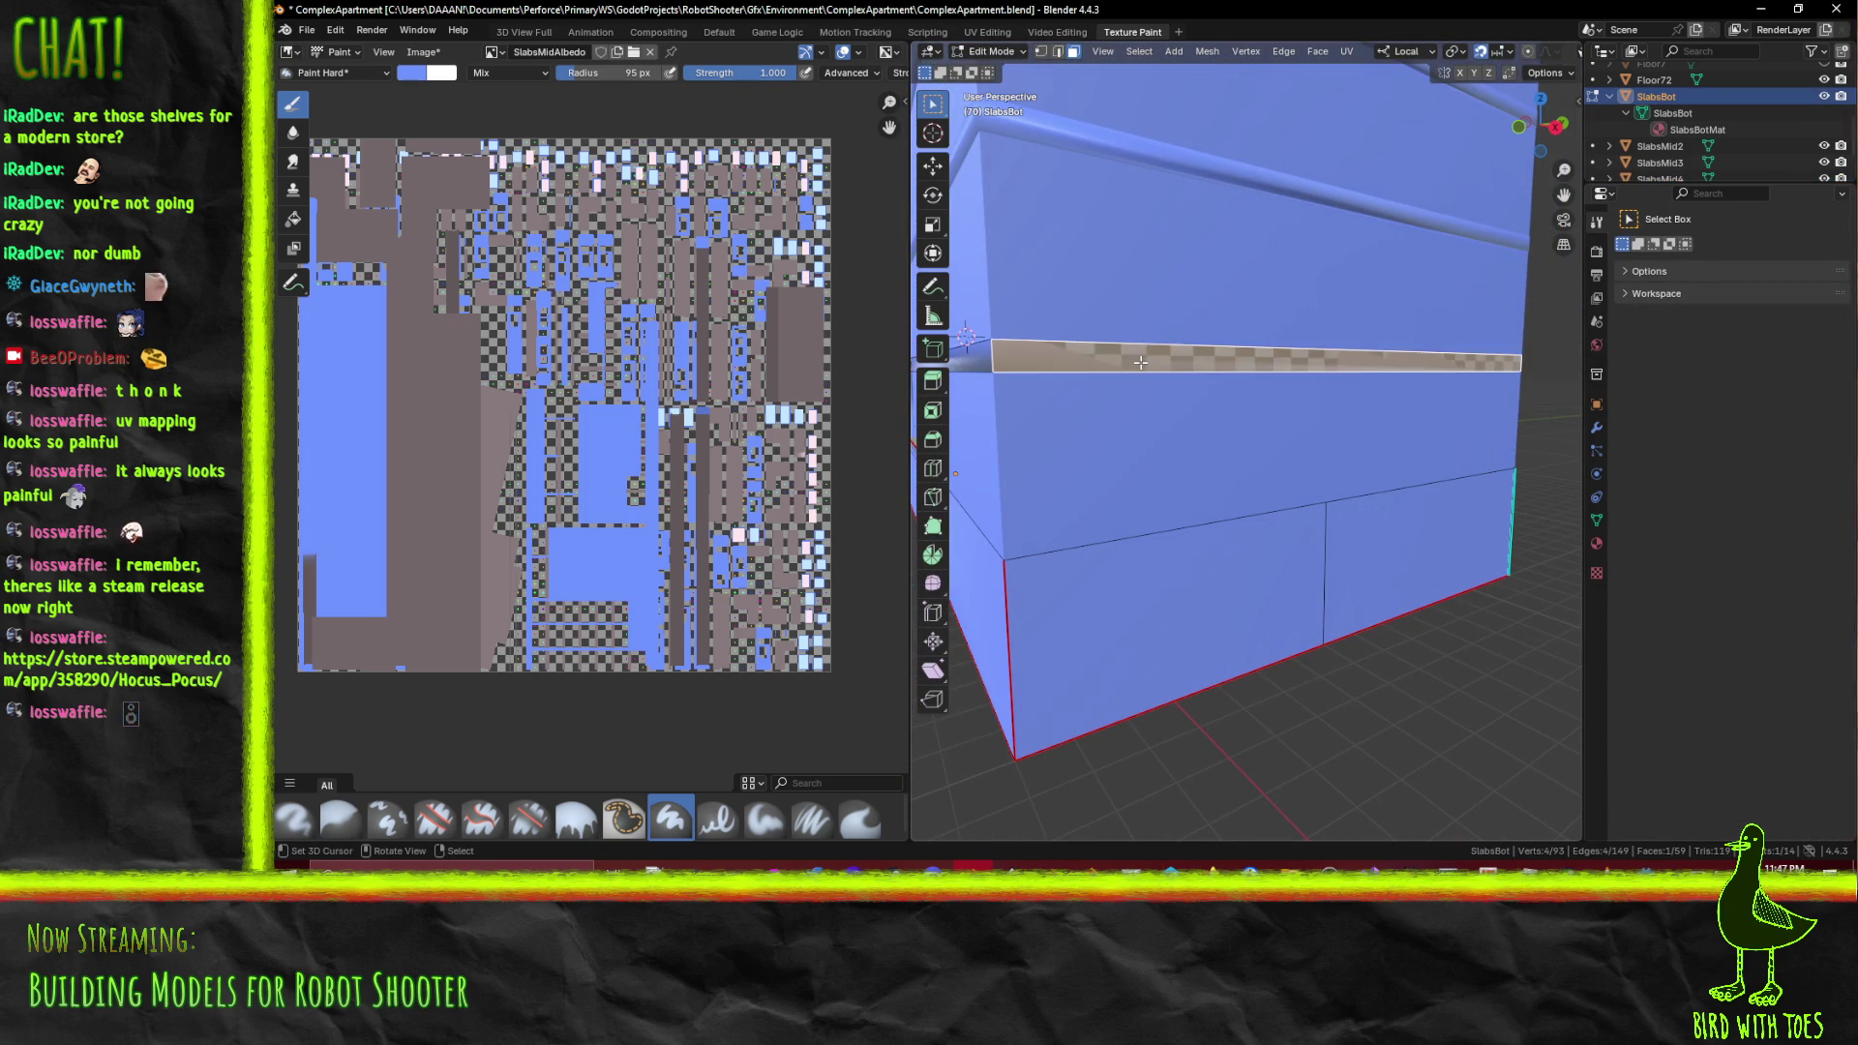
scroll("down", 3)
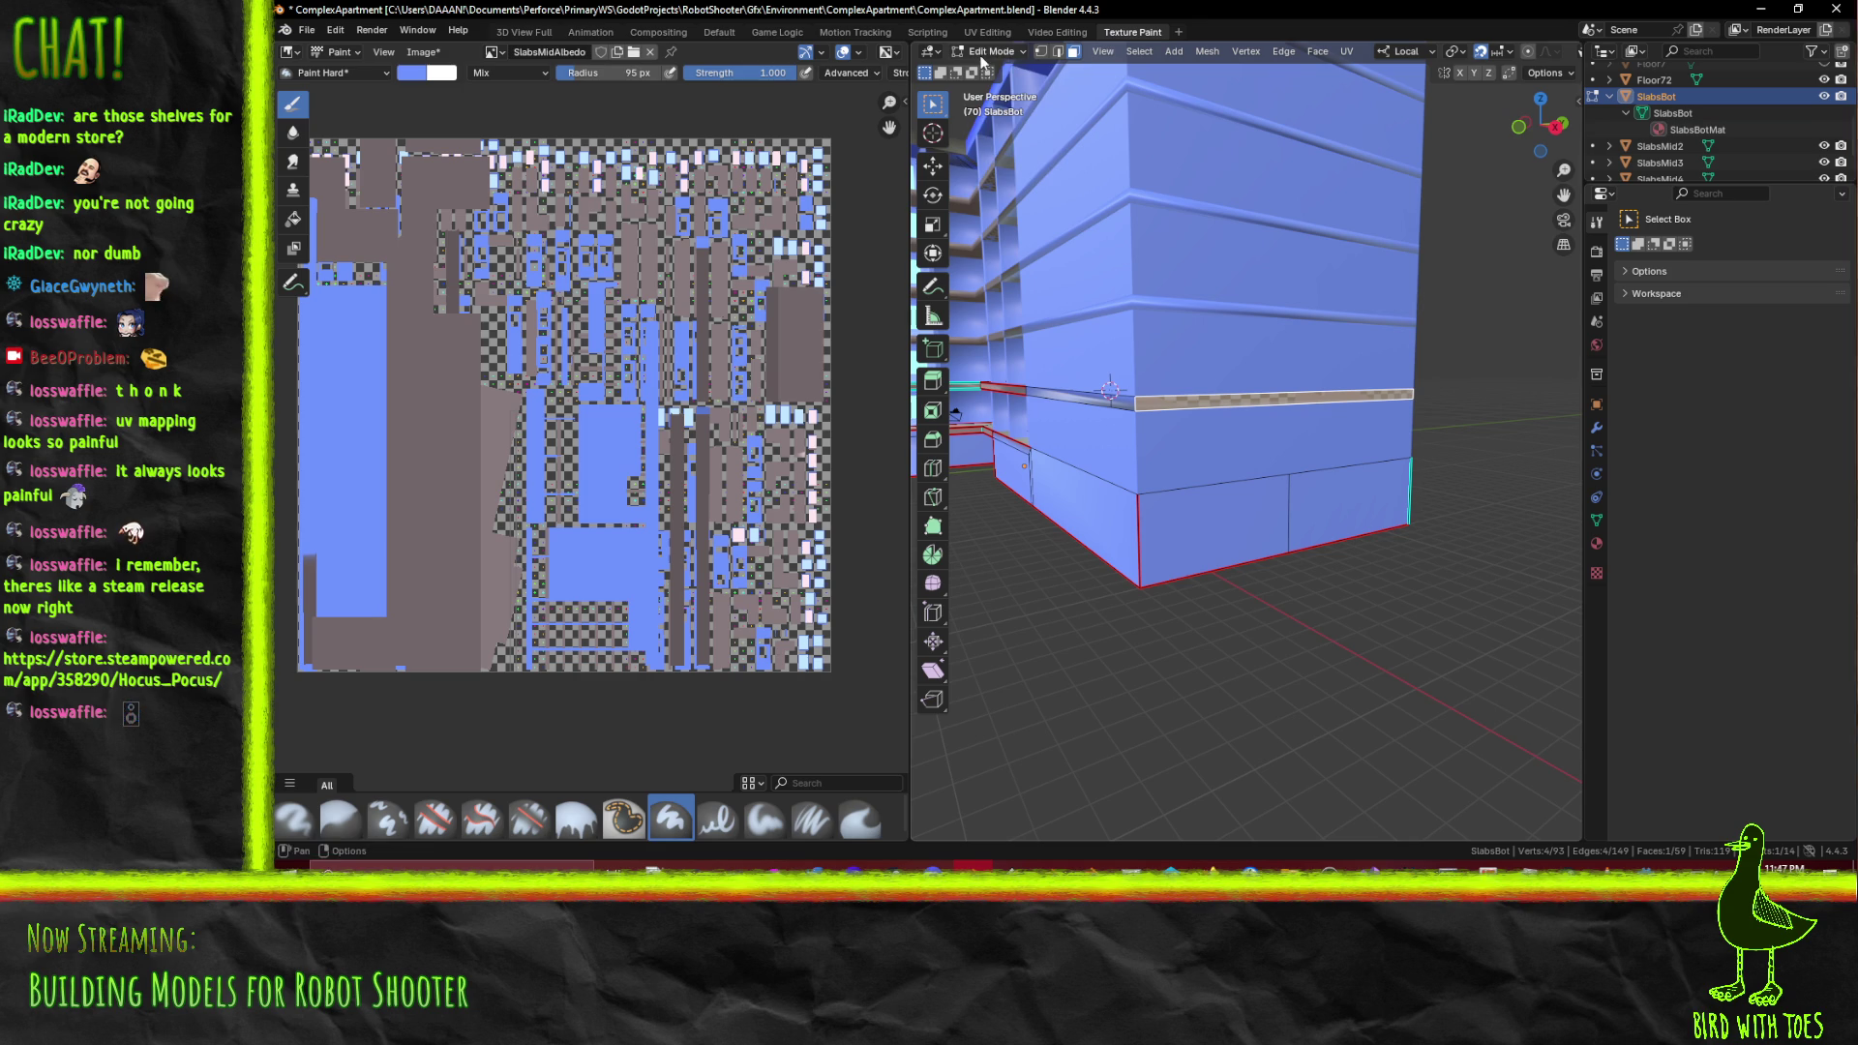
Start texture painting the bottom slabs and save the SlabsBotAlbedo image with Alt+S
left_click(991, 51)
left_click(997, 165)
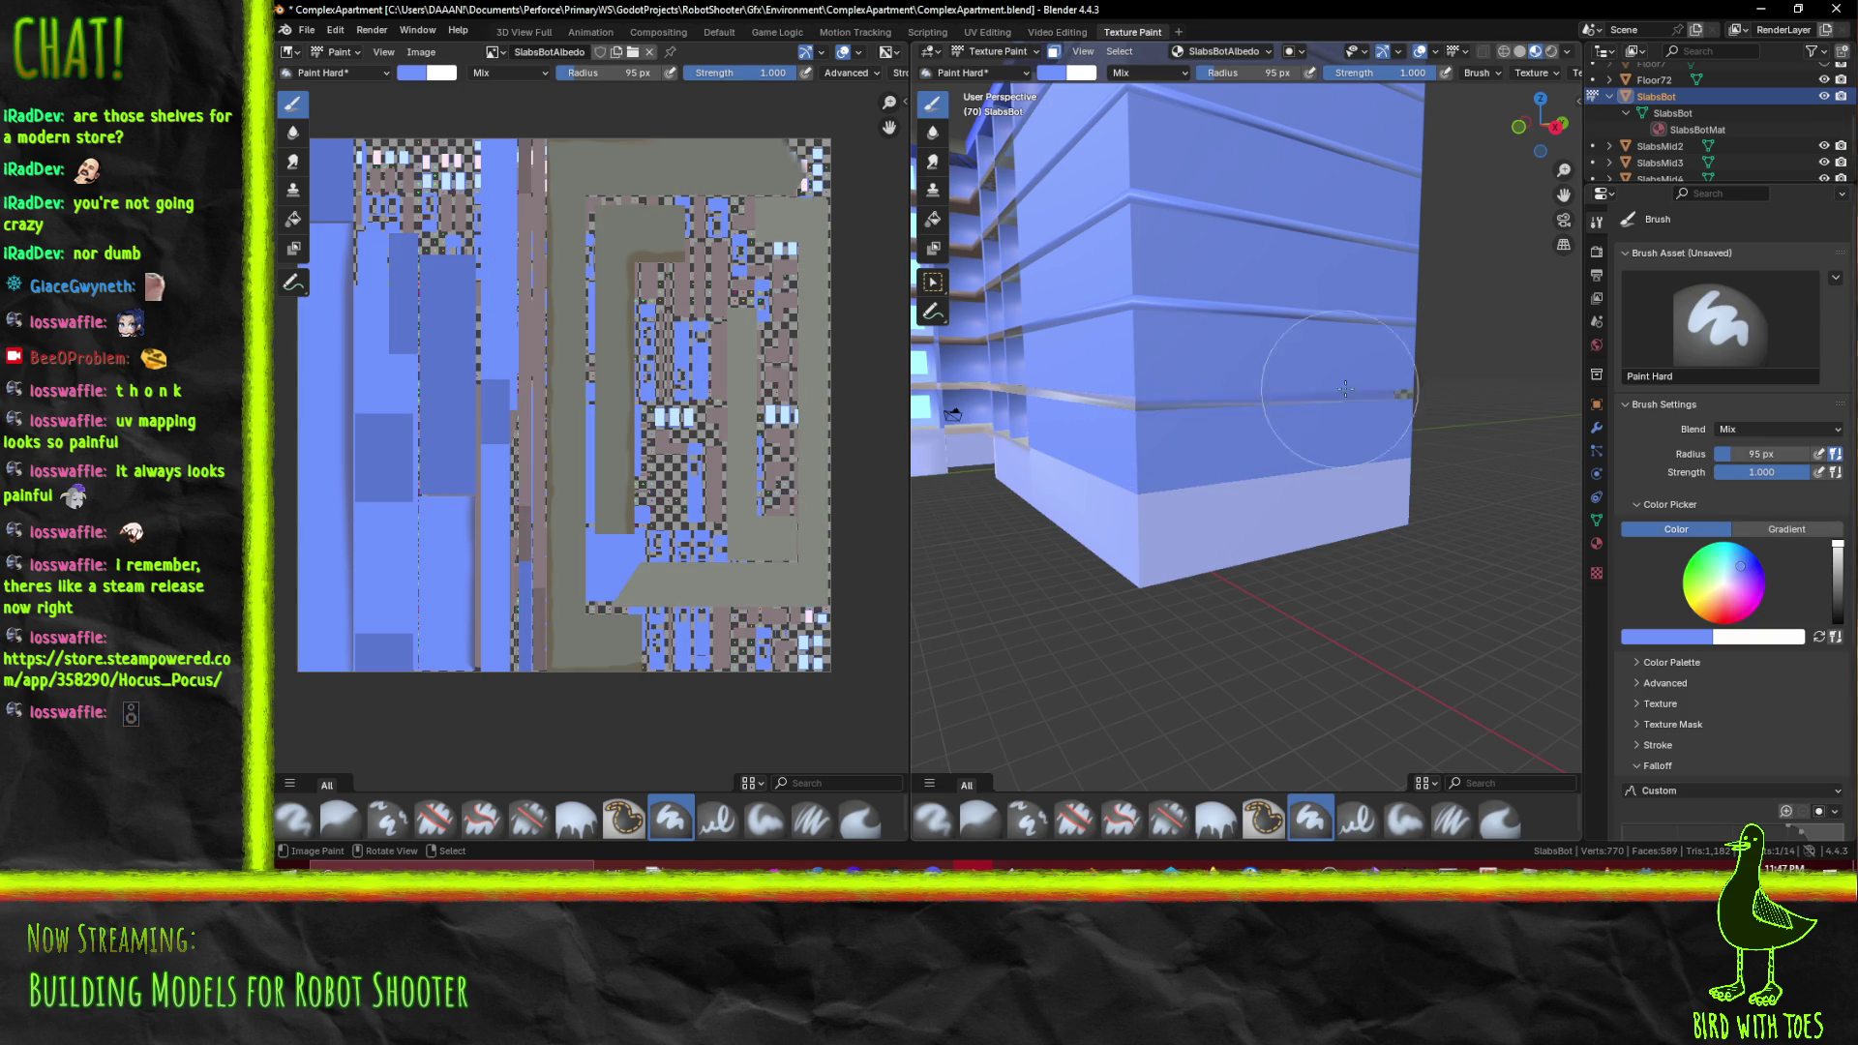
left_click_drag(1248, 381, 1306, 417)
key("Tab")
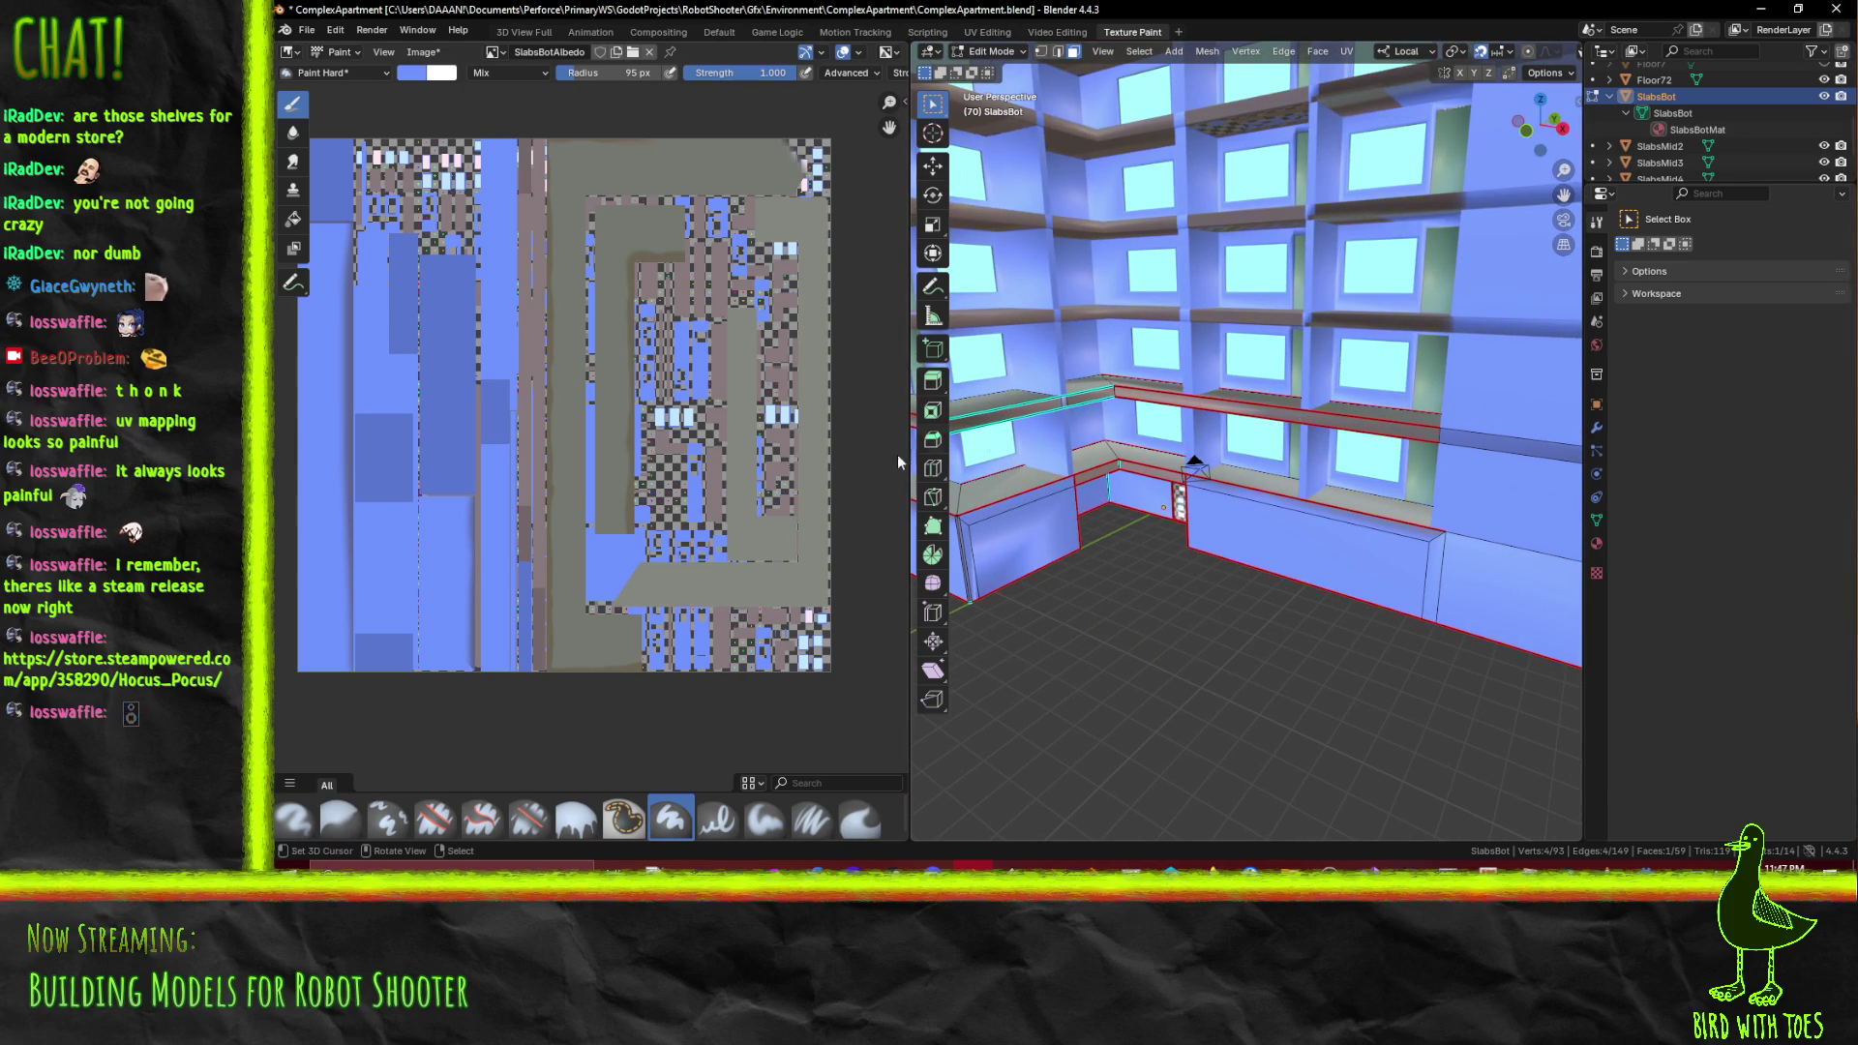
key("alt+s")
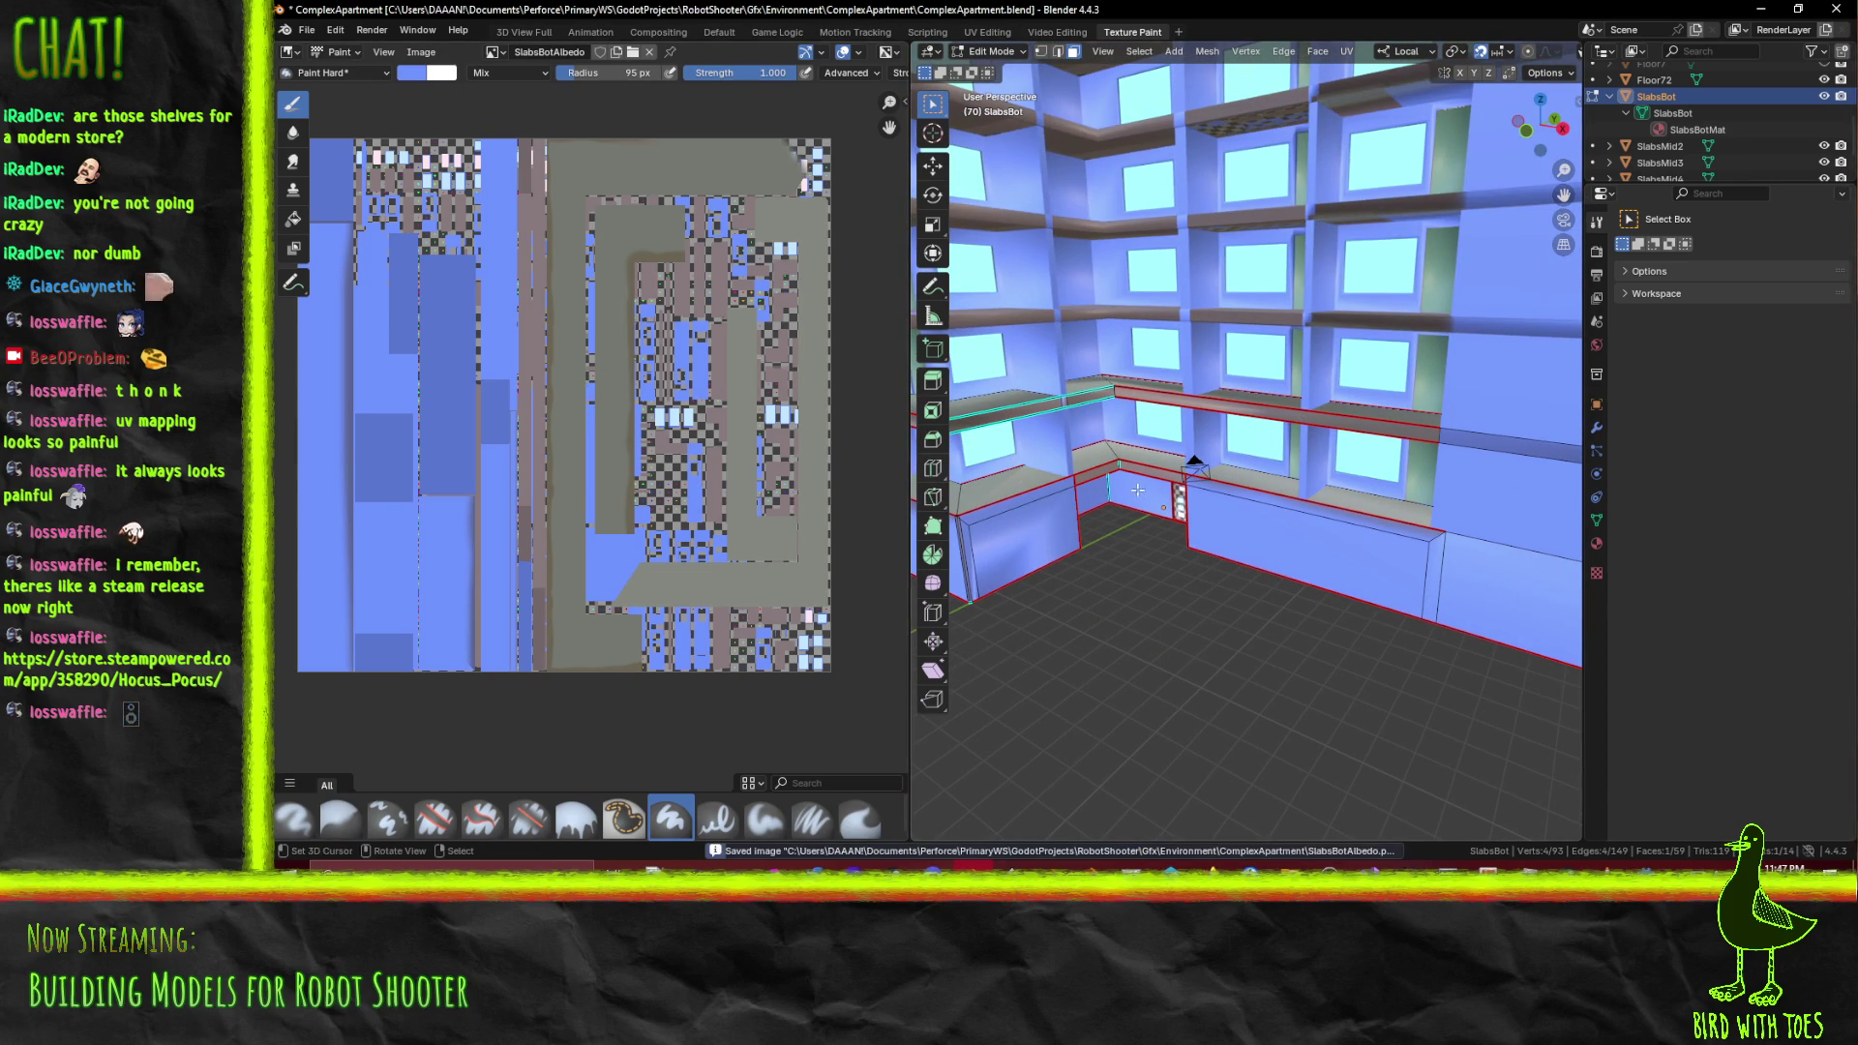
key("Tab")
Orbit and zoom to the building's long windowed side, toggling between Edit Mode and Texture Paint
scroll("down", 3)
left_click_drag(1374, 500, 1422, 493)
scroll("up", 3)
scroll("up", 3)
key("Tab")
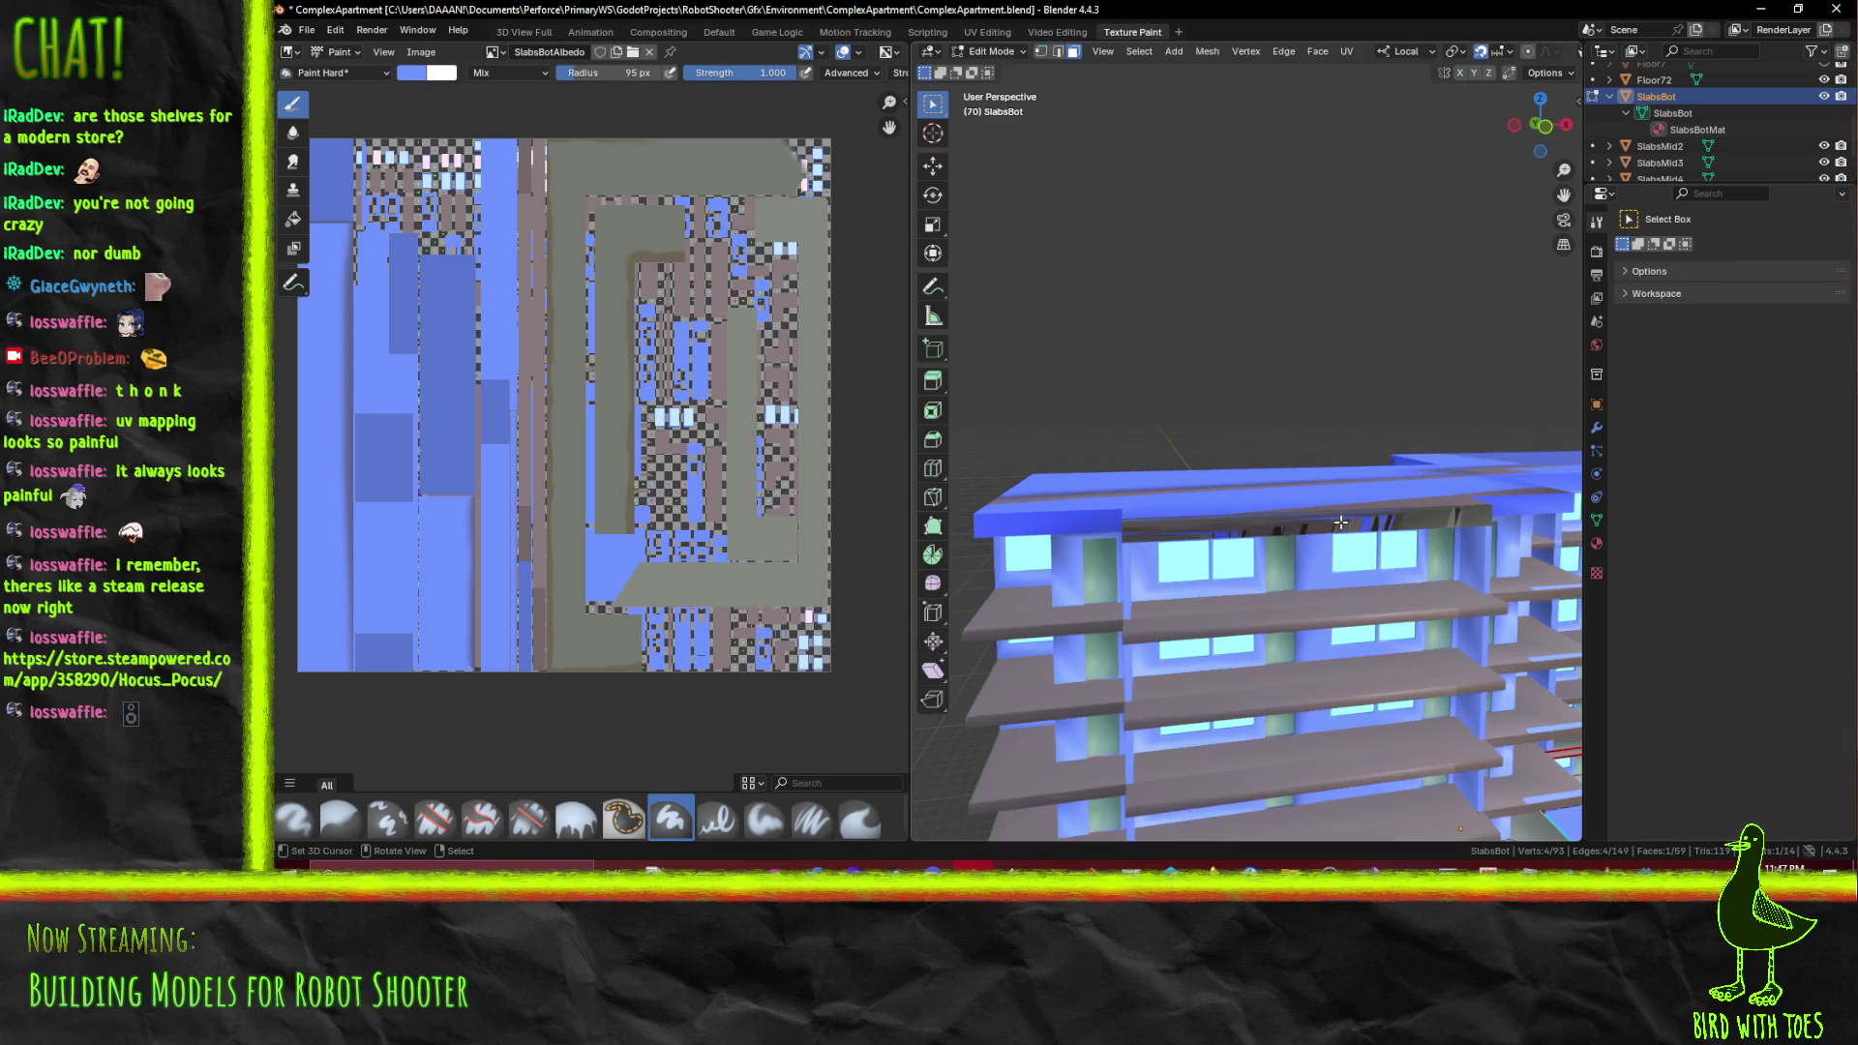
key("Tab")
left_click_drag(1252, 498, 1335, 496)
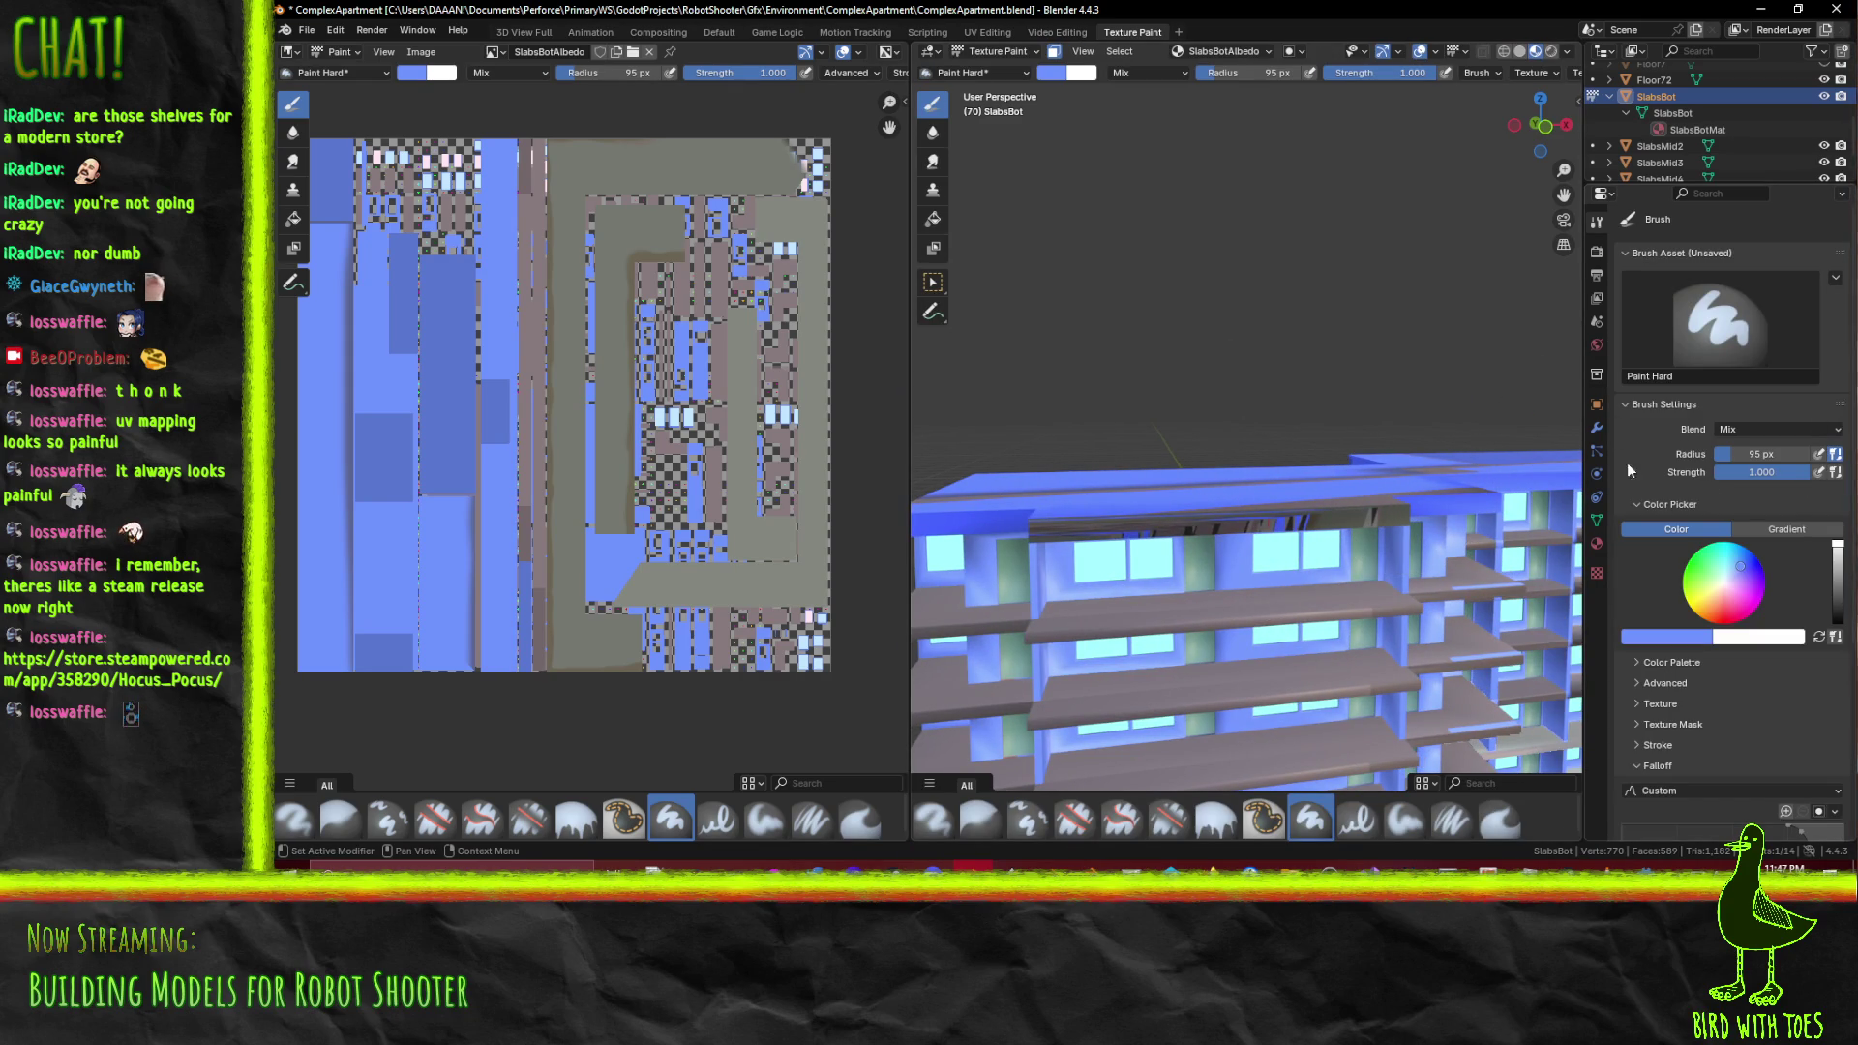
Delete the old Floor7 object and rename Floor72 to Floor7
scroll("up", 3)
left_click(1656, 110)
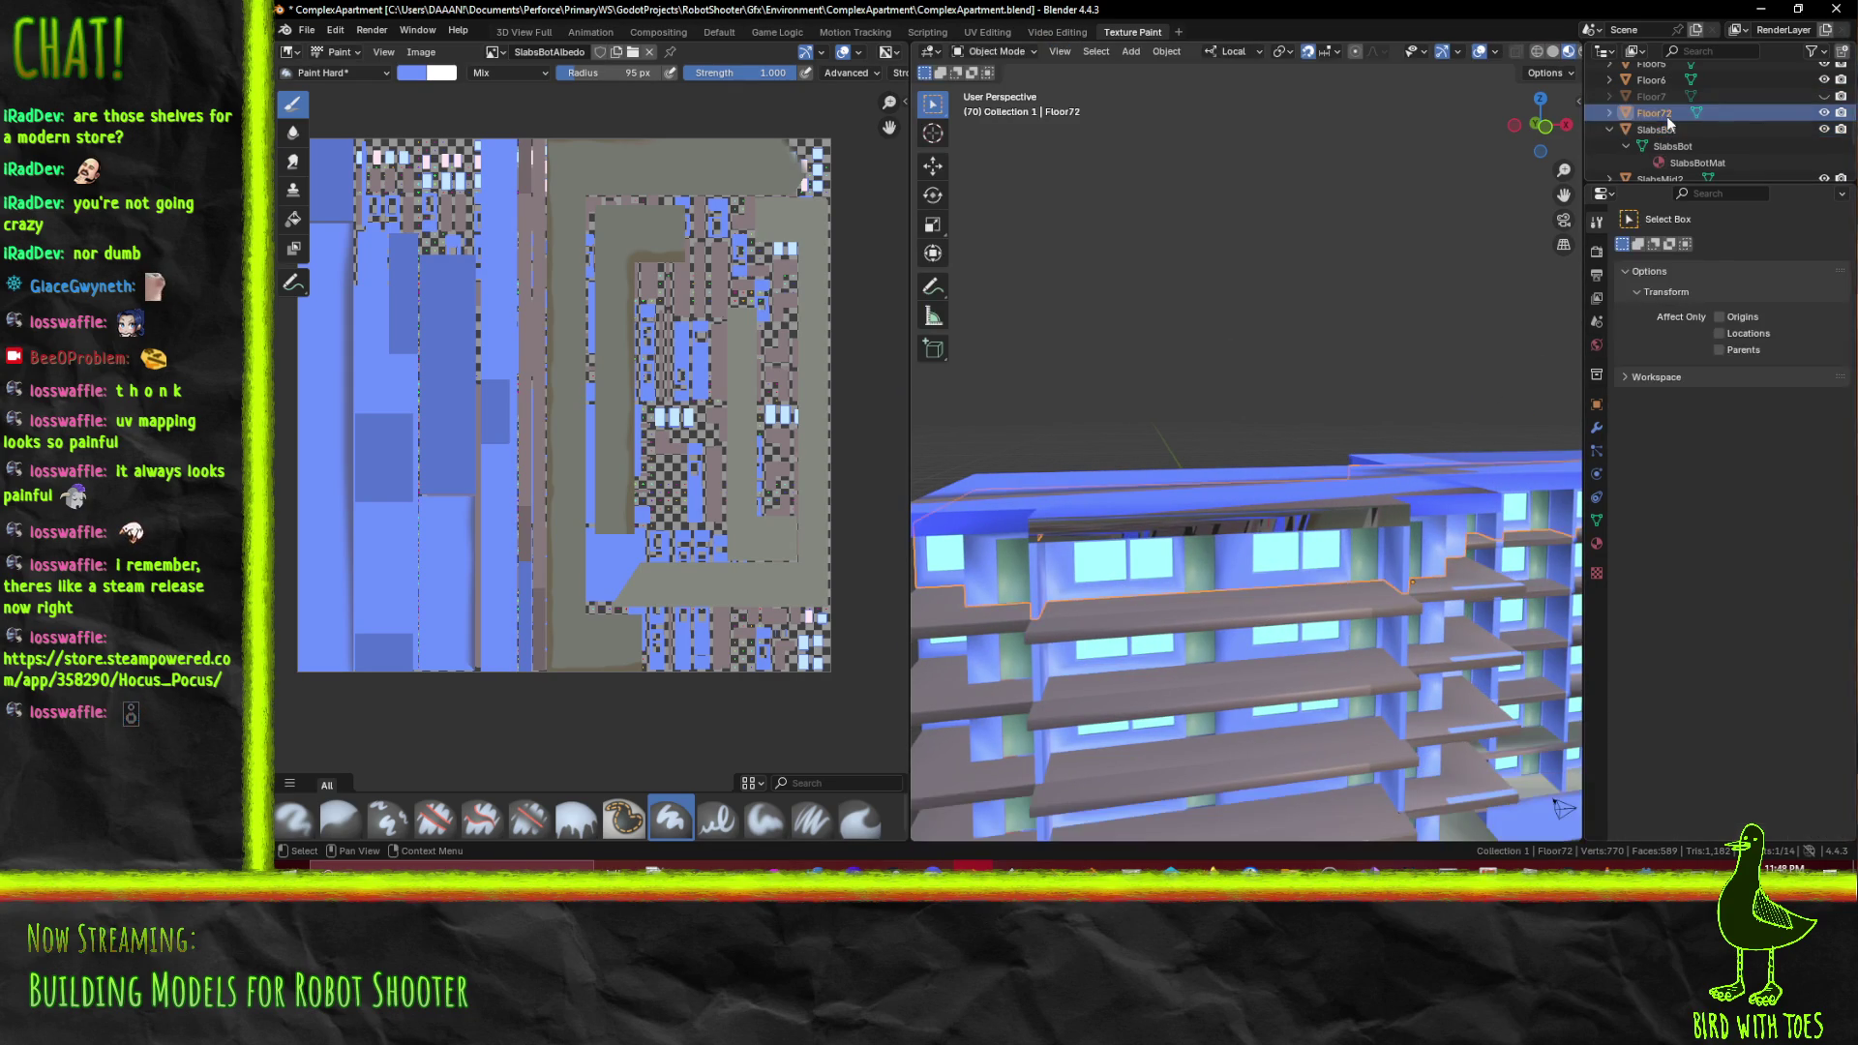
left_click(1662, 98)
key("Delete")
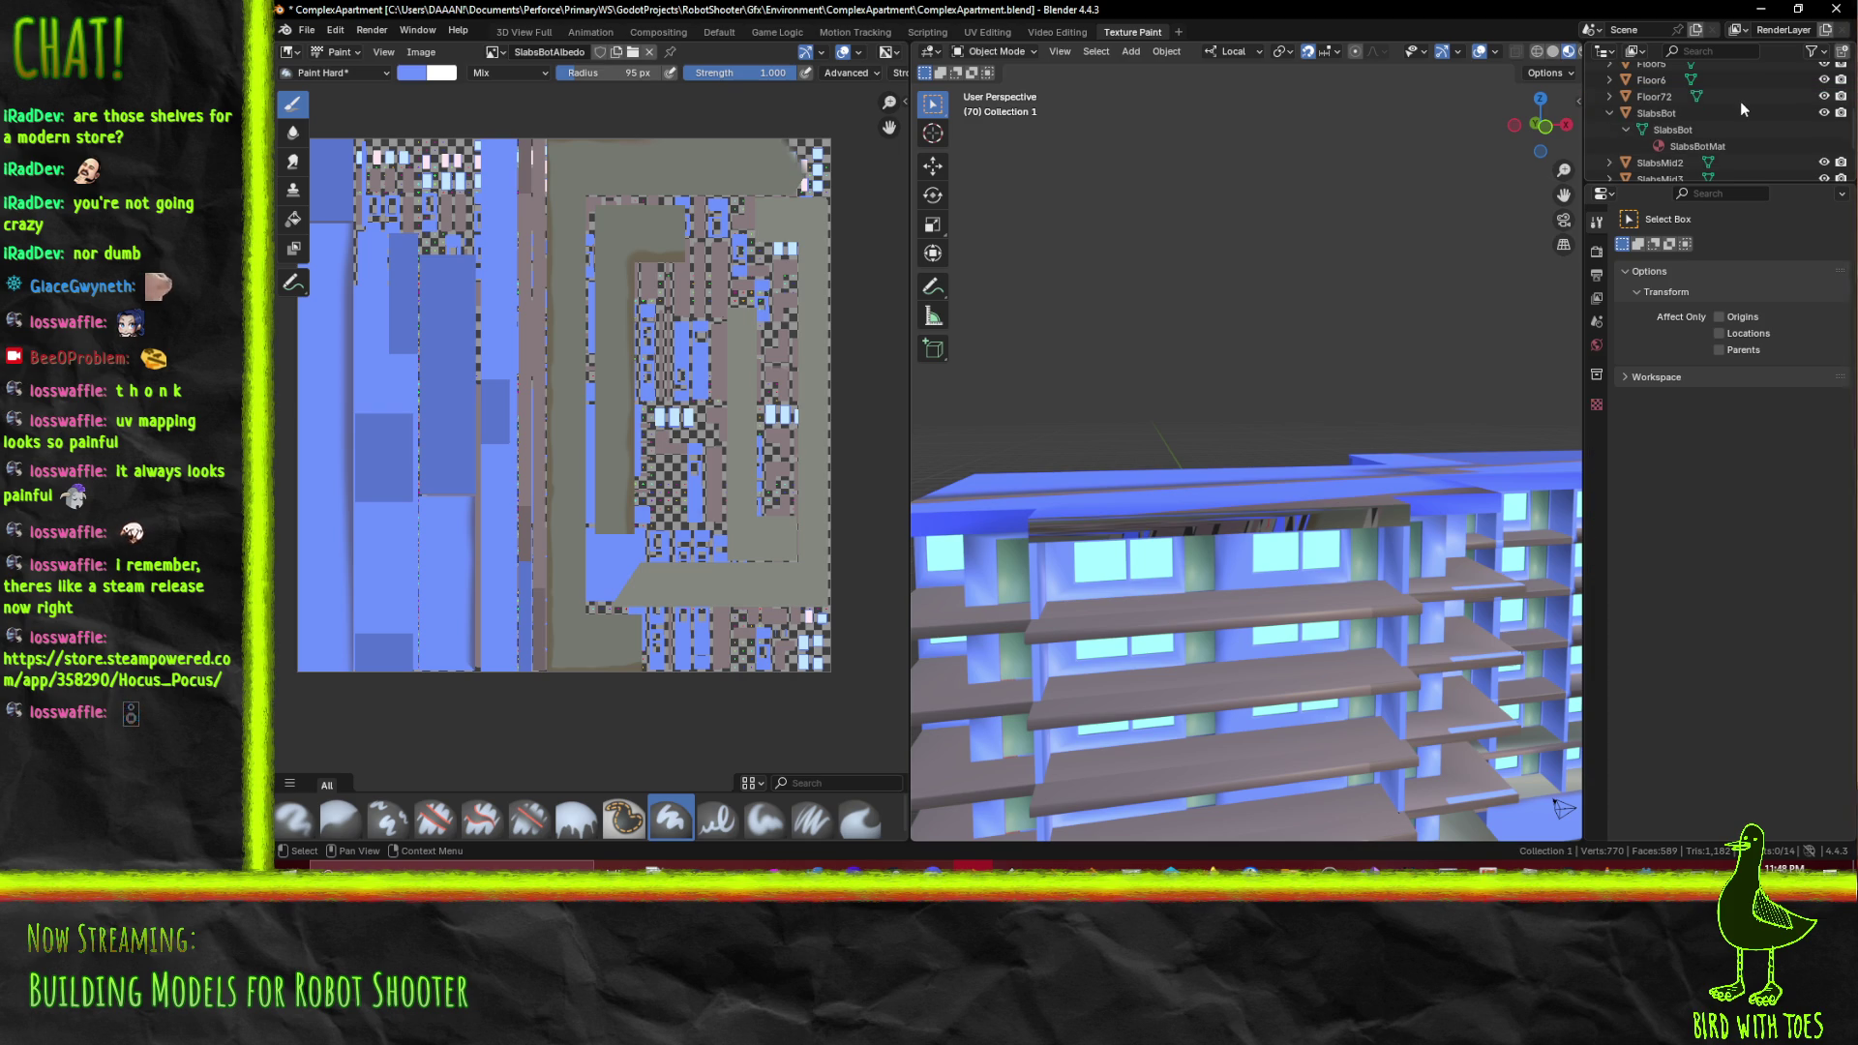
double_click(1688, 97)
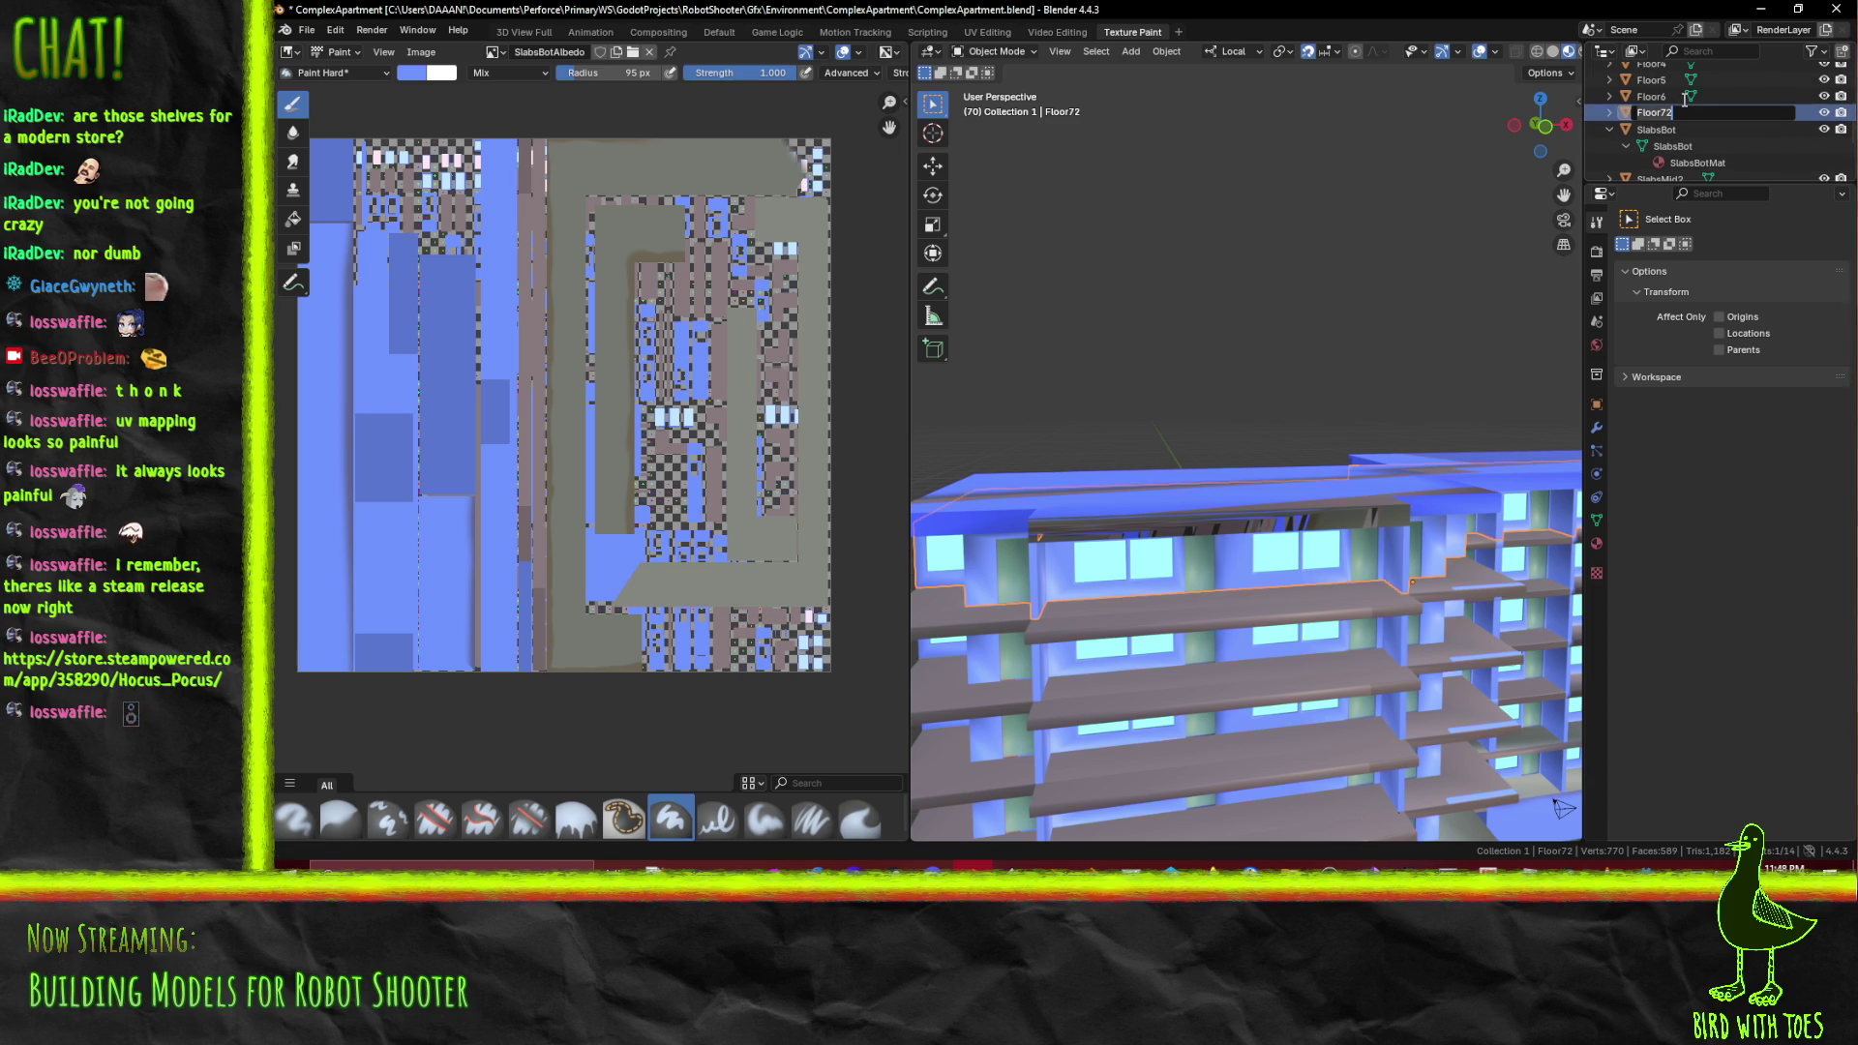
key("Return")
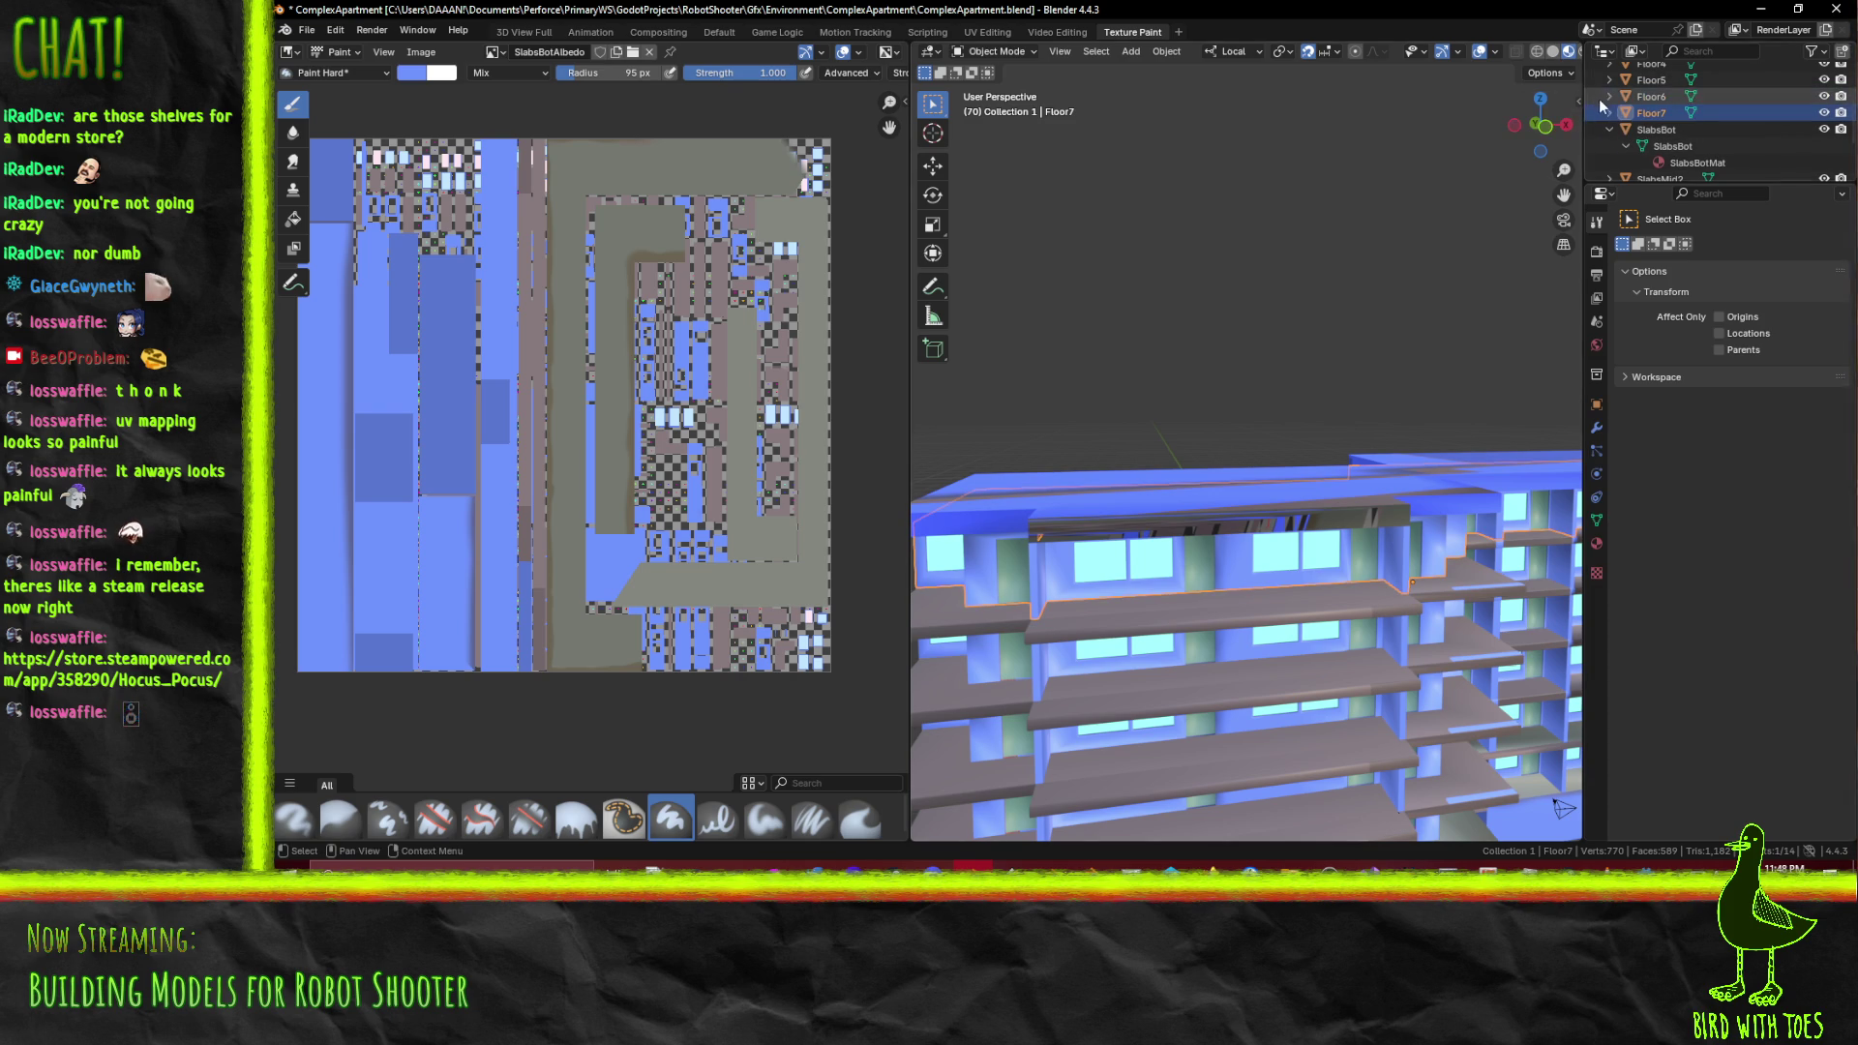
Rename the new Floor7's mesh data to the top-floor mesh name
double_click(1669, 131)
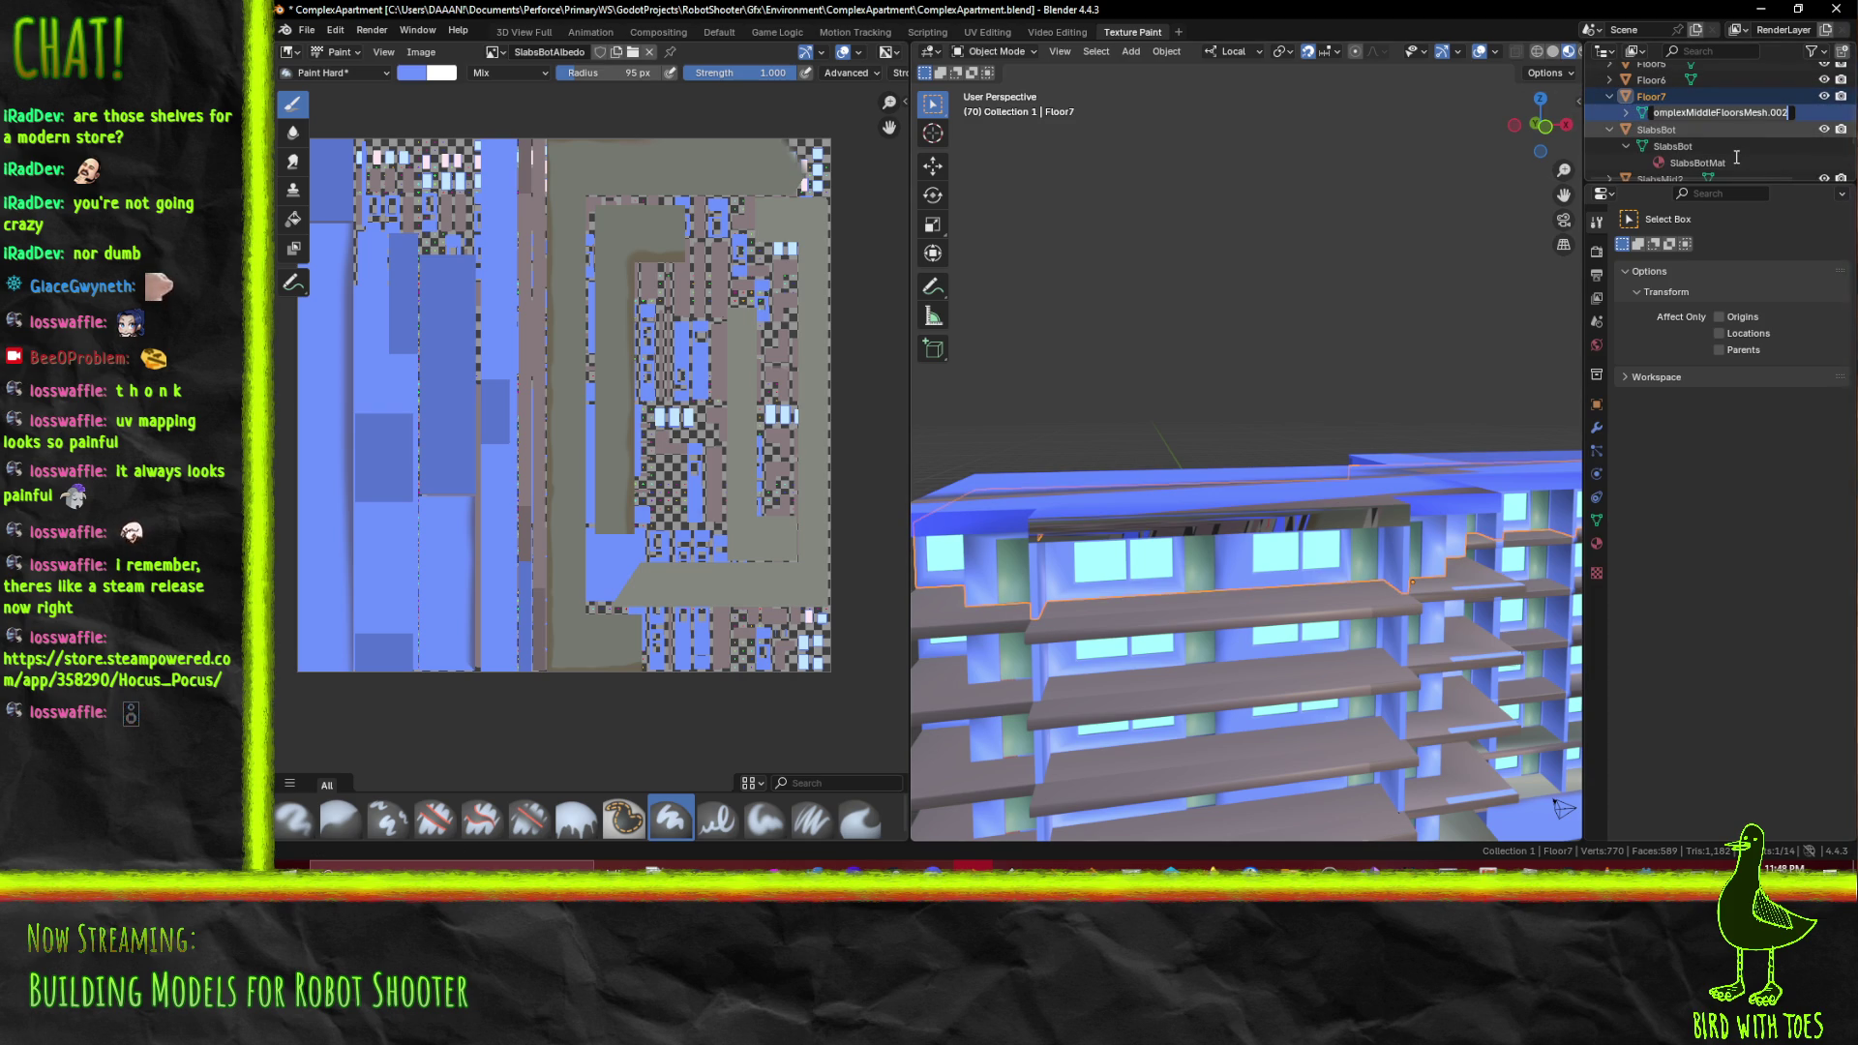
key("Escape")
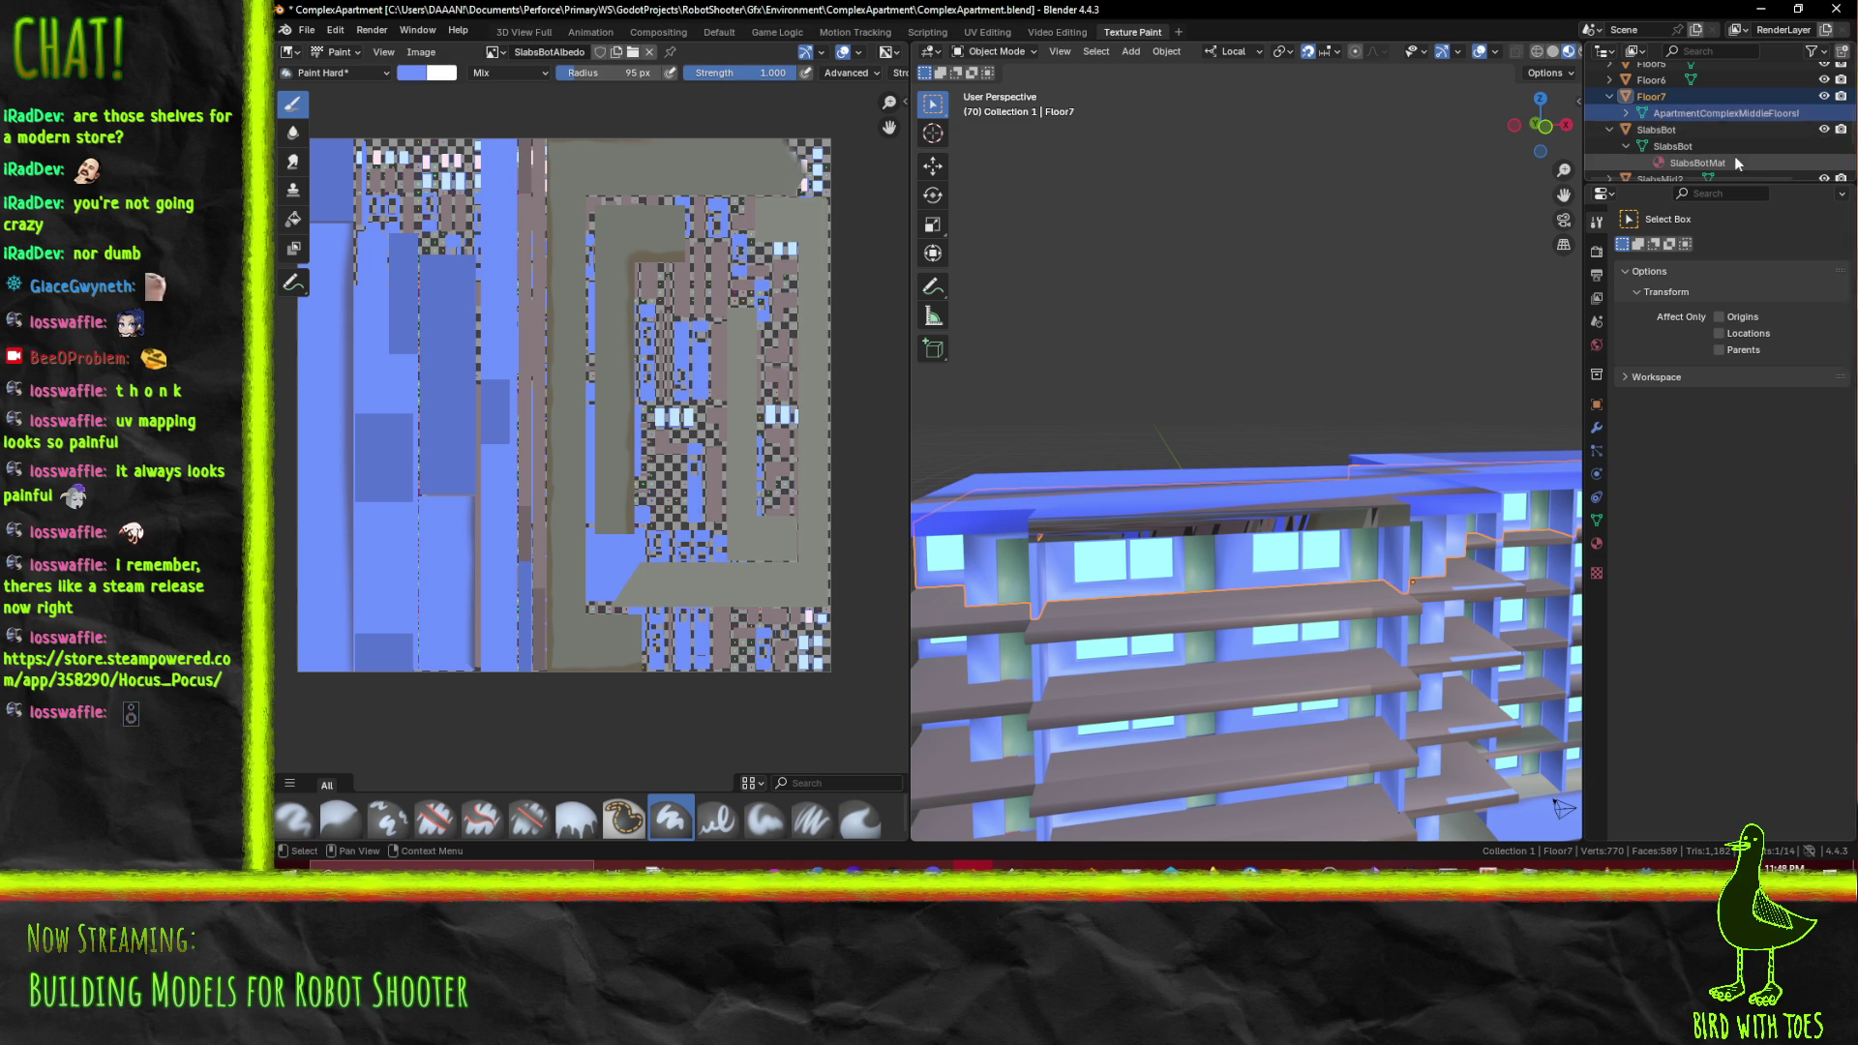
double_click(1756, 113)
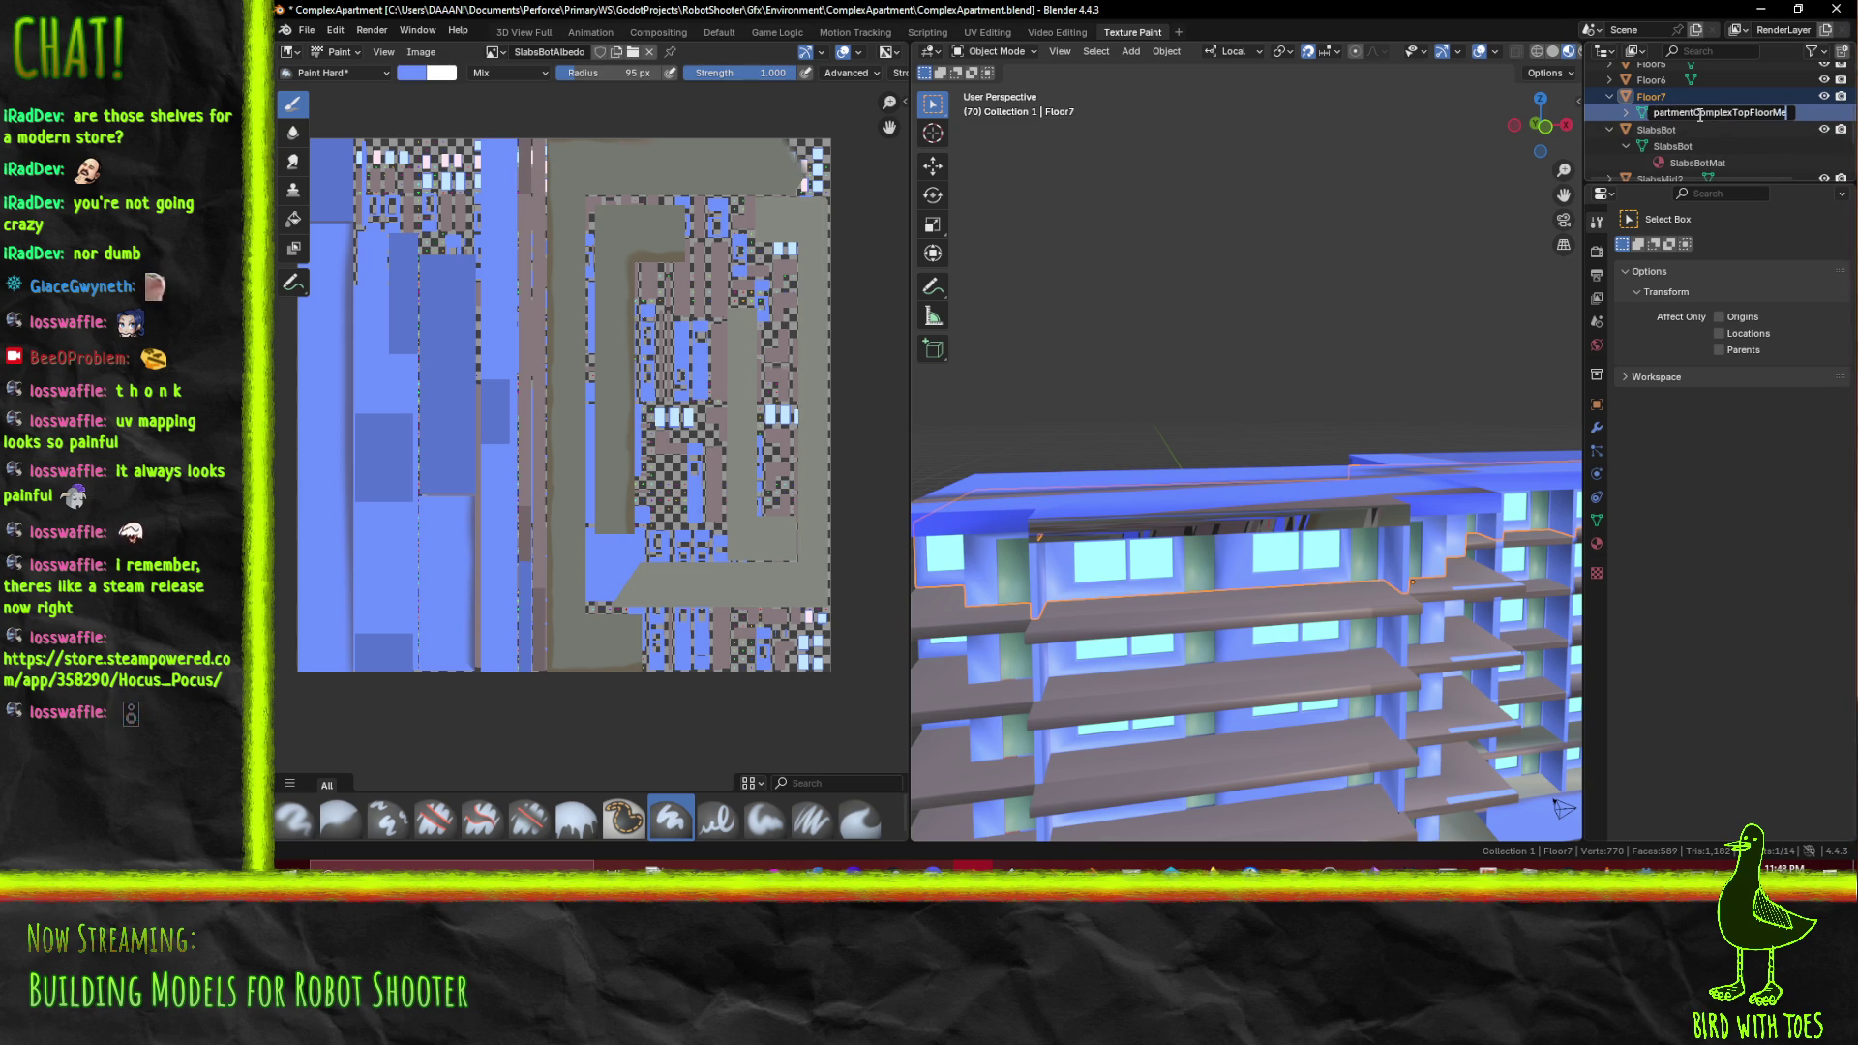
key("Return")
Expand Floor6 in the outliner and show its mesh data properties
scroll("up", 3)
left_click(1609, 130)
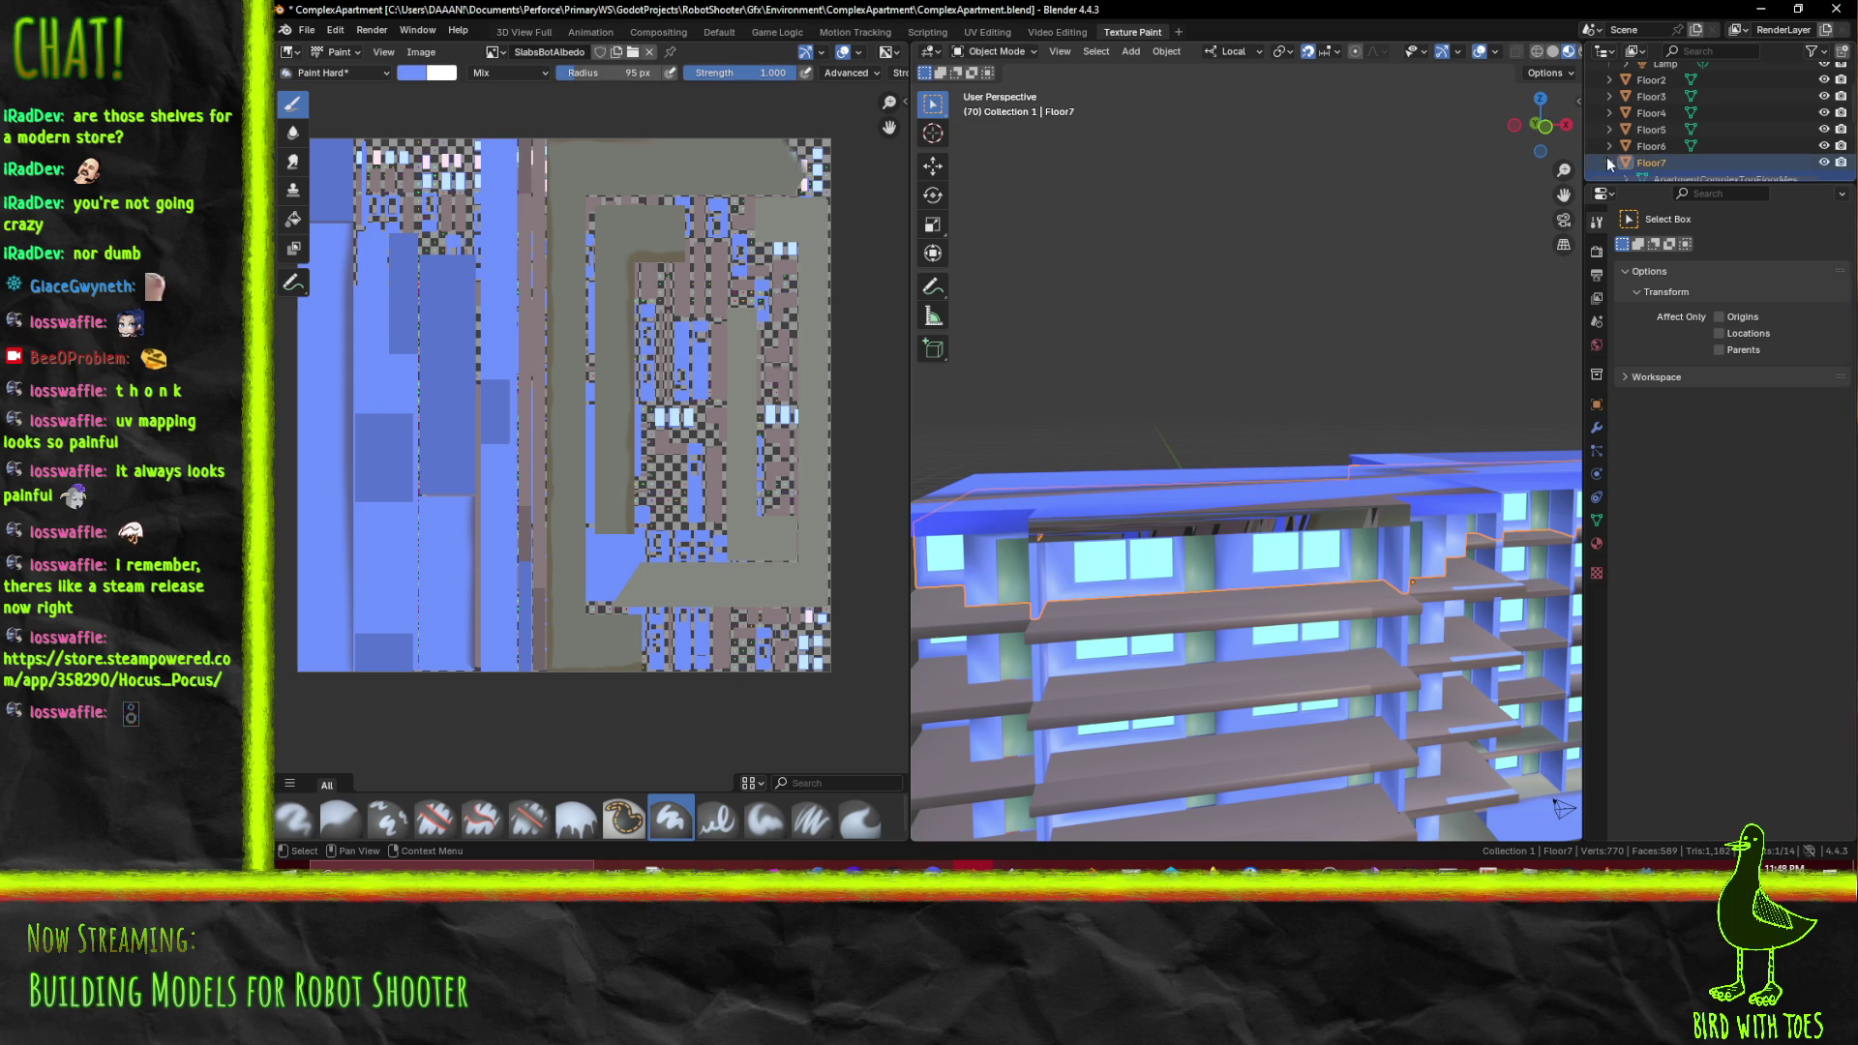
left_click(1609, 113)
left_click(1723, 133)
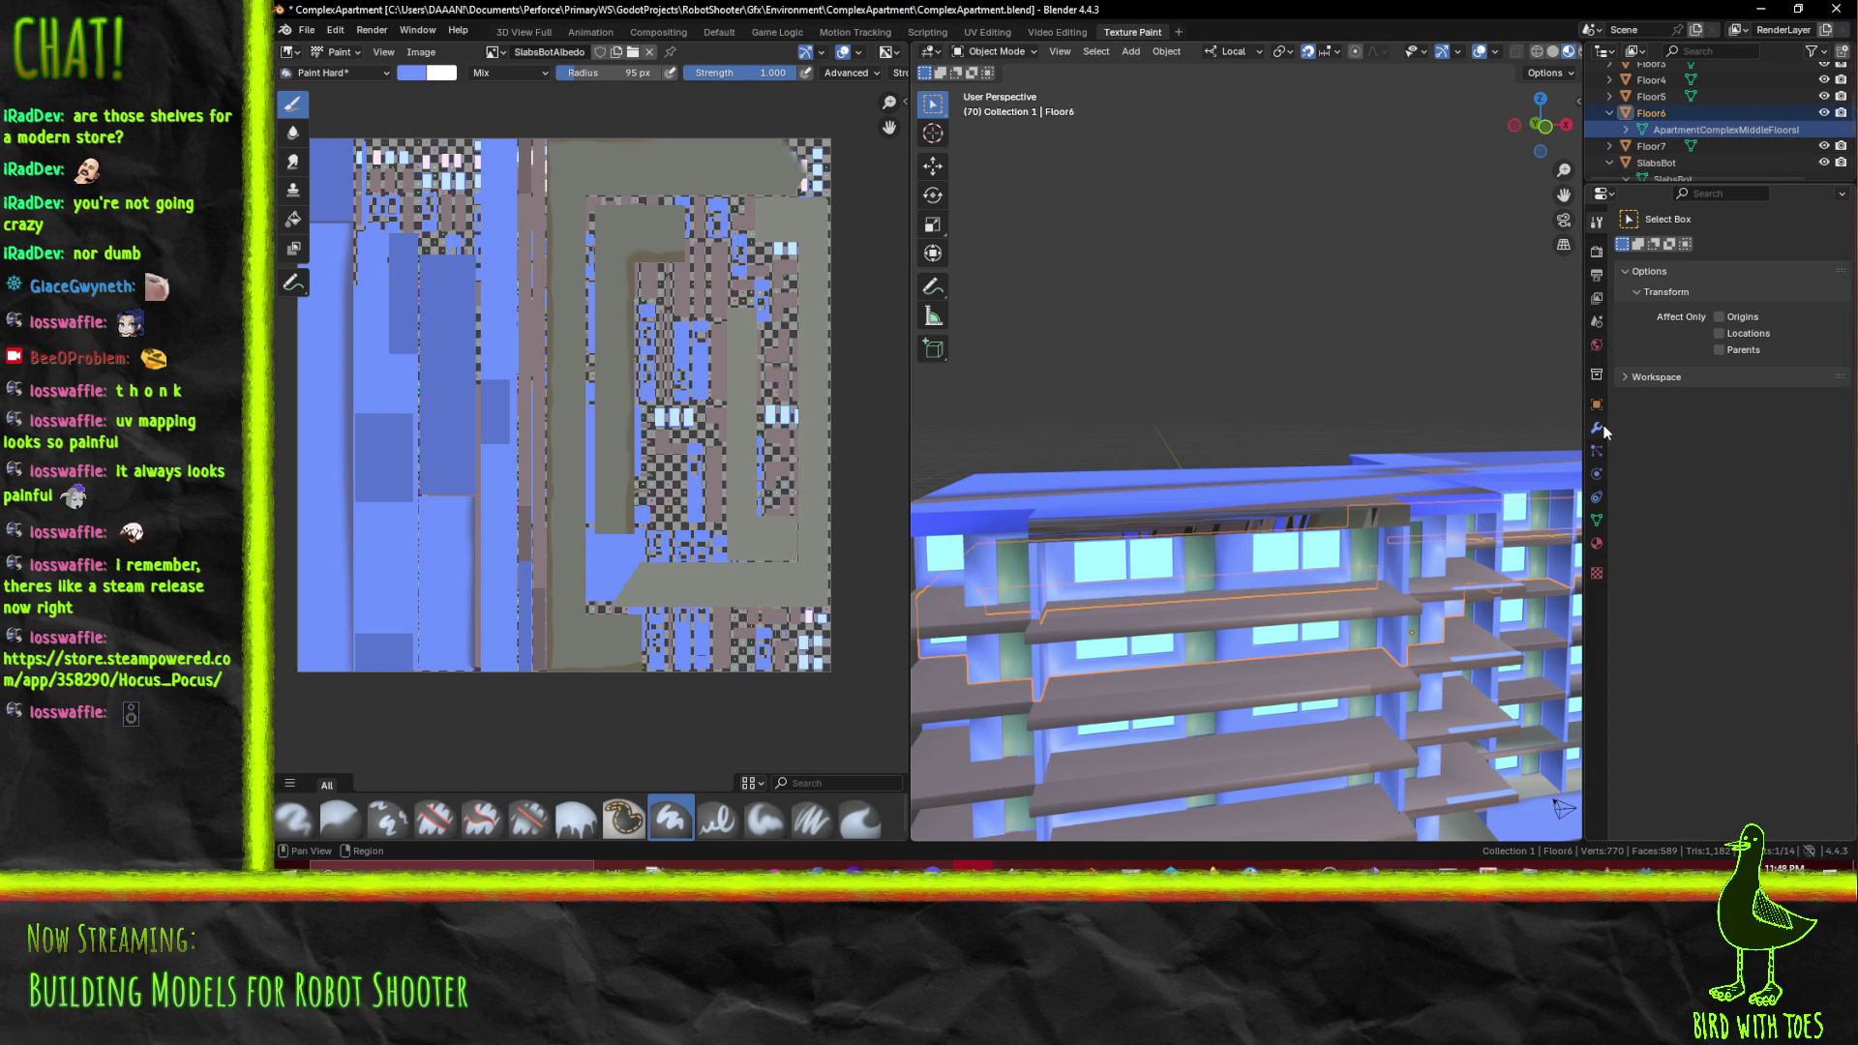
left_click(1599, 520)
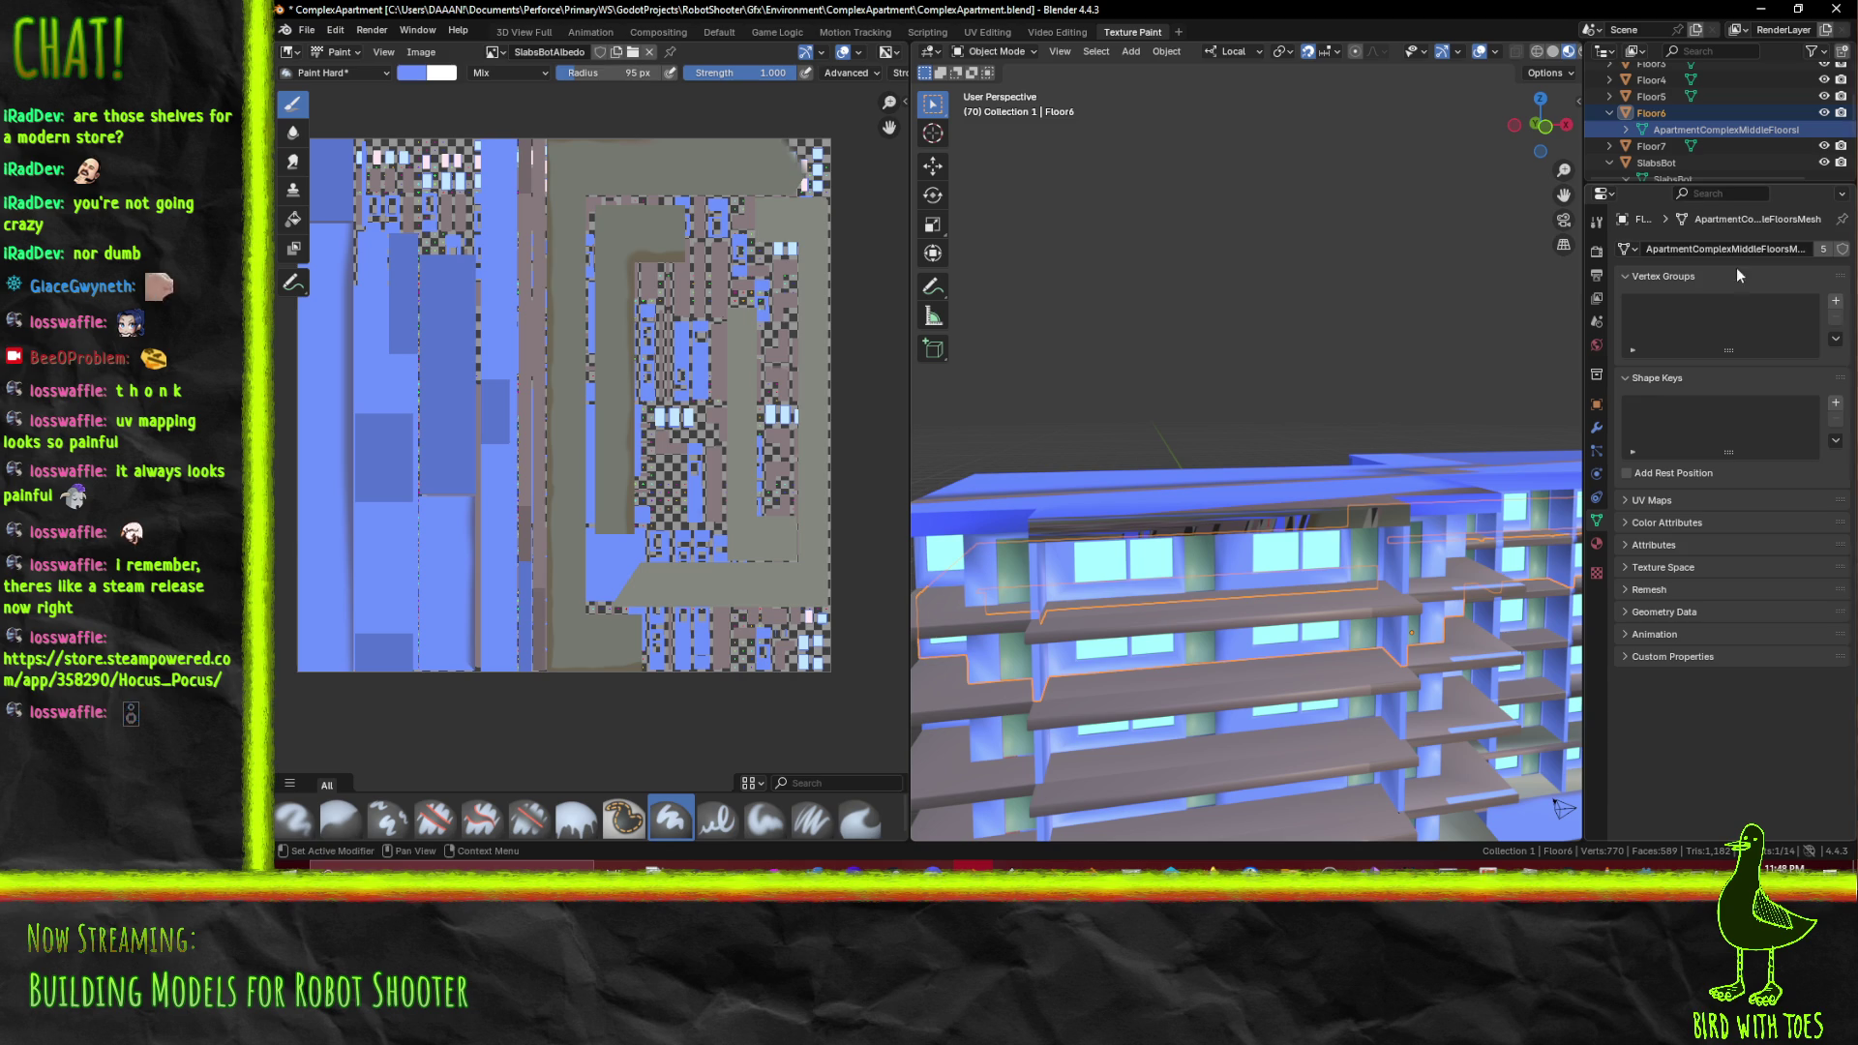
Select Floor5's mesh, widen the outliner and properties area, and switch to the Default workspace
left_click(1609, 96)
left_click(1656, 113)
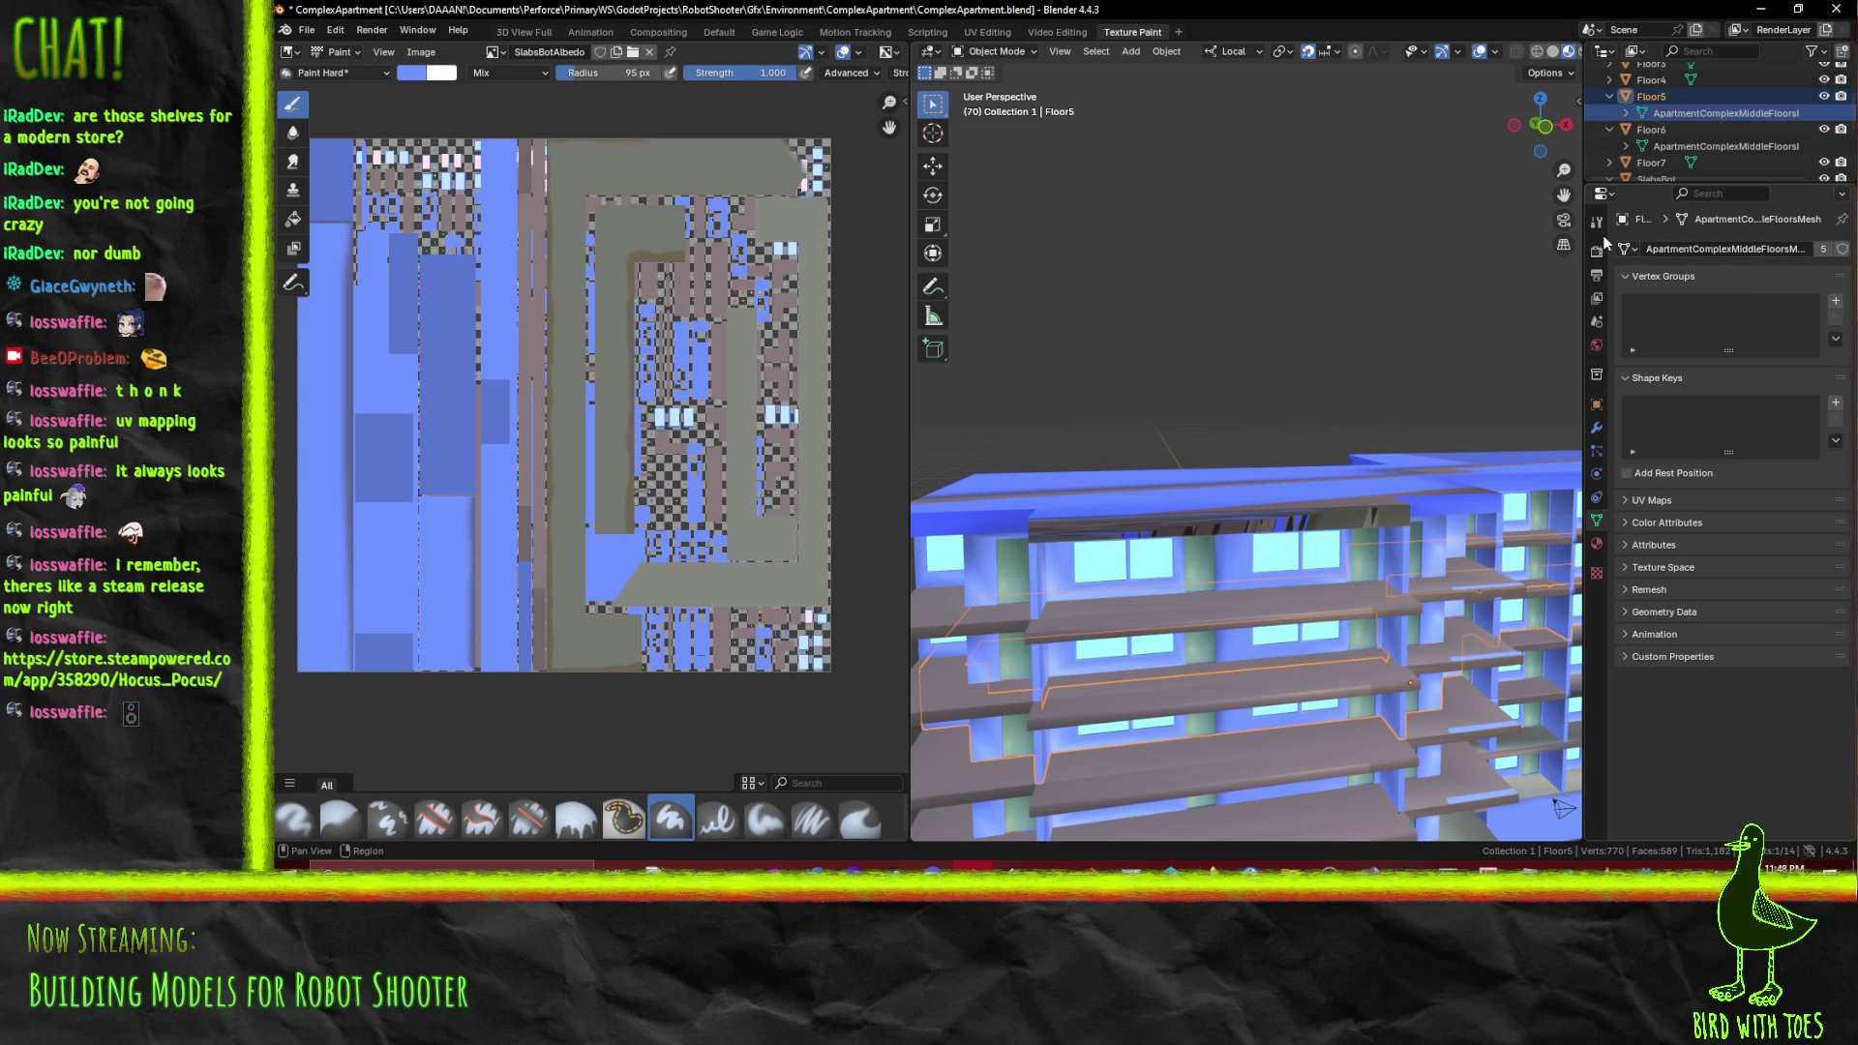
left_click_drag(1606, 233, 1635, 252)
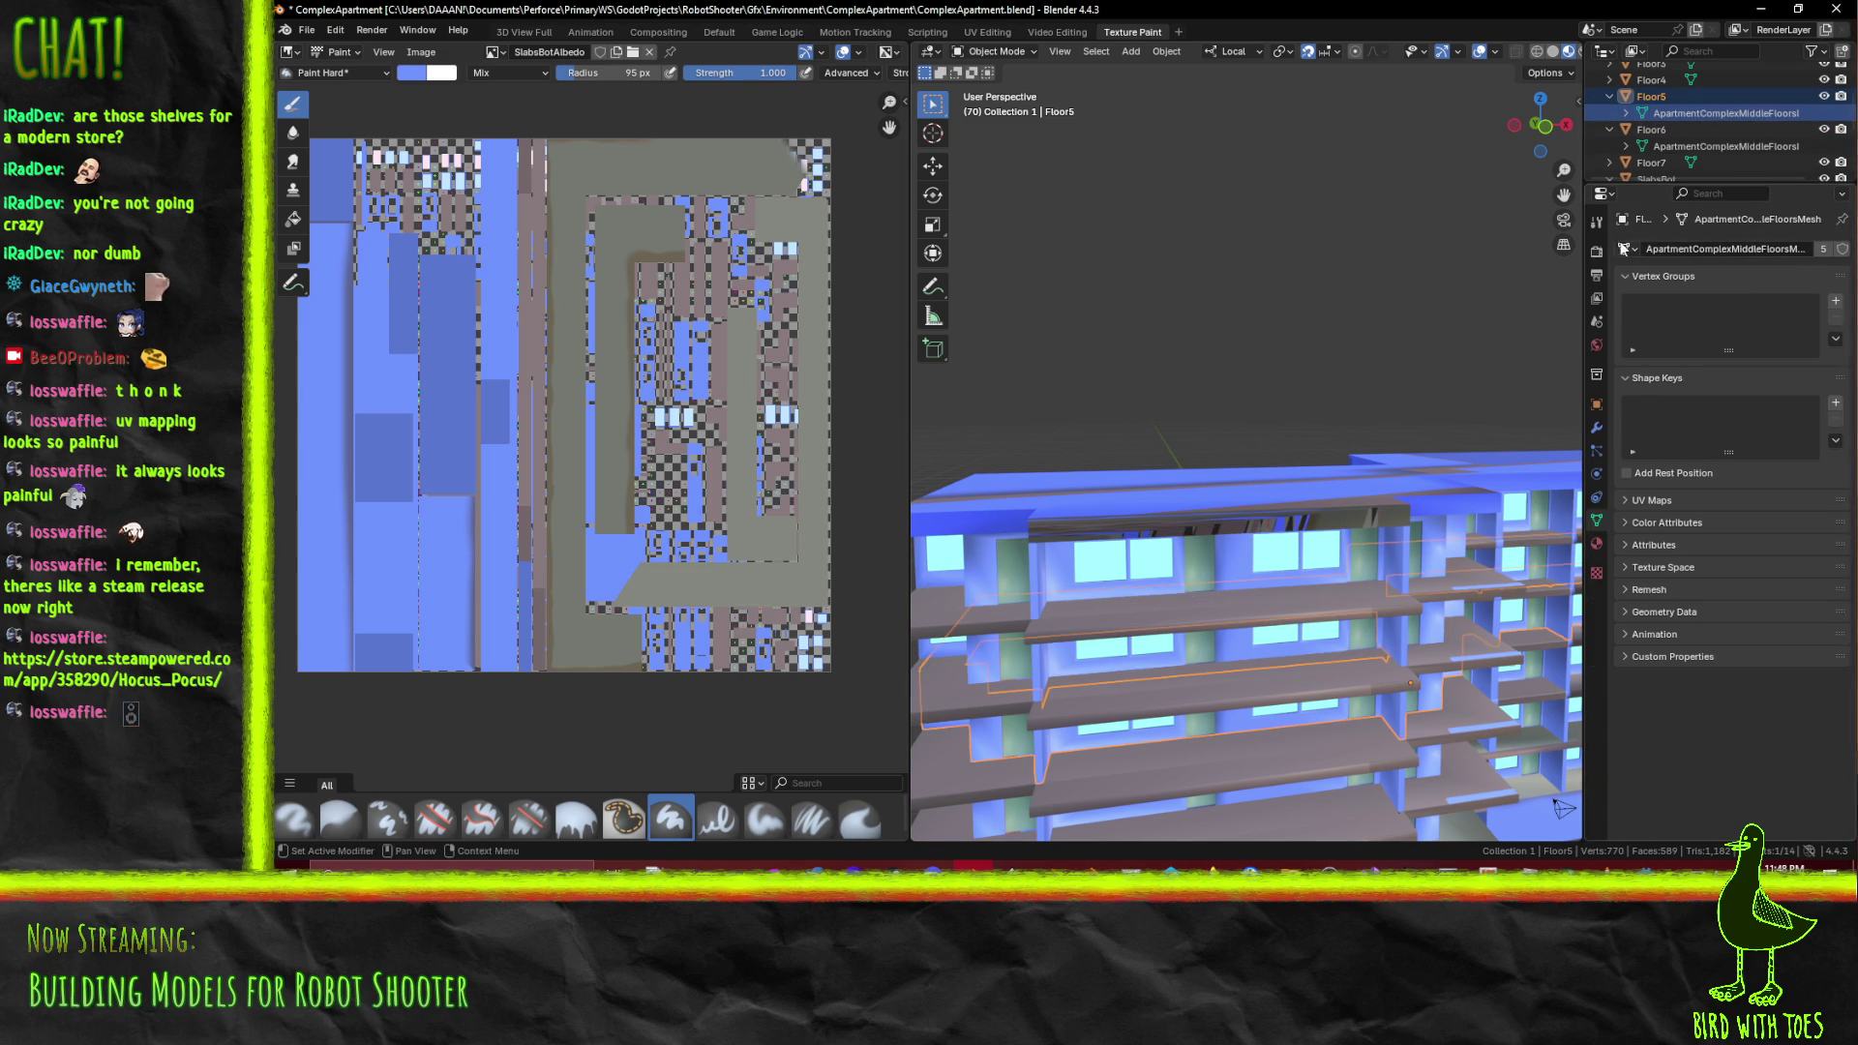
left_click_drag(1577, 171, 1390, 170)
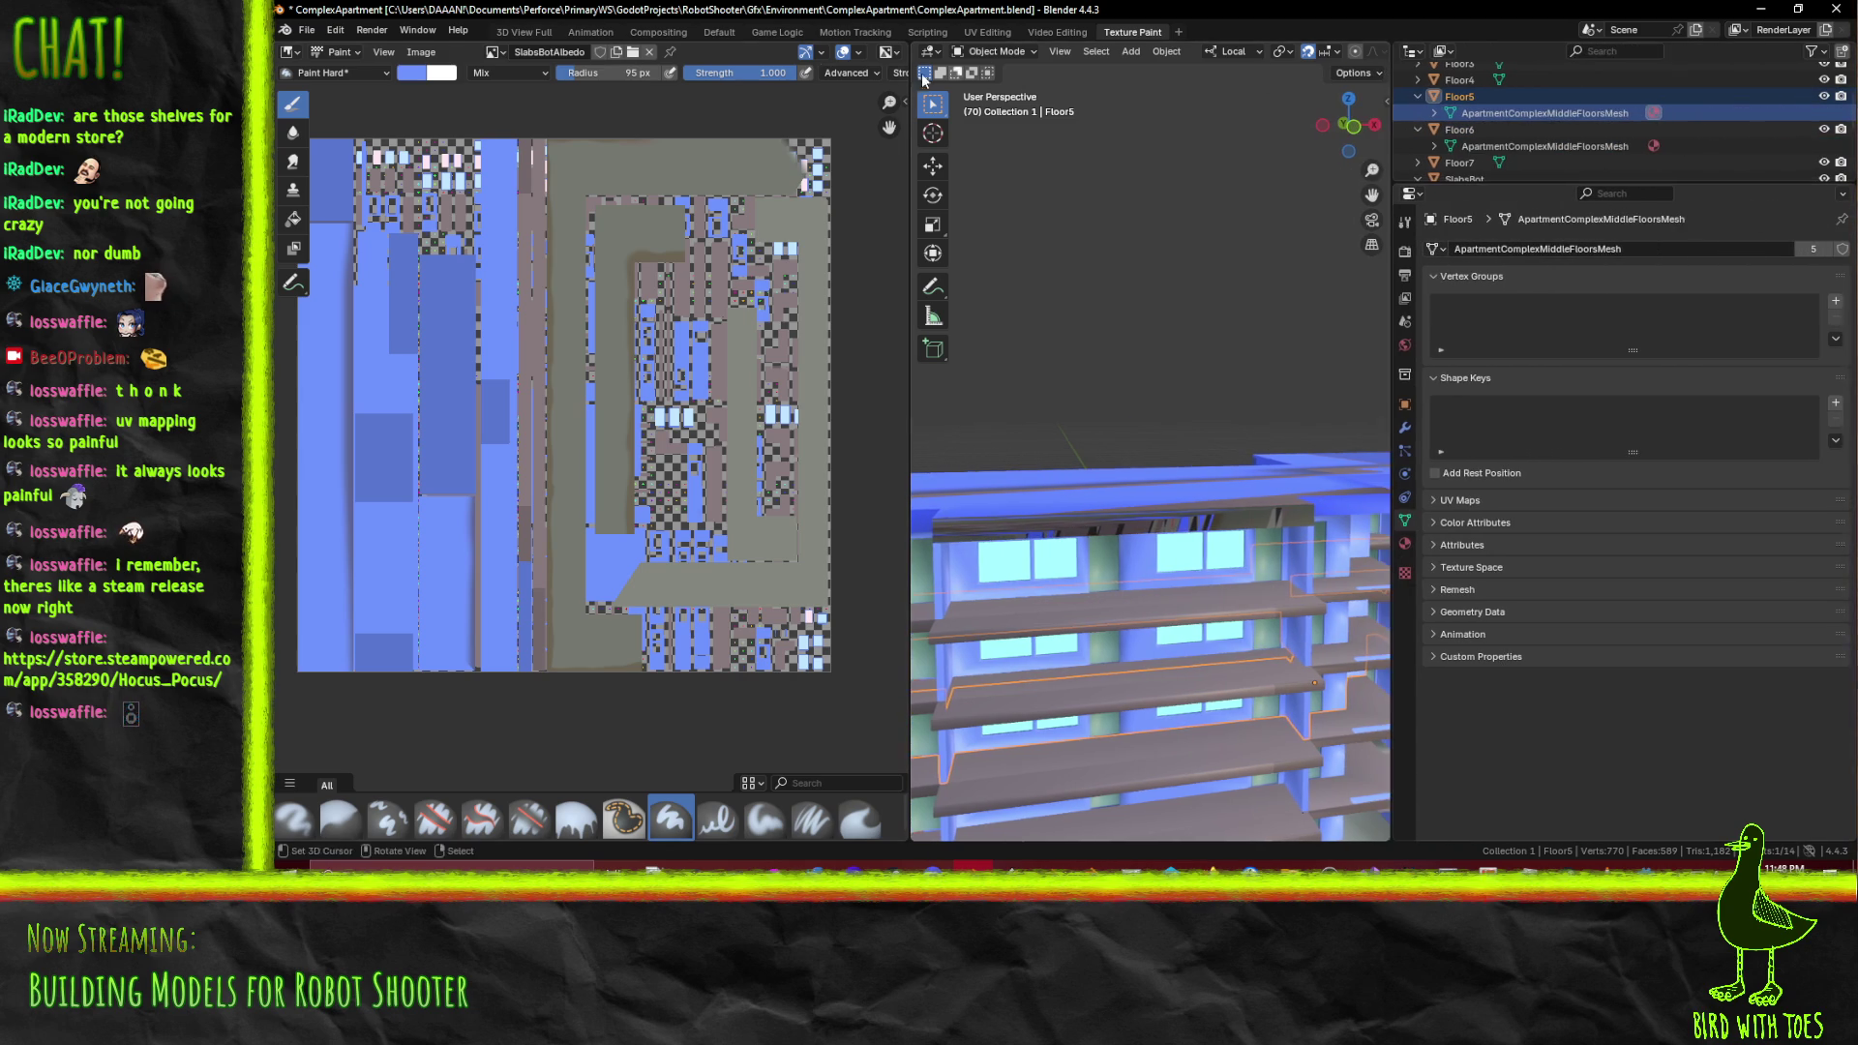
left_click(717, 32)
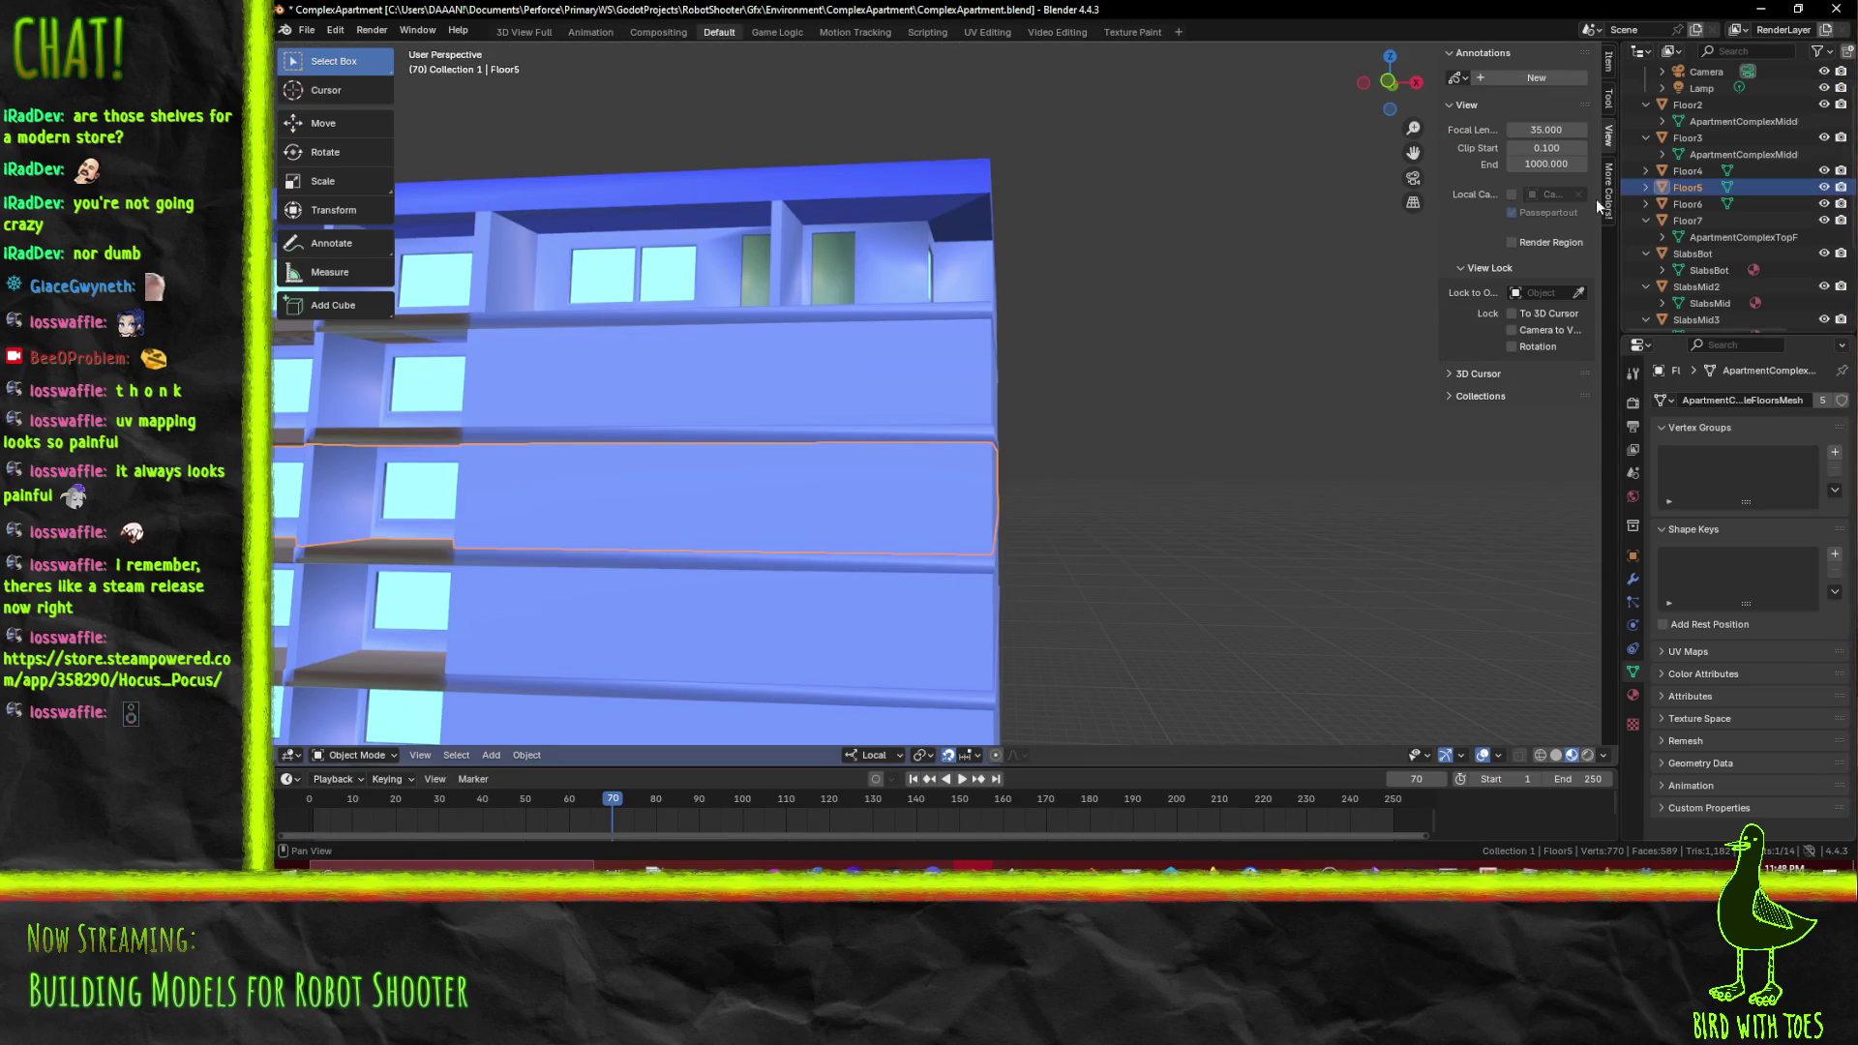
Widen the outliner and inspect the meshes of Floor2 through Floor7
left_click_drag(1617, 246, 1390, 252)
left_click(1395, 203)
left_click(1393, 188)
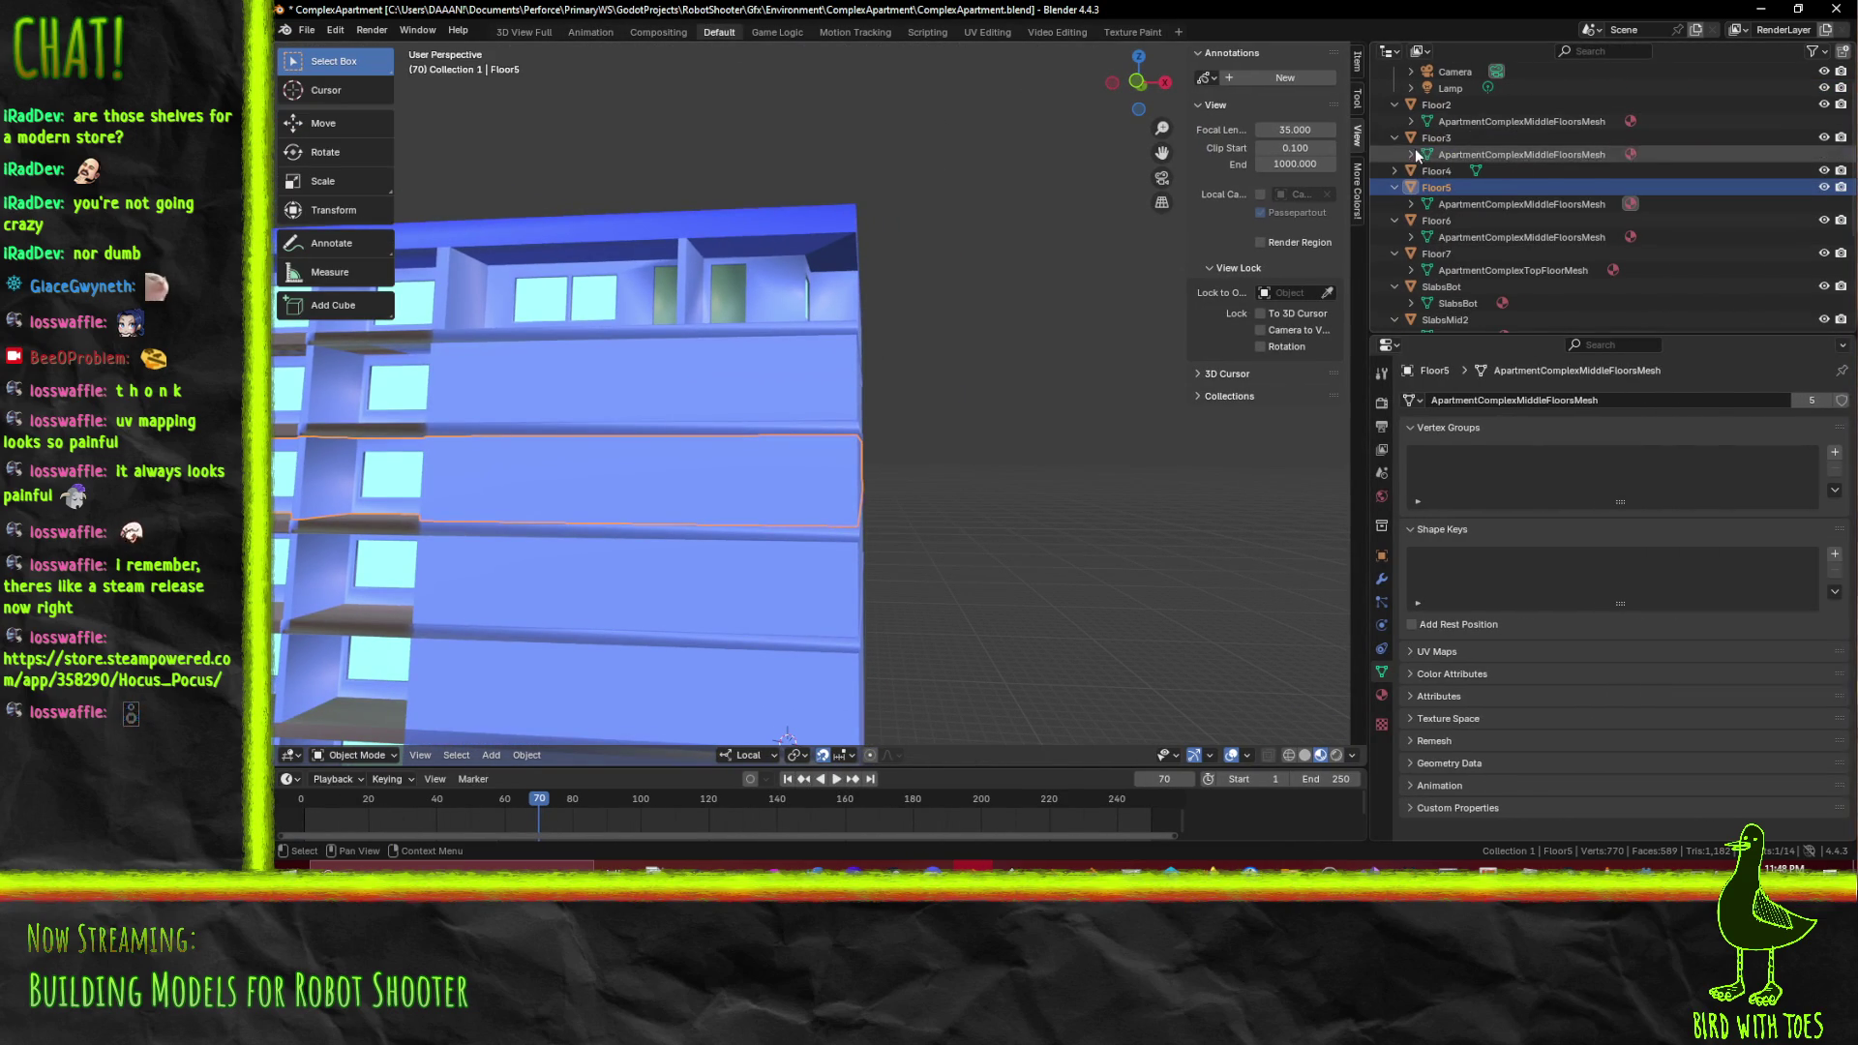
left_click(1394, 171)
left_click(1478, 125)
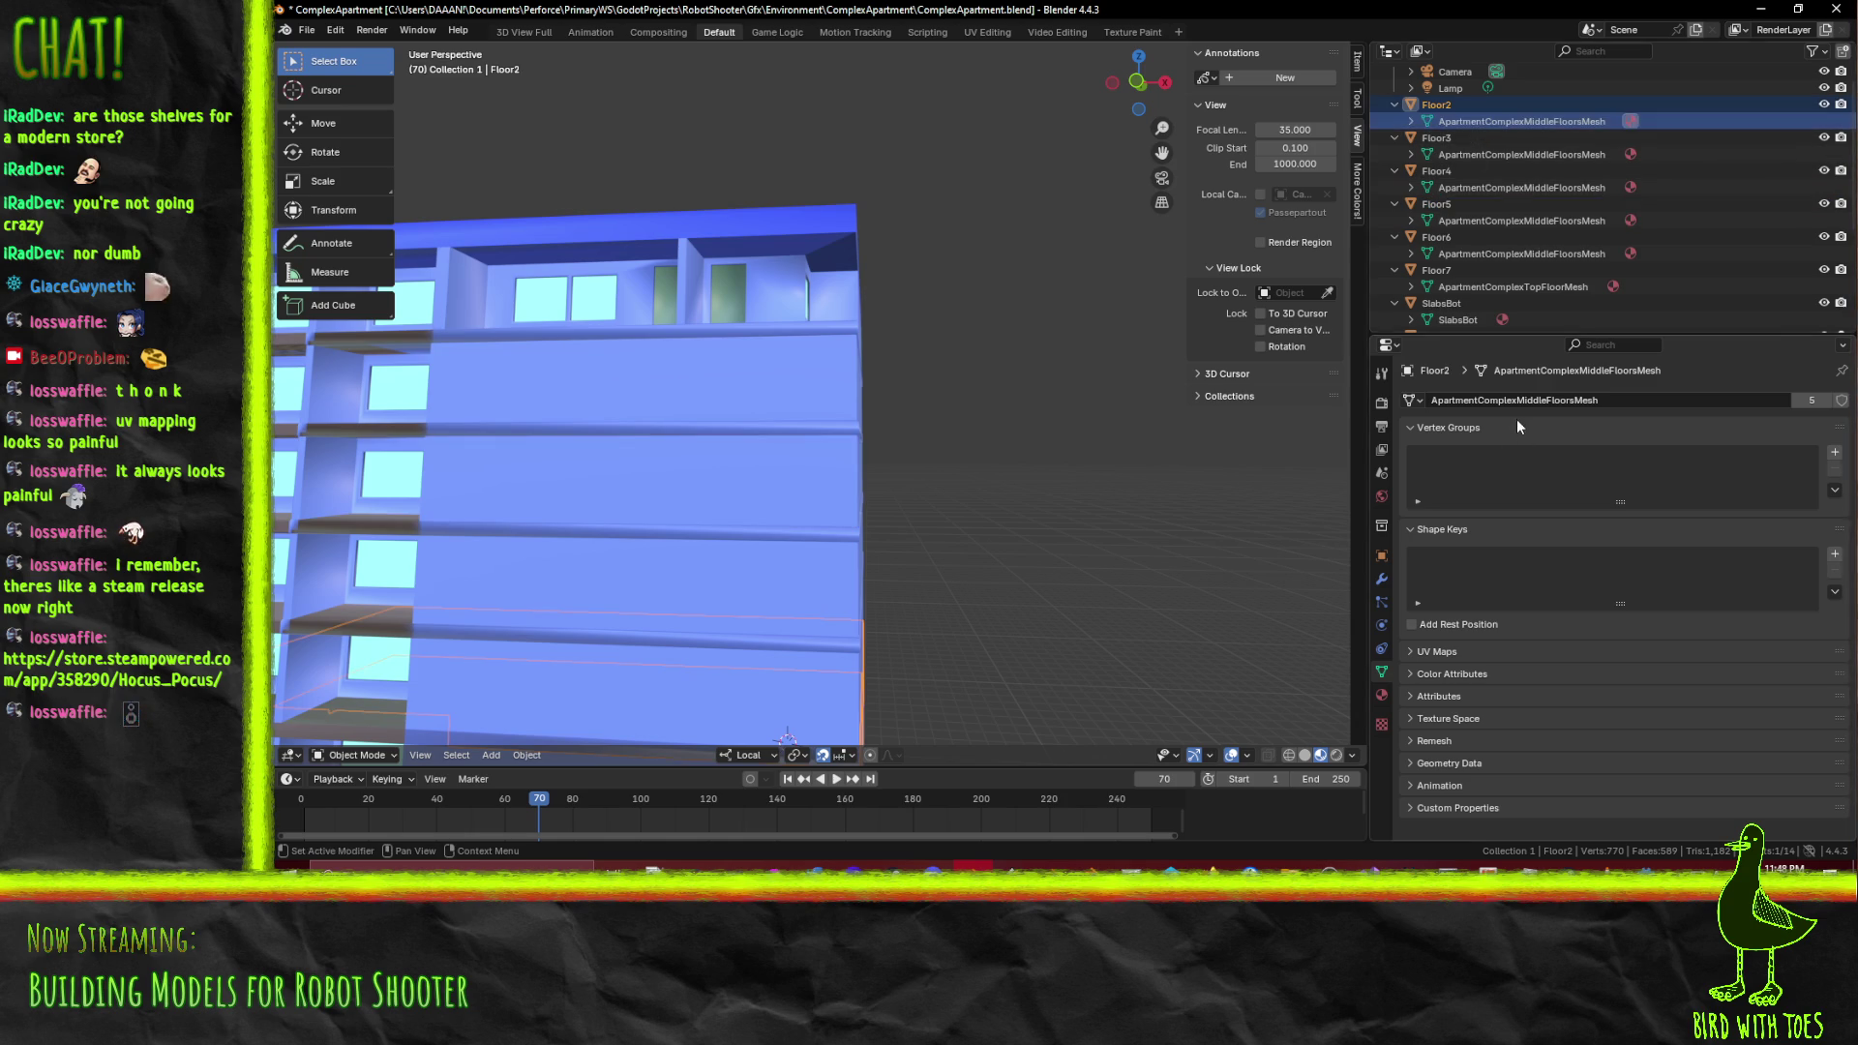
left_click(1495, 154)
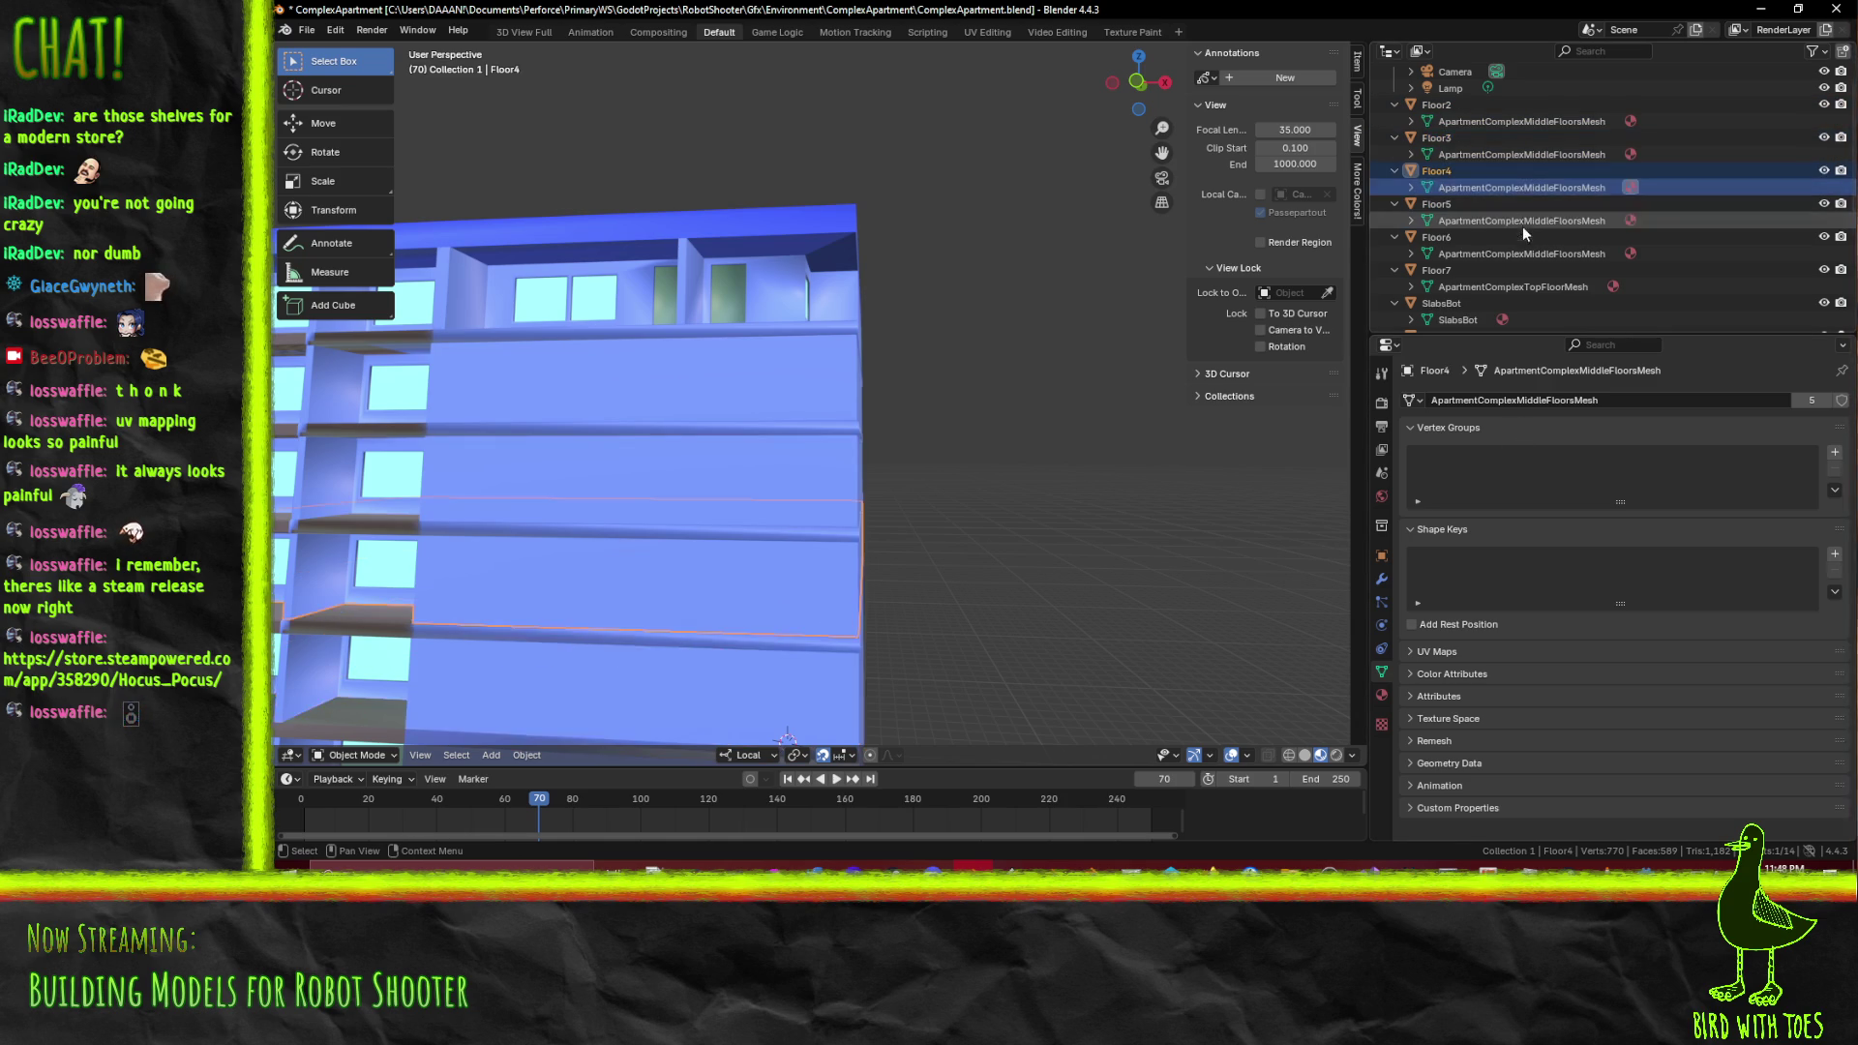
left_click(1520, 253)
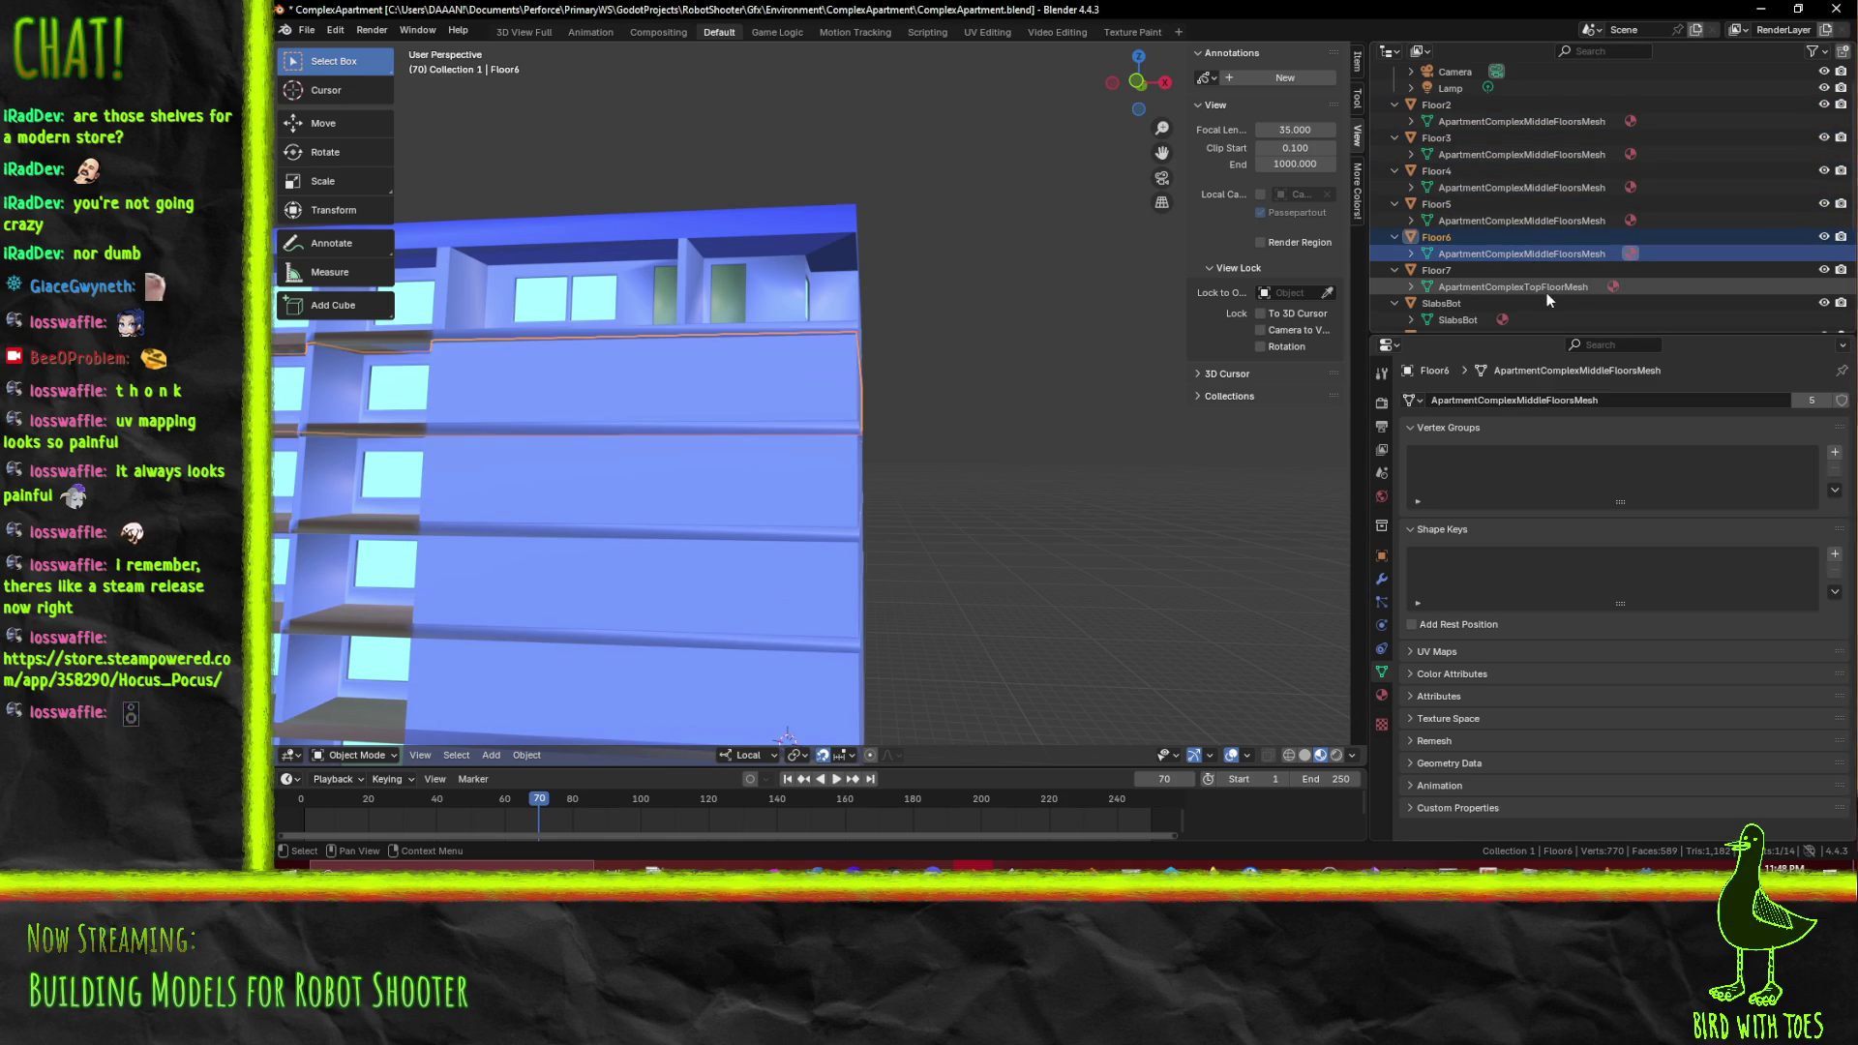
left_click(1544, 290)
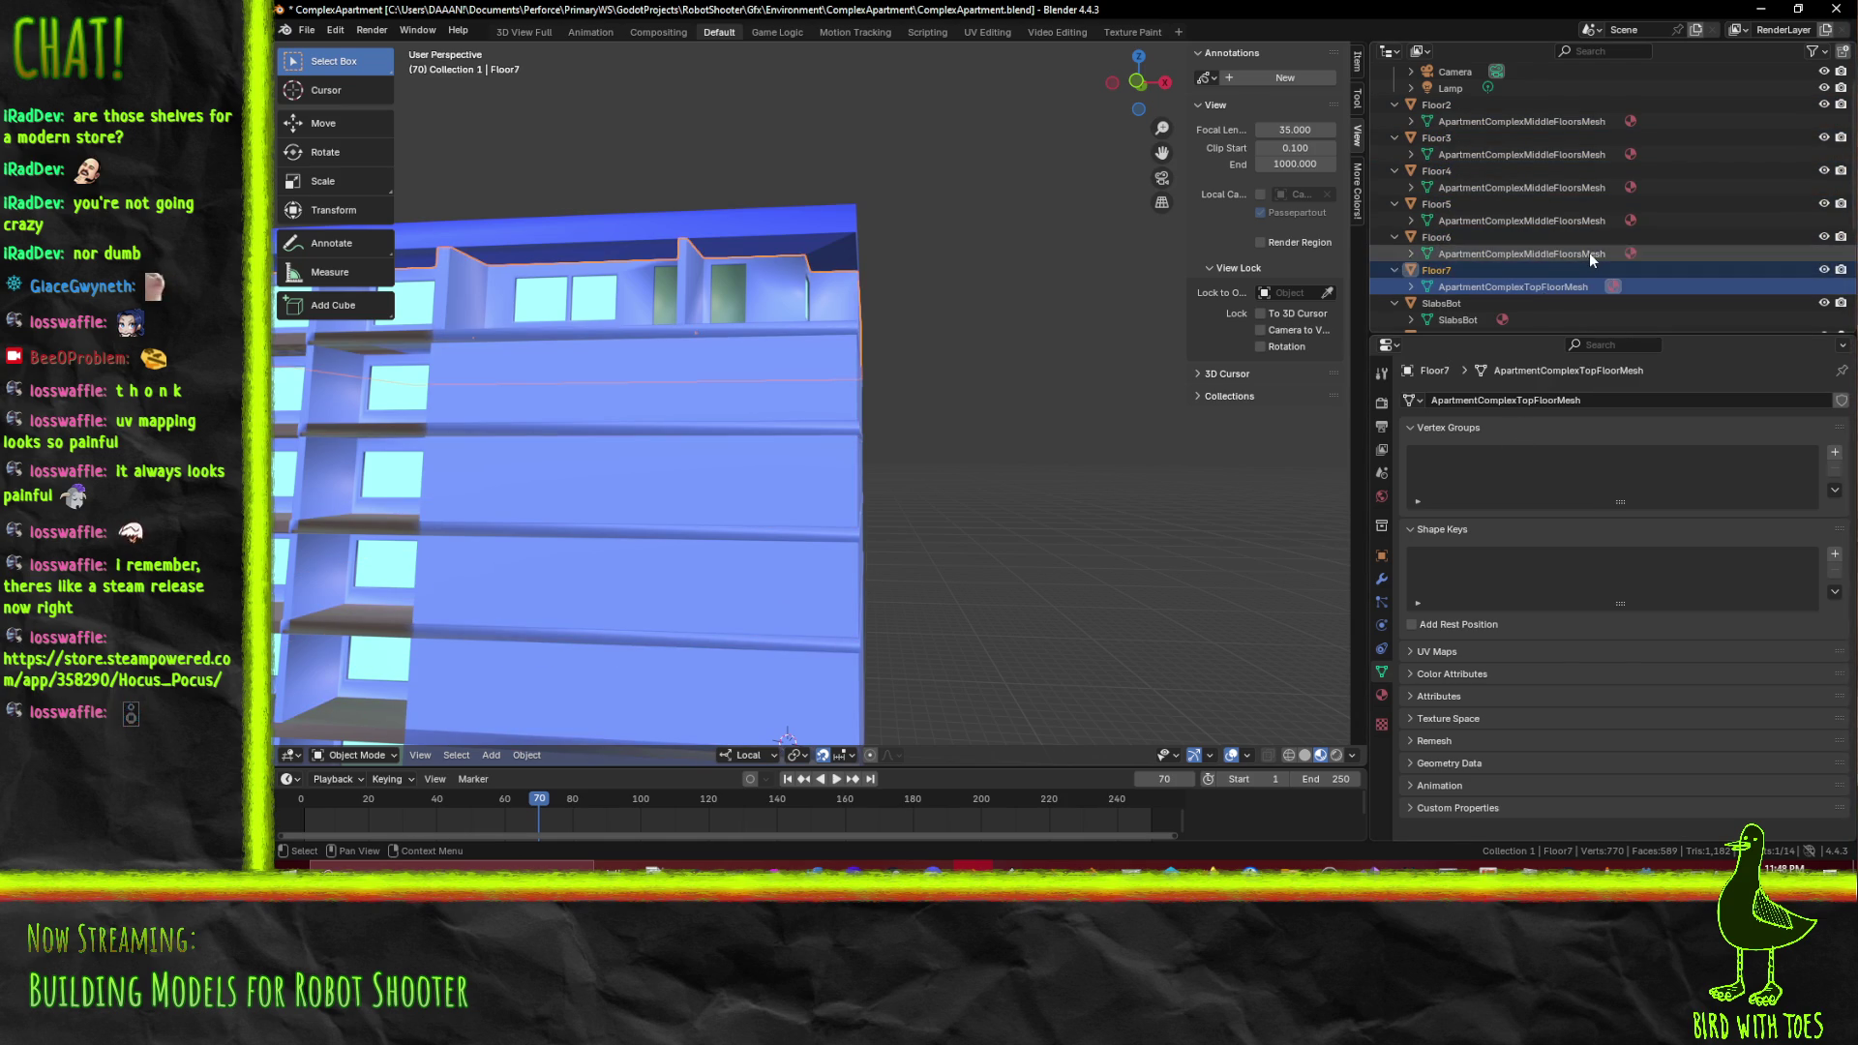
Leave painting and select the SlabsTop slab object in the outliner
scroll("down", 3)
left_click(1457, 221)
scroll("down", 3)
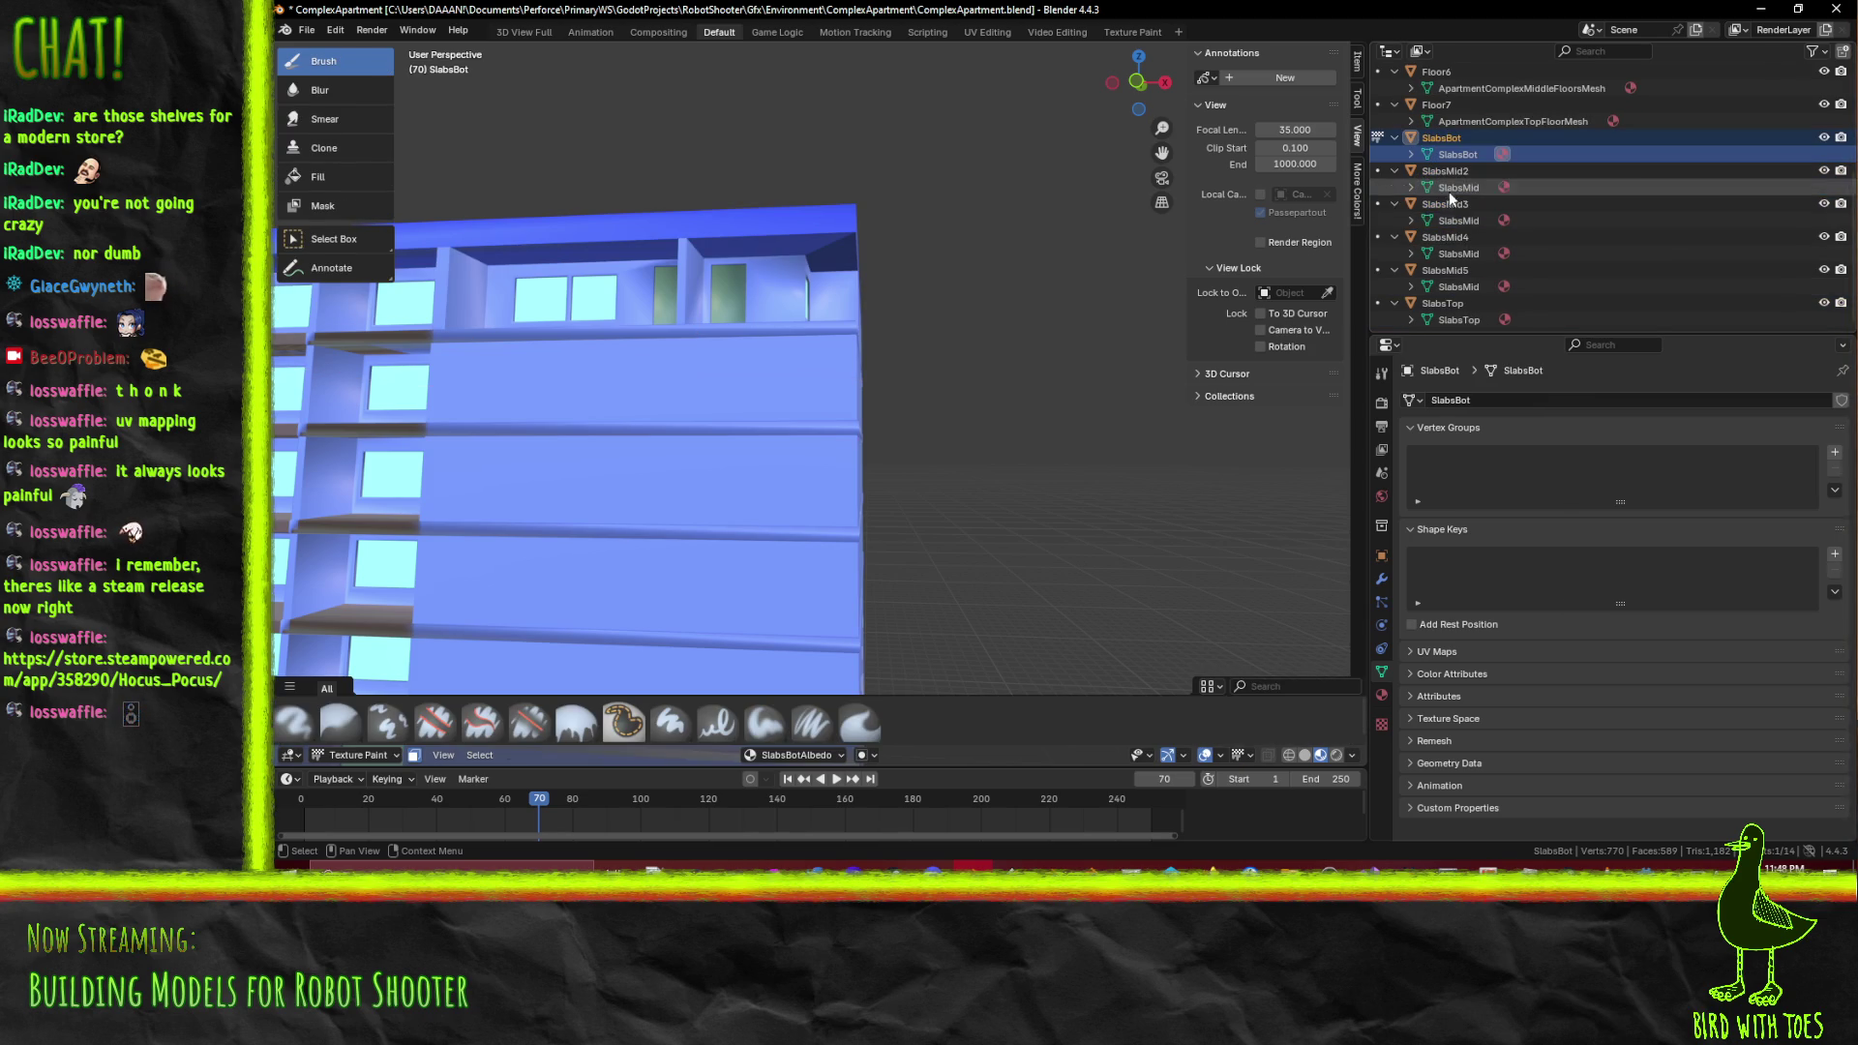
left_click(1458, 221)
left_click(1461, 252)
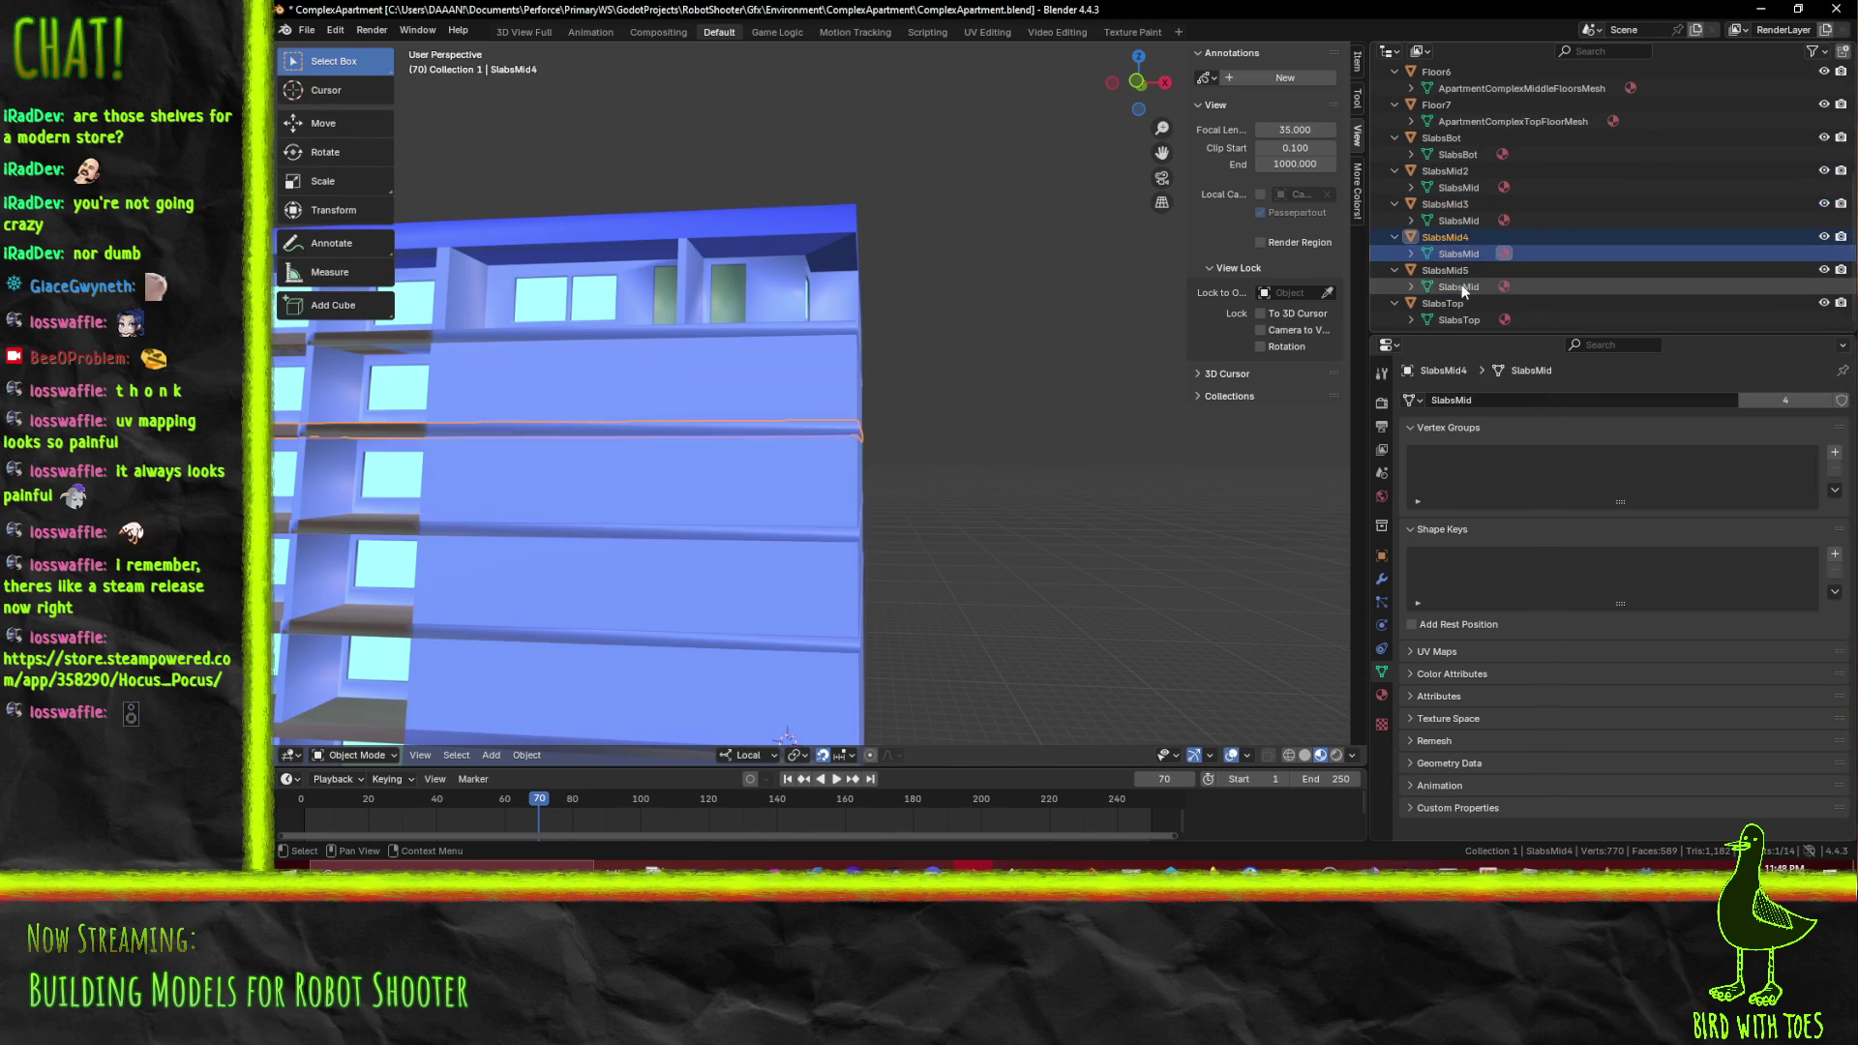
left_click(1459, 320)
Put SlabsTop into Edit Mode, orbit around it, and open the UV Editing workspace
scroll("up", 3)
scroll("down", 3)
scroll("down", 3)
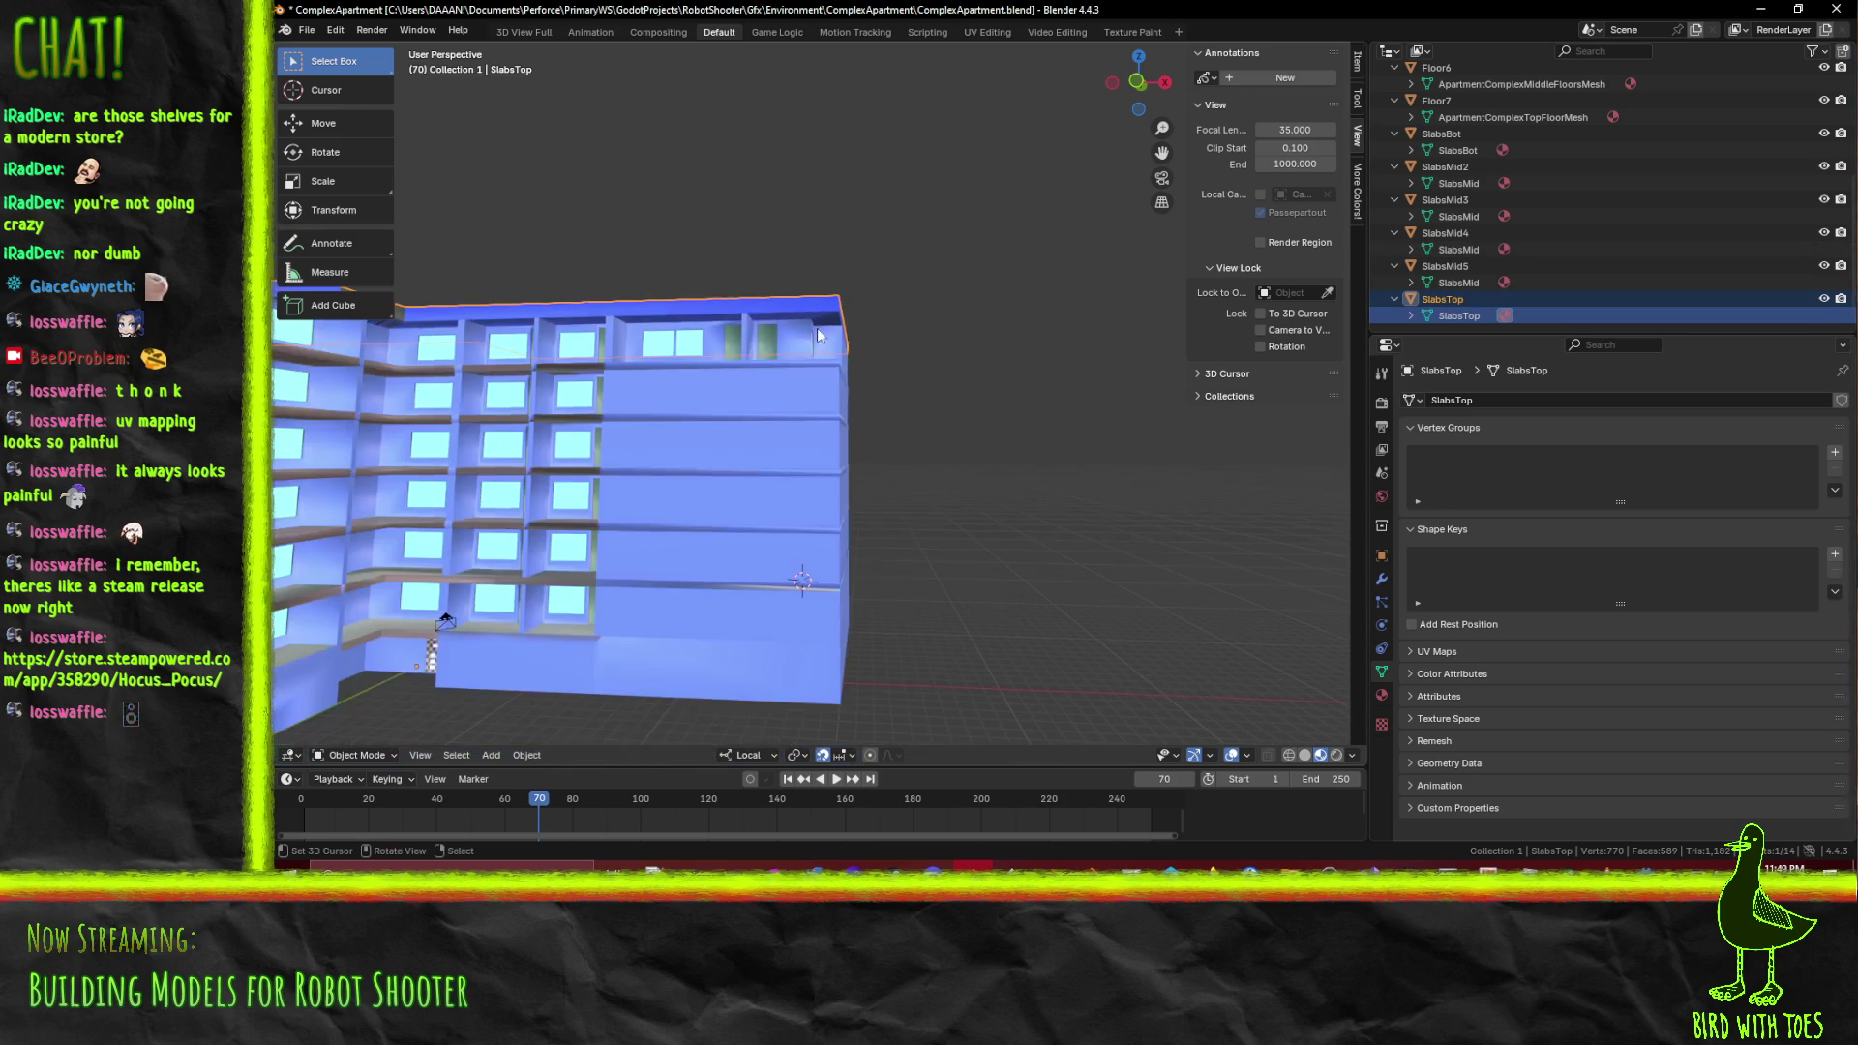
left_click_drag(459, 355, 829, 418)
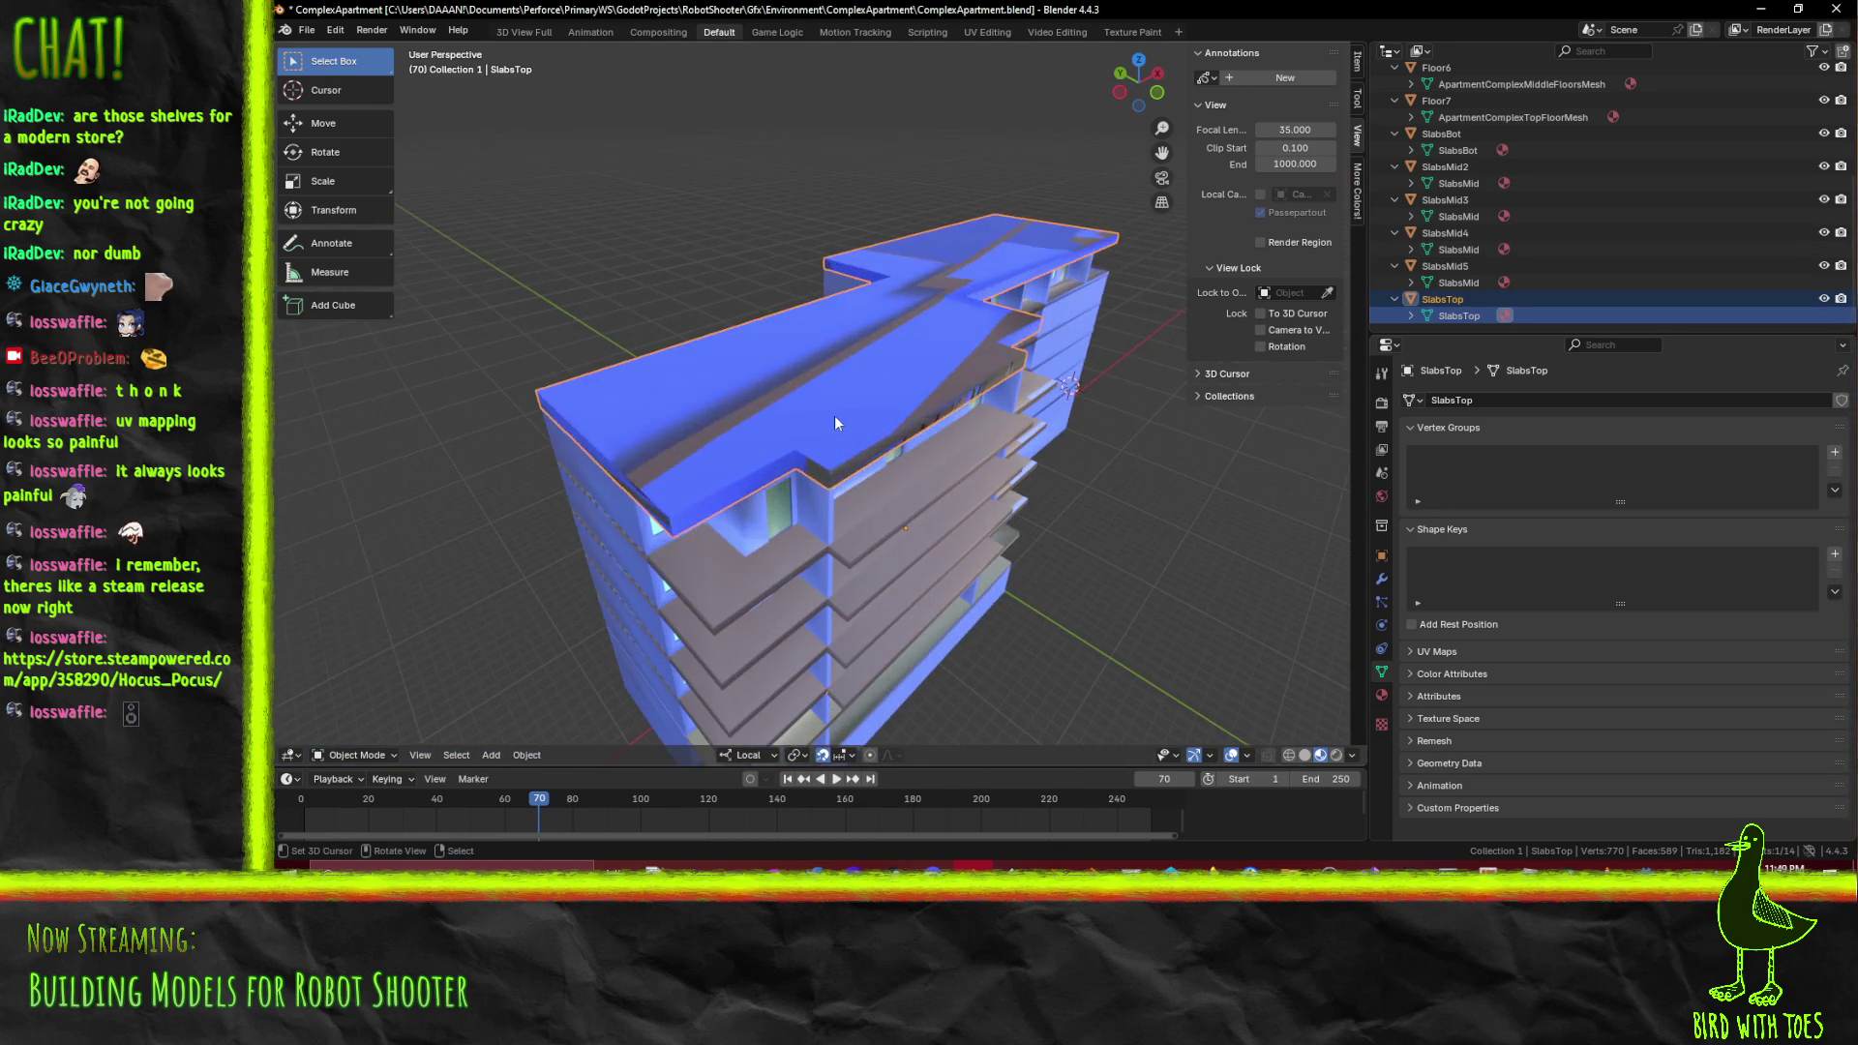
key("Tab")
scroll("up", 3)
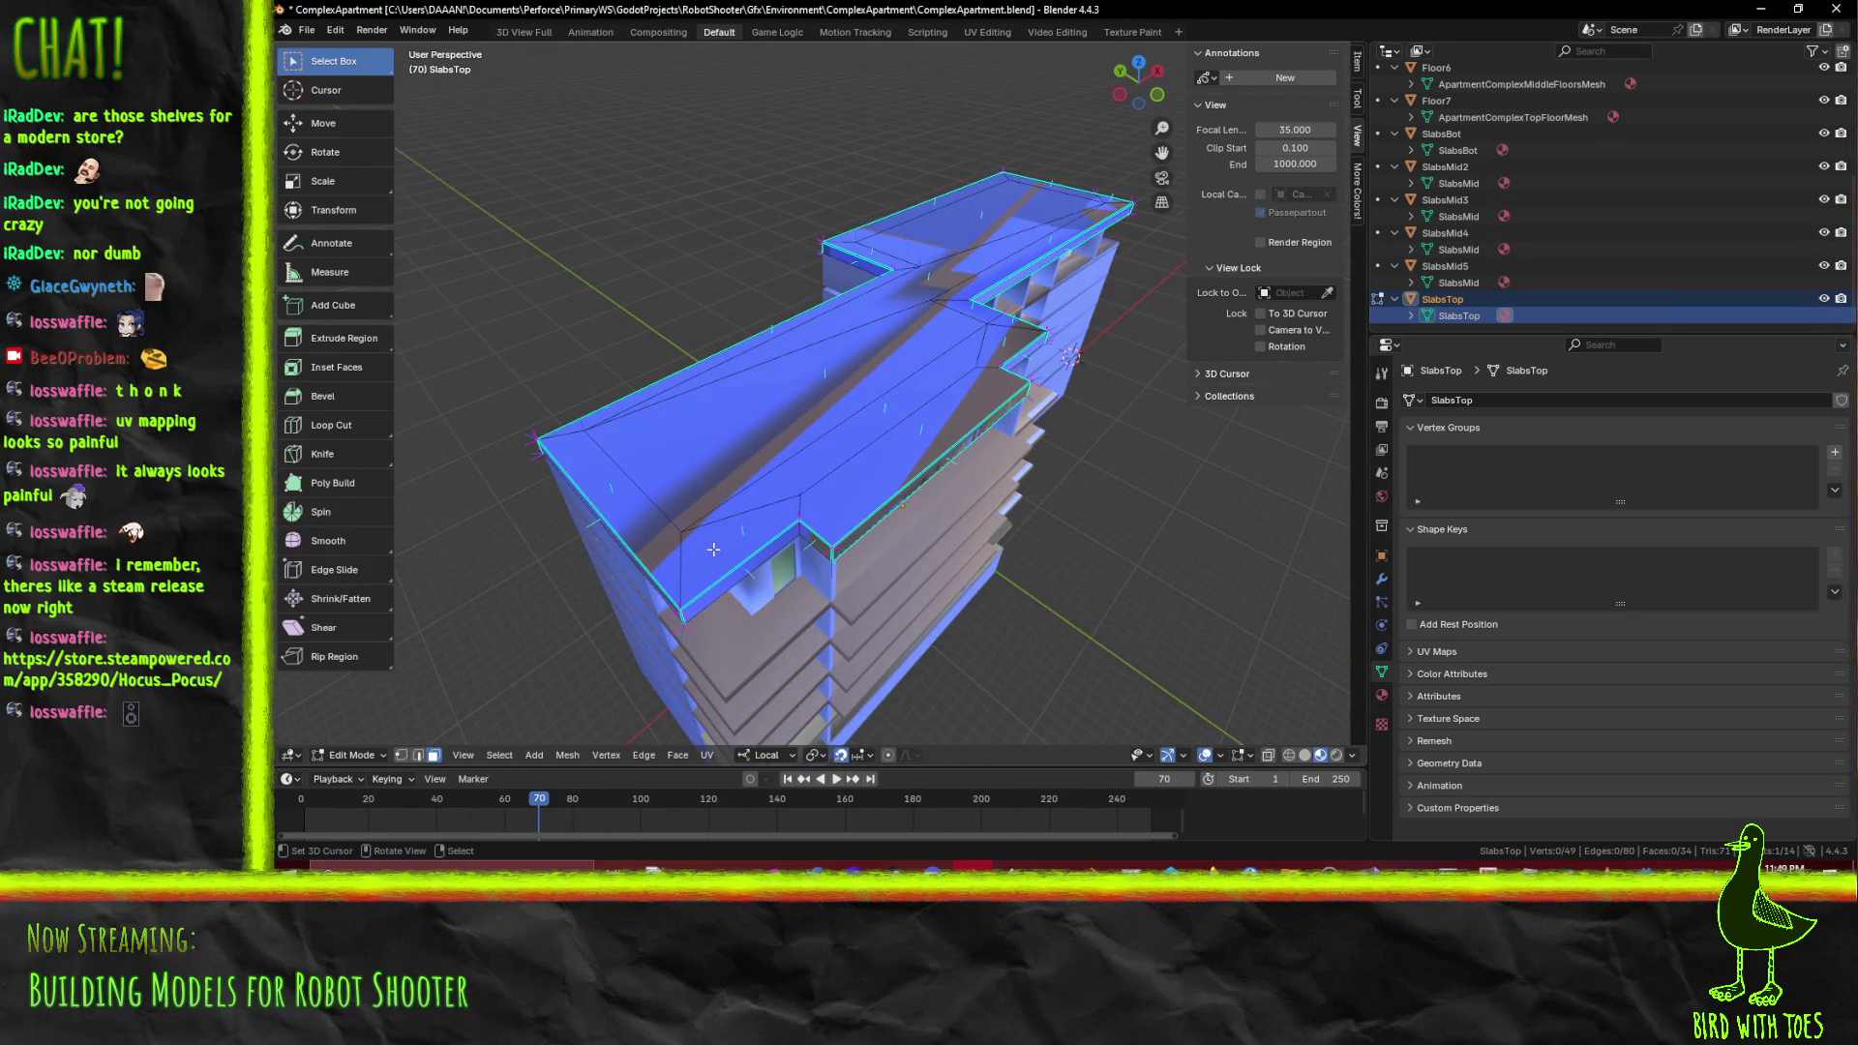
left_click_drag(822, 547, 759, 402)
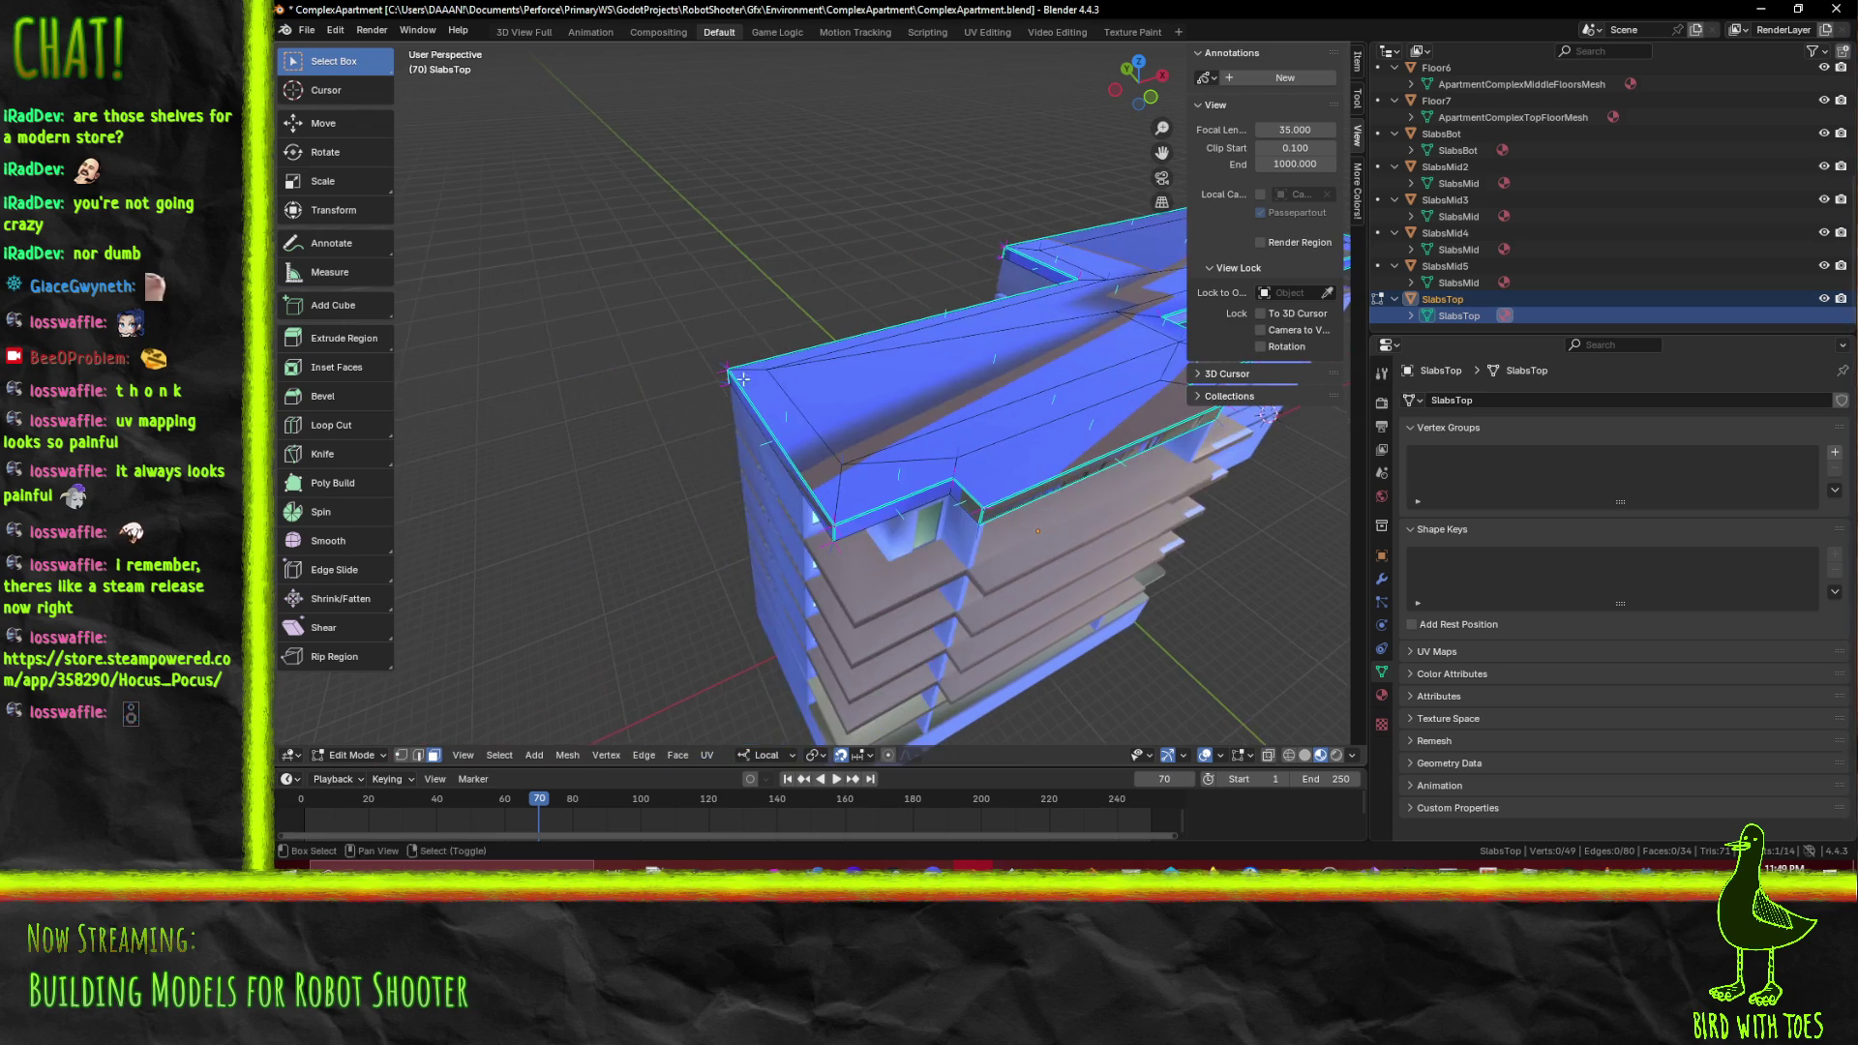
left_click_drag(571, 167, 445, 305)
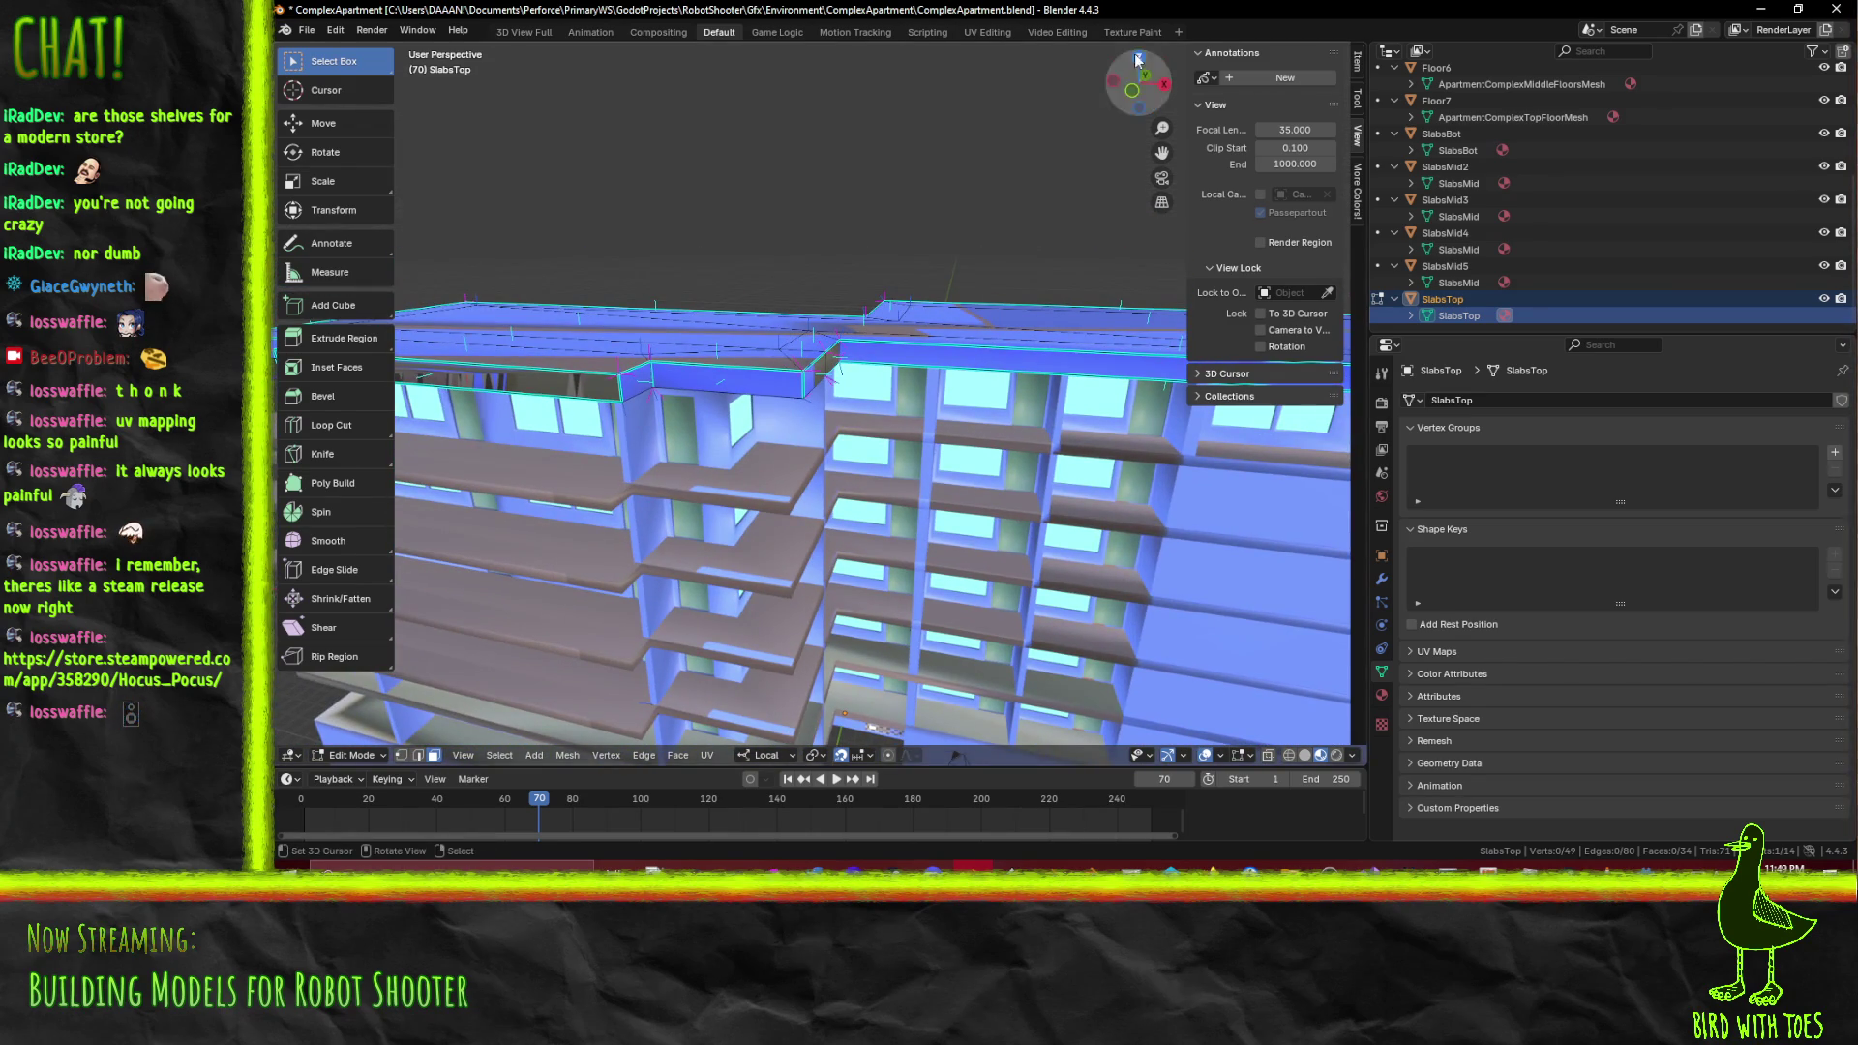
left_click(1074, 33)
left_click(991, 33)
scroll("down", 3)
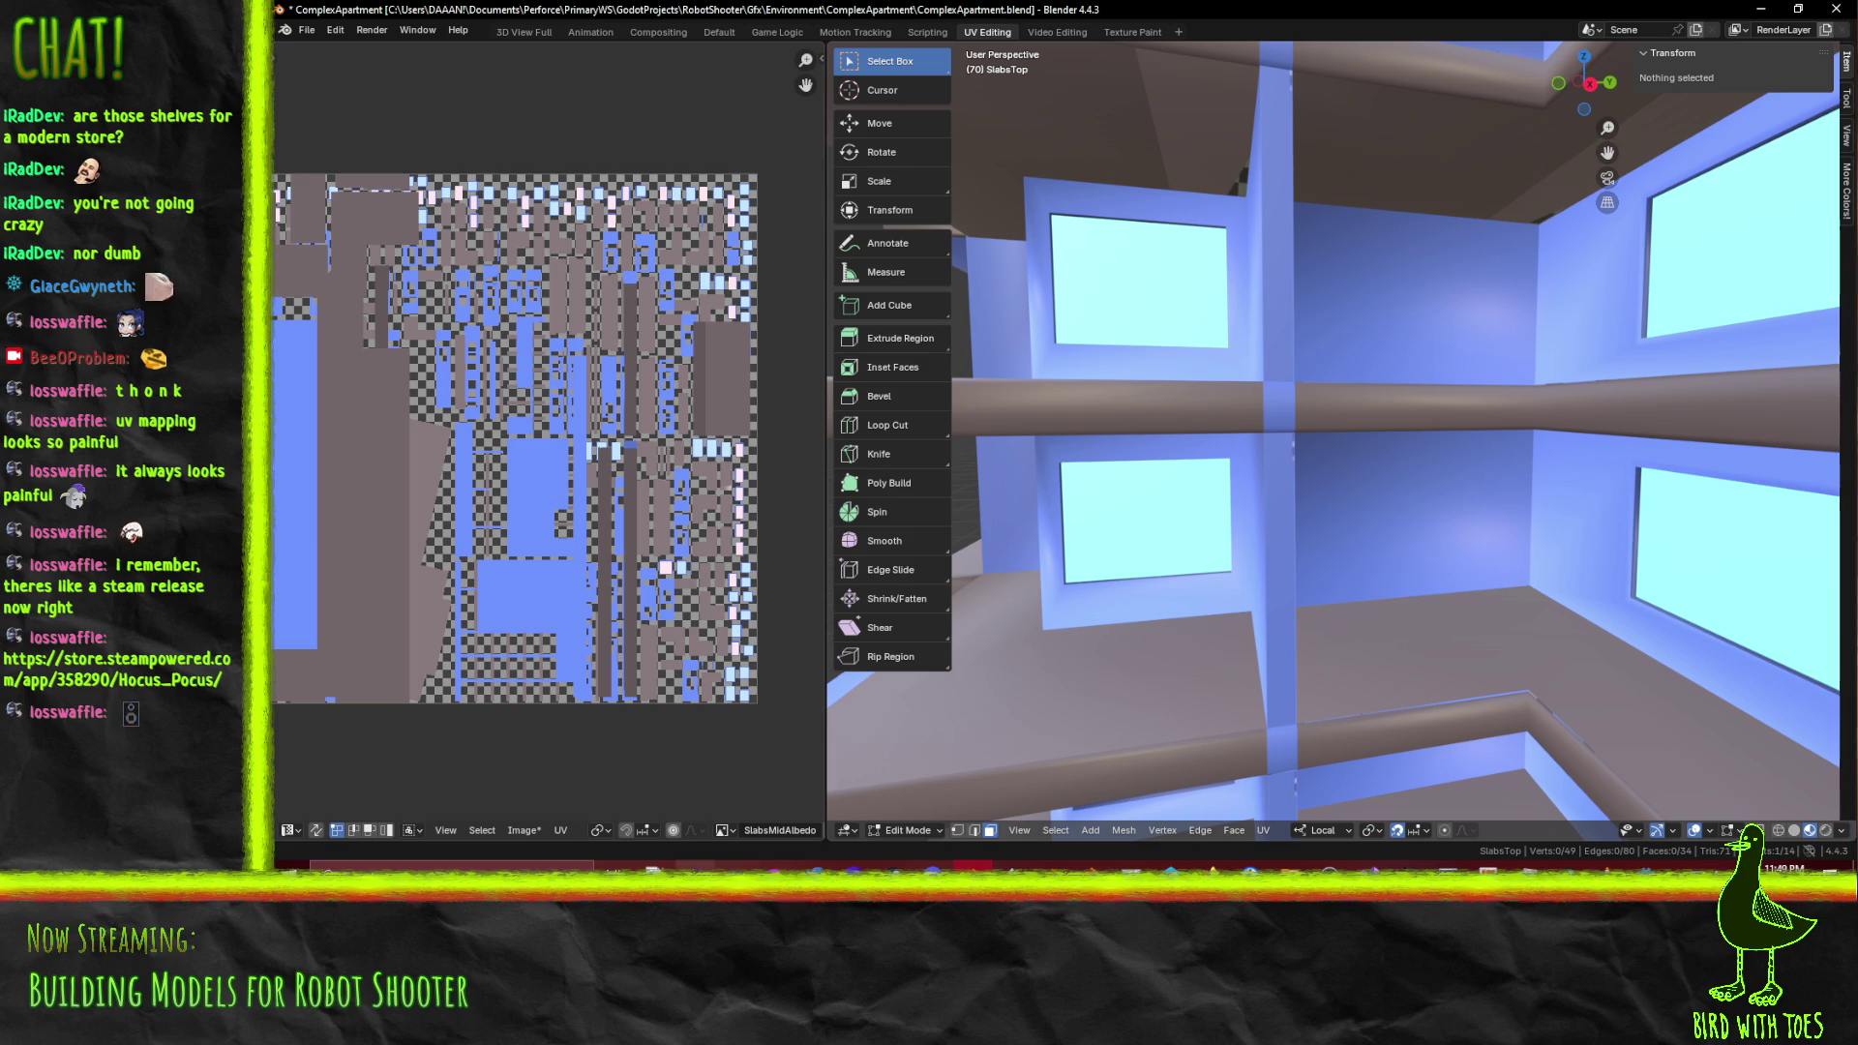
Open and close the image browser, keeping SlabsMidAlbedo shown in the UV editor
left_click(724, 832)
left_click(726, 834)
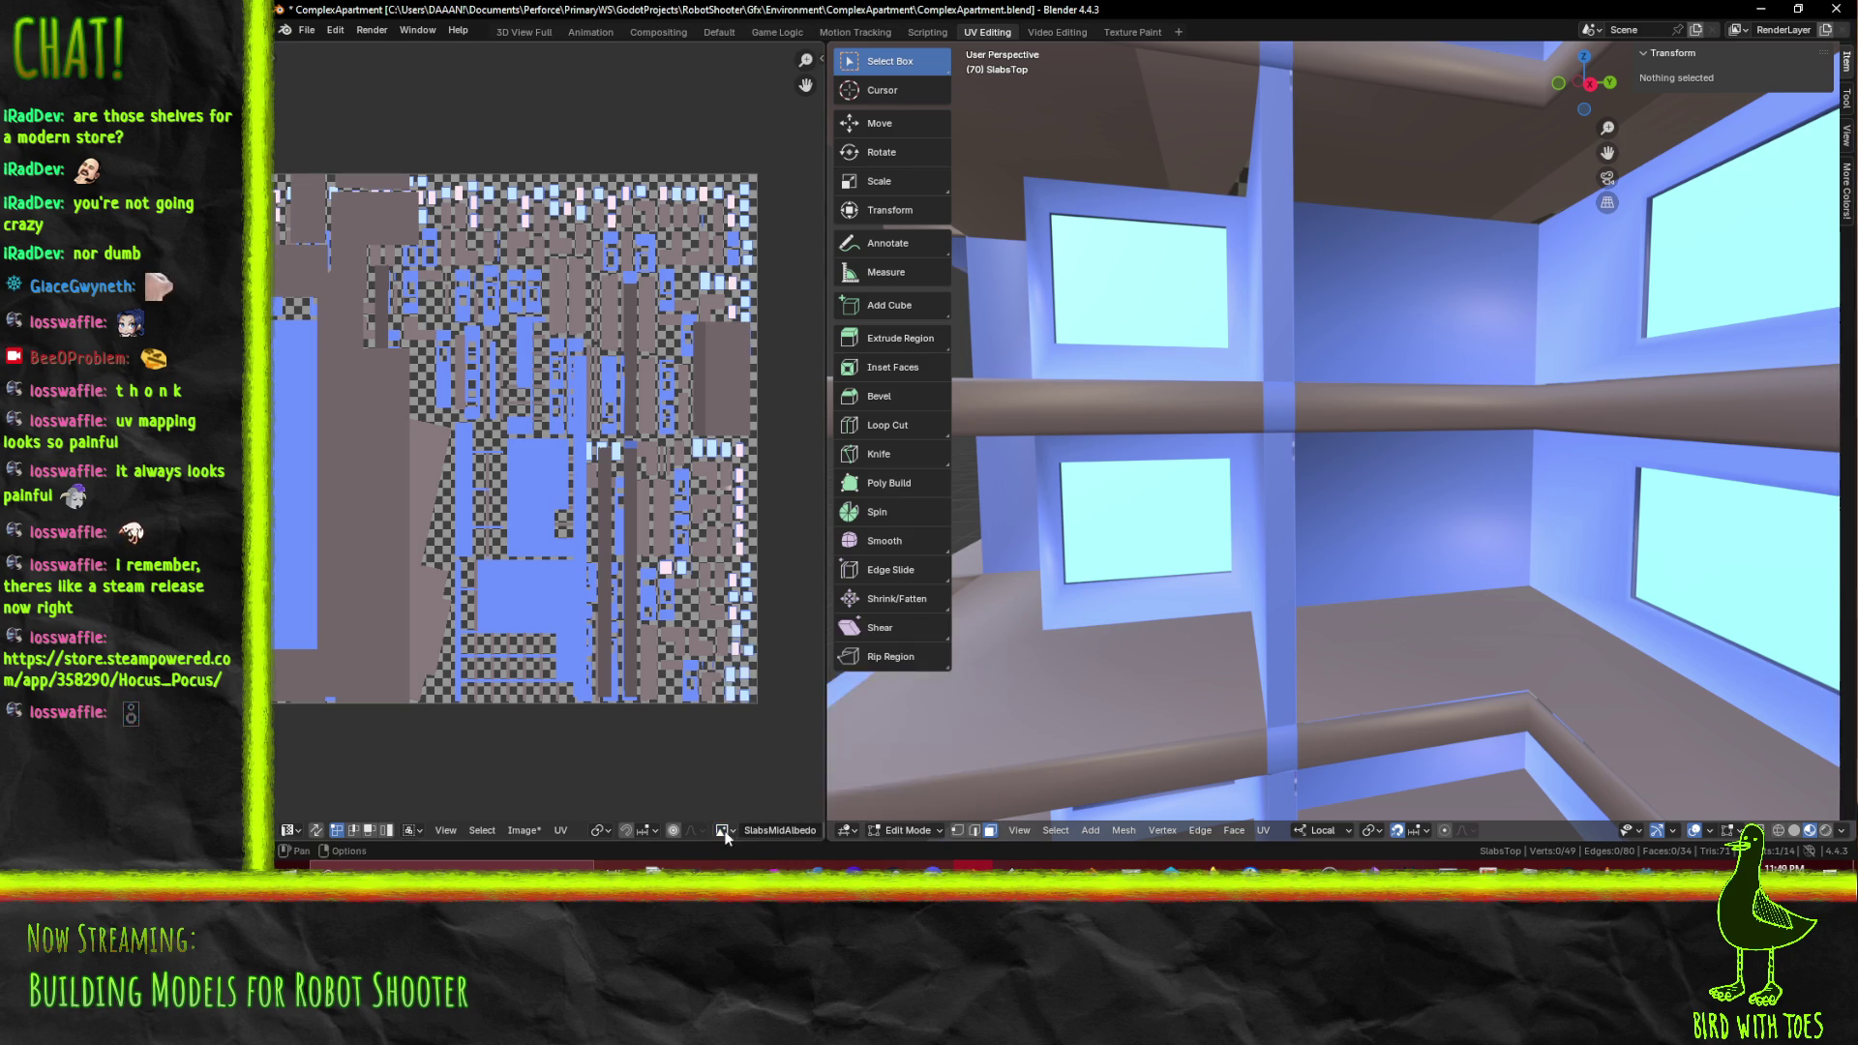
left_click_drag(617, 482, 527, 402)
Select all of SlabsTop to inspect its UVs, then make SlabsMid5 the active slab
left_click_drag(1355, 406, 1345, 368)
key("a")
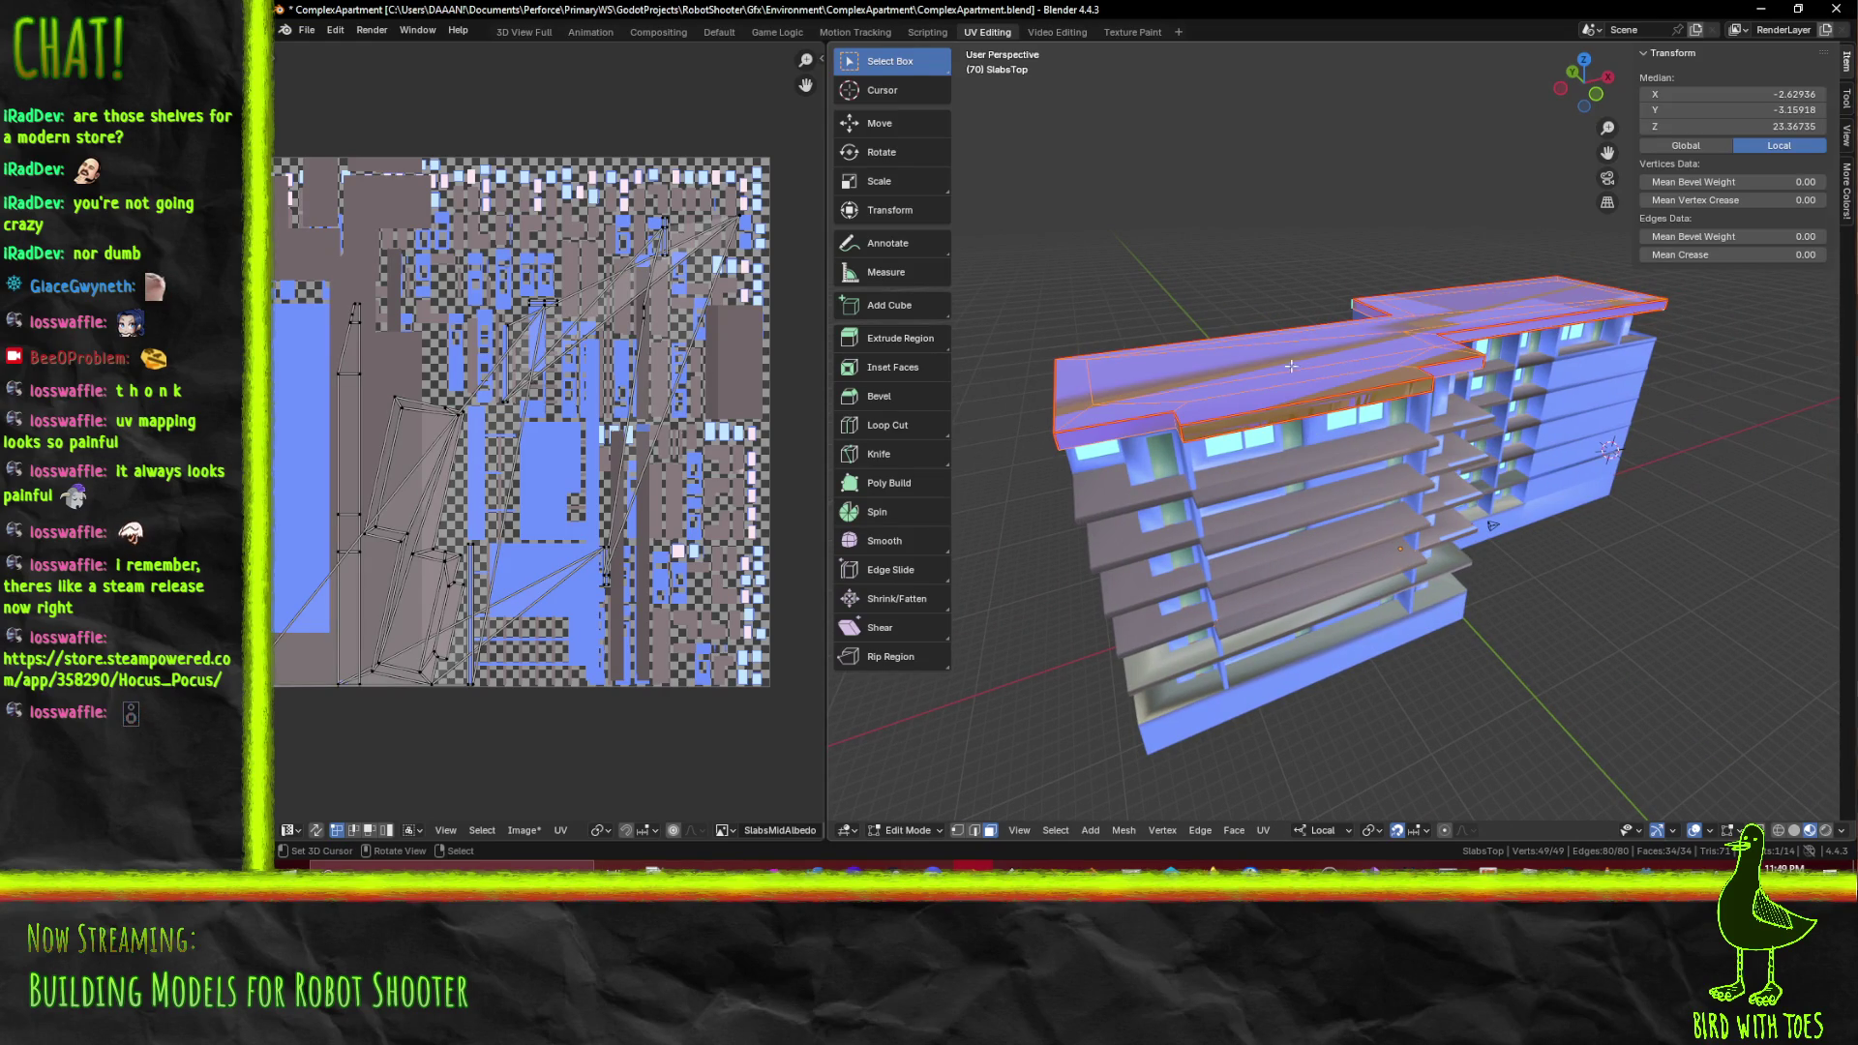
scroll("up", 3)
left_click_drag(443, 467, 558, 424)
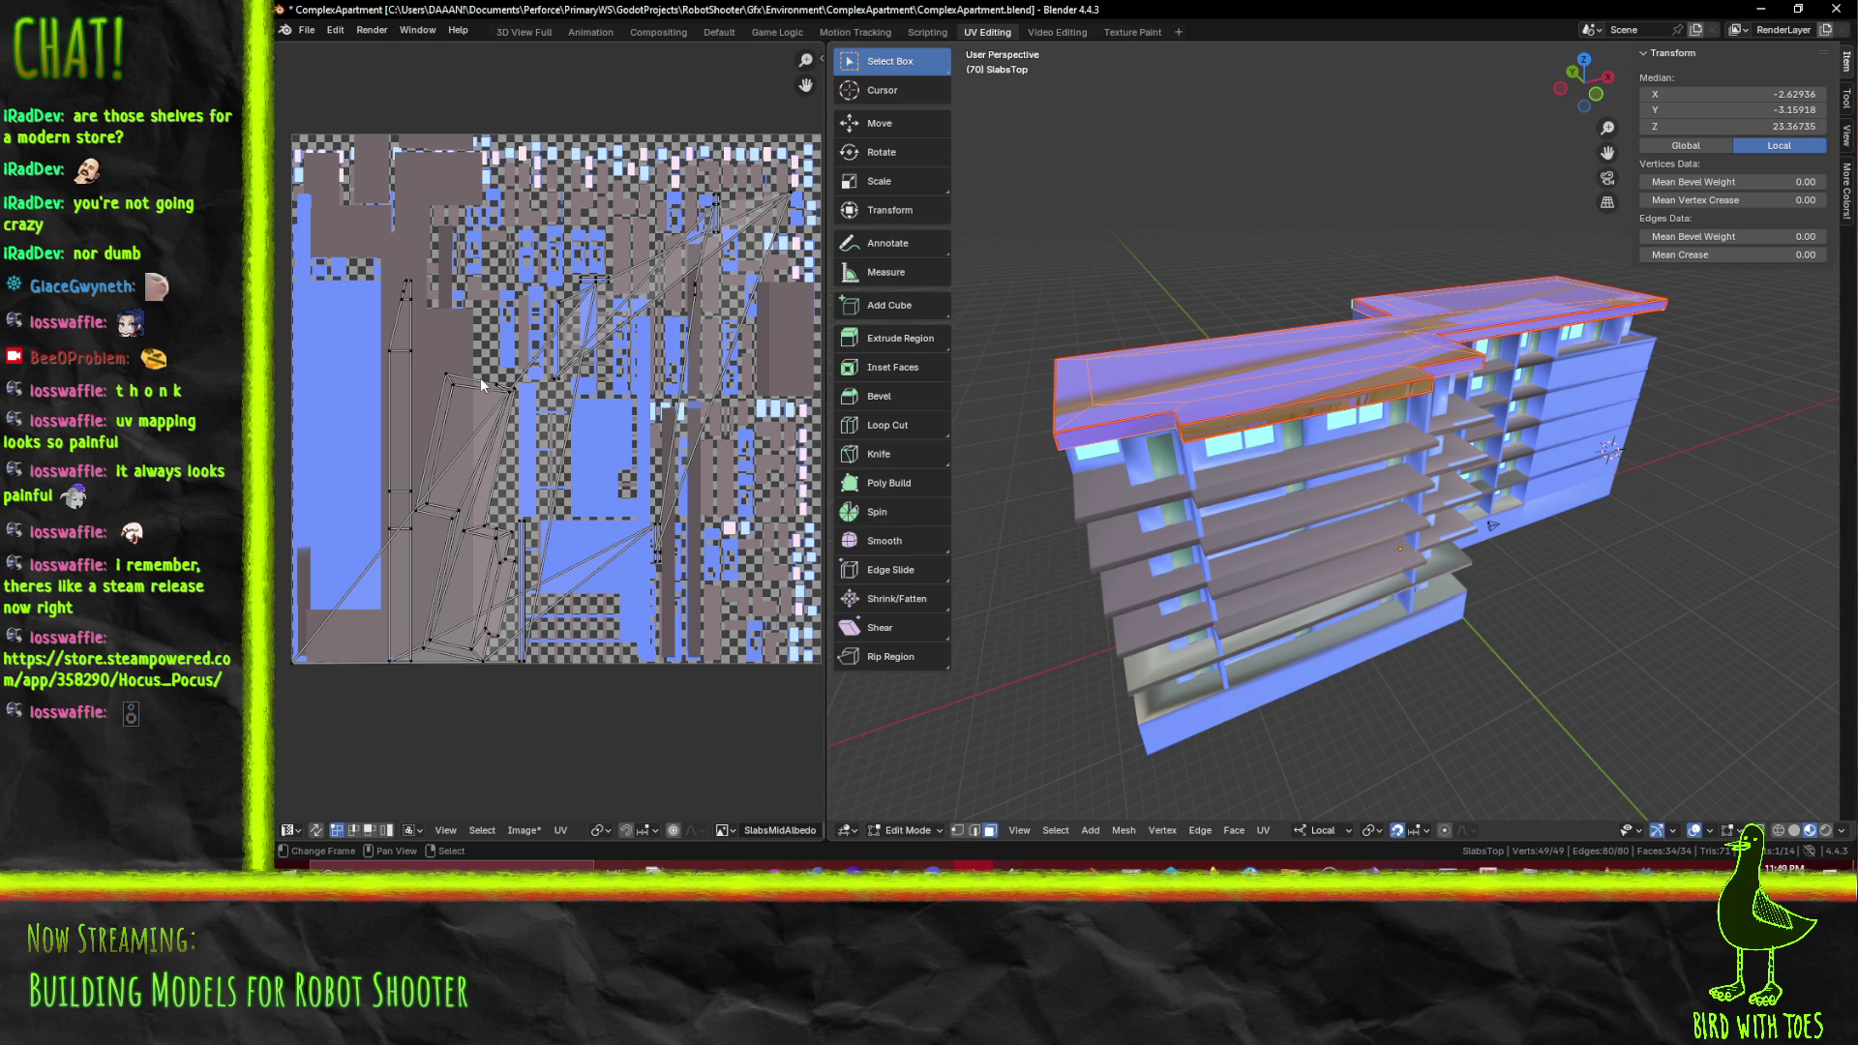
left_click_drag(1447, 413, 1319, 439)
left_click(1259, 470)
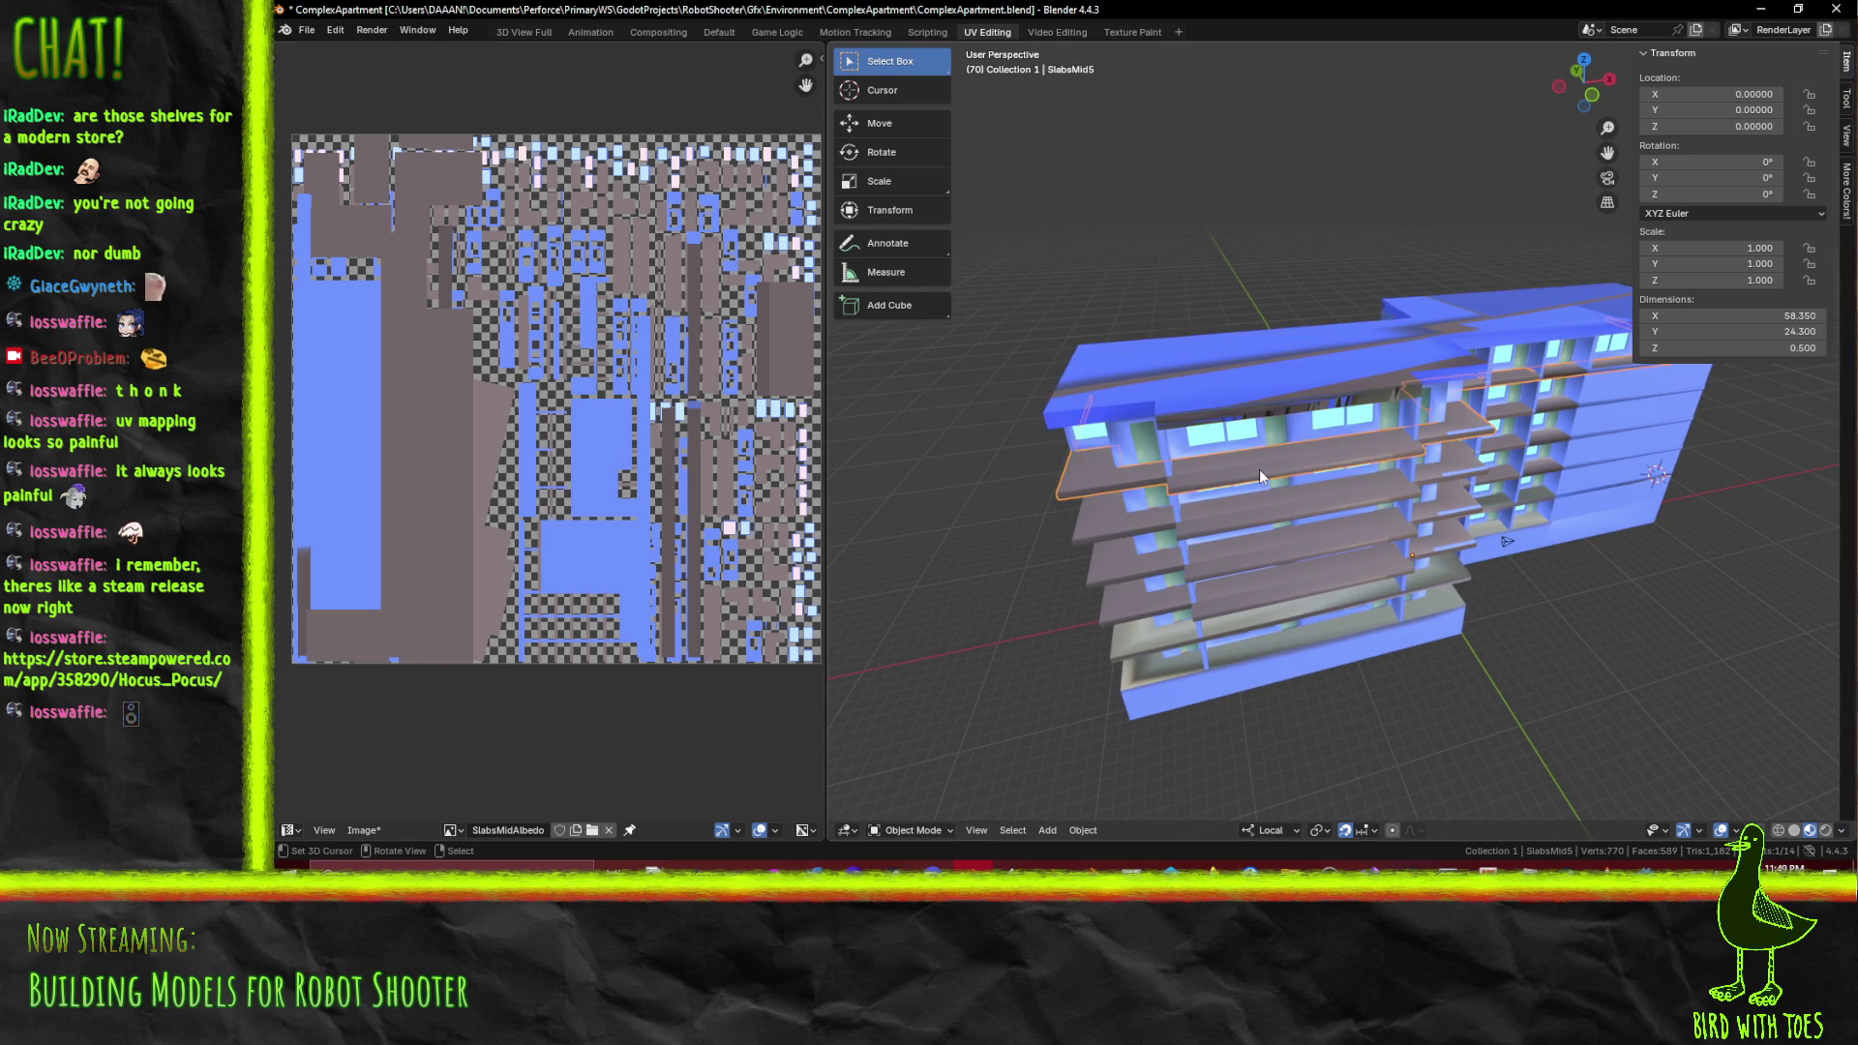
Select SlabsMid5's mesh, box-select the upper UV islands and move them down into the texture
key("a")
left_click_drag(520, 478, 587, 531)
scroll("down", 3)
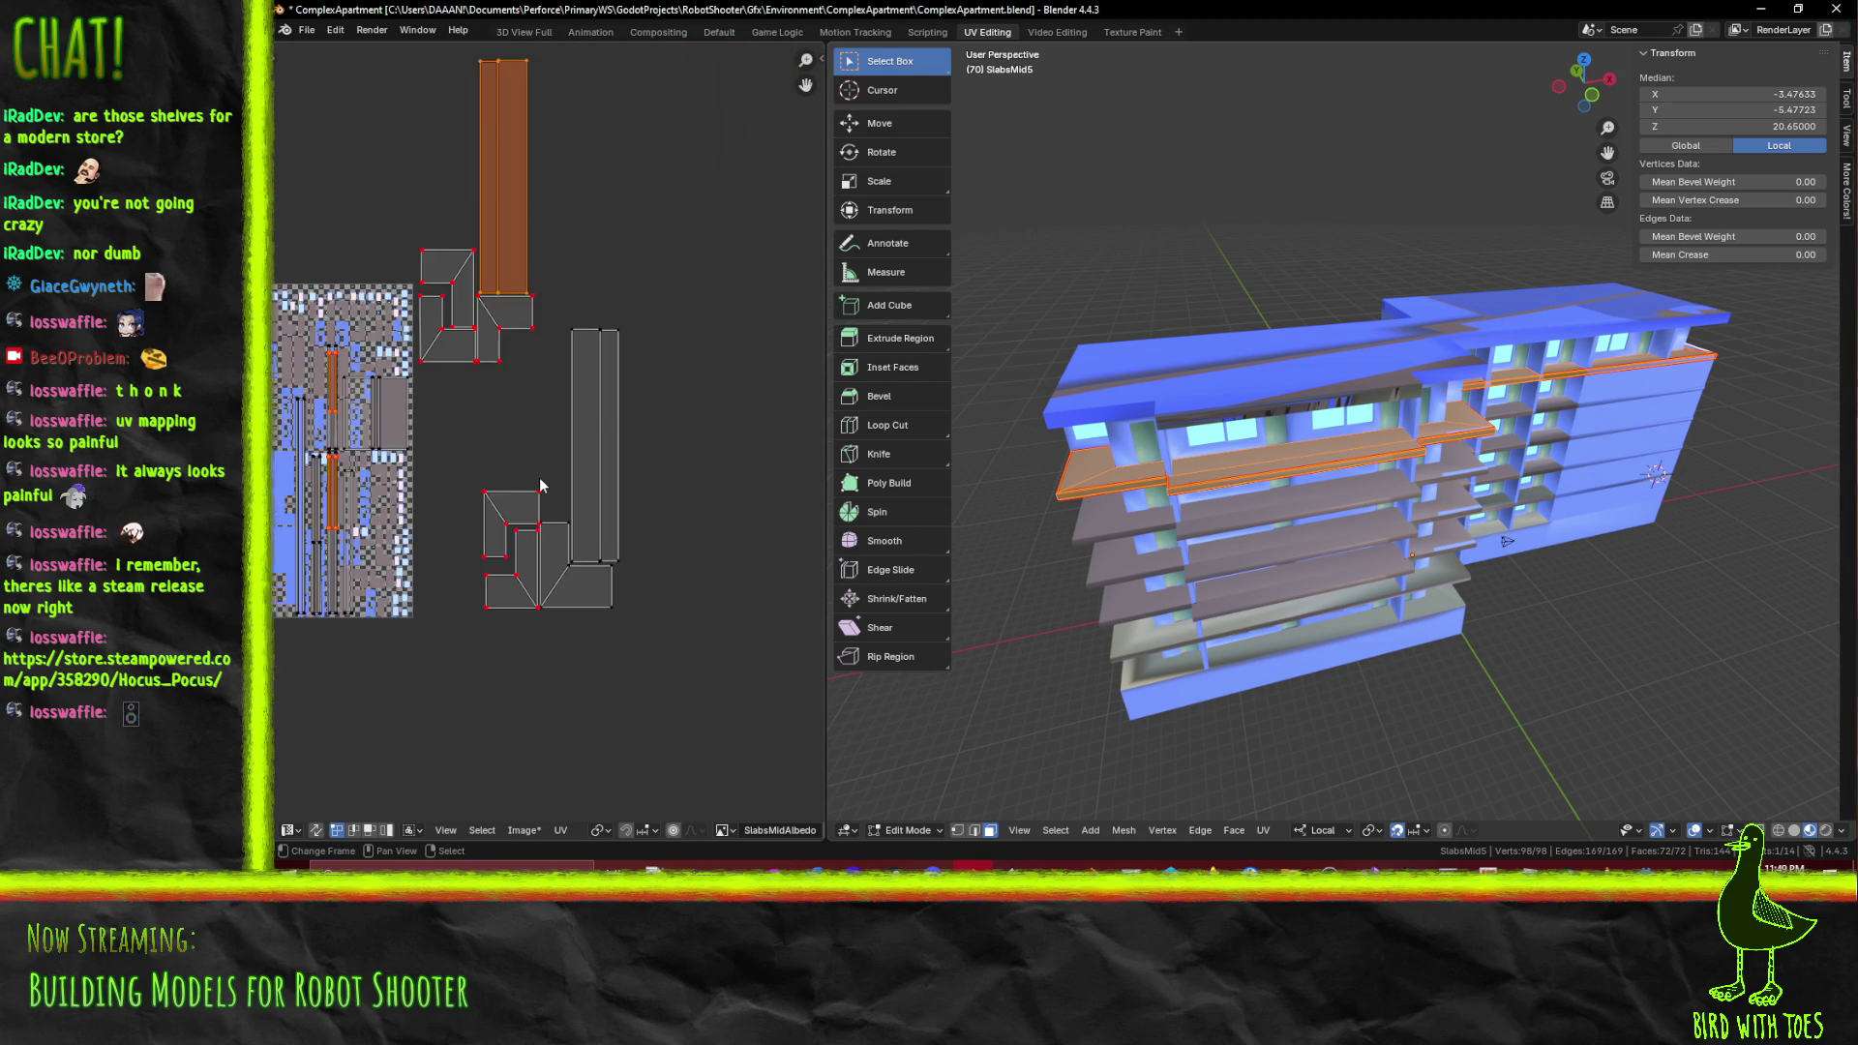
left_click_drag(490, 460, 670, 441)
key("alt+a")
scroll("down", 3)
key("b")
left_click_drag(538, 90, 677, 391)
key("g")
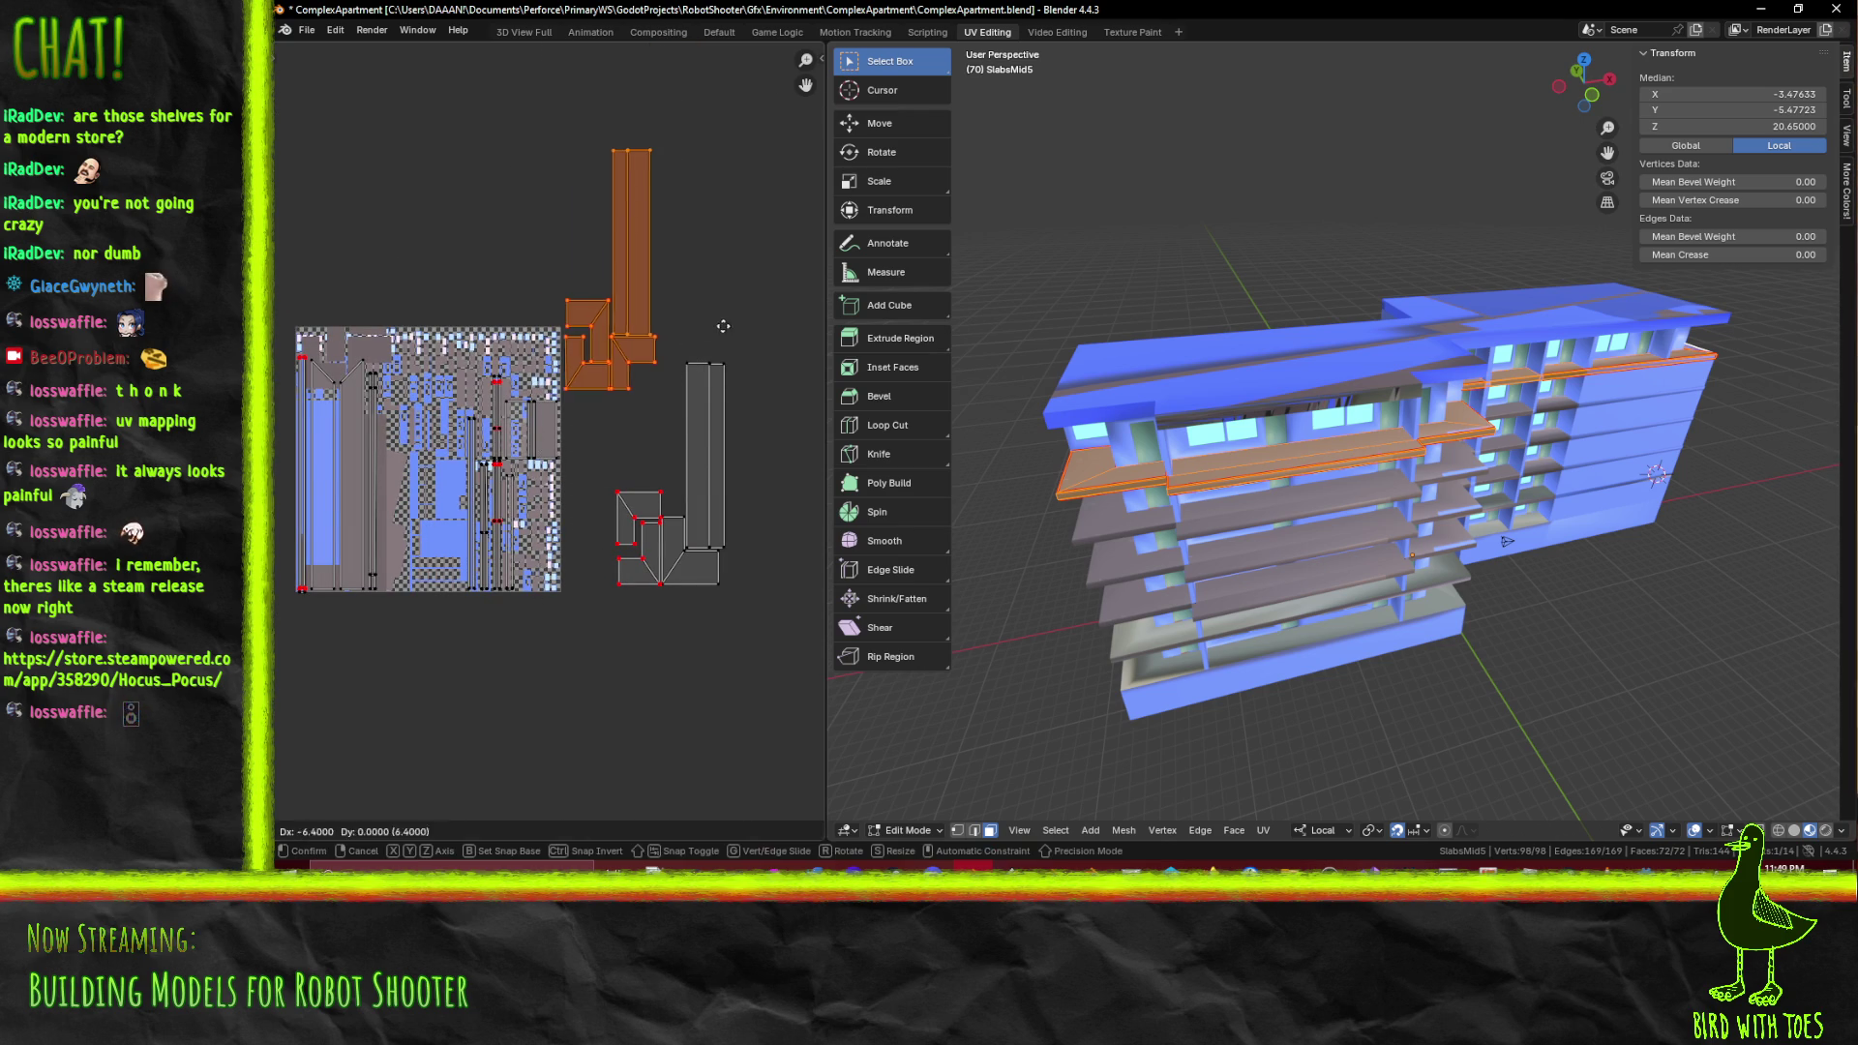
left_click(542, 534)
scroll("up", 3)
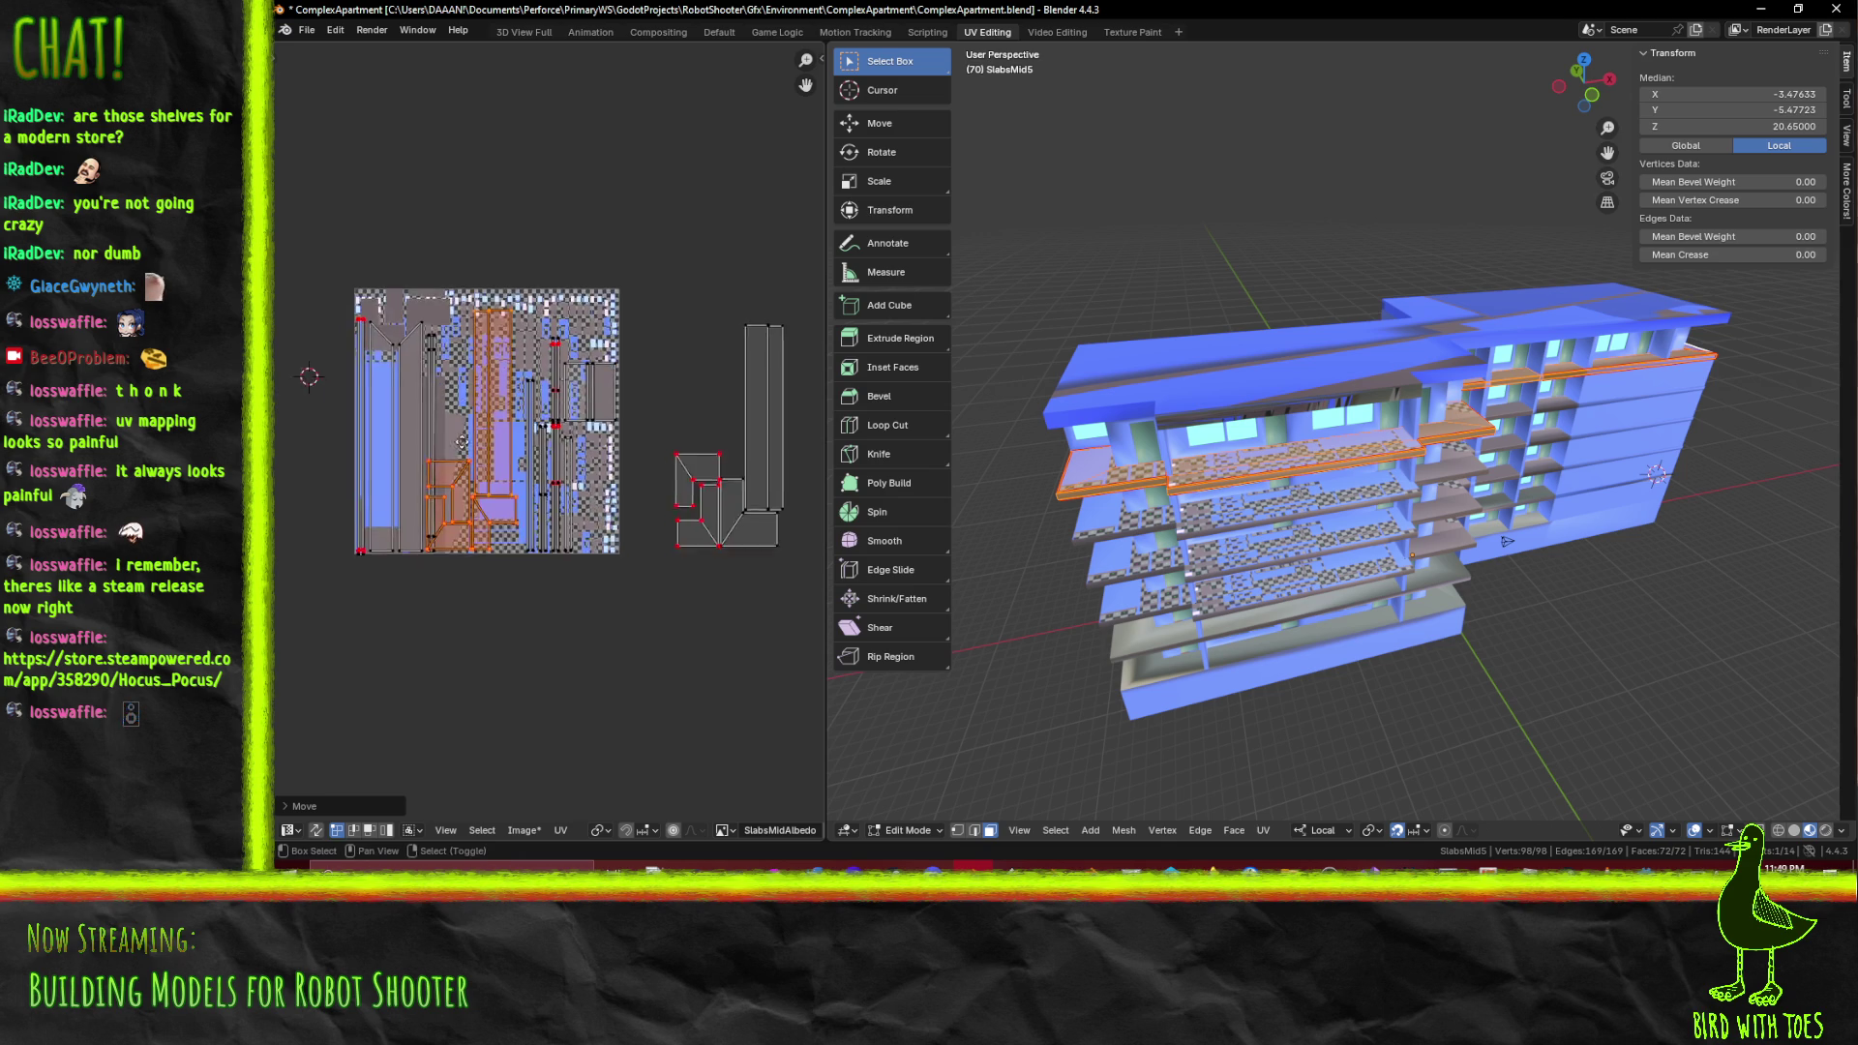
key("g")
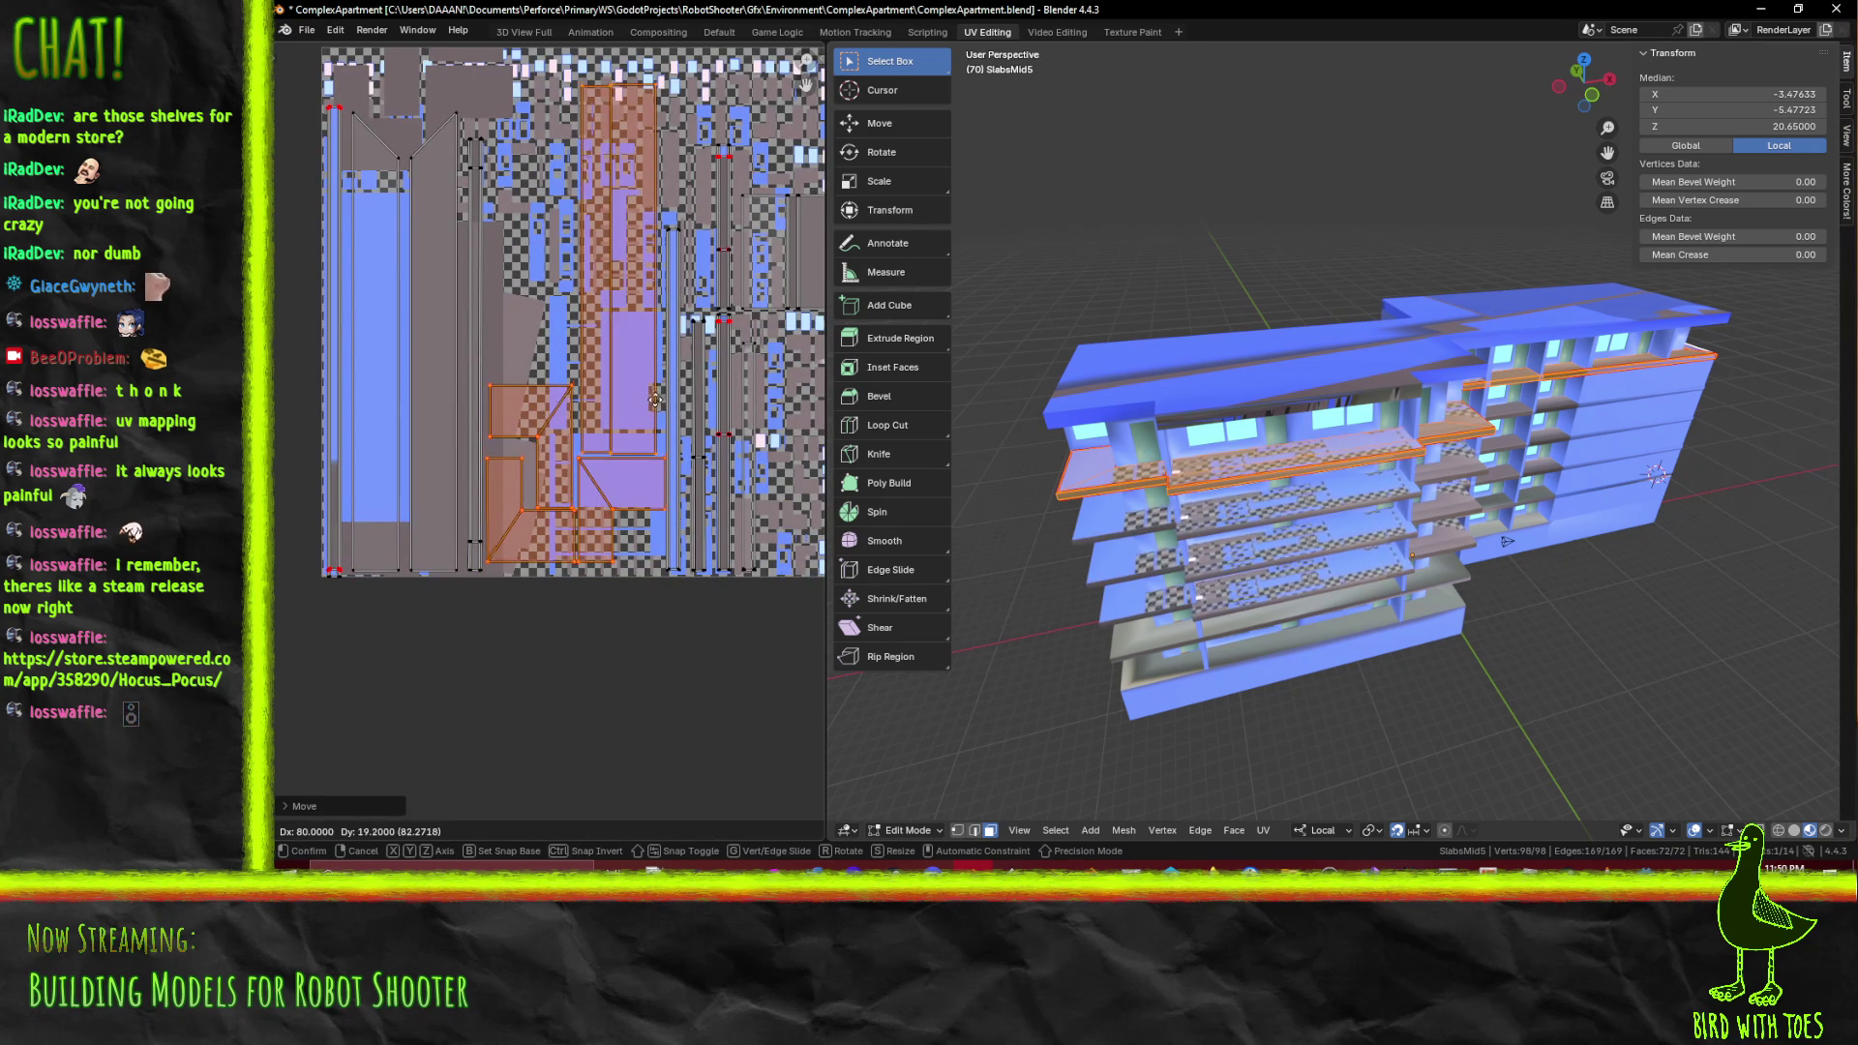
left_click(655, 411)
Box-select another group of UV islands and place them near the top of the texture
scroll("down", 3)
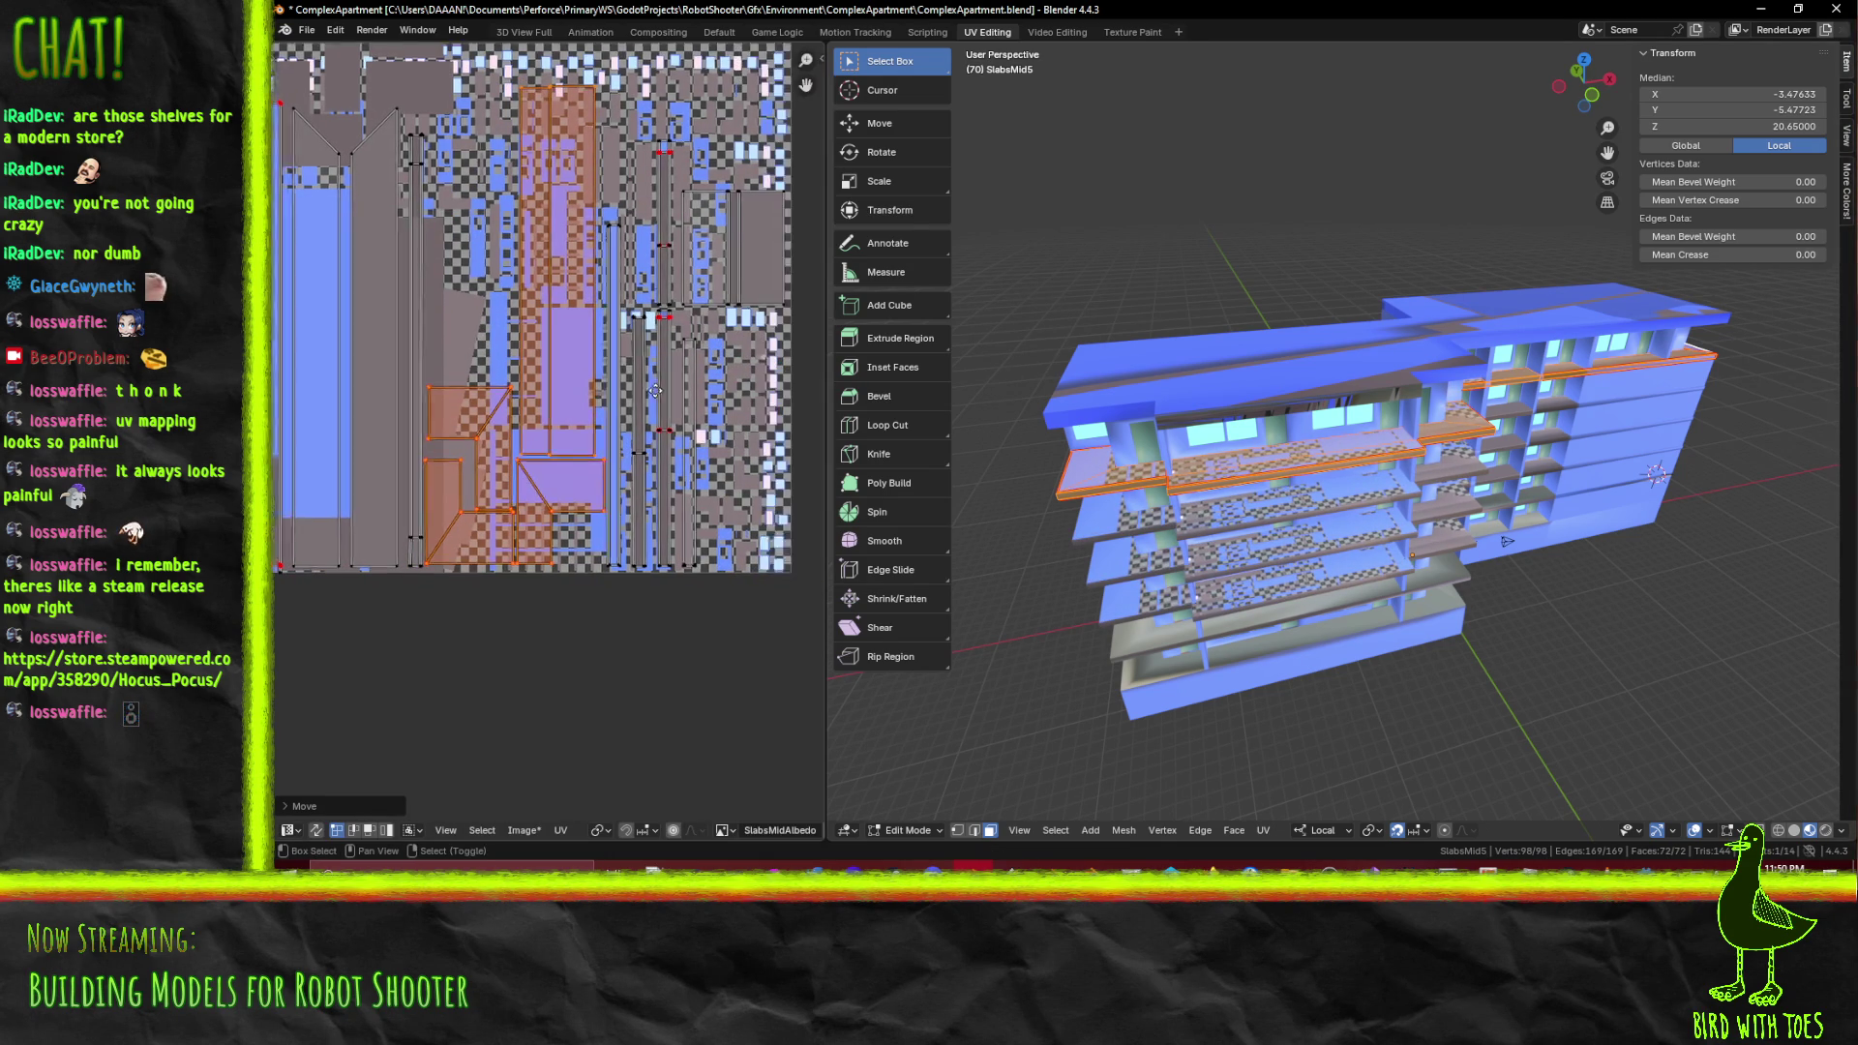
scroll("up", 3)
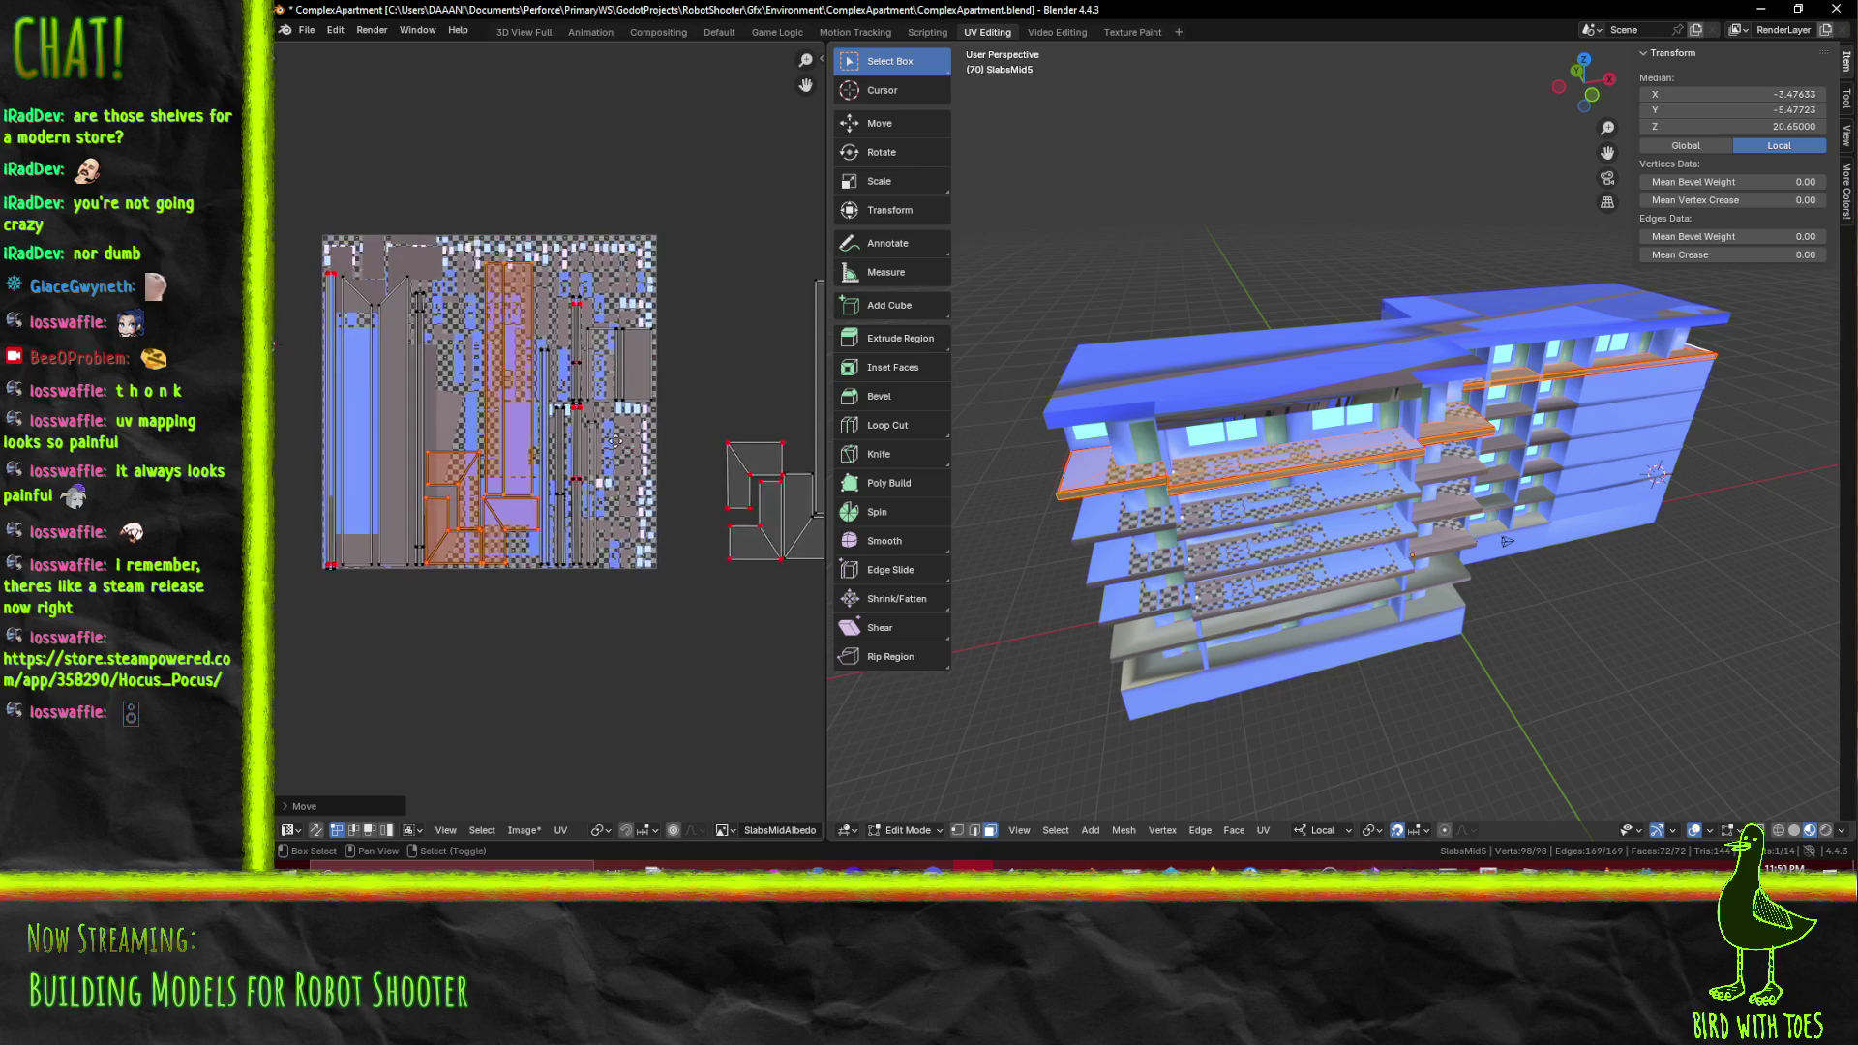
key("alt+a")
key("b")
left_click_drag(667, 345, 667, 343)
left_click_drag(624, 340, 690, 520)
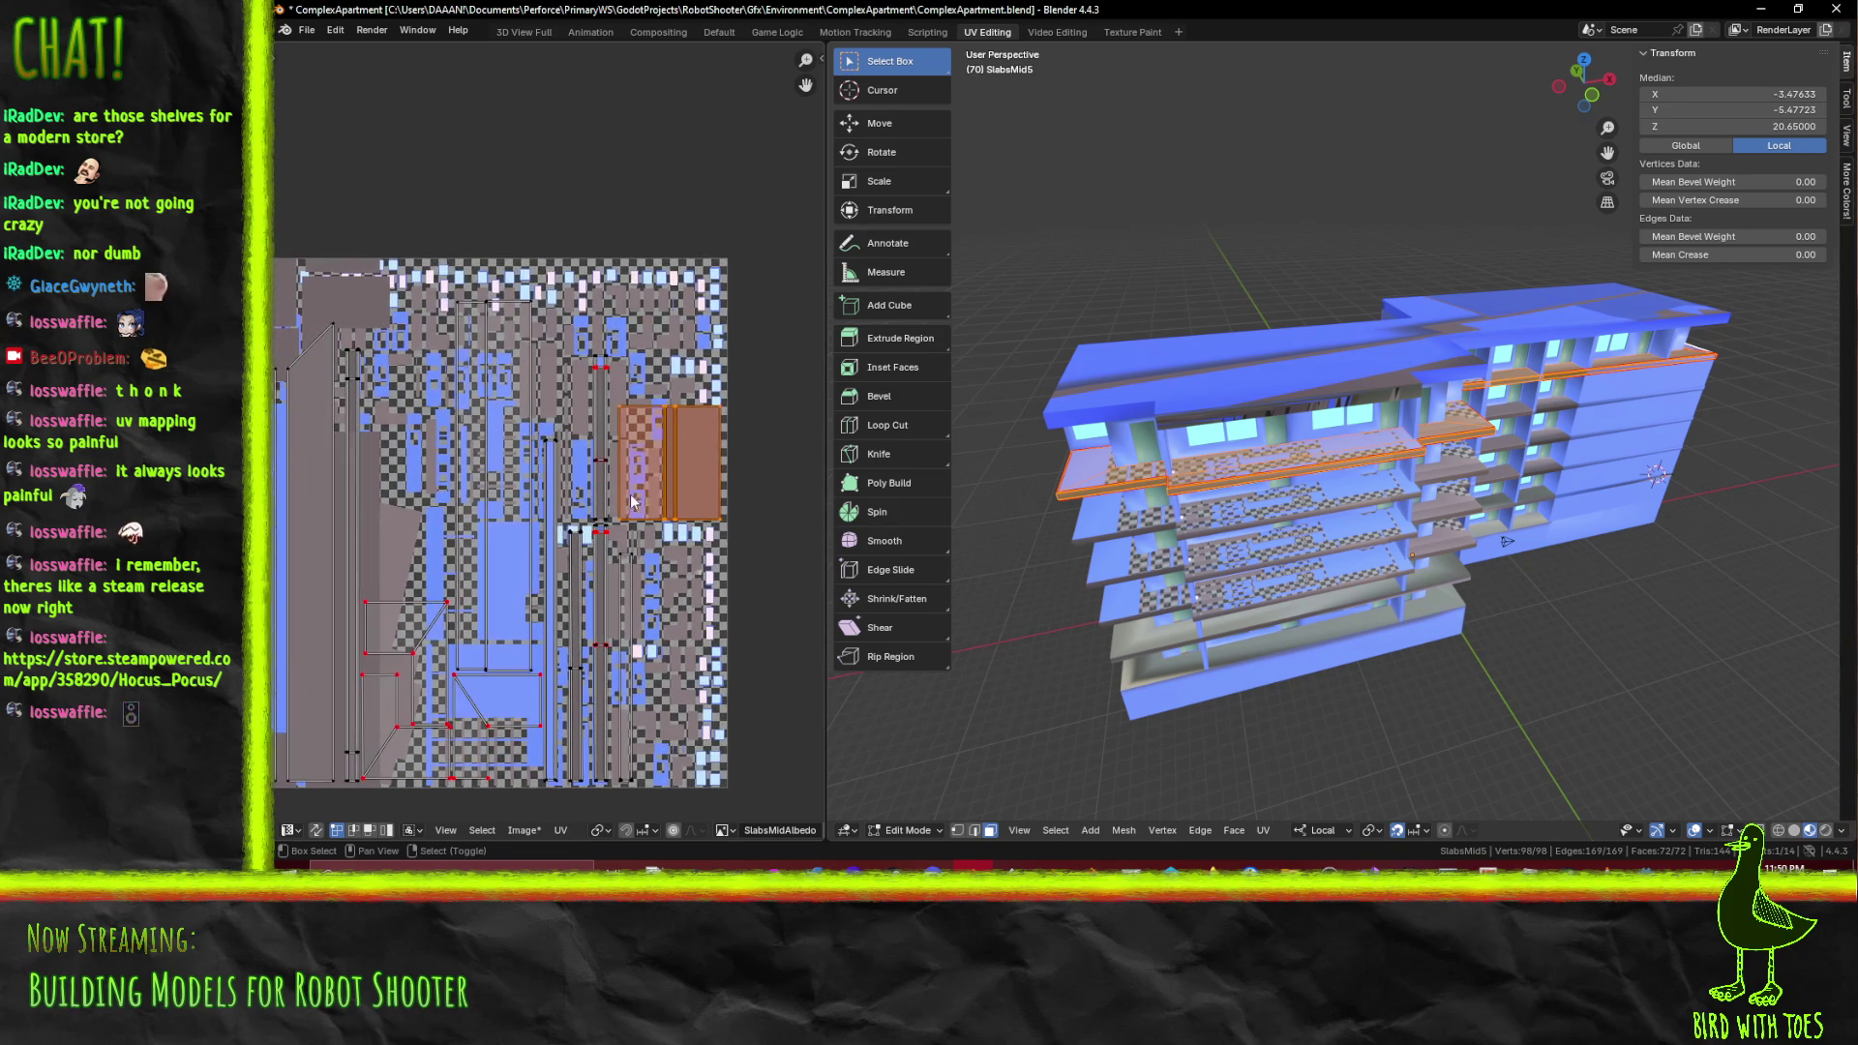
key("g")
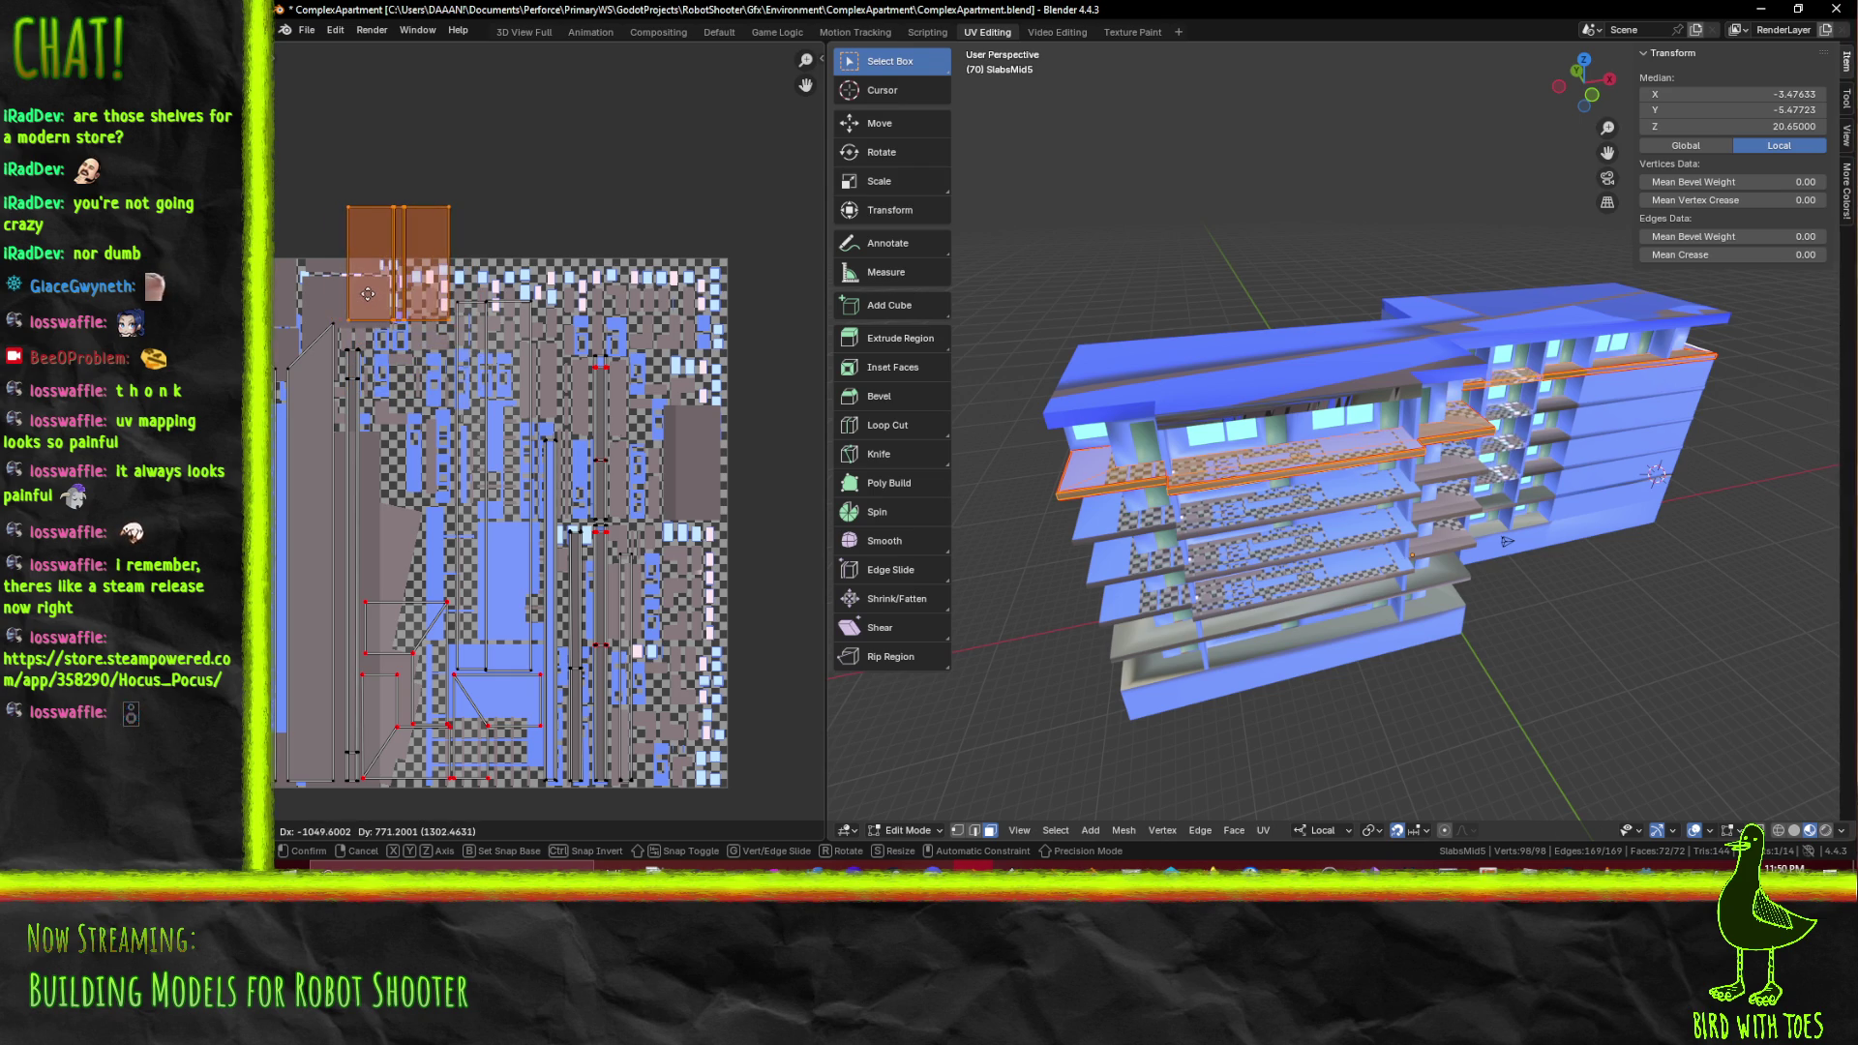
left_click(370, 248)
Shift the tall UV island and the slanted UV island slightly to the left
left_click_drag(370, 248, 451, 157)
scroll("up", 3)
key("alt+a")
left_click_drag(478, 317, 542, 241)
key("b")
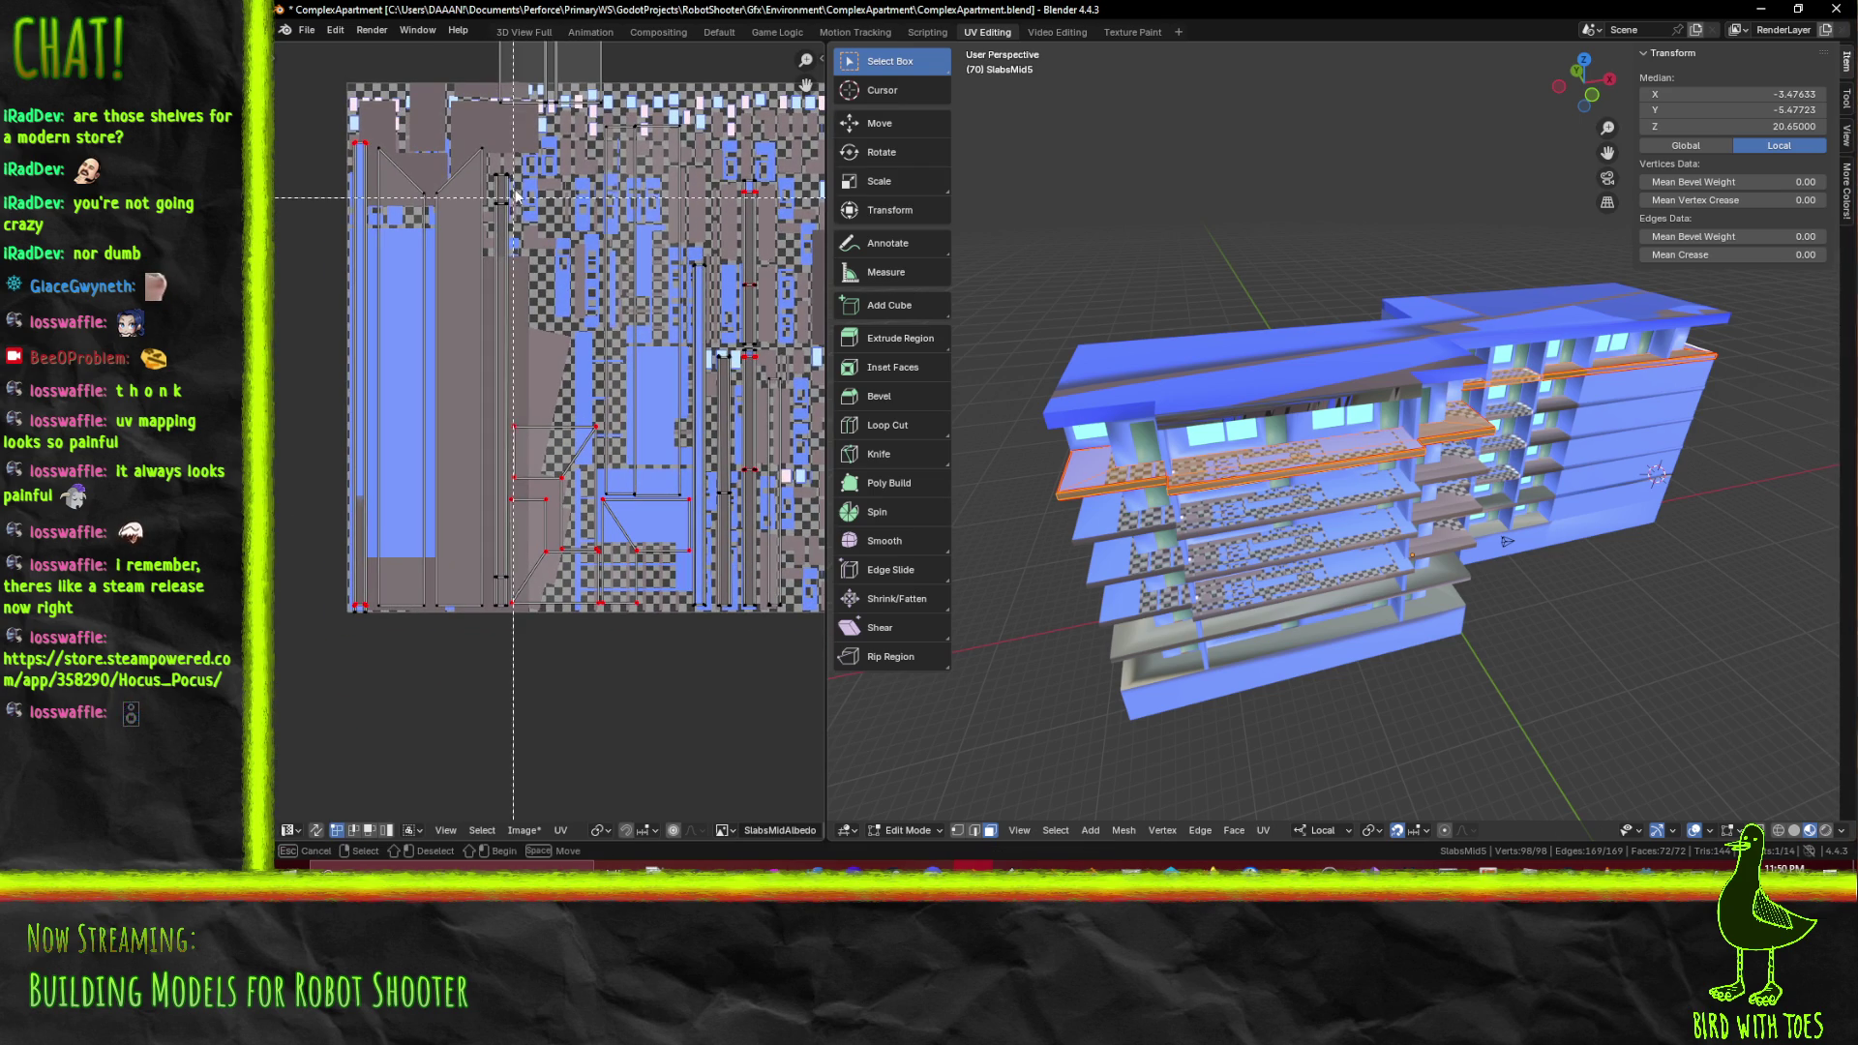
left_click_drag(517, 511, 508, 650)
key("g")
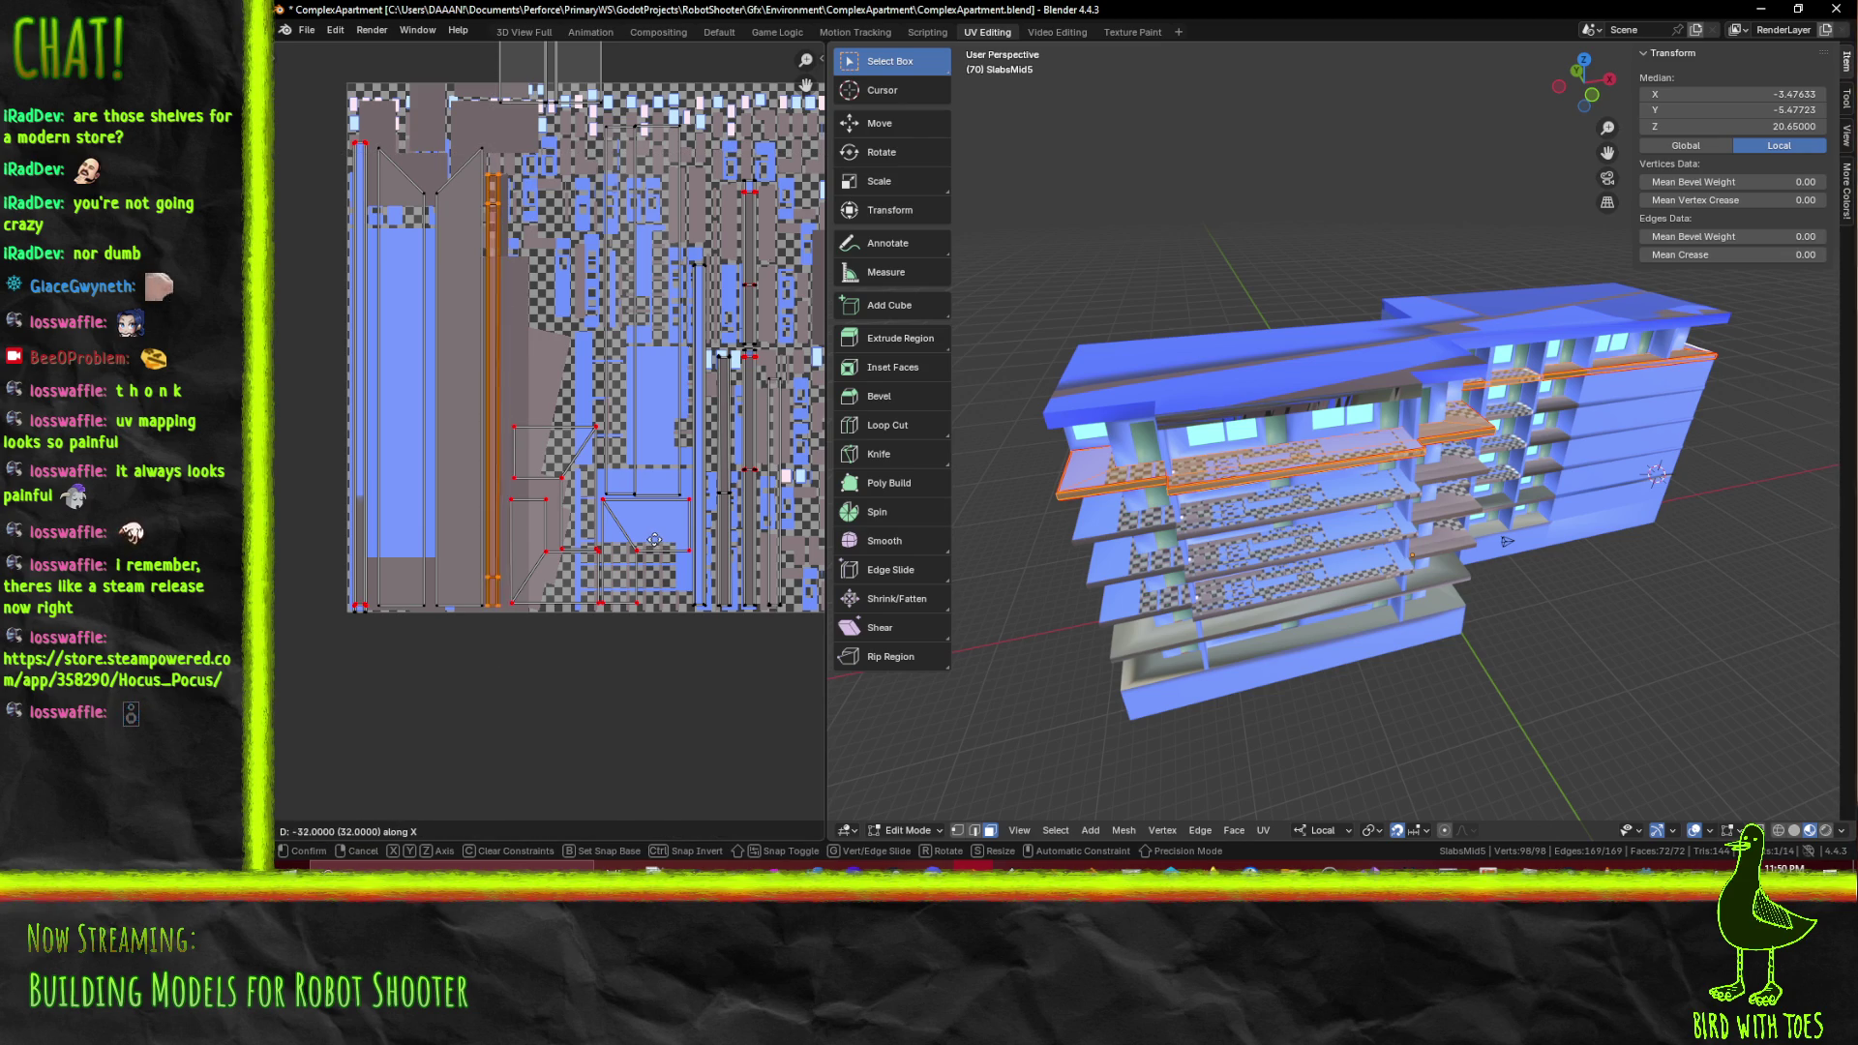
left_click(652, 546)
left_click_drag(426, 192, 513, 619)
key("g")
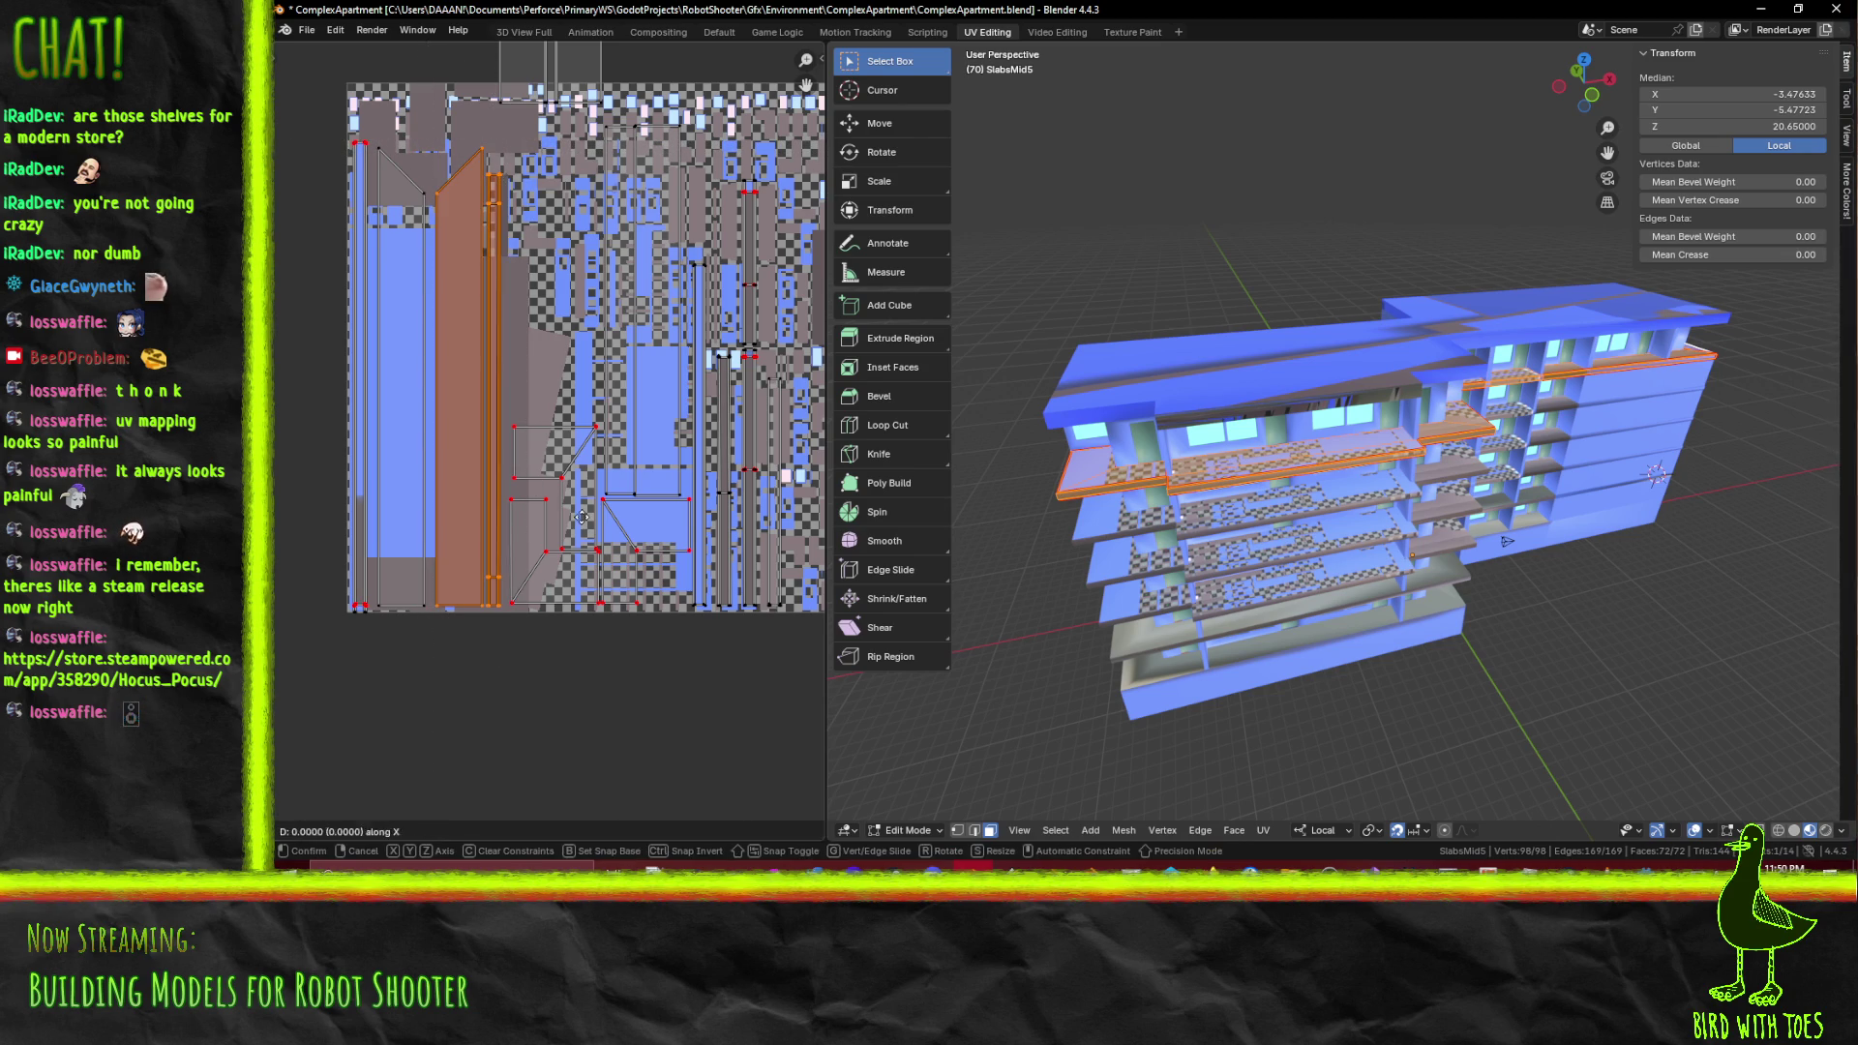
left_click(408, 257)
Add the neighbouring tall island and slide both horizontally along X
key("b")
left_click_drag(364, 138, 514, 612)
key("g")
key("x")
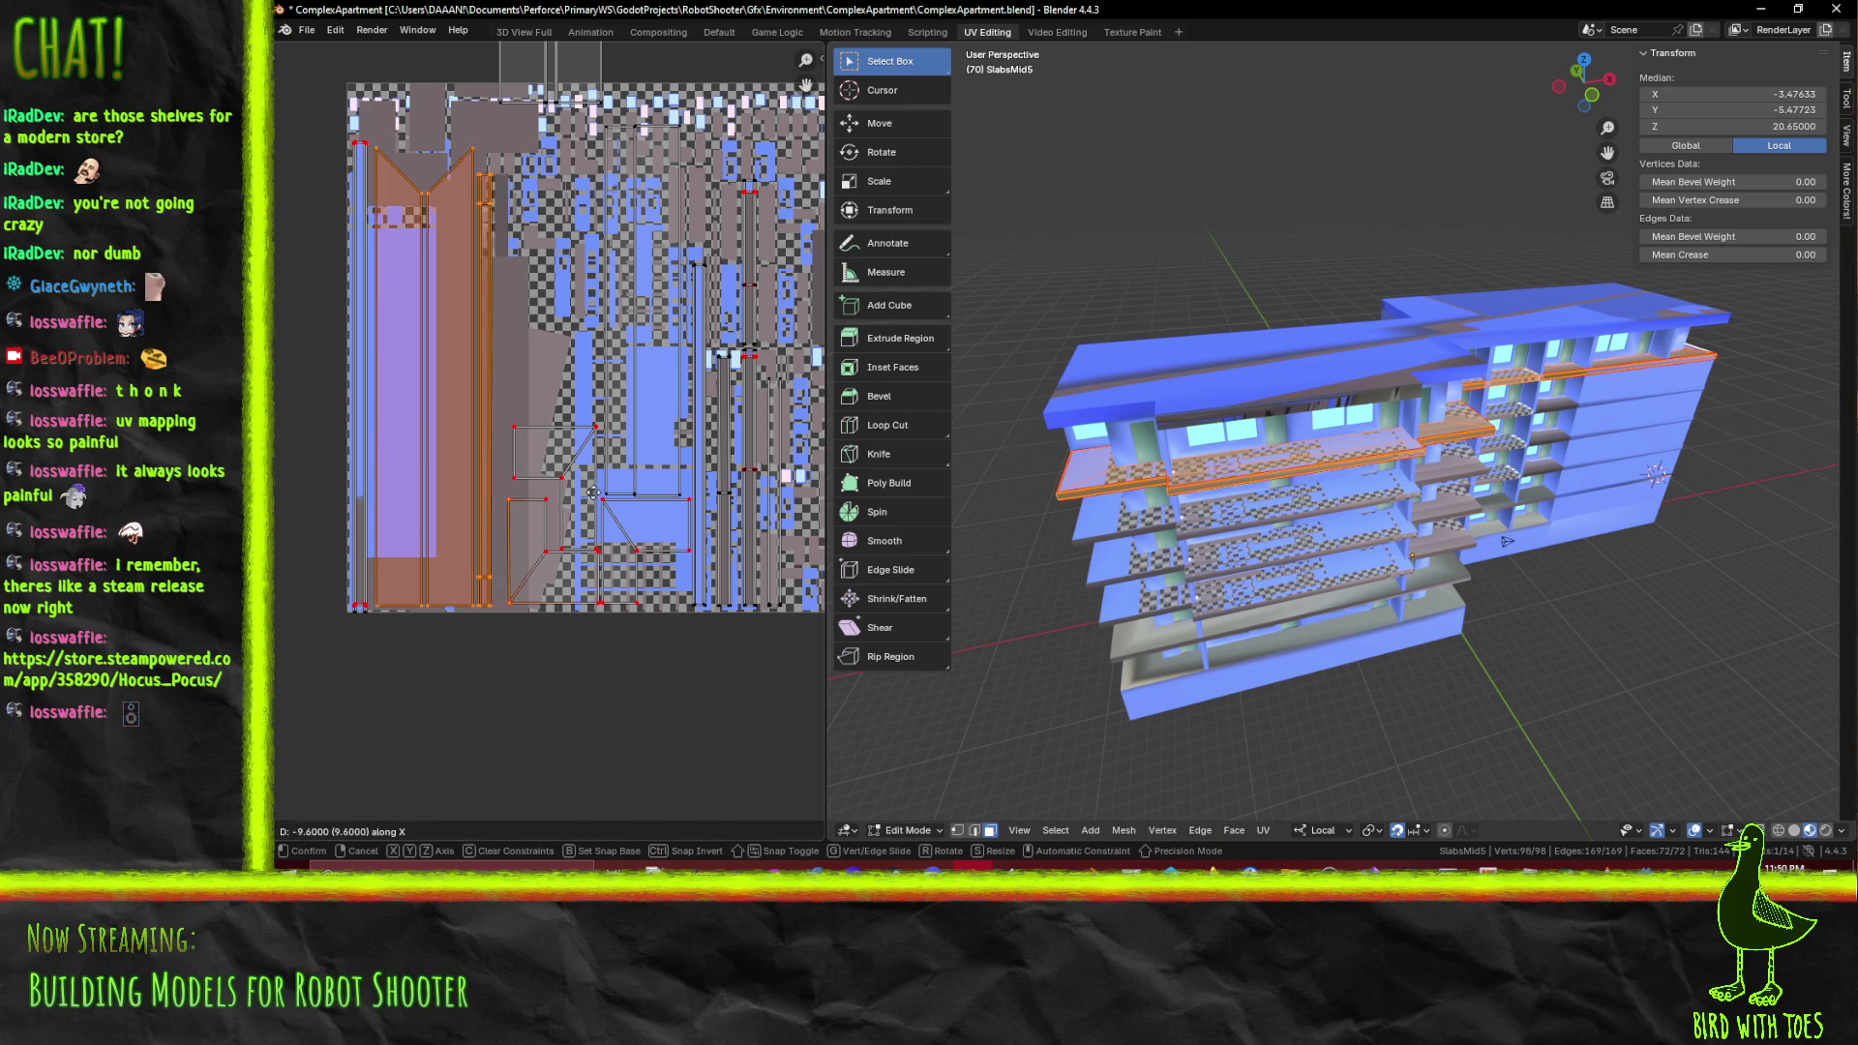
key("Escape")
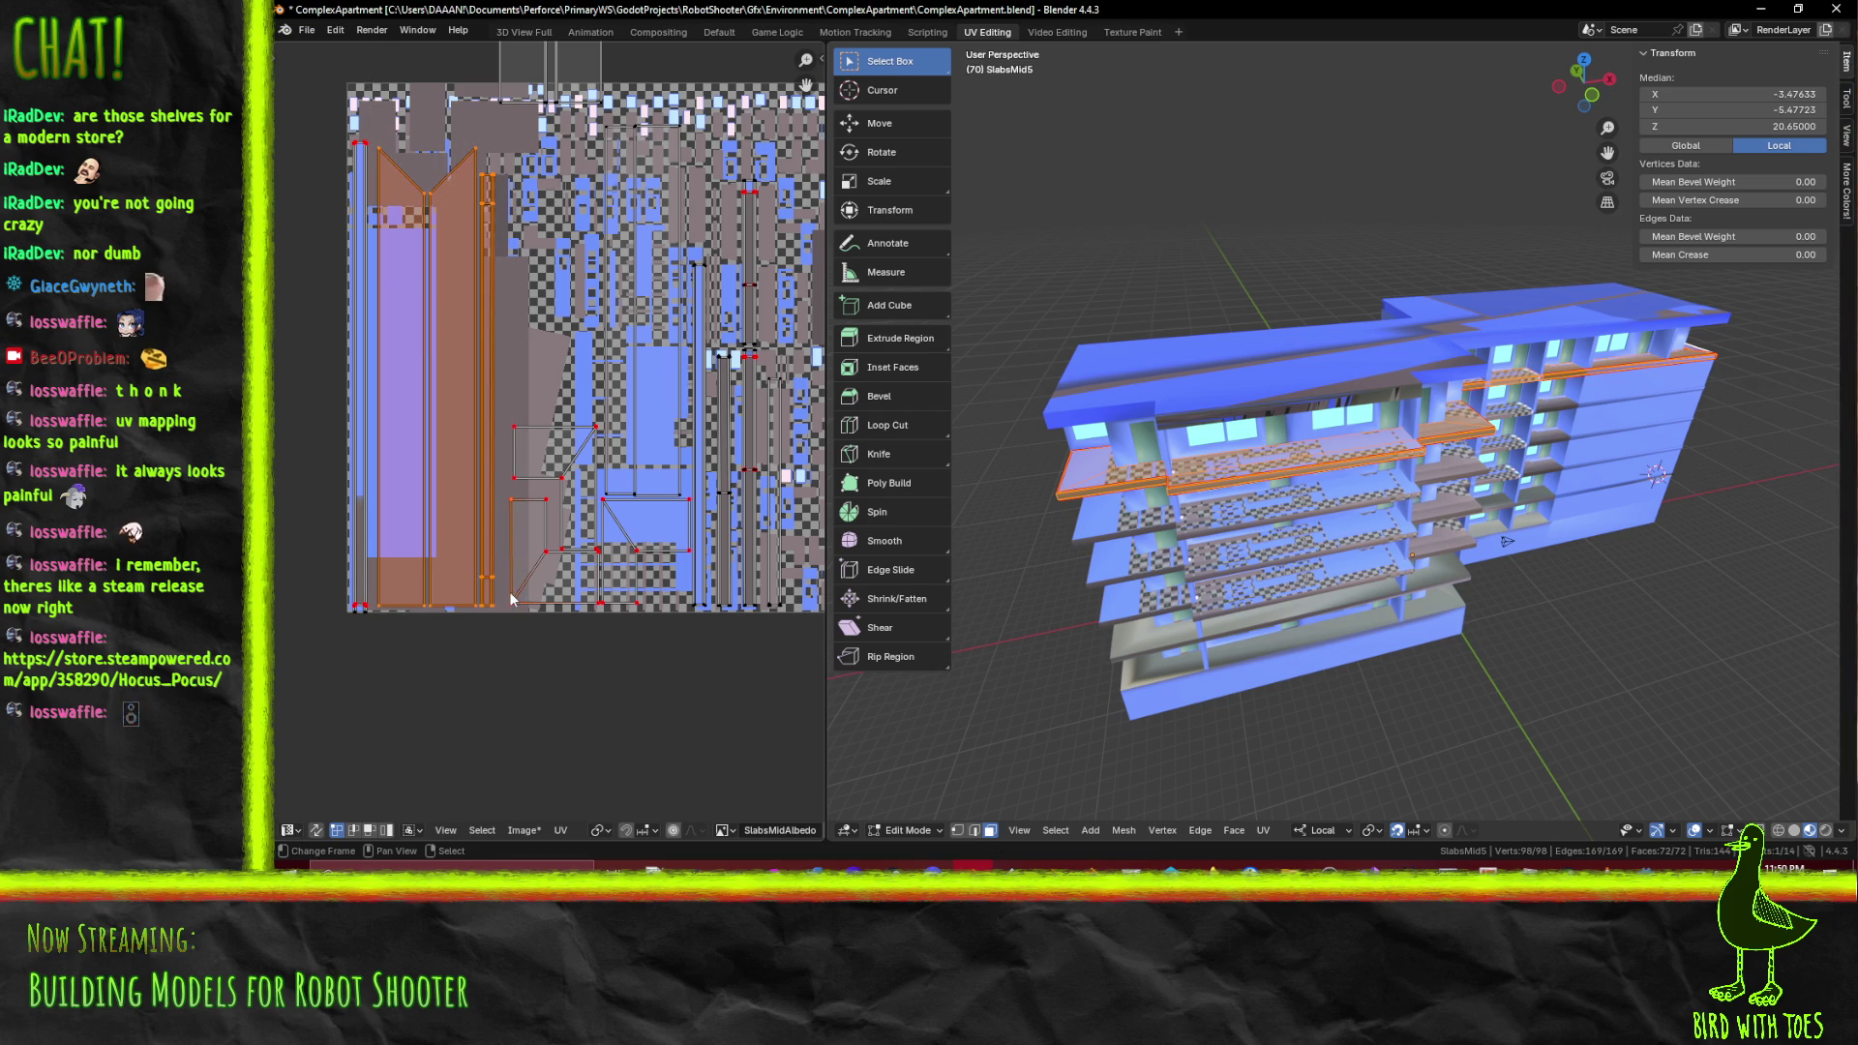
key("g")
key("x")
left_click(518, 350)
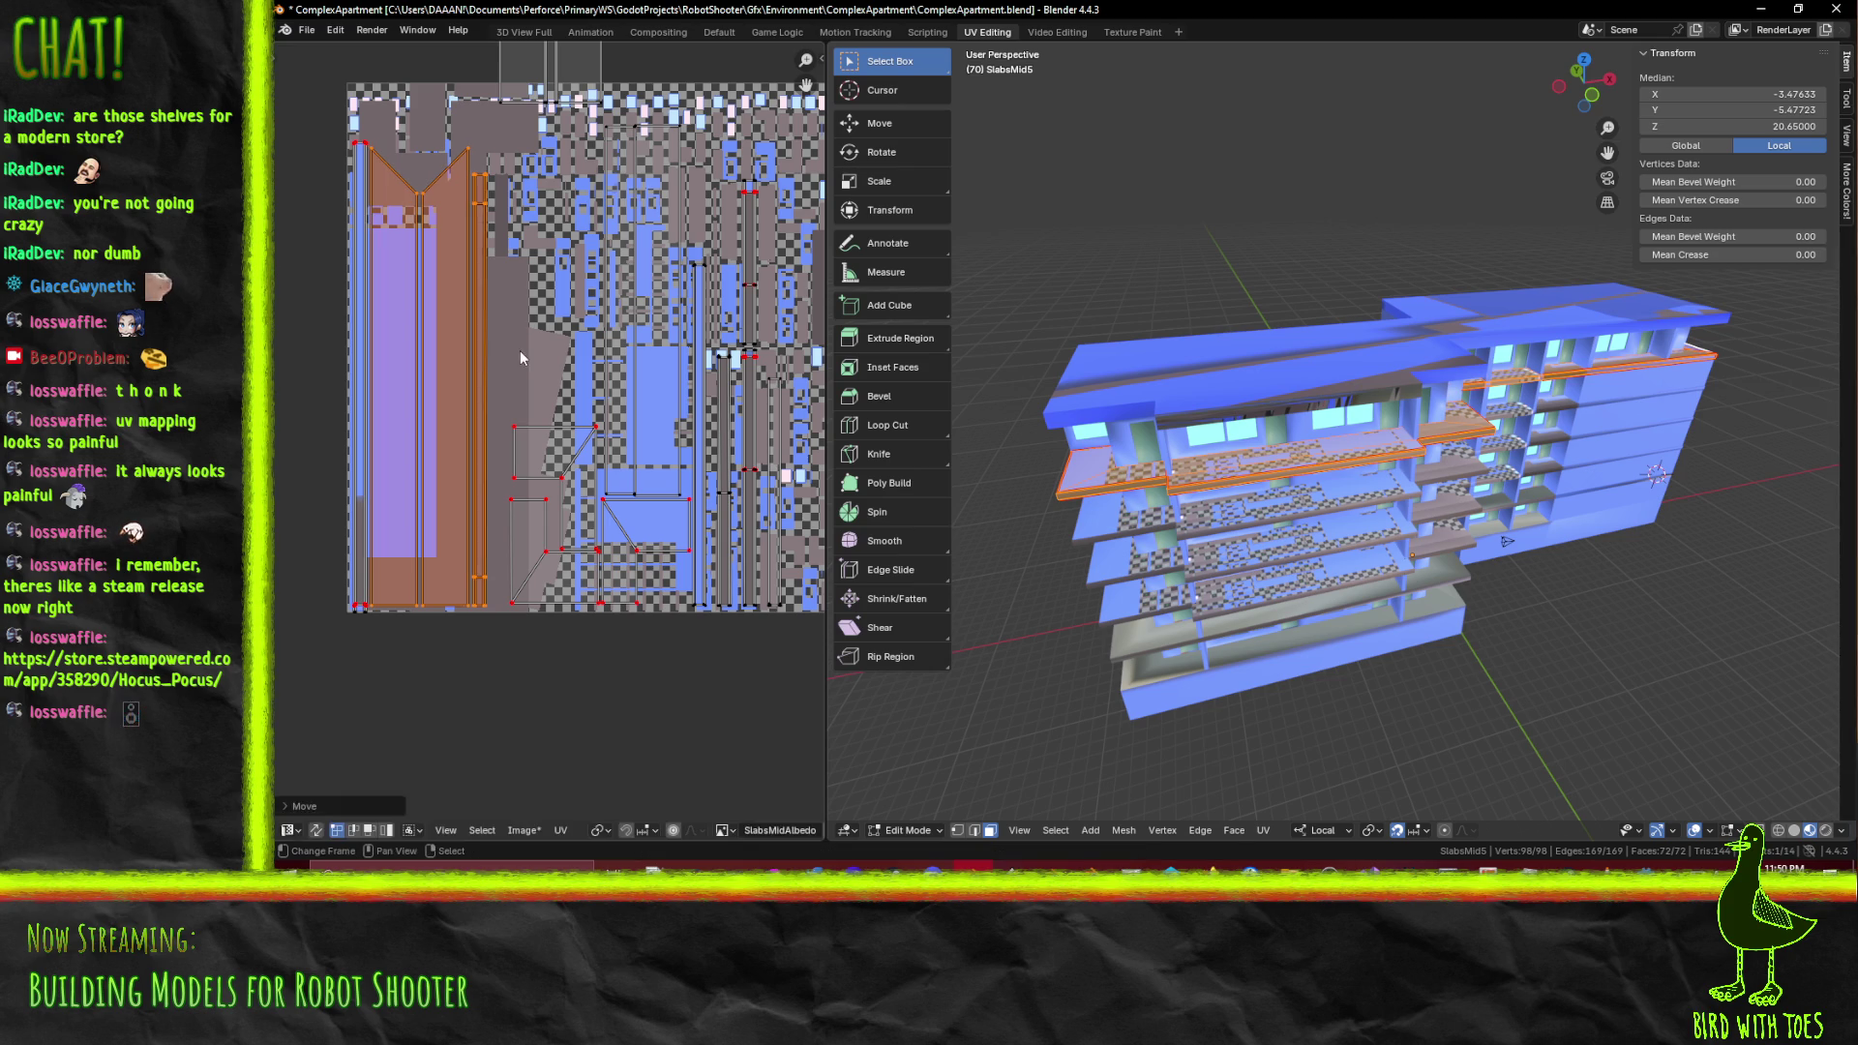
Select the islands at the top and move them down into the texture
key("alt+a")
left_click_drag(523, 53, 486, 148)
left_click_drag(442, 50, 587, 211)
key("g")
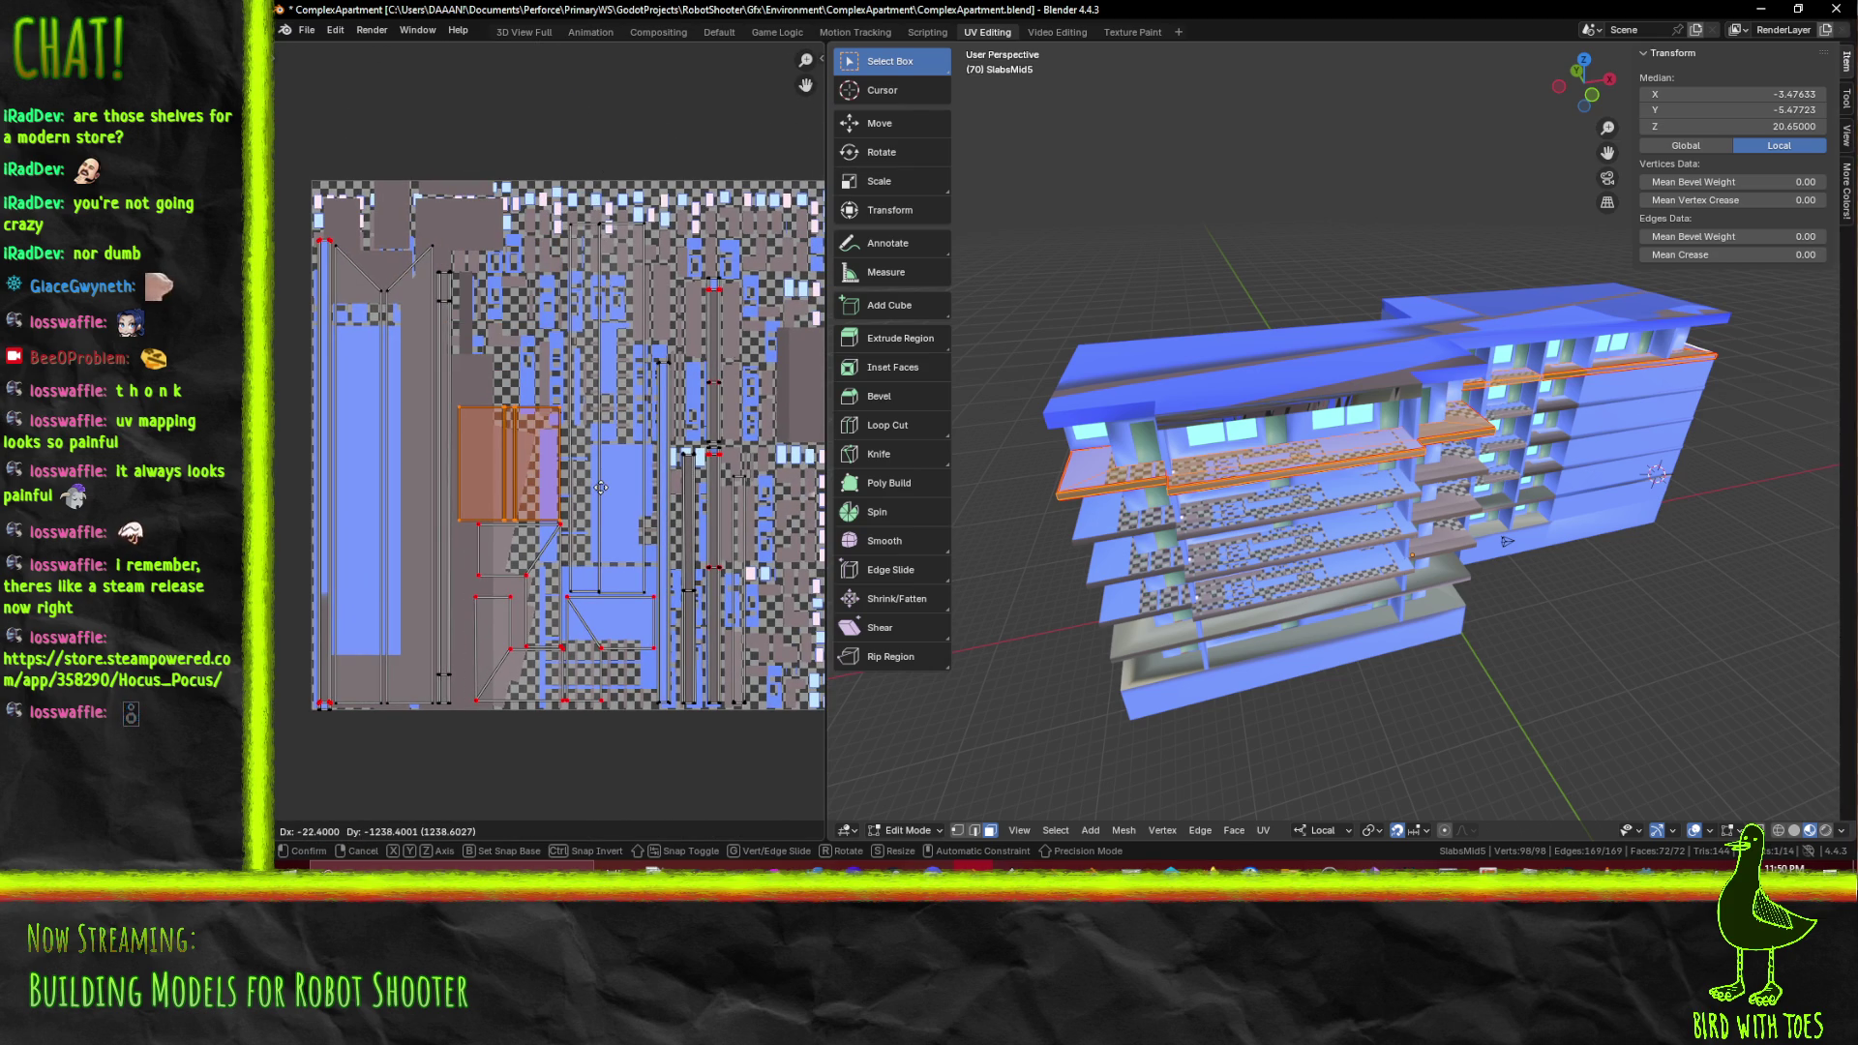
left_click(601, 487)
left_click_drag(601, 487, 315, 444)
scroll("up", 3)
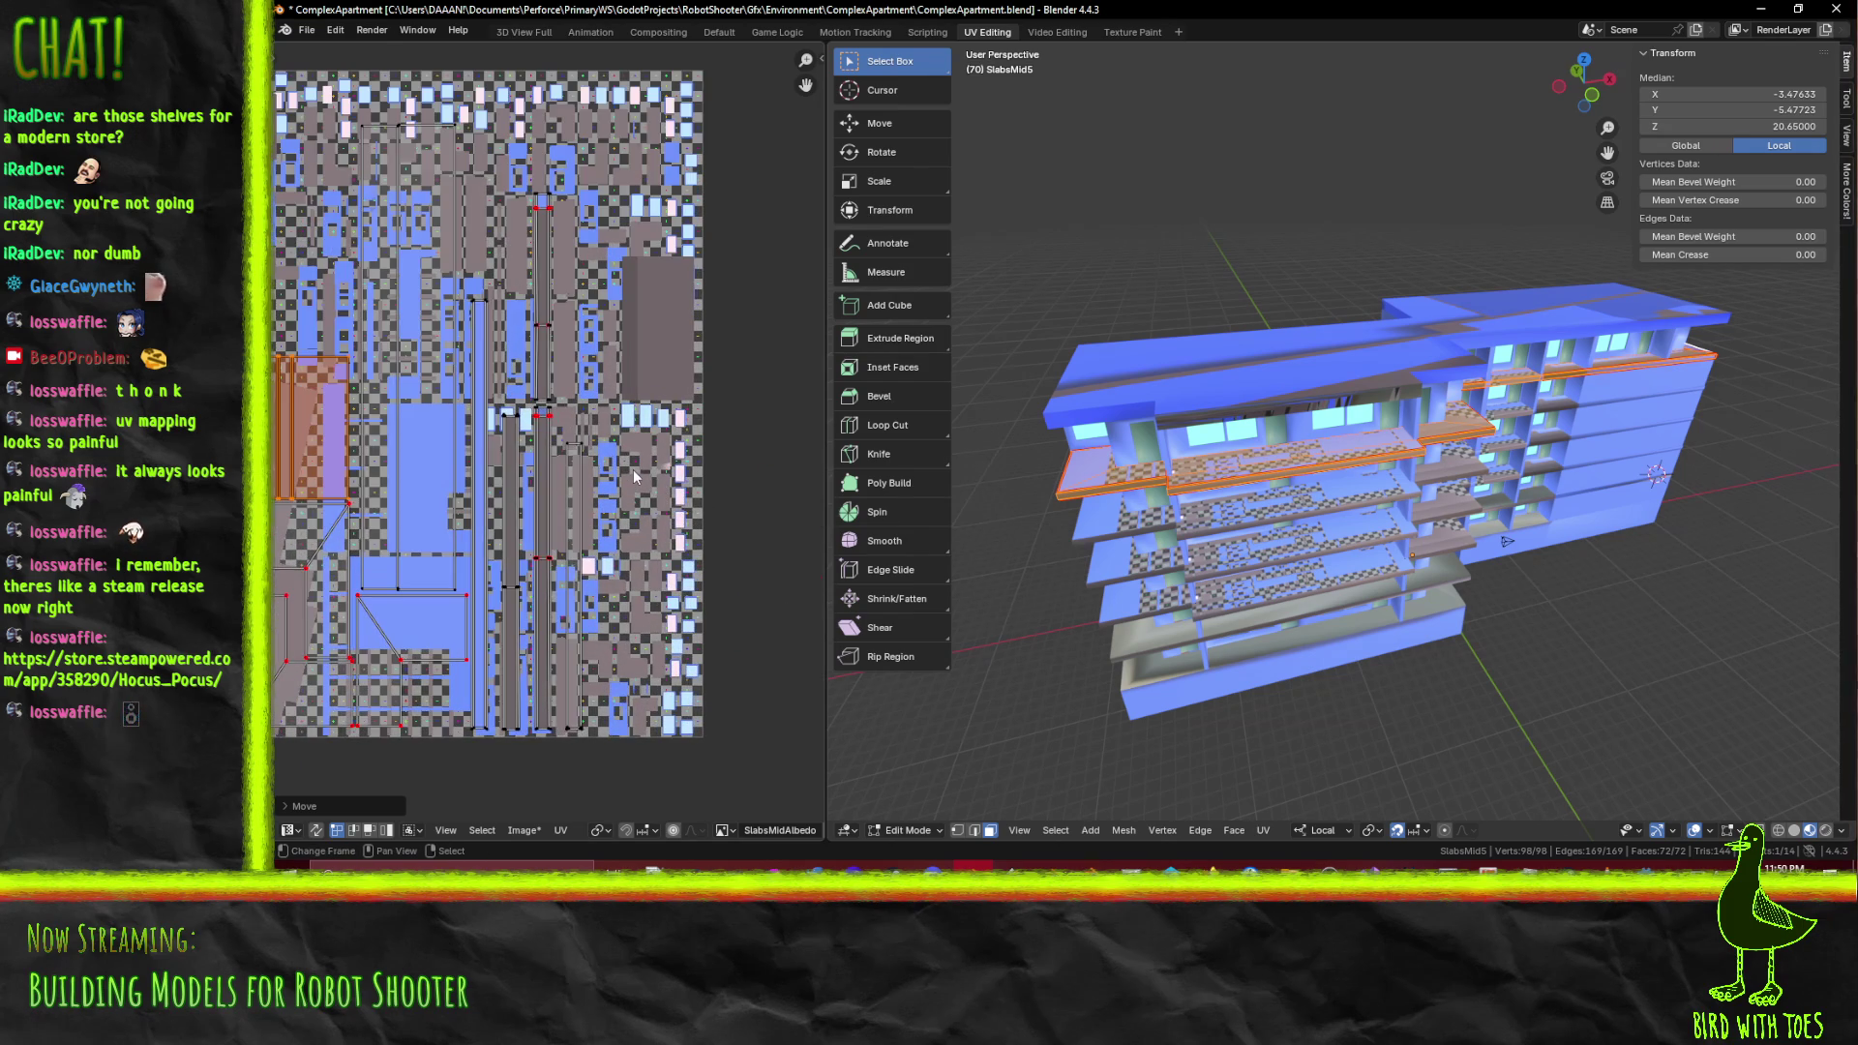
Box-select the tall middle-column islands and slide them left along X
key("a")
key("alt+a")
key("b")
left_click_drag(503, 169, 655, 820)
key("g")
key("x")
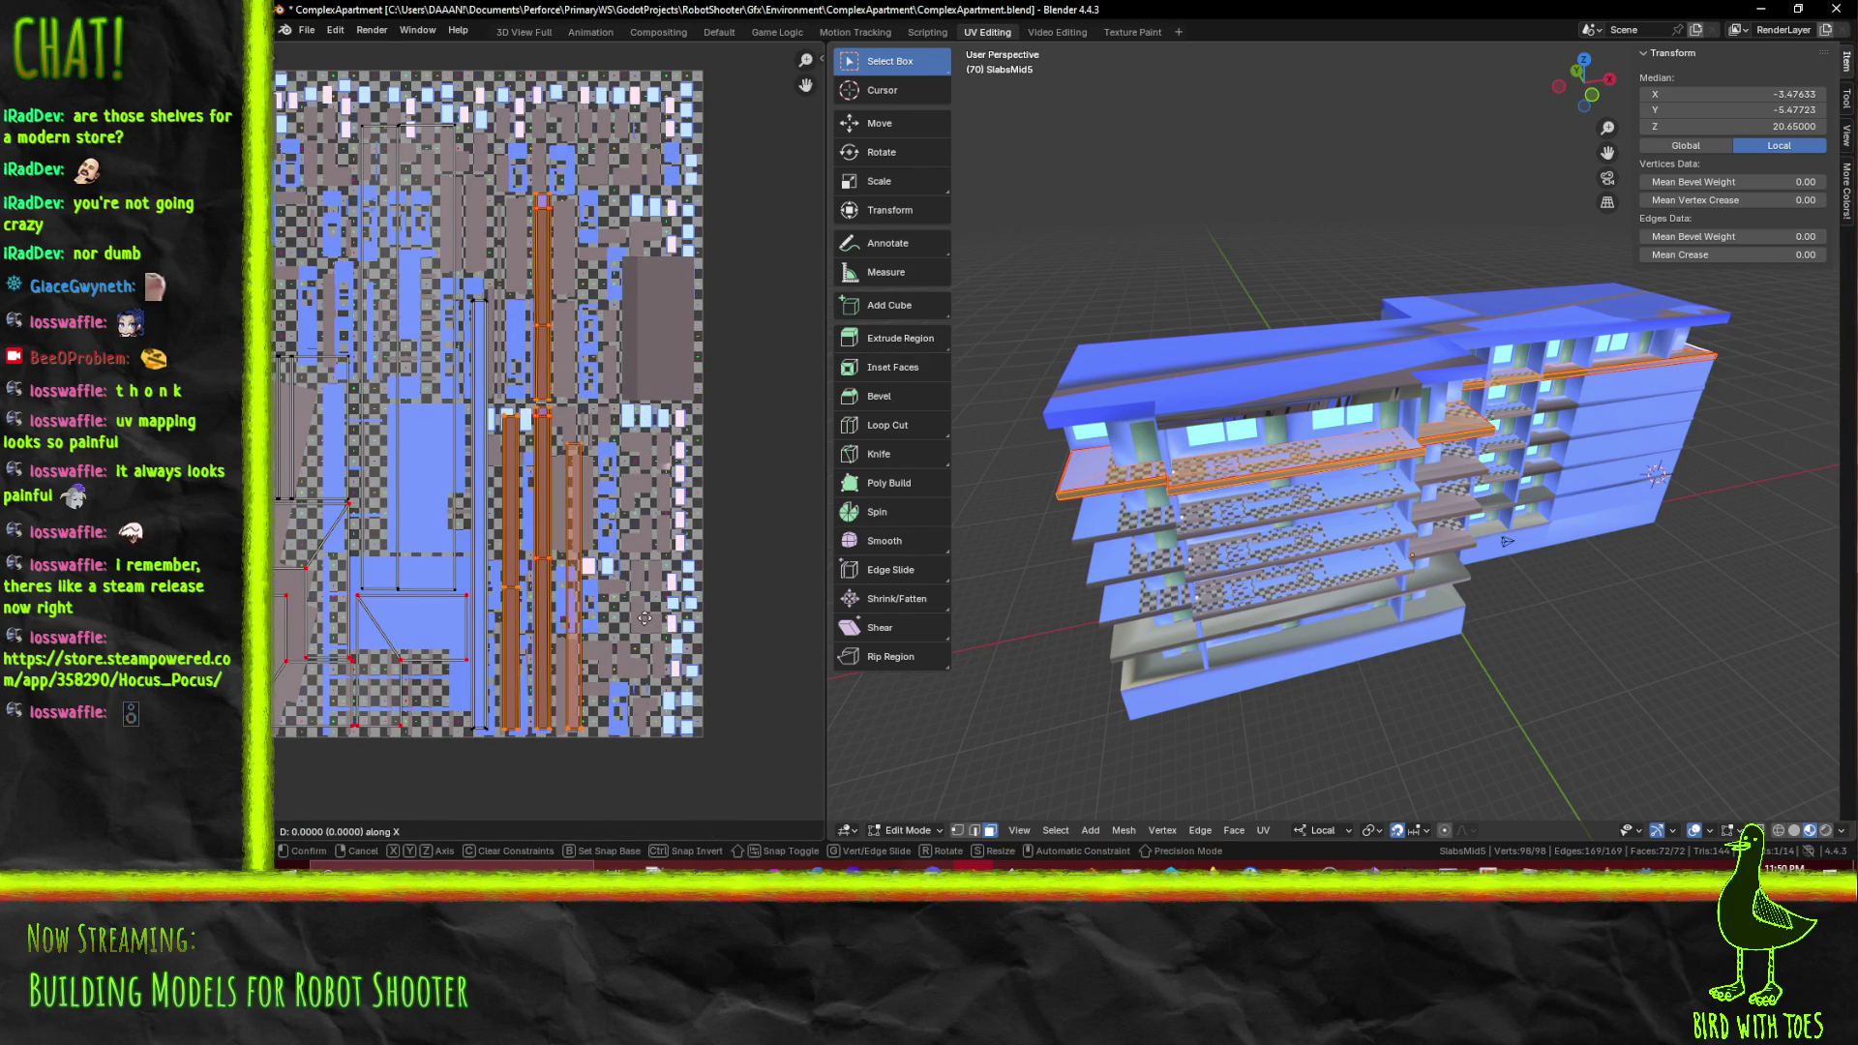
left_click(630, 621)
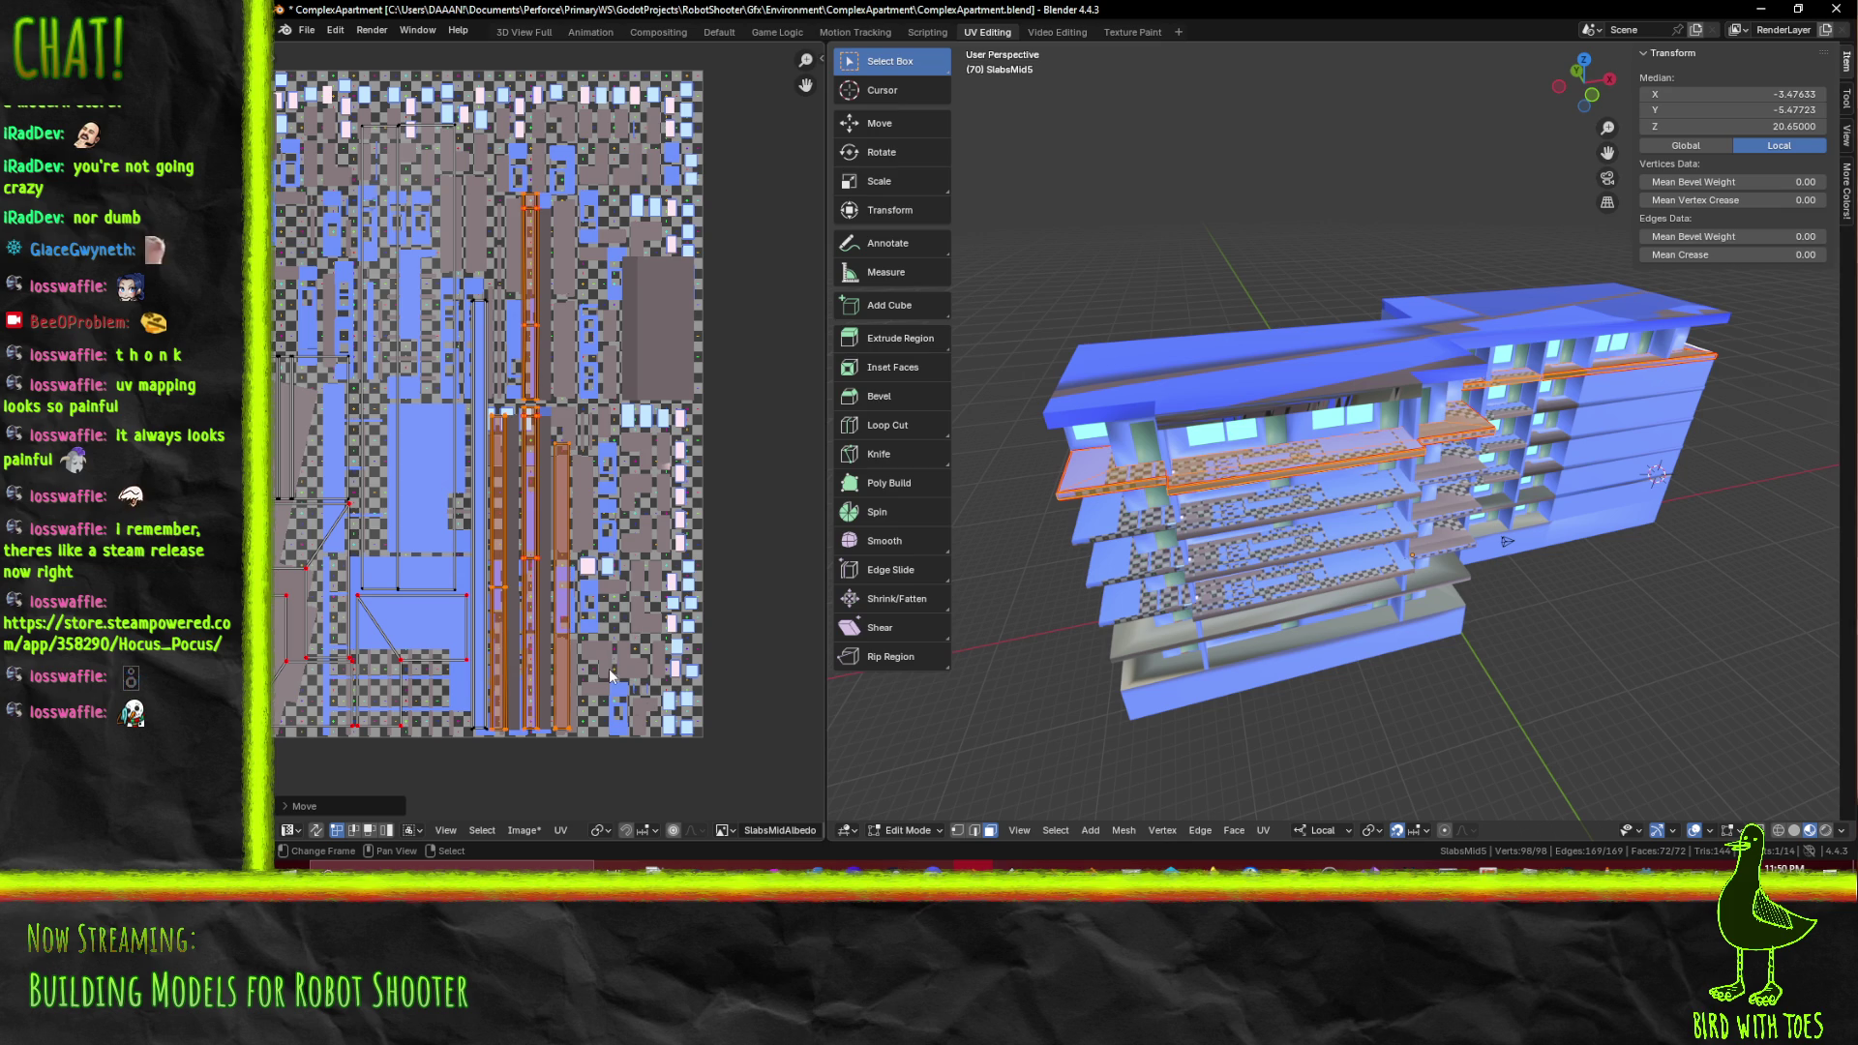
Move the two long vertical island columns further left along X, then clear the selection
key("alt+a")
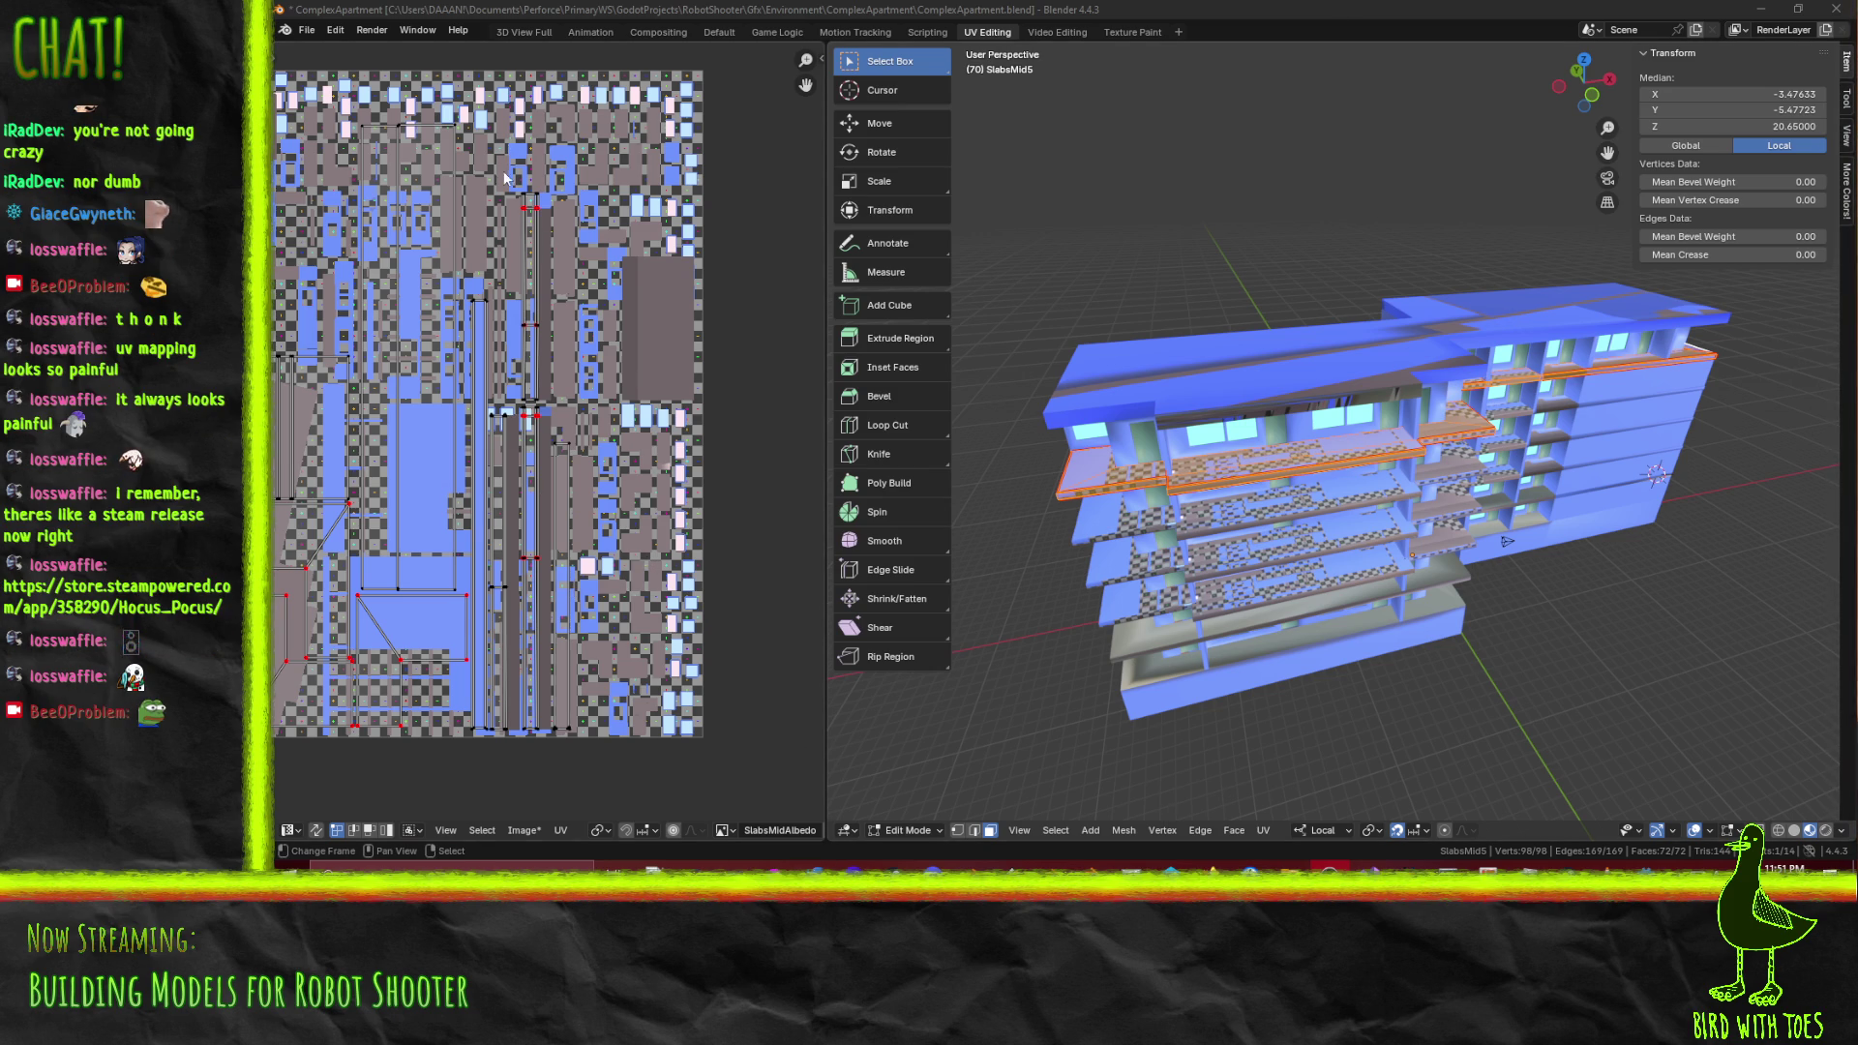
left_click_drag(515, 184, 629, 772)
key("g")
key("x")
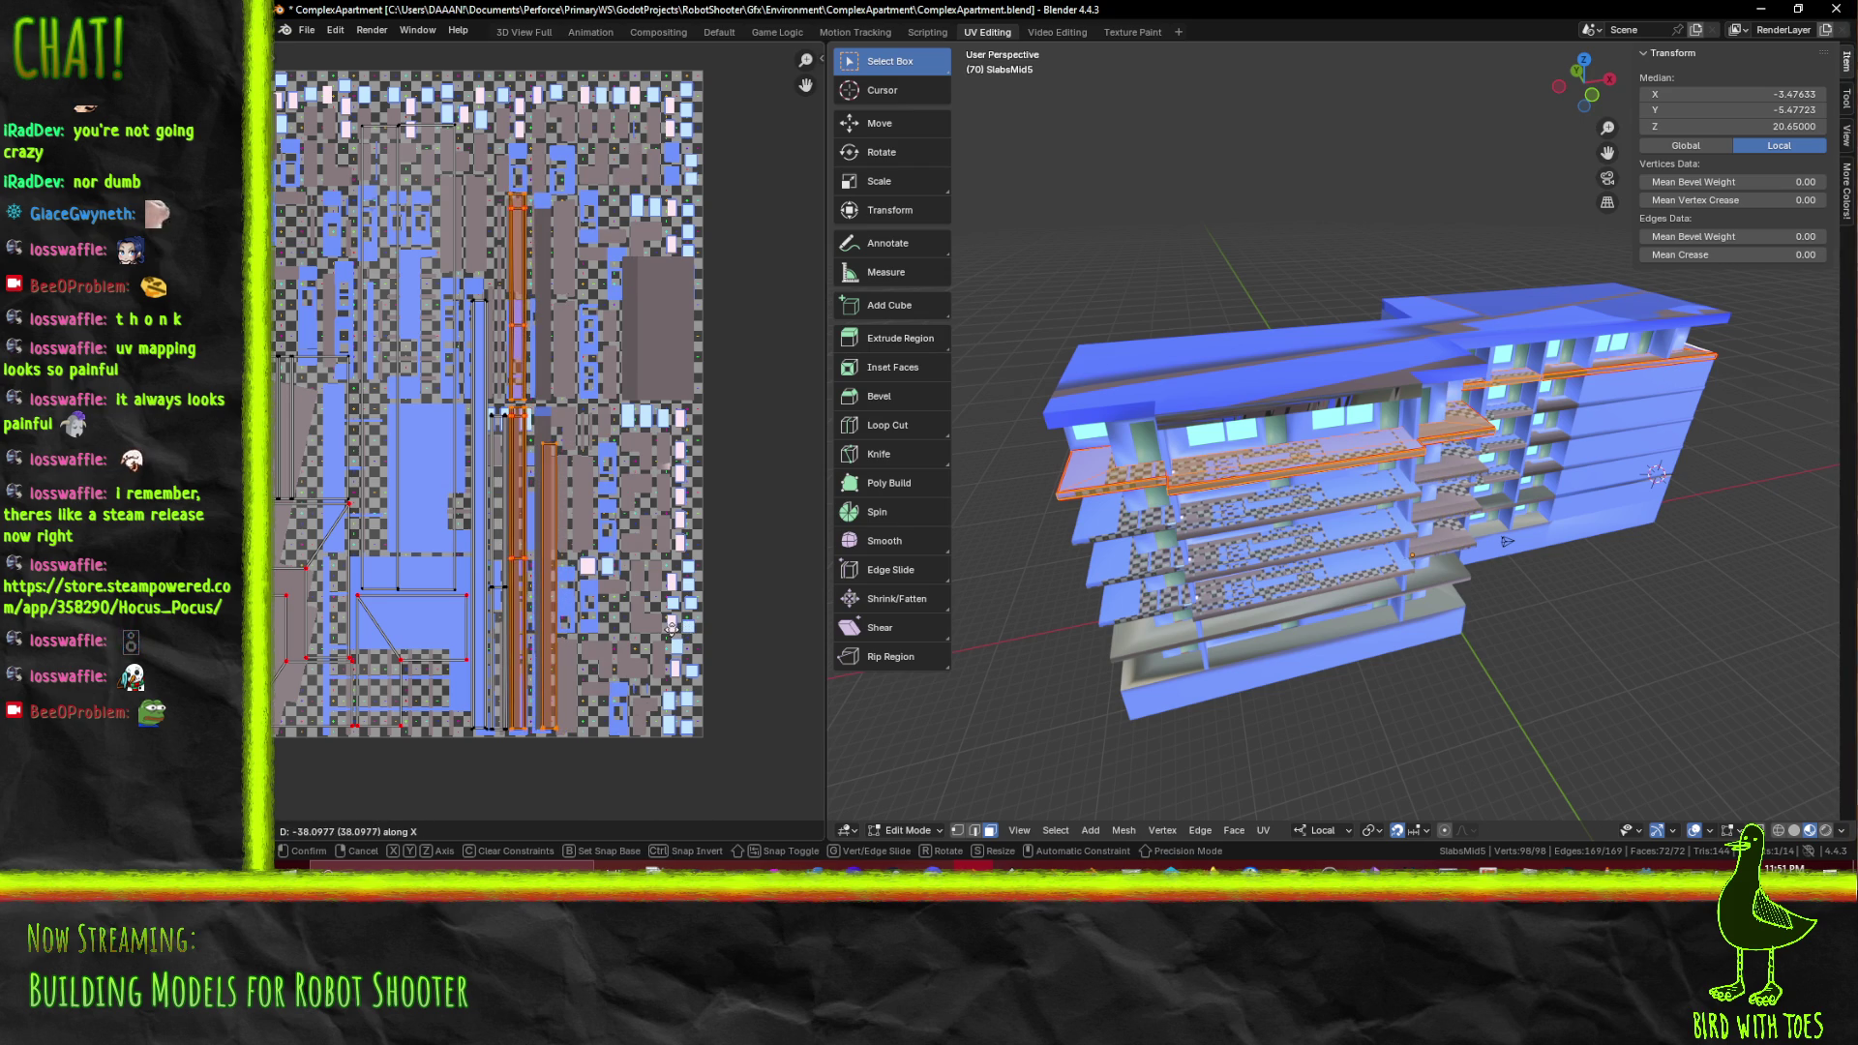
left_click(671, 628)
left_click_drag(571, 628, 759, 513)
scroll("down", 3)
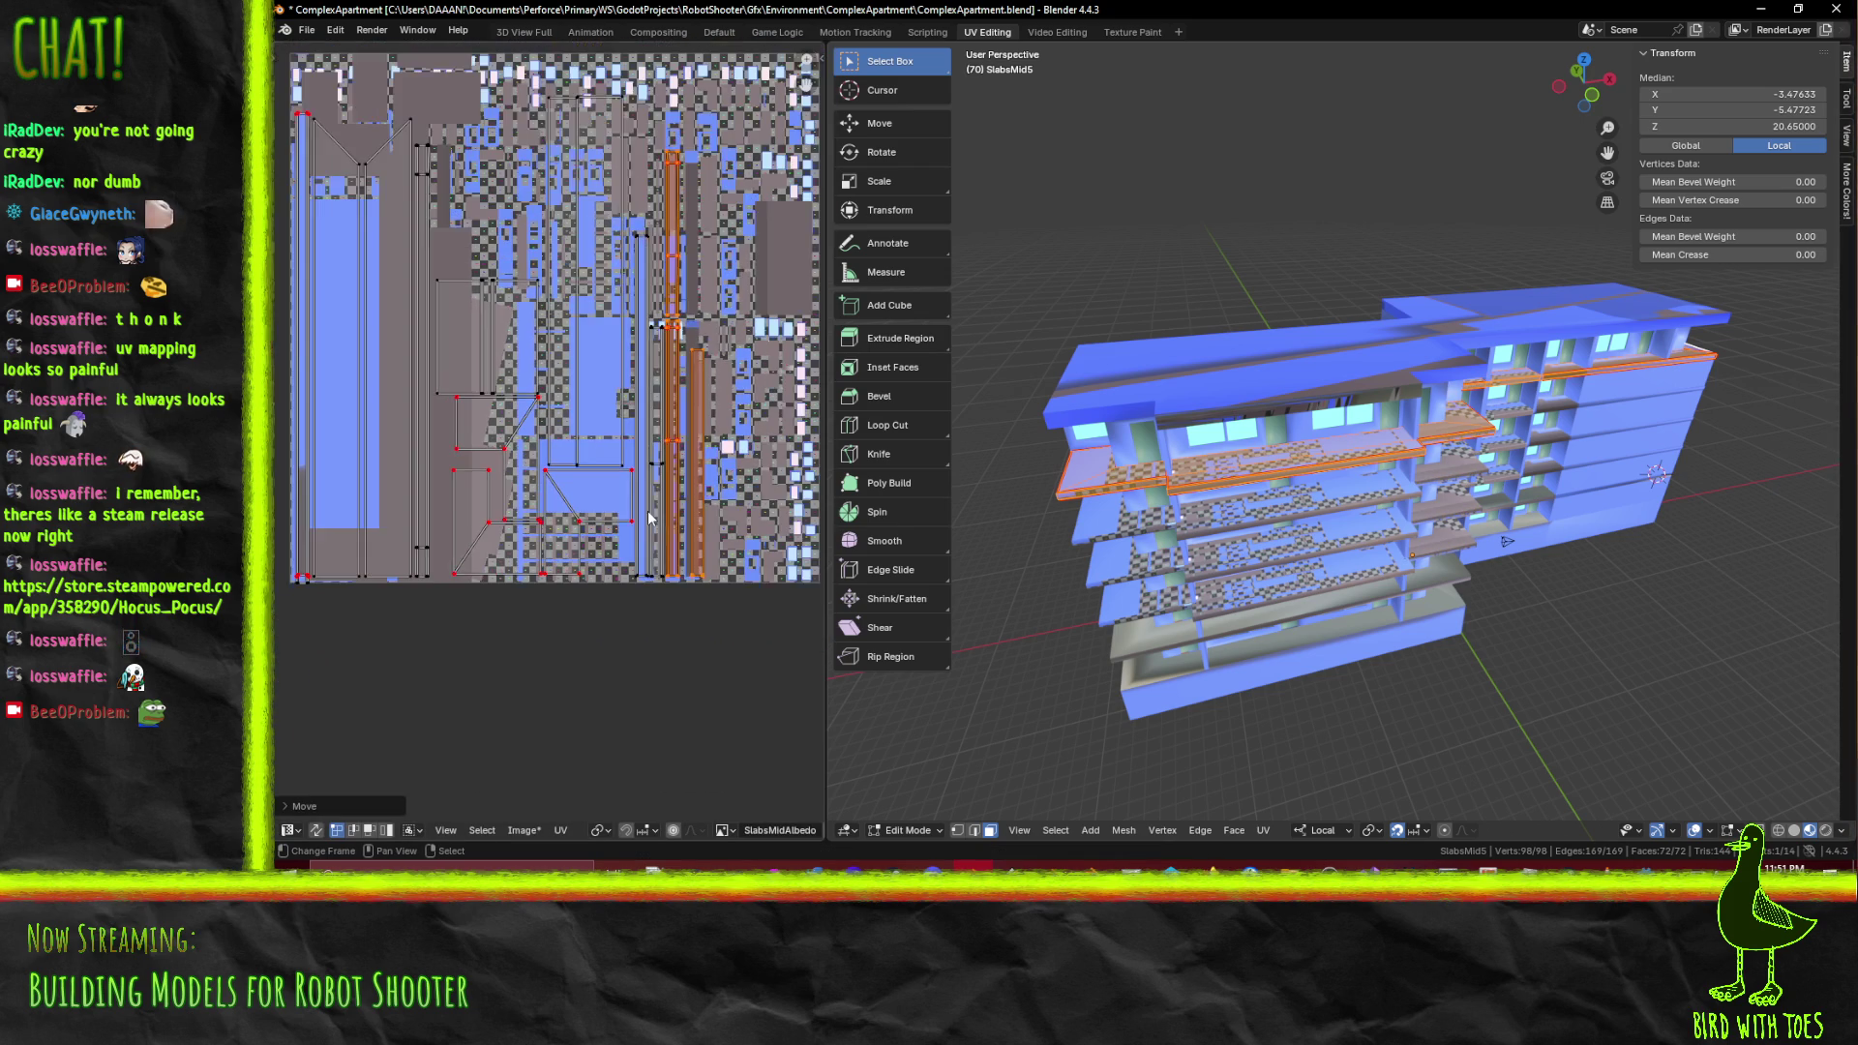
left_click(695, 494)
scroll("down", 3)
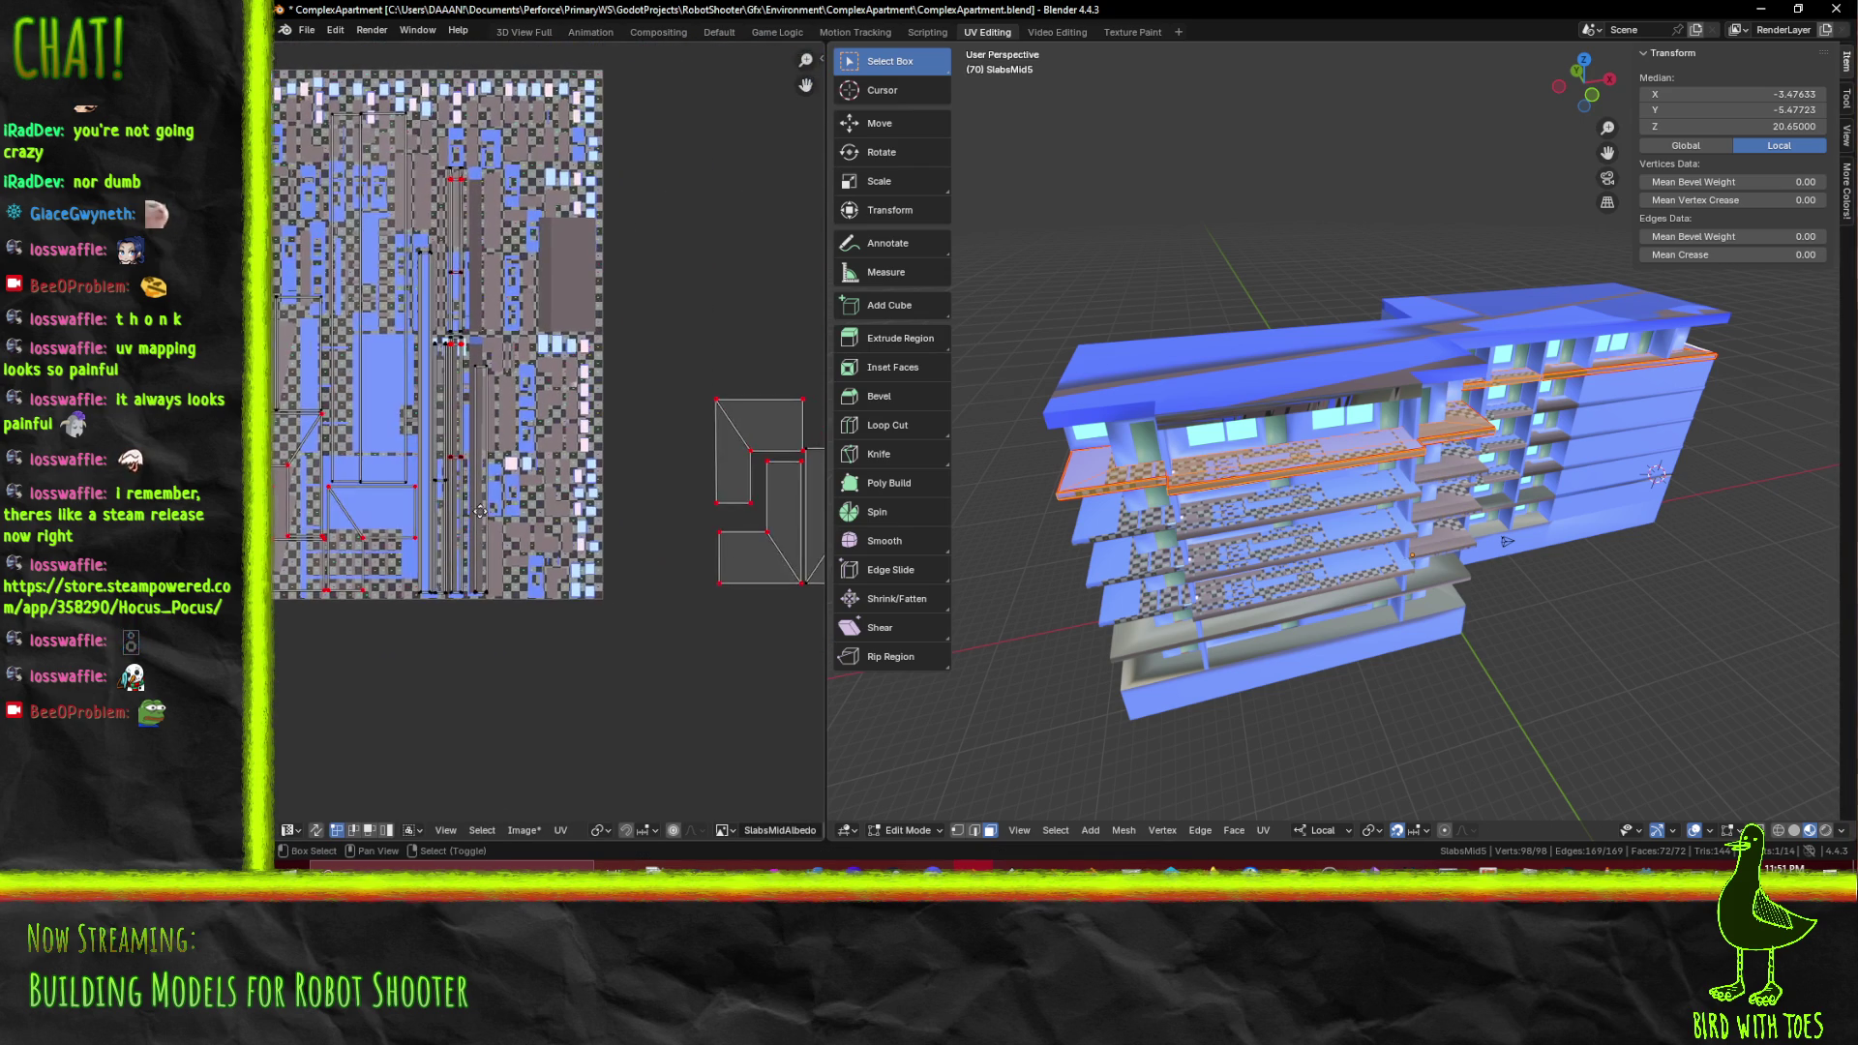
Mirror the J-shaped islands along Y and place them right of the texture
key("b")
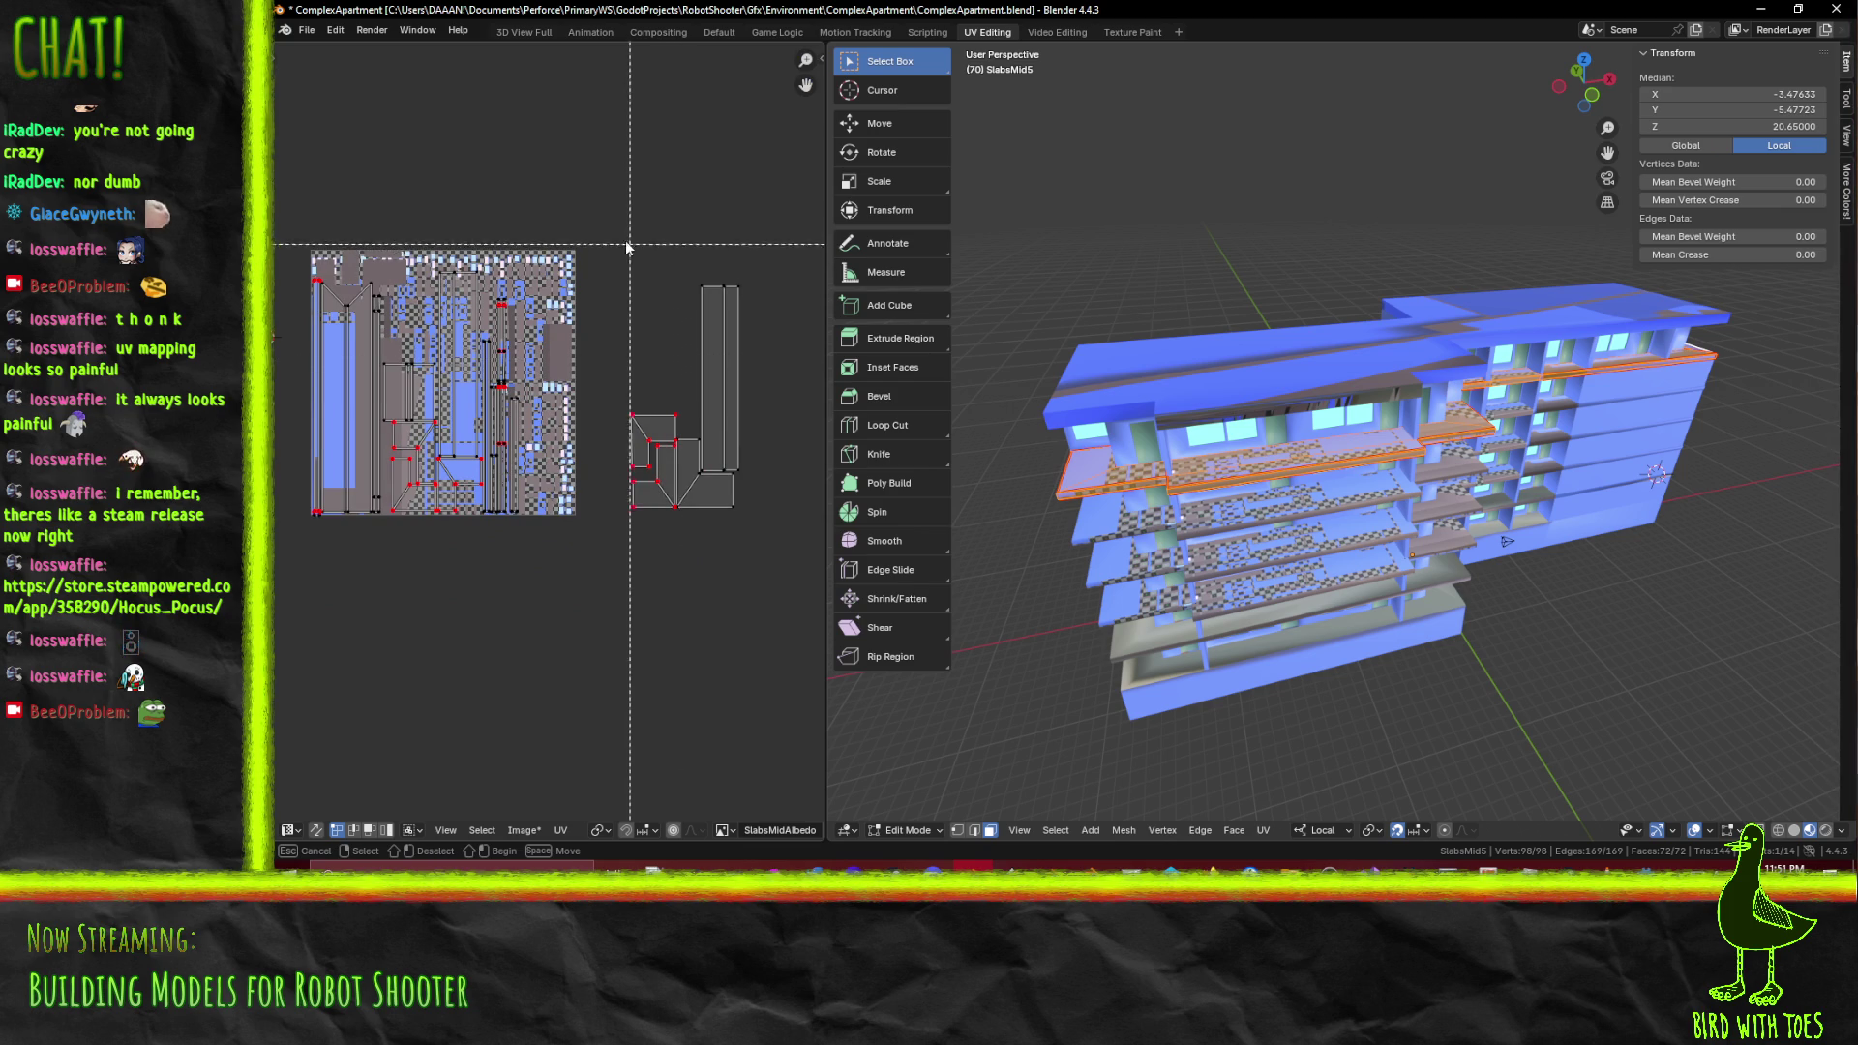
right_click(610, 289)
left_click_drag(618, 232, 770, 638)
key("ctrl+m")
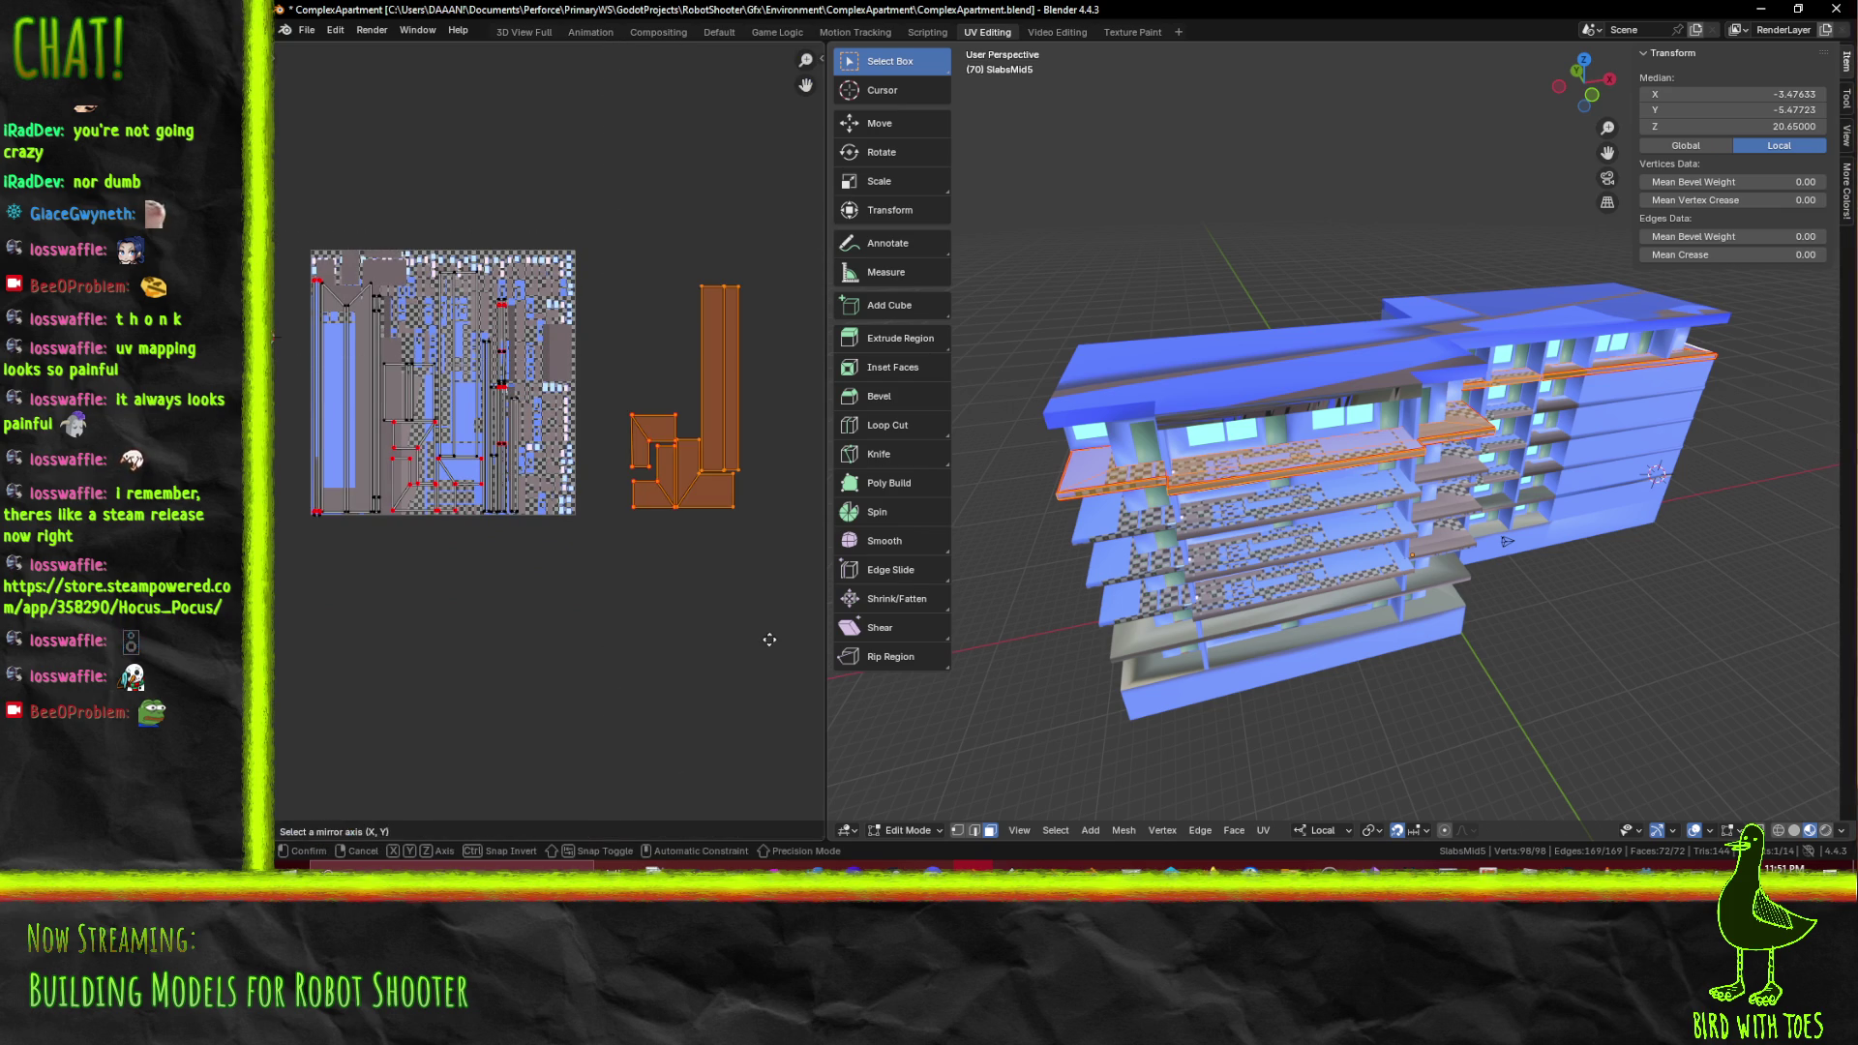
key("y")
scroll("up", 3)
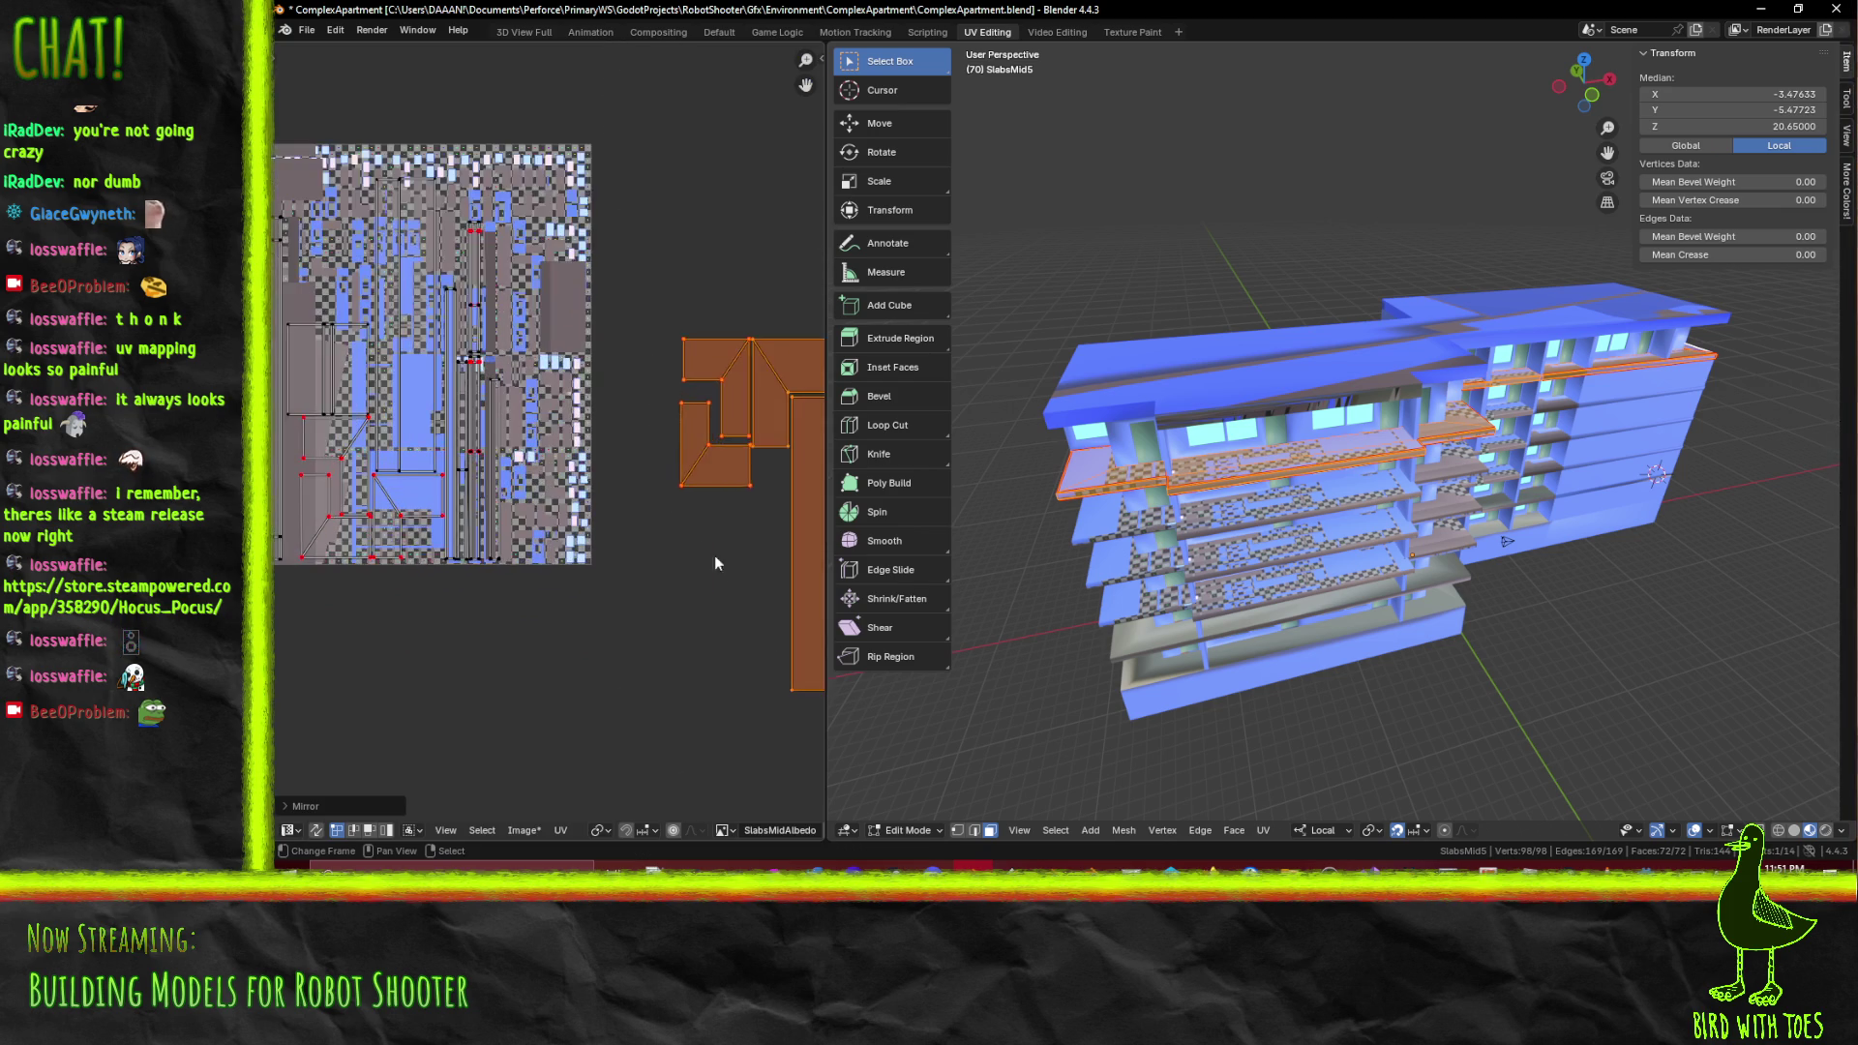
key("g")
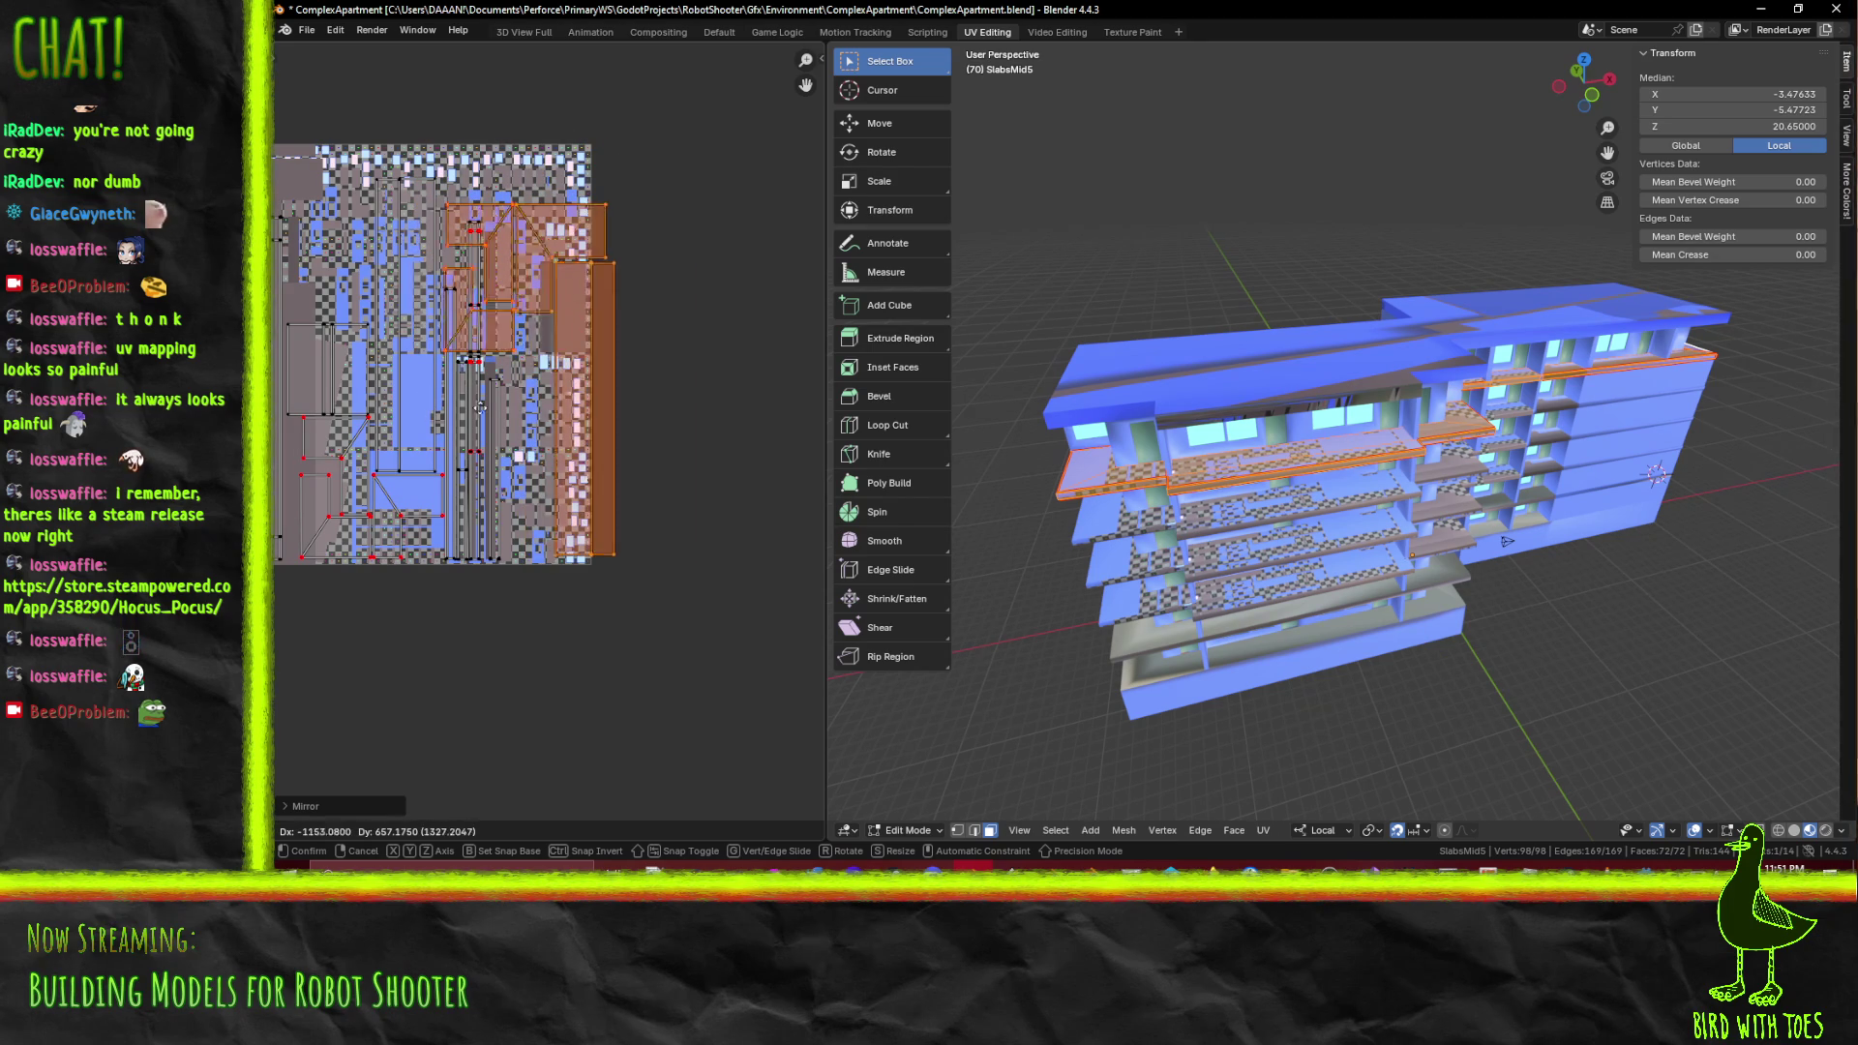
left_click(584, 424)
left_click_drag(641, 484, 445, 403)
Move the long strip island onto the texture tile and save ComplexApartment.blend
key("alt+a")
key("b")
left_click_drag(588, 312, 758, 709)
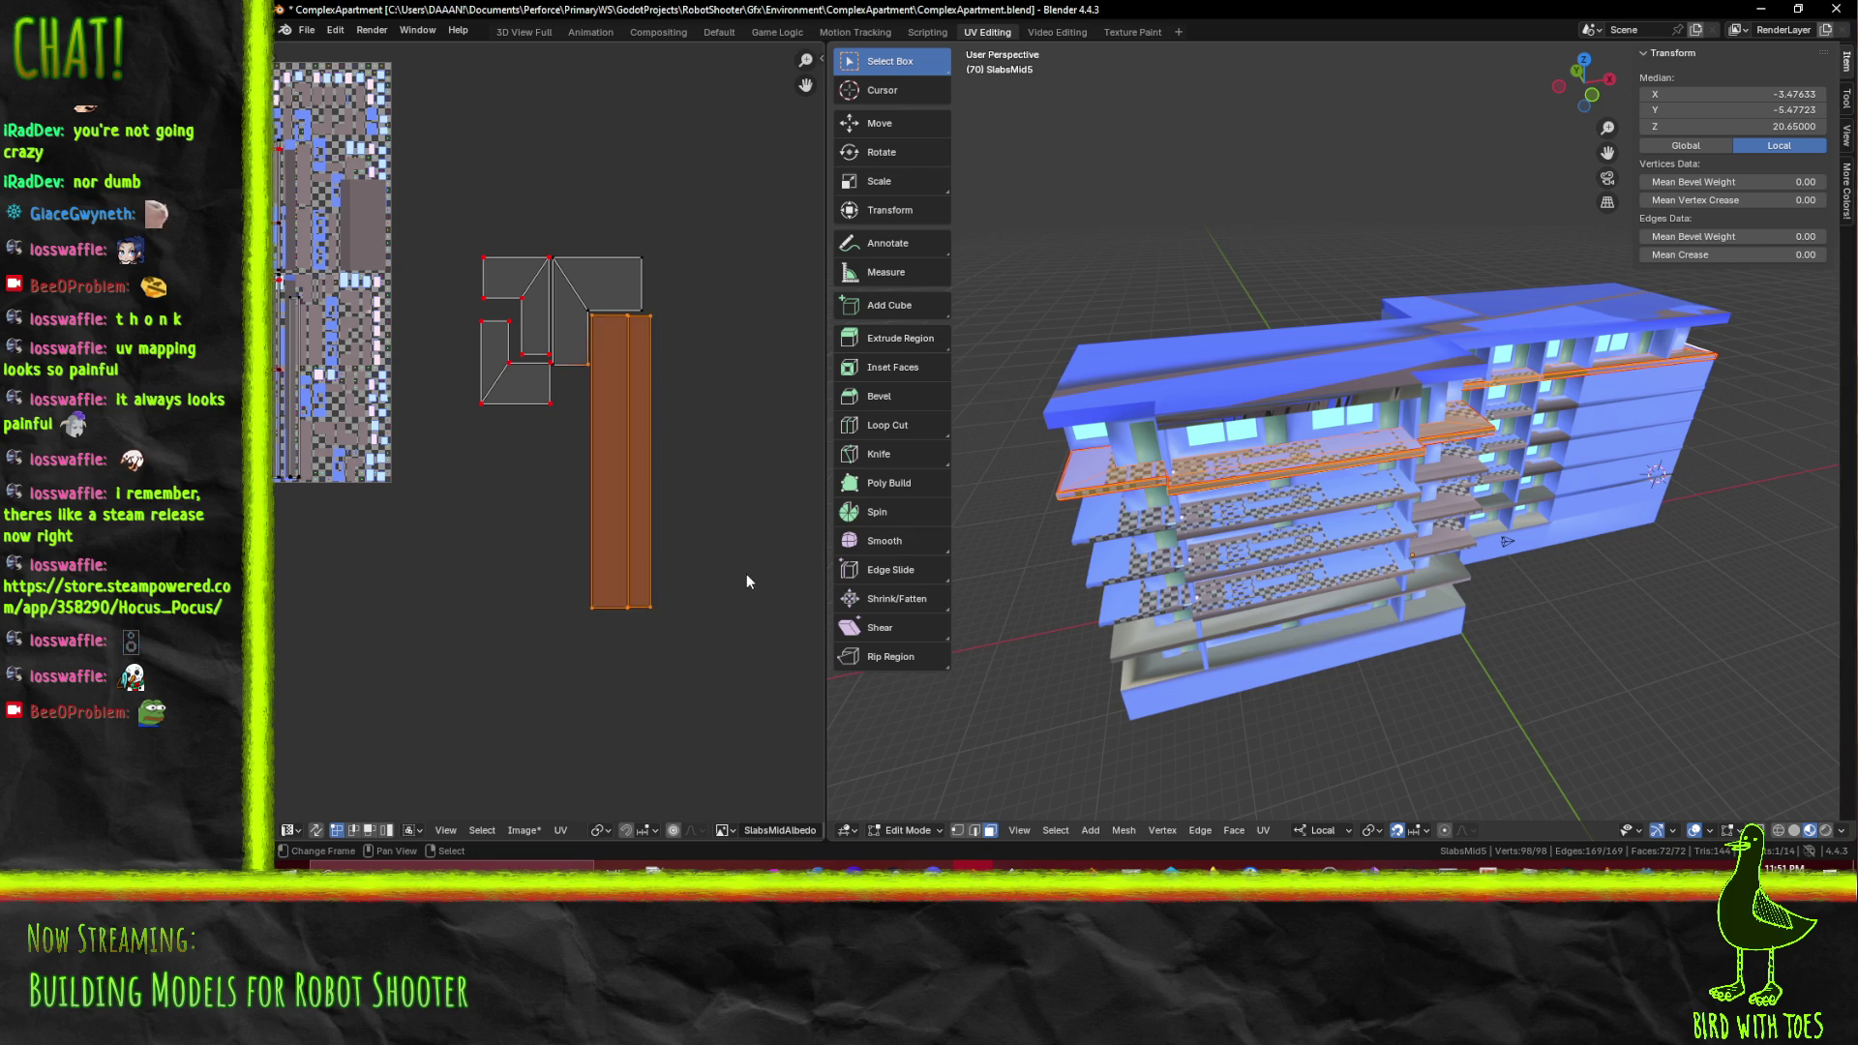
left_click(584, 365)
key("g")
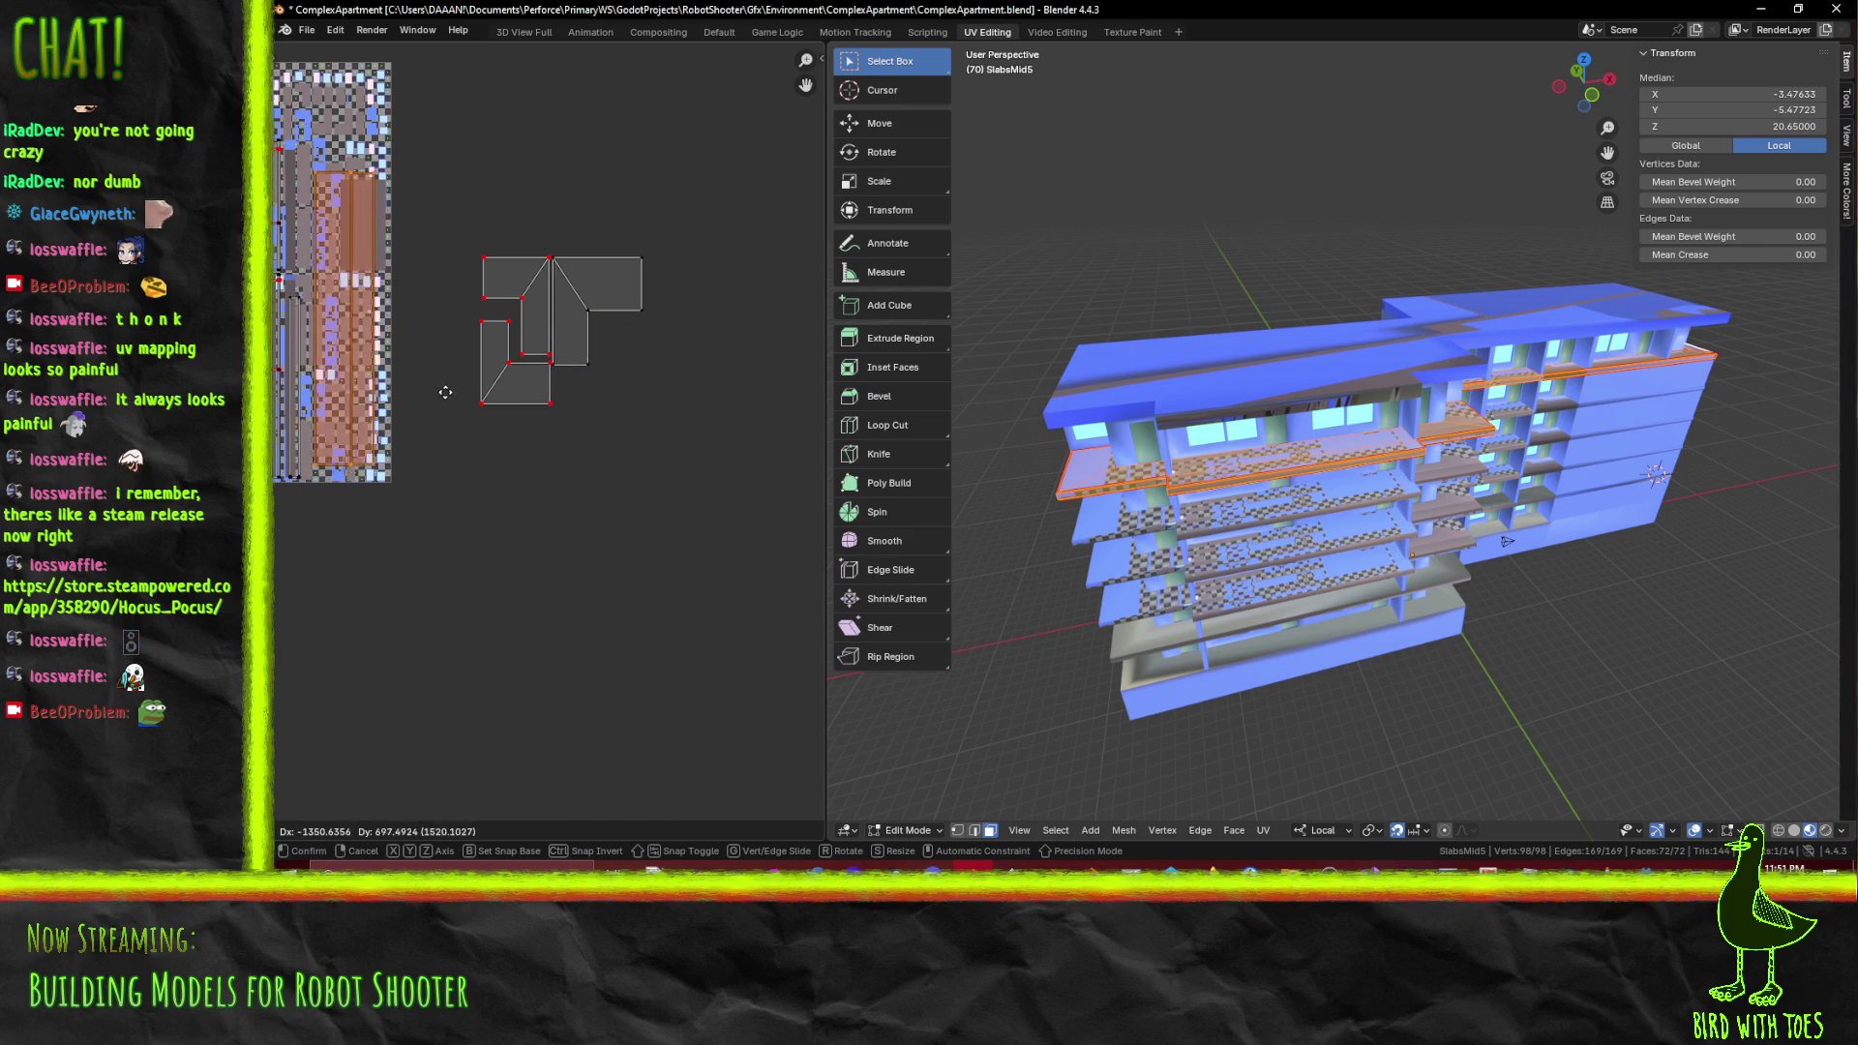
left_click(456, 407)
left_click_drag(379, 414, 719, 547)
scroll("up", 3)
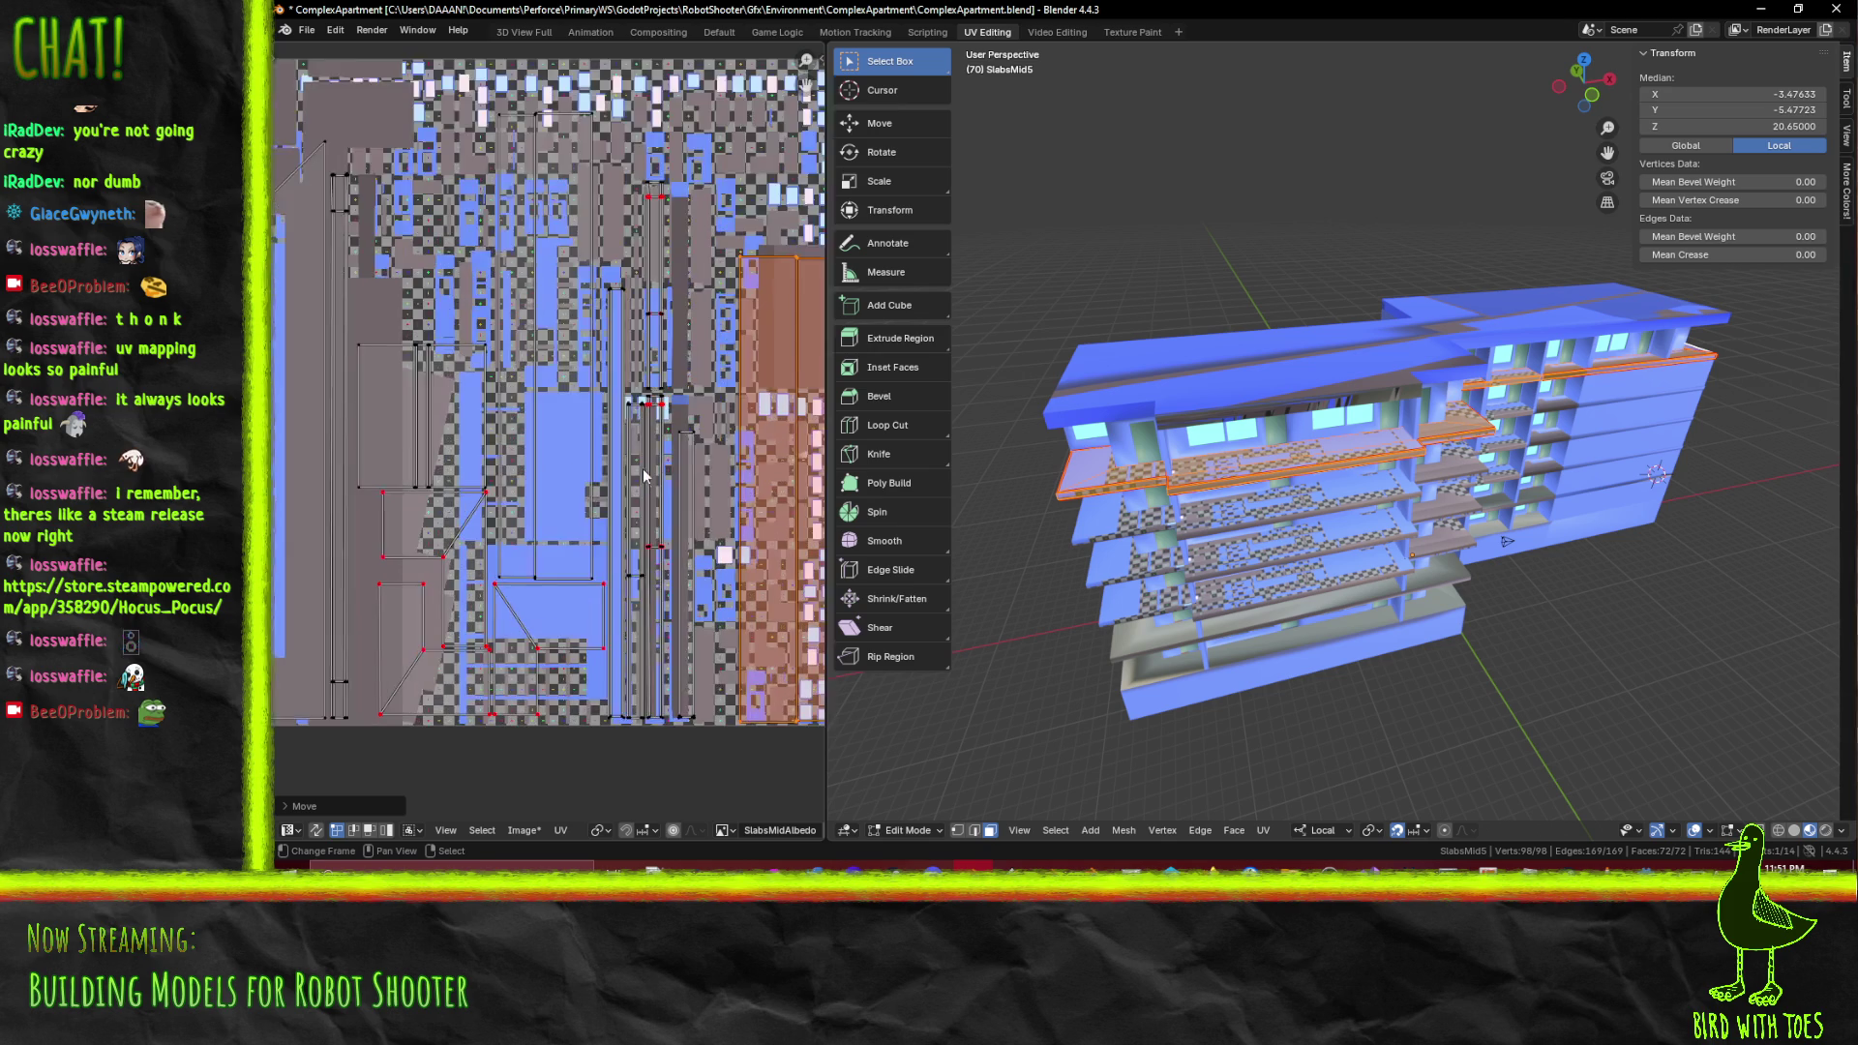
scroll("down", 3)
left_click_drag(452, 491, 379, 346)
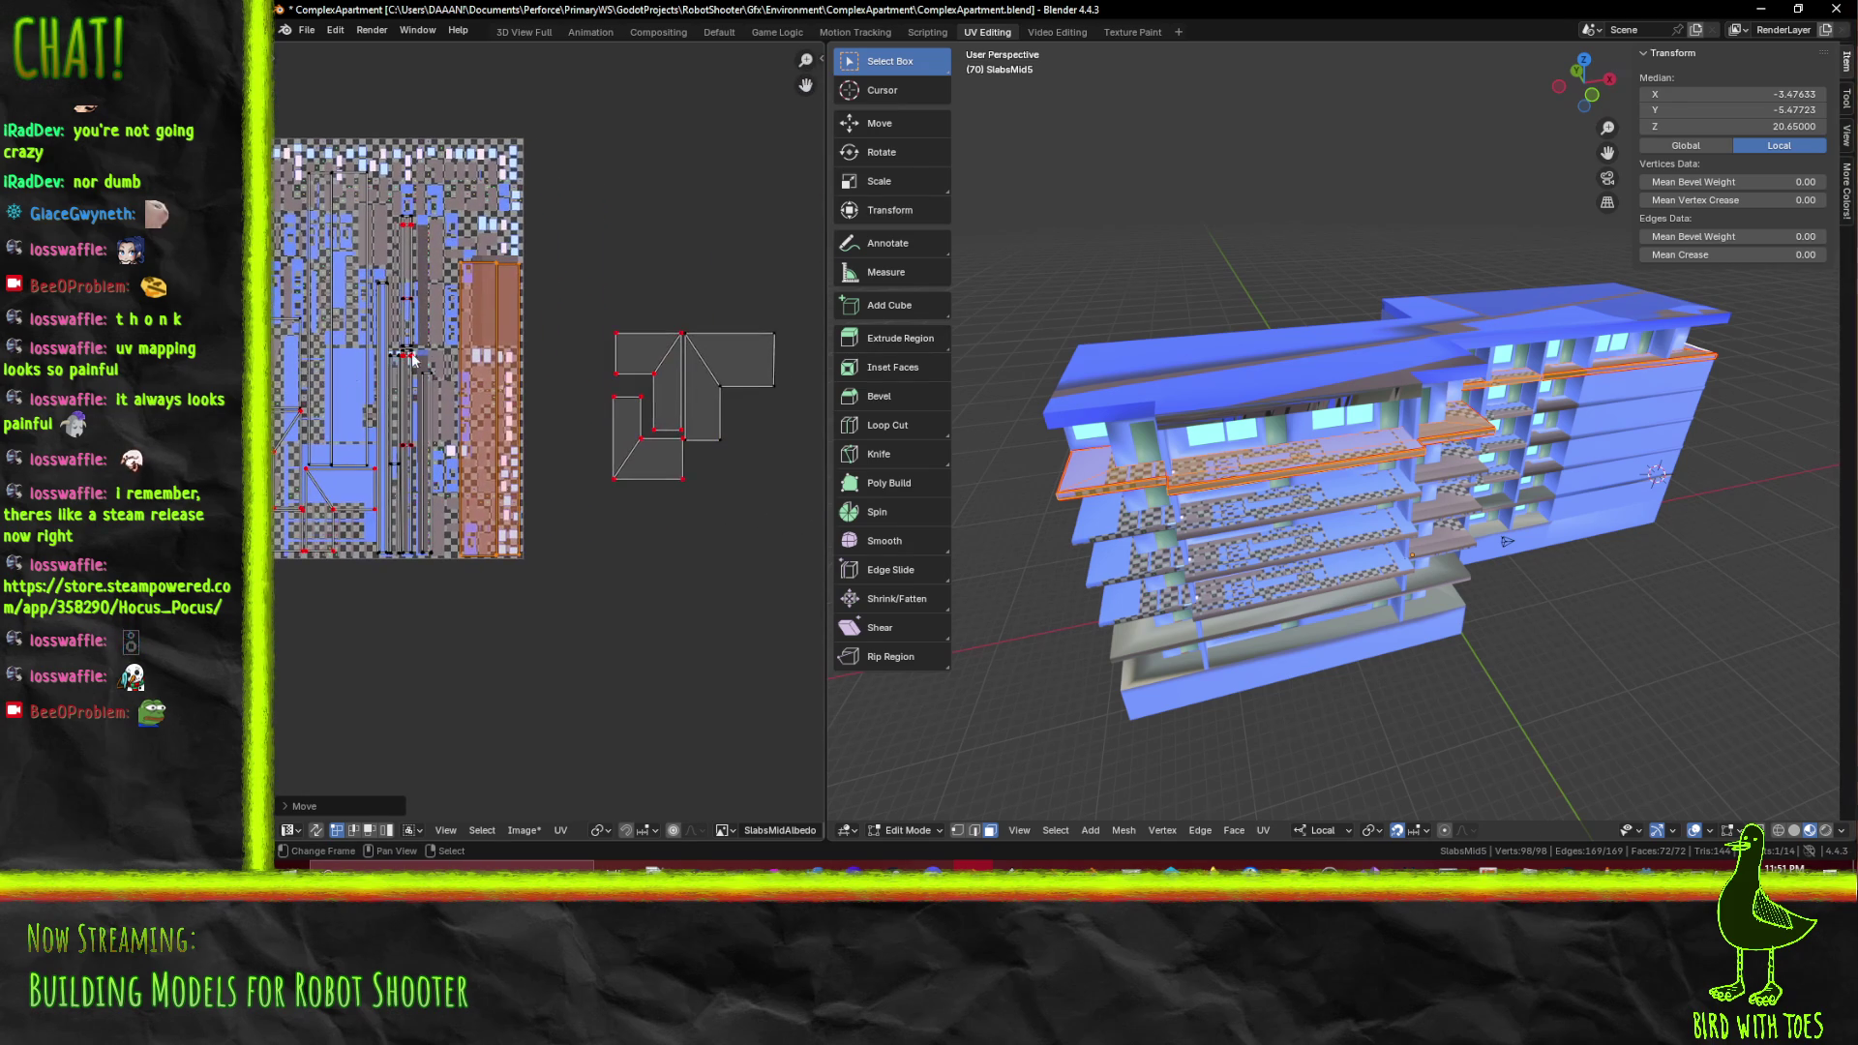
key("ctrl+s")
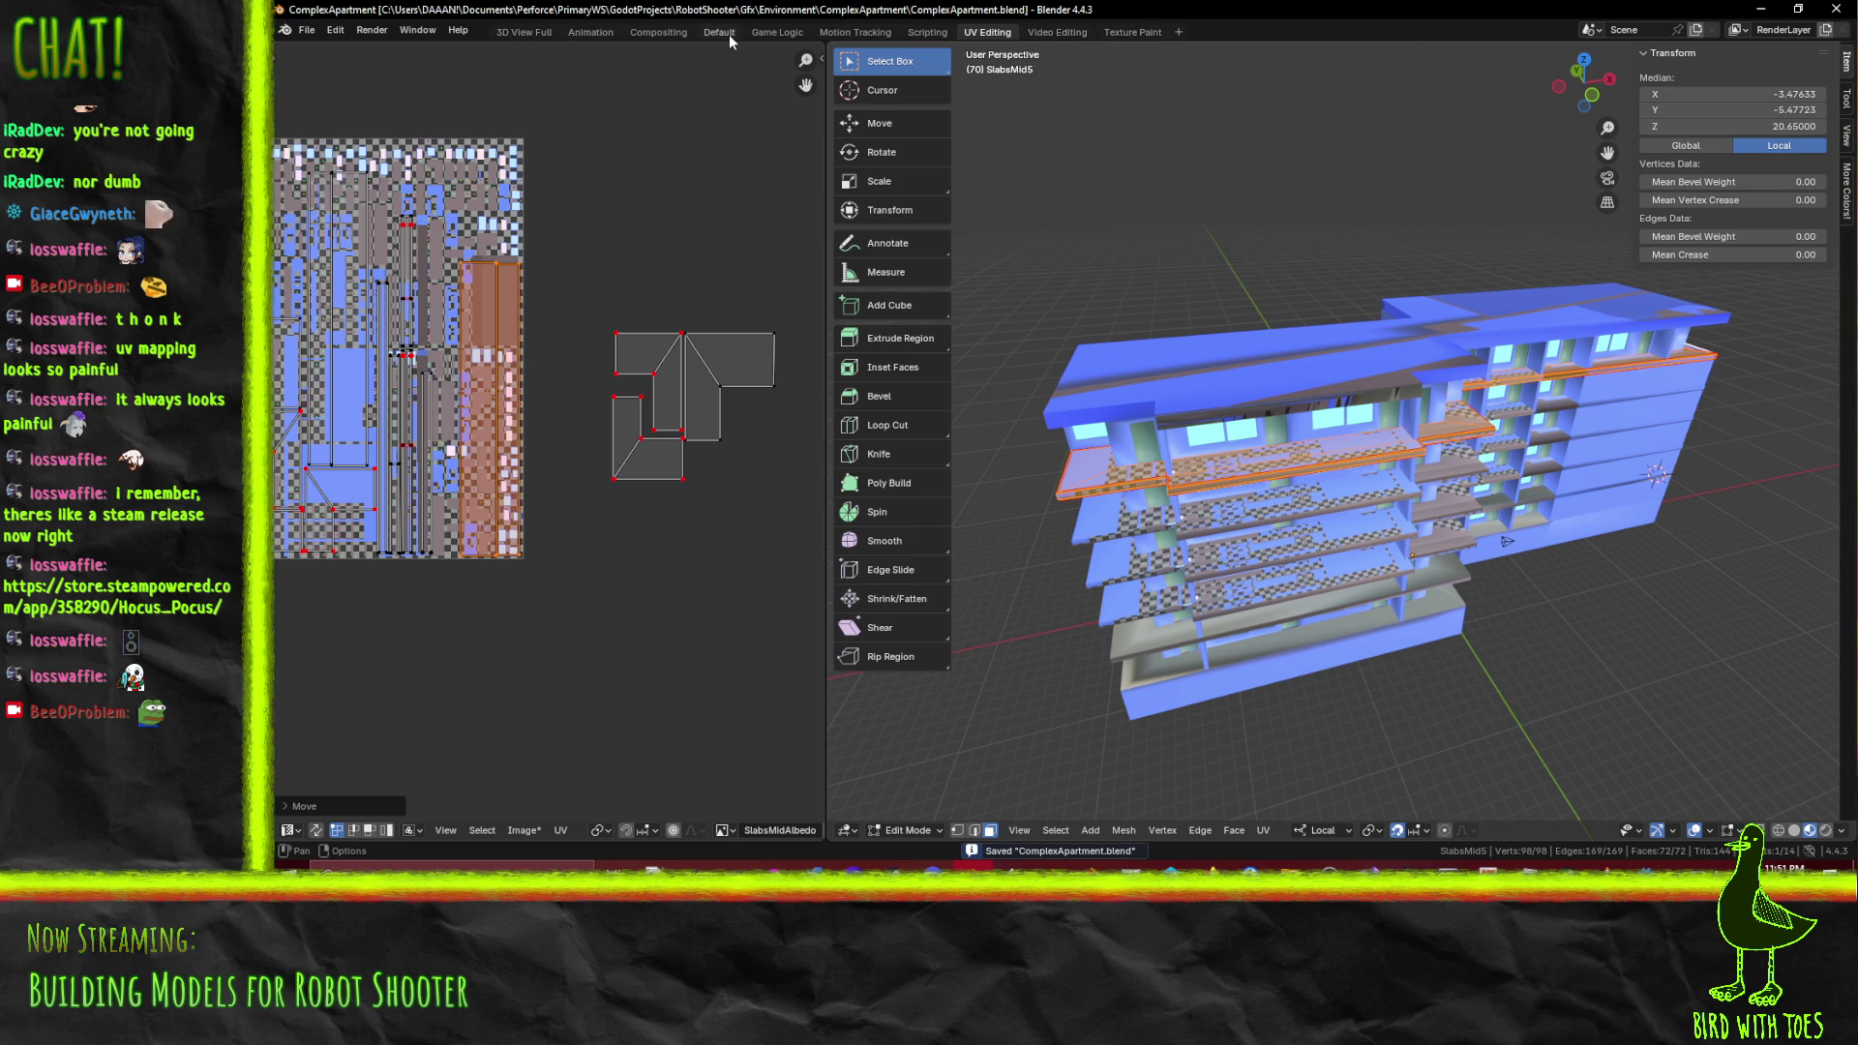
In the Layout workspace, create a new 1024×1024 Color Grid image for the slab material's Base Color
left_click(728, 33)
scroll("up", 3)
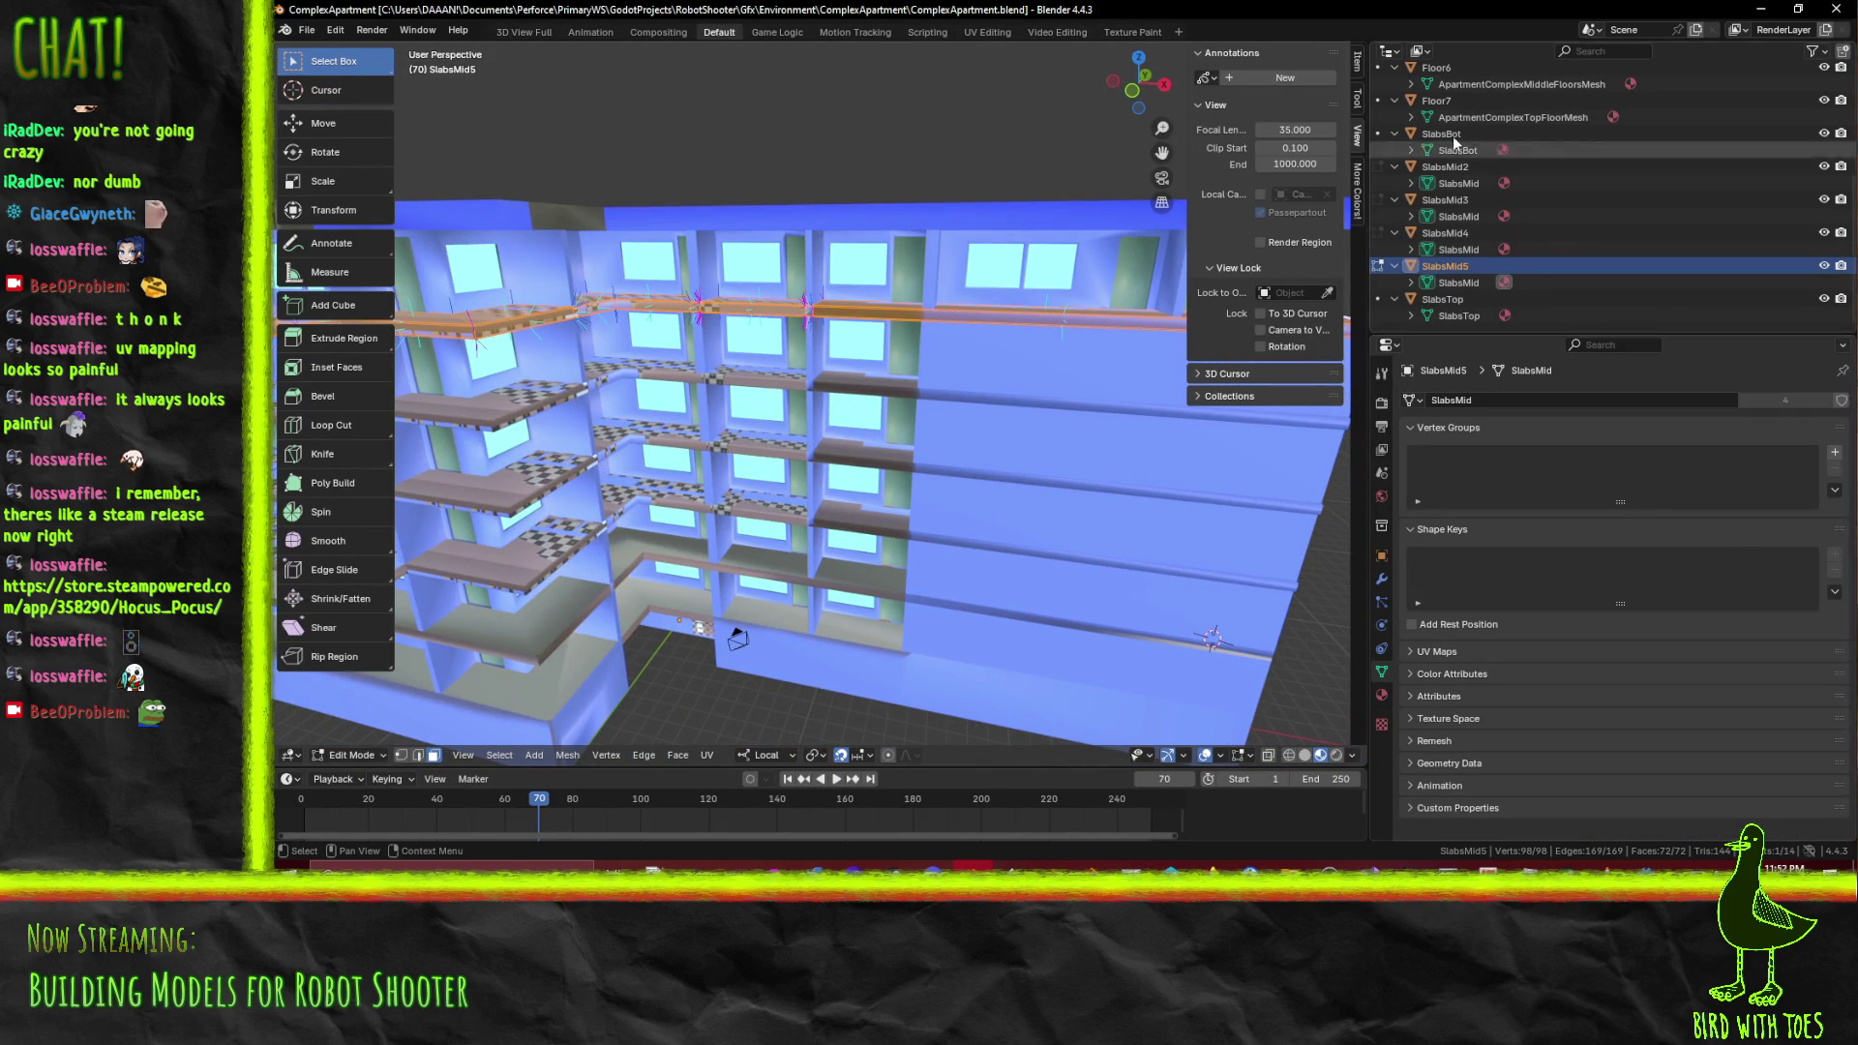
scroll("down", 3)
scroll("down", 3)
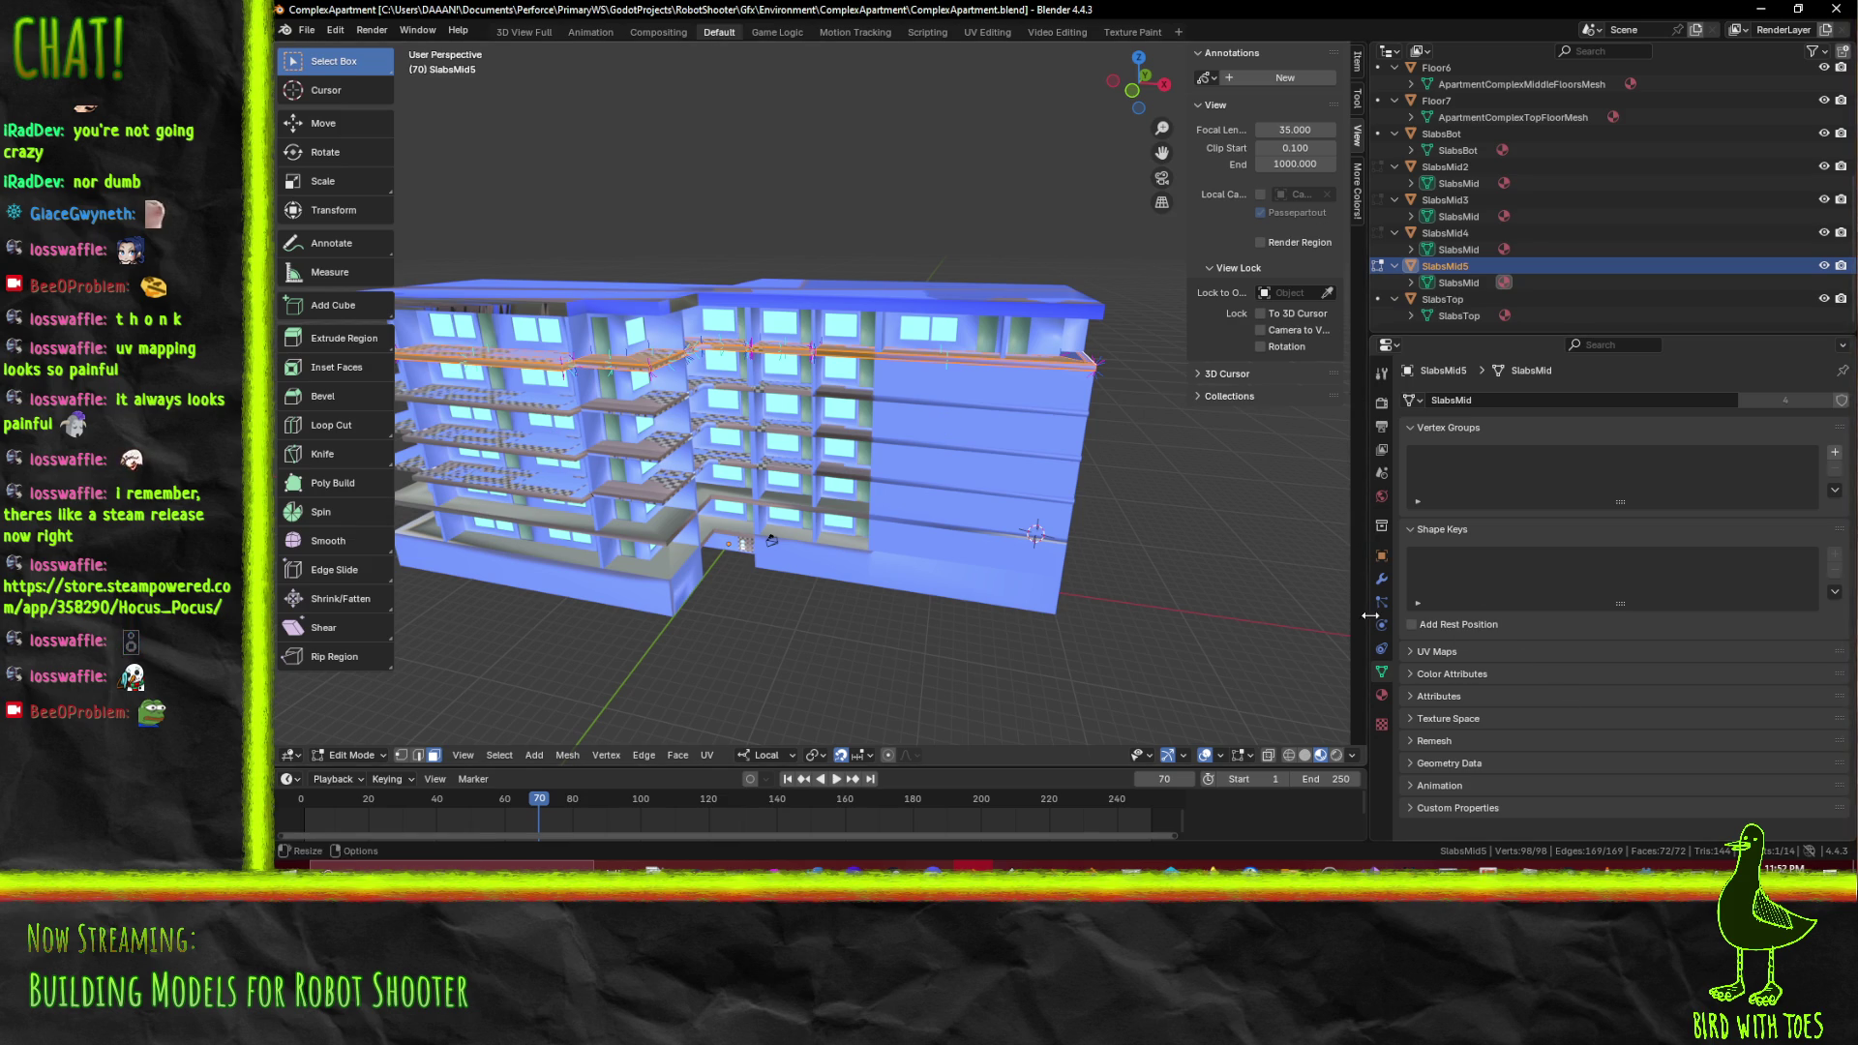
left_click(1381, 694)
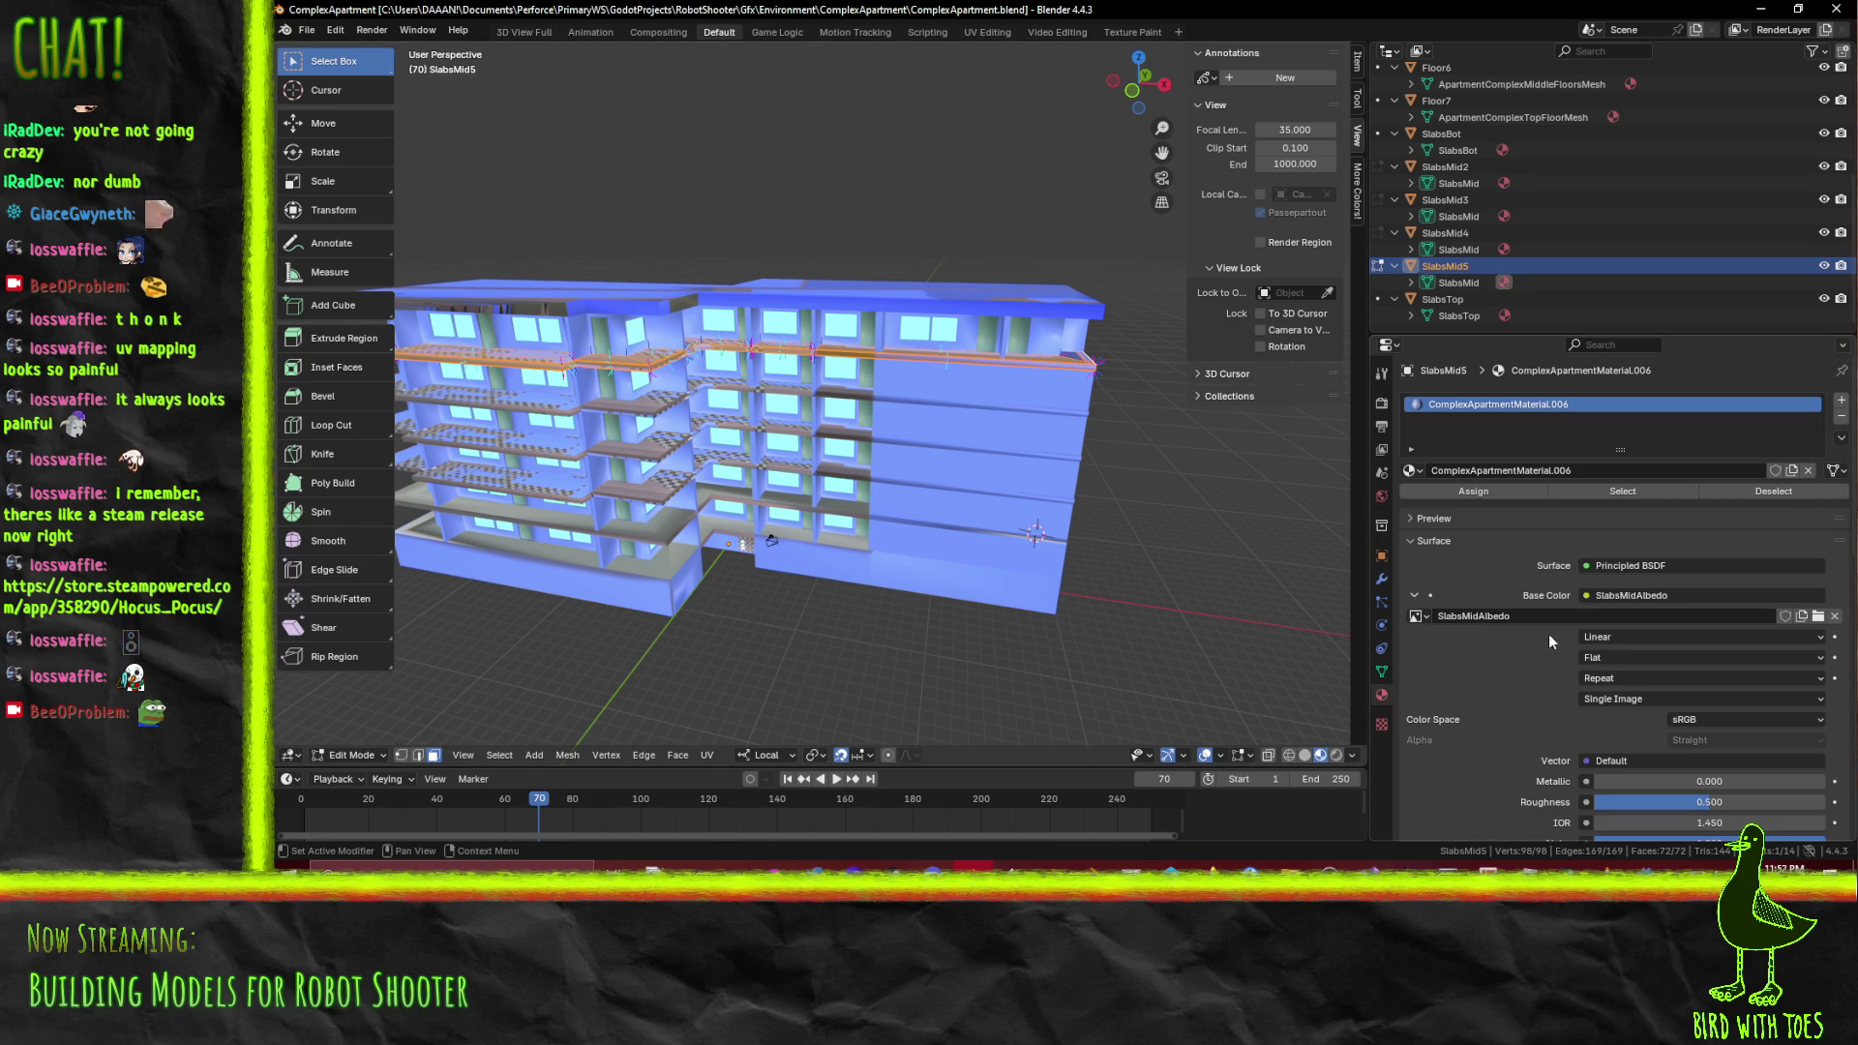
left_click(1415, 616)
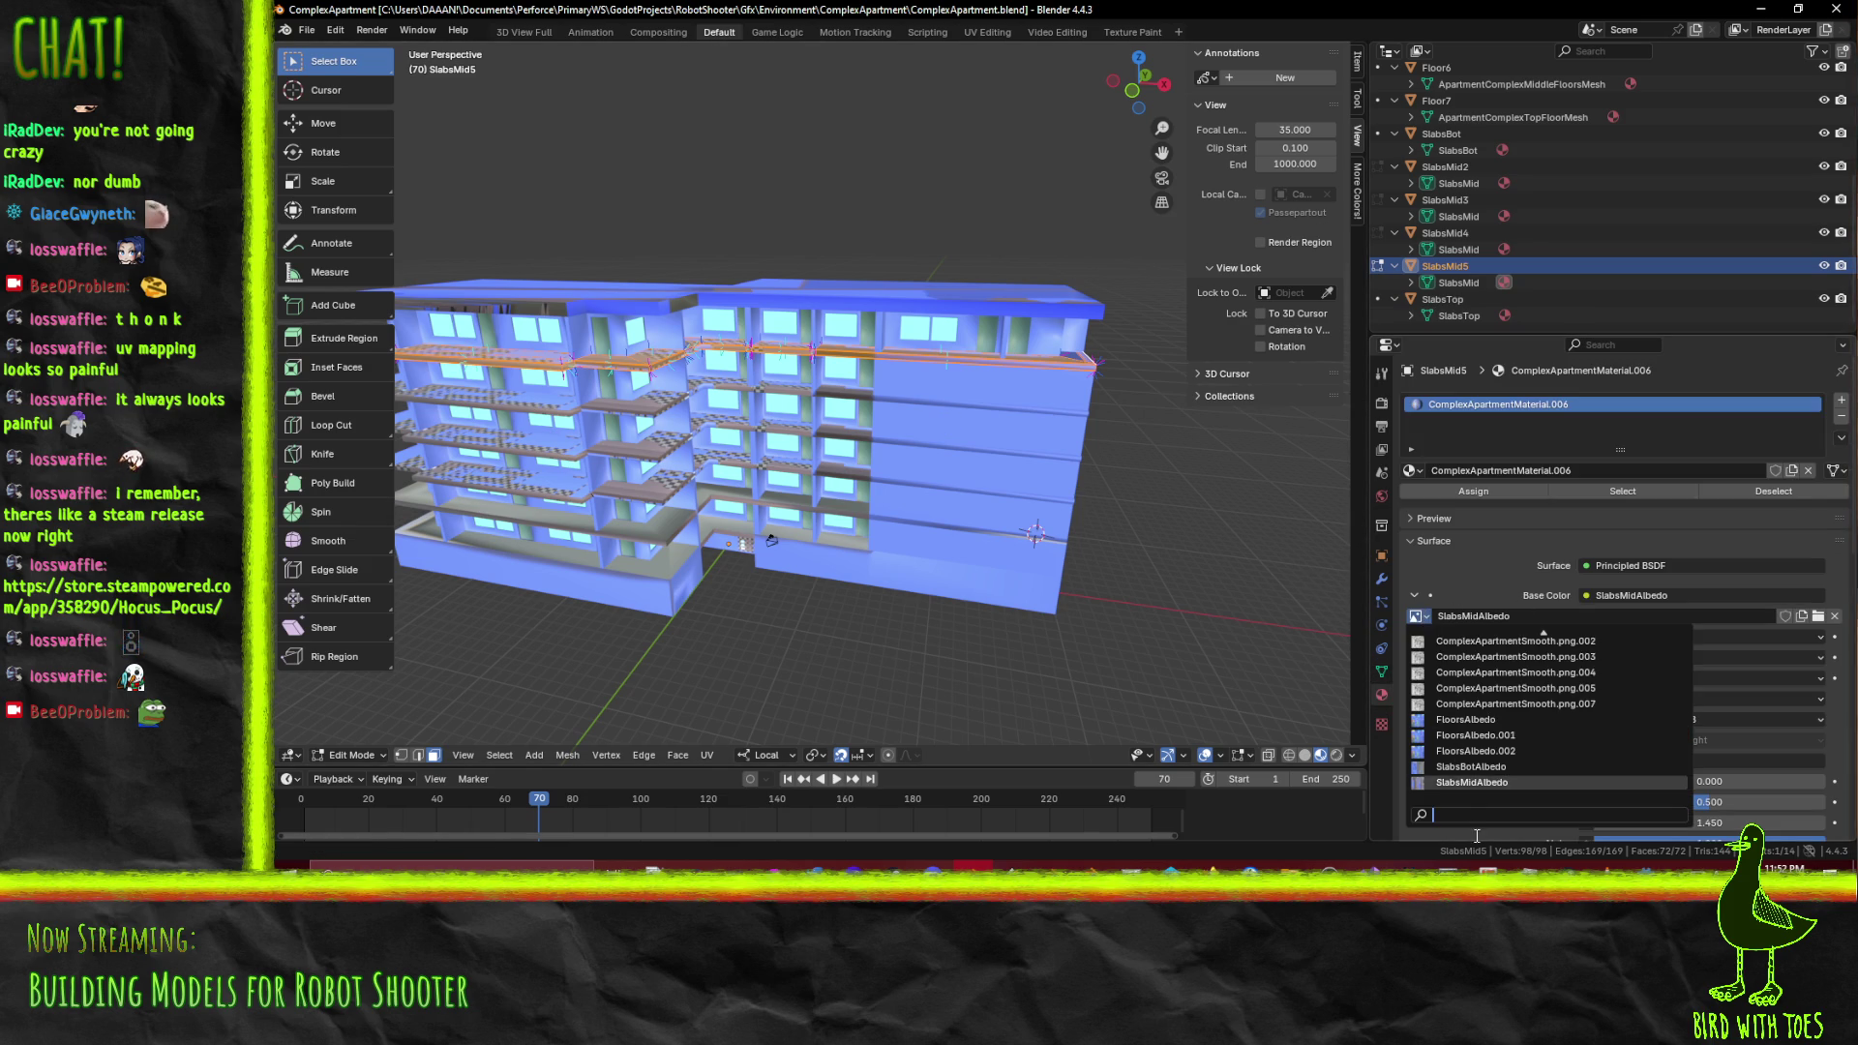
left_click(1801, 616)
type("SlabsMidAlbedo")
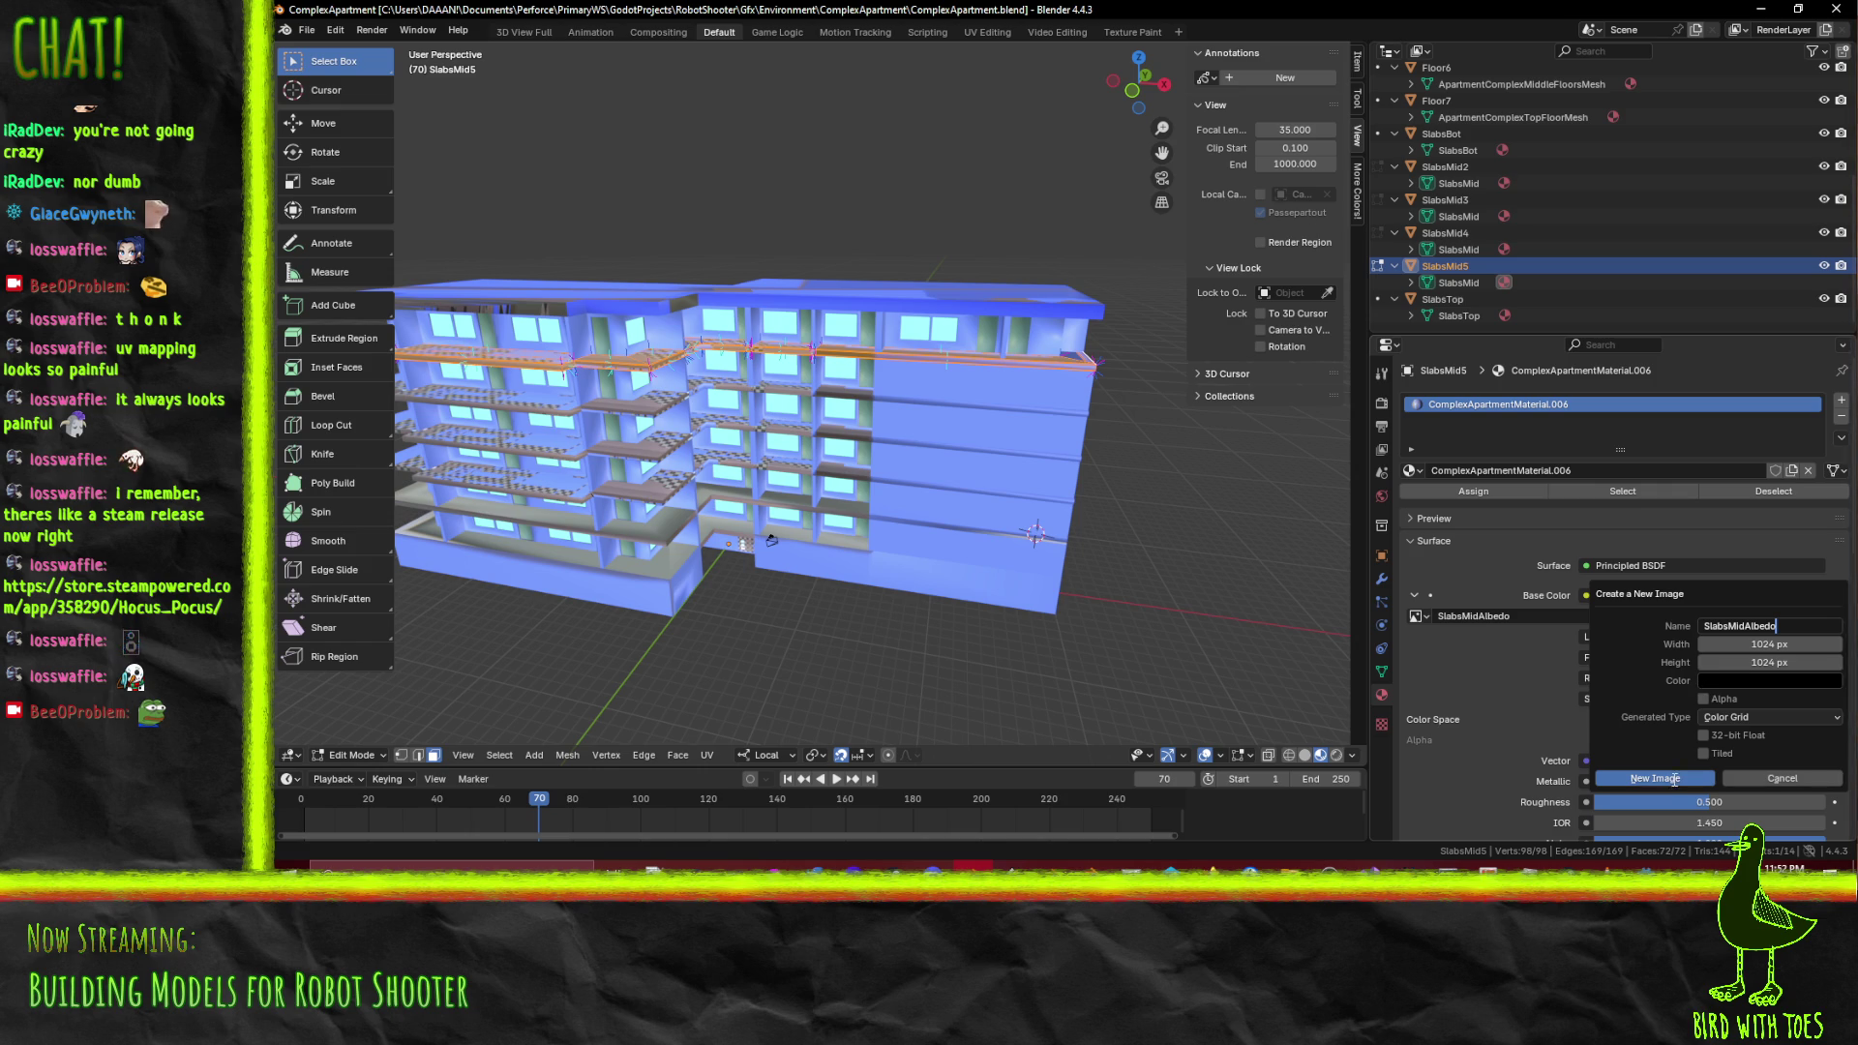
key("Return")
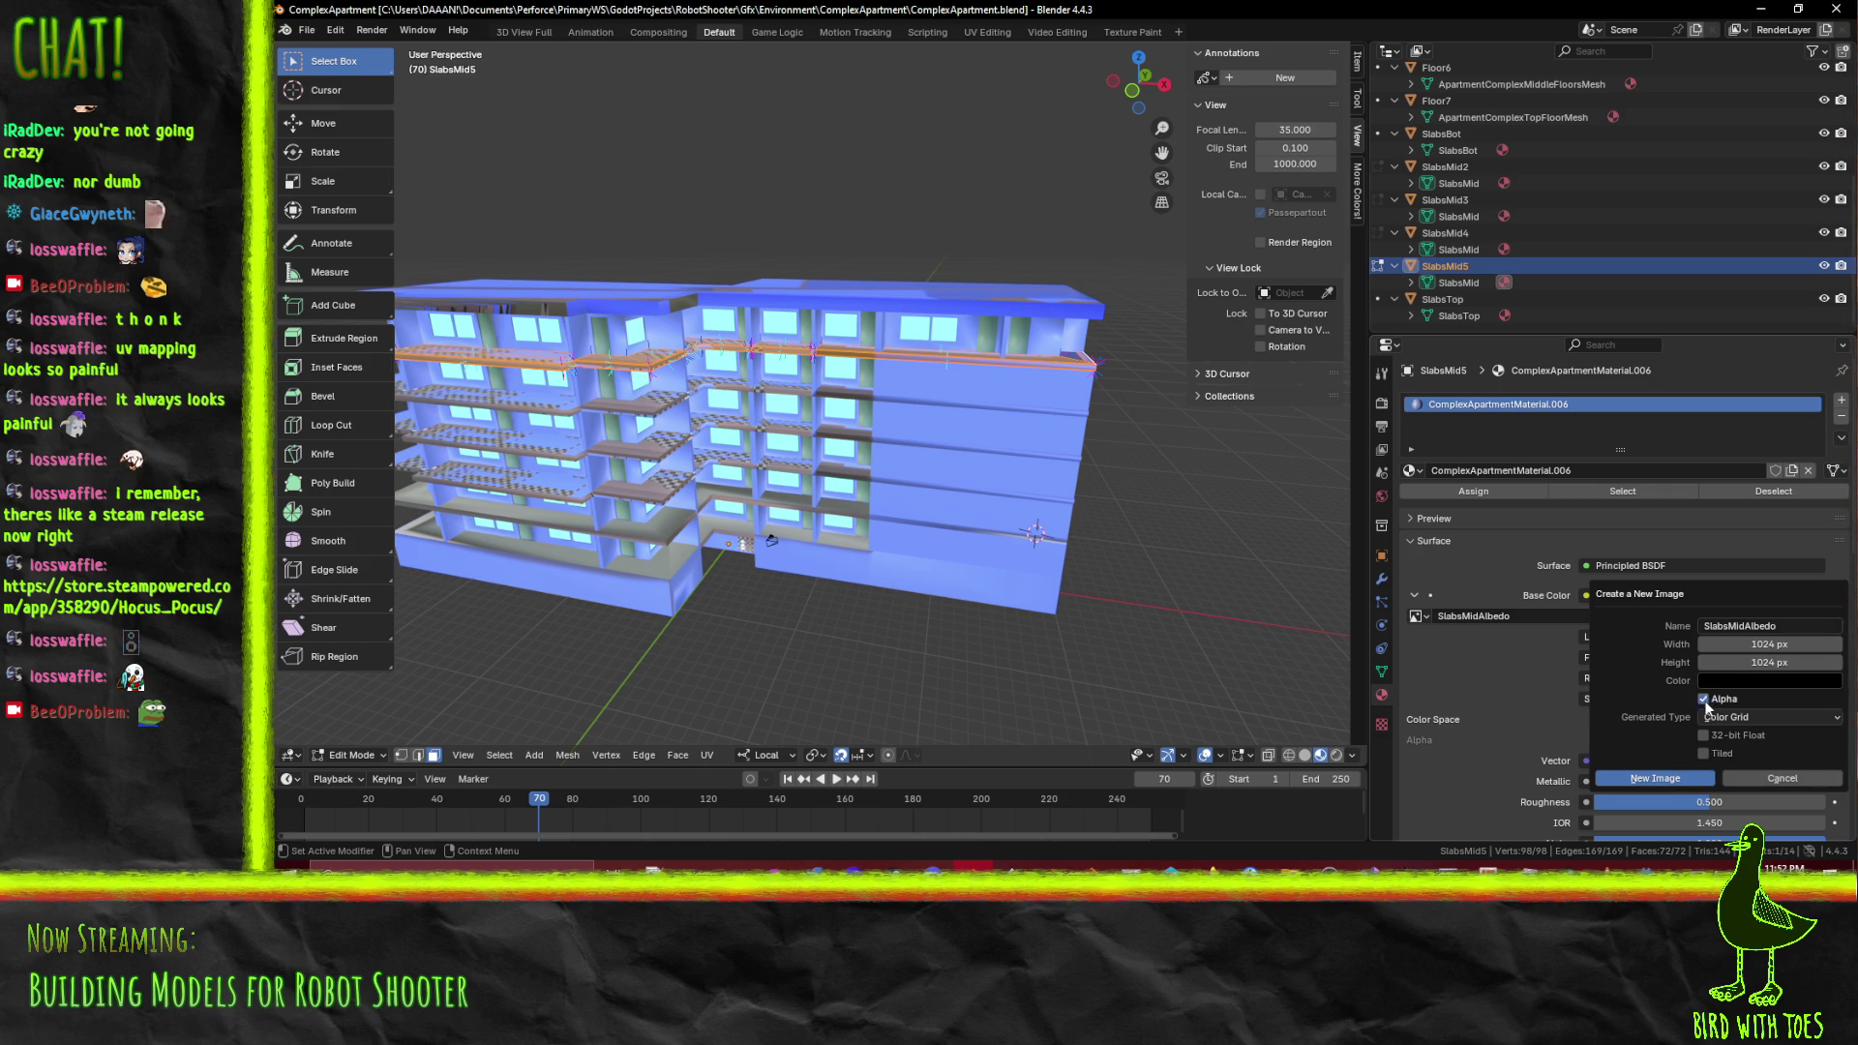
left_click(1684, 774)
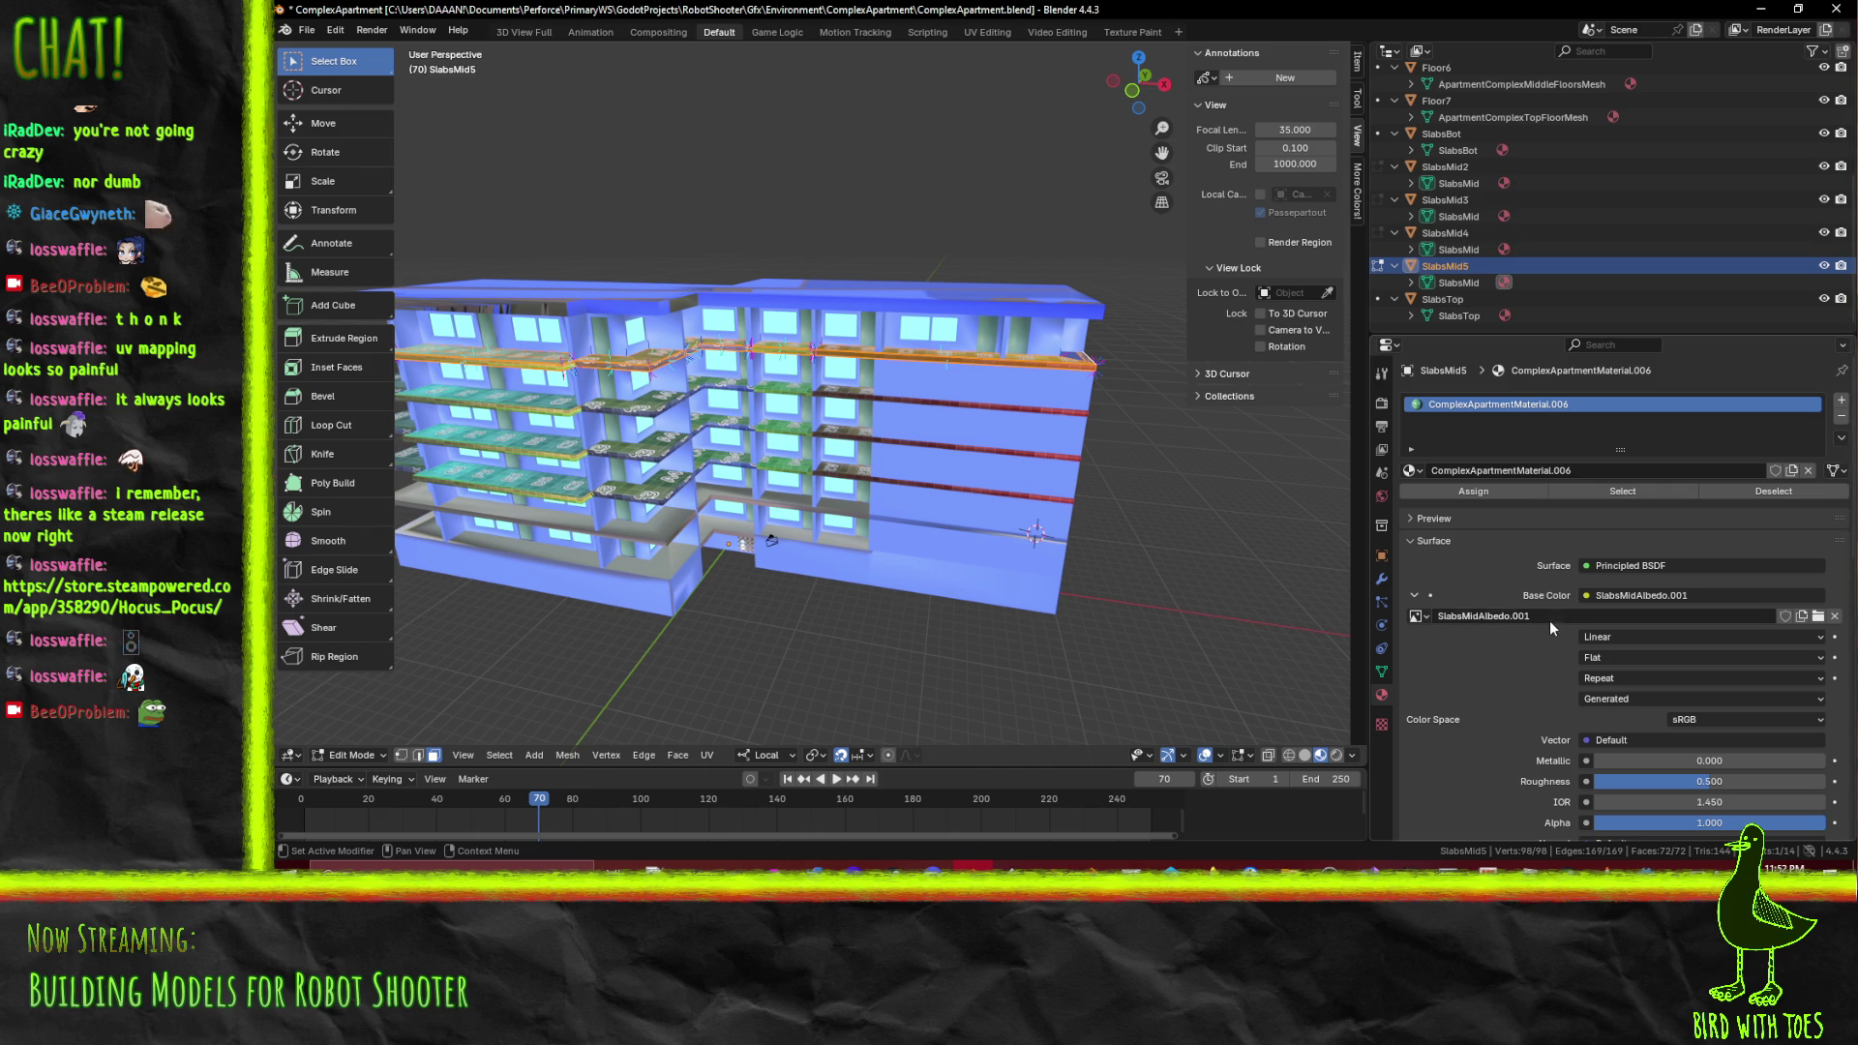
Keep SlabsMidAlbedo.001 as the Base Color image and move to the Texture Paint workspace
left_click(1418, 616)
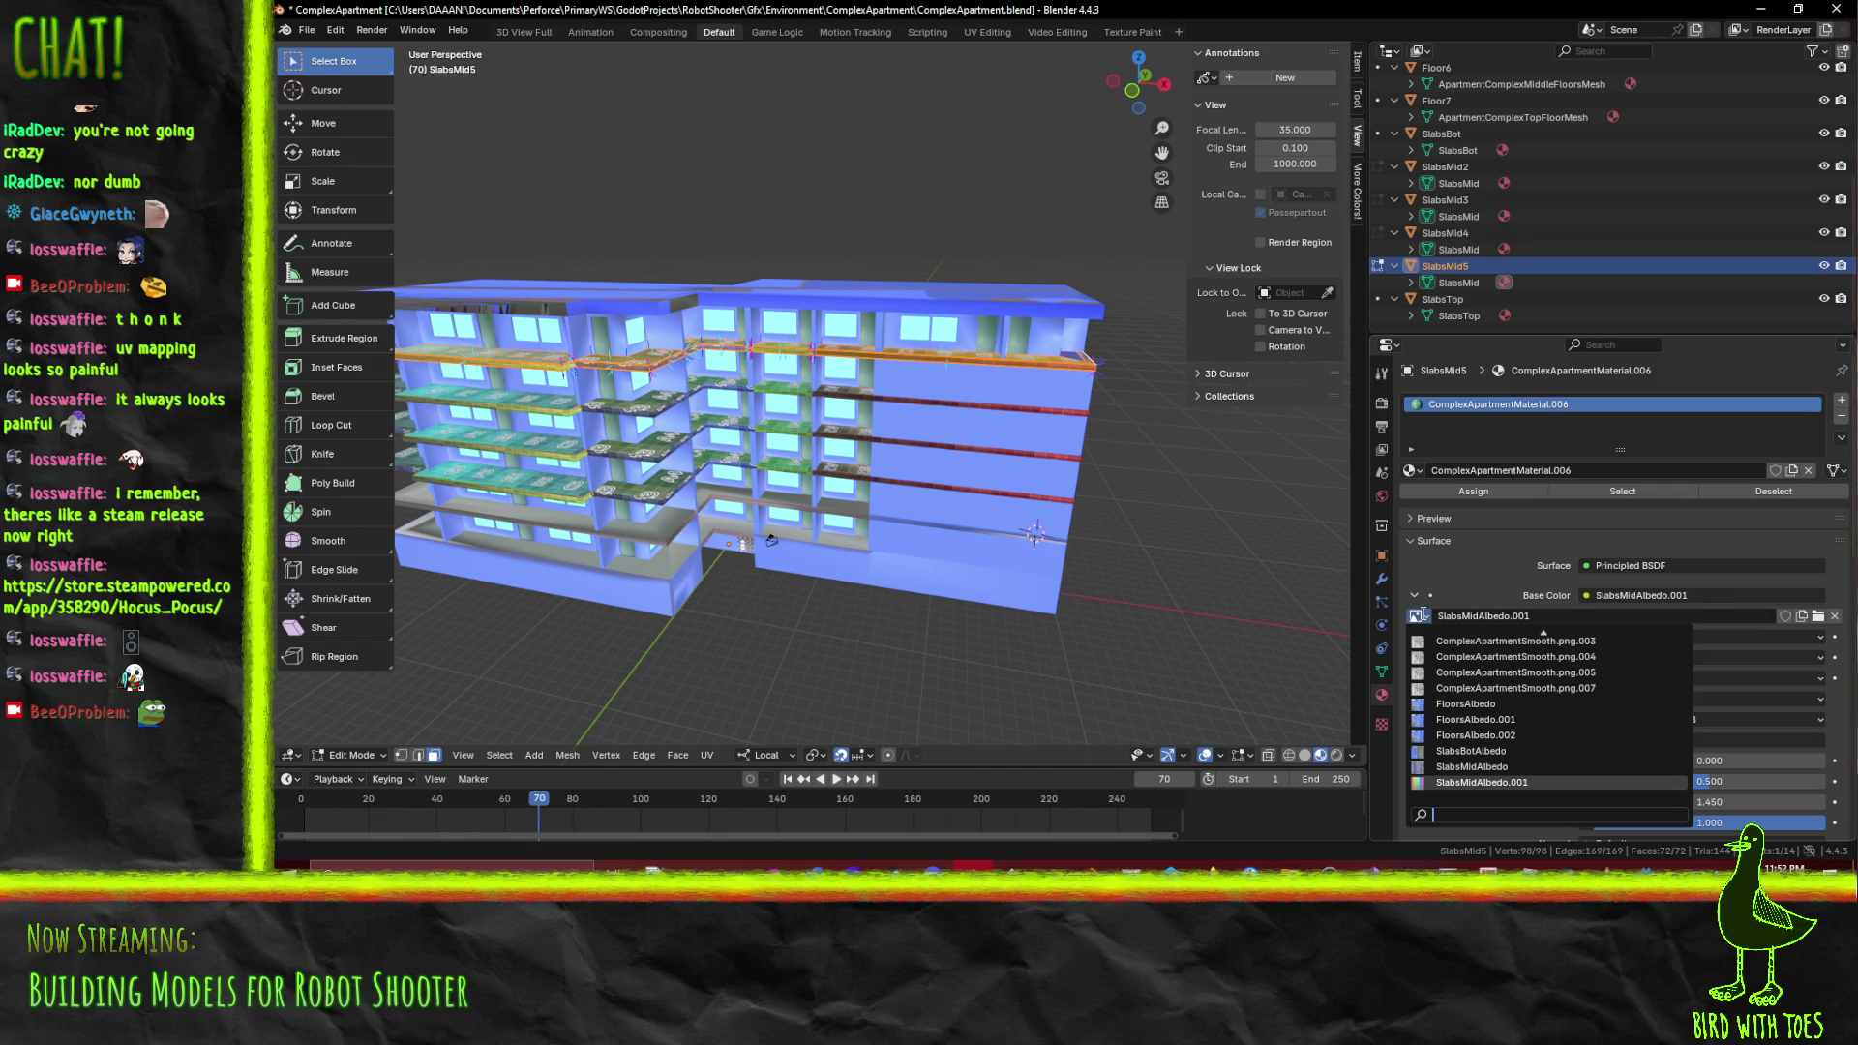
left_click(1424, 616)
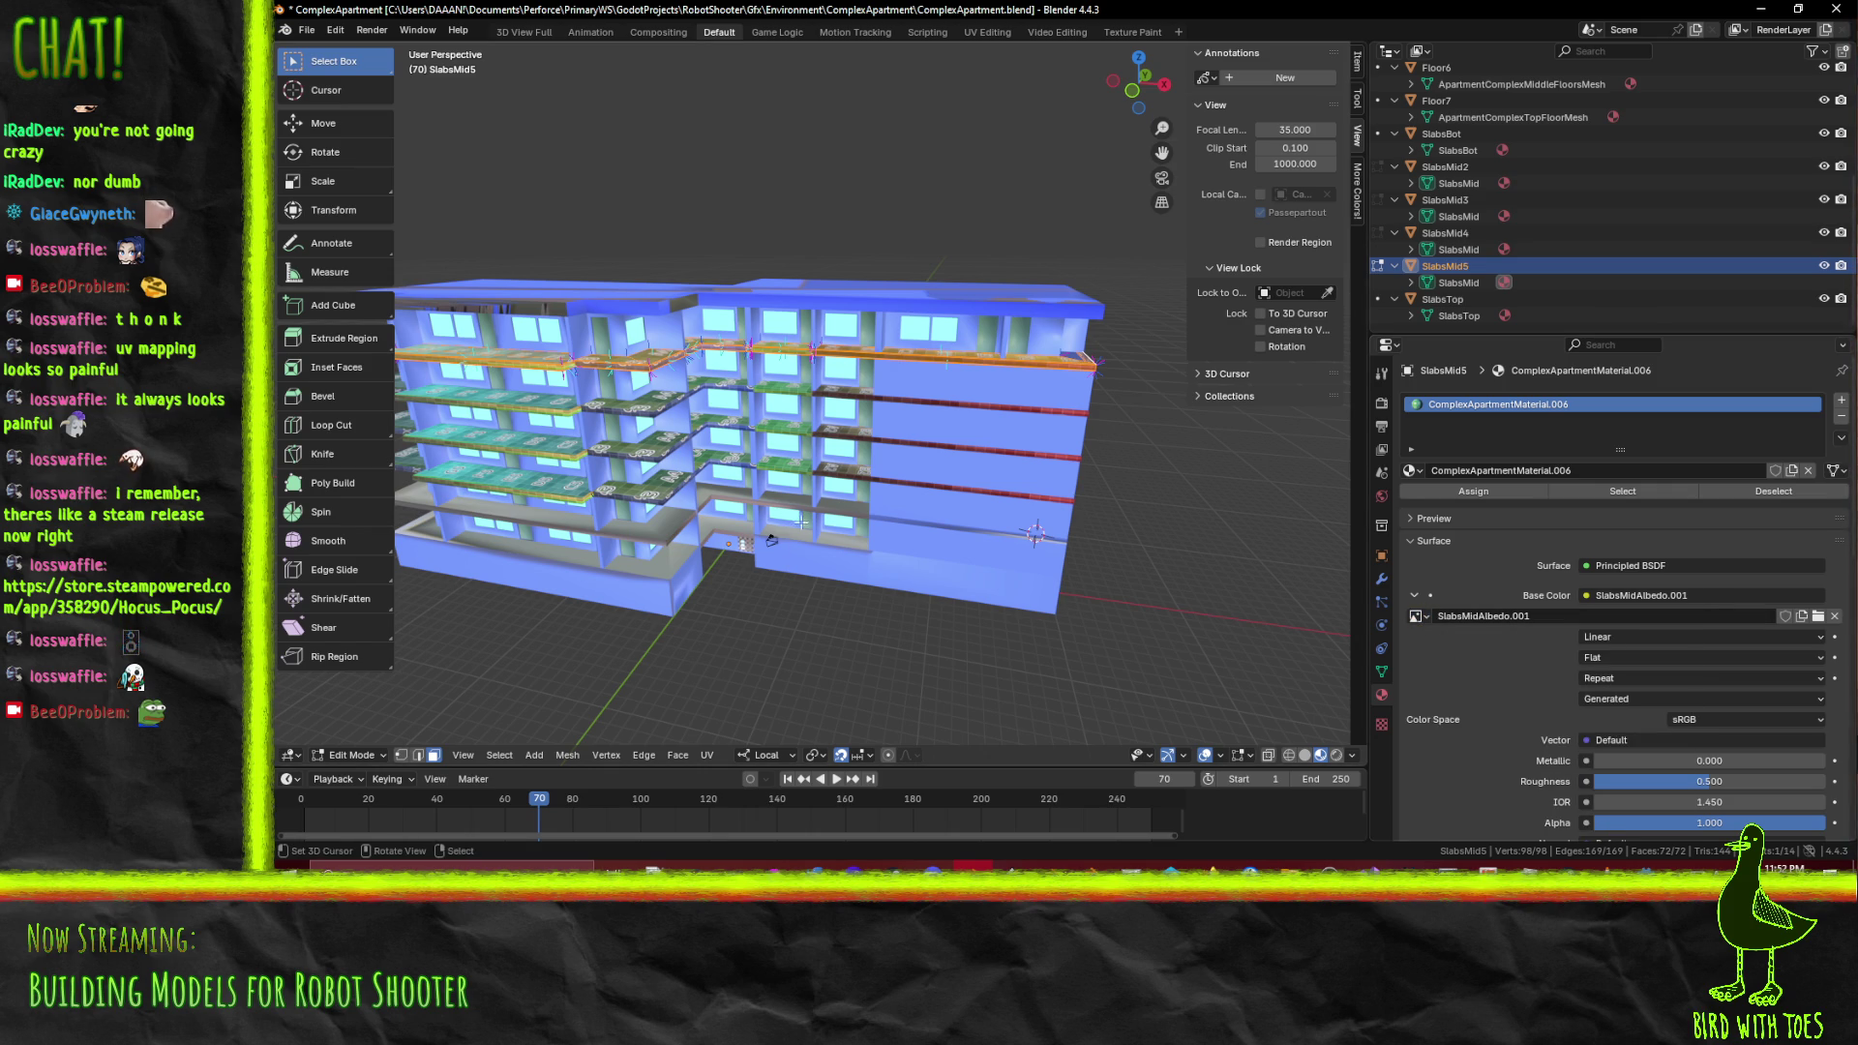
key("Tab")
left_click_drag(985, 473, 927, 510)
key("Tab")
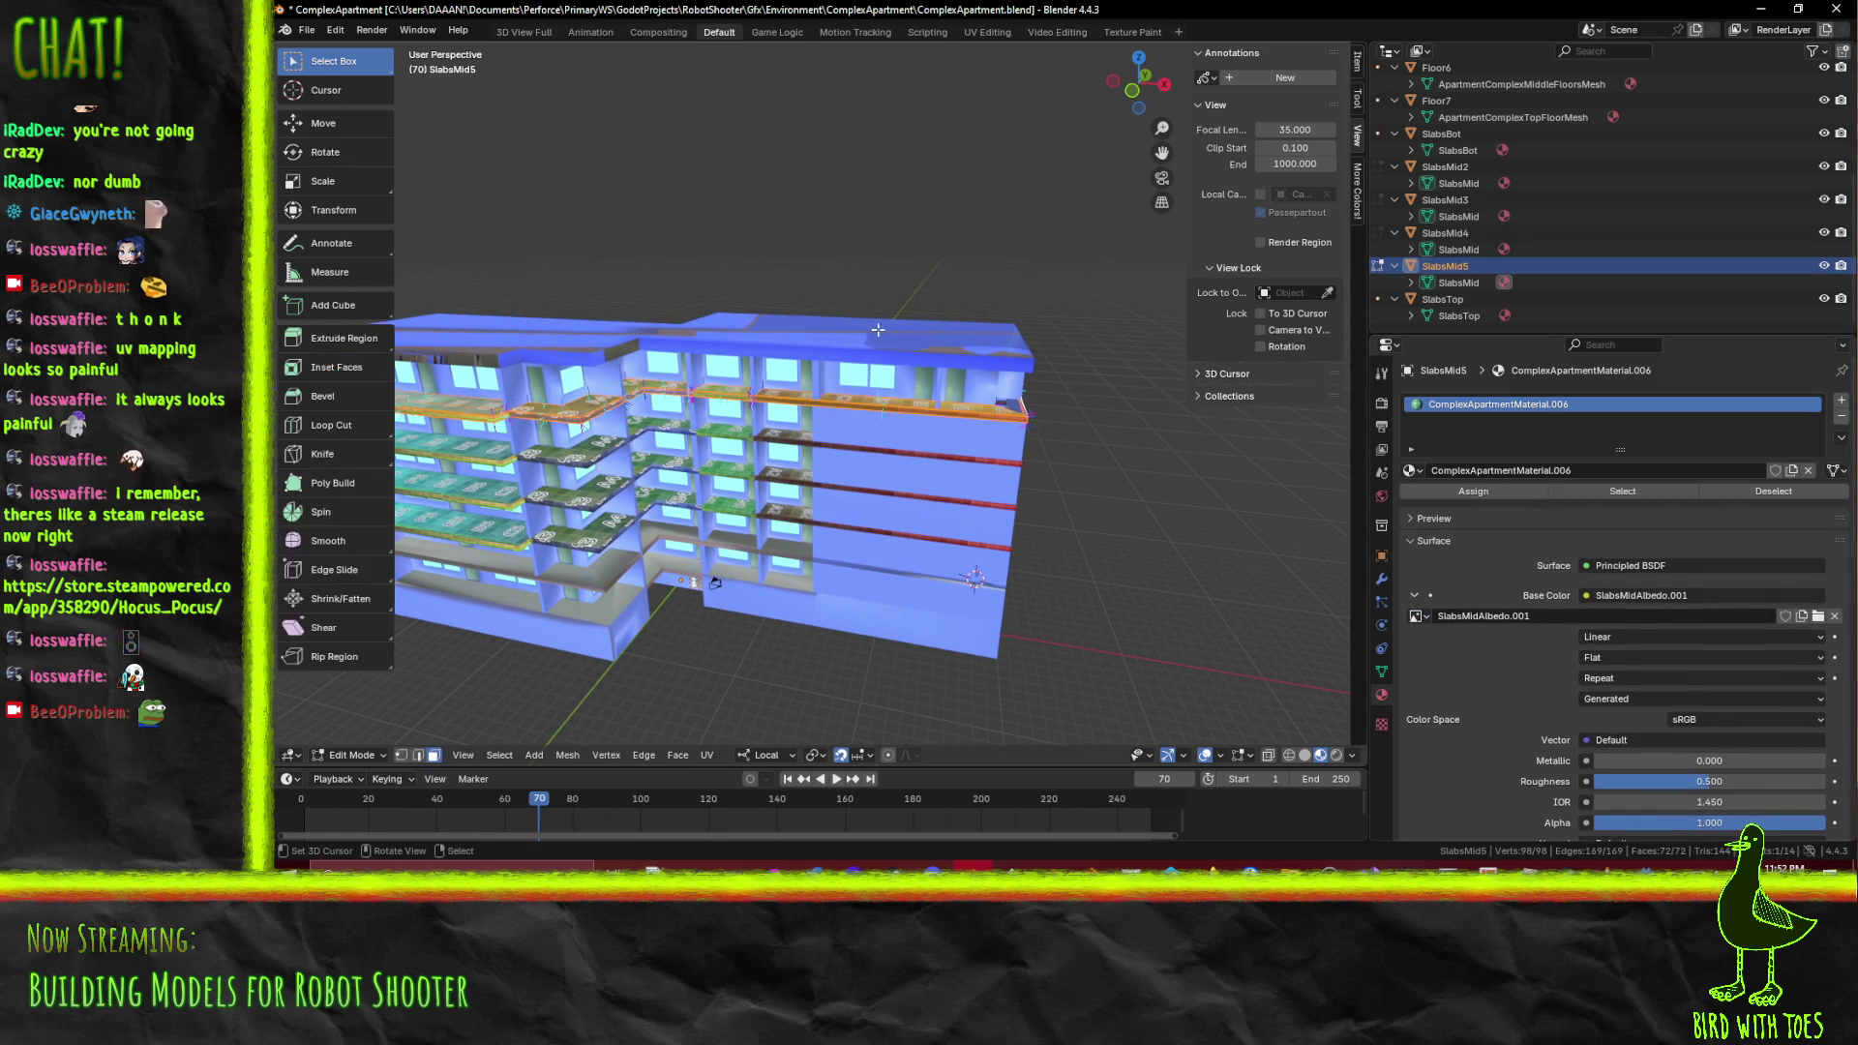
left_click(1130, 32)
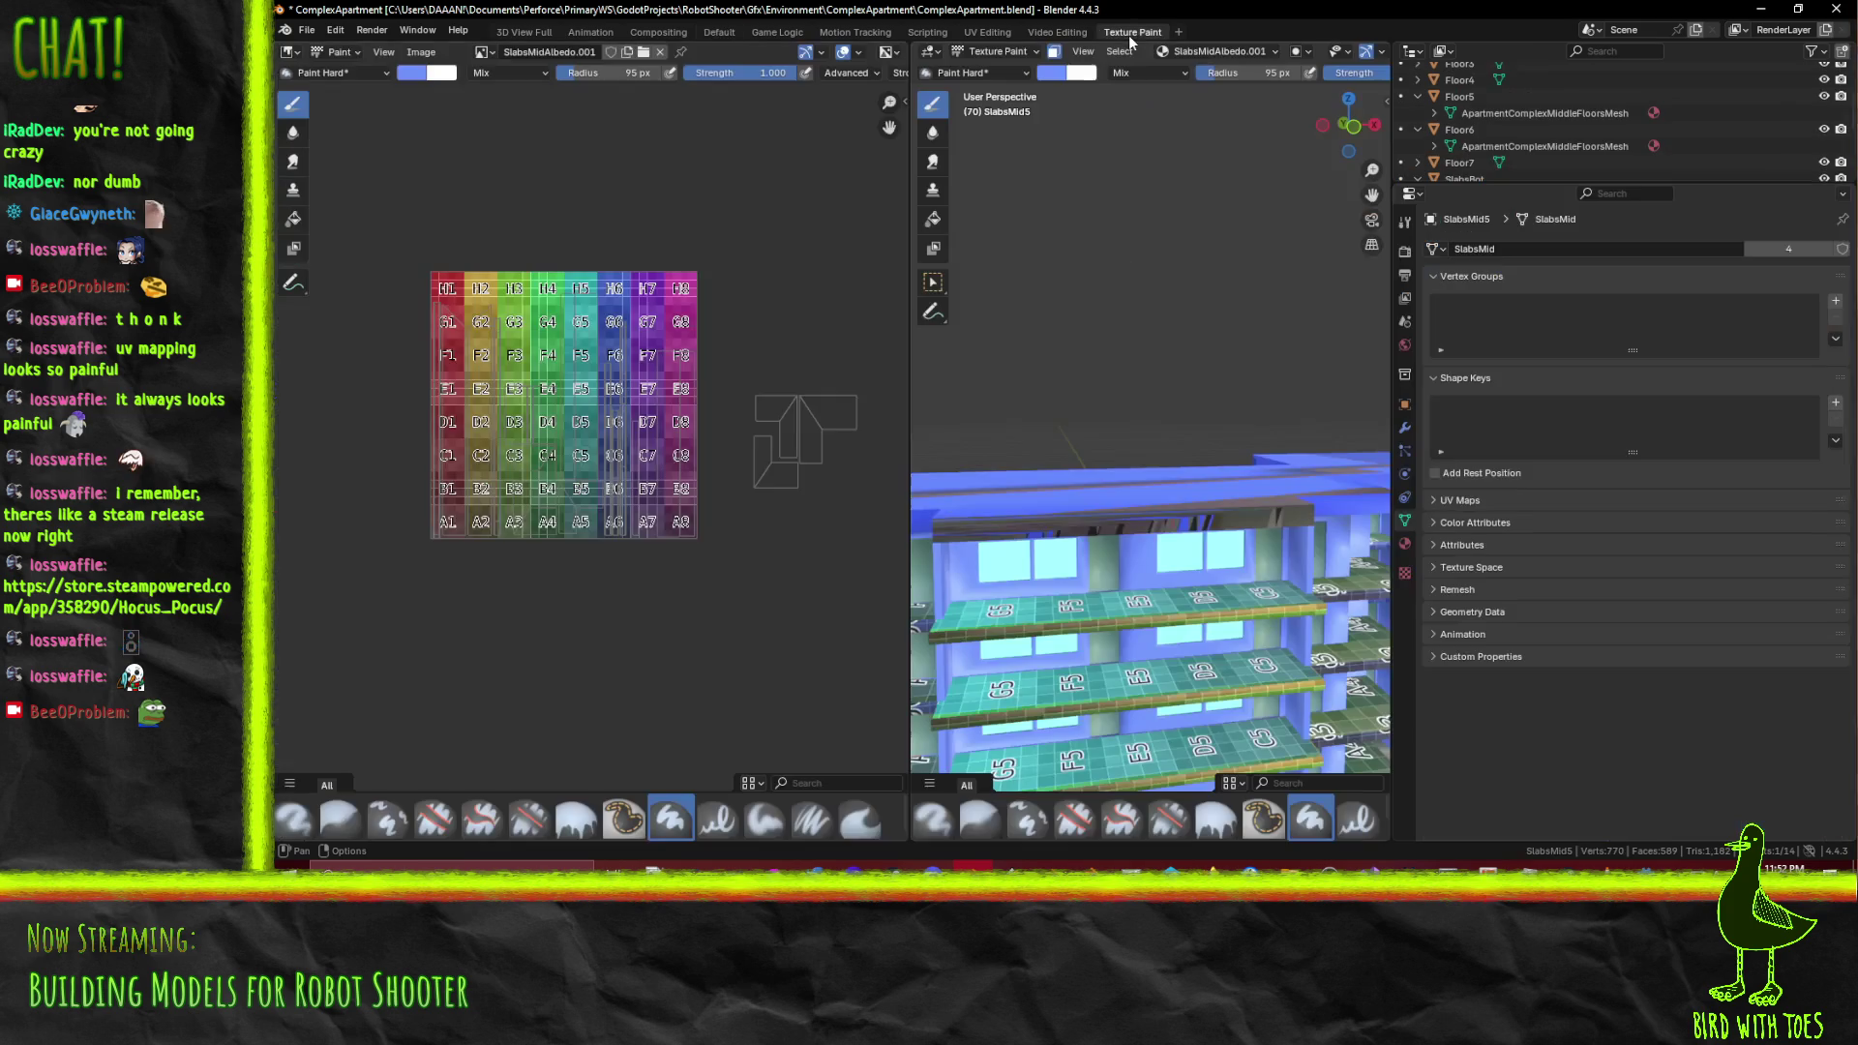
Orbit the paint view to inspect the colour-grid slabs from oblique and side angles
scroll("up", 3)
left_click_drag(1151, 484, 1113, 455)
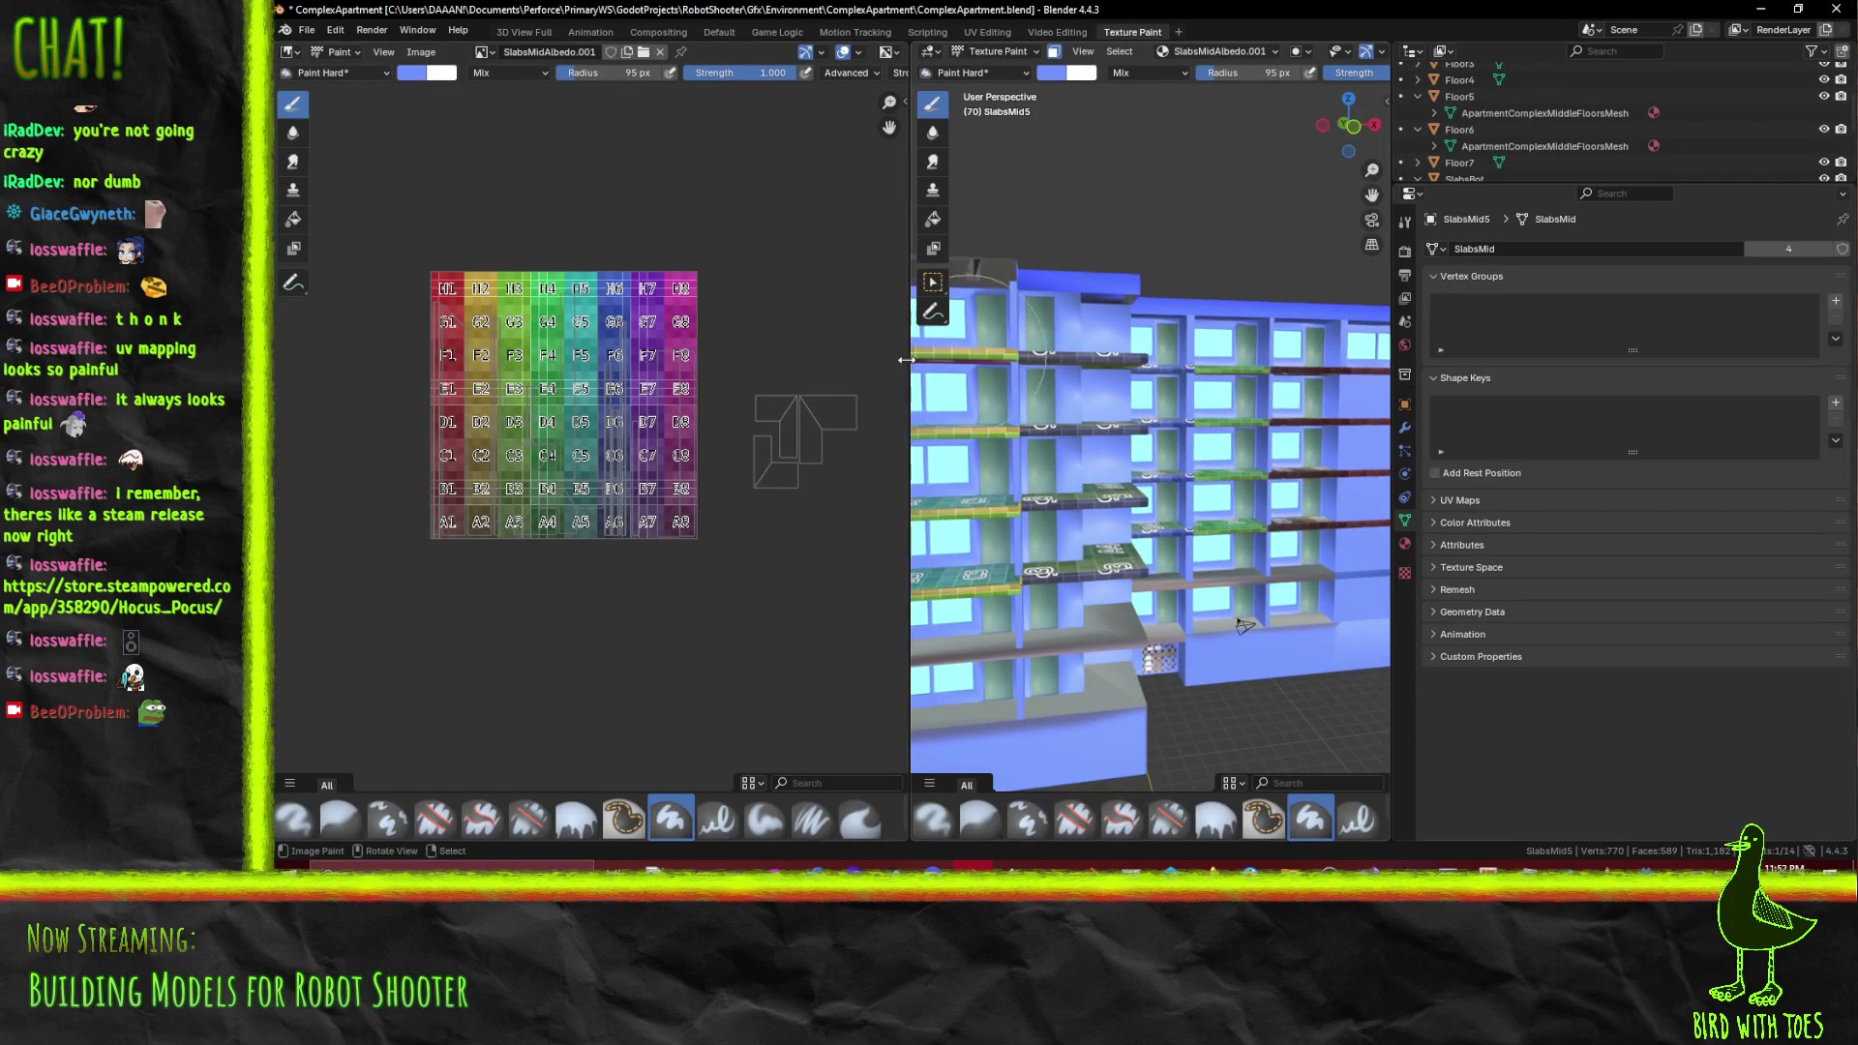
scroll("up", 3)
scroll("down", 3)
left_click_drag(976, 396, 783, 418)
left_click_drag(520, 356, 492, 368)
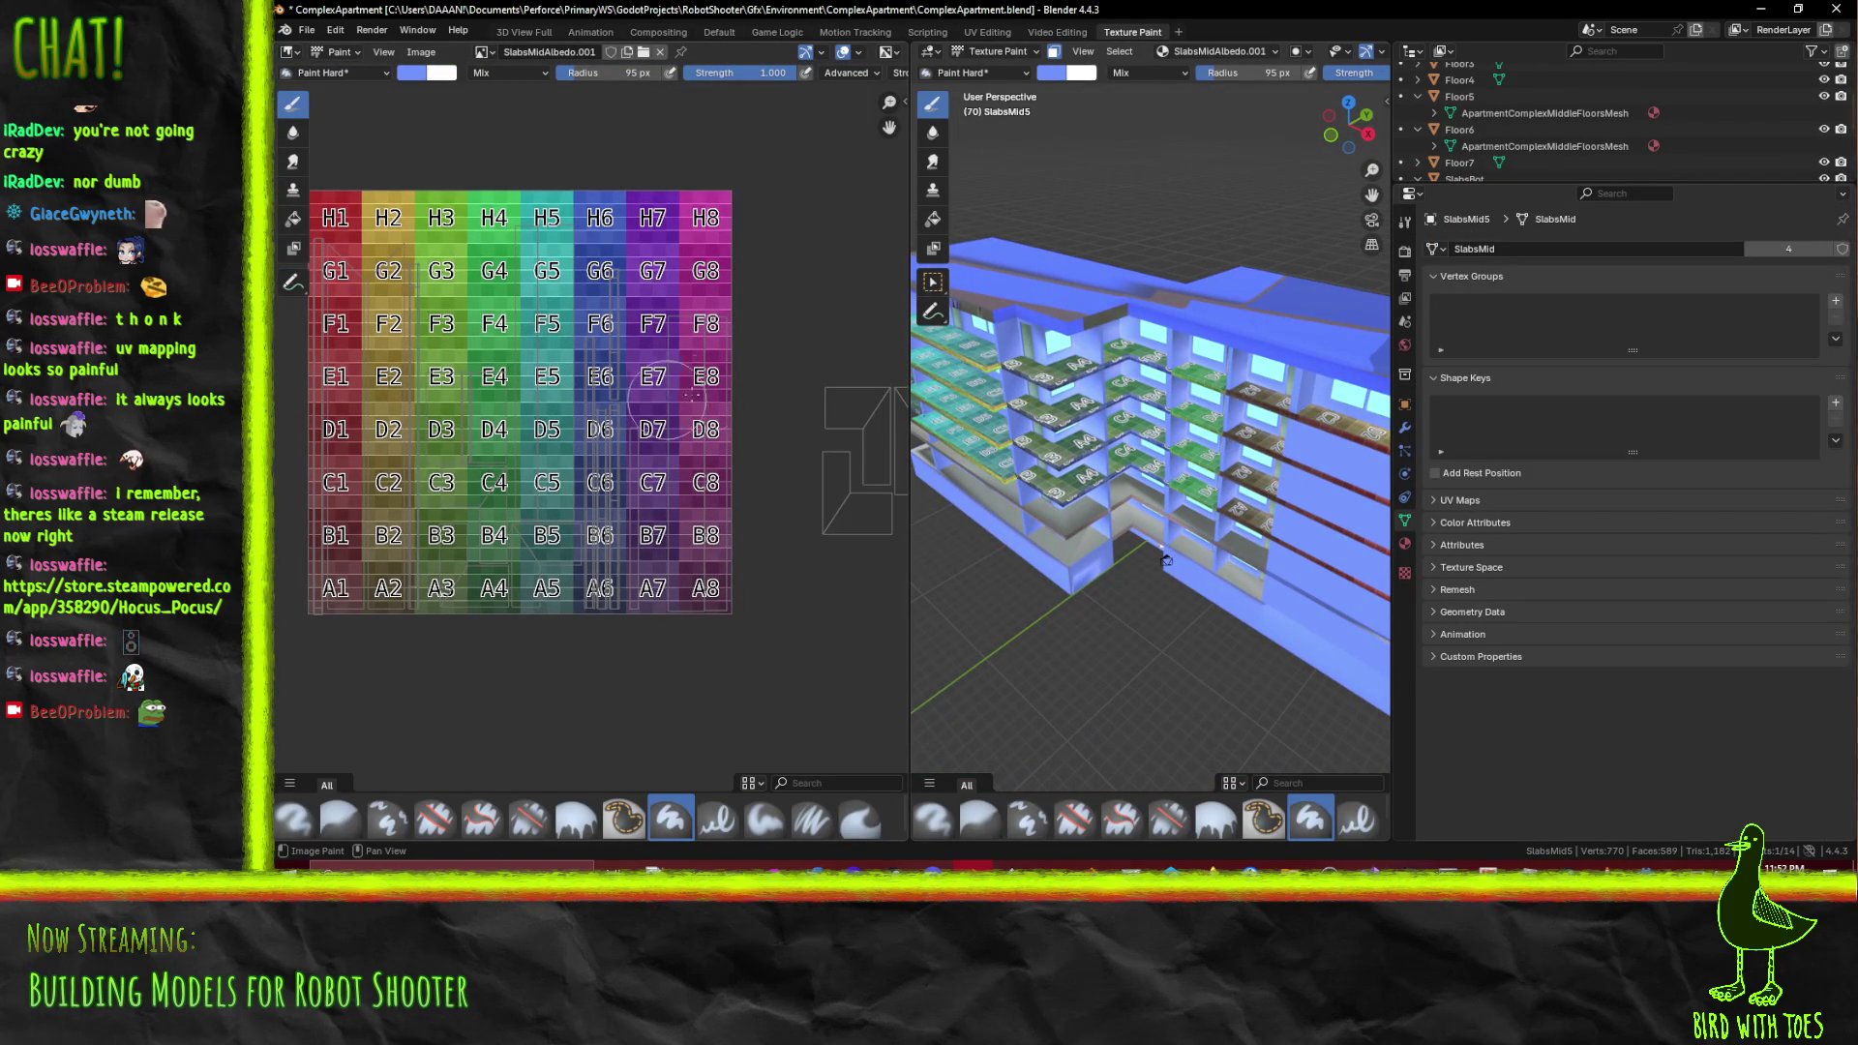
left_click_drag(929, 407, 1229, 537)
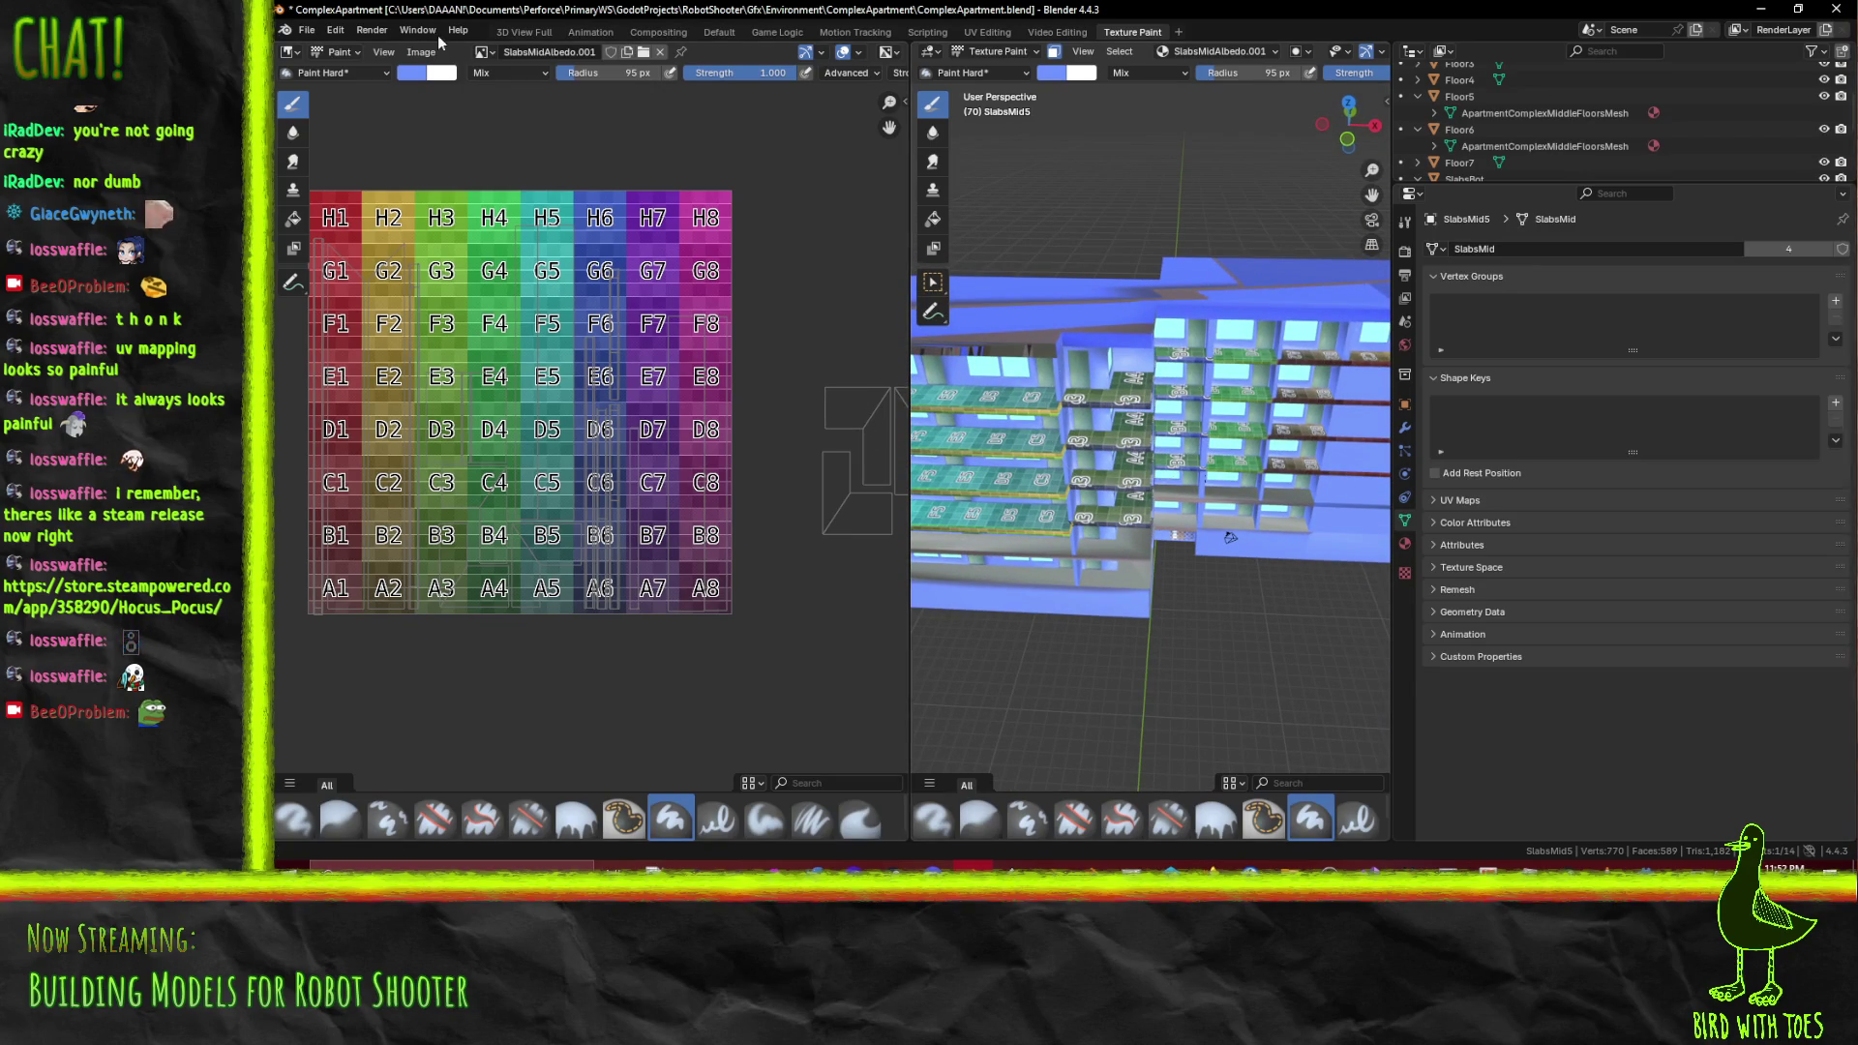
Save the colour-grid image over SlabsMidAlbedo.png, then go to the UV Editing workspace
left_click(421, 53)
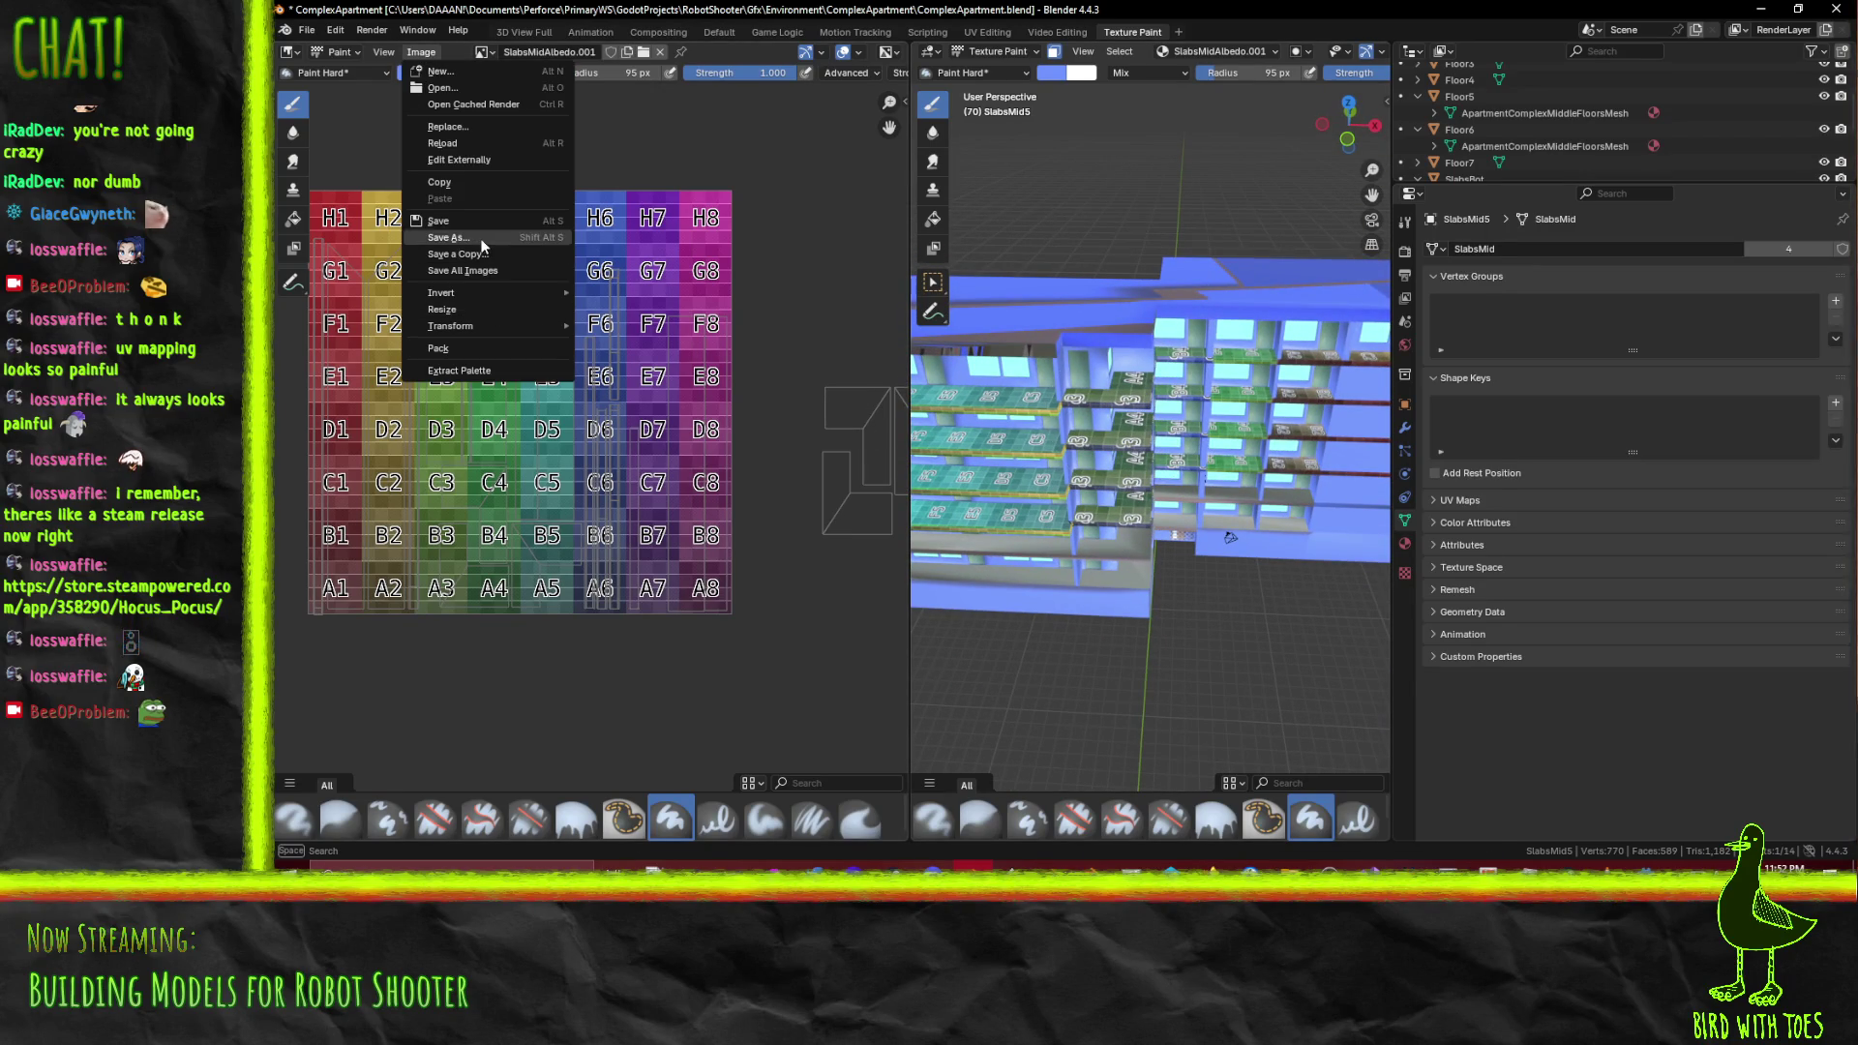
left_click(483, 241)
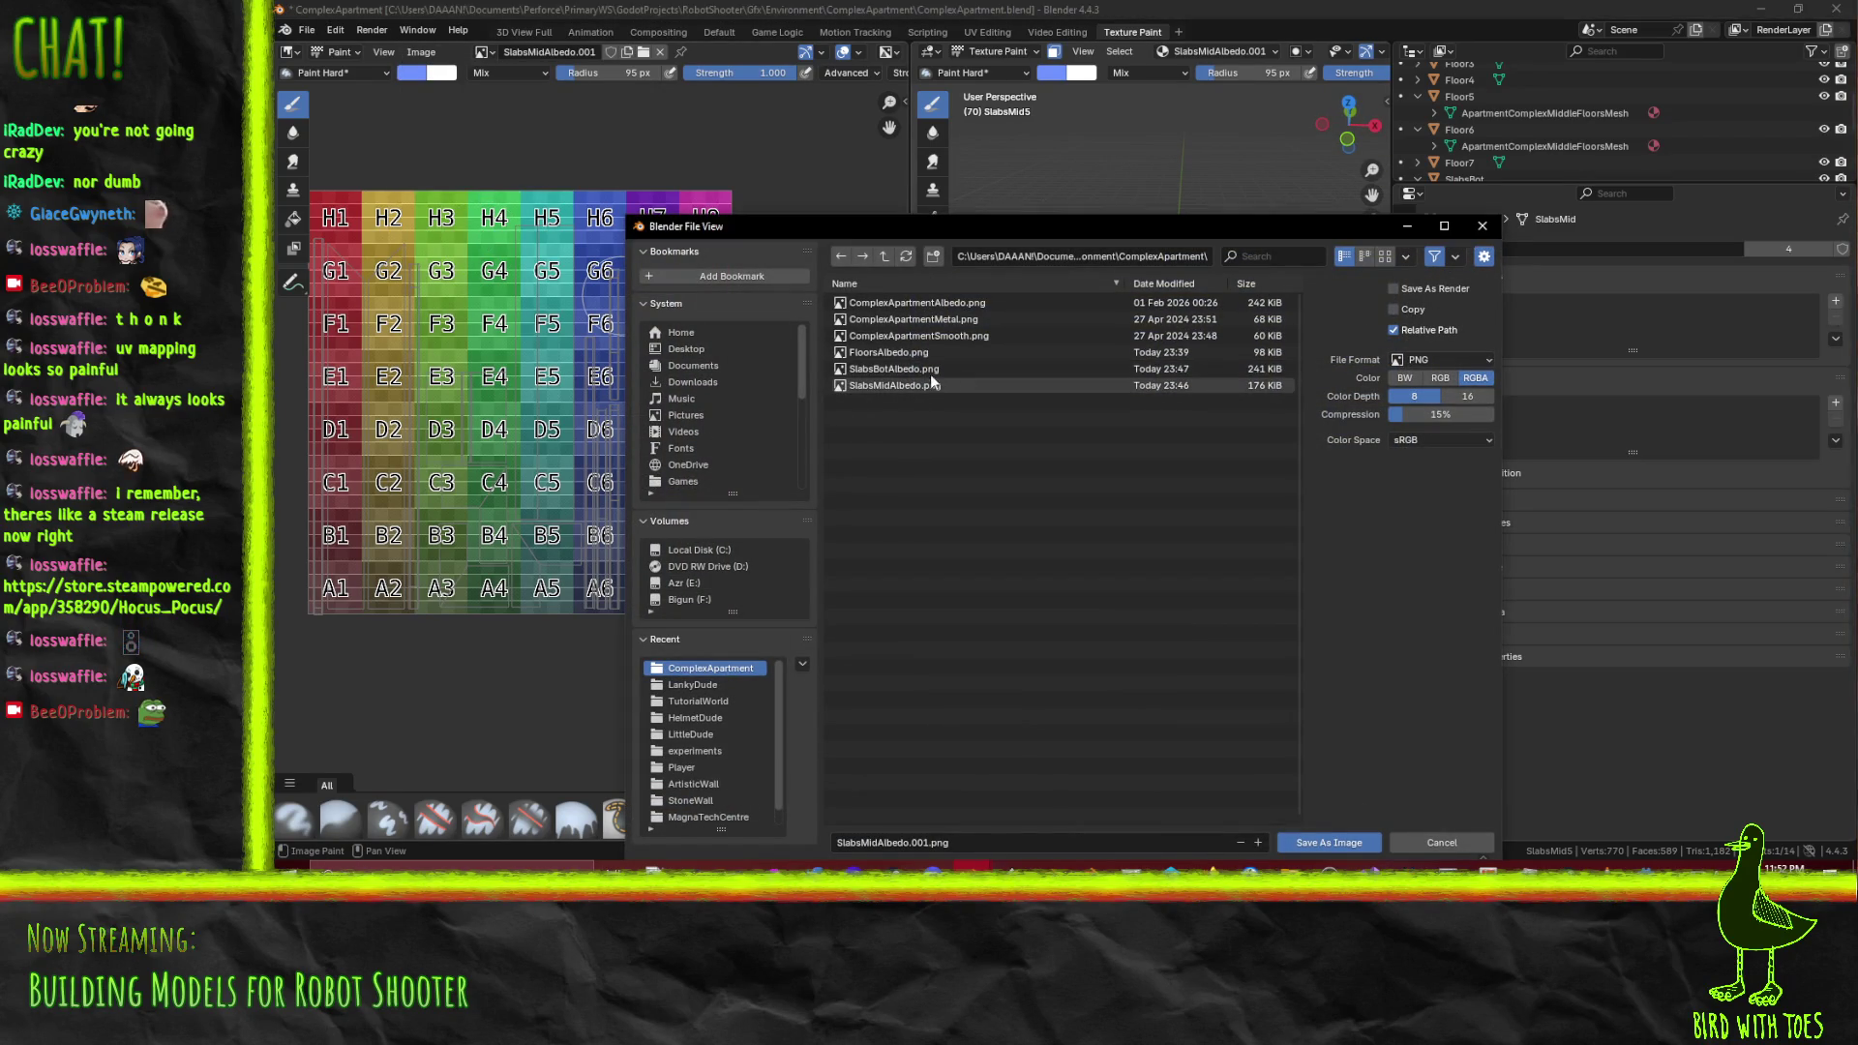
left_click(931, 385)
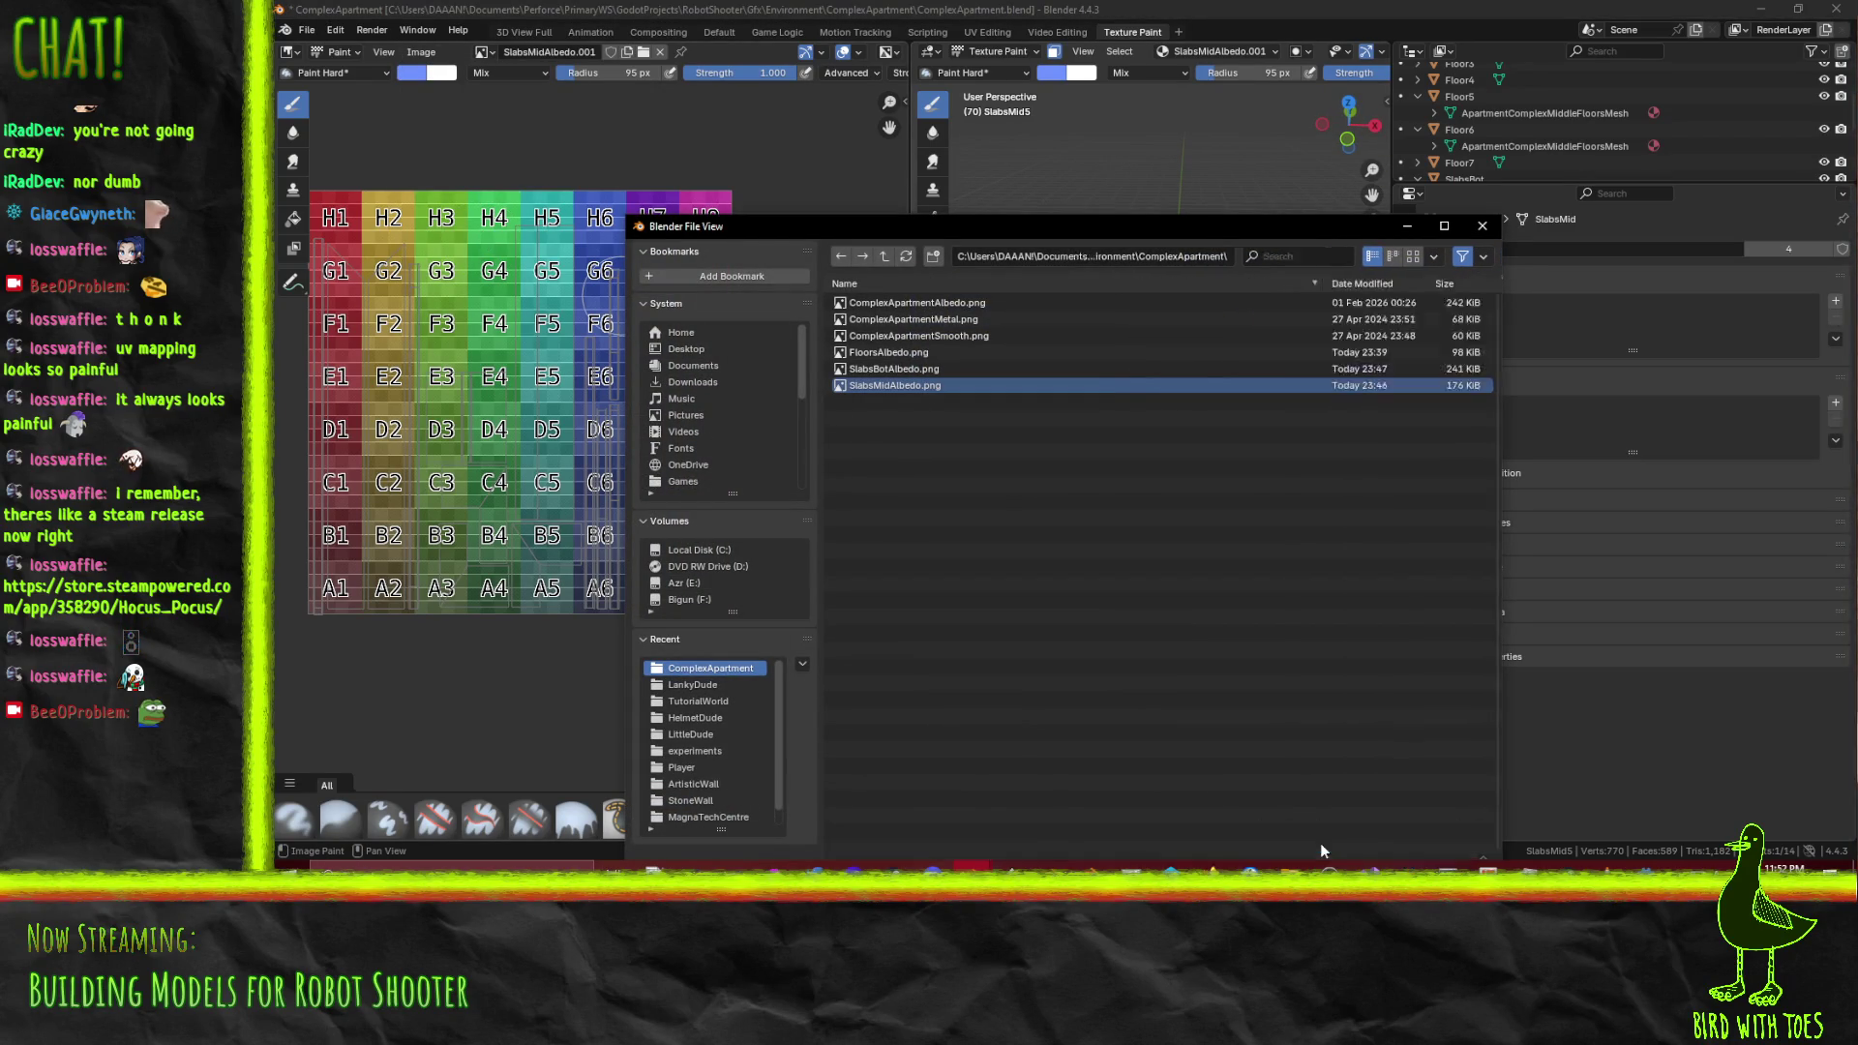
left_click(1322, 843)
scroll("down", 3)
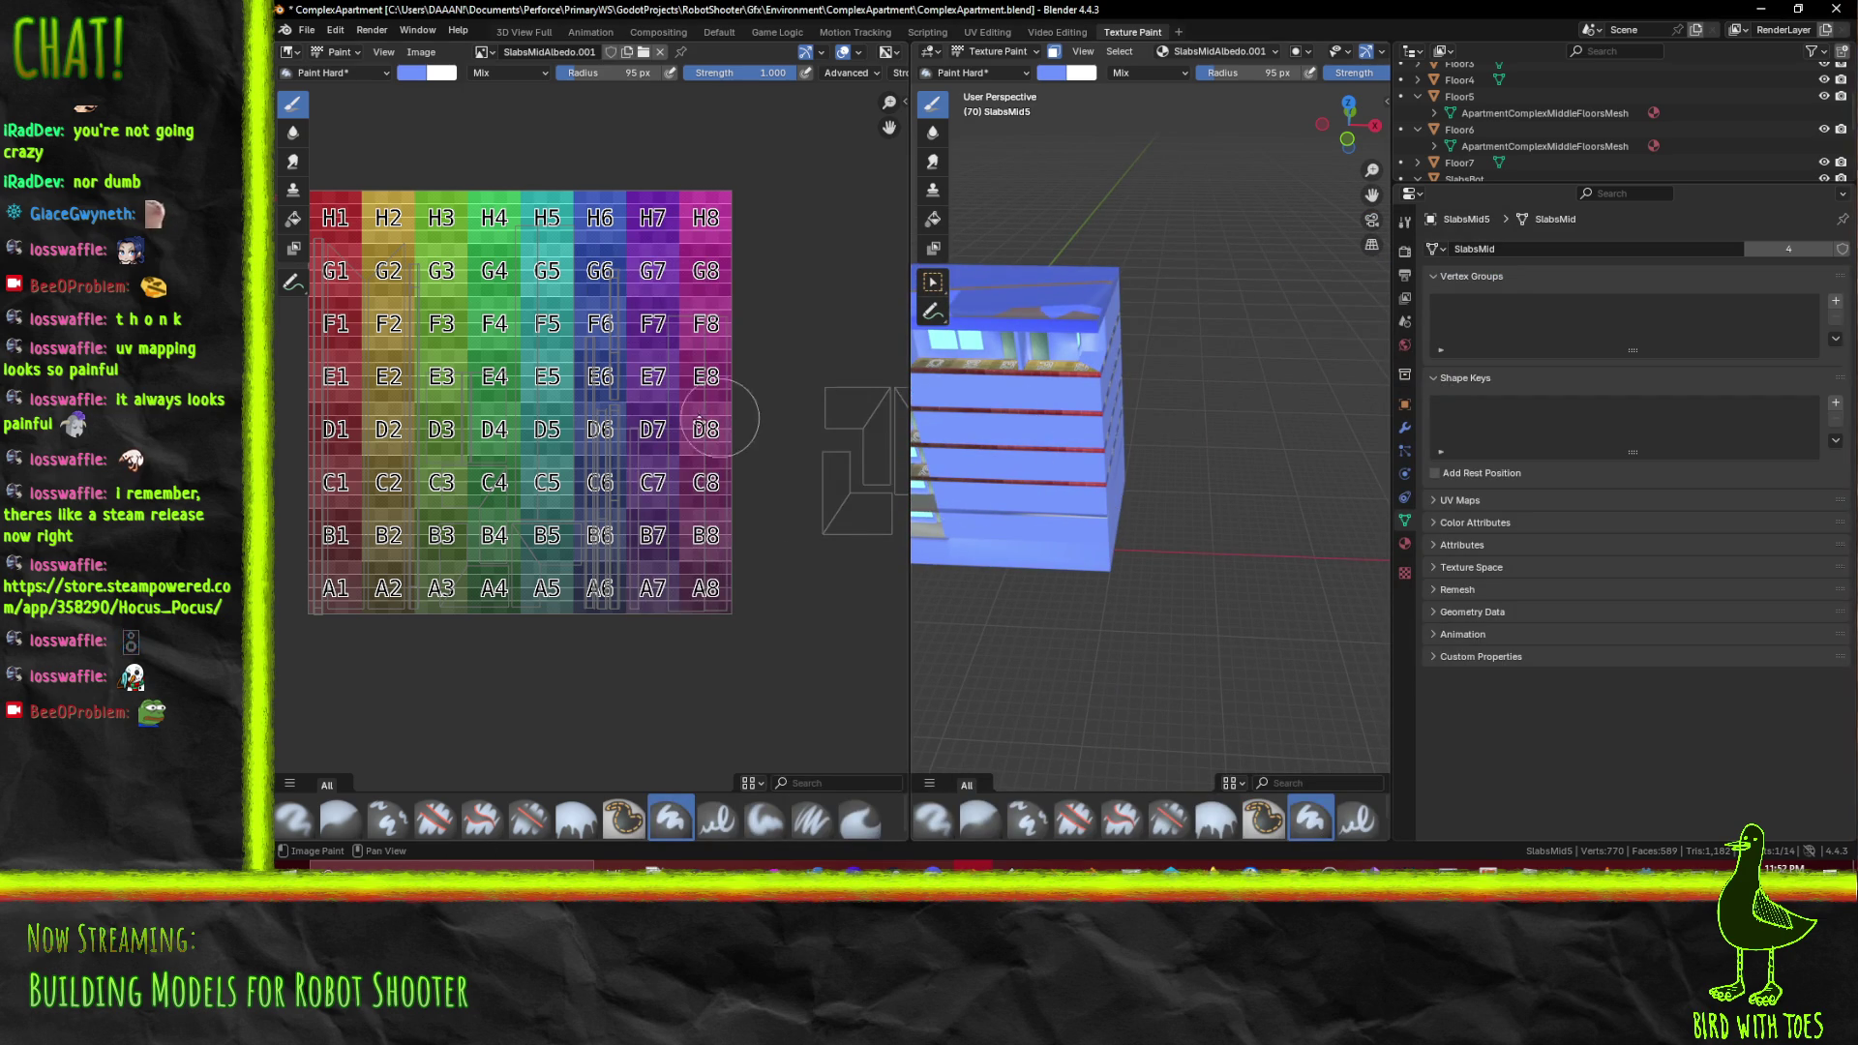
left_click_drag(714, 418, 526, 387)
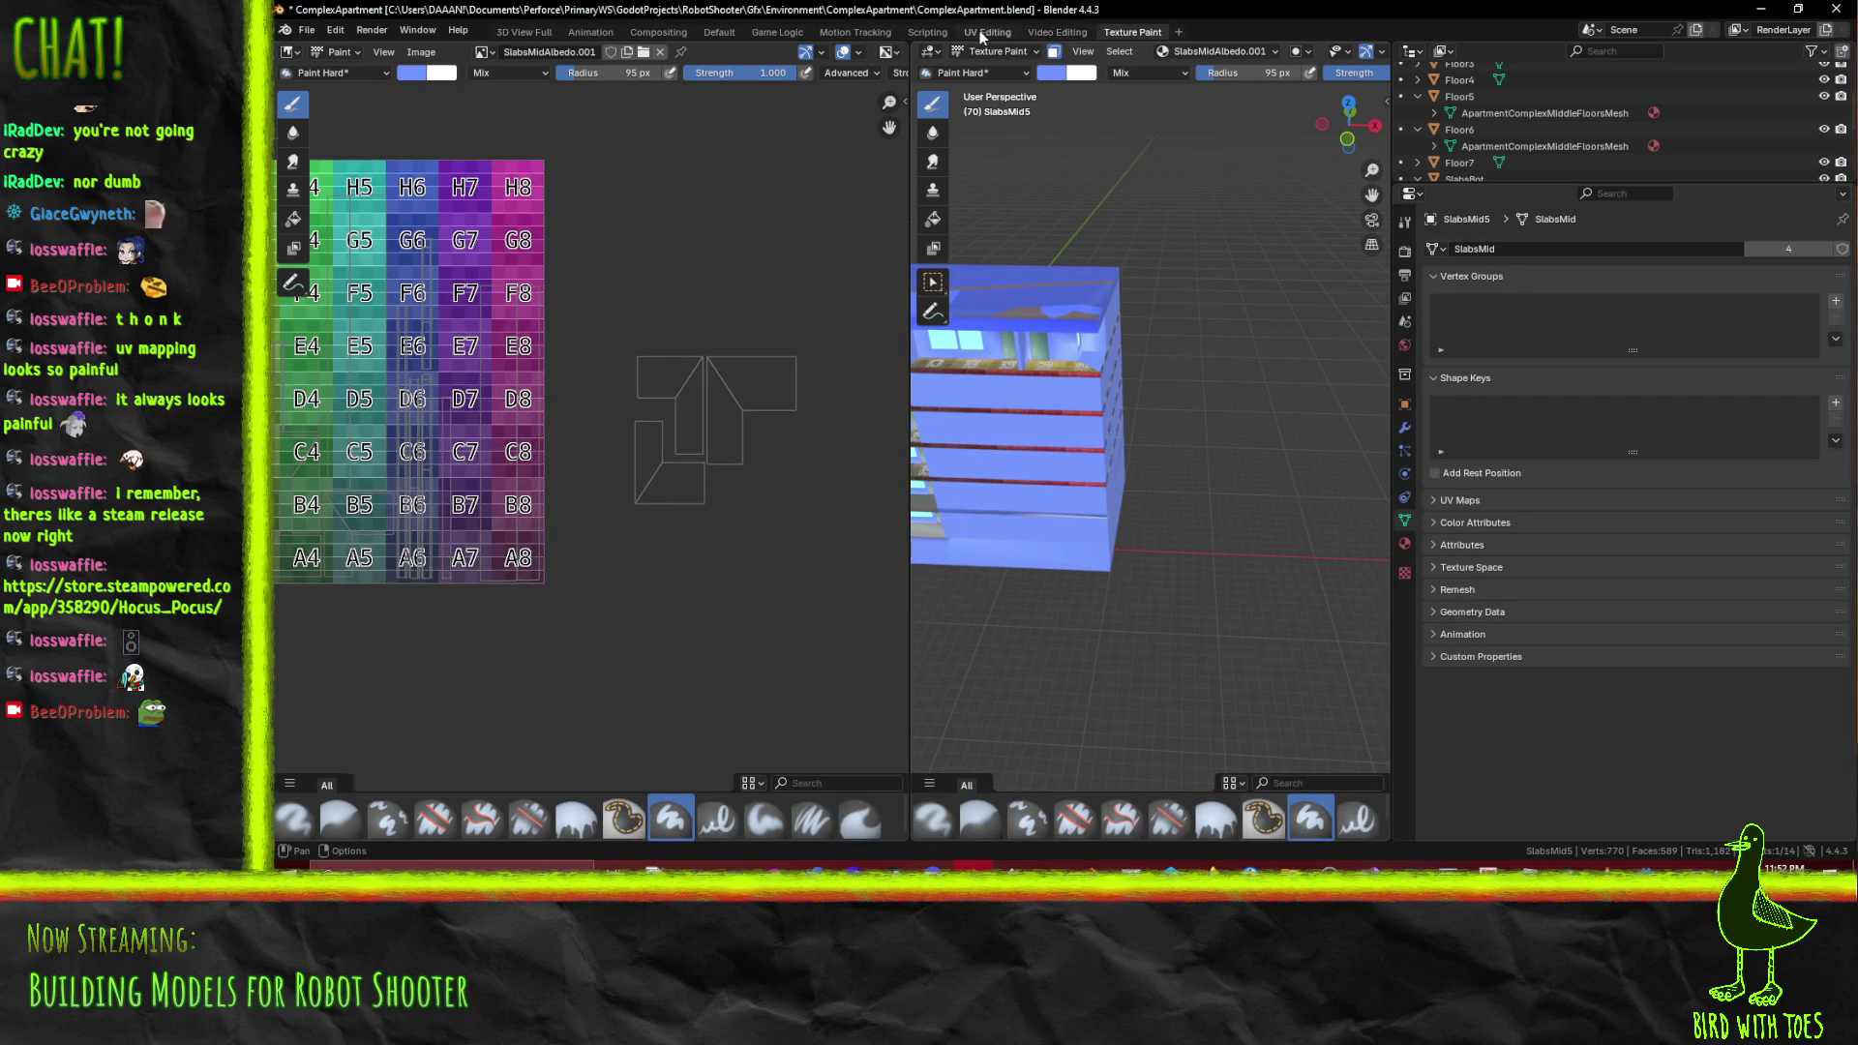
left_click(981, 33)
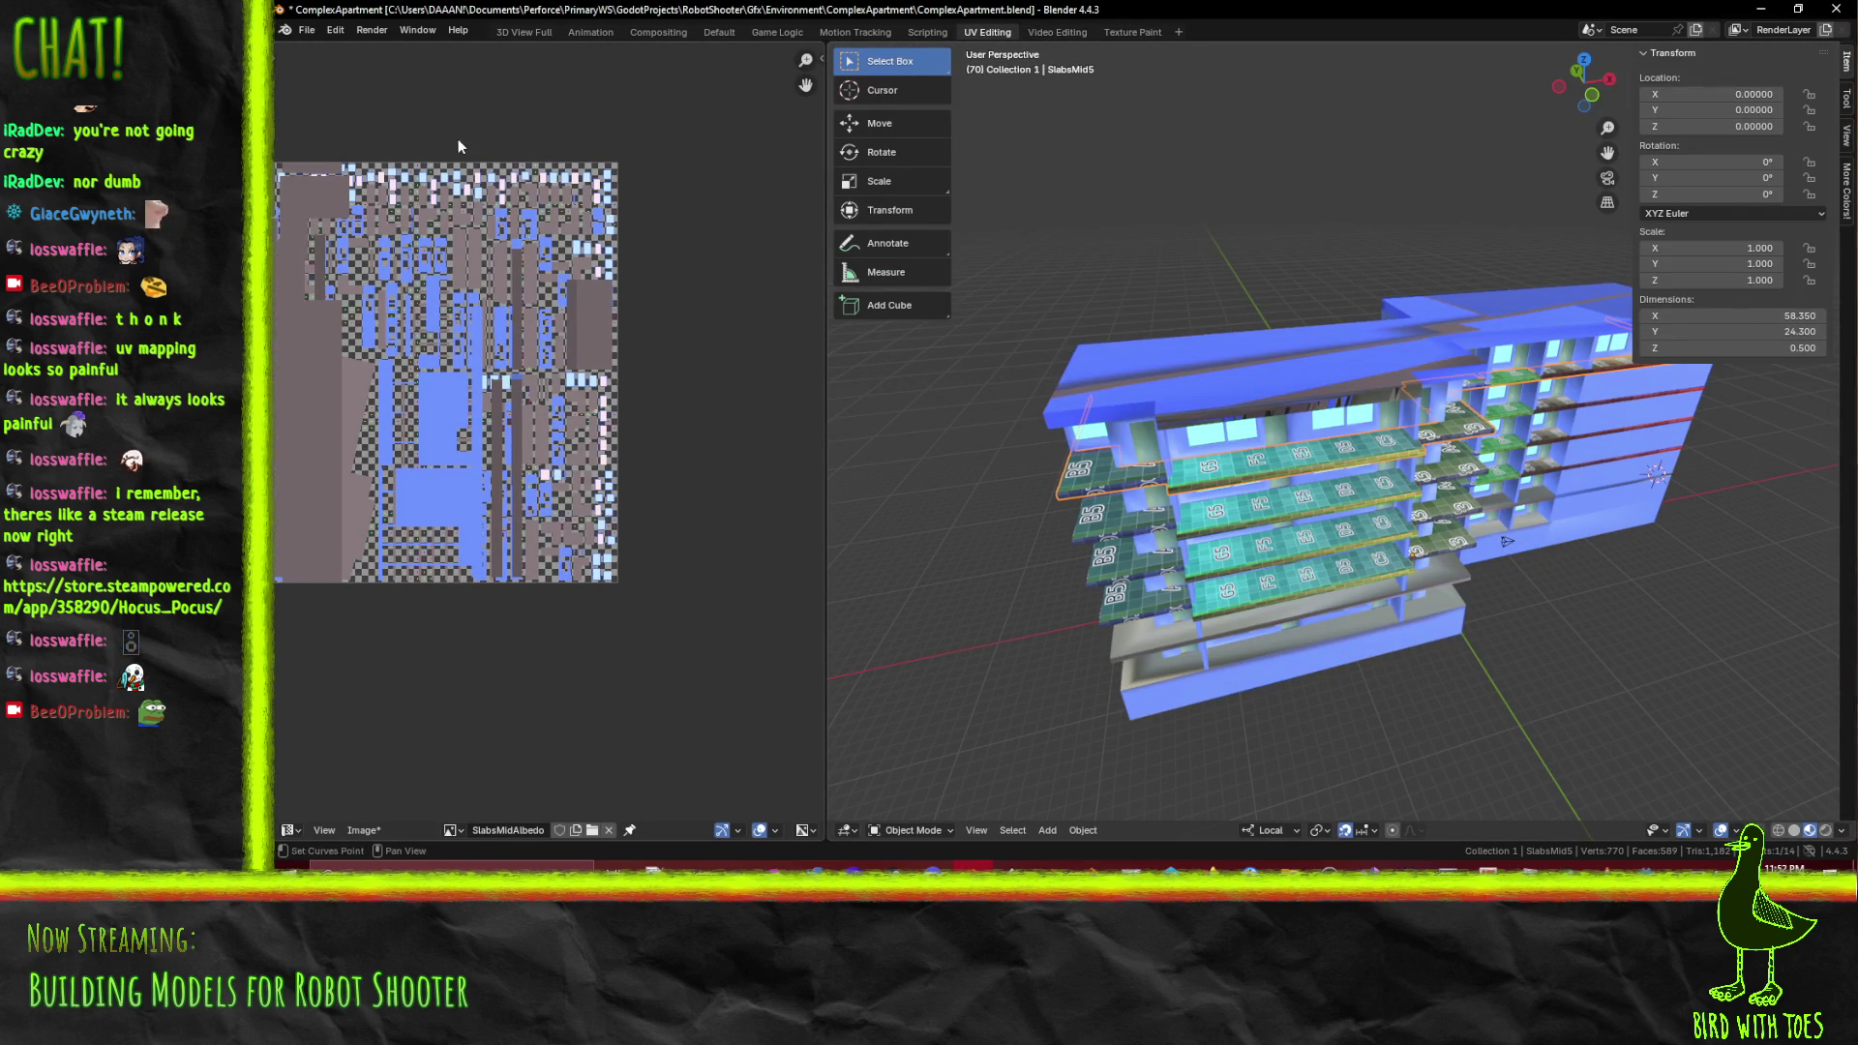
Display the SlabsMidAlbedo.001 colour grid image in the UV editor
left_click(467, 828)
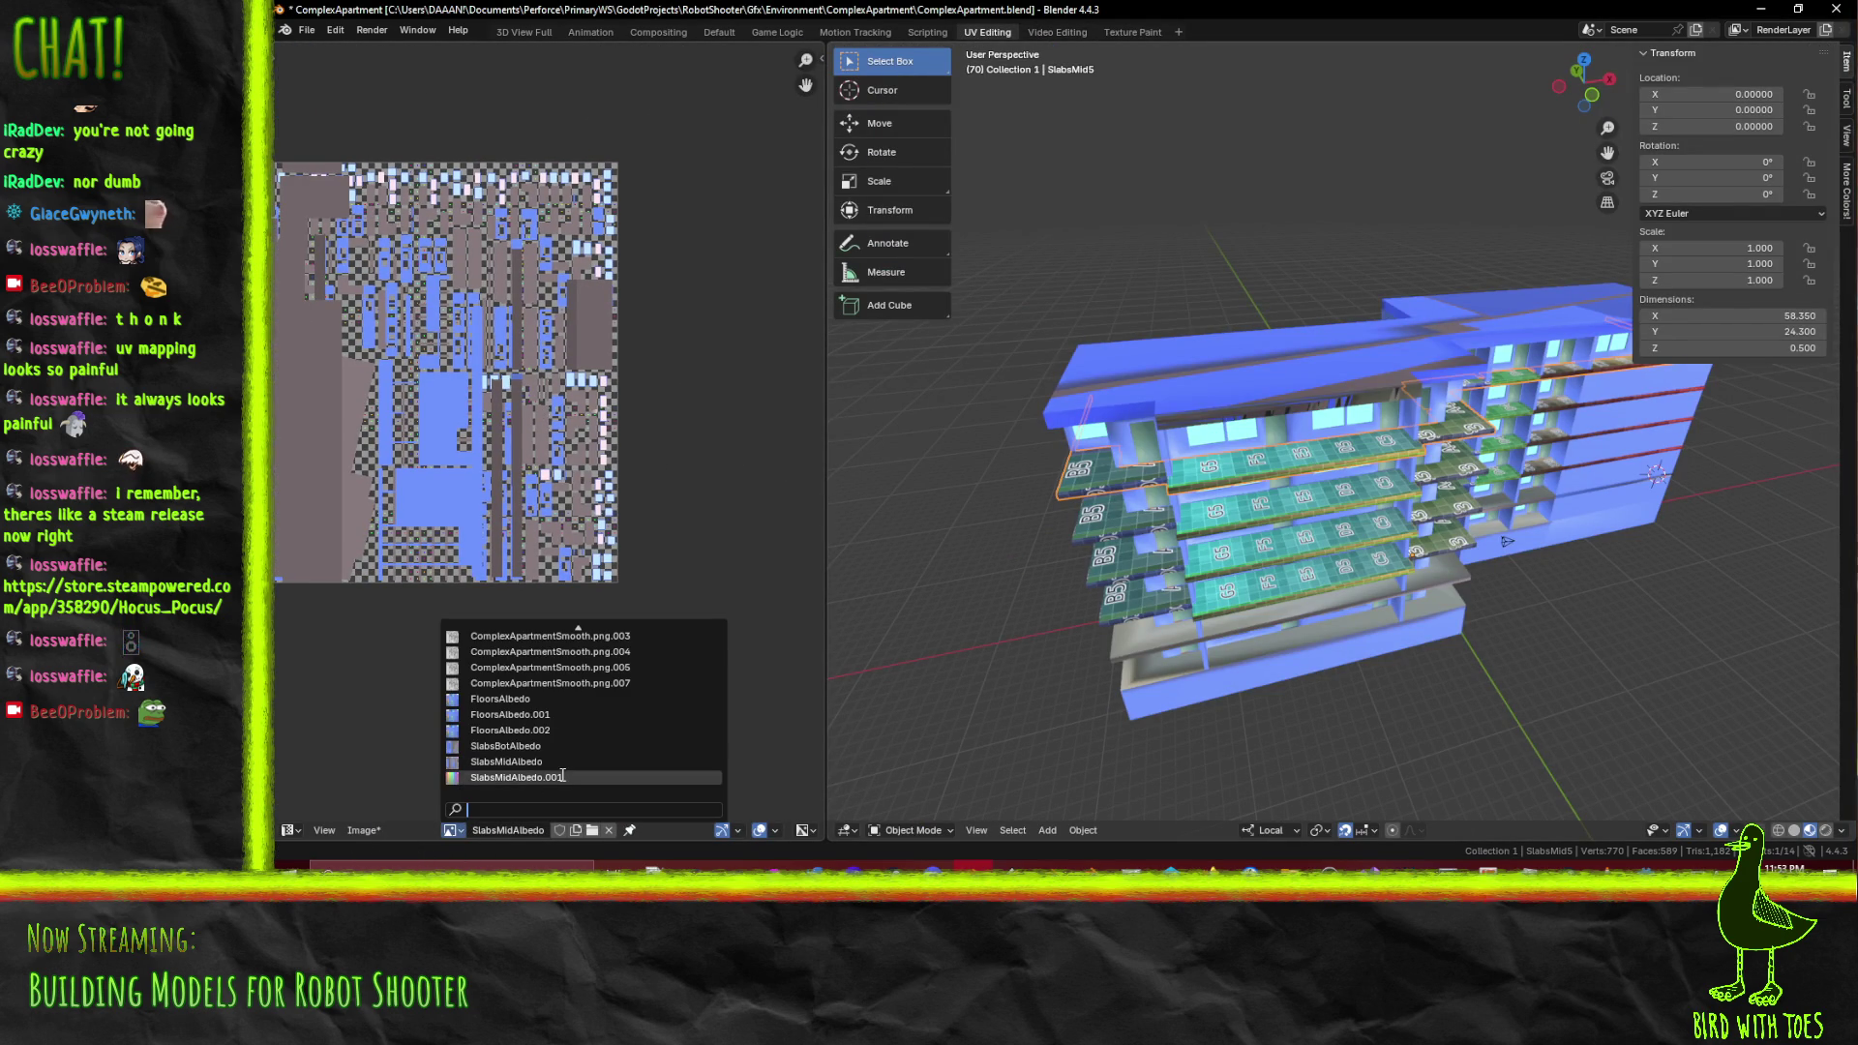
left_click(561, 774)
scroll("up", 3)
key("a")
key("Tab")
key("Tab")
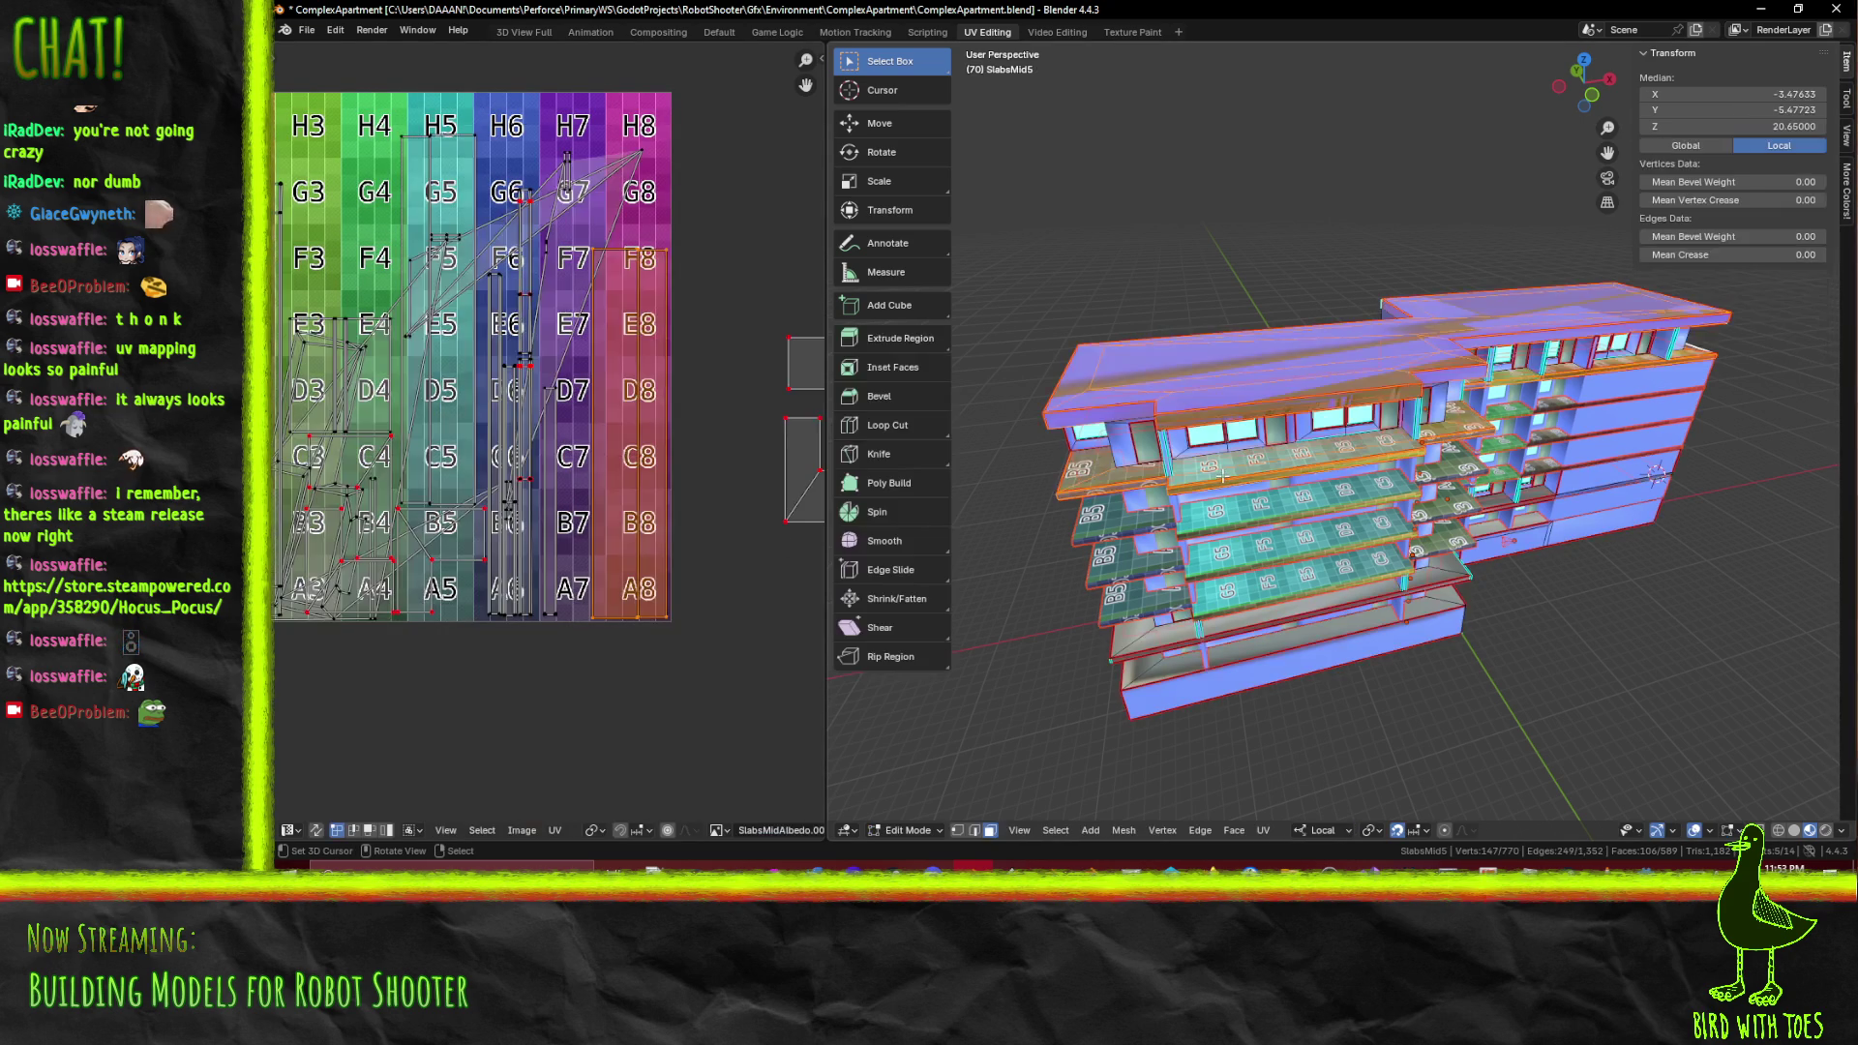
Put SlabsMid5 into Edit Mode and select its whole mesh so all UV islands show
left_click(1224, 488)
key("Tab")
key("Tab")
left_click(1217, 479)
key("Tab")
key("a")
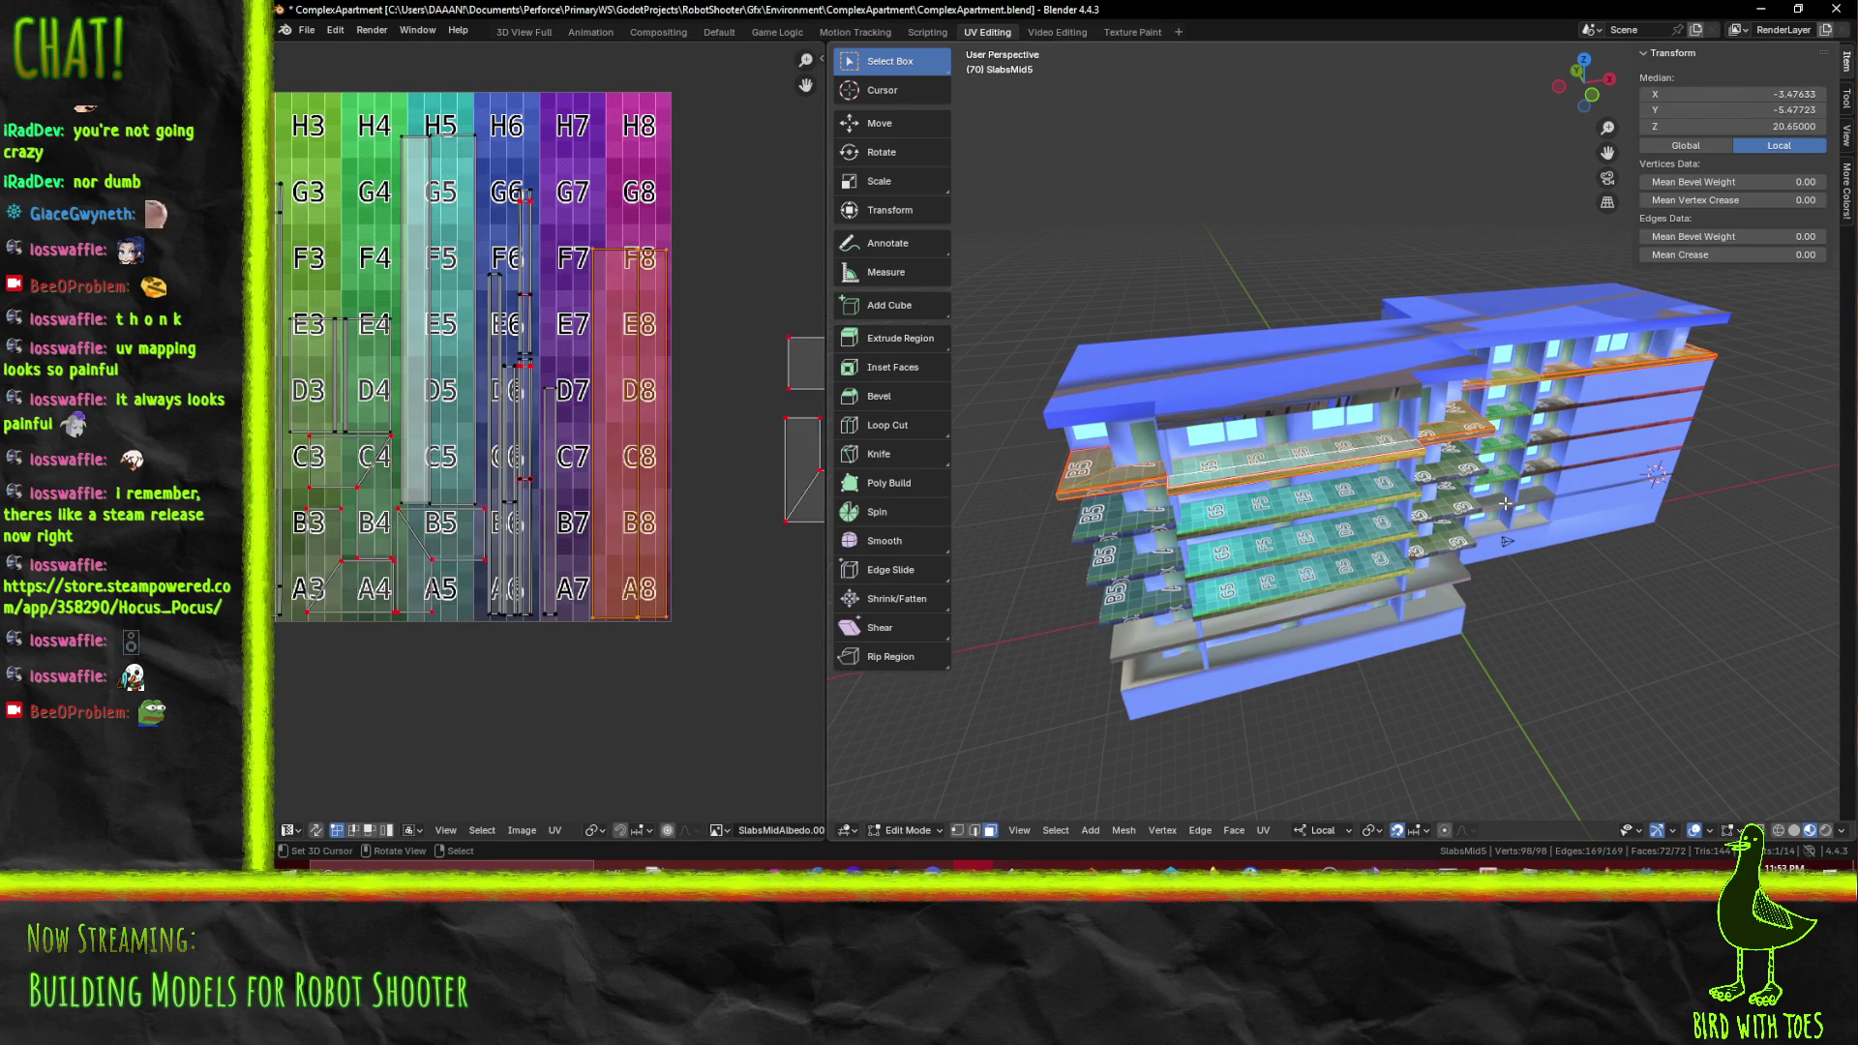
left_click_drag(705, 501, 403, 368)
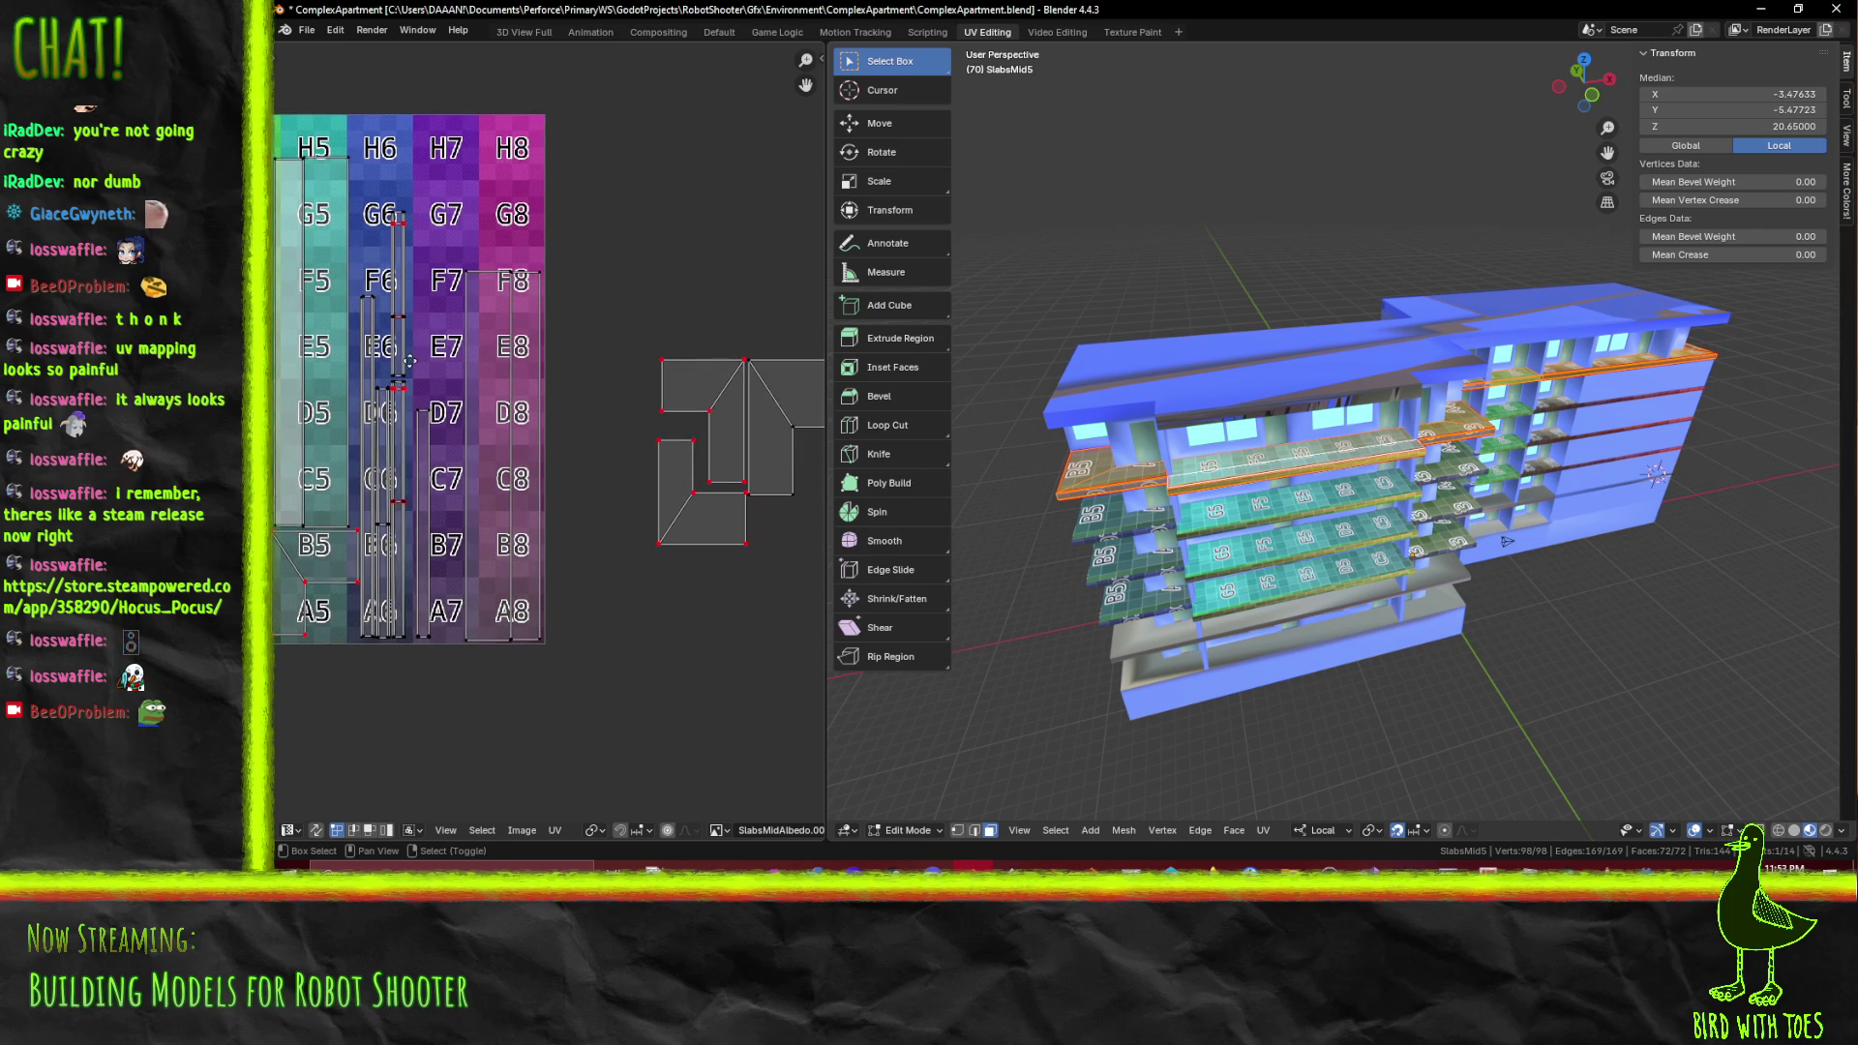
Move the thin UV island onto the B7/A7 column of the grid
left_click_drag(382, 182, 425, 377)
key("g")
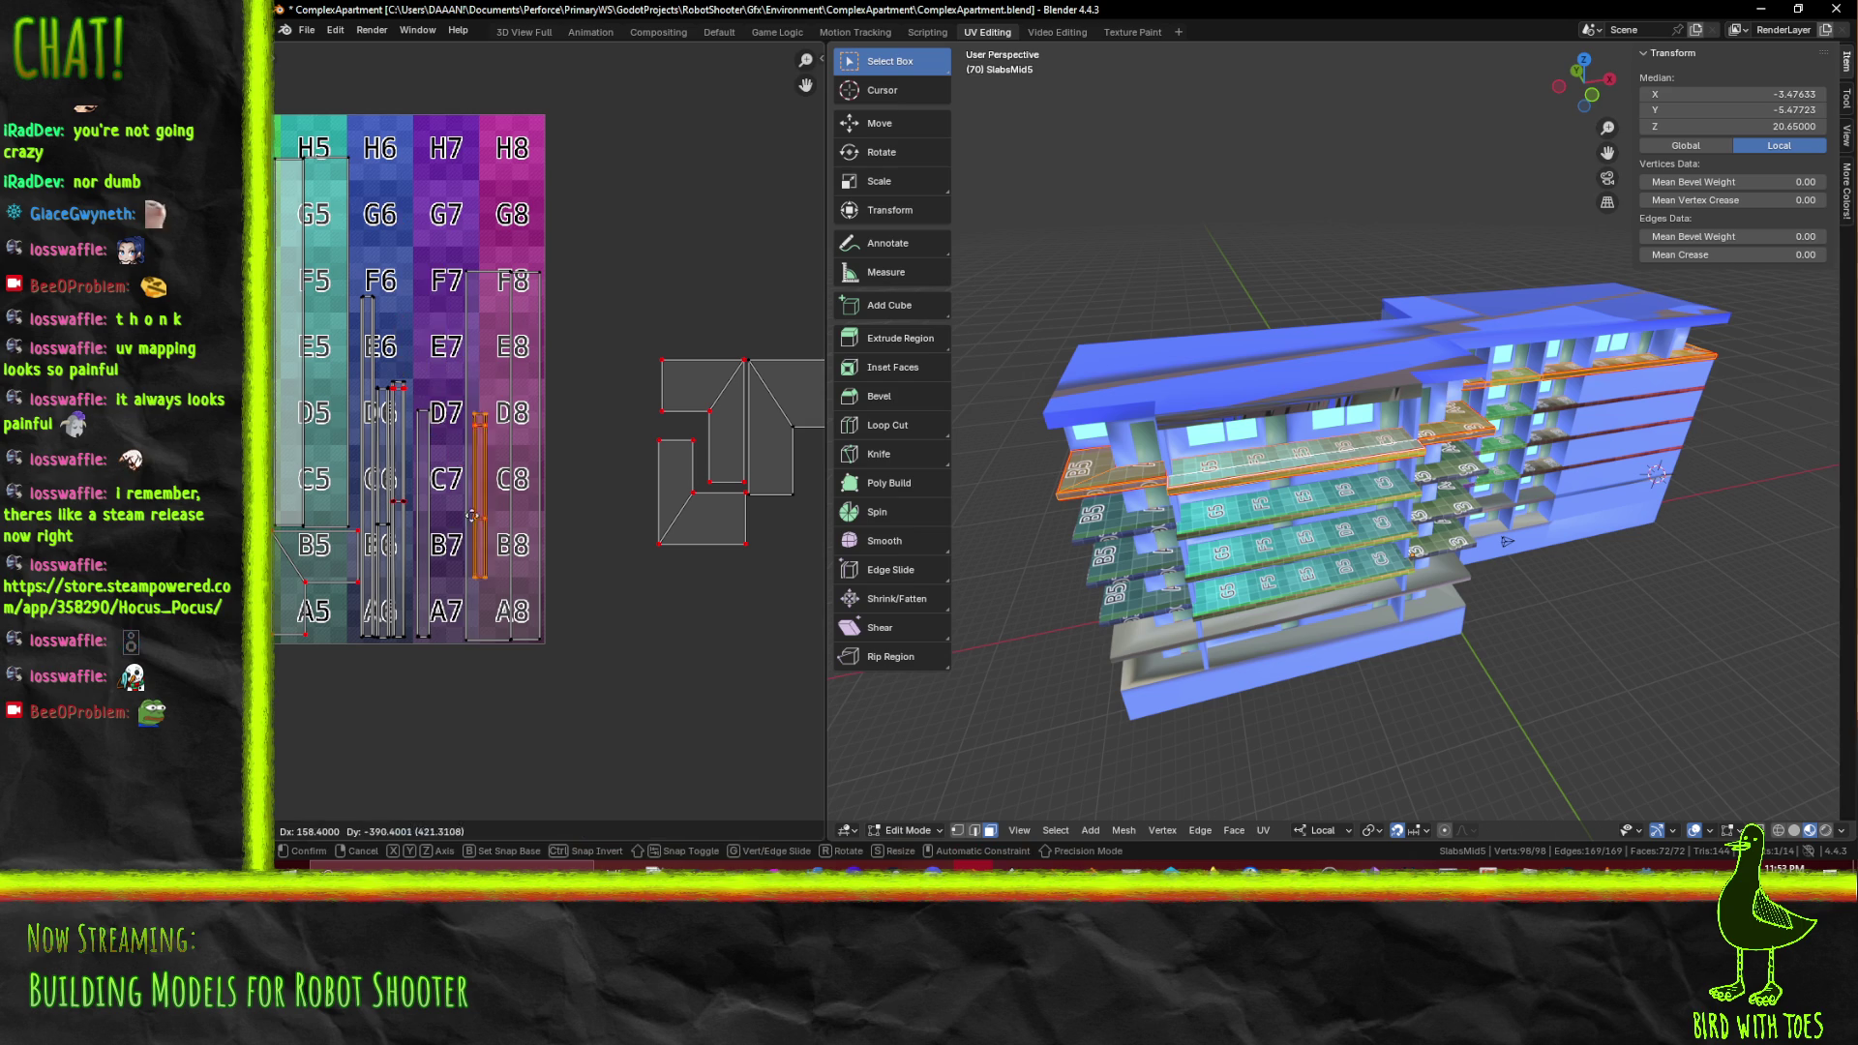
left_click(432, 568)
left_click(590, 462)
Move the off-grid island on the right over grid cells G3–F4
left_click_drag(648, 468, 501, 445)
key("b")
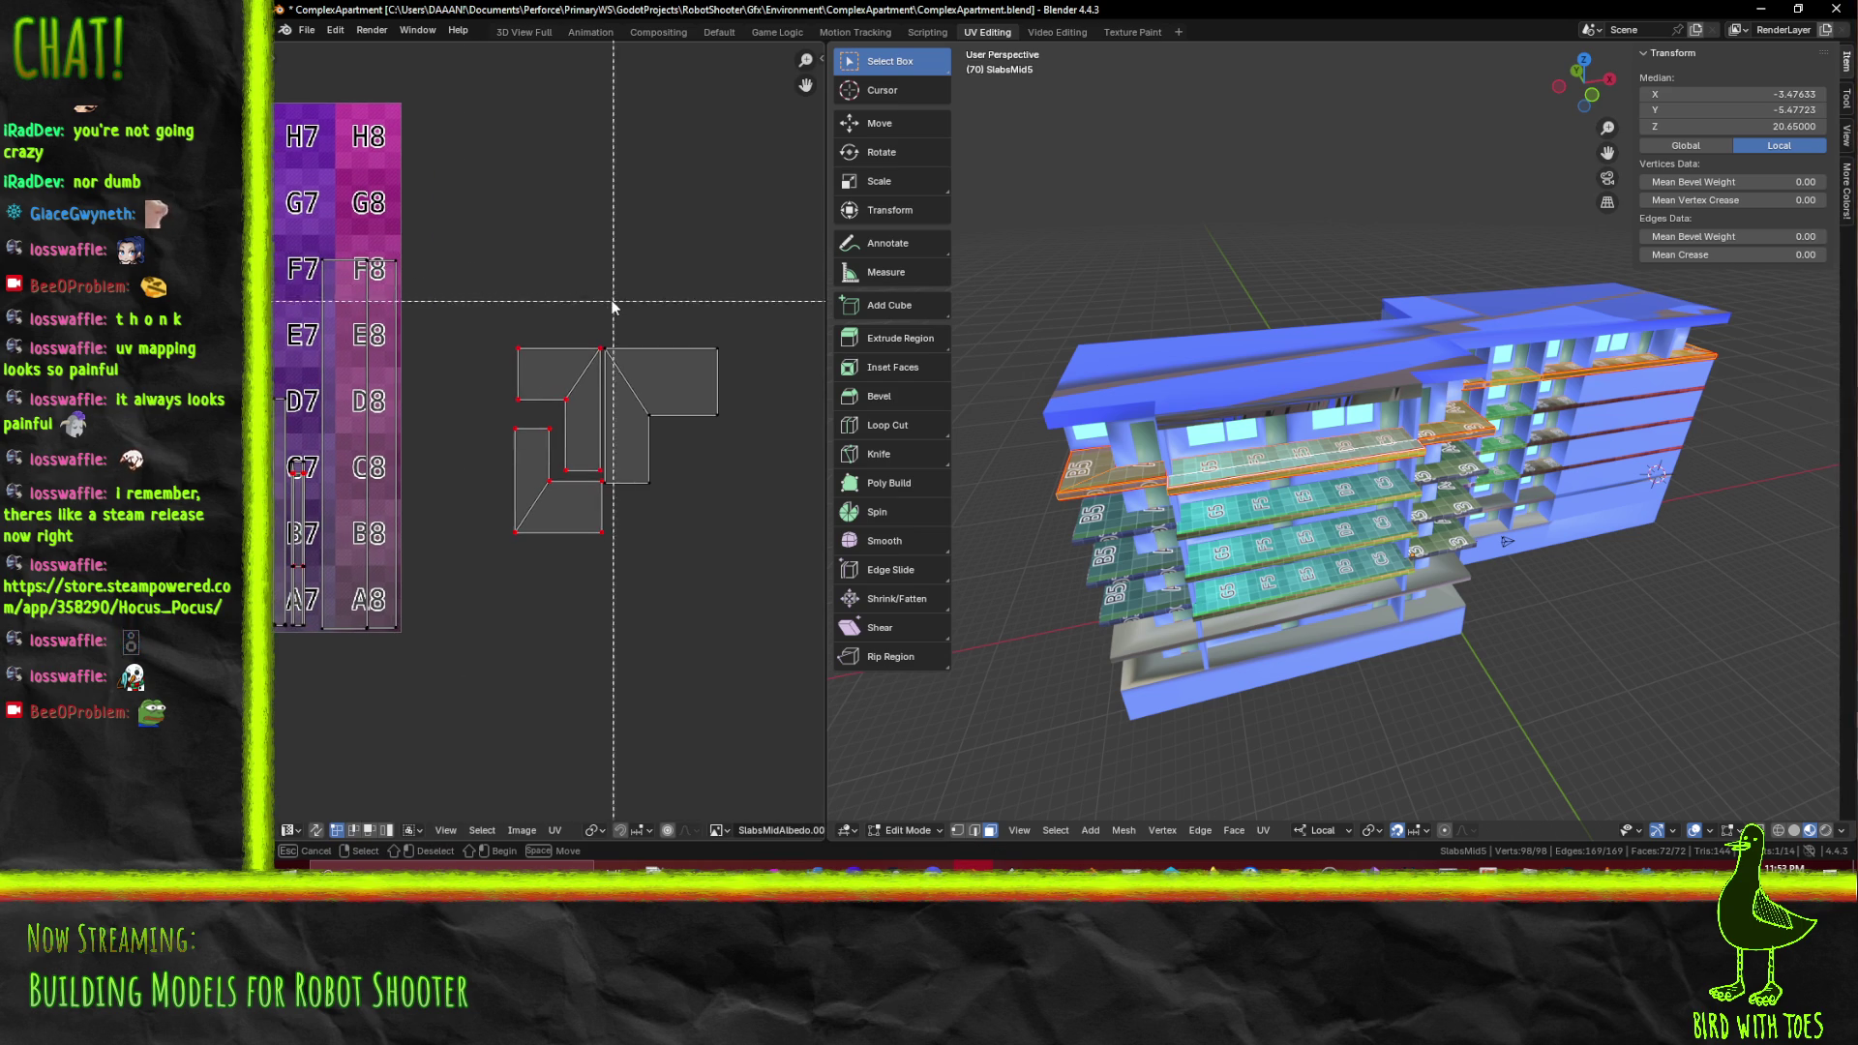
left_click_drag(603, 291, 753, 555)
left_click_drag(753, 556, 857, 649)
key("g")
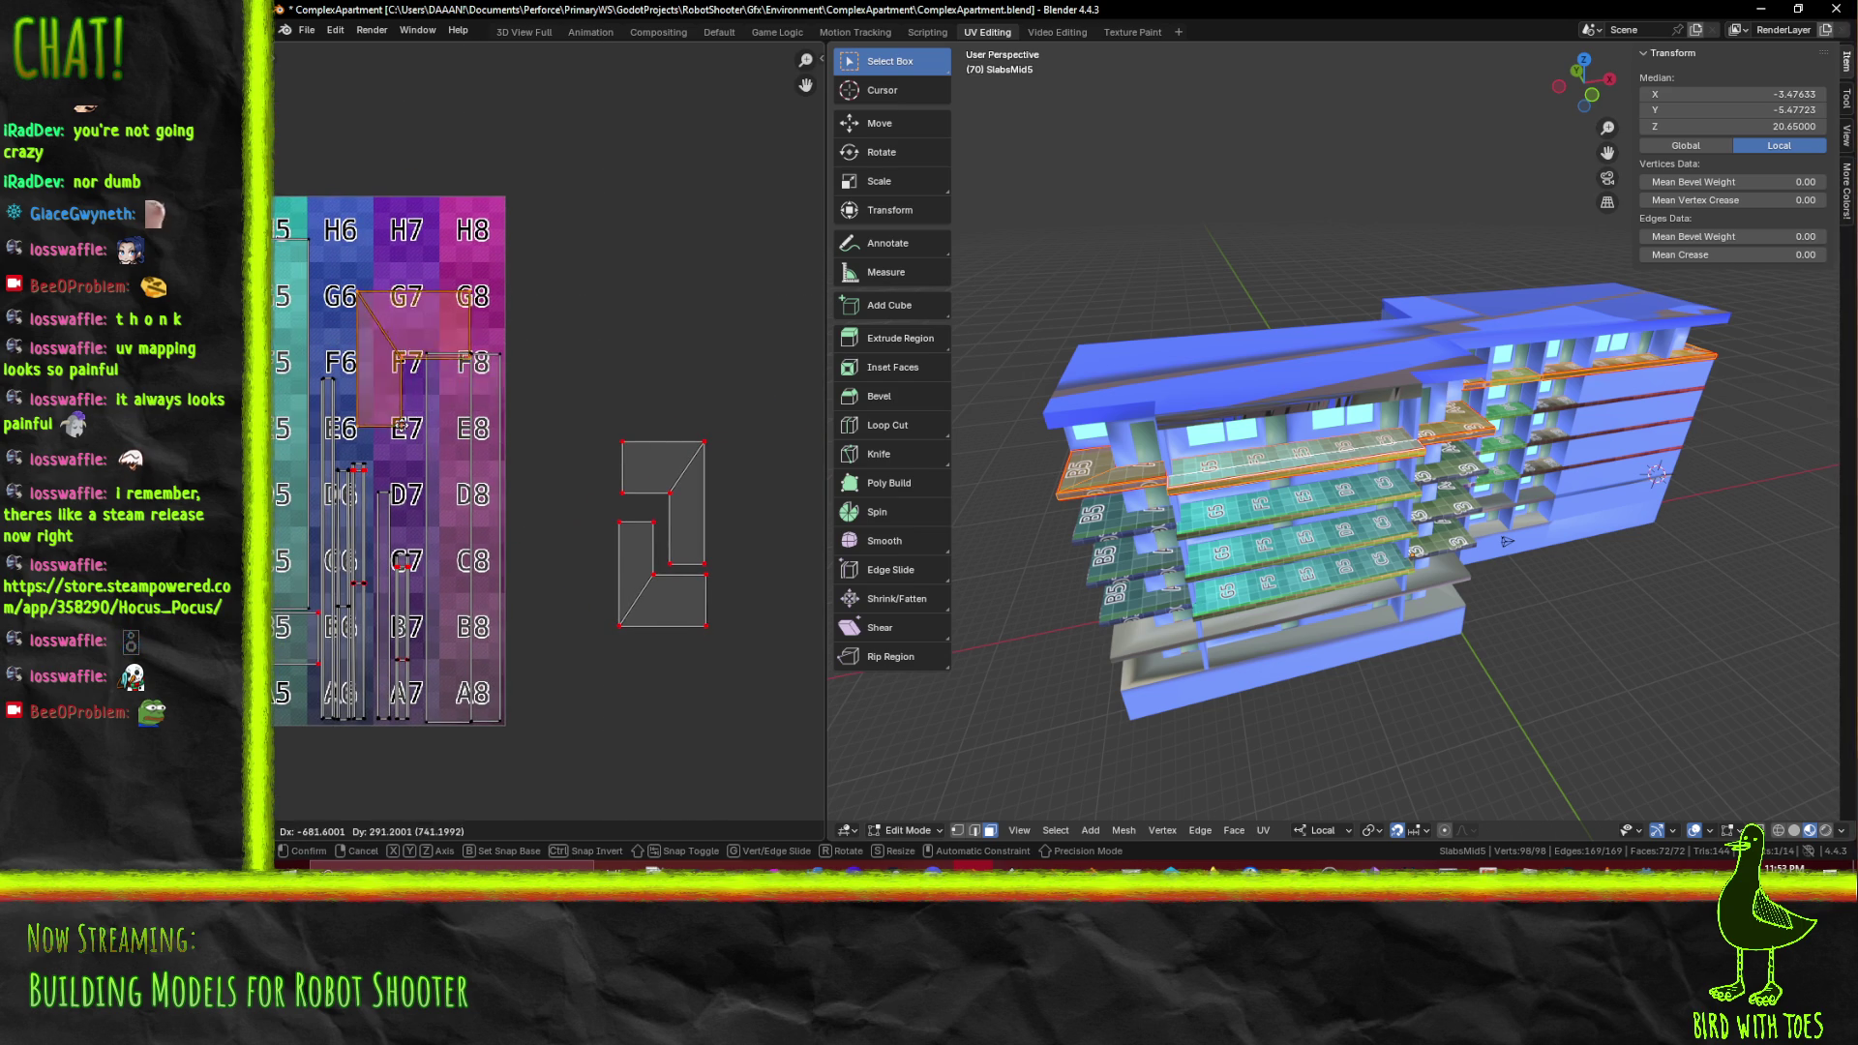
scroll("down", 3)
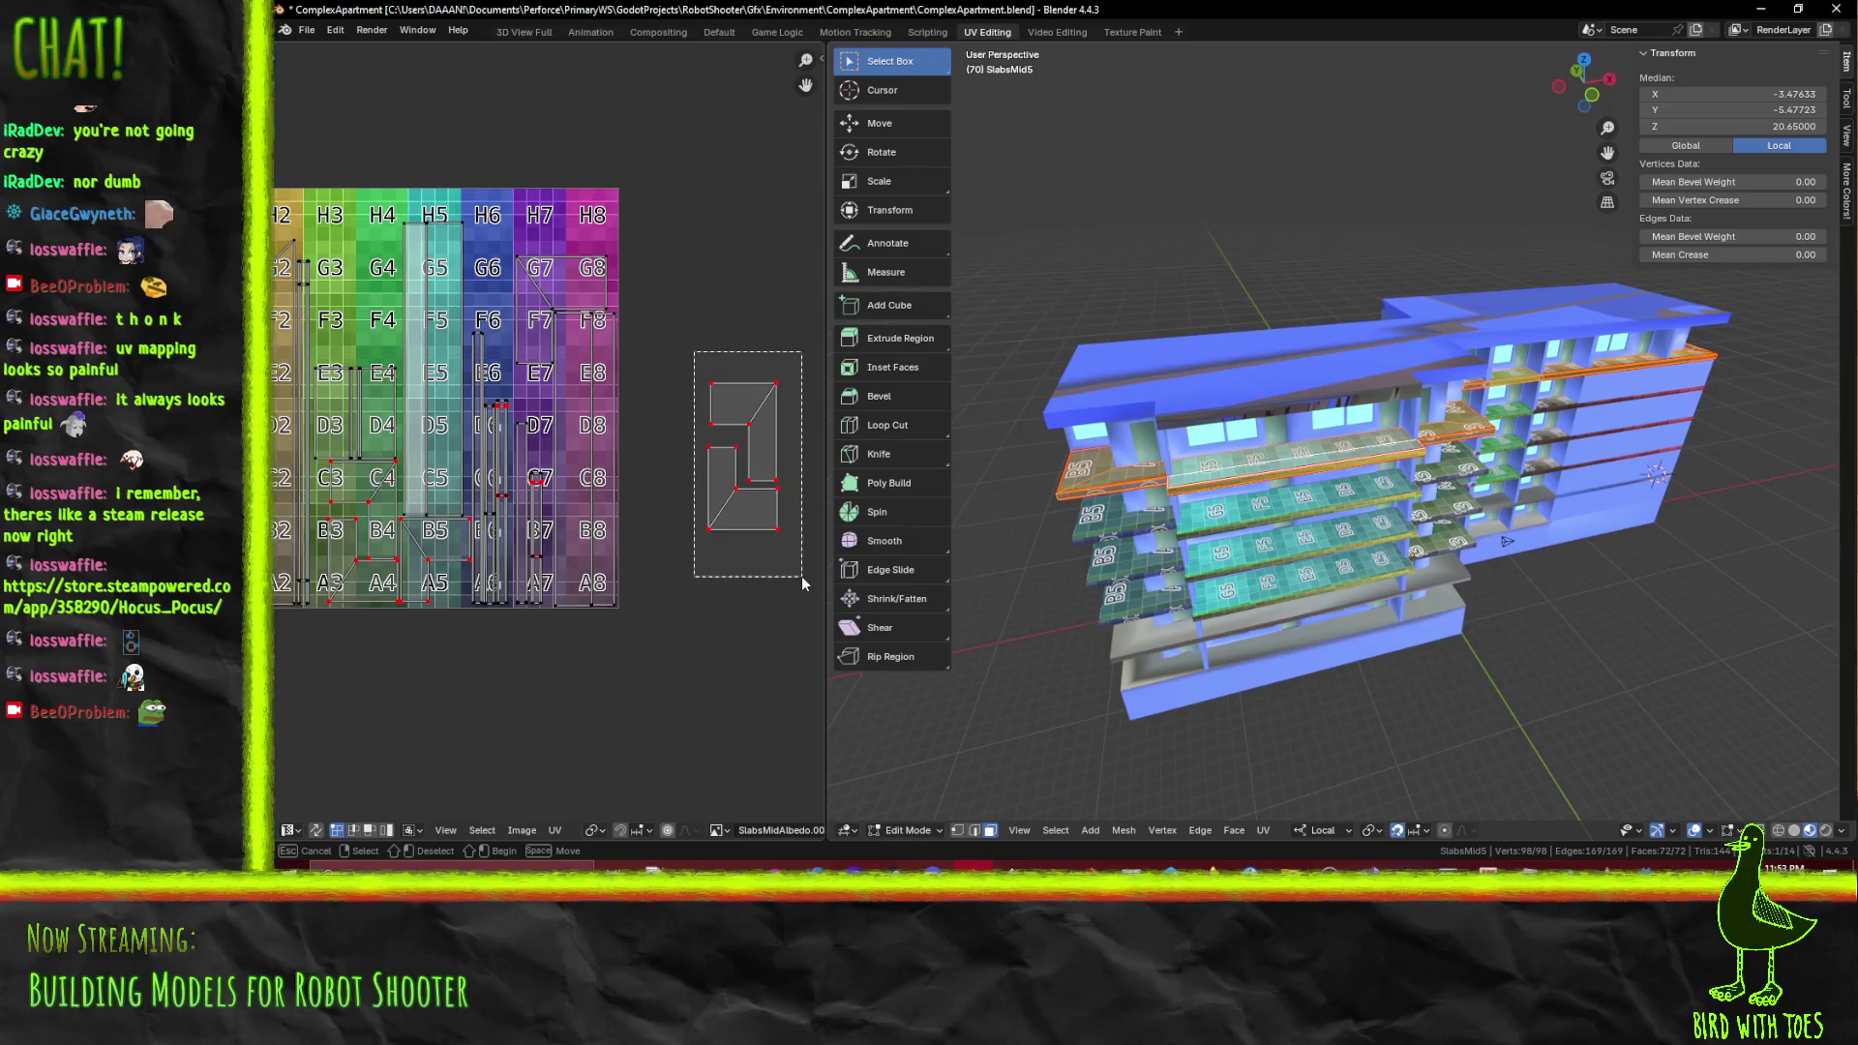
left_click(411, 400)
left_click_drag(413, 416, 543, 446)
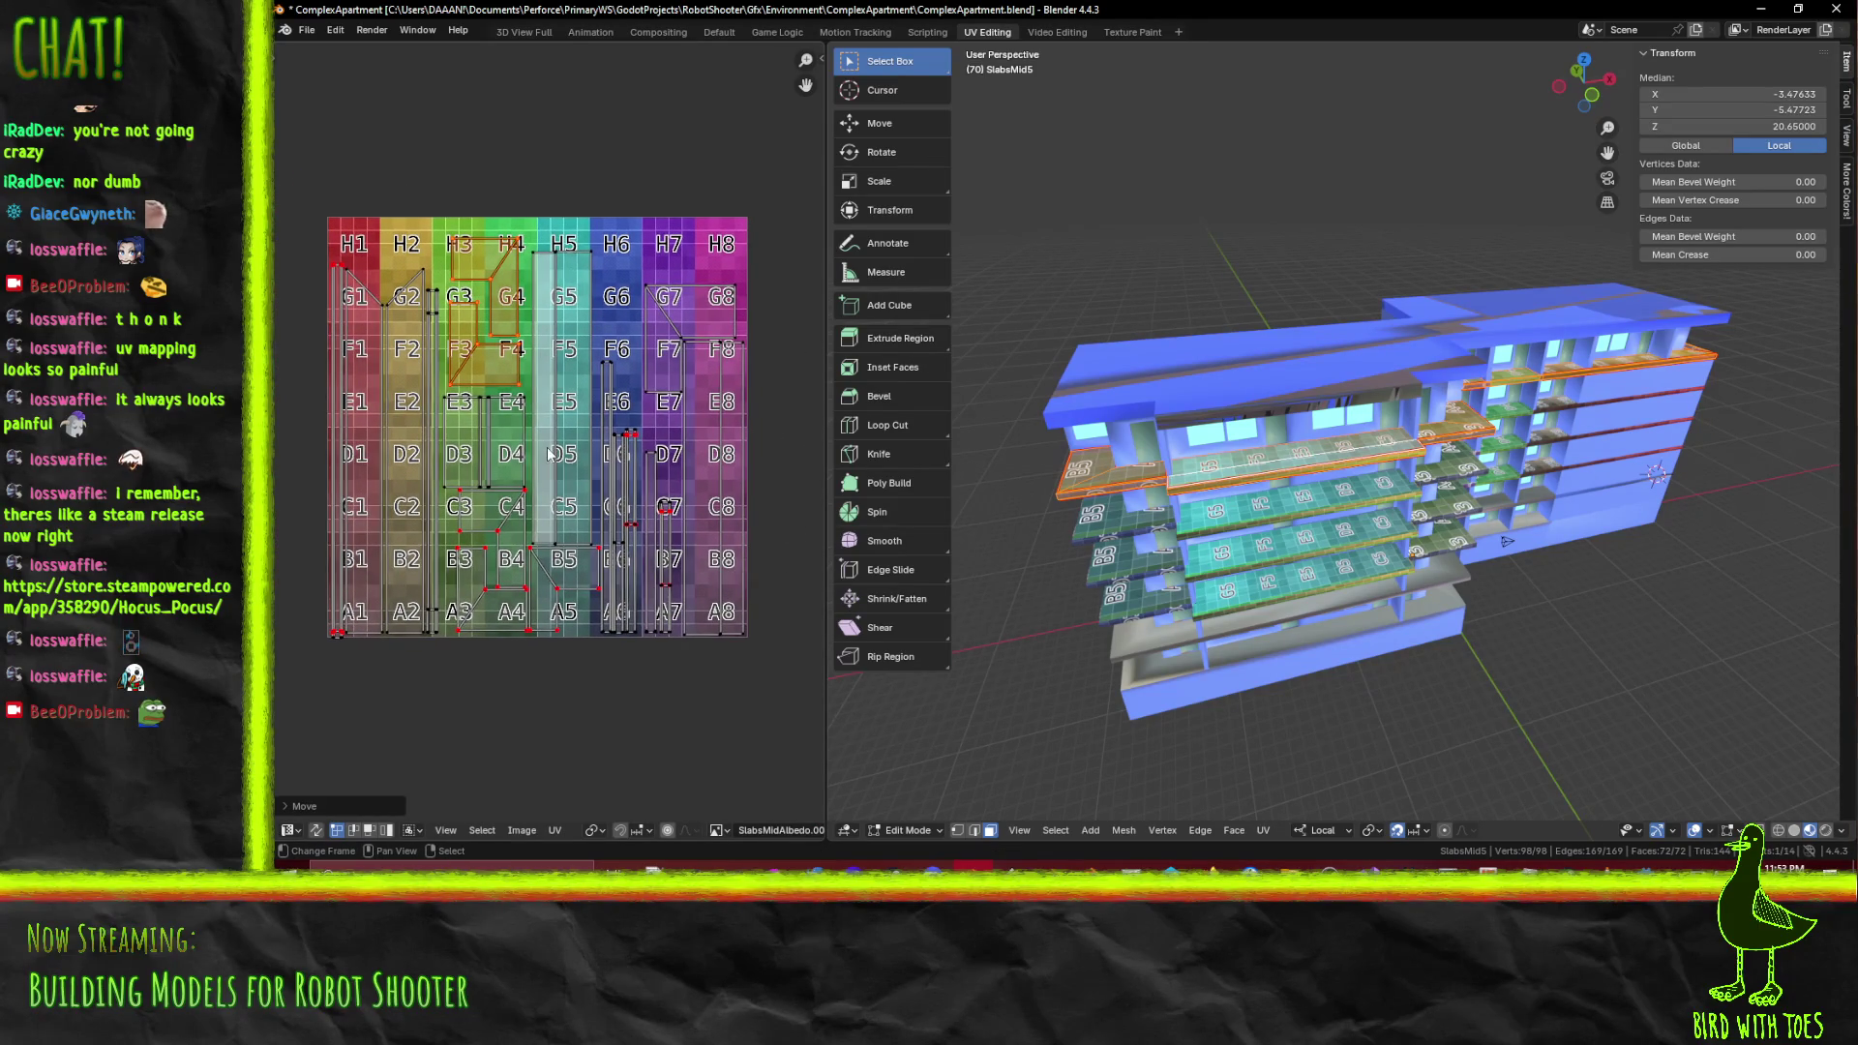
left_click_drag(1258, 465, 1411, 448)
scroll("up", 3)
Select the top faces of the floor slabs around the building in the 3D viewport
left_click(1445, 403)
left_click(1429, 335)
left_click(1316, 446)
left_click(1336, 454)
left_click_drag(1335, 445, 1363, 435)
left_click(1007, 401)
left_click(1384, 319)
left_click_drag(1383, 320, 996, 271)
left_click(997, 271)
left_click(1631, 496)
left_click_drag(1631, 496, 1360, 525)
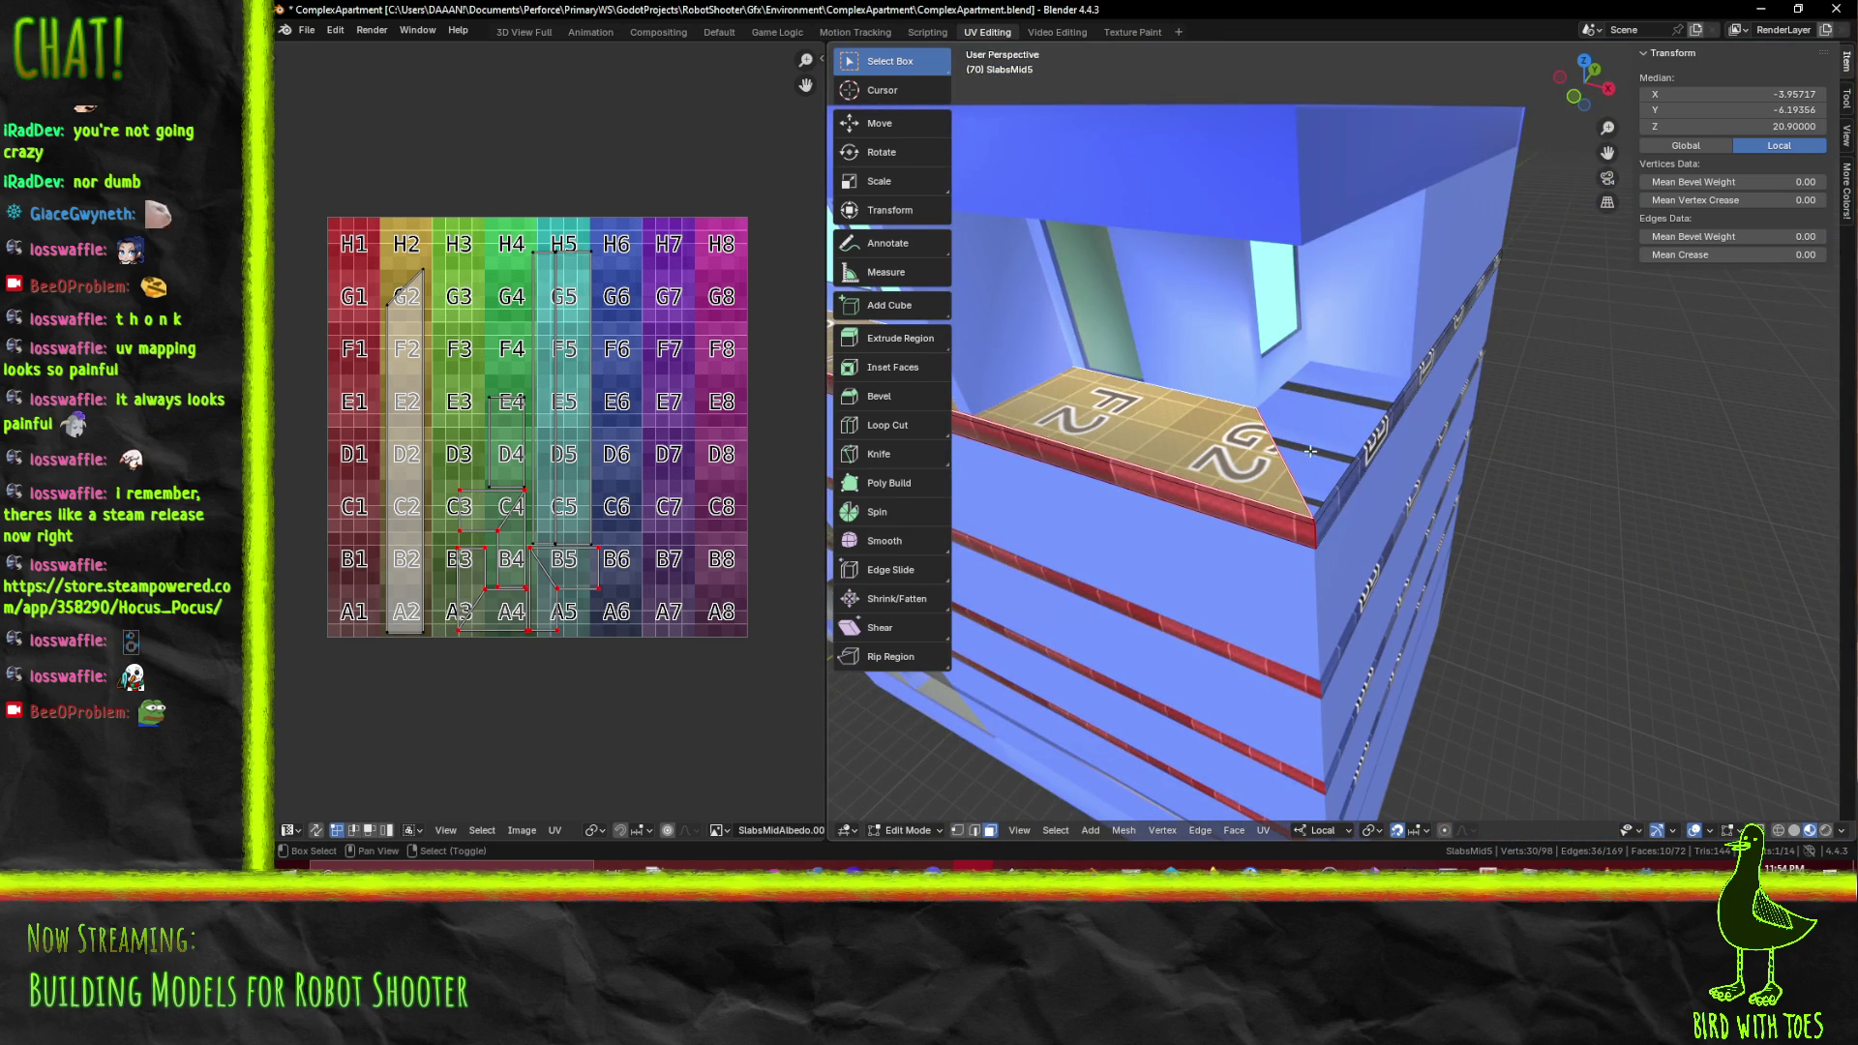
Select the edge loop along the slab wall trim
left_click_drag(1310, 447, 1371, 534)
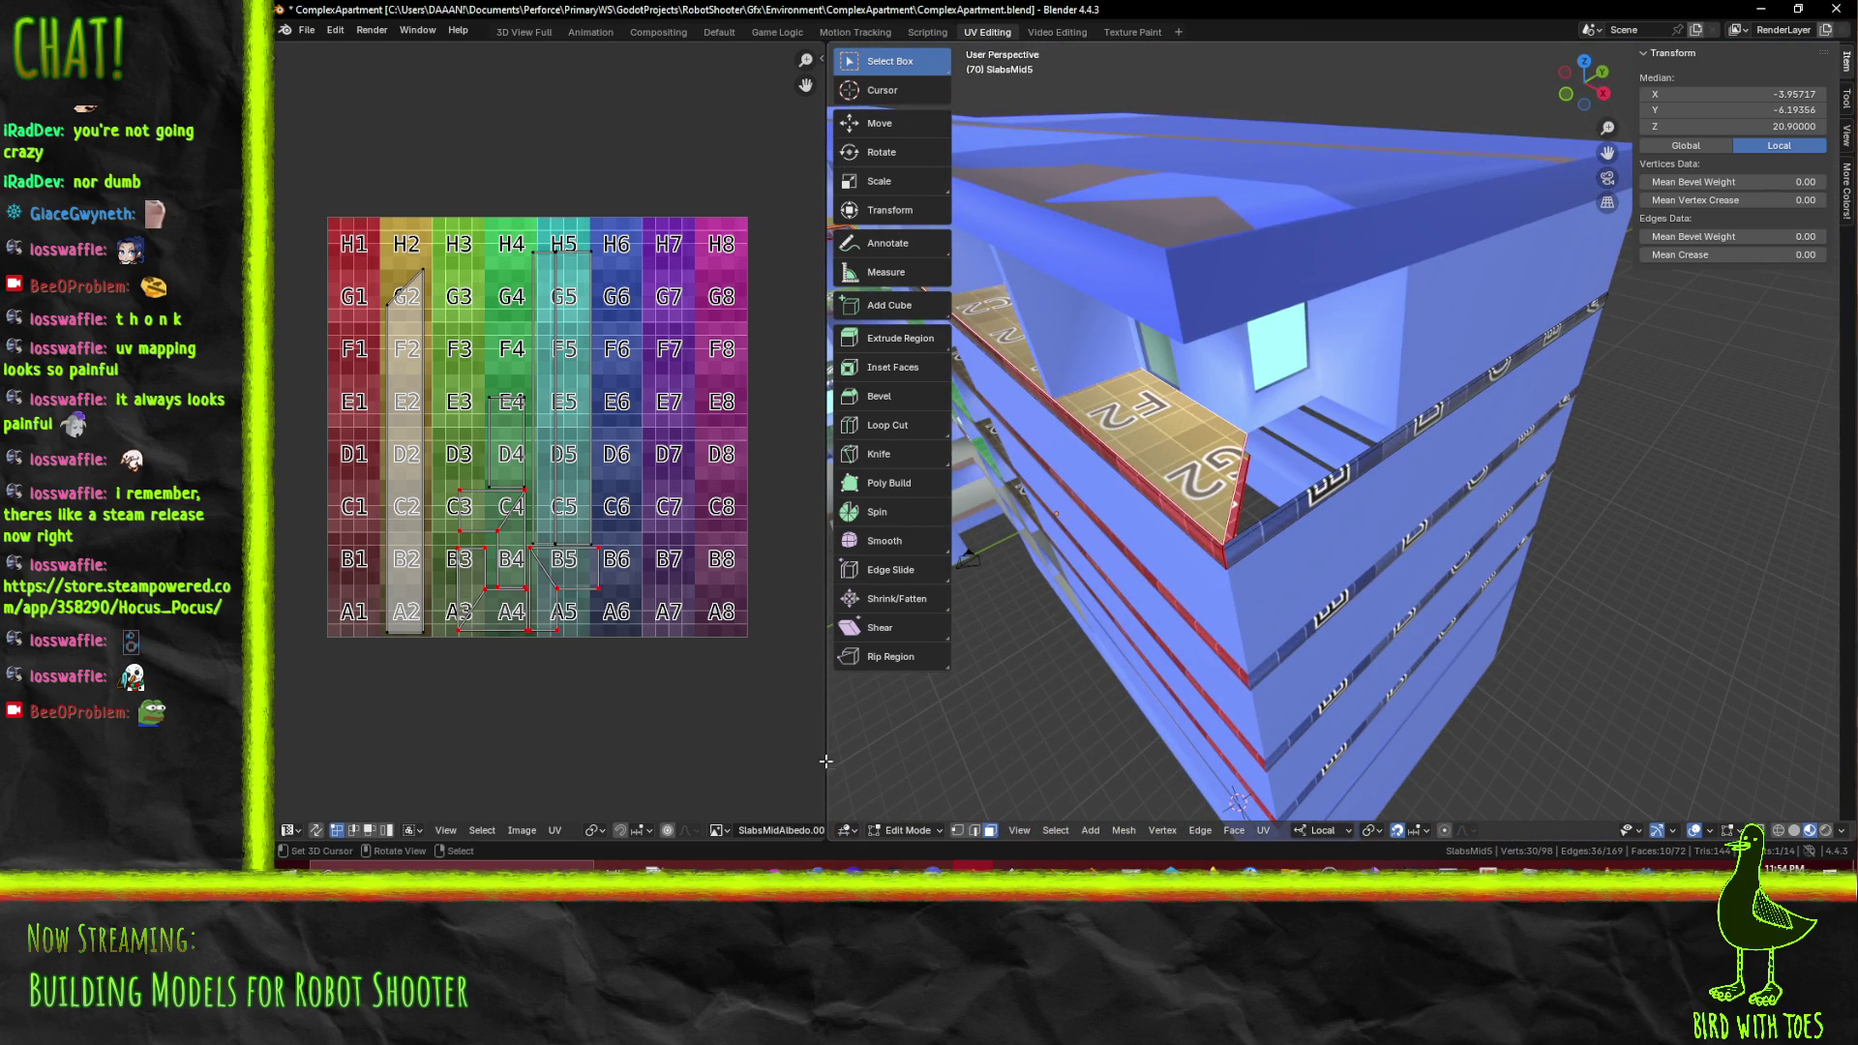
scroll("up", 3)
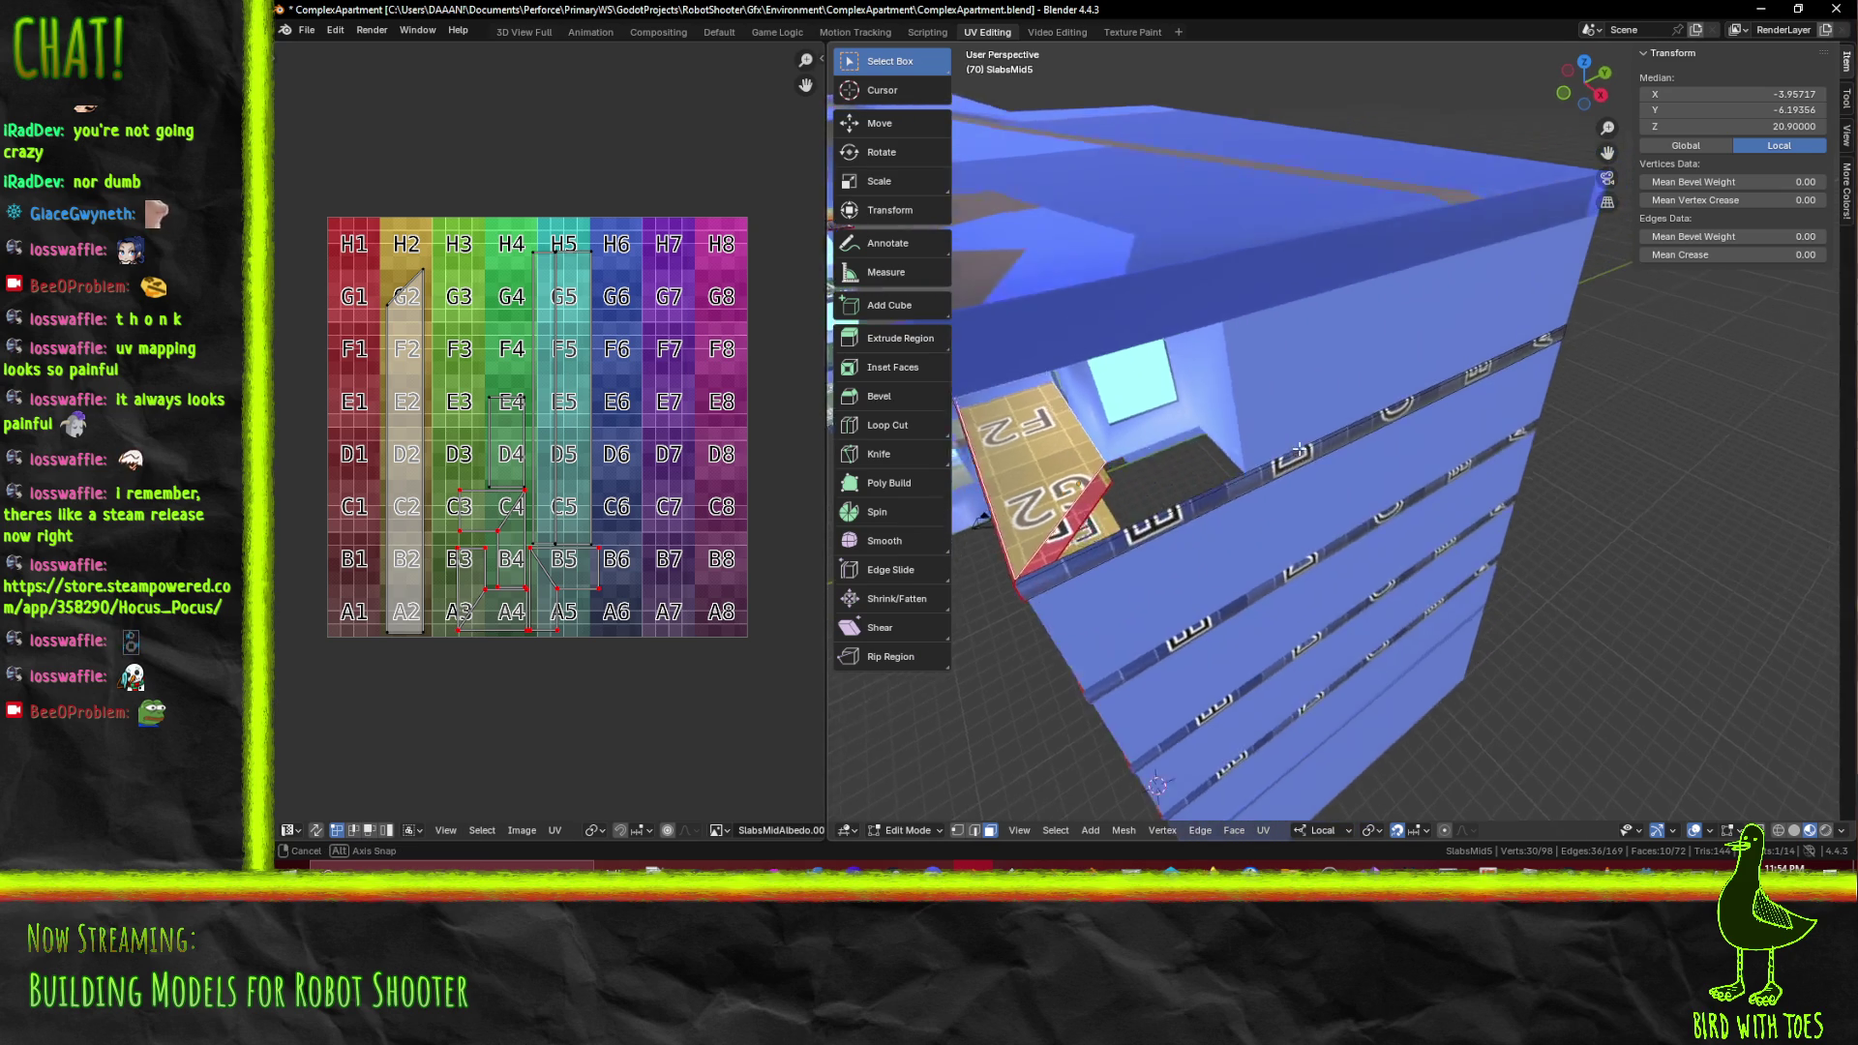
left_click(1201, 495)
scroll("down", 3)
left_click_drag(1202, 495, 1167, 656)
scroll("up", 3)
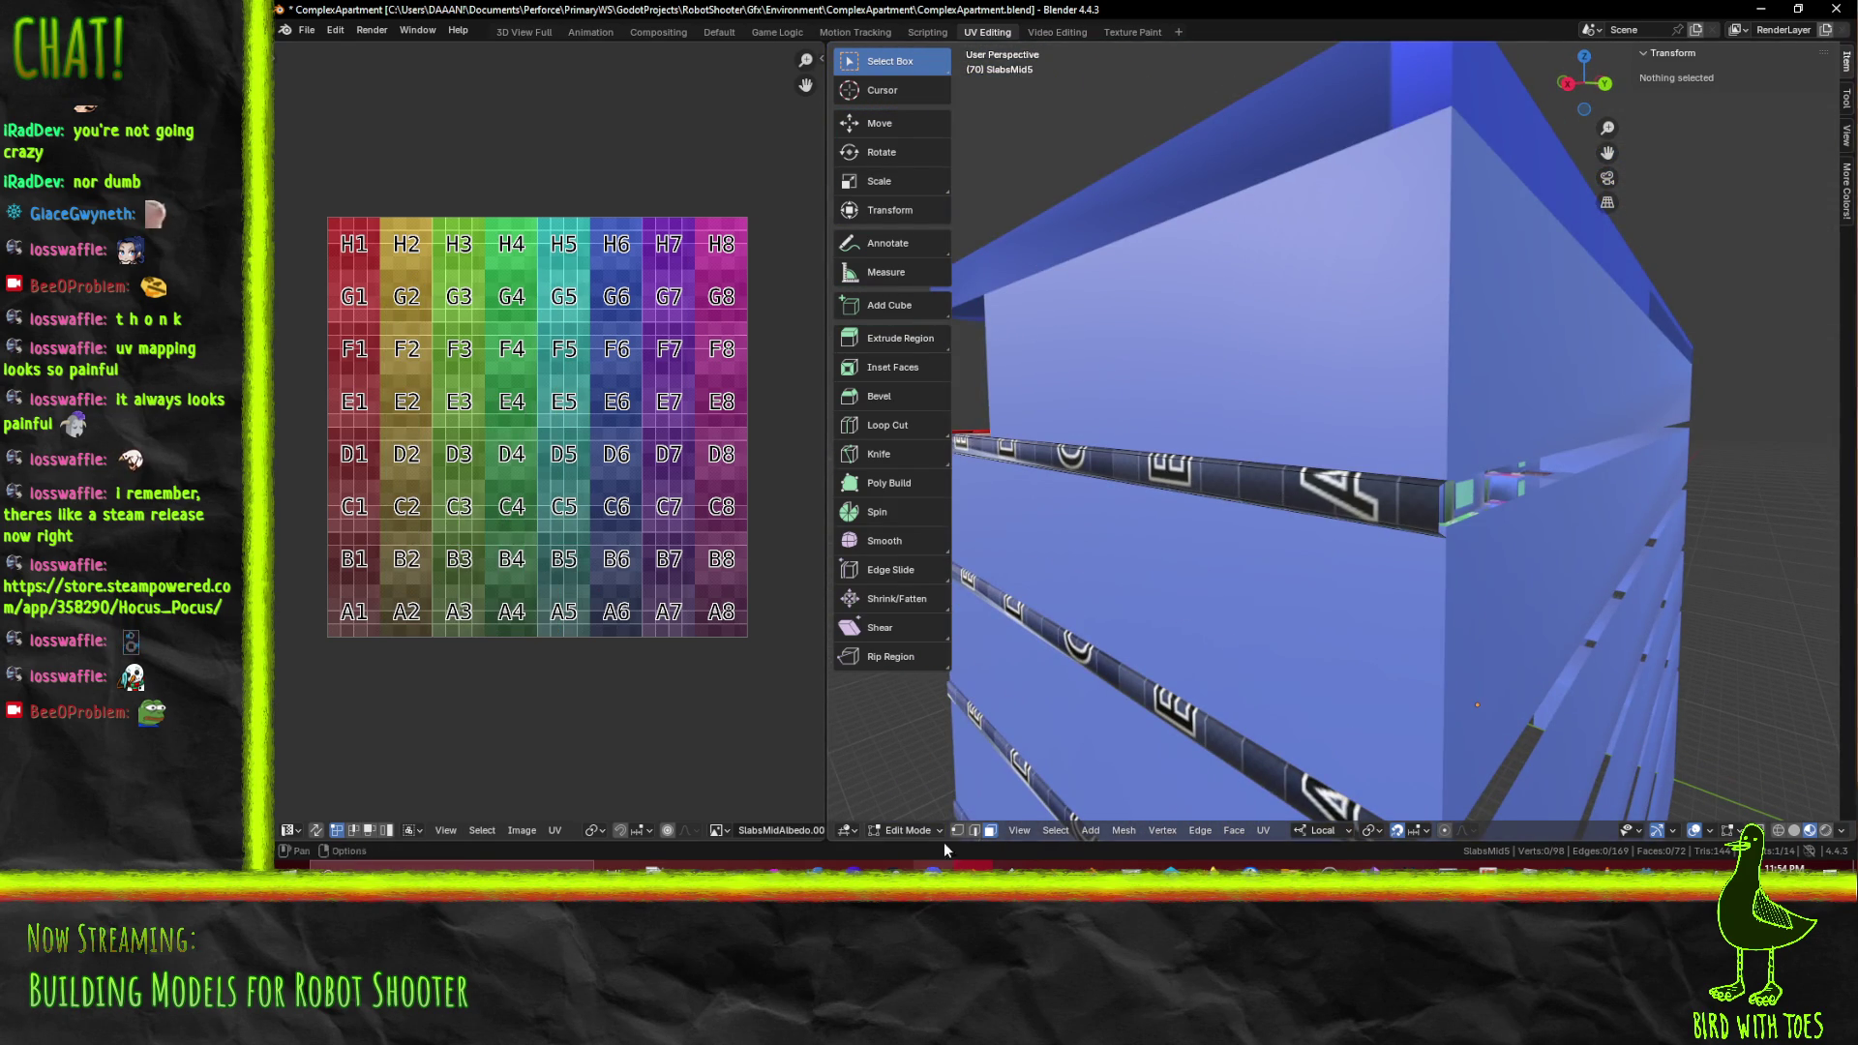
left_click(1447, 530)
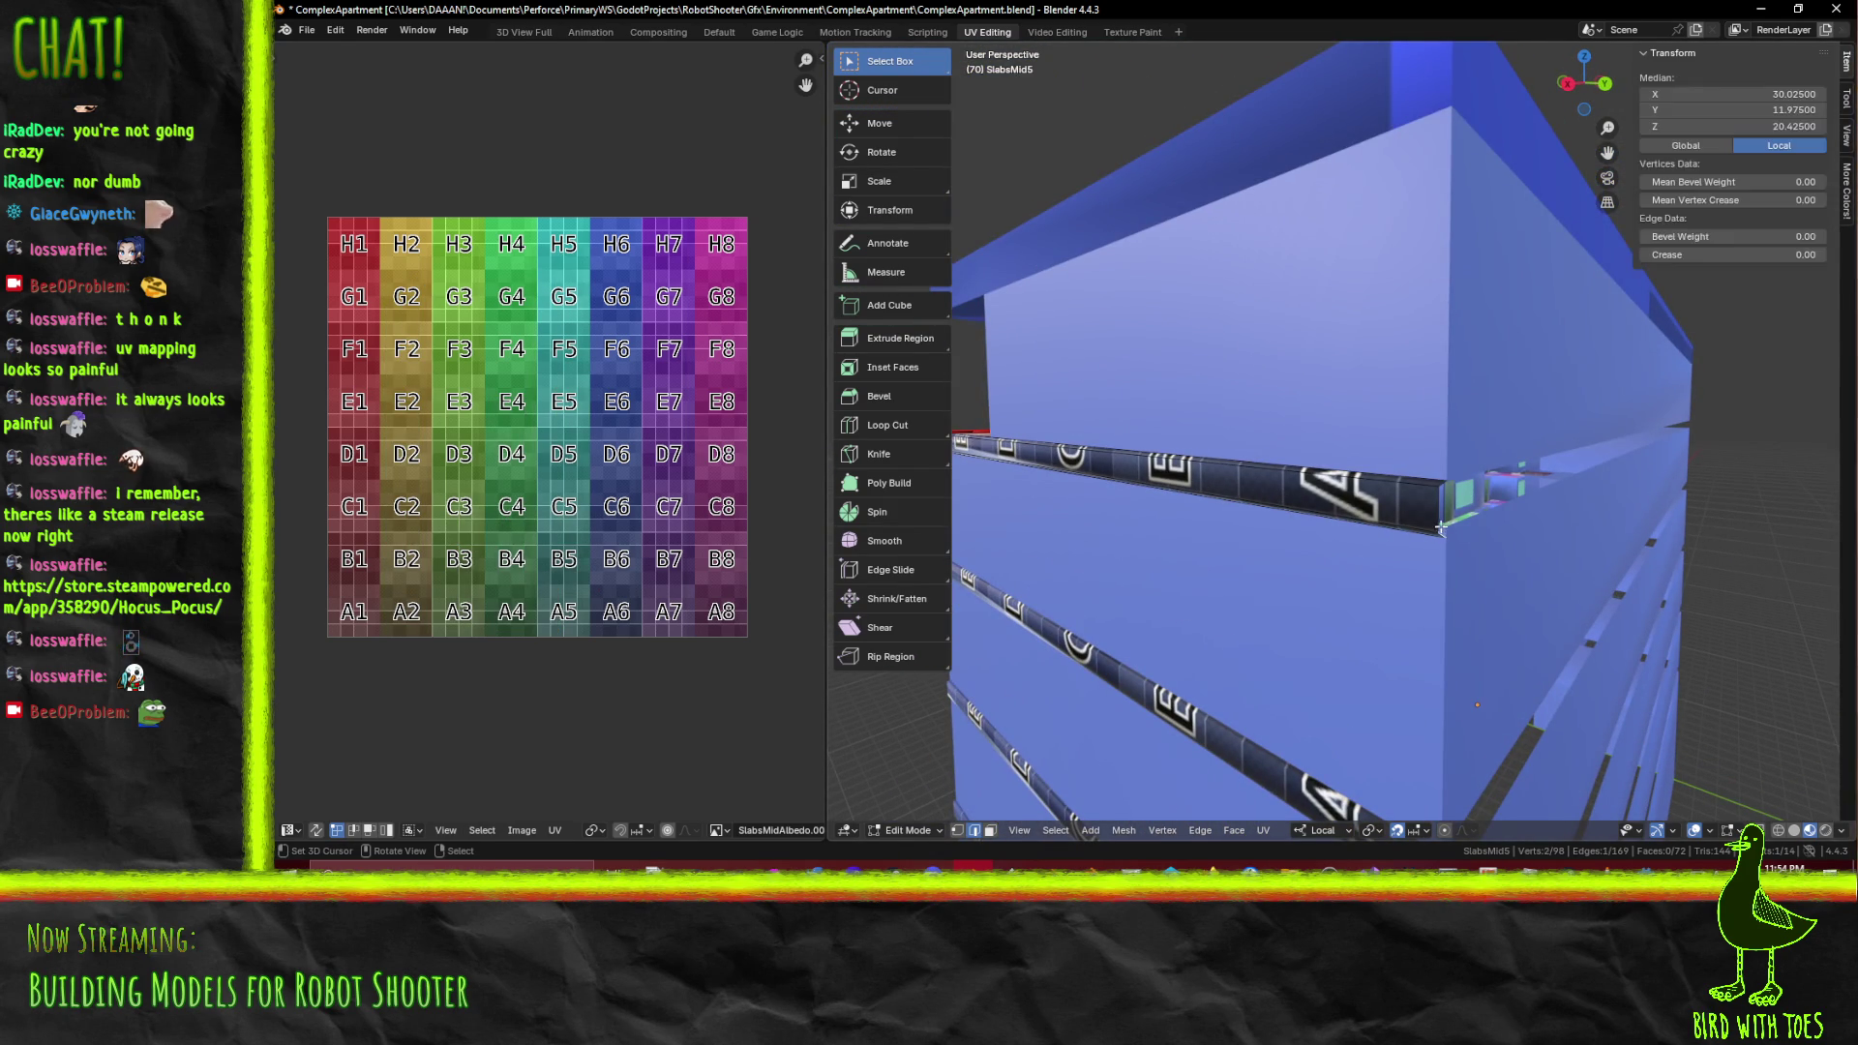
left_click_drag(1451, 479, 1332, 535)
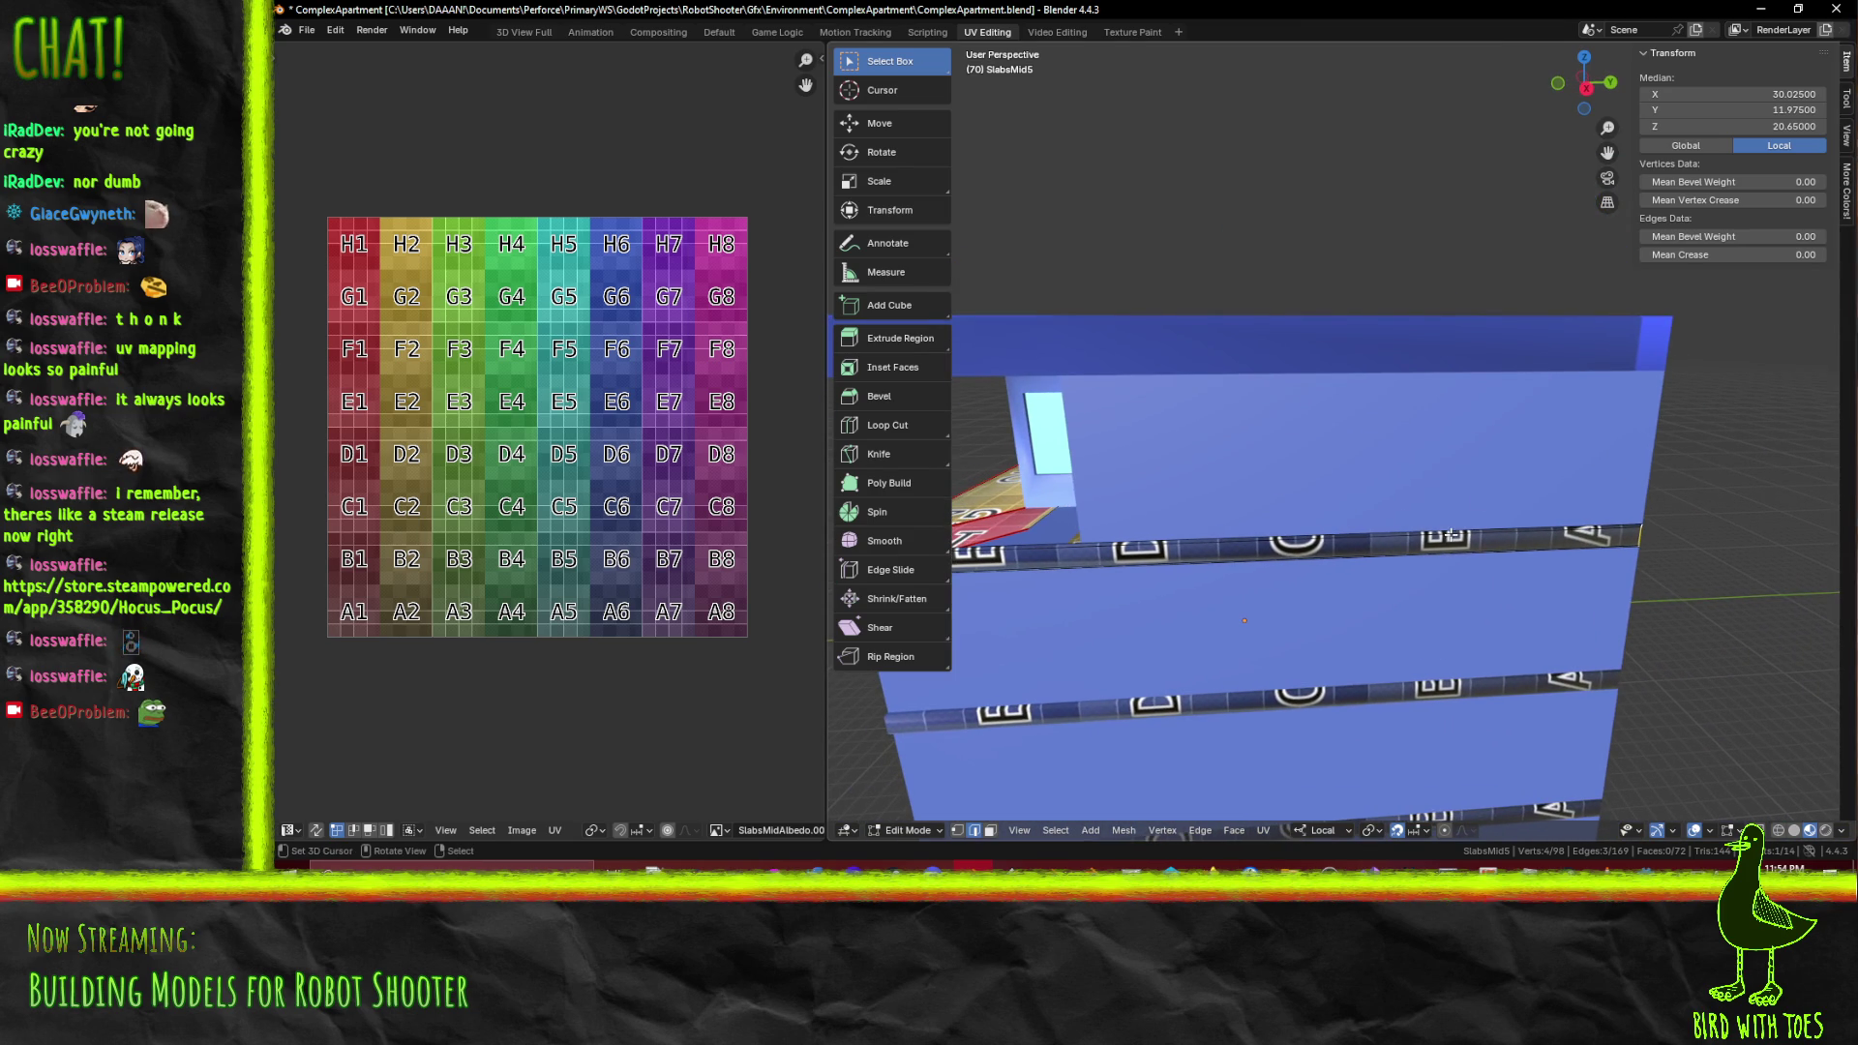
key("g")
key("y")
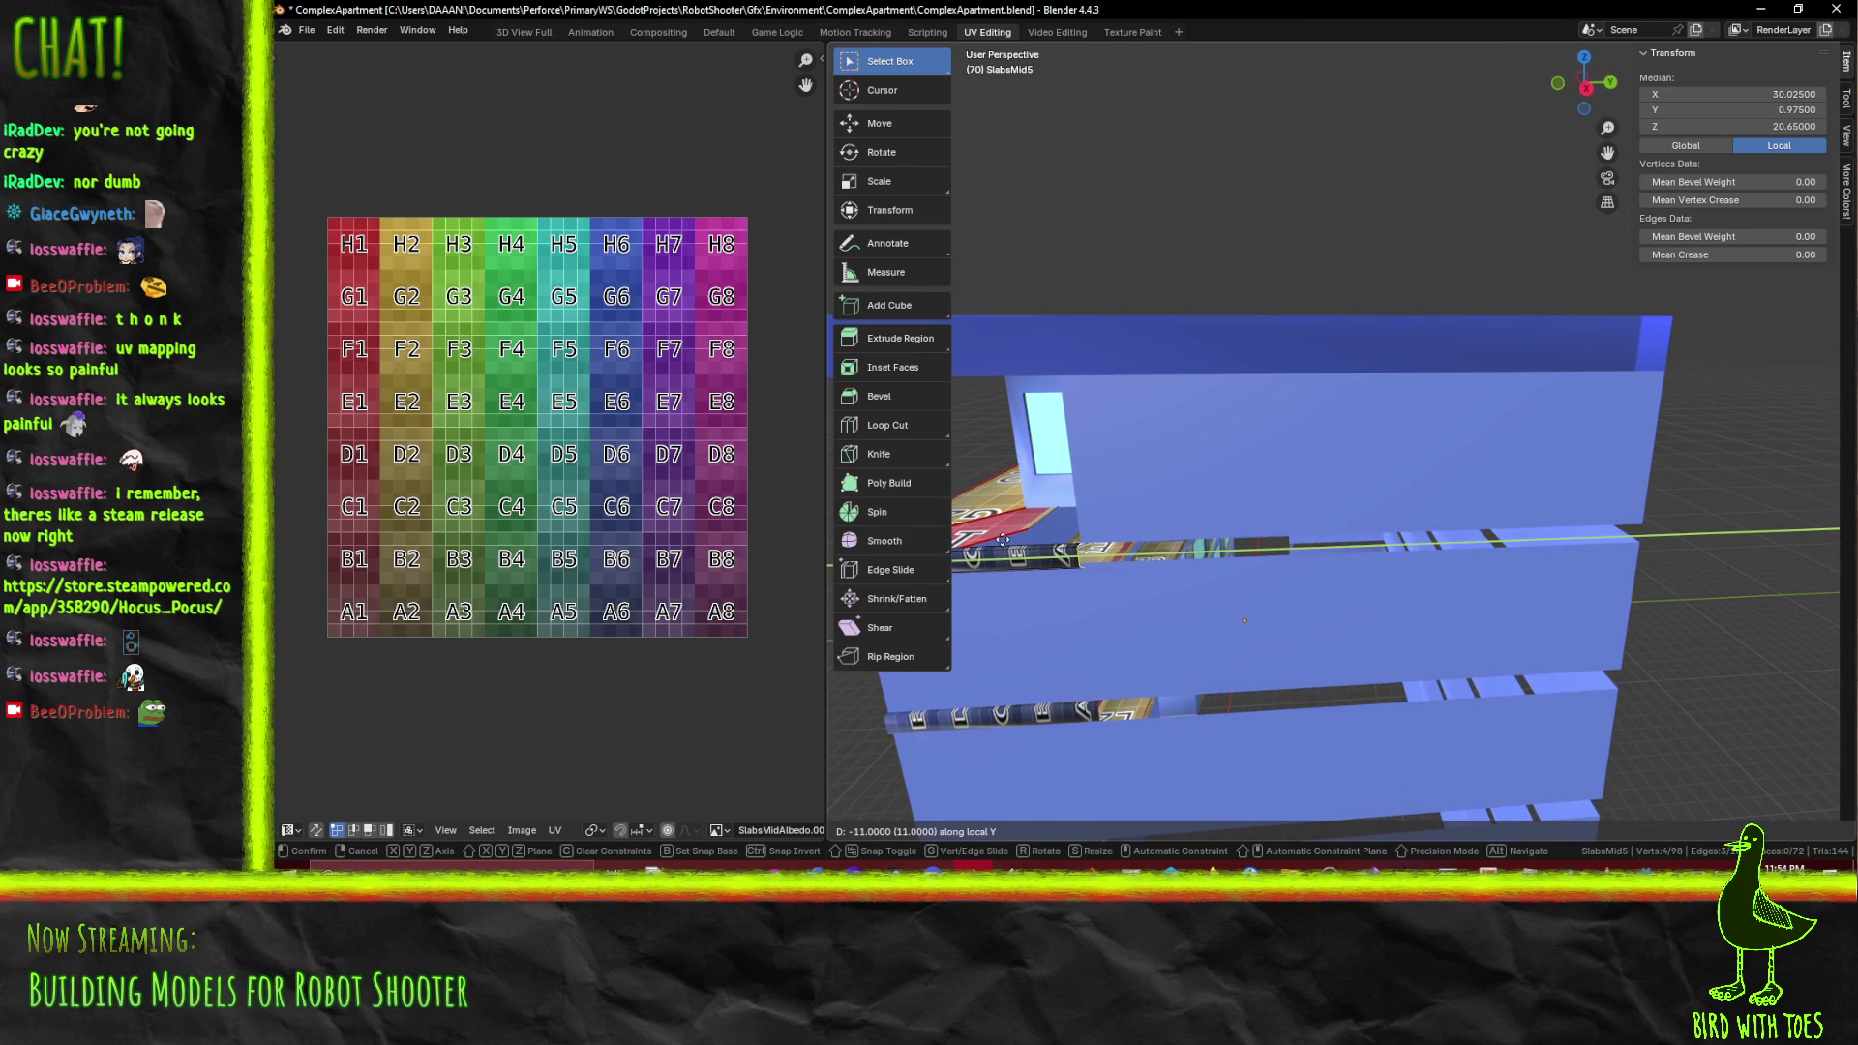
key("Escape")
Knife a vertical cut through the wall in the right-side orthographic view
key("KP_1")
key("KP_3")
scroll("up", 3)
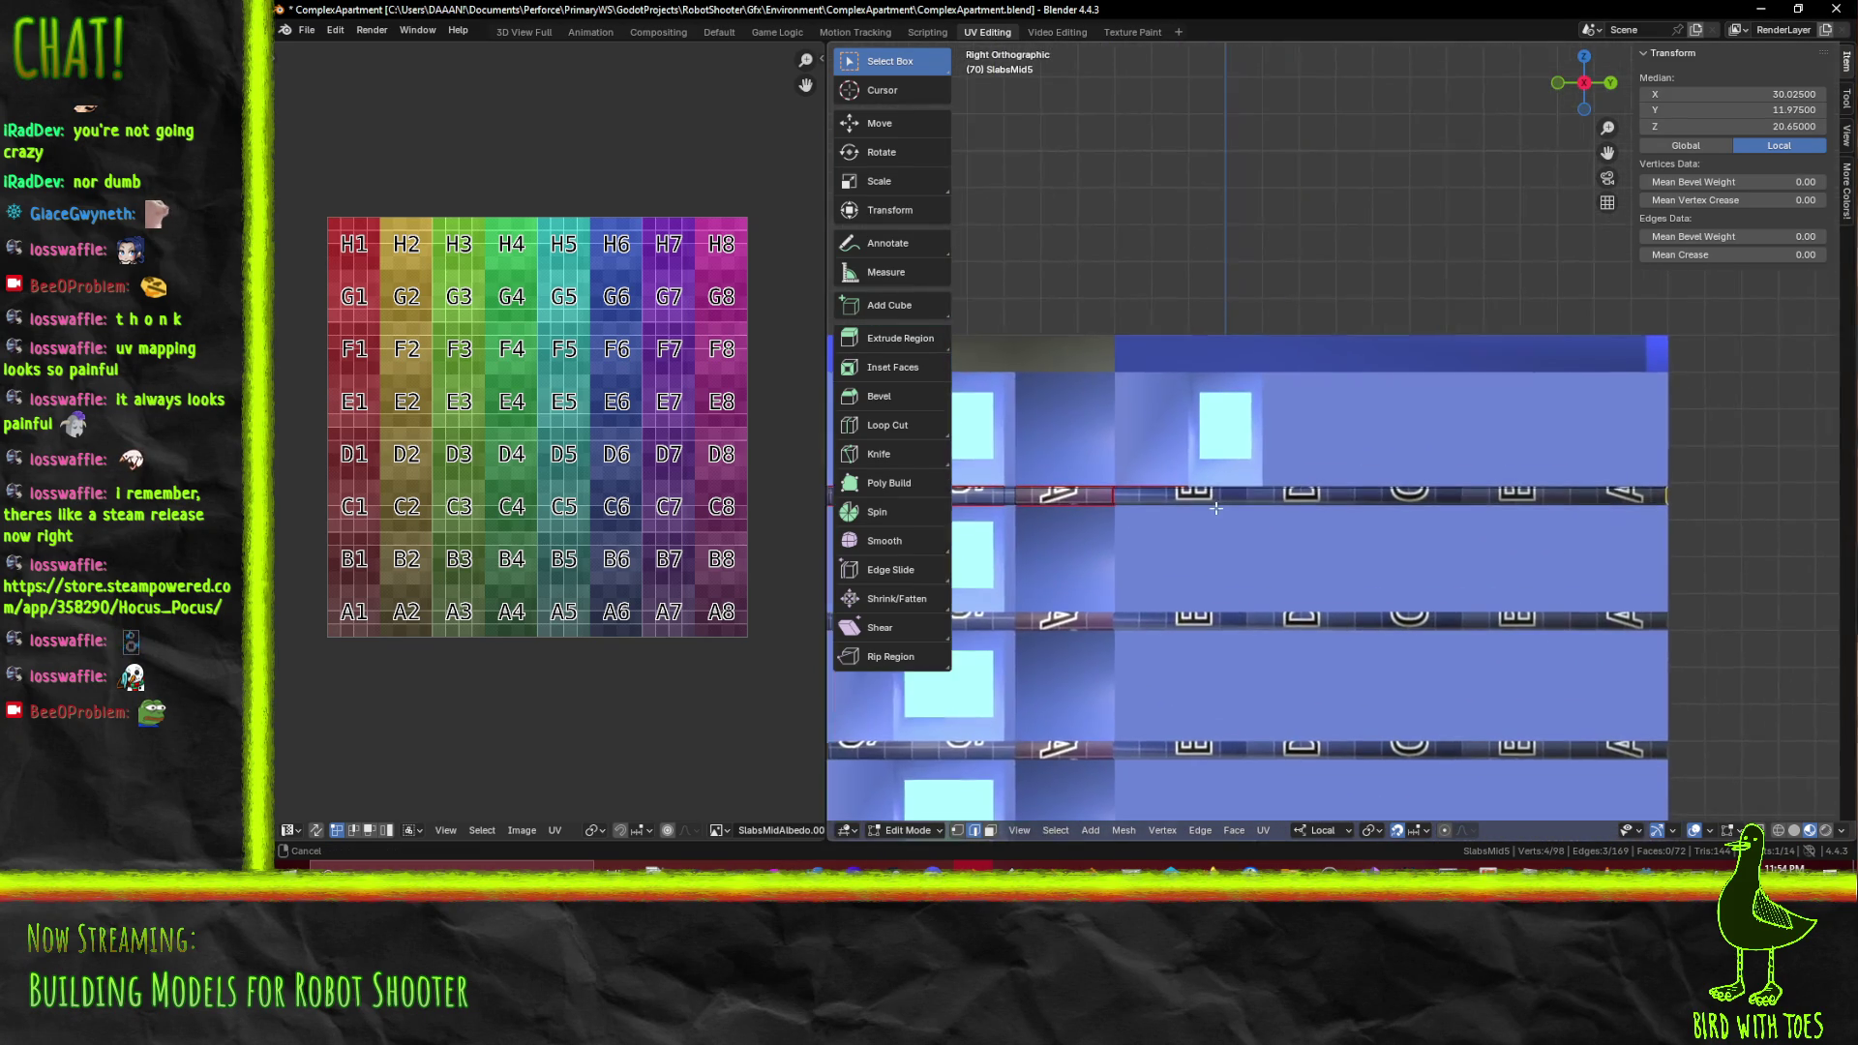
scroll("up", 3)
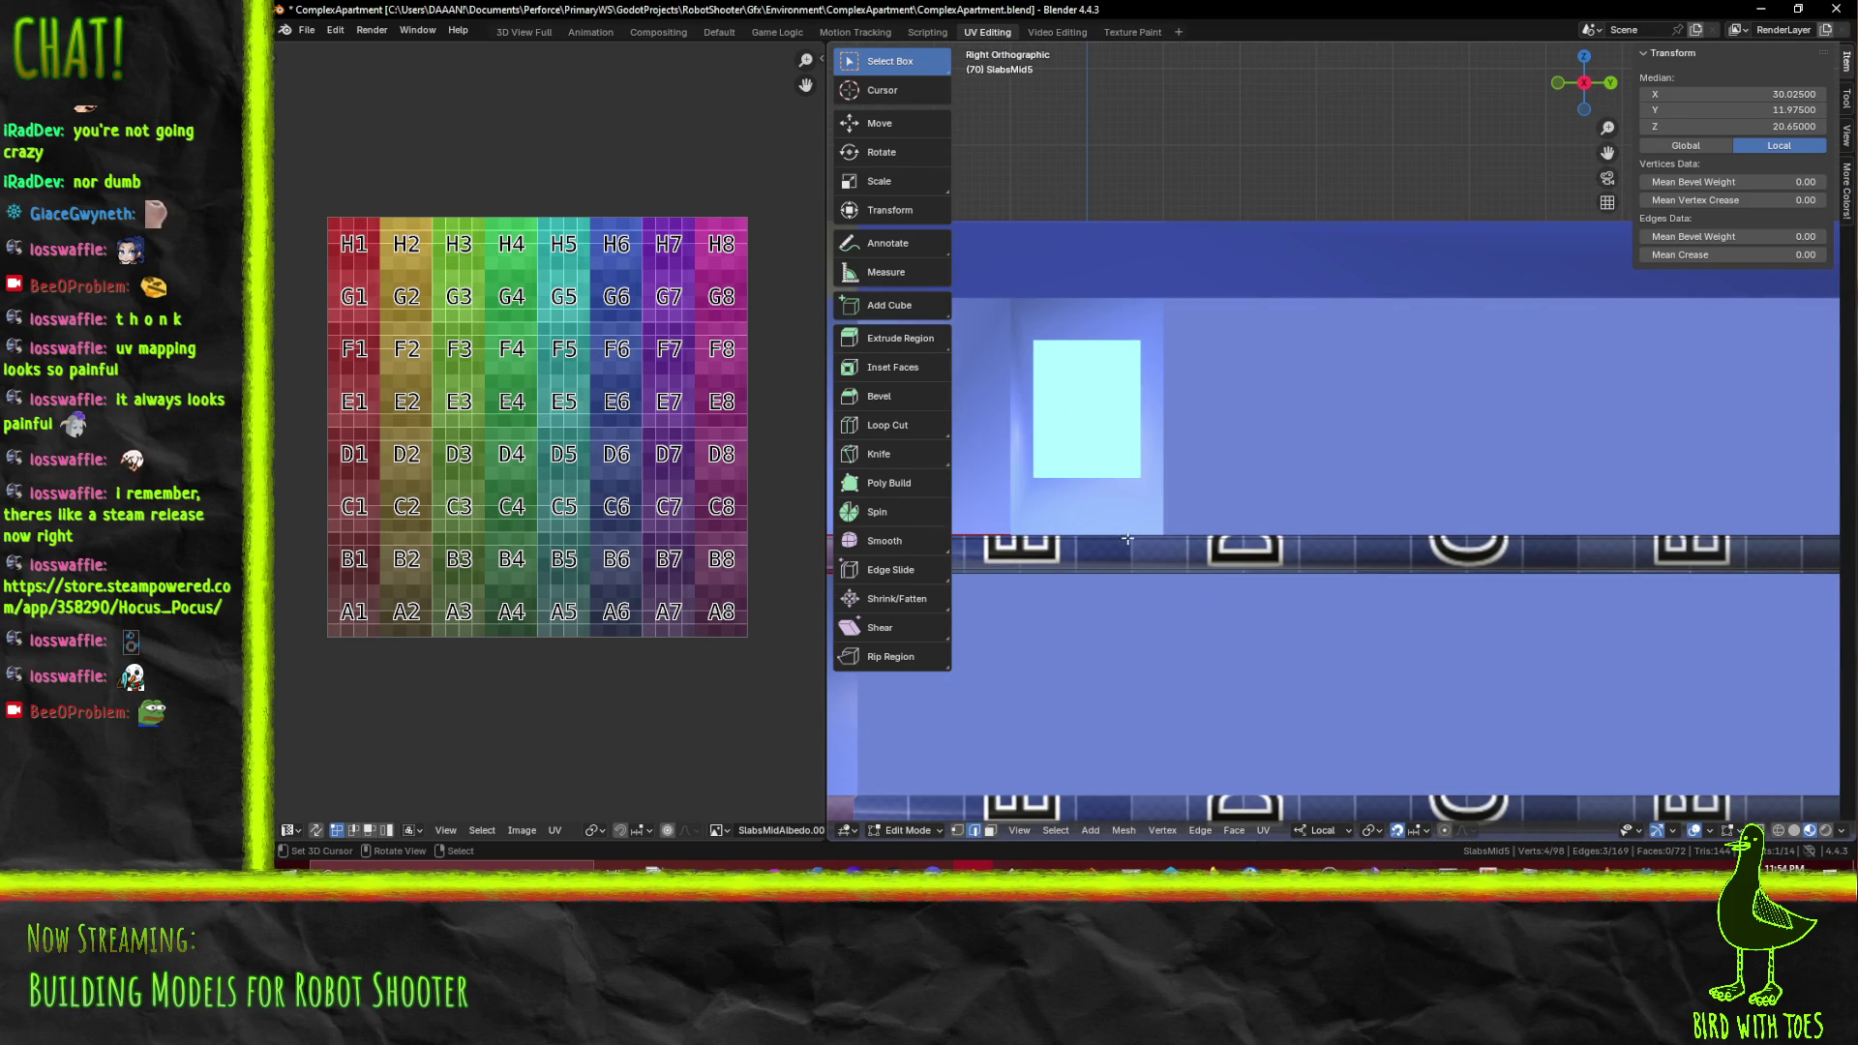
key("k")
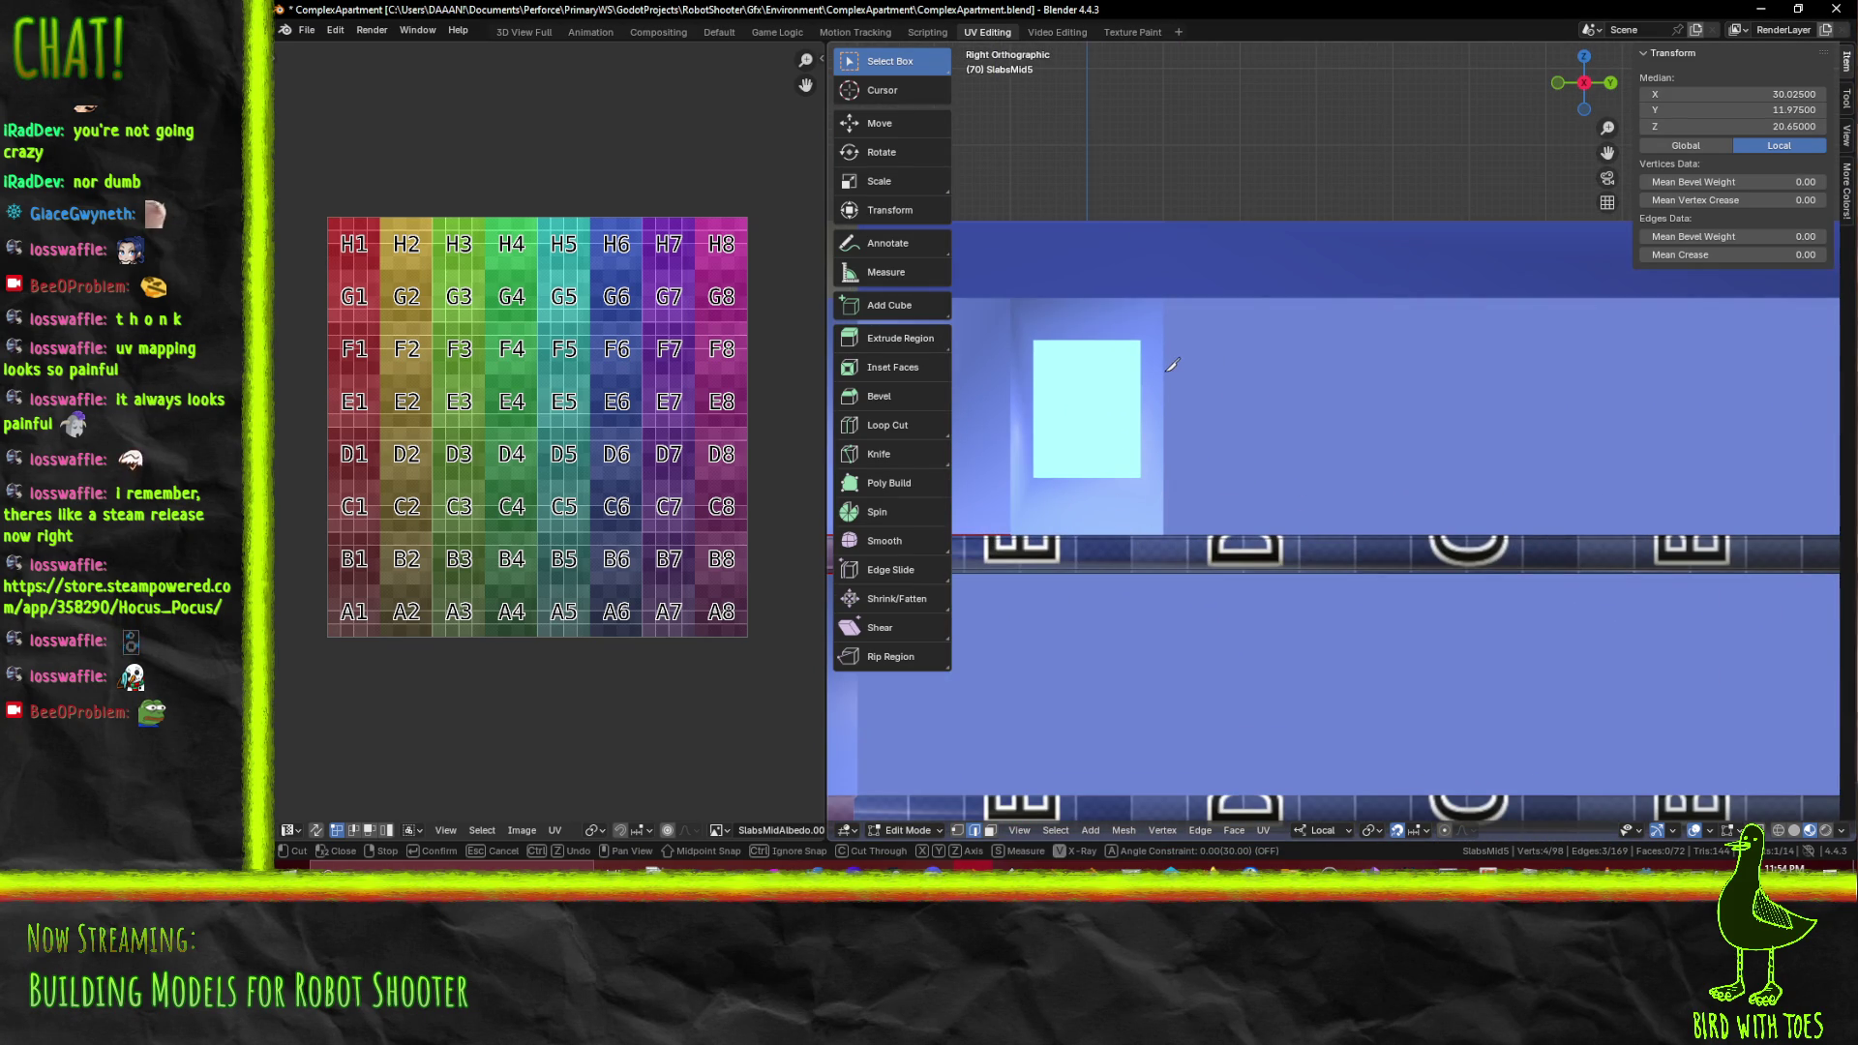
left_click(1175, 545)
key("Return")
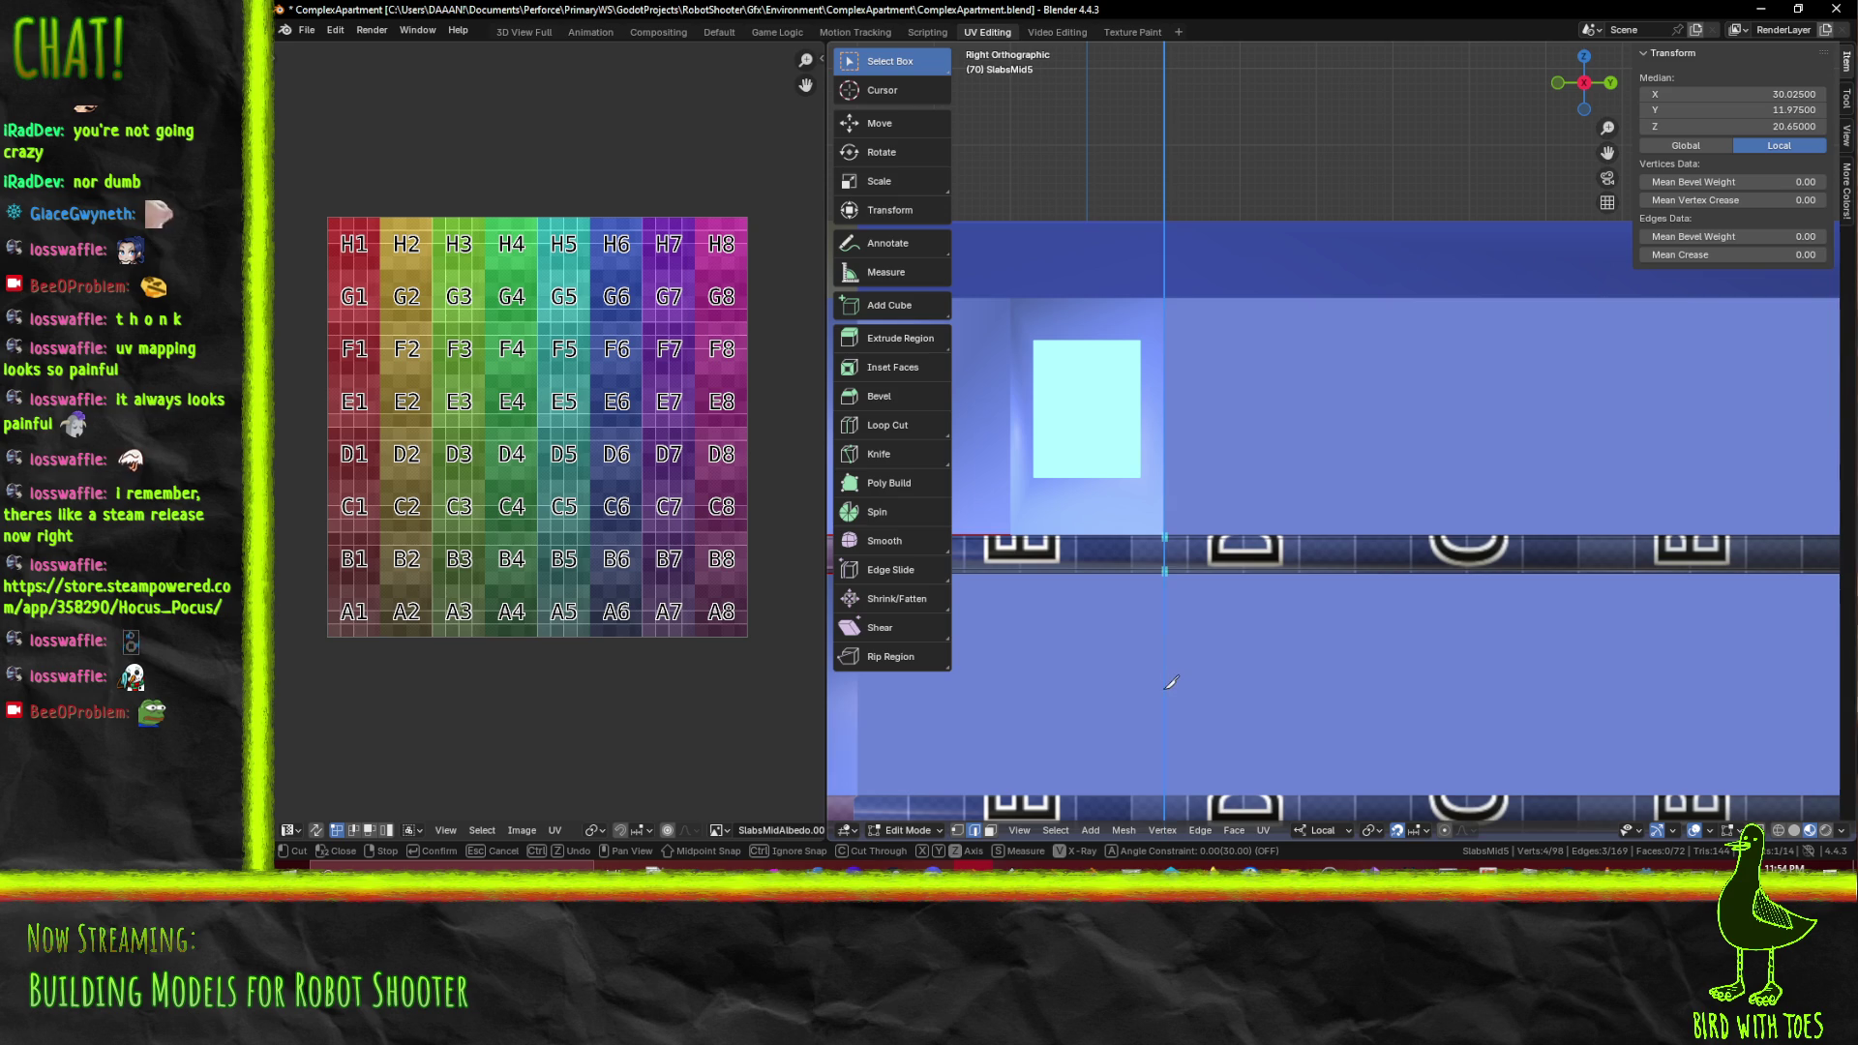
key("Return")
Set the selected edge loop's Y position to 6.5
left_click_drag(1170, 682, 1341, 519)
scroll("down", 3)
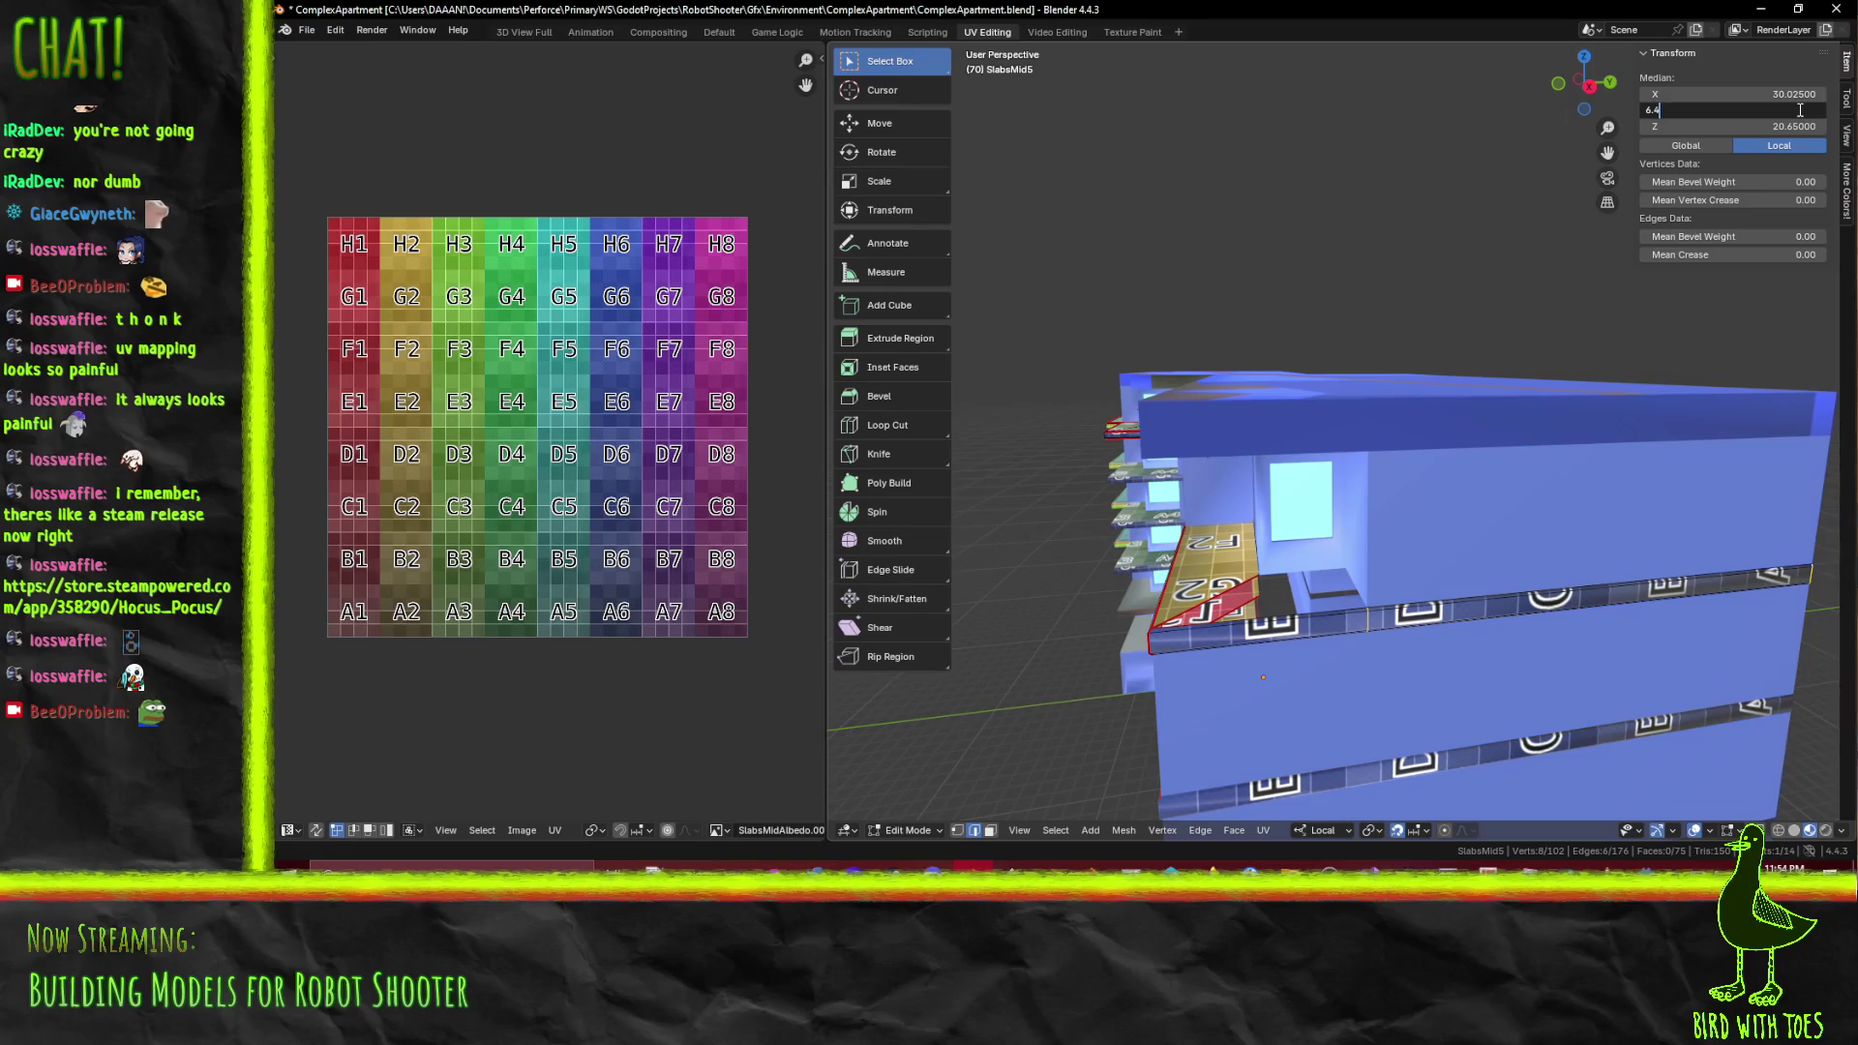
key("Return")
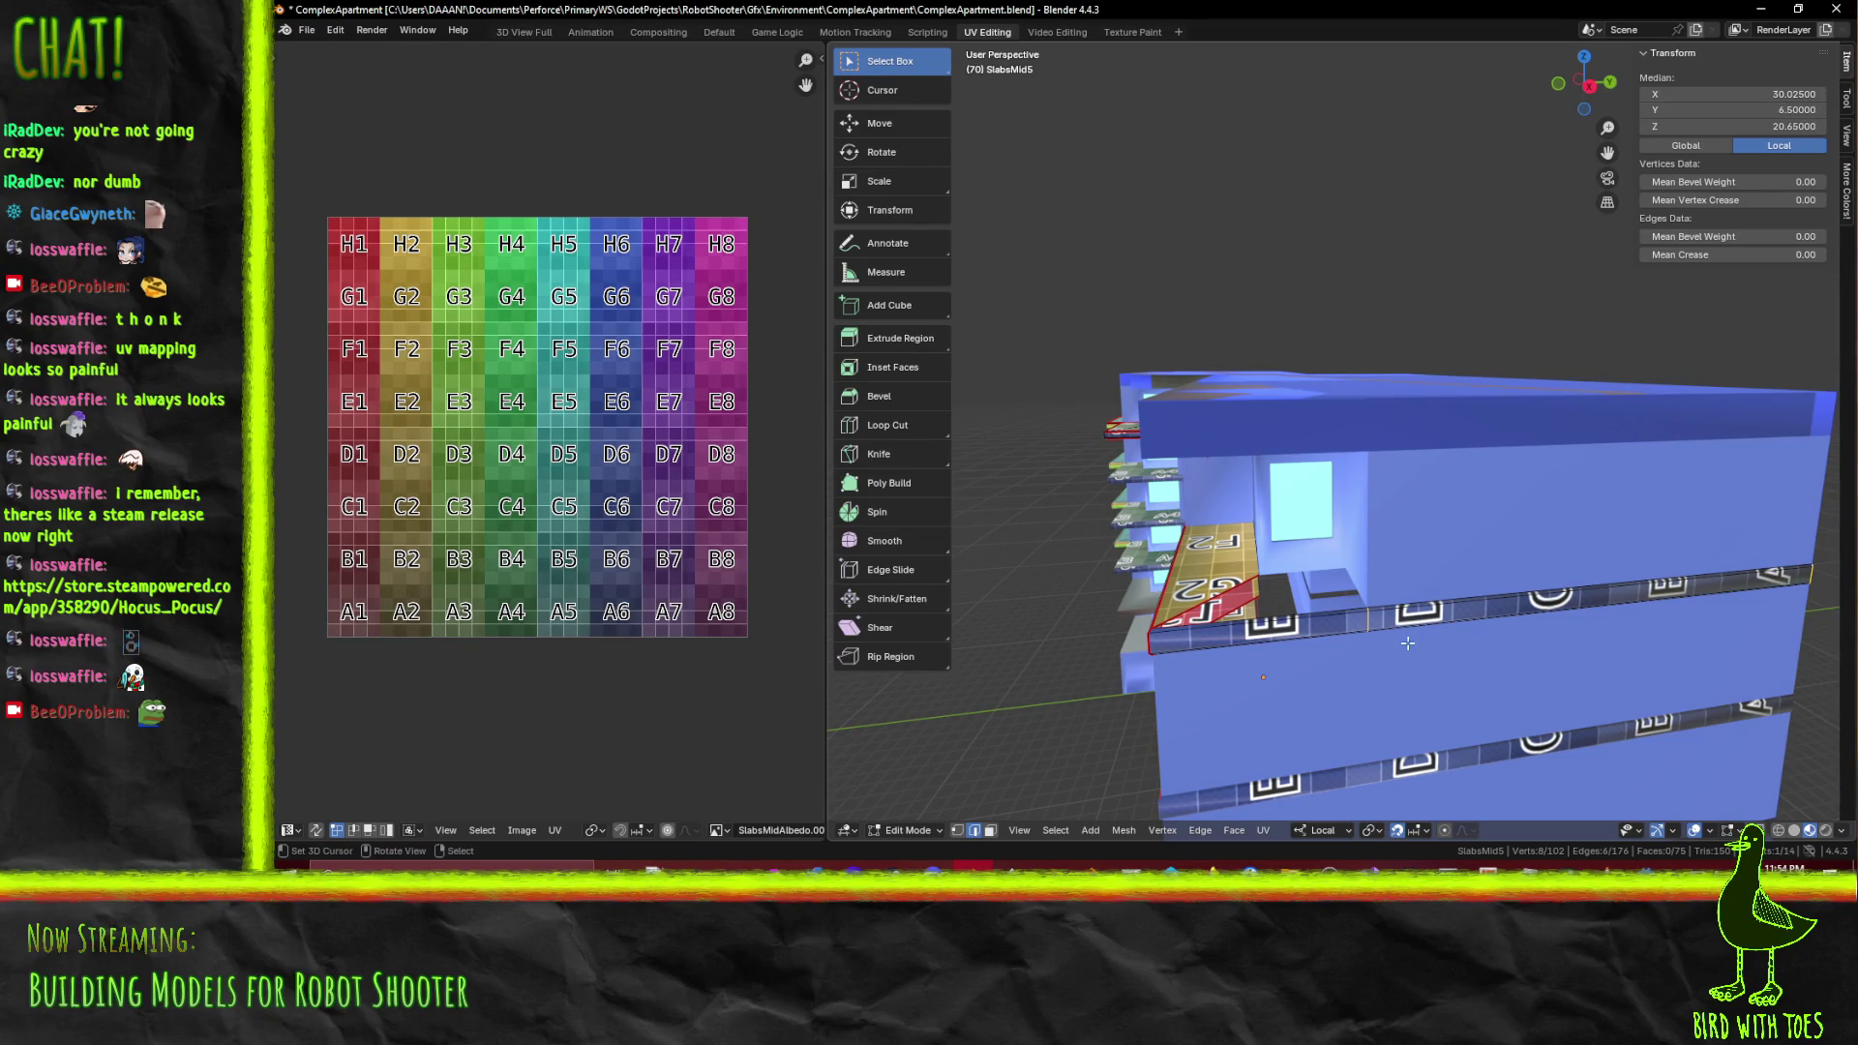
Extrude the slab corner vertex 2 units along X from the wireframe top view
key("1")
left_click(1368, 590)
key("KP_7")
scroll("up", 3)
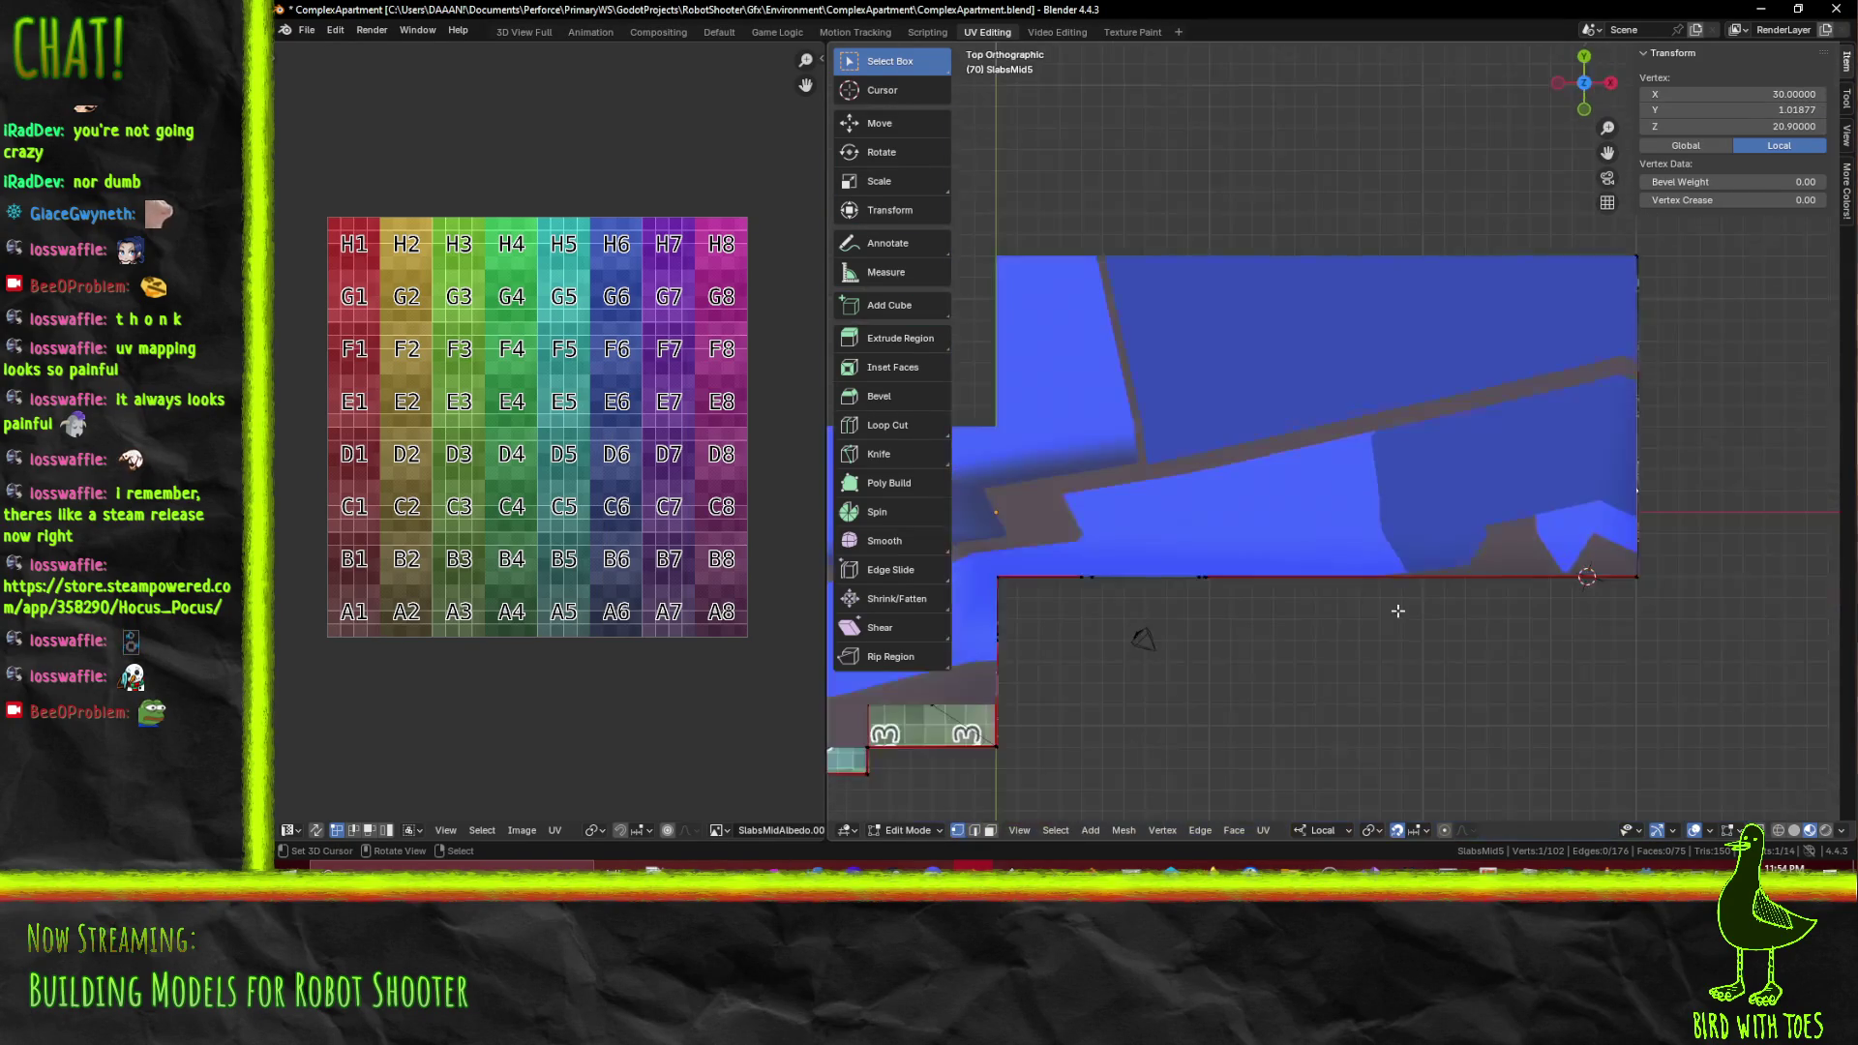
key("z")
left_click(1060, 538)
key("e")
key("x")
left_click(1315, 538)
left_click_drag(1303, 538, 1214, 481)
Fill a new balcony floor face from the four vertices and add the F2/G2 floor strip face
key("z")
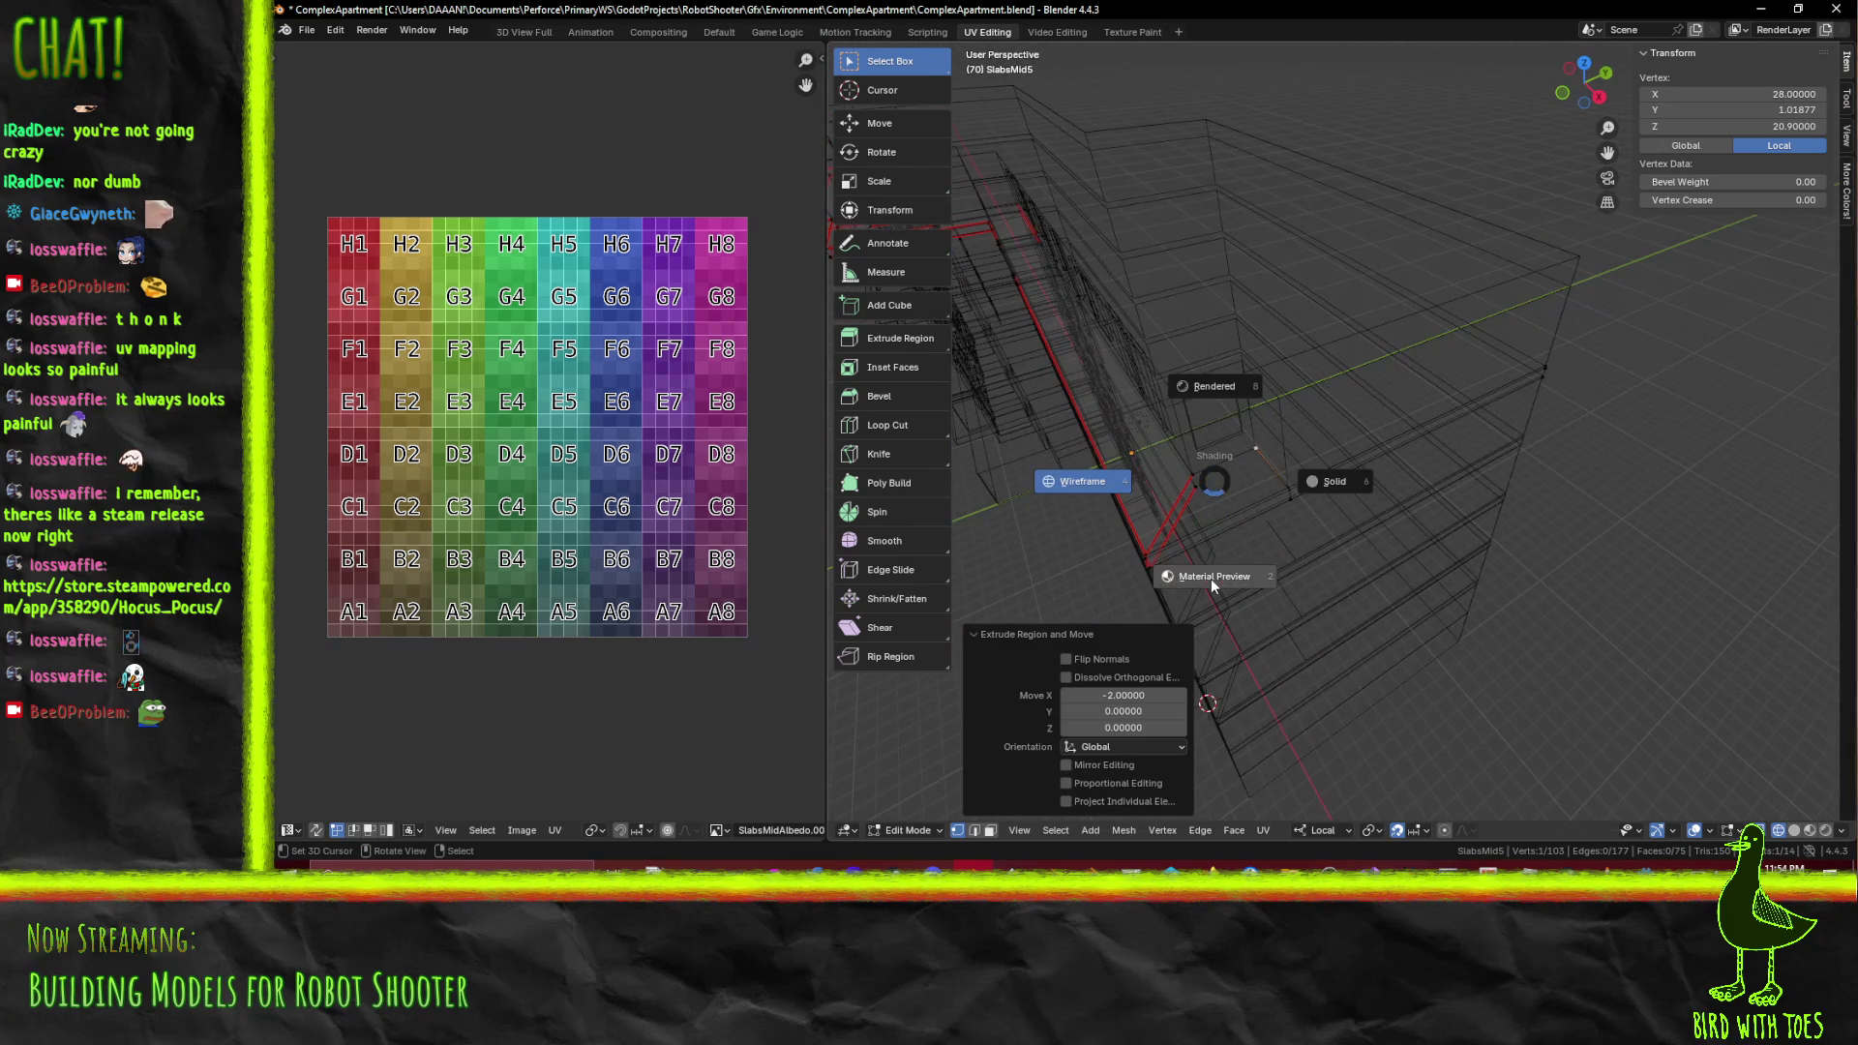
left_click(1210, 579)
left_click(1146, 547)
left_click(1147, 546)
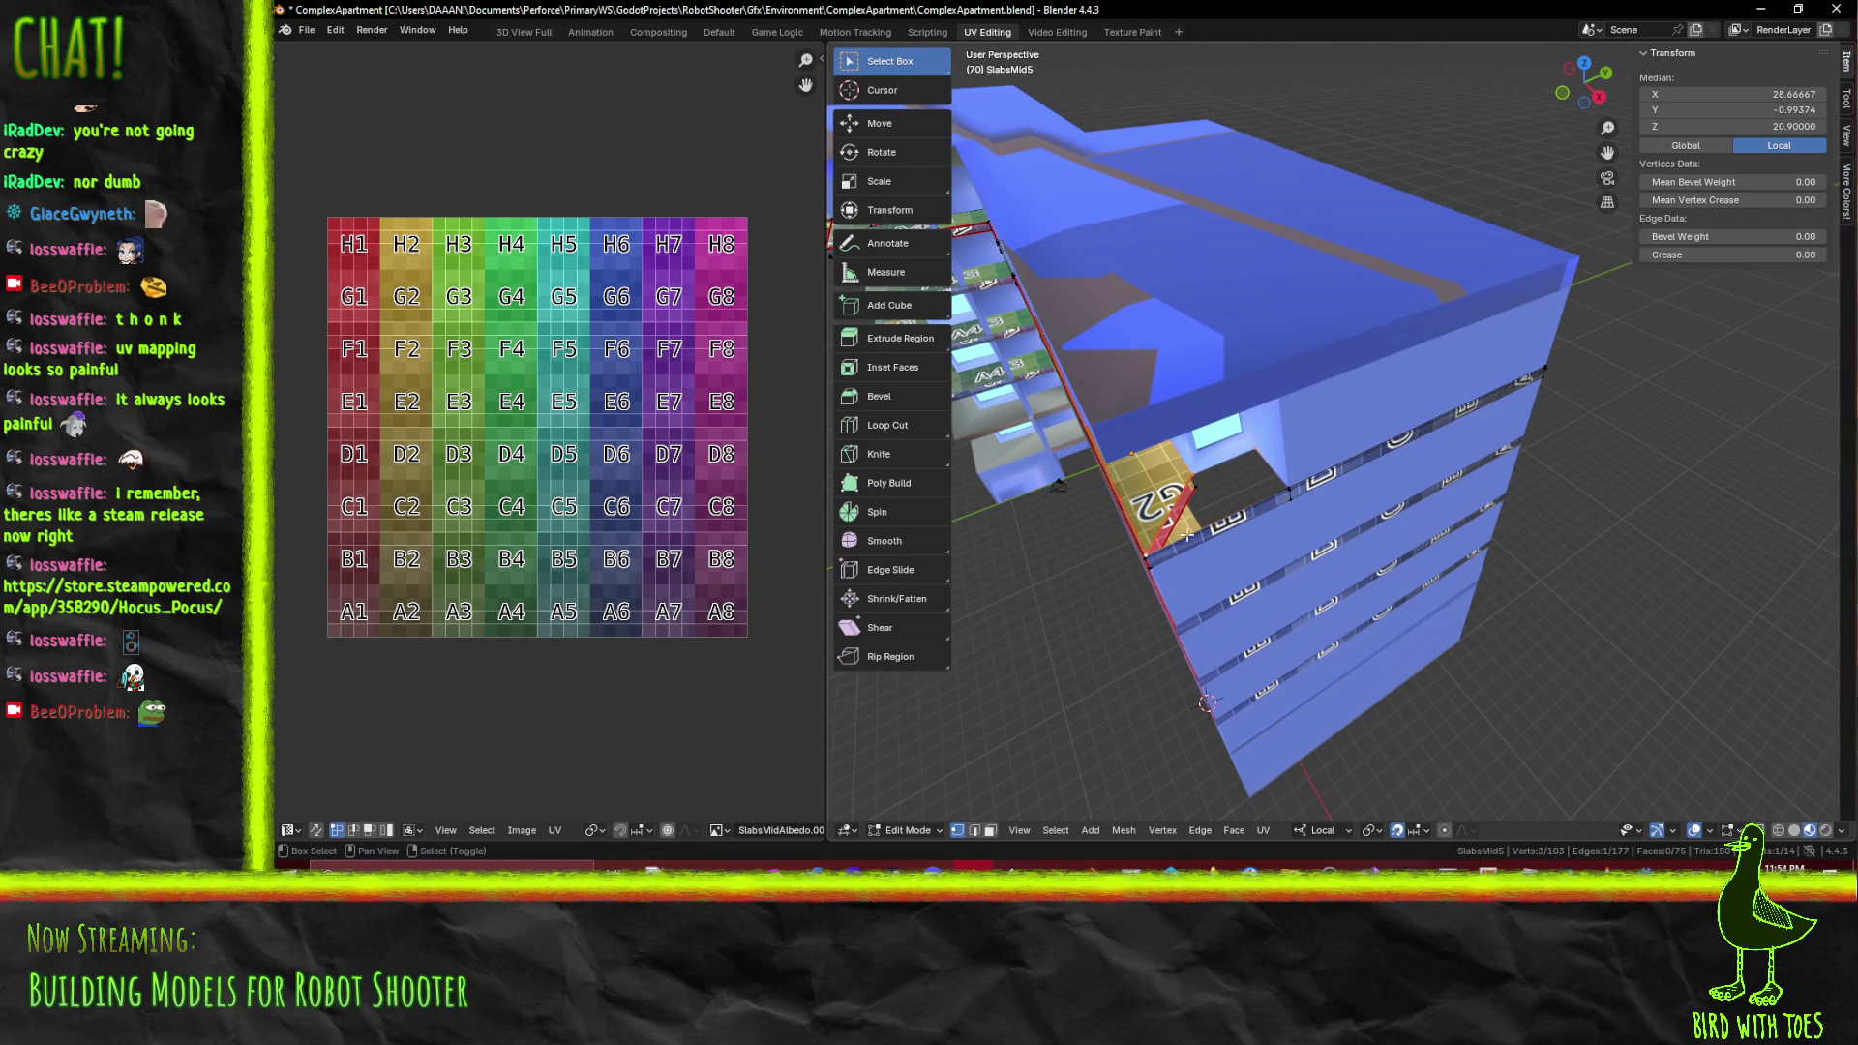
left_click(1301, 473)
key("f")
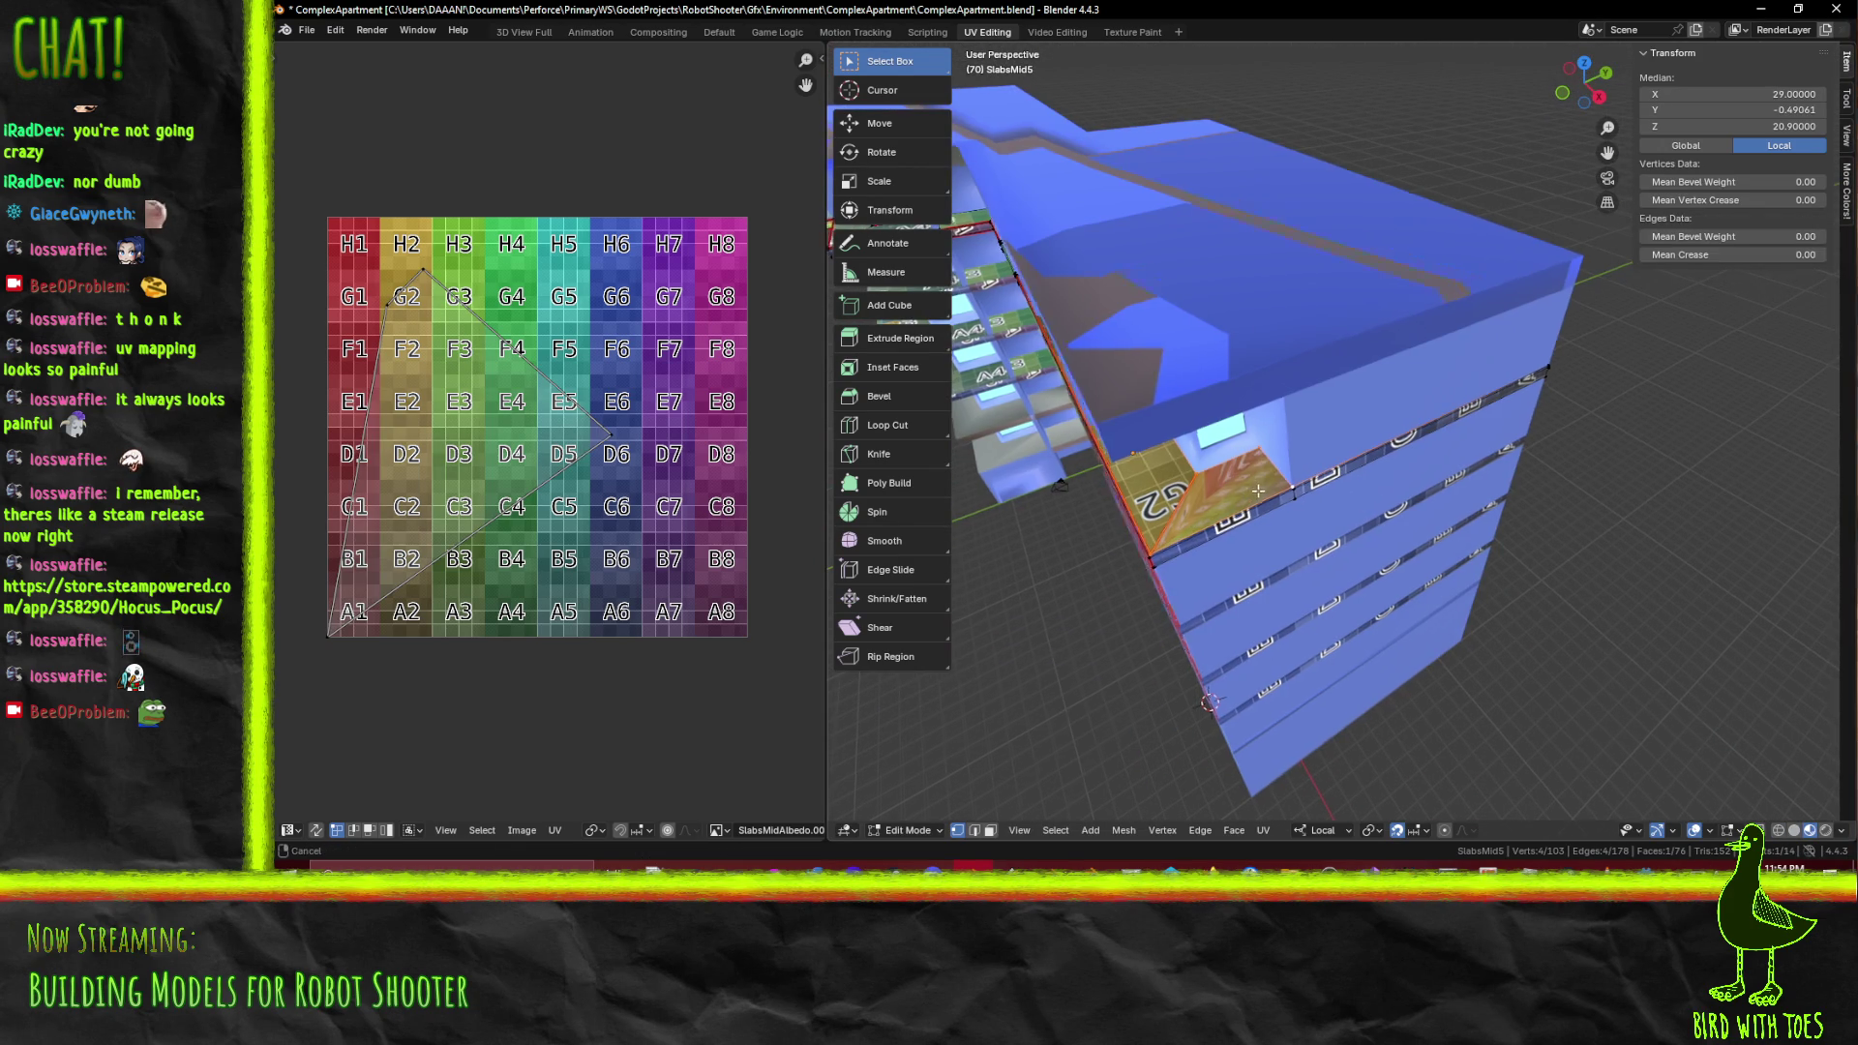
left_click_drag(1301, 473, 1369, 443)
scroll("up", 3)
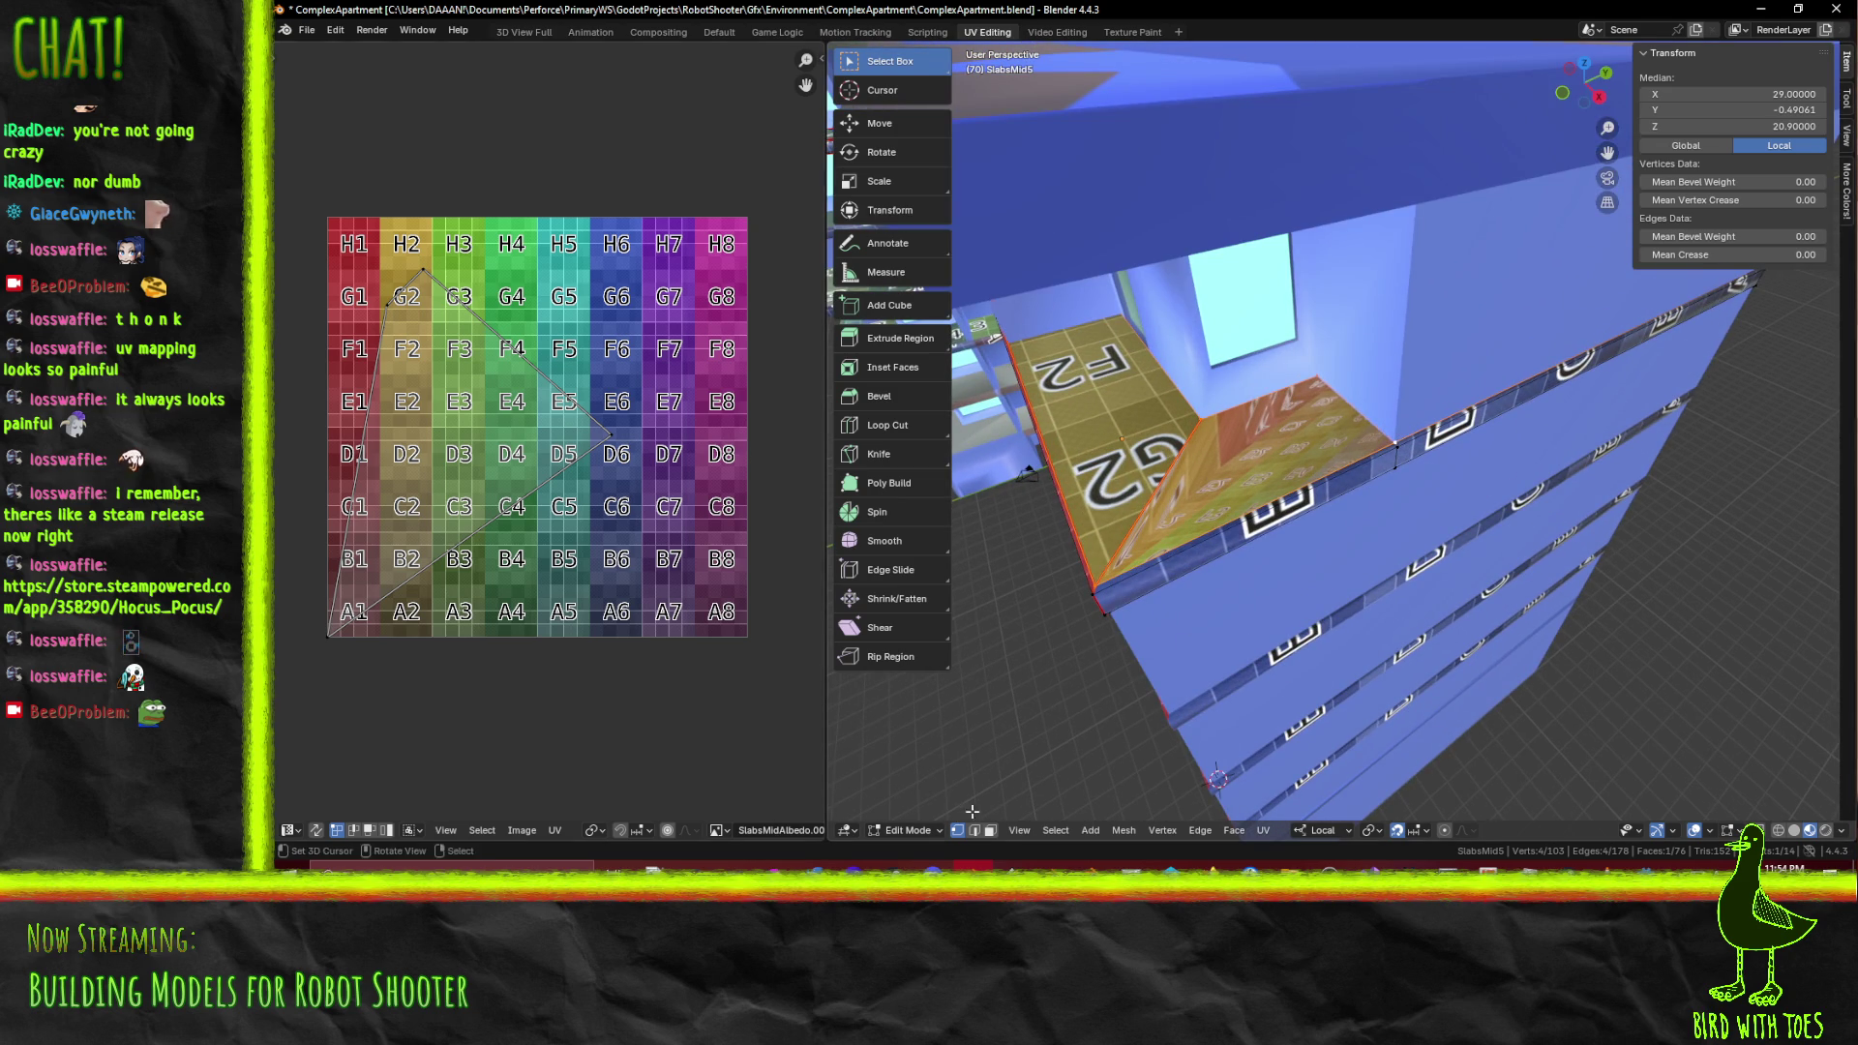
left_click(1112, 464)
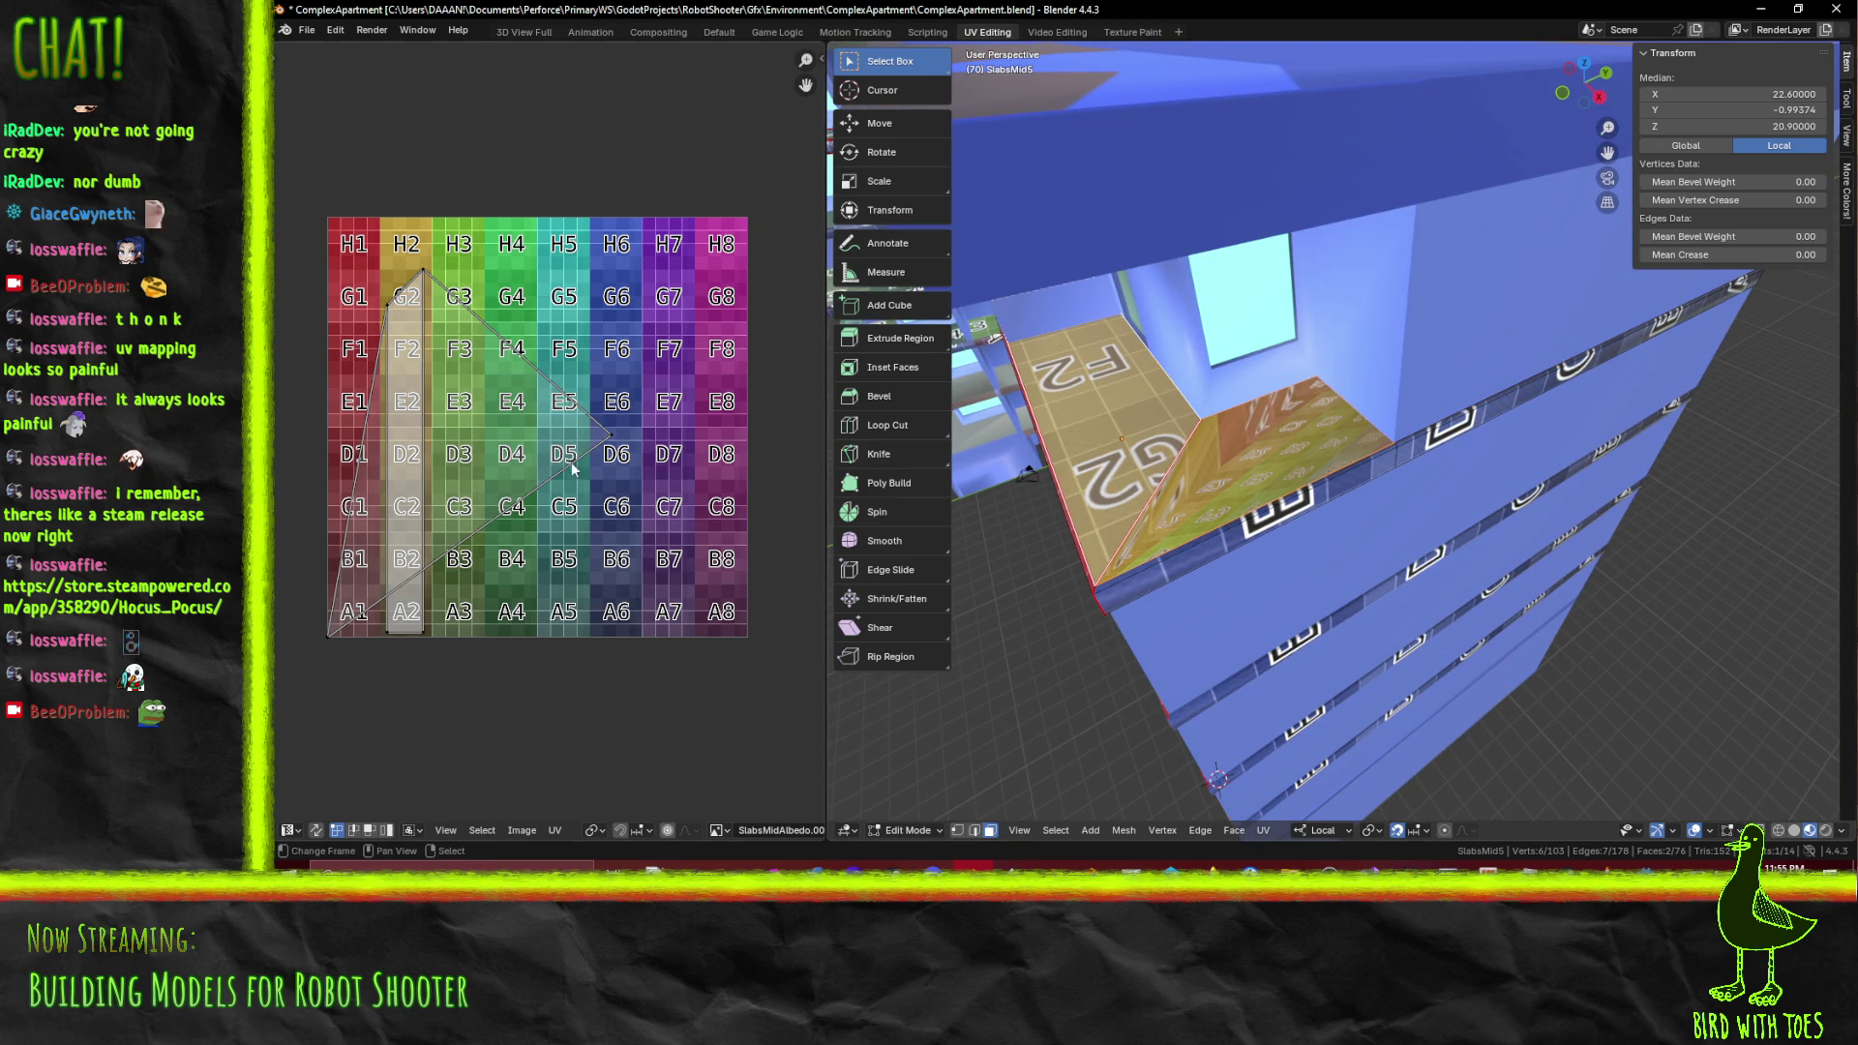
Pin the two balcony floor faces' UVs and re-unwrap them with Unwrap Conformal
left_click_drag(400, 627, 484, 609)
key("a")
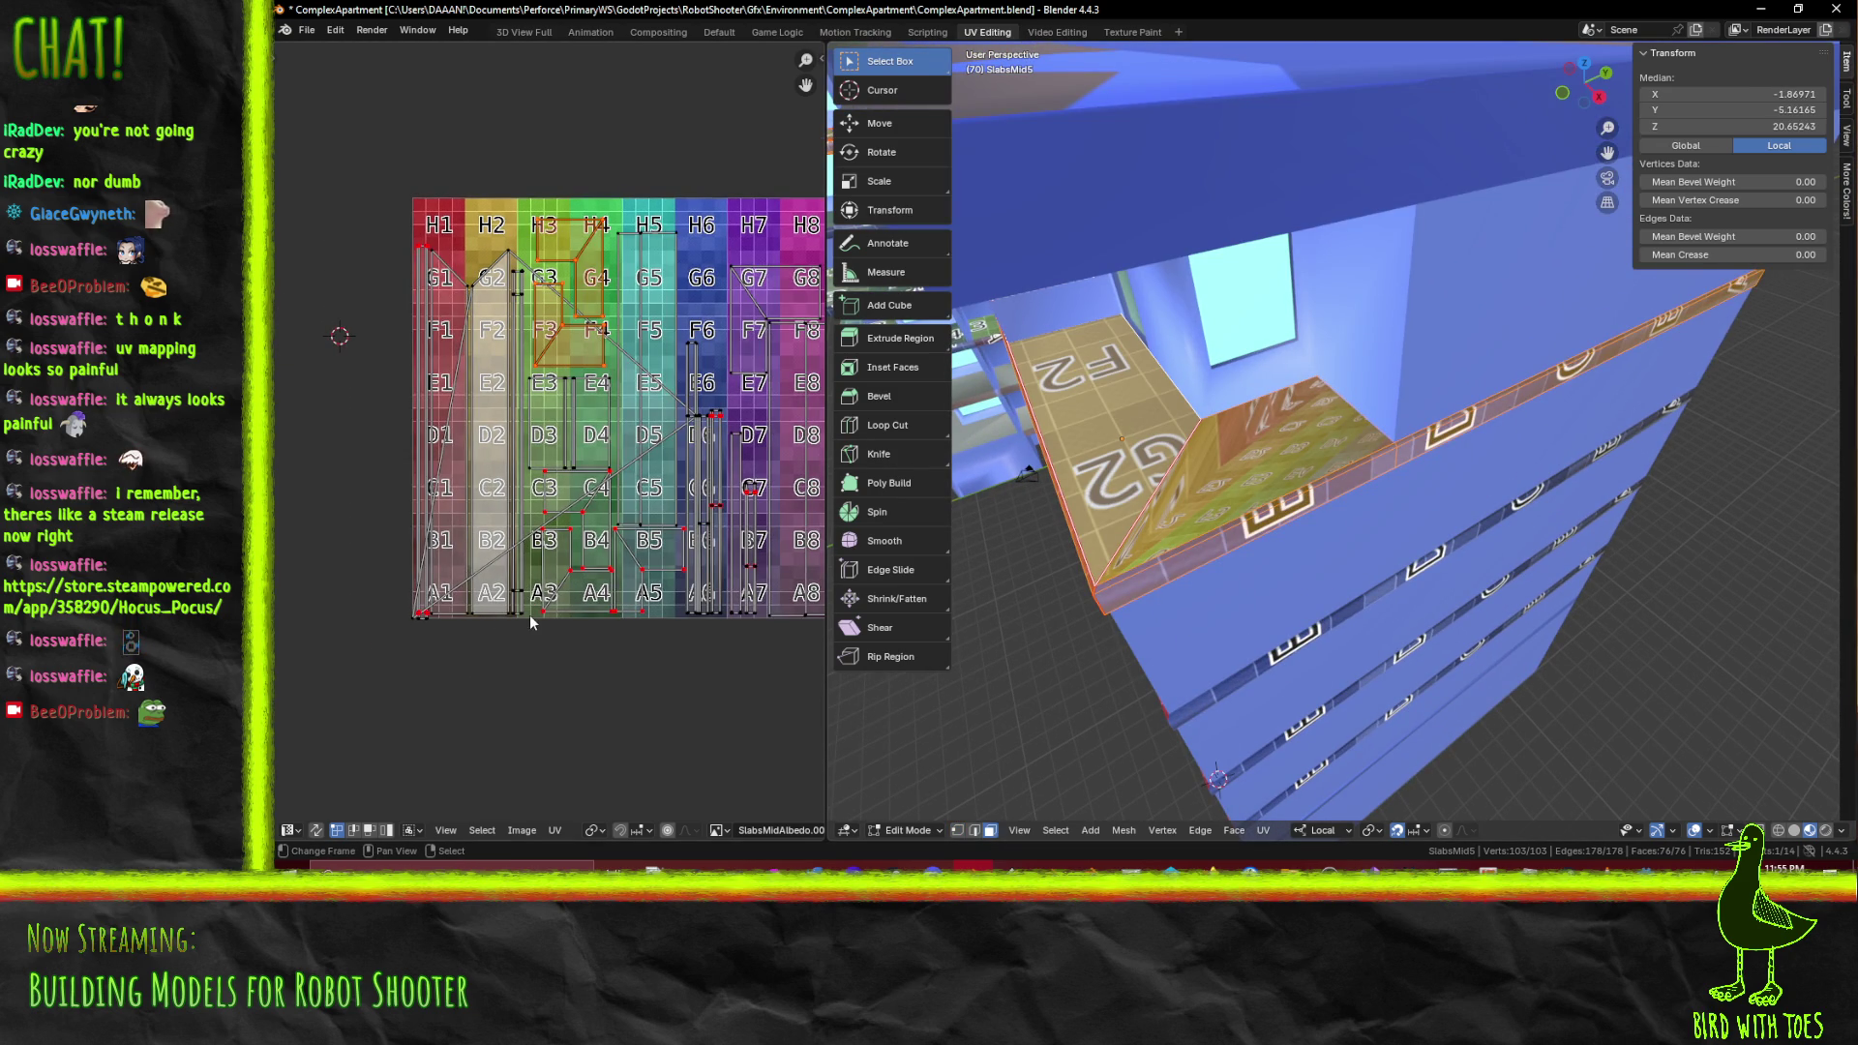
scroll("up", 3)
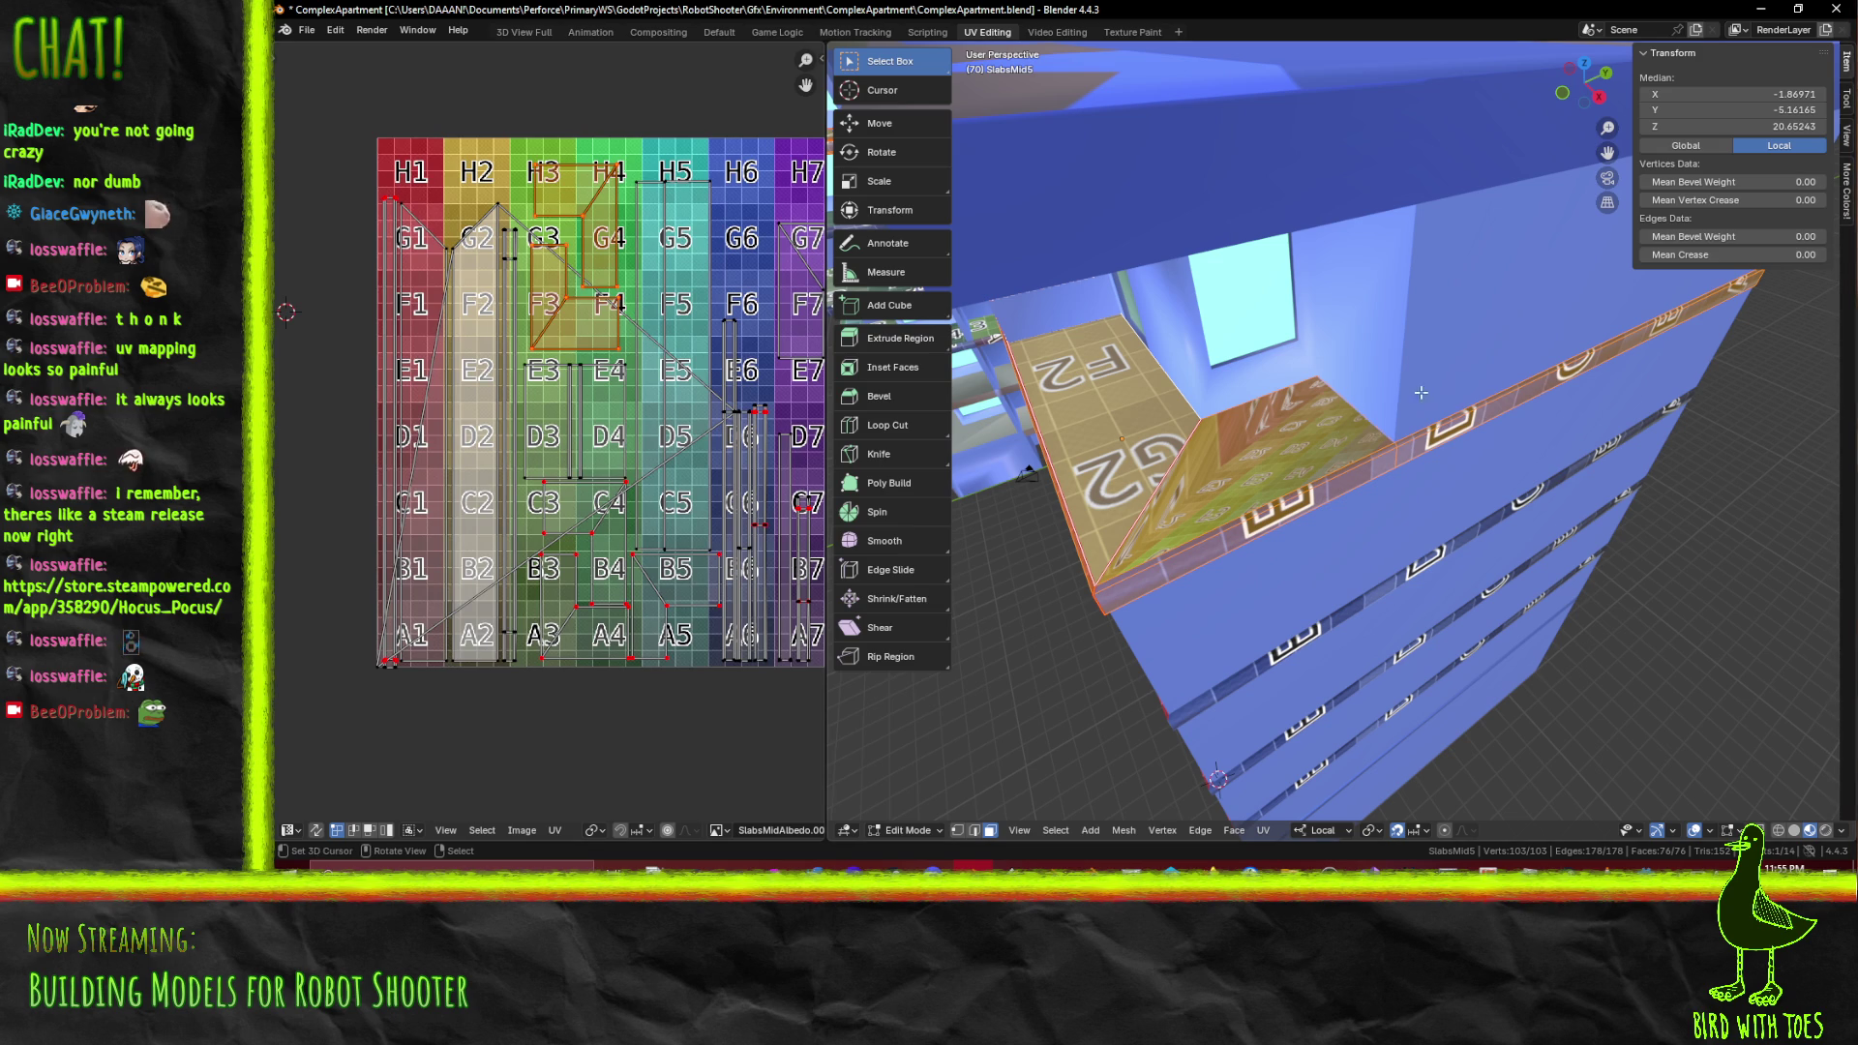
left_click(1282, 419)
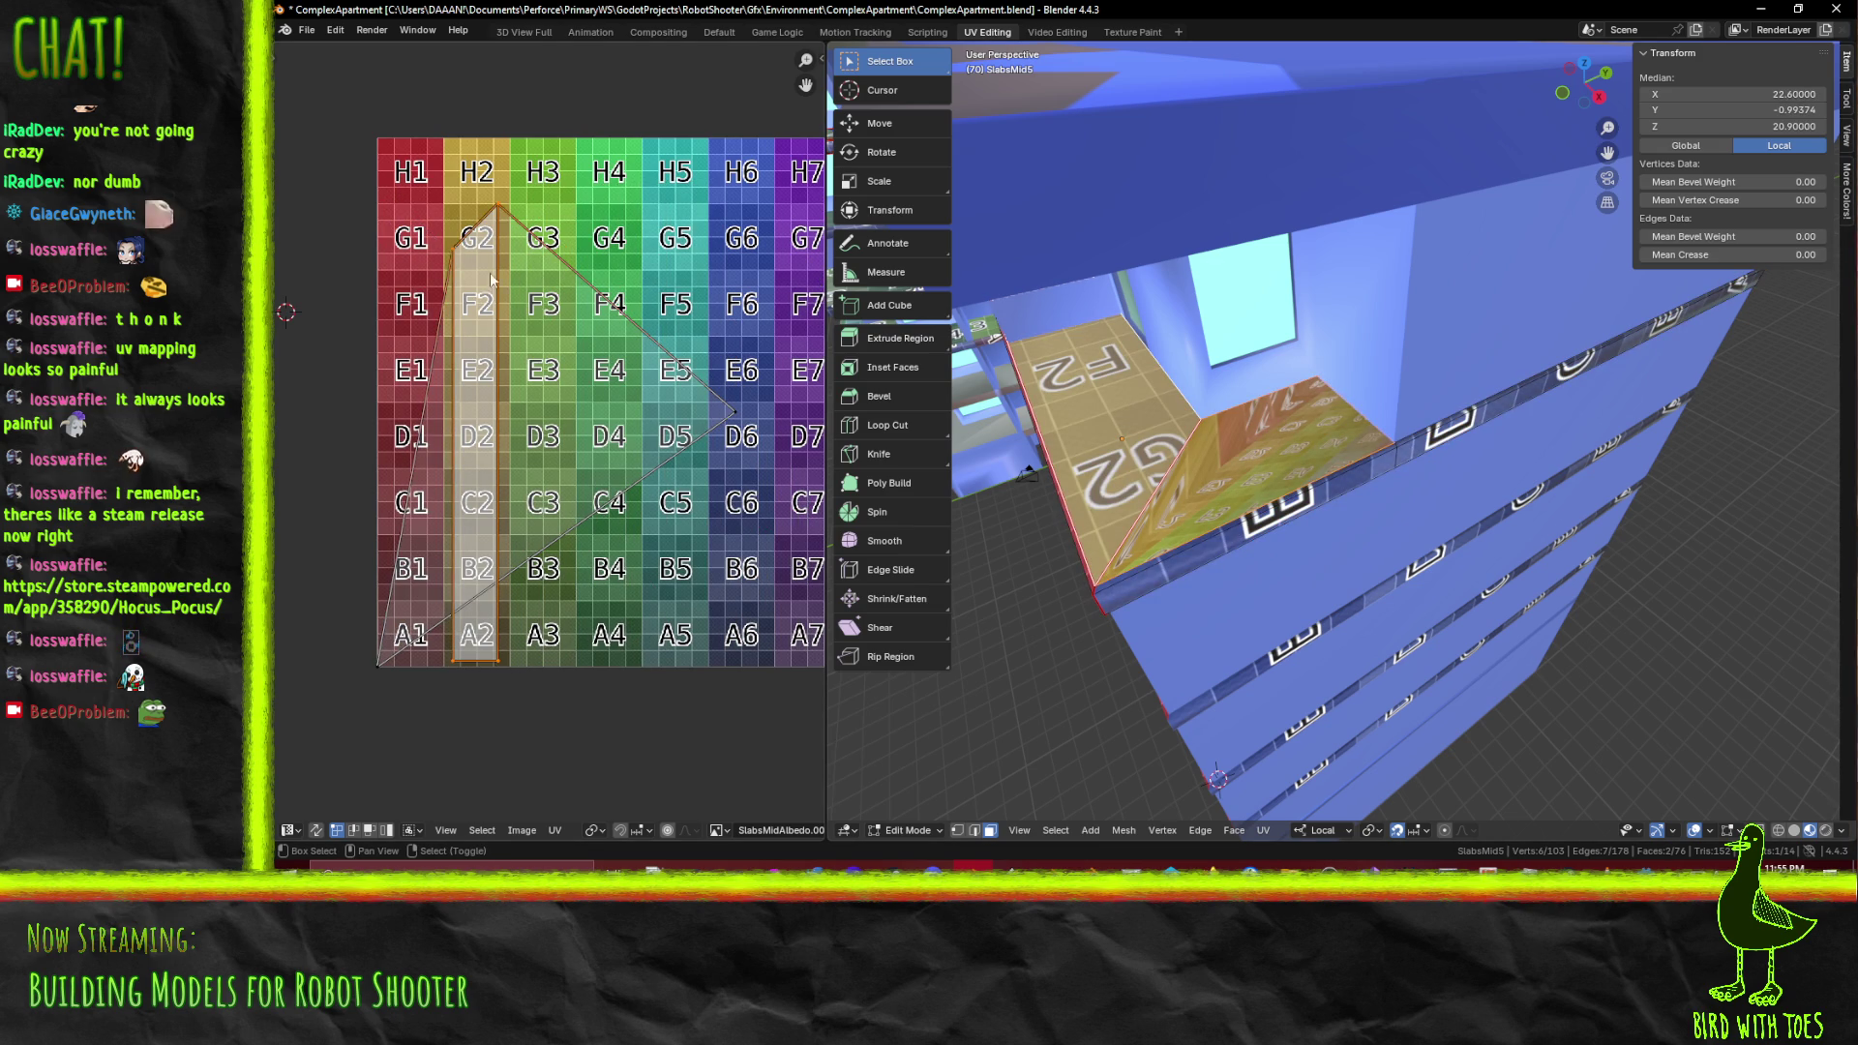
key("p")
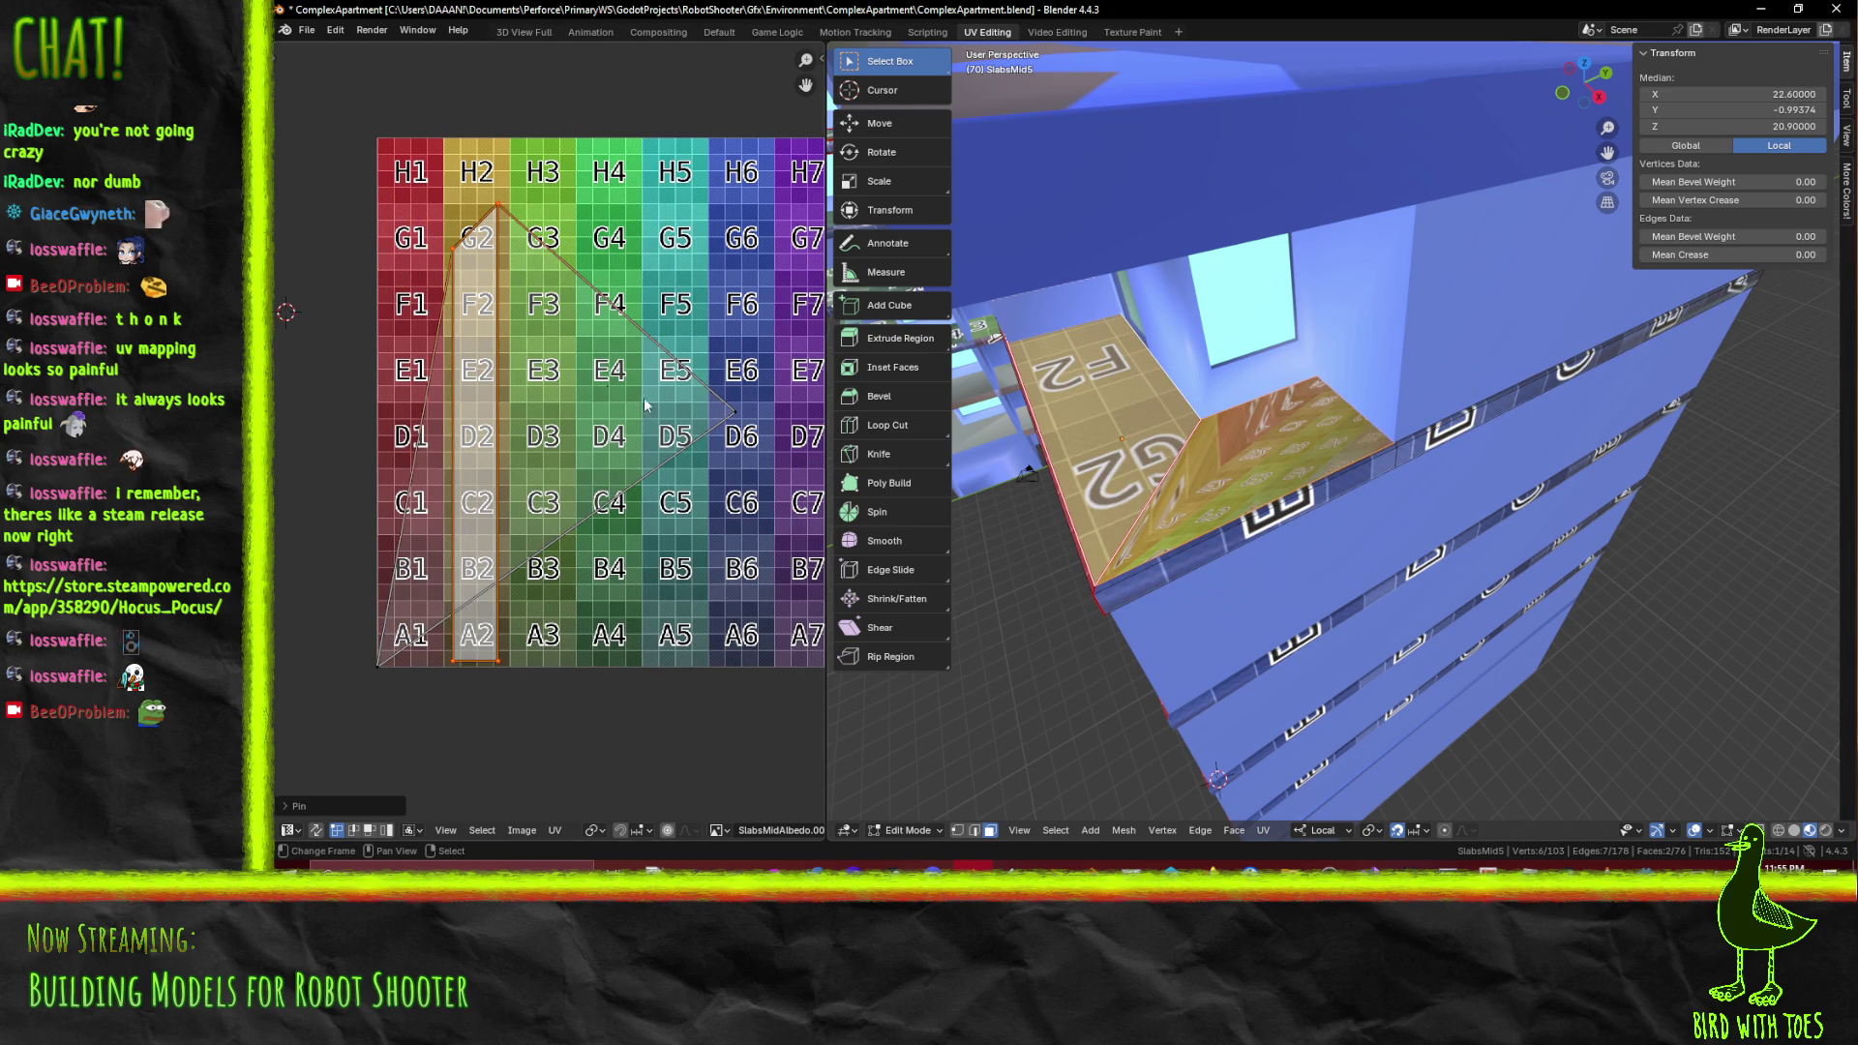
key("F3")
left_click(1425, 595)
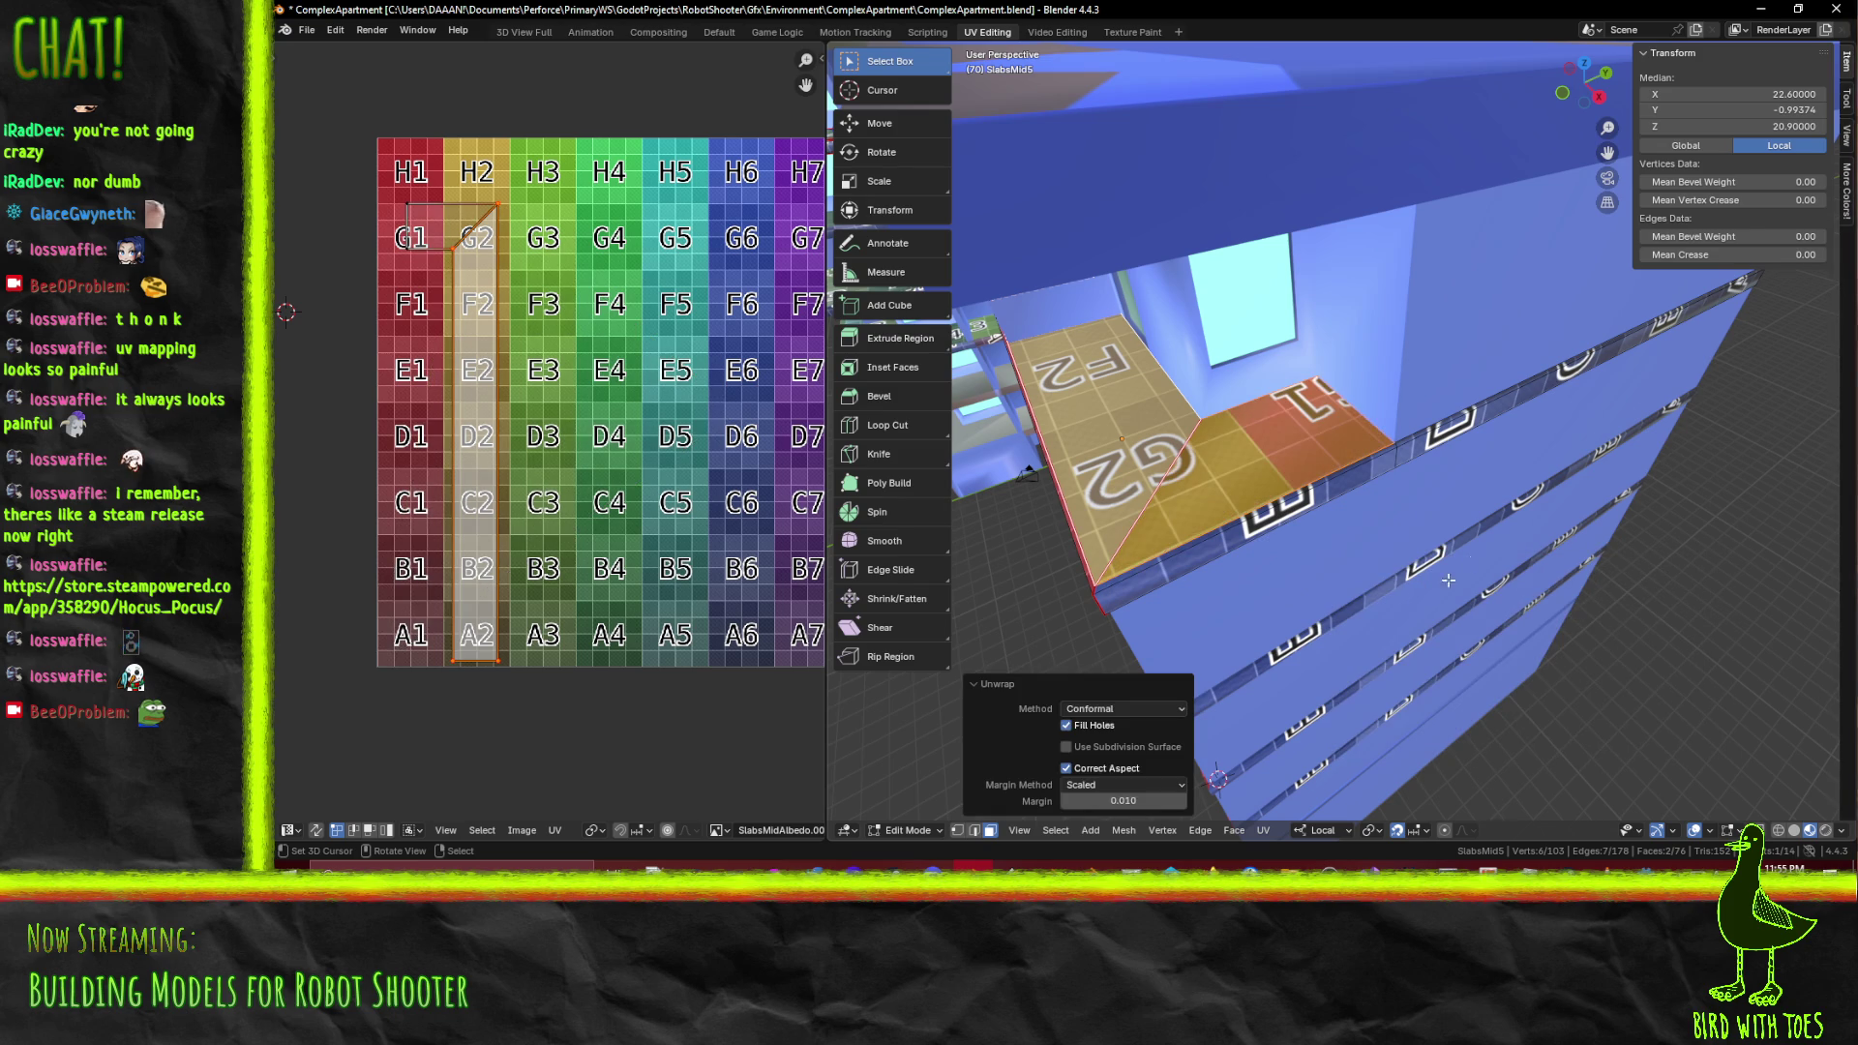
Move the UVs straight up the colour grid so the slab shows H2
key("a")
left_click_drag(509, 343, 592, 379)
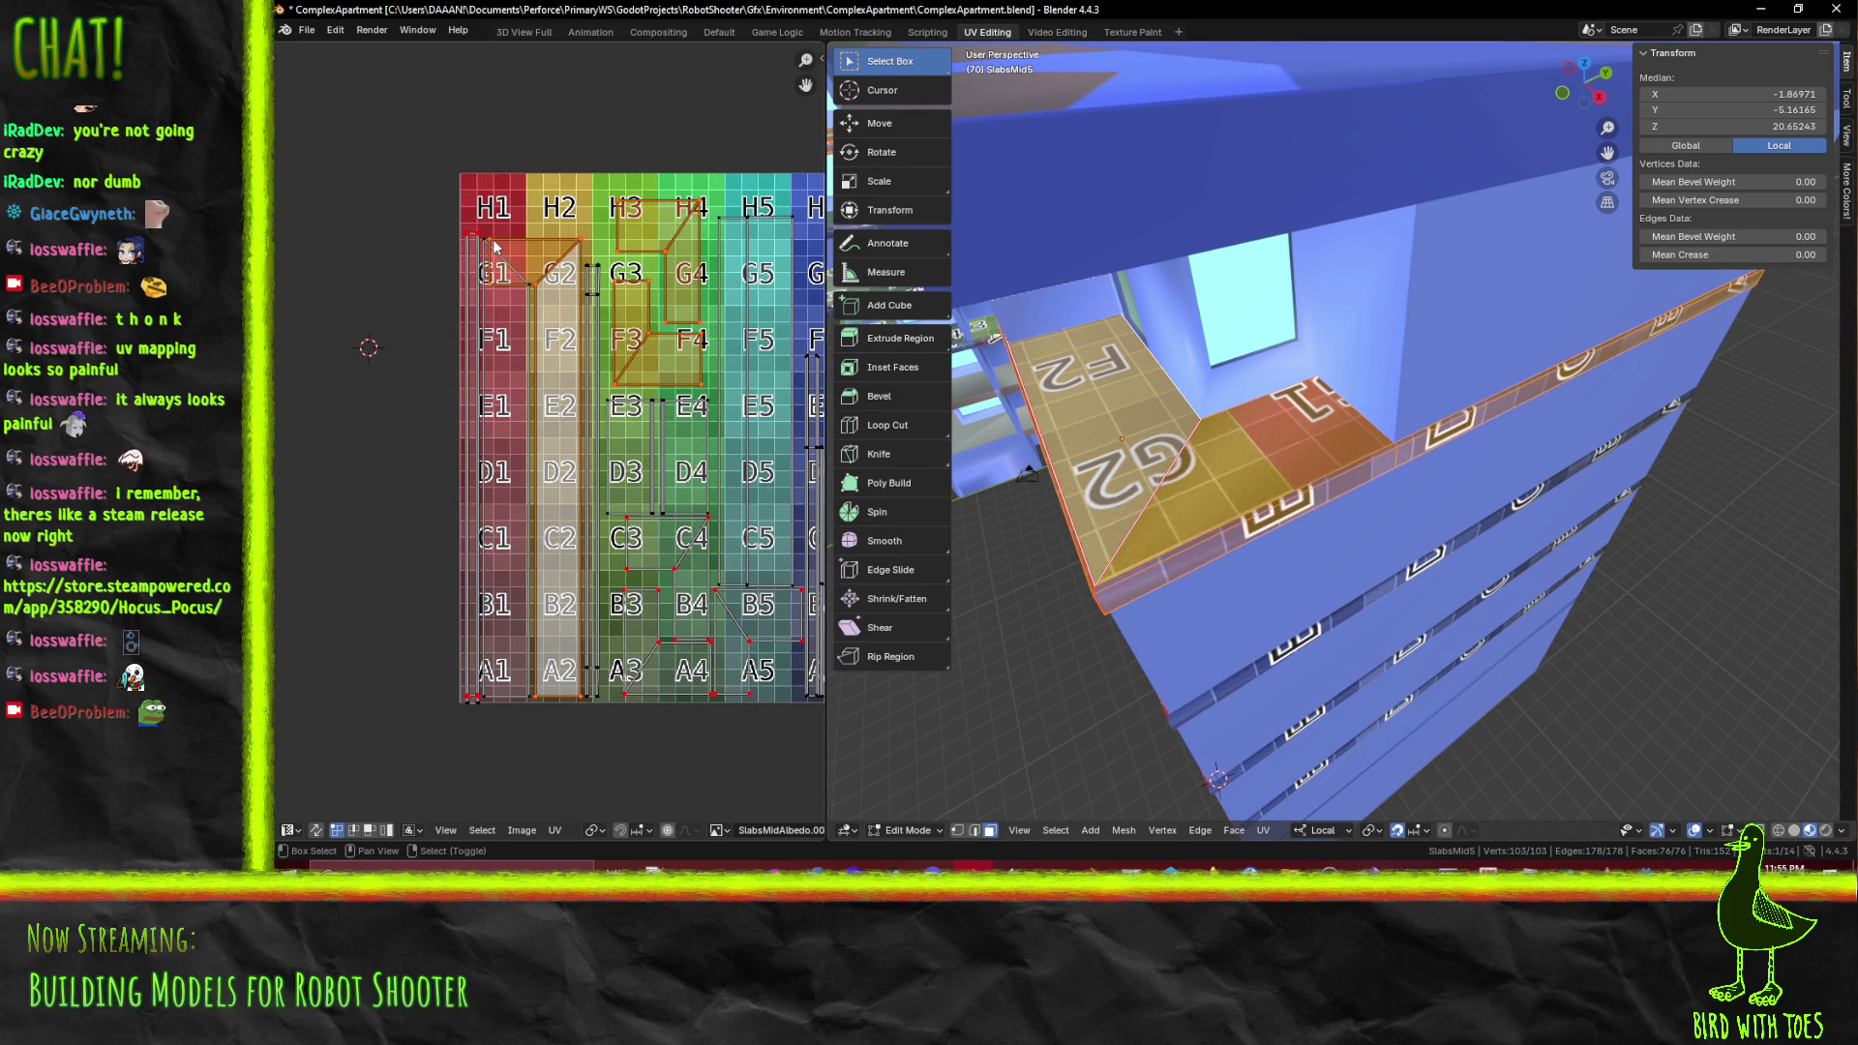
key("alt+a")
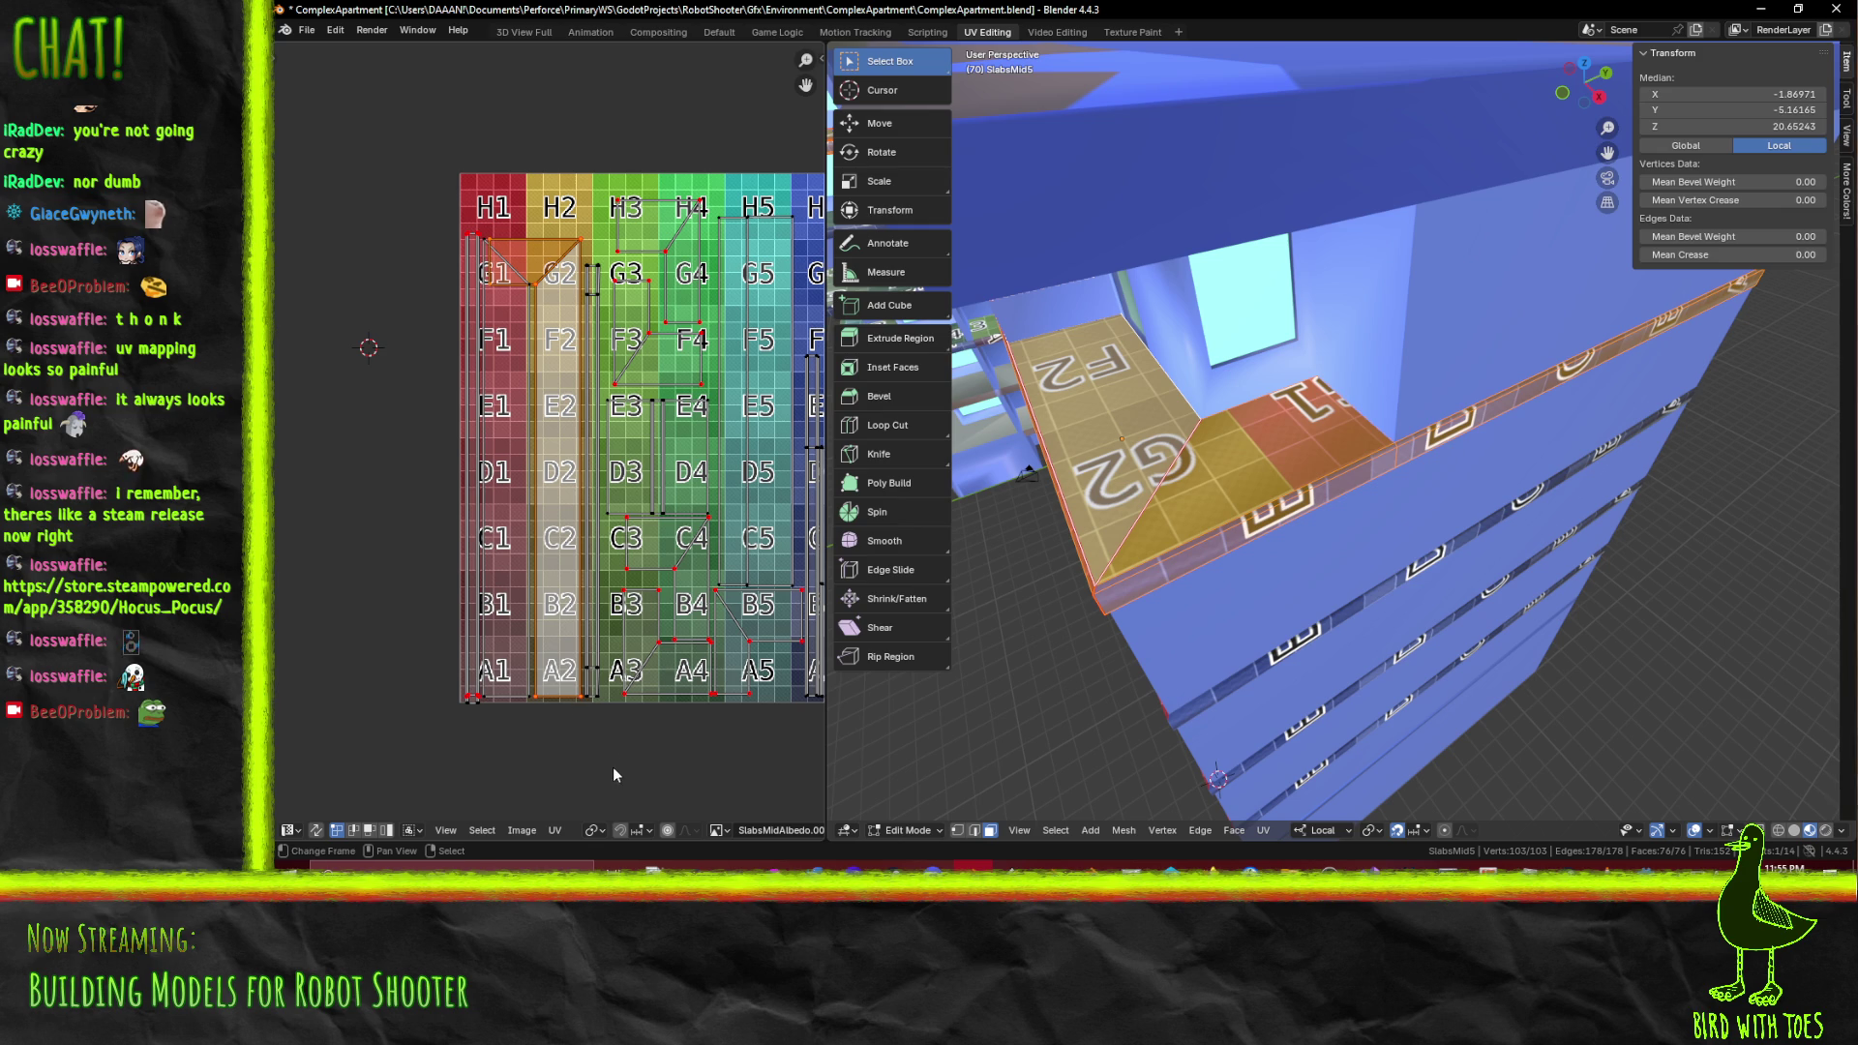
key("g")
key("y")
mouse_move(622, 703)
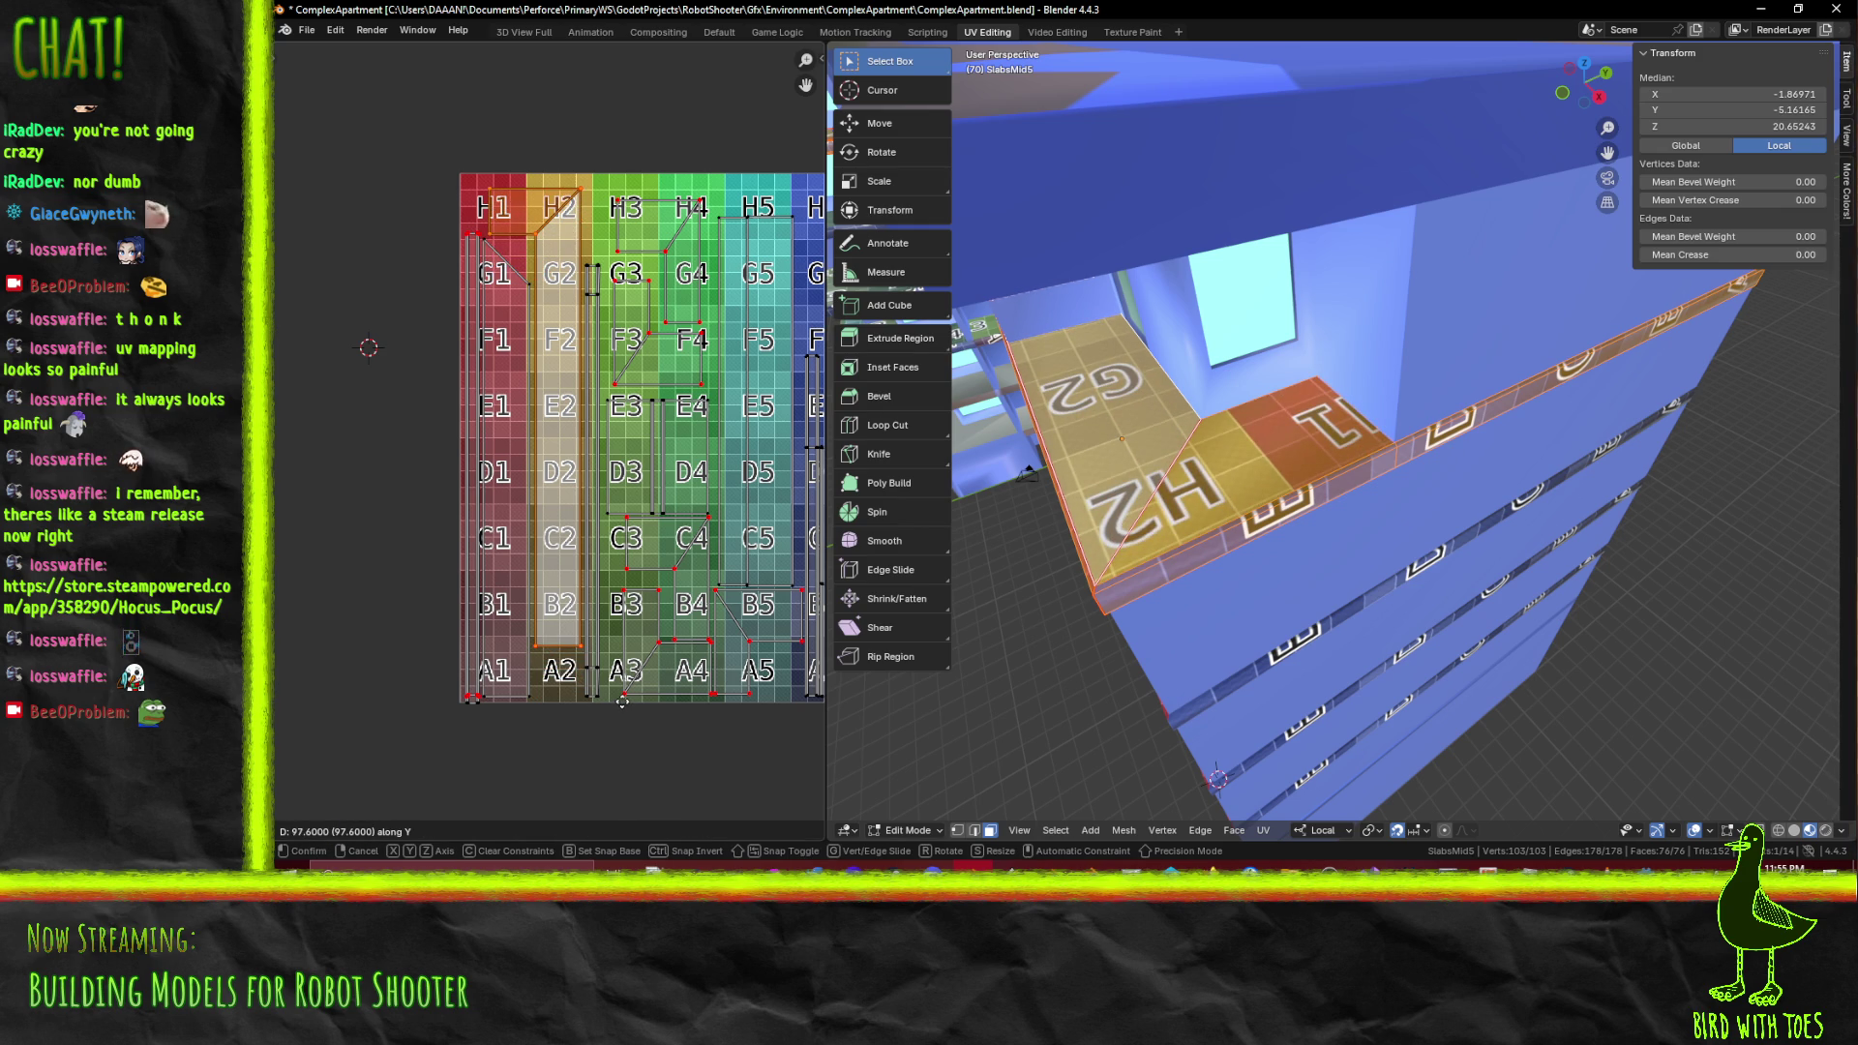
left_click(622, 702)
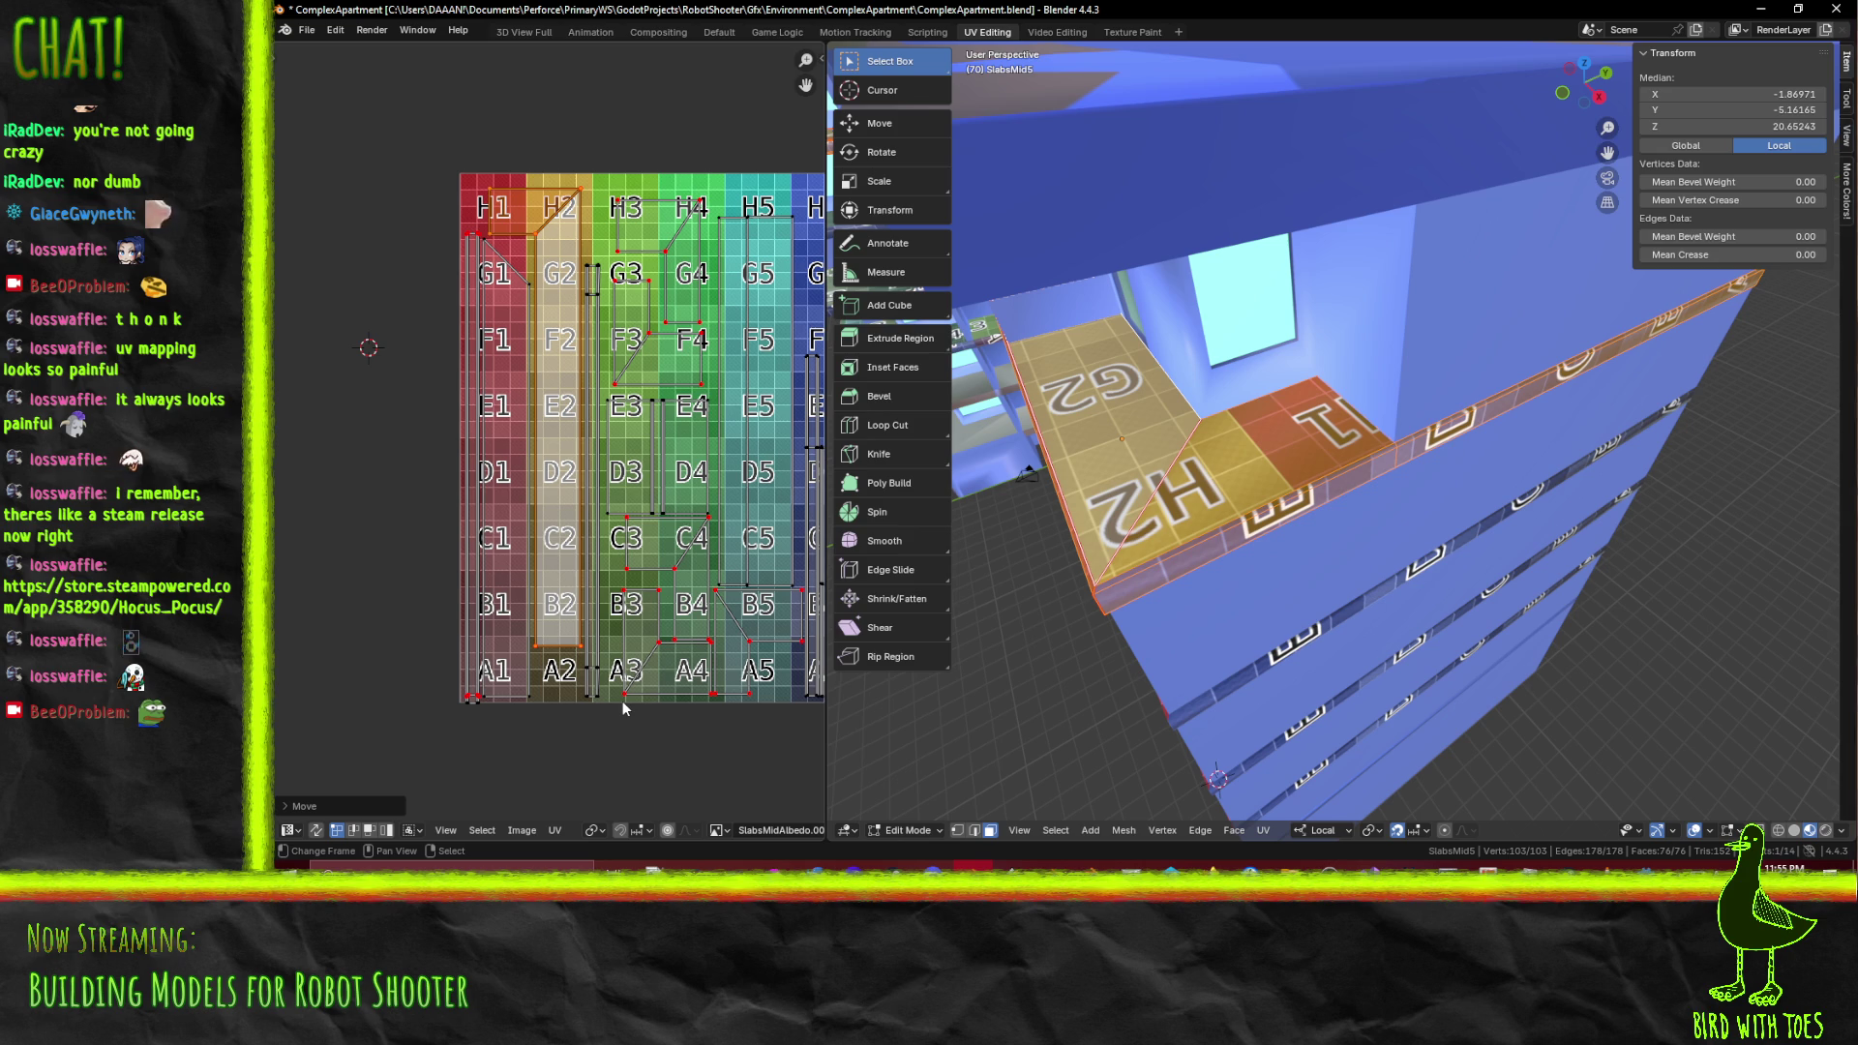
Save ComplexApartment.blend
left_click_drag(623, 707, 638, 734)
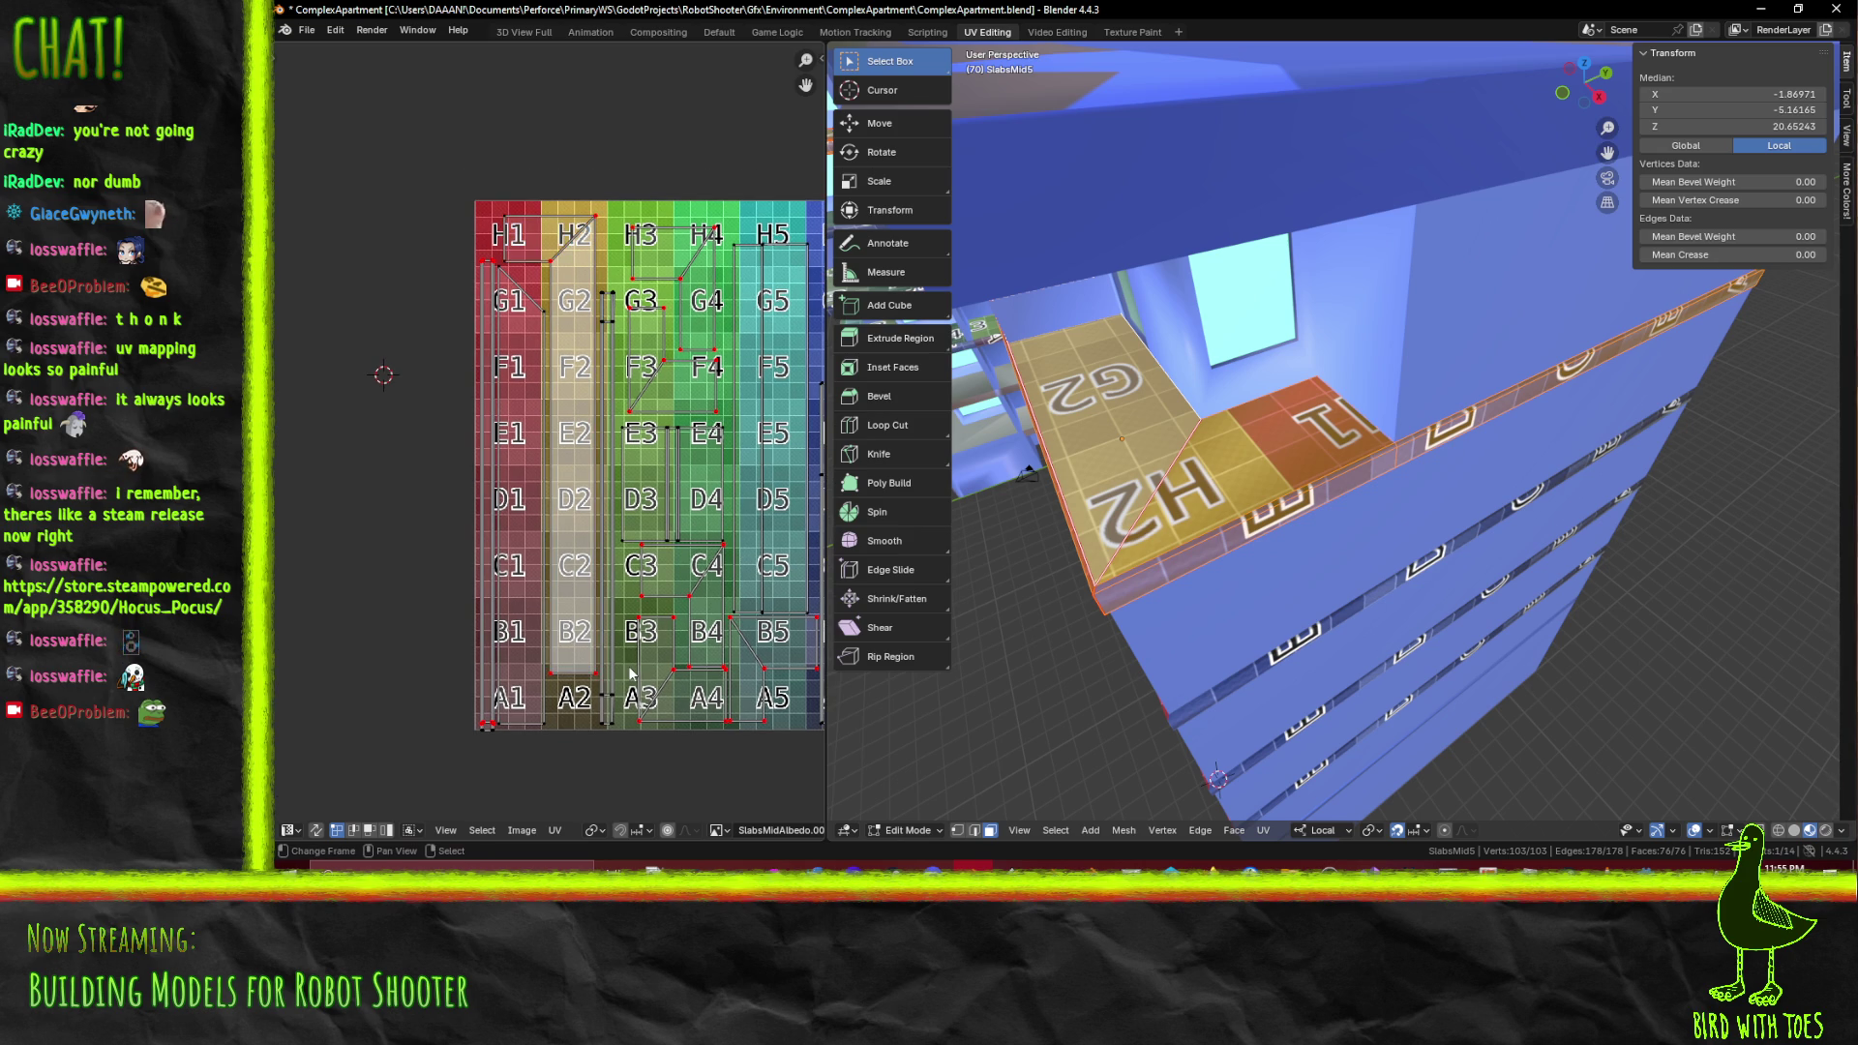
key("ctrl+s")
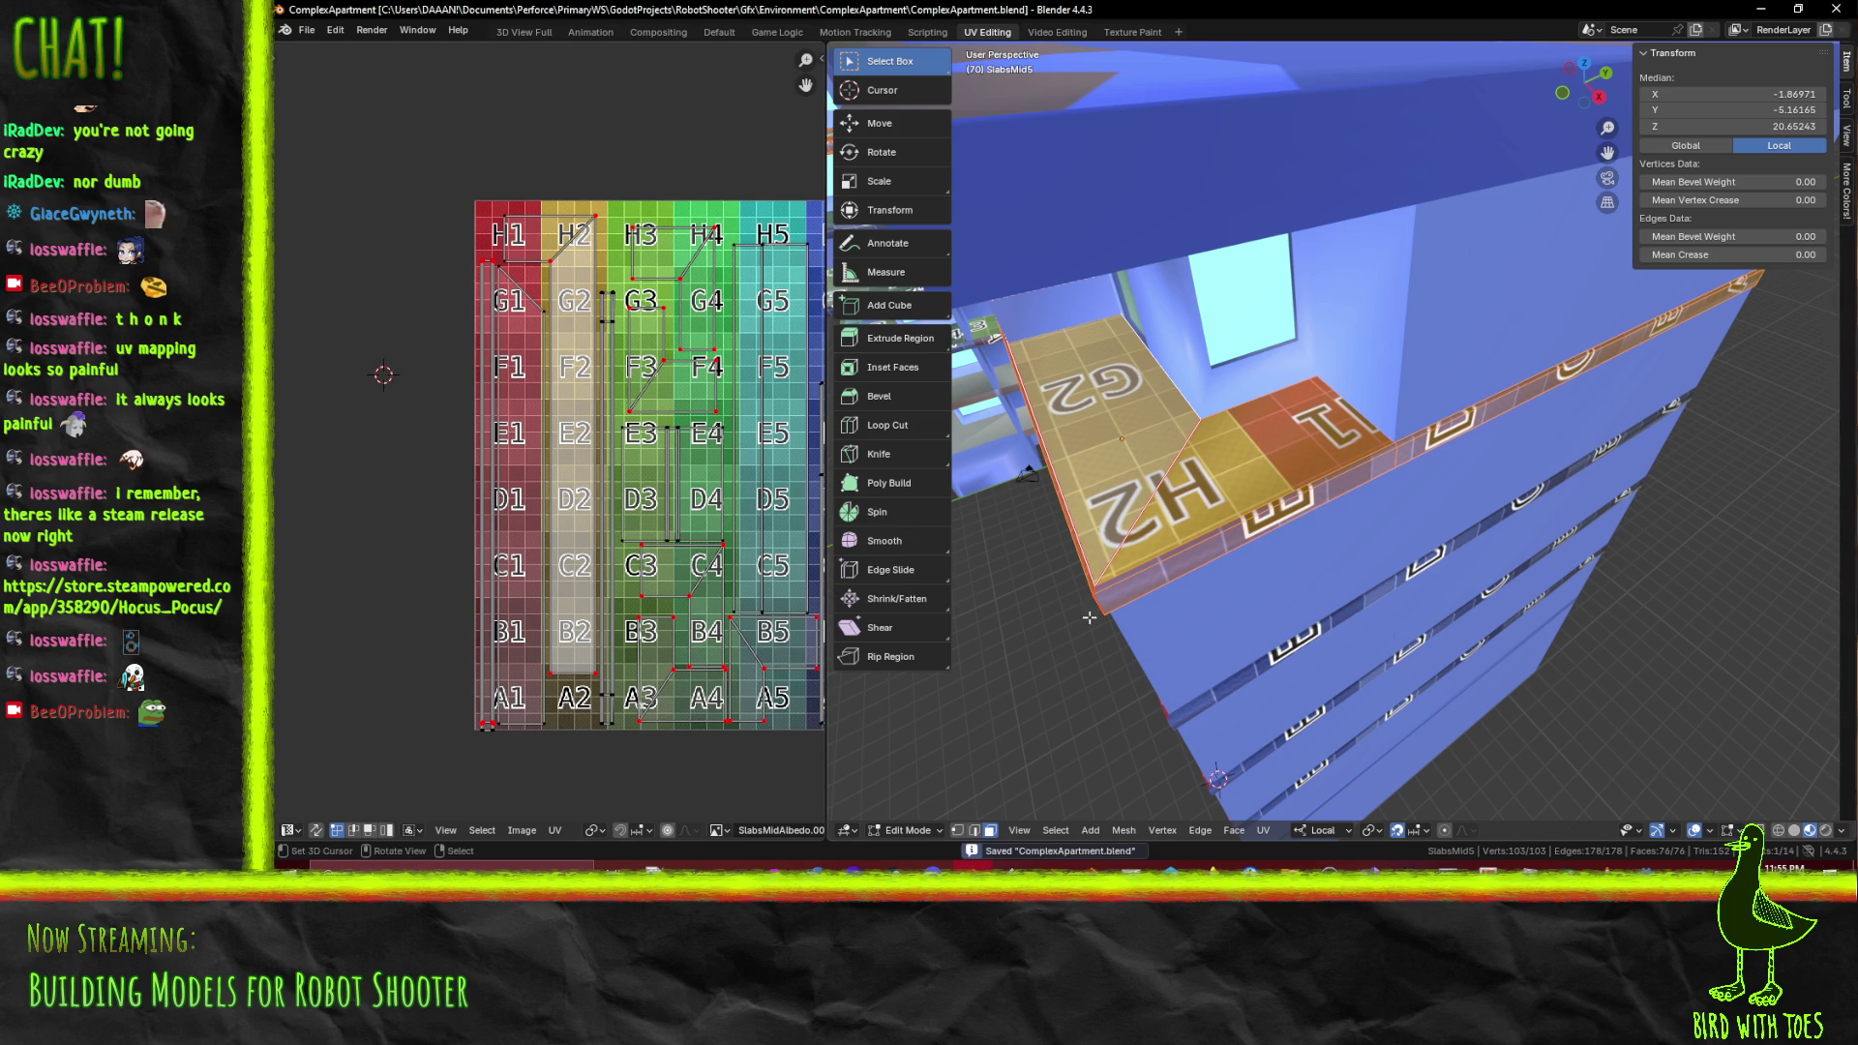
left_click_drag(1225, 661, 1067, 530)
Shift-select the floor slab faces on each storey of the building
left_click(1247, 586)
left_click(1305, 433)
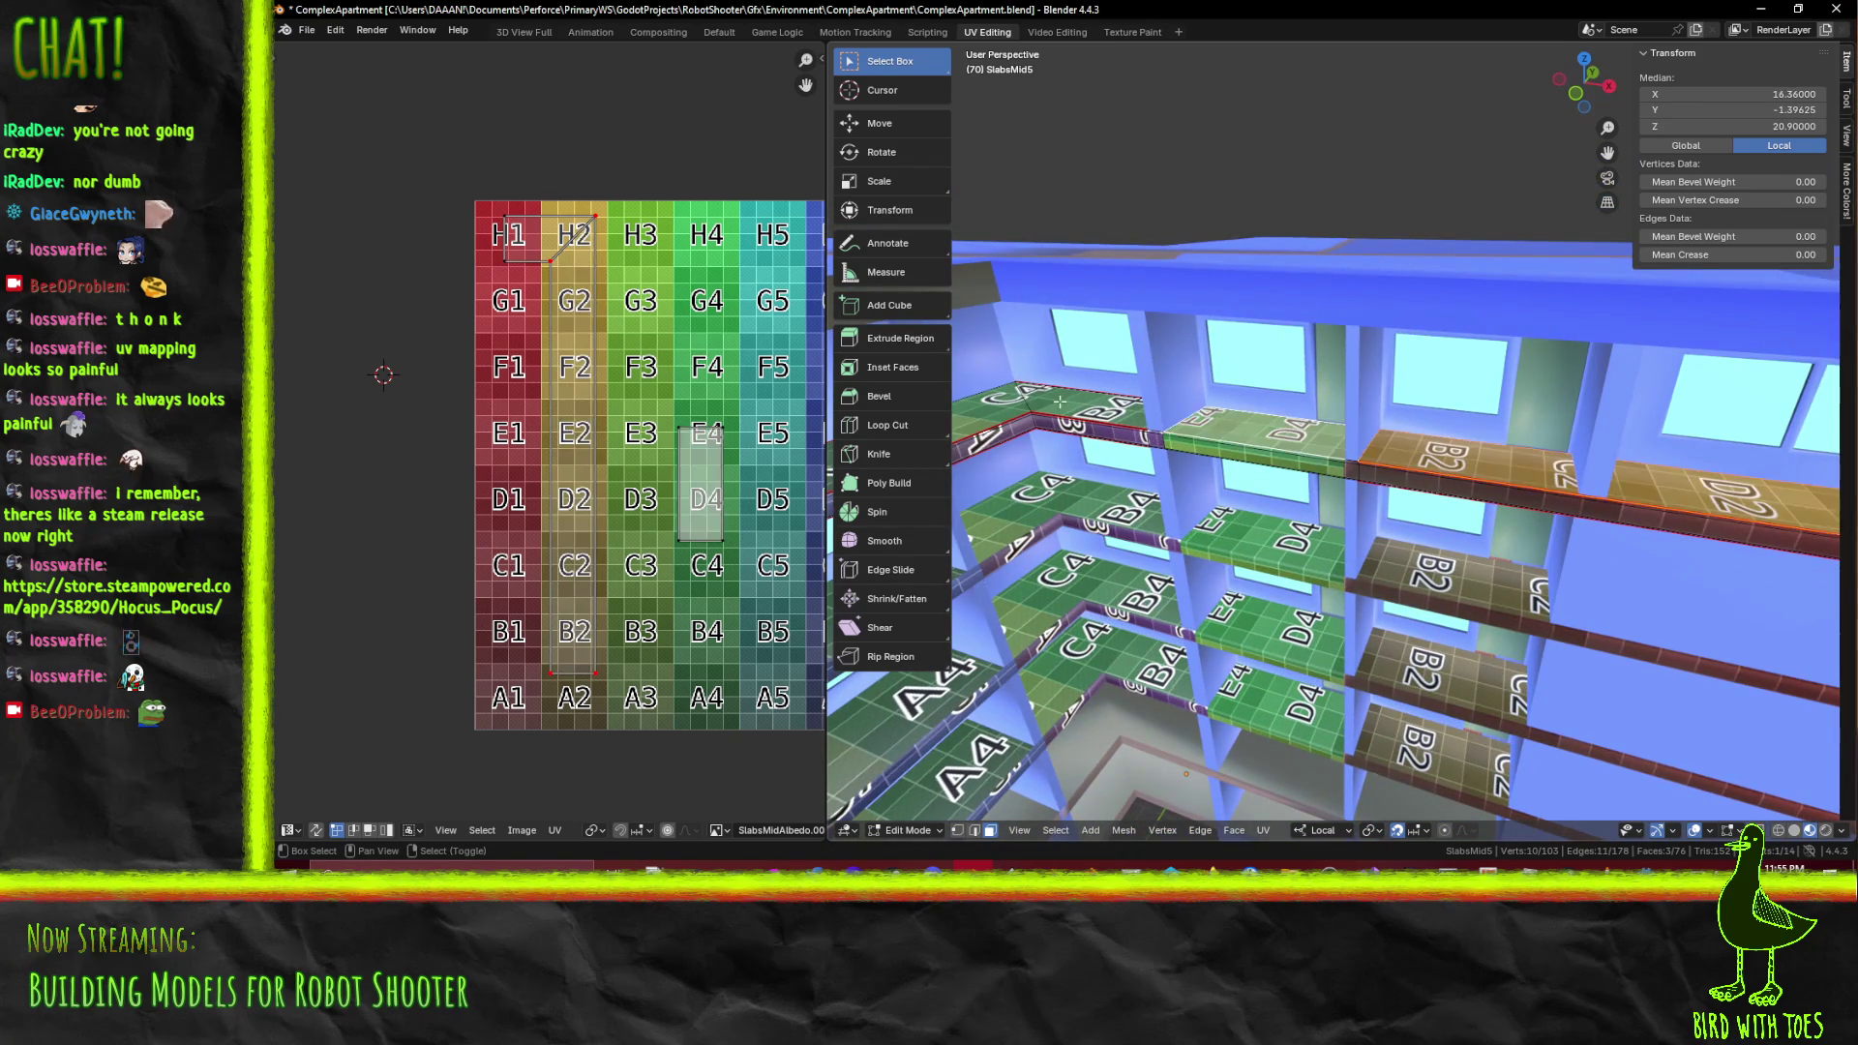
left_click(1304, 434)
left_click_drag(1304, 434, 1406, 381)
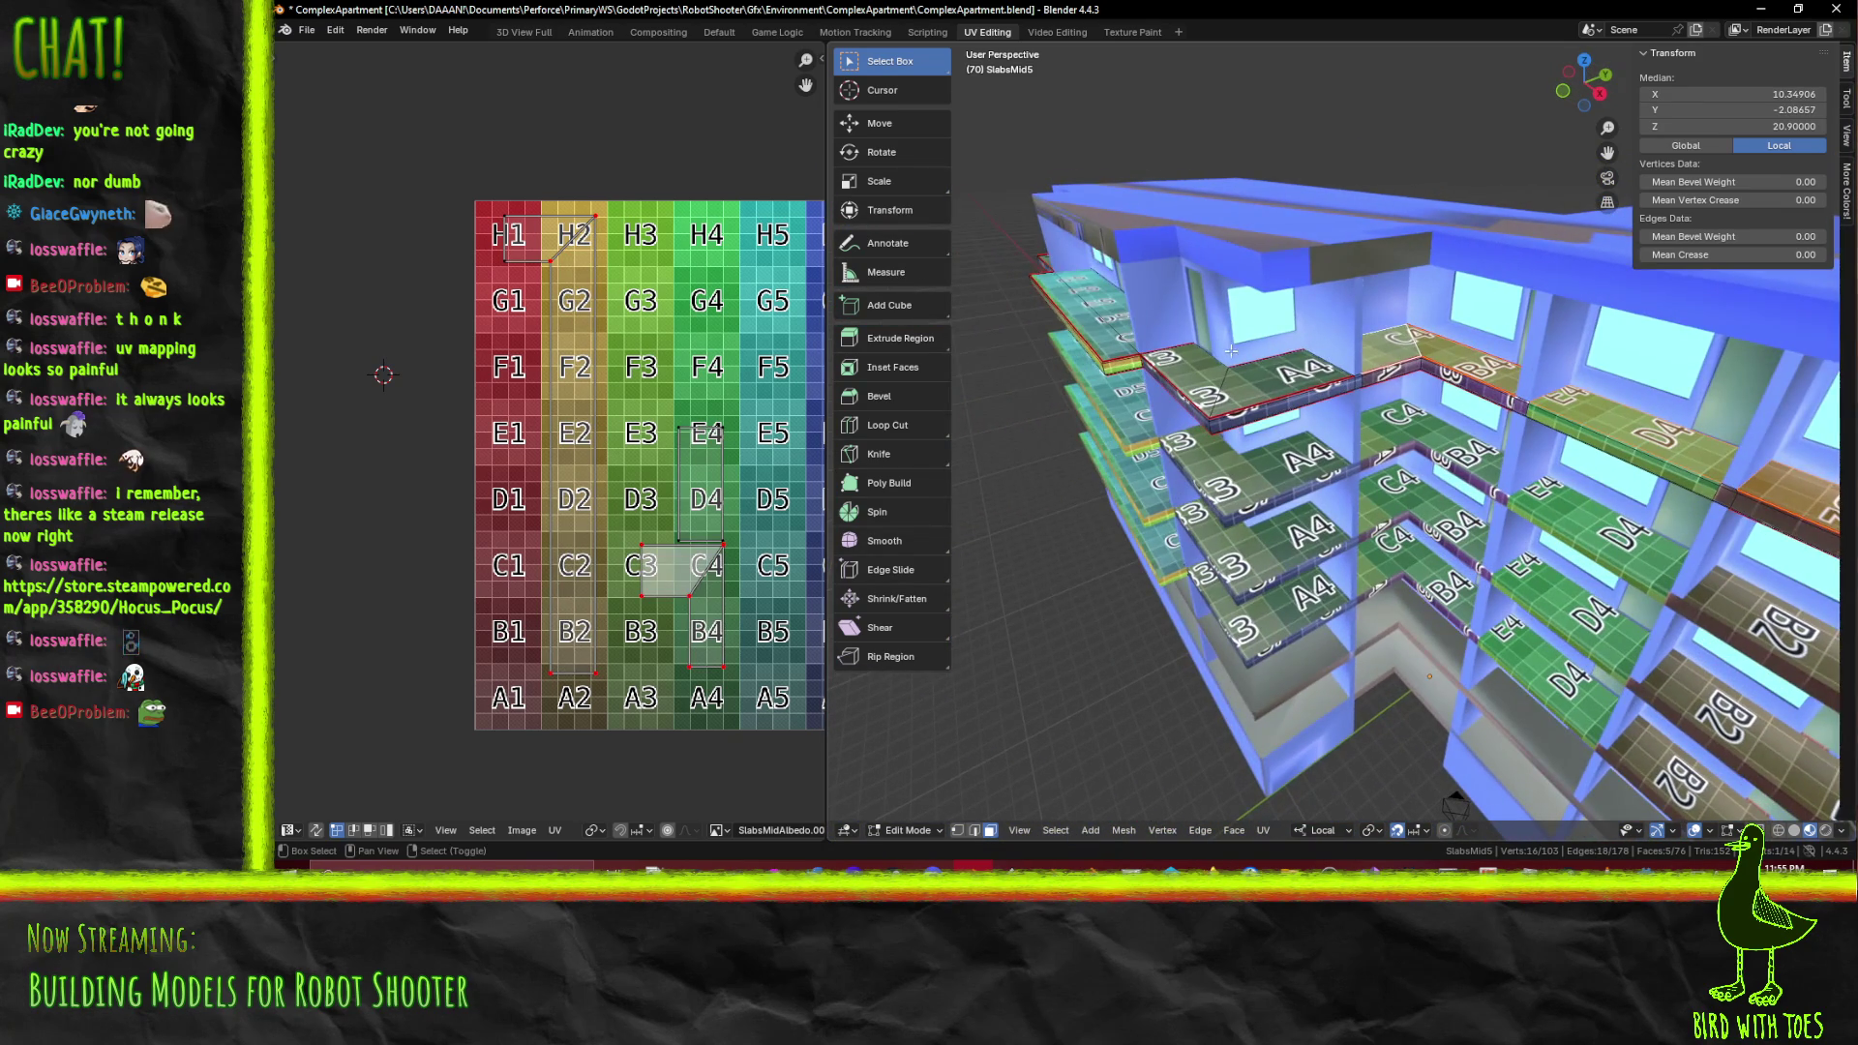
left_click(1255, 352)
left_click(1254, 353)
left_click_drag(1255, 352, 1426, 475)
left_click(1461, 426)
left_click(1461, 426)
left_click(1601, 442)
left_click_drag(1602, 443, 1154, 747)
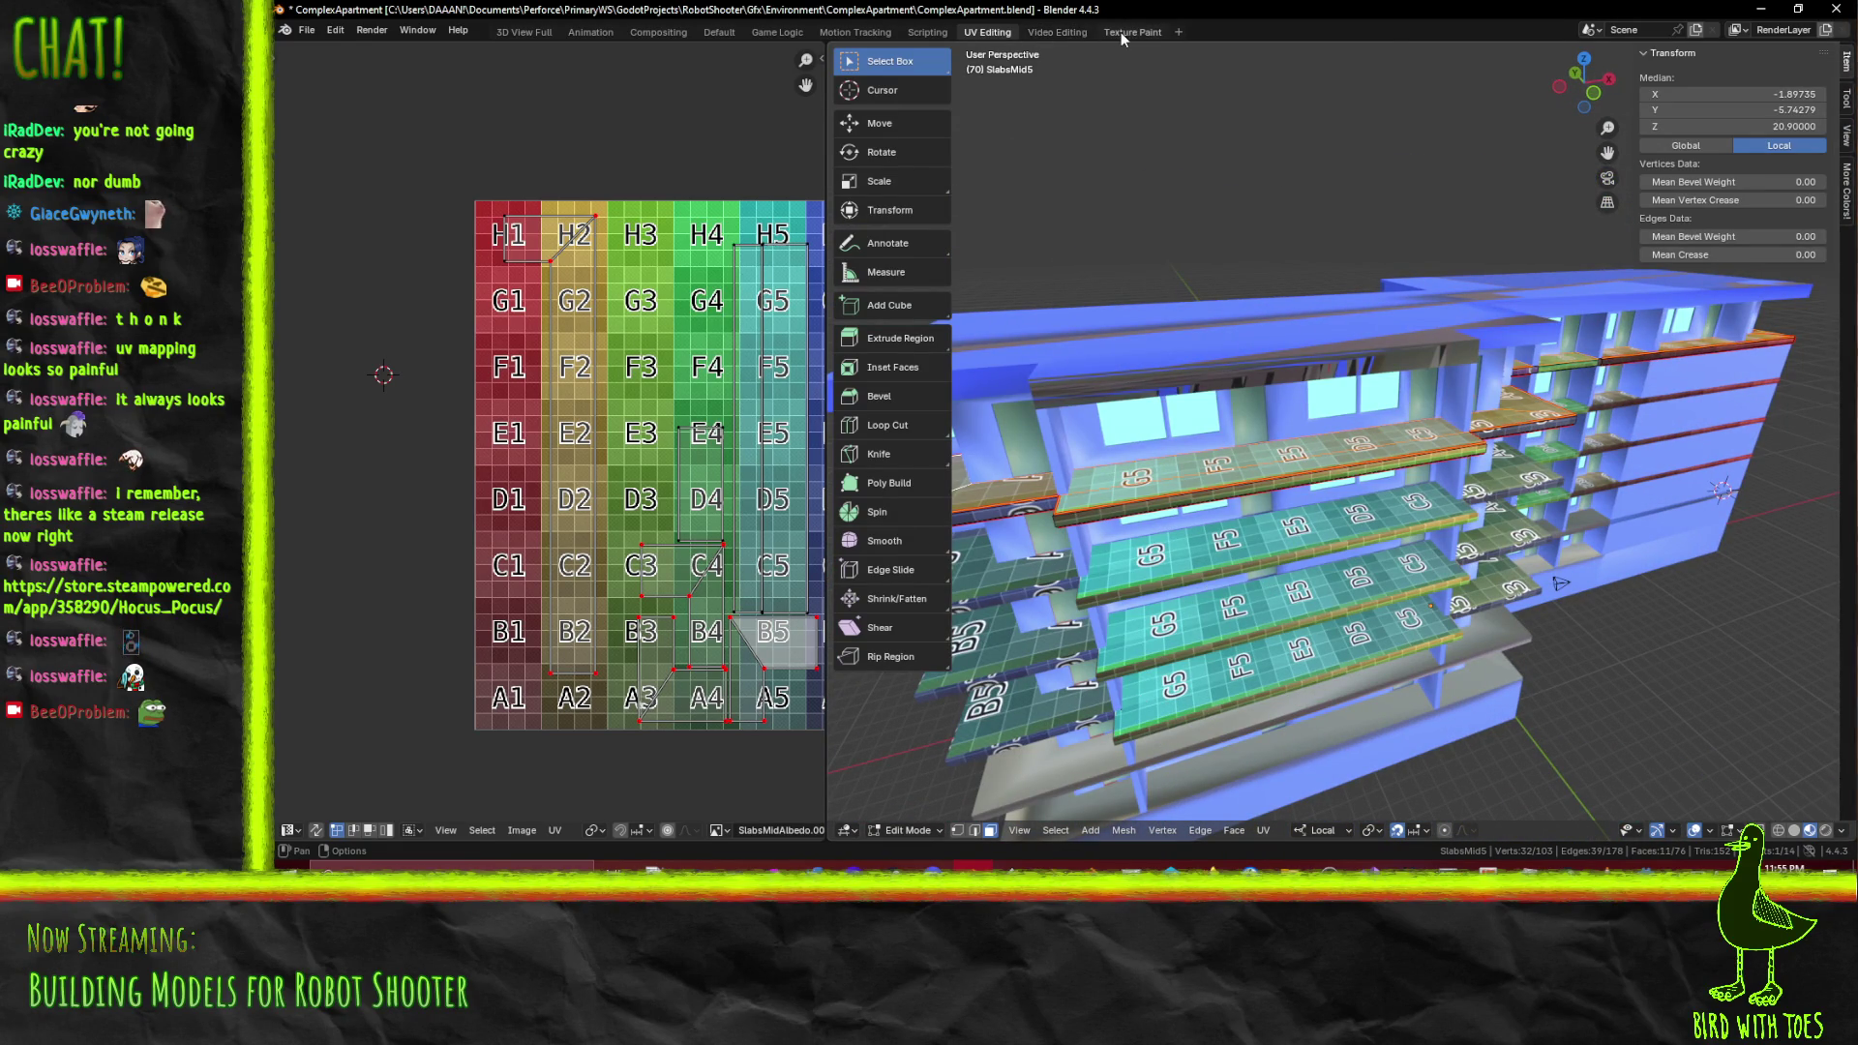
Switch to the Texture Paint workspace and frame the slabs
left_click(1121, 32)
left_click_drag(1244, 497, 851, 450)
scroll("down", 3)
left_click_drag(1095, 519, 1196, 484)
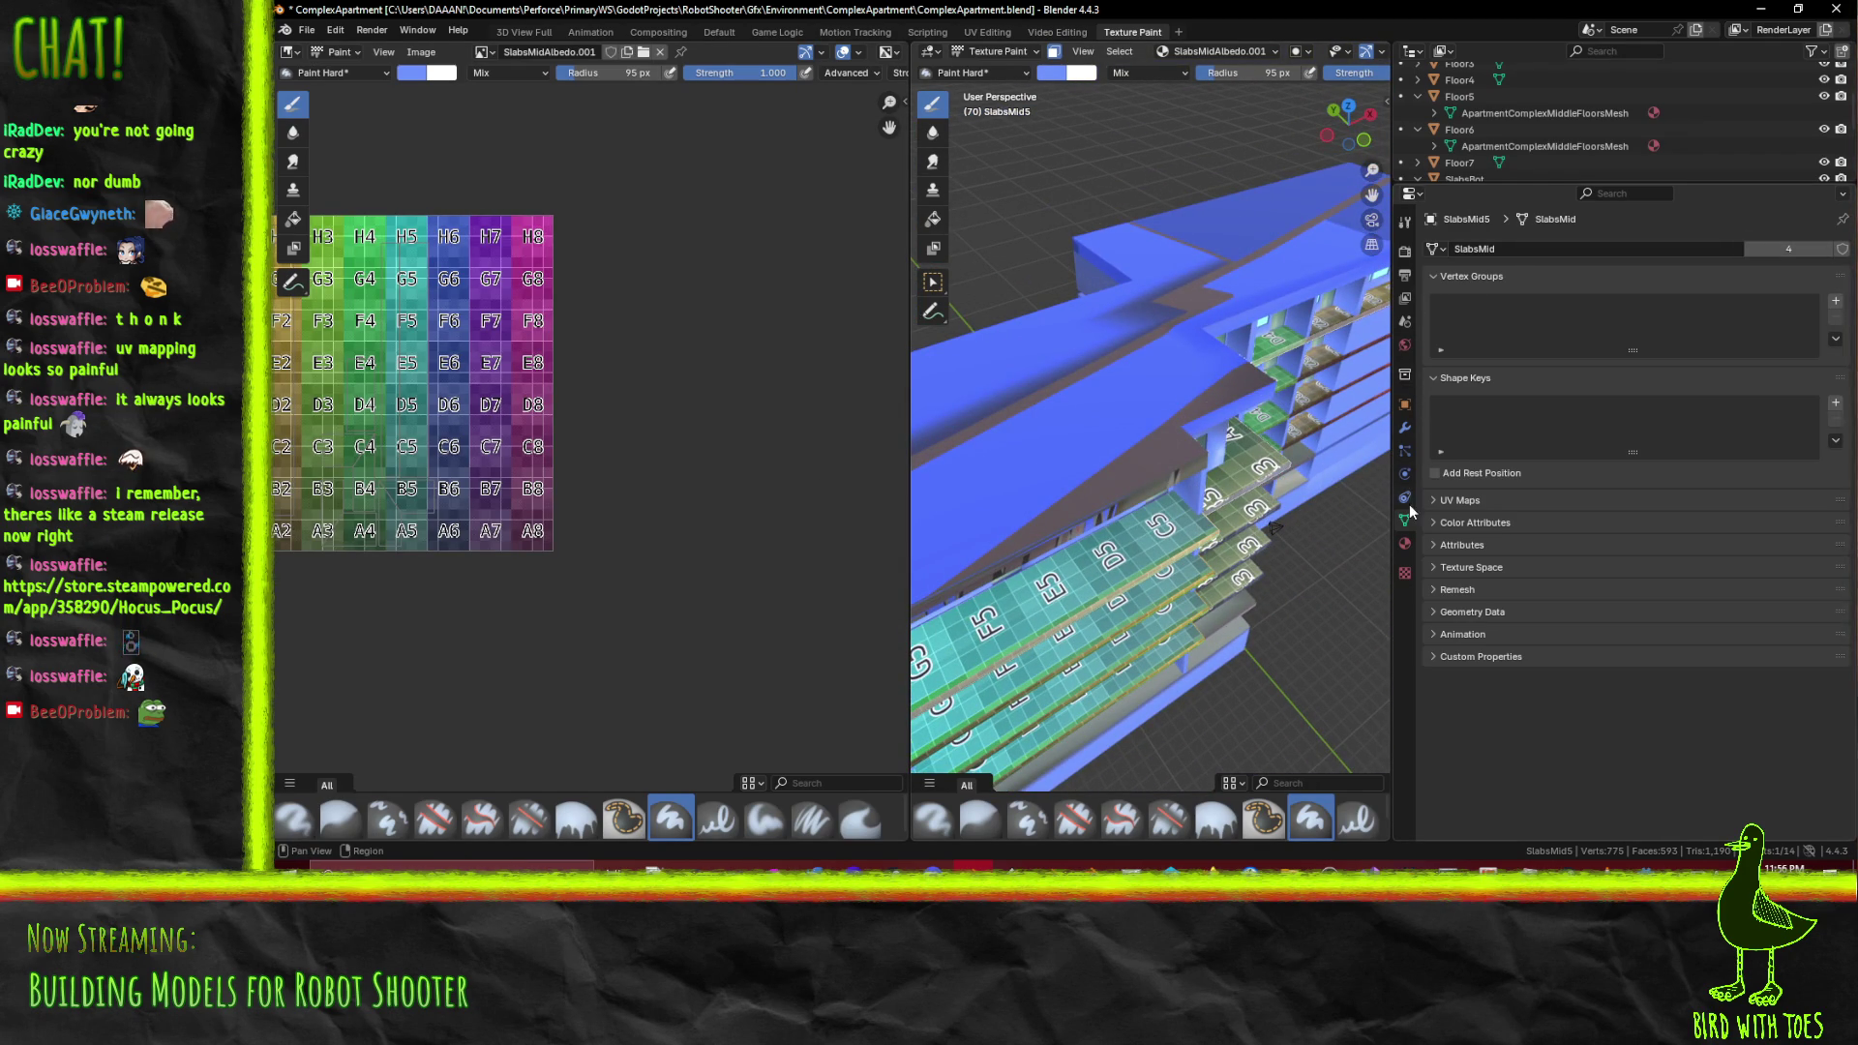
Sample a grey from the building, then raise value and lower saturation to reach #988C93
left_click(1404, 222)
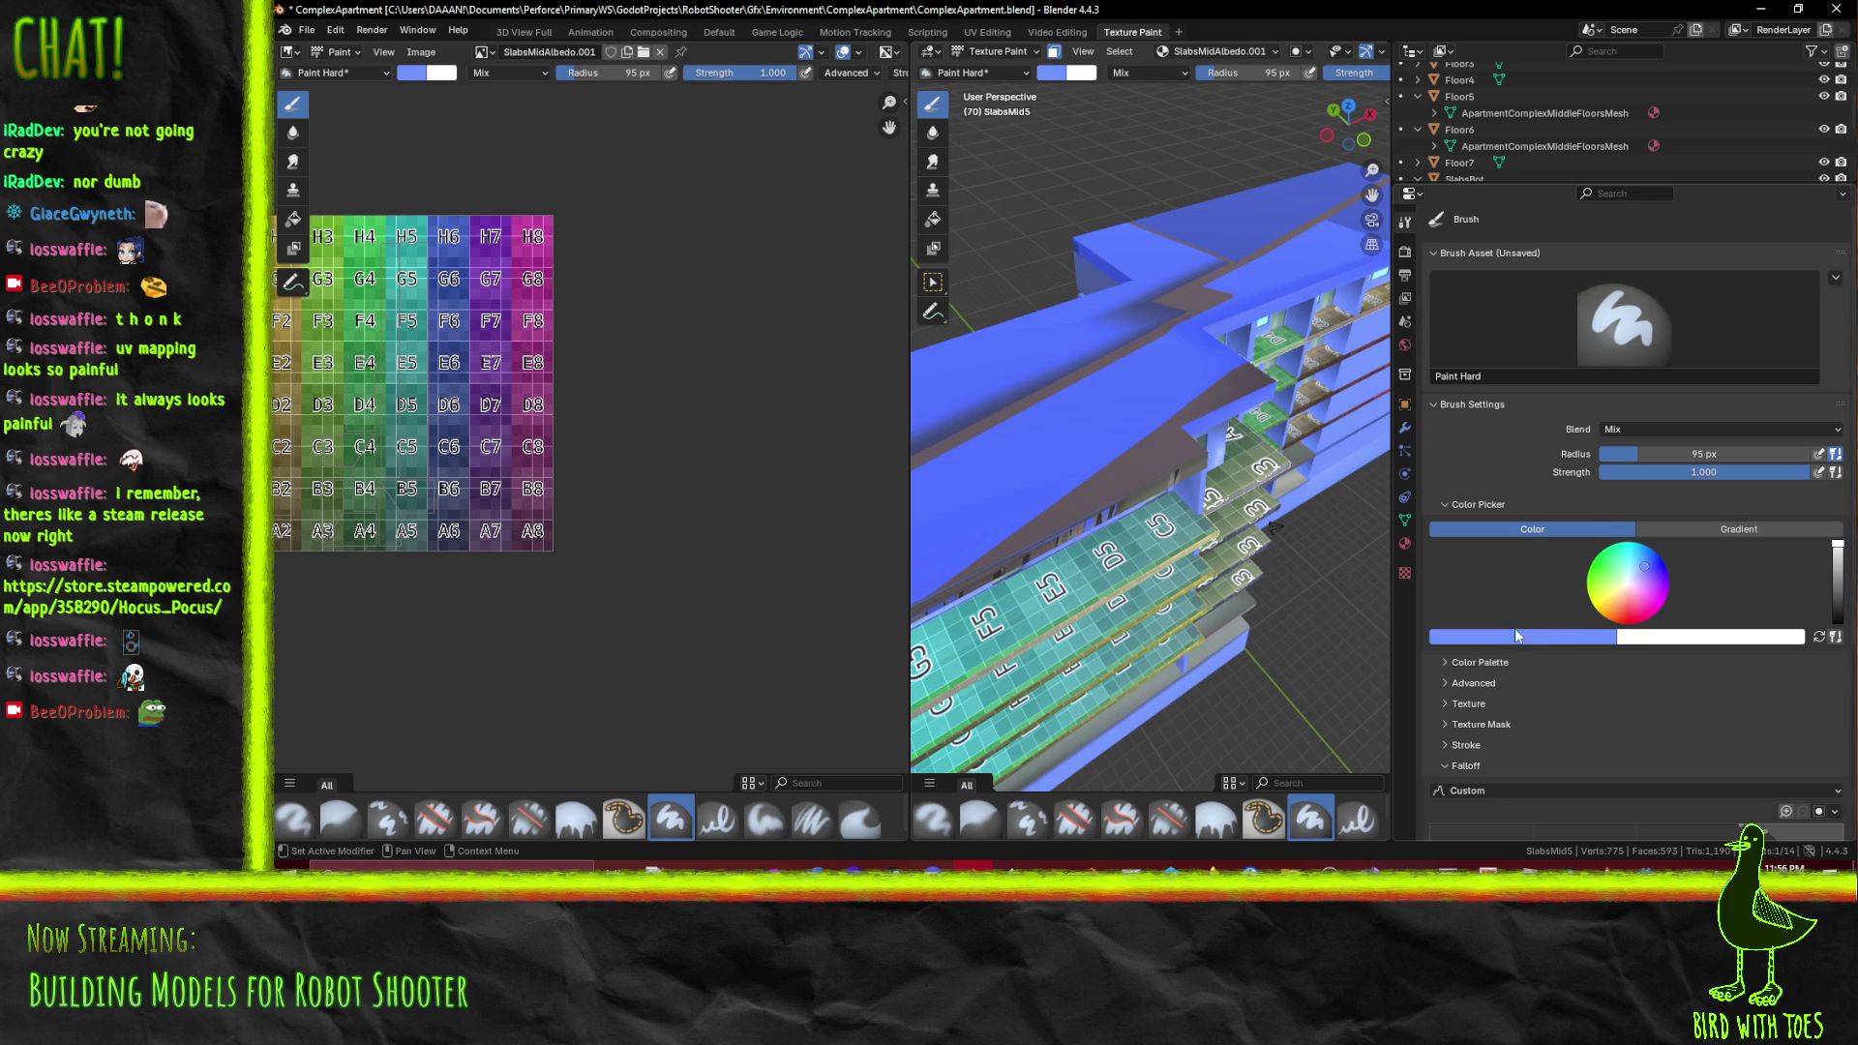
left_click(1532, 639)
left_click(1578, 615)
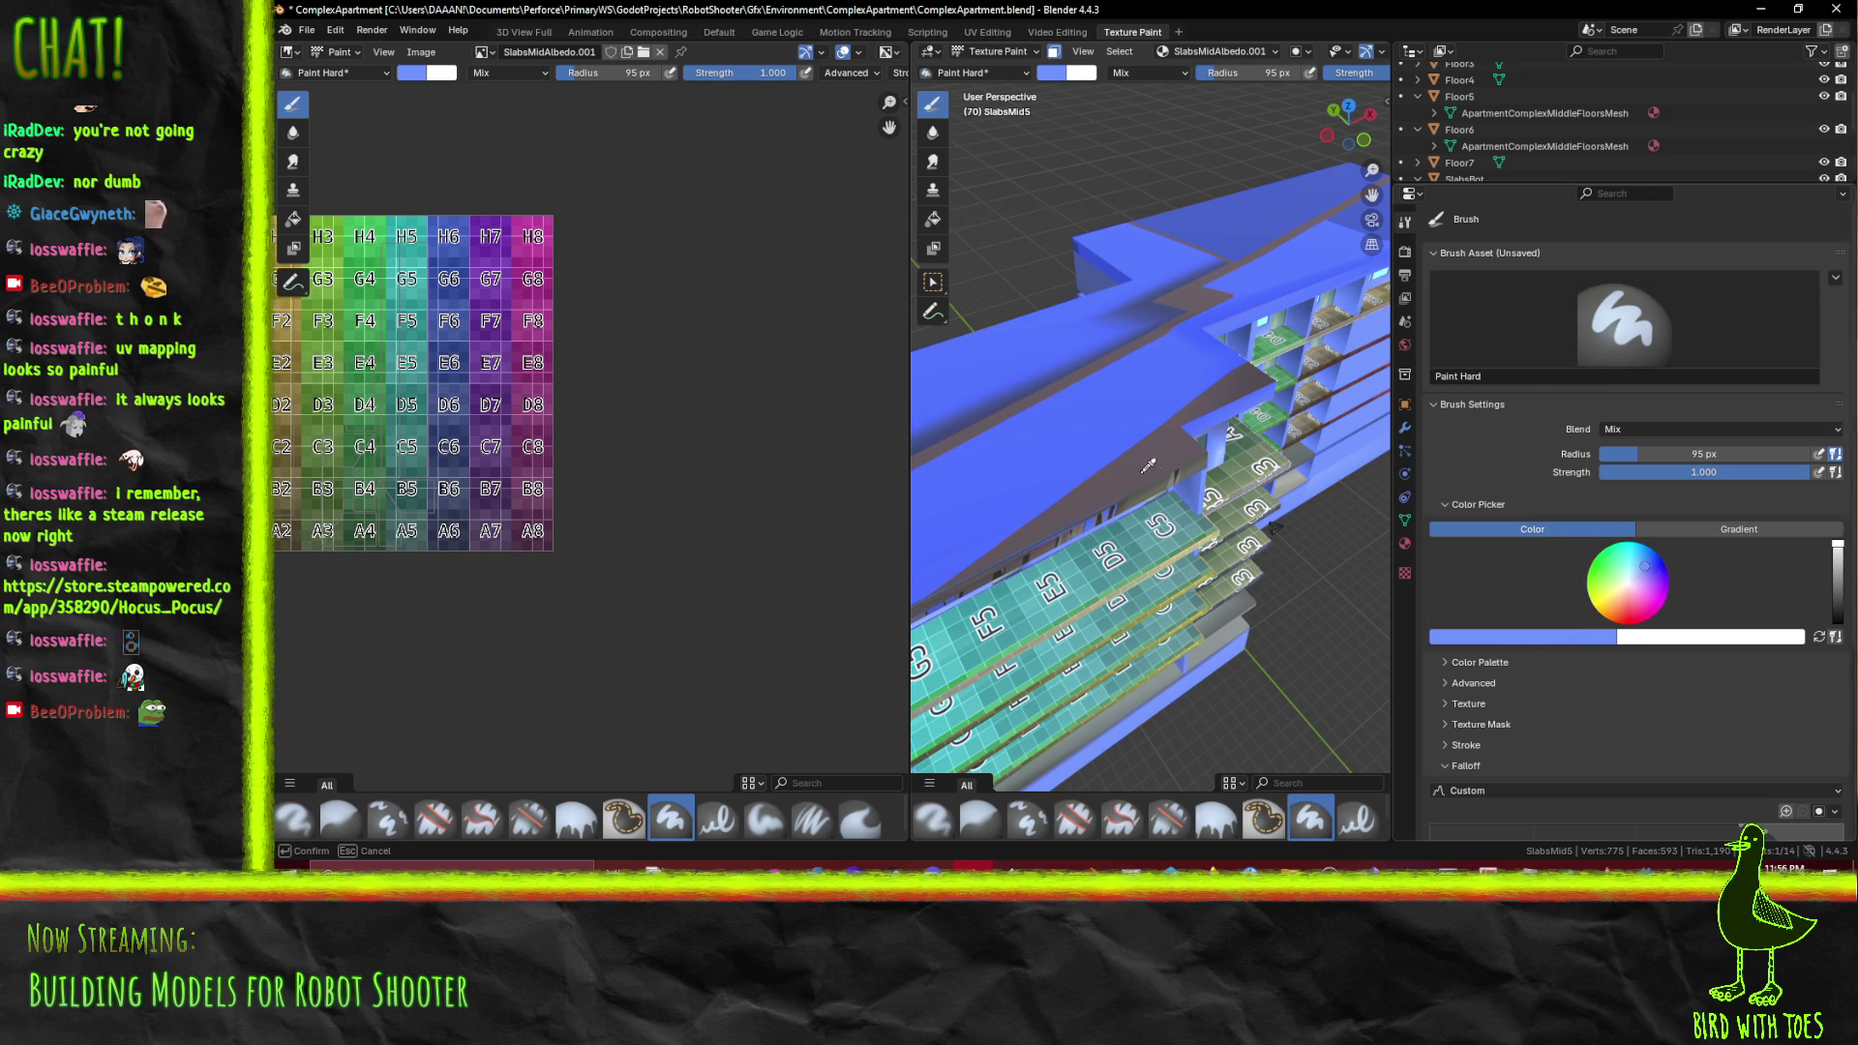
left_click(1146, 460)
left_click(1548, 636)
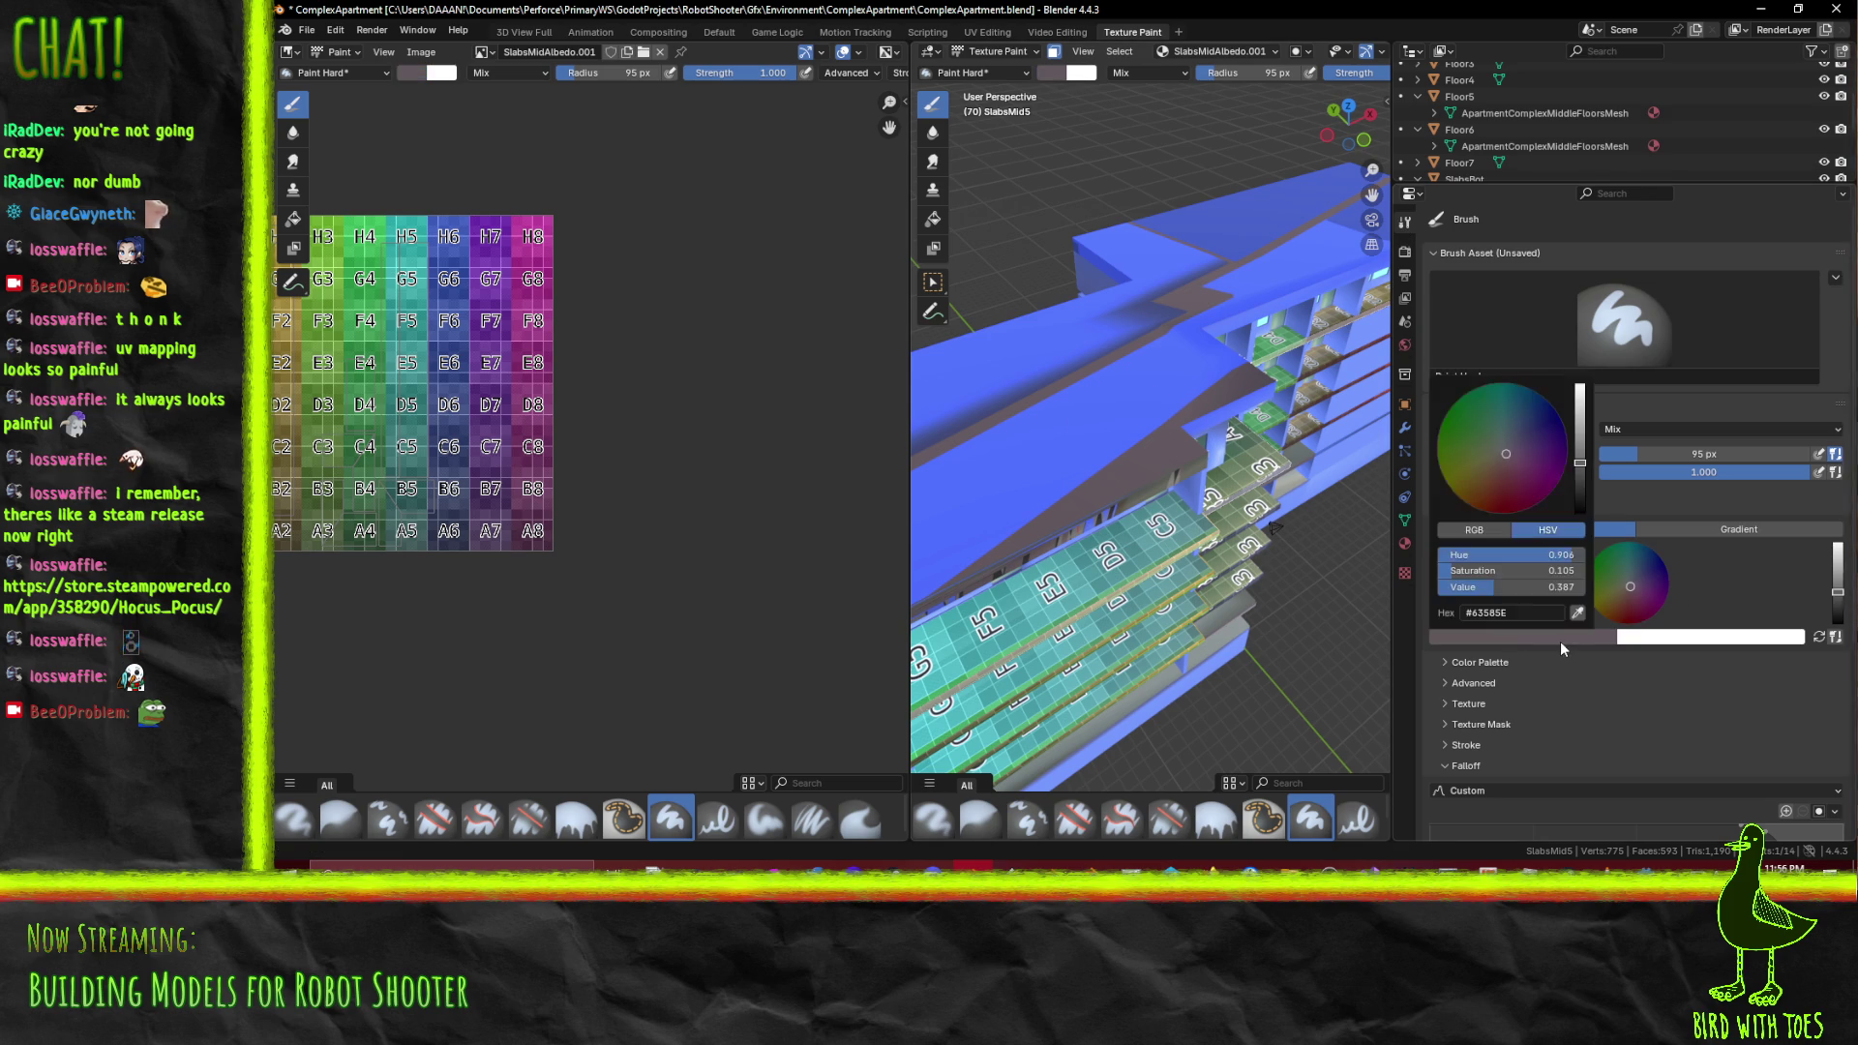
left_click_drag(1579, 459, 1579, 436)
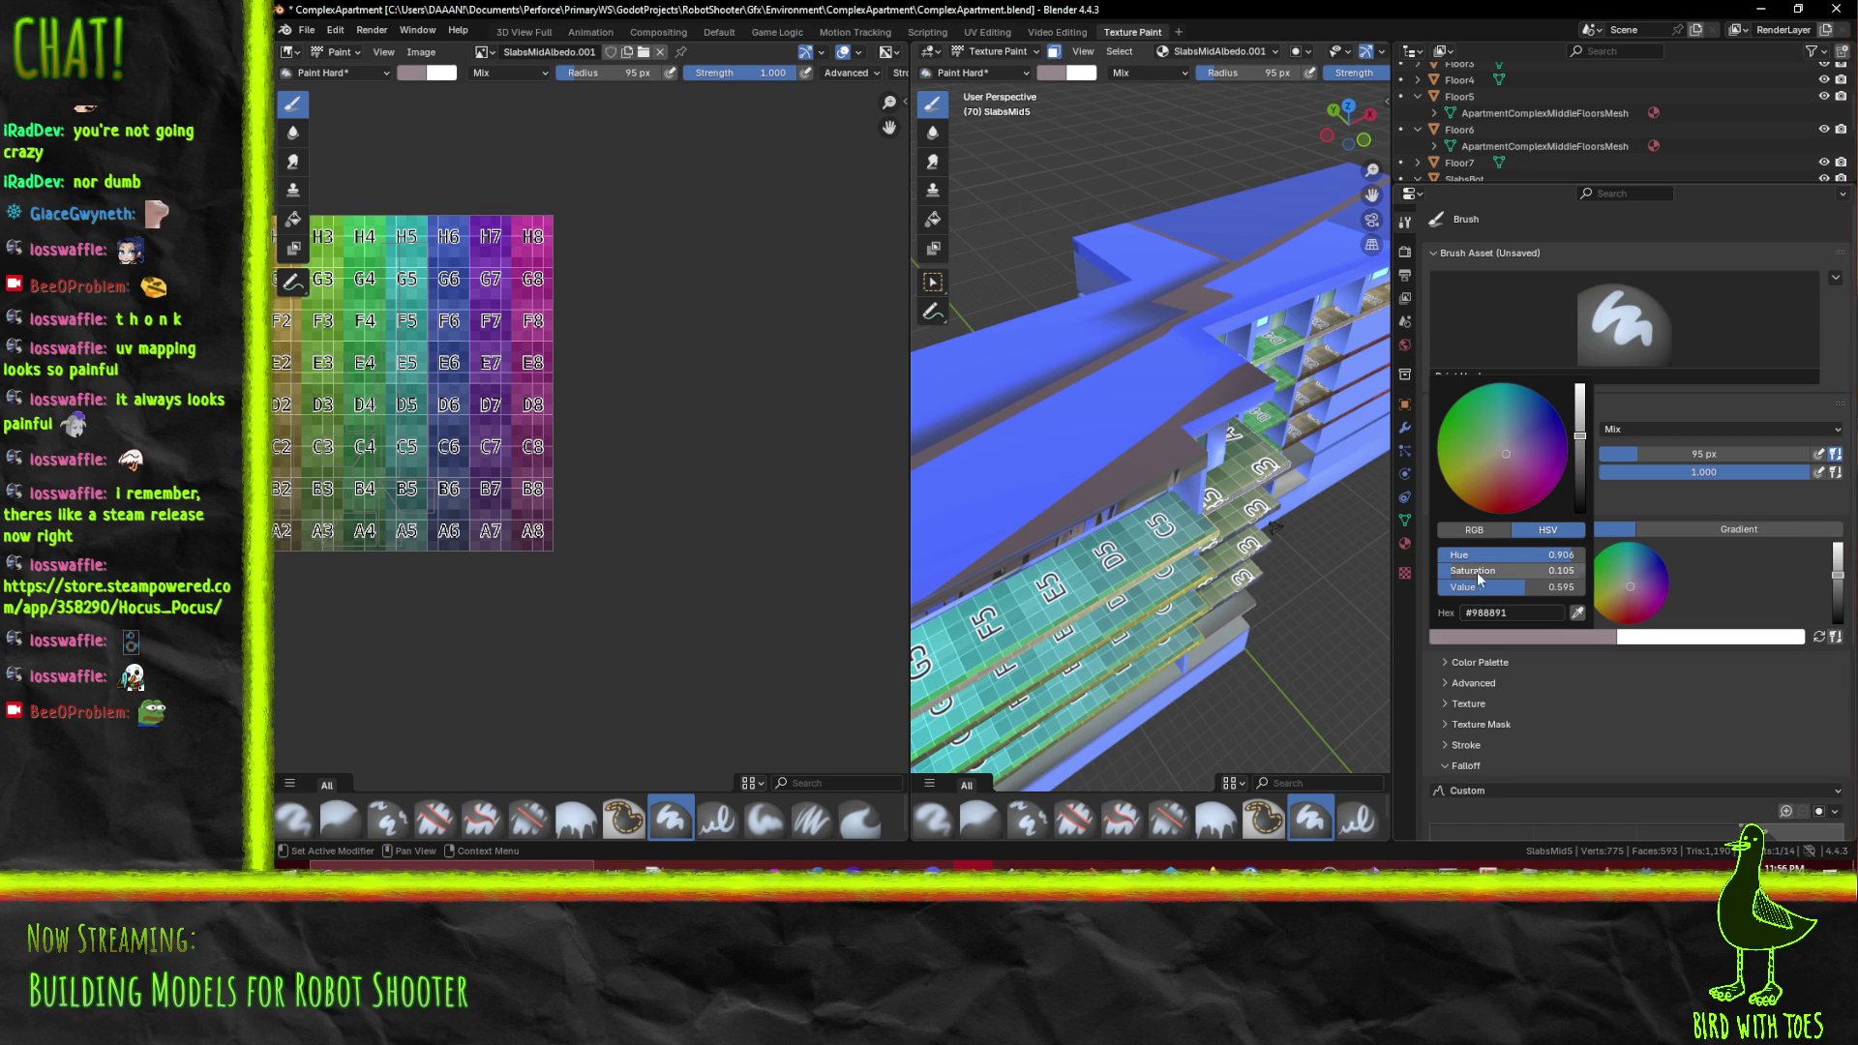
left_click_drag(1453, 569, 1453, 569)
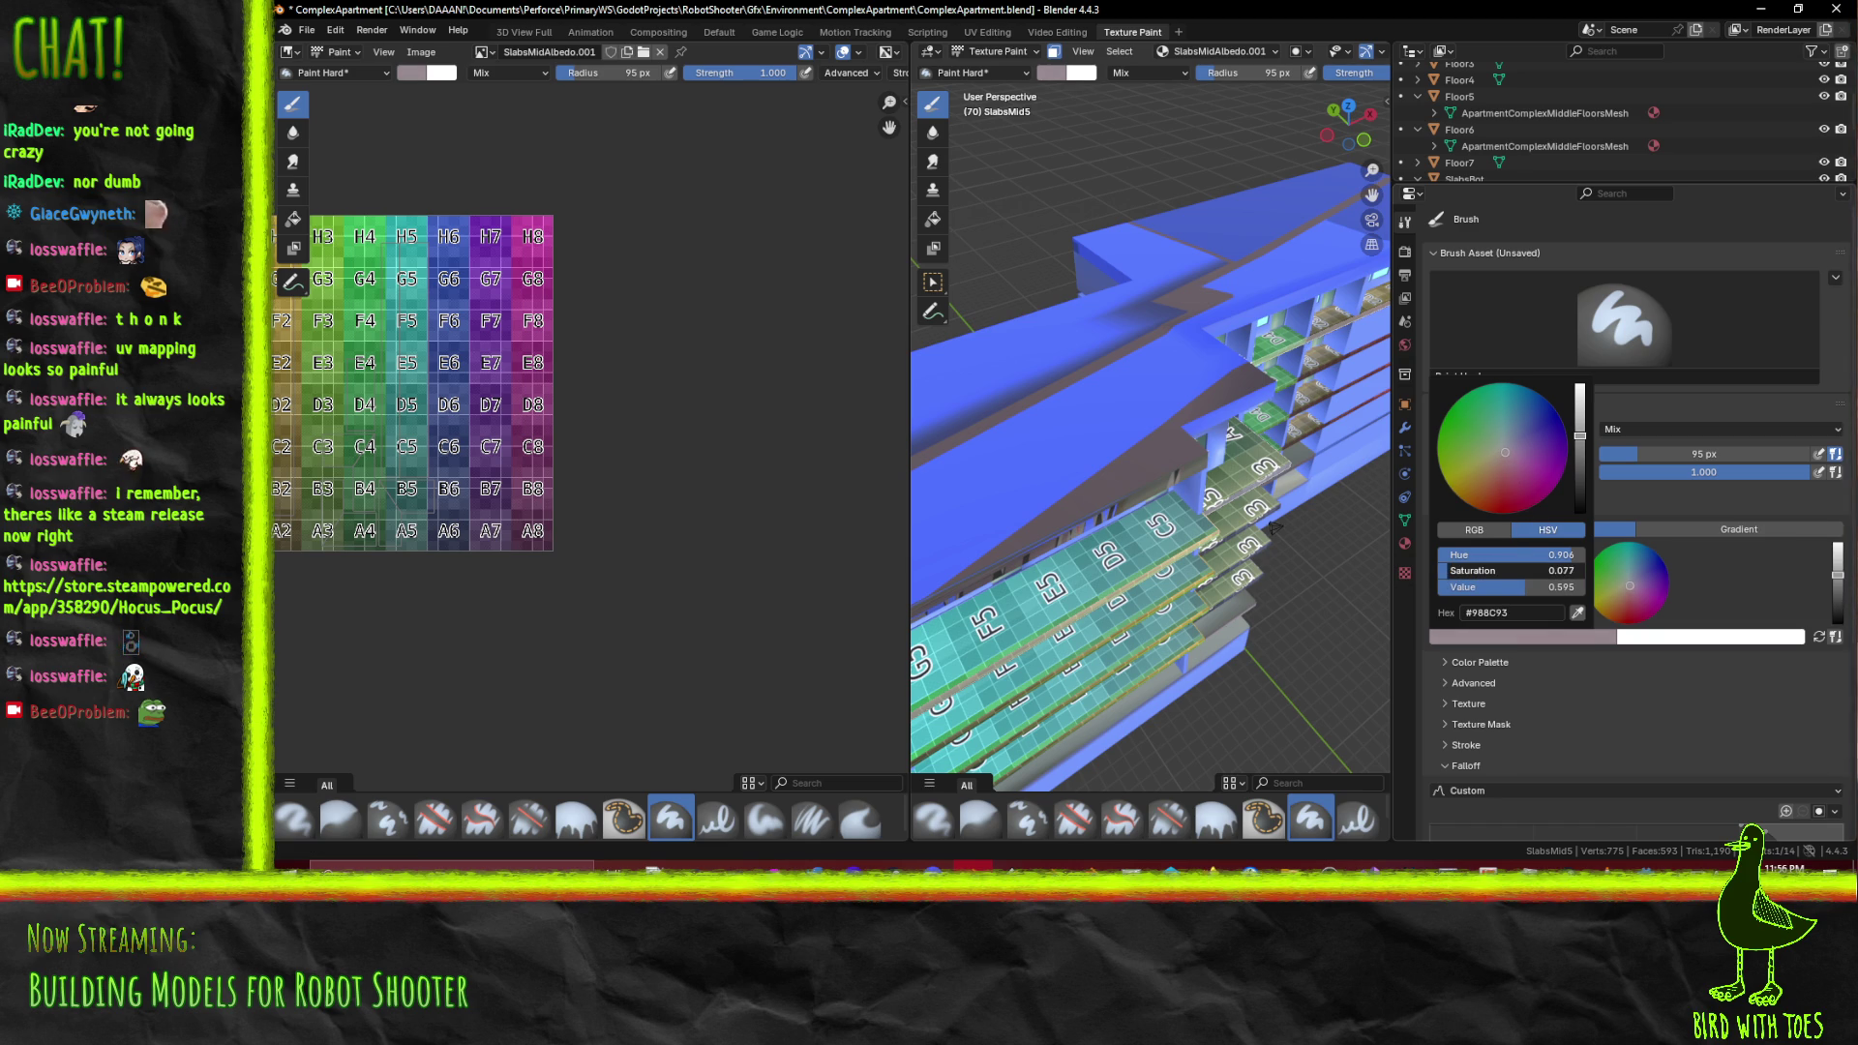
left_click_drag(1273, 527, 1339, 510)
Darken the brush slightly and paint the balcony slabs and slab tiles grey
left_click_drag(931, 520, 1209, 481)
left_click_drag(959, 417, 1239, 496)
scroll("up", 3)
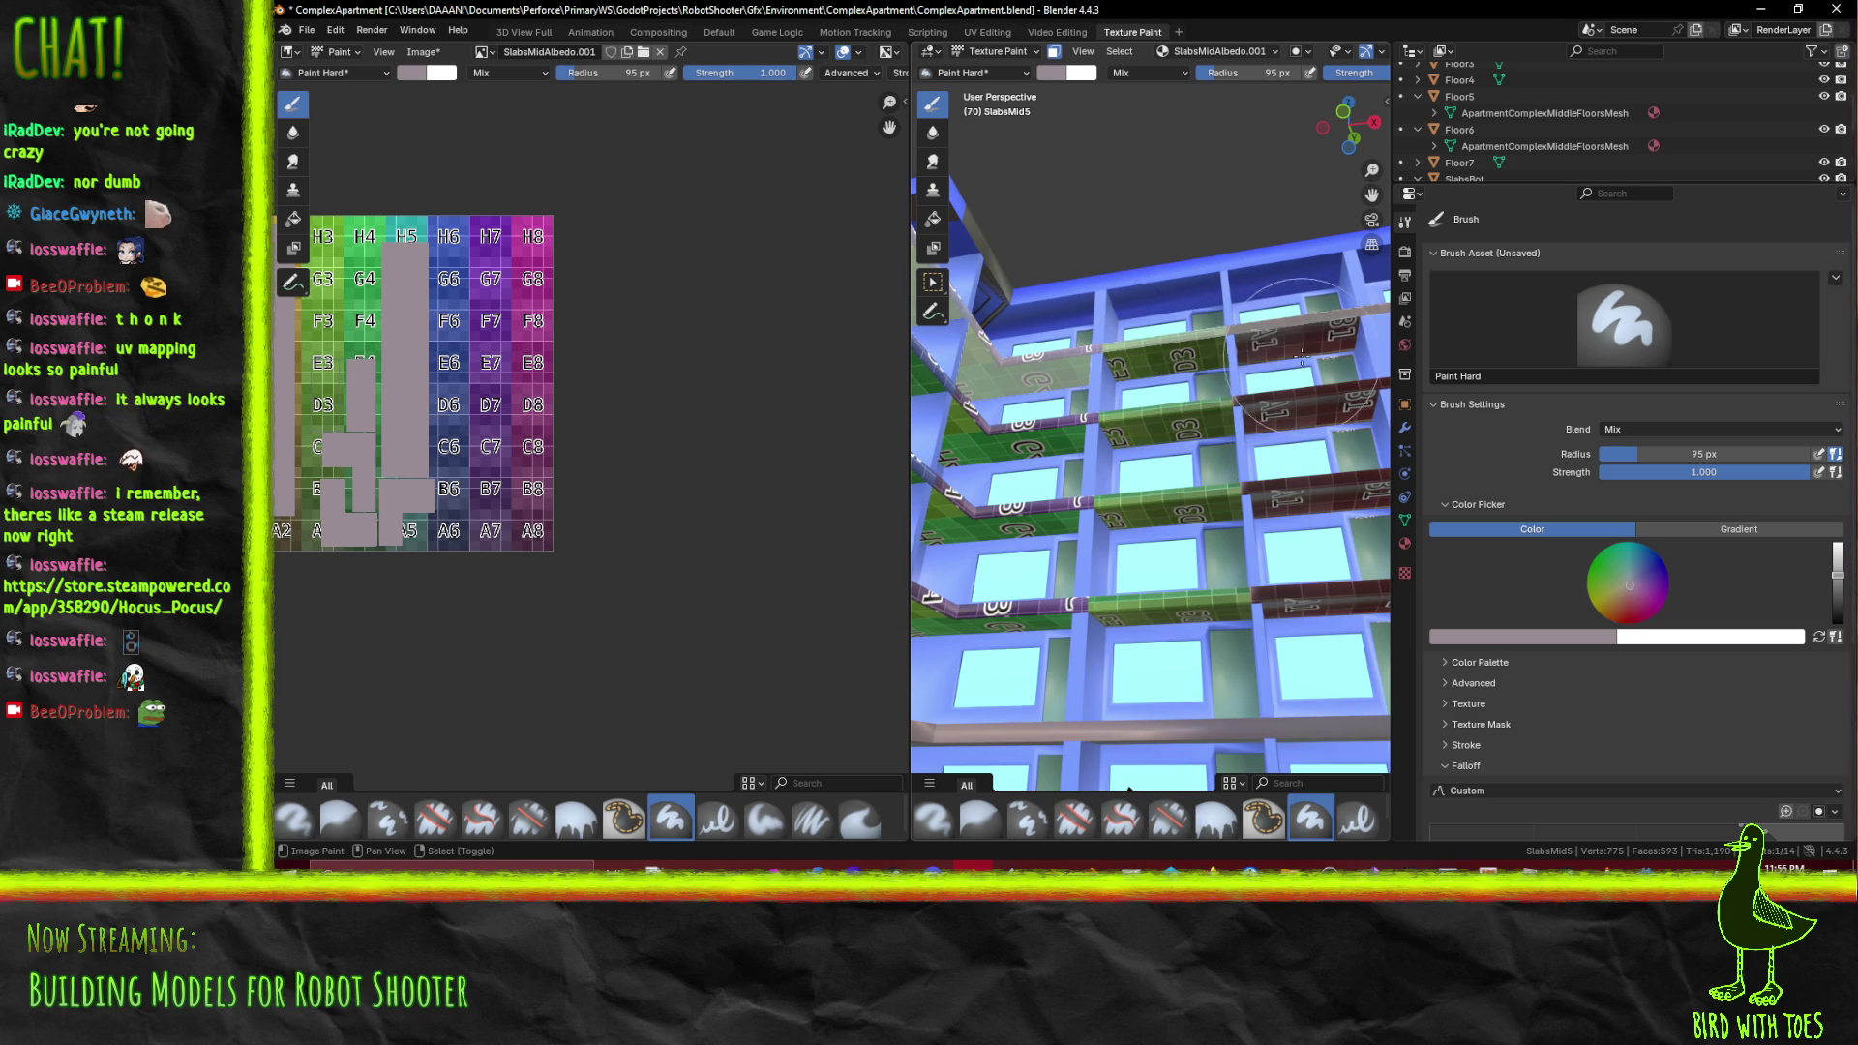
left_click_drag(1119, 406, 1663, 647)
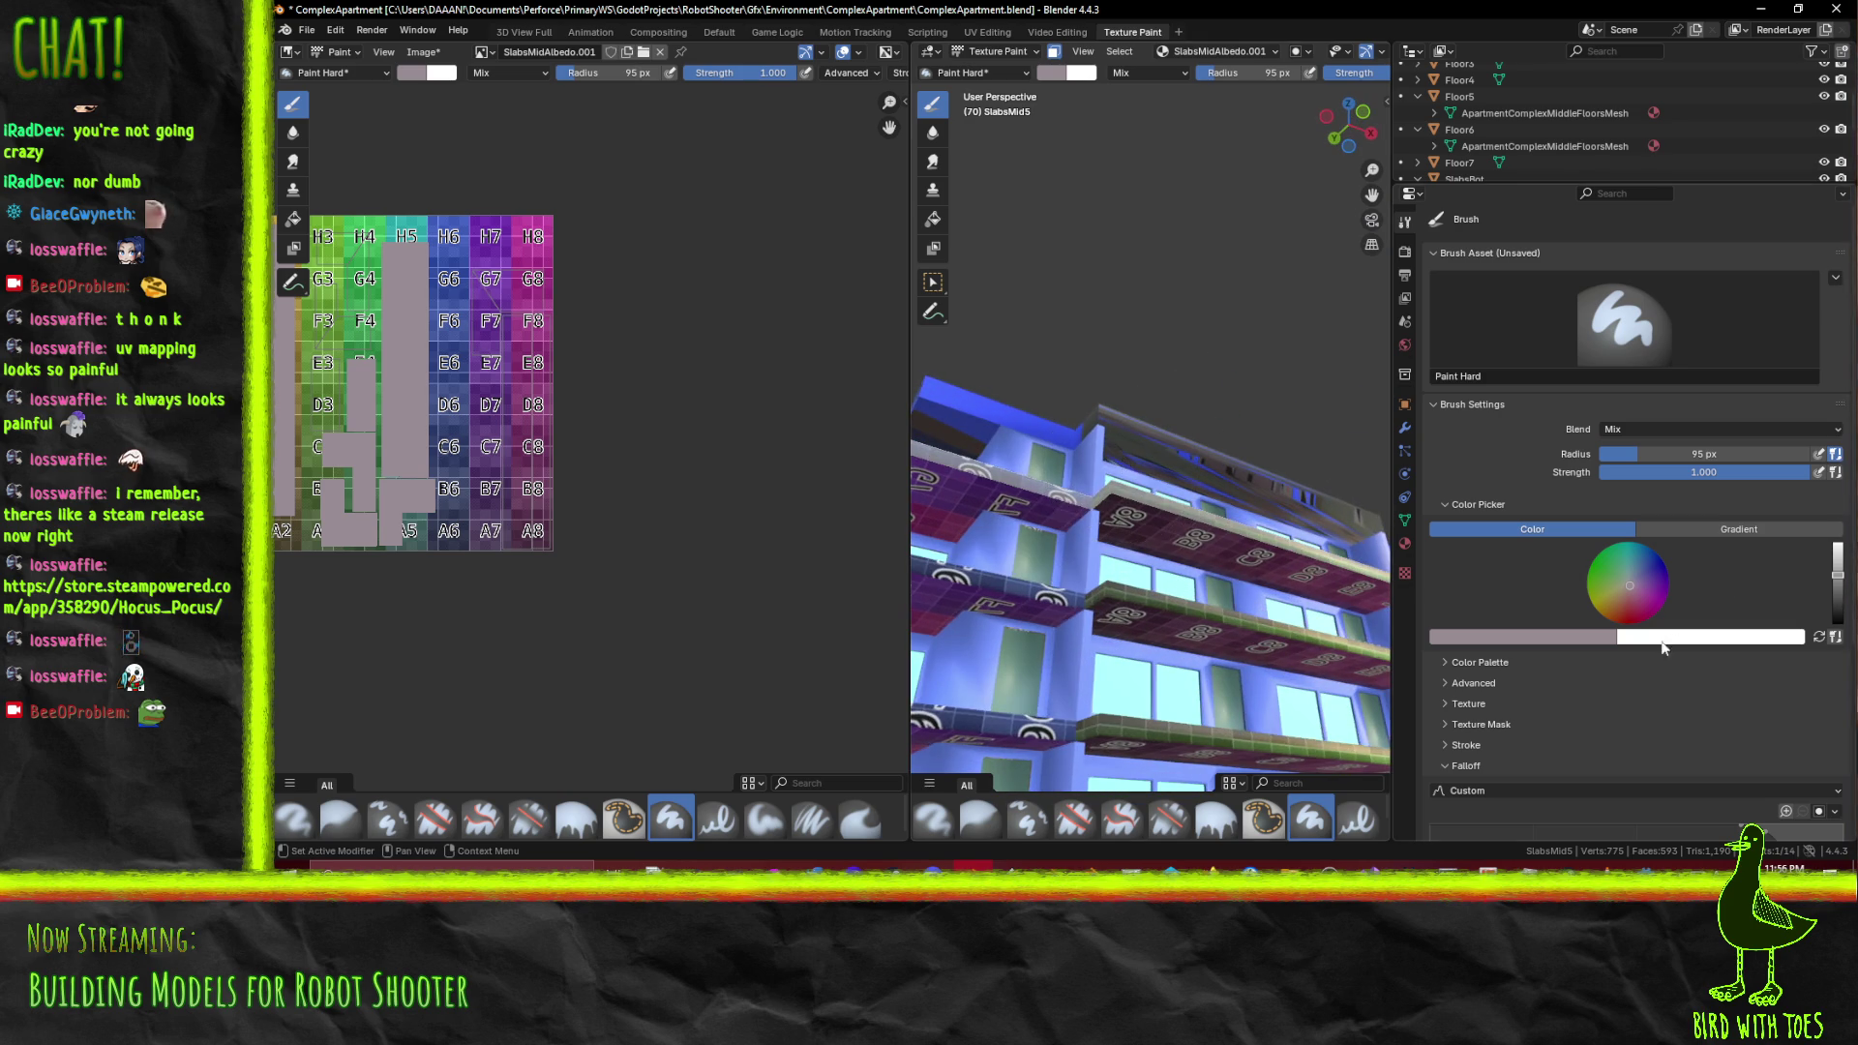
left_click(1836, 592)
left_click_drag(1161, 426, 1190, 677)
left_click_drag(1190, 619, 1093, 329)
left_click_drag(1093, 329, 1098, 324)
left_click_drag(1098, 324, 1110, 612)
left_click(962, 442)
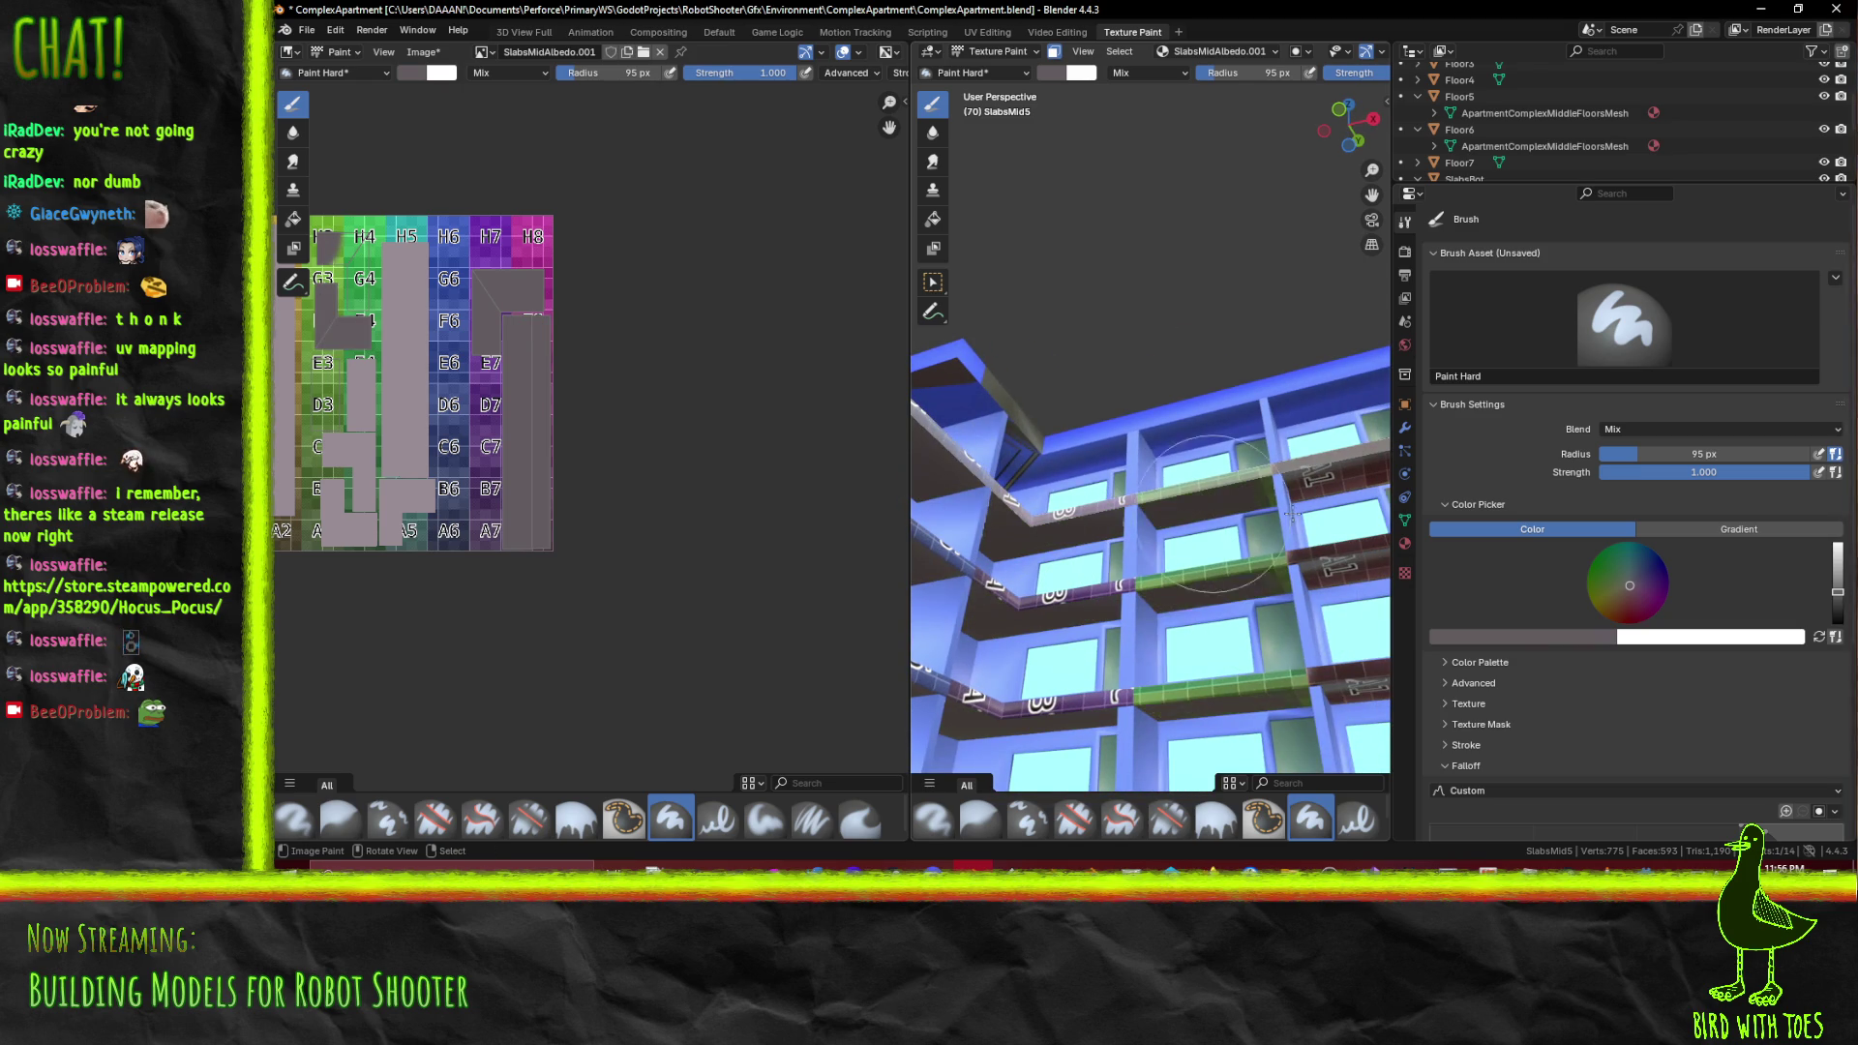
left_click_drag(1064, 484, 1208, 538)
scroll("up", 3)
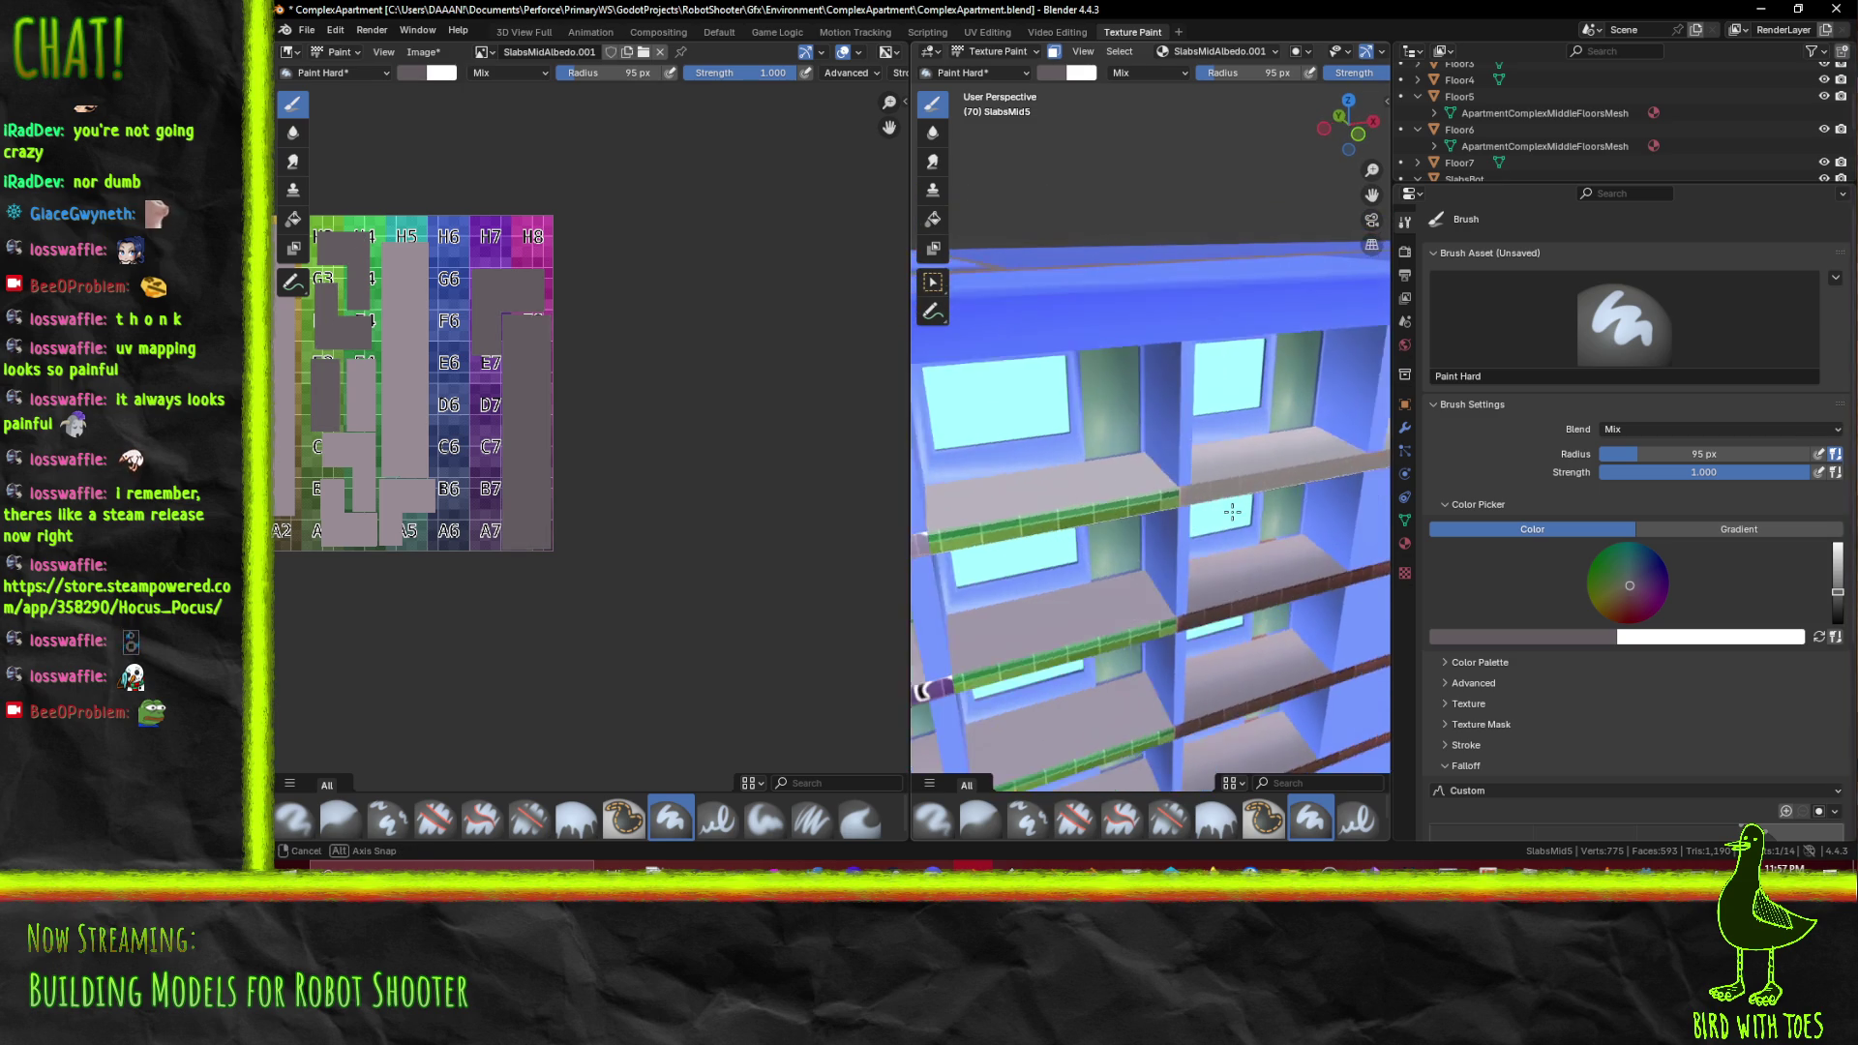
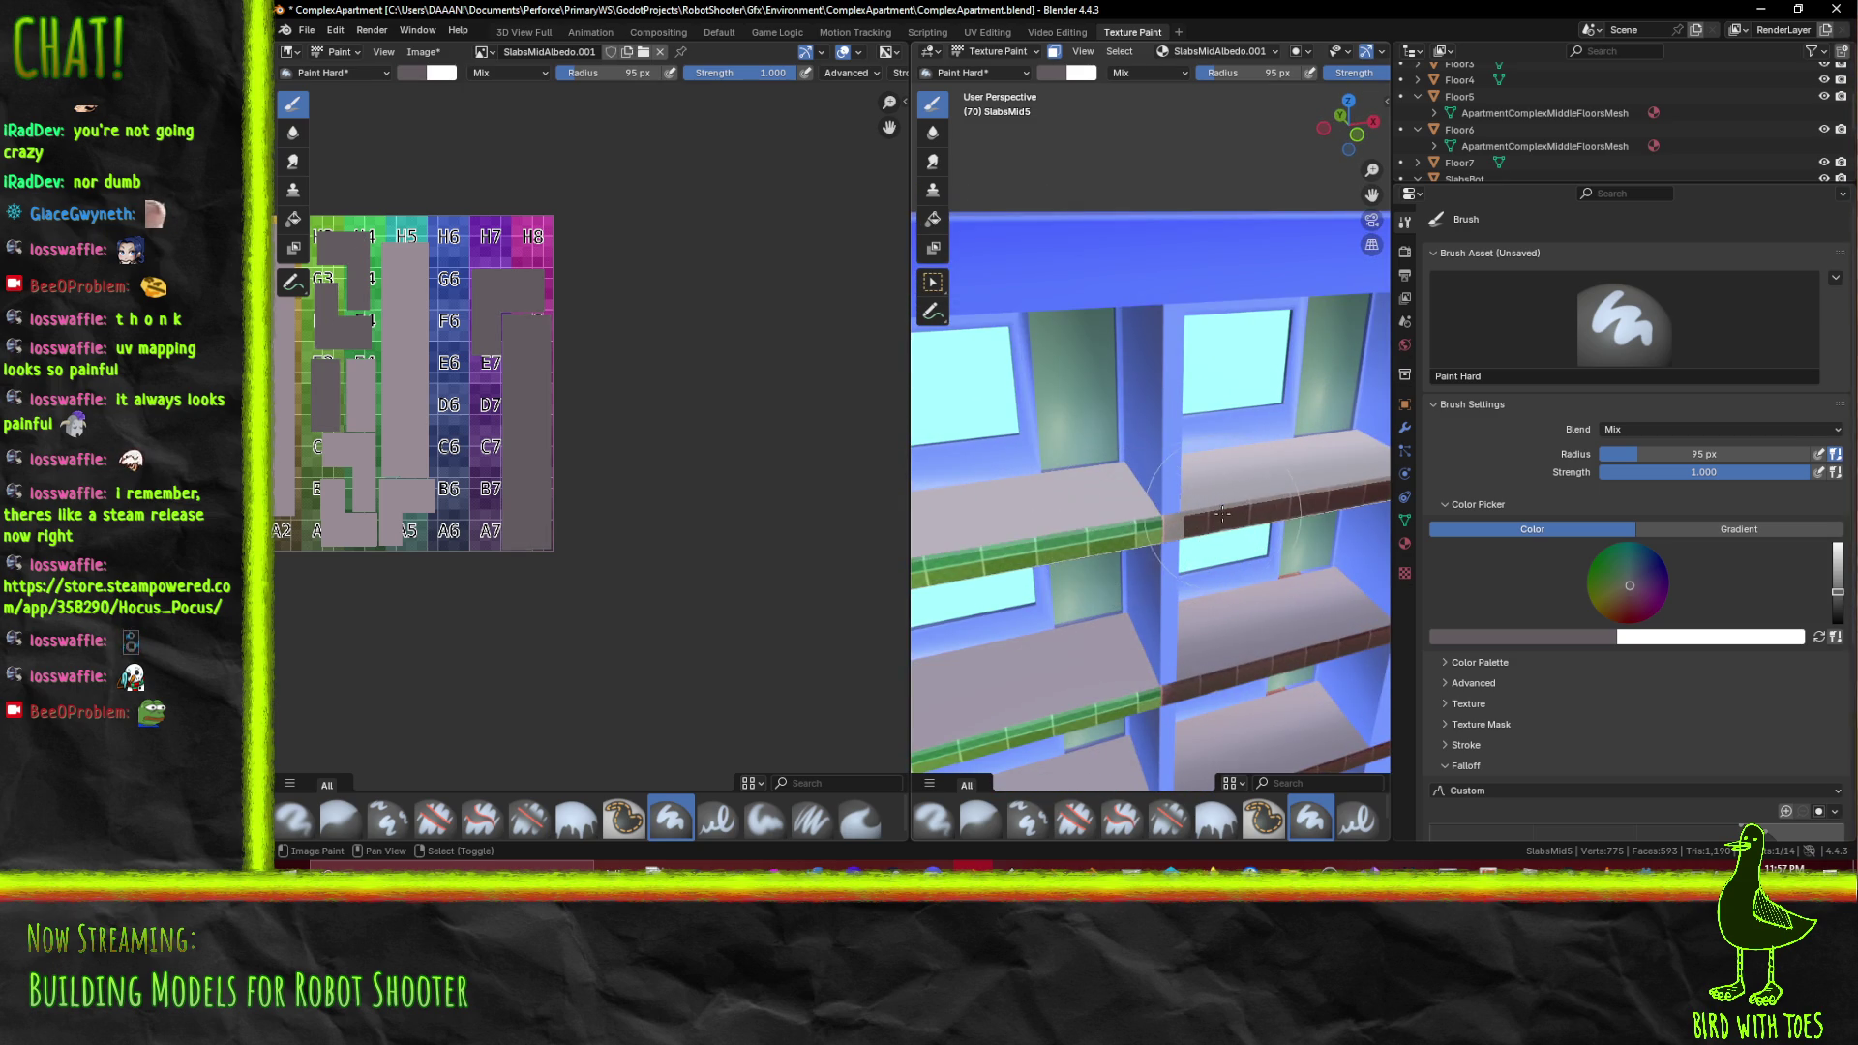
Undo a bad grey stroke on a middle-floor slab edge while inspecting the slabs from below
left_click_drag(1217, 510, 1115, 294)
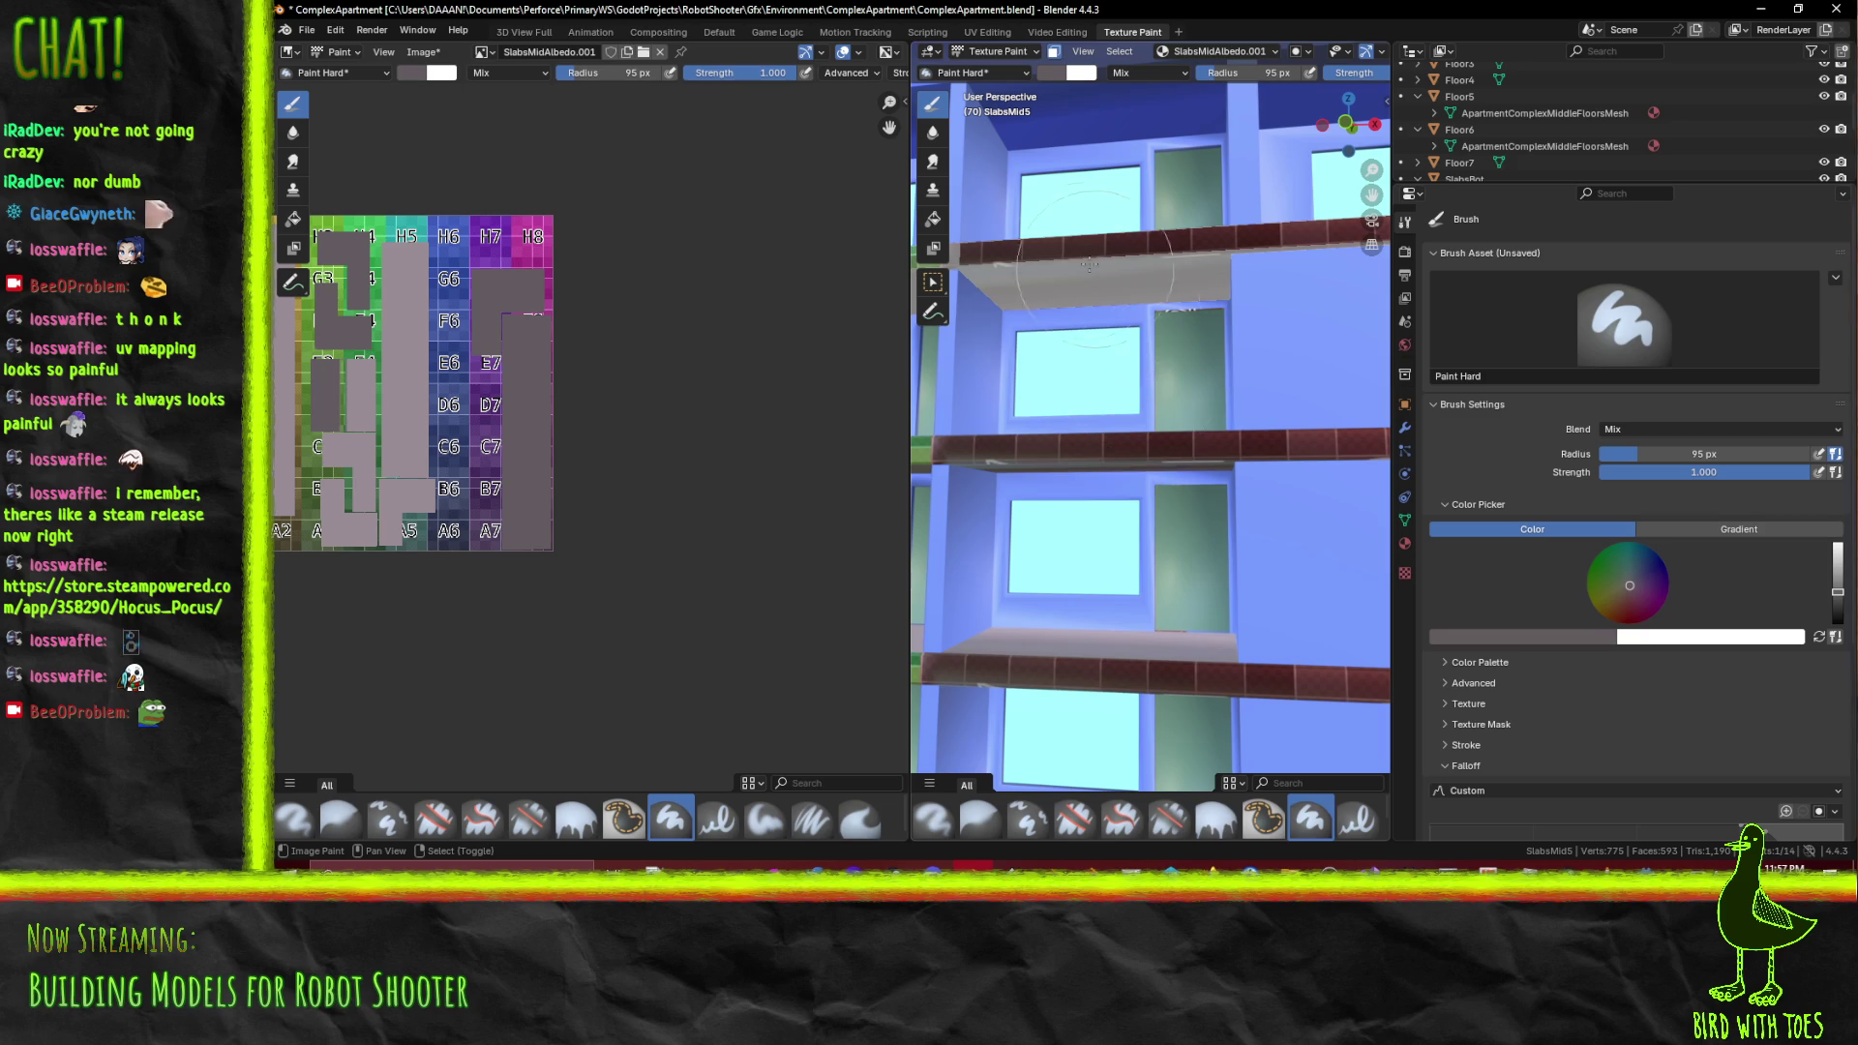
left_click_drag(999, 264, 1265, 267)
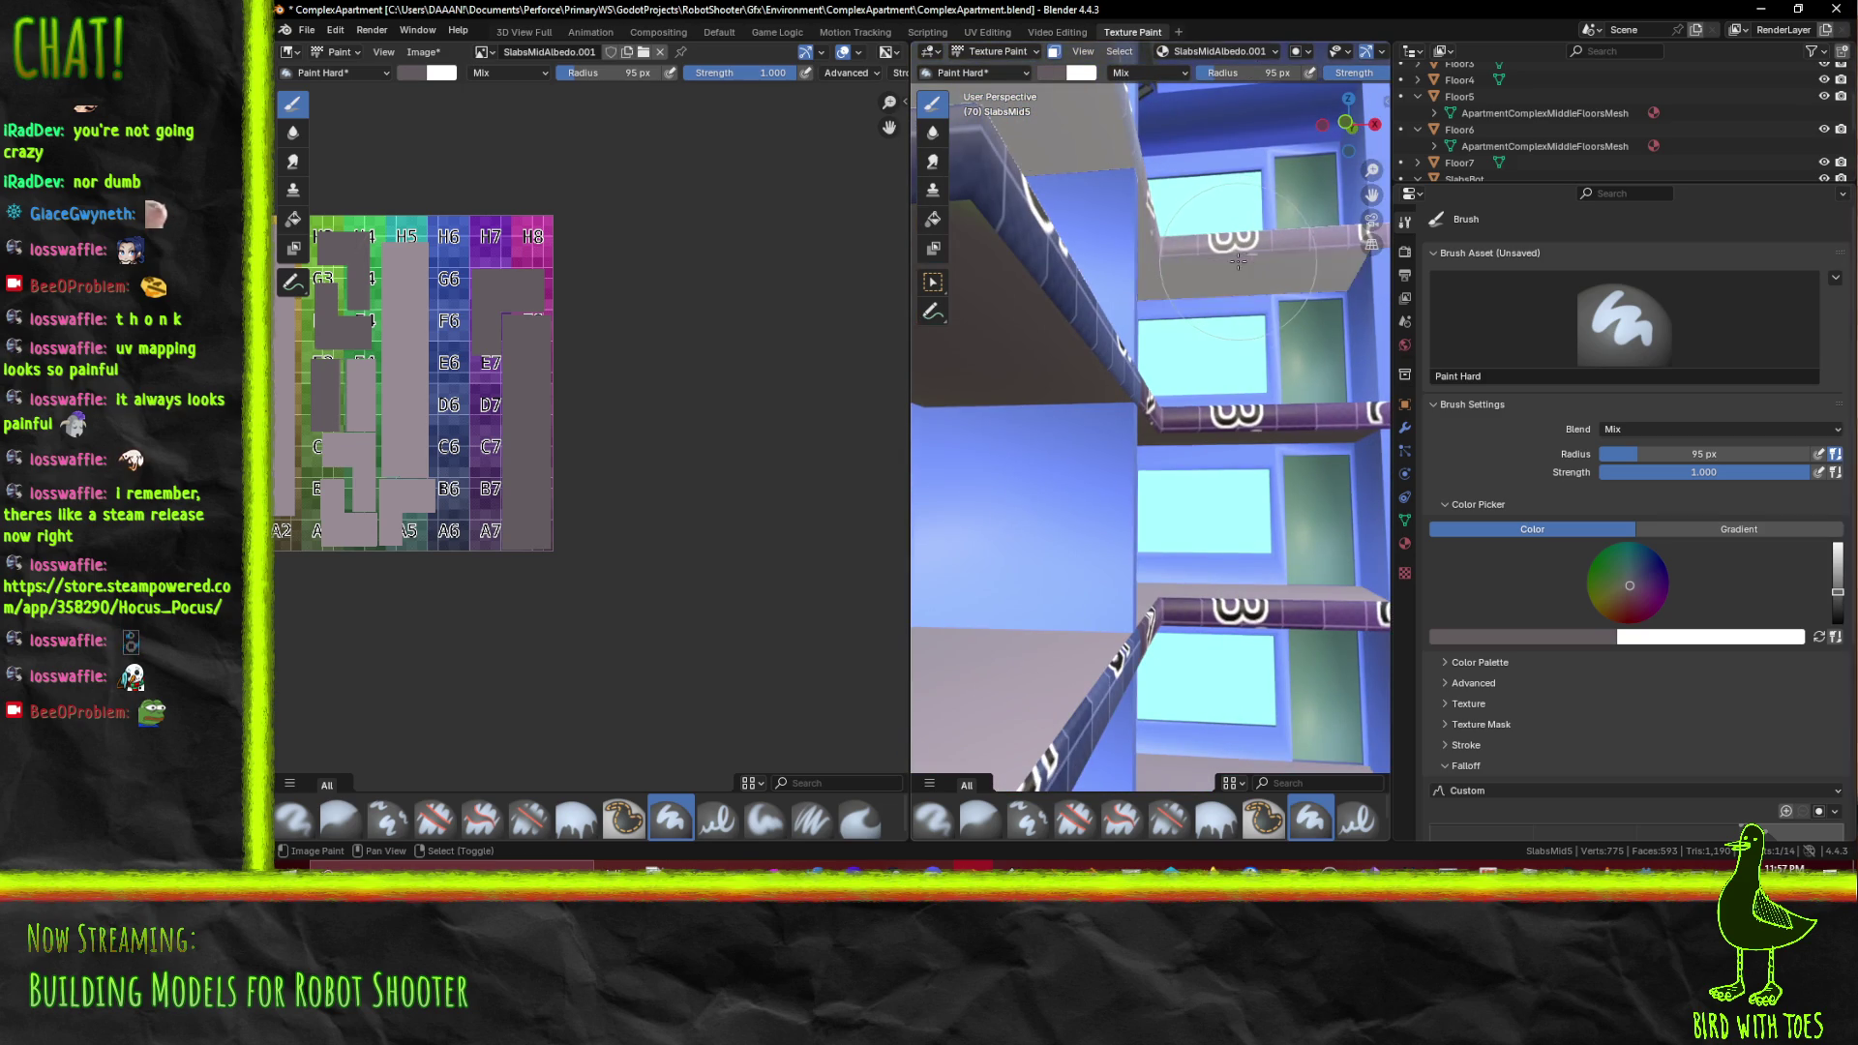
key("ctrl+z")
left_click_drag(1233, 254, 1252, 384)
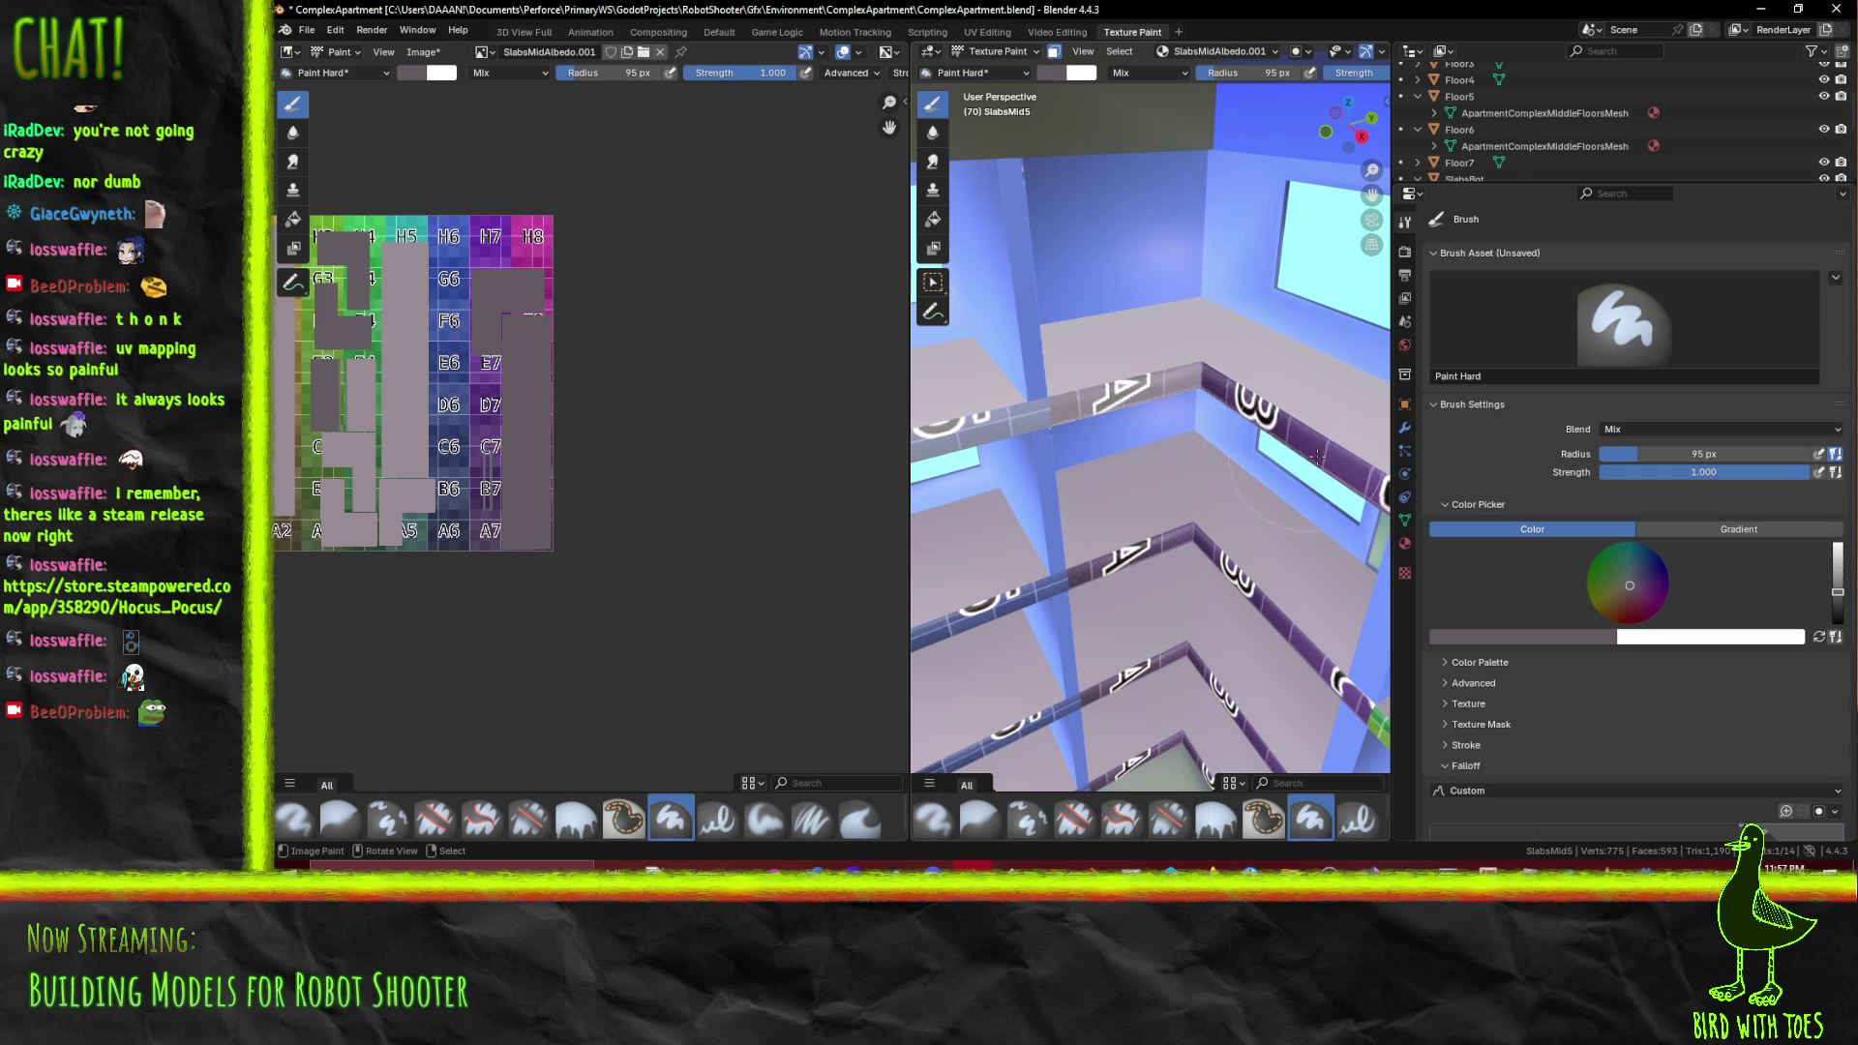
scroll("down", 3)
left_click_drag(1299, 450, 1148, 465)
scroll("up", 3)
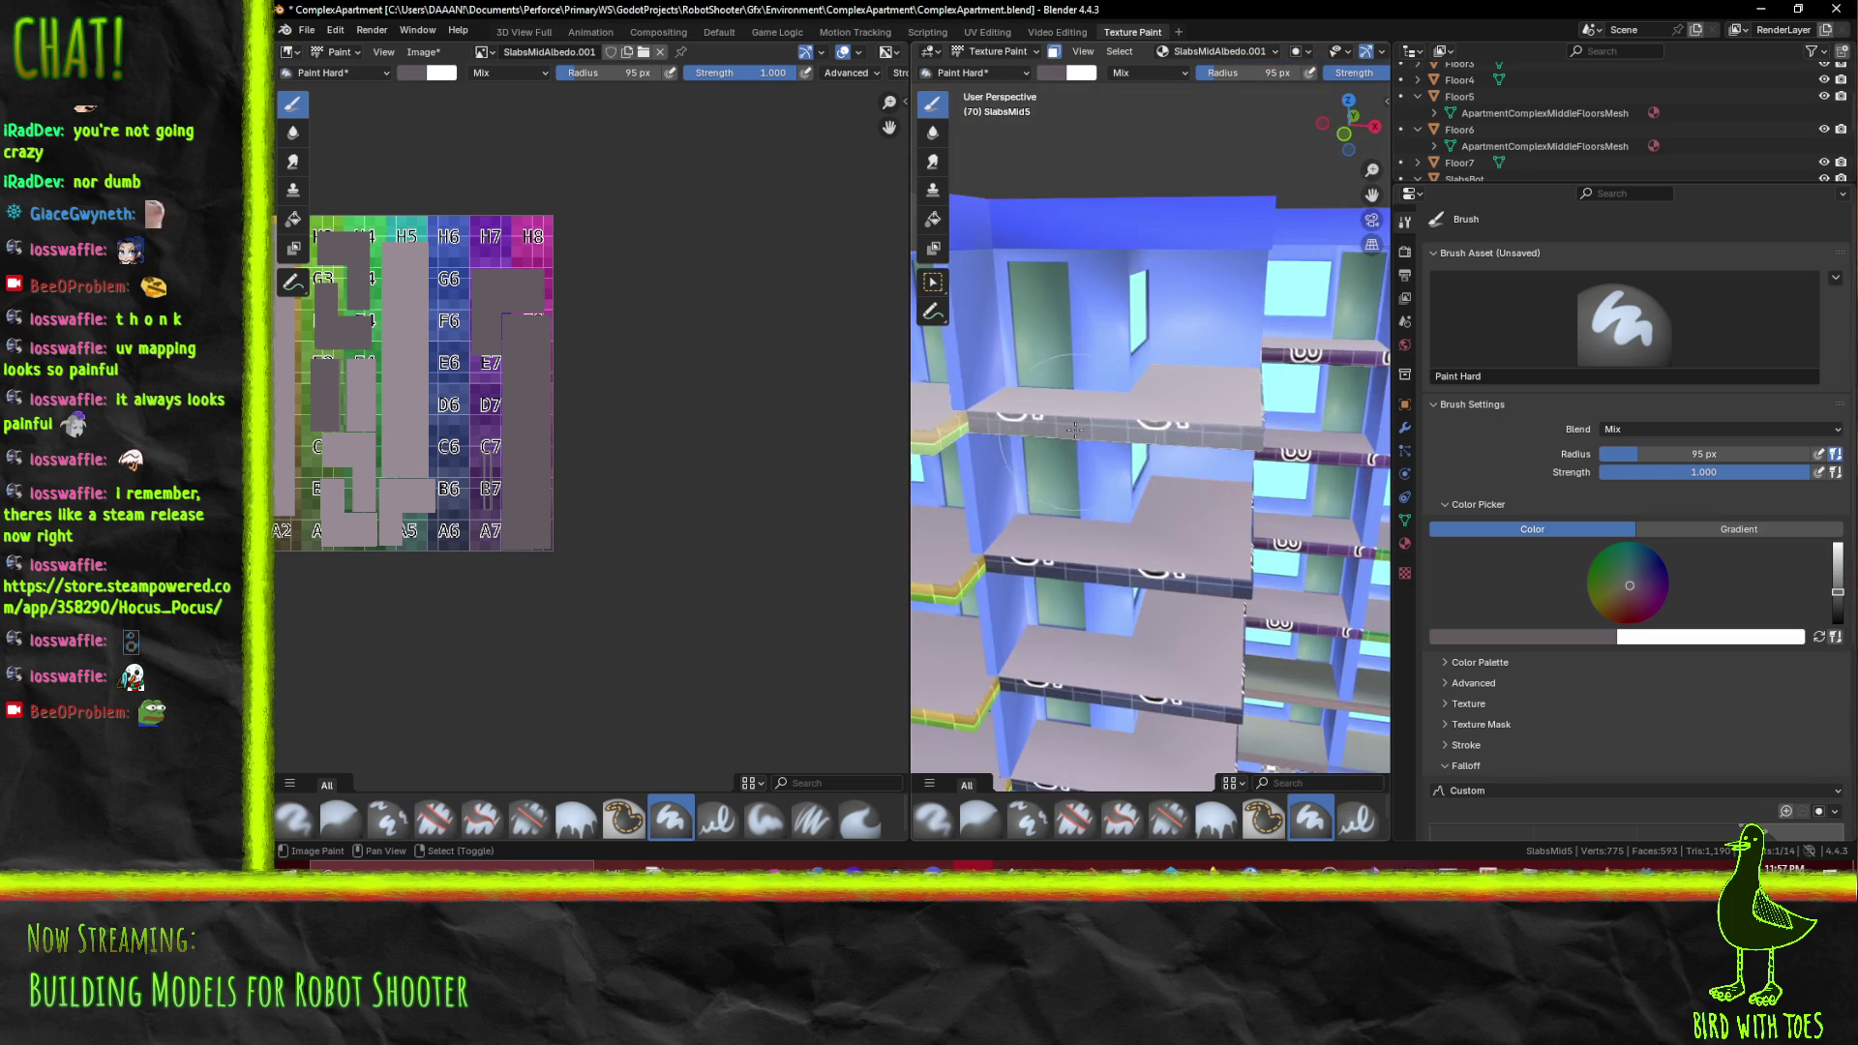
left_click_drag(1058, 417, 981, 281)
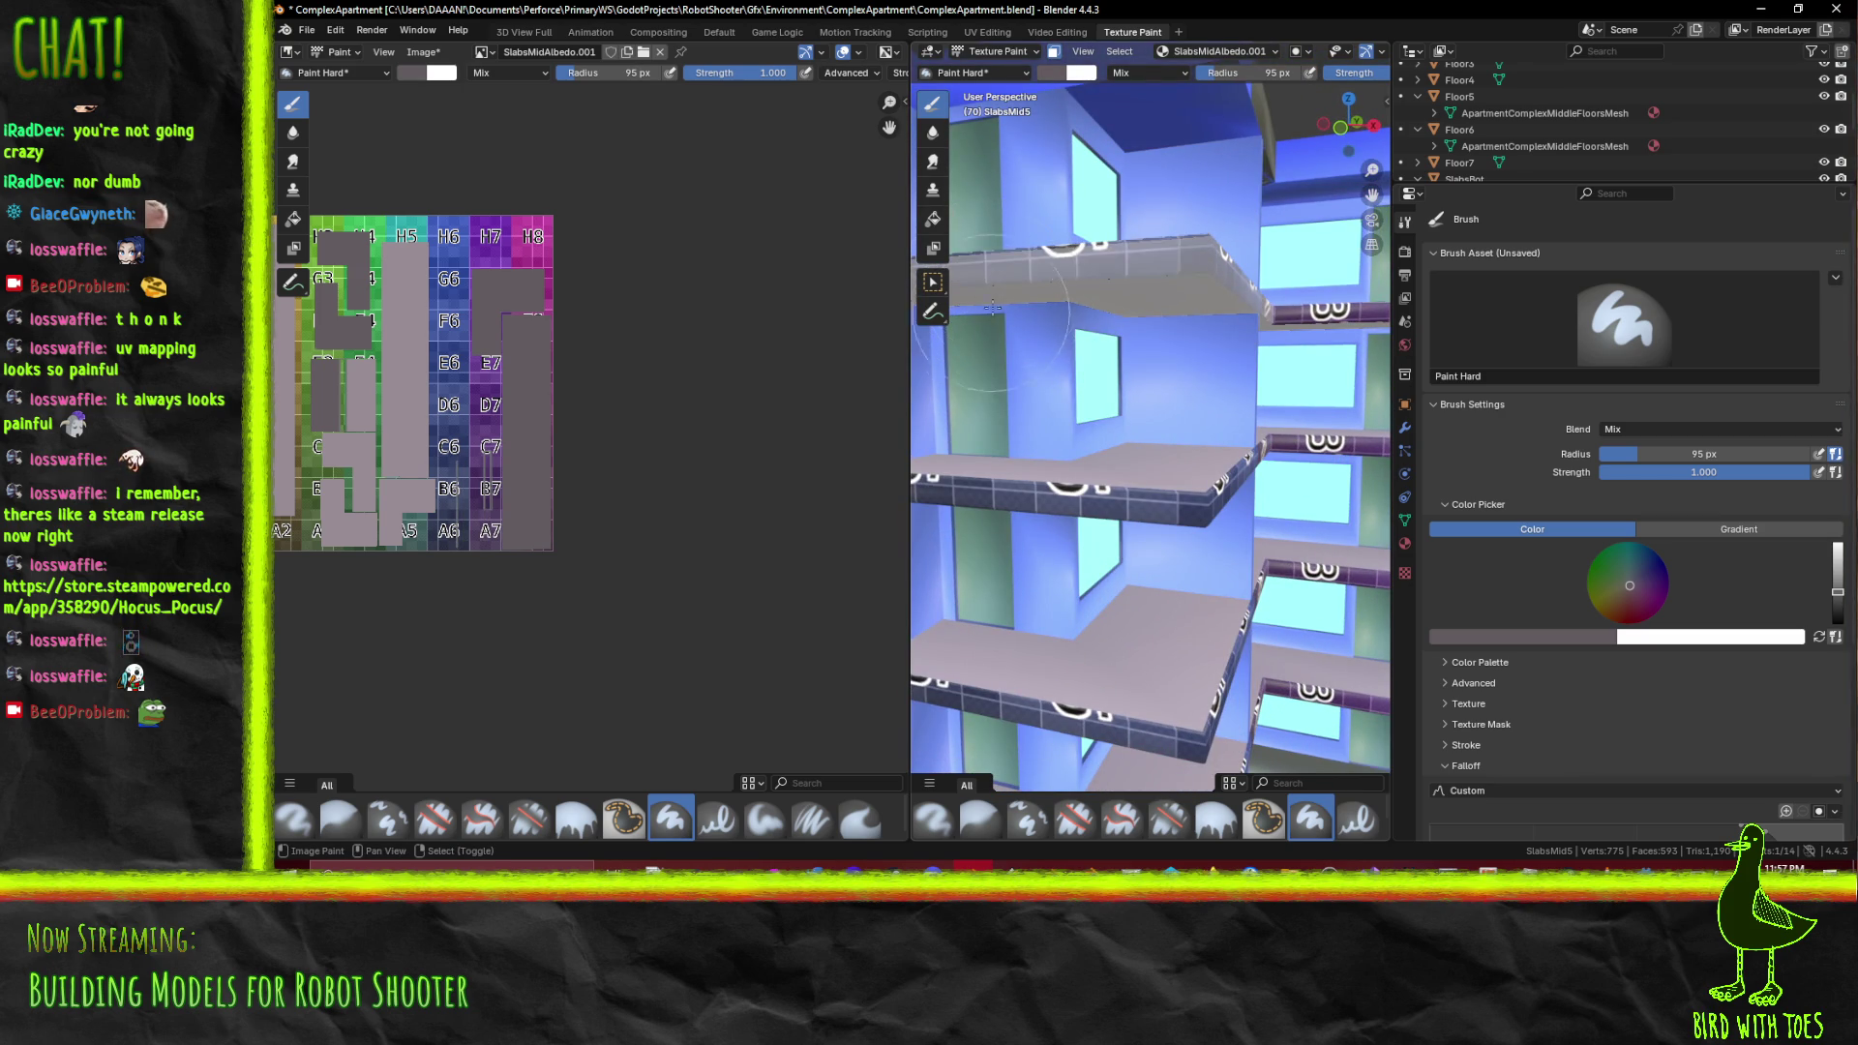
left_click_drag(1015, 282, 1228, 431)
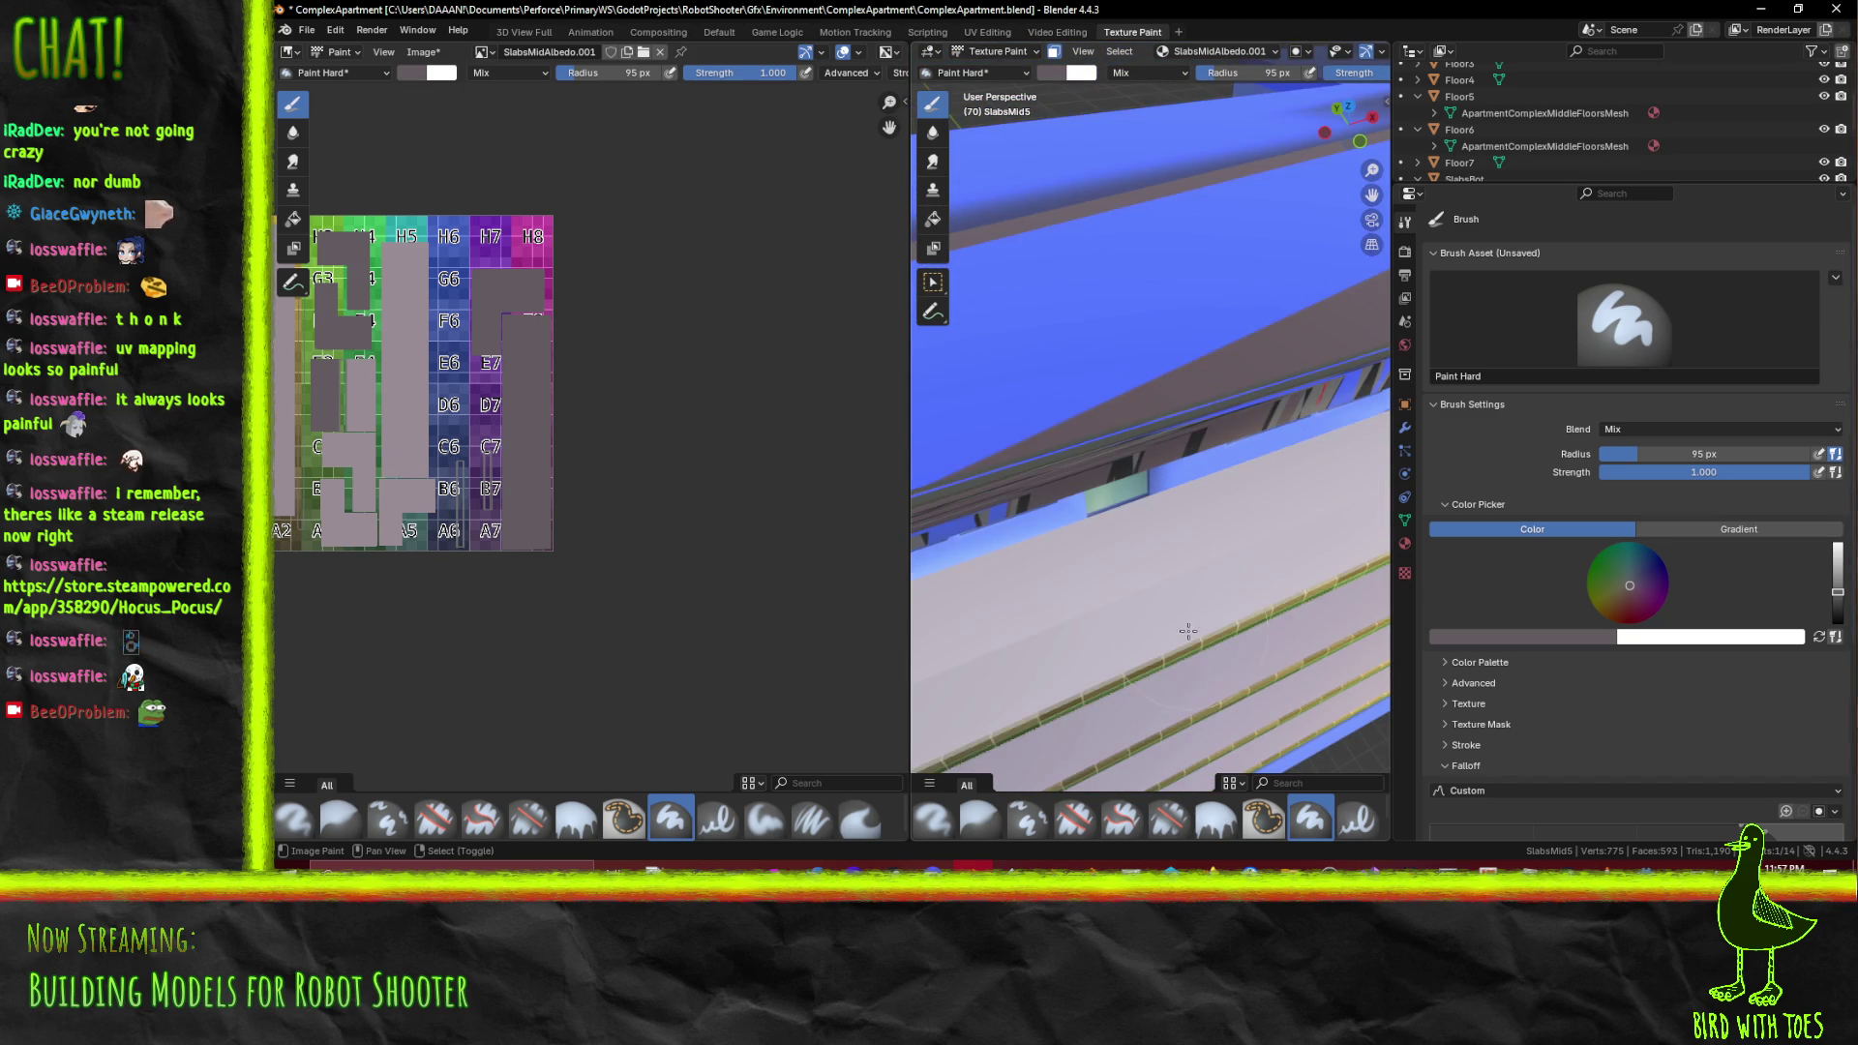
left_click_drag(1196, 640, 1405, 425)
scroll("up", 3)
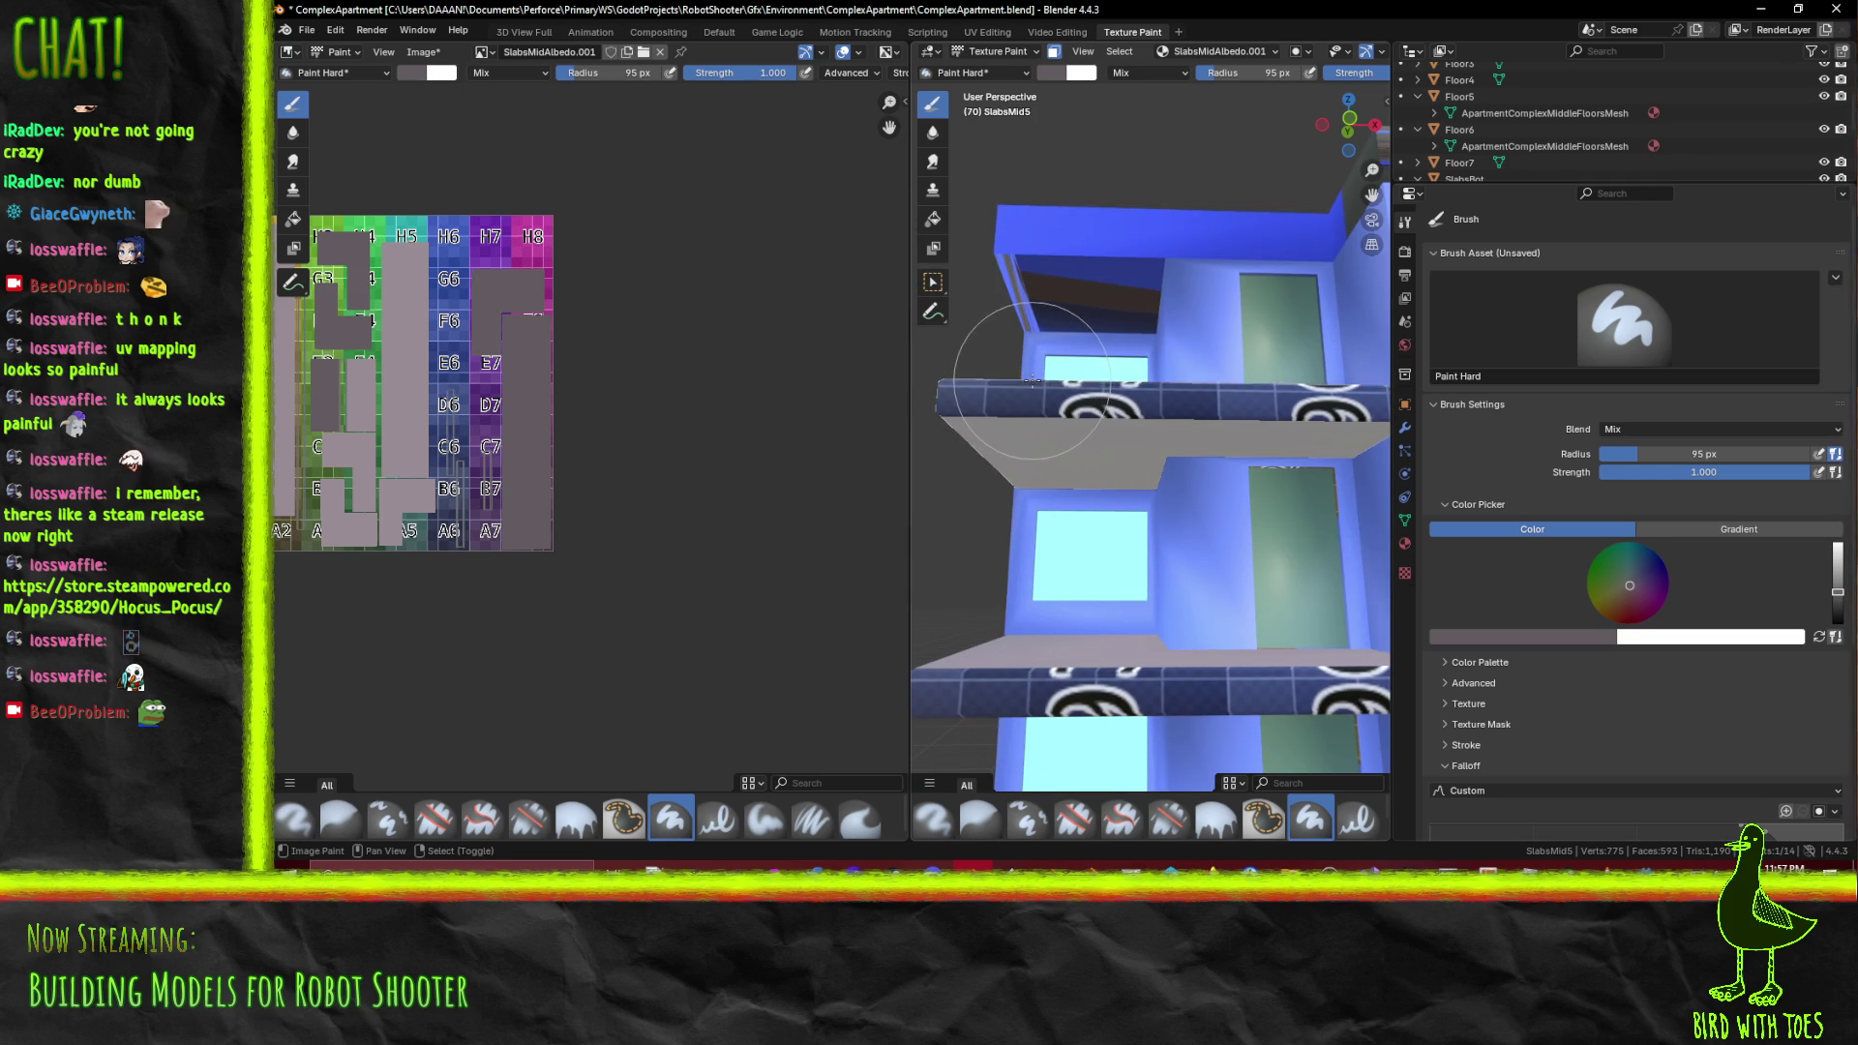
Adjust the grey brush brightness and check the floor slab edges from several facade angles
left_click_drag(1837, 586, 1837, 588)
left_click_drag(1151, 435, 1248, 411)
left_click_drag(1273, 521, 1119, 513)
left_click_drag(1238, 489, 820, 473)
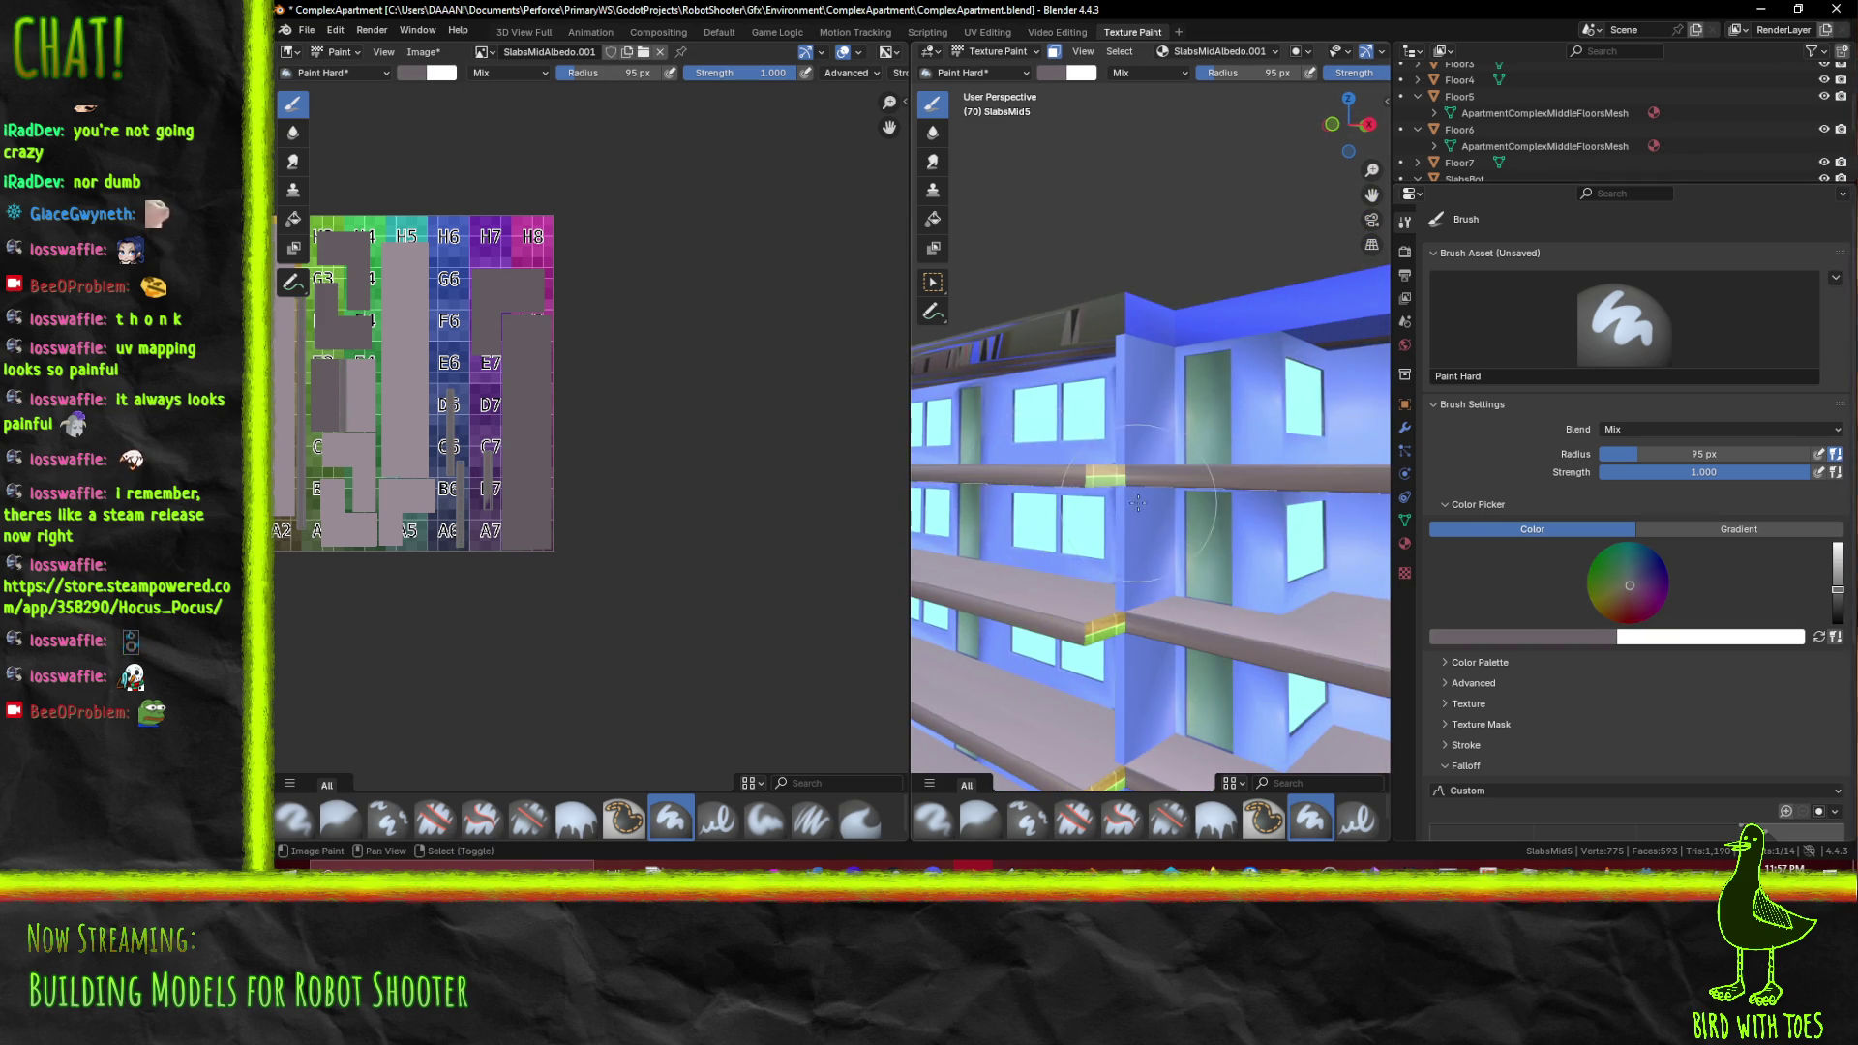
left_click_drag(1138, 502, 988, 495)
left_click_drag(1104, 504, 961, 480)
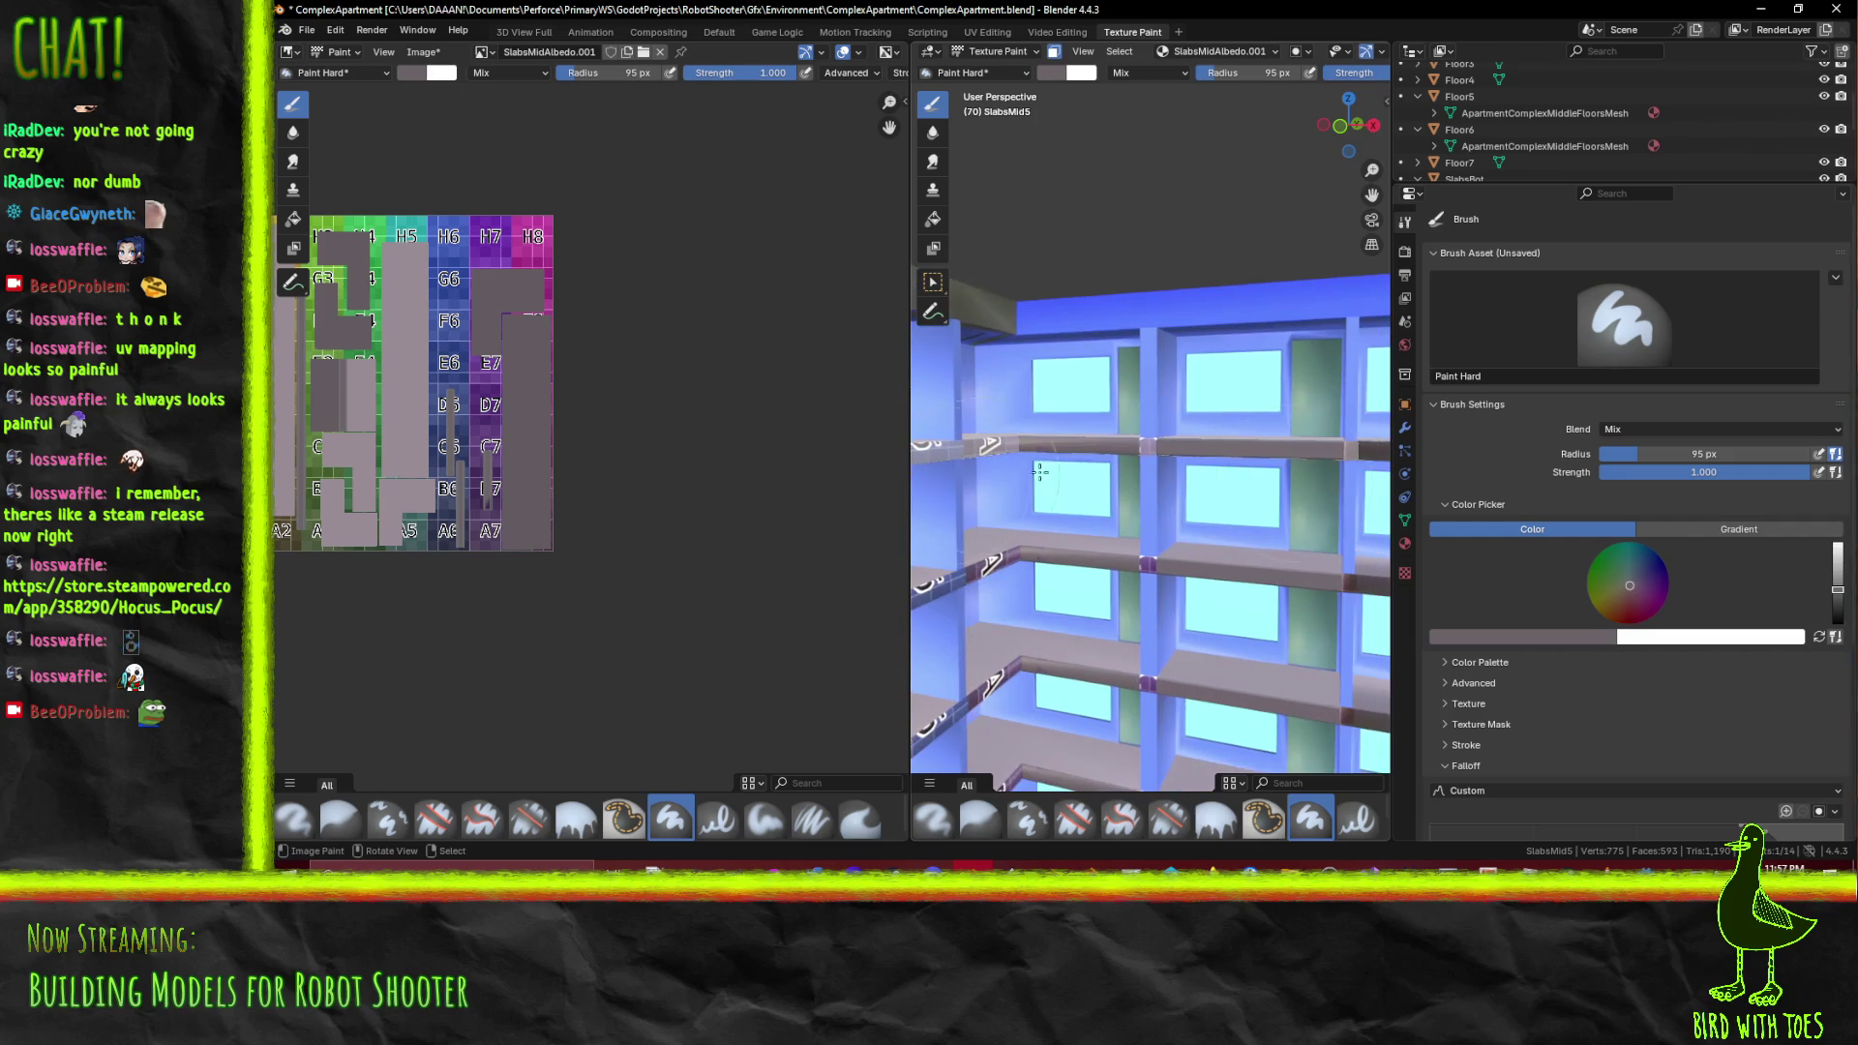
left_click_drag(1532, 496, 1517, 450)
left_click_drag(1215, 449, 914, 443)
left_click_drag(281, 440, 332, 450)
left_click_drag(948, 508, 1037, 416)
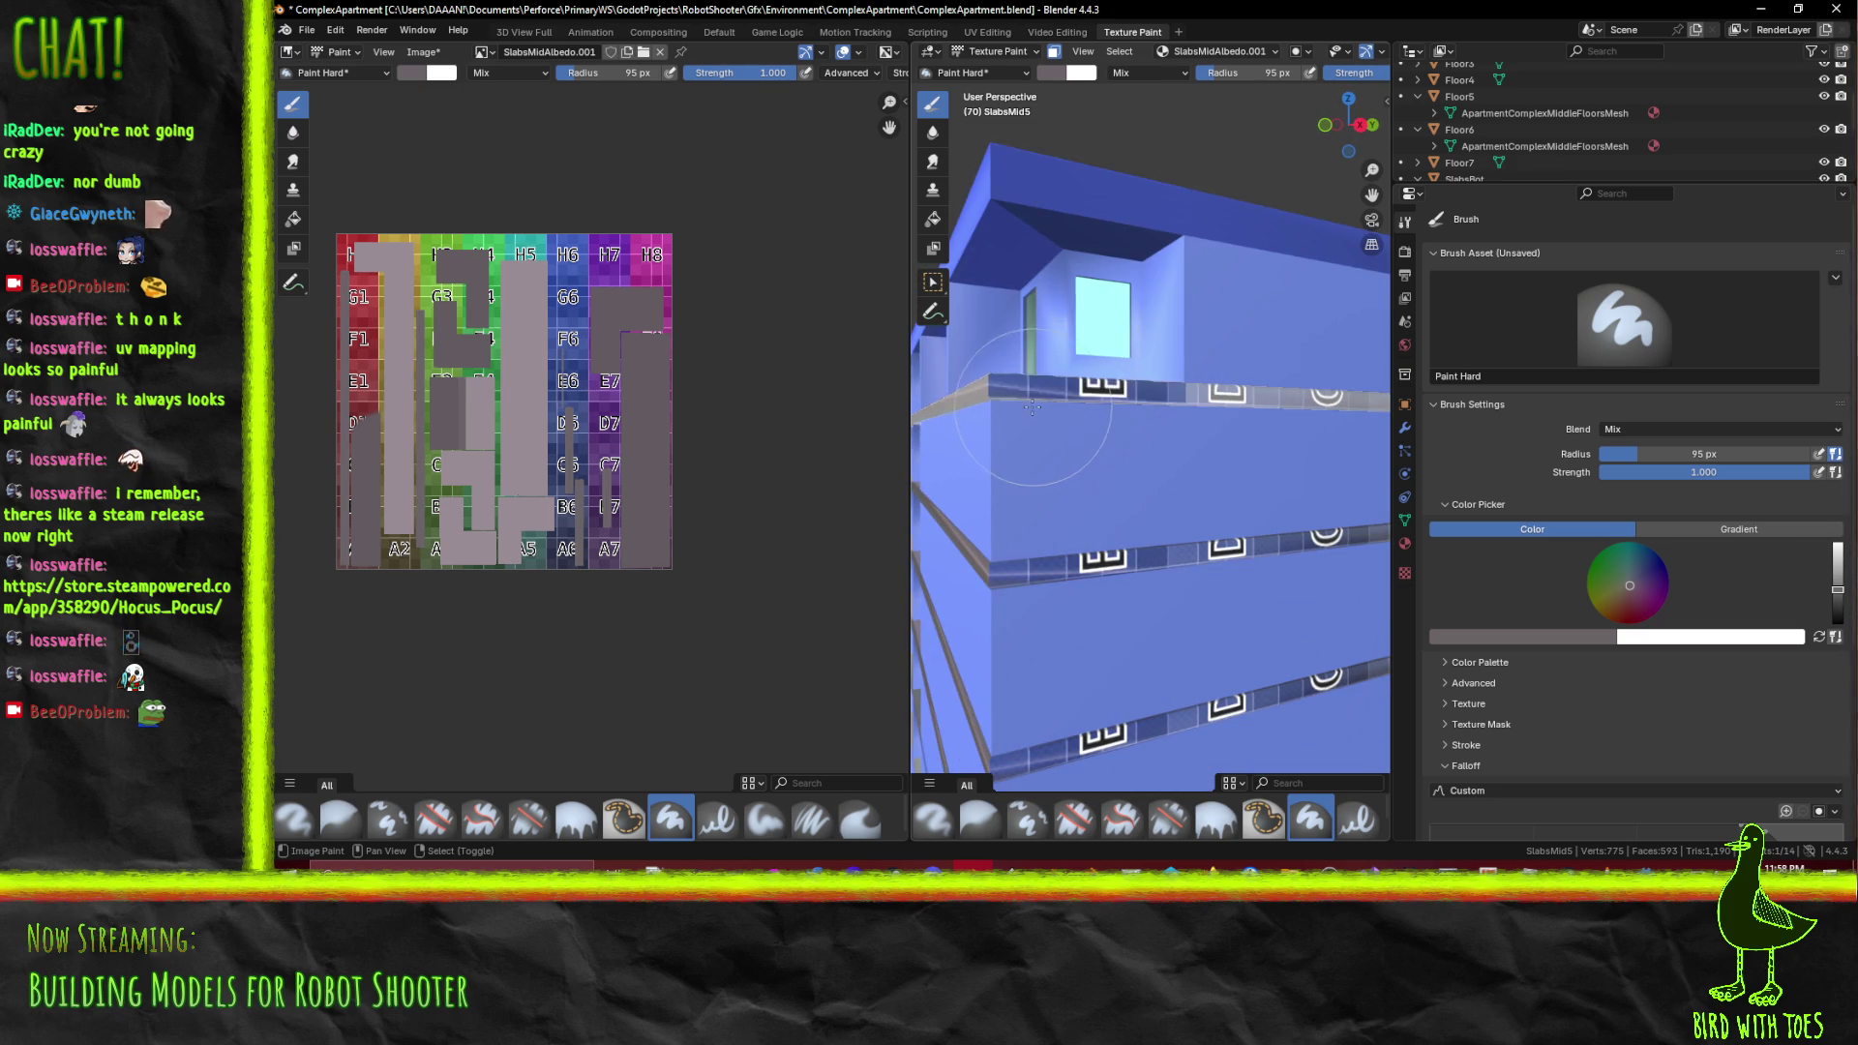
Dab grey paint onto the gridded ledge edges of the mid slabs
left_click_drag(1837, 604, 1837, 592)
left_click(1079, 388)
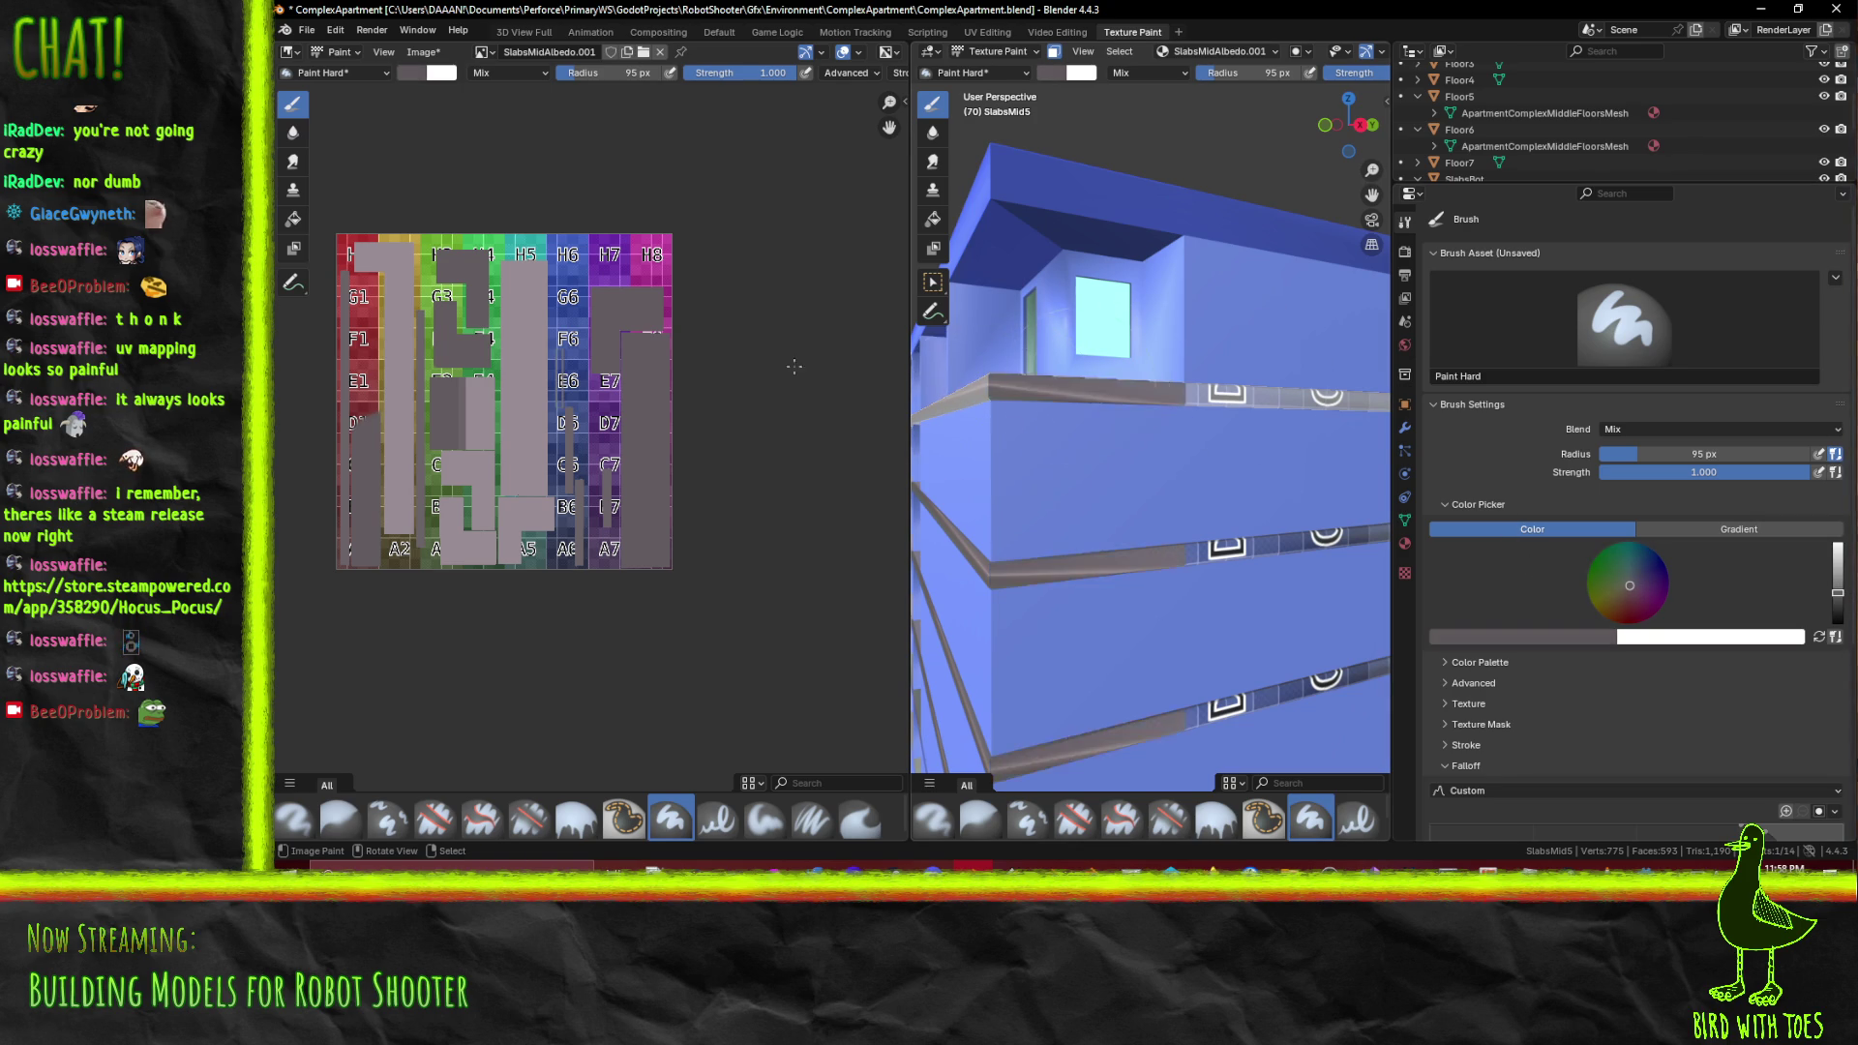
left_click_drag(994, 429, 1268, 451)
scroll("up", 3)
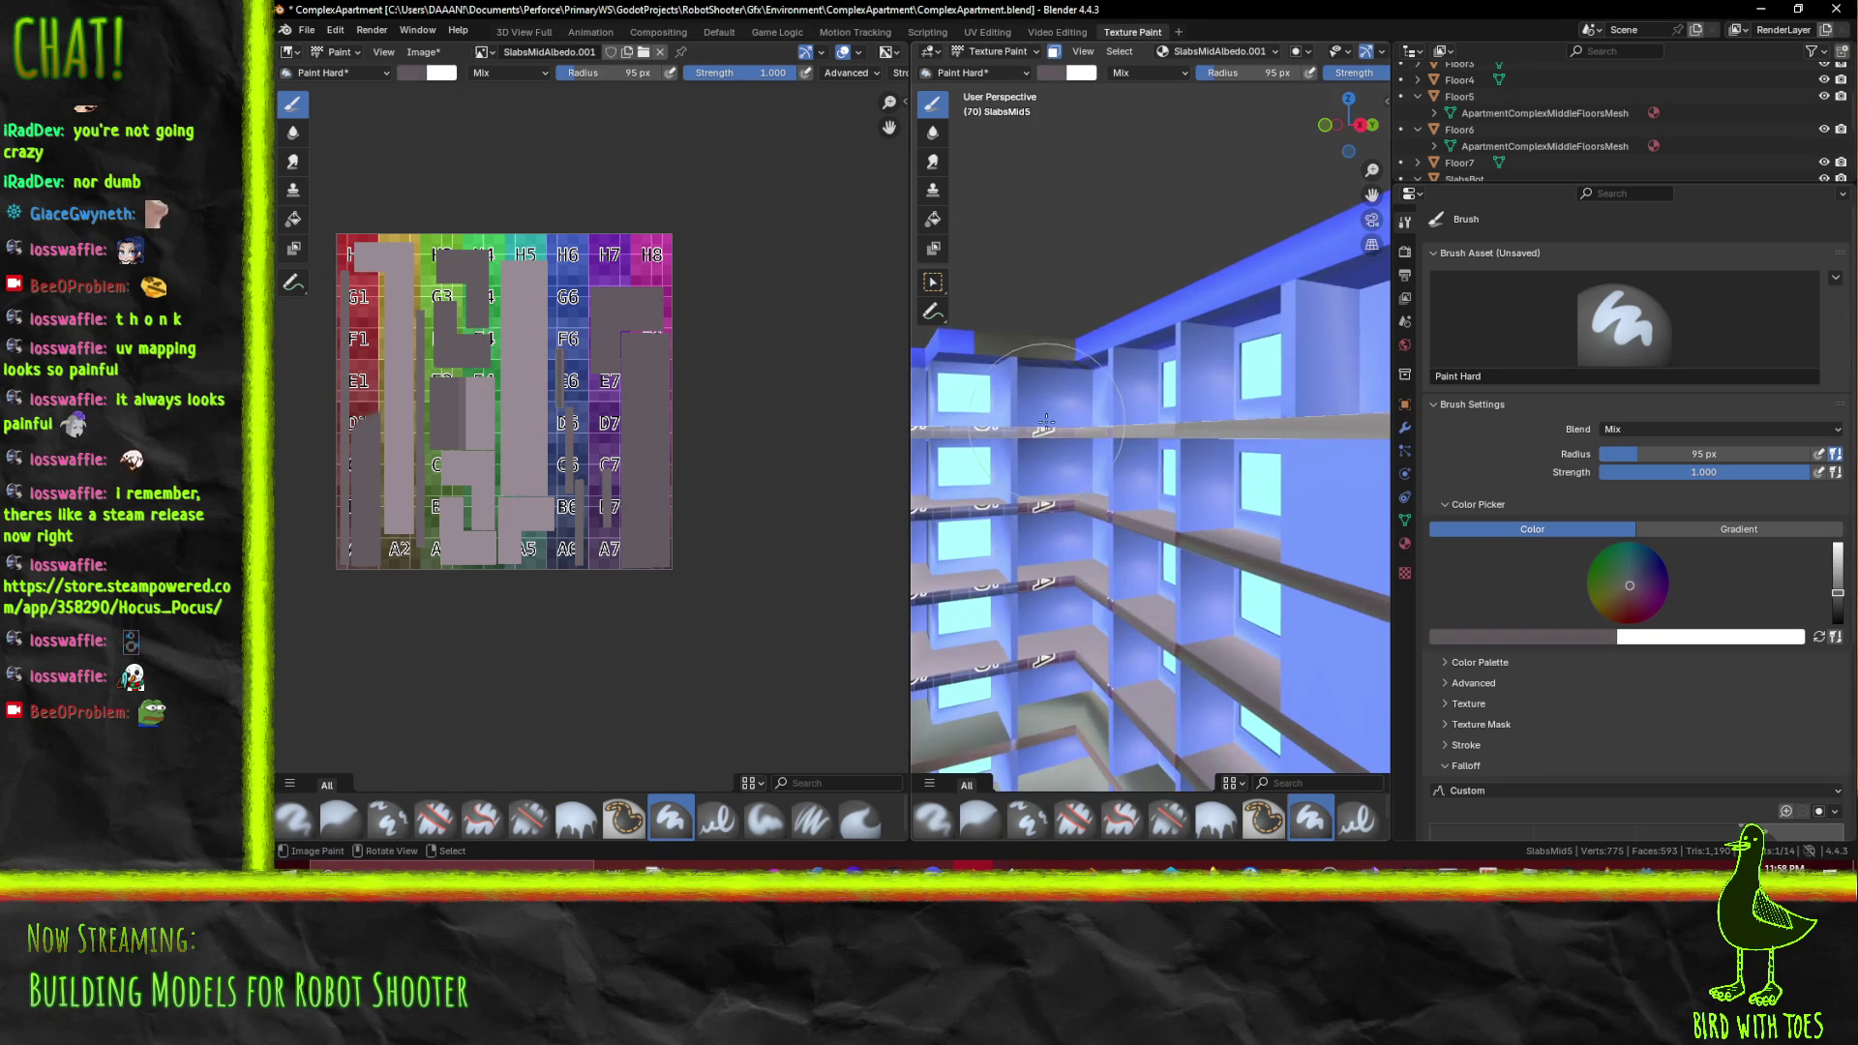
left_click_drag(991, 431, 1181, 459)
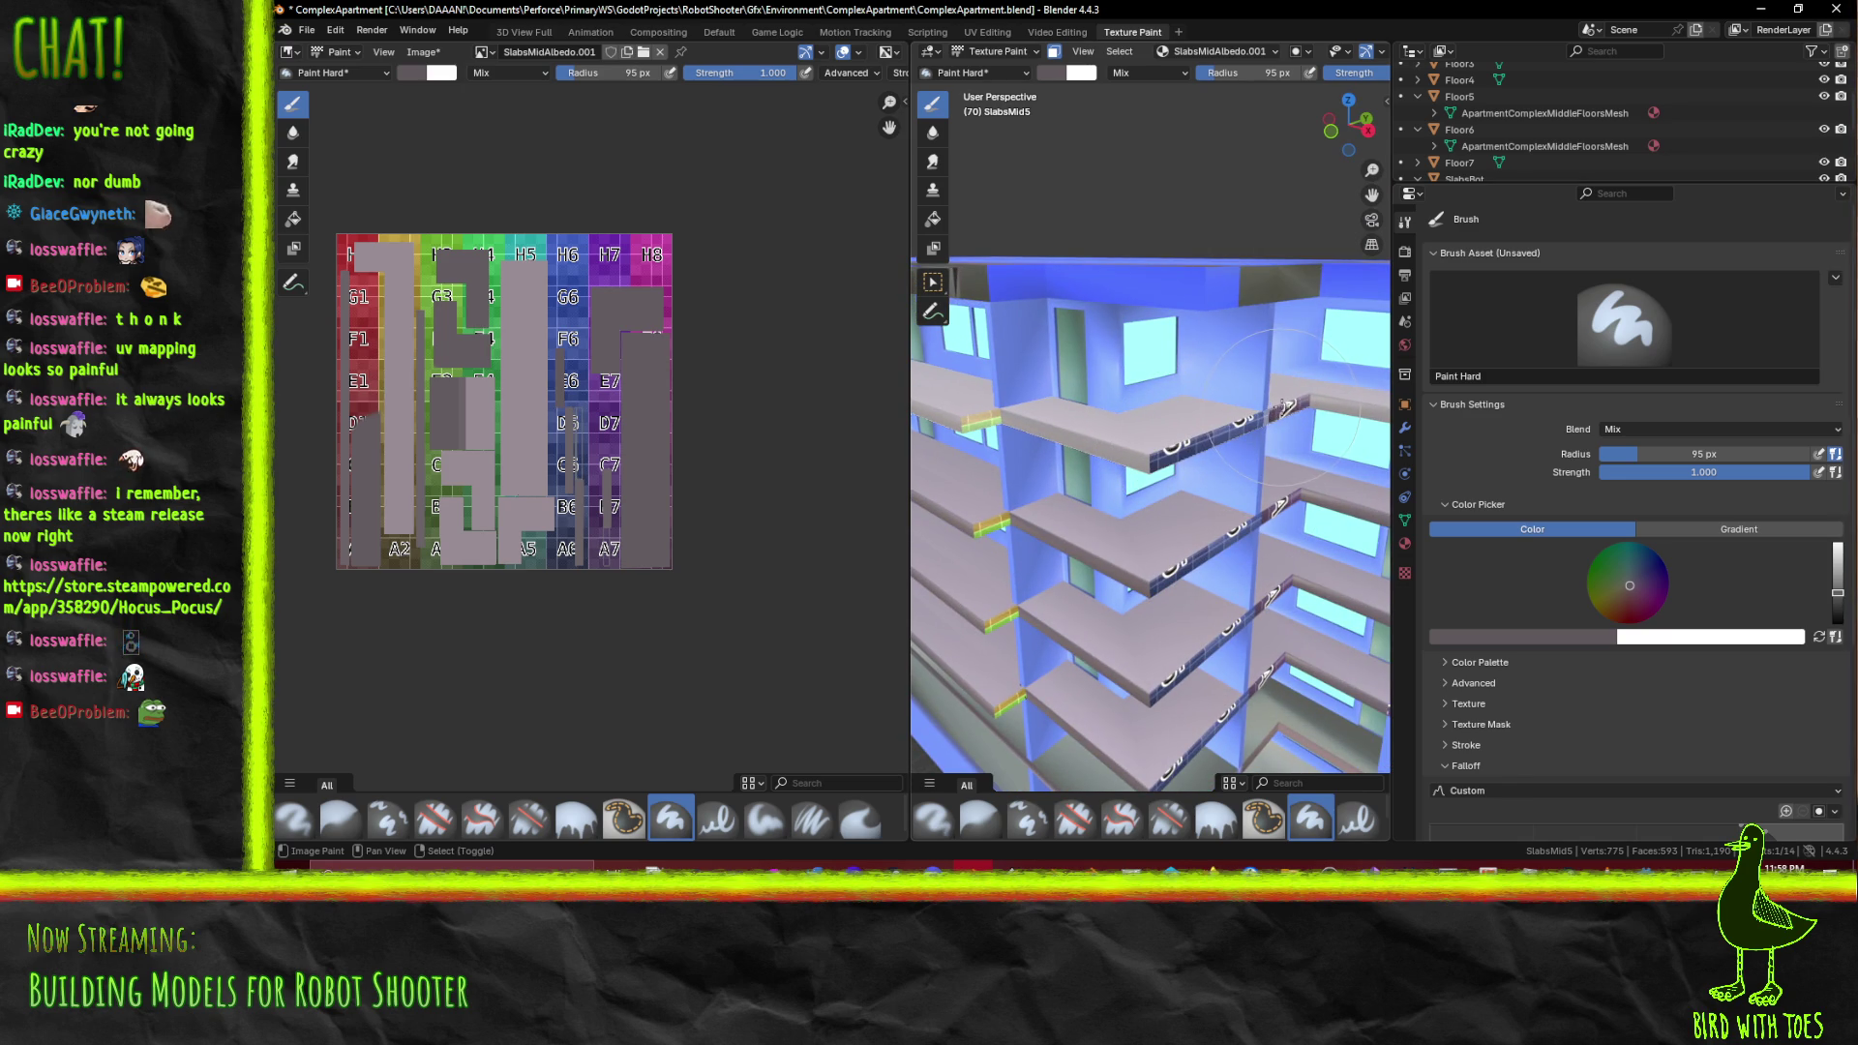
left_click_drag(1275, 406, 1206, 208)
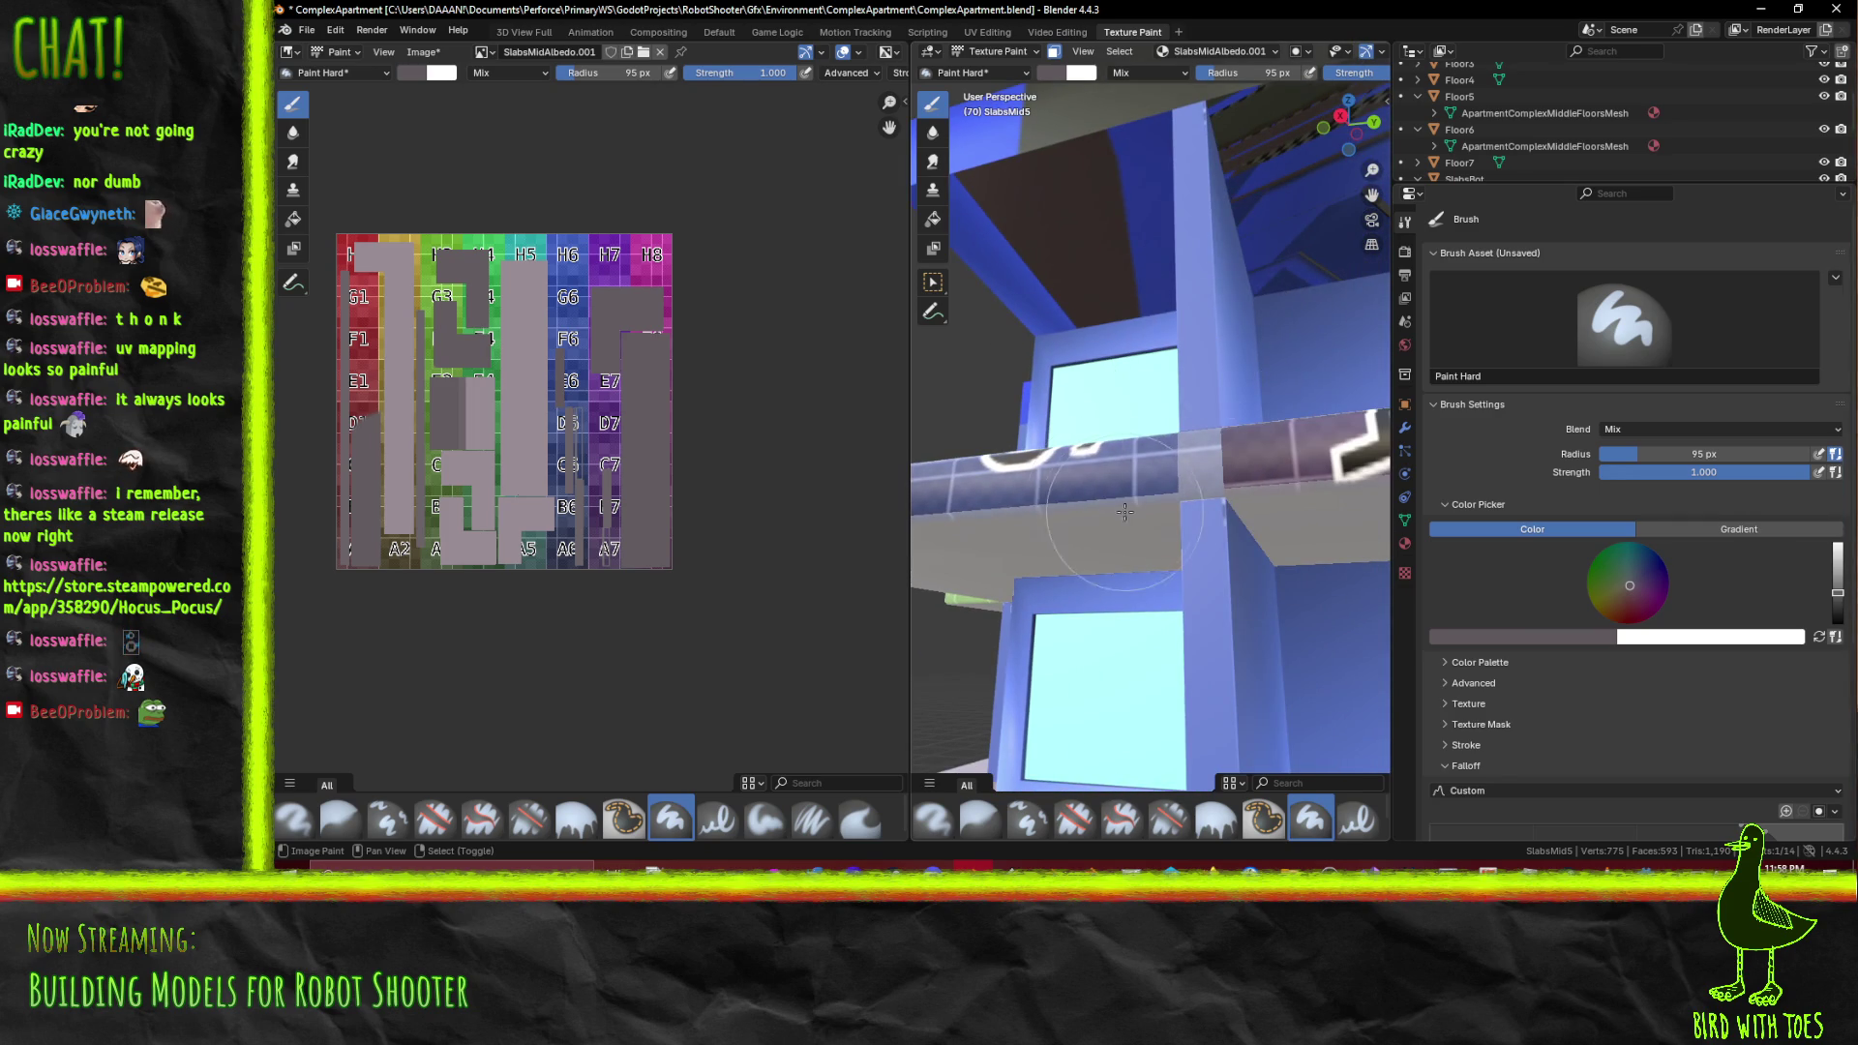
left_click_drag(1310, 490, 1291, 512)
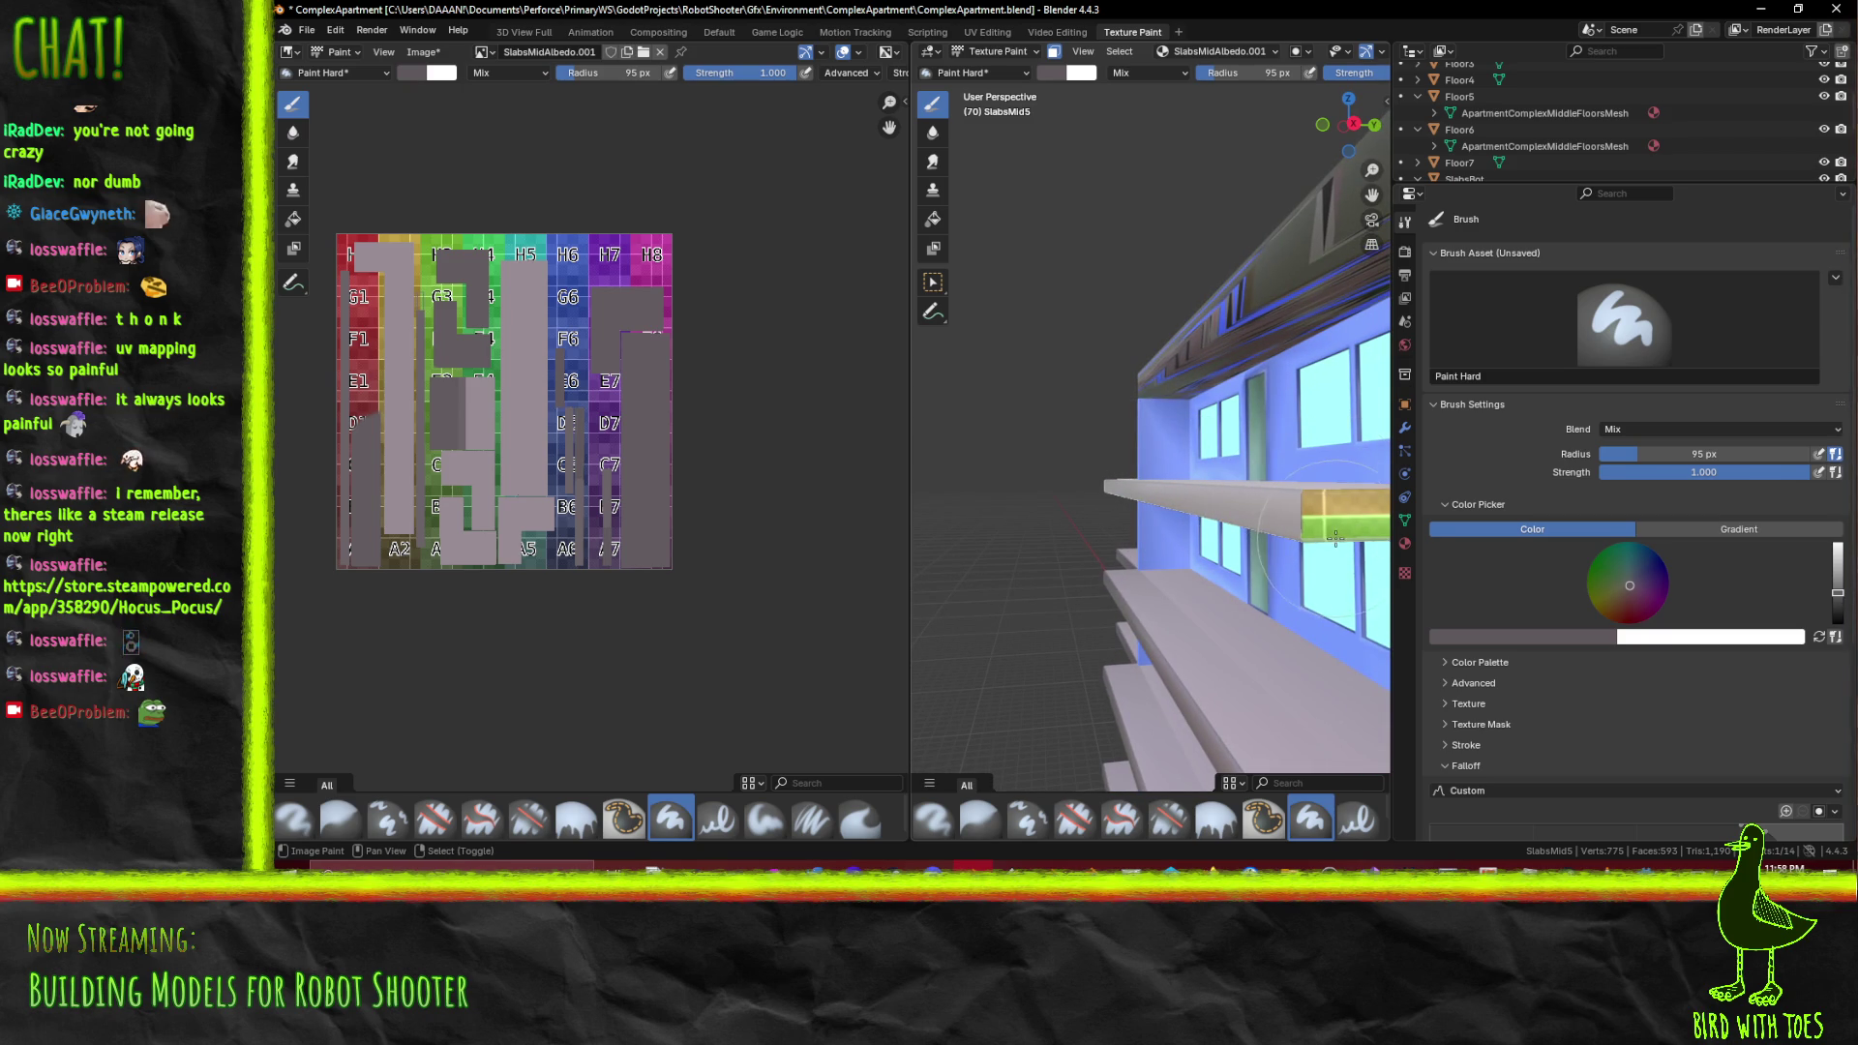
Paint grey over the remaining grid on the shelves' front faces
left_click_drag(1334, 539, 968, 503)
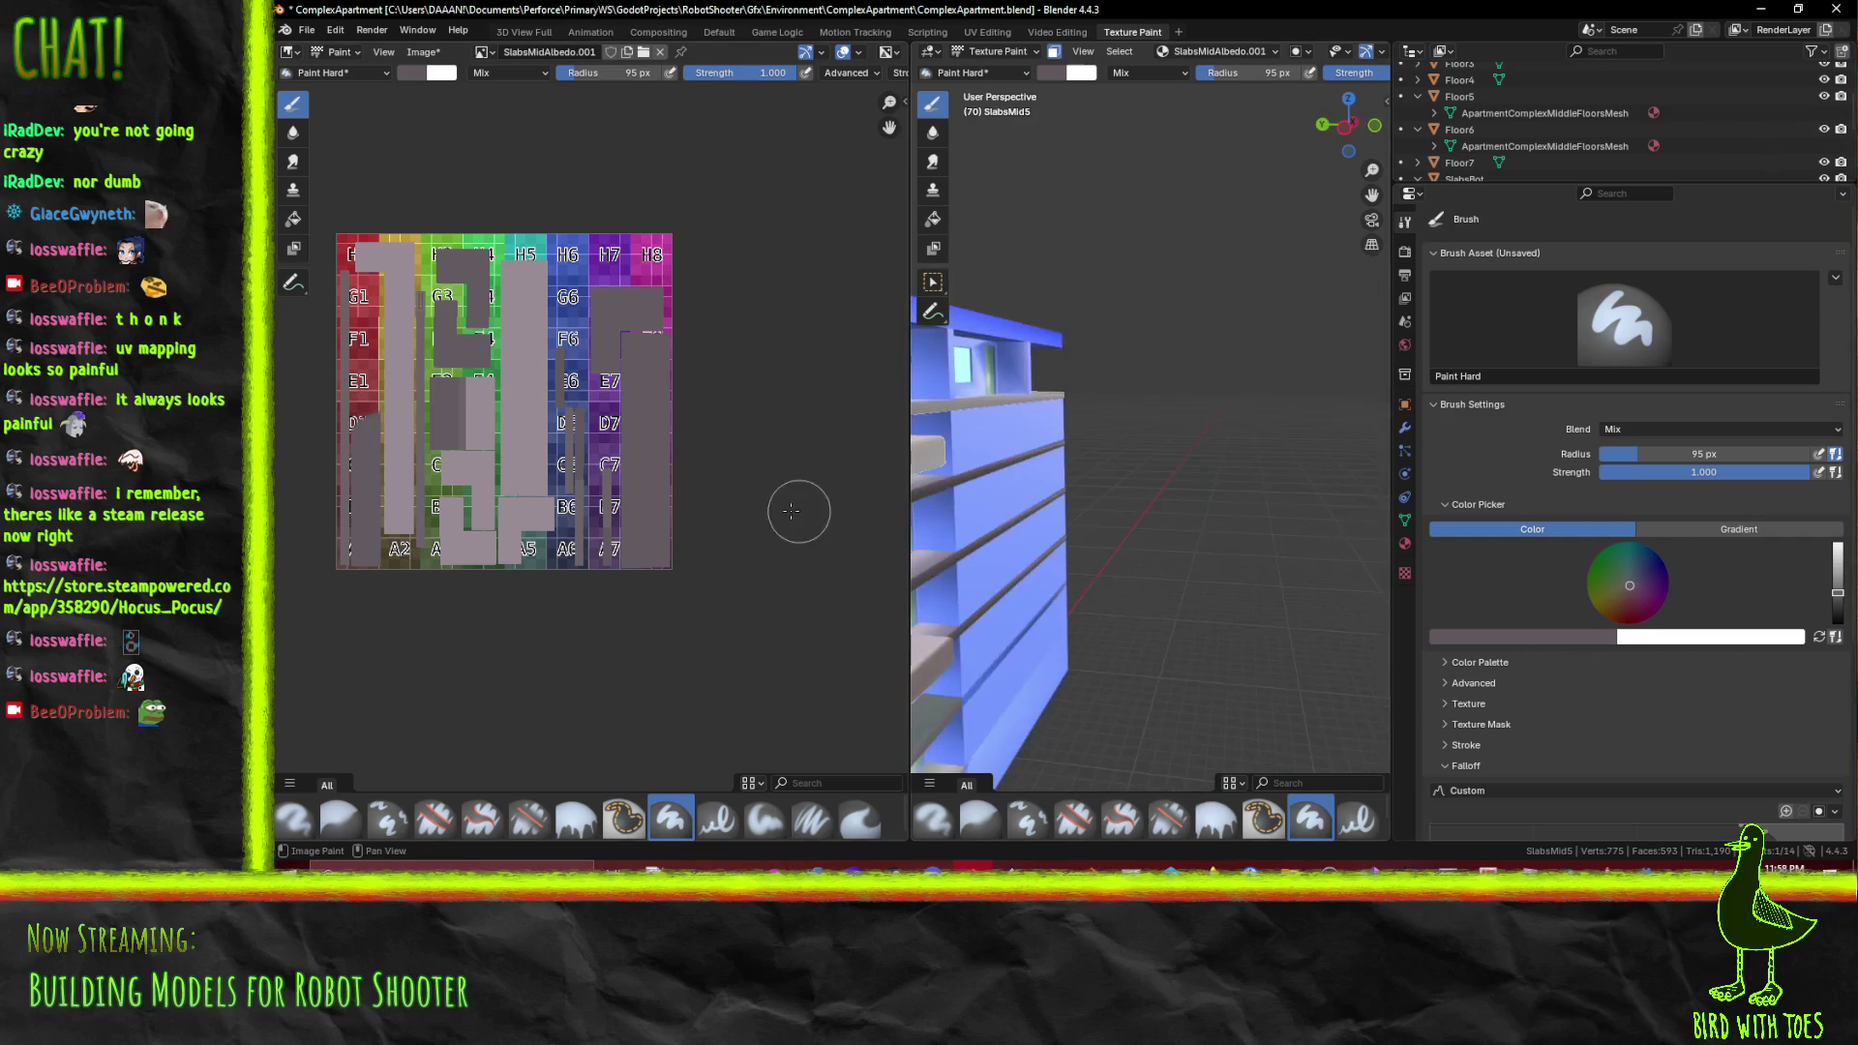
scroll("down", 3)
left_click_drag(1087, 506, 1035, 459)
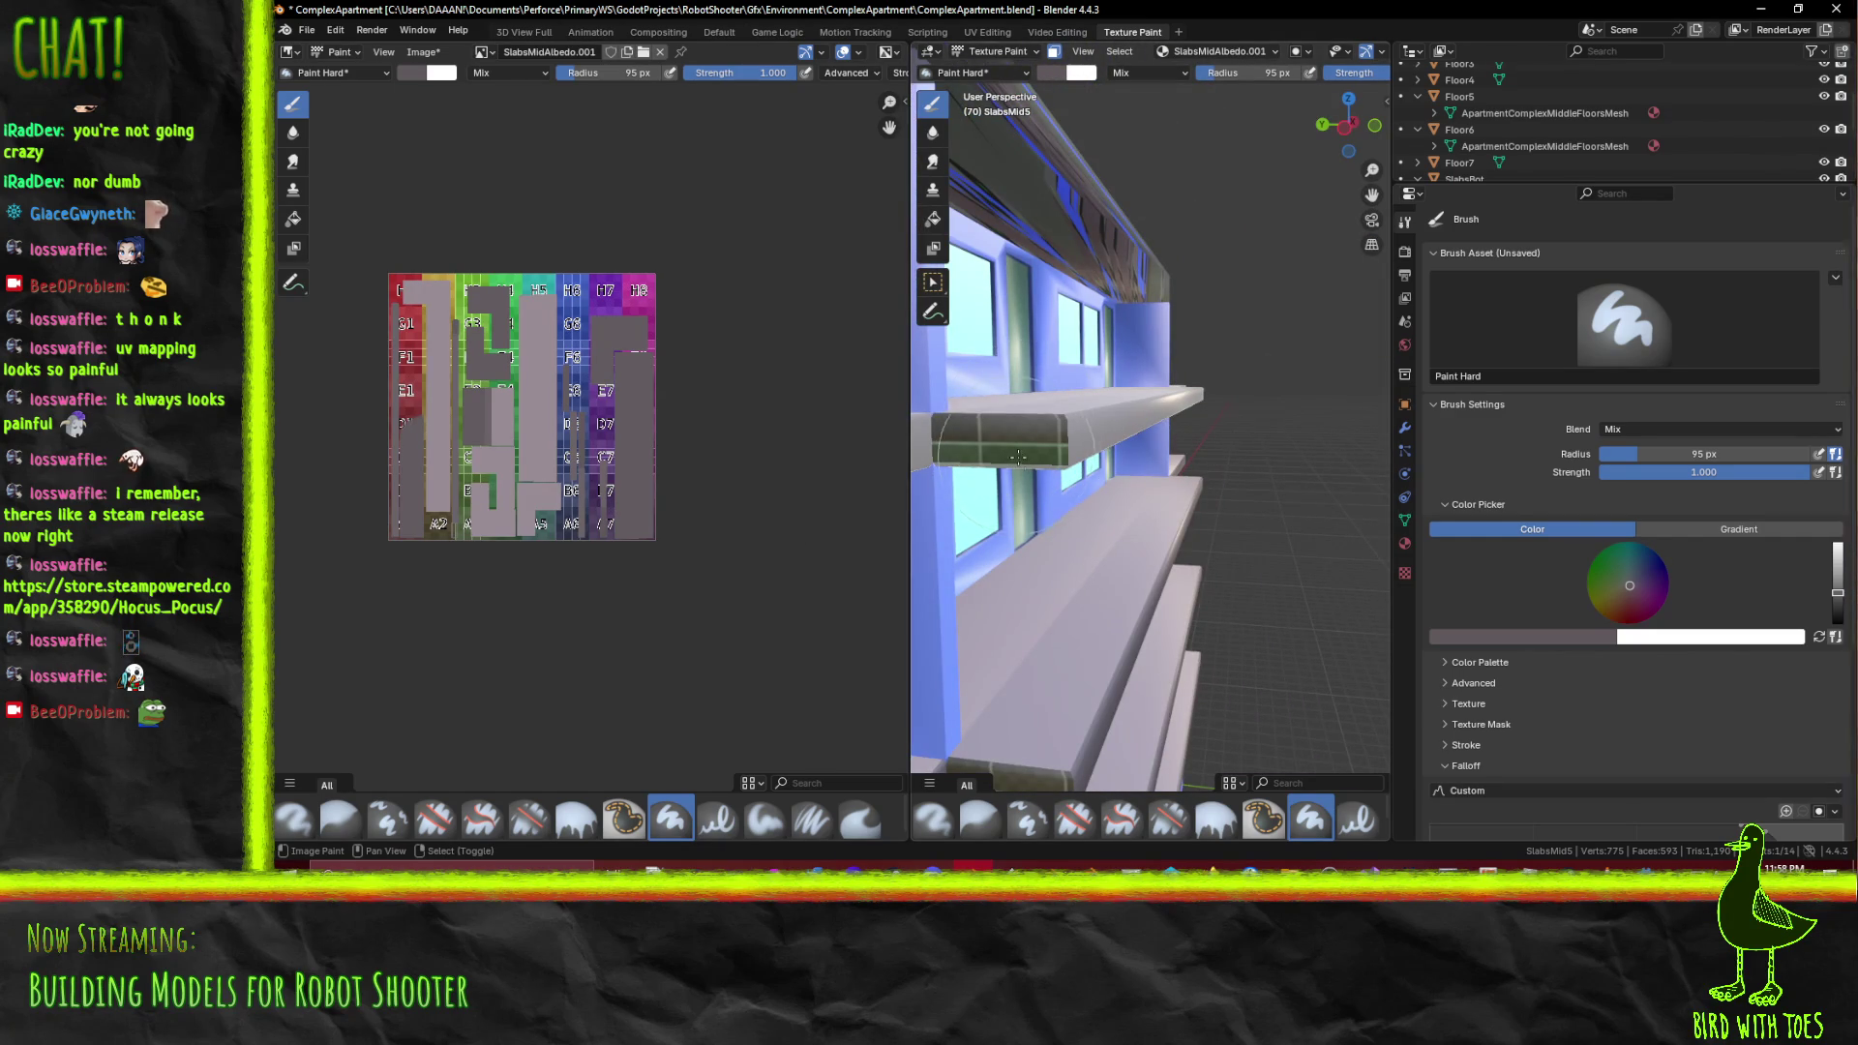
left_click(1027, 468)
left_click_drag(954, 470, 982, 463)
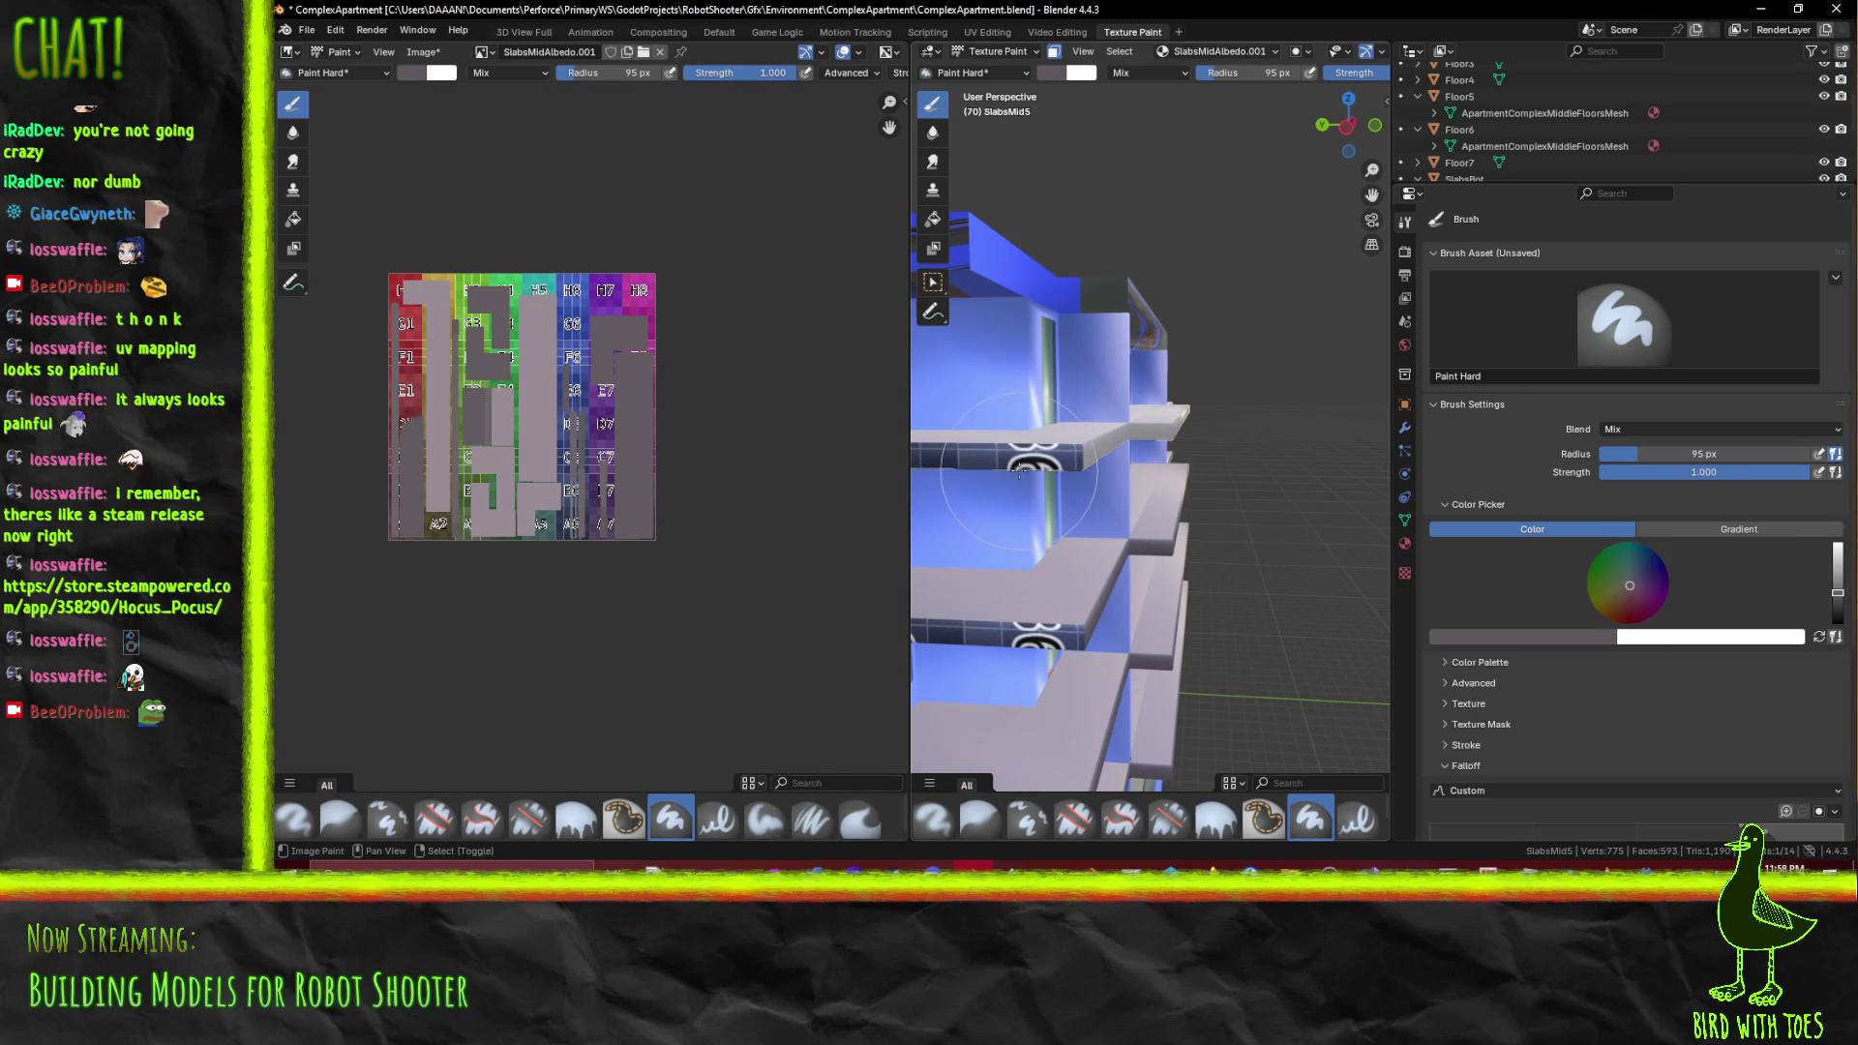
left_click(1019, 470)
left_click_drag(935, 472, 999, 350)
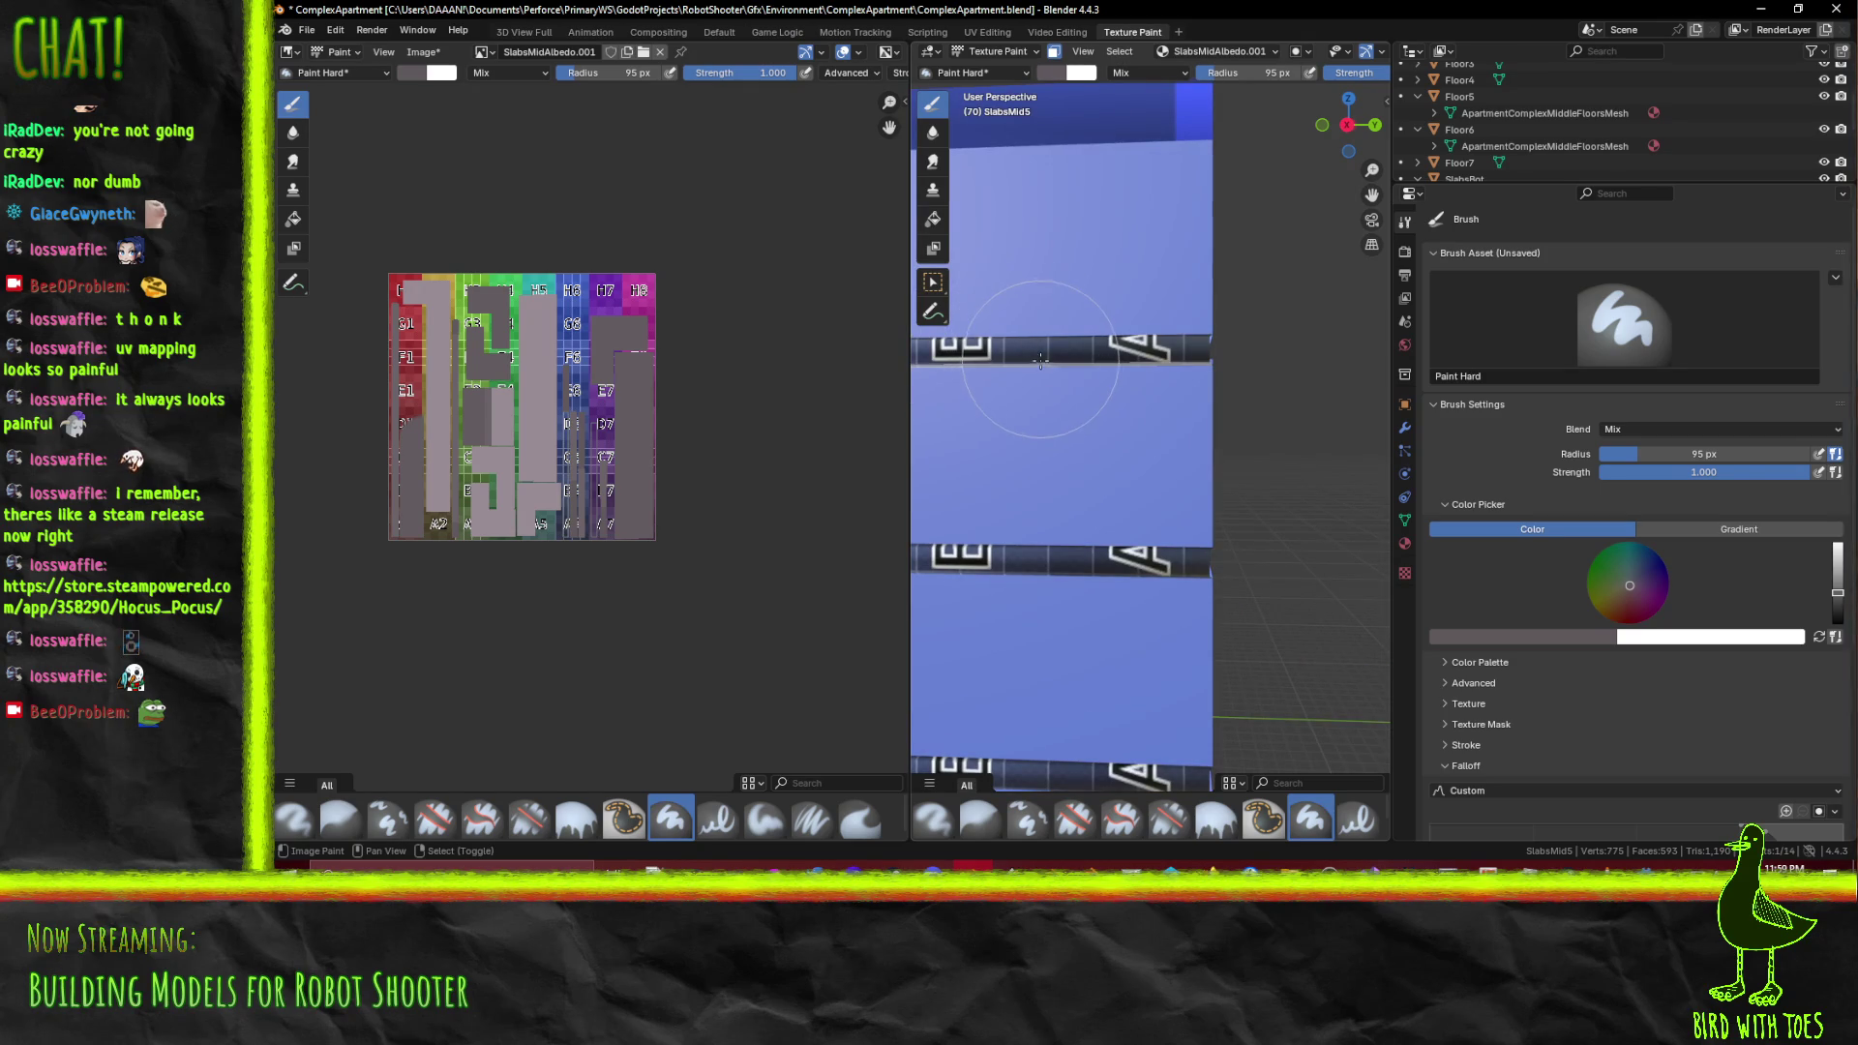
Save the grey-painted SlabsMidAlbedo.001 texture image with Alt+S
key("alt+s")
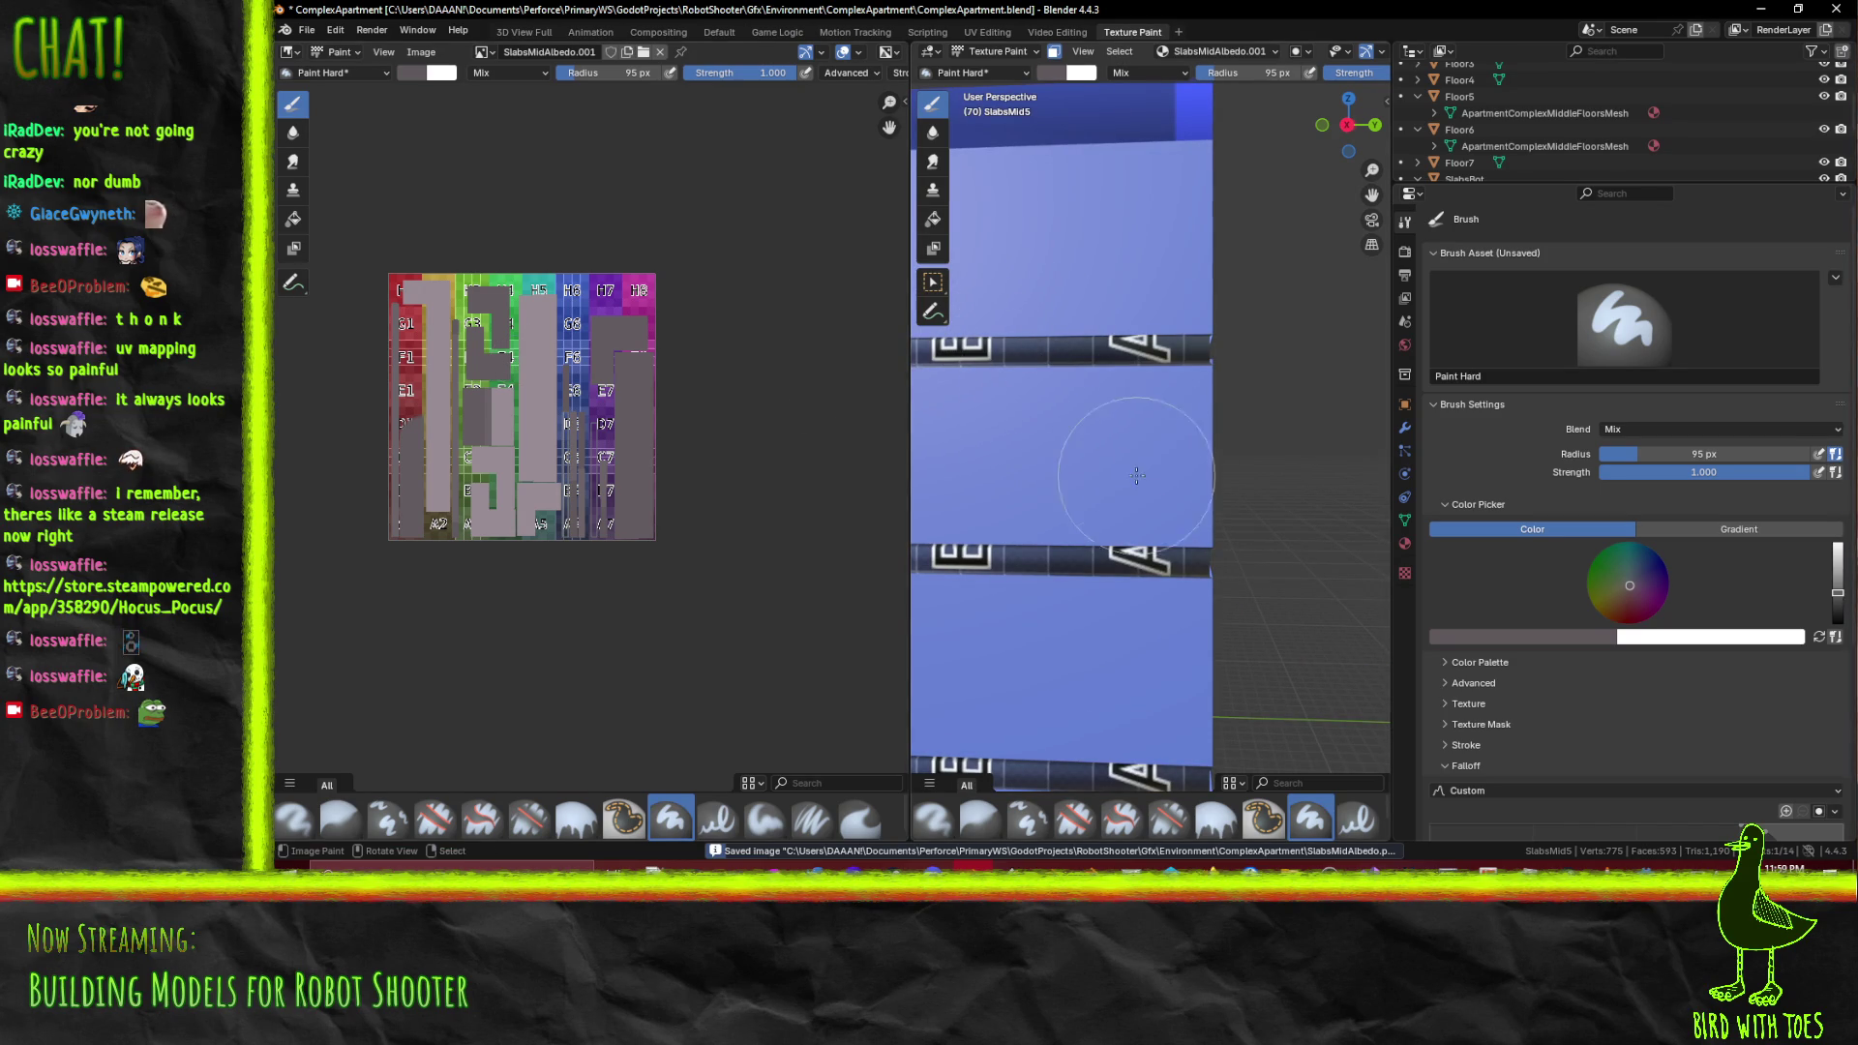
scroll("down", 3)
left_click_drag(1122, 471, 1050, 450)
scroll("up", 3)
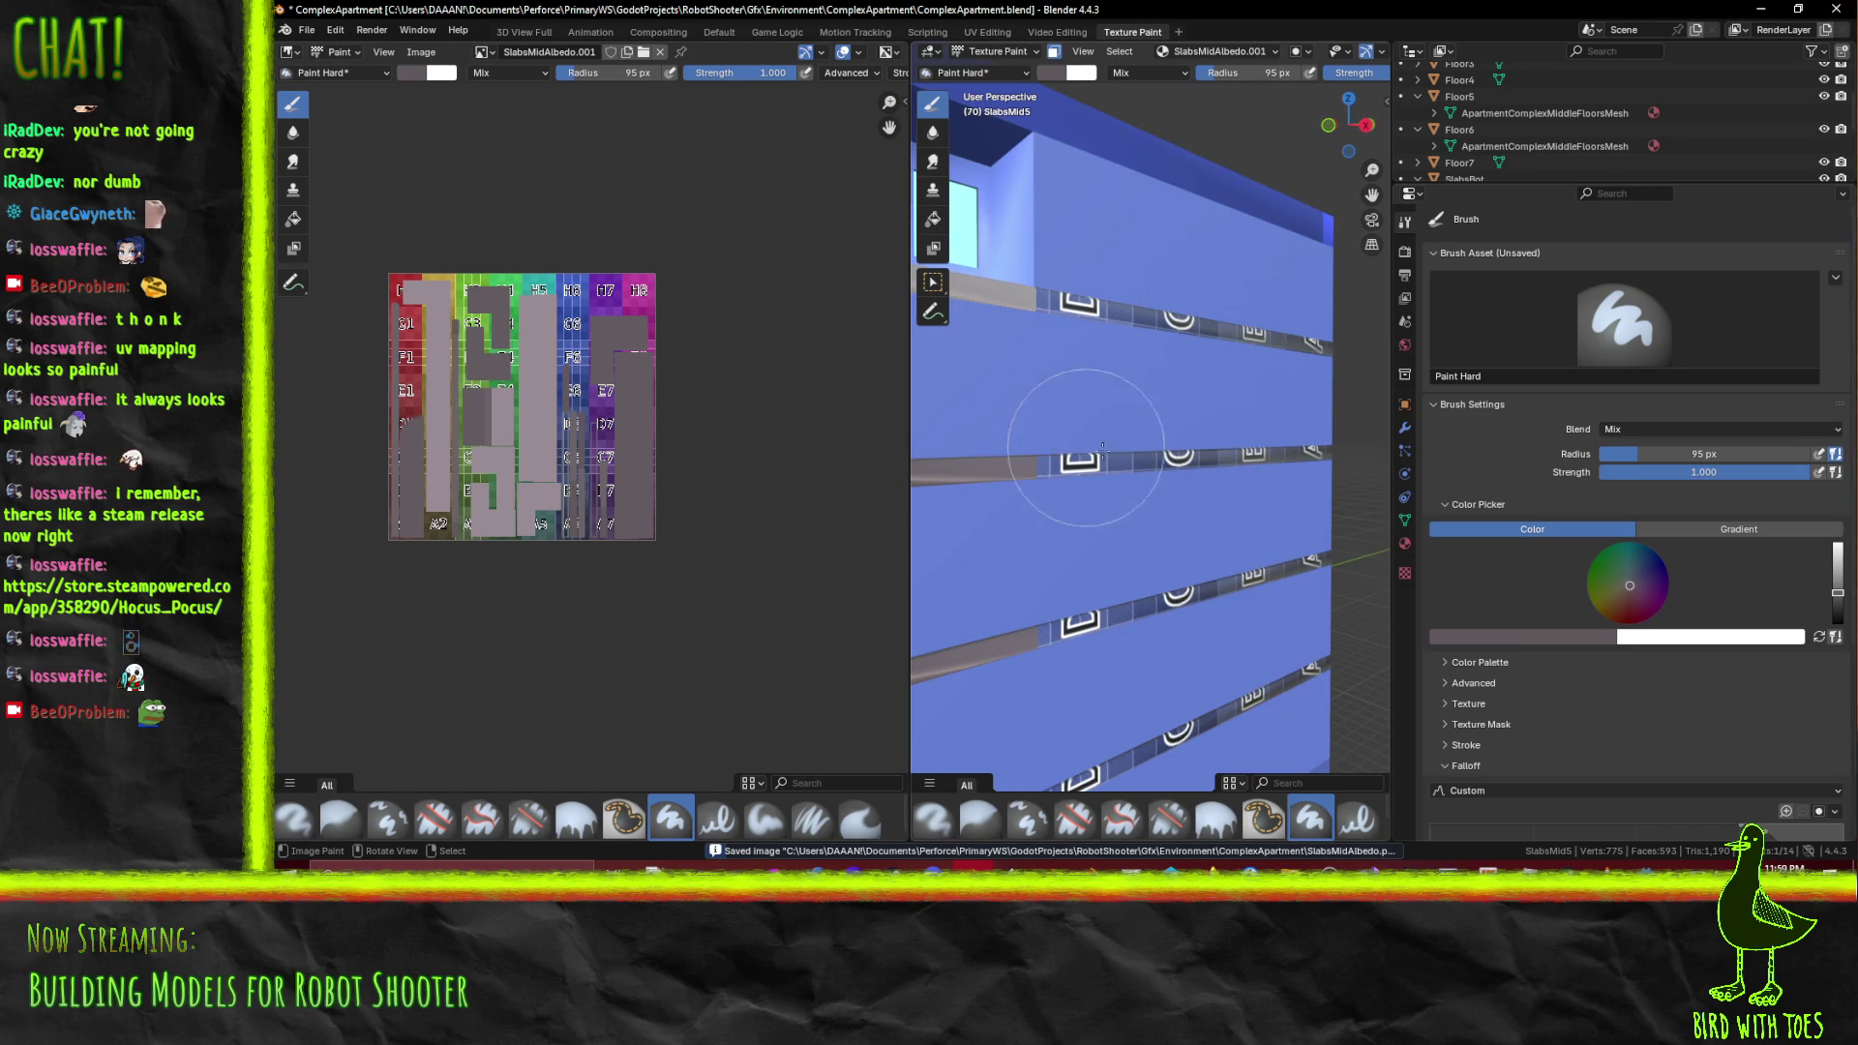
left_click(481, 55)
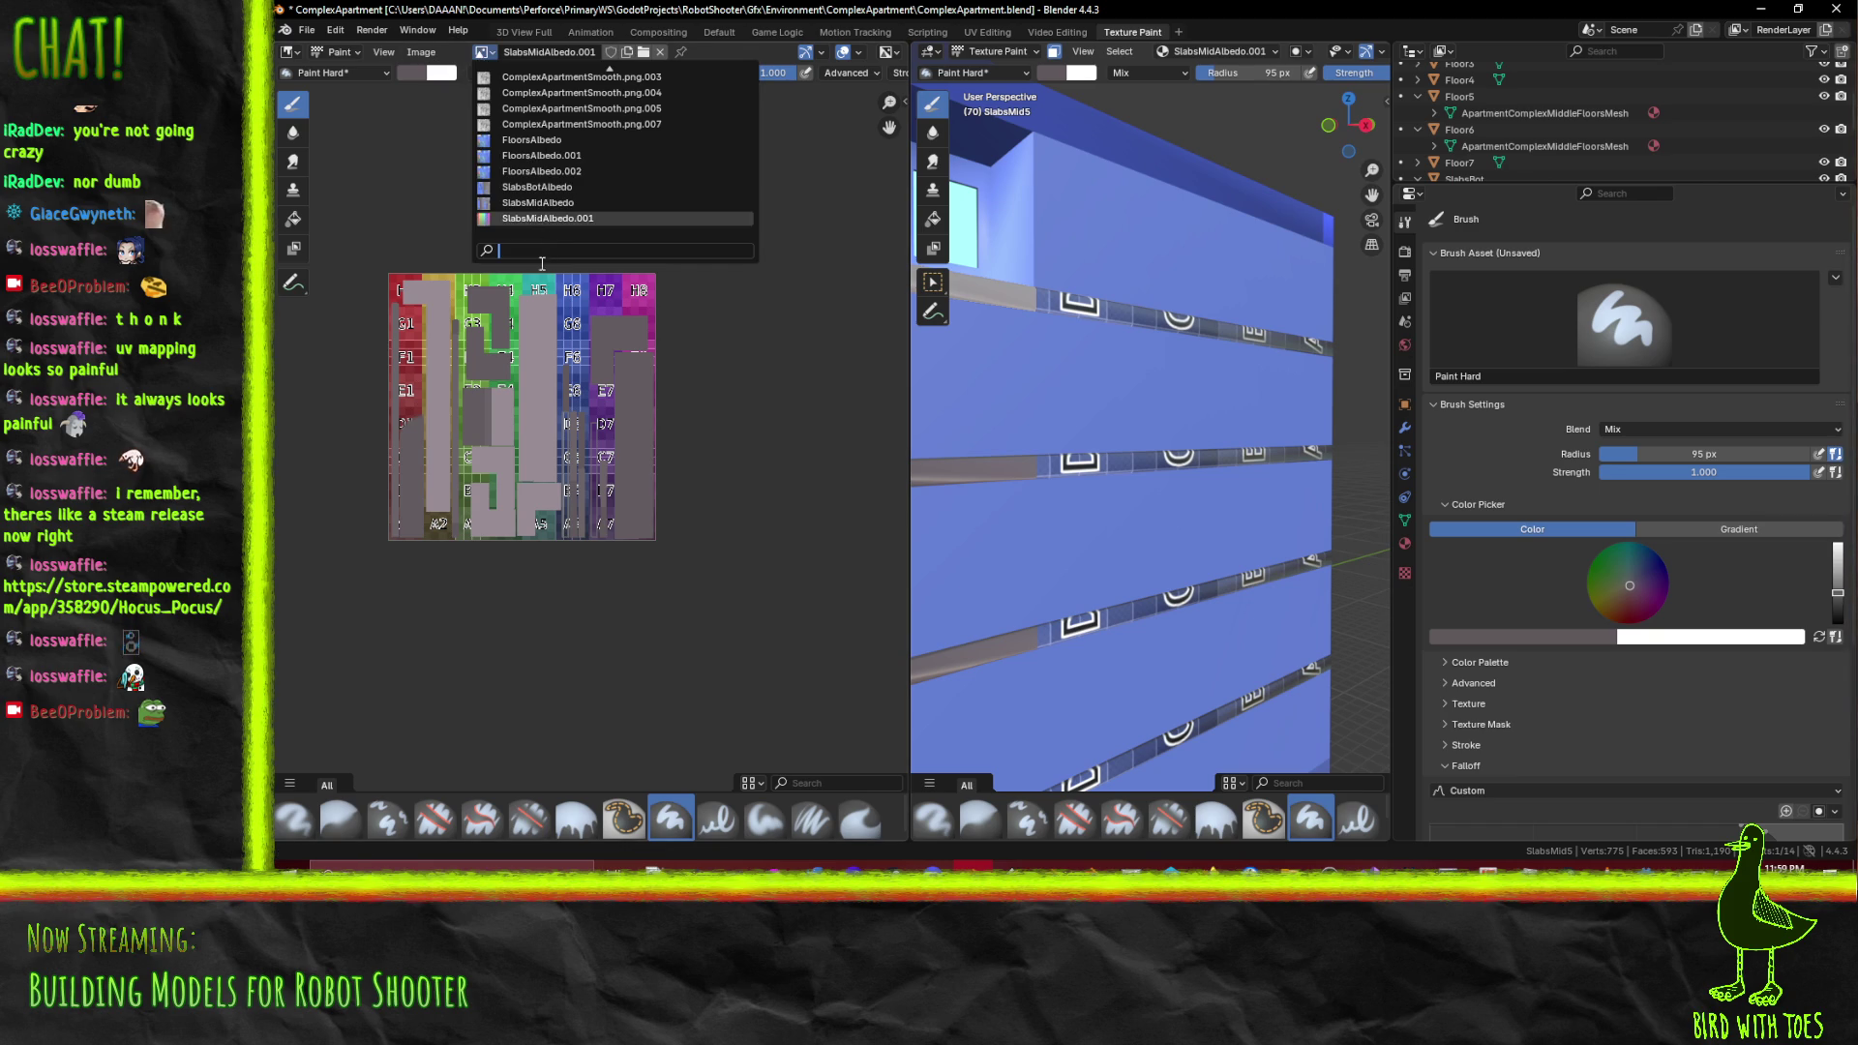
Switch to the FloorsAlbedo image, sample the wall blue, and paint over purple facade seams
left_click(571, 138)
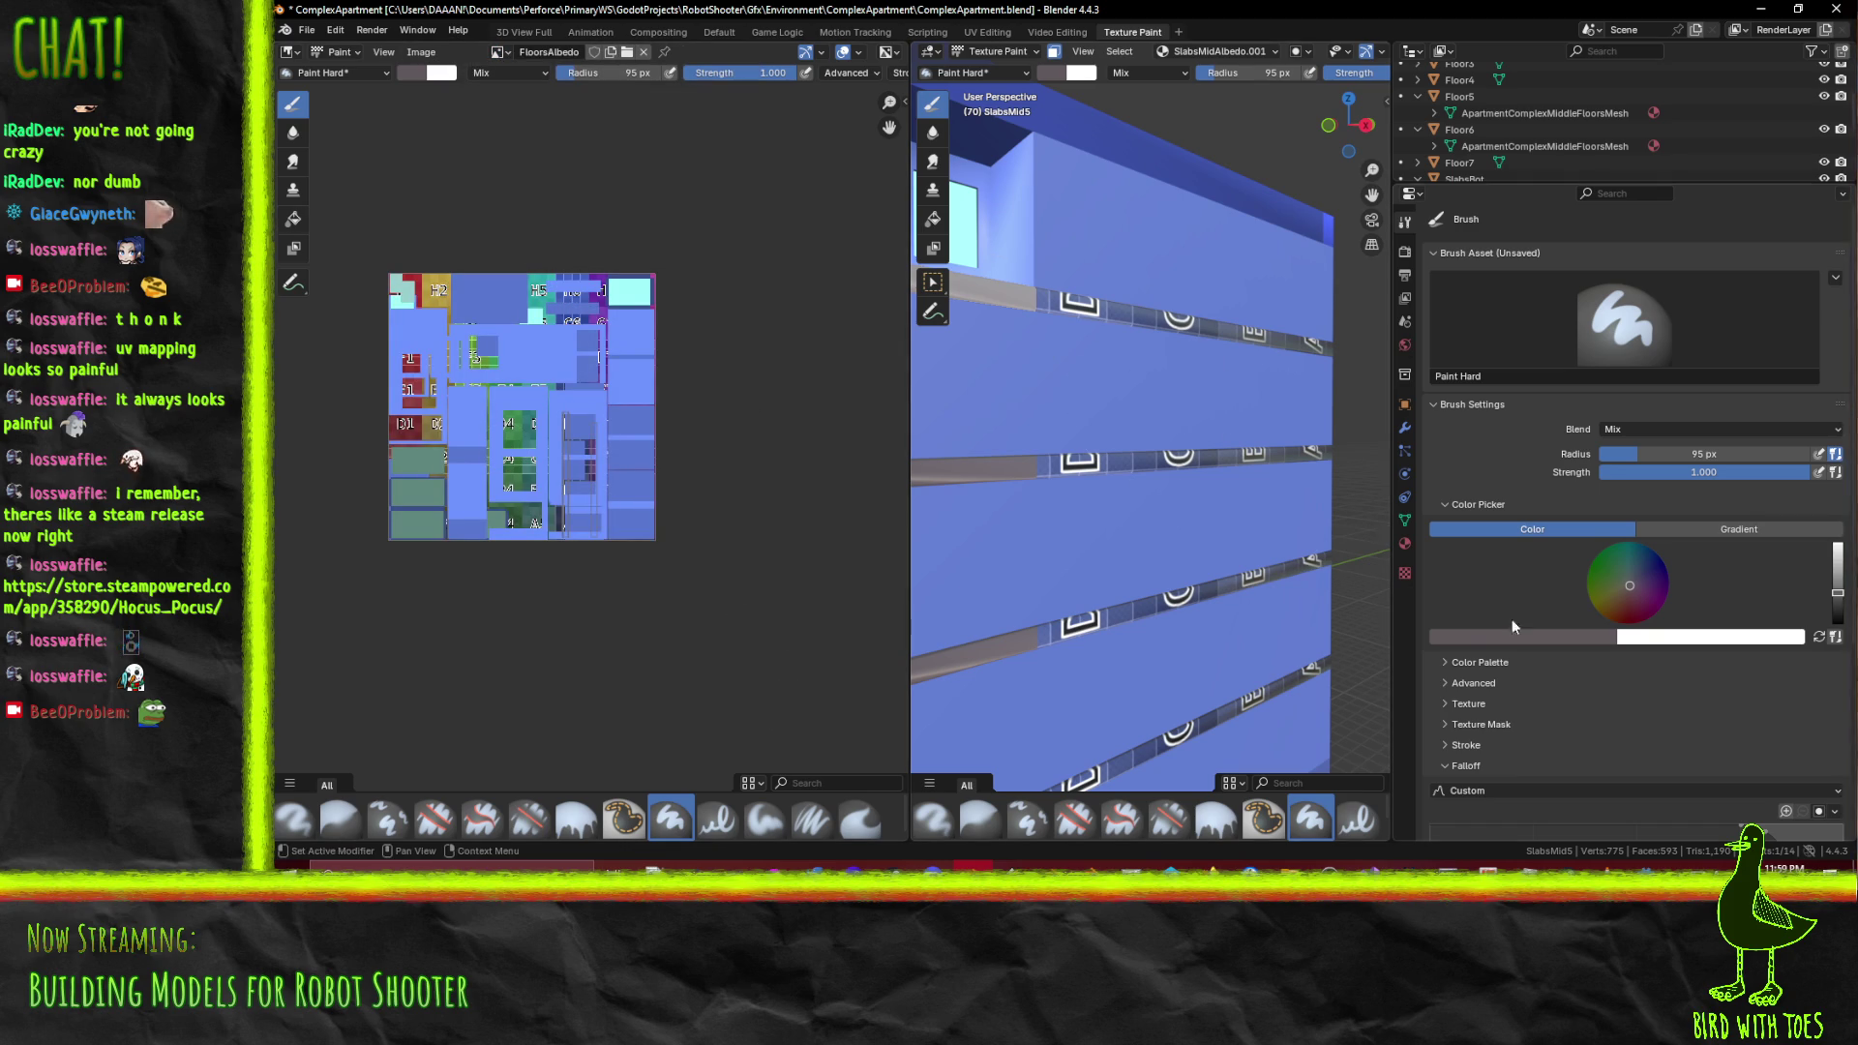
left_click(1500, 643)
left_click(1563, 607)
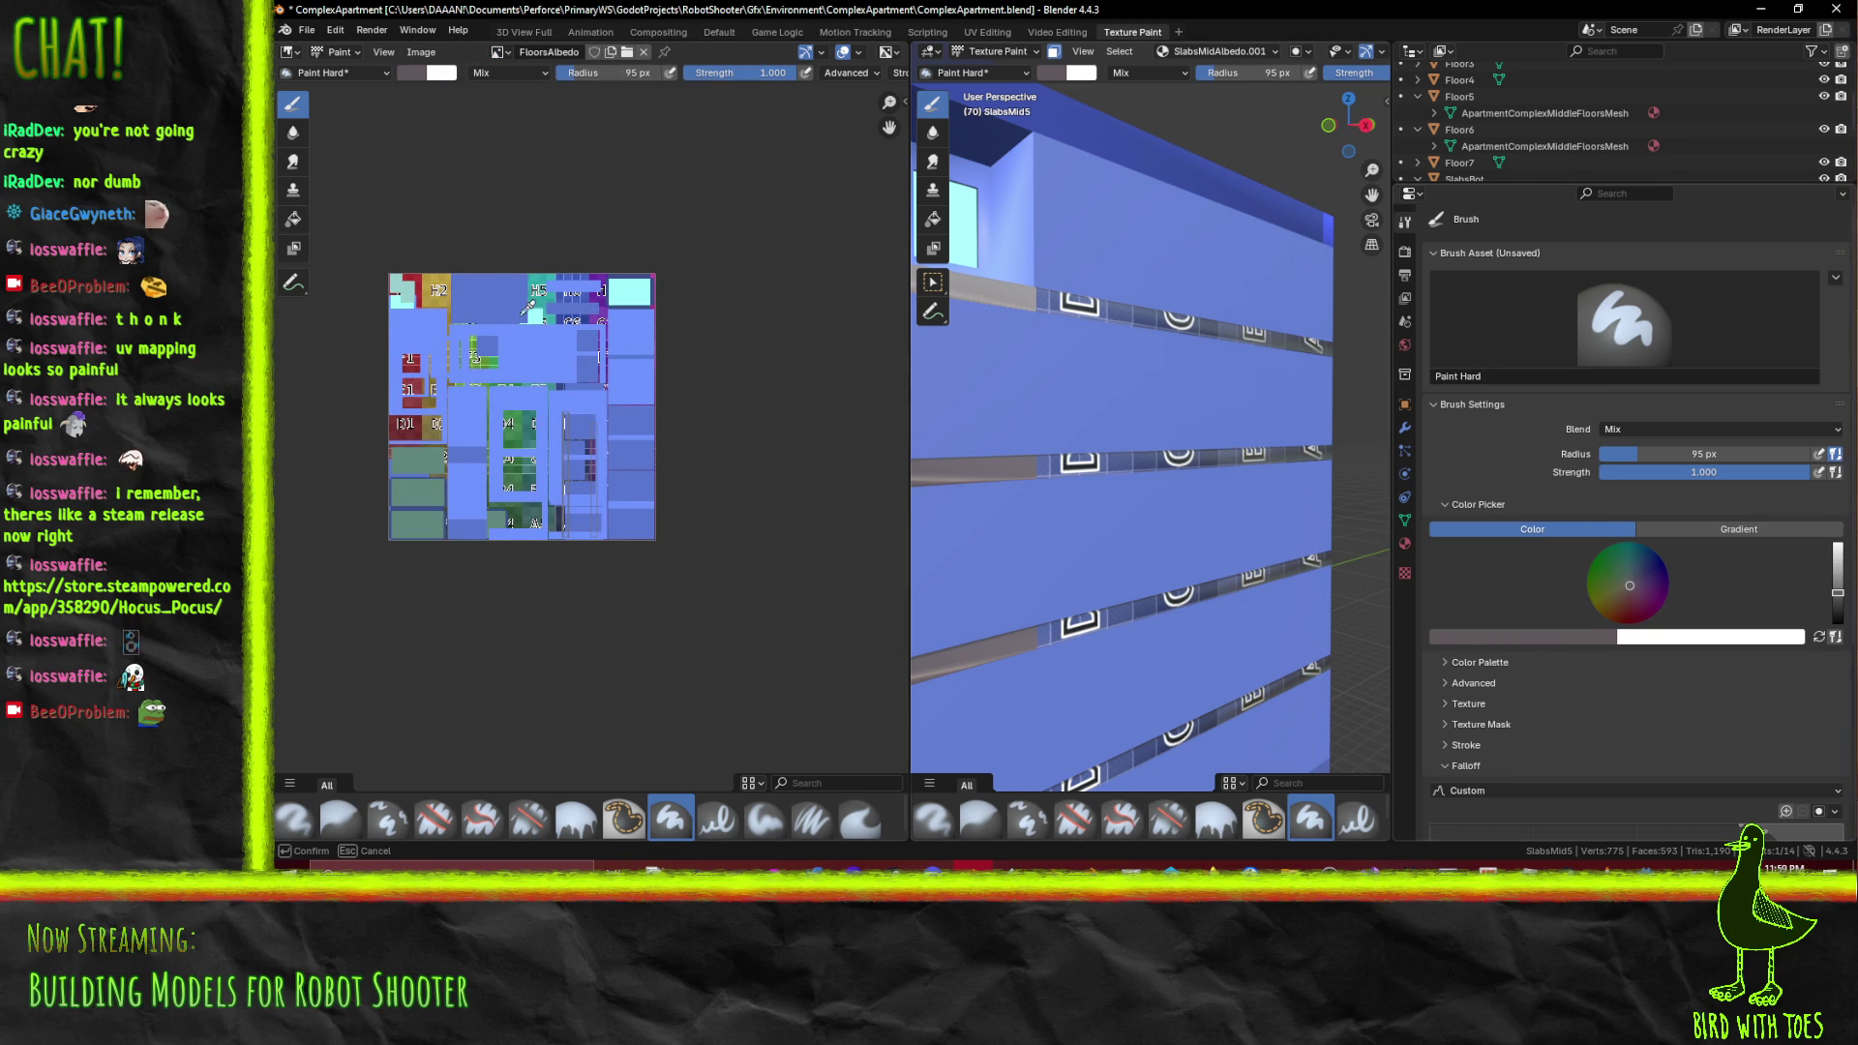
left_click(529, 308)
left_click_drag(1098, 436, 983, 429)
scroll("down", 3)
left_click_drag(983, 430, 1077, 587)
Sample a new colour from the texture and paint over the purple squares on the columns
left_click_drag(1059, 370, 1292, 632)
left_click_drag(1266, 380, 1210, 542)
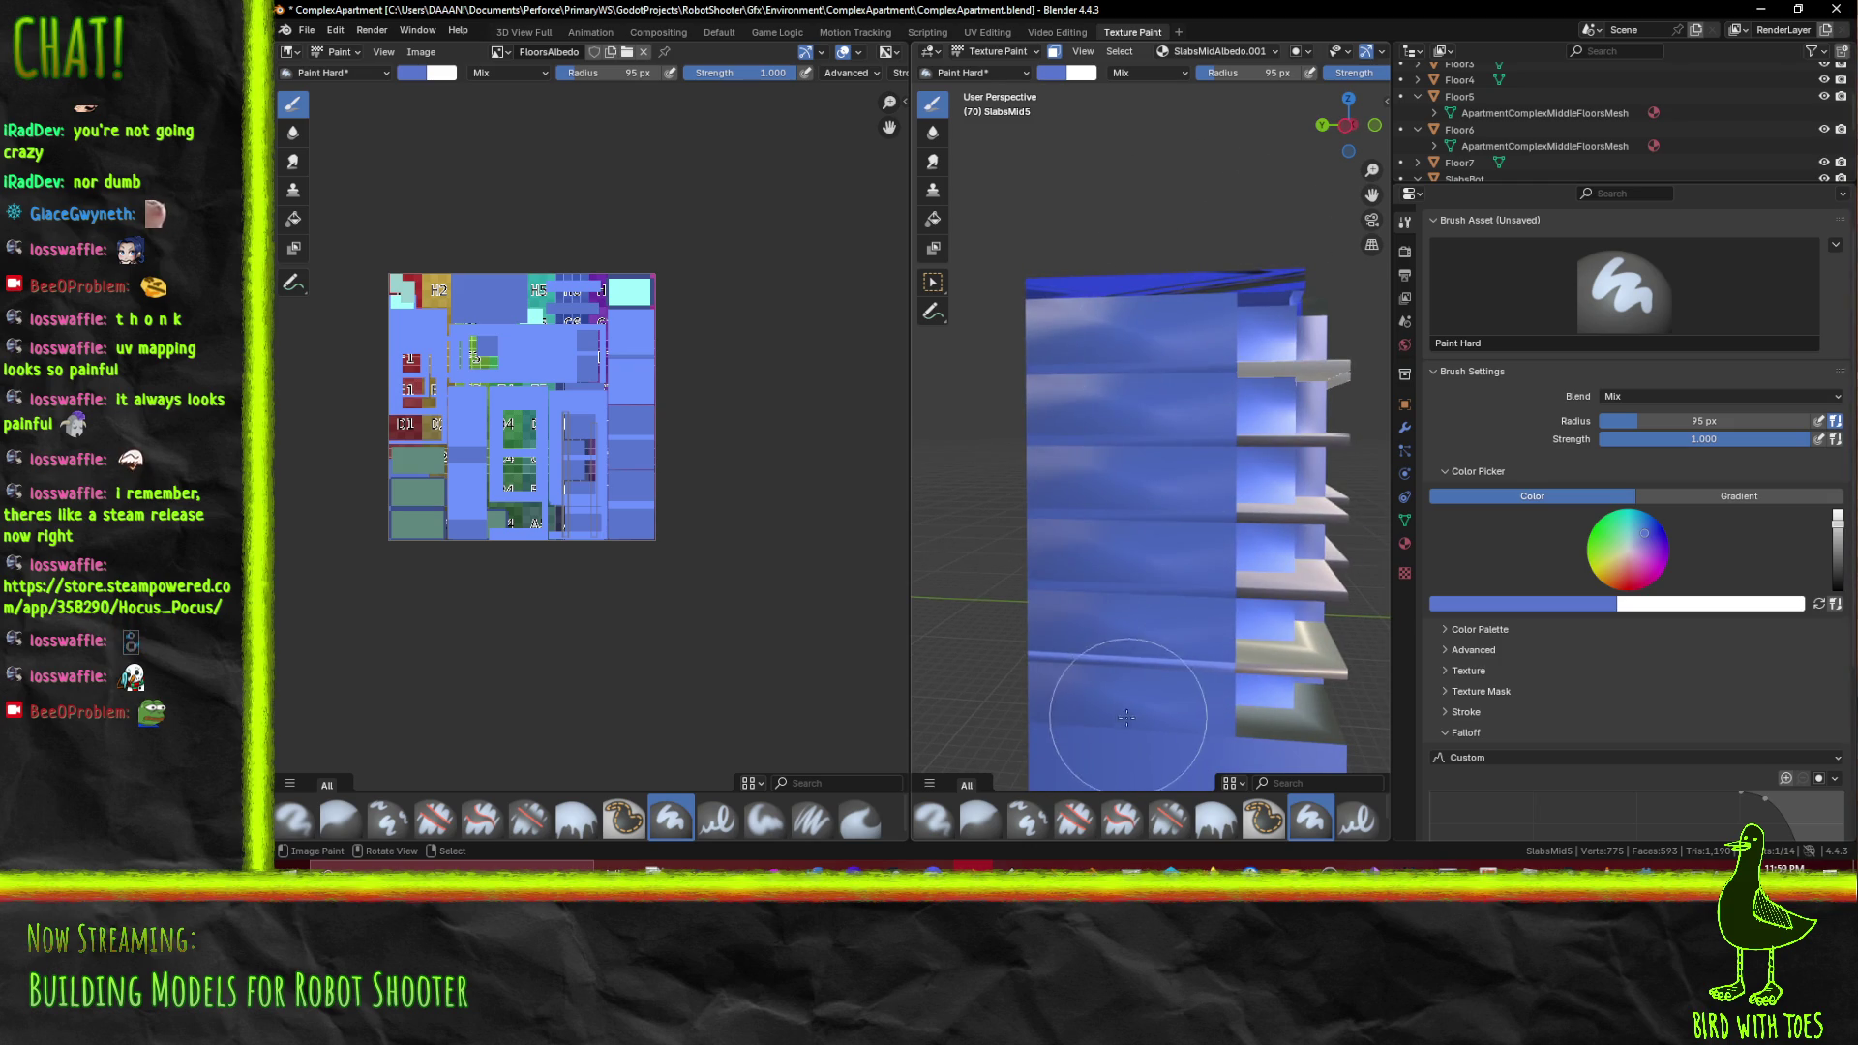
left_click_drag(1058, 745, 1100, 370)
scroll("up", 3)
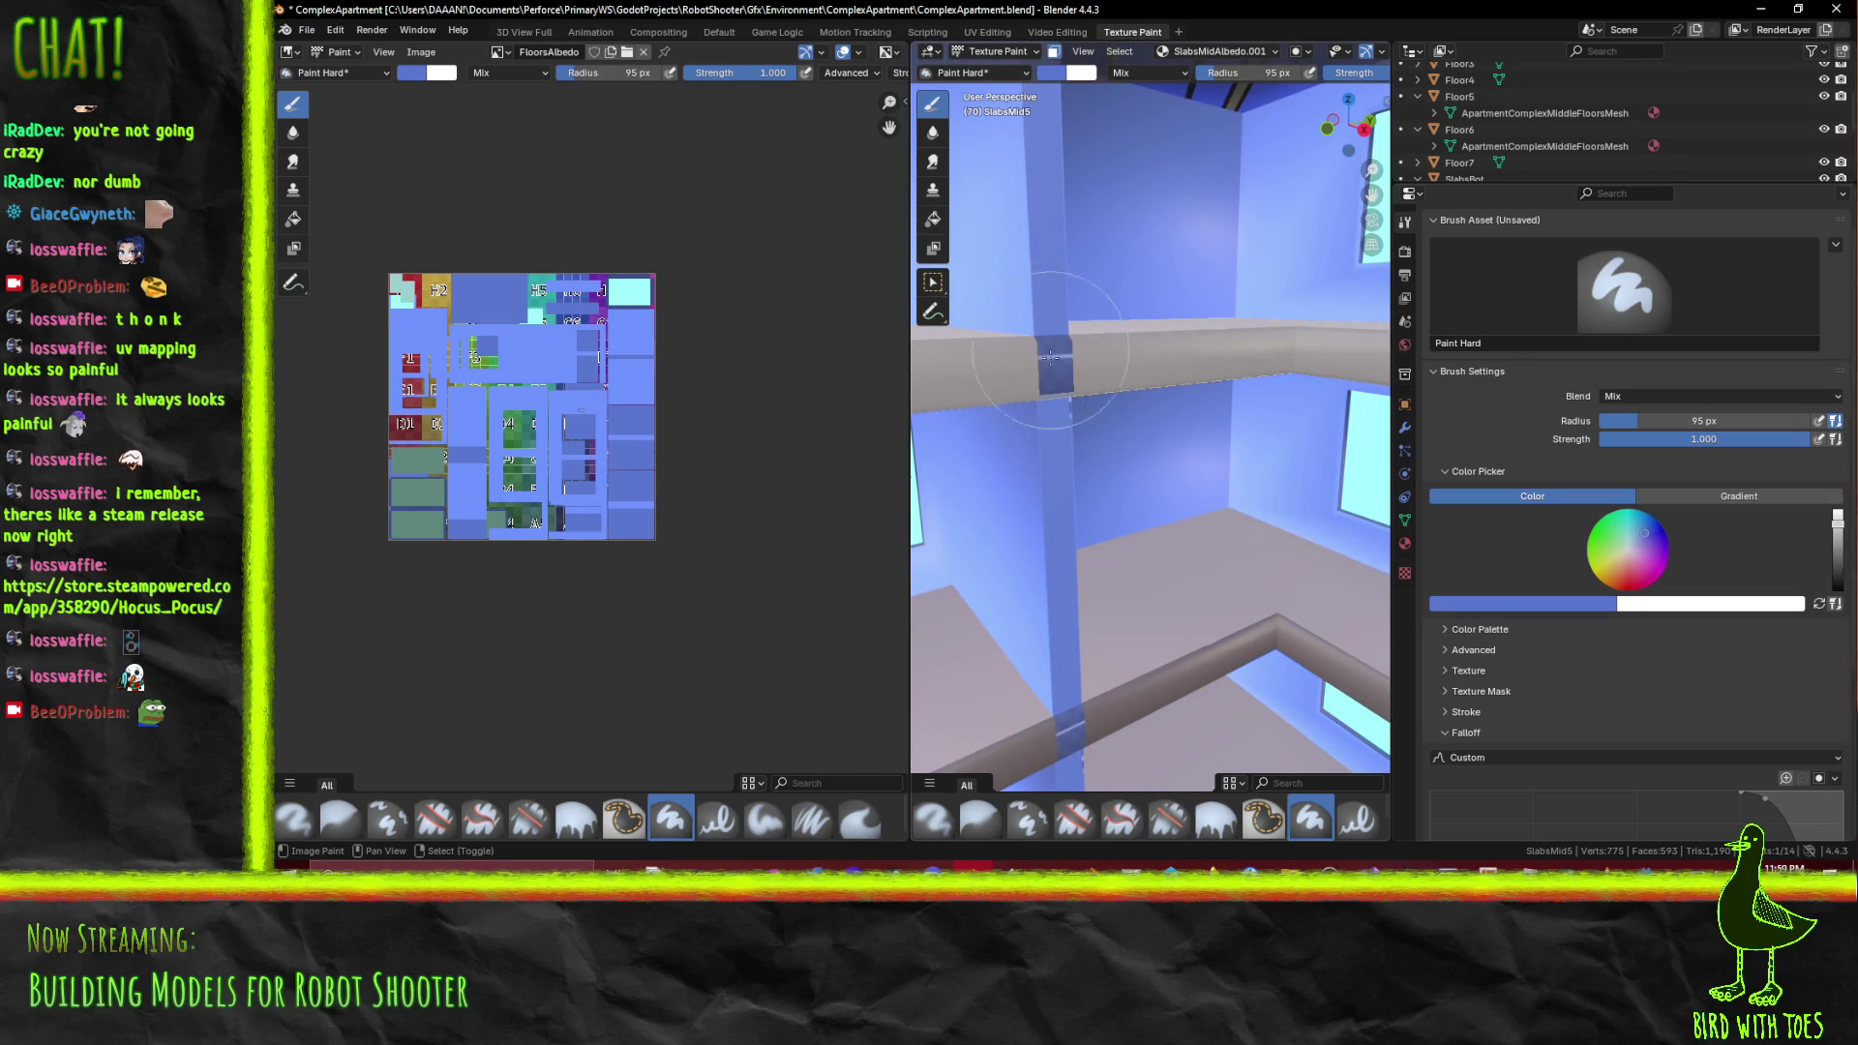
scroll("down", 3)
left_click_drag(1068, 372, 1054, 354)
scroll("up", 3)
scroll("up", 3)
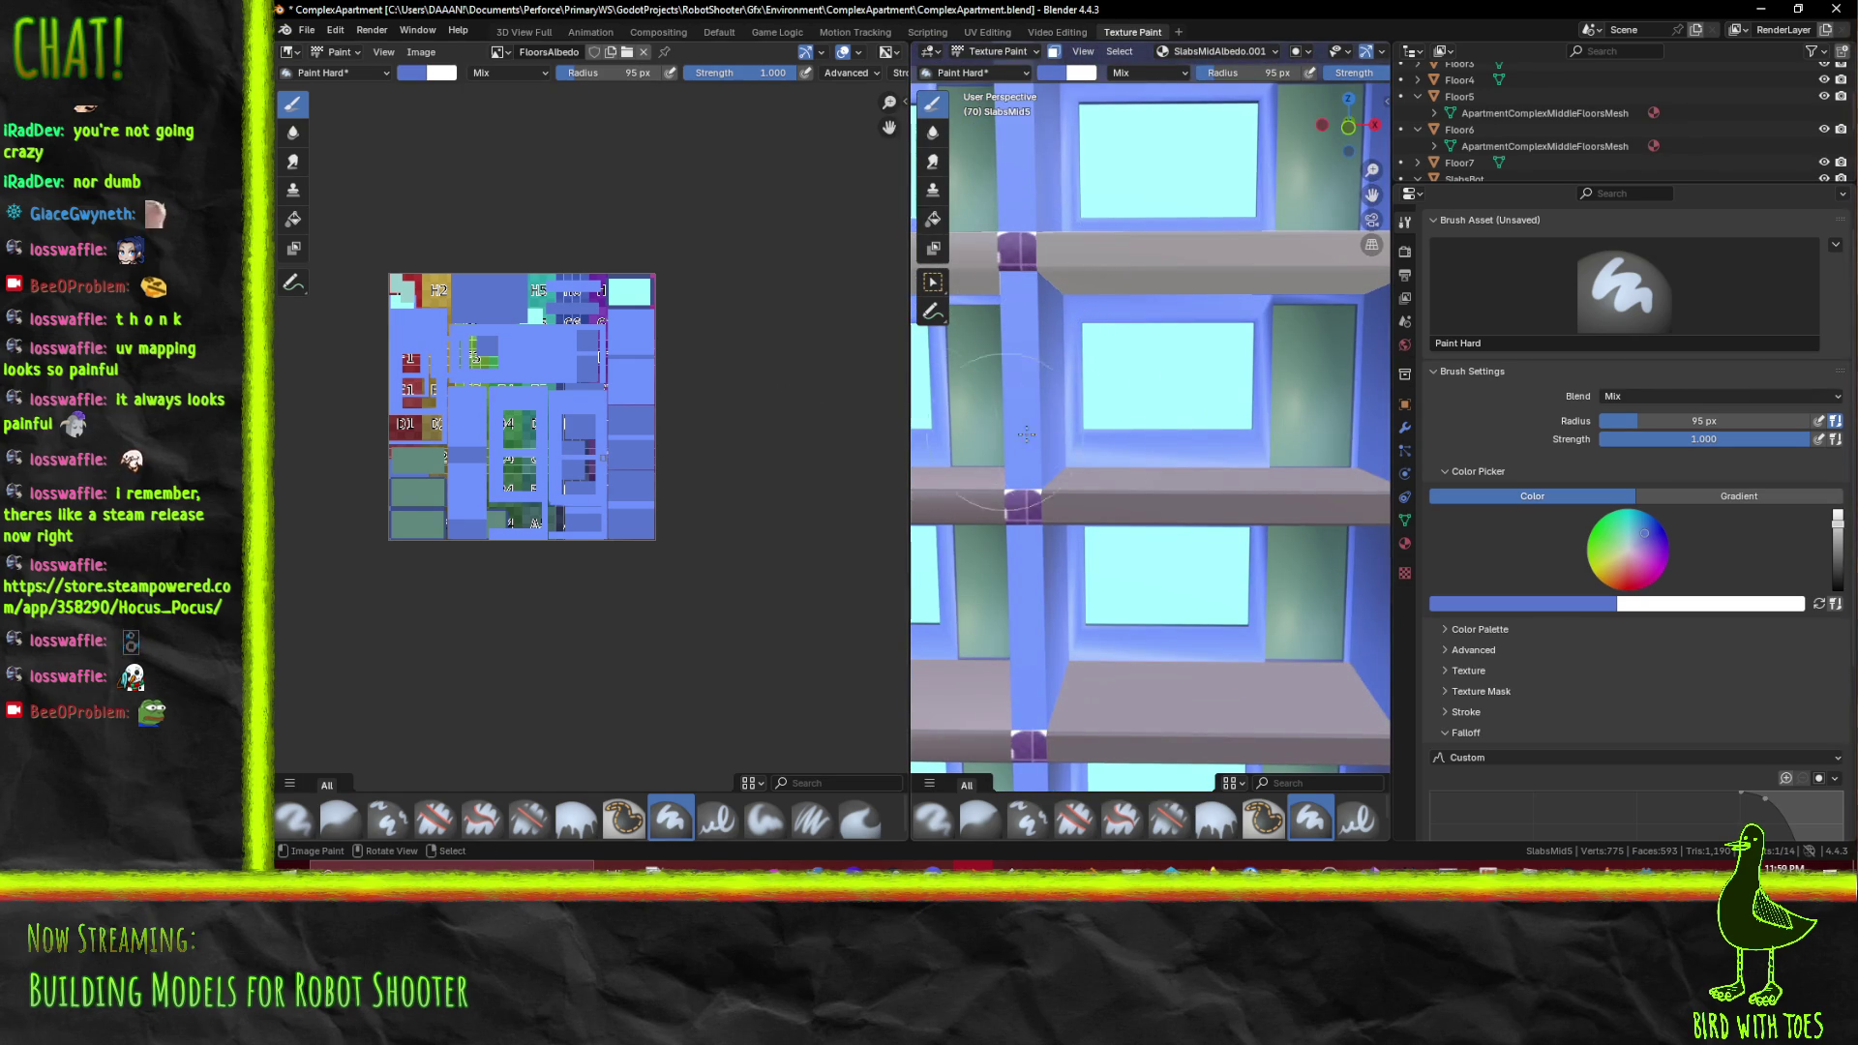
left_click(1535, 608)
left_click(1583, 580)
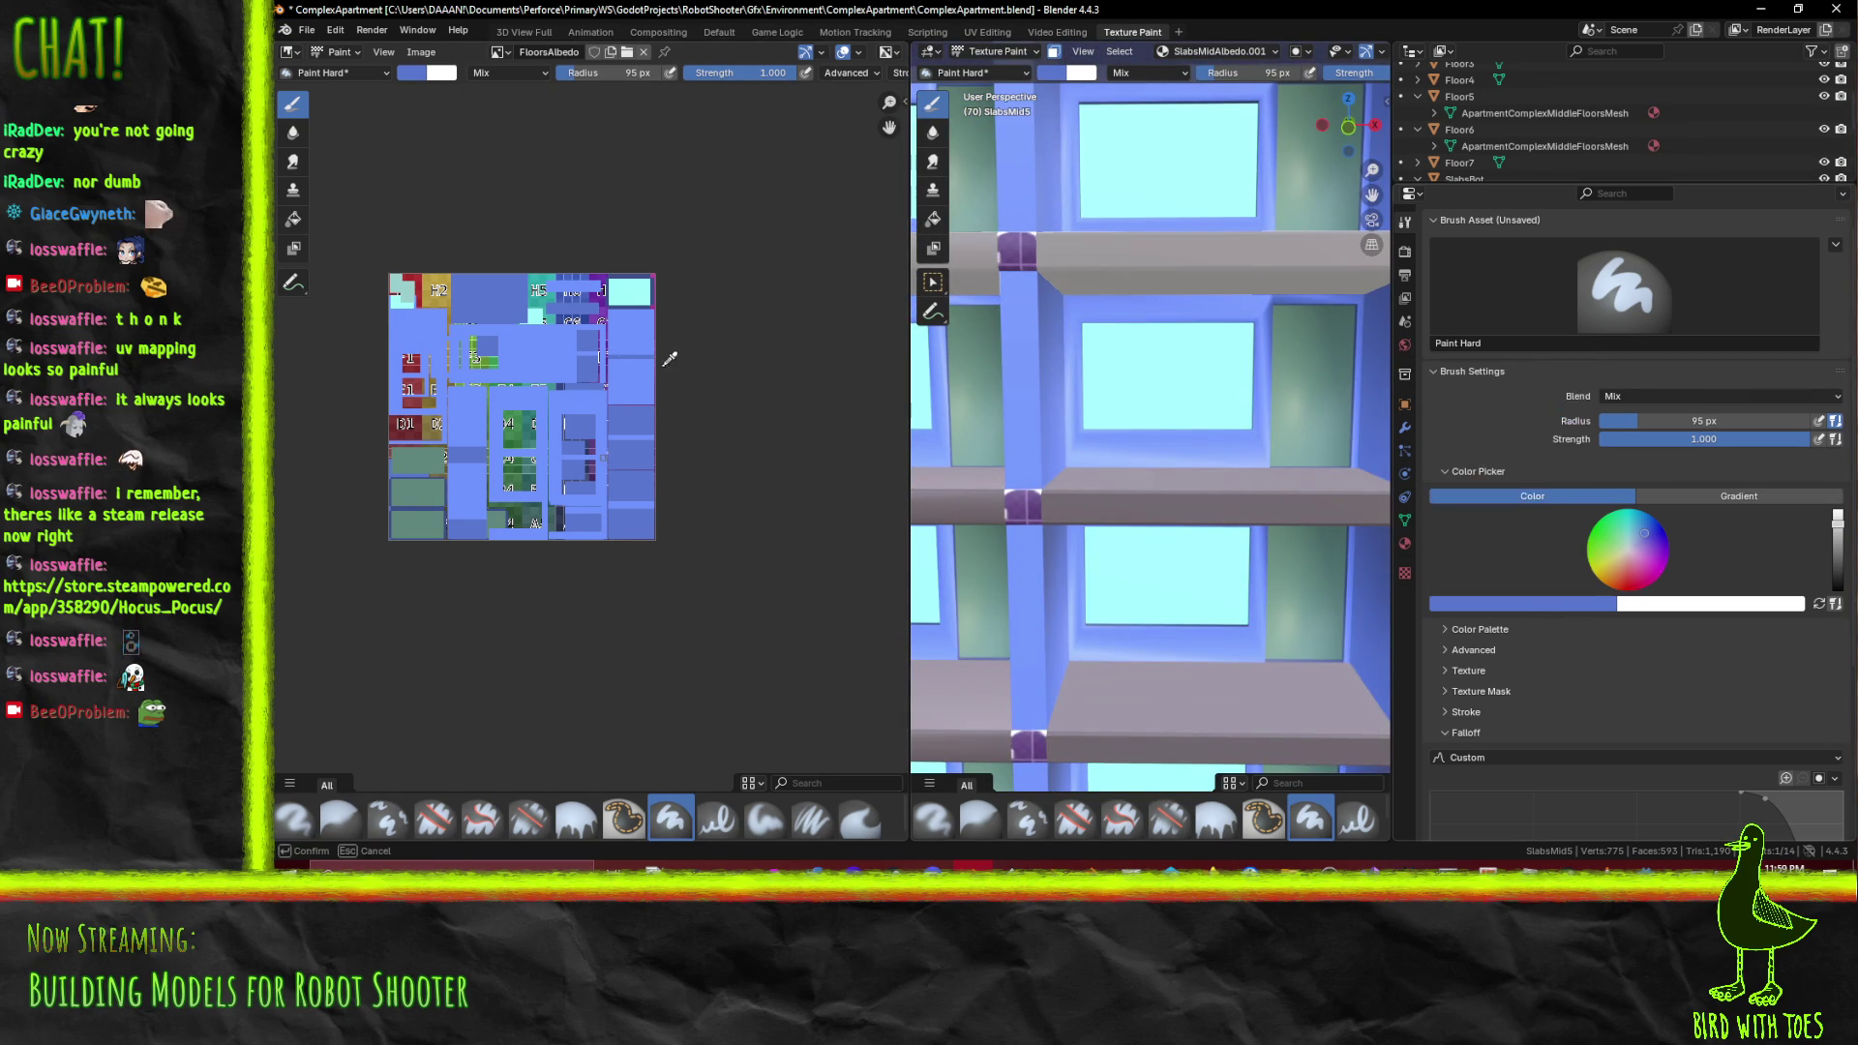
left_click(523, 355)
left_click(1056, 429)
Save the ComplexApartment.blend project with Ctrl+S
left_click_drag(1143, 327, 1148, 427)
scroll("down", 3)
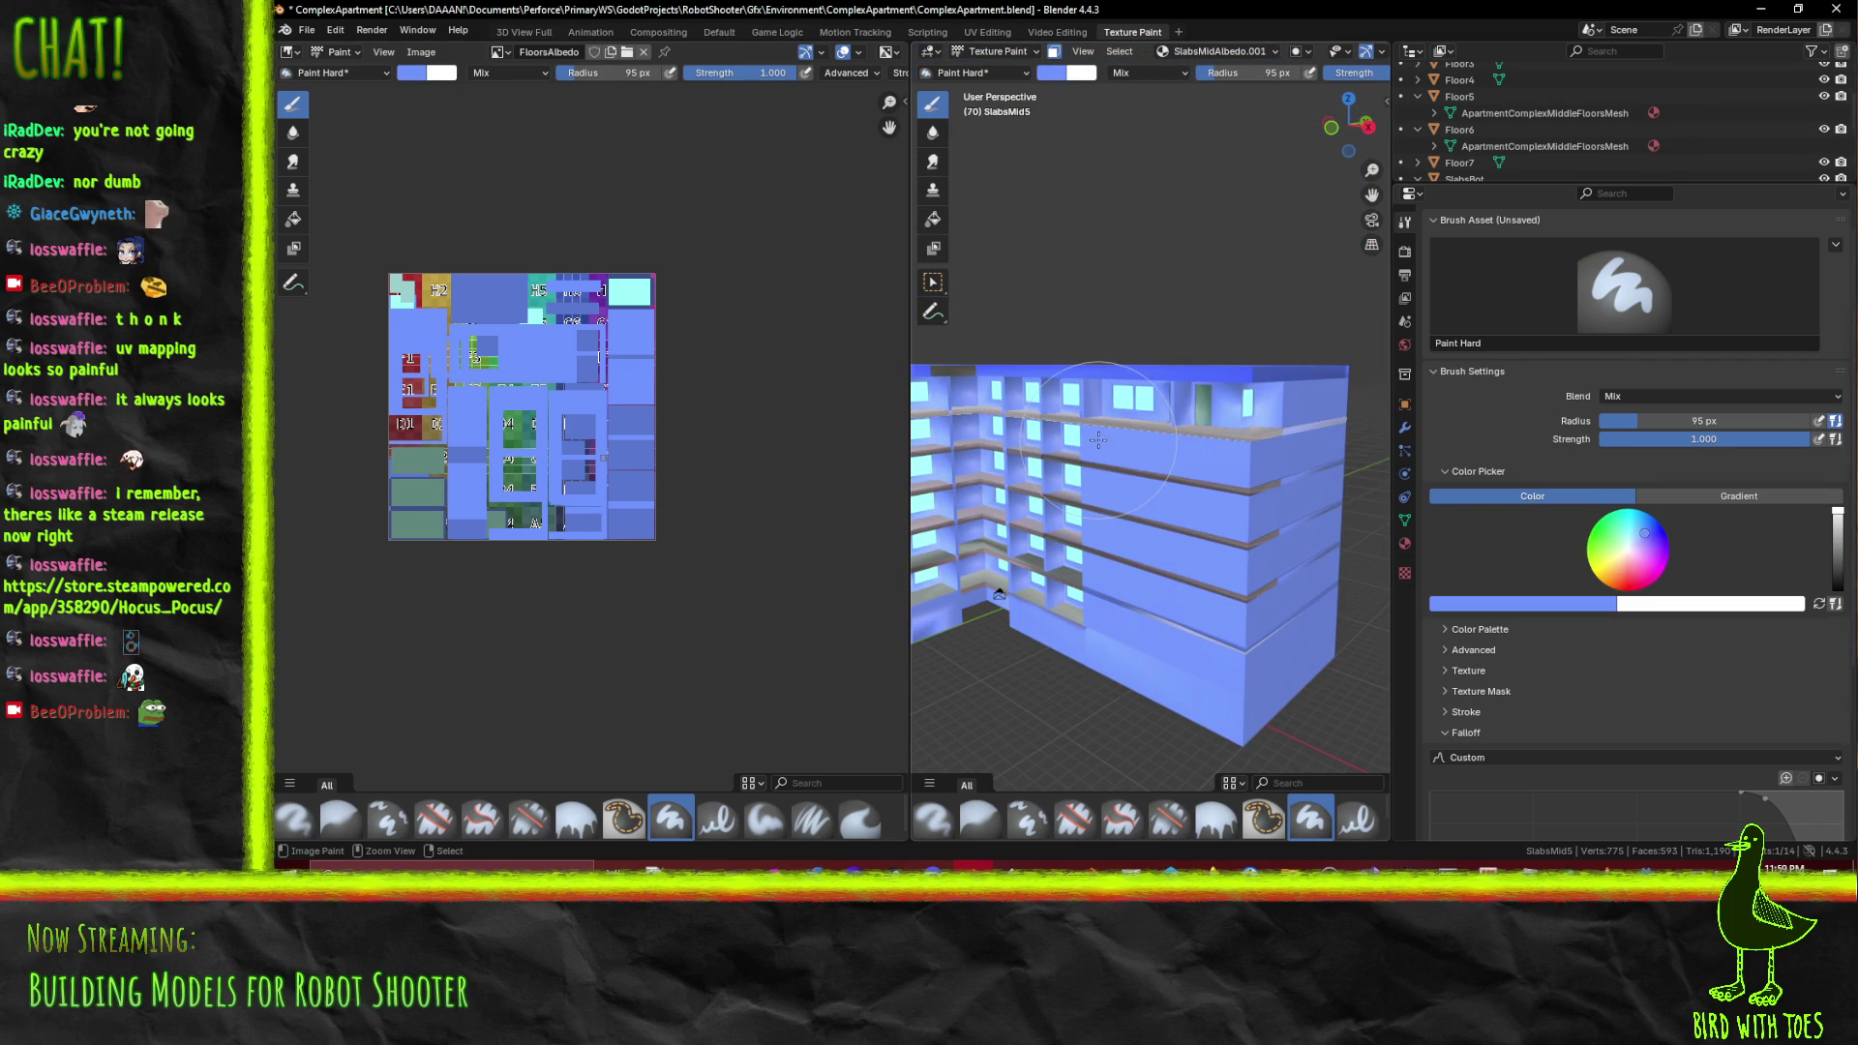
key("ctrl+s")
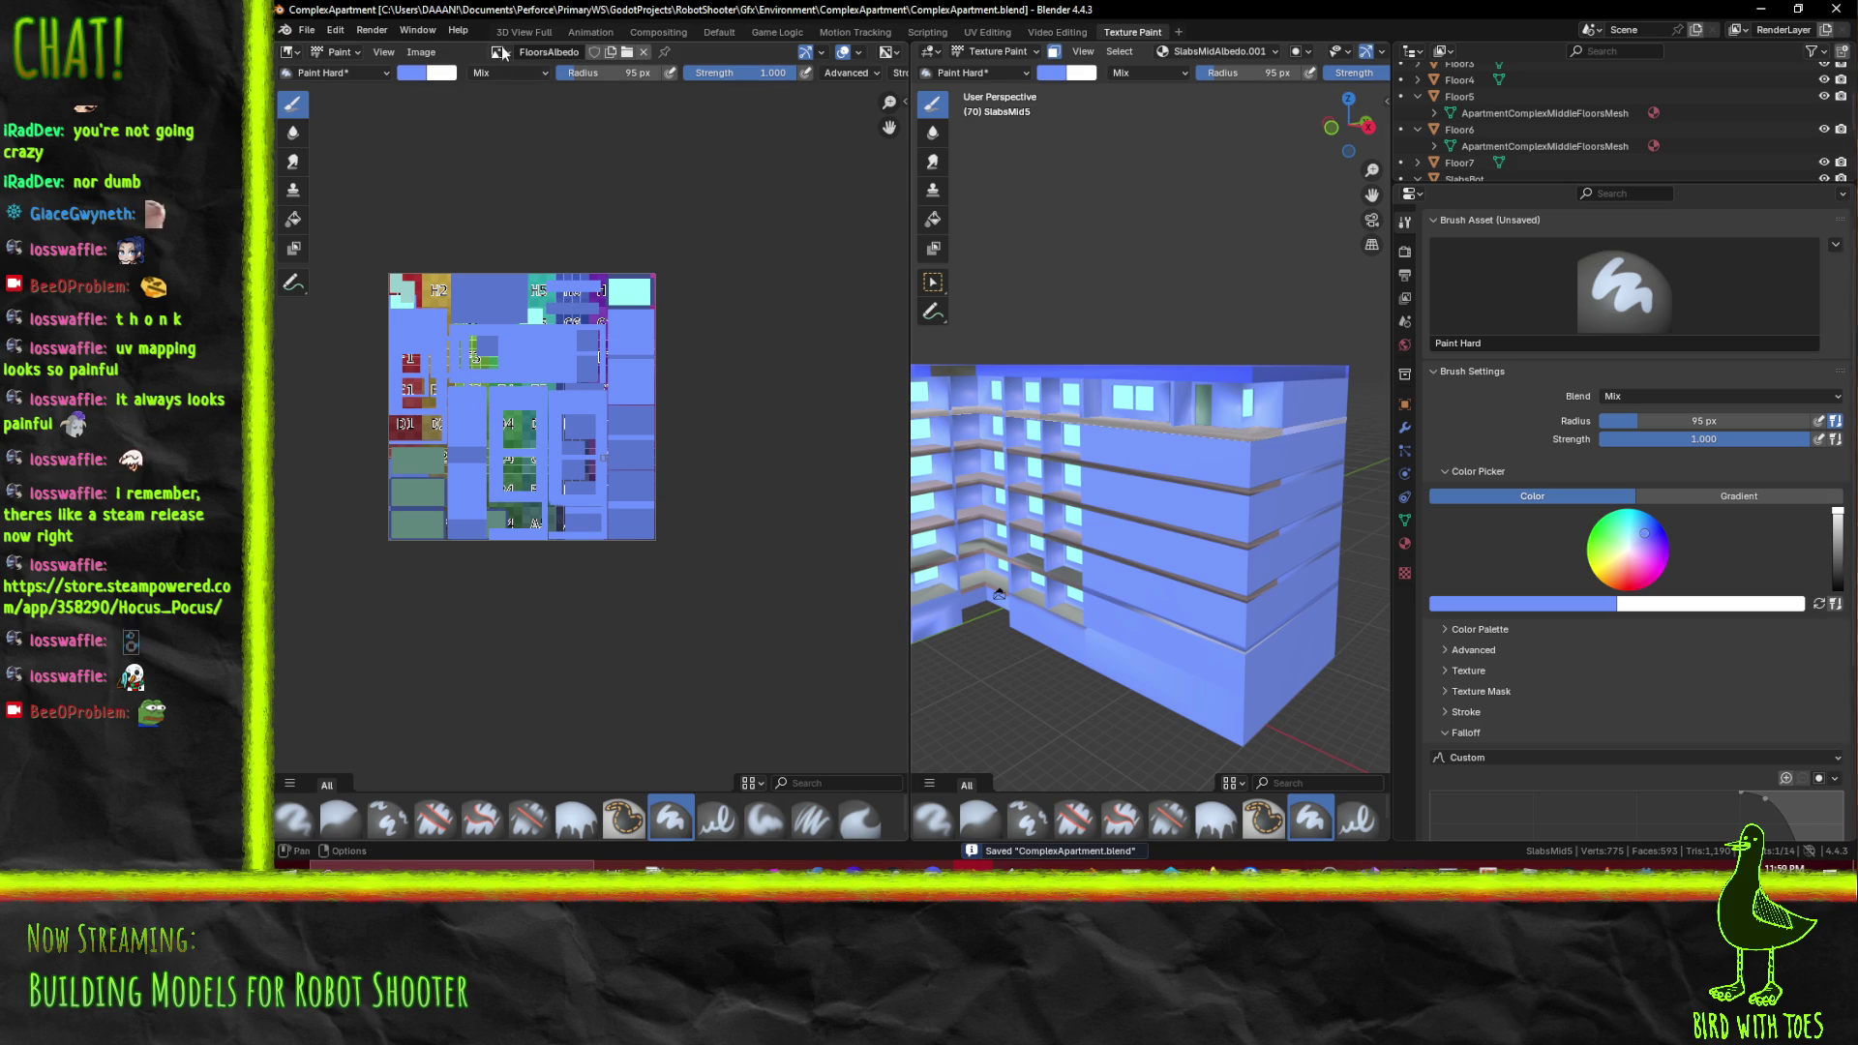
left_click(503, 57)
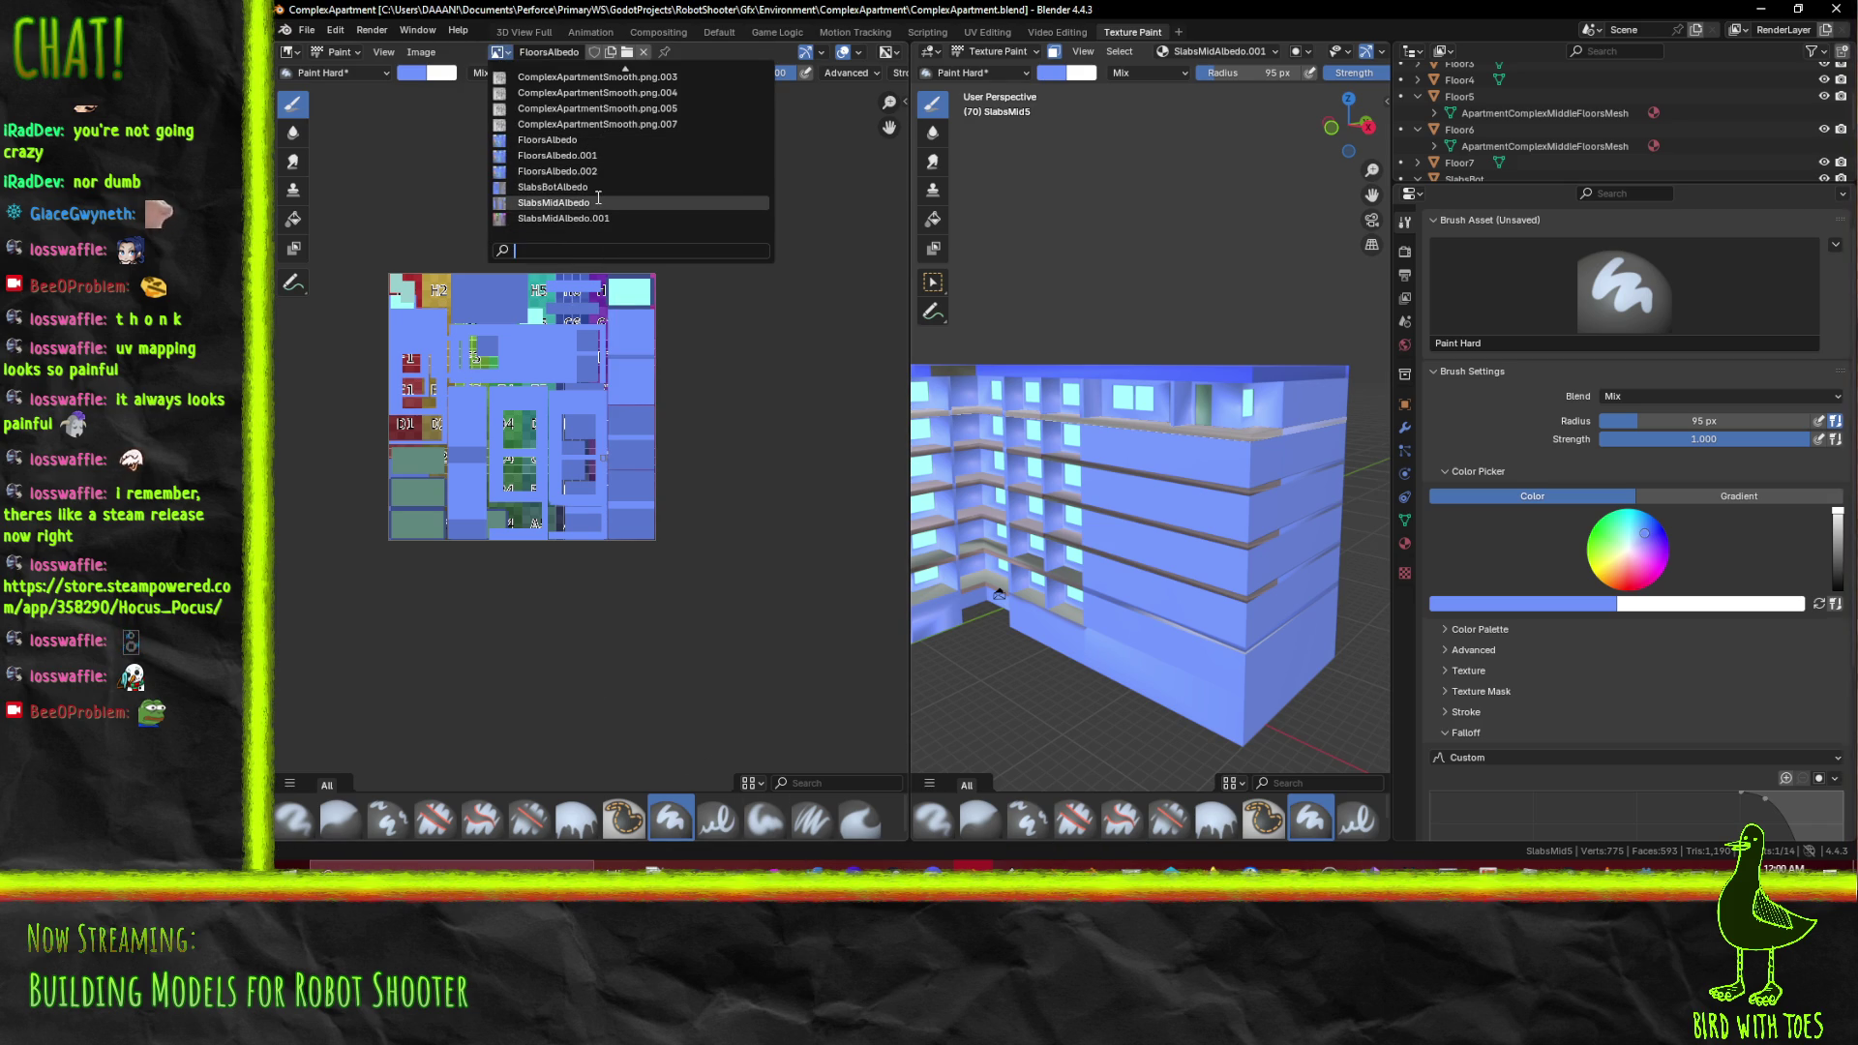
Display SlabsMidAlbedo.001 in the image editor and compare its UV islands with the slabs
left_click(590, 218)
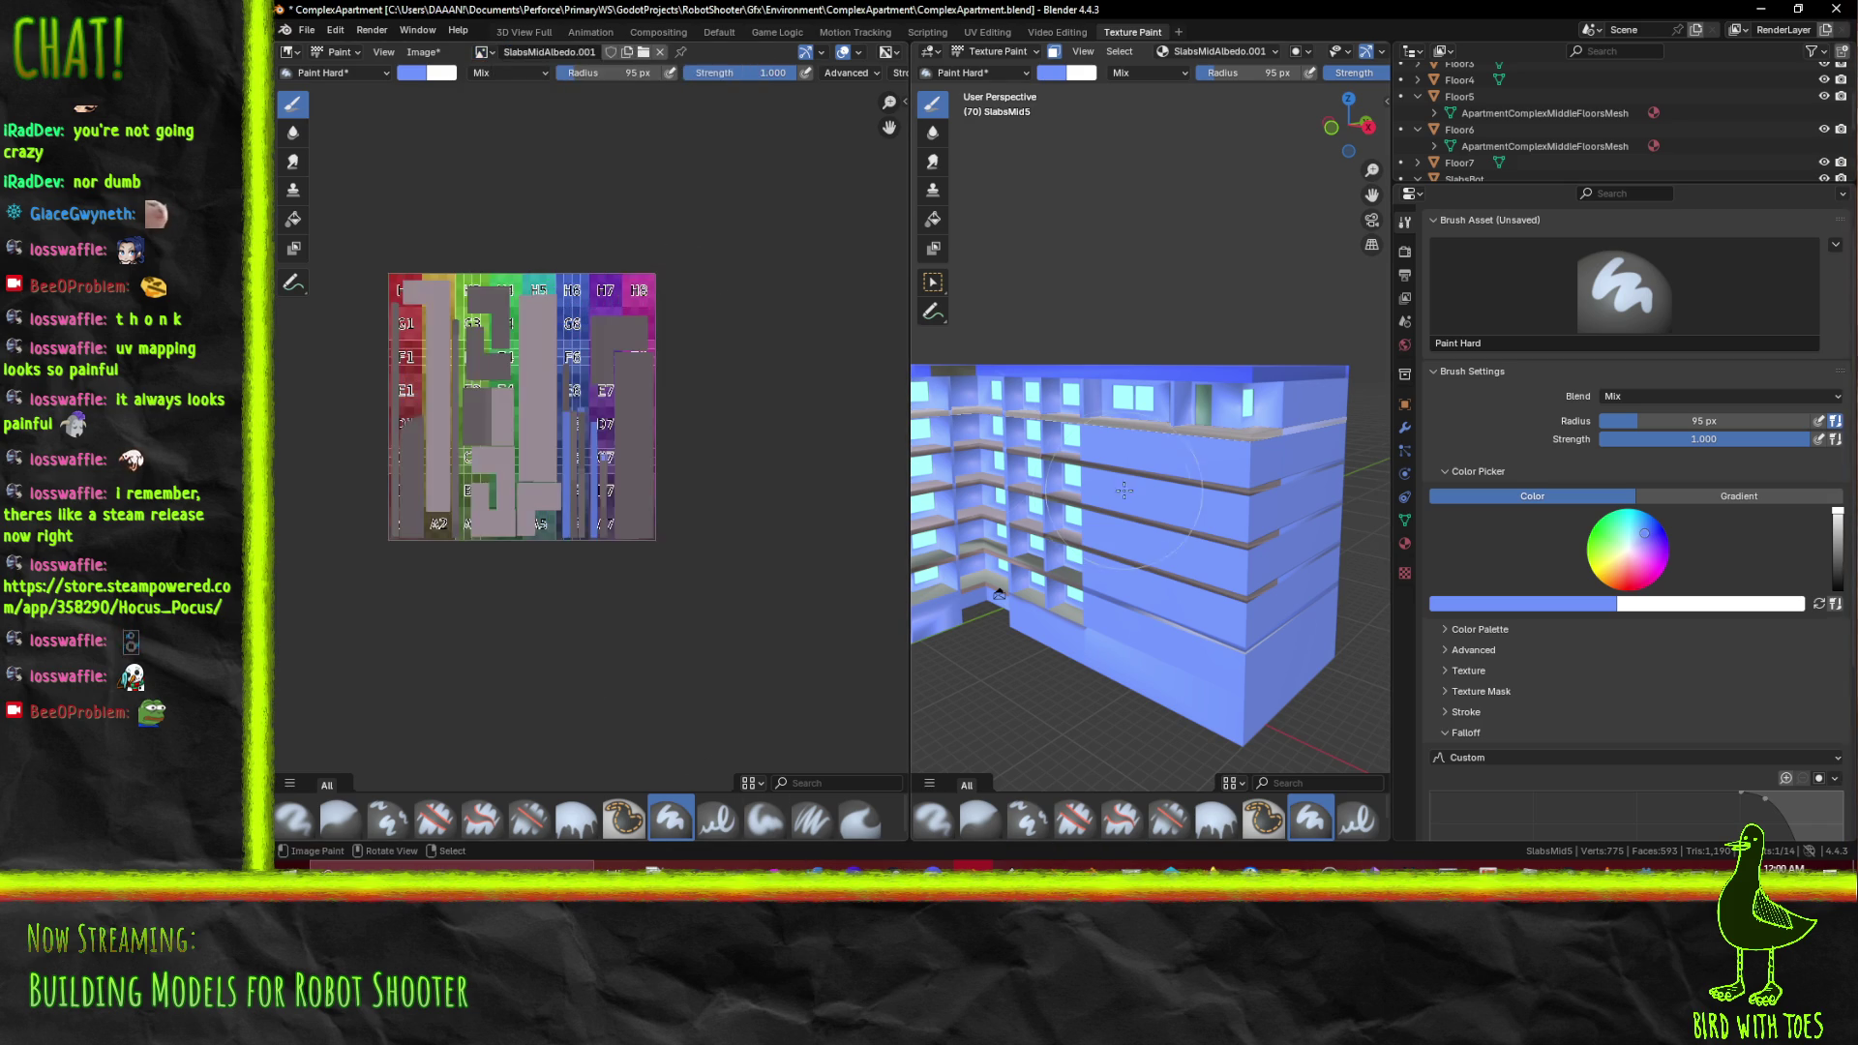
scroll("up", 3)
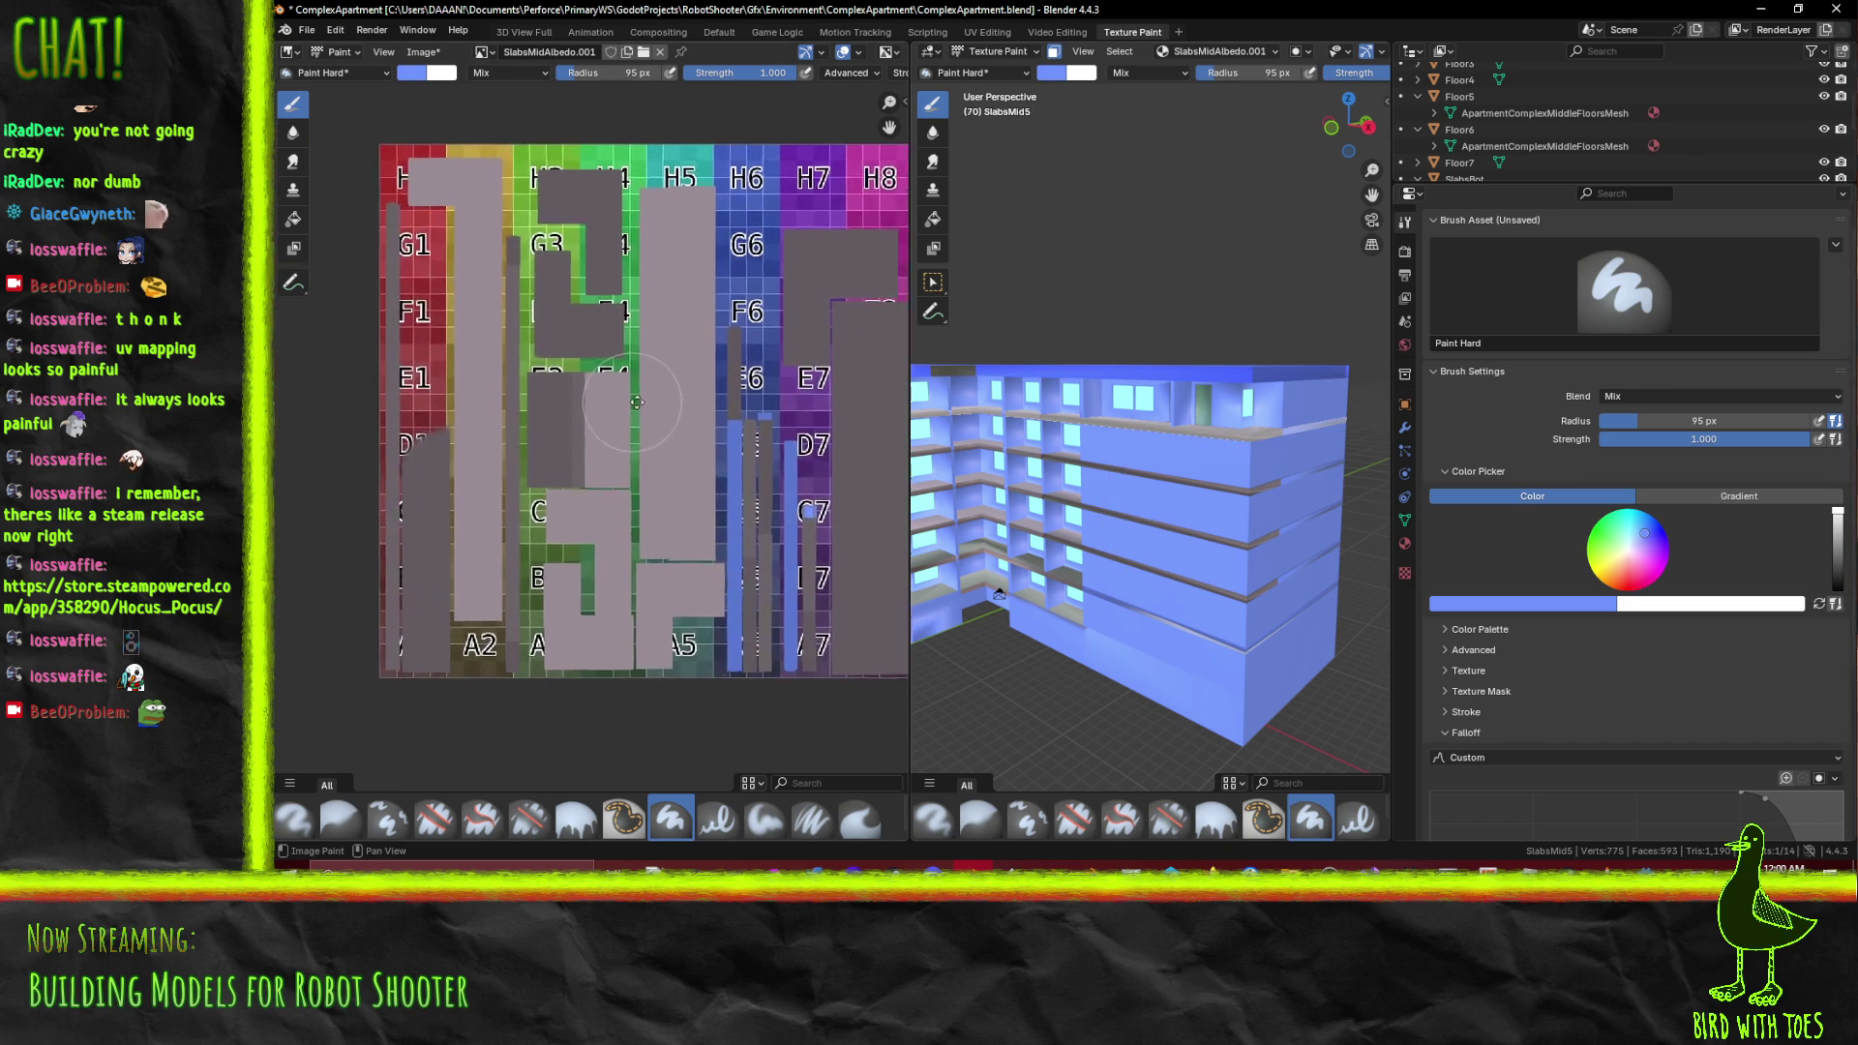
left_click_drag(613, 397, 597, 397)
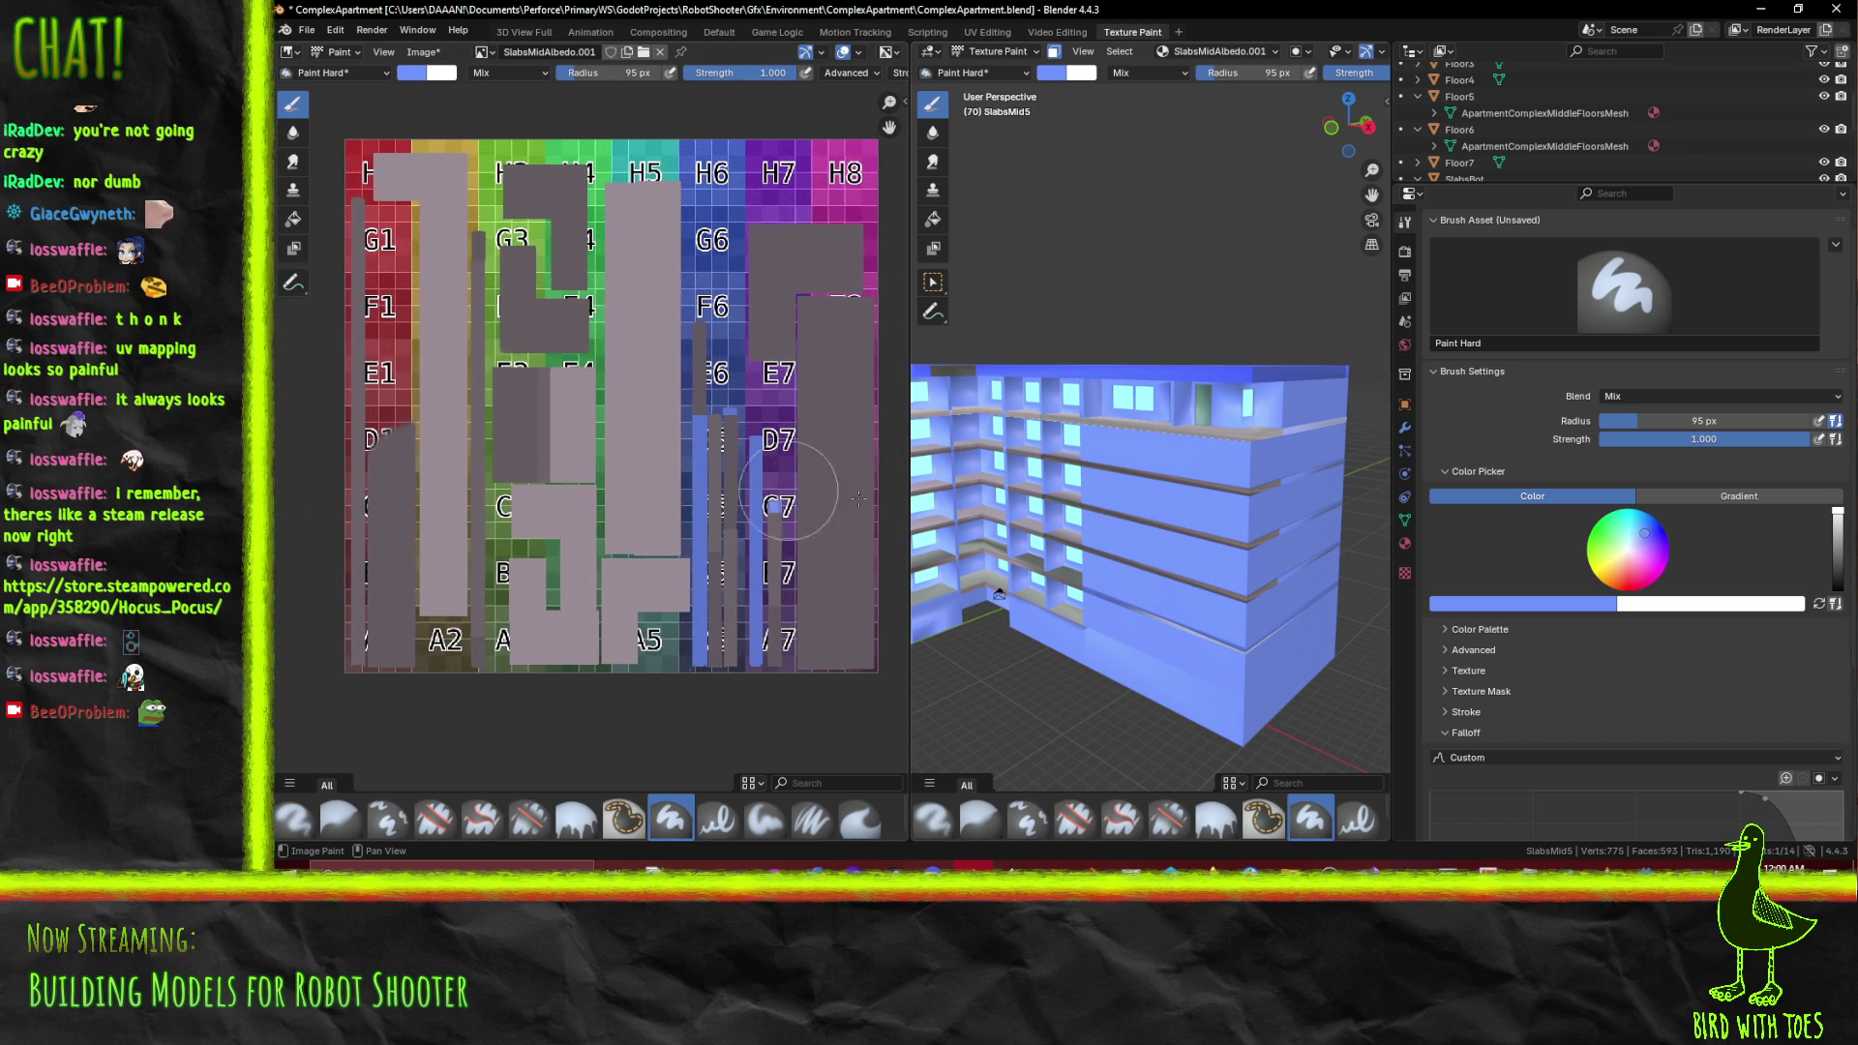
left_click_drag(400, 418, 444, 443)
left_click_drag(1113, 483, 1243, 481)
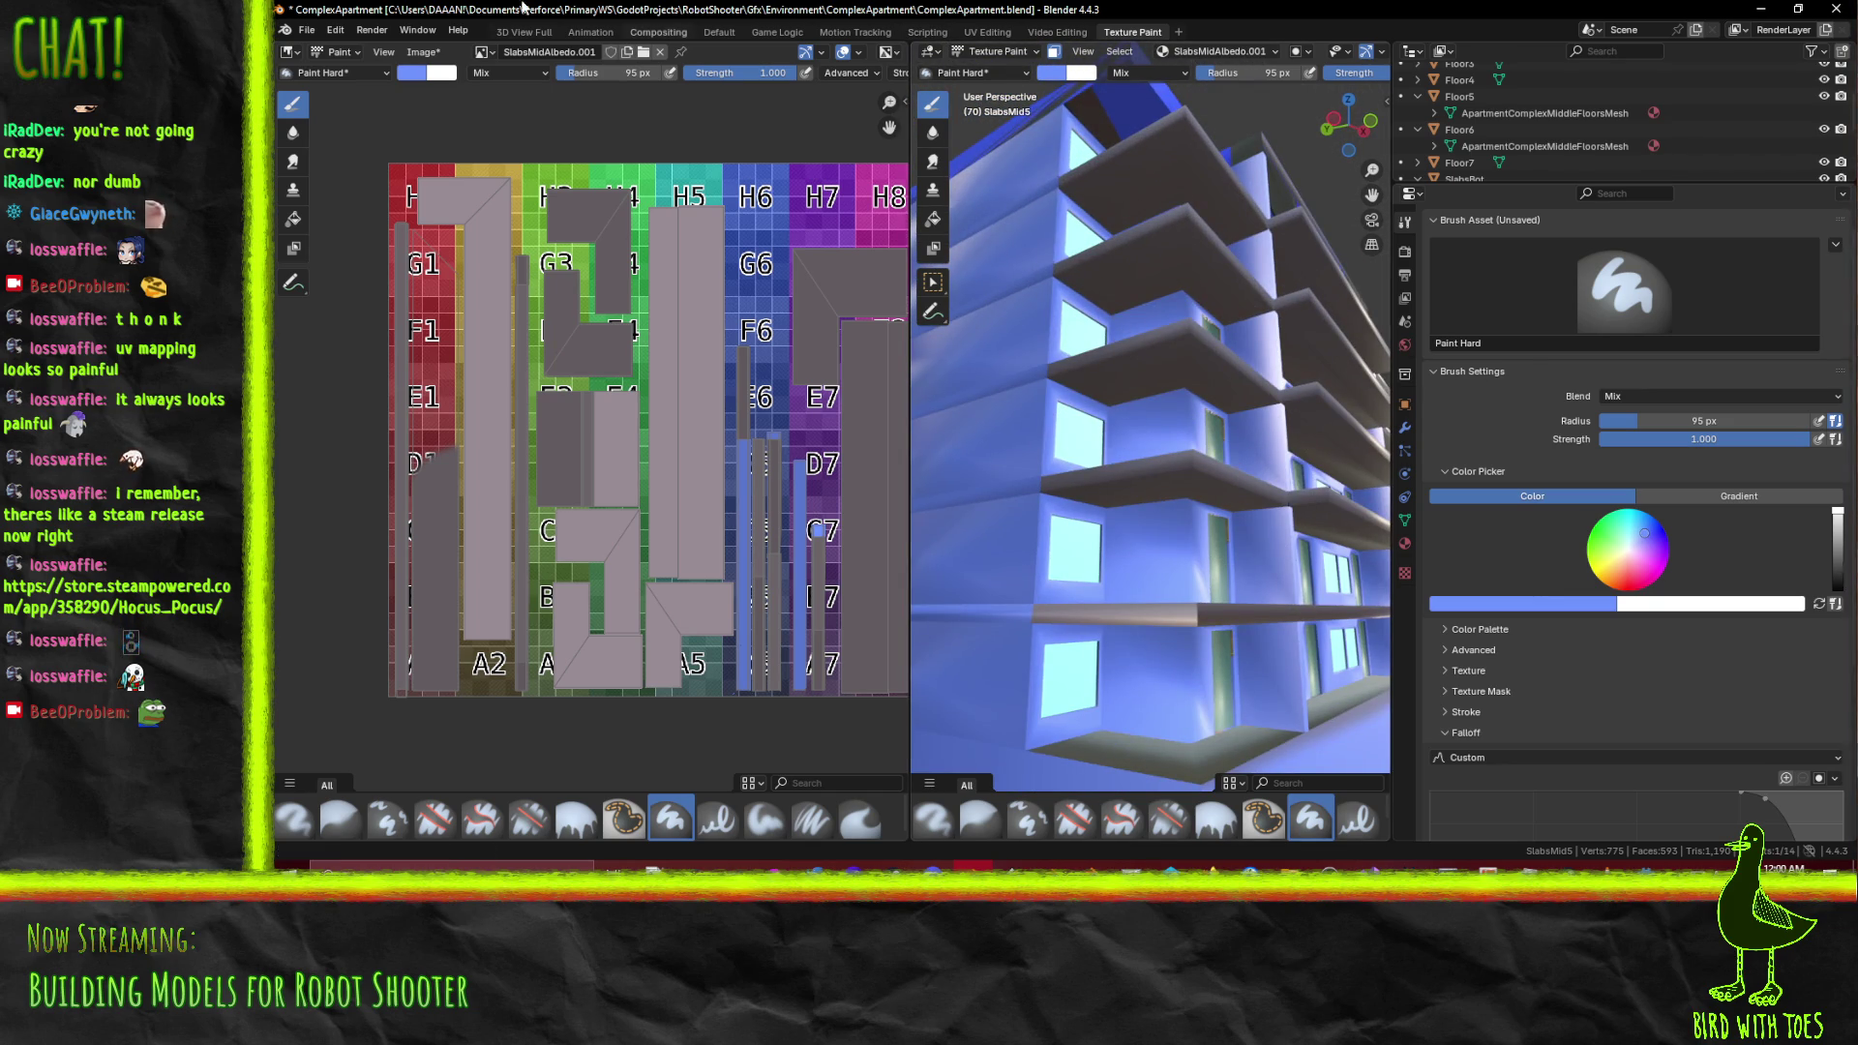
Return to the general modelling workspace, orbit the building, and enter Edit Mode
left_click(716, 31)
left_click_drag(1066, 431, 891, 561)
scroll("up", 3)
key("Tab")
Select the SlabsTop object and enter Edit Mode on it
left_click_drag(856, 619, 942, 523)
left_click(883, 540)
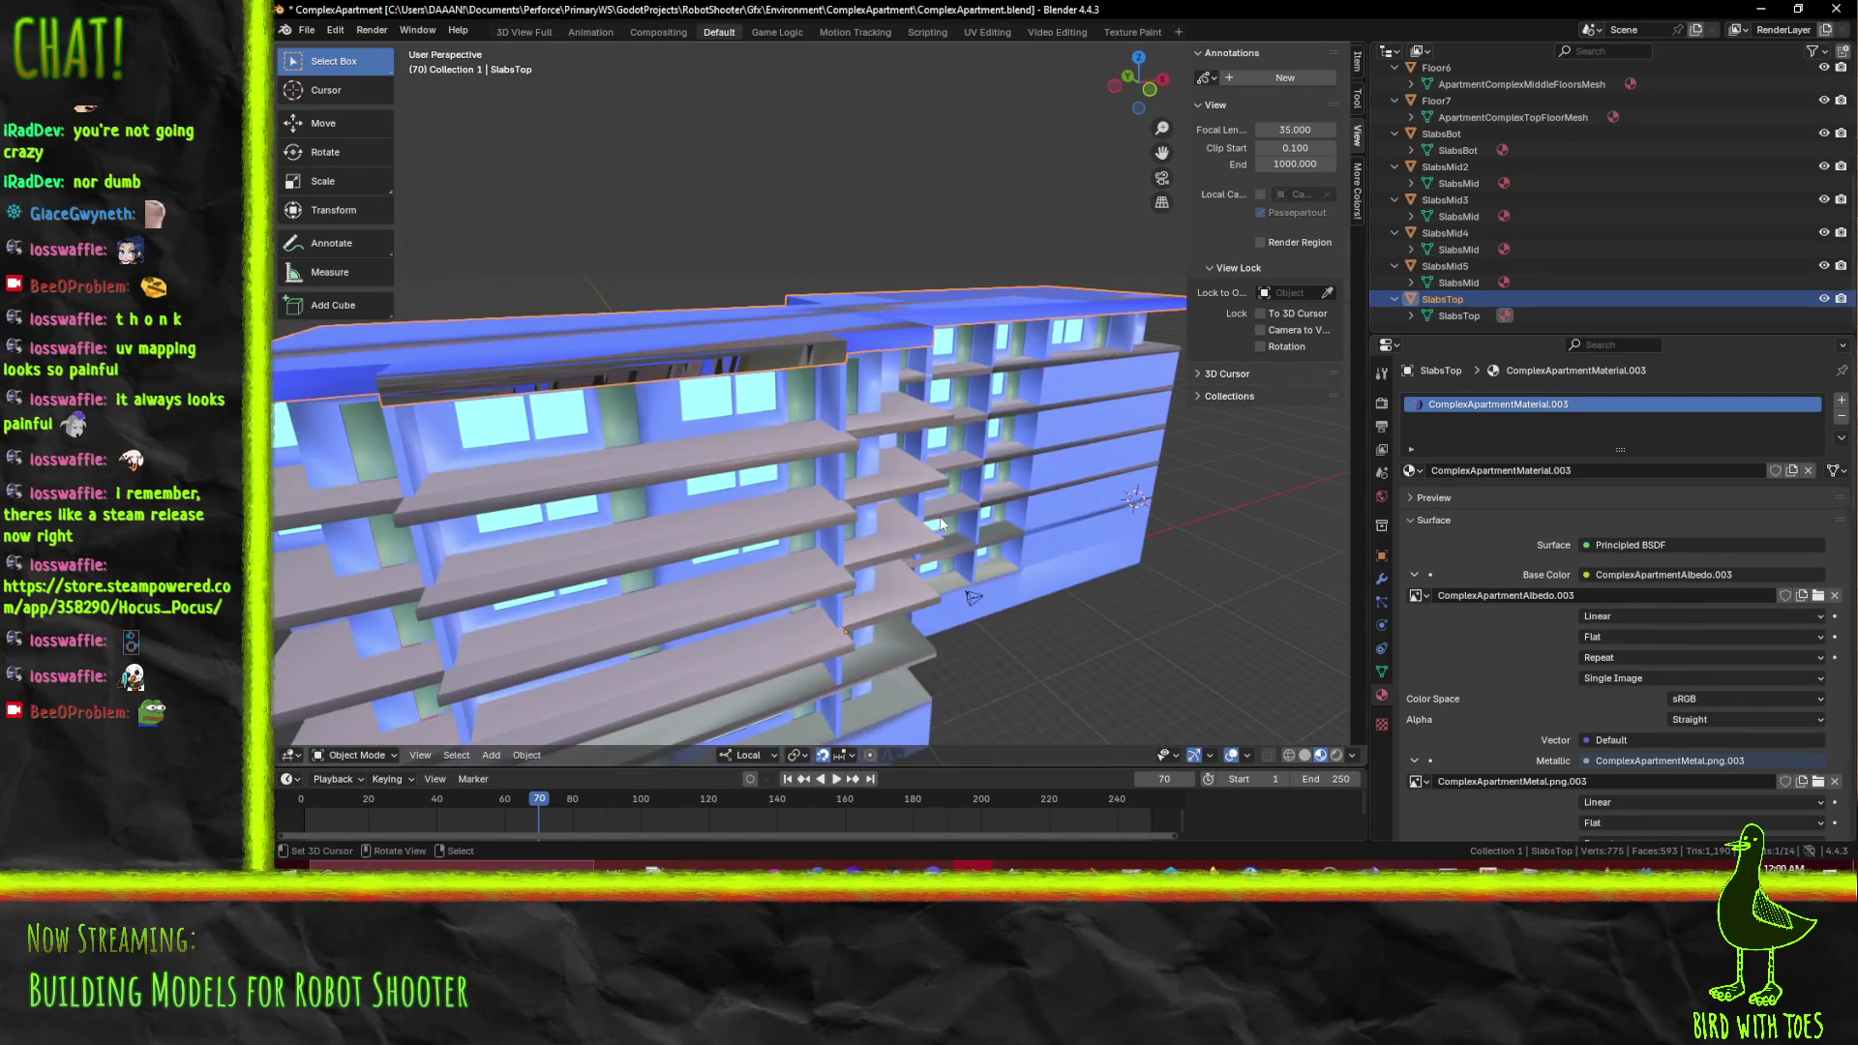
key("Tab")
left_click_drag(730, 438, 922, 439)
scroll("up", 3)
left_click(969, 383)
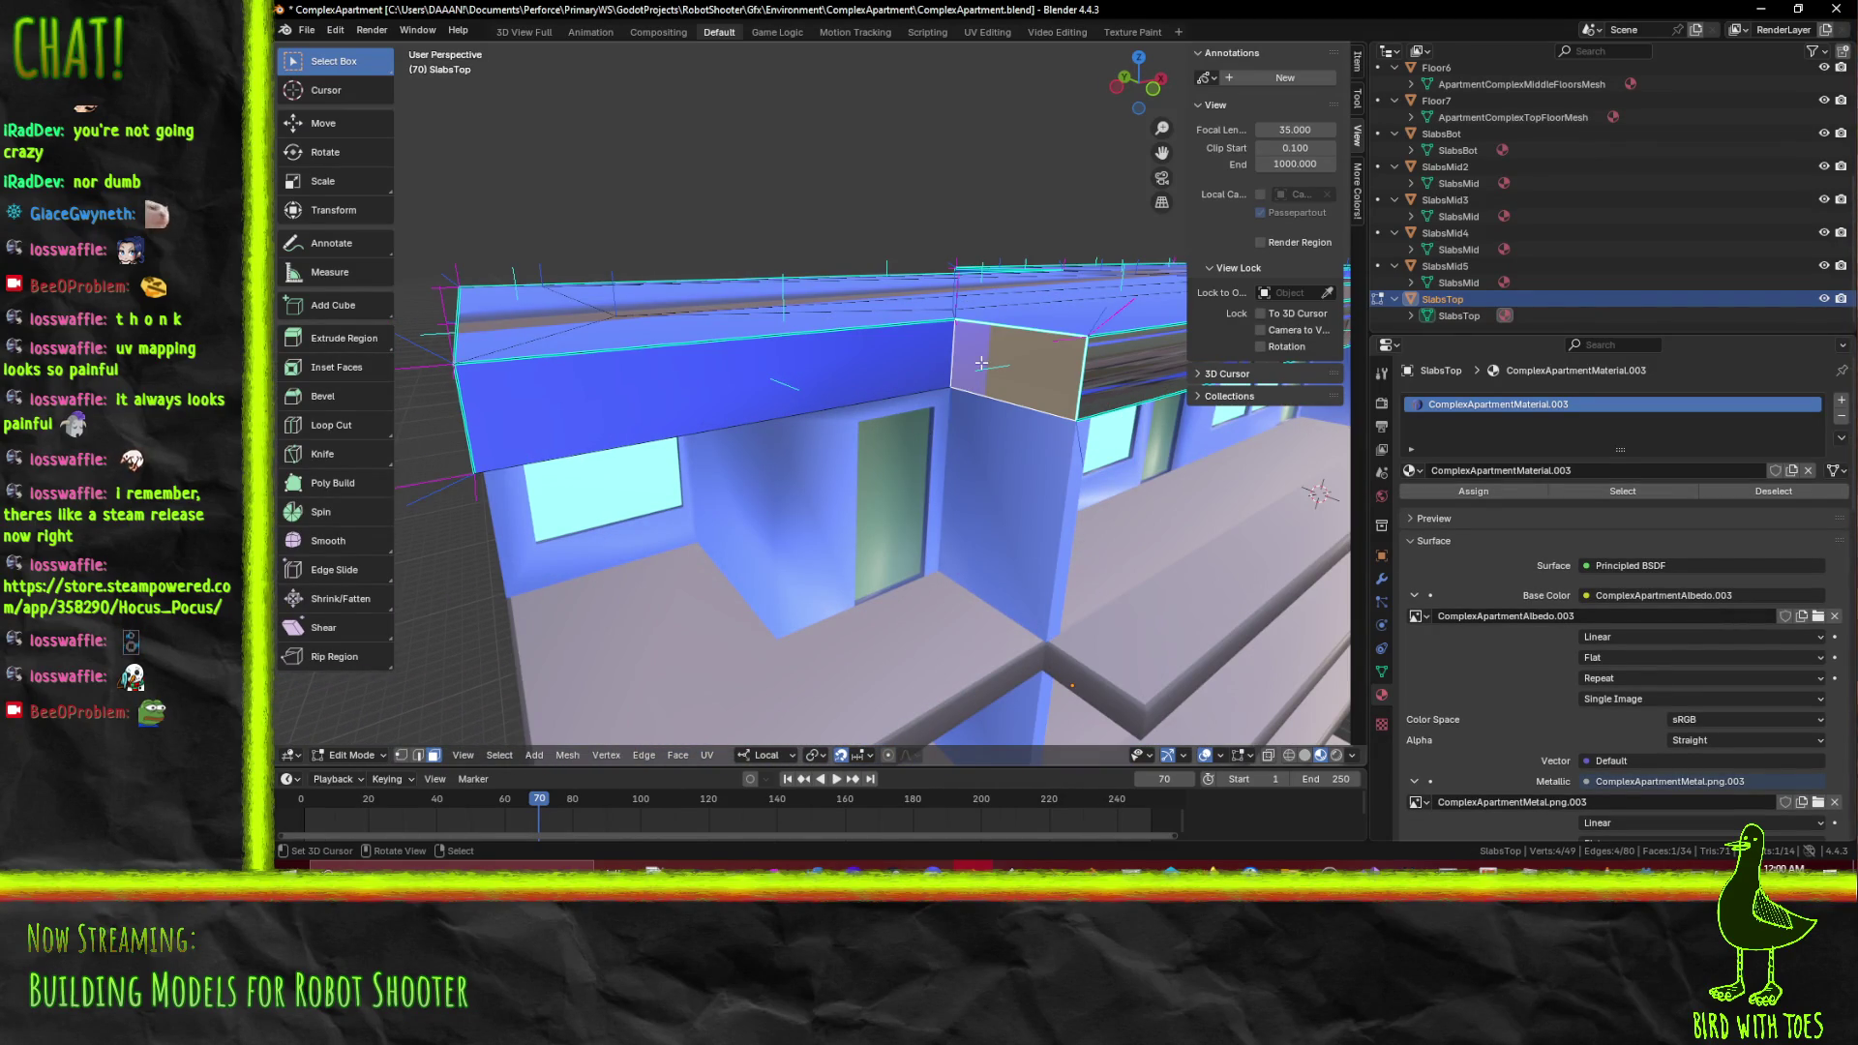
scroll("down", 3)
left_click_drag(1043, 372, 906, 359)
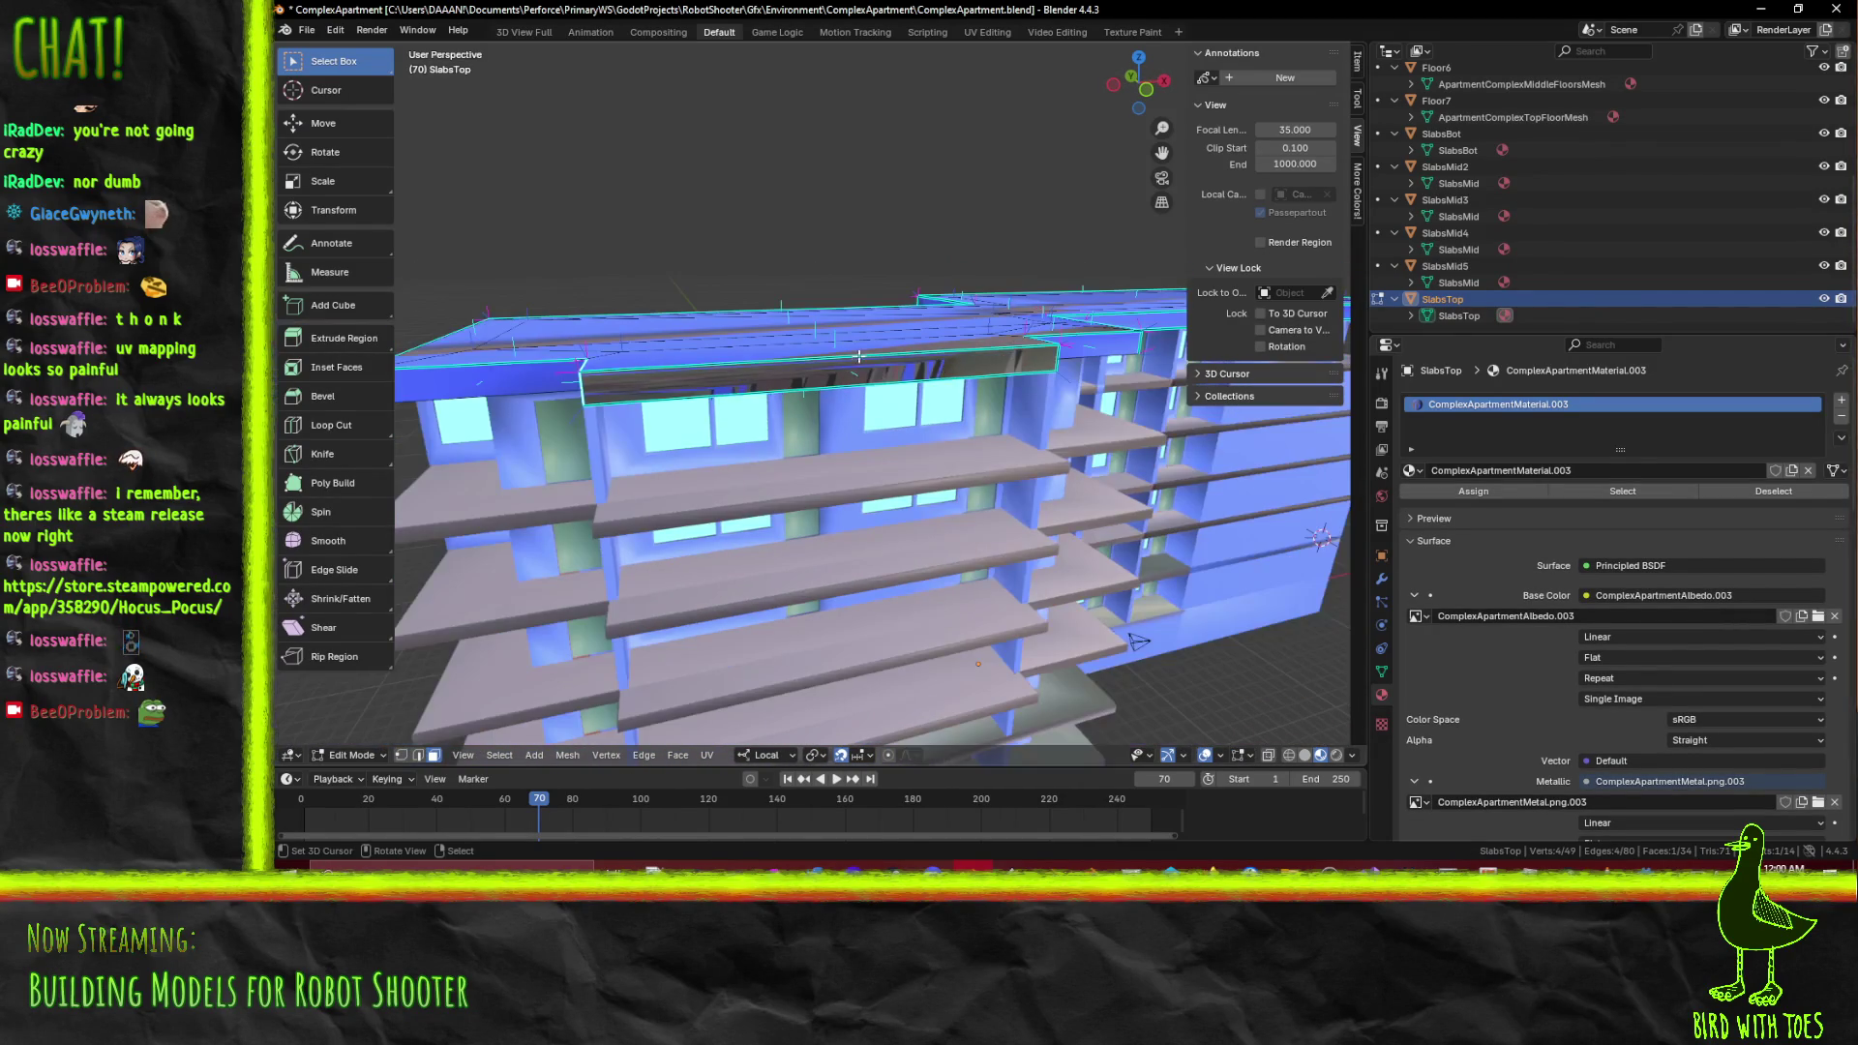
left_click_drag(730, 393, 677, 503)
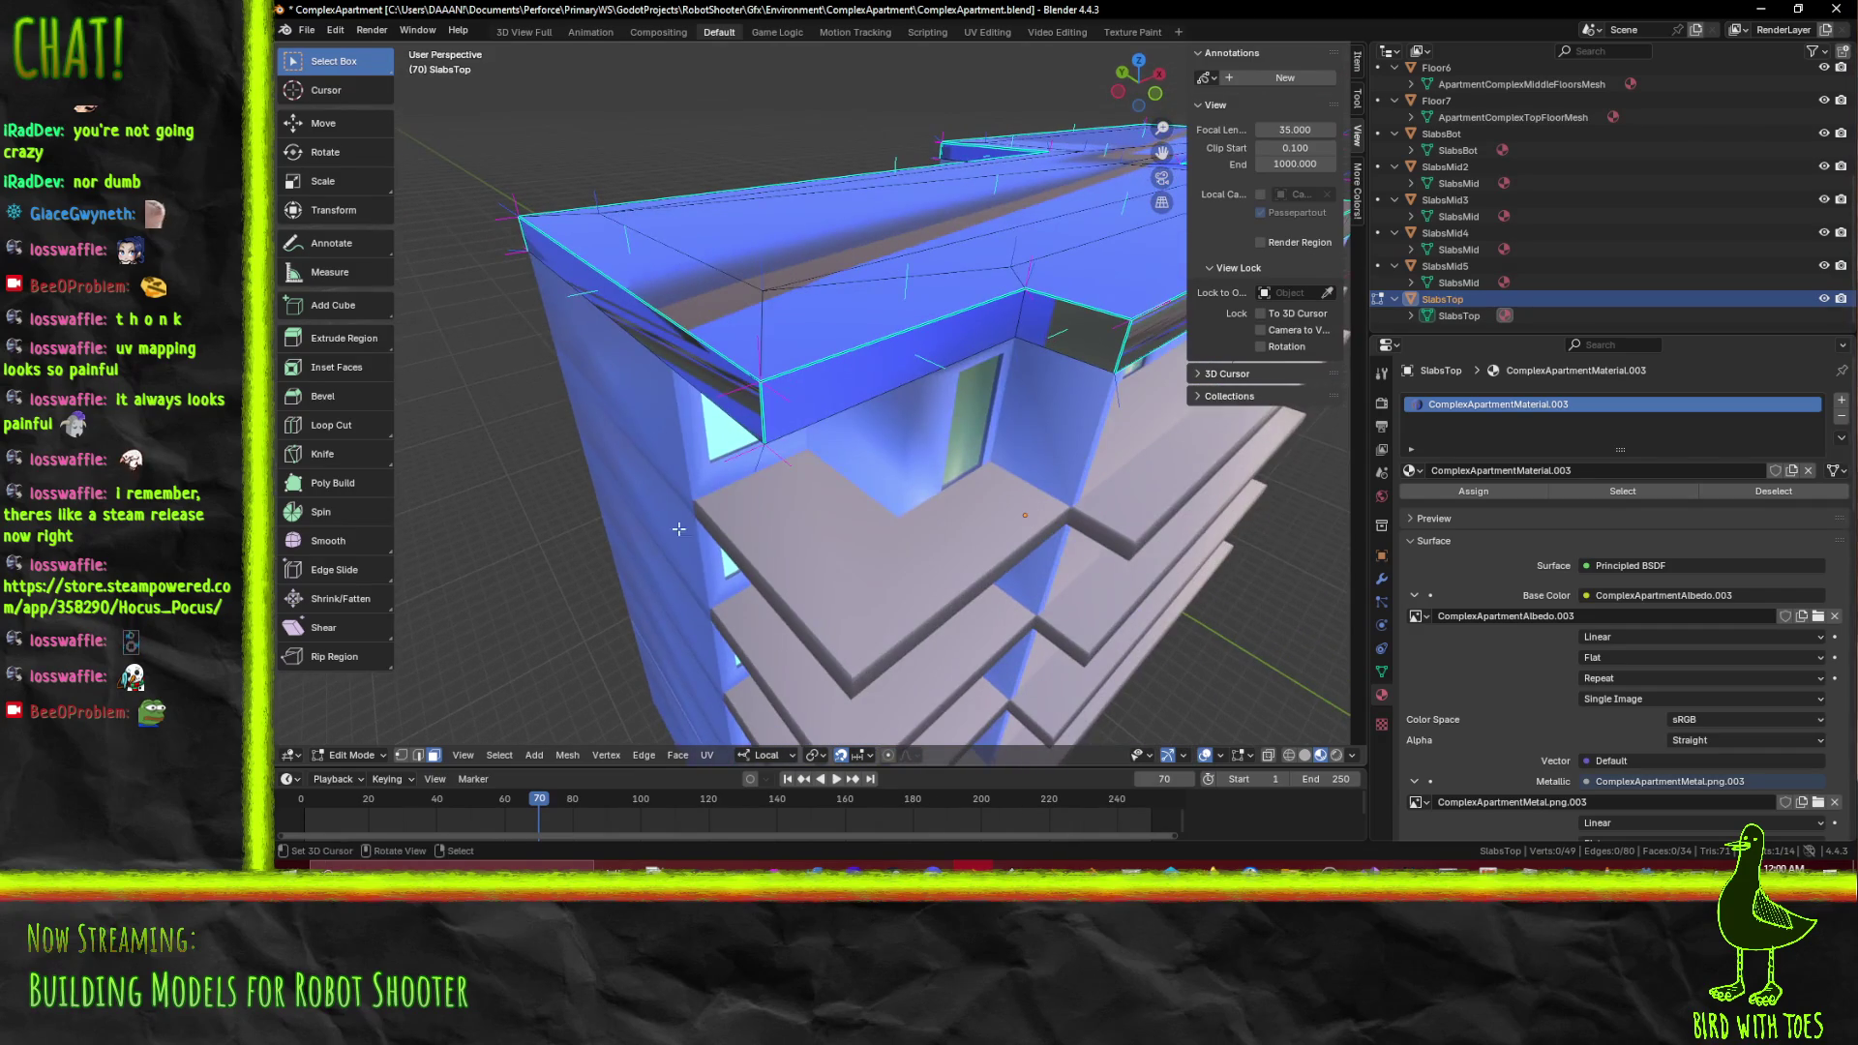
In edge select mode, pick the top slab's roof edges and mark them as seams
key("2")
left_click(677, 324)
left_click(871, 343)
left_click_drag(807, 324, 780, 569)
left_click(780, 569)
left_click(866, 510)
left_click_drag(921, 379, 913, 451)
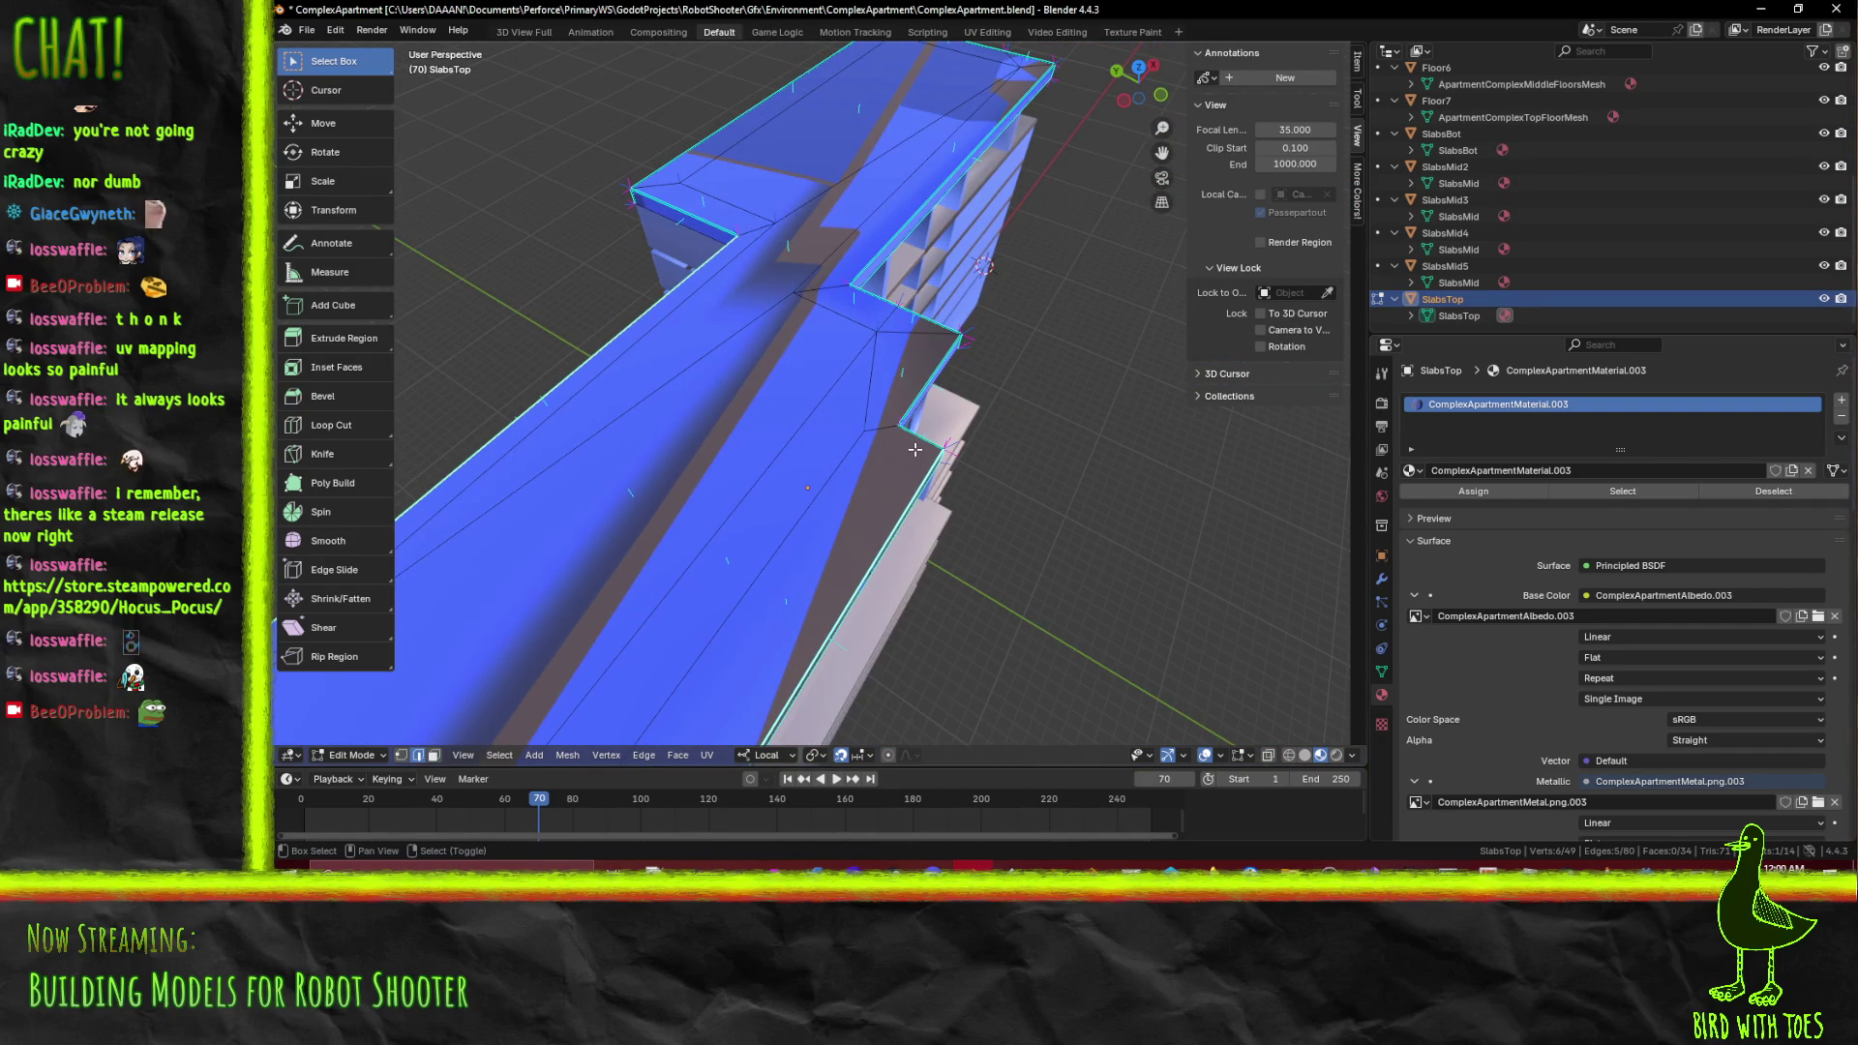
left_click(867, 252)
left_click_drag(680, 144, 580, 338)
left_click(570, 356)
left_click(571, 356)
key("F3")
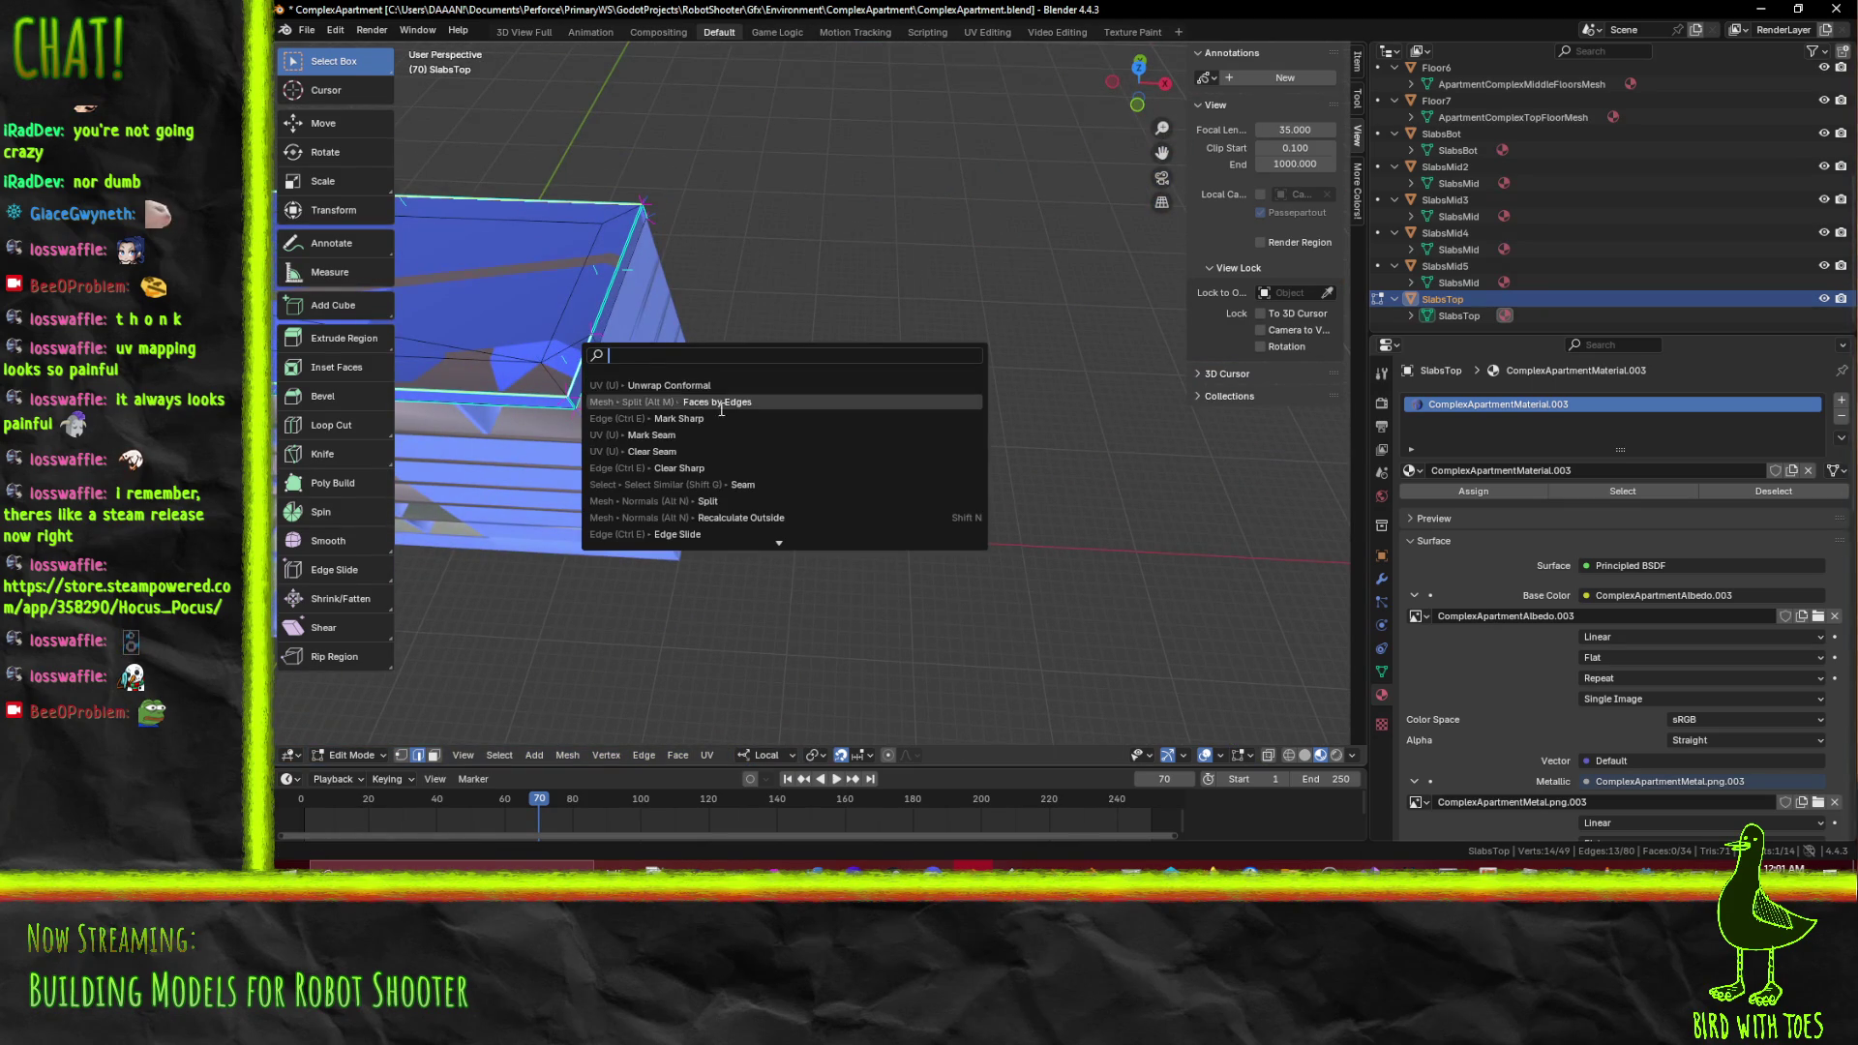
left_click(747, 434)
Mark one additional slab edge as a UV seam
left_click_drag(748, 435, 782, 380)
left_click(650, 324)
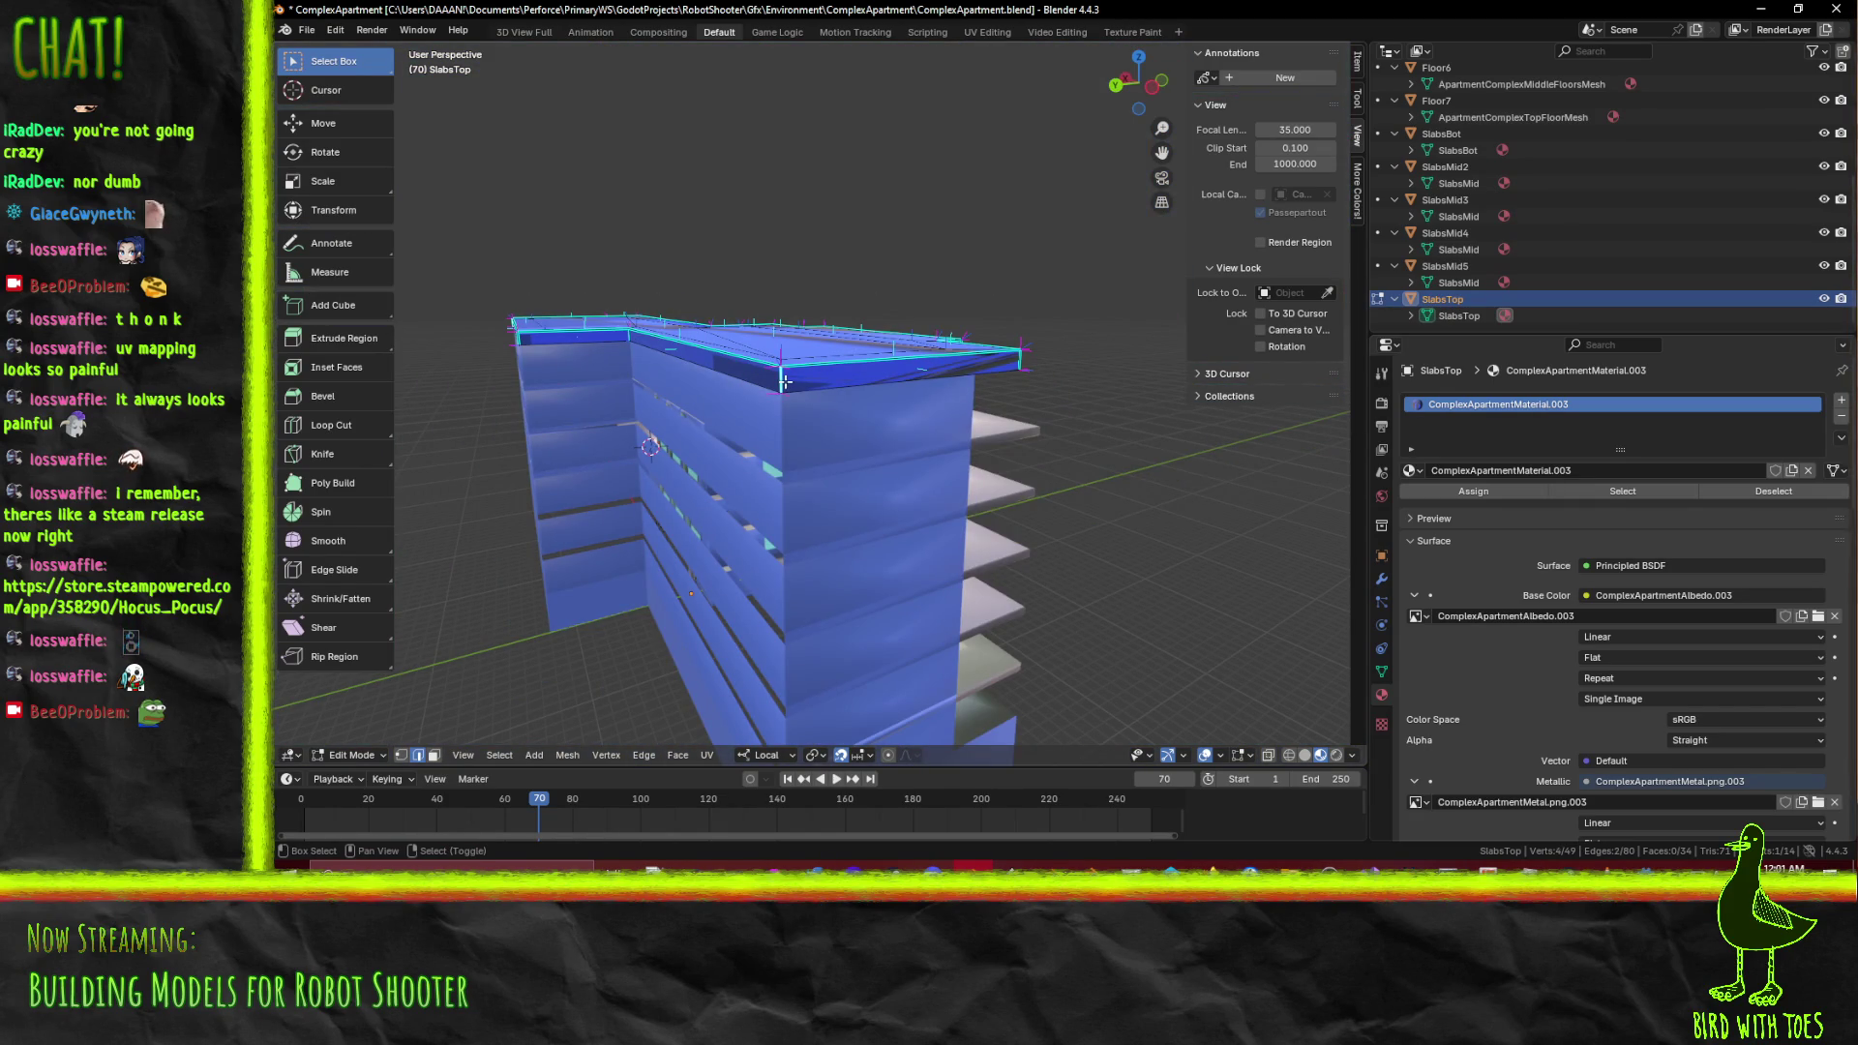
key("F3")
left_click(892, 411)
Mark the remaining selected edges on the top slab's right facade as seams
left_click_drag(892, 411, 694, 399)
left_click_drag(924, 426, 689, 316)
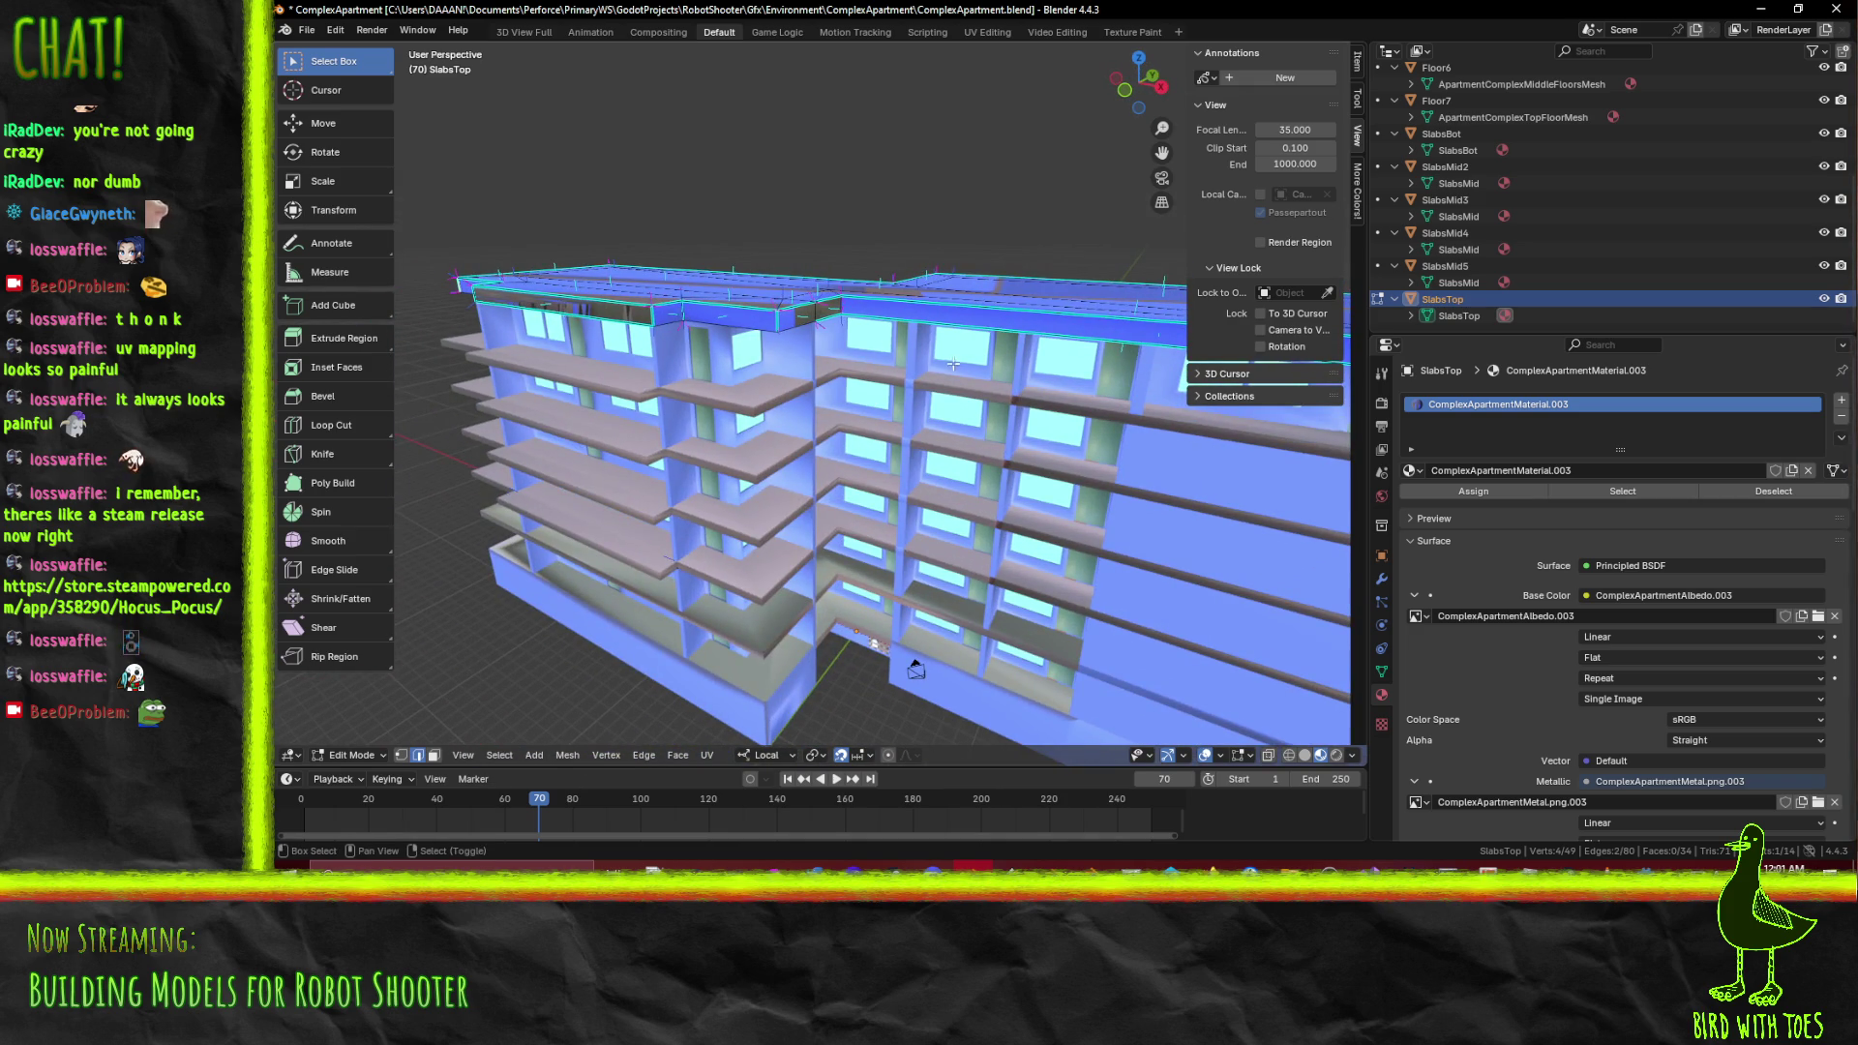
left_click_drag(917, 357, 726, 317)
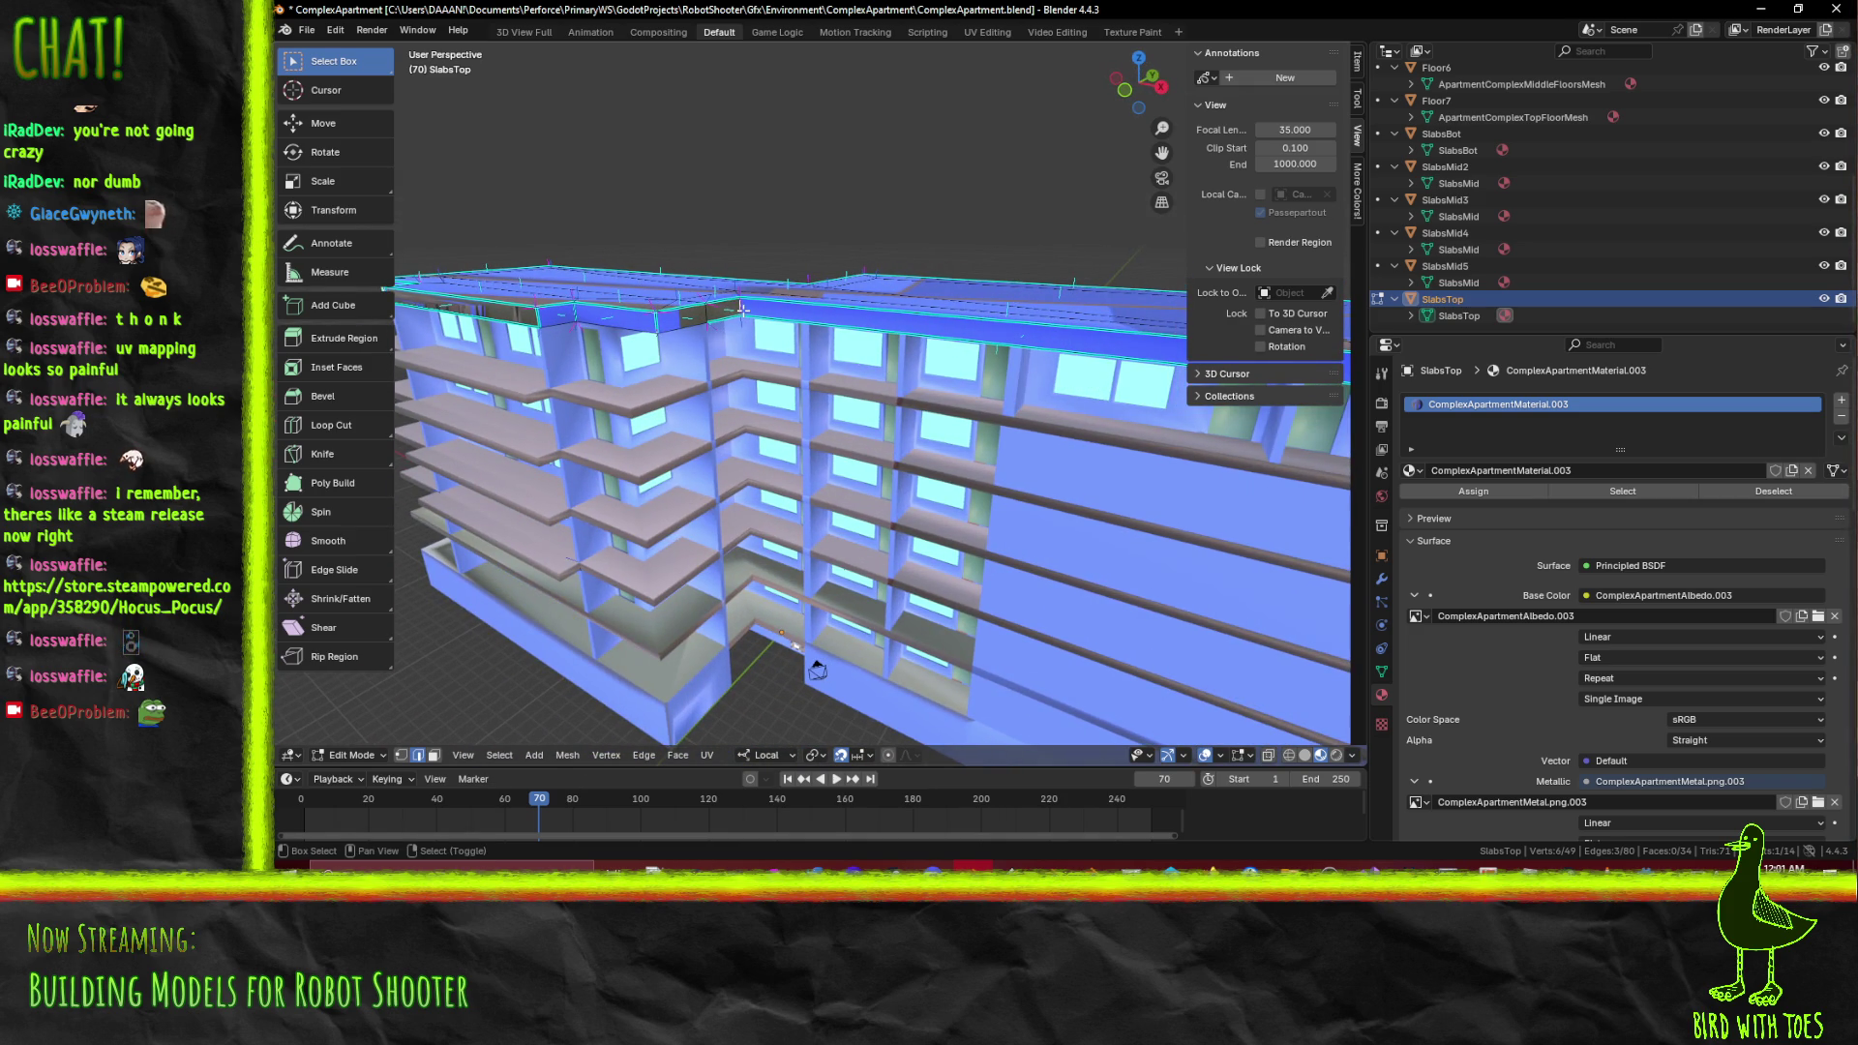
key("F3")
key("Escape")
left_click_drag(813, 348, 703, 395)
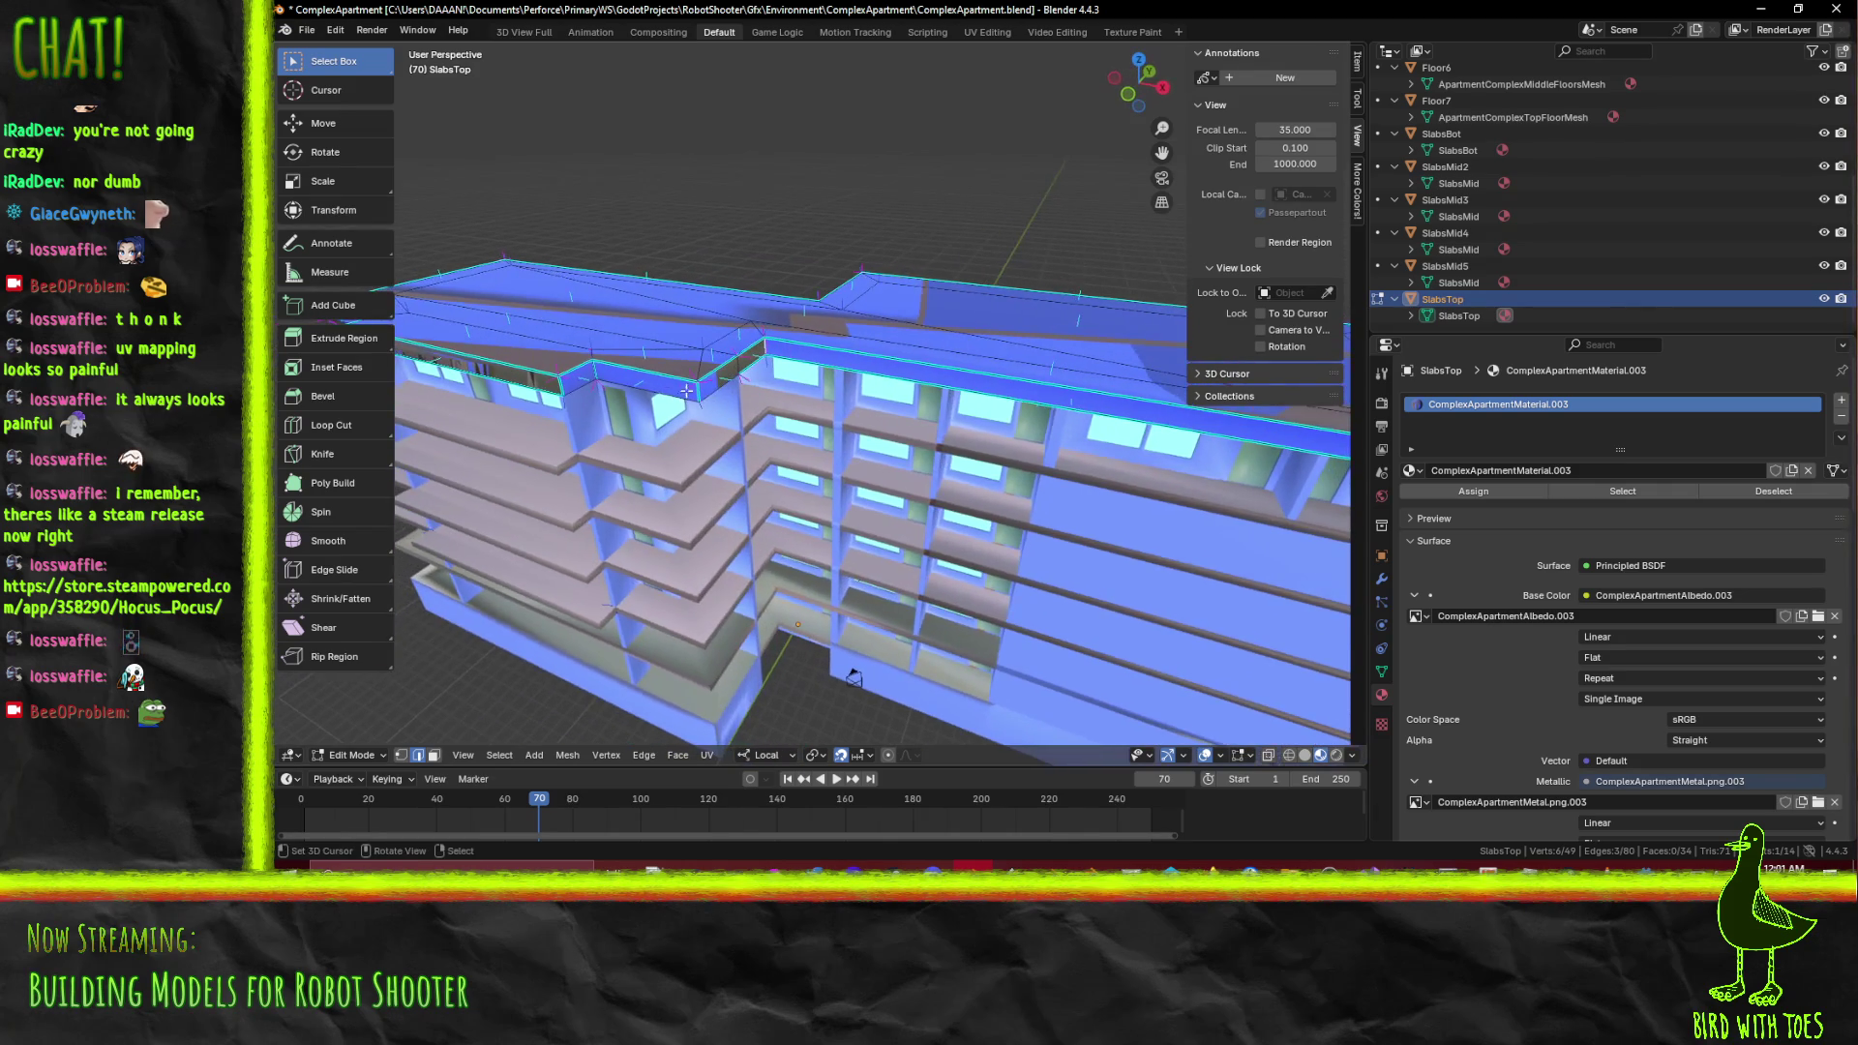
left_click_drag(595, 373, 808, 411)
key("F3")
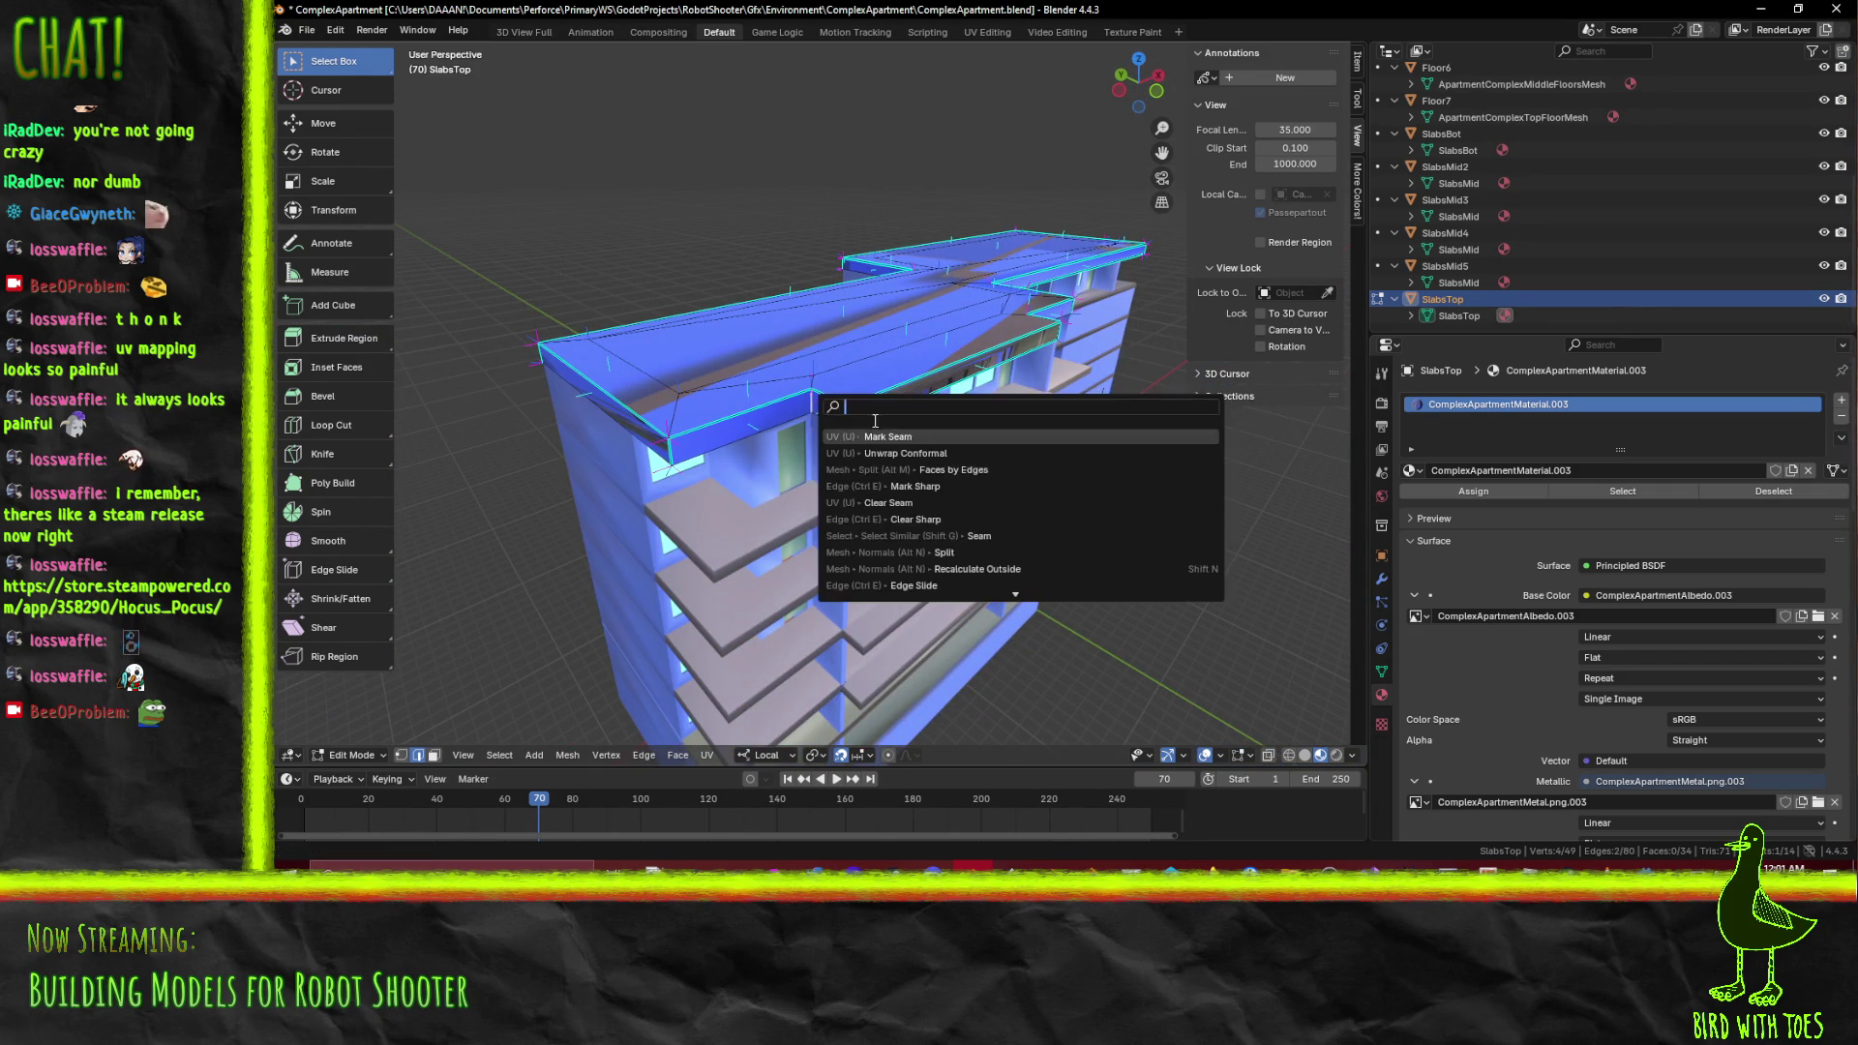
left_click(899, 436)
Save ComplexApartment.blend with the new roof seams
left_click_drag(899, 437, 888, 449)
scroll("down", 3)
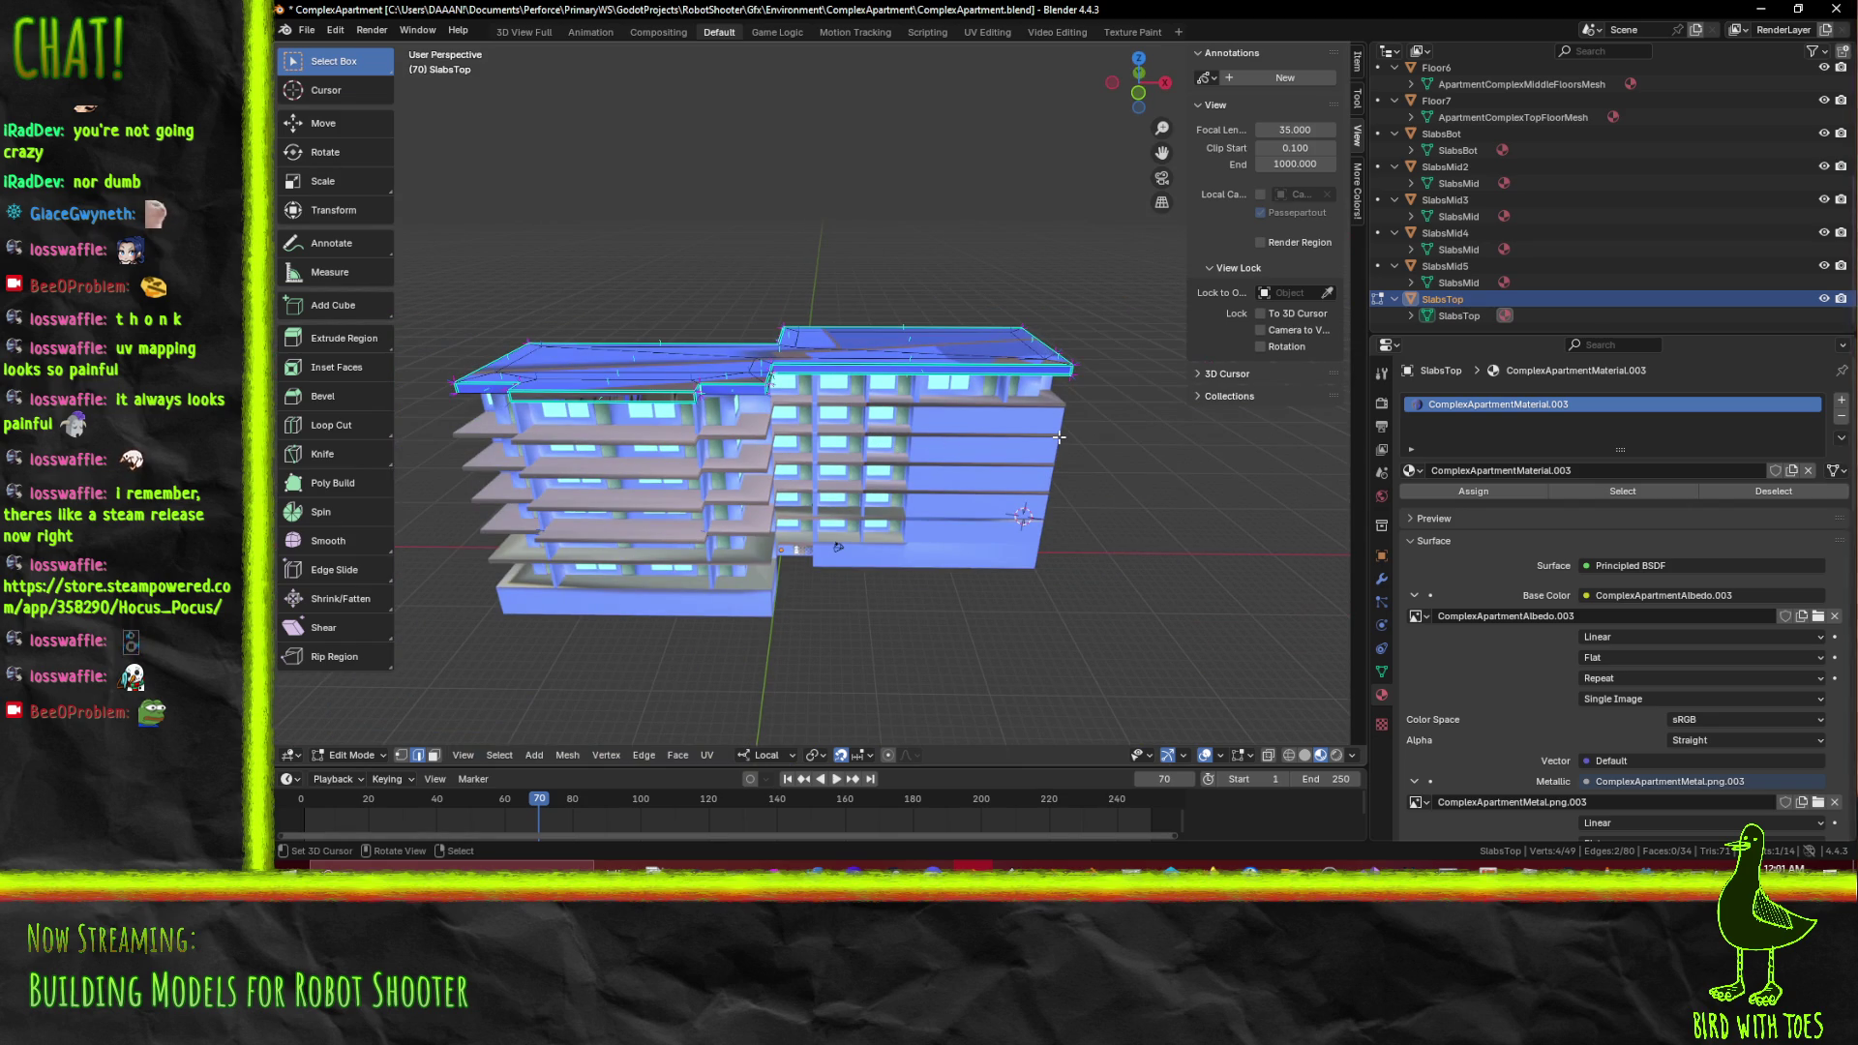
key("ctrl+s")
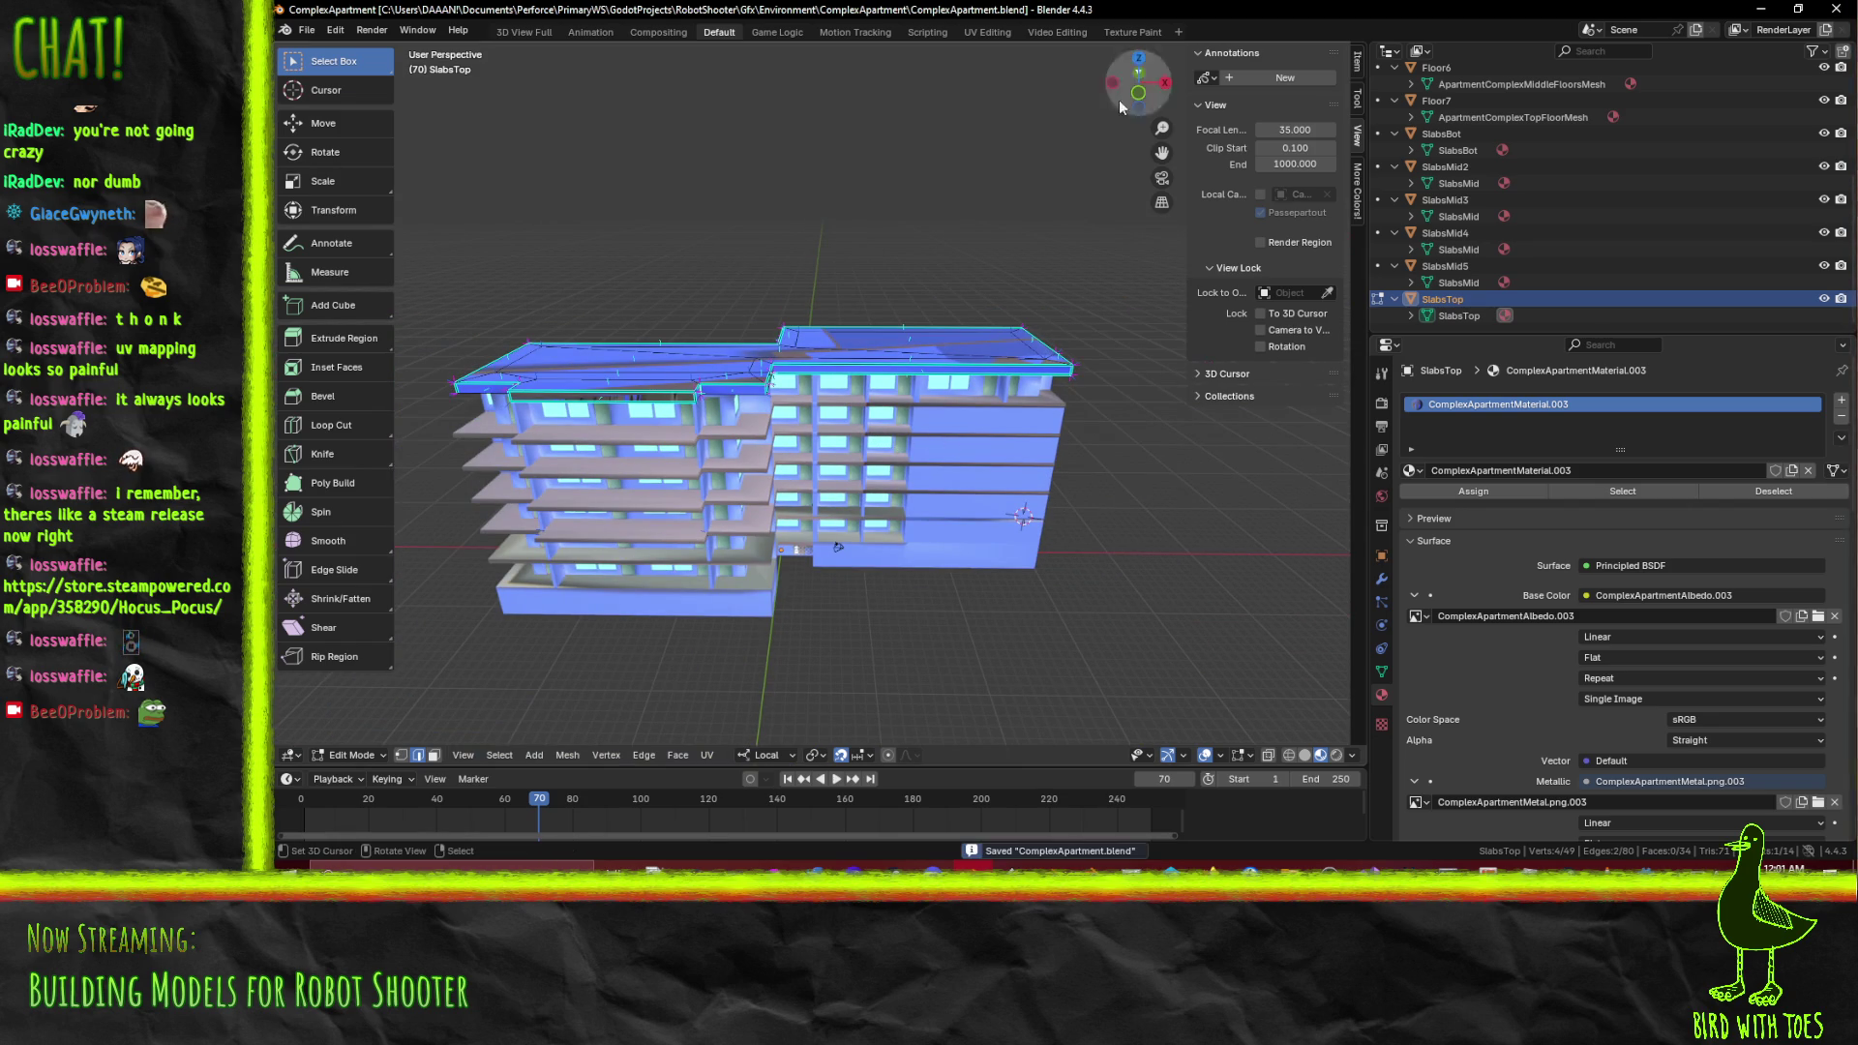
left_click(987, 32)
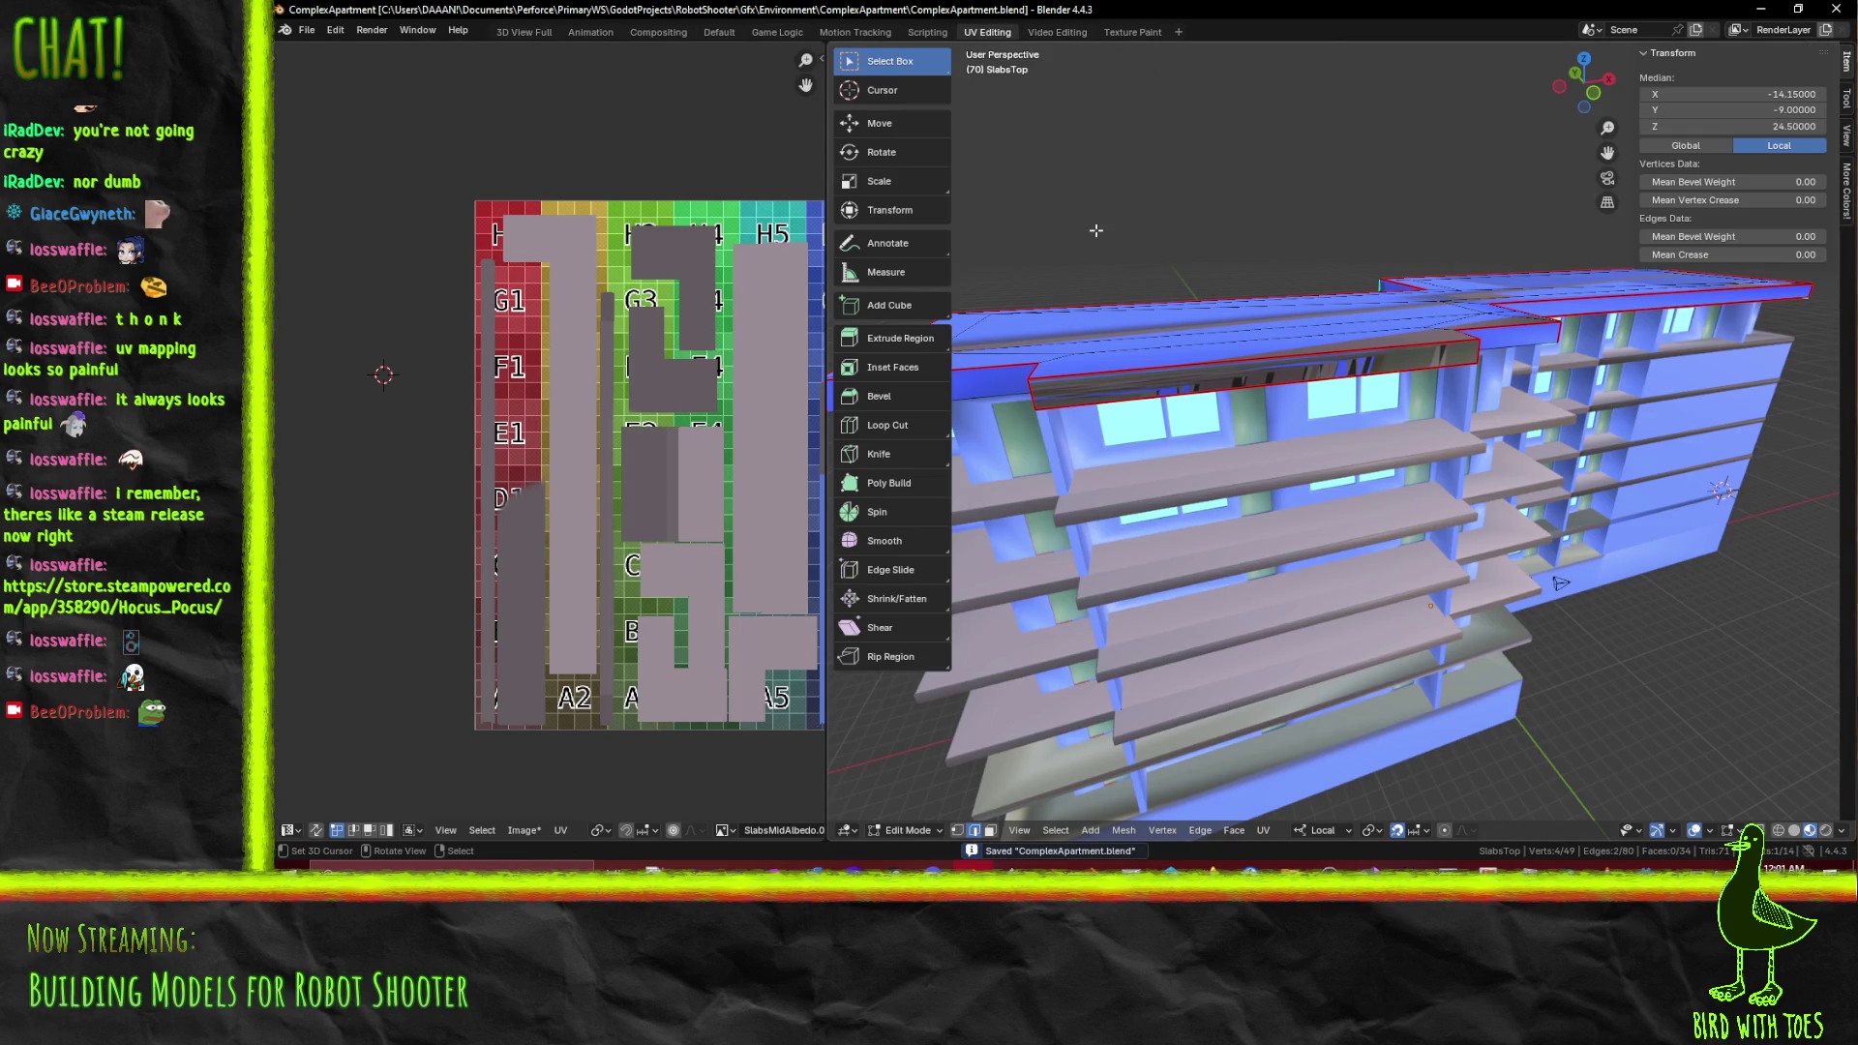
Frame the slab texture and building in UV Editing, then select all SlabsTop faces
left_click_drag(1561, 584, 1287, 561)
left_click_drag(751, 416, 468, 334)
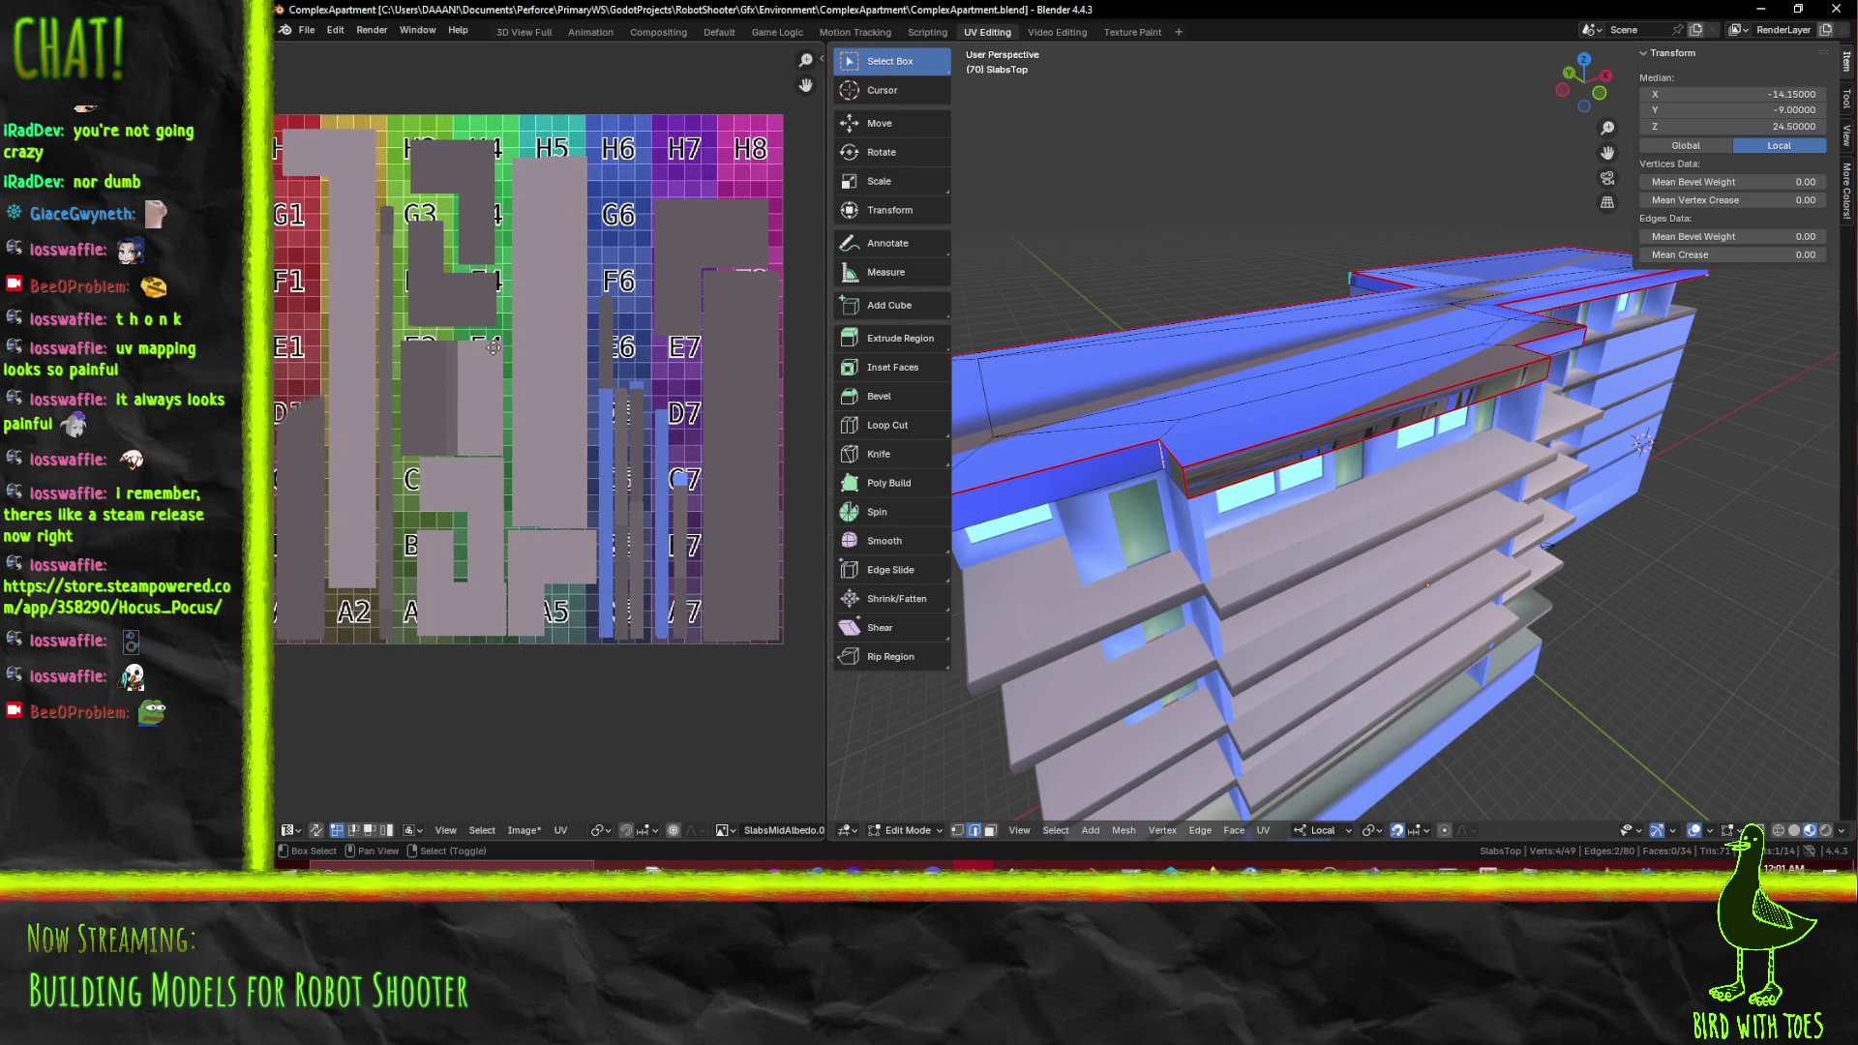
left_click_drag(1236, 450, 1045, 466)
left_click_drag(656, 371, 689, 385)
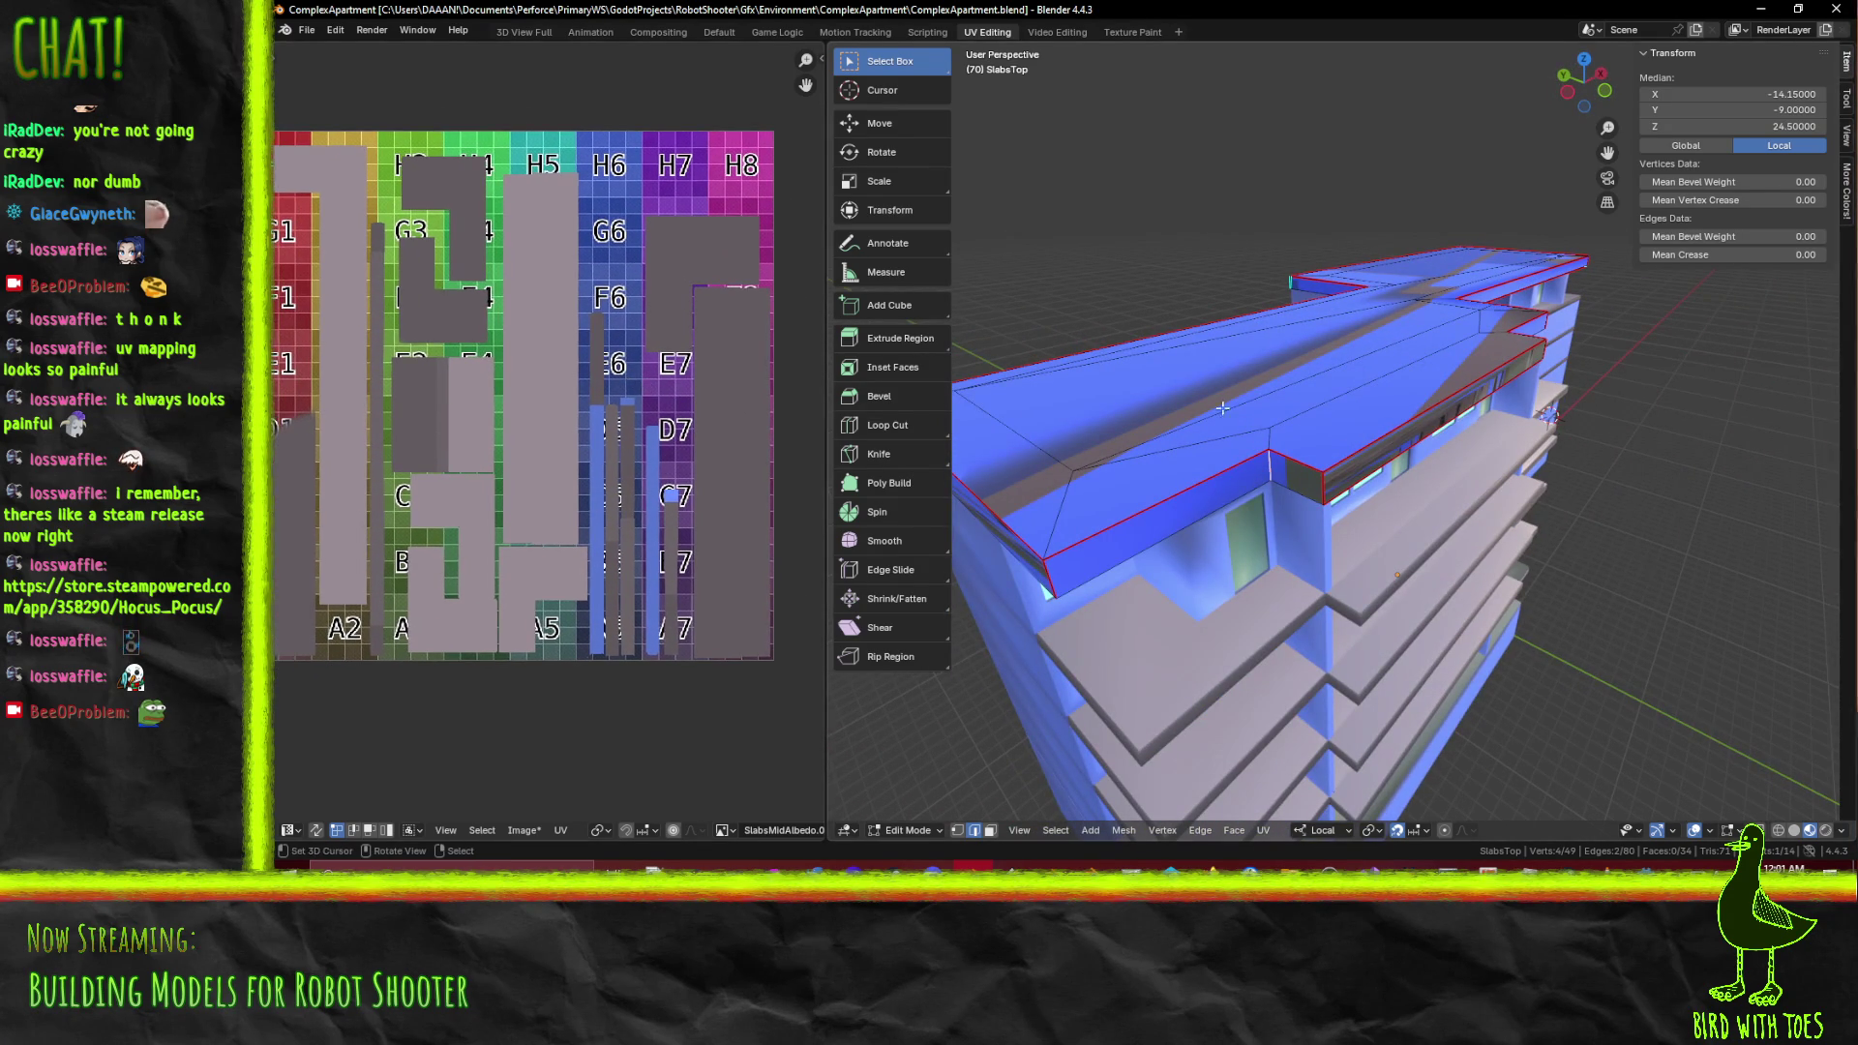
left_click_drag(513, 416, 448, 422)
left_click_drag(1525, 450, 1568, 368)
key("a")
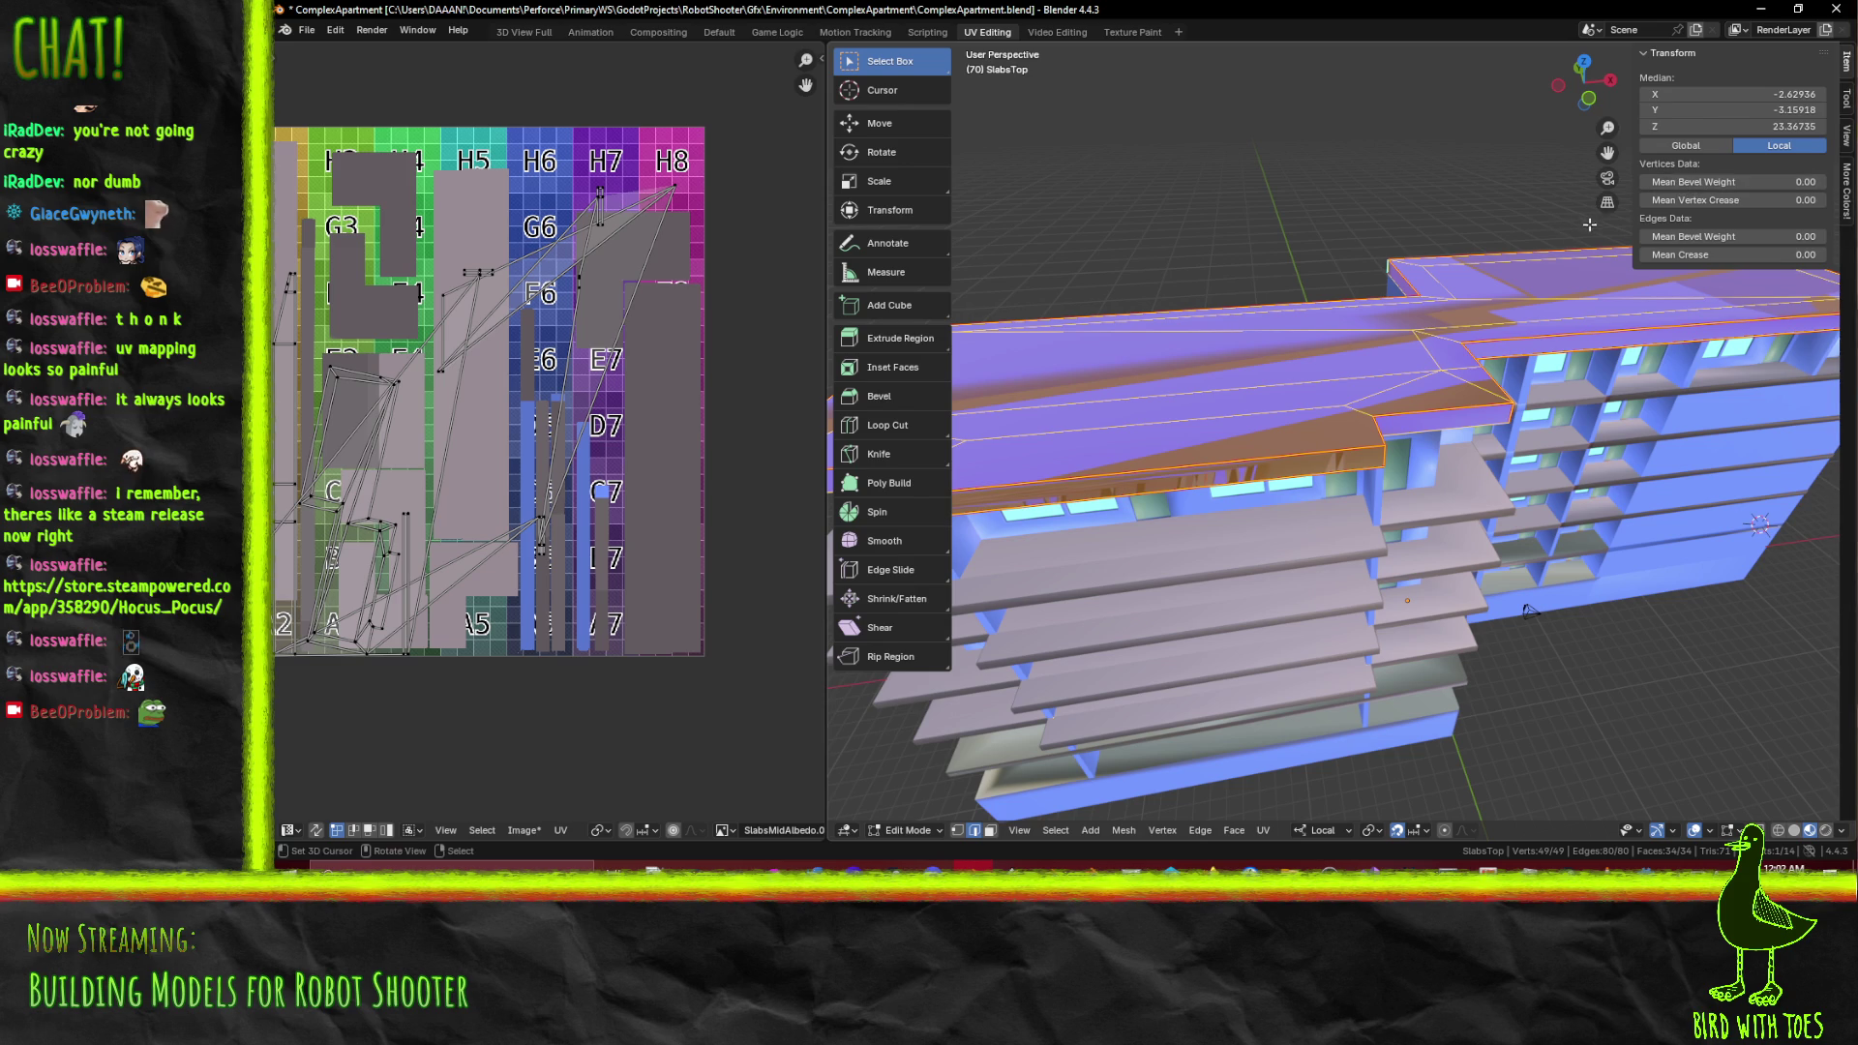
left_click(719, 32)
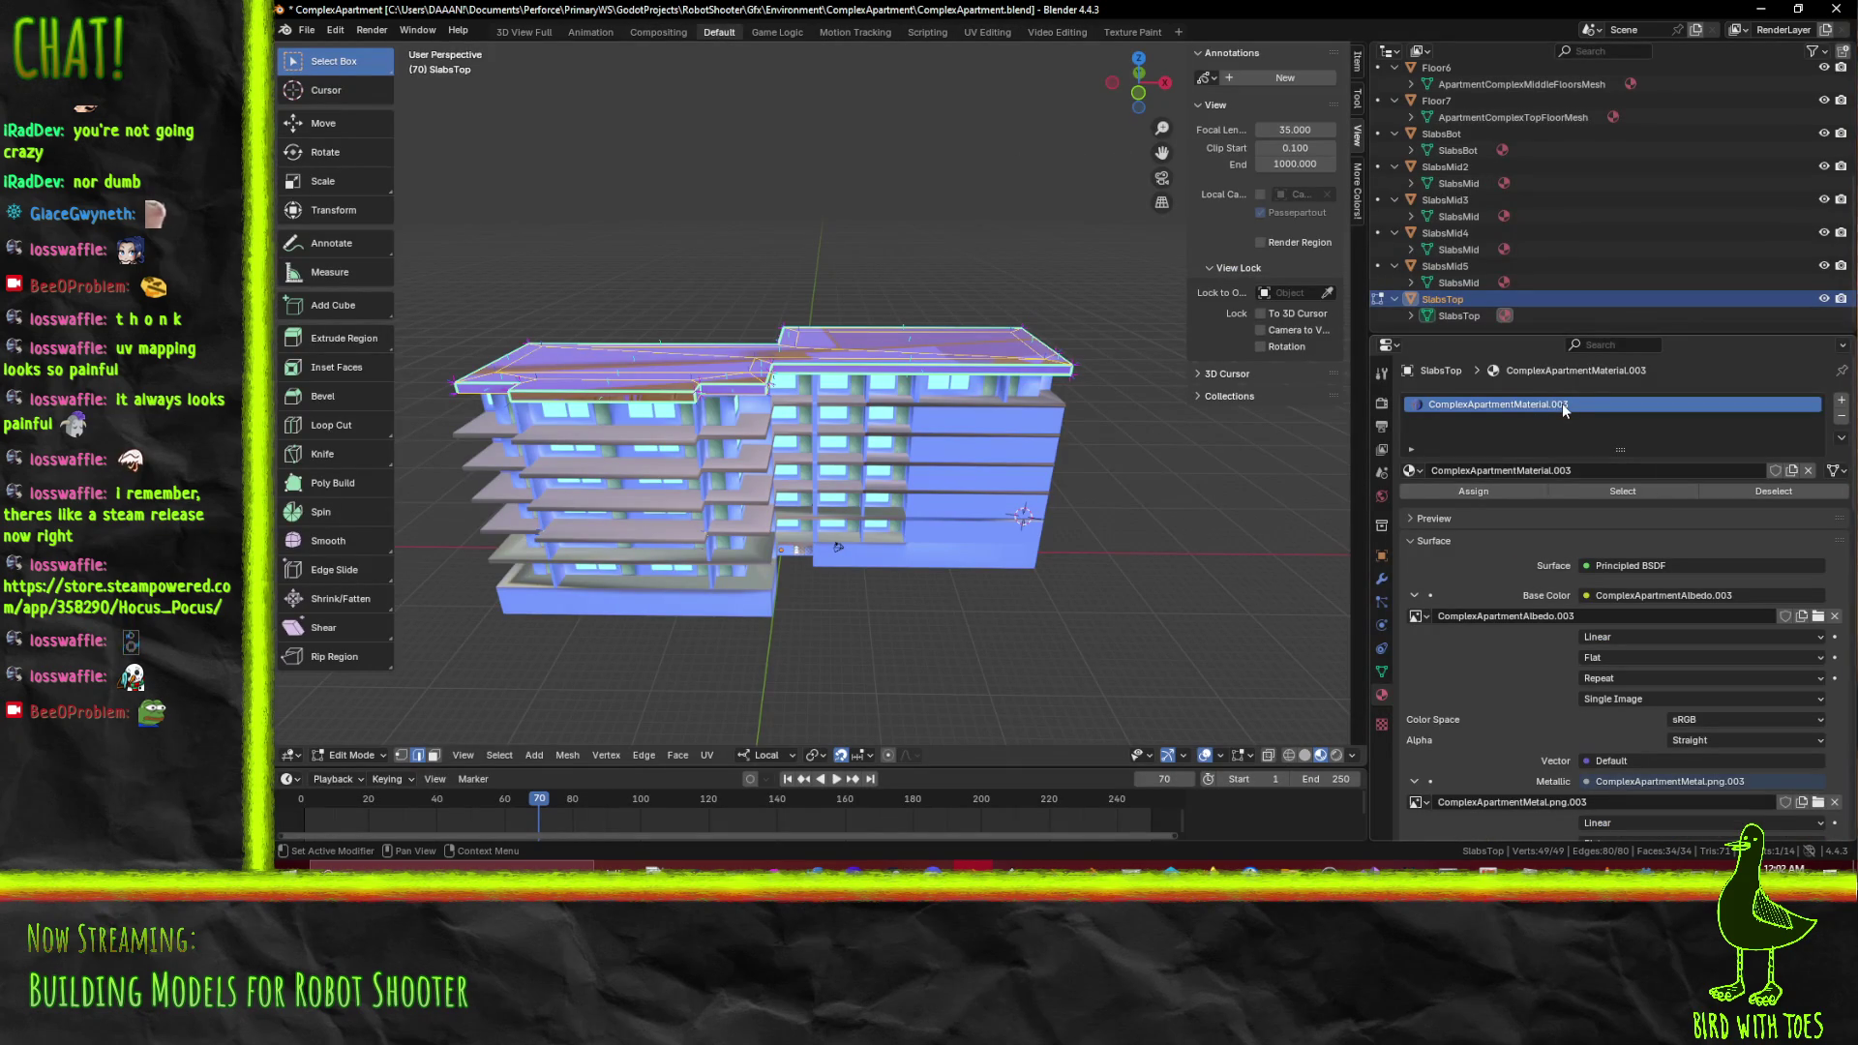
Rename the top slab's material to SlabsTop and its base colour image to SlabsTopx
left_click(1536, 474)
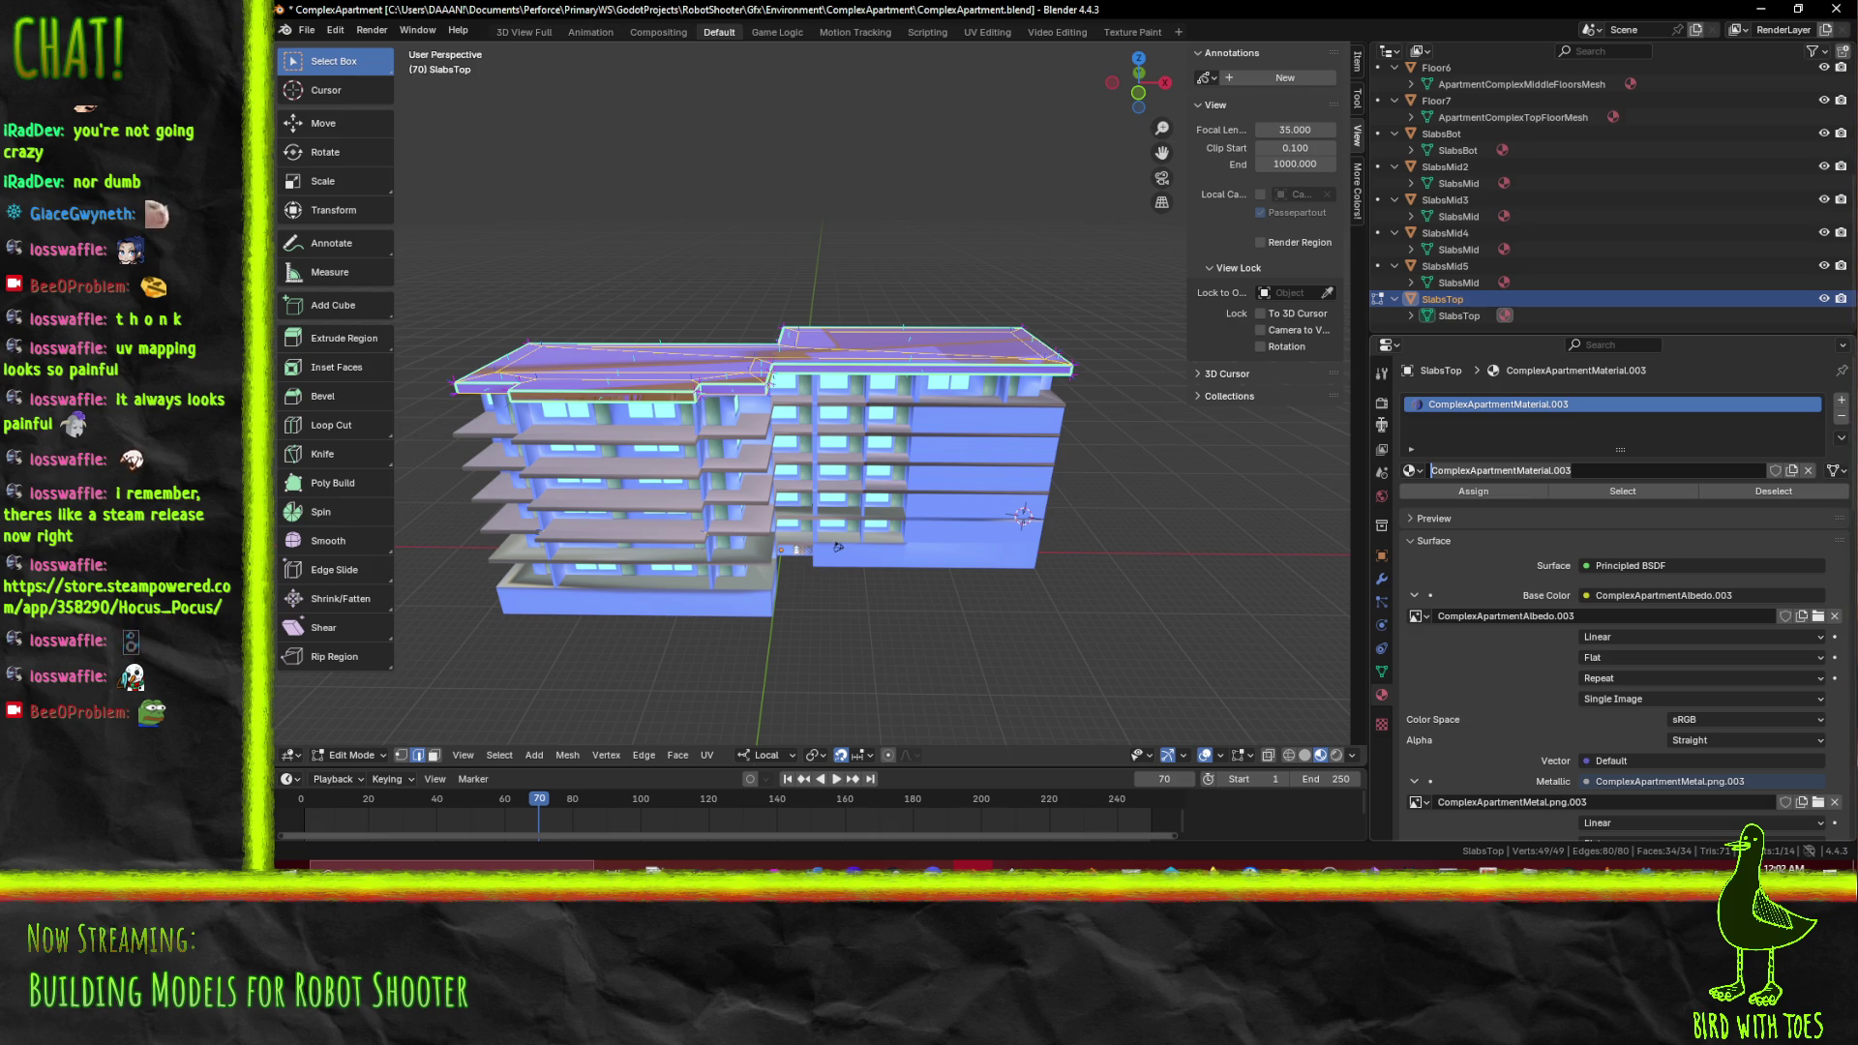
type("Roof")
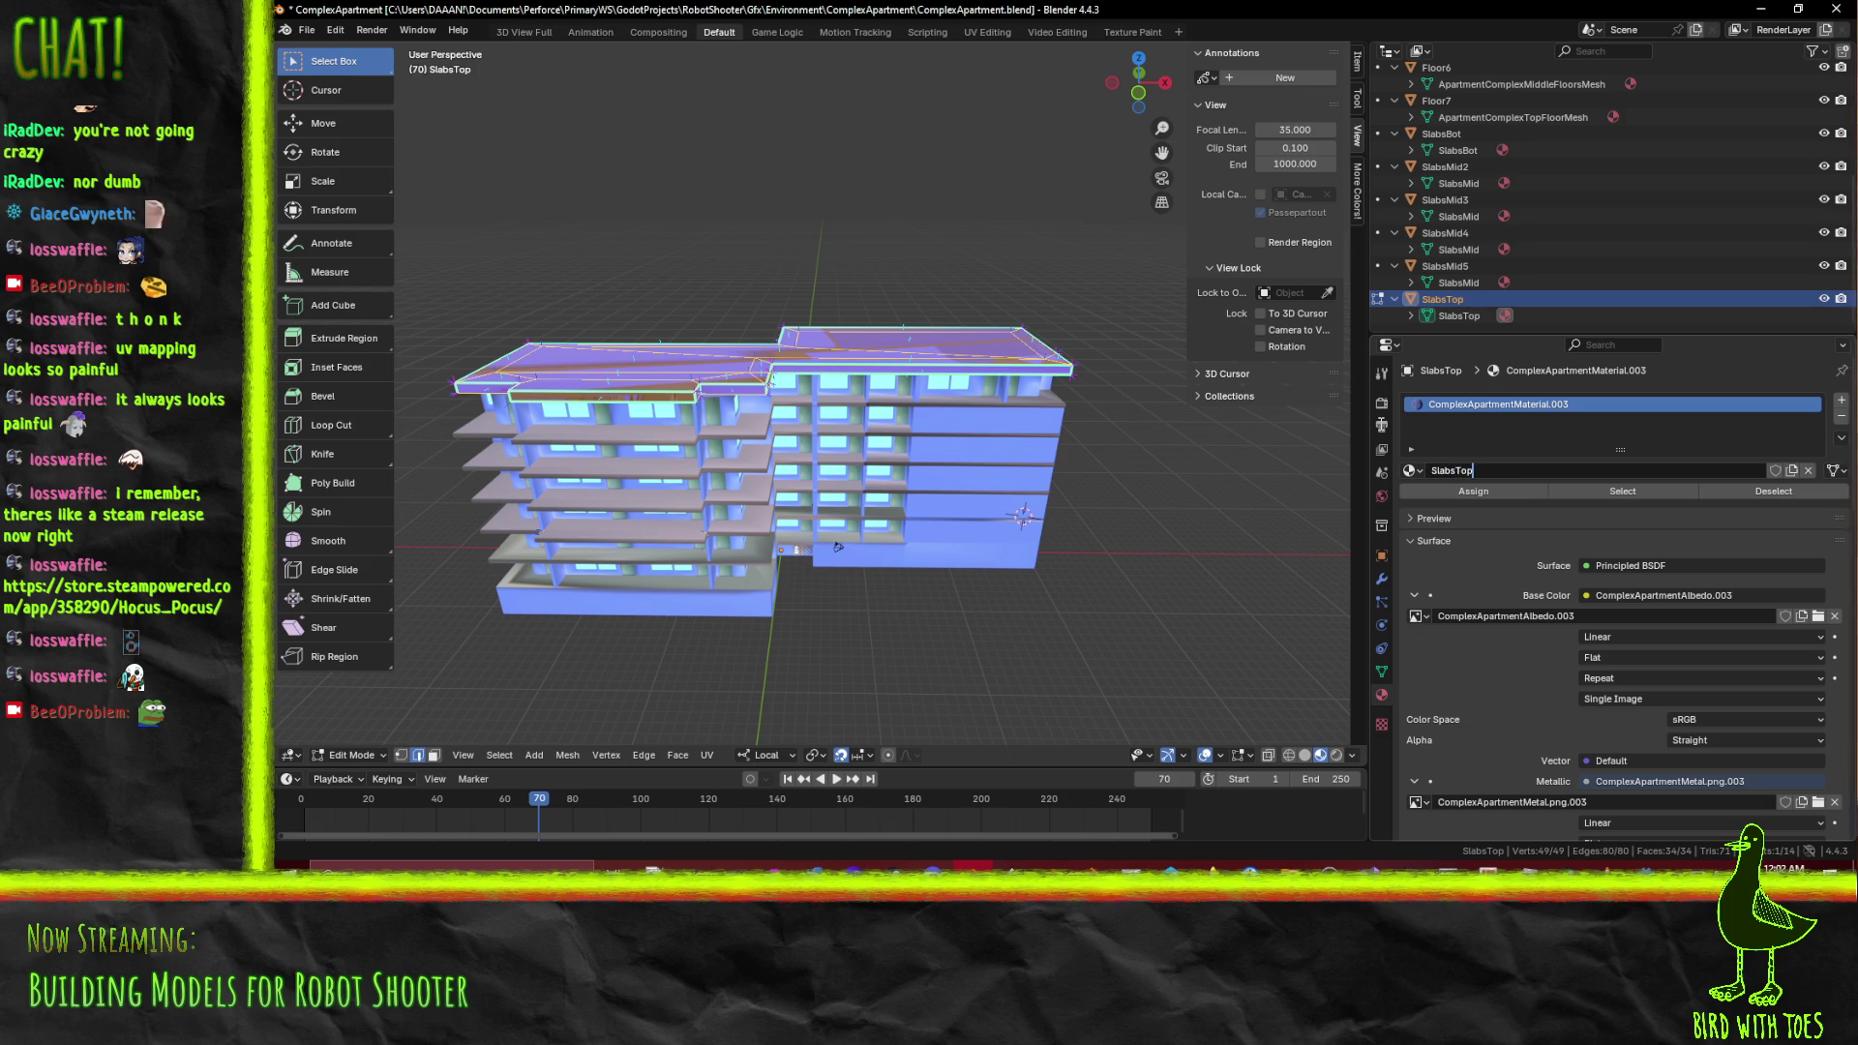
key("Return")
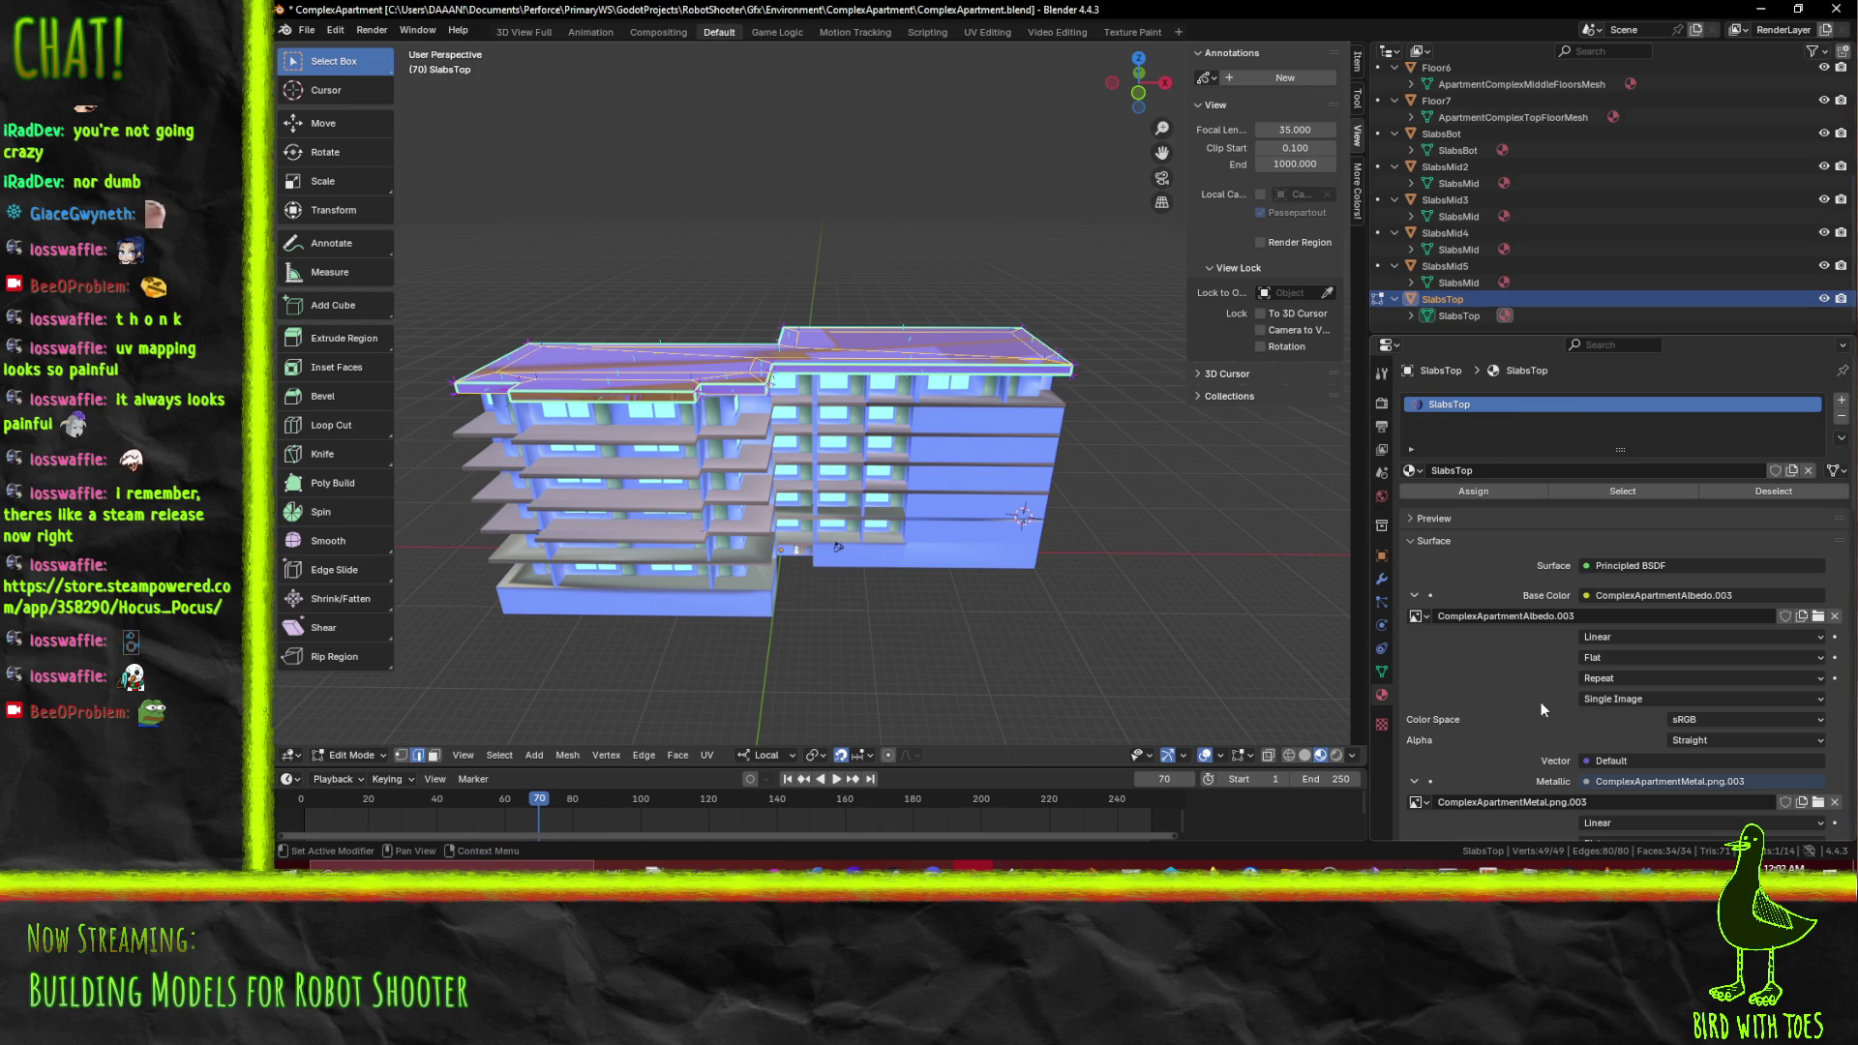
left_click(1514, 617)
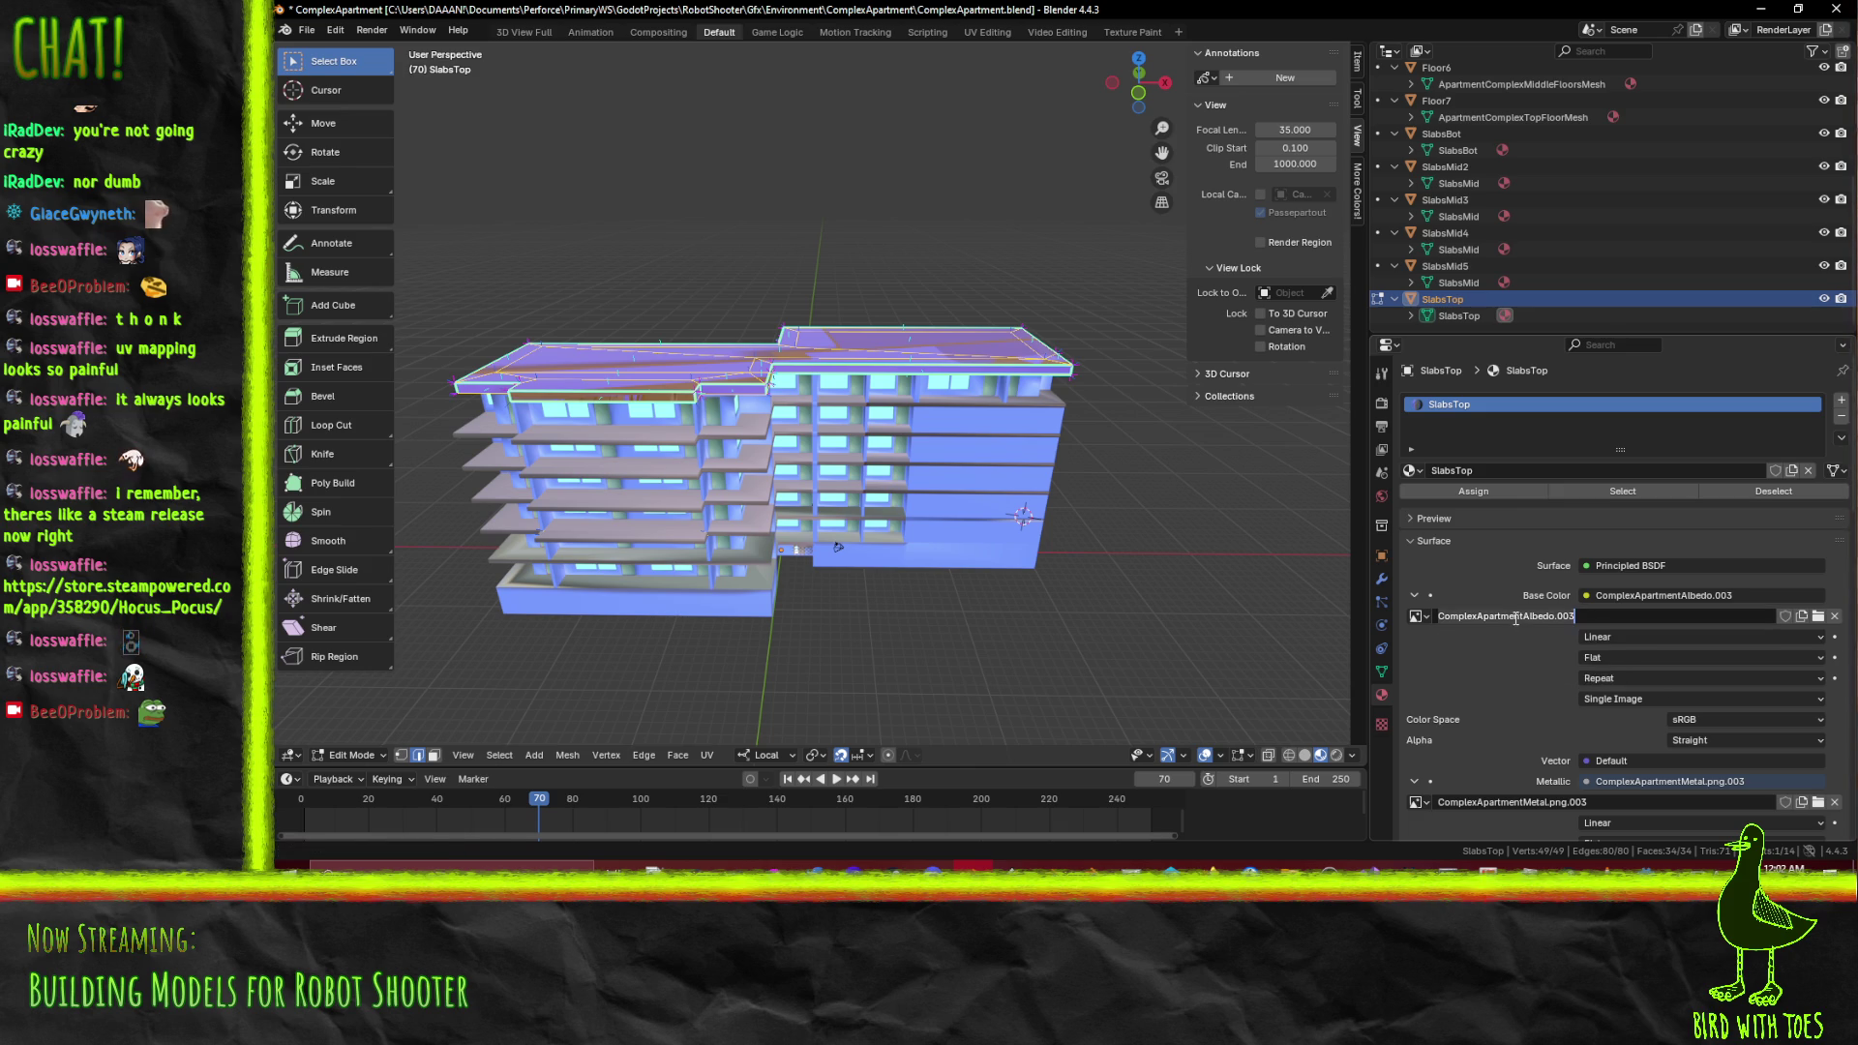
type("SlabsTop")
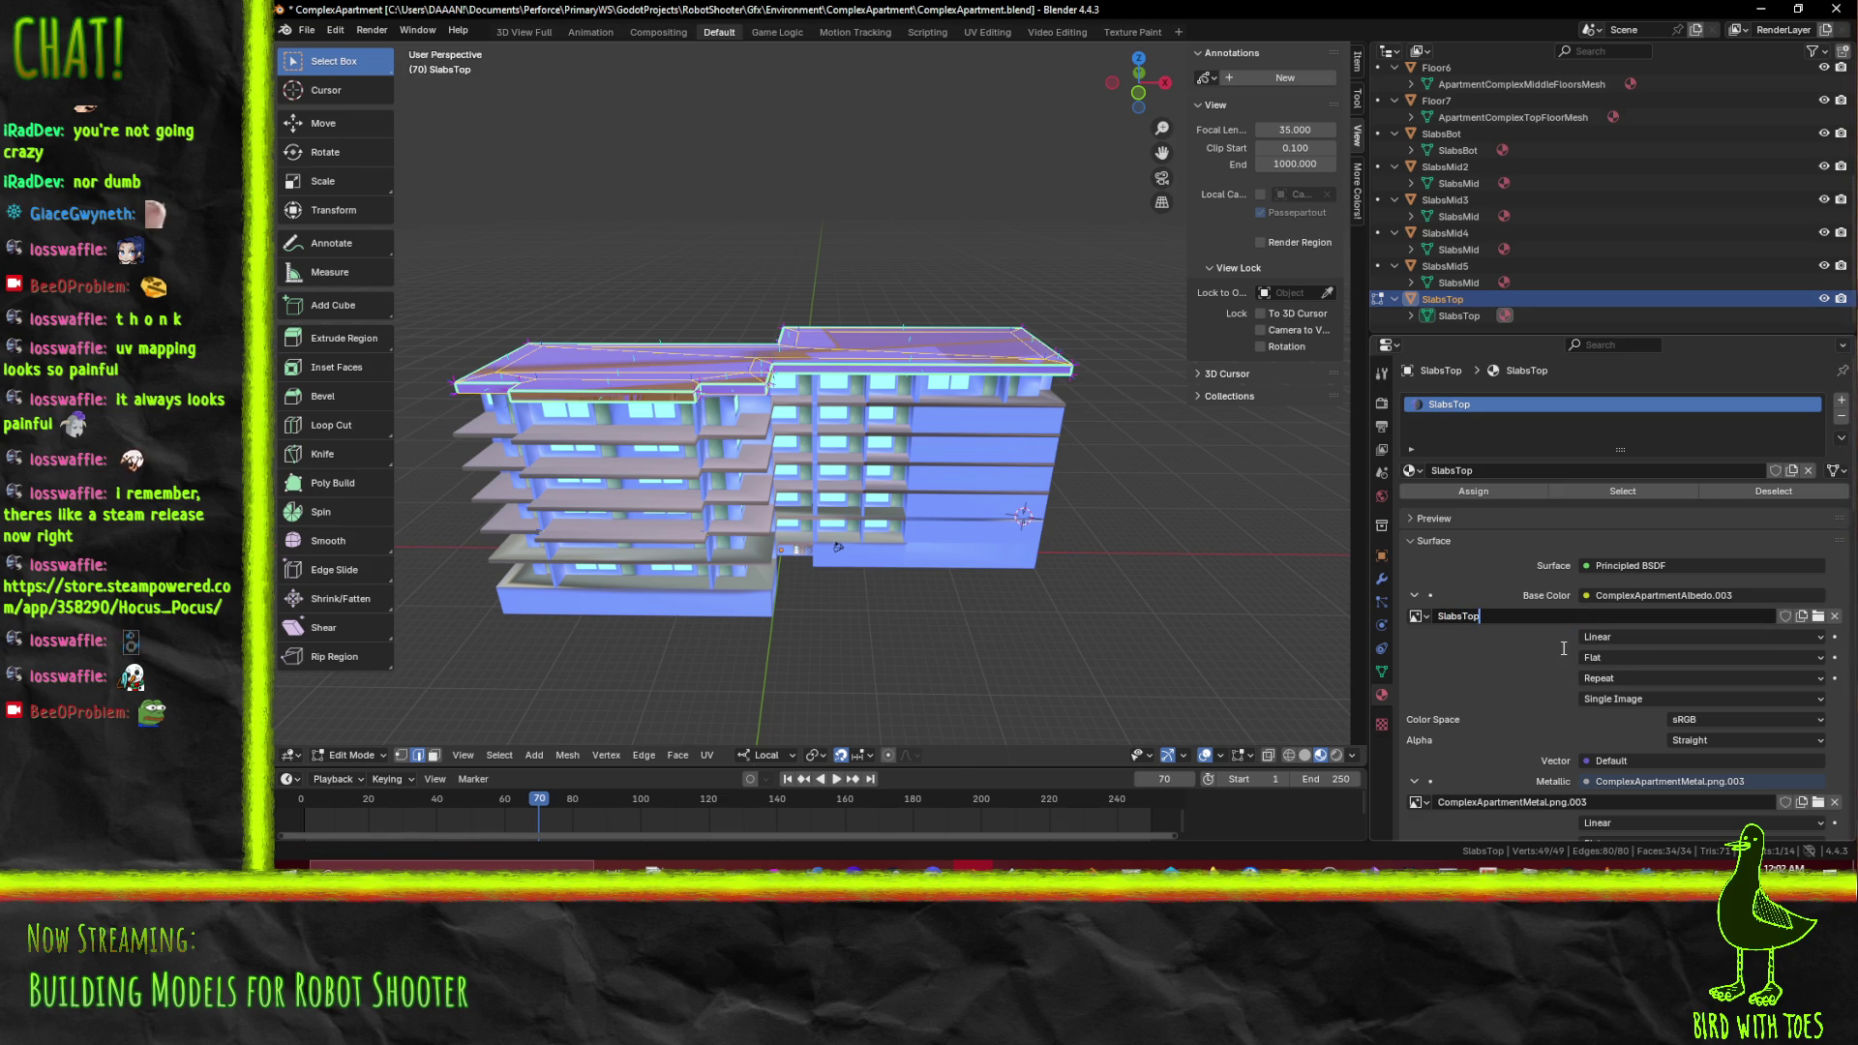
key("Return")
left_click(1513, 616)
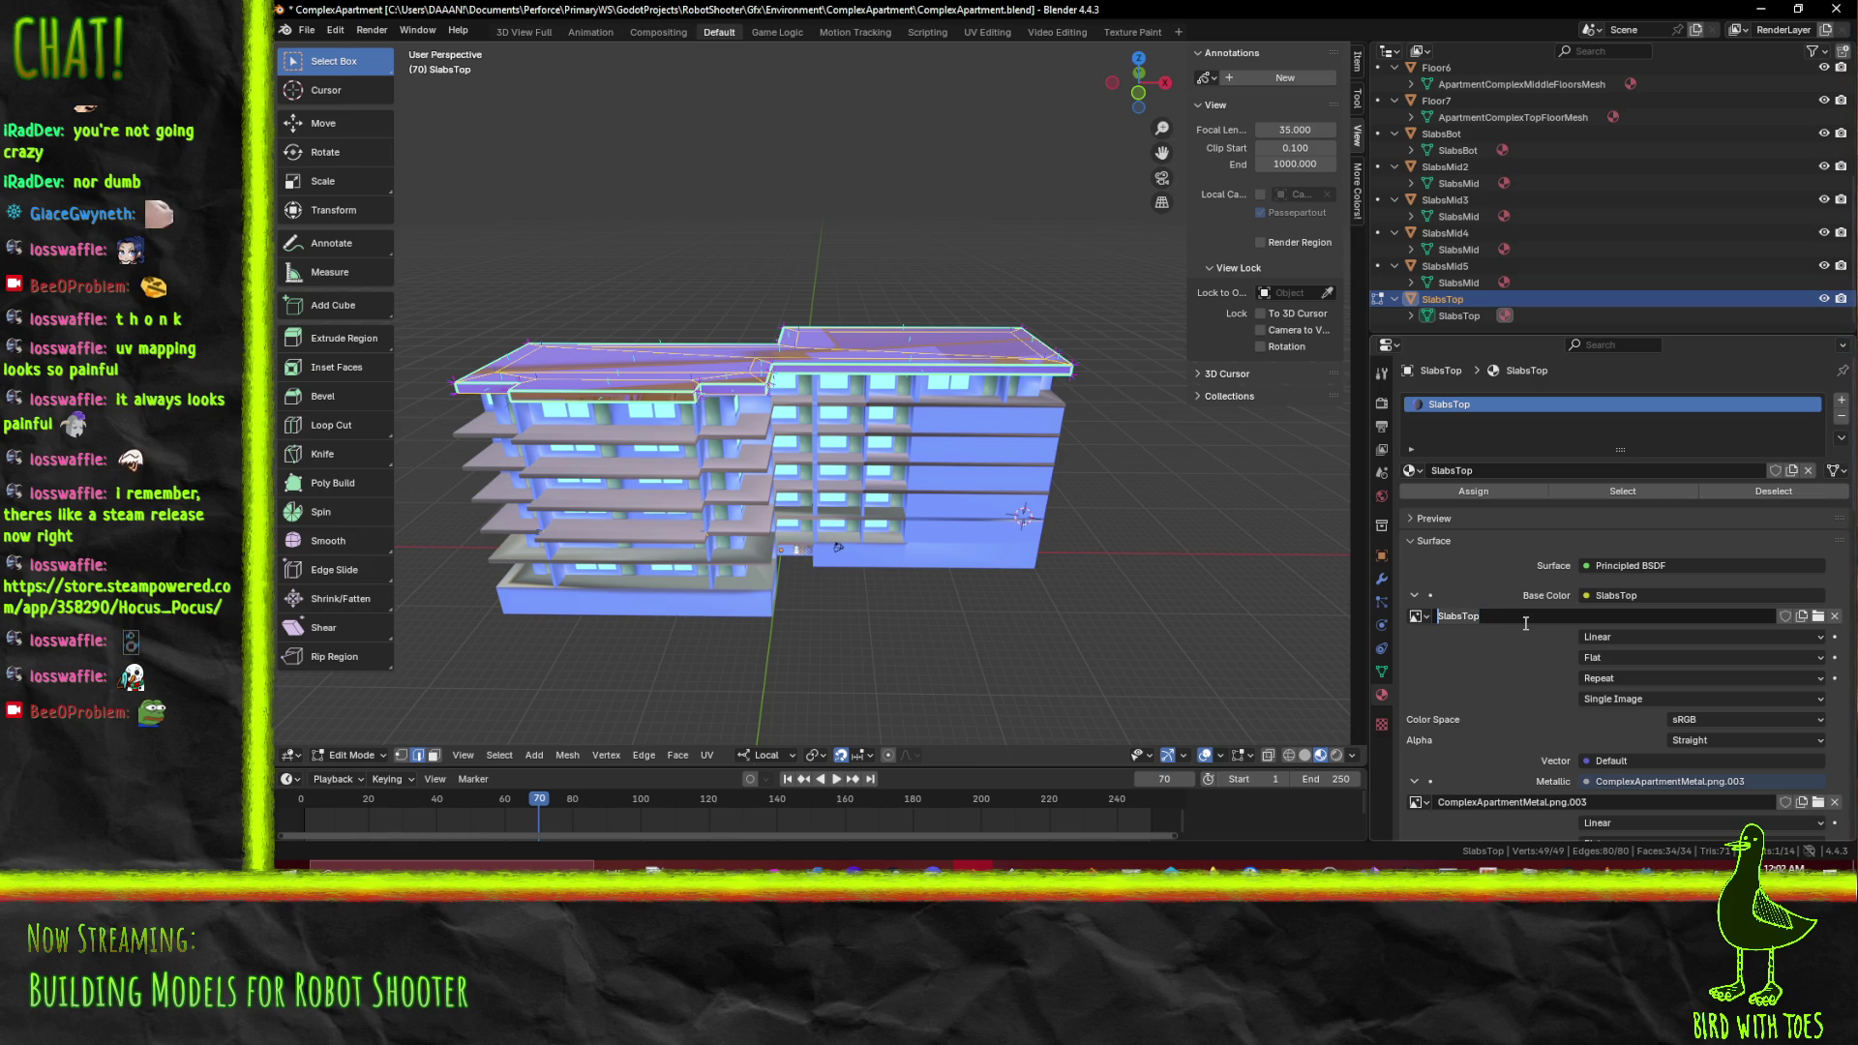
key("Escape")
left_click(1496, 618)
key("End")
type("x")
key("Return")
Disconnect the Metallic and Roughness image textures, leaving plain values 0.000 and 0.500
scroll("down", 3)
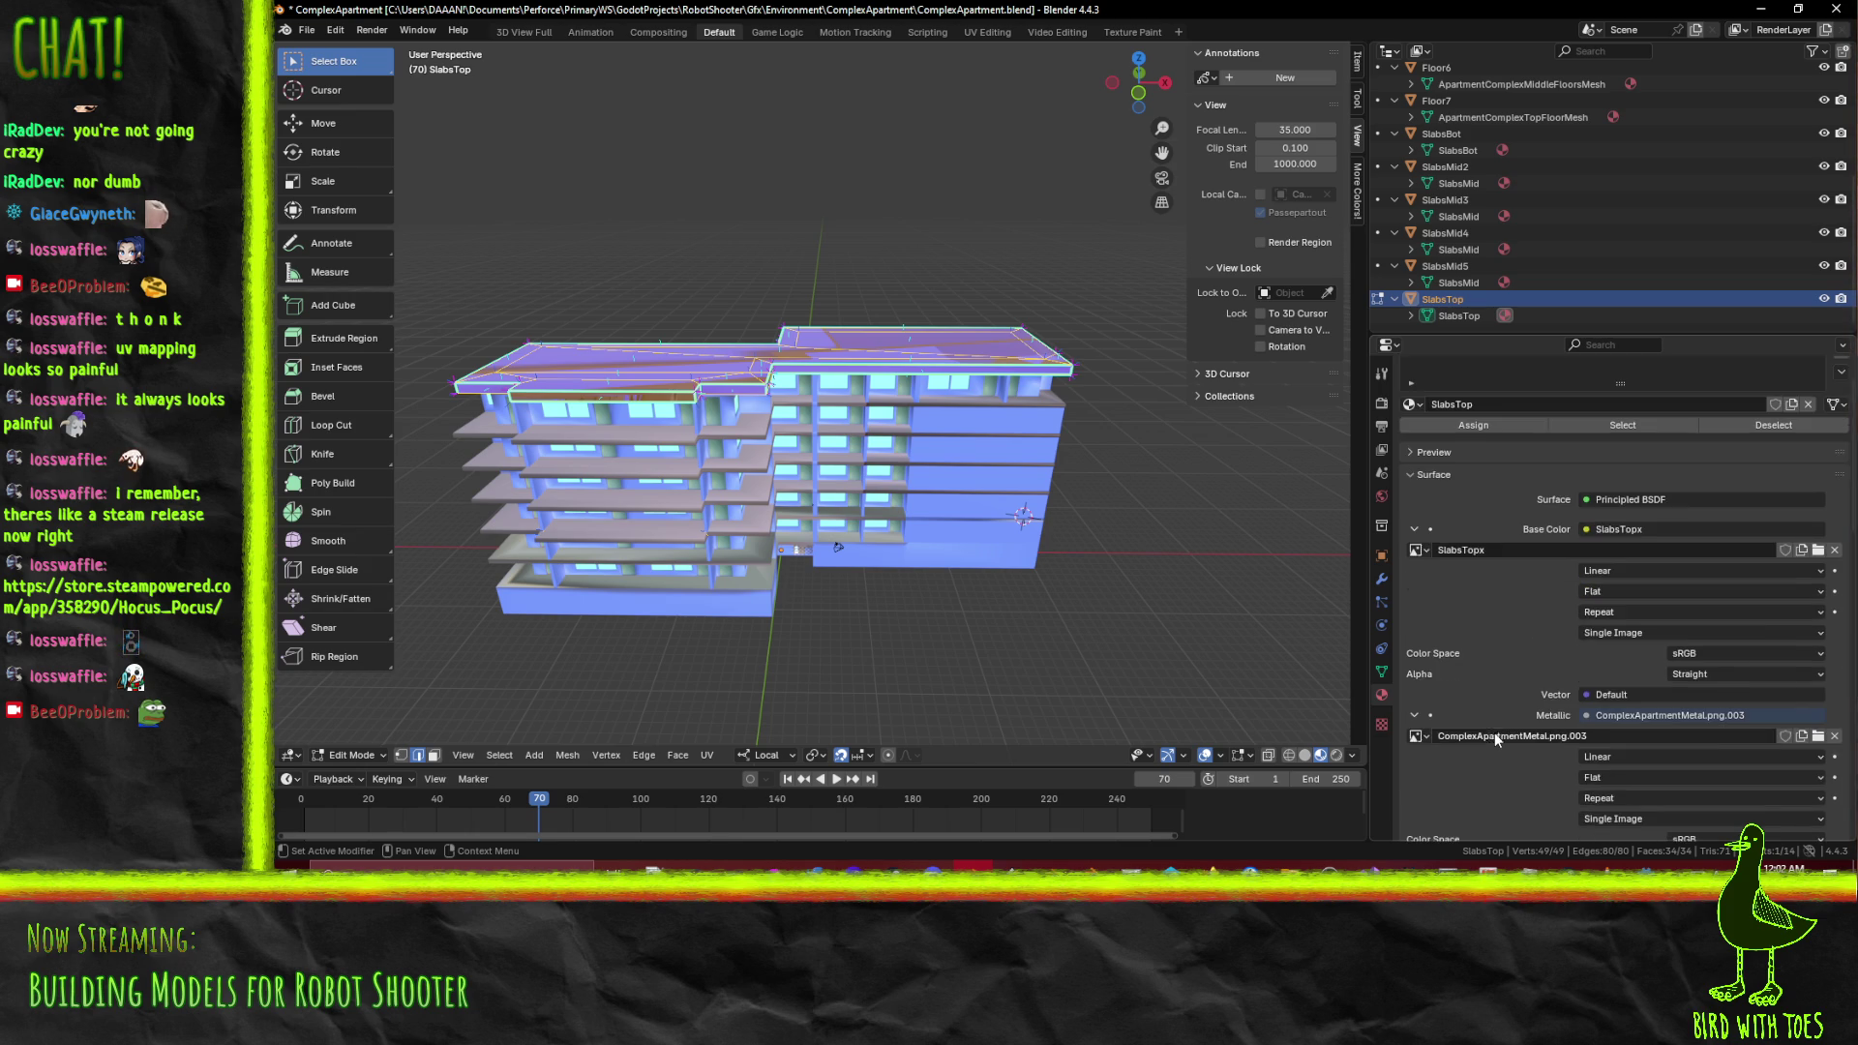
left_click(1416, 737)
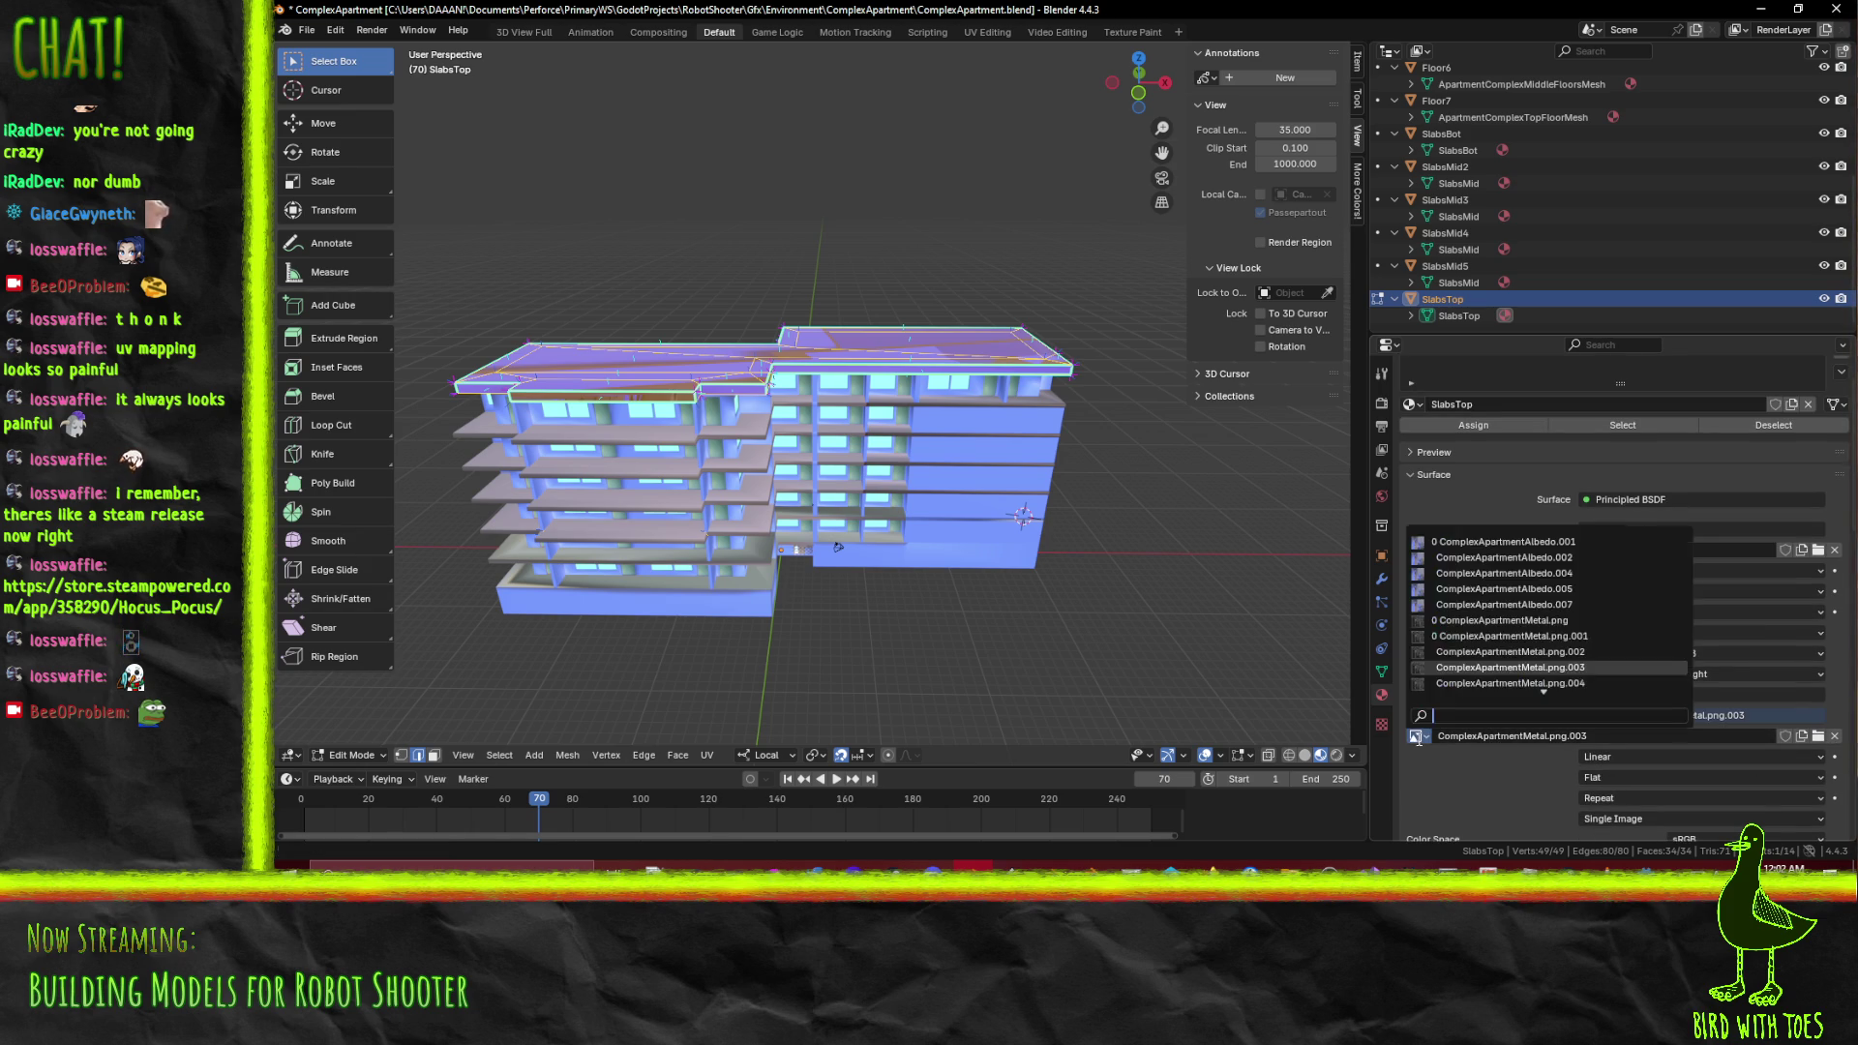
scroll("down", 3)
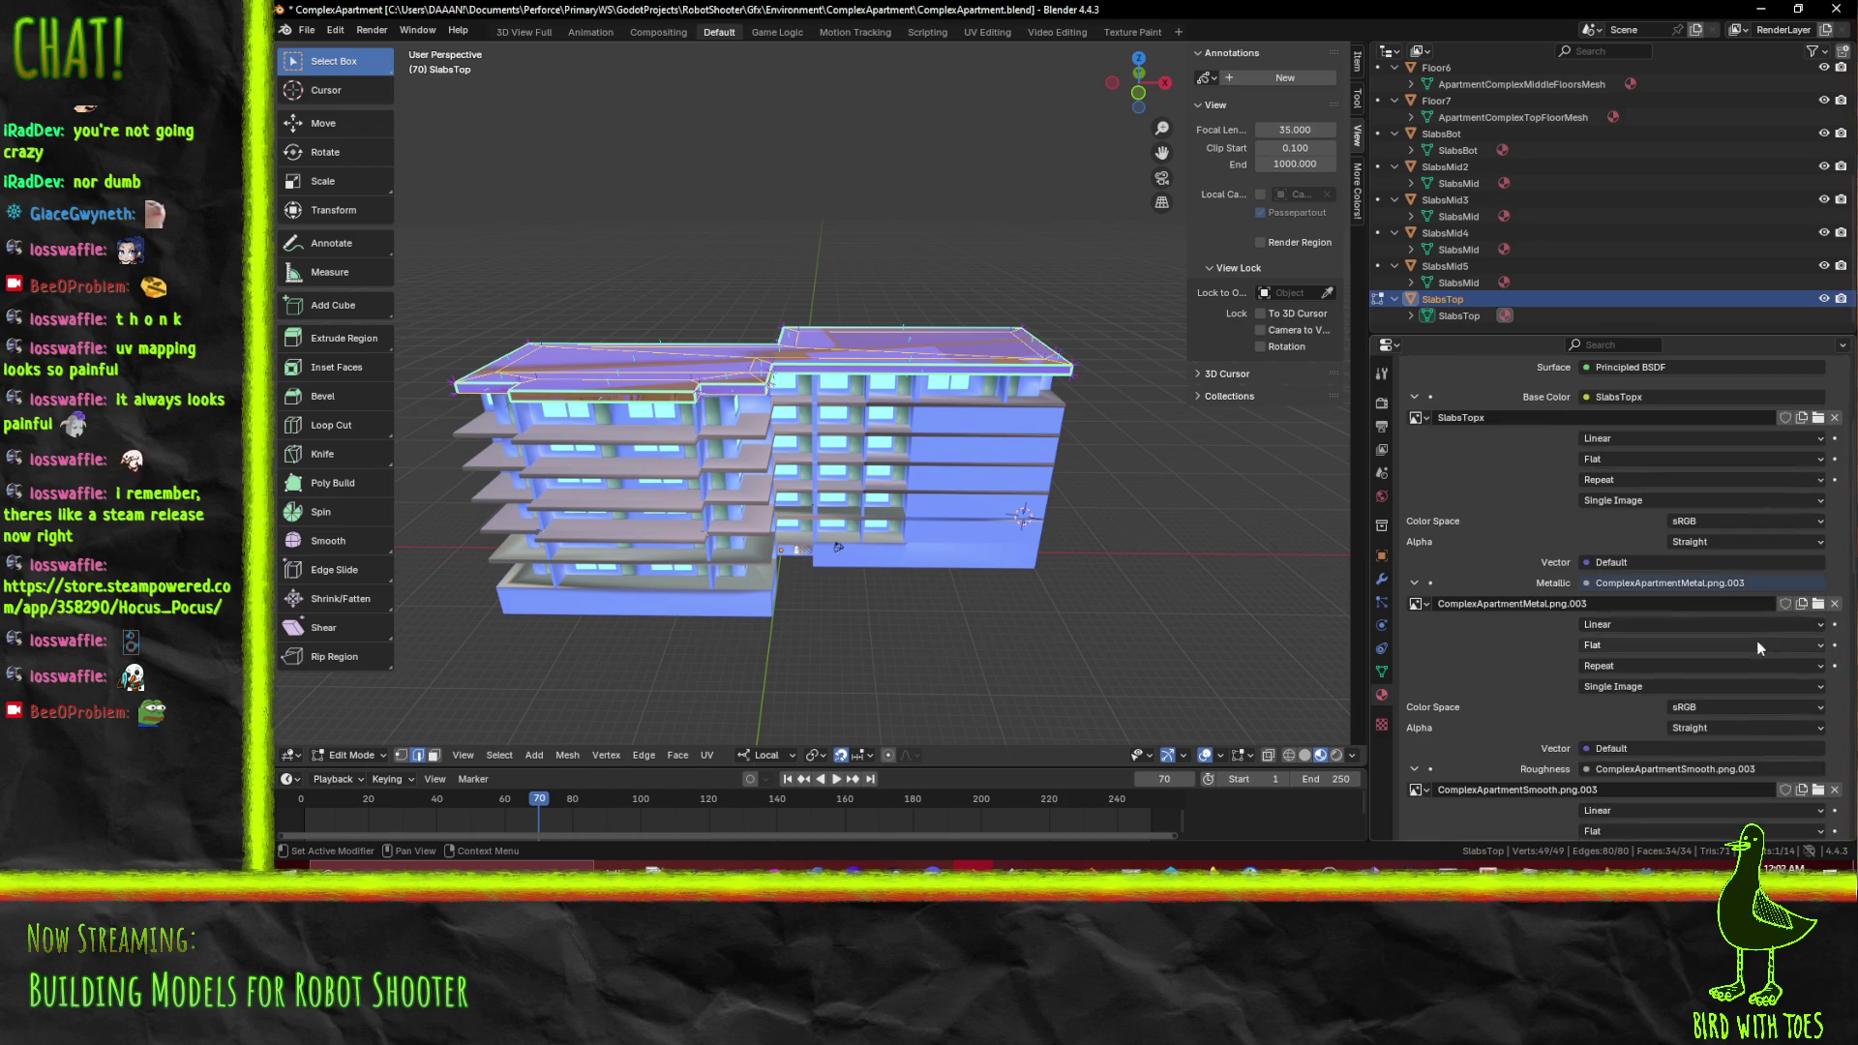
left_click(1834, 602)
left_click(1416, 604)
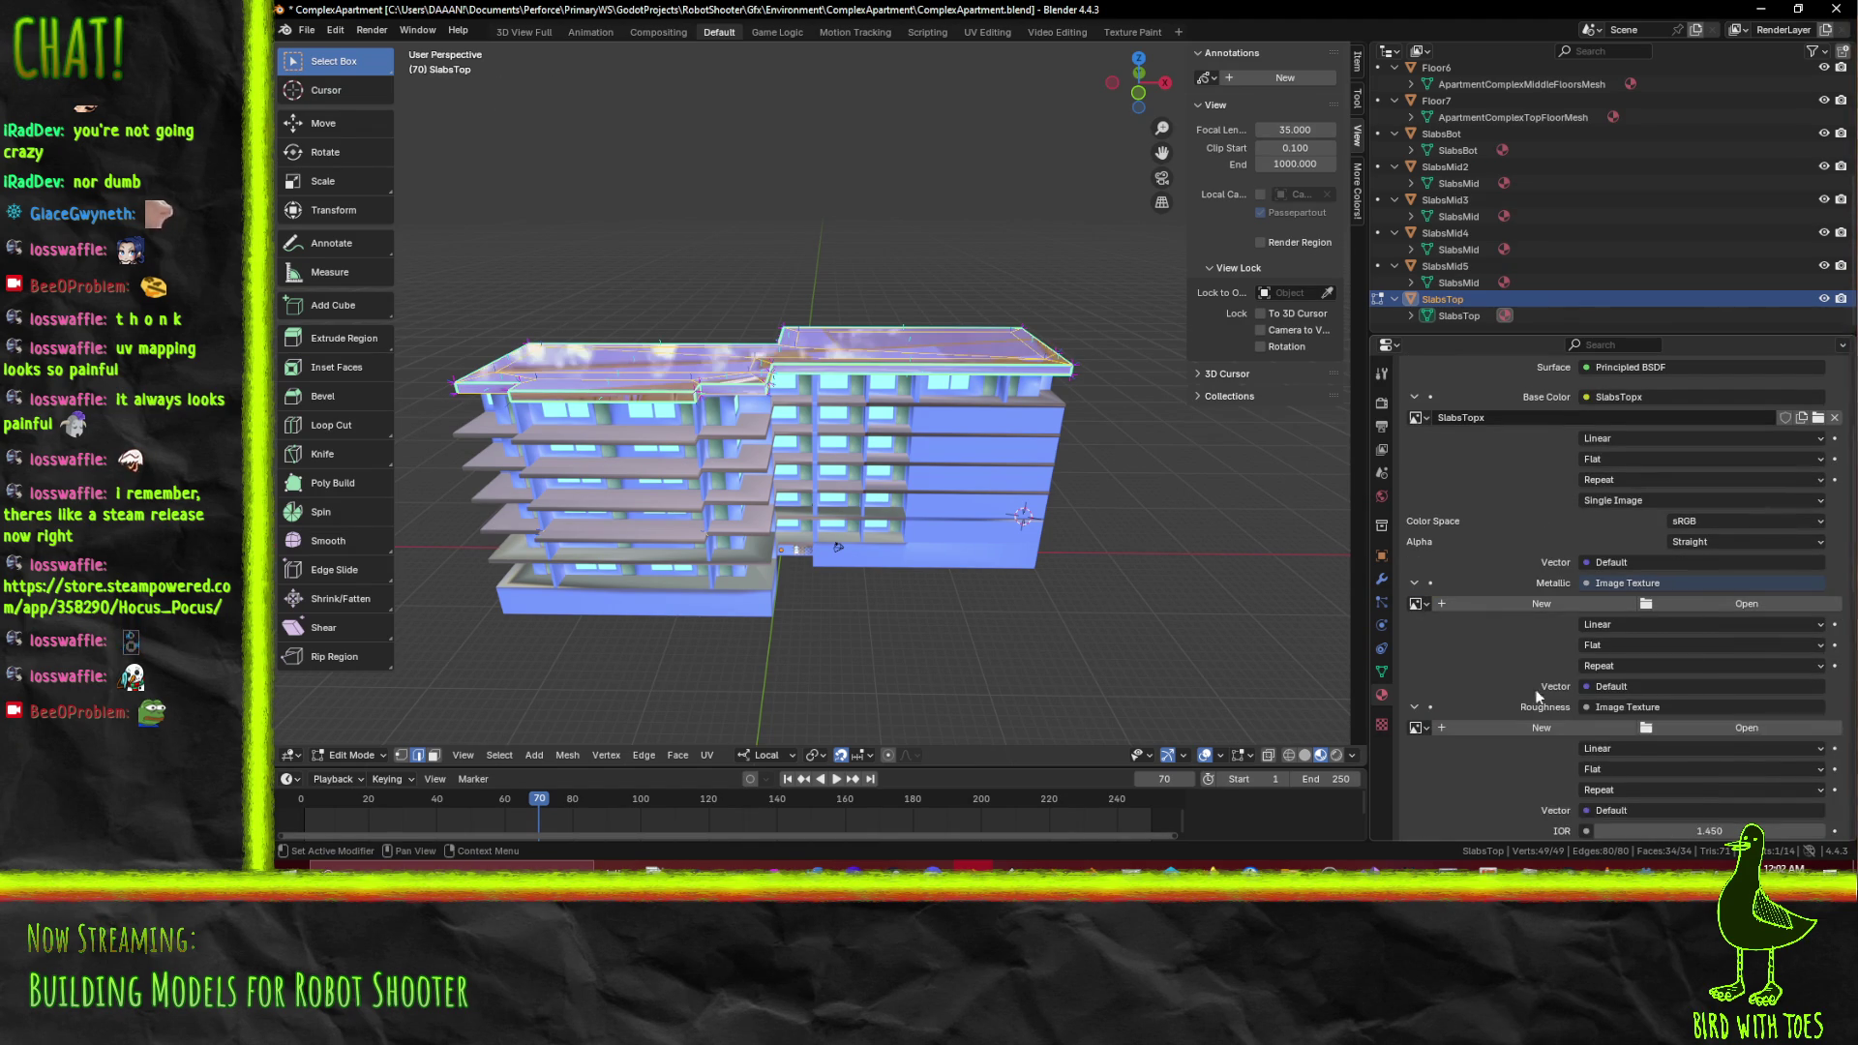
left_click(1834, 727)
scroll("down", 3)
left_click(1595, 577)
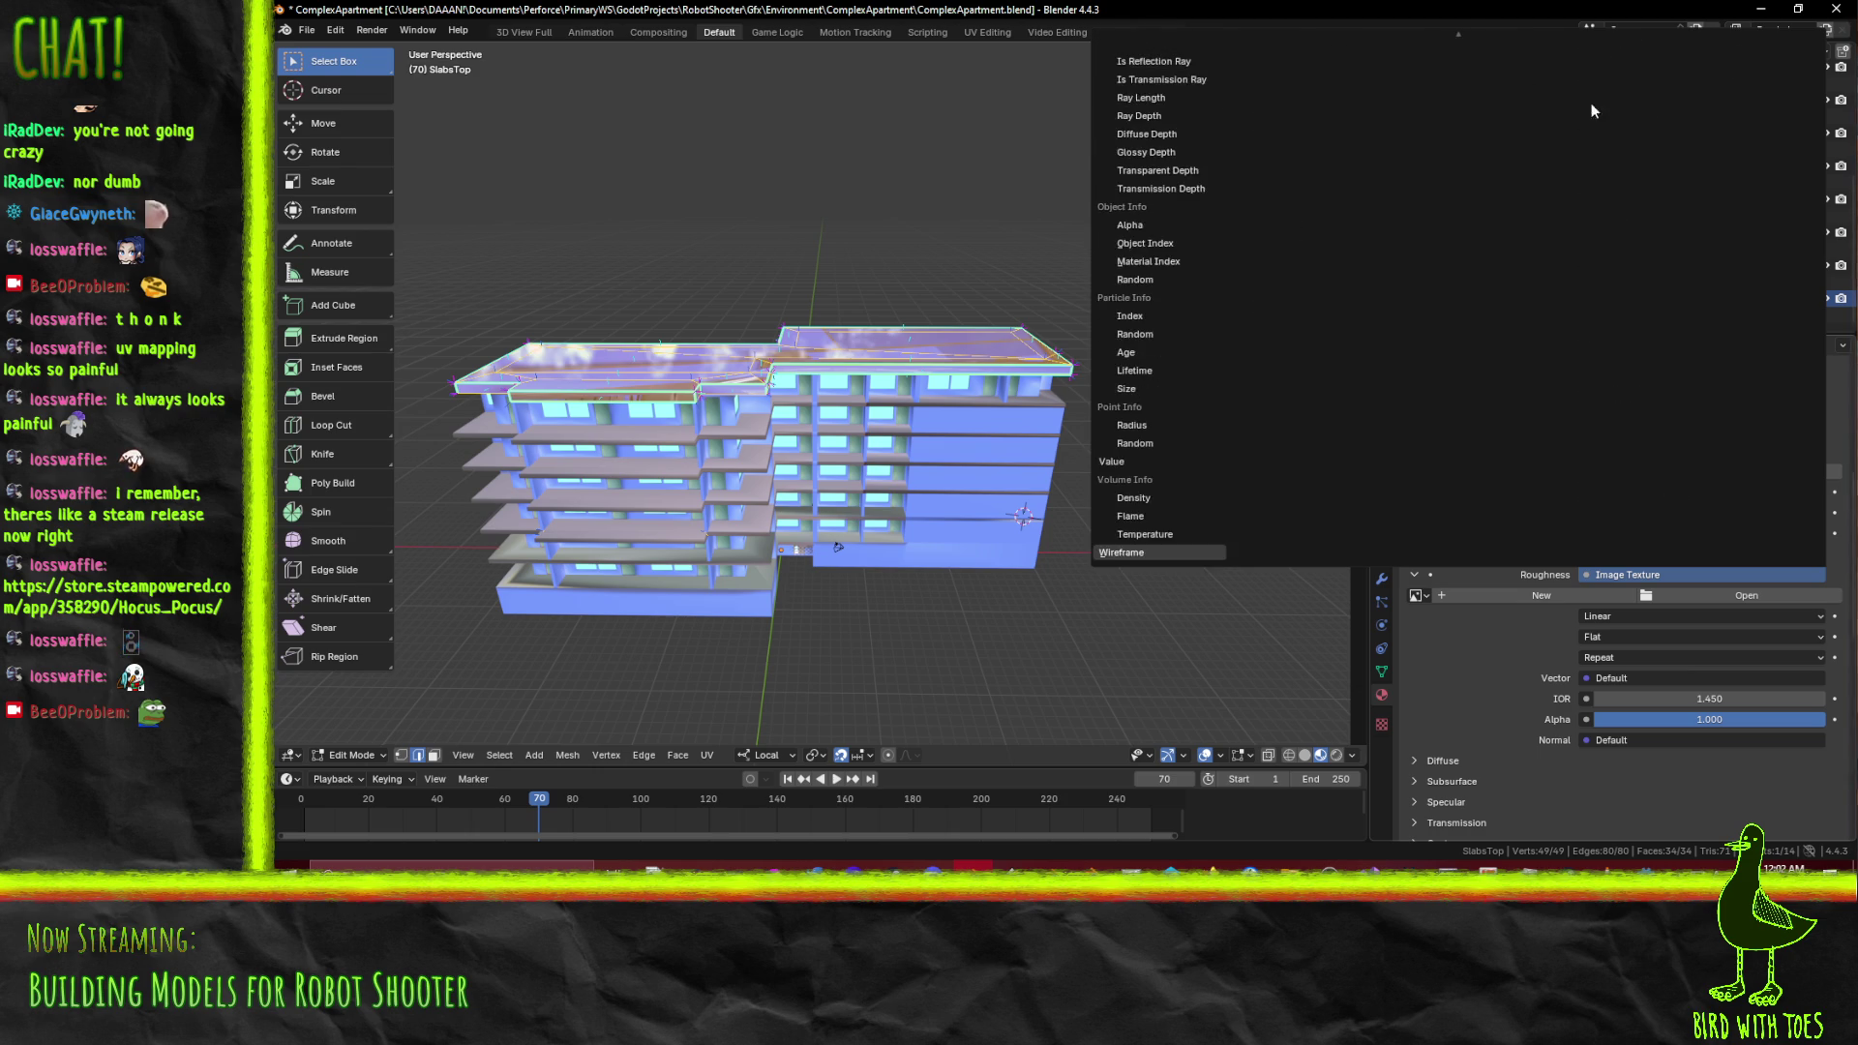
left_click(1753, 60)
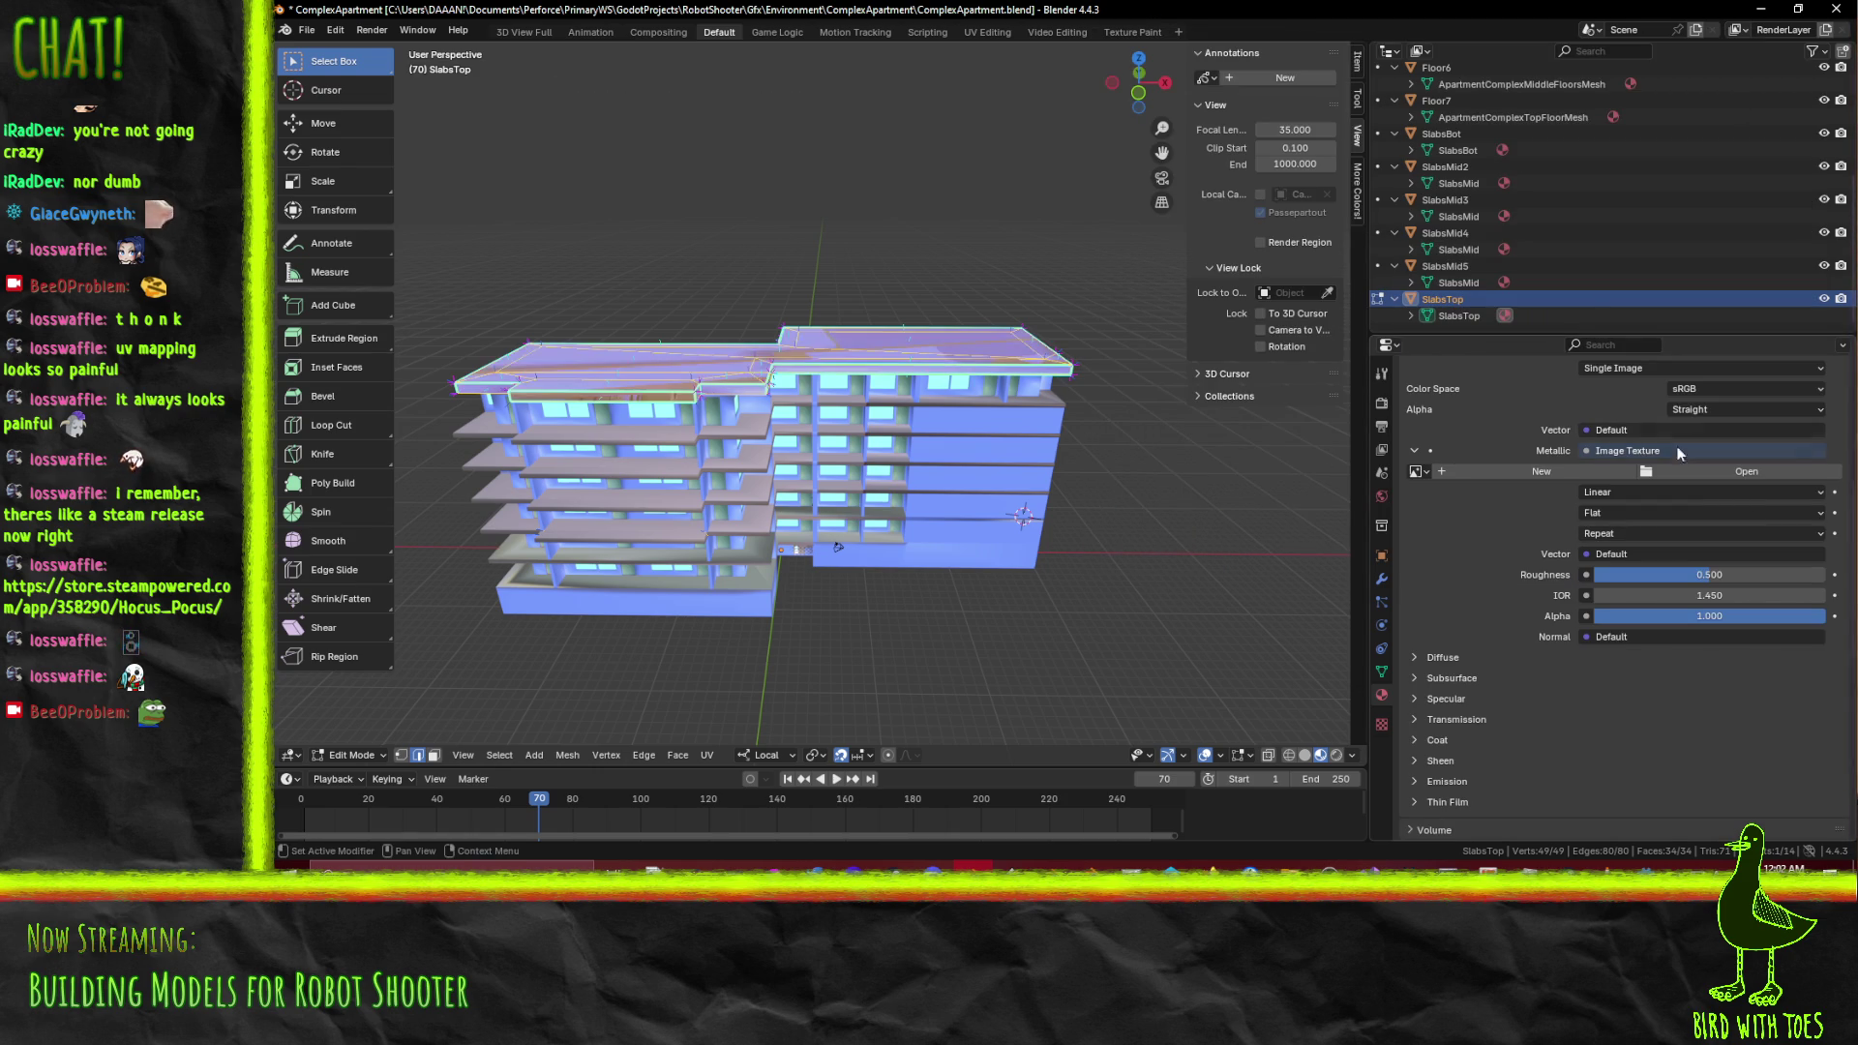
left_click(1679, 446)
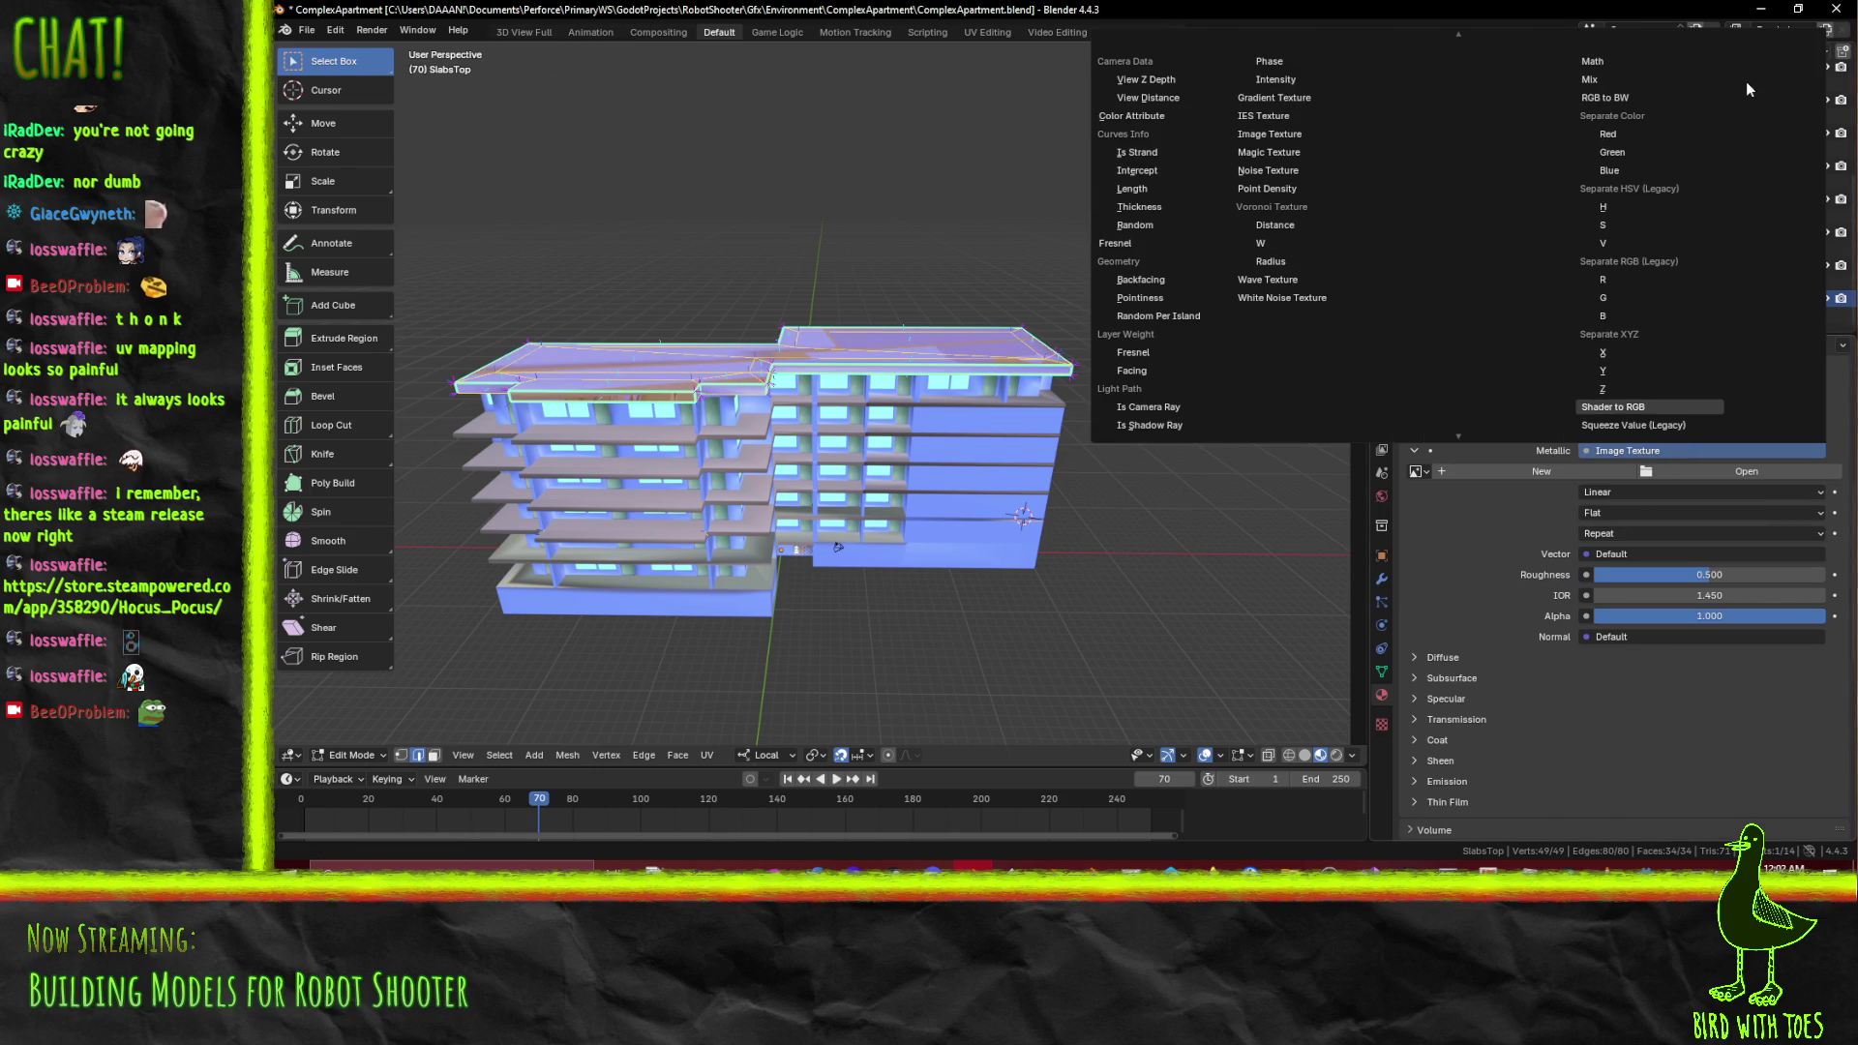
scroll("up", 3)
left_click(1761, 64)
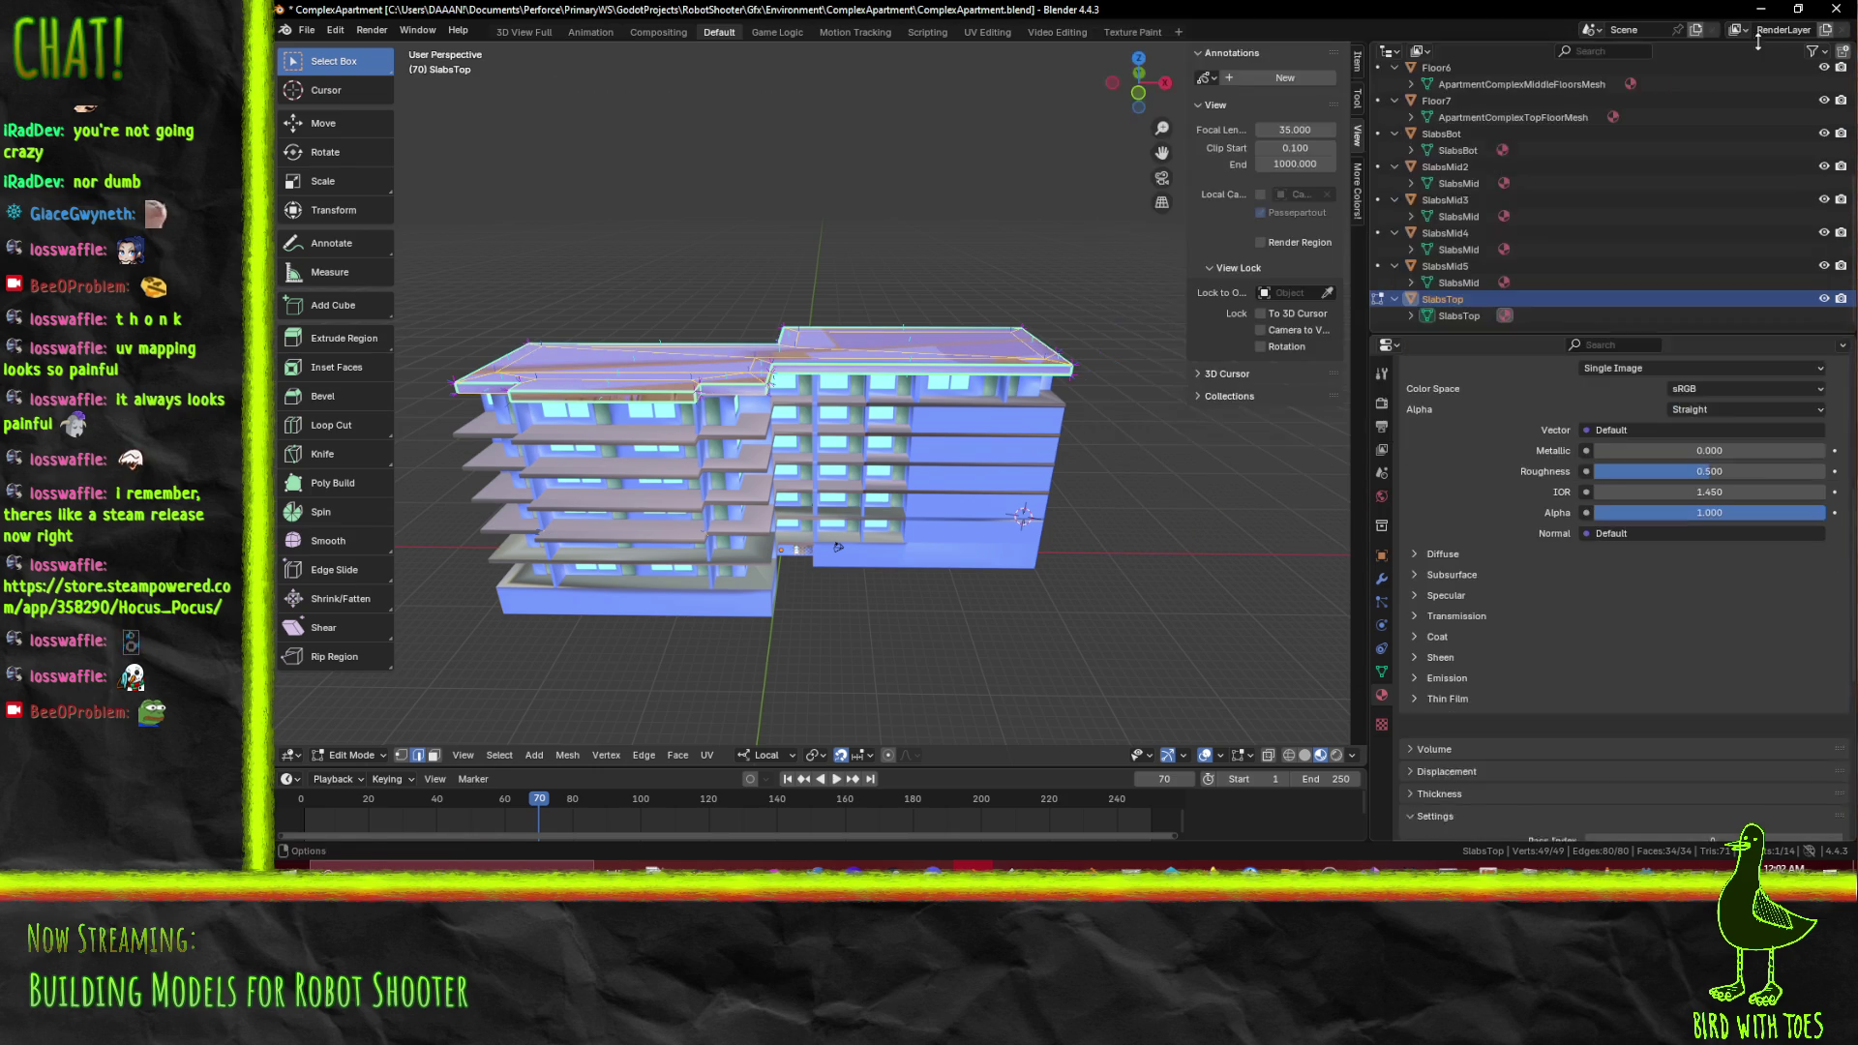
scroll("up", 3)
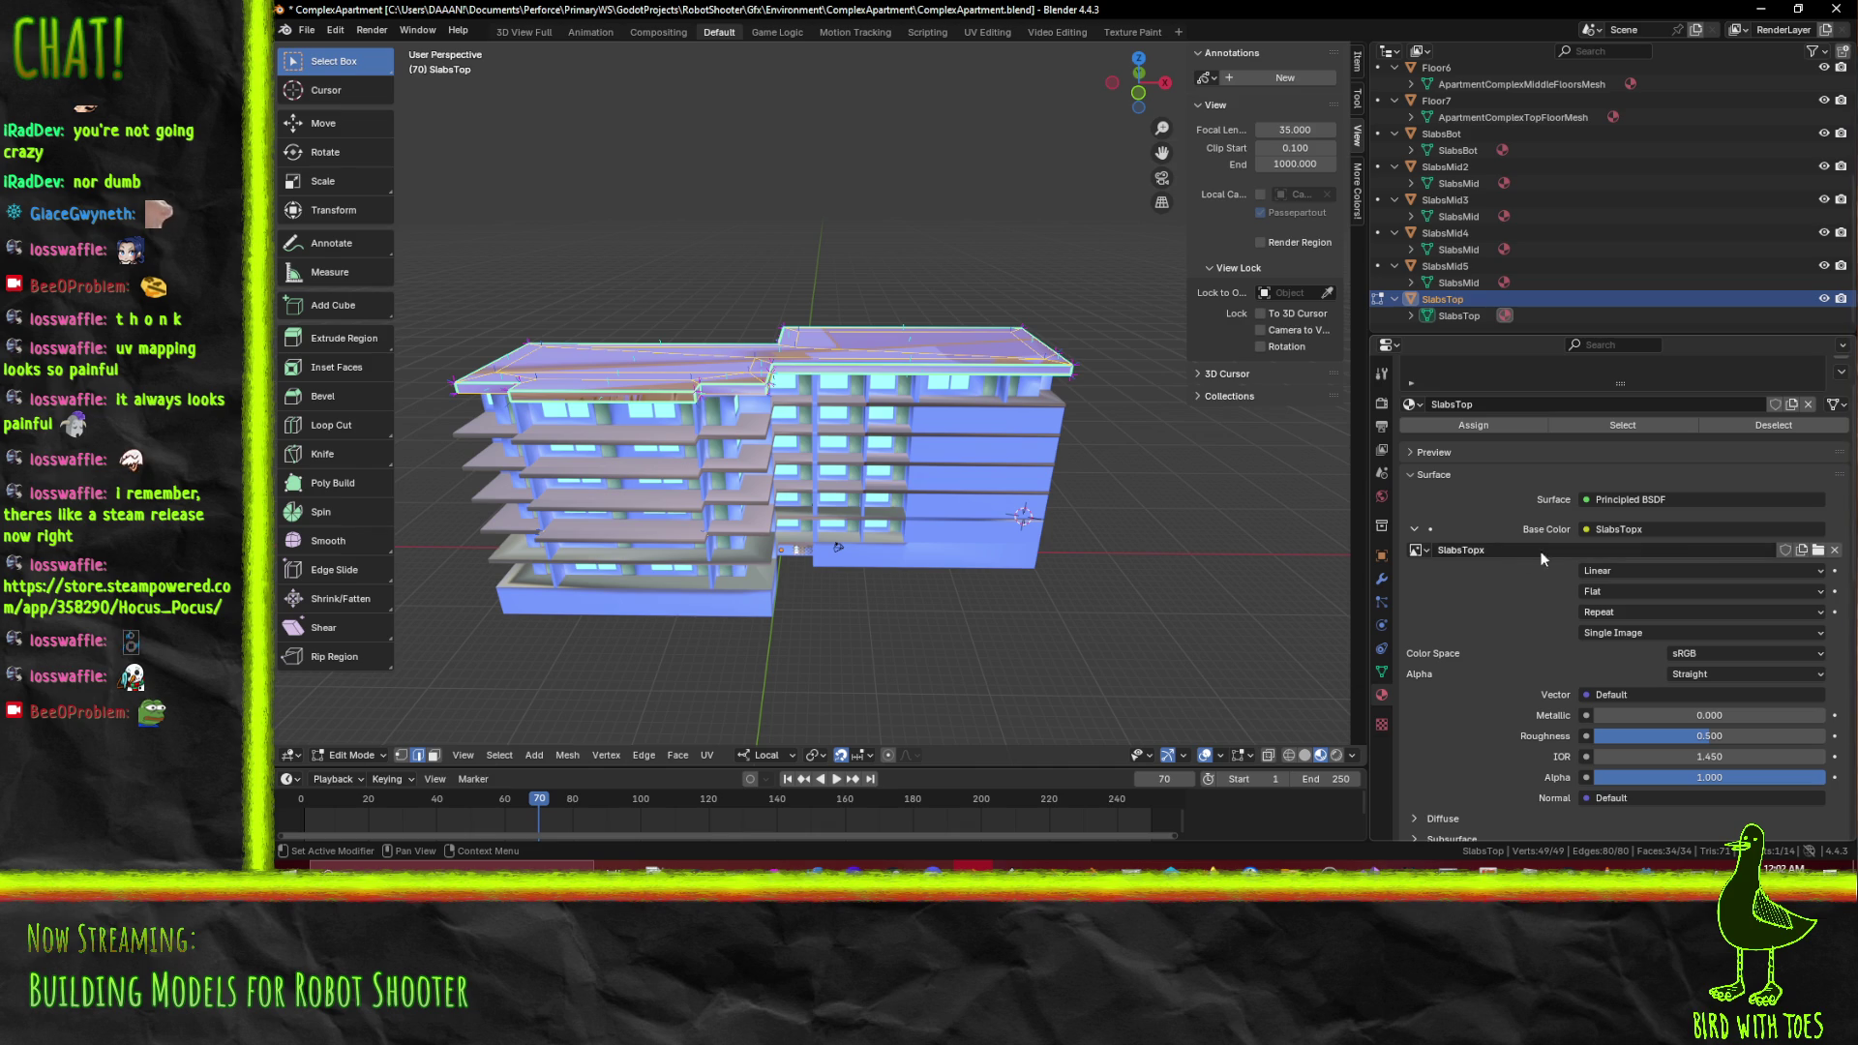
Create a 1024×1024 Color Grid image named SlabsTopAlbedo for the SlabsTop Base Color
left_click(1801, 548)
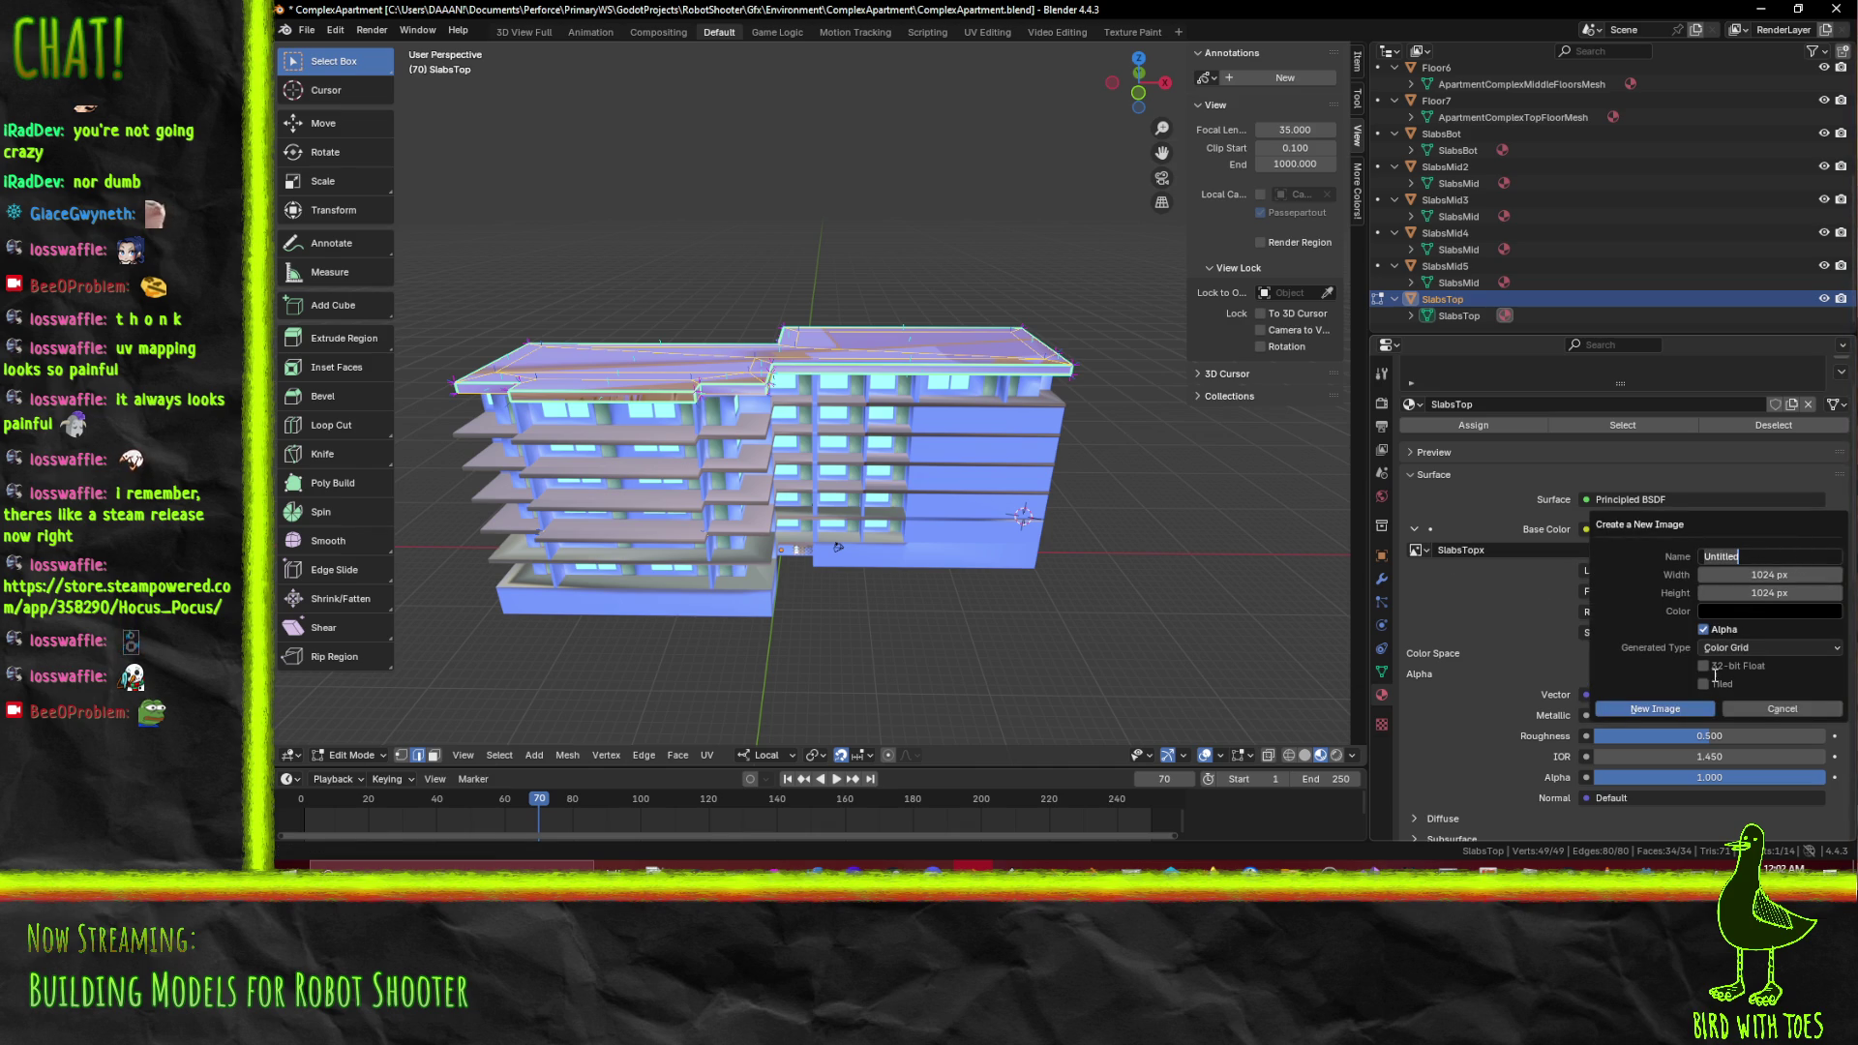
left_click(1703, 666)
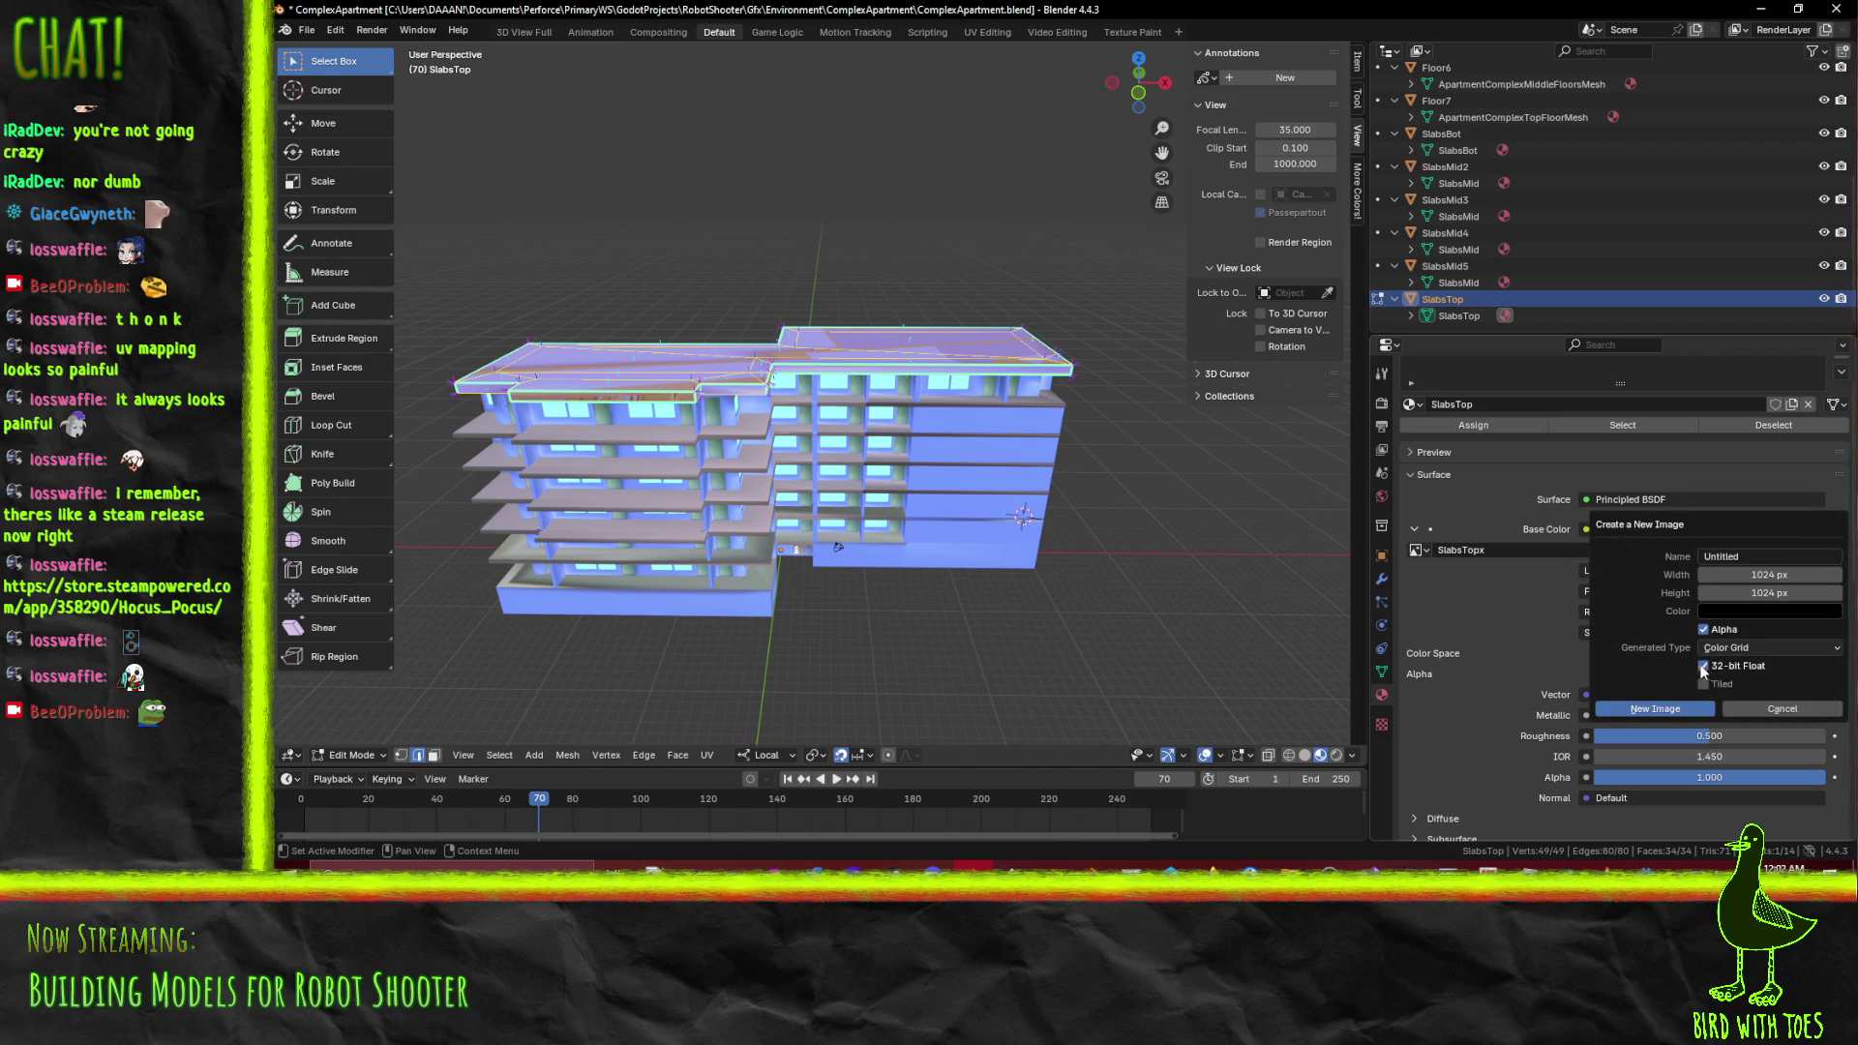
left_click(1761, 558)
type("SlabsTop")
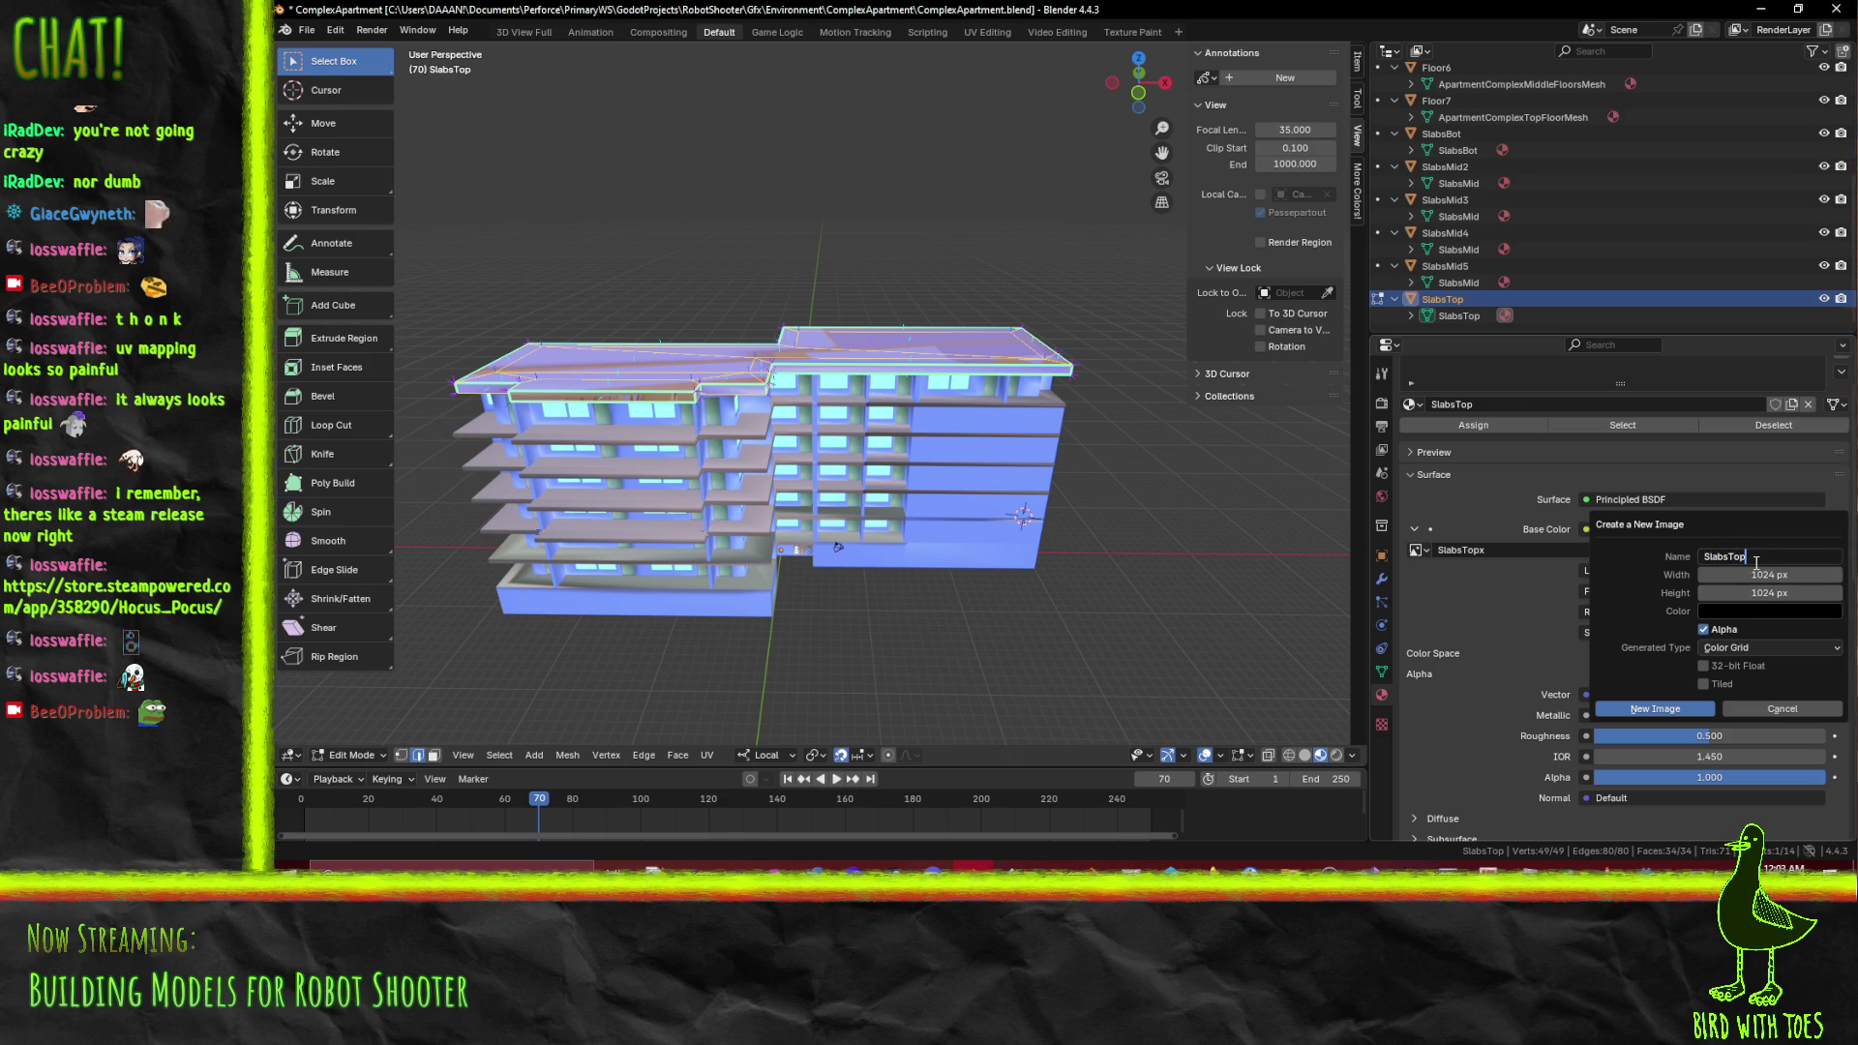
type("Albedo")
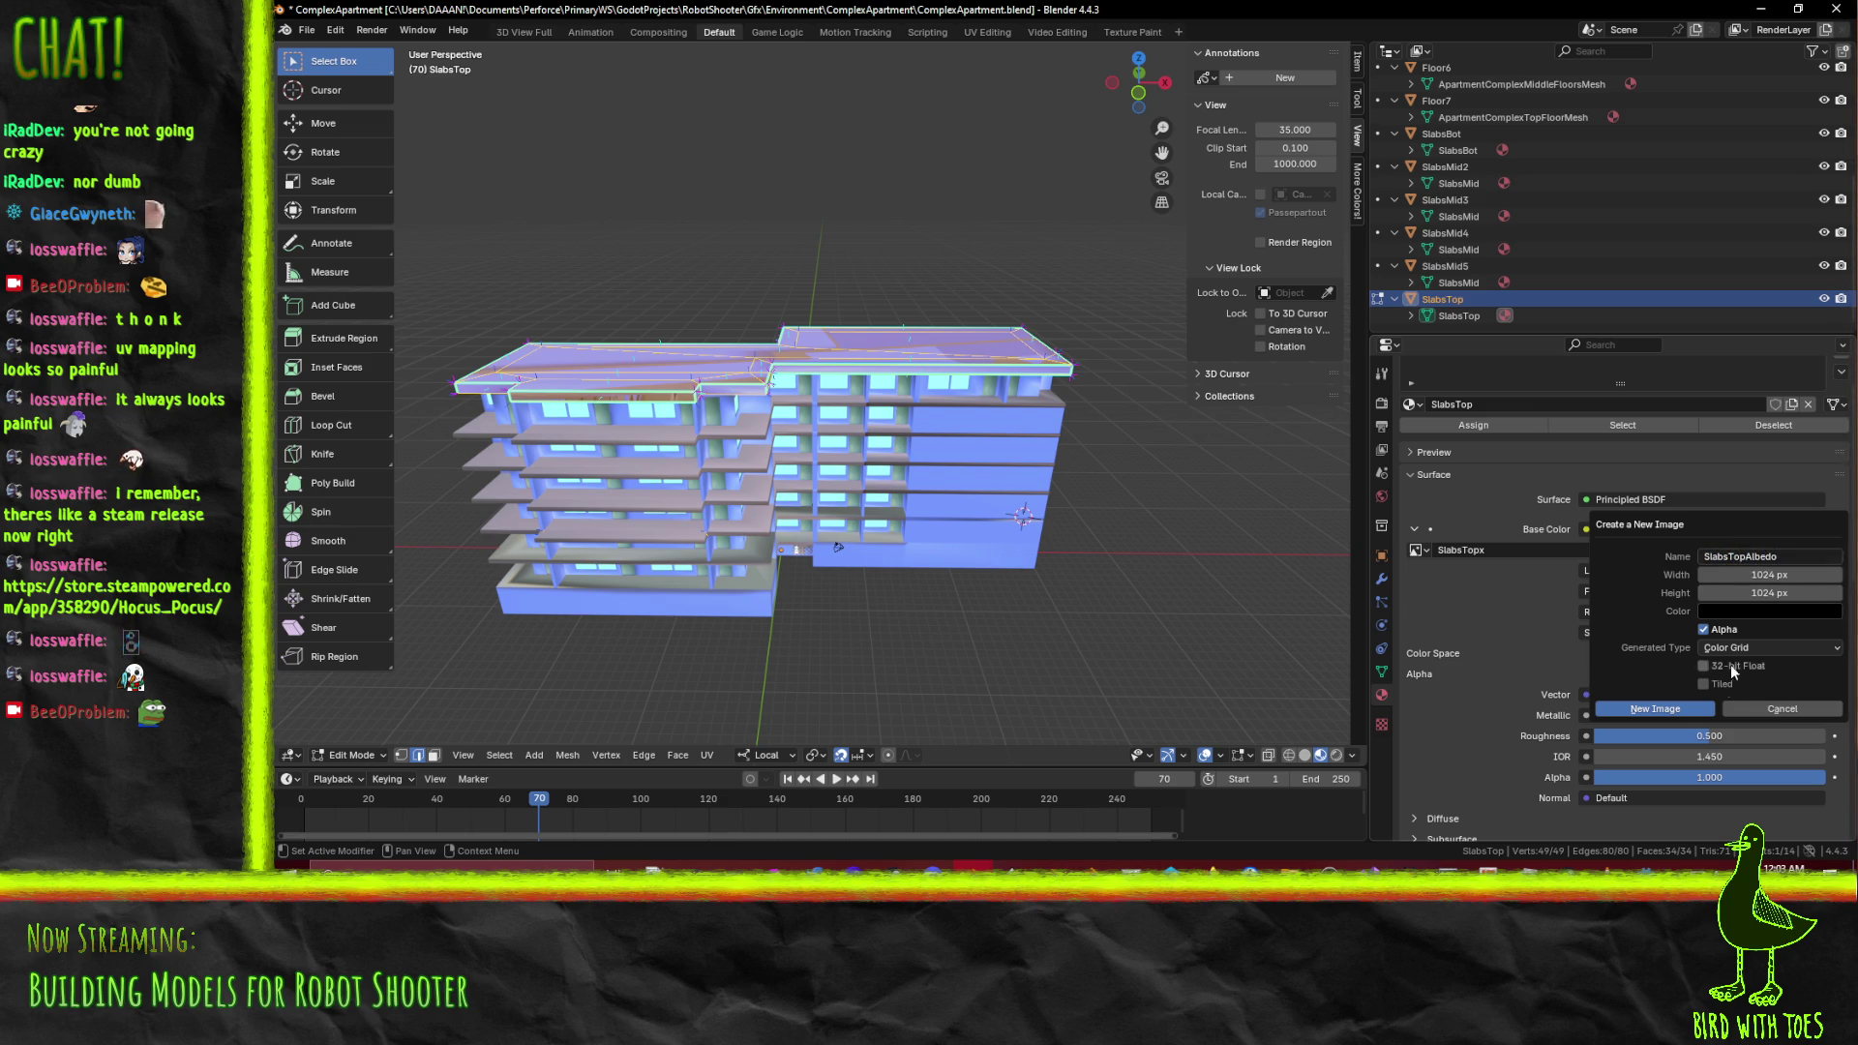
left_click(1655, 708)
left_click_drag(1113, 436, 1076, 230)
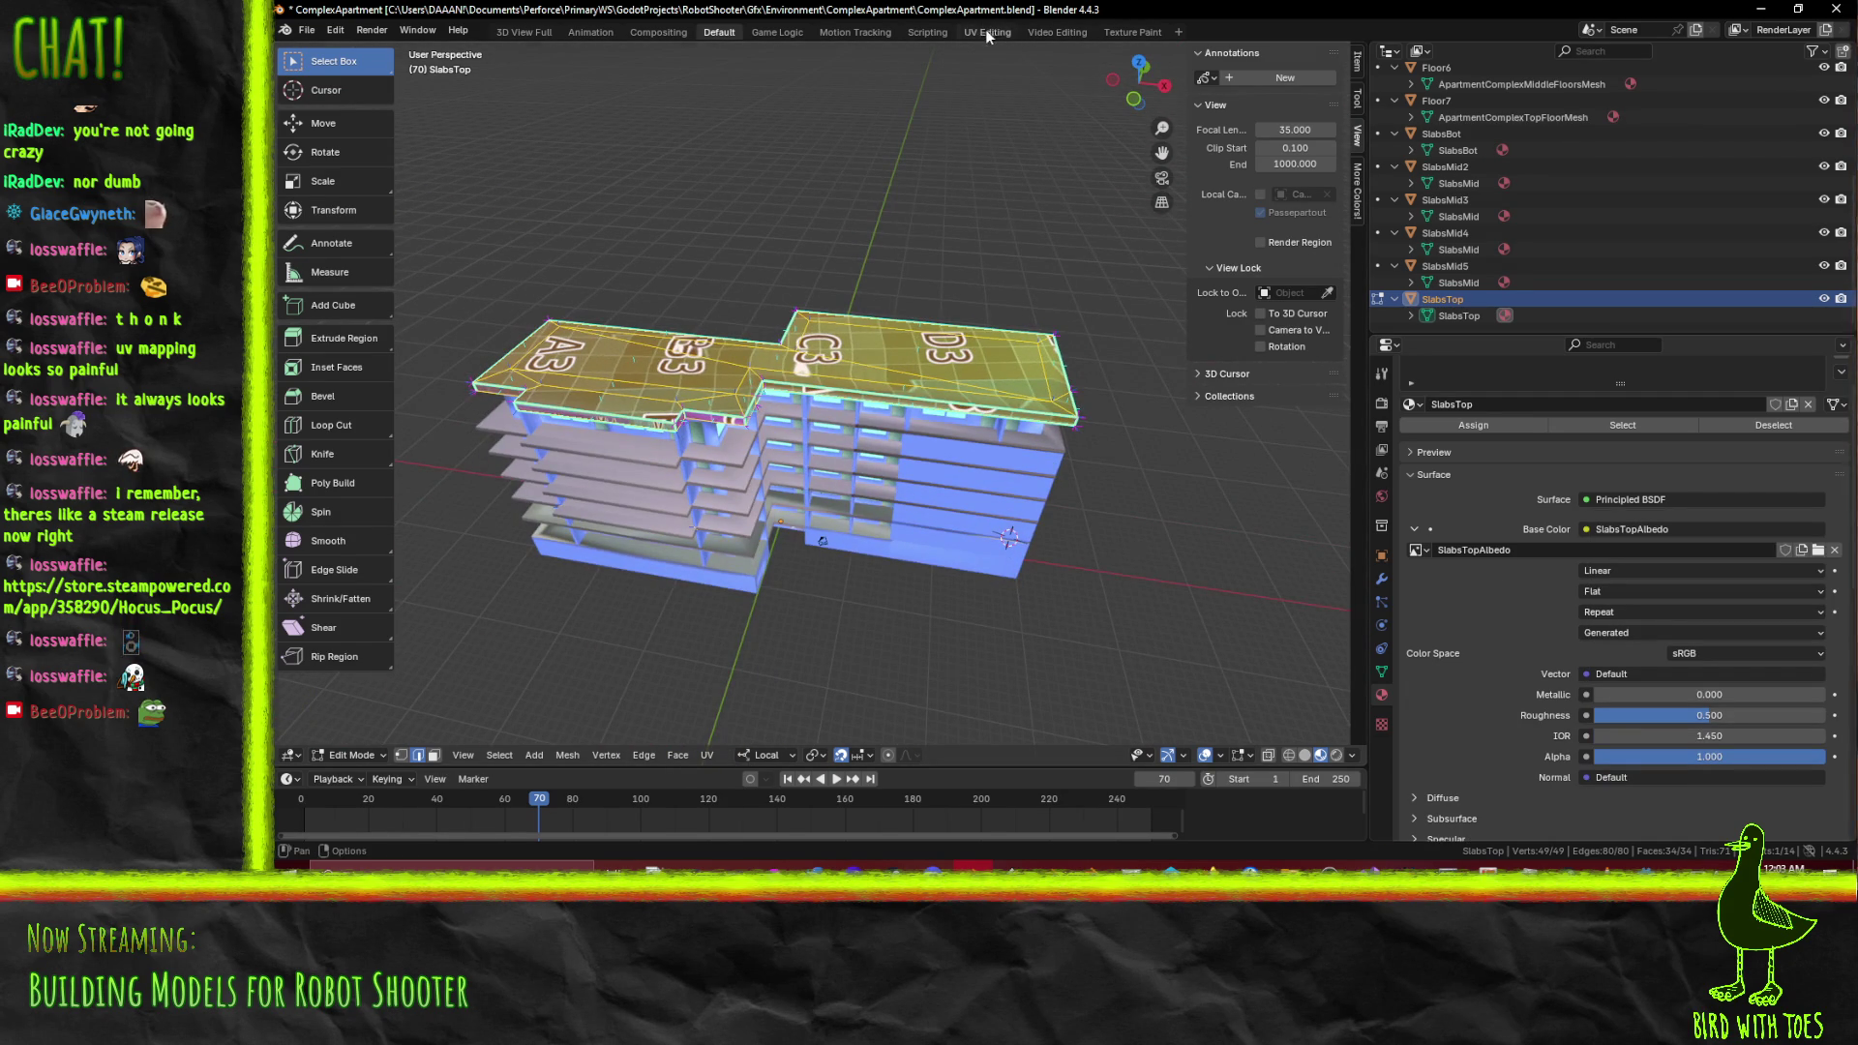
Unwrap the top slab with Unwrap Conformal in UV Editing and box-select its UV islands
left_click(985, 29)
key("F3")
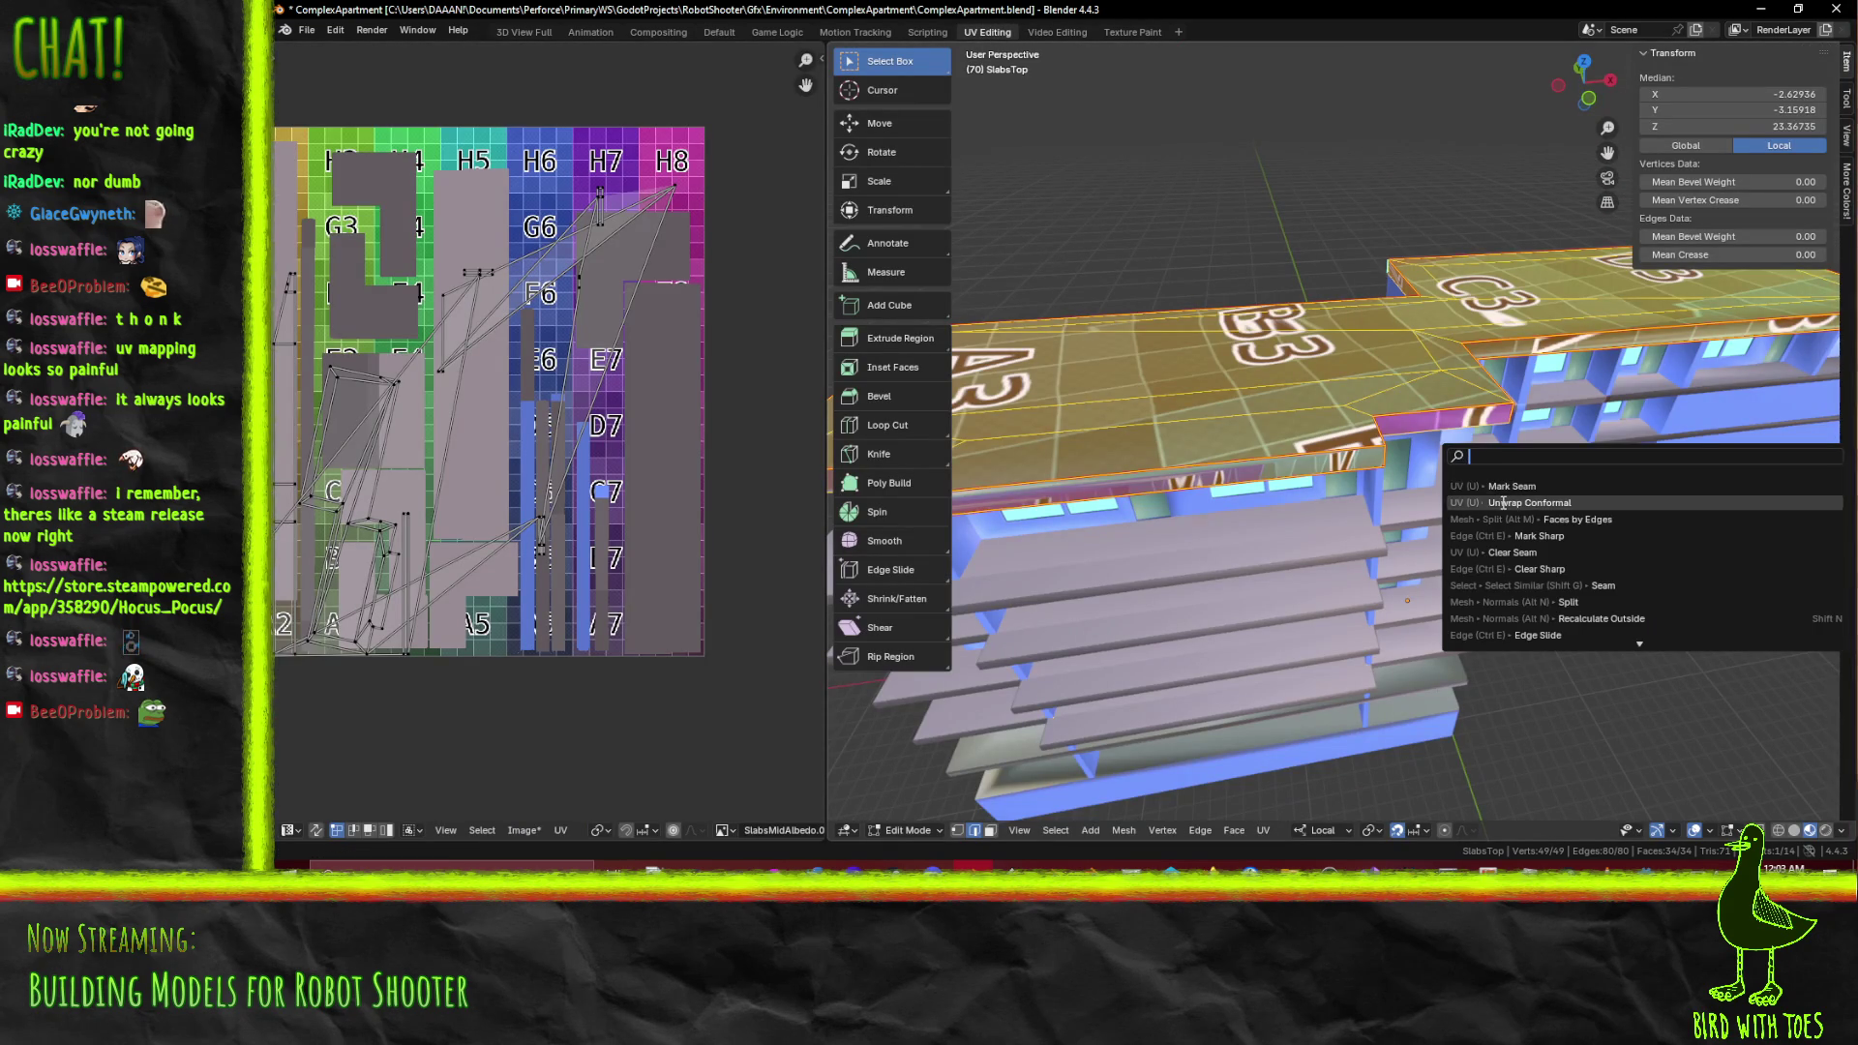
left_click(1543, 503)
left_click_drag(491, 478, 745, 430)
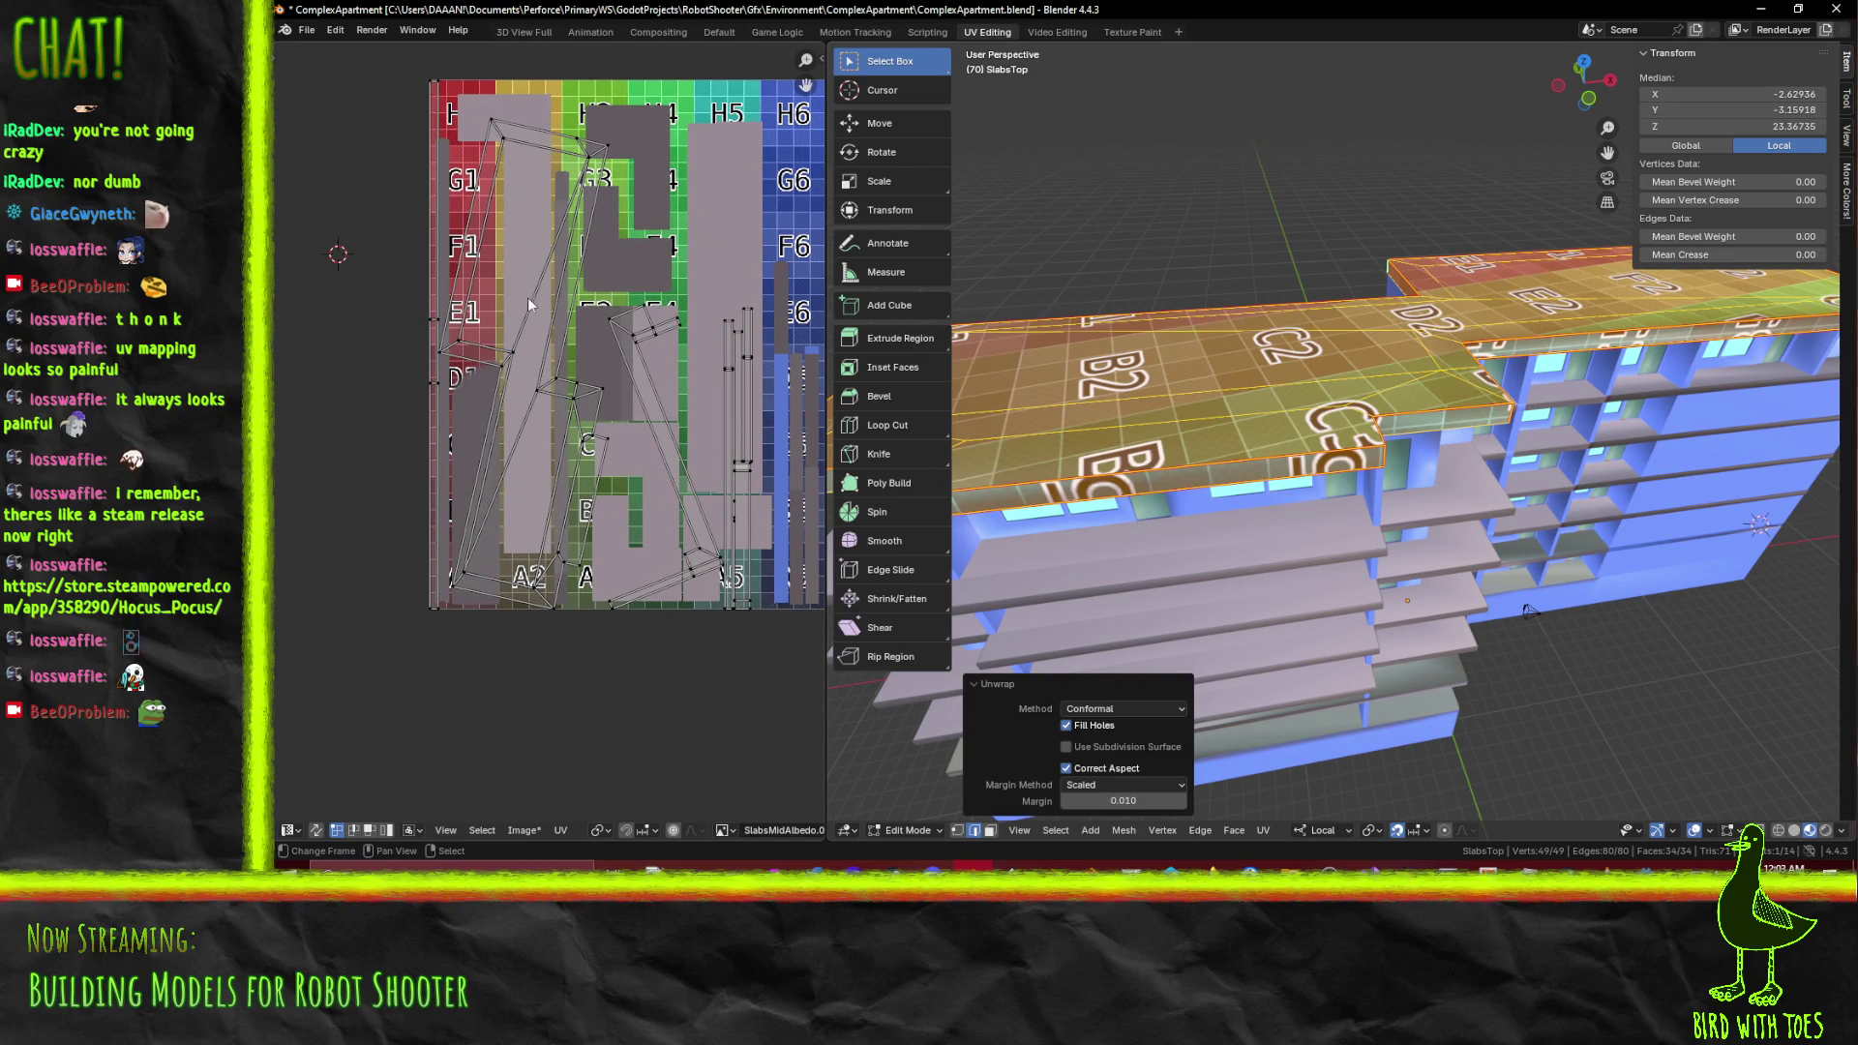
left_click(586, 426)
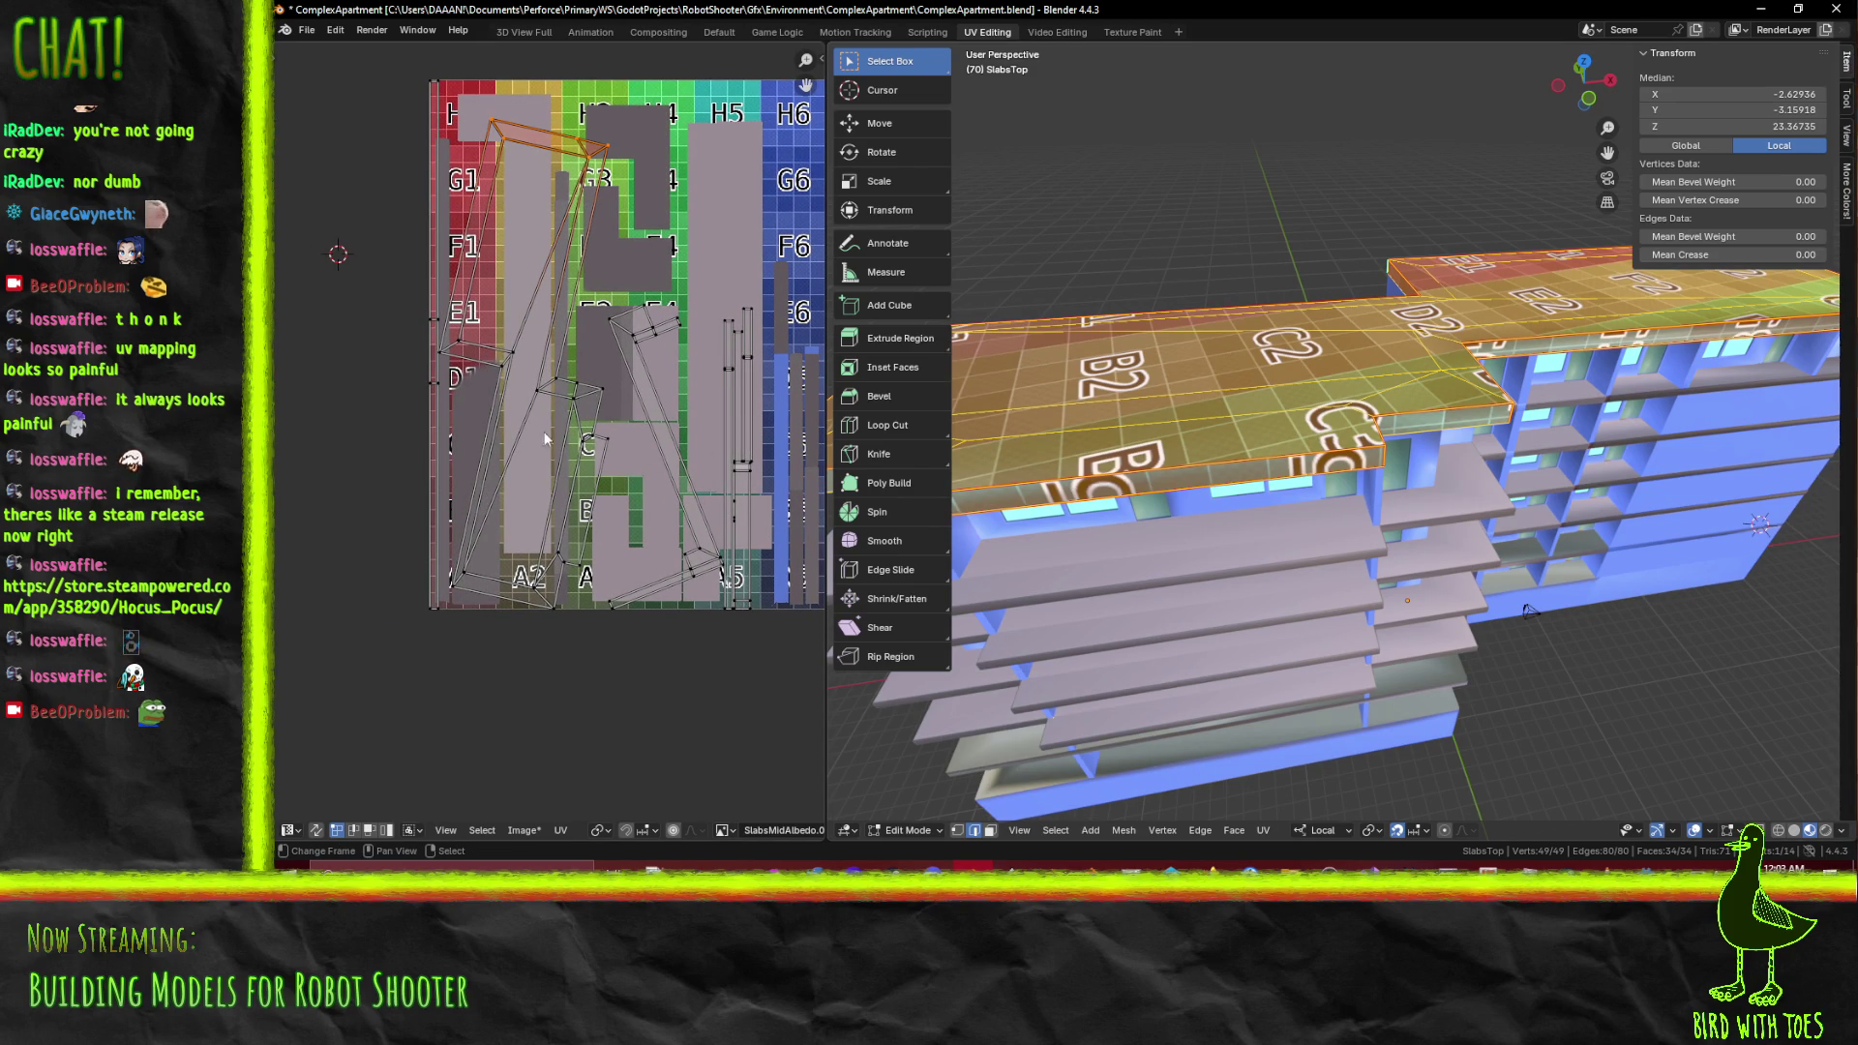
left_click_drag(441, 327, 557, 374)
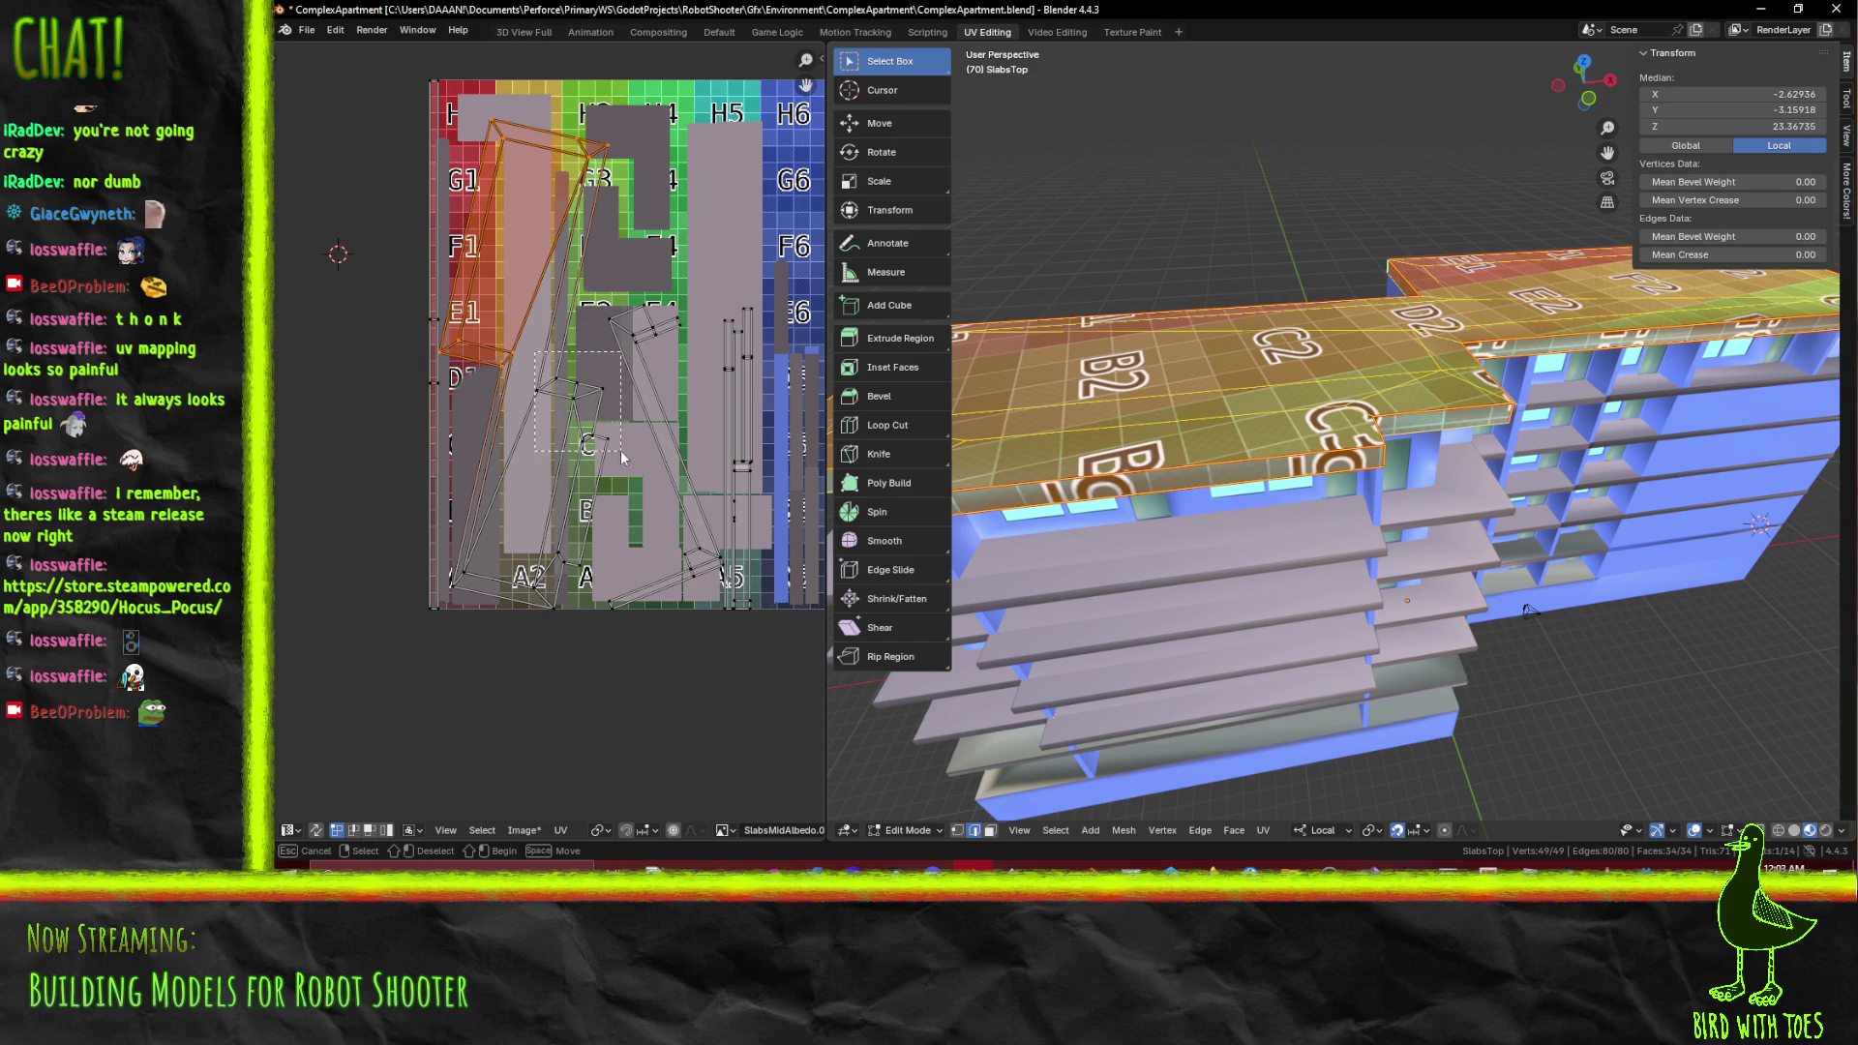
left_click_drag(607, 458, 606, 453)
left_click_drag(454, 492, 585, 612)
left_click_drag(447, 563, 481, 592)
Rotate the selected UV islands and move them to the right
key("r")
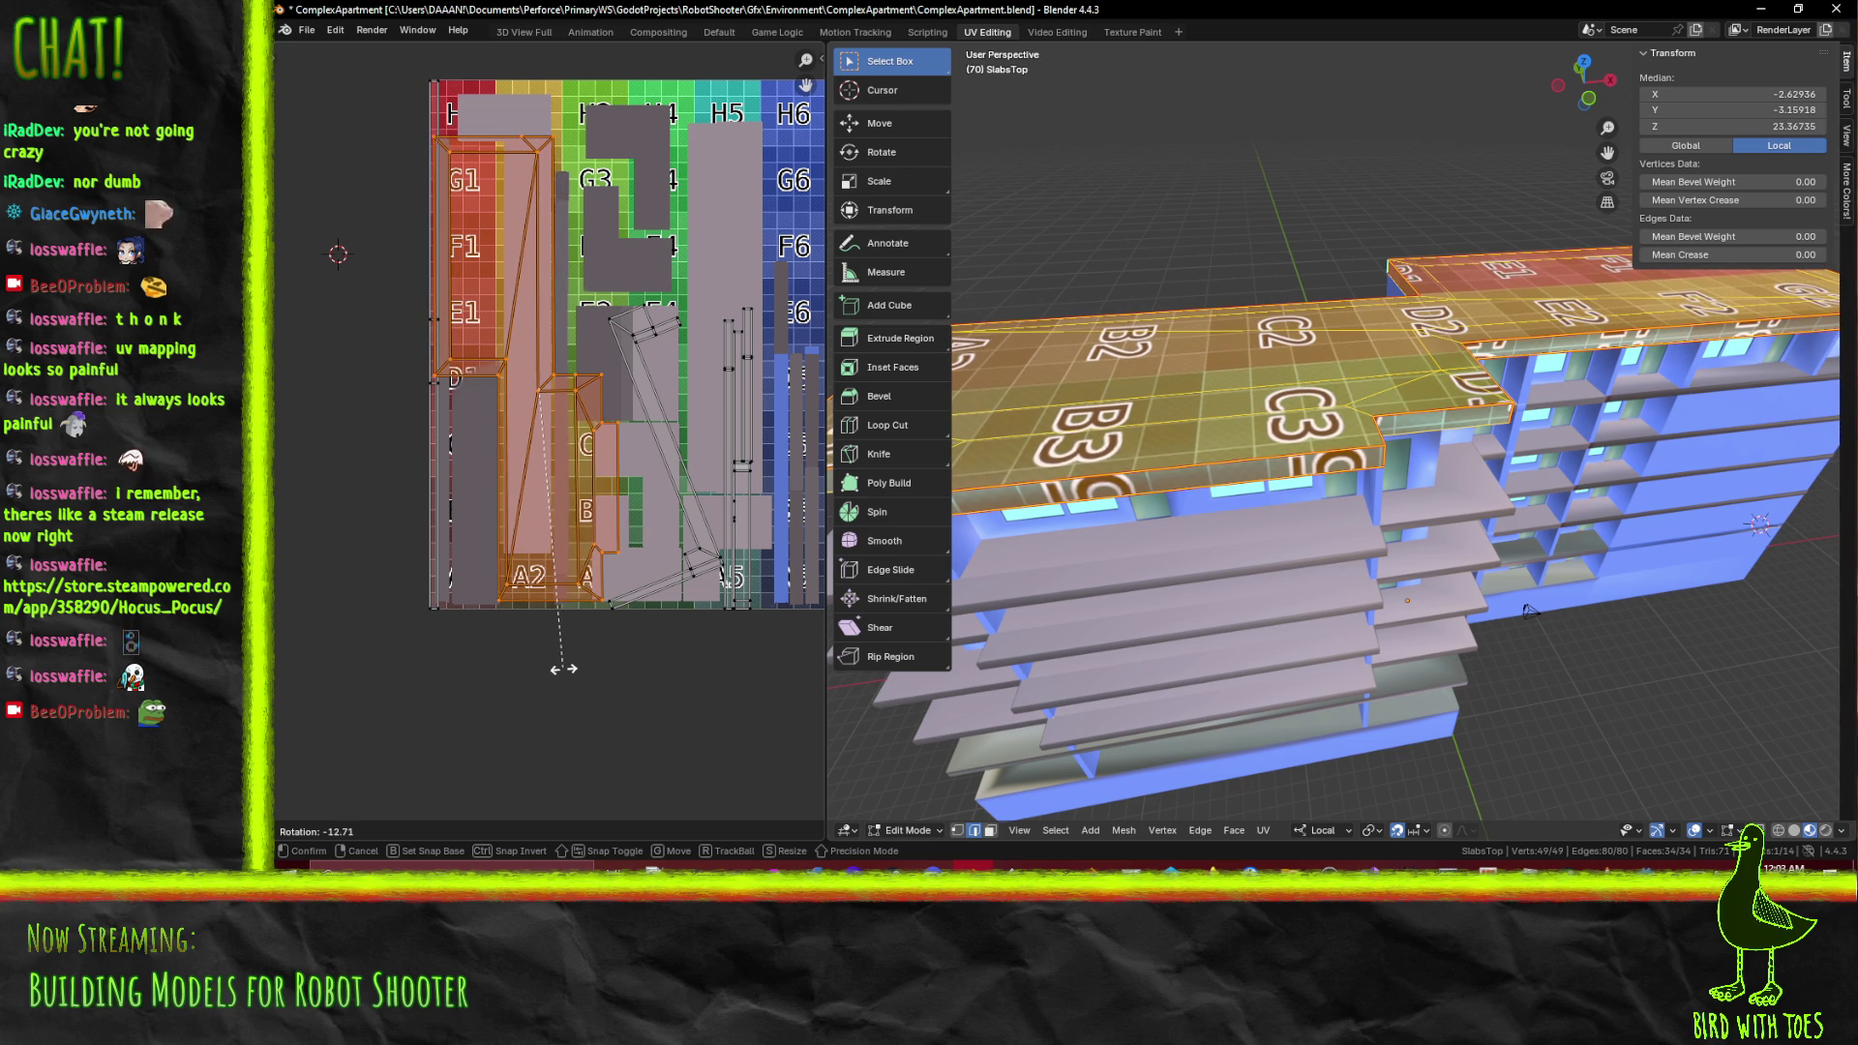
left_click(564, 671)
scroll("down", 3)
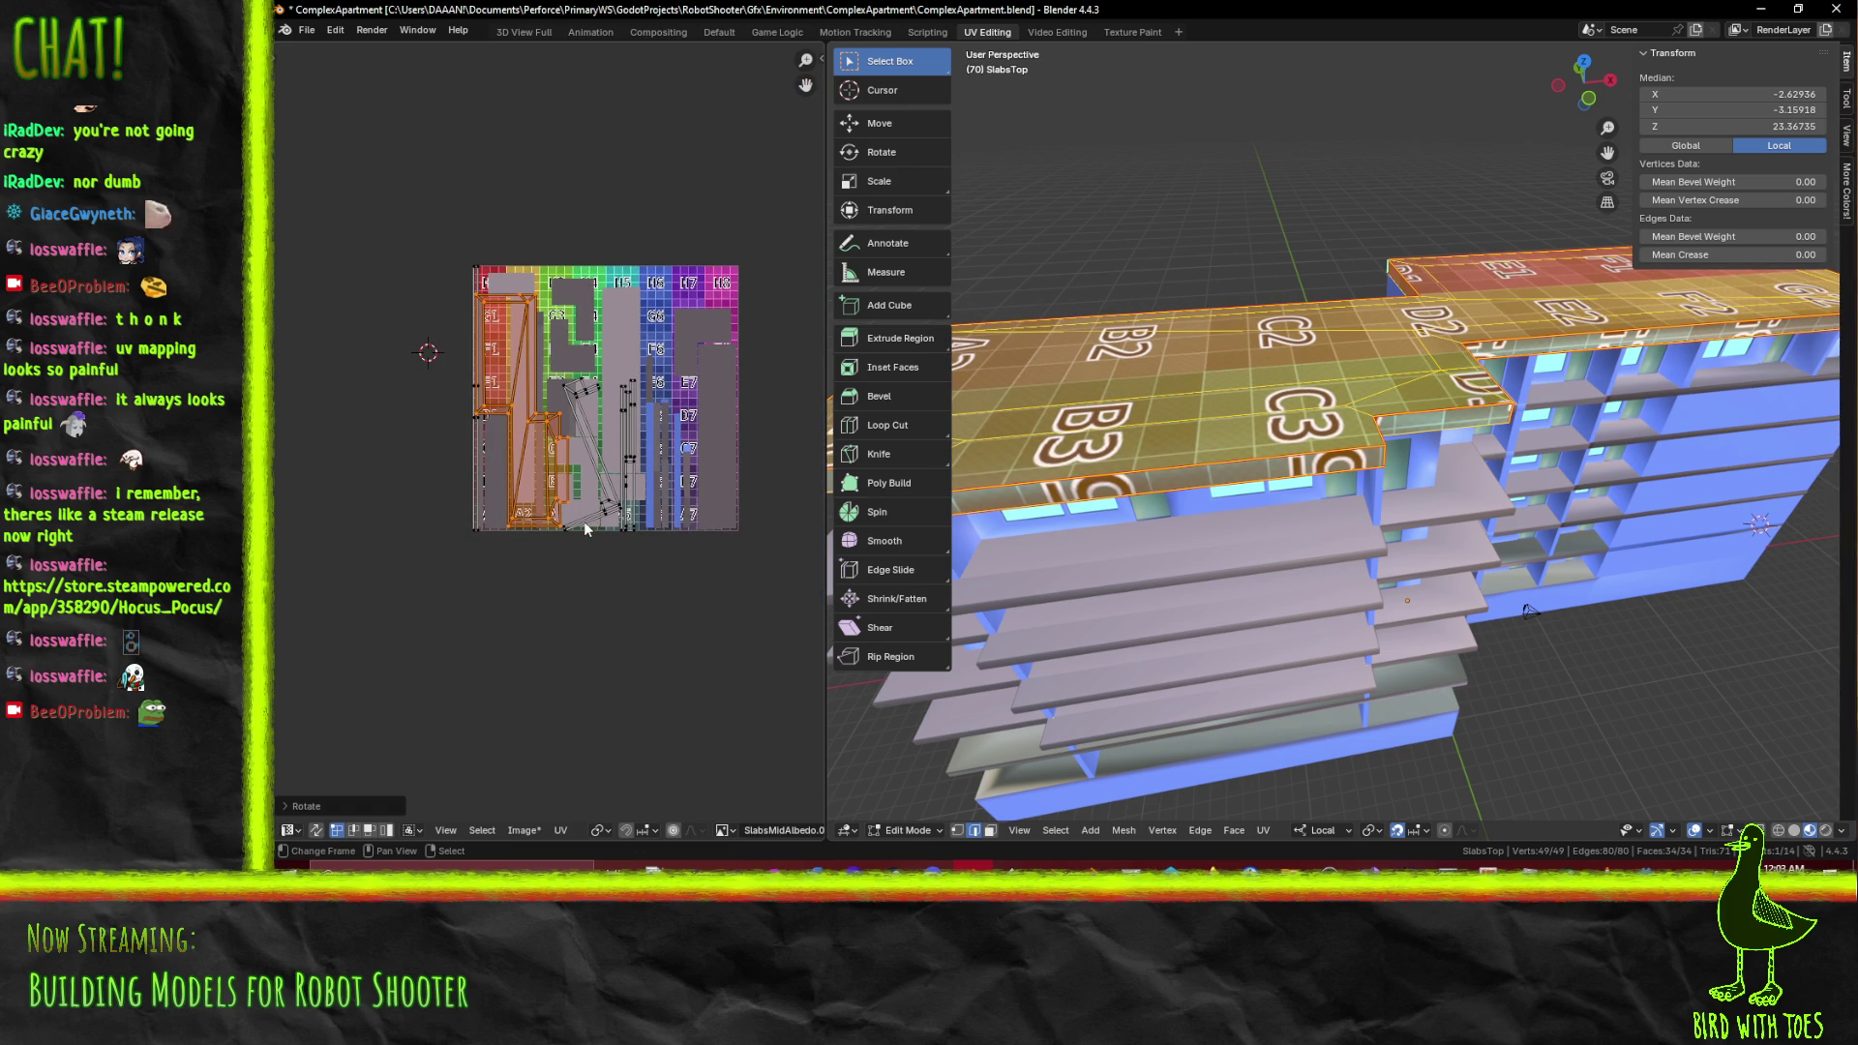
key("g")
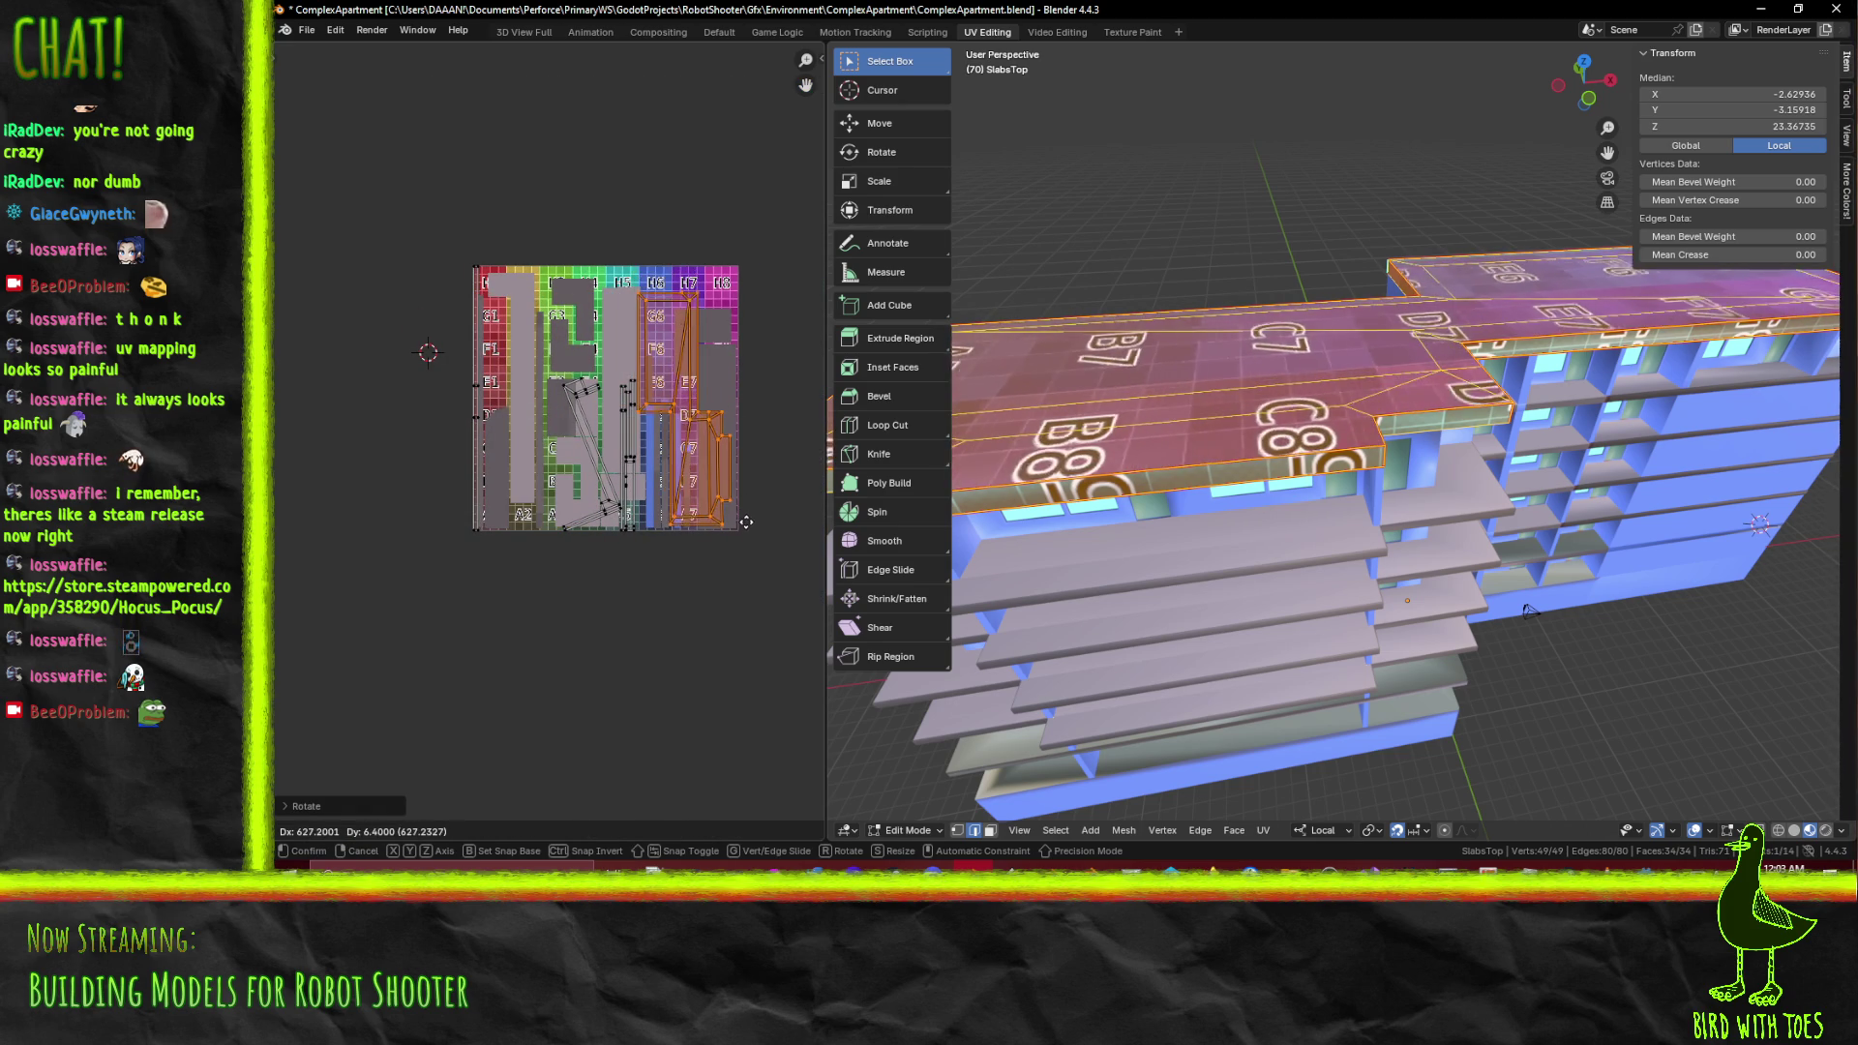
left_click(746, 524)
scroll("up", 3)
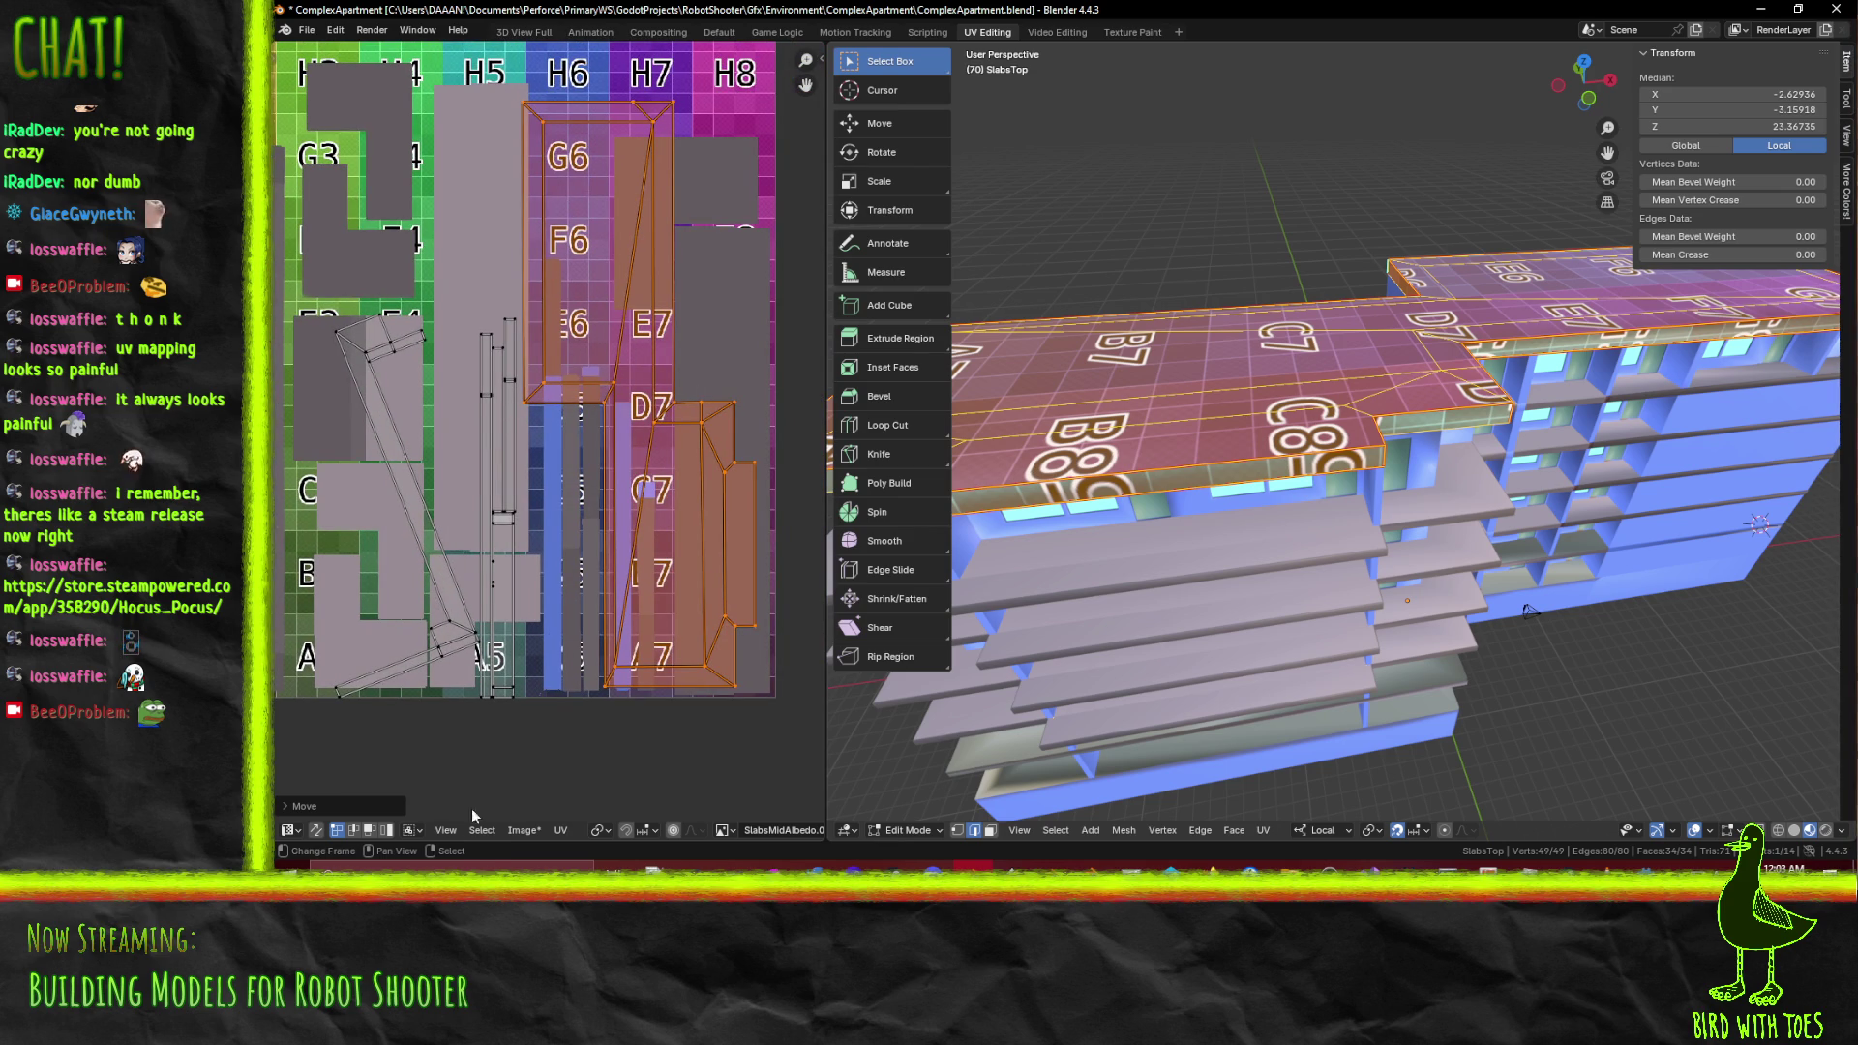
Display SlabsTopAlbedo behind the UVs and box-select the islands on the grid
left_click(724, 830)
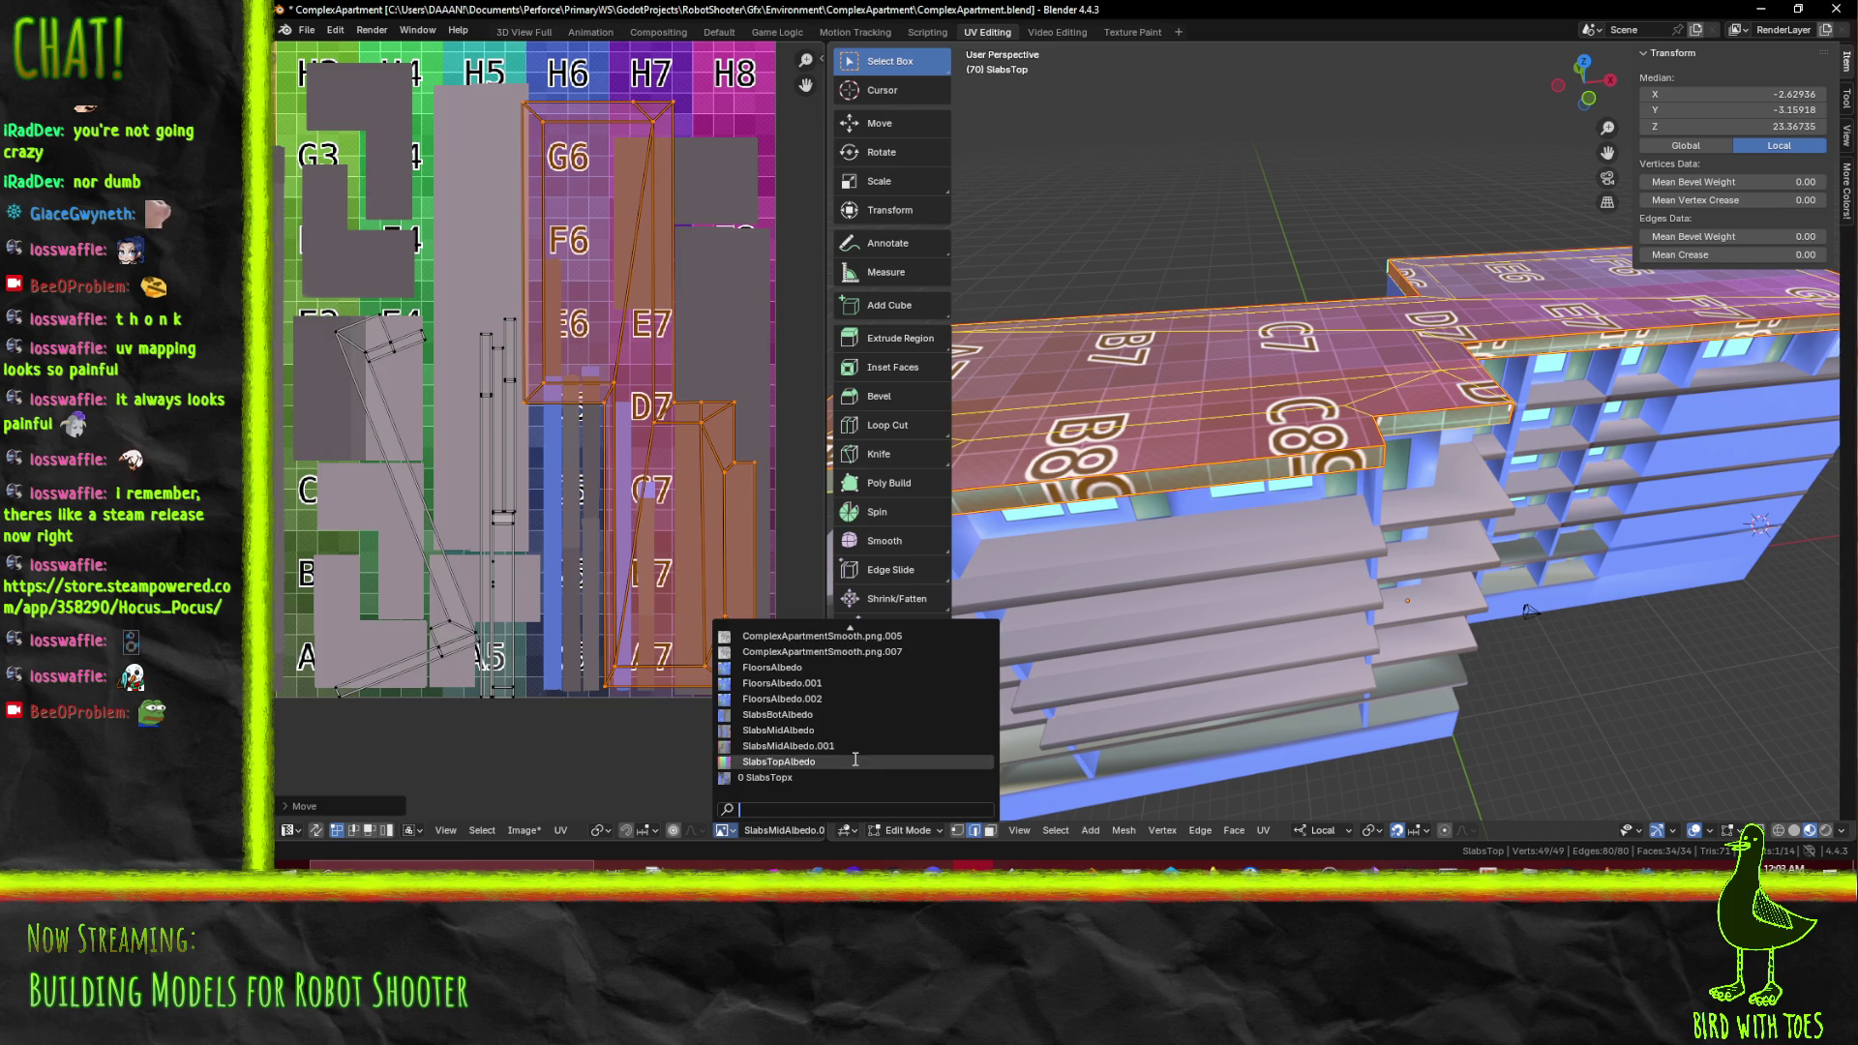
left_click(854, 760)
left_click_drag(638, 505, 626, 494)
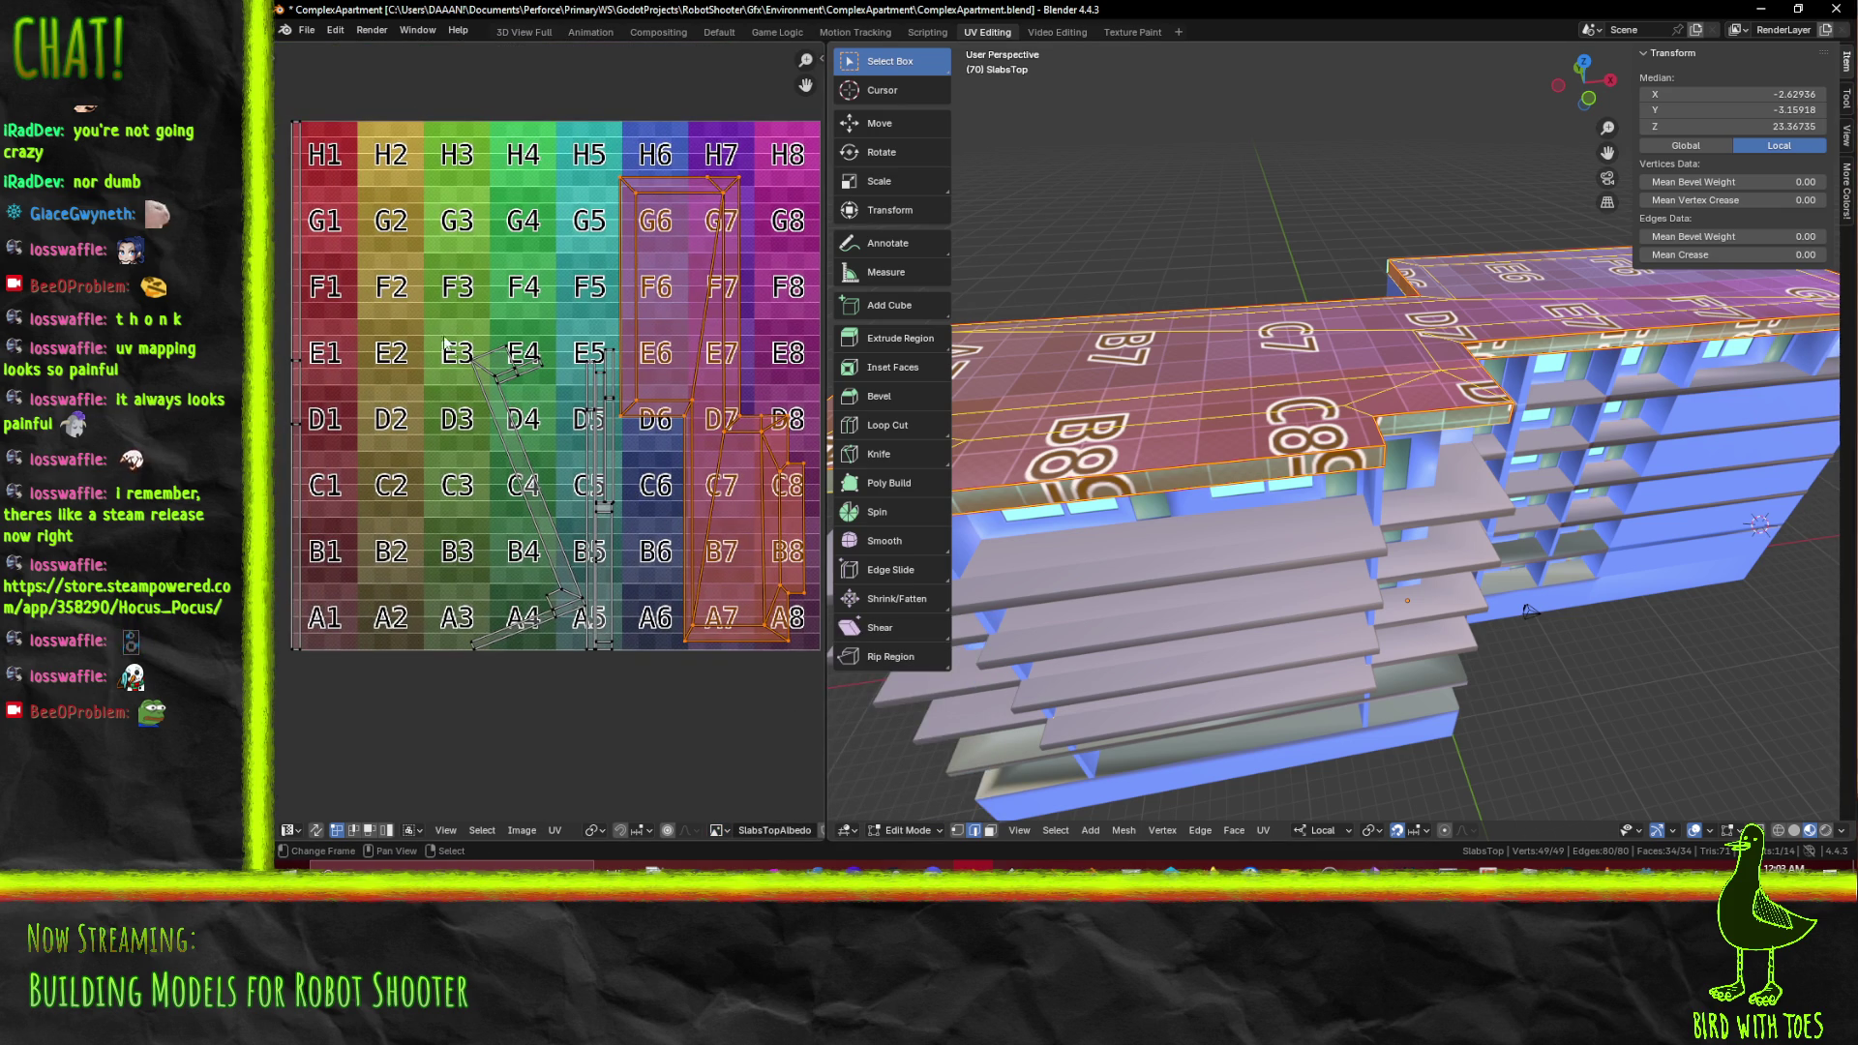
left_click_drag(395, 302, 586, 651)
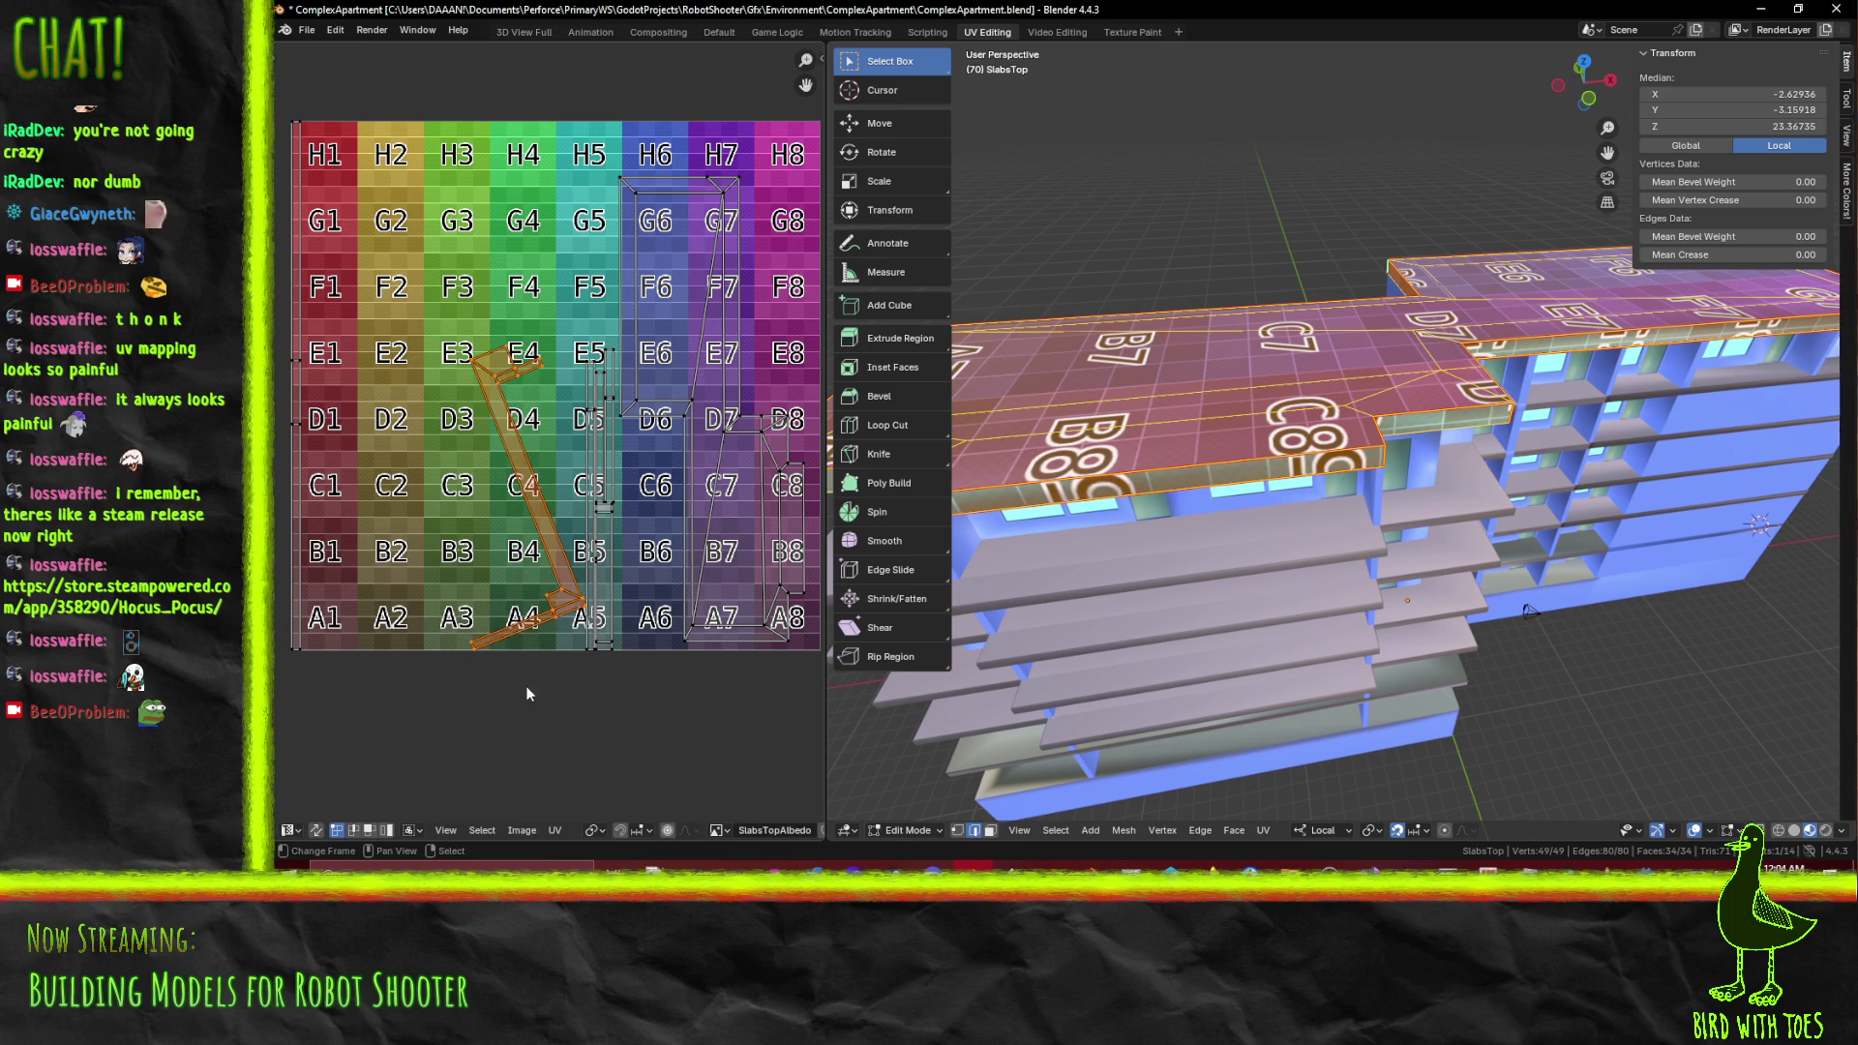
Rotate the selected UV island twice while checking the grid on the building
left_click_drag(1306, 600, 651, 751)
left_click_drag(1451, 462, 1528, 474)
key("r")
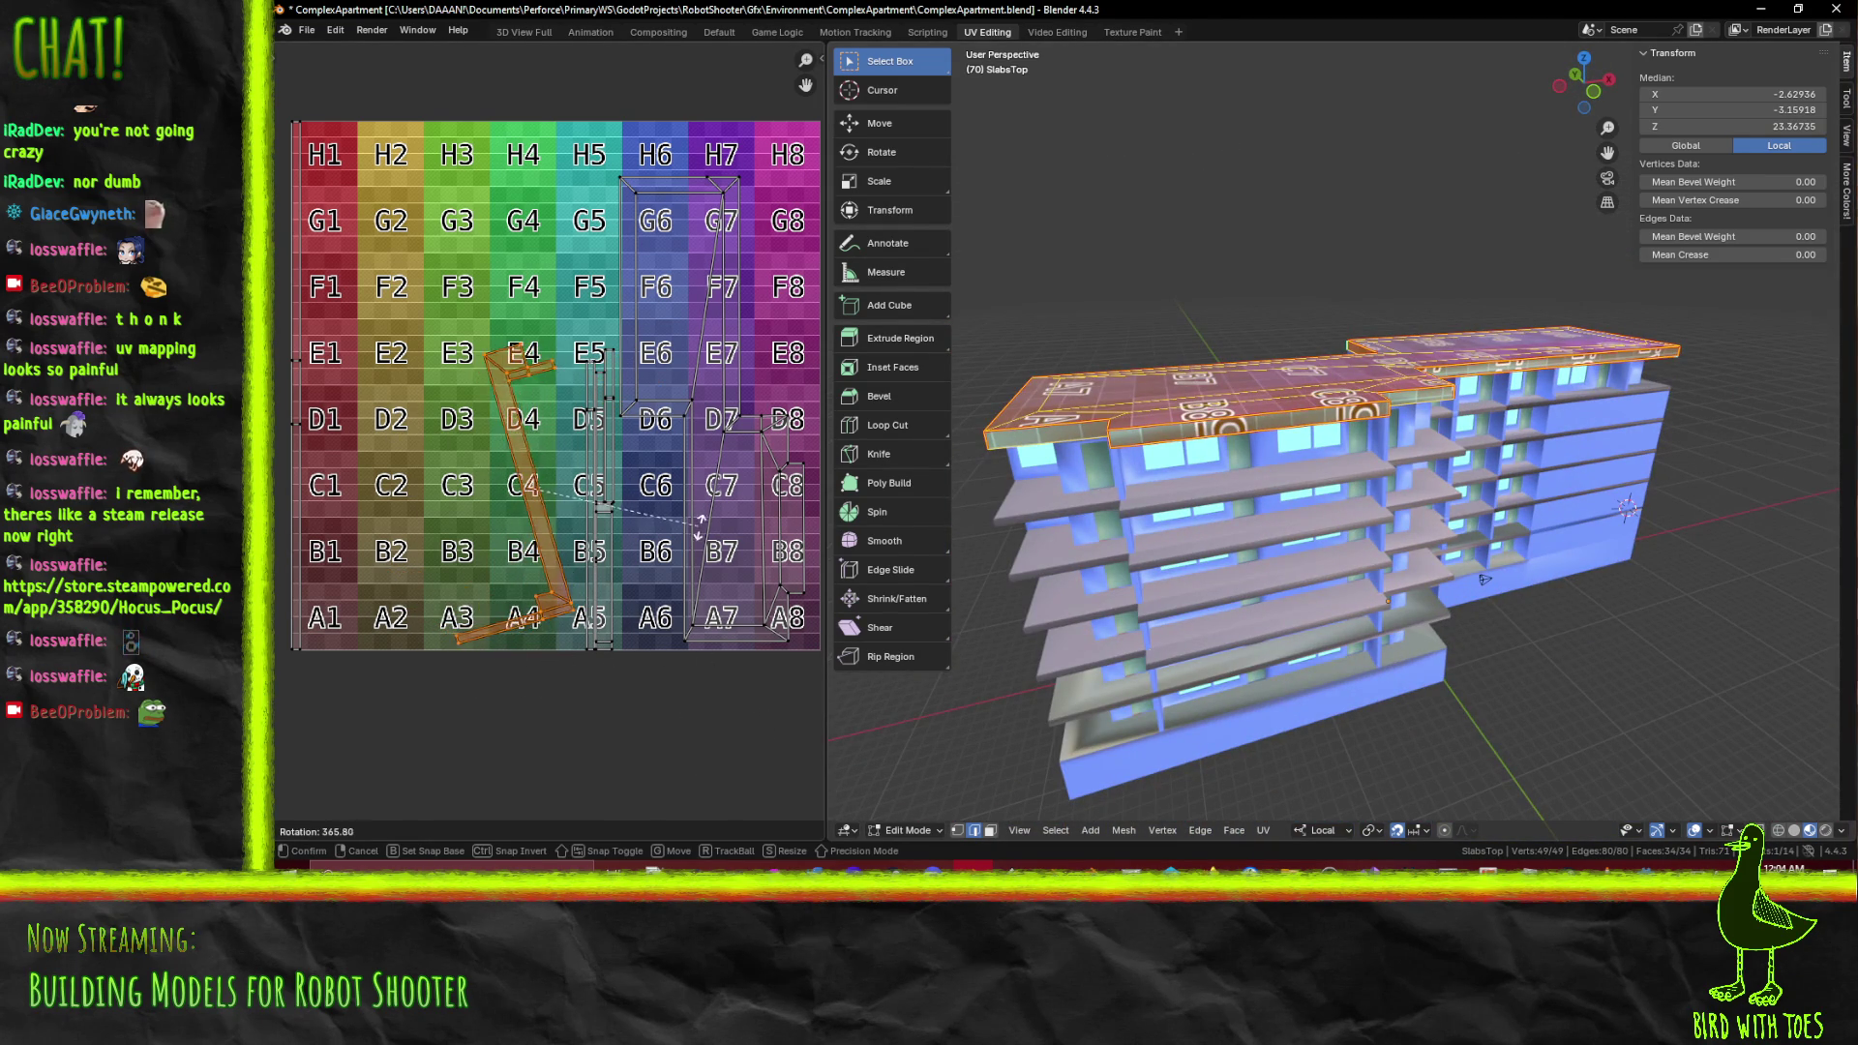
left_click(677, 513)
left_click_drag(1403, 542, 1239, 548)
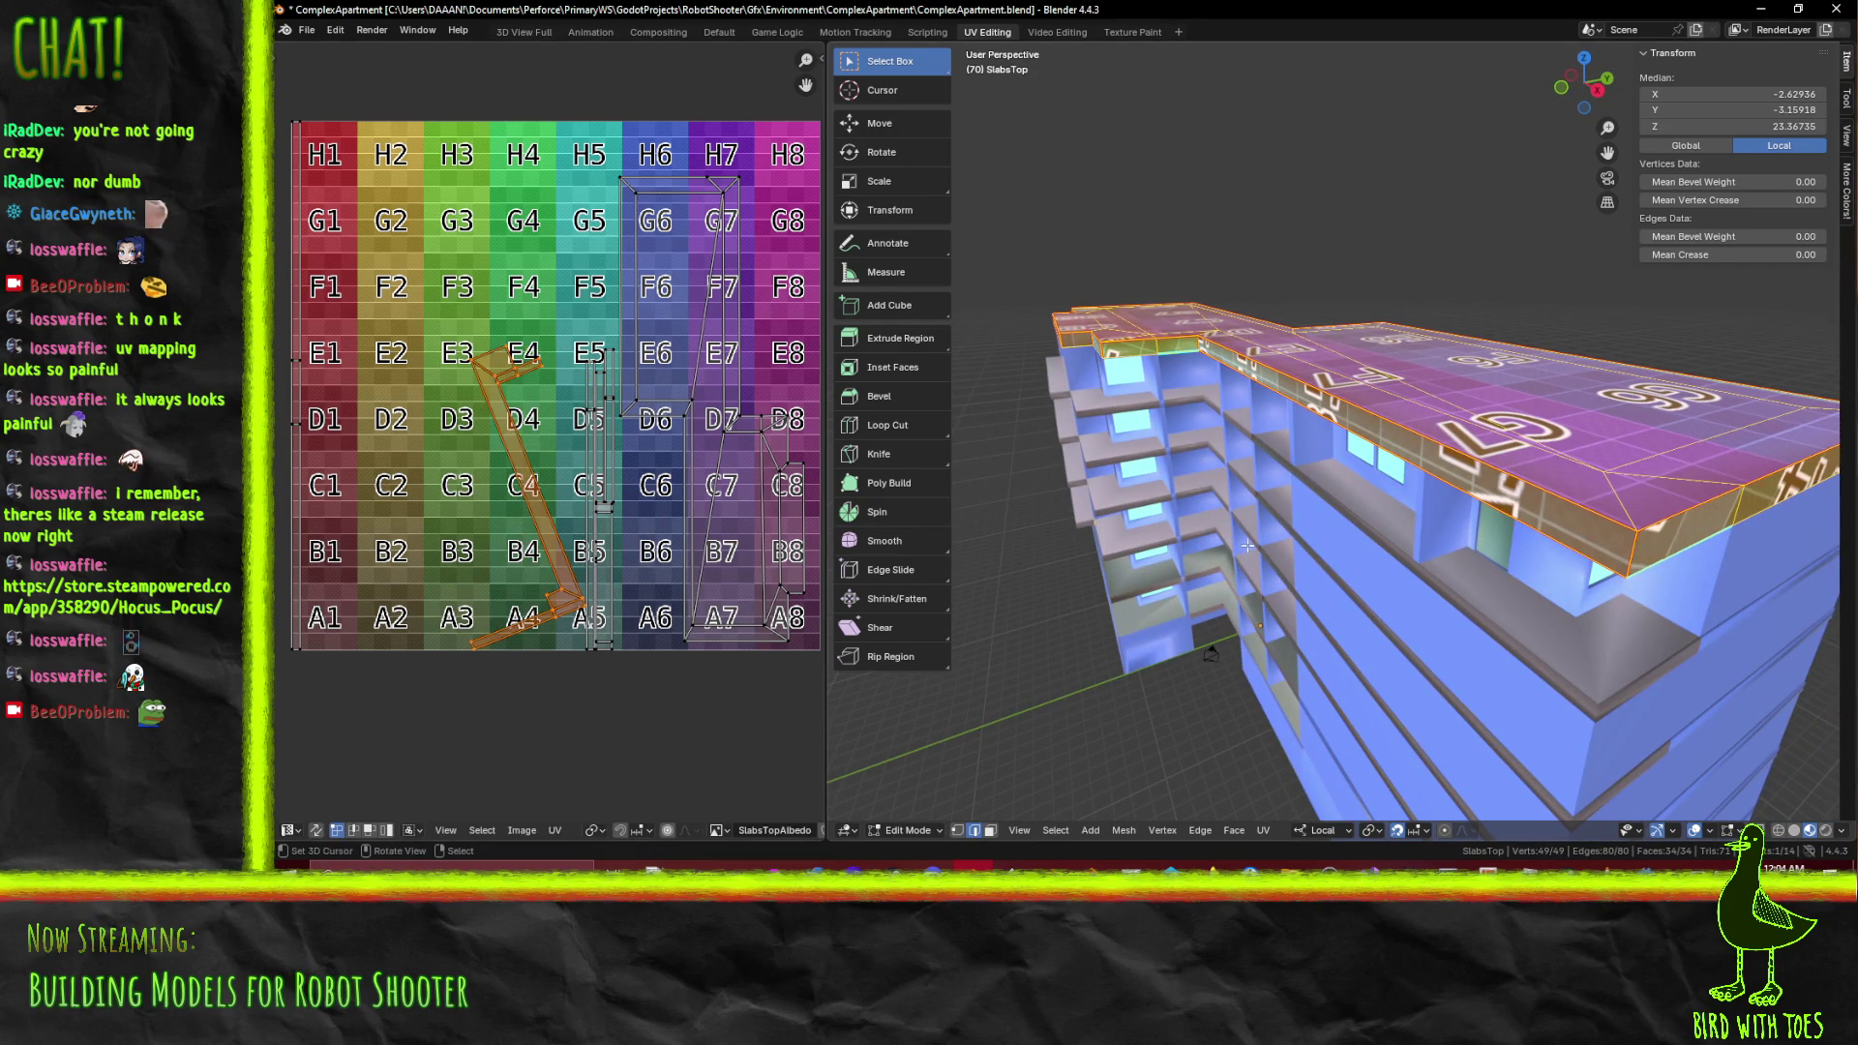
key("r")
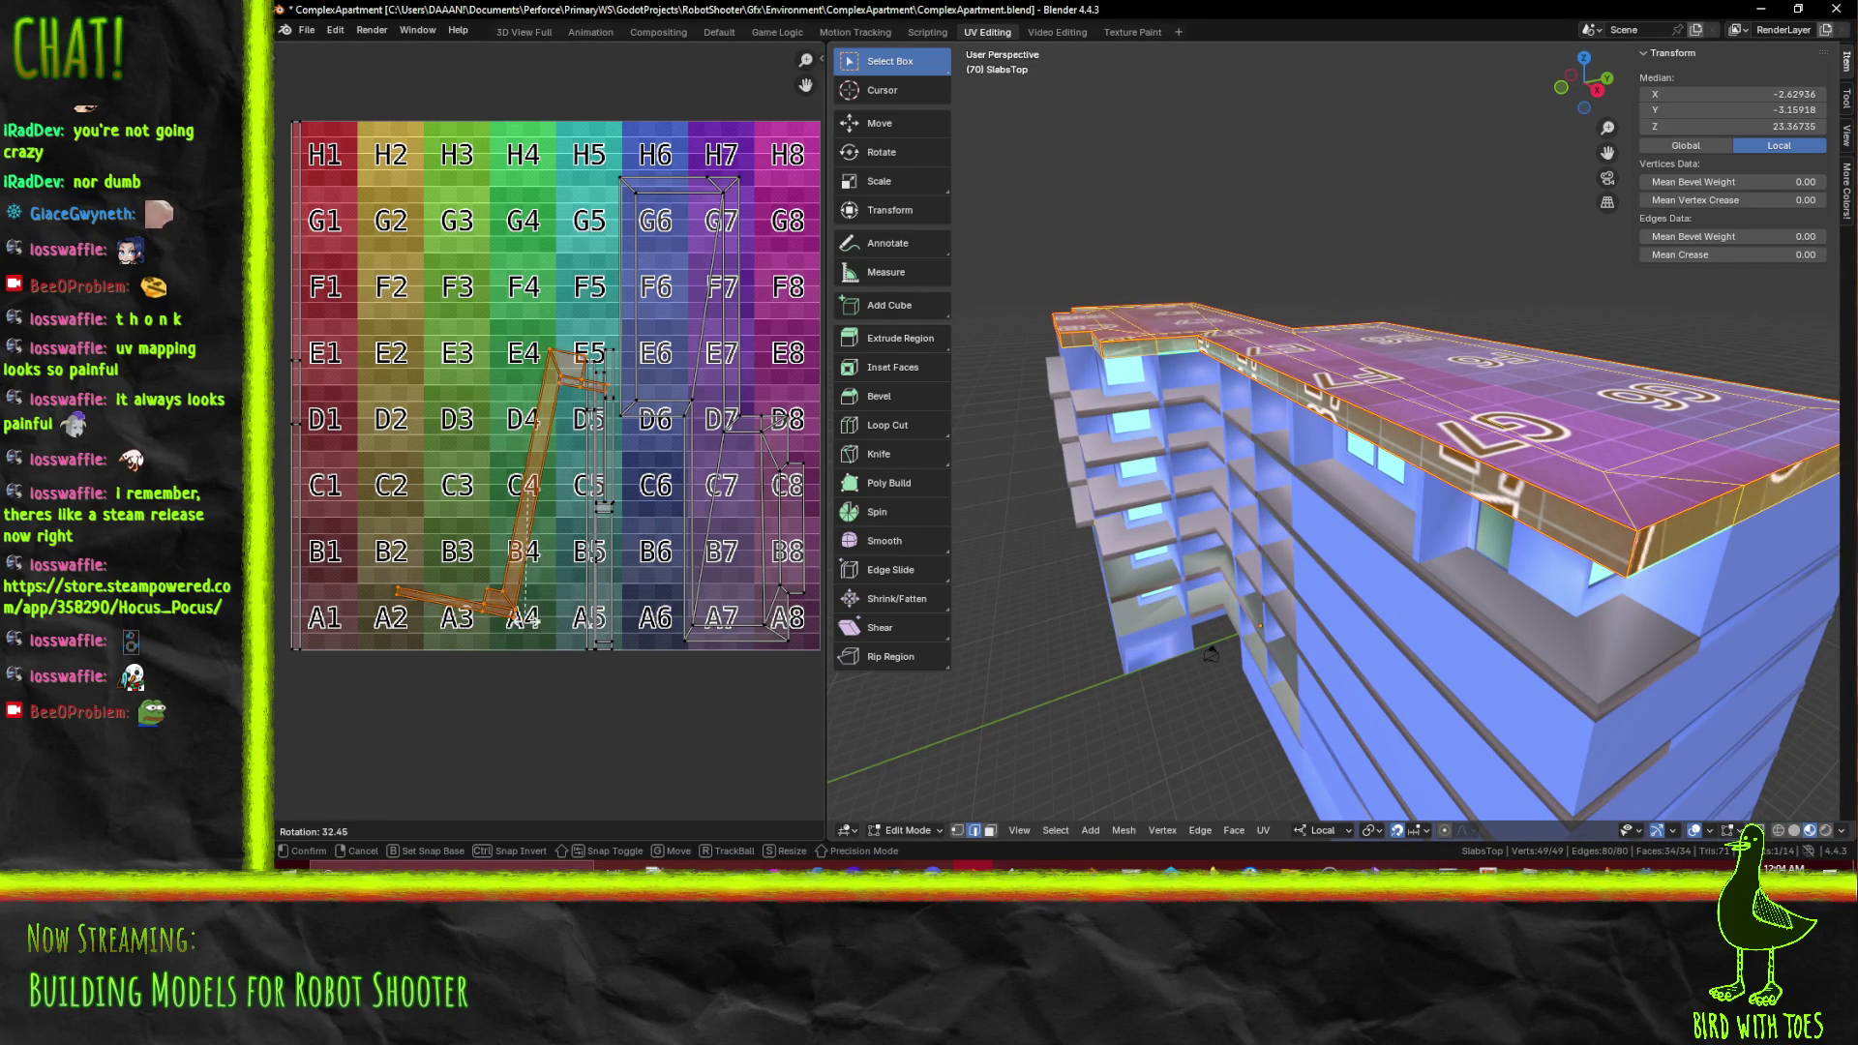
left_click(532, 585)
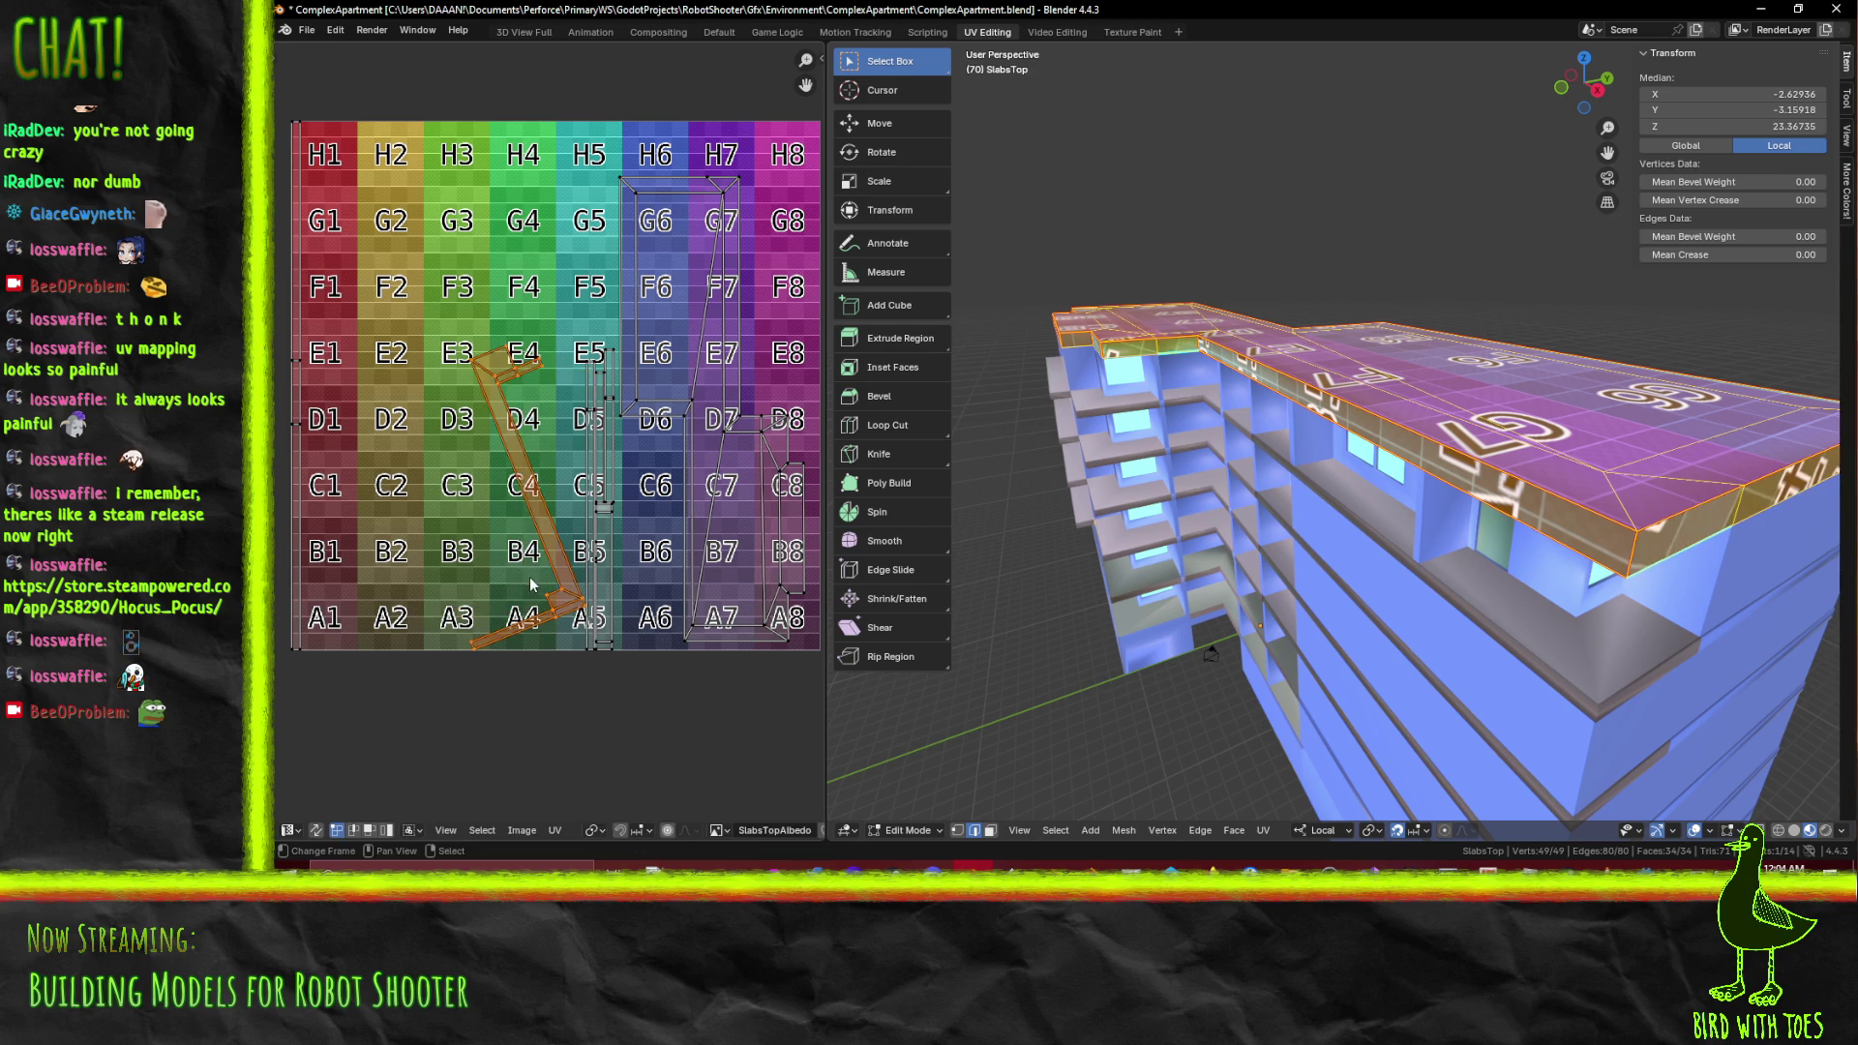
left_click_drag(1342, 484, 1343, 504)
Add the roof slab's outline edges to the edge selection
key("Tab")
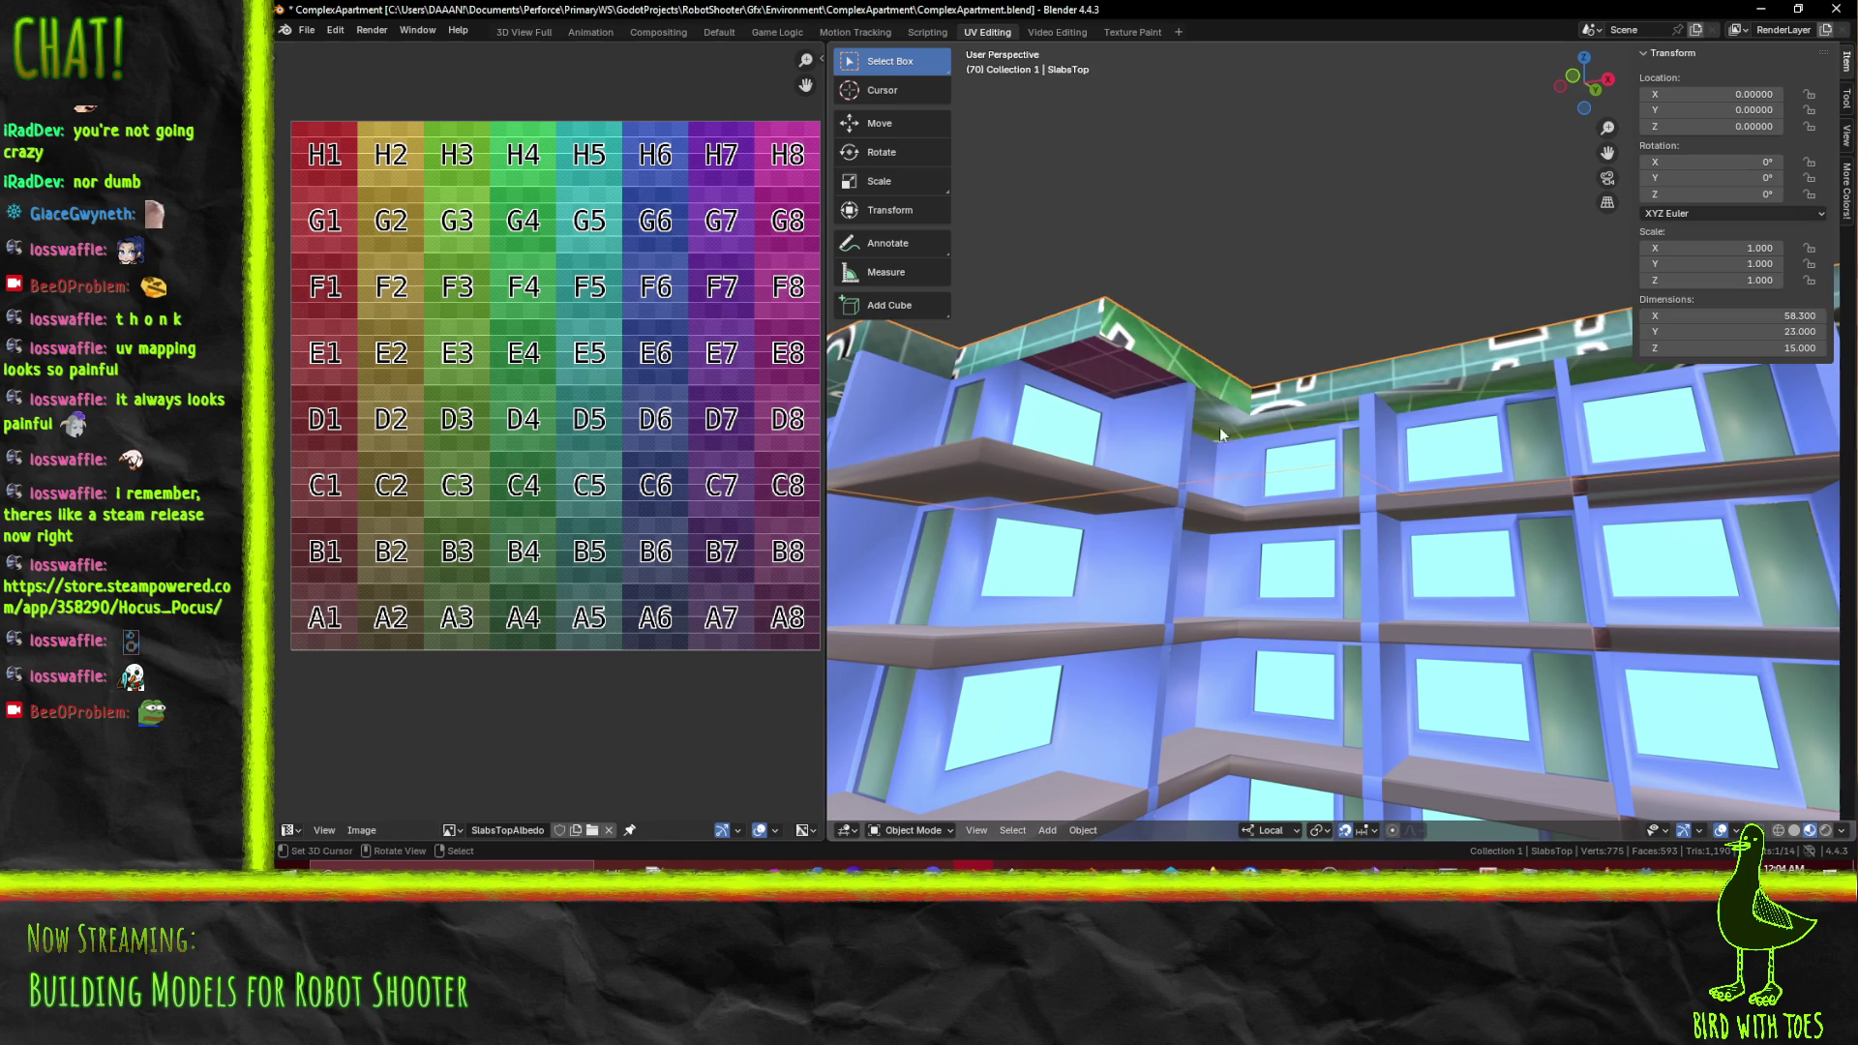
key("Tab")
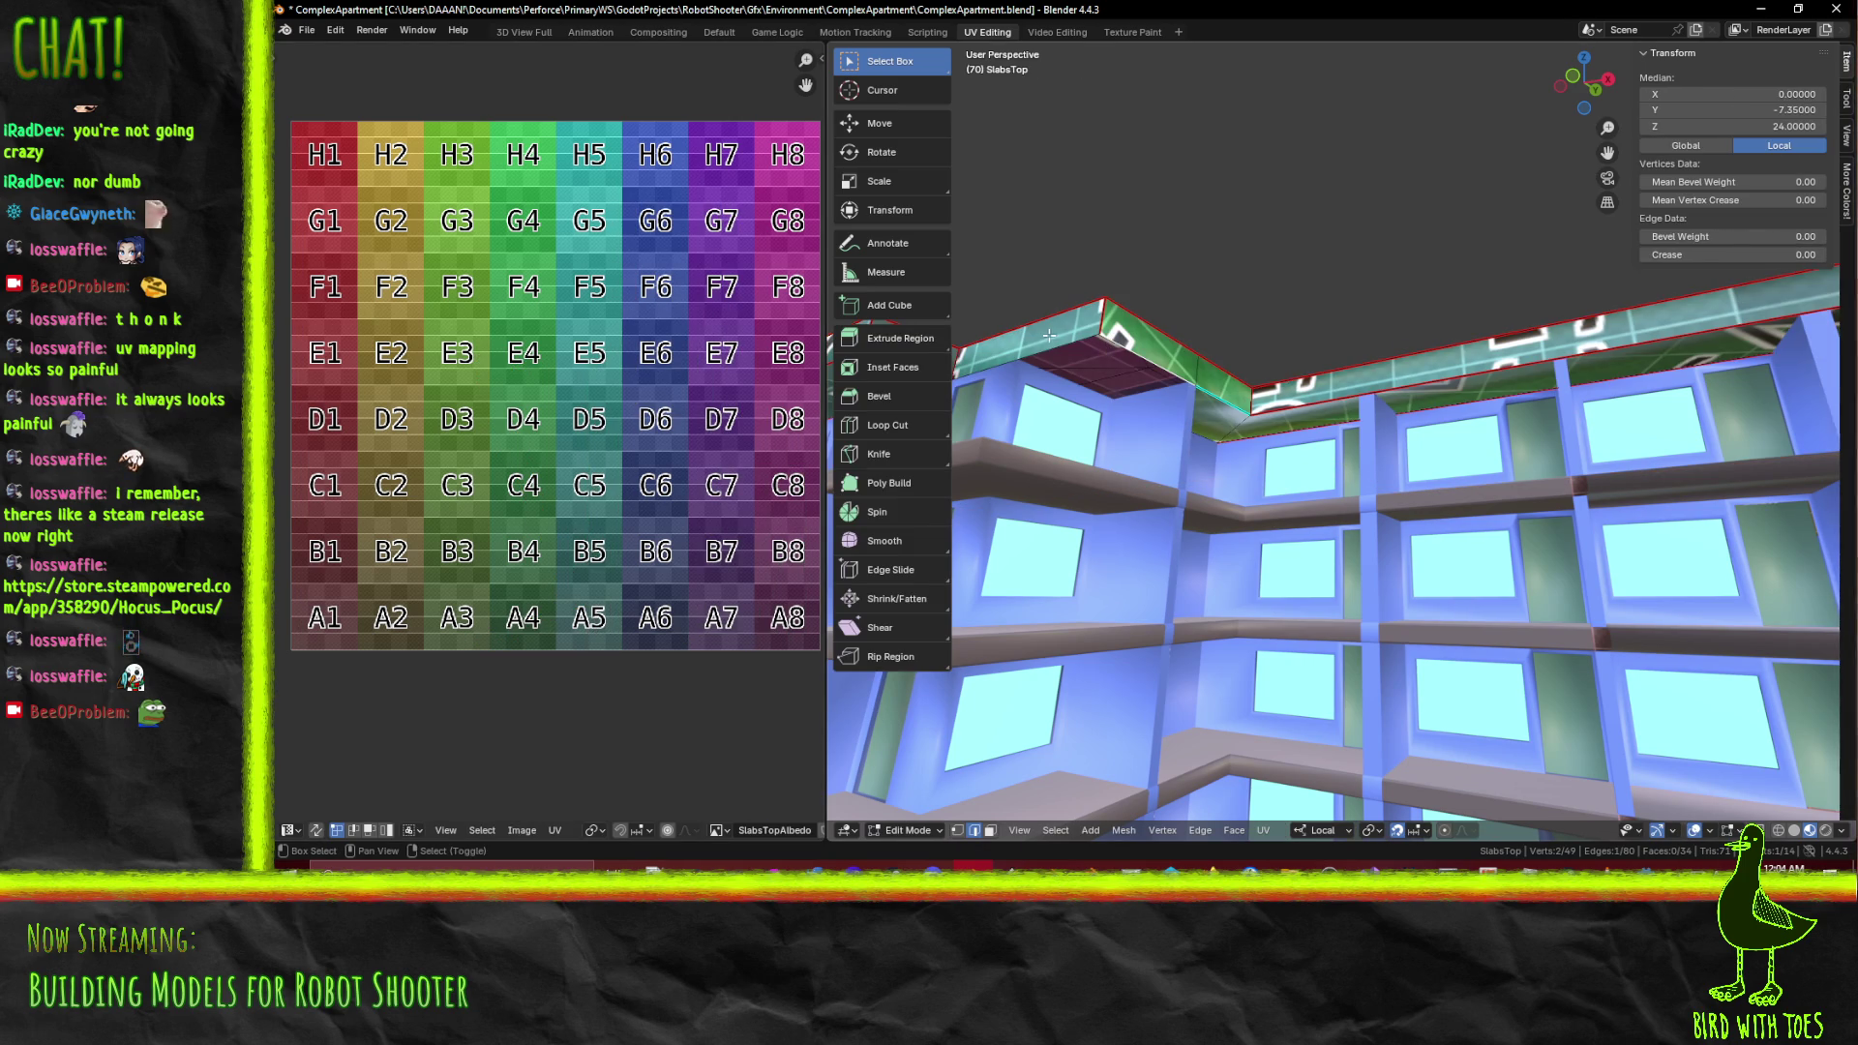
left_click_drag(1311, 406, 1315, 389)
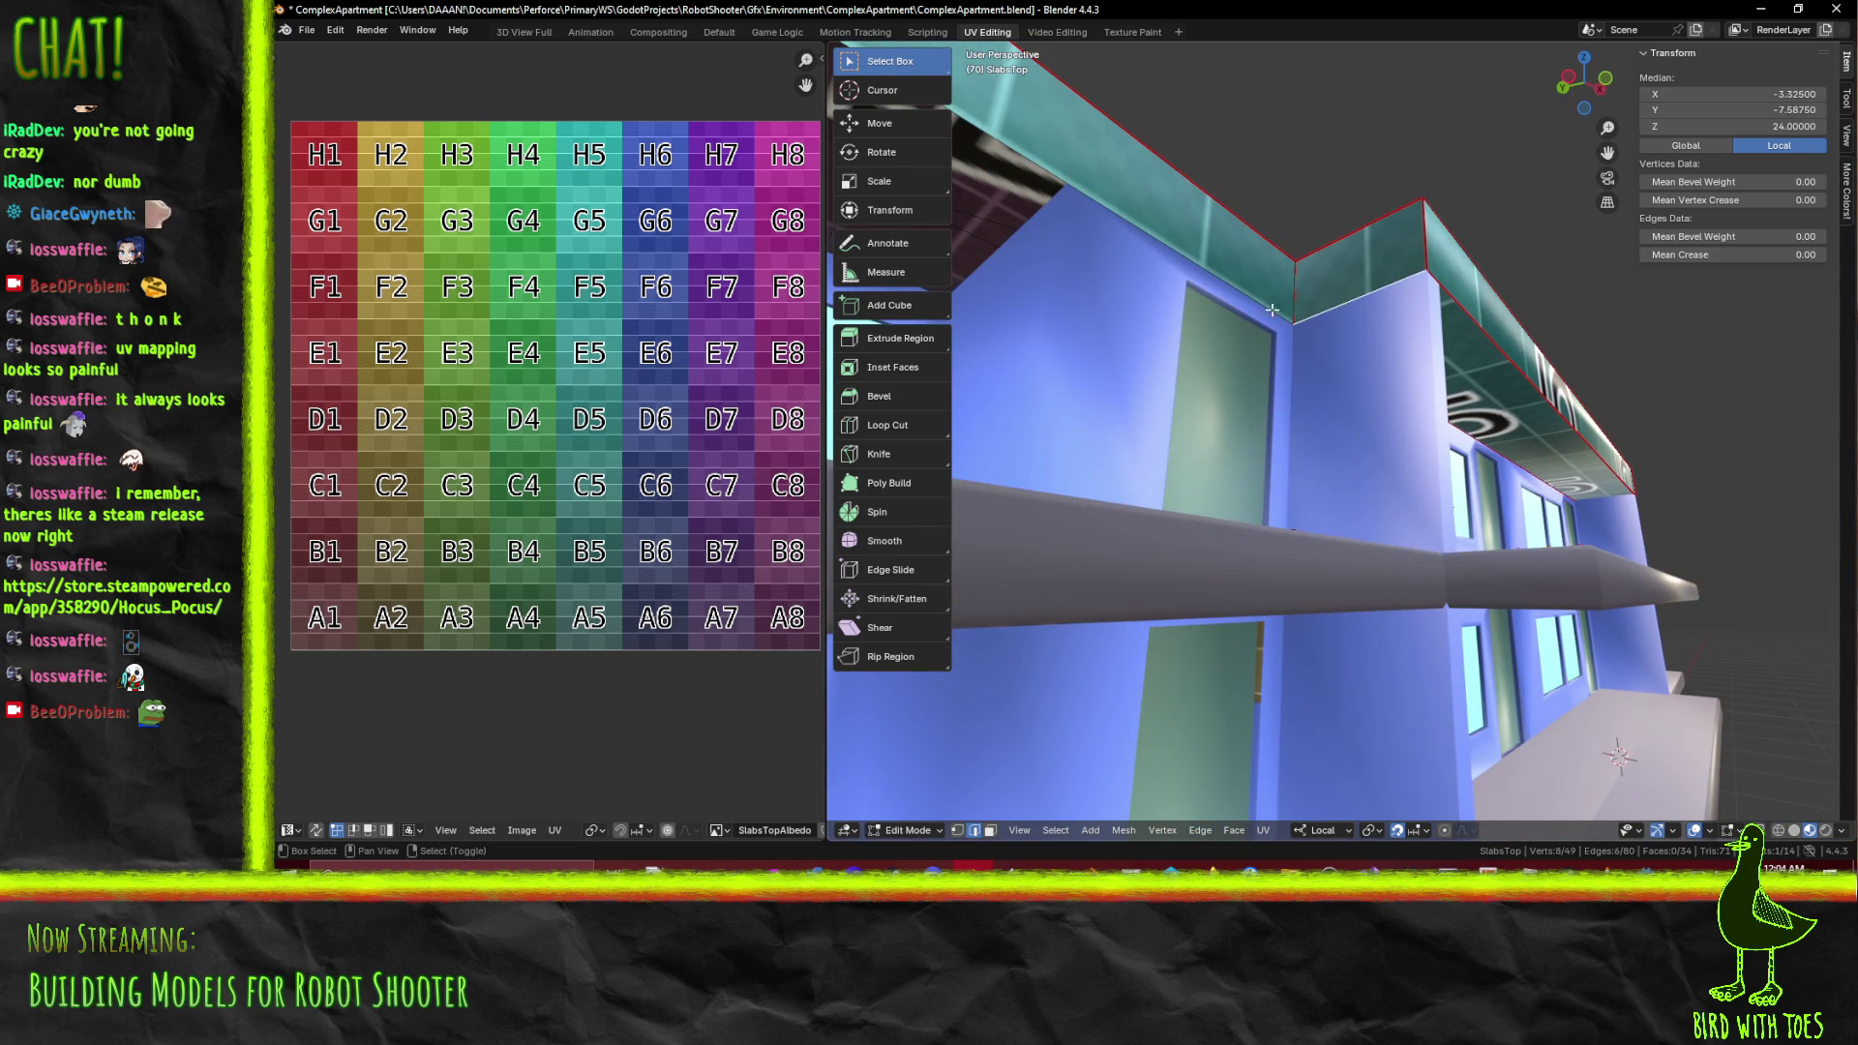
scroll("down", 3)
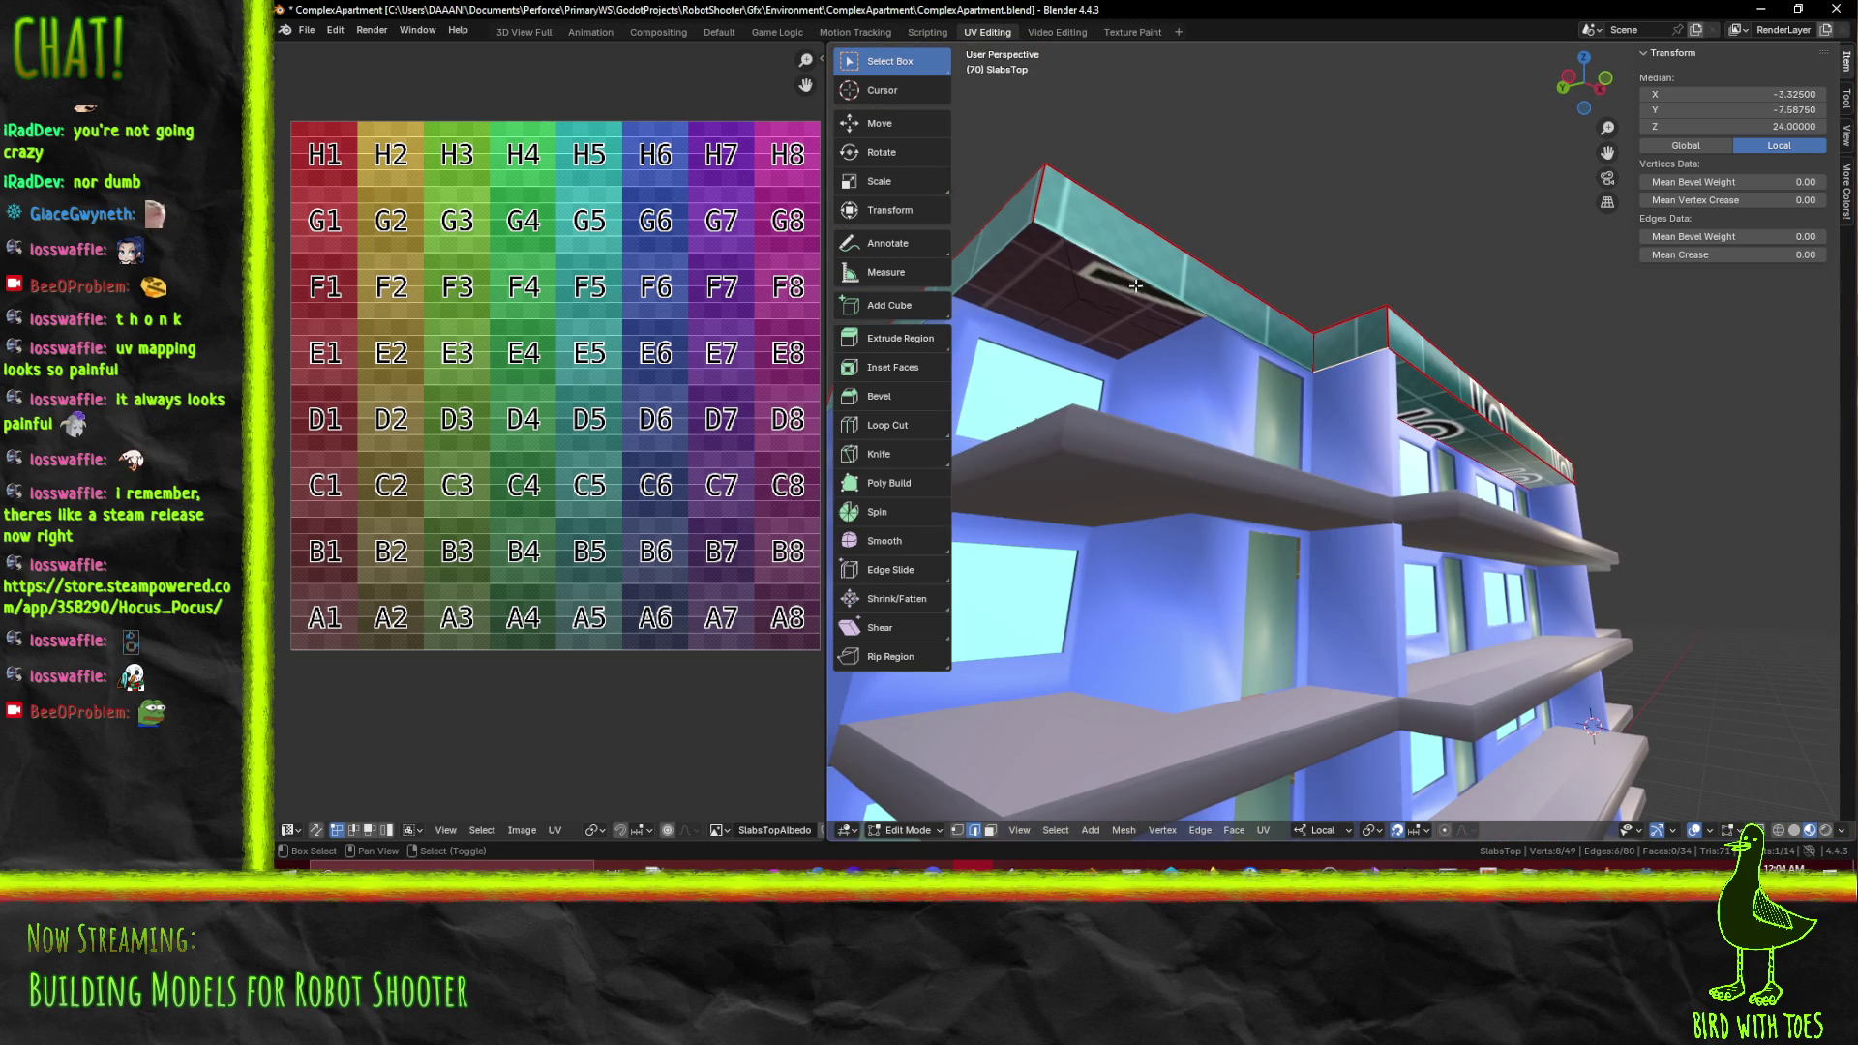
left_click_drag(991, 262, 1035, 277)
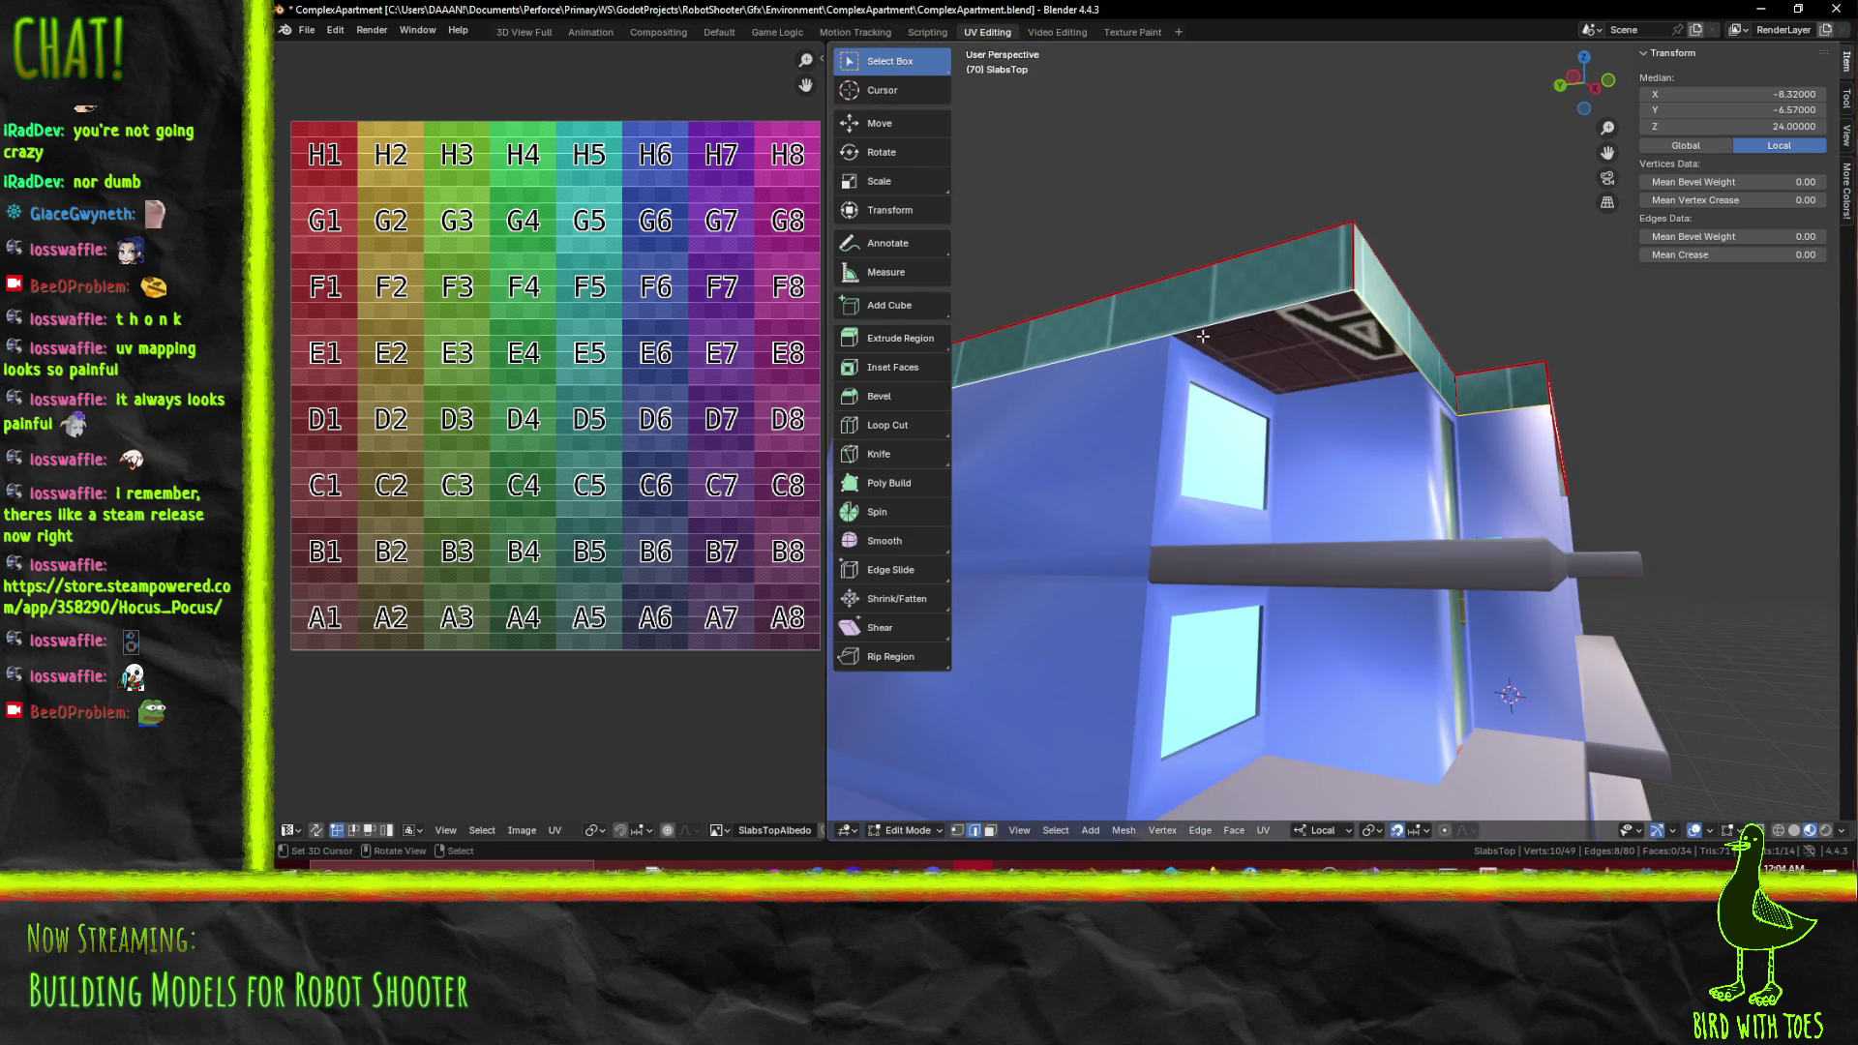
left_click_drag(1206, 339, 1383, 423)
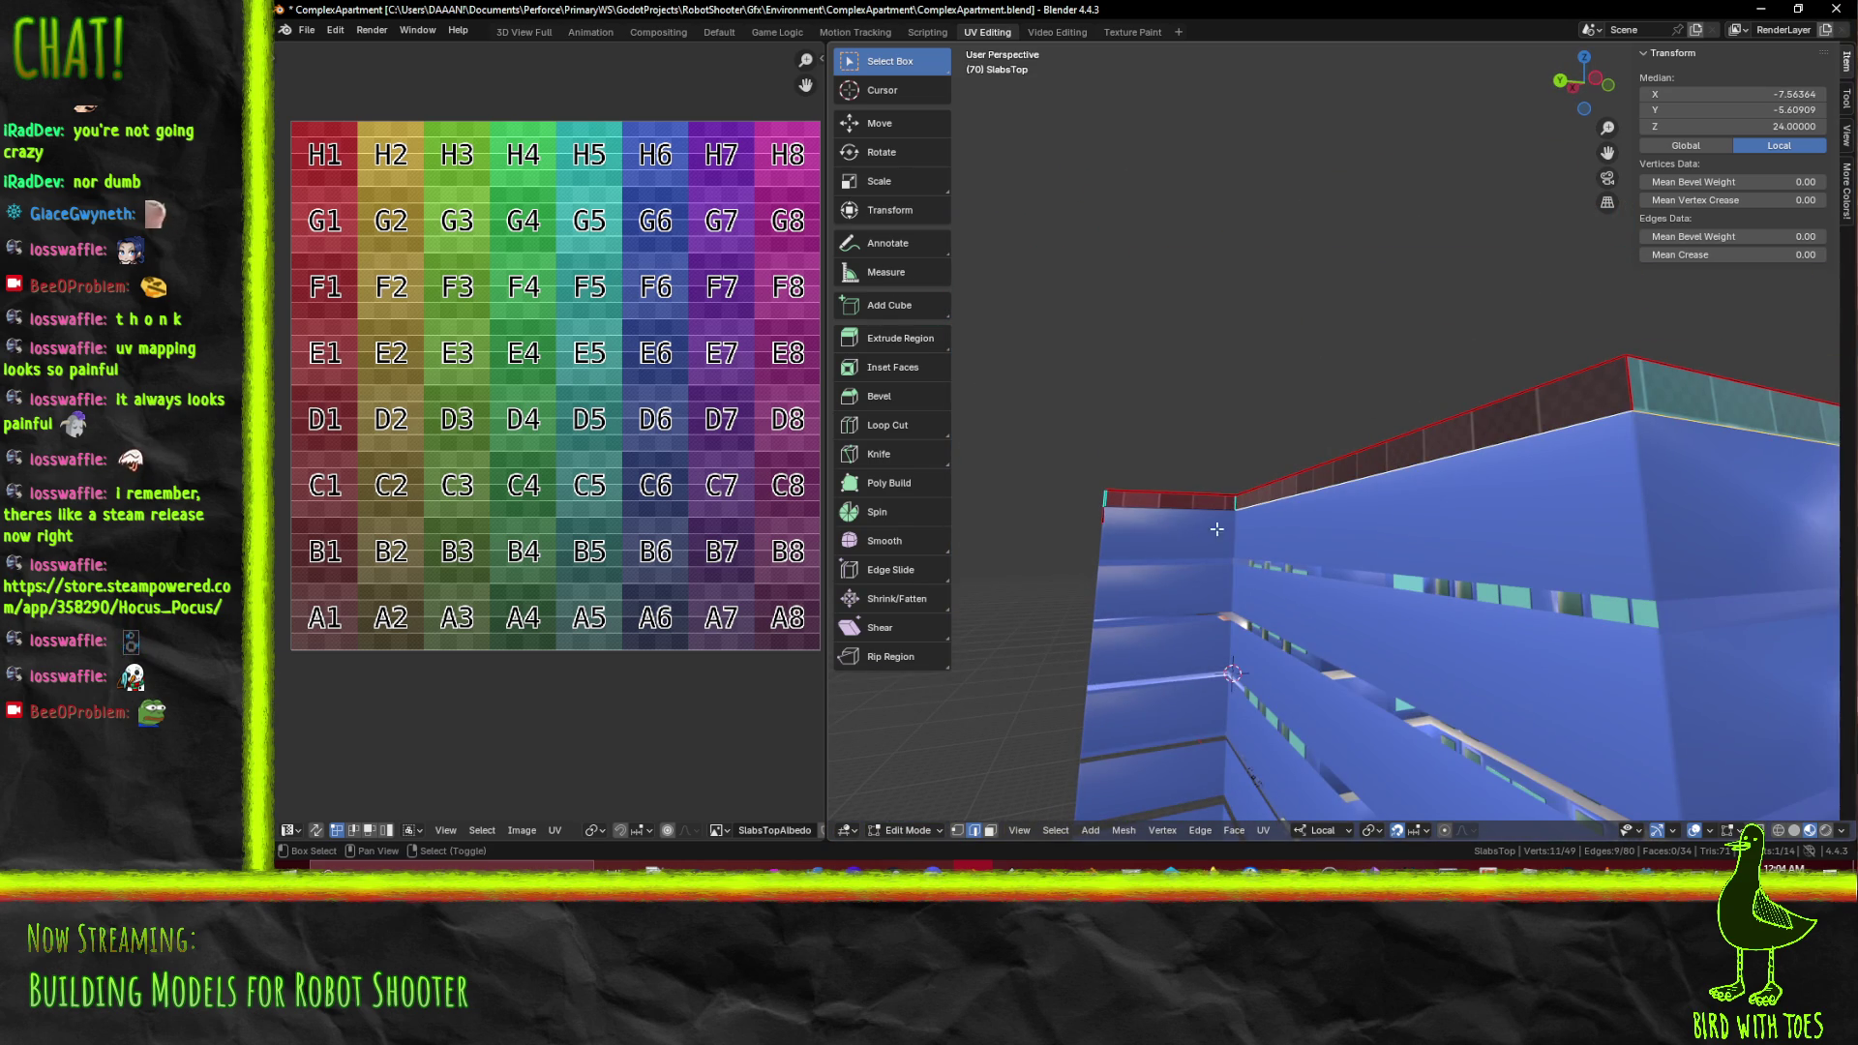
left_click_drag(1160, 510, 1149, 499)
left_click(1035, 496)
left_click_drag(1035, 495, 1378, 504)
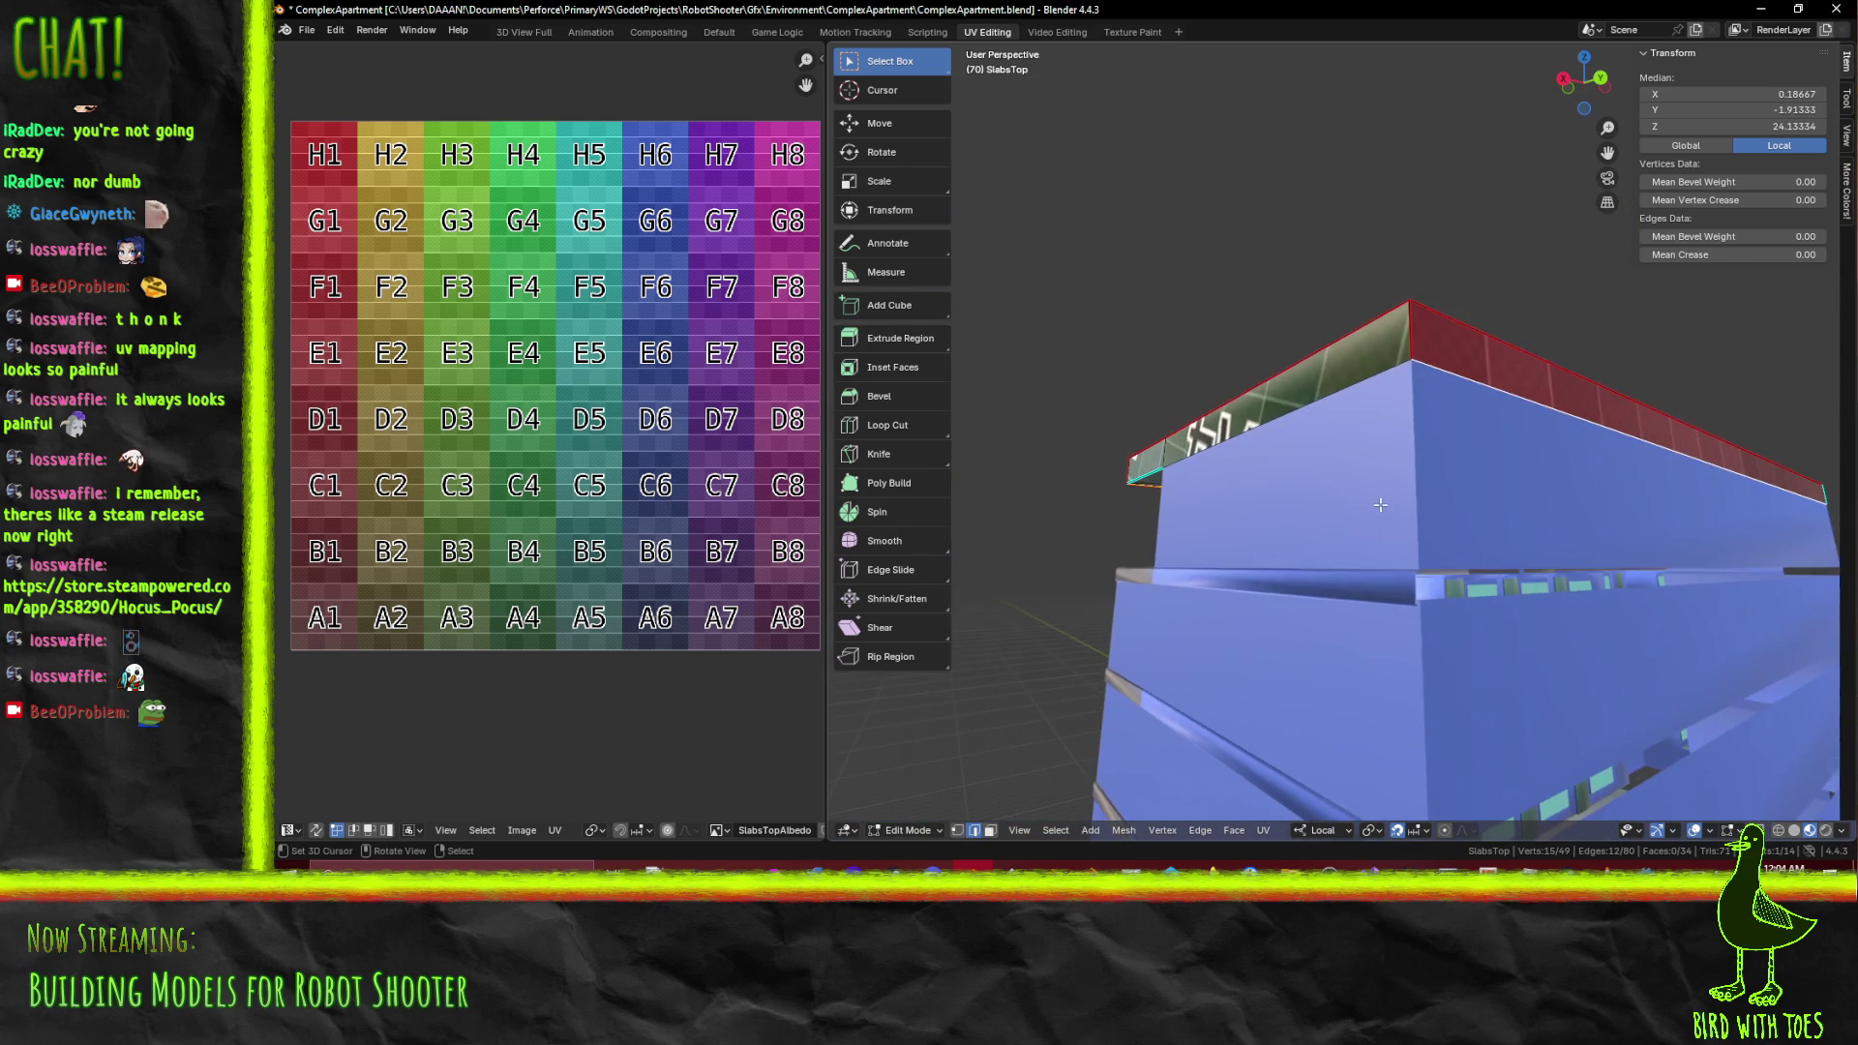
left_click_drag(1281, 412, 1432, 446)
Switch to Wireframe shading and mark the selected roof edges as UV seams
key("z")
left_click(1570, 533)
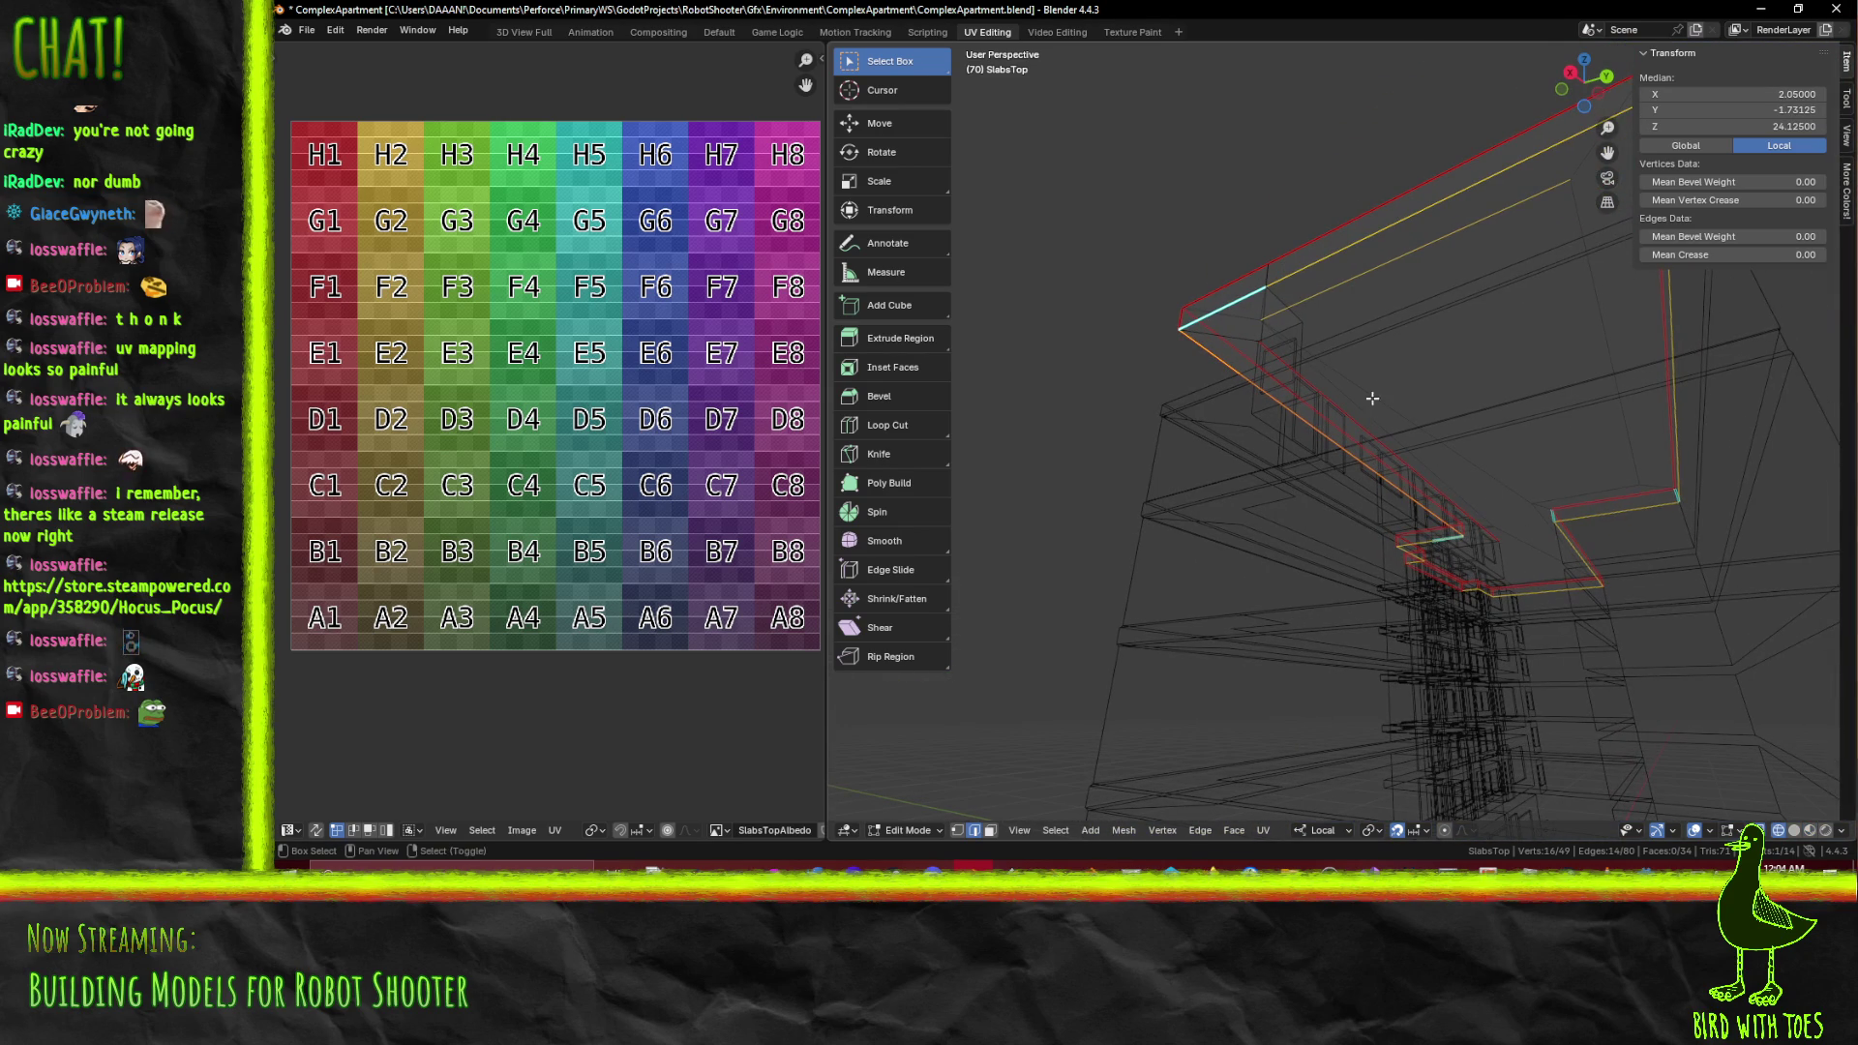
left_click_drag(1422, 329, 1356, 320)
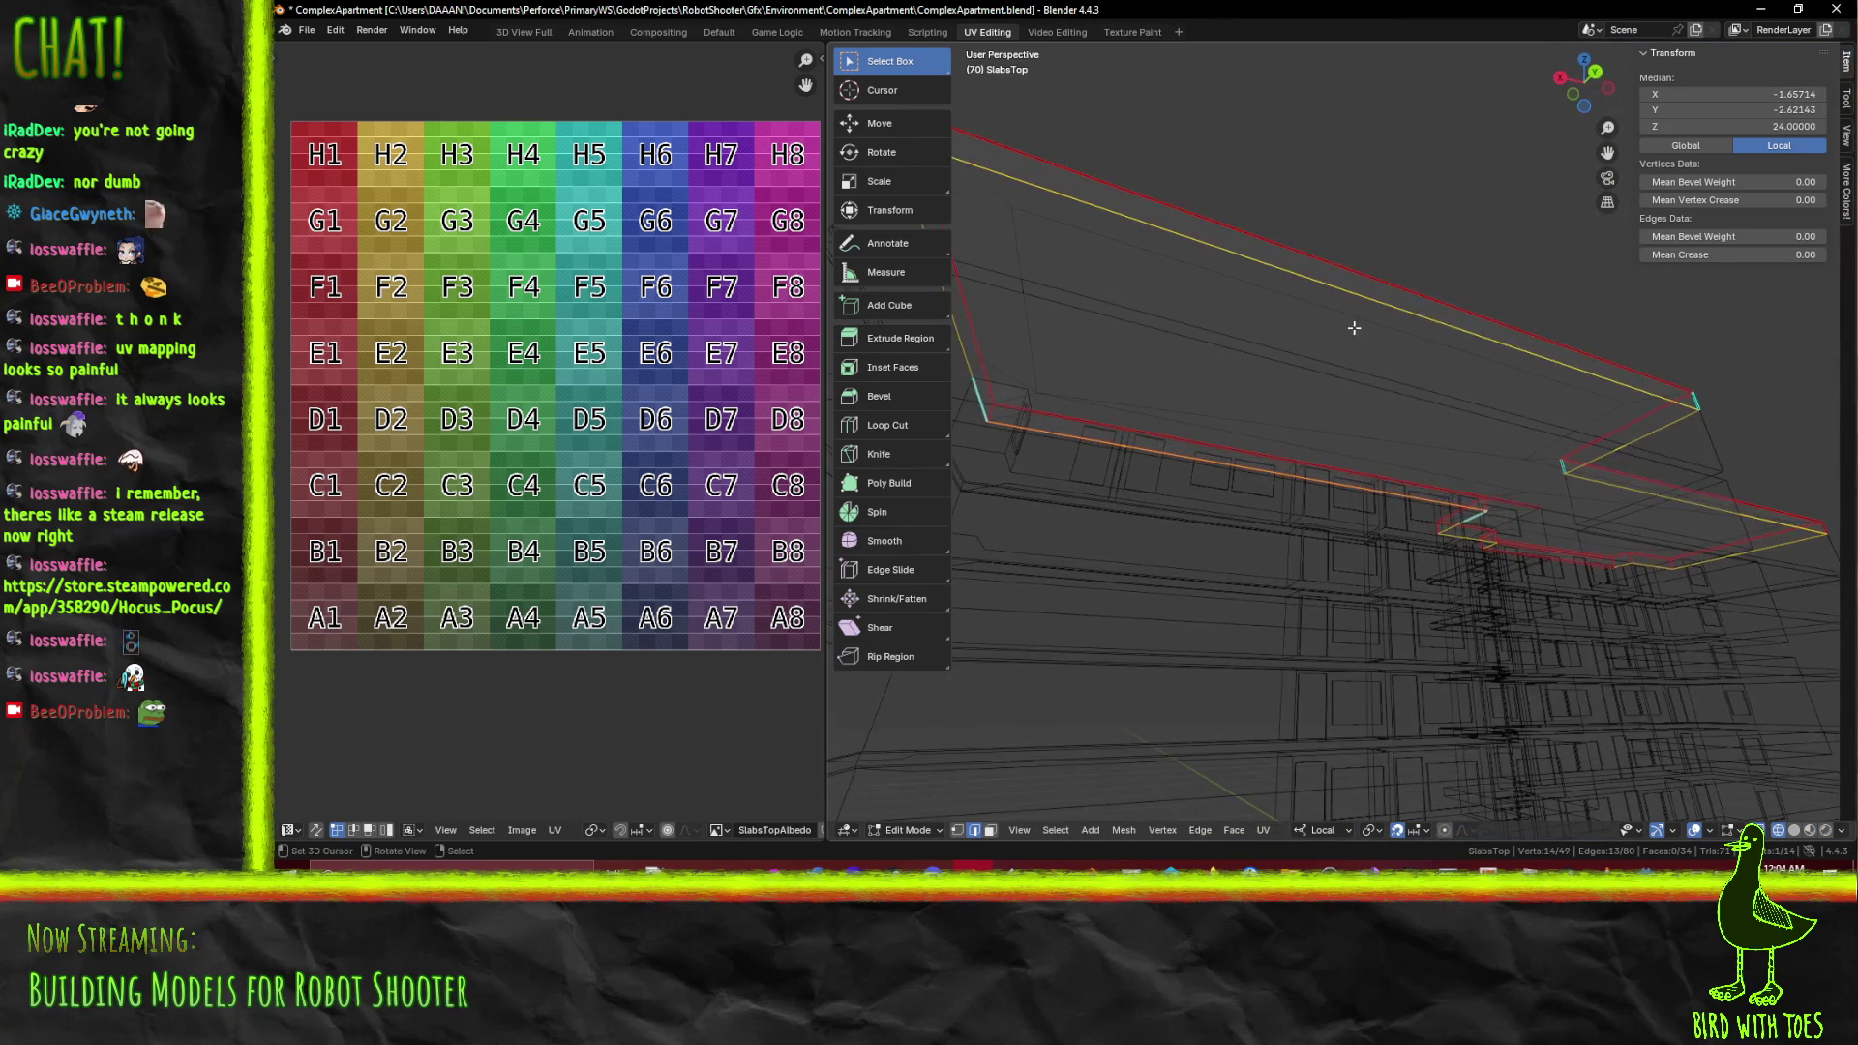
key("F3")
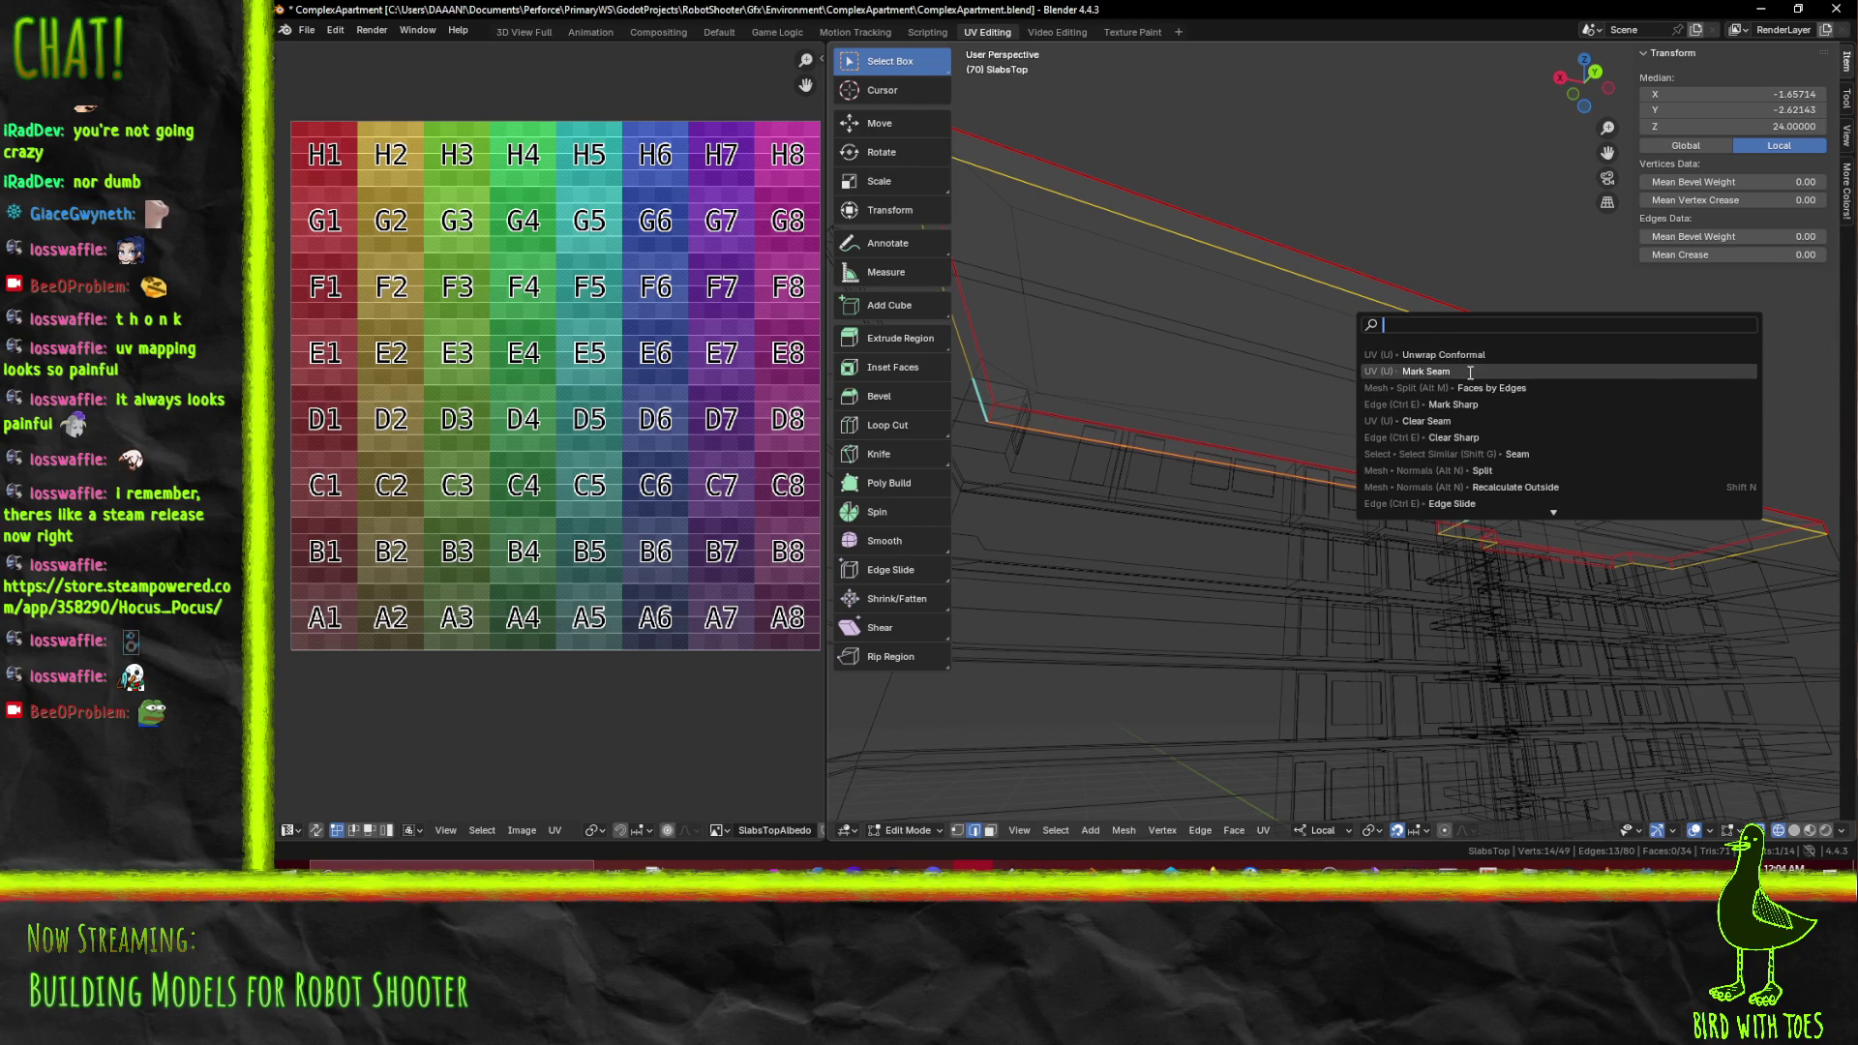
left_click(1467, 379)
Clear the selection, return to Material Preview, and select an edge on the top floor
left_click_drag(1219, 457, 1393, 461)
key("alt+a")
key("z")
left_click(1478, 479)
left_click_drag(1478, 479, 1134, 716)
scroll("up", 3)
left_click(1209, 359)
scroll("down", 3)
left_click_drag(1194, 348, 1383, 394)
scroll("down", 3)
left_click(1413, 499)
scroll("up", 3)
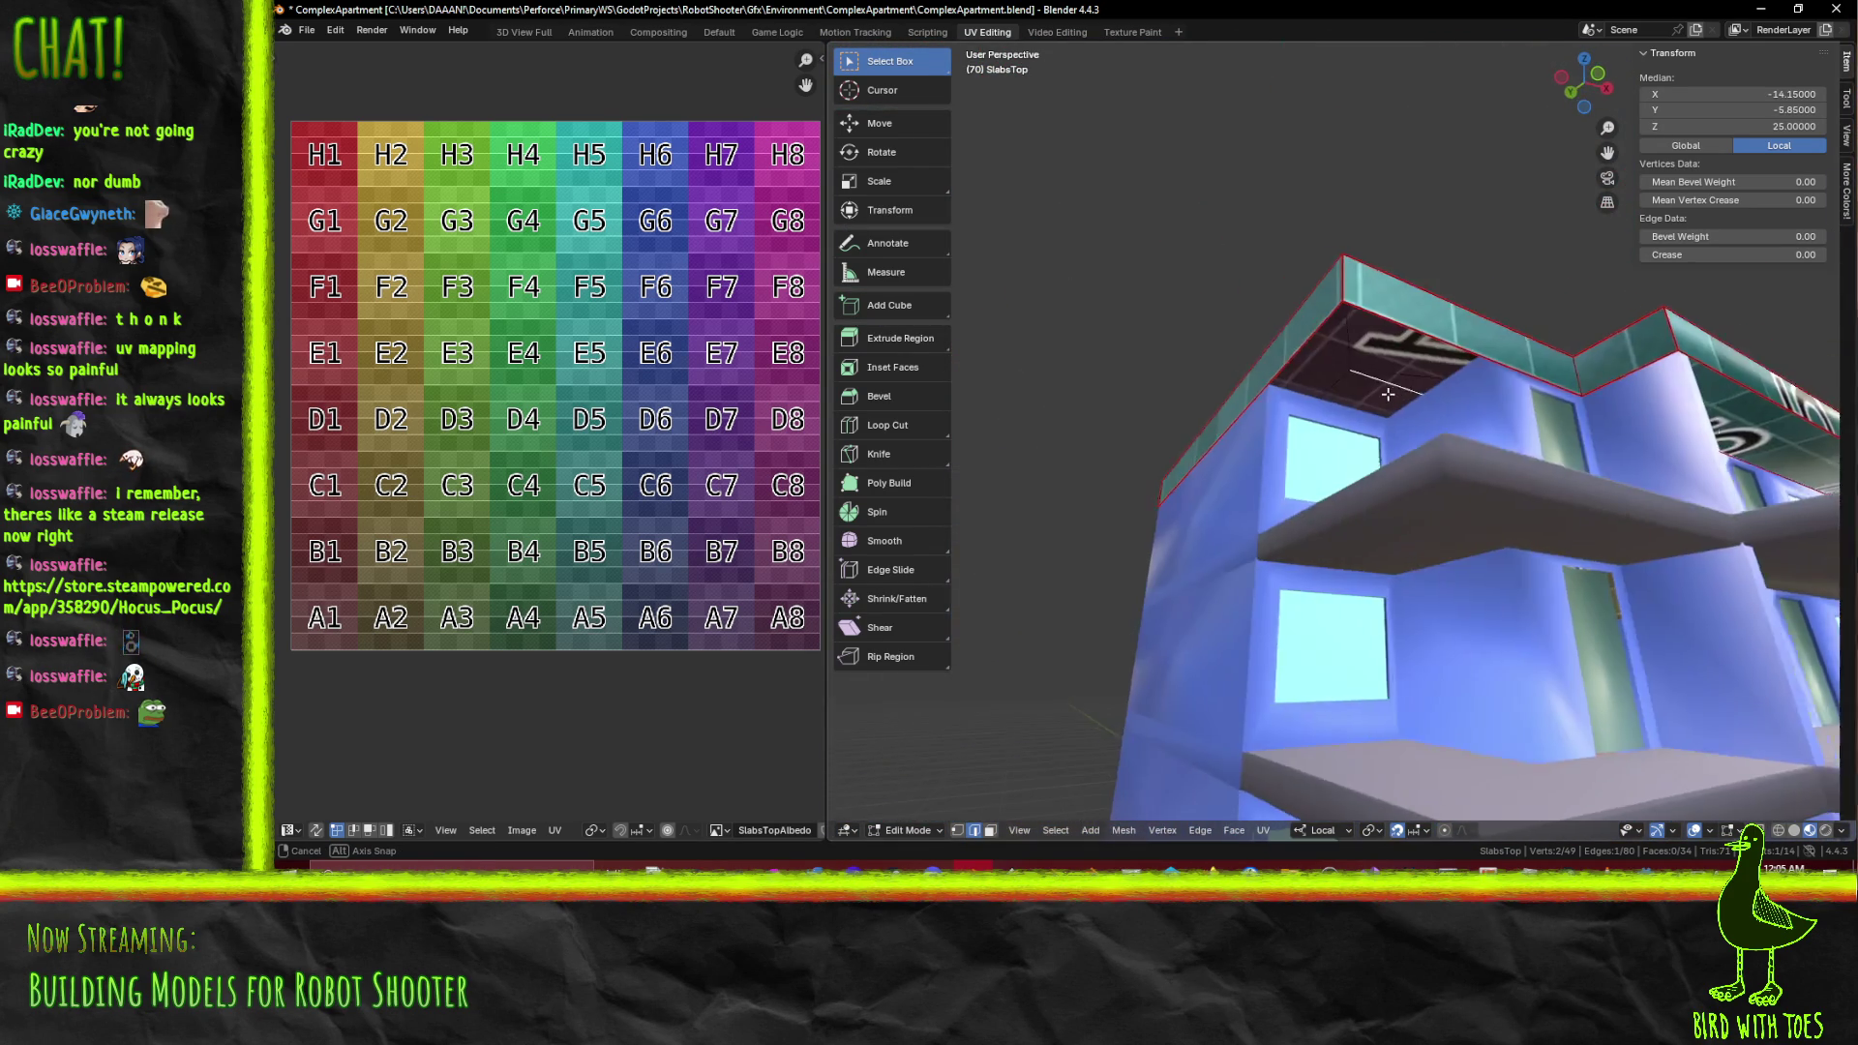
Select the slab's left vertical edge and switch to Top Orthographic view
left_click(1191, 305)
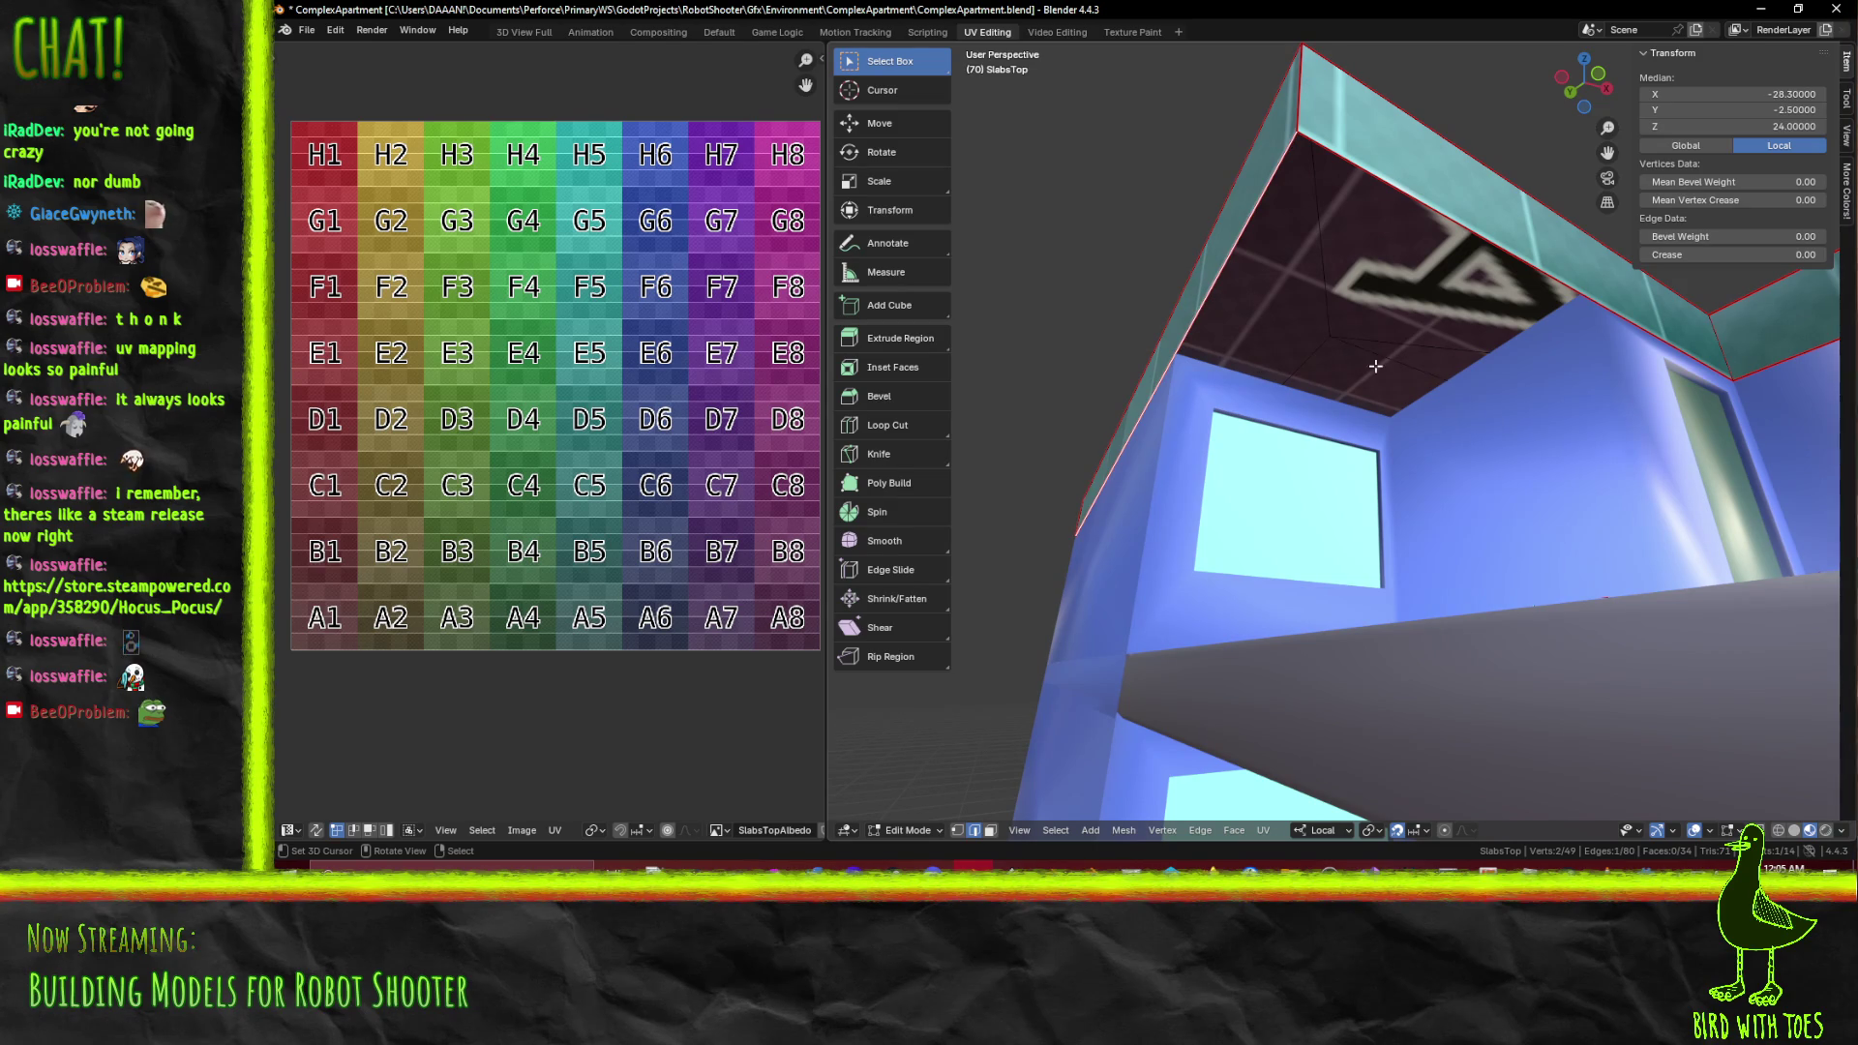
scroll("down", 3)
left_click_drag(1350, 425, 1406, 444)
scroll("up", 3)
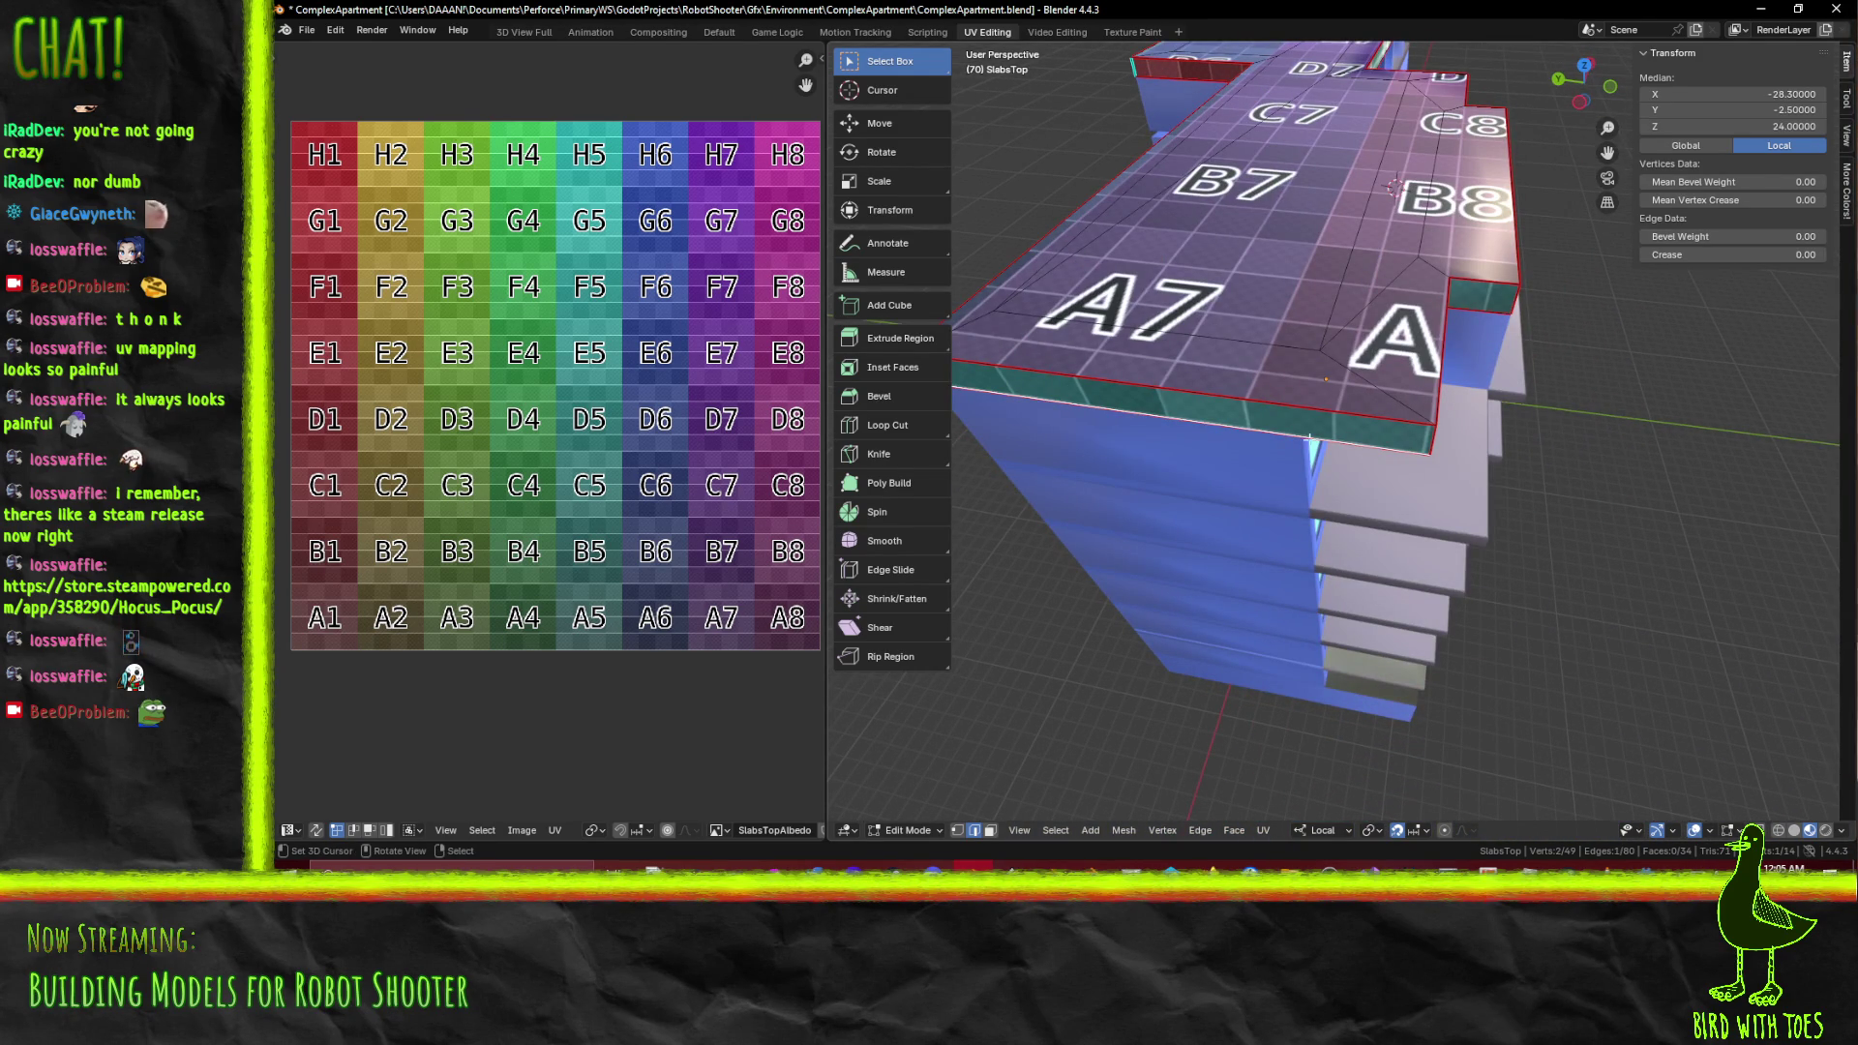
key("KP_7")
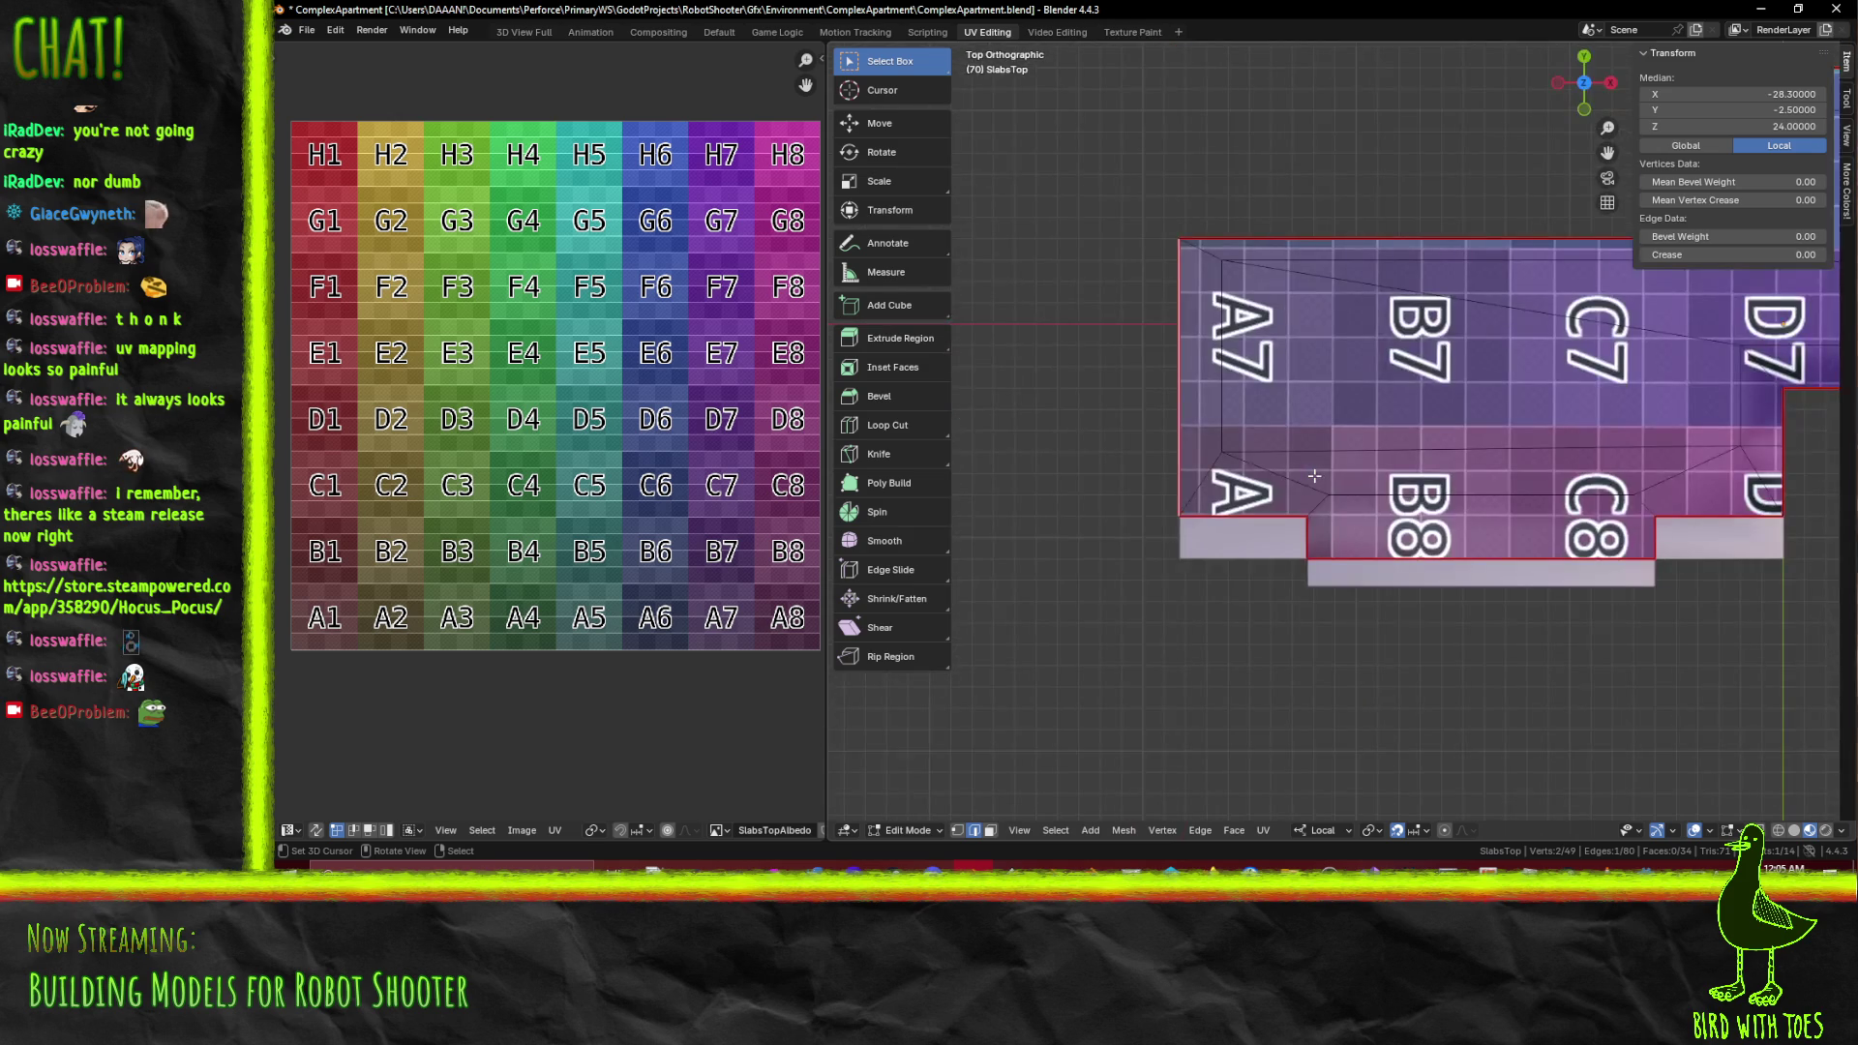
scroll("up", 3)
scroll("up", 3)
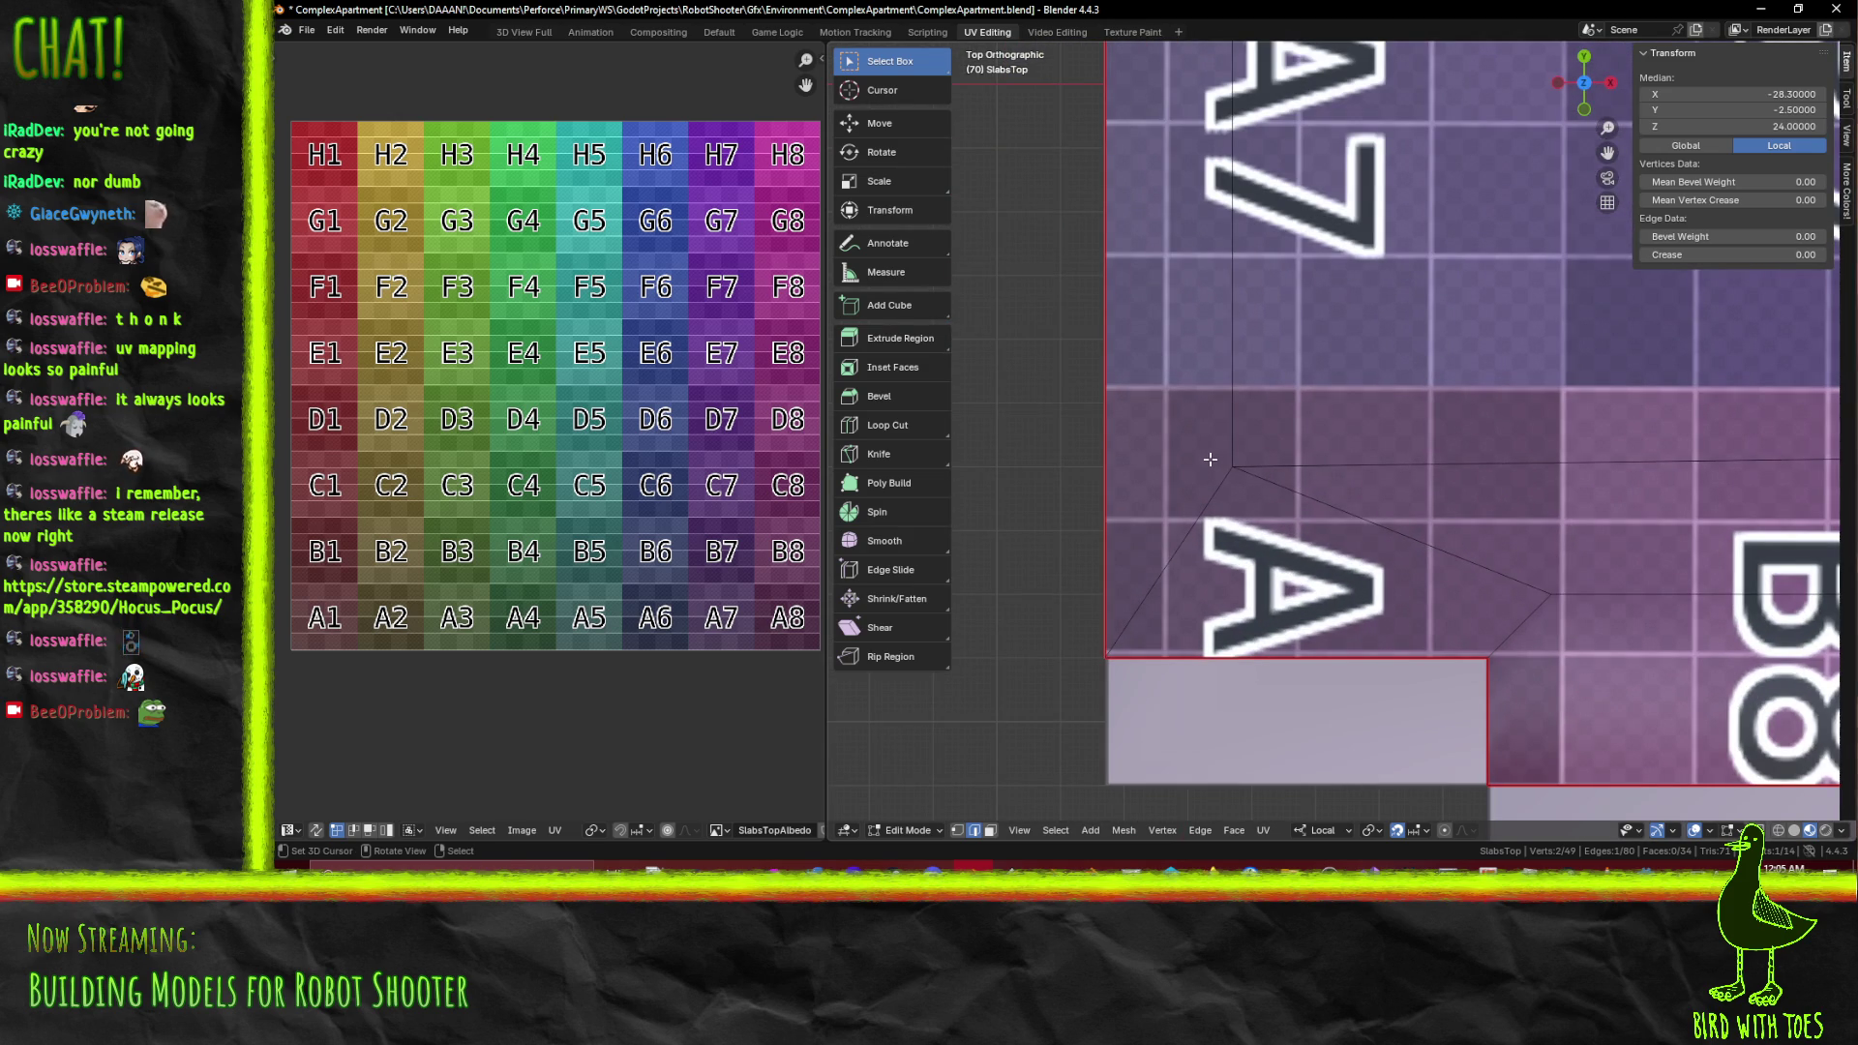
Knife-cut the slab's edge, adding a new vertex and edges
key("k")
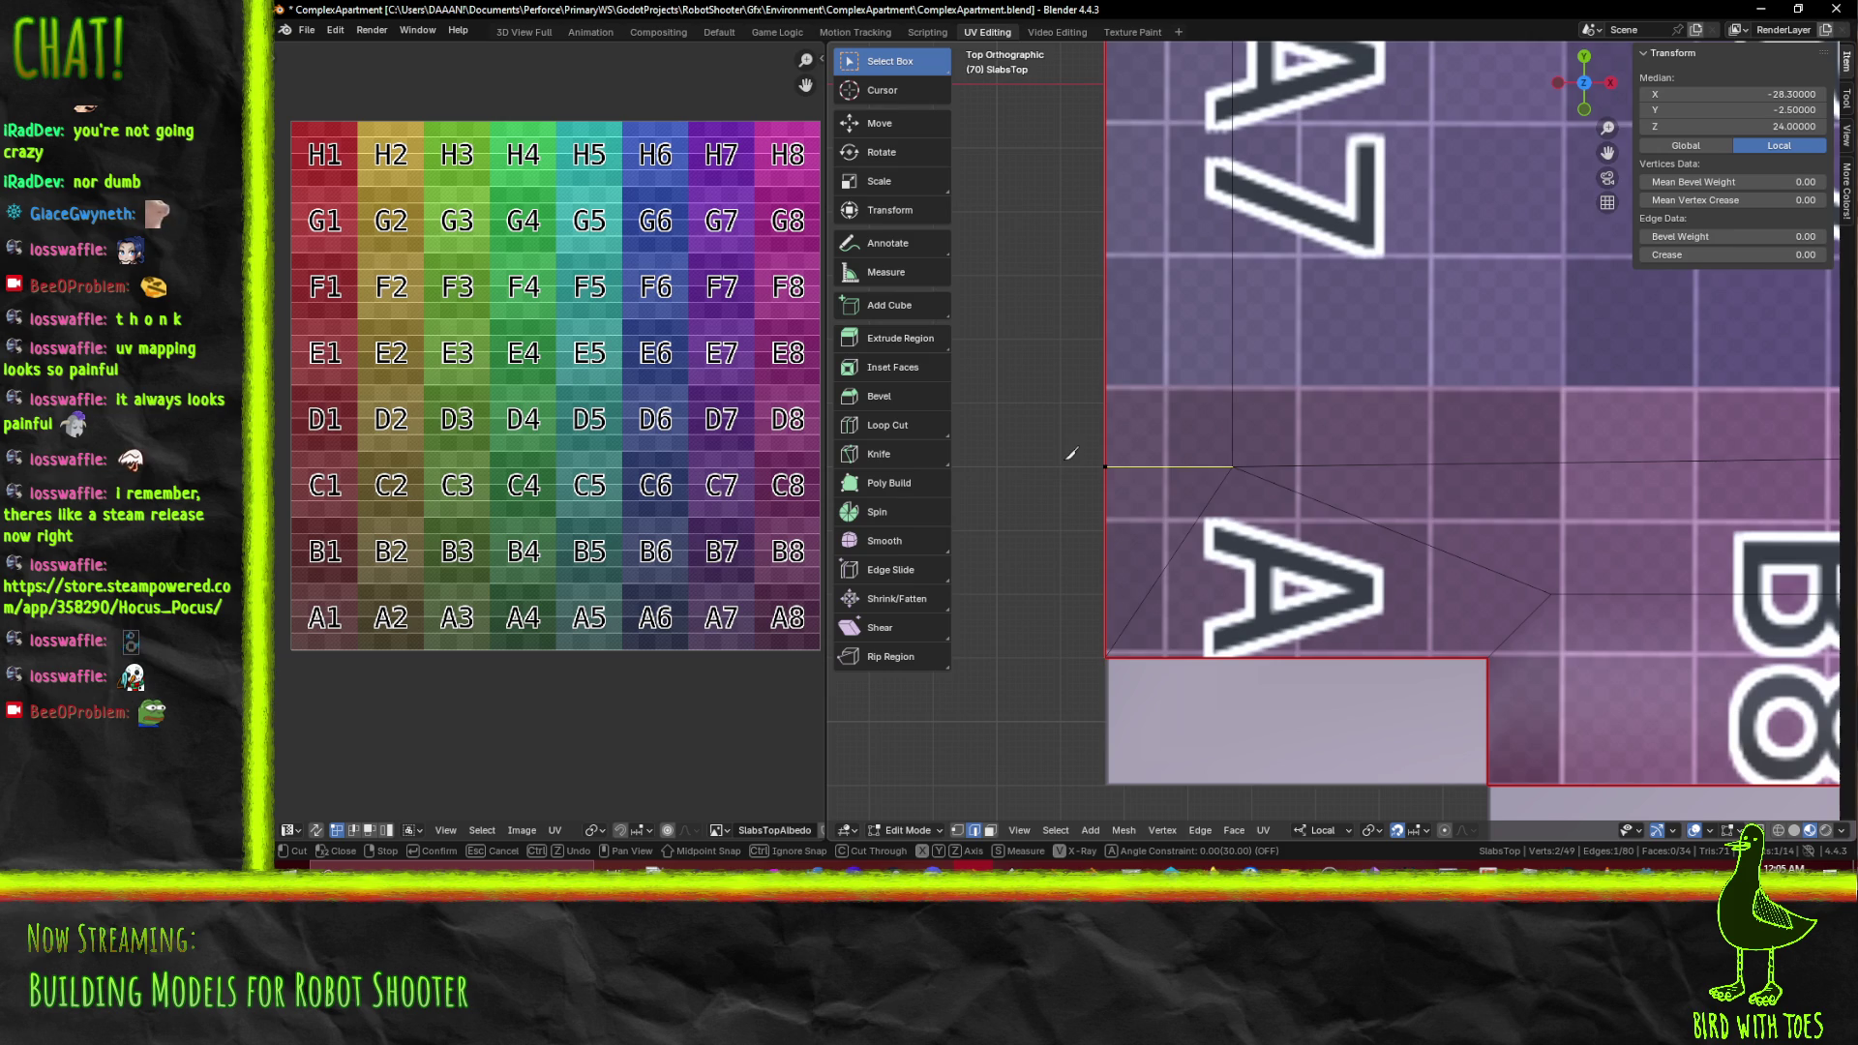
left_click(1103, 466)
left_click_drag(1103, 465, 1303, 431)
key("k")
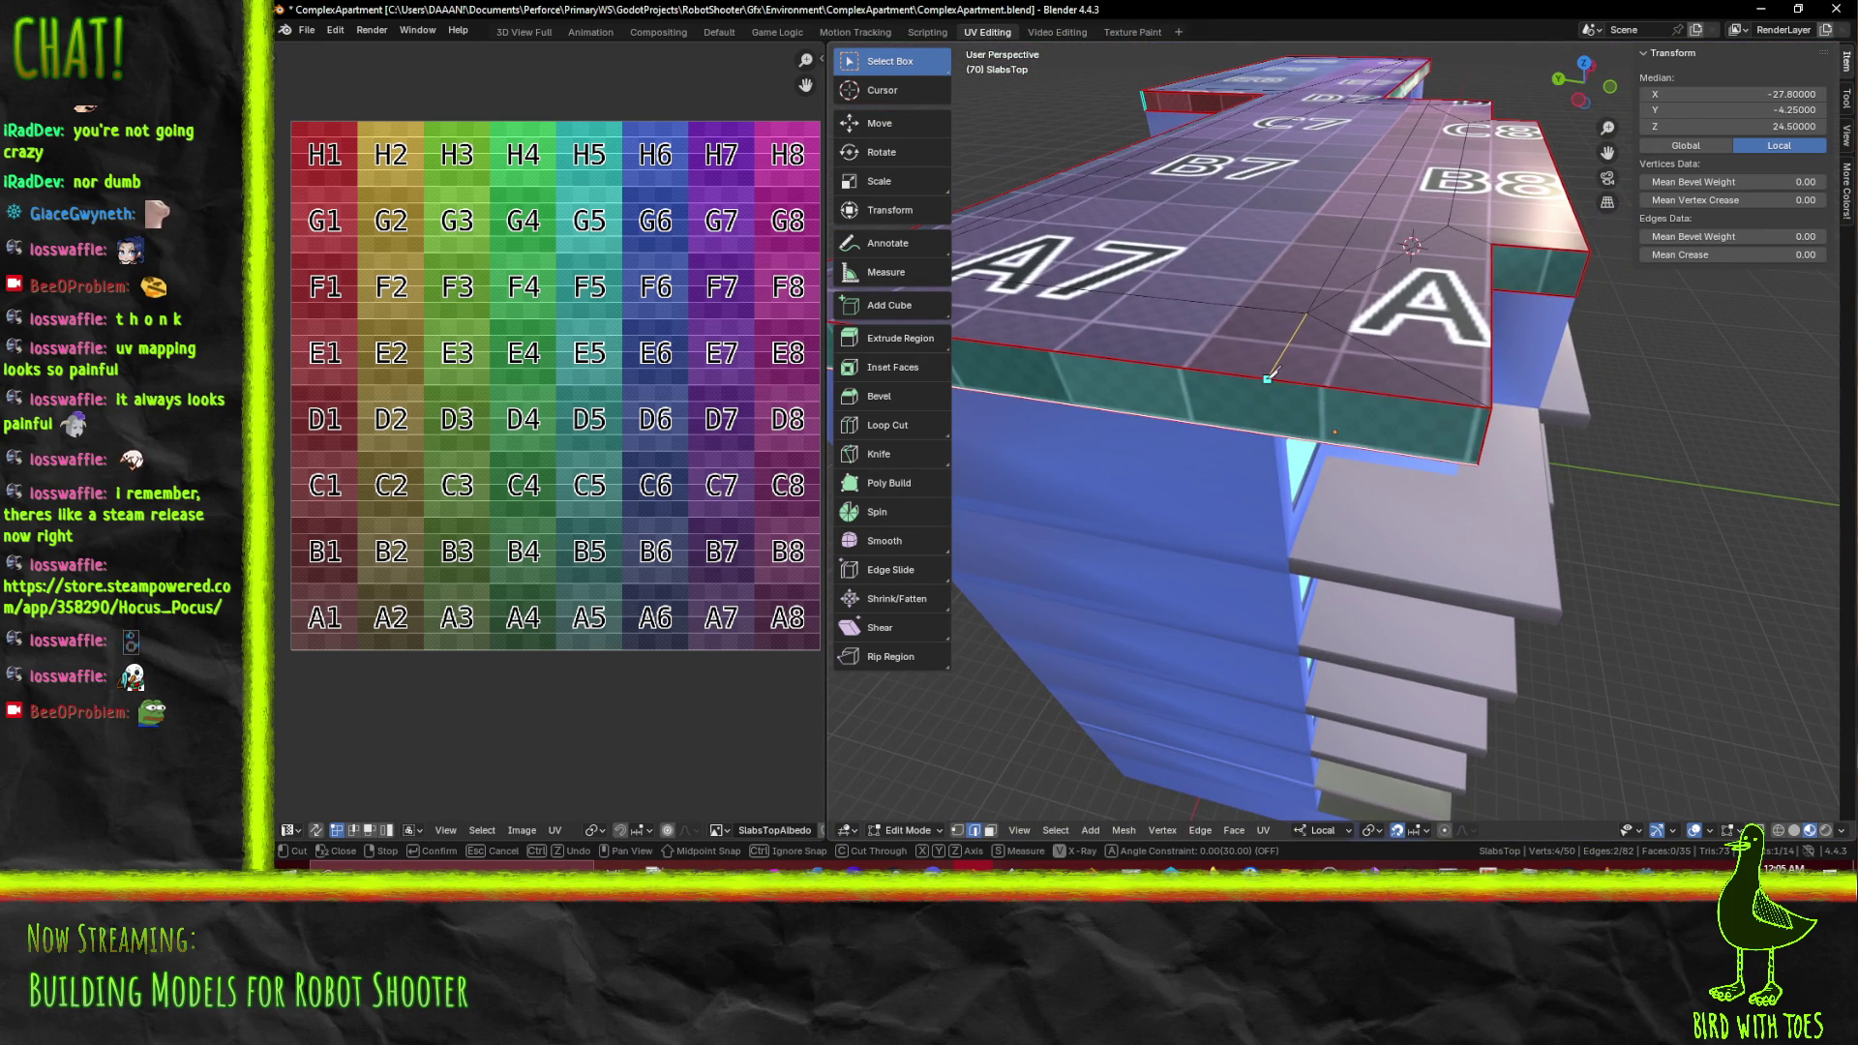
key("Return")
left_click_drag(1277, 462, 1325, 520)
Knife-cut a Y-locked edge from the A-tile corner straight across to the slab's edge
key("KP_7")
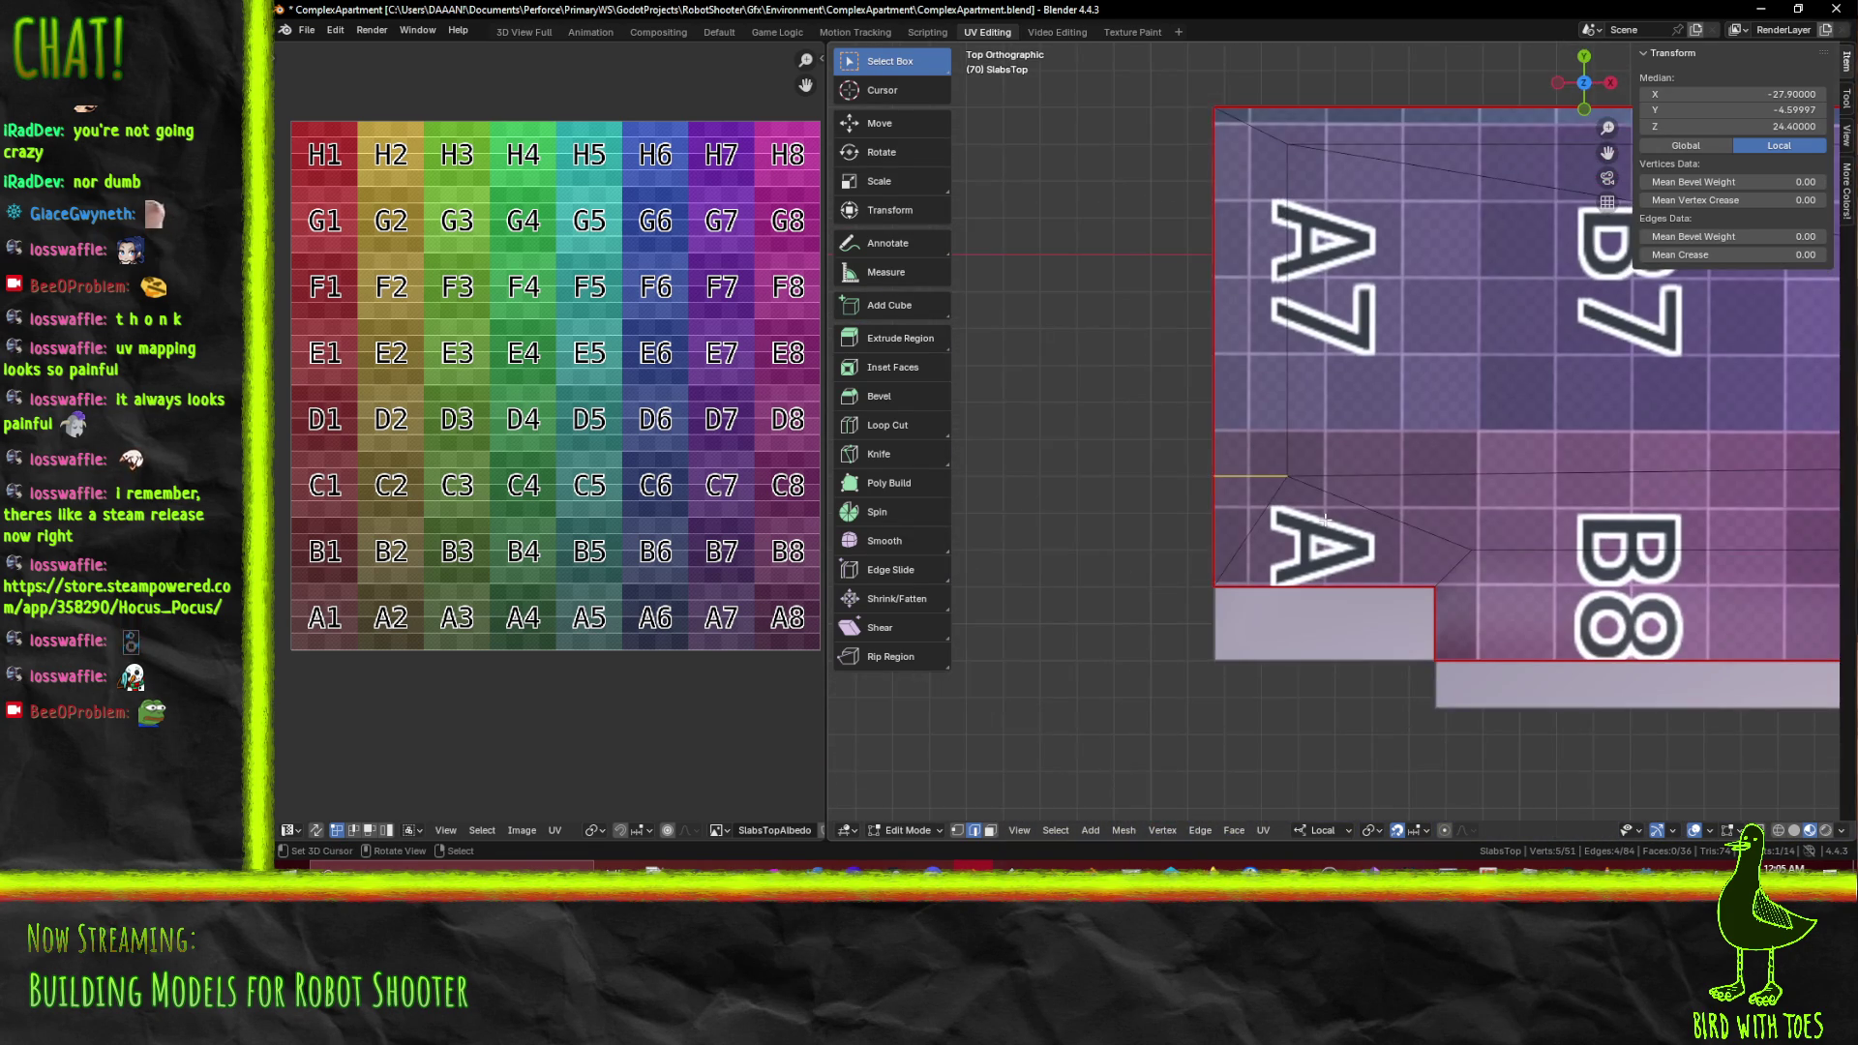
left_click(1325, 520)
scroll("up", 3)
scroll("up", 3)
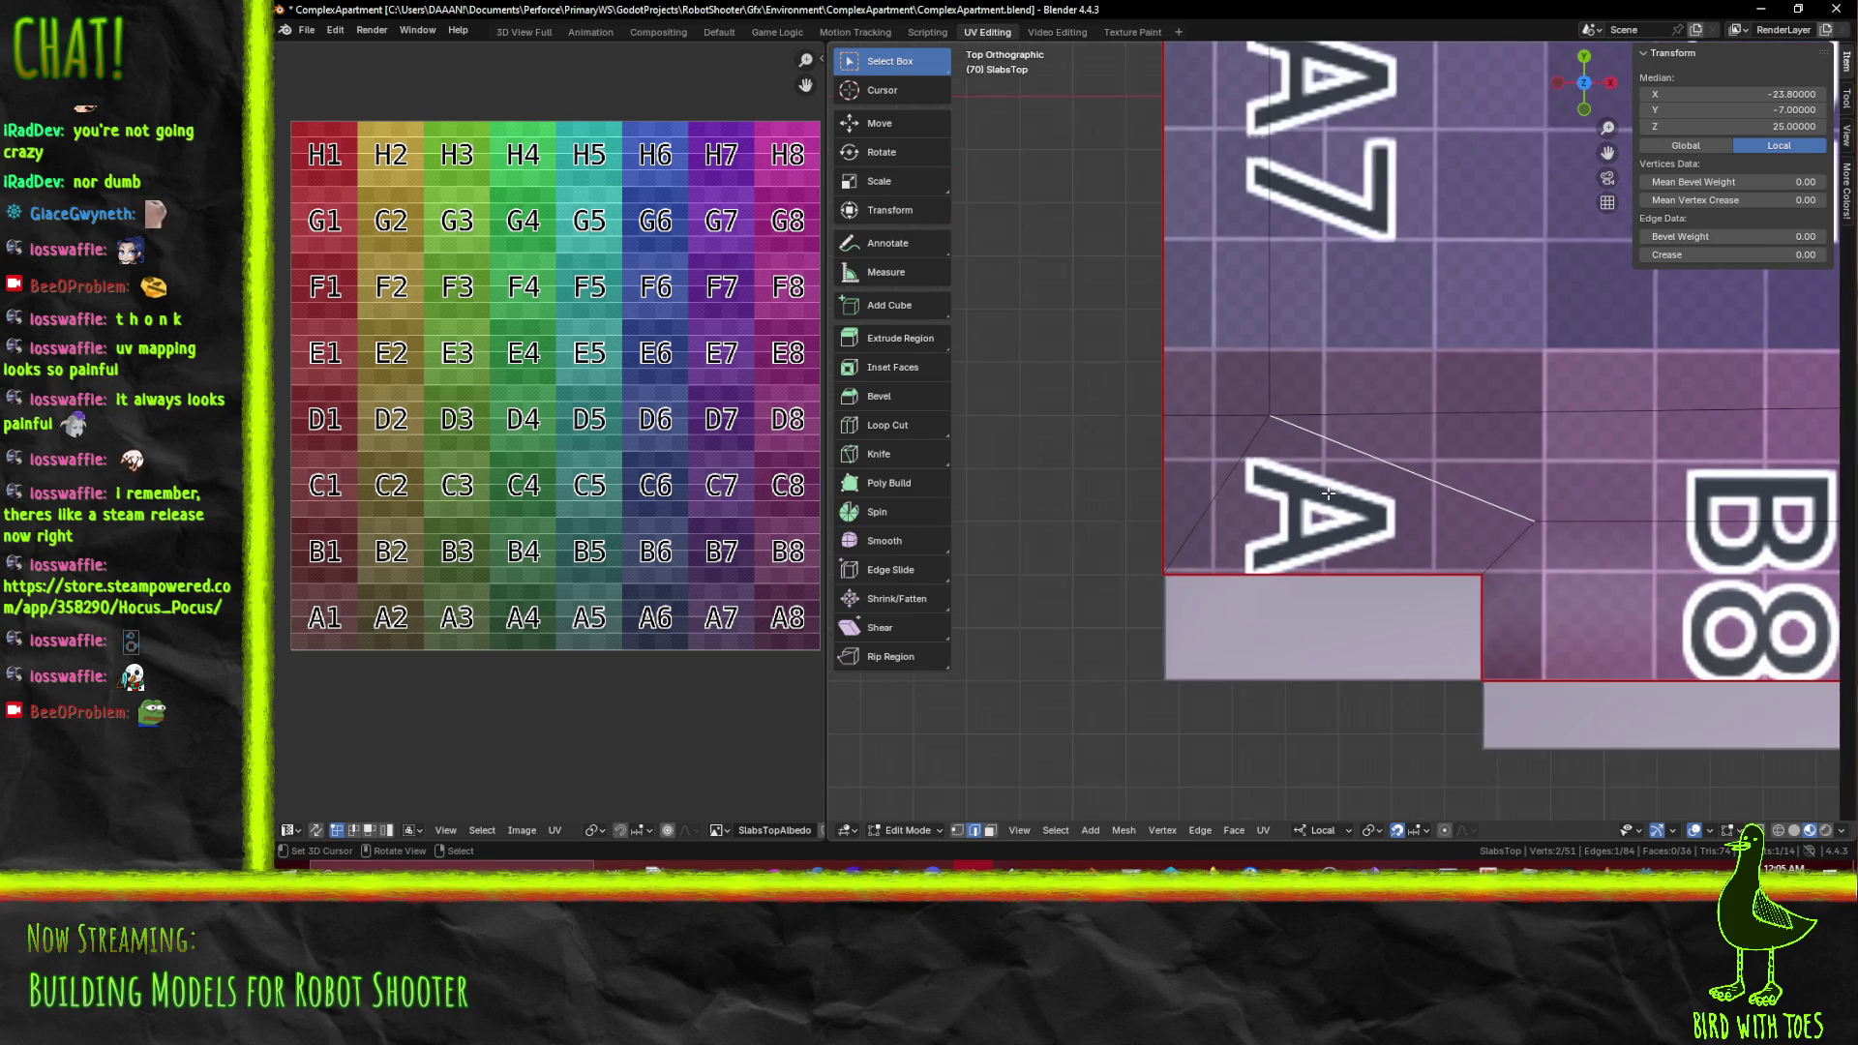
left_click(1289, 470)
key("k")
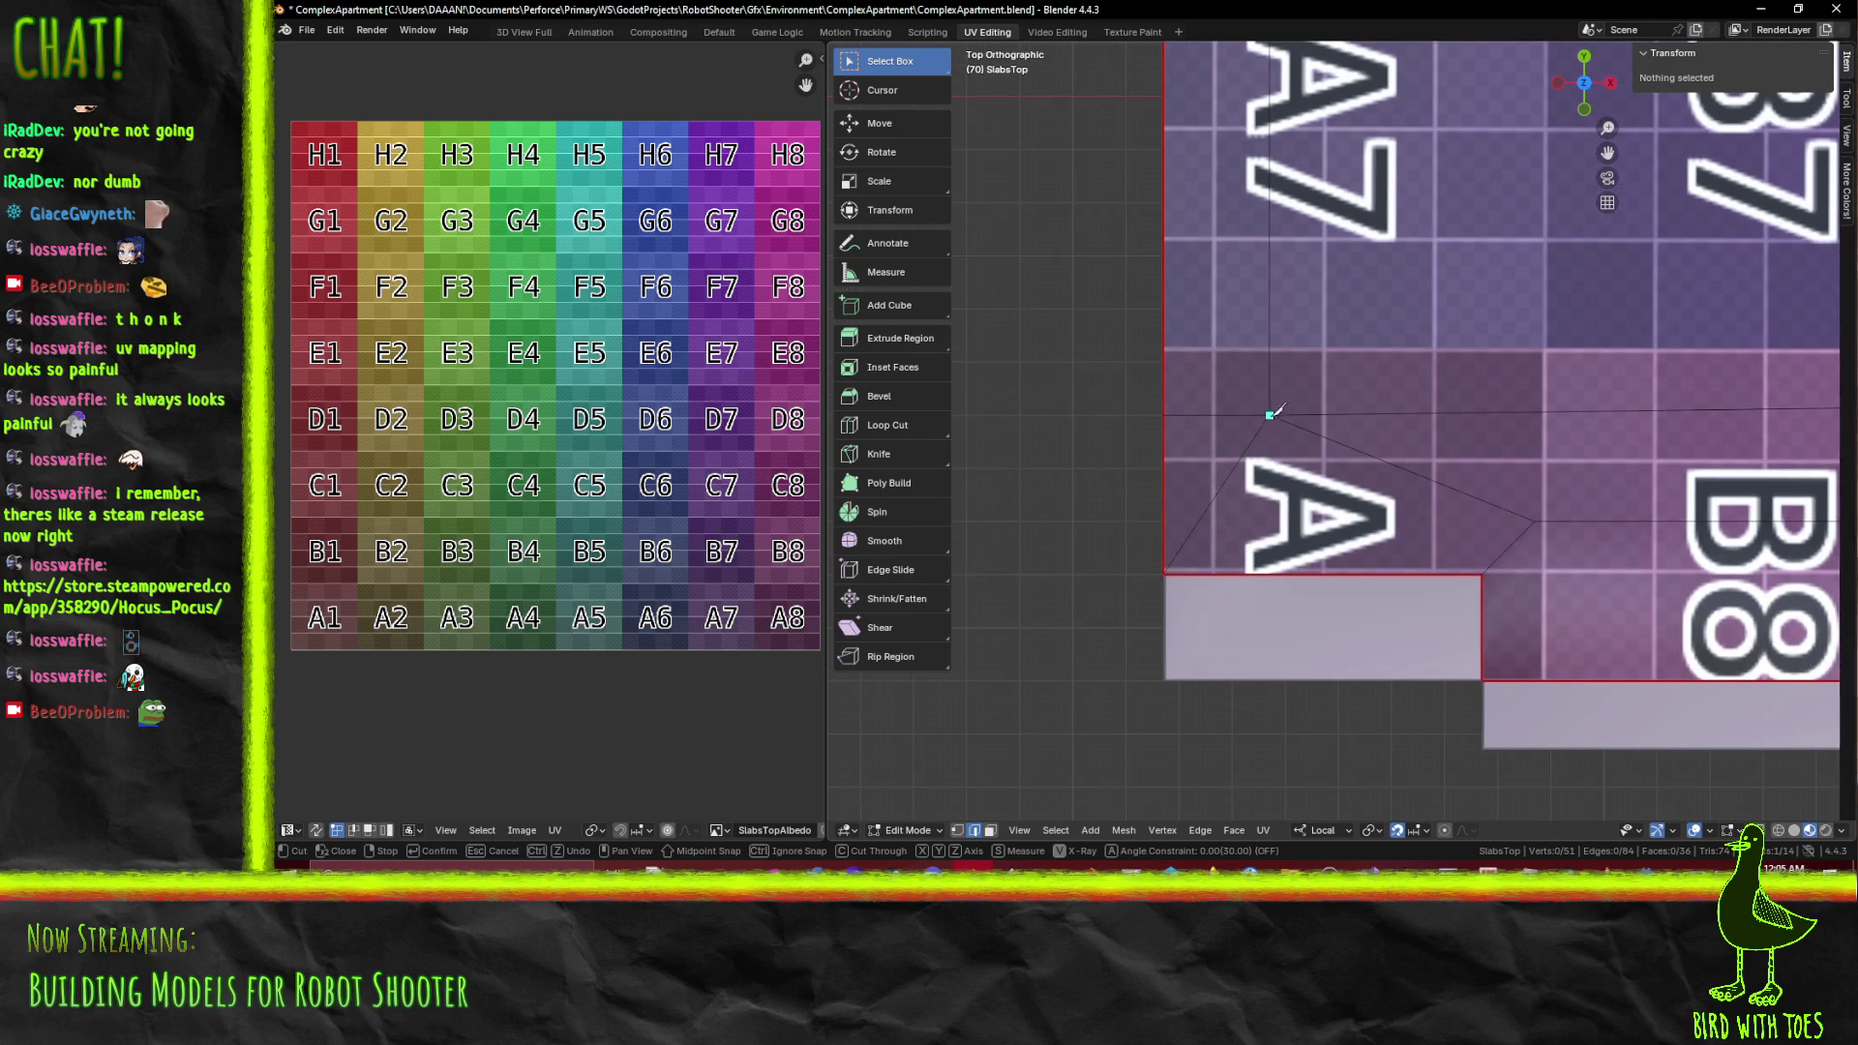
key("x")
key("y")
left_click(1274, 627)
left_click_drag(1274, 626, 1259, 602)
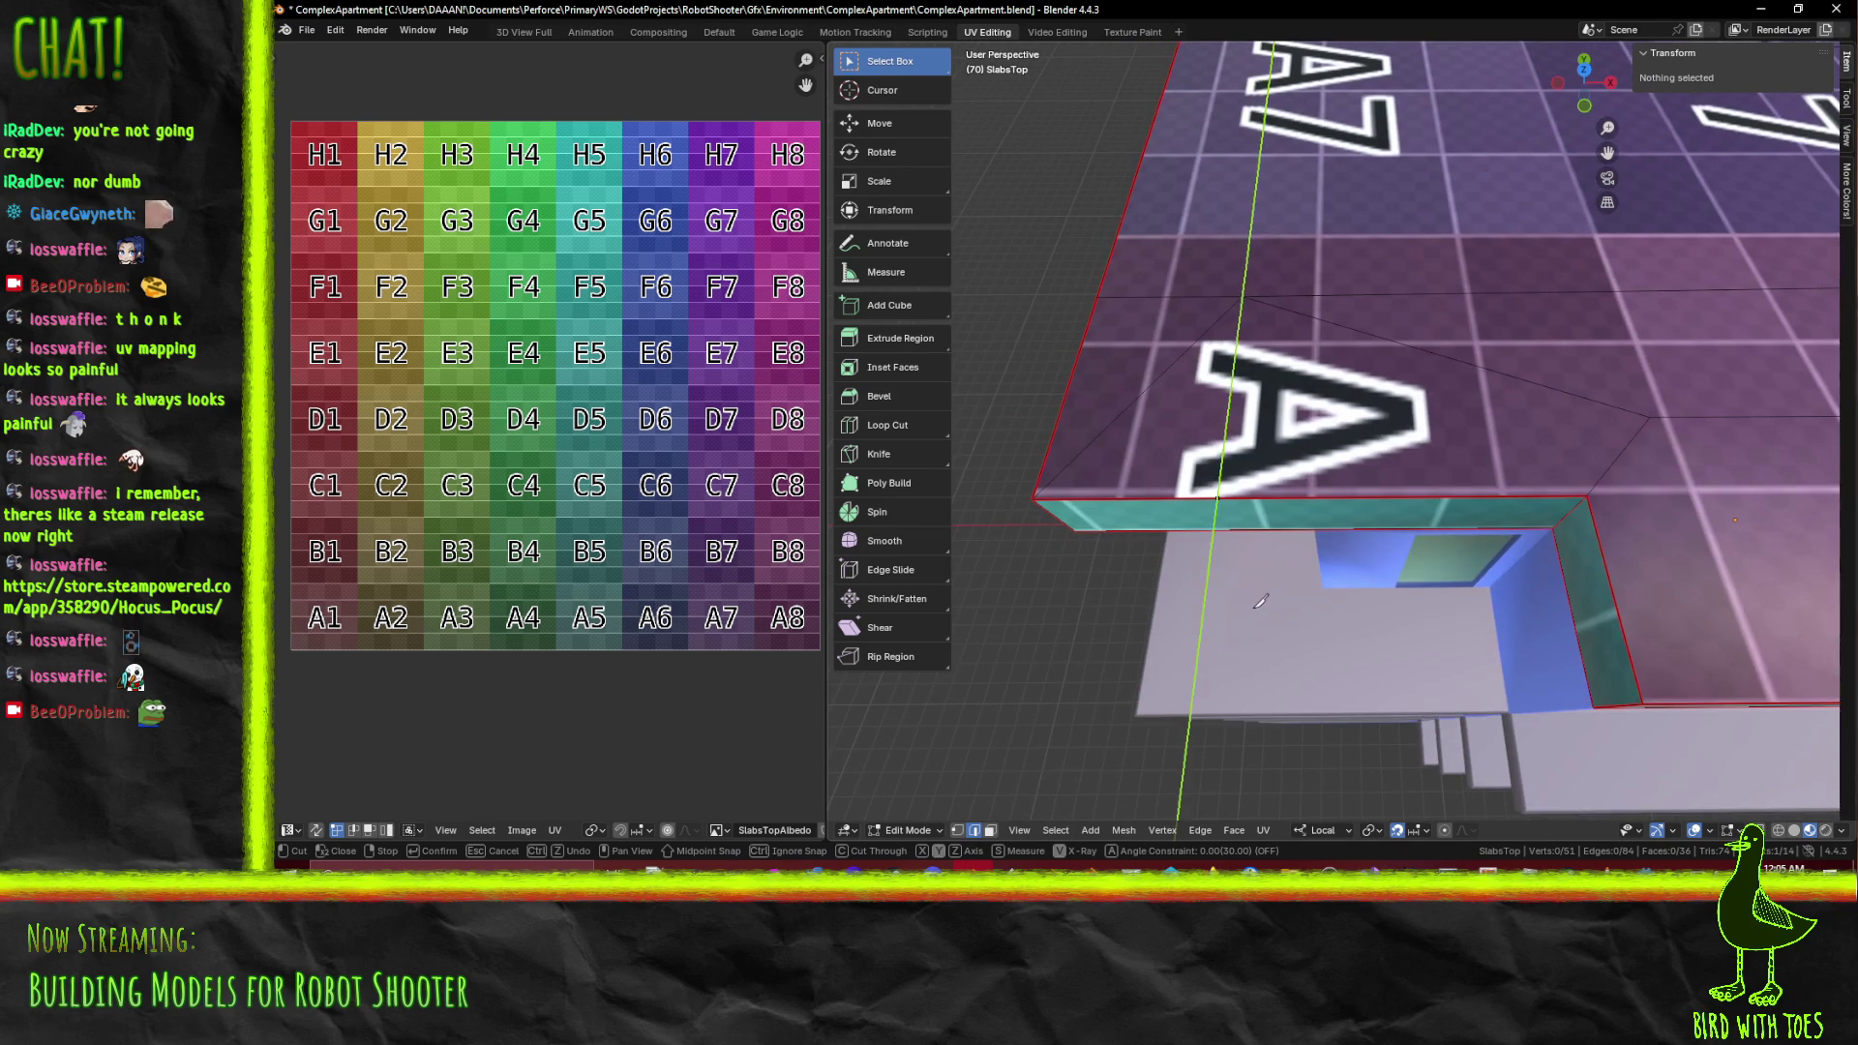
key("y")
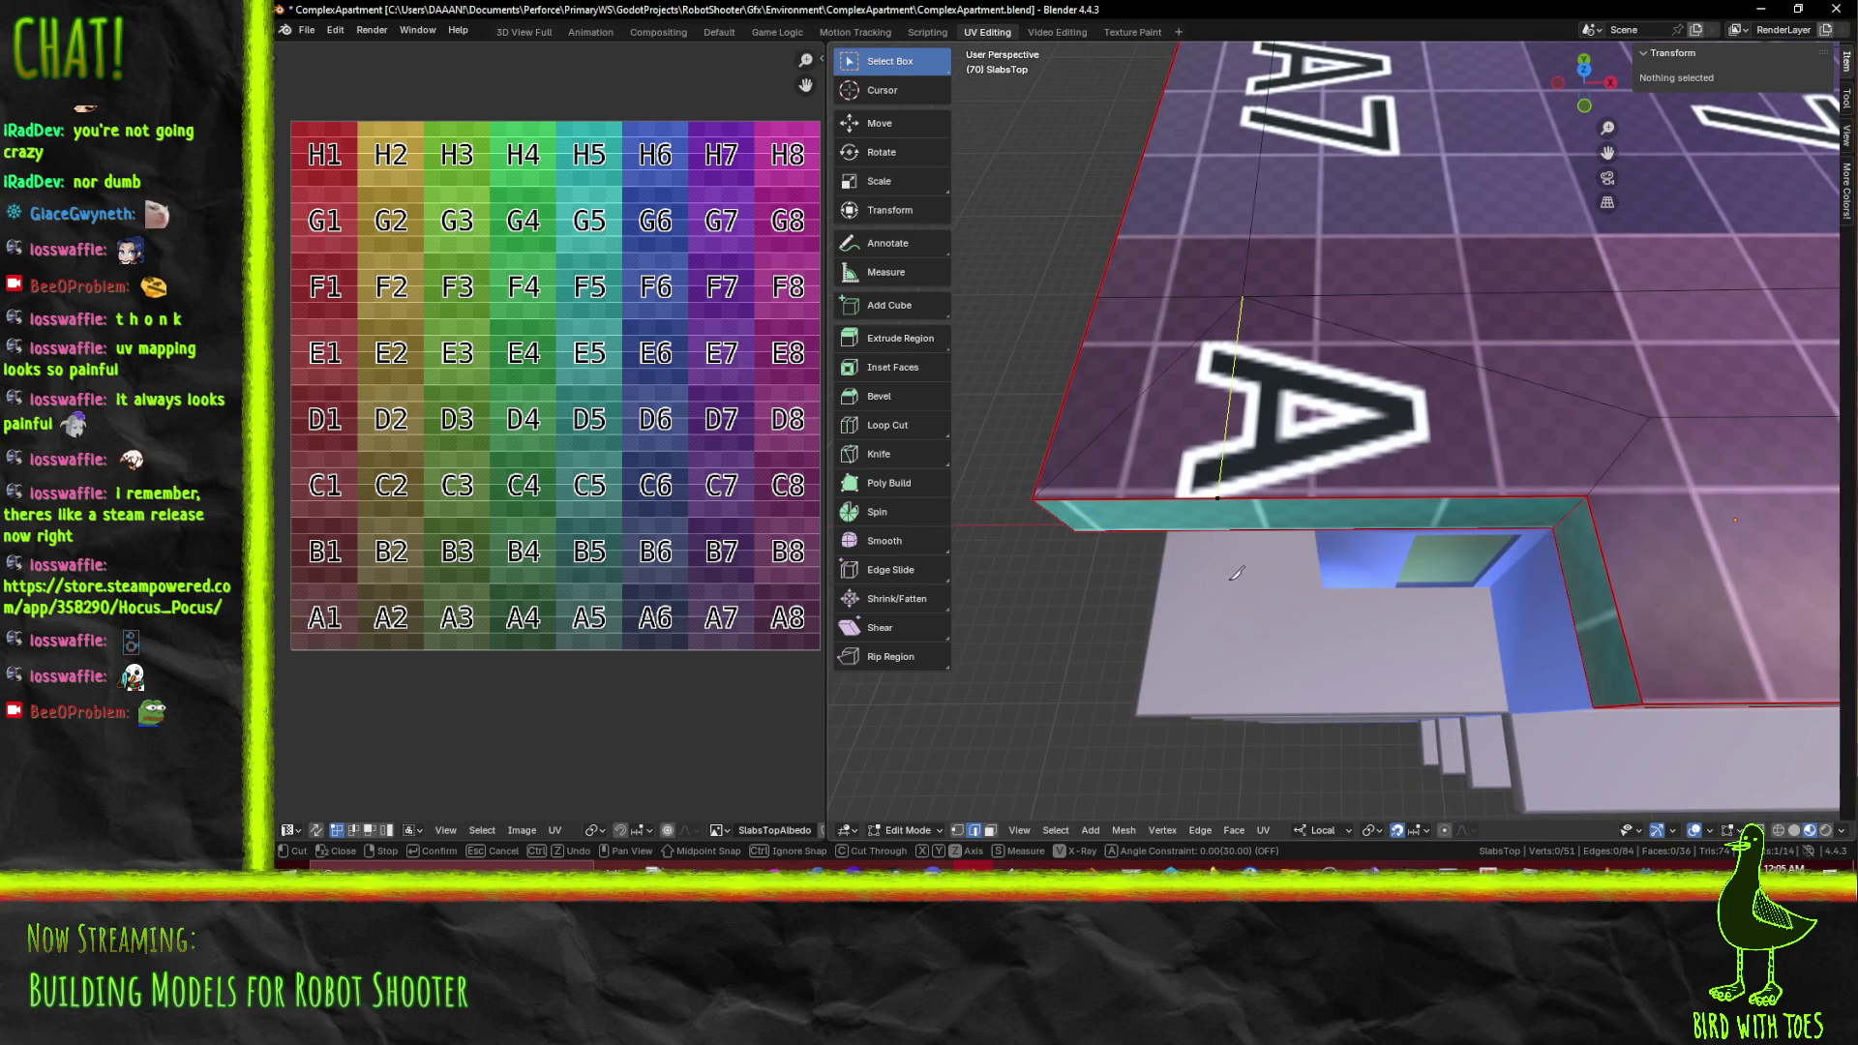
key("Return")
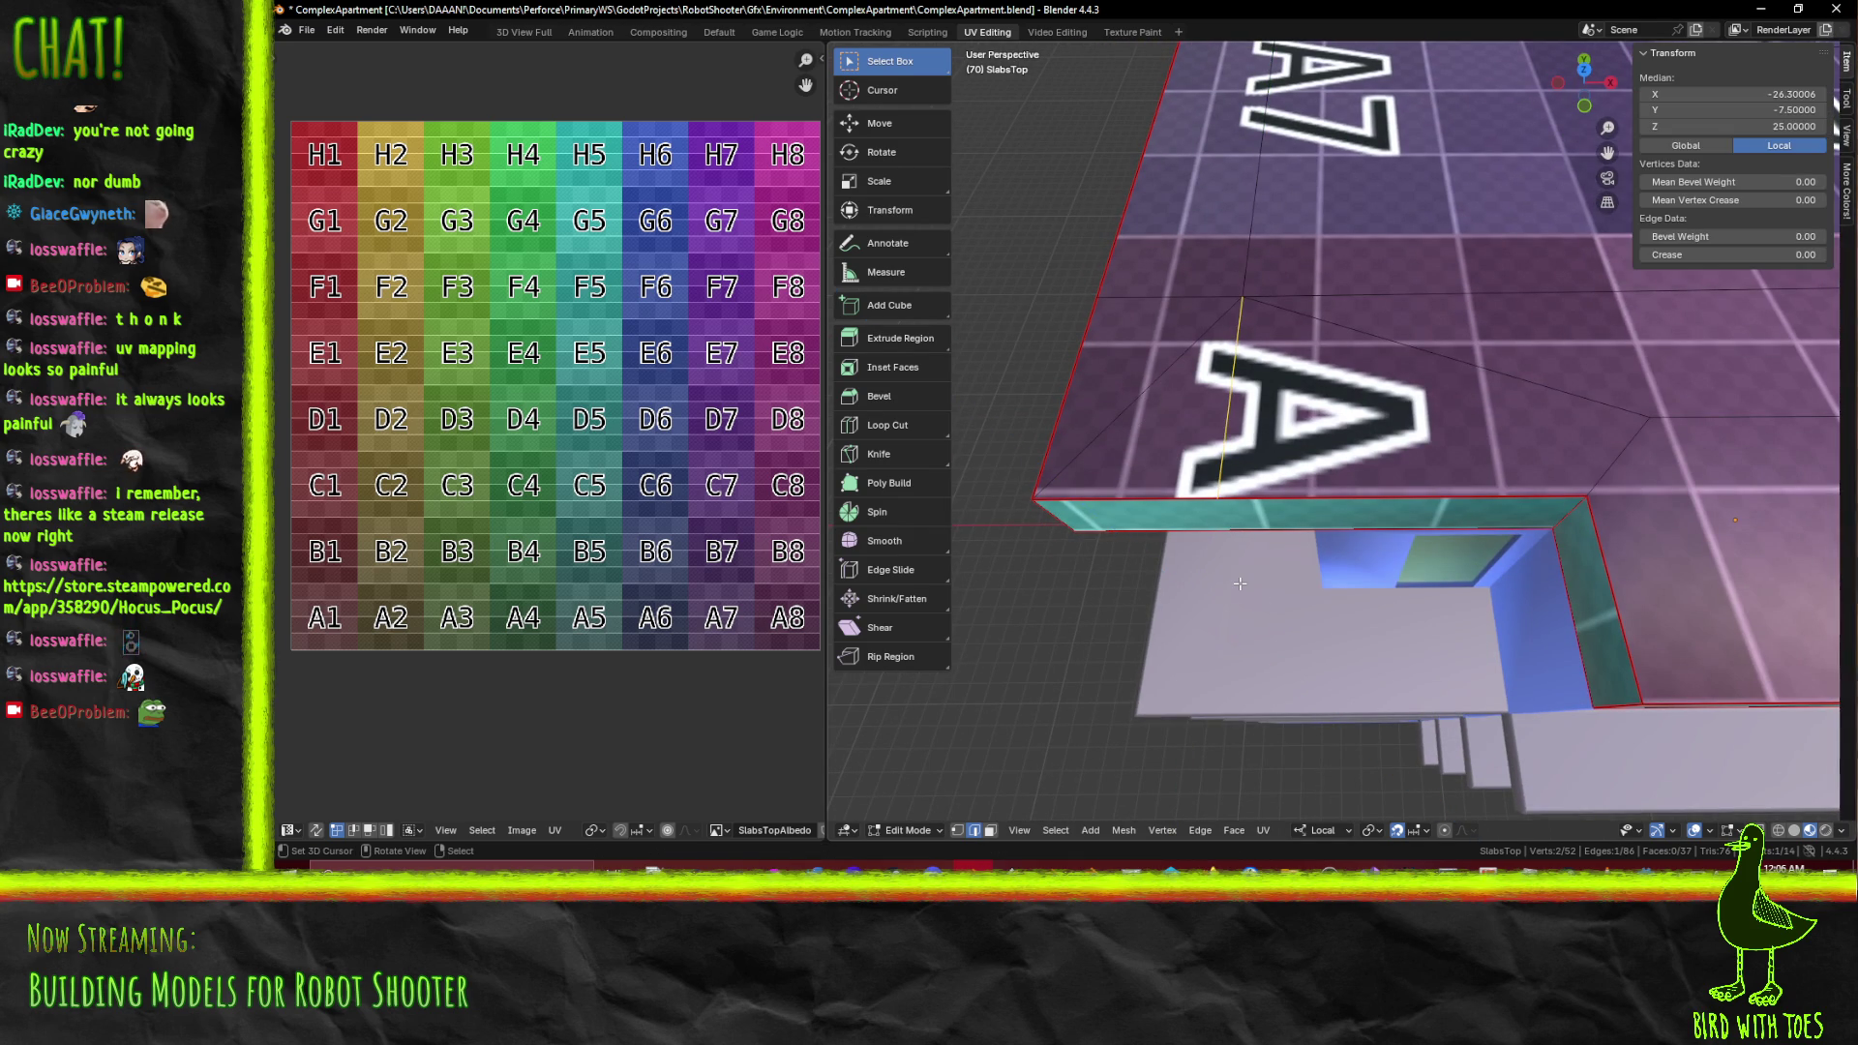
Knife-cut a Z-locked vertical edge down the slab's side from the corner vertex
key("k")
left_click(1218, 497)
key("z")
left_click(1242, 592)
key("Return")
left_click_drag(1242, 592, 1242, 561)
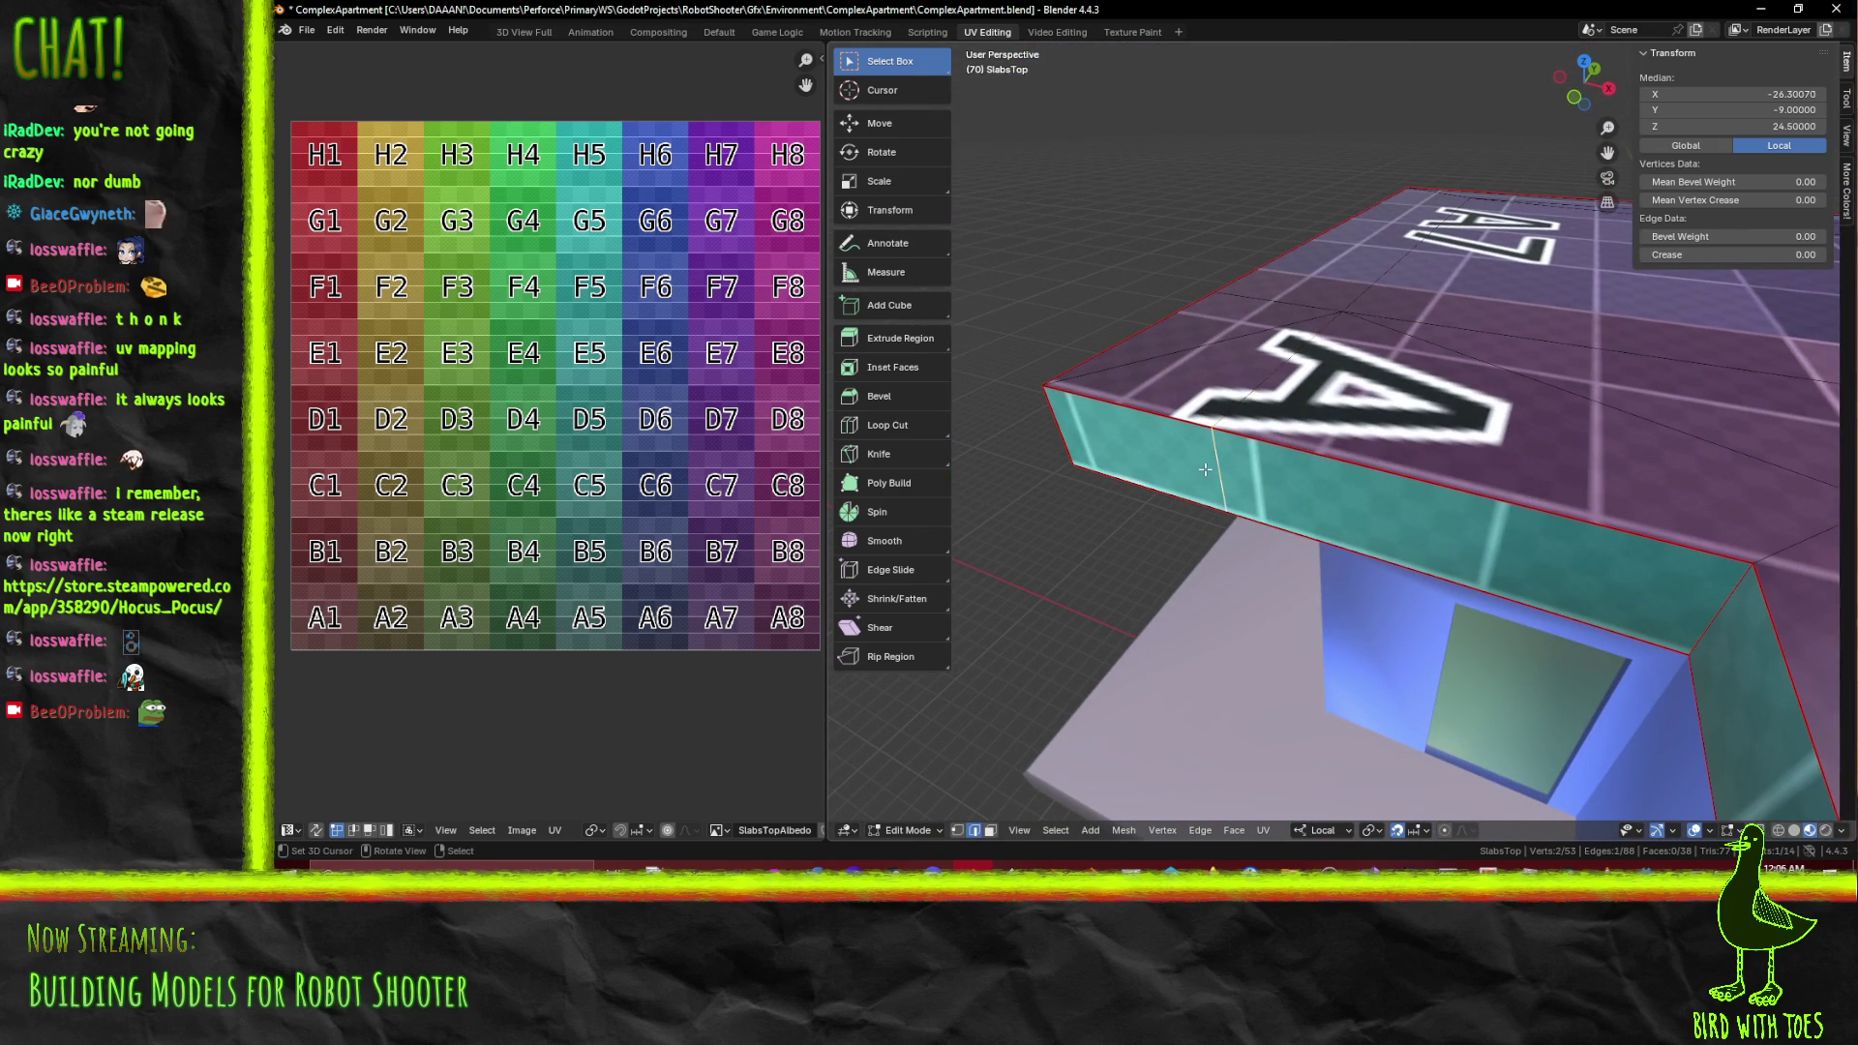
key("KP_7")
In wireframe view, shift the selected vertices along local X and dissolve an edge
key("z")
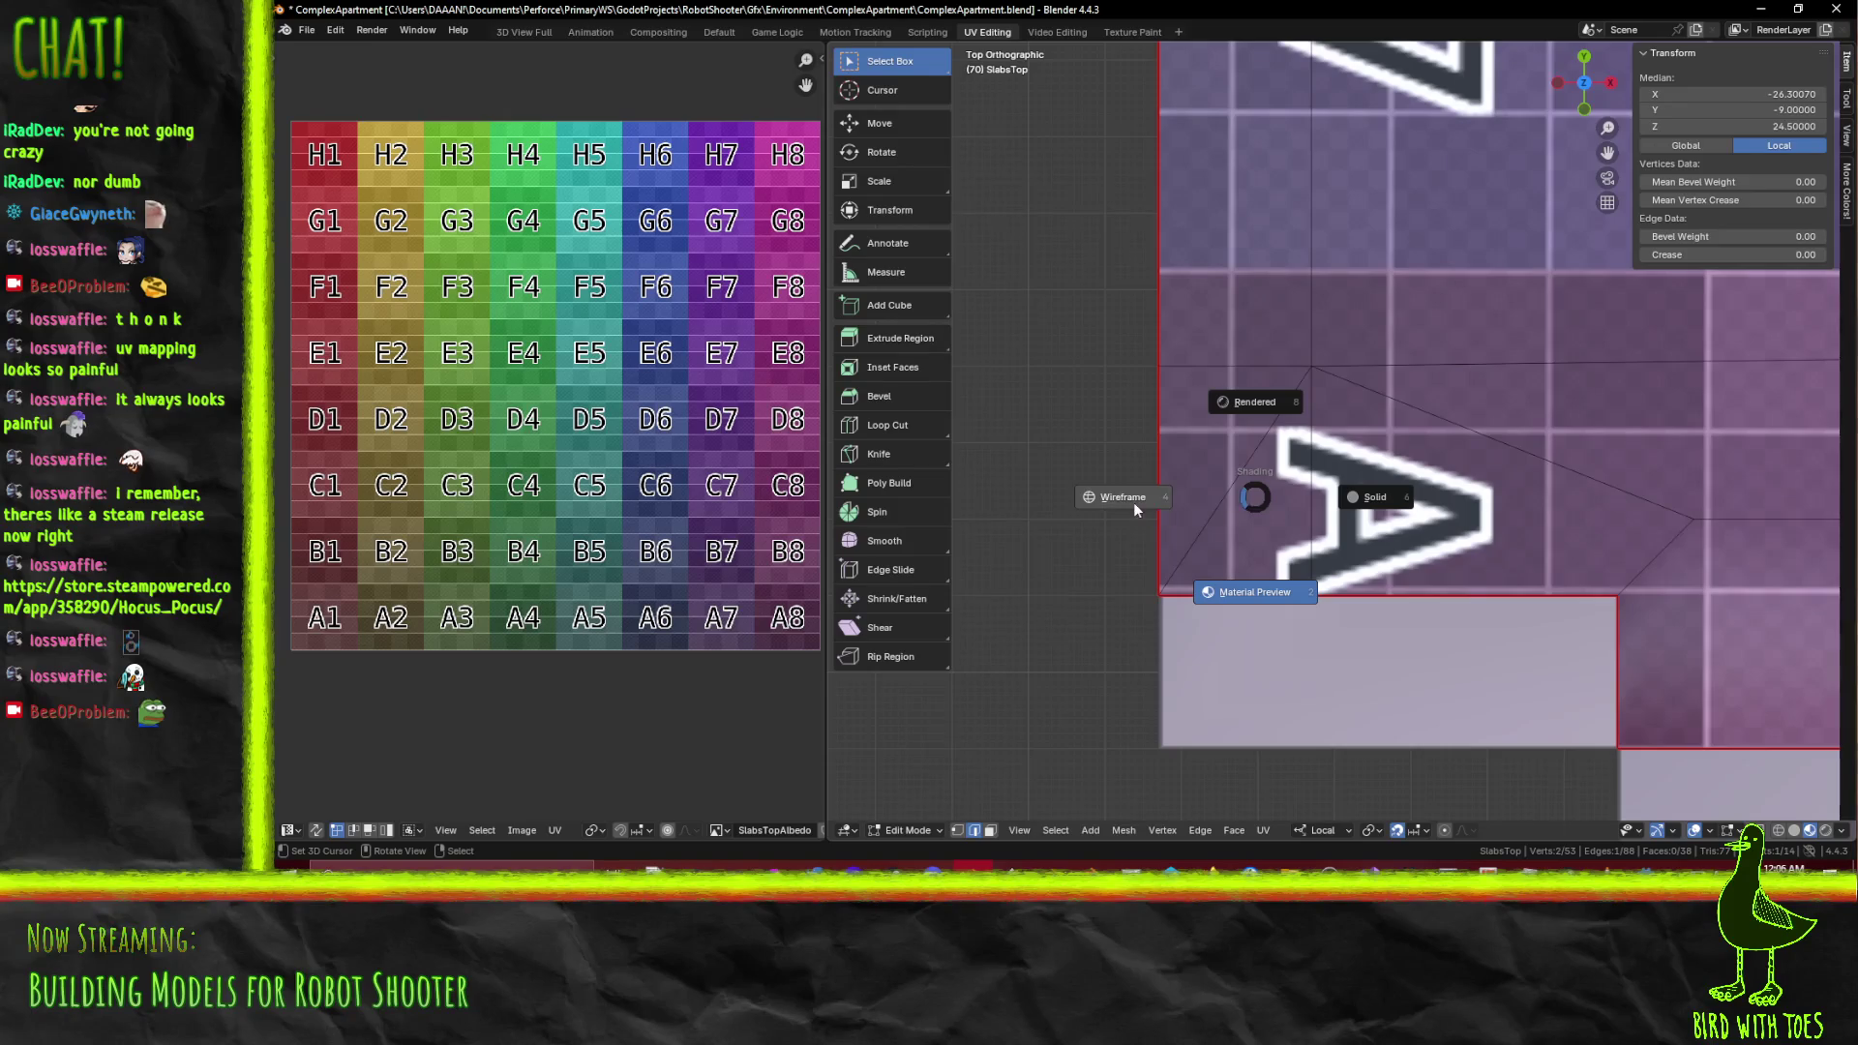
left_click(1134, 502)
key("g")
key("x")
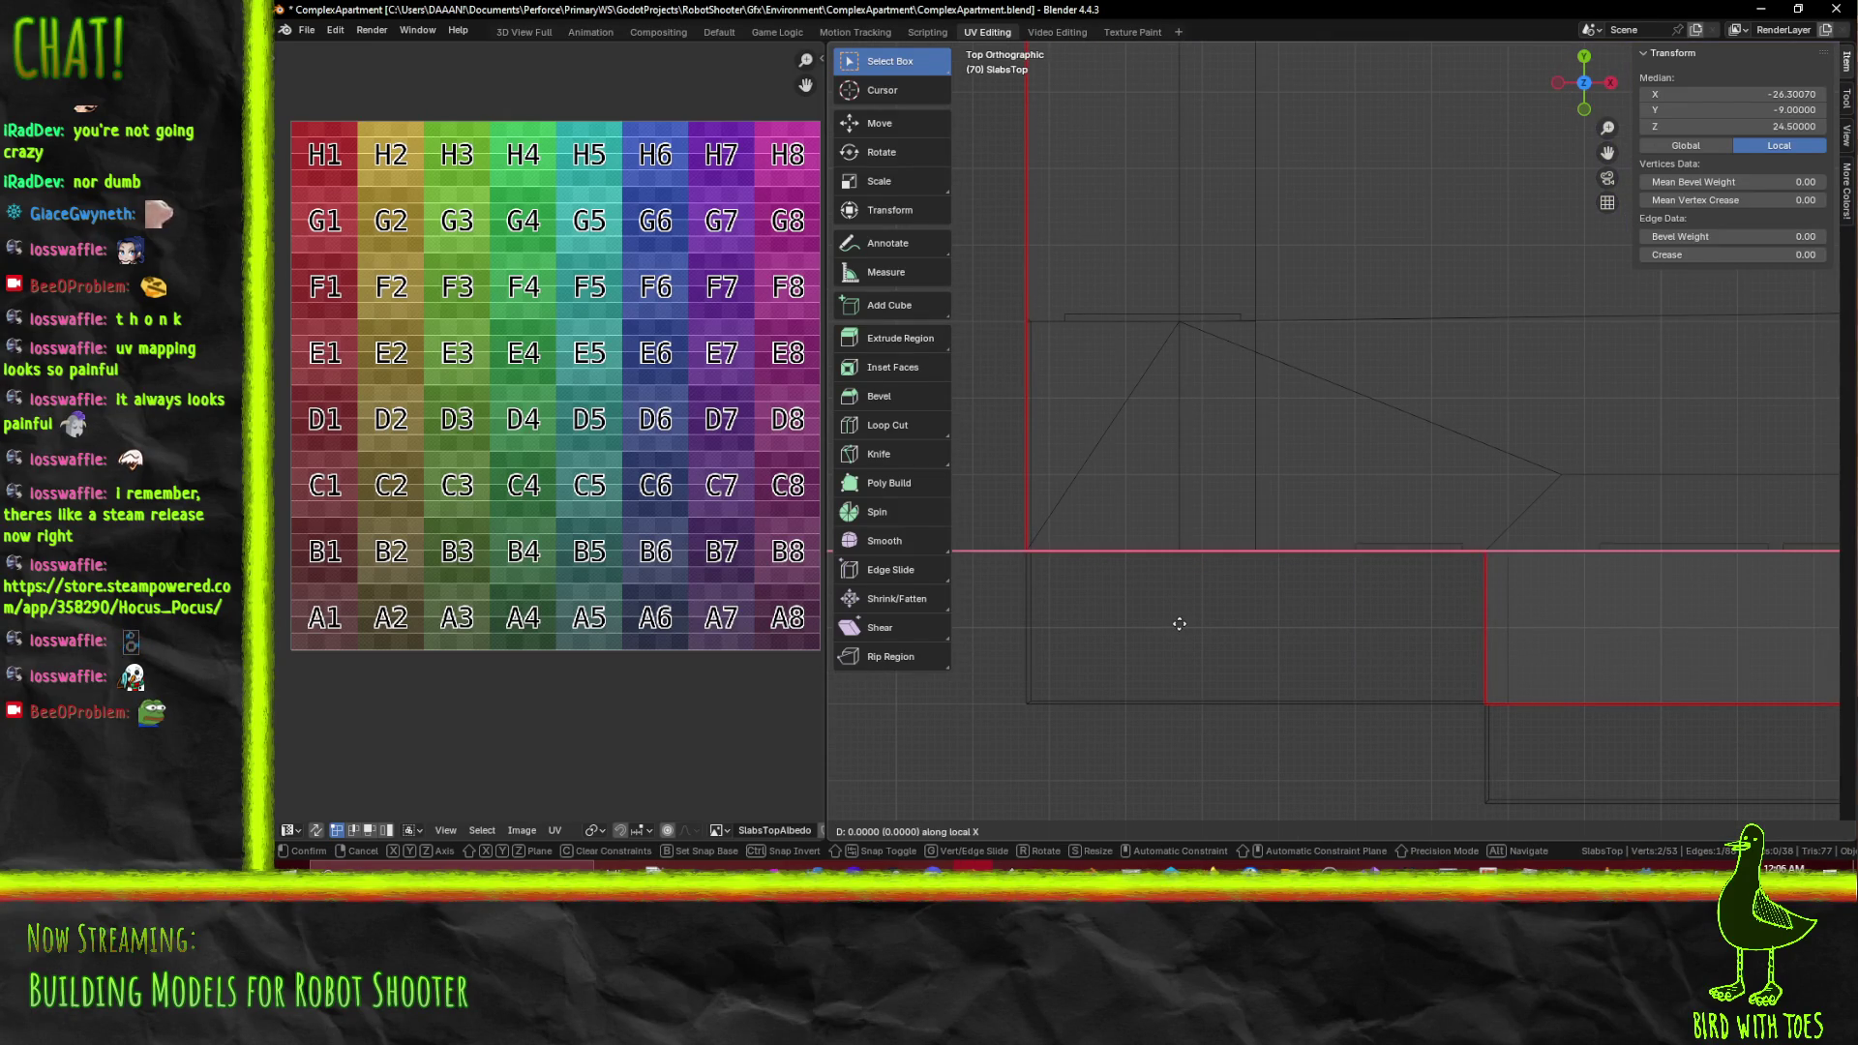
key("Return")
left_click_drag(1224, 648, 1144, 525)
left_click(1215, 488)
key("x")
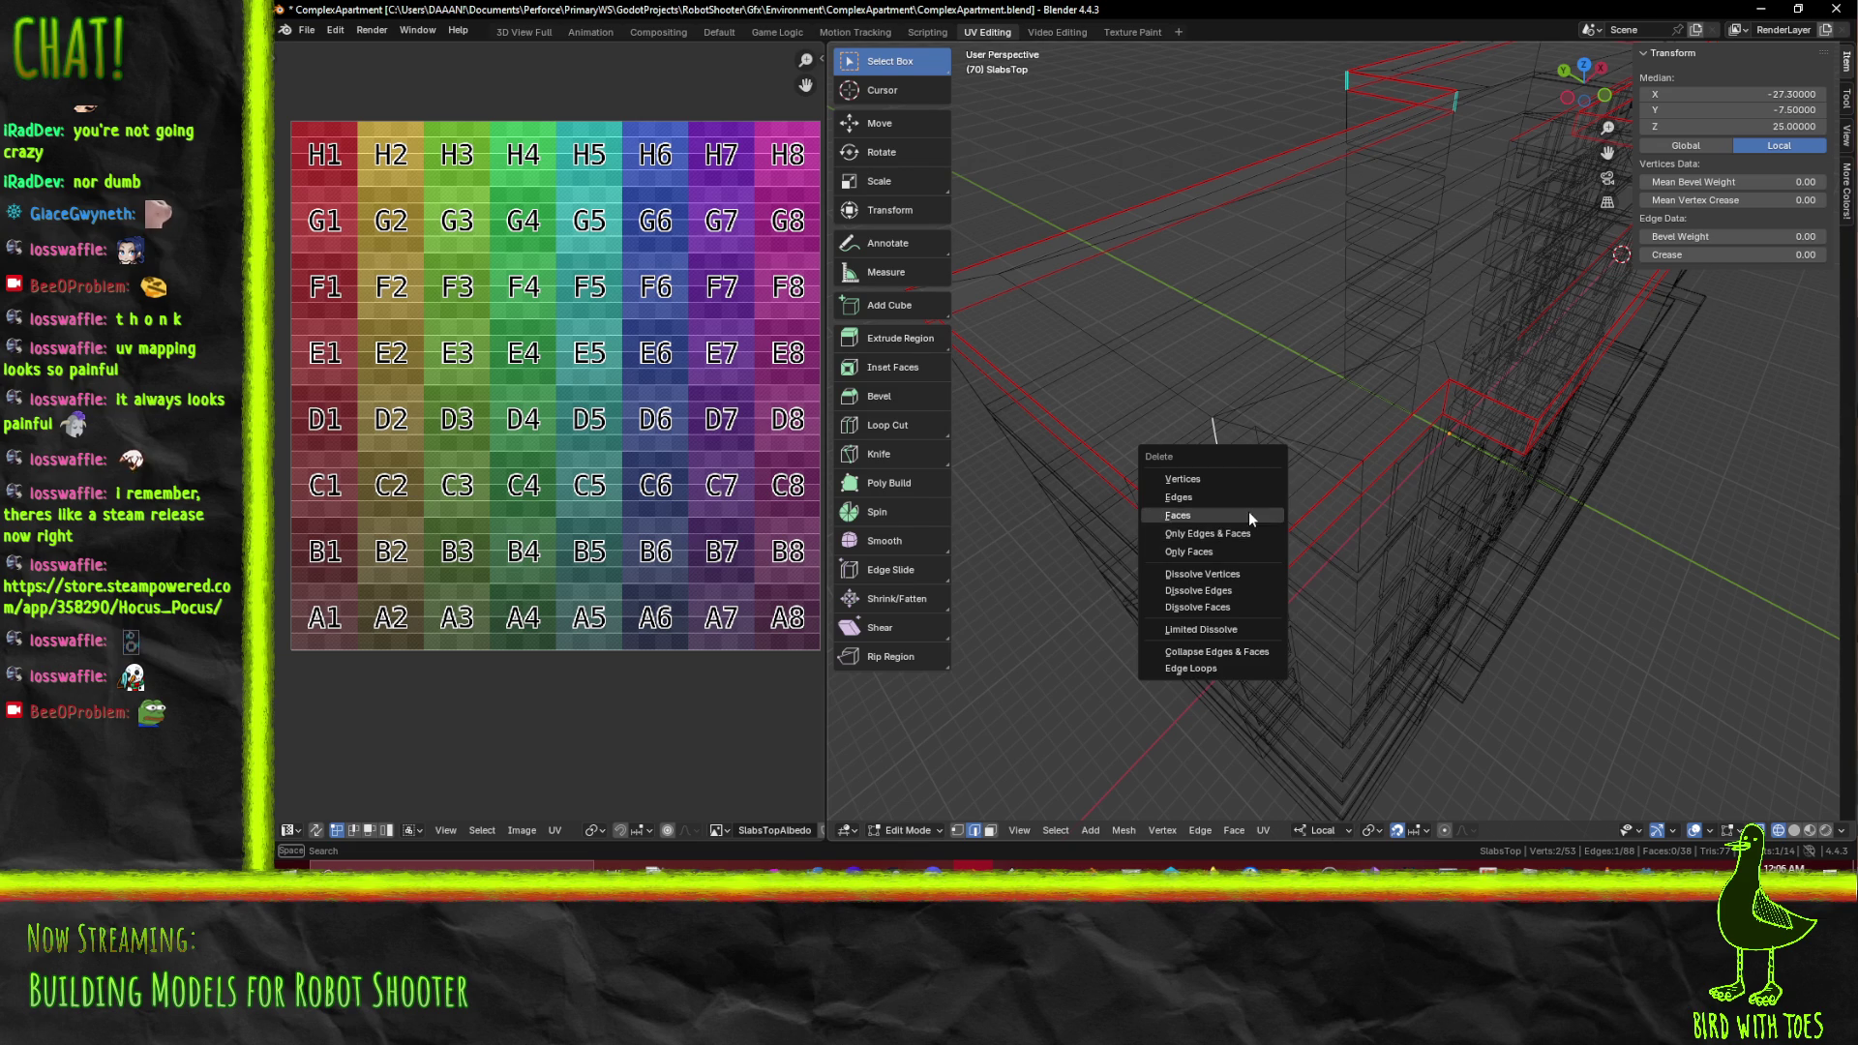
left_click(1243, 591)
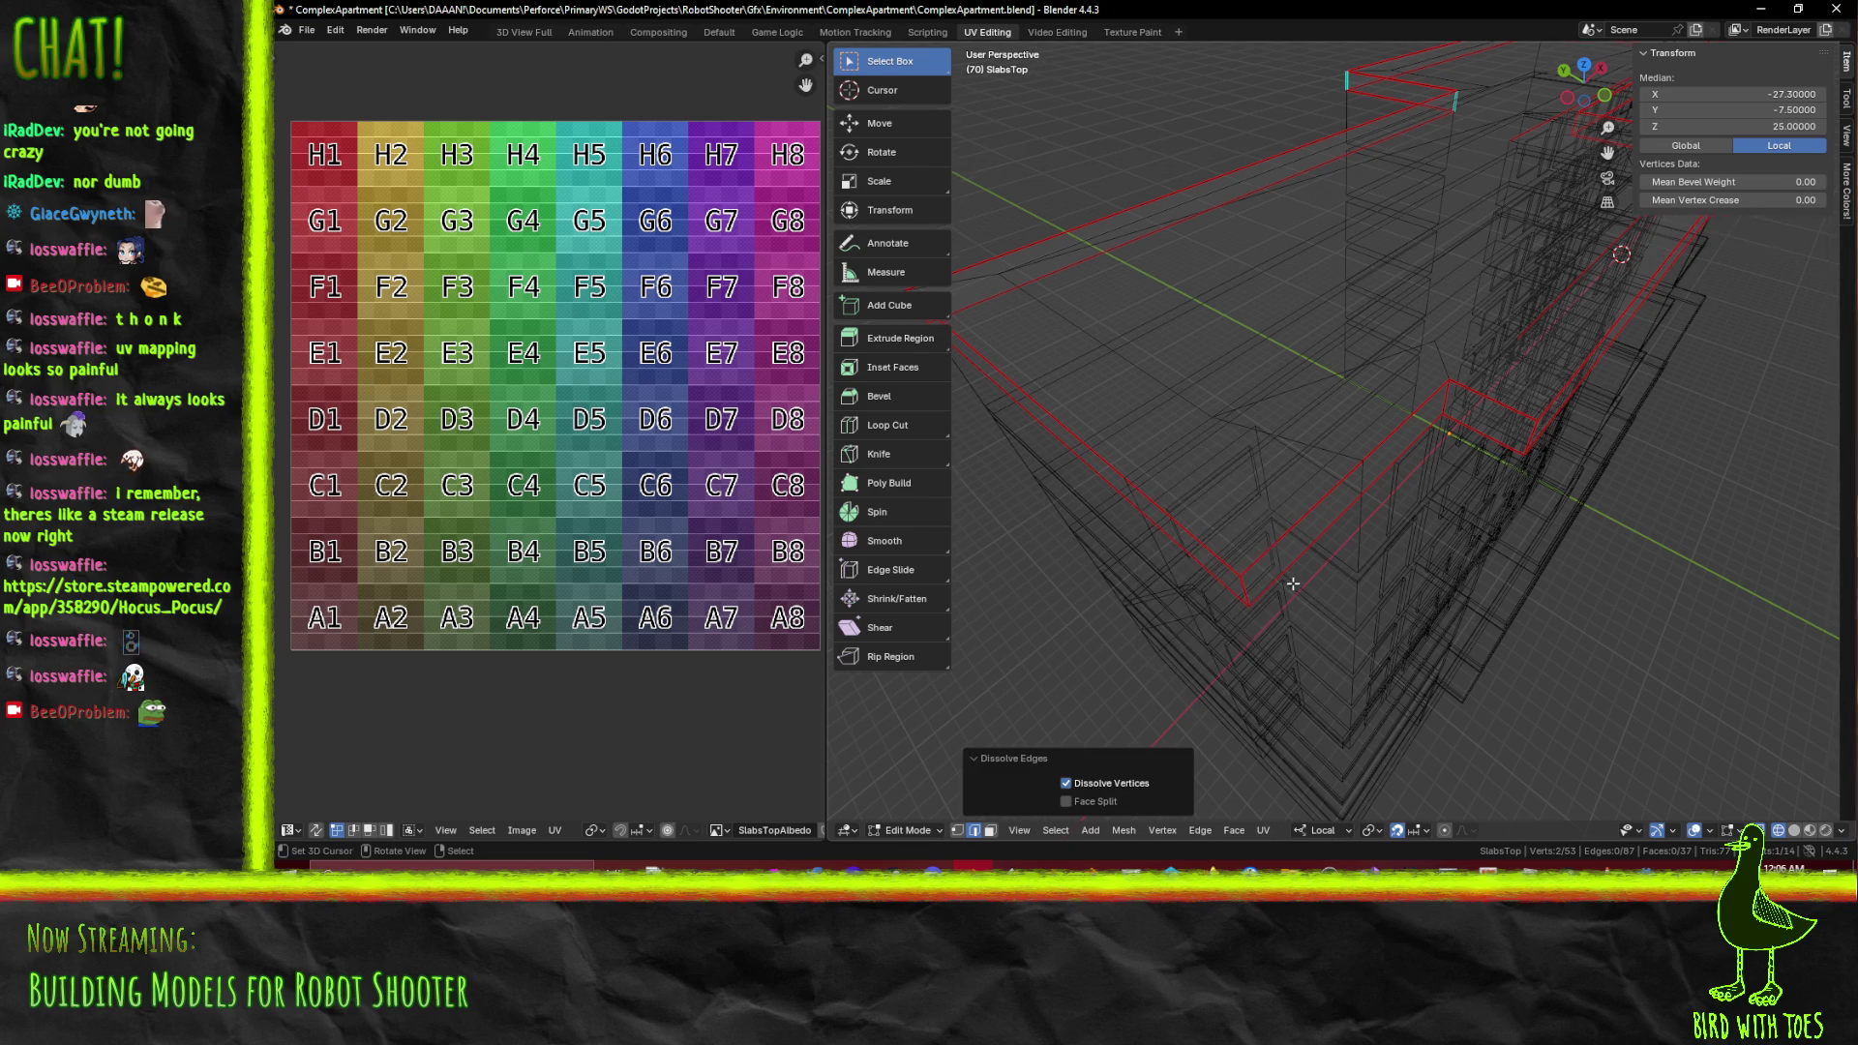
Switch to Material Preview and inspect the slab's underside, undoing a stray edge selection
left_click_drag(1293, 583, 1306, 508)
key("z")
left_click(1308, 619)
left_click_drag(1308, 619, 1450, 468)
left_click(1264, 221)
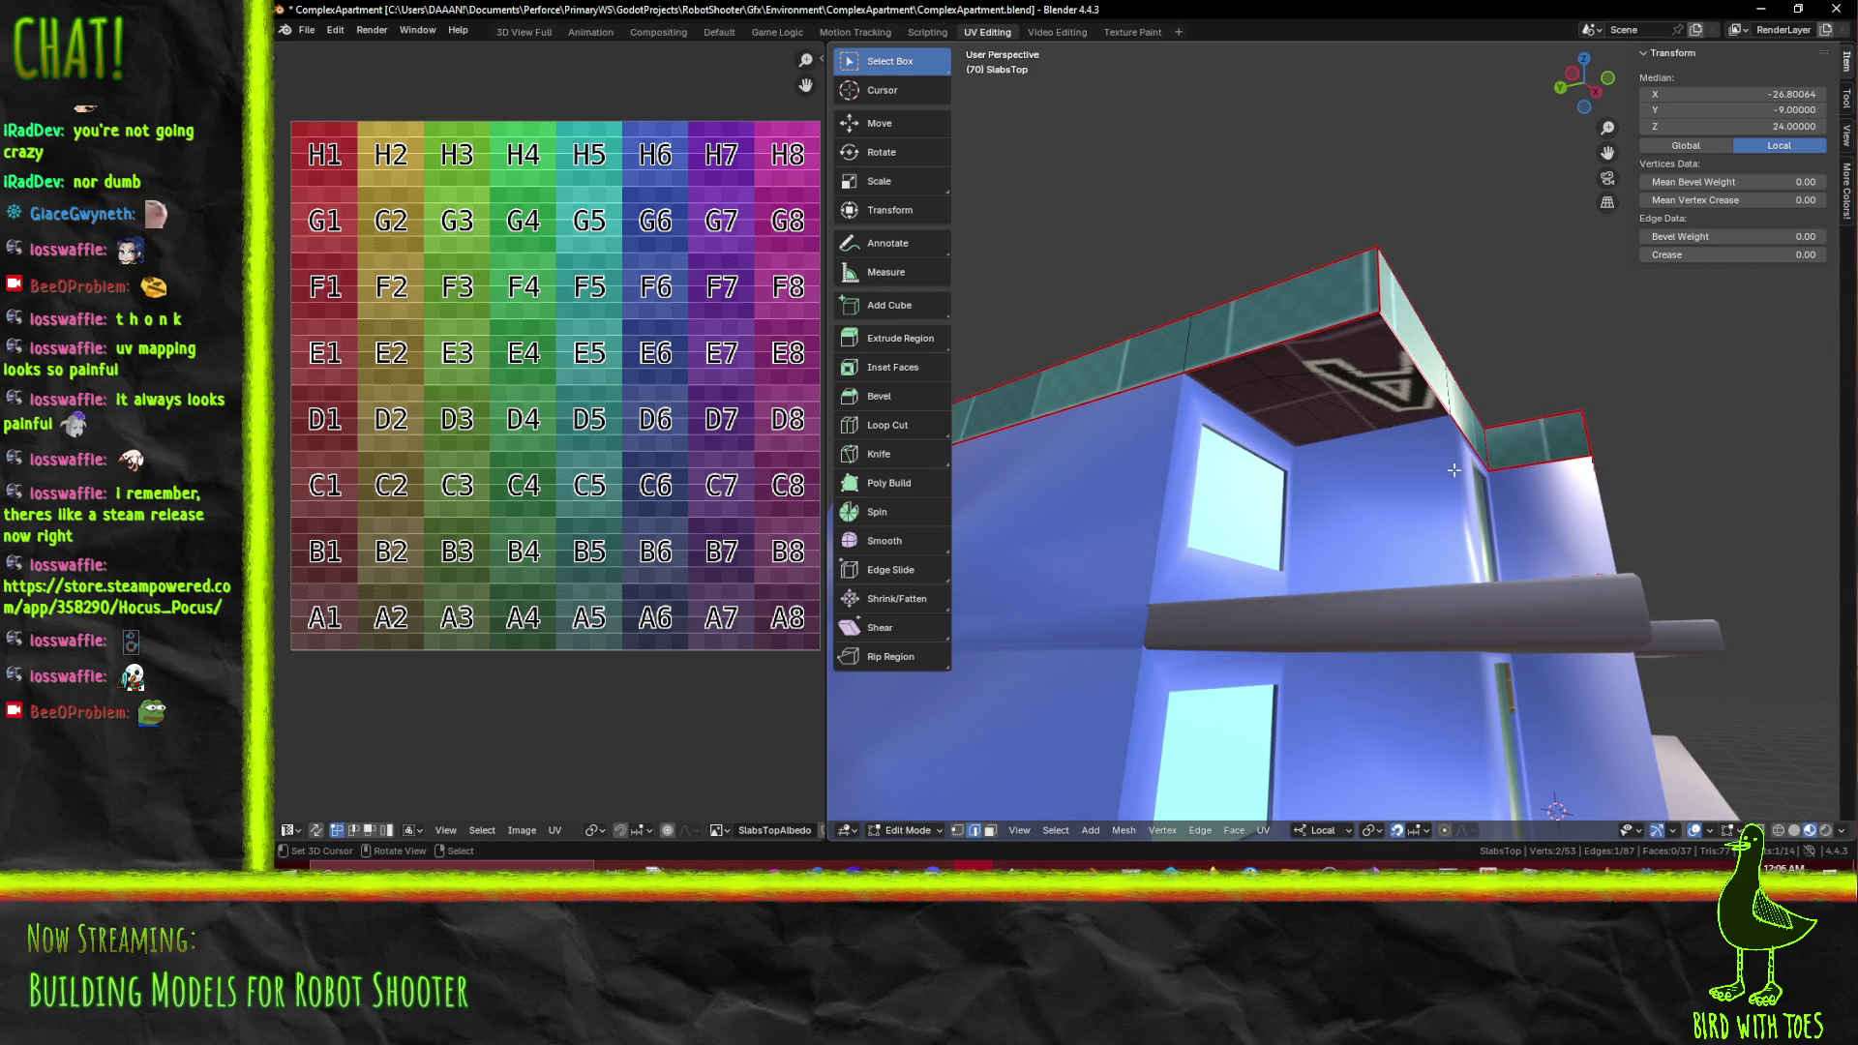
key("ctrl+z")
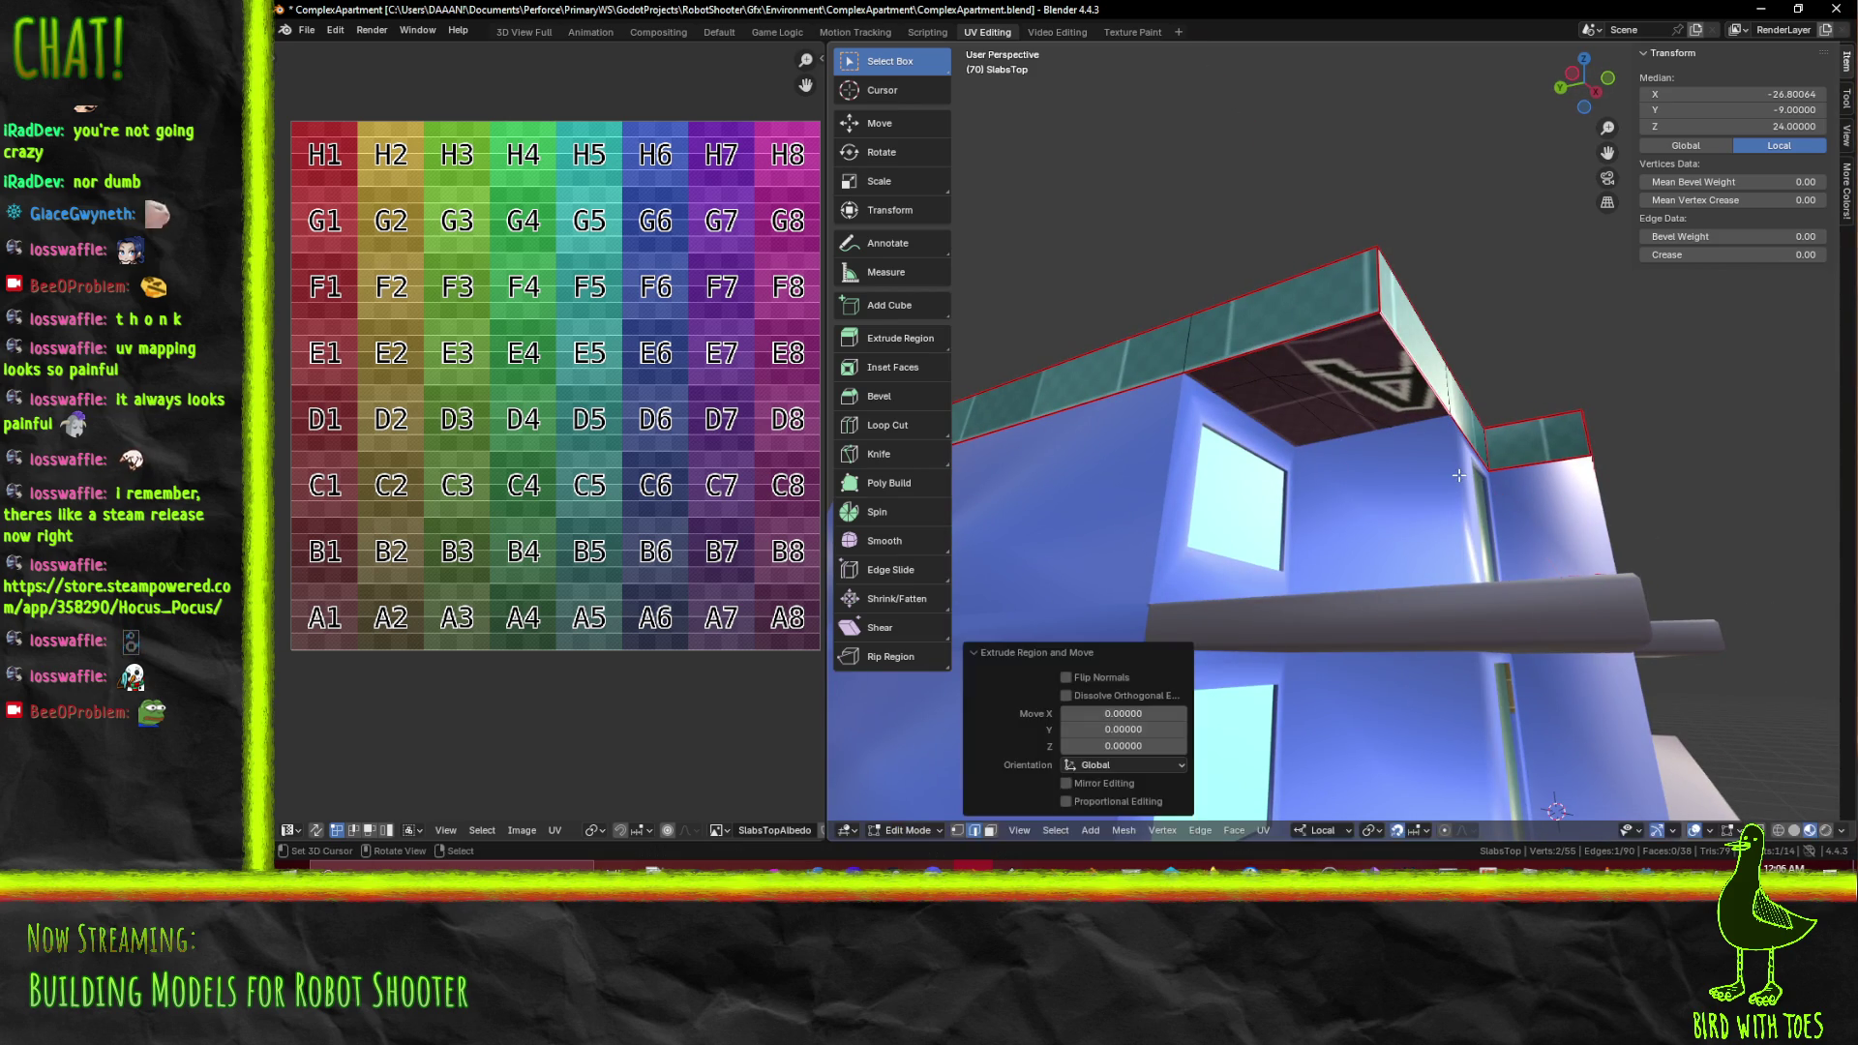
left_click_drag(1371, 503, 1357, 496)
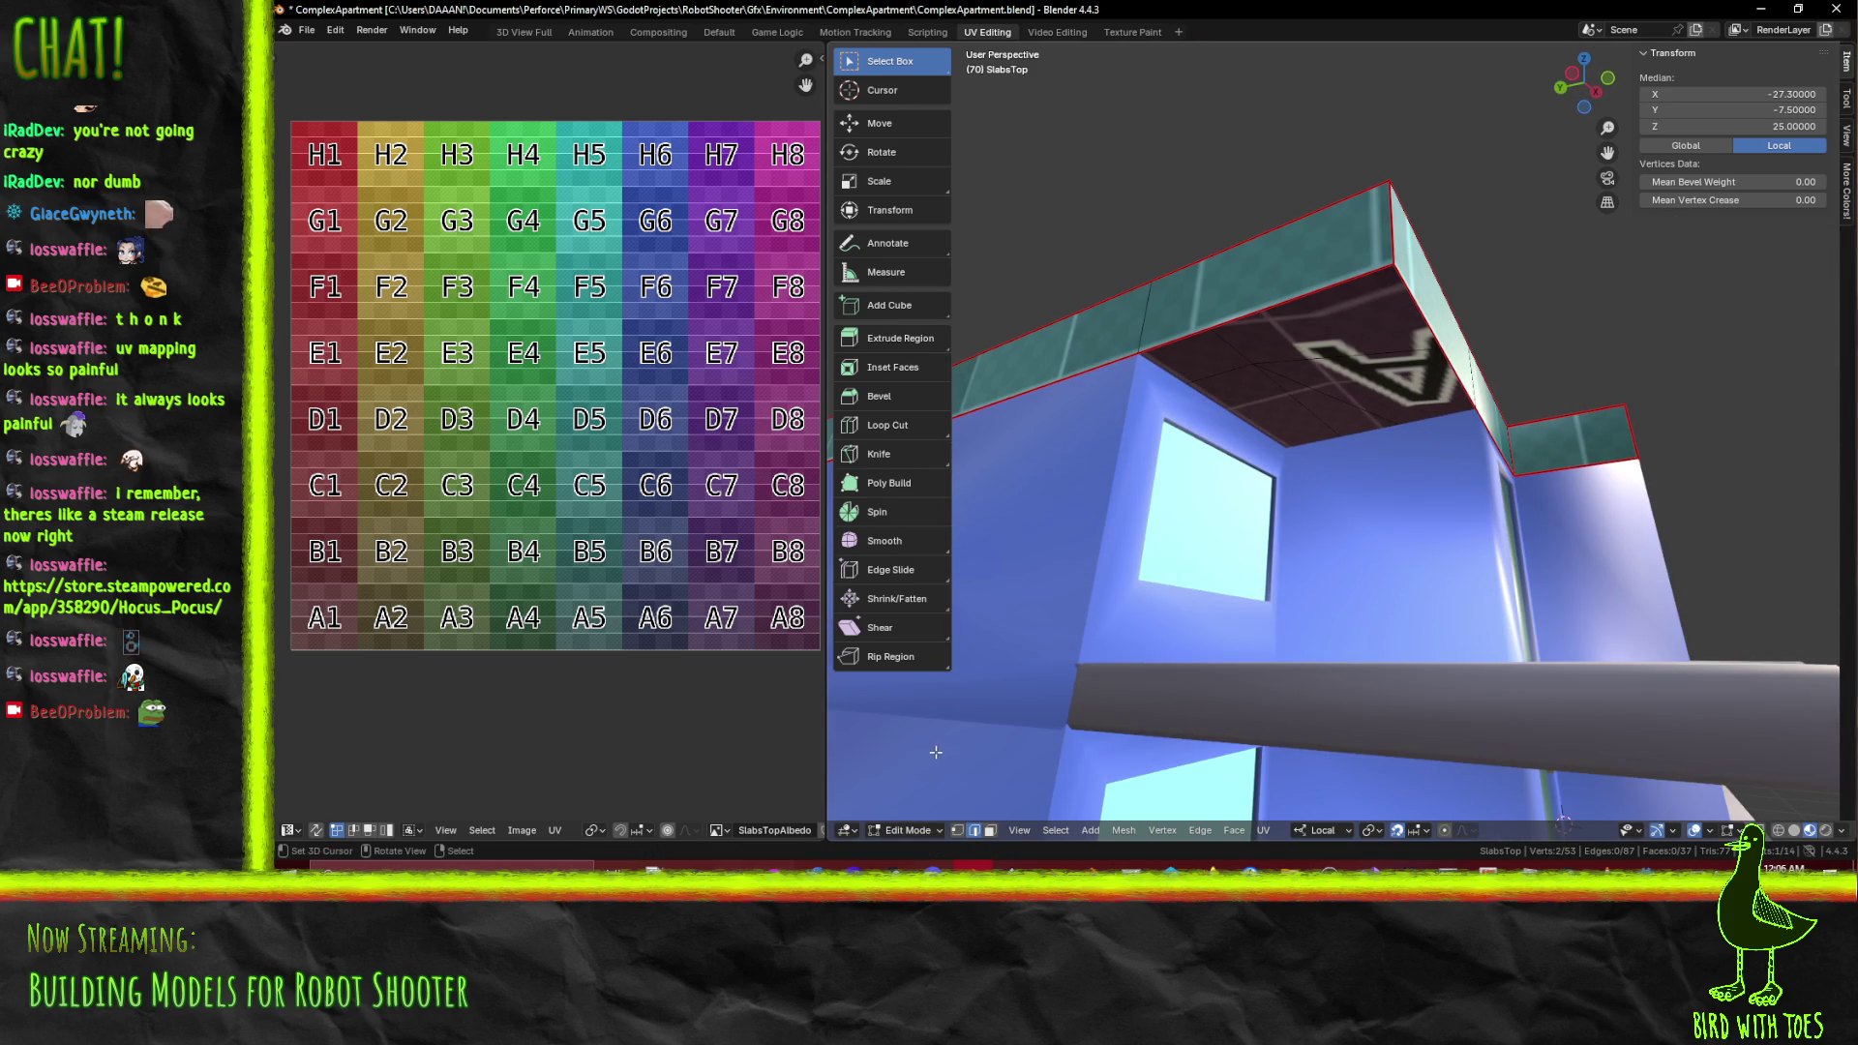
Extrude a new vertex from the slab corner 3 units along local Y
key("1")
left_click(1448, 432)
key("e")
key("y")
key("y")
left_click(1303, 568)
Fill the gap with a face from its corner vertices, then deselect and check it
left_click(1138, 359)
left_click(1391, 301)
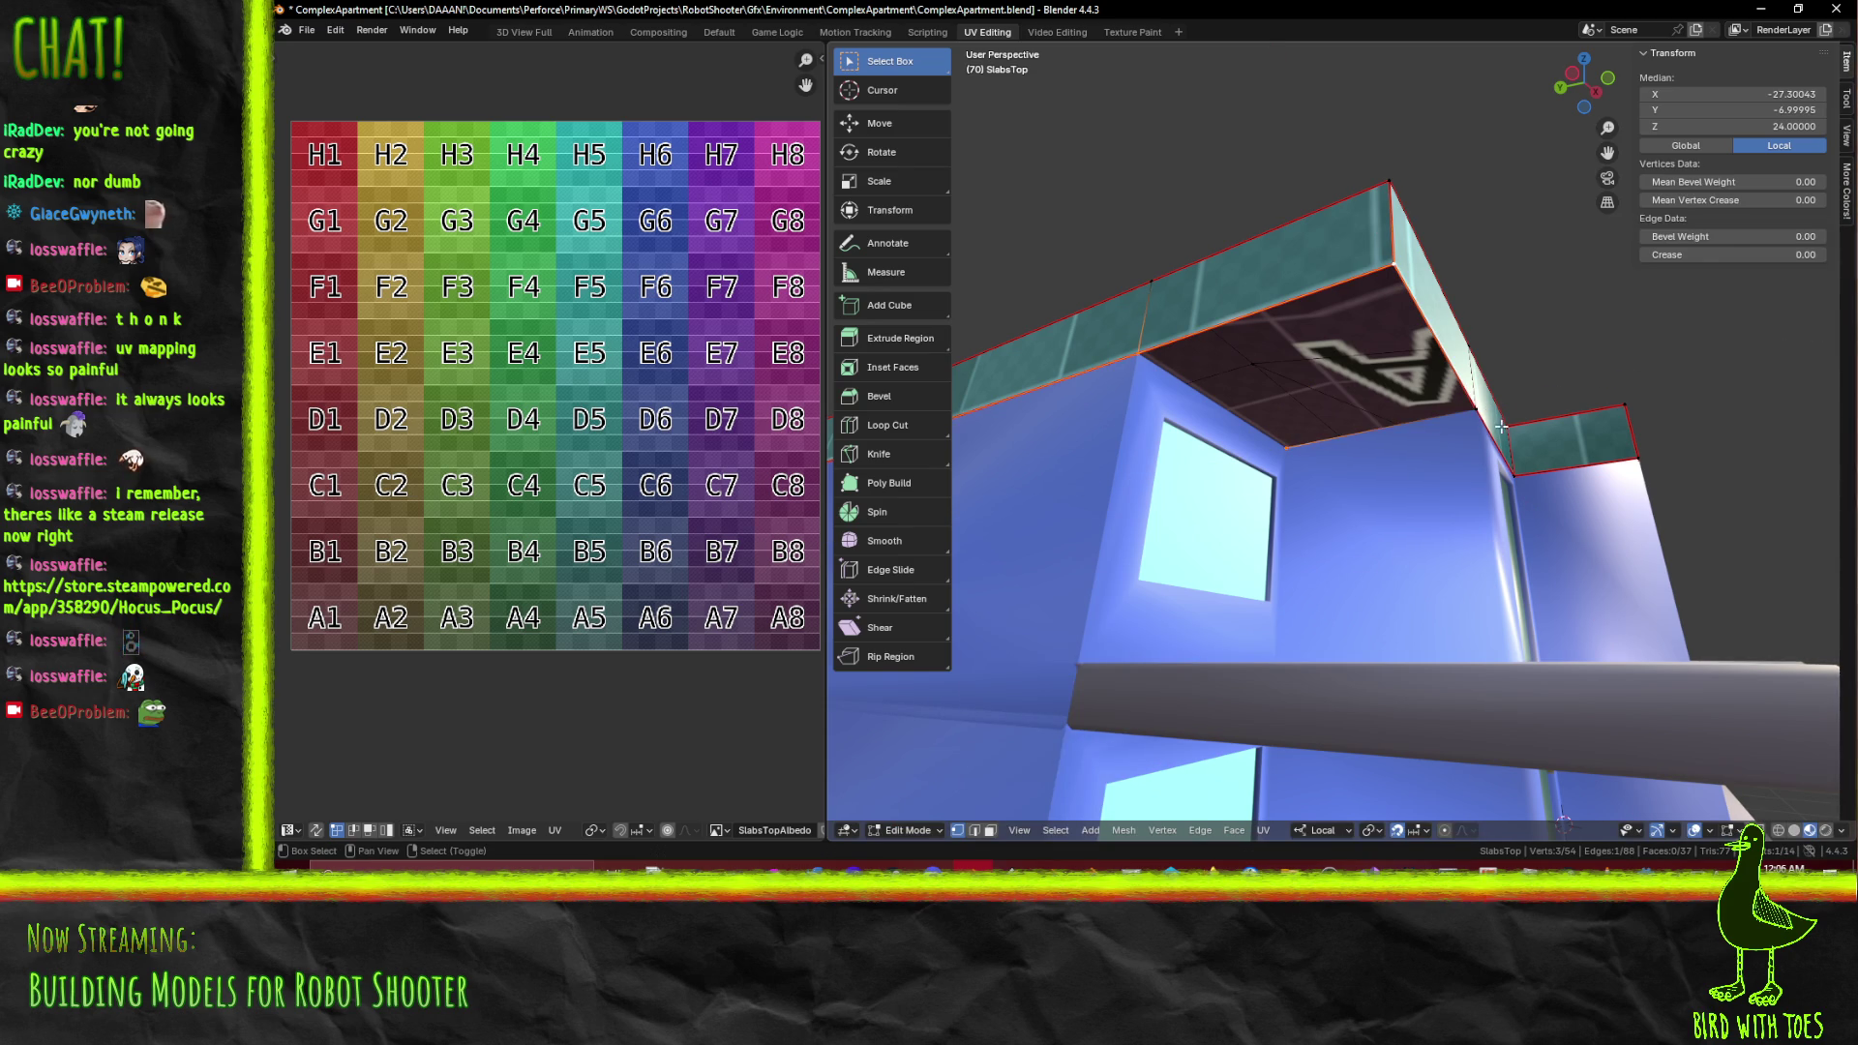
key("f")
key("alt+a")
left_click_drag(1500, 427, 1397, 533)
scroll("down", 3)
Unwrap the entire top slab using the Conformal method
key("a")
key("F3")
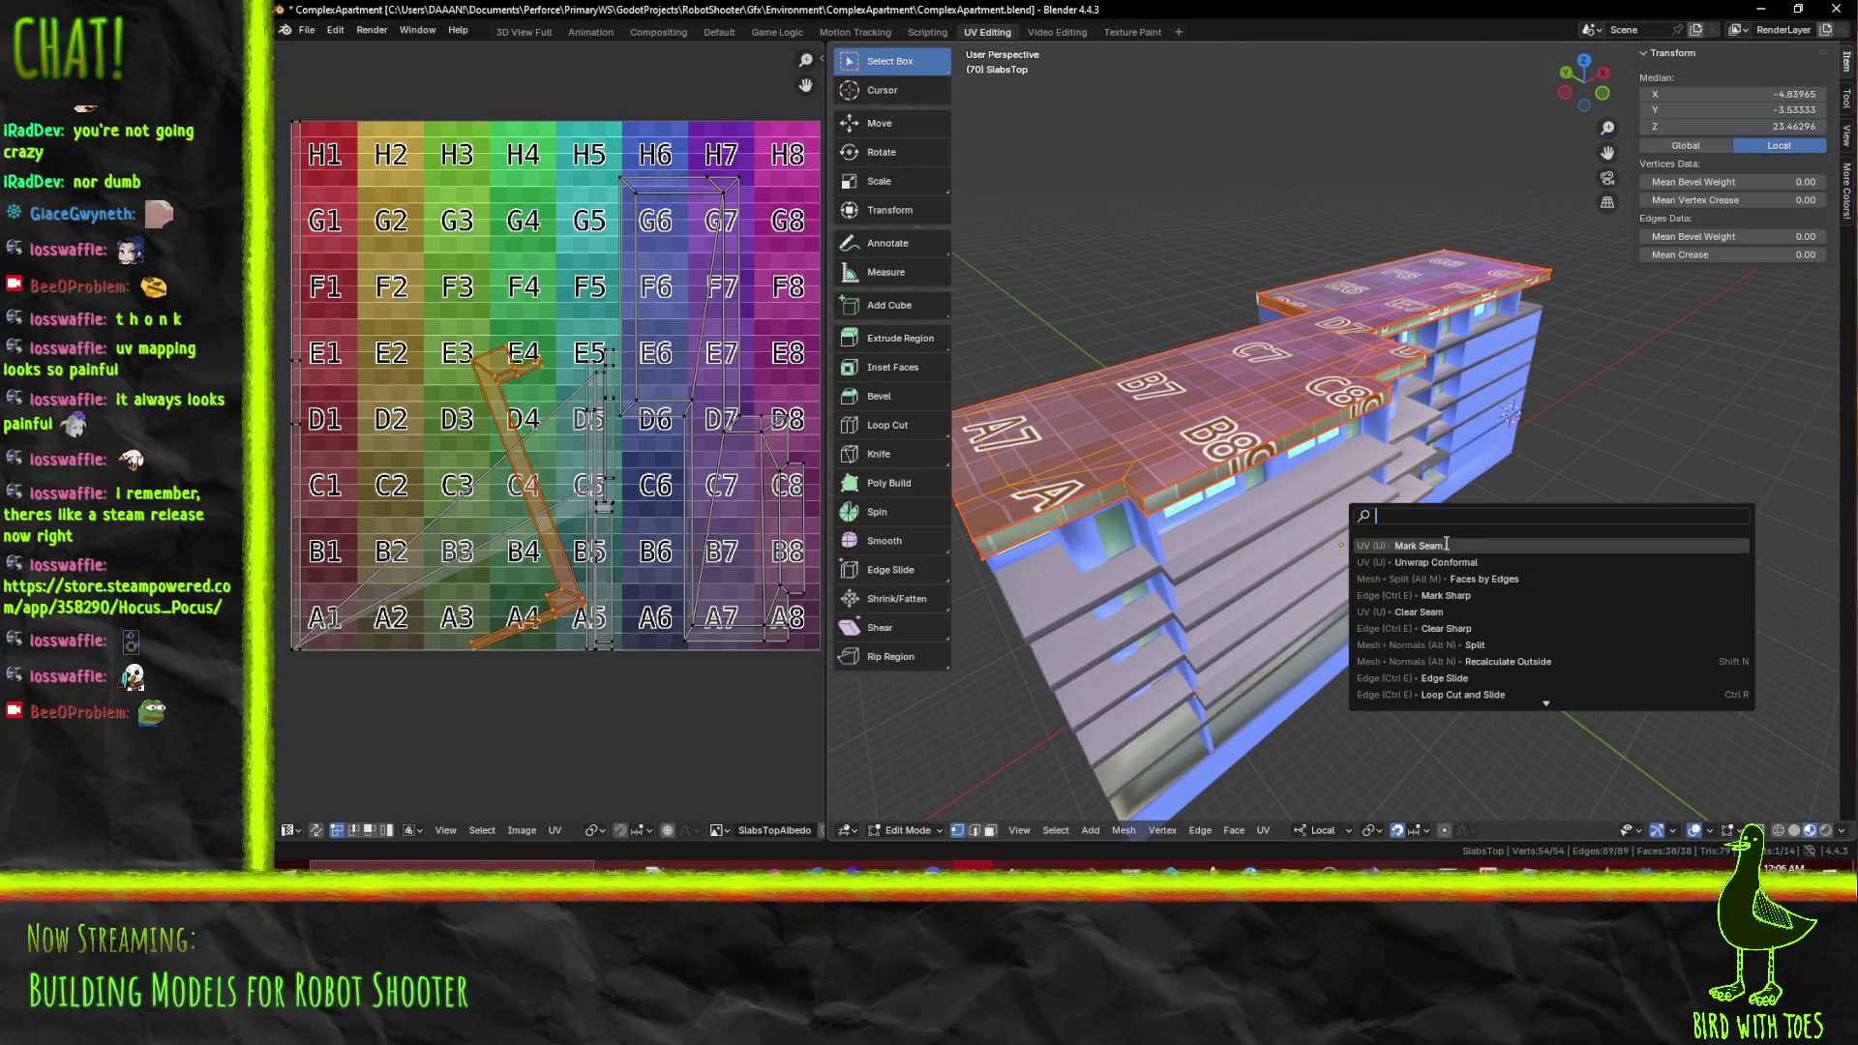
left_click(1444, 562)
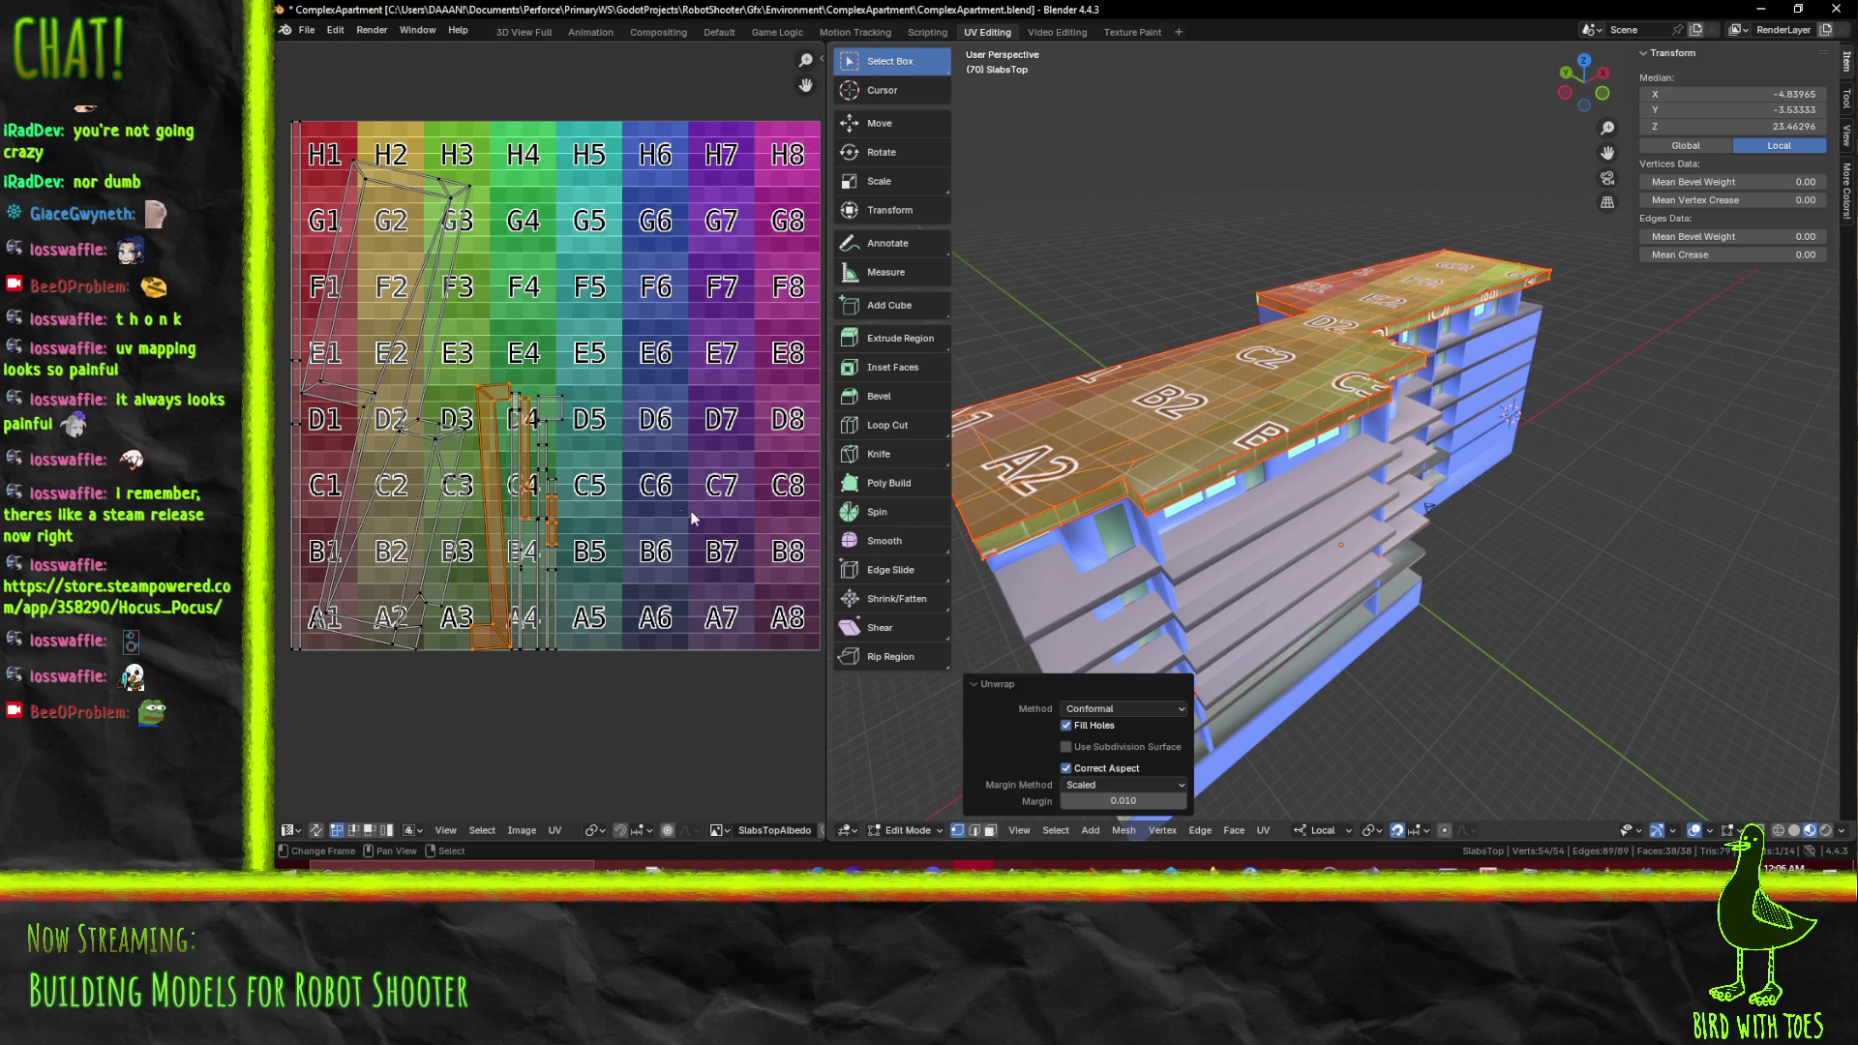
scroll("down", 3)
scroll("up", 3)
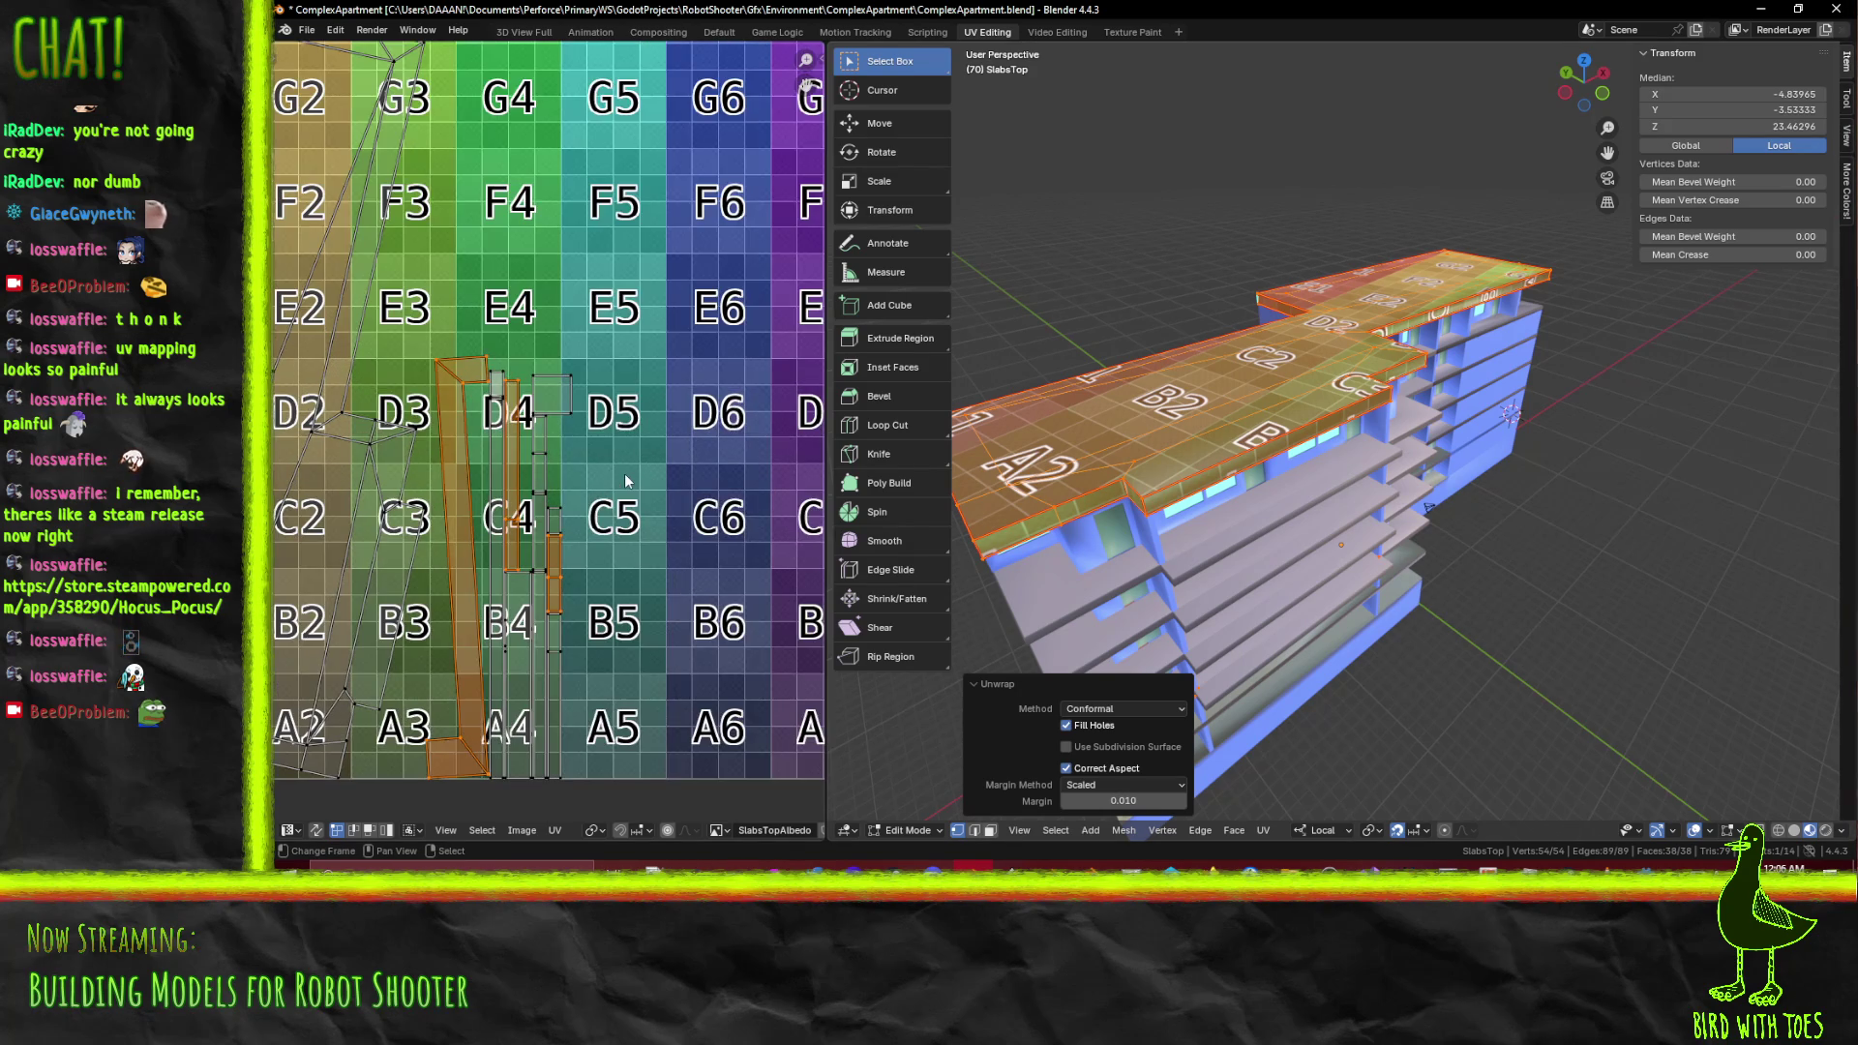
scroll("down", 3)
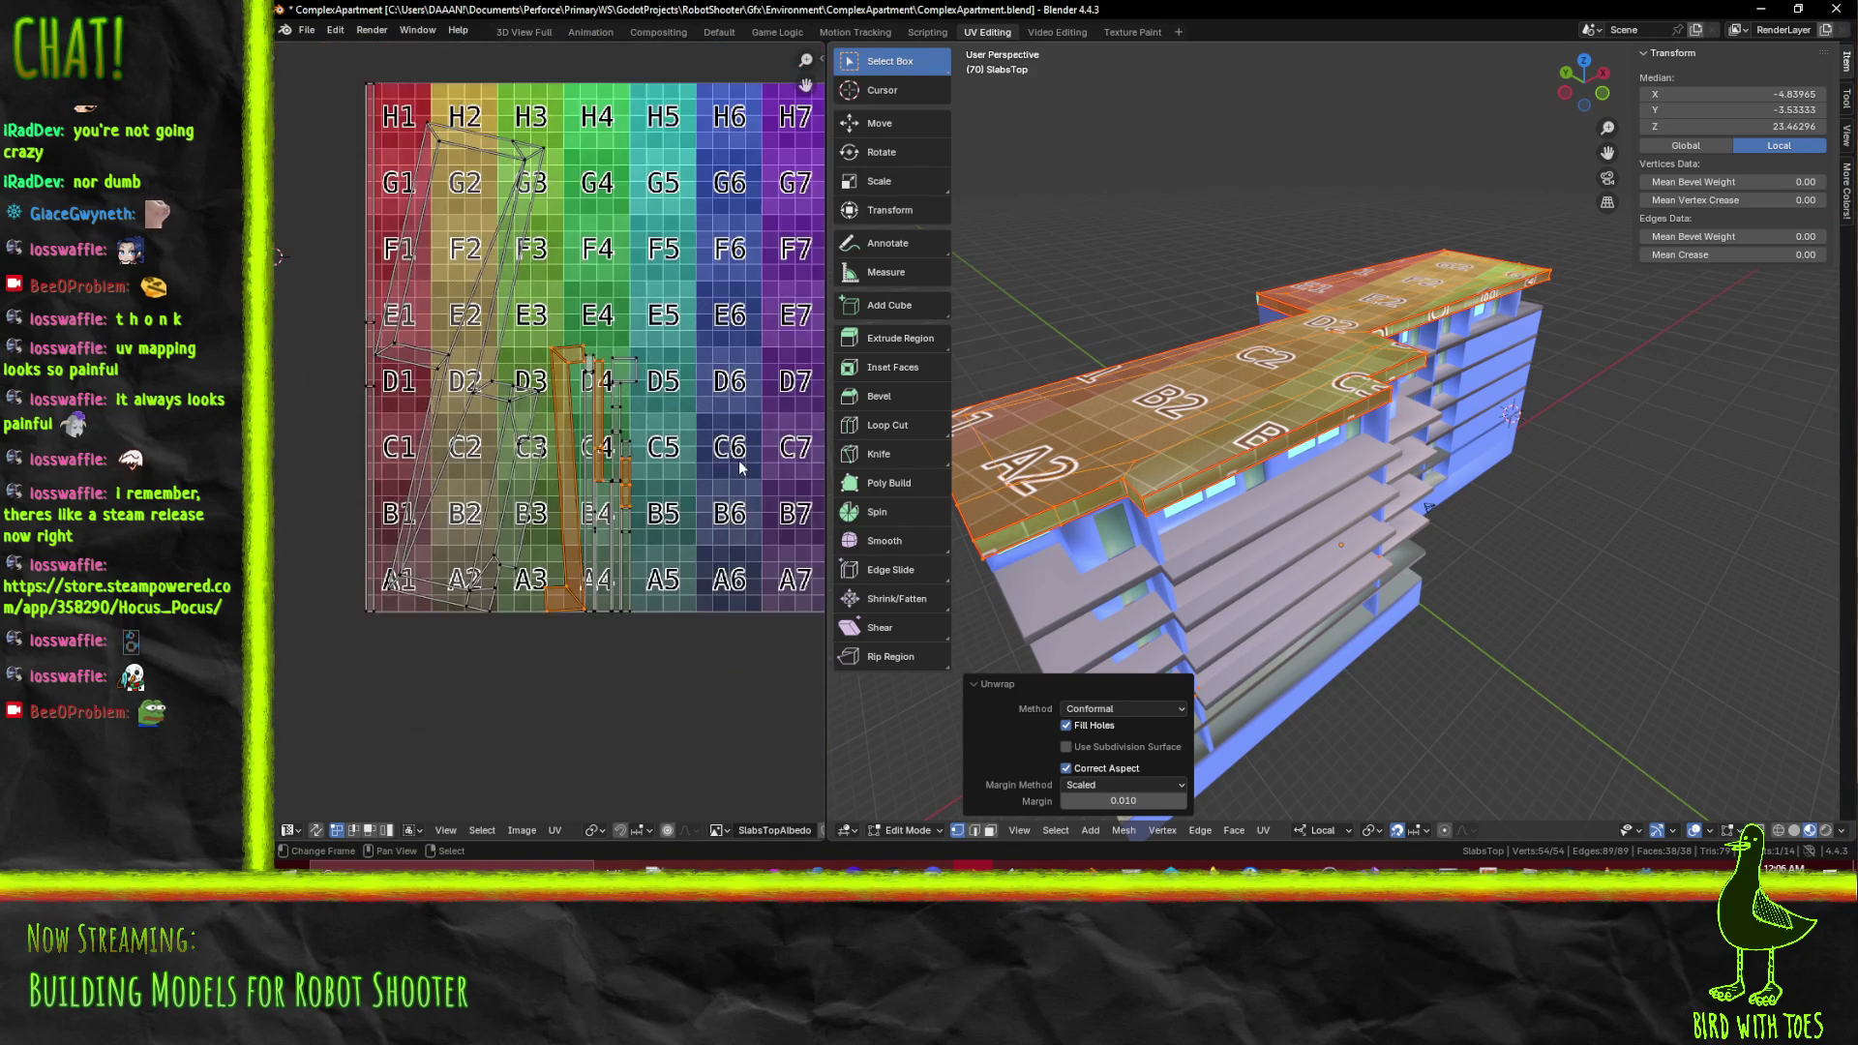
scroll("up", 3)
scroll("up", 3)
left_click_drag(677, 474, 629, 429)
scroll("up", 3)
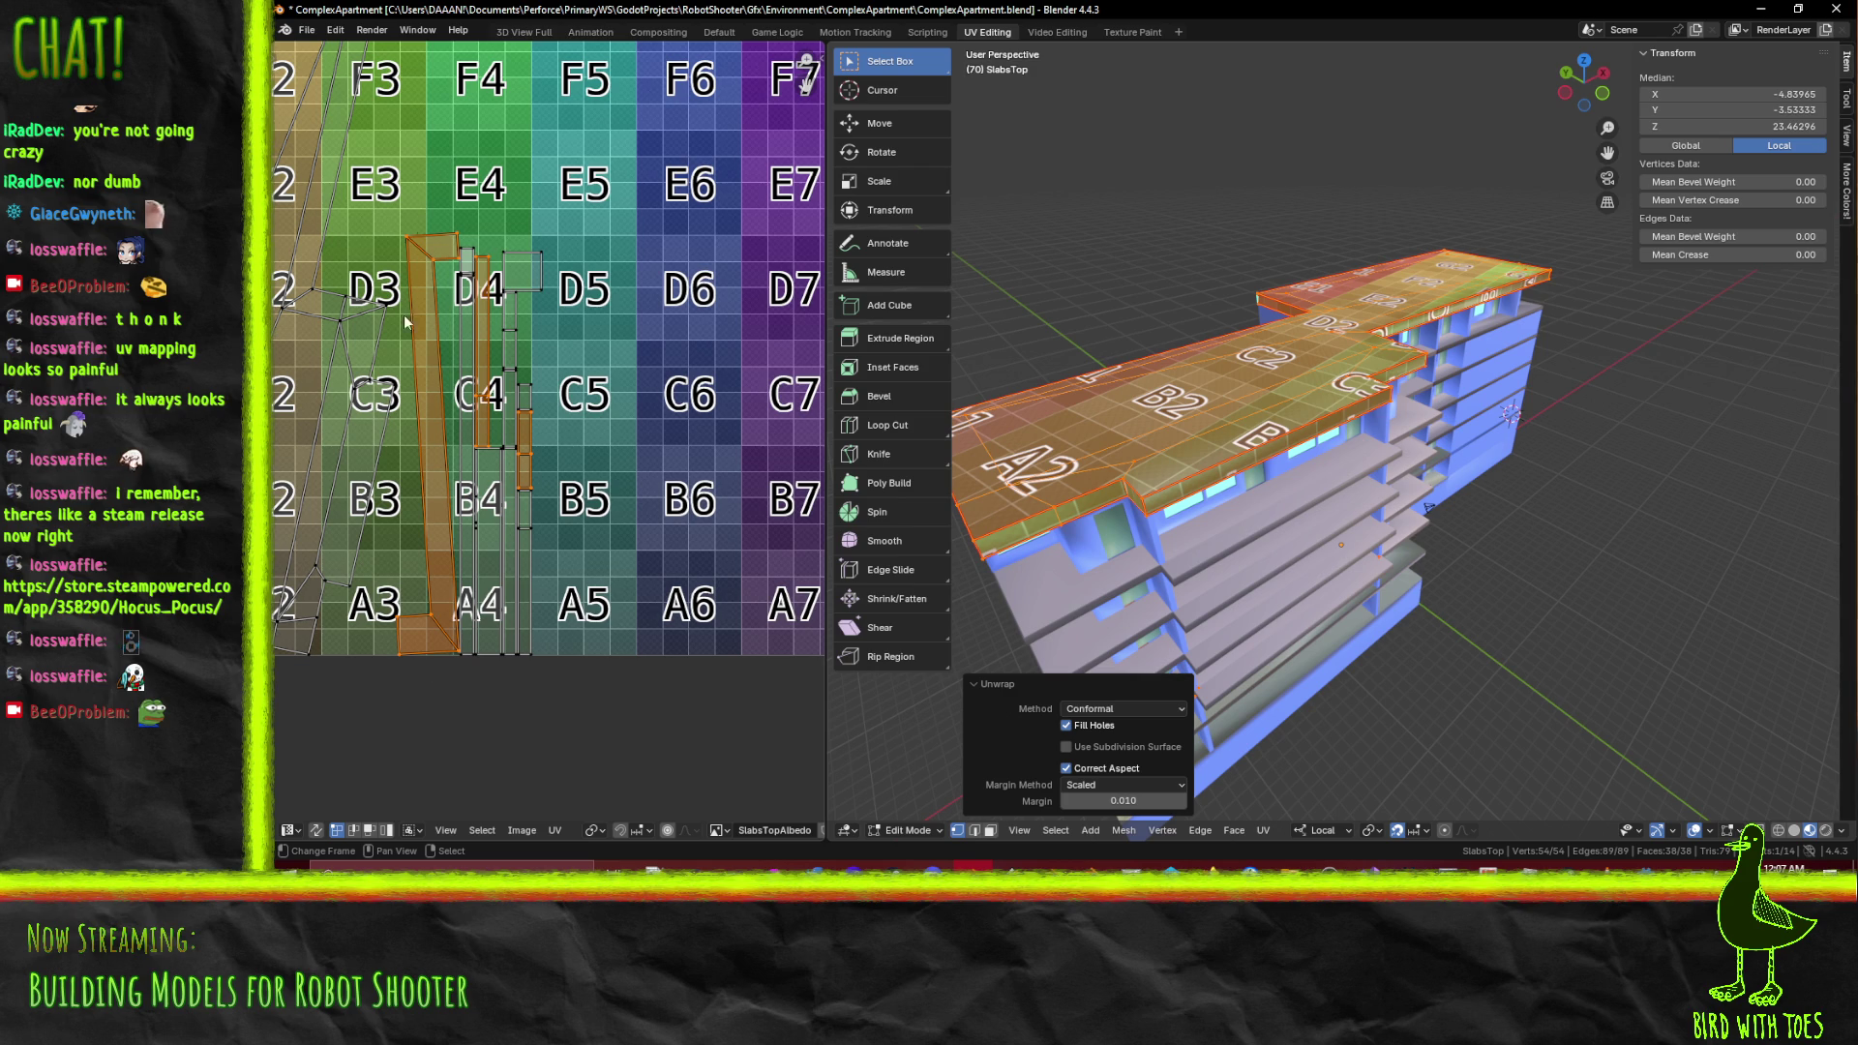
left_click_drag(489, 422, 664, 470)
Box-select the top-left UV island, the edge strips near A1–A2 and the left-column island
left_click(581, 372)
scroll("down", 3)
left_click_drag(567, 426, 571, 530)
key("b")
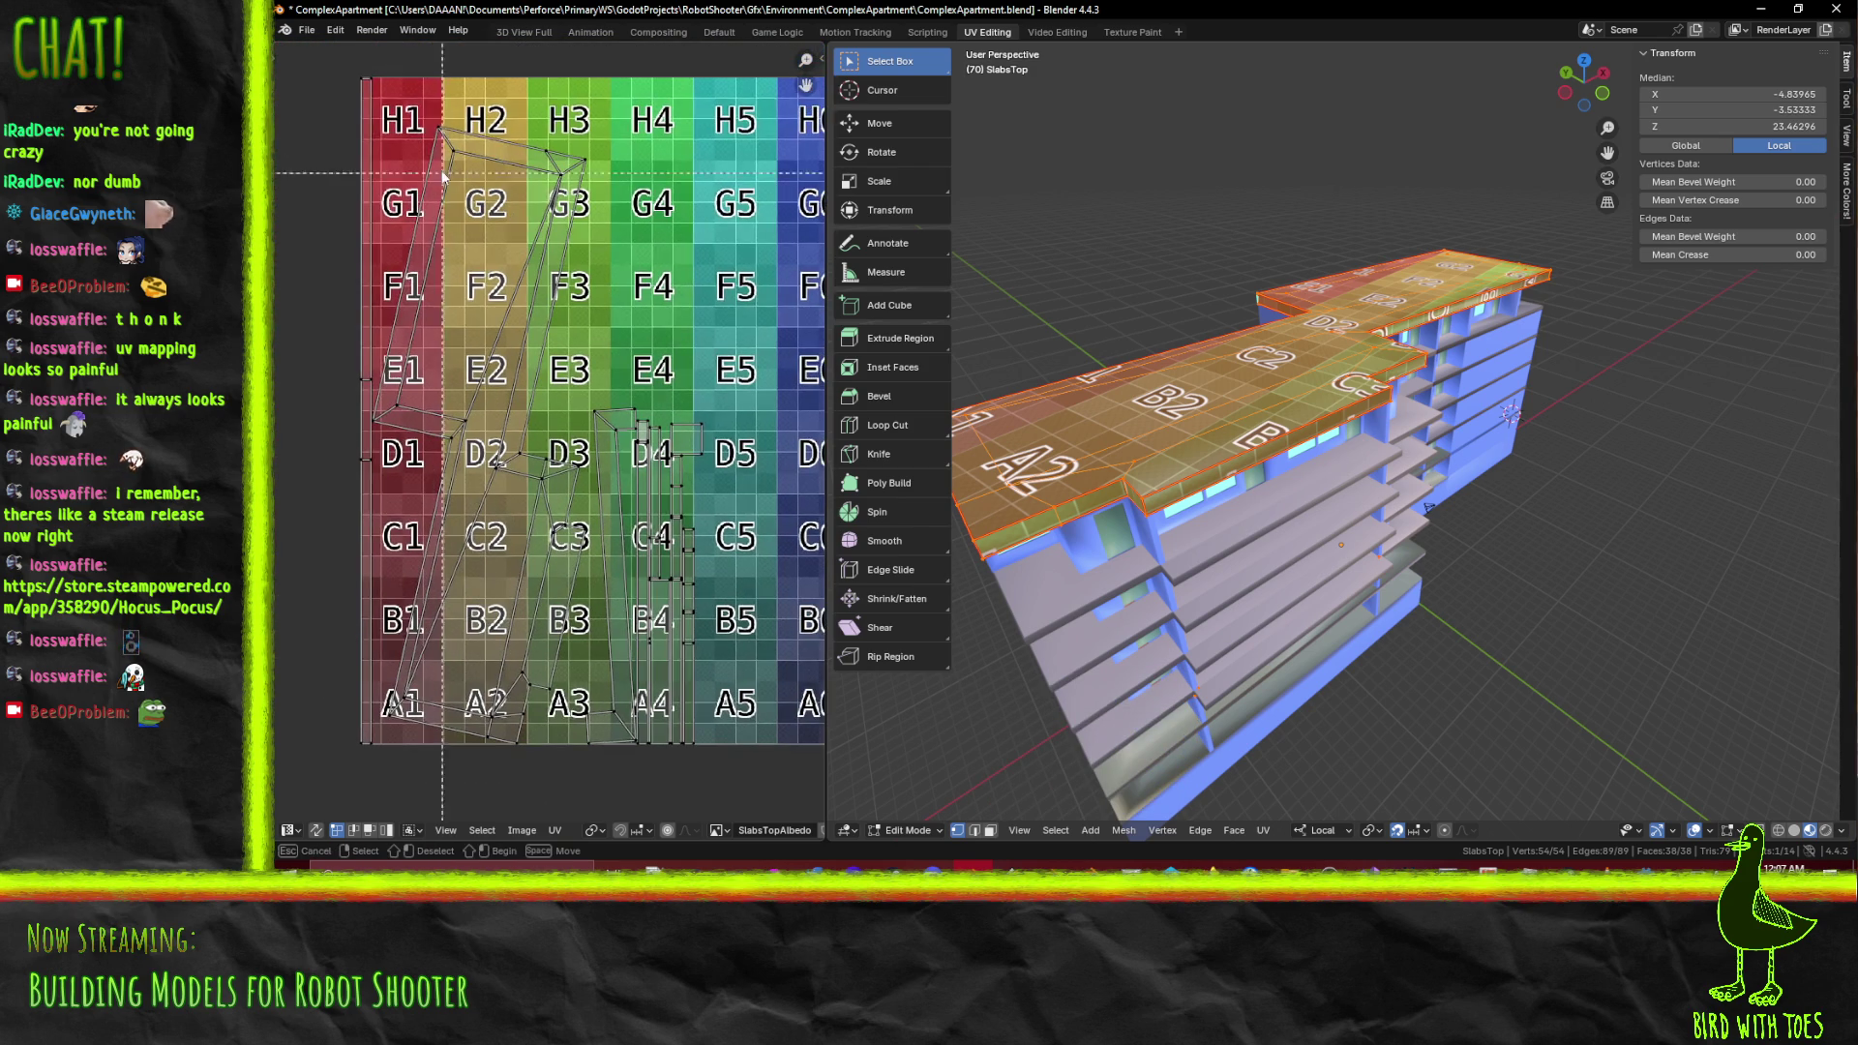
left_click_drag(675, 317, 675, 317)
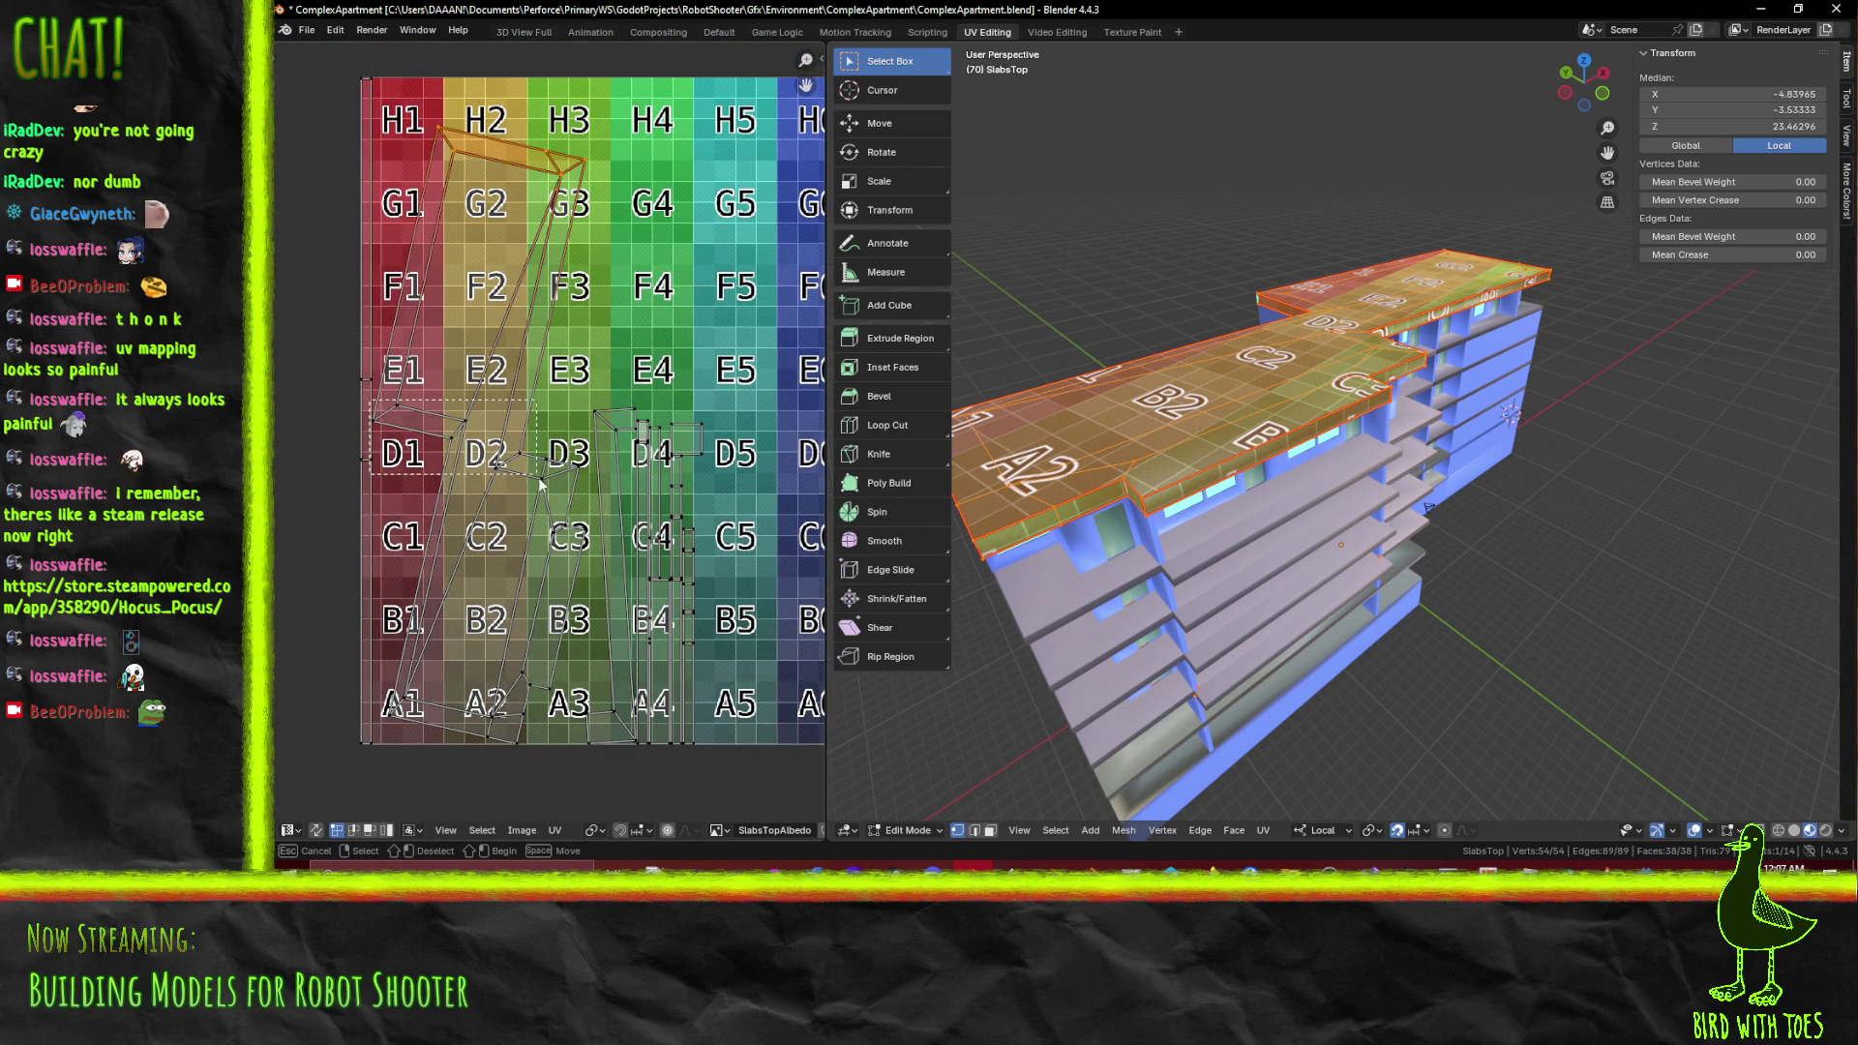
key("b")
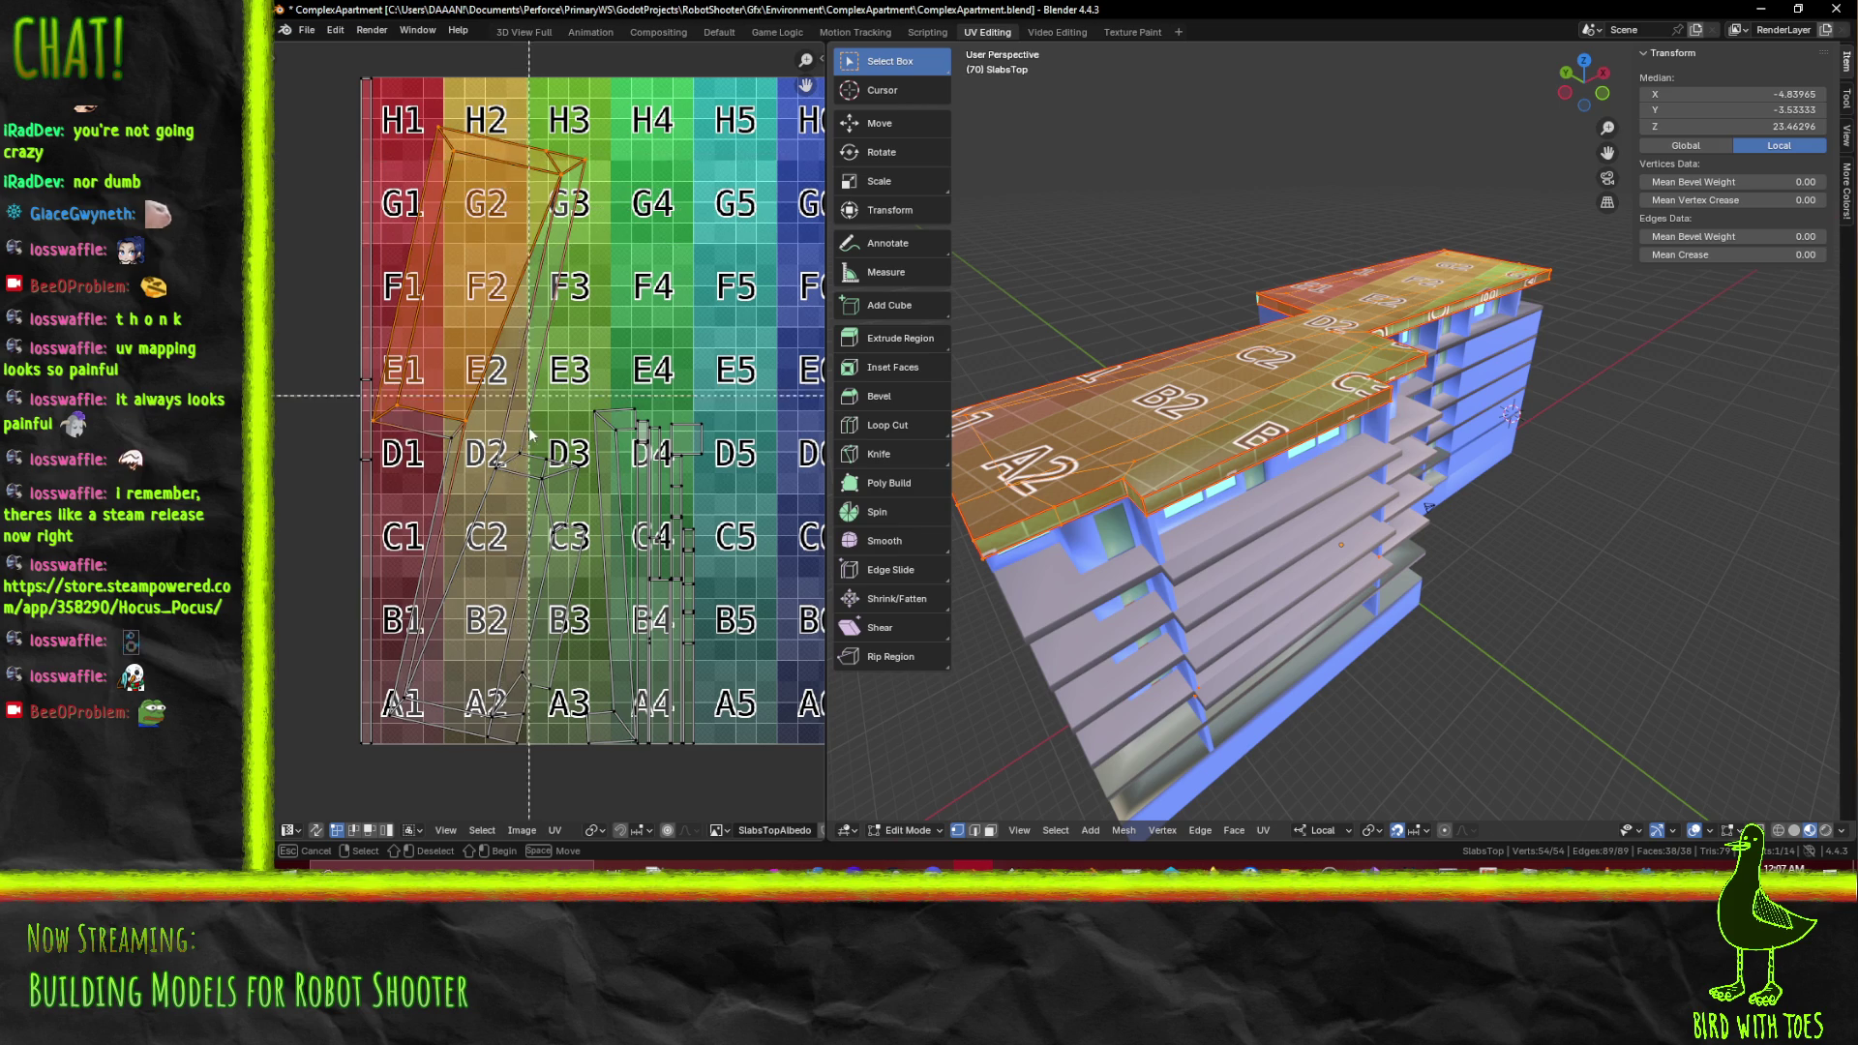
left_click_drag(367, 586, 518, 732)
key("b")
left_click_drag(579, 540, 582, 551)
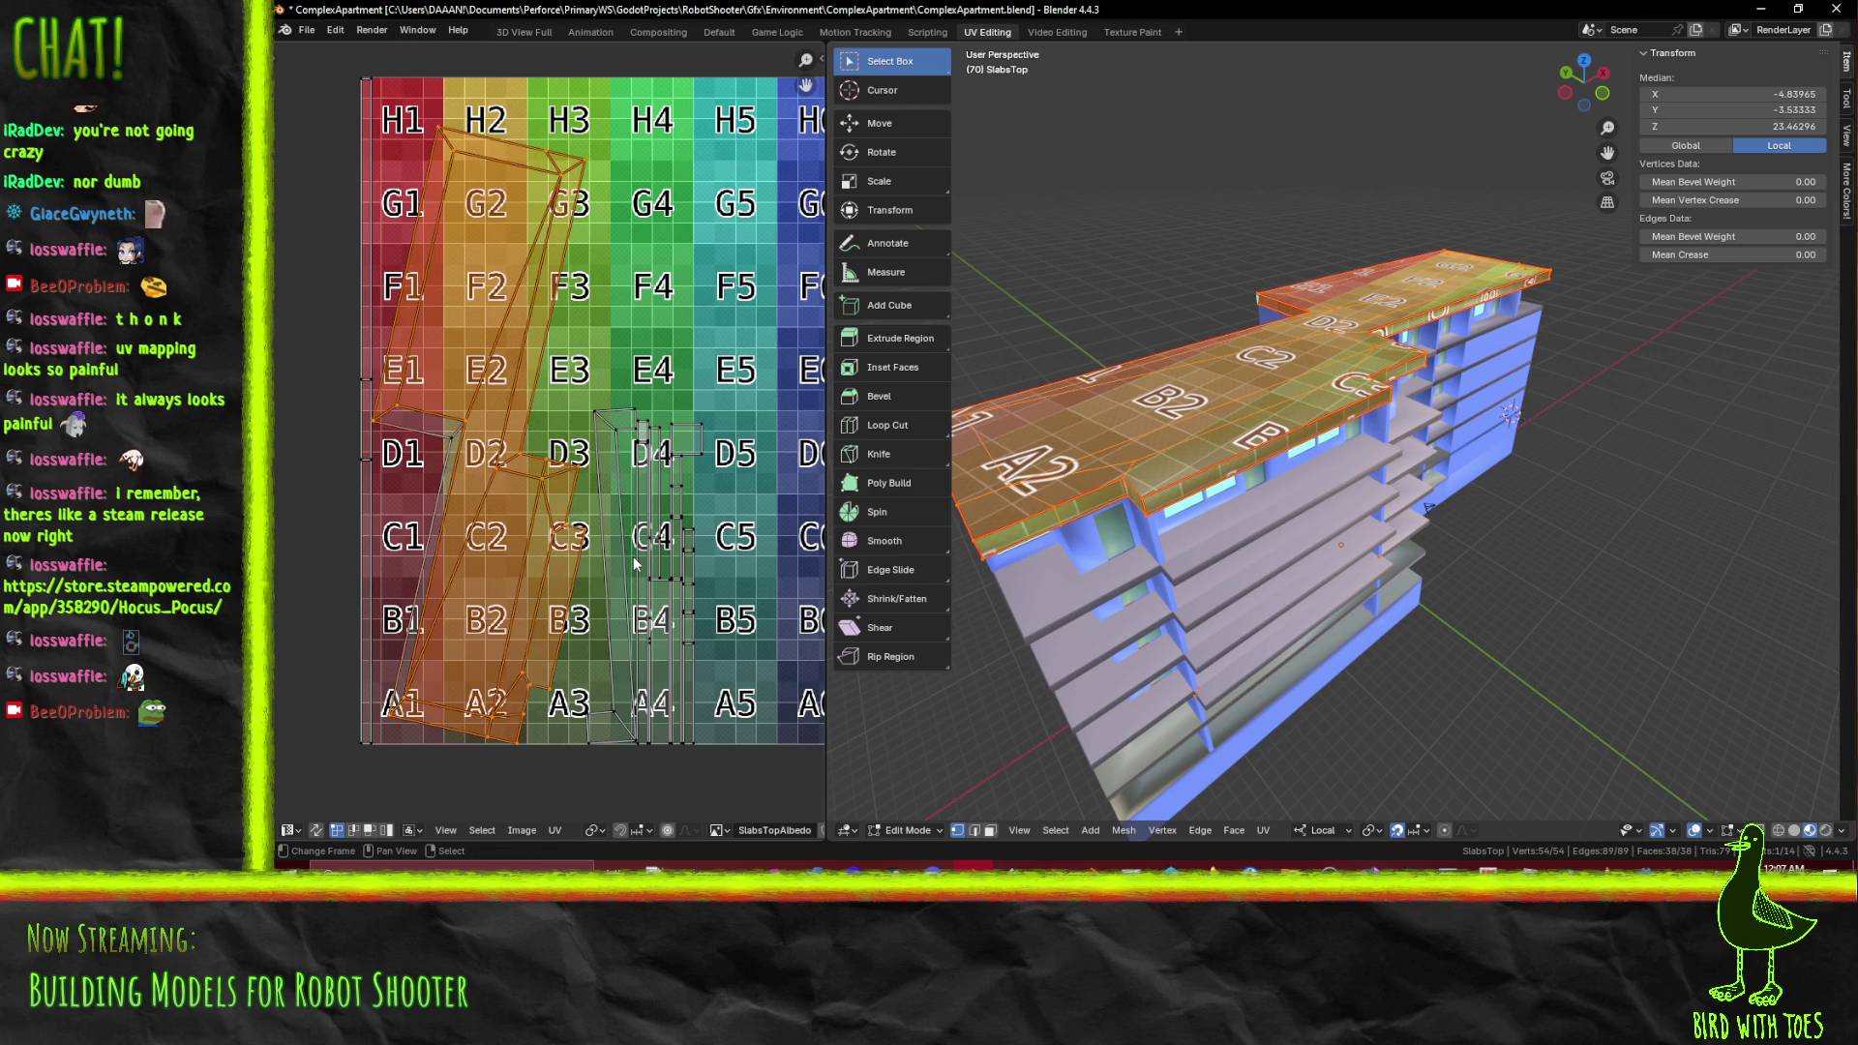
key("b")
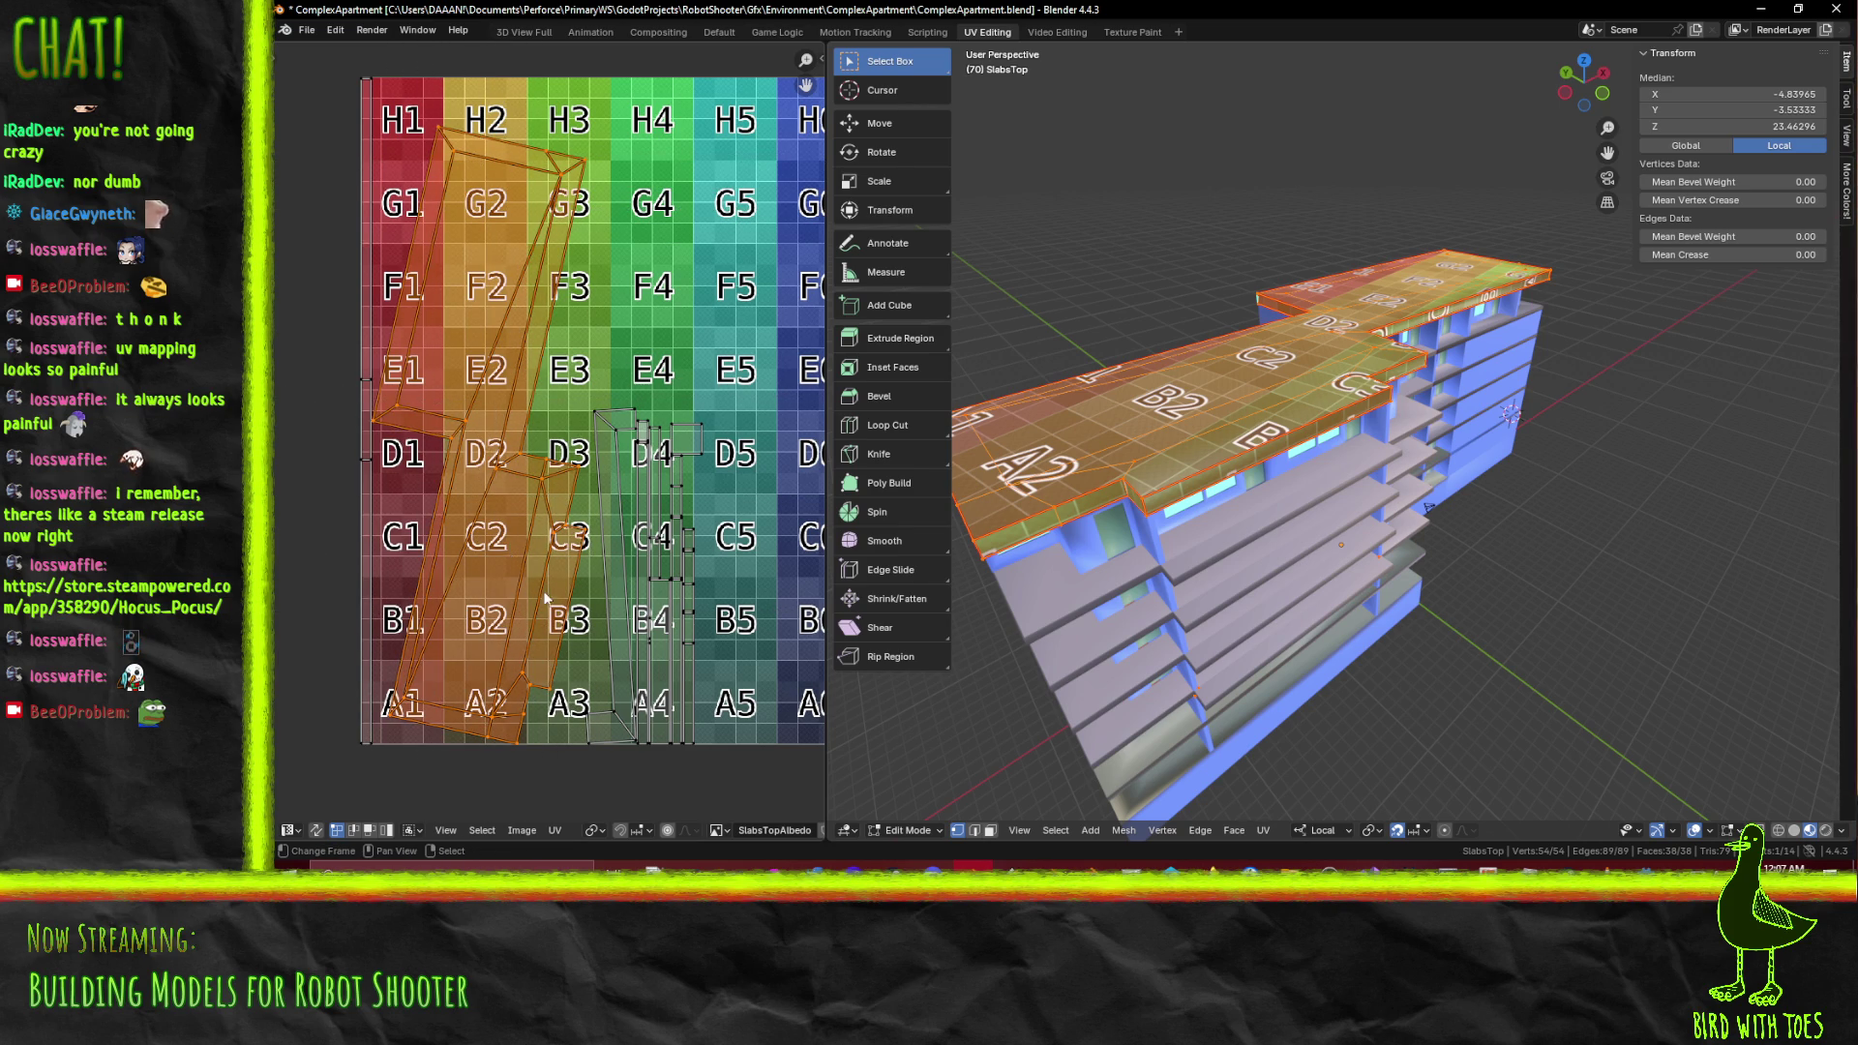
scroll("down", 3)
Rotate the selected UV islands into the new orientation
key("r")
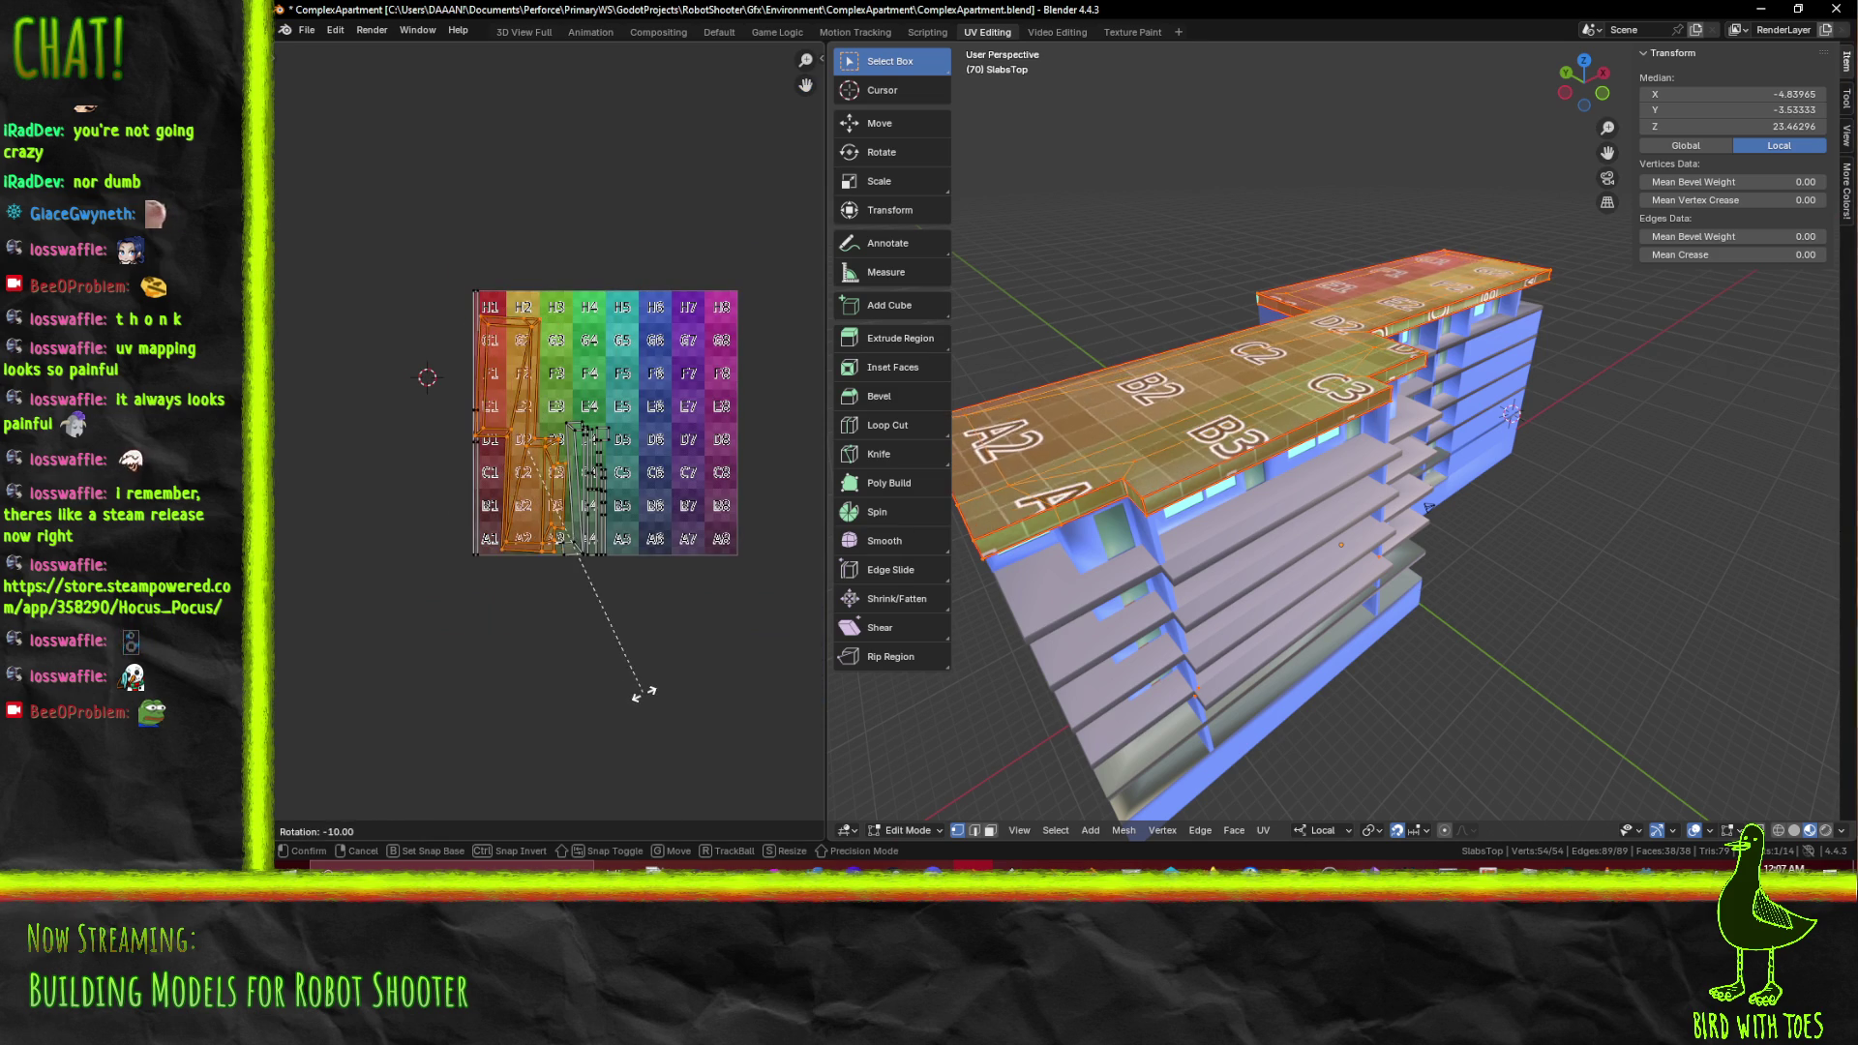
left_click(654, 691)
scroll("up", 3)
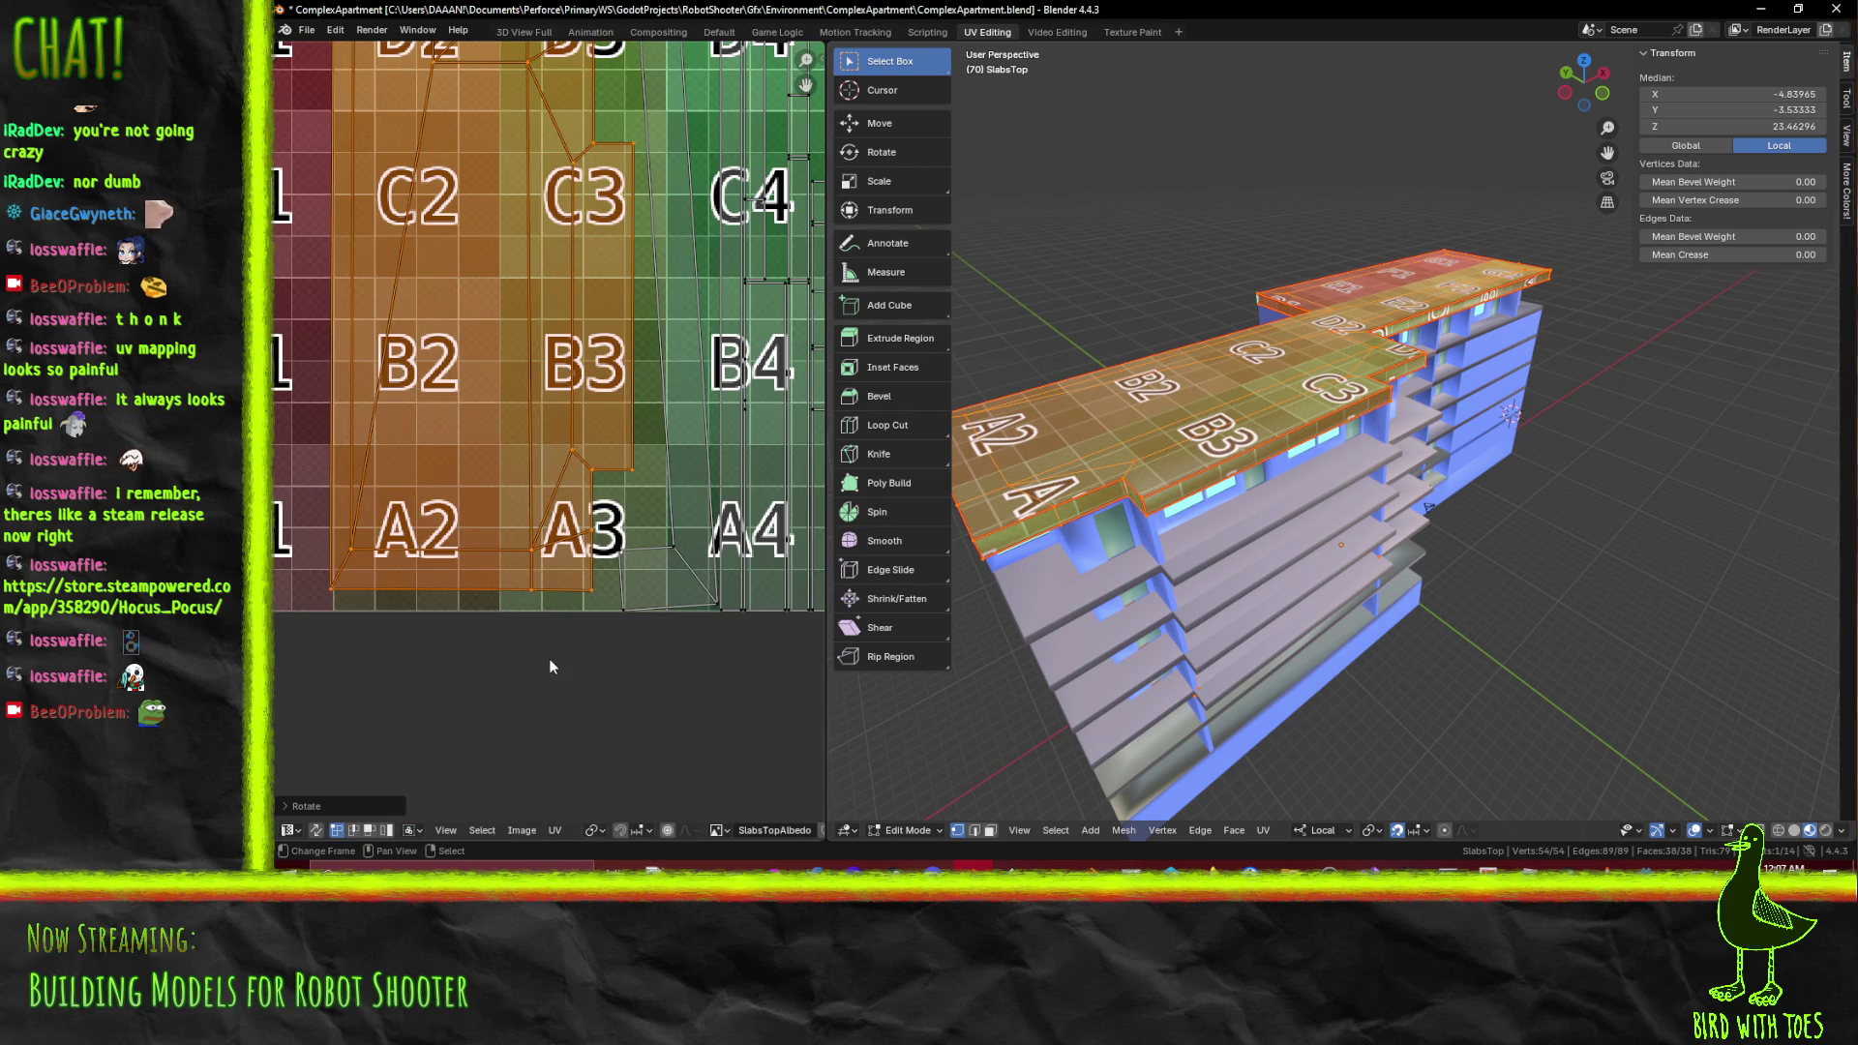
key("r")
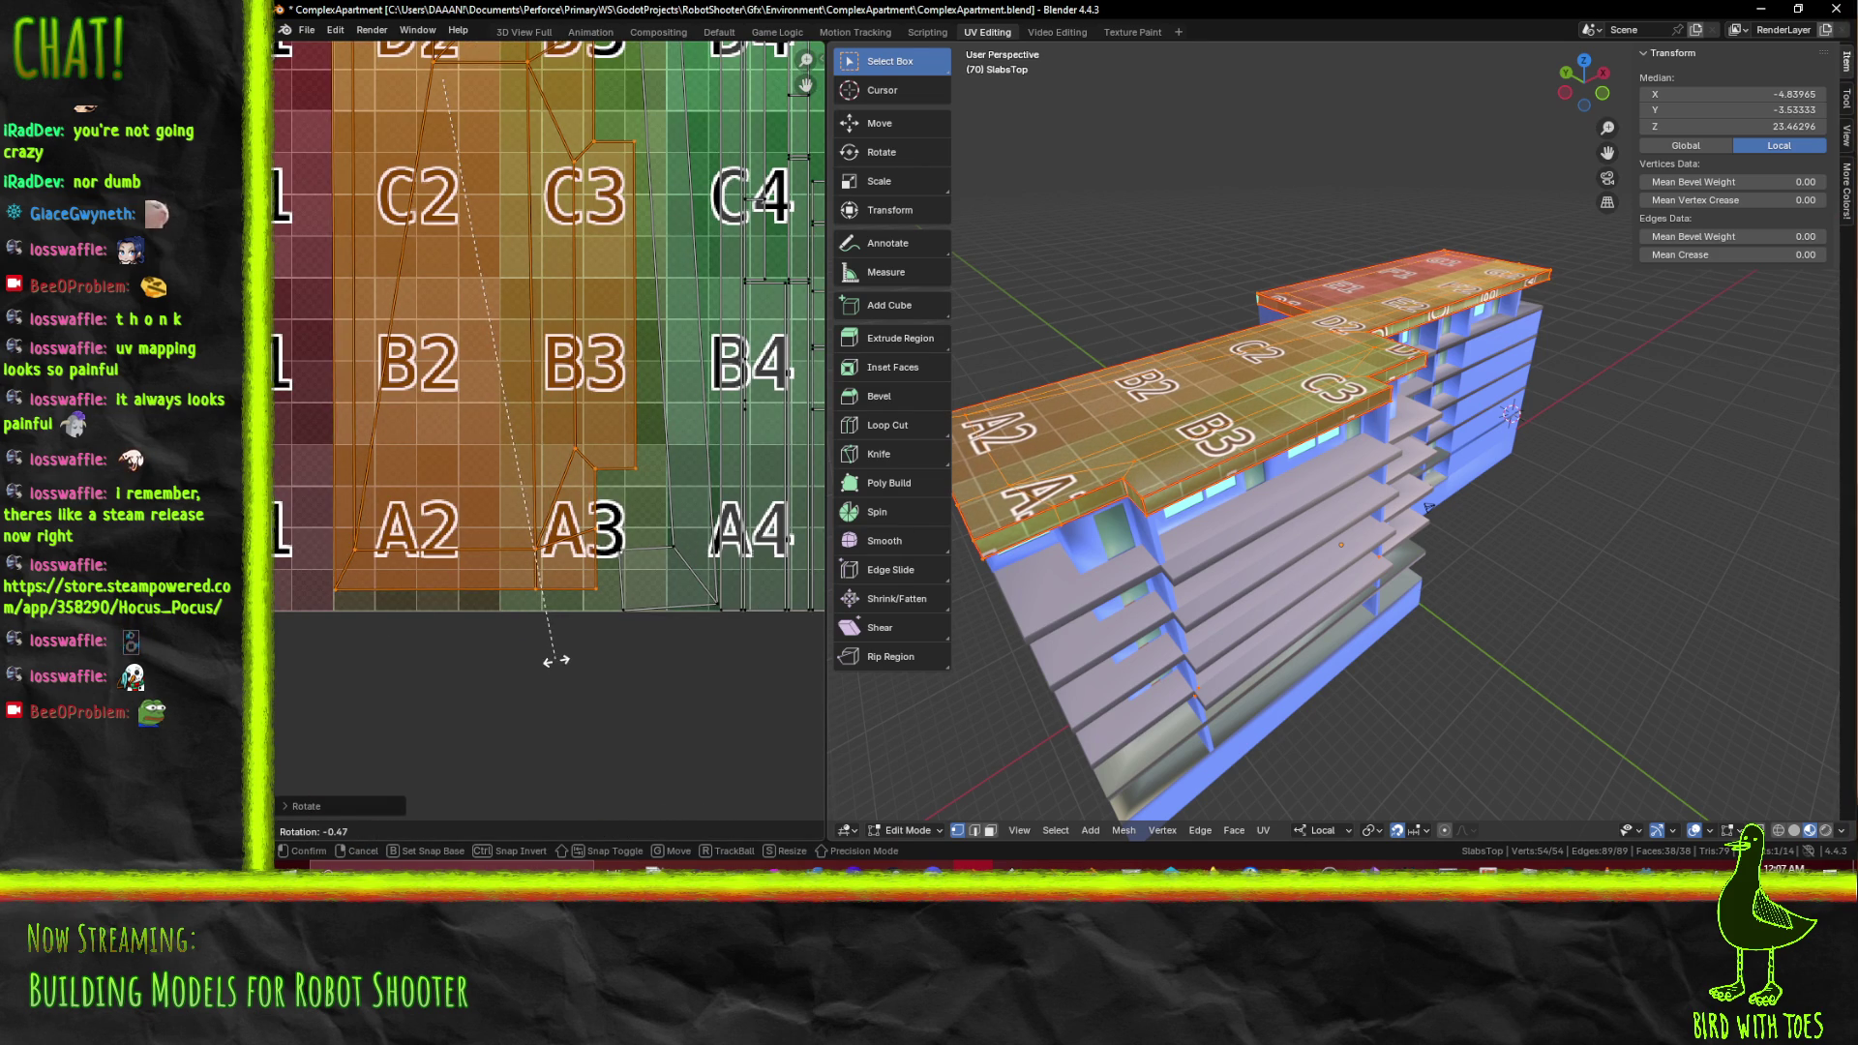
right_click(555, 661)
scroll("down", 3)
Move and scale the UV island to sit over the G6–C8 checker cells
key("g")
scroll("up", 3)
left_click(660, 572)
key("s")
left_click(677, 592)
key("g")
left_click(681, 601)
key("s")
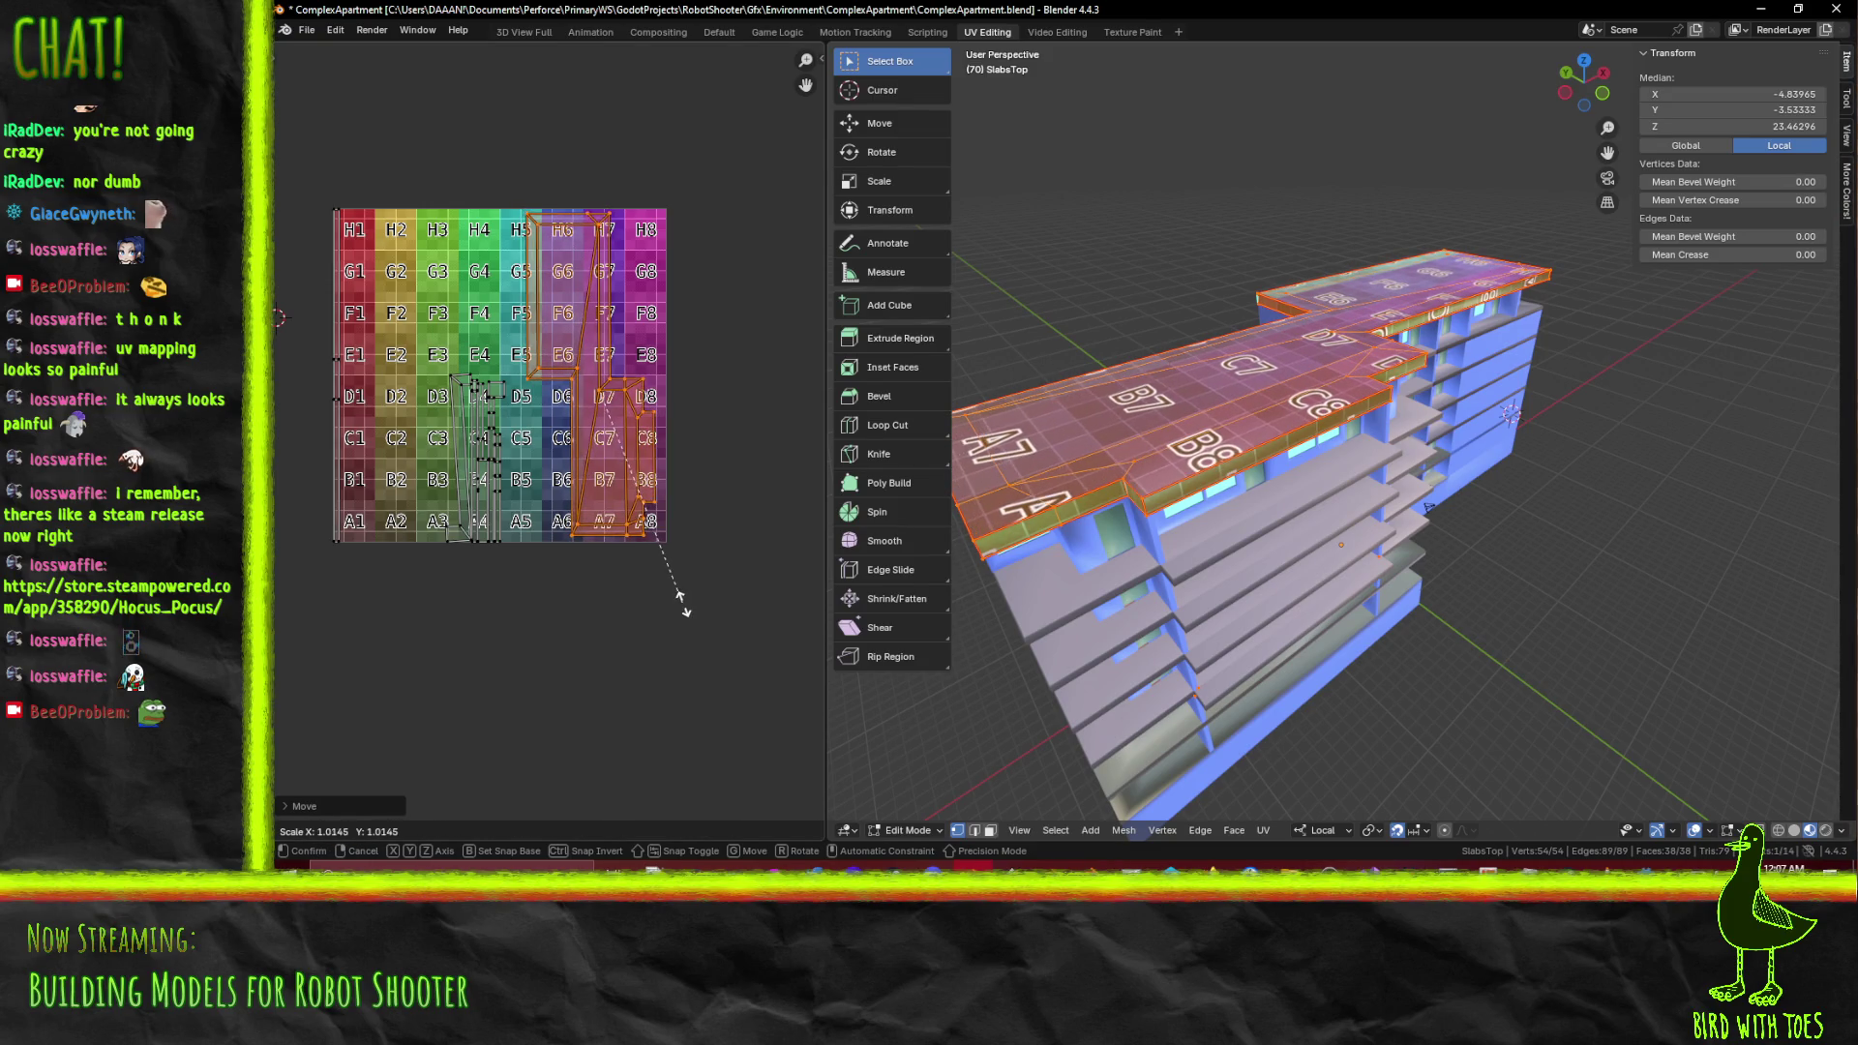
left_click(670, 511)
key("g")
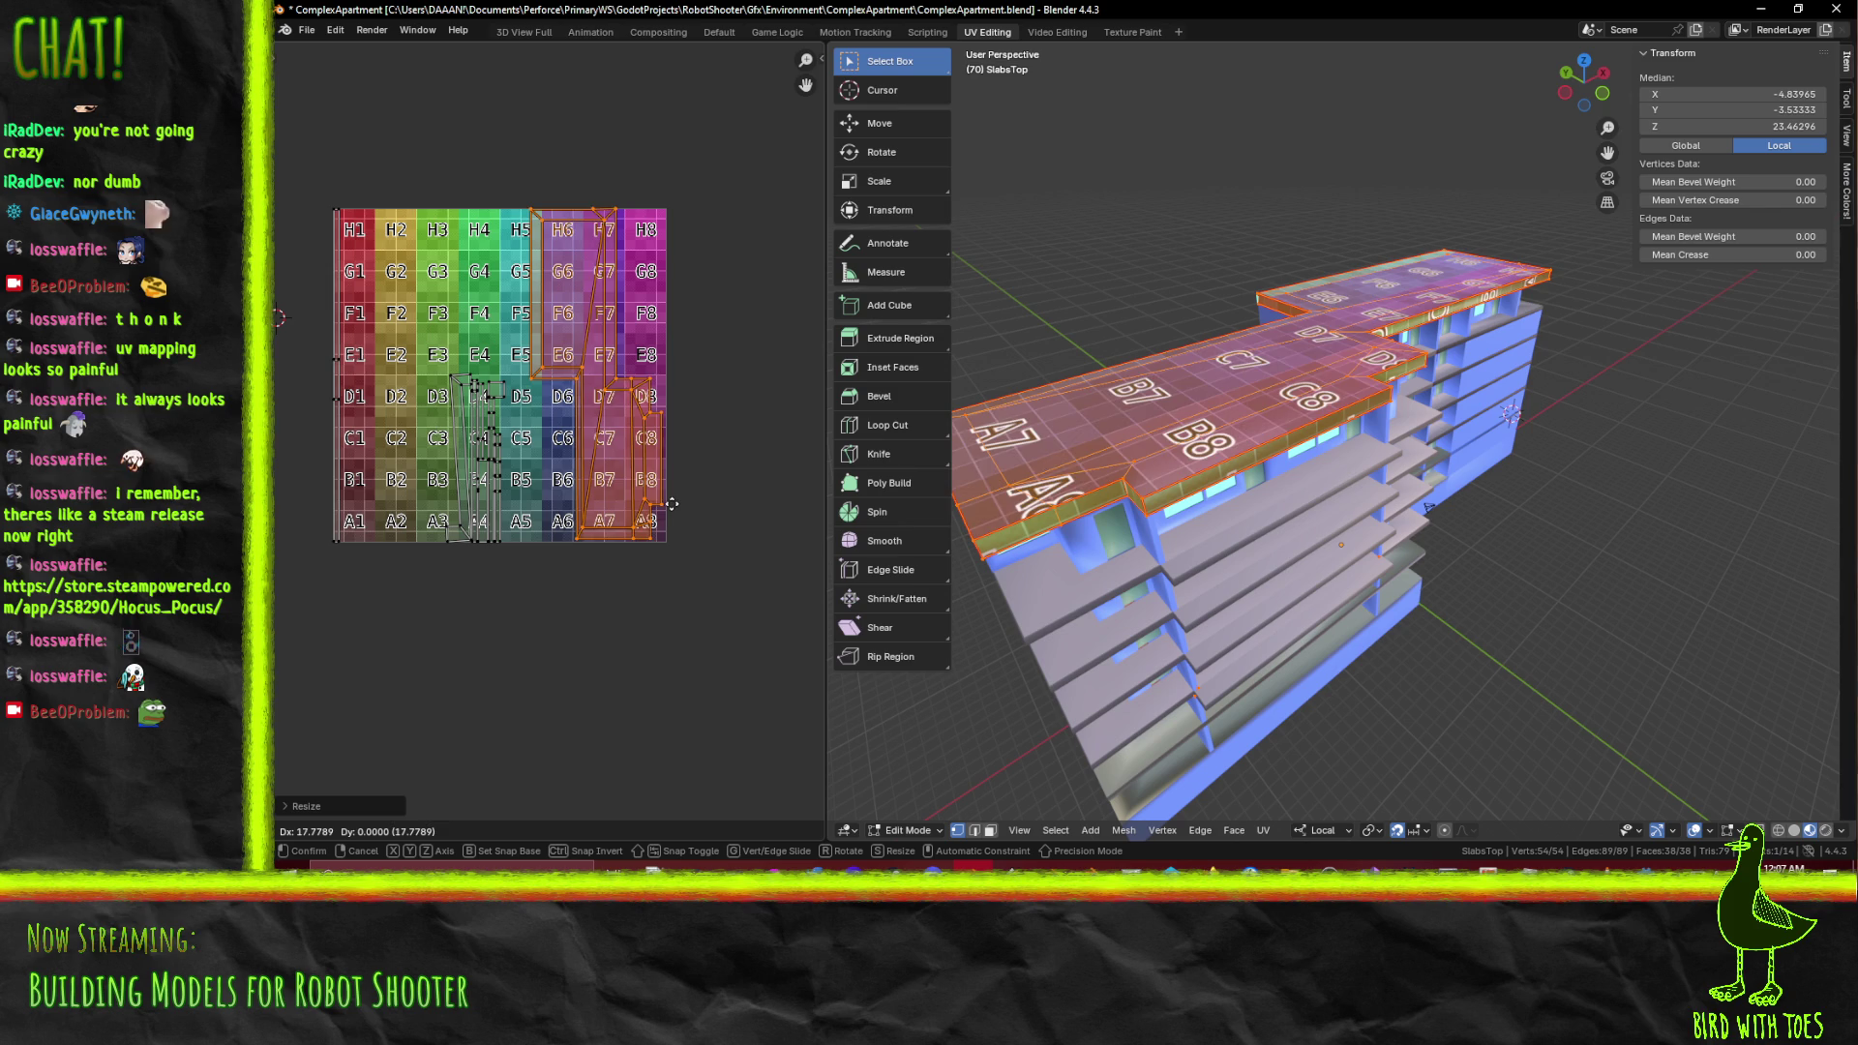
left_click(672, 504)
Pin the selected UVs and shift the island along X
left_click_drag(637, 343, 594, 457)
scroll("up", 3)
scroll("down", 3)
scroll("up", 3)
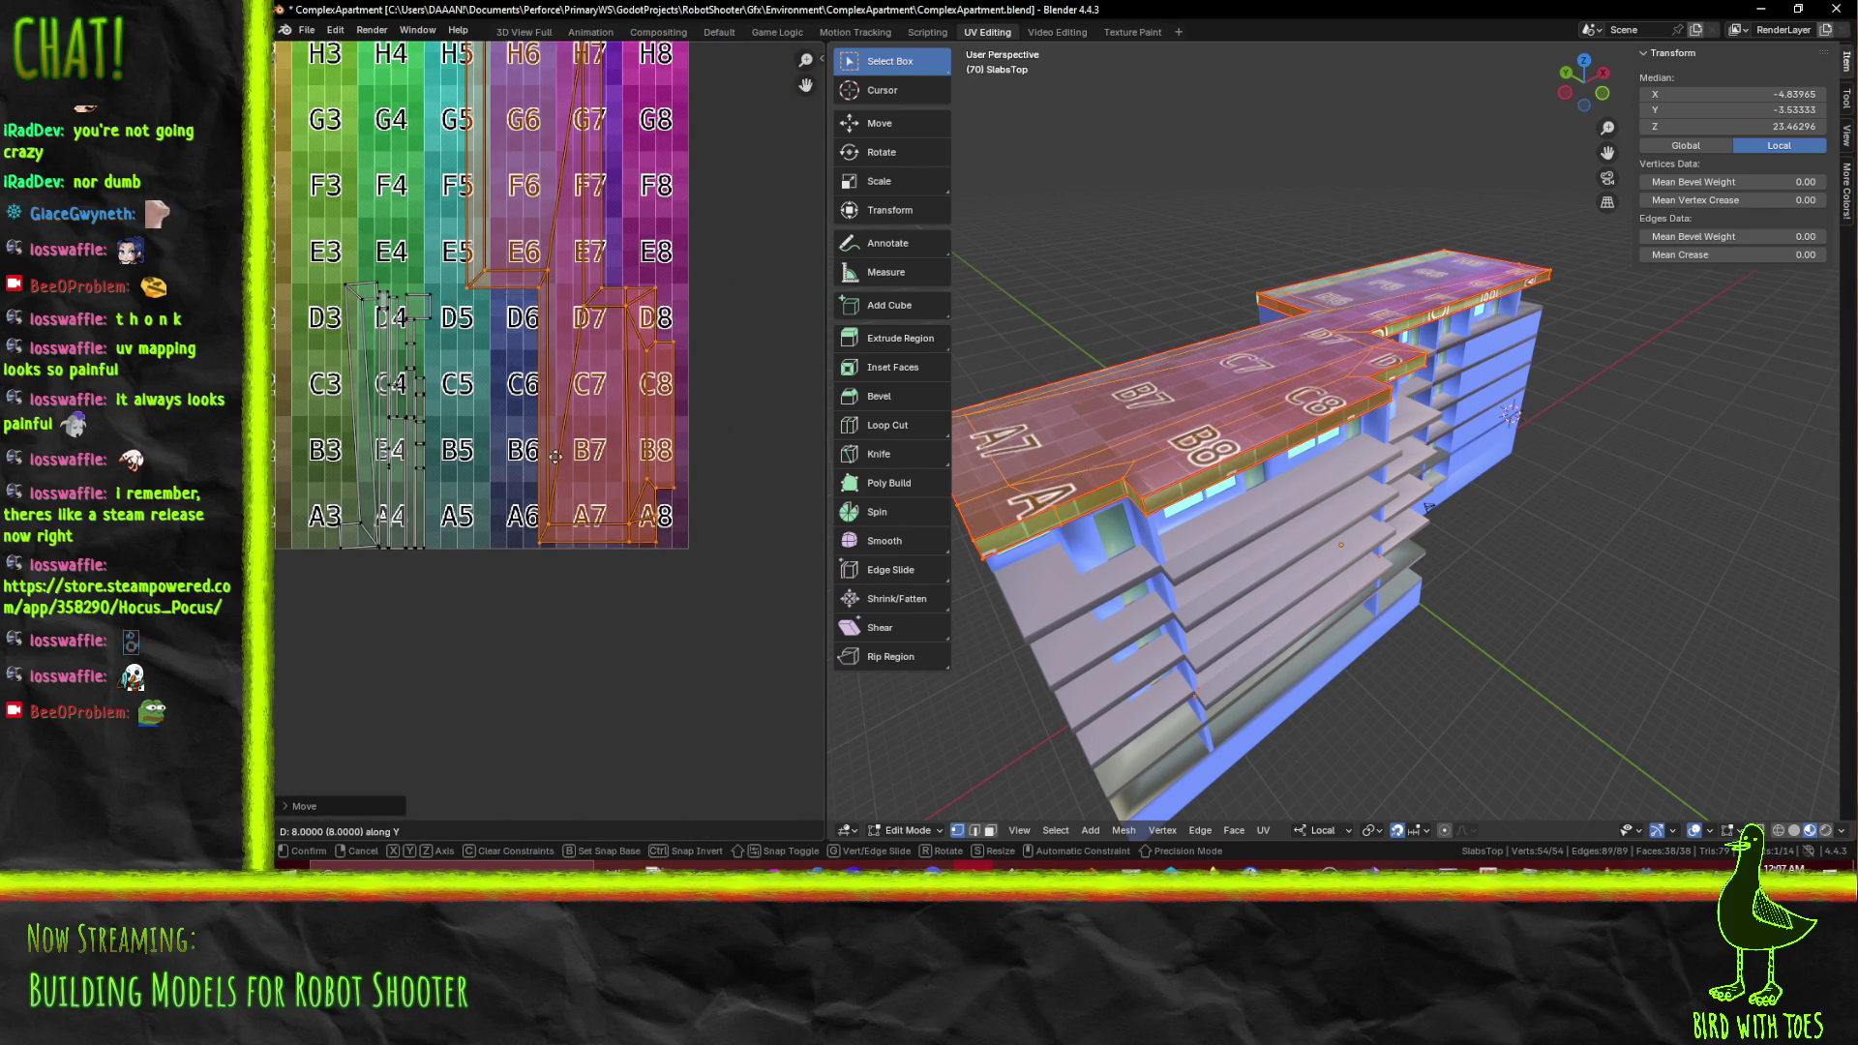
key("p")
key("g")
key("x")
left_click(667, 500)
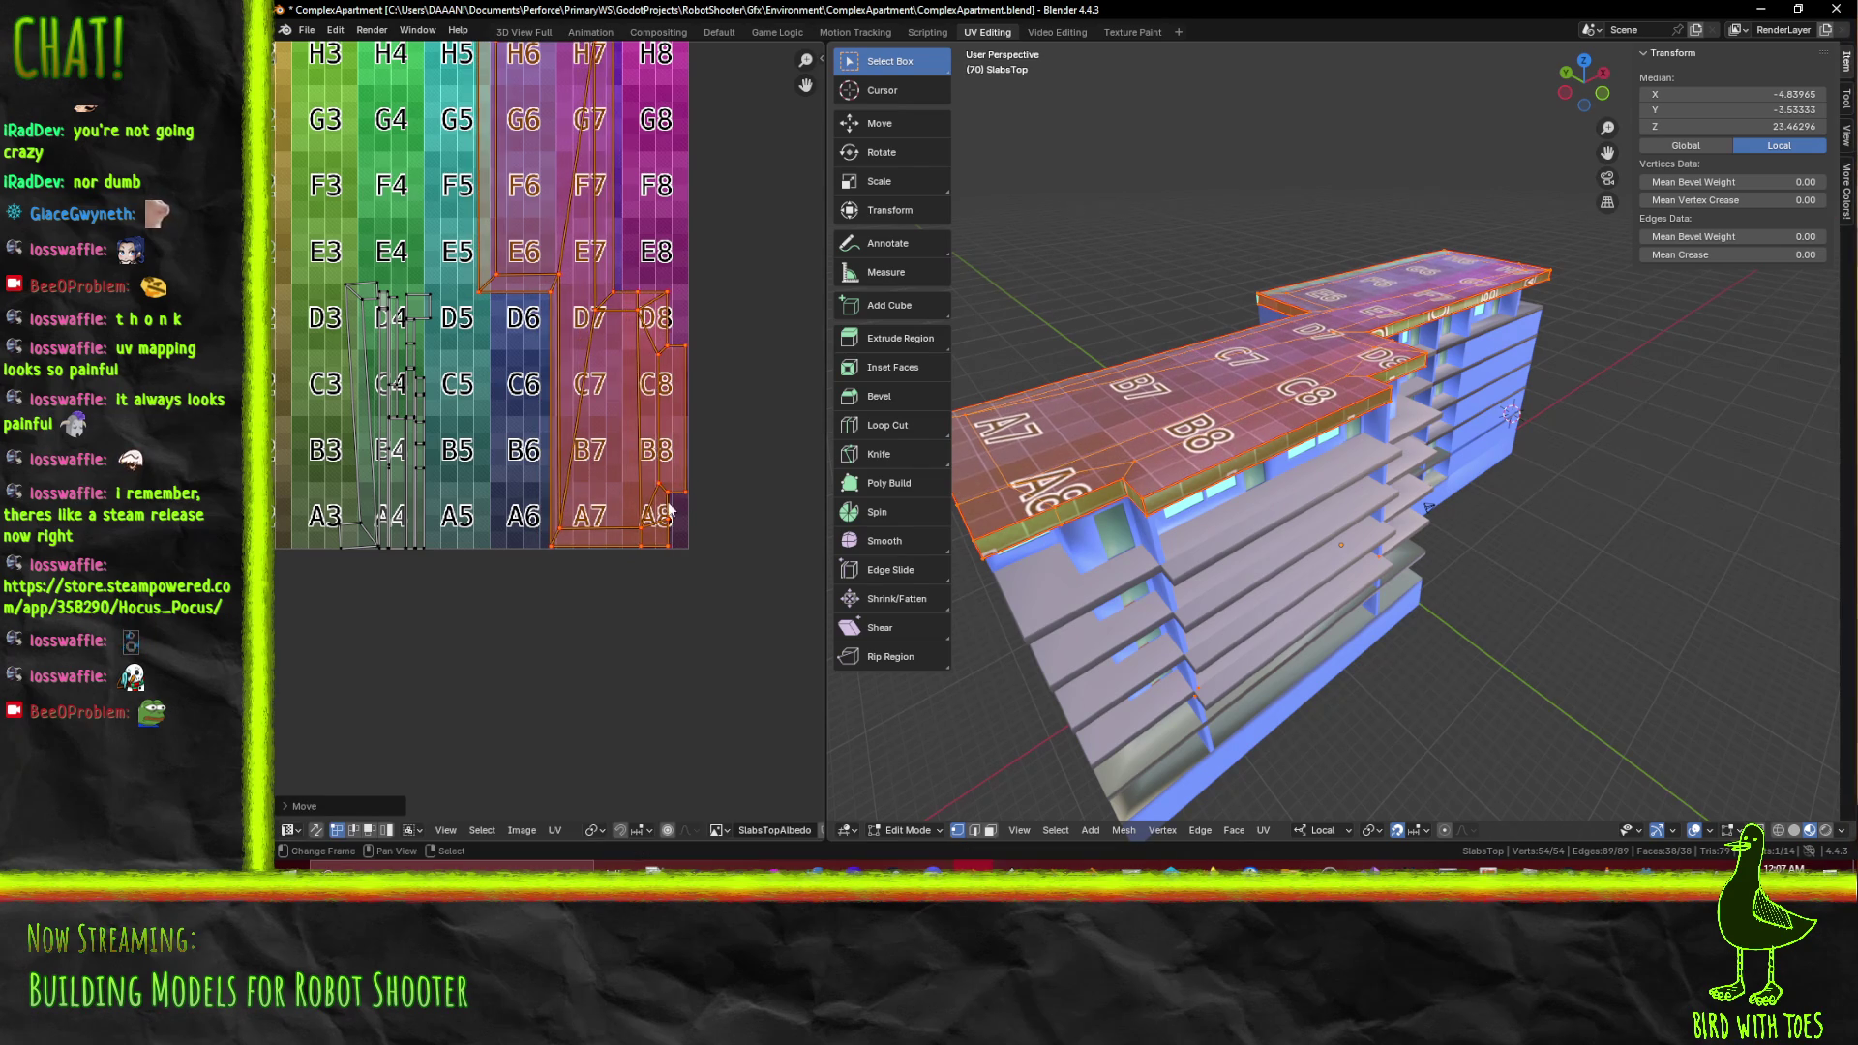
Orbit the building to check the roof now shows the A7, A8, B7 and B8 tiles
left_click_drag(1098, 558, 1258, 552)
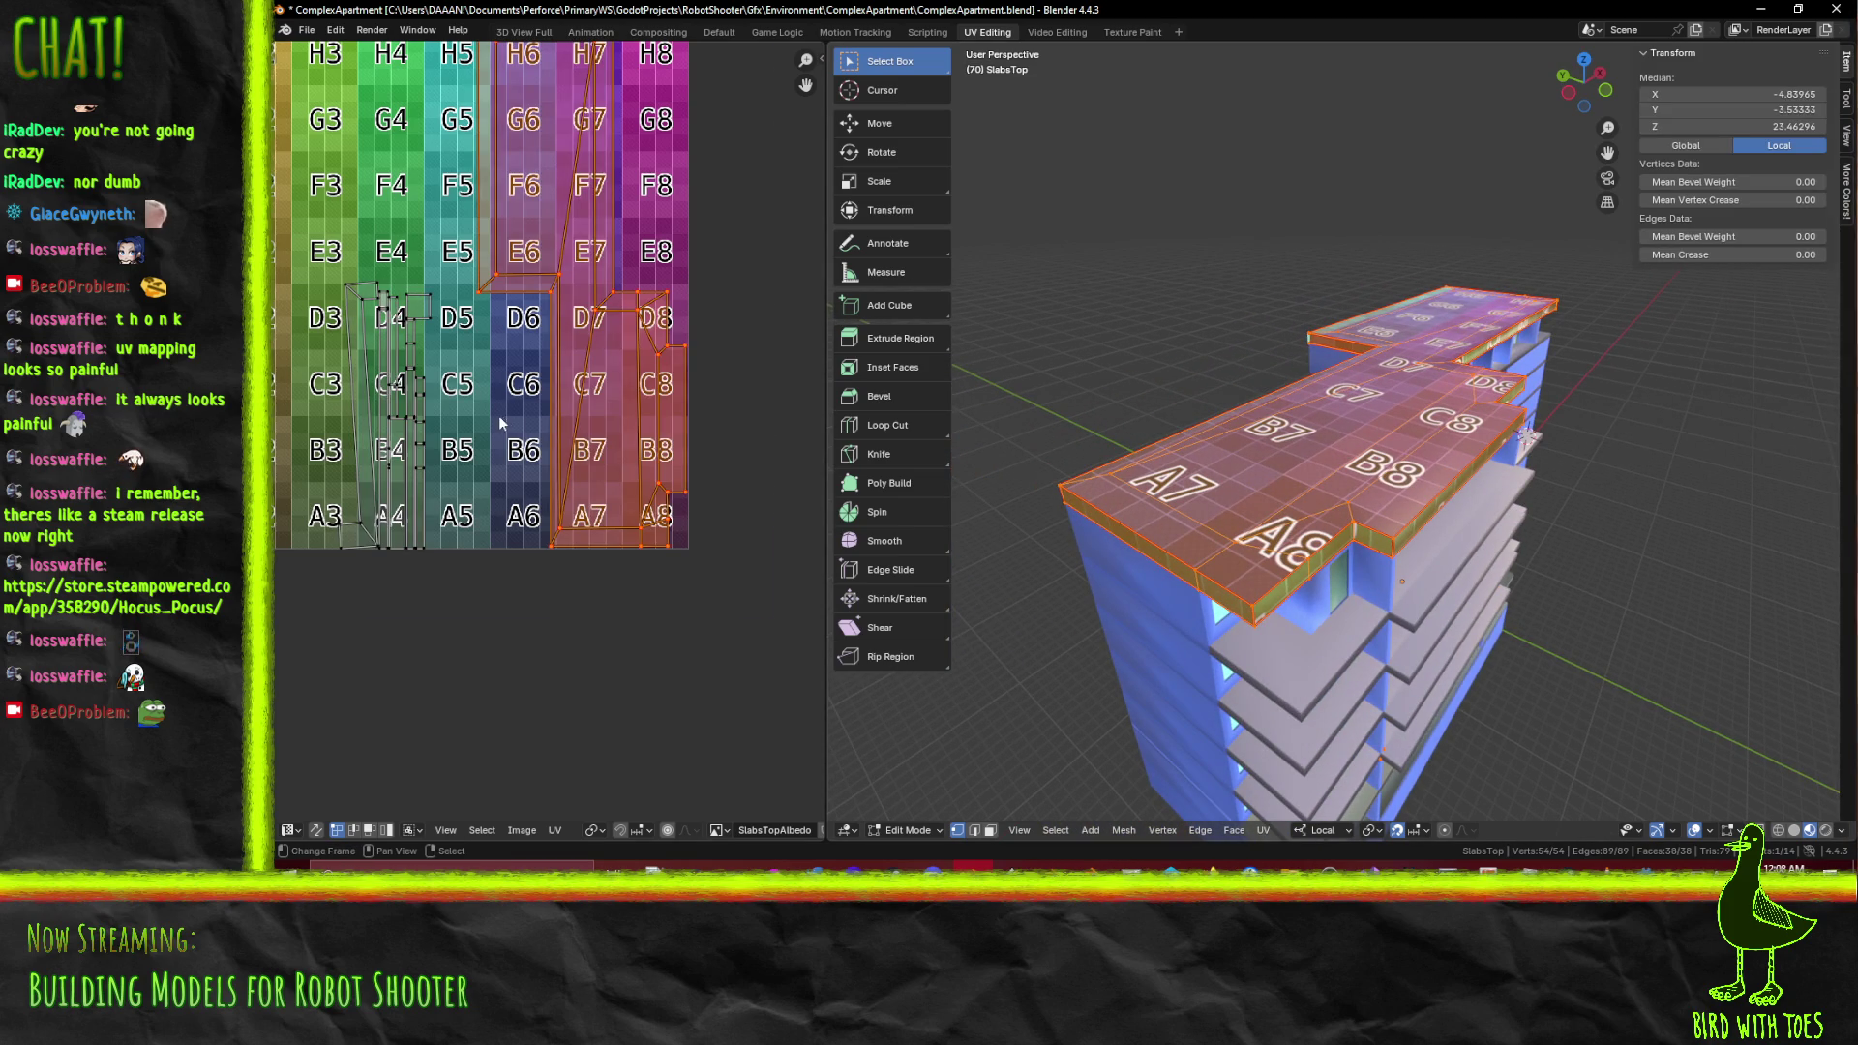
scroll("up", 3)
left_click_drag(571, 440, 699, 455)
scroll("down", 3)
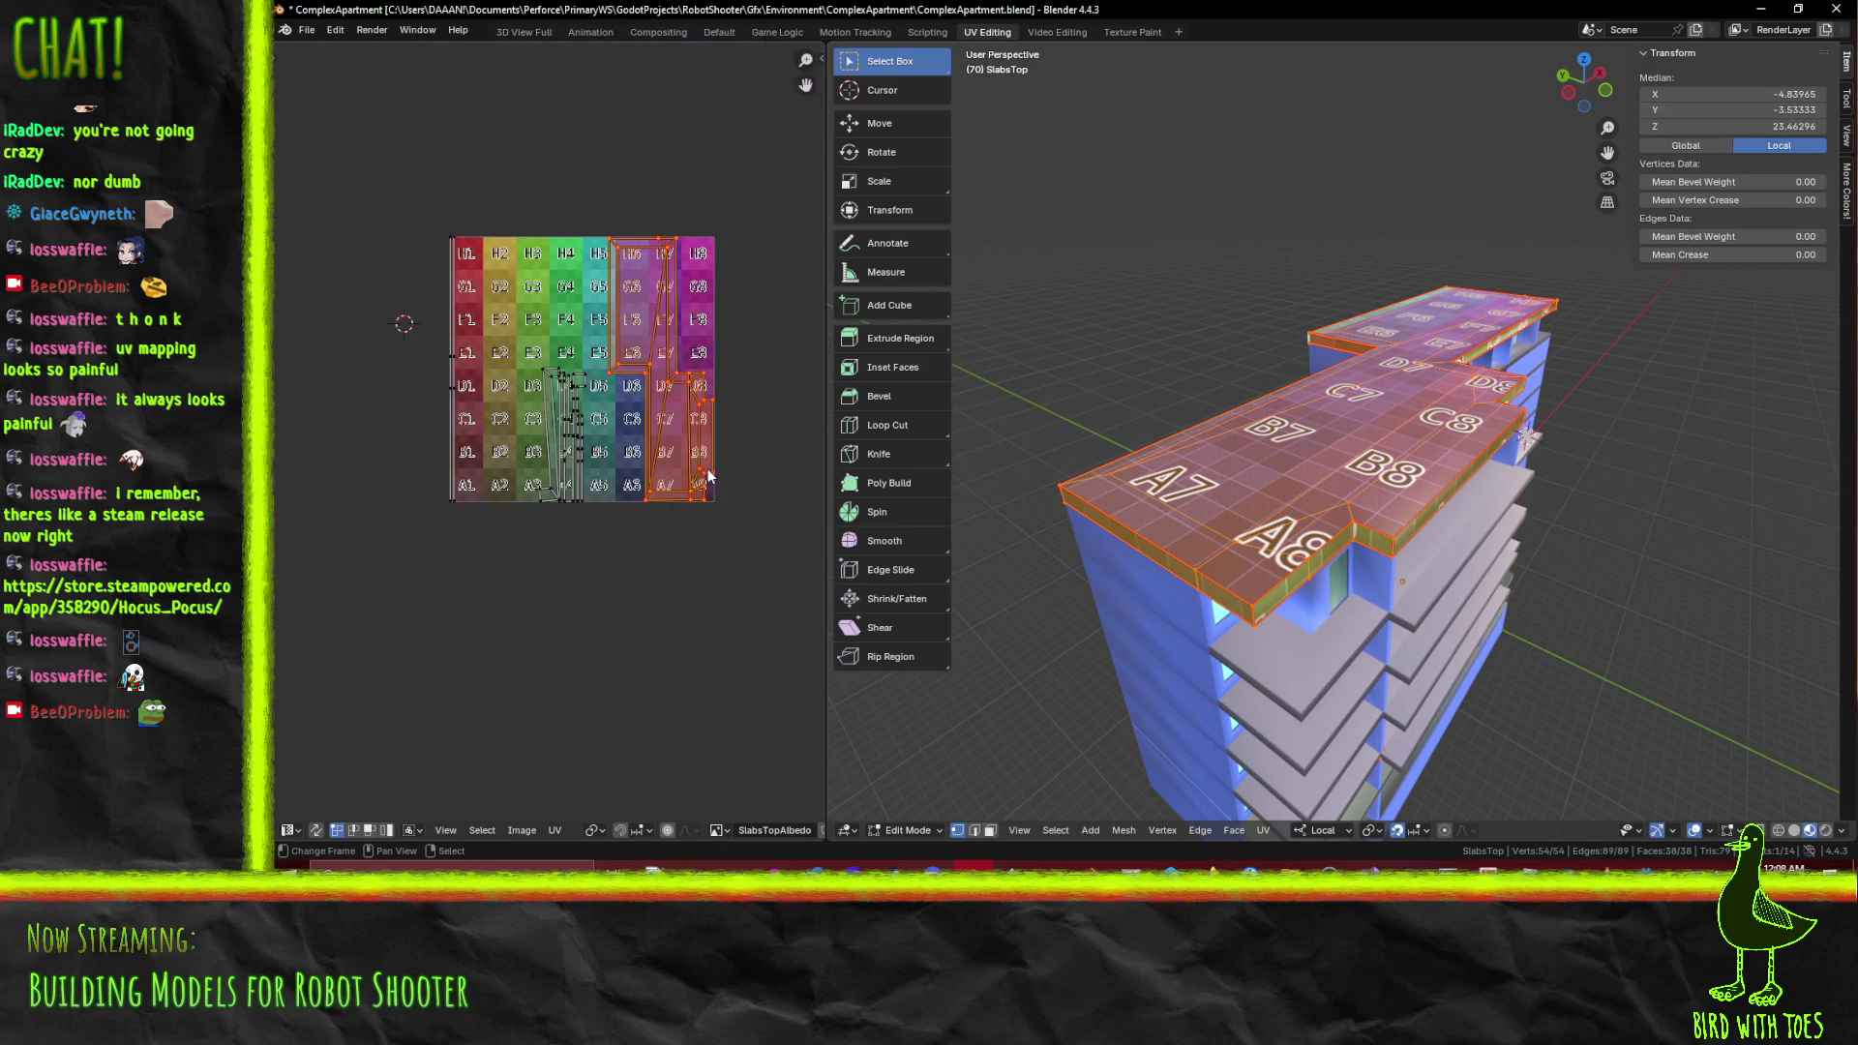
Re-unwrap the top slab with an island margin of 0.050
key("u")
left_click(1541, 582)
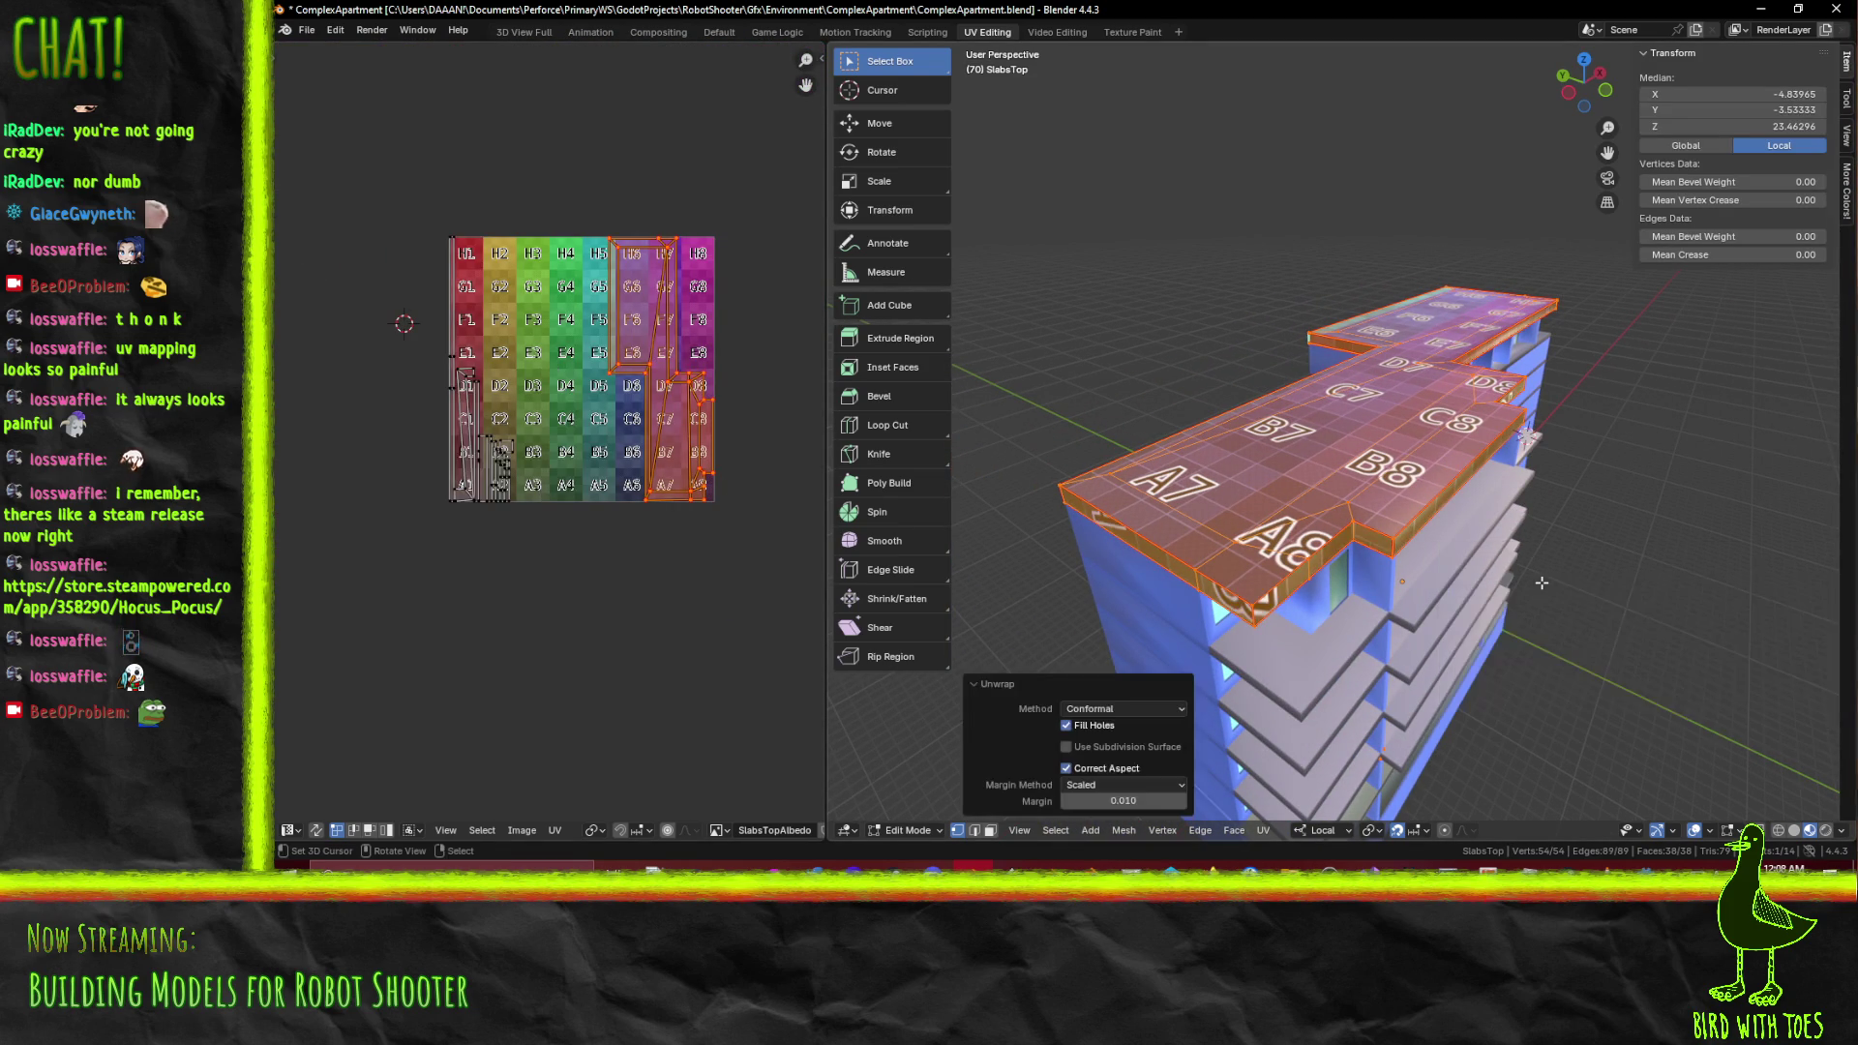
scroll("up", 3)
left_click_drag(499, 480, 620, 489)
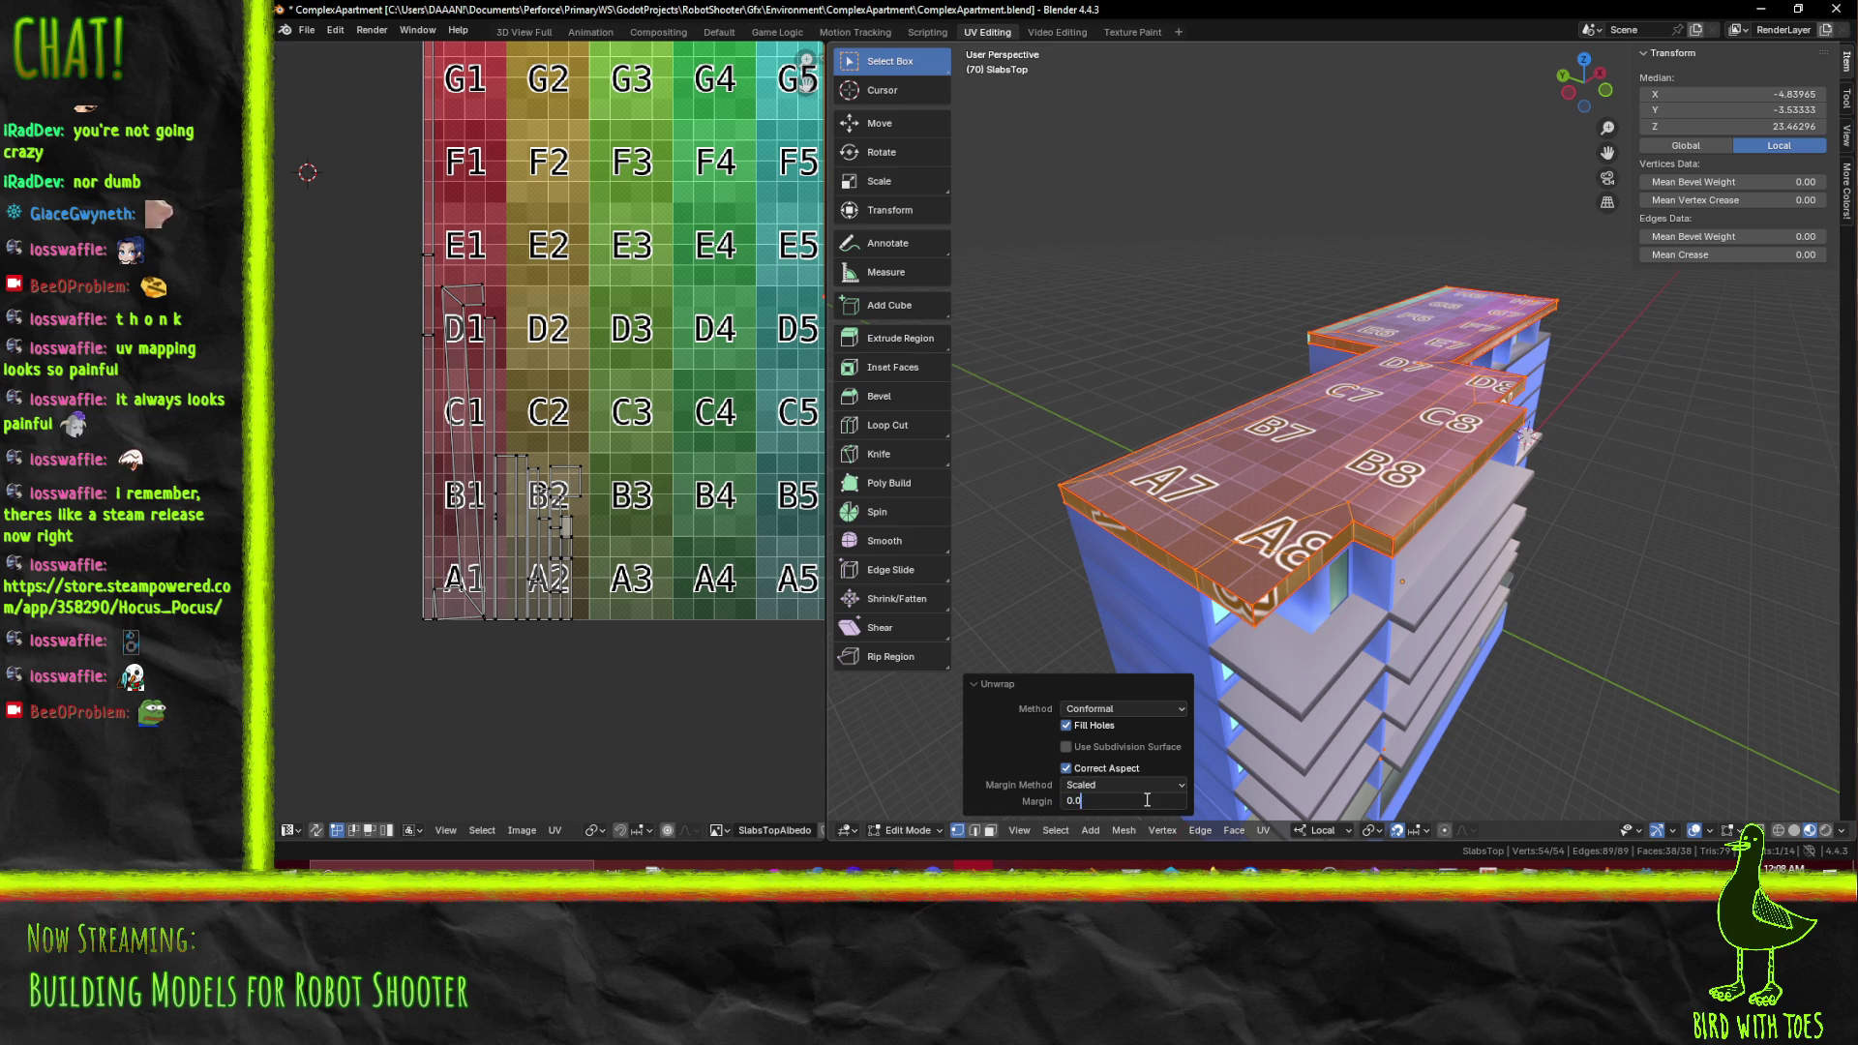
type("50")
key("Return")
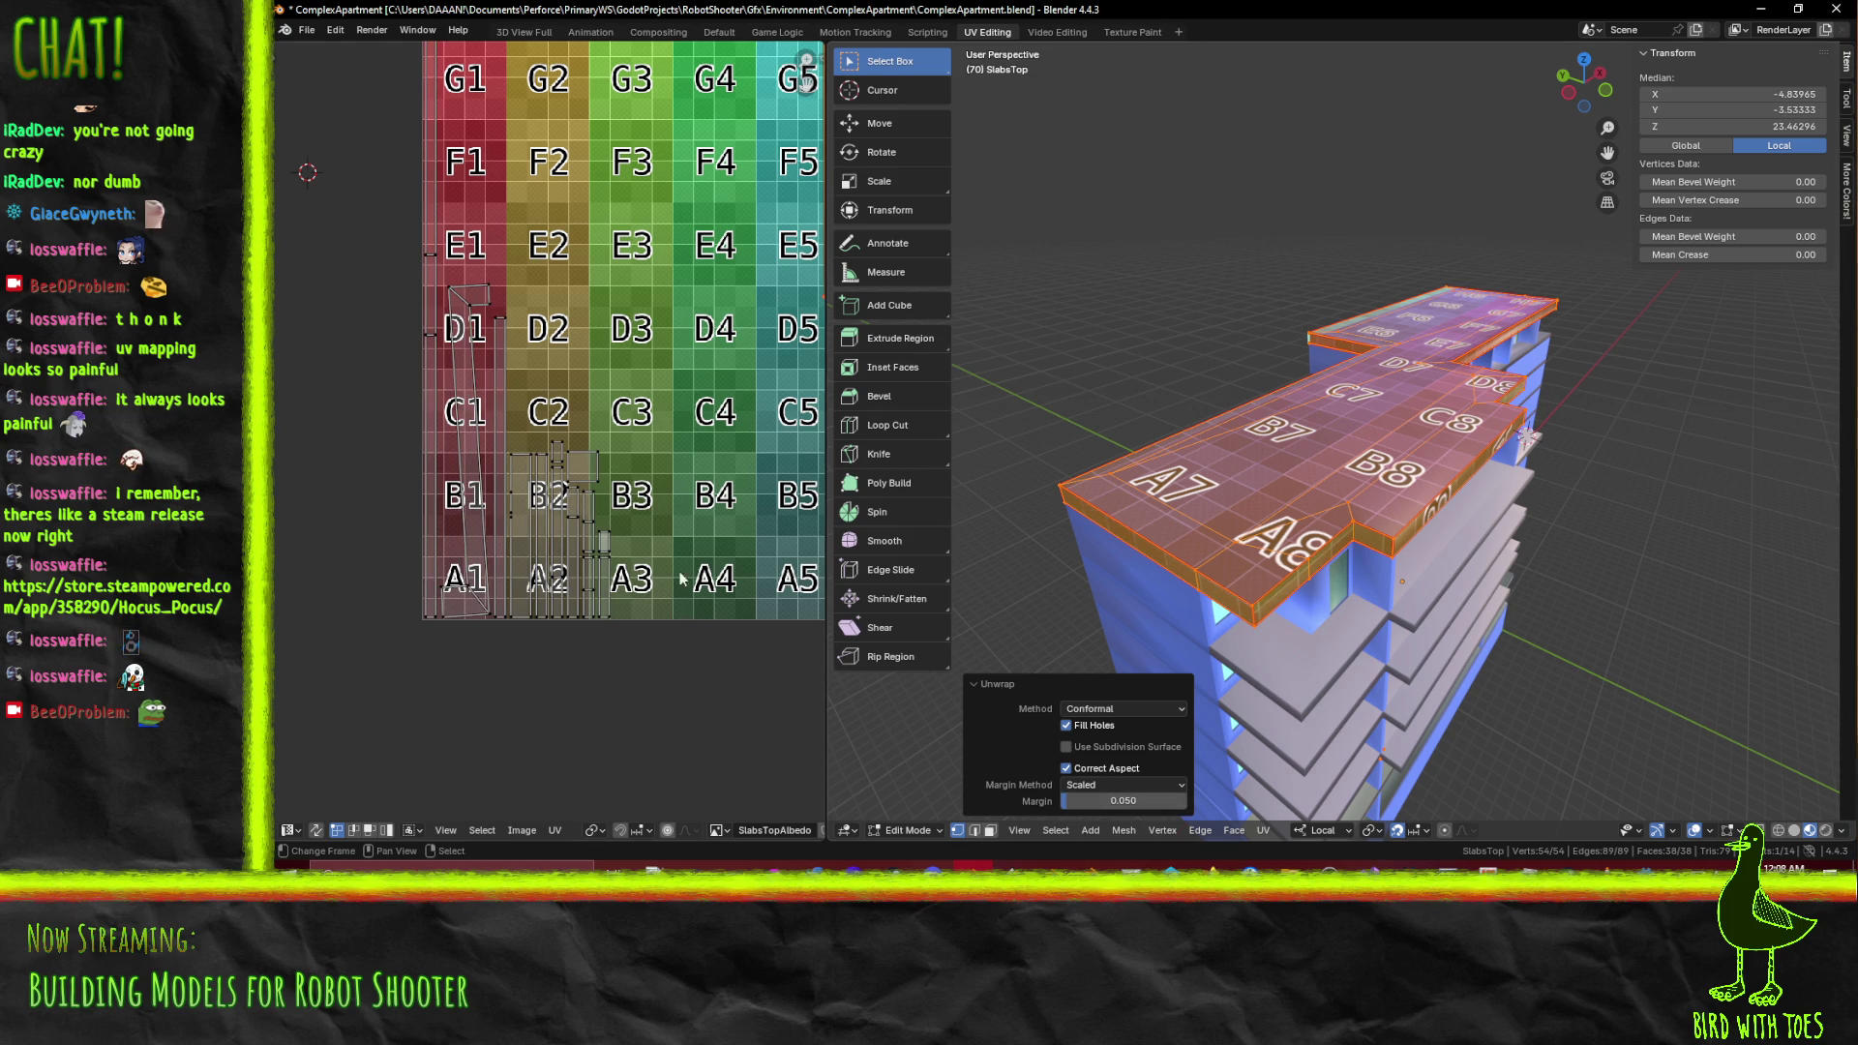
Move the small islands near B2 down-left toward B3, leaving the left edge in place
left_click_drag(641, 420, 618, 455)
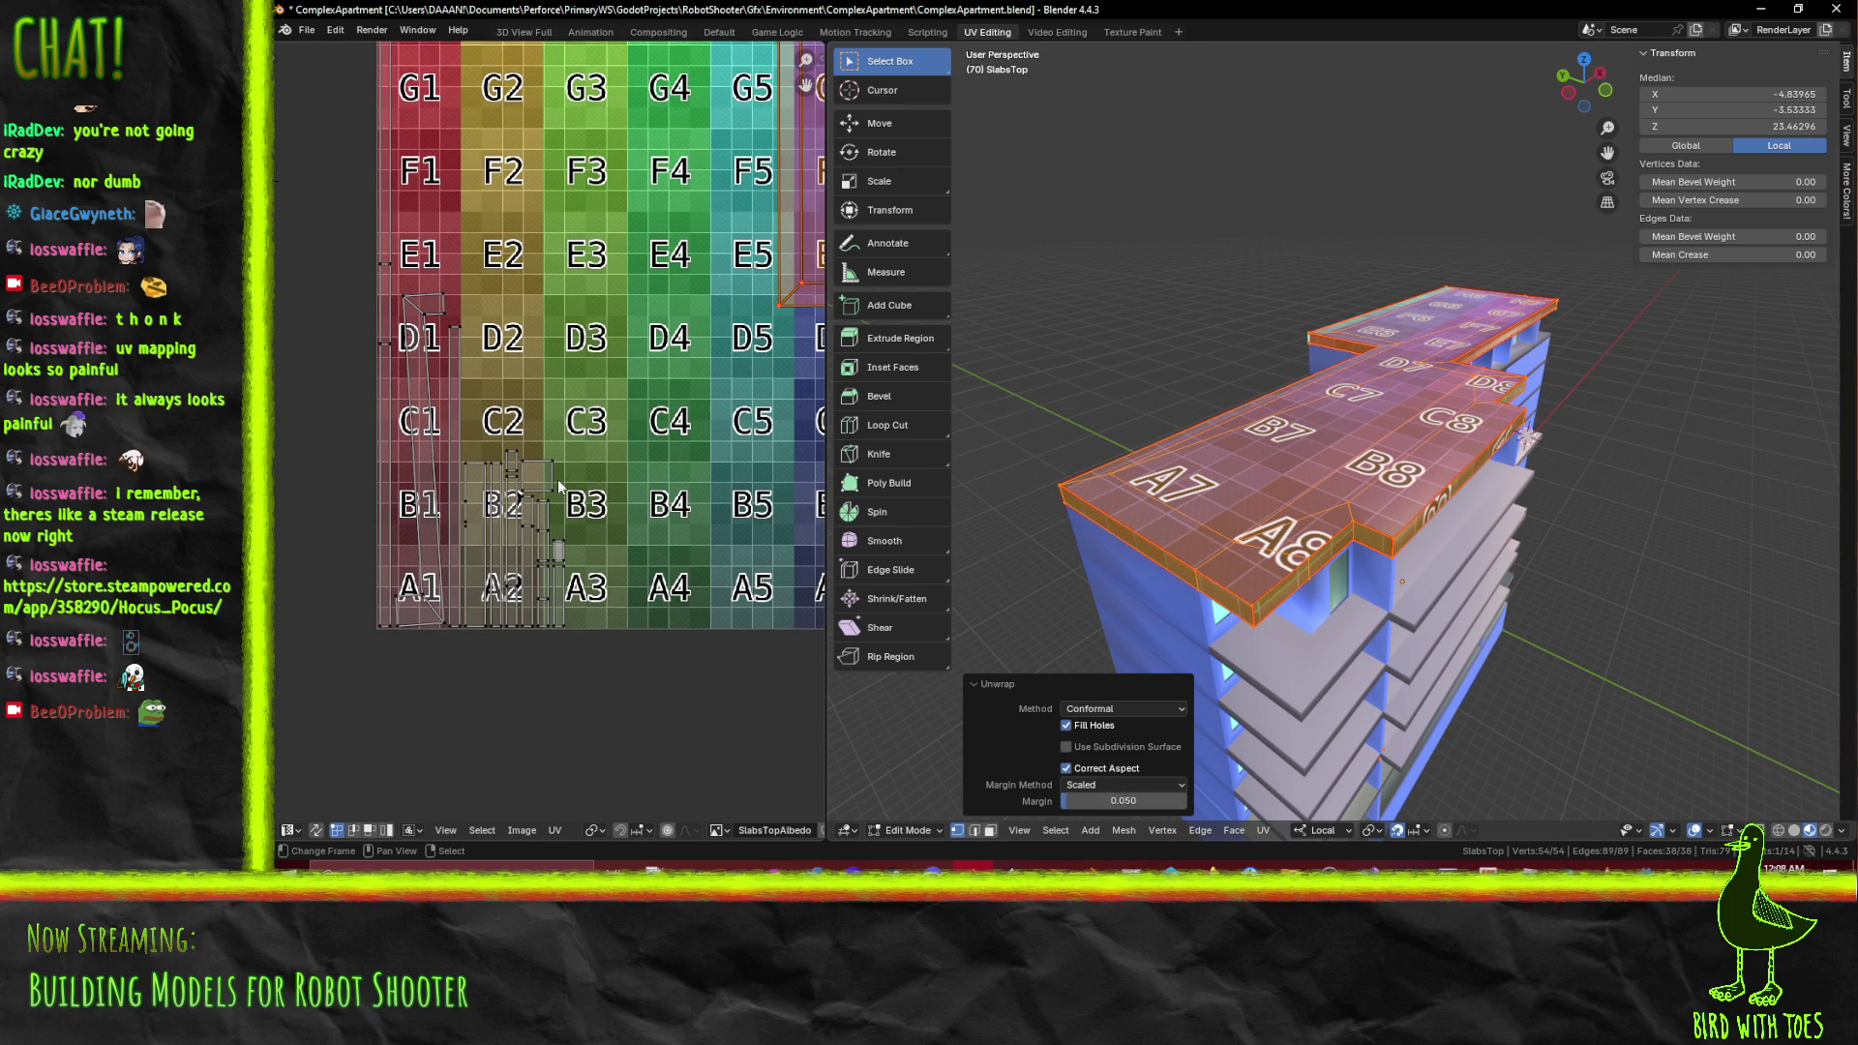
left_click(557, 479)
left_click_drag(482, 446, 651, 679)
key("g")
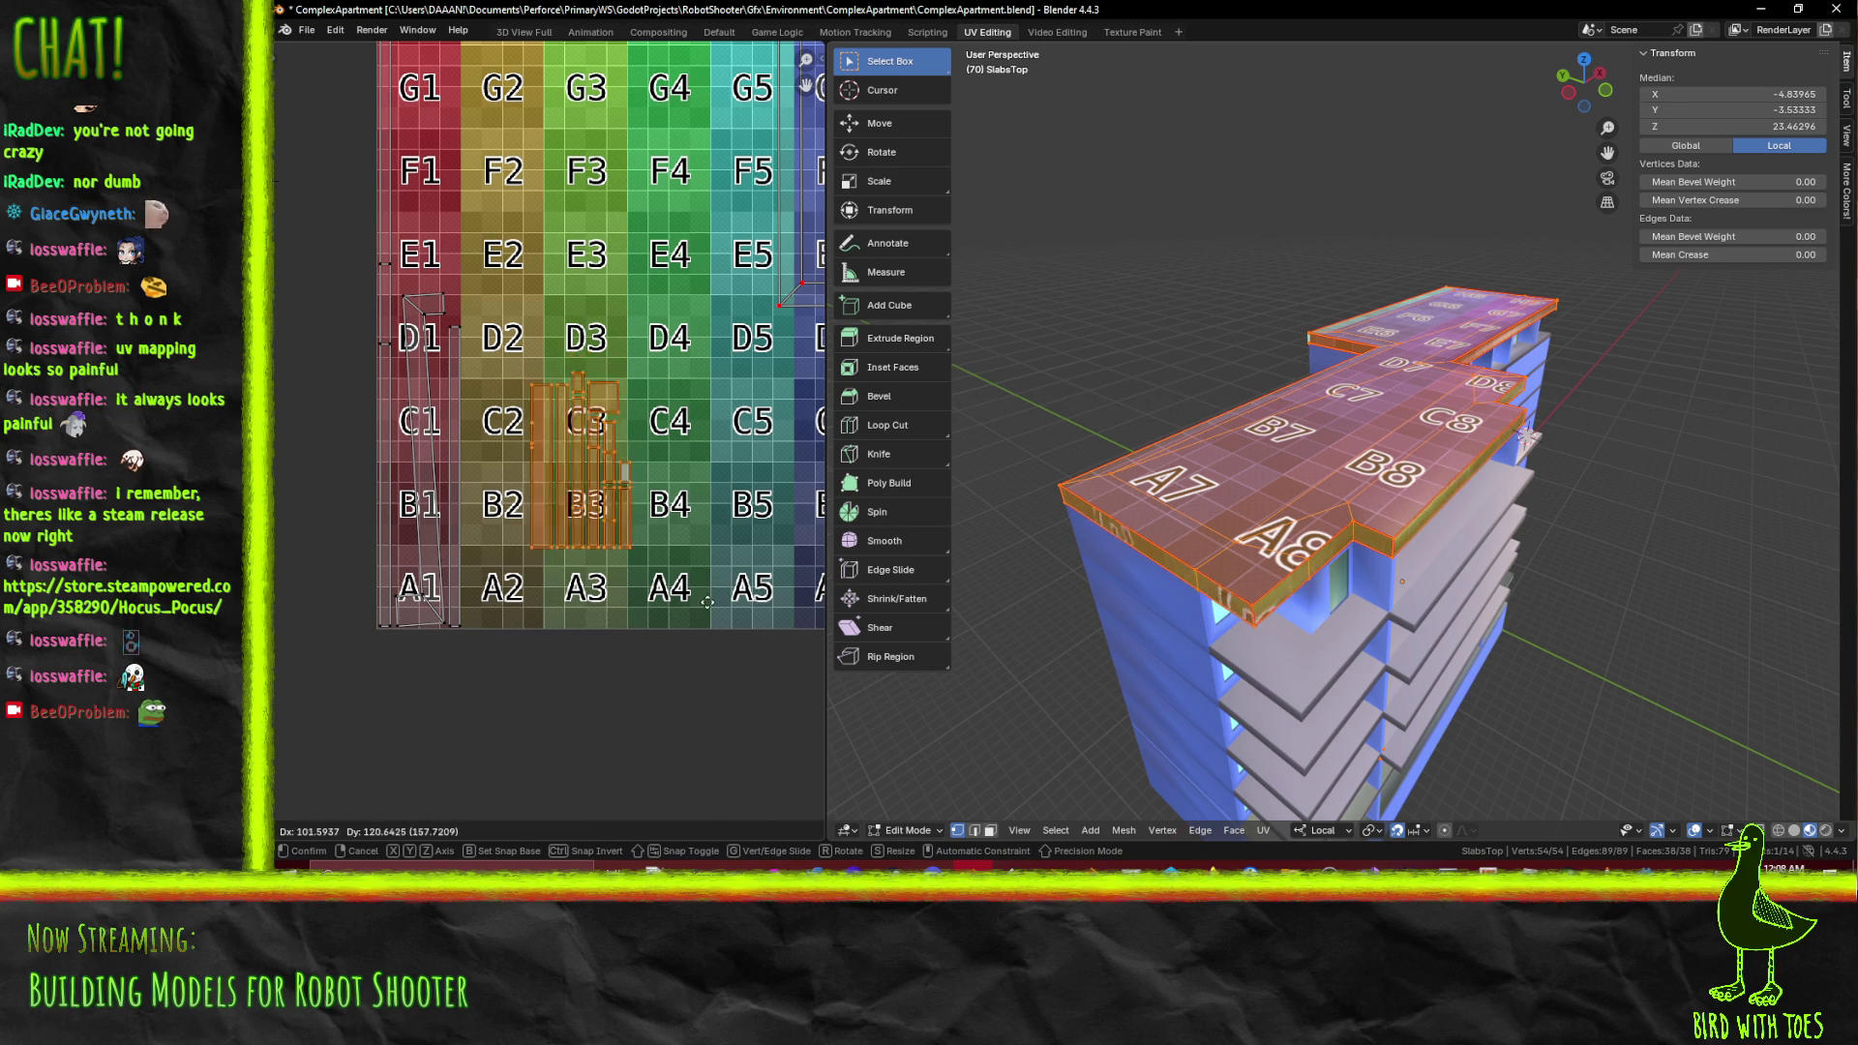
left_click(639, 677)
scroll("up", 3)
scroll("up", 3)
left_click(485, 488)
key("g")
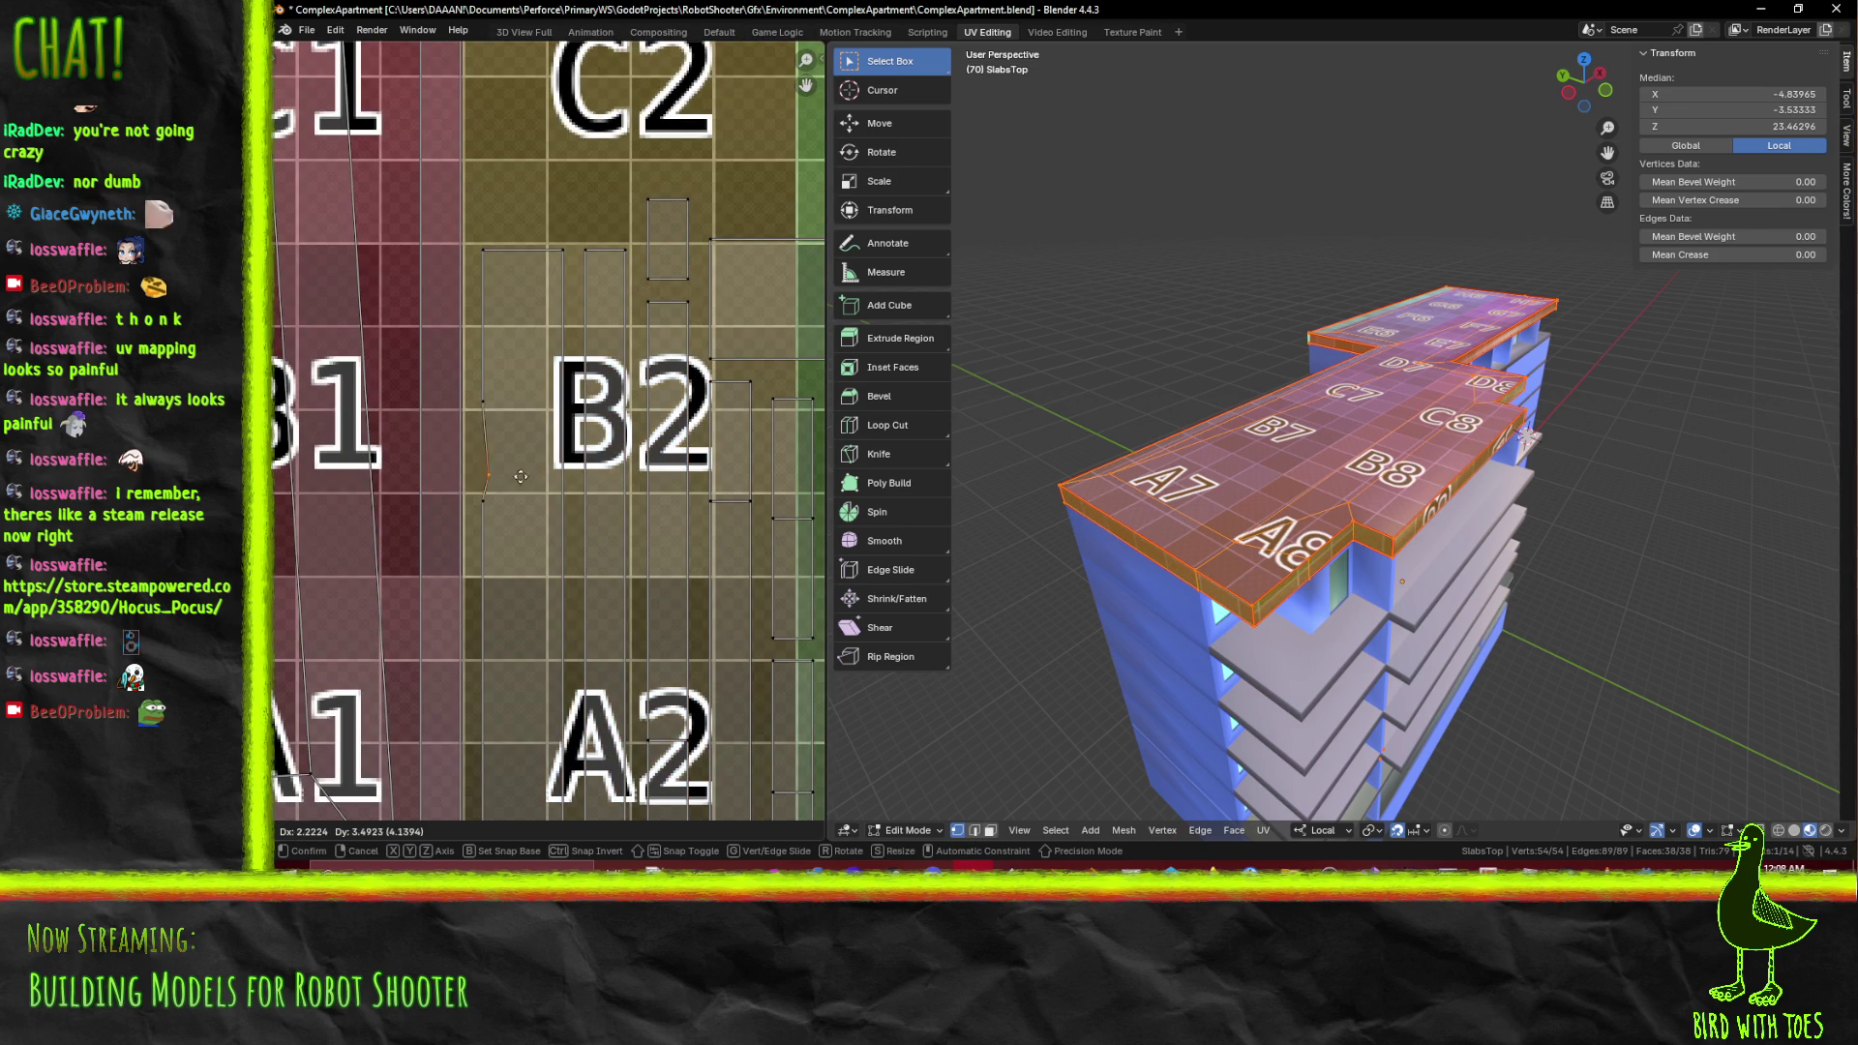
right_click(481, 474)
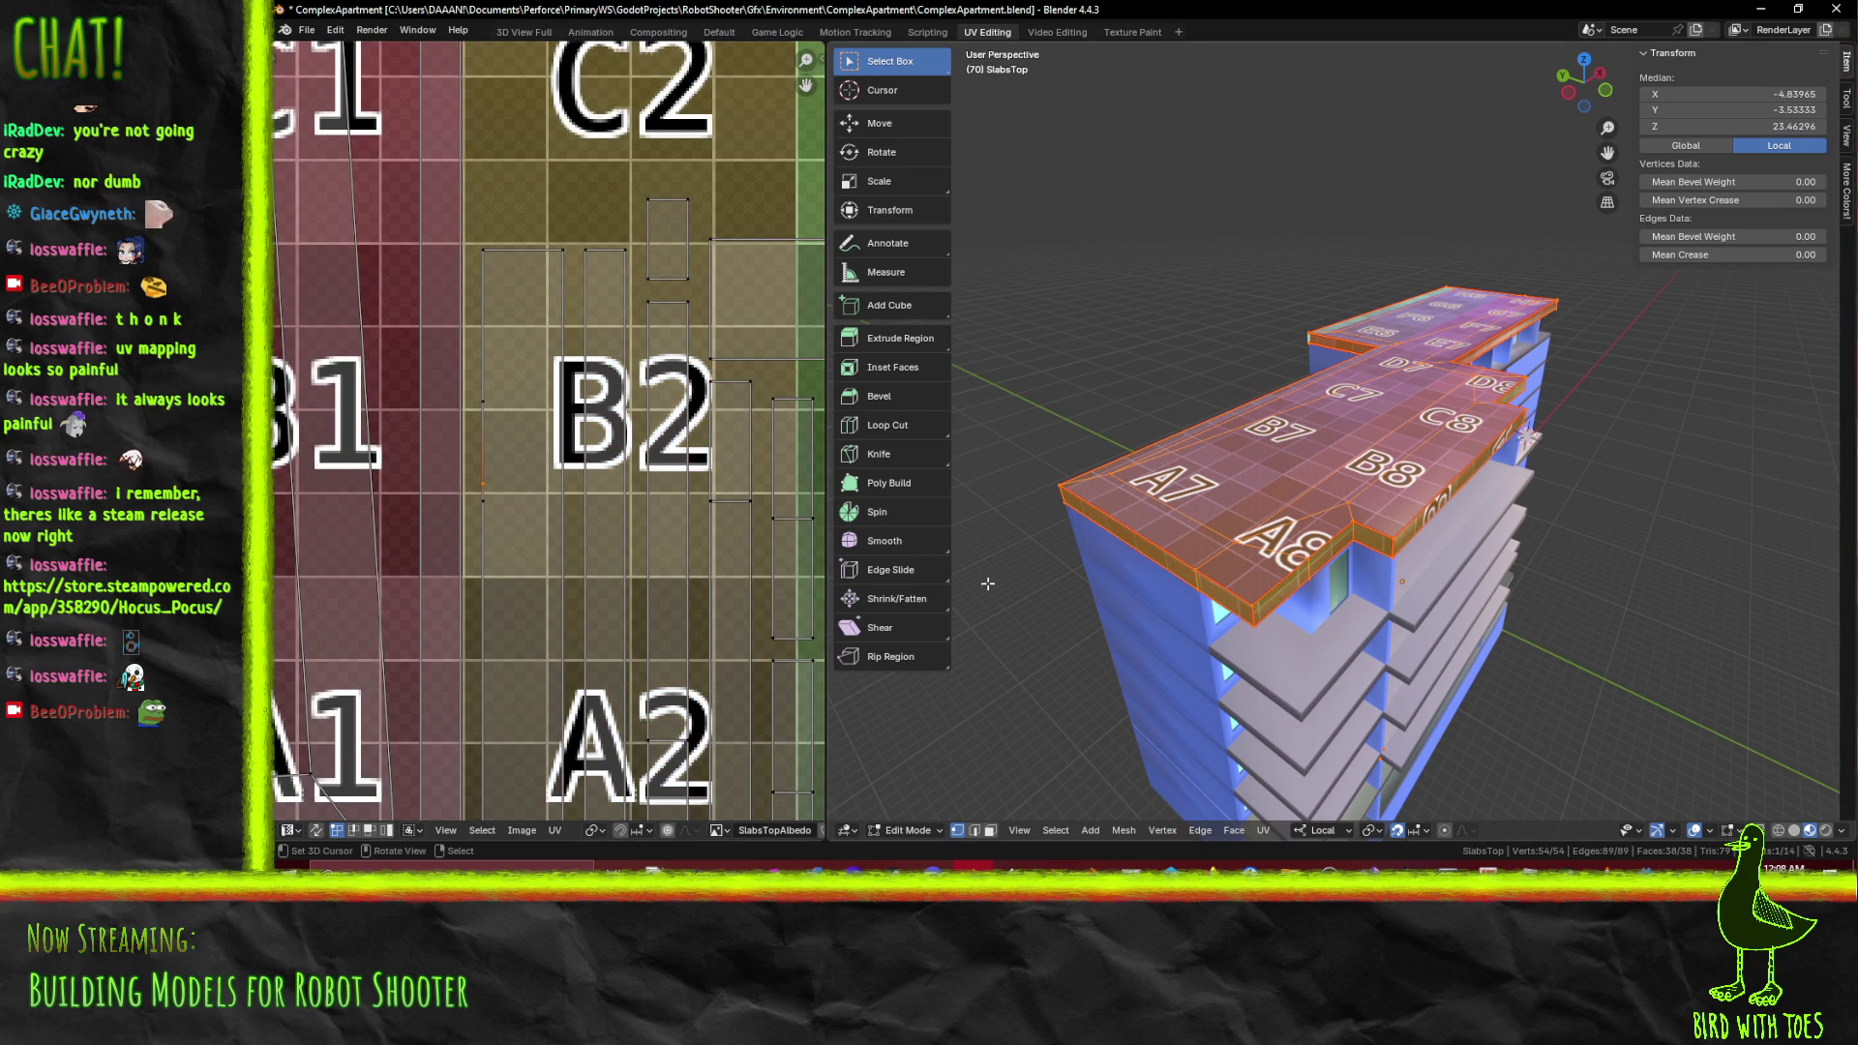
Orbit around the building to inspect the top slab's texture from side and low angles
left_click_drag(1200, 639, 1083, 667)
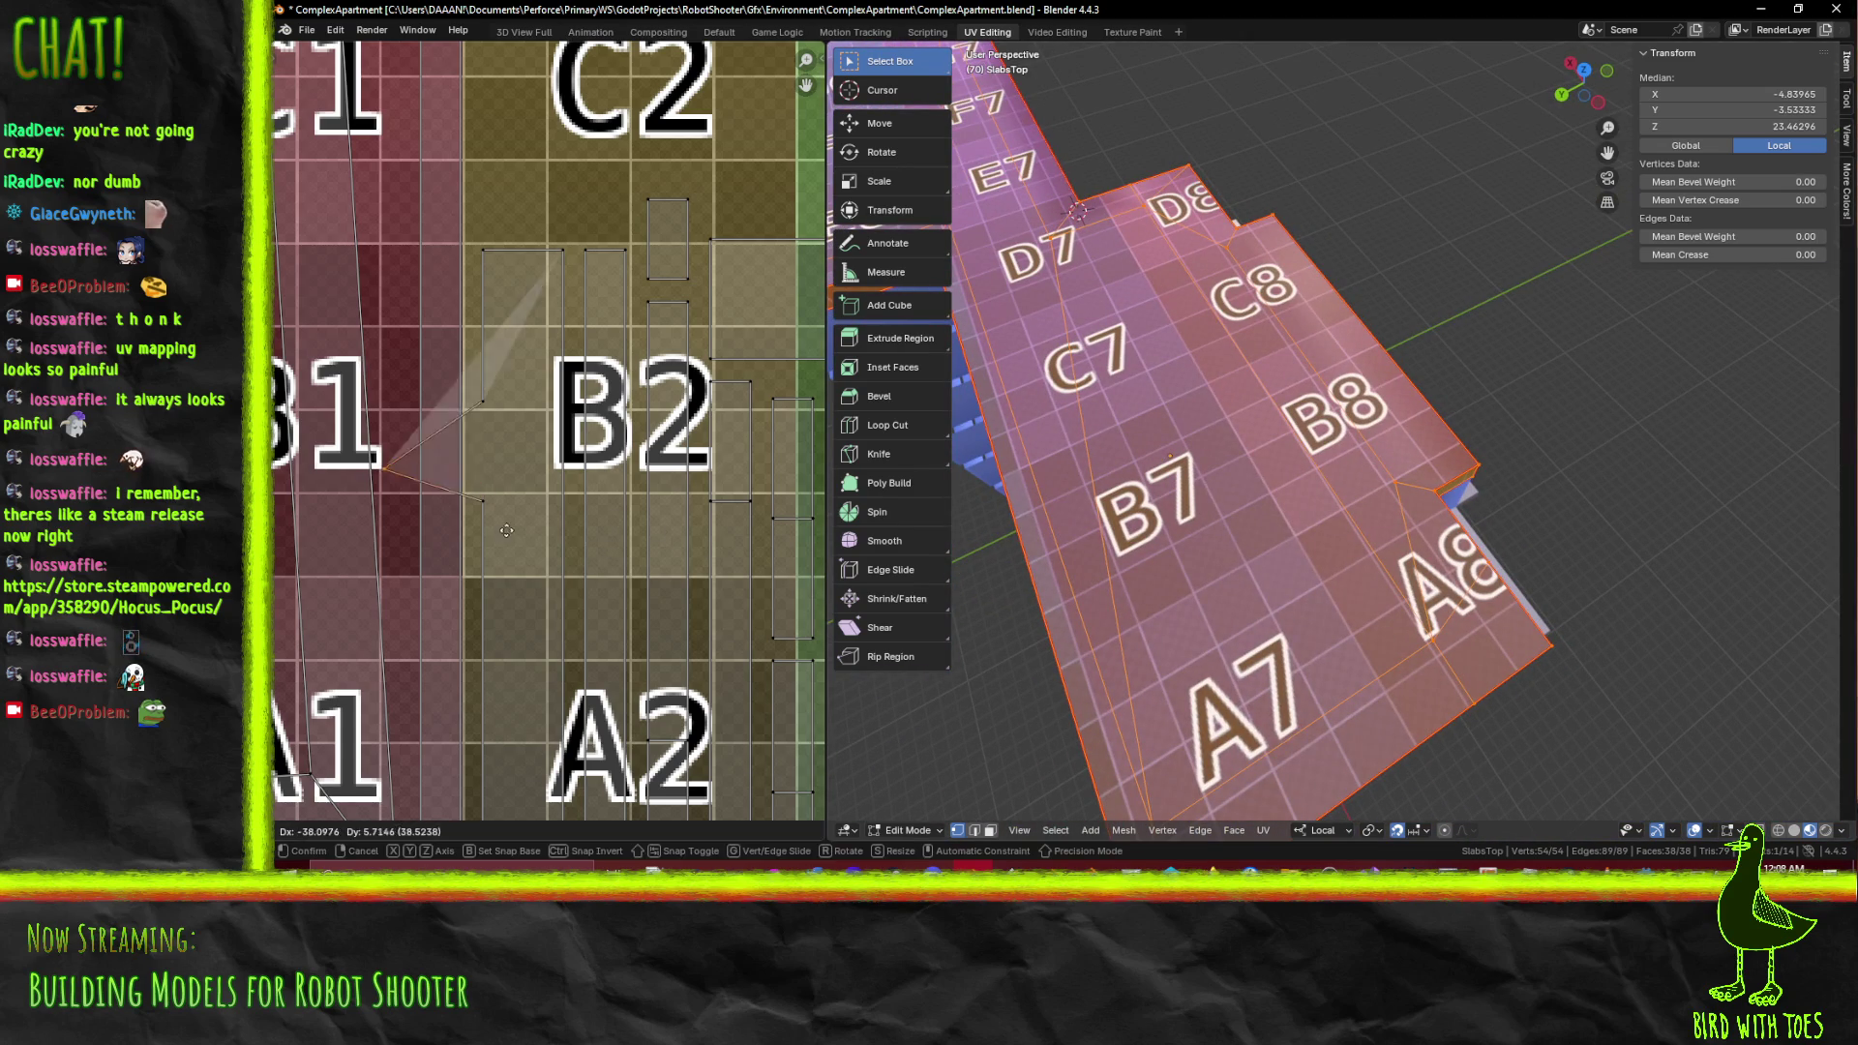
left_click_drag(1577, 619, 1446, 522)
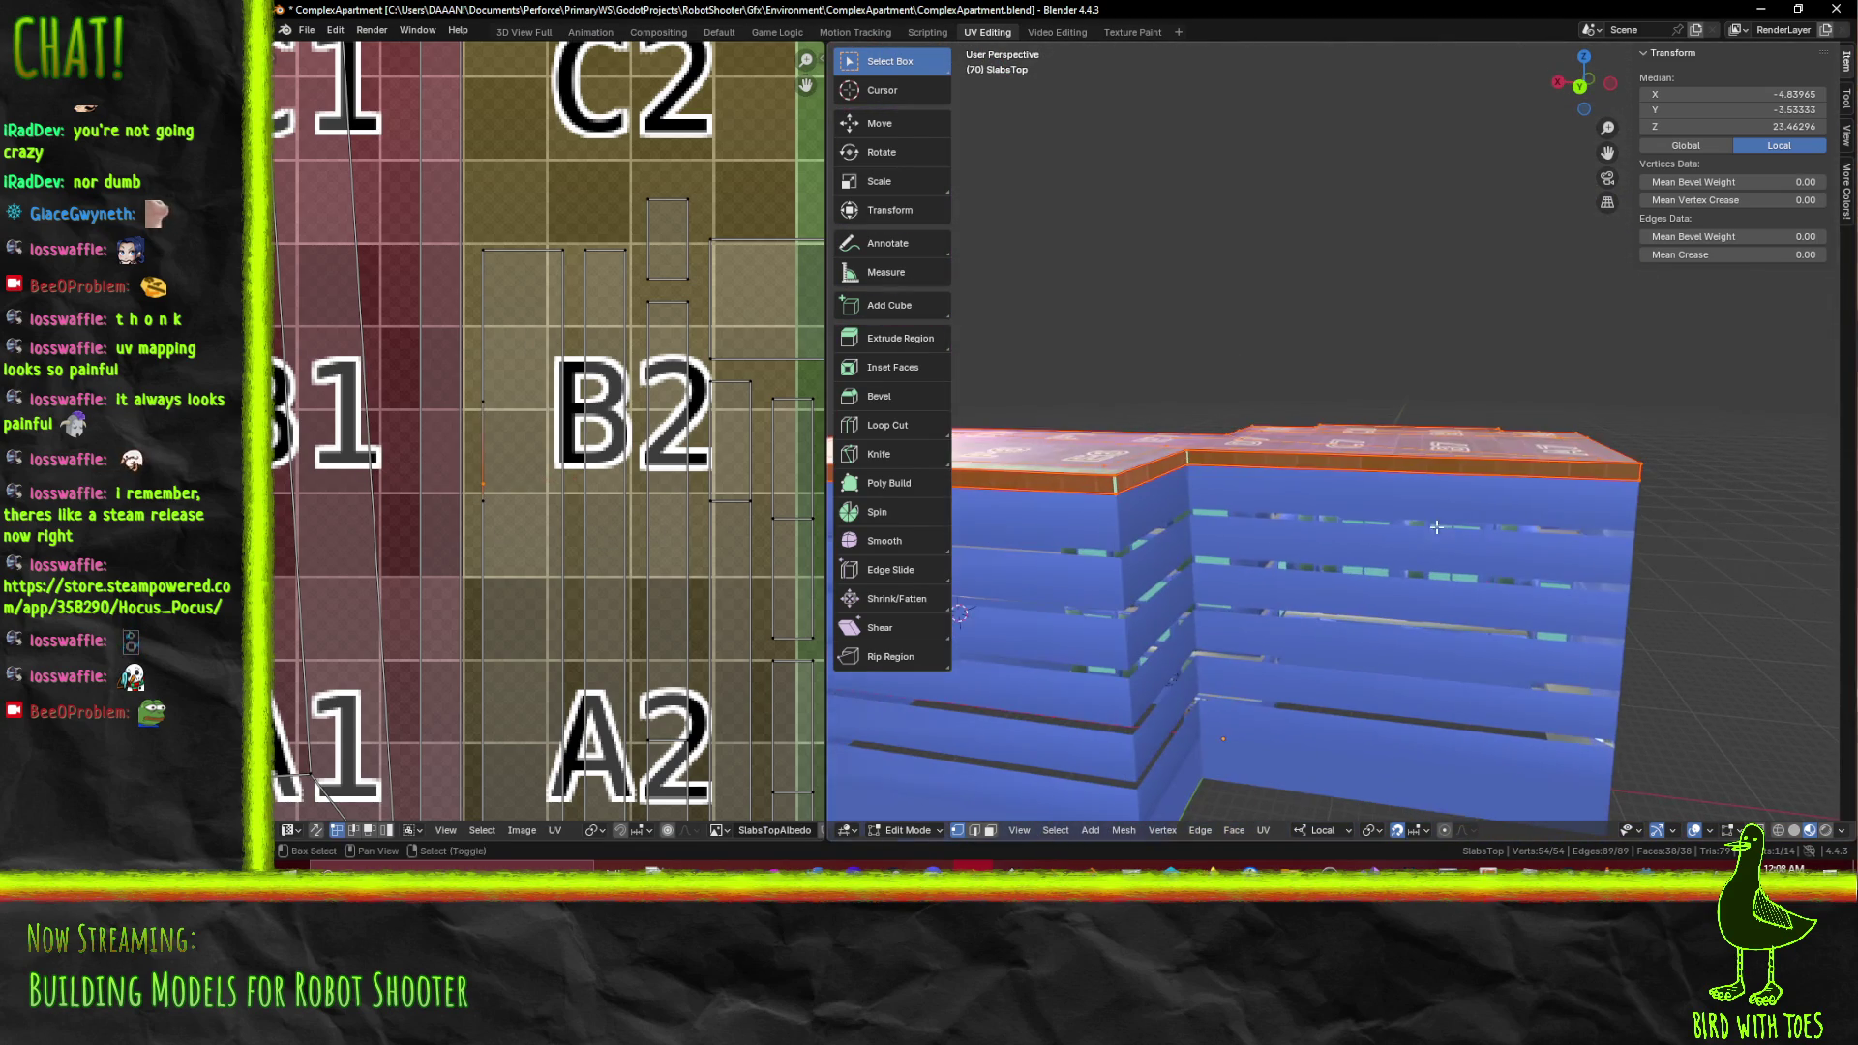
left_click_drag(1325, 408, 1065, 416)
key("g")
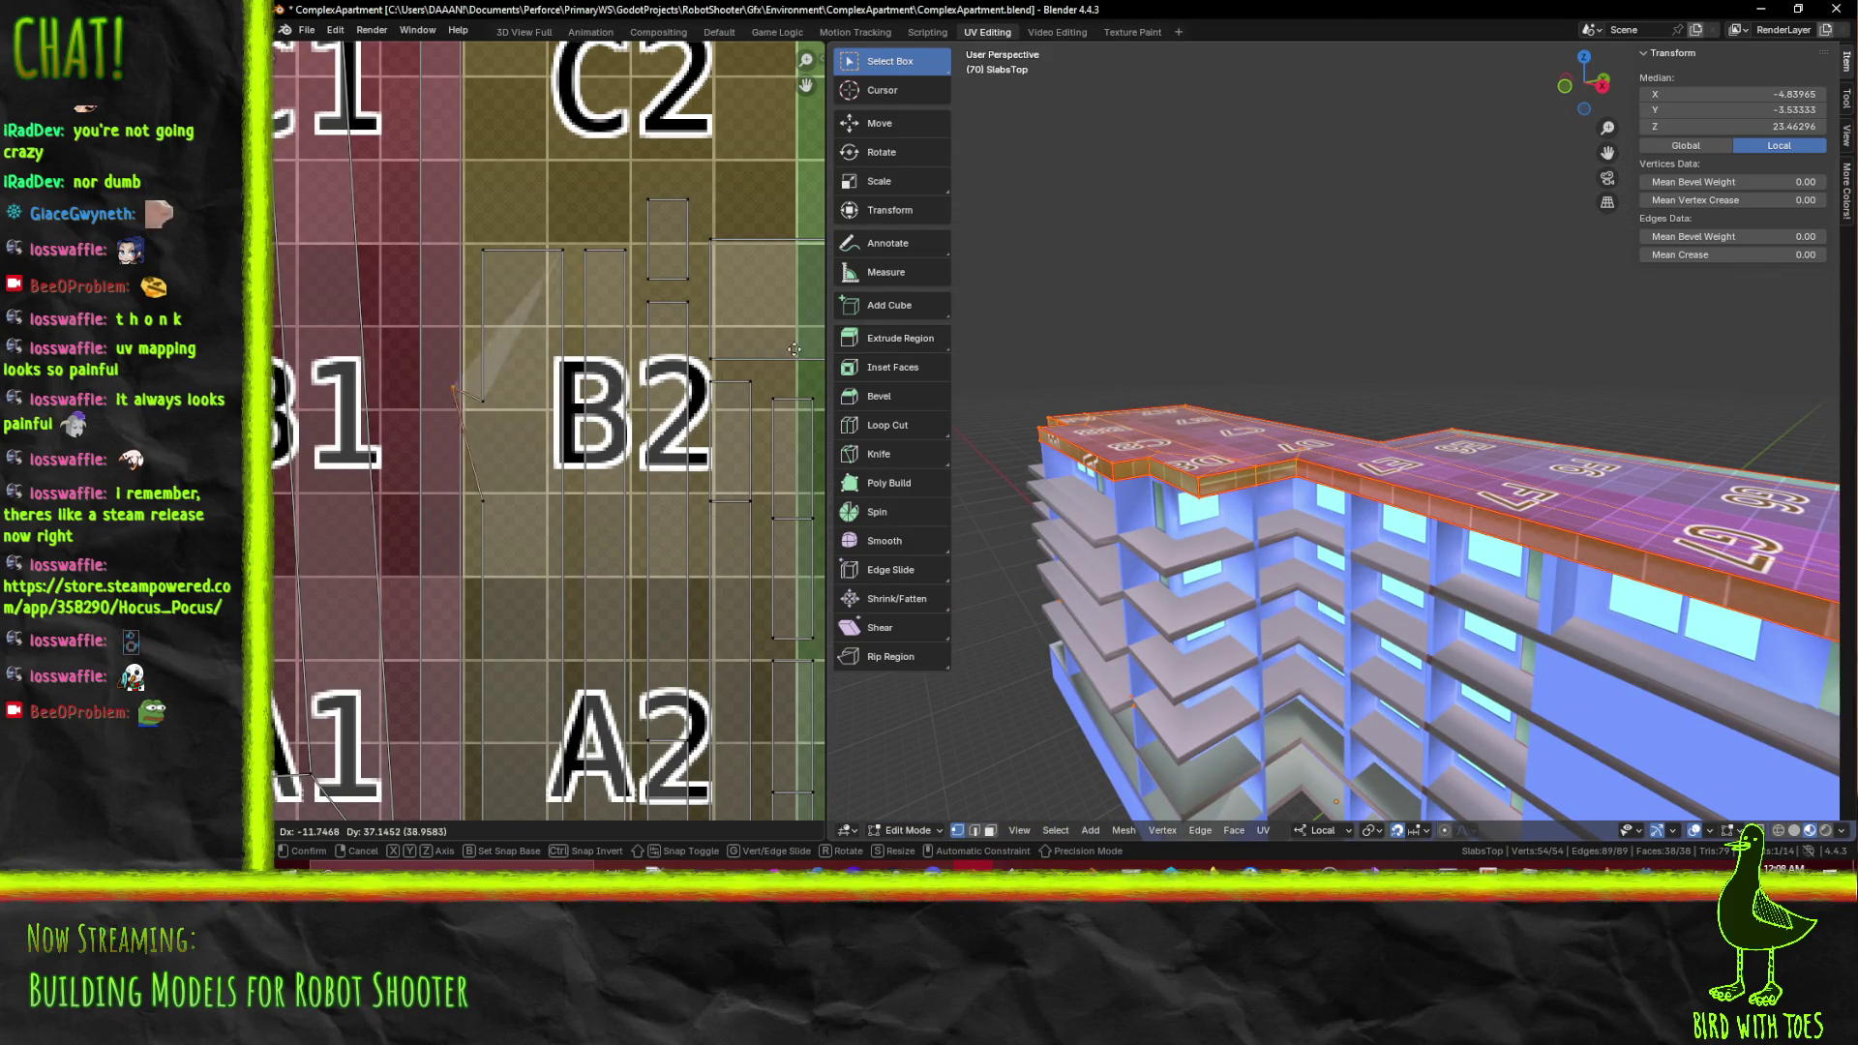
key("Escape")
left_click_drag(1141, 455, 1040, 467)
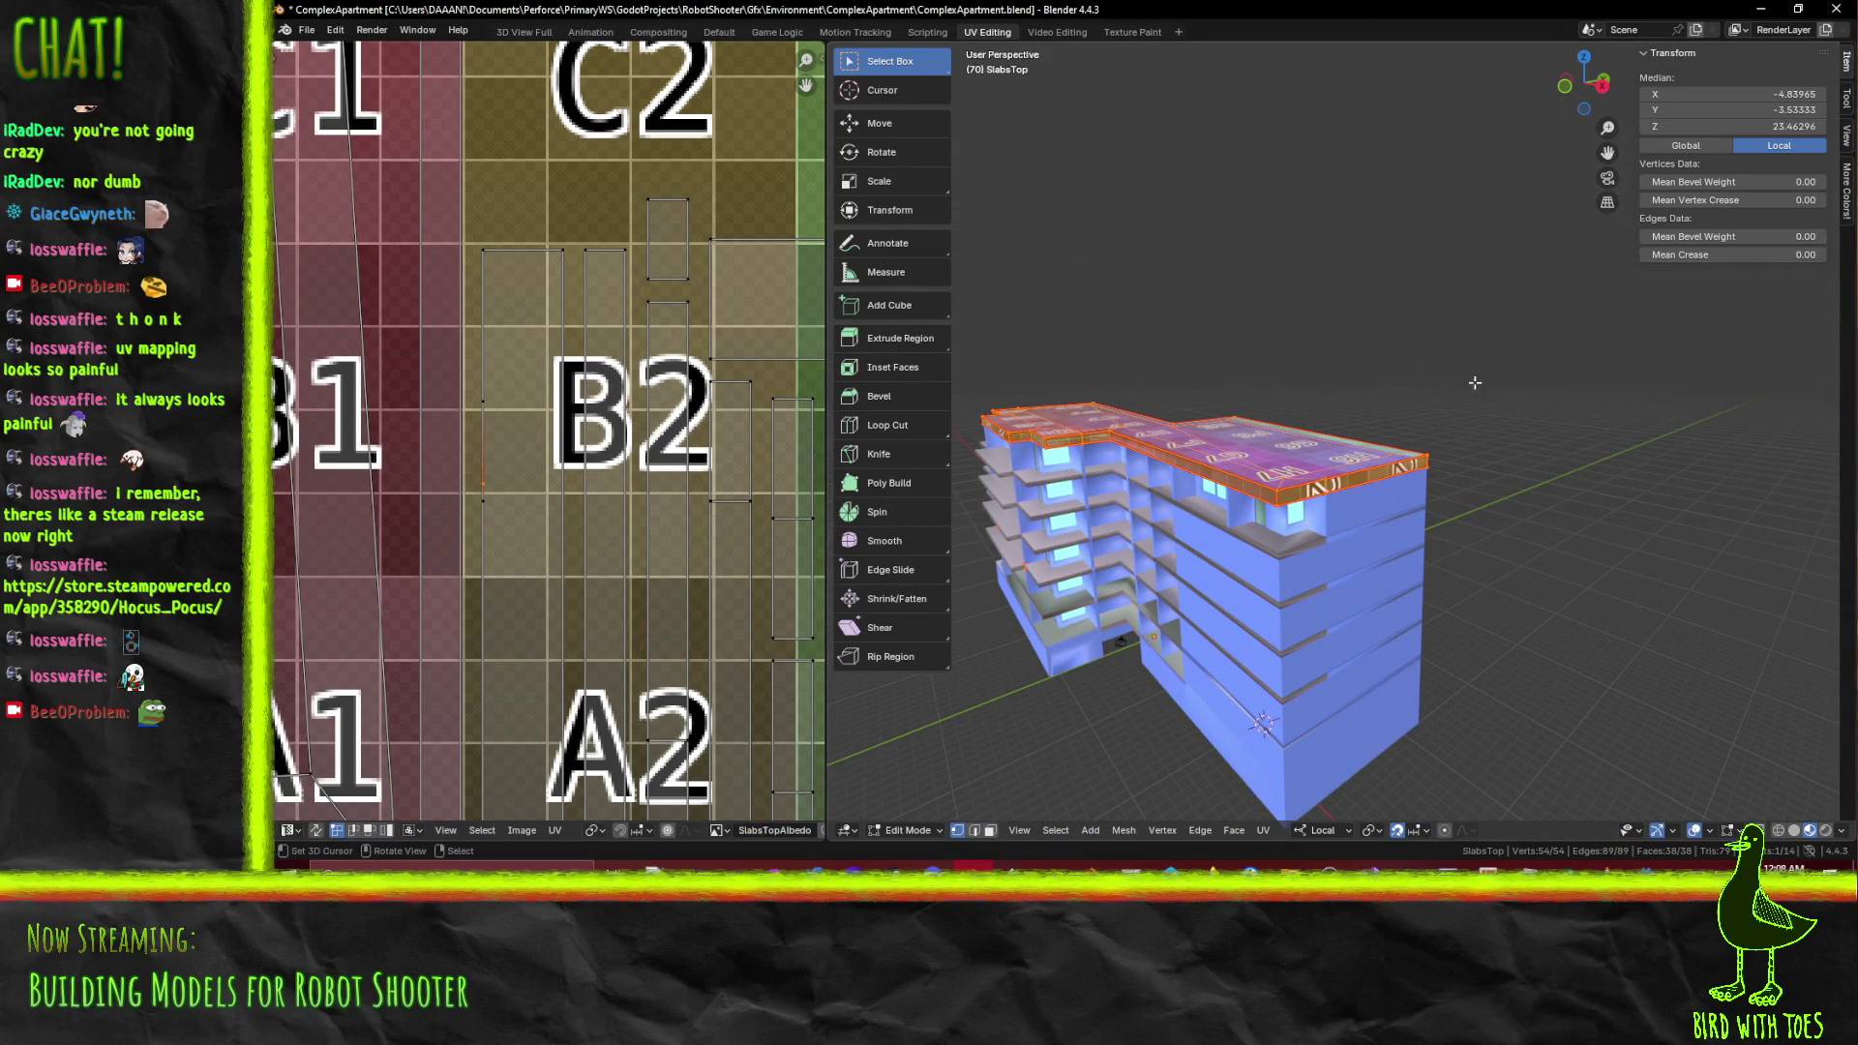
left_click_drag(1418, 381, 1258, 387)
scroll("up", 3)
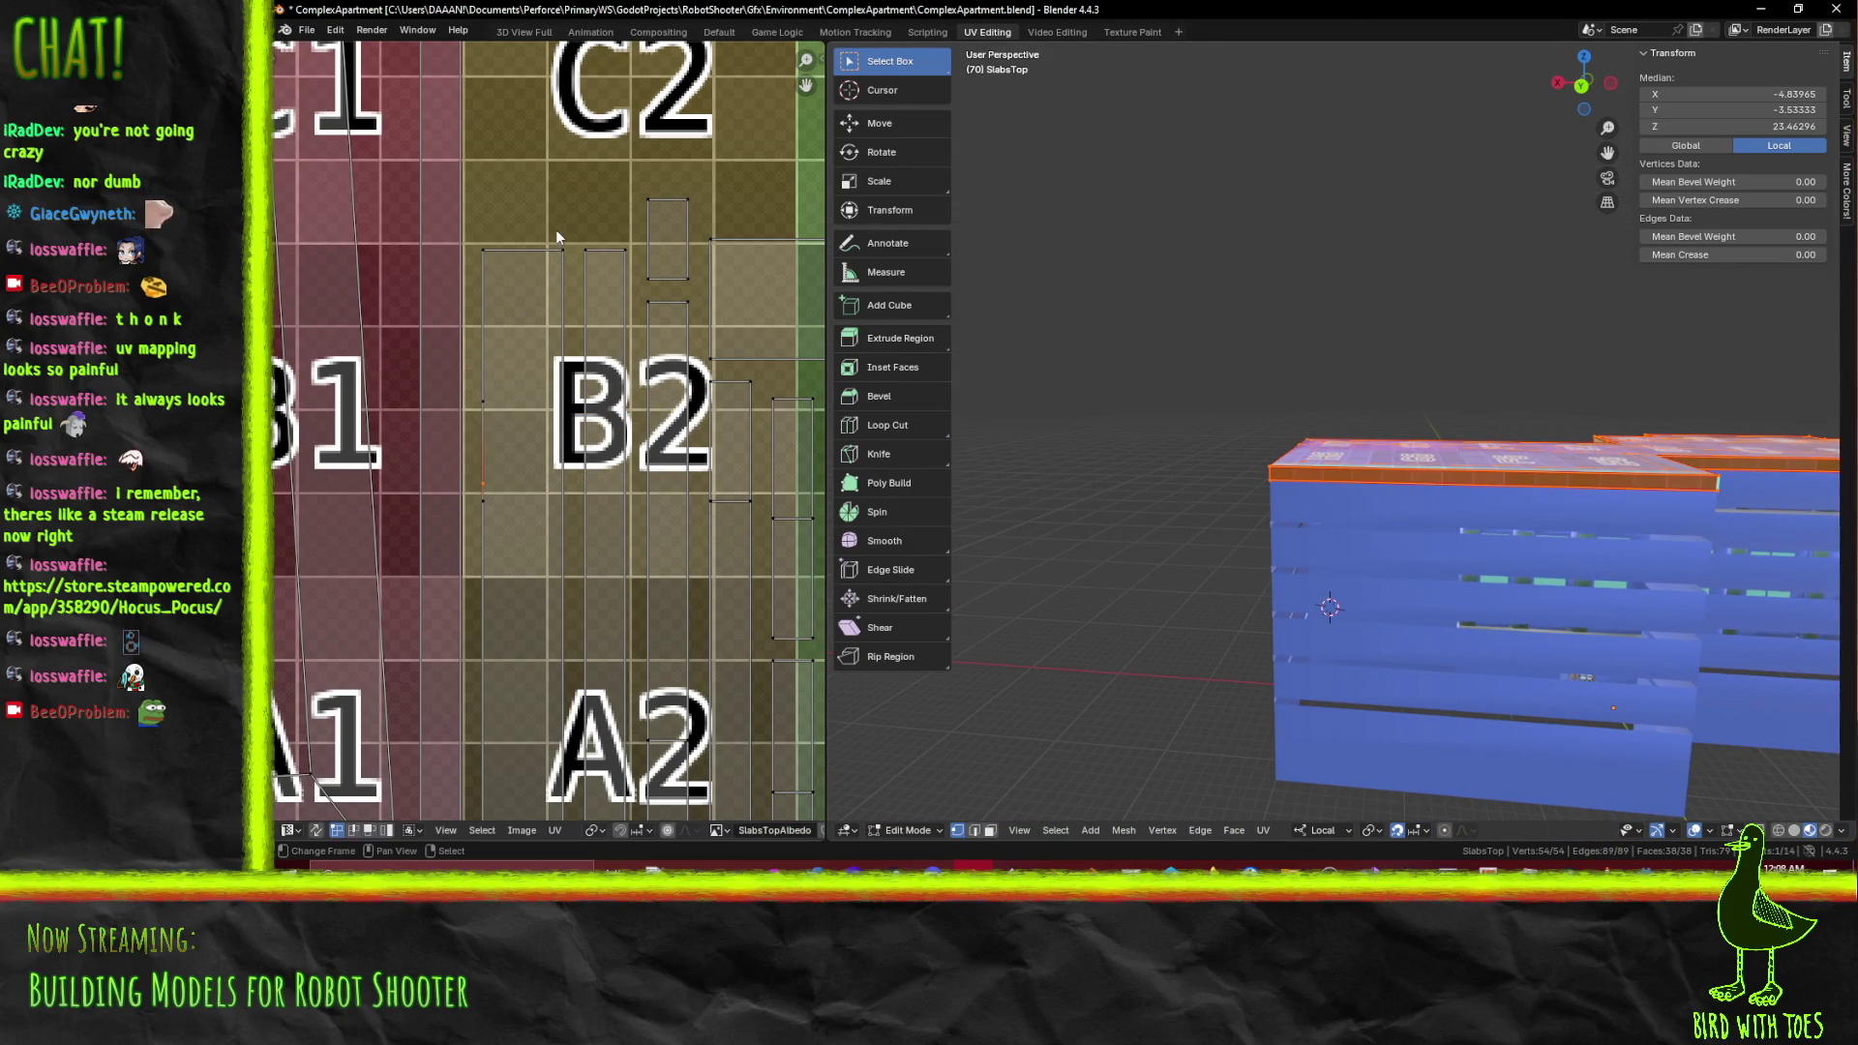
key("alt+a")
left_click_drag(1662, 503, 1700, 475)
scroll("down", 3)
scroll("up", 3)
Select the whole top slab to display its UVs and orbit to face the building
key("a")
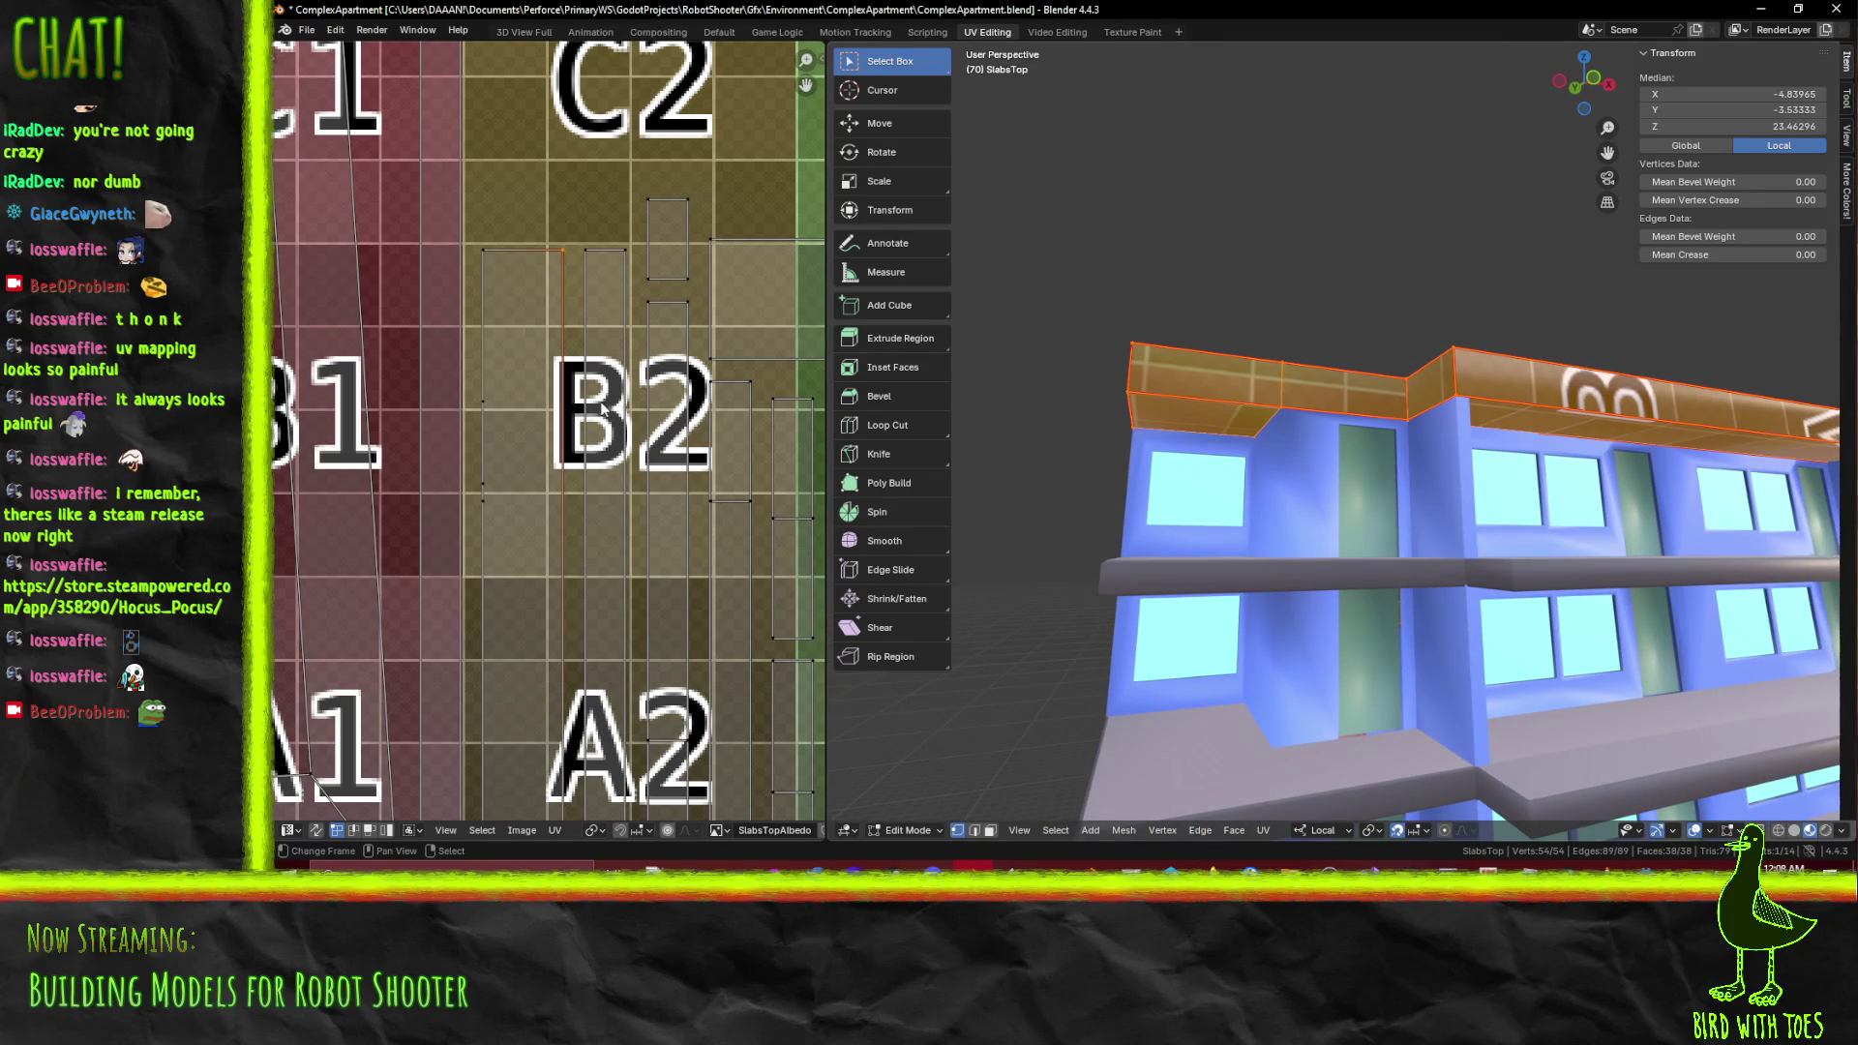
scroll("down", 3)
key("alt+a")
left_click_drag(1209, 513, 1016, 513)
key("a")
scroll("up", 3)
scroll("down", 3)
scroll("up", 3)
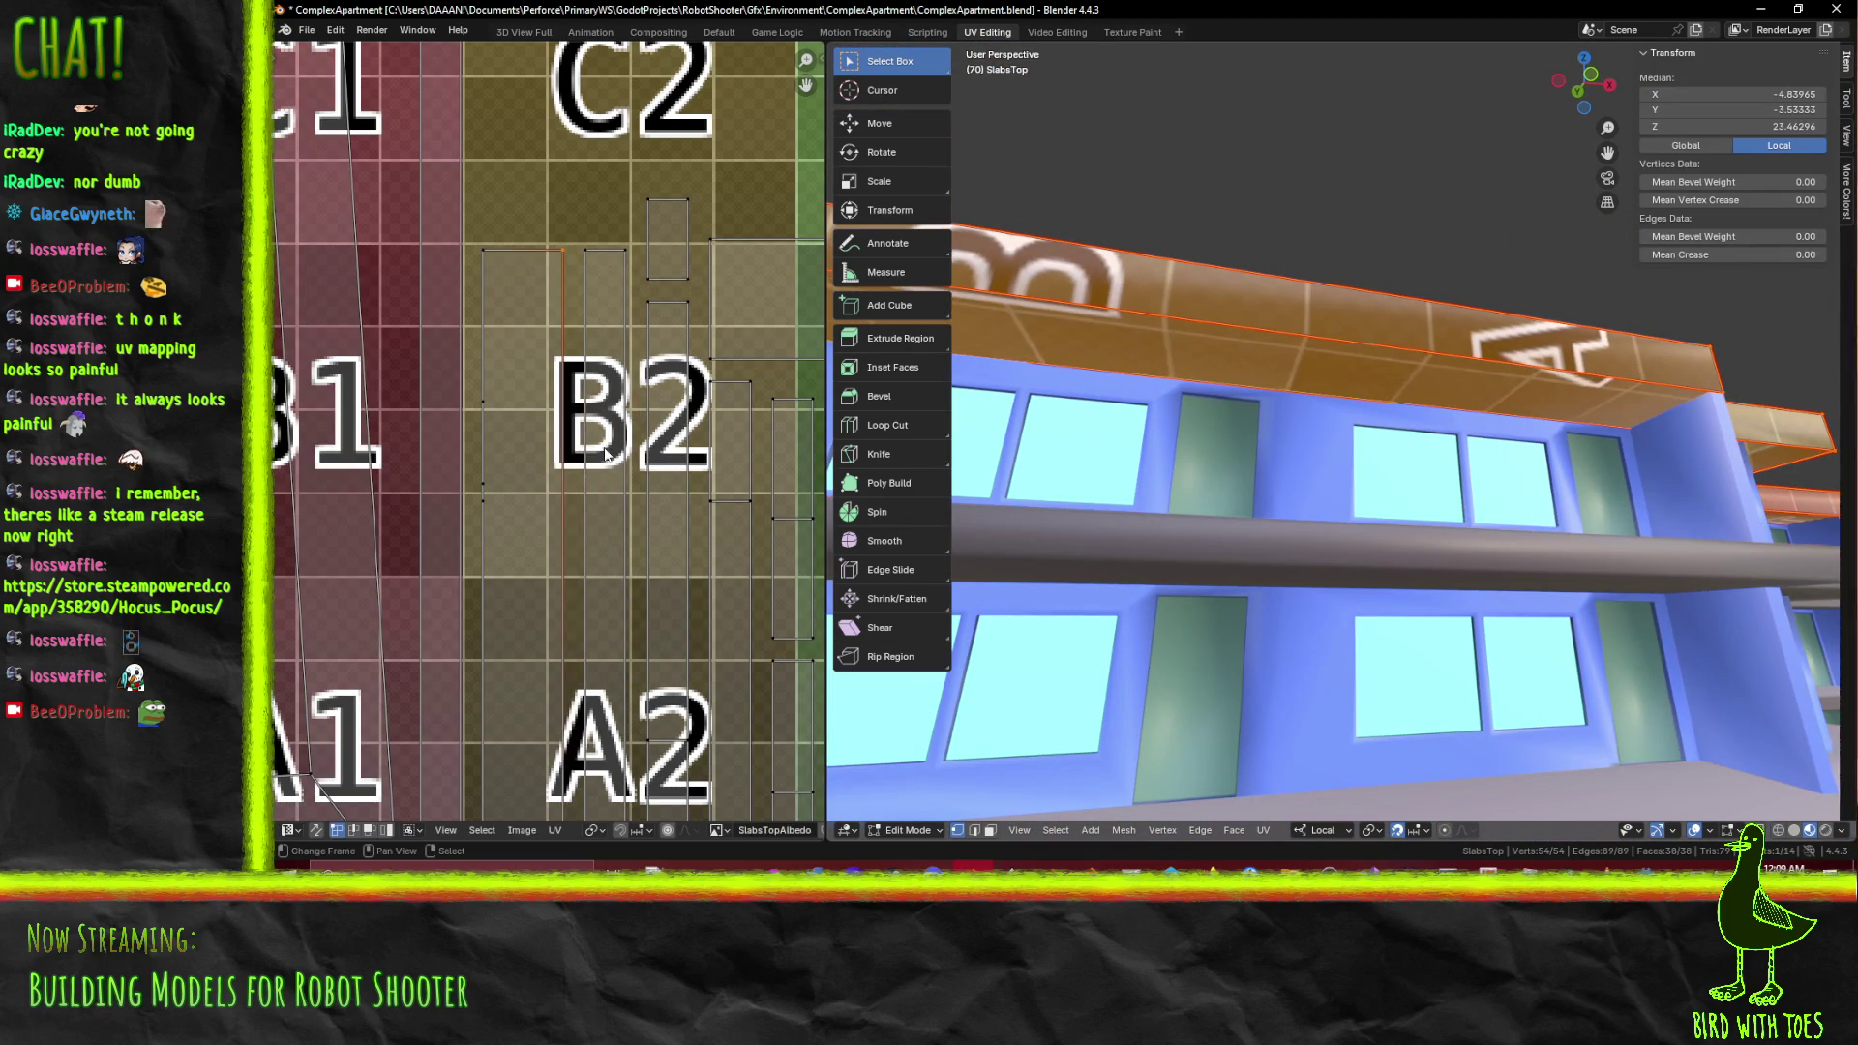
scroll("down", 3)
left_click_drag(967, 473, 1141, 493)
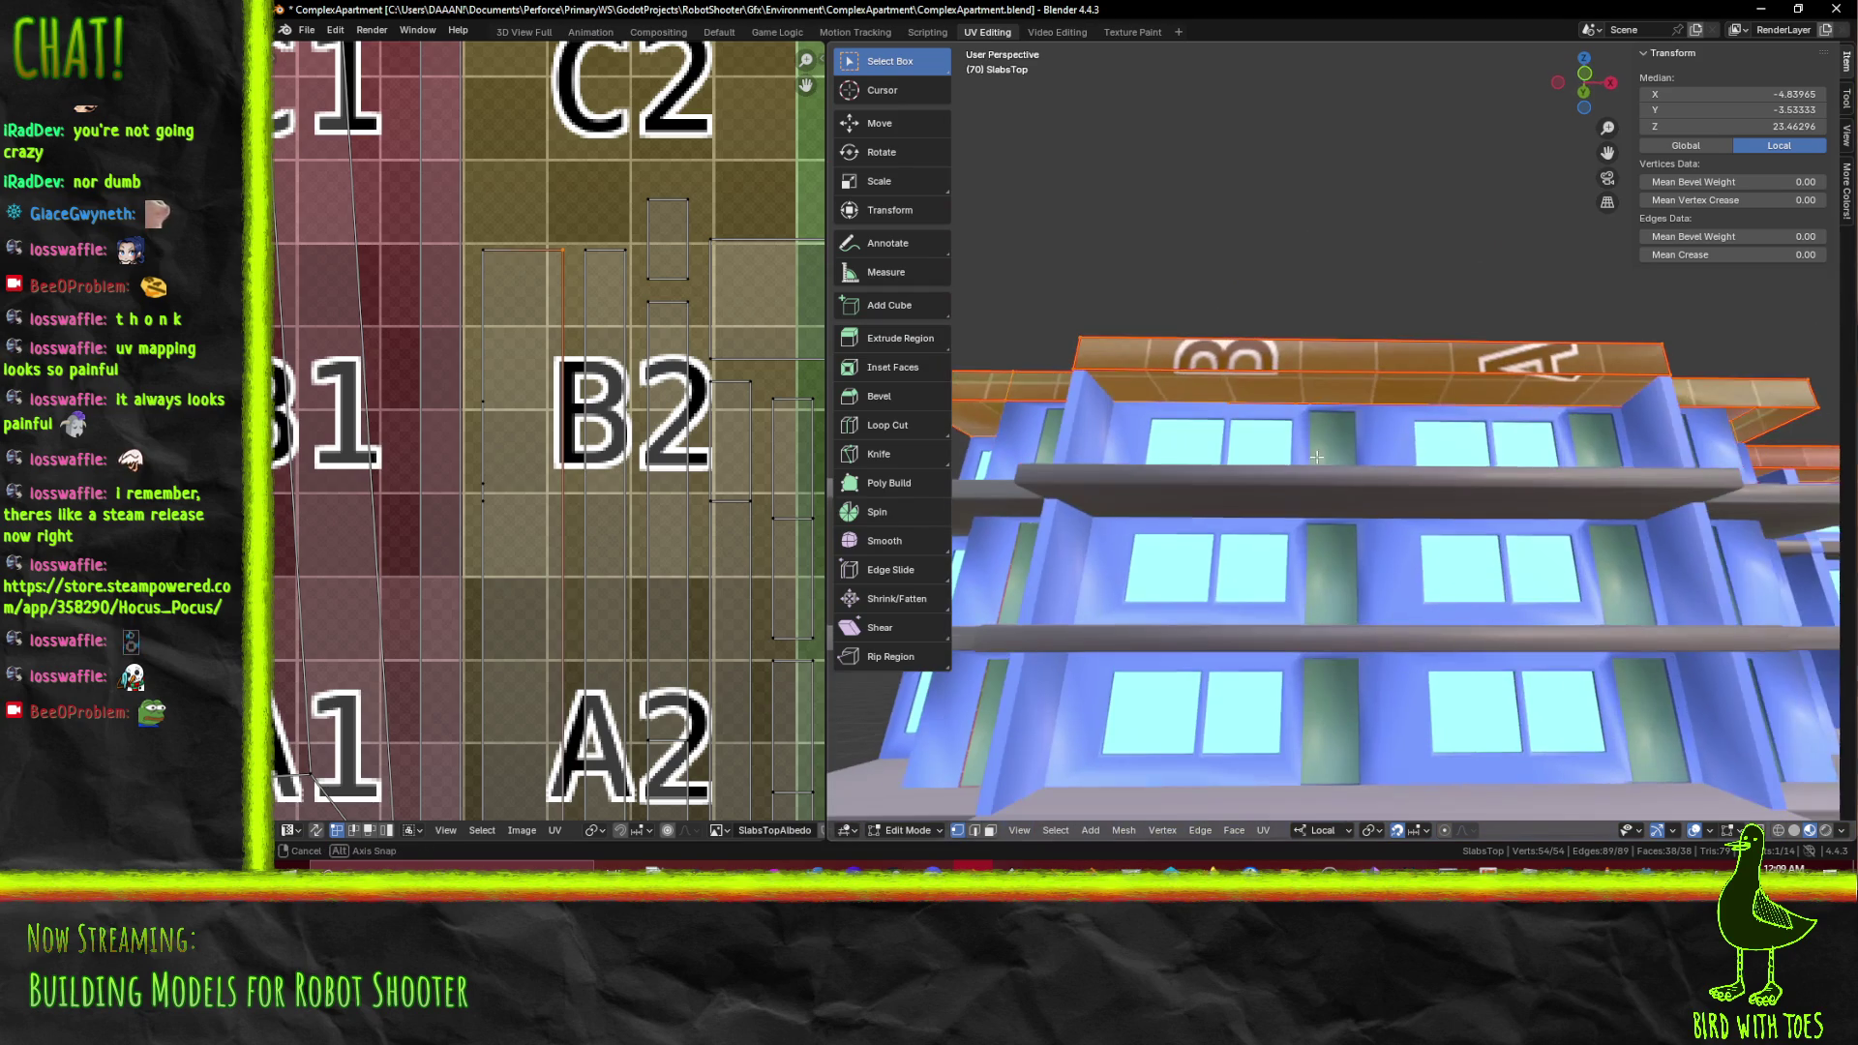
Nudge one of the slab's UV points, then toggle to Object Mode and back into Edit Mode
key("g")
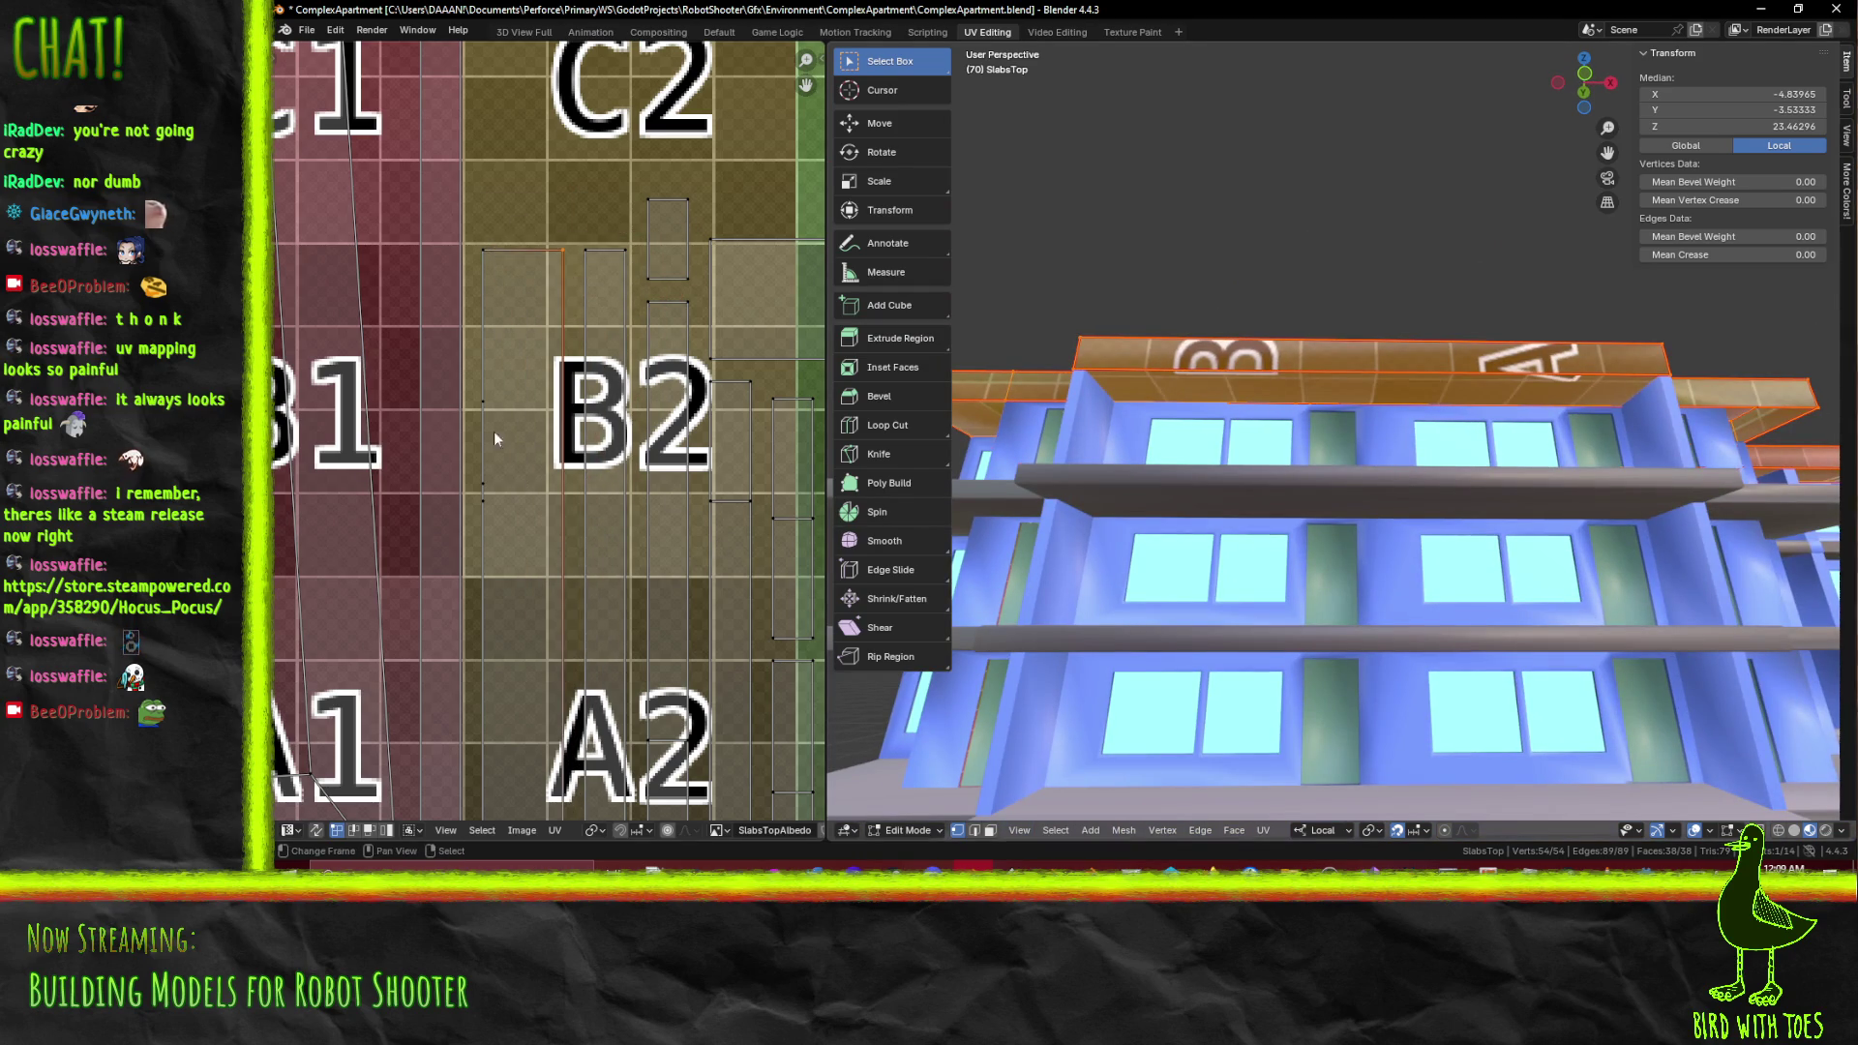
left_click(458, 462)
scroll("up", 3)
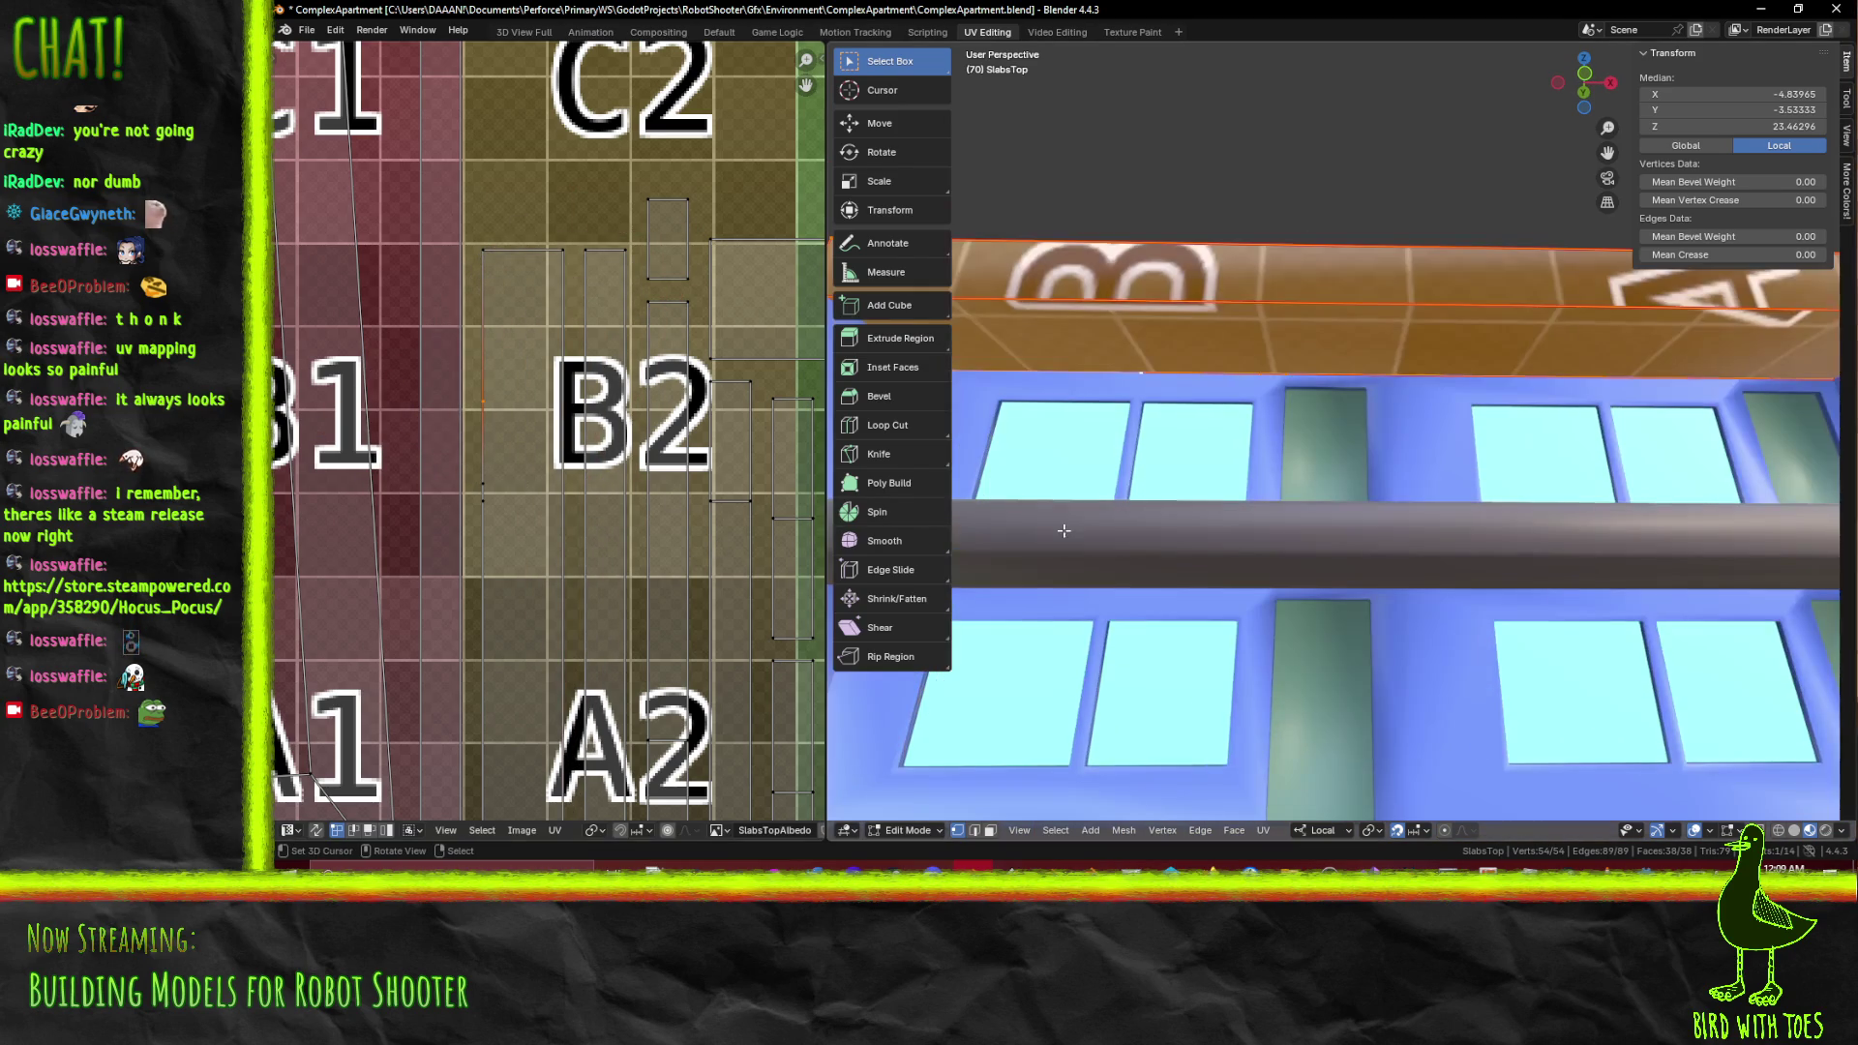
key("Tab")
scroll("down", 3)
key("Tab")
Show the slab in wireframe and dissolve the first stray vertex
key("z")
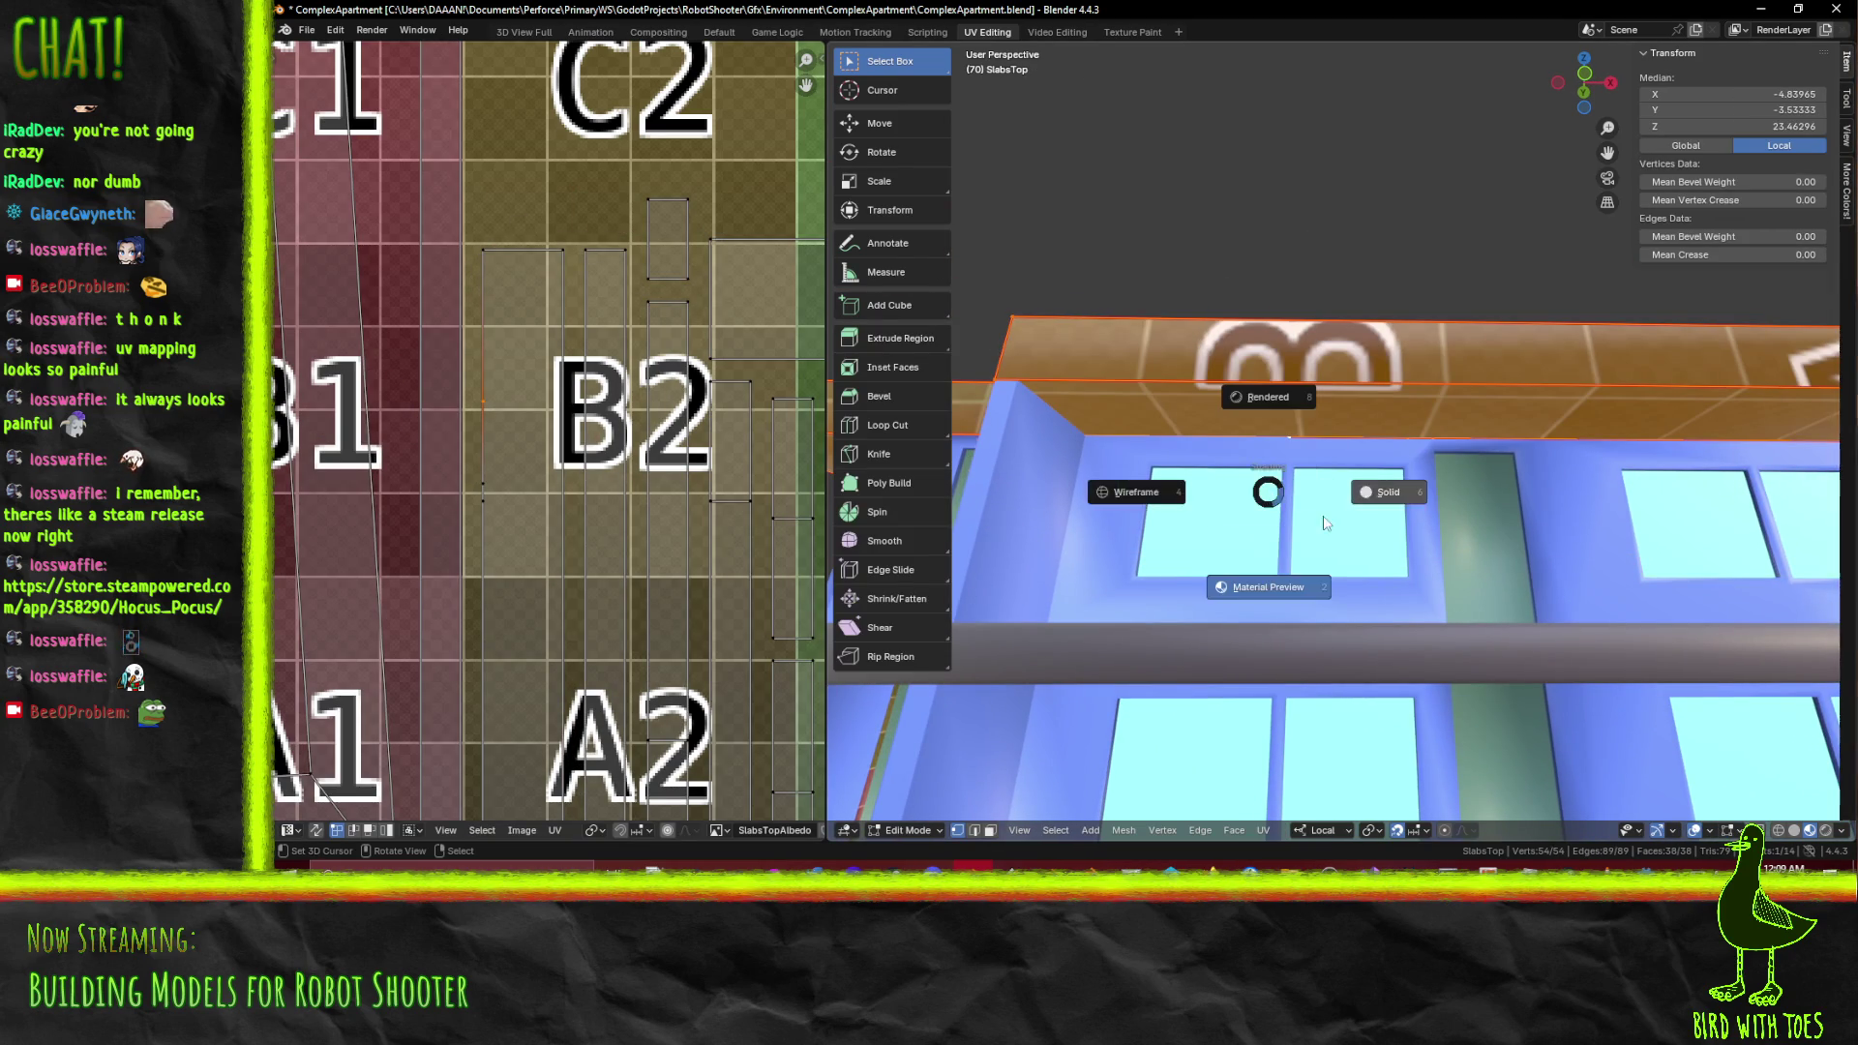
left_click(1135, 495)
left_click_drag(1136, 493, 1274, 410)
left_click(1290, 527)
key("x")
left_click(1393, 353)
Dissolve the two remaining stray vertices on the top slab
left_click(1320, 490)
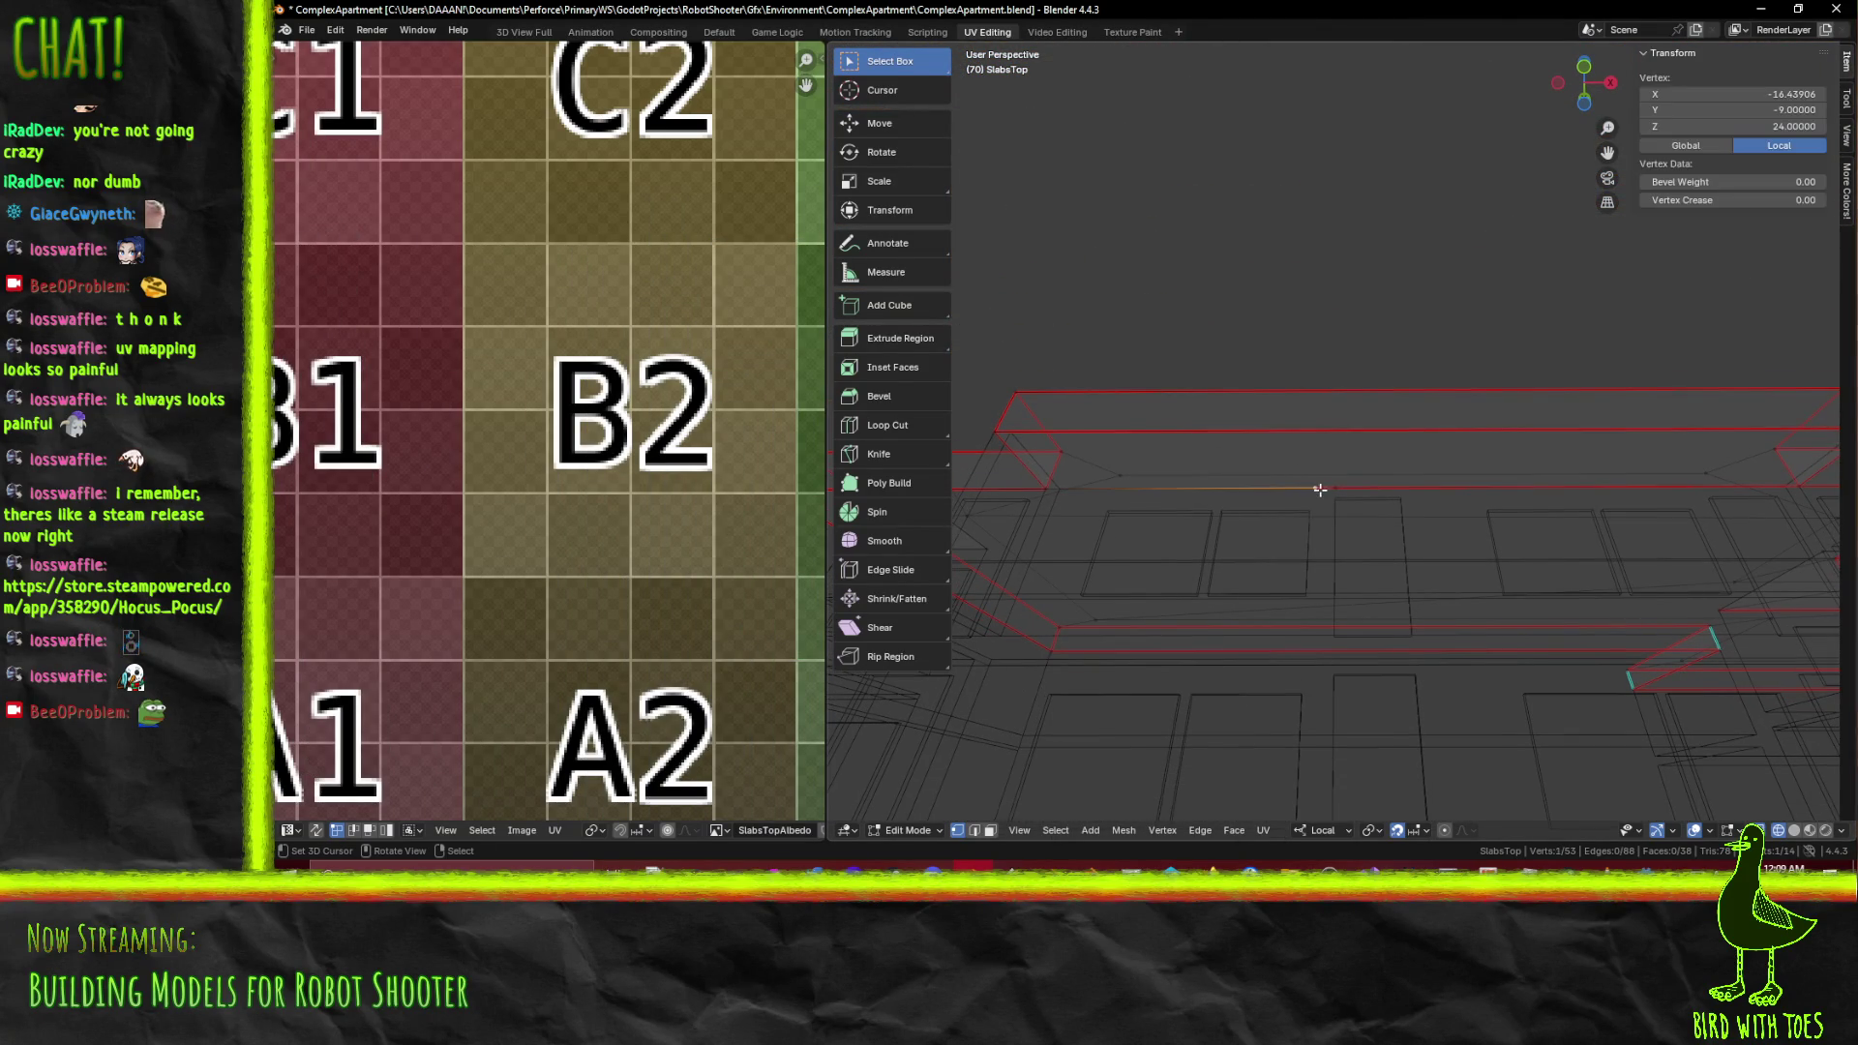
key("x")
left_click(1368, 495)
left_click(1336, 487)
key("x")
left_click(1372, 524)
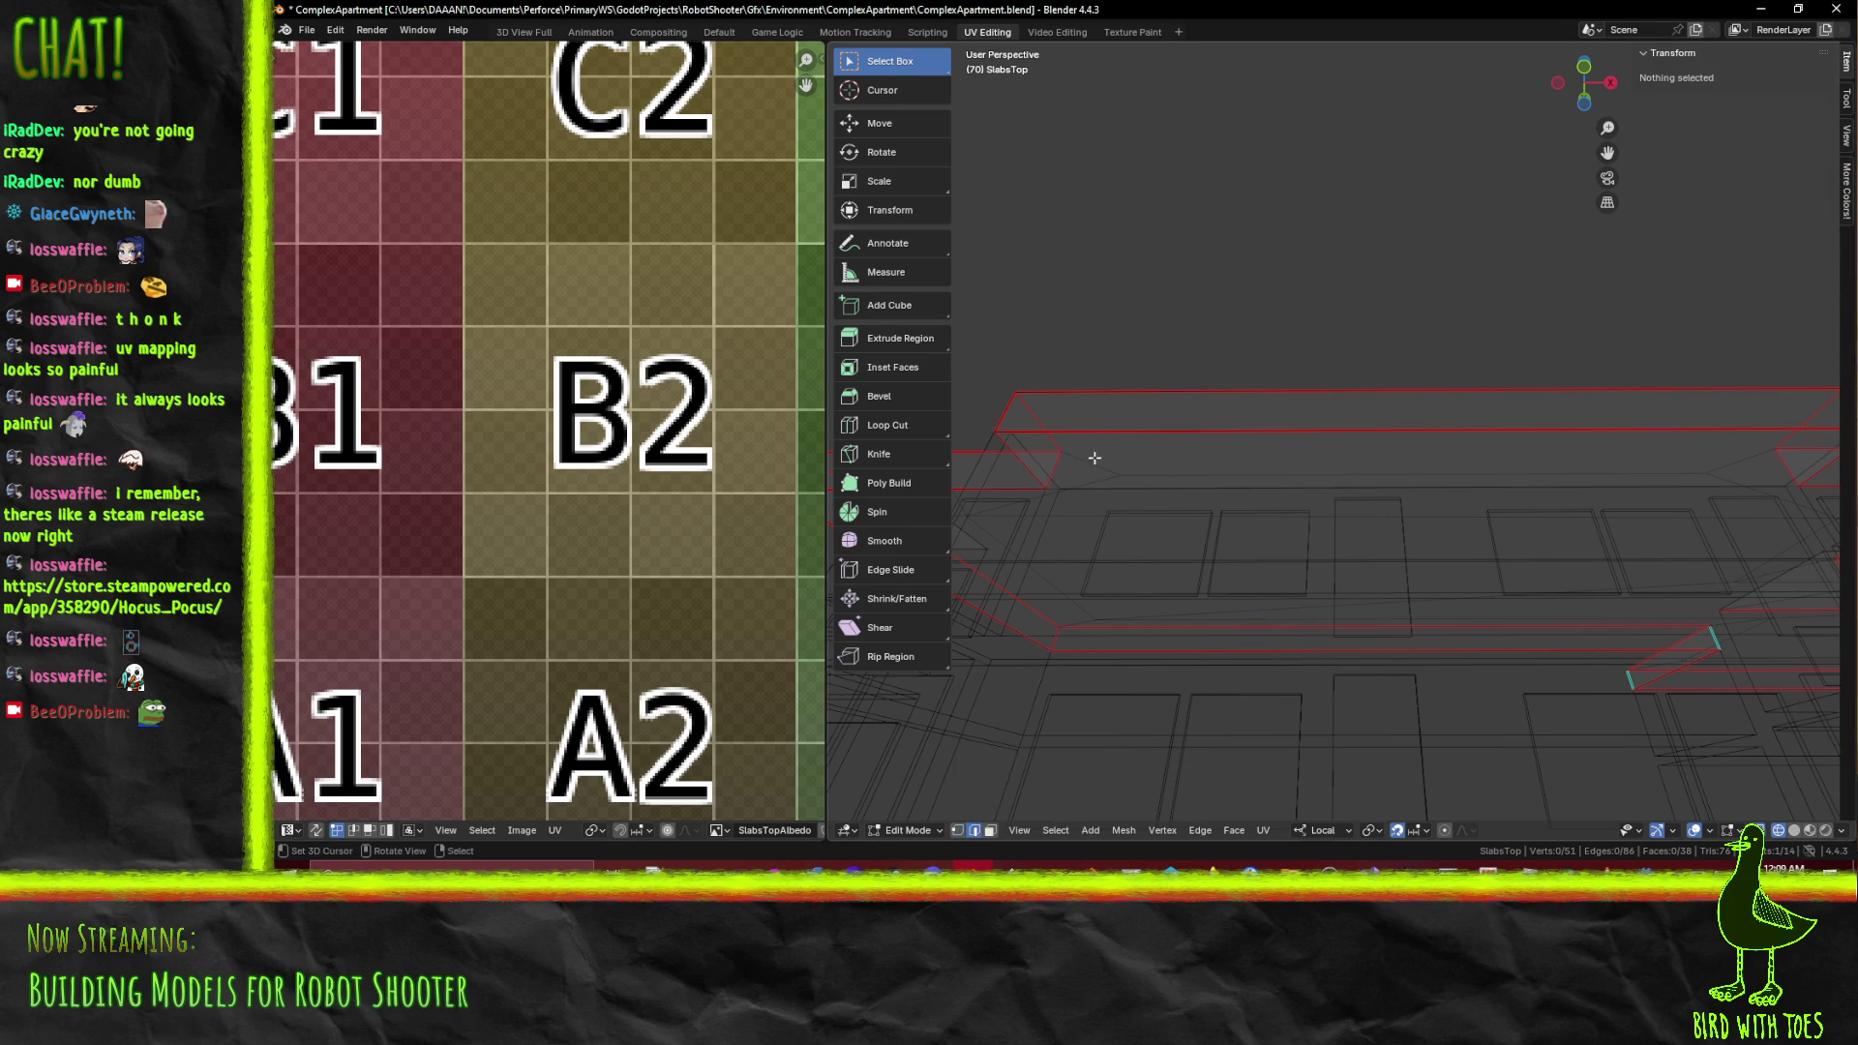
Mark the slab's horizontal edge as a UV seam
left_click(1119, 489)
left_click_drag(1480, 552, 1403, 530)
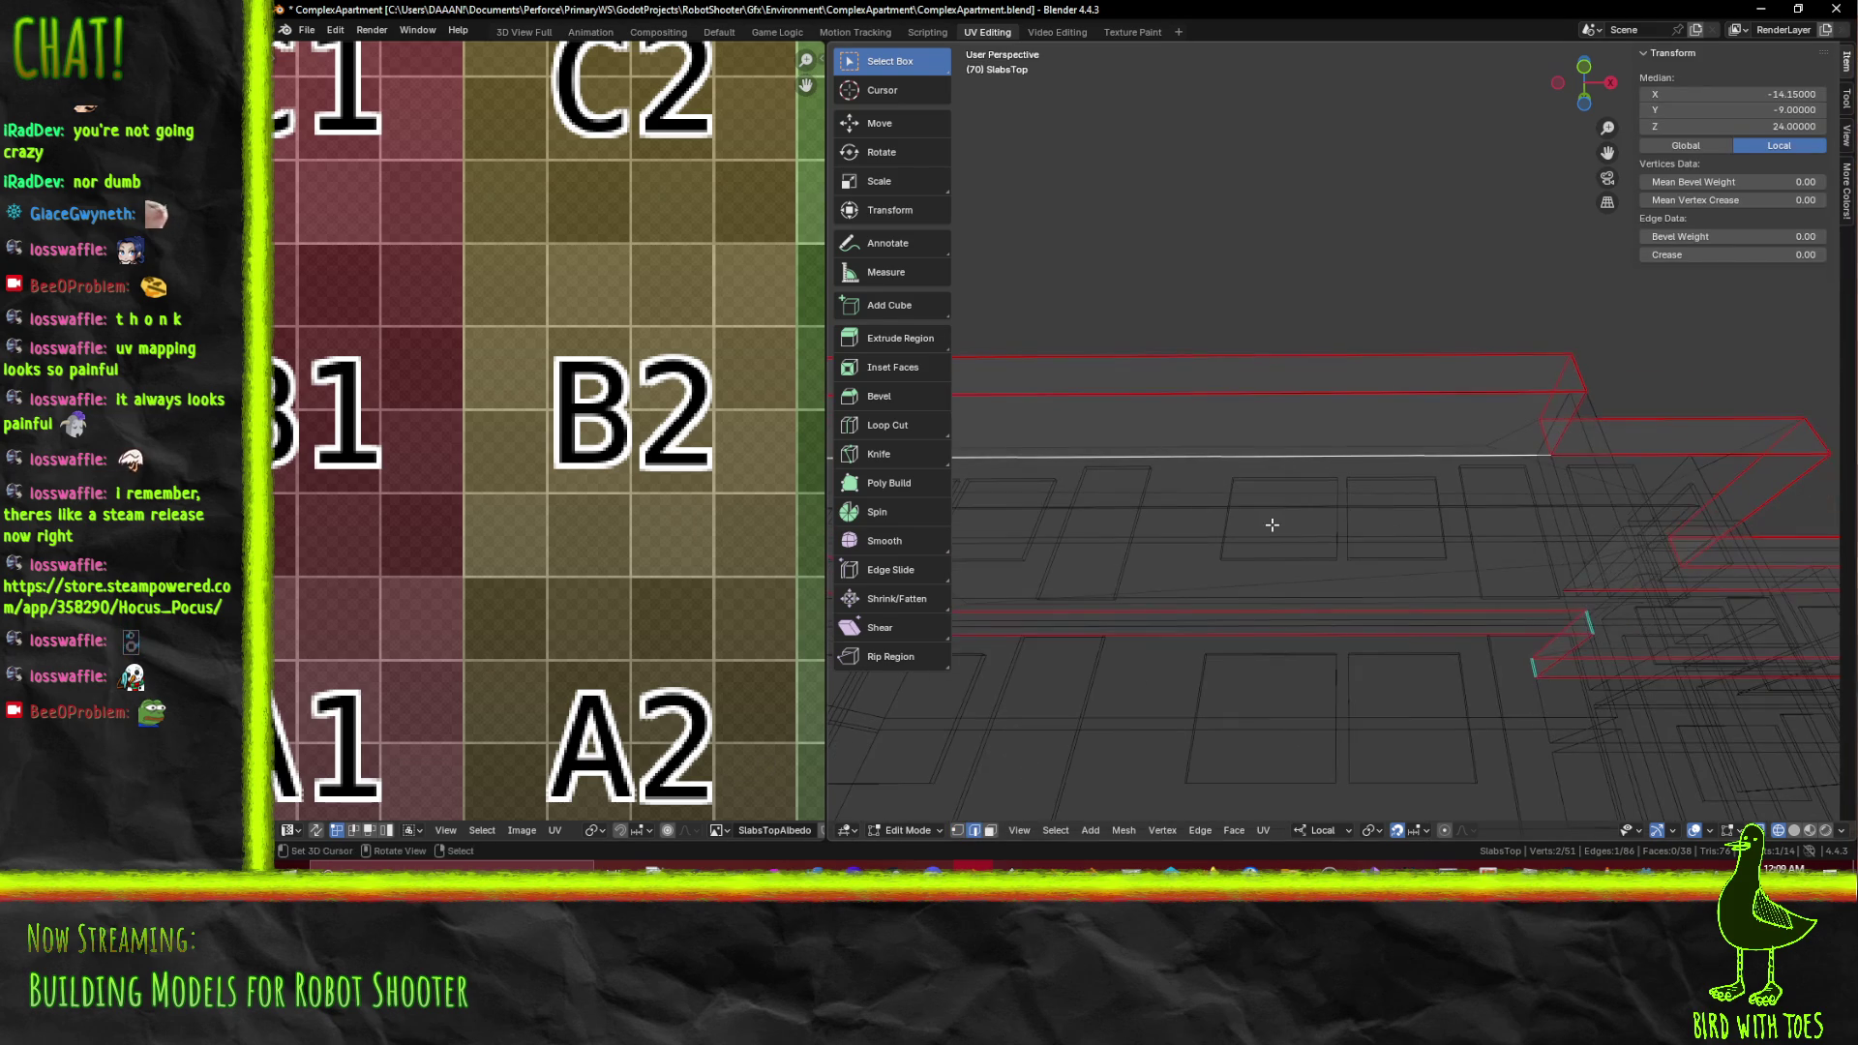
key("F3")
left_click(1340, 571)
Return to Material Preview shading and select all of the slab's geometry
key("z")
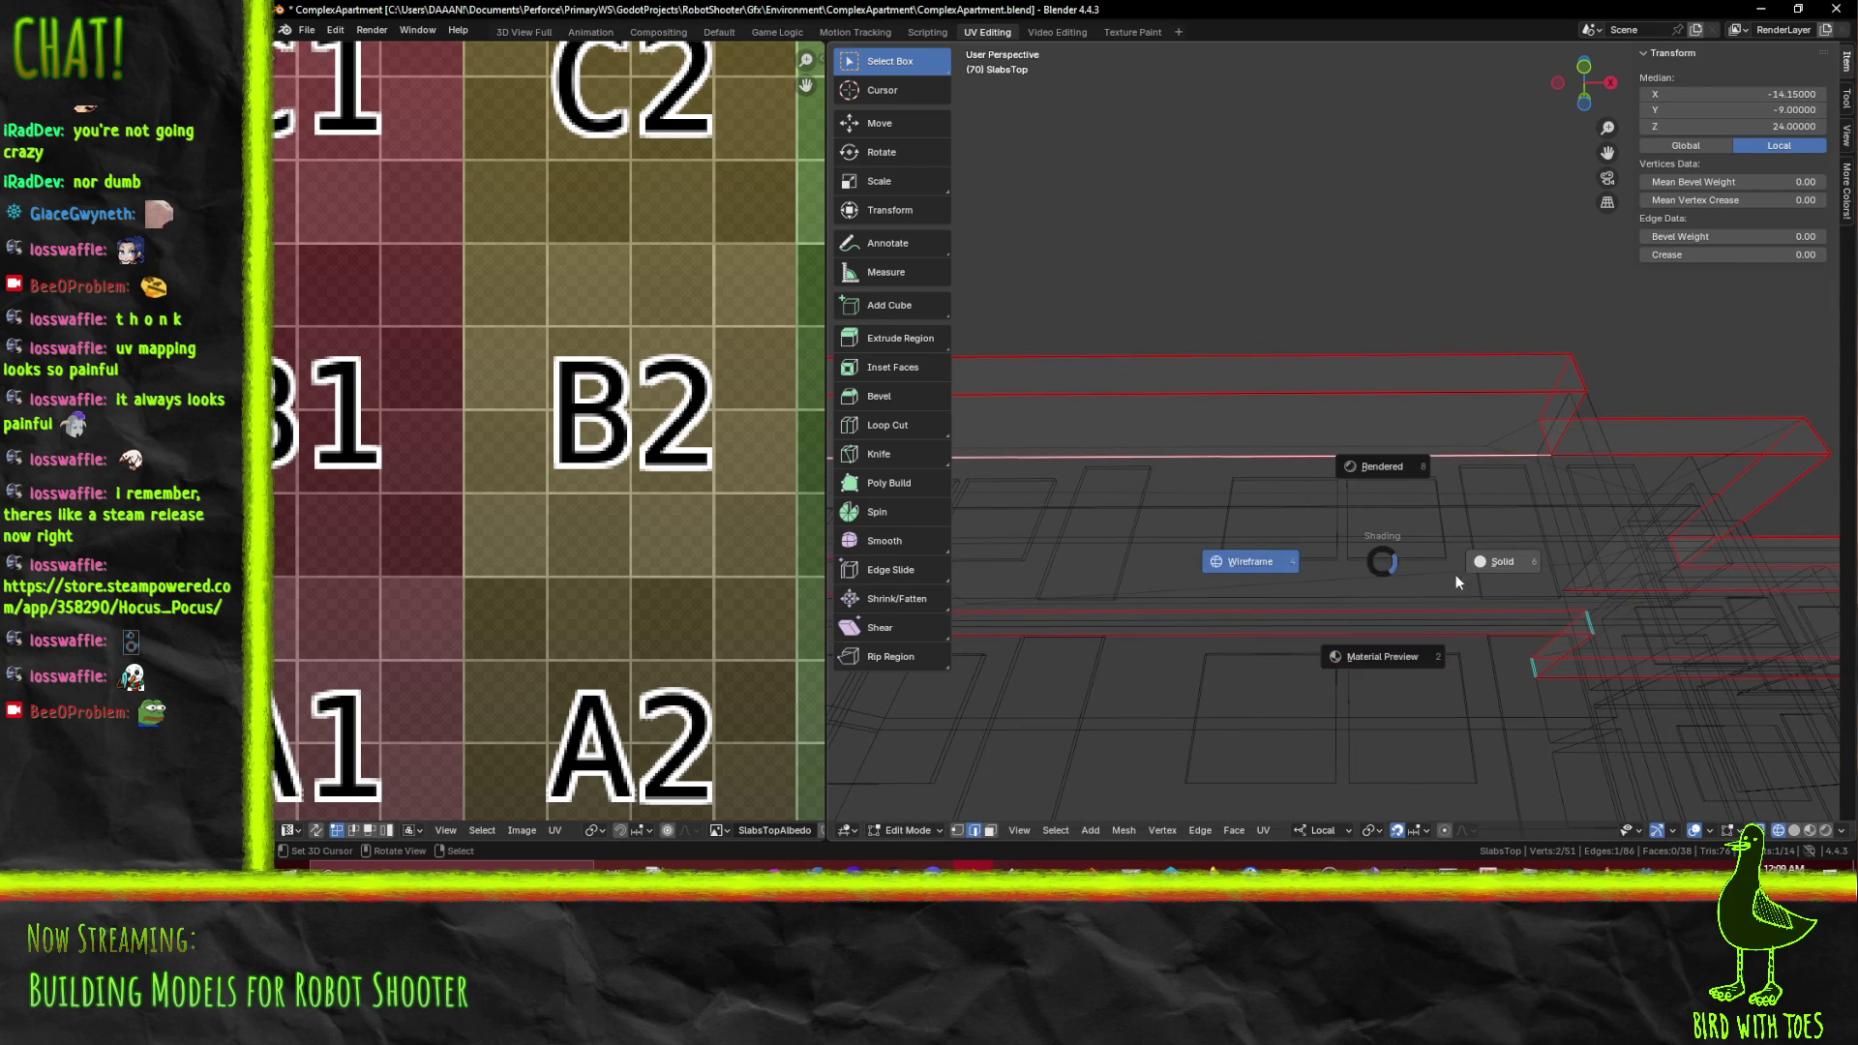
left_click(1423, 637)
left_click_drag(1423, 636, 1424, 513)
key("a")
scroll("down", 3)
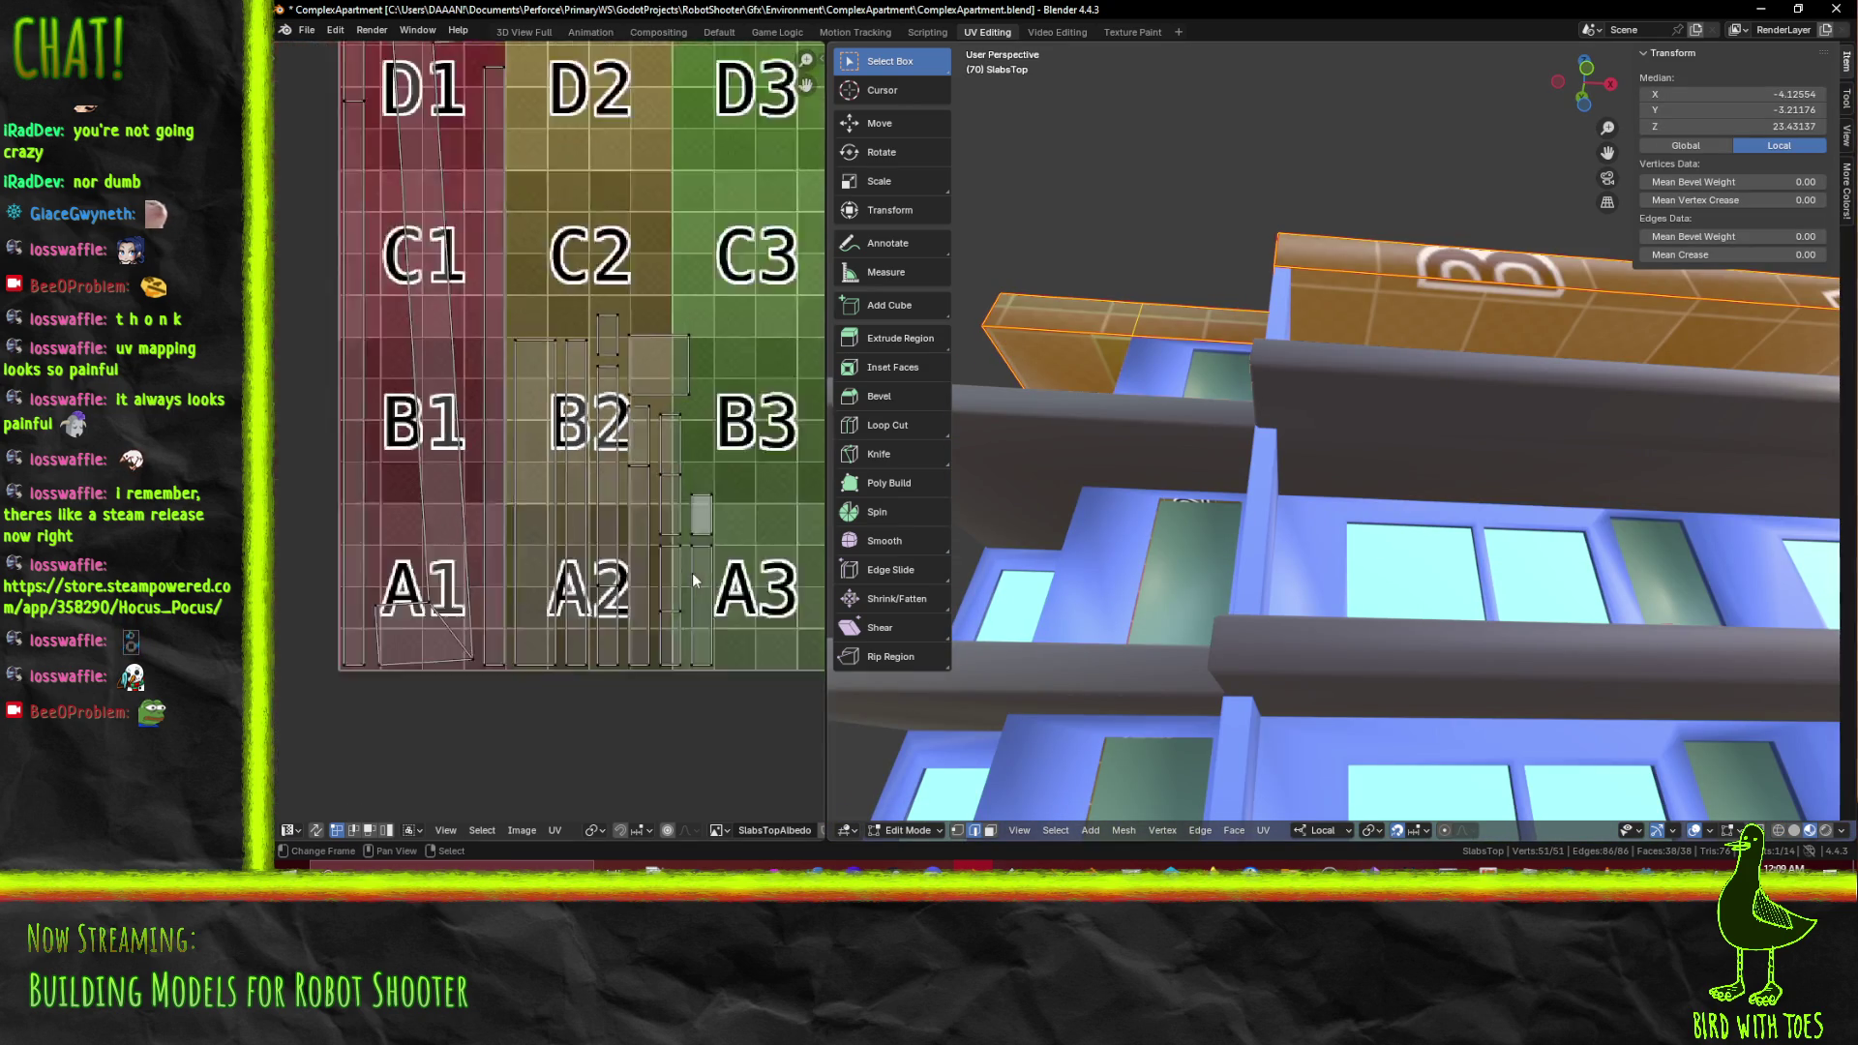
Deselect the slab, then select three faces on its top rim in face mode
left_click_drag(693, 572, 619, 578)
left_click_drag(1106, 434, 1153, 468)
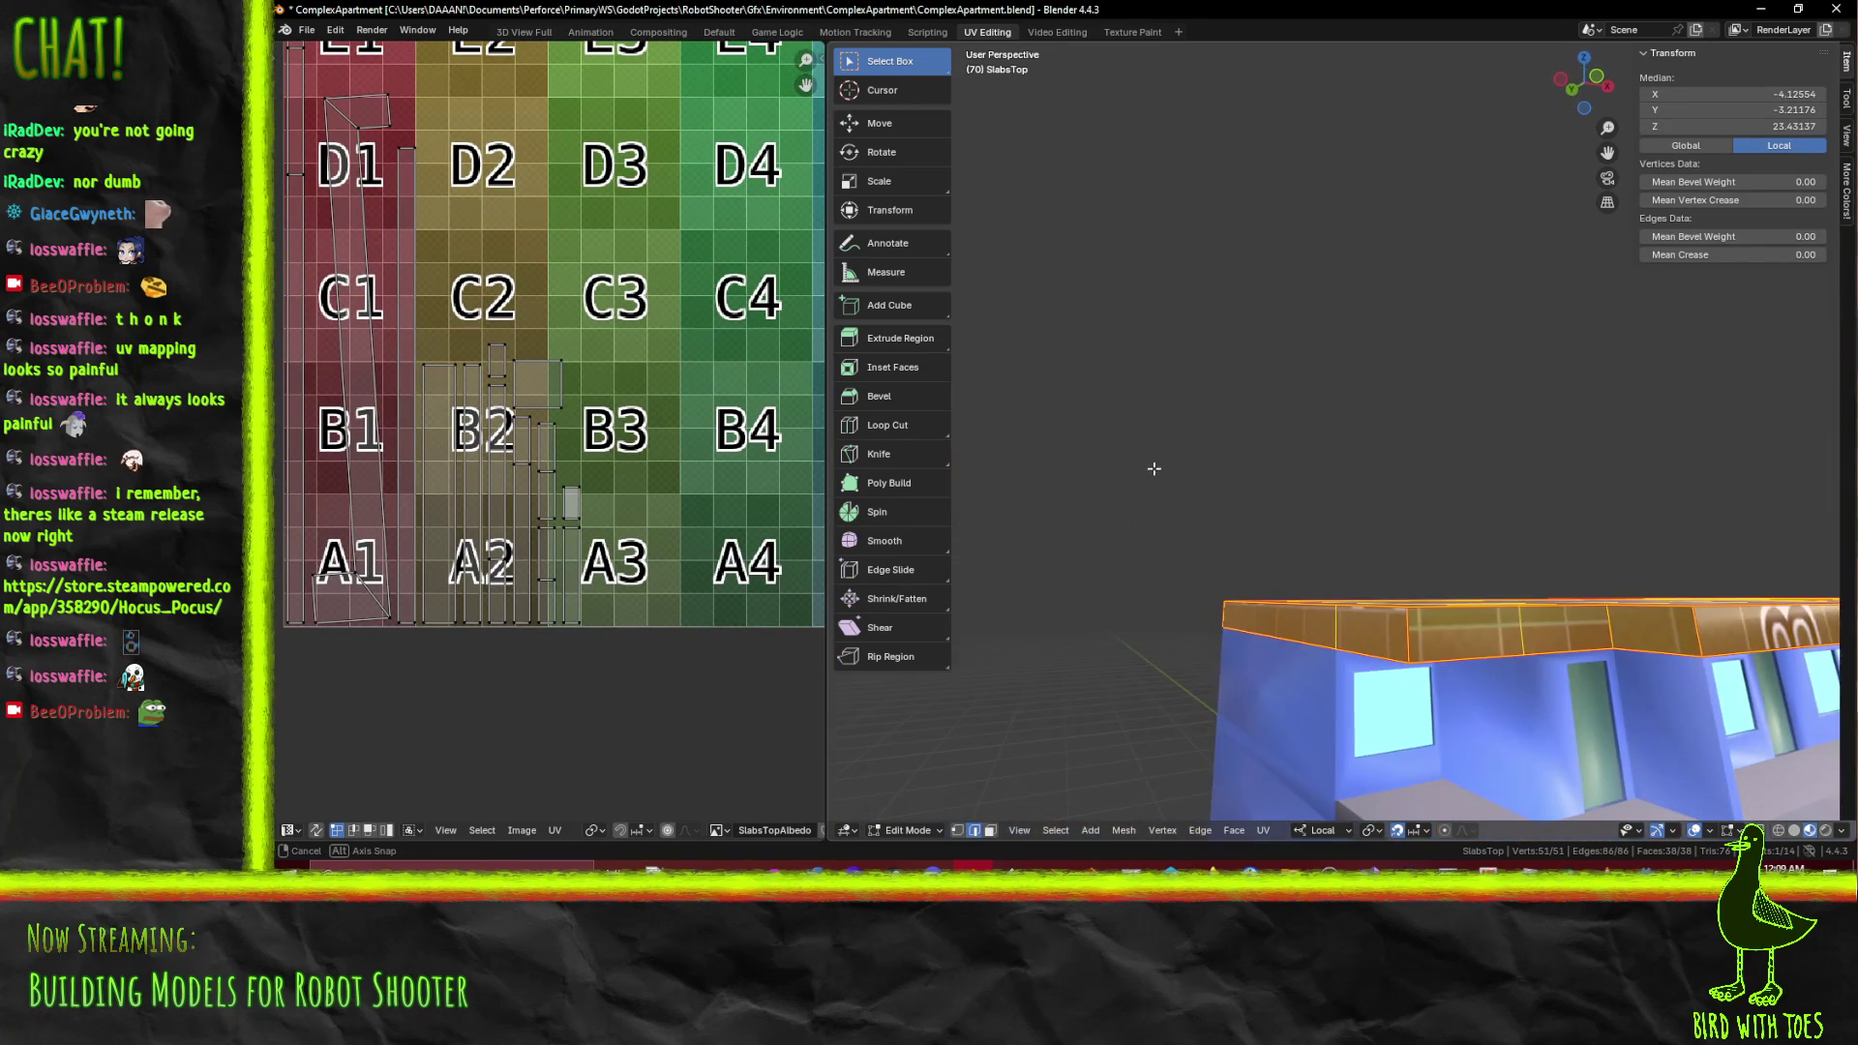
left_click_drag(1278, 543, 1299, 464)
left_click(1461, 575)
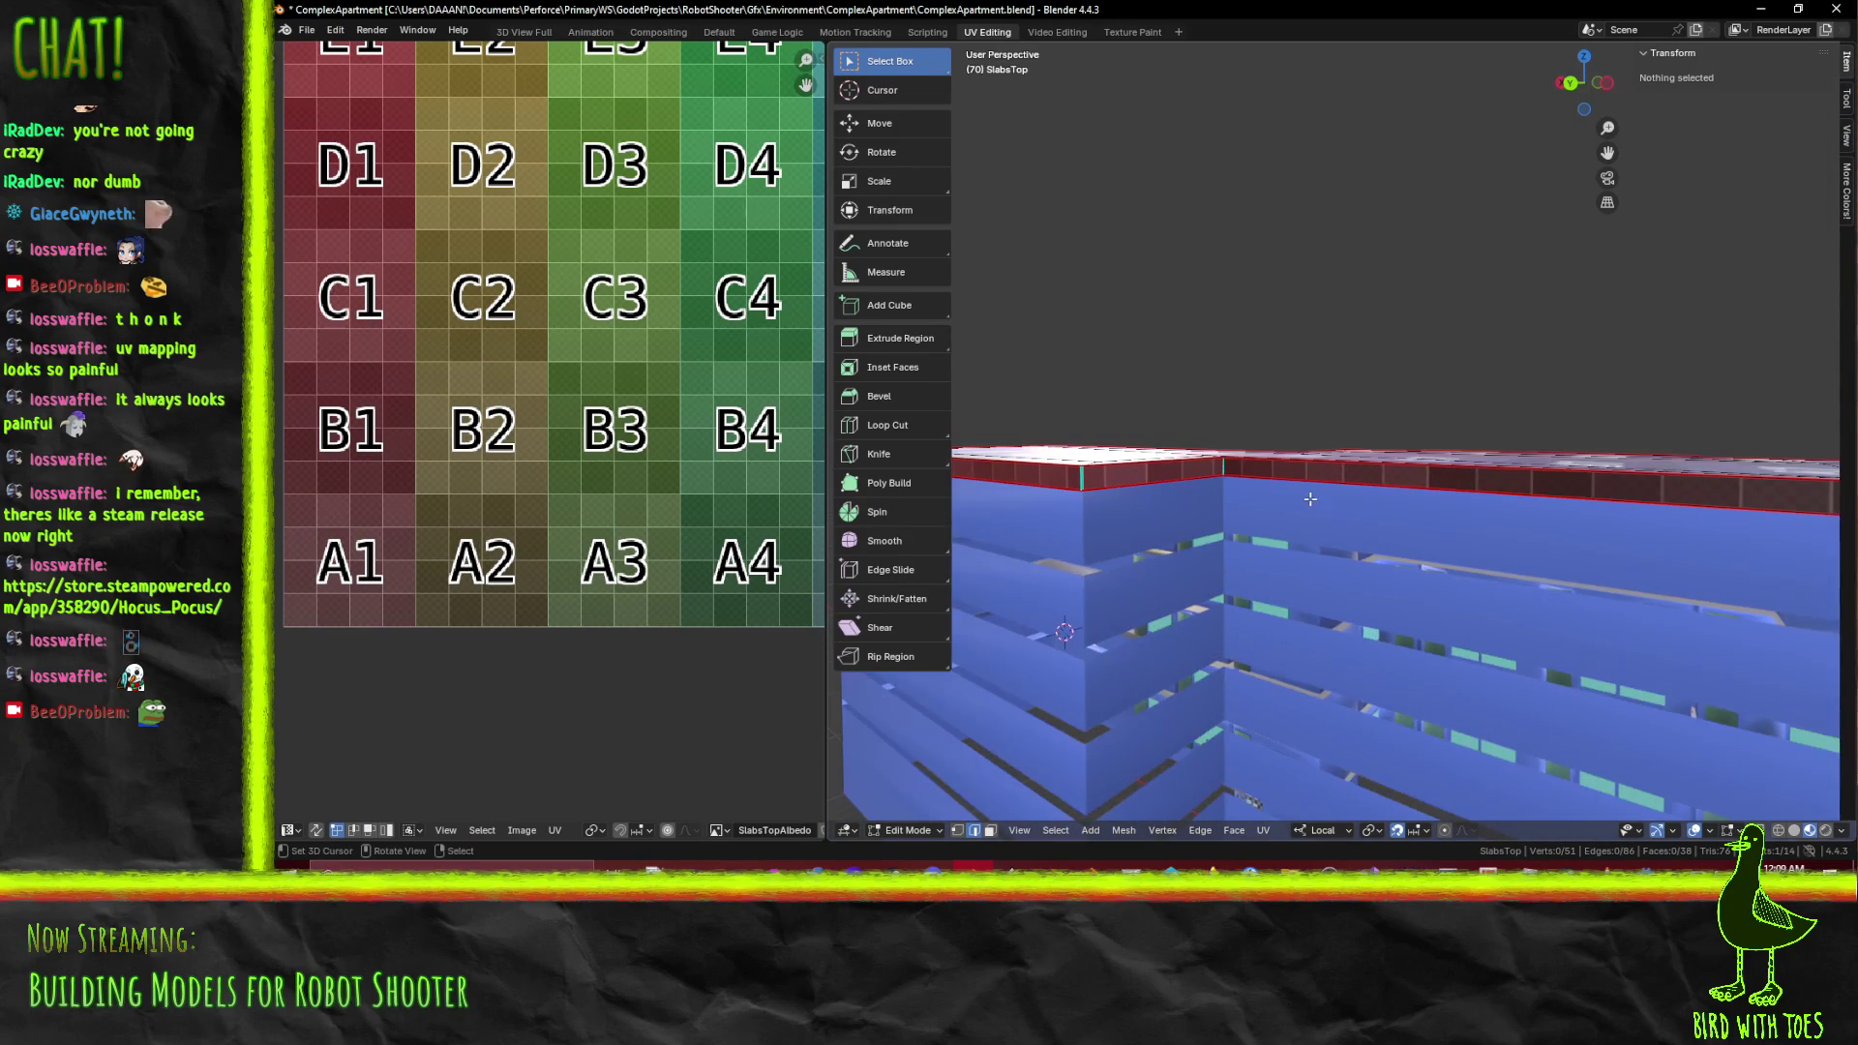
left_click(1298, 465)
left_click(988, 830)
left_click(1304, 474)
left_click(1142, 471)
left_click(1036, 471)
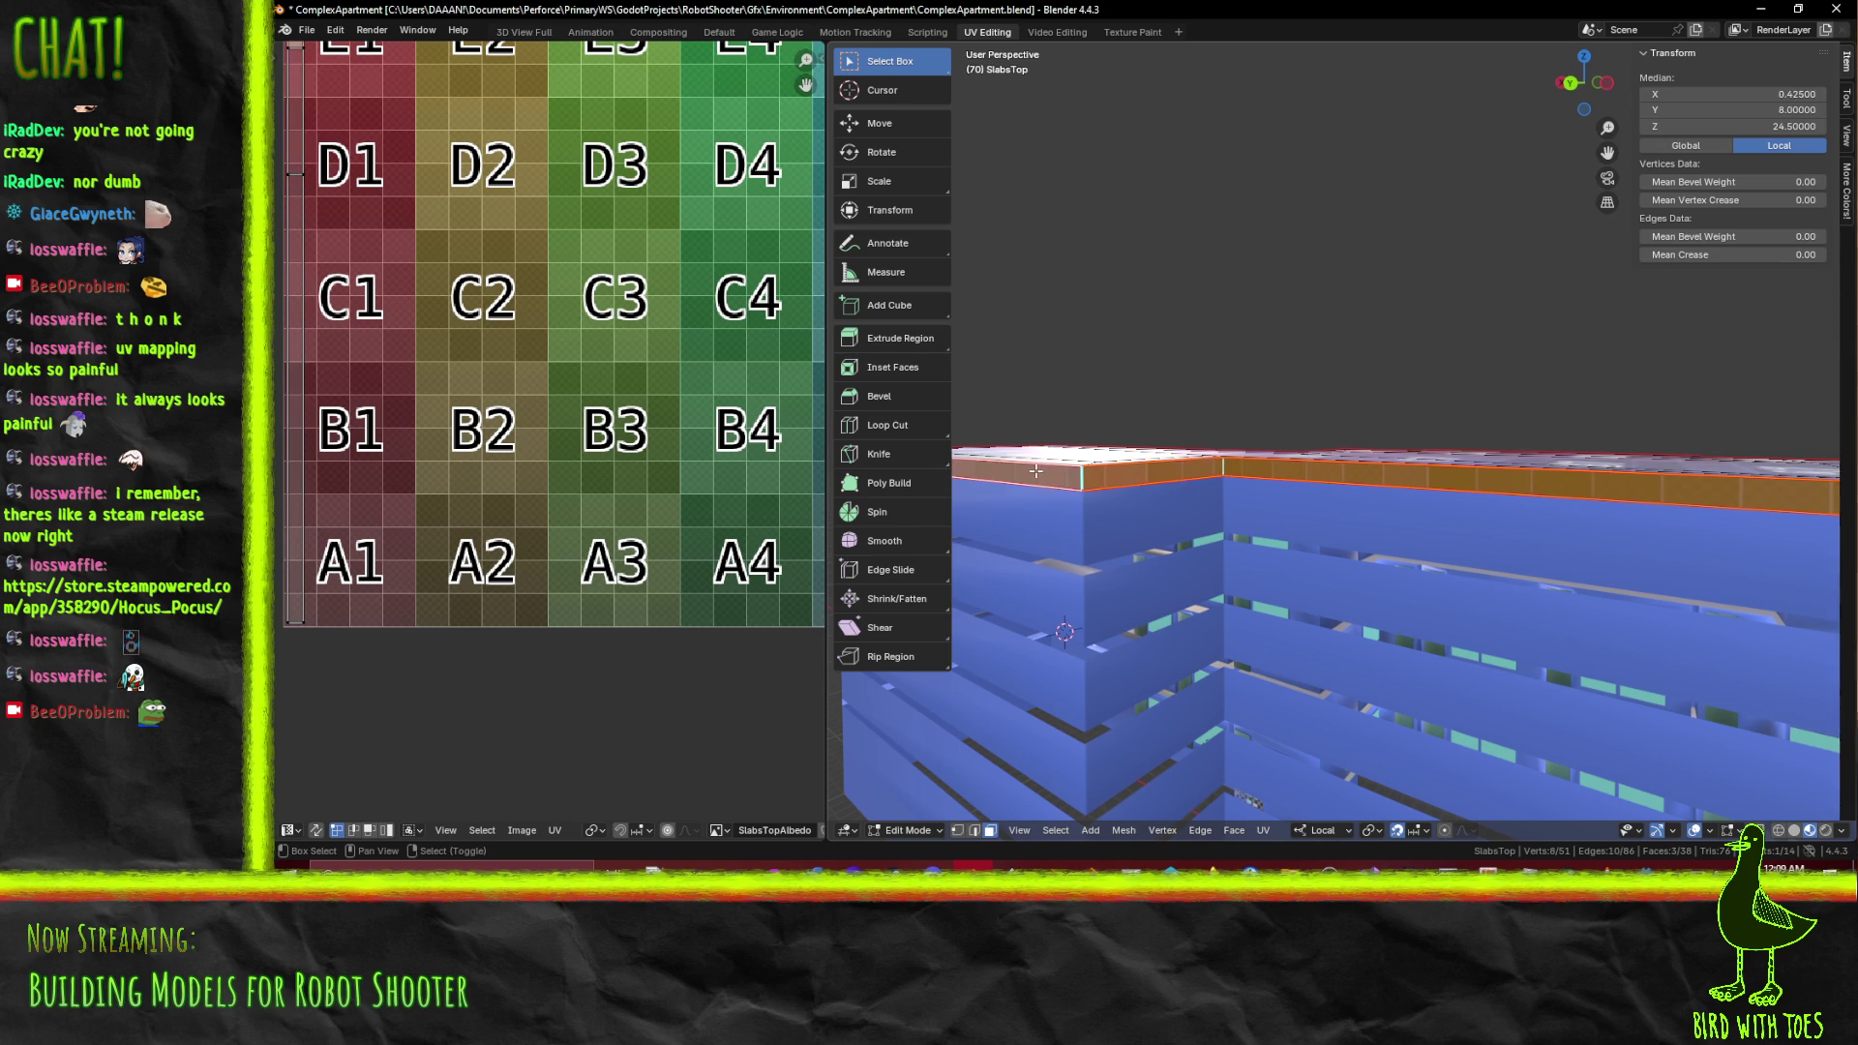
scroll("down", 3)
left_click_drag(1355, 619, 1268, 548)
Select every face of the slab for UV editing
key("a")
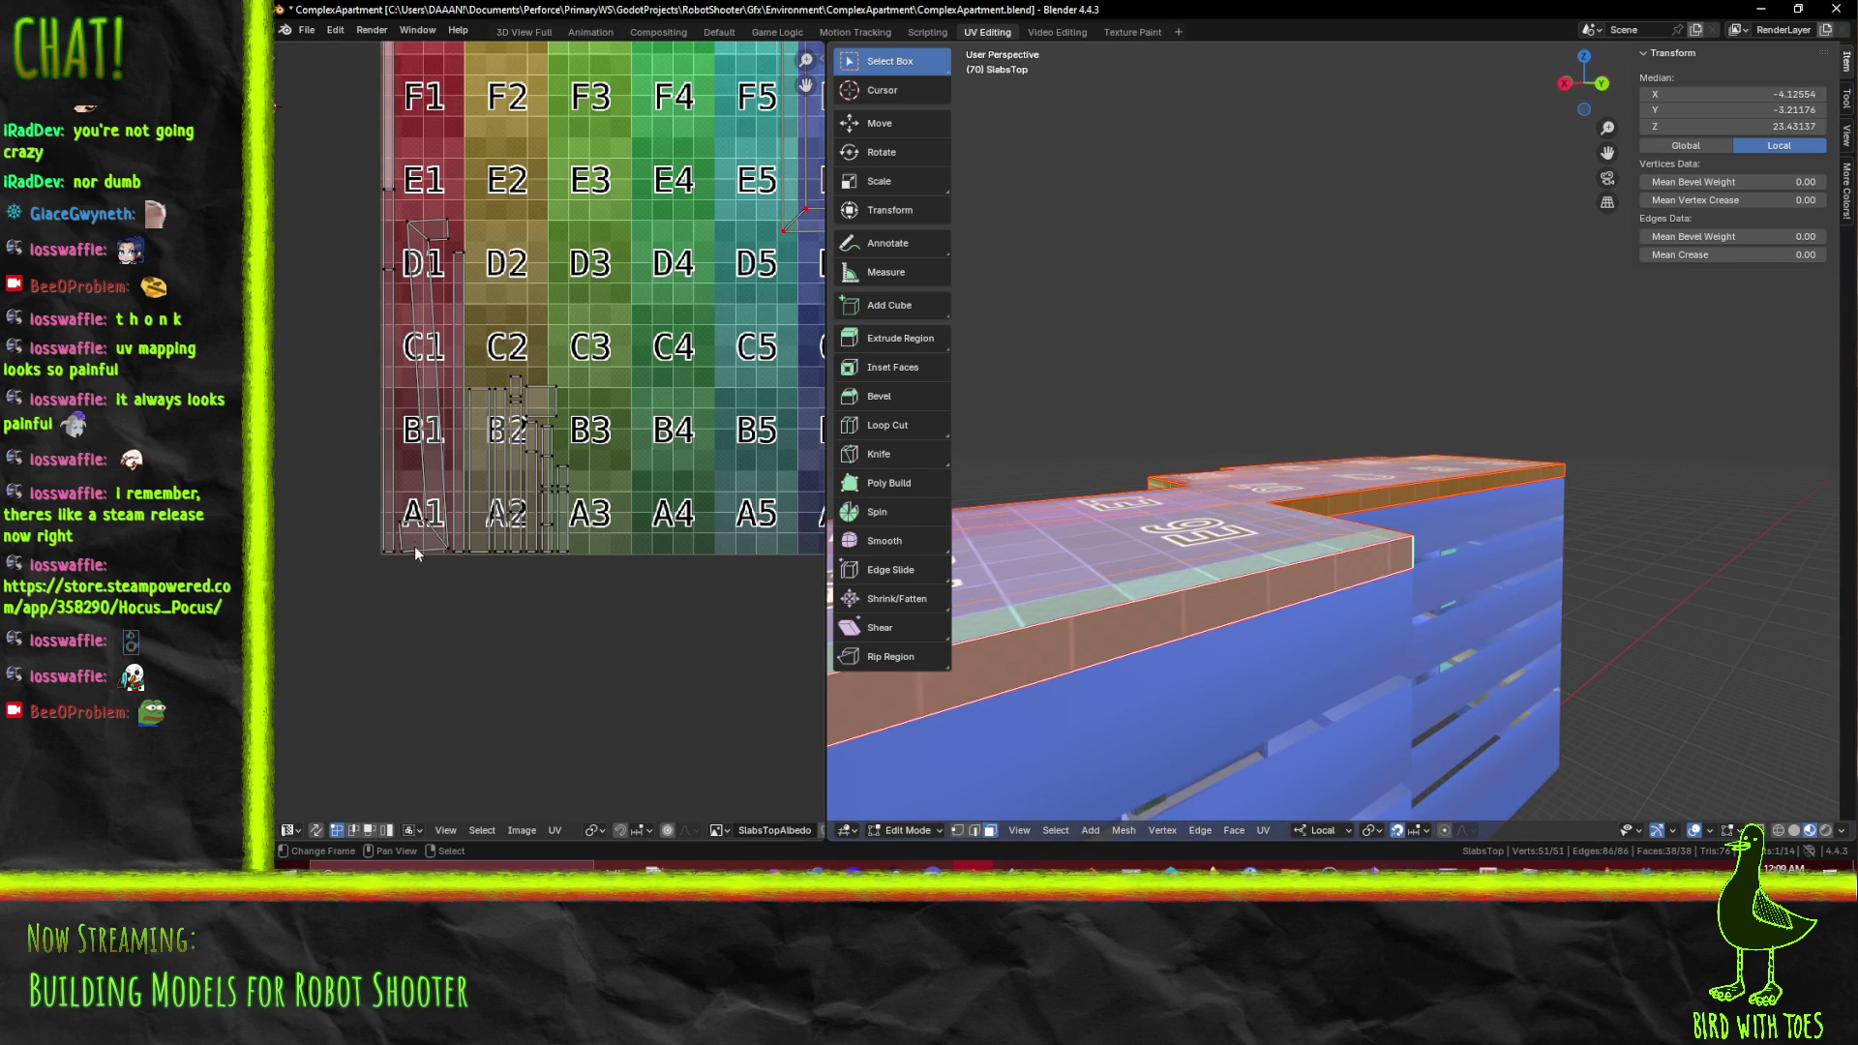
scroll("down", 3)
left_click_drag(1112, 580, 1410, 562)
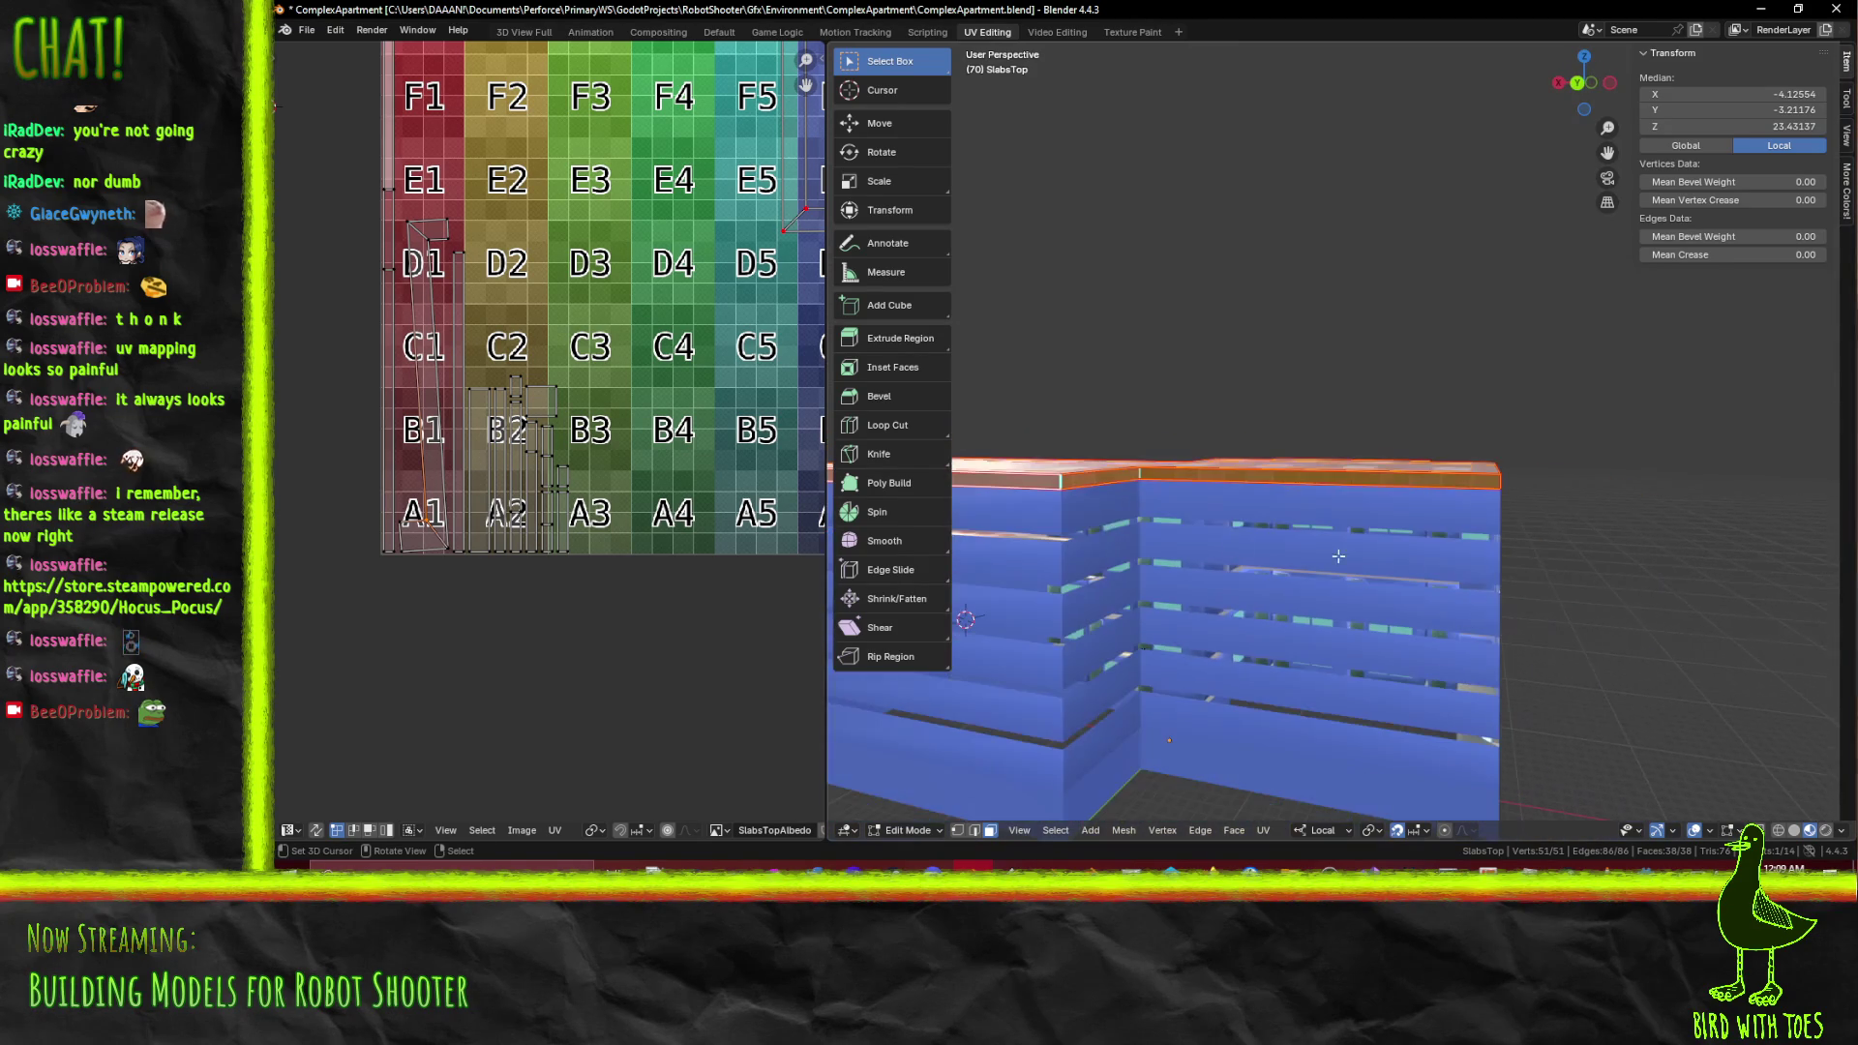
left_click_drag(1119, 531, 1116, 572)
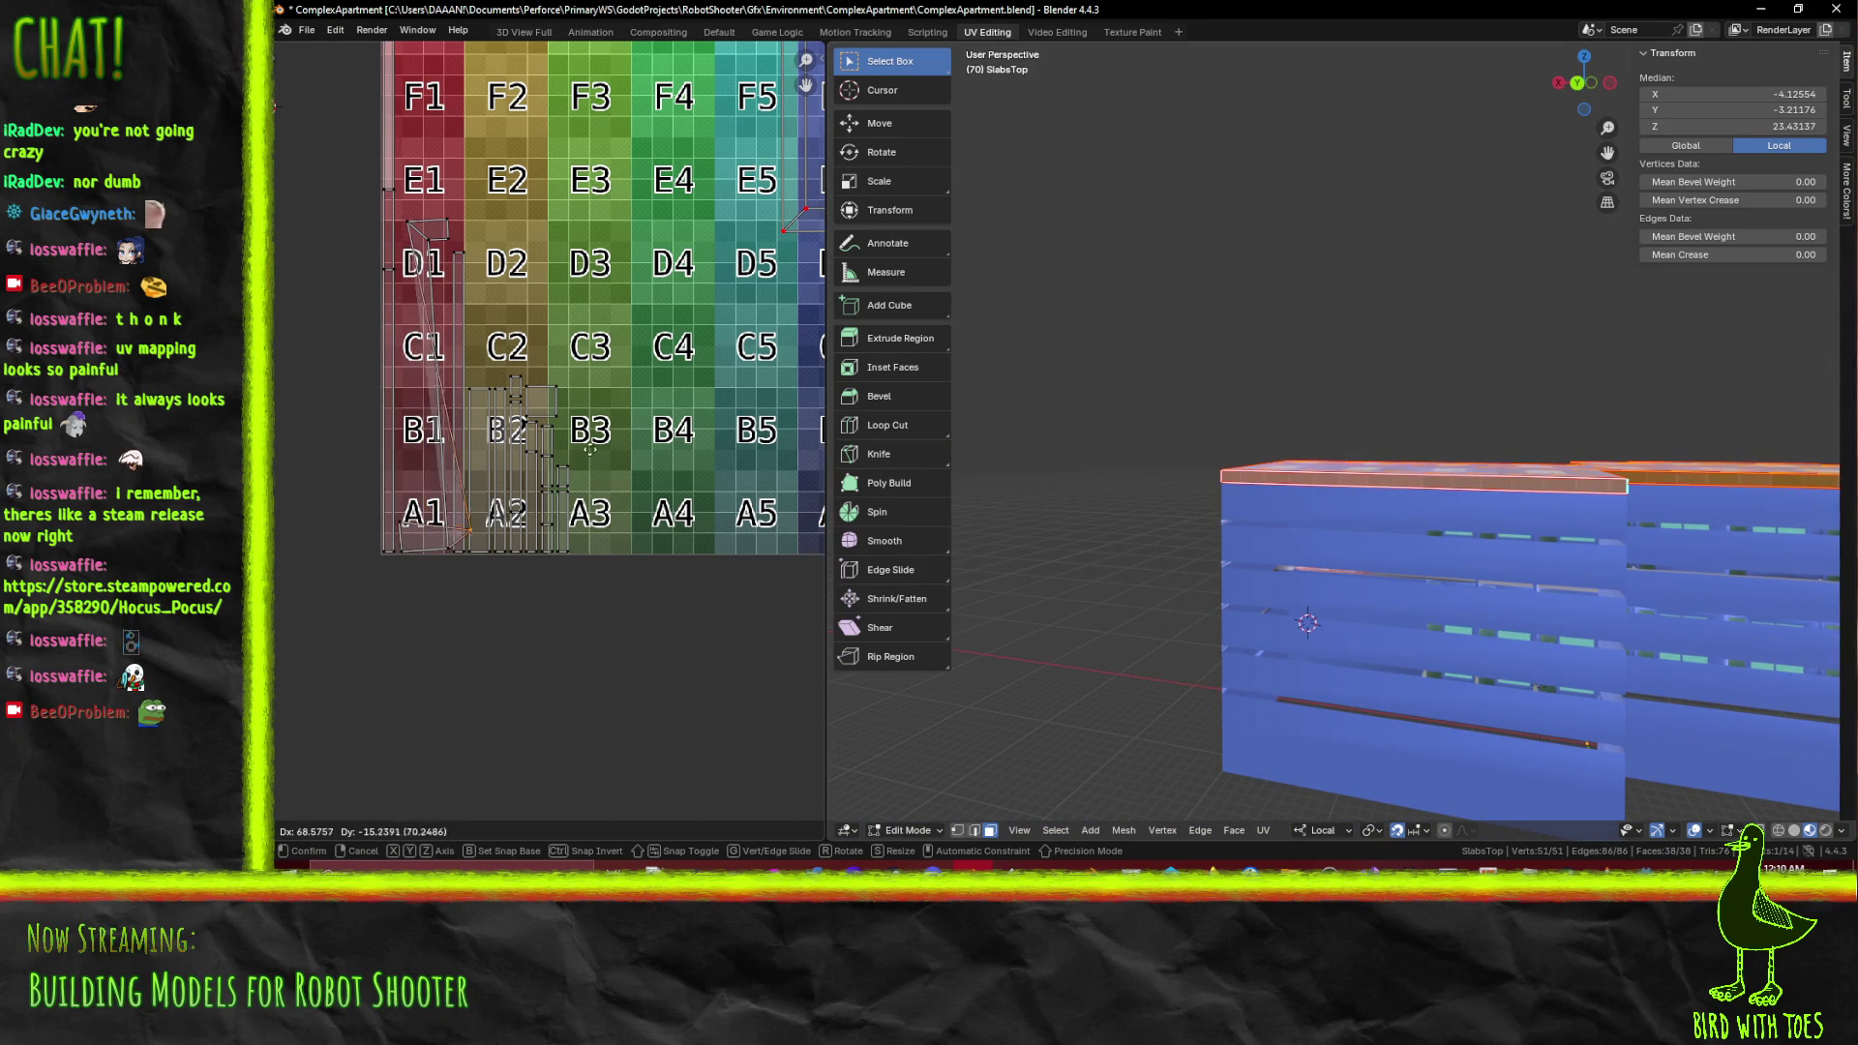
left_click_drag(958, 474, 1483, 554)
scroll("down", 3)
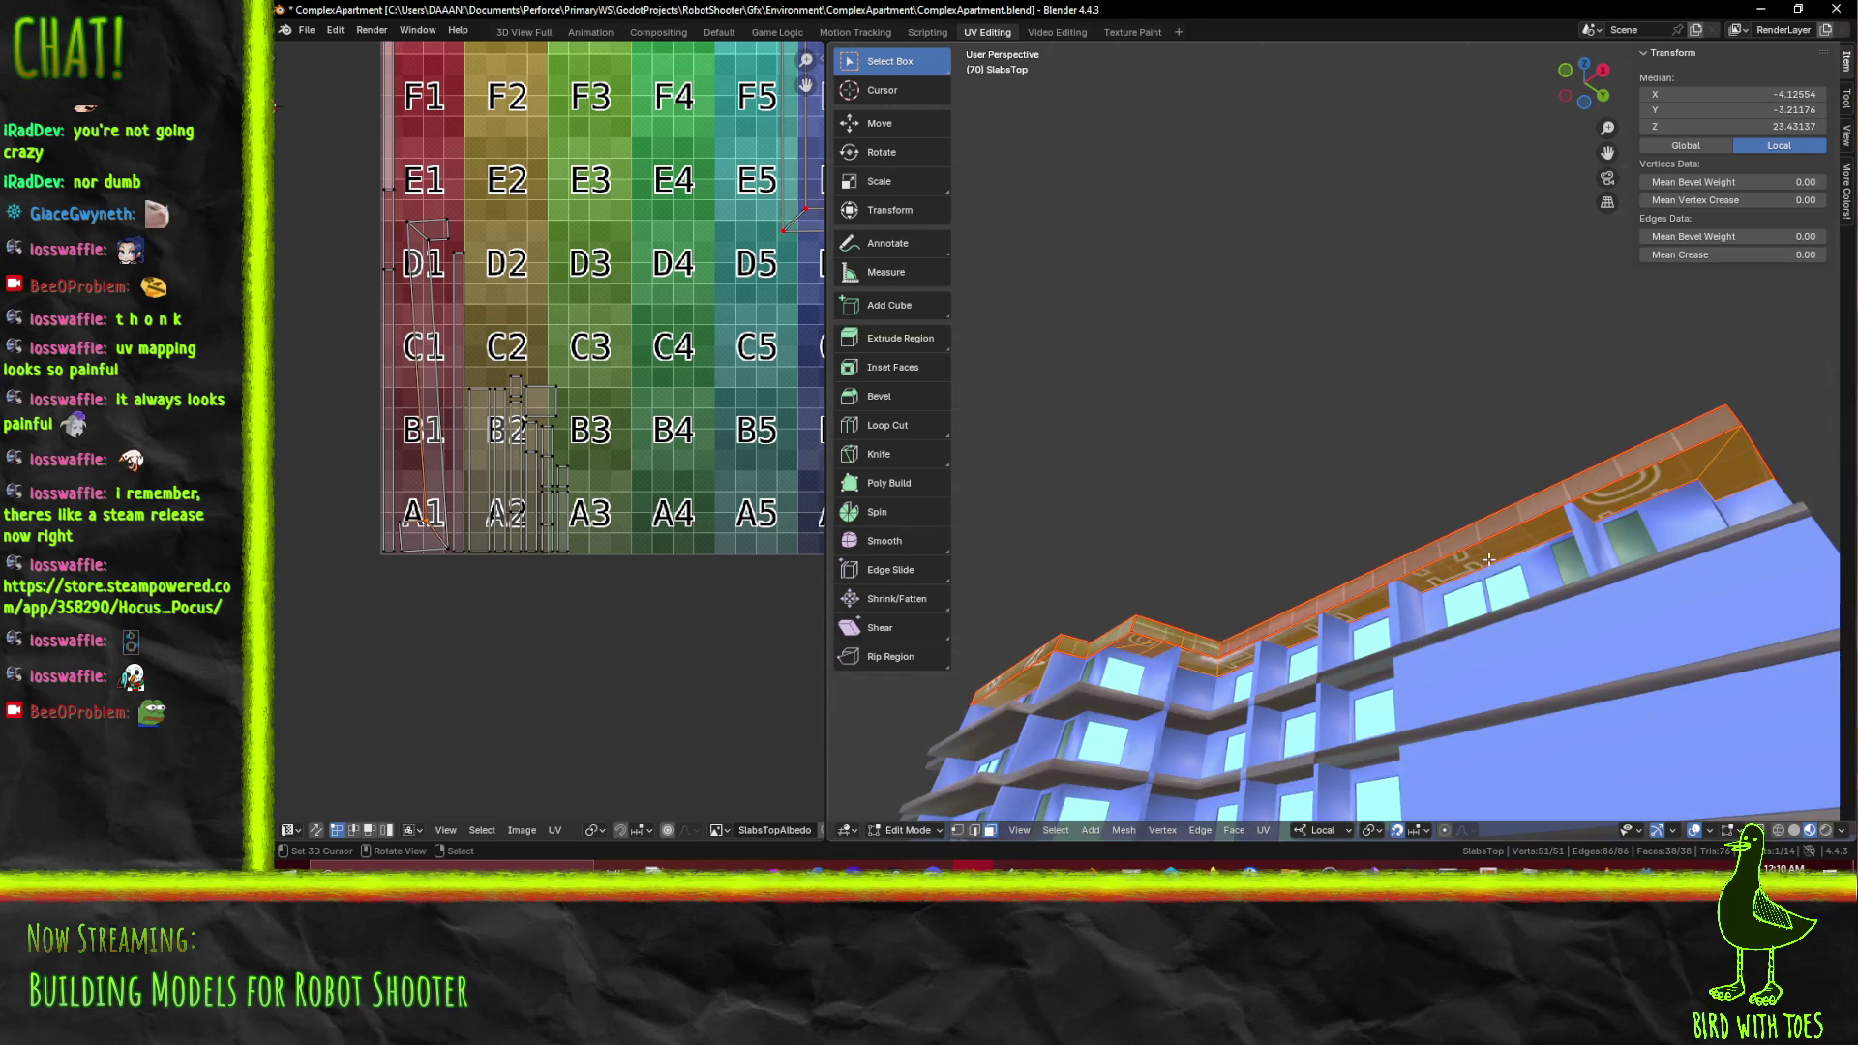
Reposition a UV island, then rotate and enlarge the small A1 UV face
key("g")
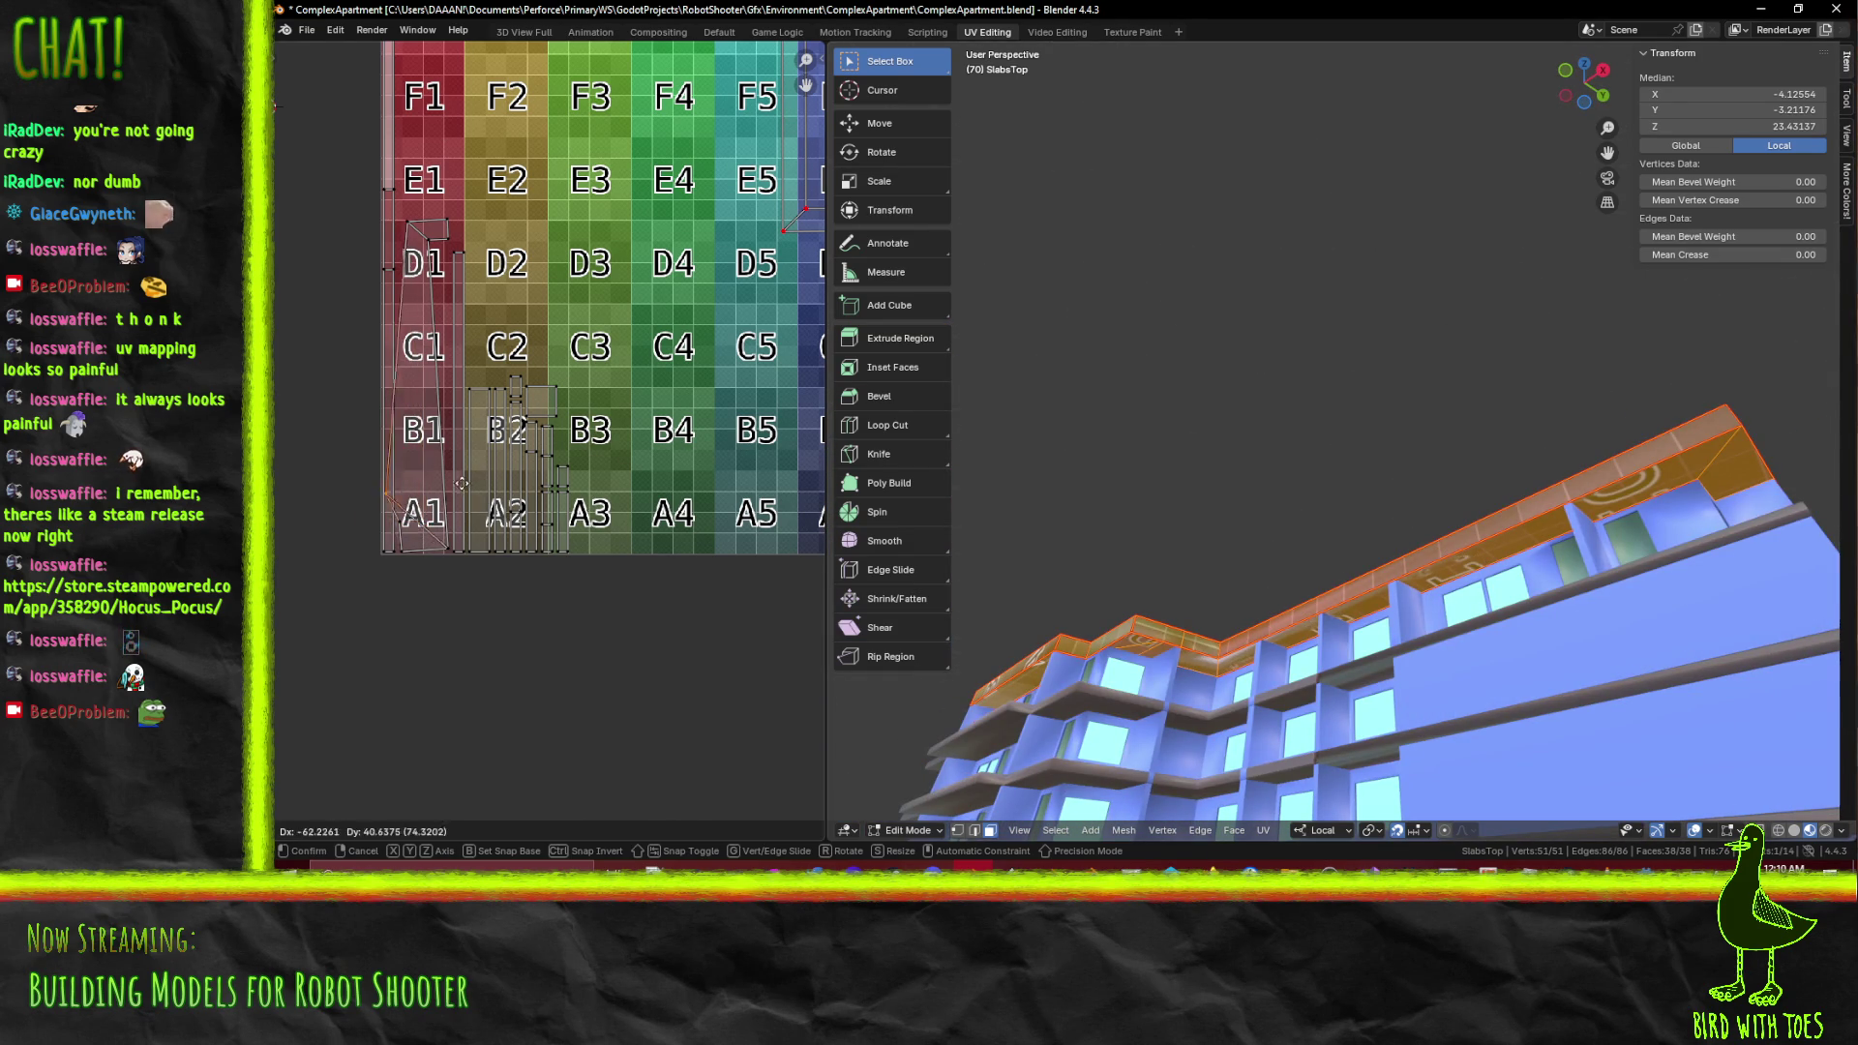
left_click(463, 502)
left_click(404, 525)
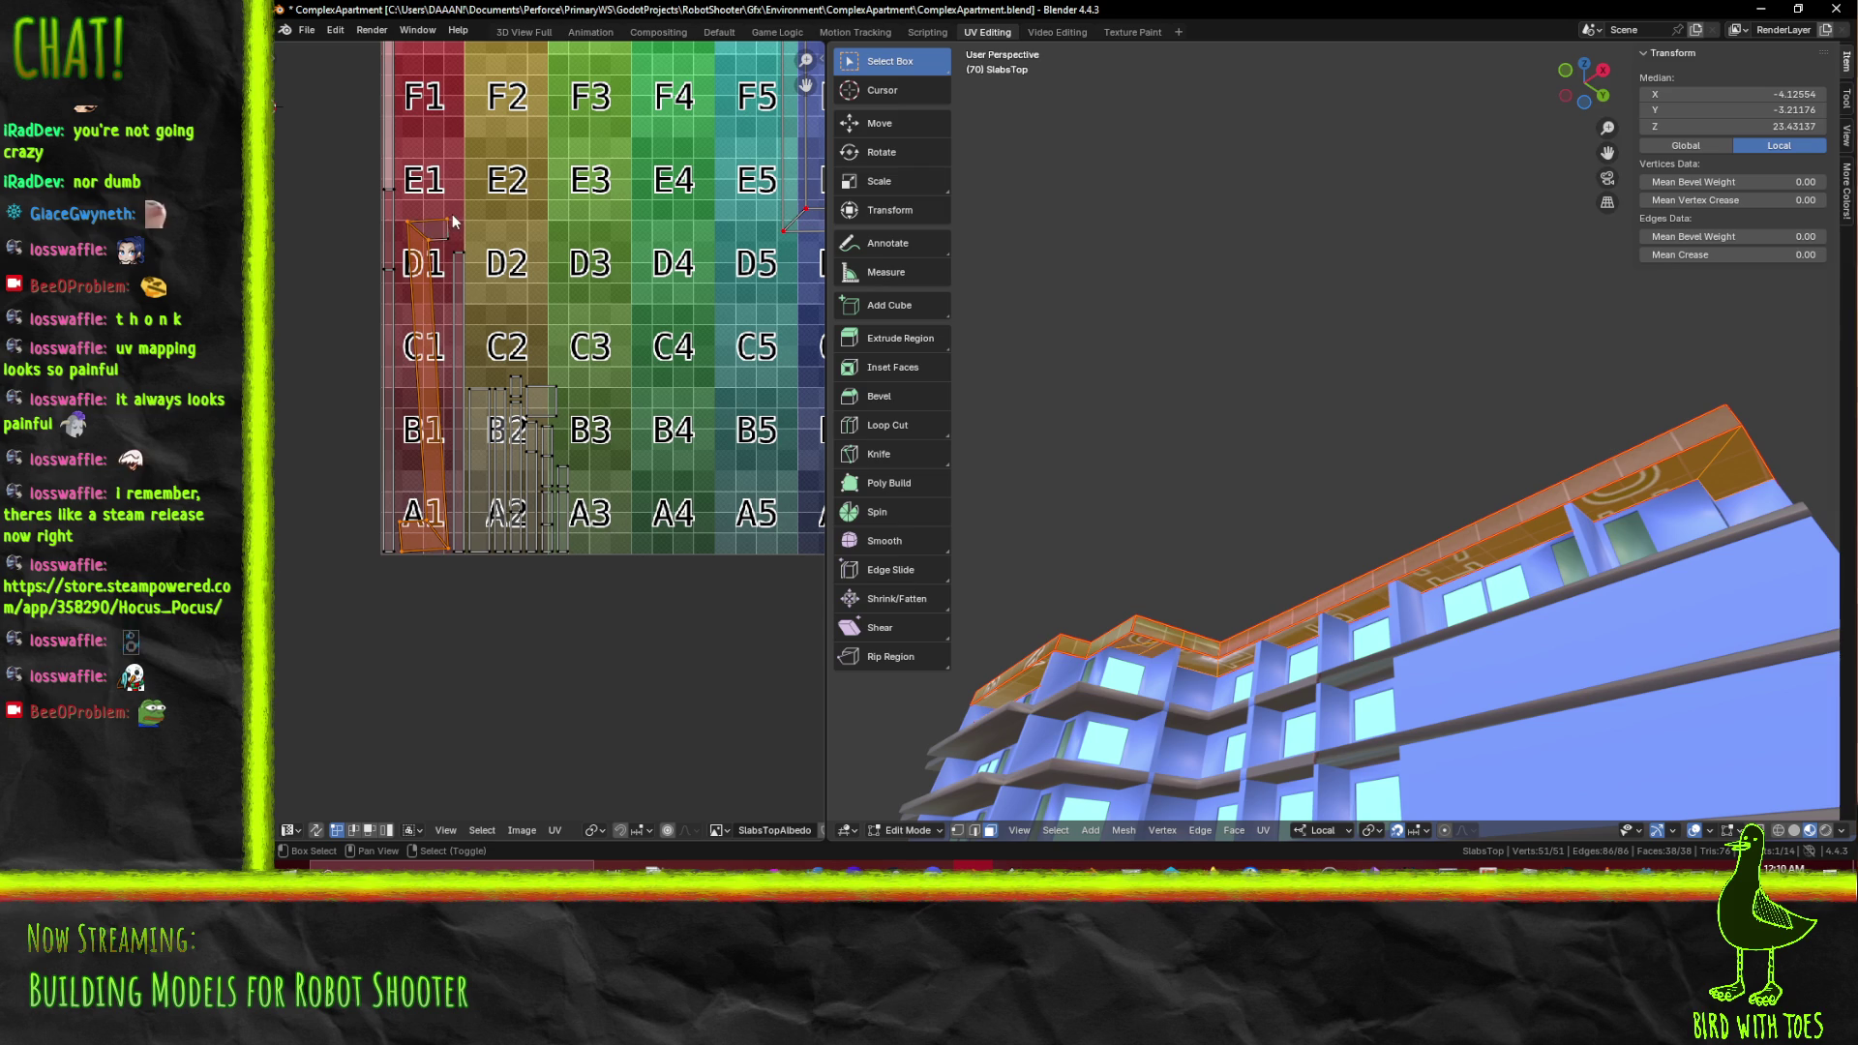
key("r")
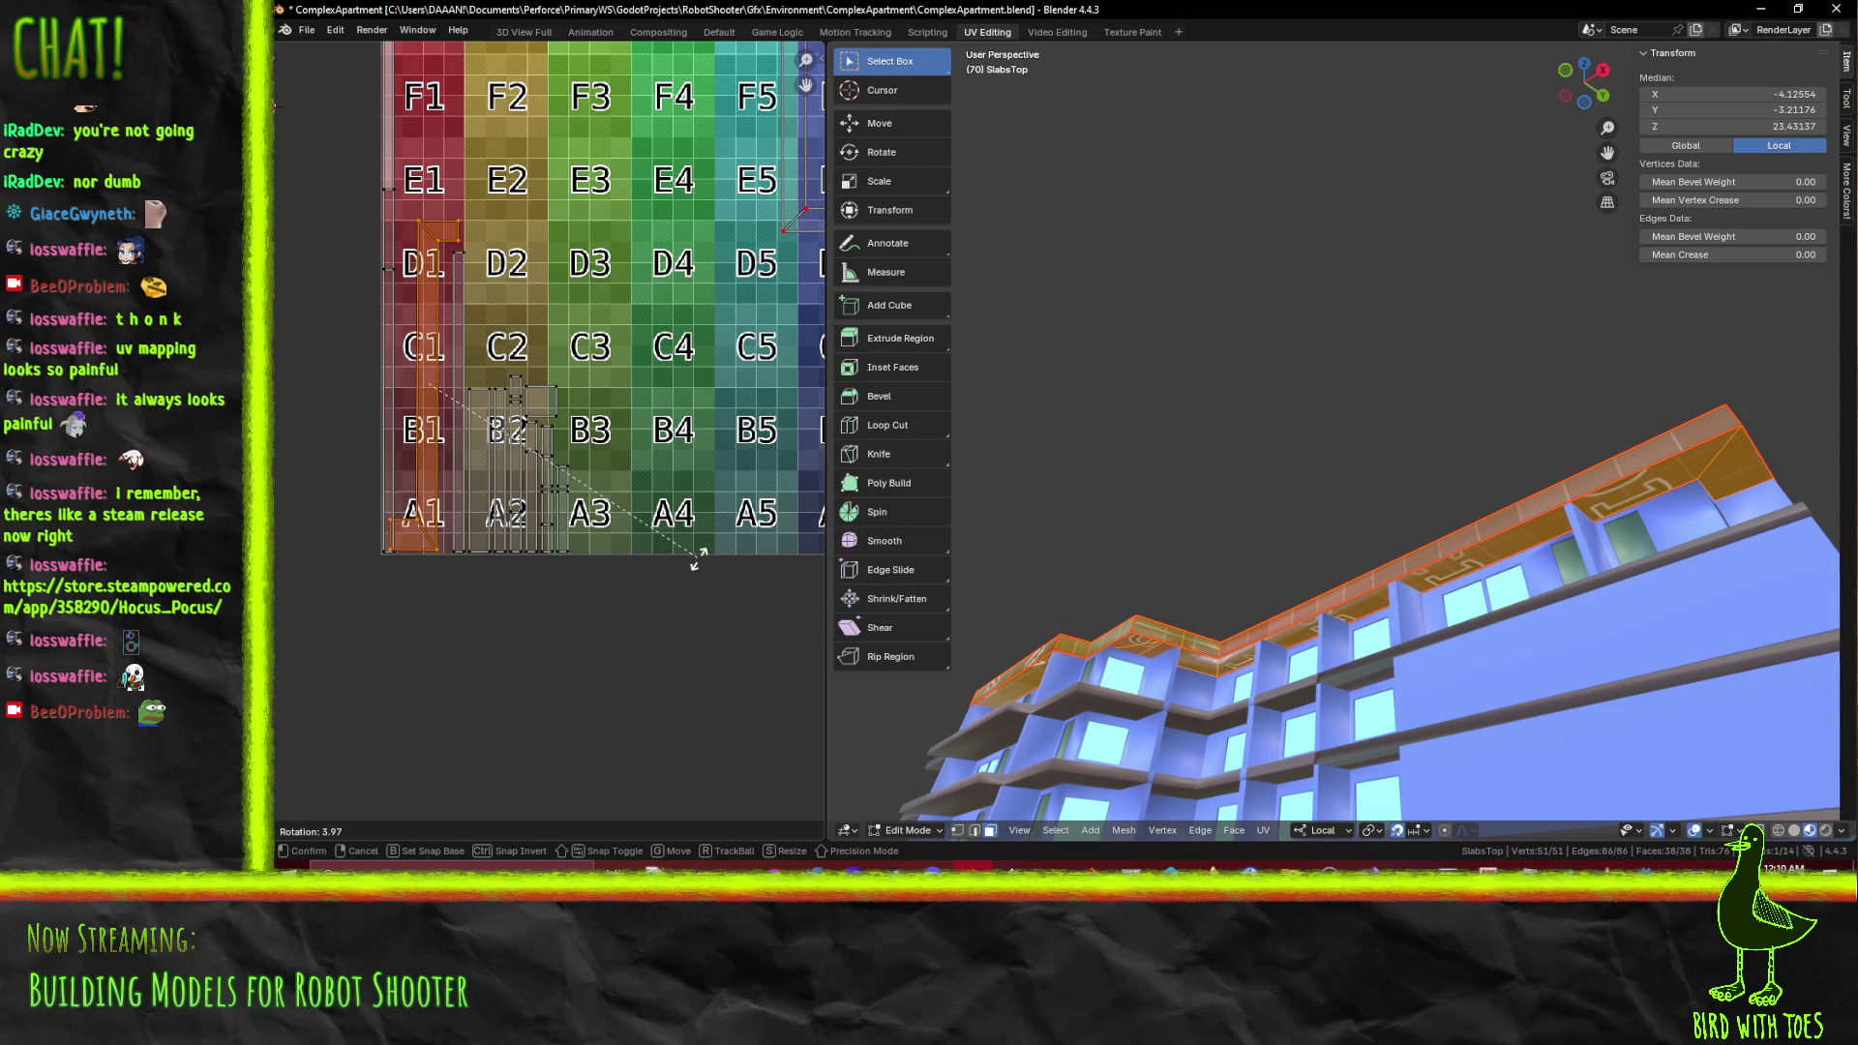
left_click(697, 560)
key("s")
left_click(674, 505)
Move the UV island into column 4 and scale it to fit
left_click_drag(673, 504, 564, 689)
key("g")
left_click(824, 573)
key("s")
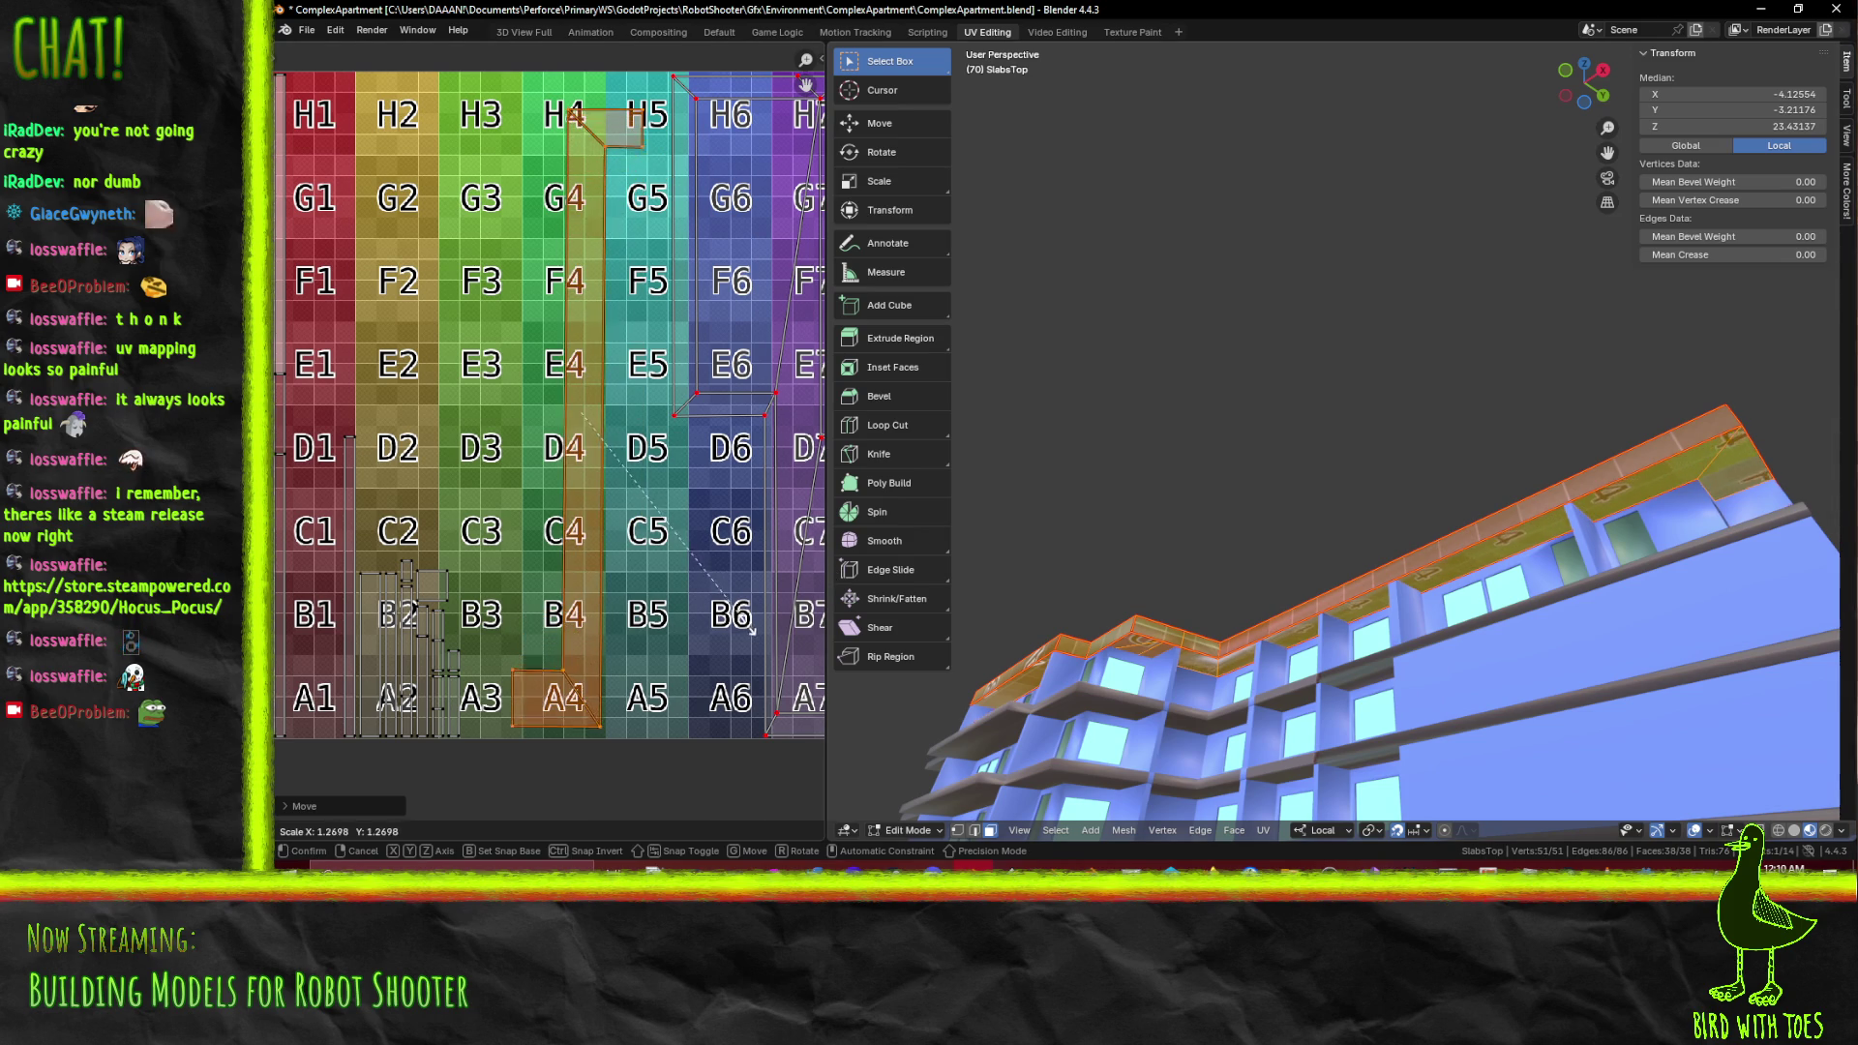
left_click(751, 630)
left_click_drag(676, 636, 557, 706)
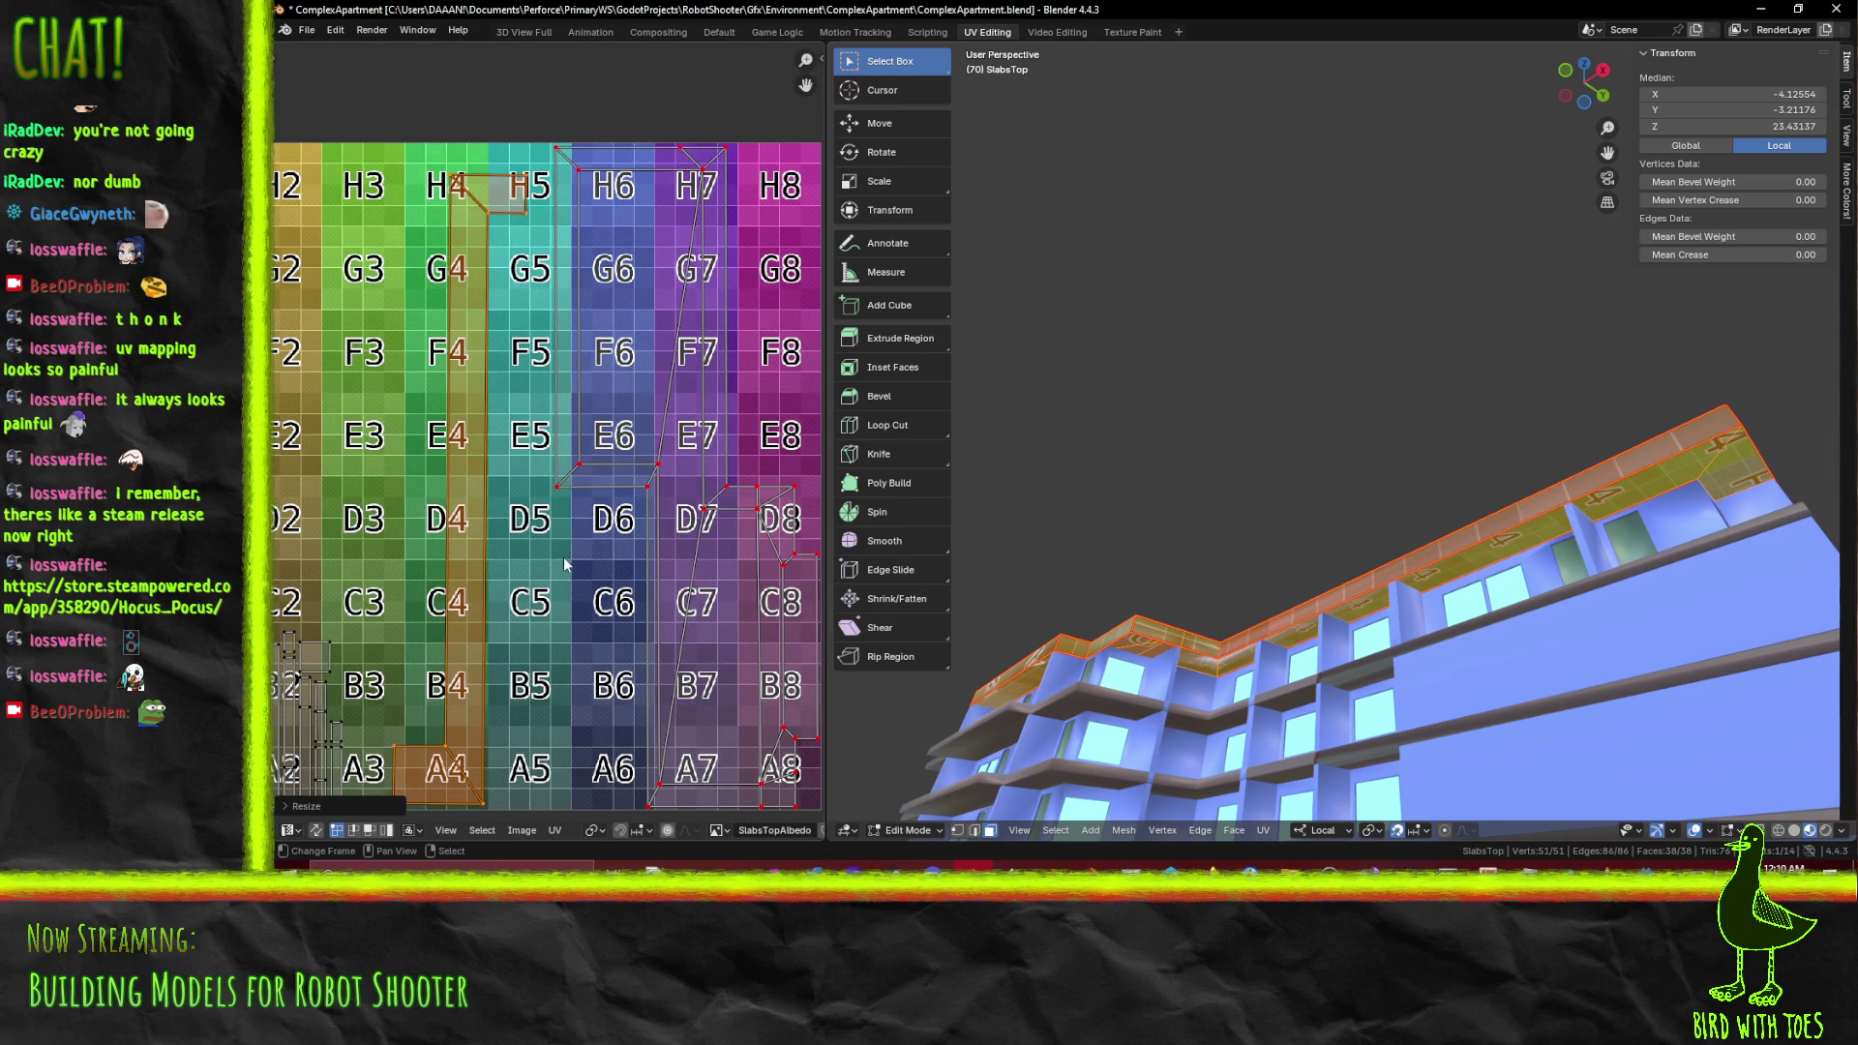
key("s")
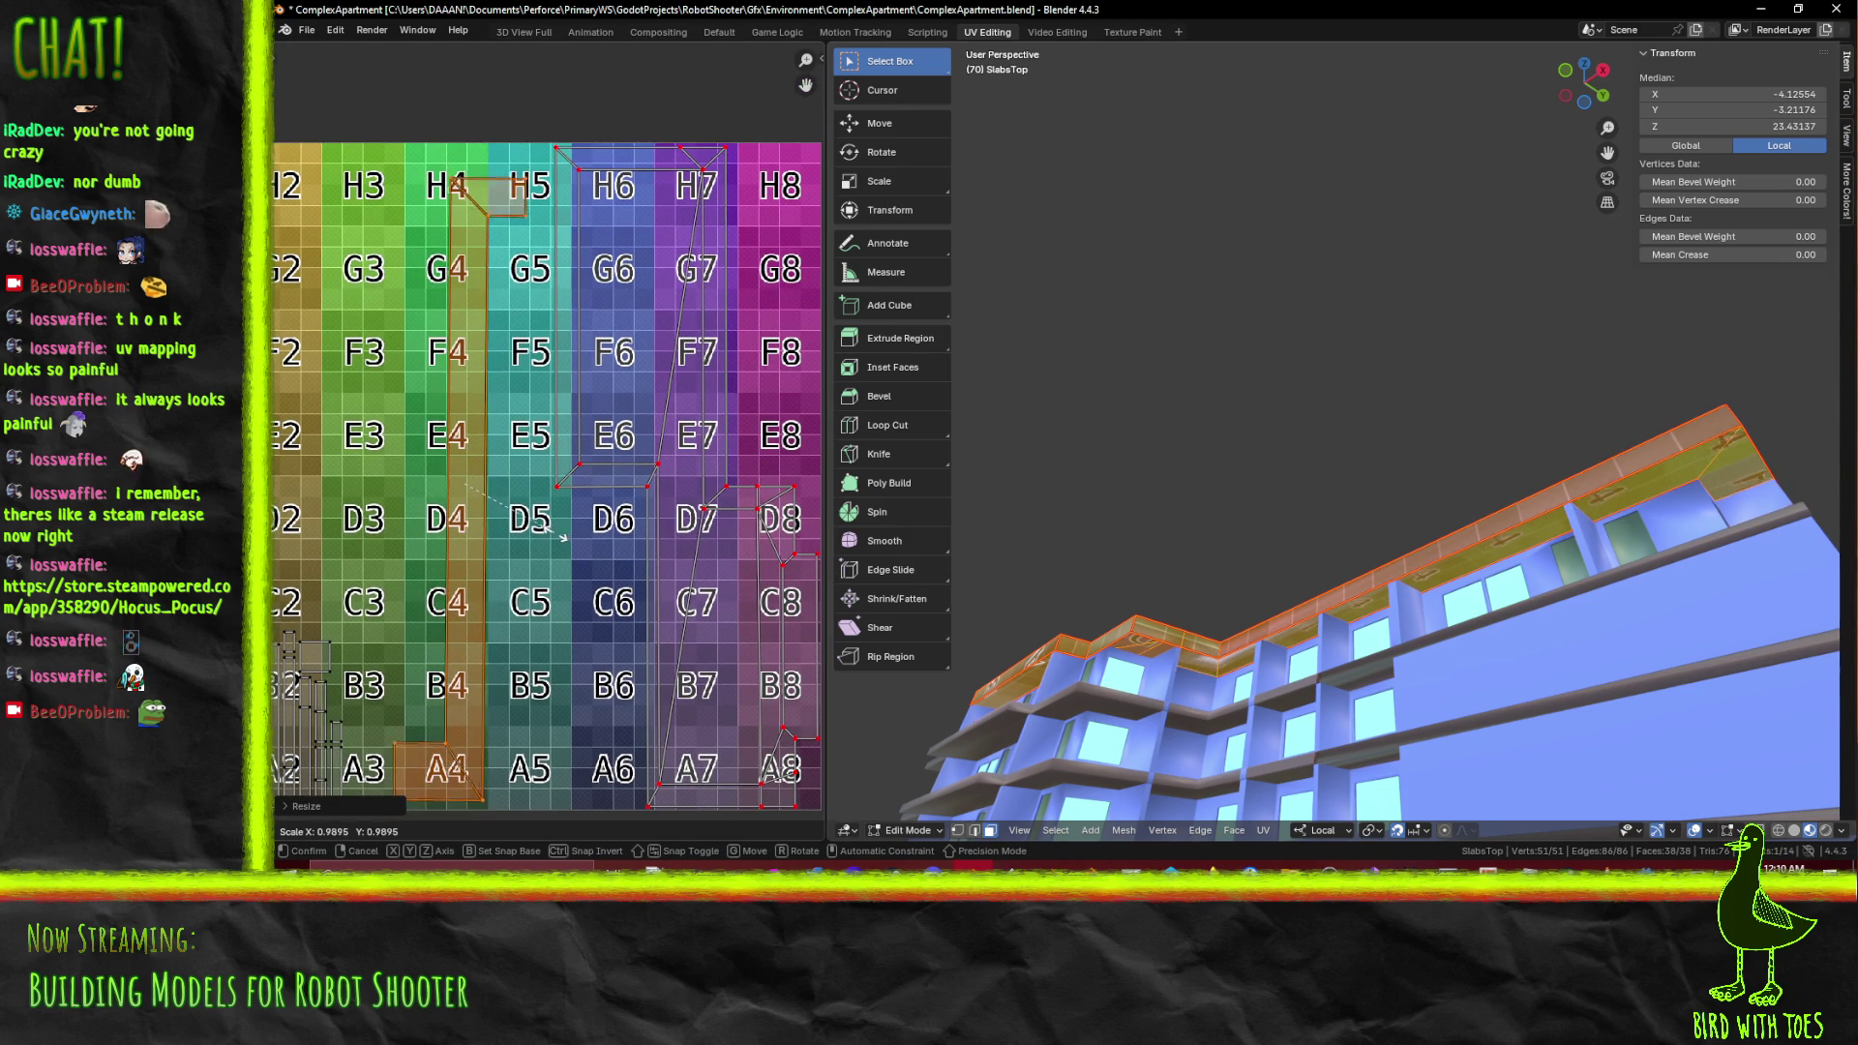
left_click(557, 538)
Rescale the island near H4 and move it vertically upward
key("r")
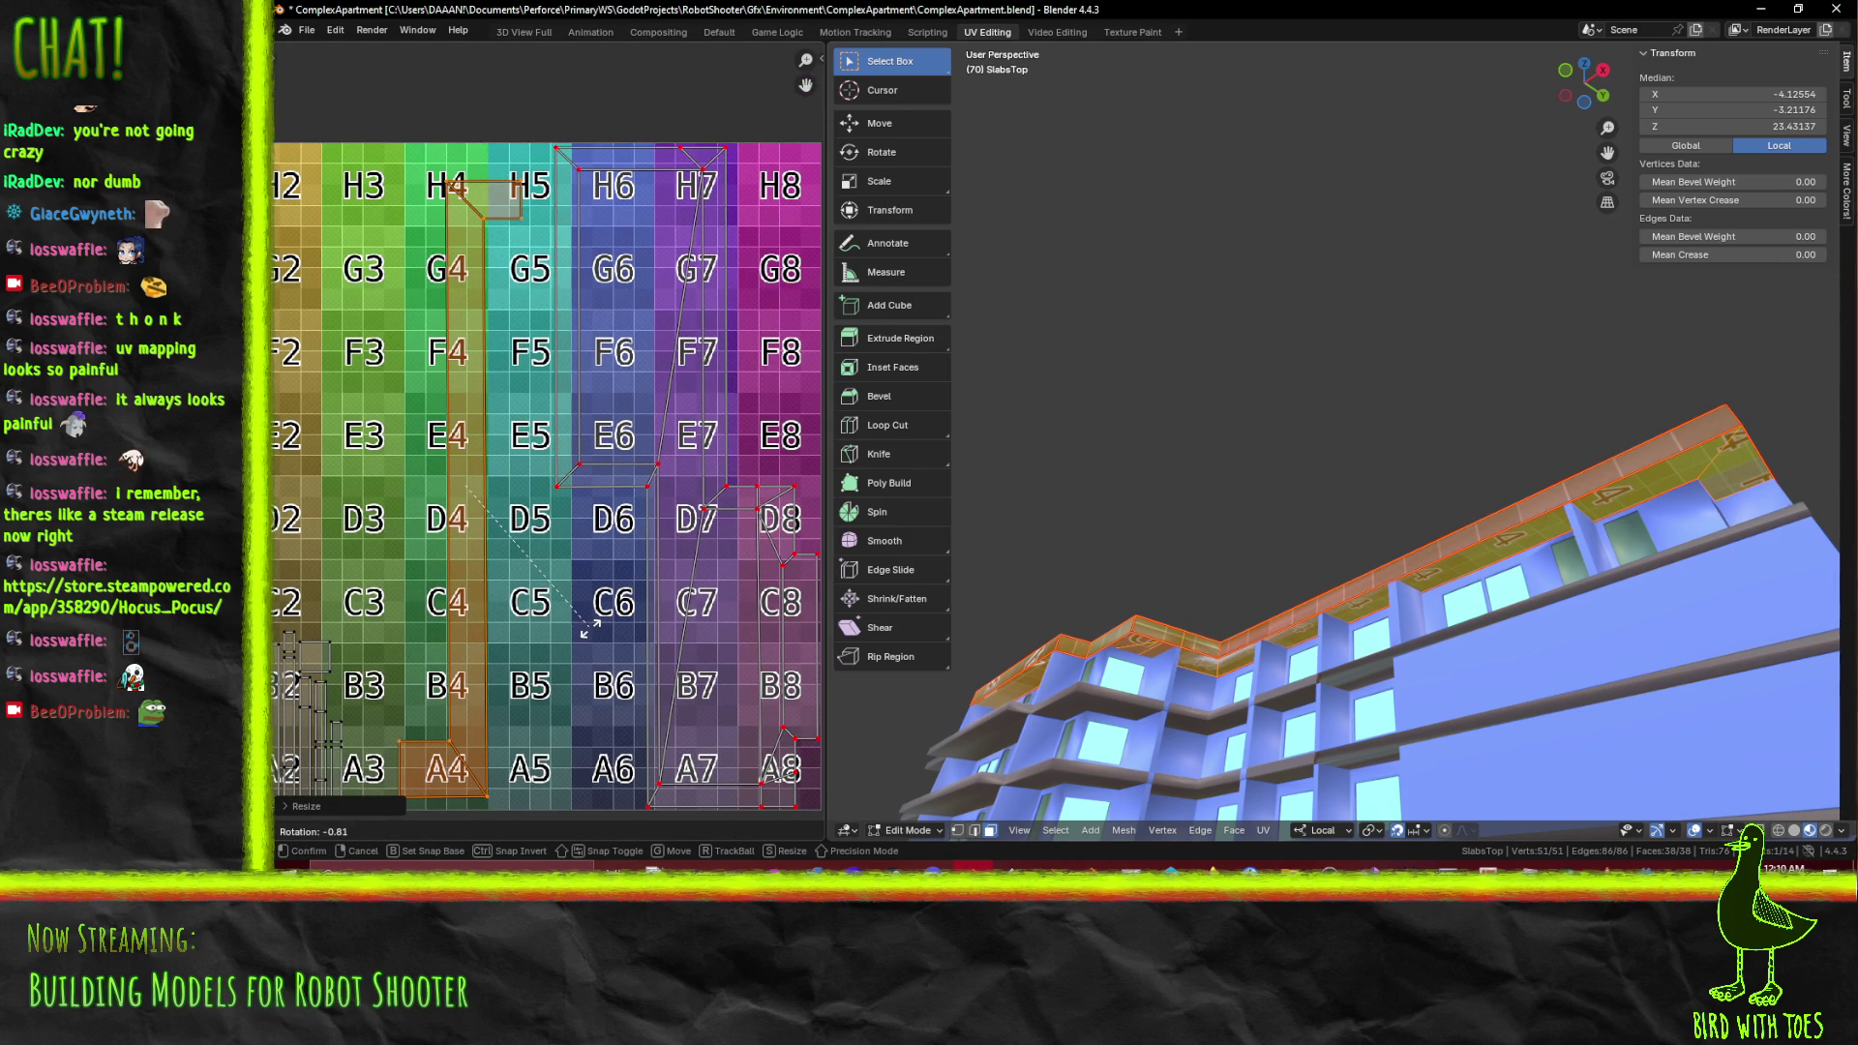
left_click(586, 634)
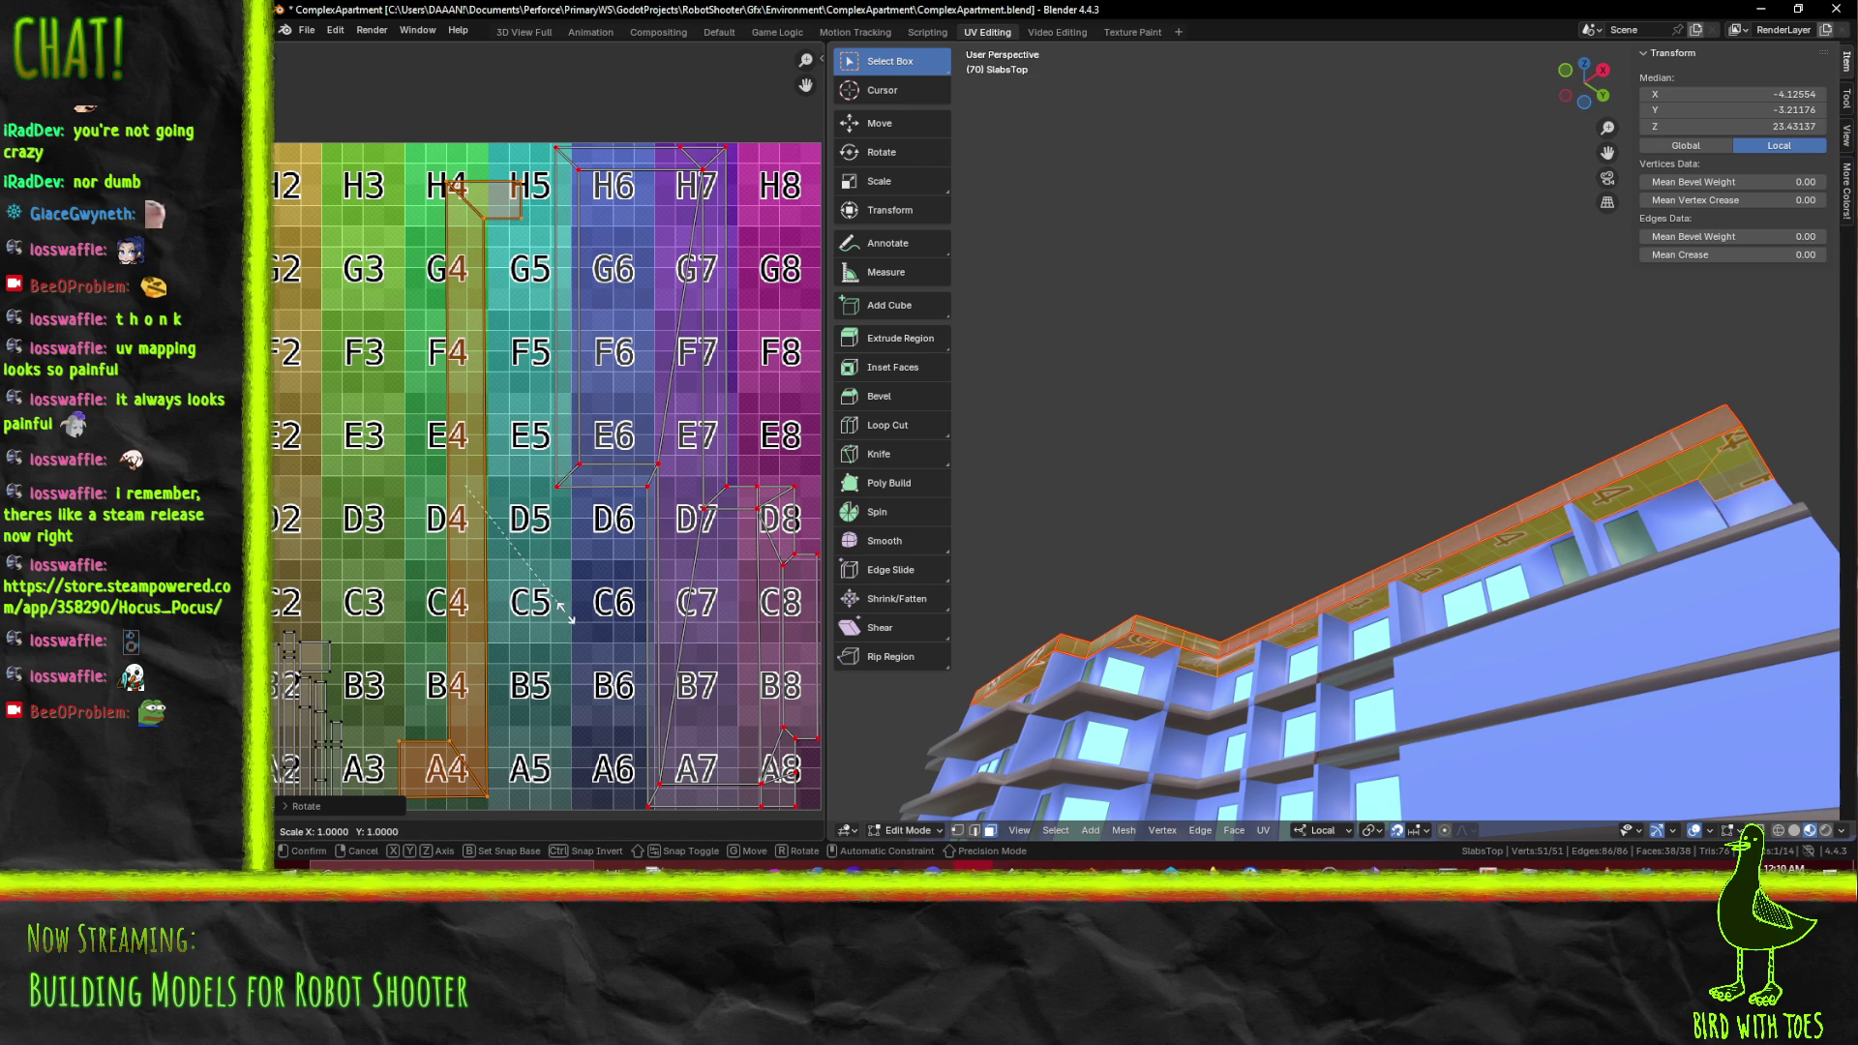
key("Escape")
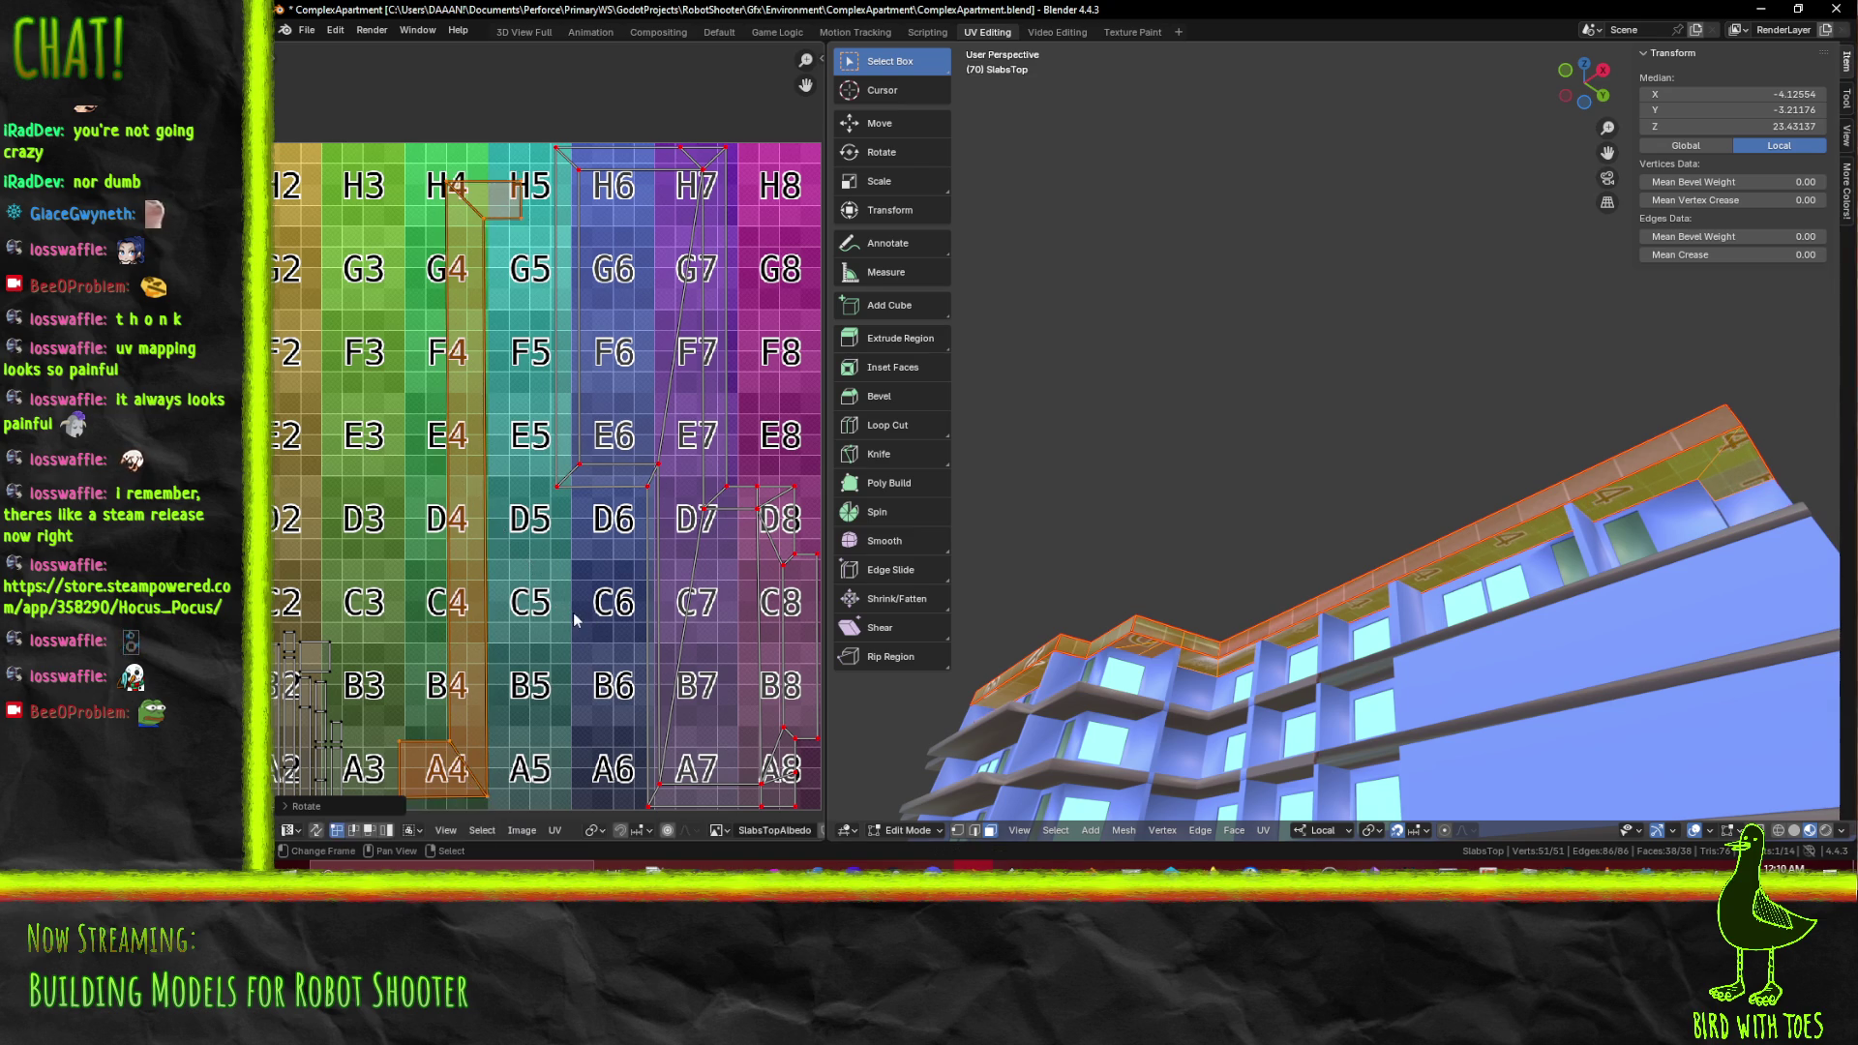
key("s")
left_click(586, 600)
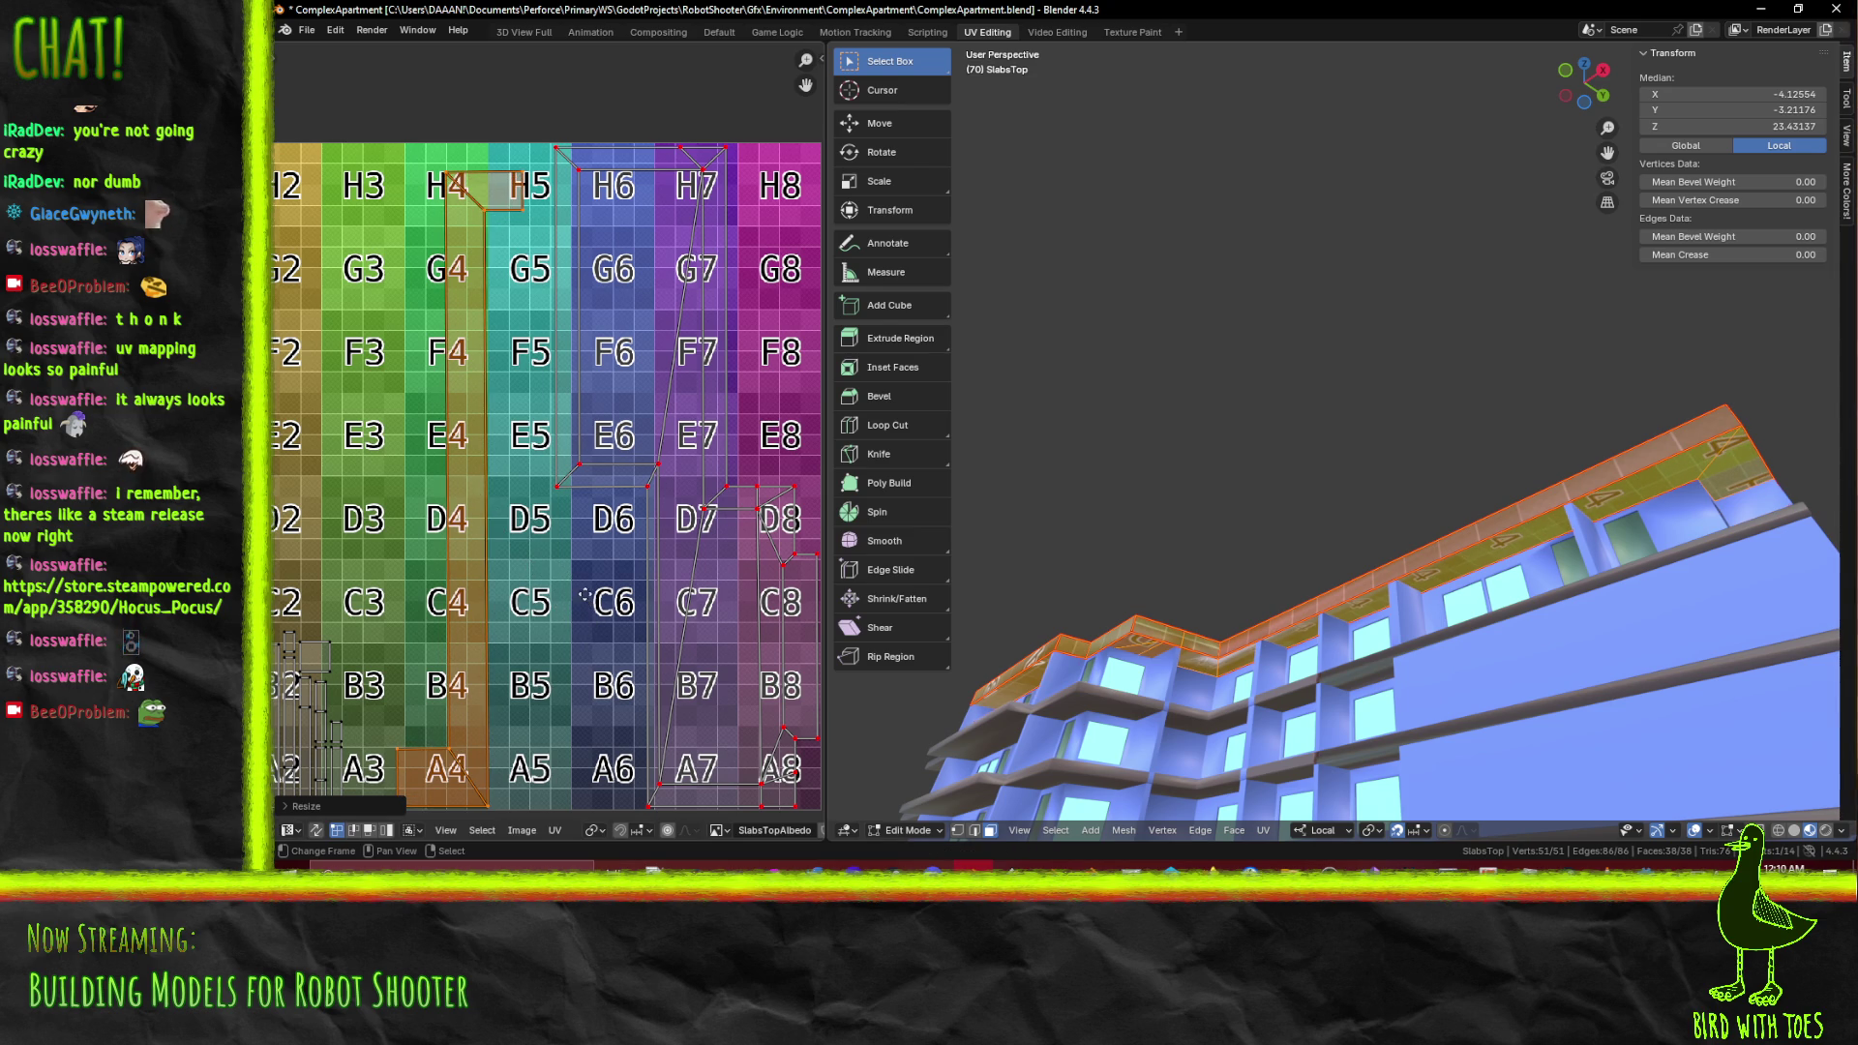
key("g")
key("y")
left_click(584, 579)
Rotate and resize the UV island again
scroll("up", 3)
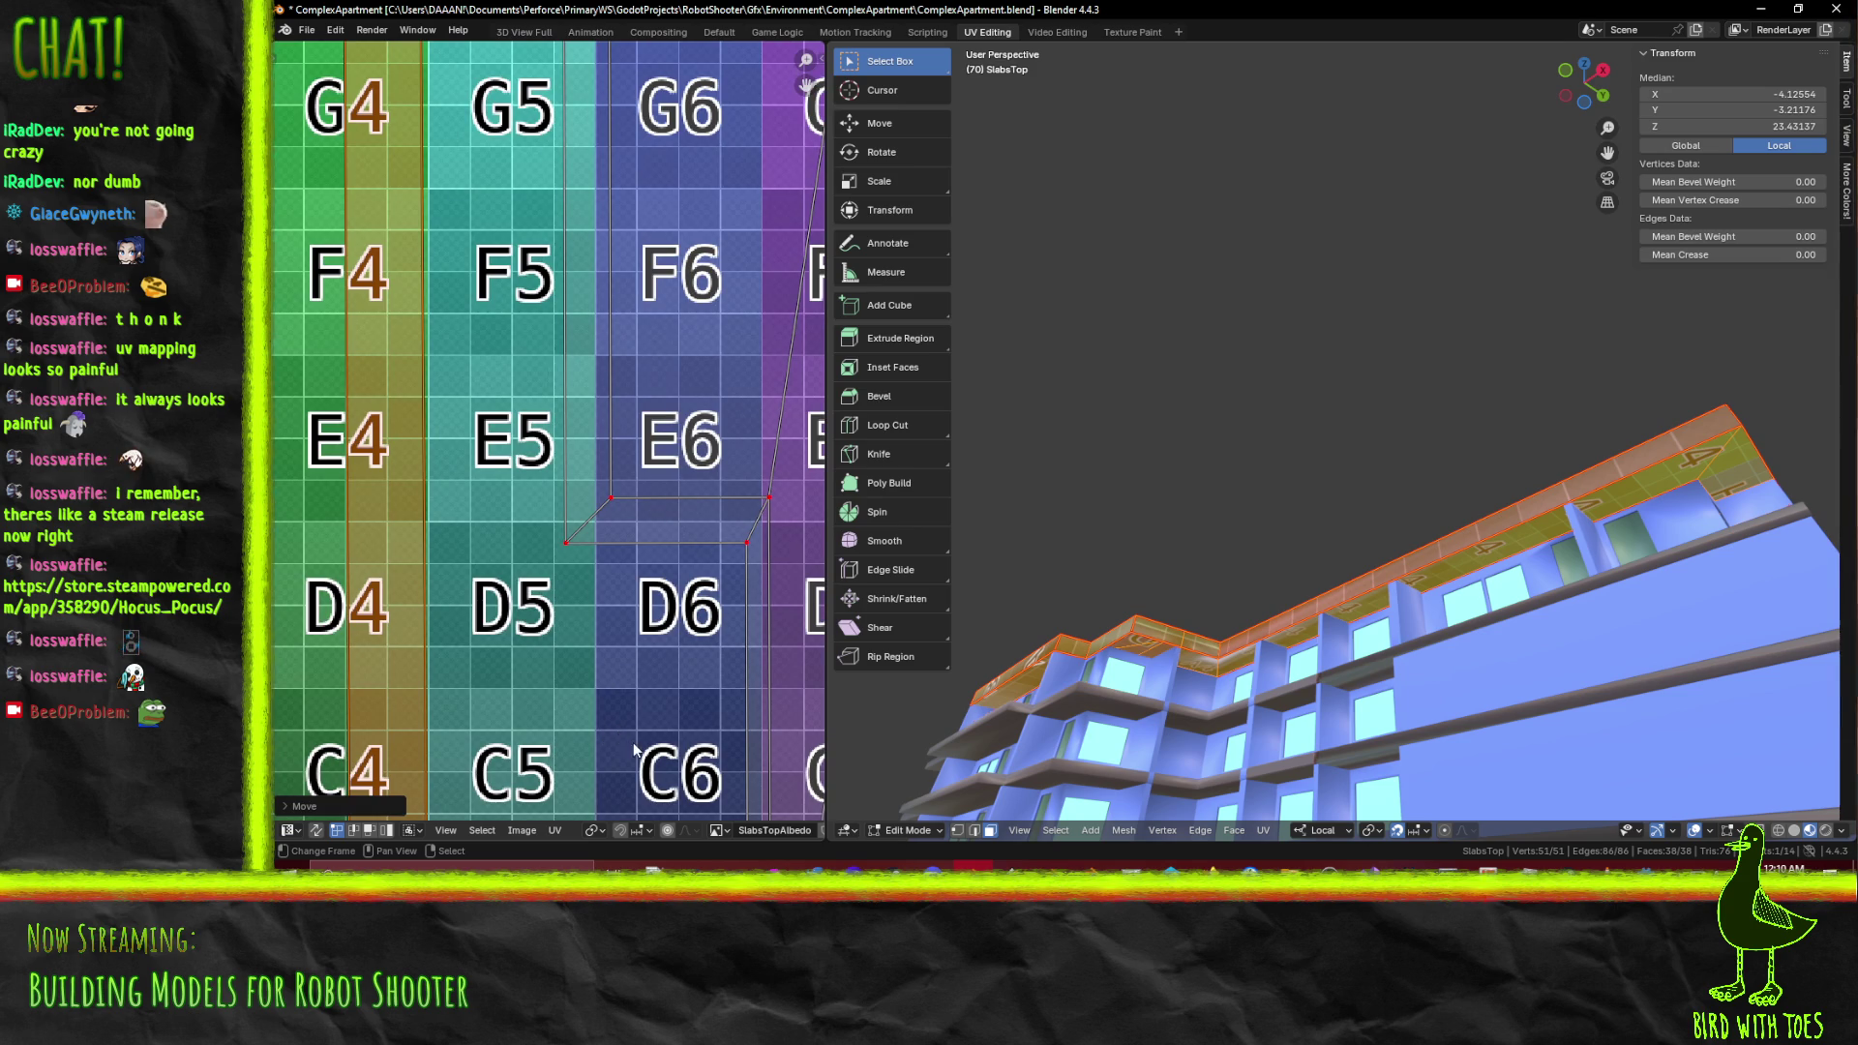
key("r")
left_click(634, 750)
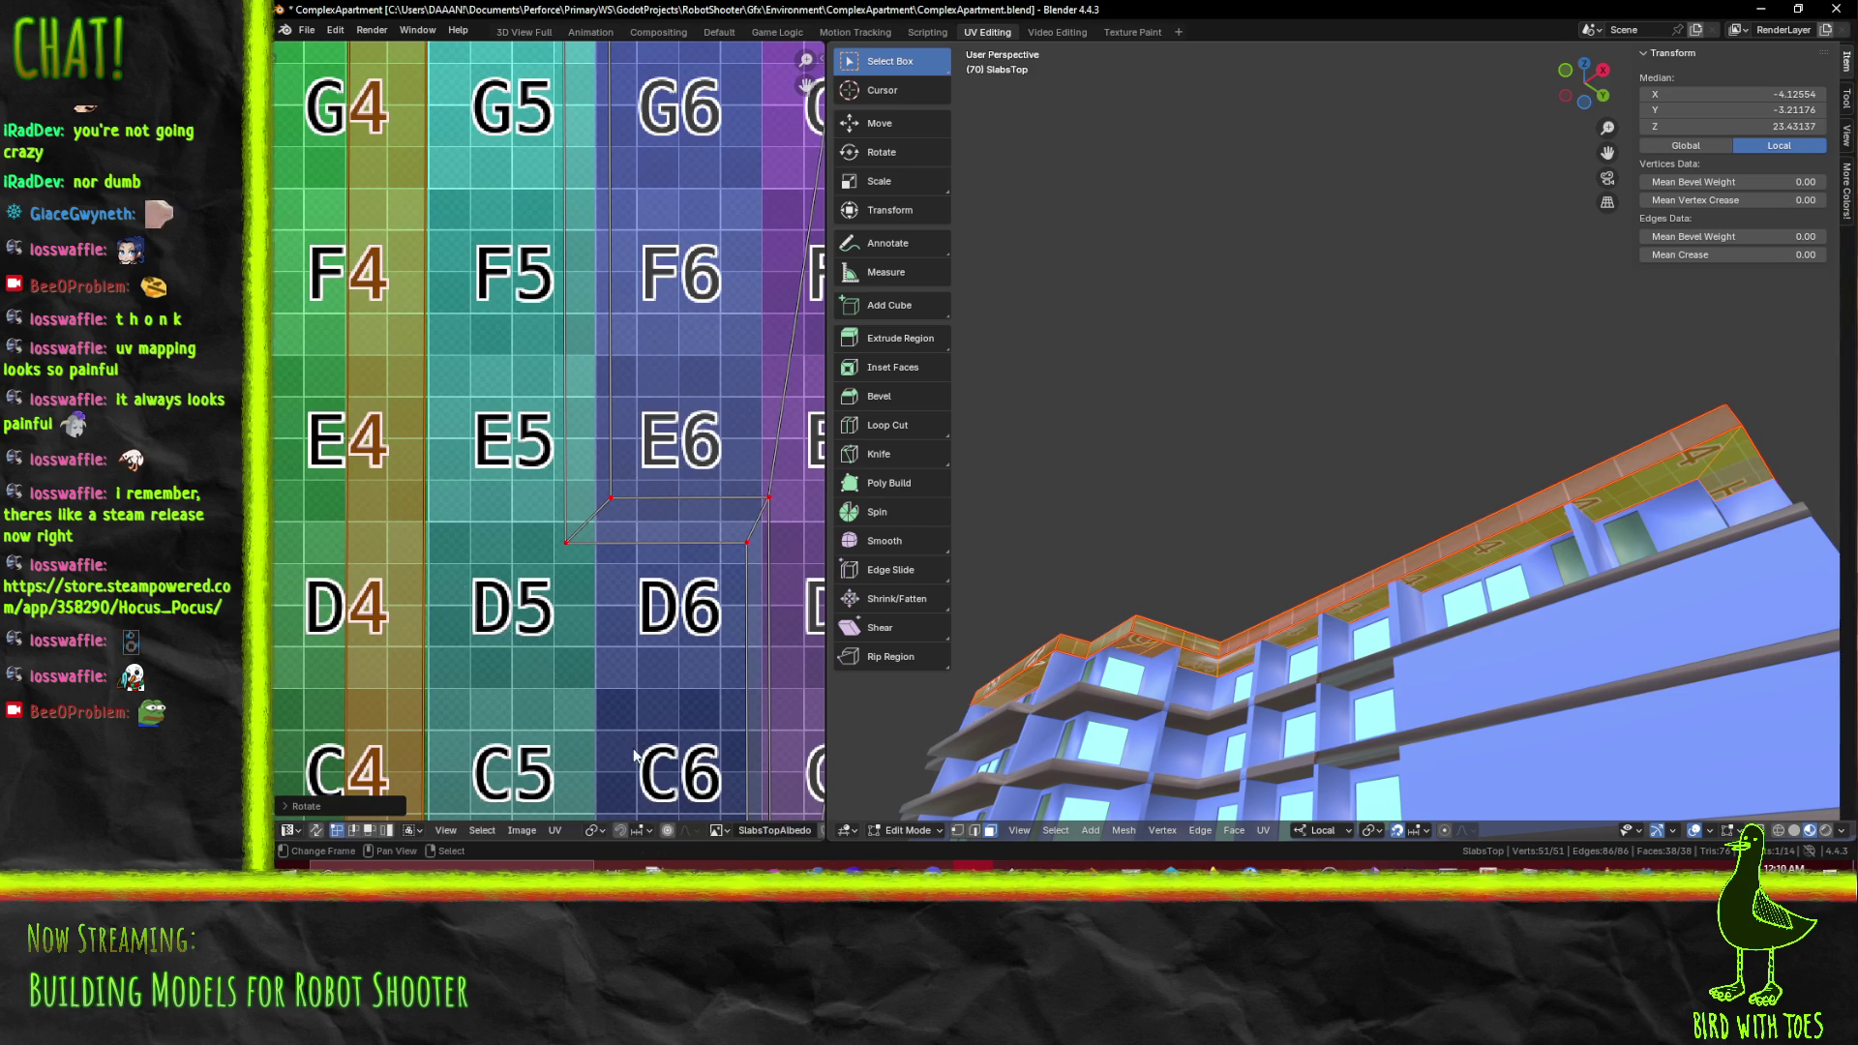
scroll("down", 3)
key("s")
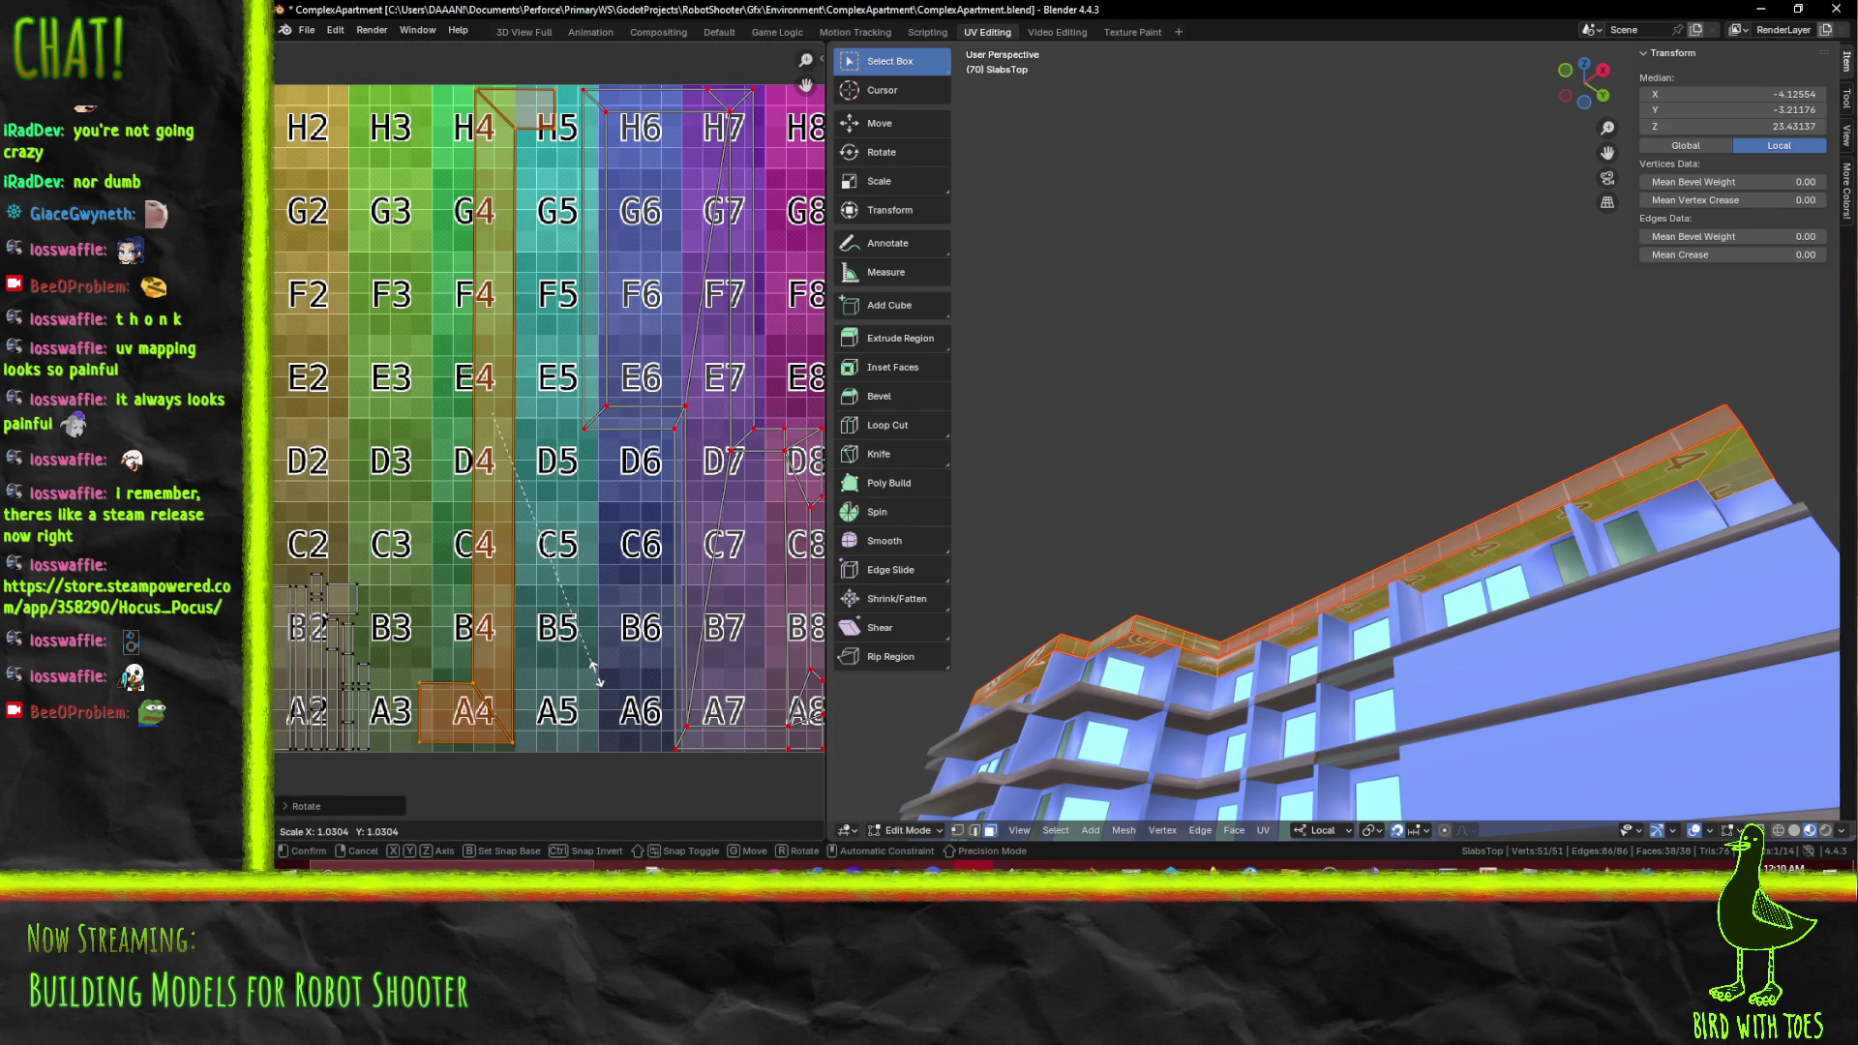
left_click(597, 680)
Deselect the A4 island and box-select the islands around A2 and A3, then clear it
left_click_drag(503, 654, 689, 600)
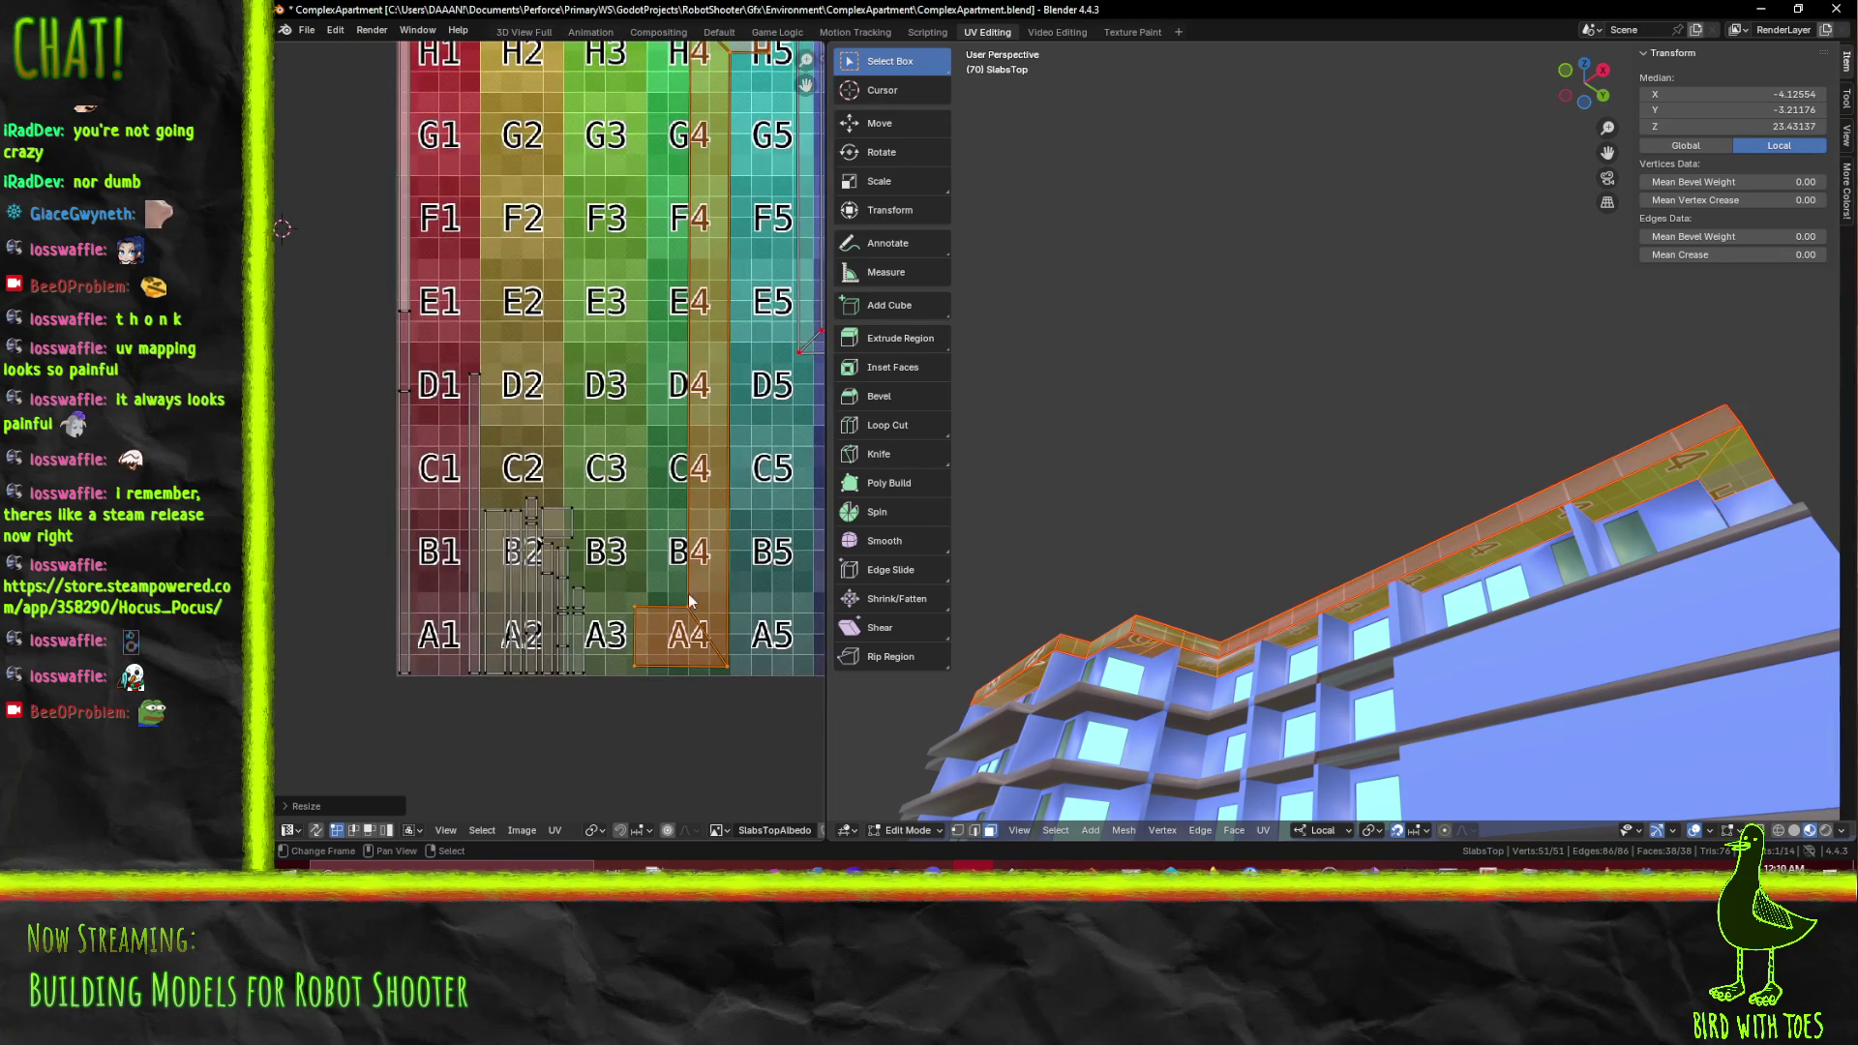
left_click(635, 575)
left_click_drag(500, 418, 489, 501)
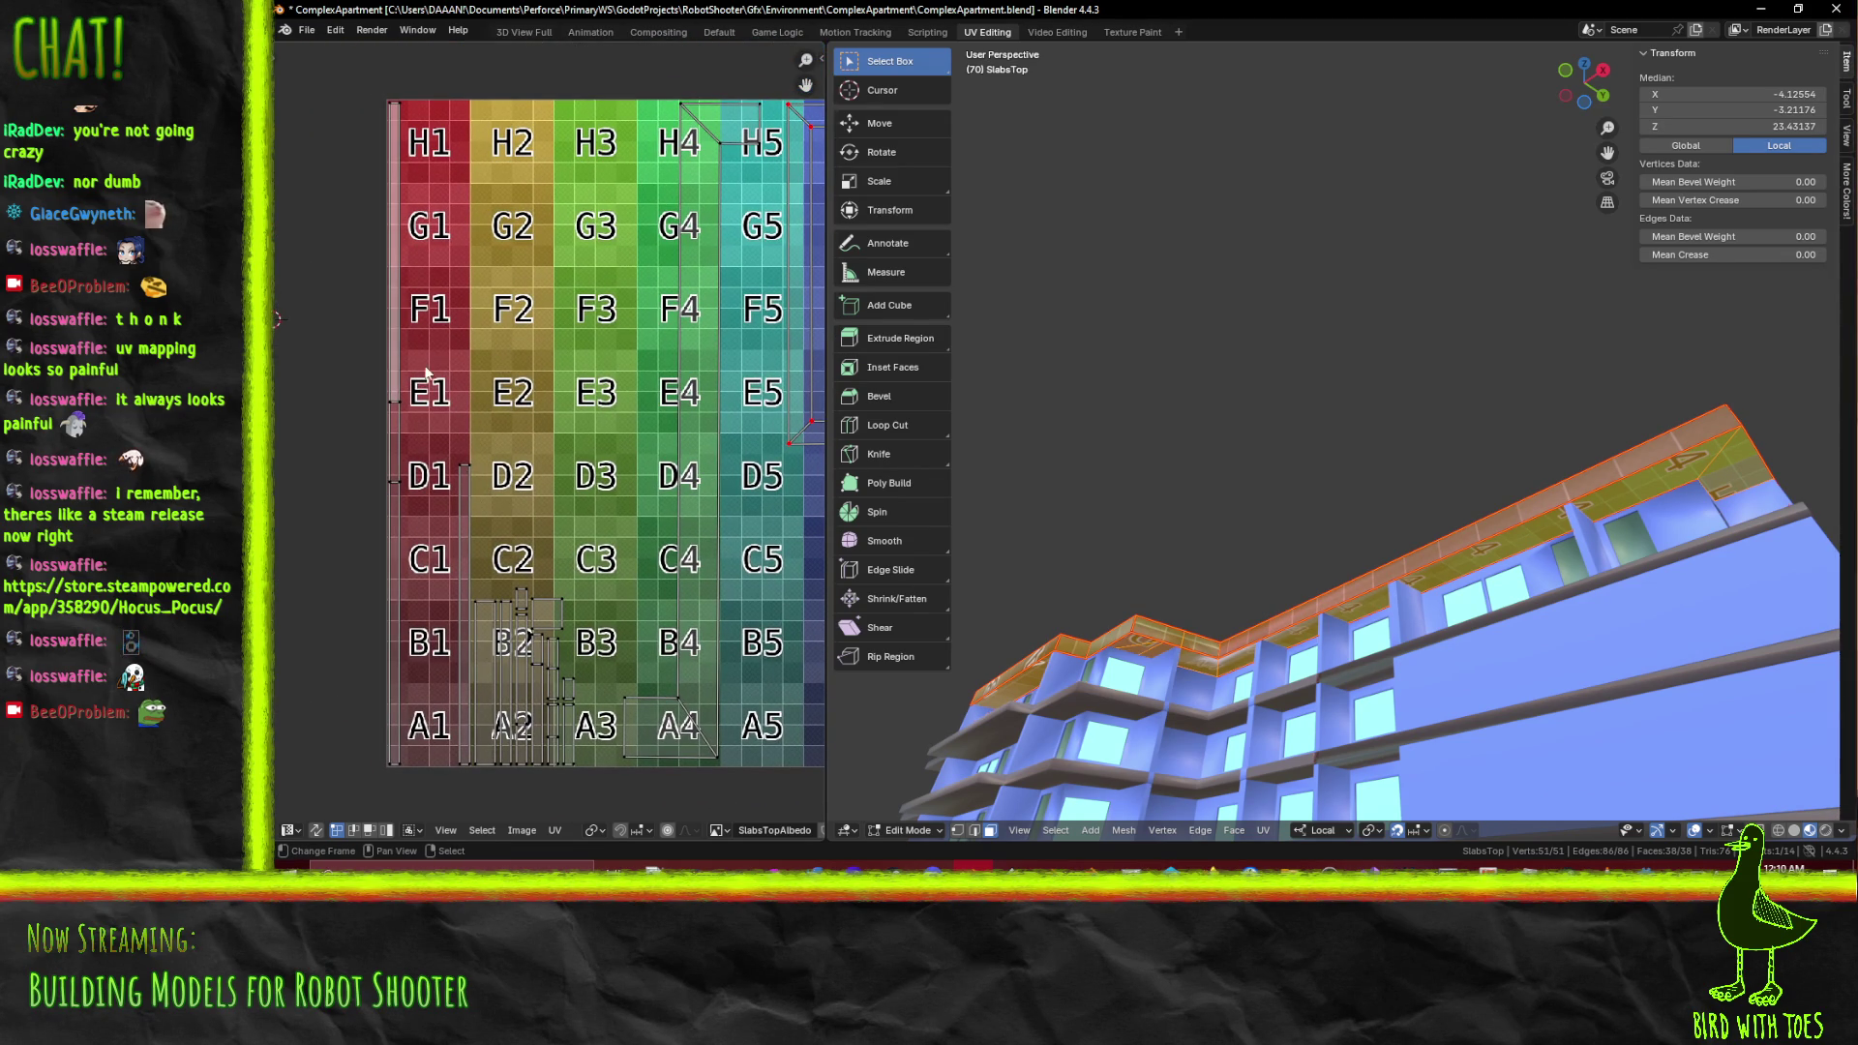
key("b")
left_click_drag(486, 613, 594, 788)
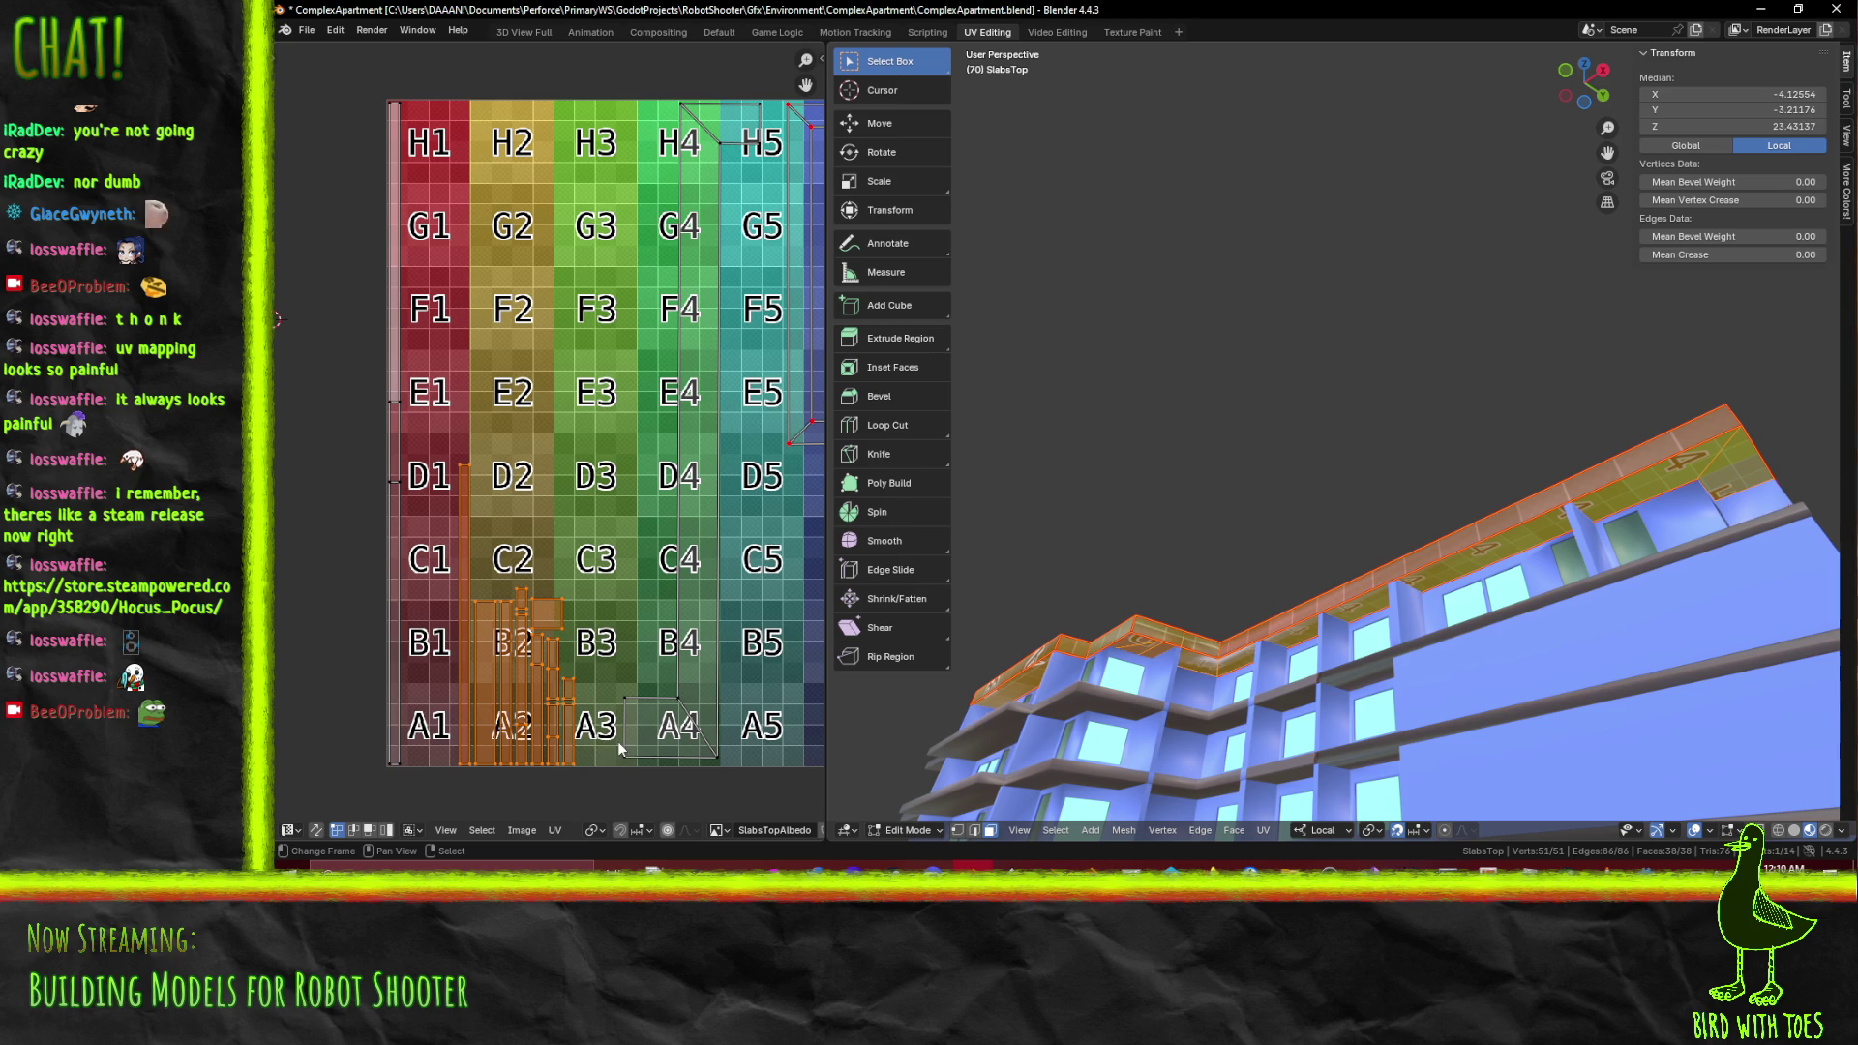
key("alt+a")
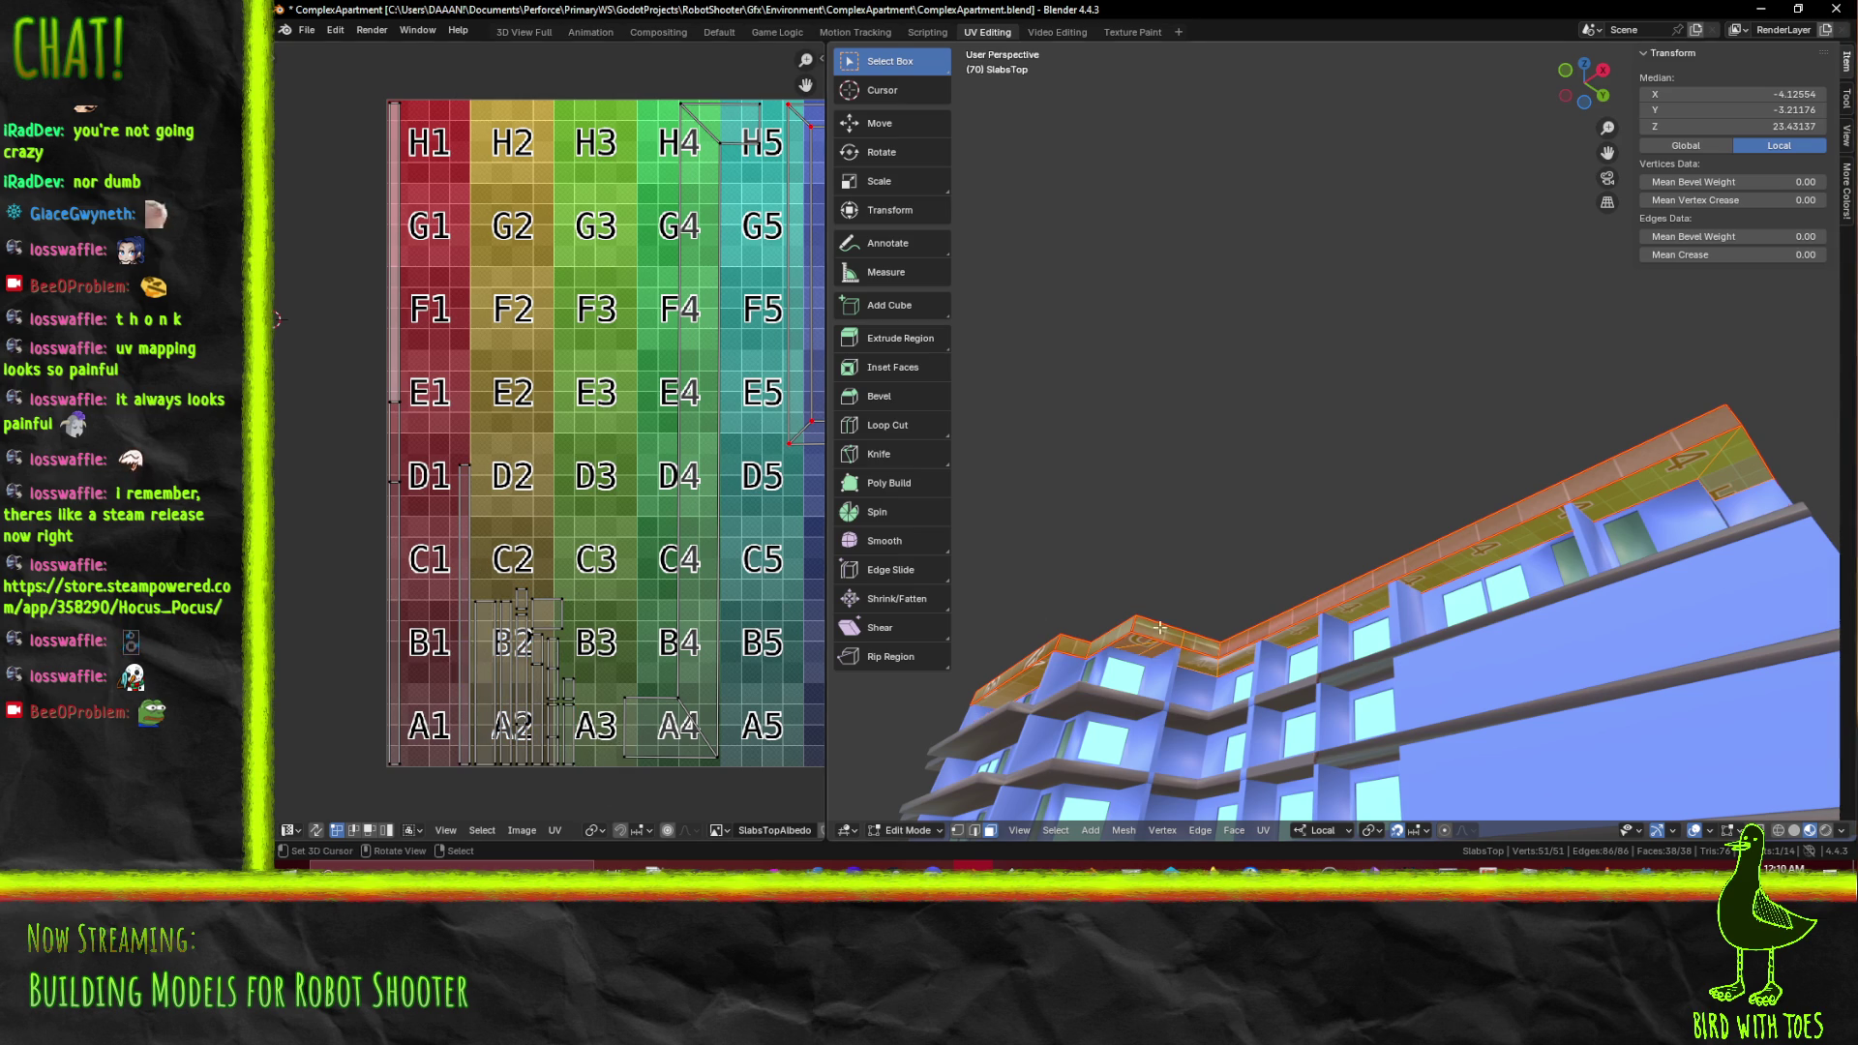
Save ComplexApartment.blend and select faces on the roof slab
key("ctrl+s")
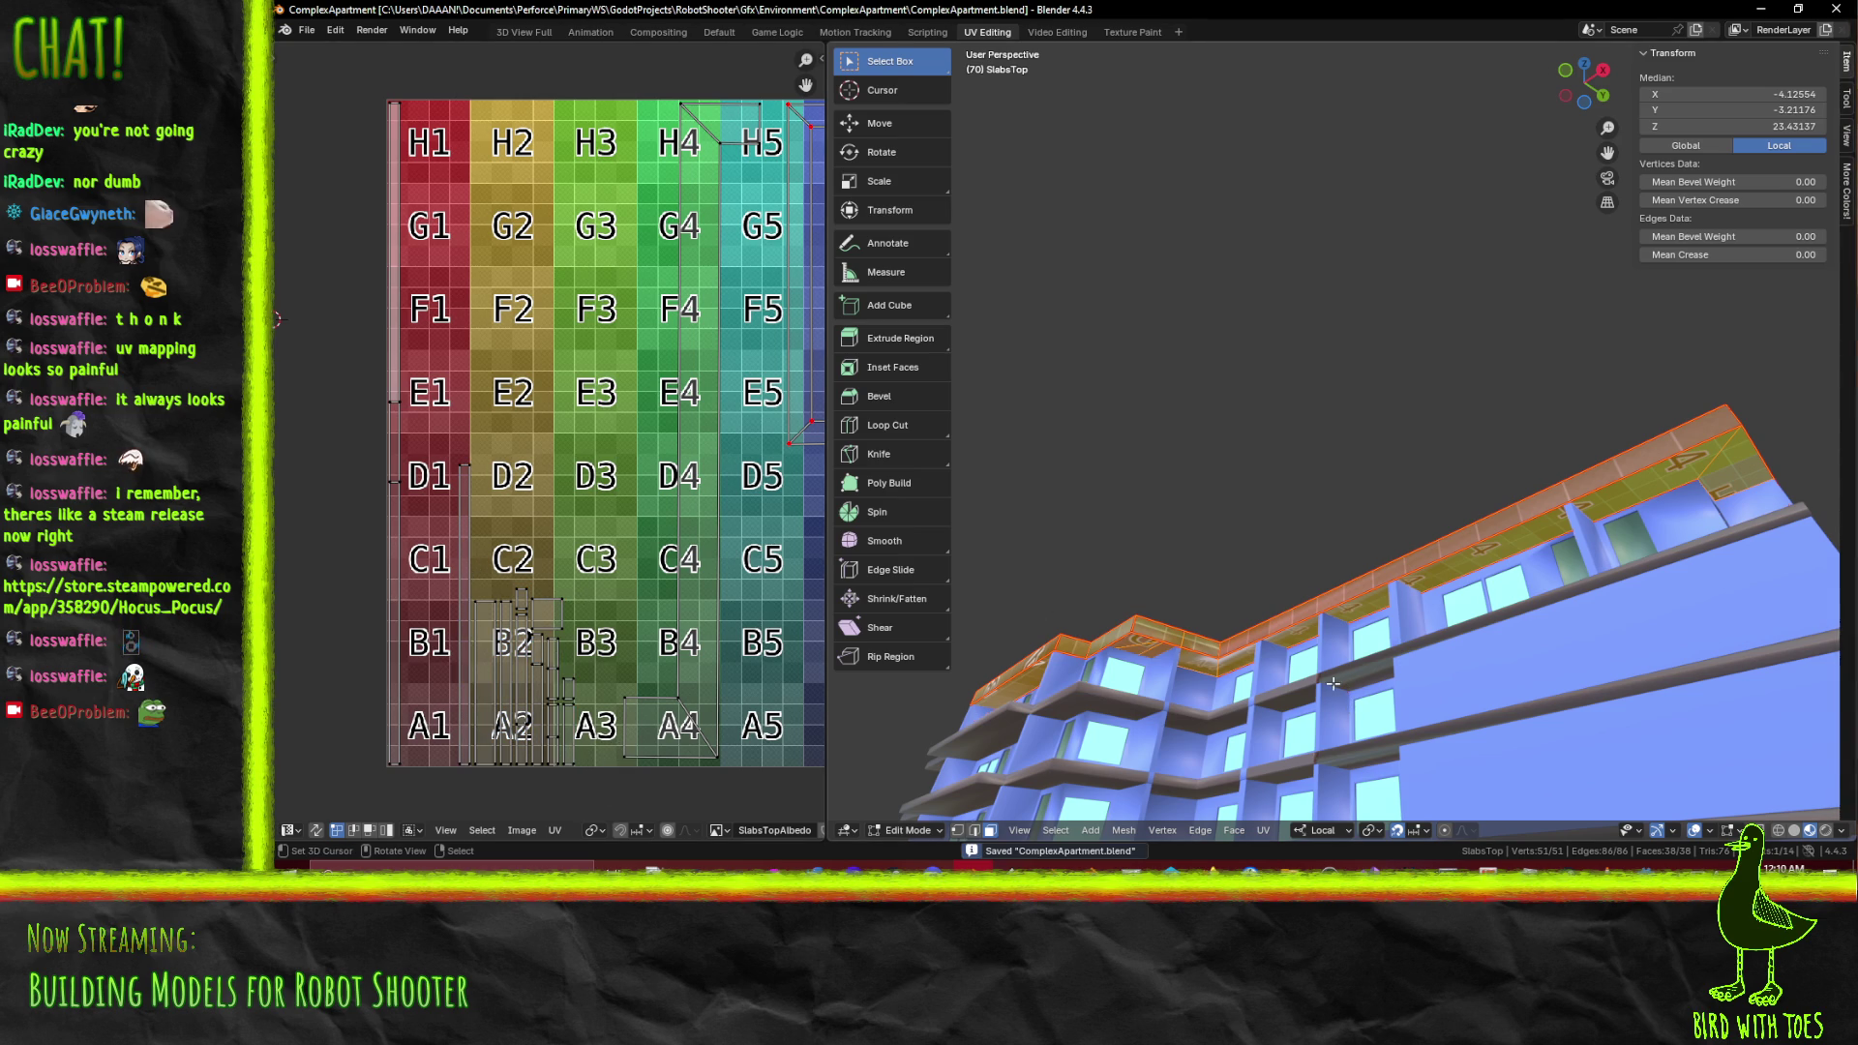
left_click_drag(1112, 580, 1505, 492)
left_click(1122, 546)
Add a slab face, undo back to two faces, and leave mesh editing
left_click(1117, 533)
key("ctrl+z")
key("ctrl+z")
key("Tab")
key("Tab")
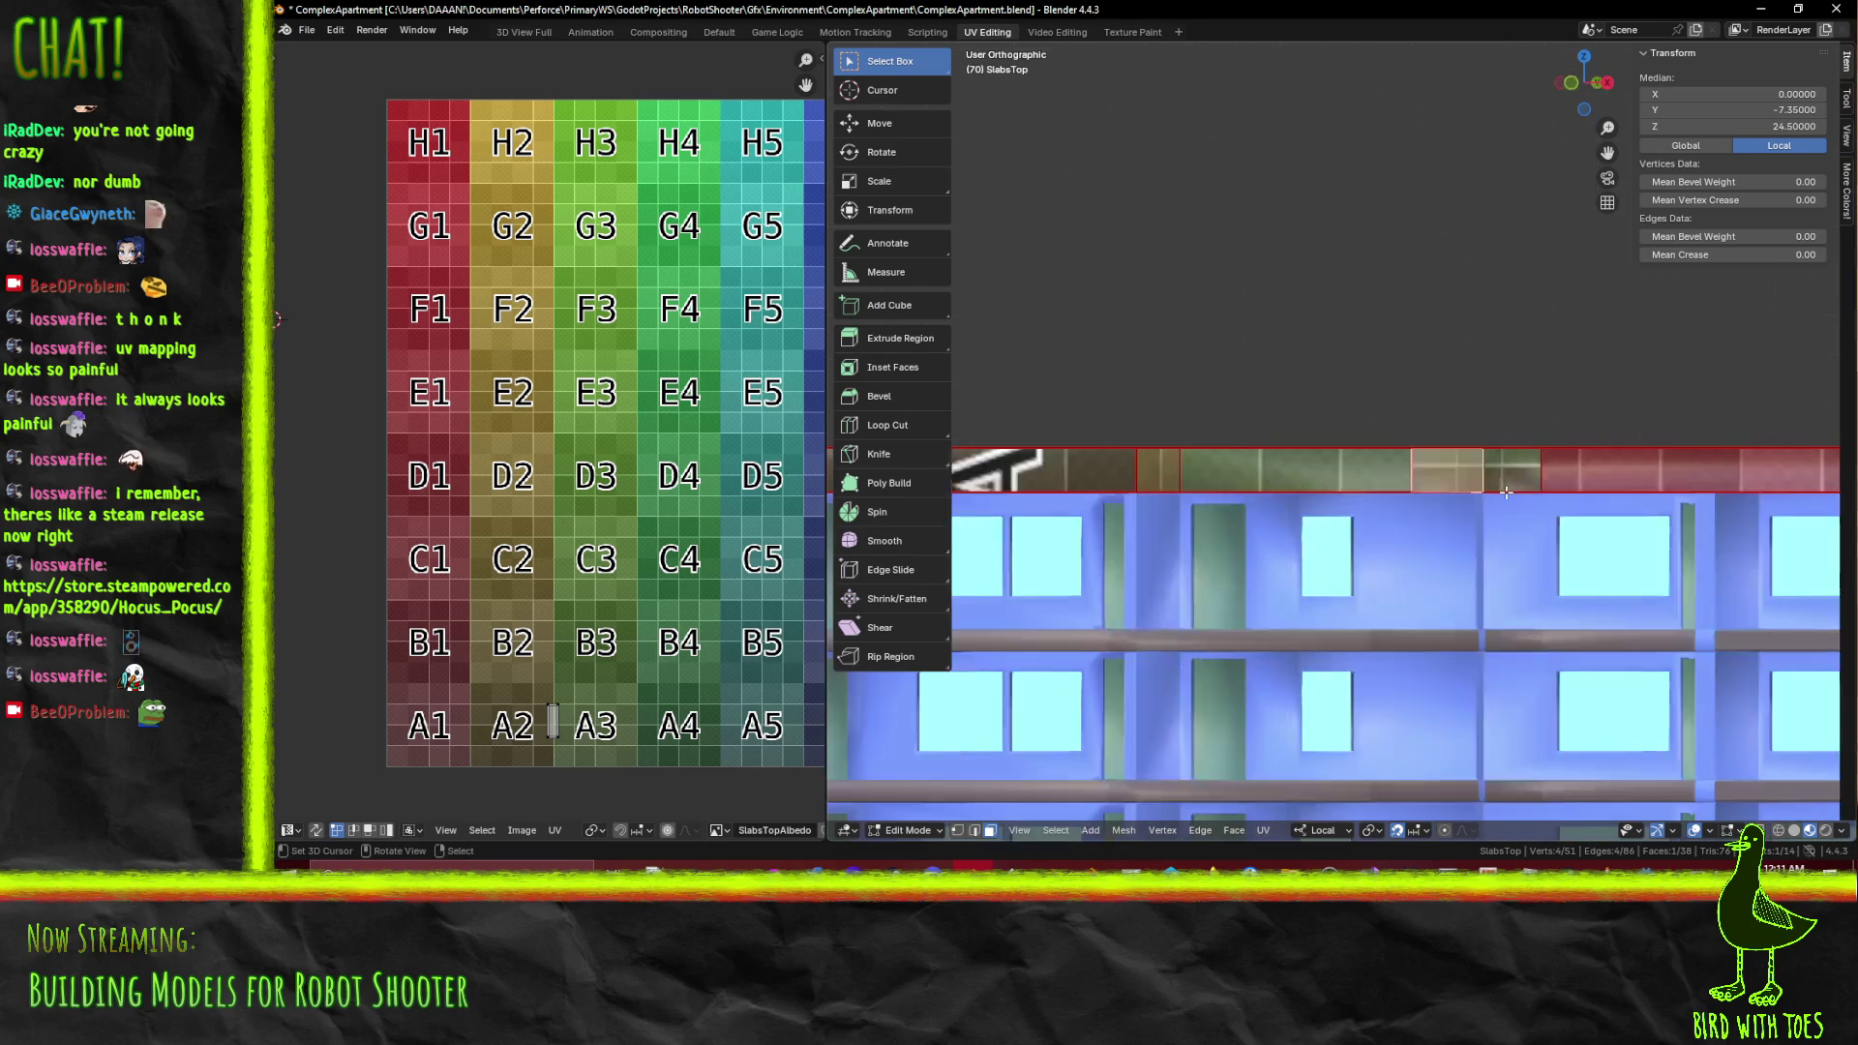
Deselect everything and start a Knife cut into the roof slab
left_click_drag(1390, 487, 1278, 558)
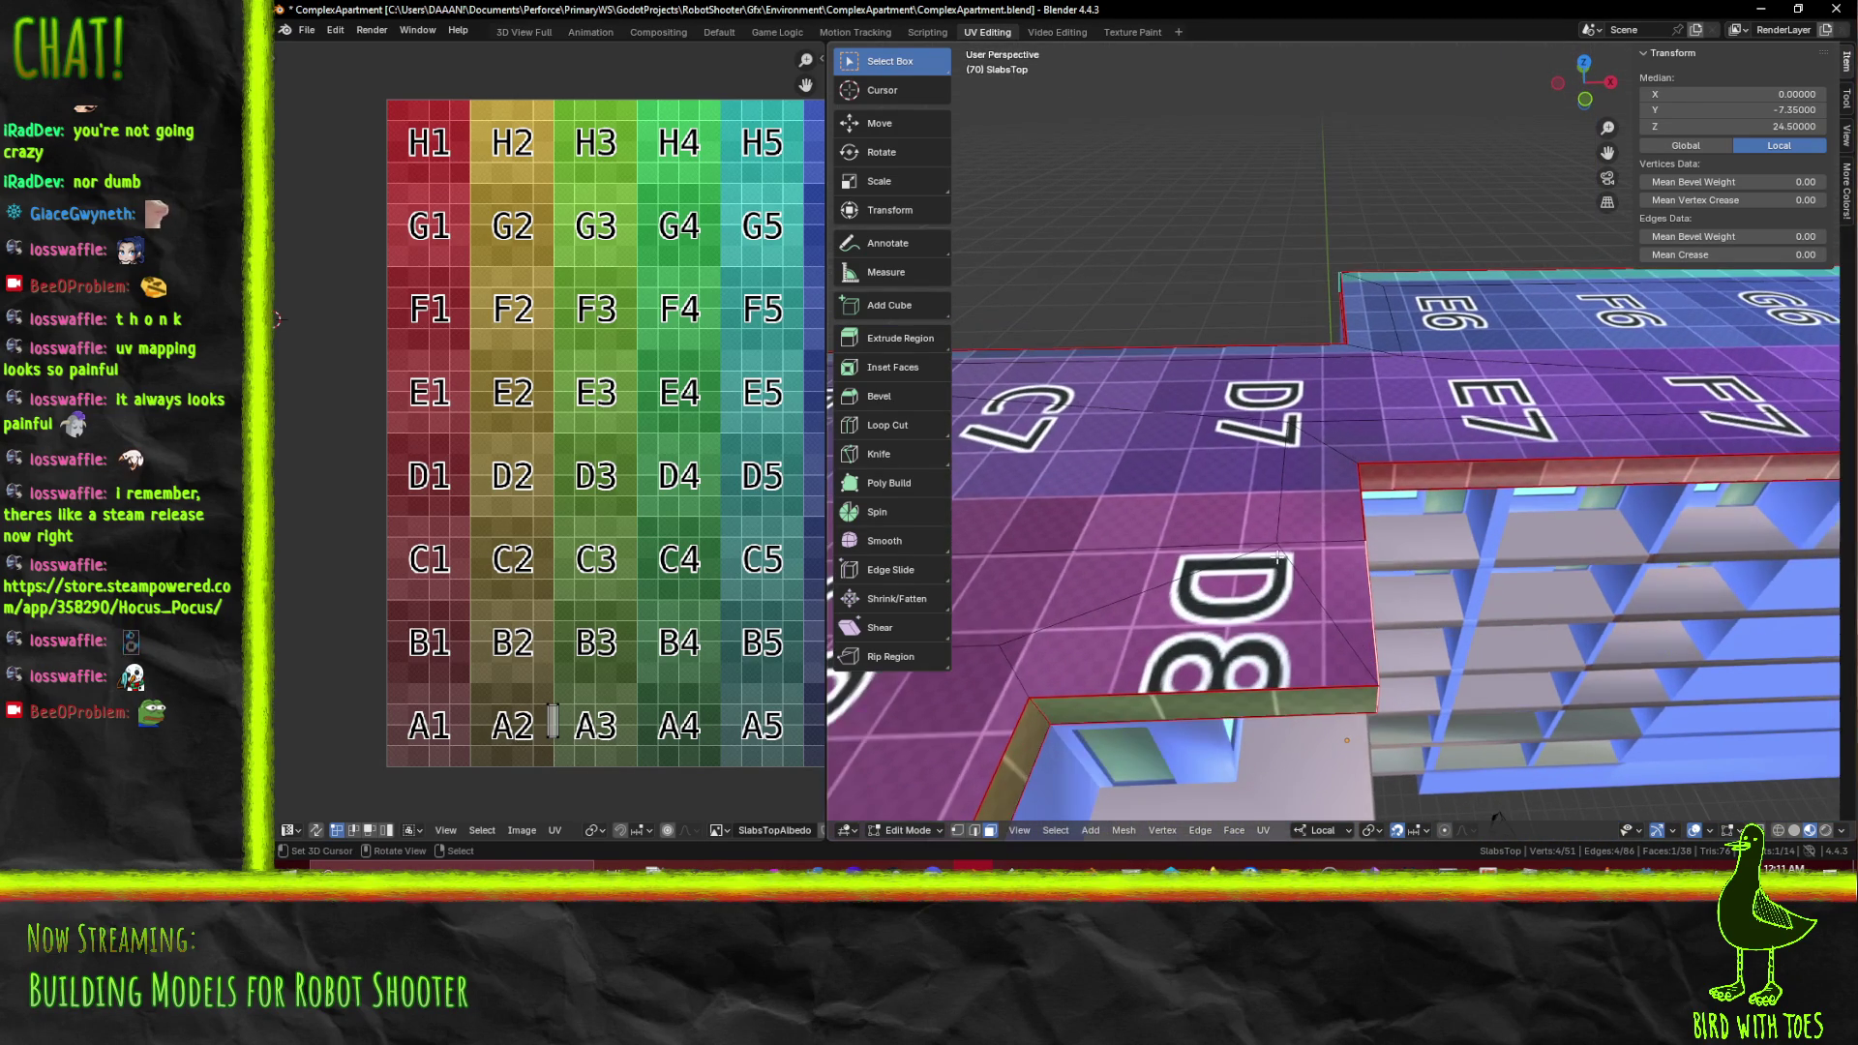
key("alt+a")
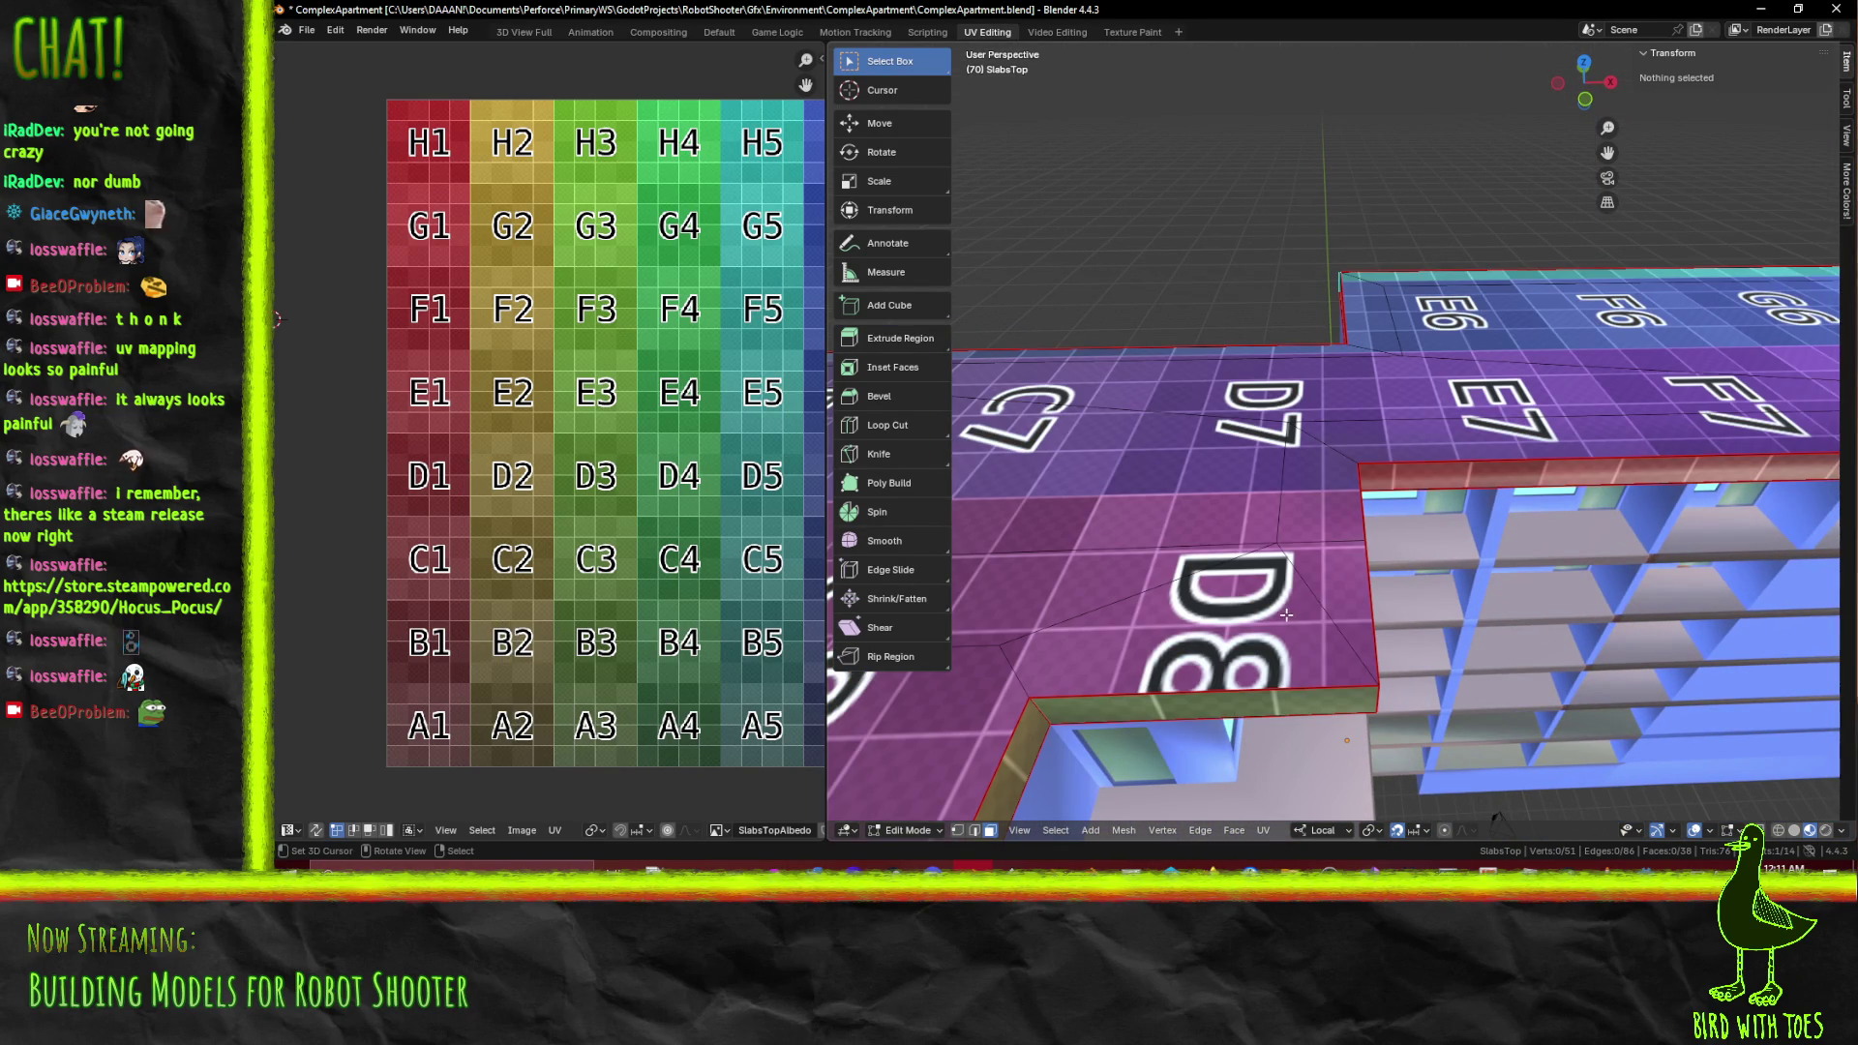
key("k")
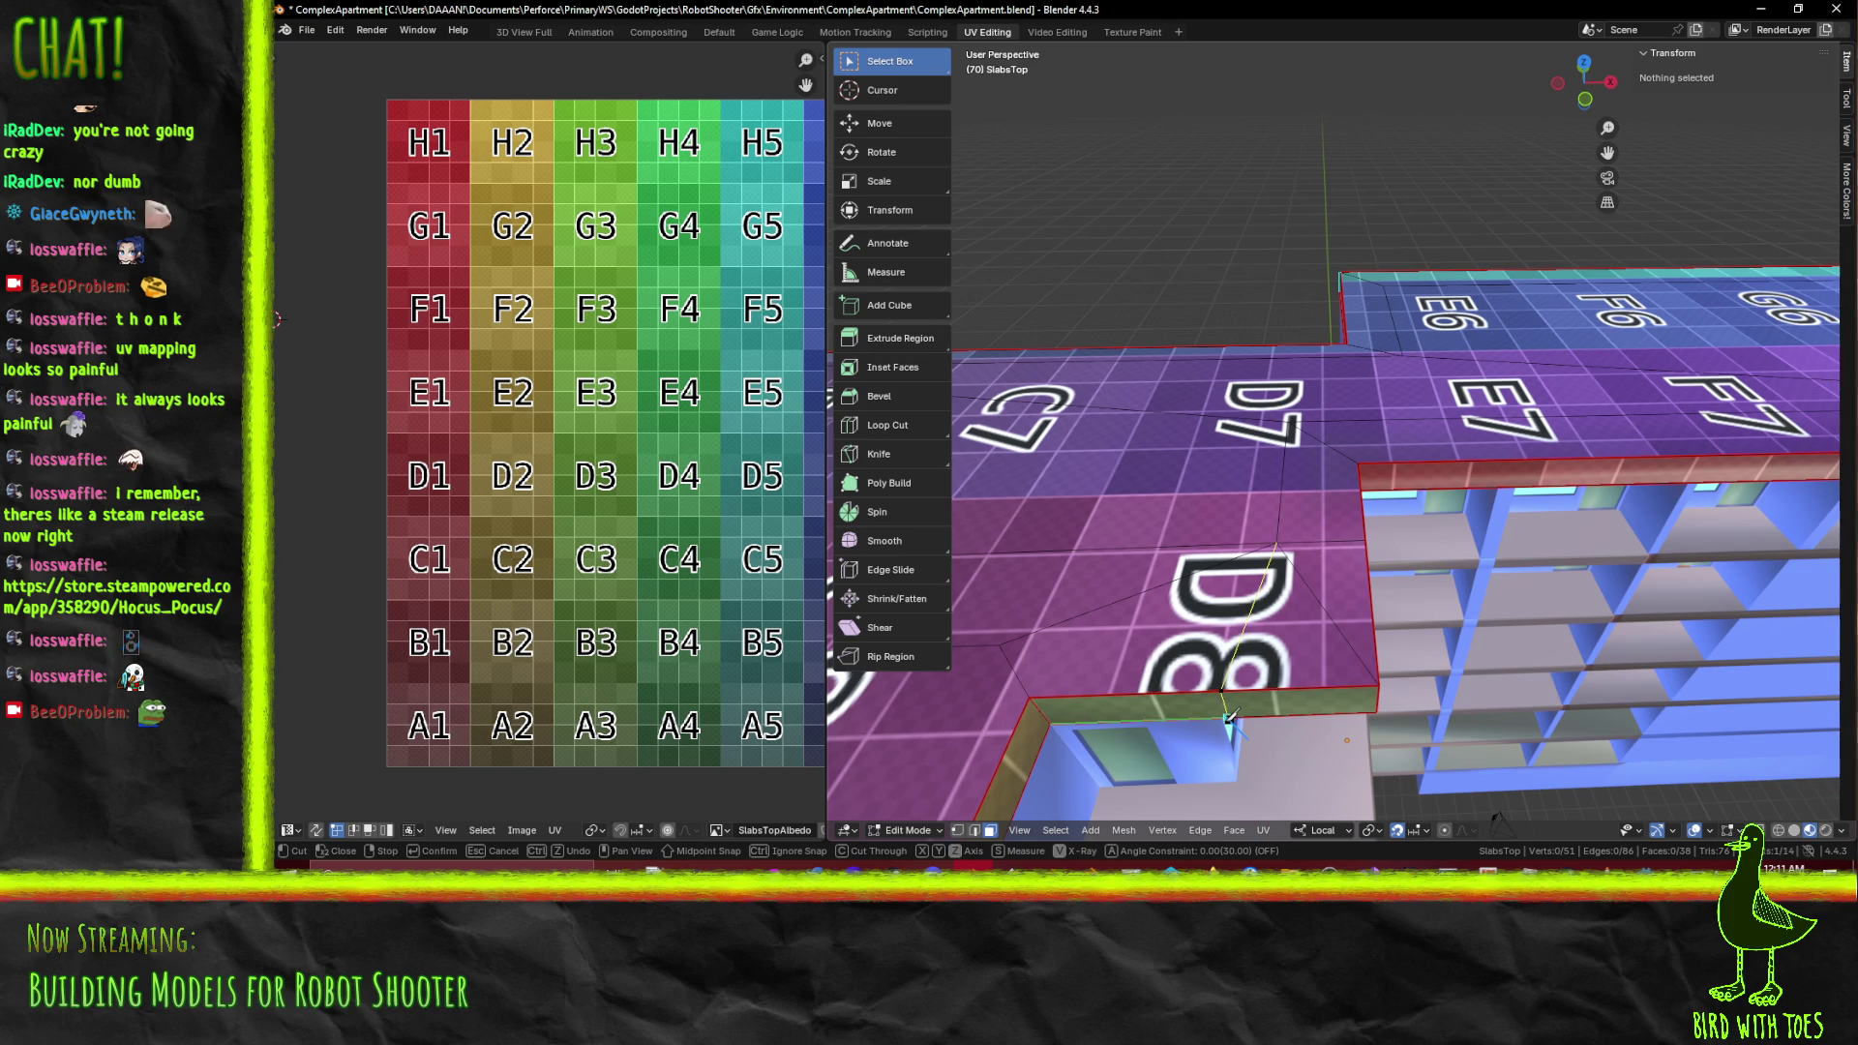
Commit the knife cut to the front edge and set the new edge's X position
left_click(1229, 718)
key("Return")
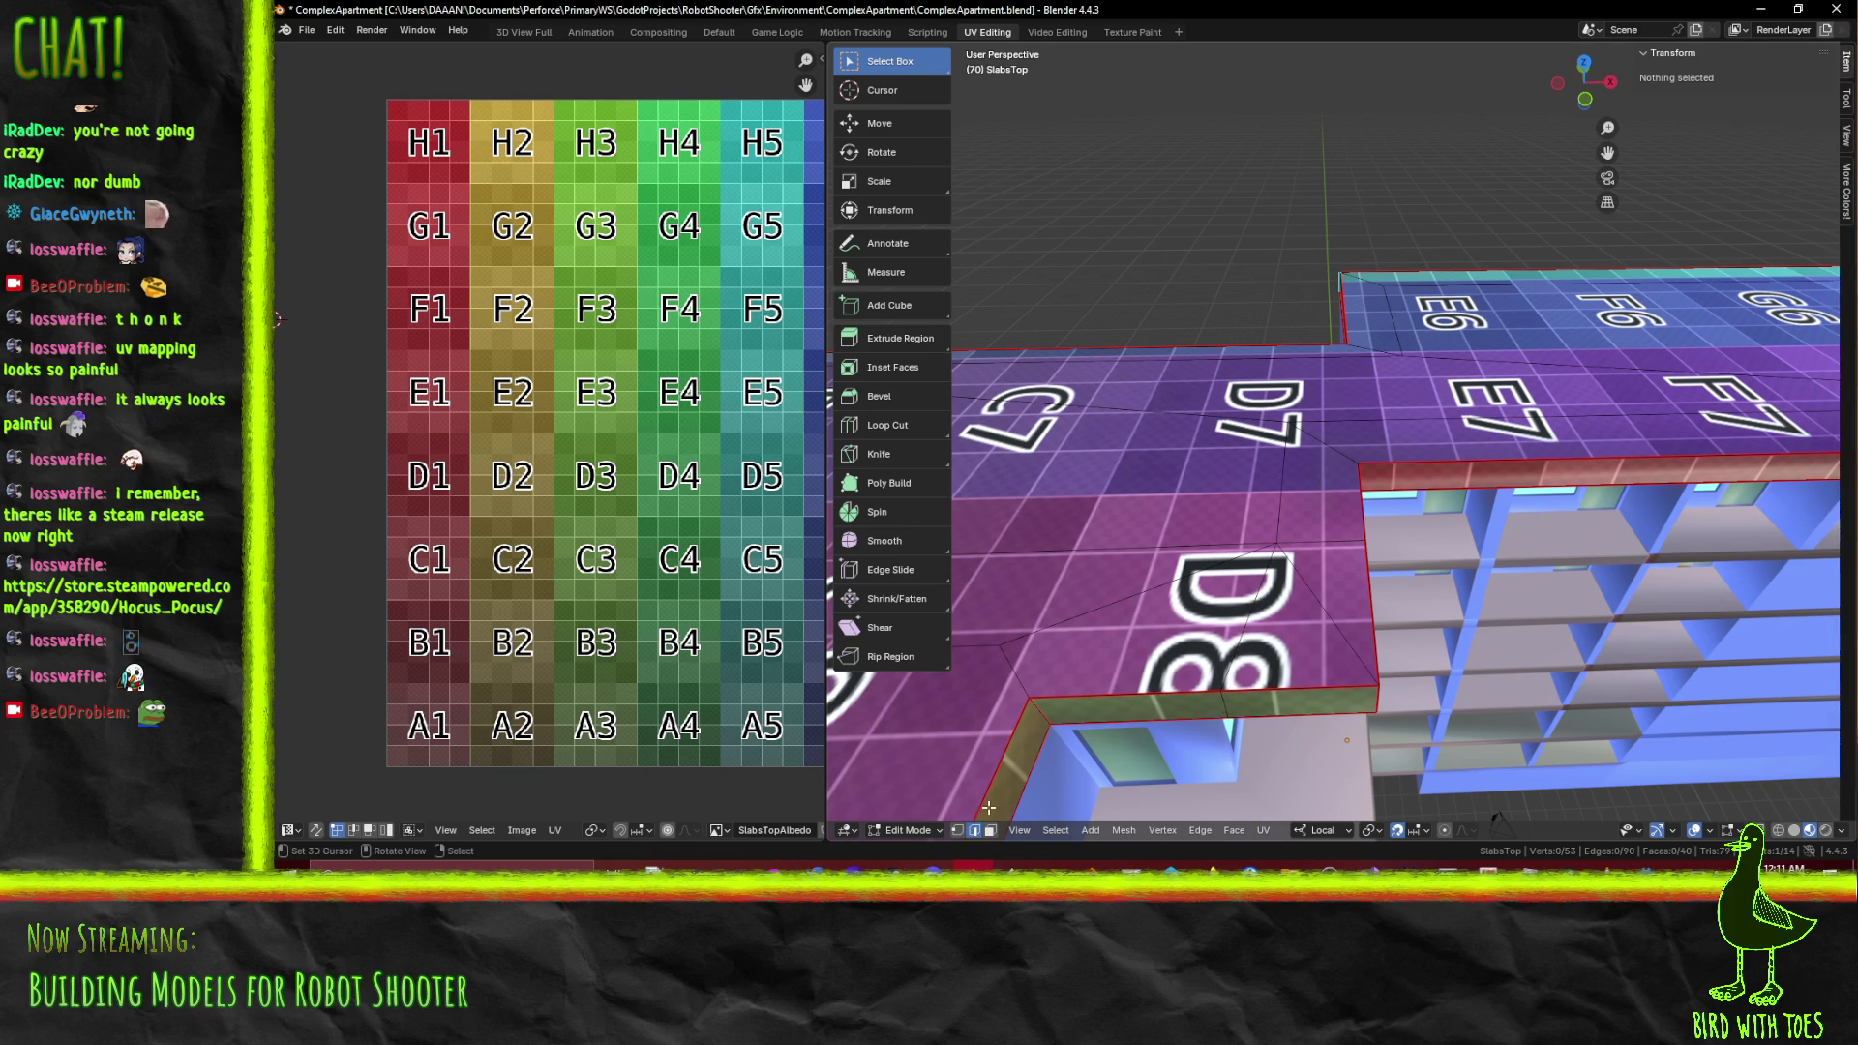
left_click(1219, 705)
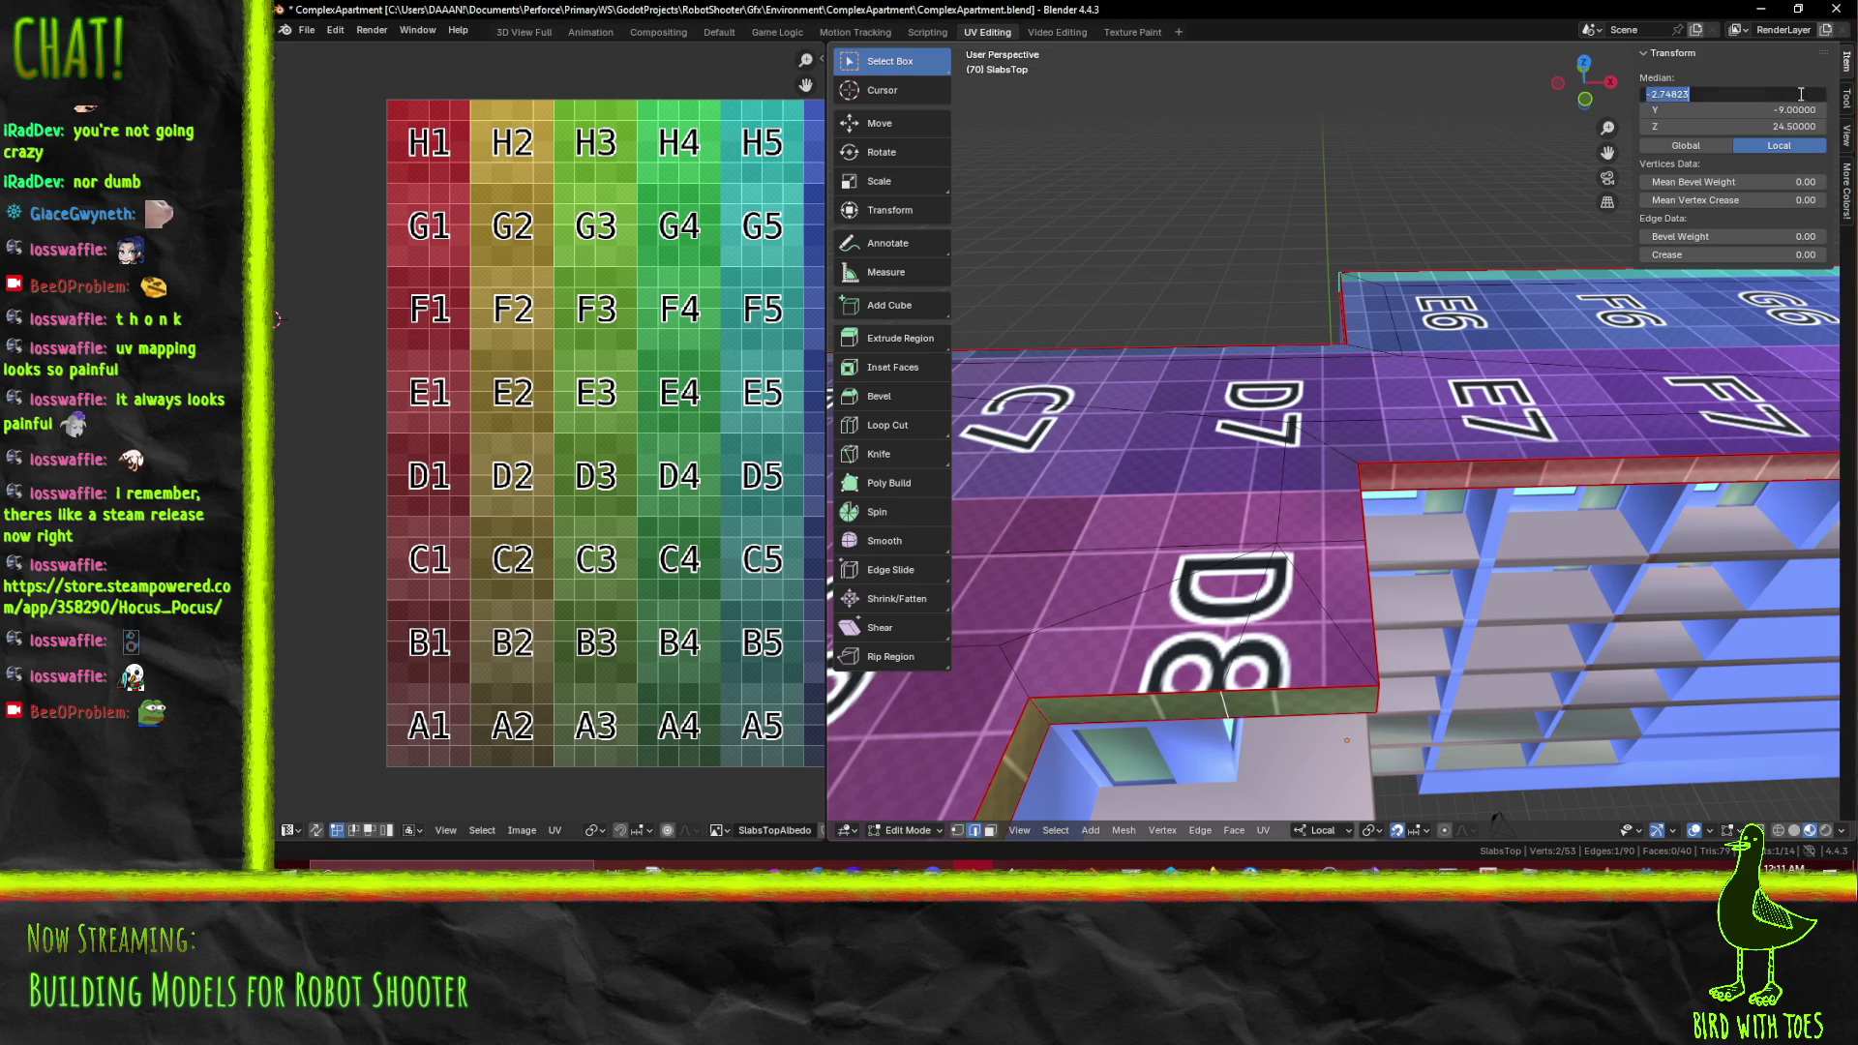
type("-2.74")
type("-2.70000")
key("Return")
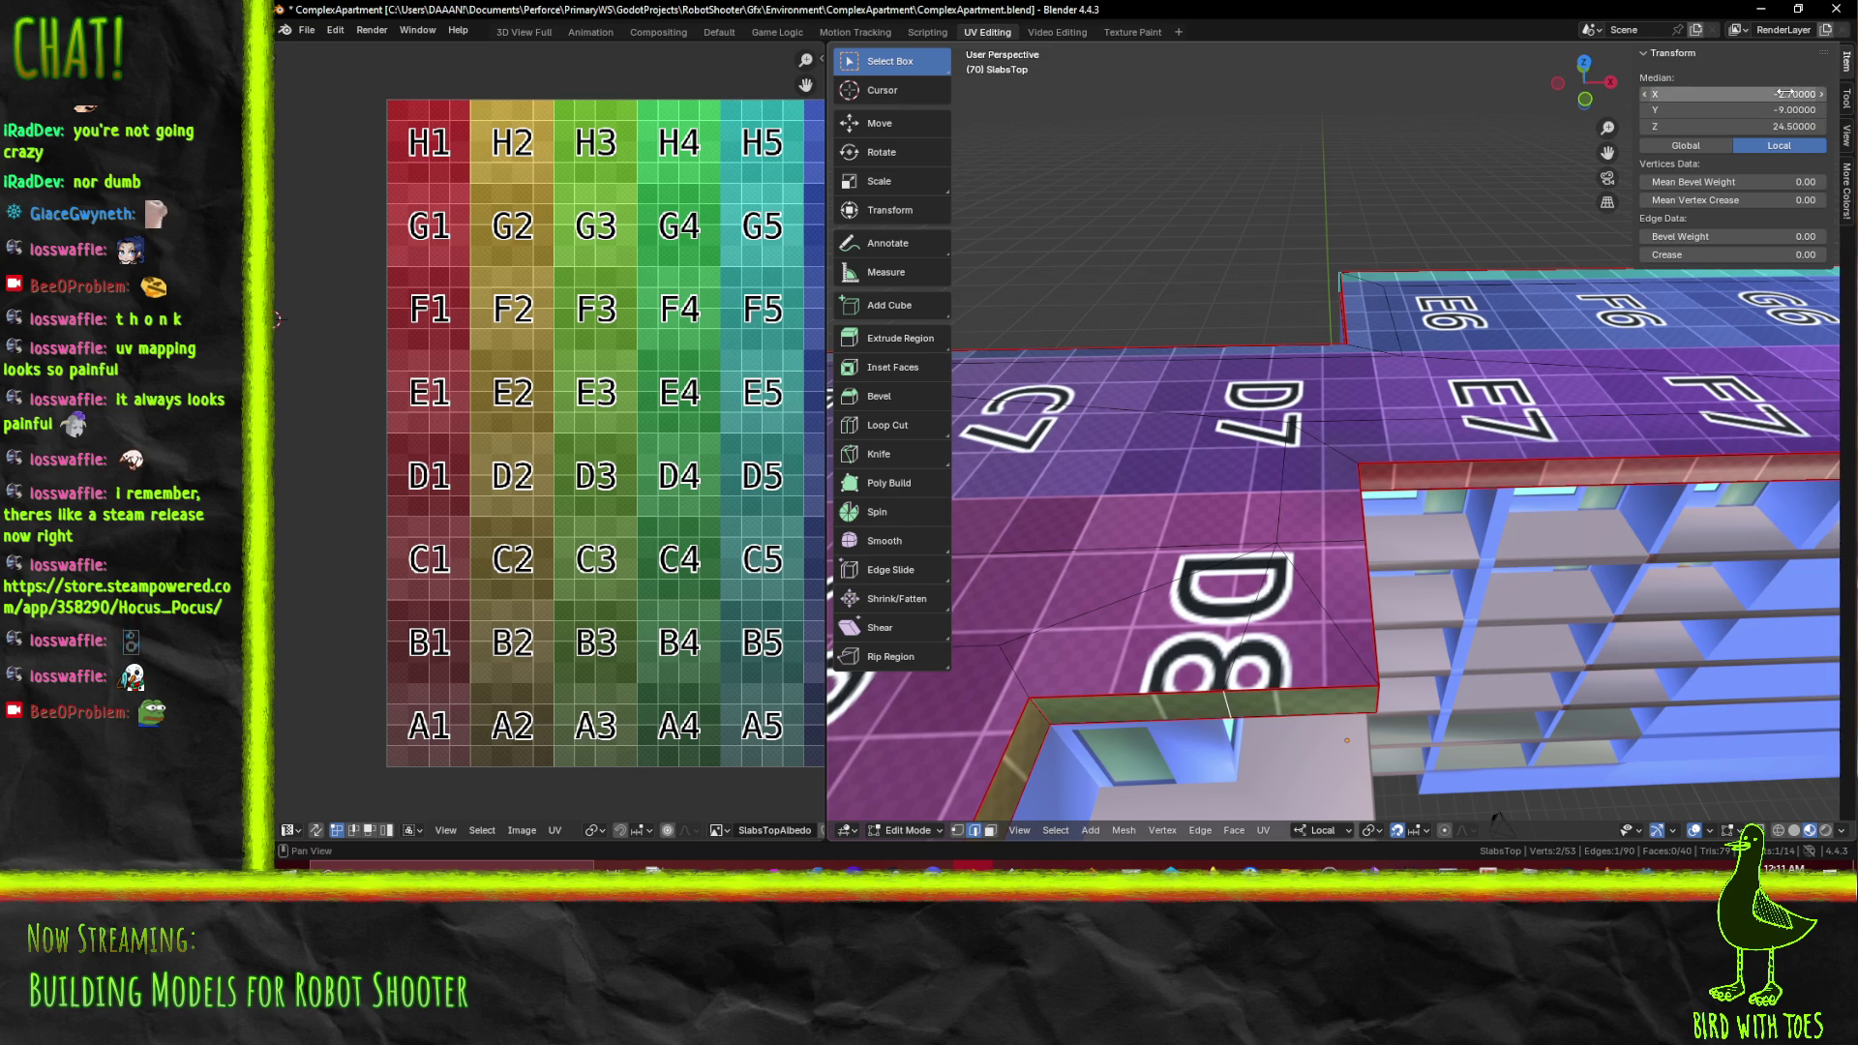
In front view, shift the new edge 0.3 units along X
left_click_drag(1248, 406, 1230, 284)
key("KP_1")
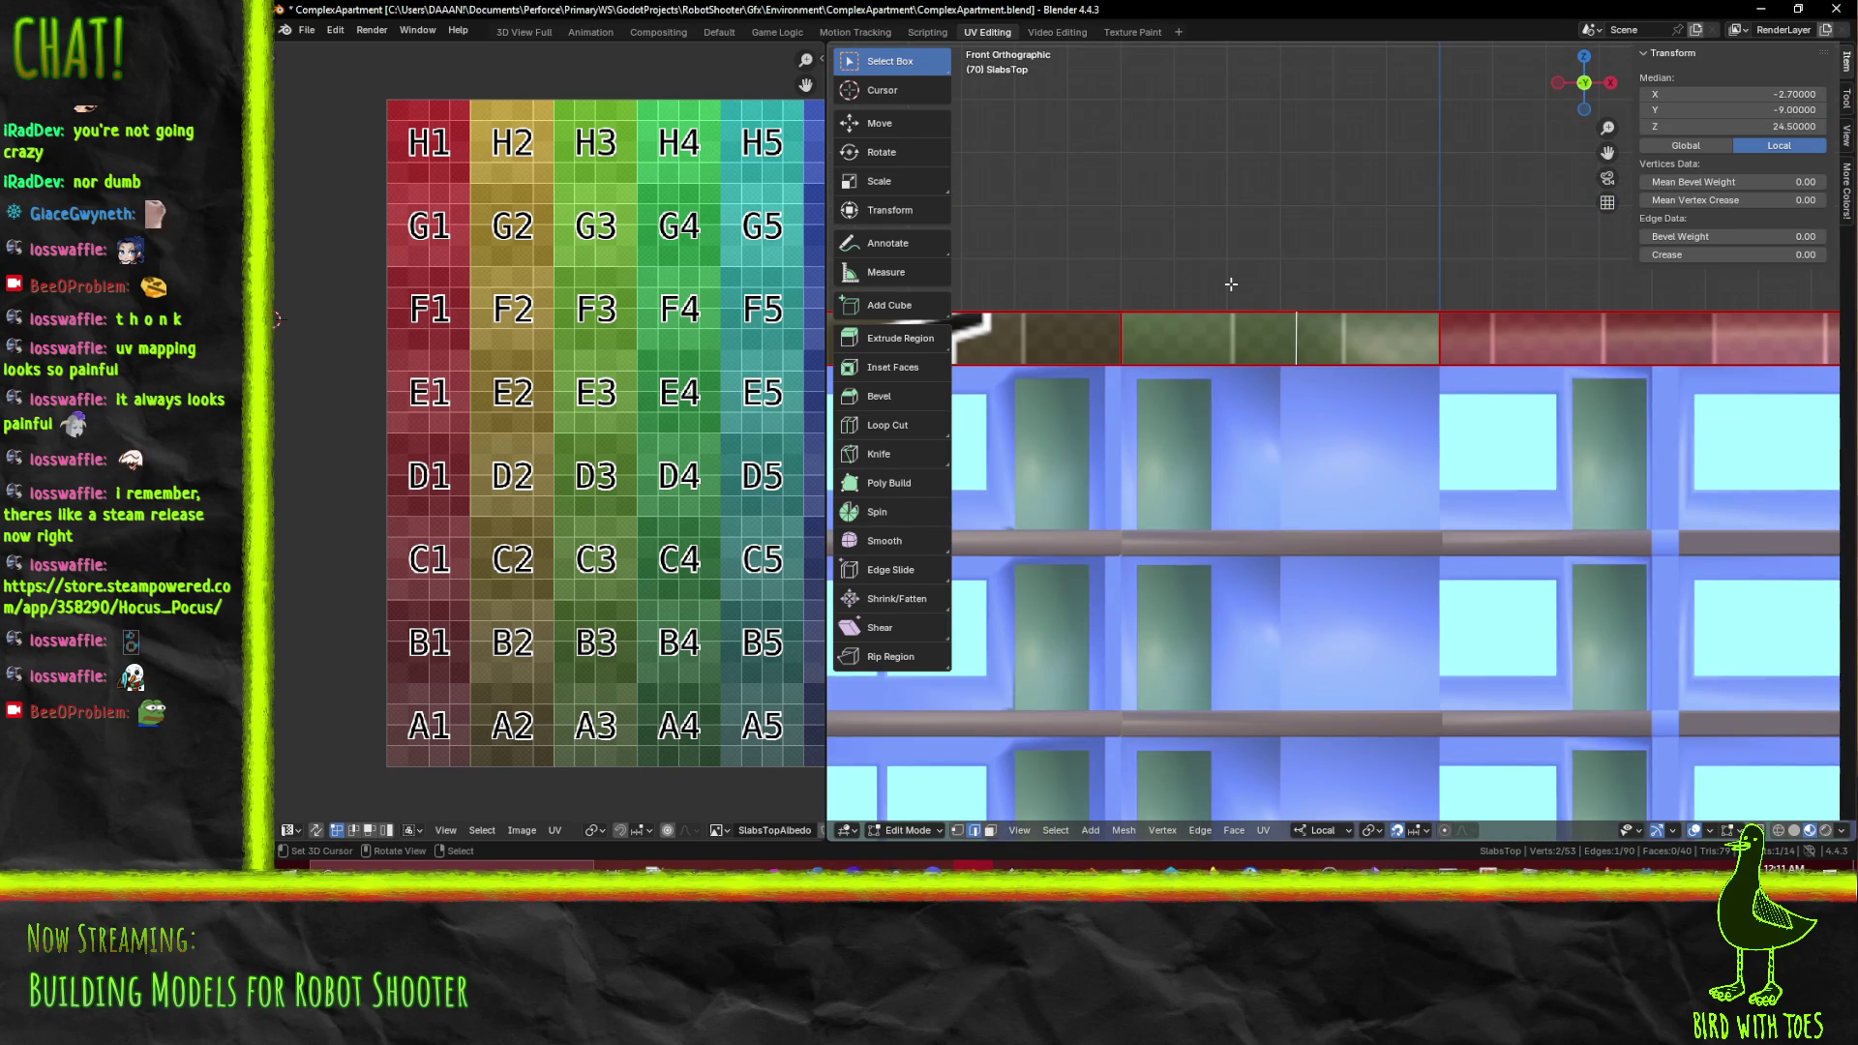
scroll("up", 3)
key("g")
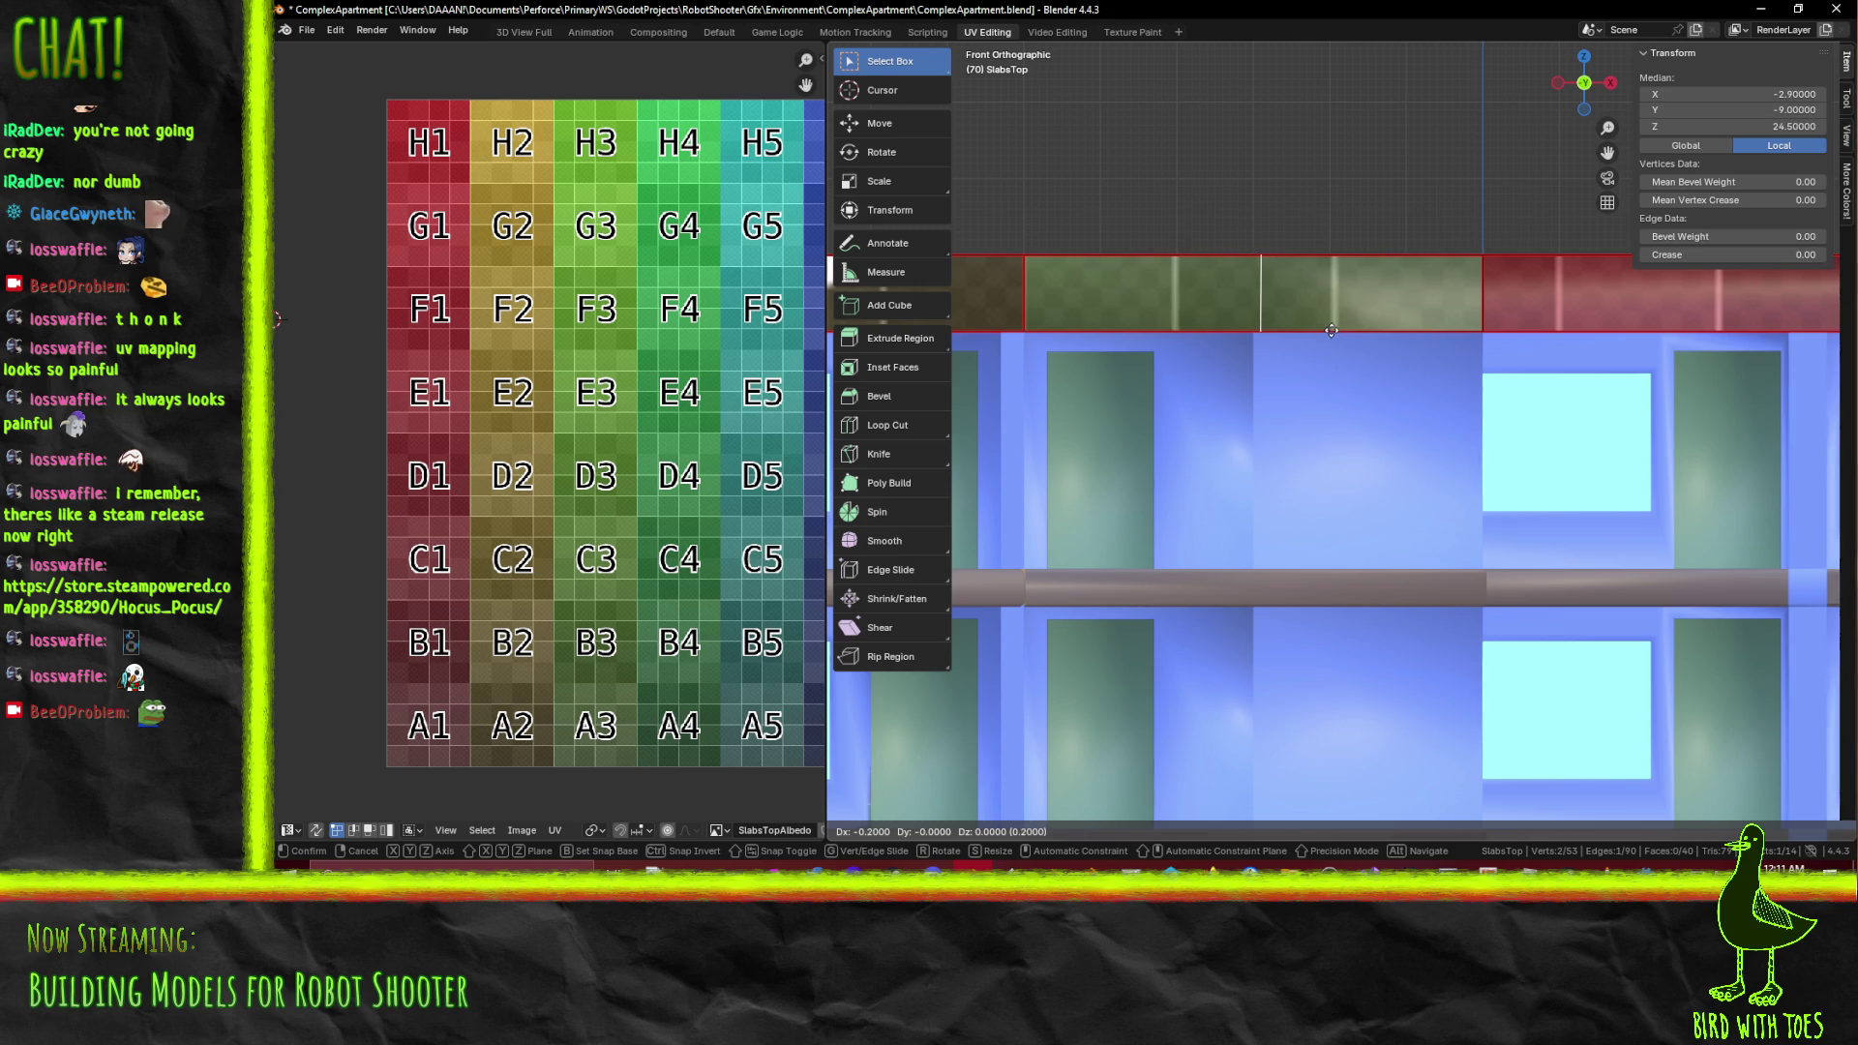
left_click(1325, 330)
scroll("down", 3)
left_click_drag(1325, 330, 1210, 307)
scroll("up", 3)
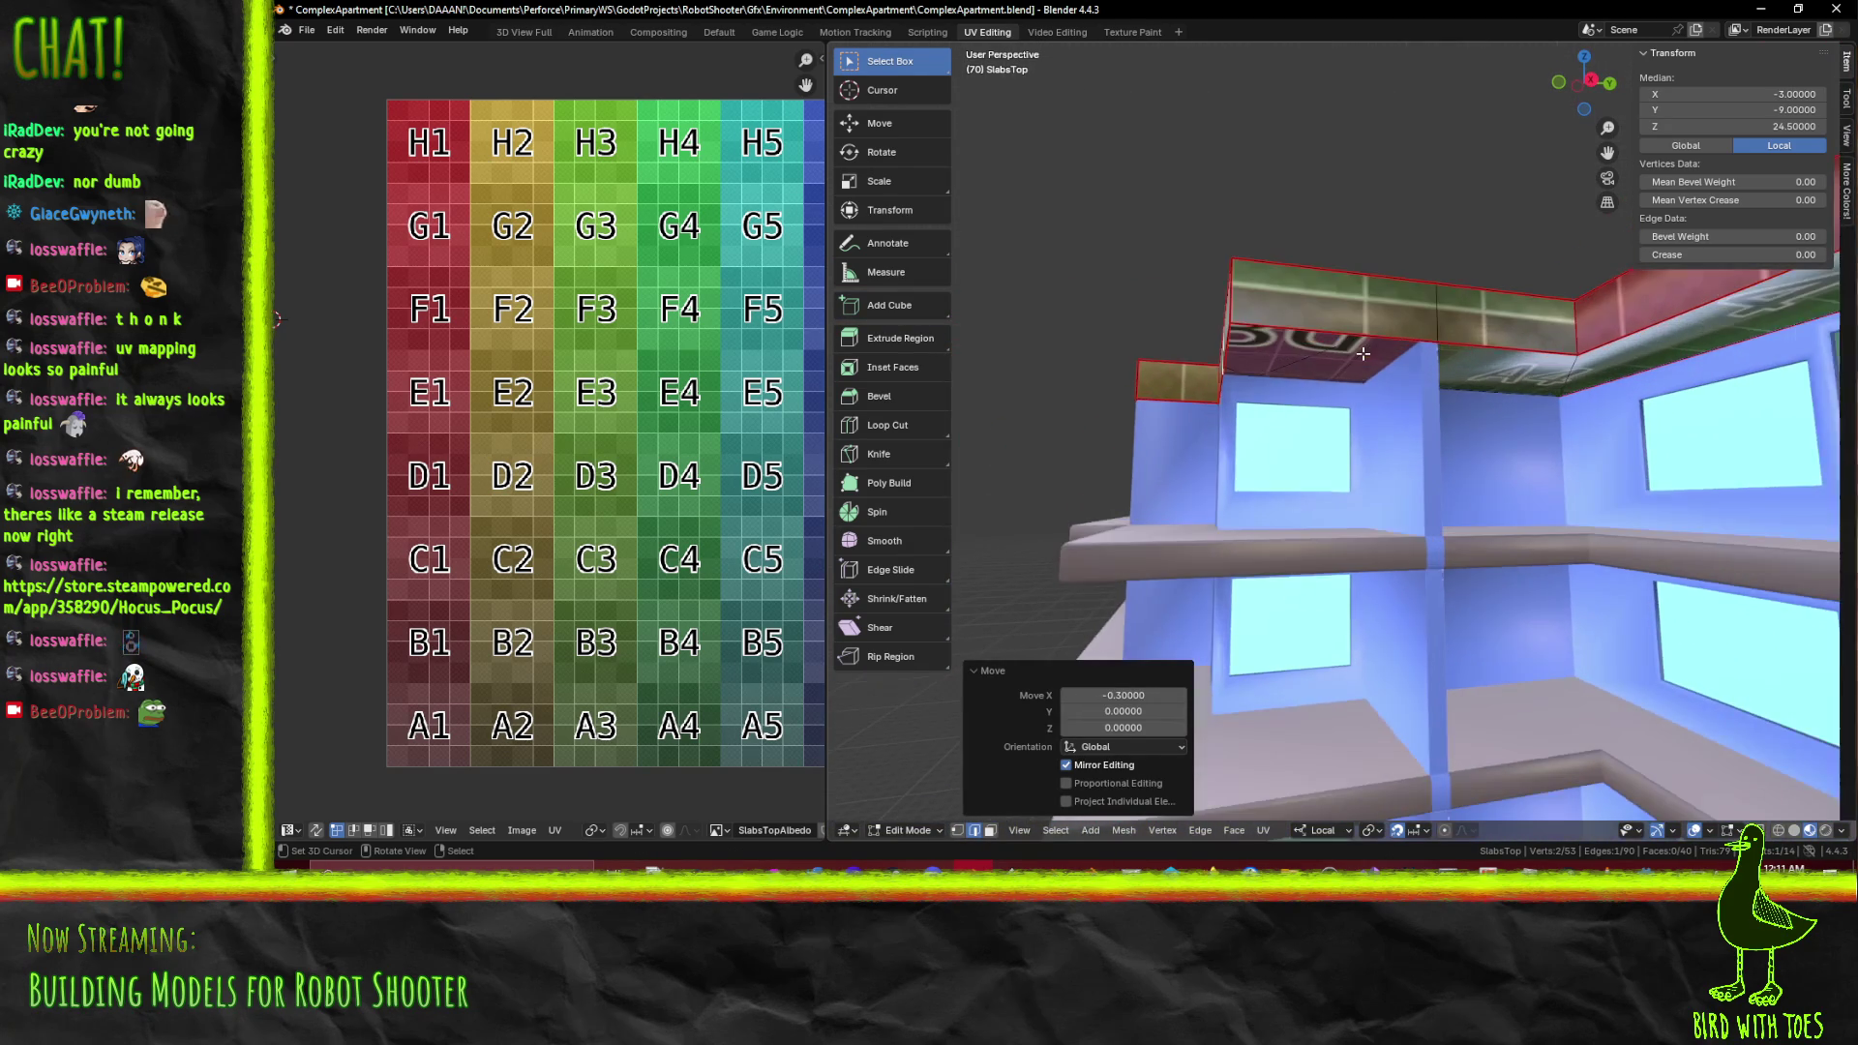
left_click_drag(1316, 296, 1391, 354)
left_click_drag(1186, 357, 1372, 362)
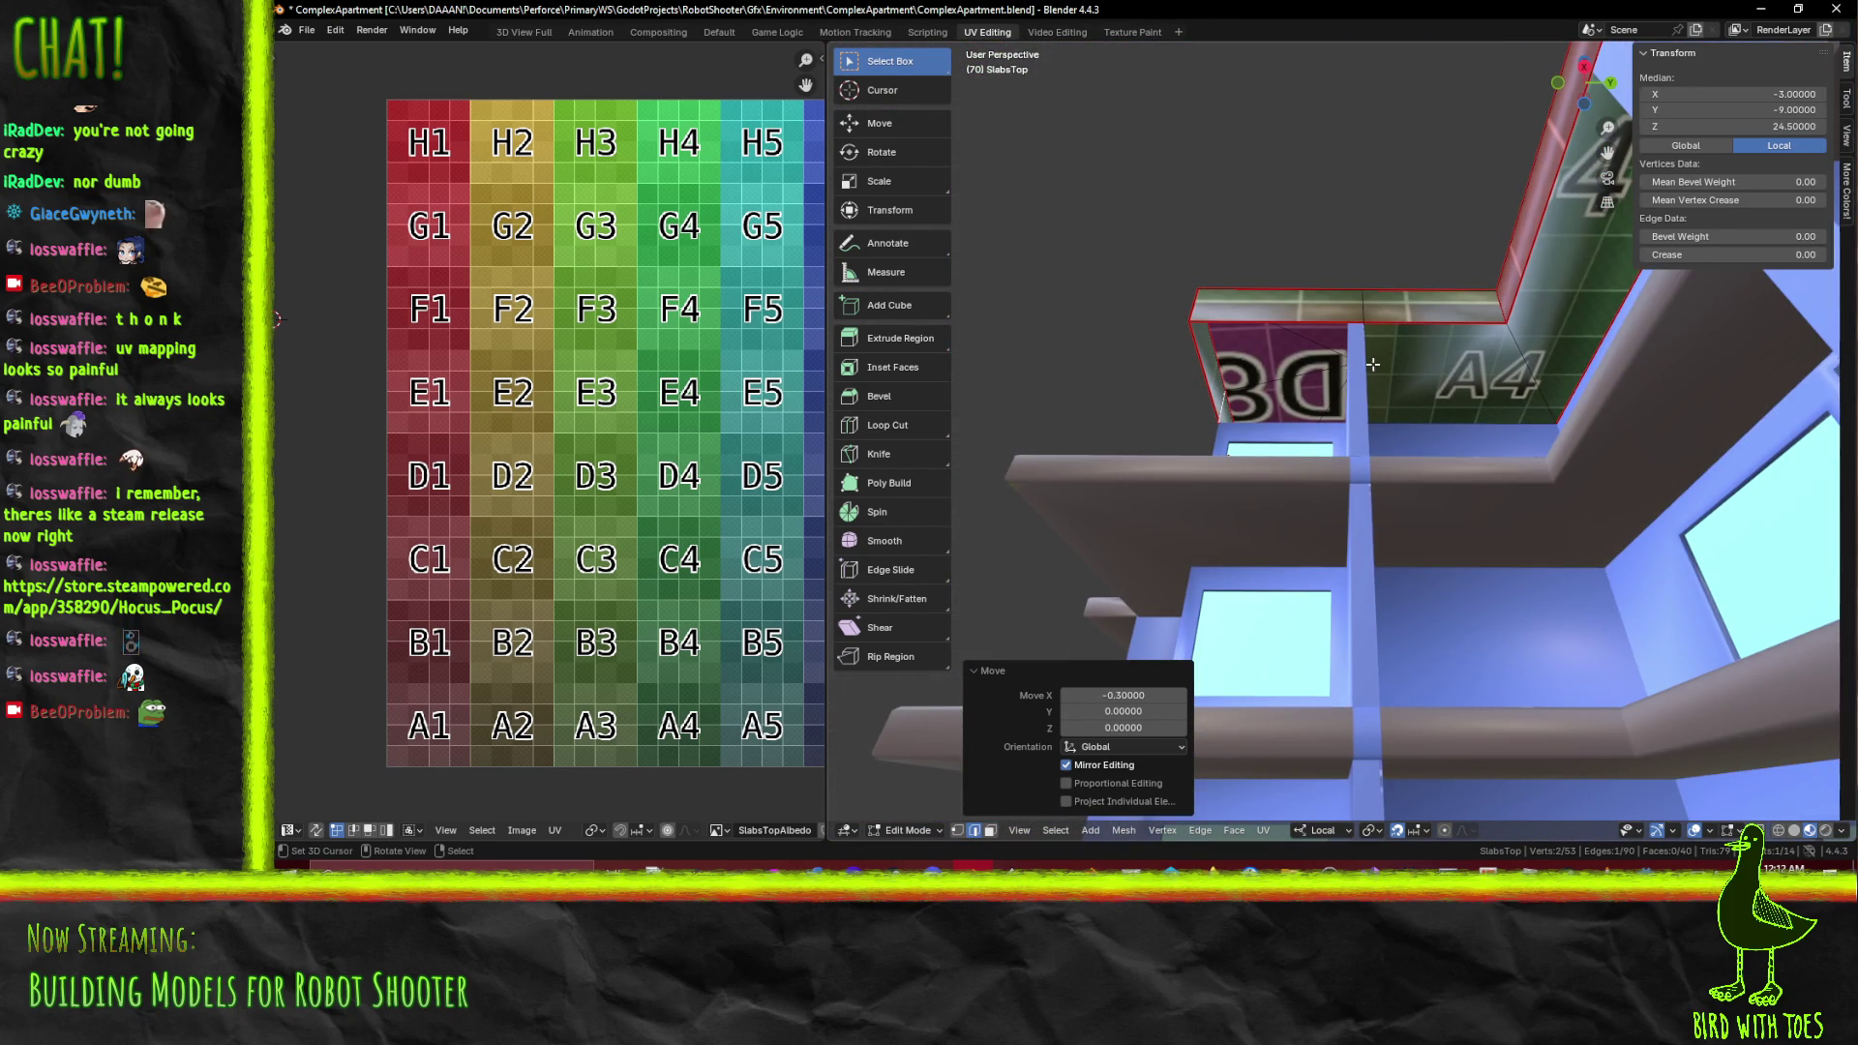
Fill a new face at the slab corner and select the adjacent vertical edge
left_click(1372, 362)
key("f")
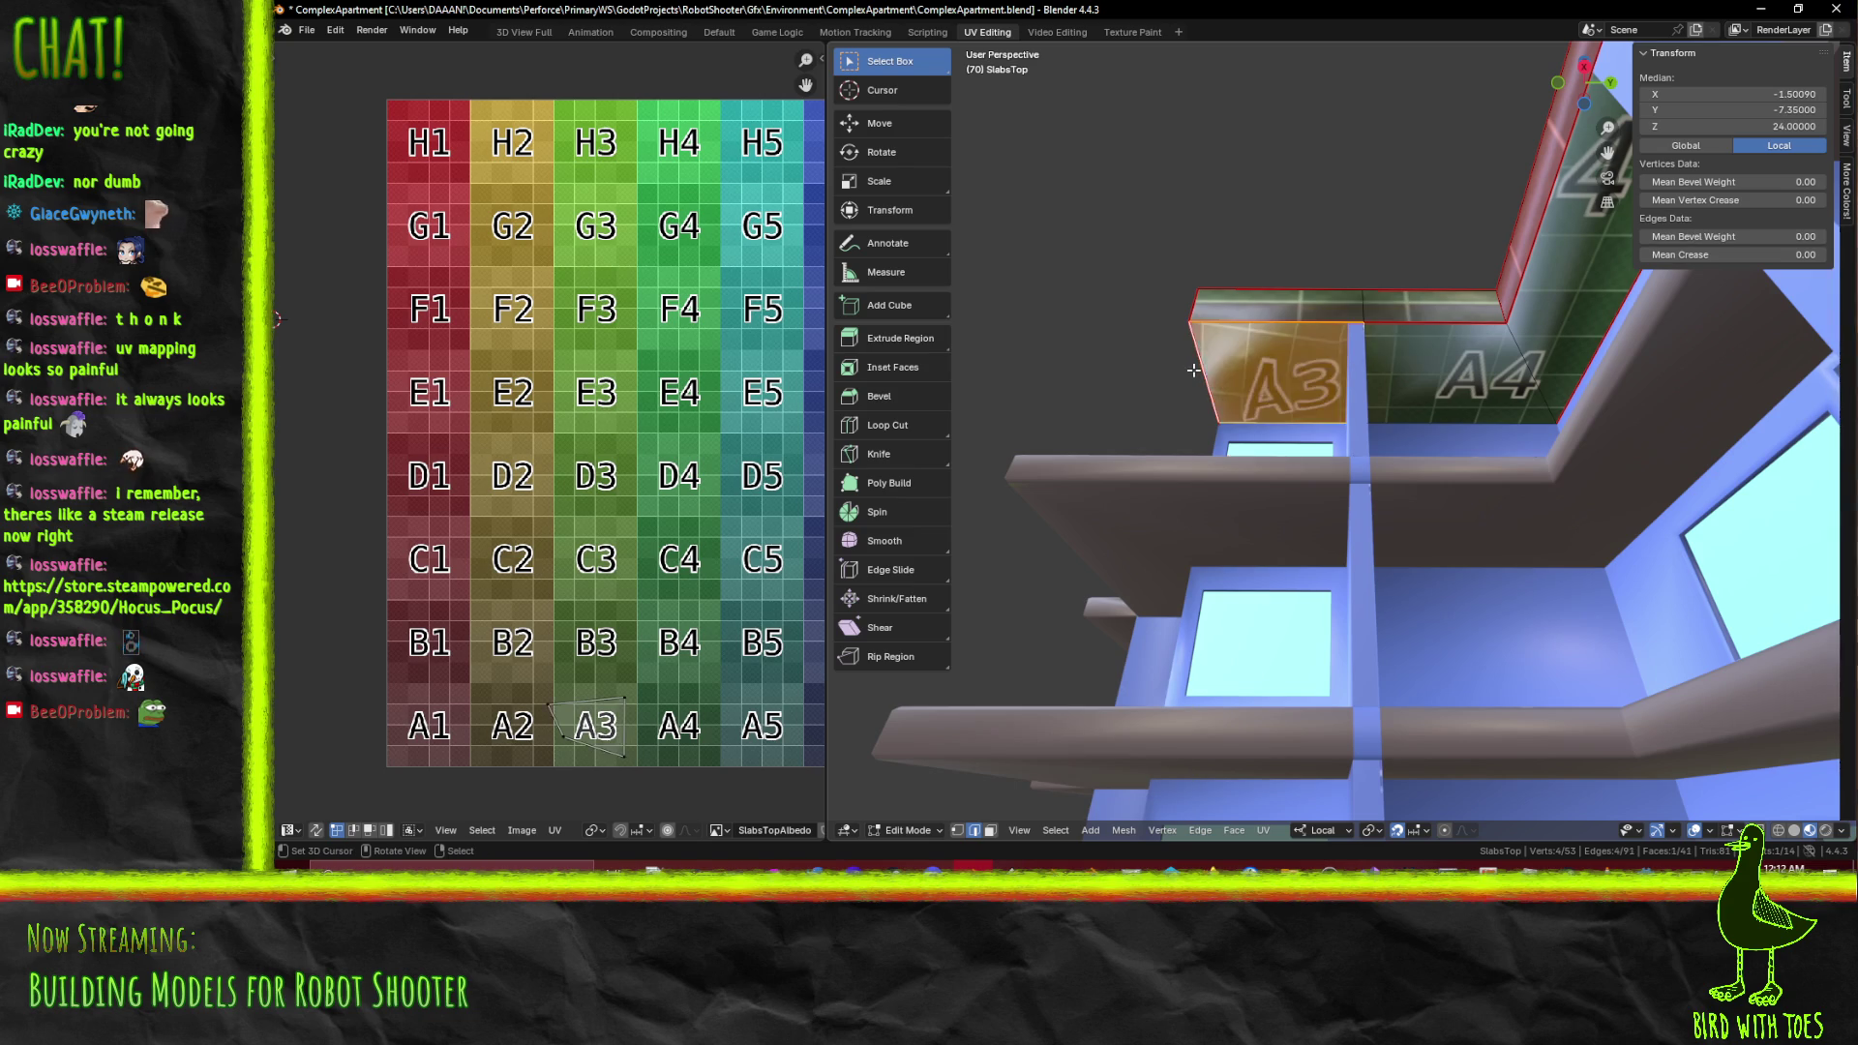
left_click_drag(1193, 370, 1270, 396)
left_click(1368, 368)
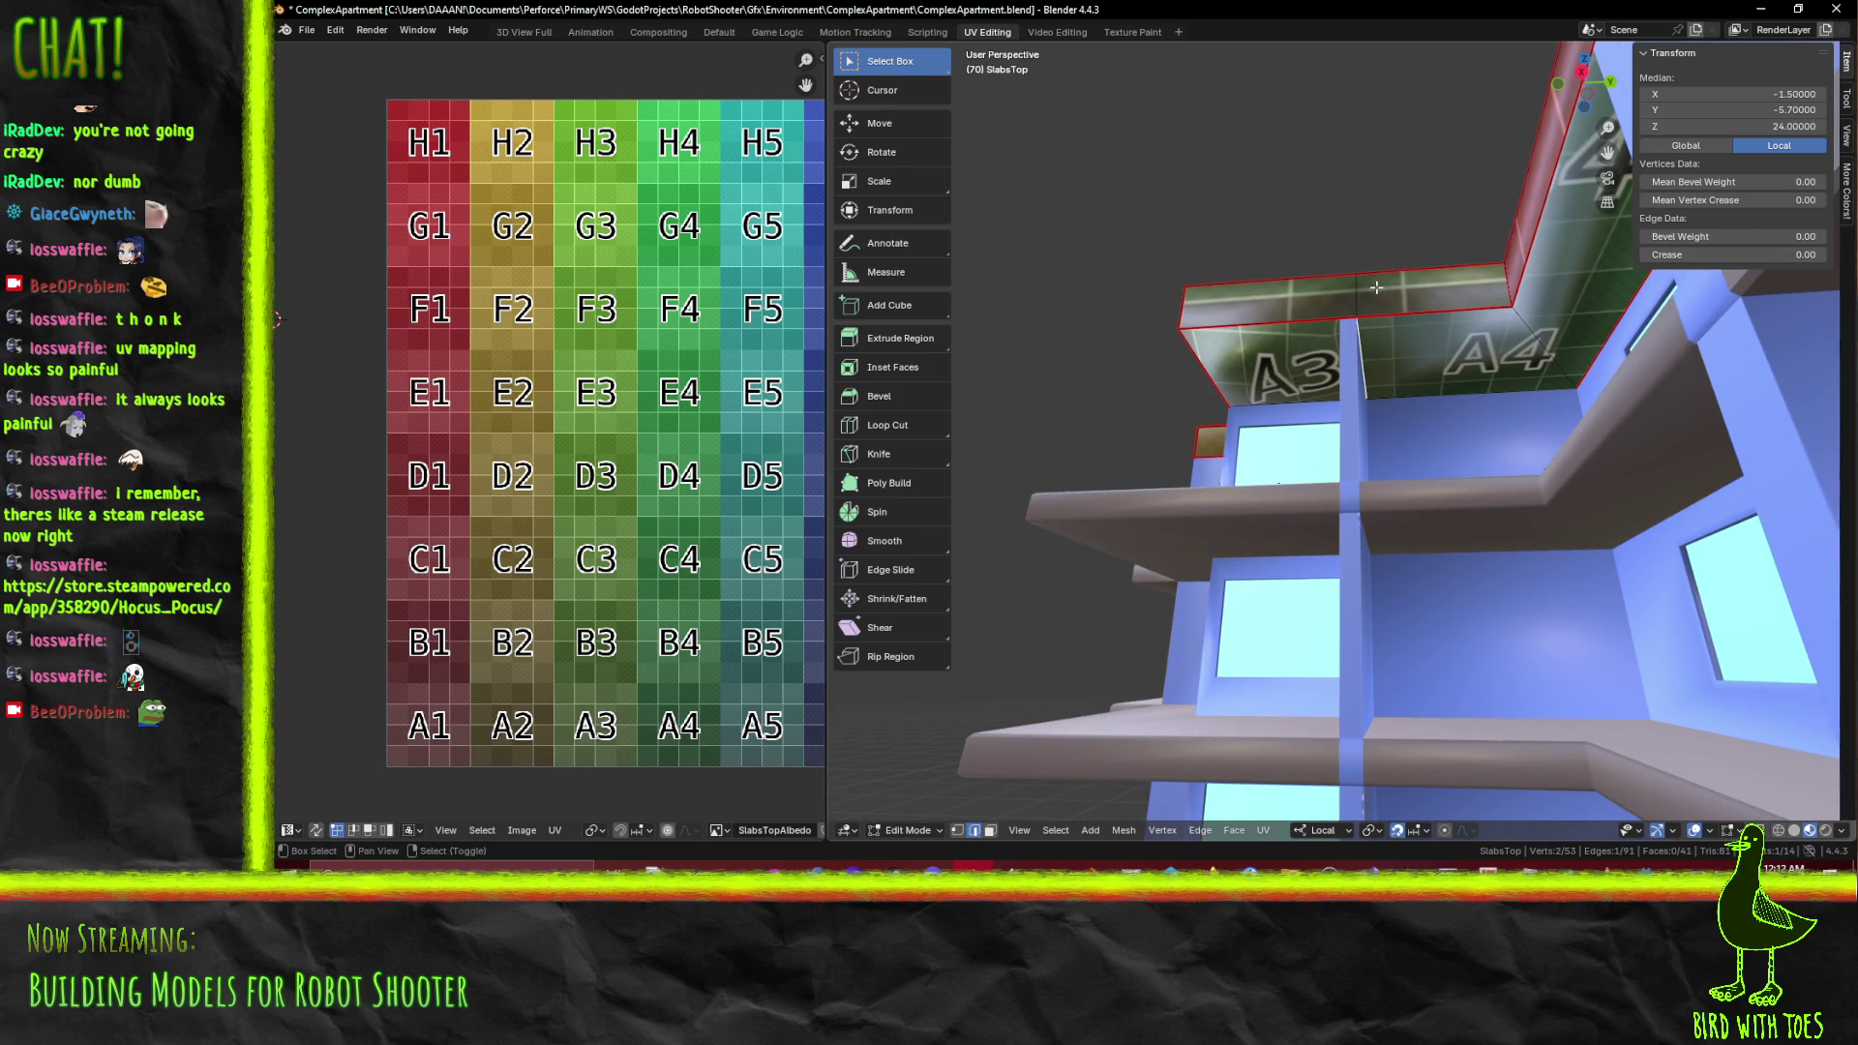
left_click_drag(1362, 294, 1396, 471)
left_click_drag(1437, 397, 1547, 391)
Dissolve the selected corner edges, check the diagonal edge, then select the whole slab
key("x")
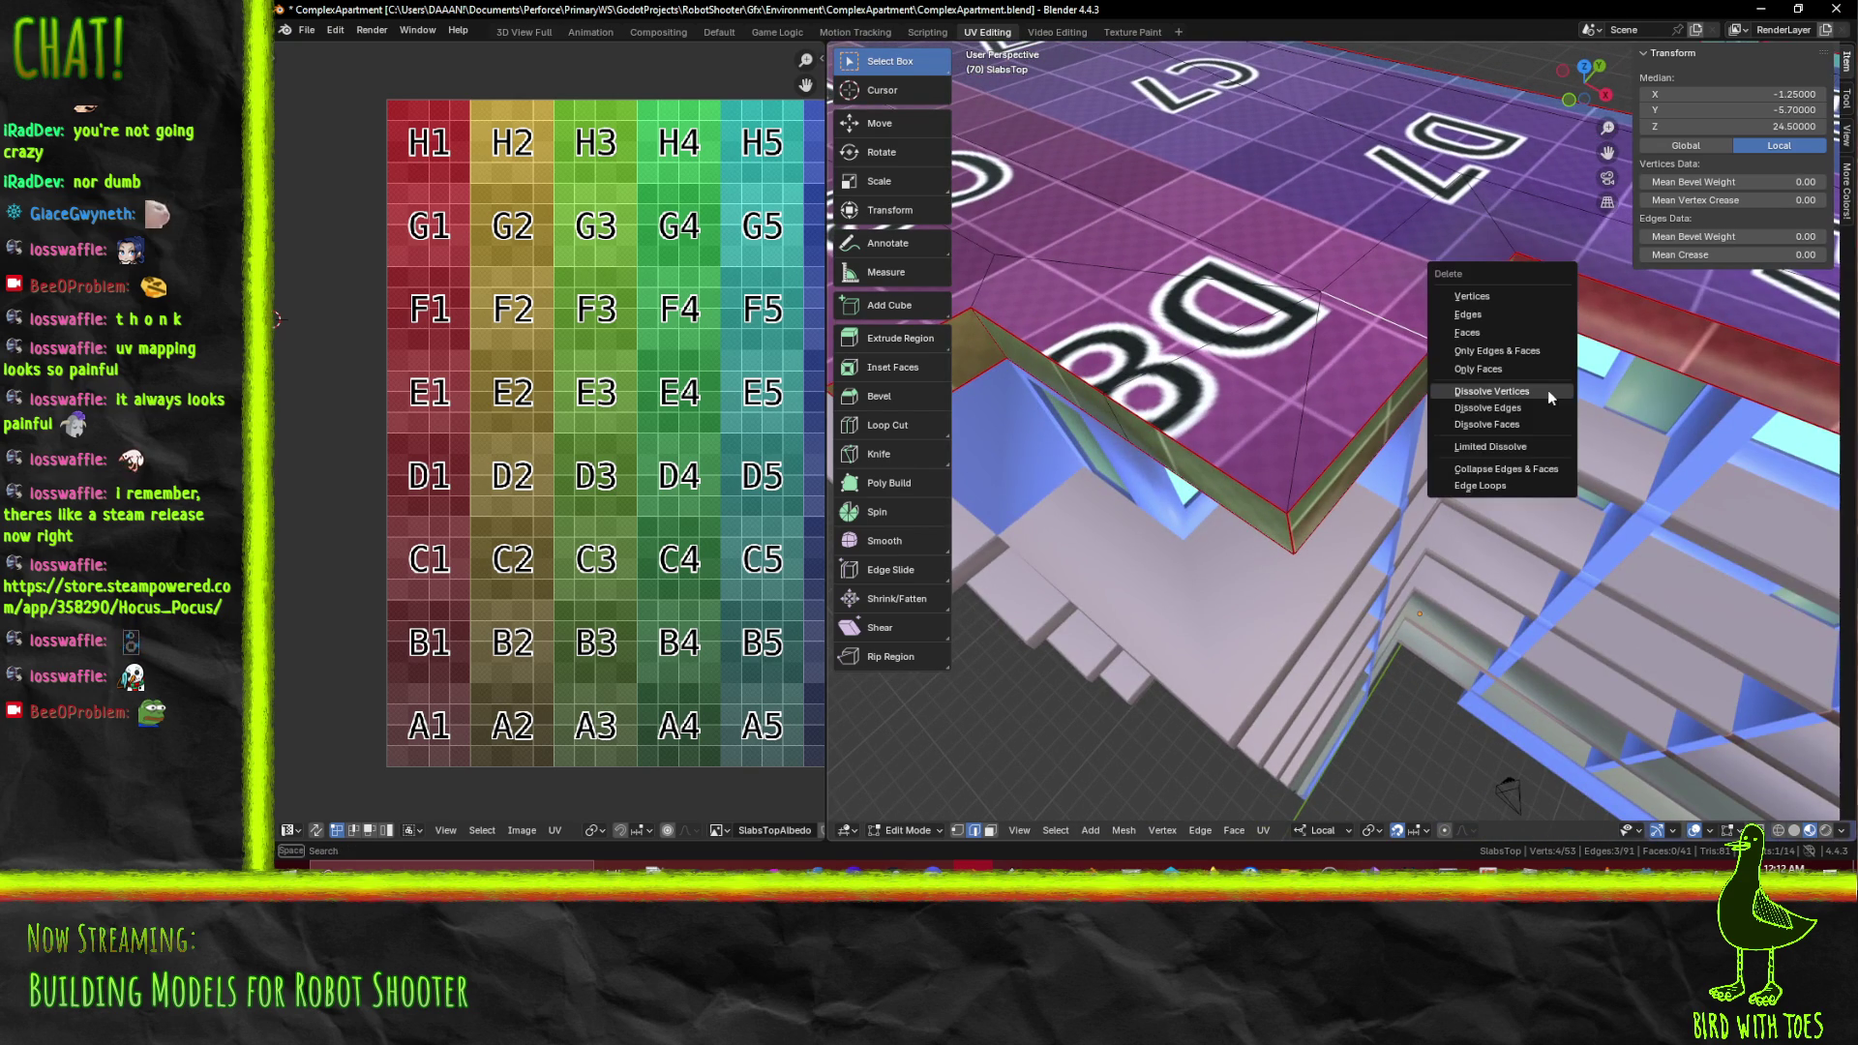
left_click(1554, 409)
left_click_drag(1392, 397, 1295, 532)
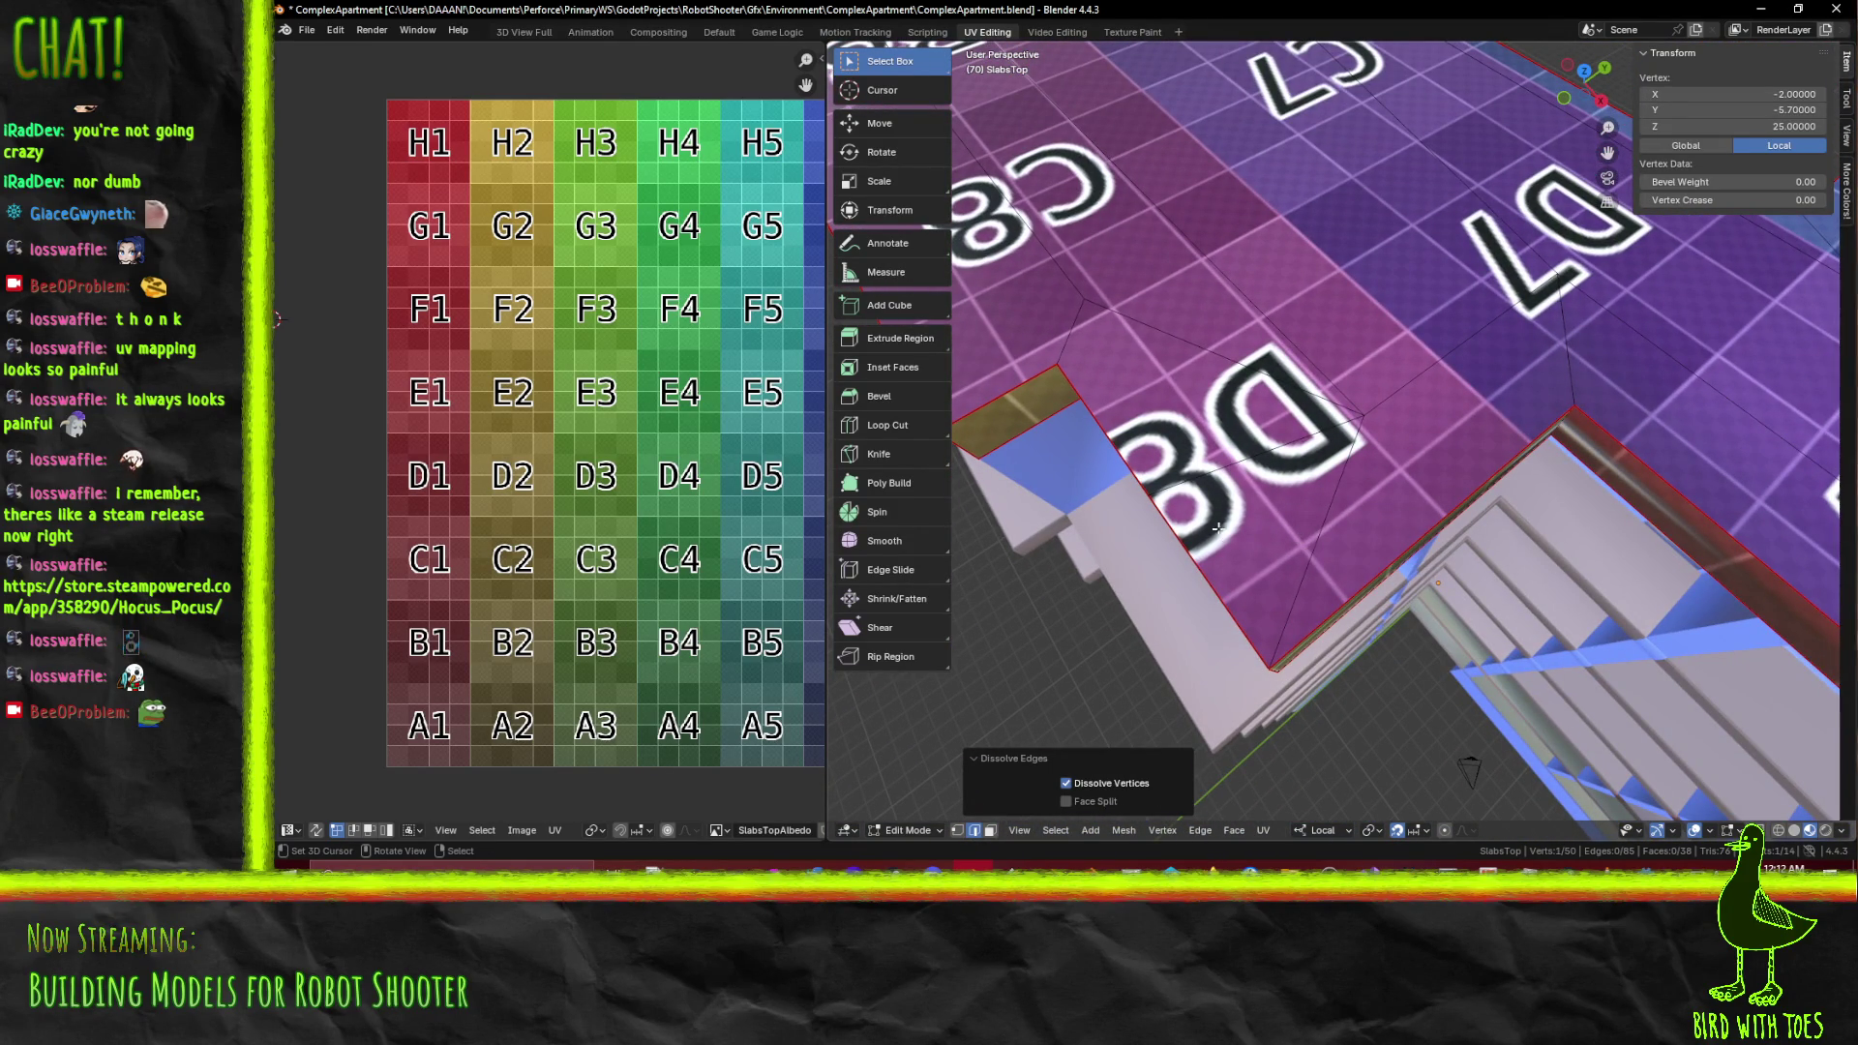
left_click(1332, 520)
left_click_drag(1241, 464, 1422, 406)
key("a")
scroll("right", 3)
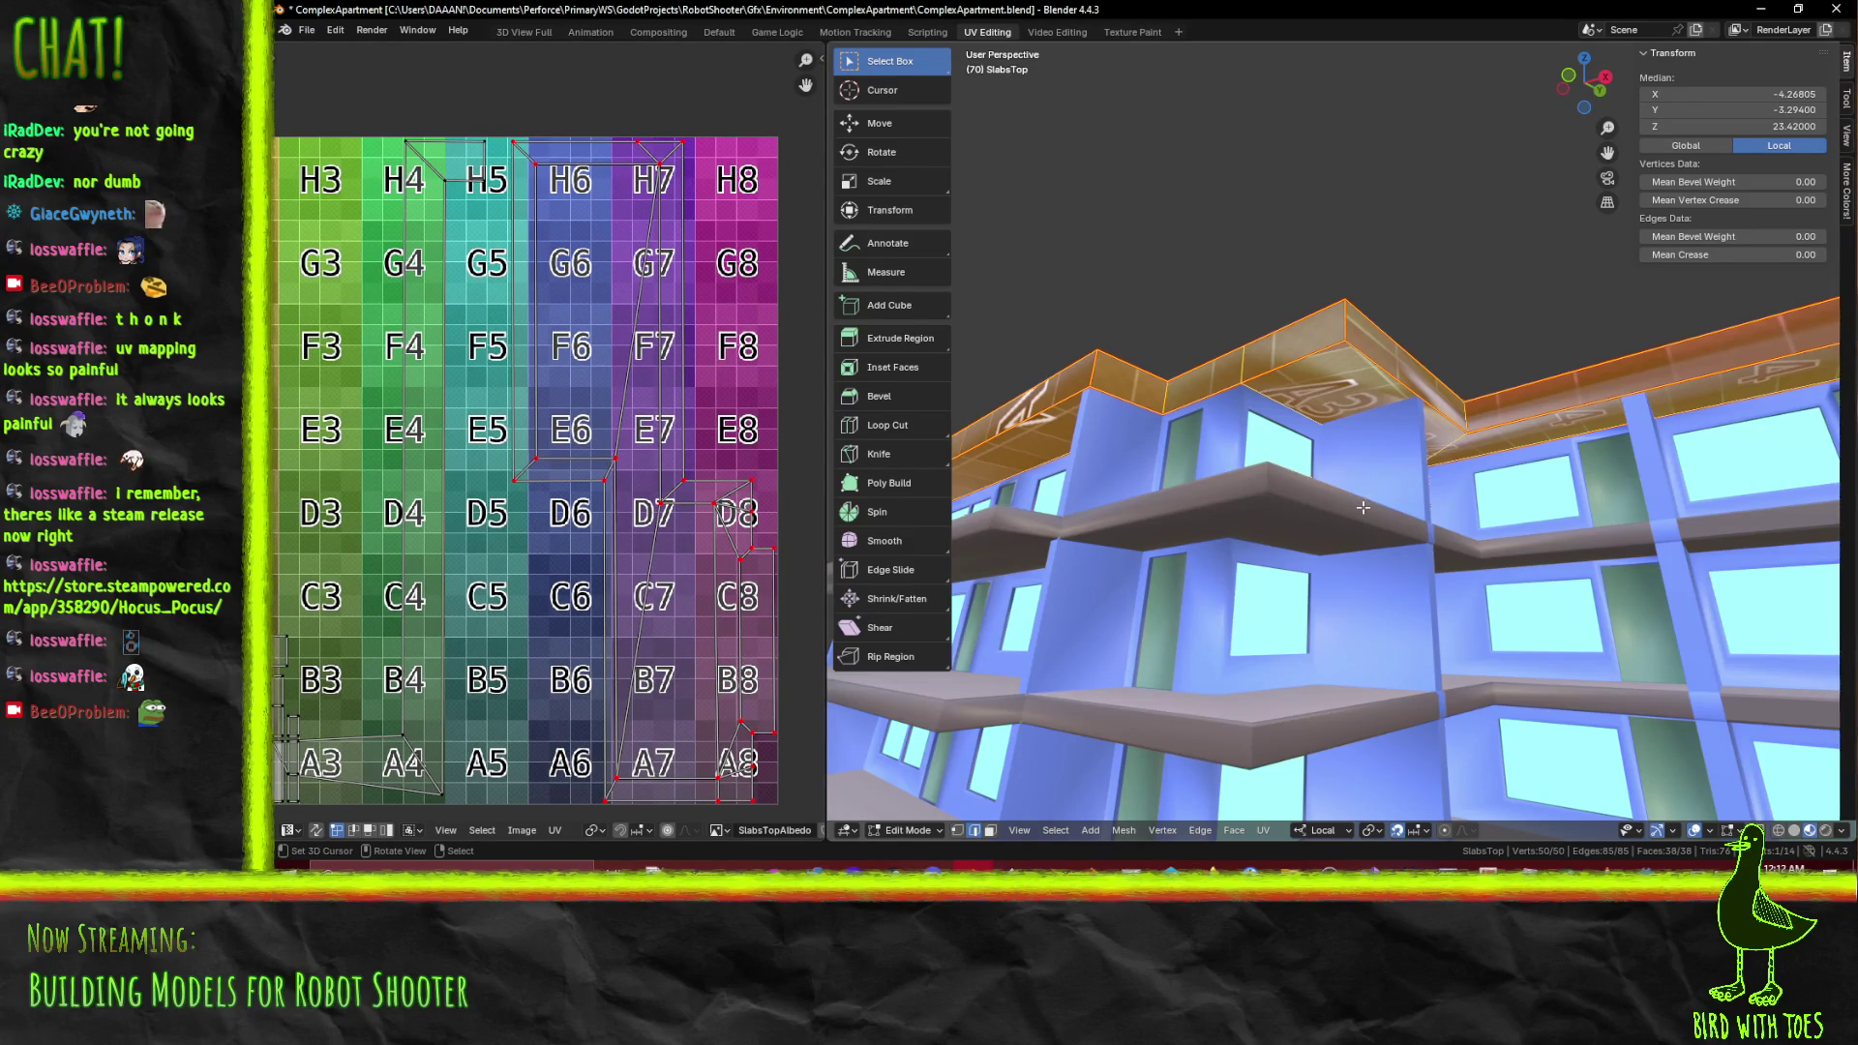
Pin the H4/H5 UV island and the A4–H4 column strip
scroll("down", 3)
left_click_drag(604, 512, 727, 494)
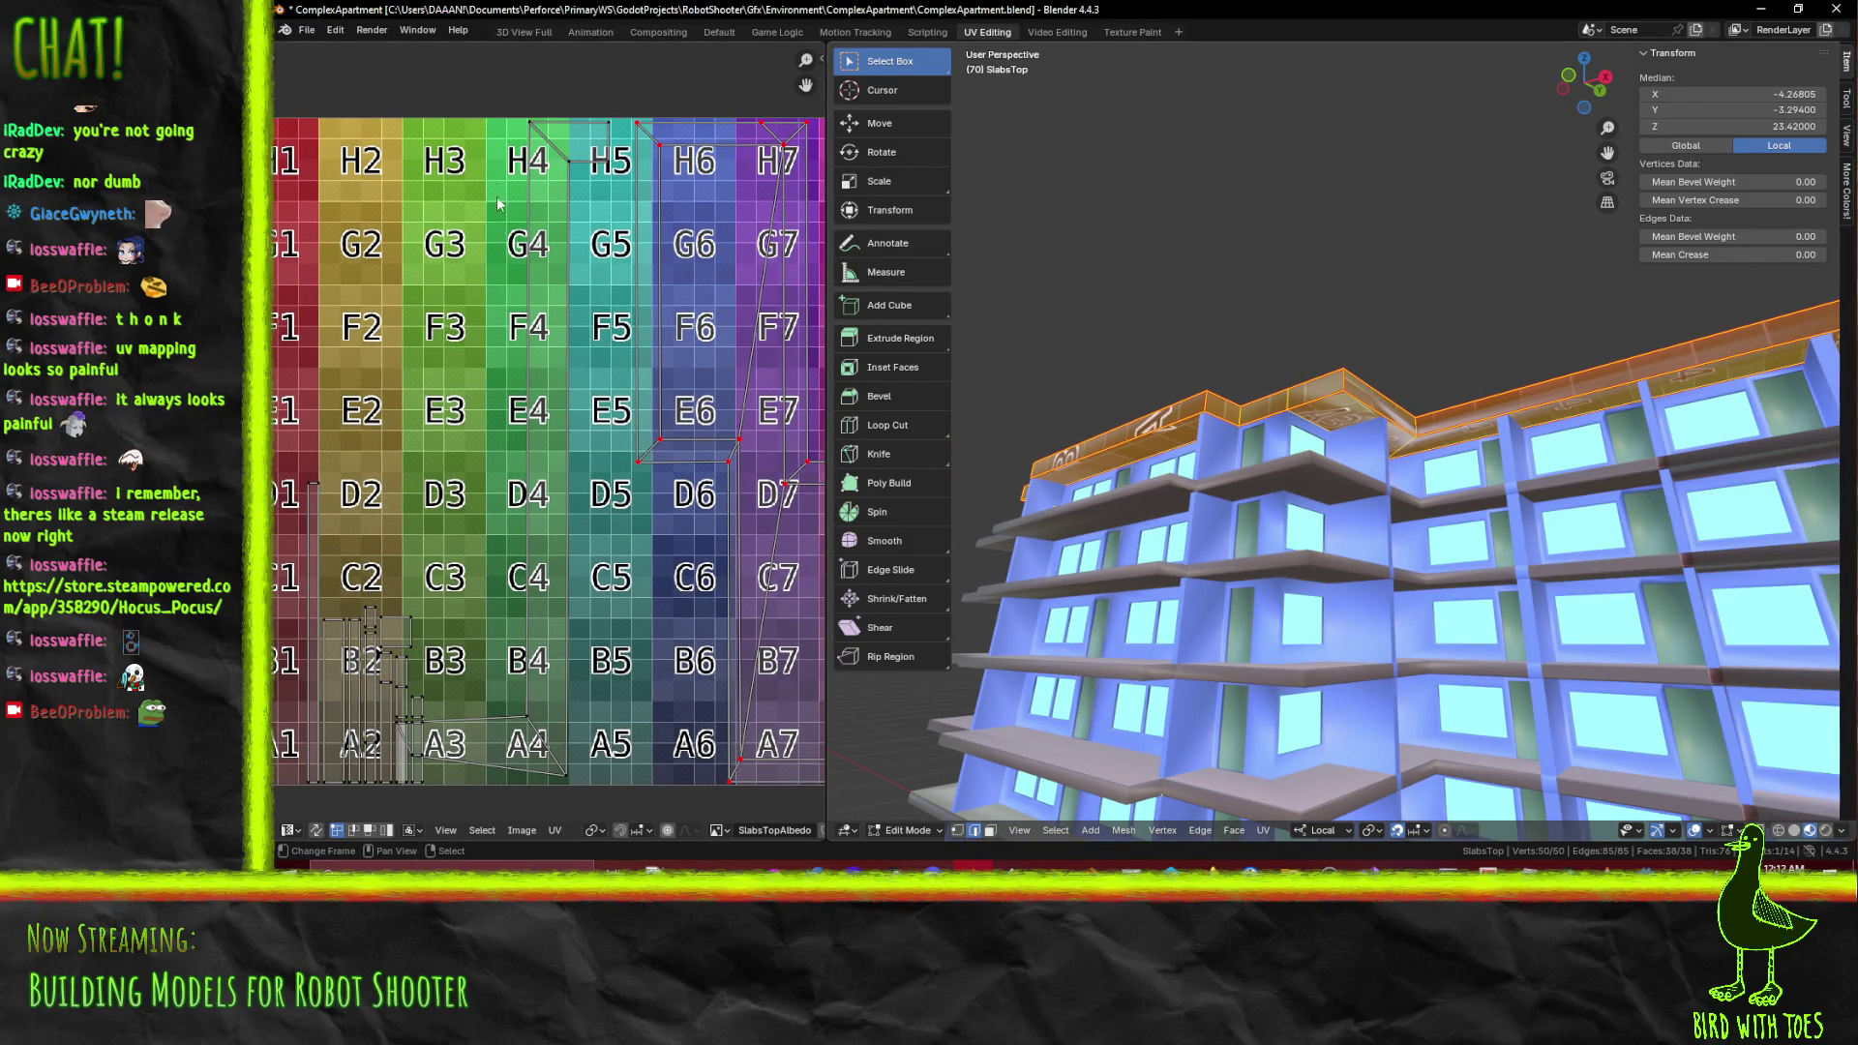
left_click_drag(503, 87, 627, 210)
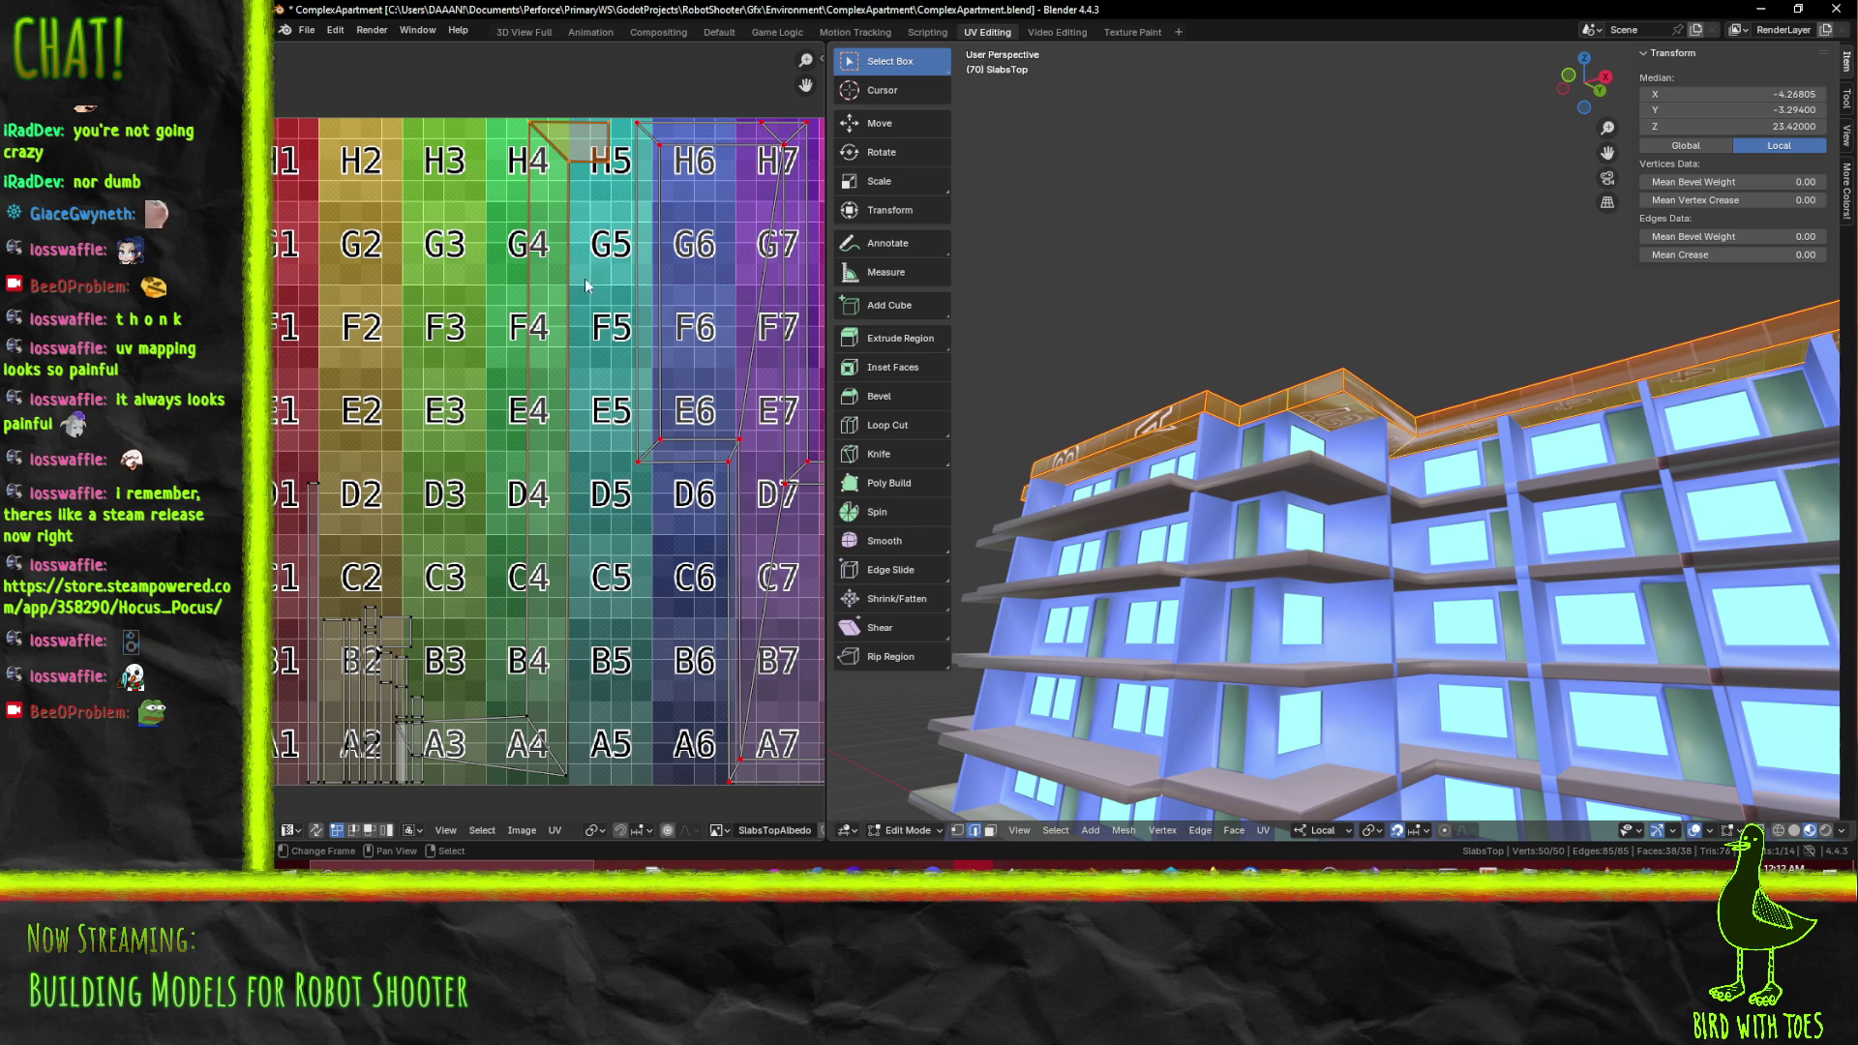
left_click_drag(535, 710, 585, 774)
key("p")
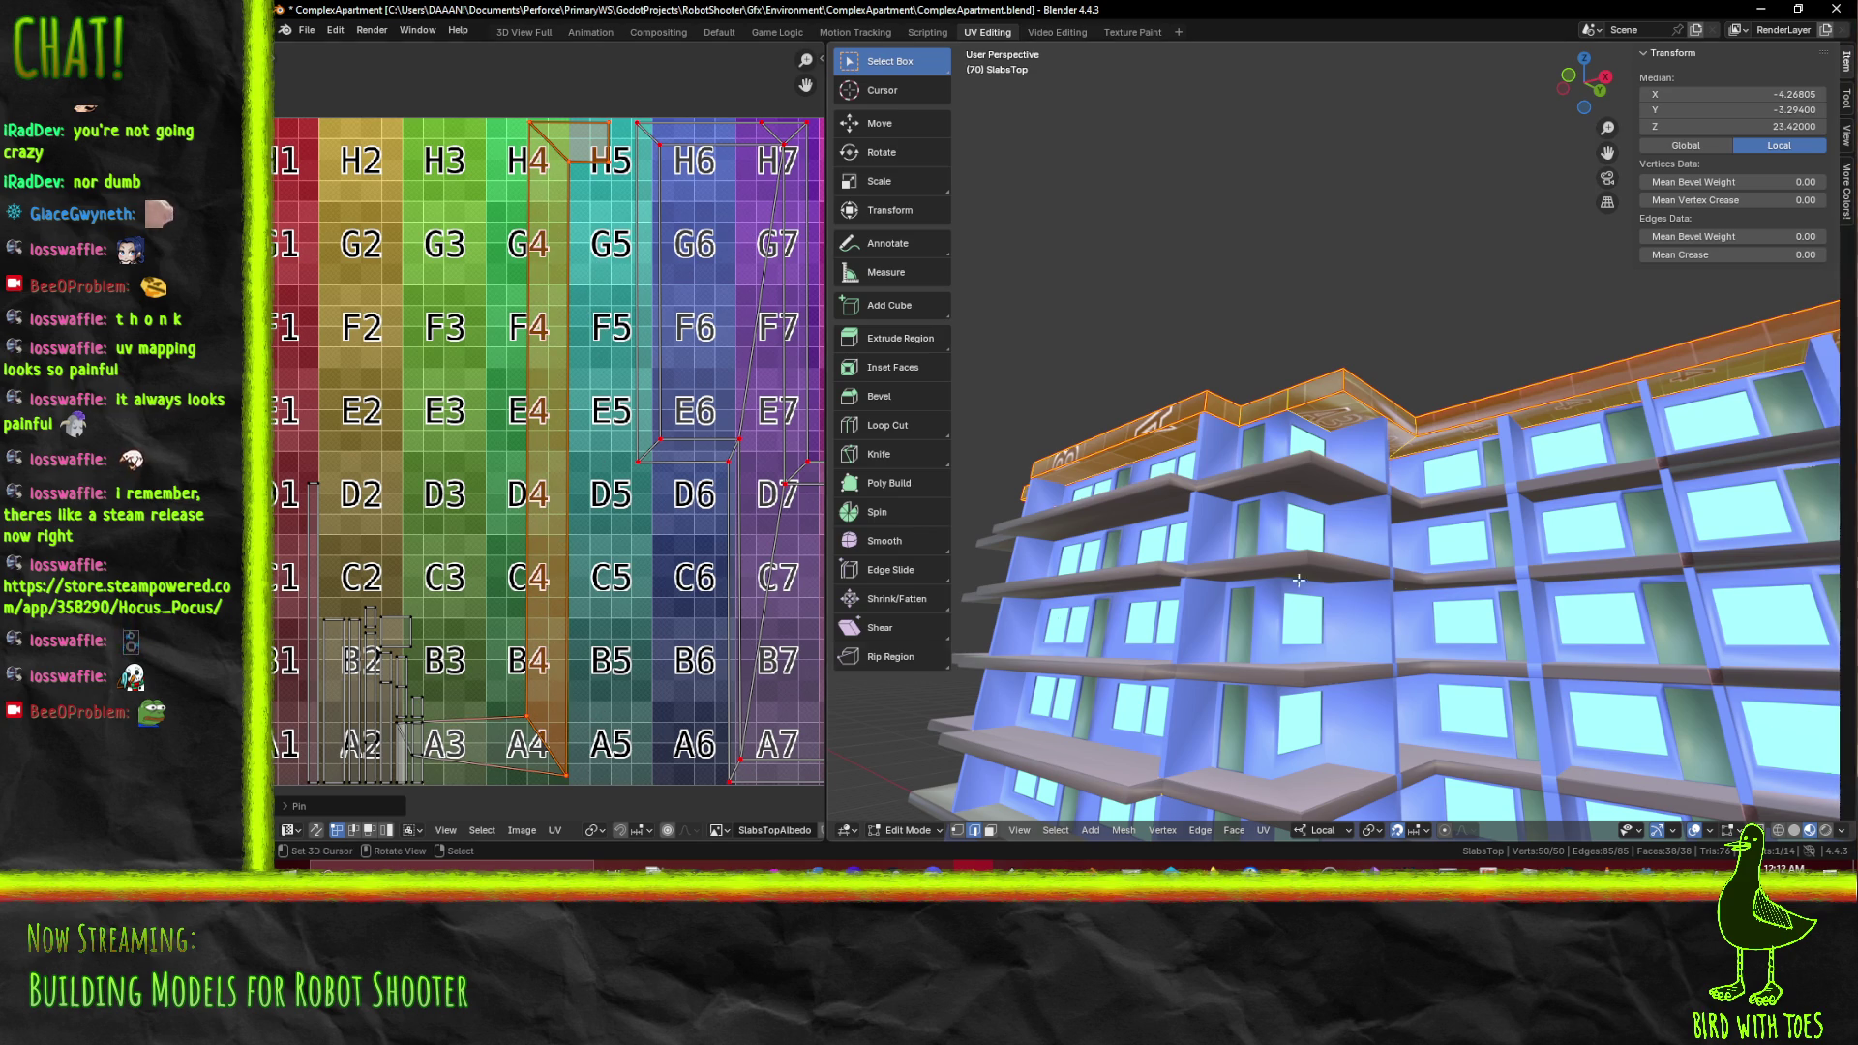
Re-unwrap the slab conformally, save the file, and return to Object Mode
left_click_drag(1057, 581, 1548, 538)
key("F3")
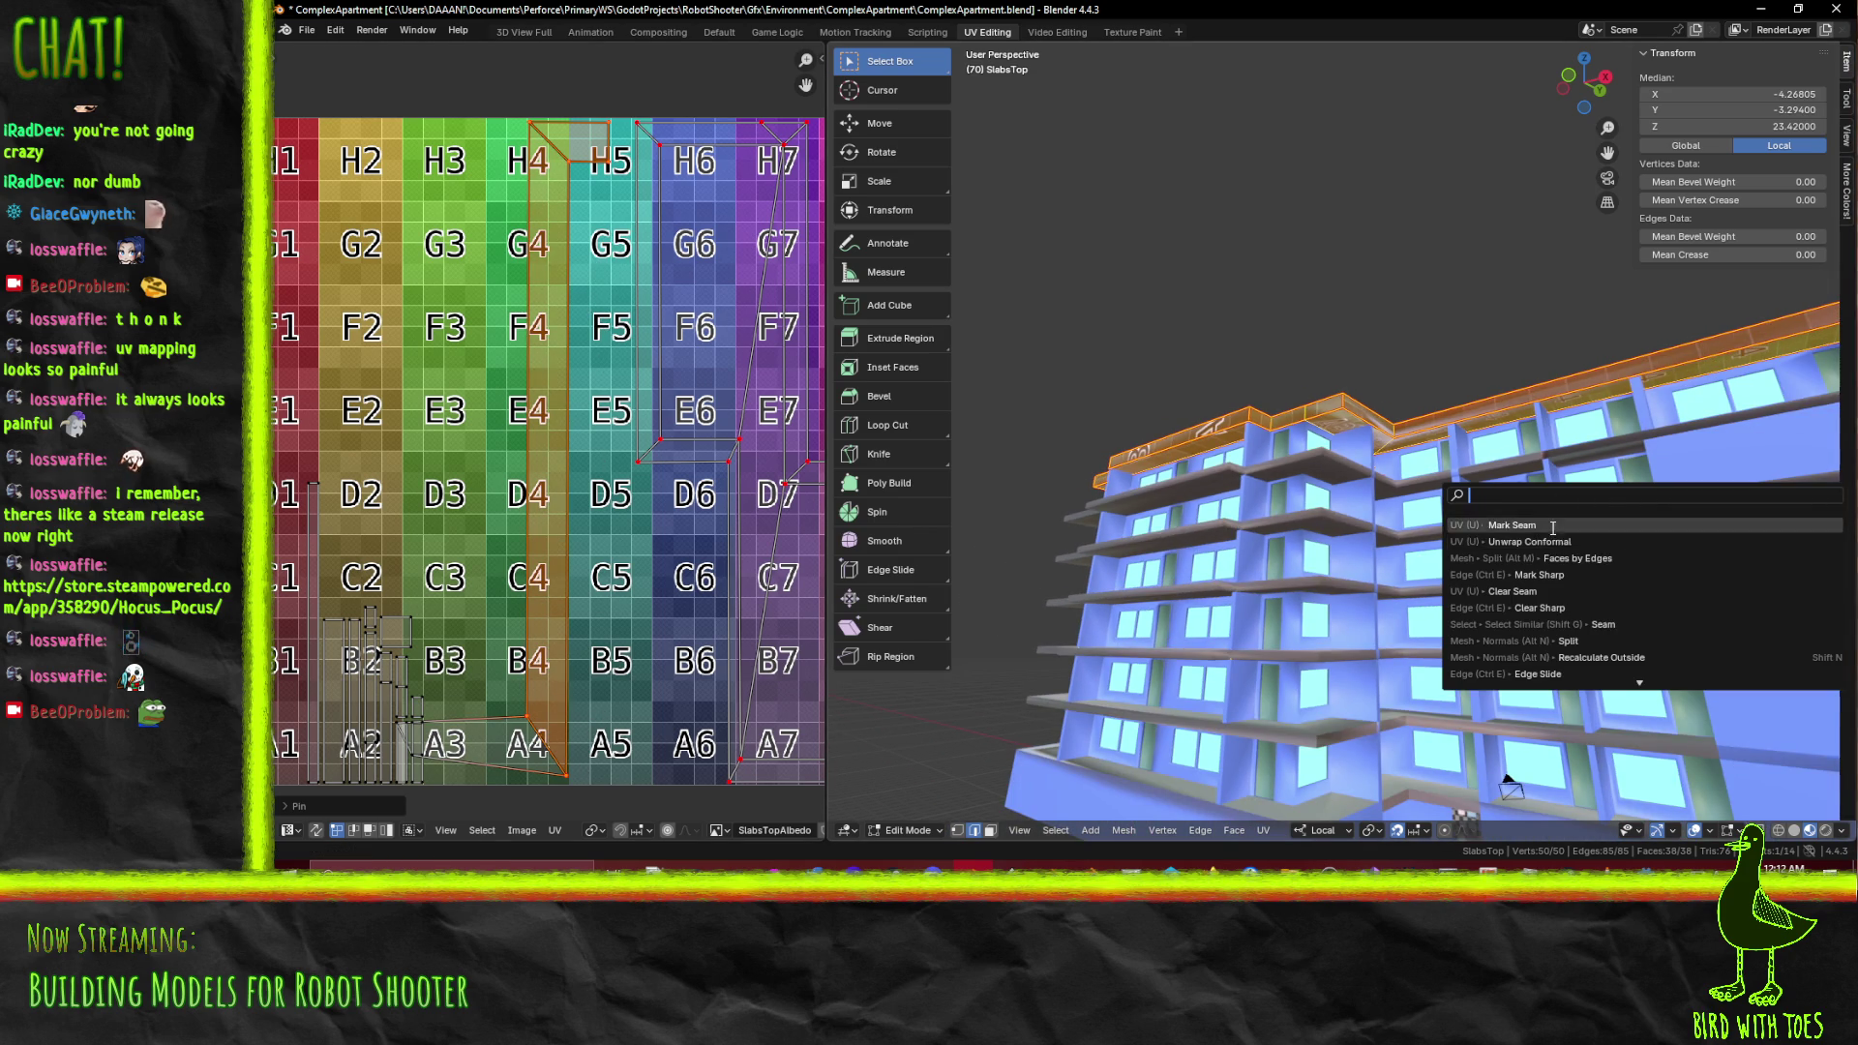
left_click(1553, 541)
scroll("down", 3)
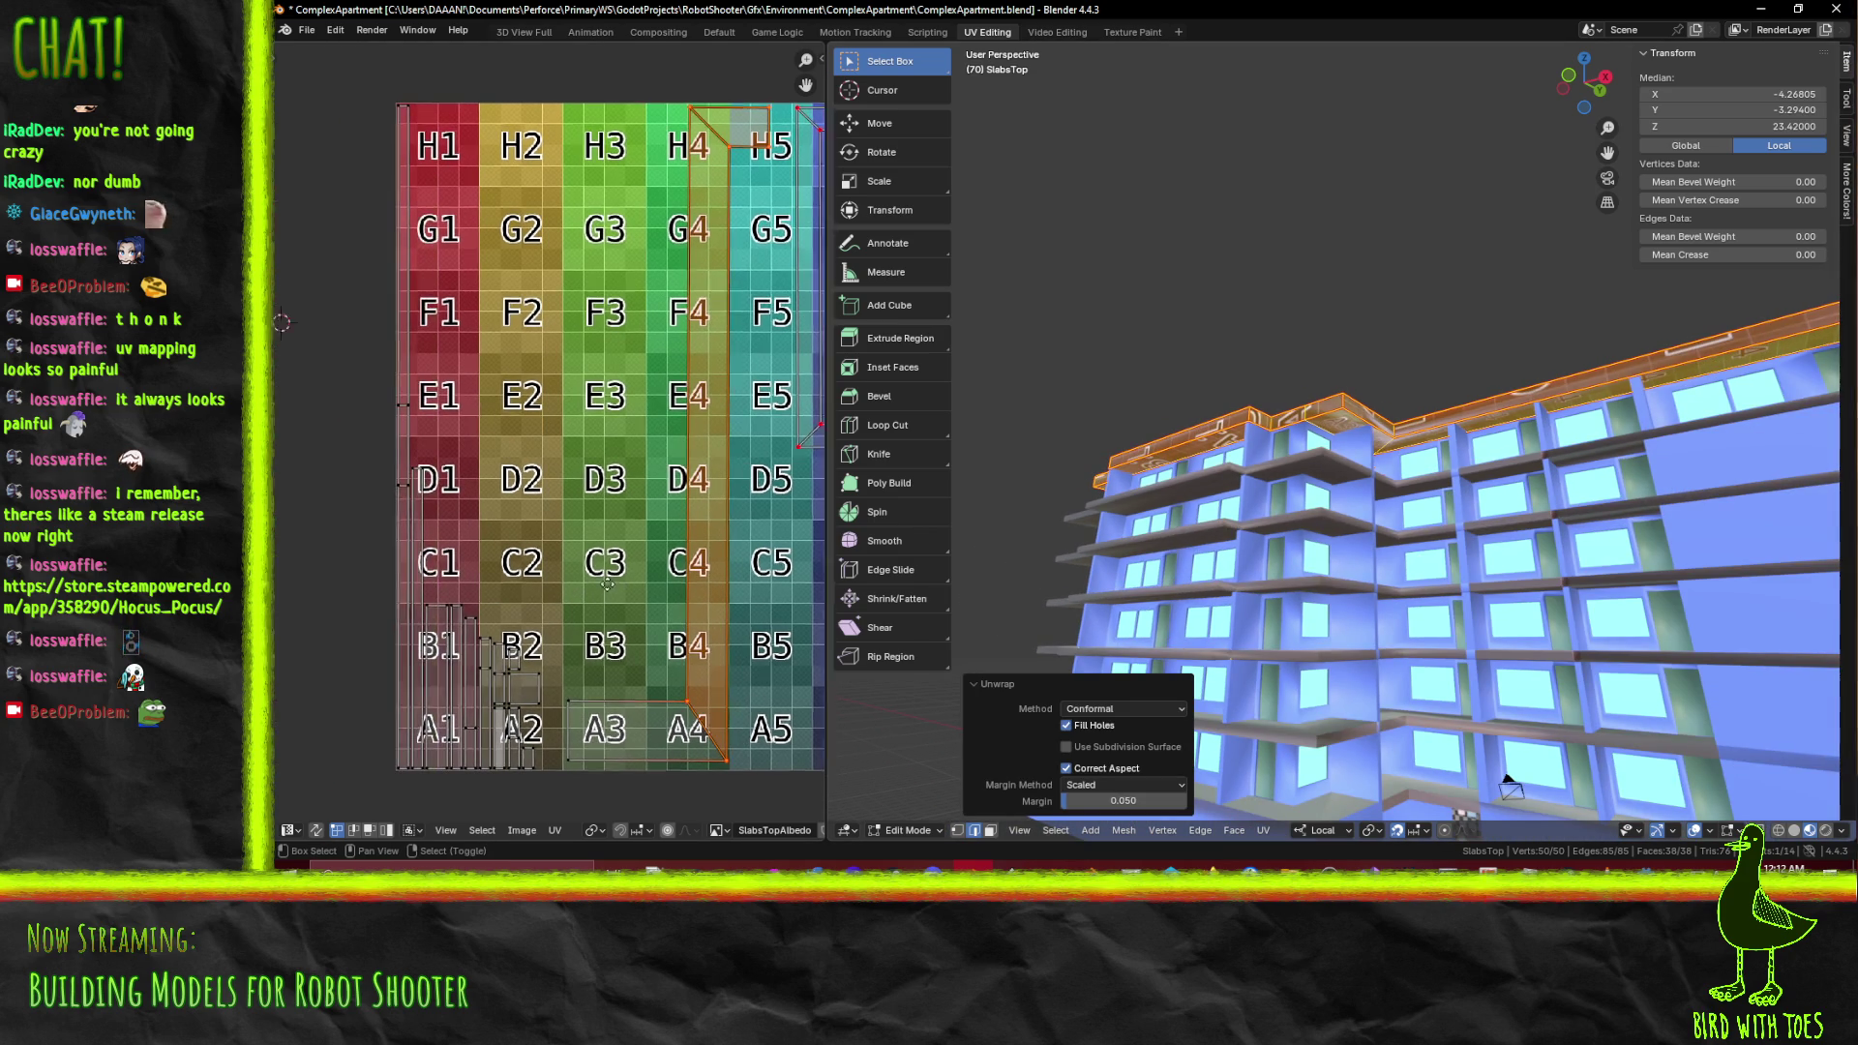
left_click_drag(1285, 523, 1269, 600)
key("ctrl+s")
key("Tab")
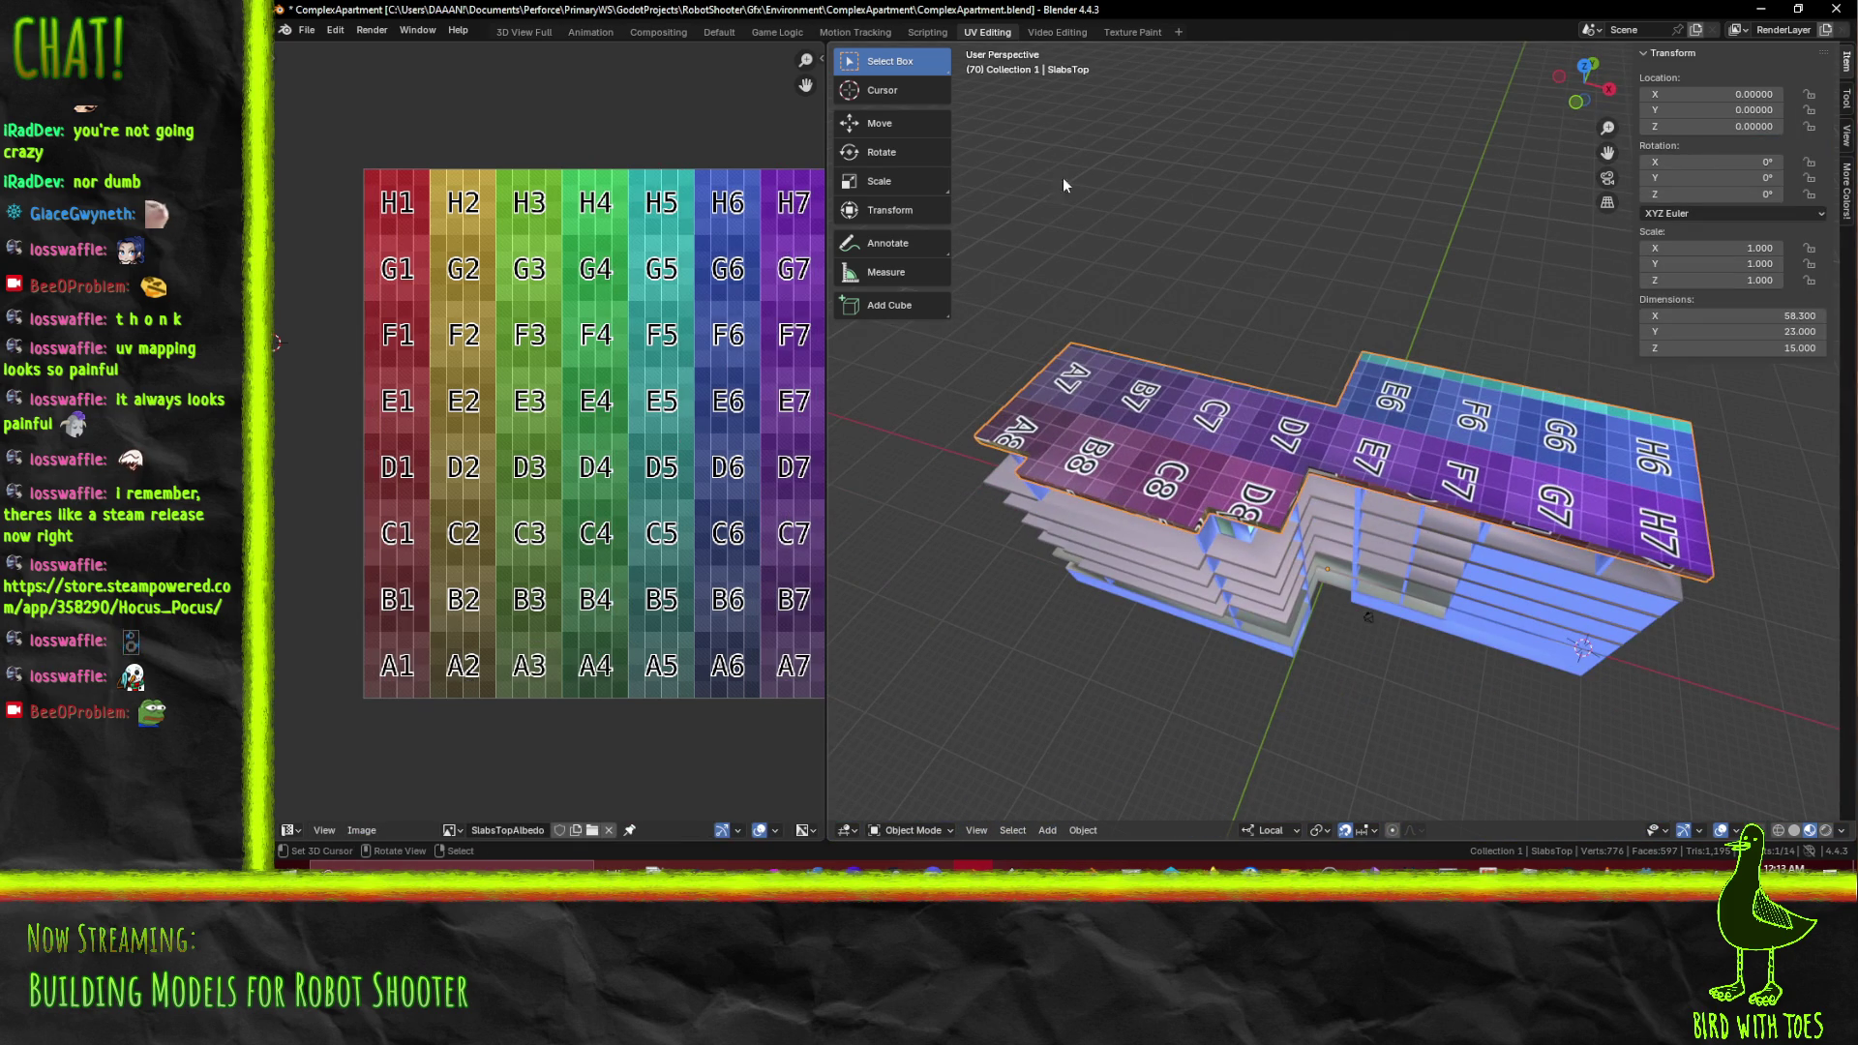
In Texture Paint, undo the lighter paint strokes around C7–E7 on the top slab
left_click(1132, 32)
left_click_drag(1193, 340, 1211, 467)
left_click_drag(1210, 466, 1014, 578)
key("ctrl+z")
key("ctrl+z")
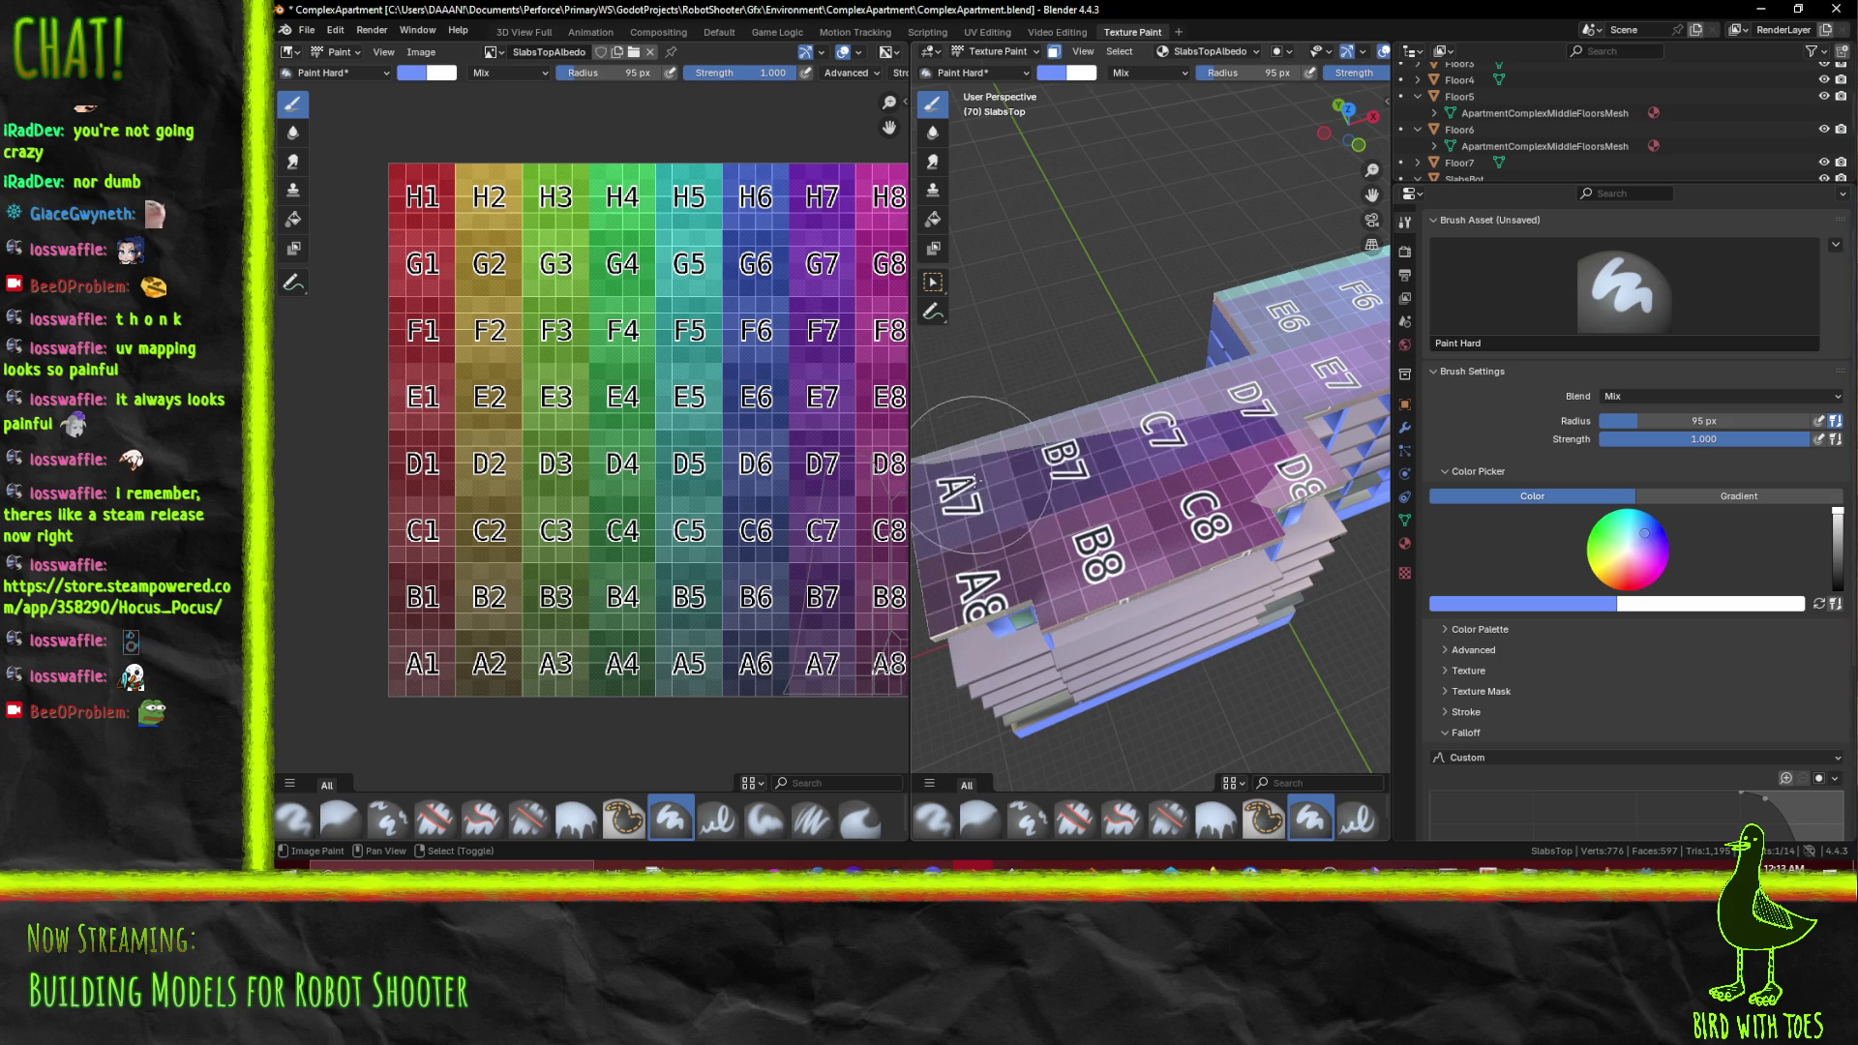
key("ctrl+z")
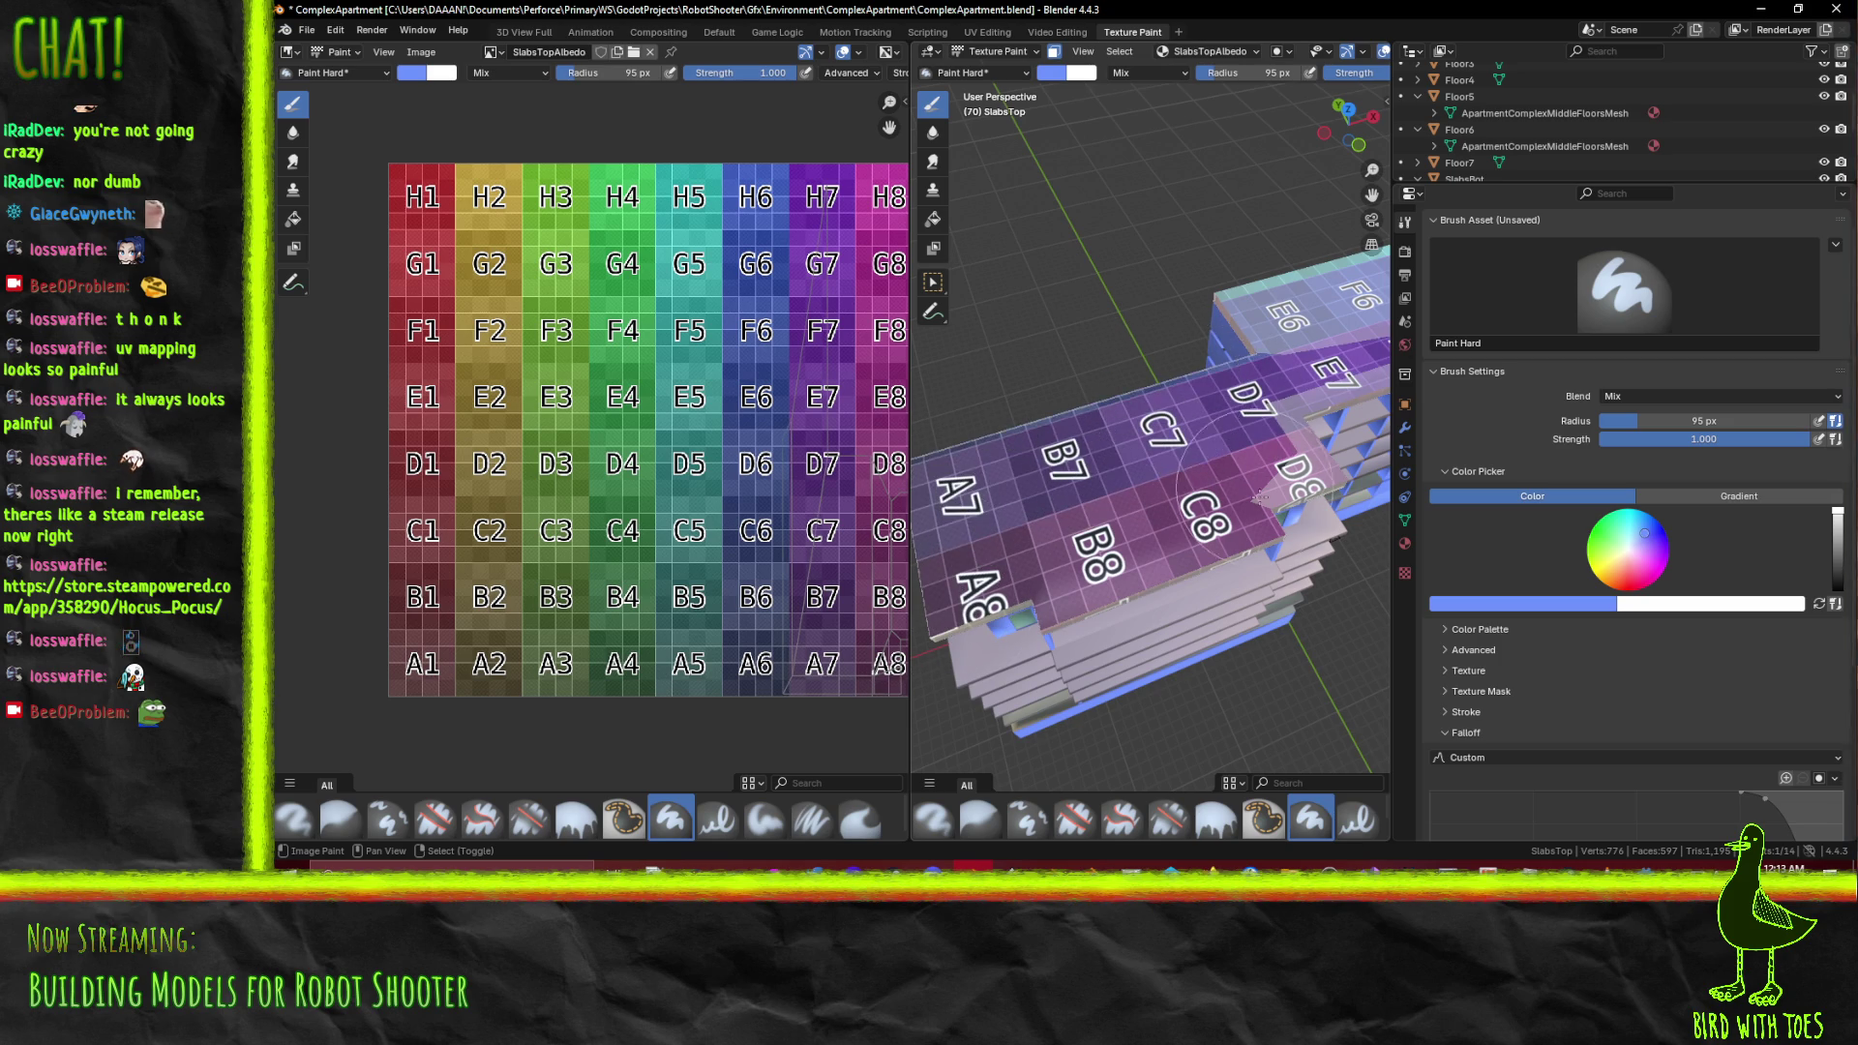
Undo the lighter paint on the E6–H6 rows and along the slab's top edge
left_click_drag(1315, 448, 1091, 338)
key("ctrl+z")
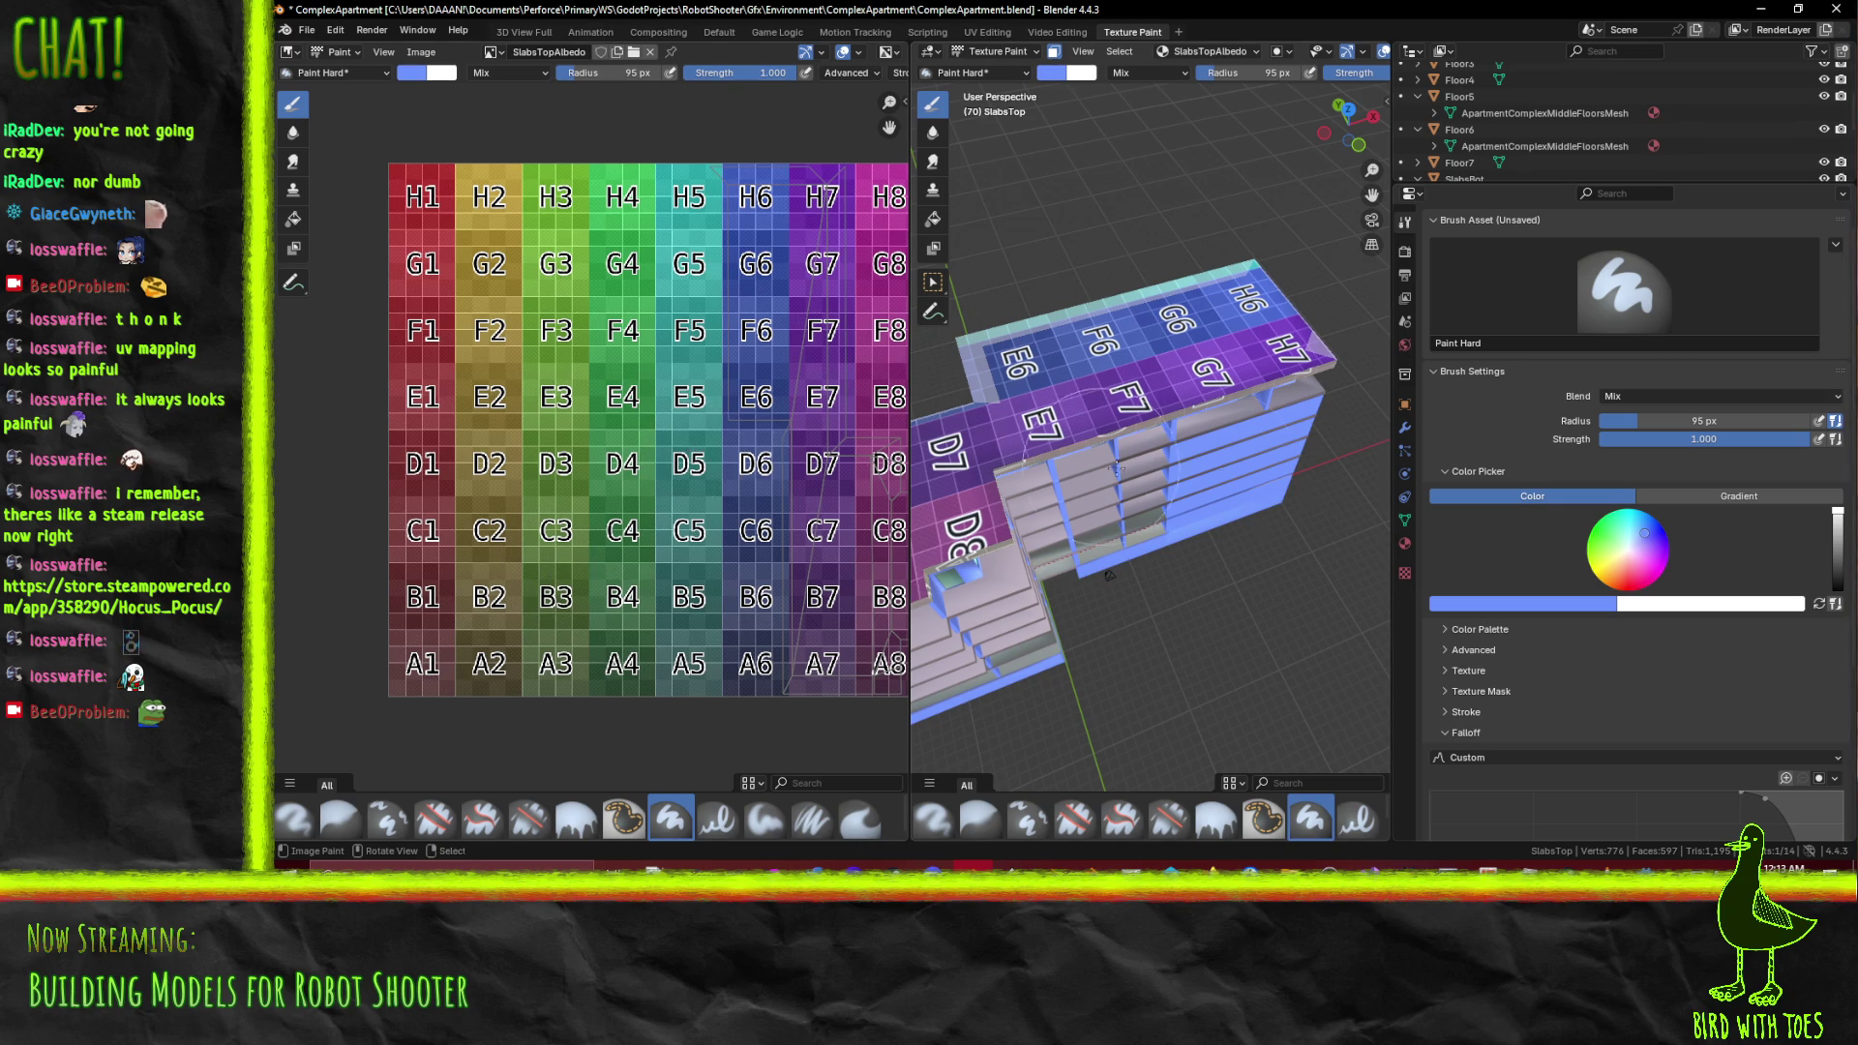
key("ctrl+z")
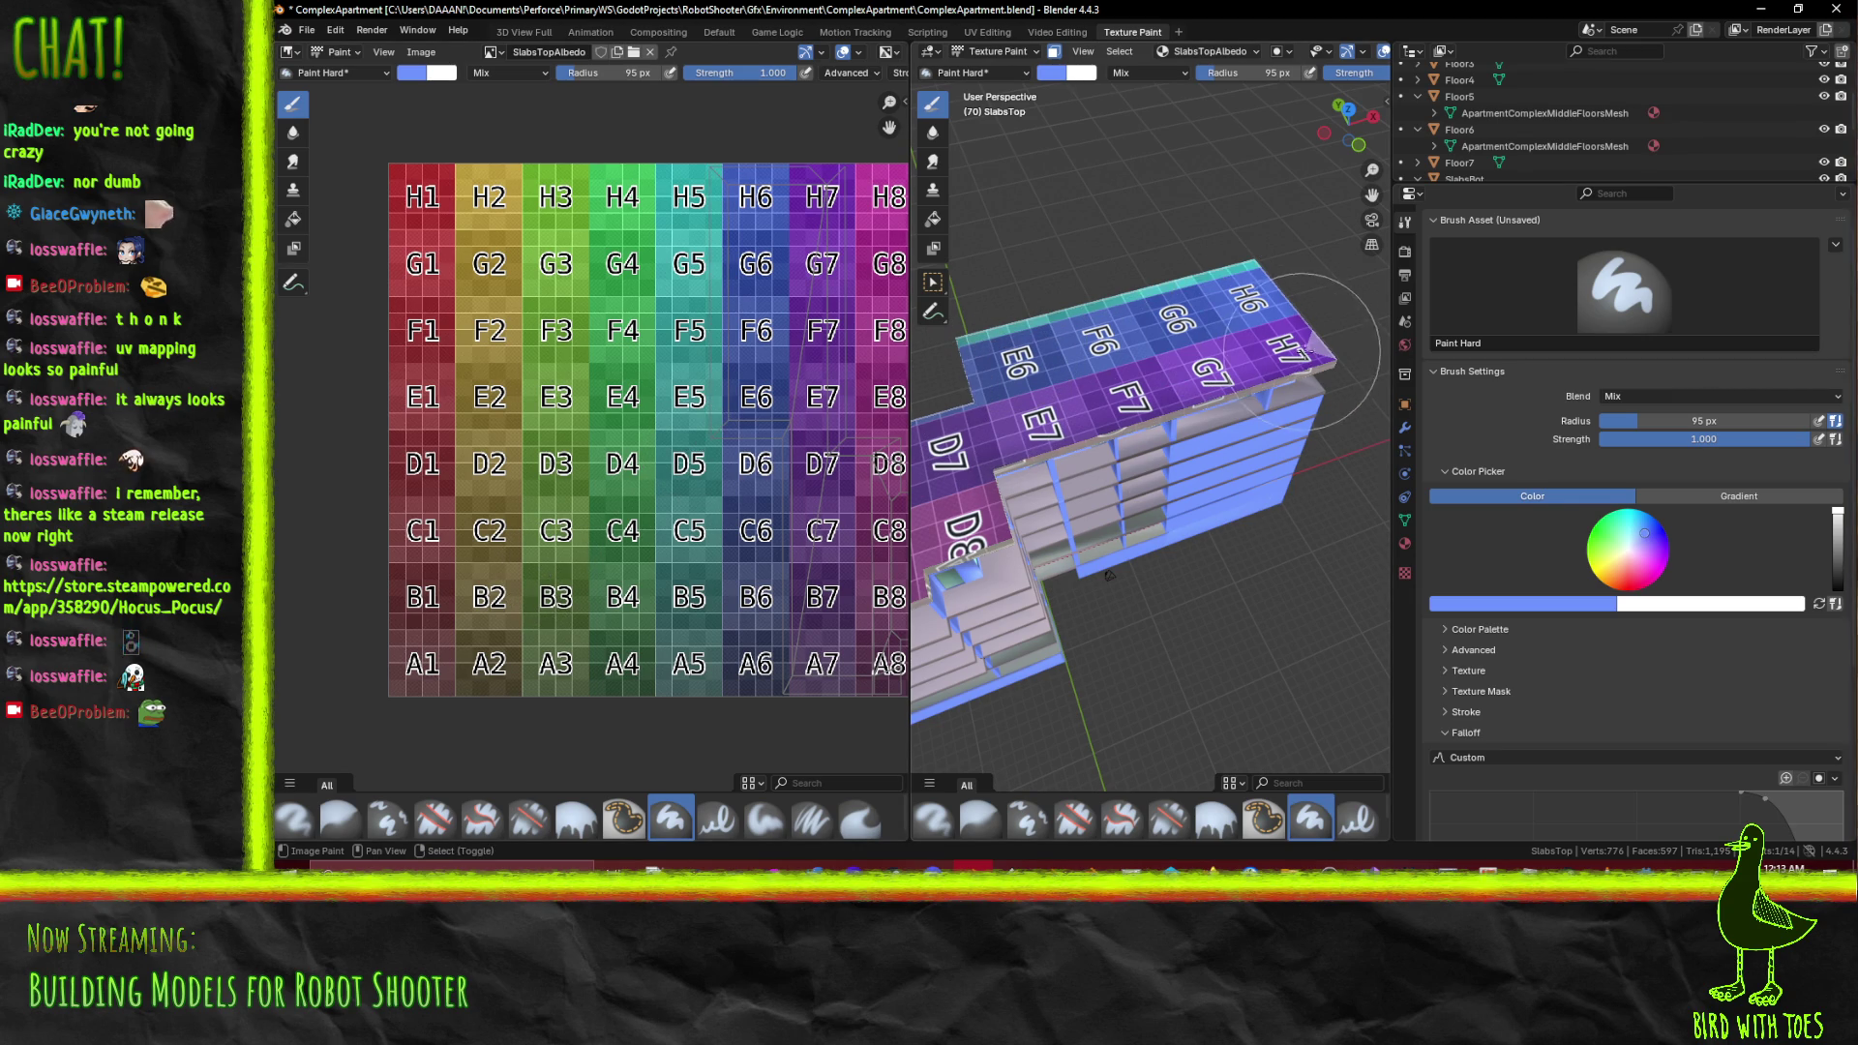
left_click_drag(1345, 503, 1373, 528)
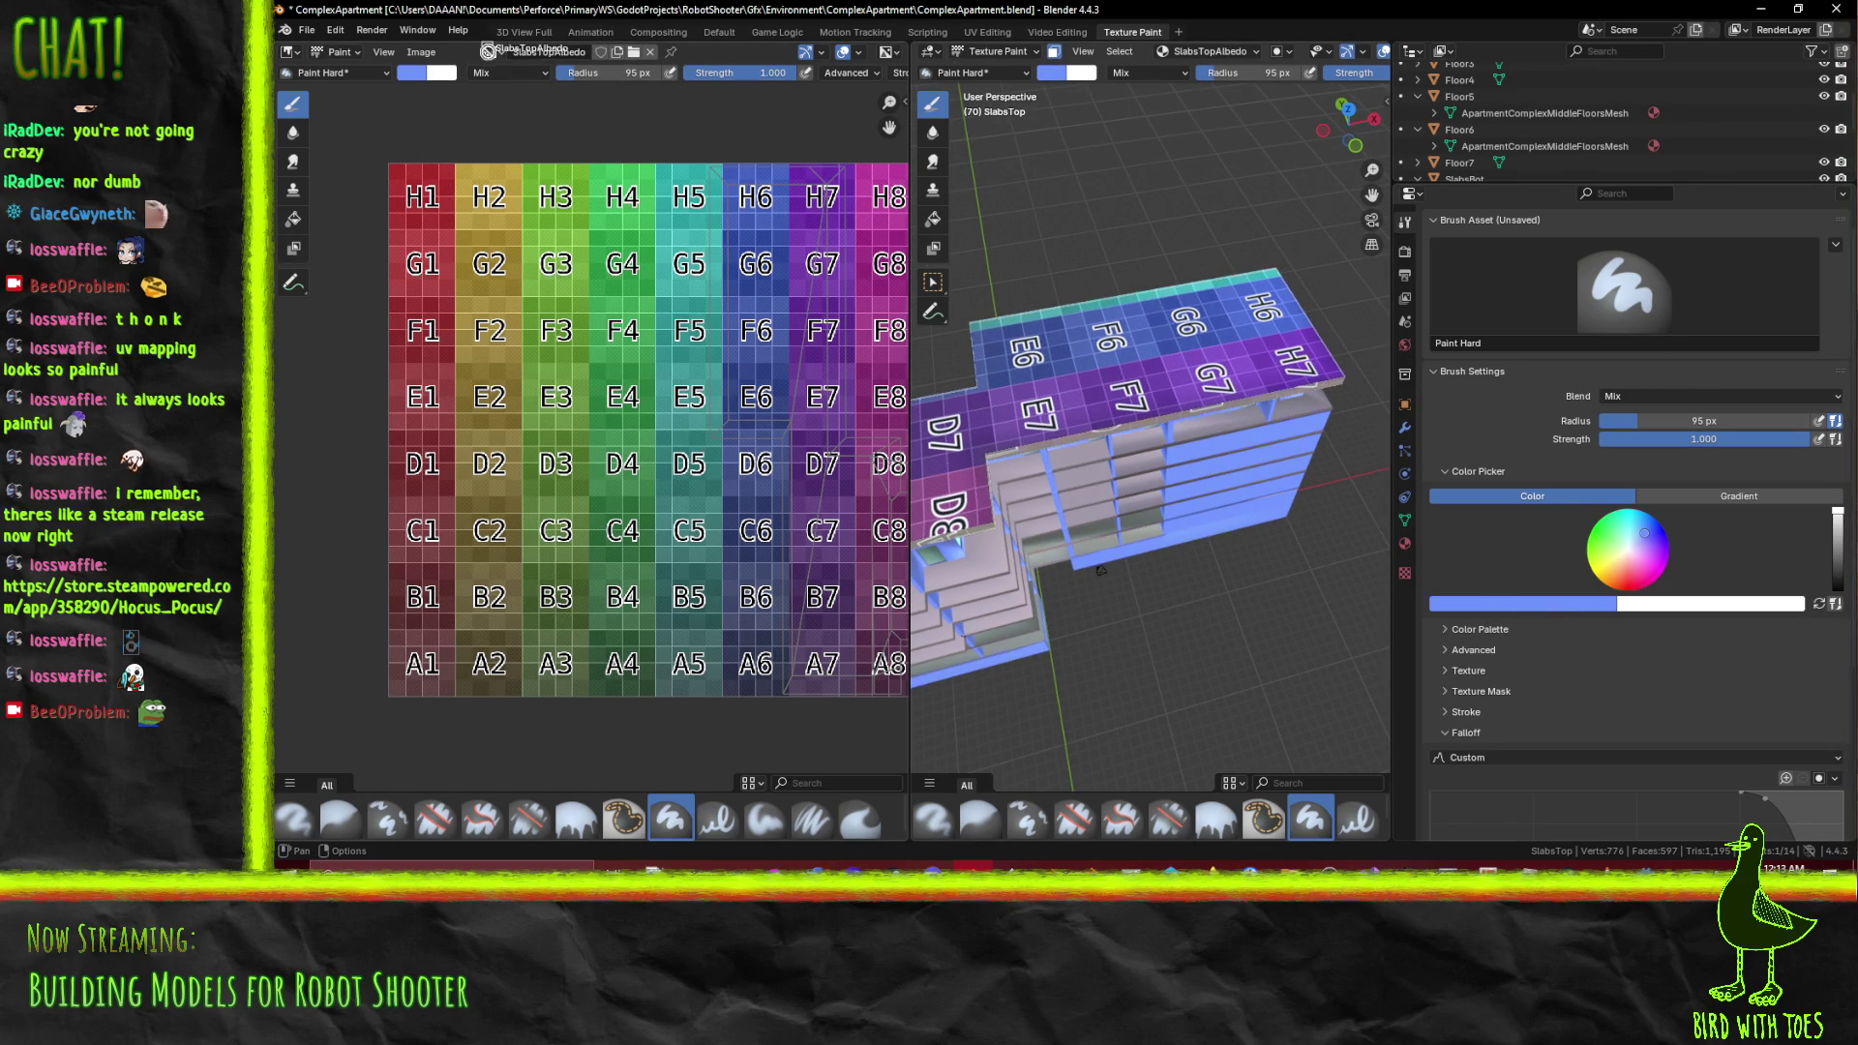
left_click(491, 51)
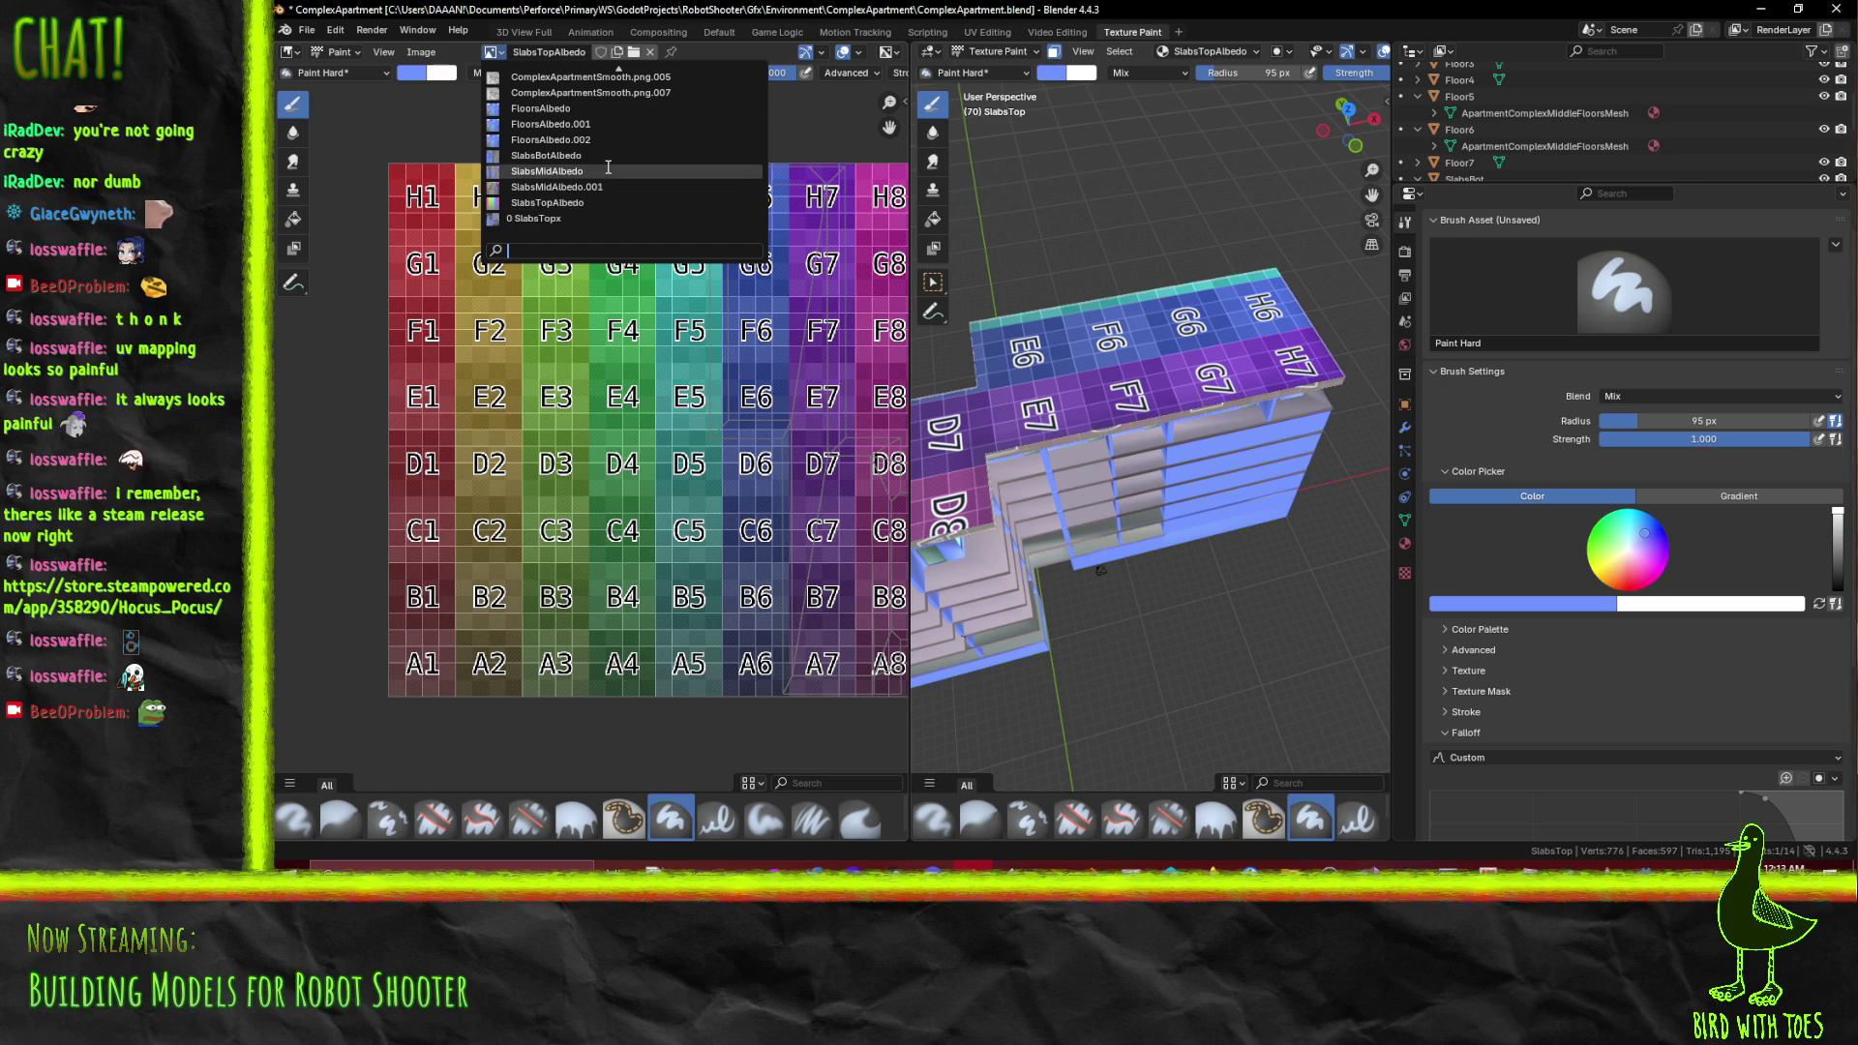
Show SlabsMidAlbedo and eyedrop its grey-pink into the brush colour
left_click(608, 171)
left_click(1566, 607)
left_click(1587, 585)
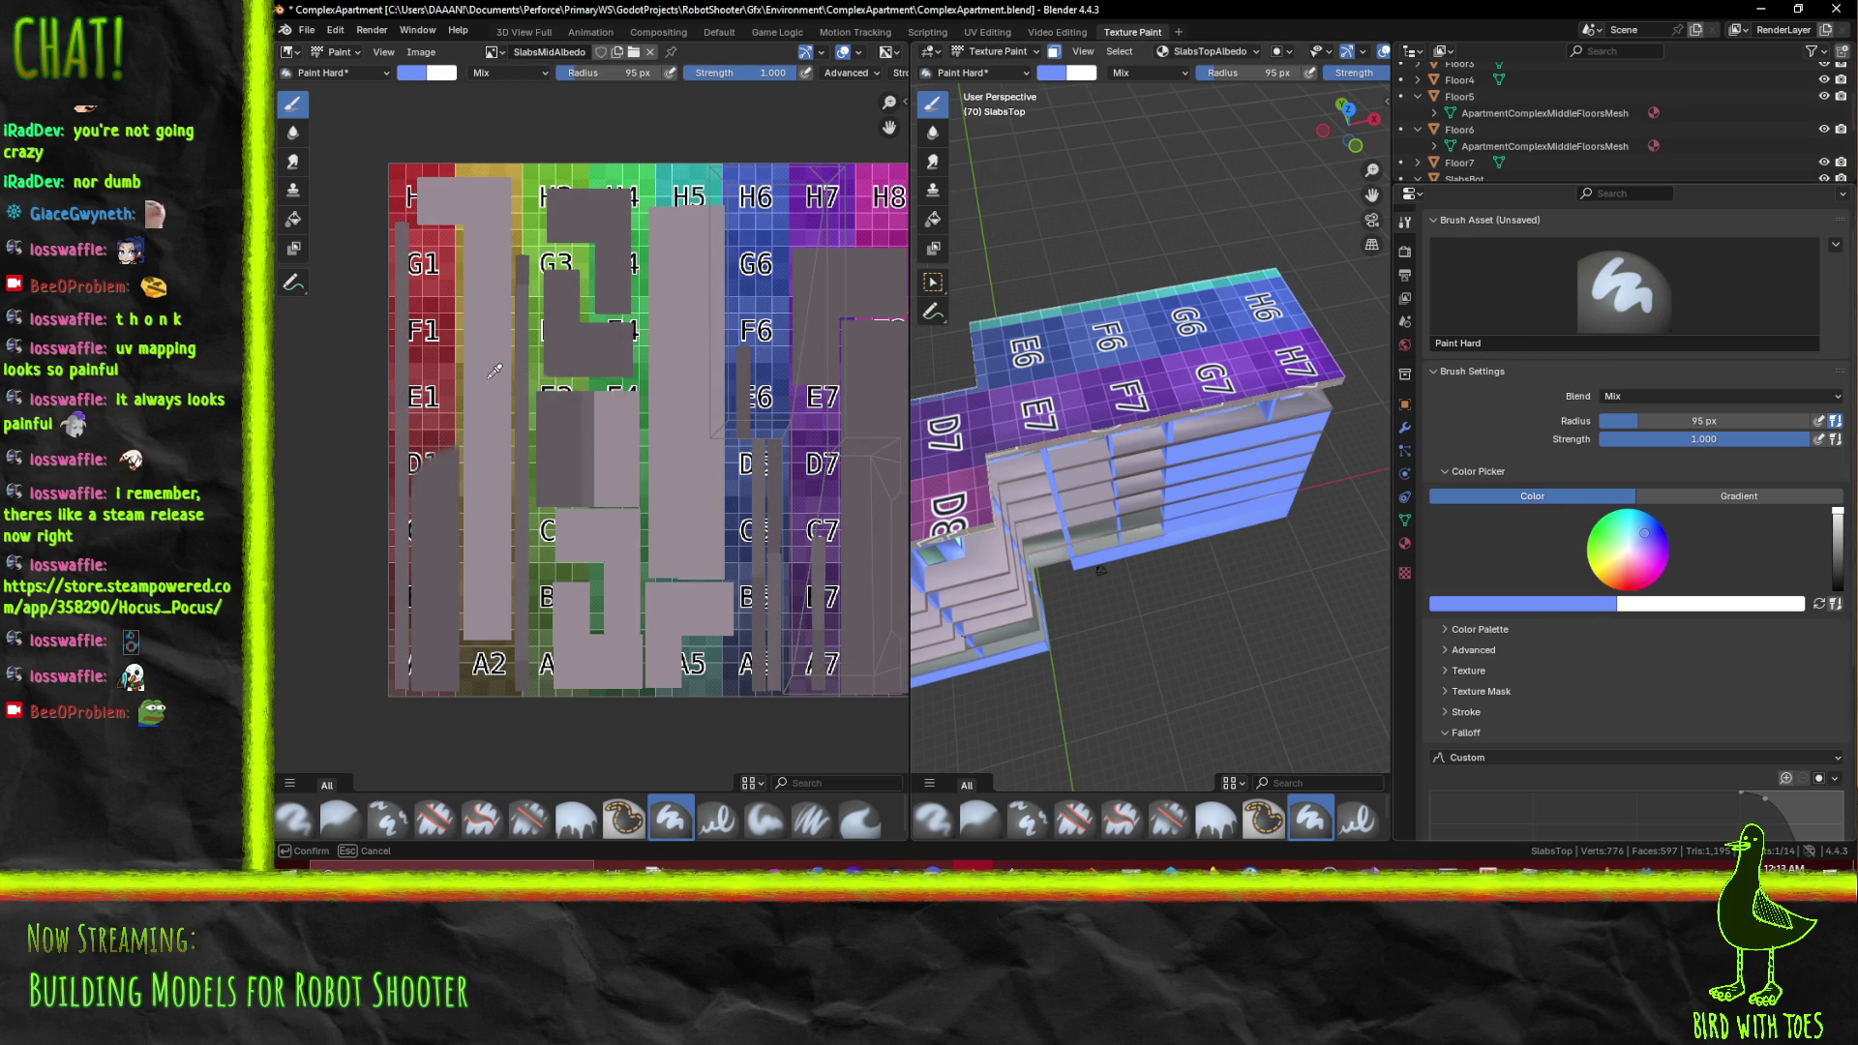
left_click(494, 371)
Switch back to SlabsTopAlbedo and paint the top slab's upper surface grey-pink
left_click_drag(1200, 399, 1180, 430)
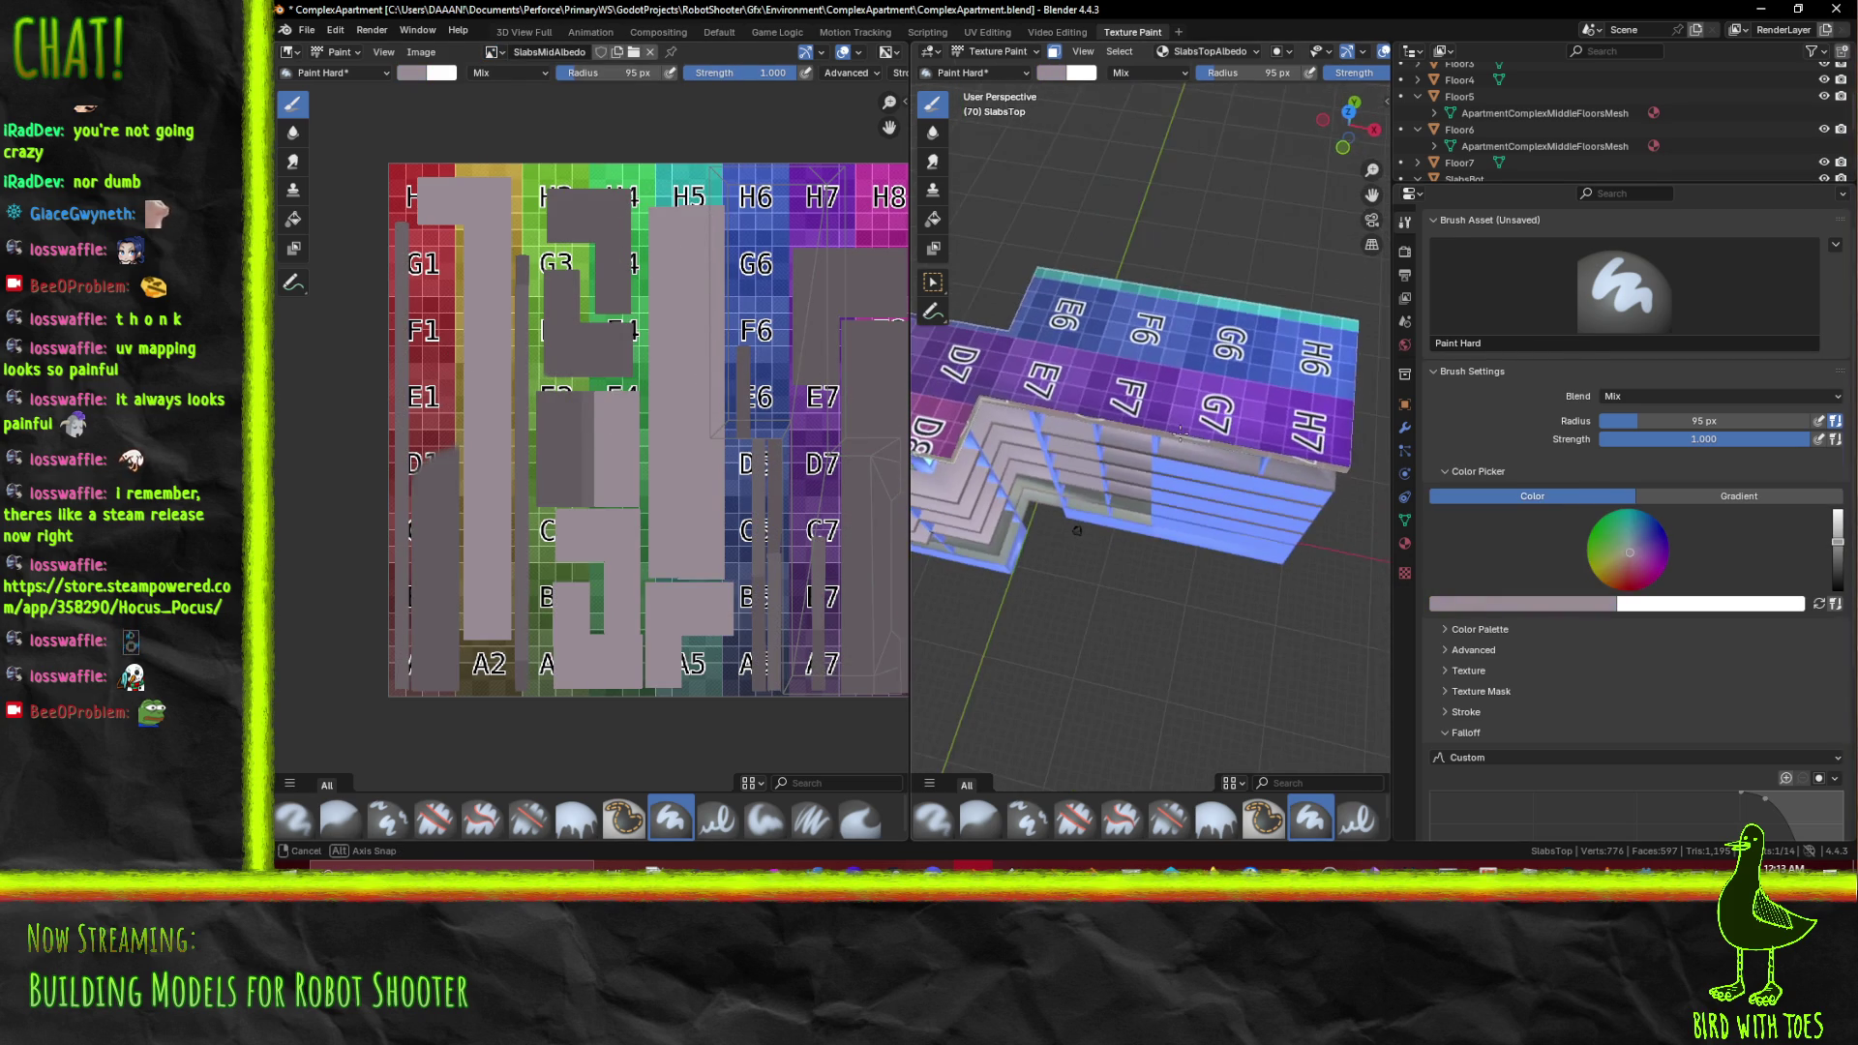
left_click(494, 51)
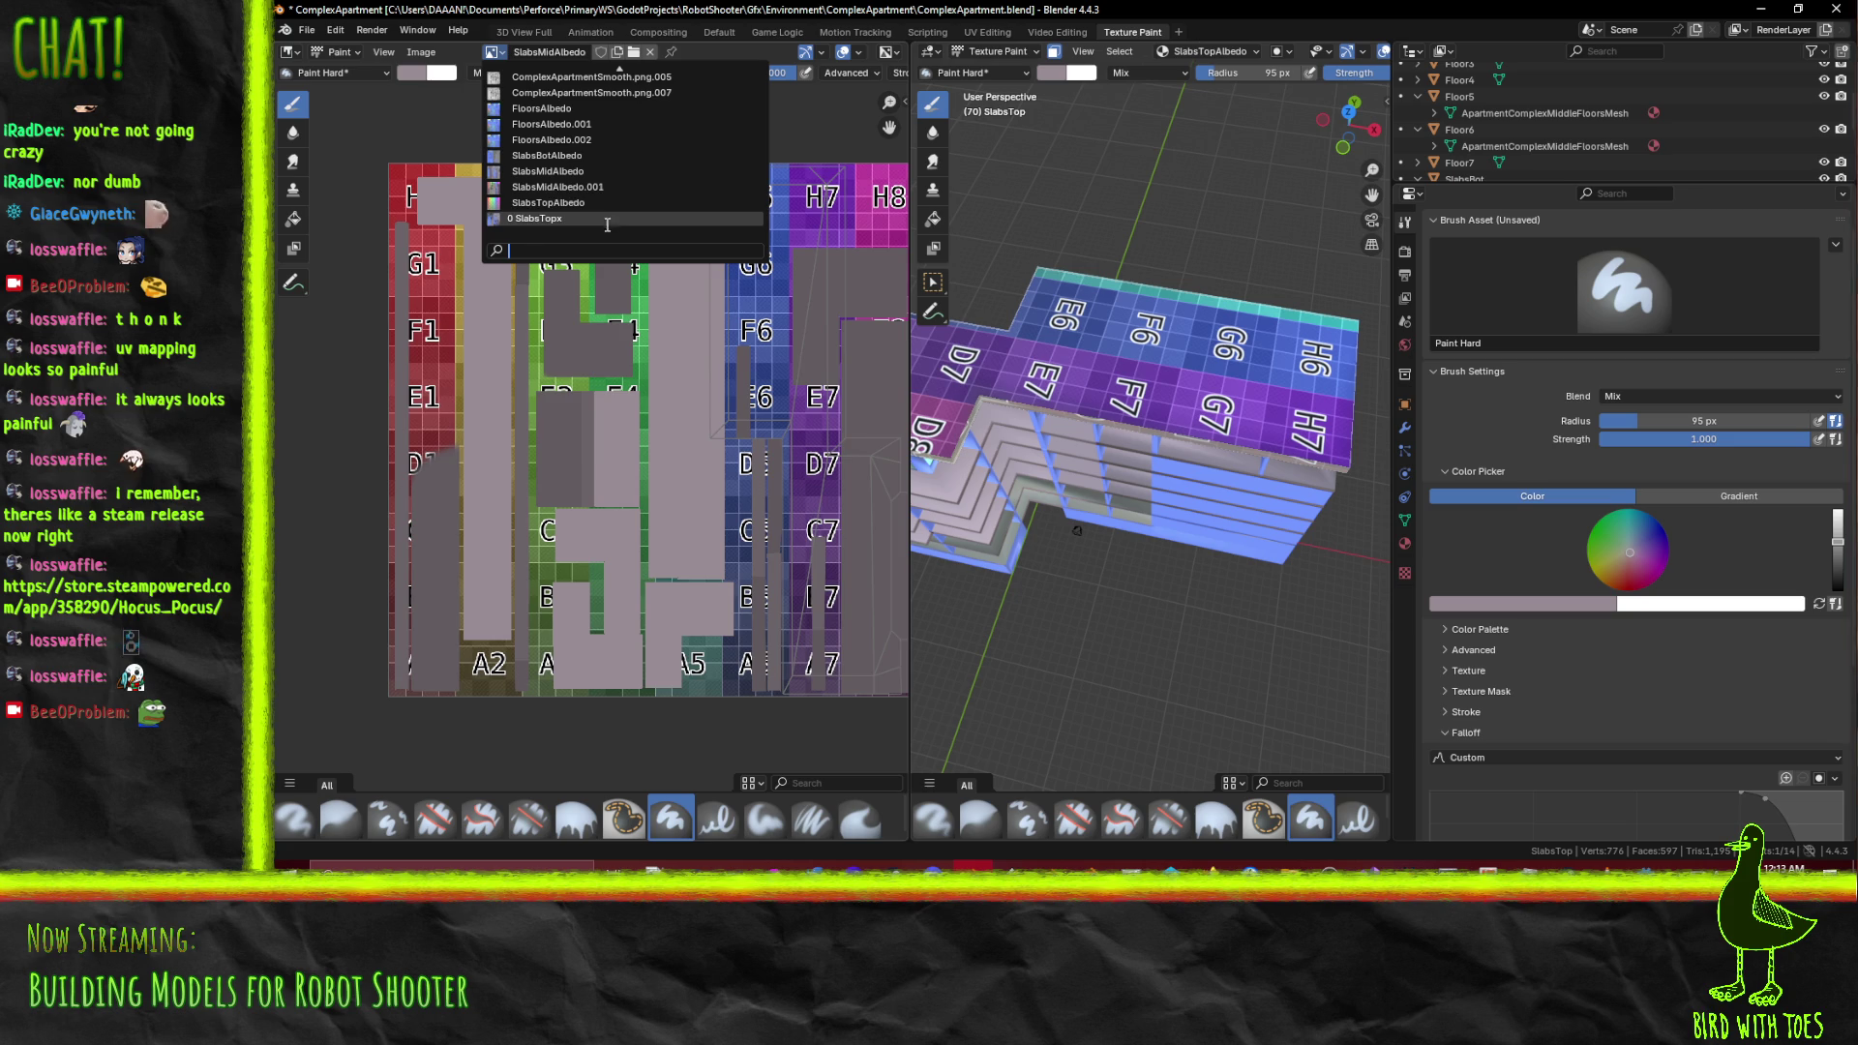
left_click(598, 208)
left_click_drag(1198, 413, 977, 358)
left_click_drag(977, 358, 960, 254)
scroll("down", 3)
left_click_drag(967, 290, 987, 320)
left_click_drag(987, 319, 1391, 385)
left_click_drag(1315, 269, 1199, 372)
scroll("up", 3)
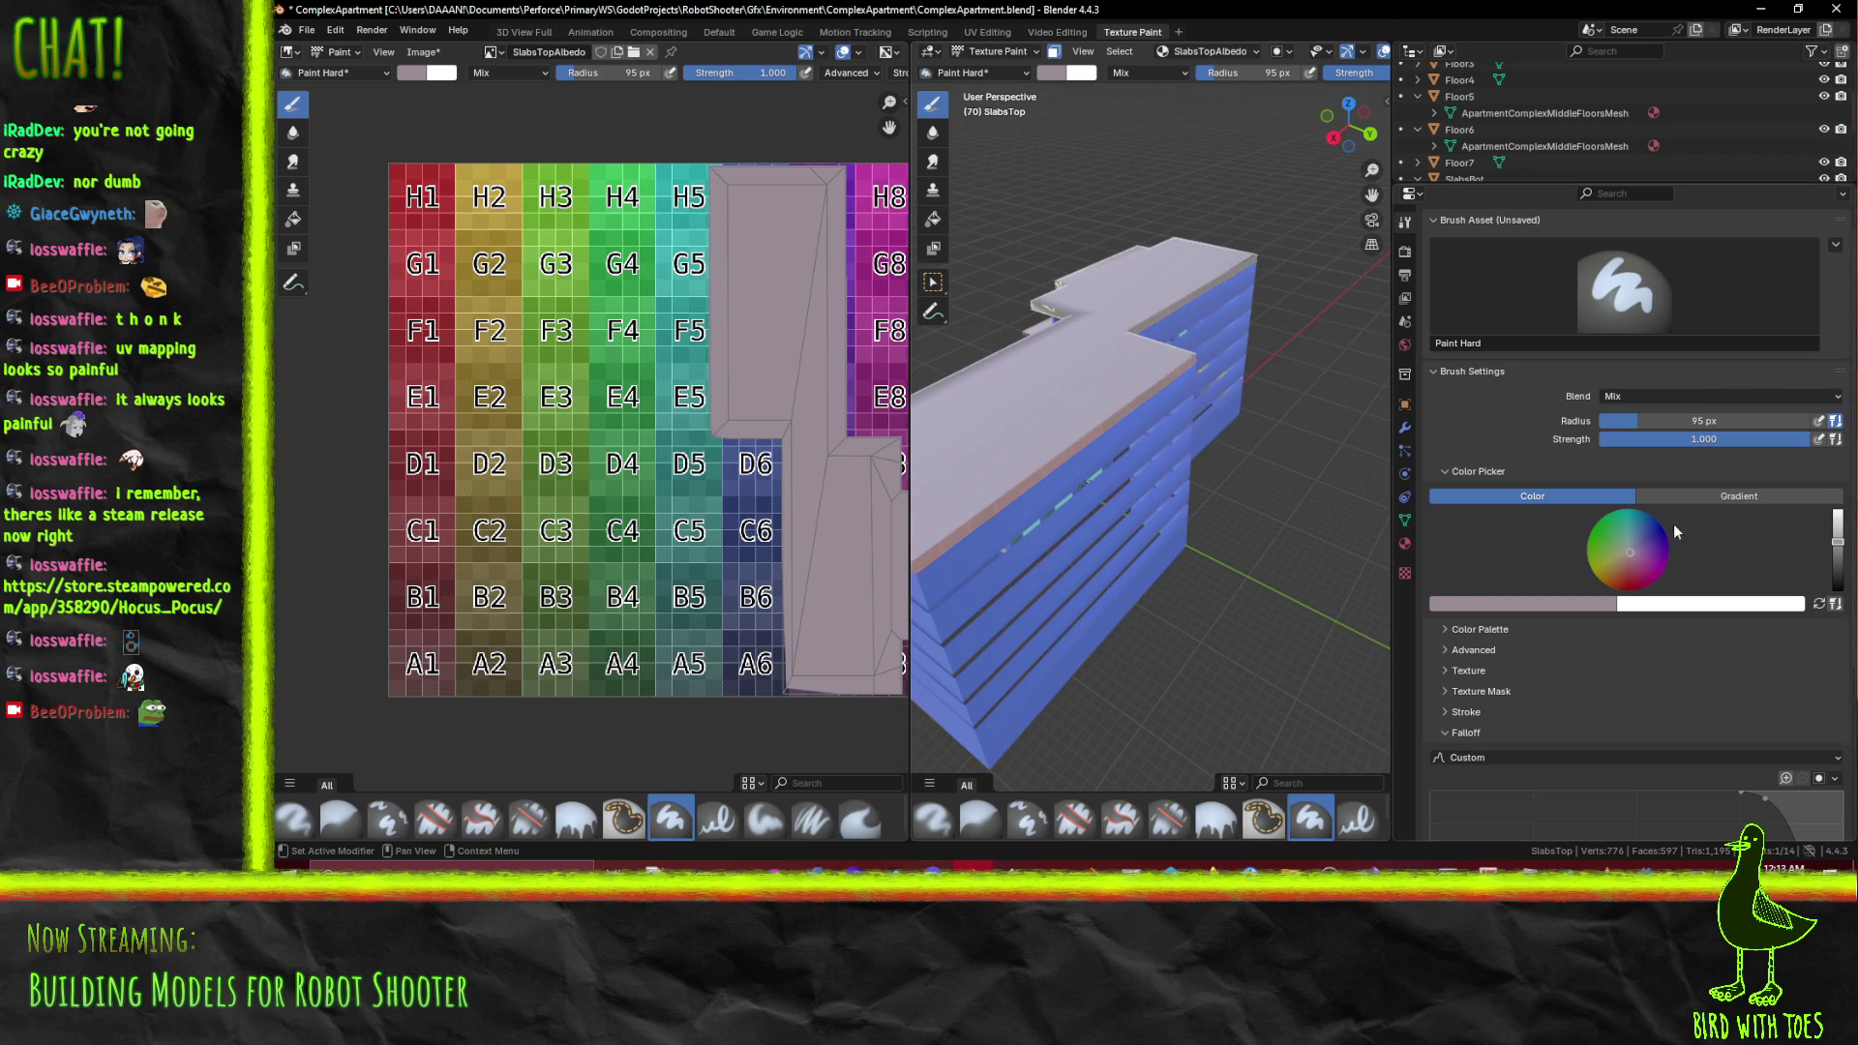
Darken the brush colour toward near black while orbiting the building
left_click_drag(1837, 545, 1837, 549)
left_click_drag(1269, 461, 1209, 535)
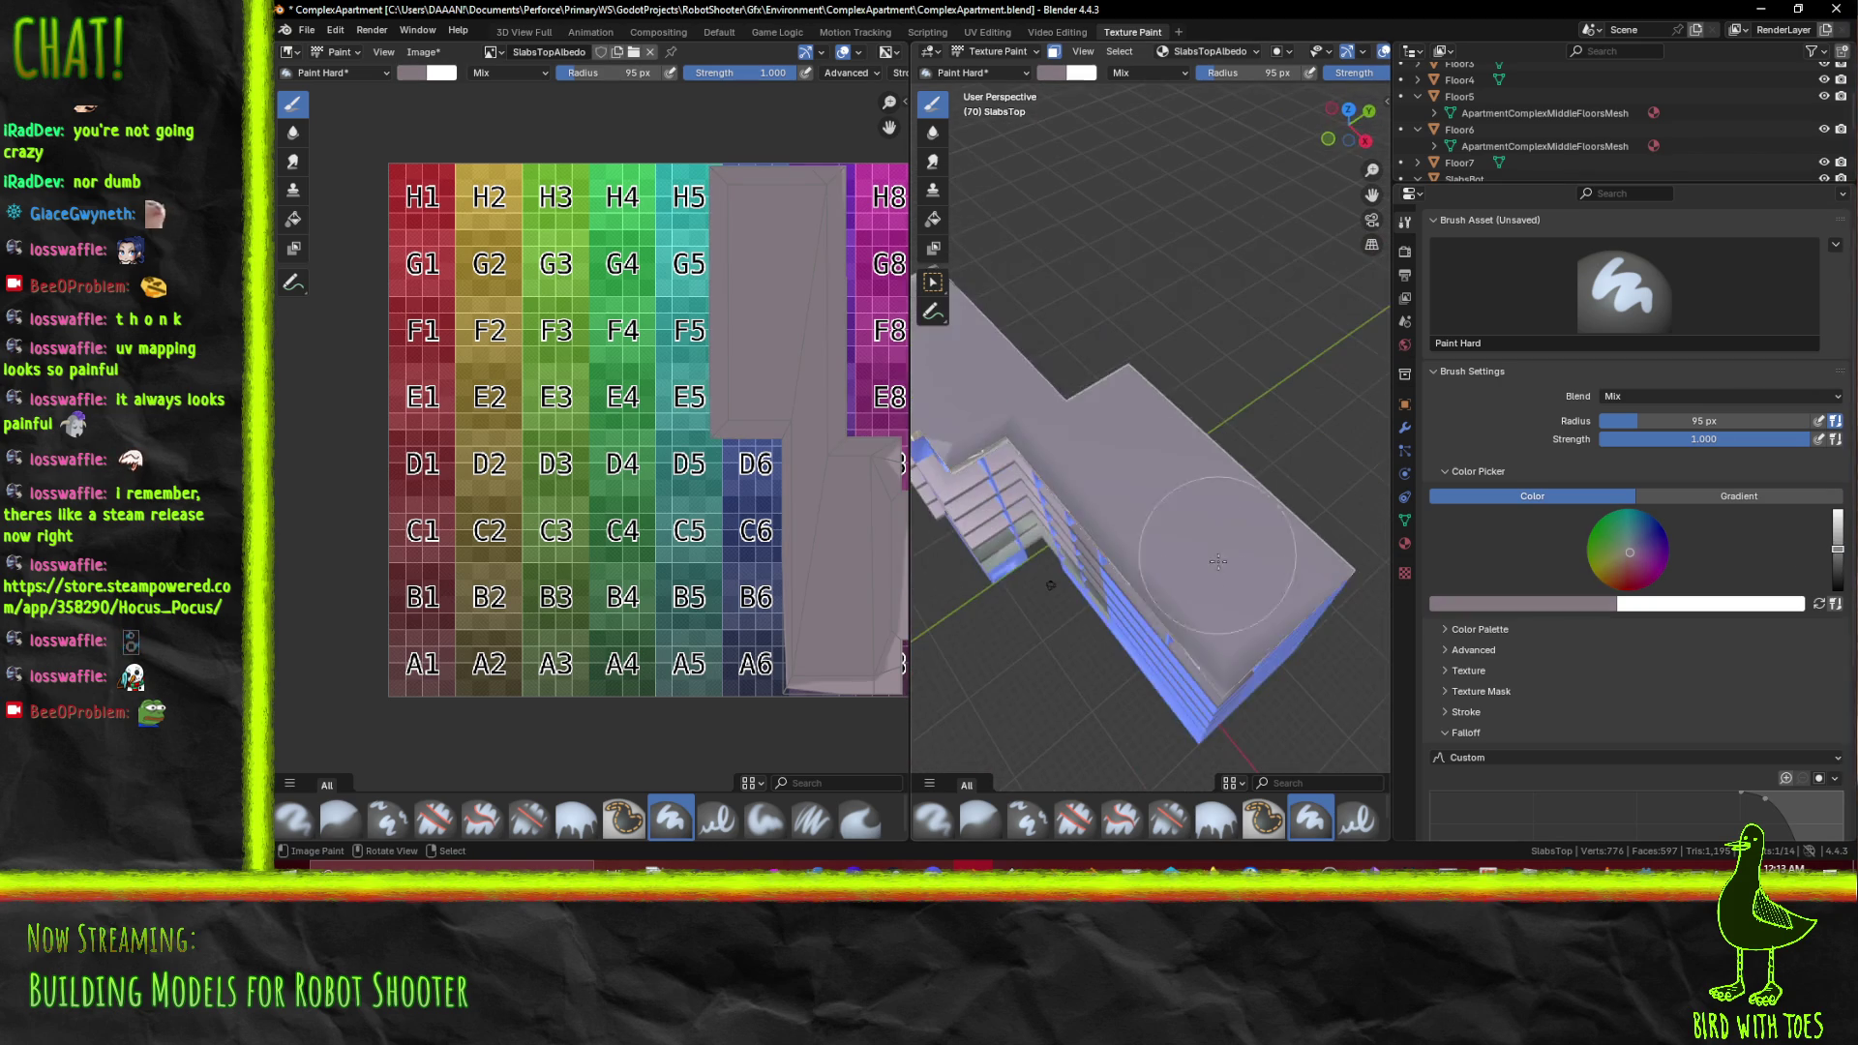
left_click_drag(1105, 478, 975, 431)
left_click_drag(1302, 331, 1021, 394)
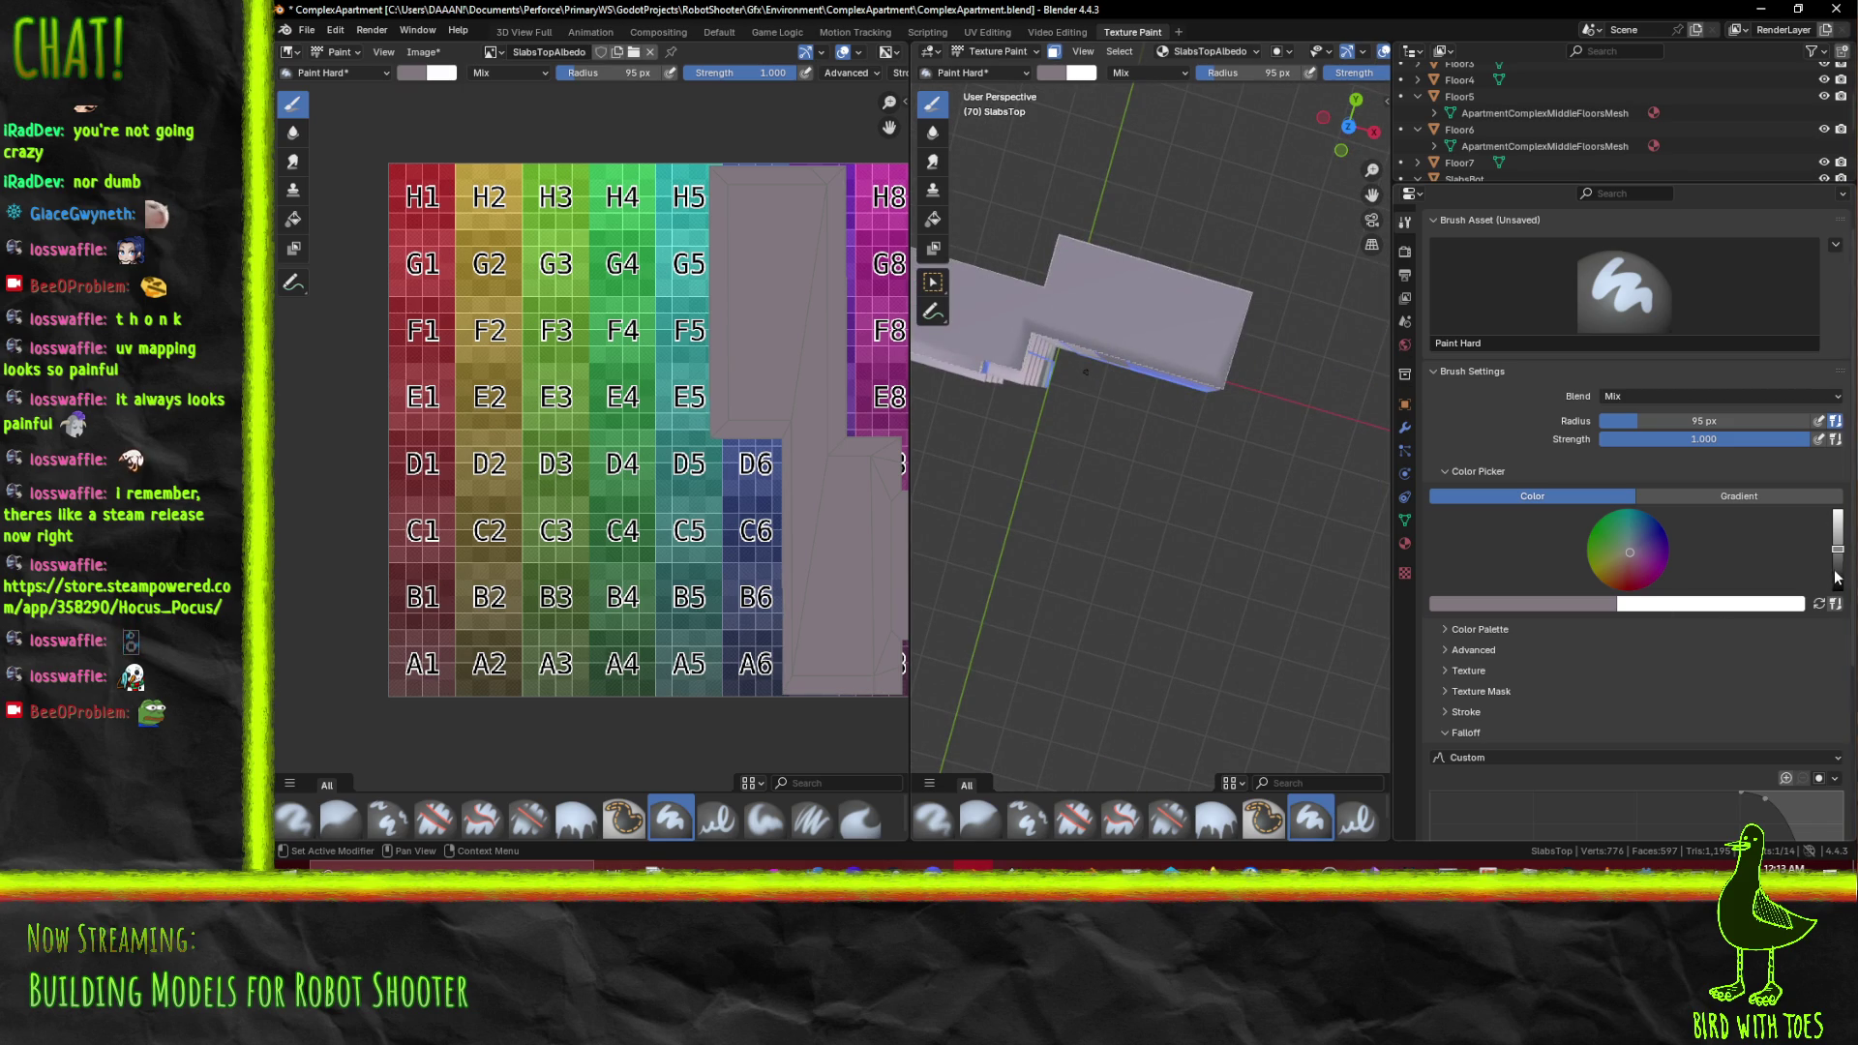
left_click(1835, 578)
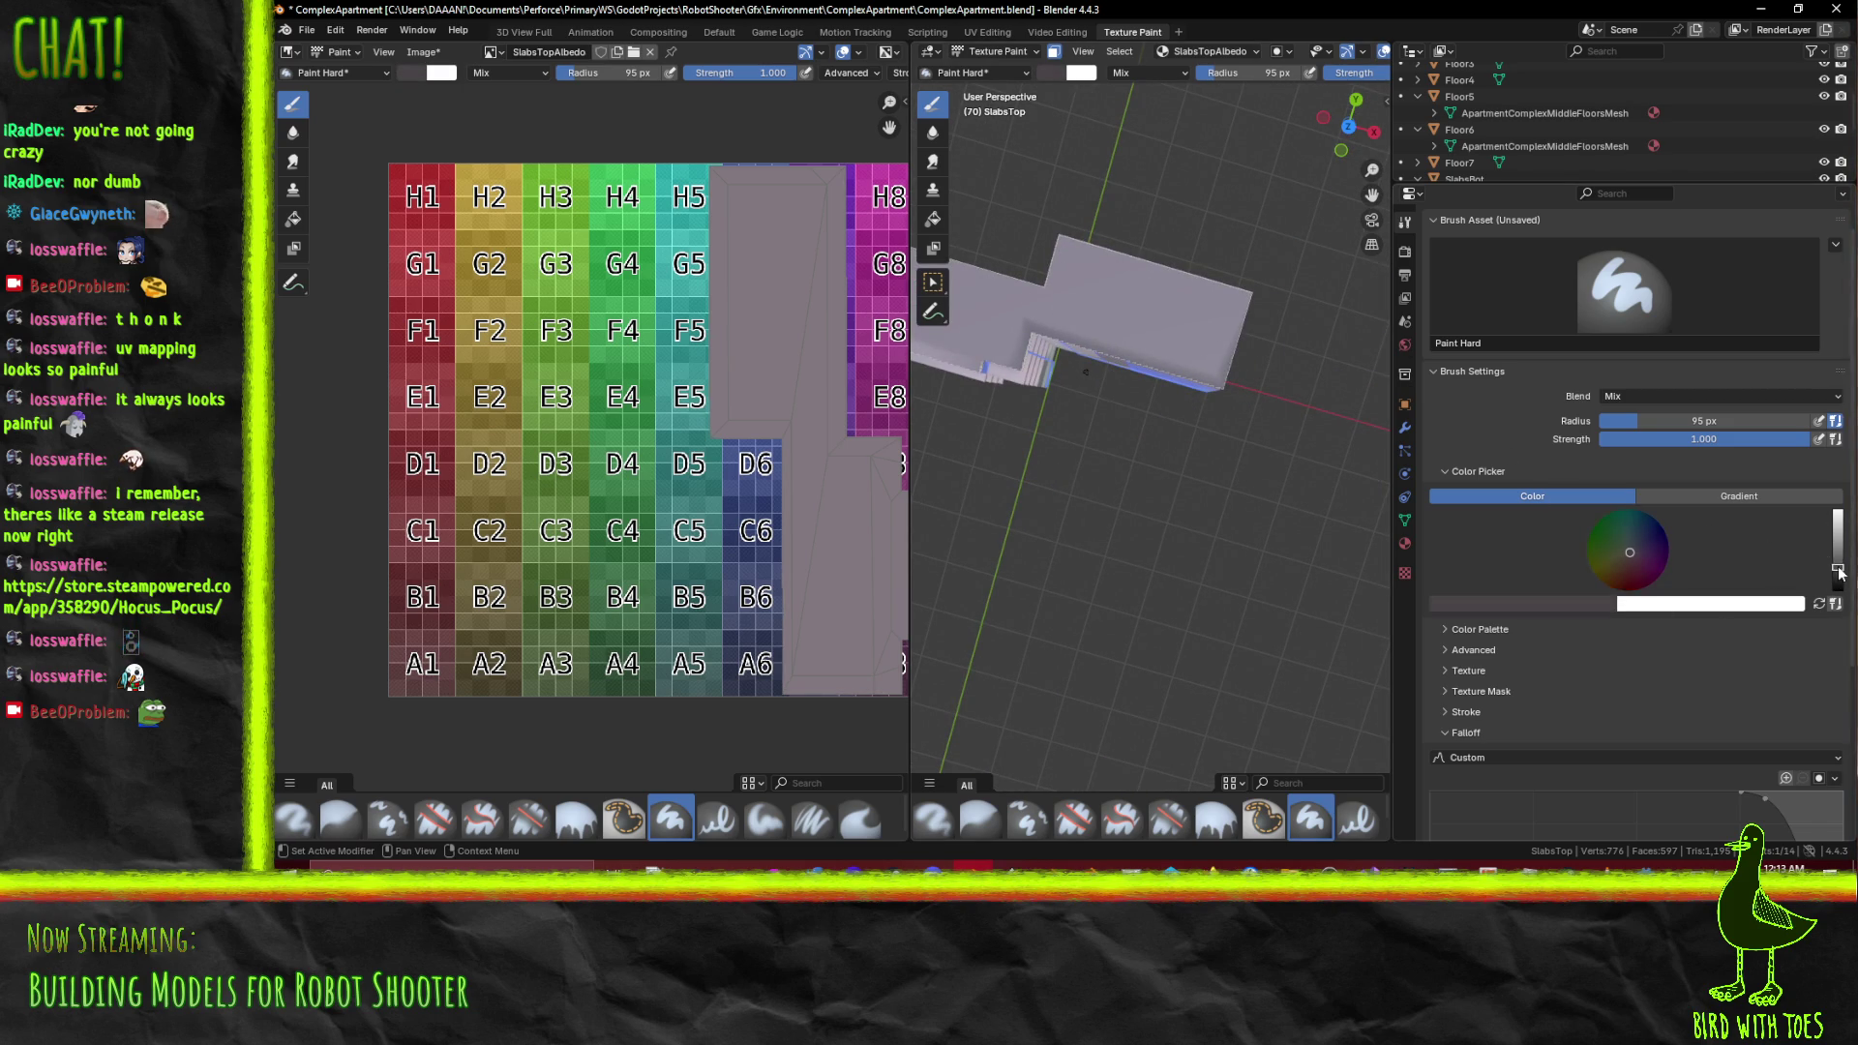
Switch to the Airbrush brush and undo a red test blob on the slab
left_click(352, 73)
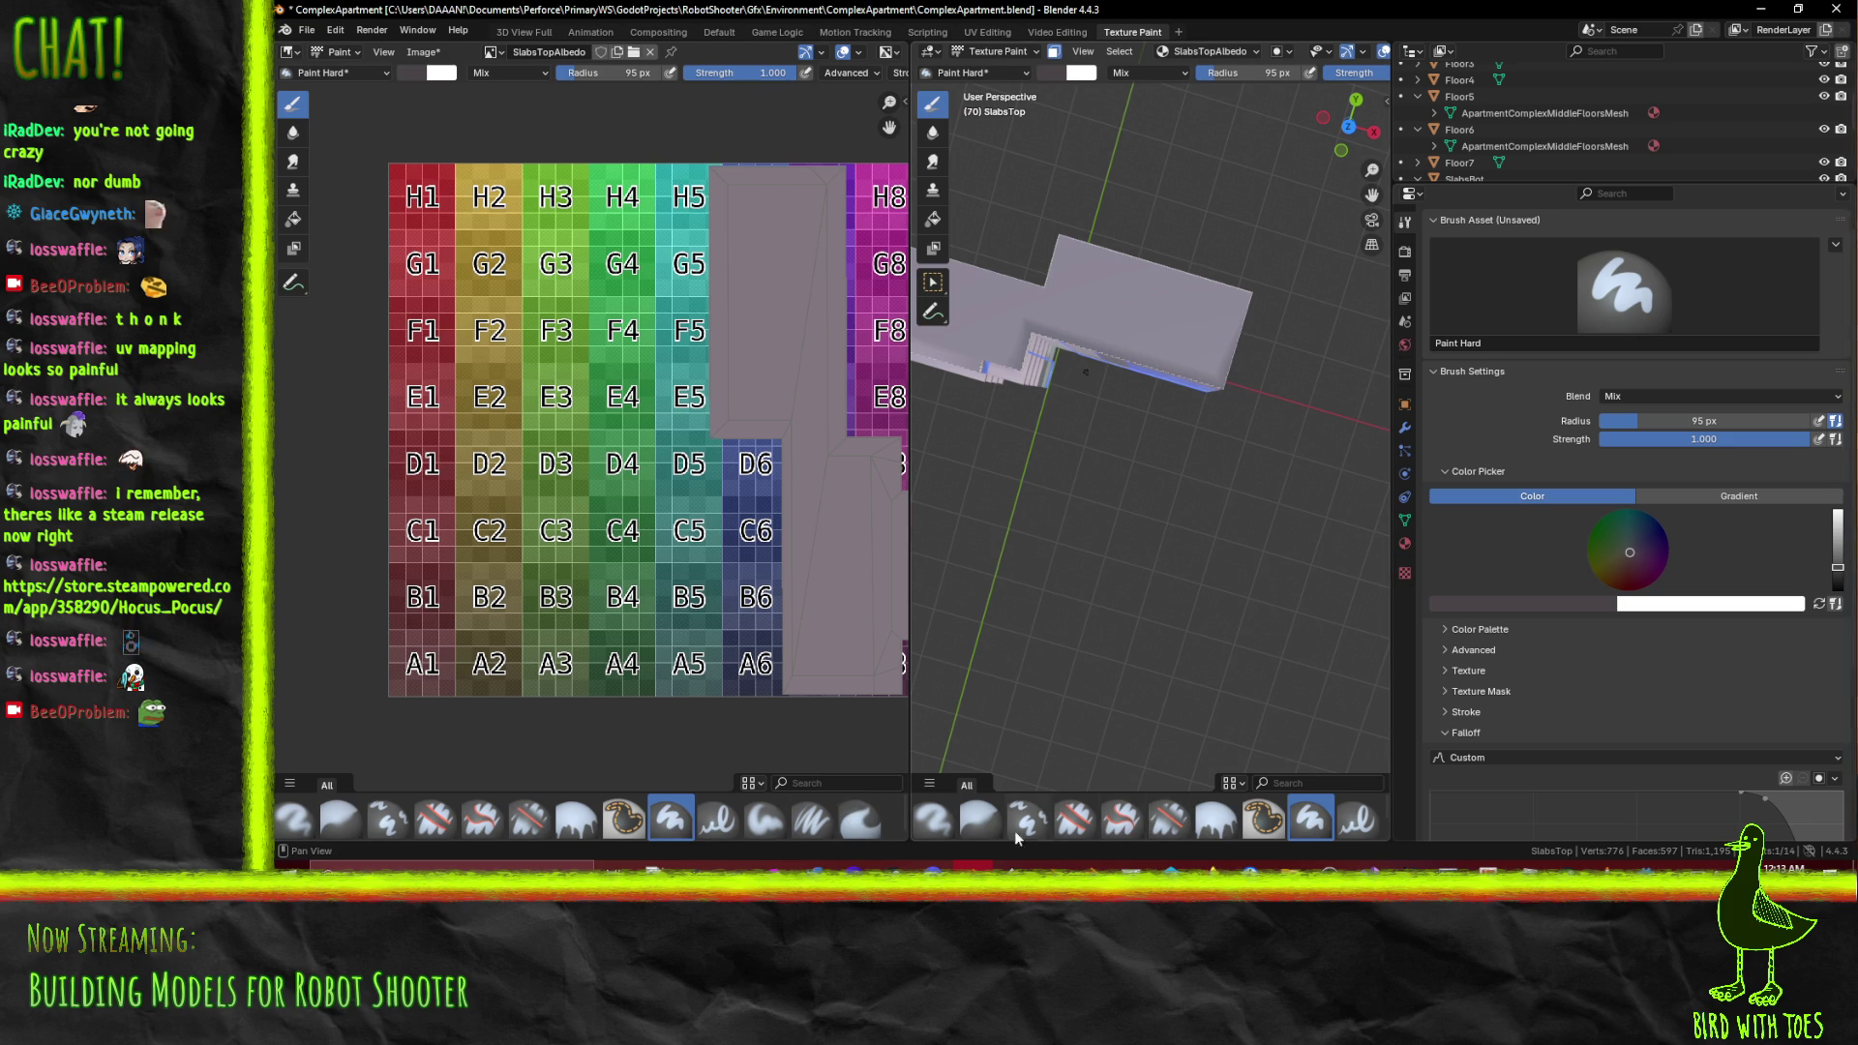
left_click(935, 820)
left_click(1197, 308)
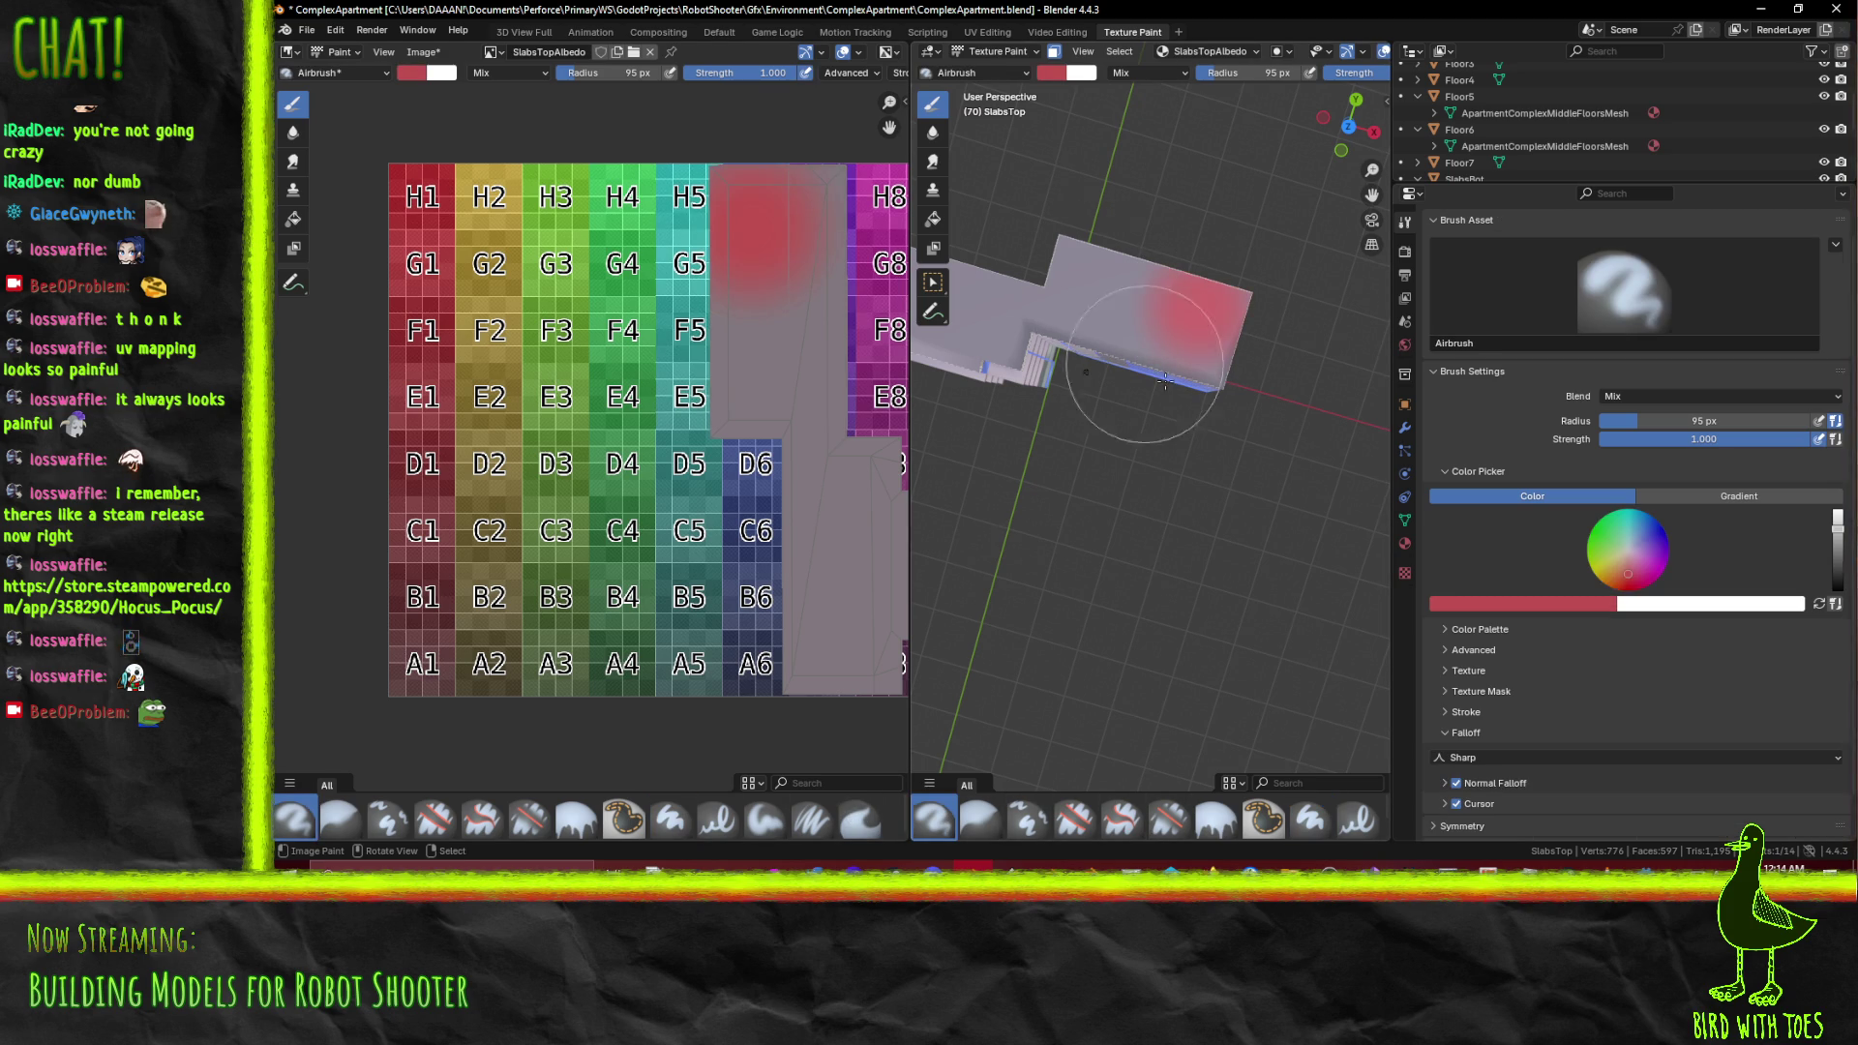
key("ctrl+z")
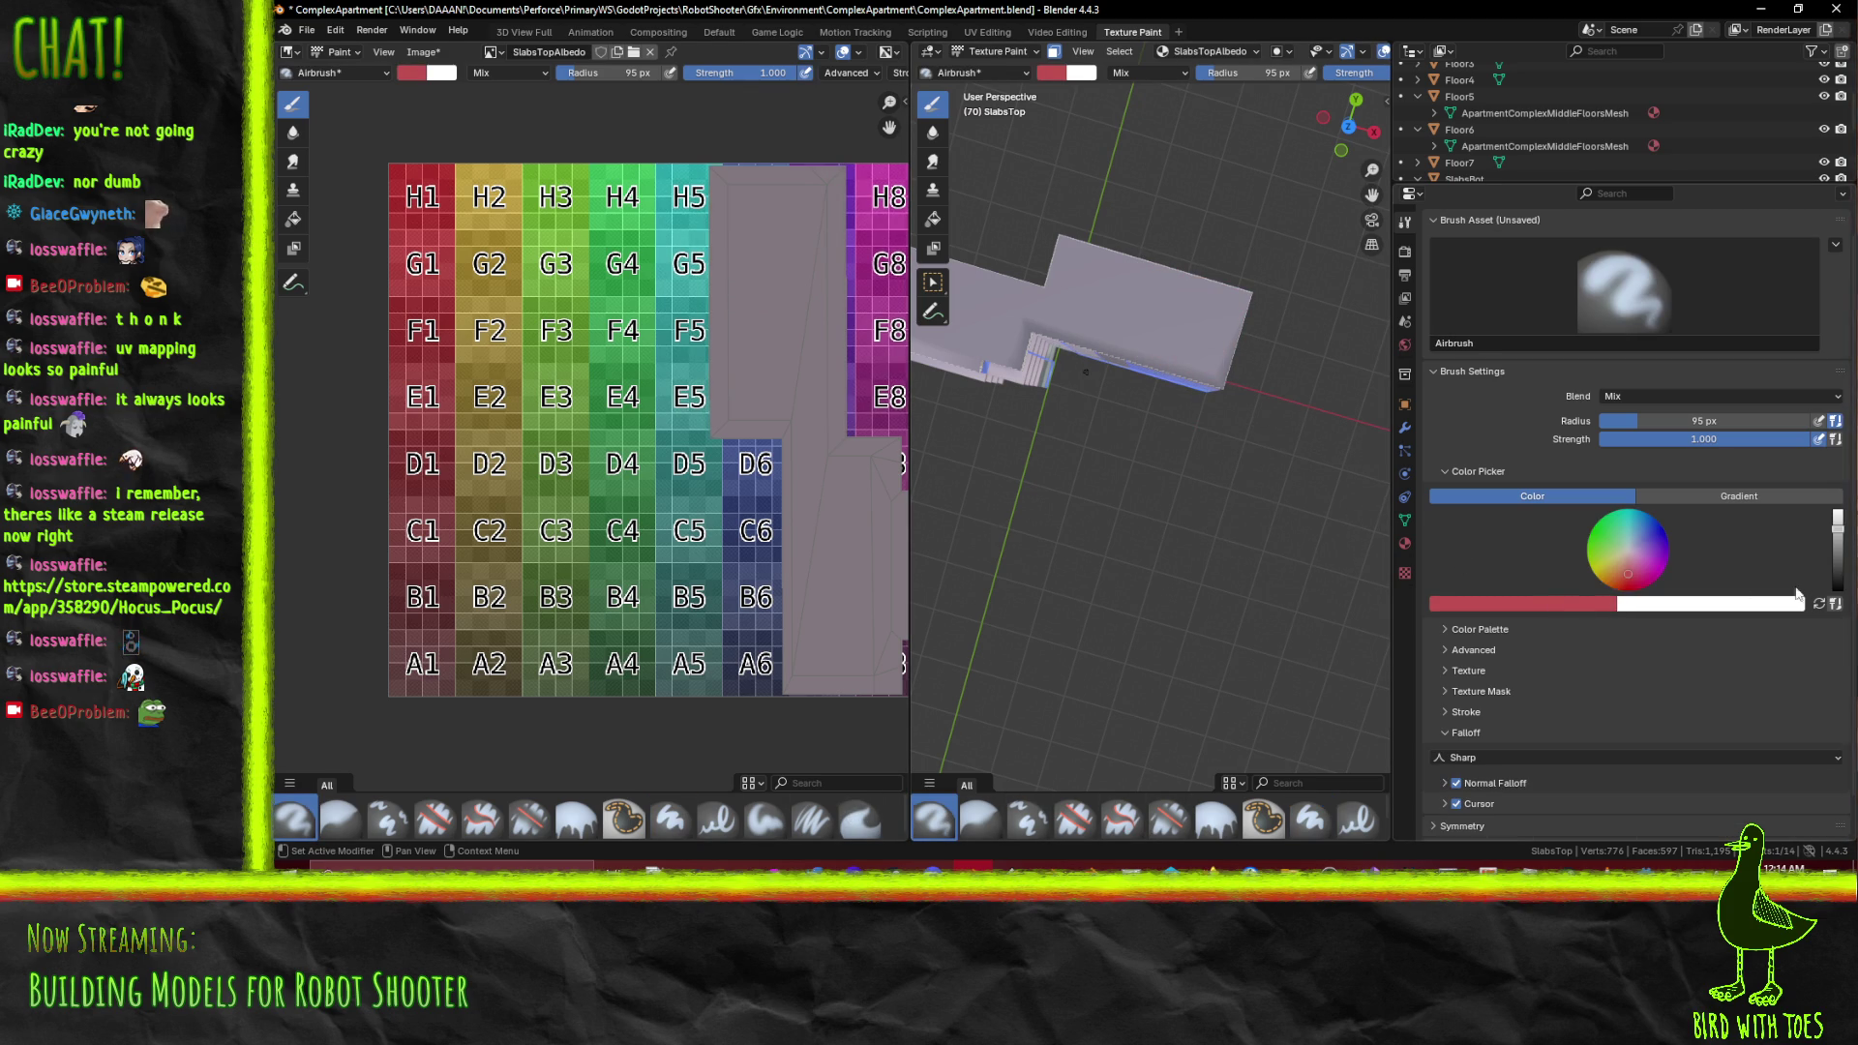
Eyedrop the slab's grey, darken it, and paint a darker patch on the slab top
left_click(1561, 608)
left_click(1575, 575)
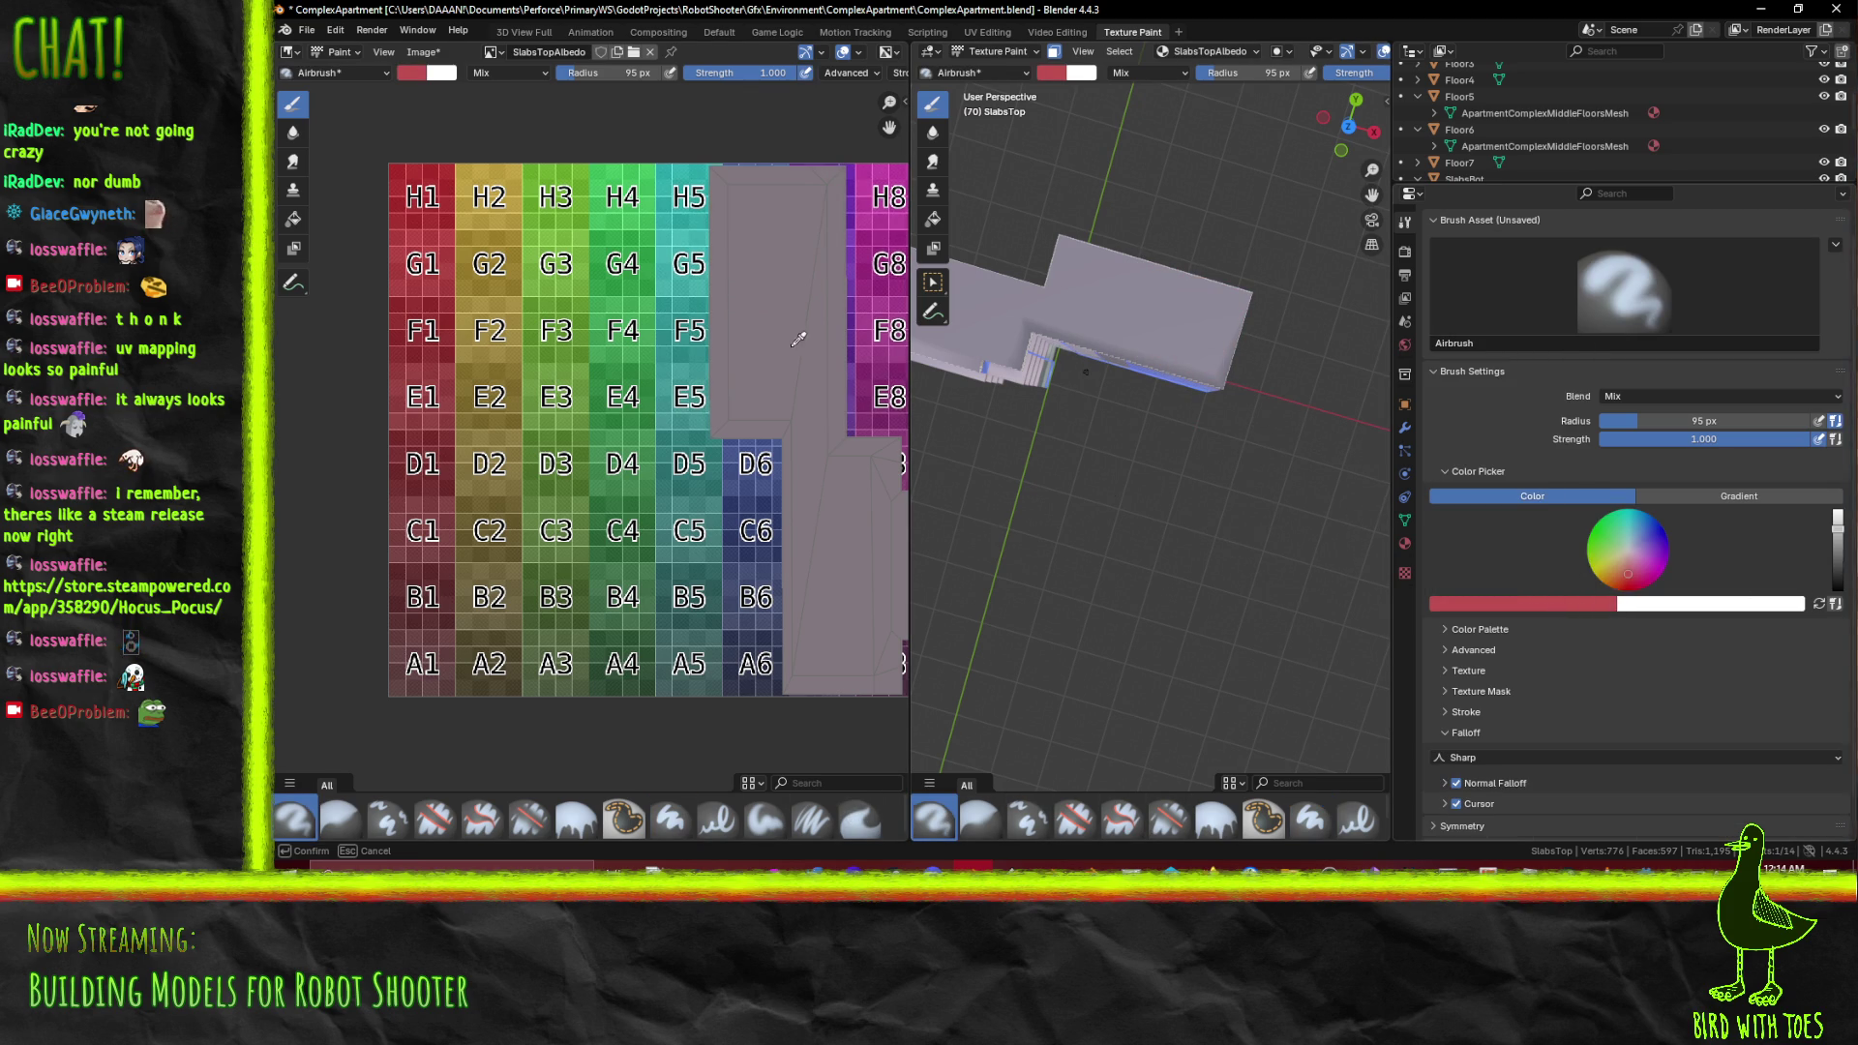
left_click(805, 350)
left_click(1838, 566)
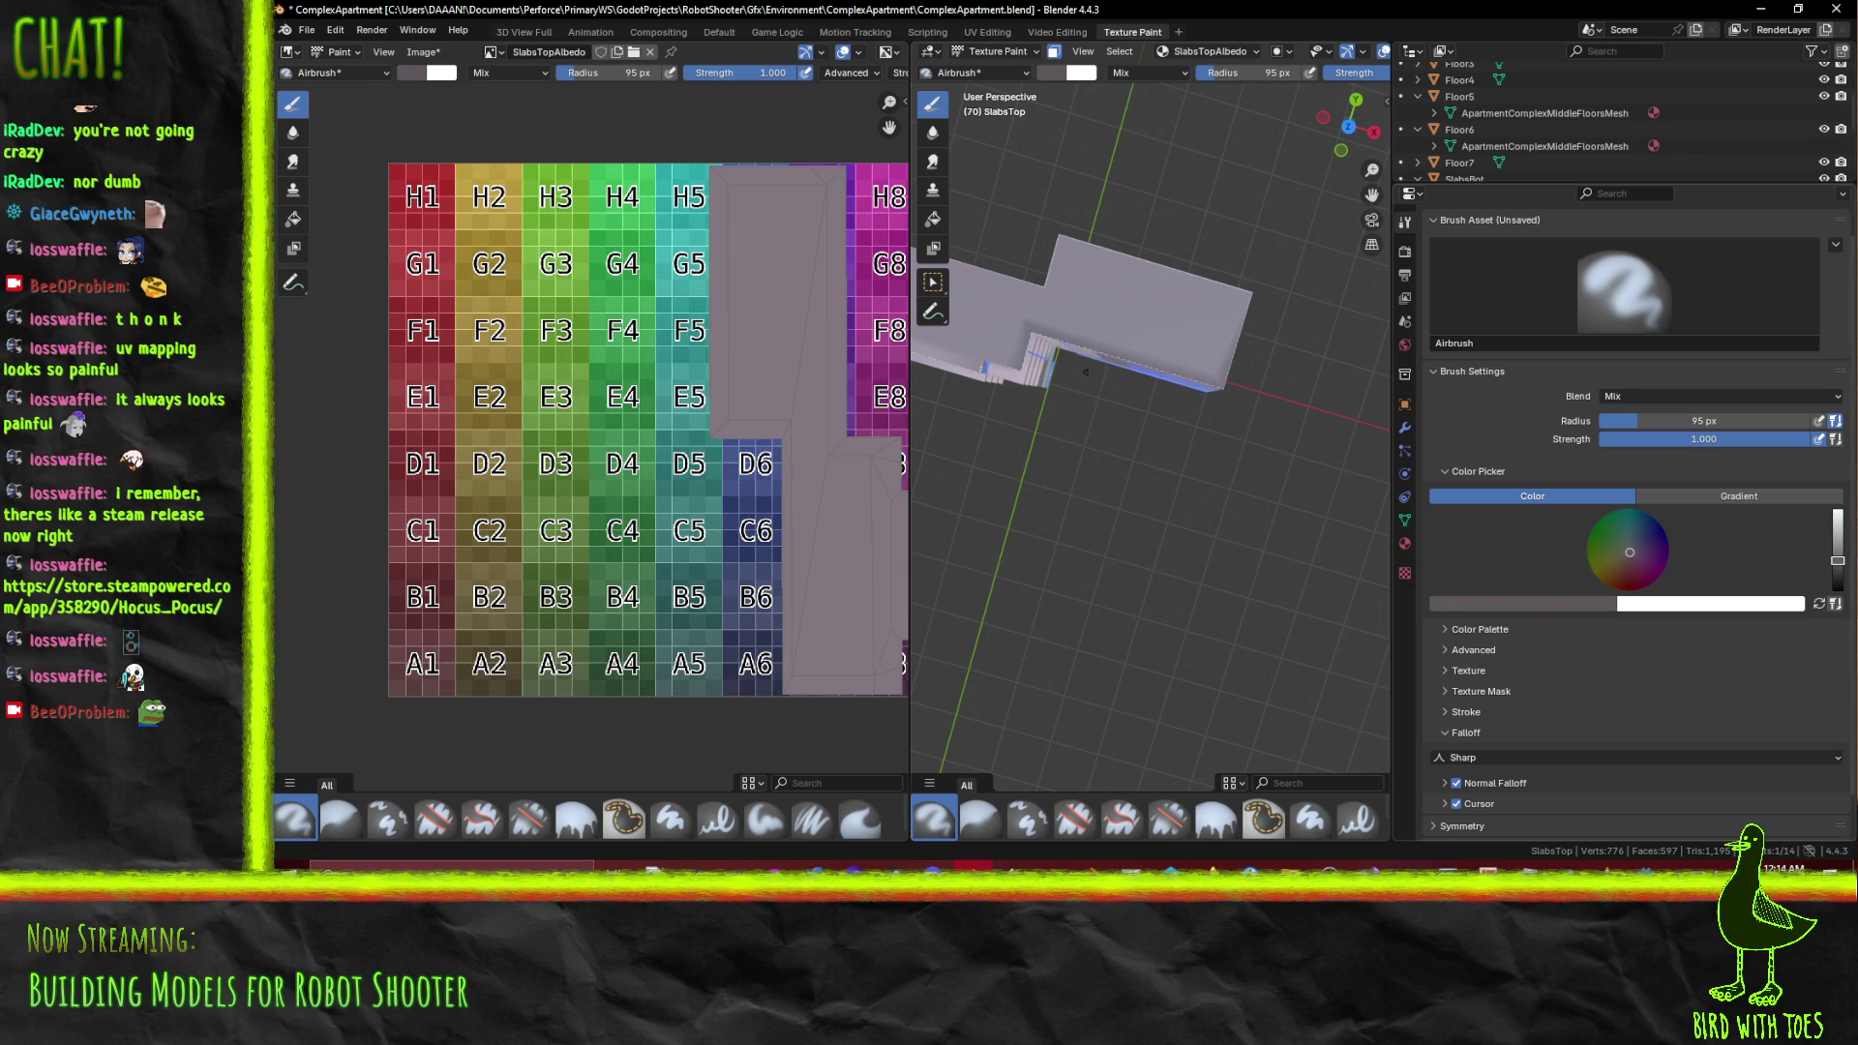
left_click_drag(1265, 311, 1098, 232)
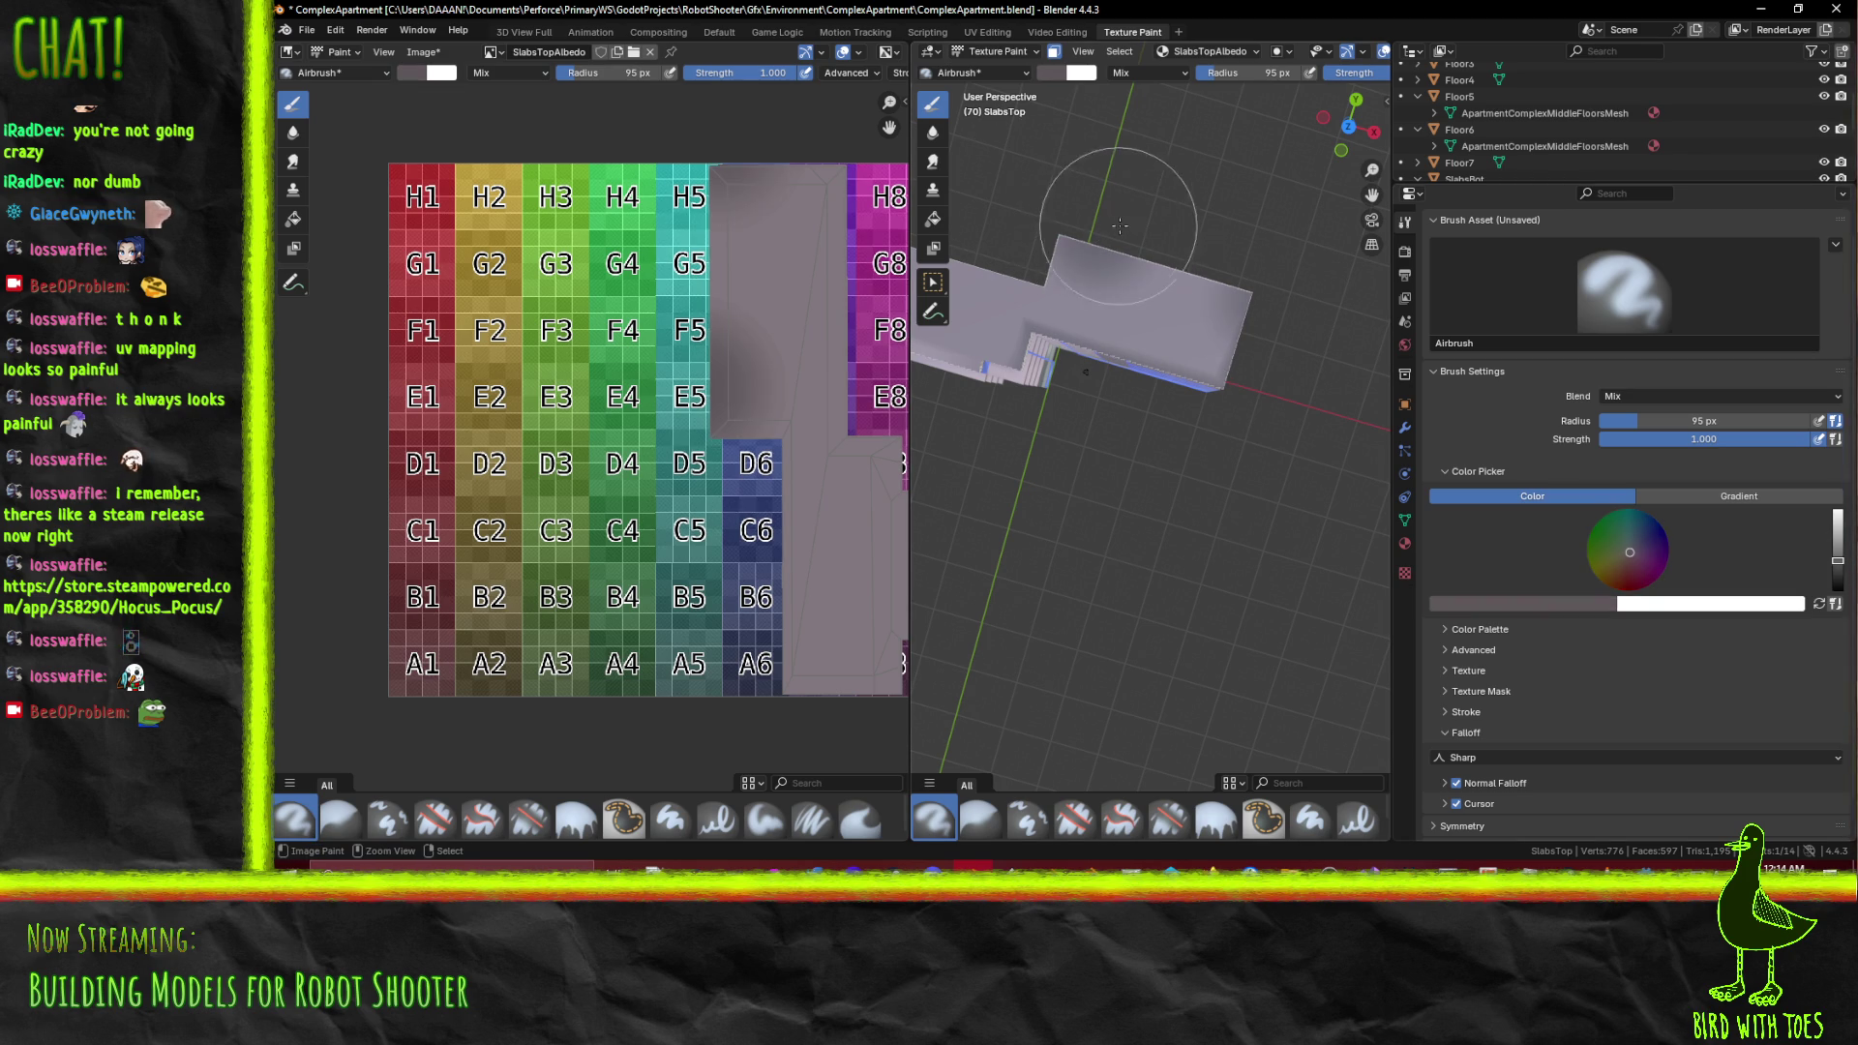
key("ctrl+z")
left_click_drag(1286, 253, 1336, 471)
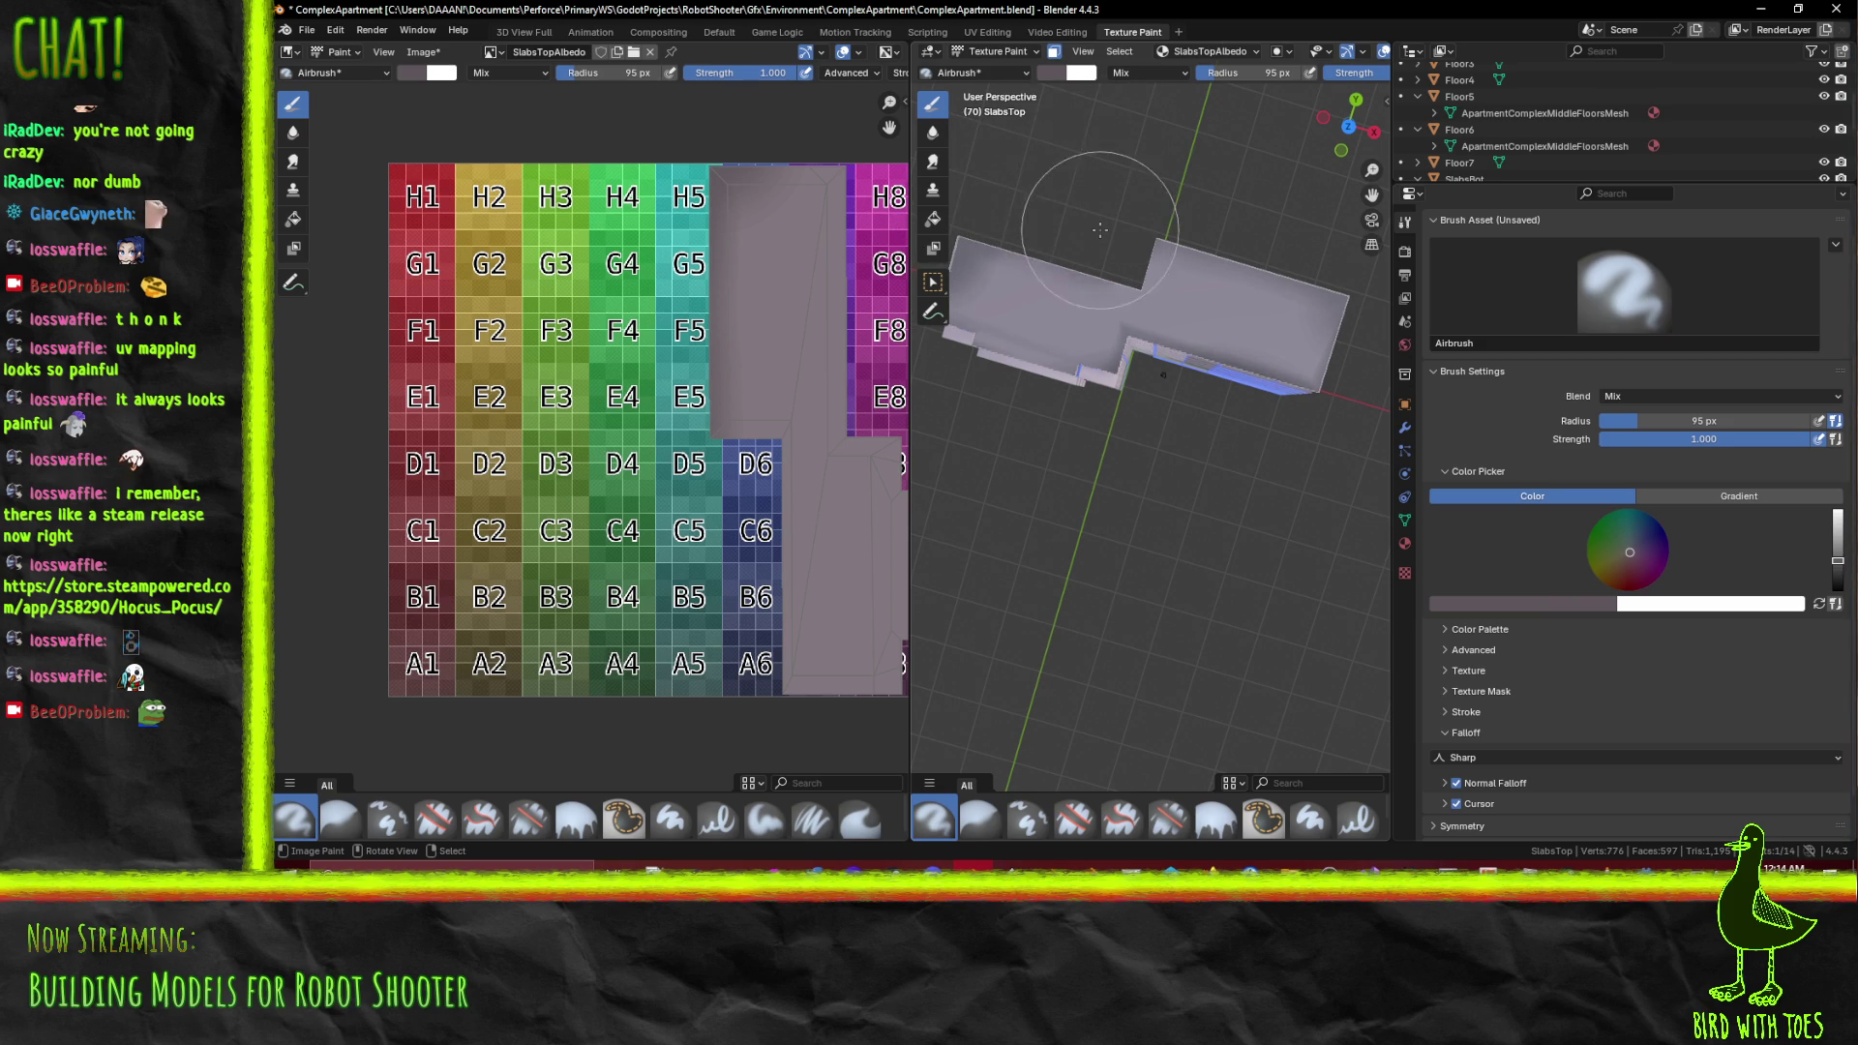
left_click_drag(1054, 246, 1091, 320)
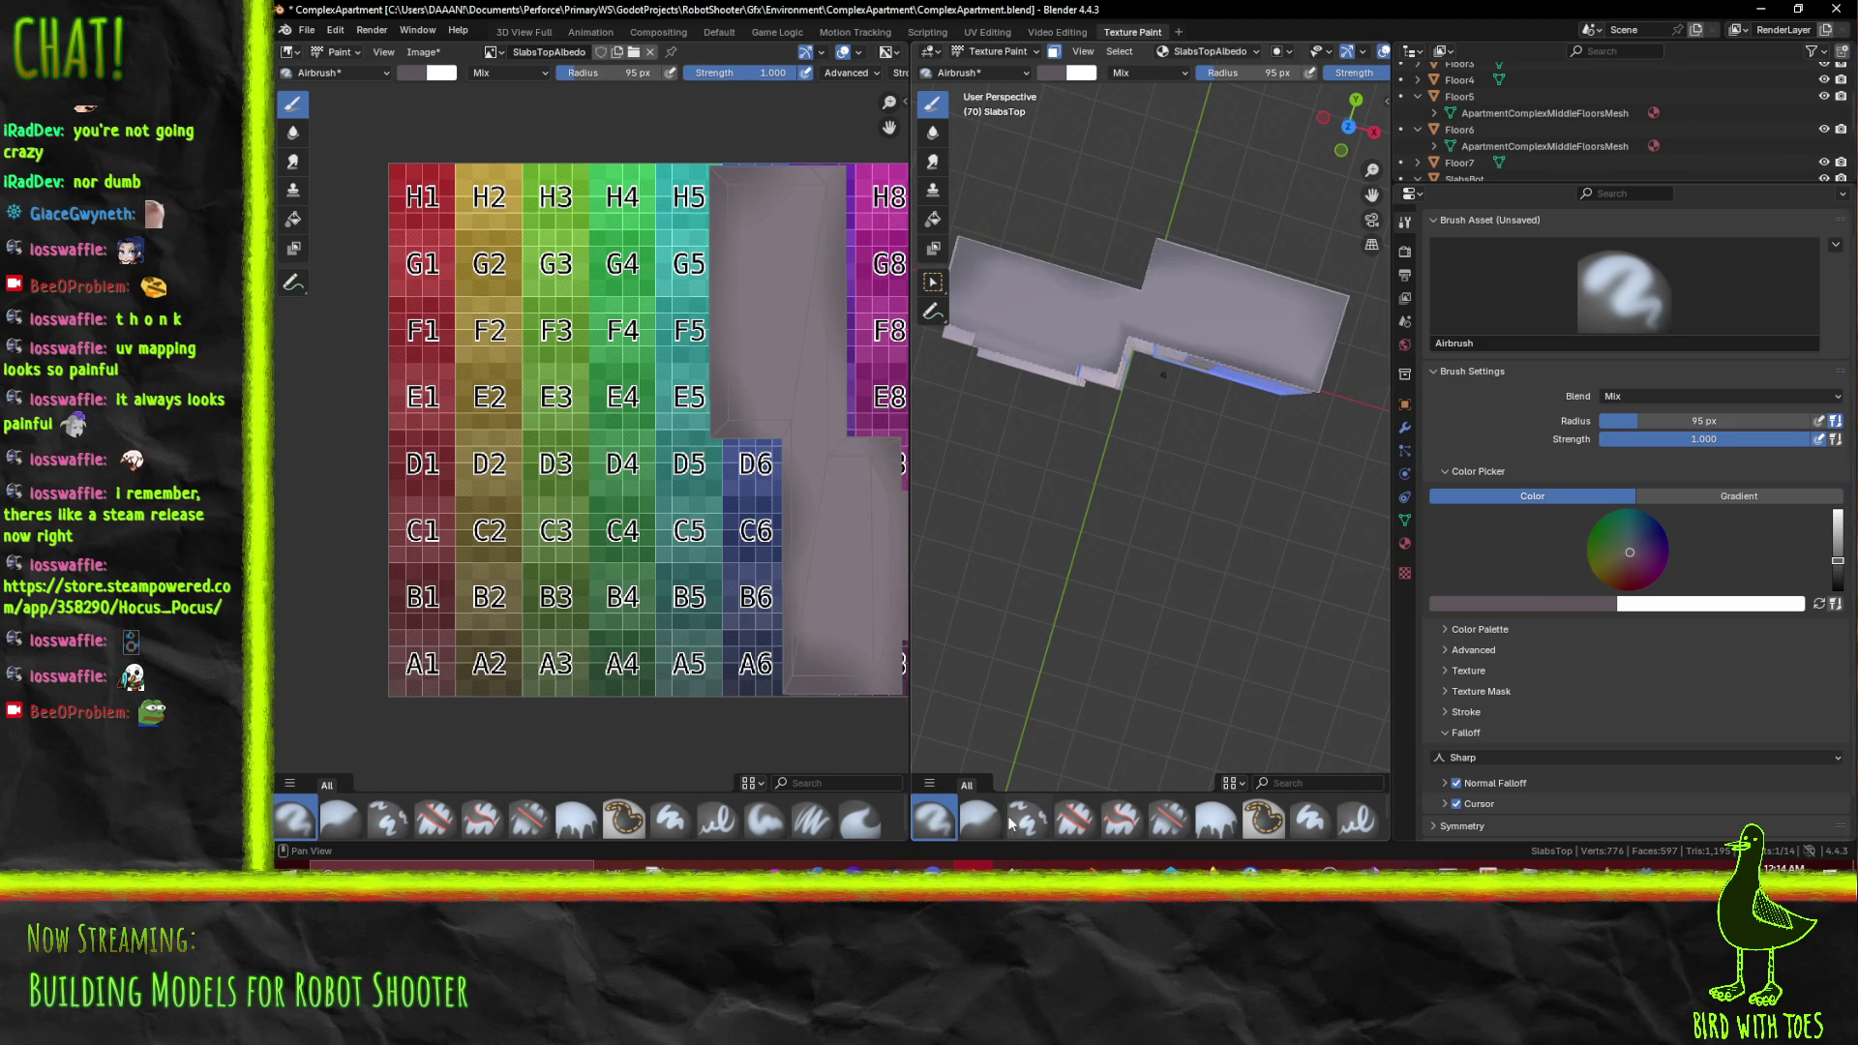
Blur the darker patch with the Blur brush, then select the Paint Soft brush
left_click(981, 824)
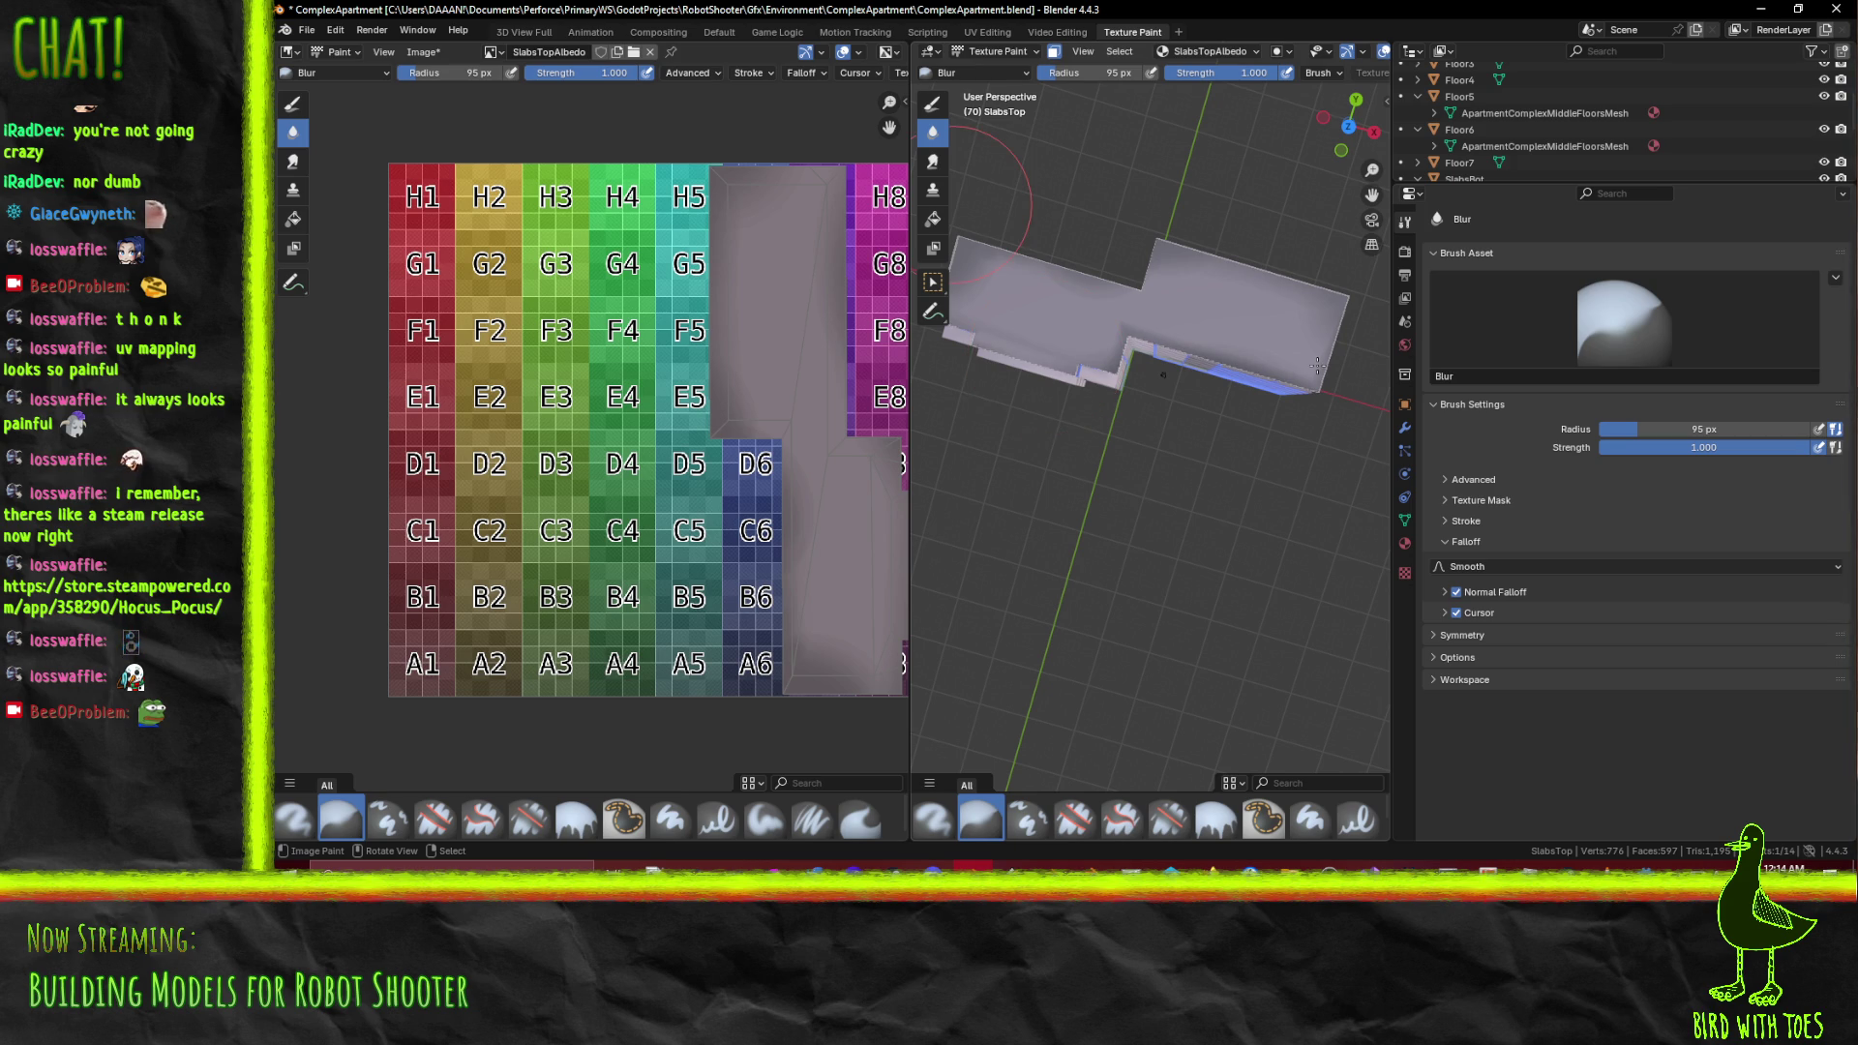
left_click(1317, 365)
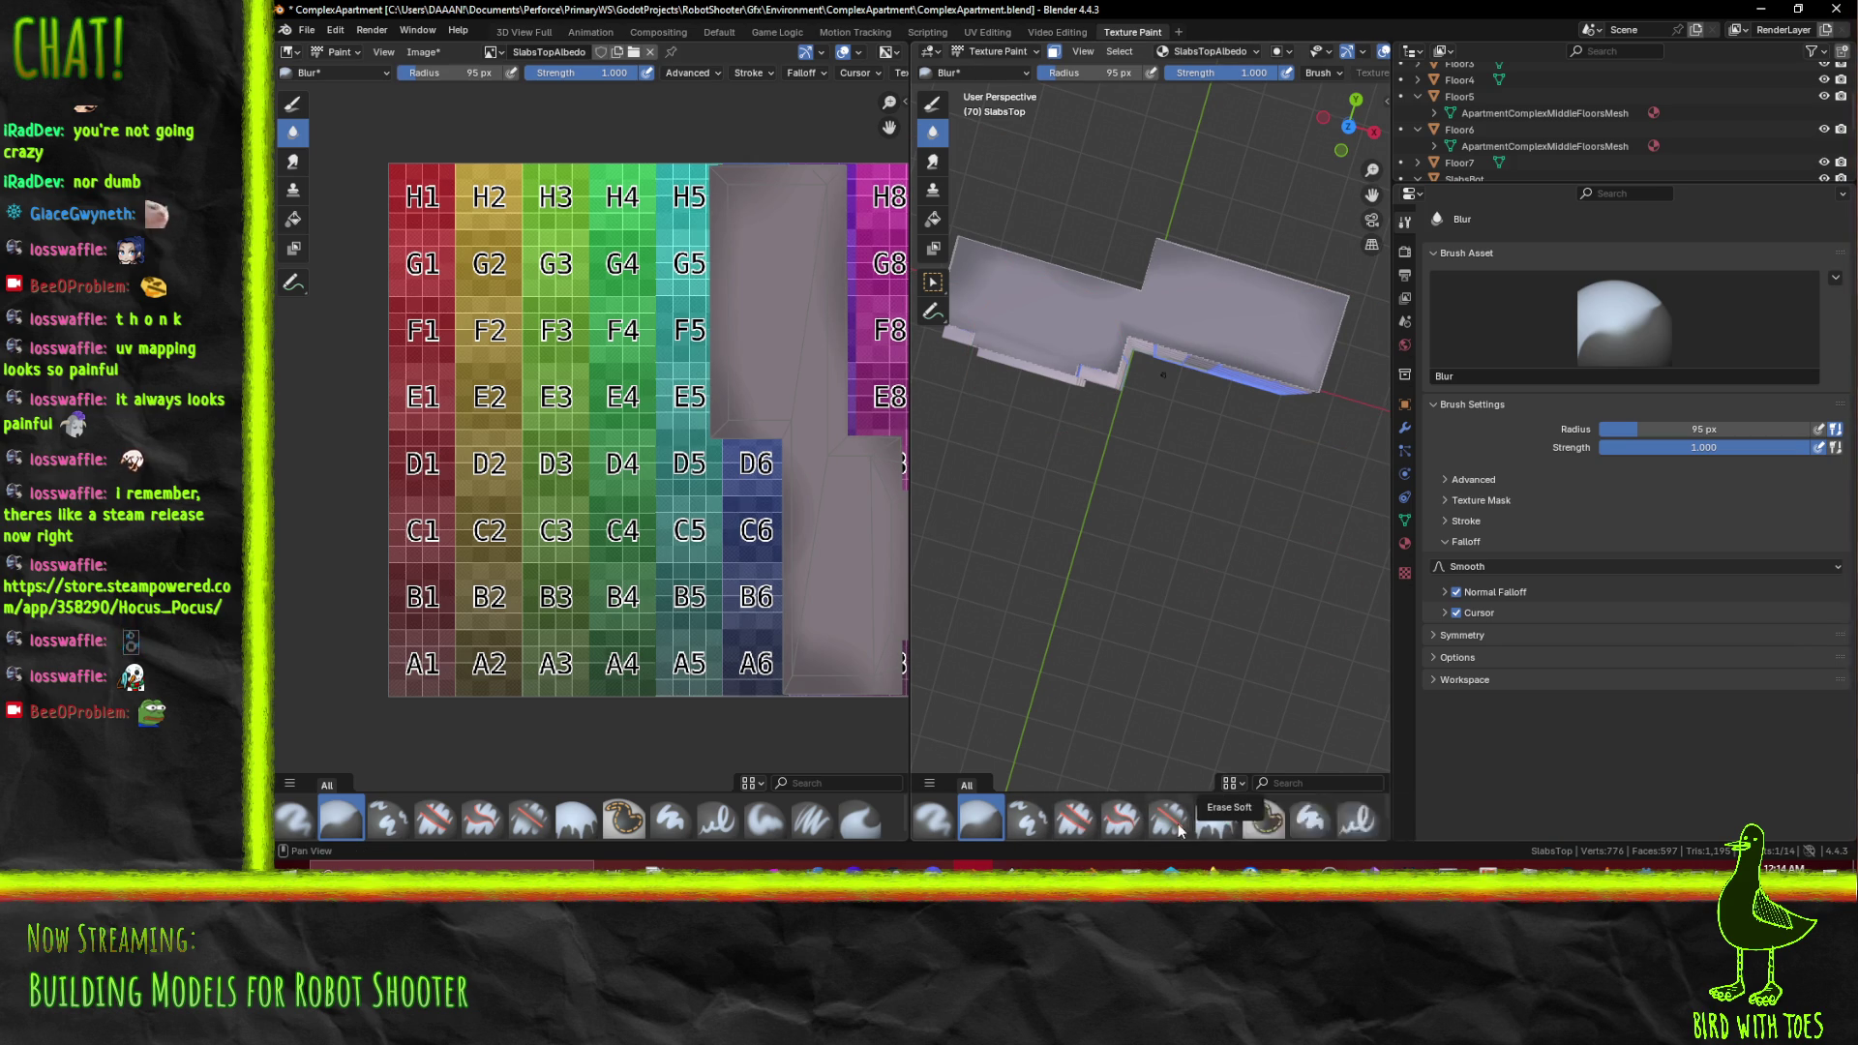
left_click(1170, 823)
left_click(1219, 824)
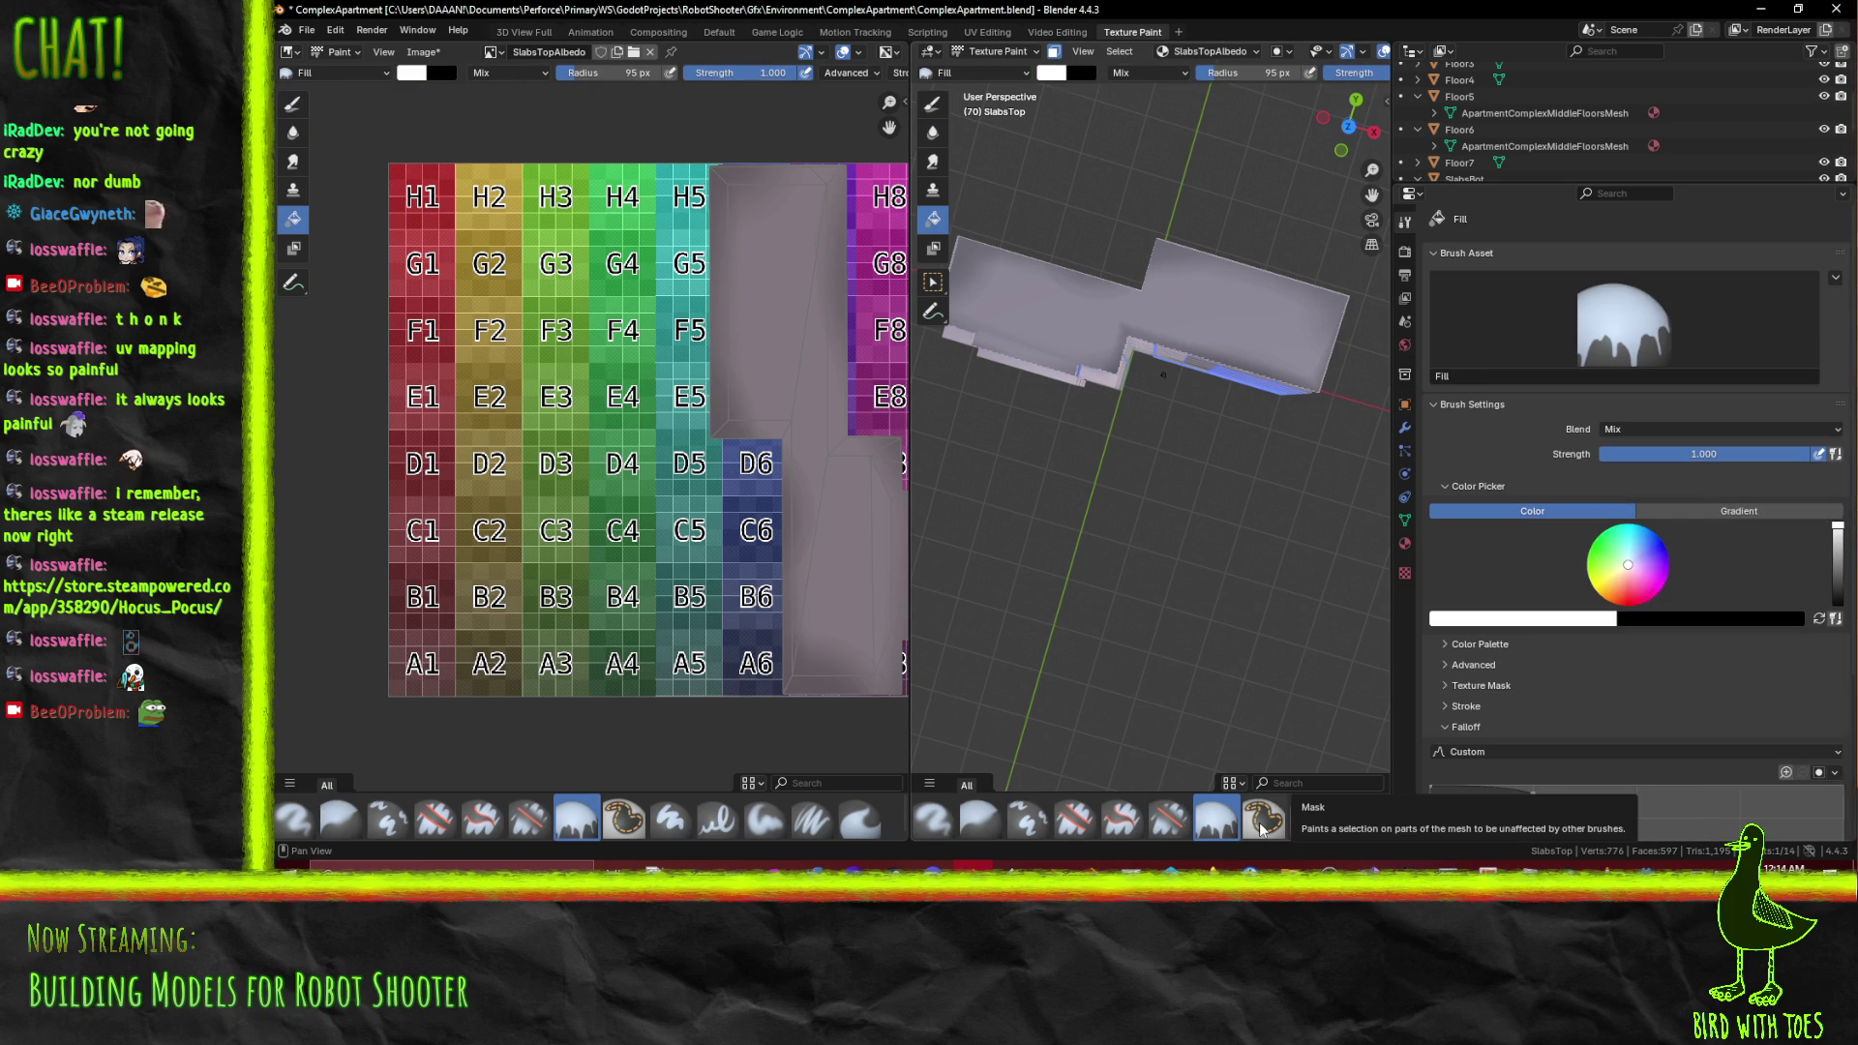
scroll("down", 3)
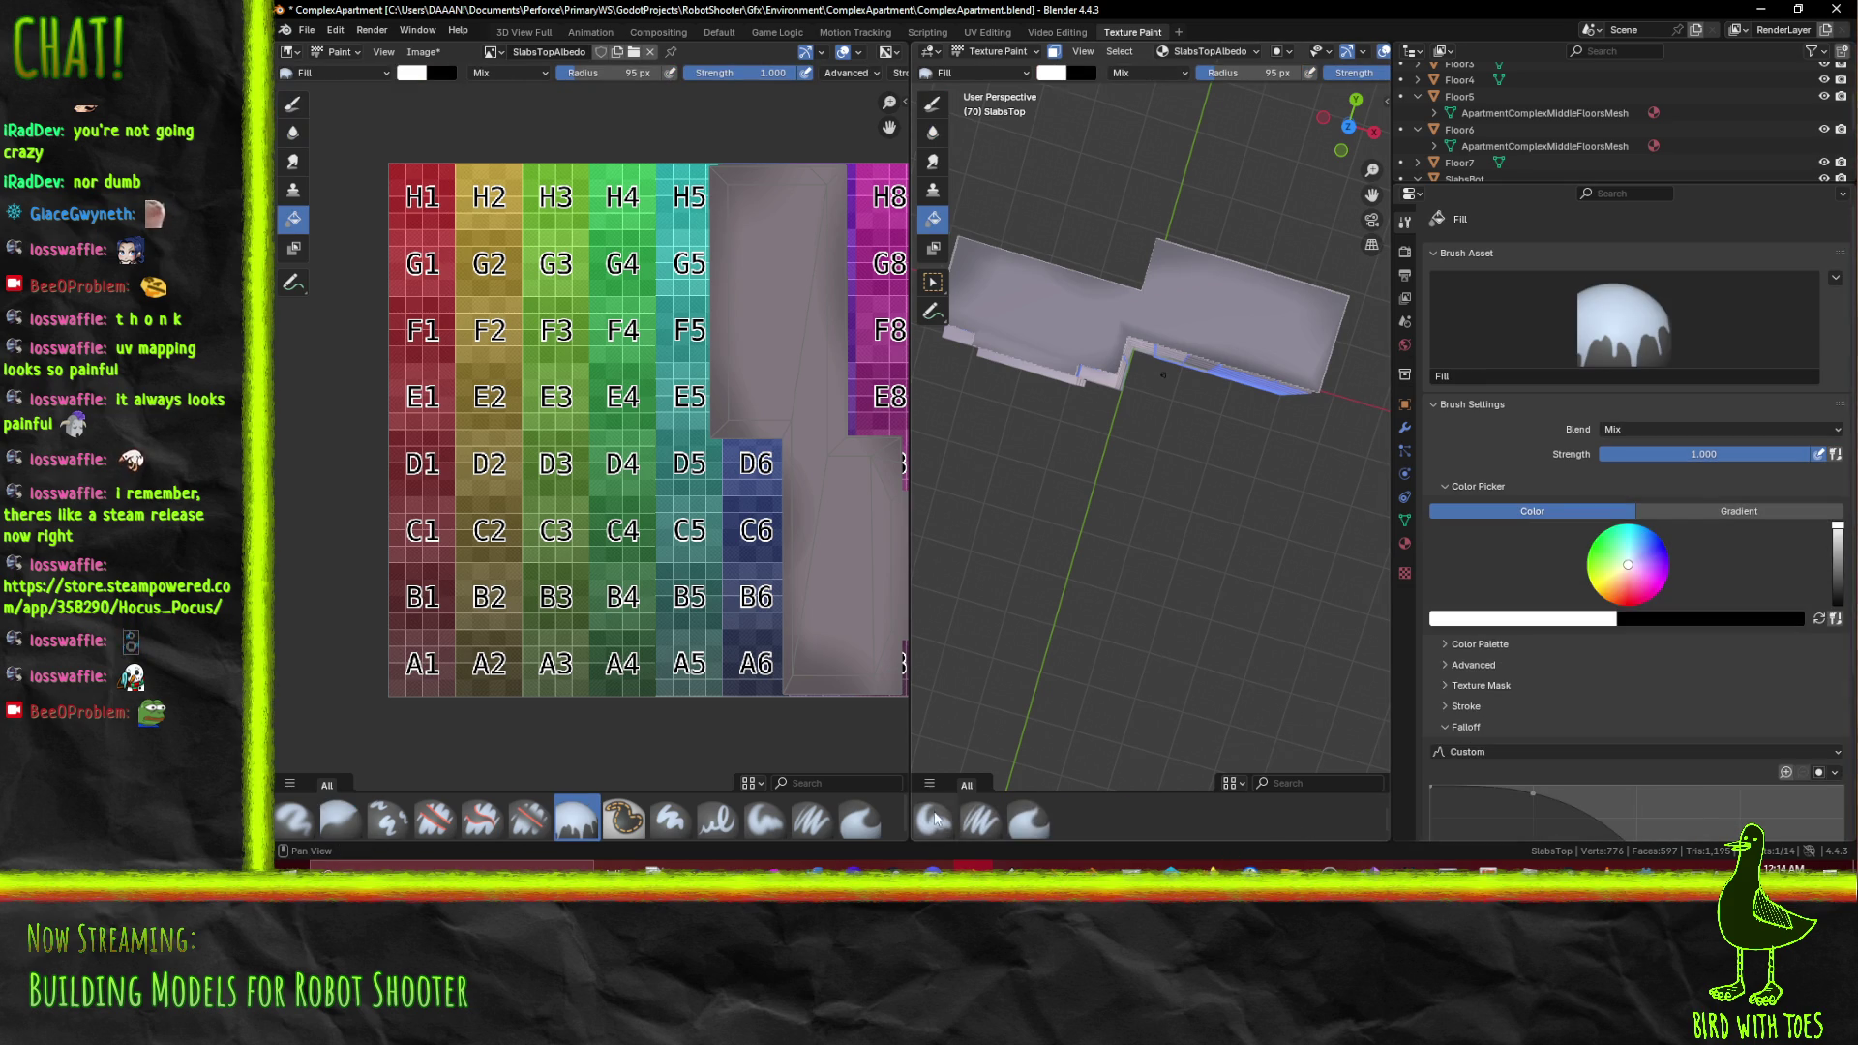
left_click(934, 819)
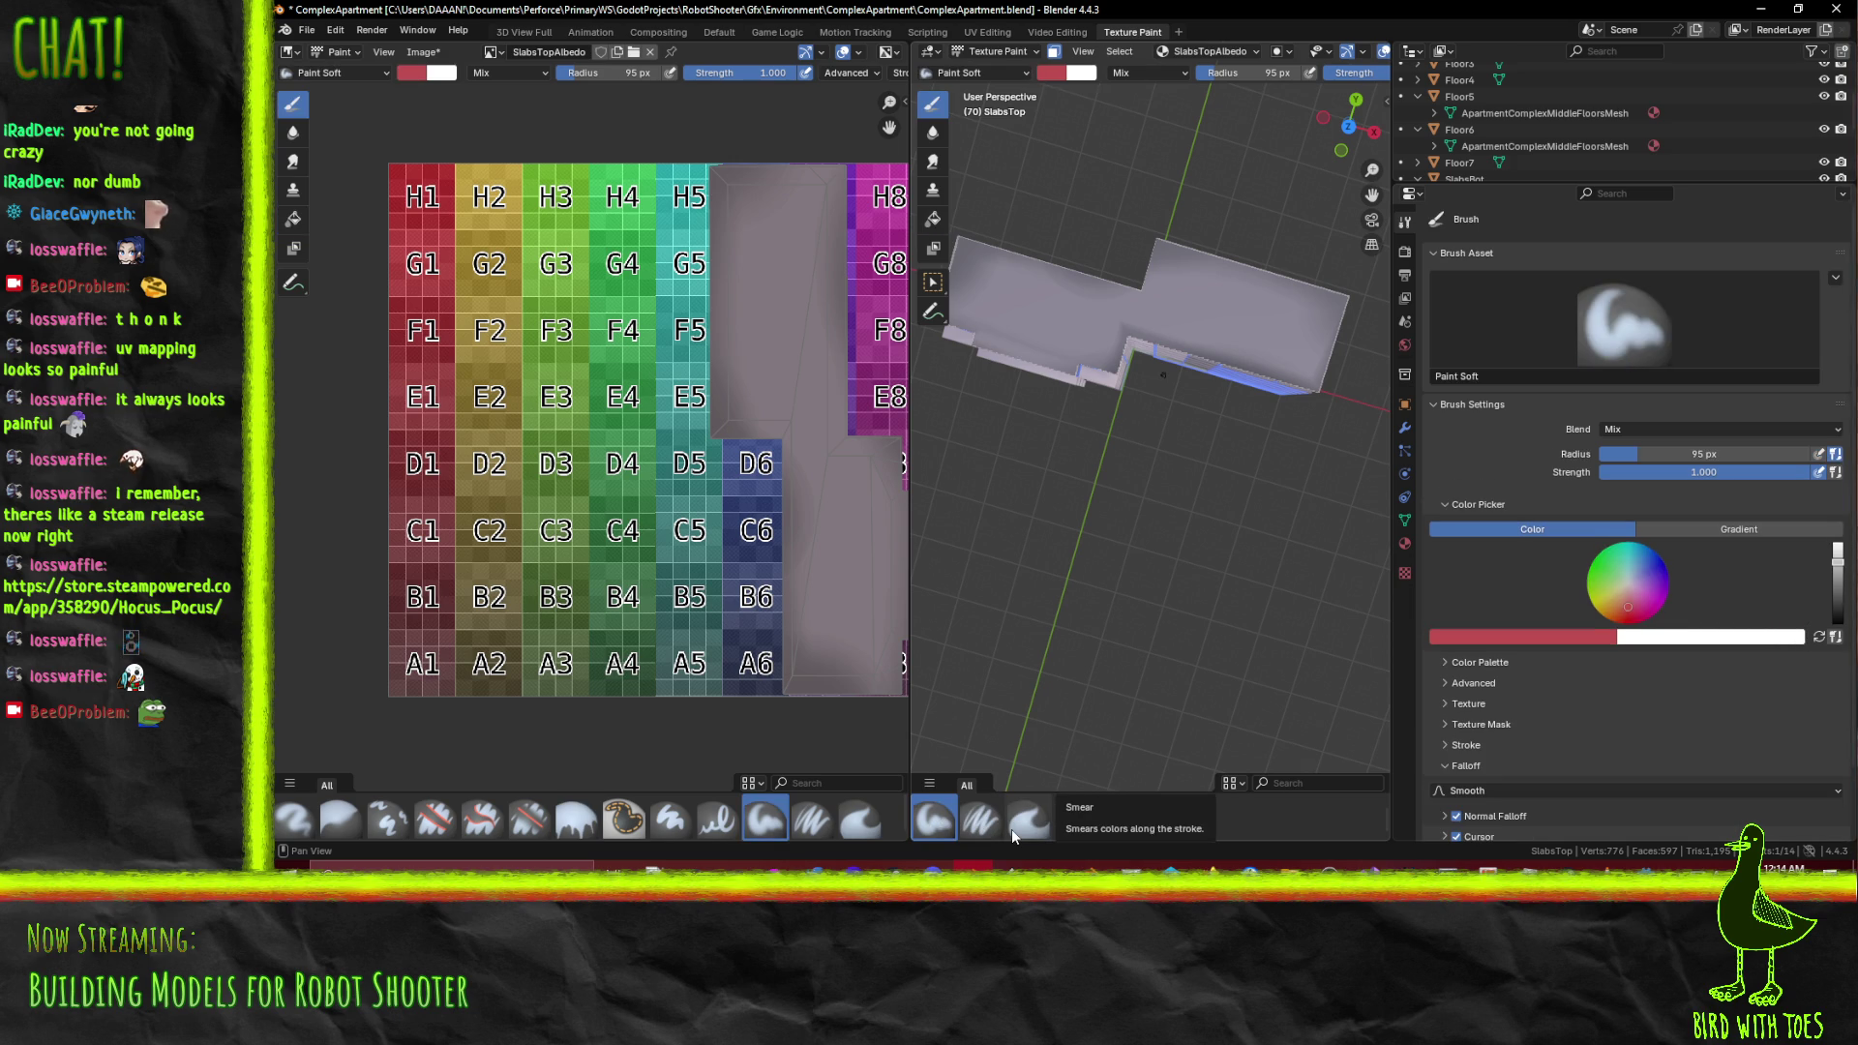
With Paint Soft, eyedrop the slab grey and paint a stroke across the top slab
left_click(1012, 829)
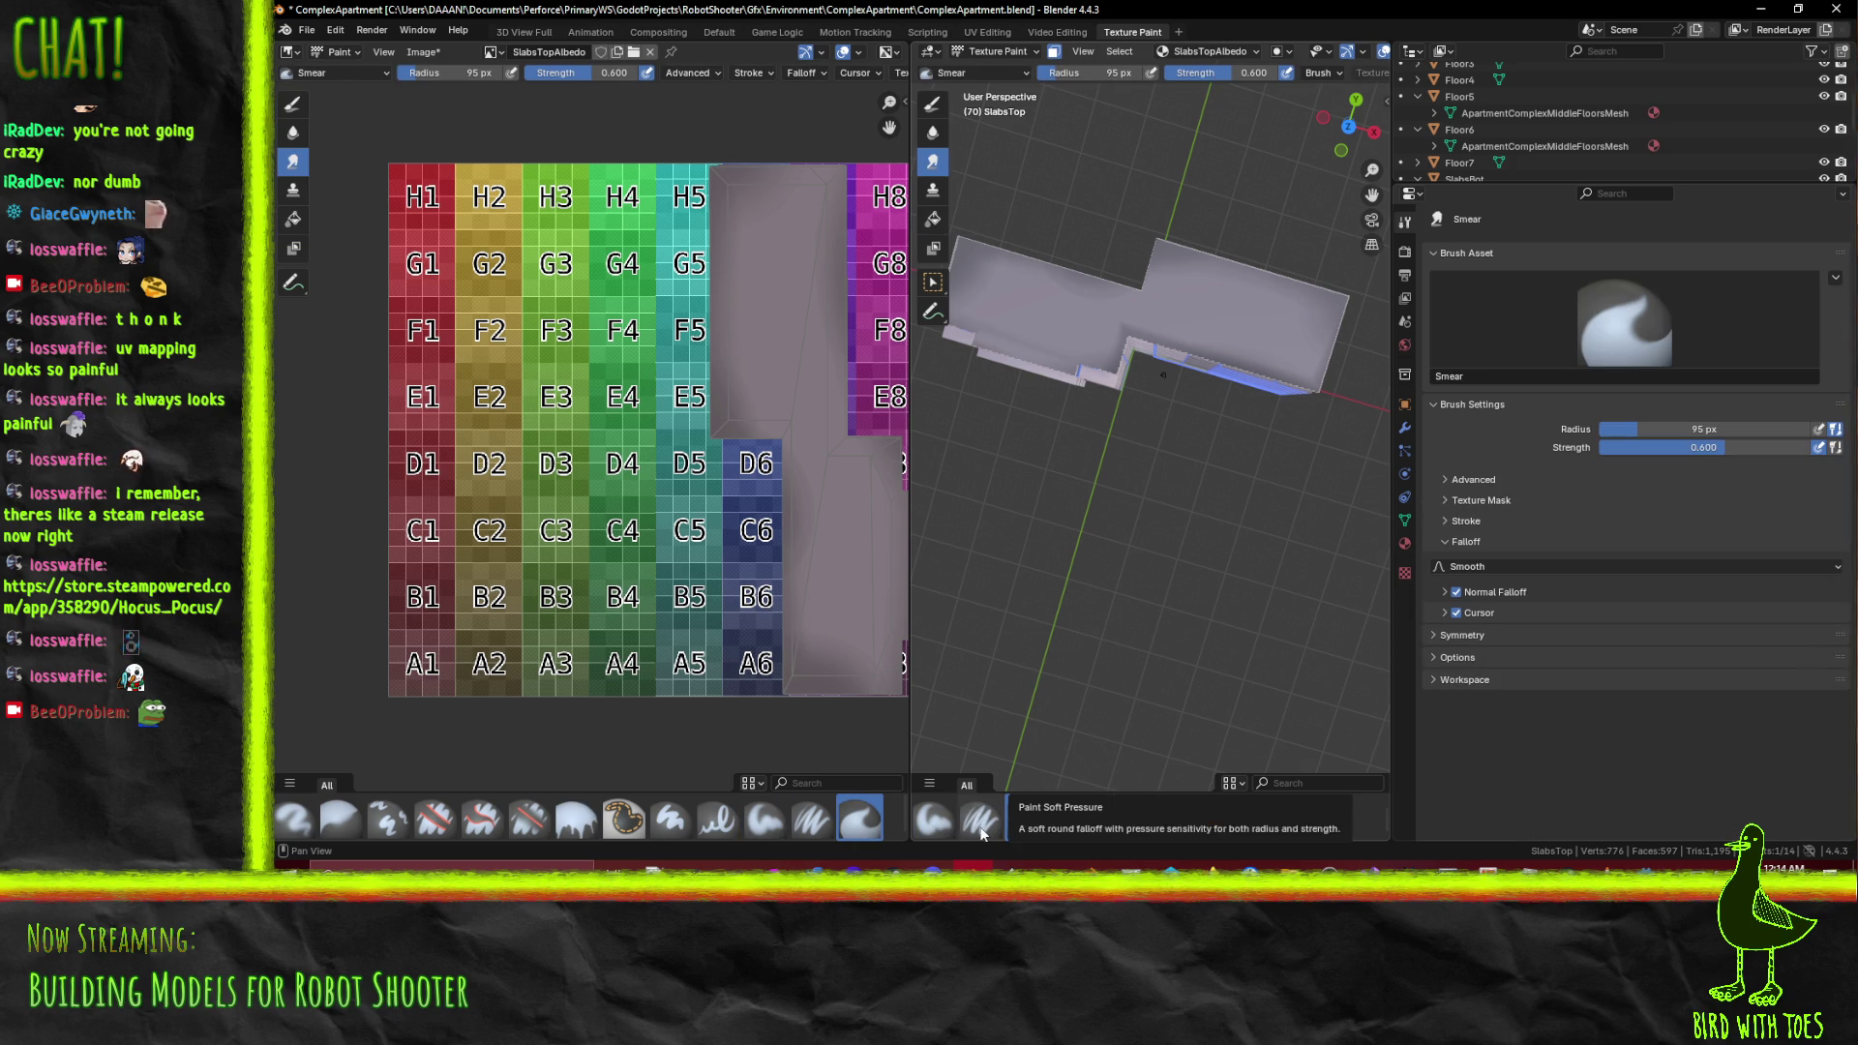
left_click(933, 818)
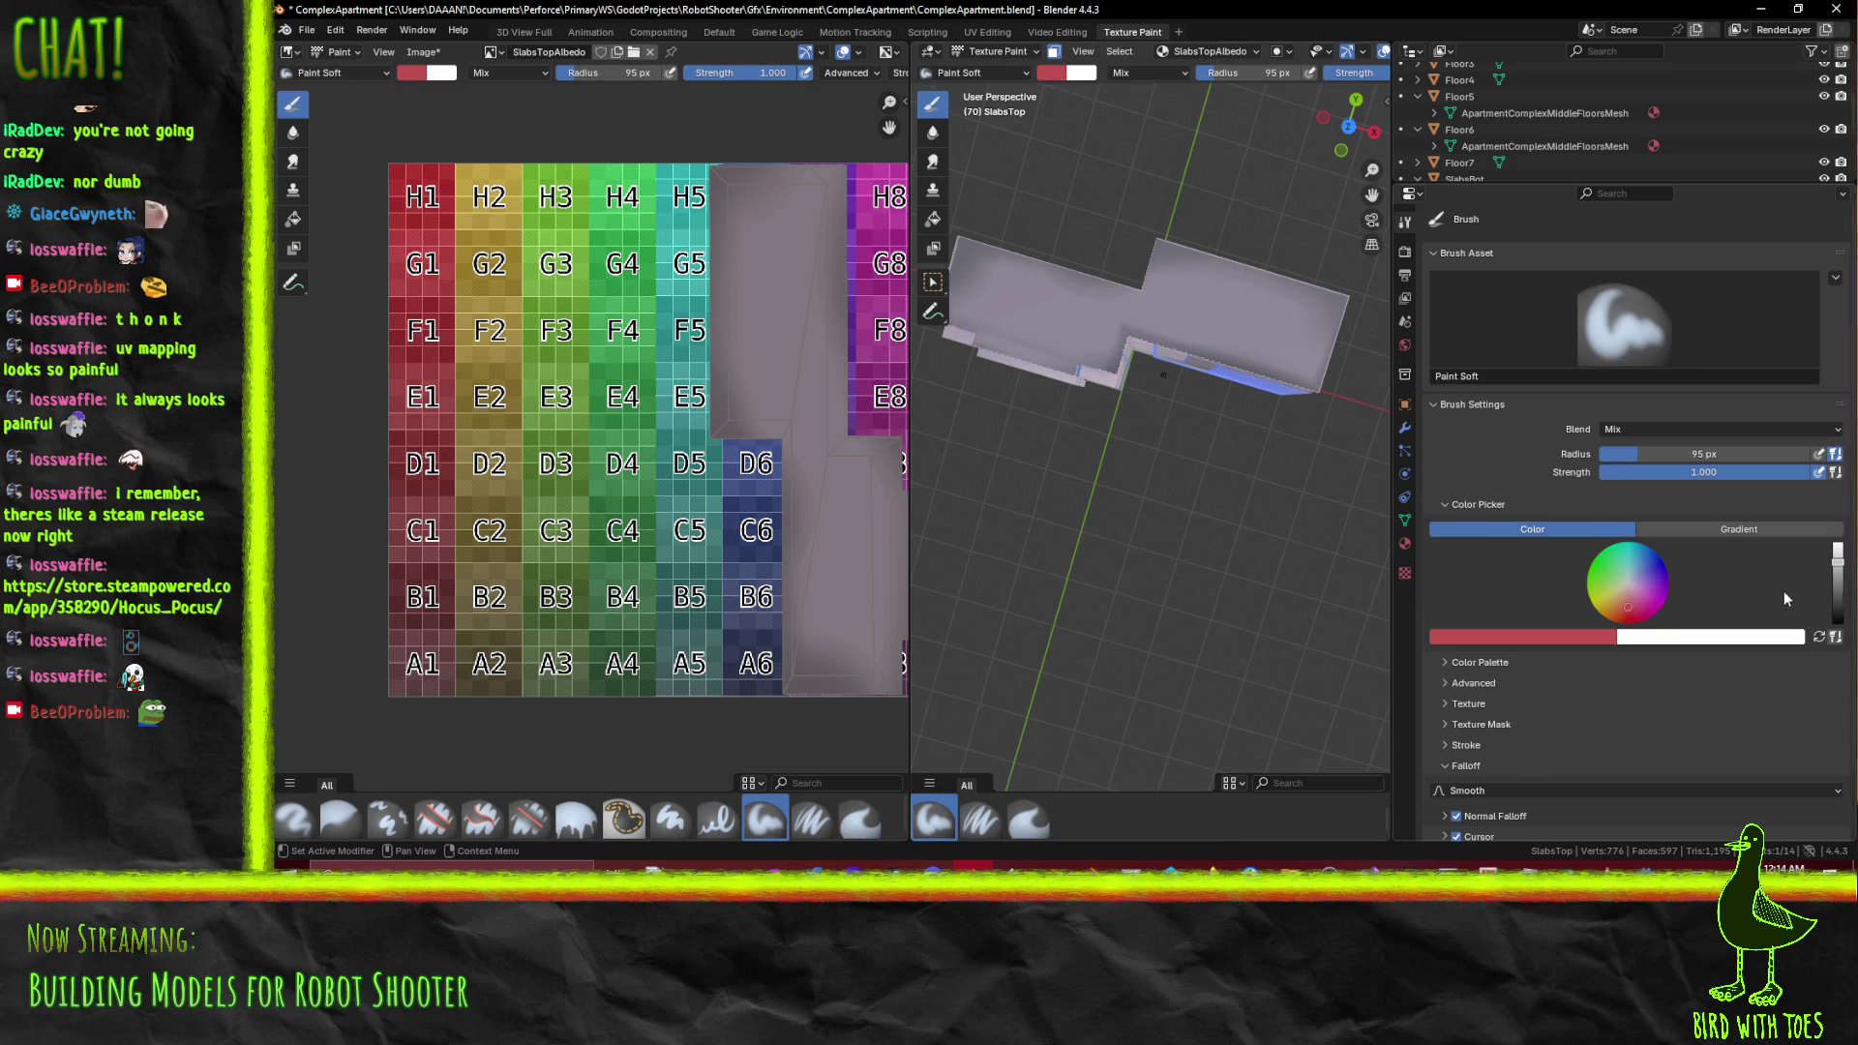
left_click(1542, 637)
left_click(1586, 624)
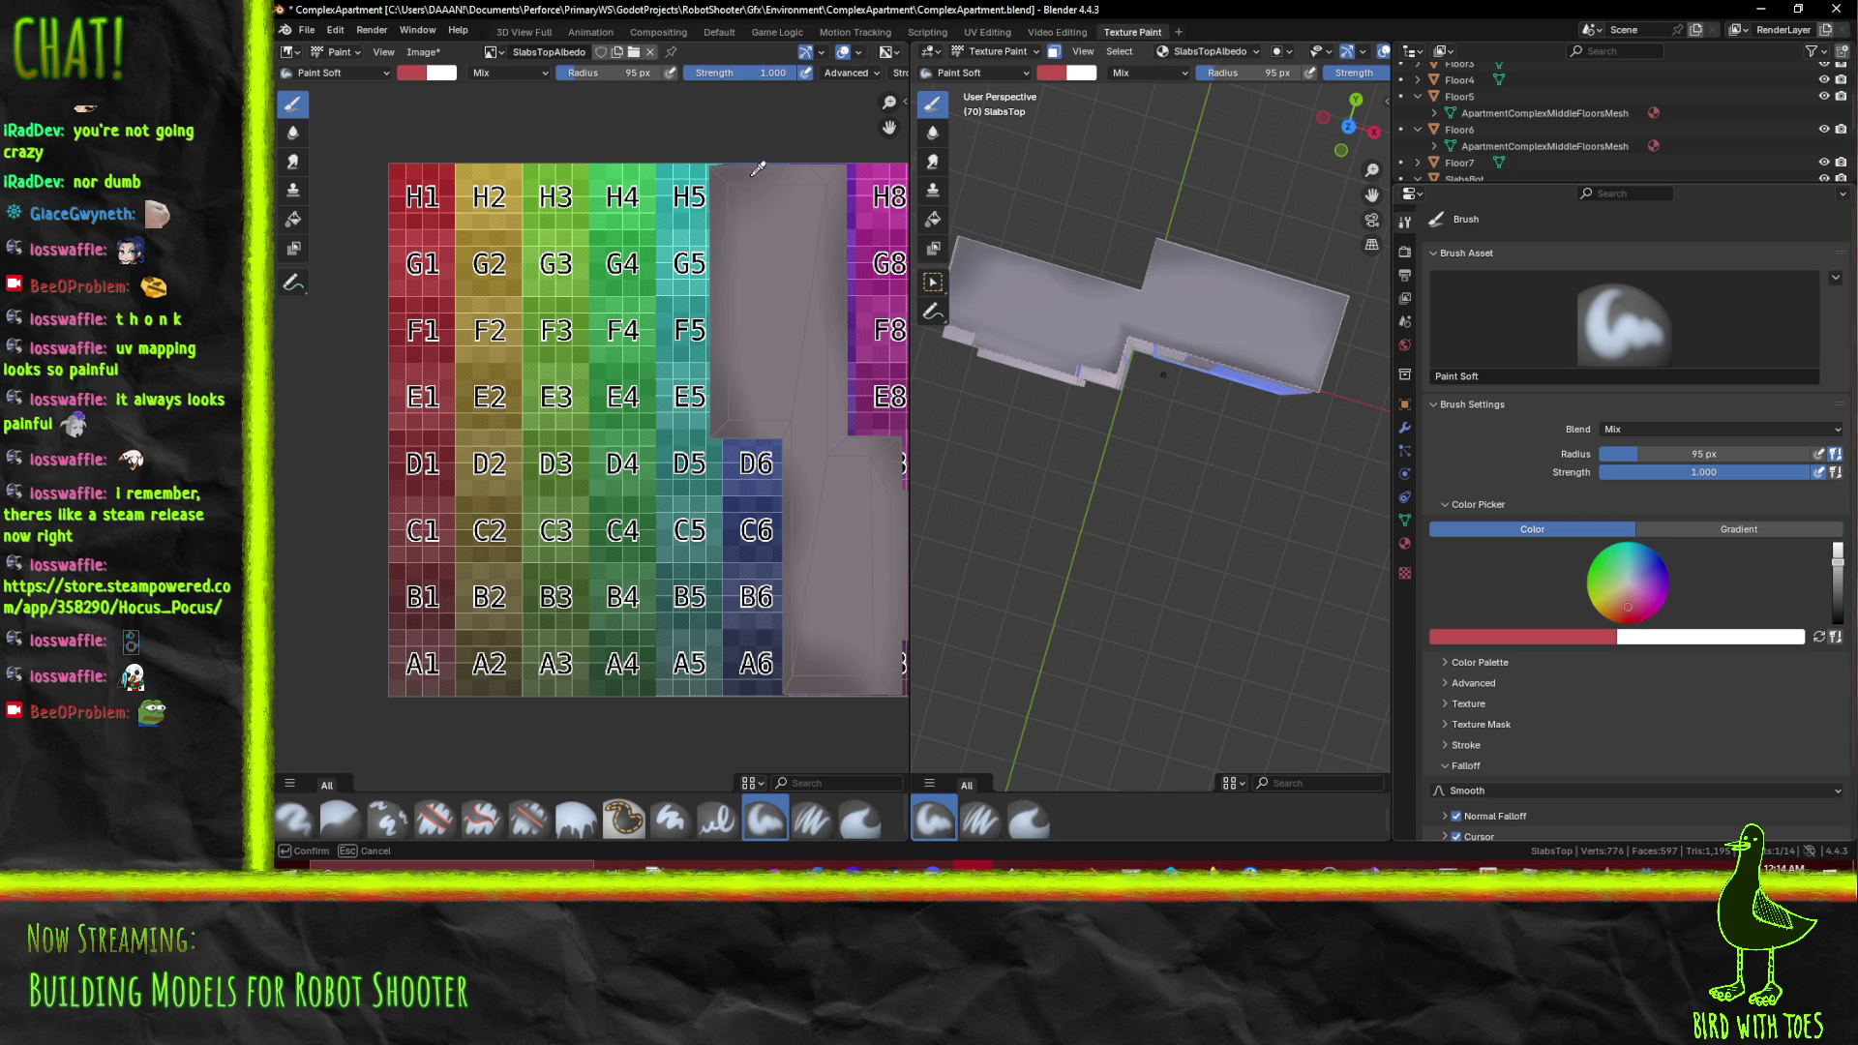
left_click(755, 169)
left_click_drag(1006, 285, 1260, 311)
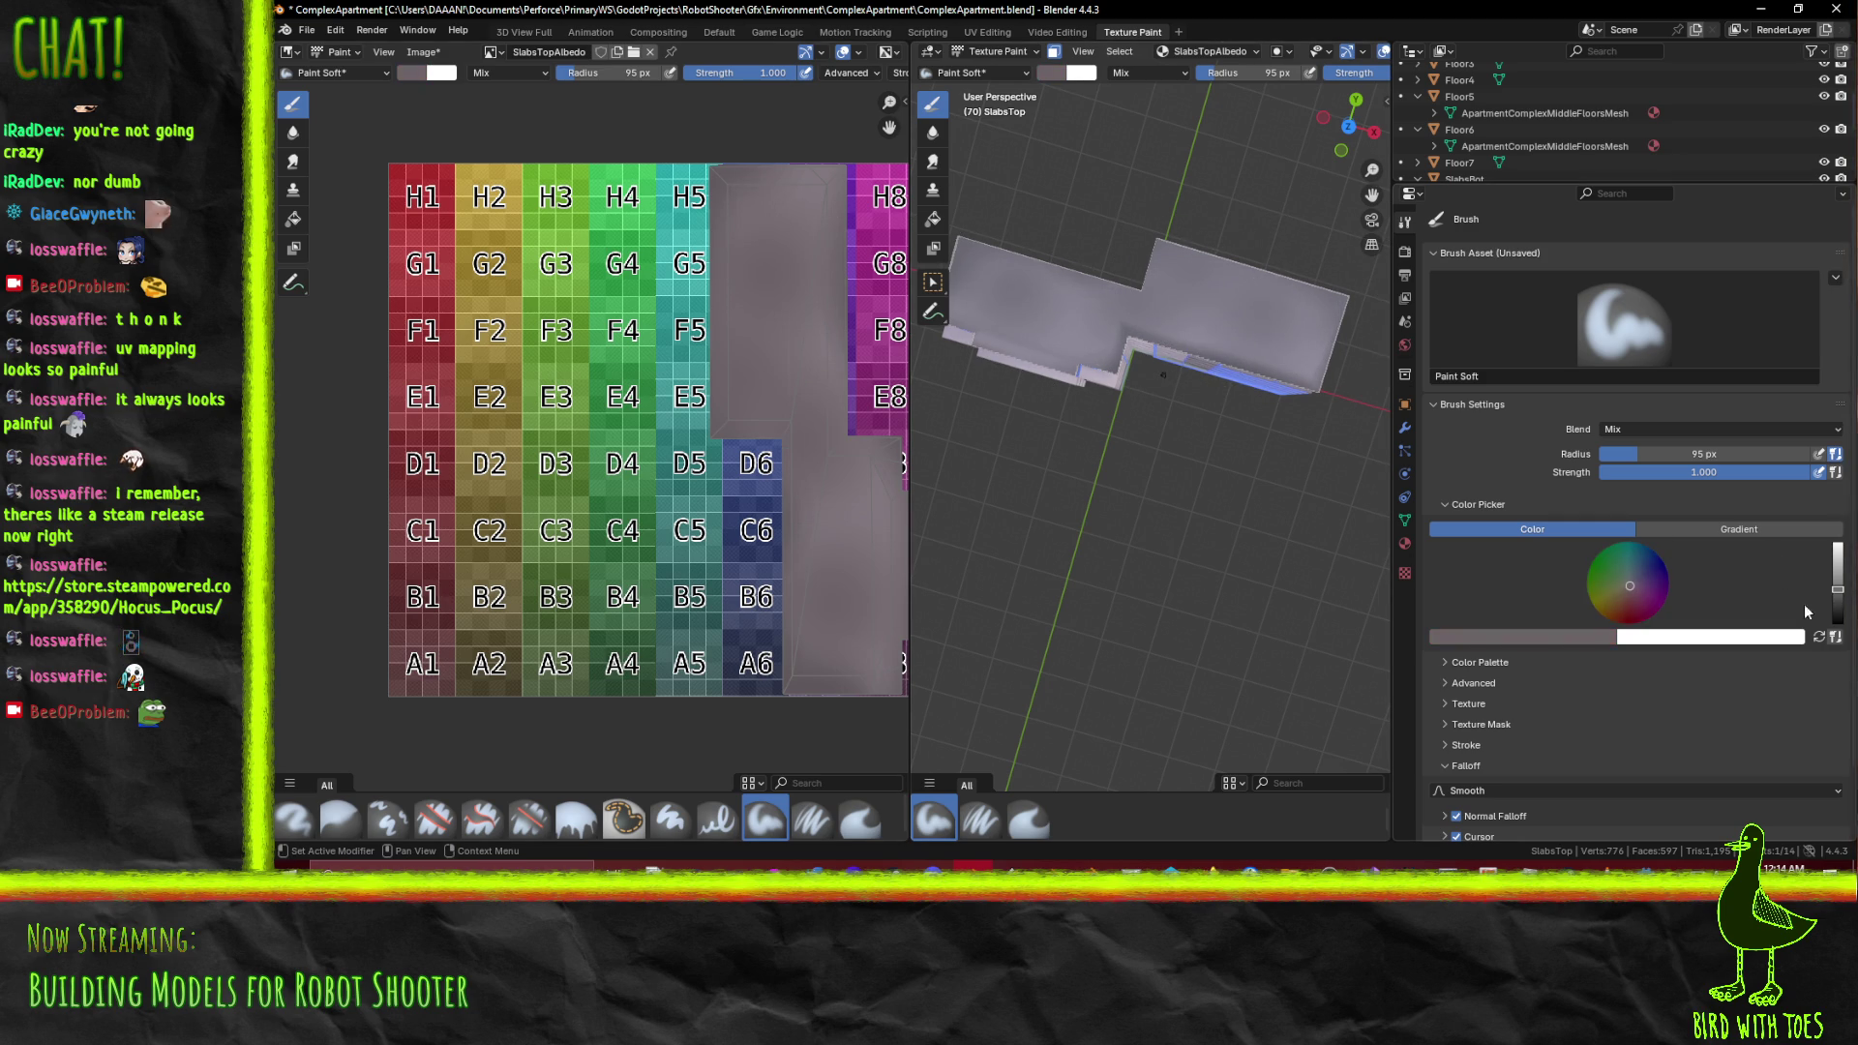
Fine-tune the grey's value, repaint the top slab evenly, and open Save As Image
left_click_drag(1838, 588, 1839, 581)
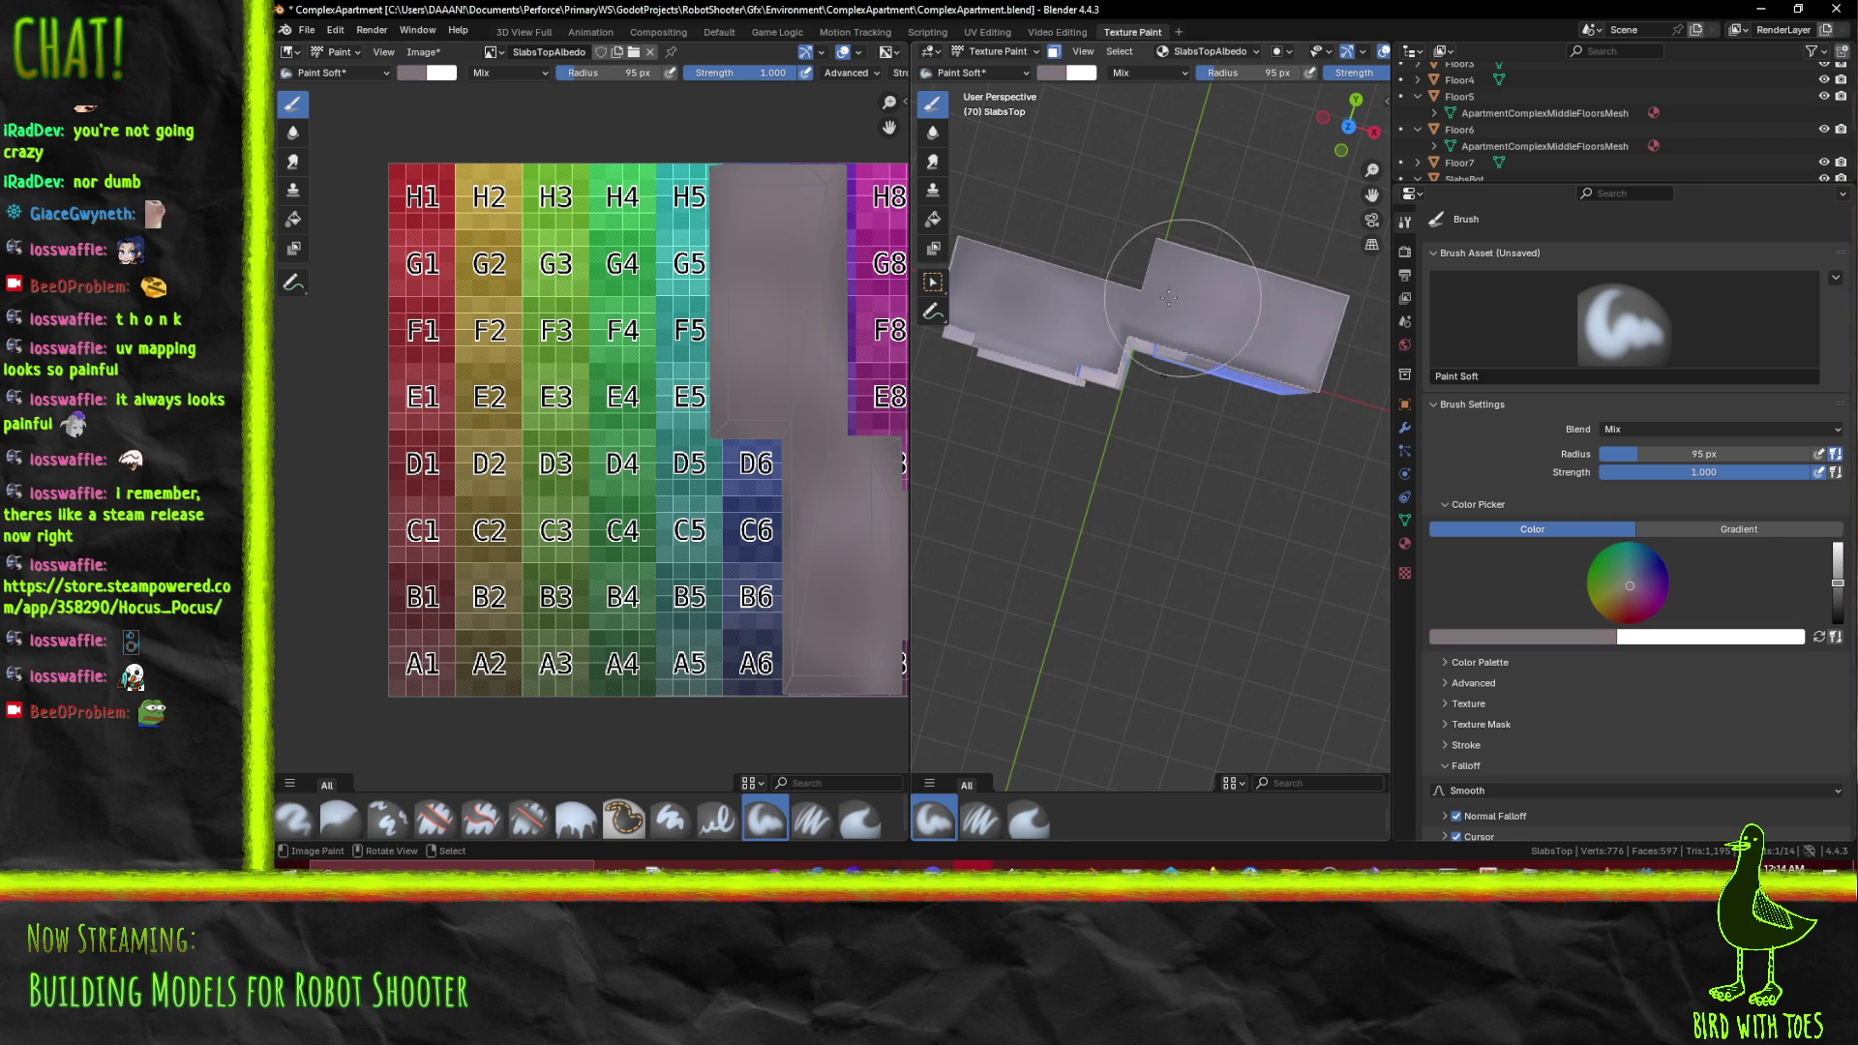
left_click_drag(1837, 583, 1838, 587)
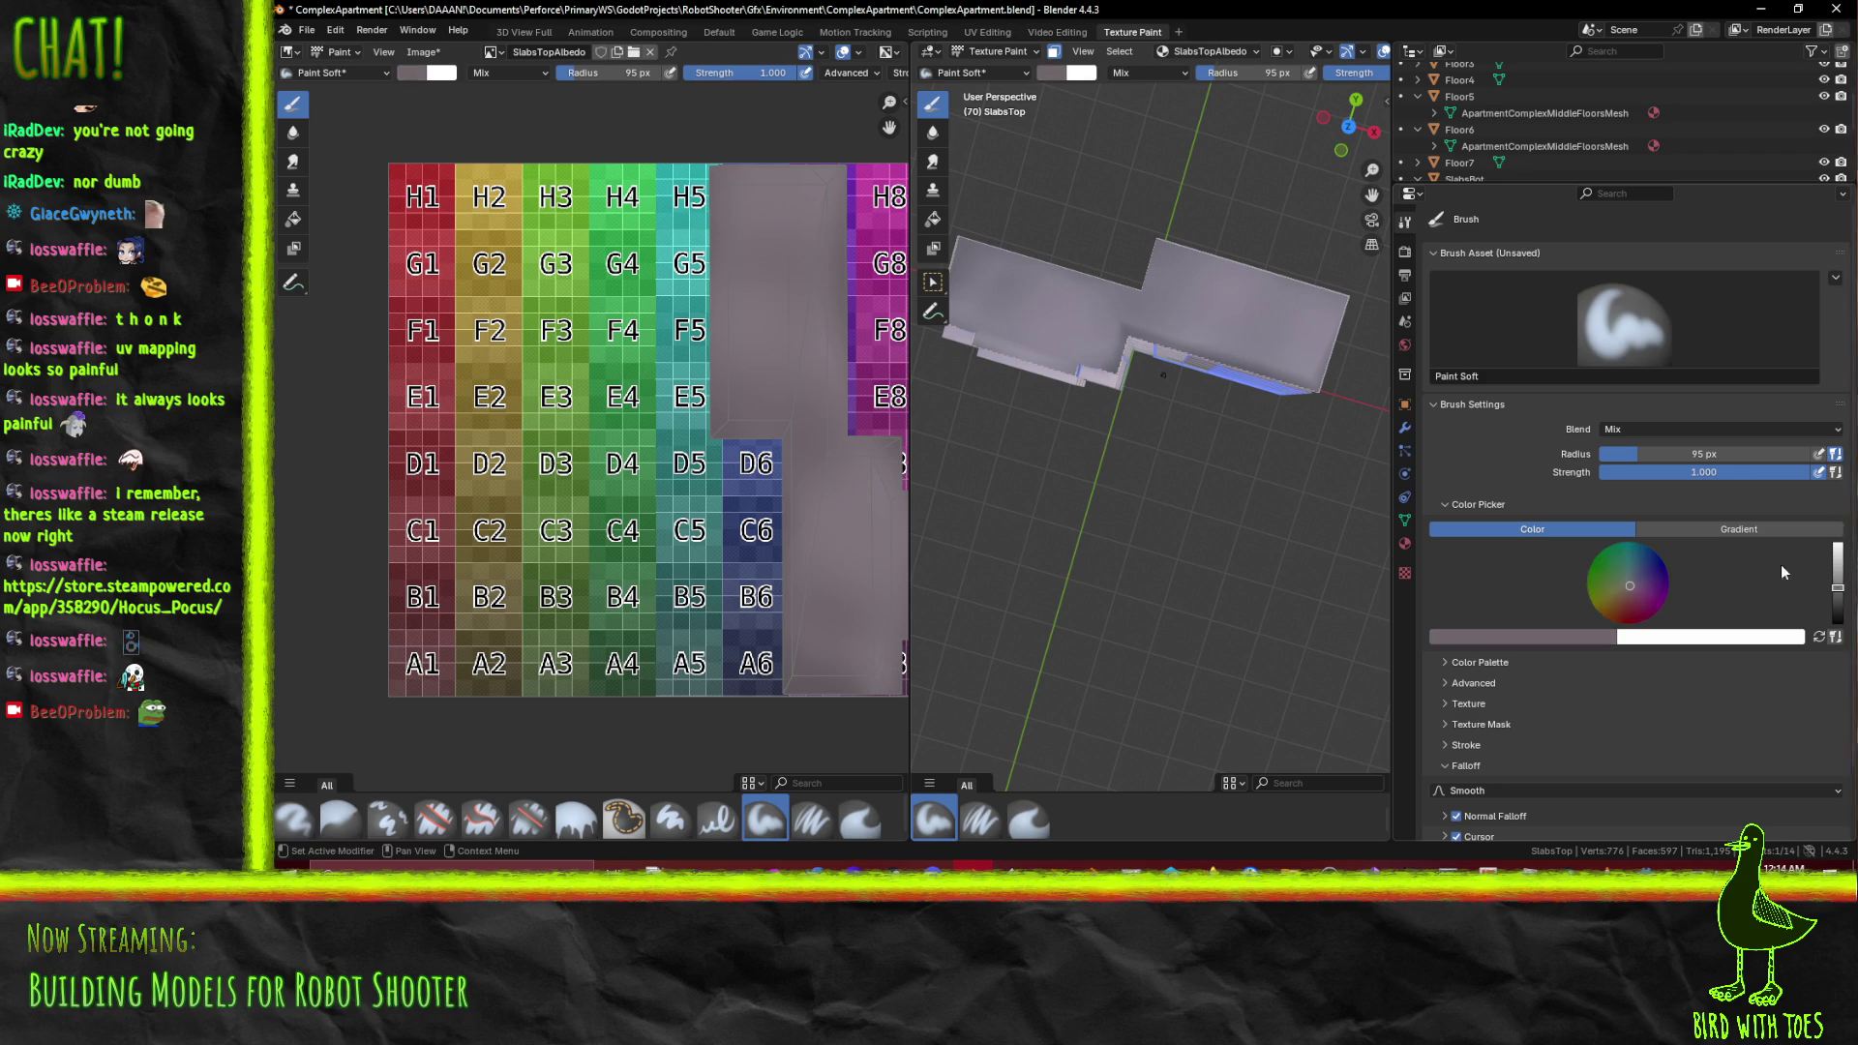
left_click_drag(1007, 341, 1252, 280)
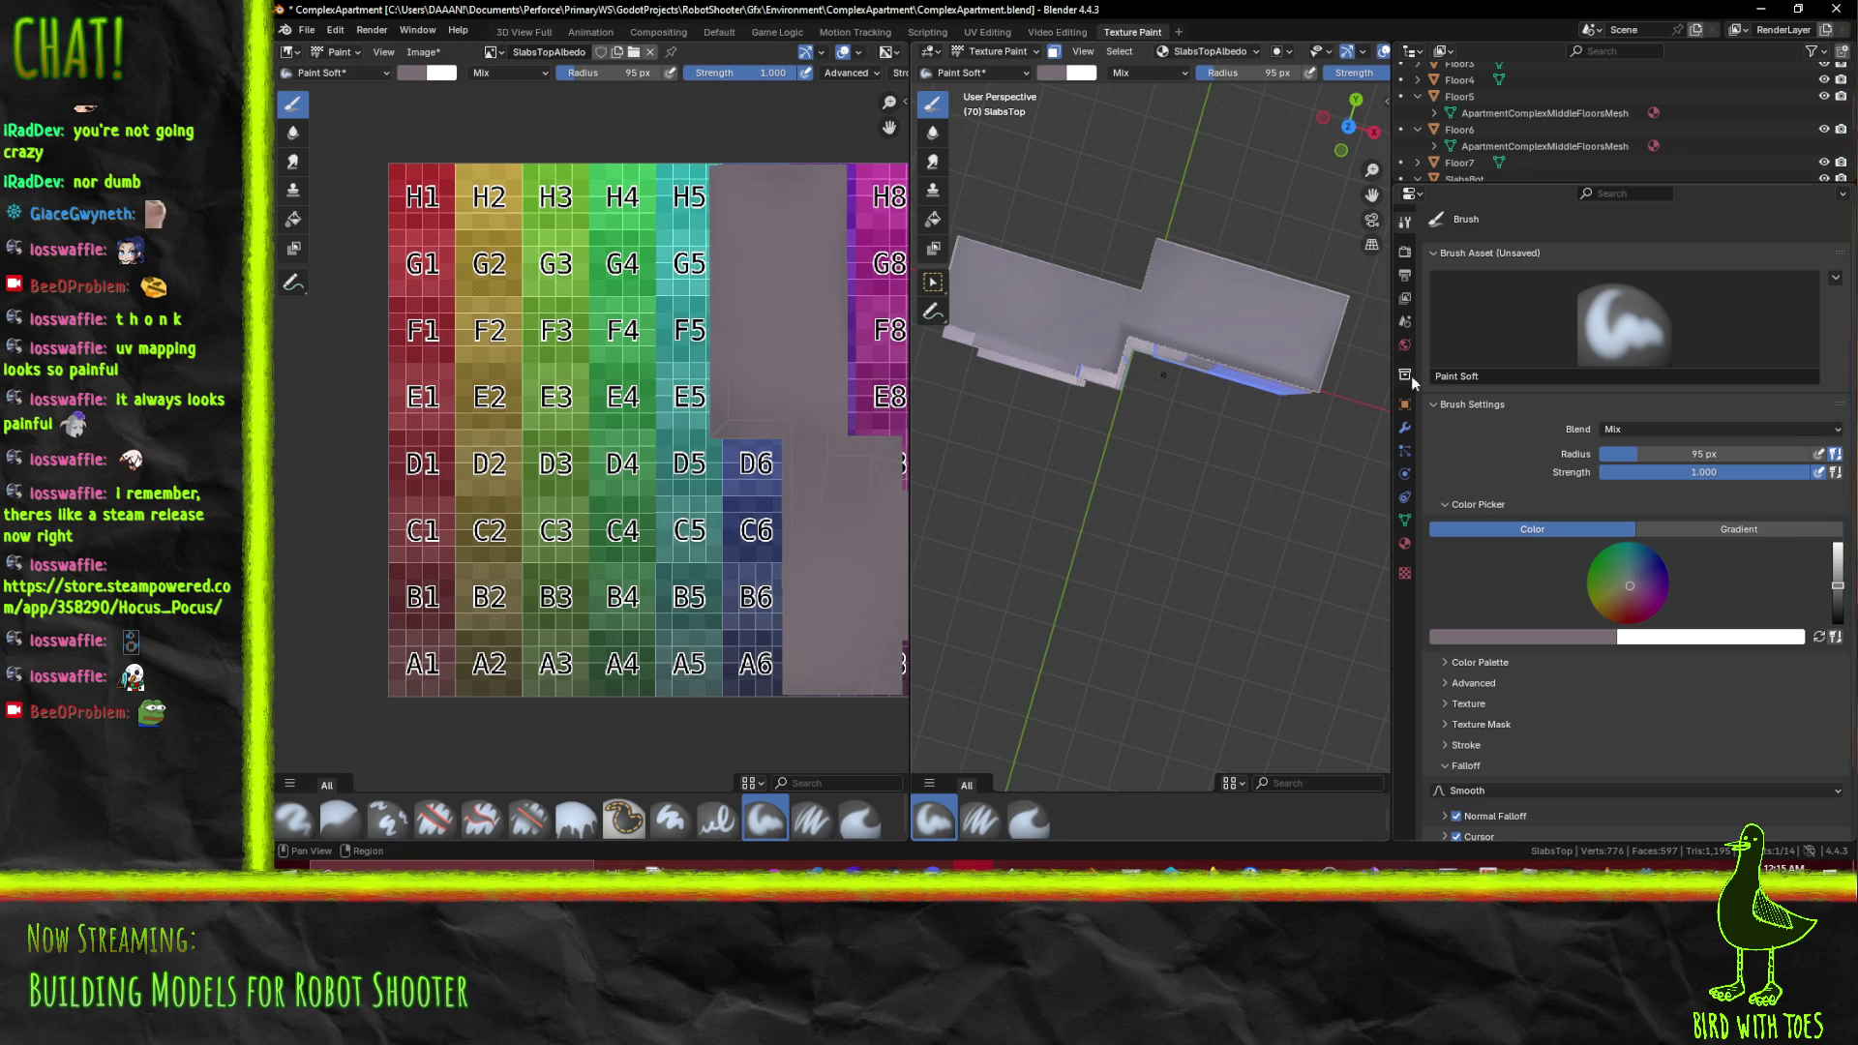
left_click_drag(1827, 587, 1827, 580)
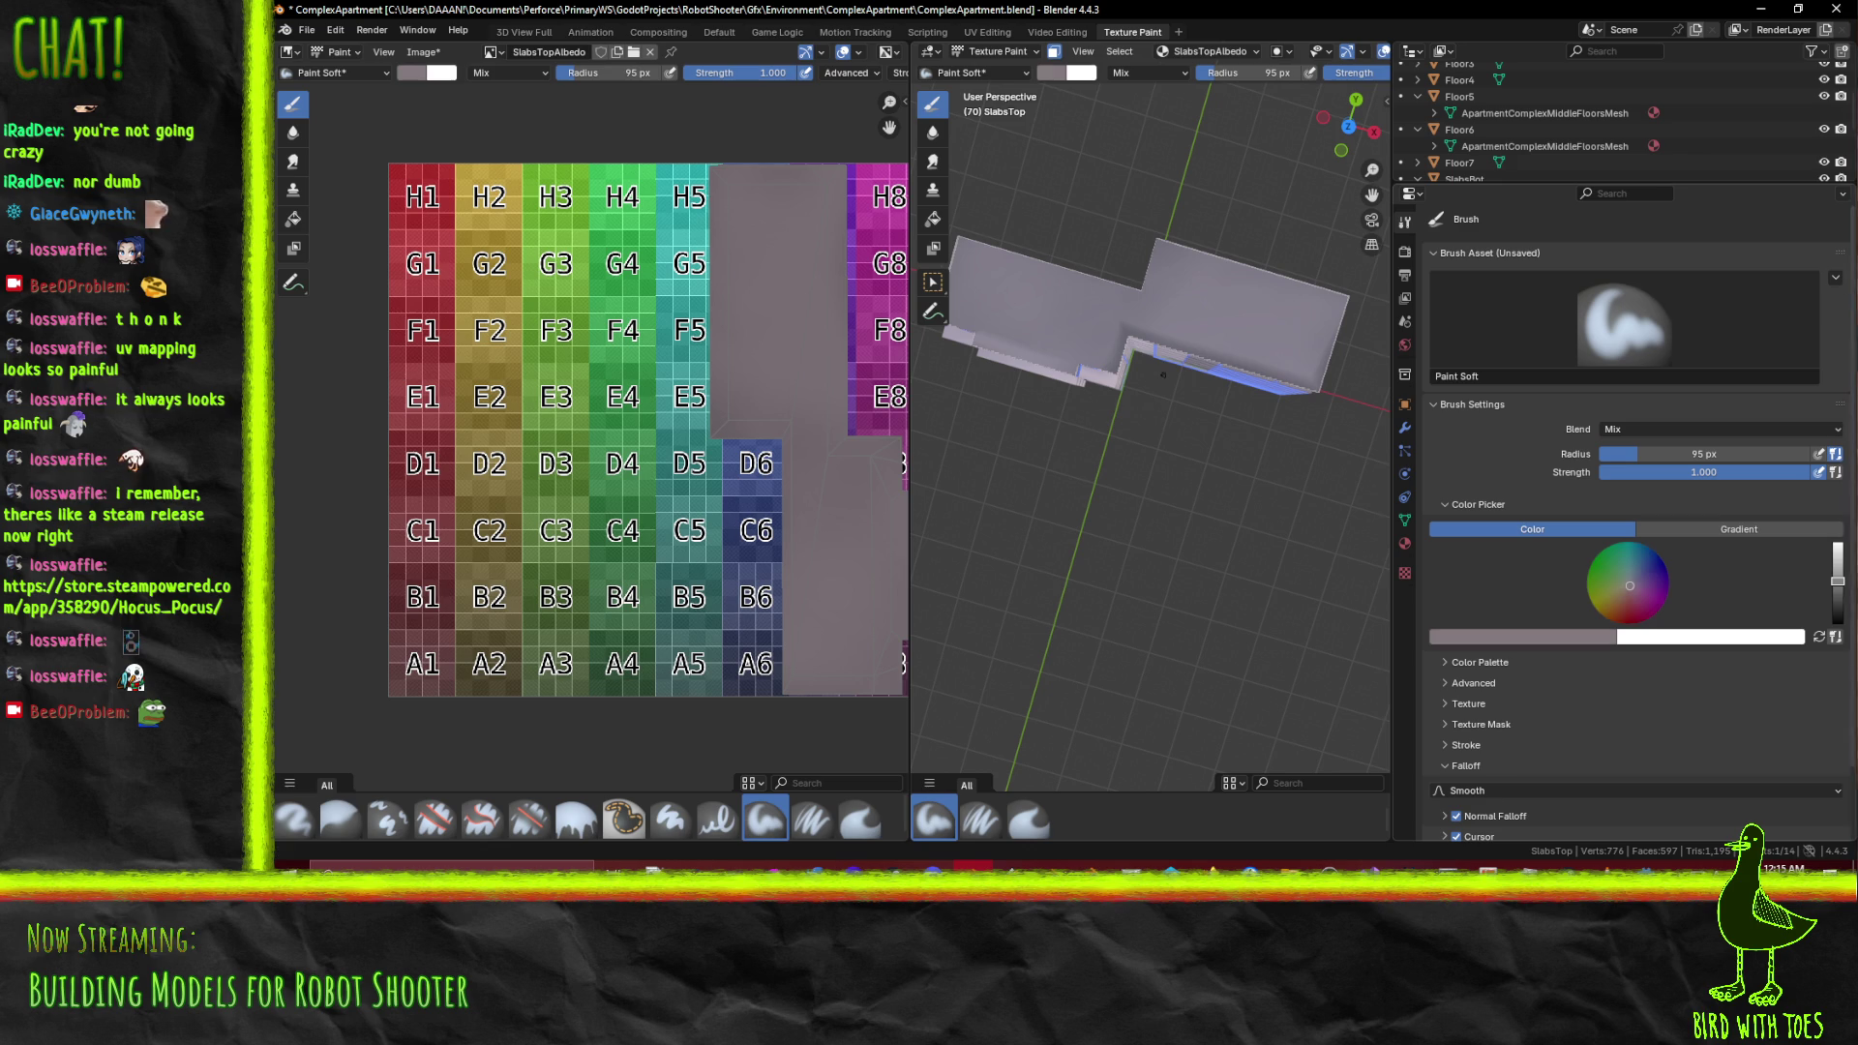
left_click(1828, 592)
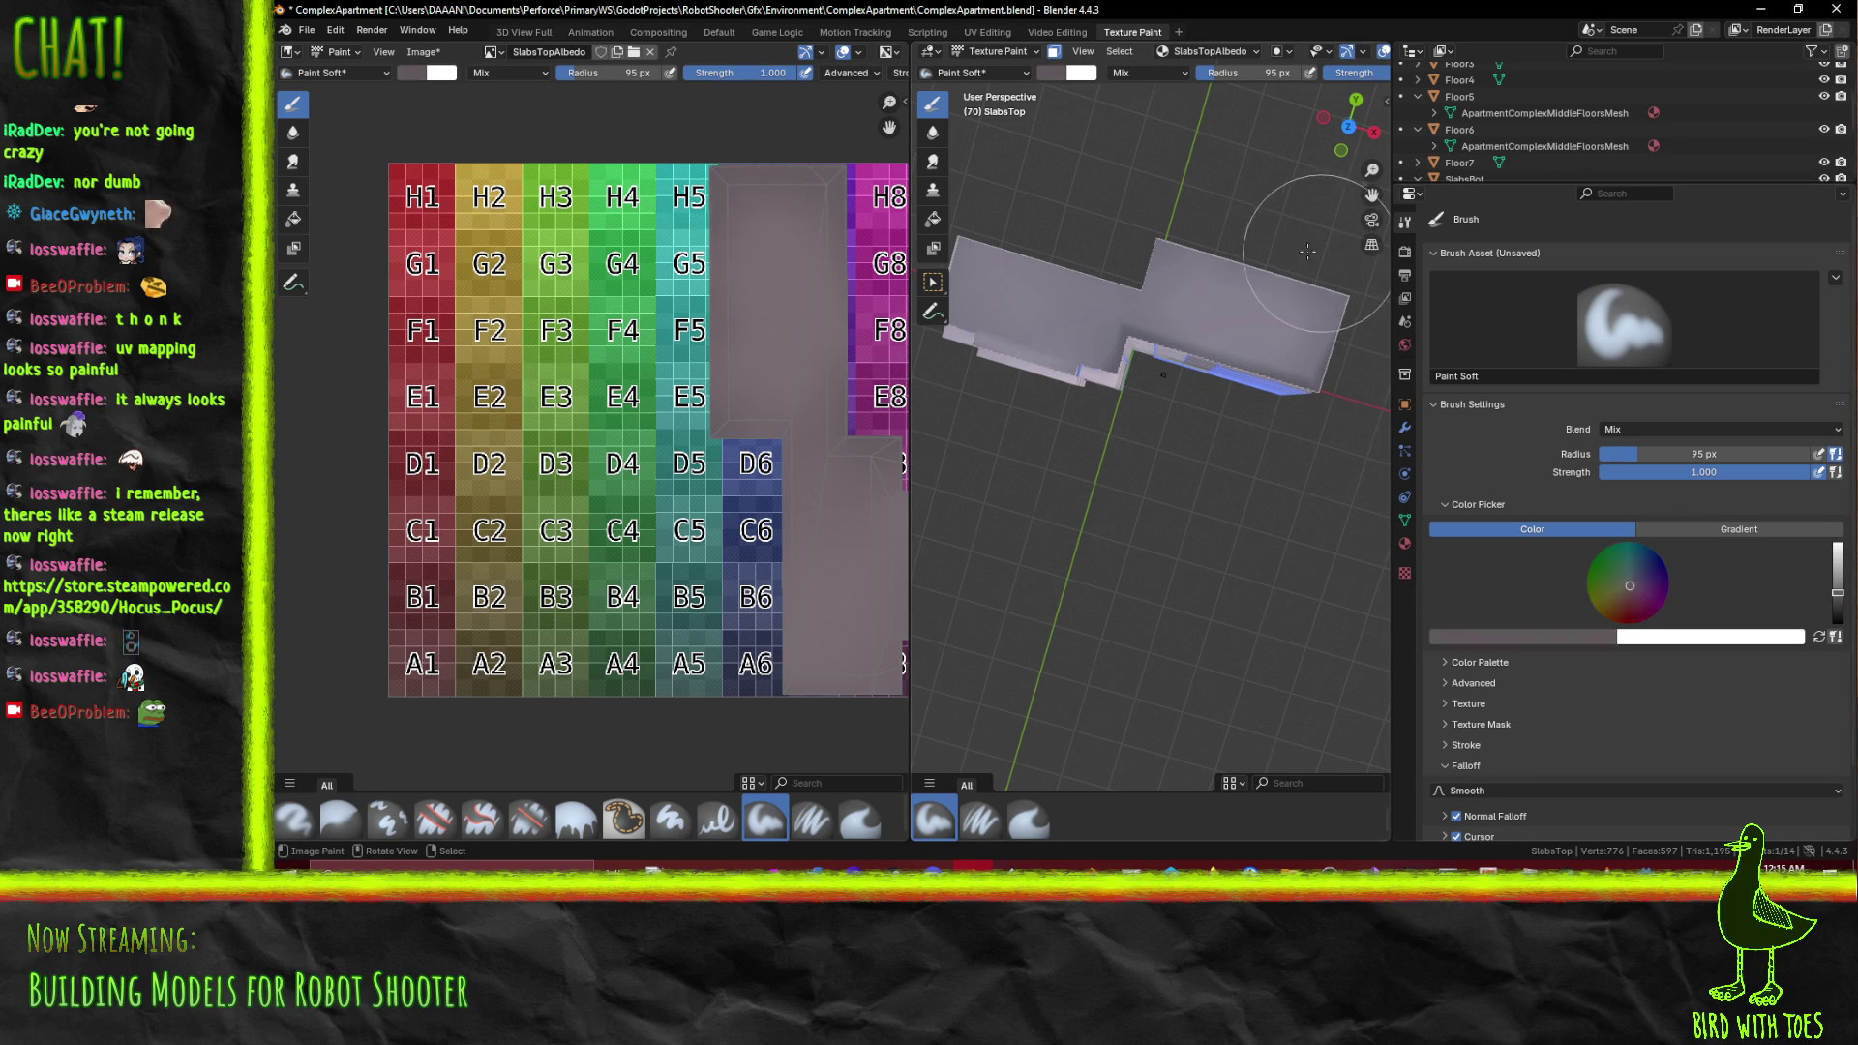
left_click_drag(762, 397, 614, 260)
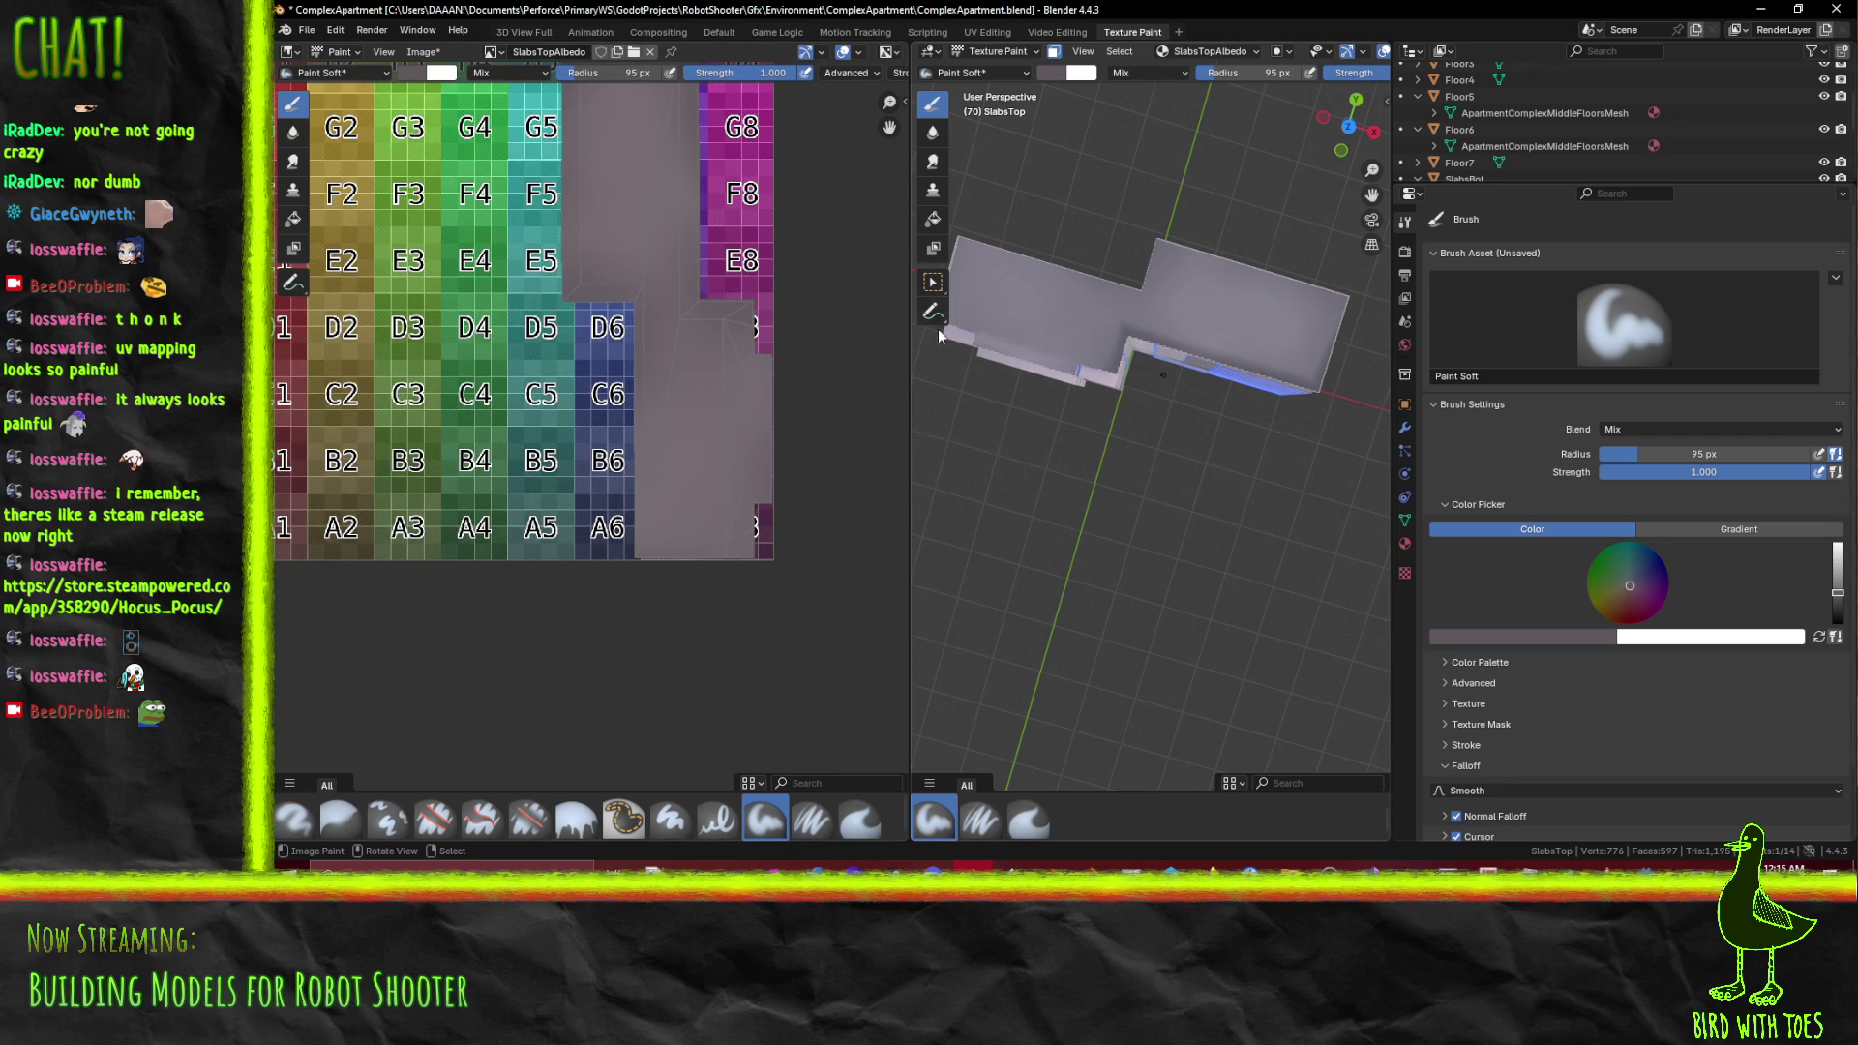
left_click_drag(973, 239, 1098, 255)
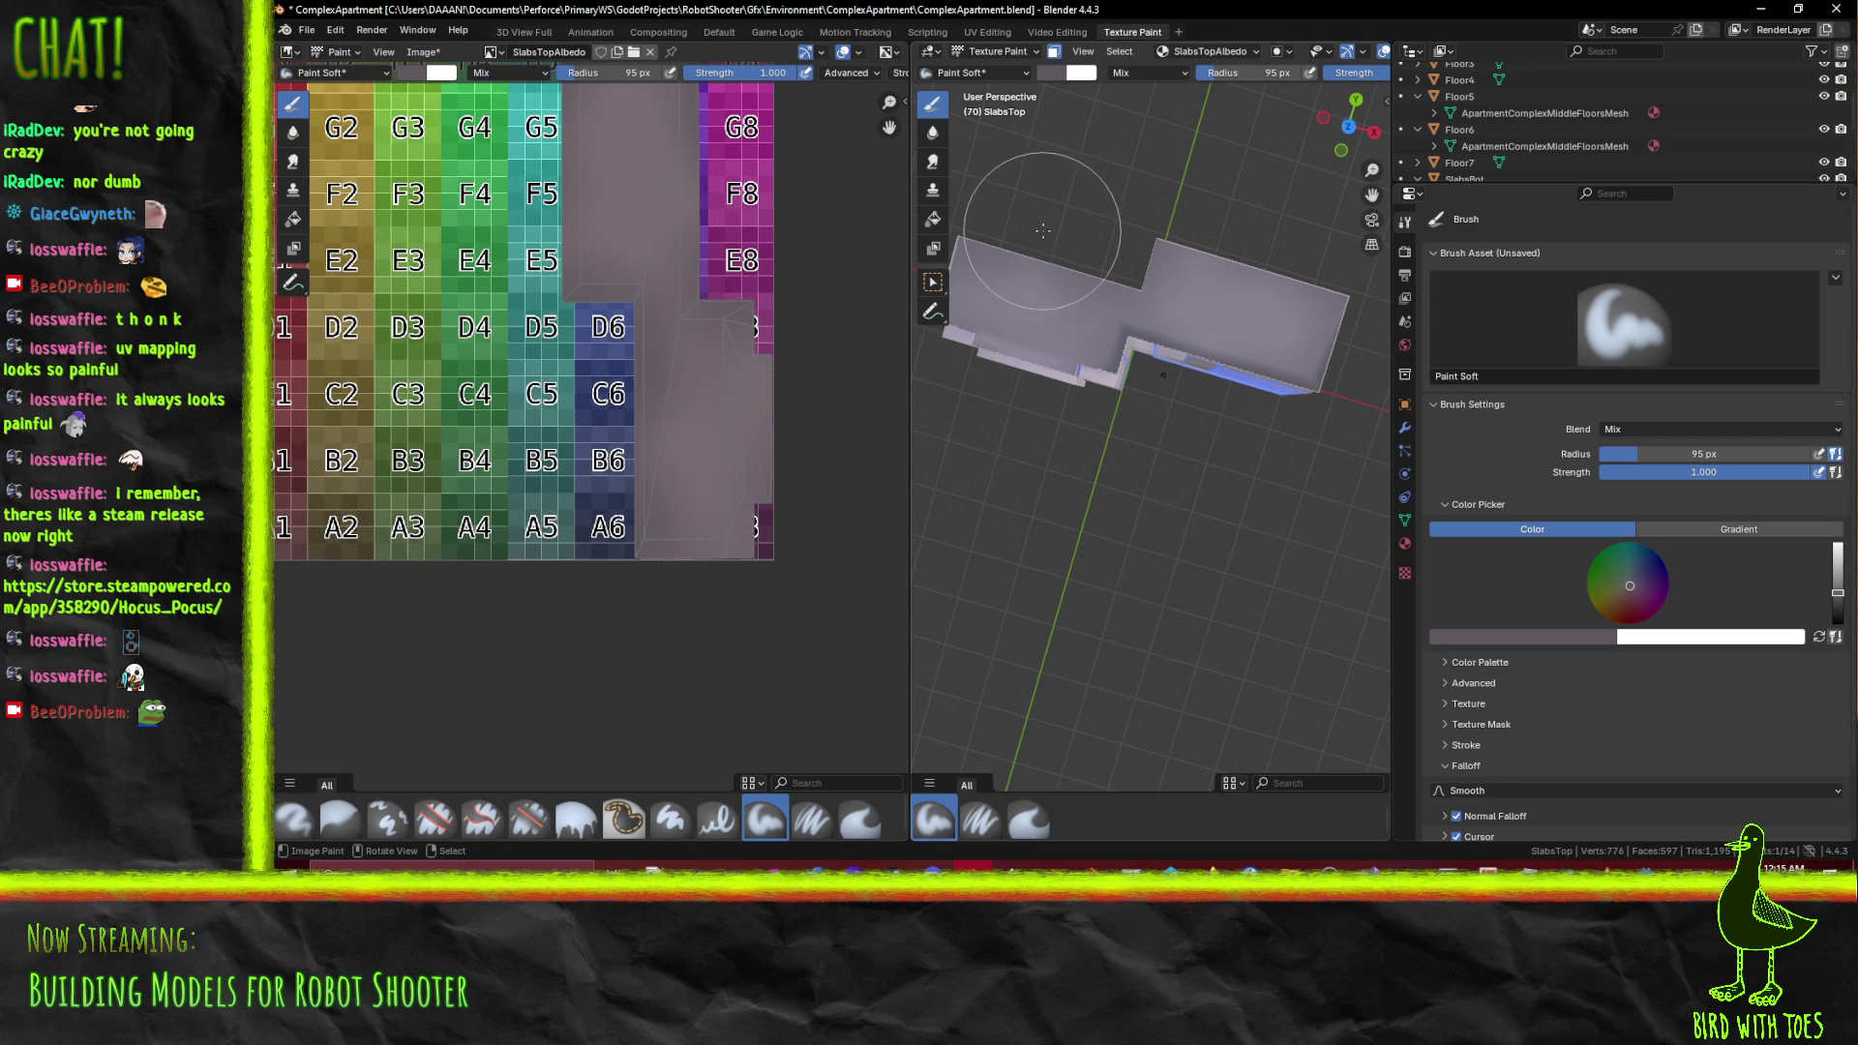
left_click_drag(1112, 406, 1155, 470)
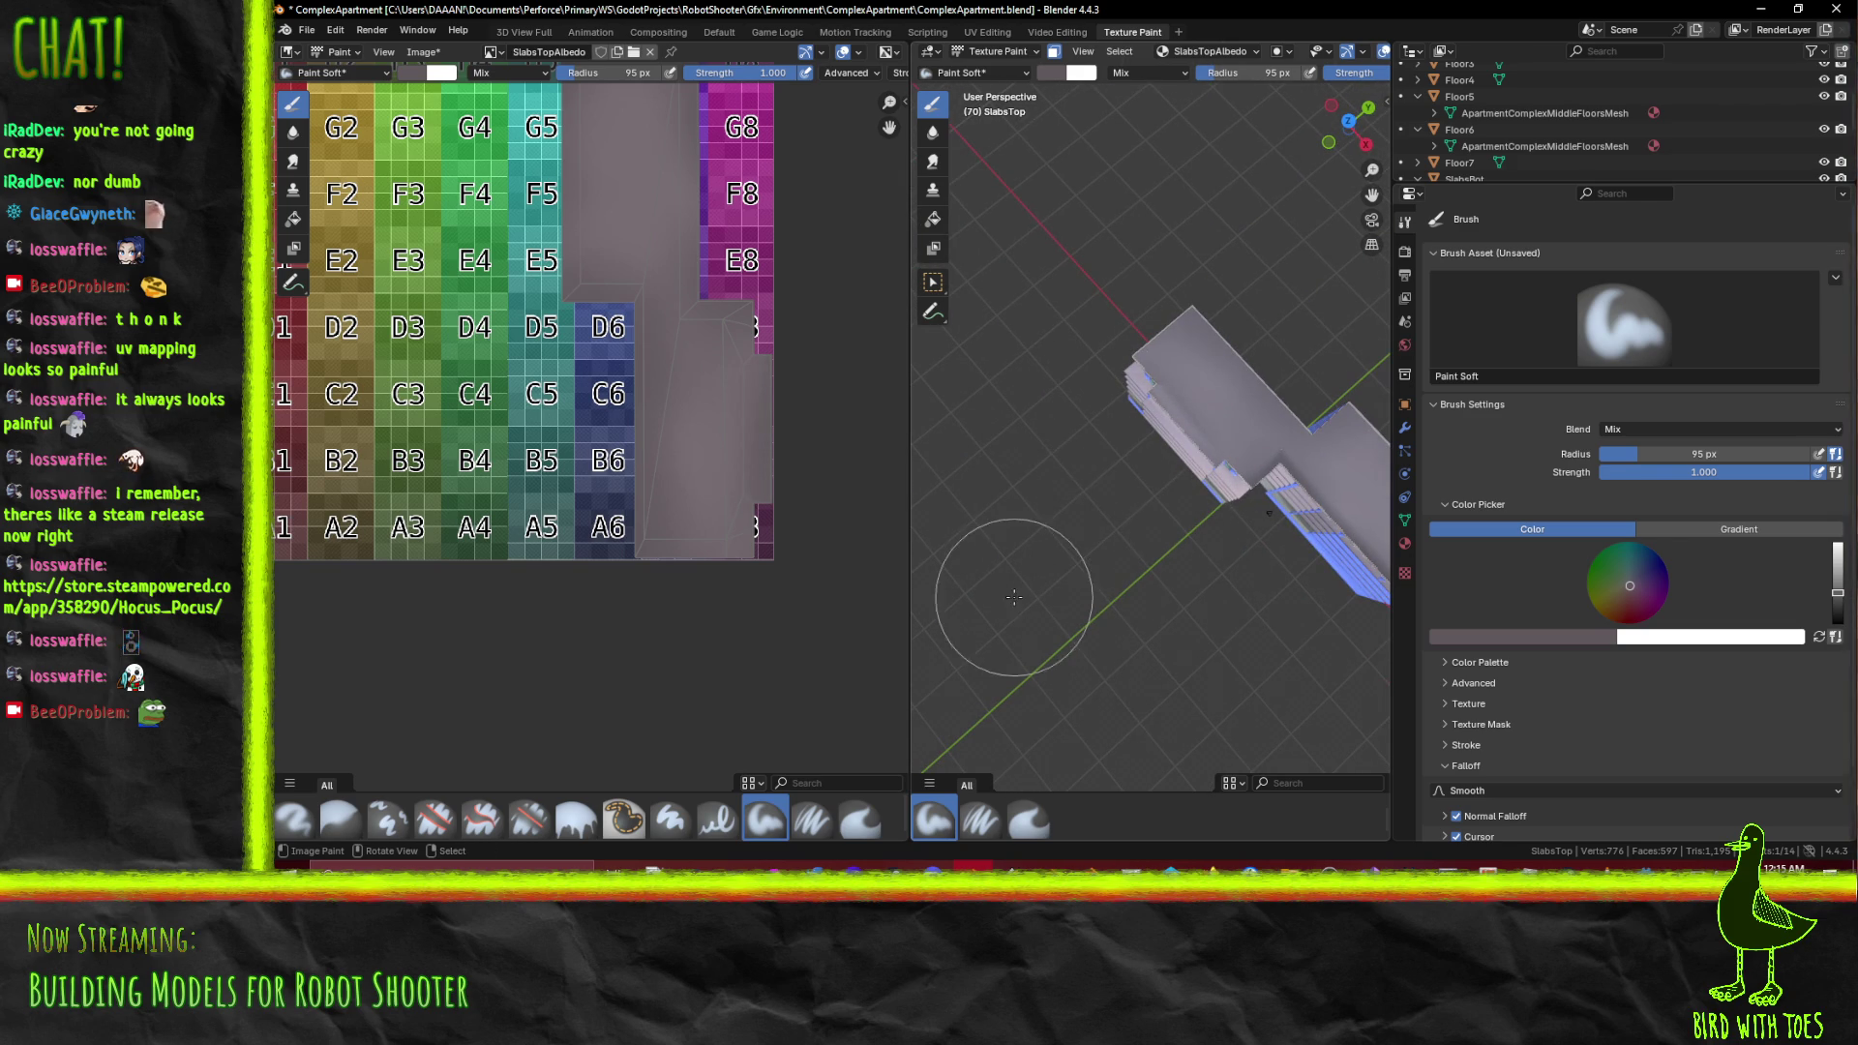
key("shift+alt+s")
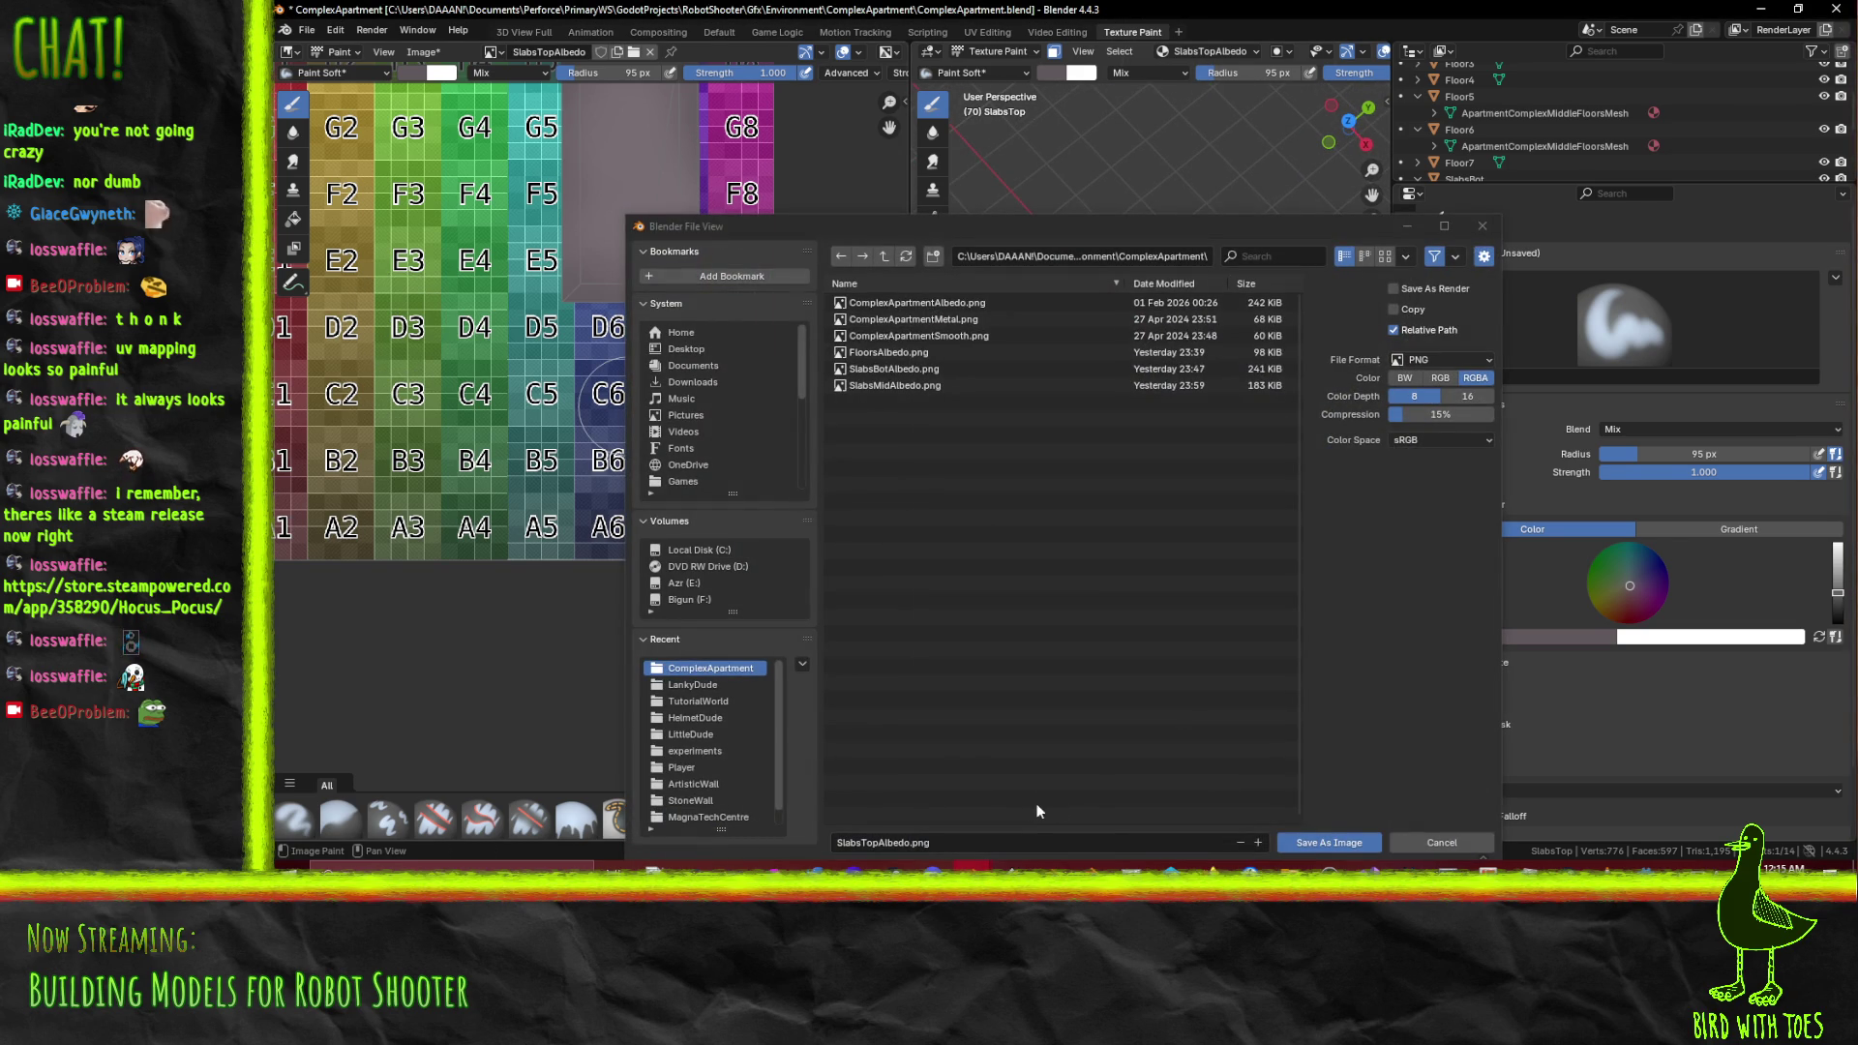
Save the top slab texture as SlabsTopAlbedo.png
left_click(1309, 843)
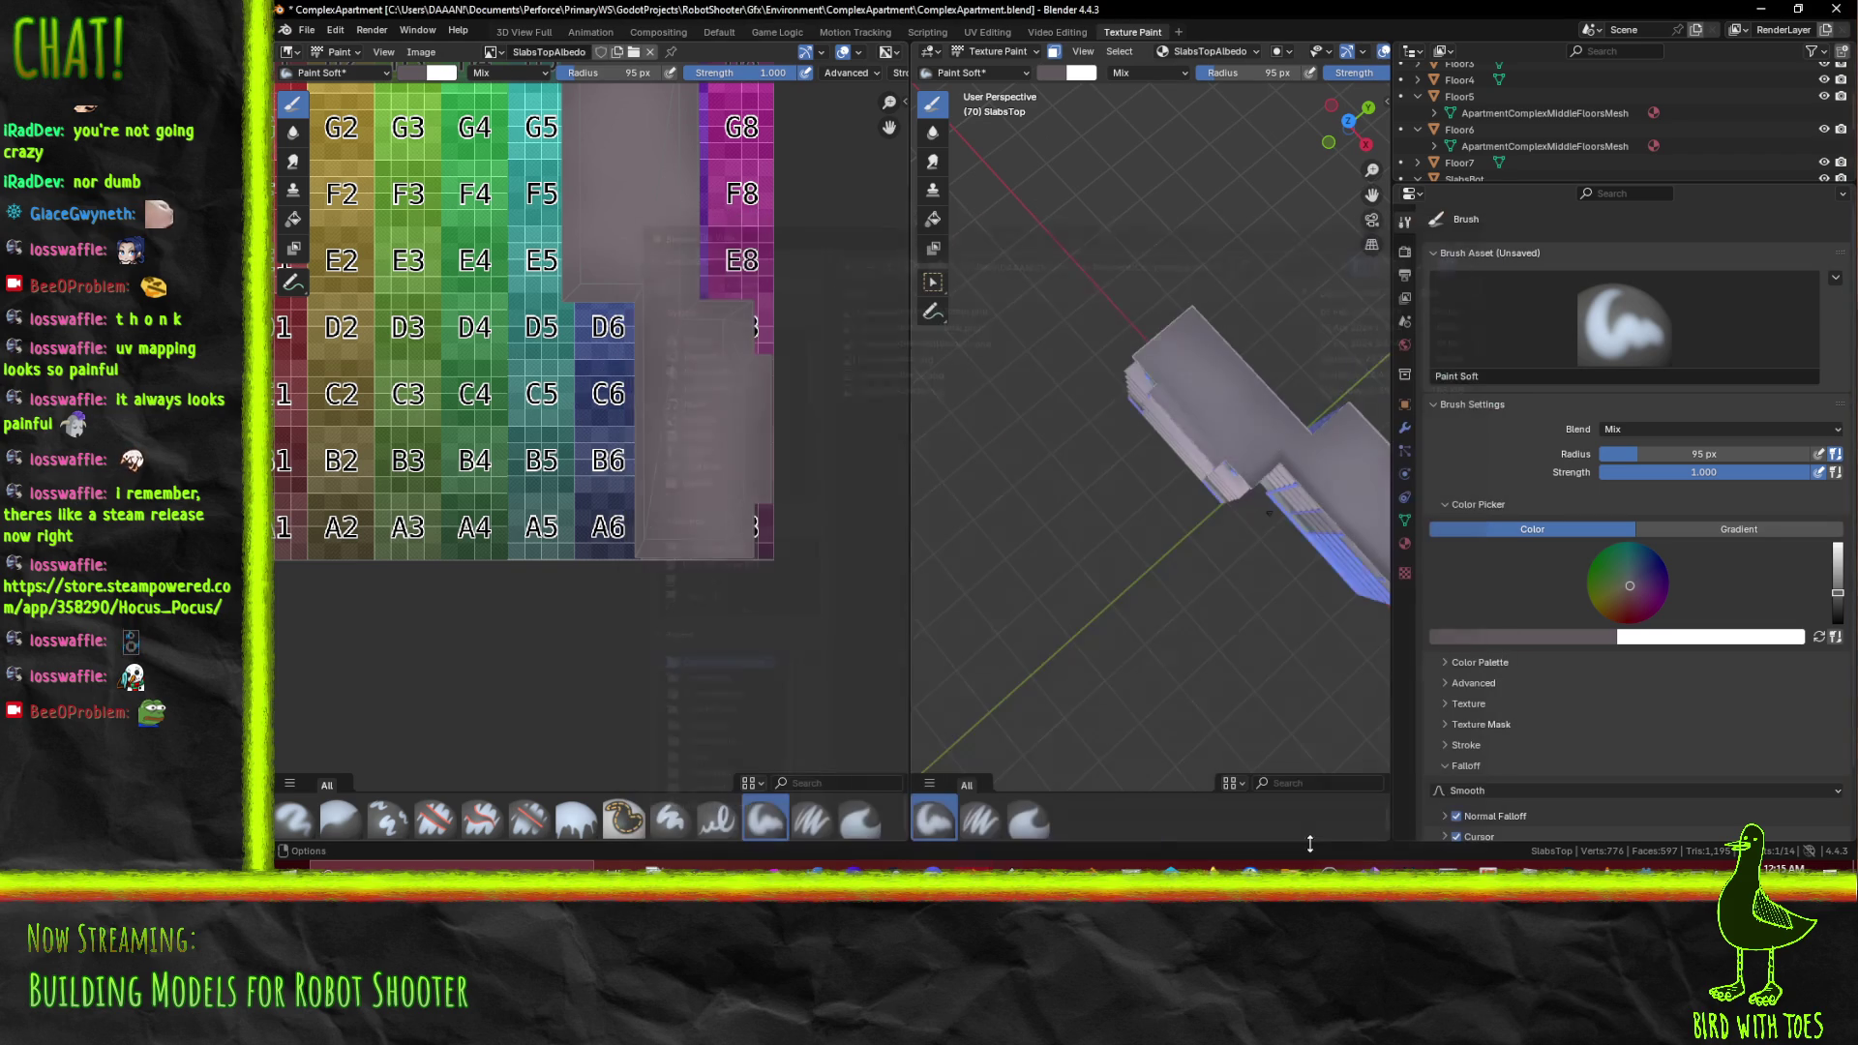
left_click_drag(1202, 464, 1037, 489)
scroll("up", 3)
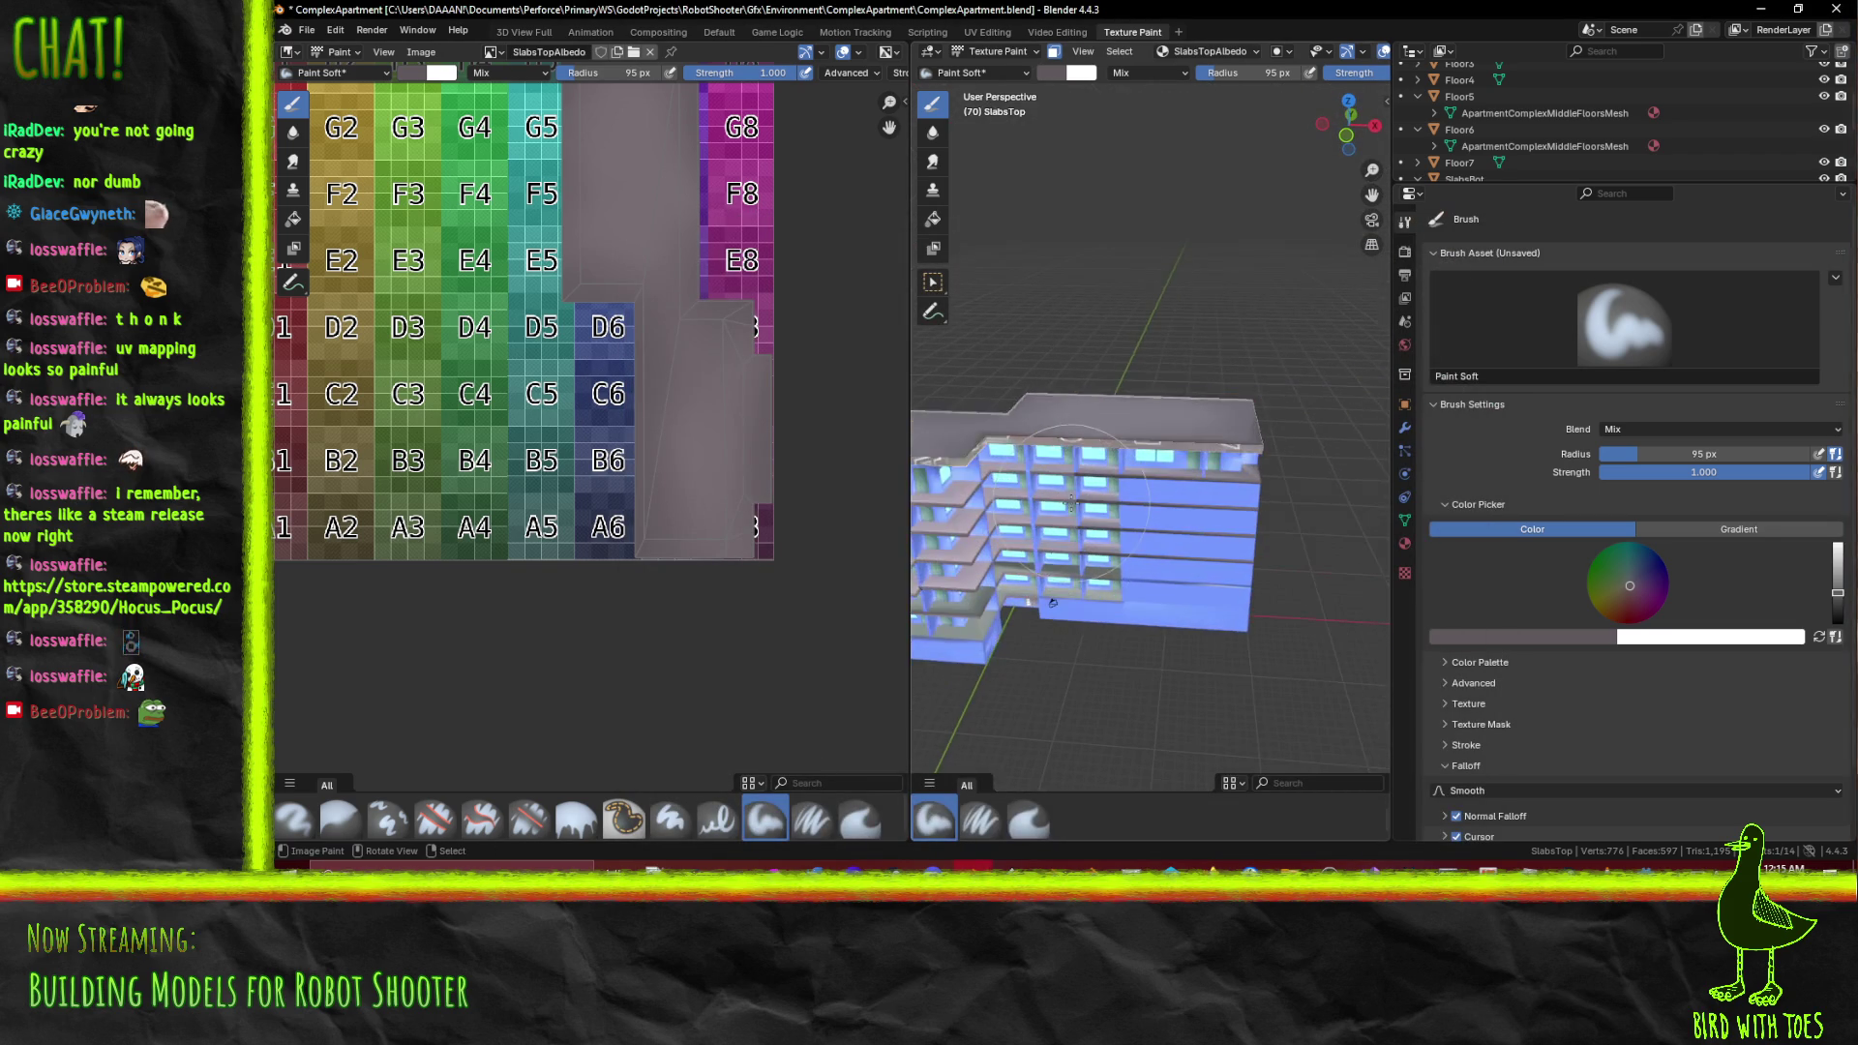
Select a few top-slab vertices in Edit Mode, return to Texture Paint and inspect the building
key("Tab")
scroll("up", 3)
left_click_drag(1122, 382, 1173, 408)
left_click(1173, 408)
scroll("up", 3)
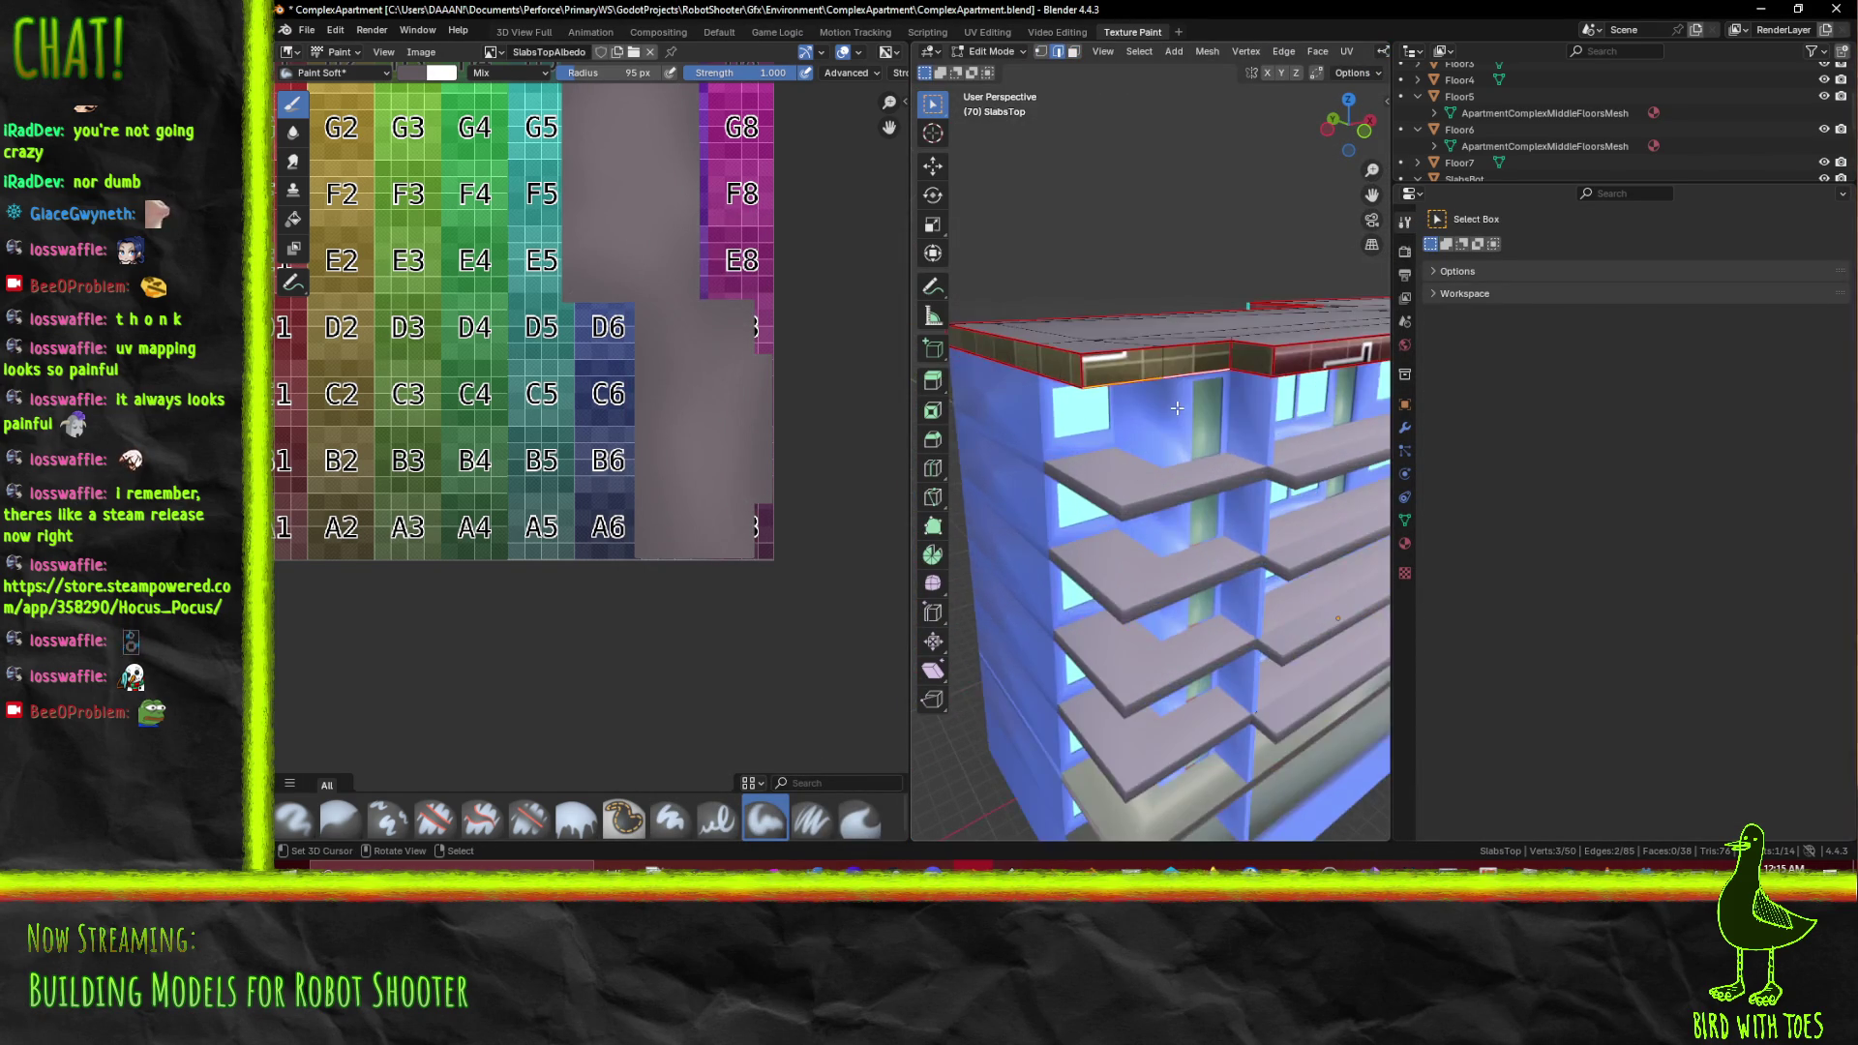
key("Tab")
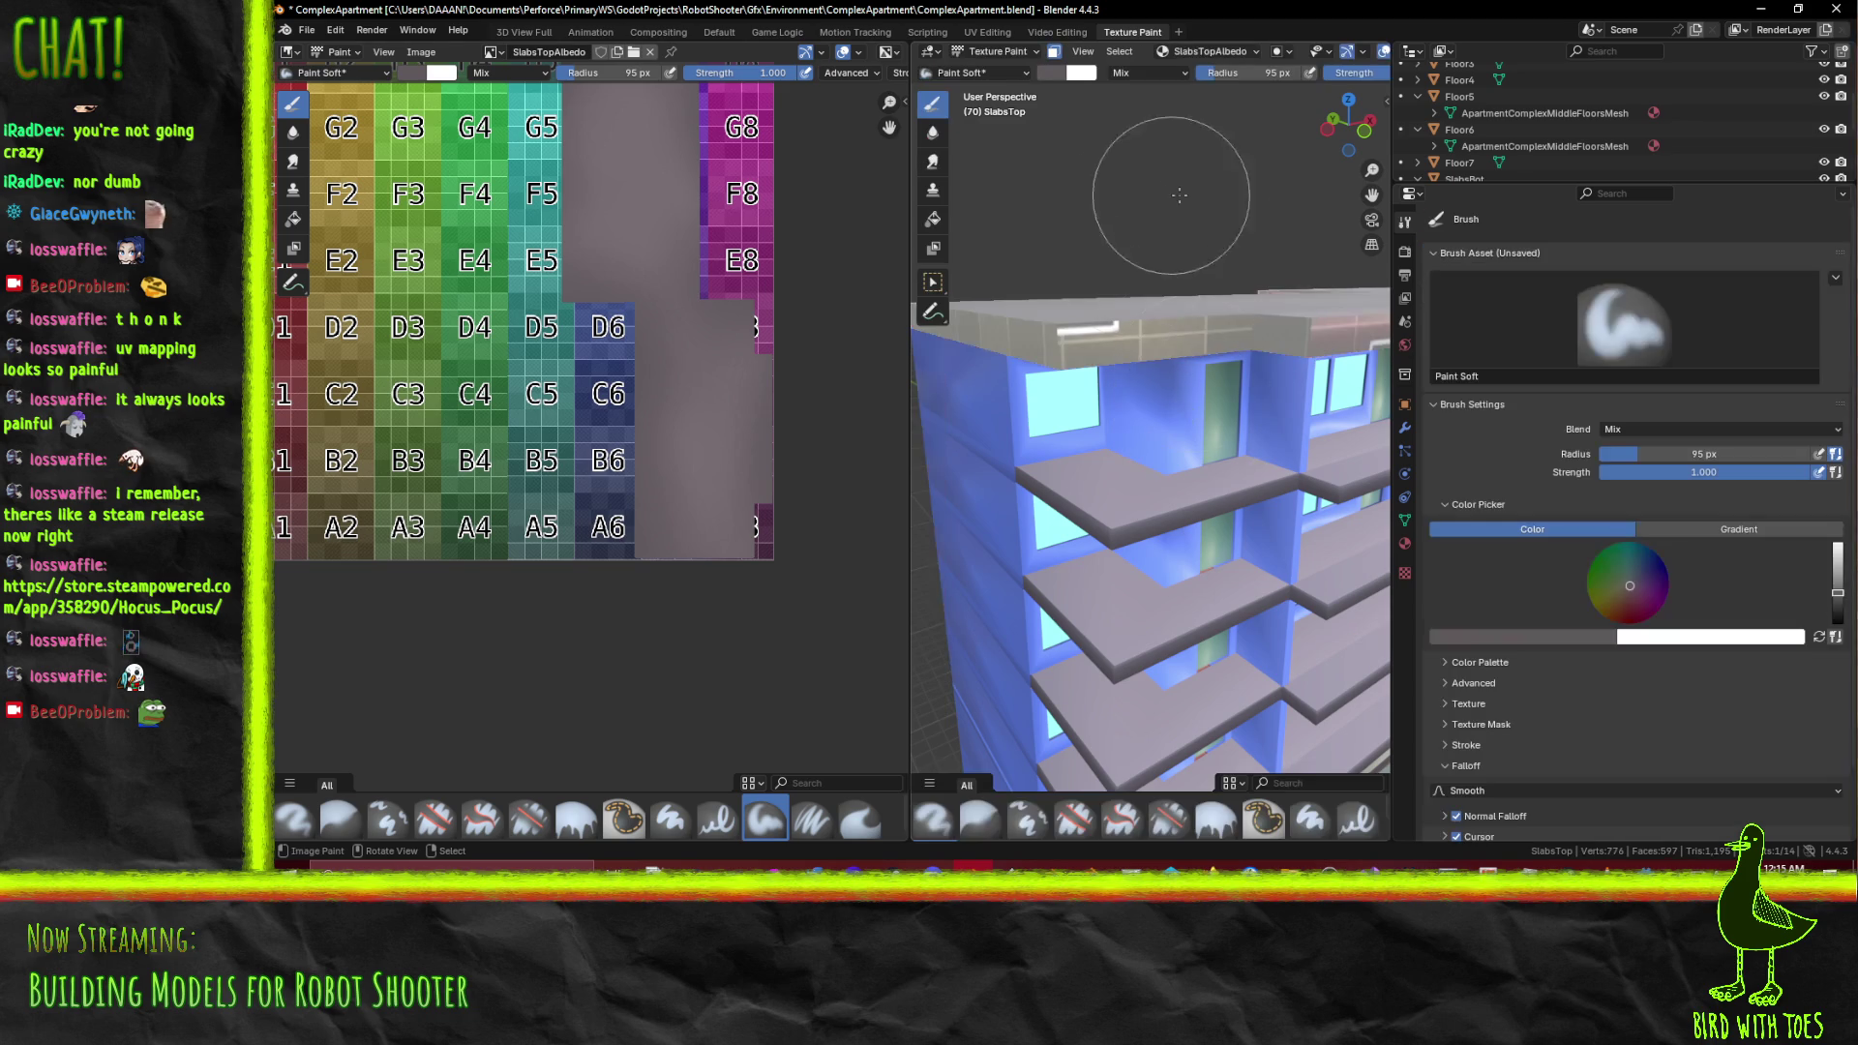
left_click_drag(1073, 339, 1169, 312)
left_click_drag(1292, 340, 1029, 250)
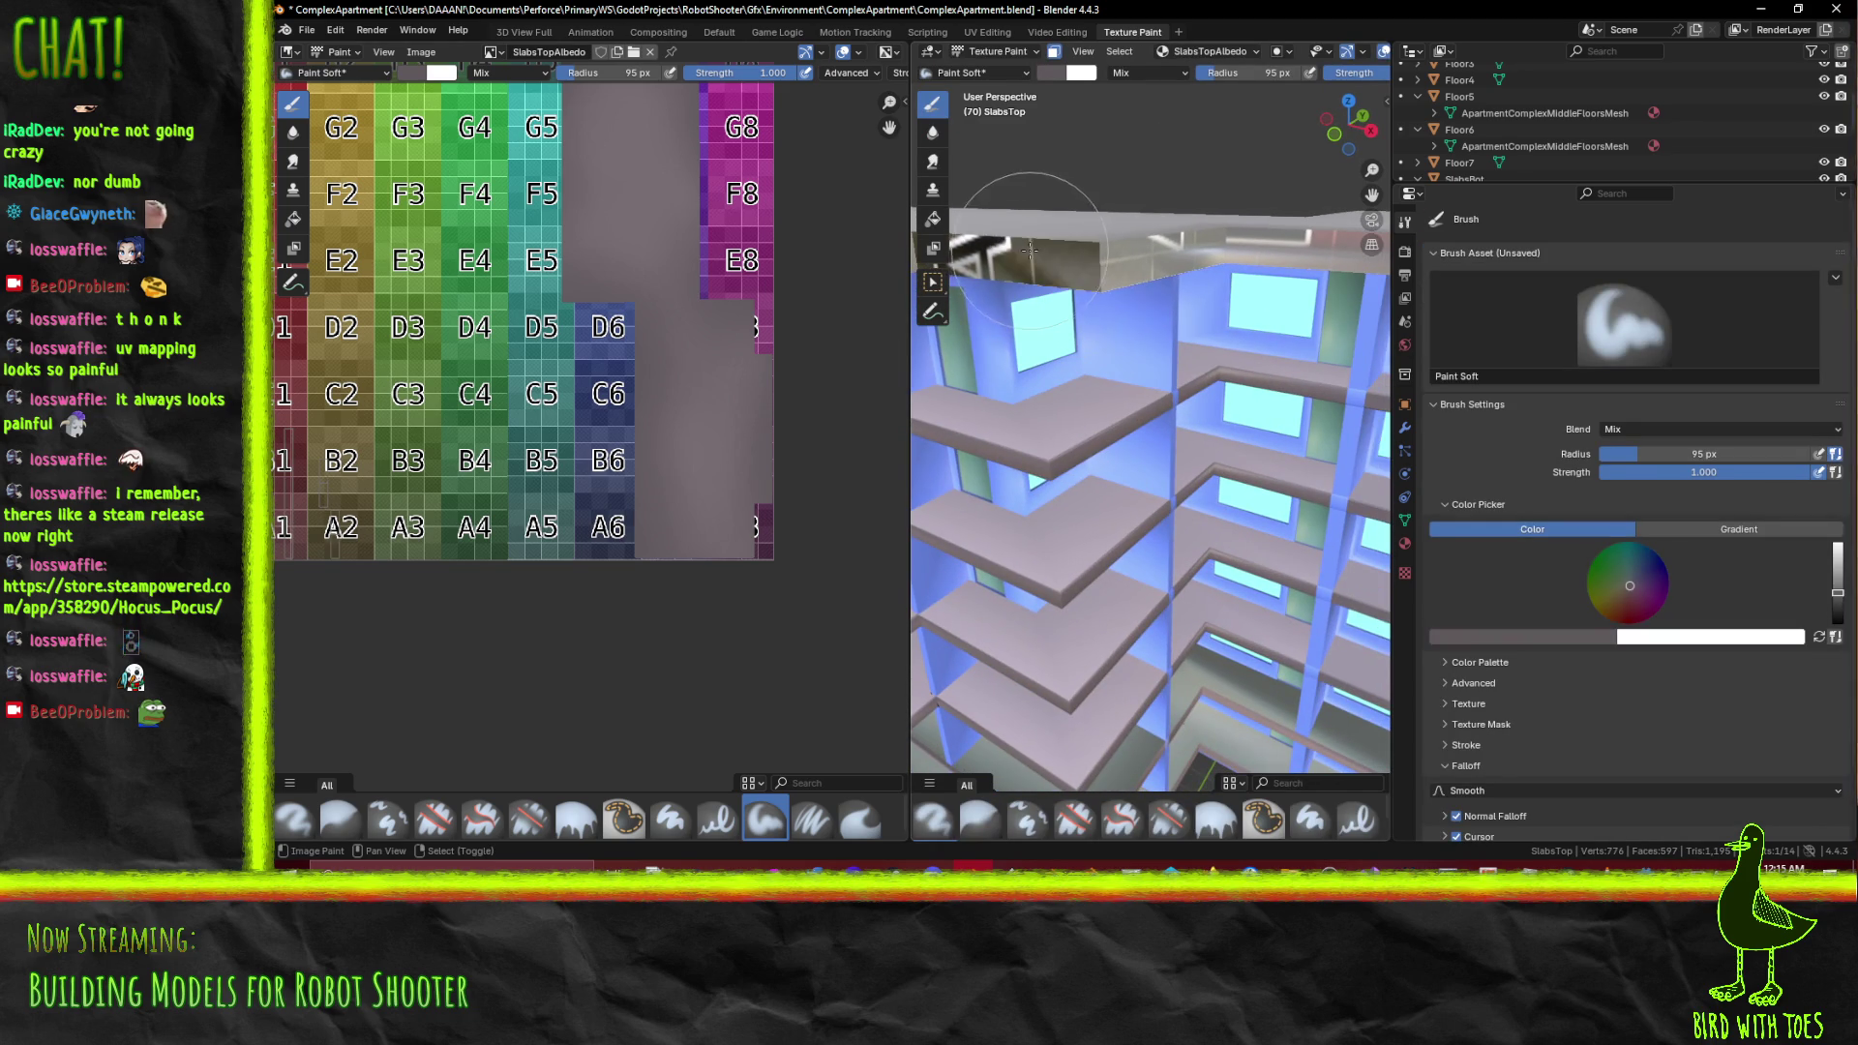
left_click_drag(1246, 272, 977, 320)
left_click_drag(281, 302, 418, 319)
left_click_drag(1095, 404, 977, 376)
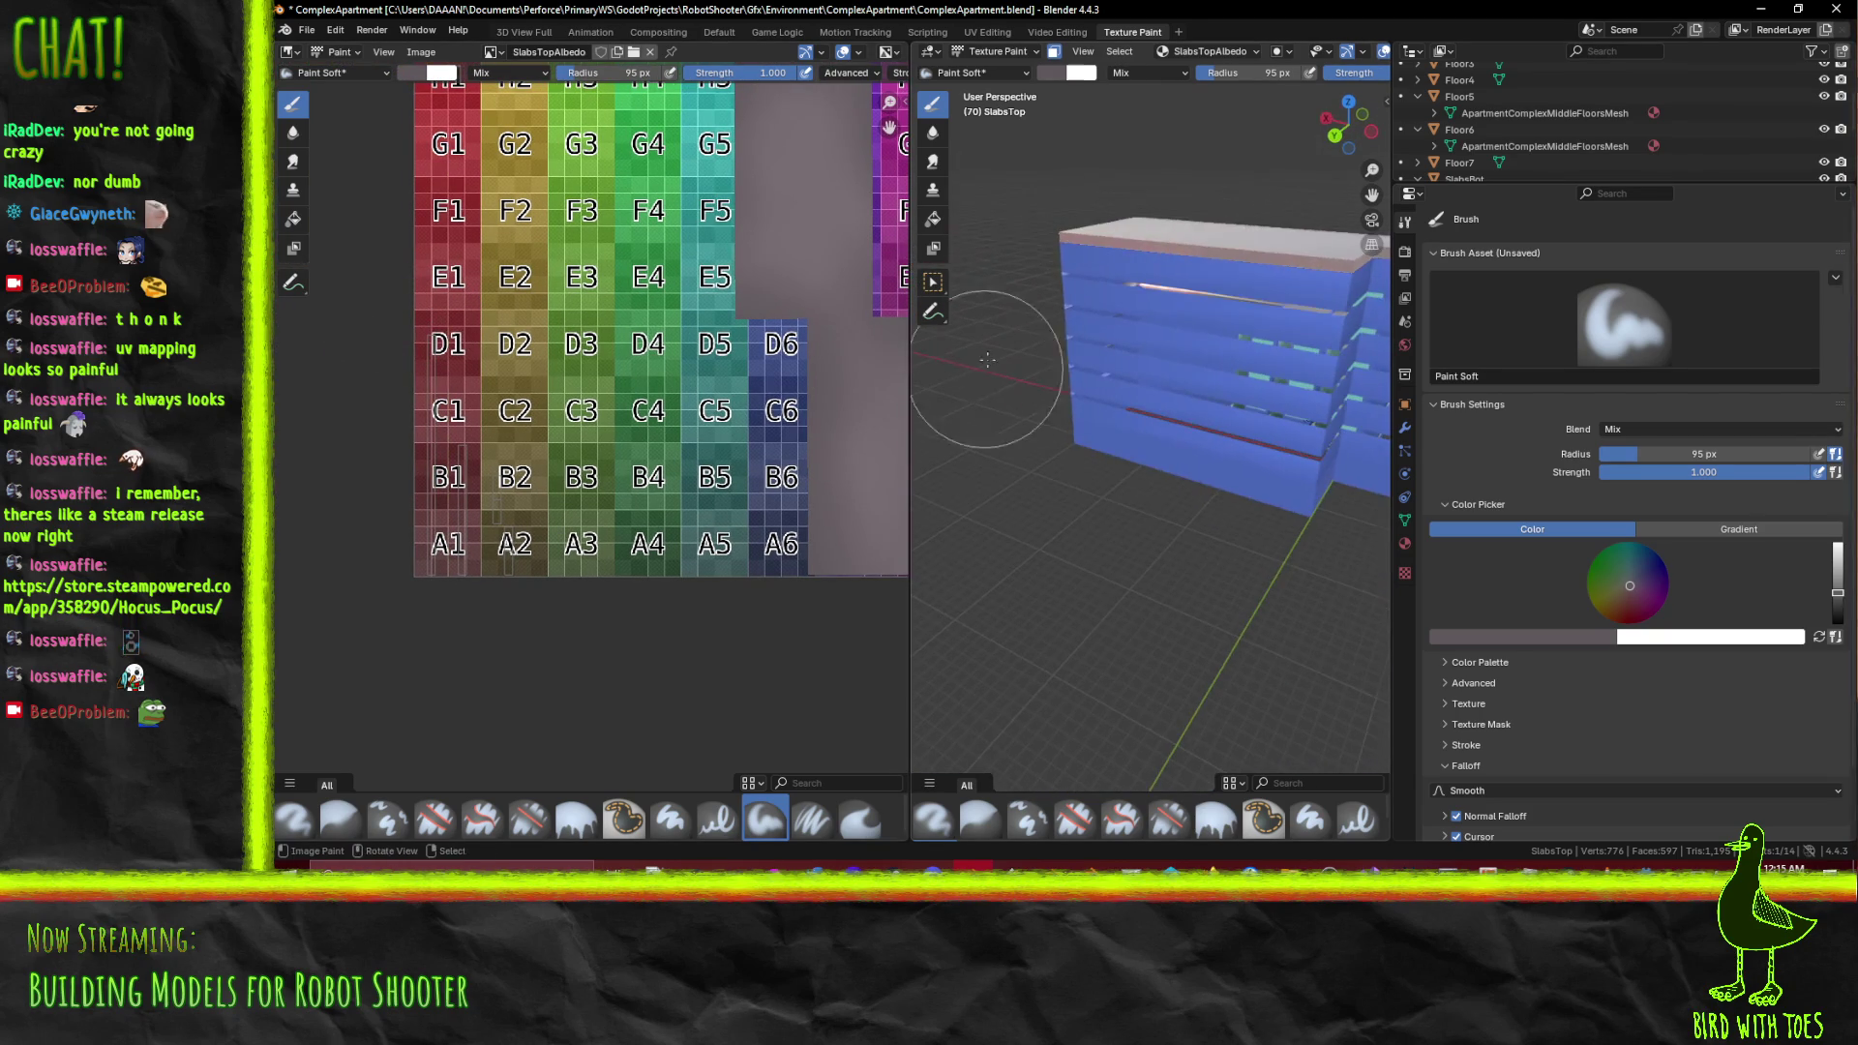
left_click_drag(1203, 256, 1007, 451)
Show FloorsAlbedo in the image editor and eyedrop its light blue into the brush
left_click(1510, 637)
left_click(1567, 612)
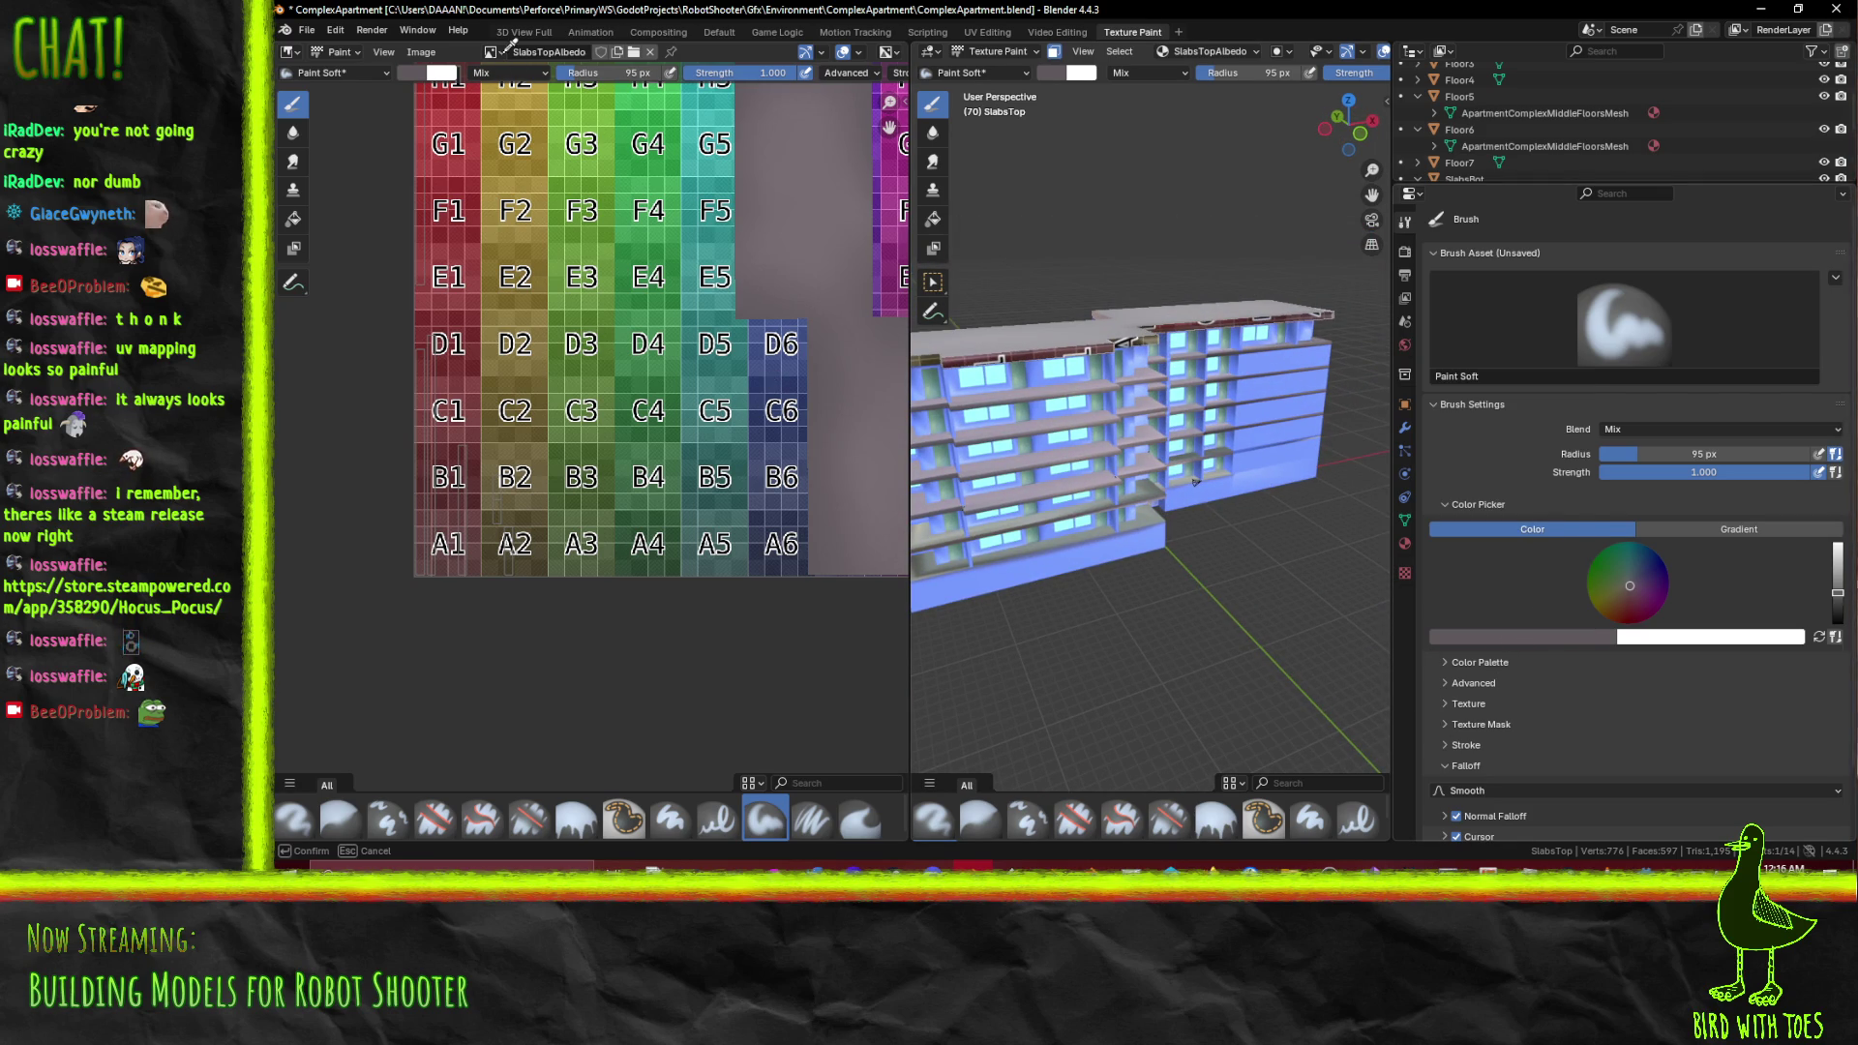
left_click(505, 54)
left_click(491, 51)
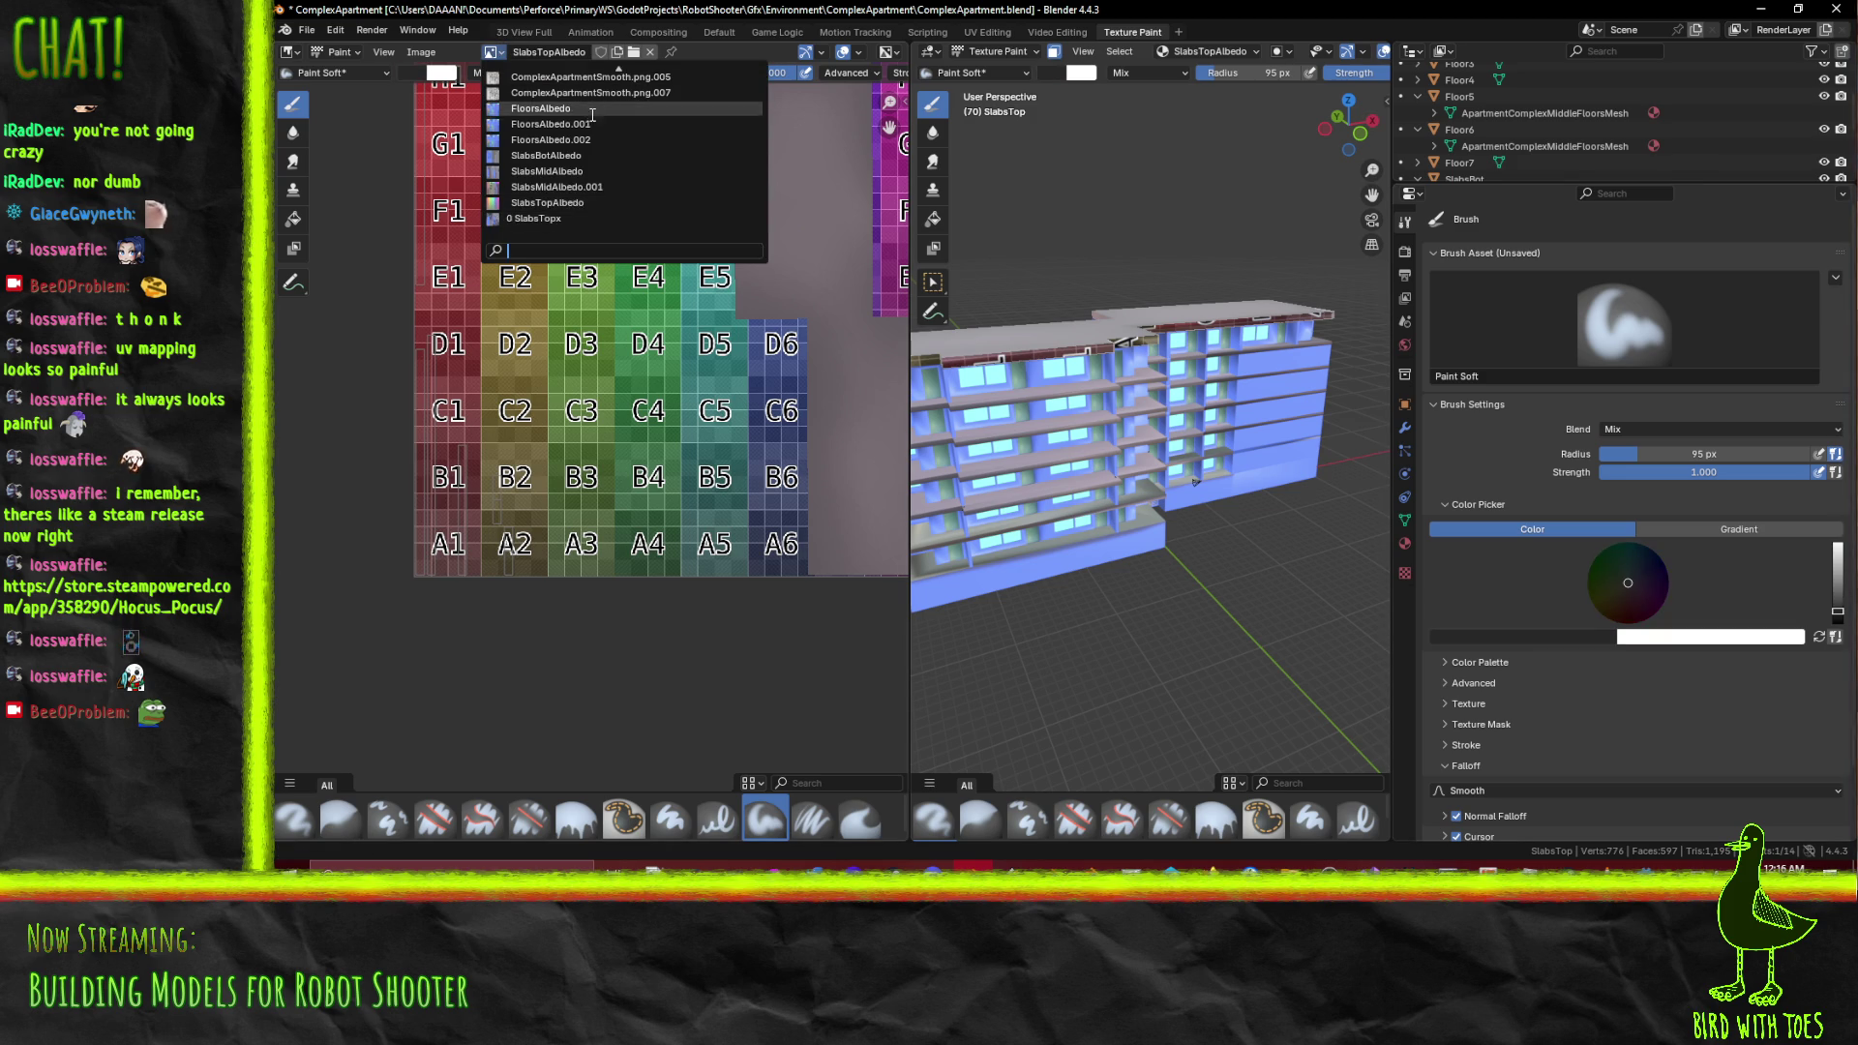
left_click(592, 108)
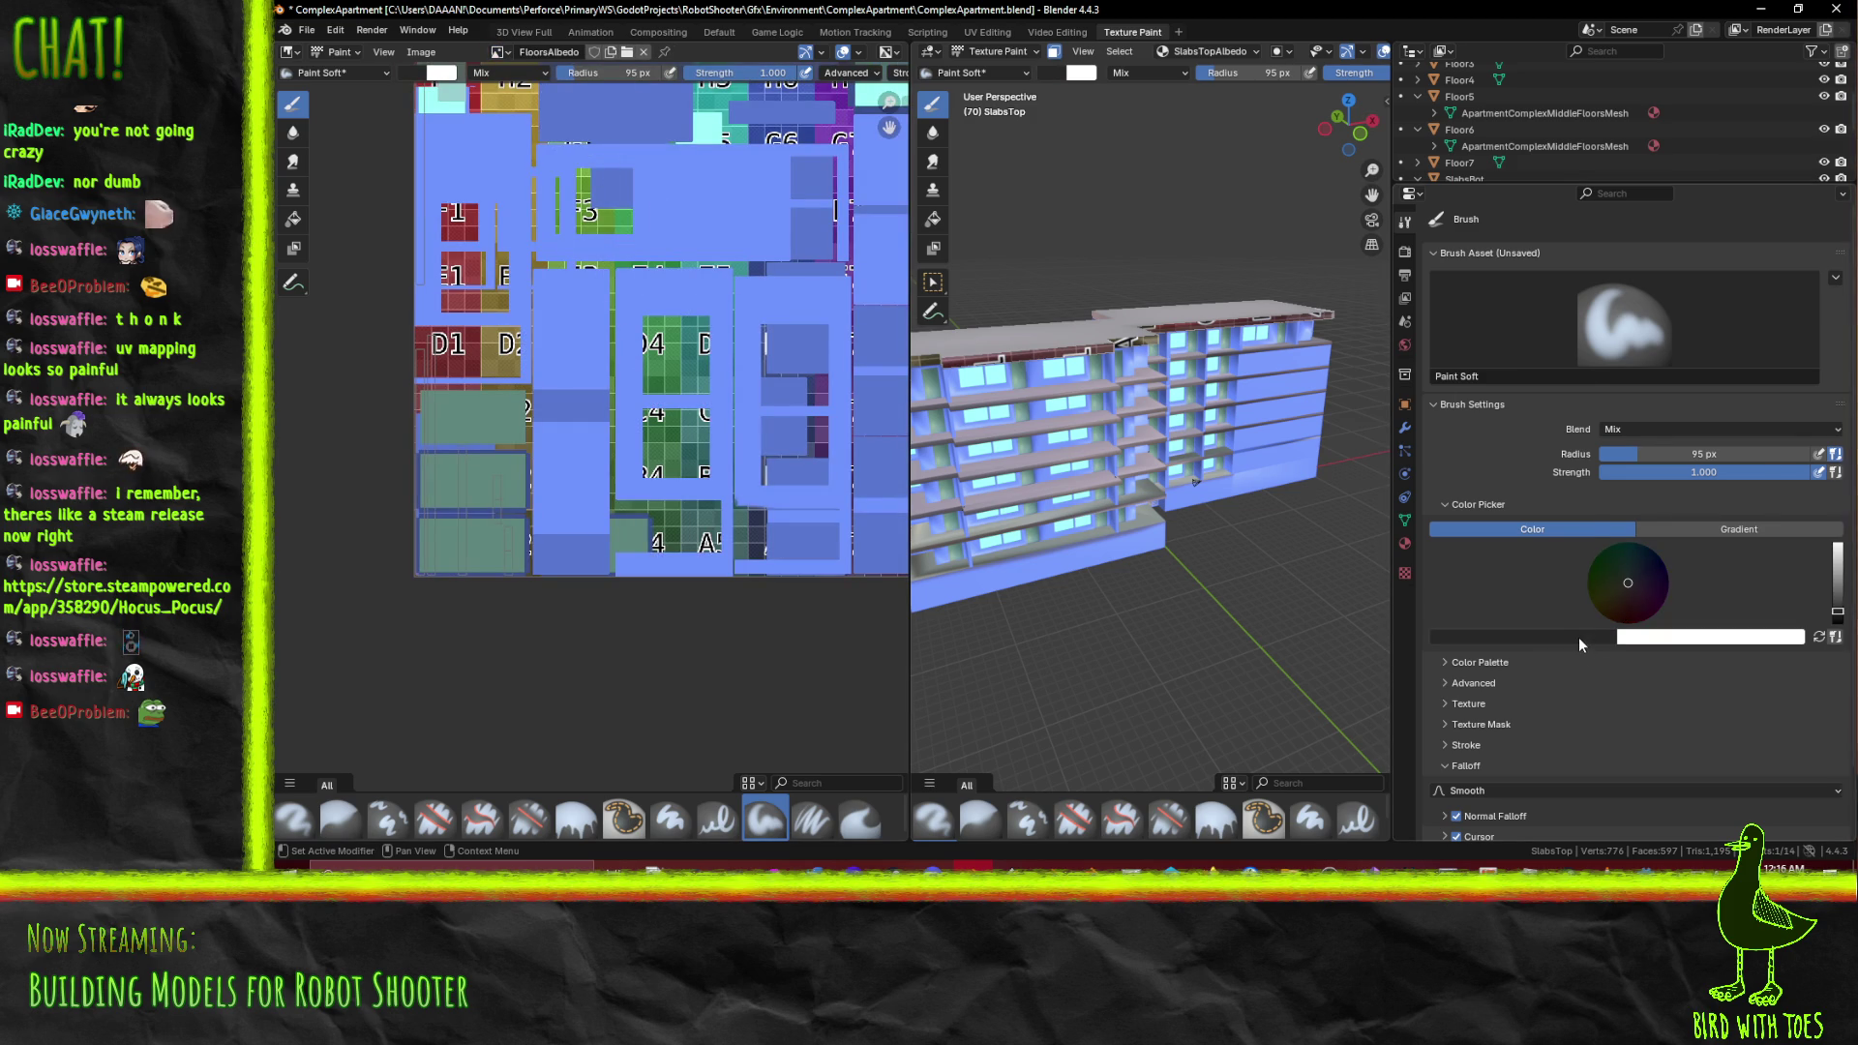
left_click(1579, 639)
left_click(740, 222)
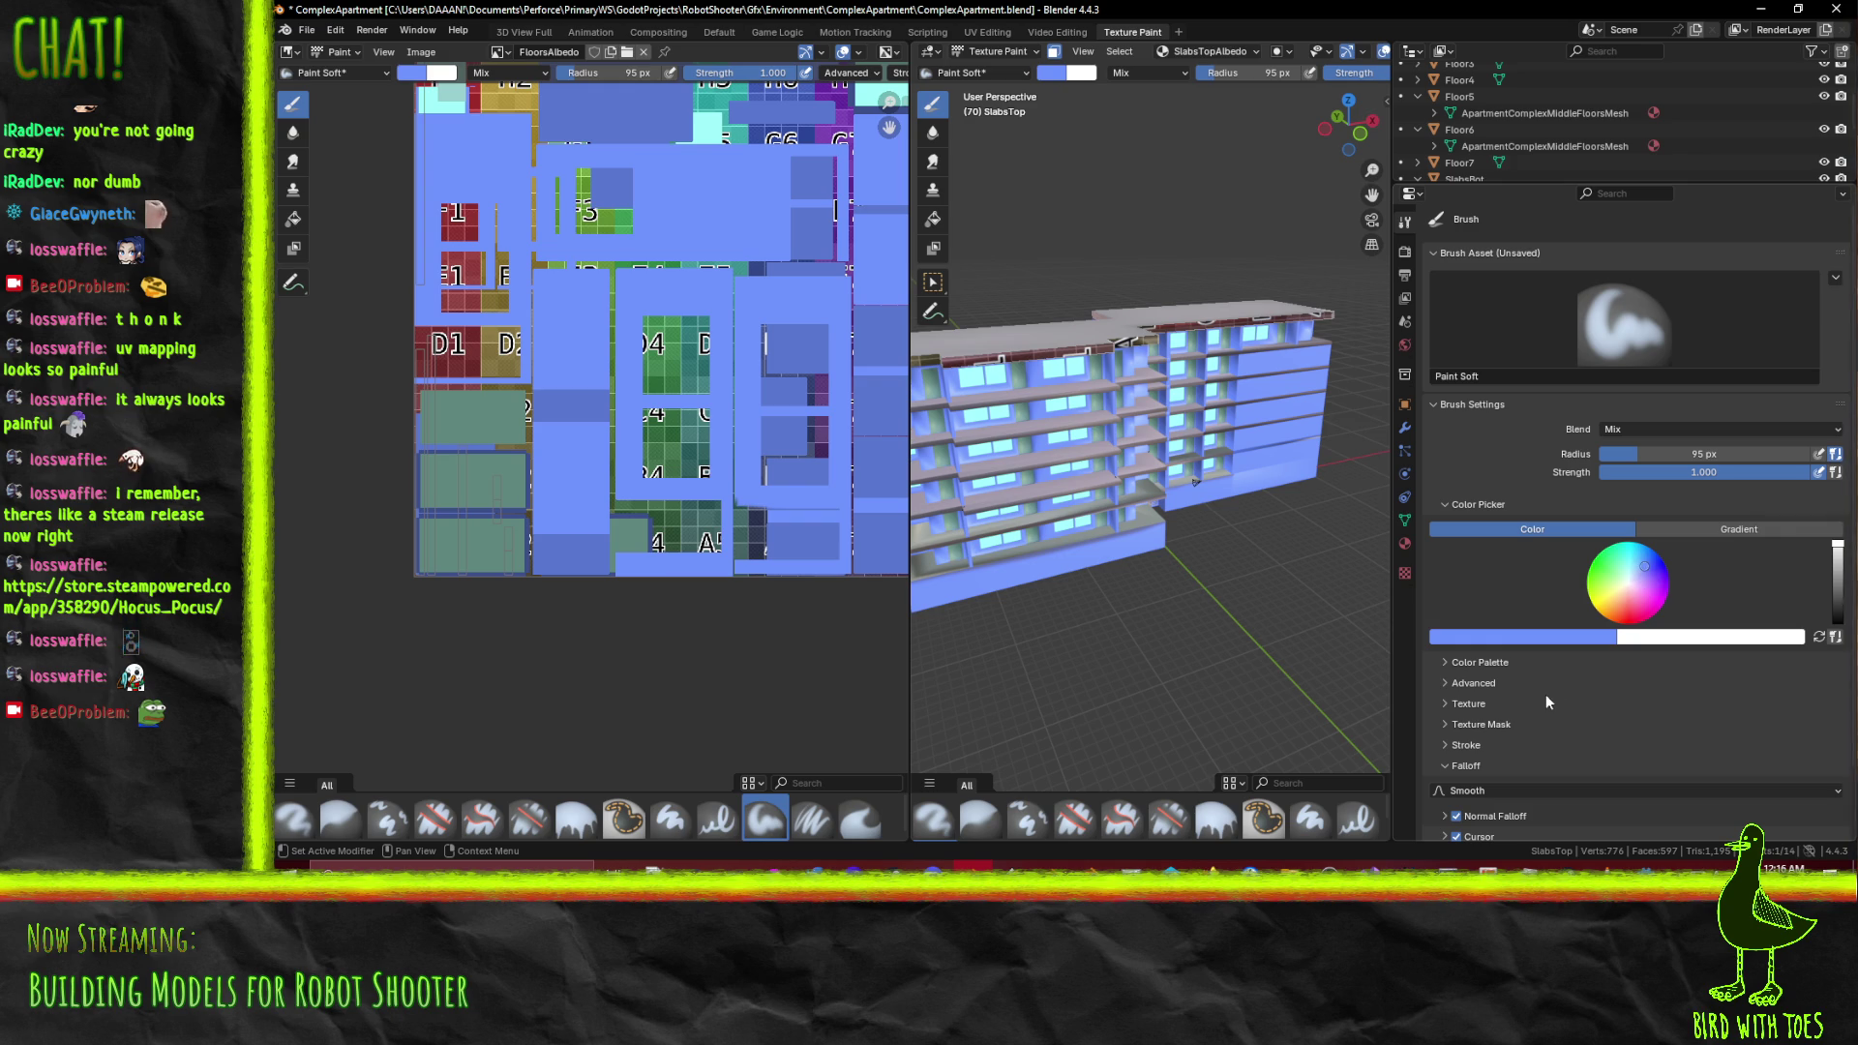
Darken the blue brush colour in steps while orbiting around the building
left_click(1536, 639)
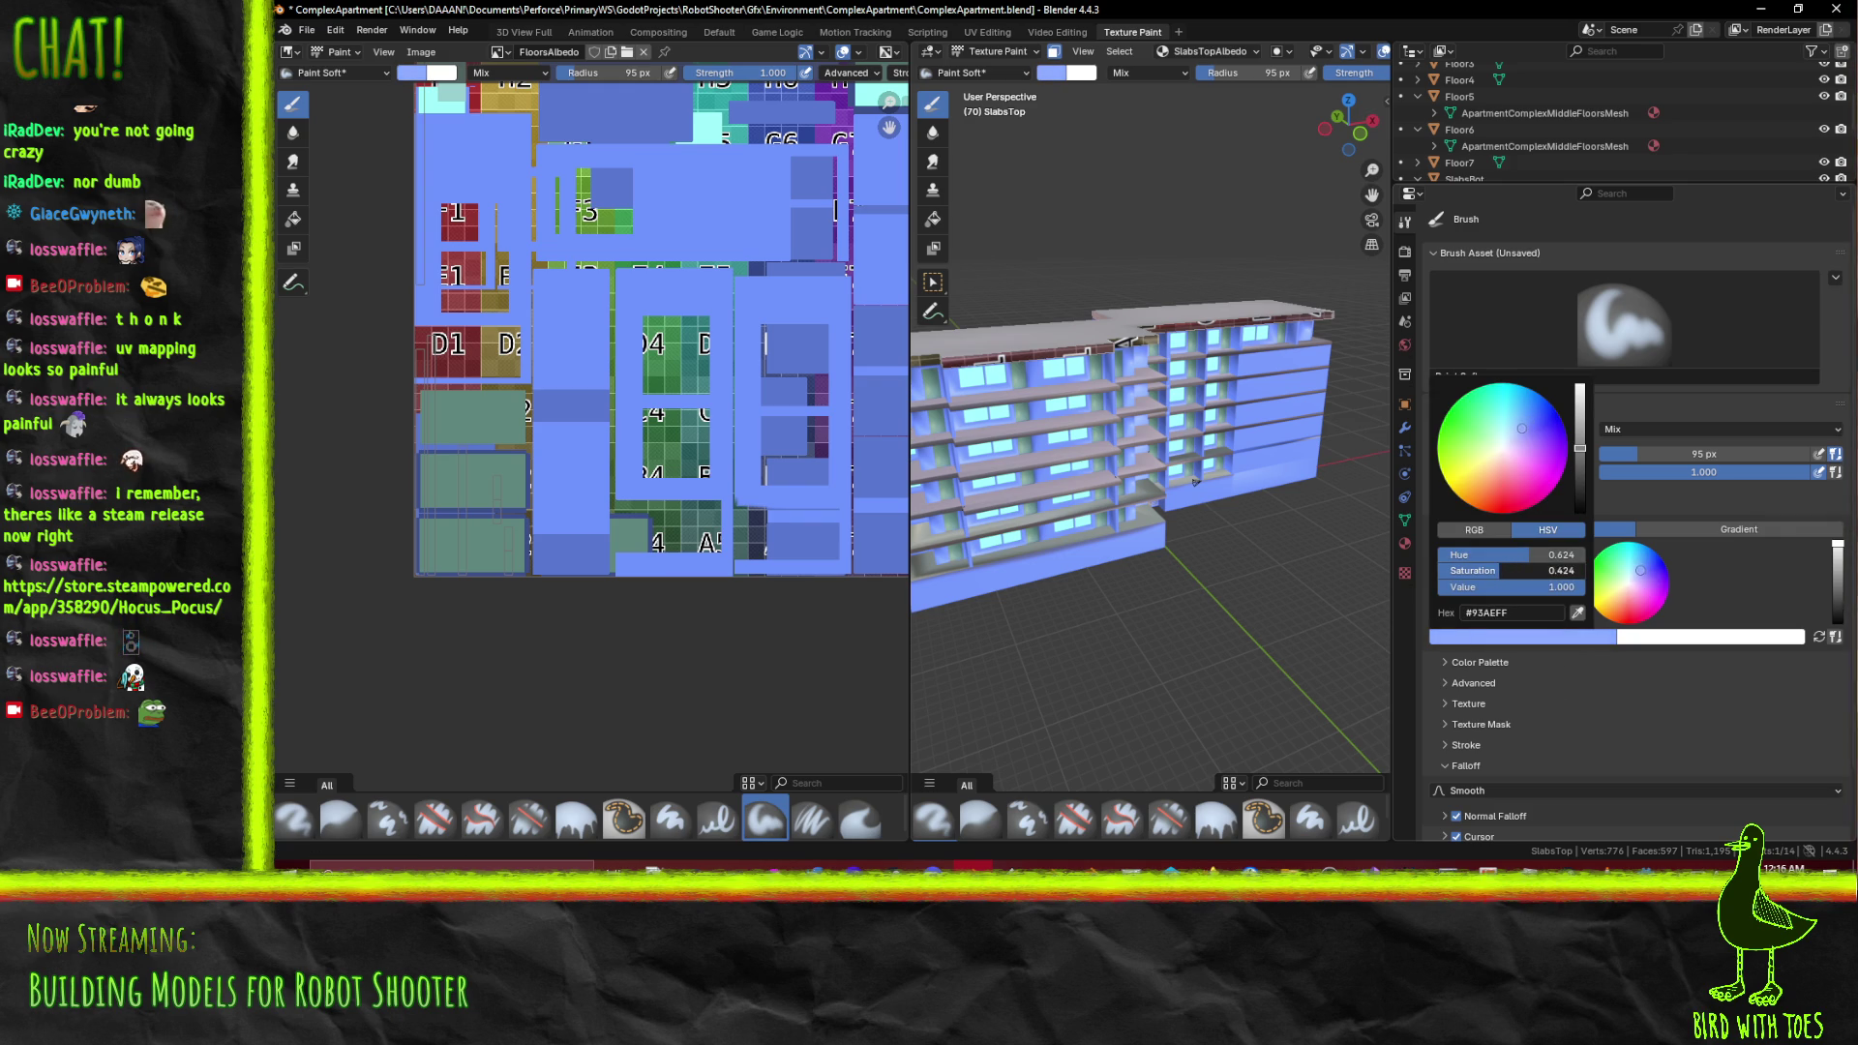
left_click_drag(1843, 553, 1837, 564)
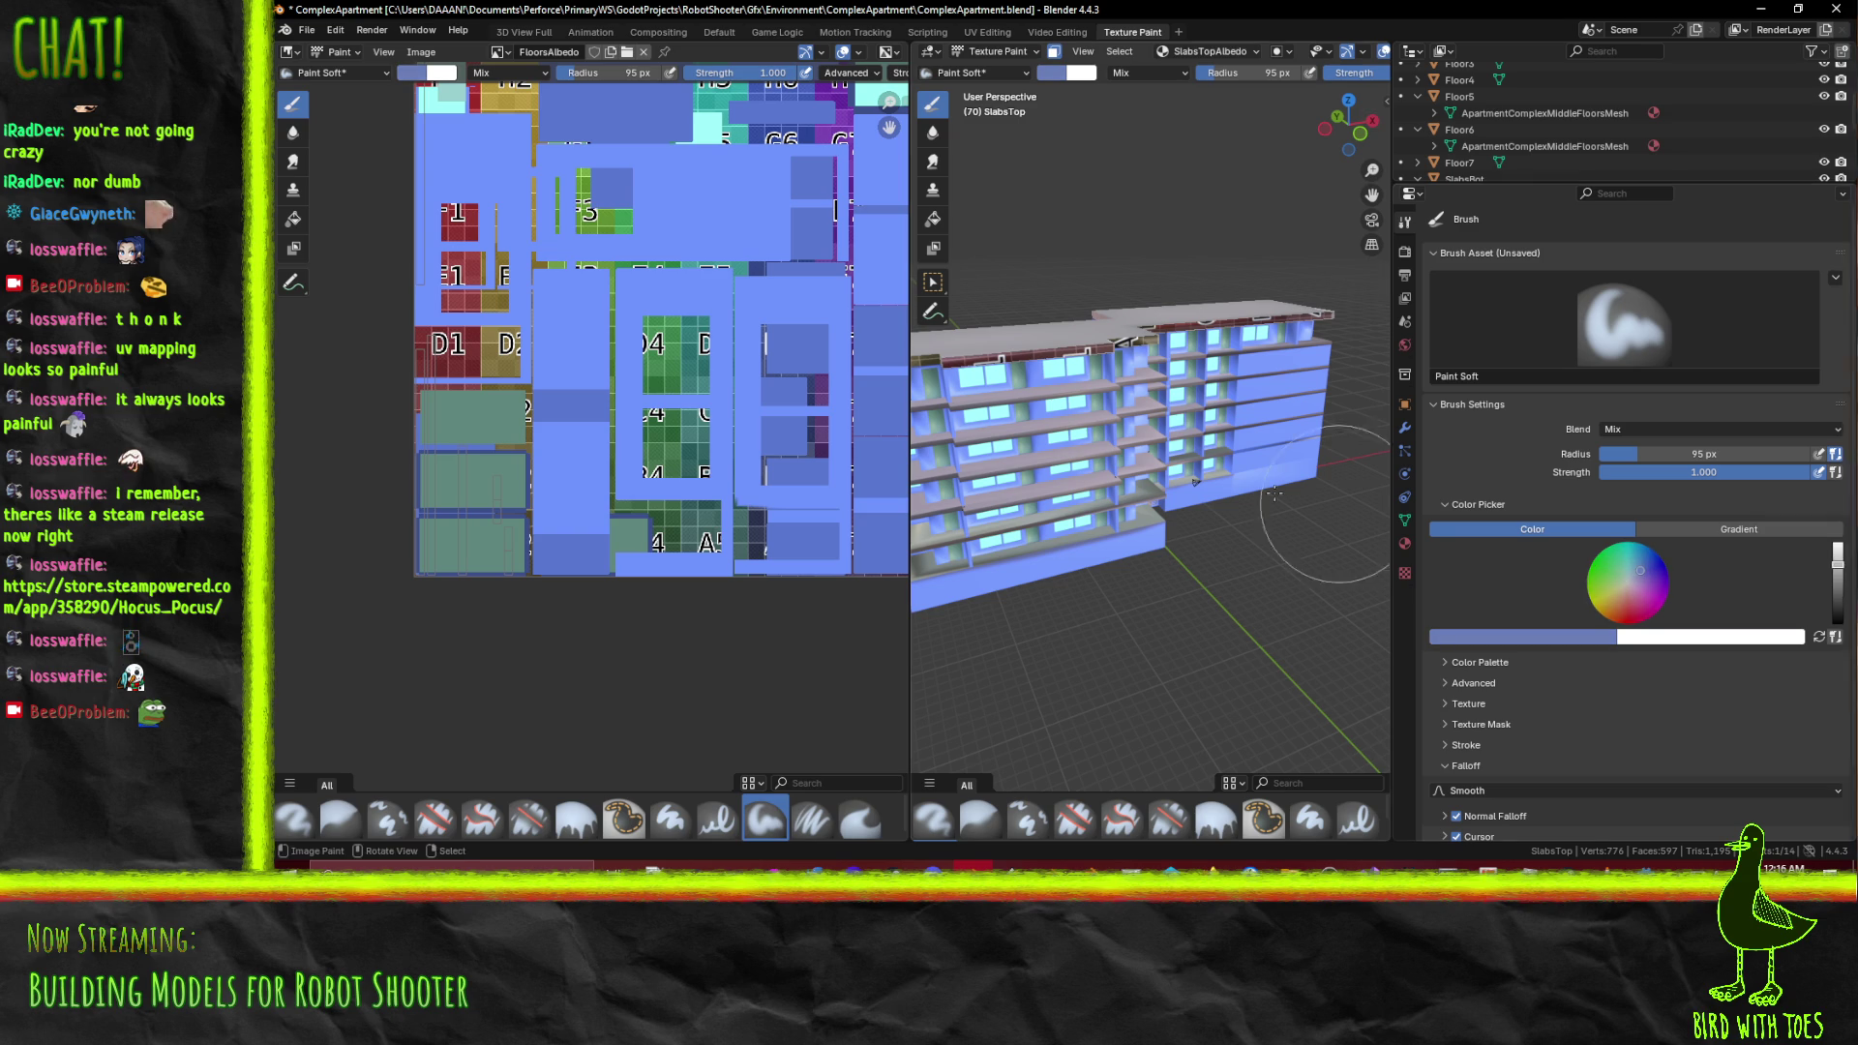
left_click_drag(1190, 392, 987, 368)
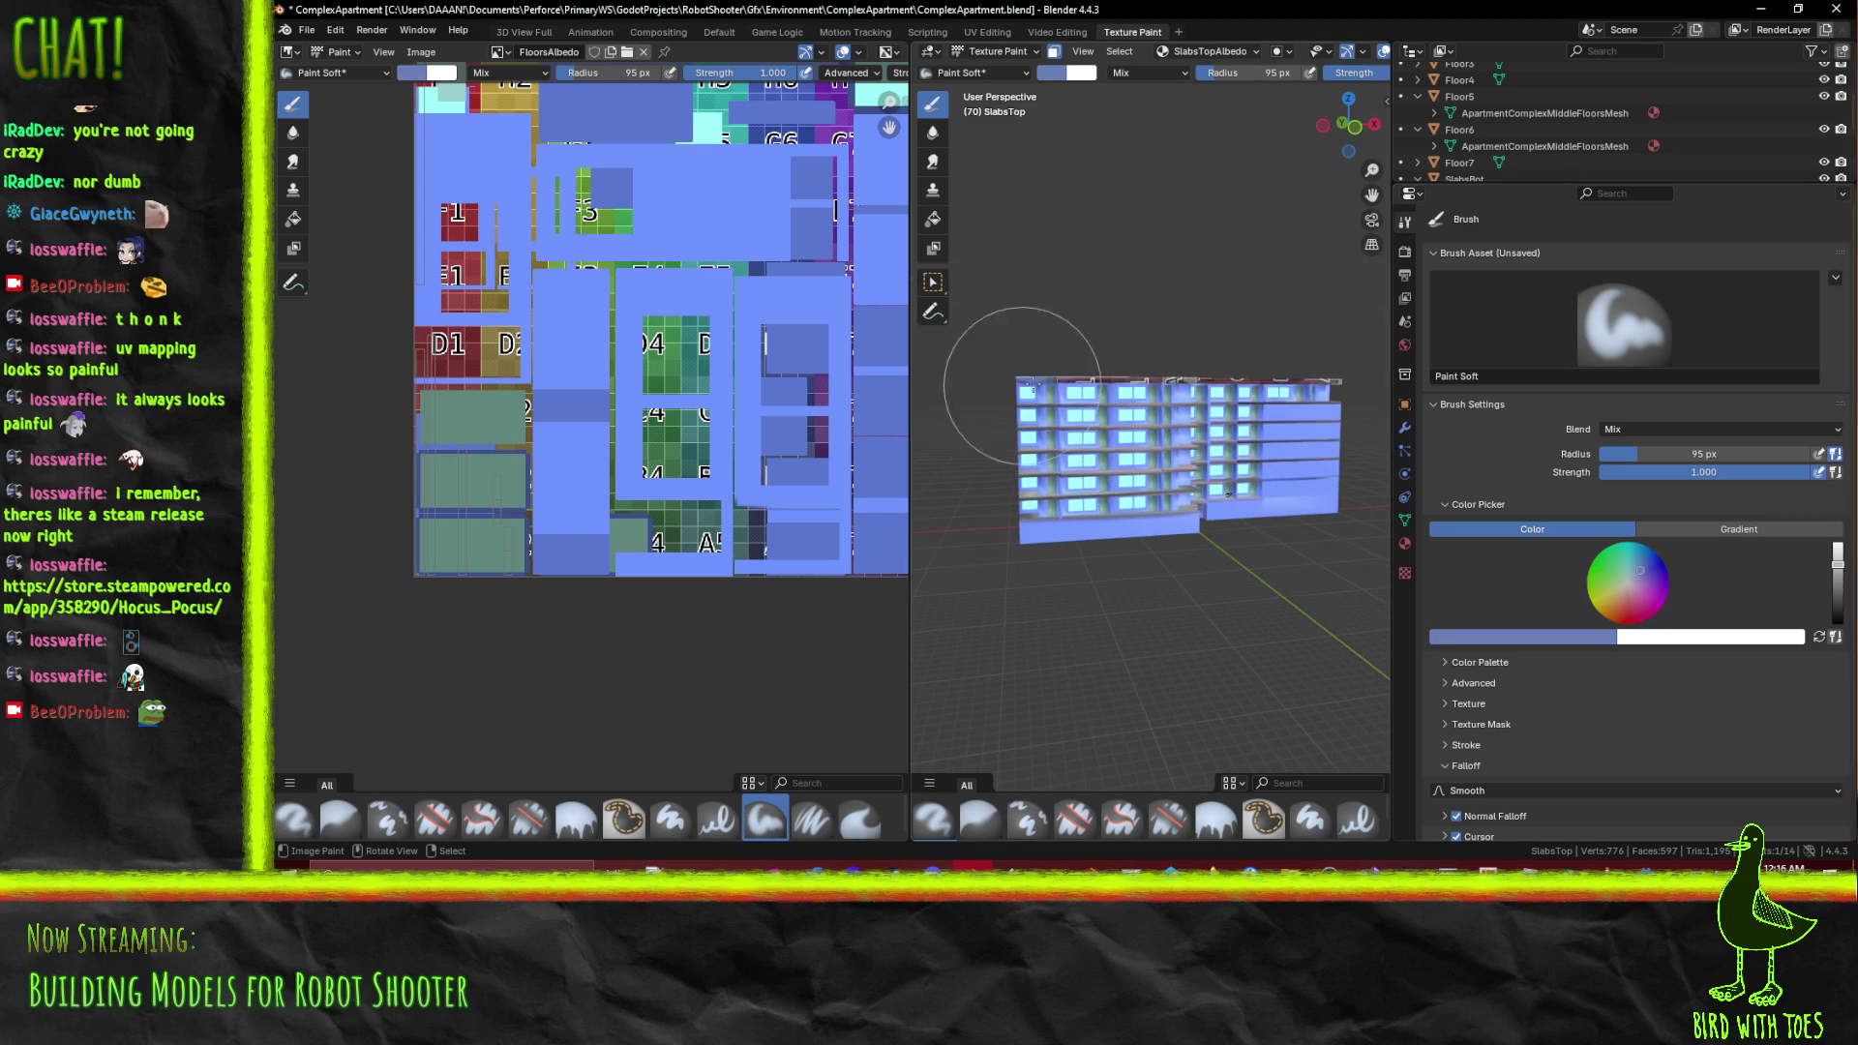
left_click_drag(1205, 337, 1226, 418)
left_click_drag(1085, 370, 1197, 380)
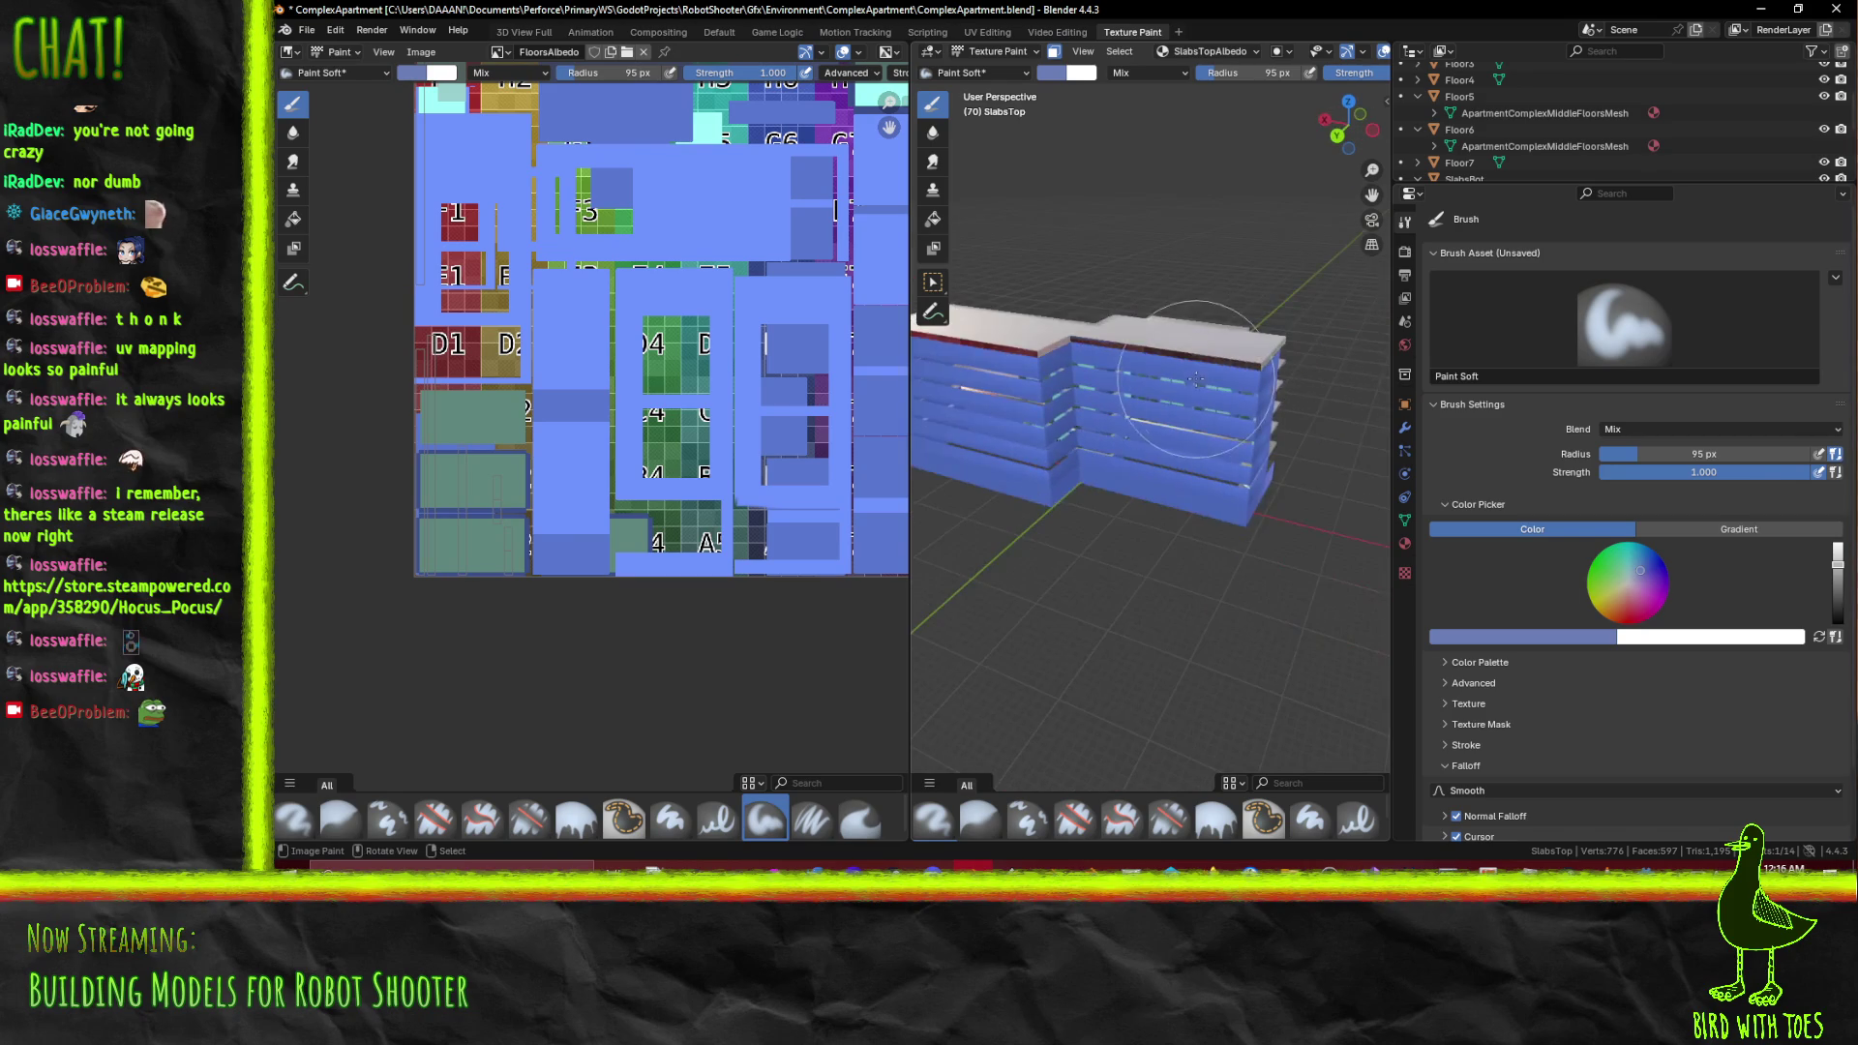
left_click_drag(1328, 379, 1277, 414)
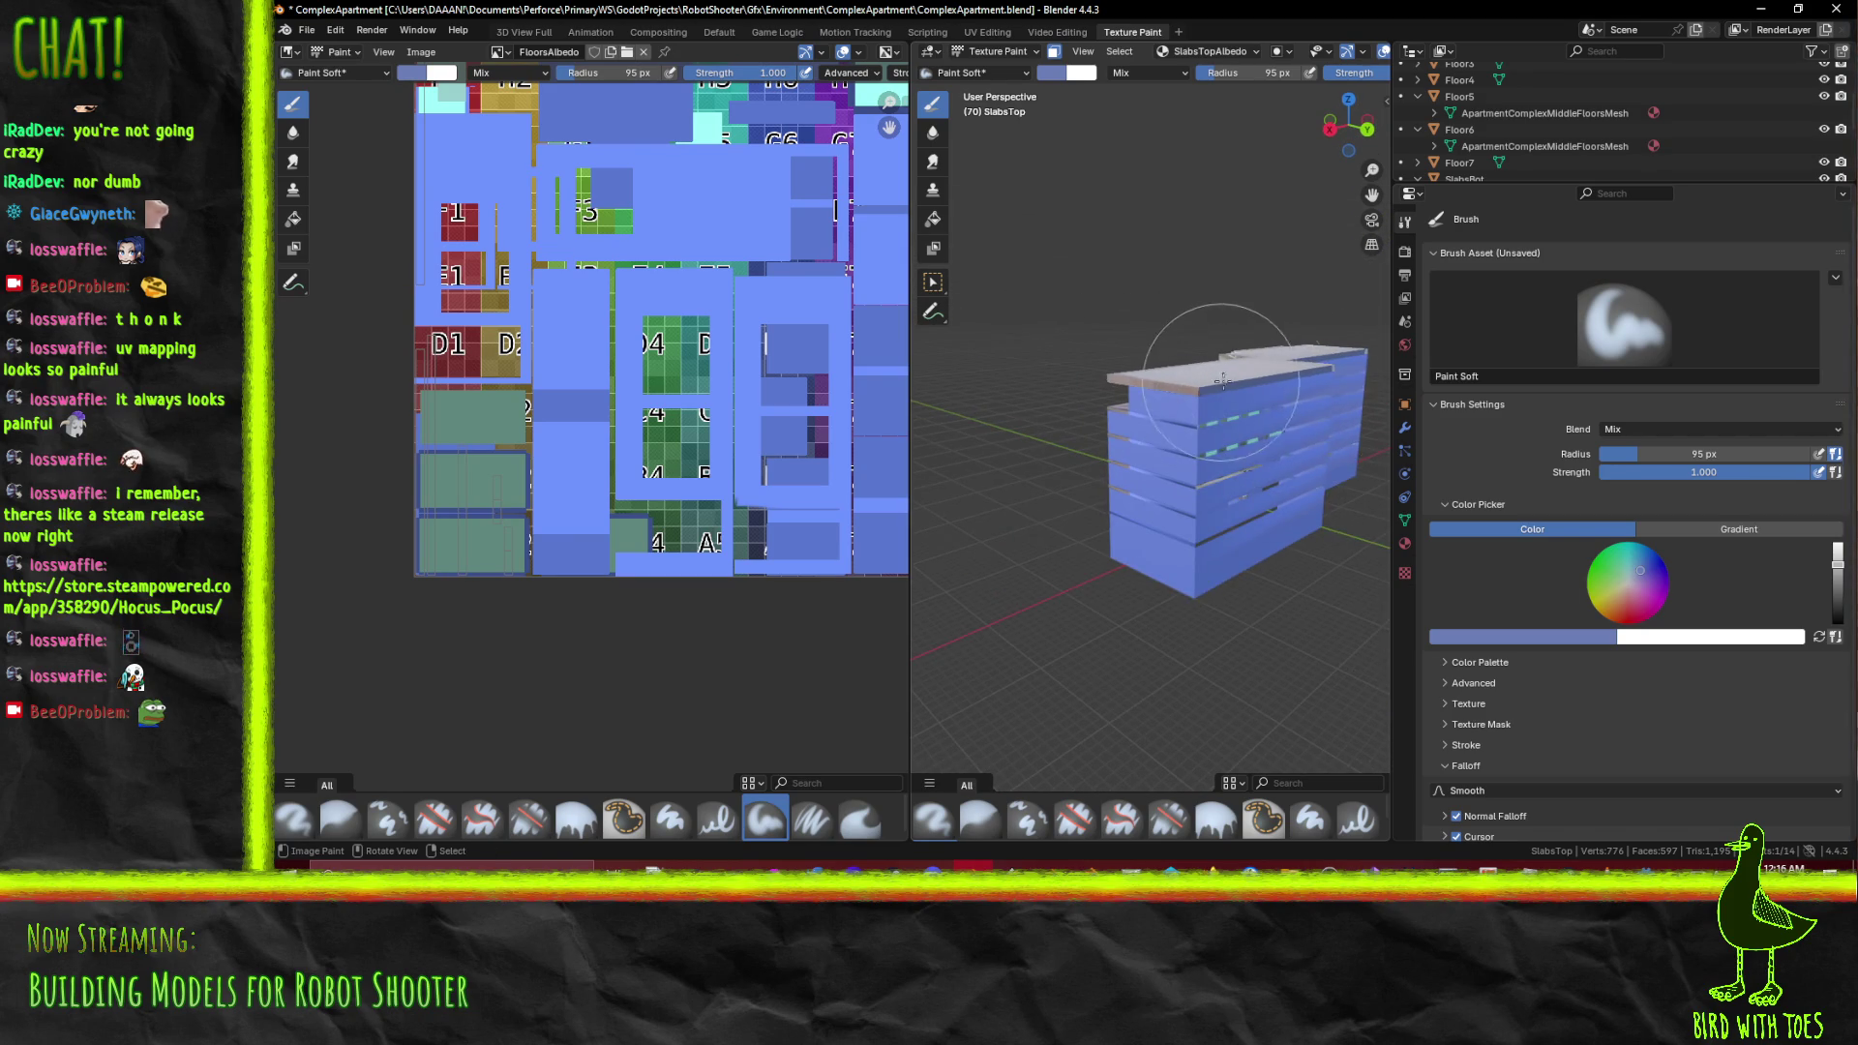
scroll("up", 3)
left_click_drag(1169, 372, 1013, 350)
scroll("up", 3)
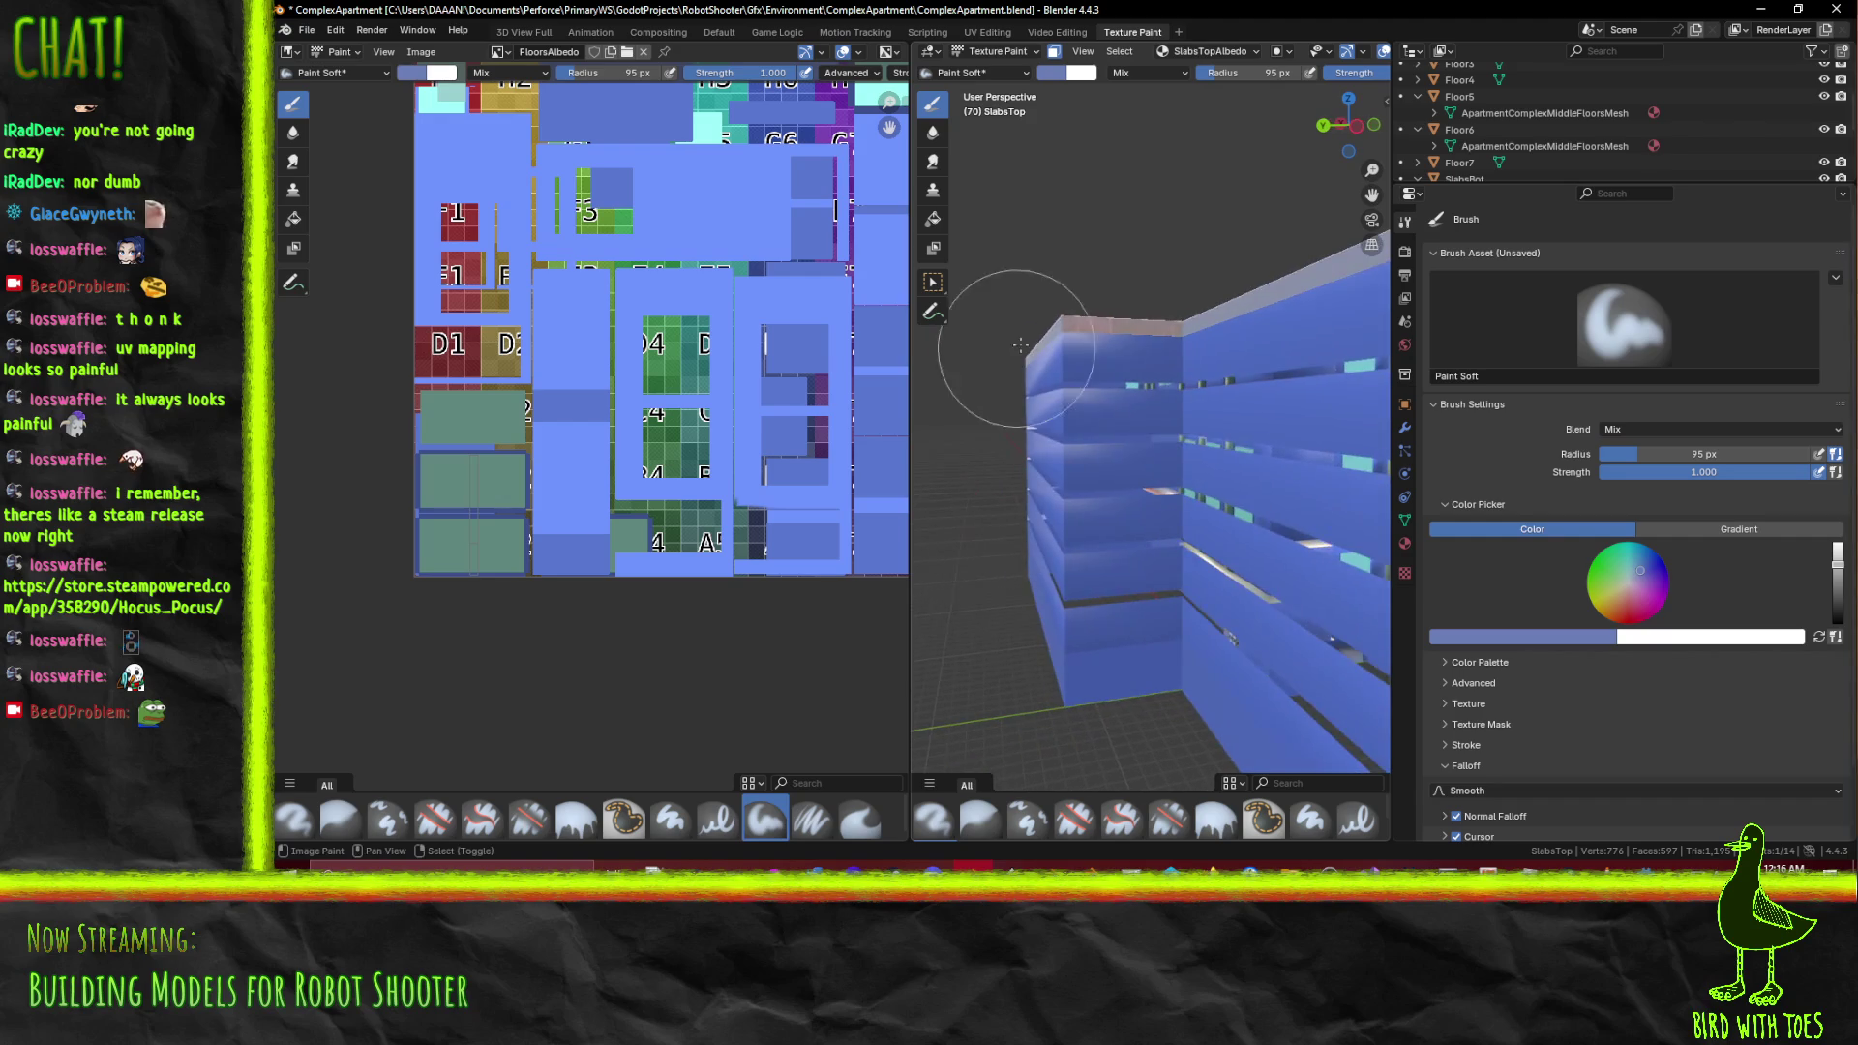
scroll("down", 3)
left_click_drag(1225, 359, 1131, 500)
scroll("up", 3)
scroll("up", 3)
scroll("down", 3)
scroll("up", 3)
scroll("down", 3)
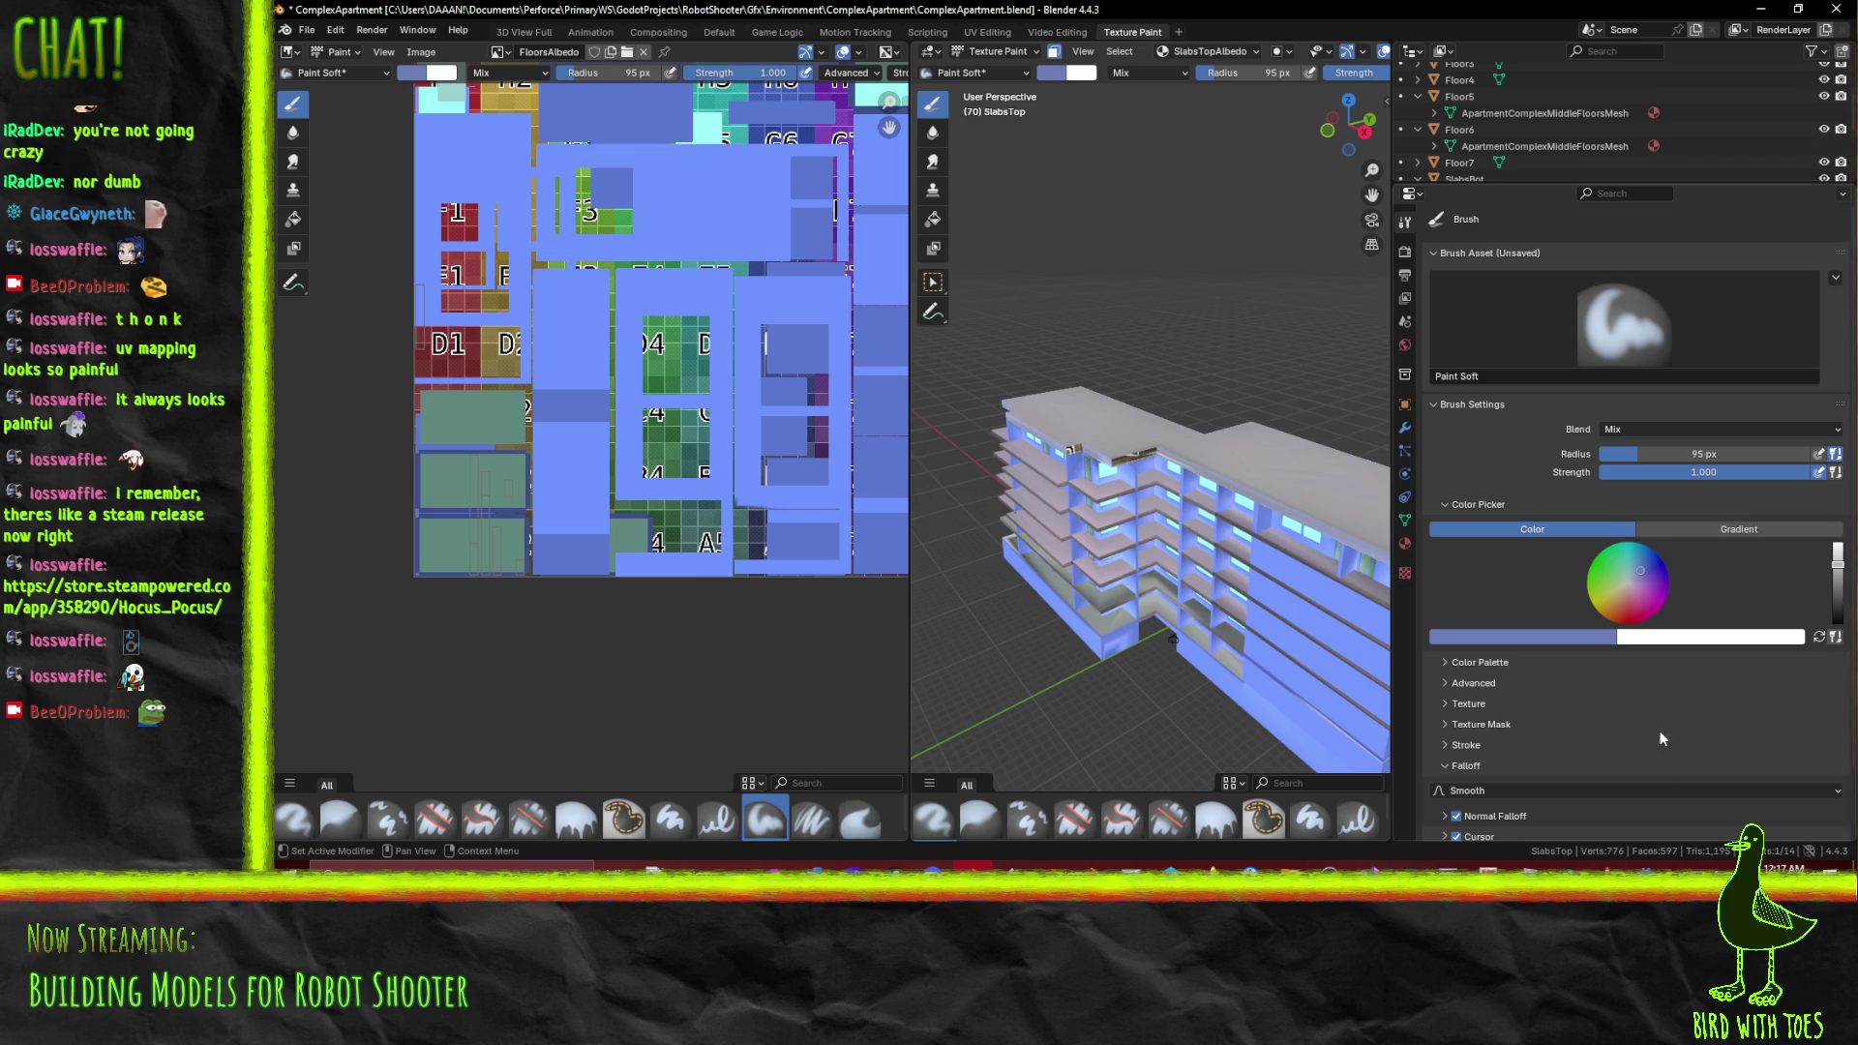
left_click(1837, 576)
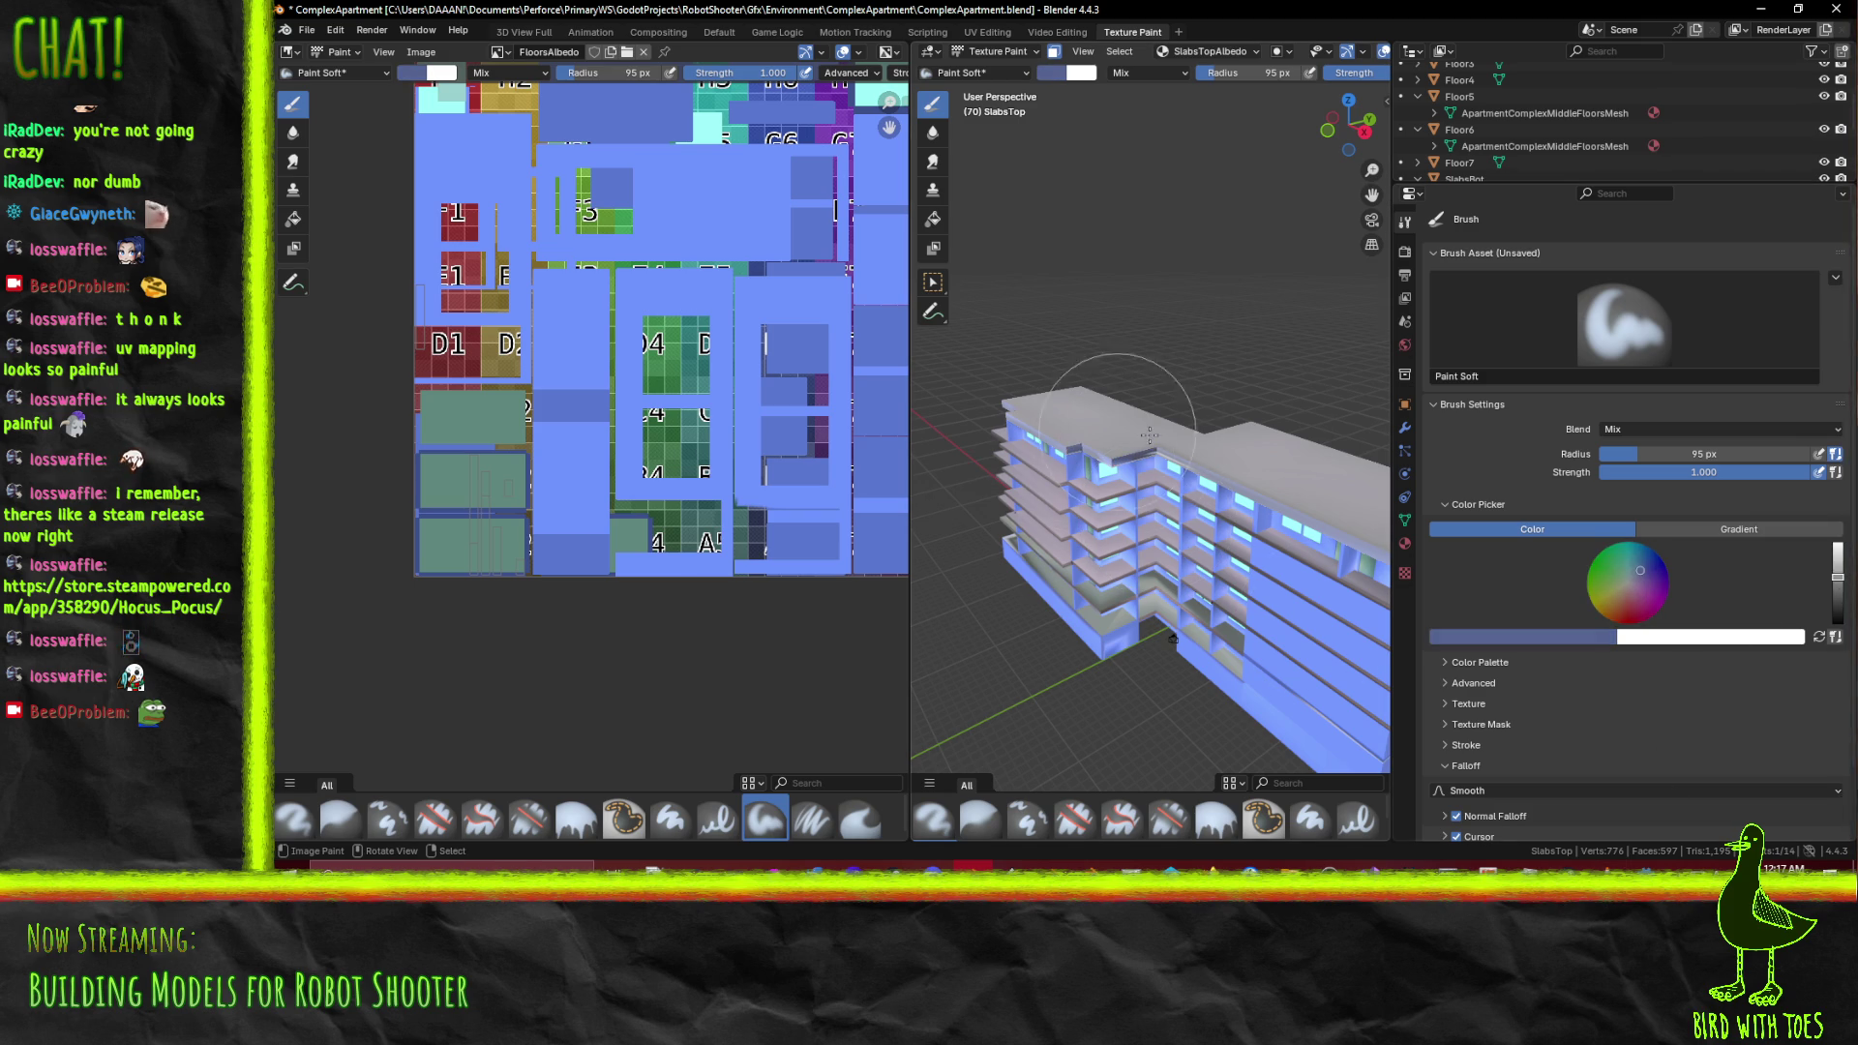
View the building from below and paint a darker blue test stroke on the slab rim
left_click_drag(987, 498, 1172, 491)
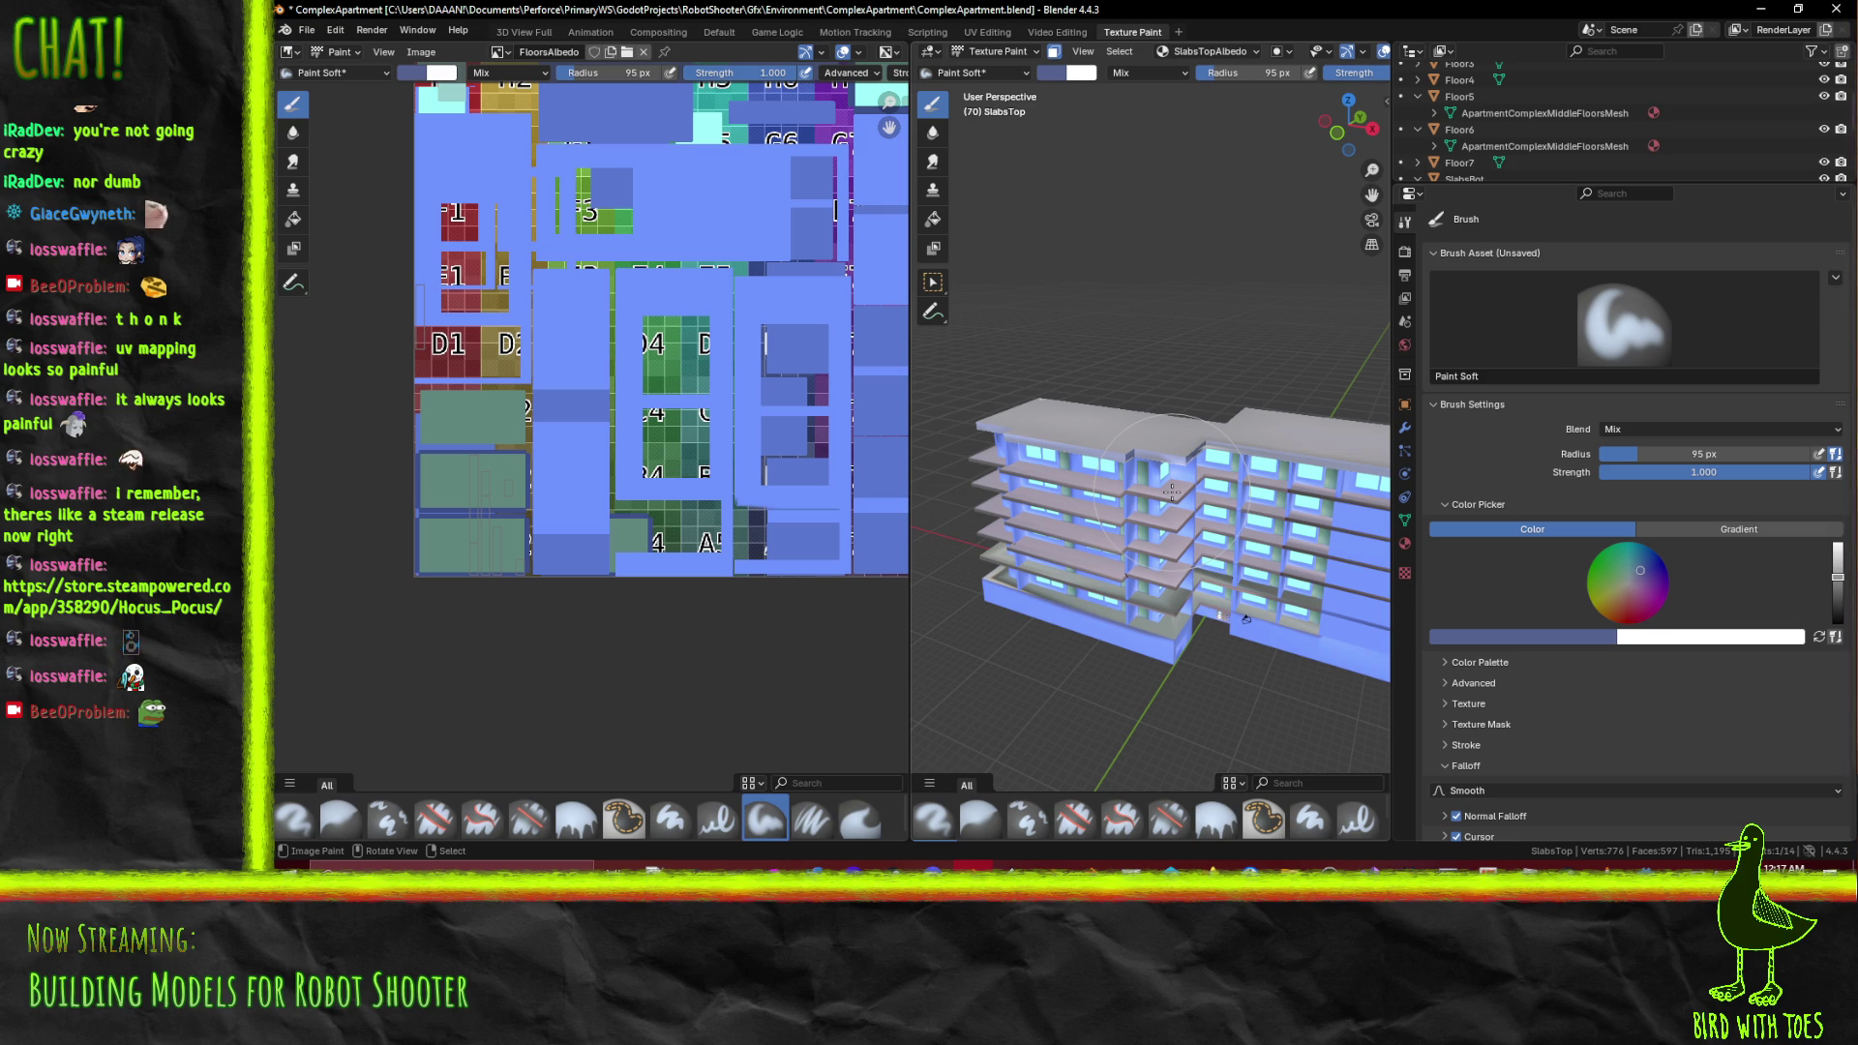
left_click_drag(1205, 486, 1007, 493)
scroll("up", 3)
scroll("up", 3)
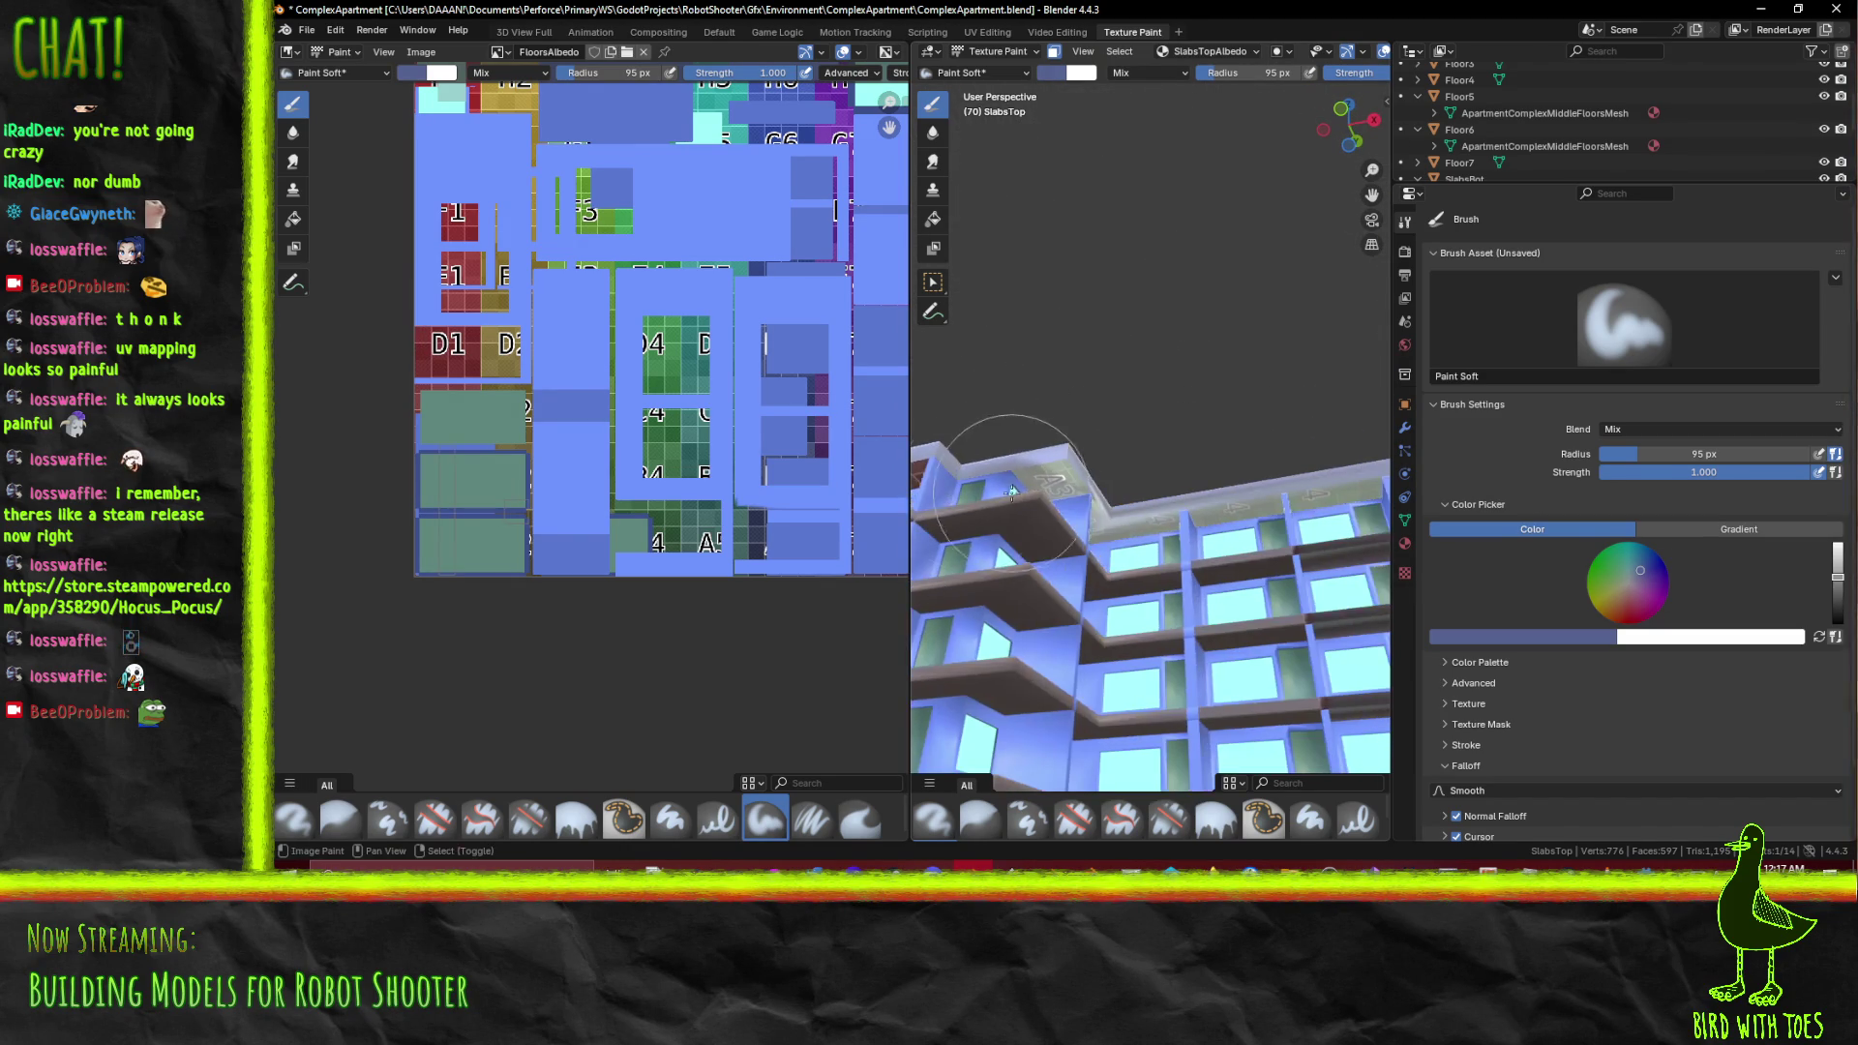
left_click_drag(1069, 490, 1151, 551)
left_click_drag(1138, 530, 1025, 488)
scroll("down", 3)
left_click(496, 52)
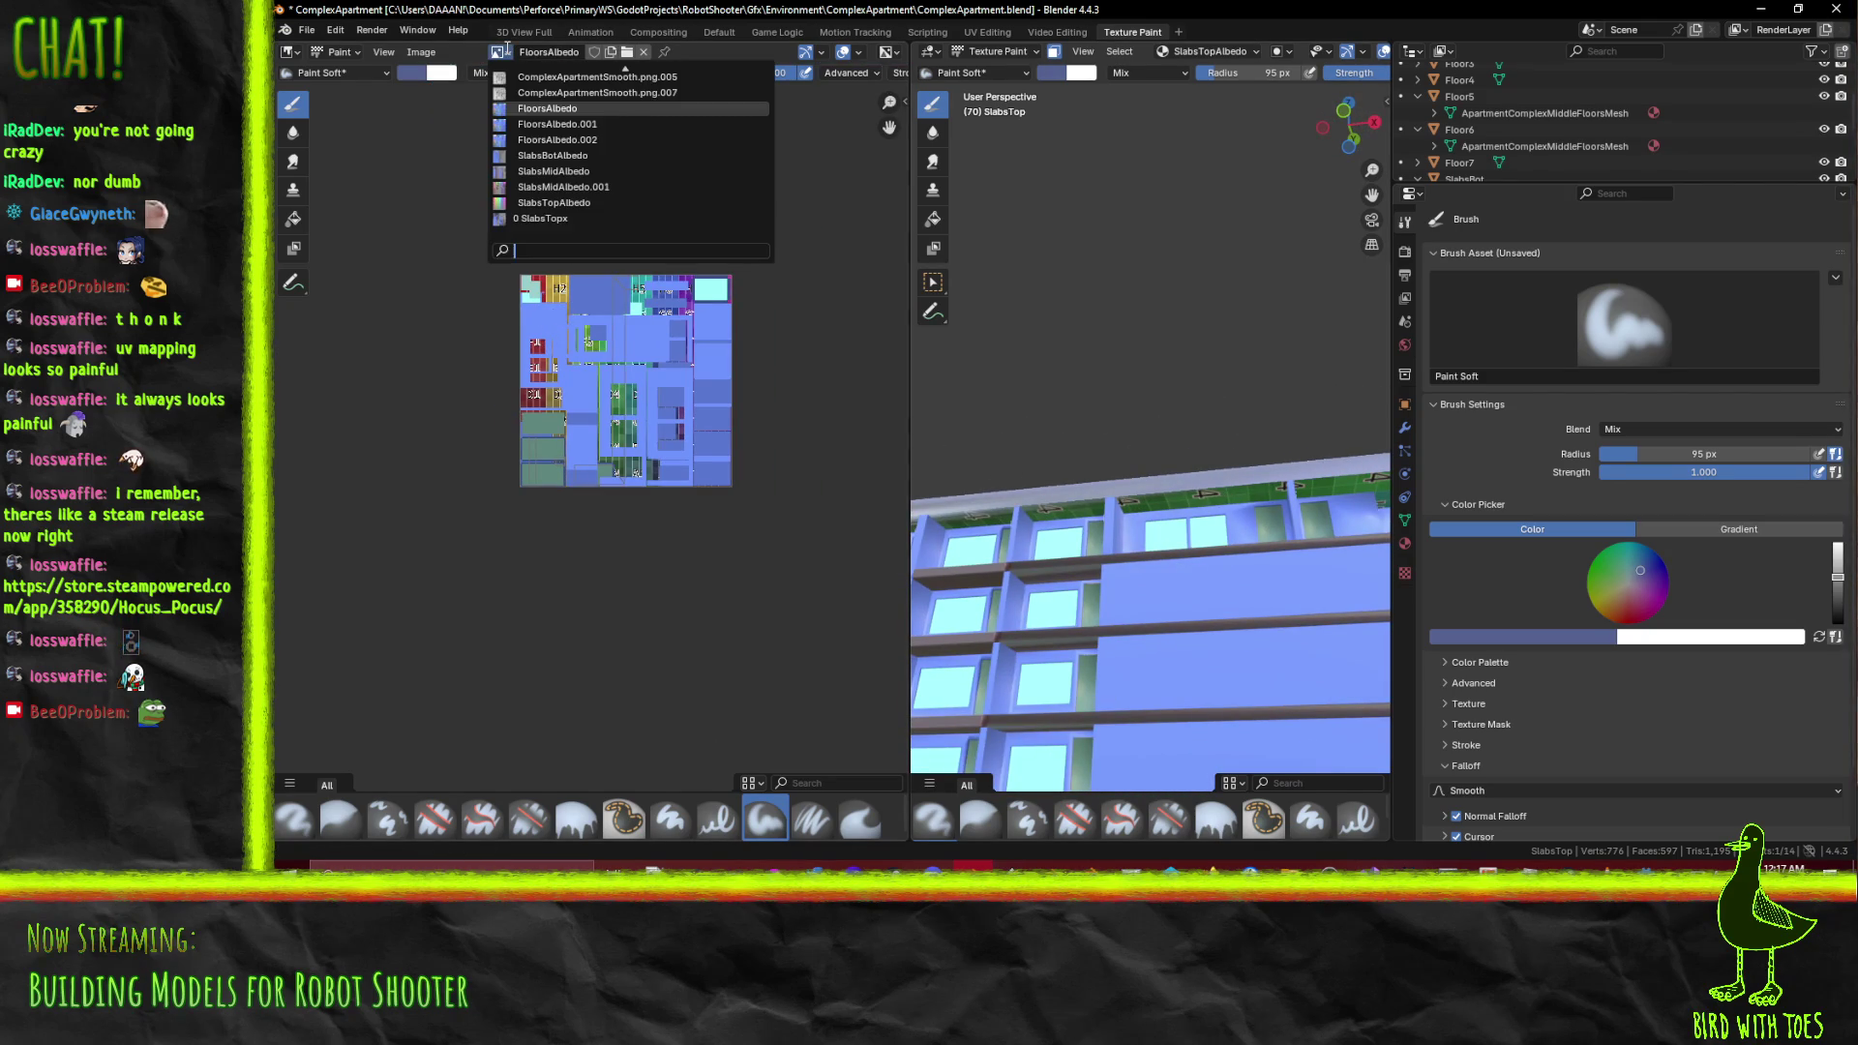
Show SlabsMidAlbedo and eyedrop the grey slab colour into the brush
left_click(619, 174)
scroll("up", 3)
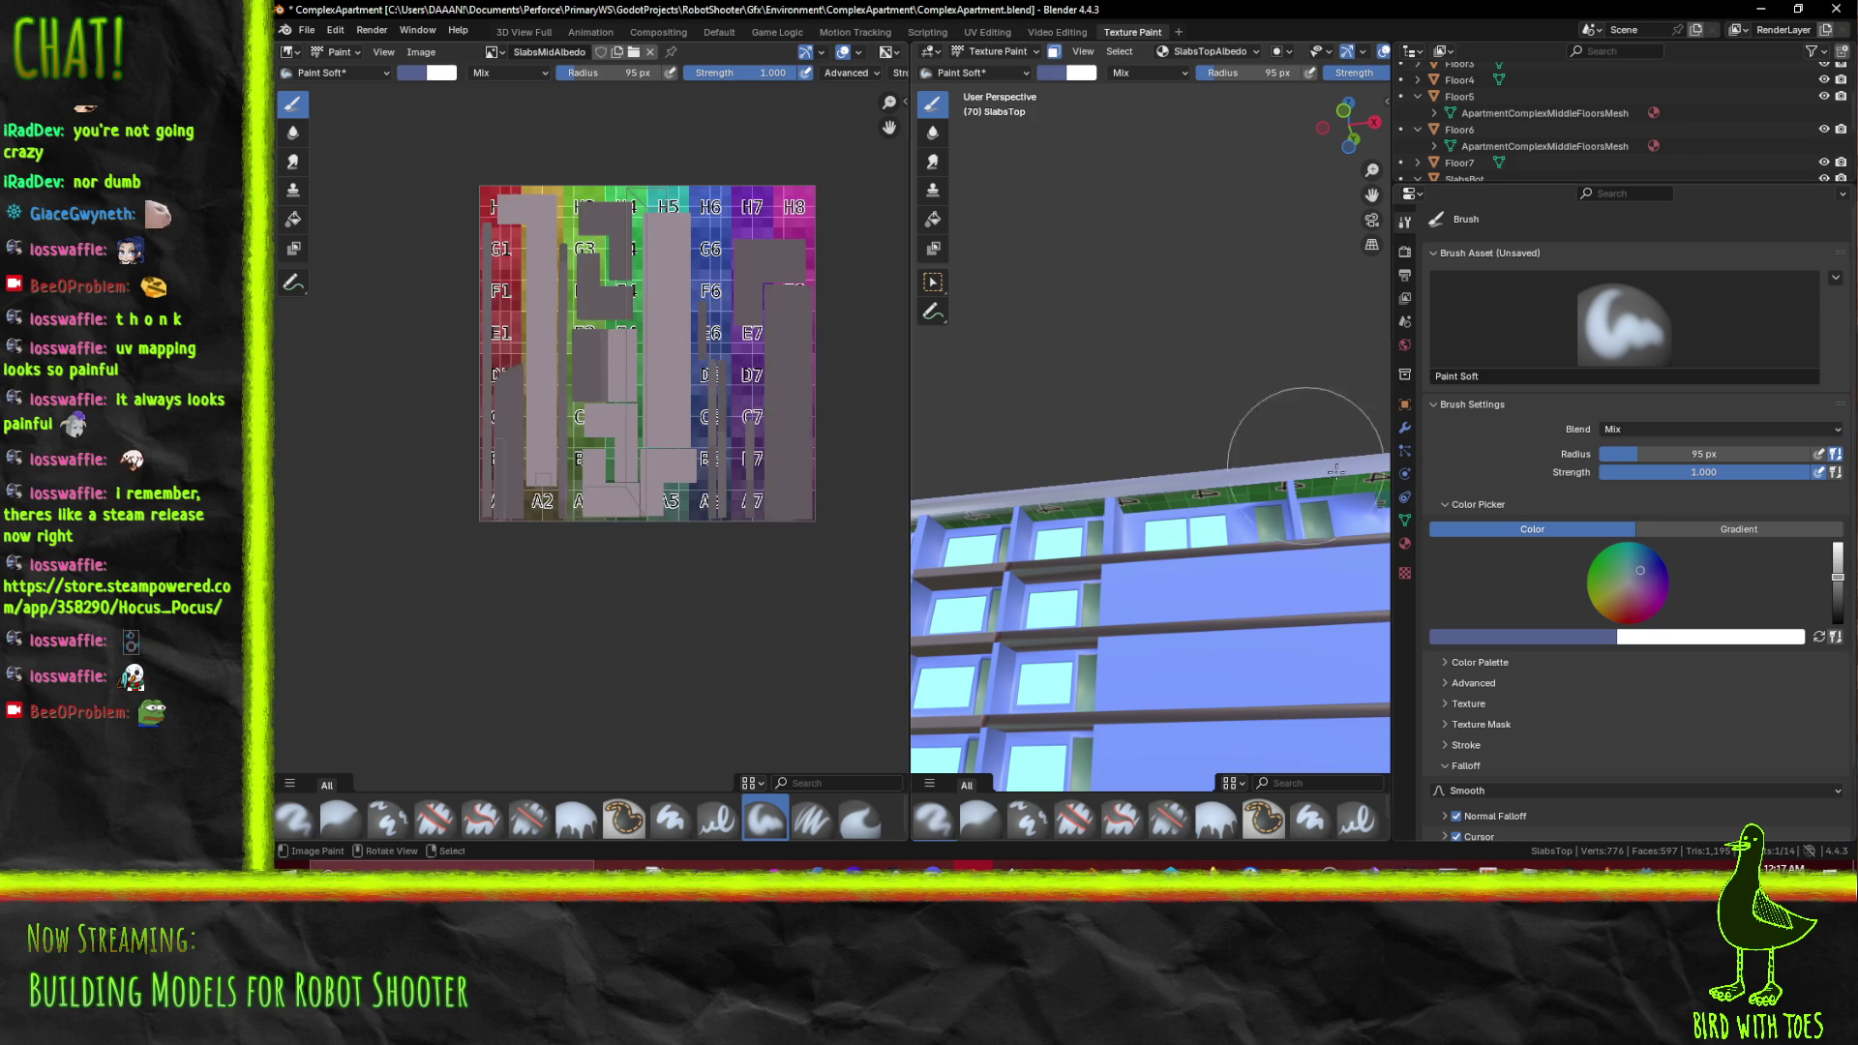
left_click(1529, 637)
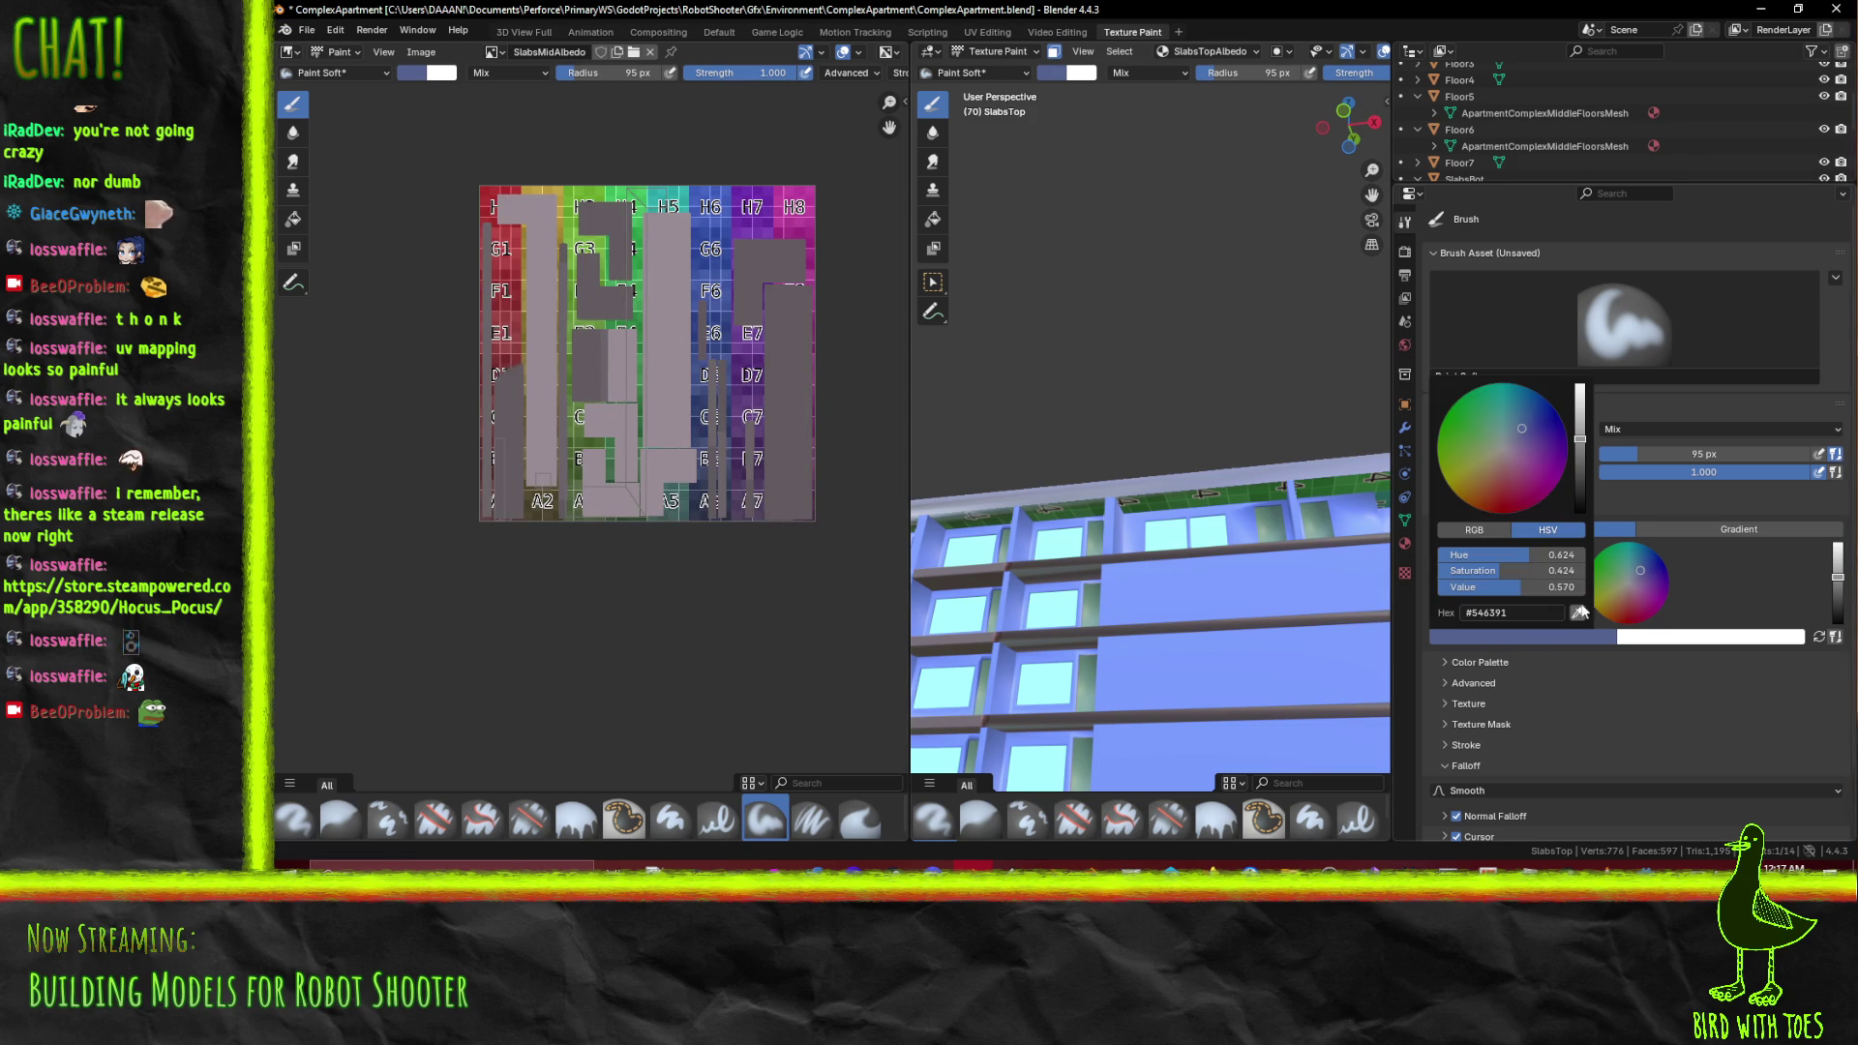
left_click(1580, 611)
left_click(779, 263)
left_click_drag(1185, 455, 1006, 503)
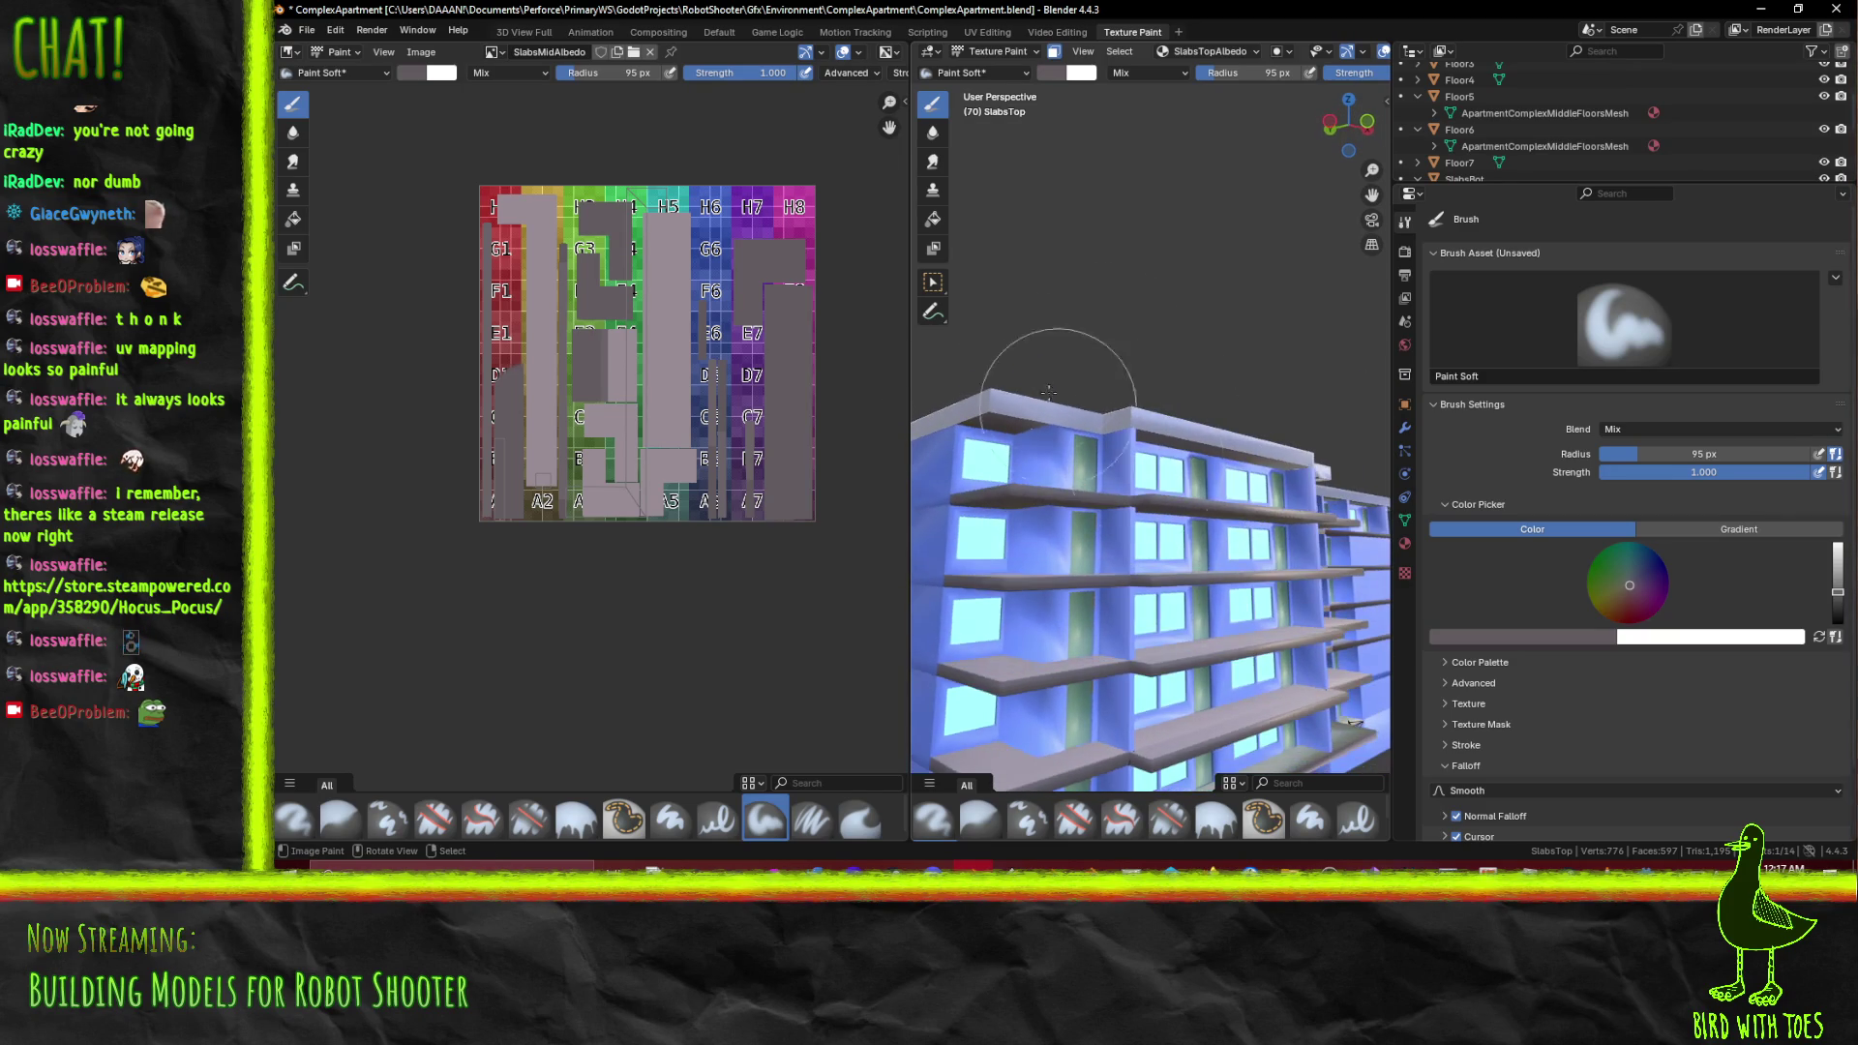
Switch the image editor to SlabsTopAlbedo and save it with Alt+S
left_click(493, 54)
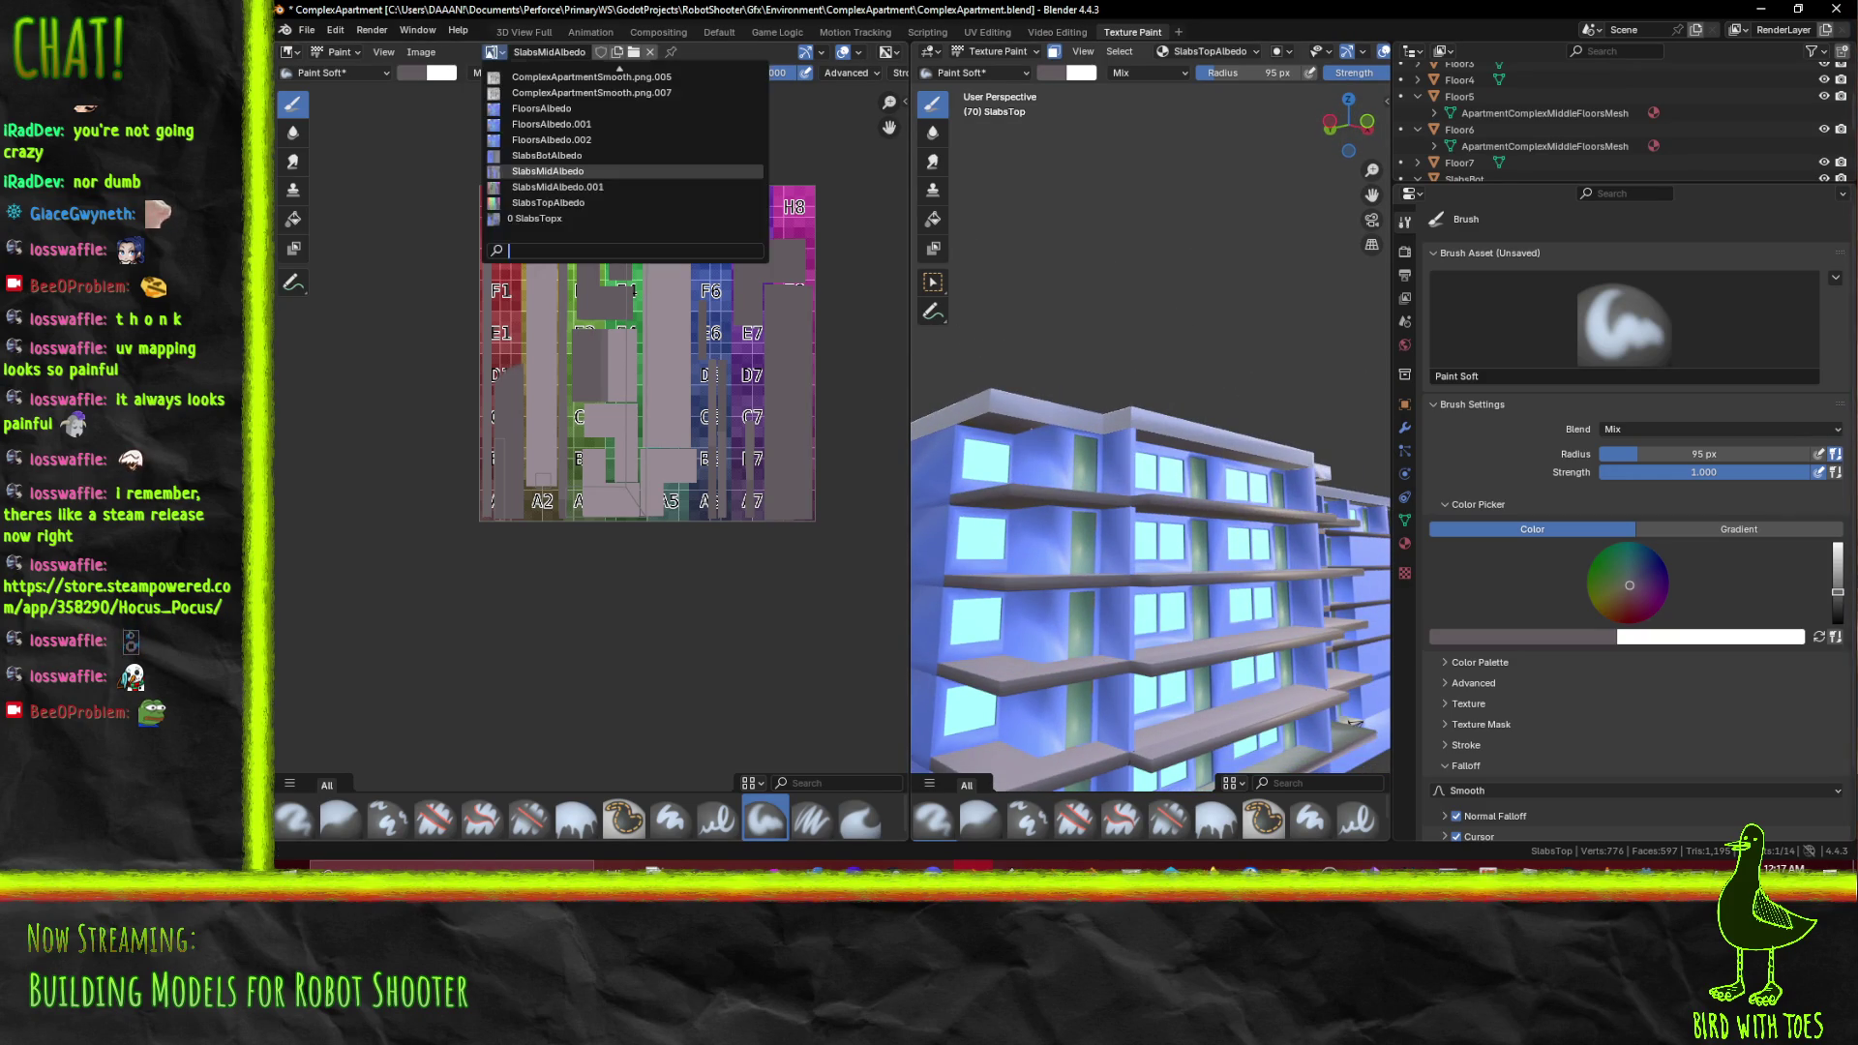
left_click(654, 205)
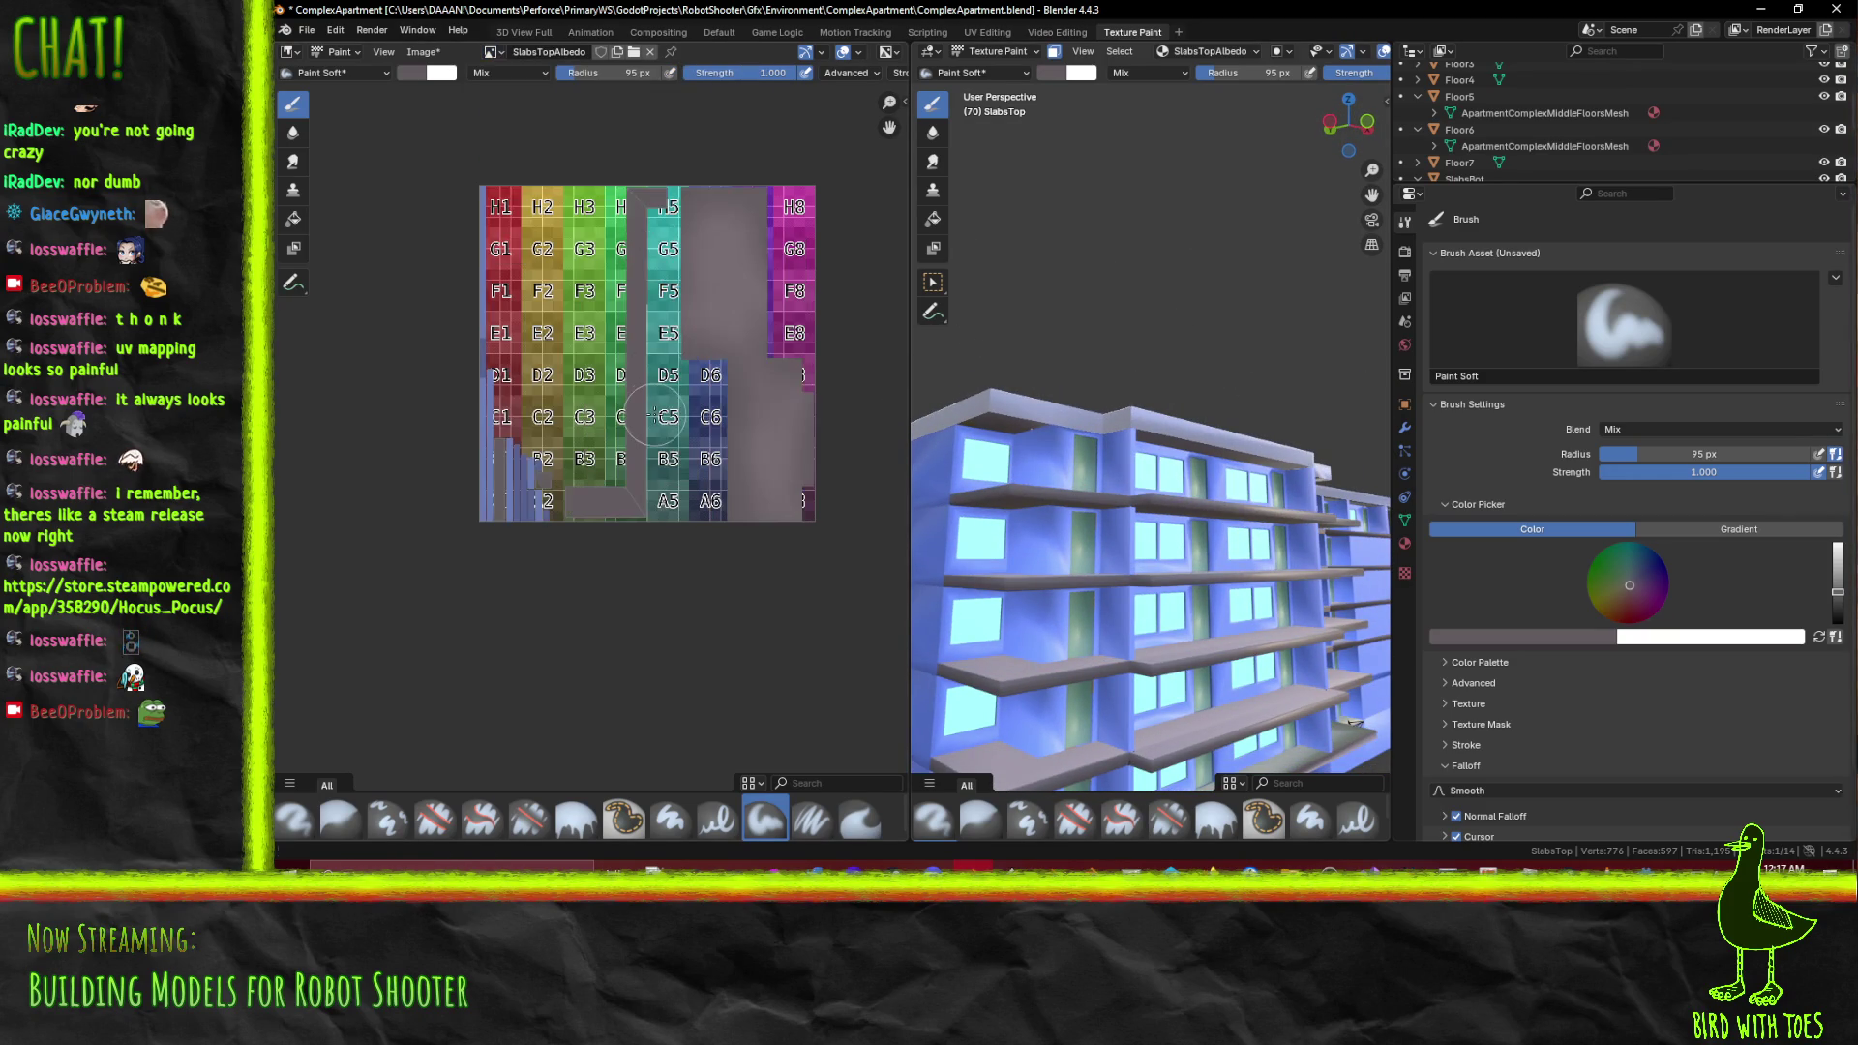
key("alt+s")
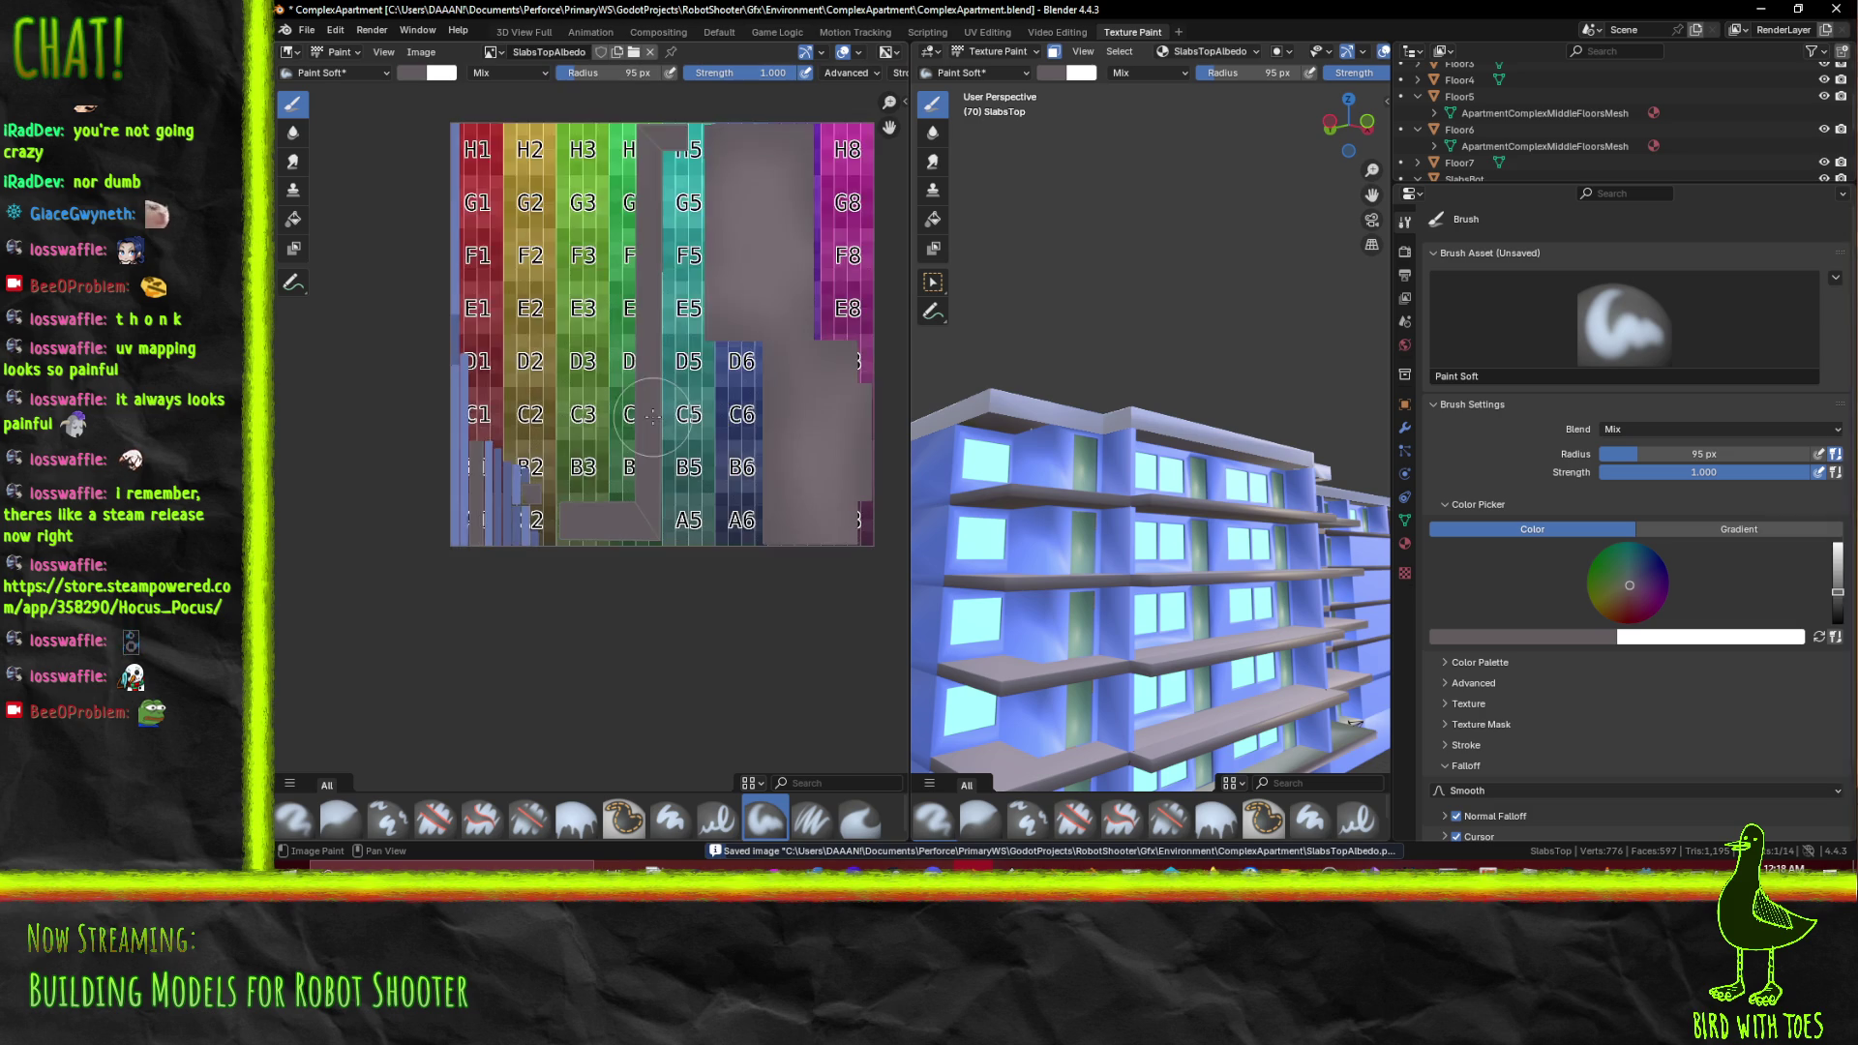
left_click_drag(651, 417, 534, 400)
left_click_drag(1141, 503, 1244, 481)
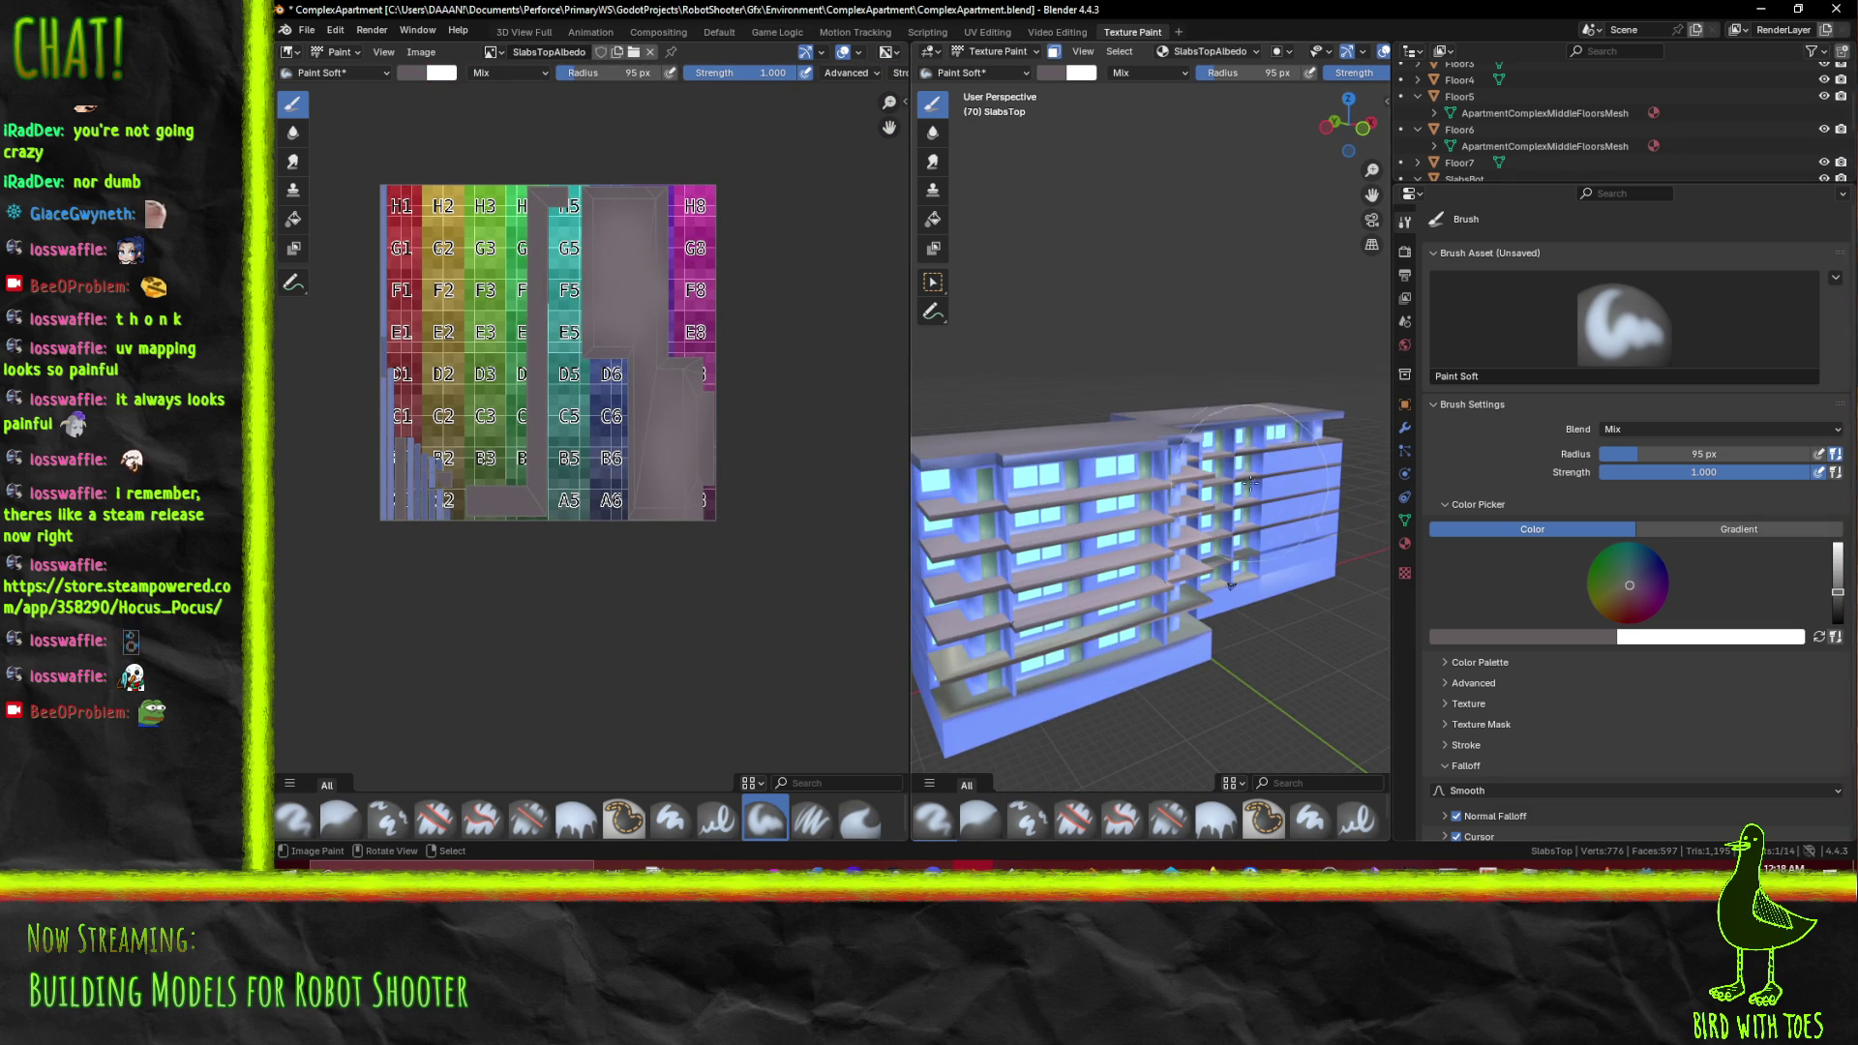
left_click_drag(1260, 549, 1127, 440)
scroll("up", 3)
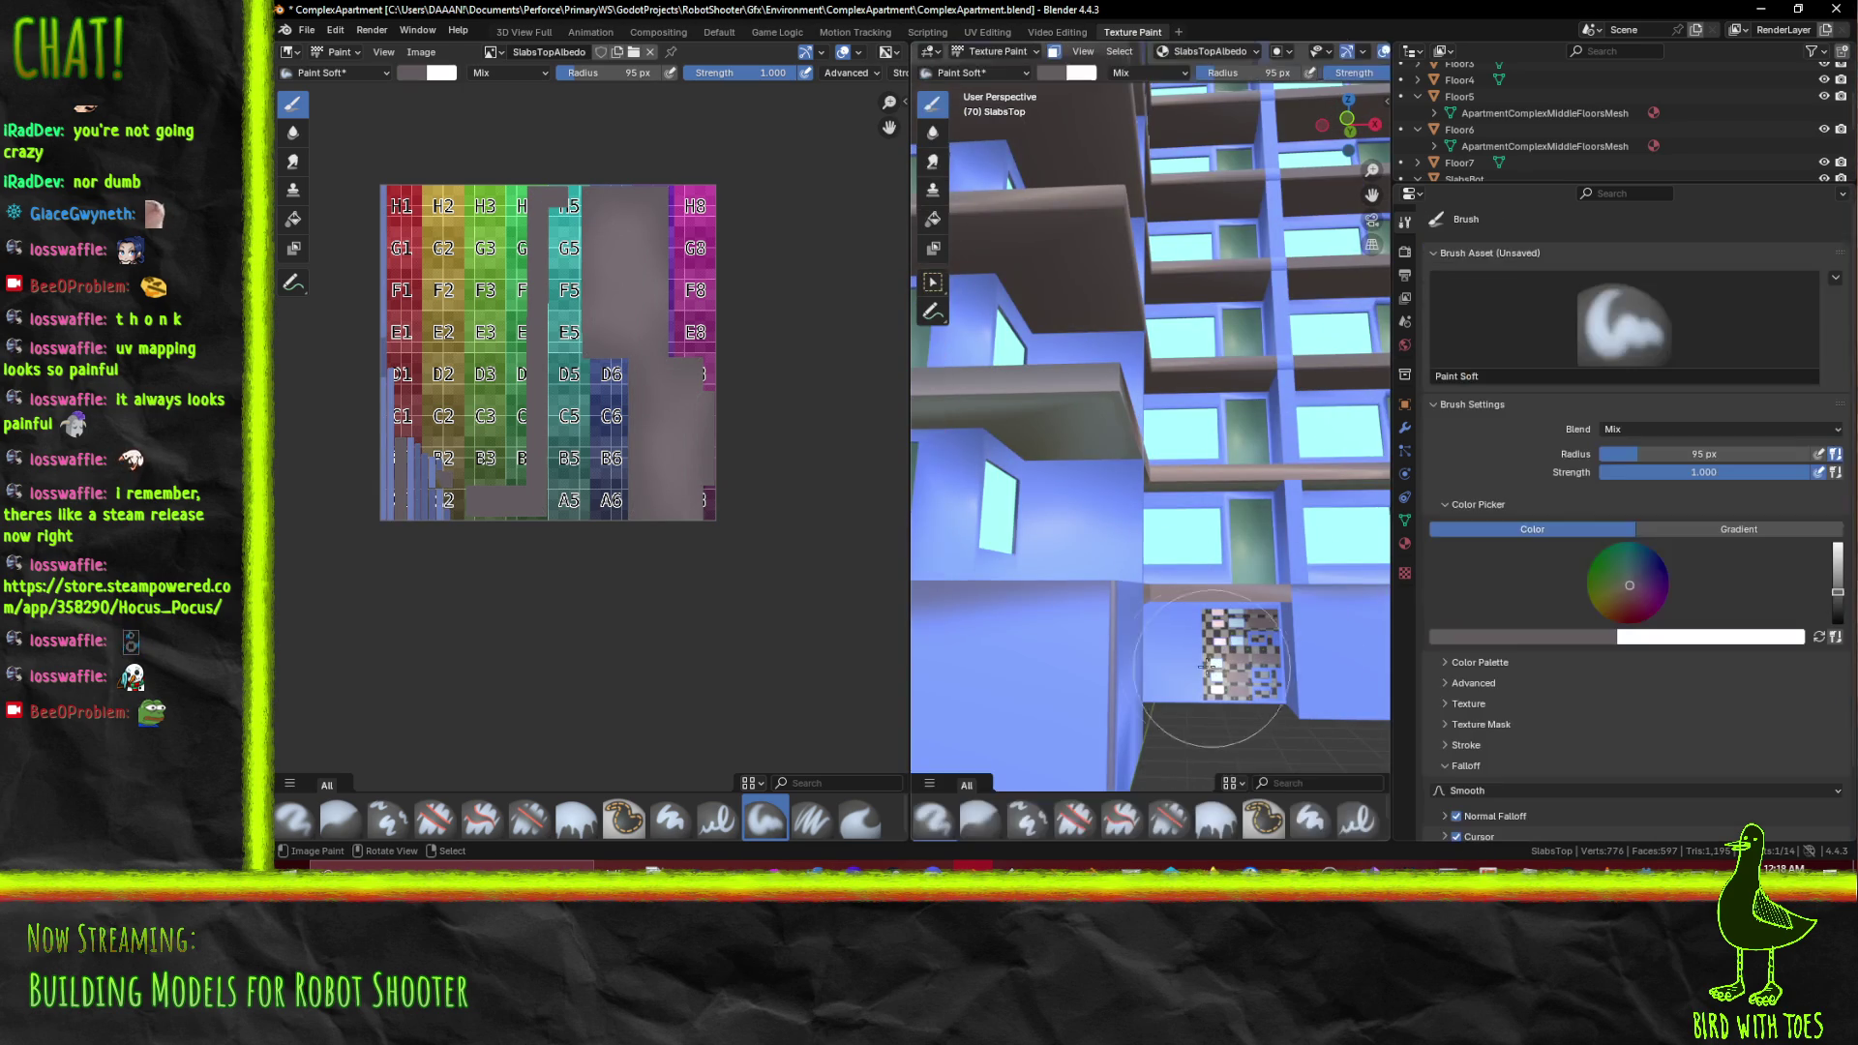
scroll("down", 3)
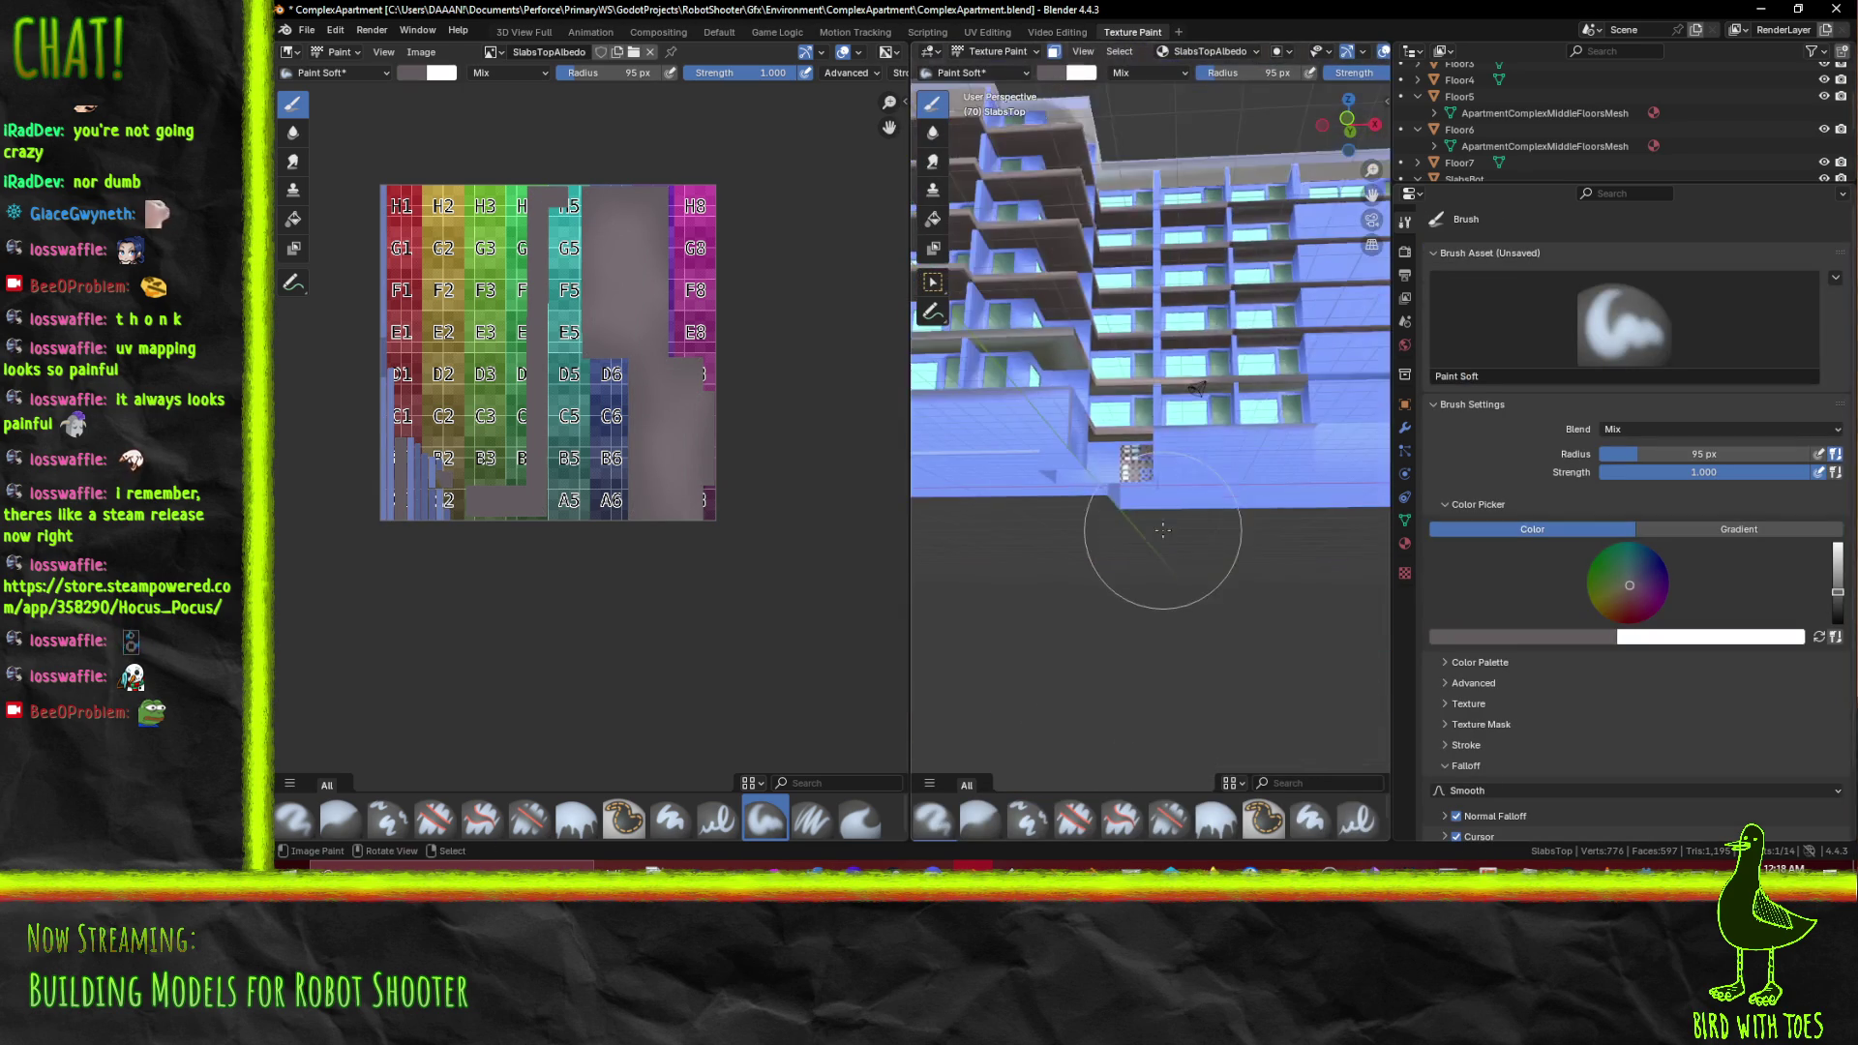
Make the bottom slab the active object via Edit Mode, then return to Texture Paint
key("Tab")
left_click(987, 51)
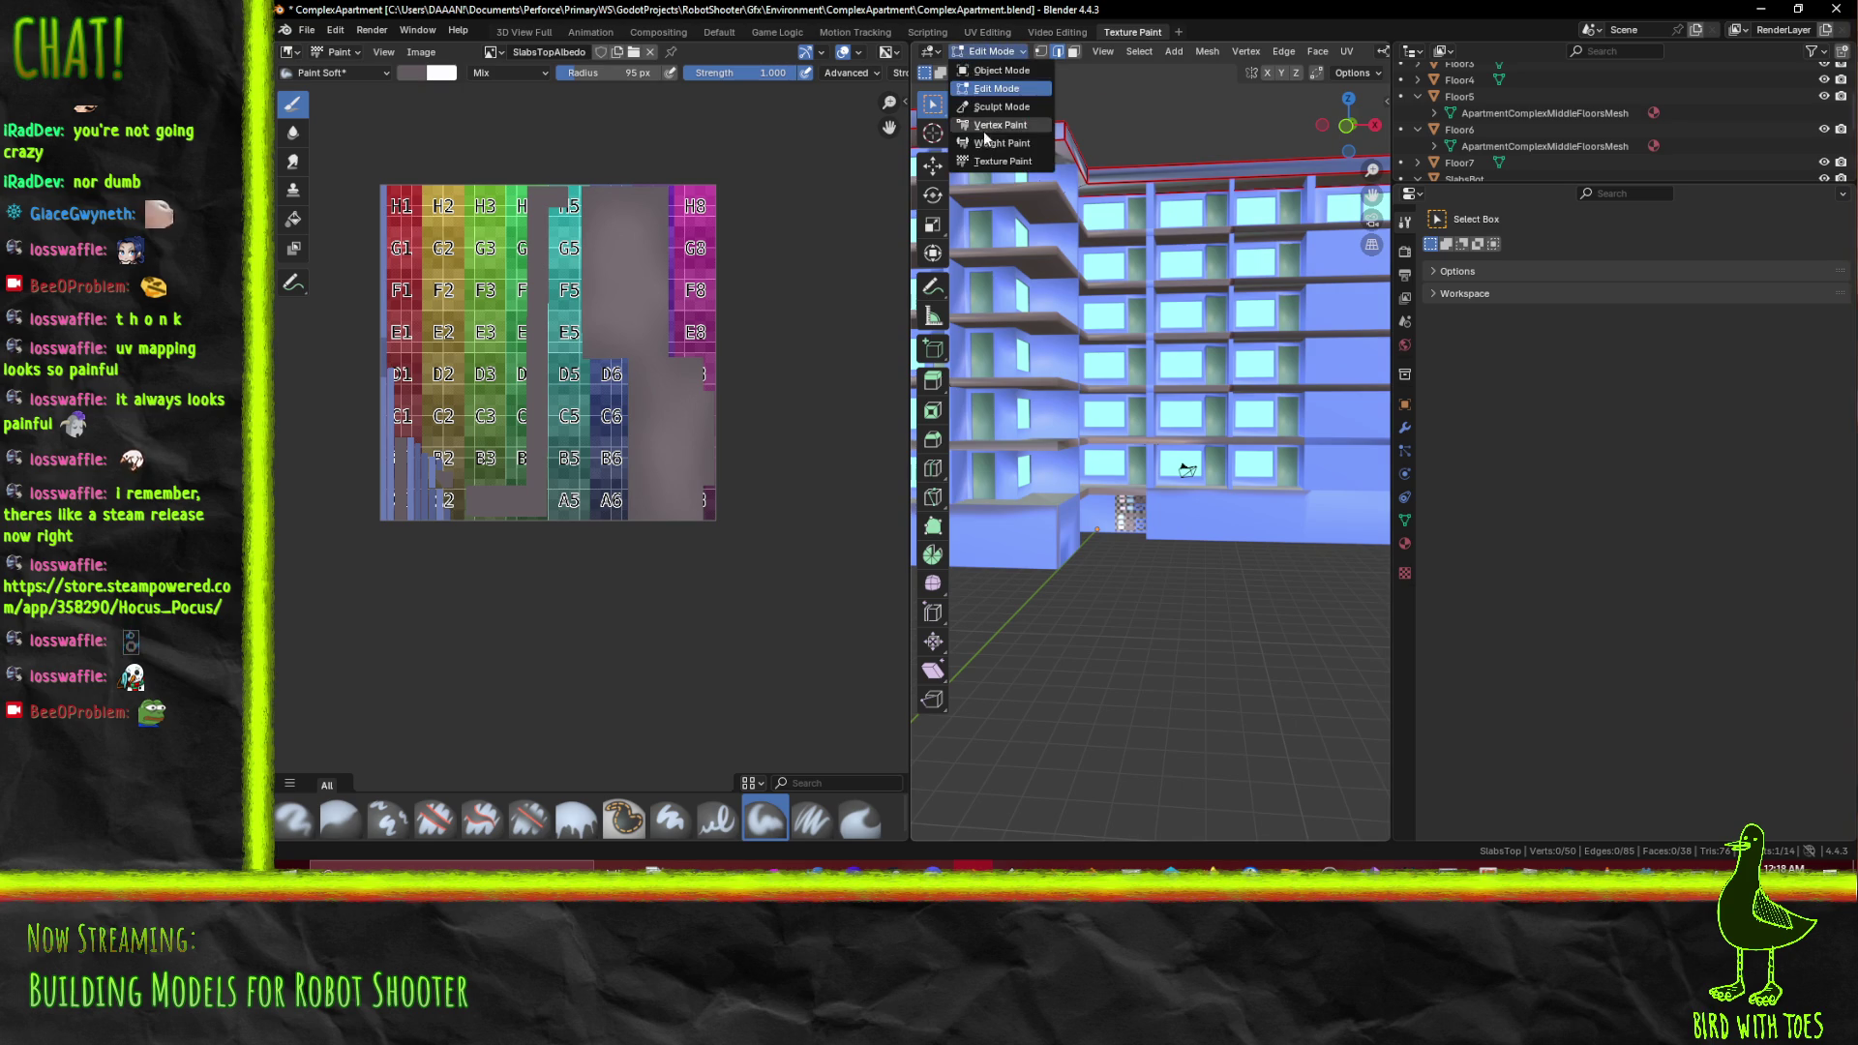
left_click(1181, 502)
left_click_drag(1181, 502, 1253, 385)
left_click(1197, 387)
left_click(989, 53)
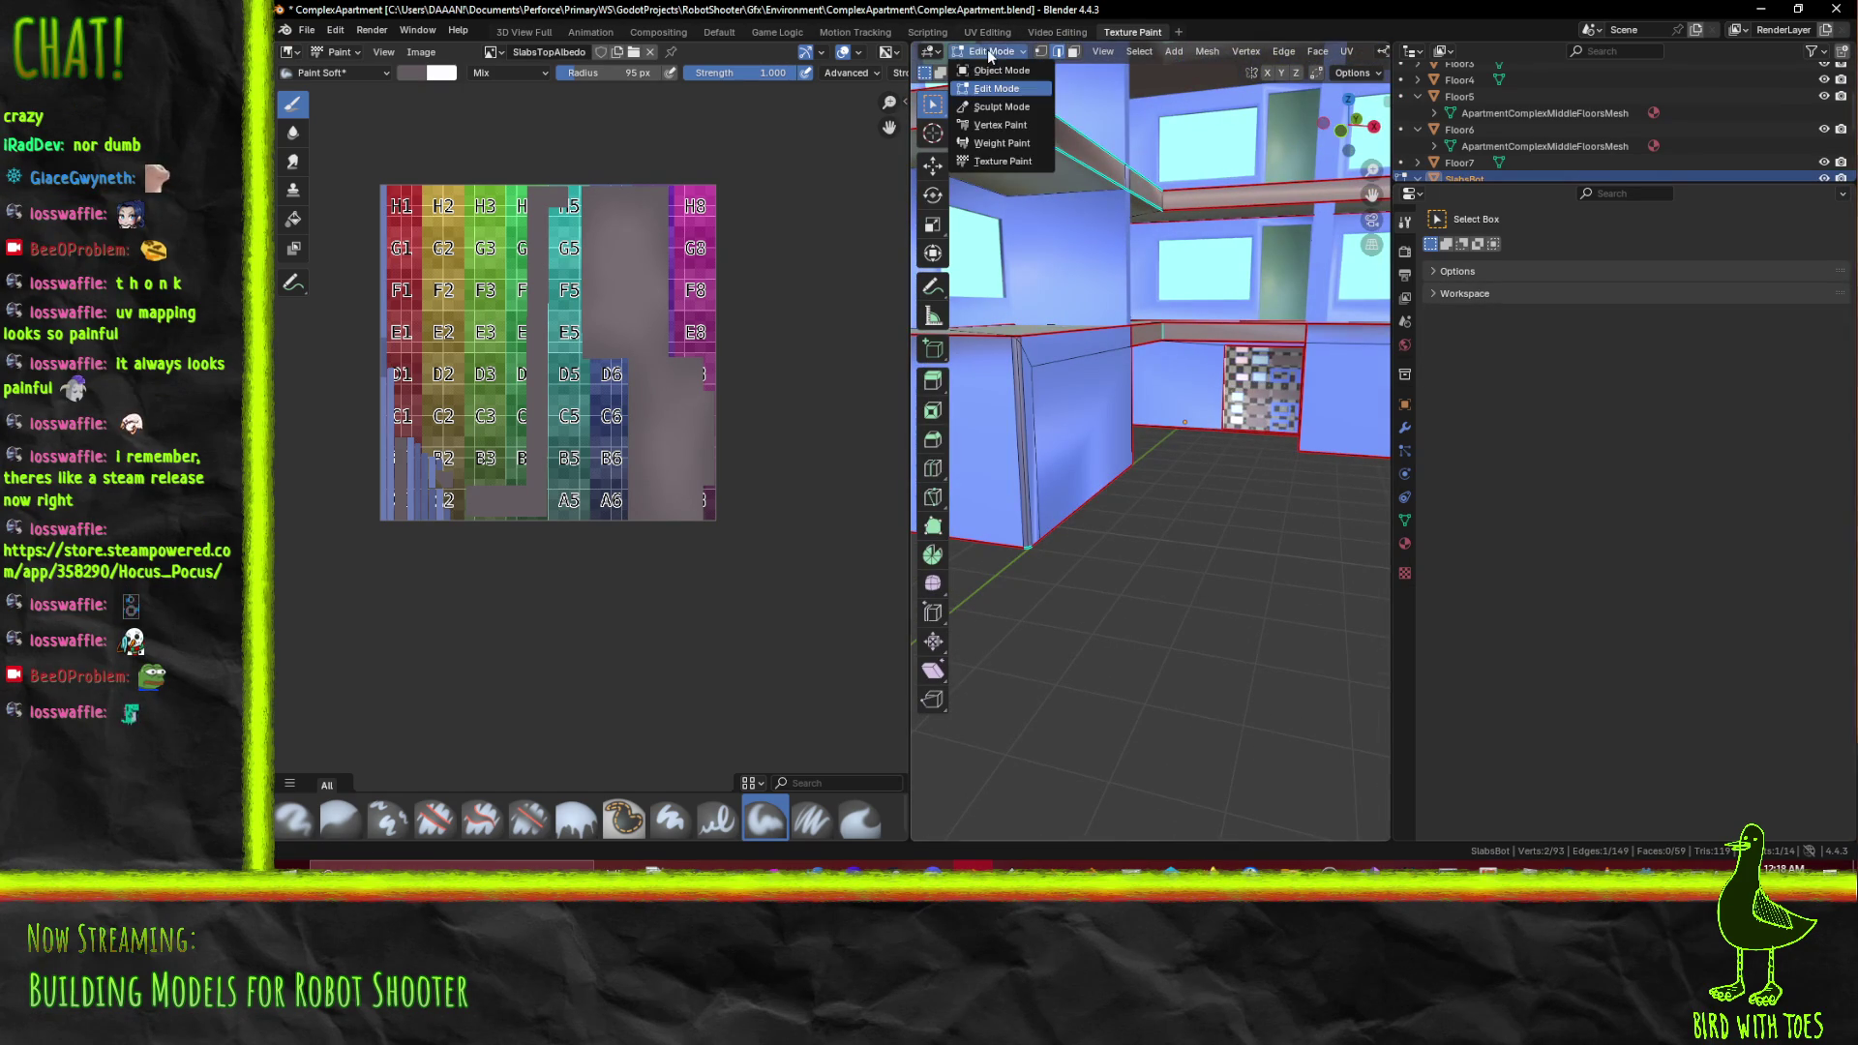
left_click(1001, 154)
left_click(1002, 49)
left_click(1001, 161)
left_click_drag(1270, 447, 1161, 421)
scroll("down", 3)
Show FloorsAlbedo in the image editor and eyedrop a green into the brush
left_click_drag(468, 63, 514, 100)
left_click(492, 53)
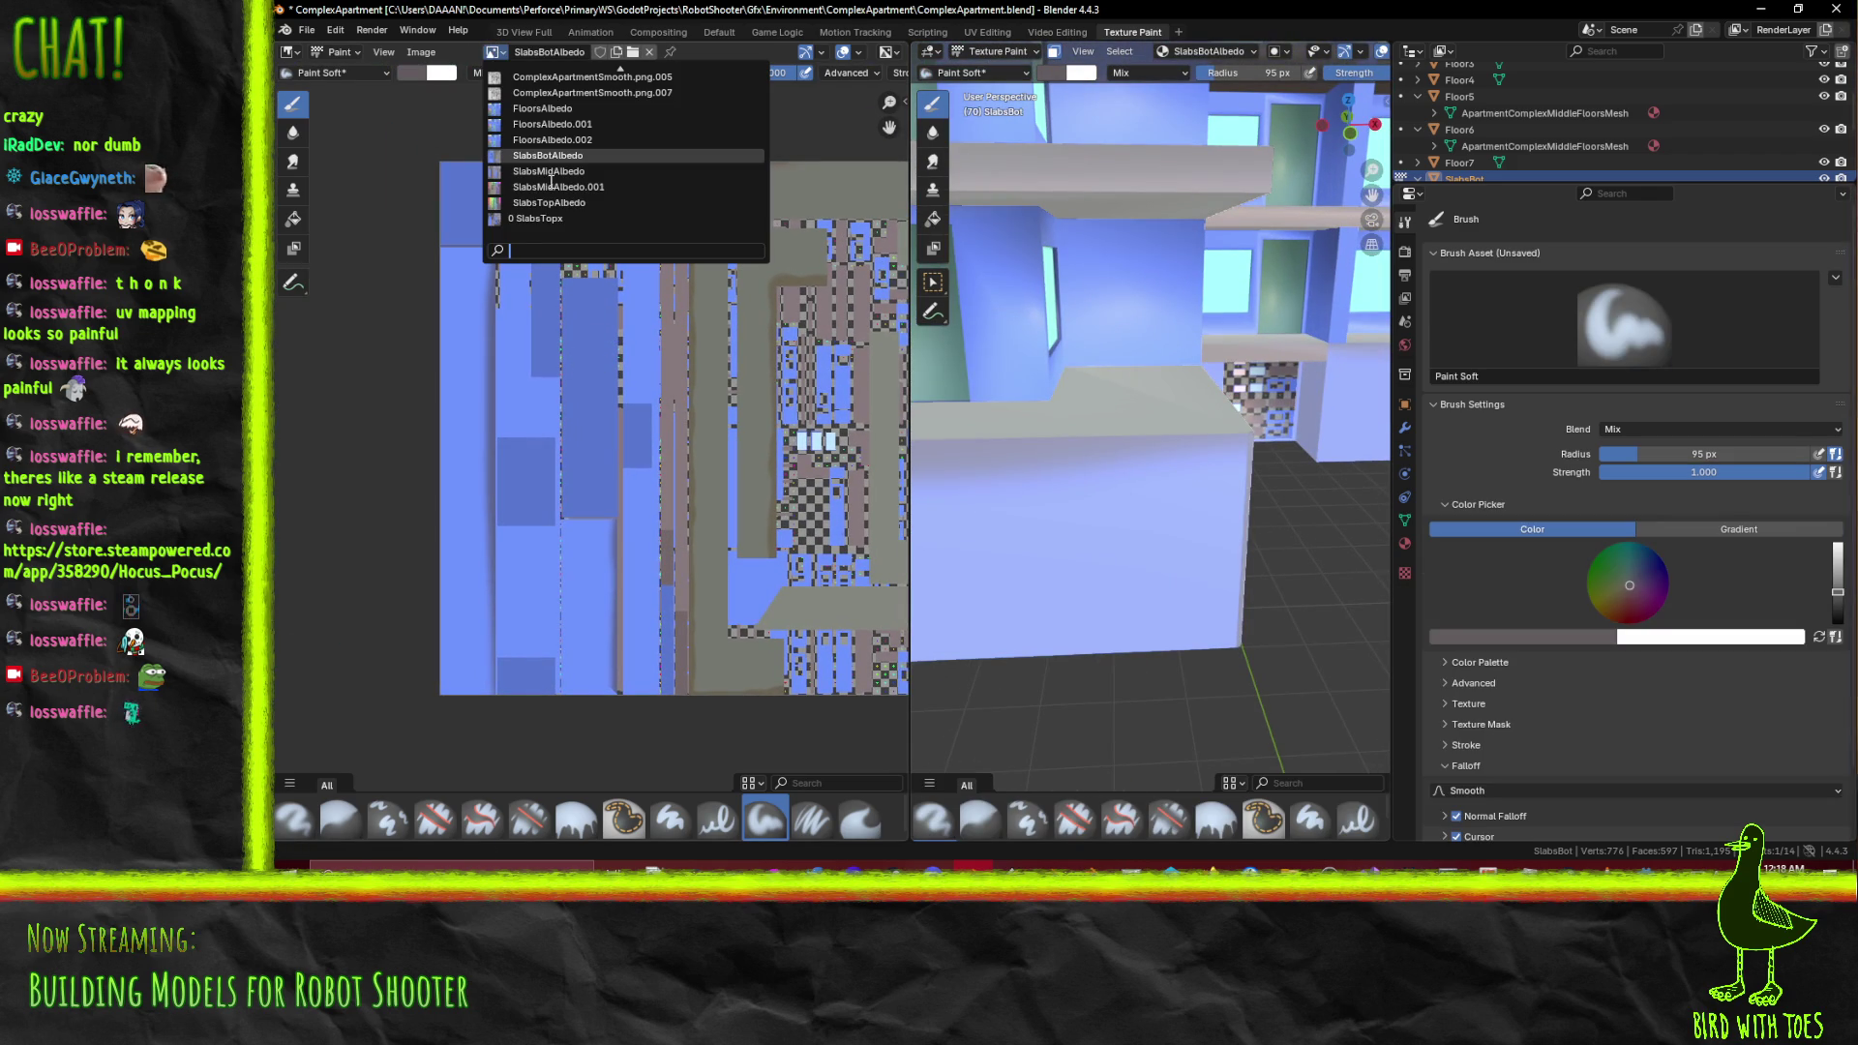
left_click(597, 169)
scroll("up", 3)
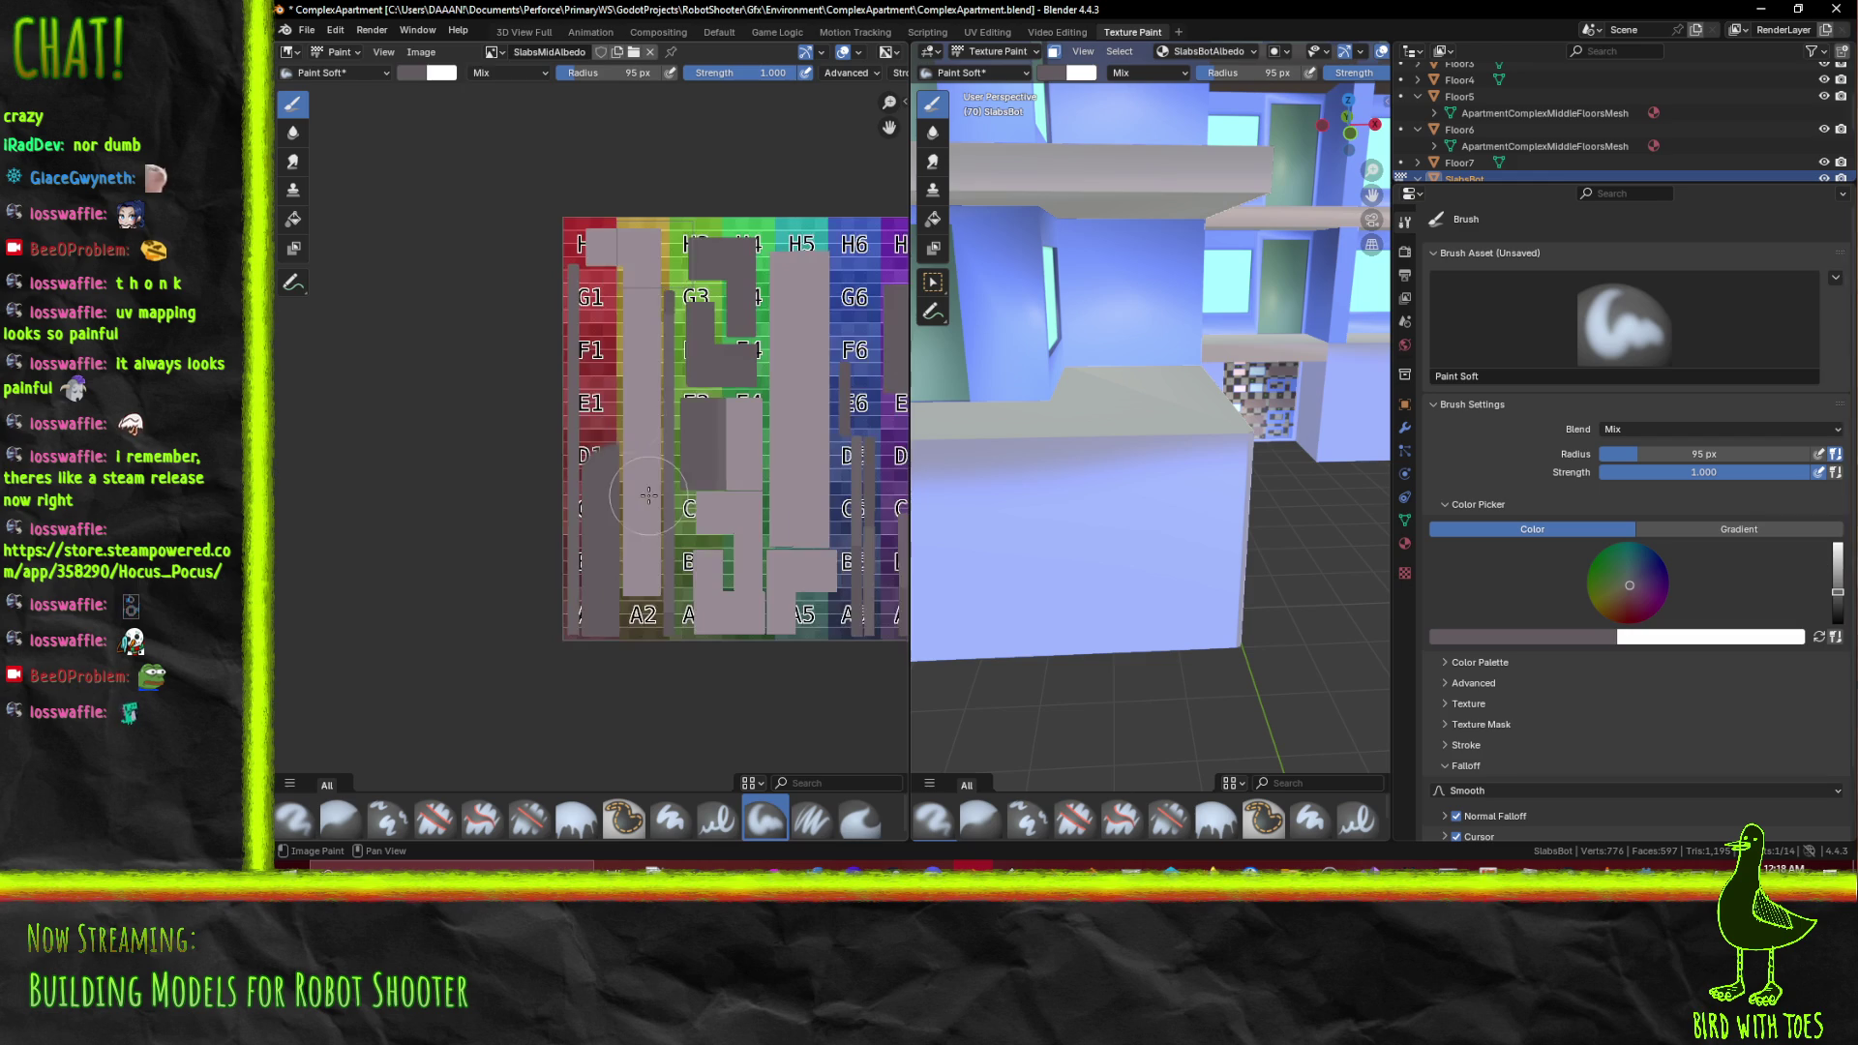
left_click(492, 53)
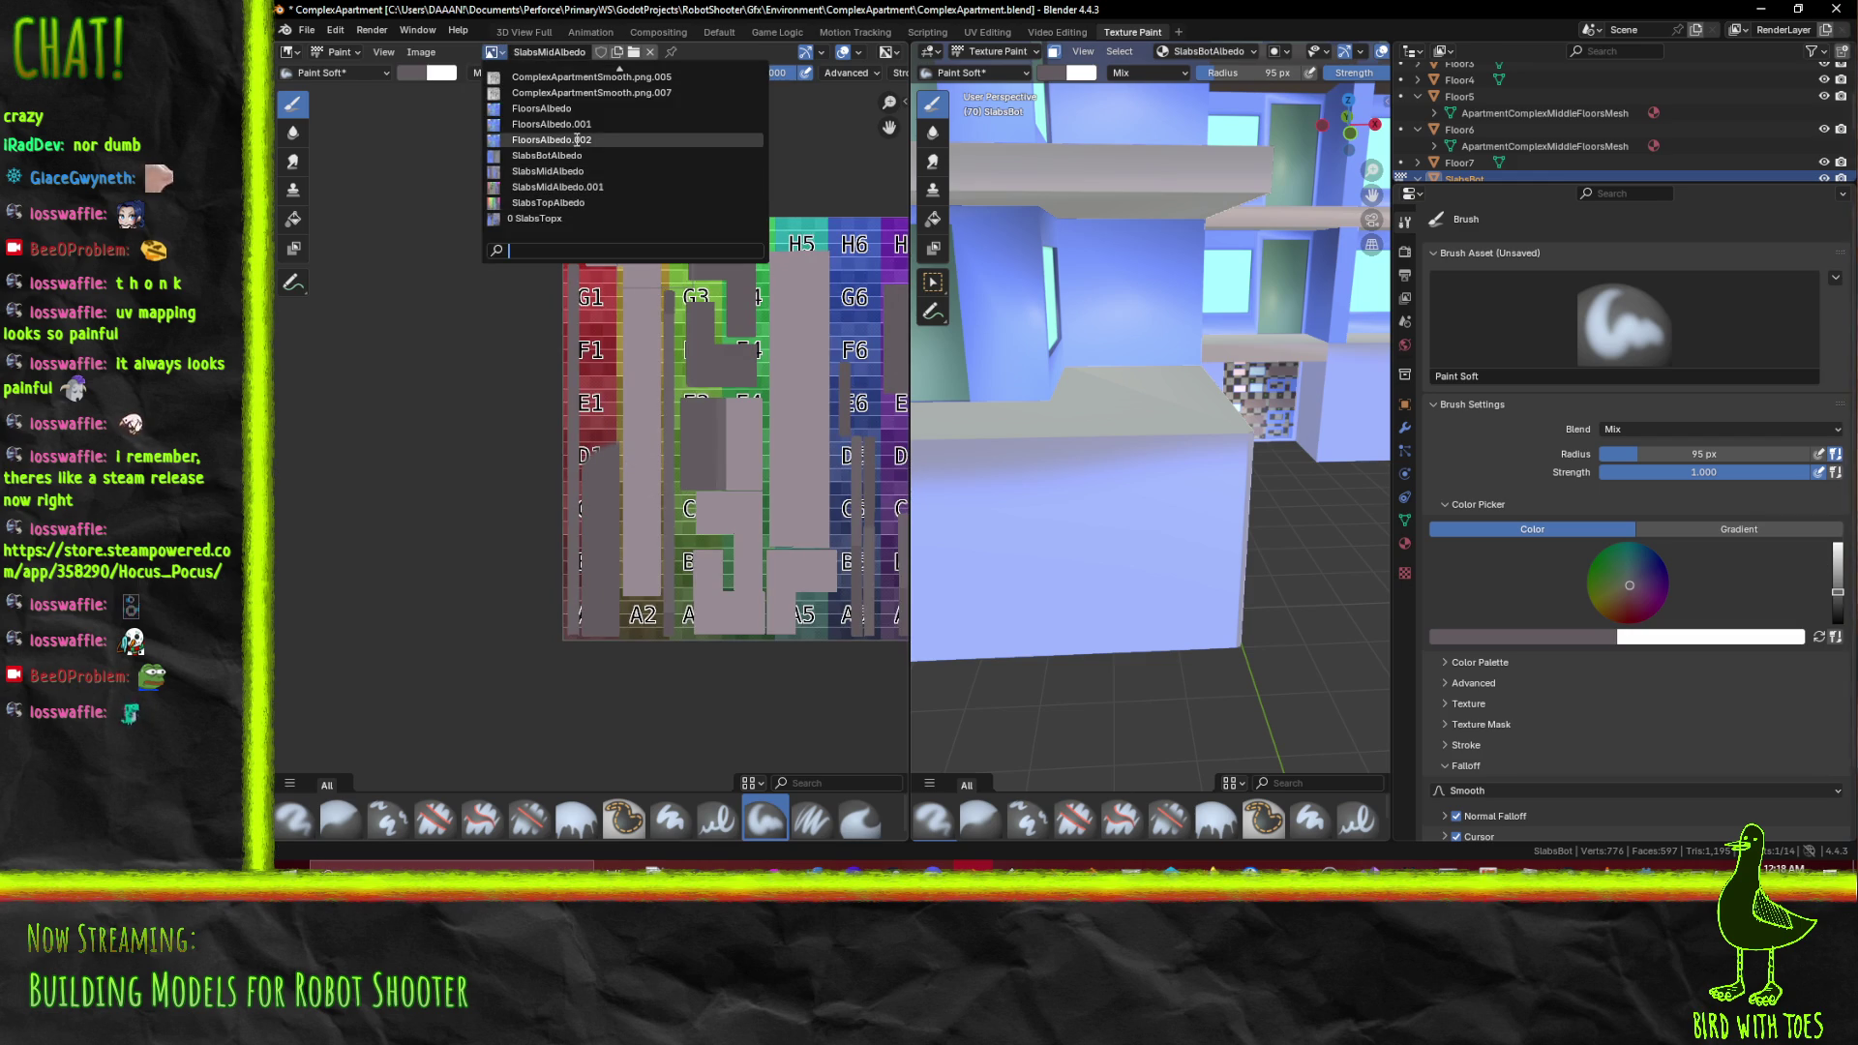
left_click(573, 108)
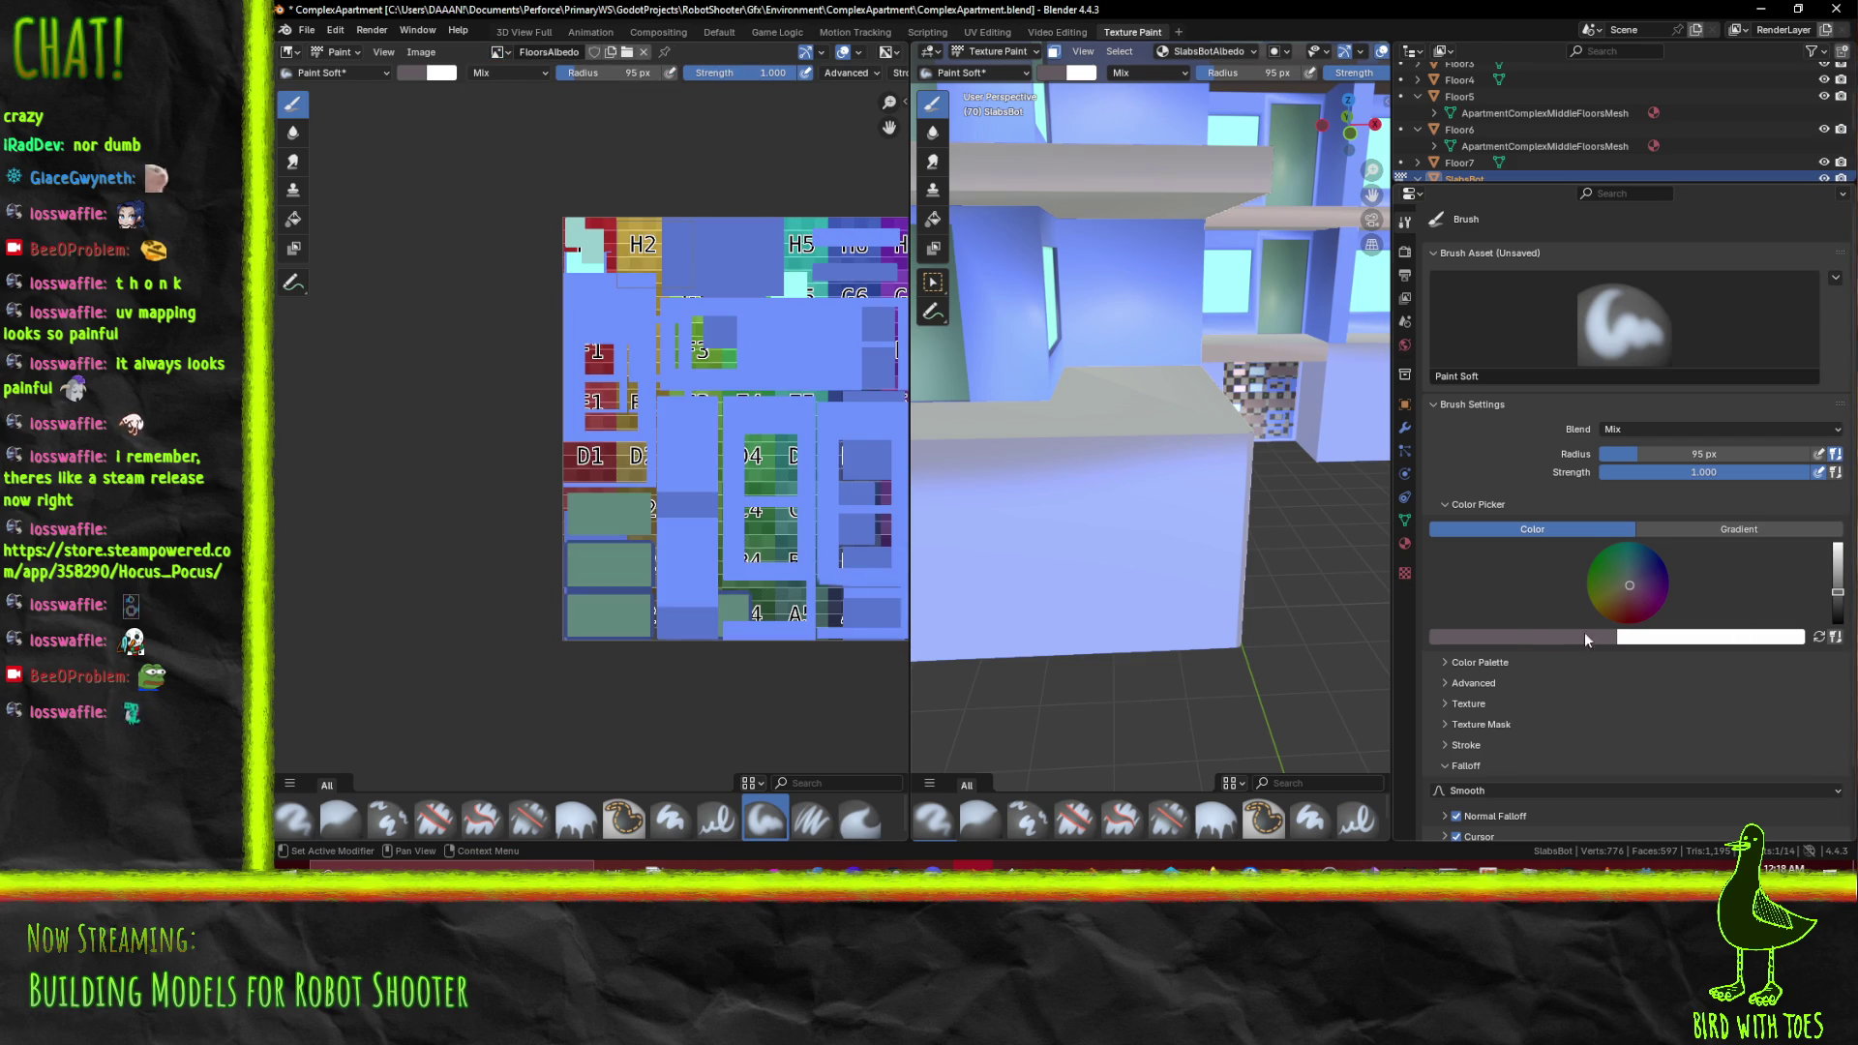
left_click(1535, 636)
left_click(1573, 617)
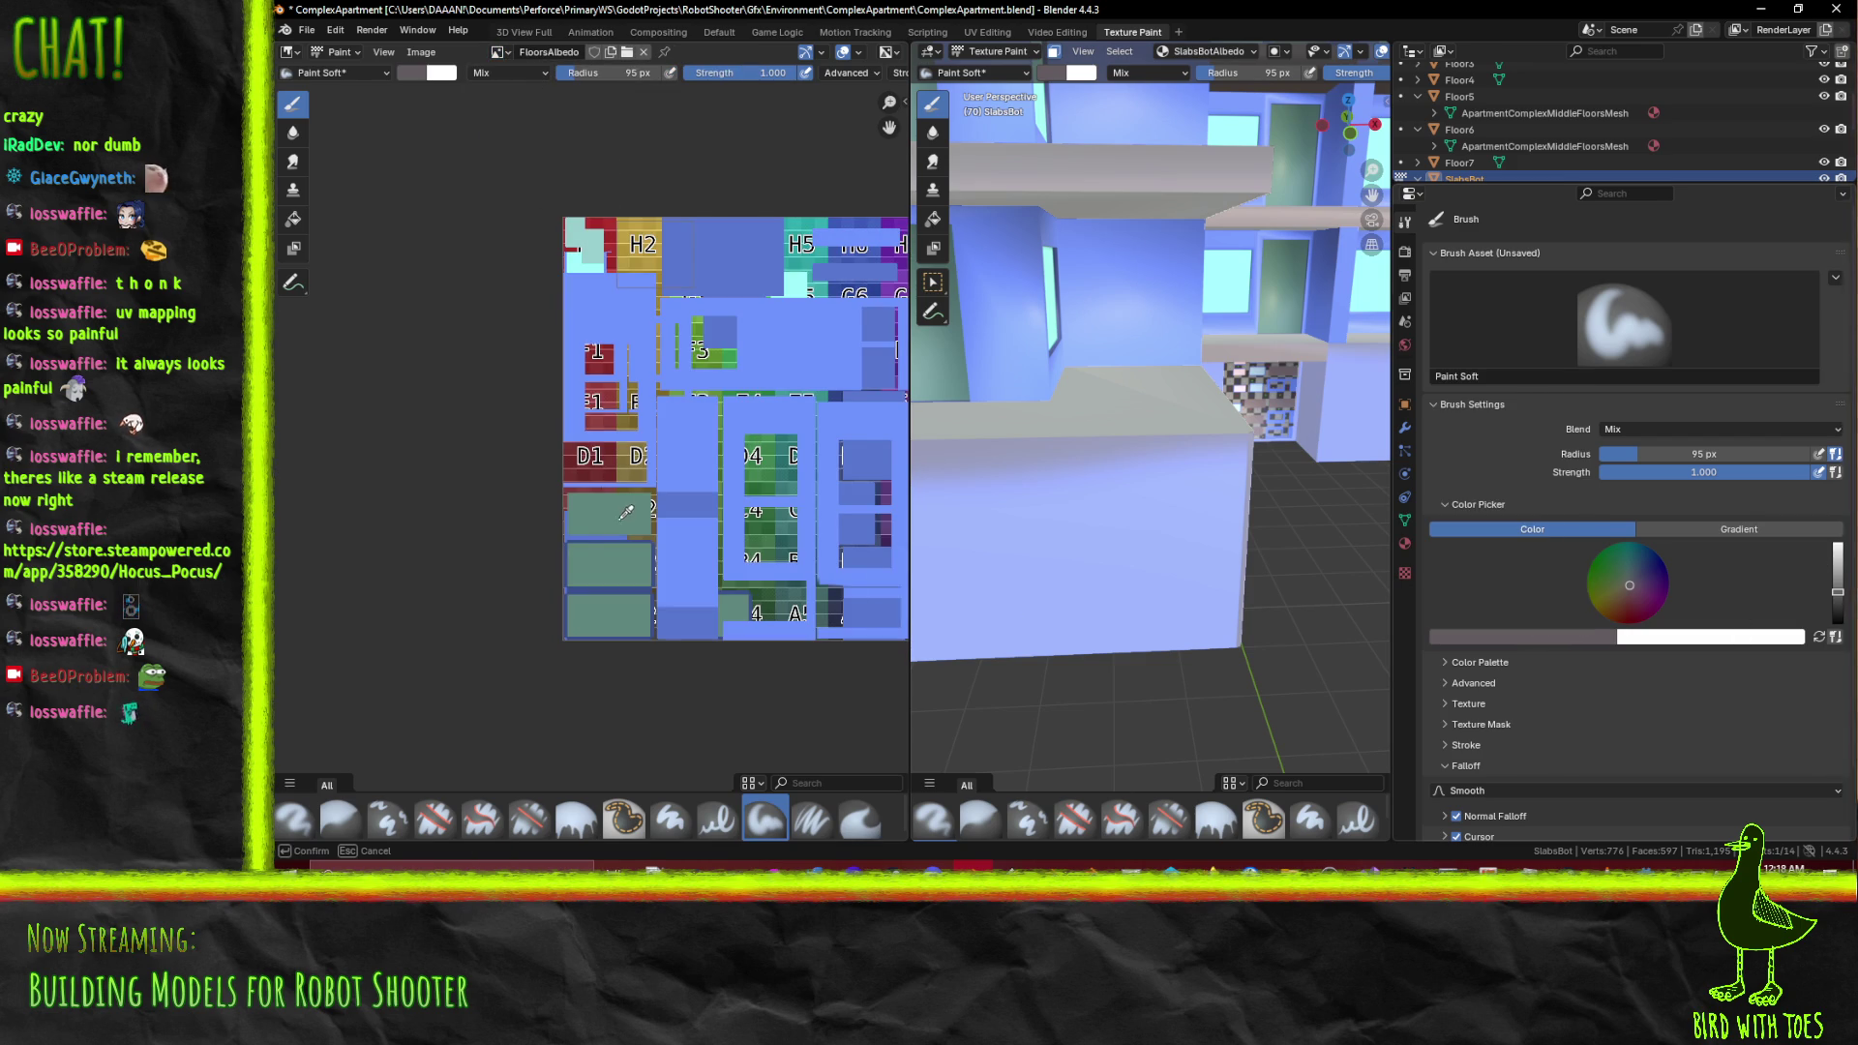
left_click(626, 511)
Orbit to the slab's underside and sample FloorsAlbedo's blue as the brush colour
left_click_drag(1099, 613, 1103, 358)
left_click_drag(1051, 243, 1307, 247)
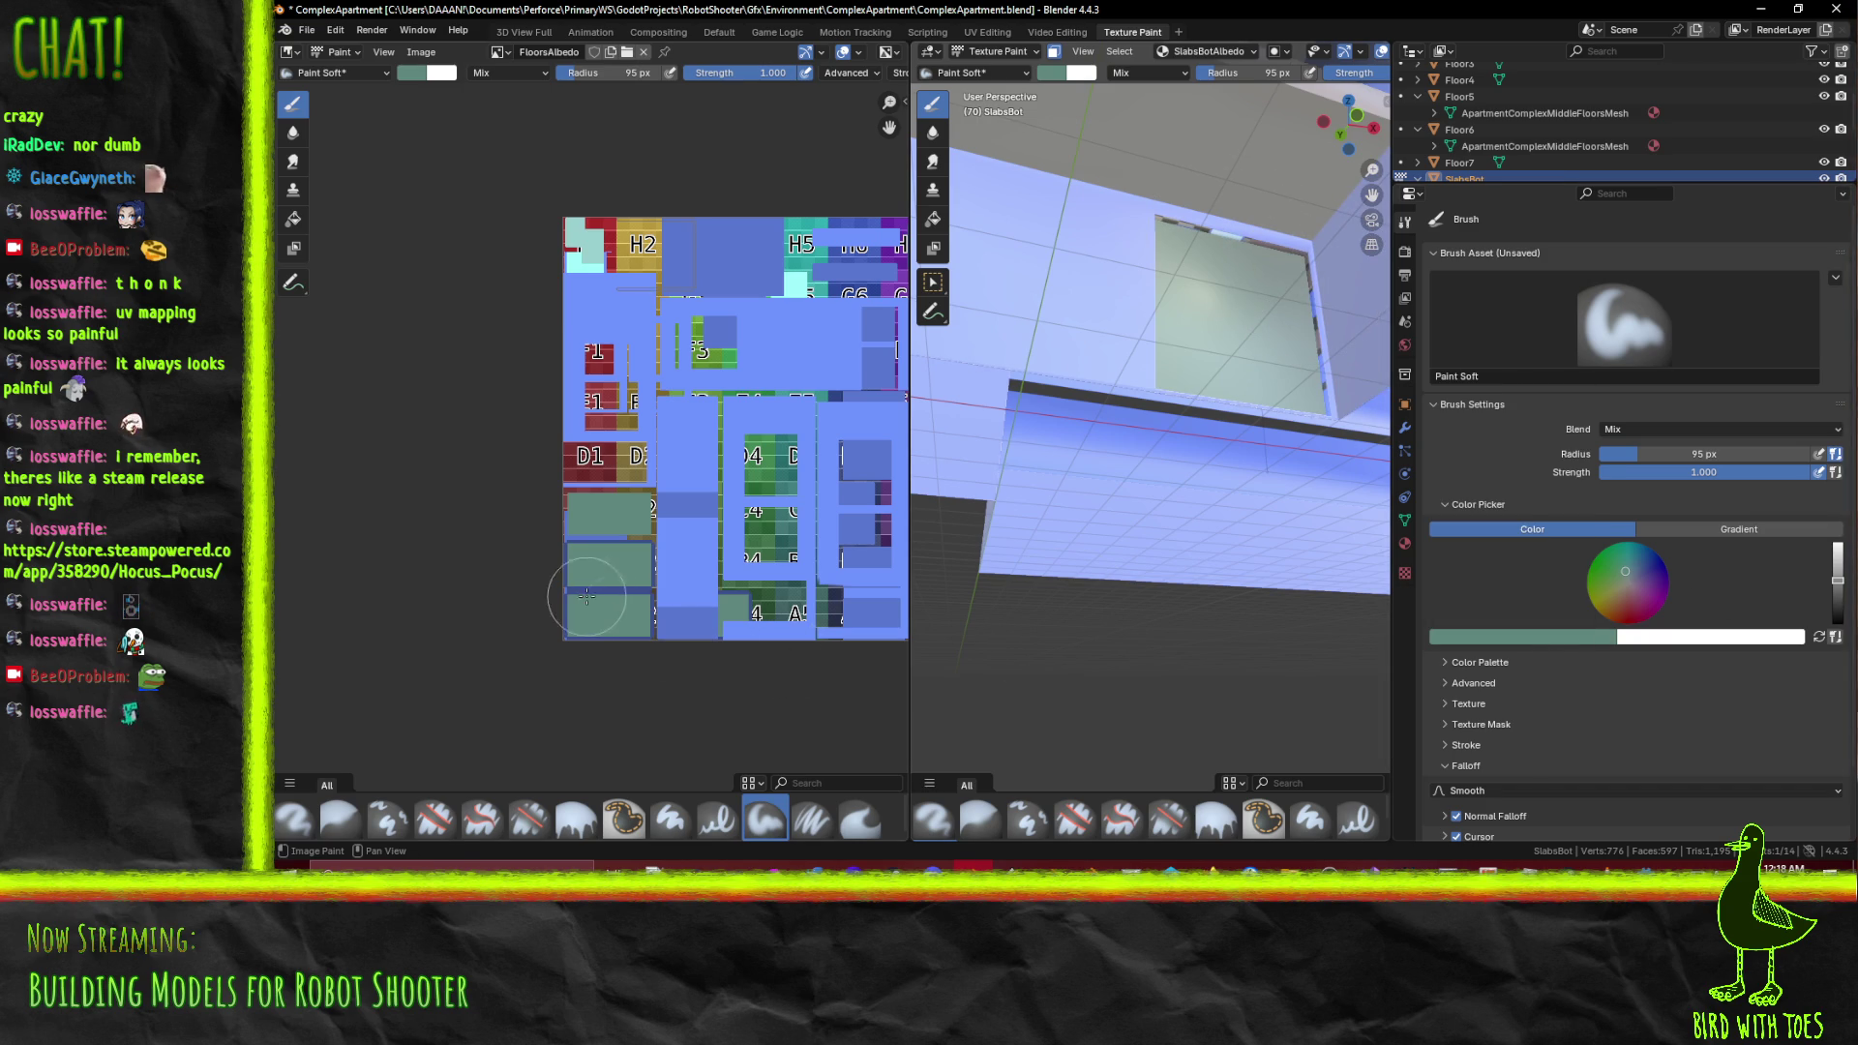
left_click(1520, 636)
left_click(1576, 613)
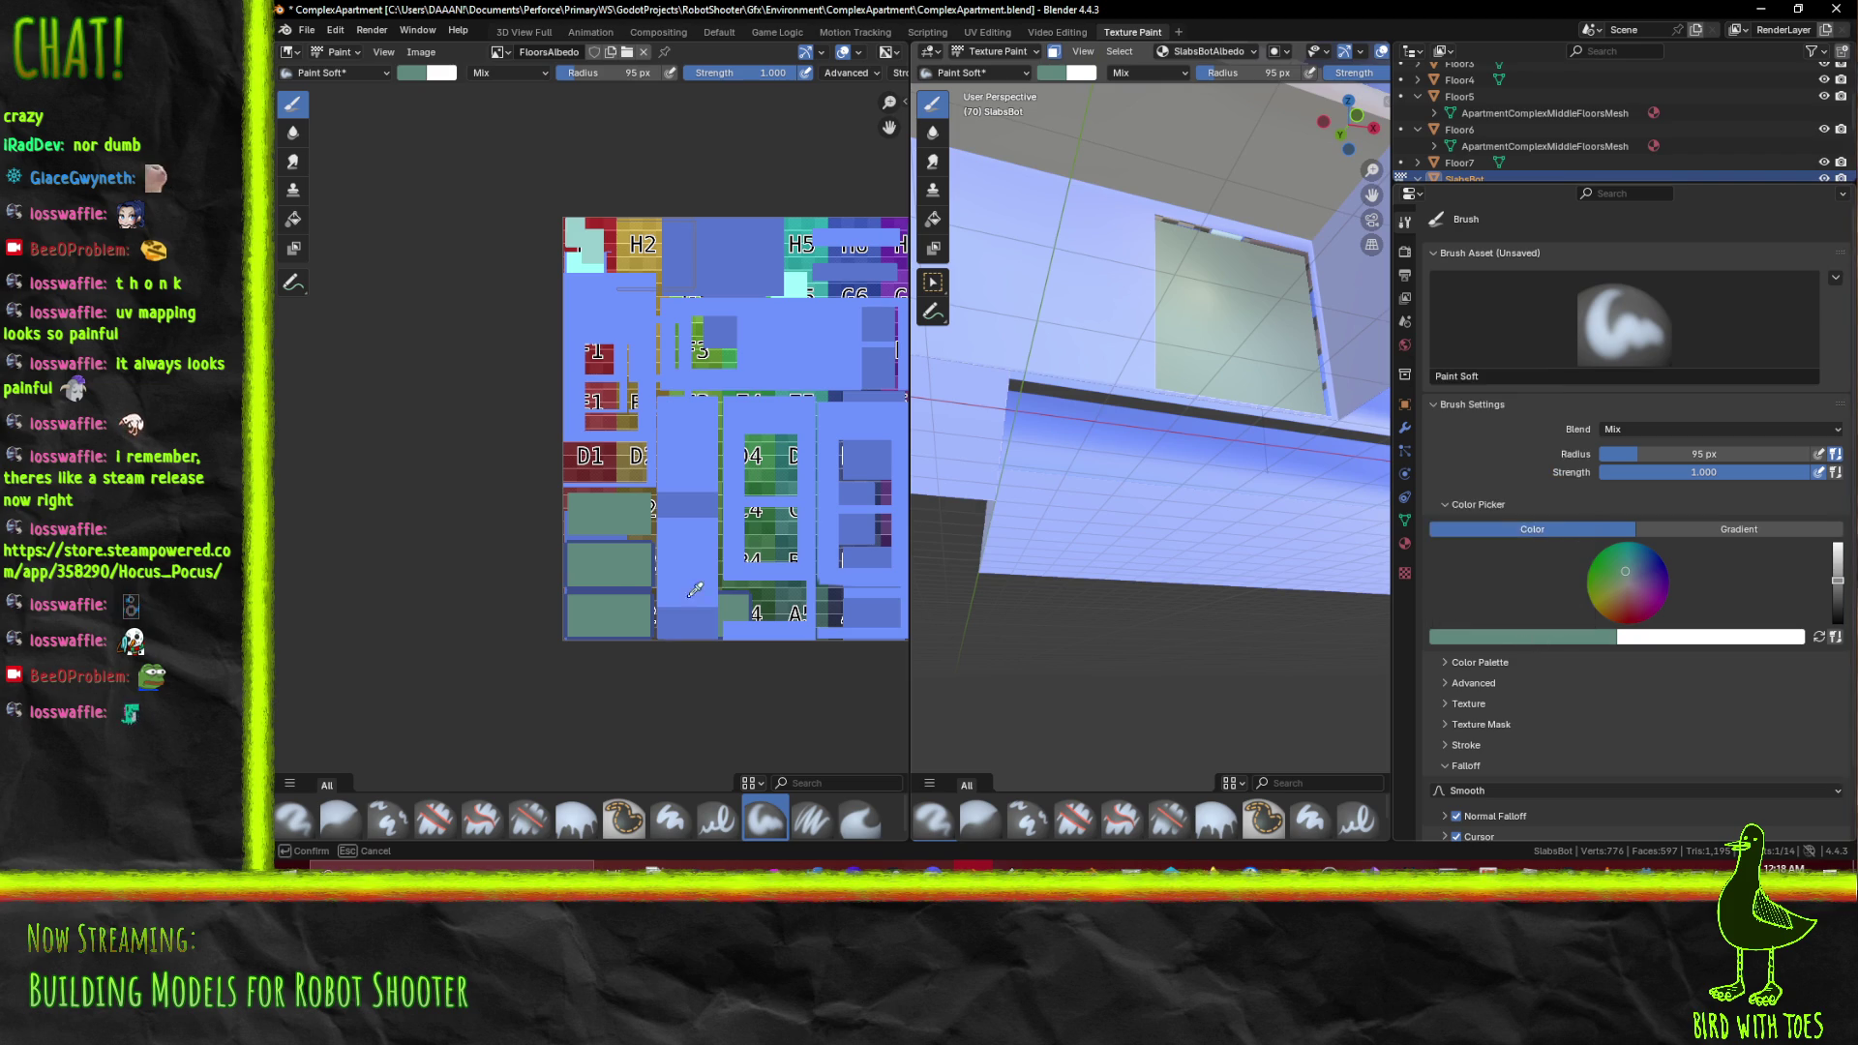
left_click(621, 583)
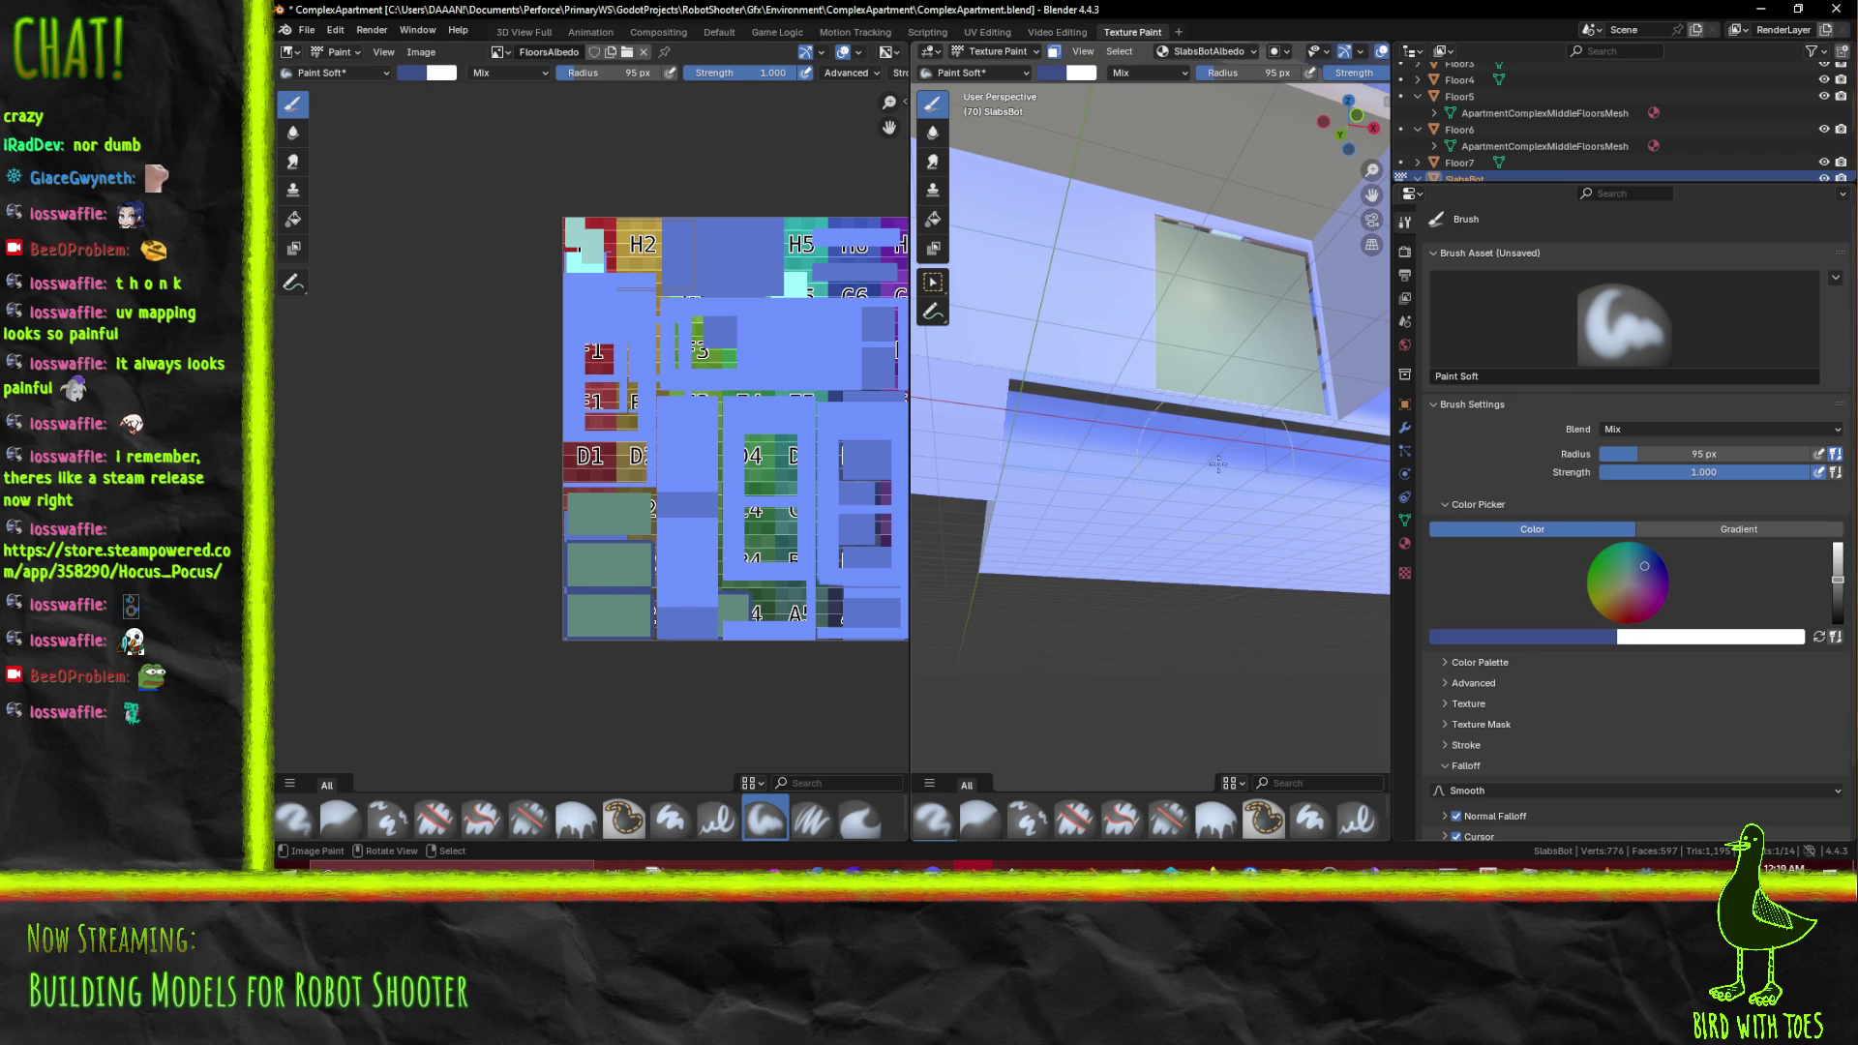
Save ComplexApartment.blend with the blue-painted bottom slab, then browse the texture image list
left_click_drag(1281, 277, 1057, 519)
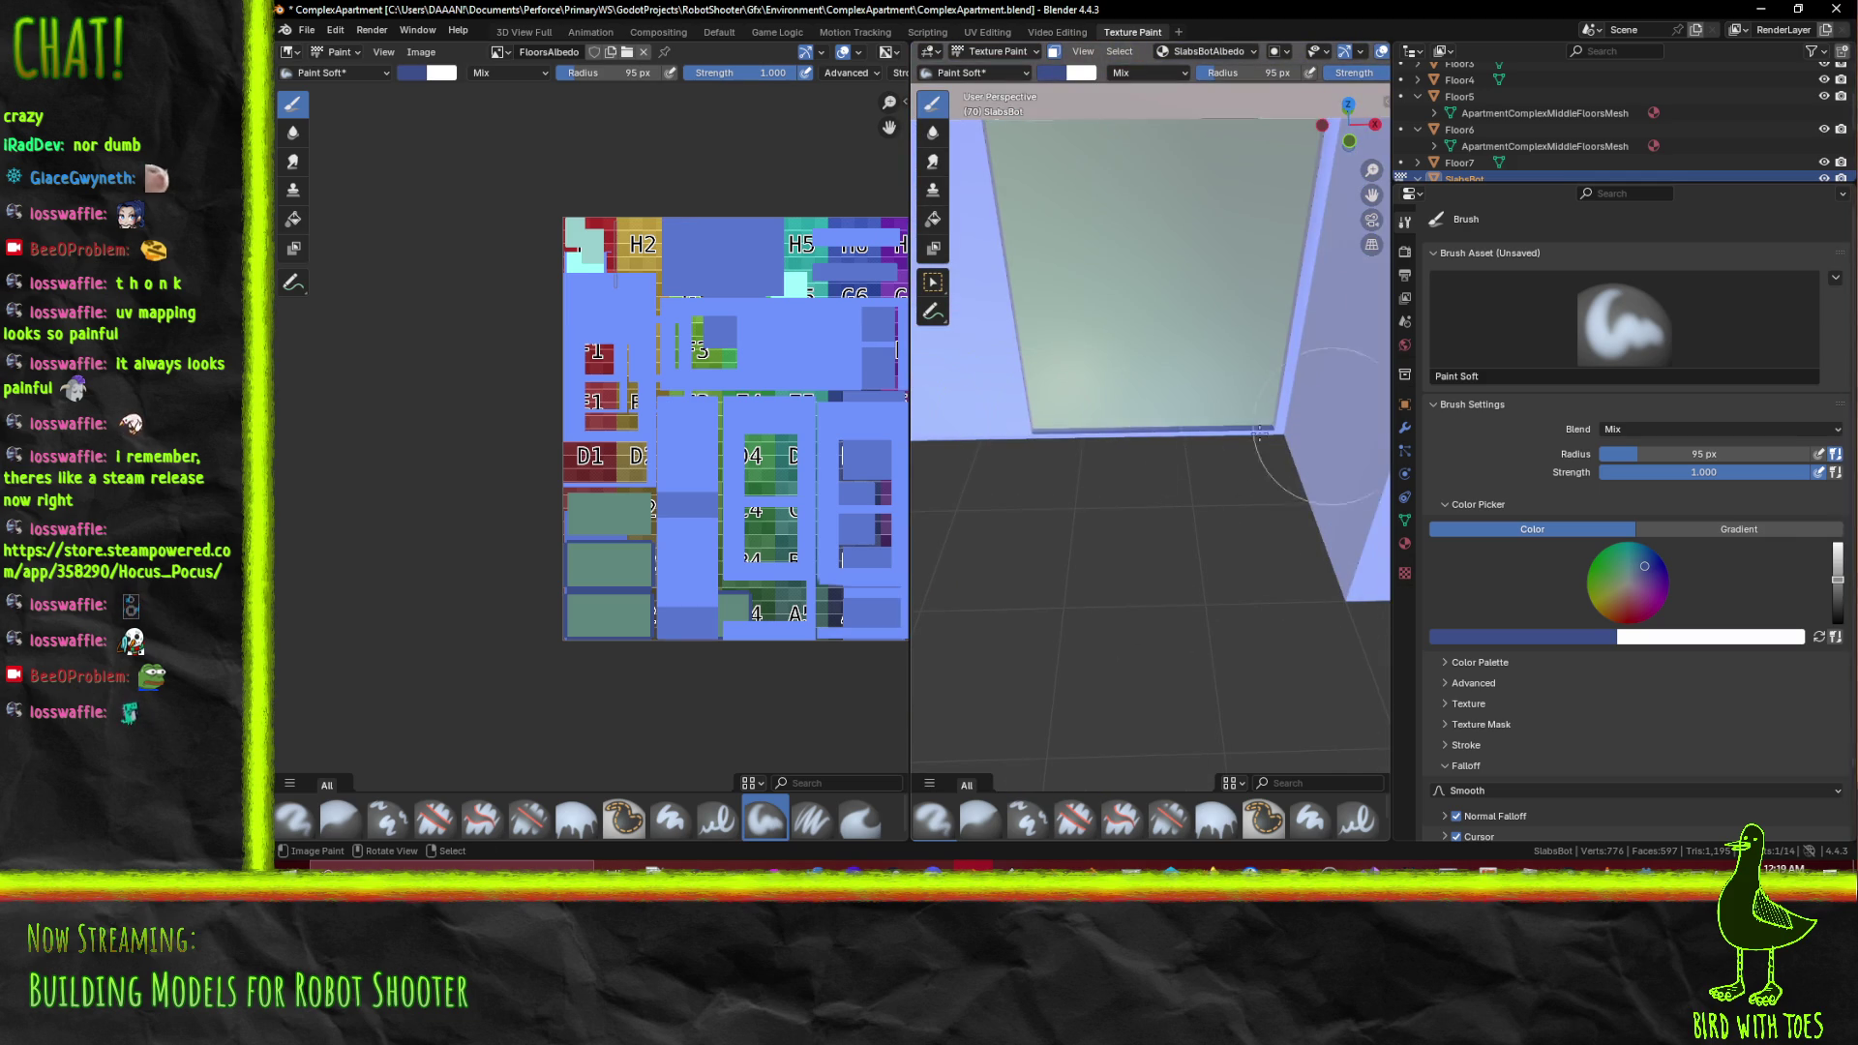
left_click_drag(1068, 422, 1262, 529)
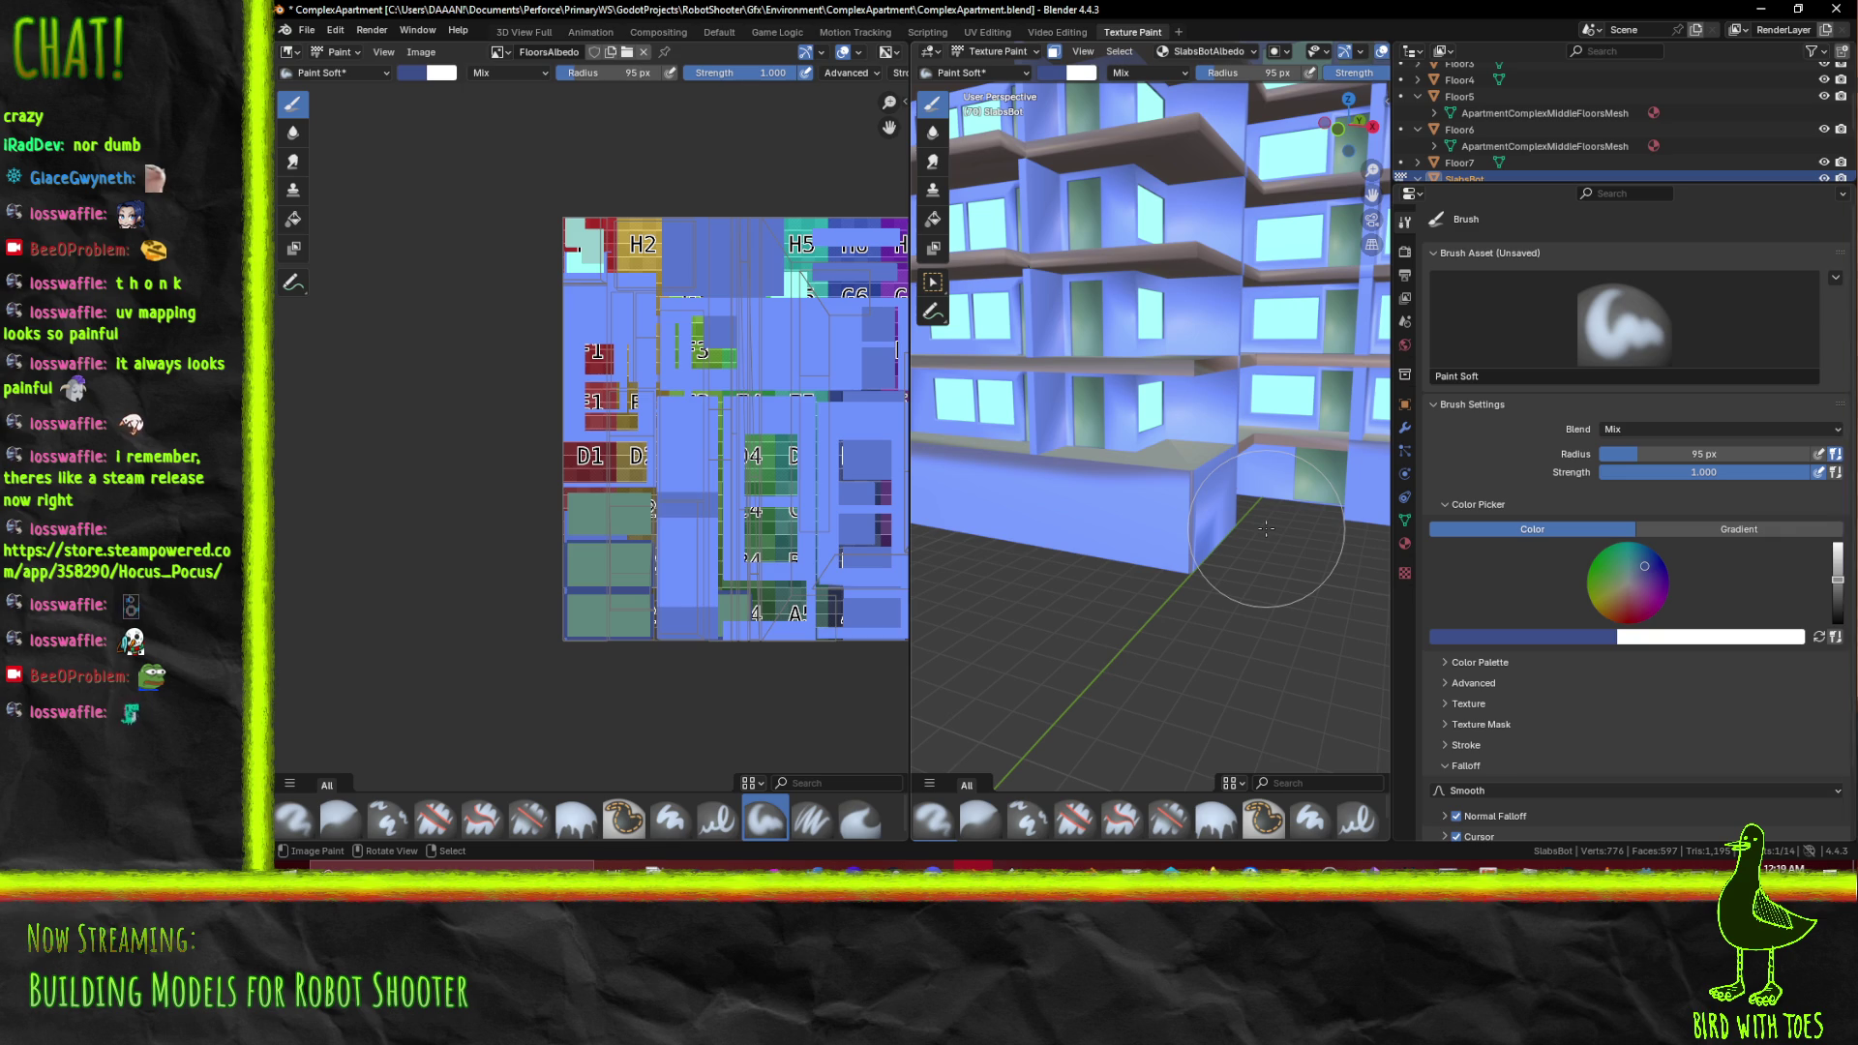
key("ctrl+s")
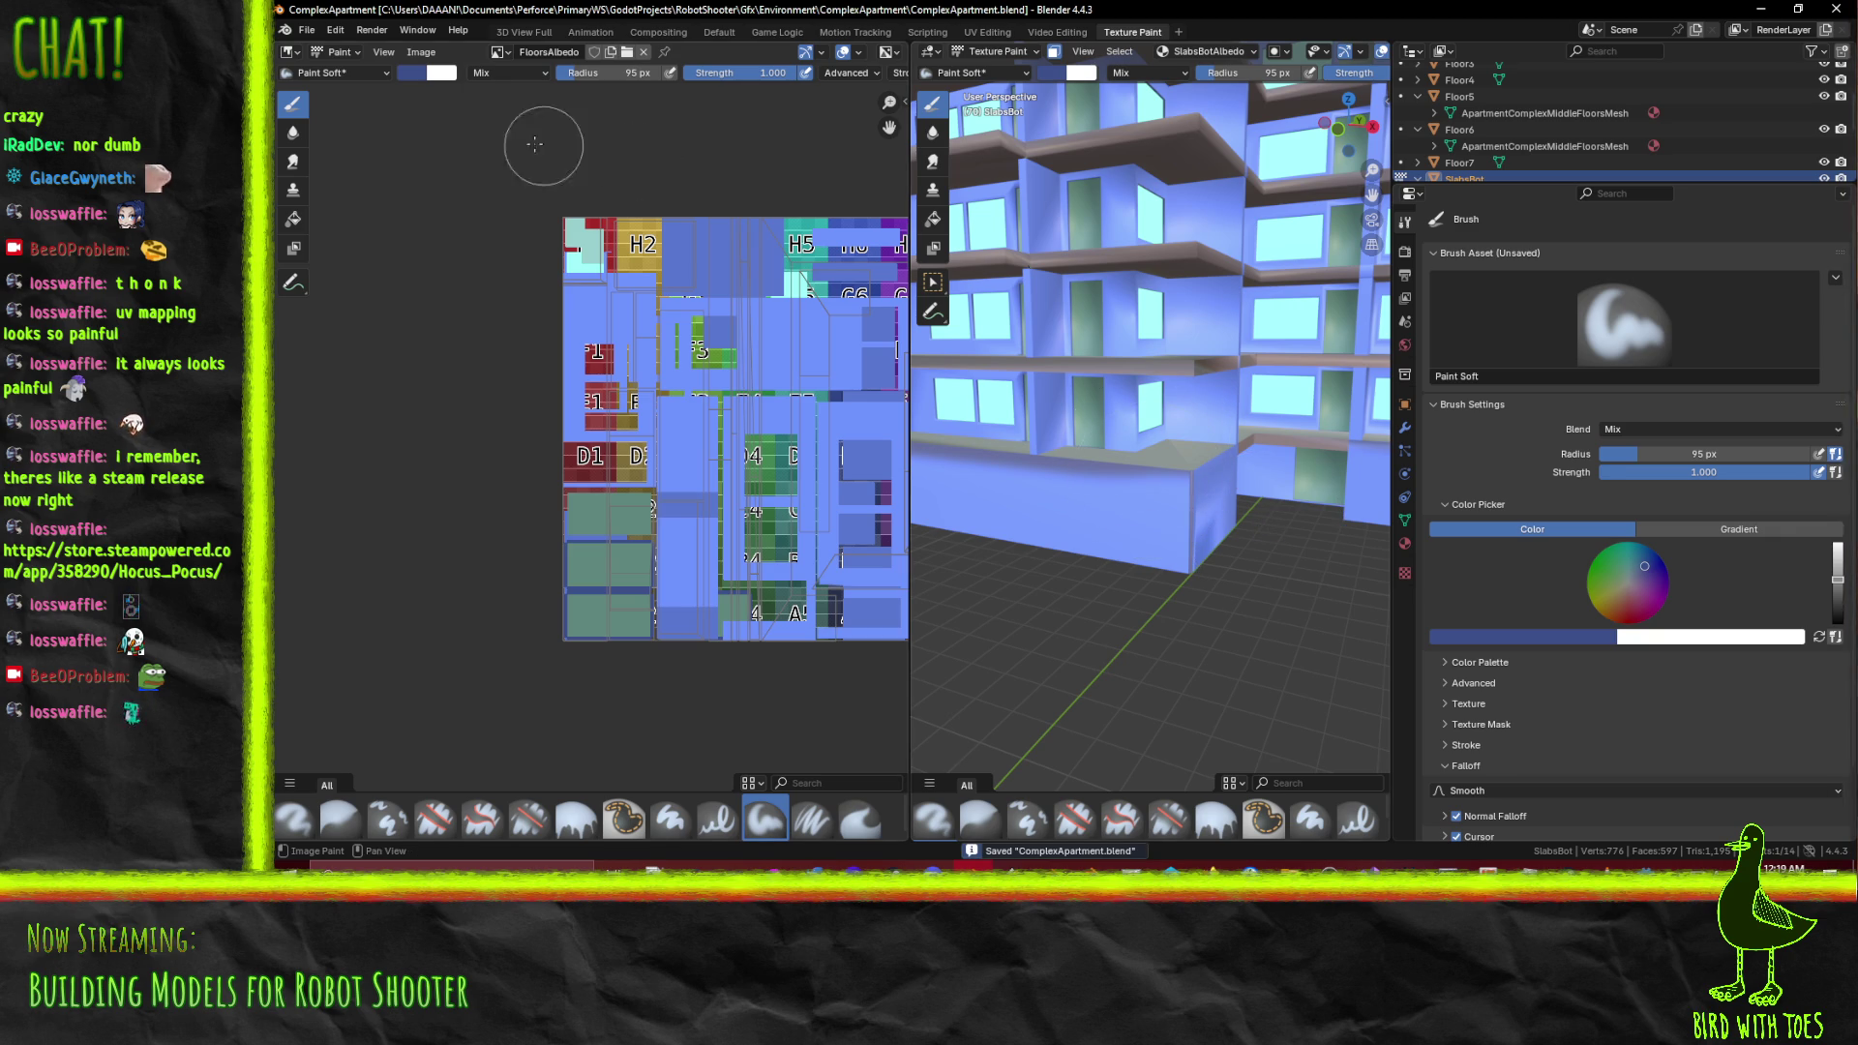
left_click(496, 53)
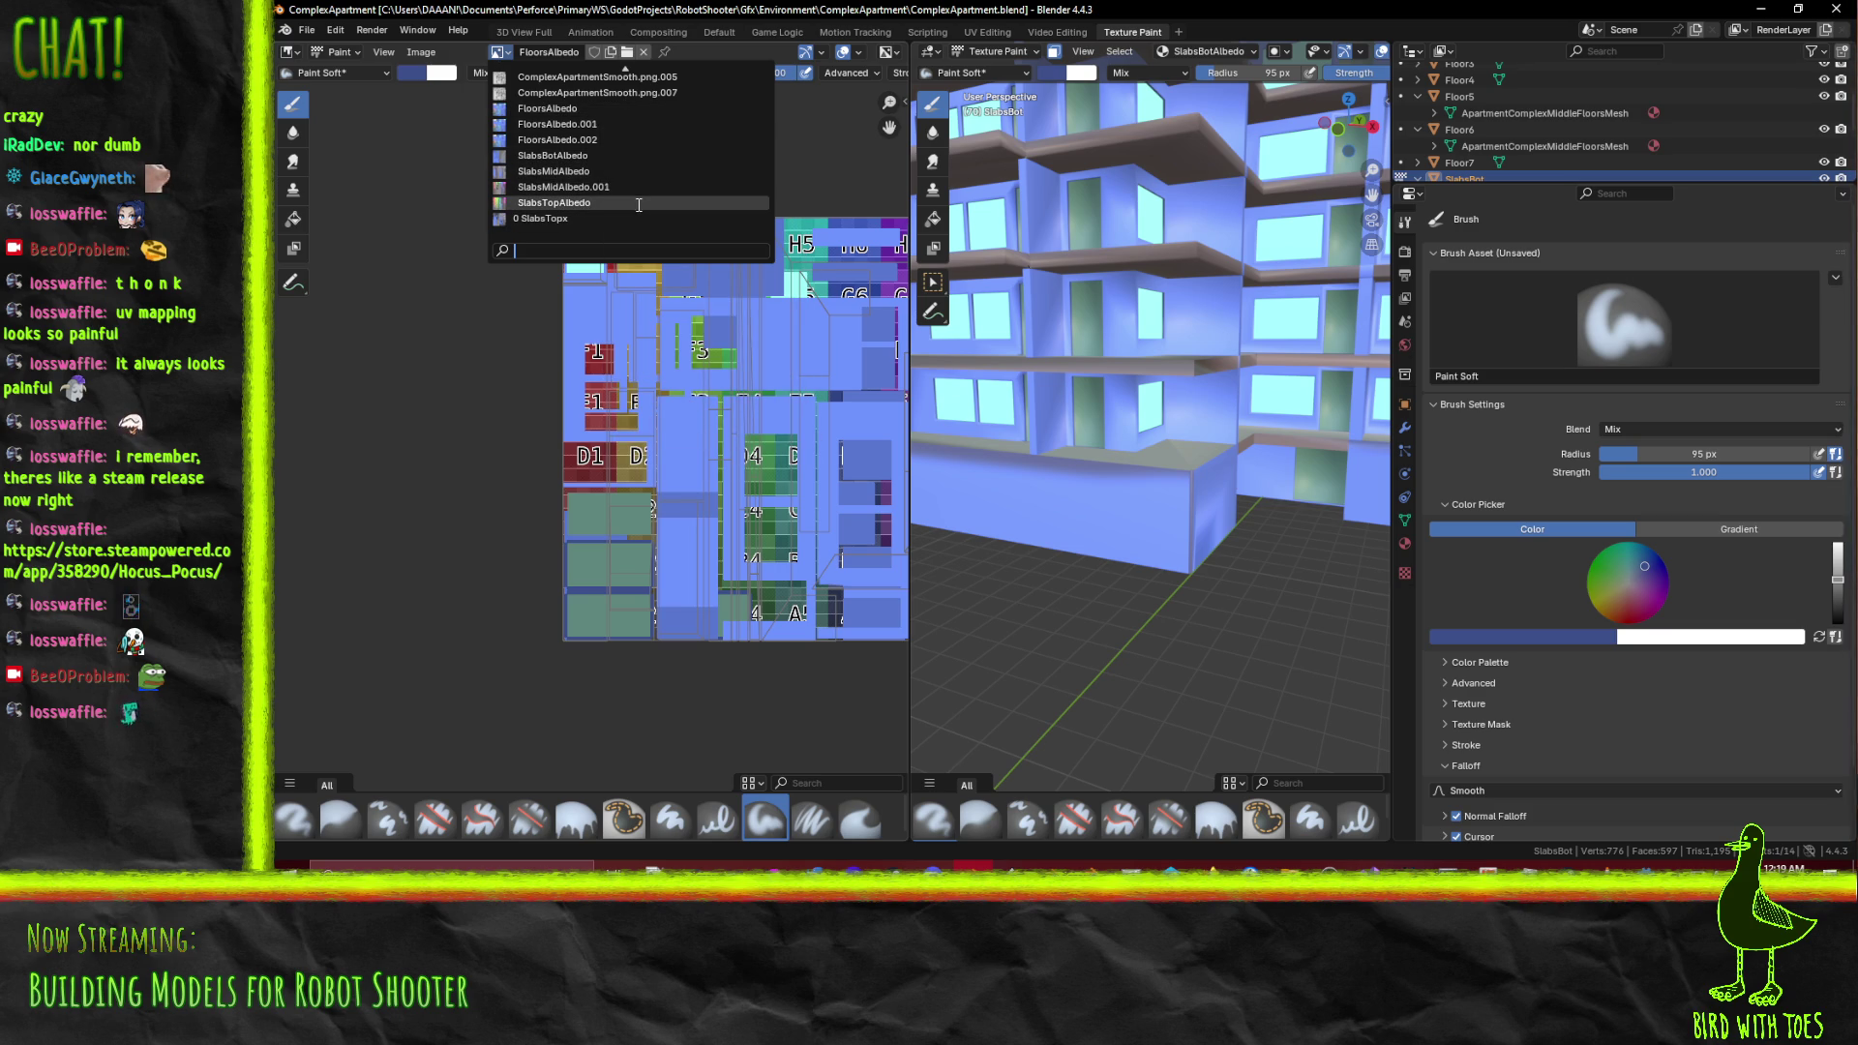
Select SlabsBotAlbedo, save that image to disk, and save ComplexApartment.blend
mouse_move(633, 172)
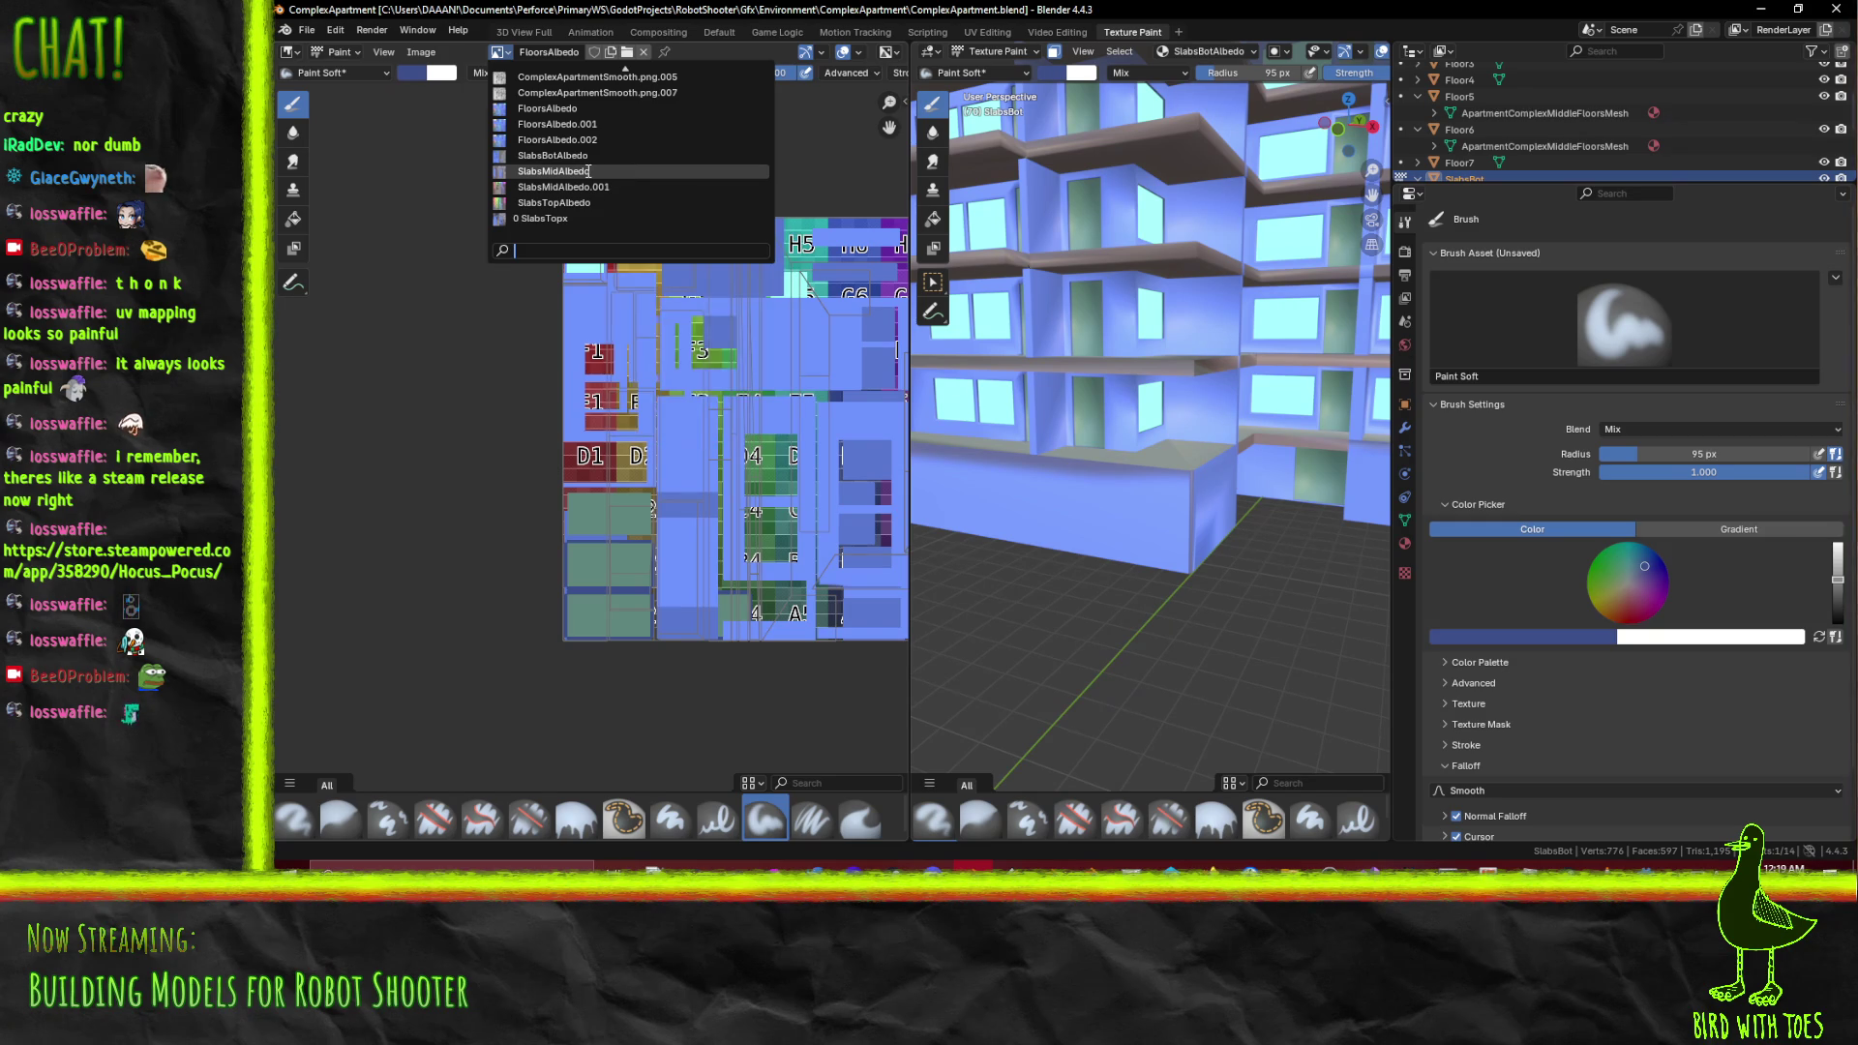
left_click(592, 154)
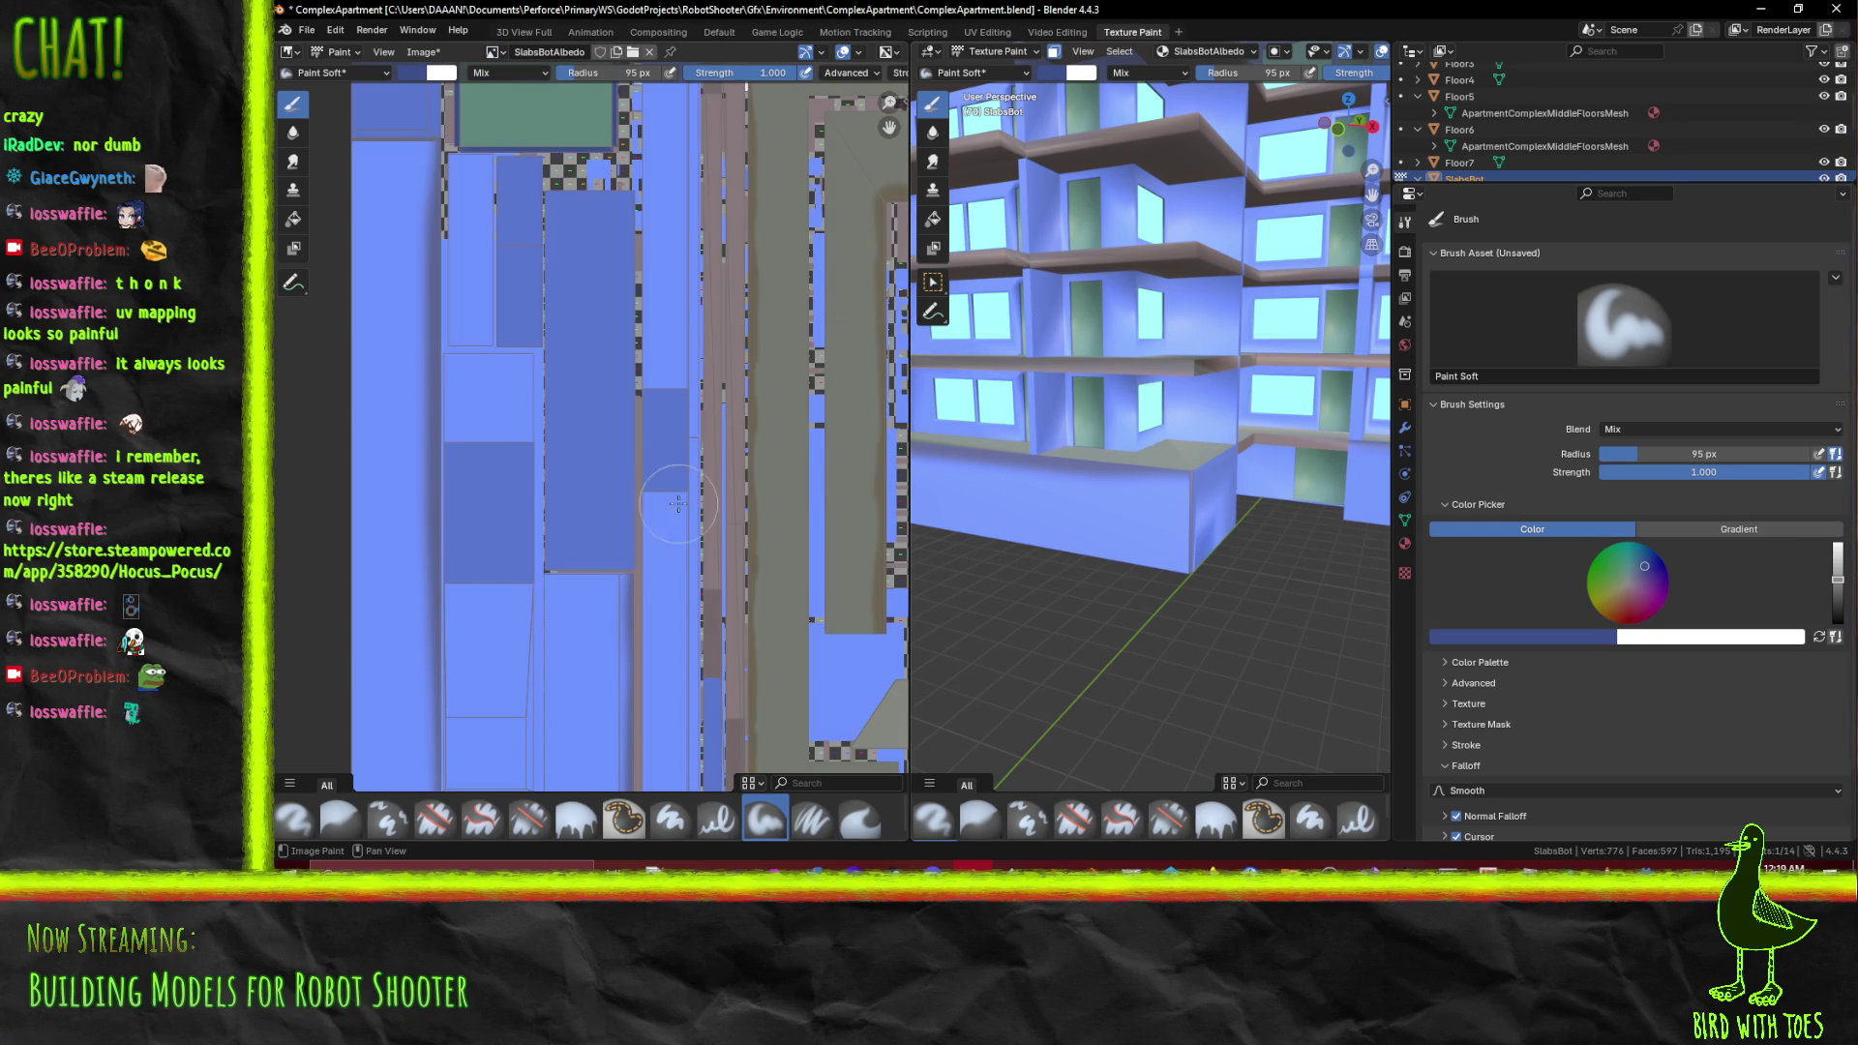
key("alt+s")
scroll("down", 3)
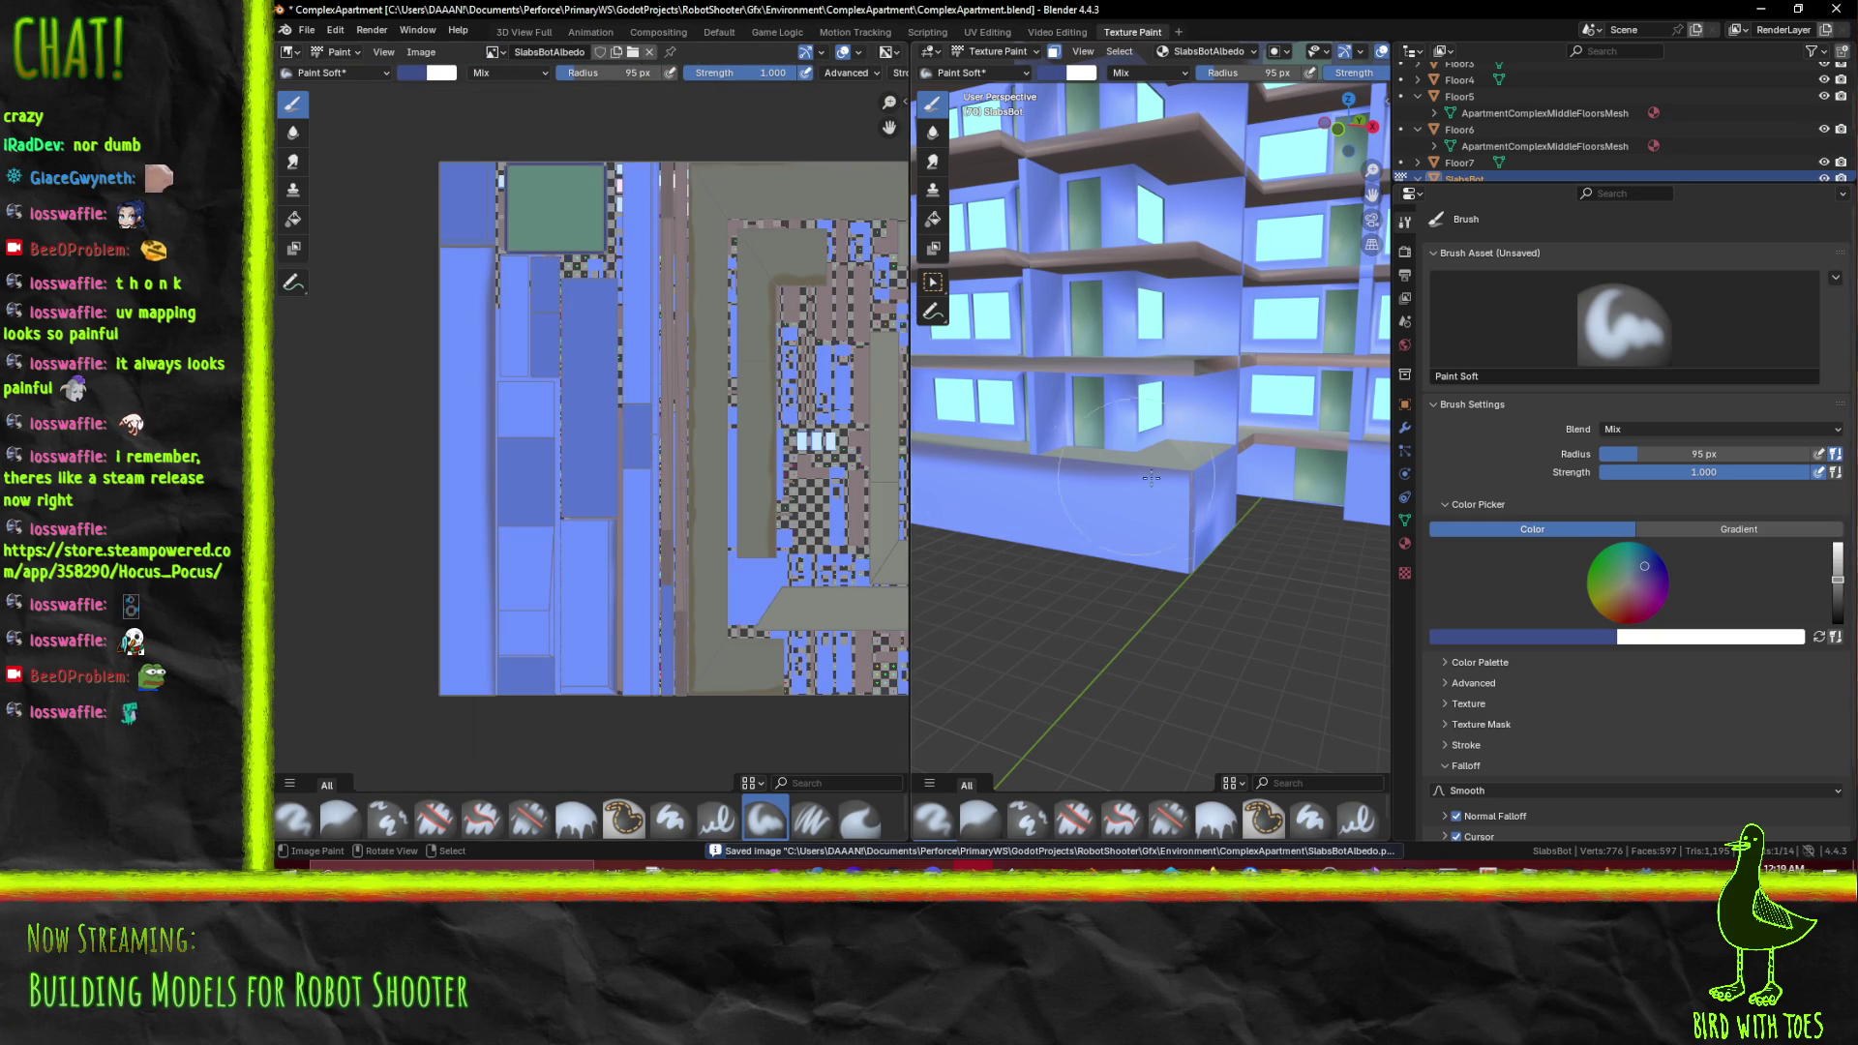
key("ctrl+s")
Return to the Default workspace and switch to Godot so it reimports SlabsBotAlbedo.png
left_click_drag(1126, 474, 1132, 425)
key("Tab")
key("Tab")
left_click(718, 31)
left_click_drag(736, 242, 857, 346)
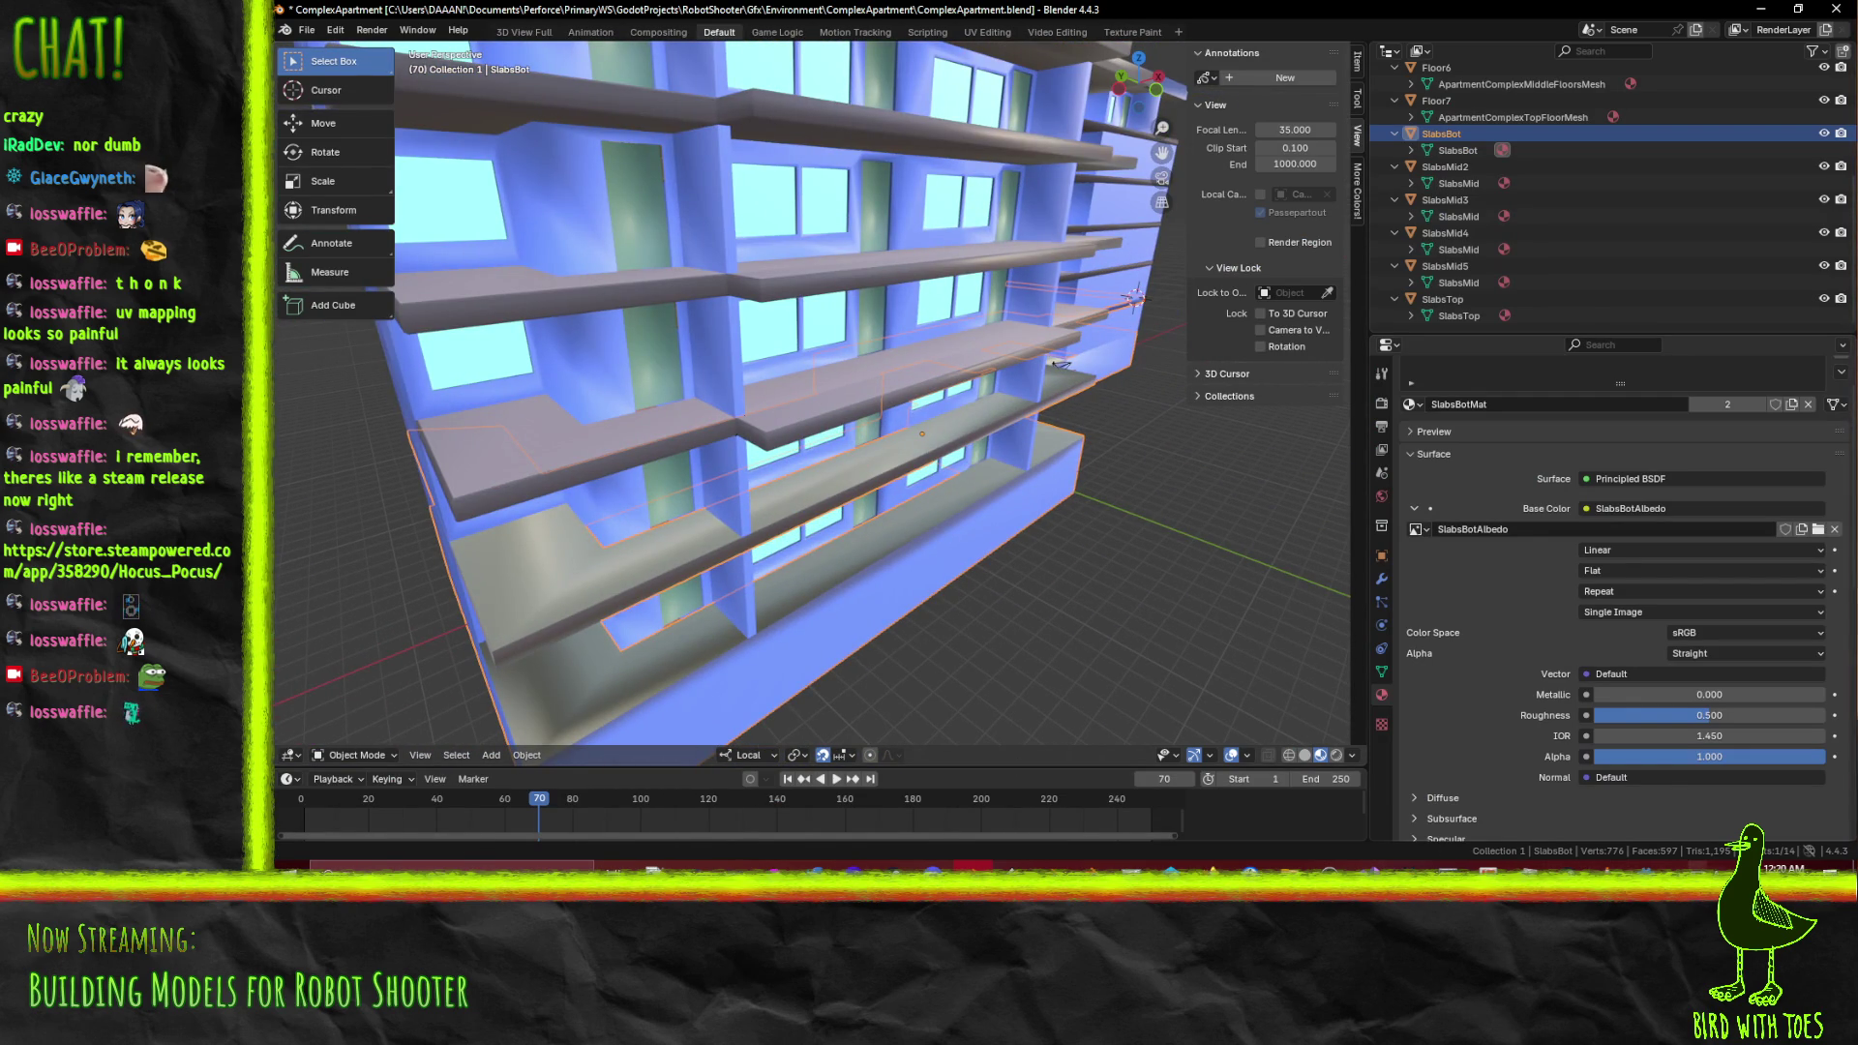
key("super+space")
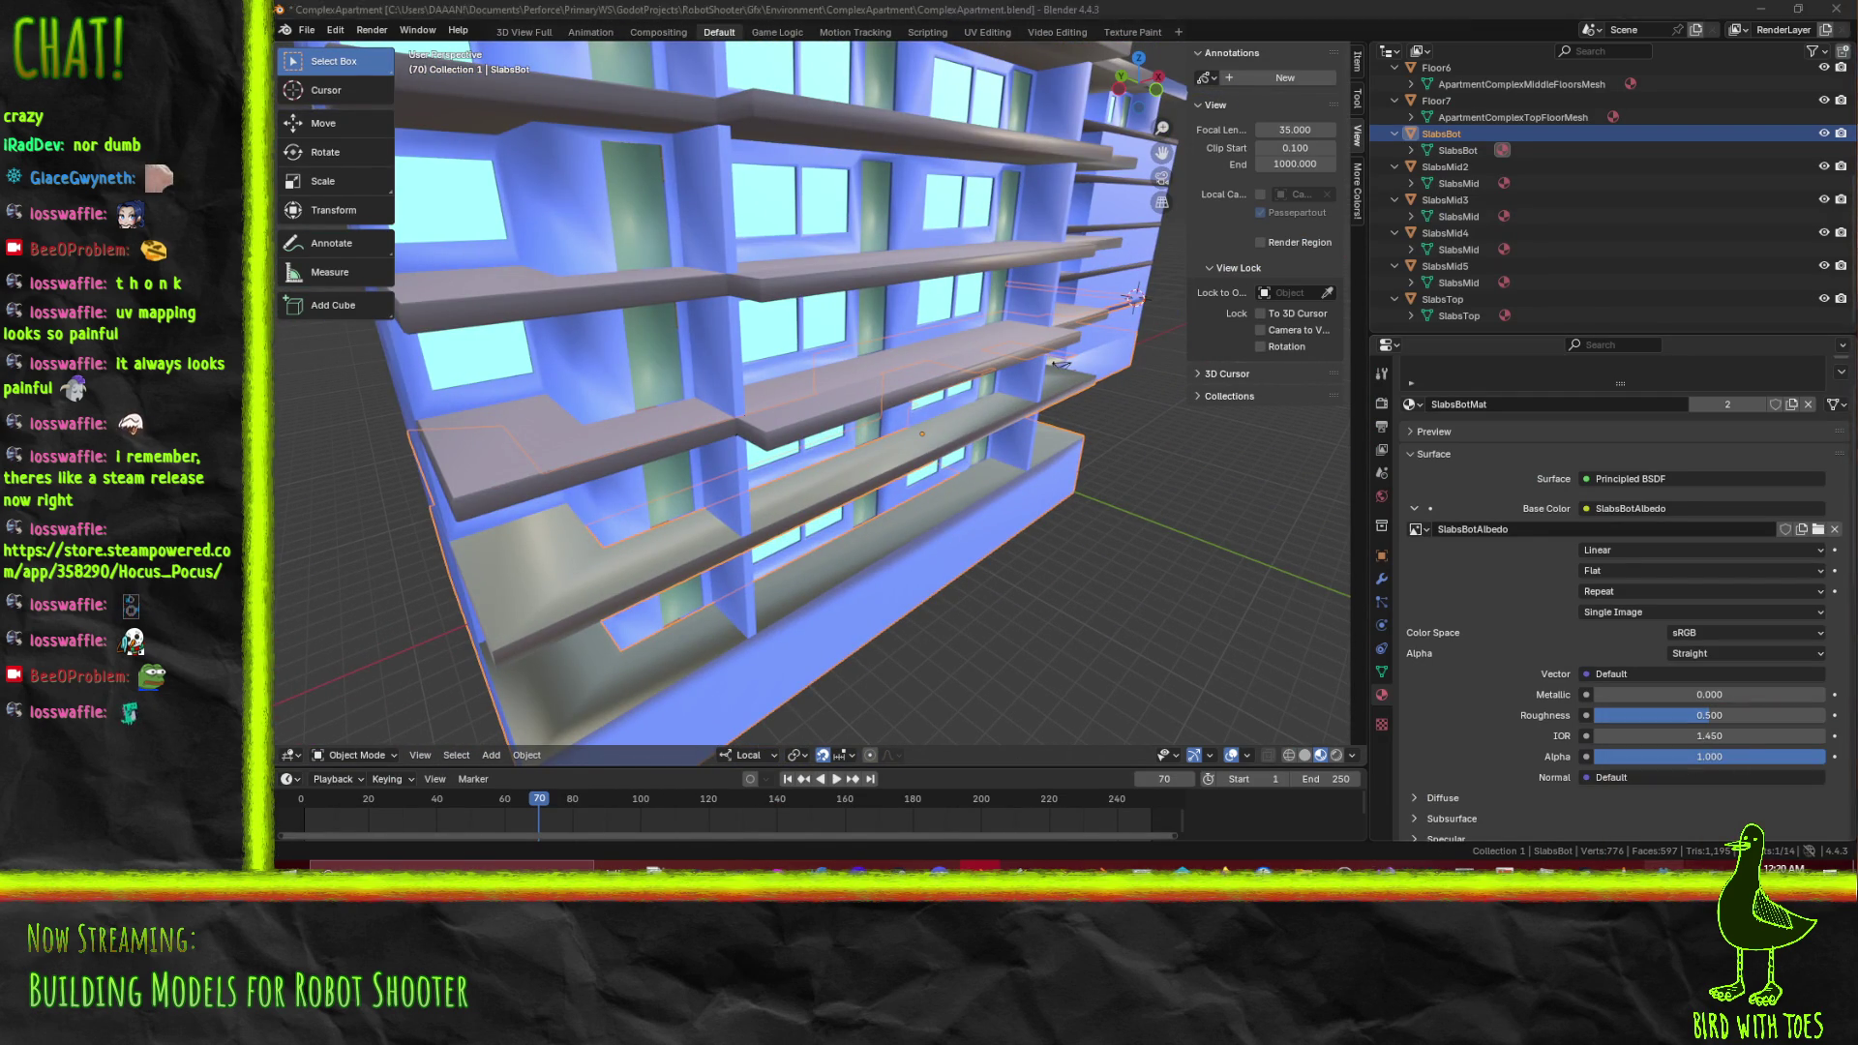
key("alt+Tab")
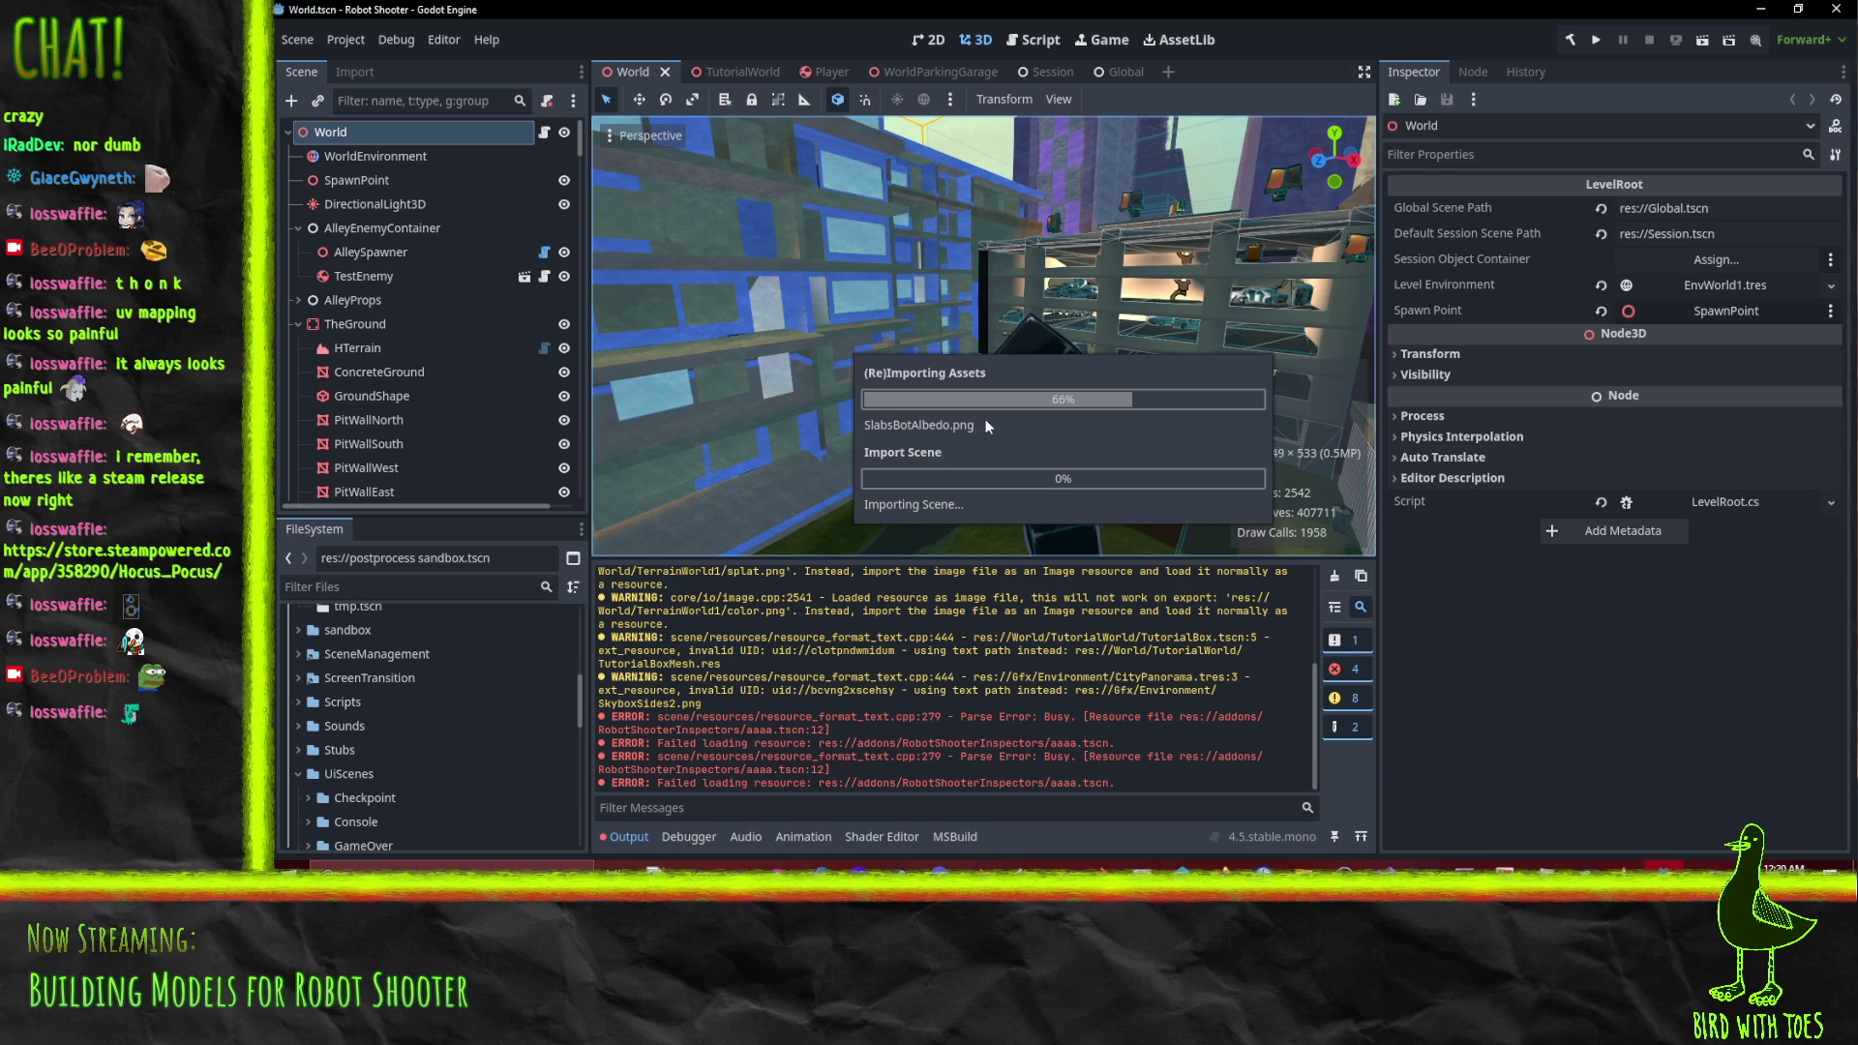
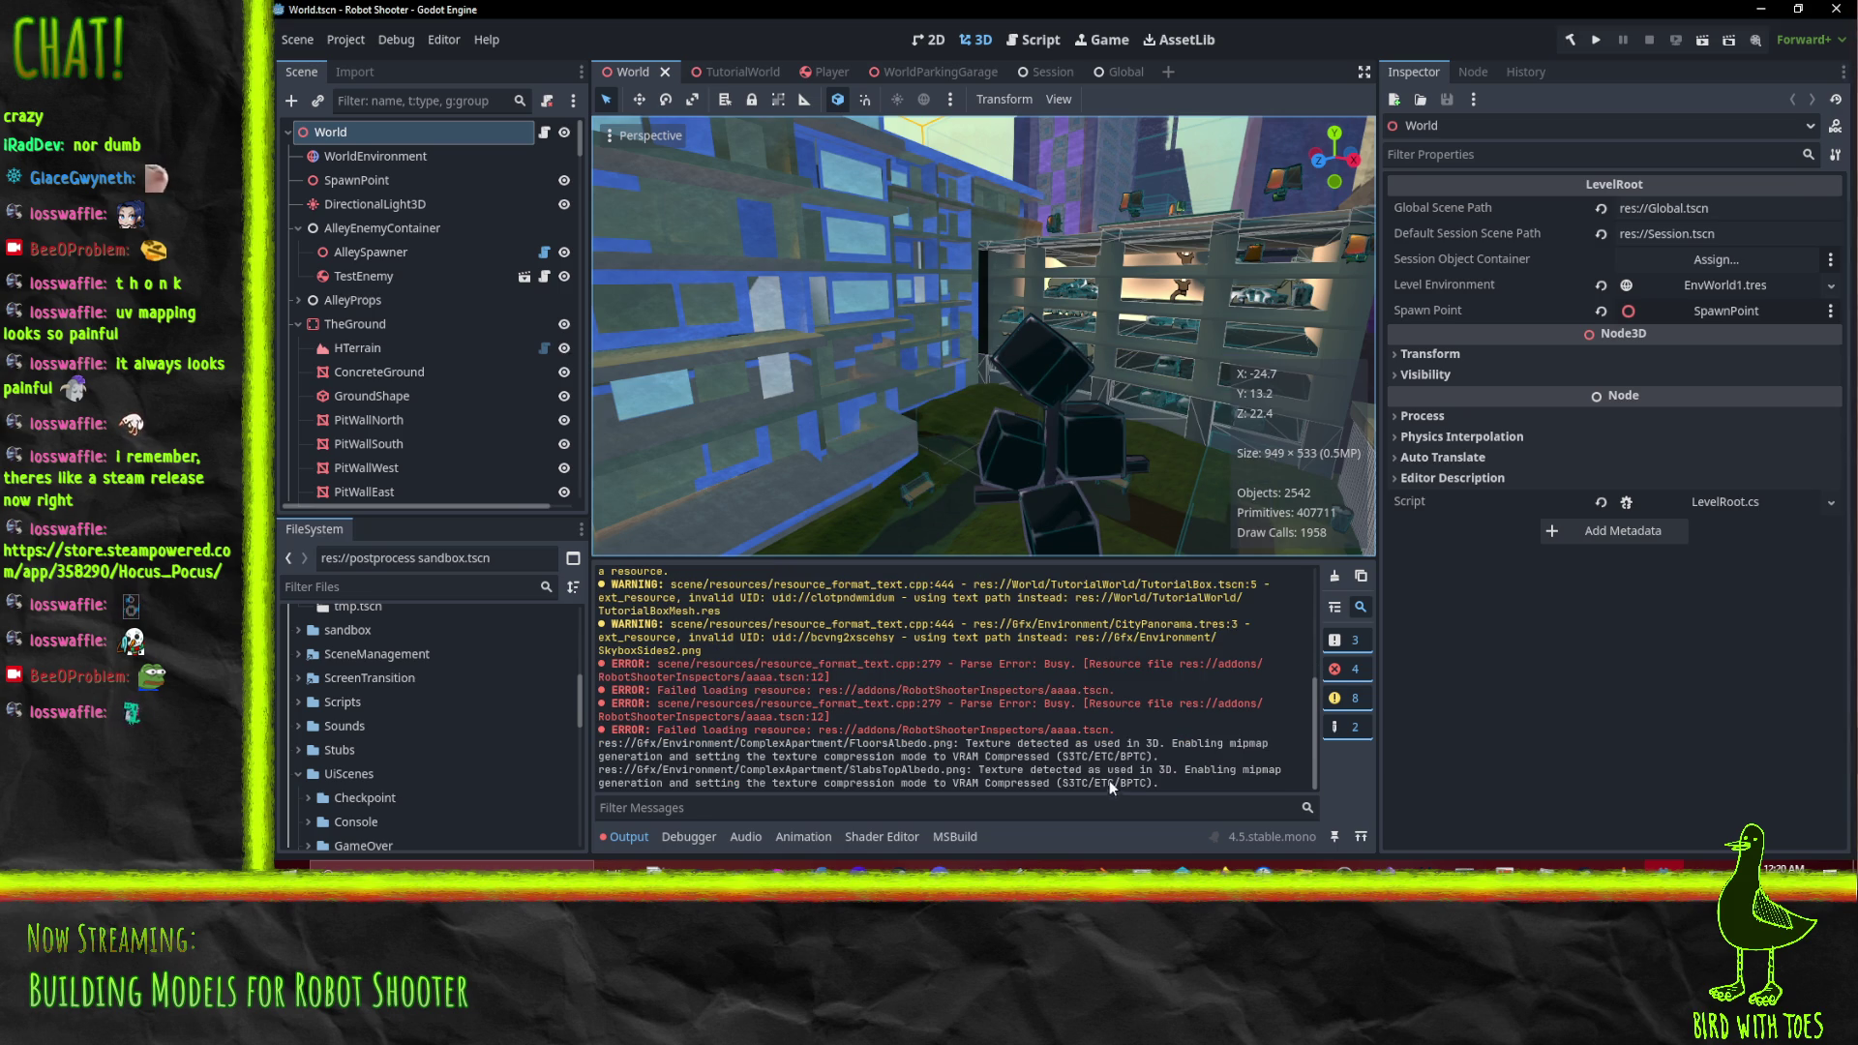
Open WorldComplexApartment.tscn from the ComplexApartment building and orbit around the building
left_click_drag(844, 482, 890, 410)
left_click(888, 405)
scroll("down", 3)
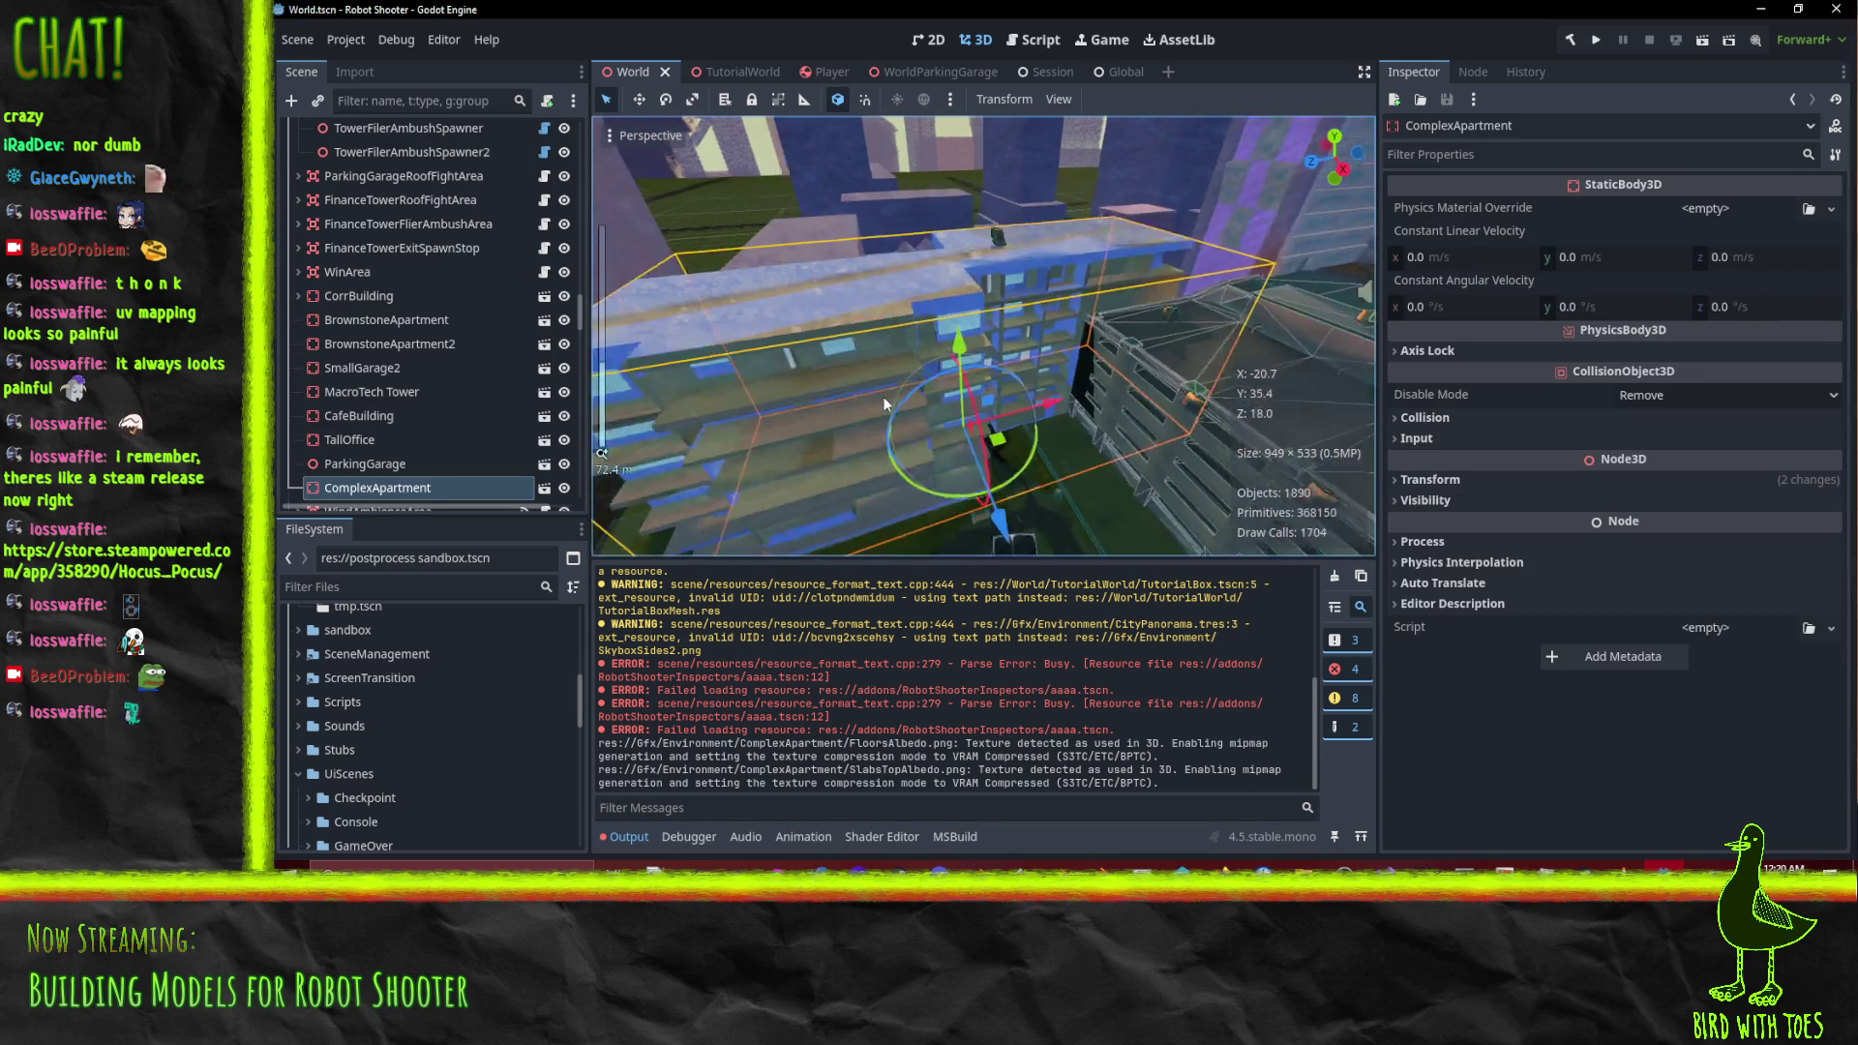
left_click(544, 487)
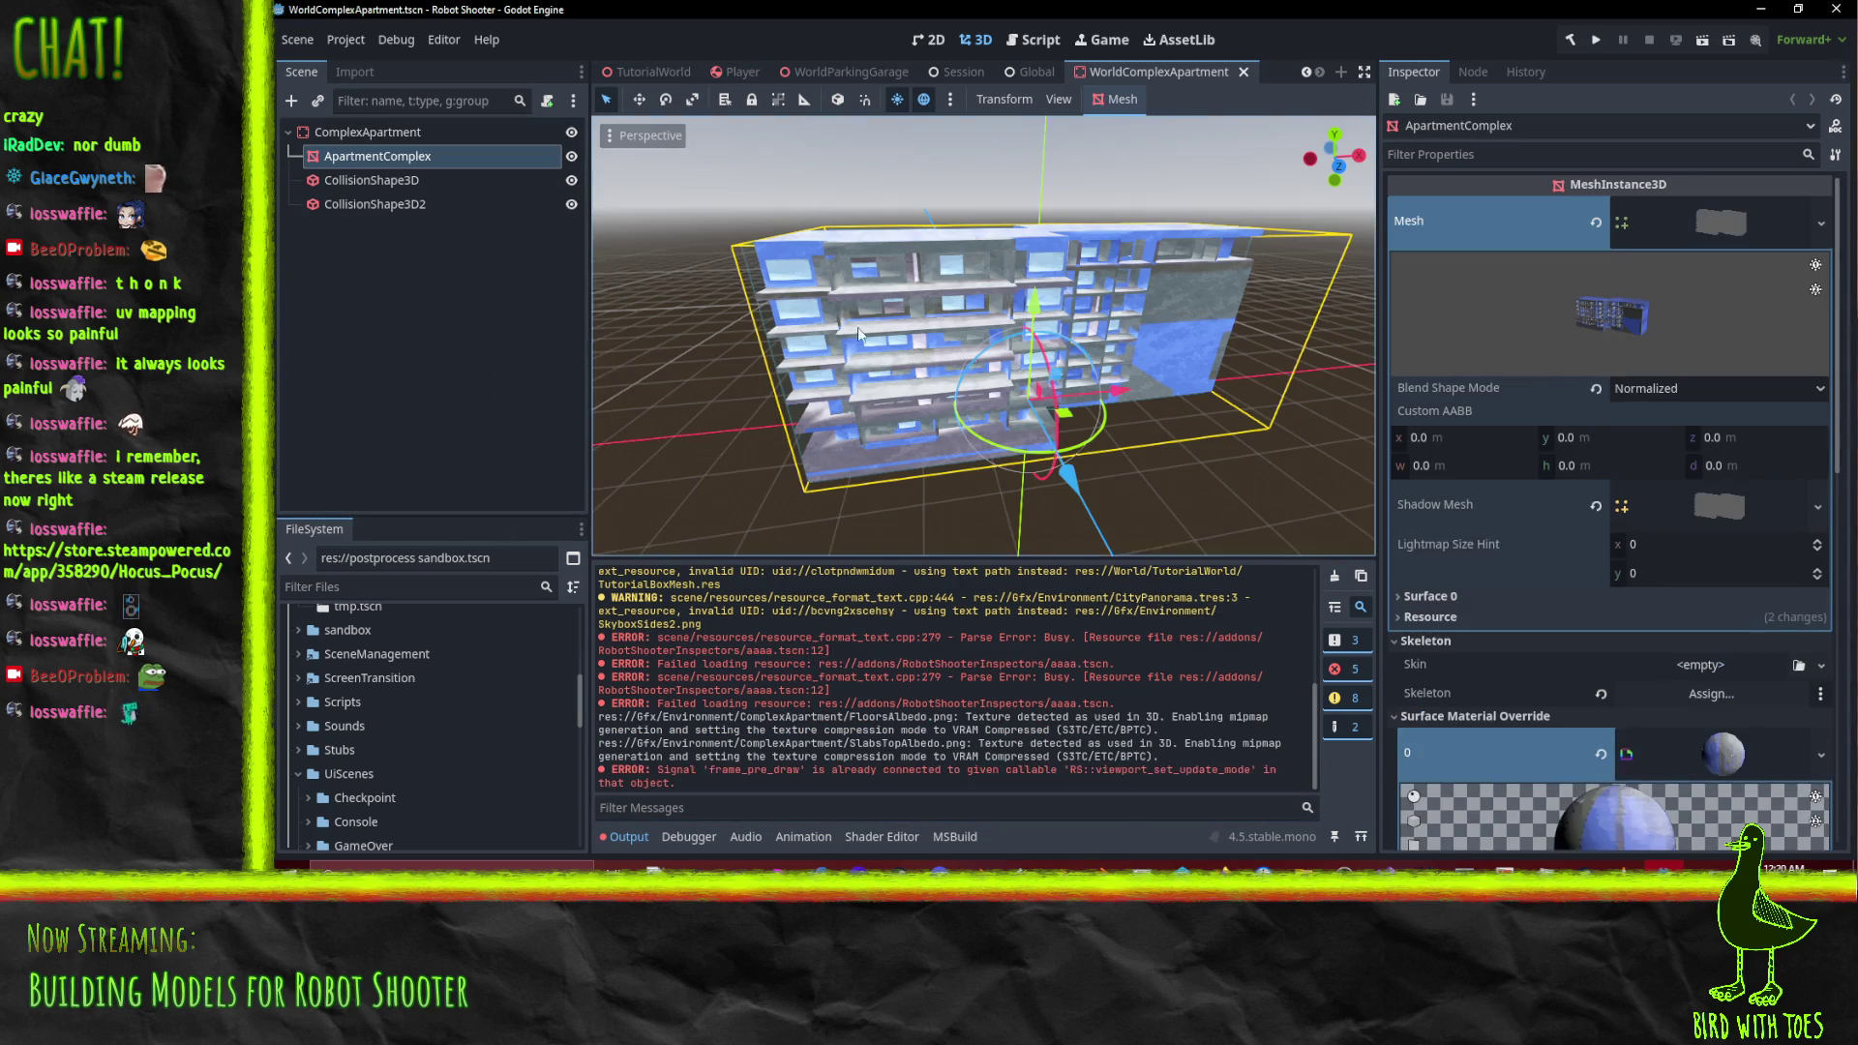
left_click_drag(866, 411, 656, 378)
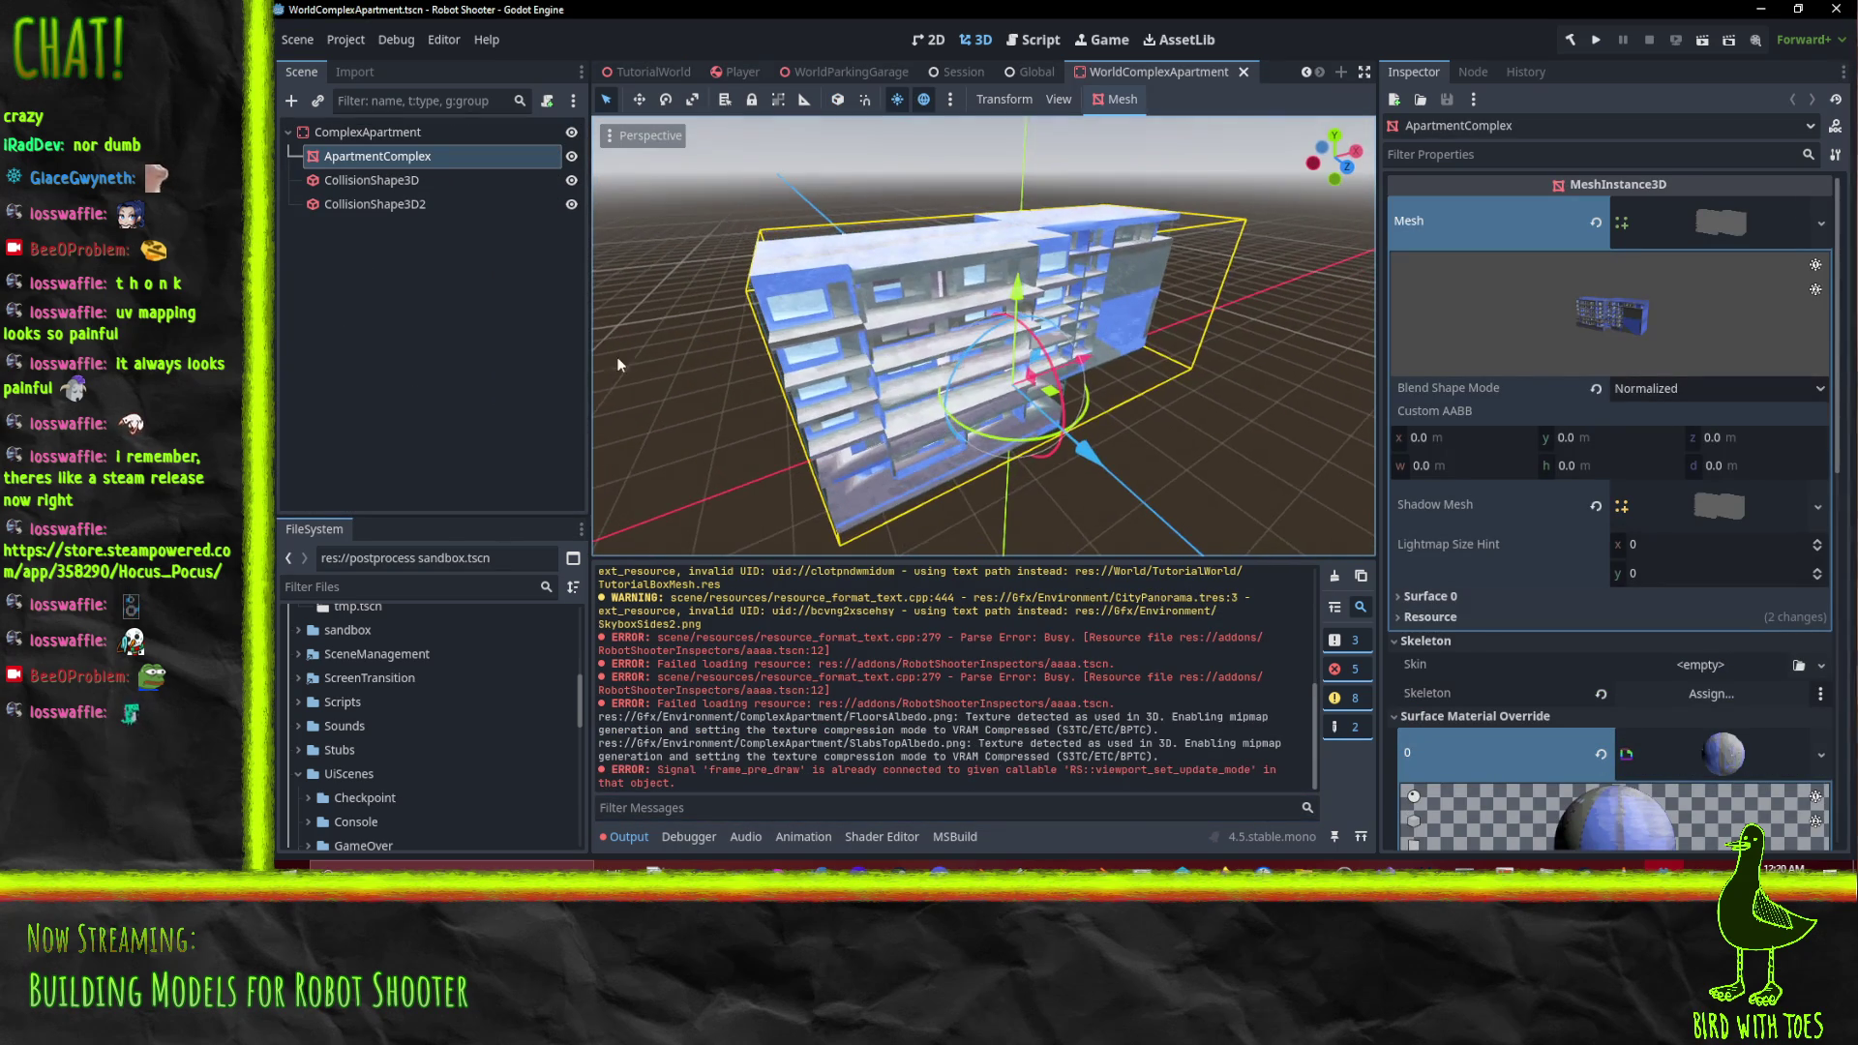
left_click_drag(776, 429, 1084, 365)
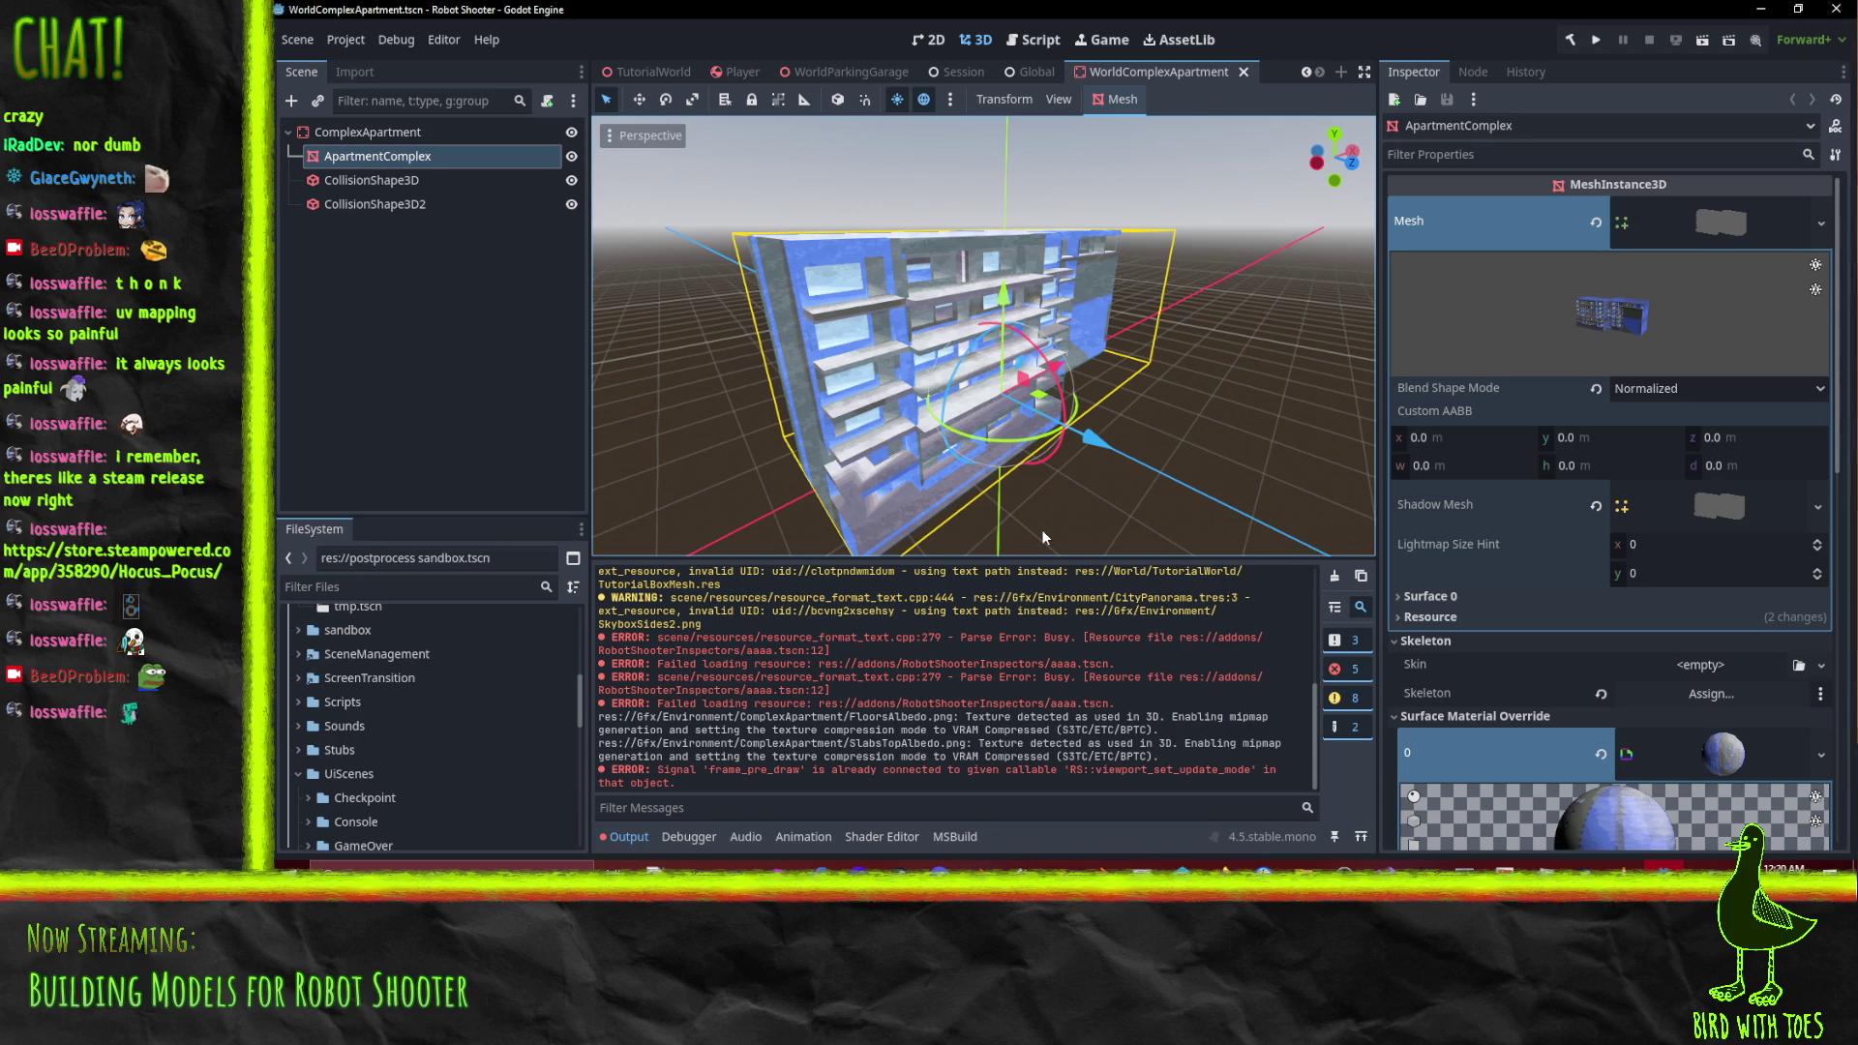
scroll("up", 3)
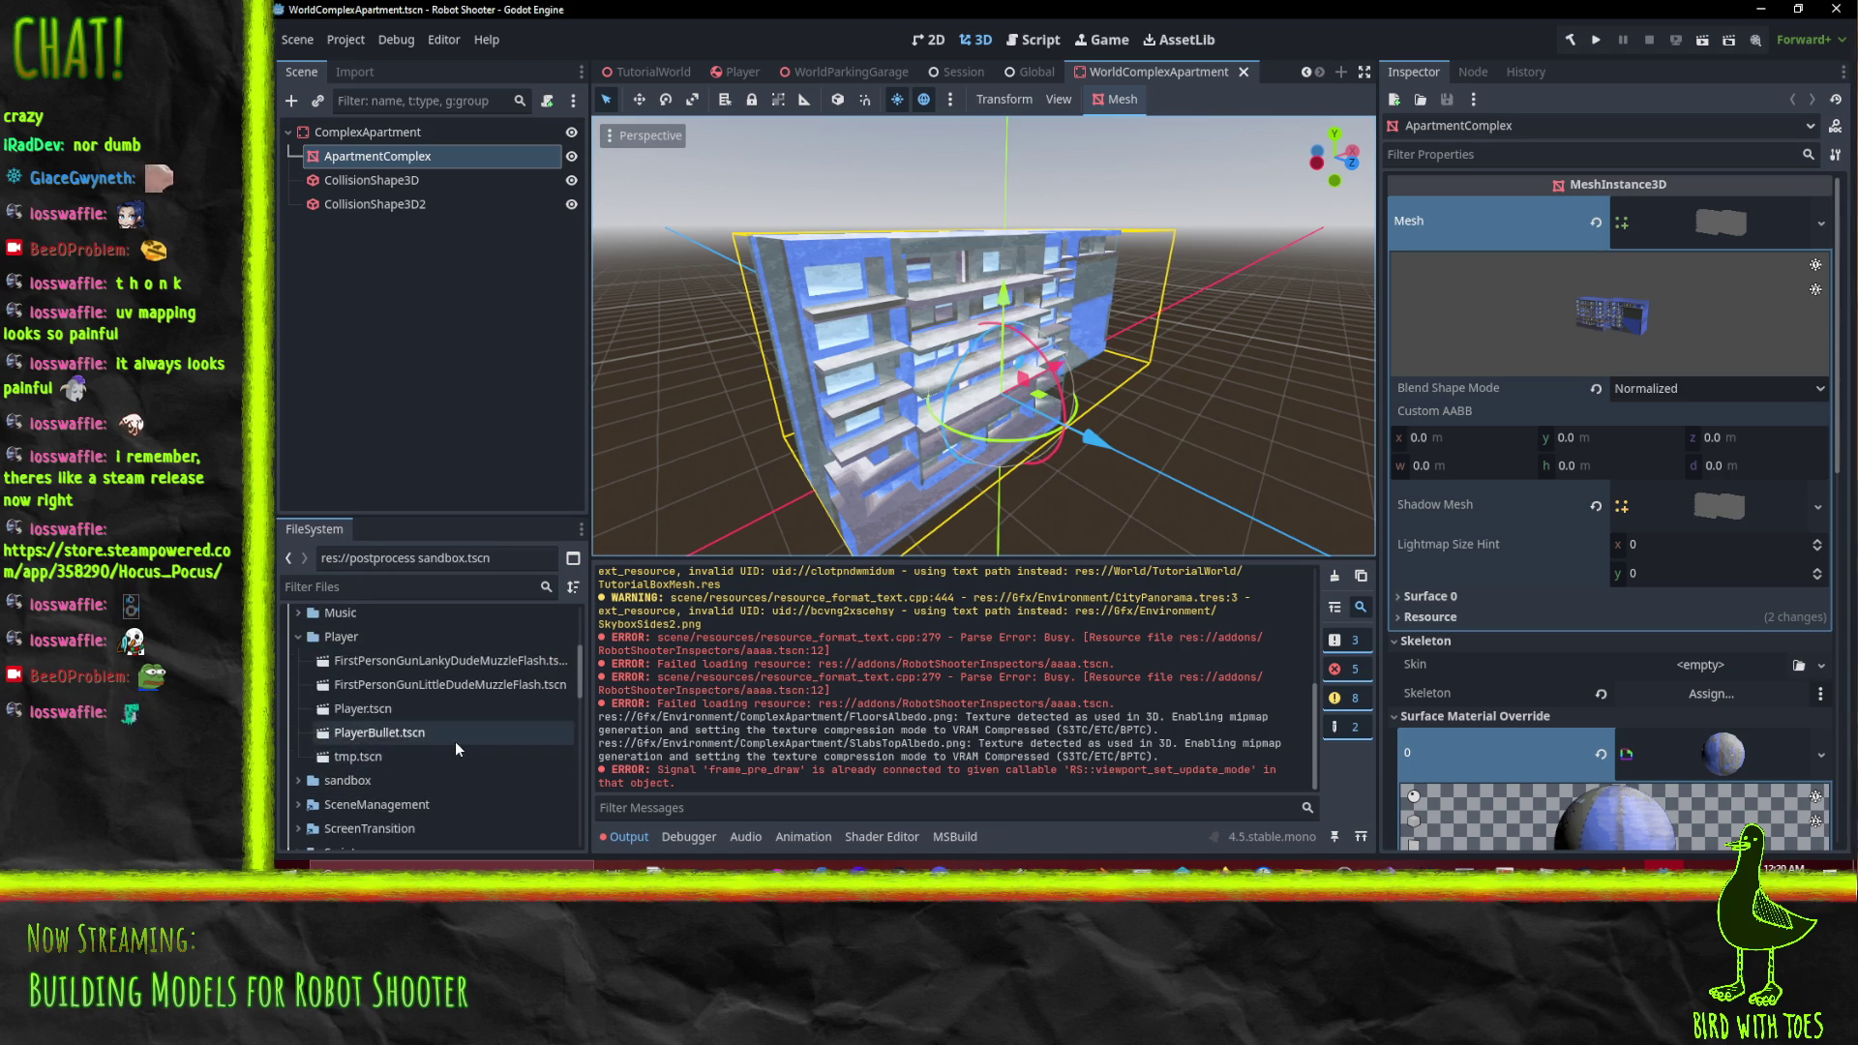
In the FileSystem dock, collapse the Player folder and expand Gfx and Environment
left_click(298, 726)
scroll("up", 3)
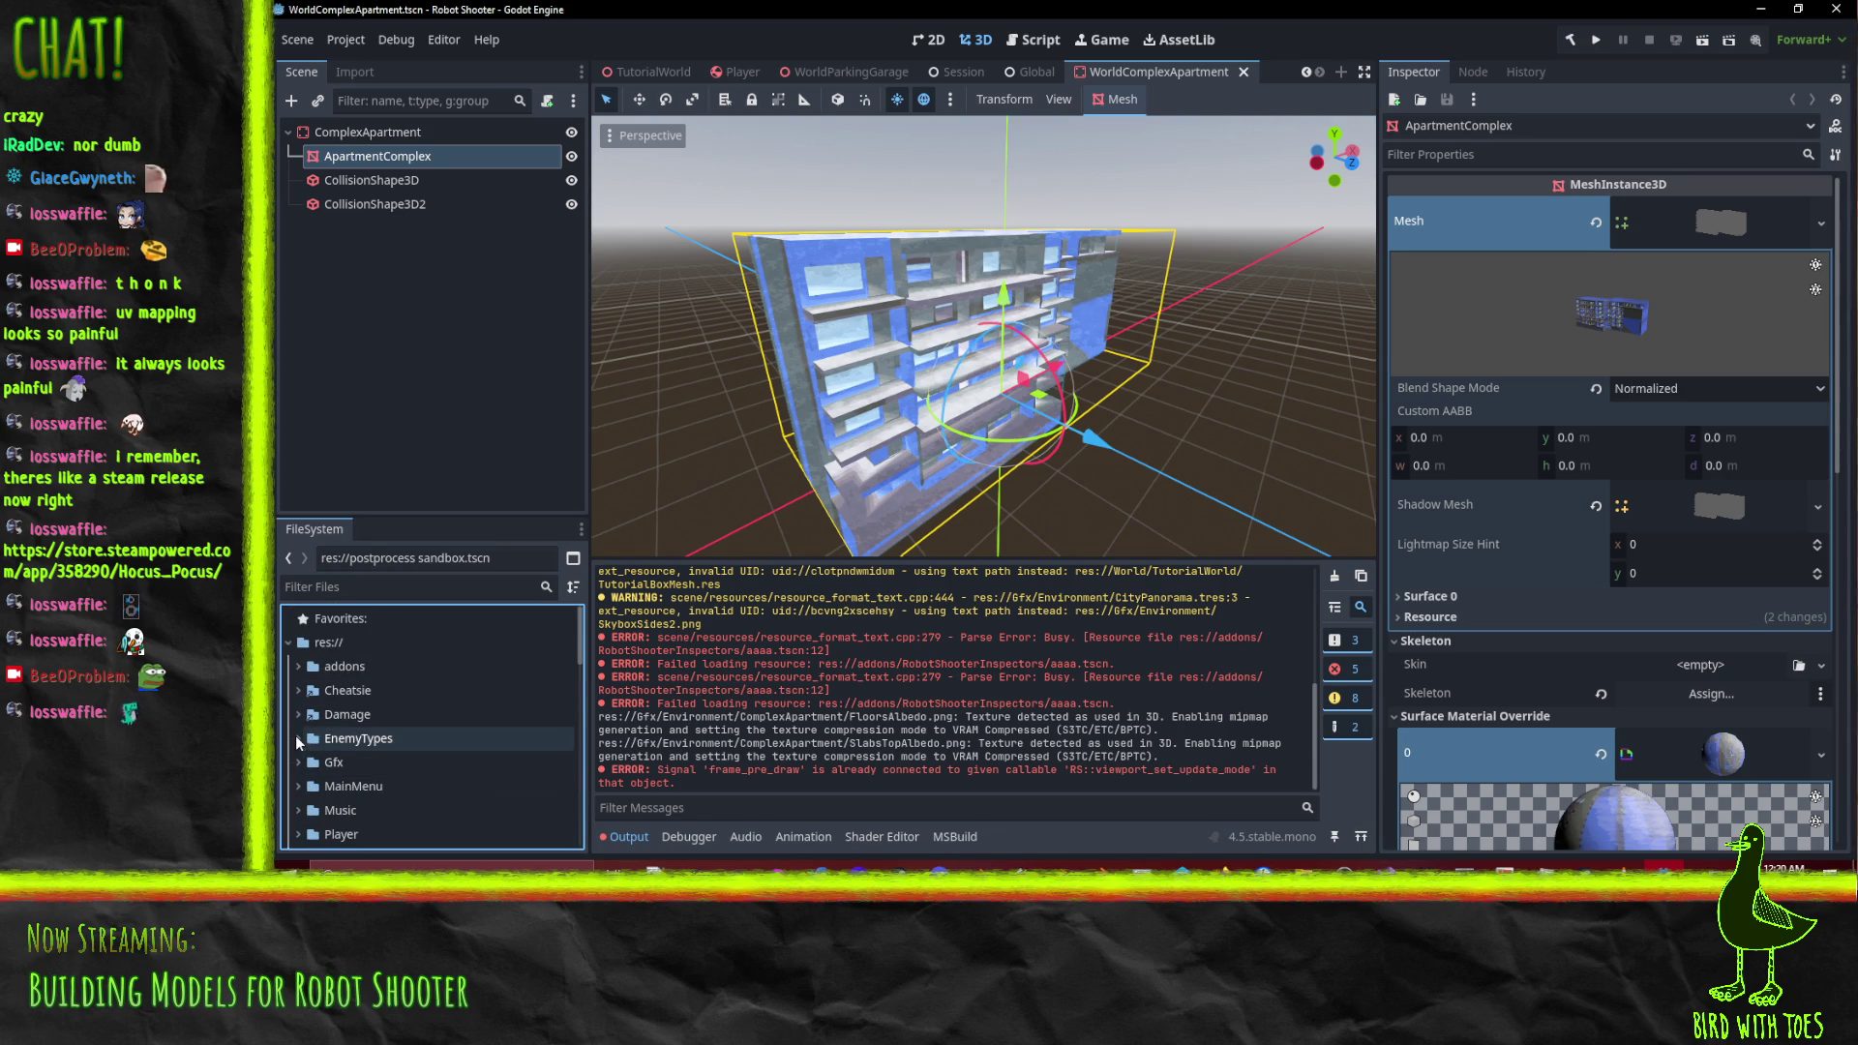
left_click(298, 762)
scroll("down", 3)
left_click(308, 720)
scroll("down", 3)
scroll("down", 3)
Expand the ComplexApartment folder and open ComplexApartment.blend's import settings
left_click(318, 756)
left_click(340, 660)
left_click(317, 660)
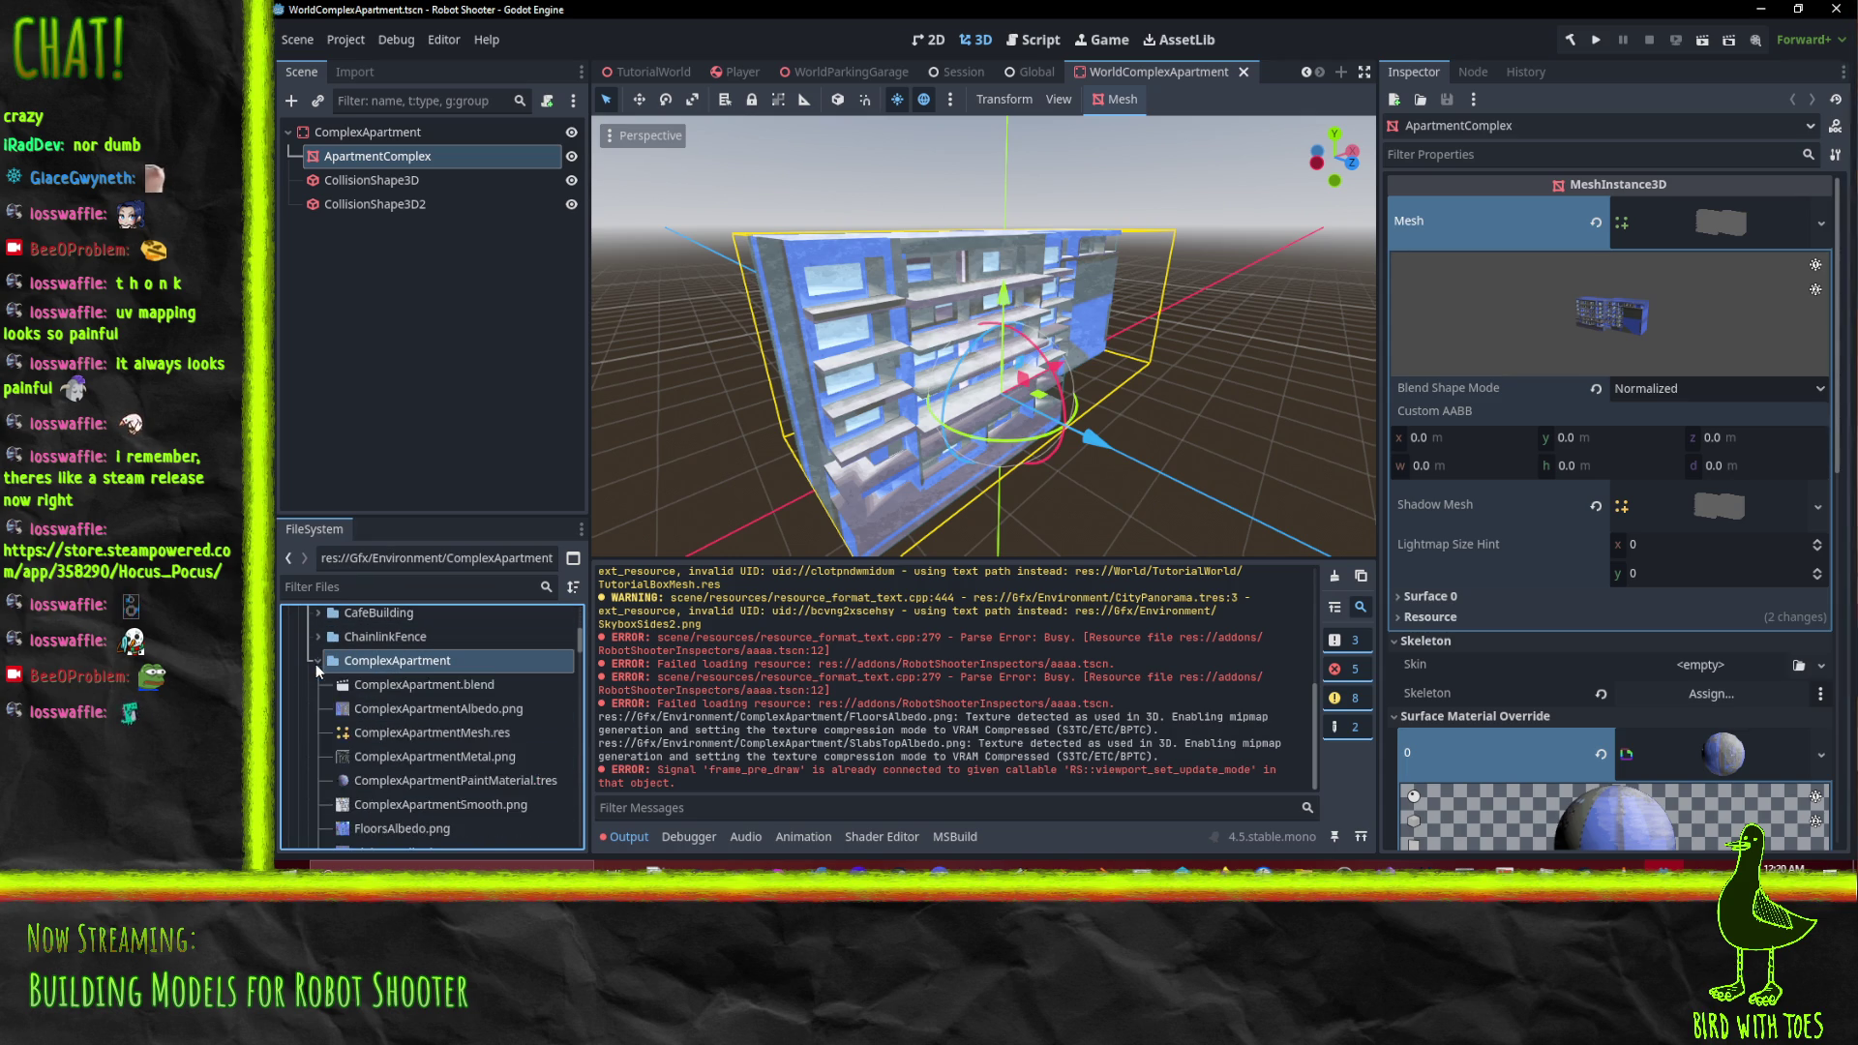
scroll("down", 3)
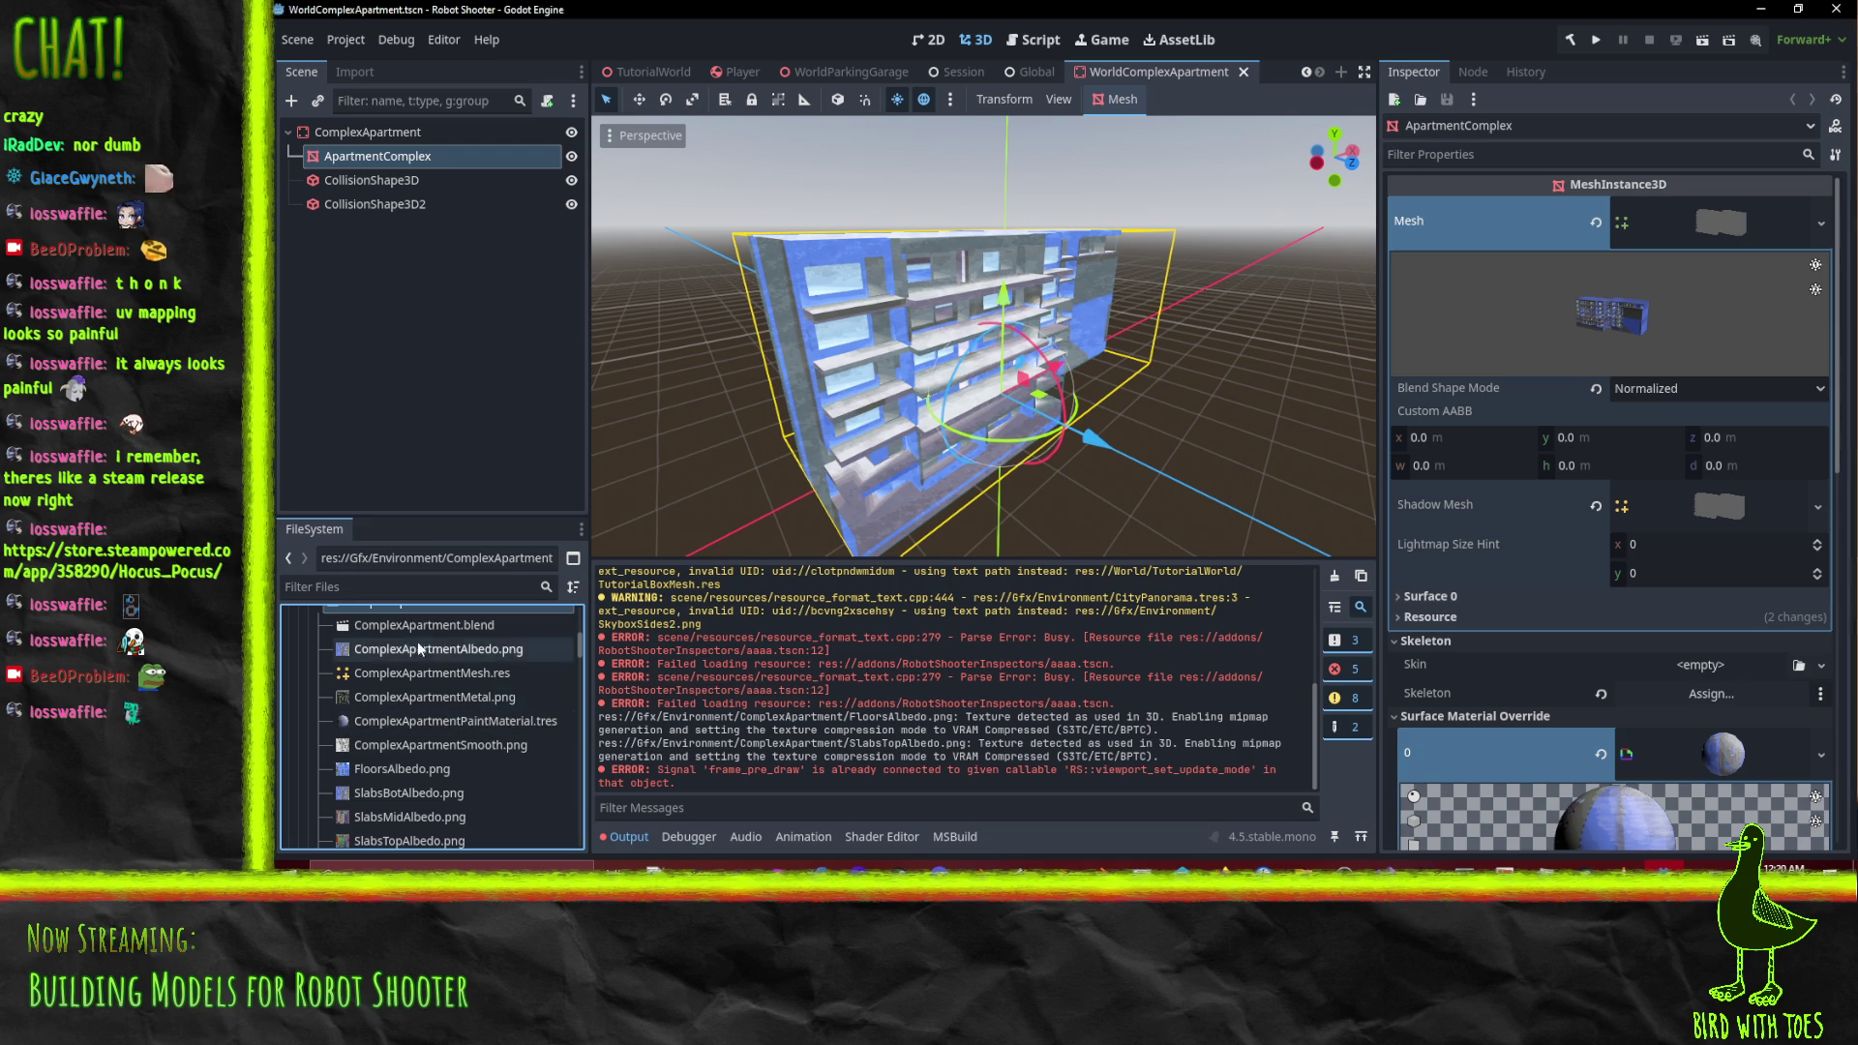
left_click(413, 629)
double_click(414, 635)
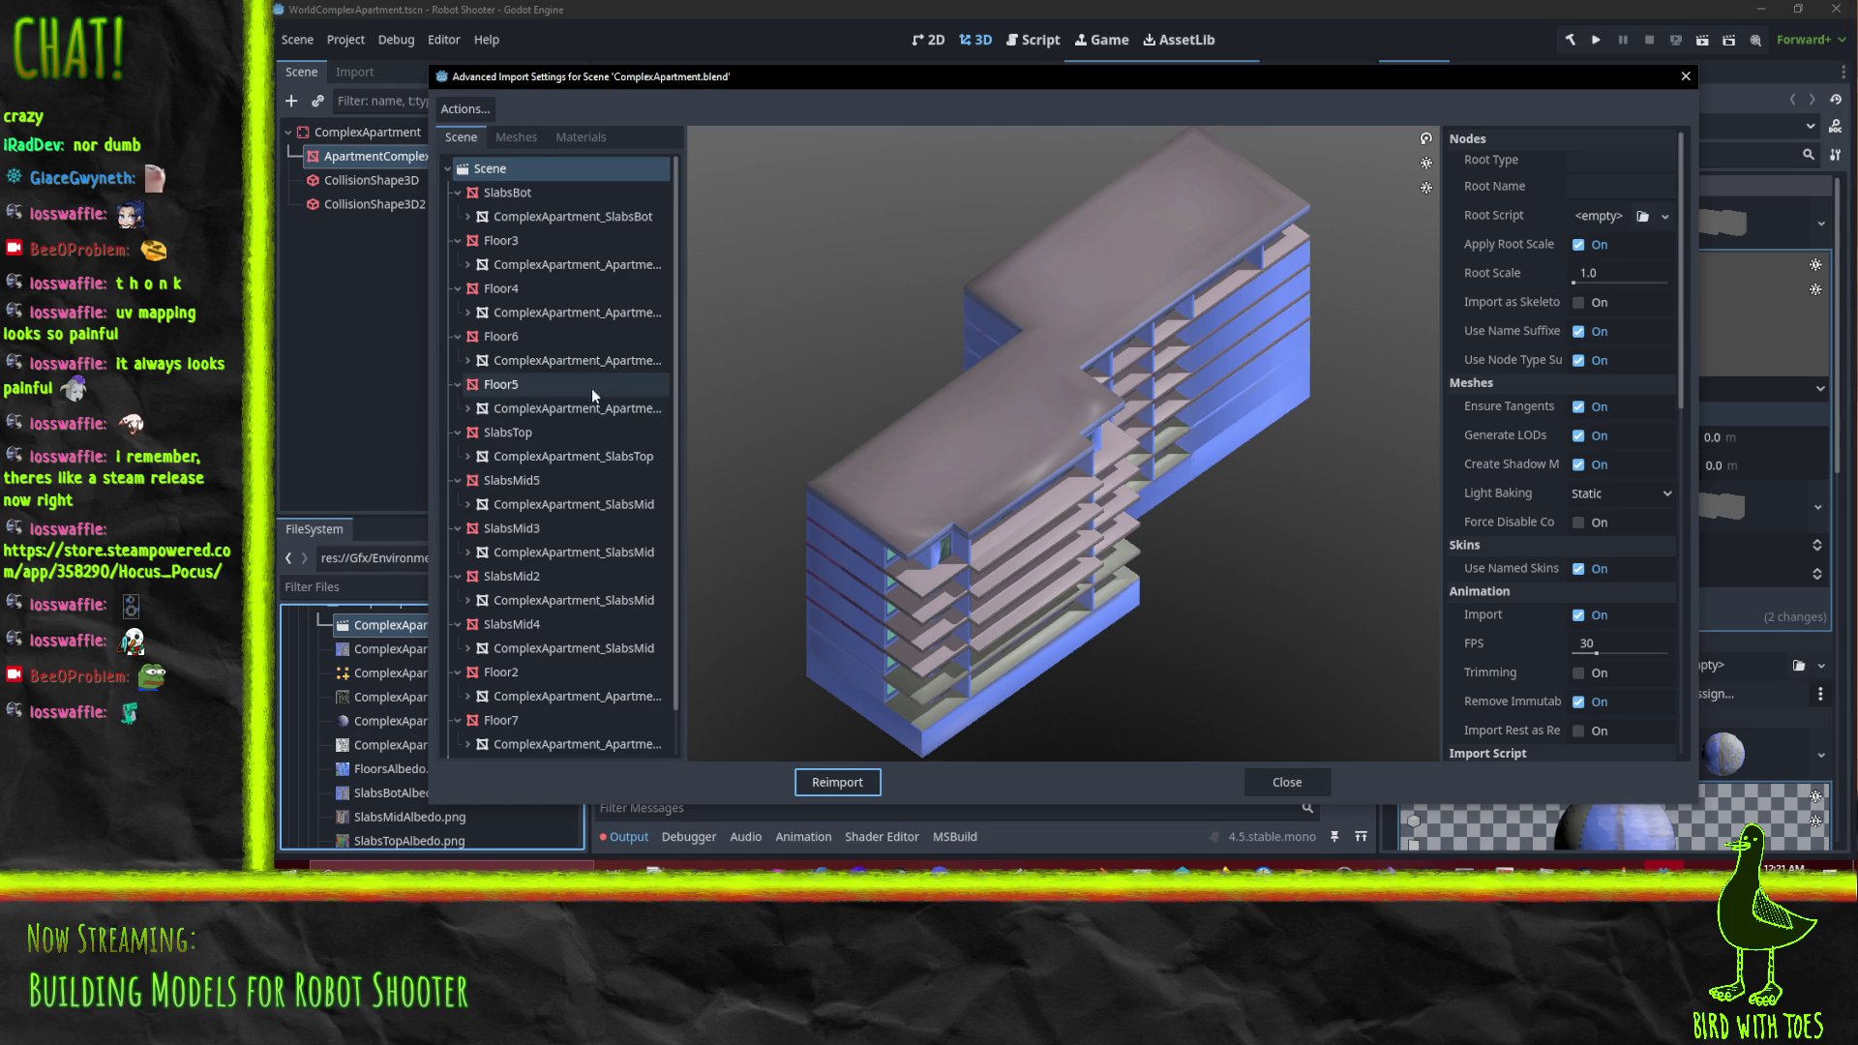
Widen the import dialog's mesh list and select the ComplexApartment_SlabsBot mesh
scroll("down", 3)
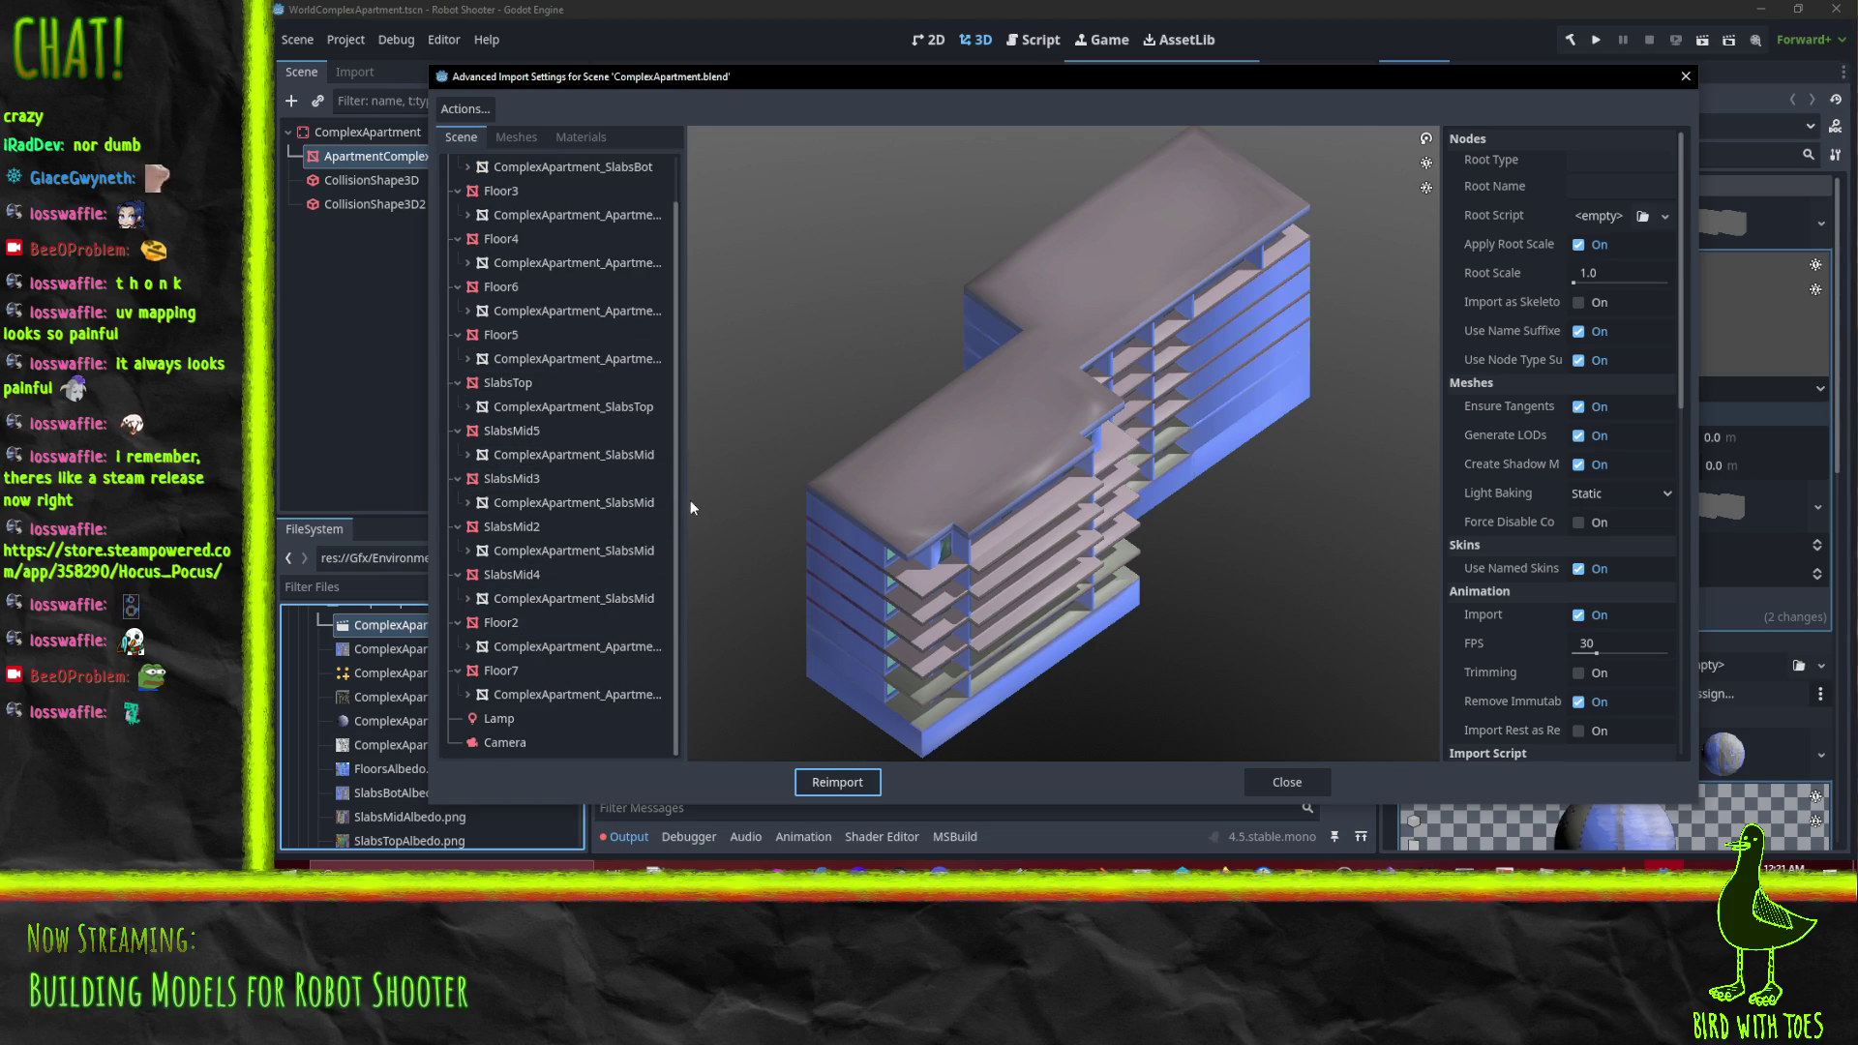
left_click_drag(681, 501, 922, 516)
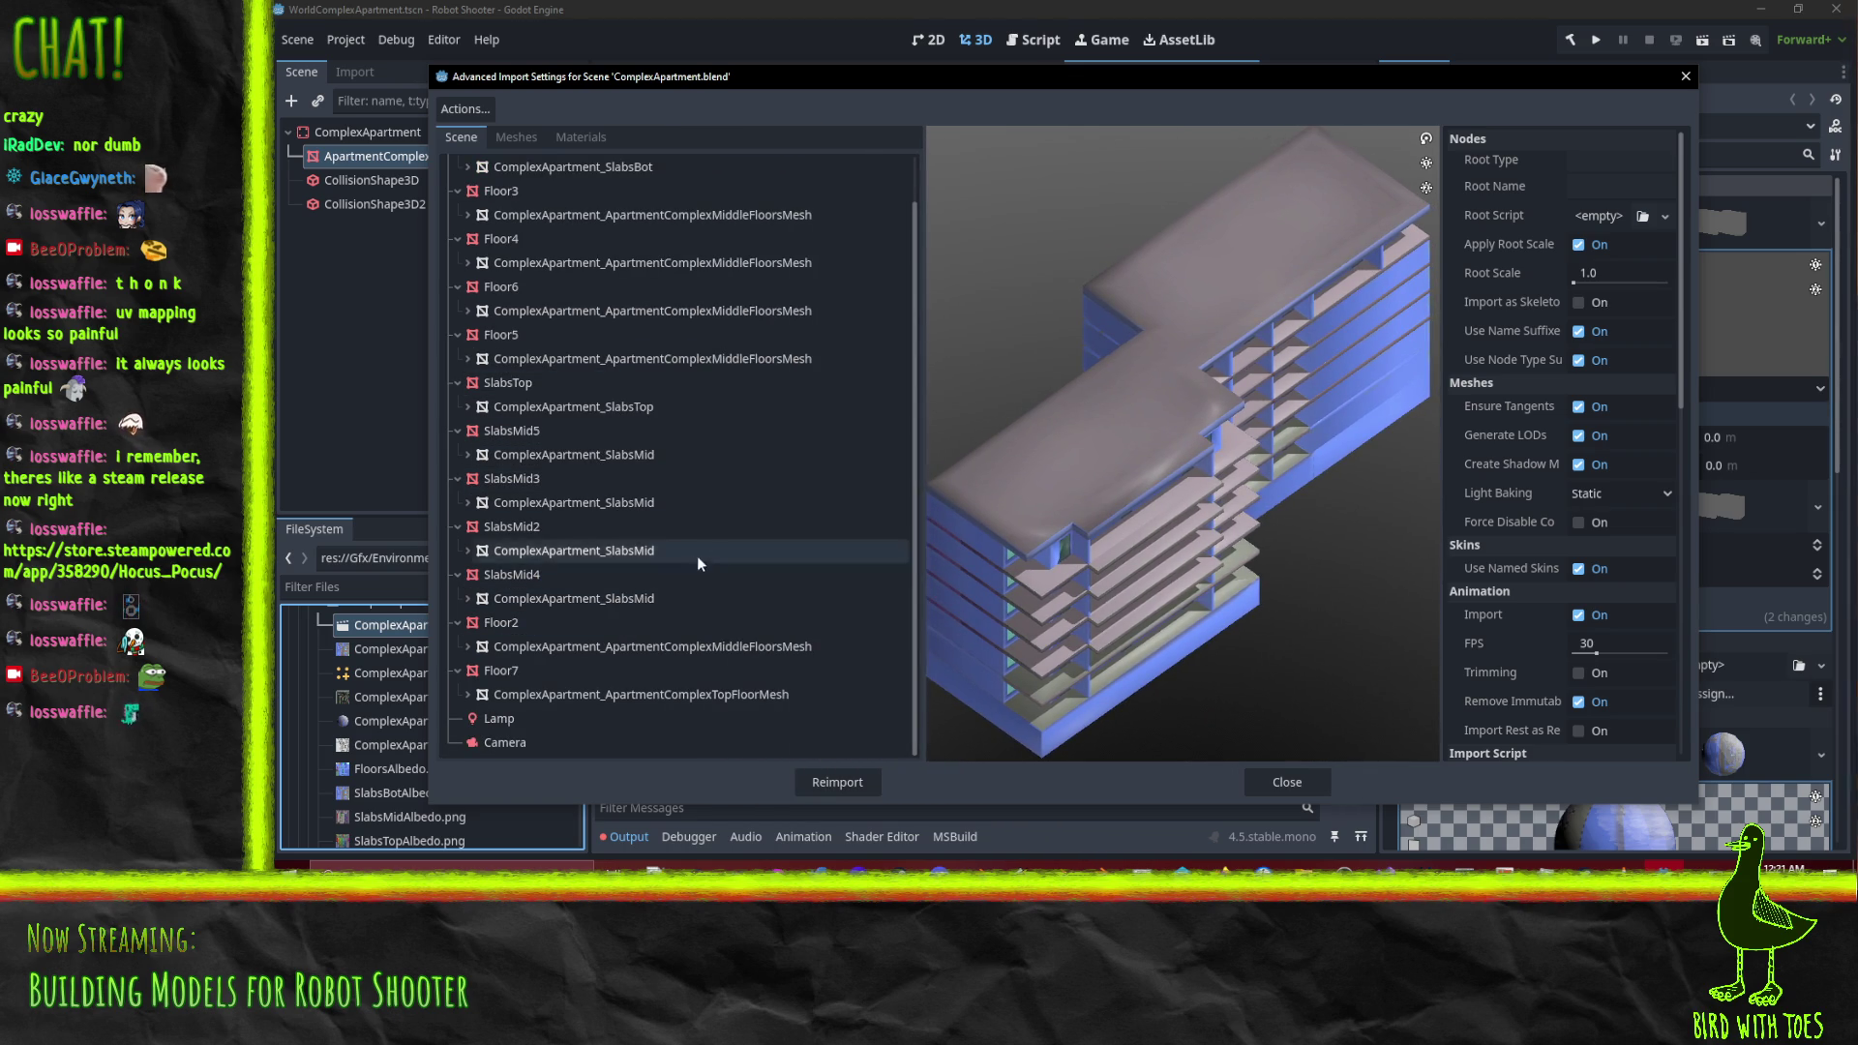
scroll("up", 3)
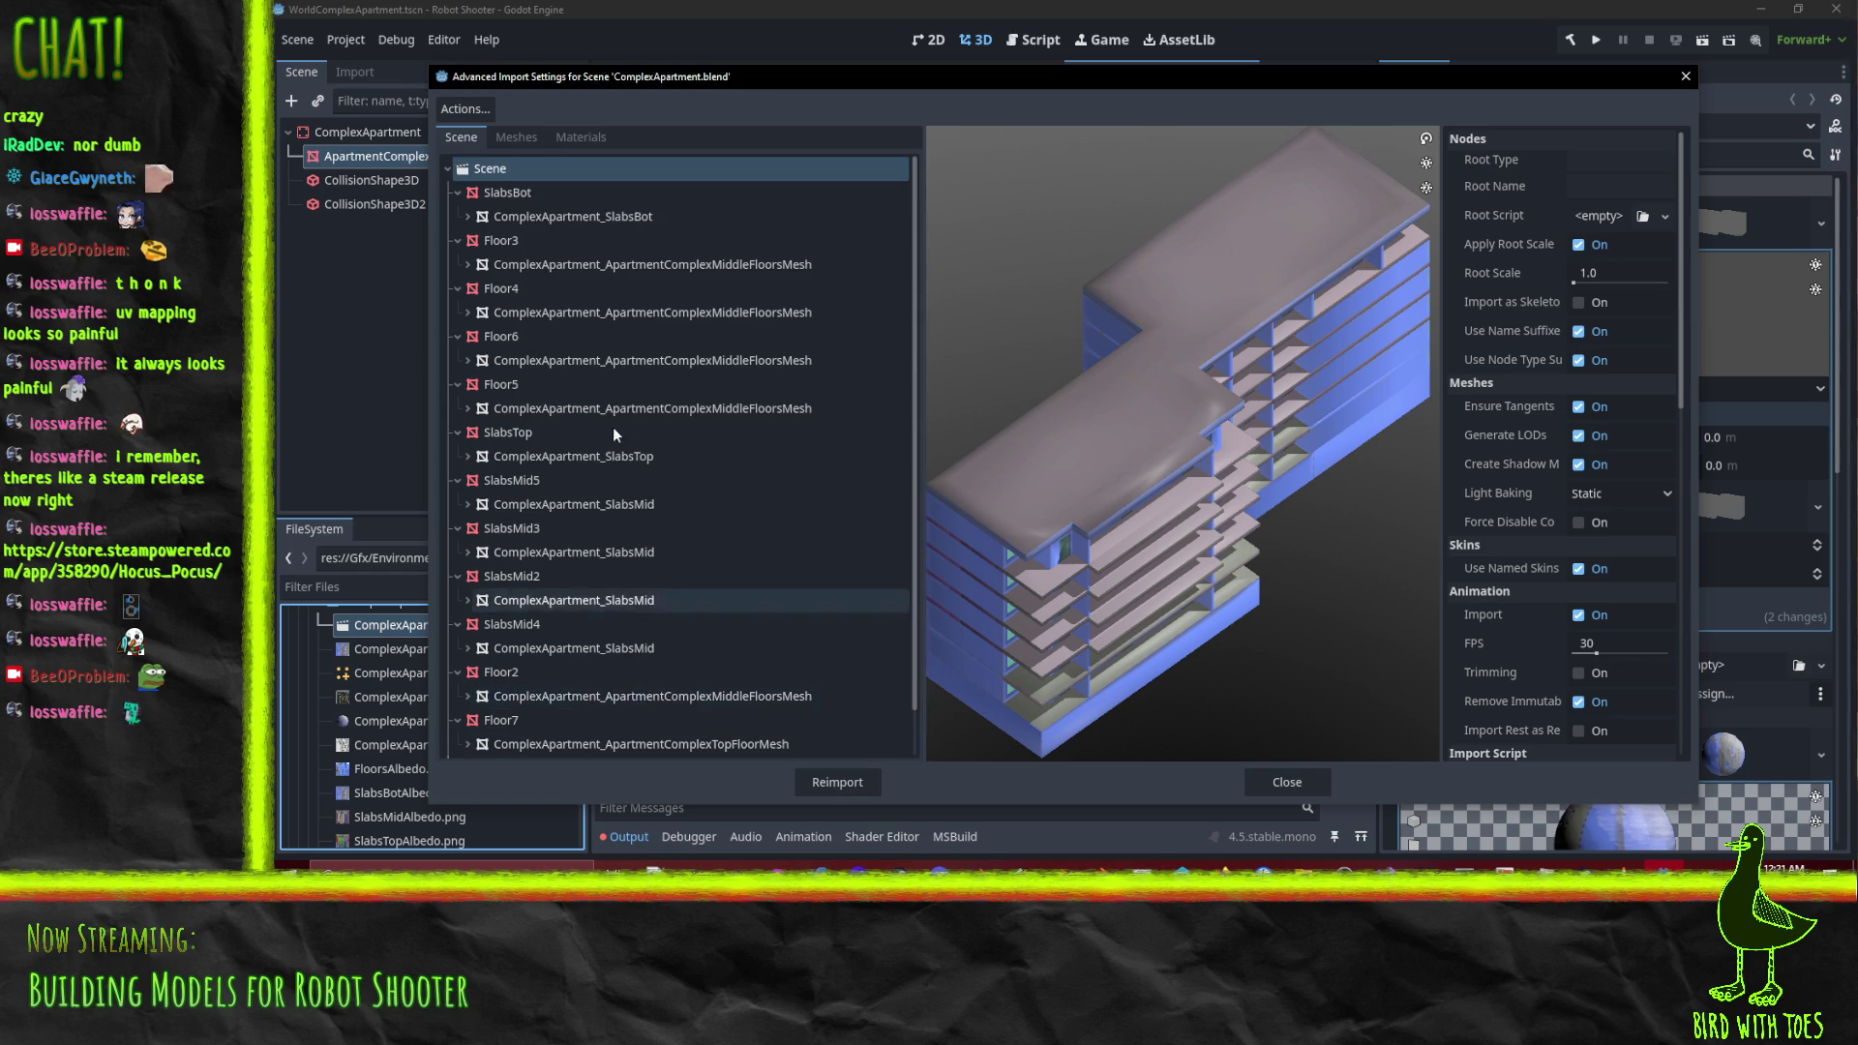
left_click(605, 224)
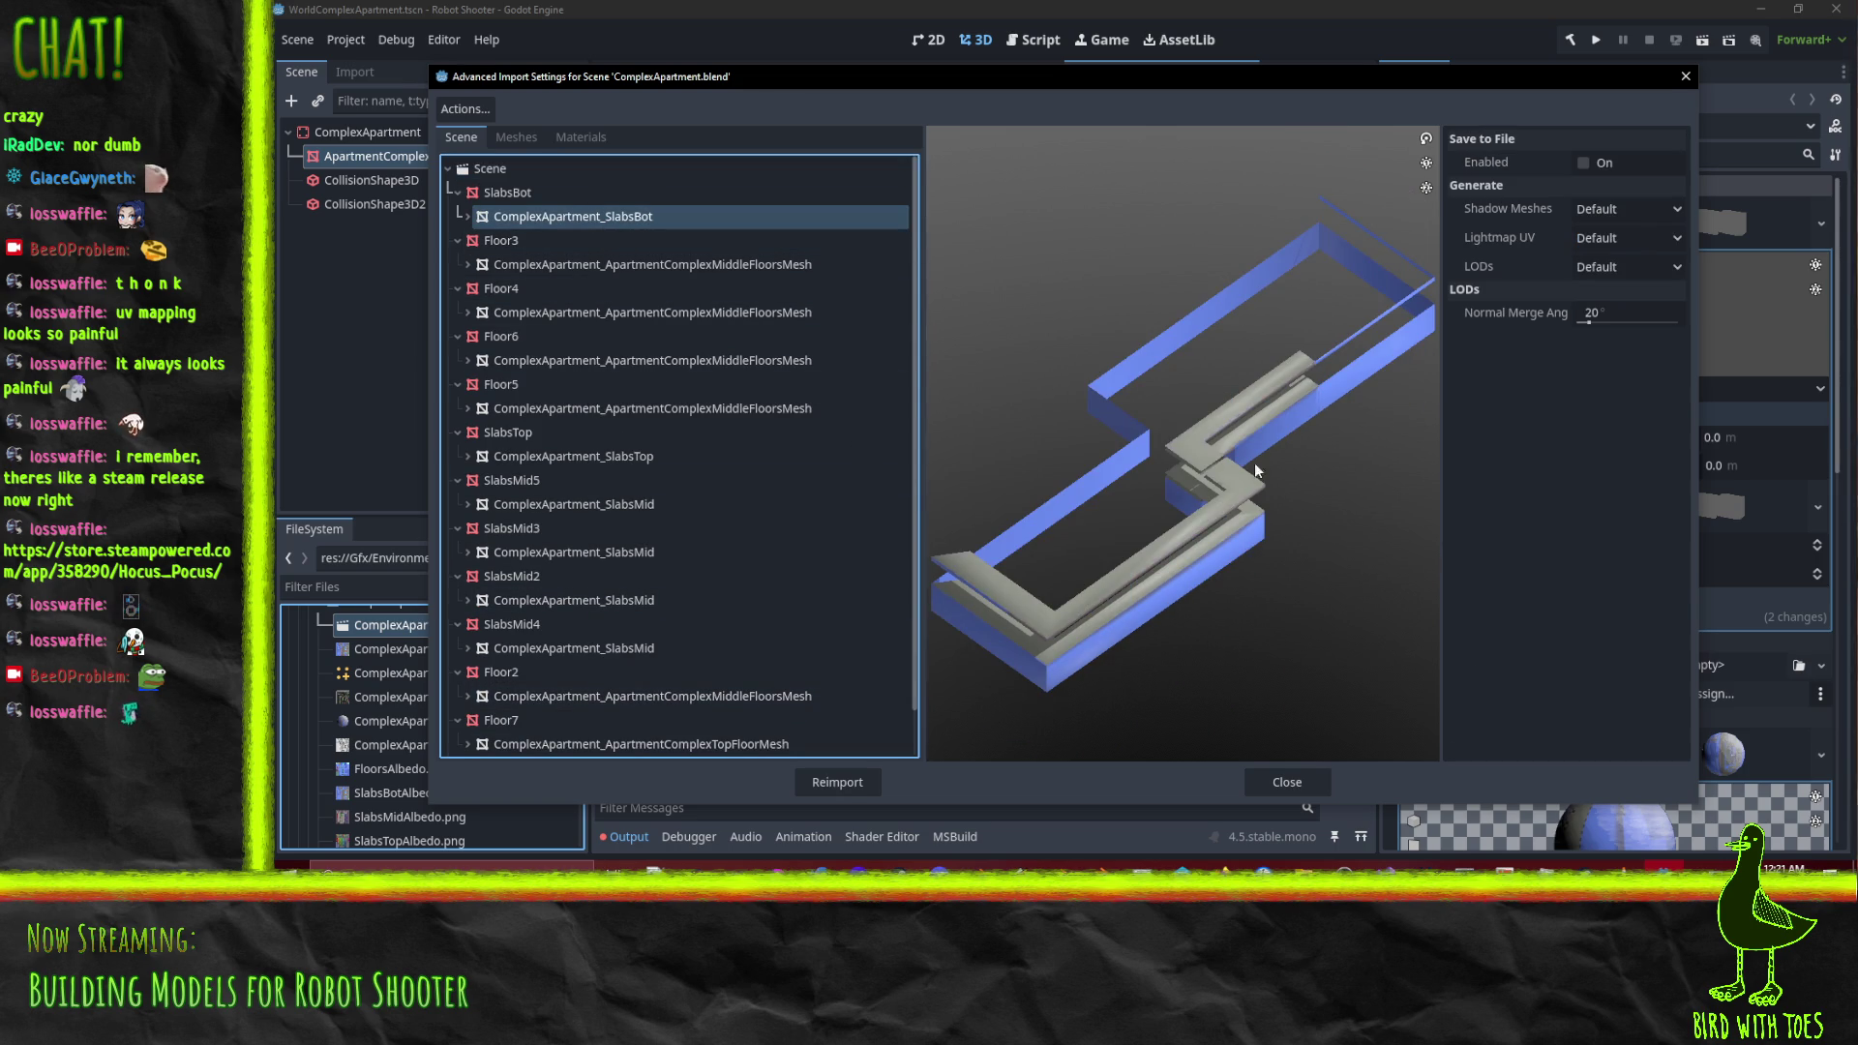
Enable Save to File for SlabsBot as SlabsBotMesh in res://Gfx/Environment/ComplexApartment
left_click(1600, 166)
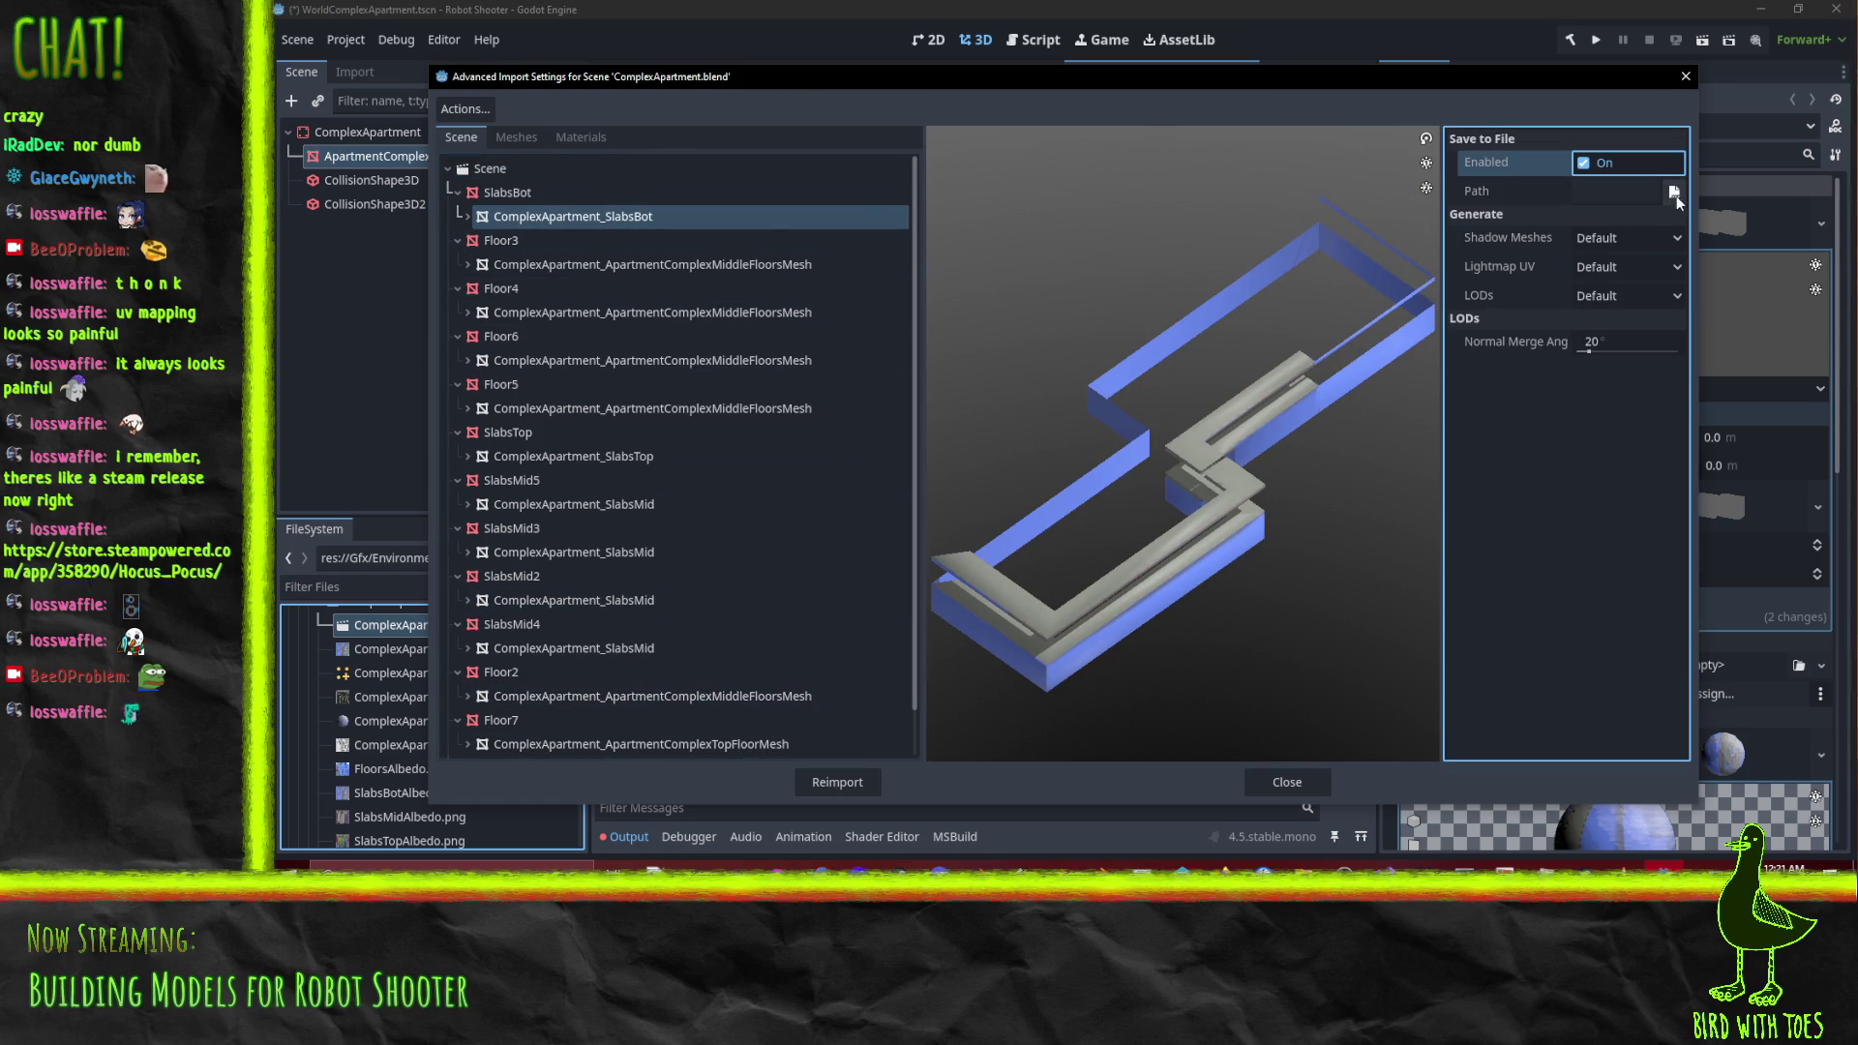
left_click(1674, 193)
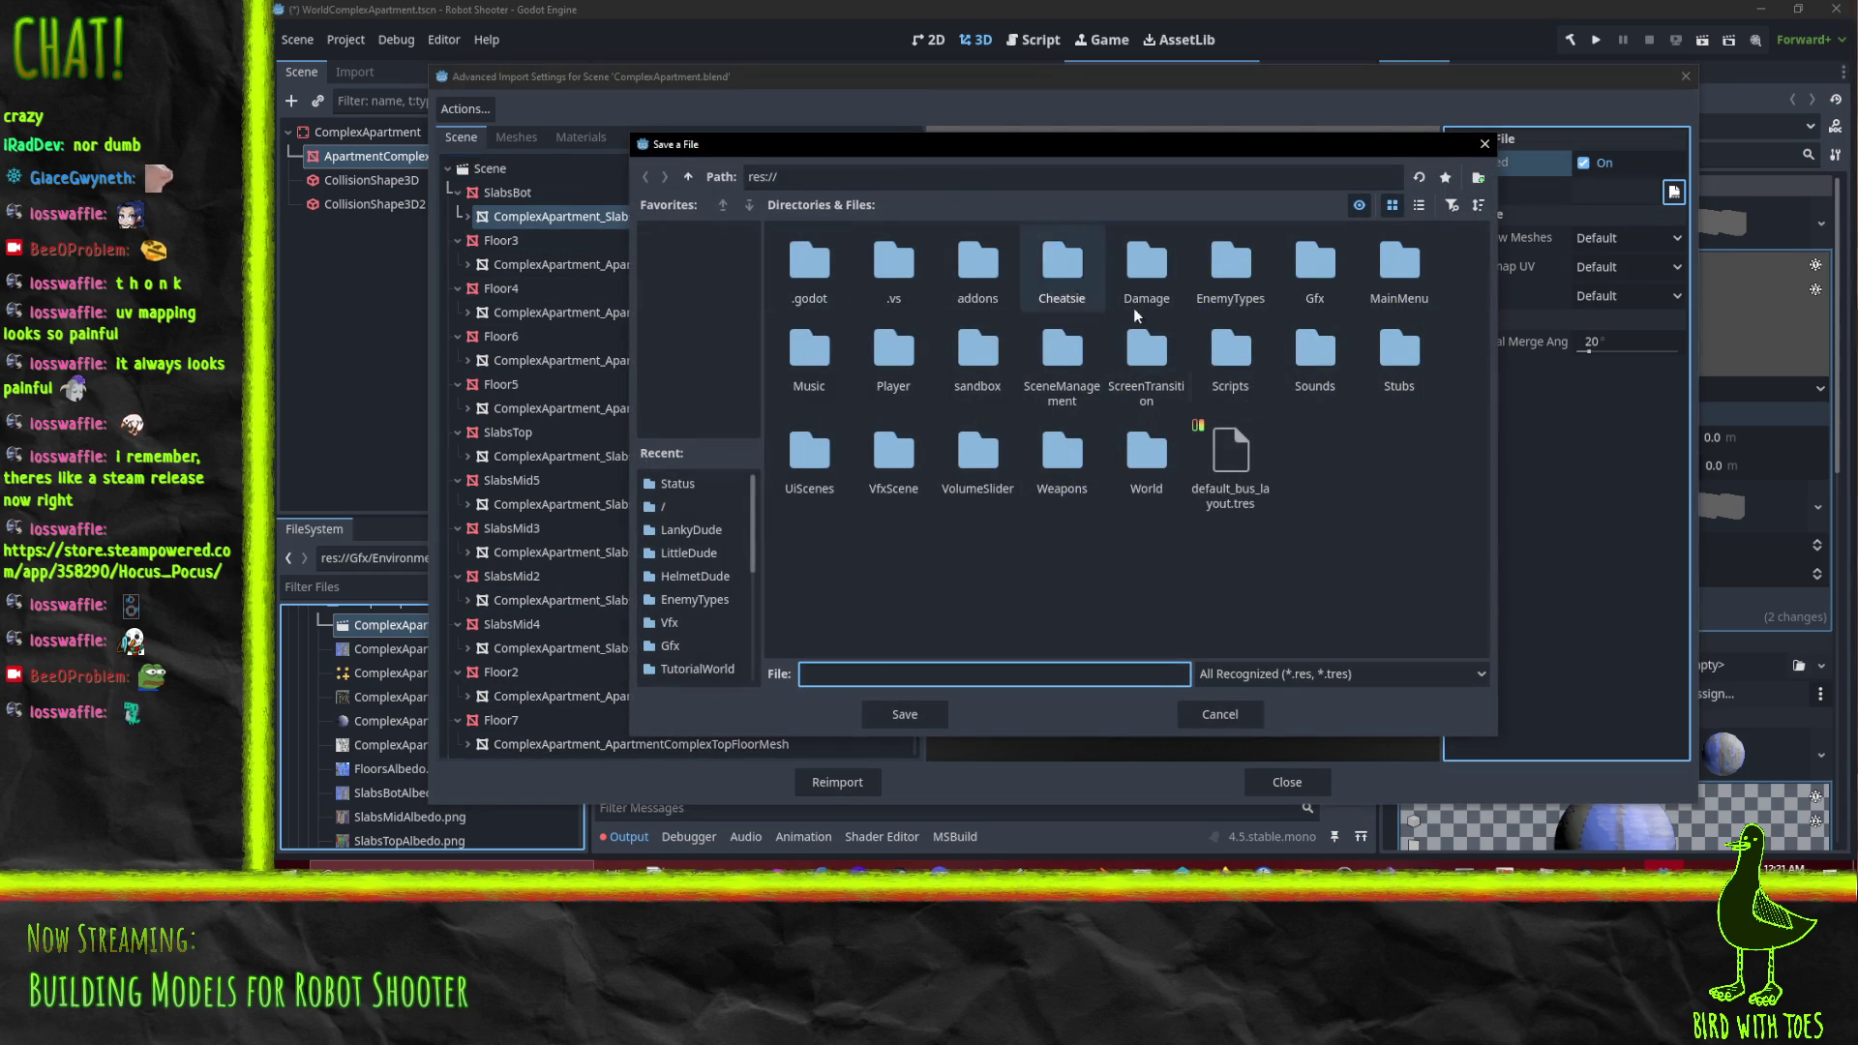
double_click(1333, 263)
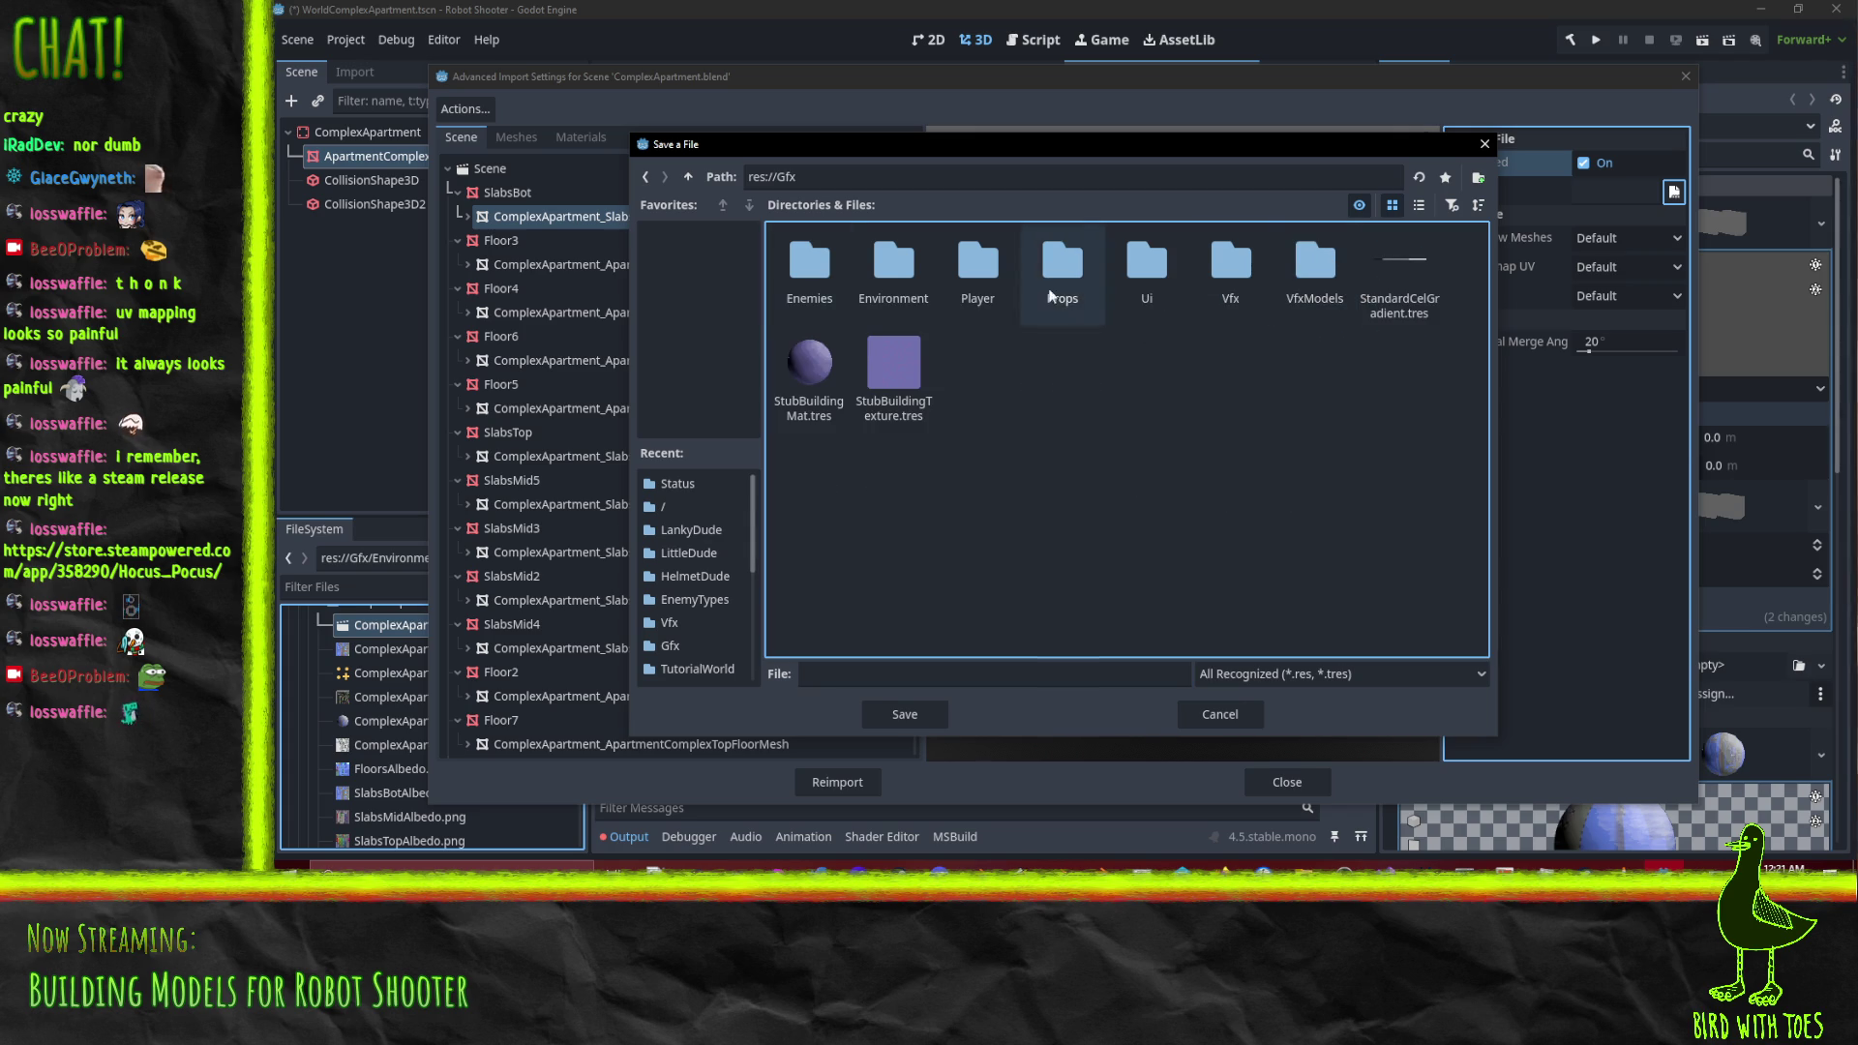
double_click(871, 288)
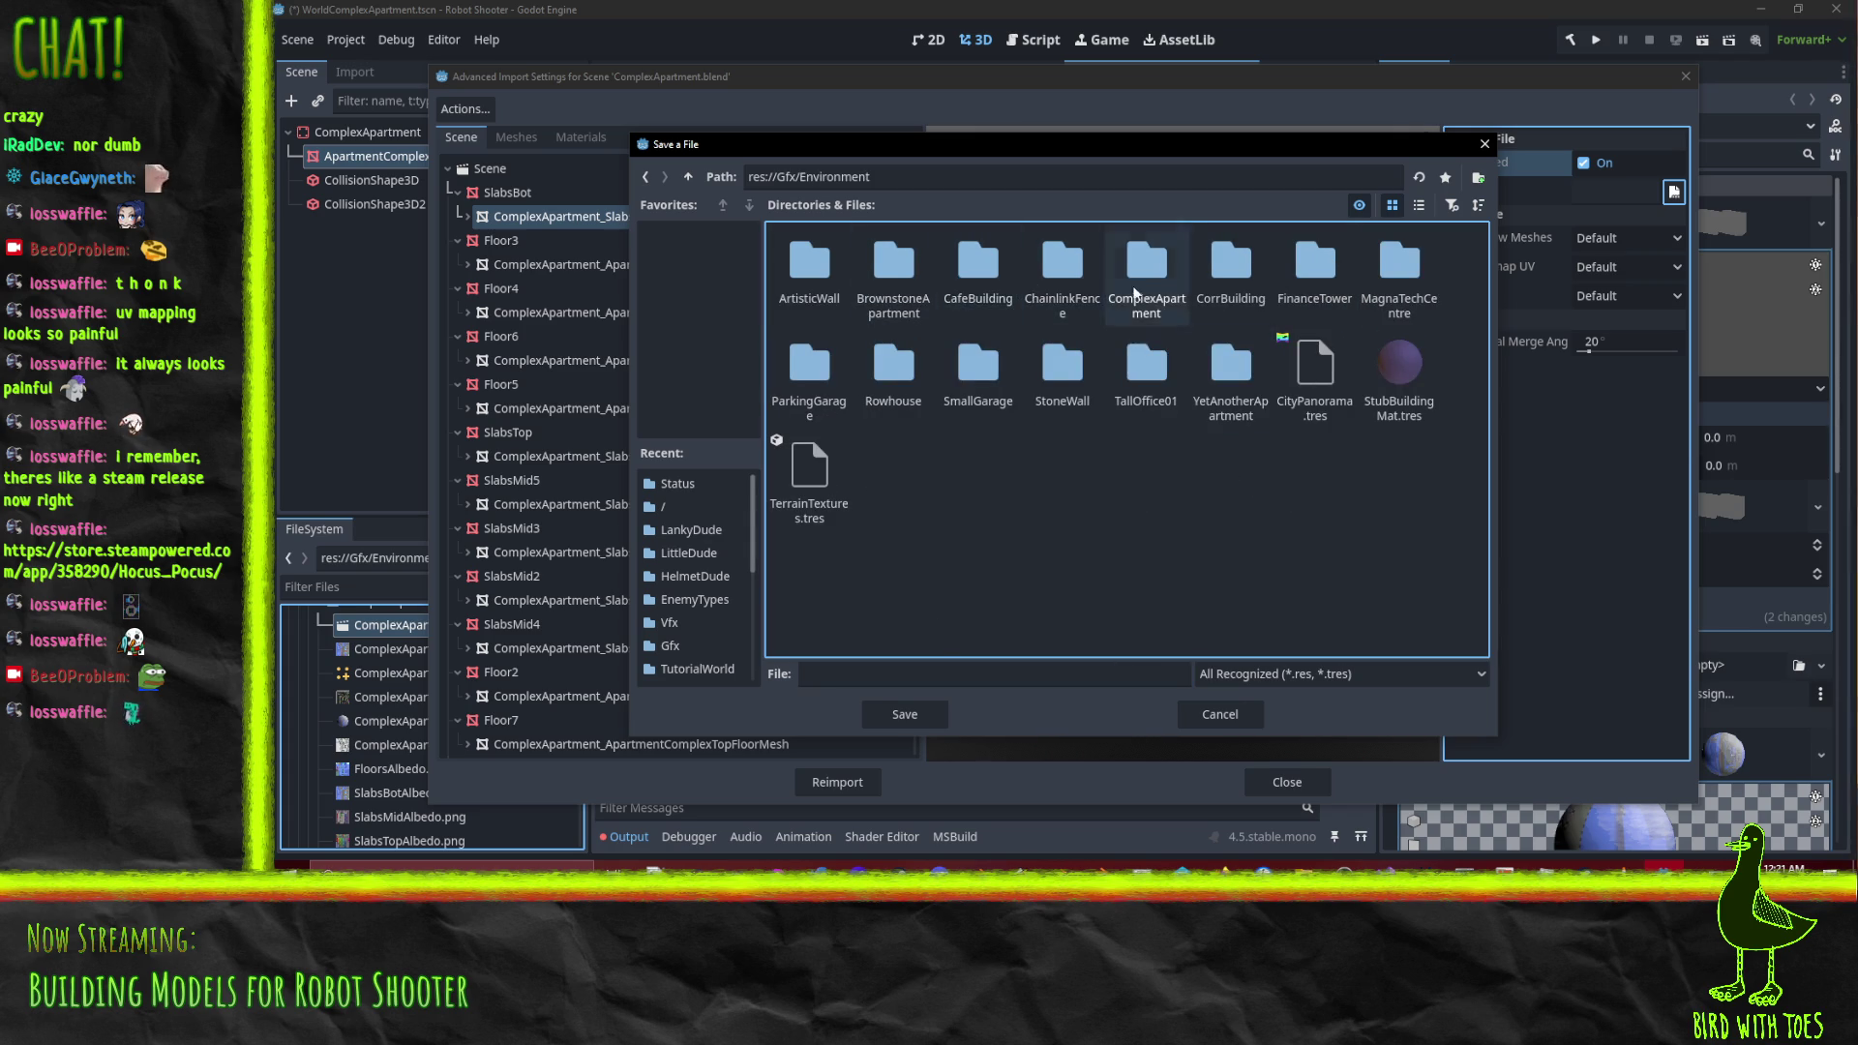
double_click(1141, 286)
left_click(897, 674)
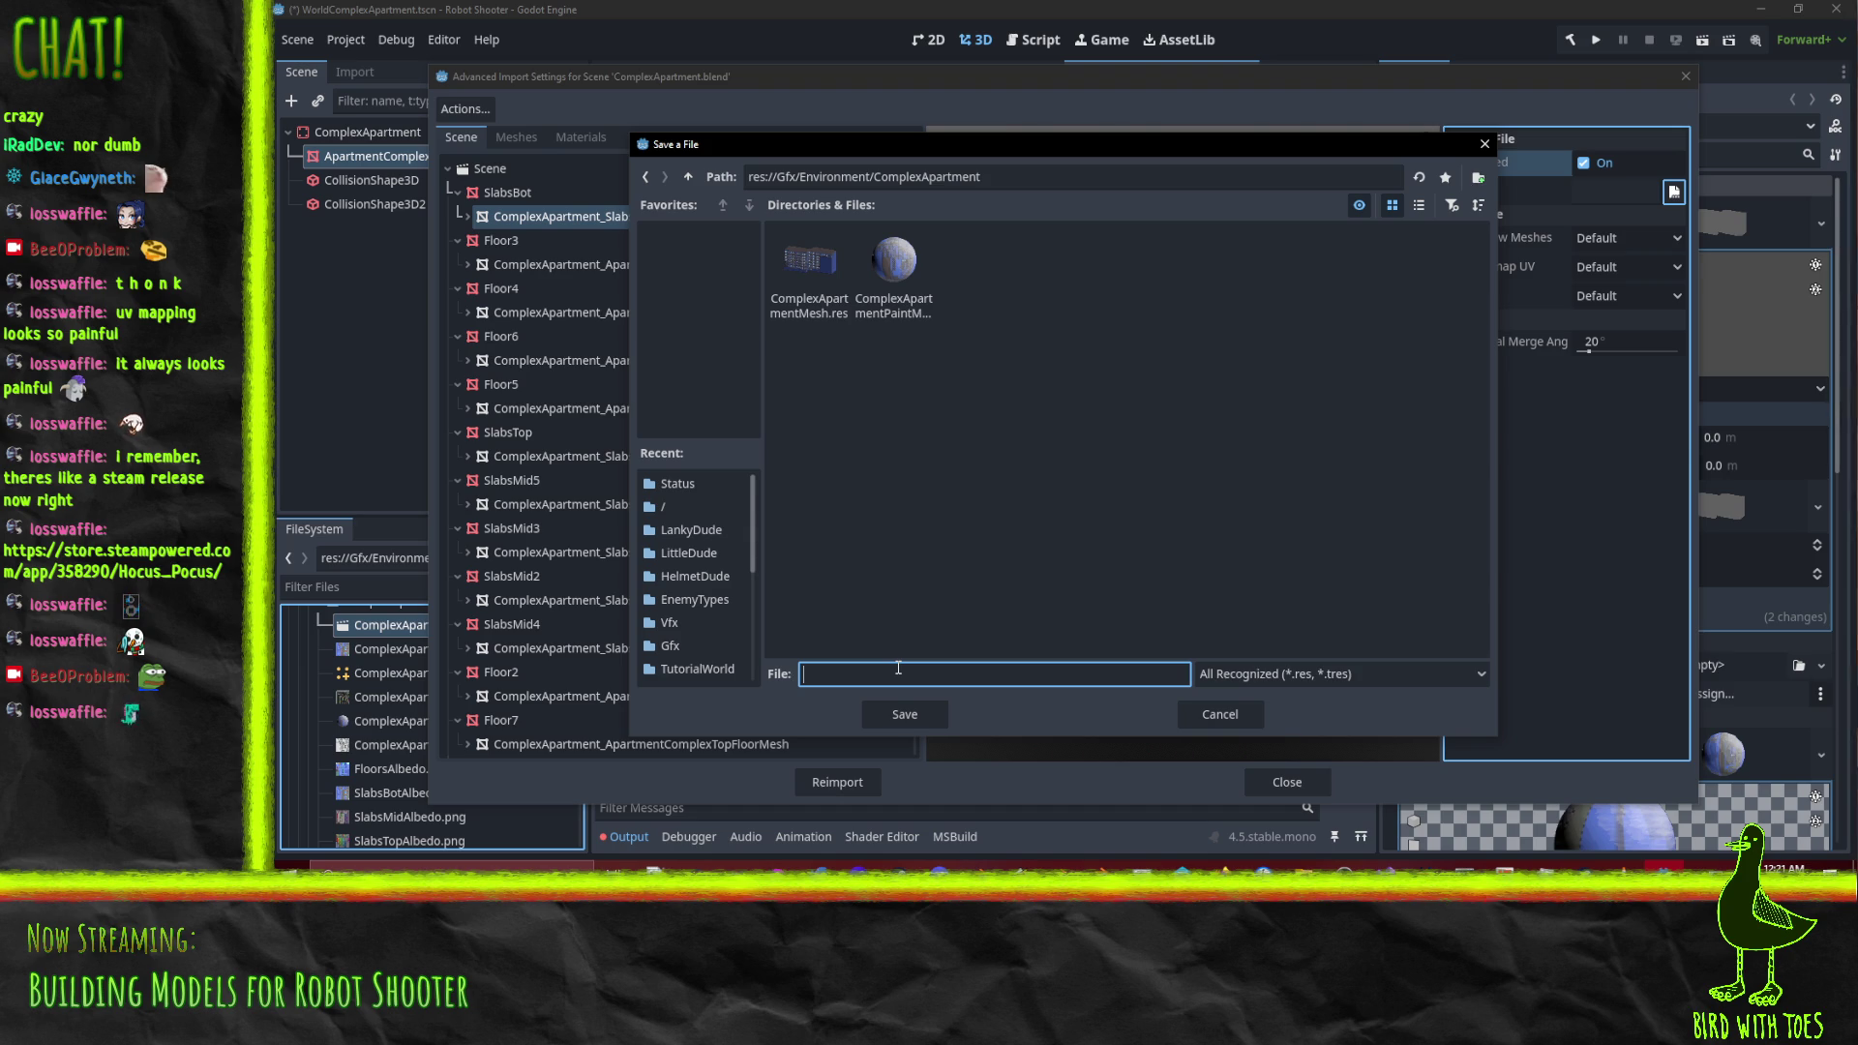
type("SlabsBotMehs")
type("sh")
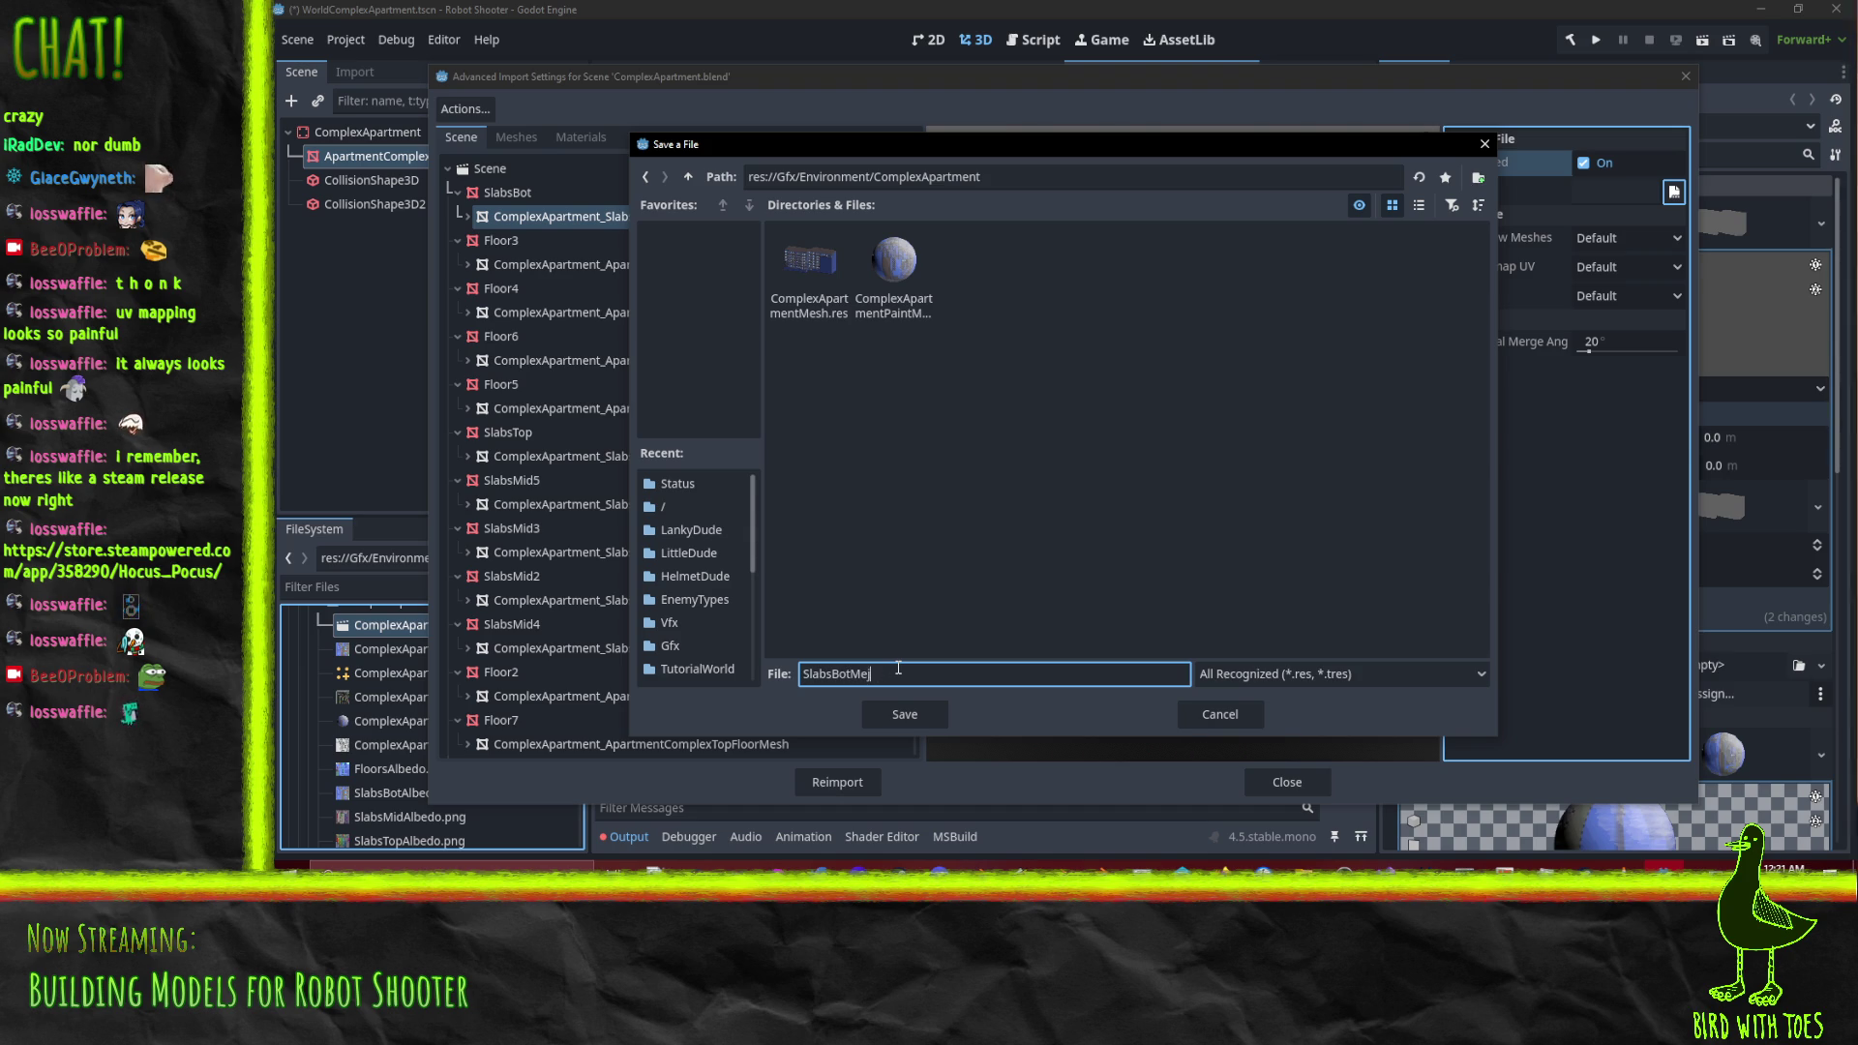
left_click(897, 707)
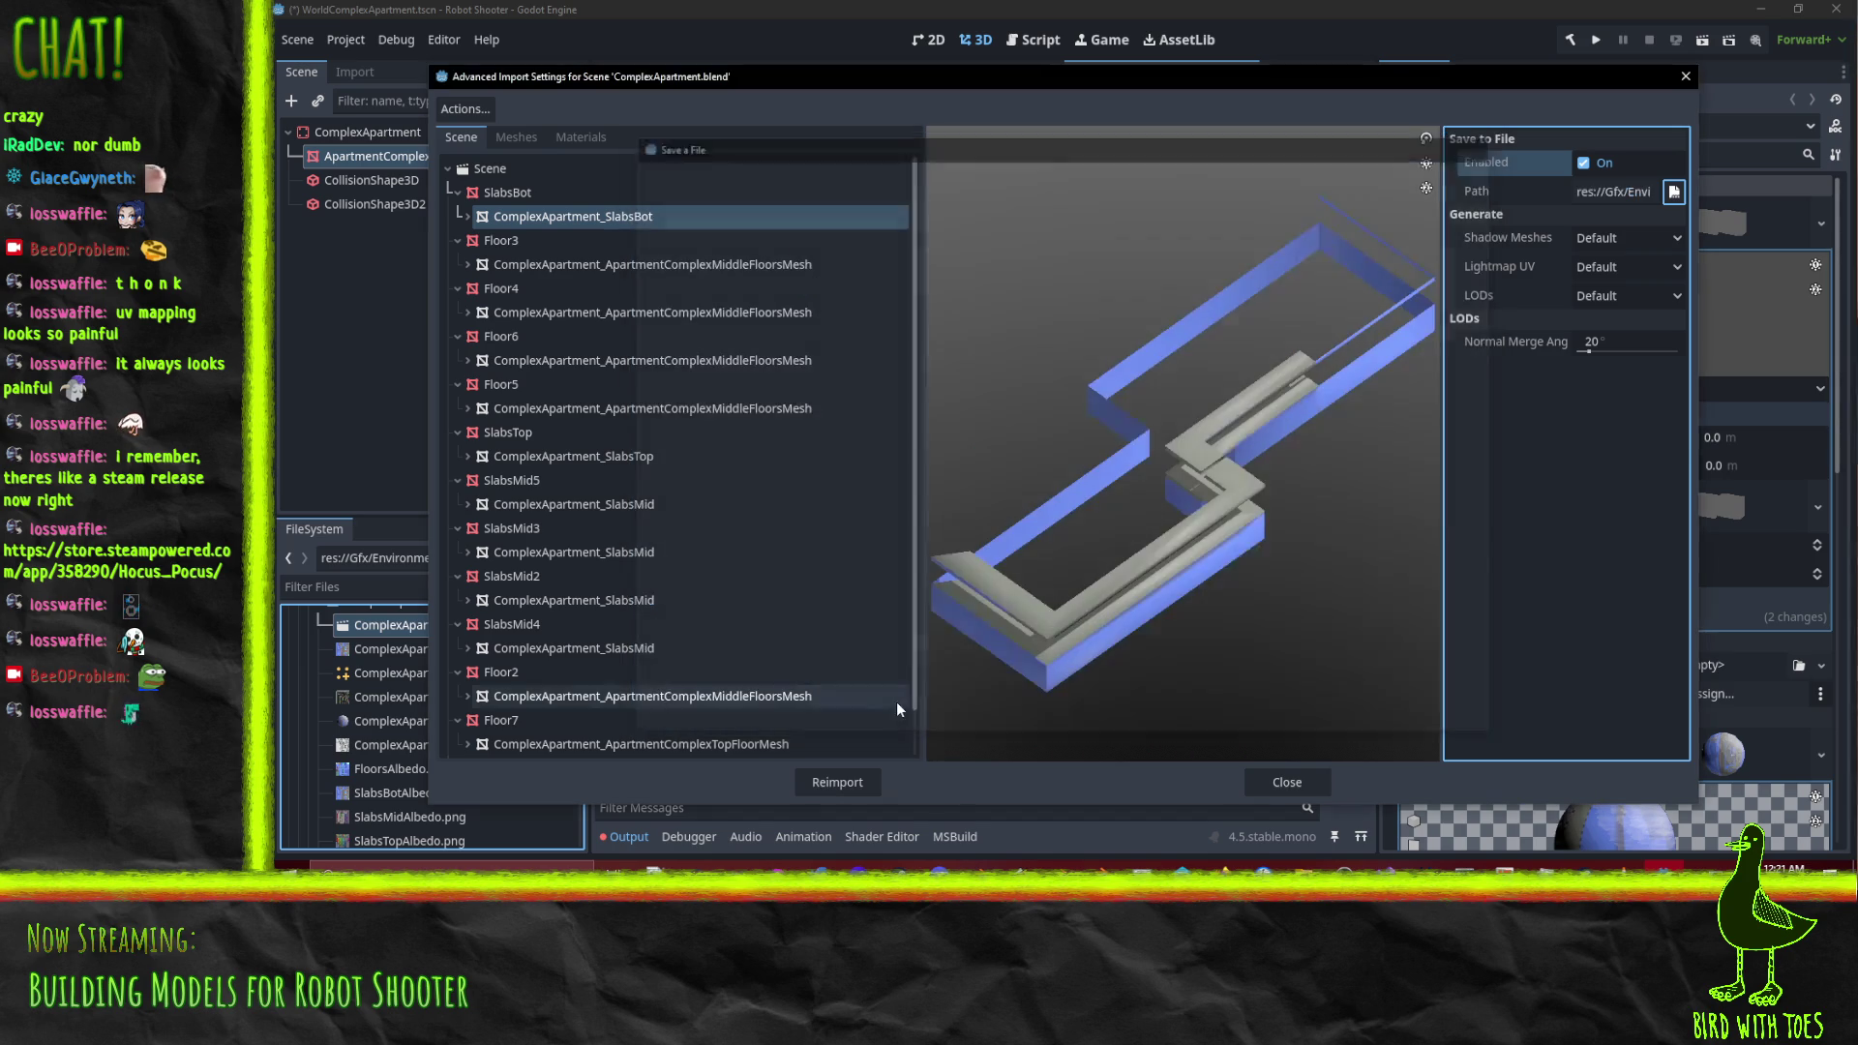
left_click(753, 267)
Enable Save to File for Floor3's middle-floors mesh as FloorsMid in Gfx/Environment/ComplexApartment
left_click(1591, 162)
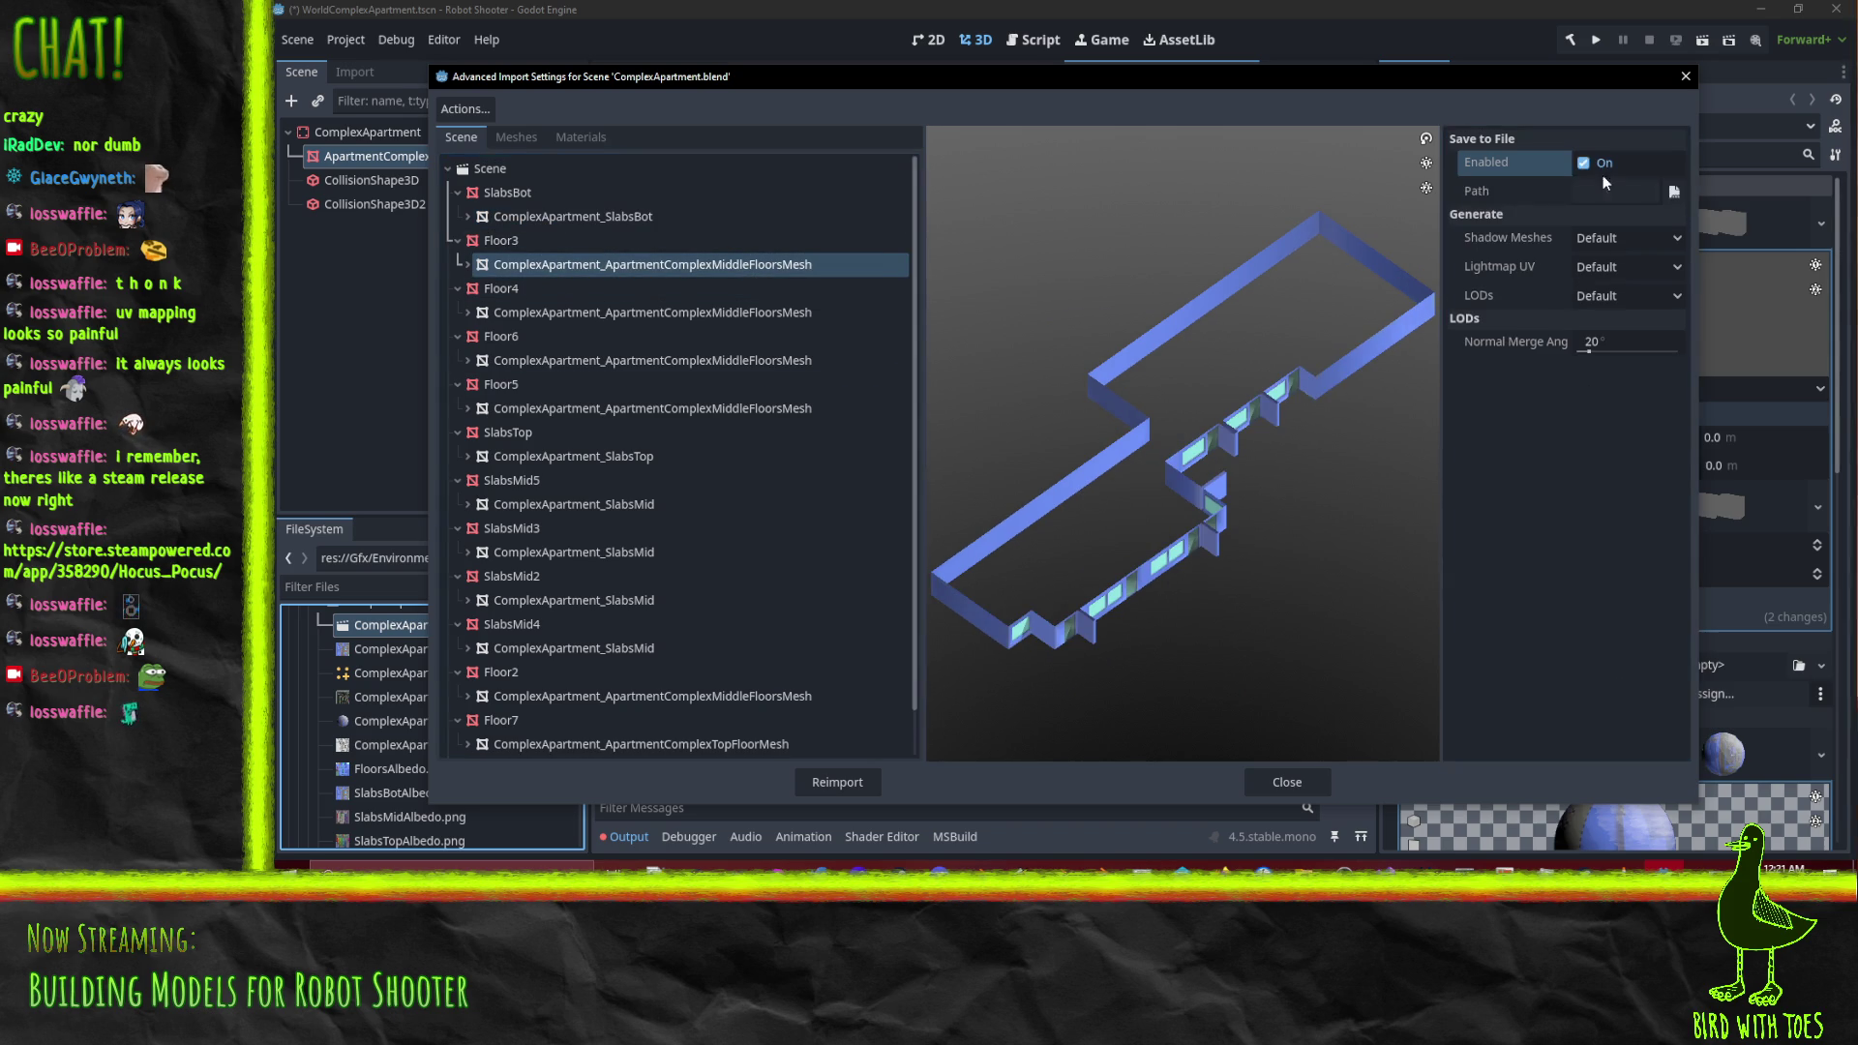
left_click(1674, 191)
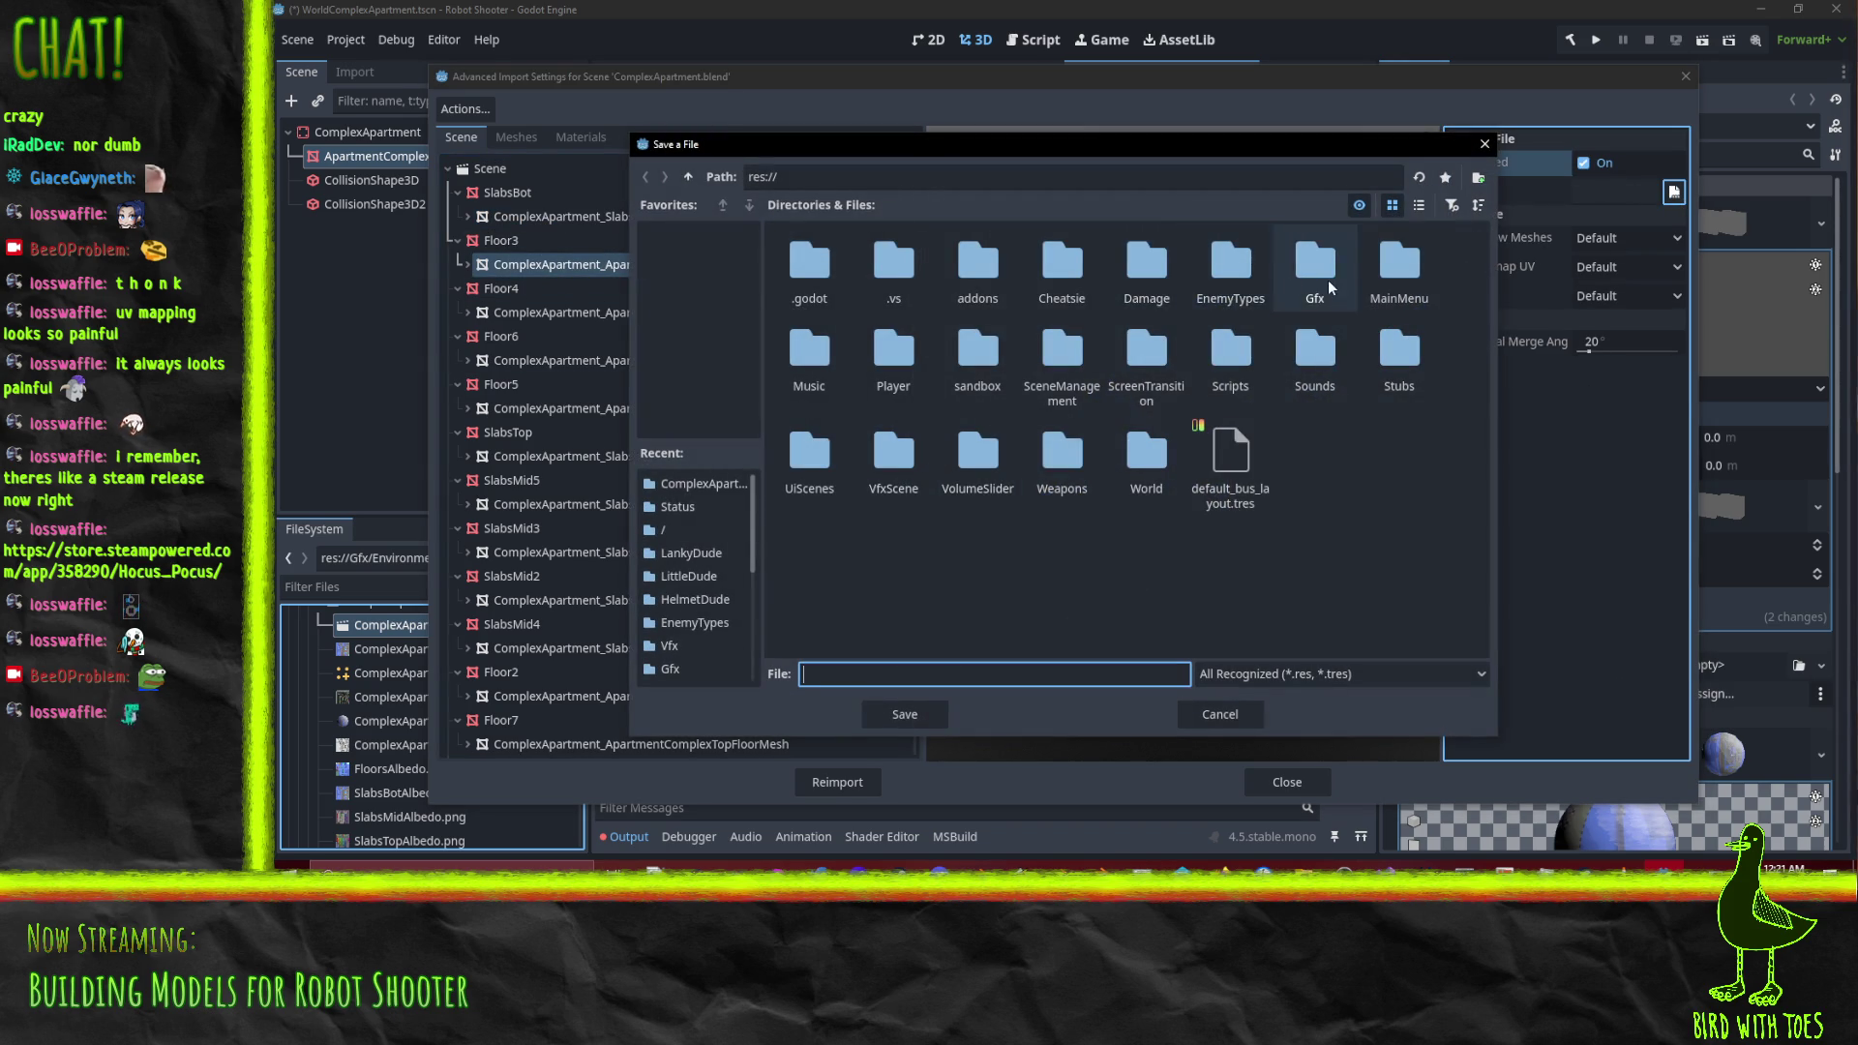
double_click(1326, 281)
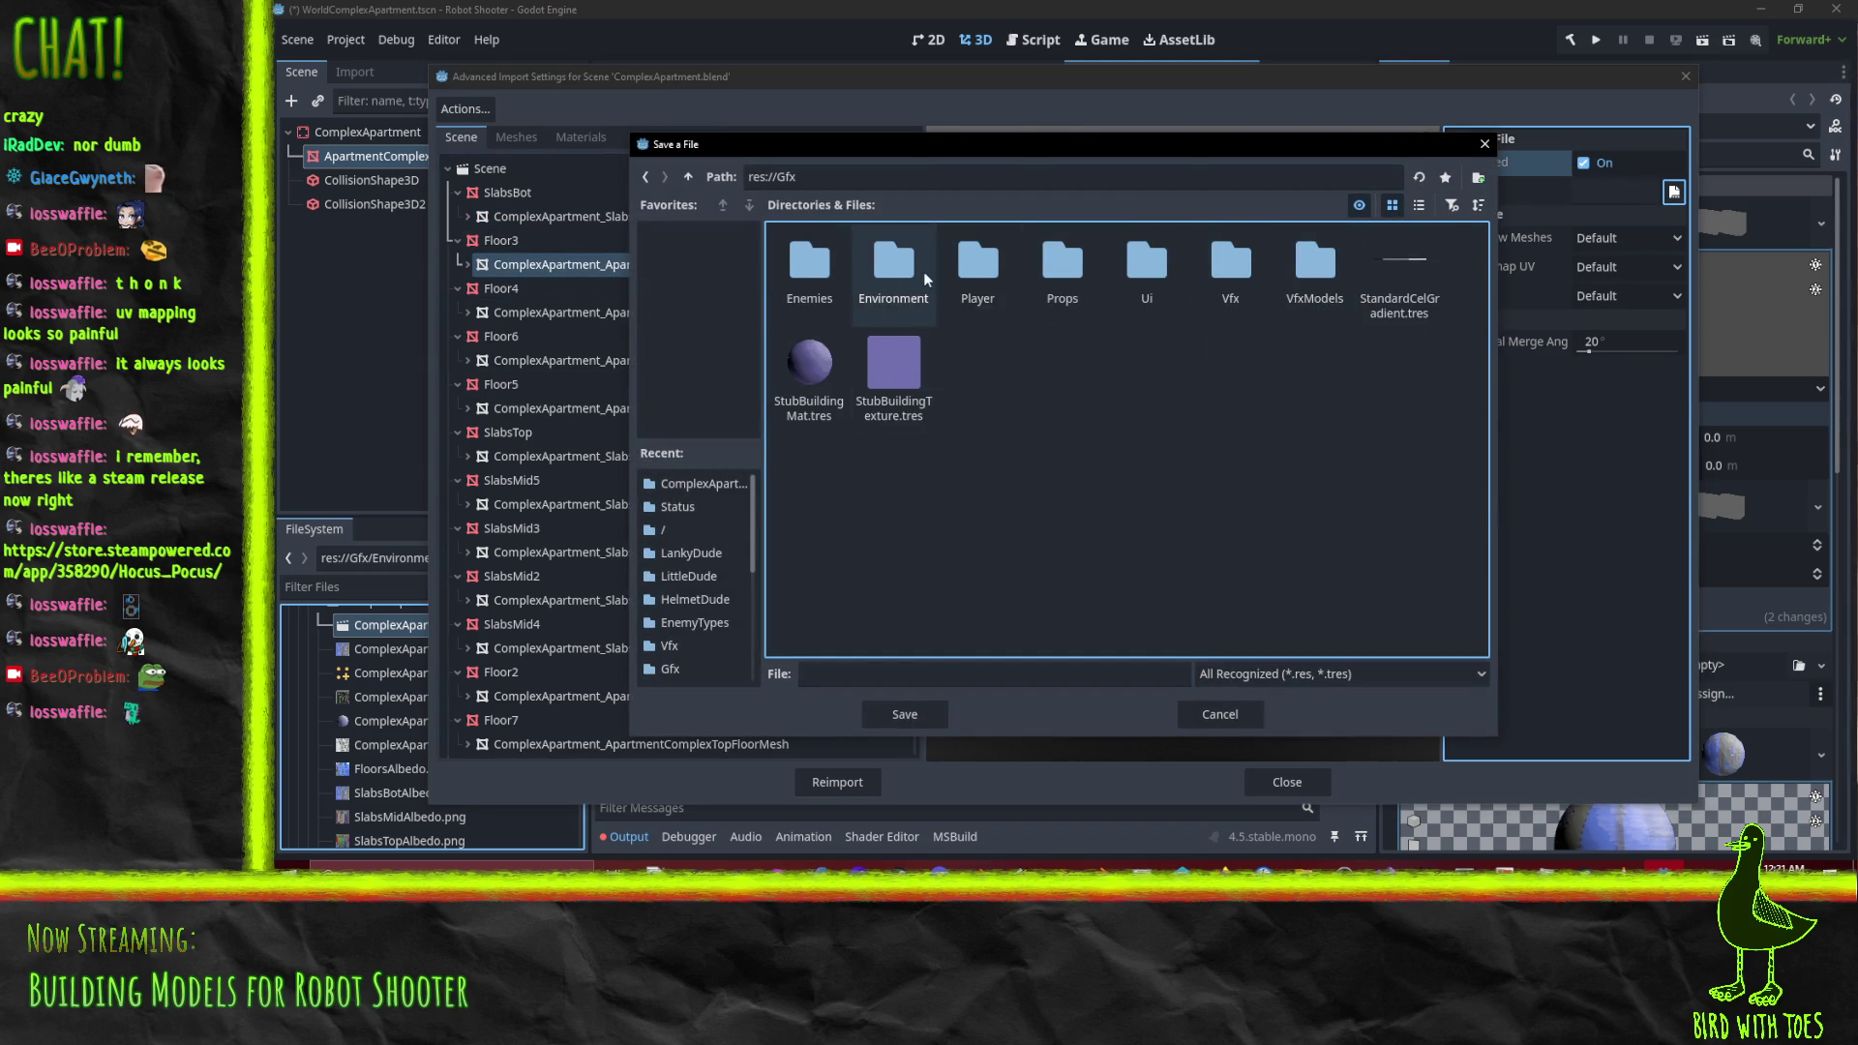
double_click(915, 269)
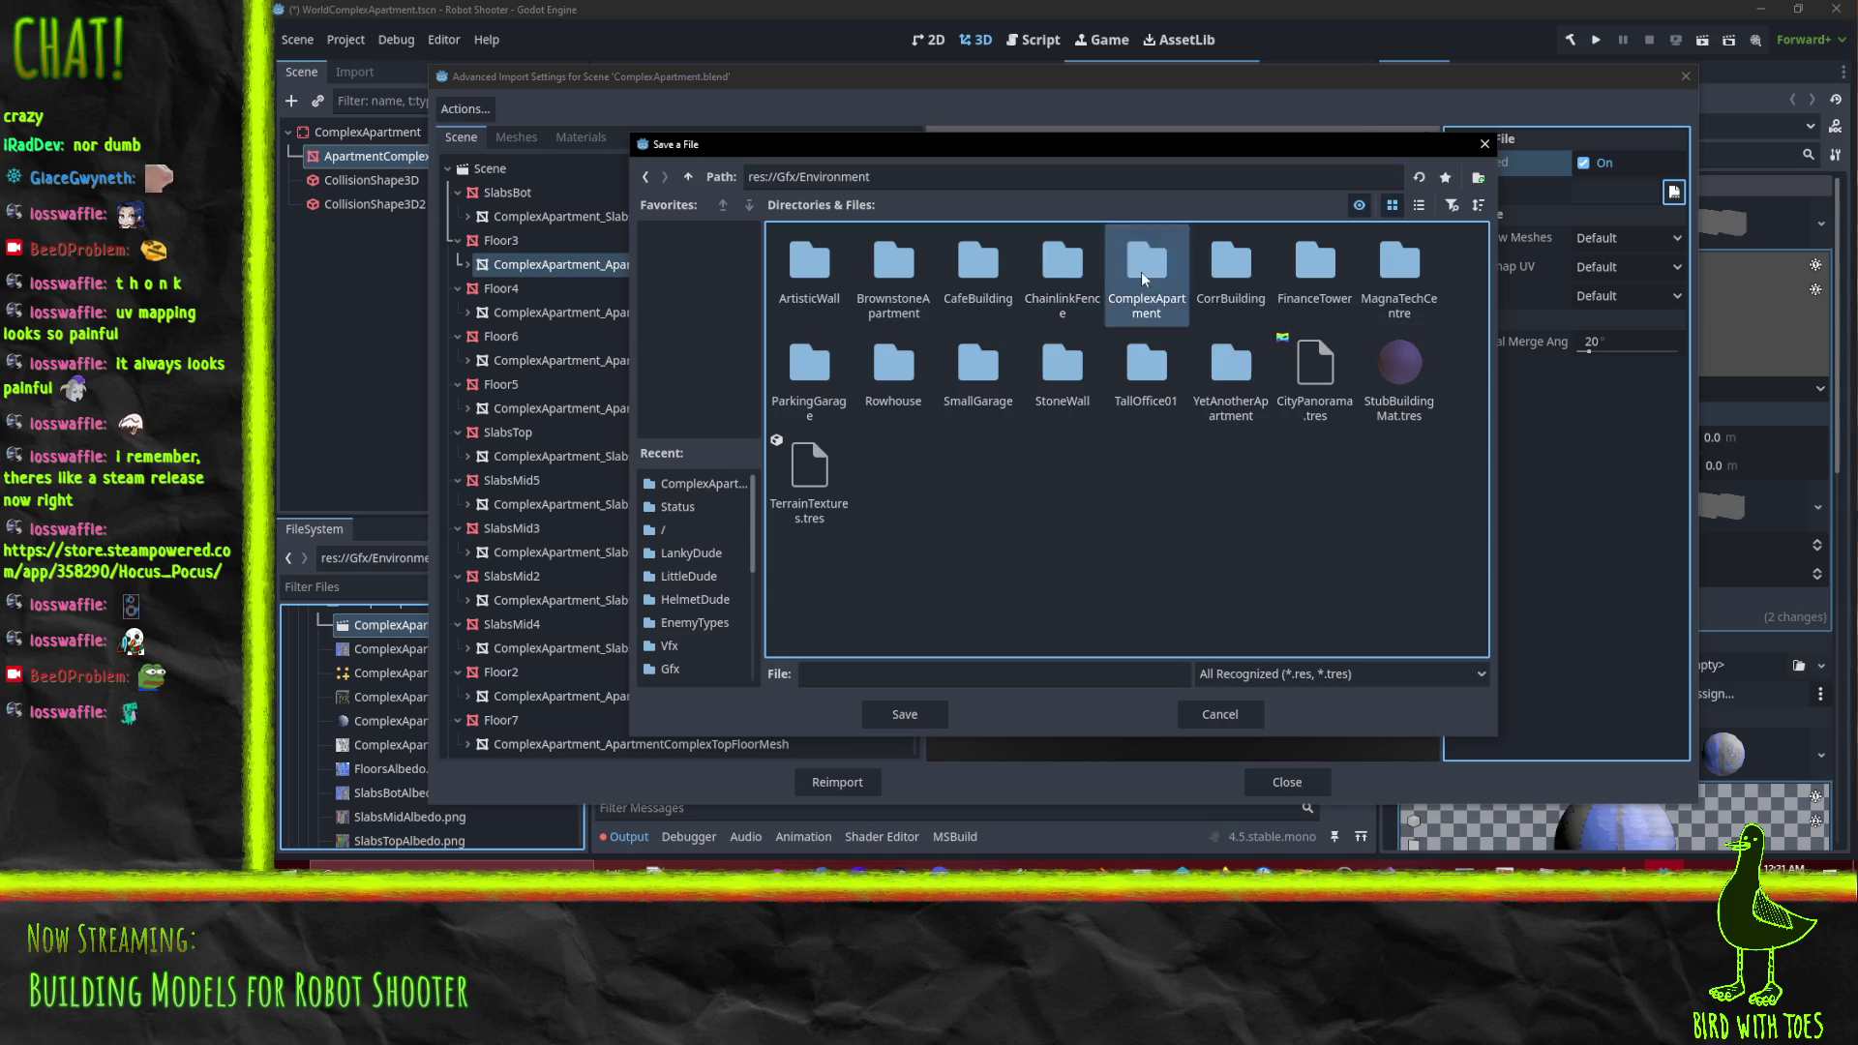
double_click(1142, 271)
left_click(938, 667)
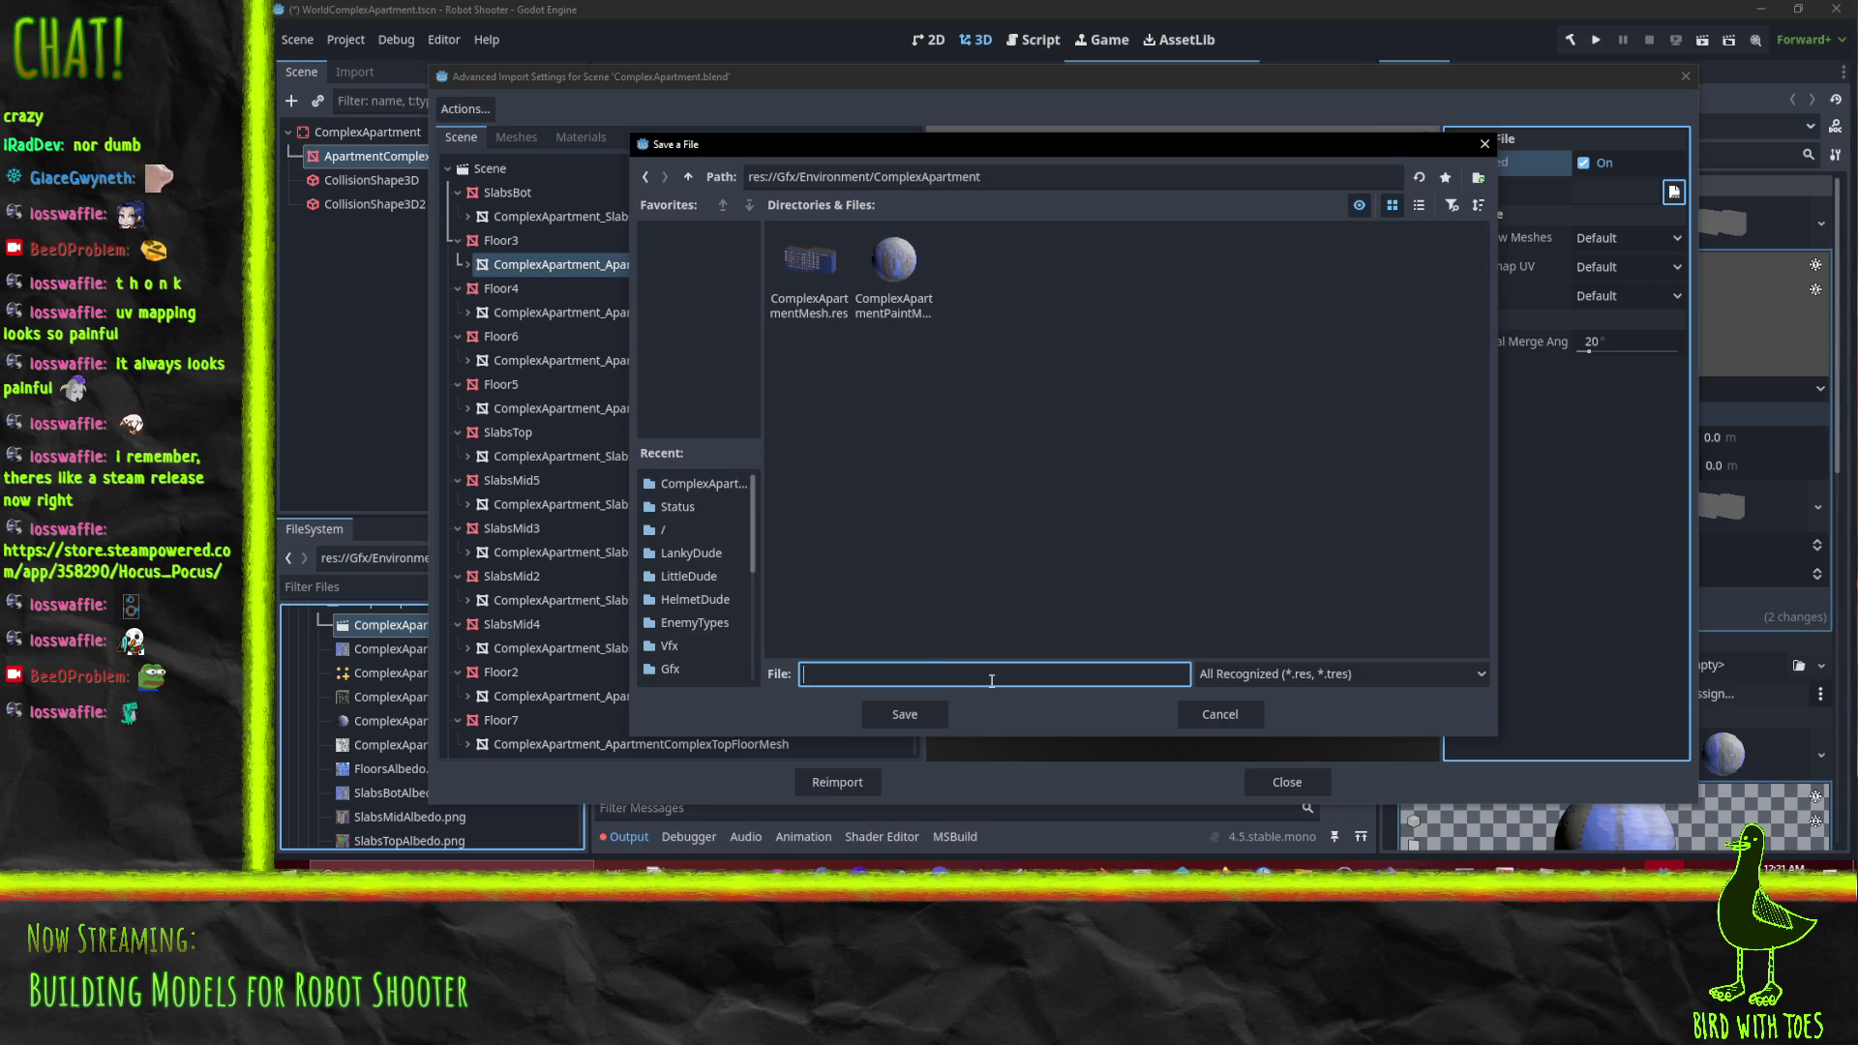
type("FloorsMidMesh")
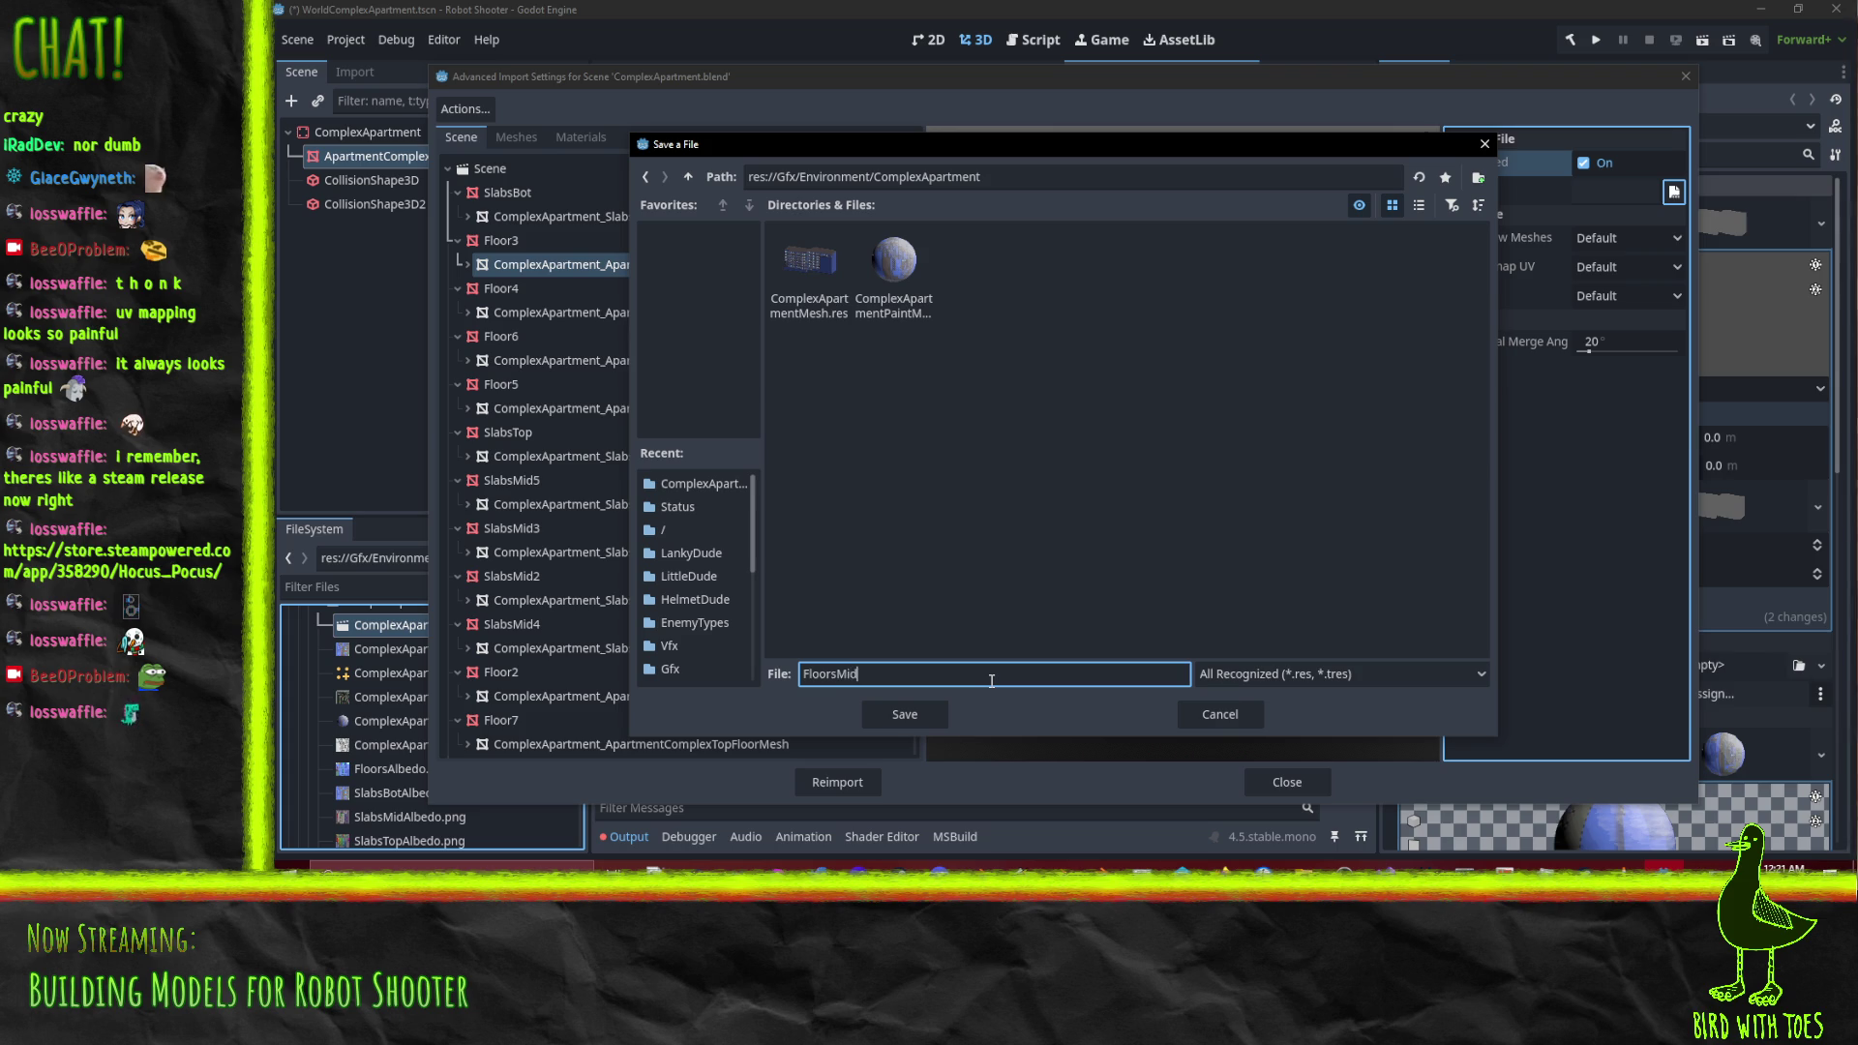
key("Return")
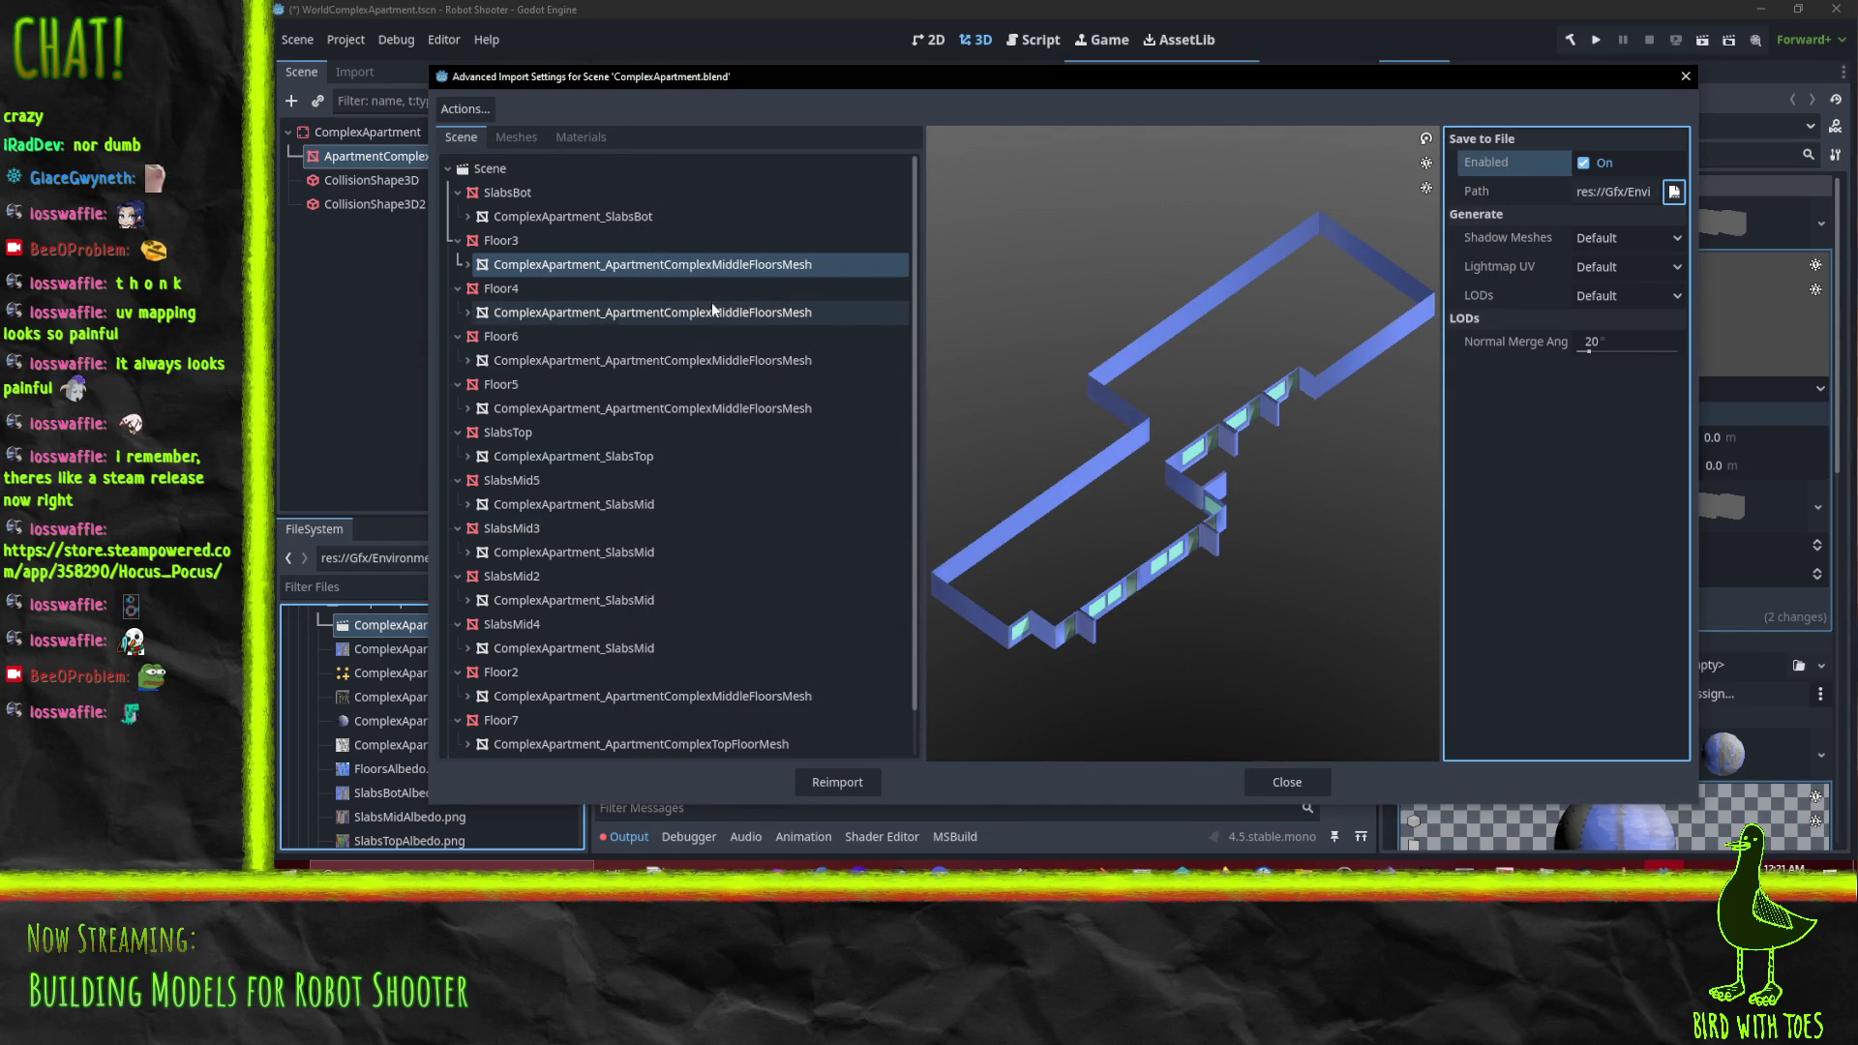
left_click(650, 458)
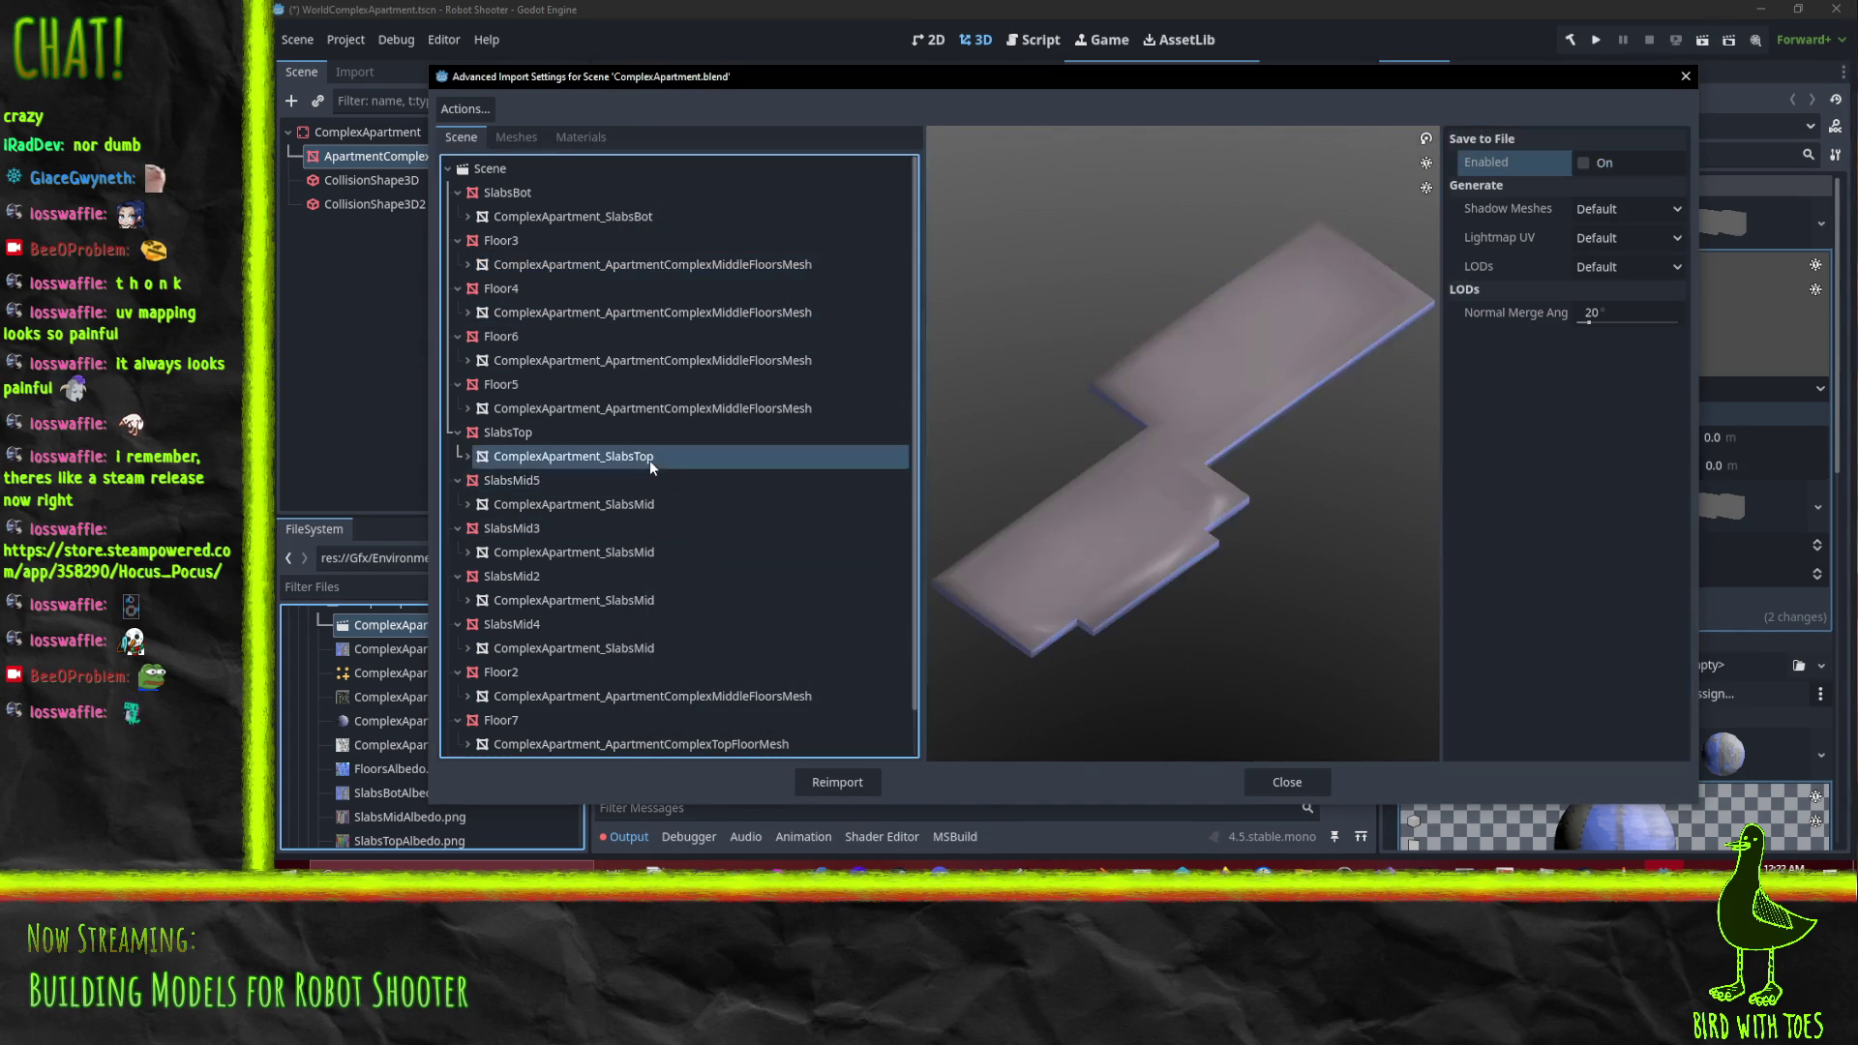
Enable Save to File for the SlabsTop mesh as SlabsTopMesh in Gfx/Environment/ComplexApartment
left_click(1590, 160)
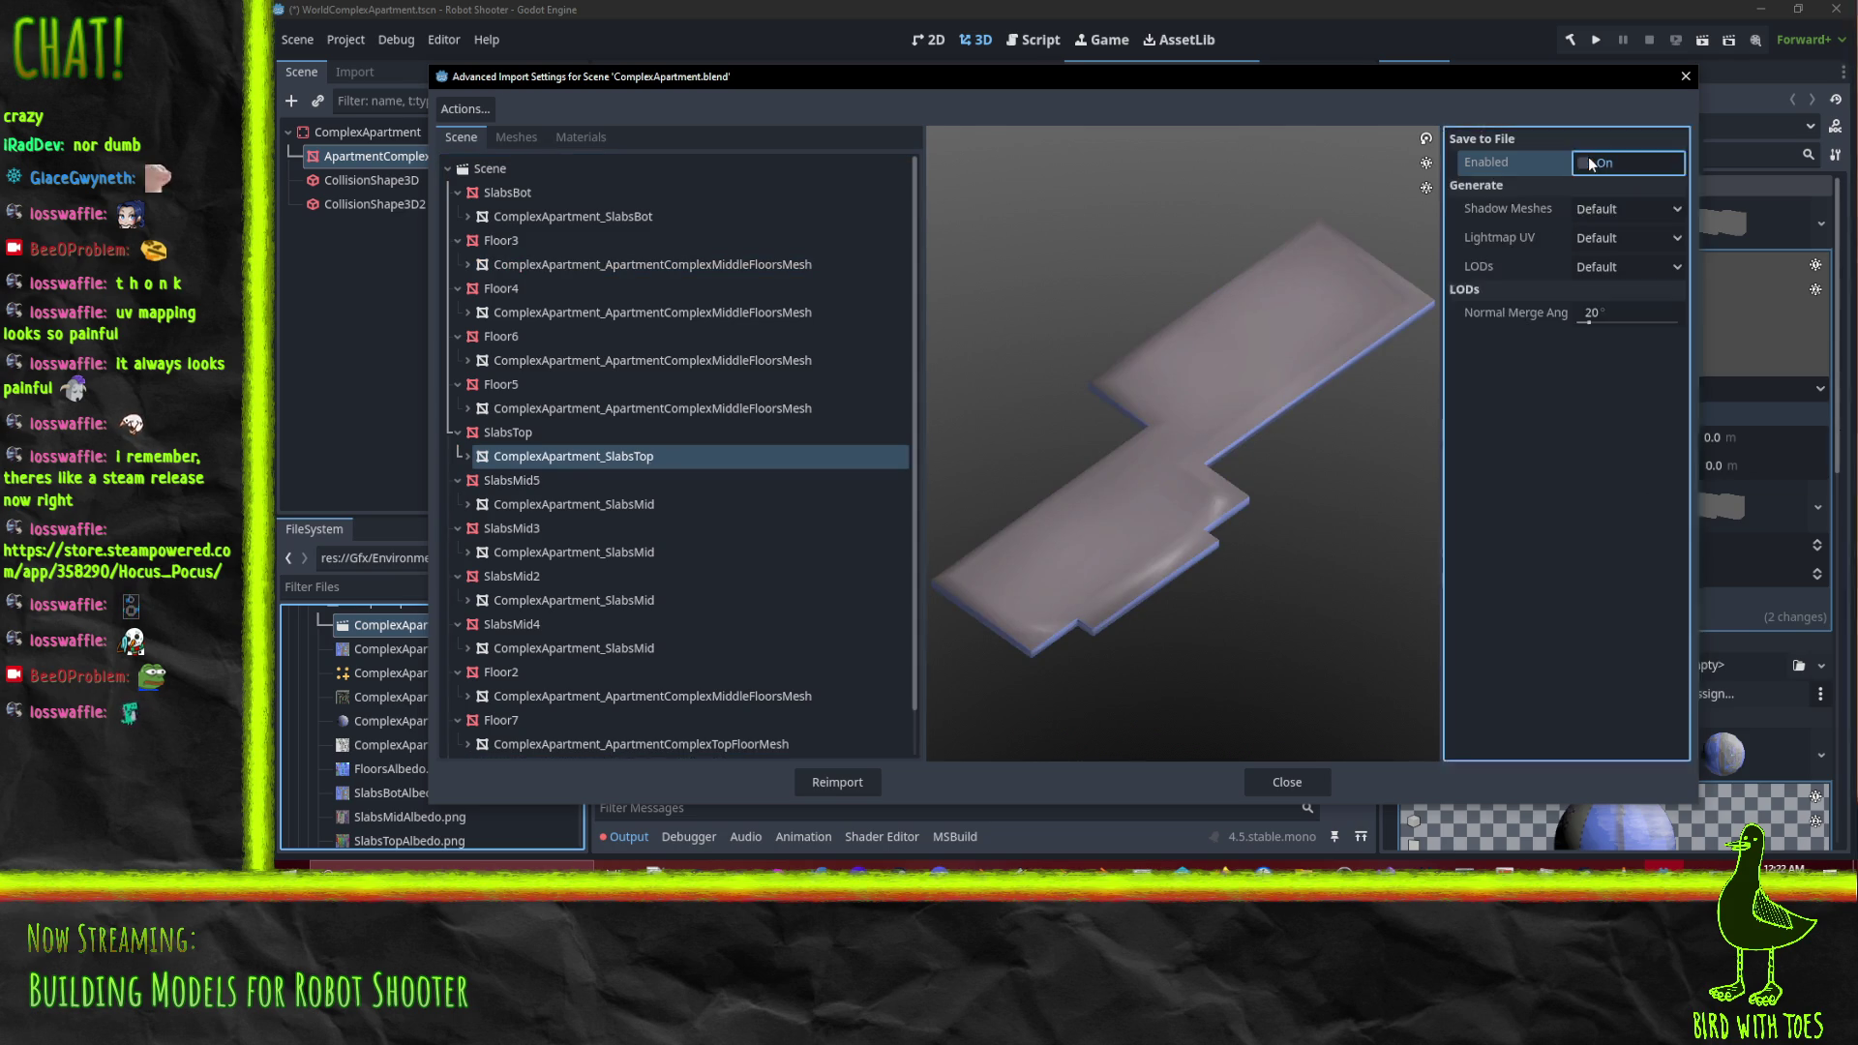
left_click(1666, 200)
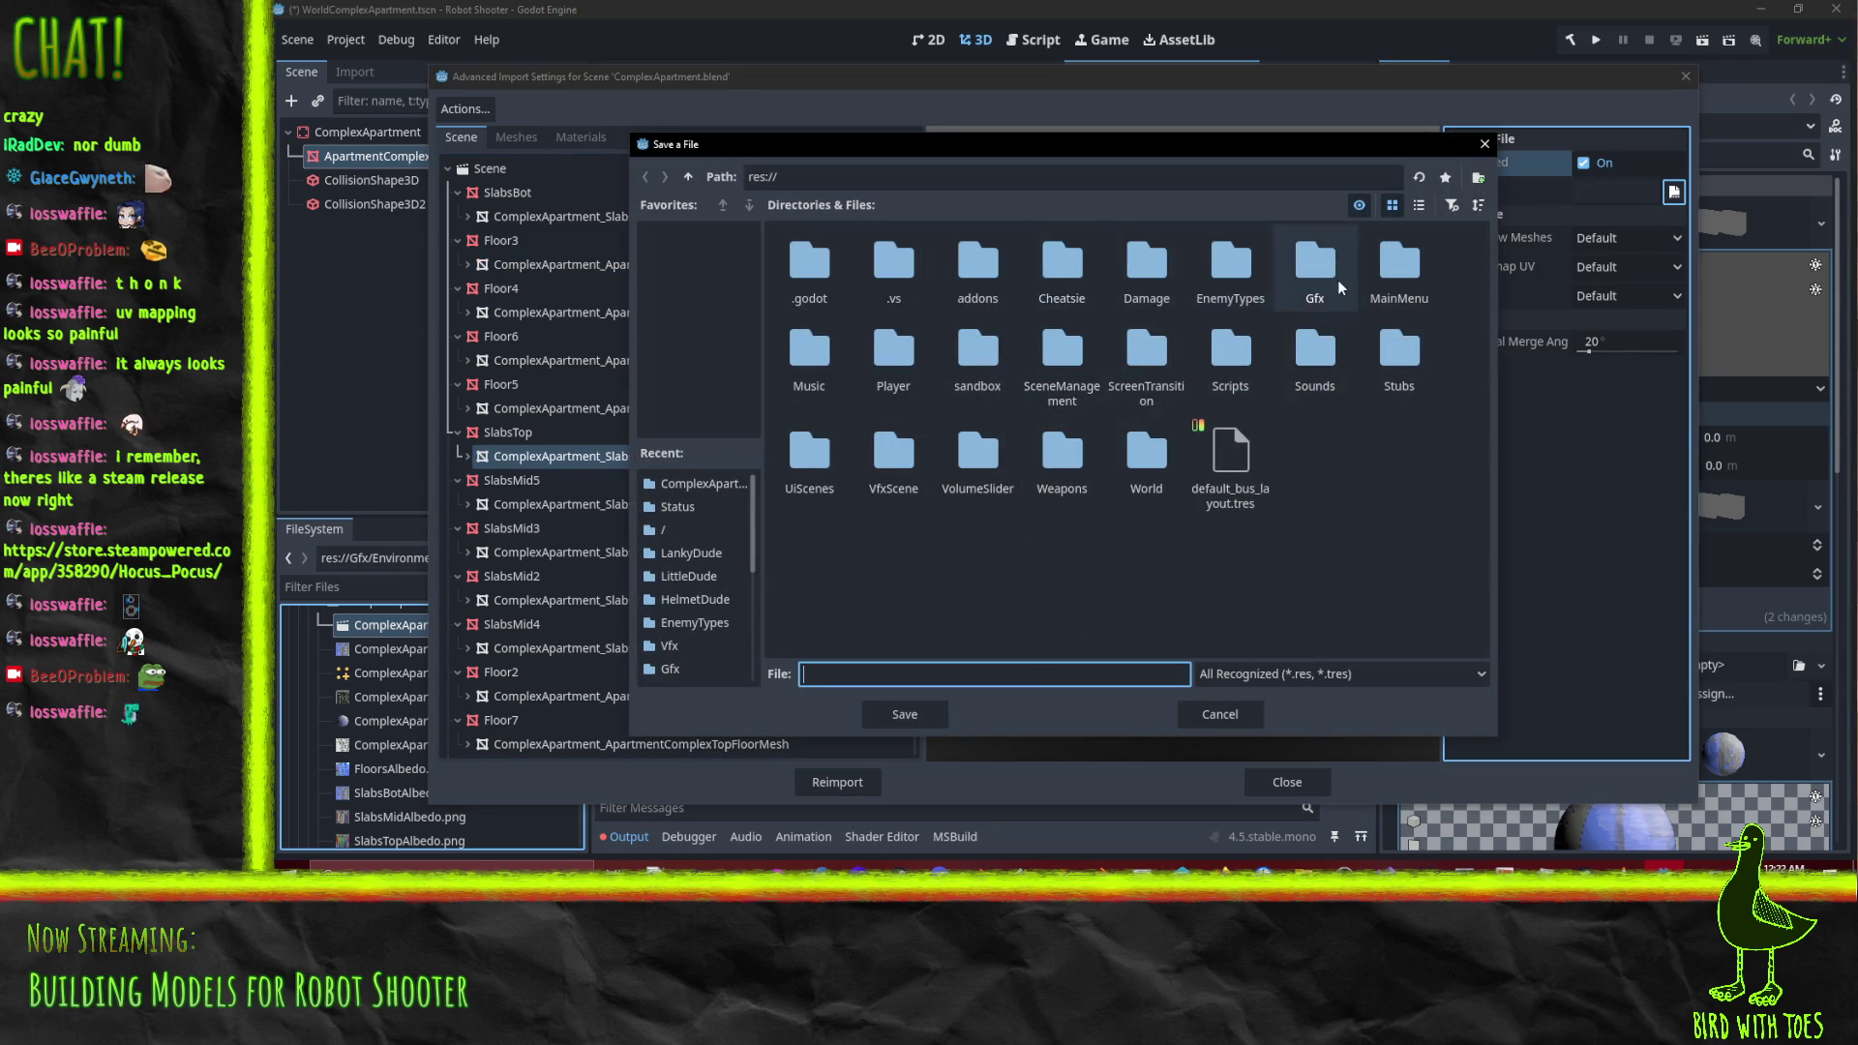
left_click(1317, 278)
double_click(1314, 276)
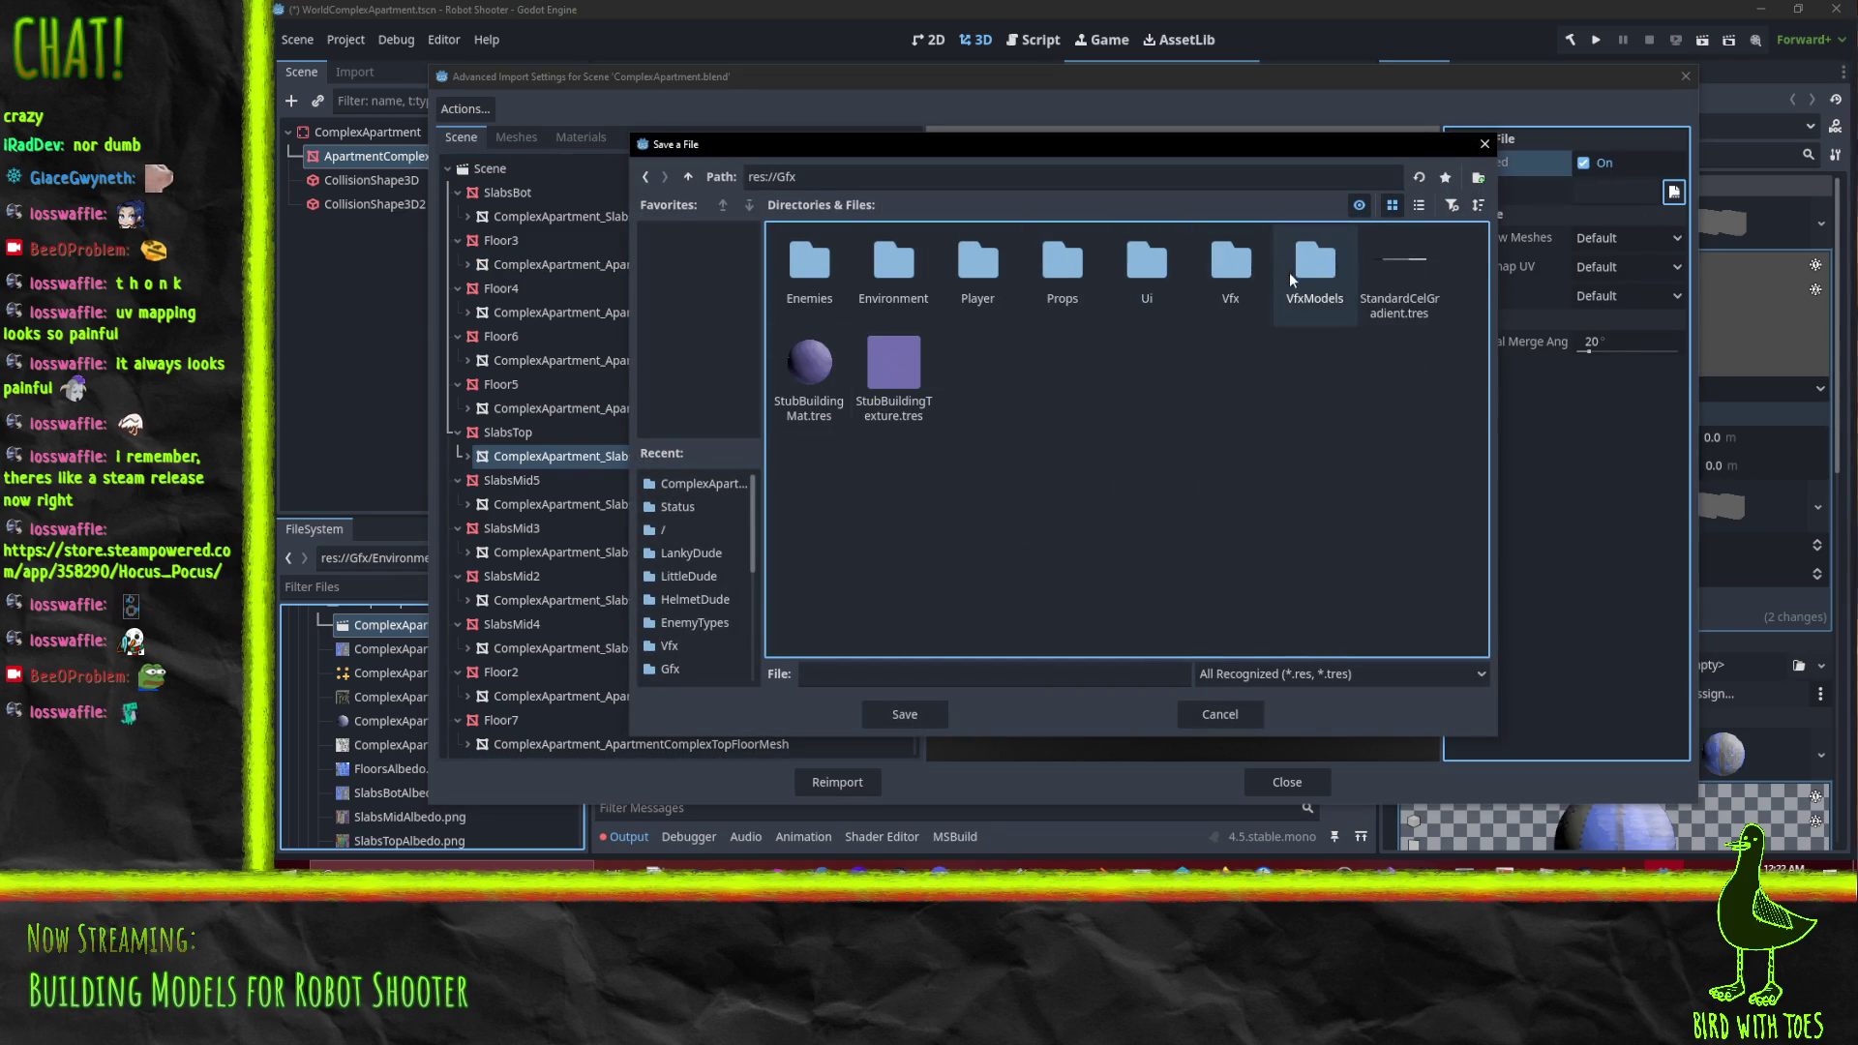
double_click(893, 262)
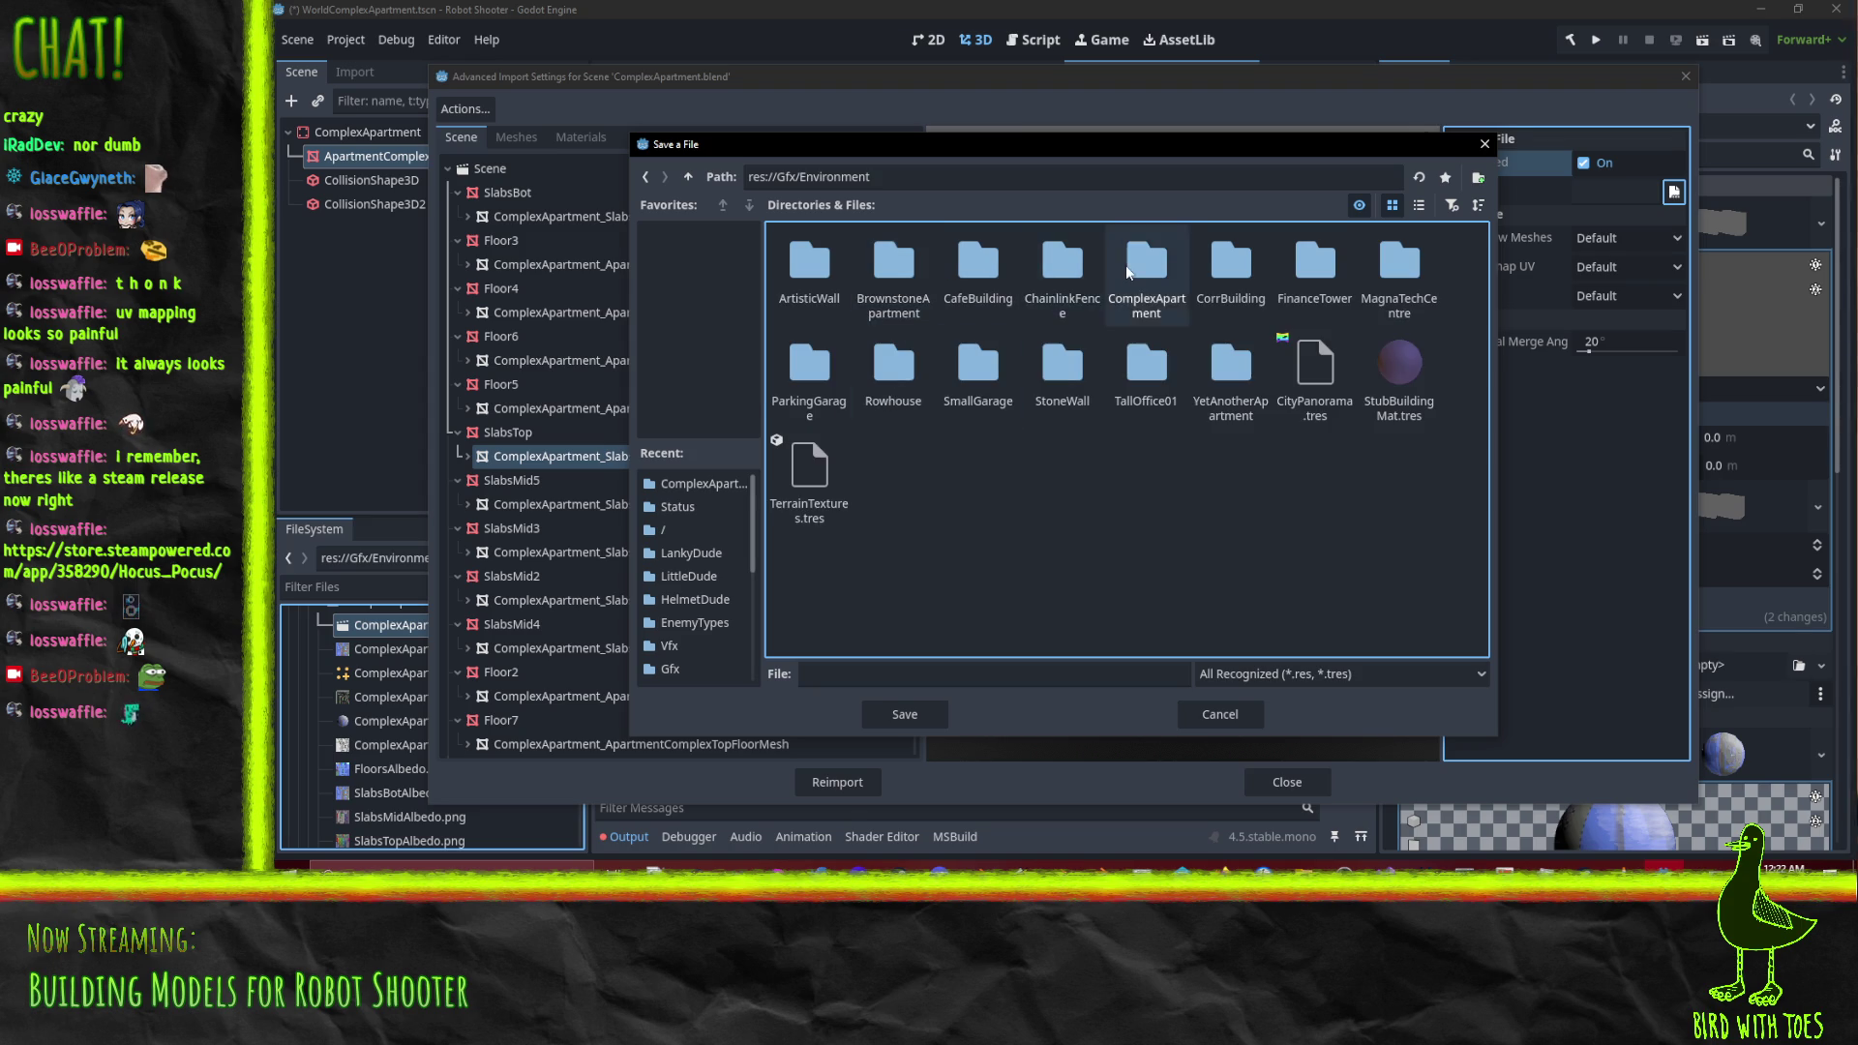
double_click(1124, 266)
left_click(883, 674)
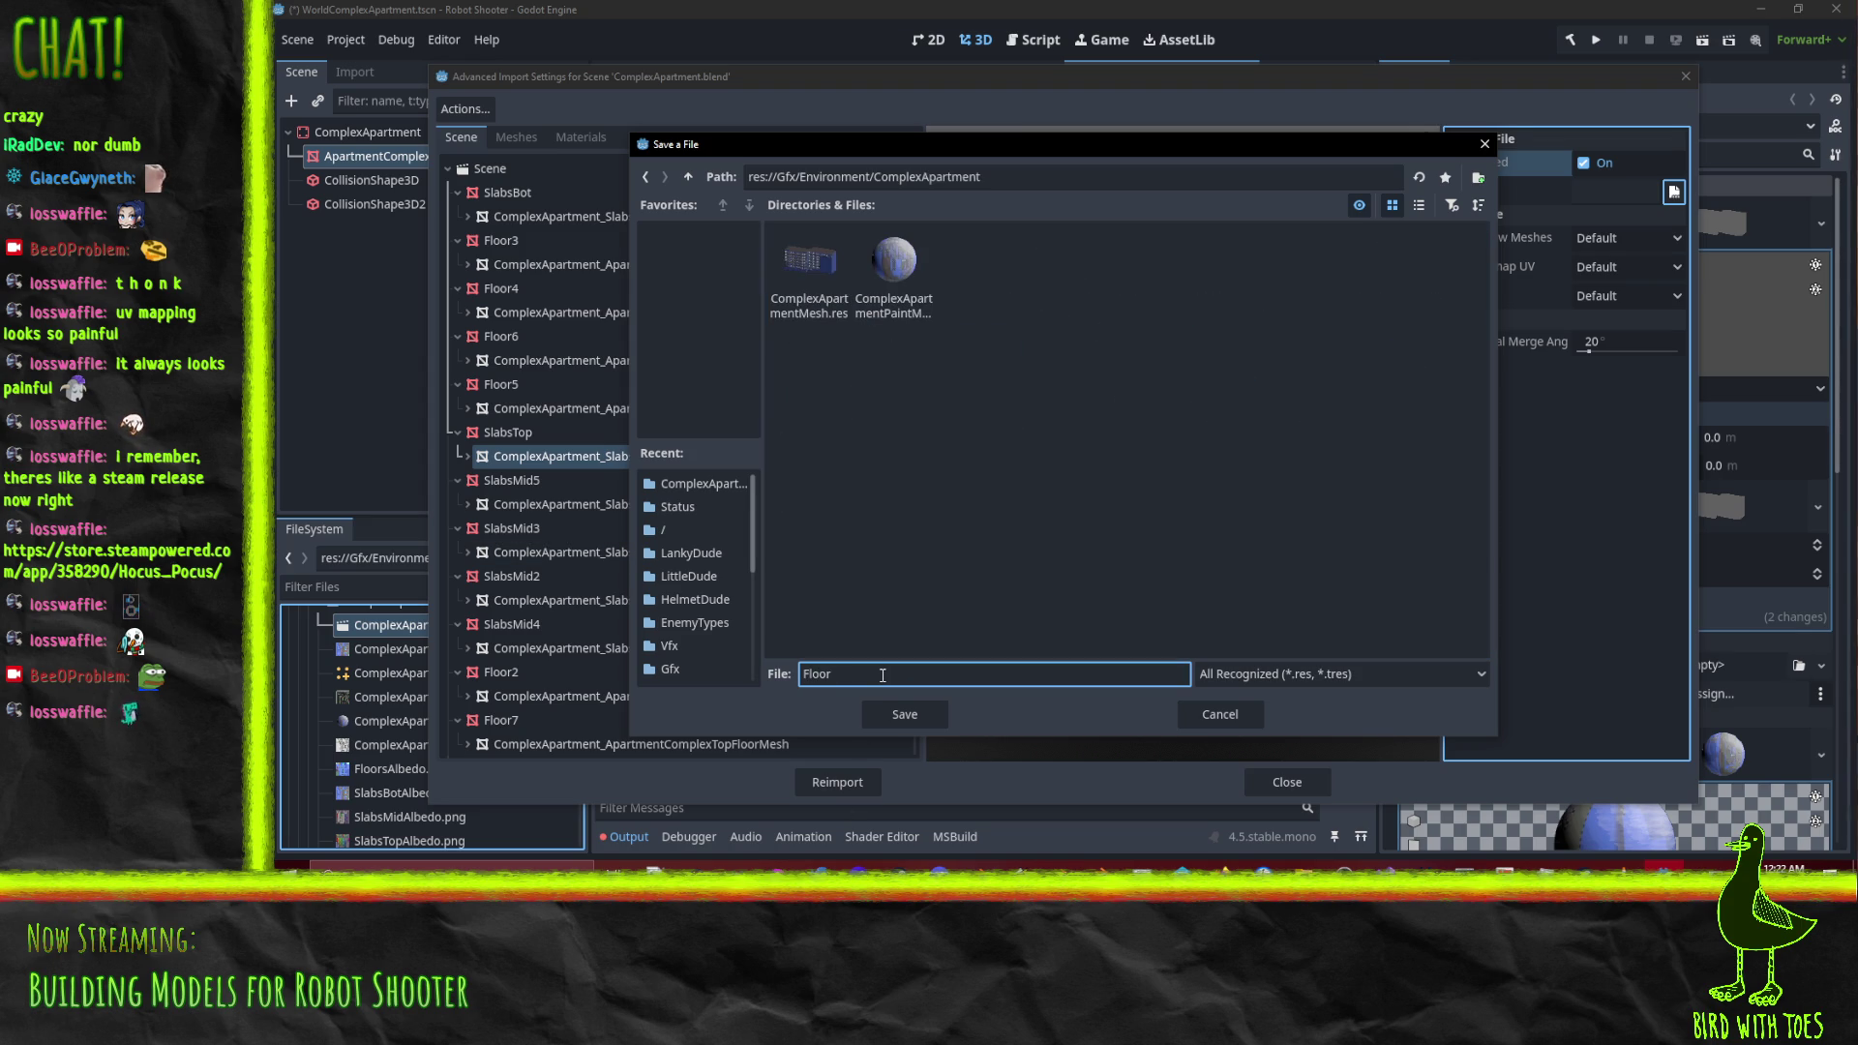
type("Slabs")
type("To")
key("BackSpace")
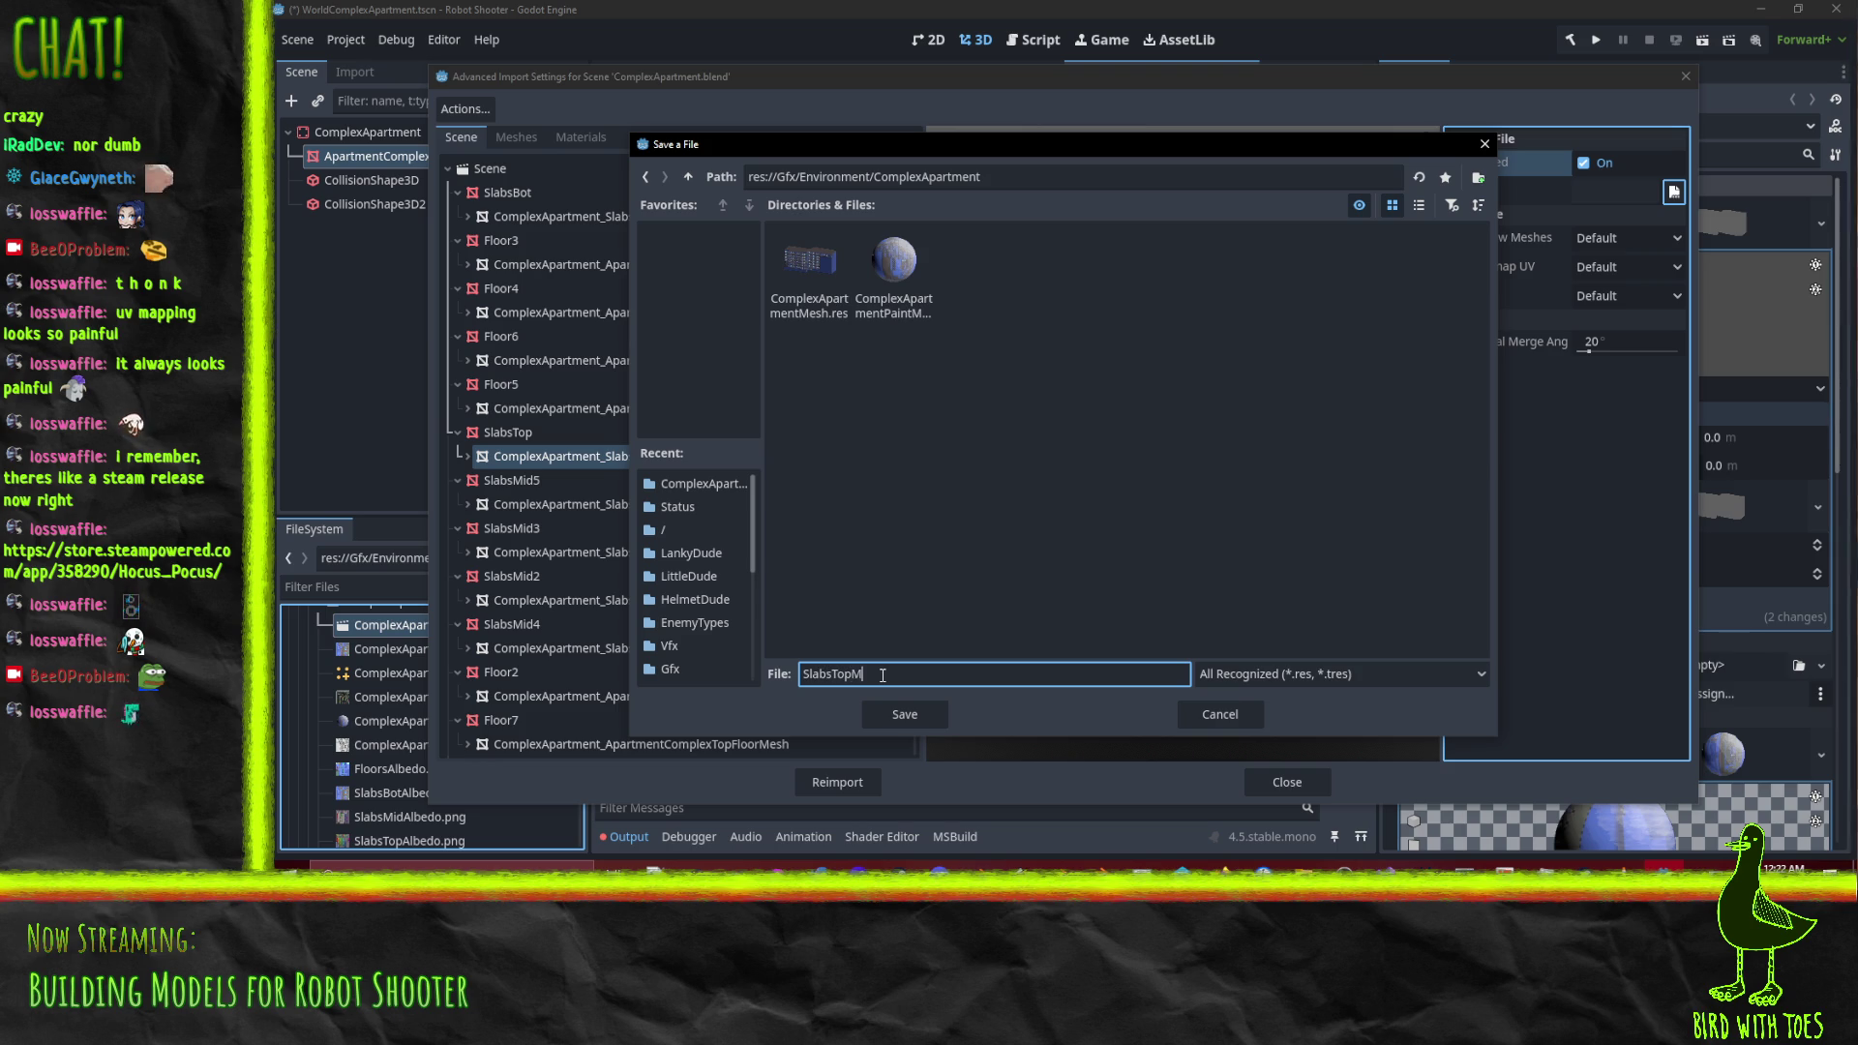
key("Return")
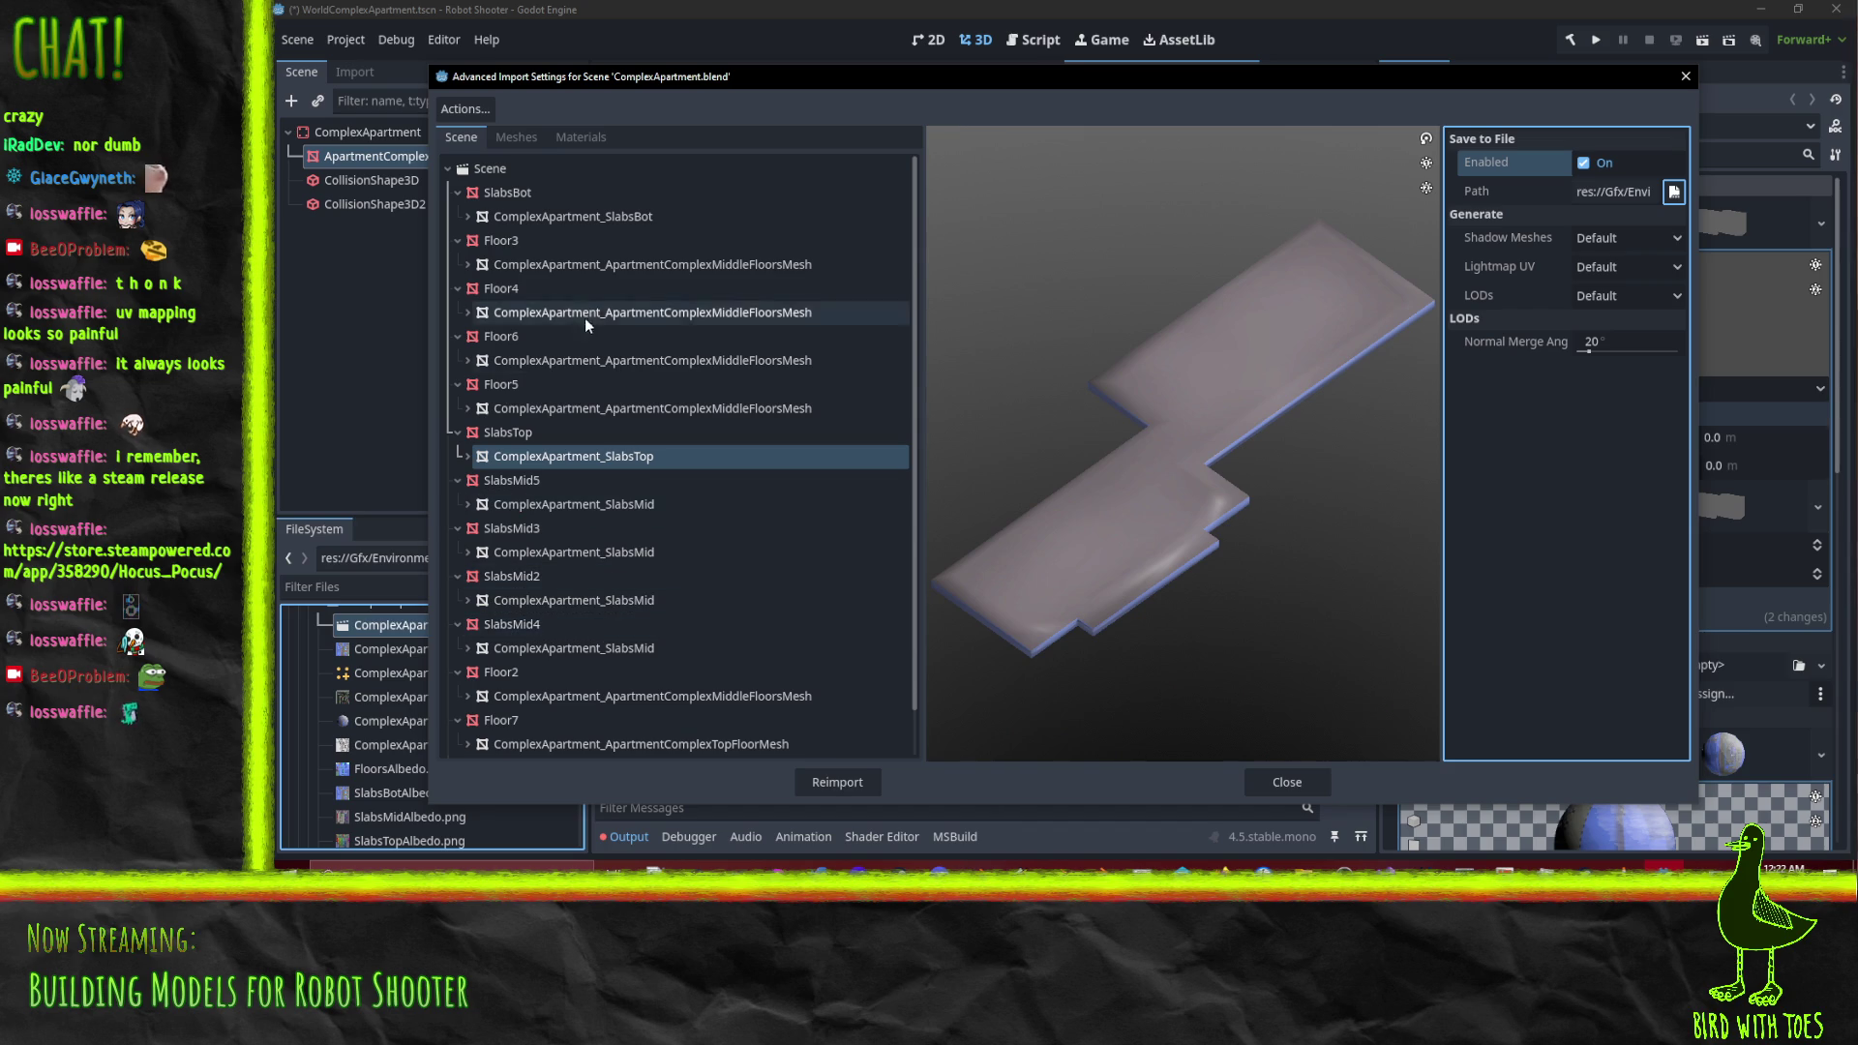
left_click(613, 509)
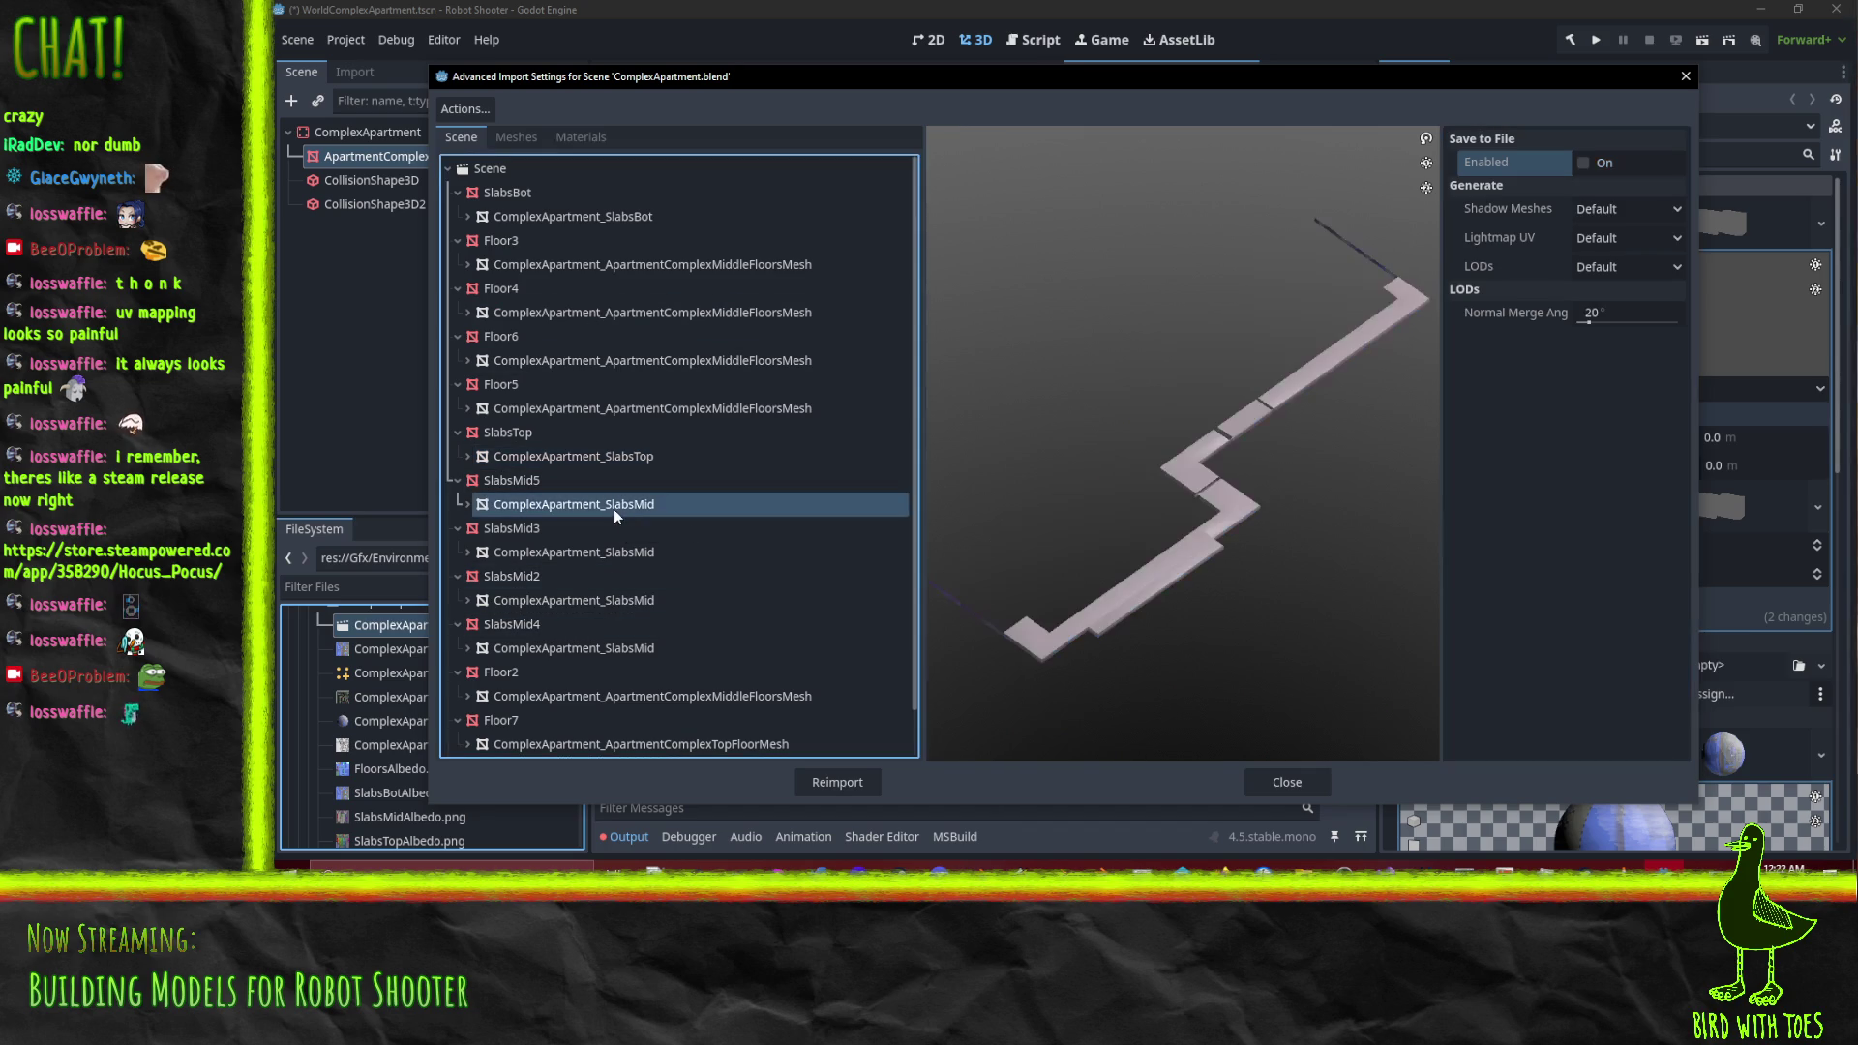
Enable Save to File for SlabsMid5's SlabsMid mesh as SlabsMidMesh in Gfx/Environment/ComplexApartment
left_click(1582, 163)
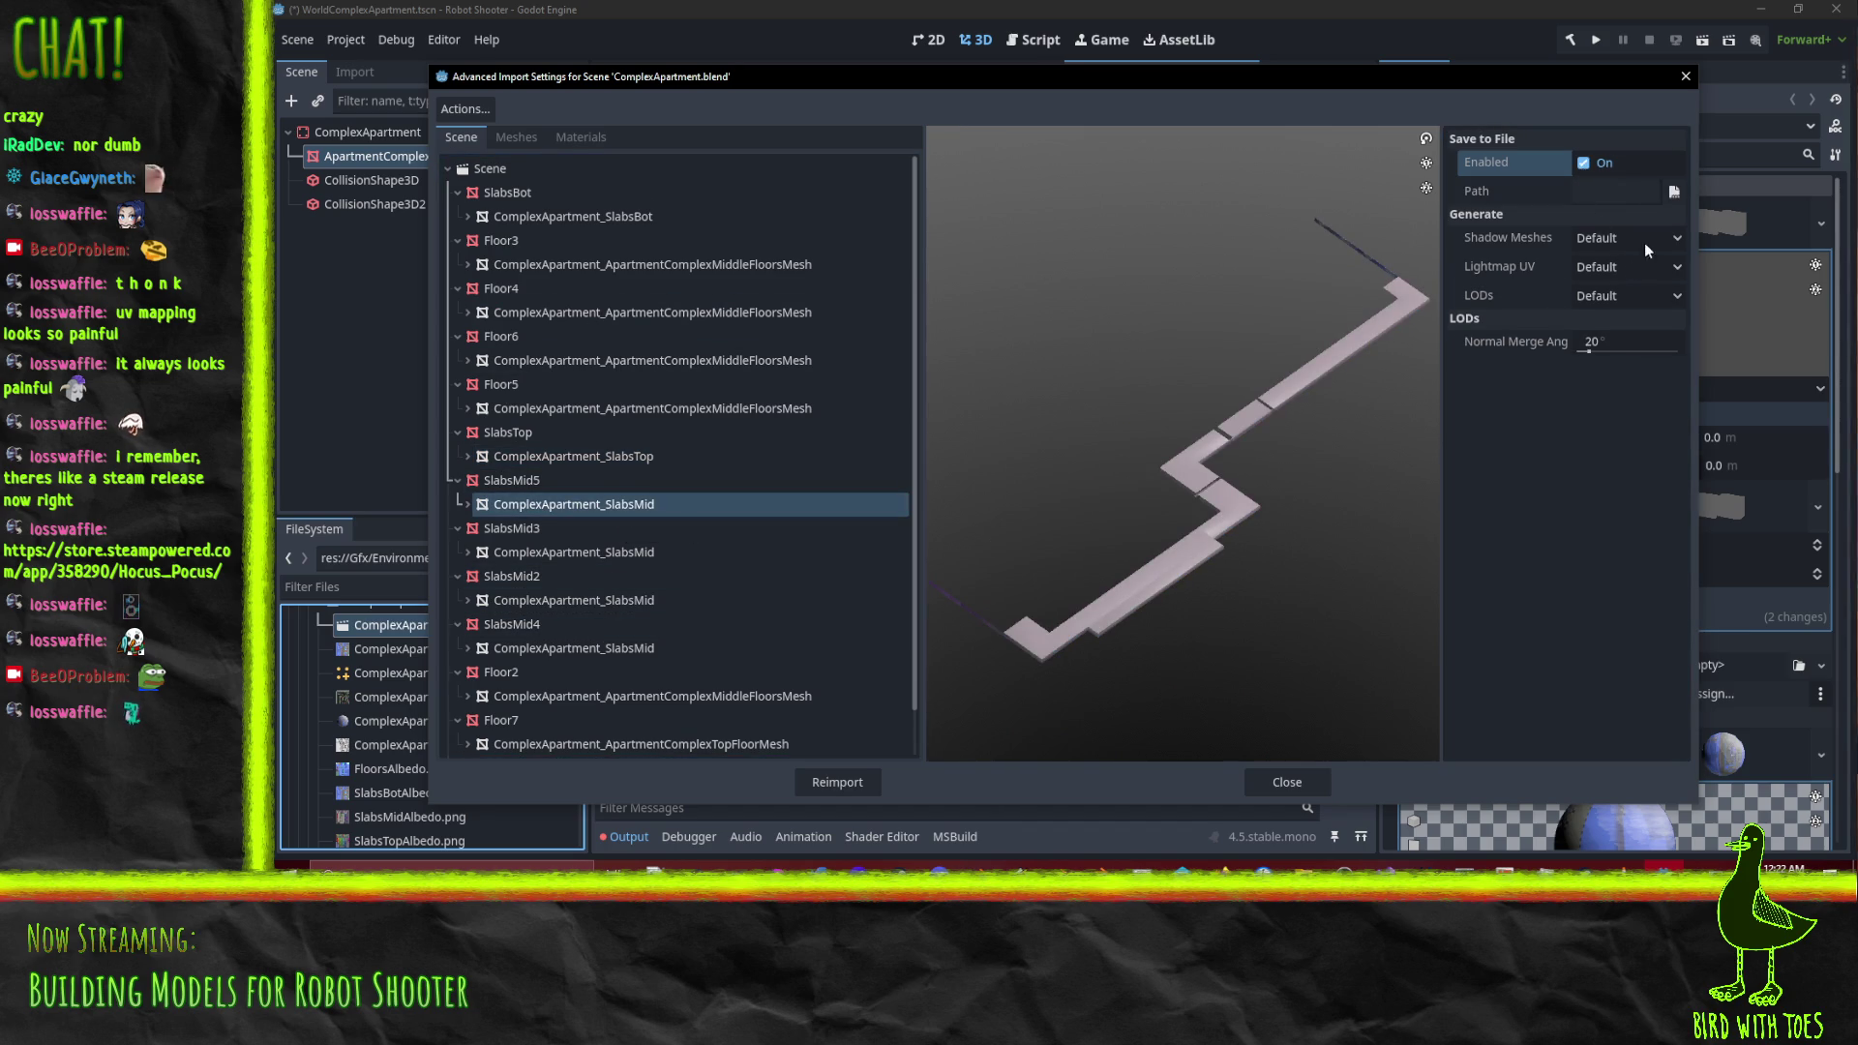
left_click(1674, 192)
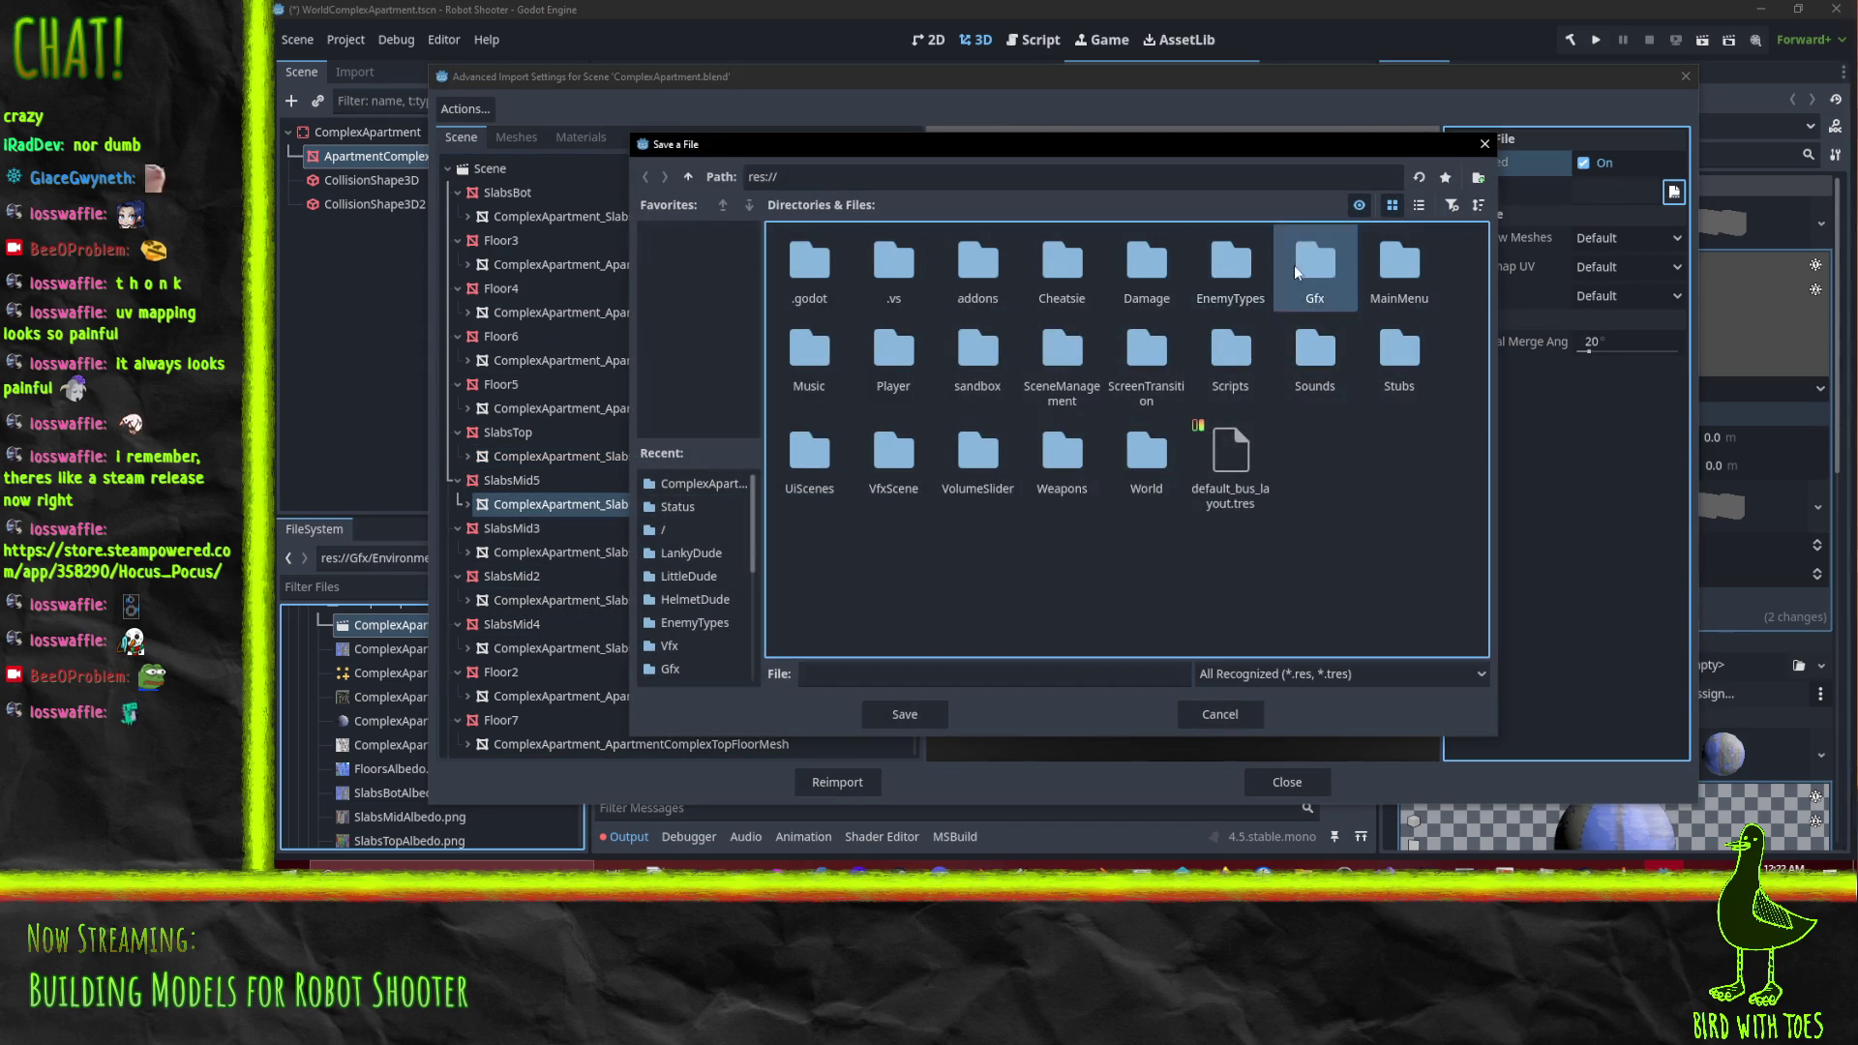
double_click(1295, 263)
double_click(879, 242)
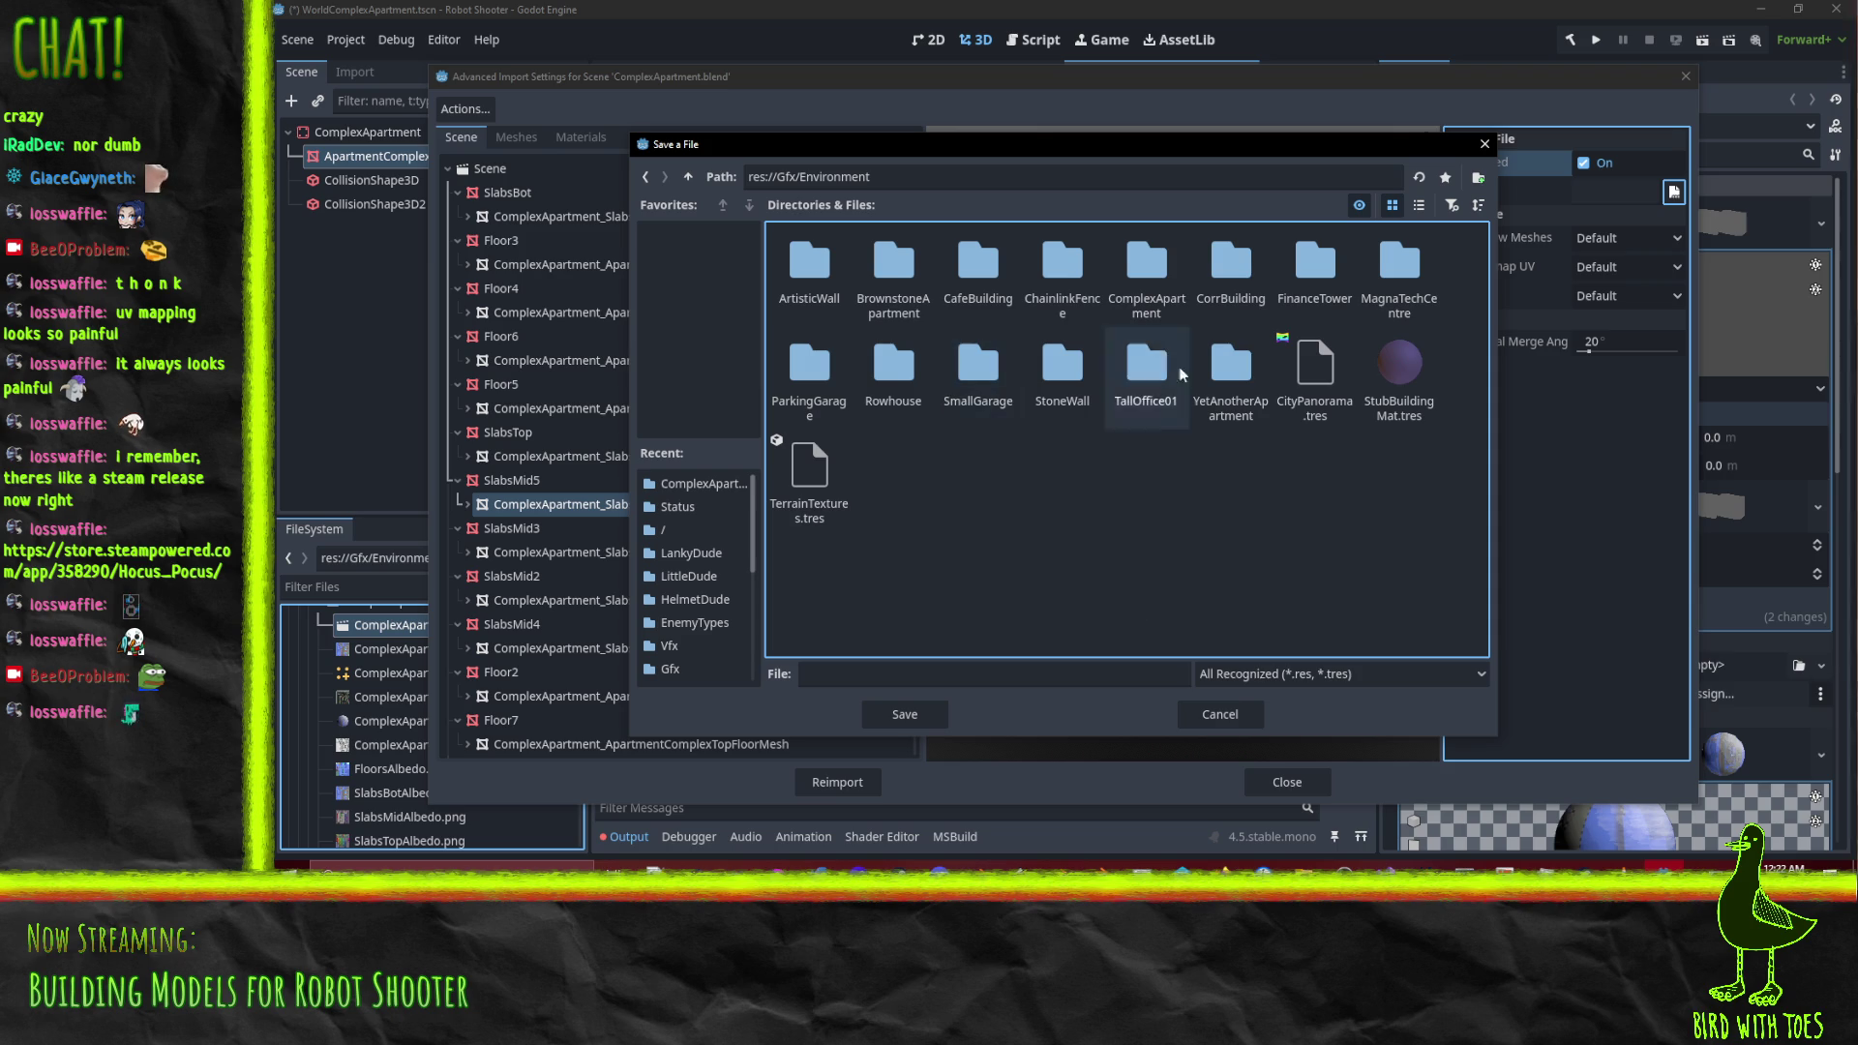
double_click(1161, 276)
left_click(947, 674)
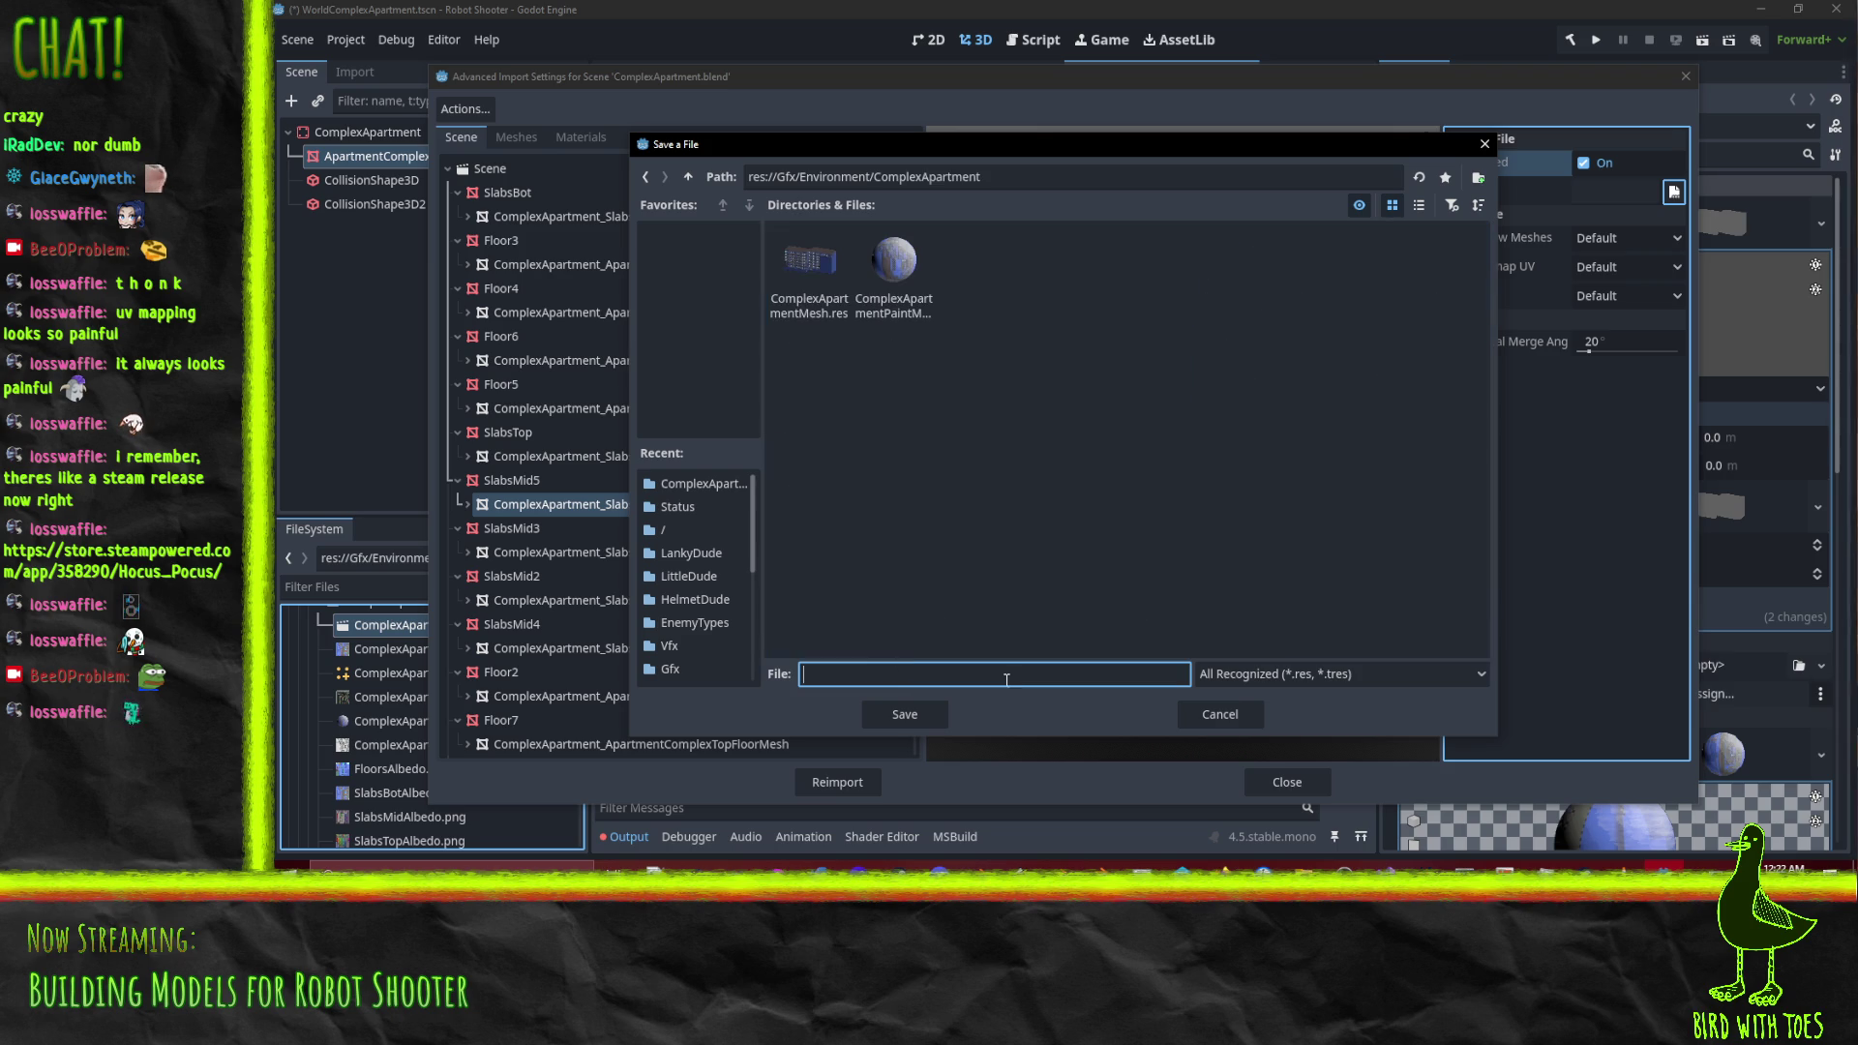
type("SlabsMidMesh")
left_click(932, 709)
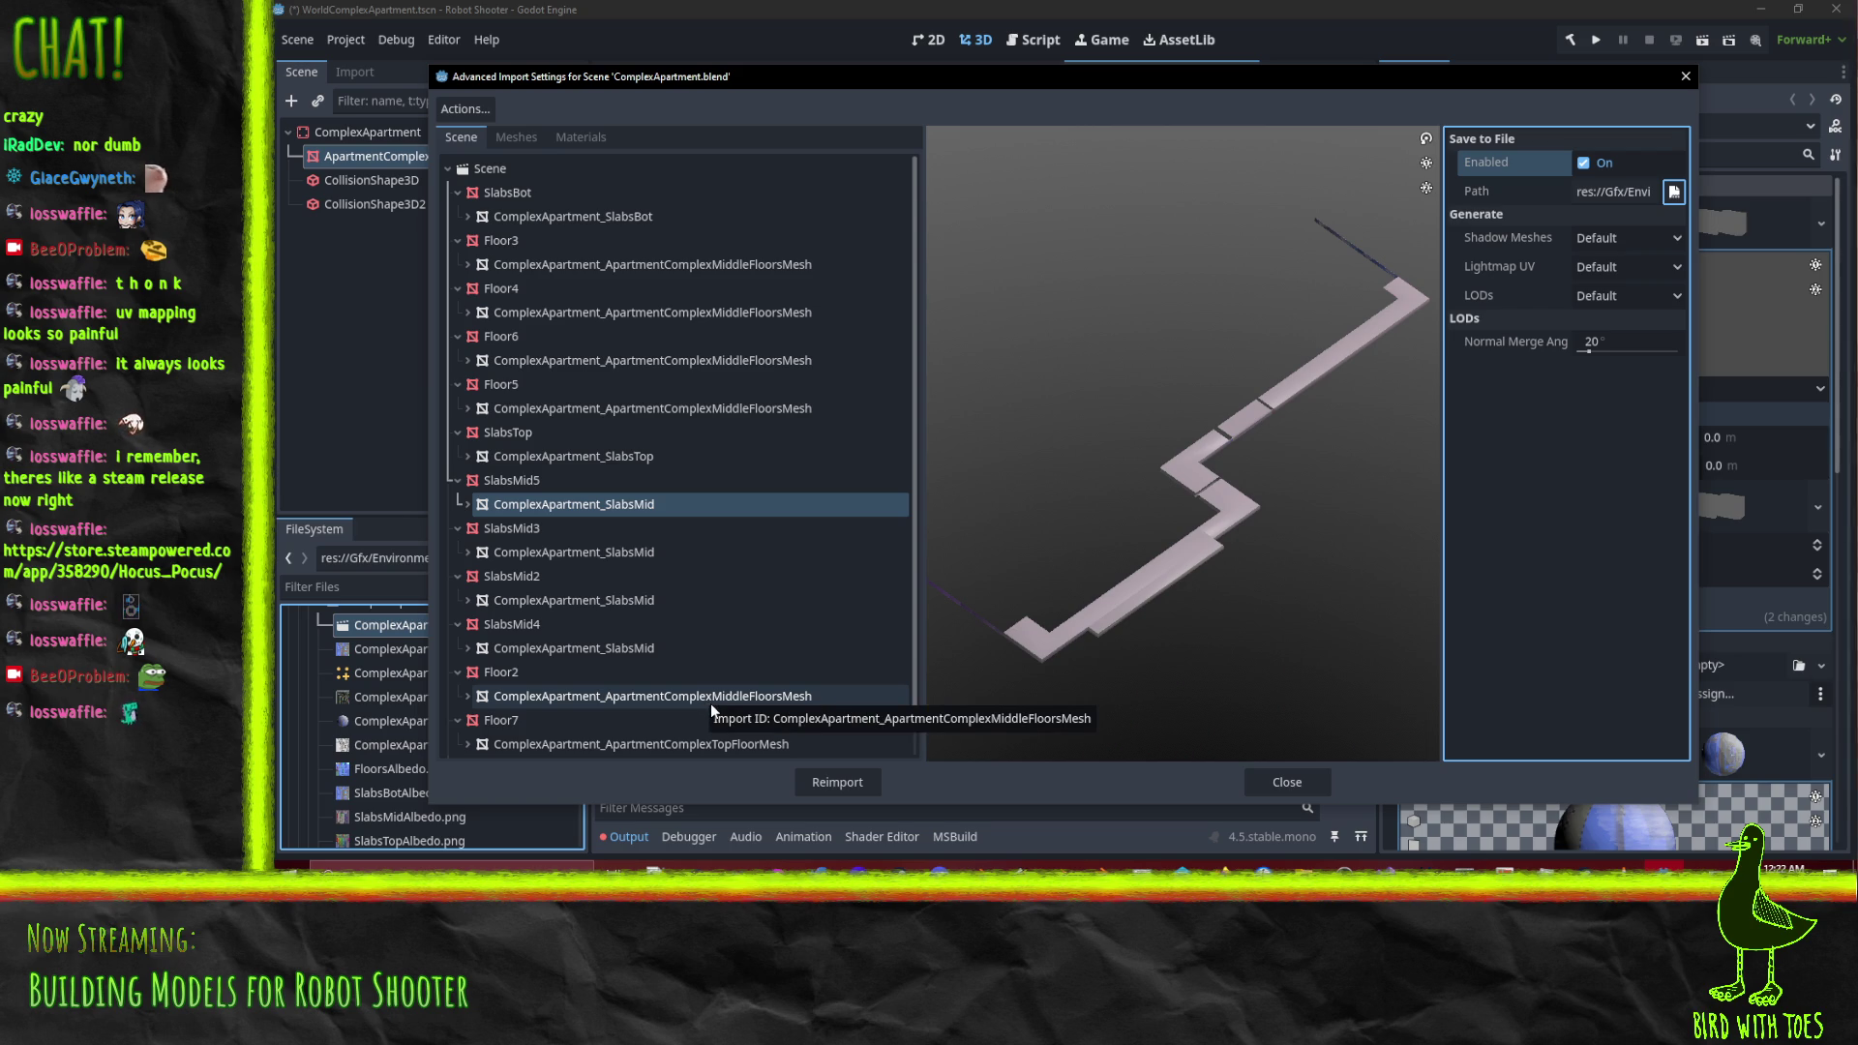
scroll("down", 3)
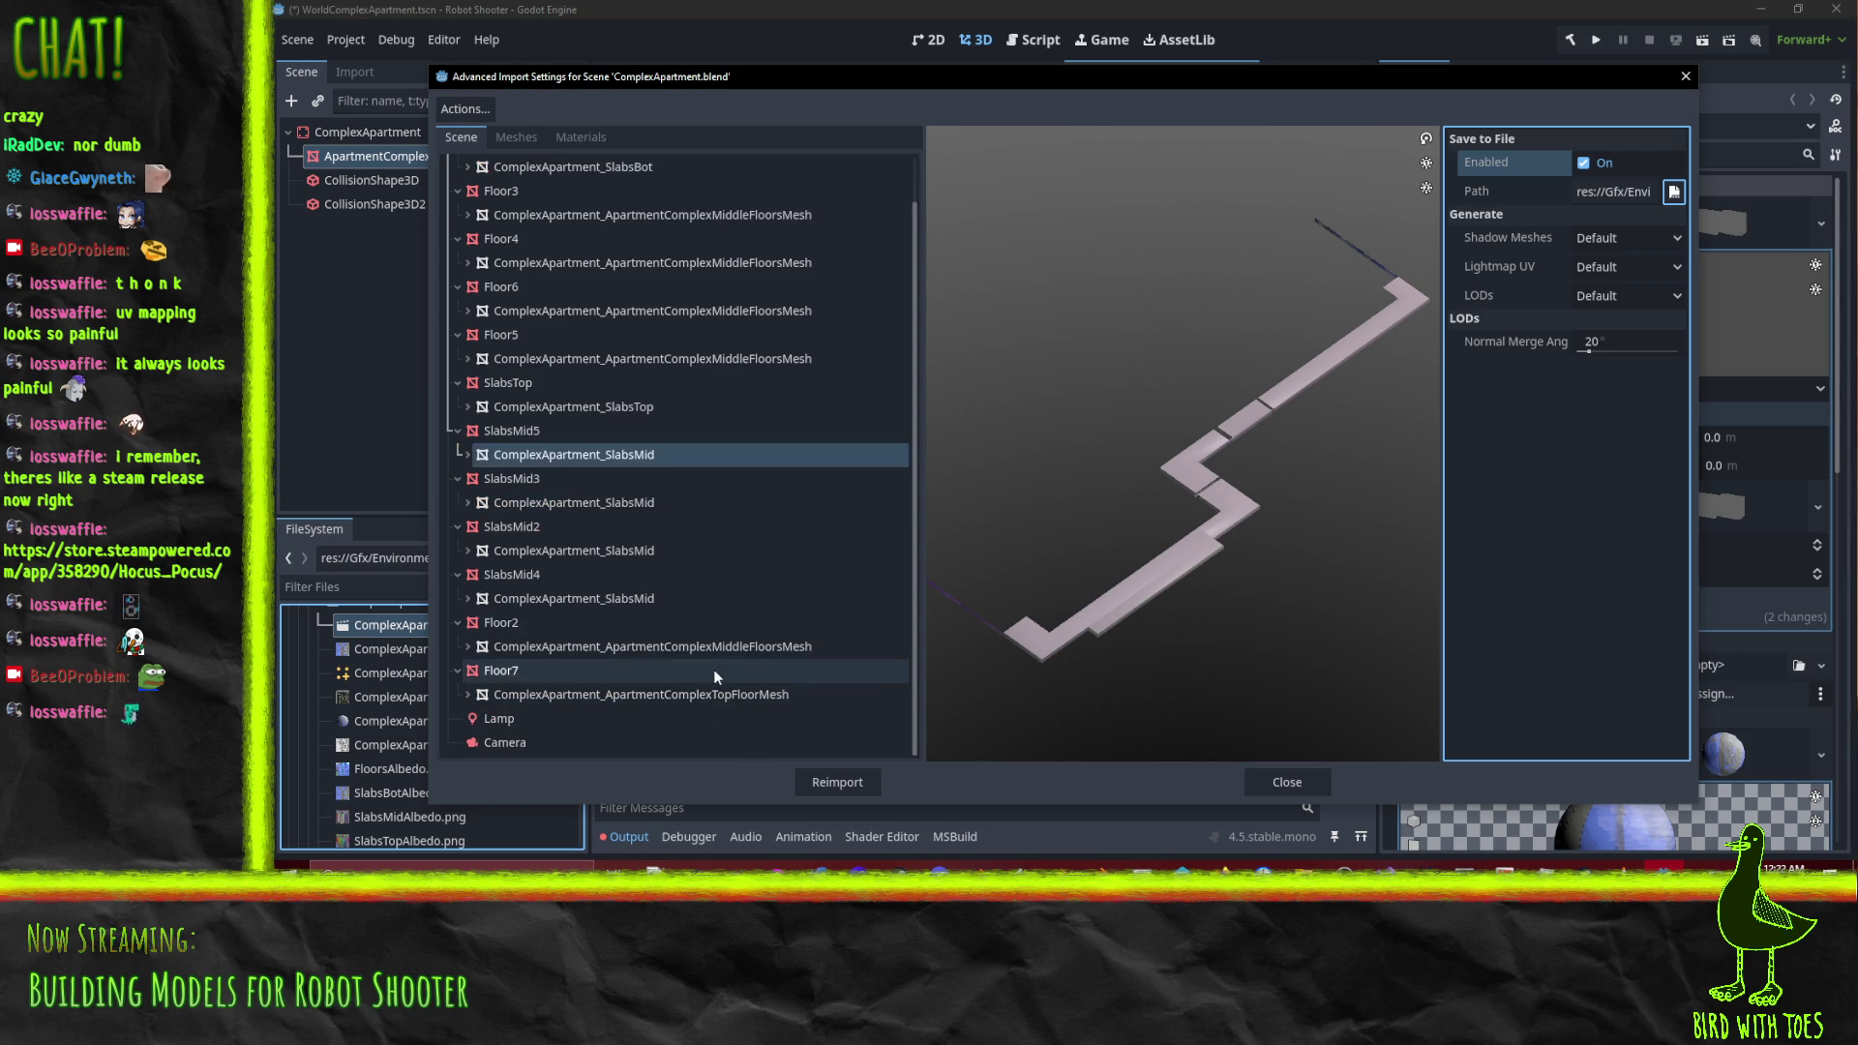
Enable Save to File for Floor7's top-floor mesh as FloorsTopMesh in Gfx/Environment/ComplexApartment
left_click(694, 694)
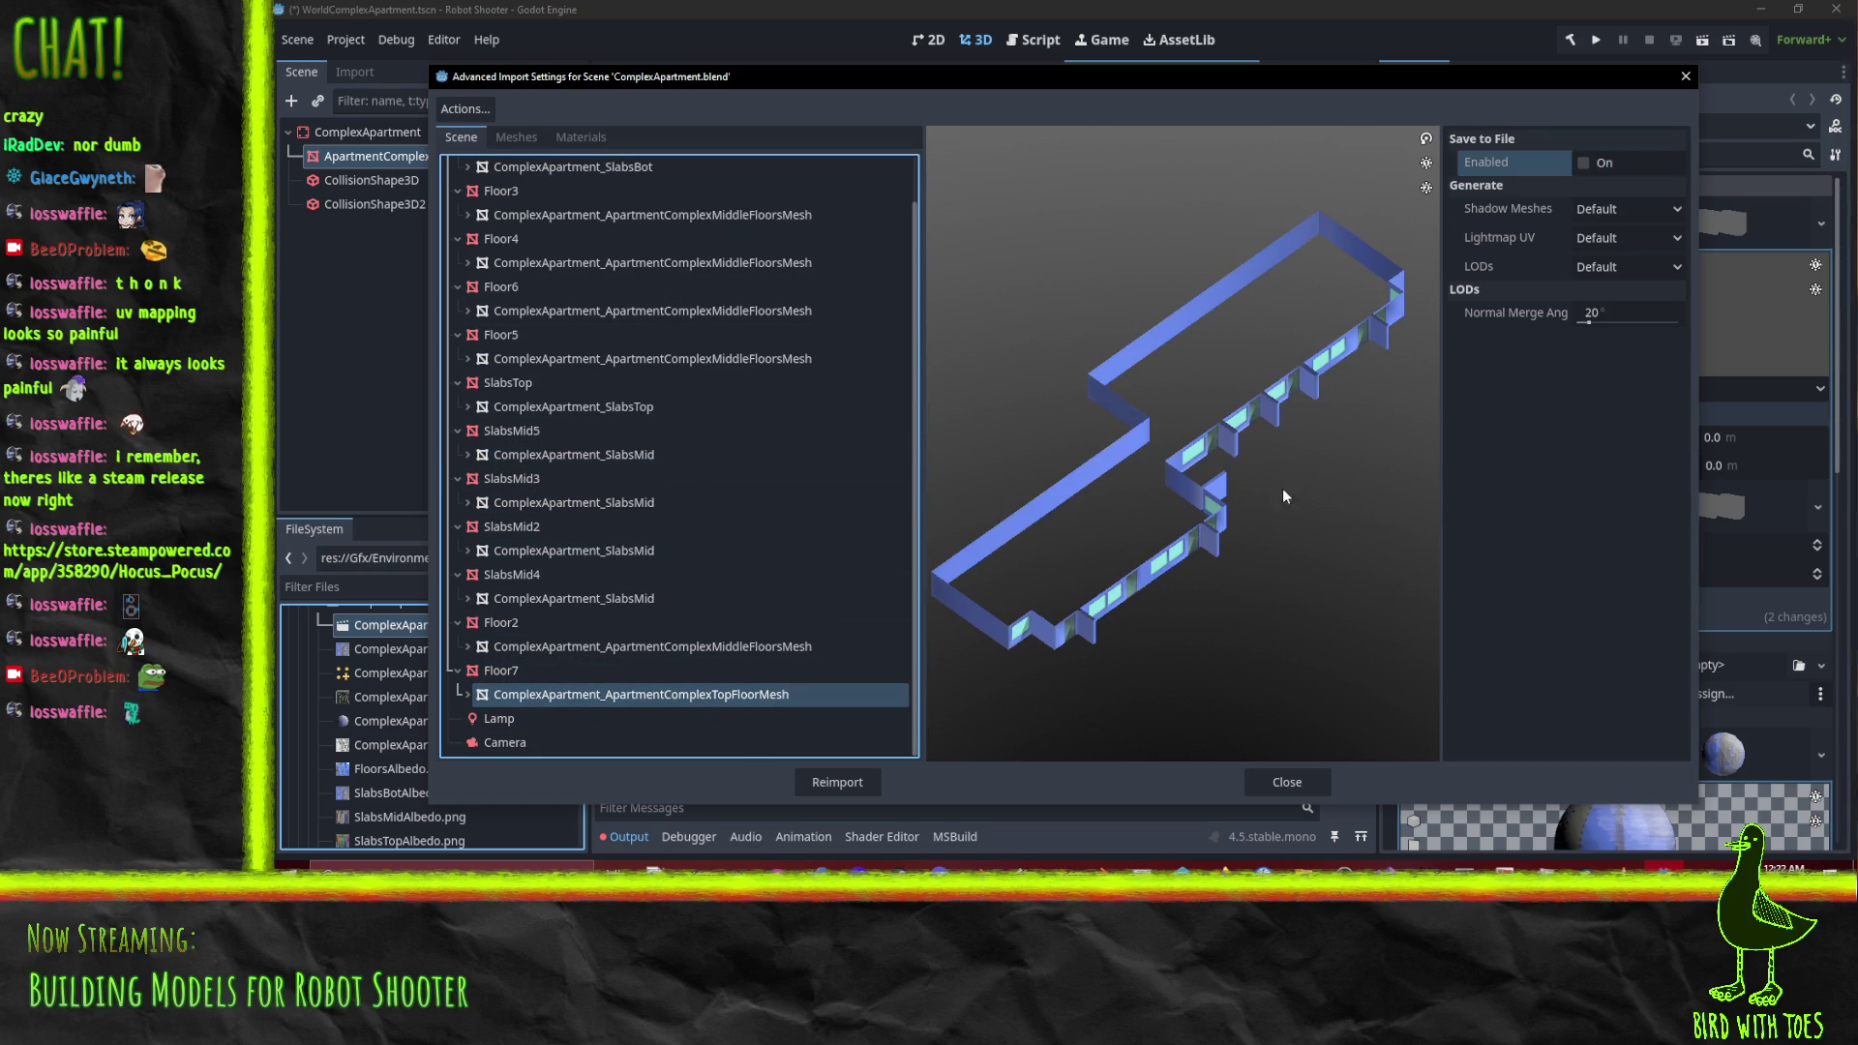
left_click(1584, 163)
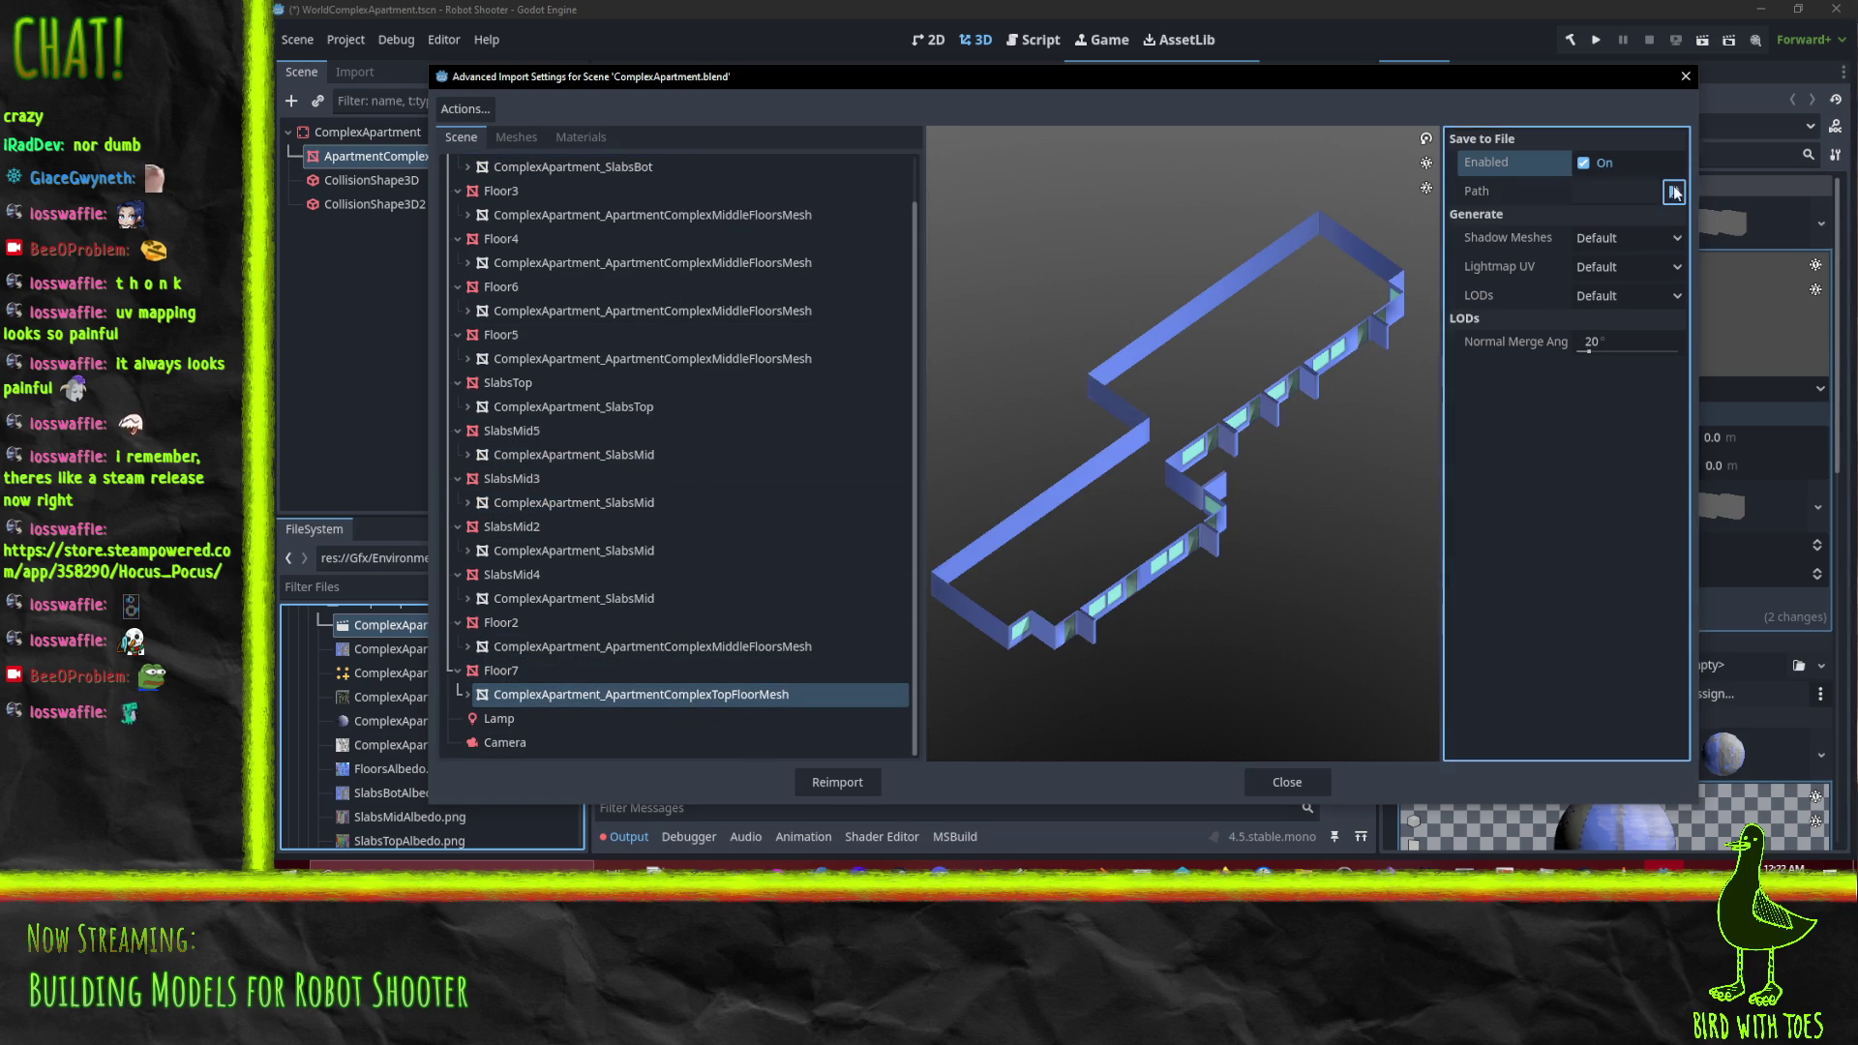
left_click(1674, 192)
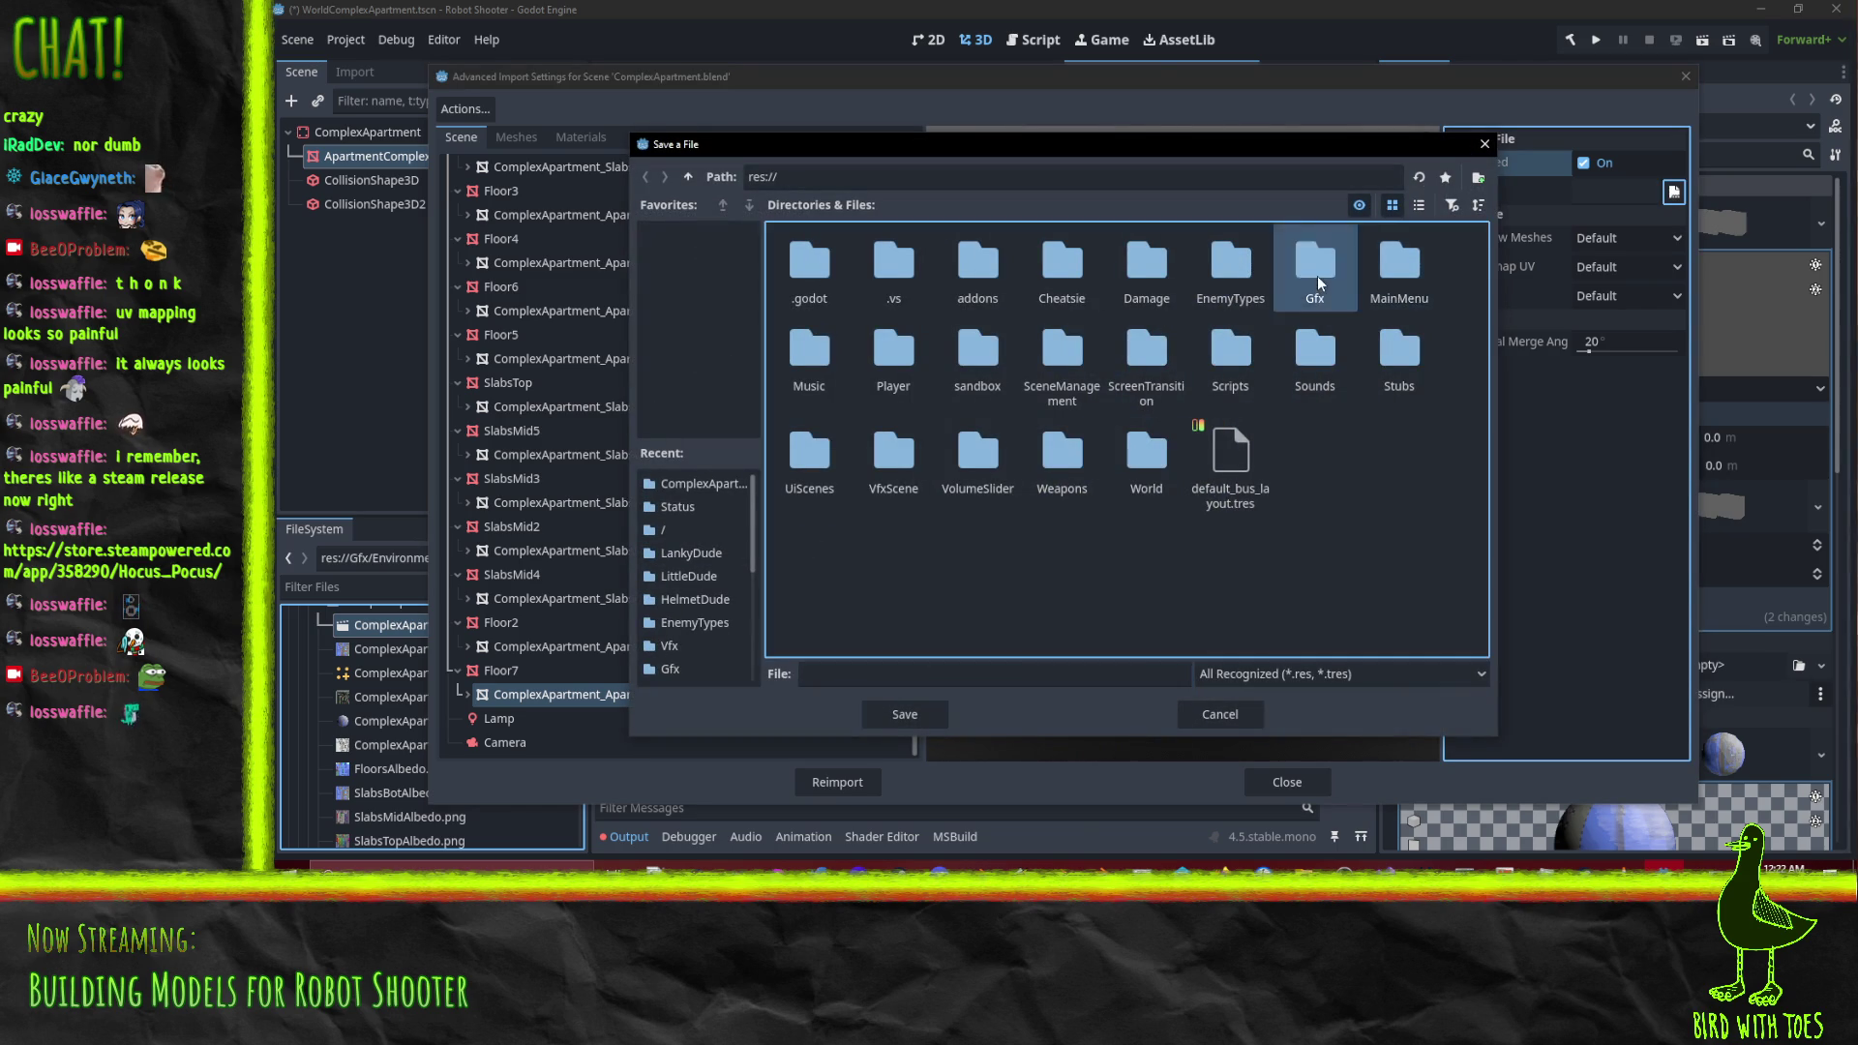
double_click(1316, 276)
double_click(893, 271)
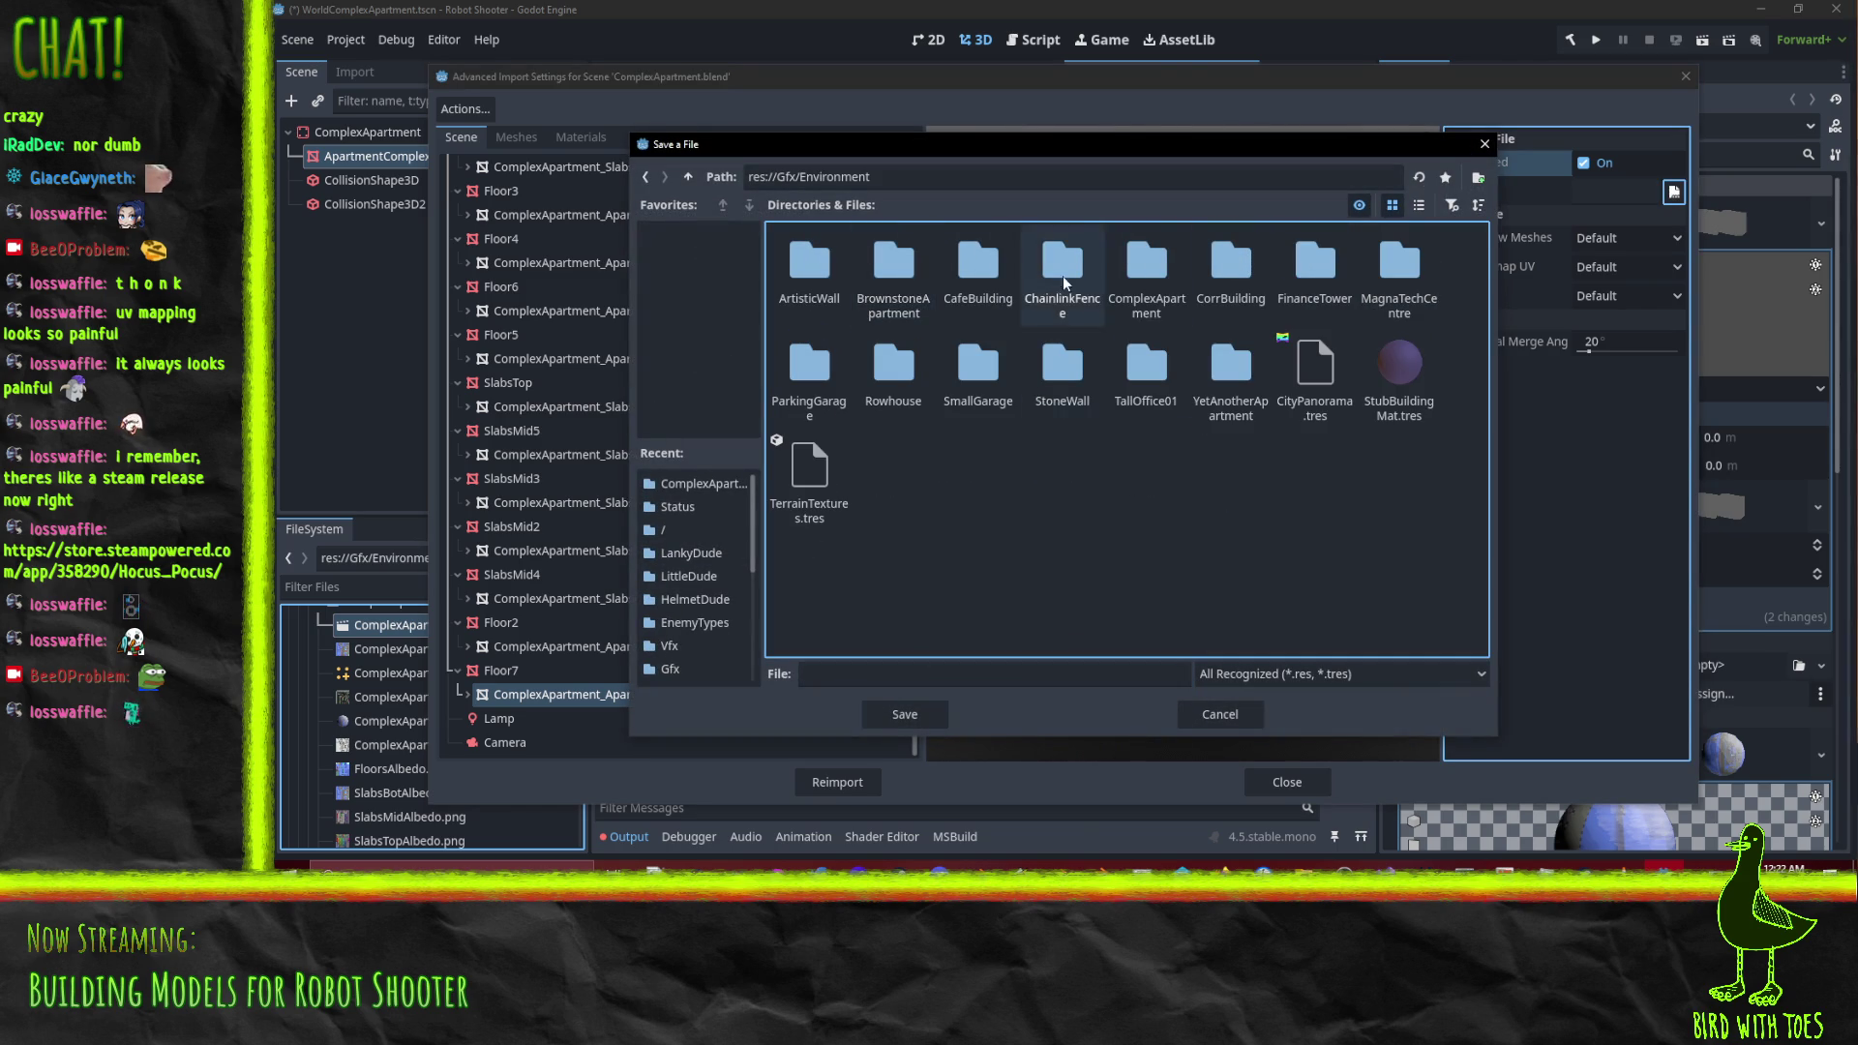
double_click(1156, 267)
left_click(886, 671)
type("FloorsTopM")
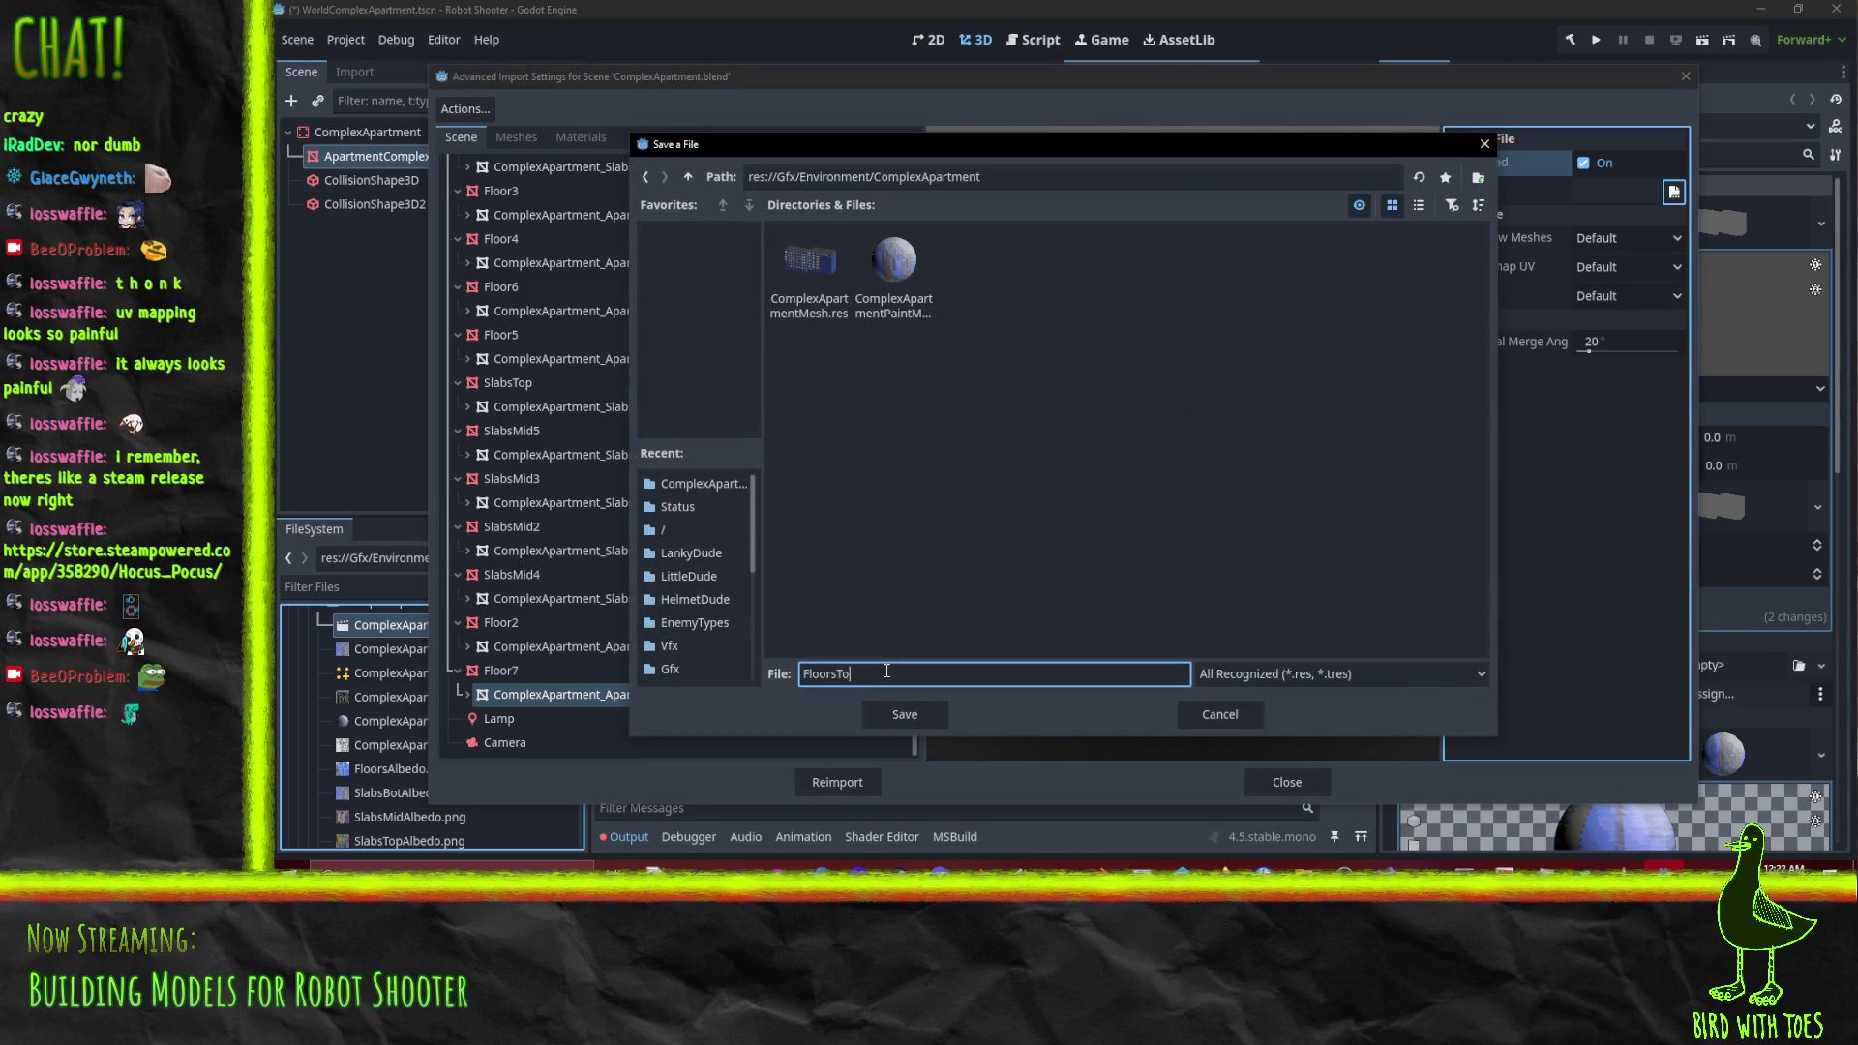
type("esh")
left_click(892, 711)
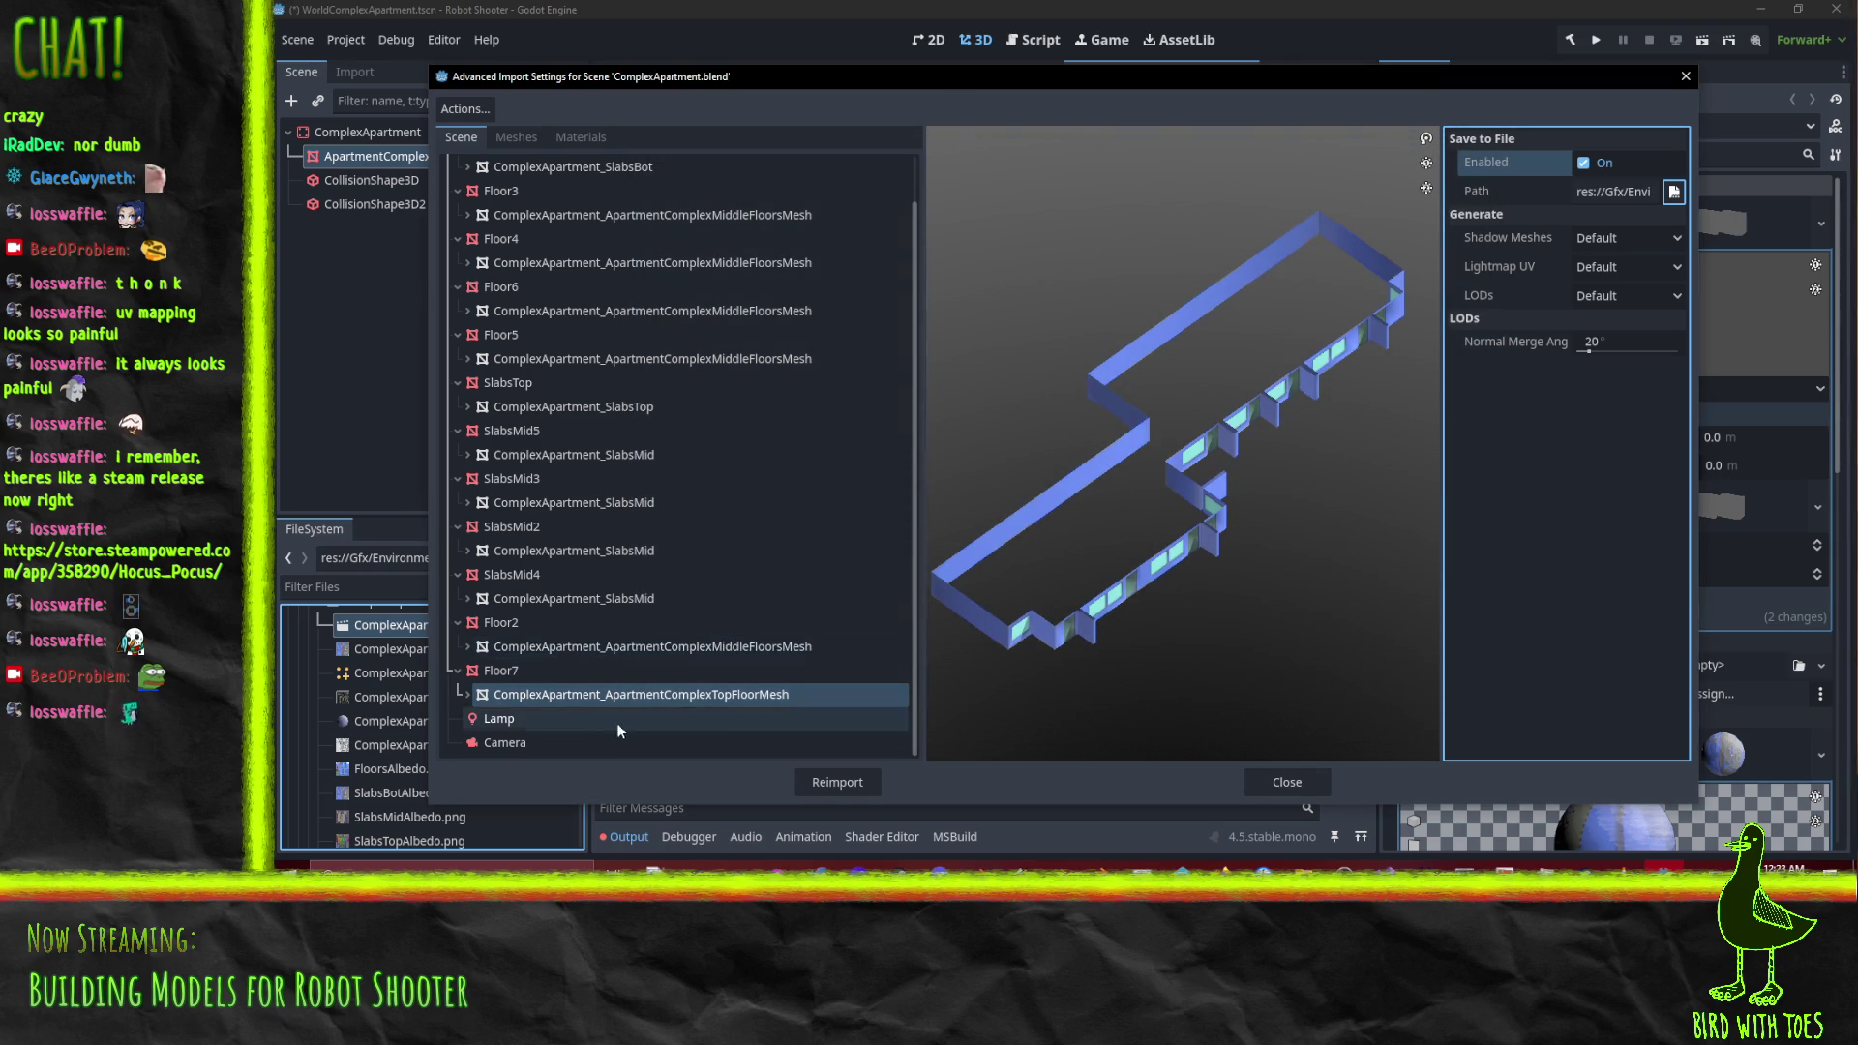
left_click(524, 721)
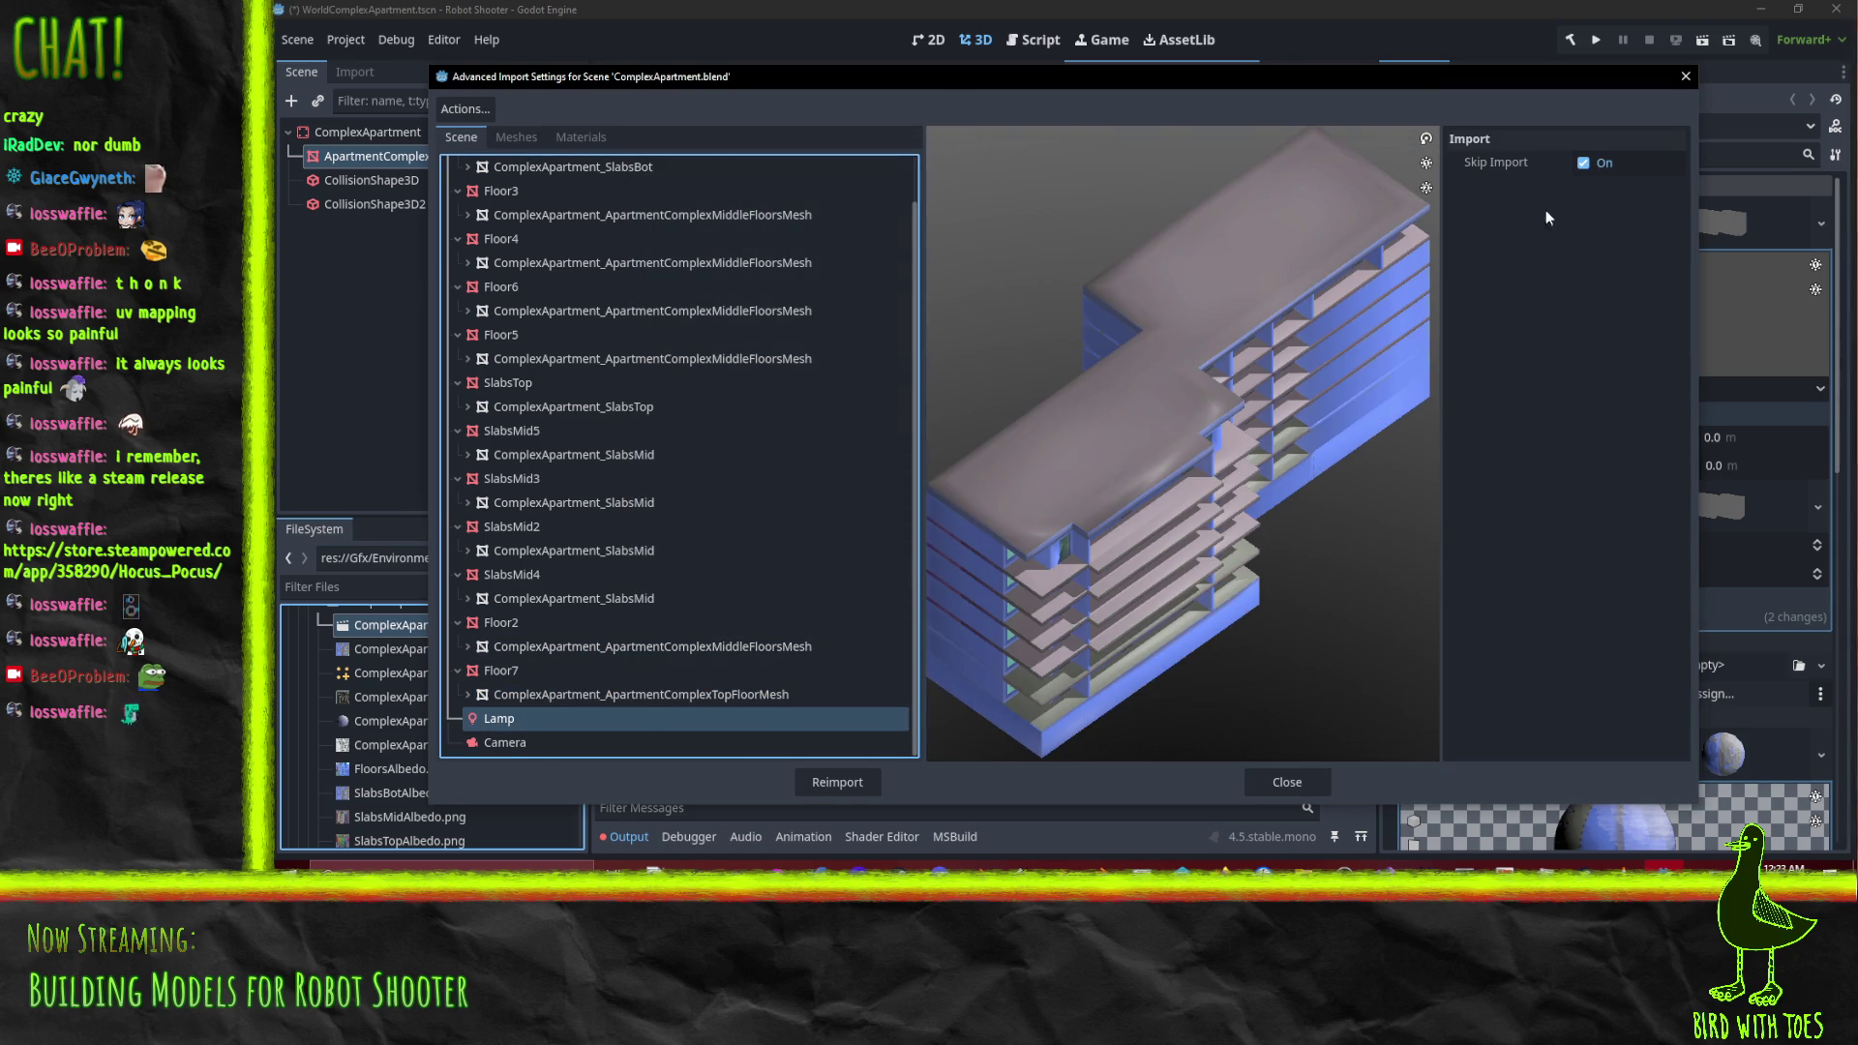
Check the SlabsBot and scene root options, then reimport ComplexApartment.blend
scroll("up", 3)
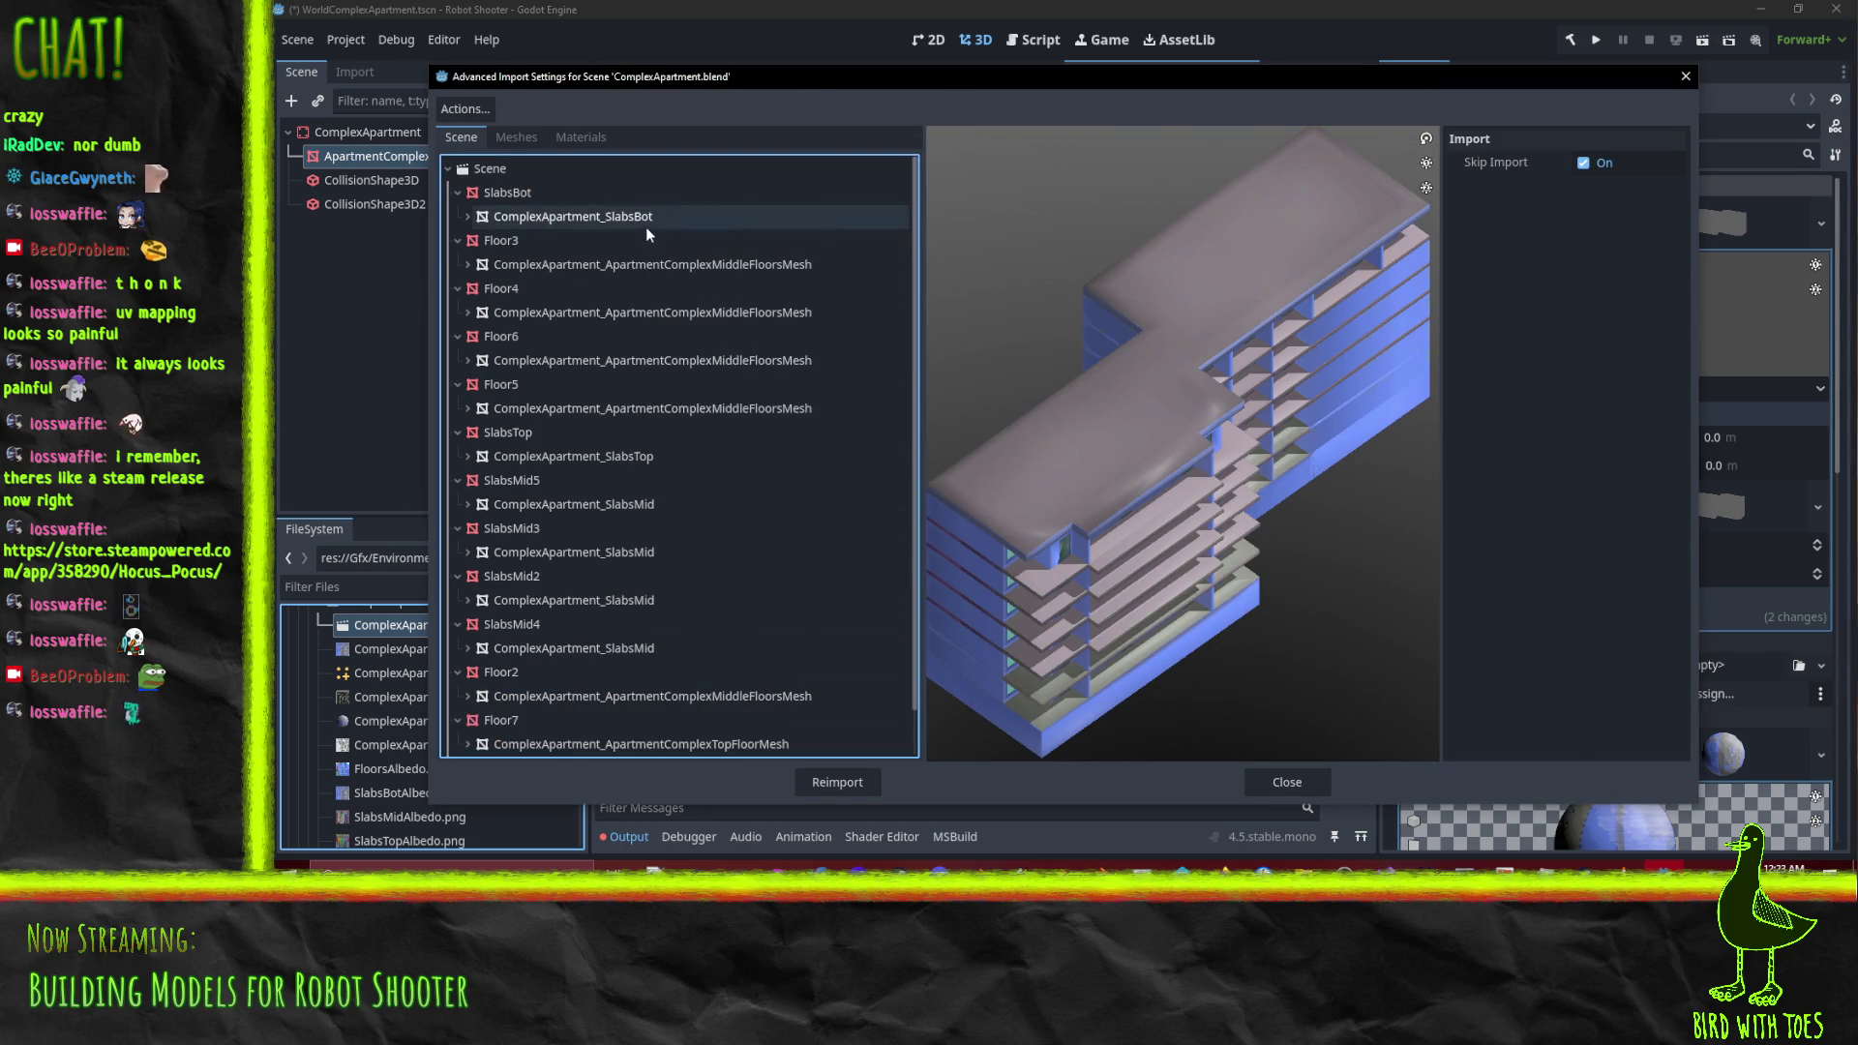
left_click(563, 219)
left_click(519, 169)
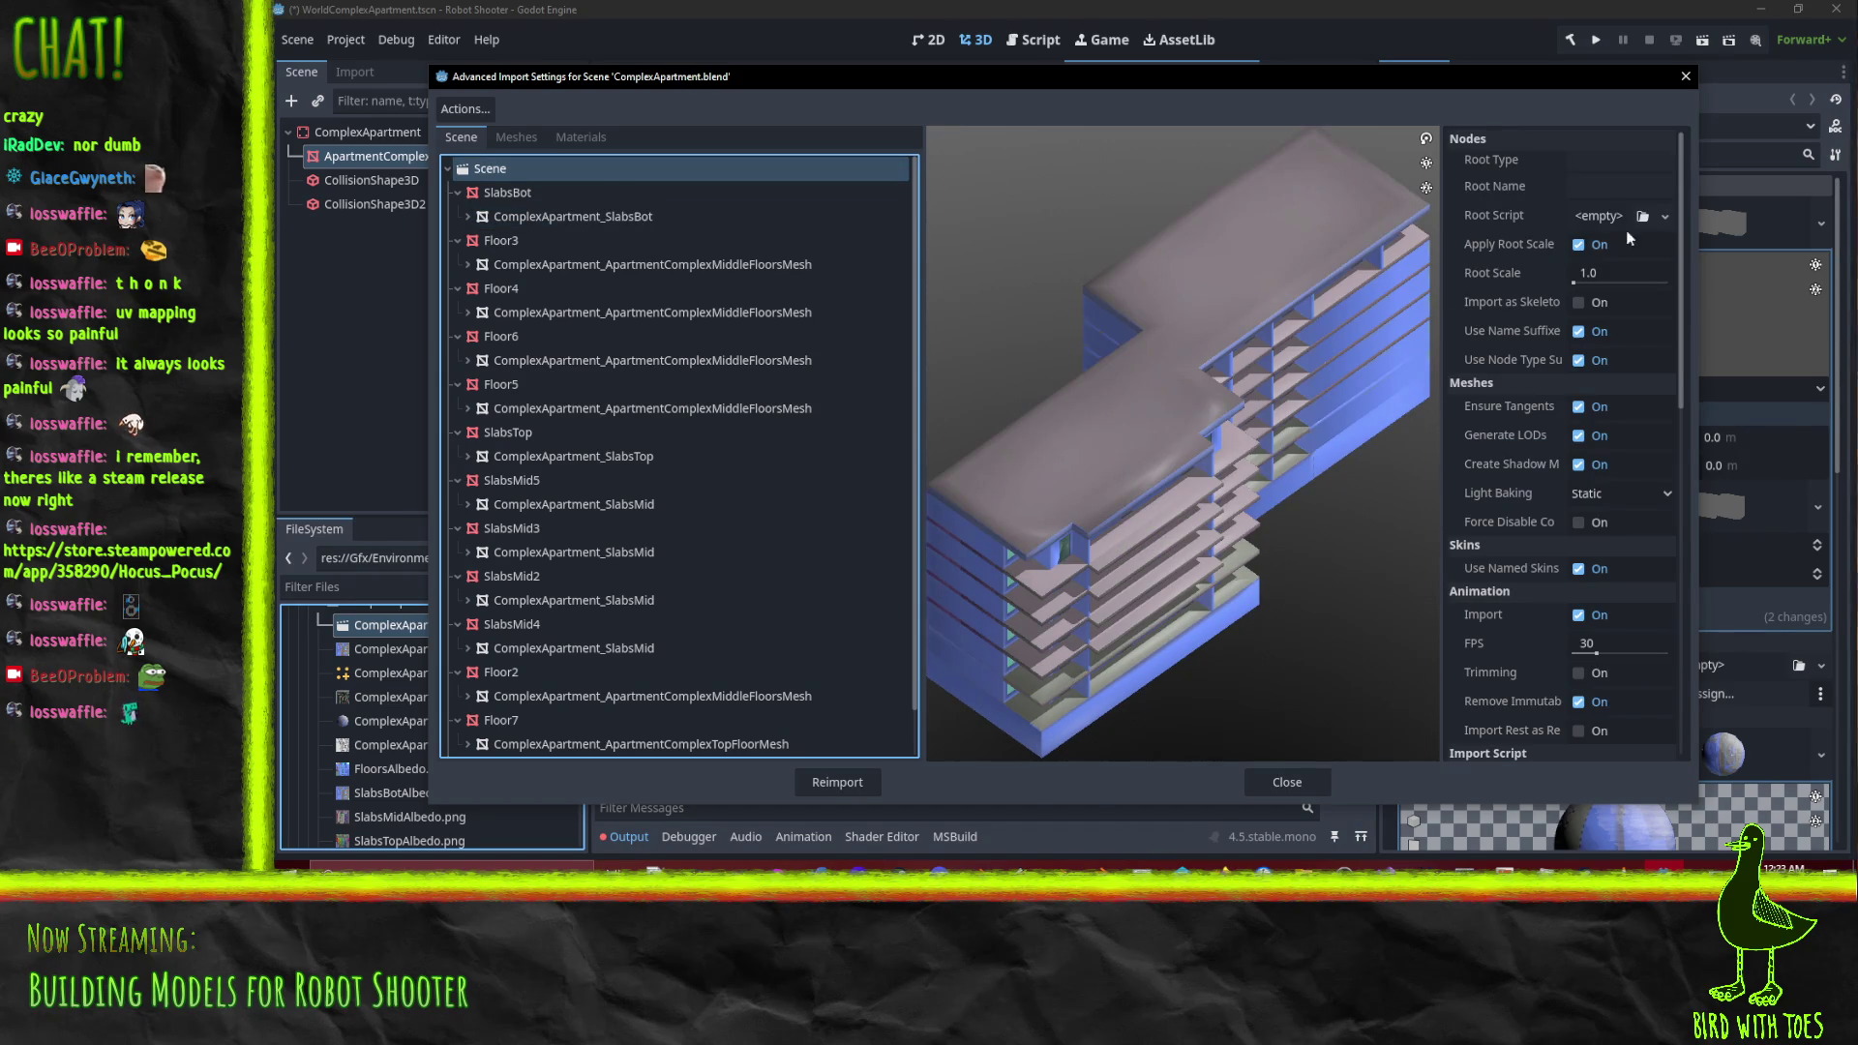
scroll("down", 3)
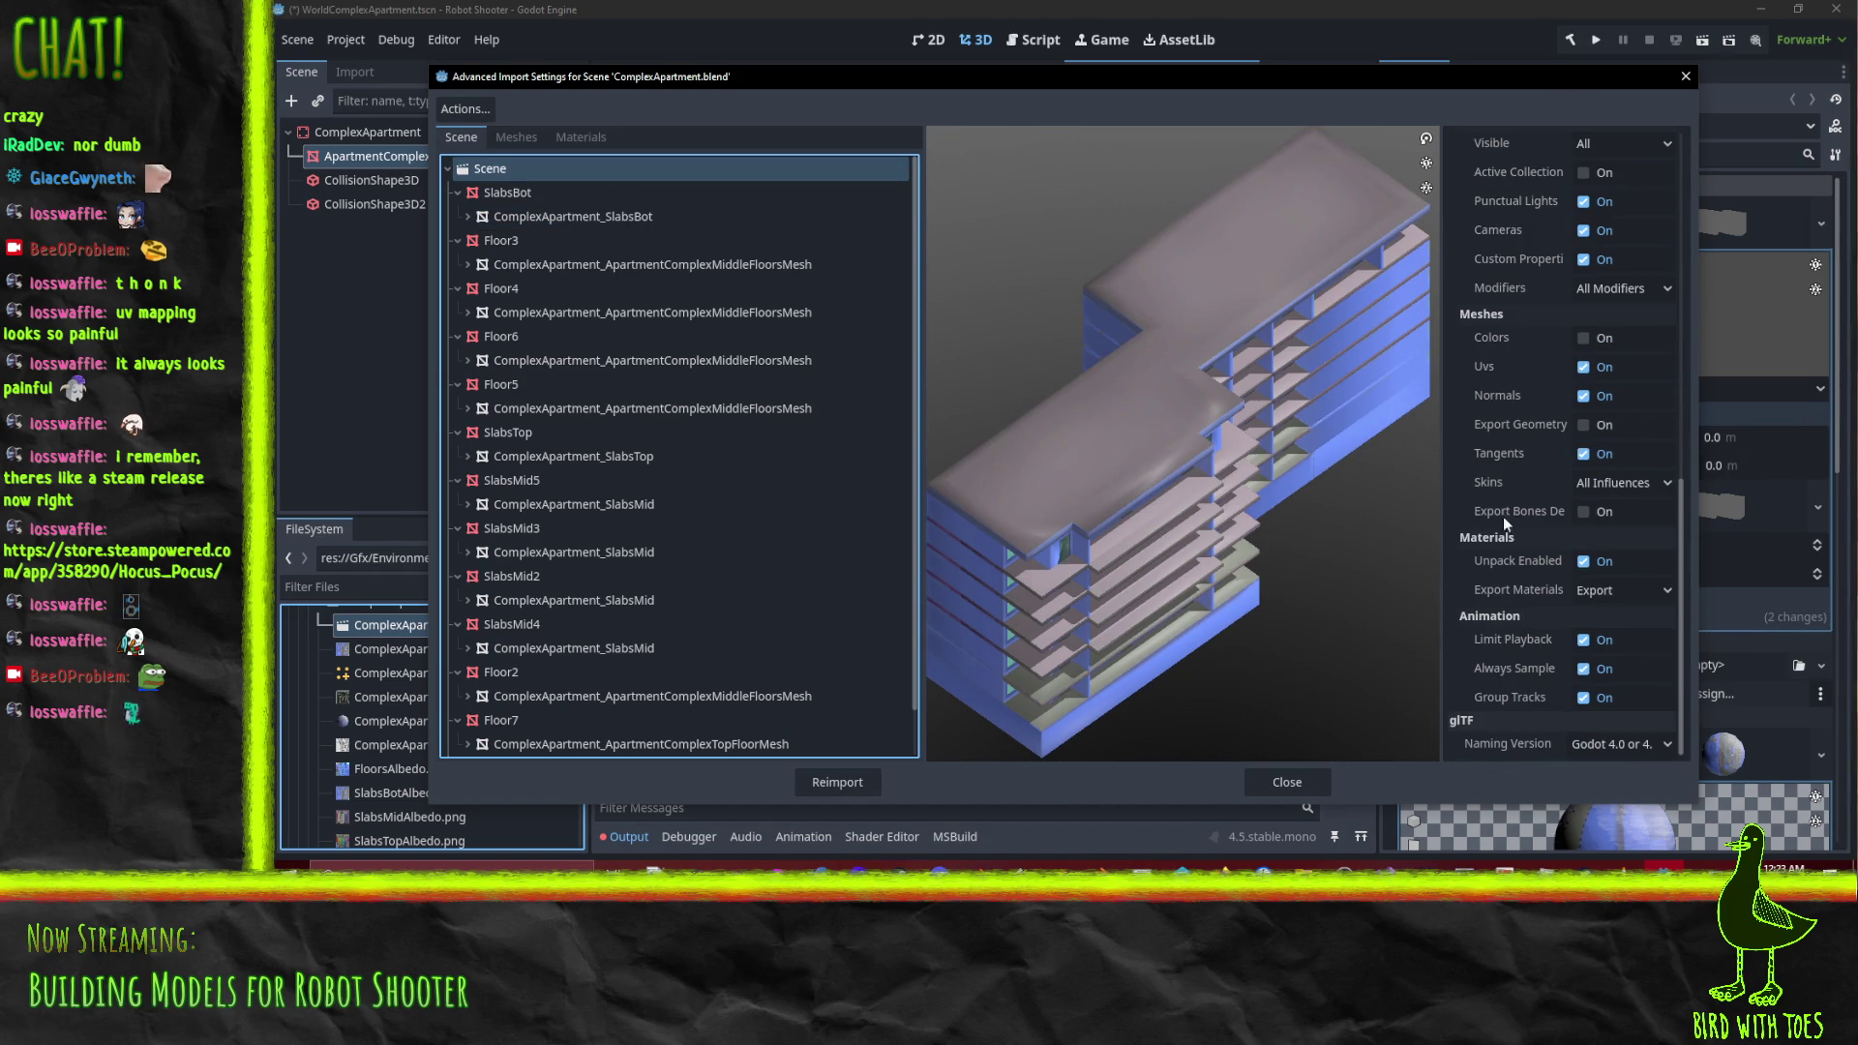
left_click(838, 779)
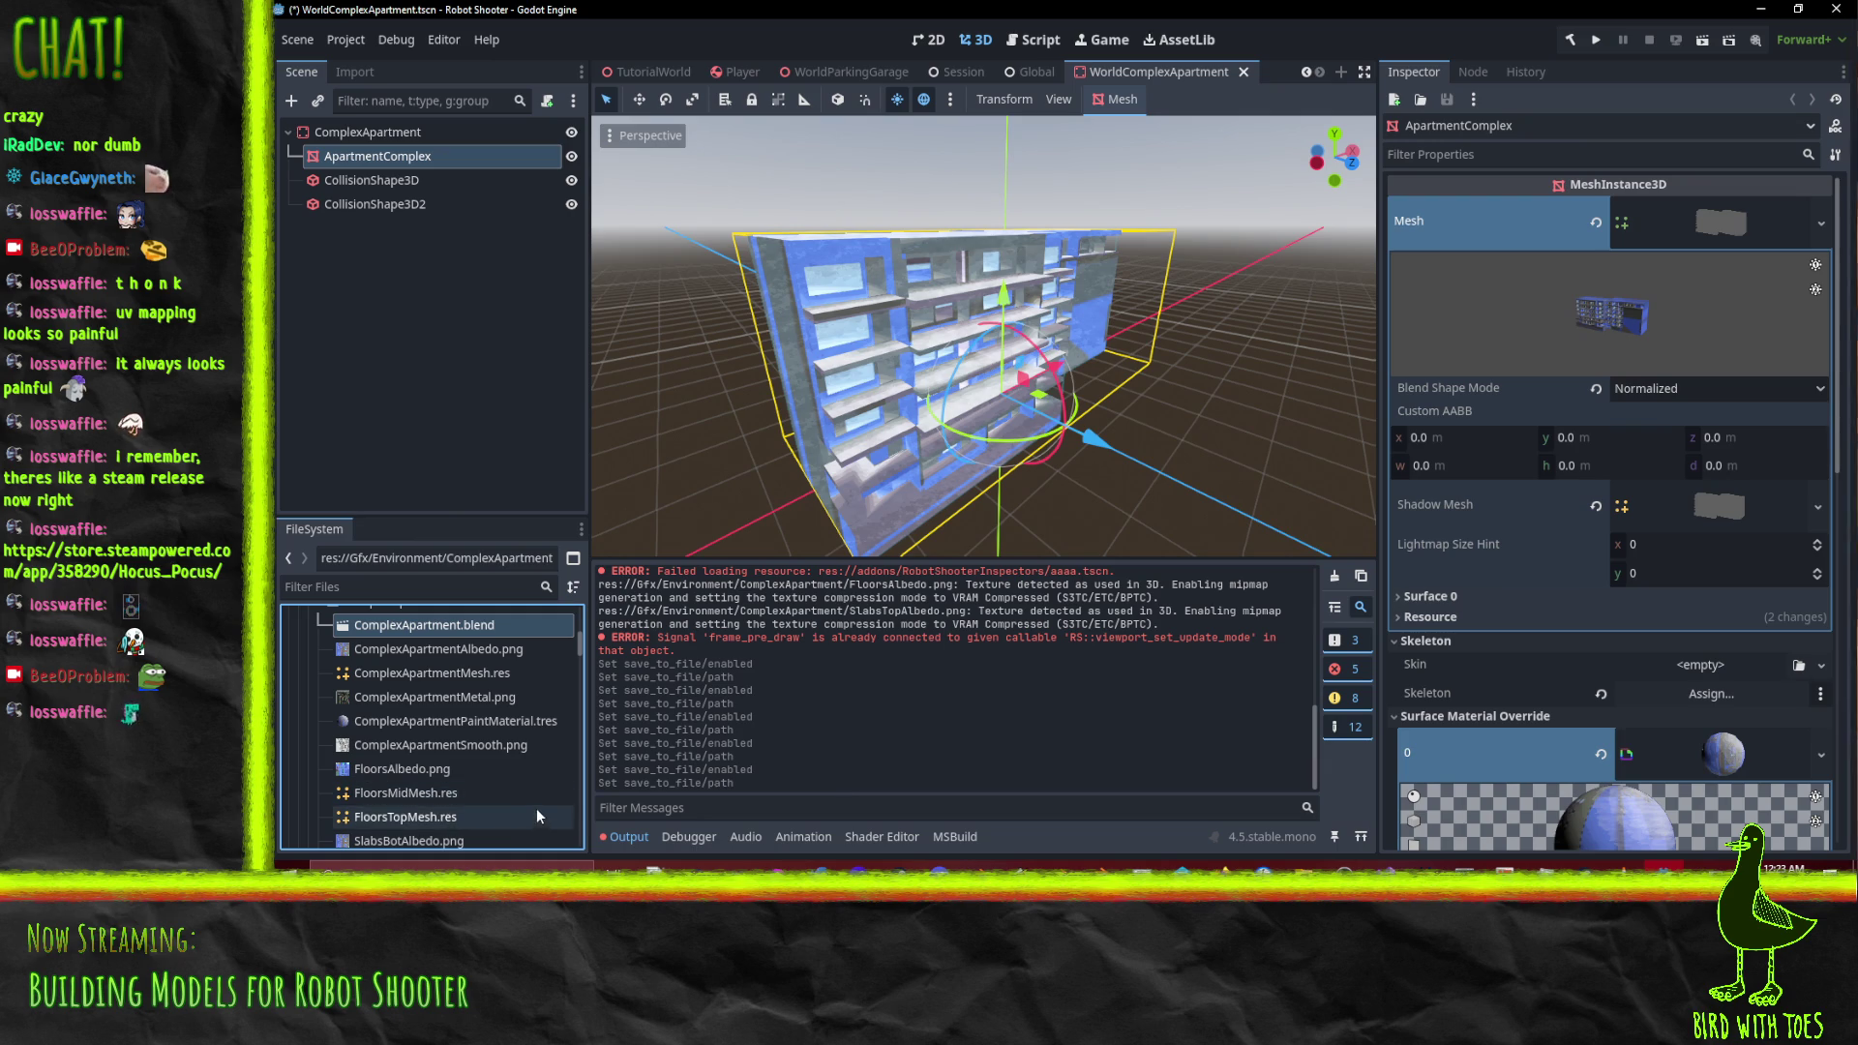
Drag ComplexApartment.blend onto the scene root to instance it as a ComplexApartment node
scroll("up", 3)
scroll("down", 3)
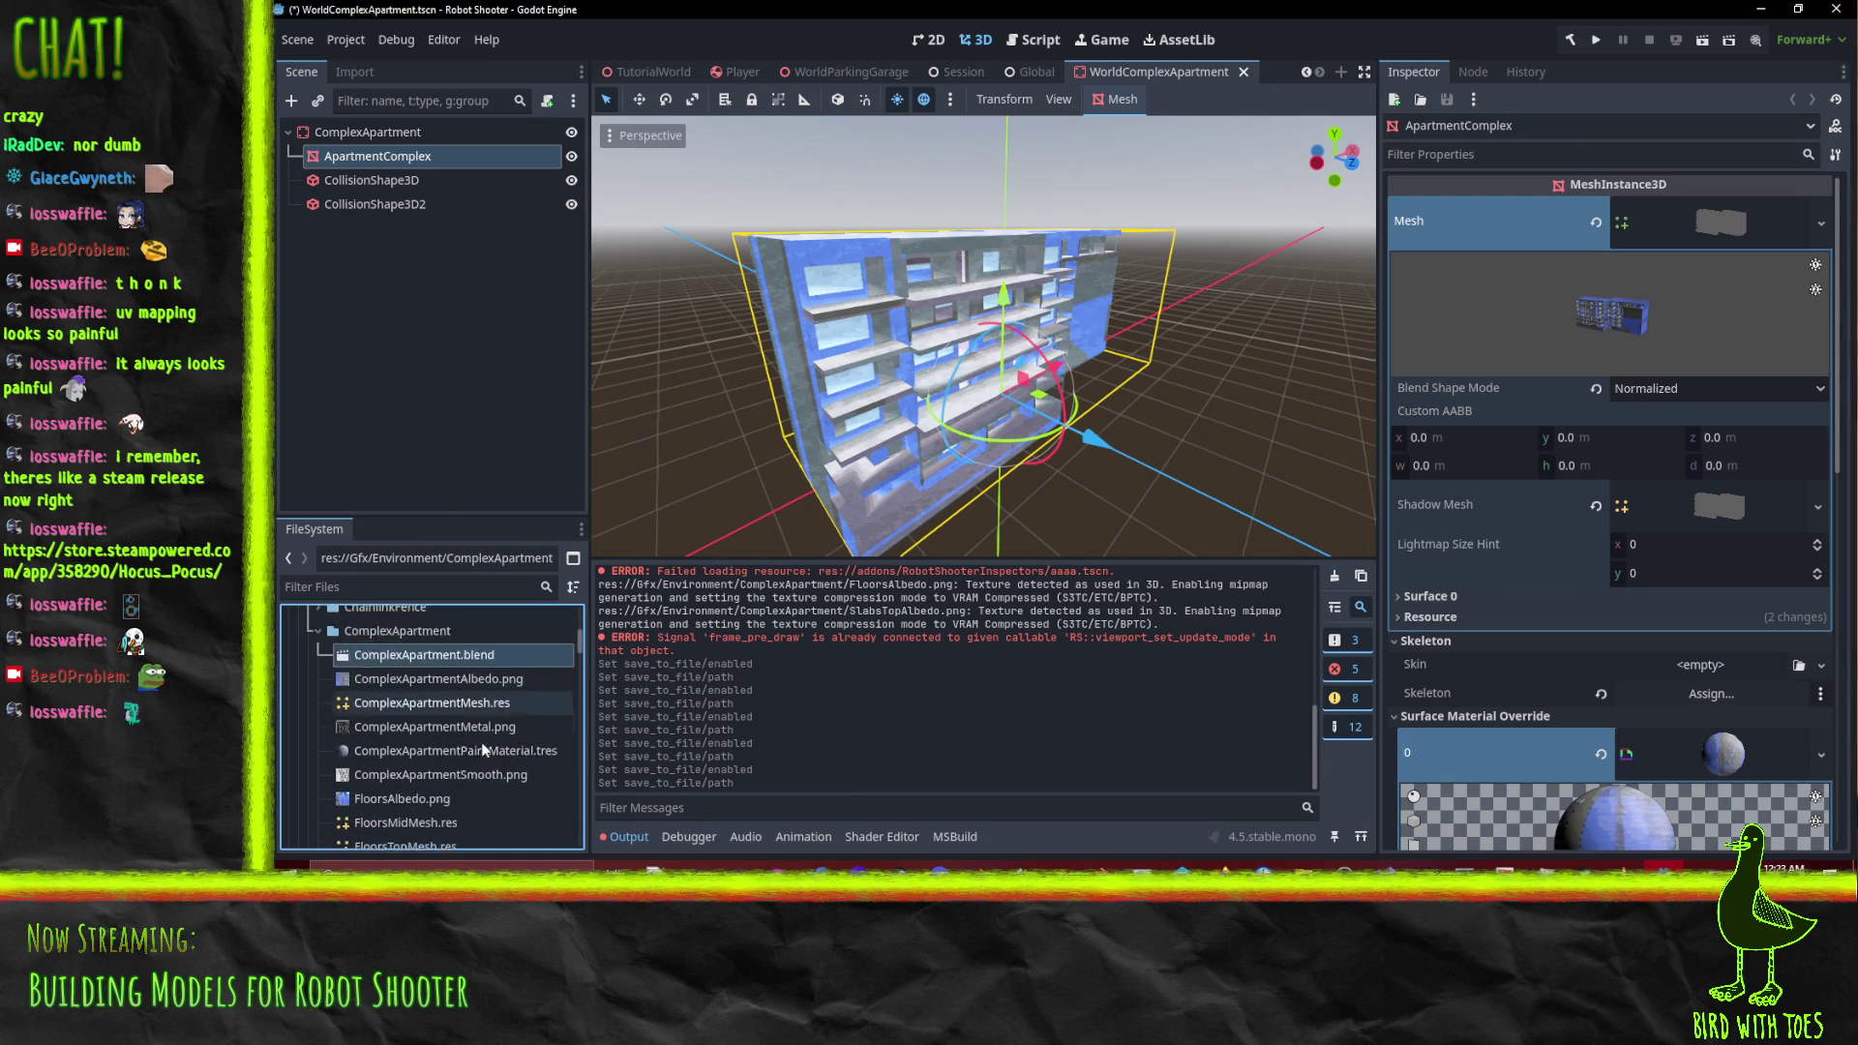
scroll("up", 3)
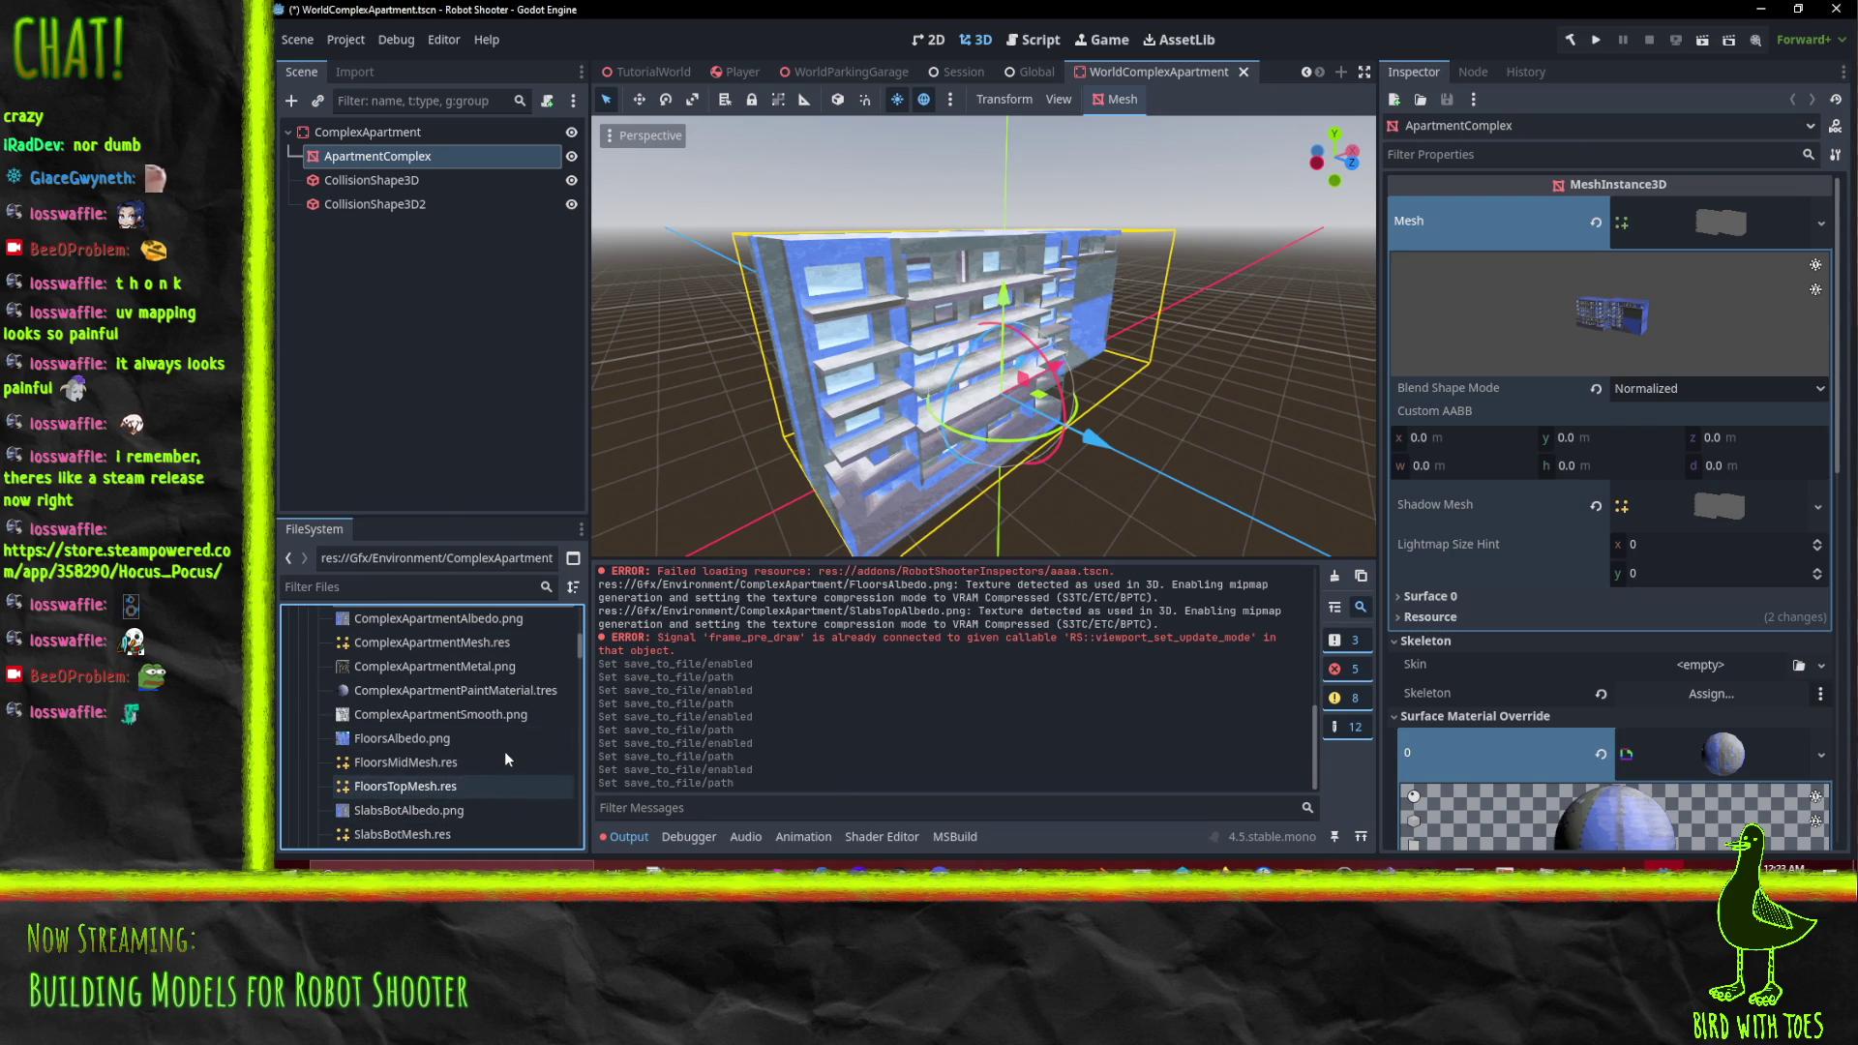
scroll("up", 3)
left_click_drag(658, 368, 851, 320)
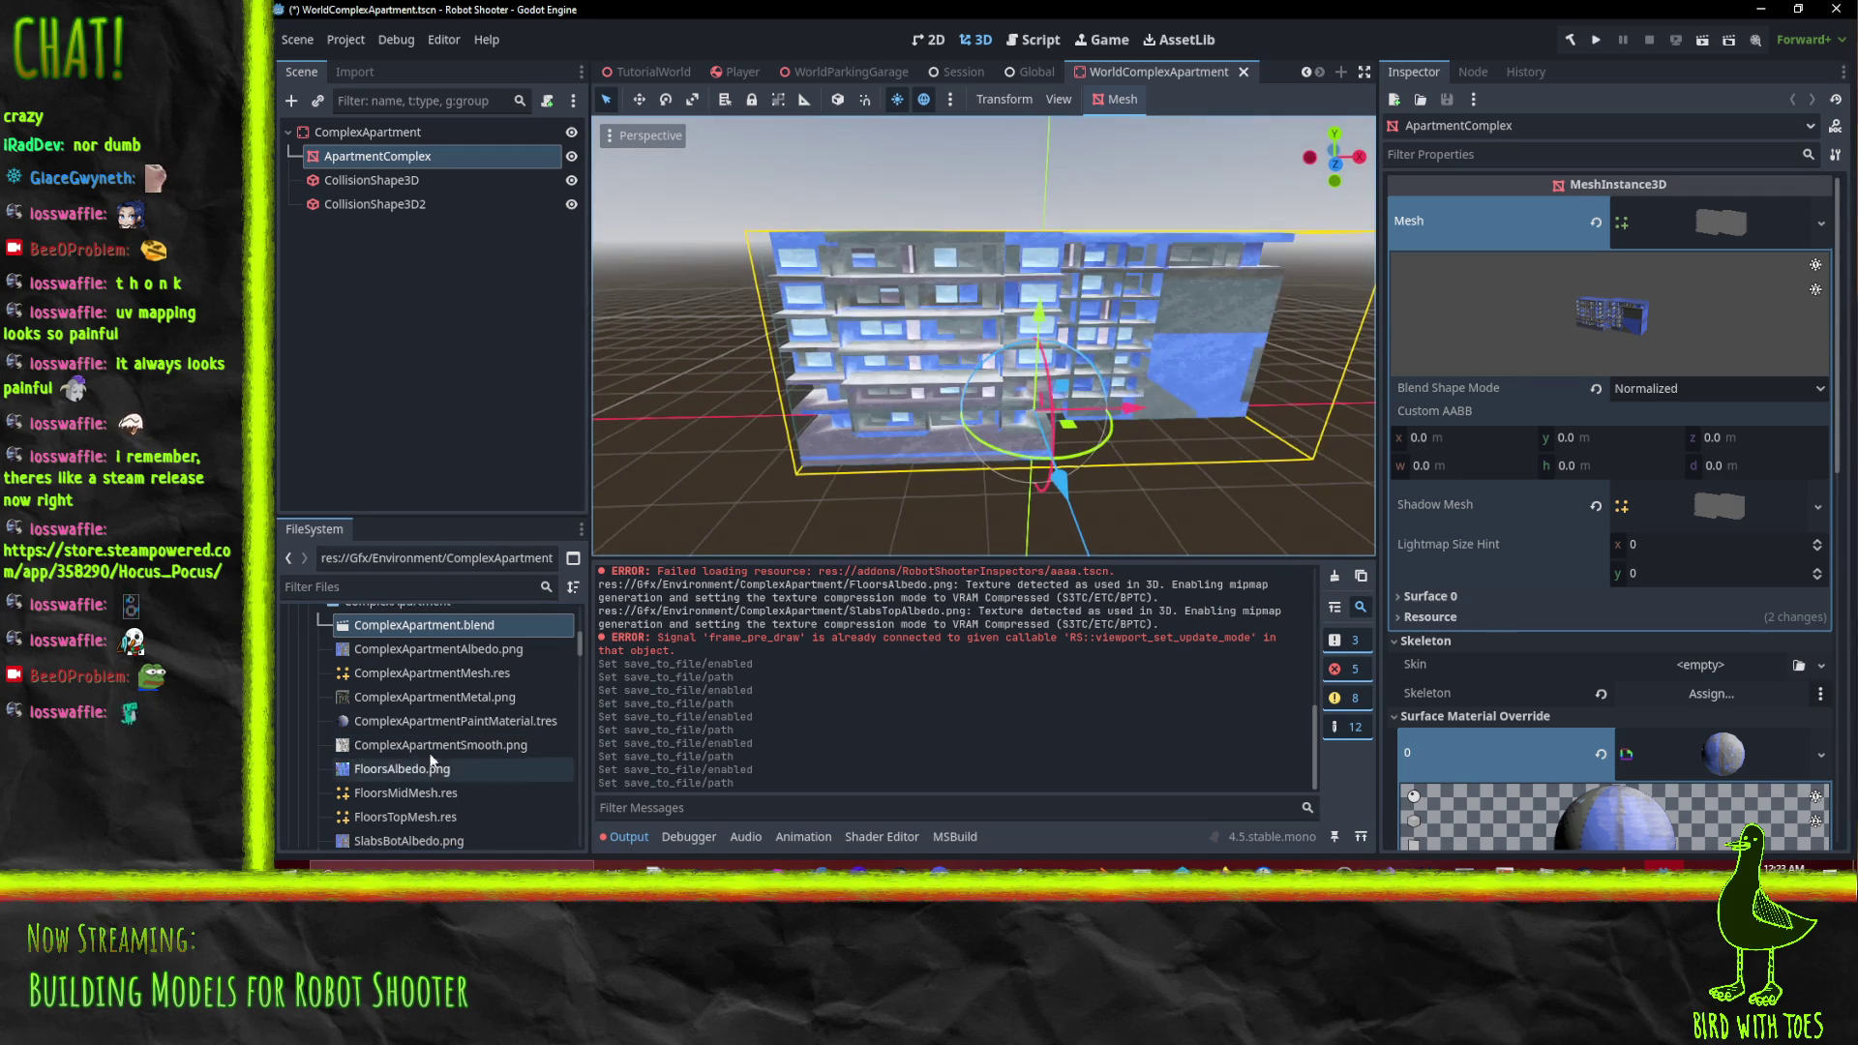
scroll("down", 3)
scroll("up", 3)
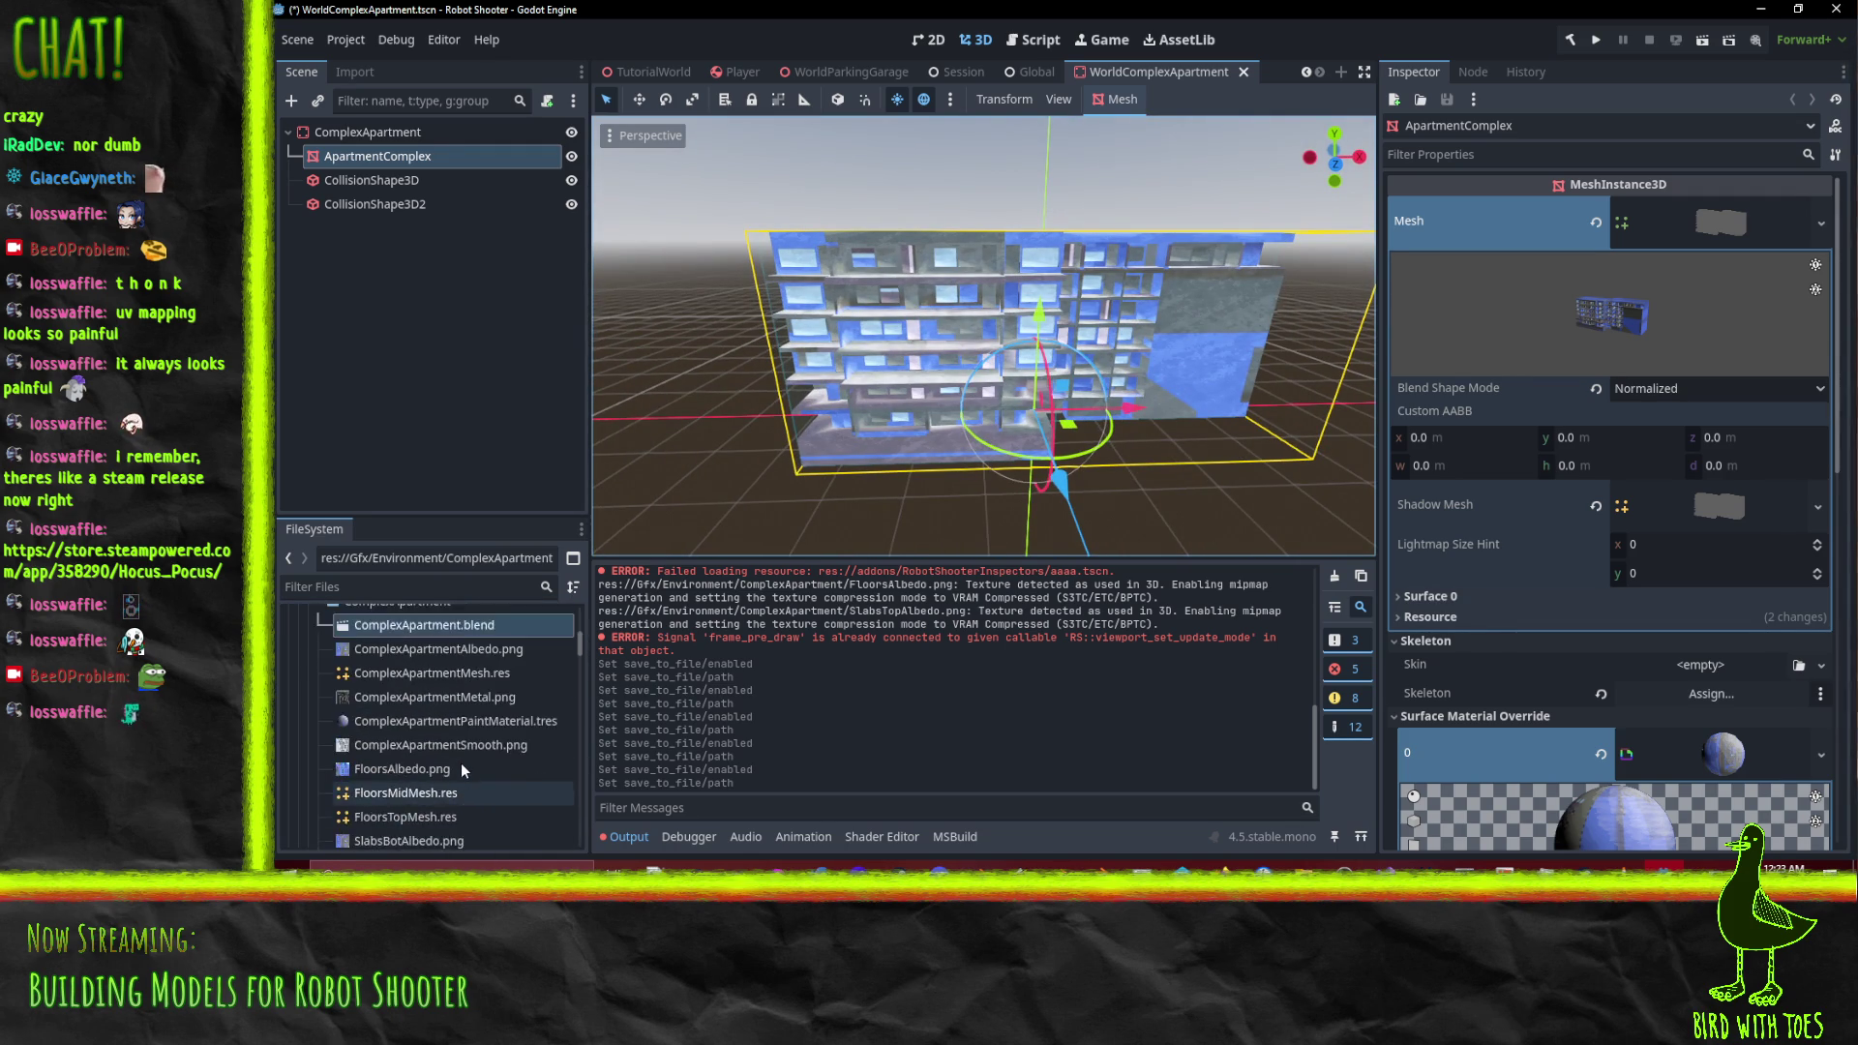
left_click_drag(406, 718, 351, 137)
left_click_drag(1123, 432, 1248, 440)
left_click(391, 163)
Delete the old ApartmentComplex node and enable Editable Children on the ComplexApartment instance
key("Delete")
key("Return")
right_click(429, 215)
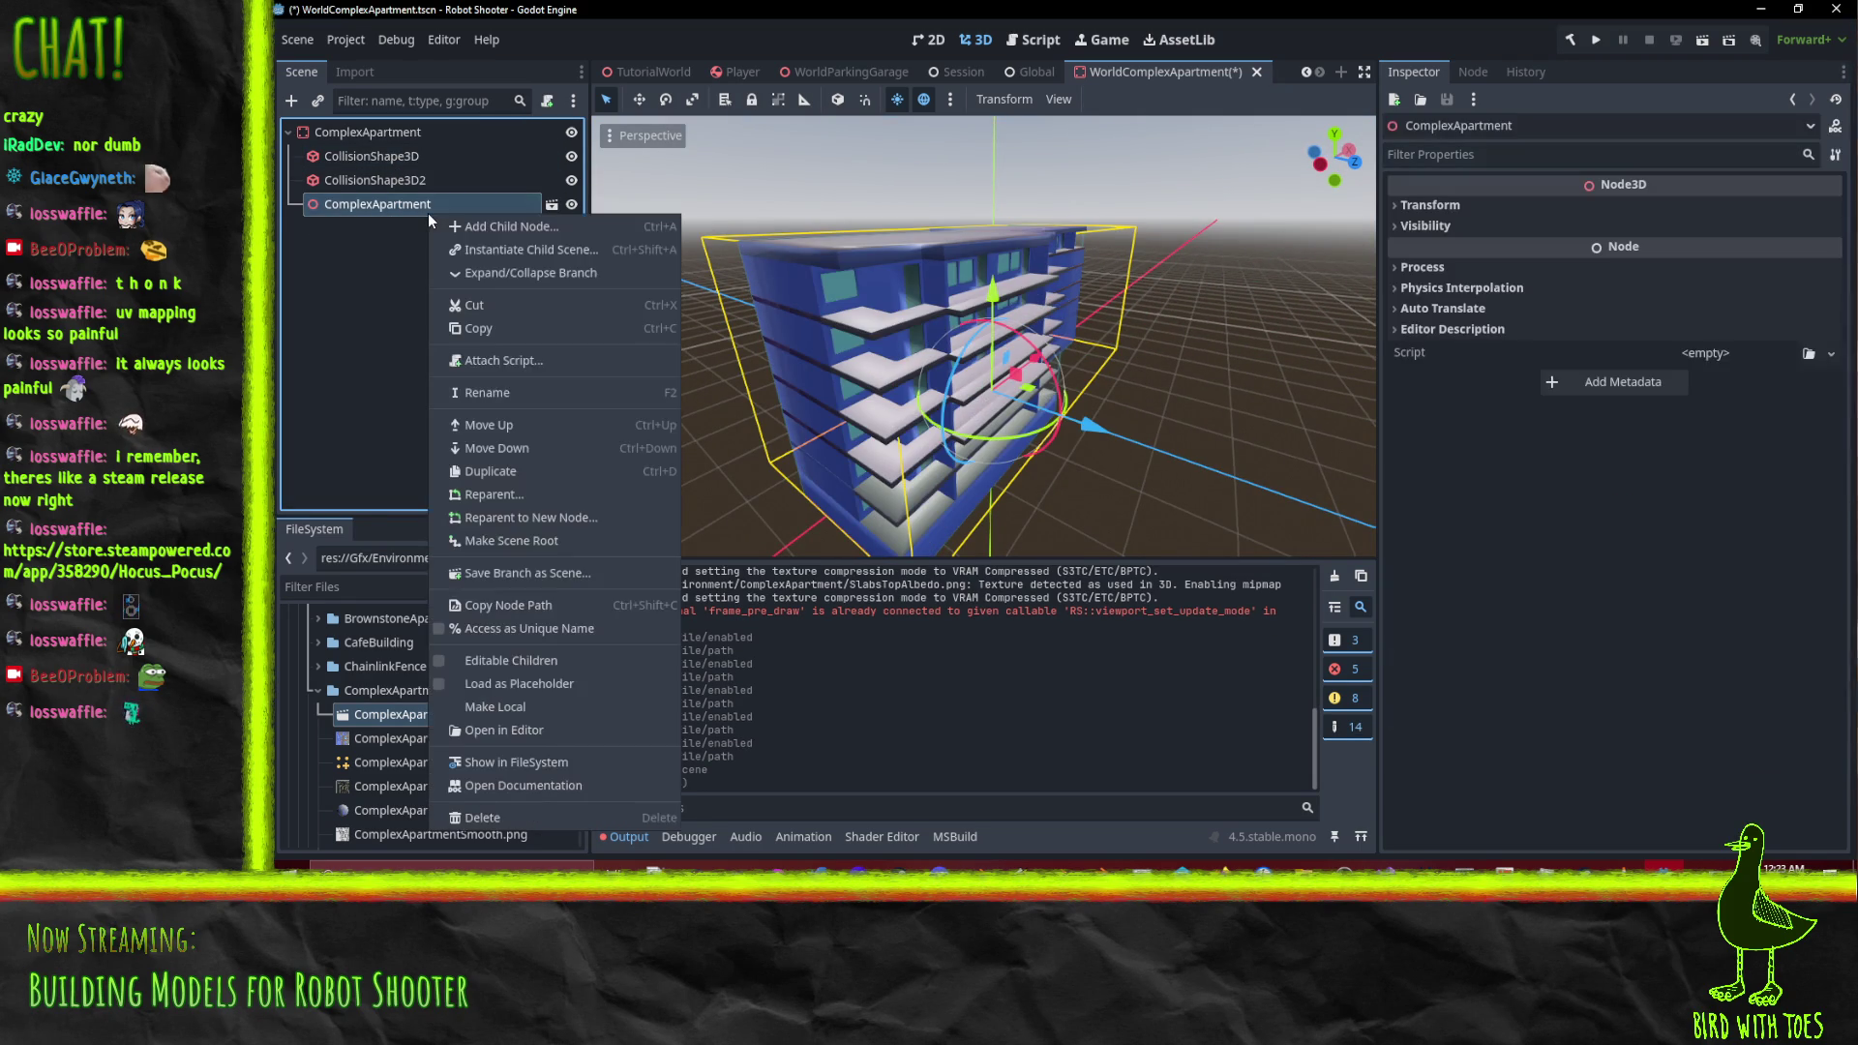
left_click(536, 664)
key("Down")
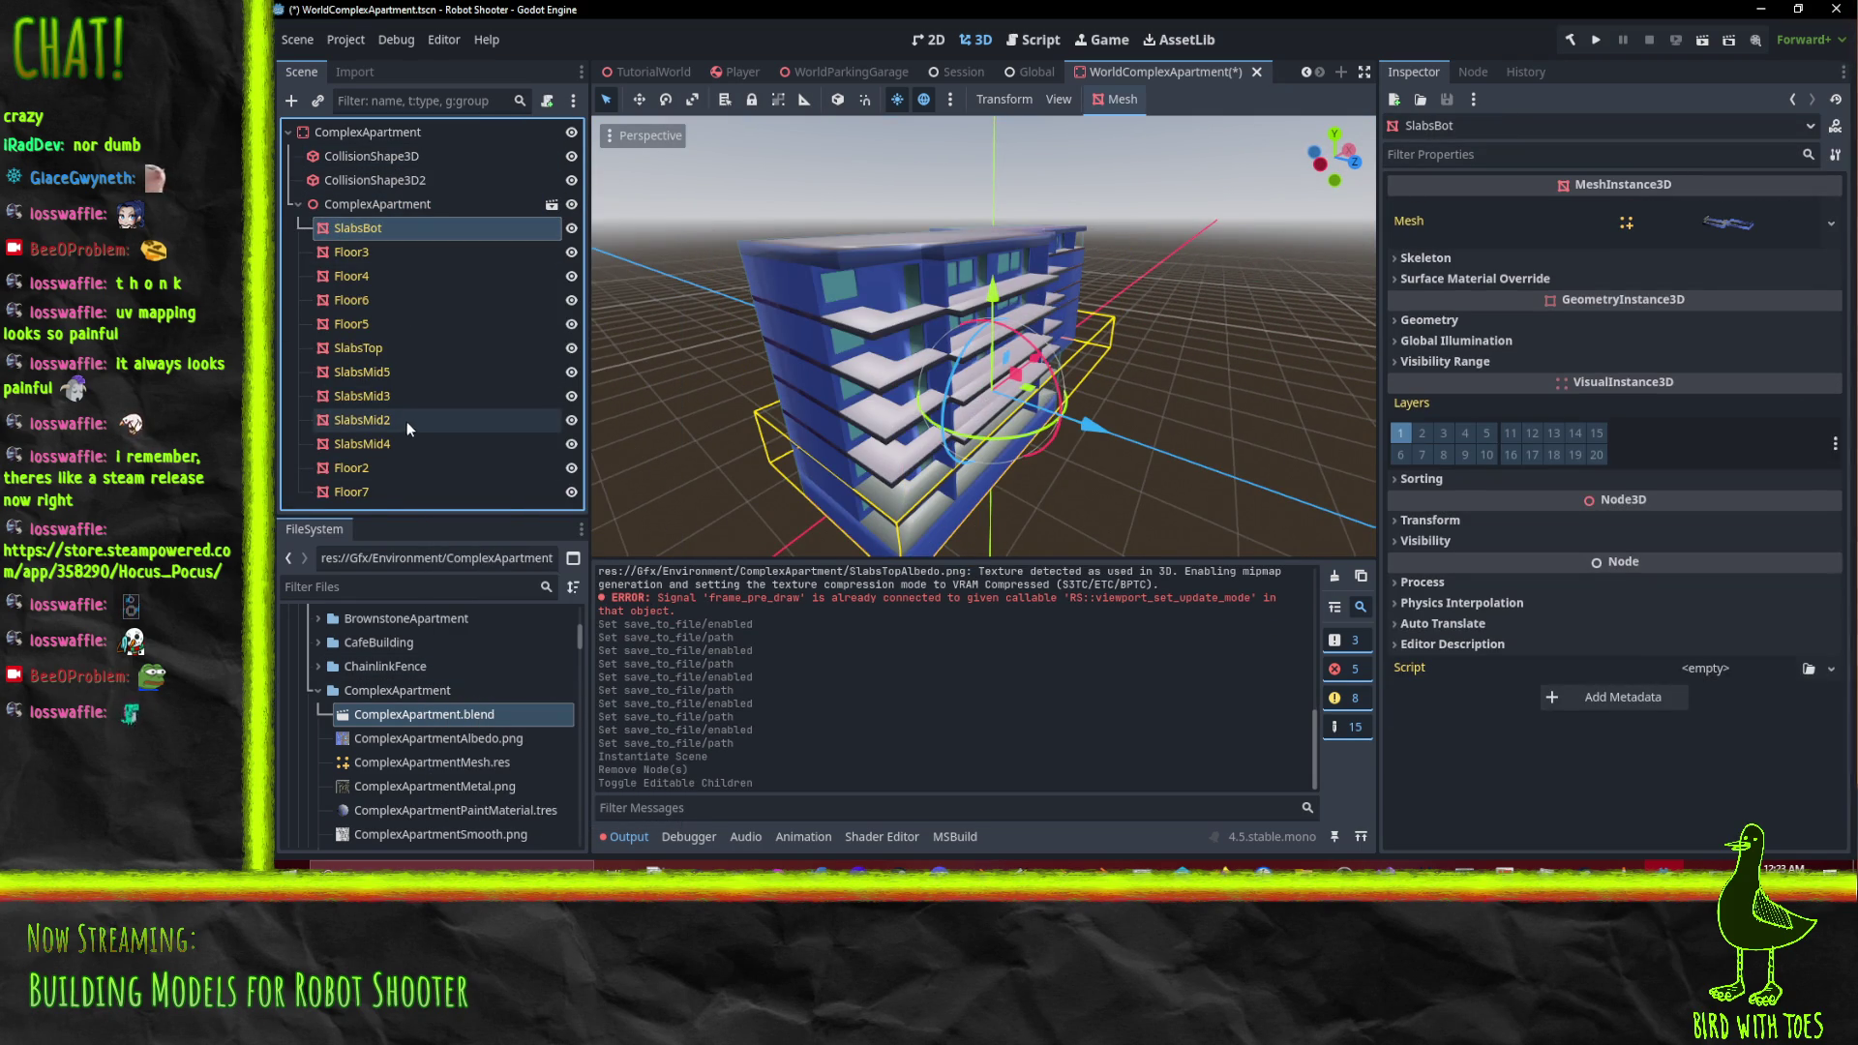
Make the ComplexApartment instance local so its twelve meshes belong to the scene
left_click(364, 490)
left_click_drag(360, 235, 362, 229)
right_click(381, 208)
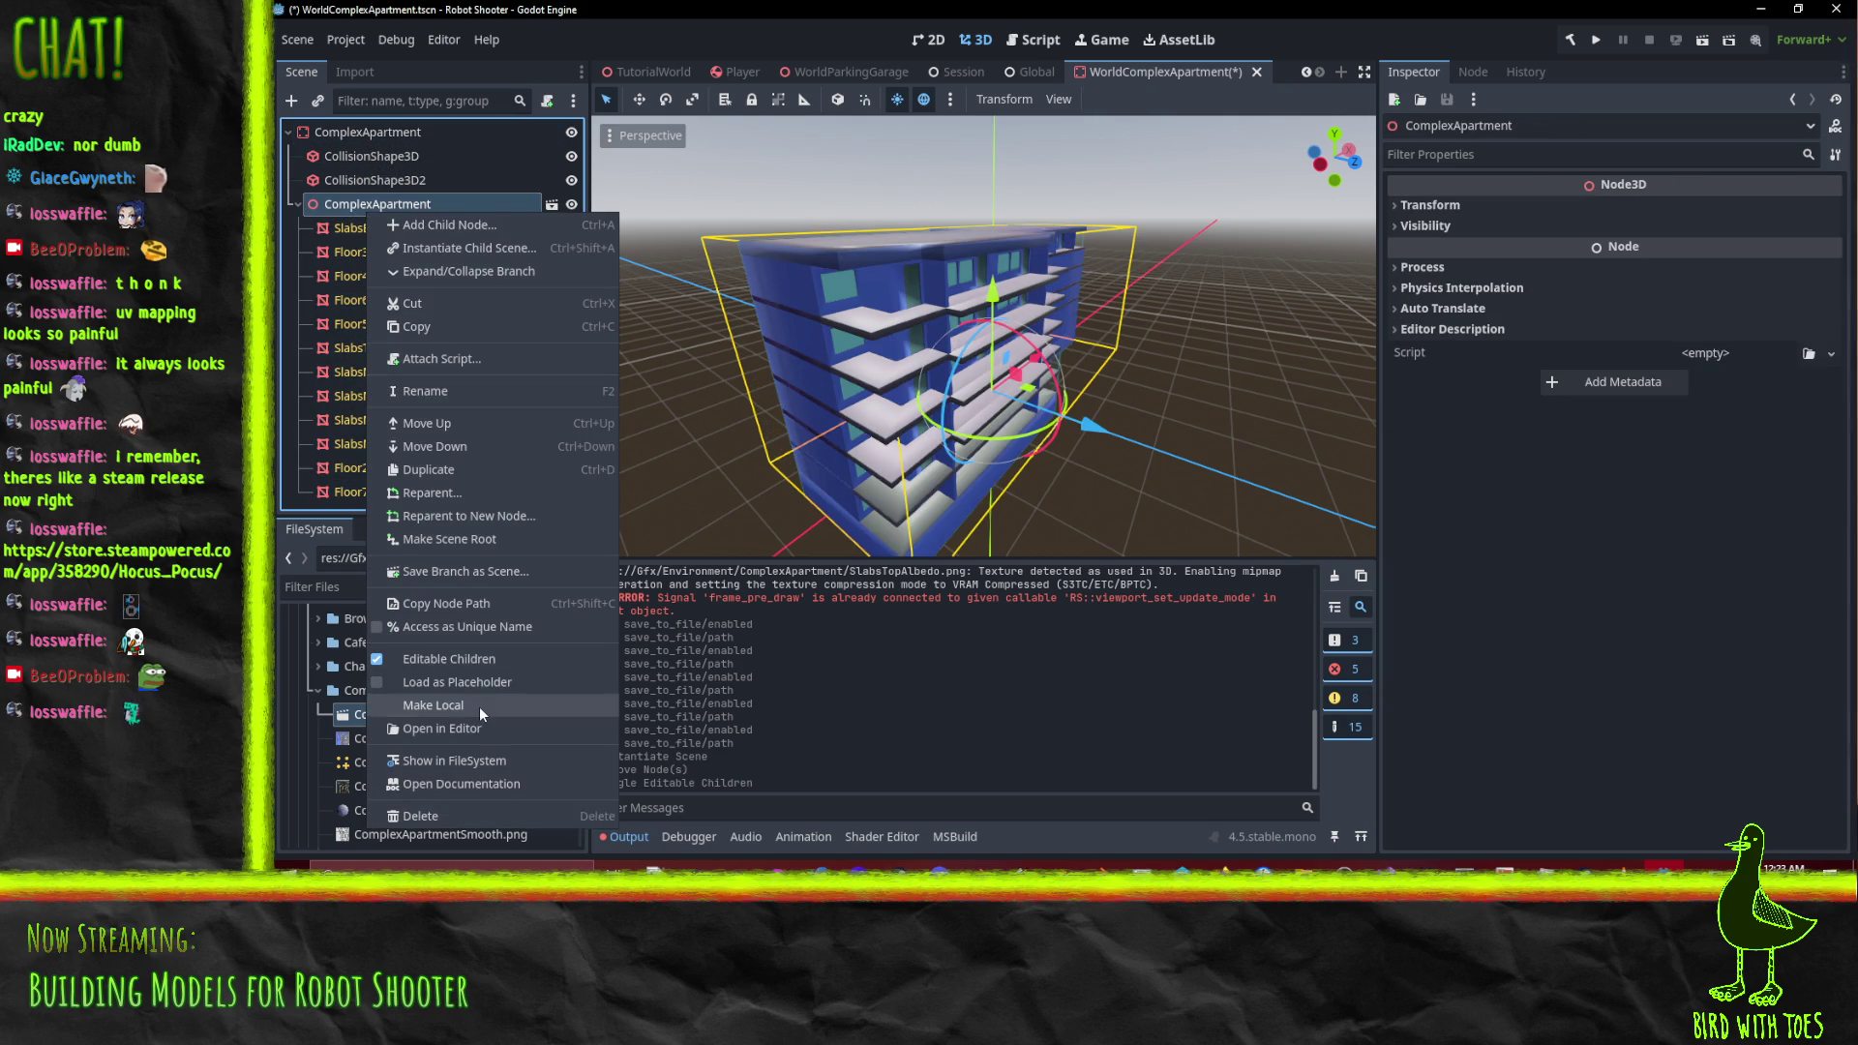
left_click(481, 703)
Move the twelve meshes SlabsBot through Floor7 directly under the root ComplexApartment node
left_click(368, 228)
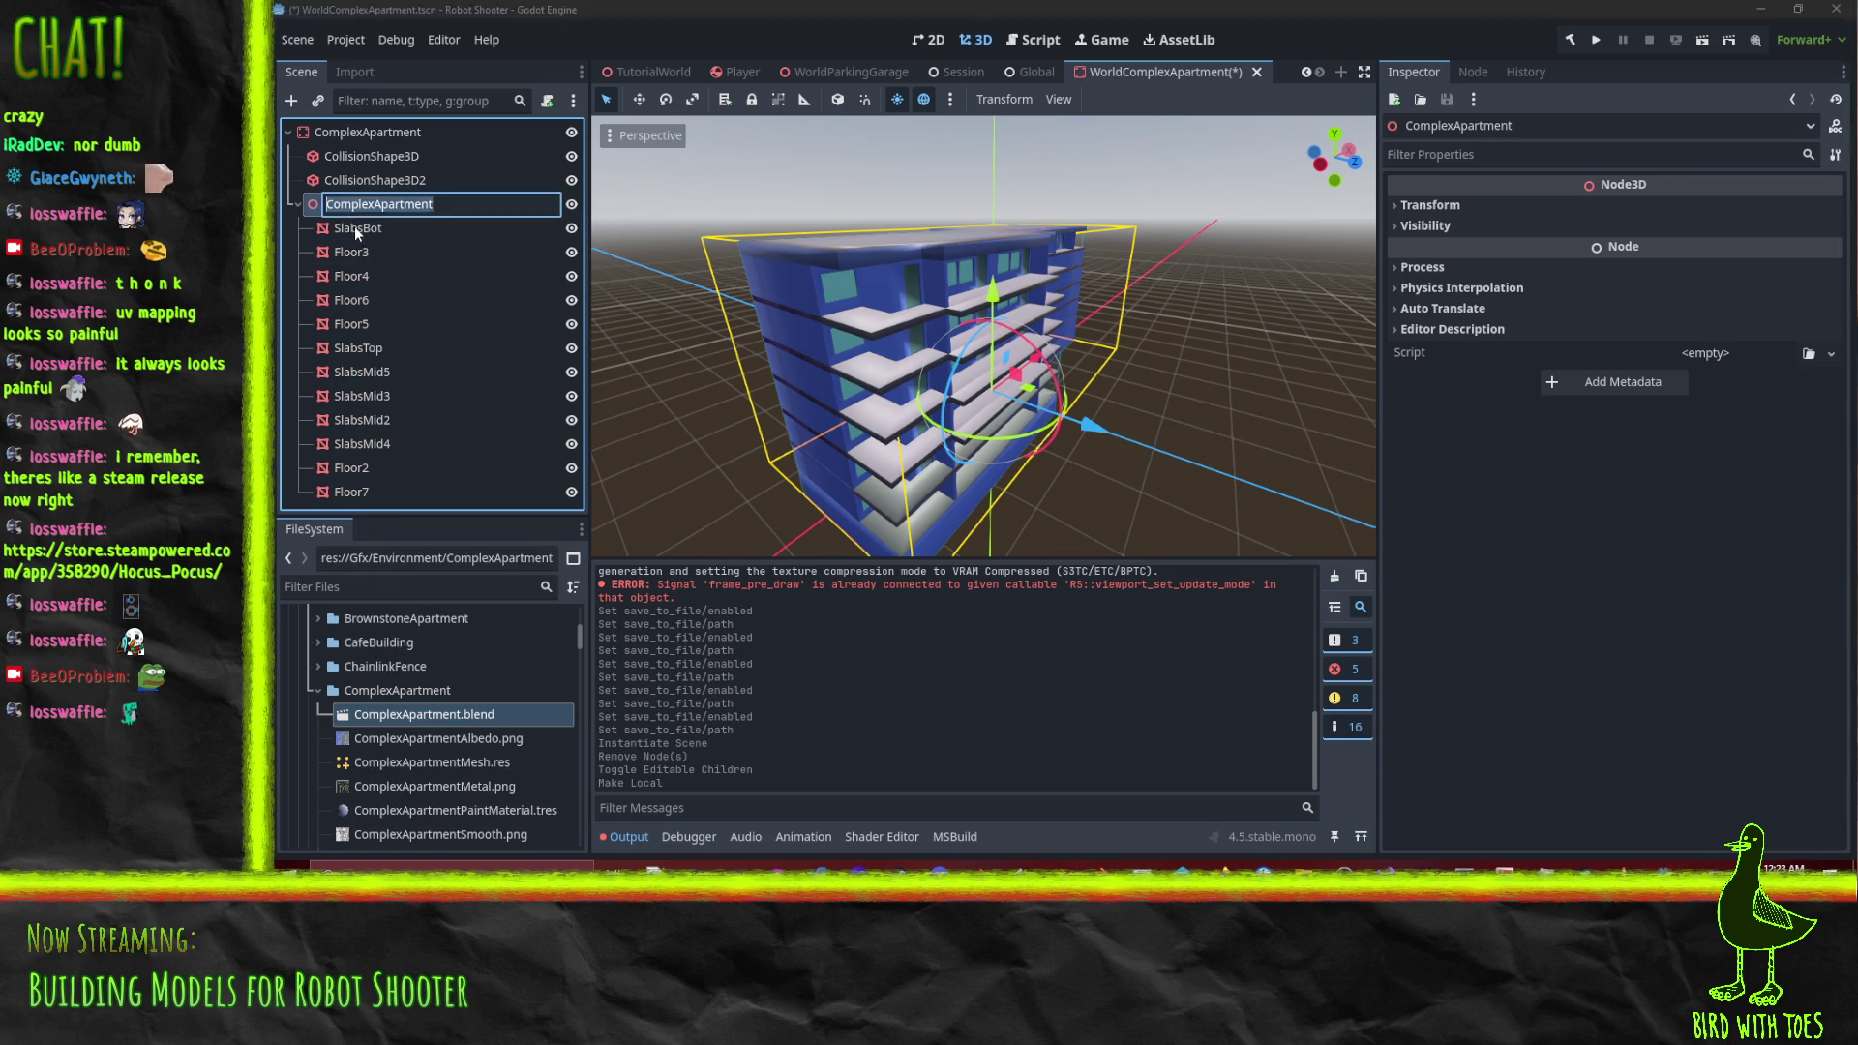
left_click(343, 492)
left_click_drag(361, 235, 357, 135)
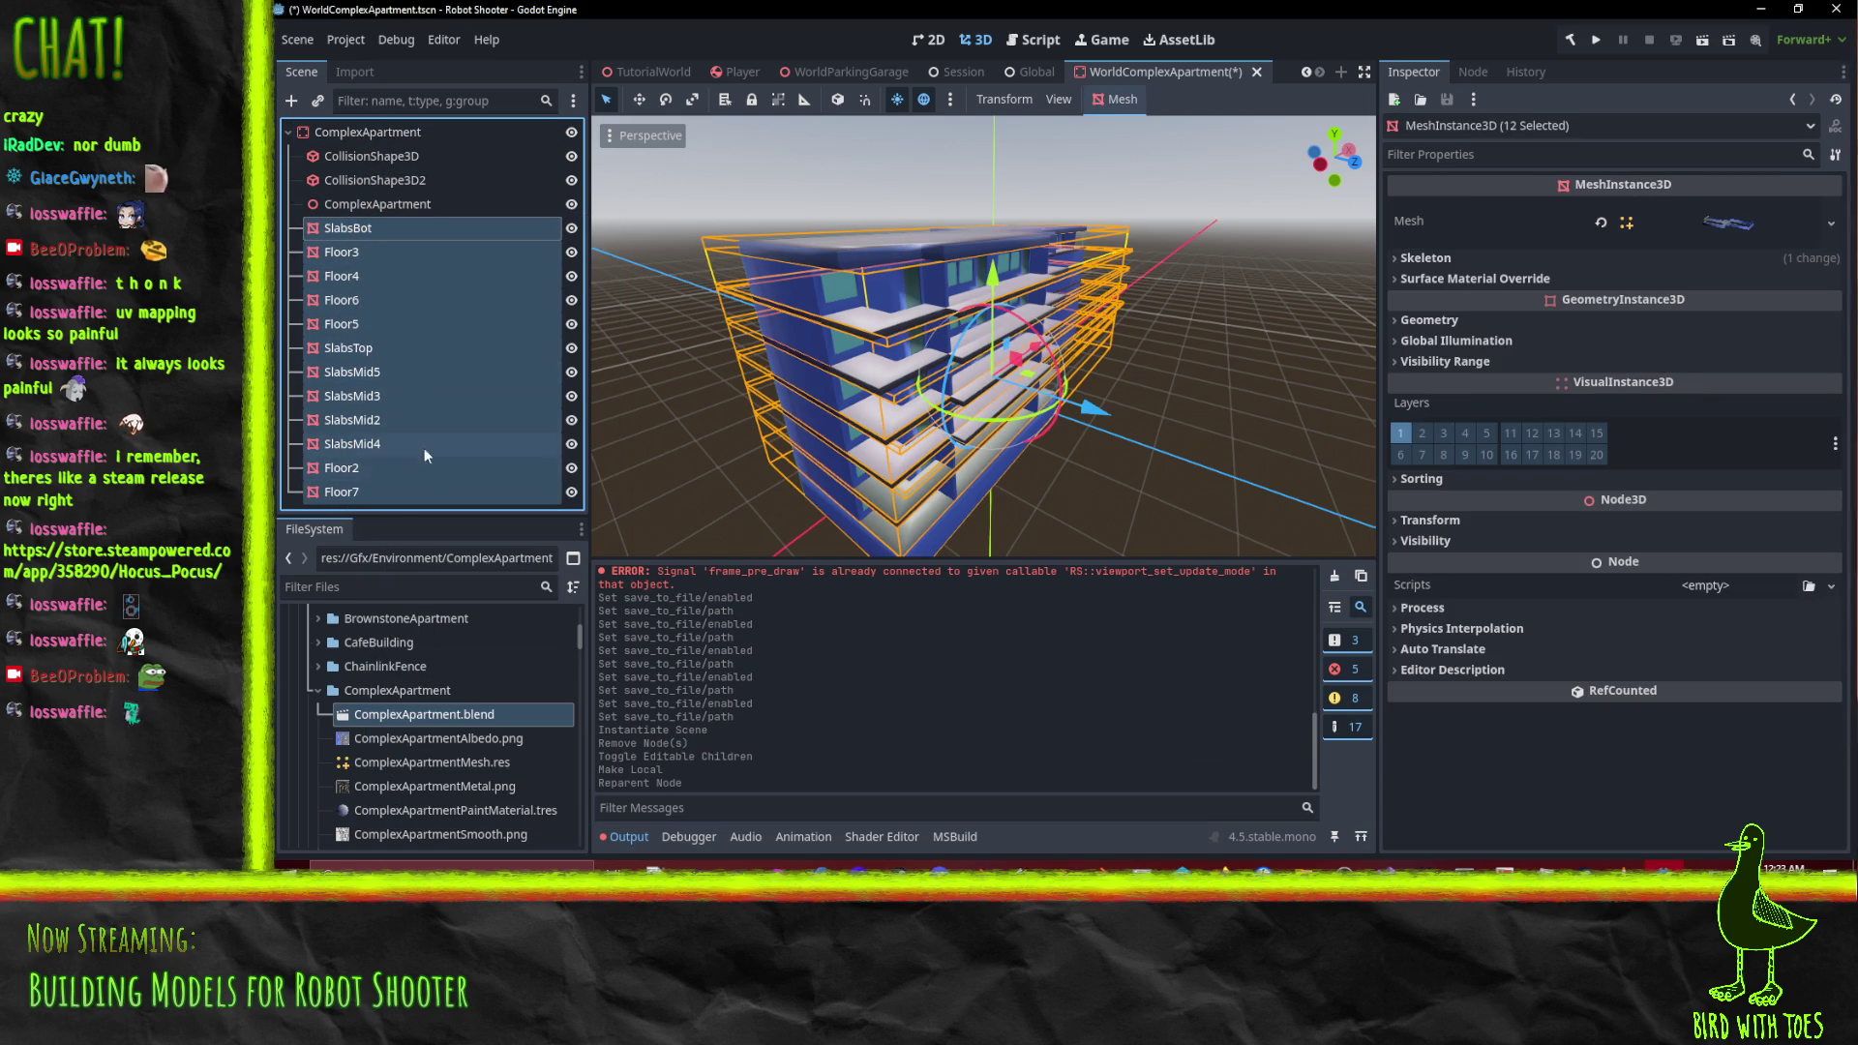
left_click(358, 202)
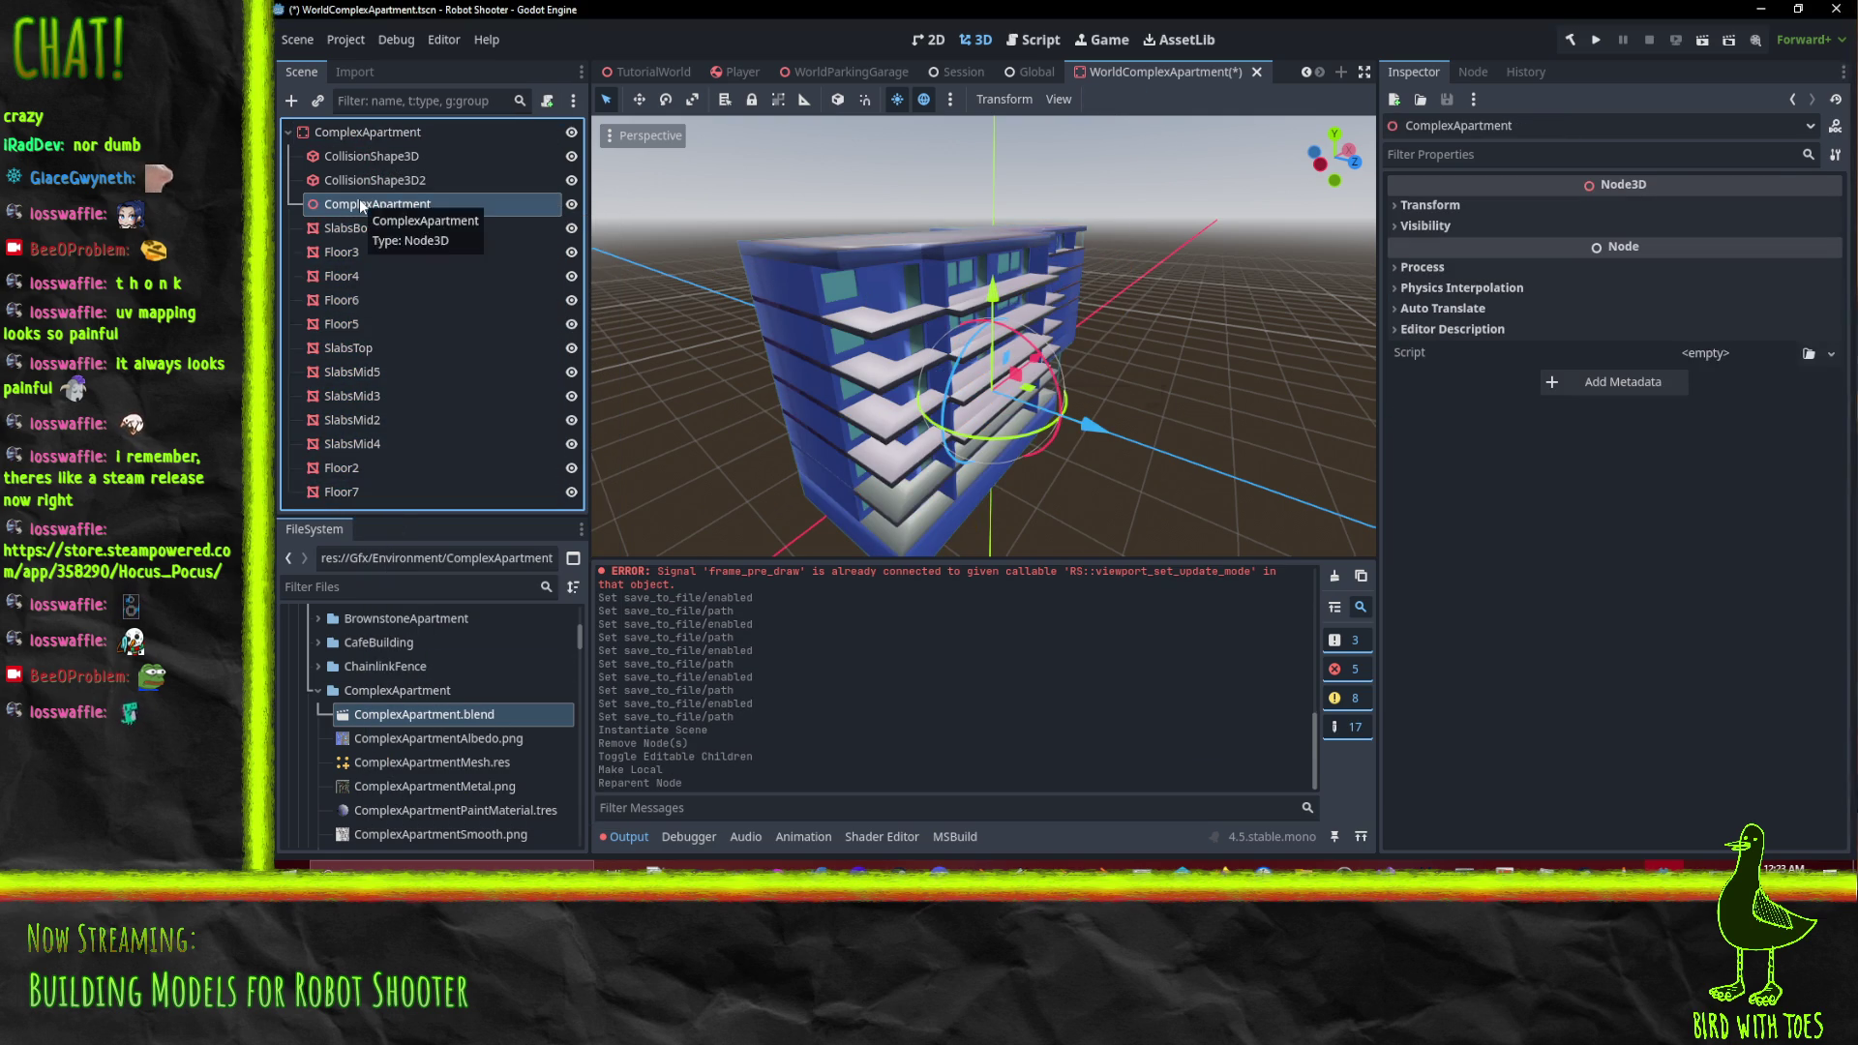